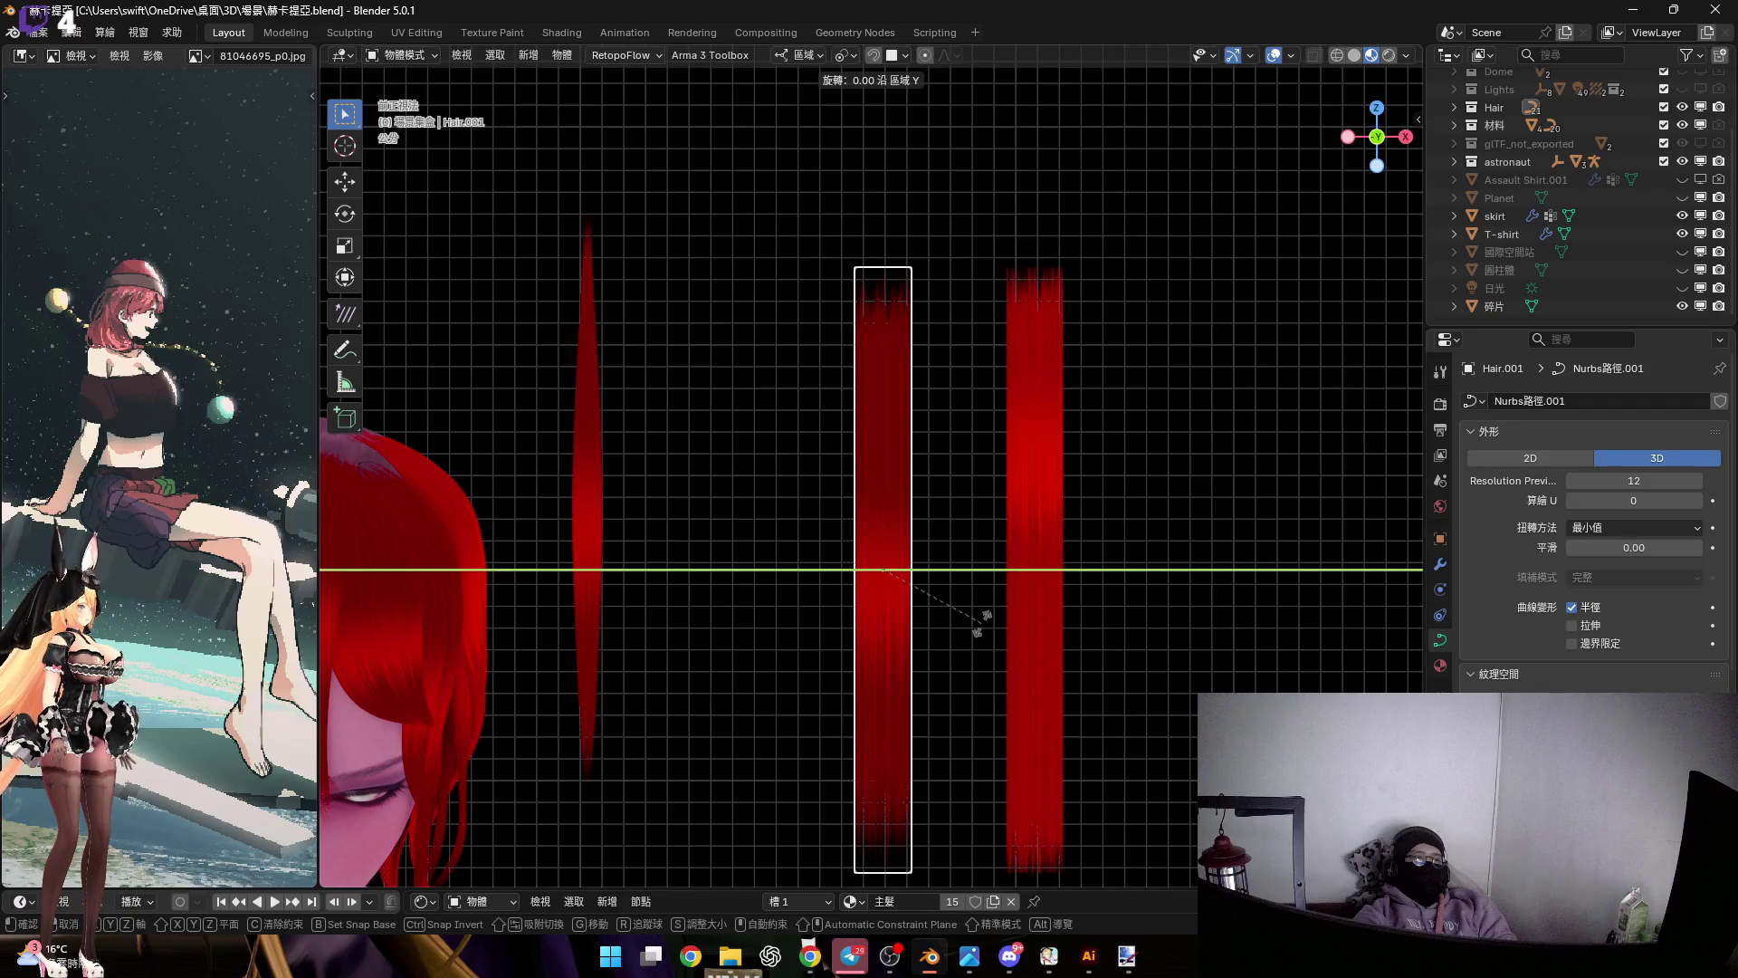
Cancel the unfinished rotation, then flip the first hair strip 180° about X
right_click(982, 622)
scroll(947, 610, "down", 2)
scroll(885, 554, "up", 4)
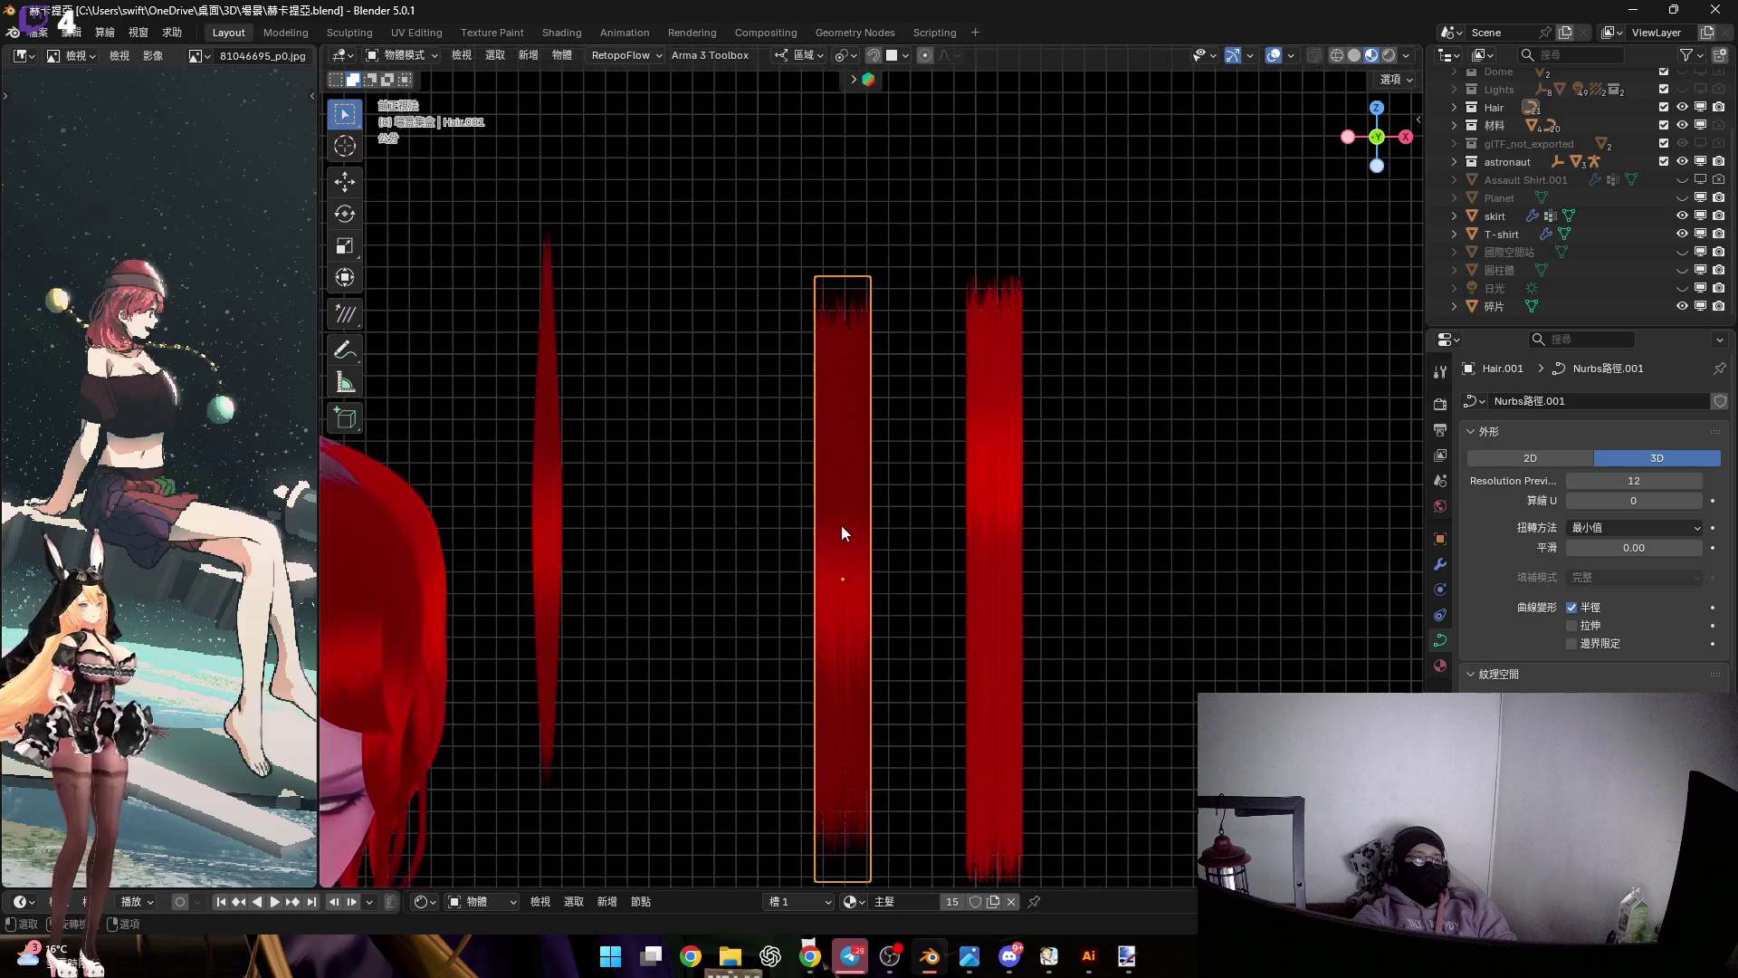
middle_click_drag(798, 486, 817, 536)
type("rxx180")
key("Return")
mouse_move(849, 507)
middle_mouse_down()
mouse_move(764, 490)
mouse_move(747, 426)
mouse_move(910, 405)
middle_mouse_up()
Flip the right-hand and thin hair strips upside down, 180° about X
left_click(981, 454)
middle_click_drag(981, 454, 991, 465)
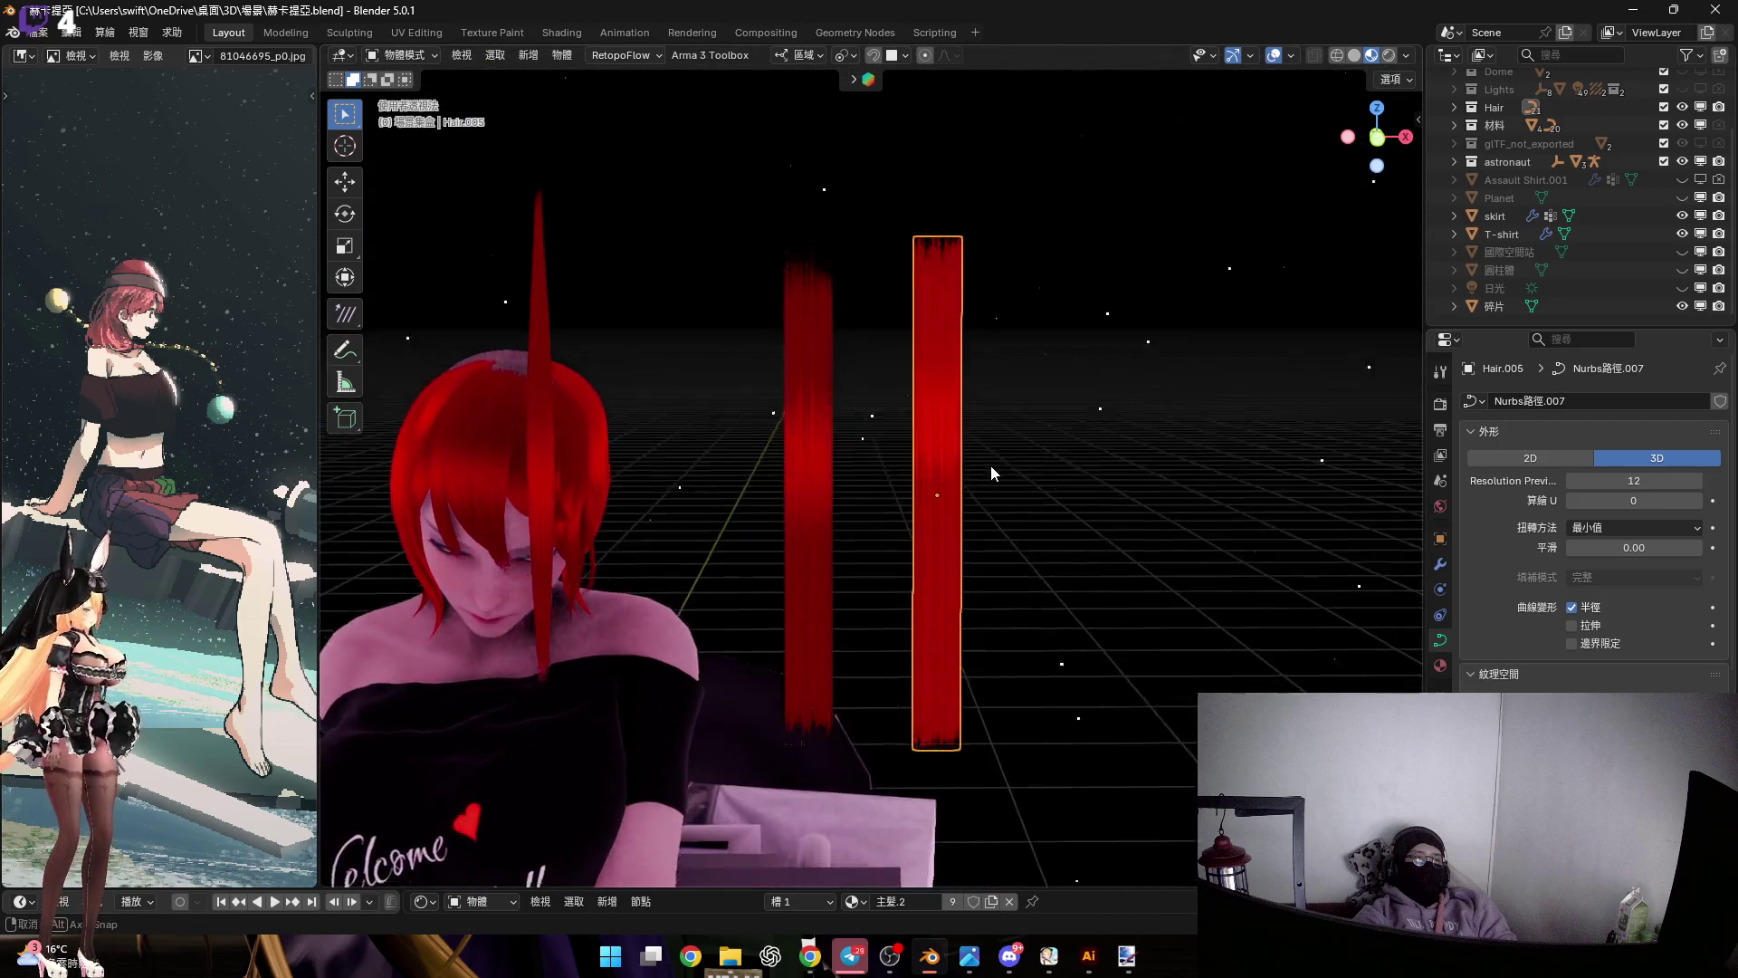
type("rx180")
key("Return")
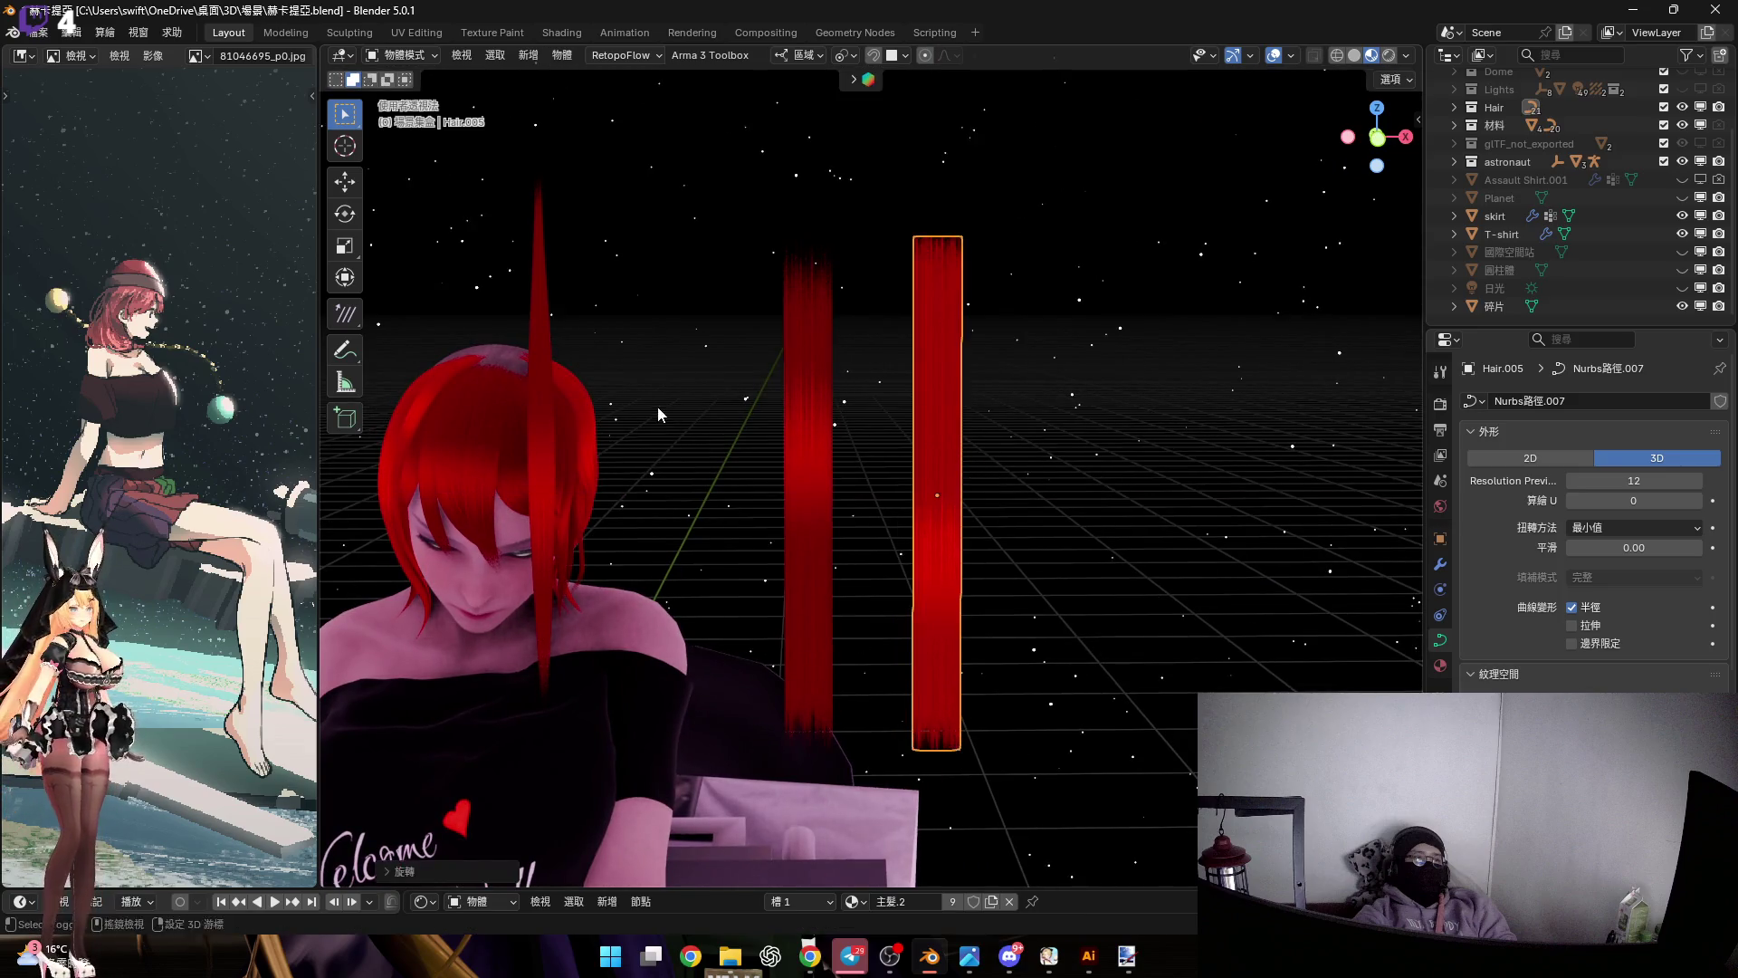
middle_click_drag(657, 406, 650, 351)
middle_click_drag(750, 394, 733, 403)
left_click(733, 403)
type("rx180")
key("Return")
Select the middle hair strip and duplicate it
middle_click_drag(1017, 369, 985, 426)
left_click(946, 408)
mouse_move(893, 390)
middle_mouse_down()
mouse_move(904, 453)
mouse_move(803, 458)
mouse_move(652, 380)
mouse_move(1039, 442)
mouse_move(904, 323)
mouse_move(889, 345)
middle_mouse_up()
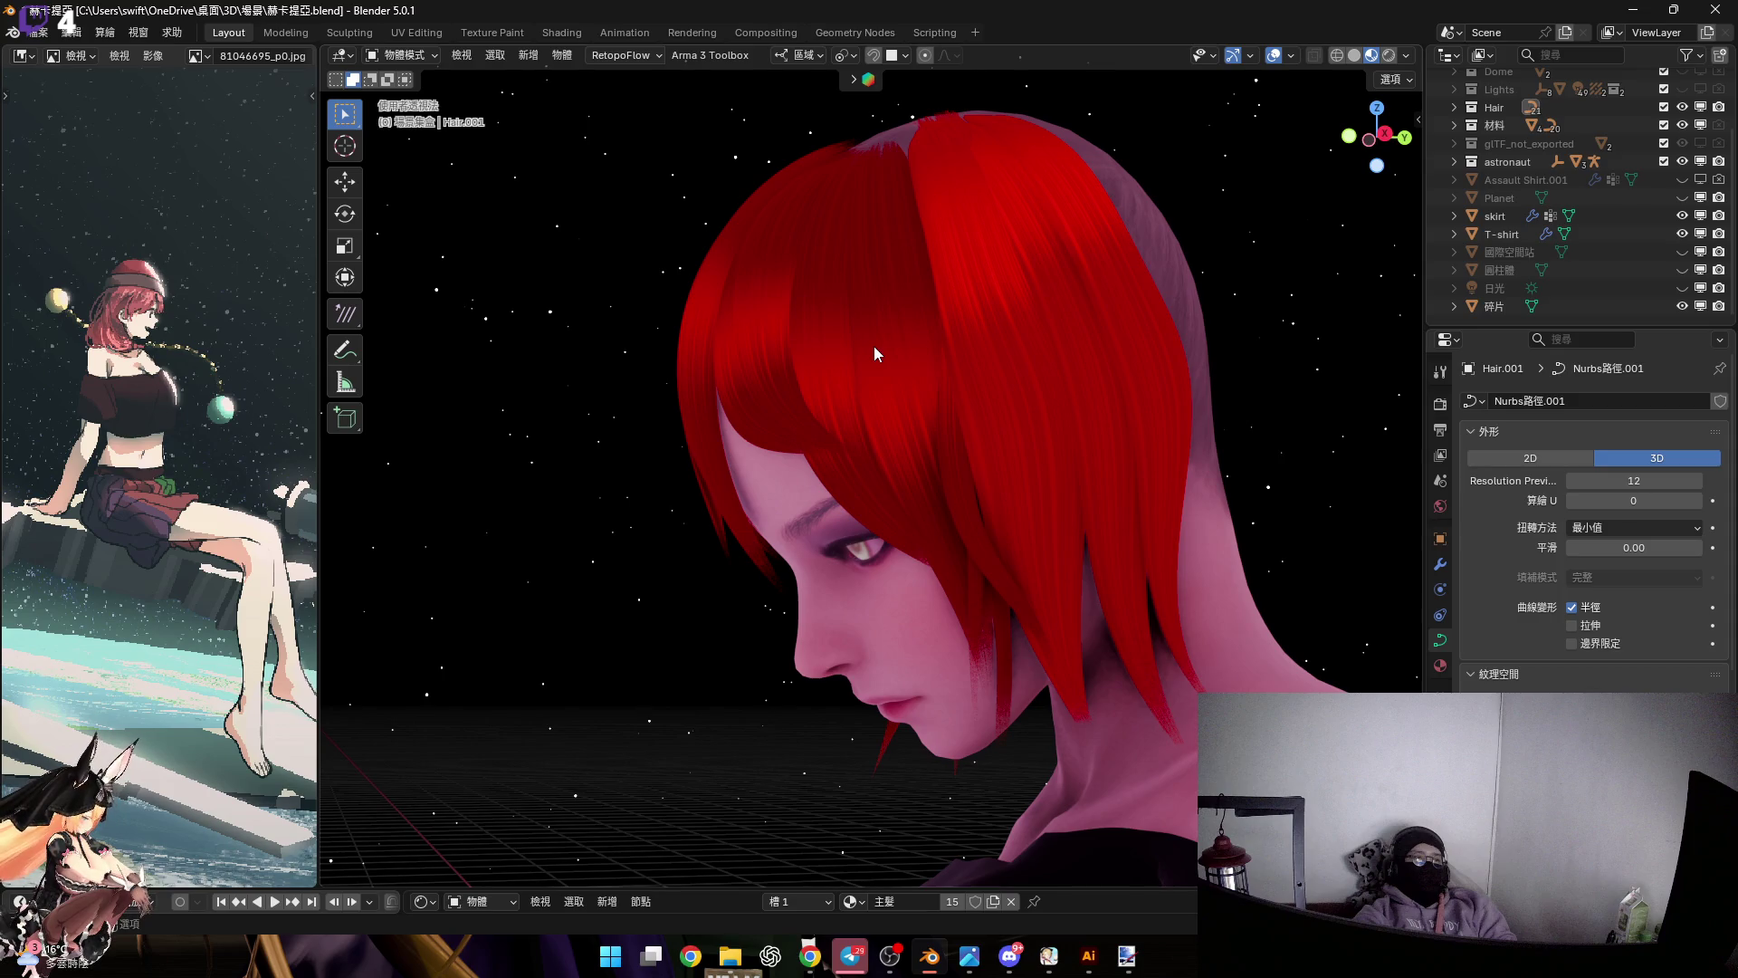
mouse_move(853, 361)
middle_mouse_down()
mouse_move(788, 396)
mouse_move(861, 431)
mouse_move(811, 451)
mouse_move(849, 453)
mouse_move(818, 453)
mouse_move(960, 68)
middle_mouse_up()
mouse_move(860, 358)
middle_mouse_down()
mouse_move(873, 366)
mouse_move(822, 356)
mouse_move(882, 354)
mouse_move(887, 387)
mouse_move(843, 404)
middle_mouse_up()
key("shift+d")
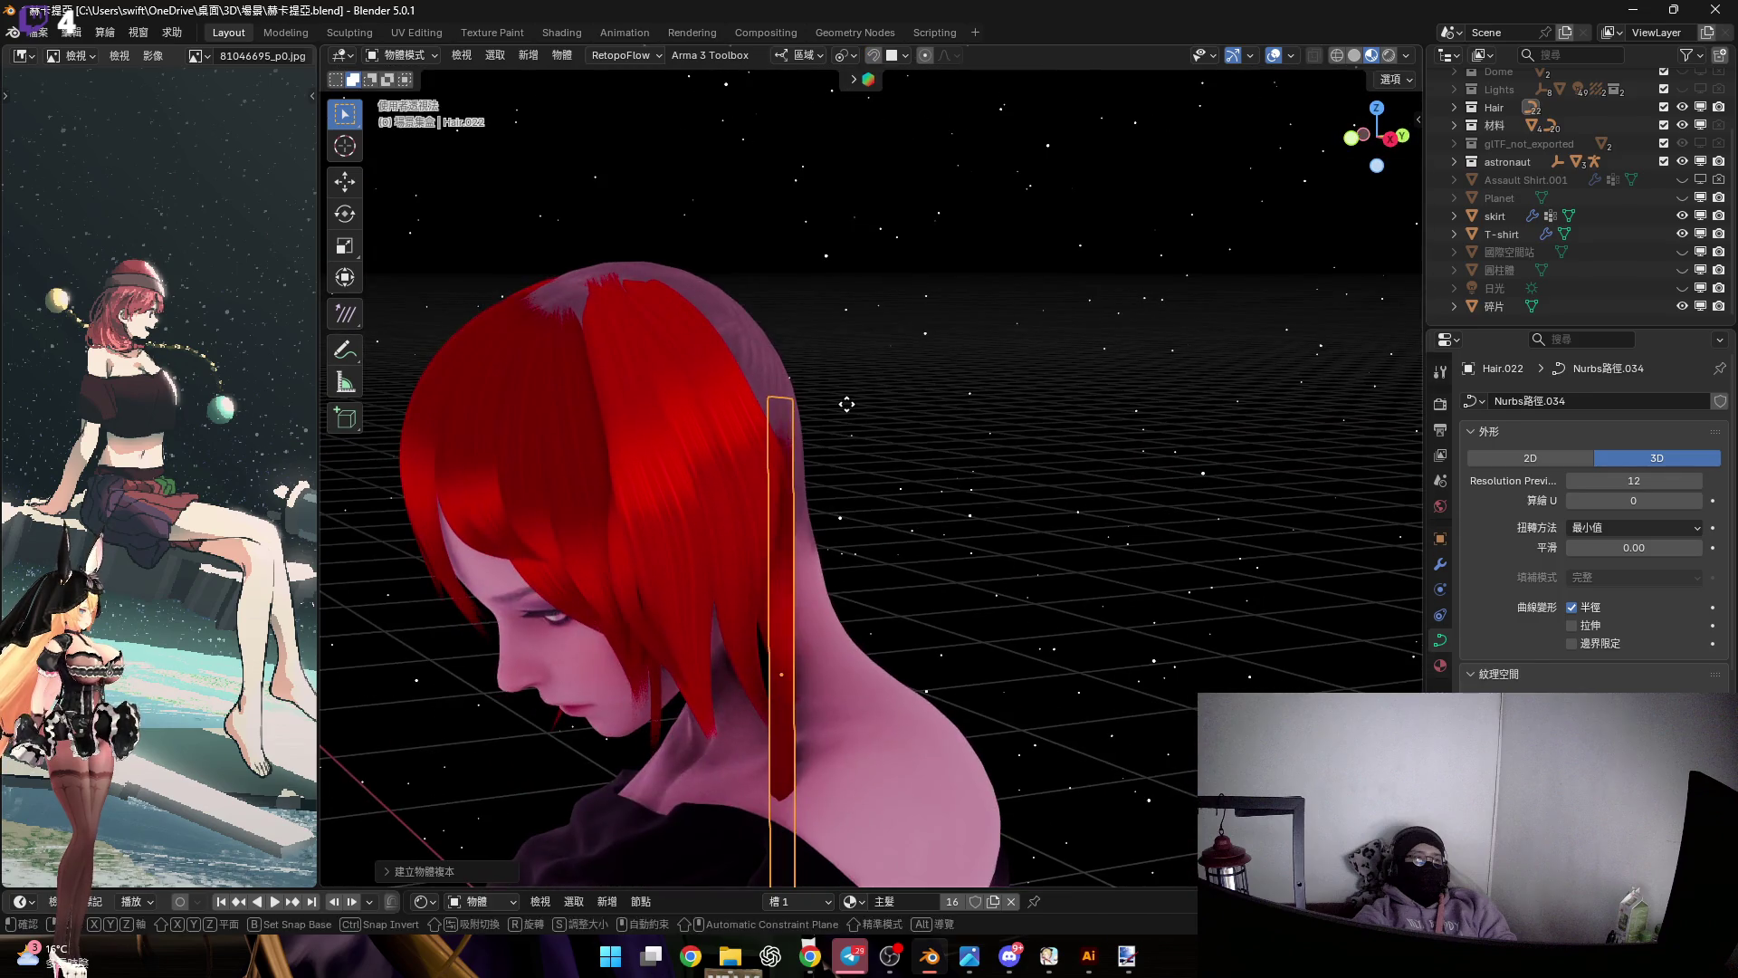
Move the duplicate vertically beside the head and tilt it about its X axis
key("z")
left_click(856, 344)
mouse_move(824, 282)
middle_mouse_down()
mouse_move(790, 442)
mouse_move(888, 453)
middle_mouse_up()
key("r")
key("x")
key("x")
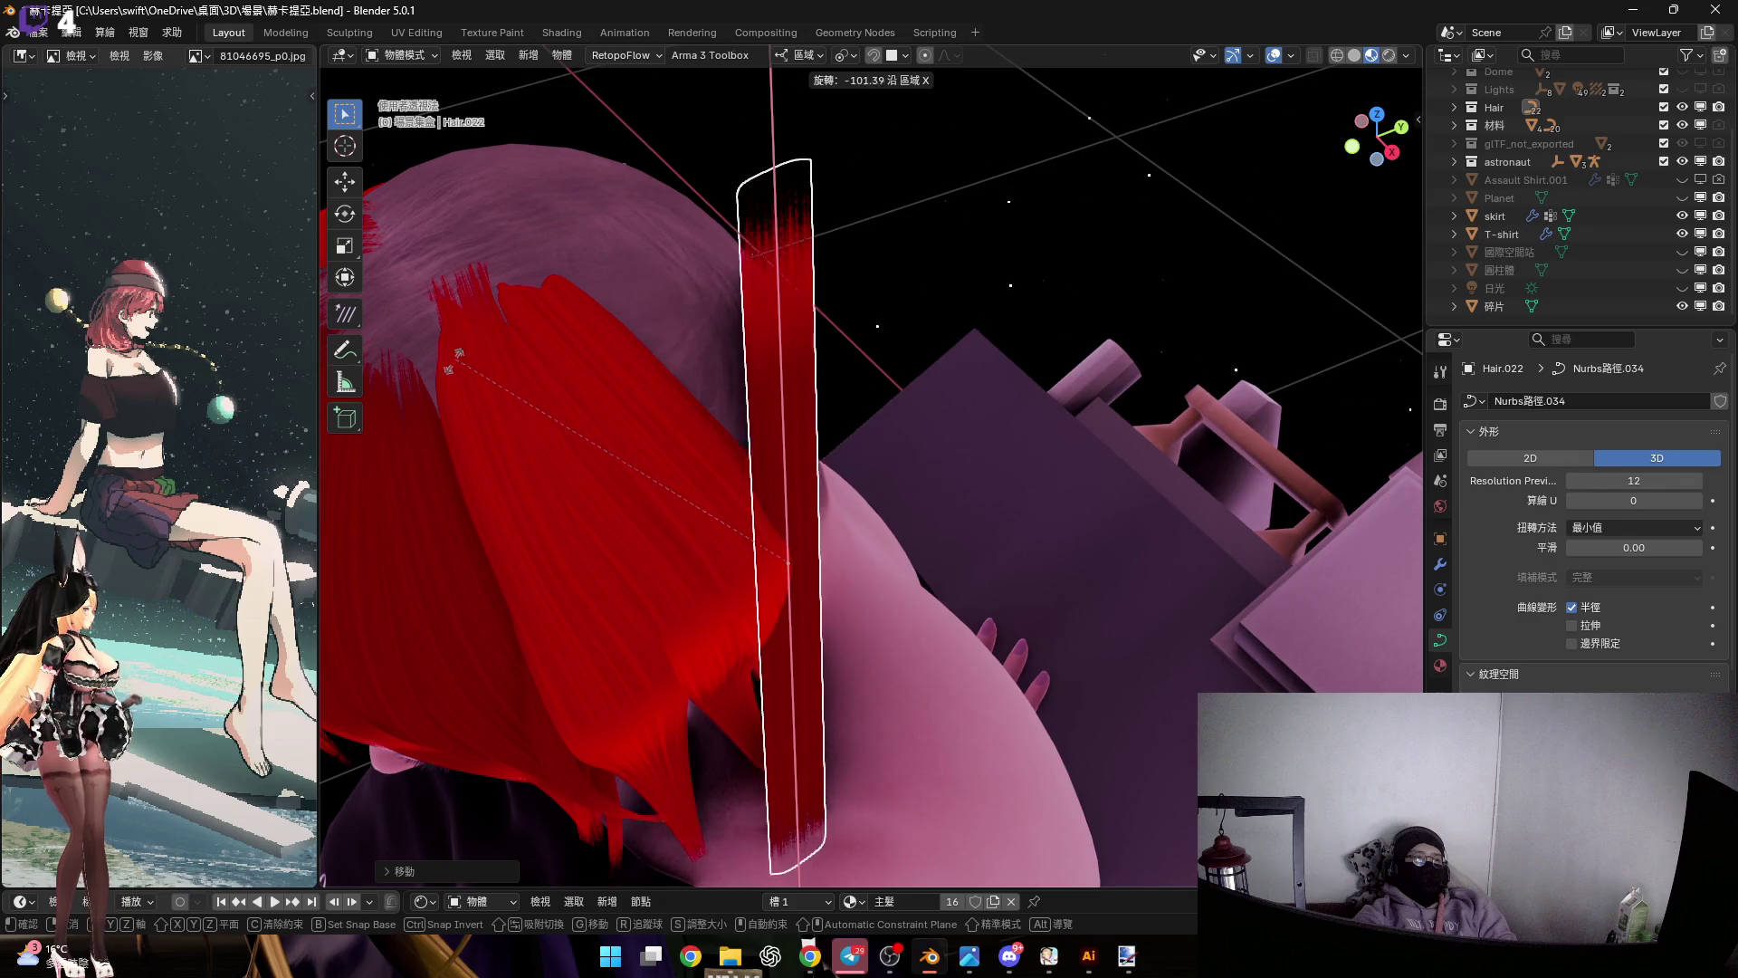
left_click(453, 521)
mouse_move(675, 384)
middle_mouse_down()
mouse_move(639, 378)
mouse_move(991, 372)
mouse_move(911, 353)
mouse_move(1006, 421)
mouse_move(1061, 420)
mouse_move(756, 393)
mouse_move(795, 395)
middle_mouse_up()
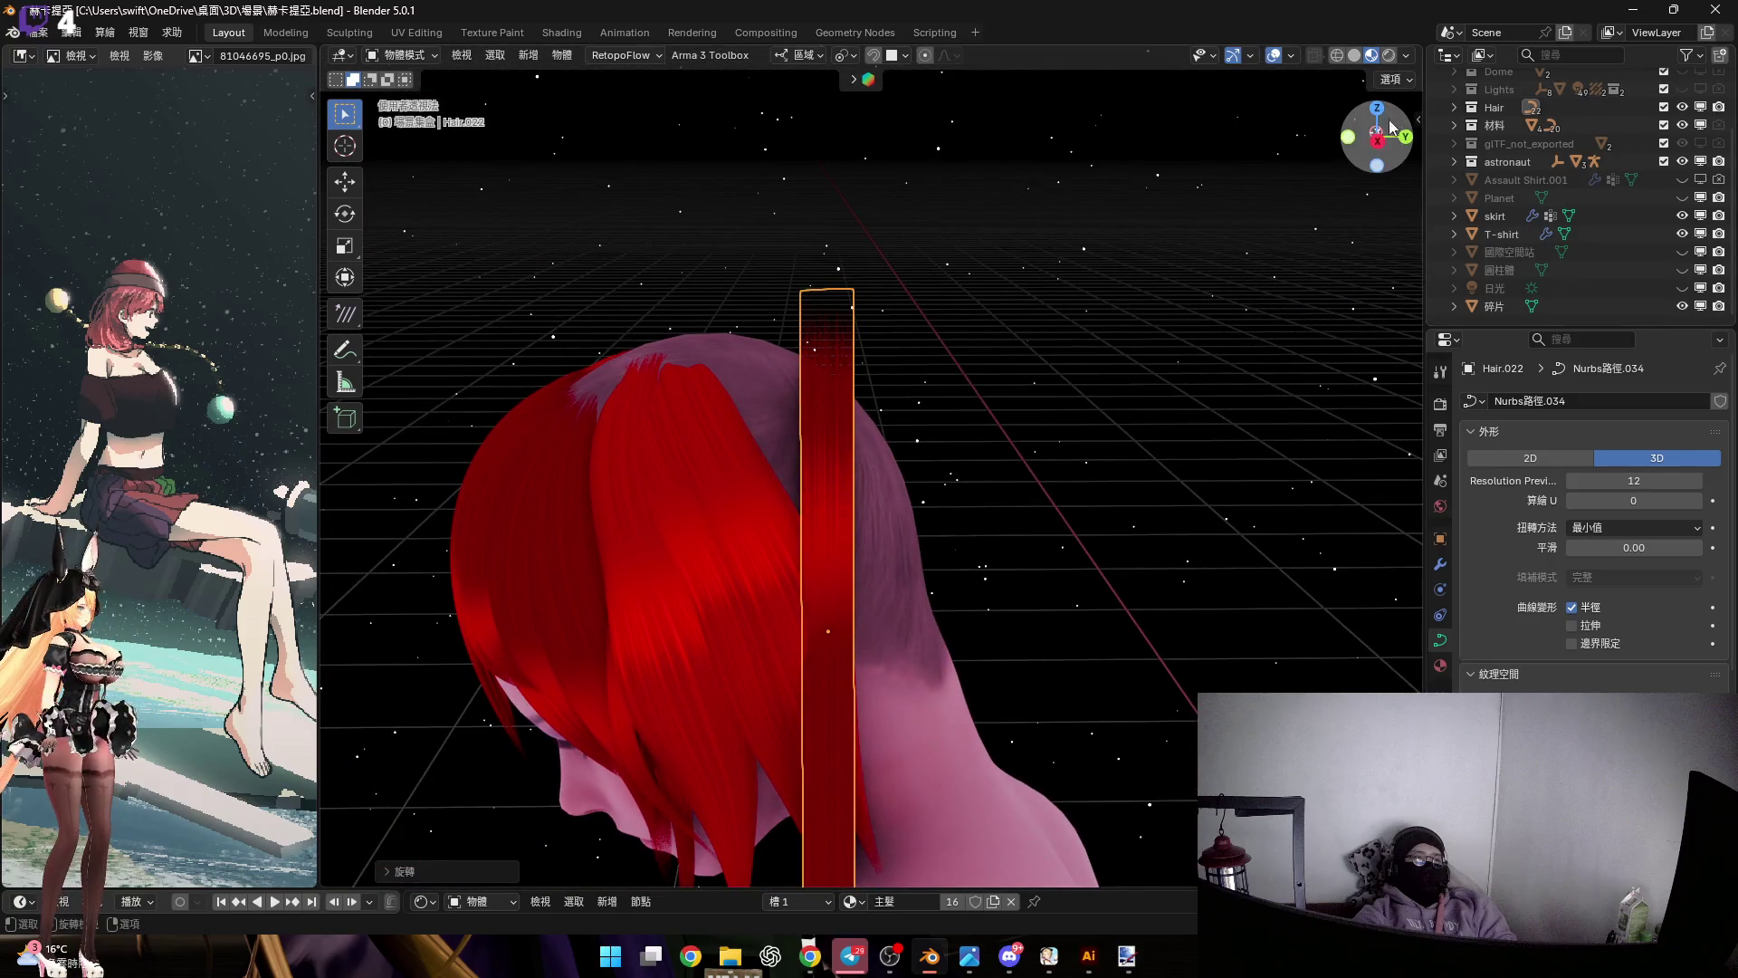
left_click(1392, 127)
scroll(885, 384, "up", 3)
In Edit Mode, rotate the strip's points about Y and bend its top over the scalp
key("Tab")
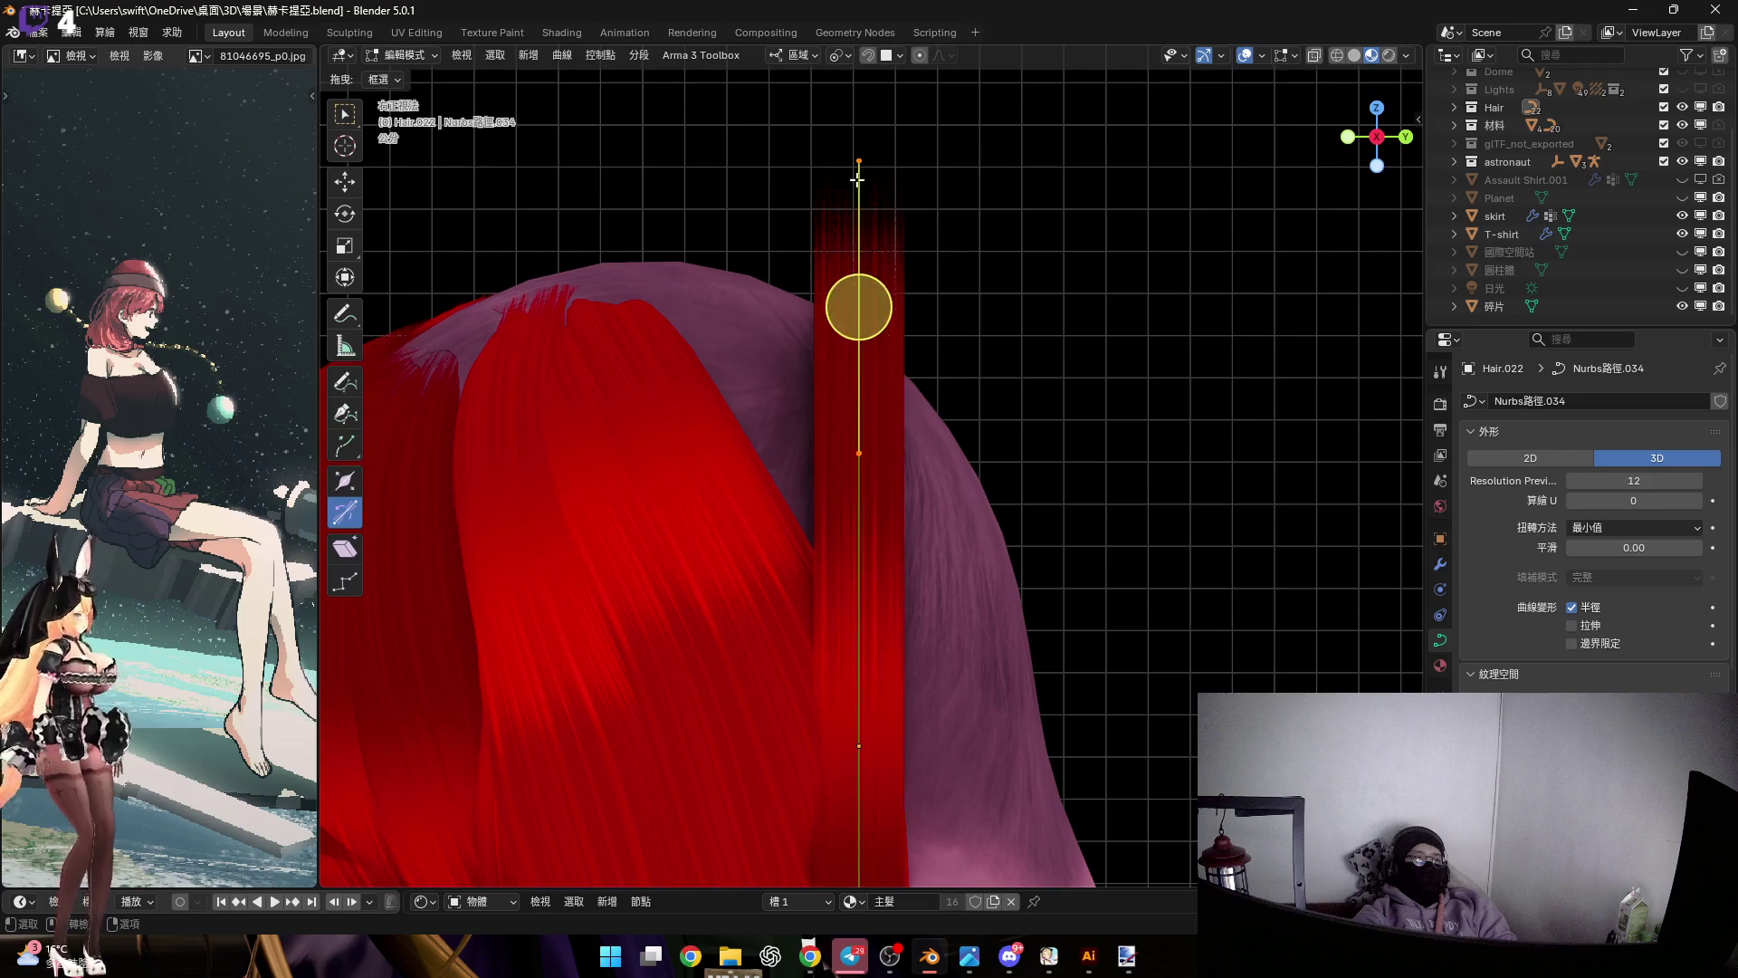
key("r")
key("y")
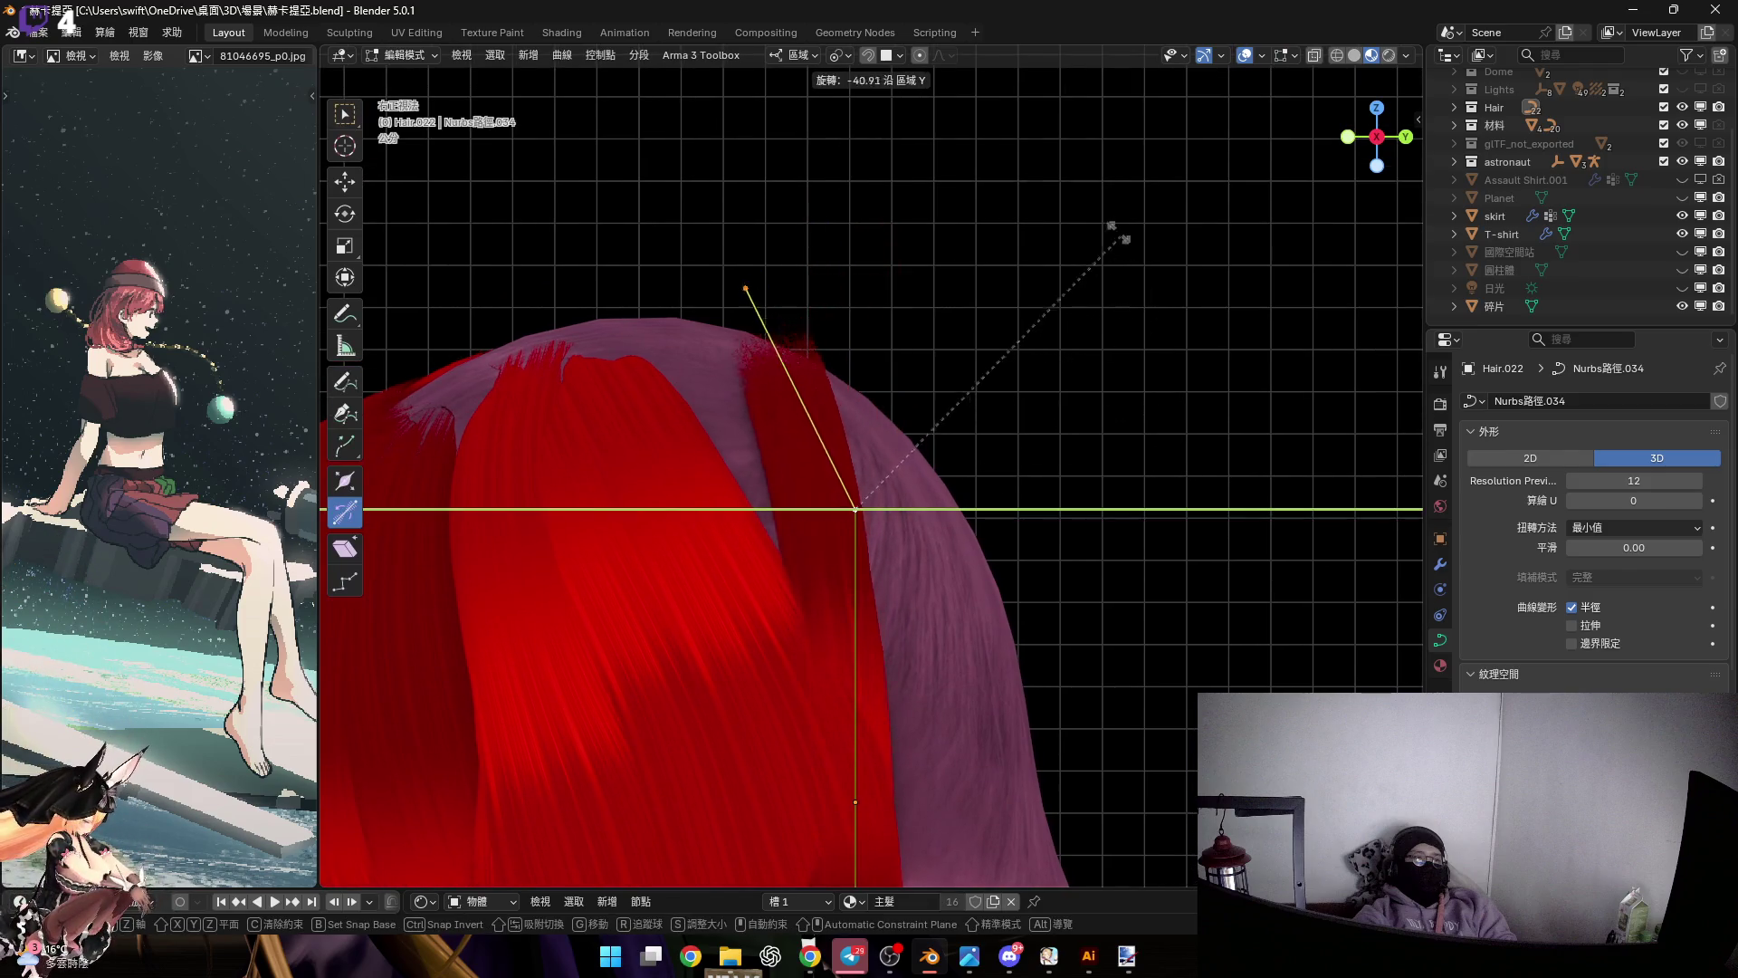
left_click(1068, 177)
scroll(880, 493, "down", 2, "shift")
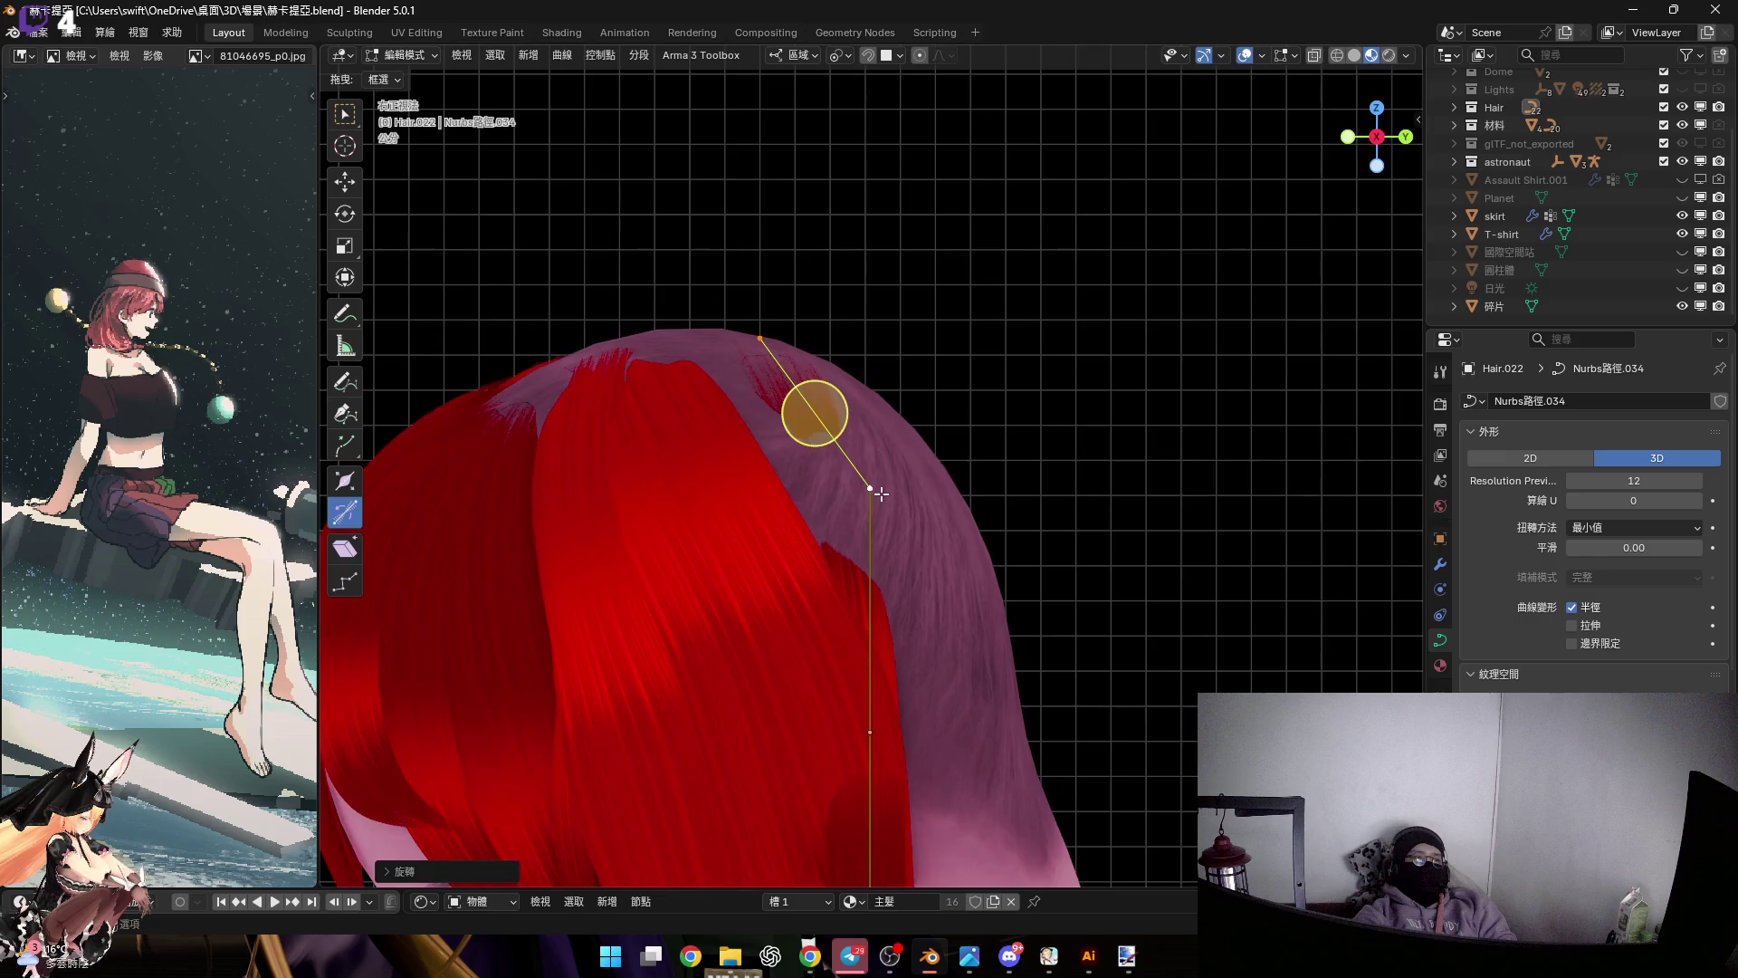
left_click(881, 493)
right_click(880, 493, "shift")
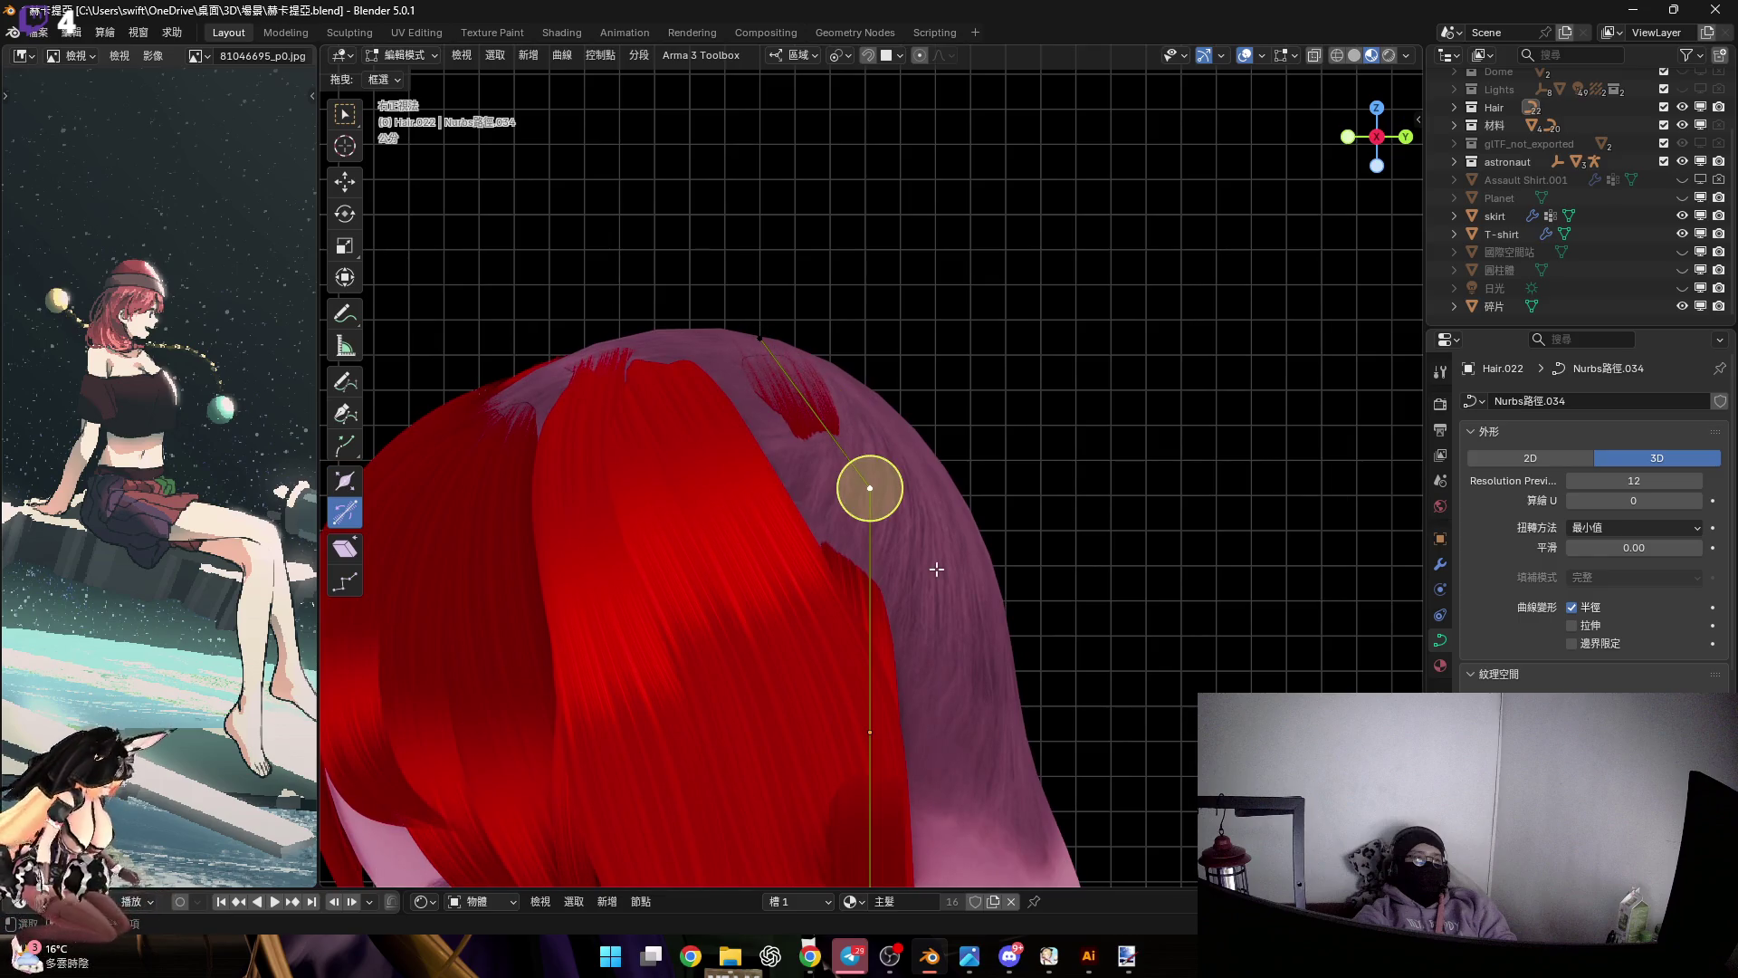
right_click(764, 347, "shift")
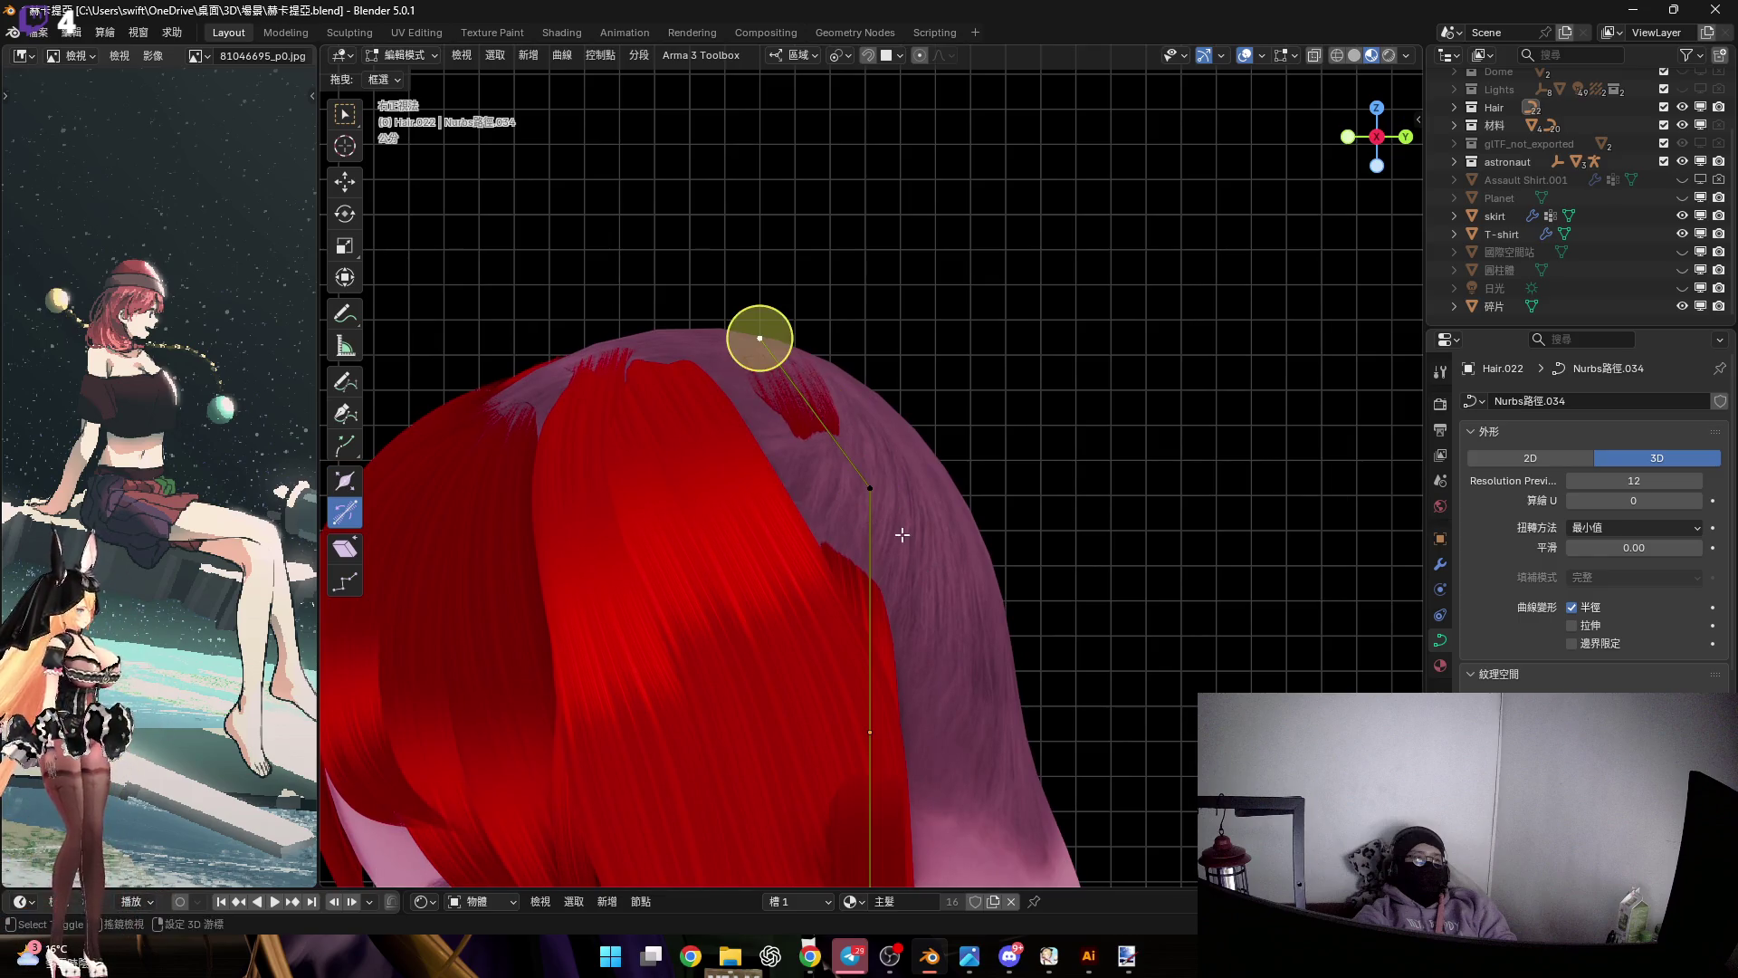
key("r")
left_click(1102, 497)
scroll(920, 568, "down", 4)
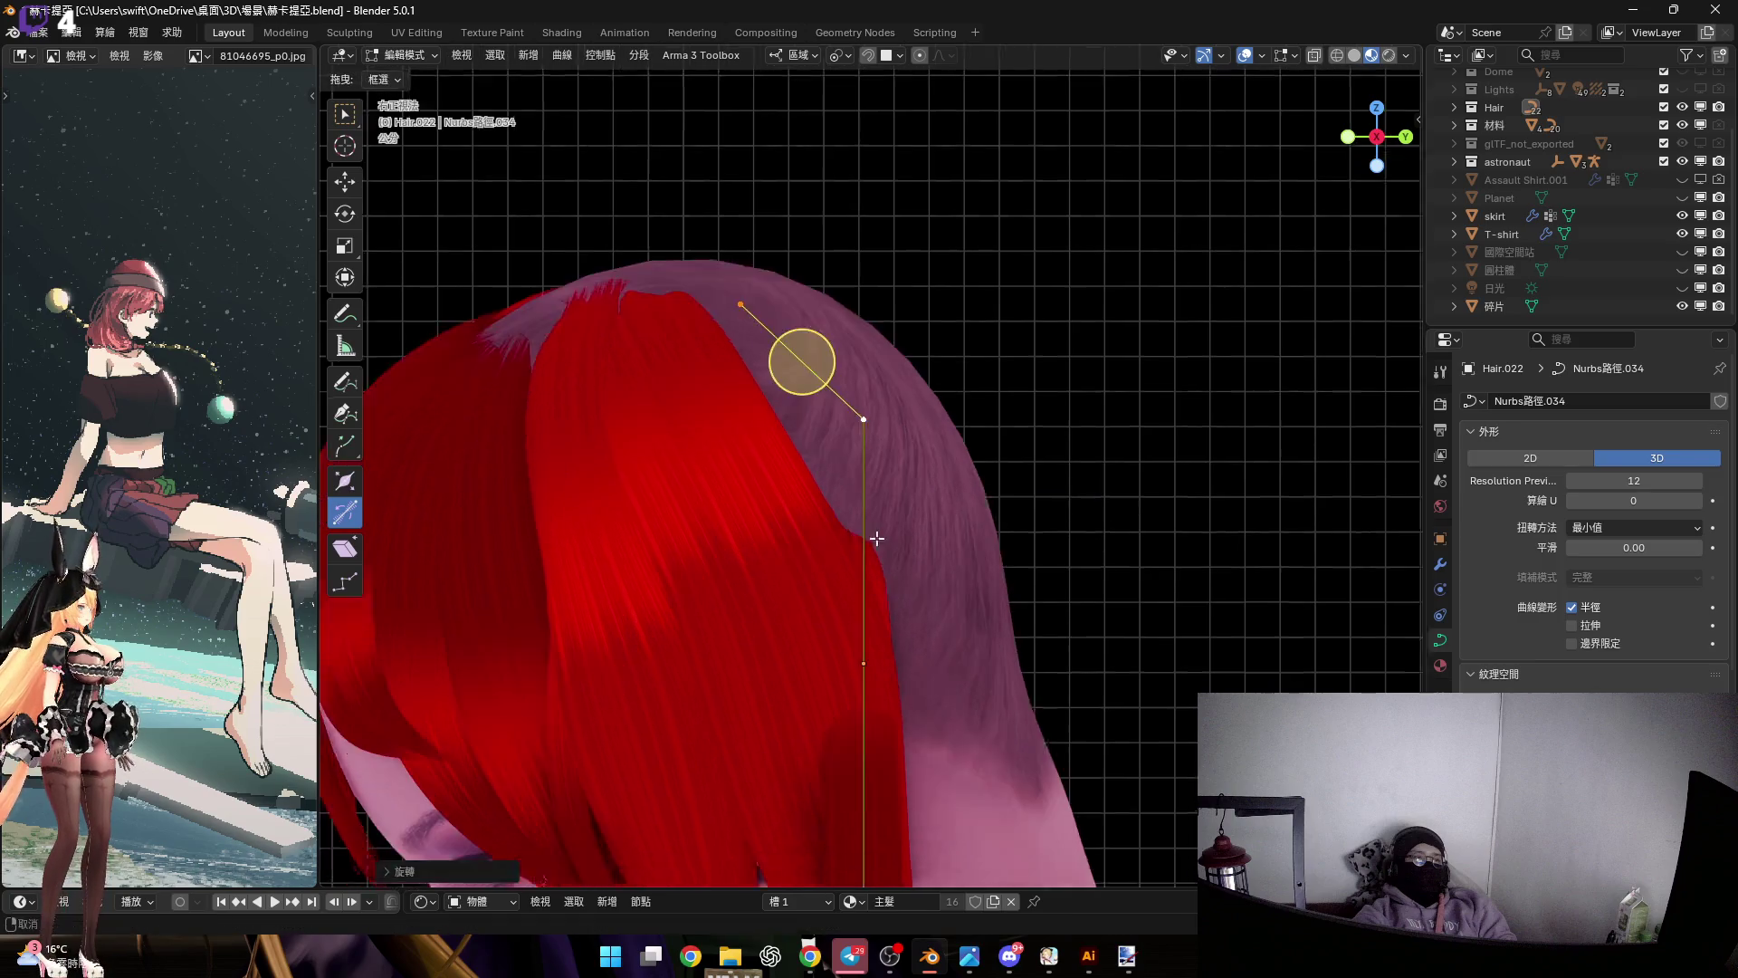
key("Tab")
scroll(914, 601, "up", 4)
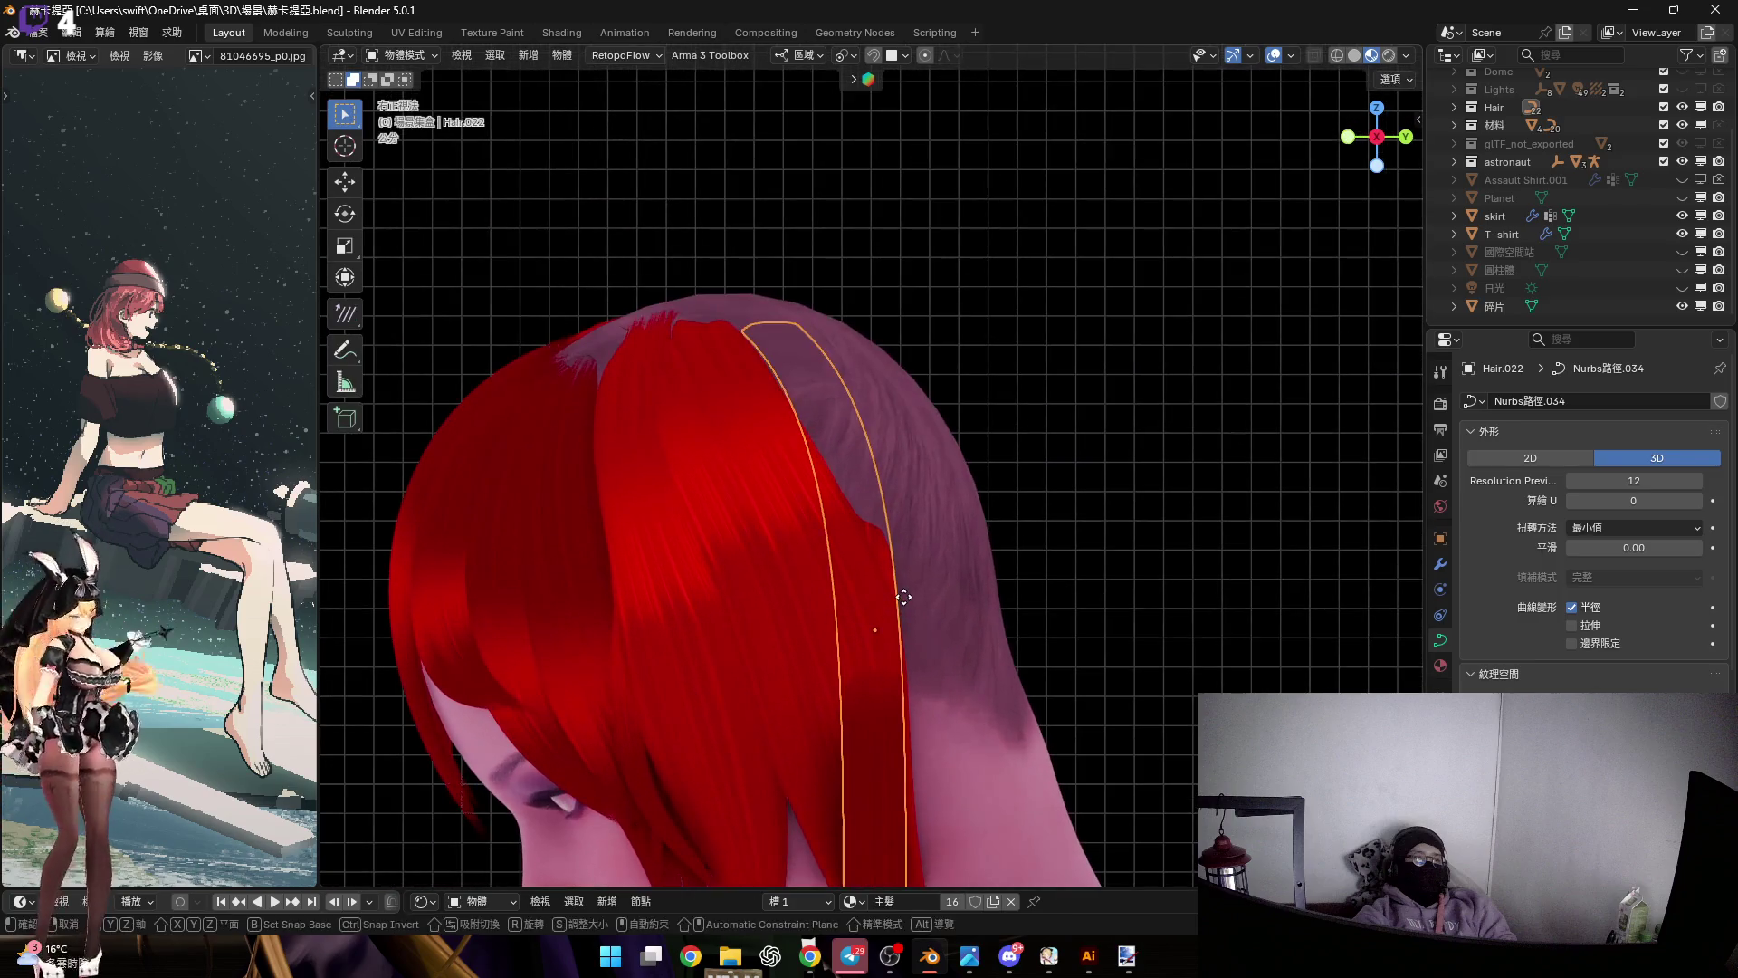
Raise the strip vertically and tilt it about the global Y axis
key("g")
key("z")
left_click(887, 565)
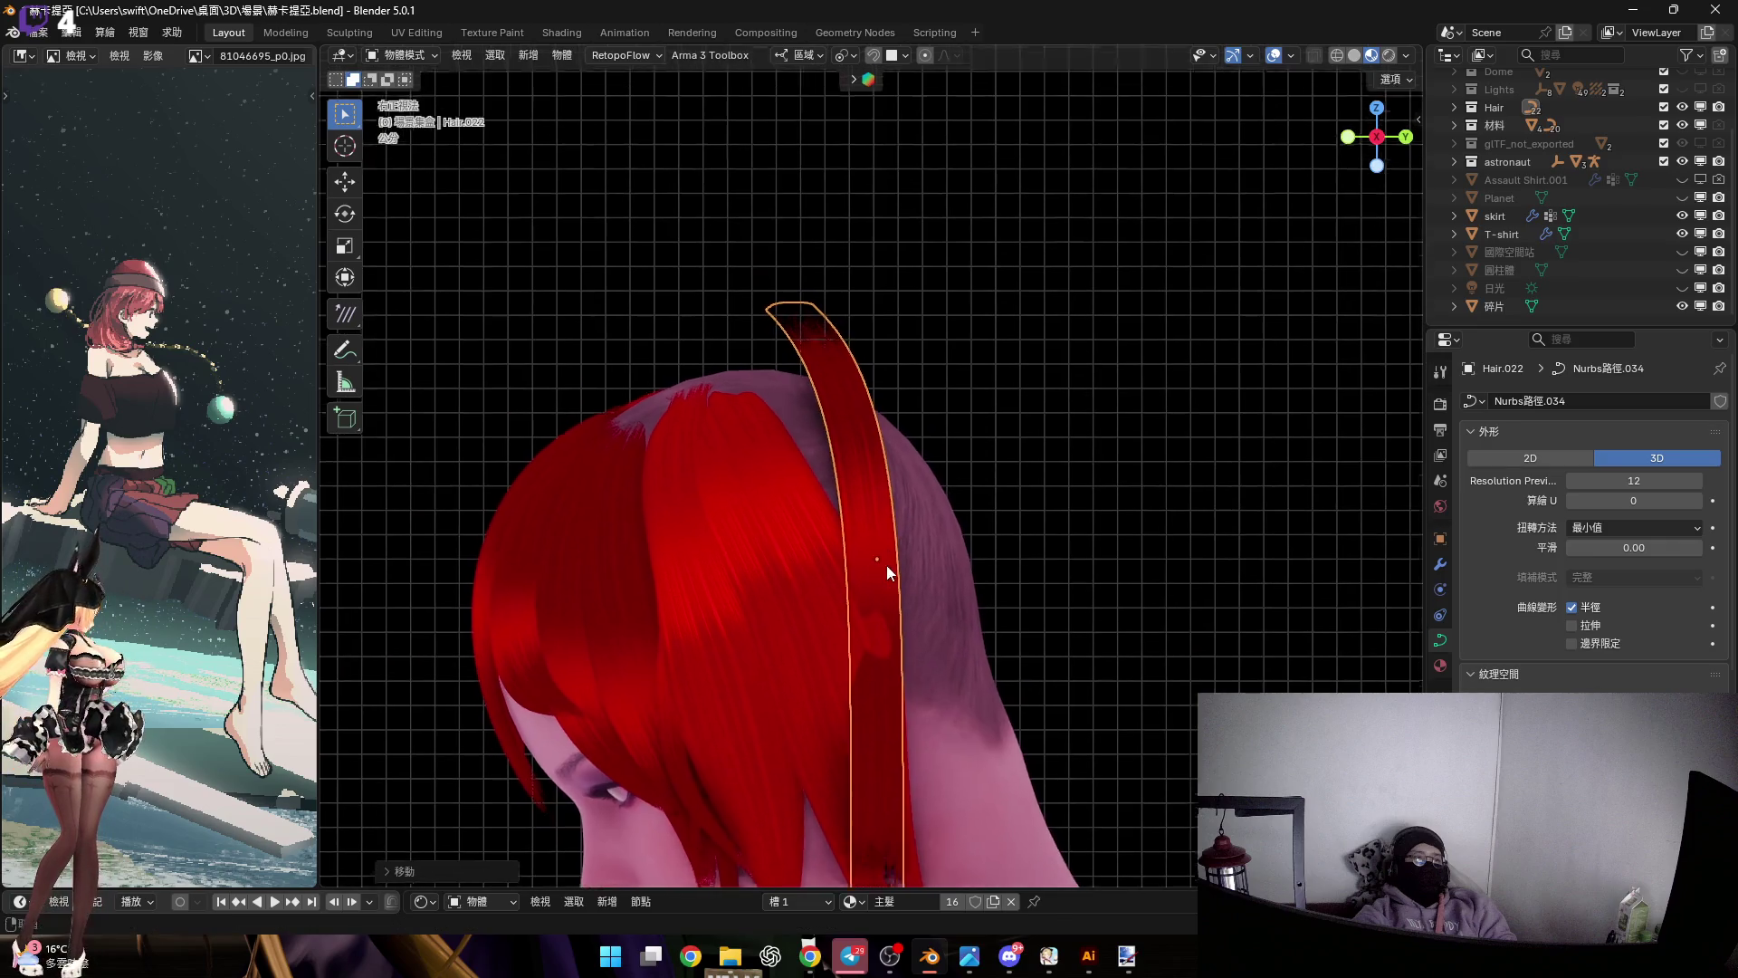
key("KP_5")
key("r")
key("y")
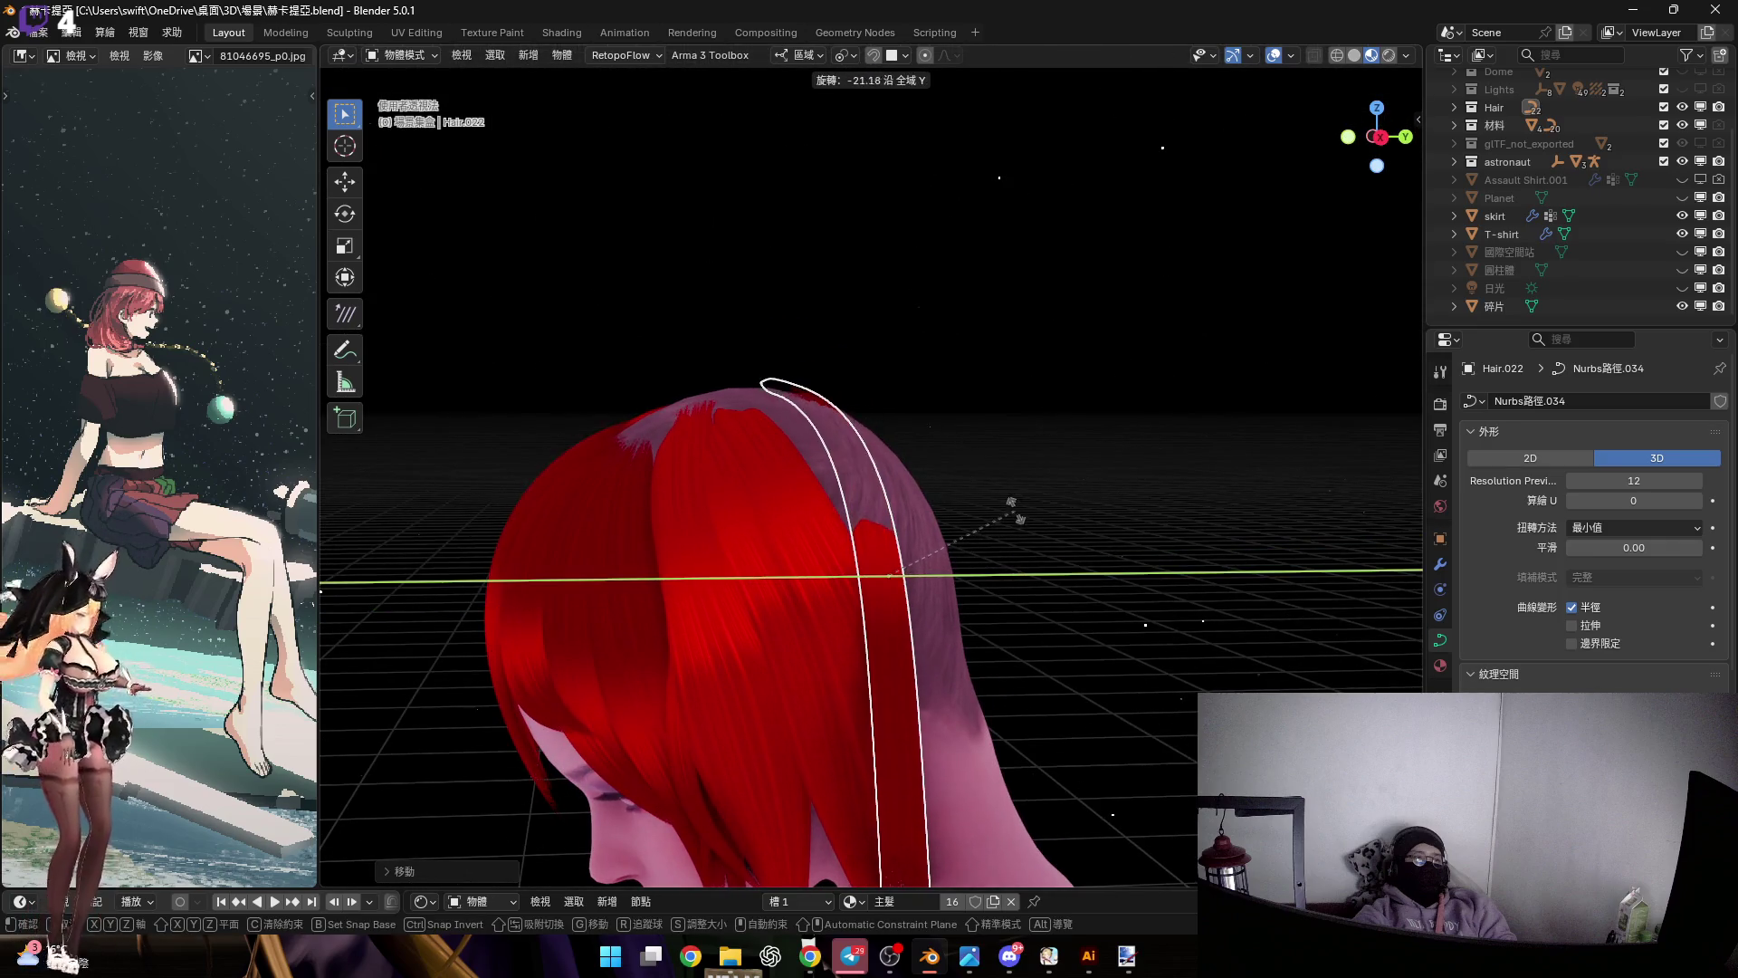
left_click(861, 524)
mouse_move(861, 523)
middle_mouse_down()
mouse_move(766, 513)
mouse_move(780, 527)
middle_mouse_up()
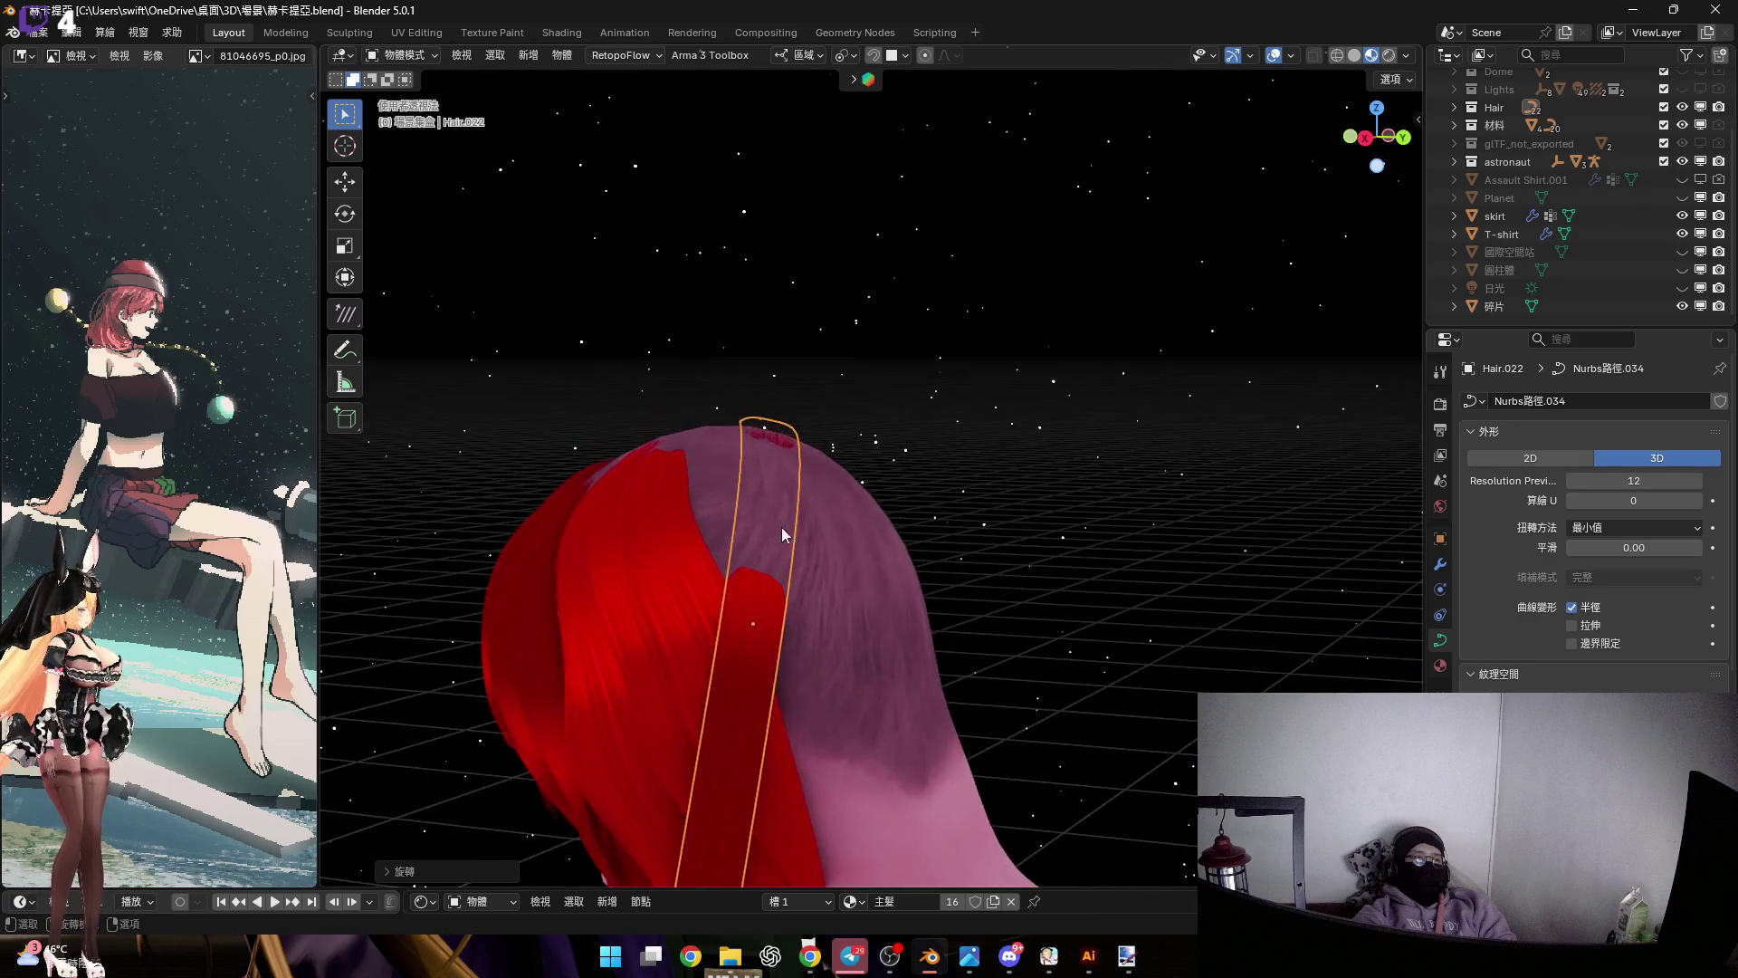
Rotate the strip about its own Z axis and move it into a new position
key("r")
key("x")
key("r")
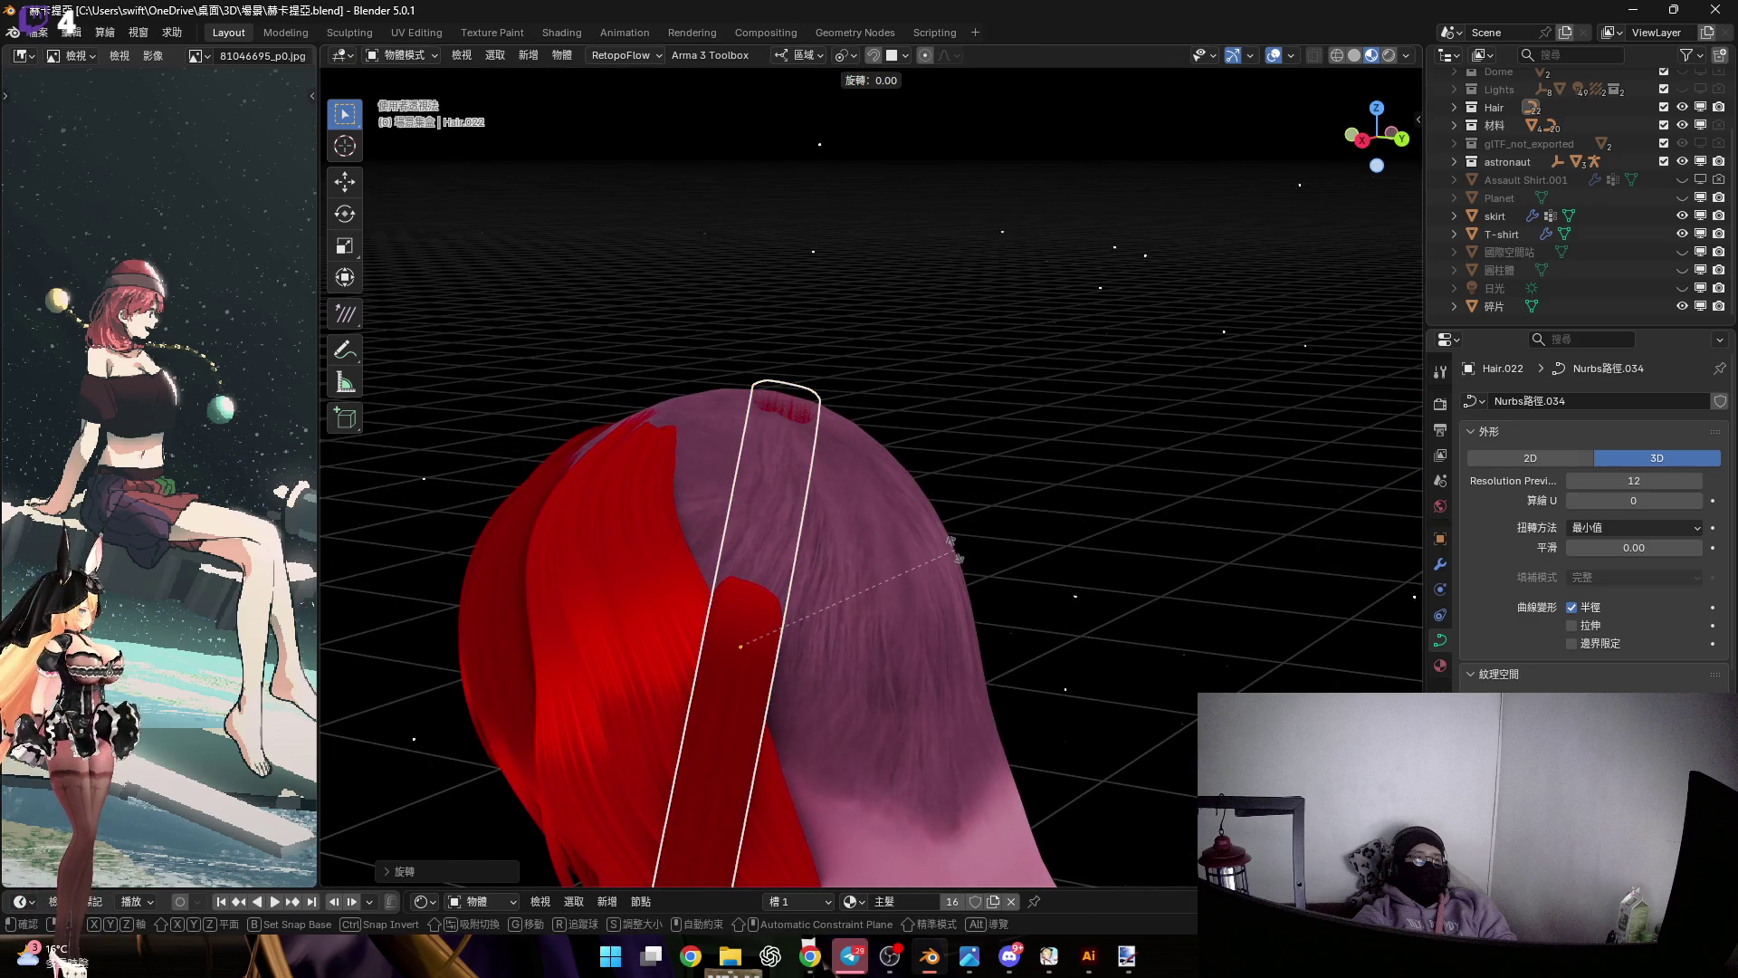
key("r")
key("z")
key("z")
key("z")
key("z")
mouse_move(692, 540)
middle_mouse_down()
mouse_move(780, 563)
mouse_move(806, 597)
mouse_move(769, 565)
mouse_move(1015, 610)
mouse_move(796, 535)
mouse_move(785, 569)
middle_mouse_up()
key("g")
left_click(833, 599)
Tilt the strip about its Y axis and rotate its points so it hugs the head
key("r")
key("y")
key("y")
left_click(1005, 568)
key("Tab")
key("r")
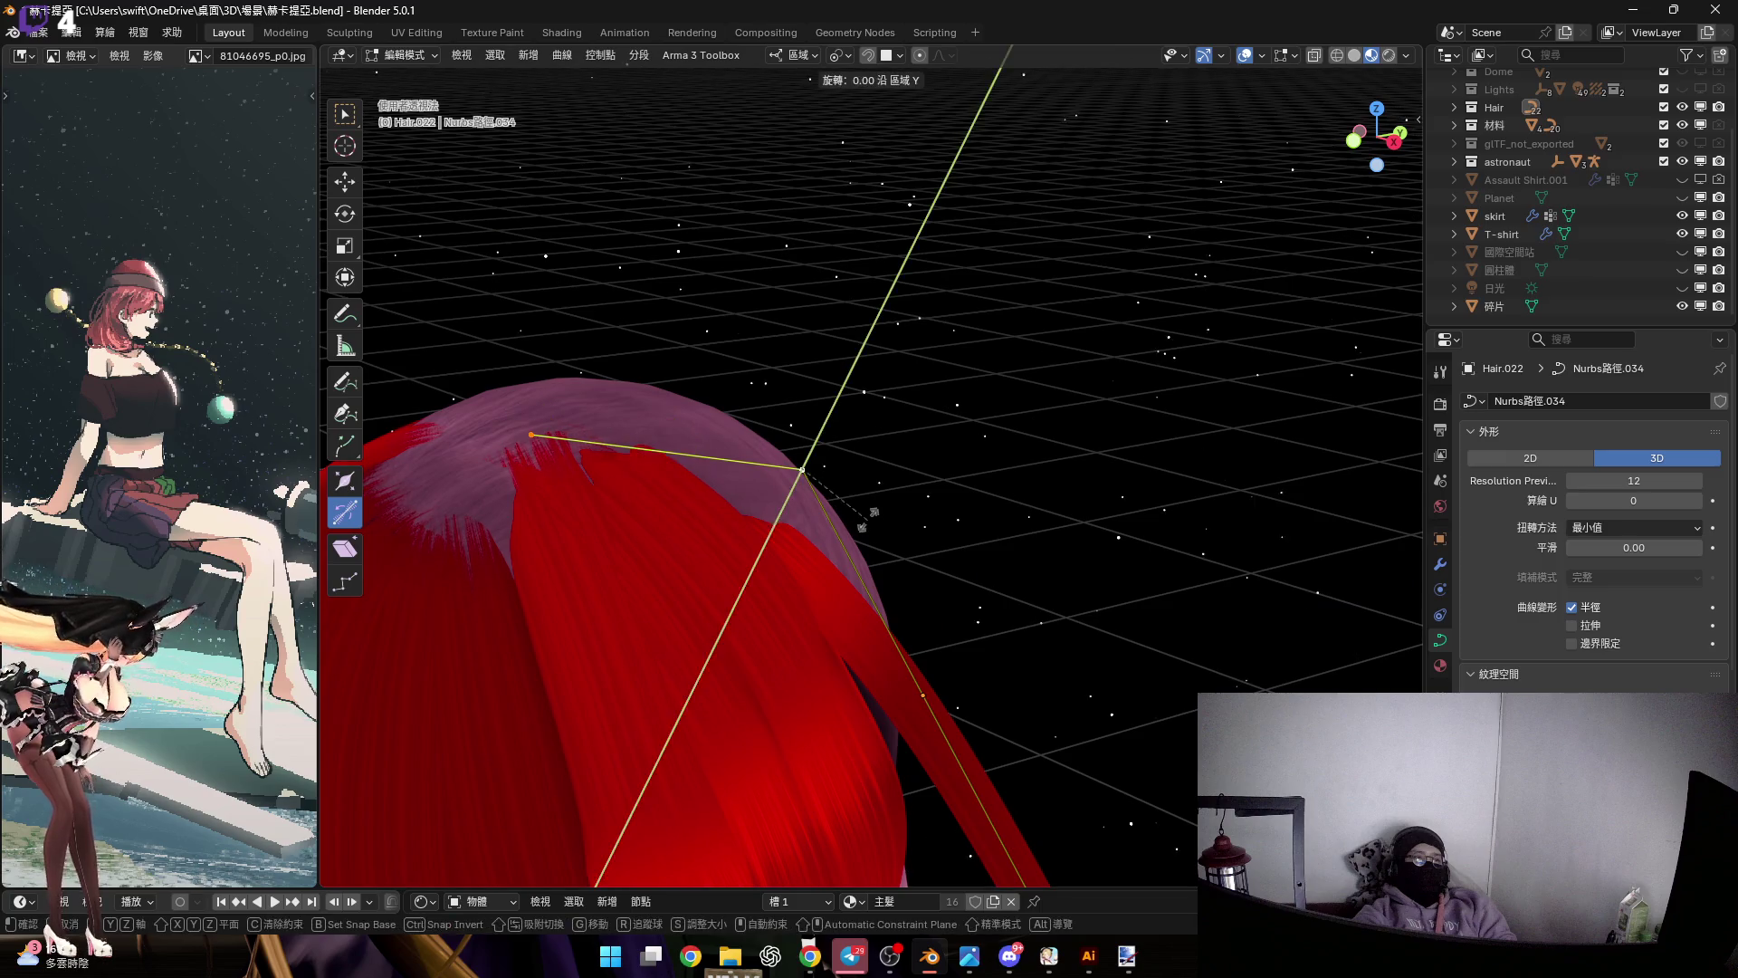
left_click(792, 462)
middle_click_drag(787, 454, 734, 514)
key("Tab")
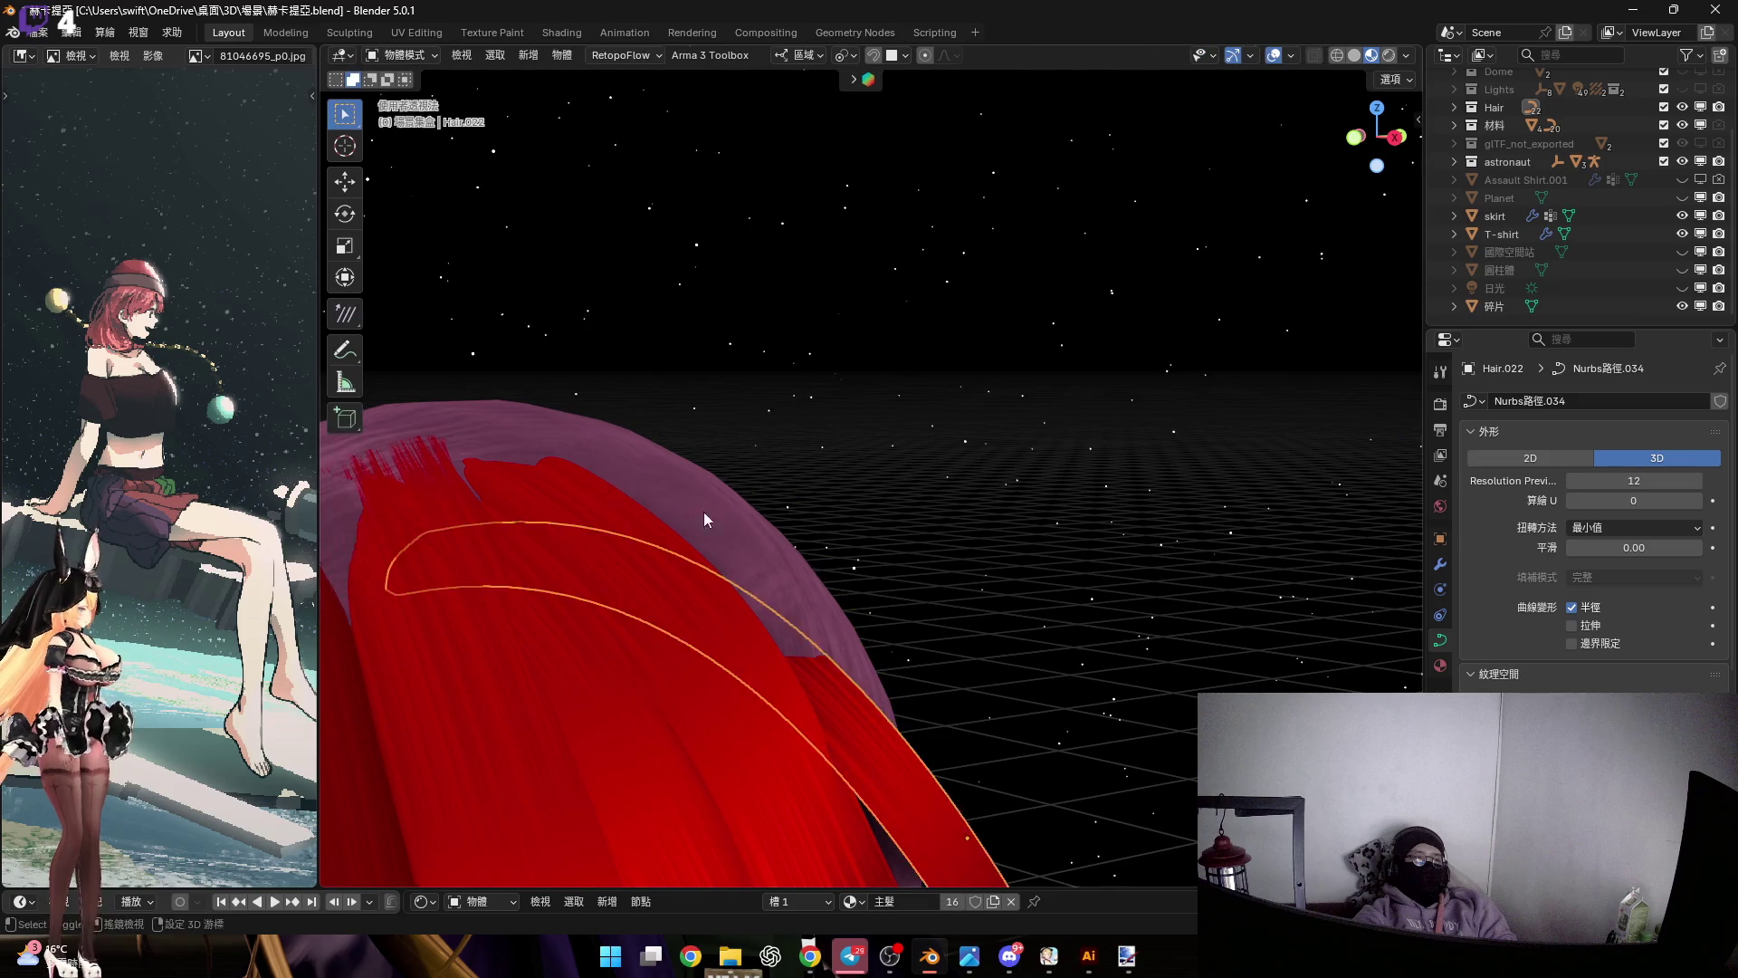
Shift the strip along X and Y so it sits on the back of the head
key("KP_Decimal")
key("g")
key("x")
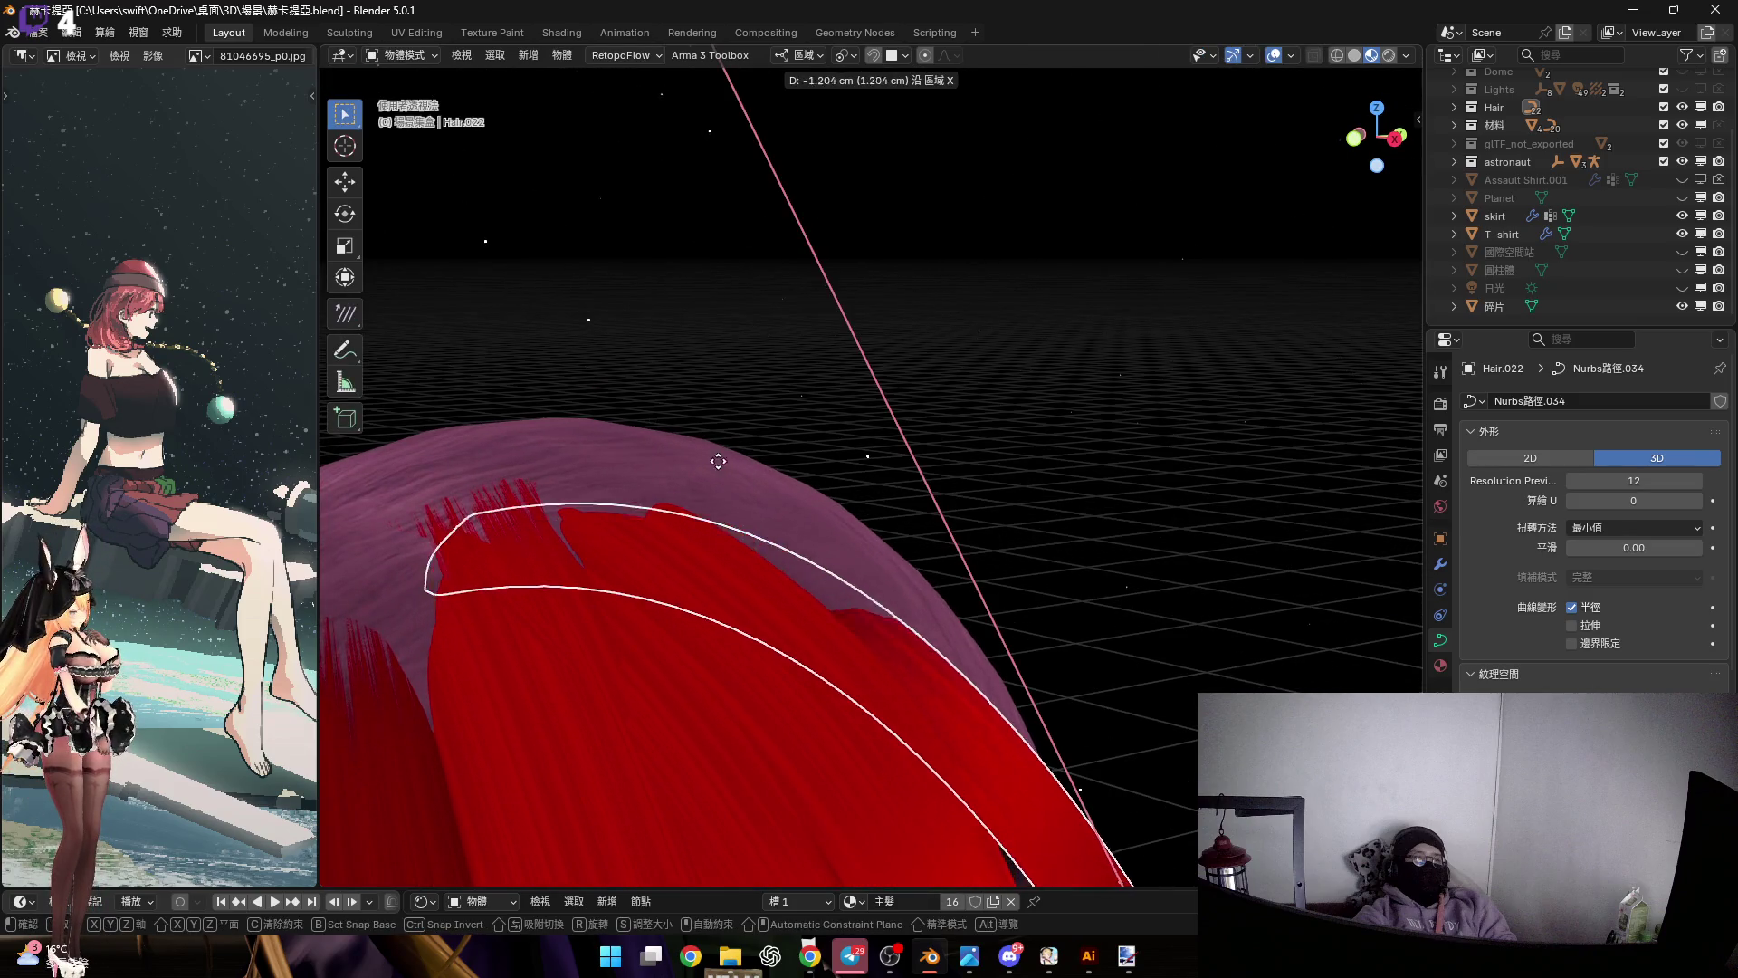
left_click(683, 490)
scroll(670, 485, "up", 3)
mouse_move(663, 481)
middle_mouse_down()
mouse_move(613, 555)
mouse_move(645, 565)
middle_mouse_up()
key("g")
key("y")
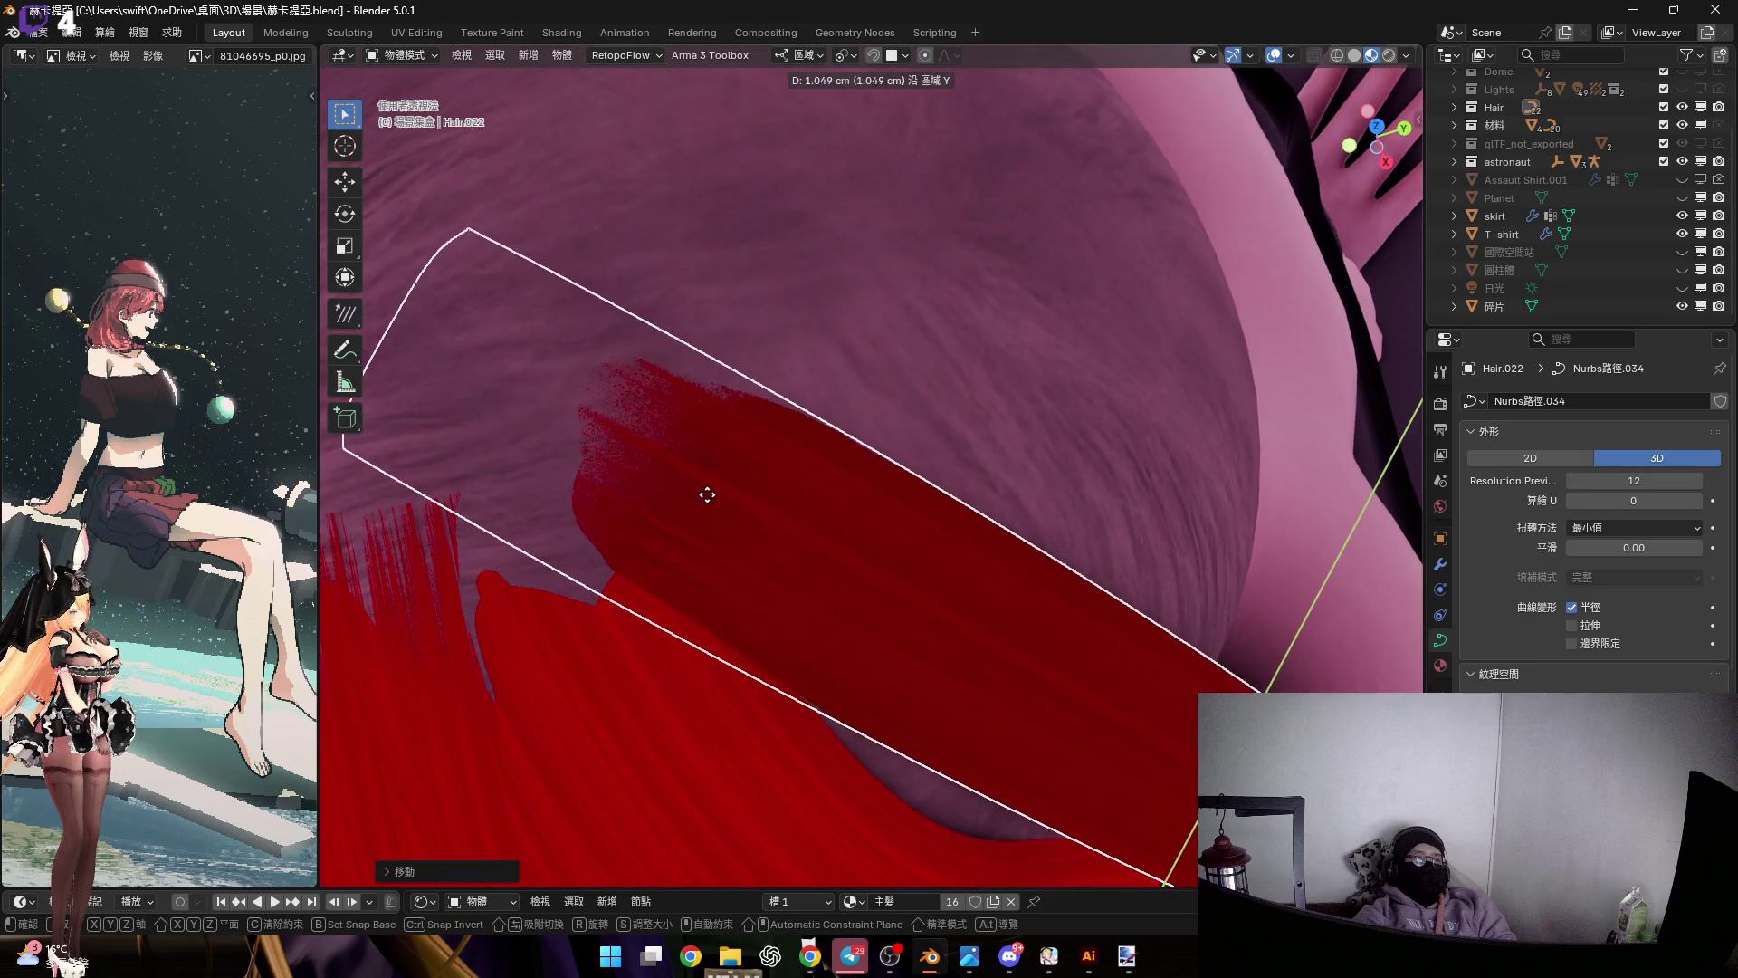
left_click(849, 670)
scroll(815, 615, "down", 5)
mouse_move(753, 562)
middle_mouse_down()
mouse_move(787, 497)
mouse_move(875, 443)
middle_mouse_up()
key("Tab")
Change the whole strip's width with Alt+S and taper its lower end
key("a")
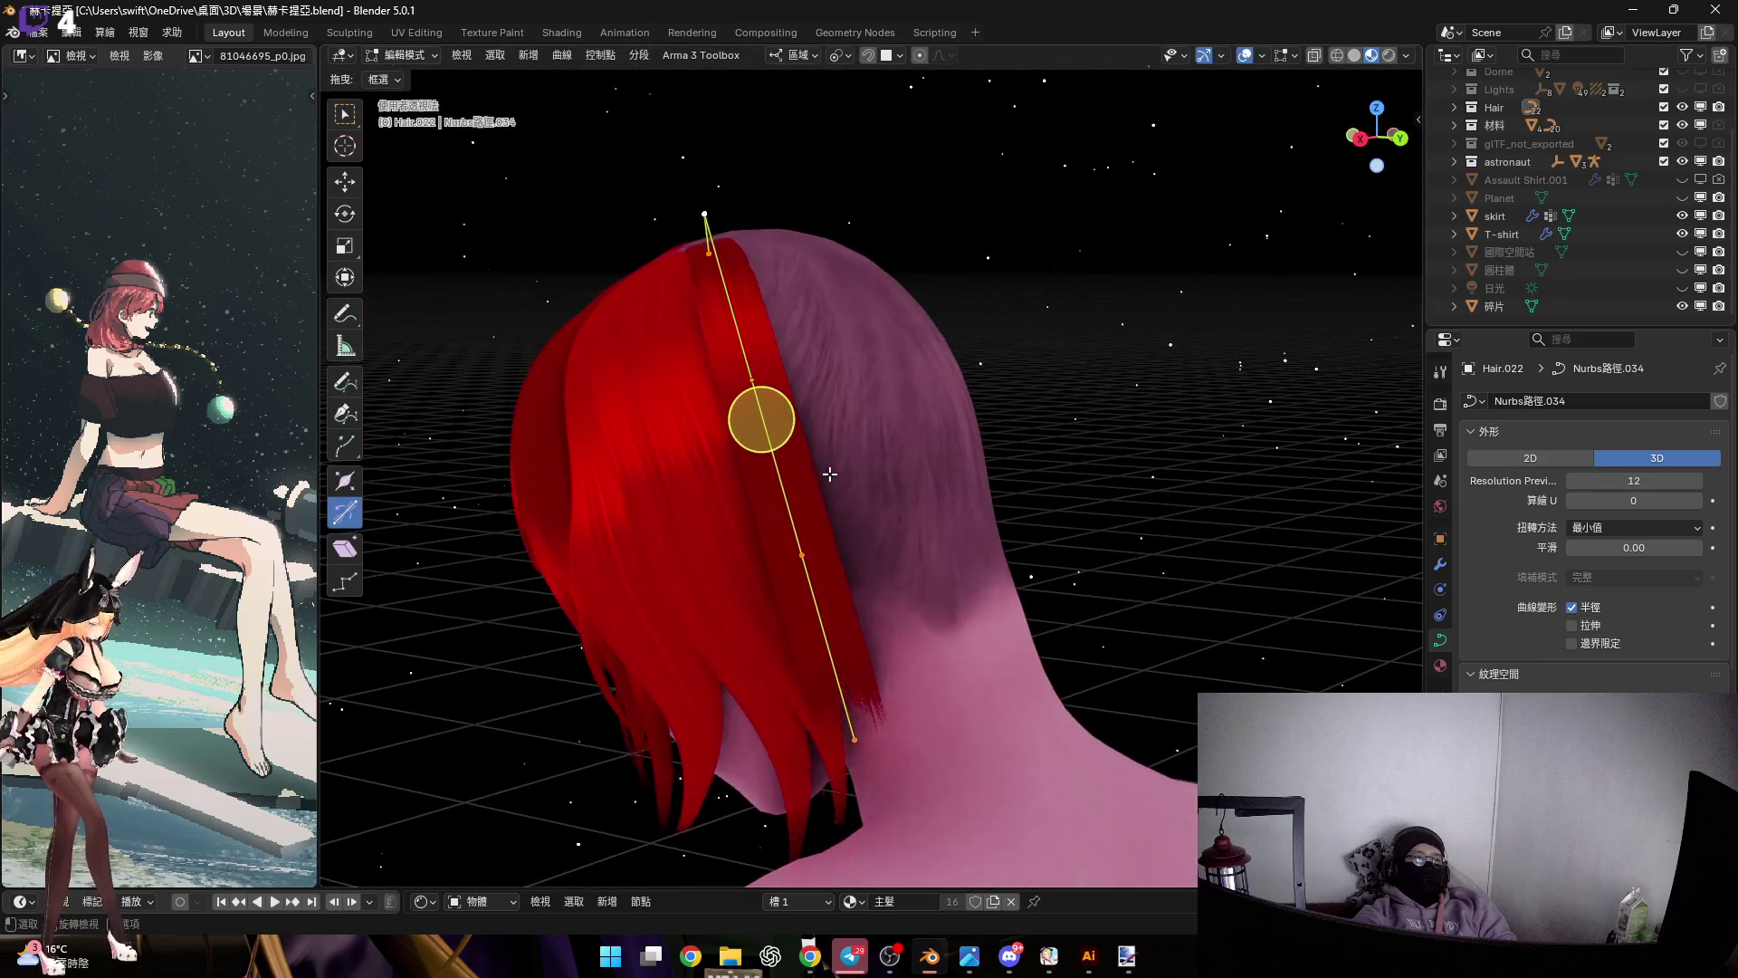
key("alt+s")
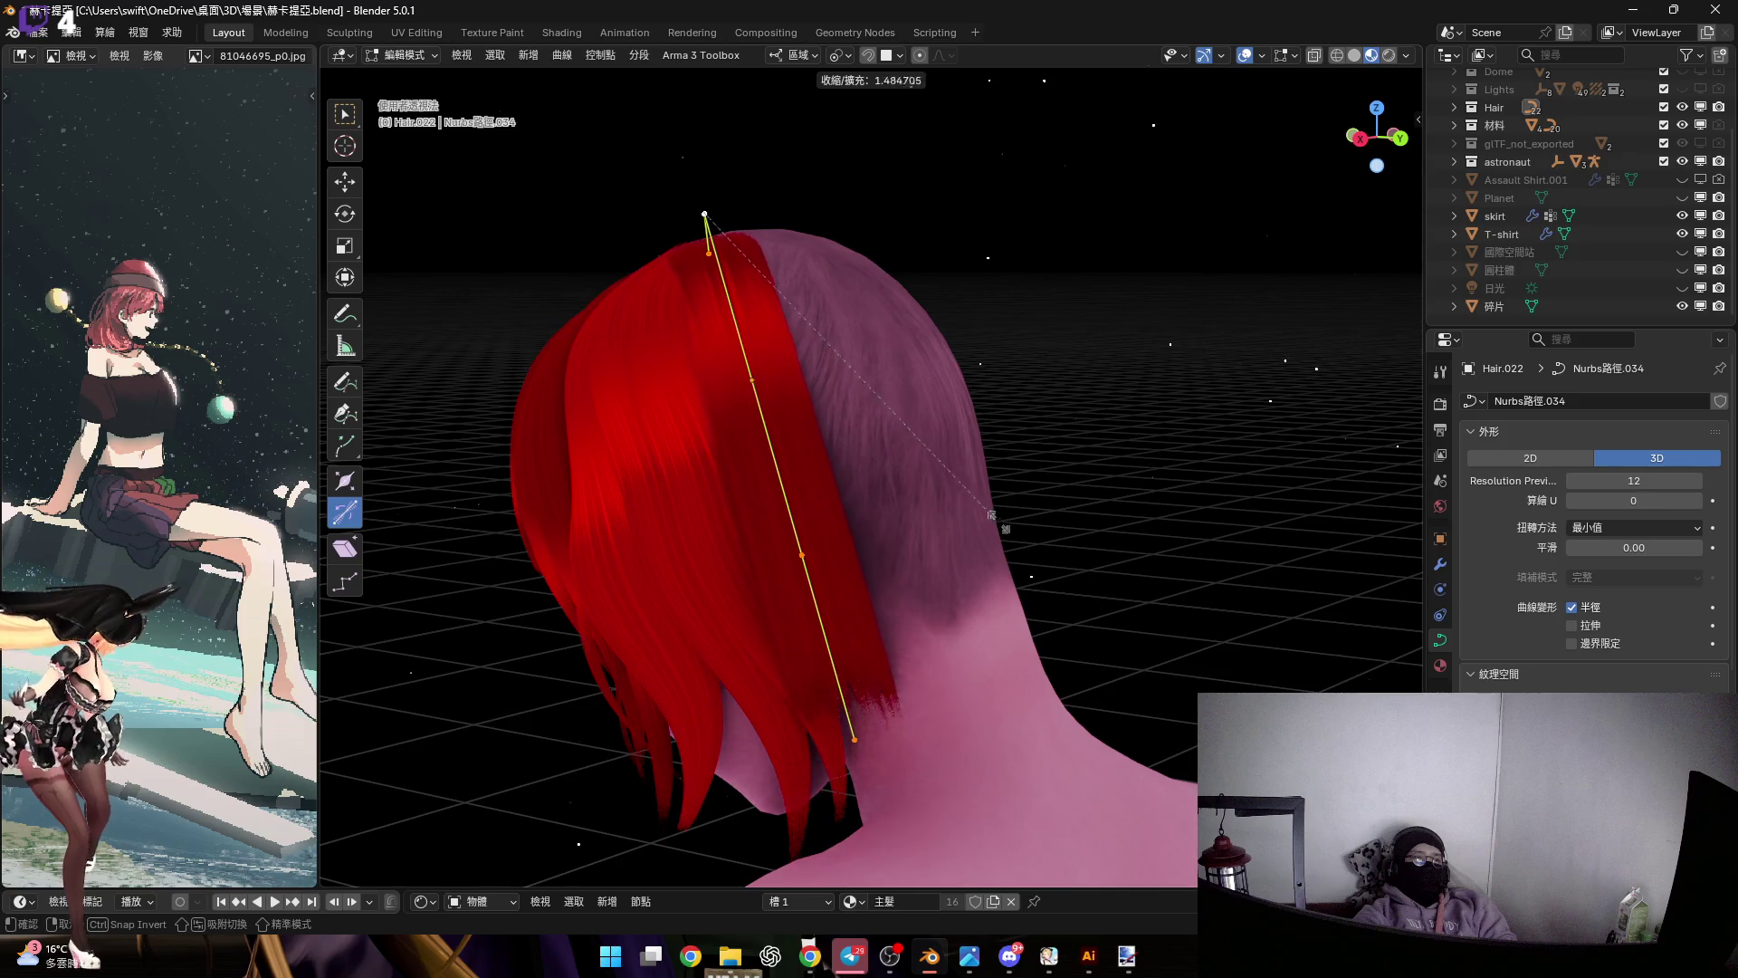
left_click(1050, 543)
middle_click_drag(1050, 543, 1015, 637)
scroll(1016, 637, "down", 4)
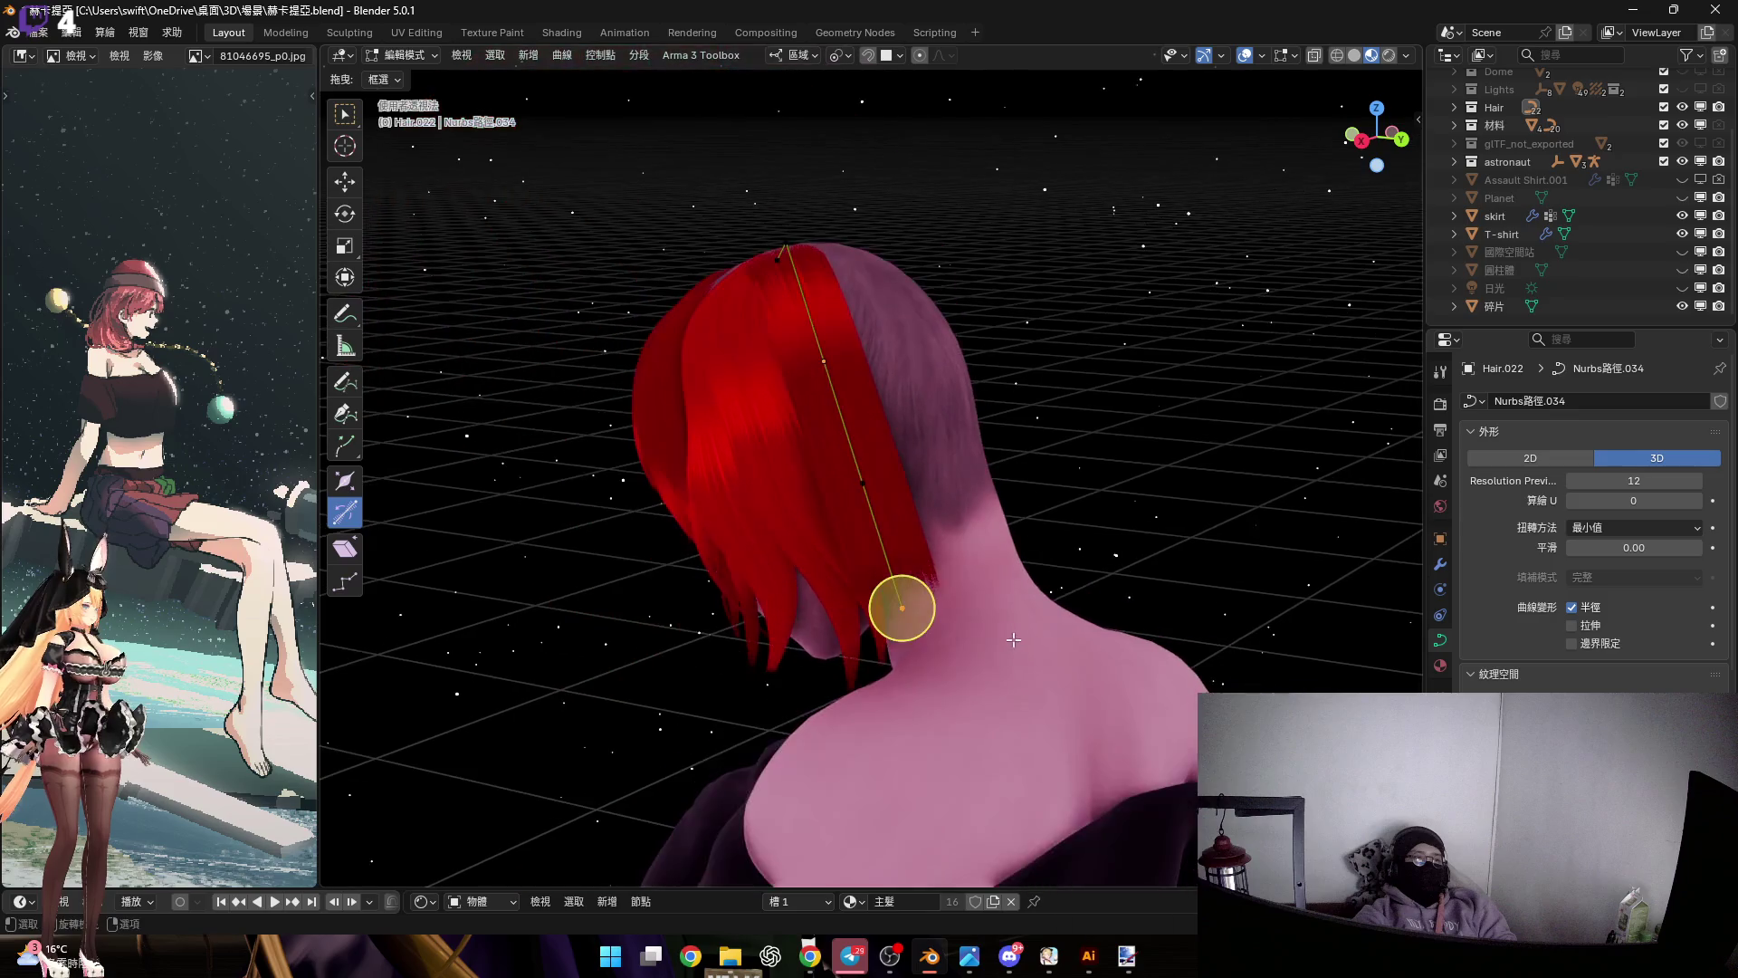
key("alt+s")
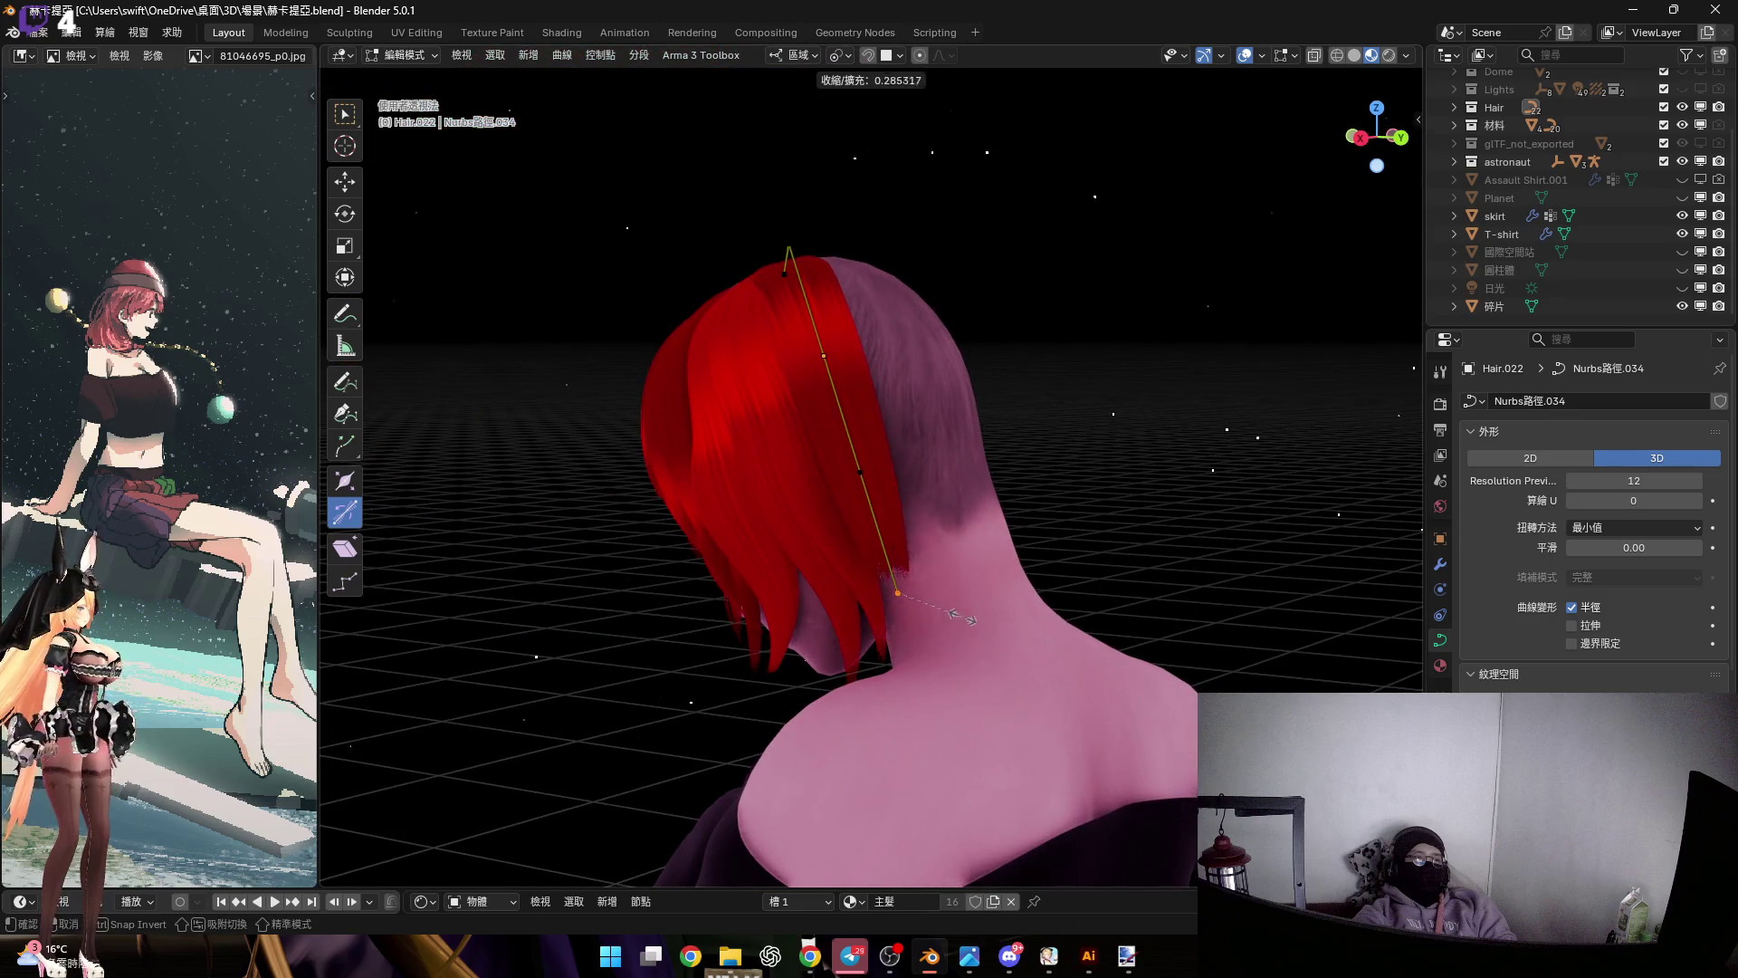
left_click(905, 576)
middle_click_drag(905, 576, 828, 425)
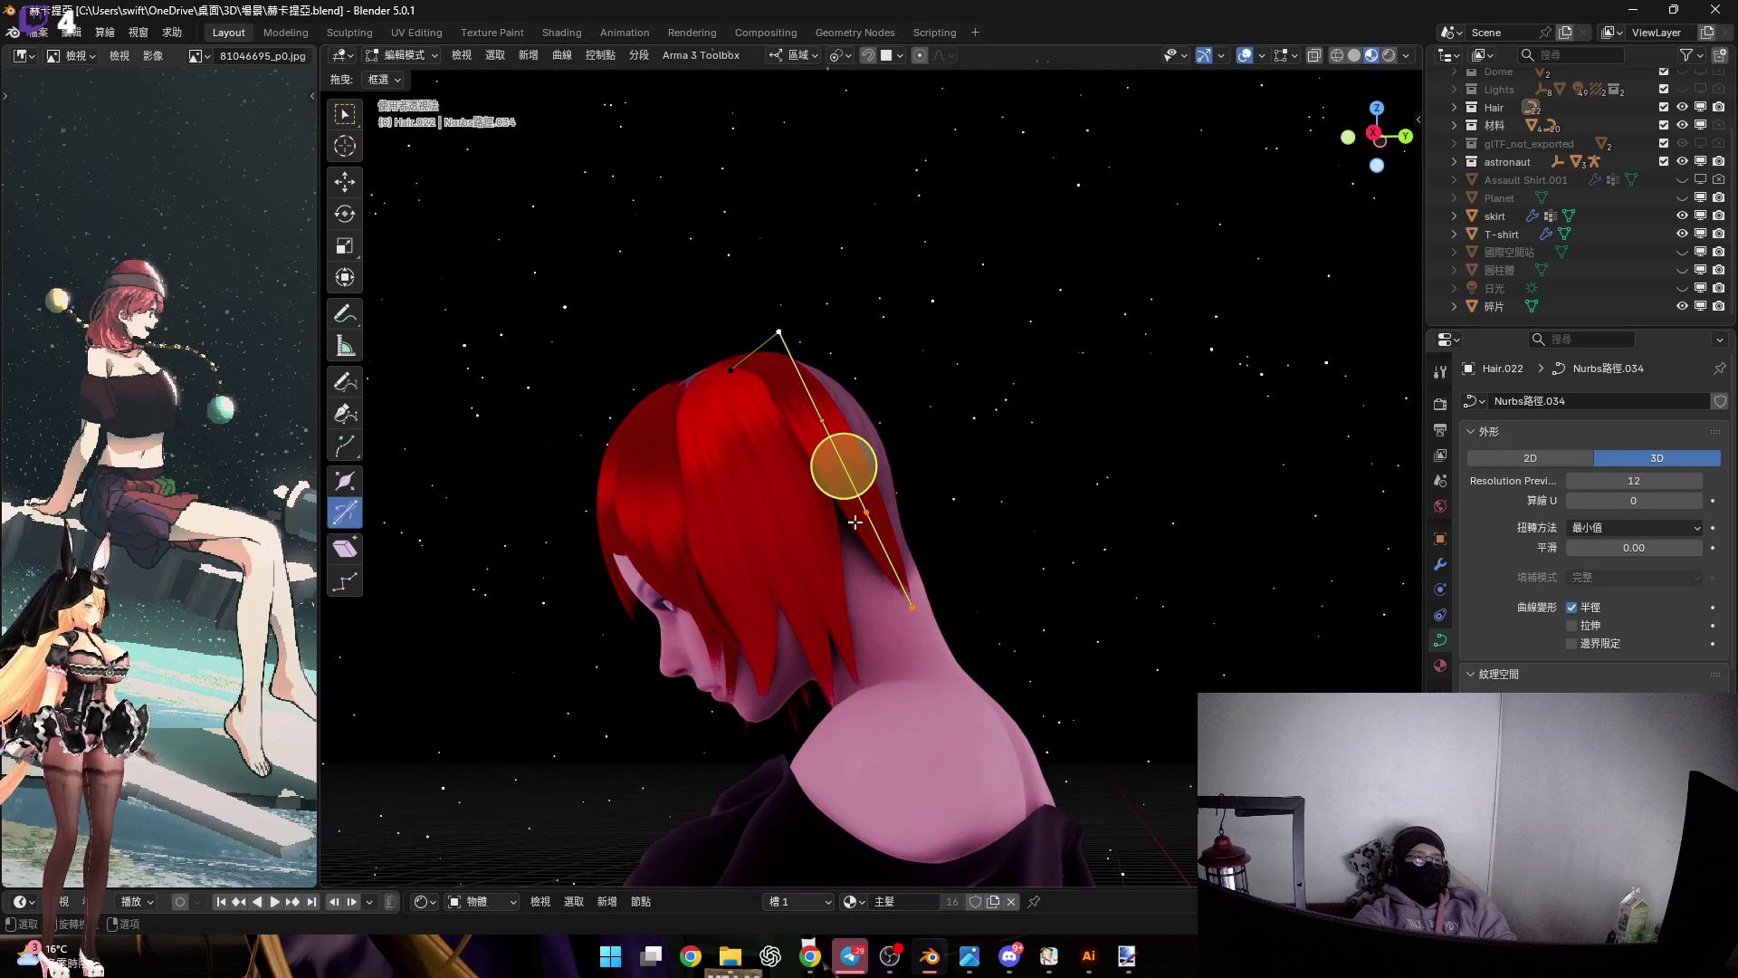
middle_click_drag(854, 522, 841, 471)
Scale the selected points and subdivide near the root to add control points
key("s")
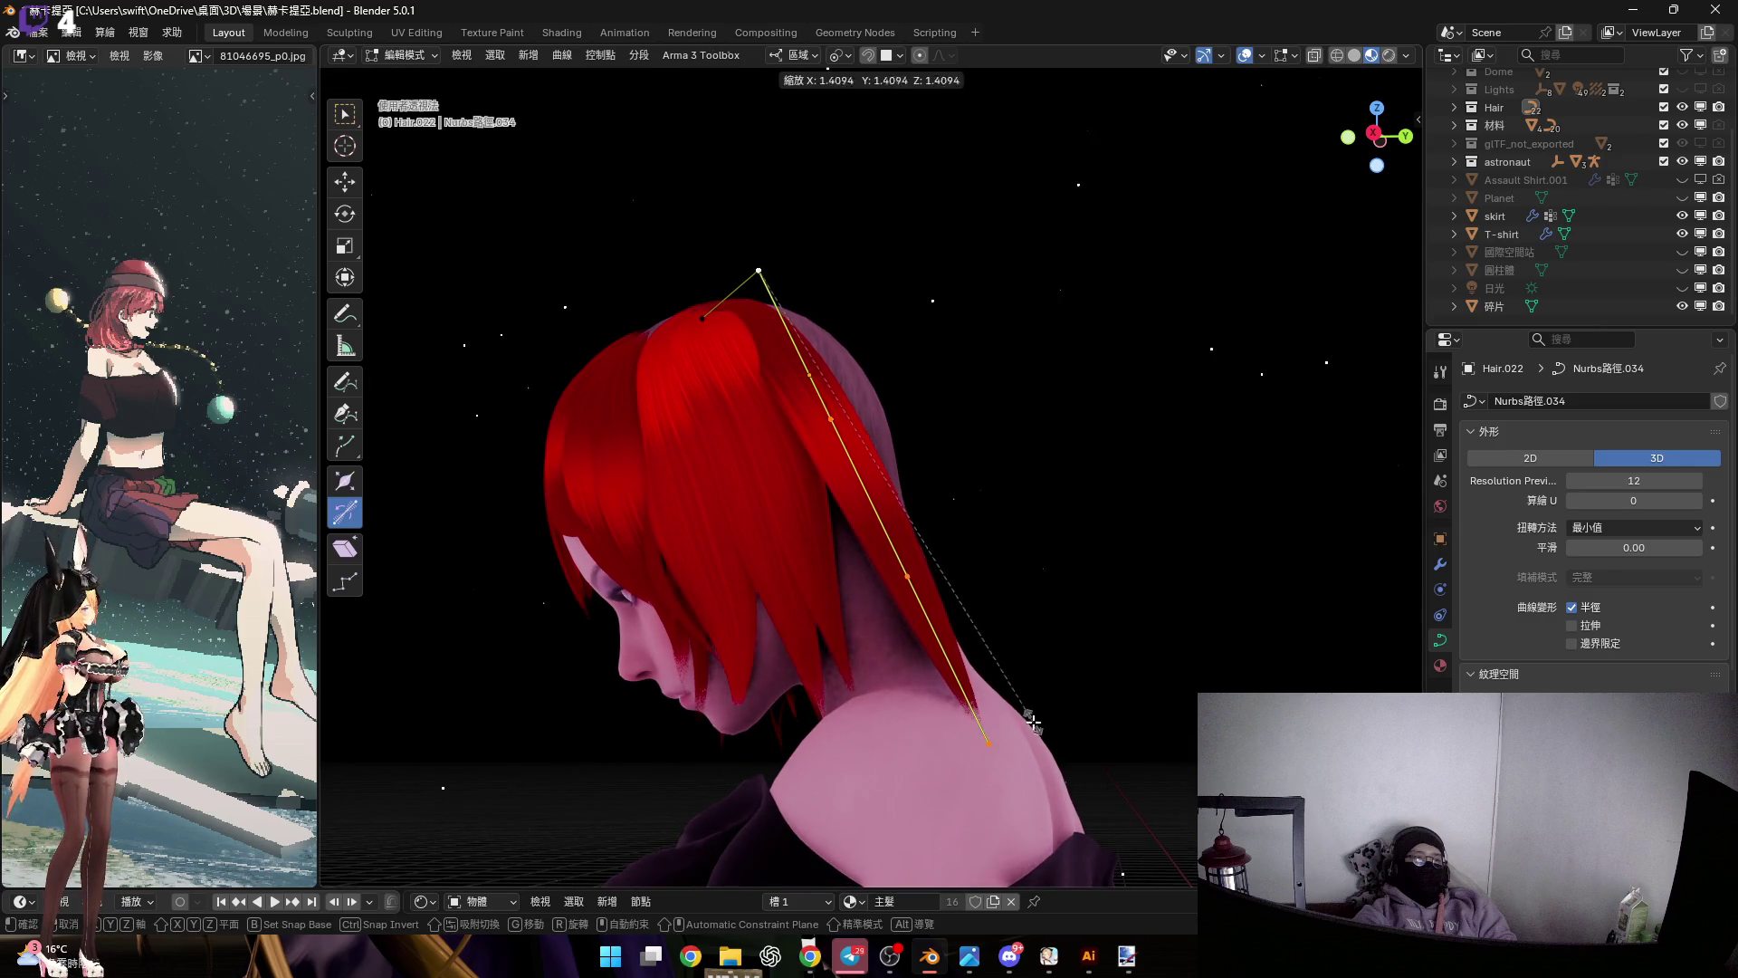
left_click(1032, 722)
right_click(1039, 434)
left_click(960, 489)
mouse_move(960, 489)
middle_mouse_down()
mouse_move(915, 489)
mouse_move(888, 438)
mouse_move(830, 450)
middle_mouse_up()
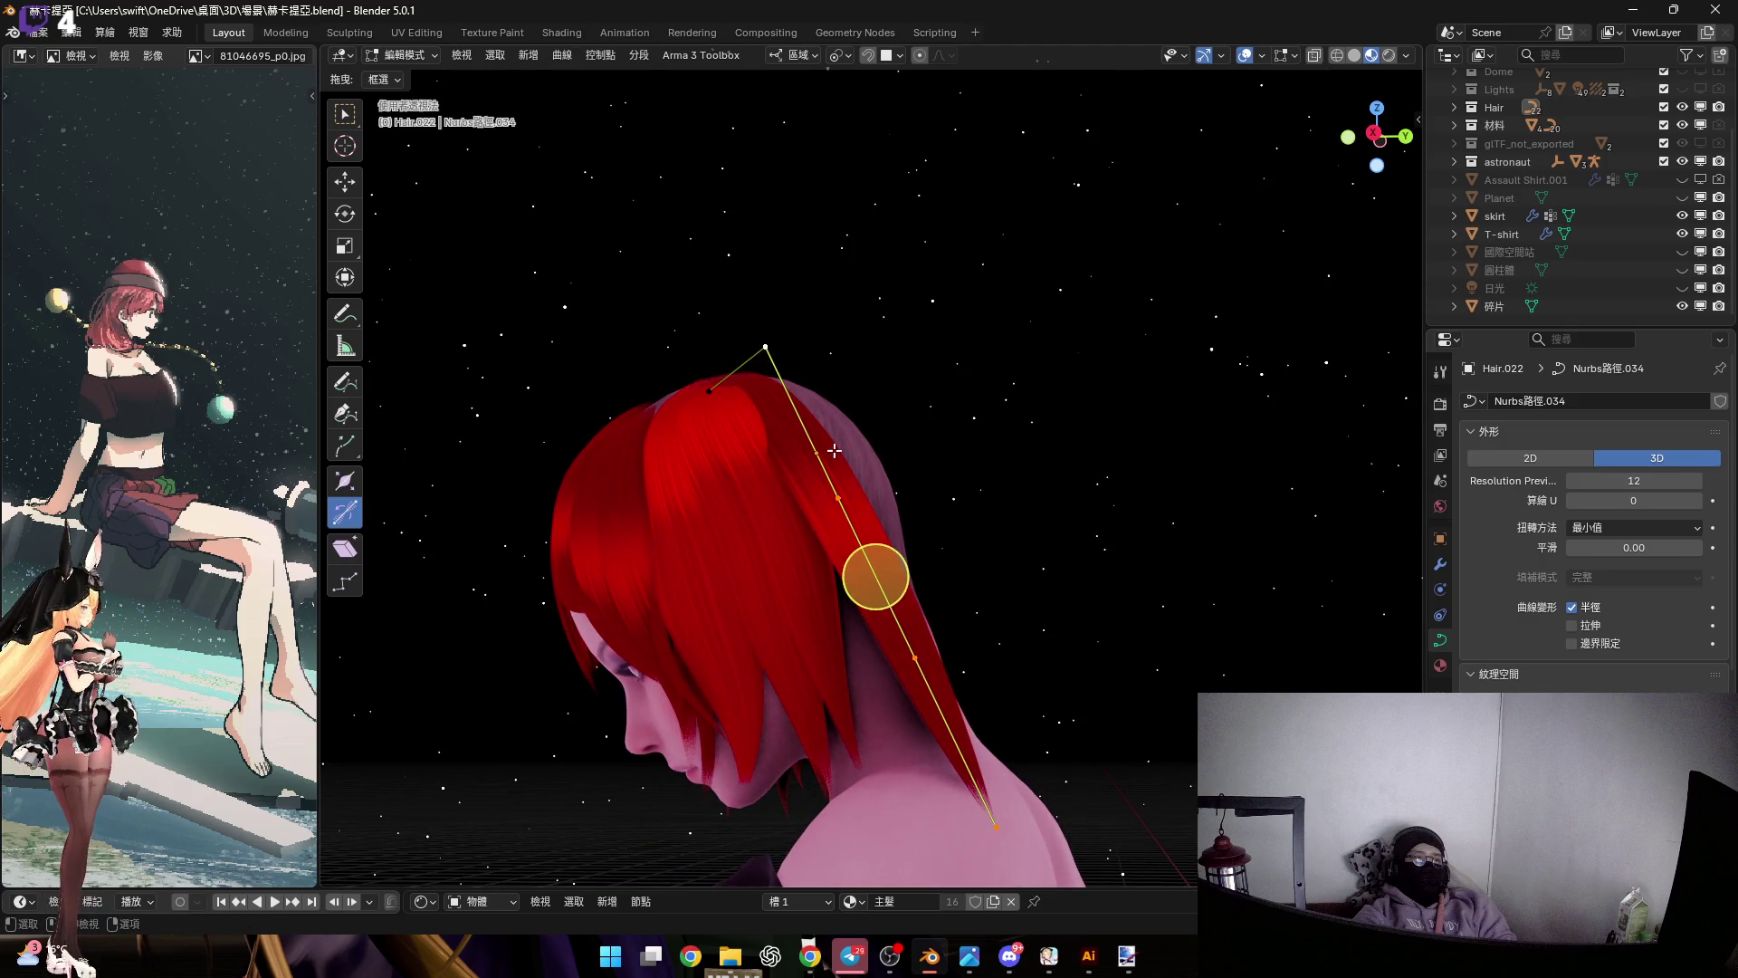
right_click(1057, 432)
mouse_move(1057, 431)
middle_mouse_down()
mouse_move(677, 406)
mouse_move(751, 476)
middle_mouse_up()
key("s")
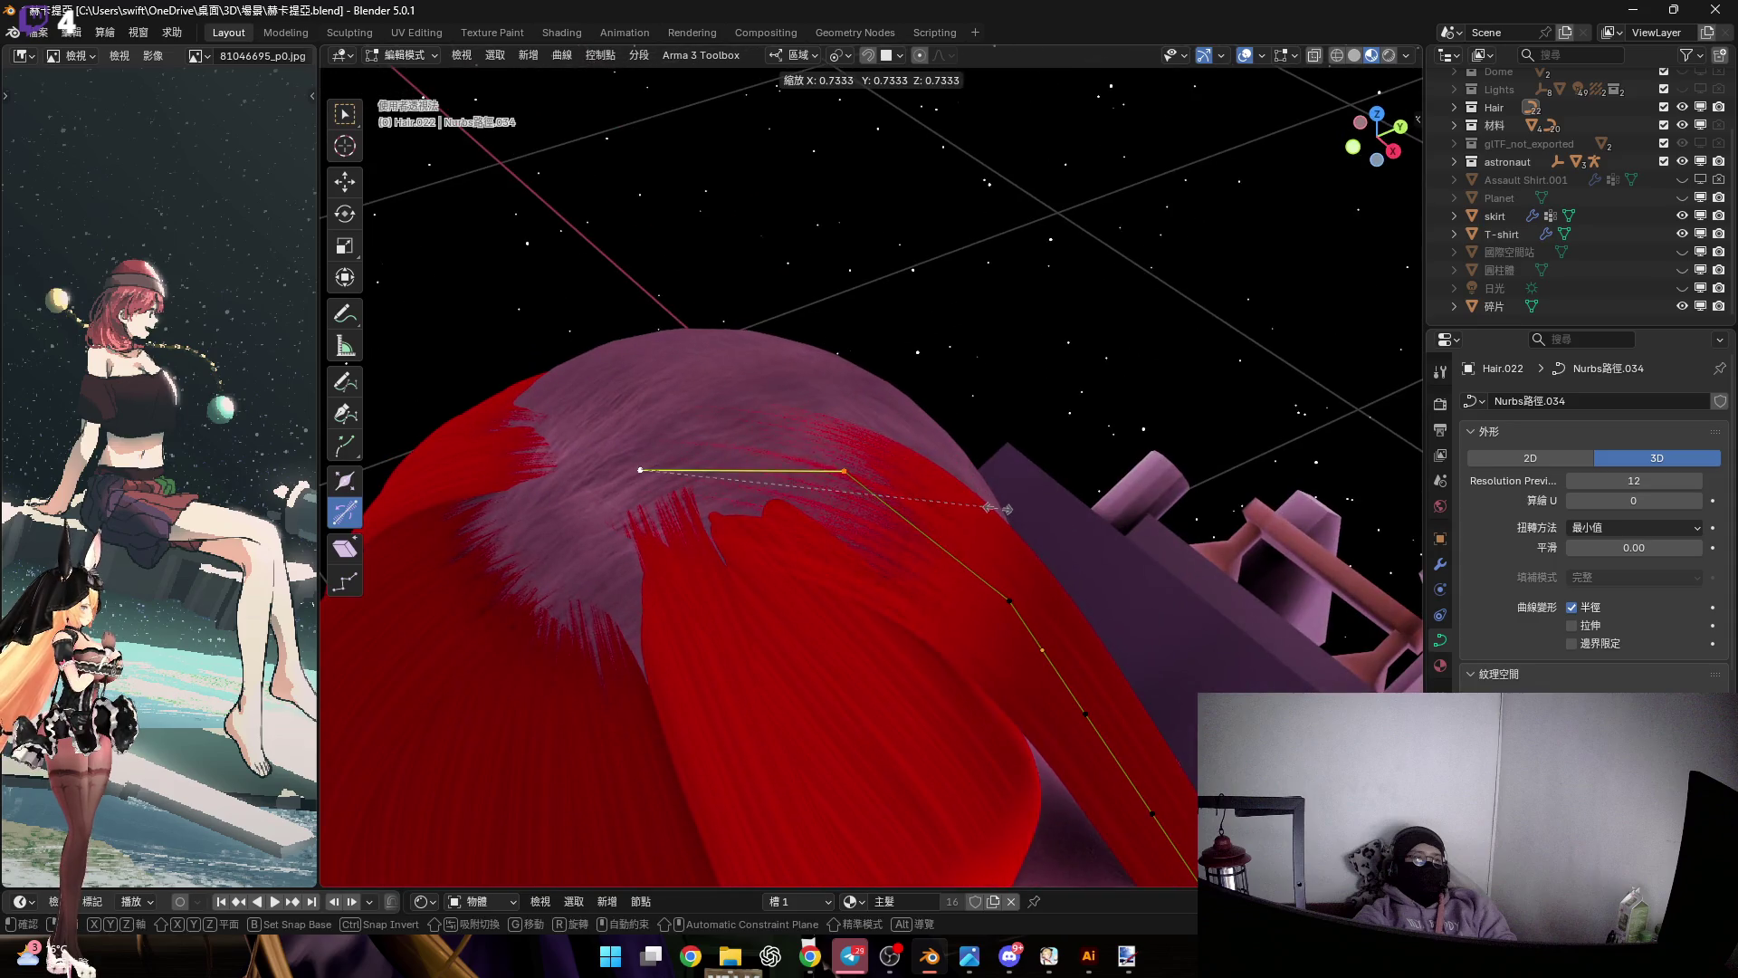
key("Escape")
right_click(731, 437)
left_click(719, 431)
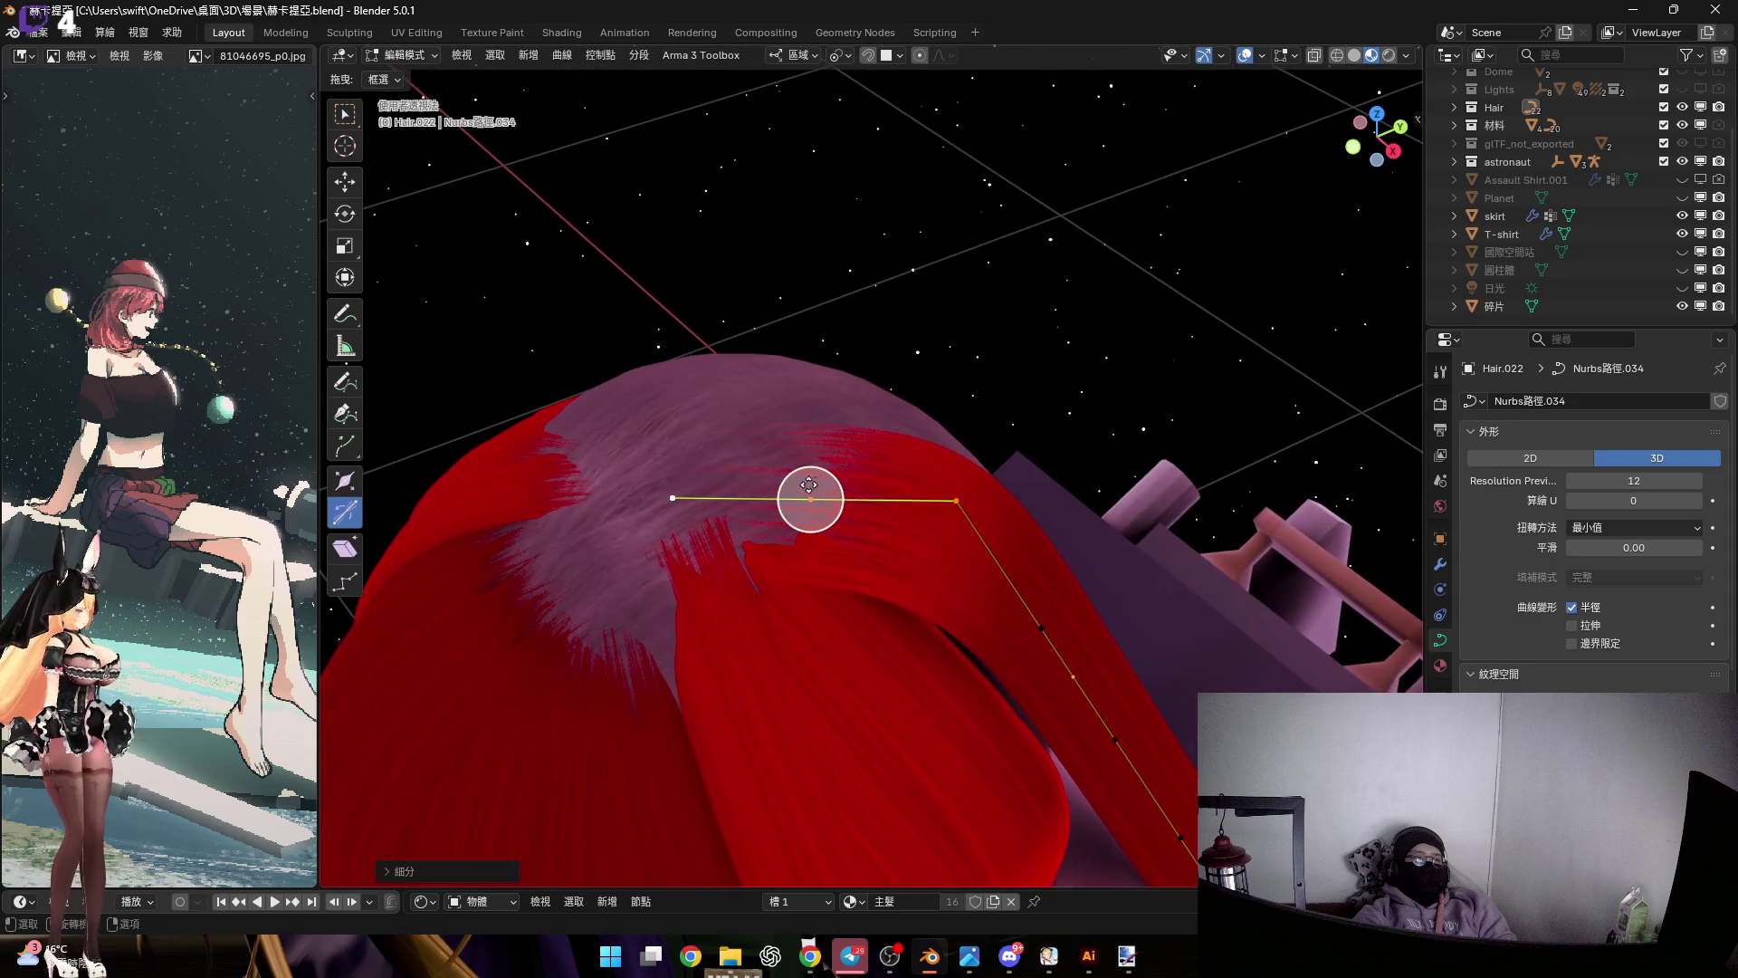
Shrink the new root control point to a smaller size
key("s")
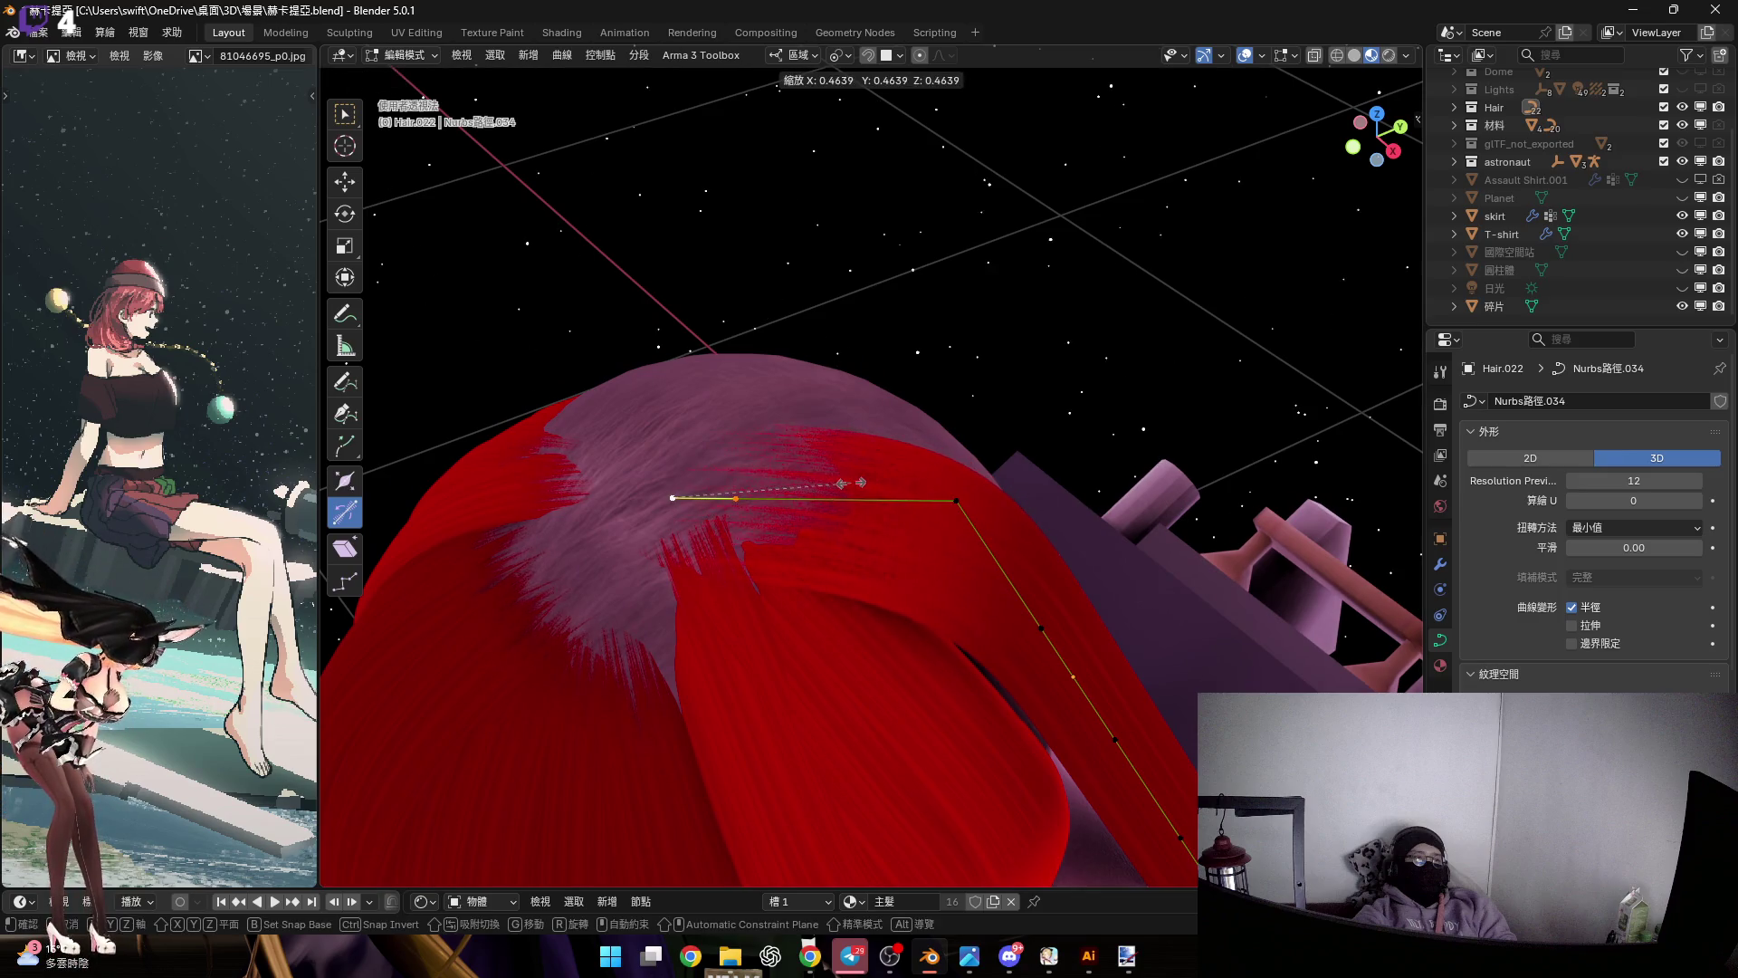
key("Escape")
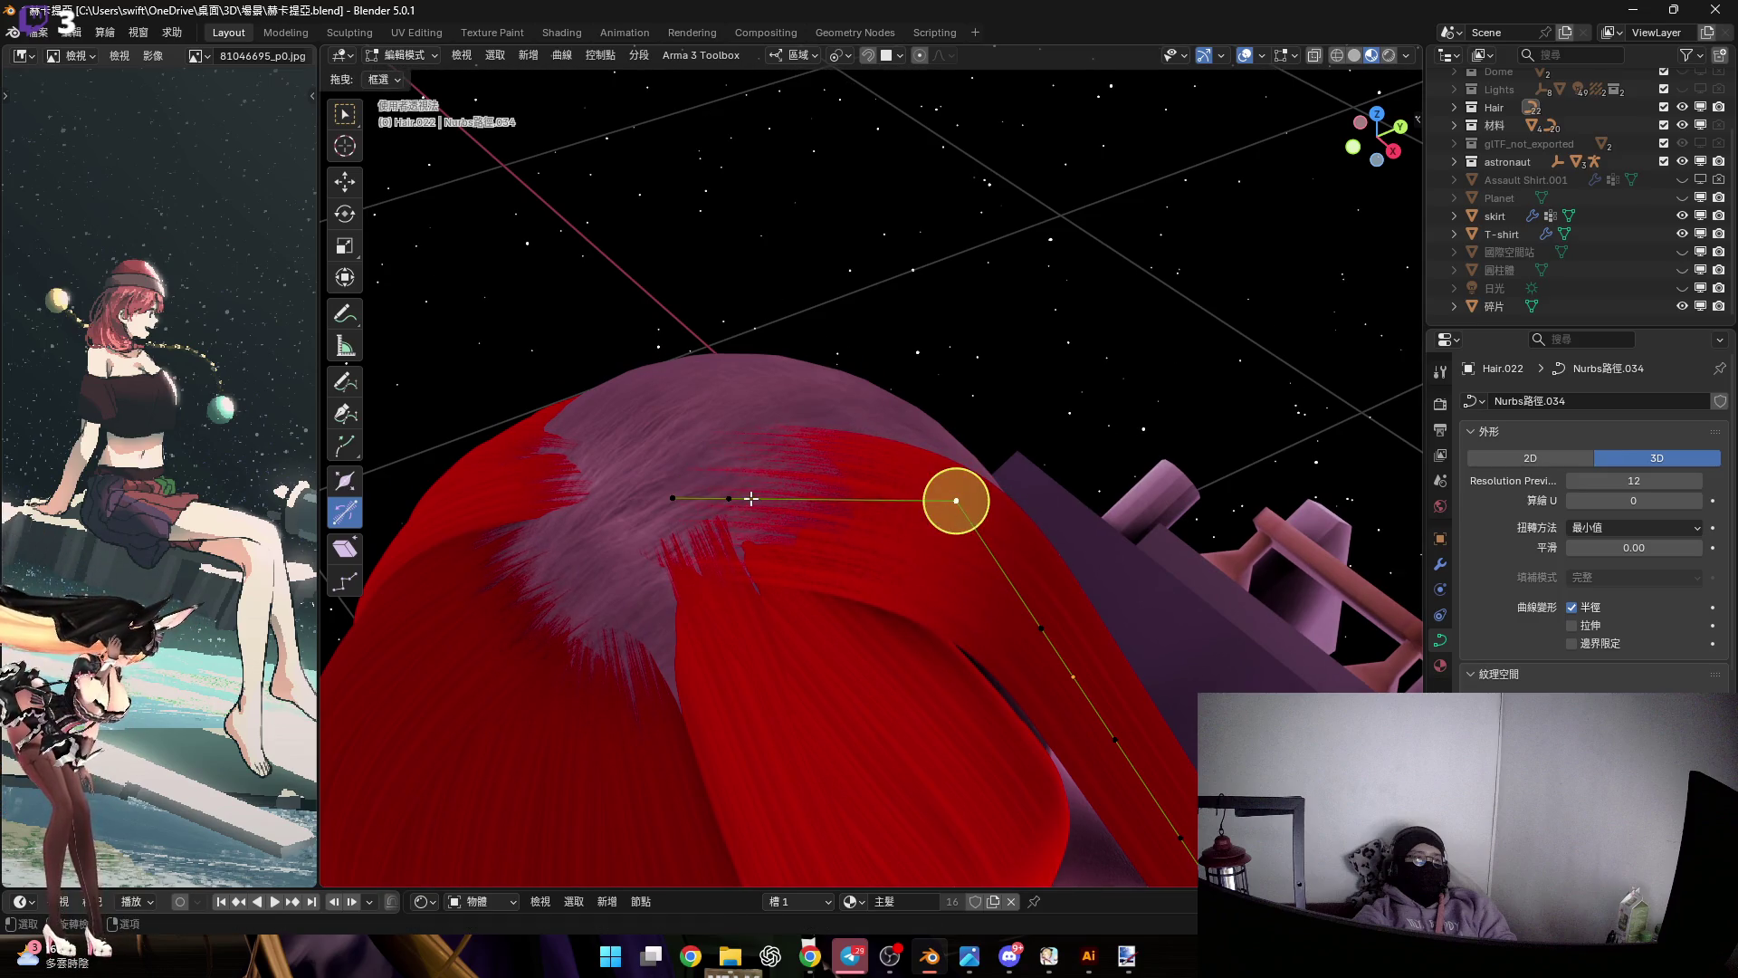
mouse_move(870, 512)
middle_mouse_down("shift")
mouse_move(938, 555)
mouse_move(951, 534)
middle_mouse_up("shift")
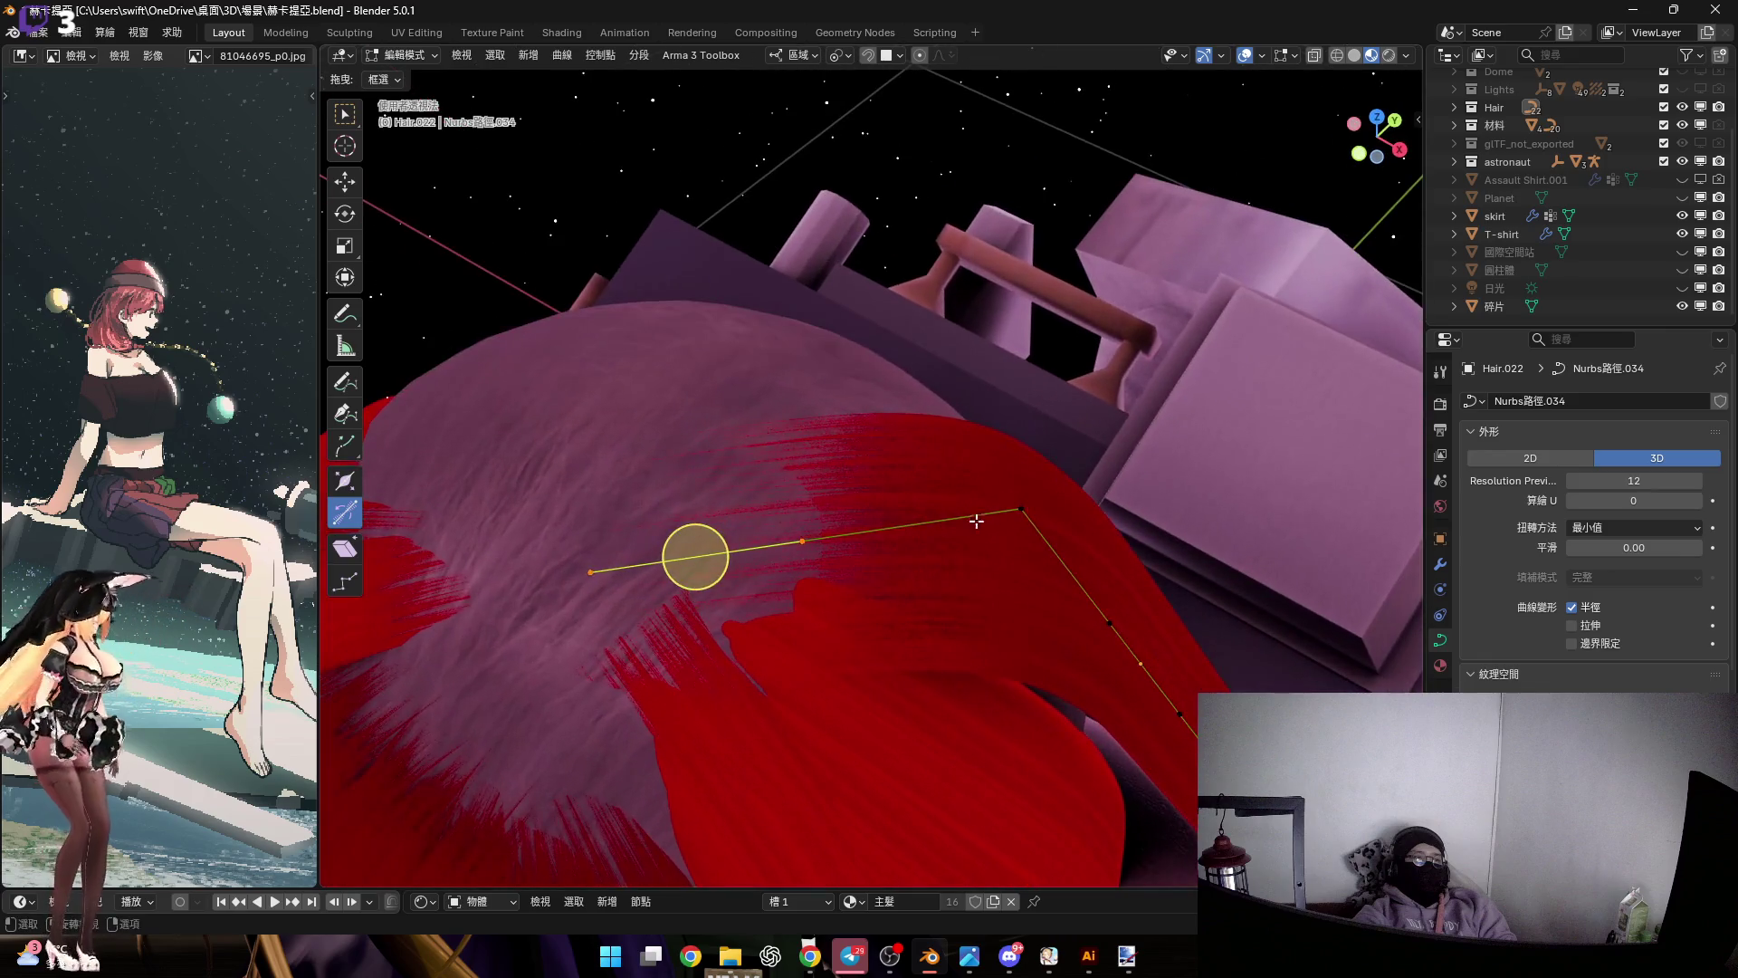
key("s")
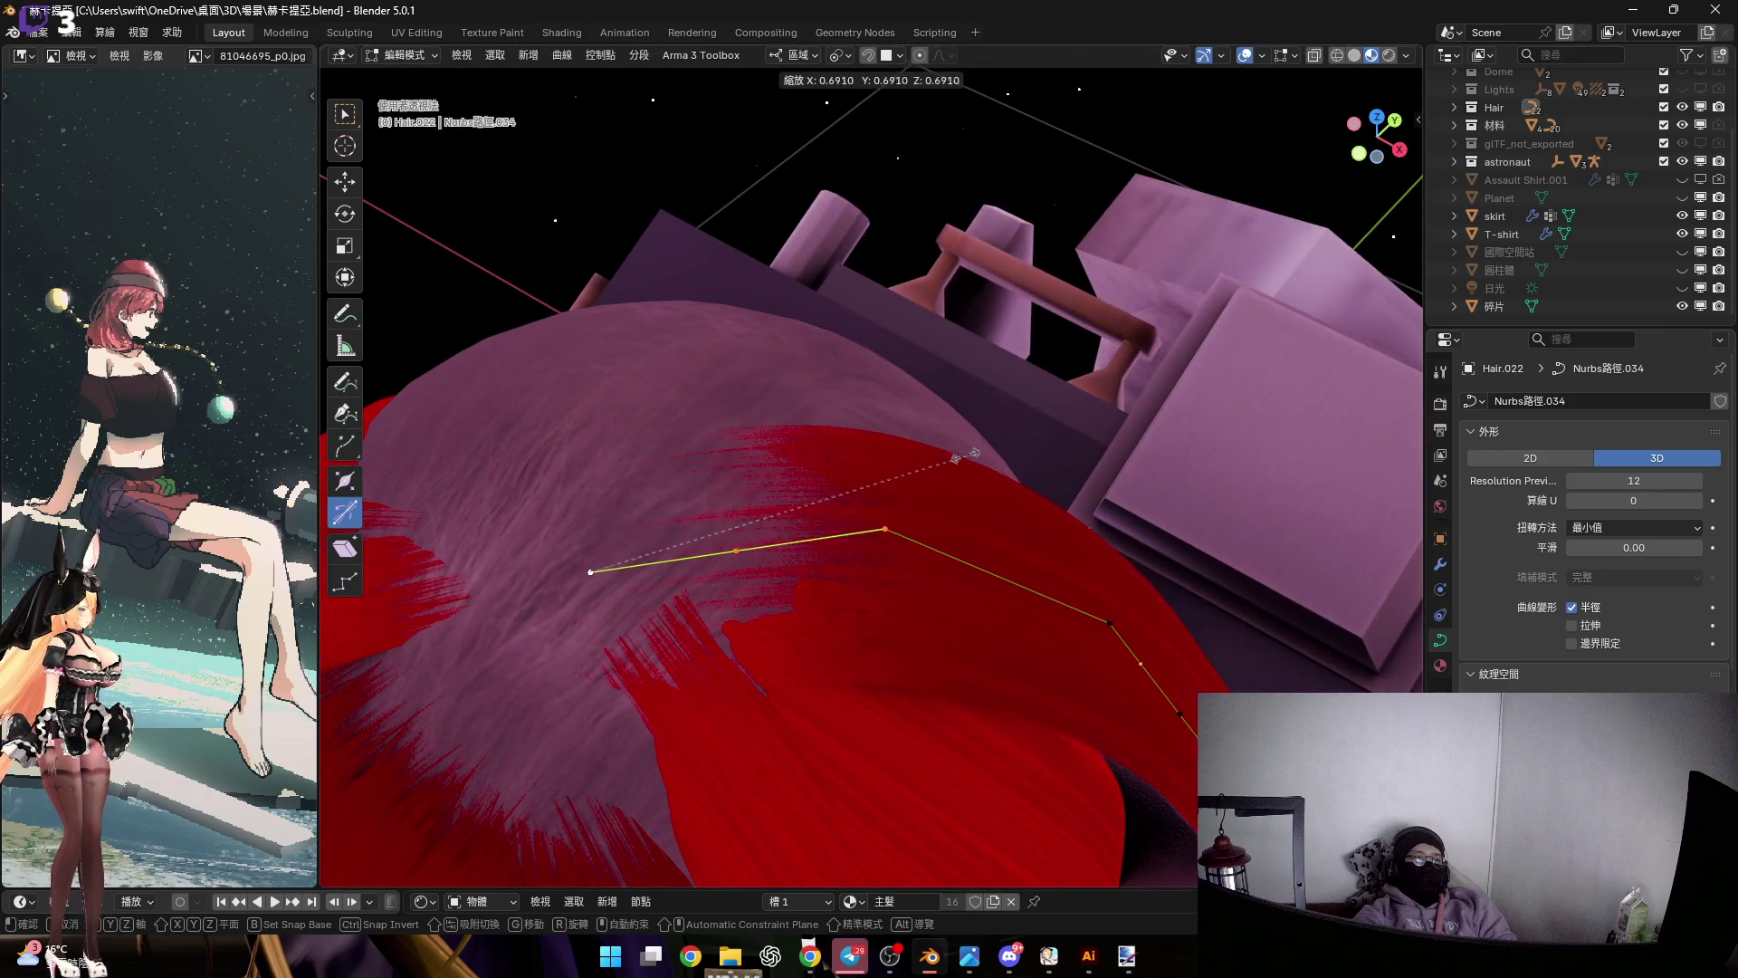
left_click(902, 450)
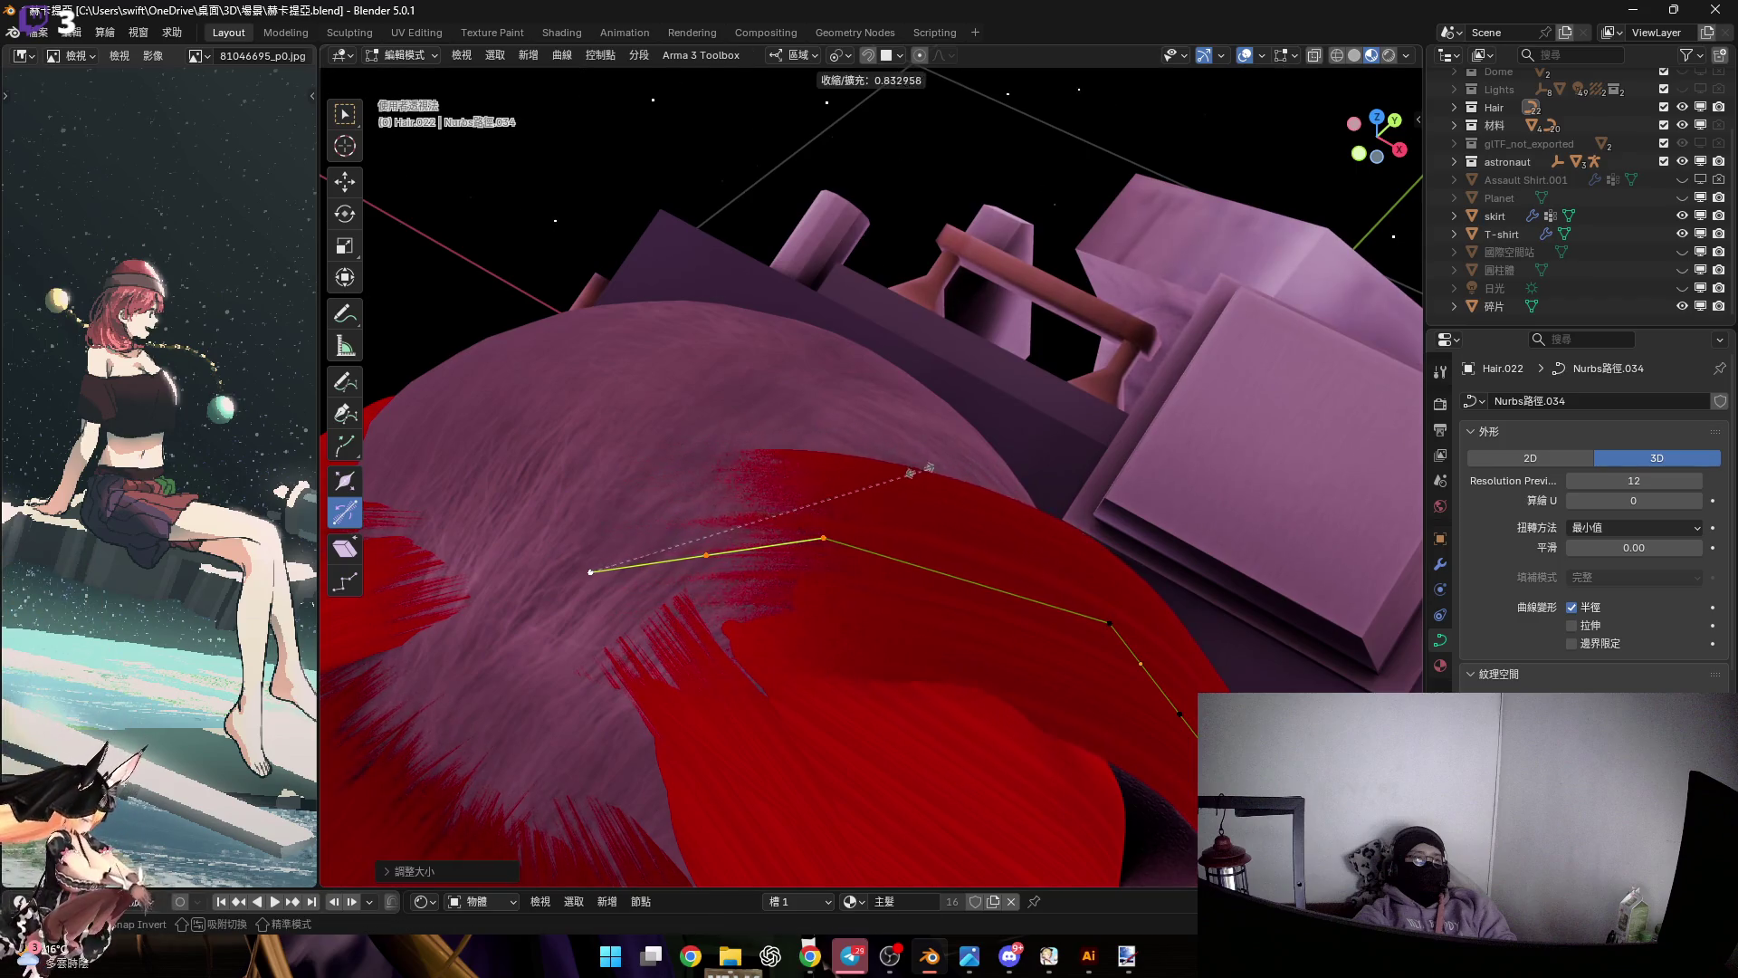
Thin the strand's radius at its root points and return to Object Mode
left_click_drag(425, 482, 567, 553)
middle_click_drag(566, 553, 620, 513)
key("alt+s")
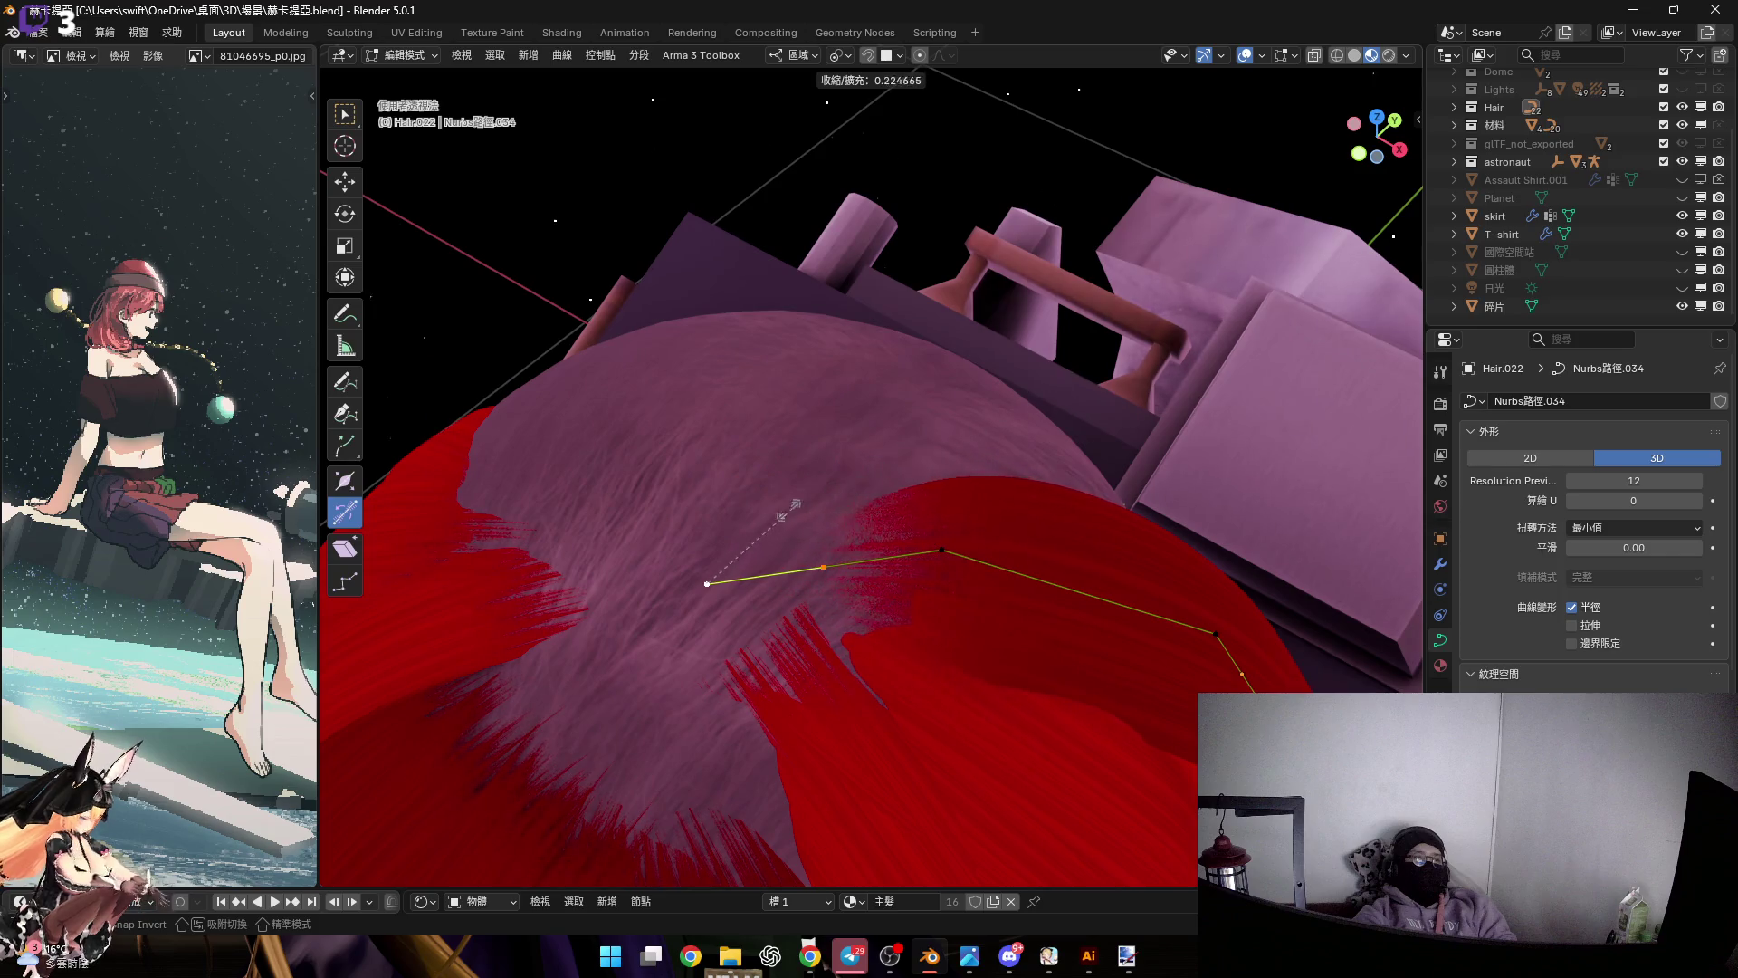
left_click(789, 508)
mouse_move(790, 509)
middle_mouse_down()
mouse_move(781, 372)
mouse_move(885, 416)
mouse_move(839, 444)
mouse_move(764, 435)
mouse_move(815, 450)
mouse_move(830, 392)
mouse_move(872, 372)
mouse_move(829, 374)
mouse_move(832, 480)
middle_mouse_up()
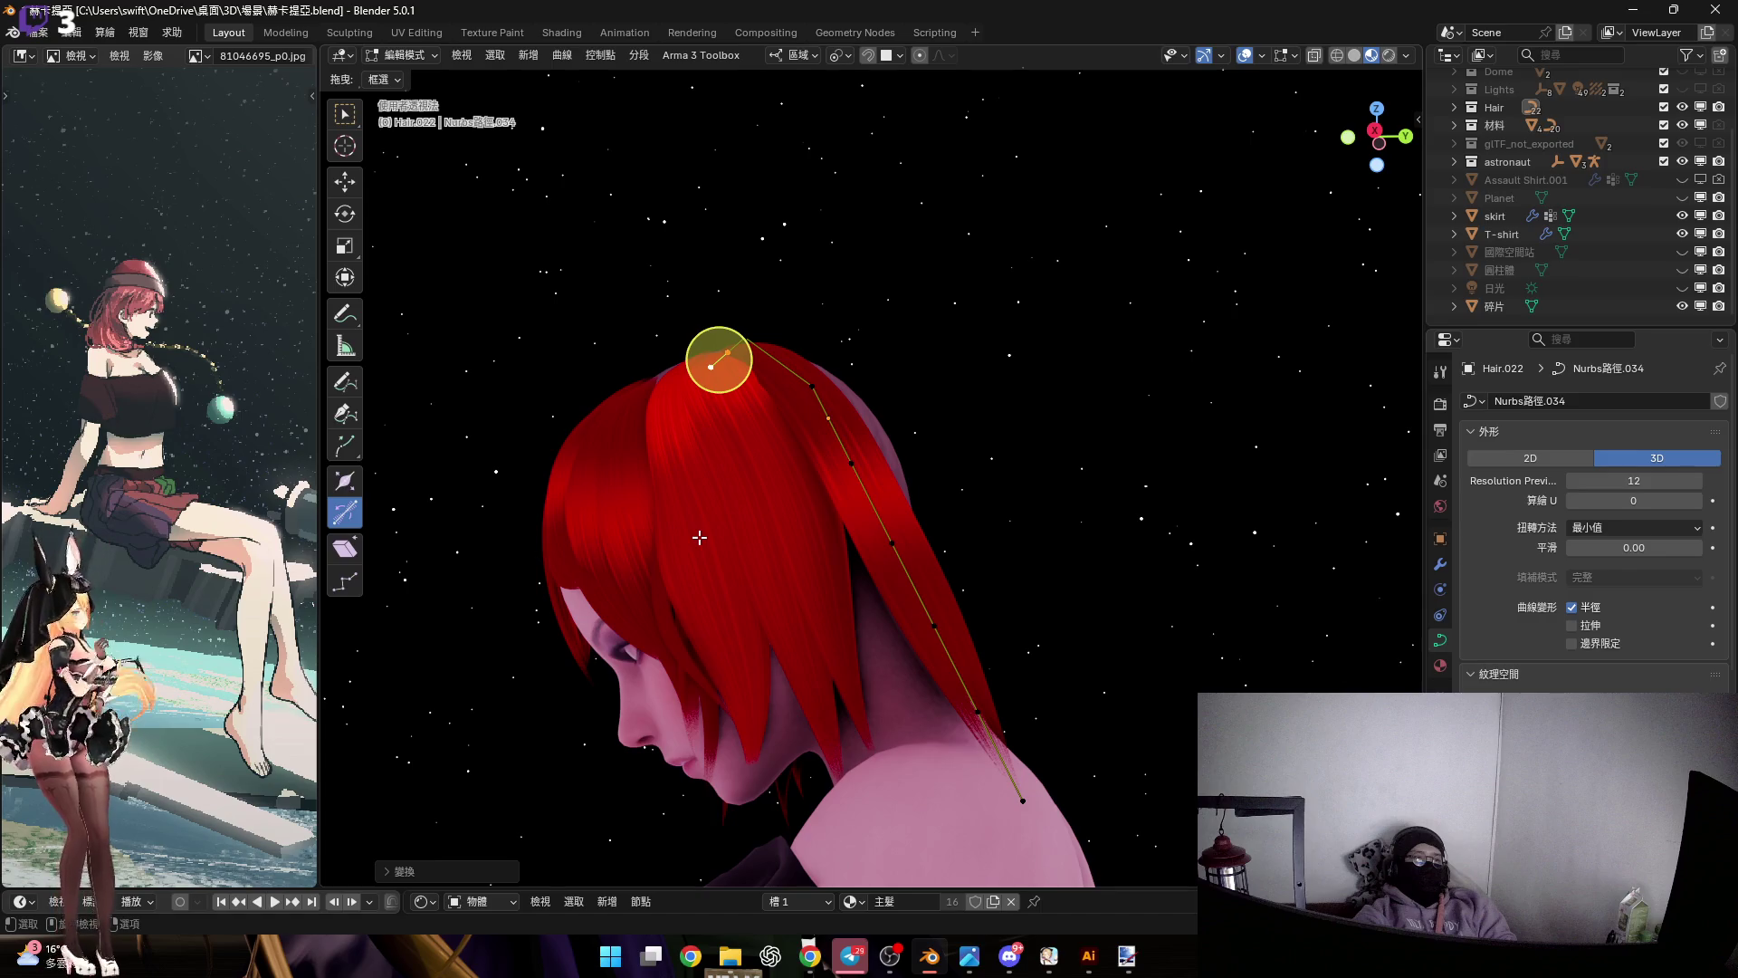
key("Tab")
scroll(888, 509, "up", 3)
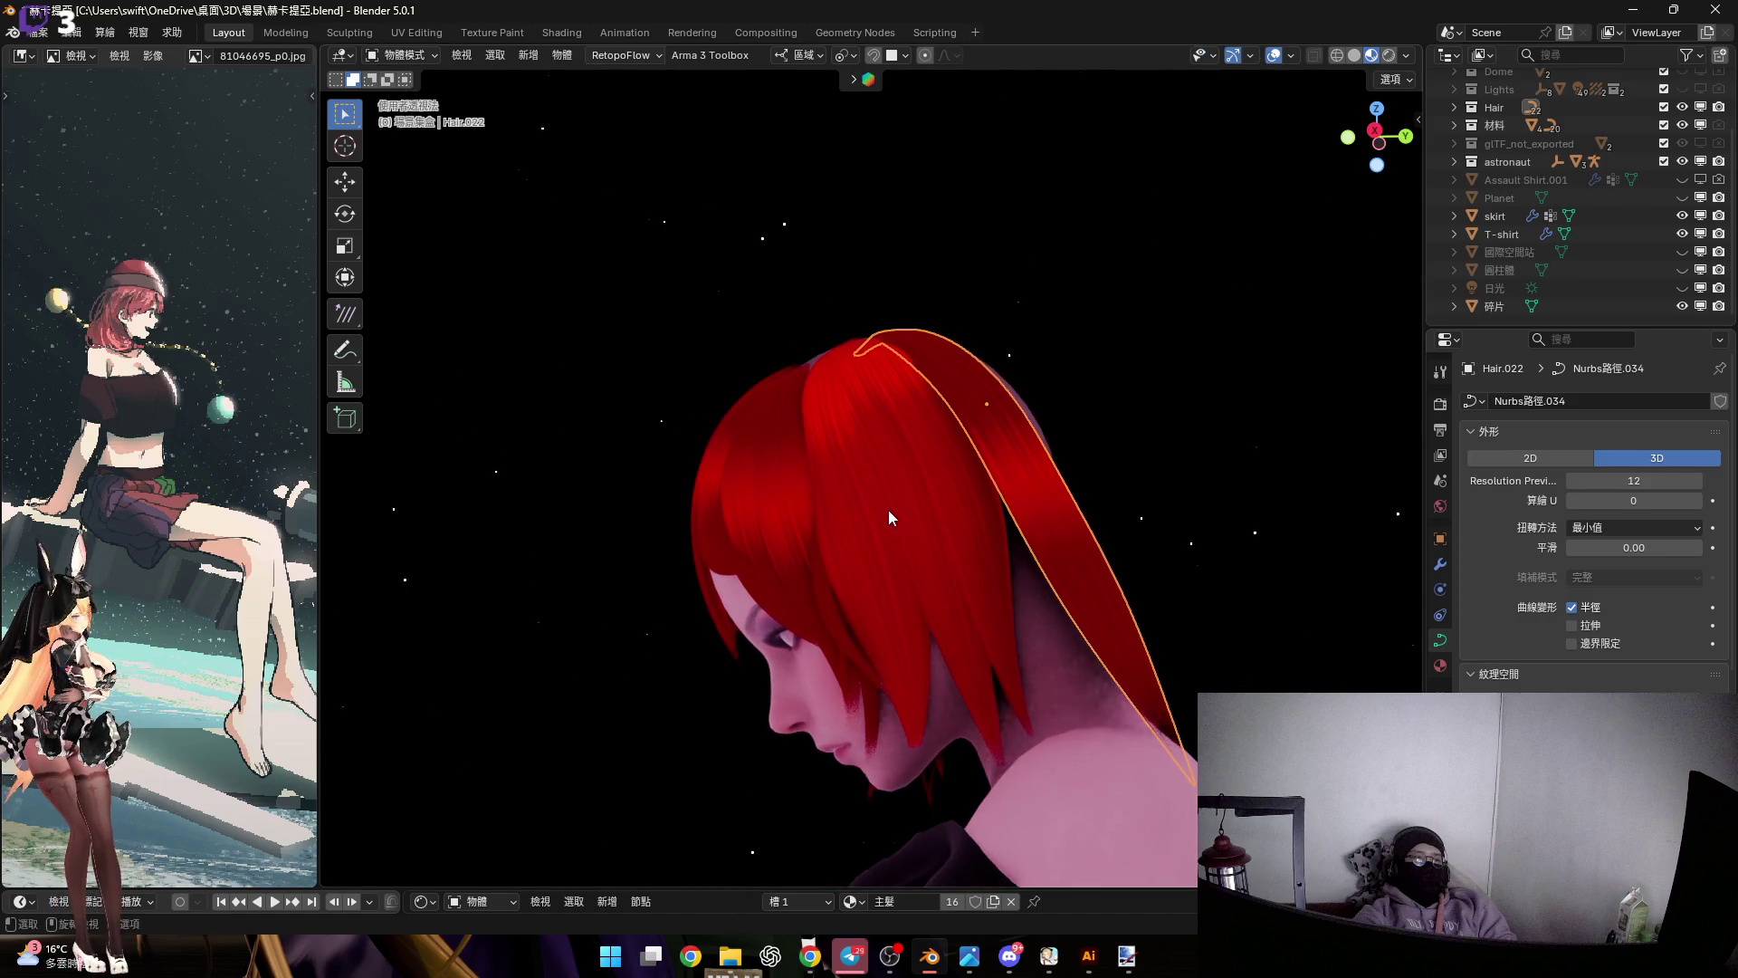
Select three front hair strands together, including the left front strand
left_click(883, 514)
left_click(781, 549, "shift")
mouse_move(796, 543)
middle_mouse_down("shift")
mouse_move(843, 458)
mouse_move(746, 476)
middle_mouse_up("shift")
left_click(855, 876, "shift")
middle_click_drag(992, 503, 992, 552, "shift")
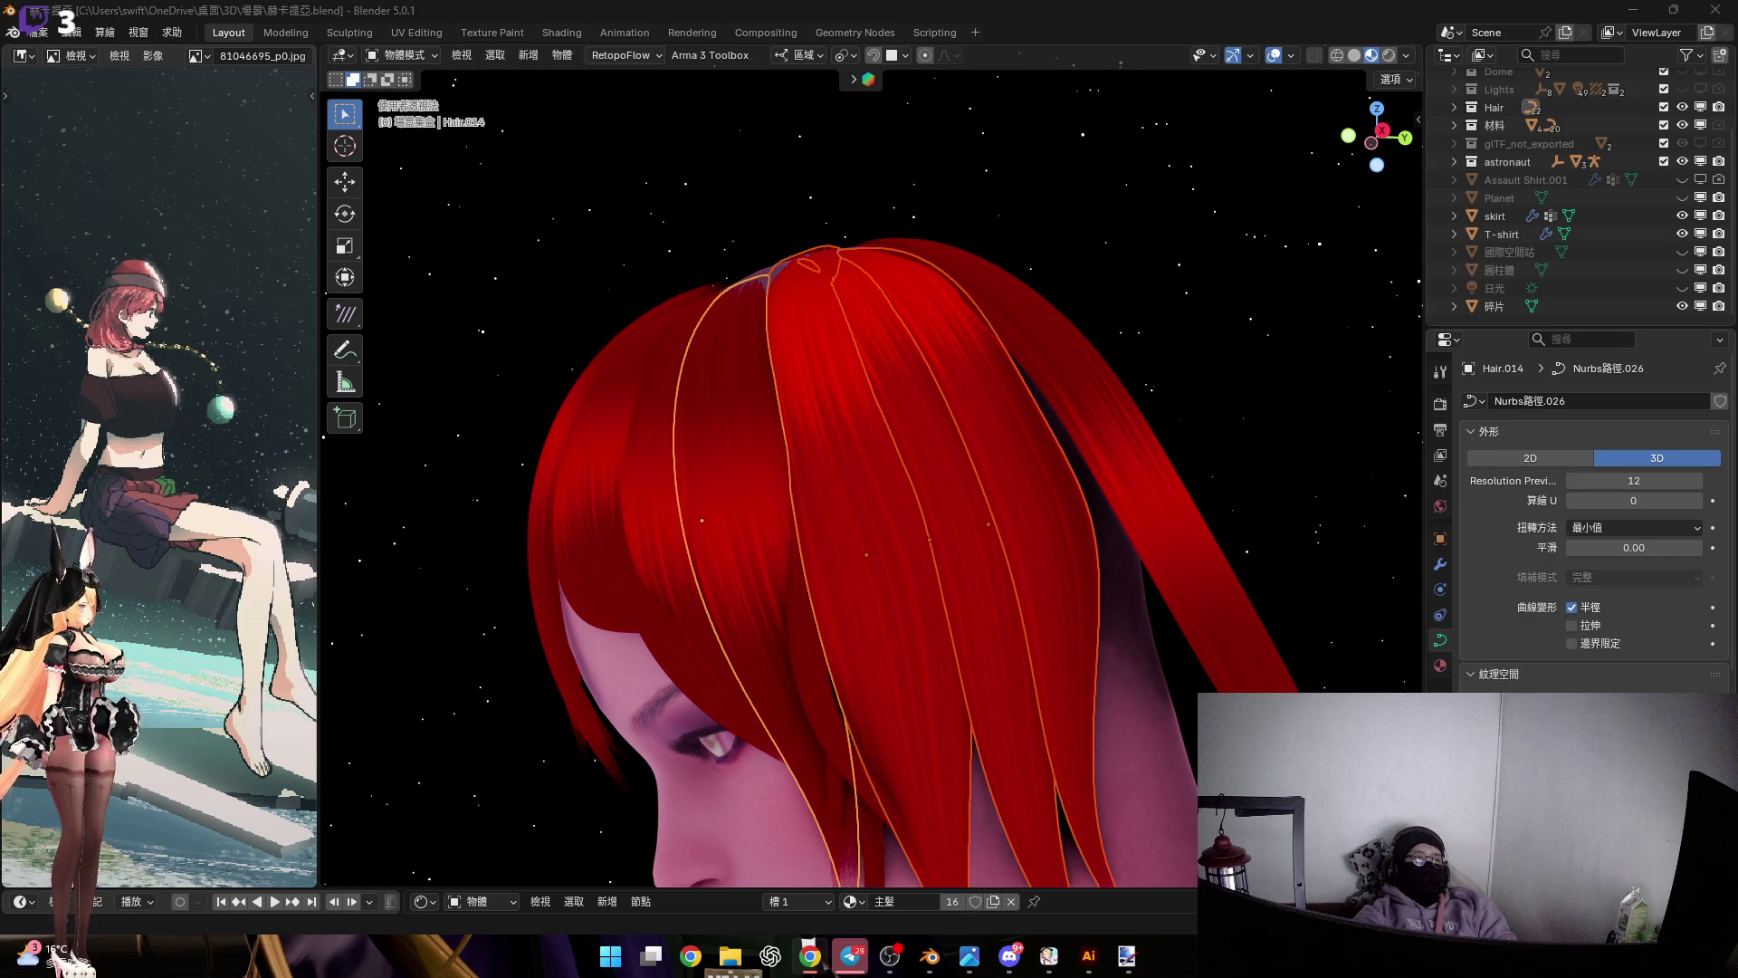
middle_click_drag(945, 472, 899, 529)
Link the active strand's material to the other selected strands with Ctrl+L
key("ctrl+l")
mouse_move(900, 529)
key("Return")
mouse_move(936, 404)
middle_mouse_down()
mouse_move(855, 366)
mouse_move(641, 393)
mouse_move(834, 448)
mouse_move(753, 431)
mouse_move(816, 428)
mouse_move(758, 399)
mouse_move(797, 404)
middle_mouse_up()
Select four more front strands and link the 主髮 material to them
left_click(779, 409)
left_click(741, 388)
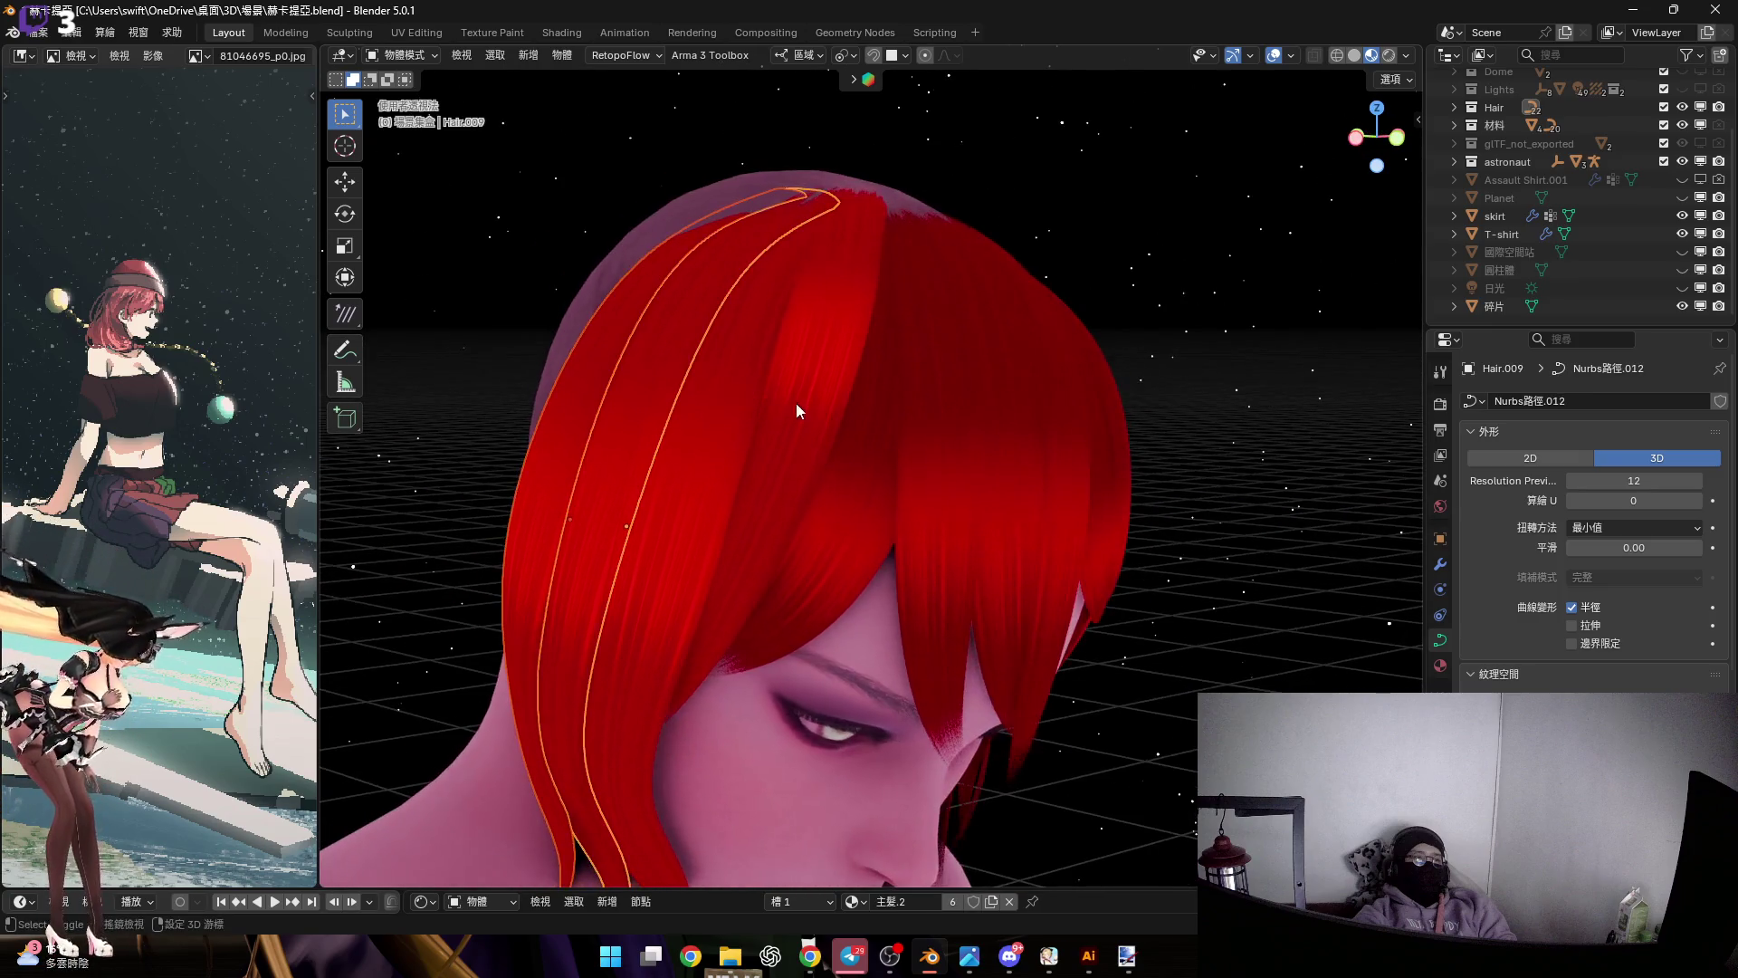
left_click(797, 378, "shift")
left_click(859, 487, "shift")
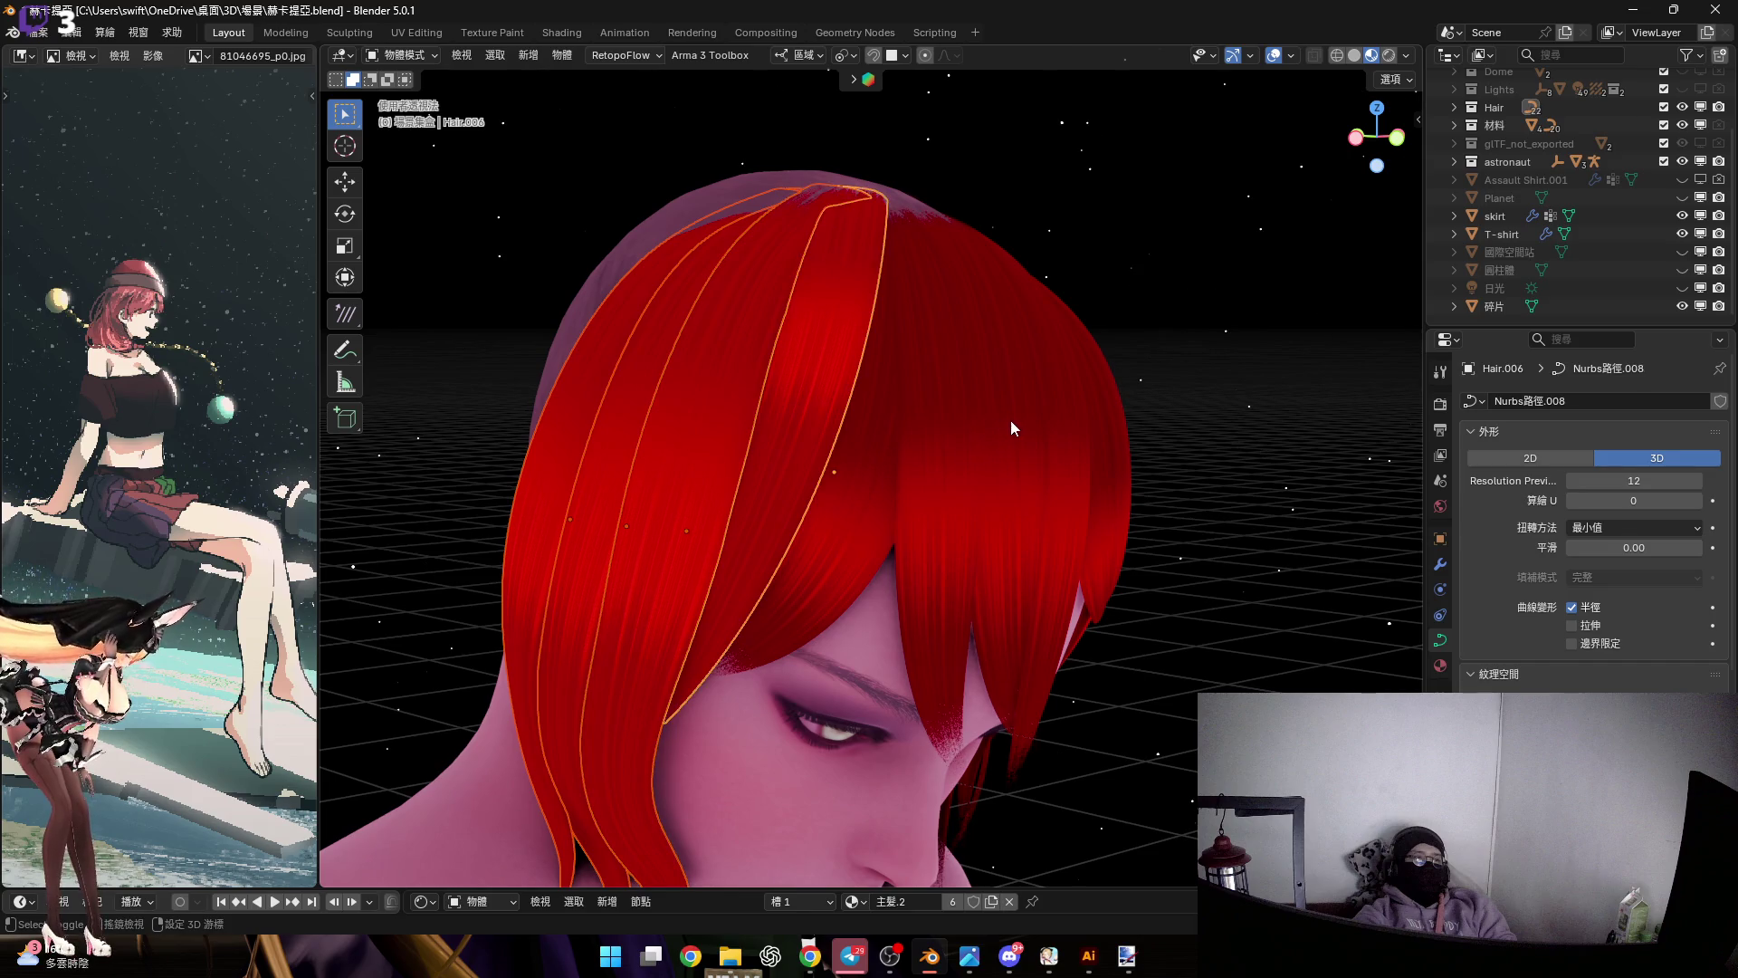
key("ctrl+l")
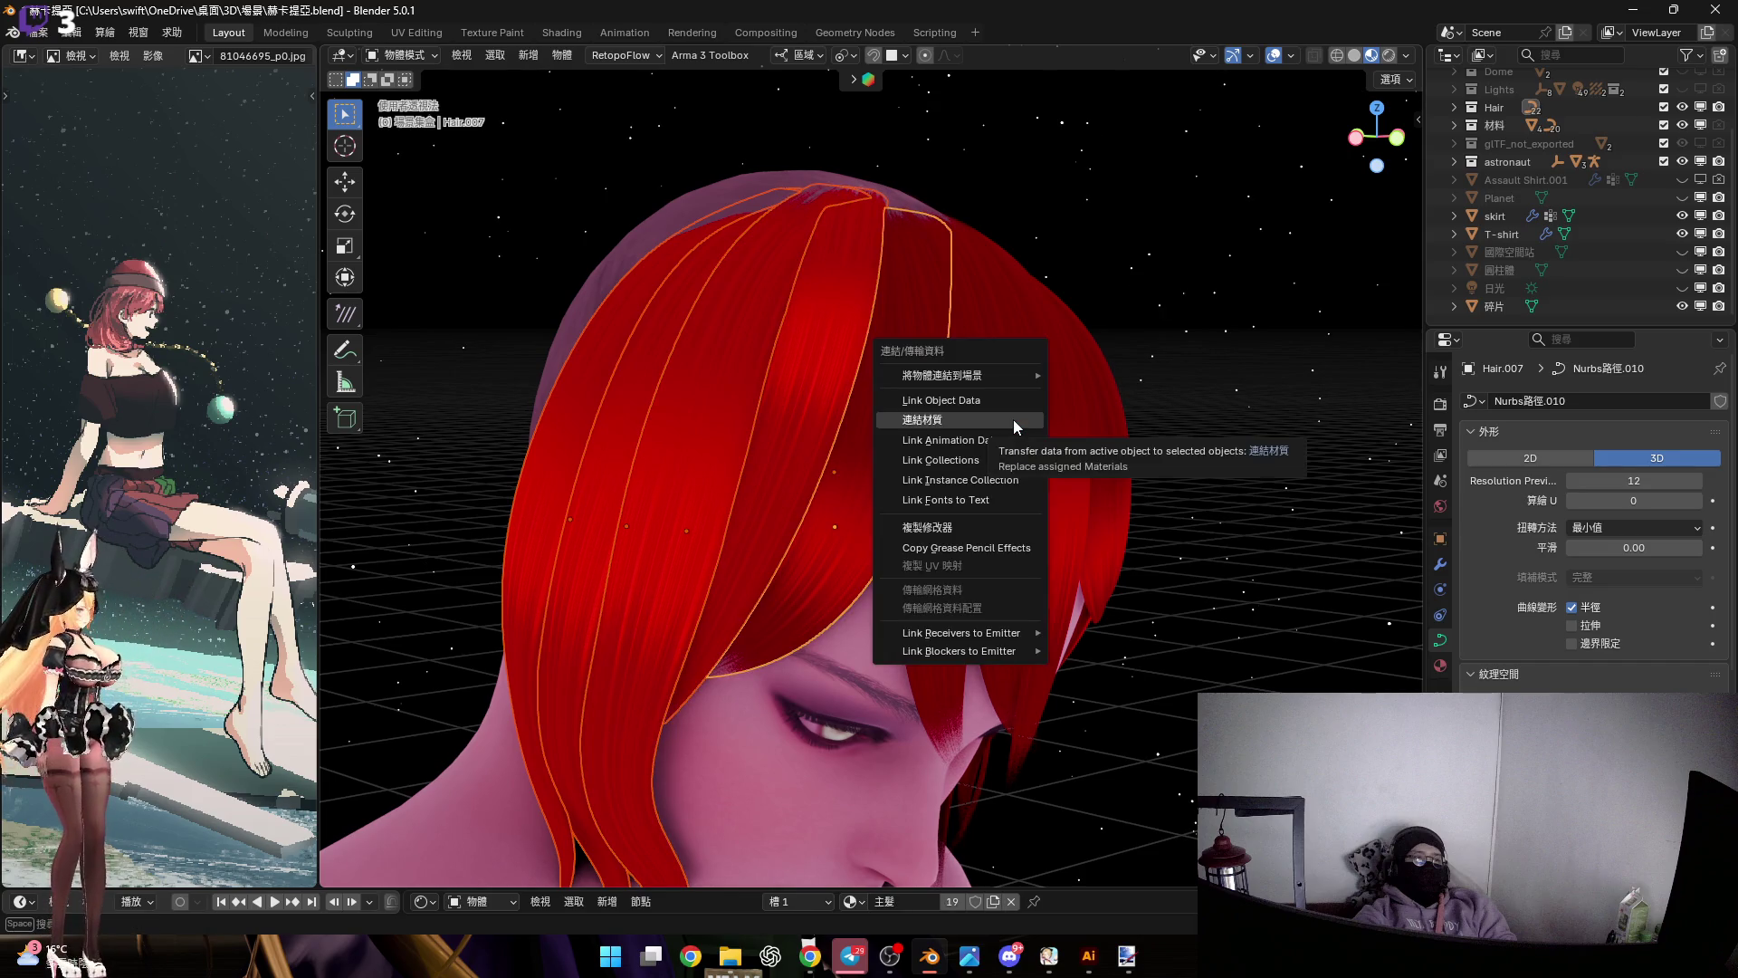
left_click(1011, 420)
mouse_move(1004, 420)
middle_mouse_down()
mouse_move(914, 378)
mouse_move(795, 364)
mouse_move(932, 426)
mouse_move(887, 413)
mouse_move(822, 491)
middle_mouse_up()
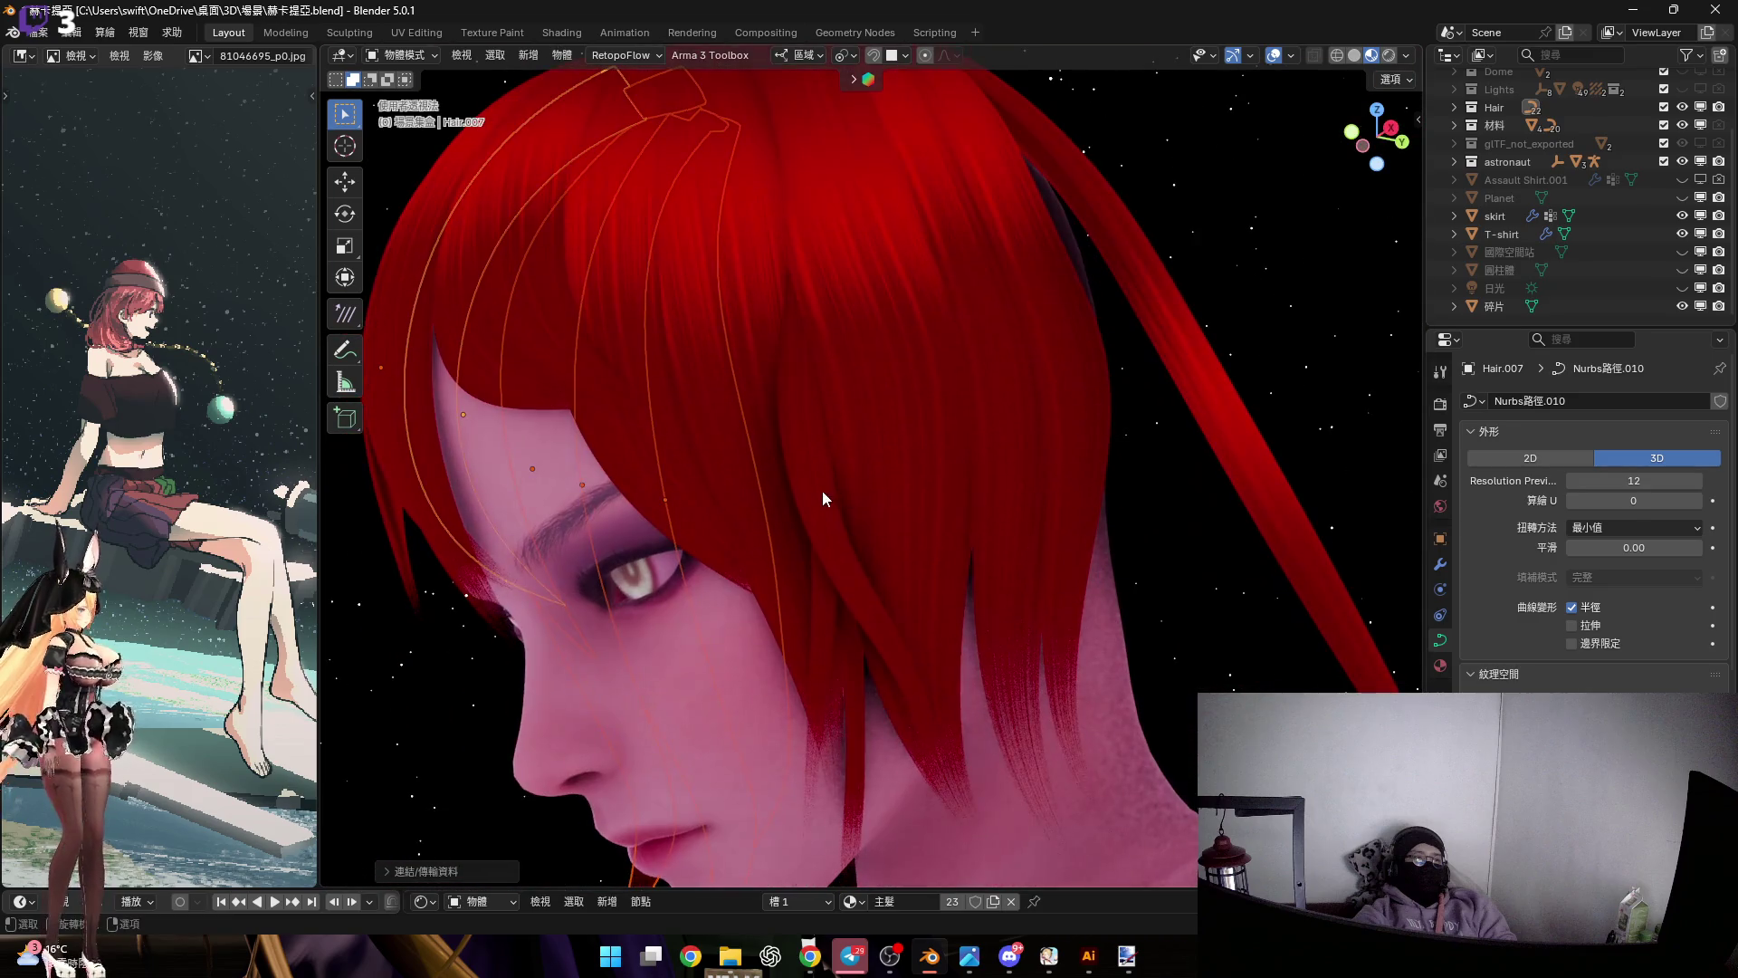
Select the Hair.022 strand hanging at the side of the head
left_click(830, 609)
mouse_move(823, 605)
middle_mouse_down()
mouse_move(915, 385)
mouse_move(786, 462)
mouse_move(814, 452)
middle_mouse_up()
left_click(1058, 405)
scroll(938, 356, "up", 5)
Enter Edit Mode on Hair.022 and twist the selected lower control point around its local Y axis
key("Tab")
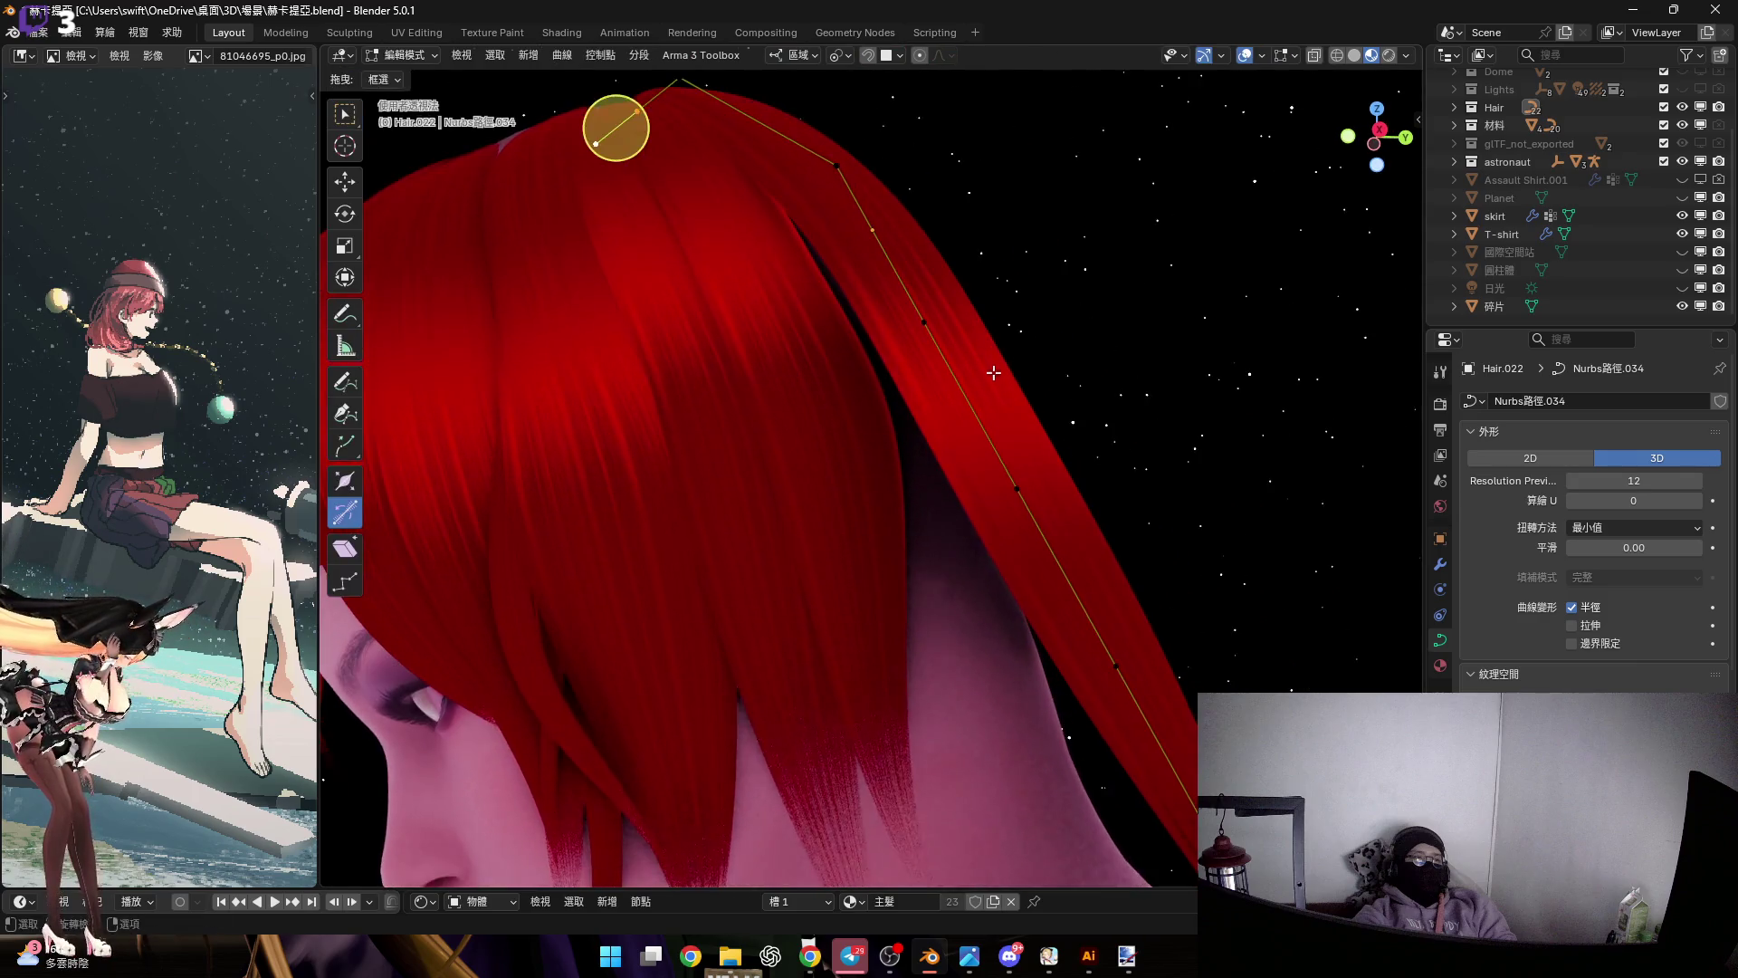
middle_click_drag(993, 373, 1101, 509)
mouse_move(1039, 503)
middle_mouse_down()
mouse_move(896, 287)
mouse_move(893, 353)
mouse_move(857, 372)
mouse_move(941, 356)
mouse_move(947, 543)
middle_mouse_up()
scroll(914, 354, "up", 4)
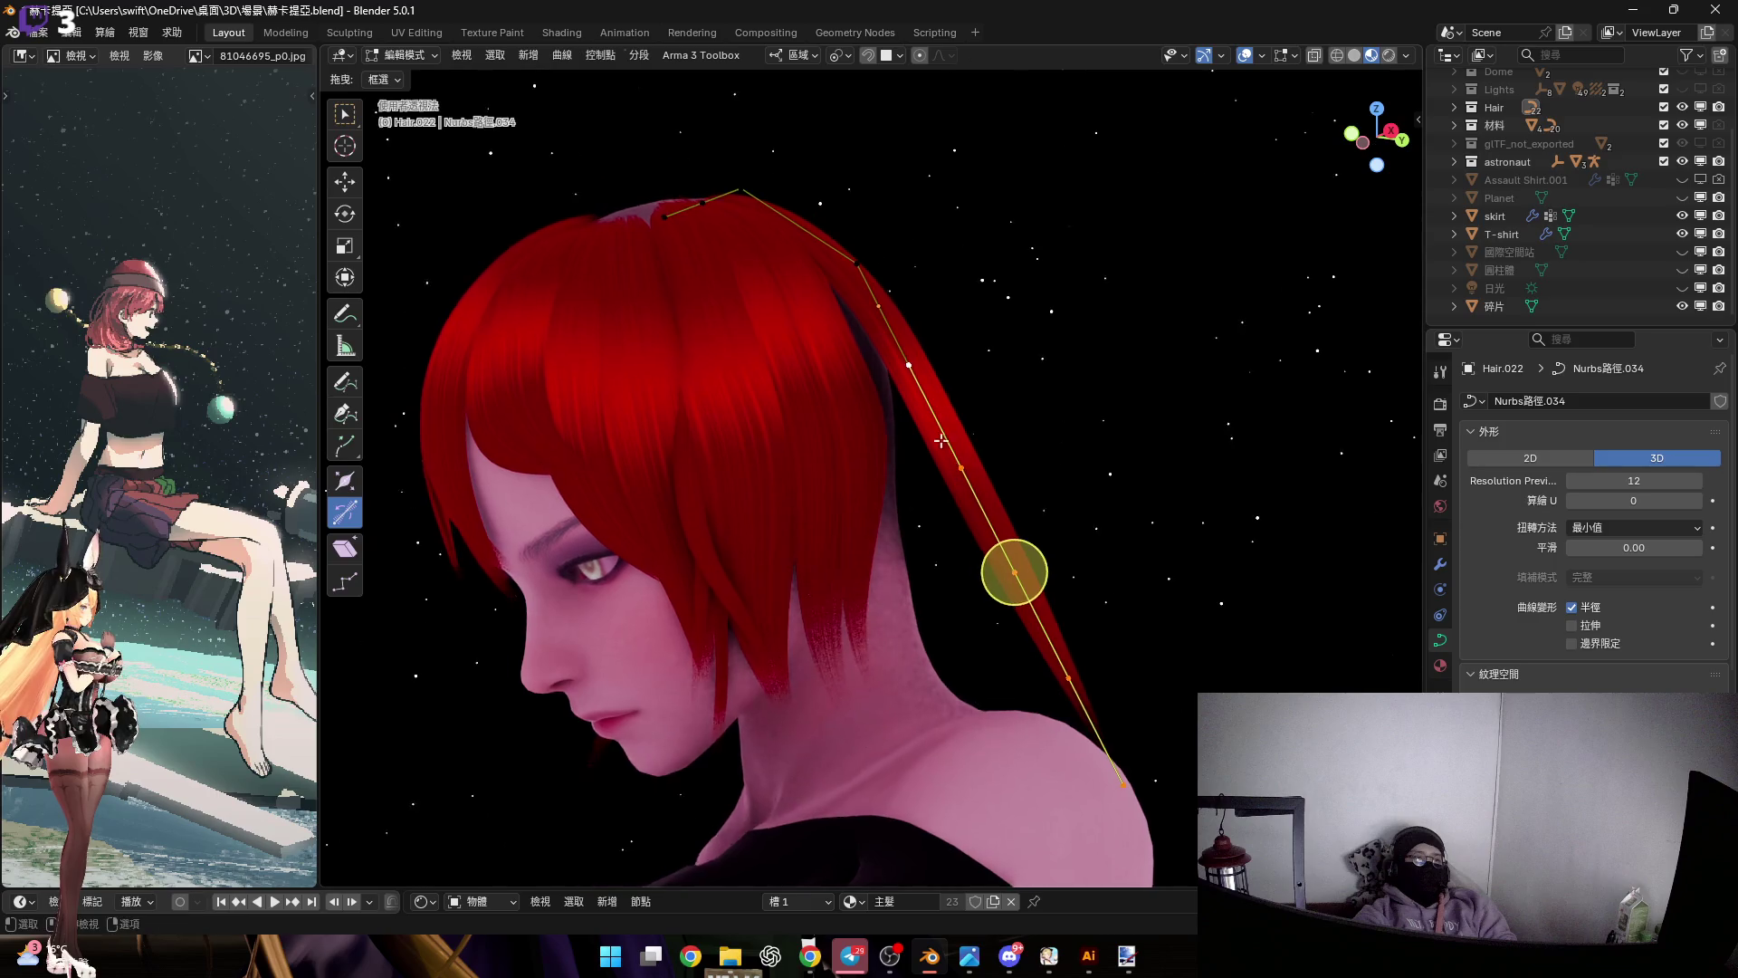
key("r")
key("y")
key("y")
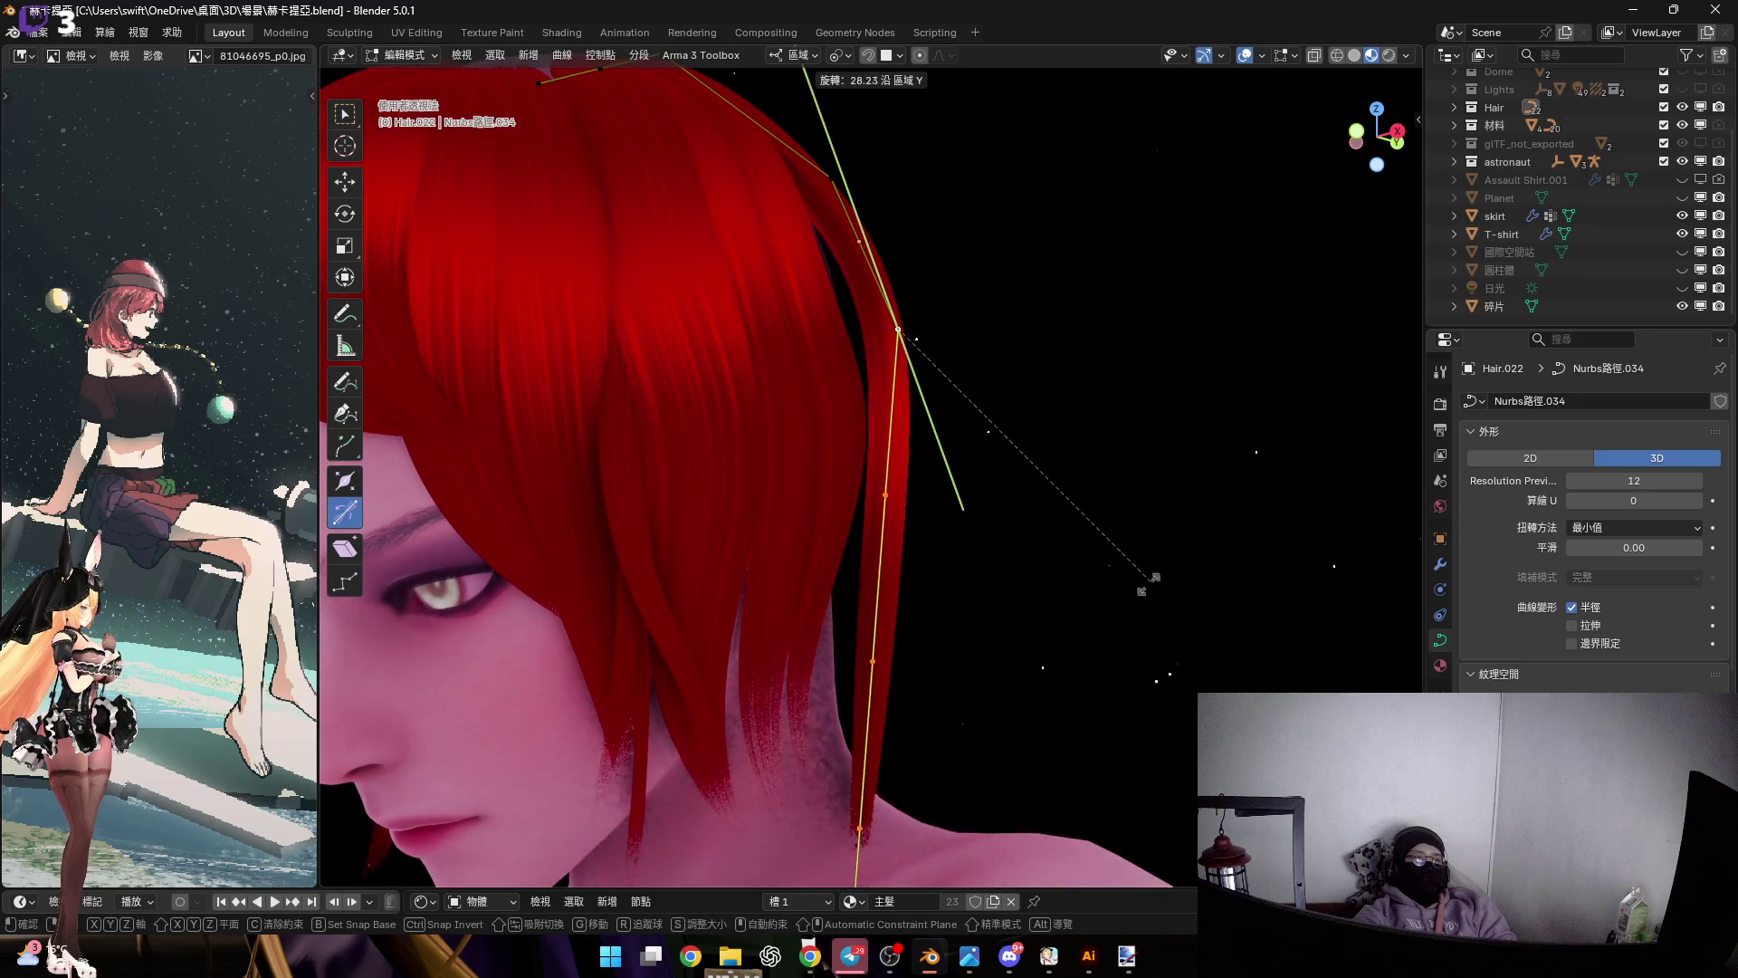
mouse_move(1136, 596)
middle_mouse_down()
mouse_move(866, 697)
mouse_move(1047, 667)
mouse_move(1183, 357)
middle_mouse_up()
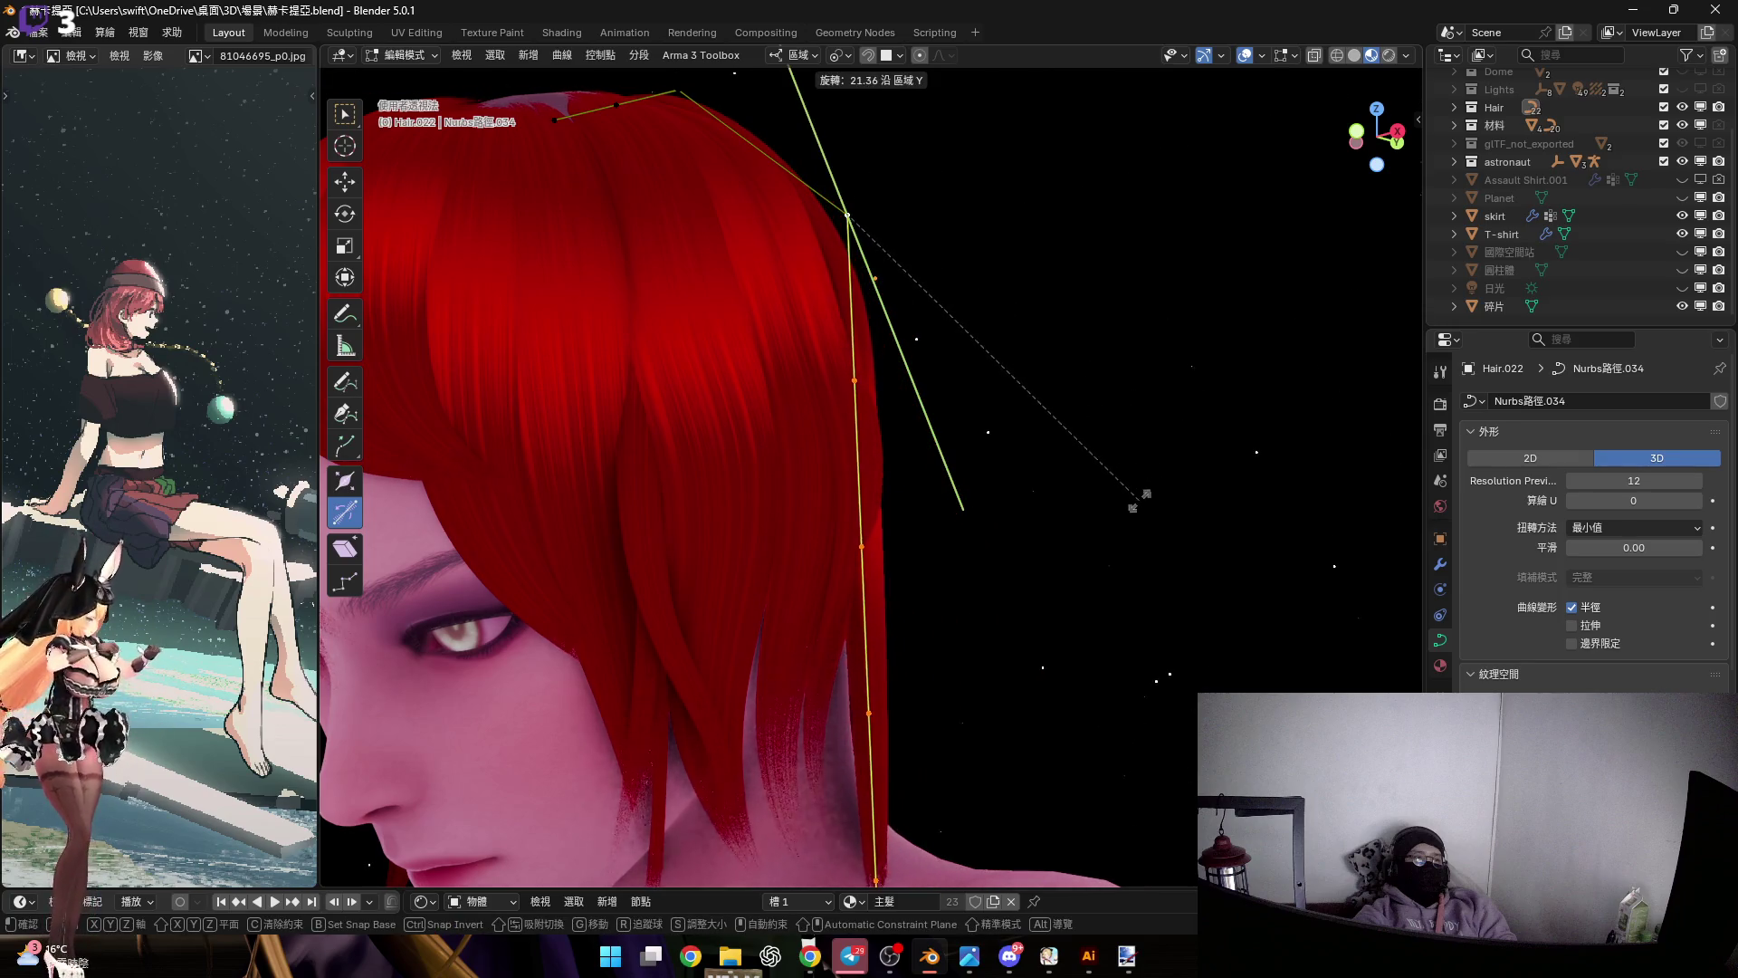
left_click(1132, 507)
Twist the lower control point -25.55 degrees around its local Y axis
mouse_move(815, 516)
middle_mouse_down()
mouse_move(796, 494)
mouse_move(810, 509)
middle_mouse_up()
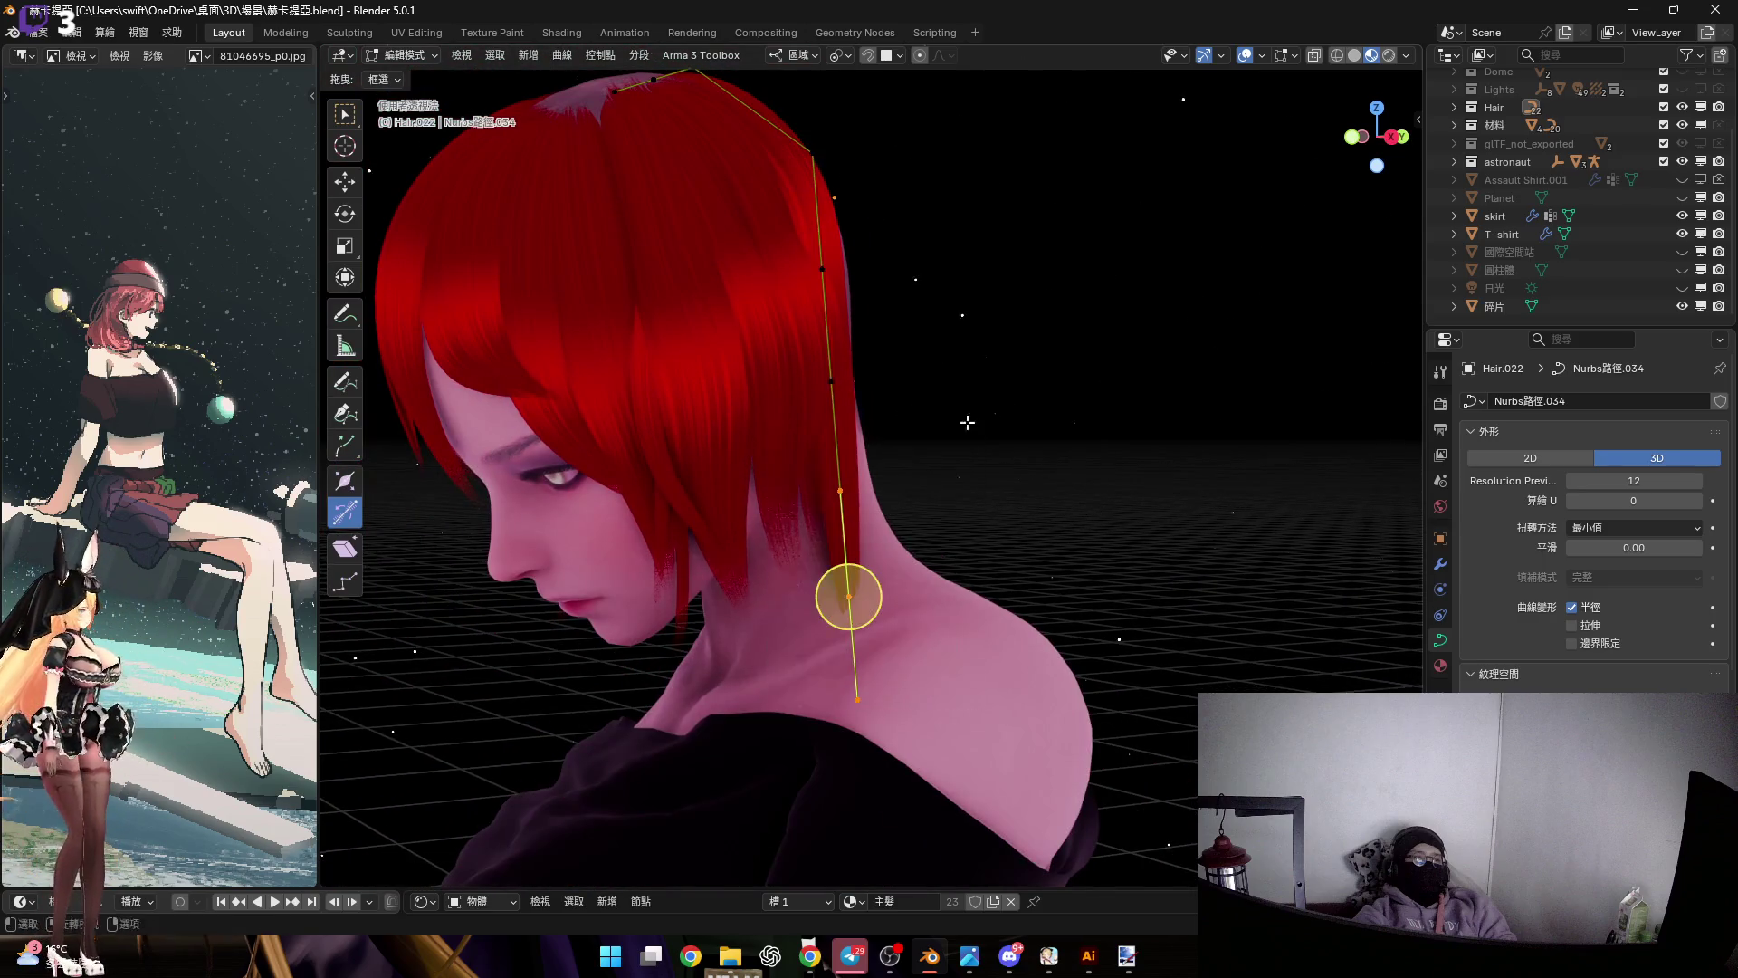
scroll(967, 422, "up", 4)
key("r")
key("y")
key("y")
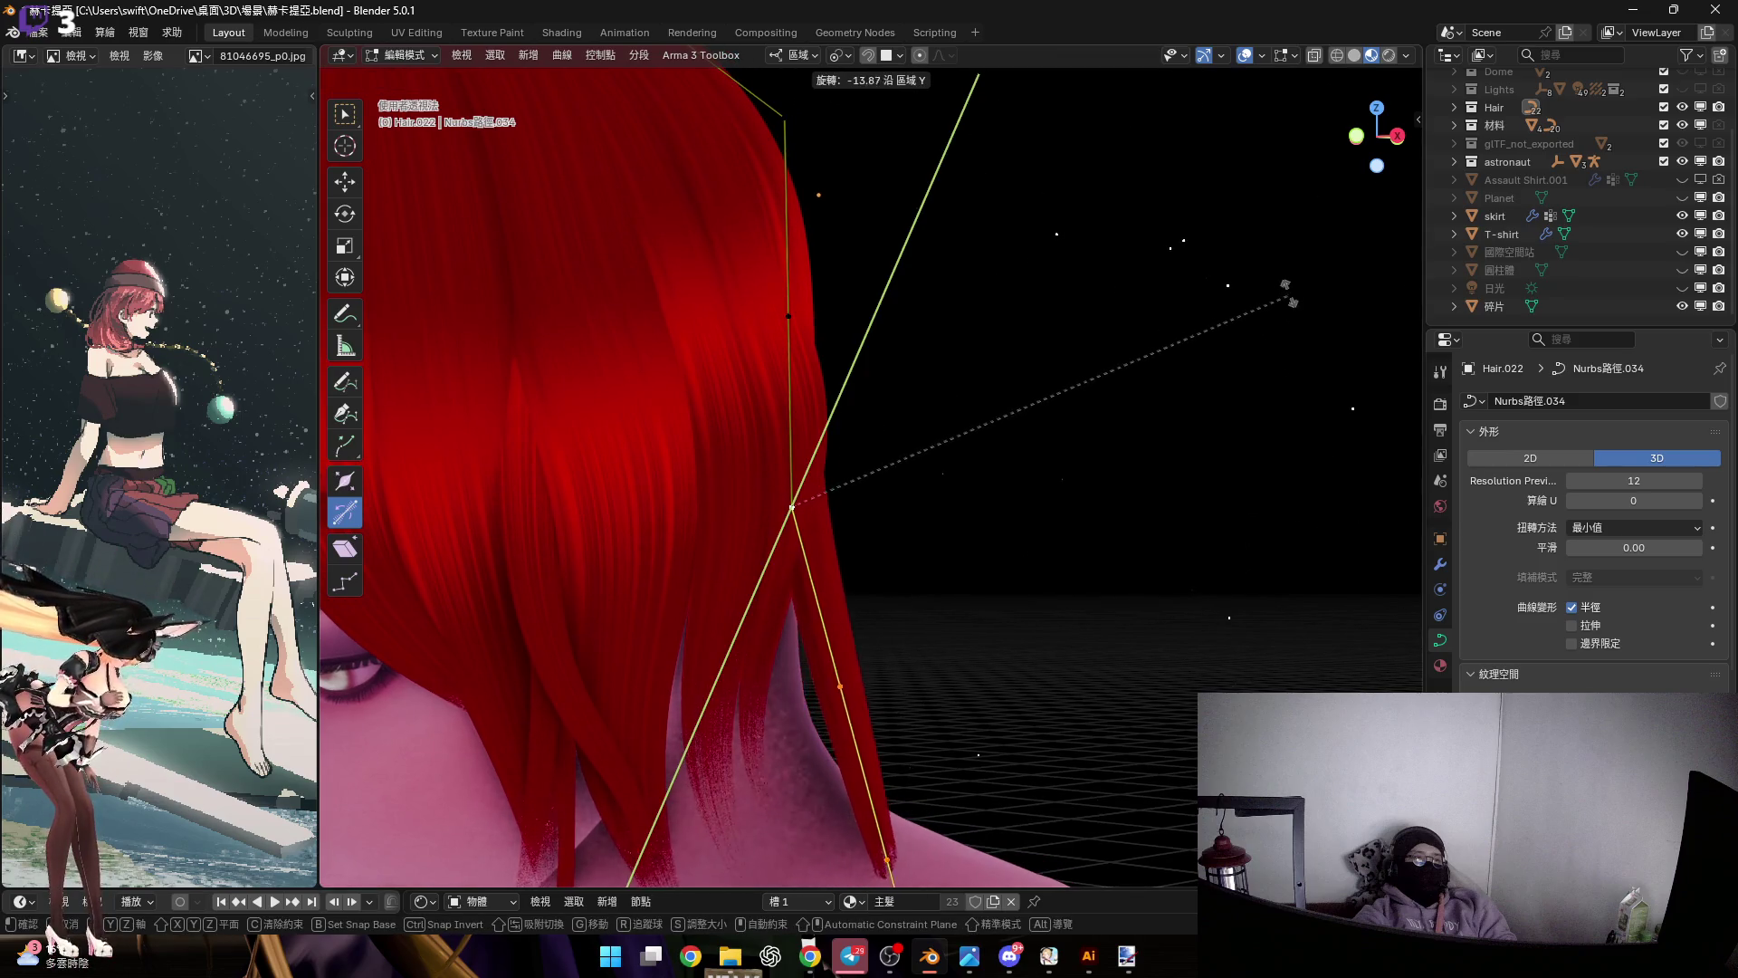
key("Escape")
key("r")
key("y")
key("y")
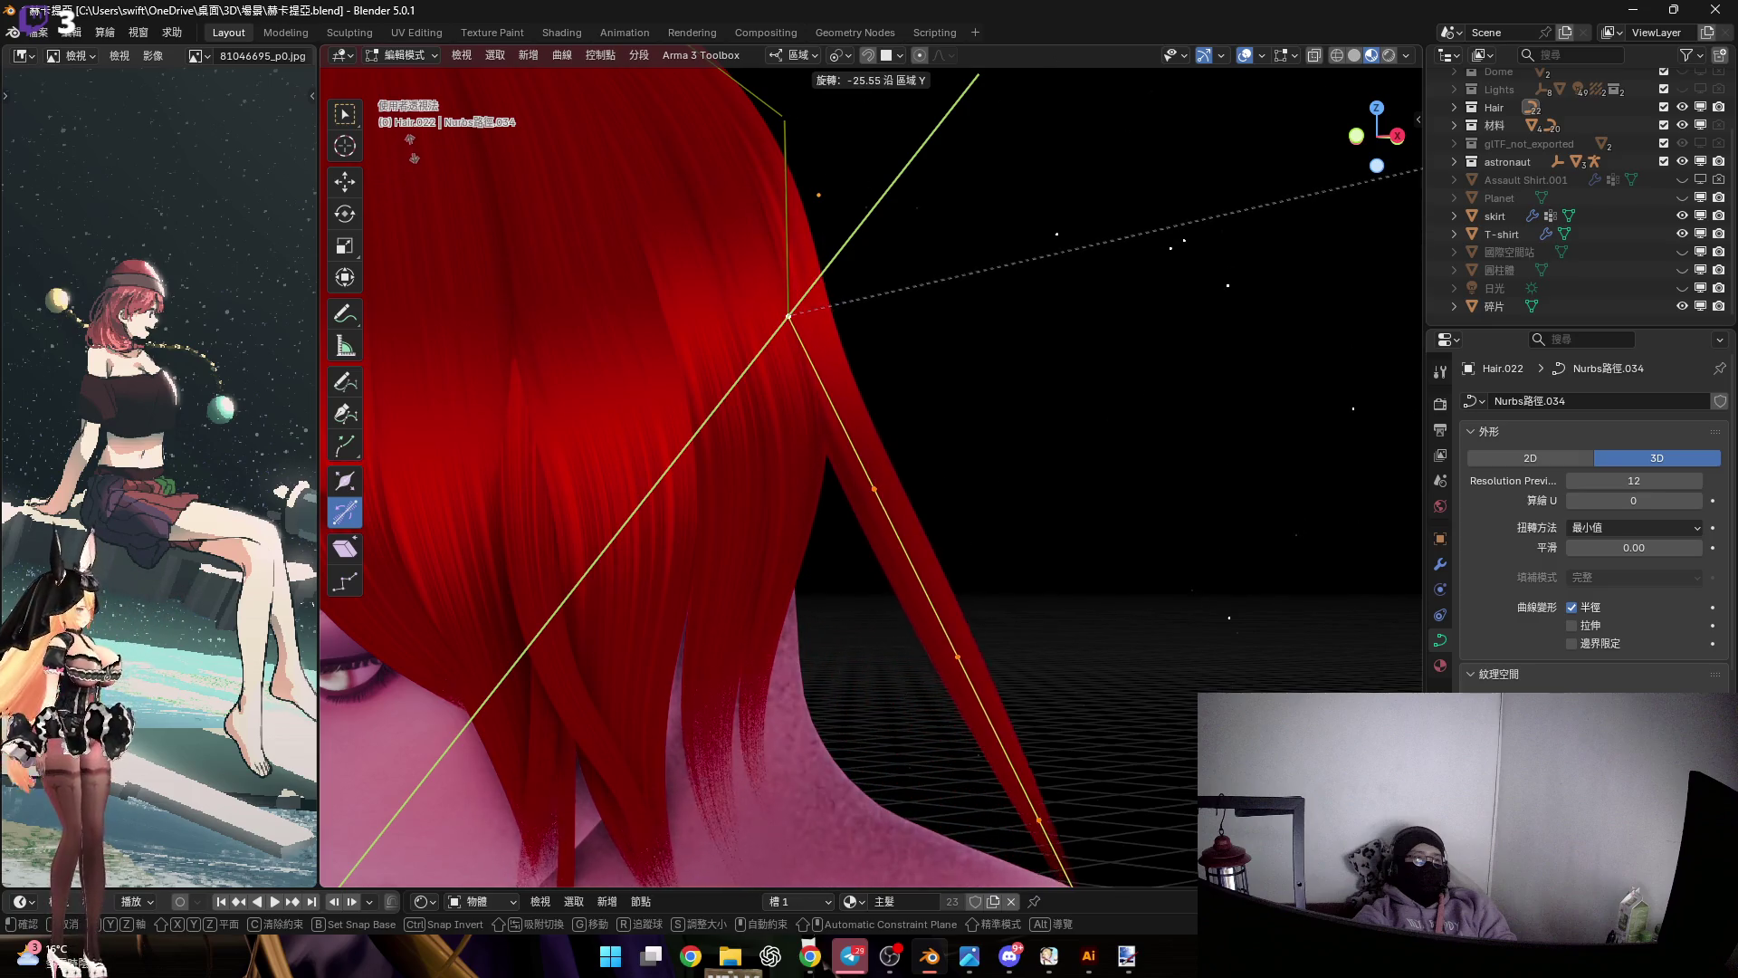
key("Return")
Rotate the point further around local Y so the card follows the neck toward the shoulder
mouse_move(796, 399)
middle_mouse_down()
mouse_move(848, 377)
mouse_move(915, 399)
mouse_move(1164, 410)
middle_mouse_up()
key("r")
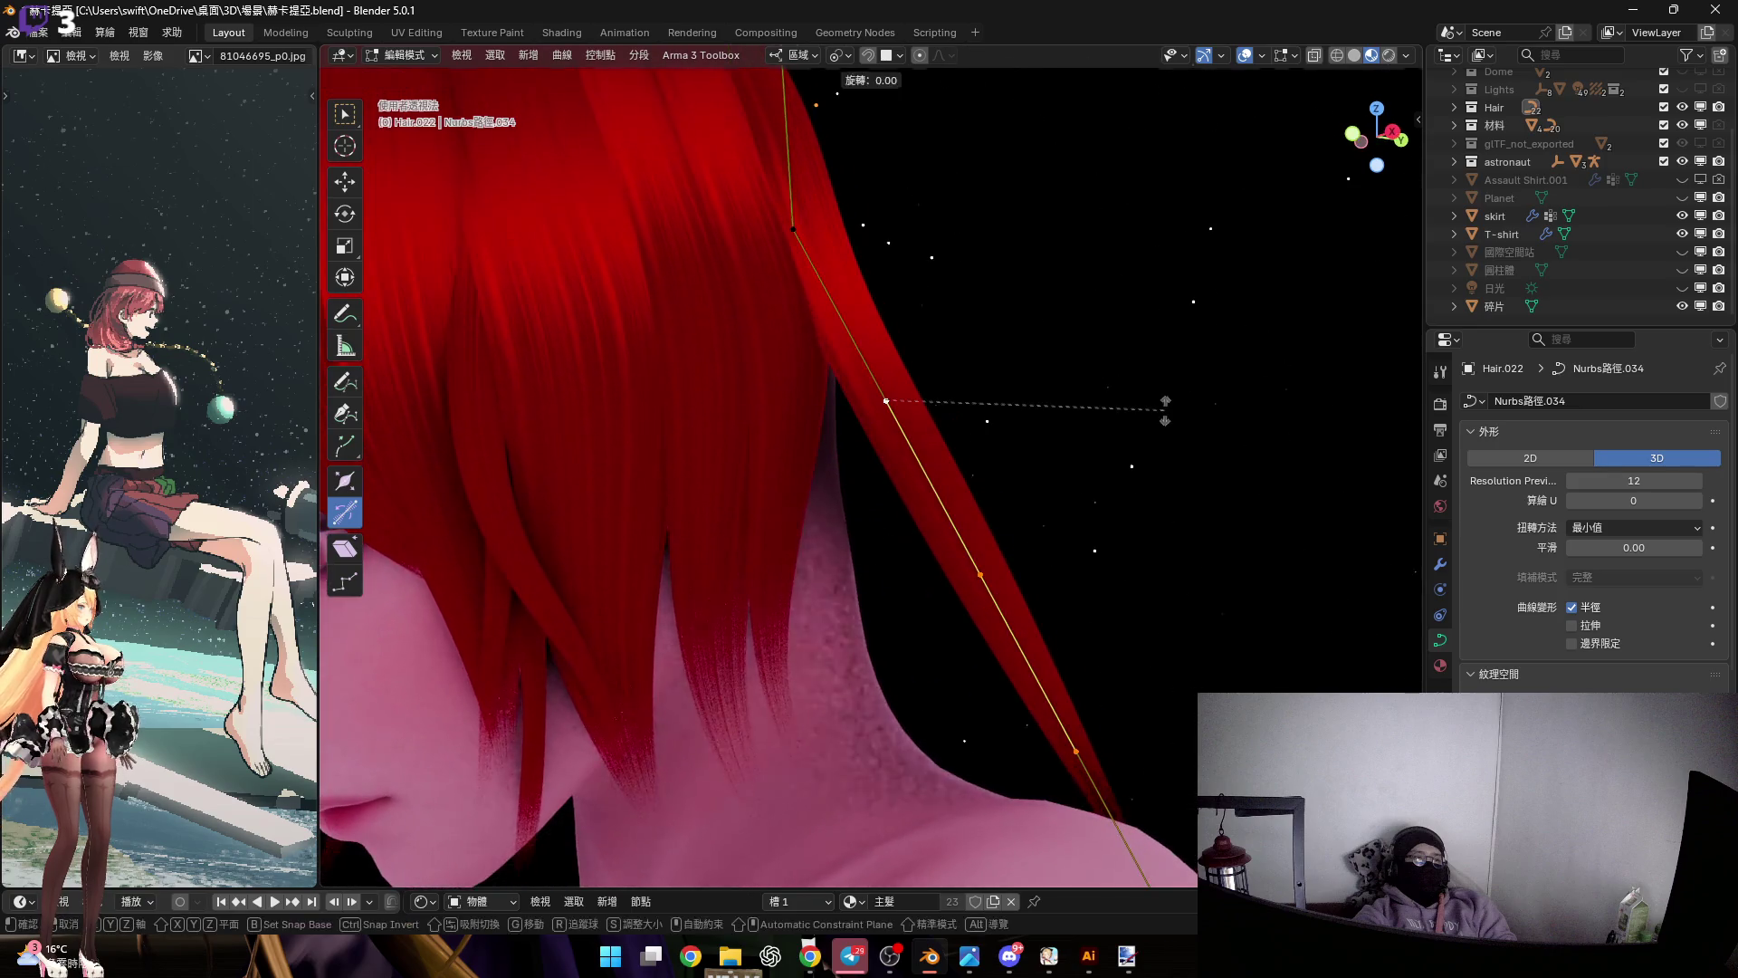
key("y")
key("y")
mouse_move(1018, 566)
middle_mouse_down()
mouse_move(857, 396)
mouse_move(919, 481)
mouse_move(986, 682)
mouse_move(1223, 486)
middle_mouse_up()
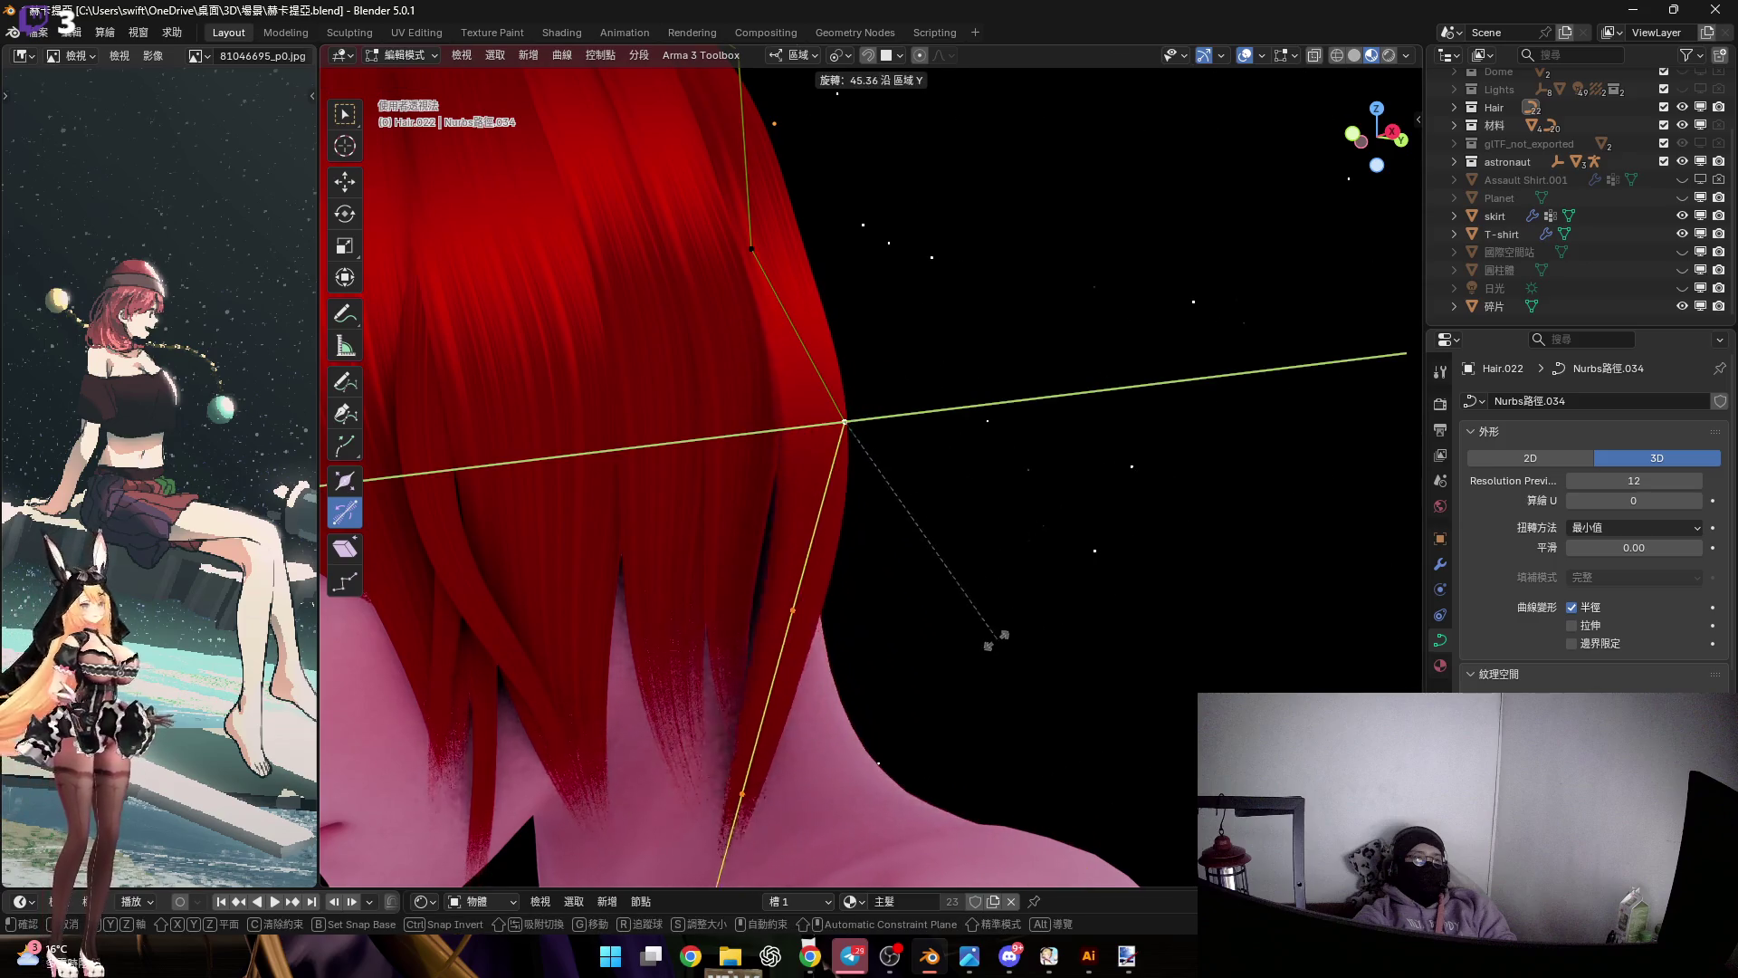
left_click(996, 639)
In straight side view, select the control point behind the ear and adjust its thickness with Alt+S
mouse_move(996, 639)
middle_mouse_down()
mouse_move(1086, 588)
mouse_move(1222, 452)
mouse_move(1371, 161)
middle_mouse_up()
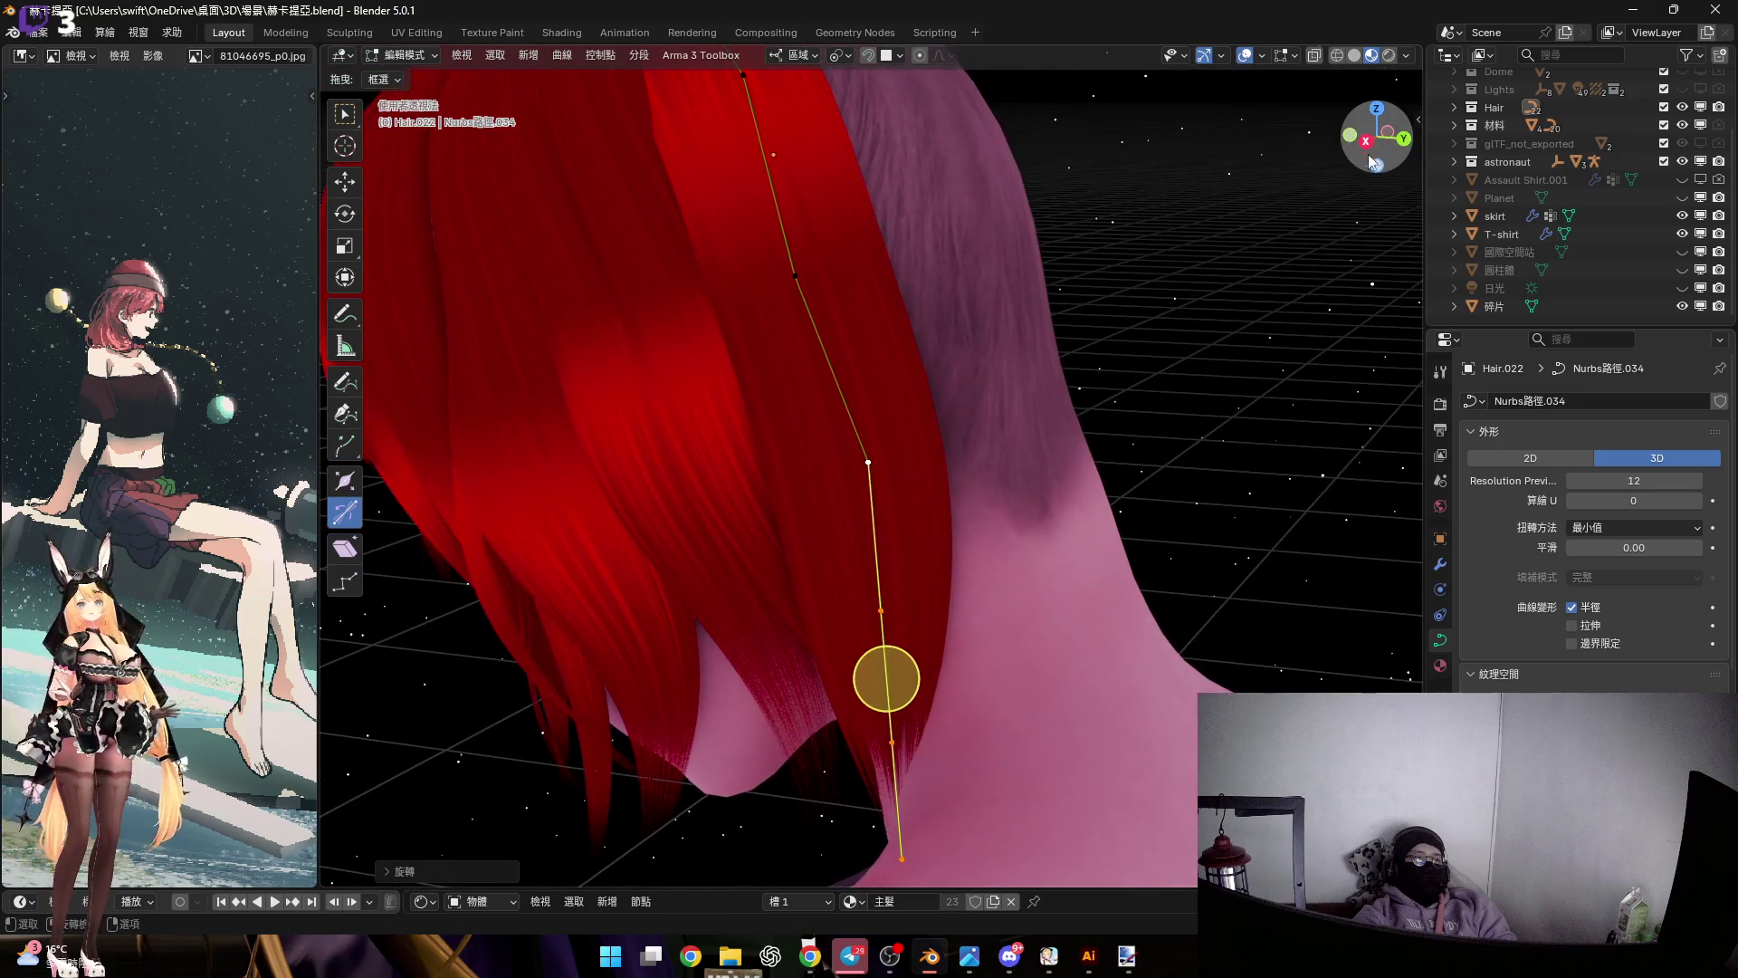
left_click(1369, 158)
left_click_drag(854, 370, 1061, 502)
scroll(1061, 503, "up", 2)
key("alt+s")
scroll(1026, 509, "down", 2)
Resize the selected control point on the strand's upper section
mouse_move(1025, 509)
middle_mouse_down("shift")
mouse_move(996, 381)
mouse_move(1081, 512)
mouse_move(1098, 572)
middle_mouse_up("shift")
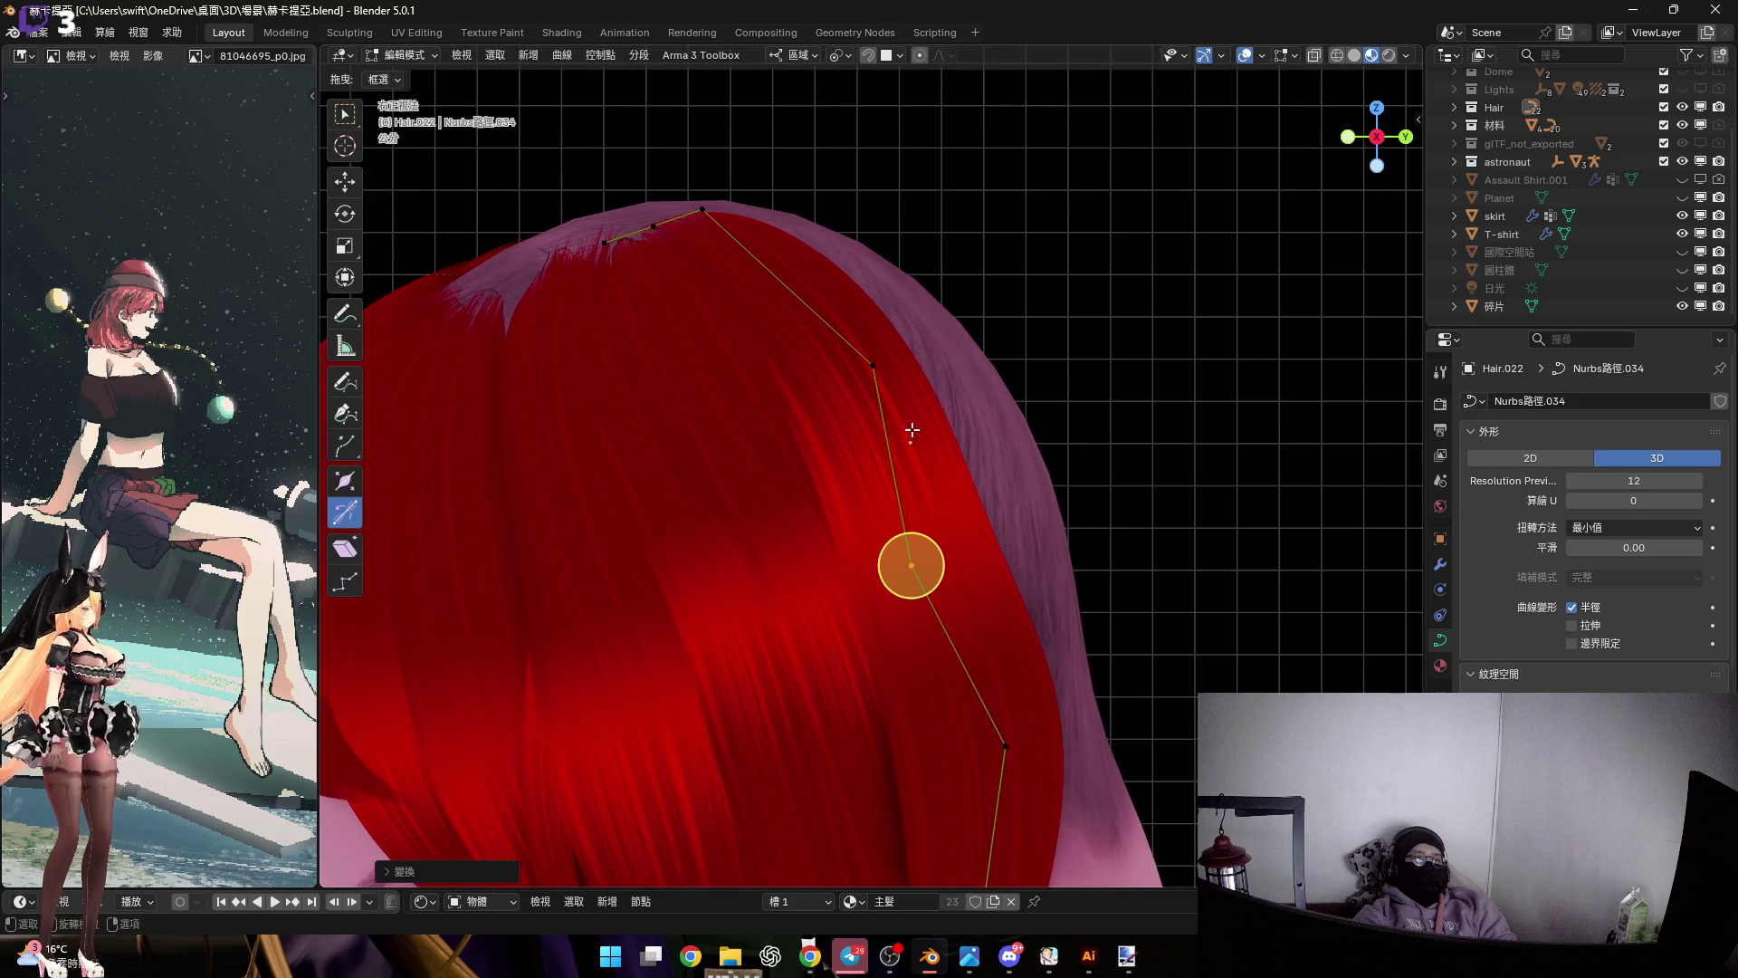
scroll(1097, 572, "up", 1)
middle_click_drag(995, 670, 976, 580, "shift")
key("s")
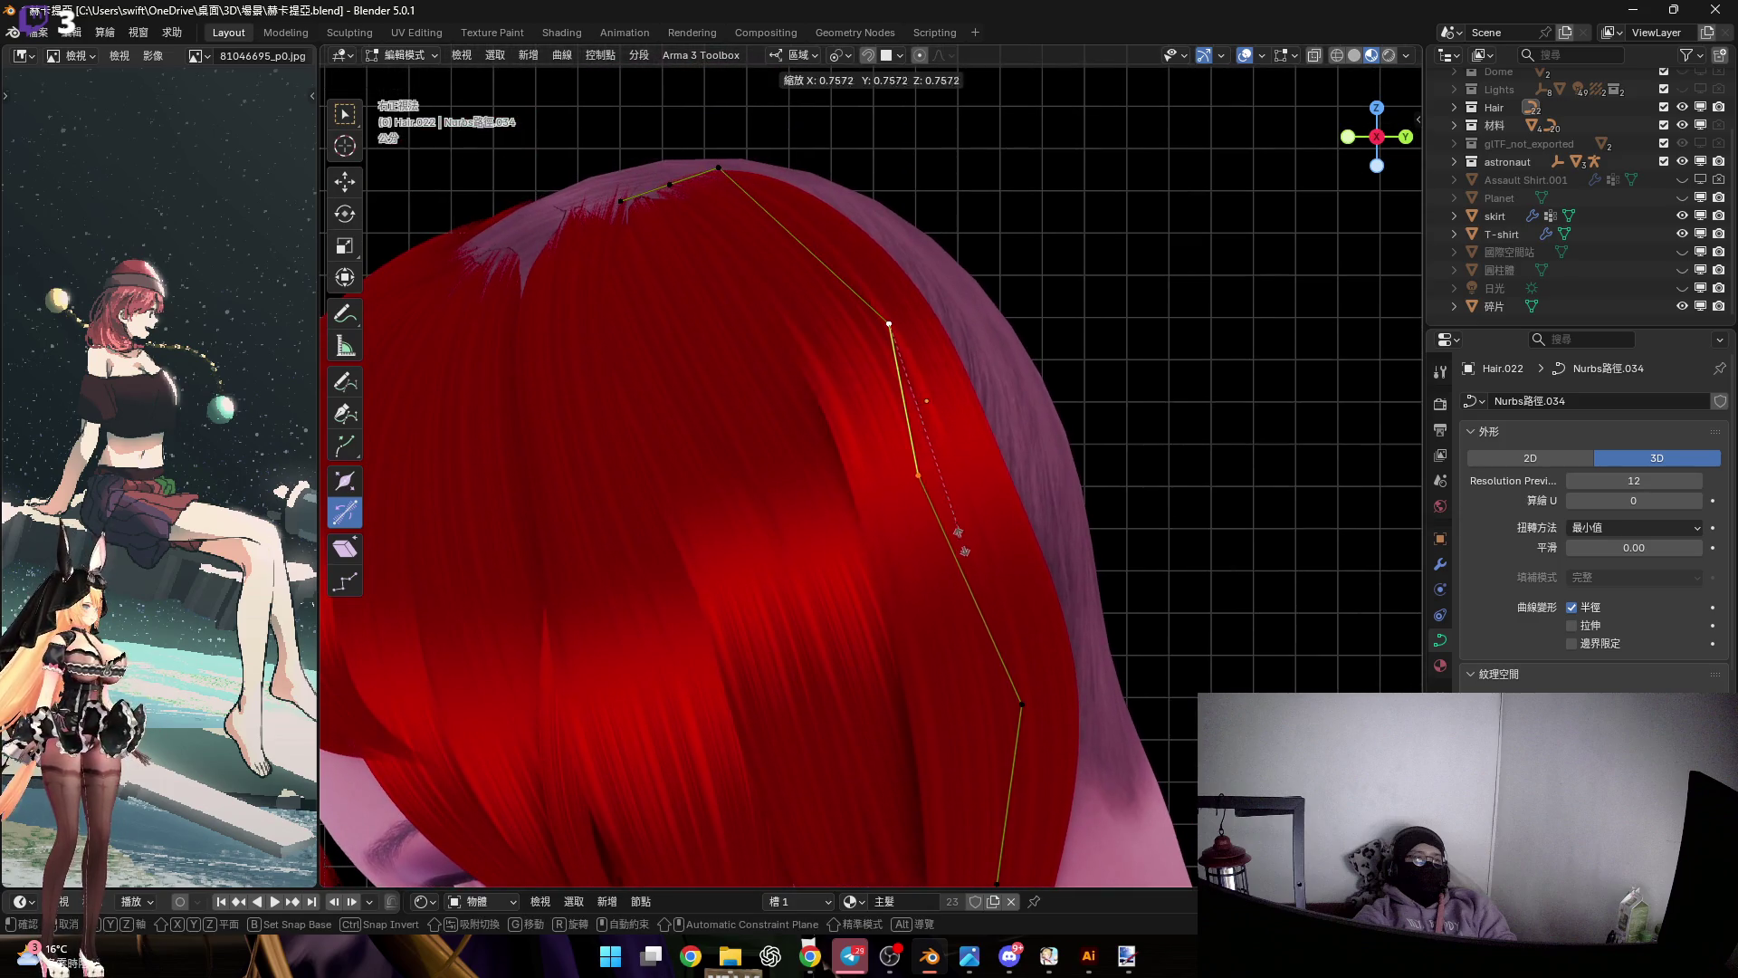
left_click(964, 724)
Move the point along its local Z axis toward the scalp
mouse_move(912, 462)
middle_mouse_down()
mouse_move(818, 384)
mouse_move(830, 450)
mouse_move(875, 446)
mouse_move(846, 447)
mouse_move(861, 450)
mouse_move(840, 263)
middle_mouse_up()
key("g")
key("z")
left_click(846, 253)
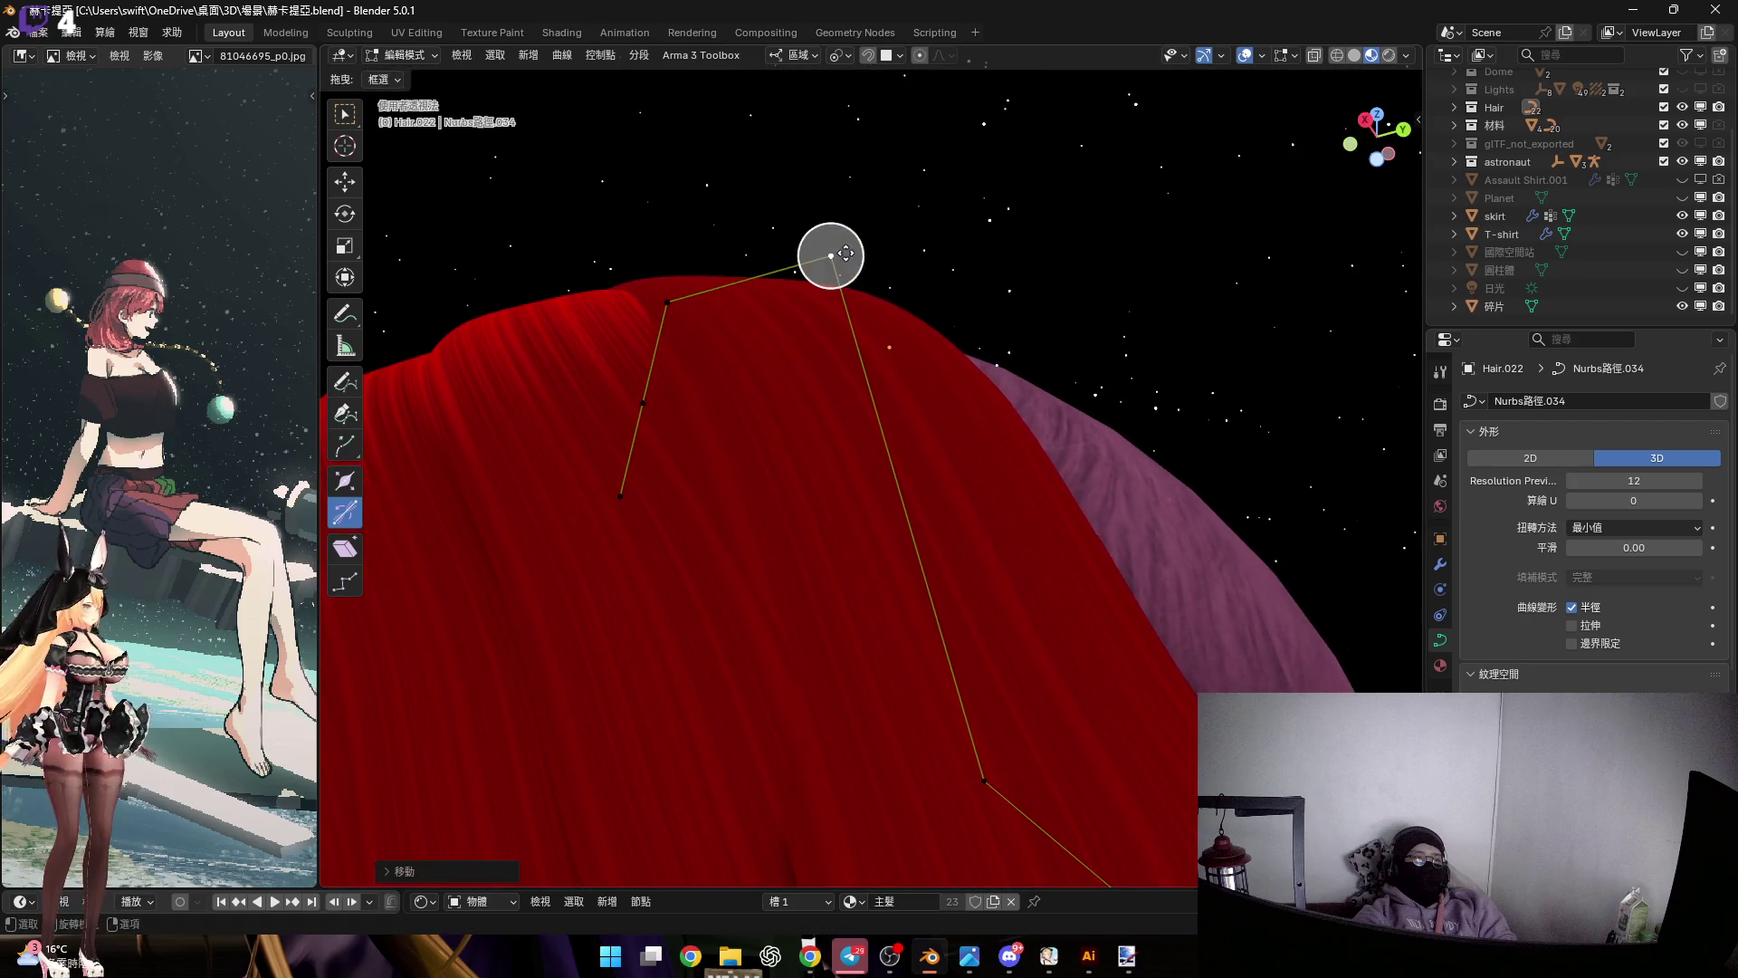
left_click(819, 276)
Tilt the strand point to 8.70° so the card lies flatter over the crown
mouse_move(820, 276)
middle_mouse_down()
mouse_move(797, 316)
mouse_move(810, 286)
middle_mouse_up()
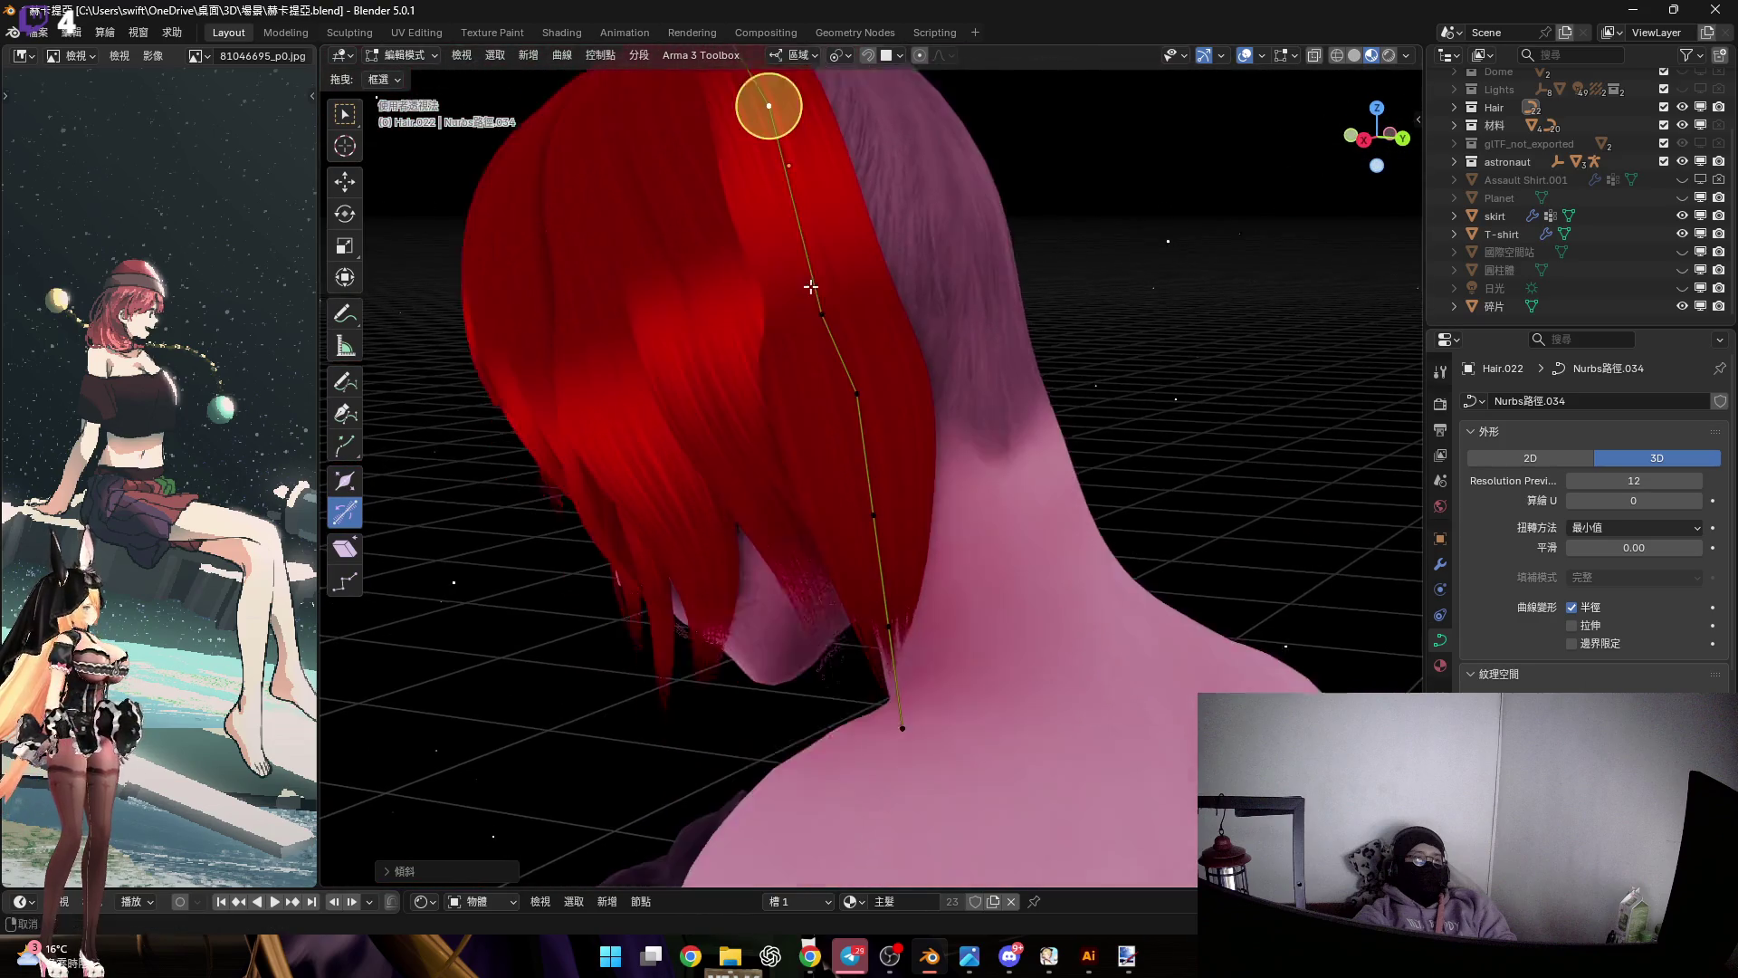
scroll(810, 286, "up", 4)
mouse_move(869, 426)
middle_mouse_down()
mouse_move(869, 377)
mouse_move(822, 380)
mouse_move(841, 362)
mouse_move(805, 383)
mouse_move(861, 337)
mouse_move(845, 392)
mouse_move(923, 441)
middle_mouse_up()
left_click_drag(894, 445, 903, 432)
mouse_move(904, 429)
middle_mouse_down()
mouse_move(846, 473)
mouse_move(857, 489)
mouse_move(807, 411)
mouse_move(810, 368)
mouse_move(866, 429)
middle_mouse_up()
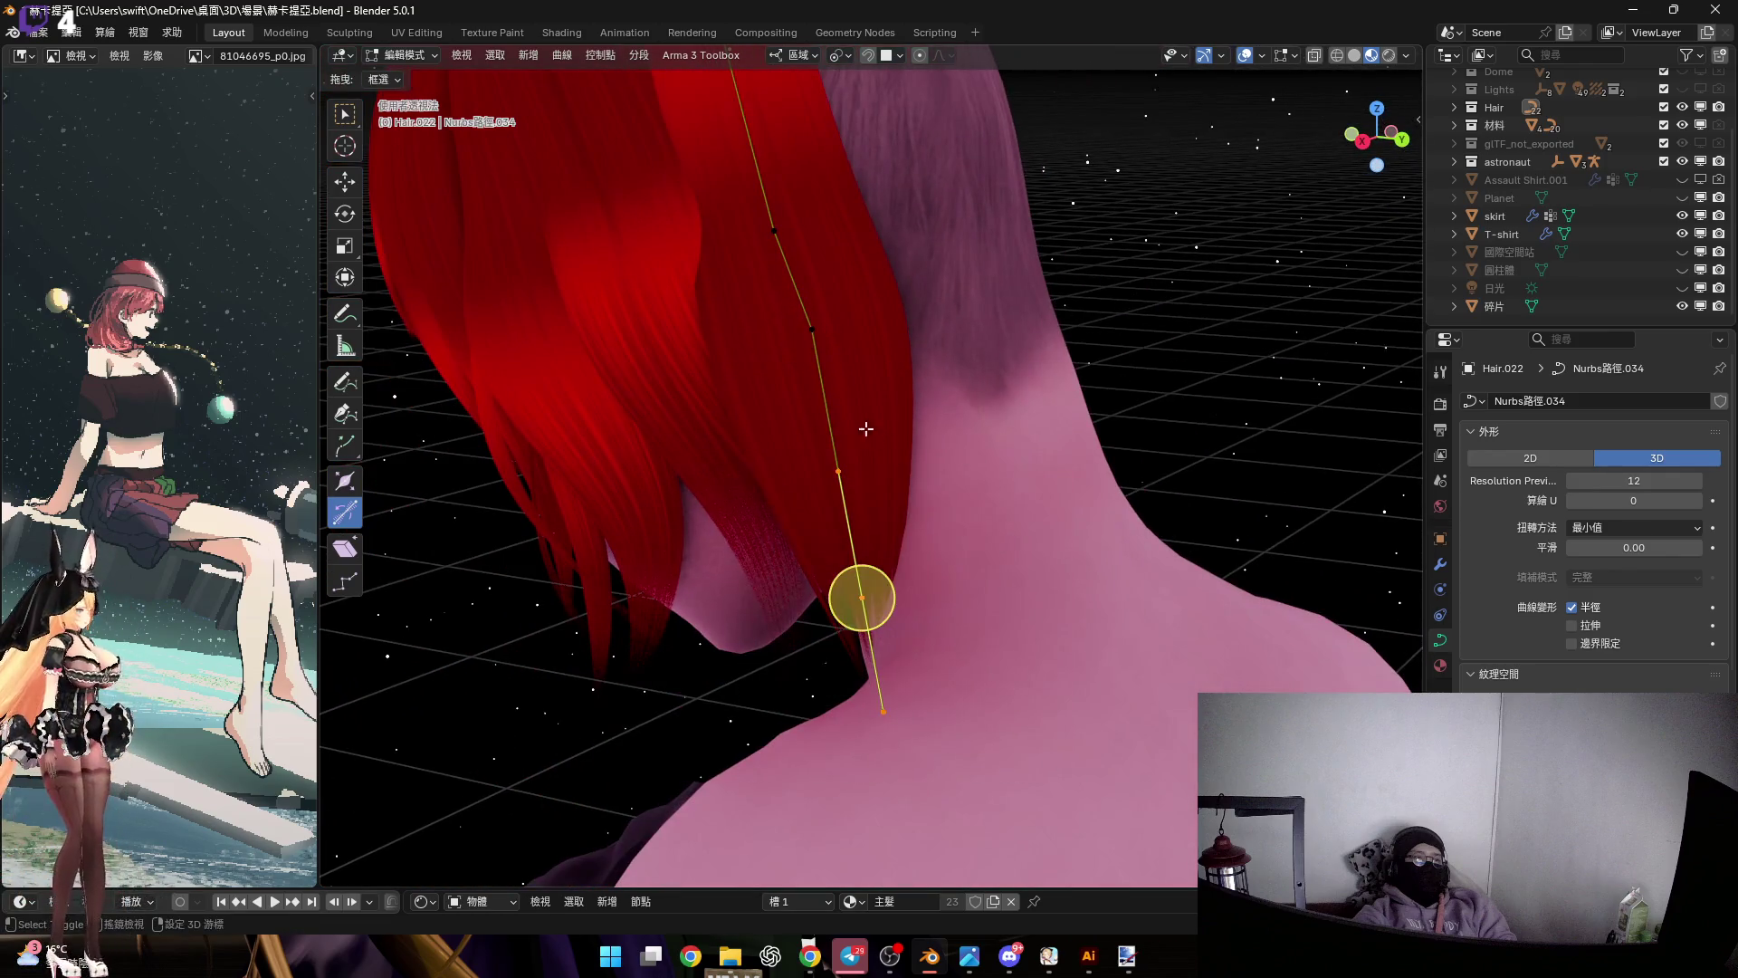
middle_click_drag(786, 231, 891, 653)
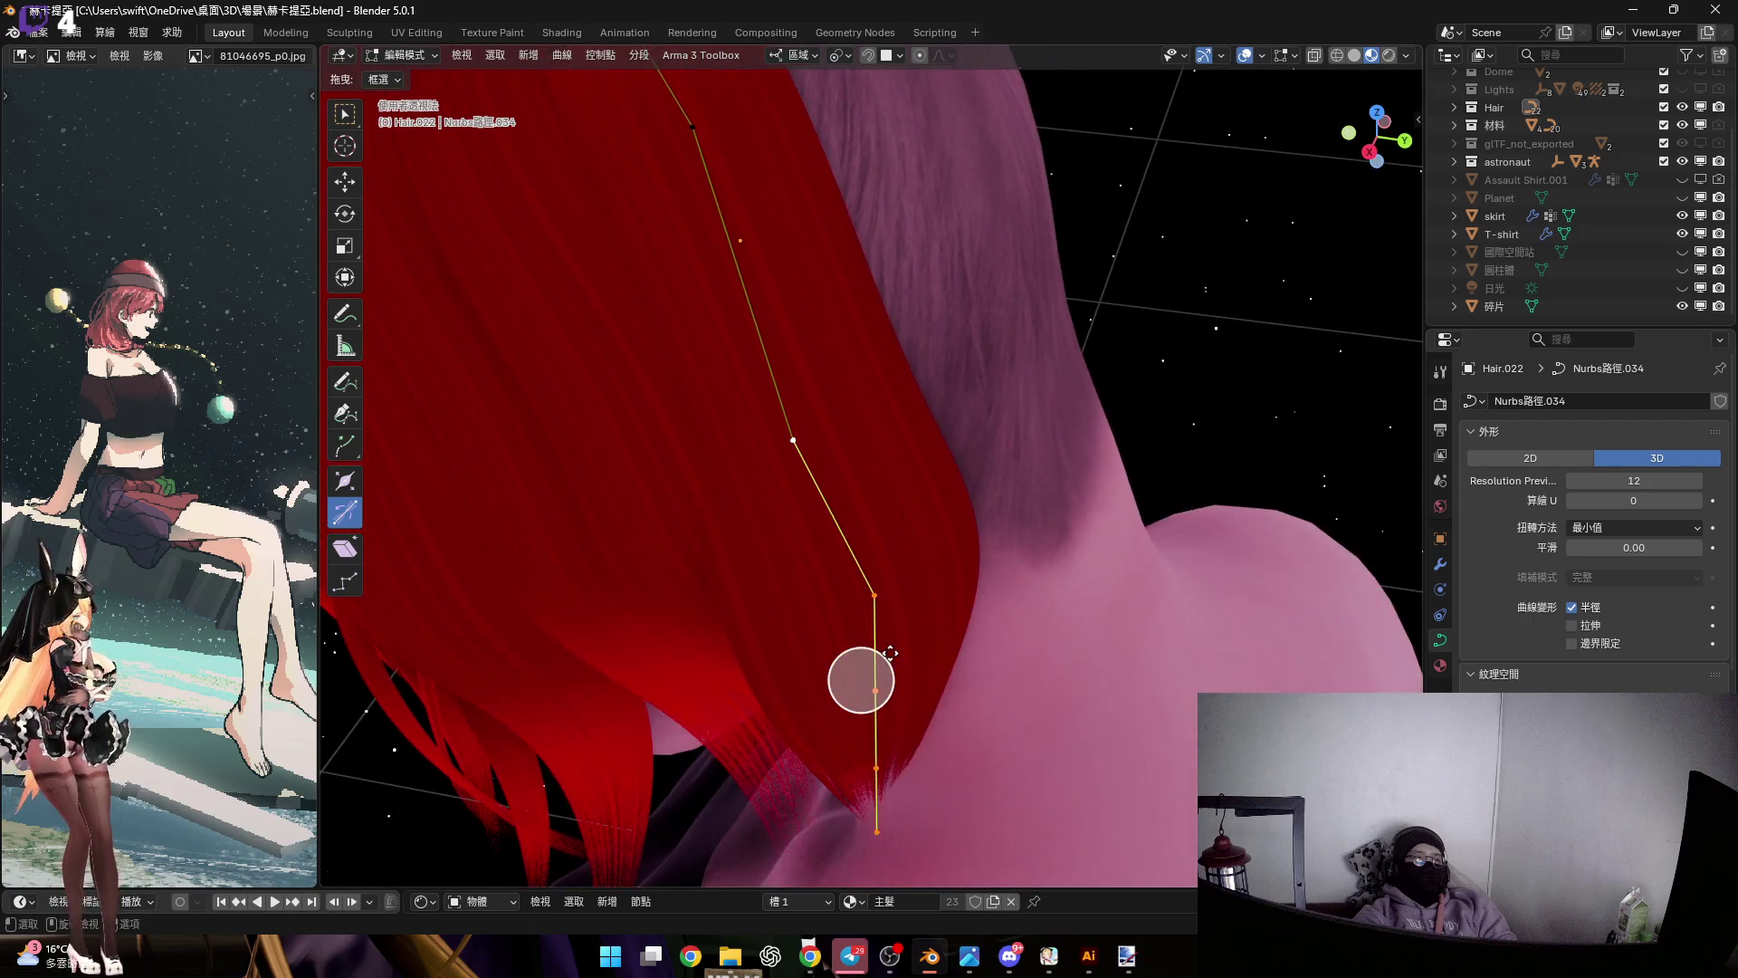
left_click(869, 737)
mouse_move(869, 737)
middle_mouse_down()
mouse_move(795, 887)
mouse_move(795, 524)
mouse_move(787, 632)
mouse_move(689, 859)
middle_mouse_up()
Raise the point along local Z, then box-select the strand's control points and shift them along Z
key("g")
key("z")
left_click(805, 524)
left_click_drag(688, 878, 989, 356)
scroll(791, 434, "up", 5)
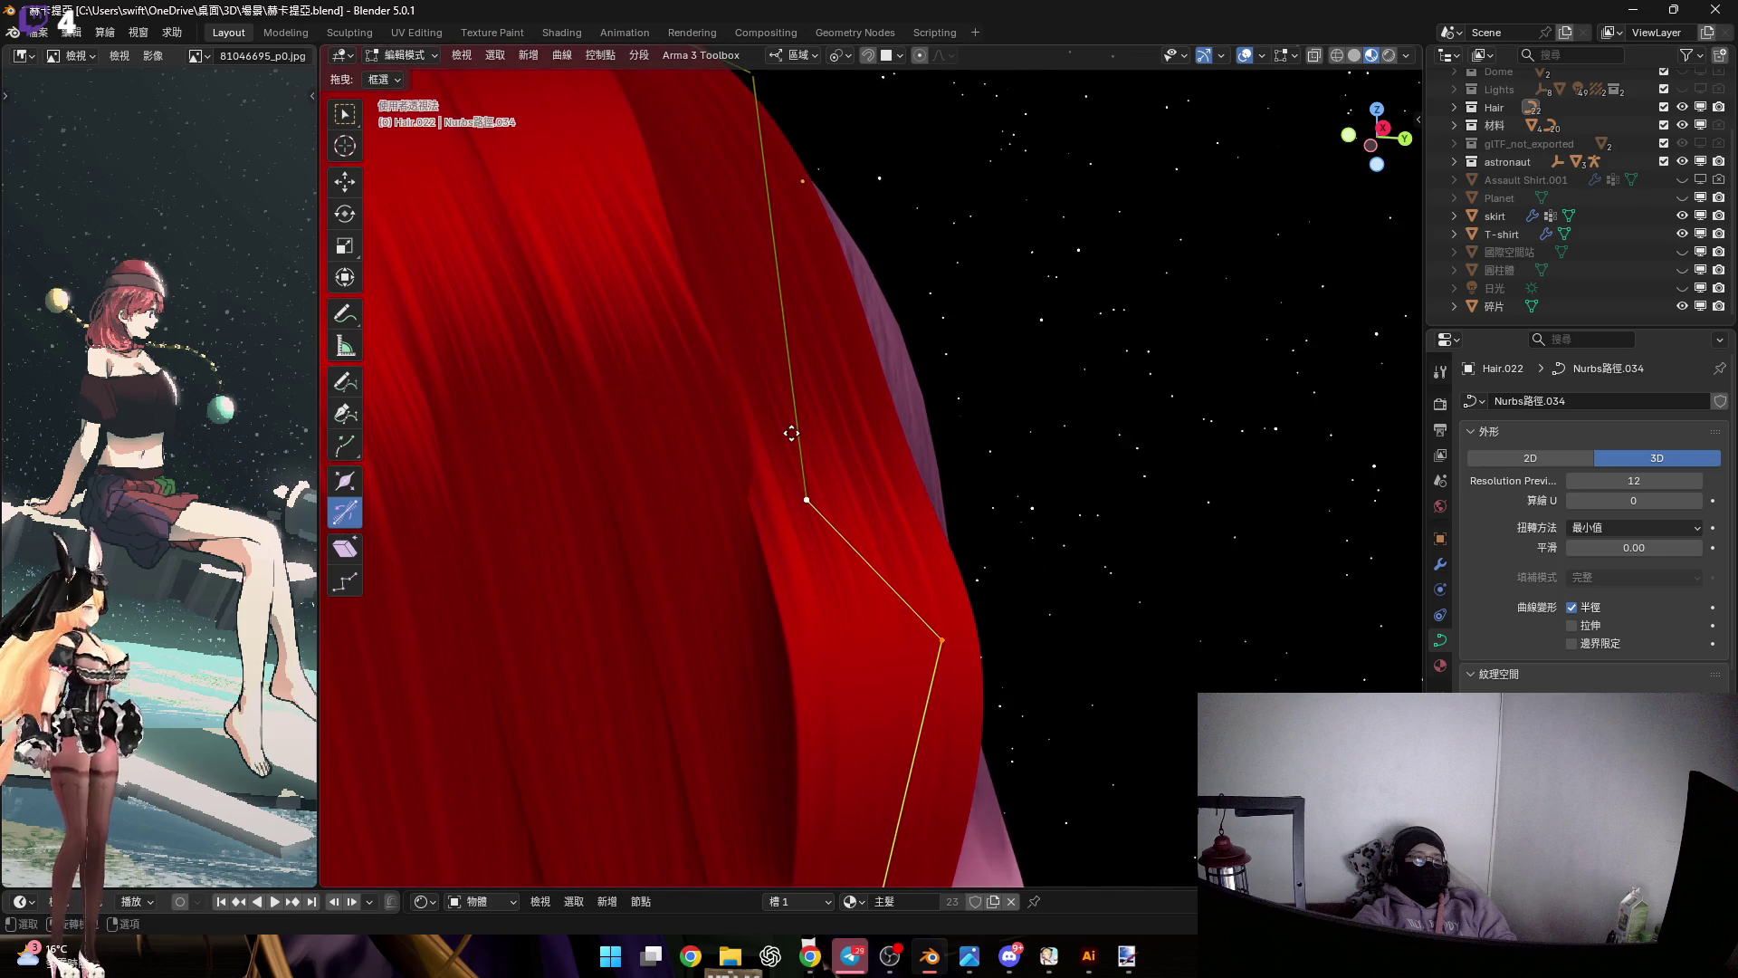
key("g")
key("z")
left_click(815, 419)
Twist the hair card at the selected control point
mouse_move(683, 244)
middle_mouse_down()
mouse_move(760, 473)
mouse_move(839, 436)
middle_mouse_up()
left_click_drag(845, 414, 847, 418)
mouse_move(795, 426)
middle_mouse_down()
mouse_move(769, 438)
mouse_move(845, 424)
middle_mouse_up()
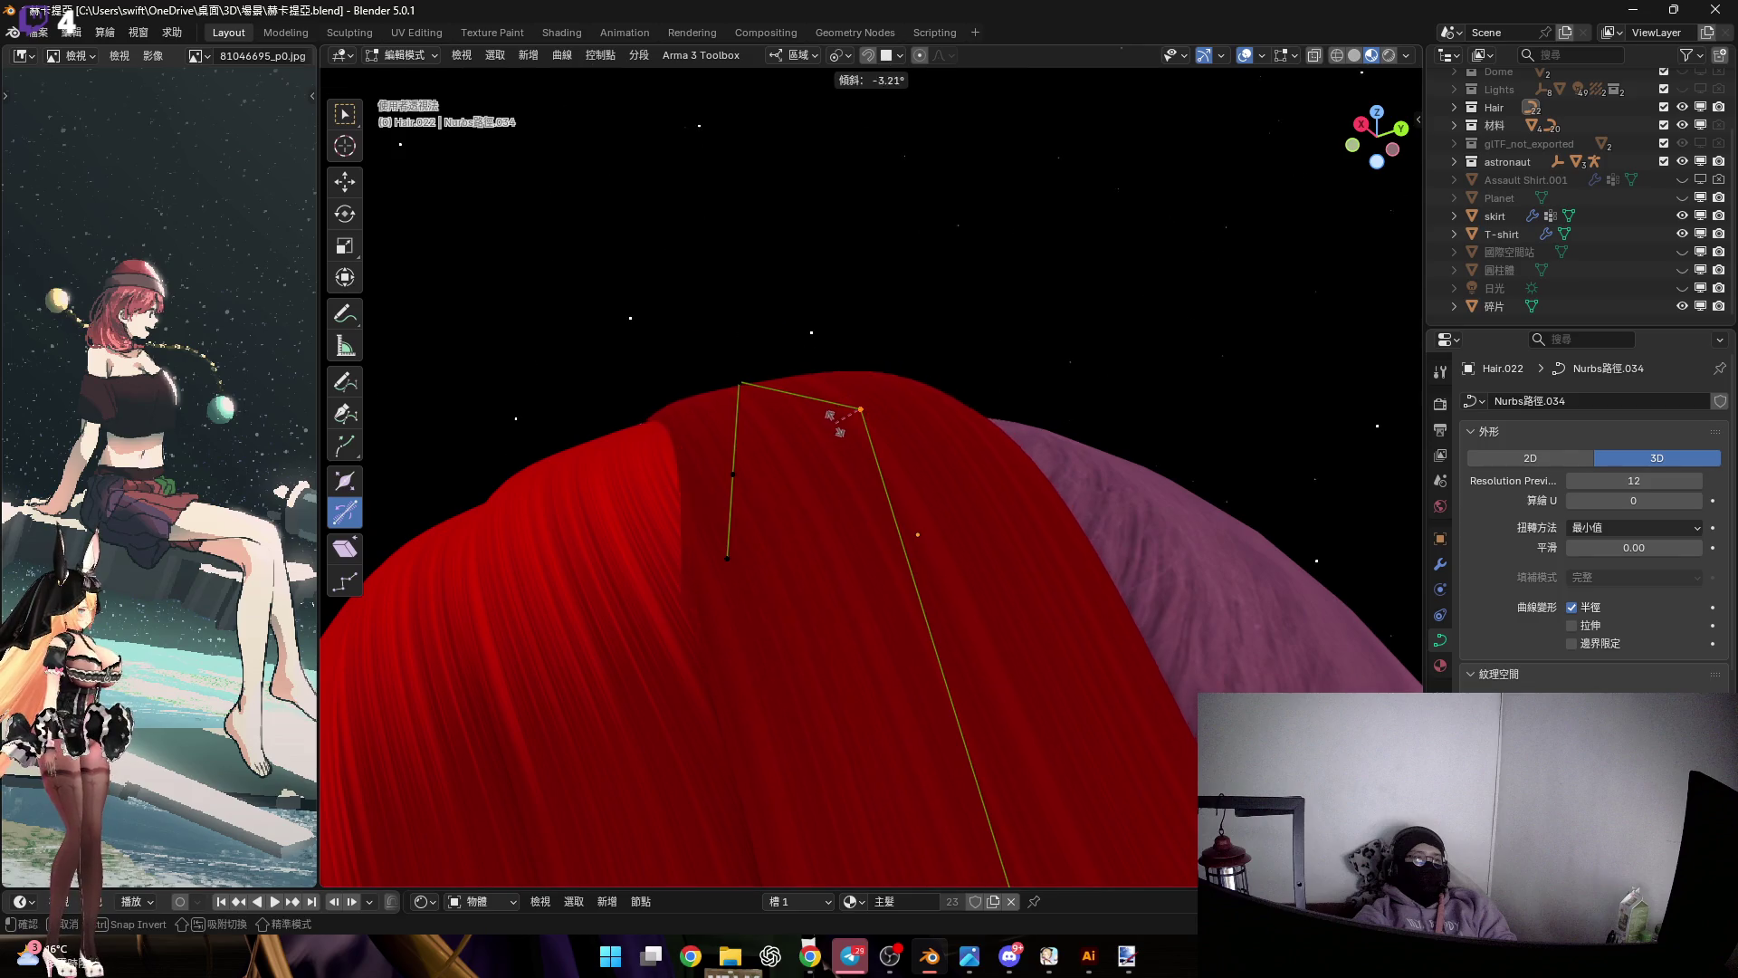
left_click_drag(839, 426, 840, 427)
mouse_move(840, 427)
middle_mouse_down()
mouse_move(838, 519)
mouse_move(721, 394)
middle_mouse_up()
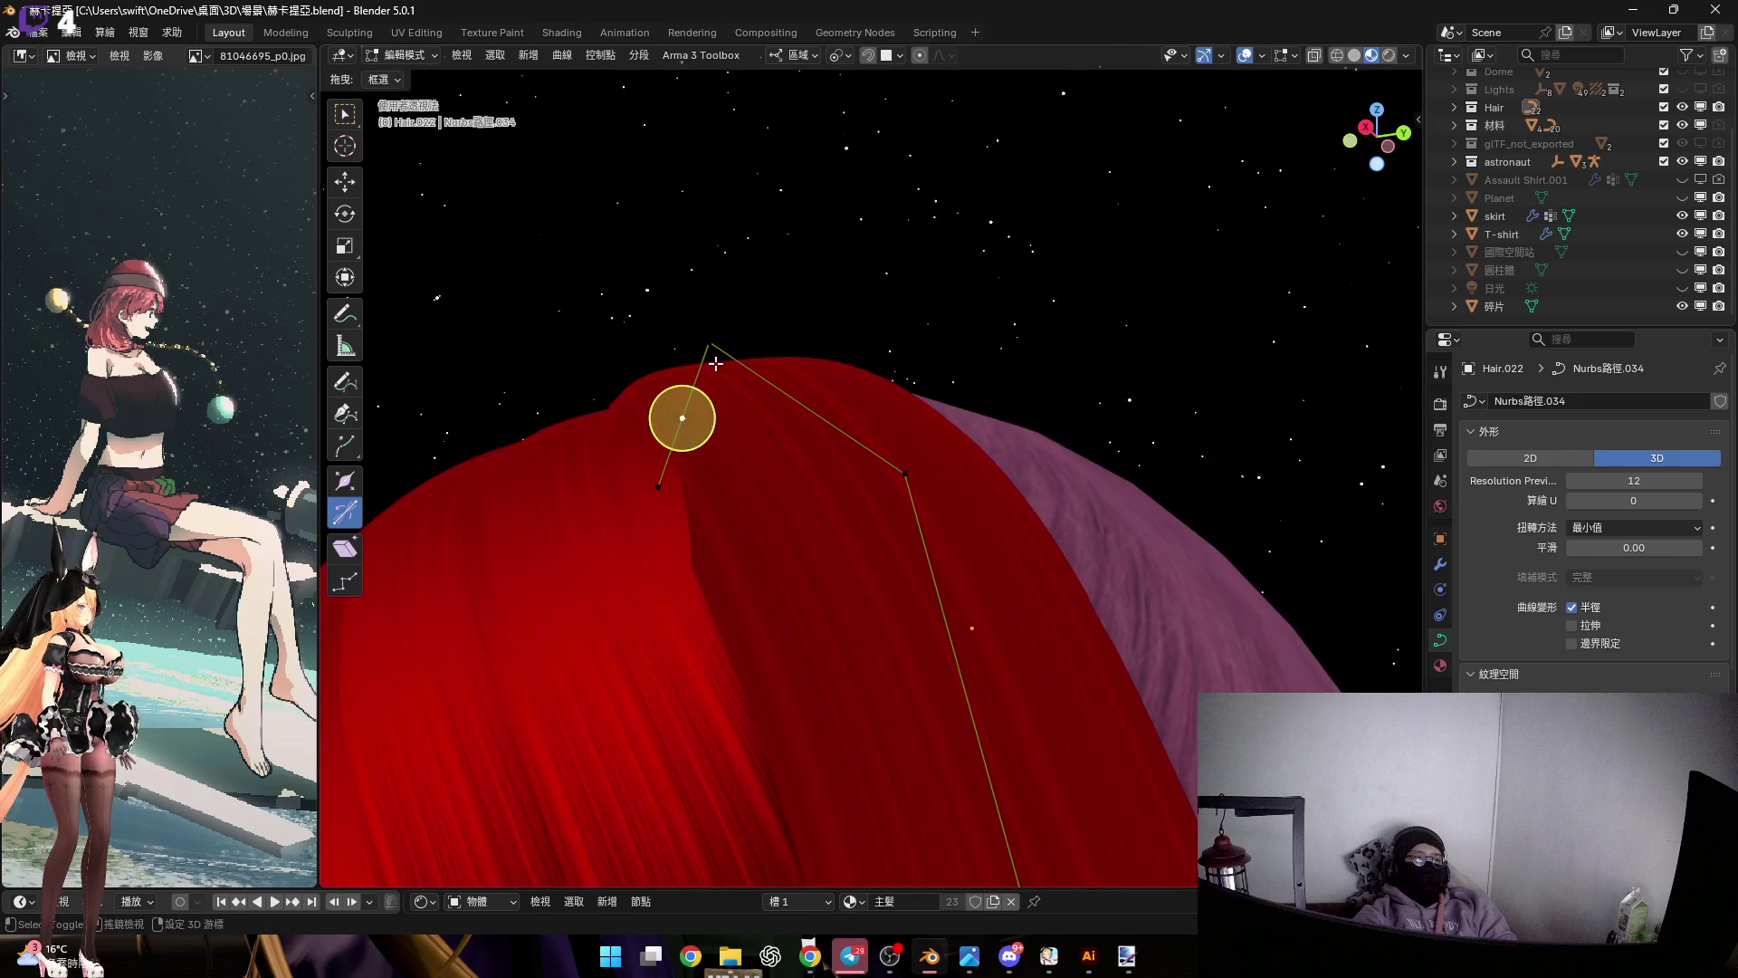
mouse_move(715, 481)
middle_mouse_down()
mouse_move(738, 565)
mouse_move(892, 633)
mouse_move(749, 446)
mouse_move(751, 471)
mouse_move(793, 498)
mouse_move(834, 493)
mouse_move(793, 396)
mouse_move(982, 561)
middle_mouse_up()
Widen the hair card at this point by scaling it twice
key("s")
left_click(753, 595)
key("s")
left_click(810, 521)
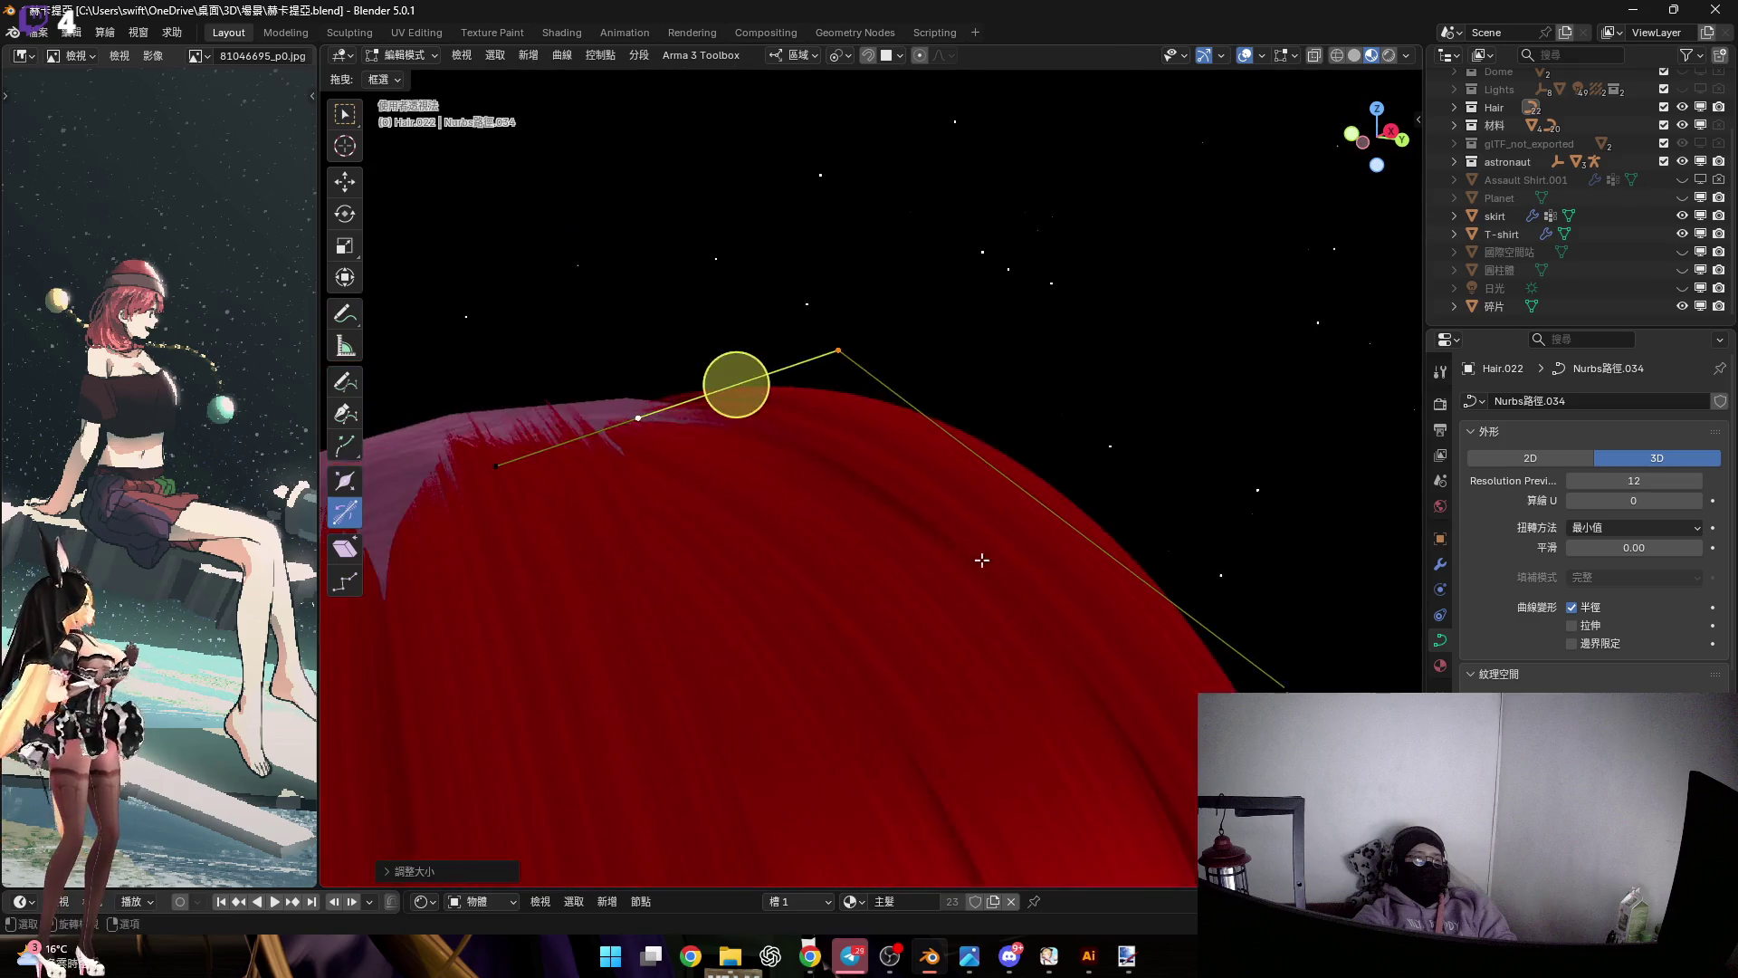
mouse_move(436, 359)
middle_mouse_down()
mouse_move(831, 509)
mouse_move(805, 496)
middle_mouse_up()
Move the point vertically along the world Z axis
key("g")
key("z")
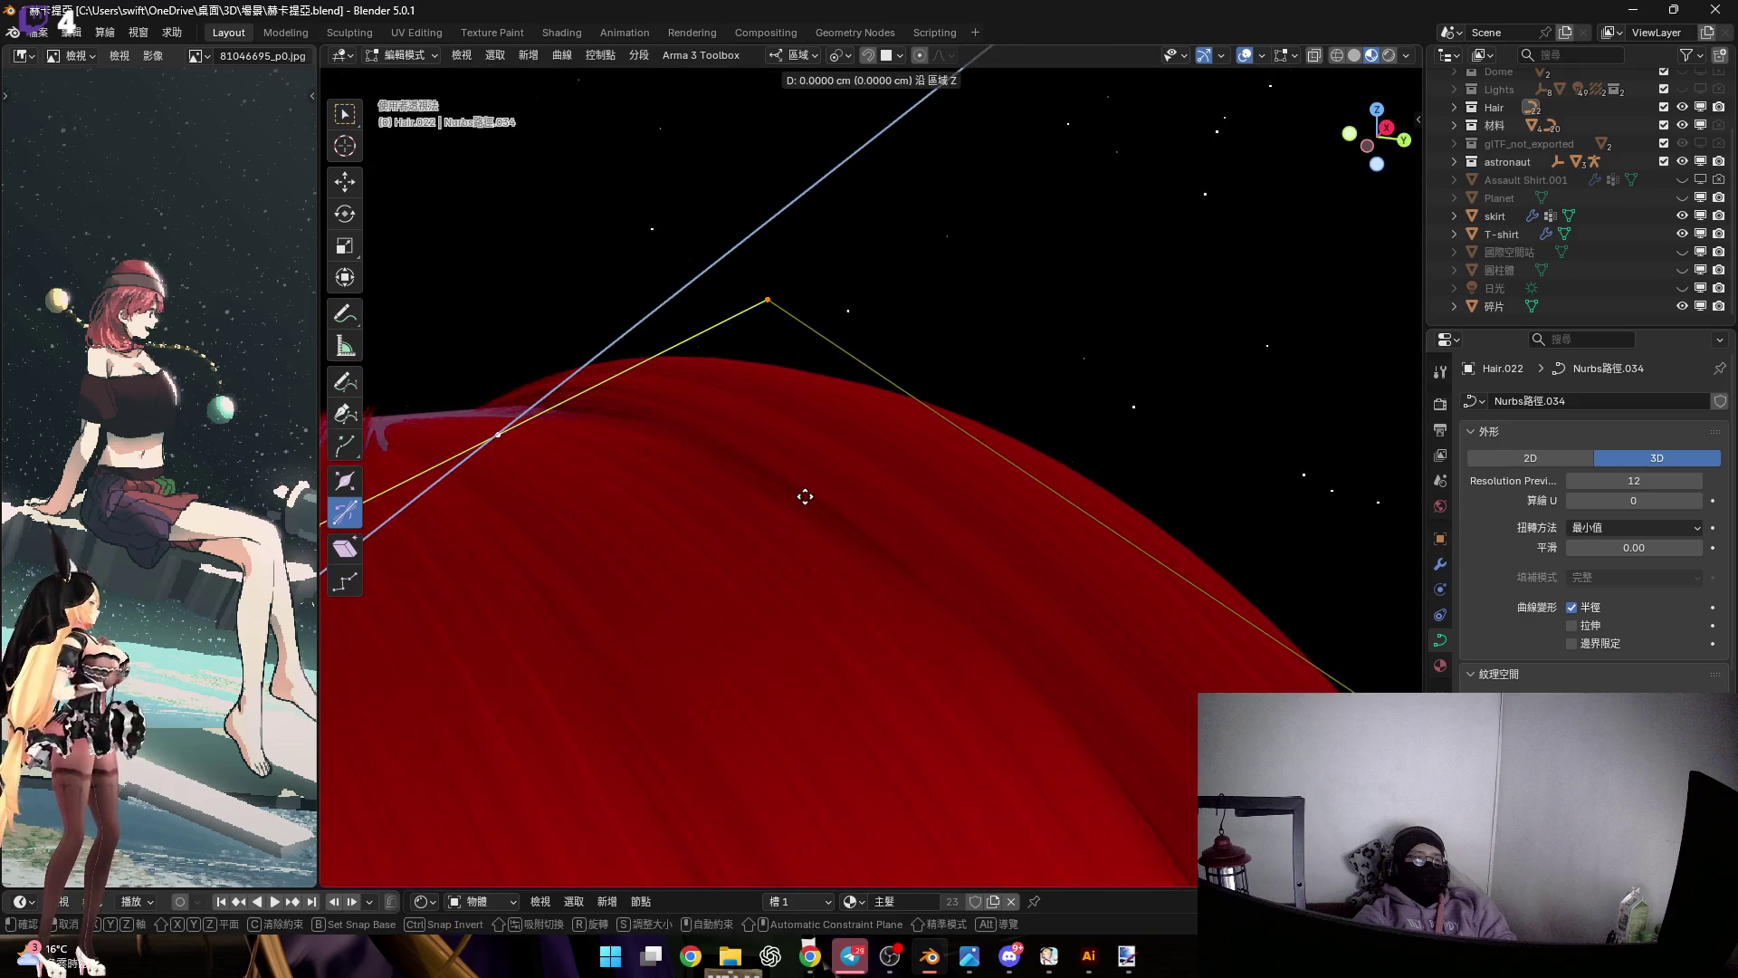
key("z")
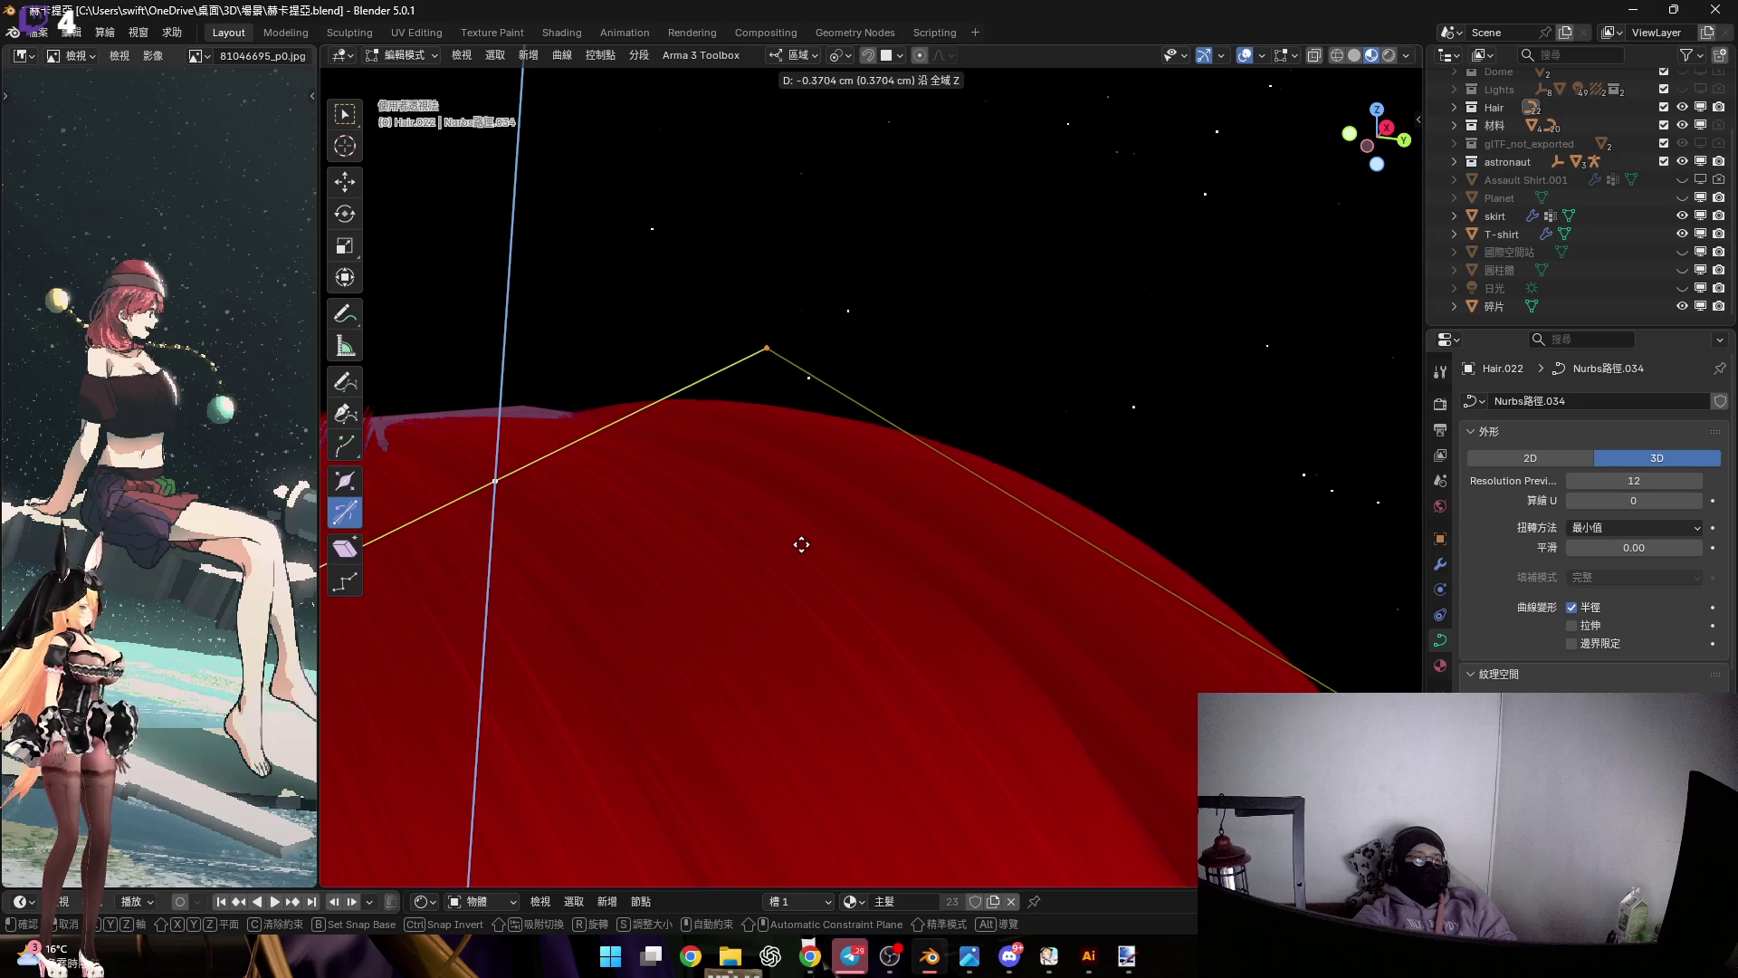
left_click(801, 543)
mouse_move(919, 570)
middle_mouse_down()
mouse_move(896, 494)
mouse_move(923, 703)
mouse_move(869, 508)
mouse_move(811, 524)
middle_mouse_up()
Shift the point along its local Y axis so the strand drapes past the ear
key("g")
key("z")
key("y")
left_click(823, 632)
mouse_move(796, 589)
middle_mouse_down()
mouse_move(893, 528)
mouse_move(873, 493)
mouse_move(886, 455)
mouse_move(698, 492)
mouse_move(774, 559)
mouse_move(774, 330)
mouse_move(804, 384)
middle_mouse_up()
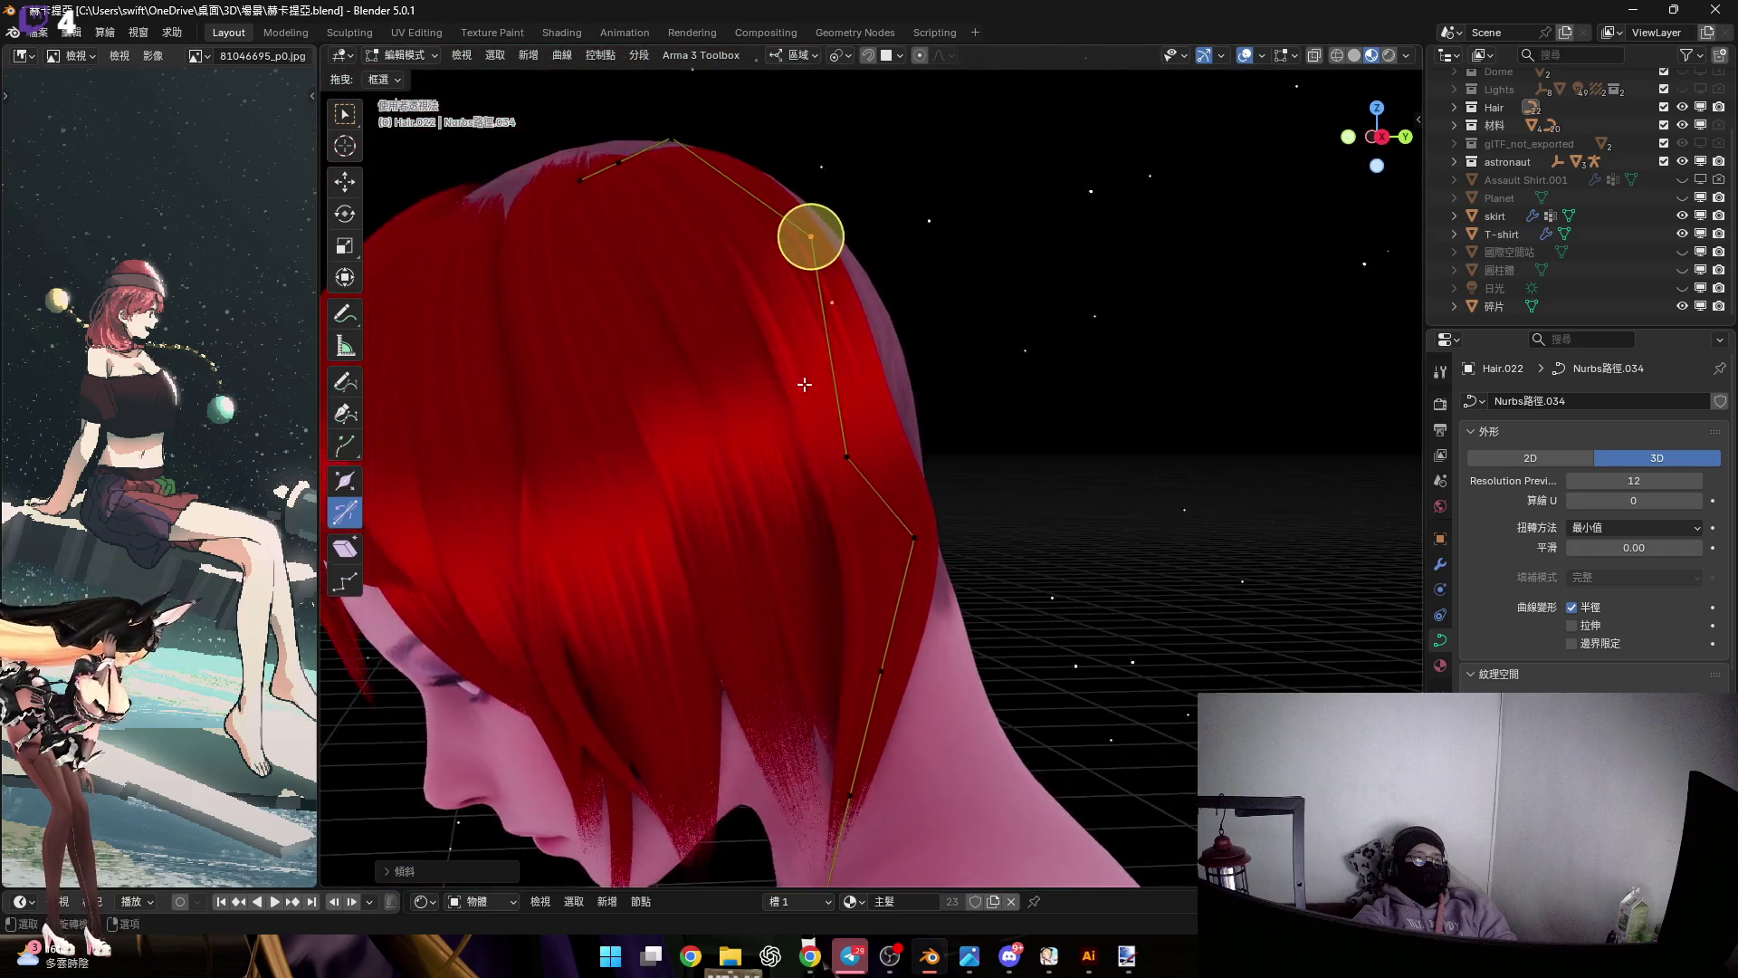
Select a control point on the red strand and inspect the head from side and front views
scroll(805, 385, "up", 2)
left_click_drag(796, 417, 944, 535)
left_click(851, 464)
middle_click_drag(851, 464, 841, 311)
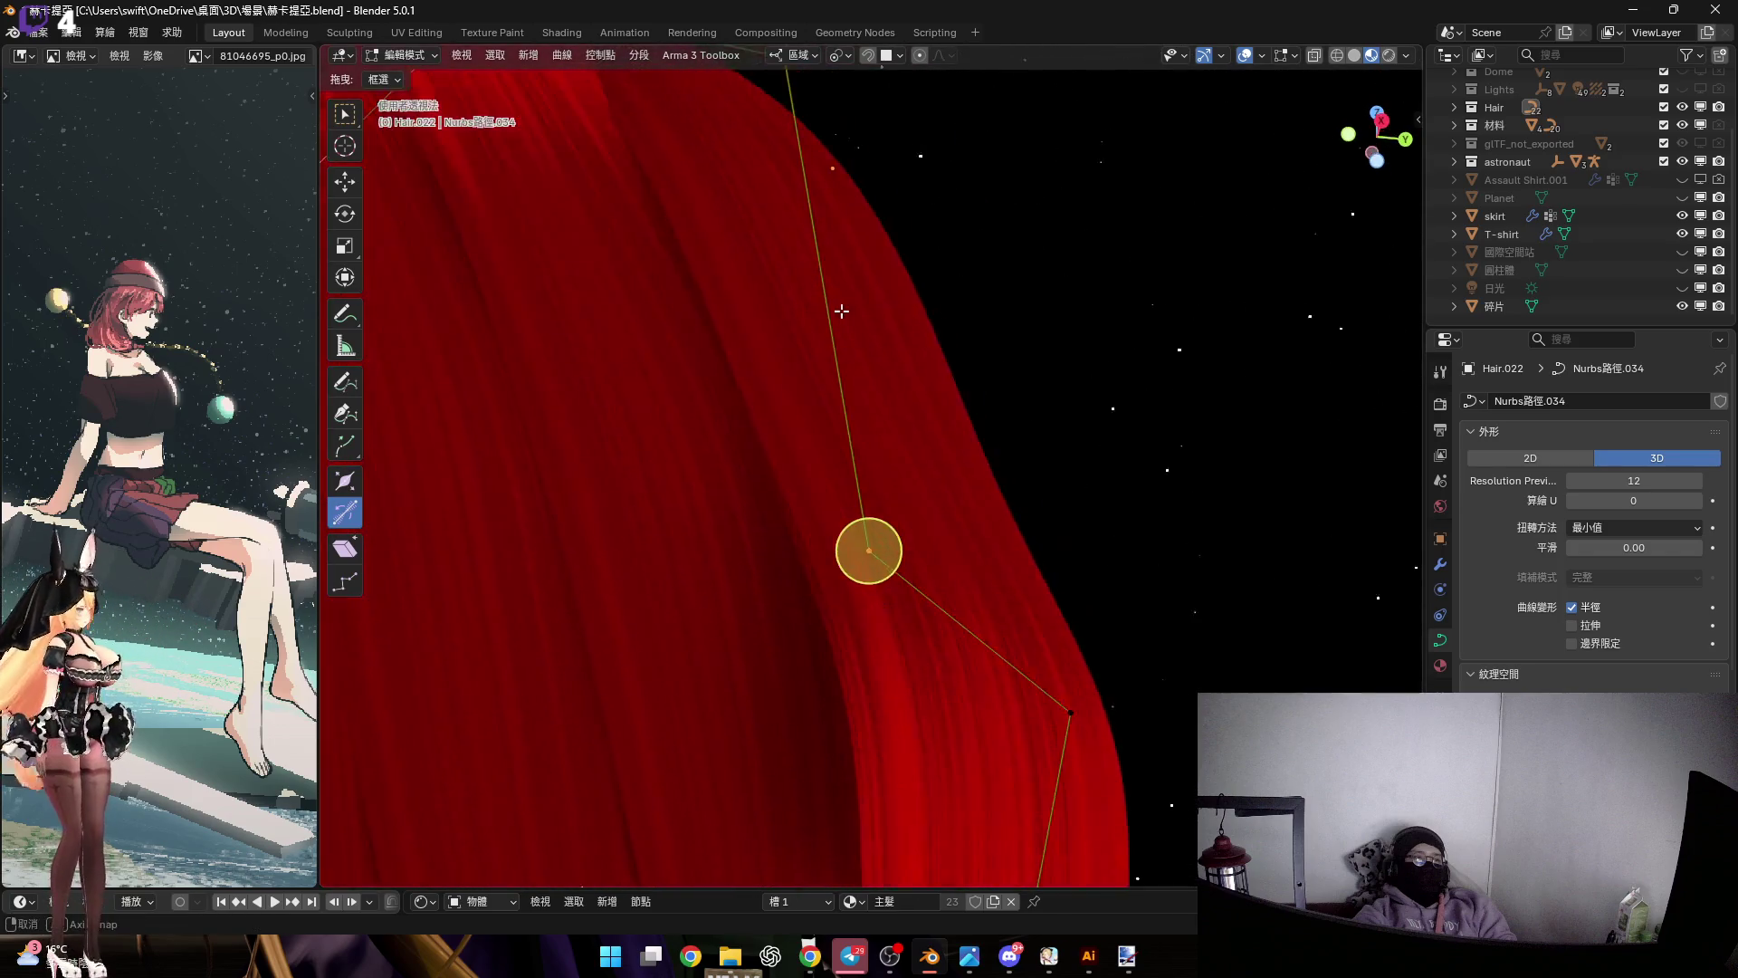
mouse_move(845, 521)
middle_mouse_down()
mouse_move(853, 431)
mouse_move(883, 602)
middle_mouse_up()
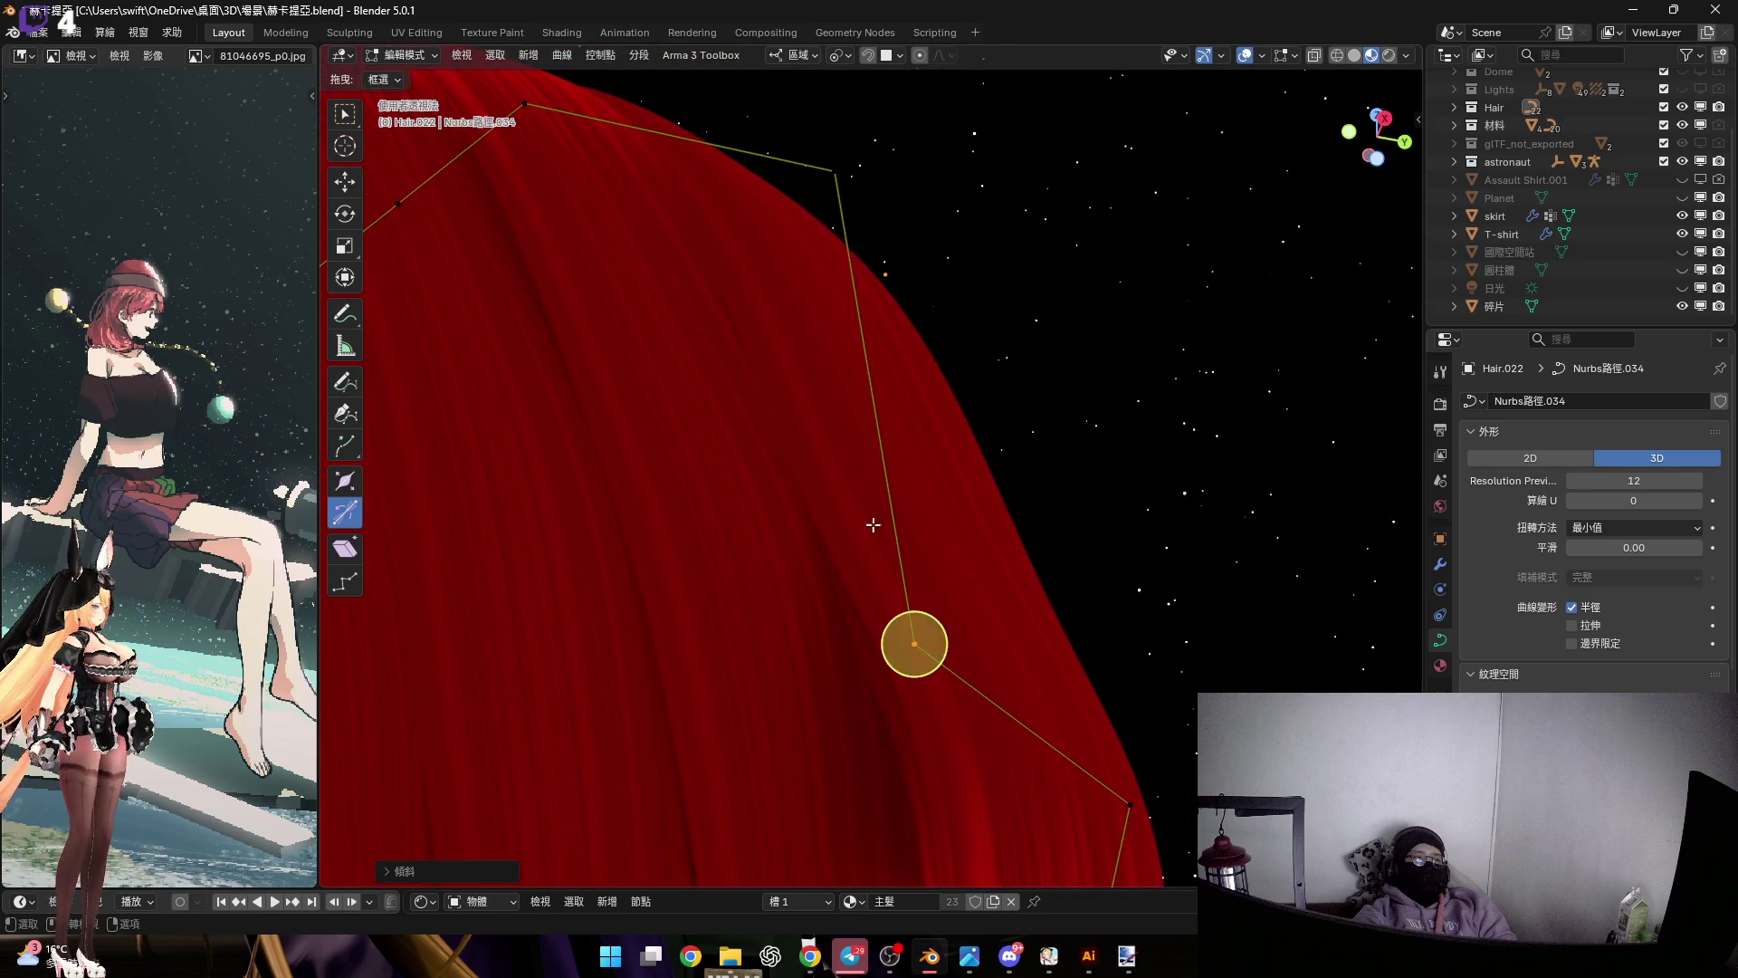
scroll(872, 524, "down", 5)
mouse_move(873, 525)
middle_mouse_down()
mouse_move(730, 411)
mouse_move(760, 450)
mouse_move(822, 423)
mouse_move(900, 473)
mouse_move(873, 516)
mouse_move(959, 408)
mouse_move(1197, 240)
middle_mouse_up()
left_click(1372, 136)
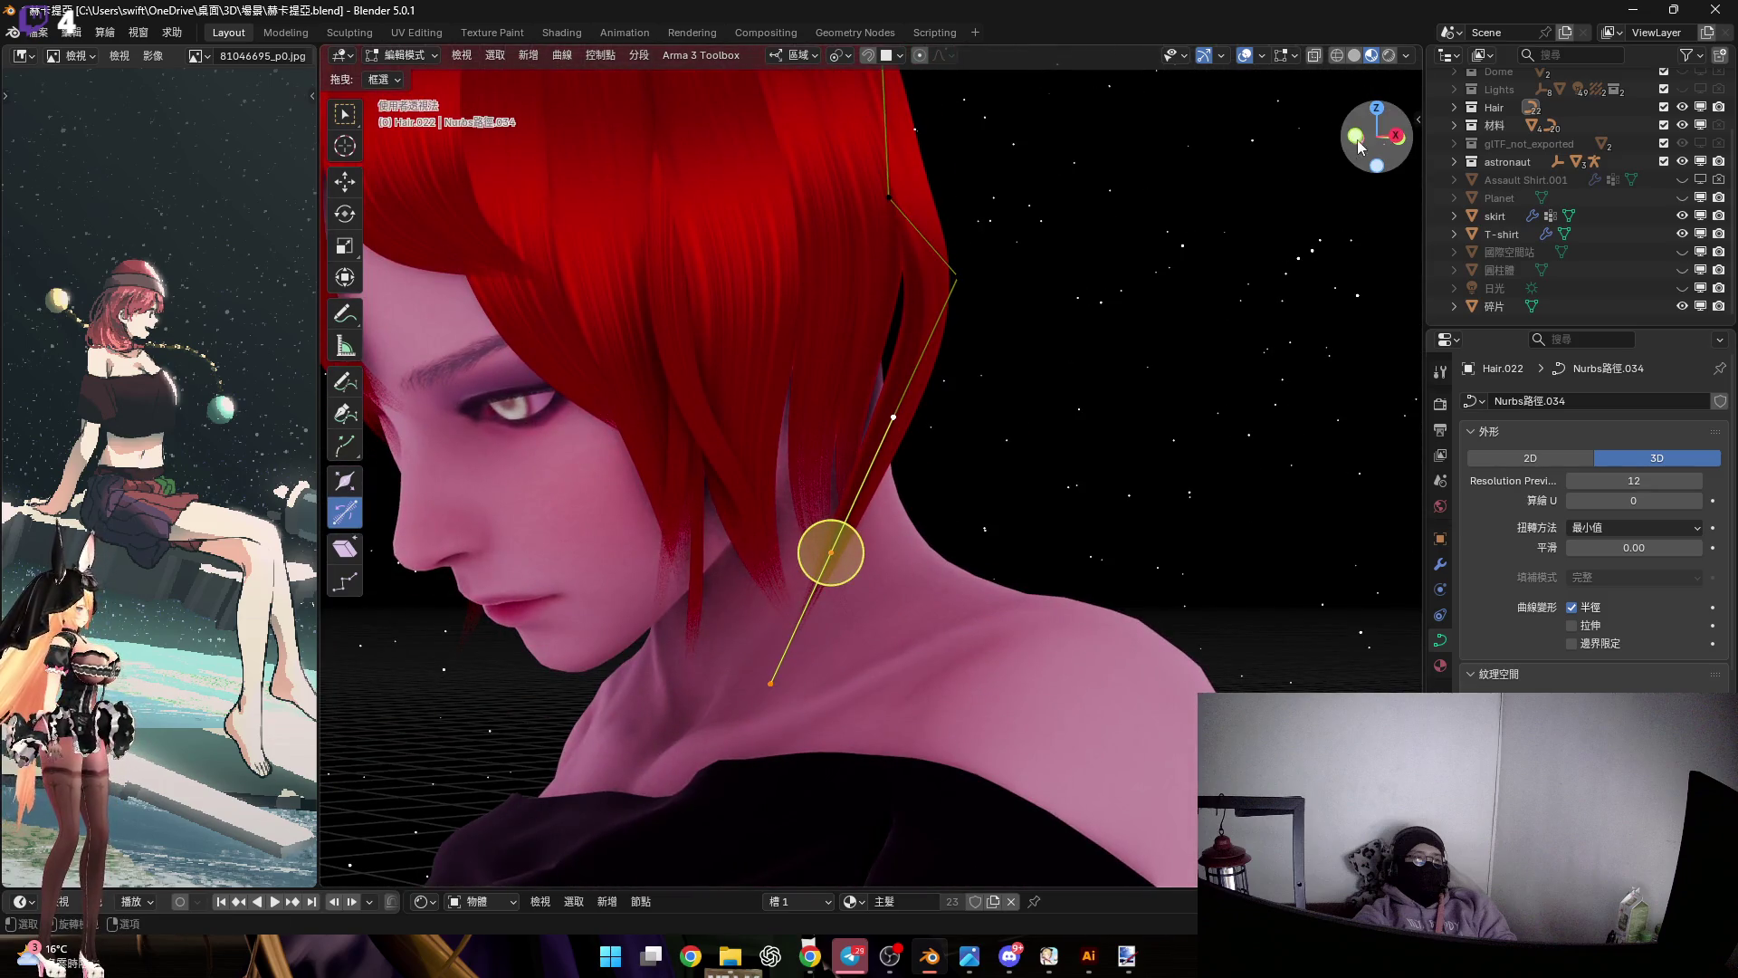
left_click(1355, 138)
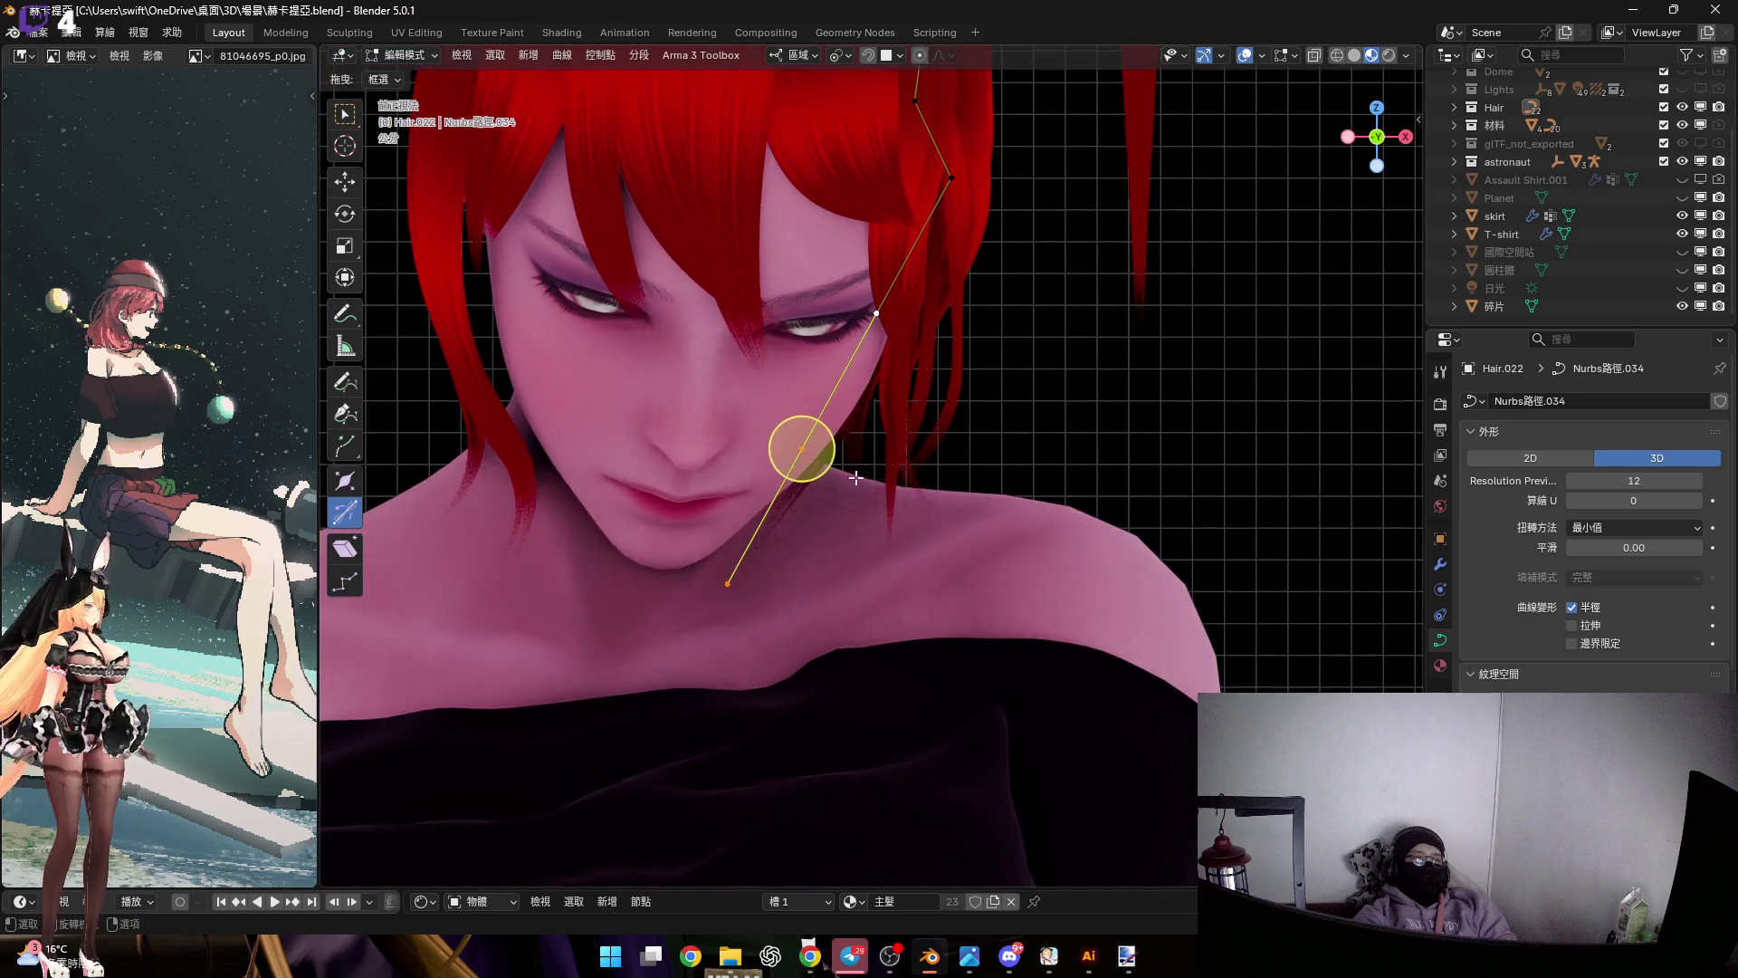
middle_click_drag(855, 477, 778, 498)
Rotate the strand about its local Y axis around the selected control point
key("r")
key("y")
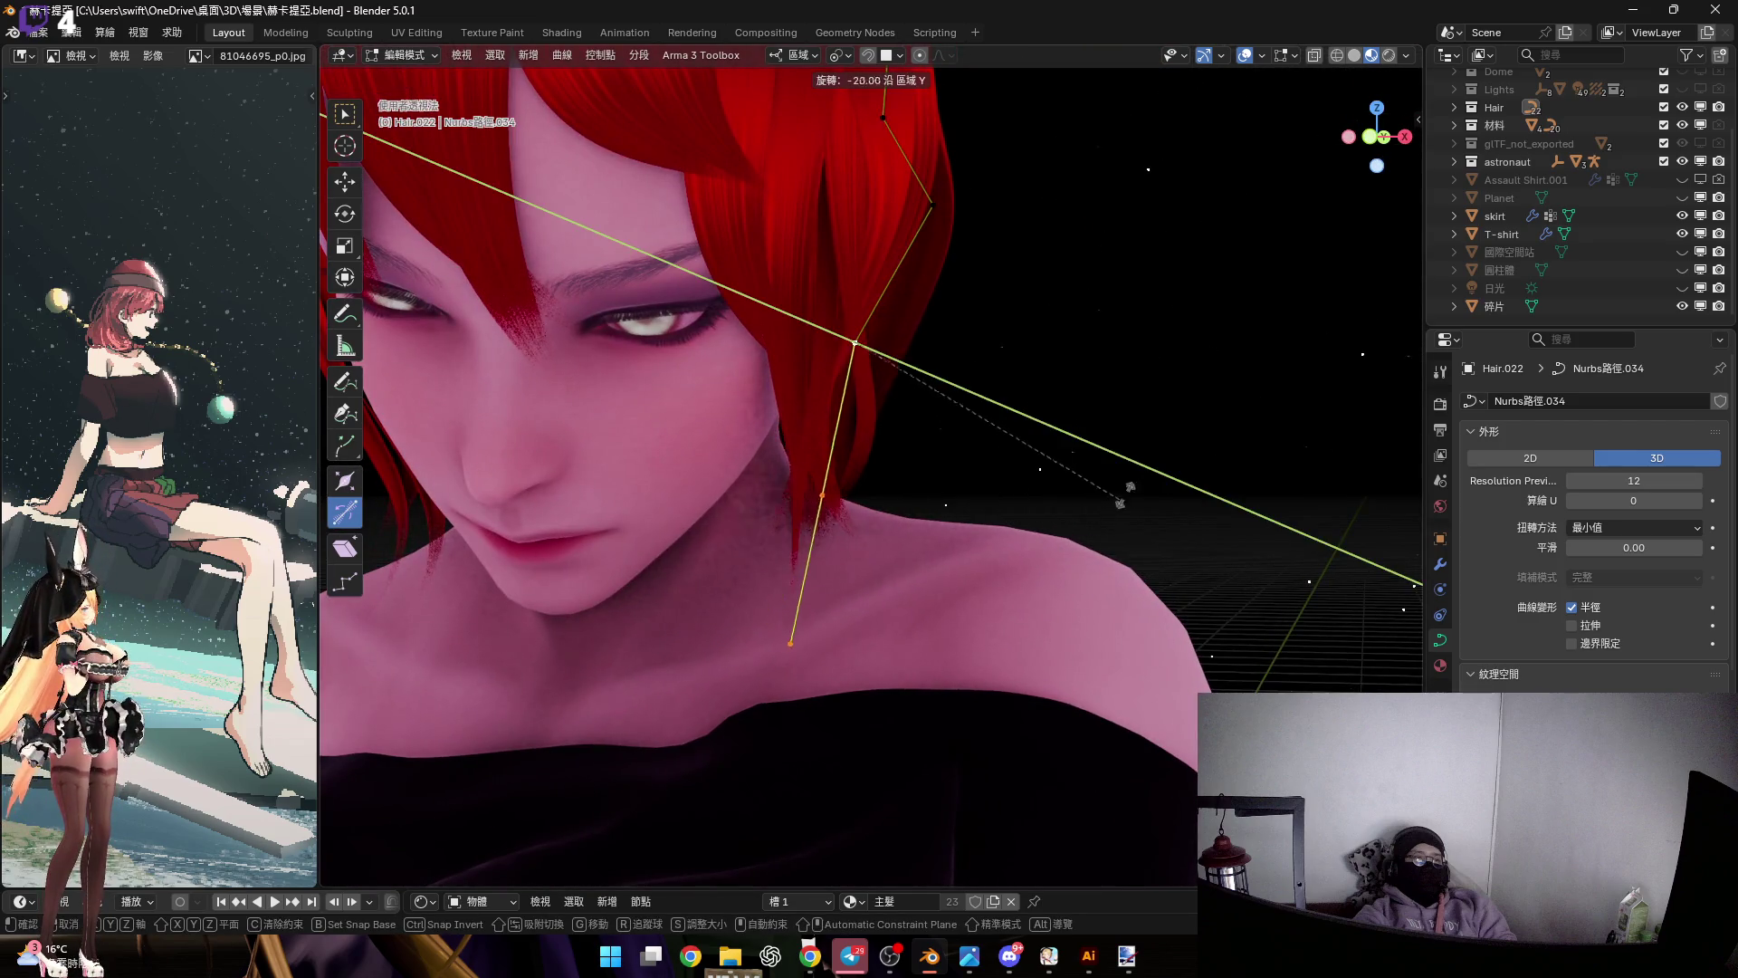
left_click(1160, 407)
mouse_move(914, 489)
middle_mouse_down()
mouse_move(899, 507)
mouse_move(928, 528)
middle_mouse_up()
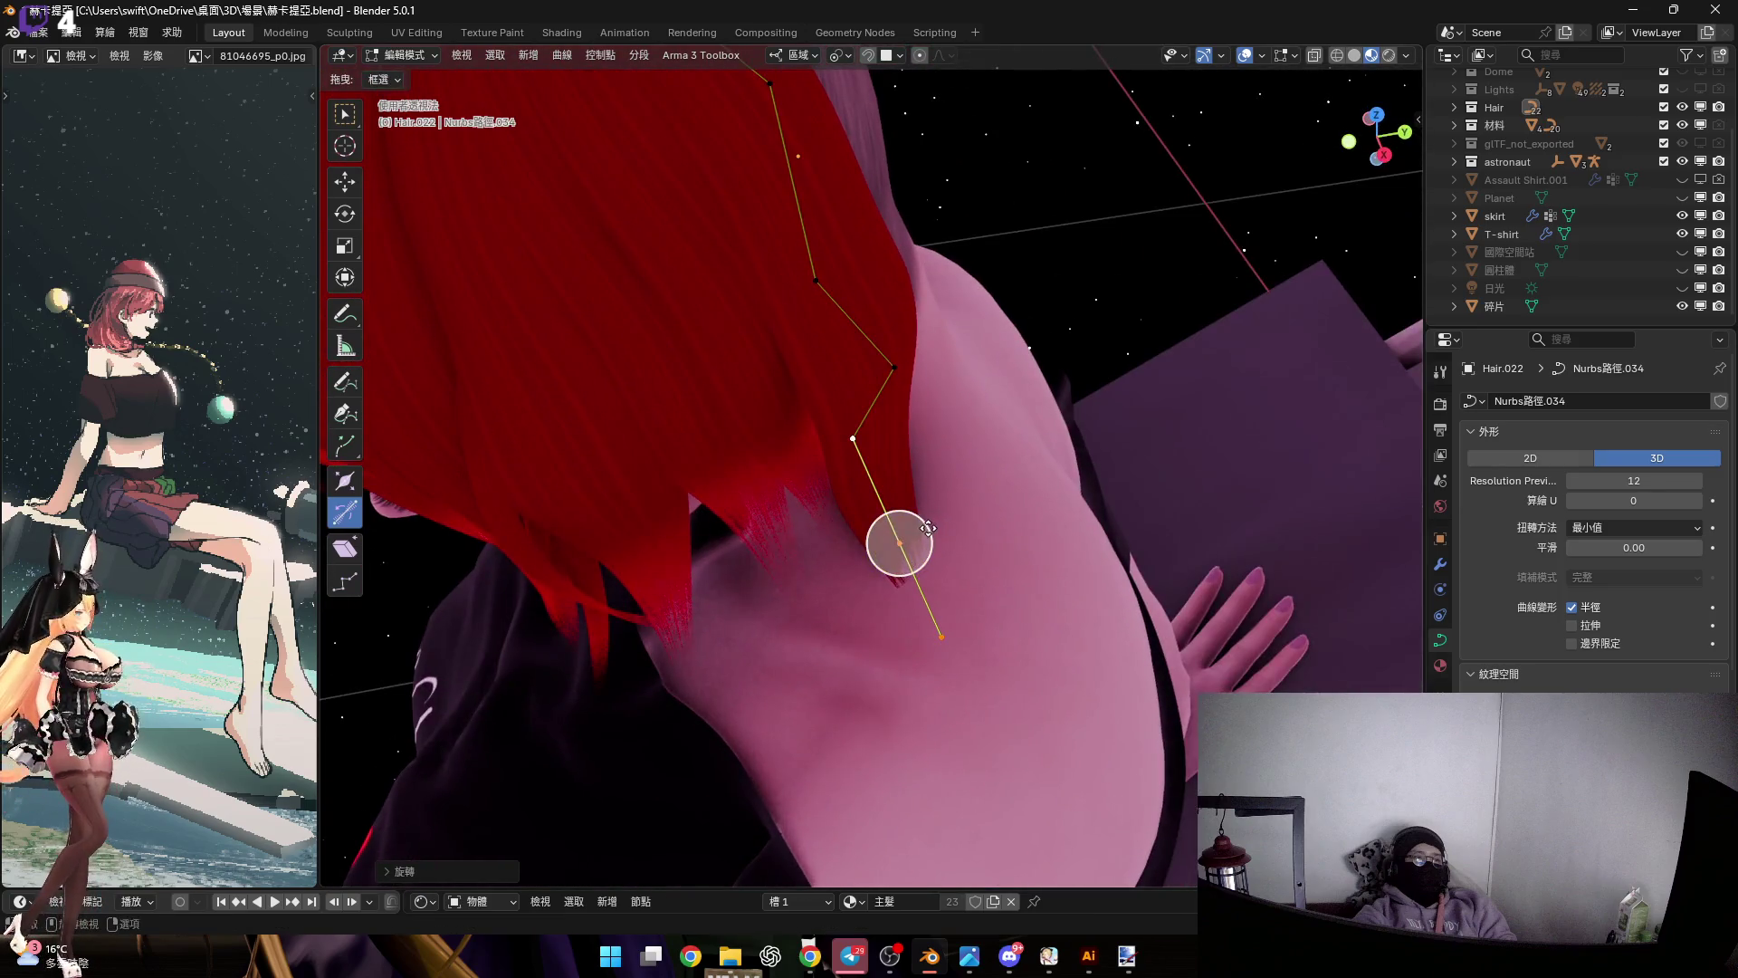
left_click(905, 602)
Add the strand's top point to the selection and scale the selected points
mouse_move(905, 602)
middle_mouse_down()
mouse_move(868, 430)
mouse_move(810, 361)
middle_mouse_up()
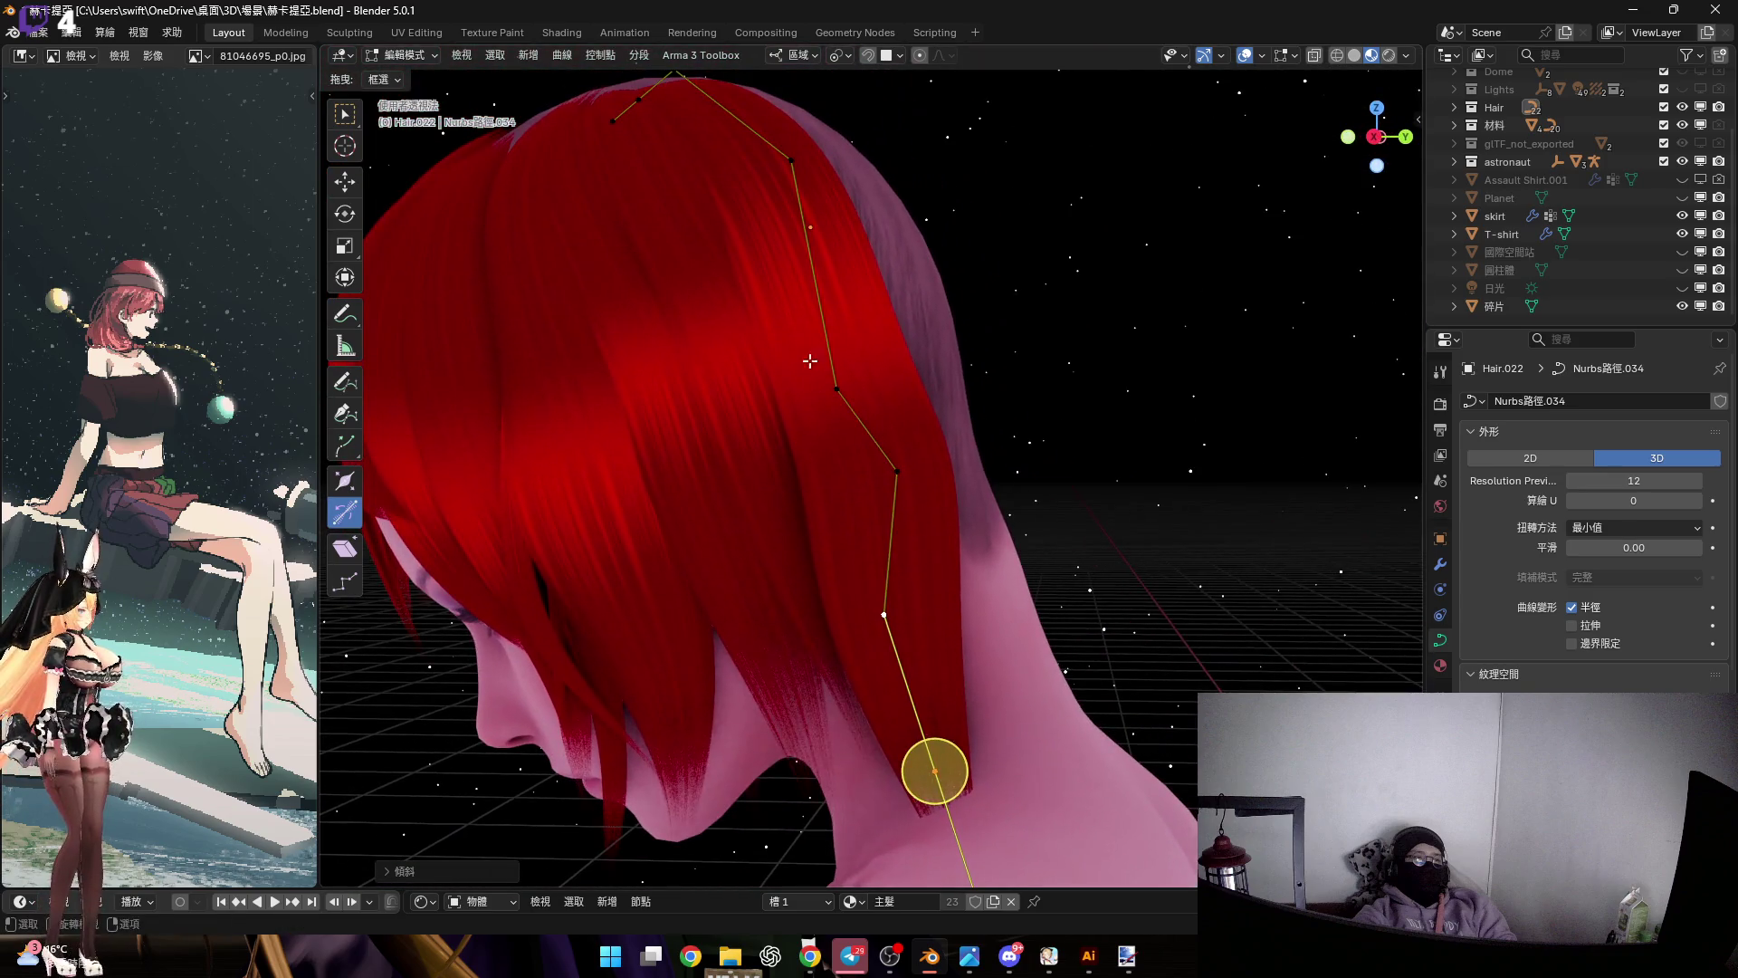
left_click(792, 163, "shift")
key("s")
left_click(852, 570)
mouse_move(853, 570)
middle_mouse_down()
mouse_move(792, 659)
mouse_move(826, 555)
mouse_move(867, 577)
mouse_move(855, 720)
middle_mouse_up()
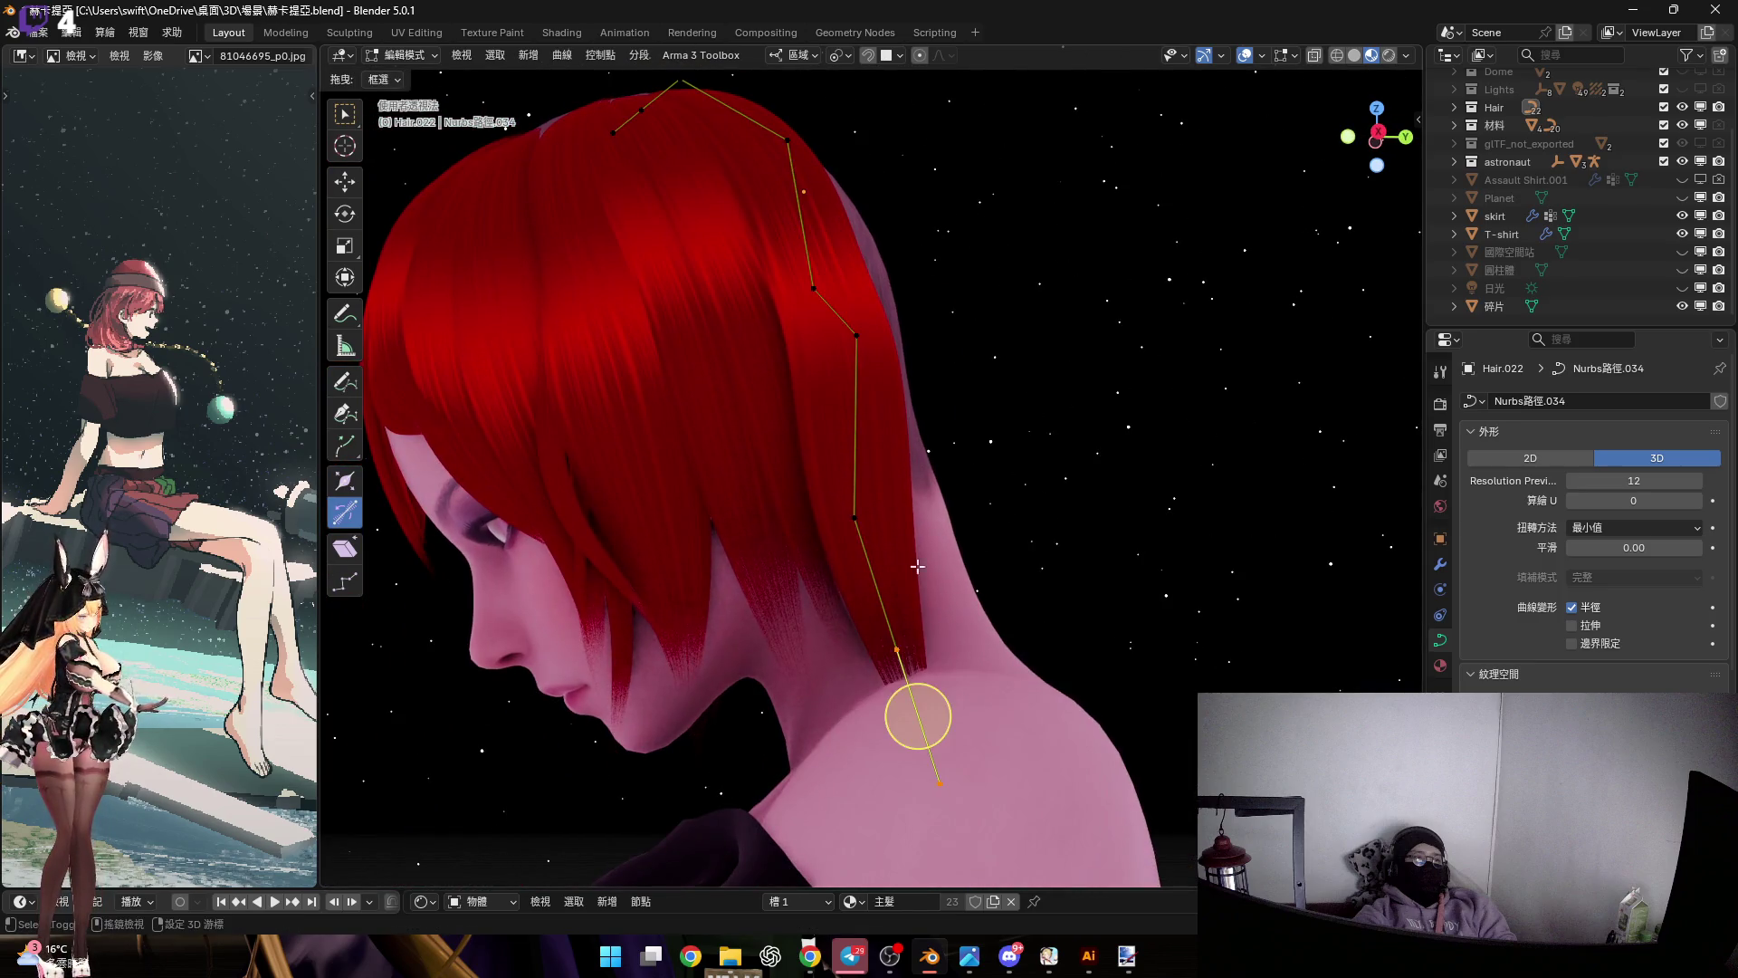
middle_click_drag(911, 556, 1009, 477)
Rotate the strand's end freely after trying Z, X and Y axis locks
key("alt+s")
key("z")
key("z")
mouse_move(876, 580)
middle_mouse_down()
mouse_move(896, 602)
mouse_move(939, 516)
mouse_move(881, 582)
mouse_move(891, 502)
middle_mouse_up()
key("x")
key("x")
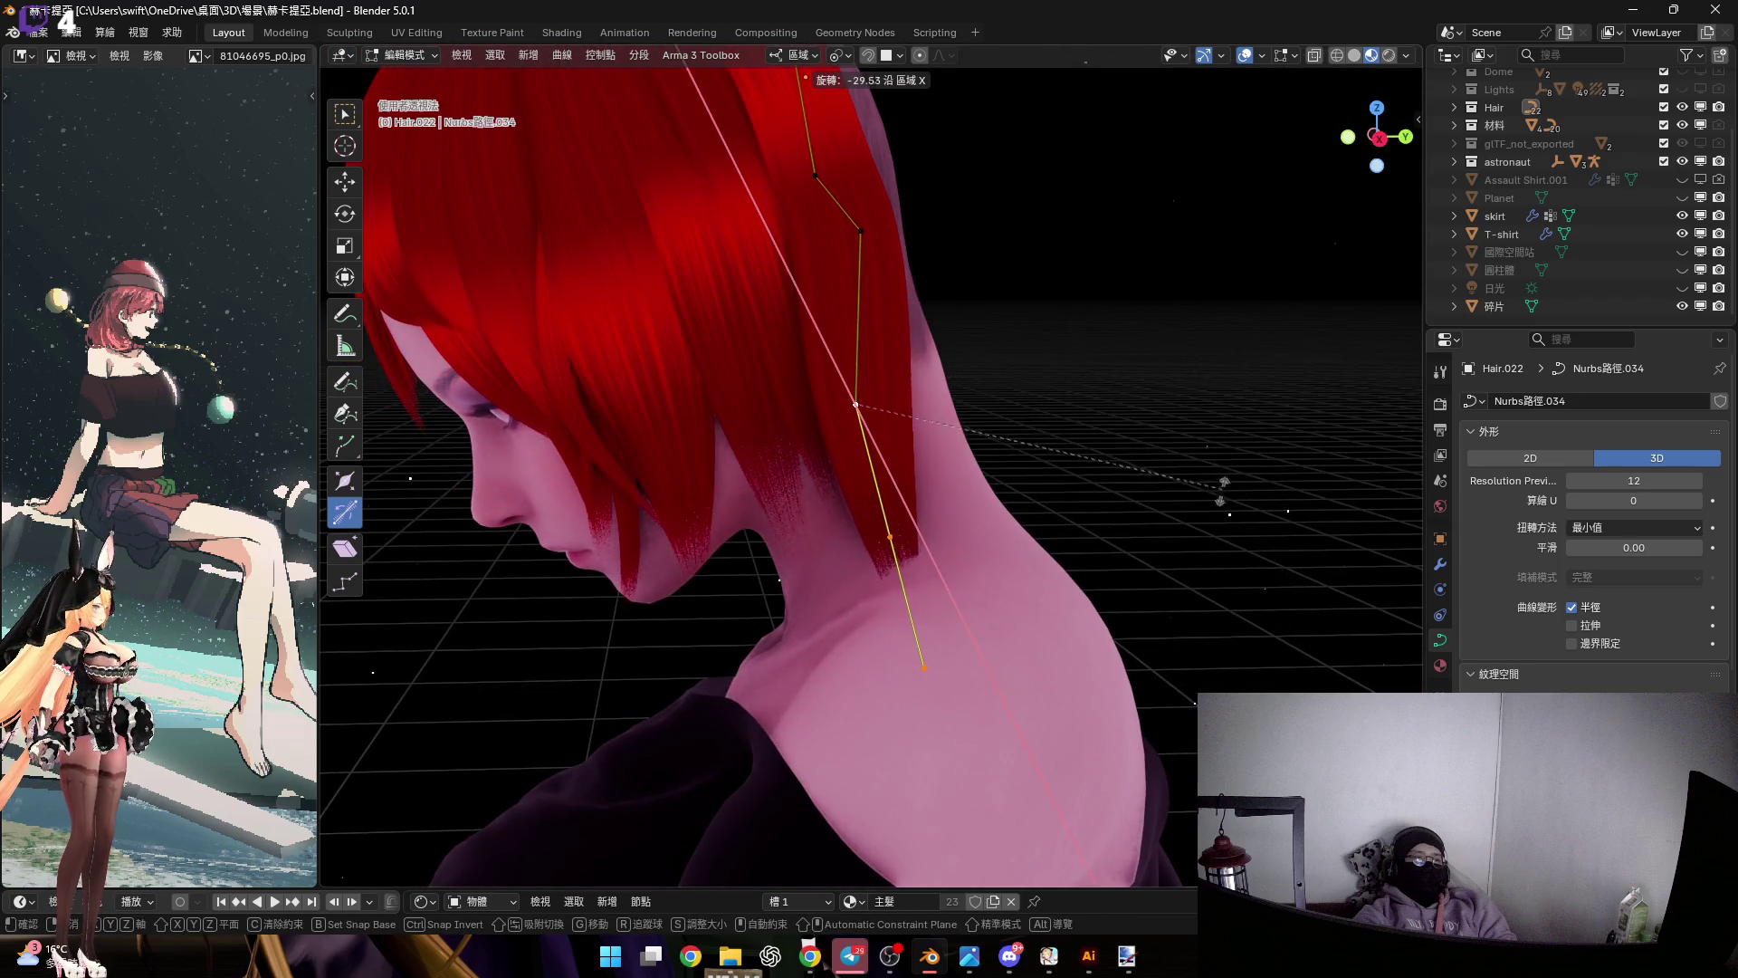
key("y")
key("y")
mouse_move(1175, 543)
middle_mouse_down()
mouse_move(1215, 371)
mouse_move(1103, 459)
middle_mouse_up()
key("y")
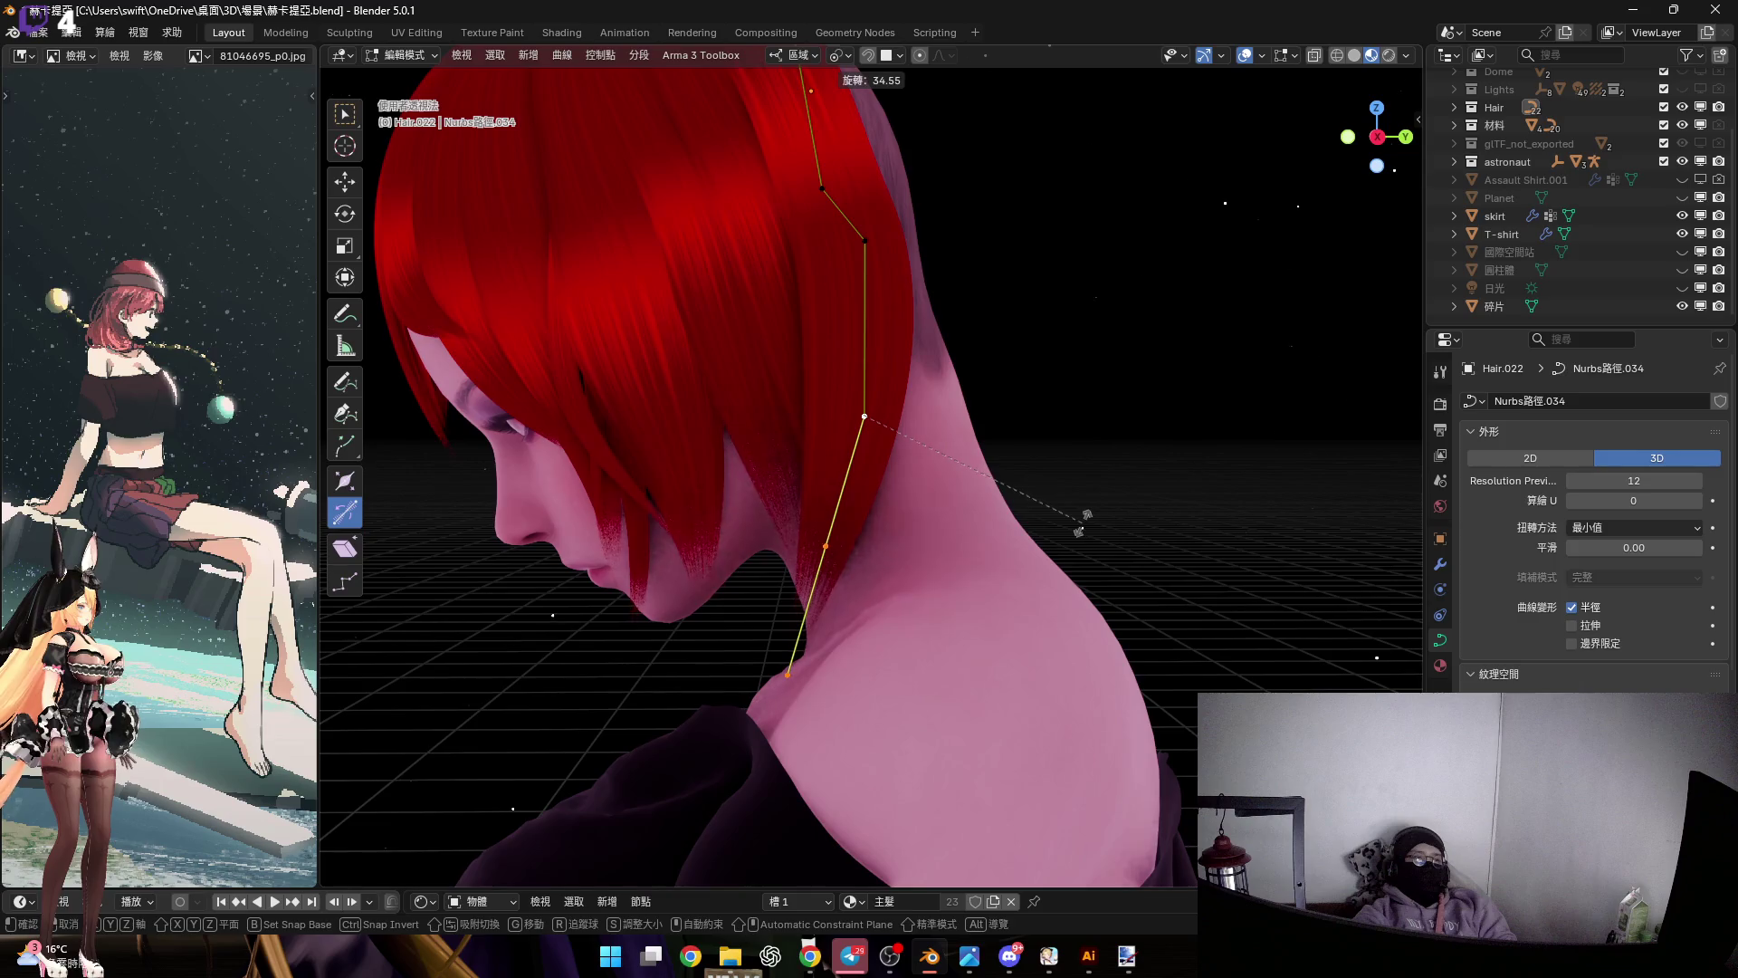
left_click(1081, 525)
Twist the strand's end near the neck
scroll(905, 543, "up", 3)
middle_click_drag(905, 543, 774, 596)
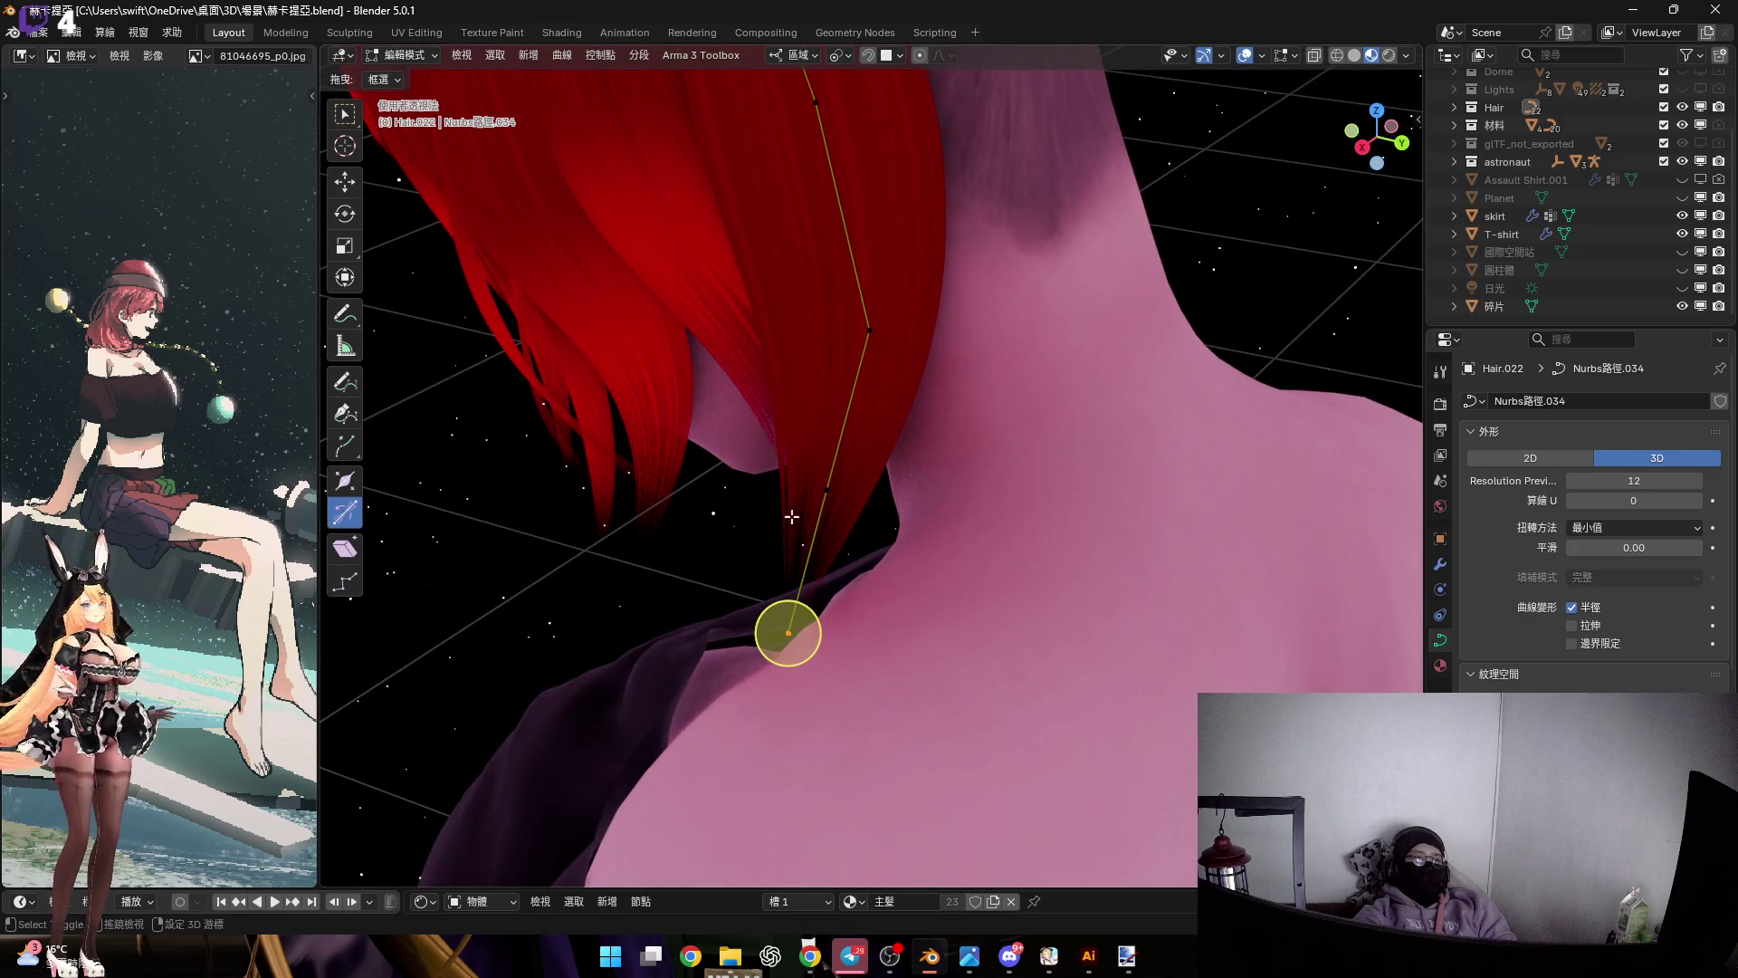
middle_click_drag(767, 435, 862, 575)
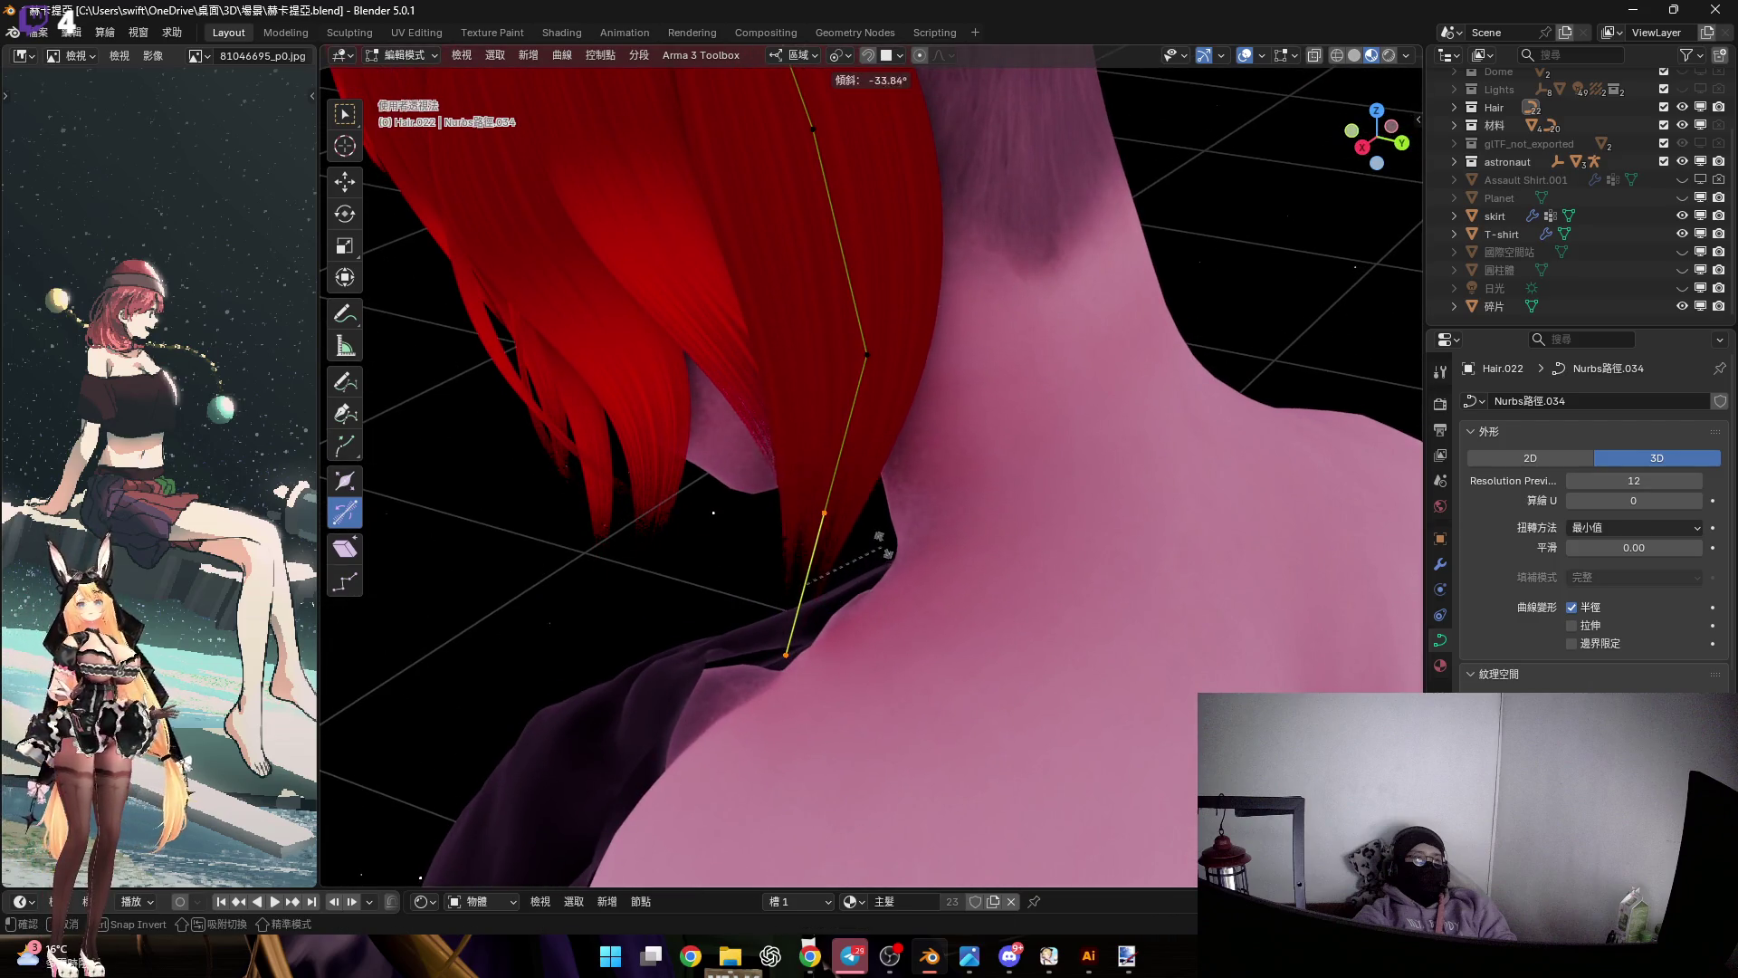
left_click(899, 513)
mouse_move(899, 513)
middle_mouse_down()
mouse_move(886, 458)
mouse_move(905, 356)
mouse_move(913, 582)
mouse_move(913, 417)
middle_mouse_up()
middle_click_drag(891, 485, 899, 473)
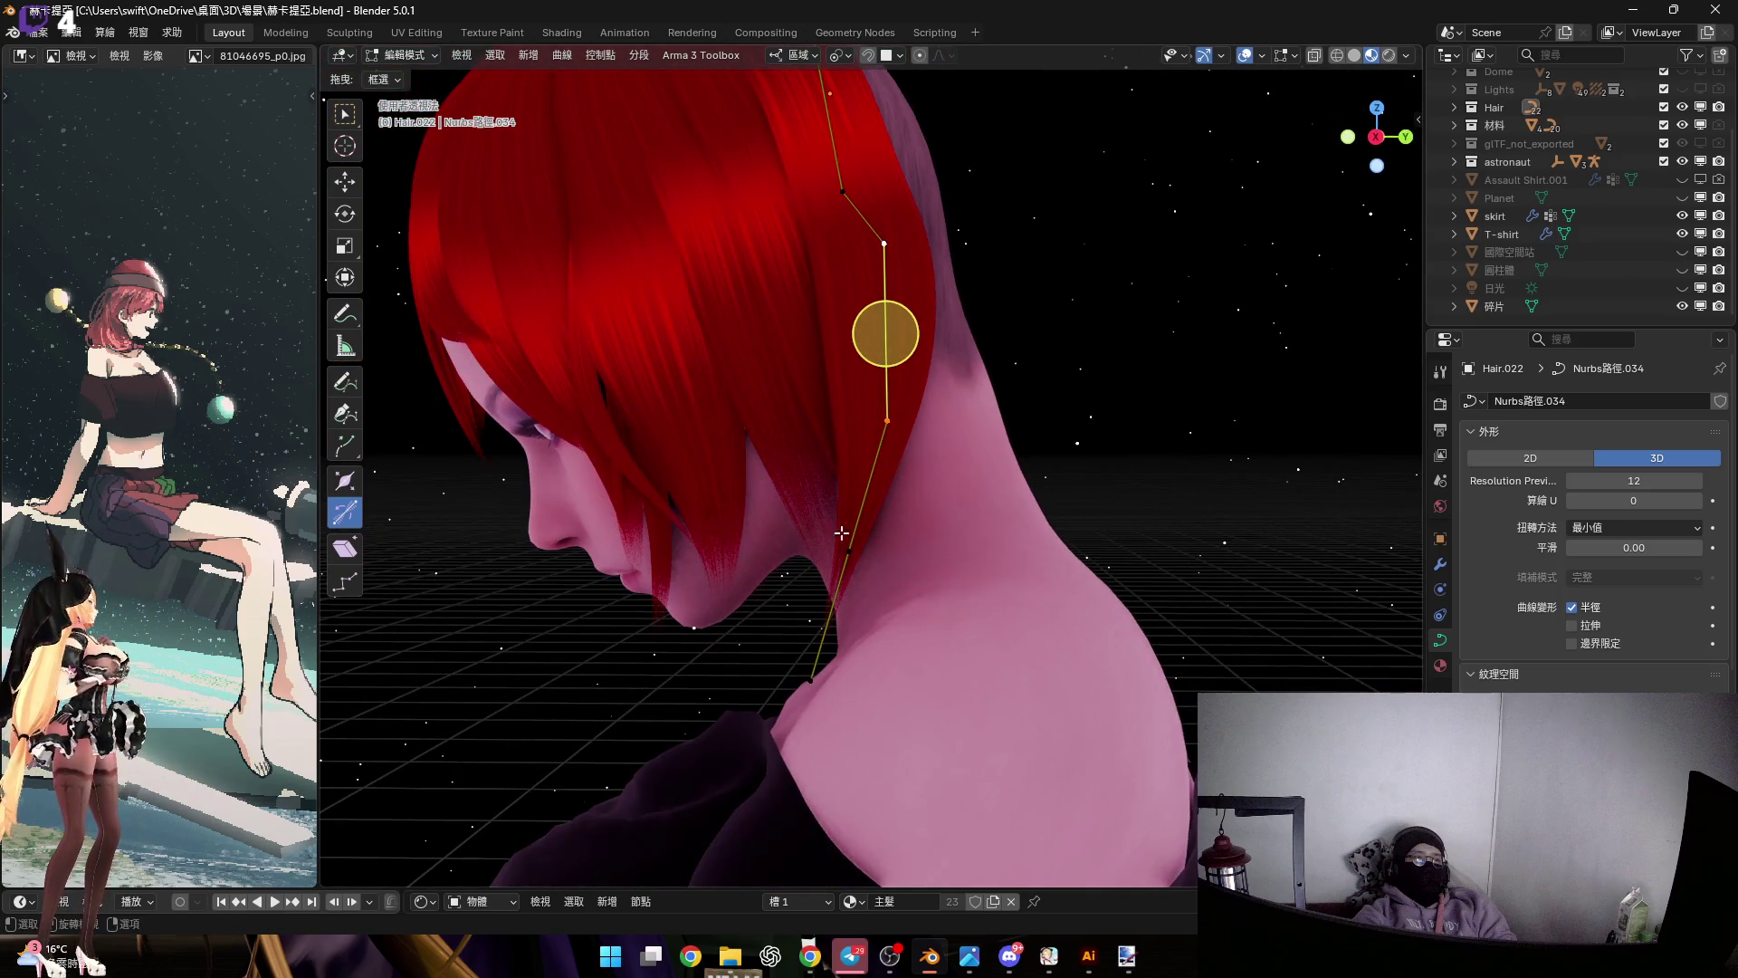
Widen the hair card at this point in two scaling passes
key("s")
left_click(865, 624)
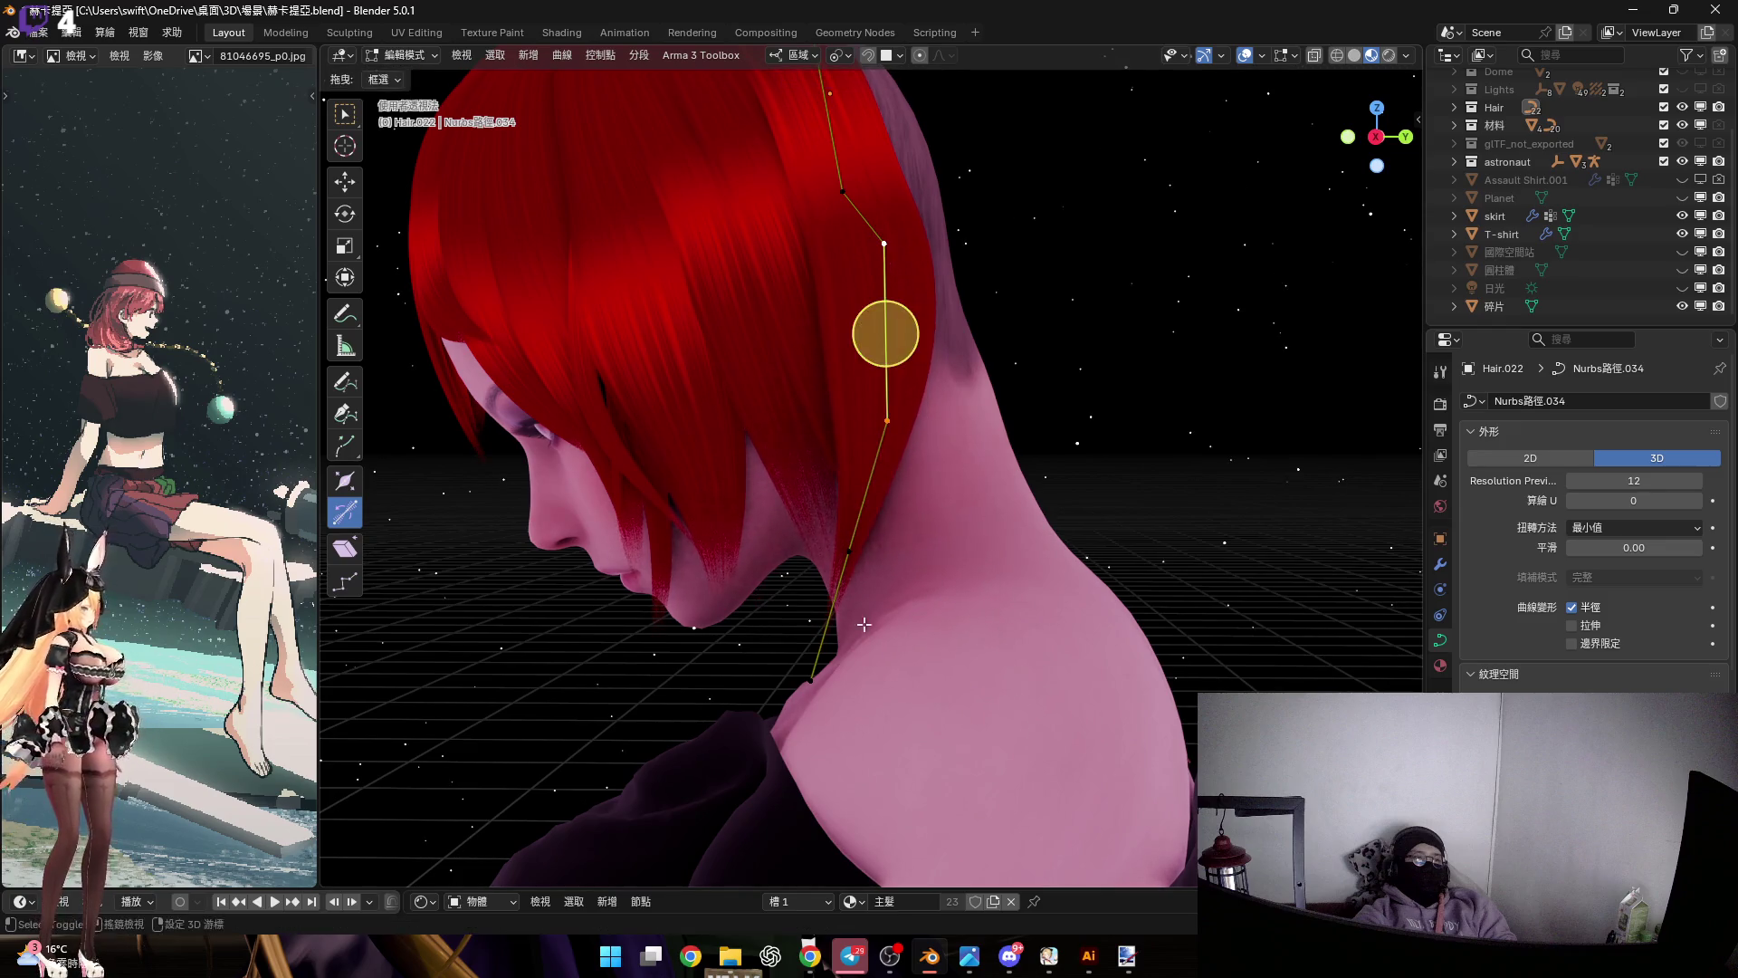
key("s")
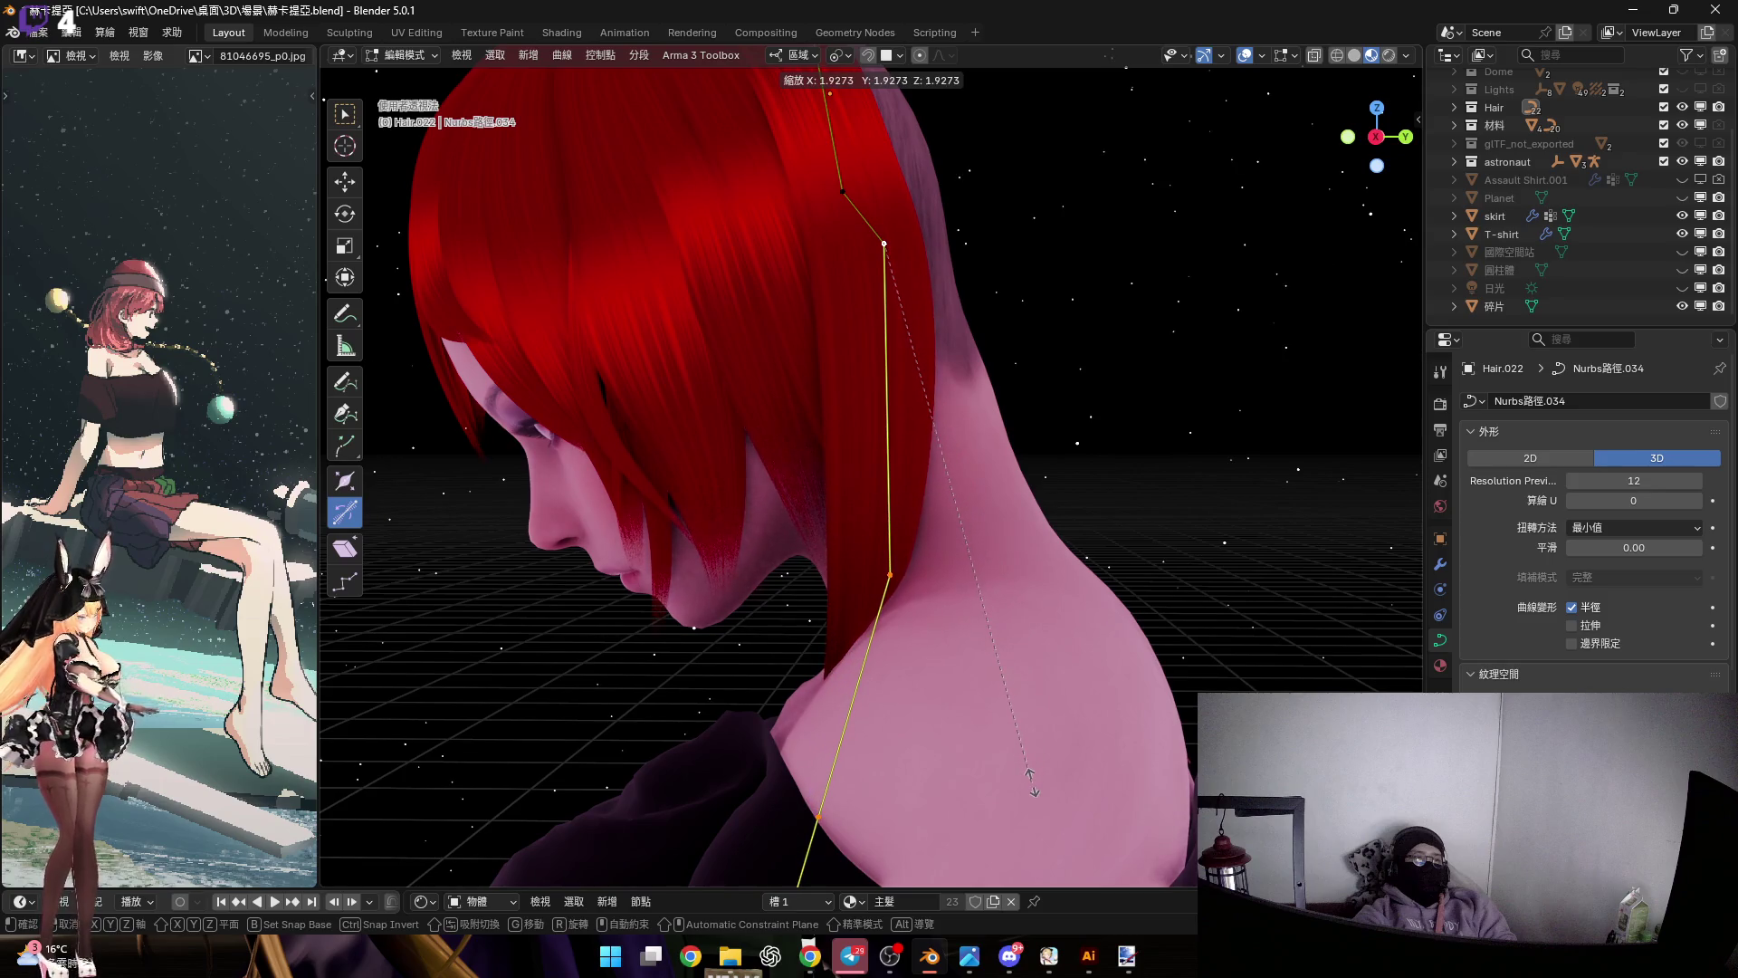
left_click(1032, 764)
Select the strand's lower control points, then rotate and move them into place
scroll(1032, 765, "down", 4)
left_click_drag(749, 664, 935, 800)
scroll(905, 513, "up", 3)
key("r")
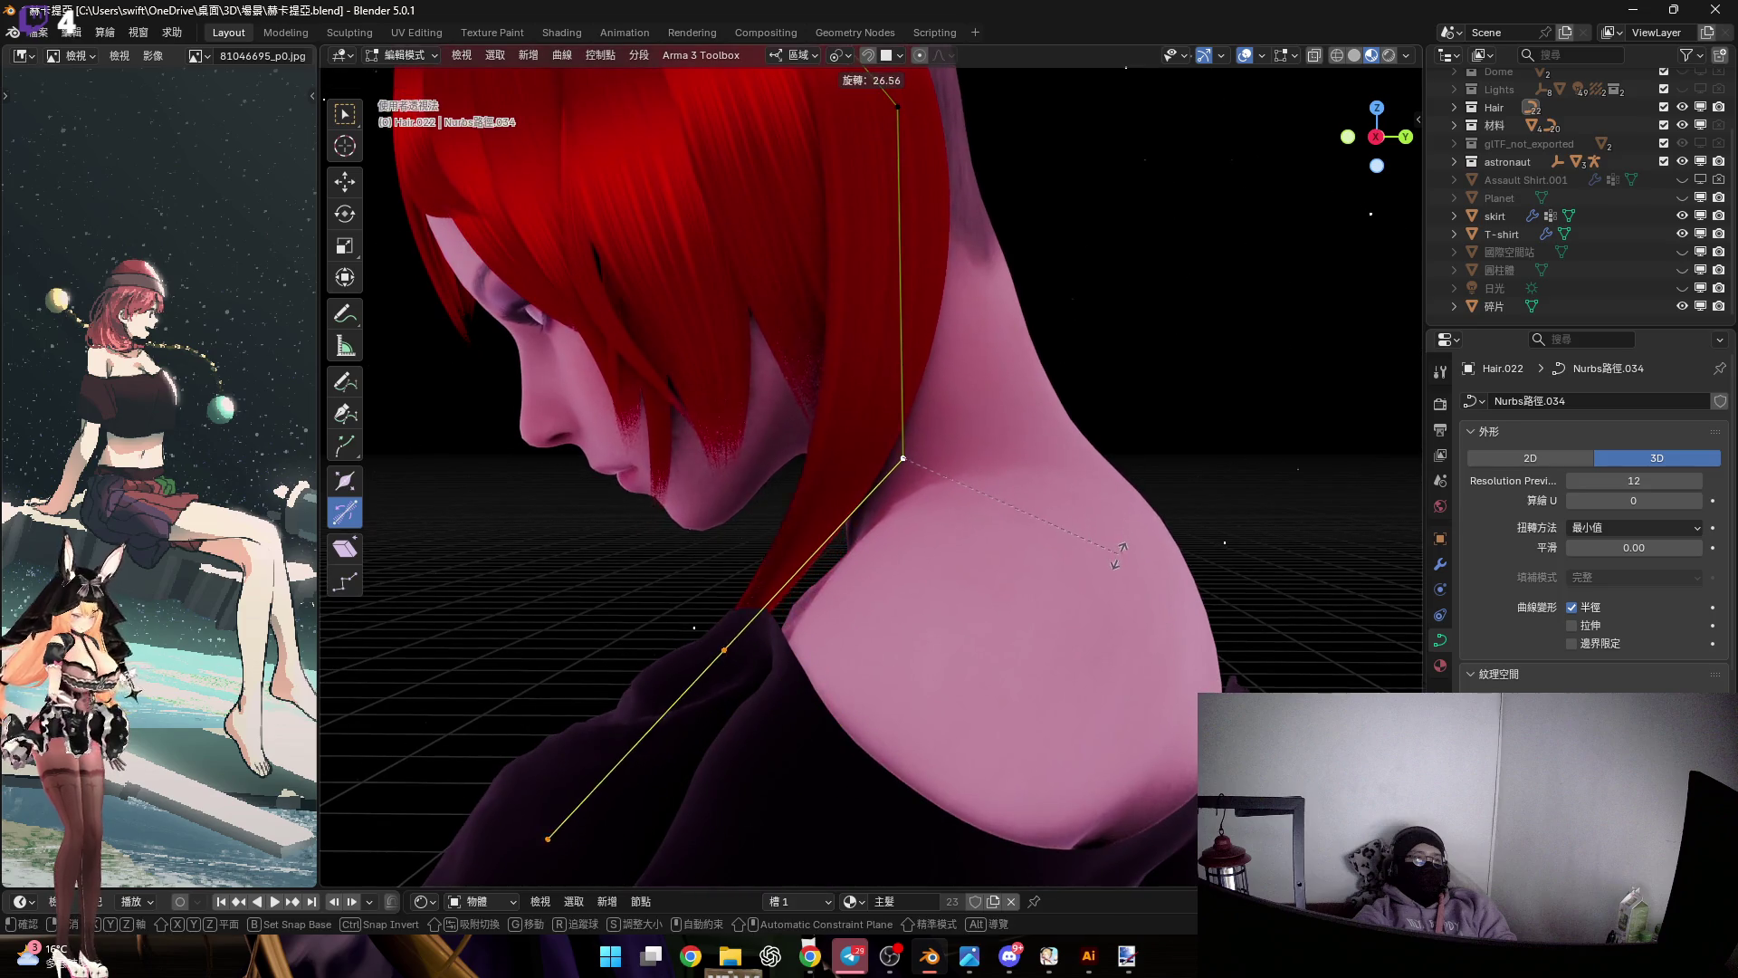
left_click(721, 648)
scroll(896, 489, "up", 2)
key("g")
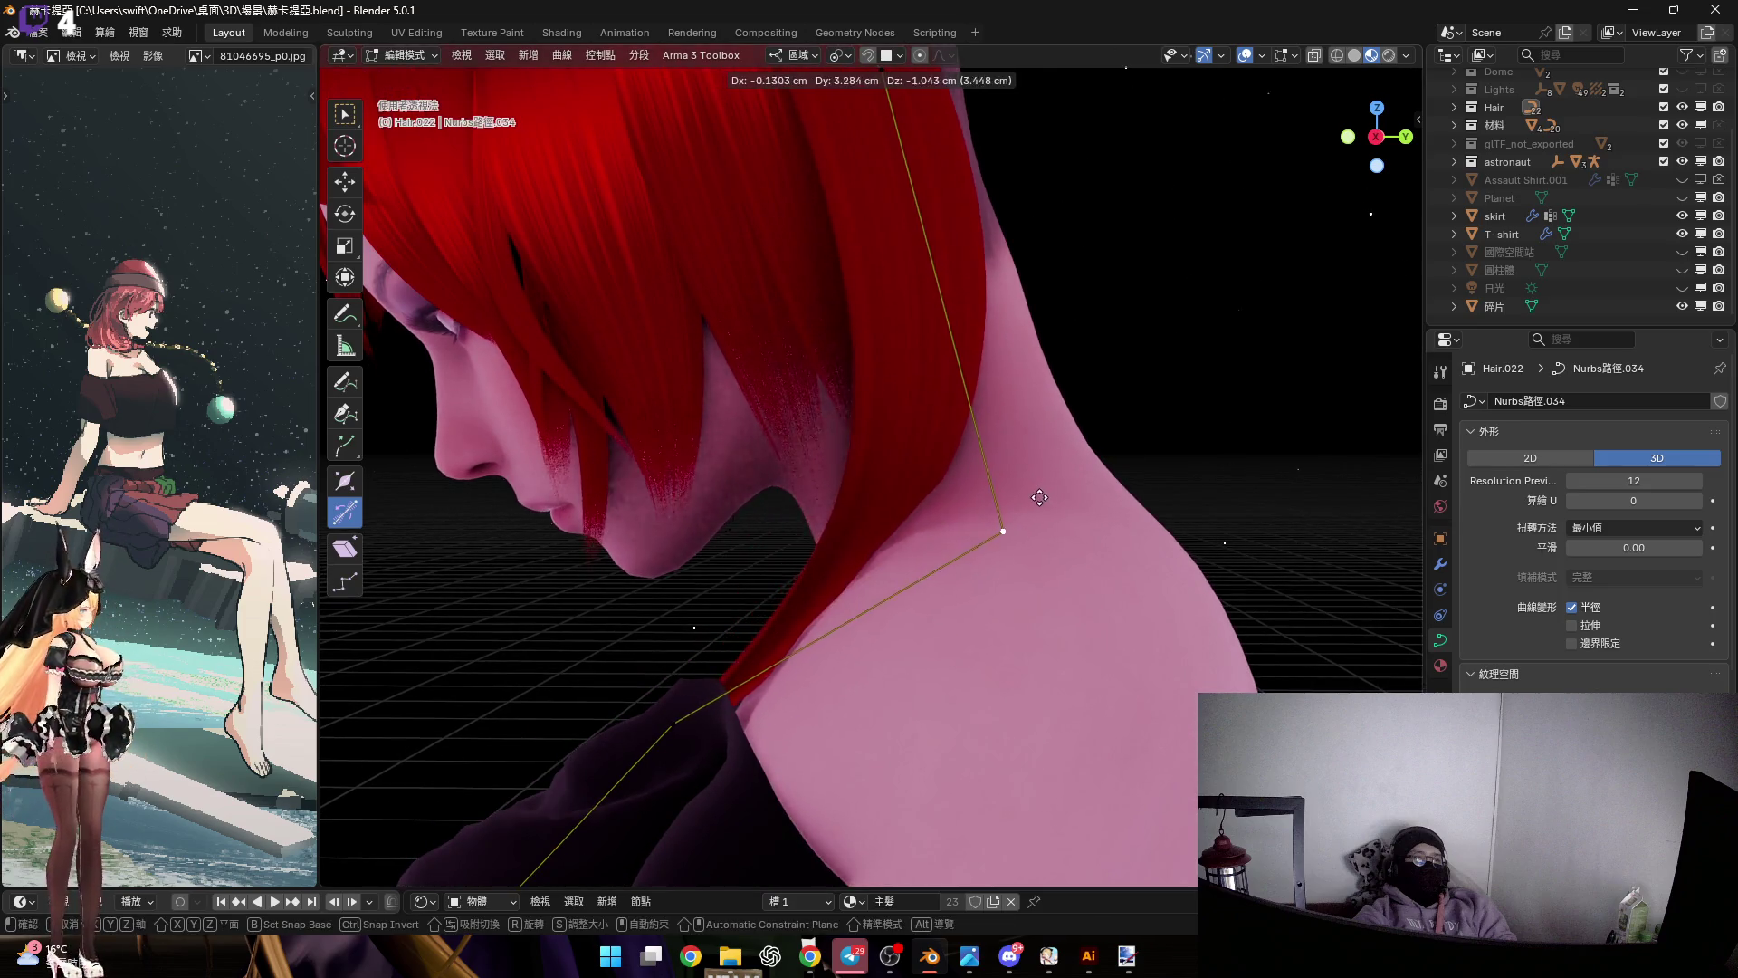
left_click(962, 512)
Move the strand's end point behind the neck from a straight side view
middle_click_drag(963, 512, 945, 521)
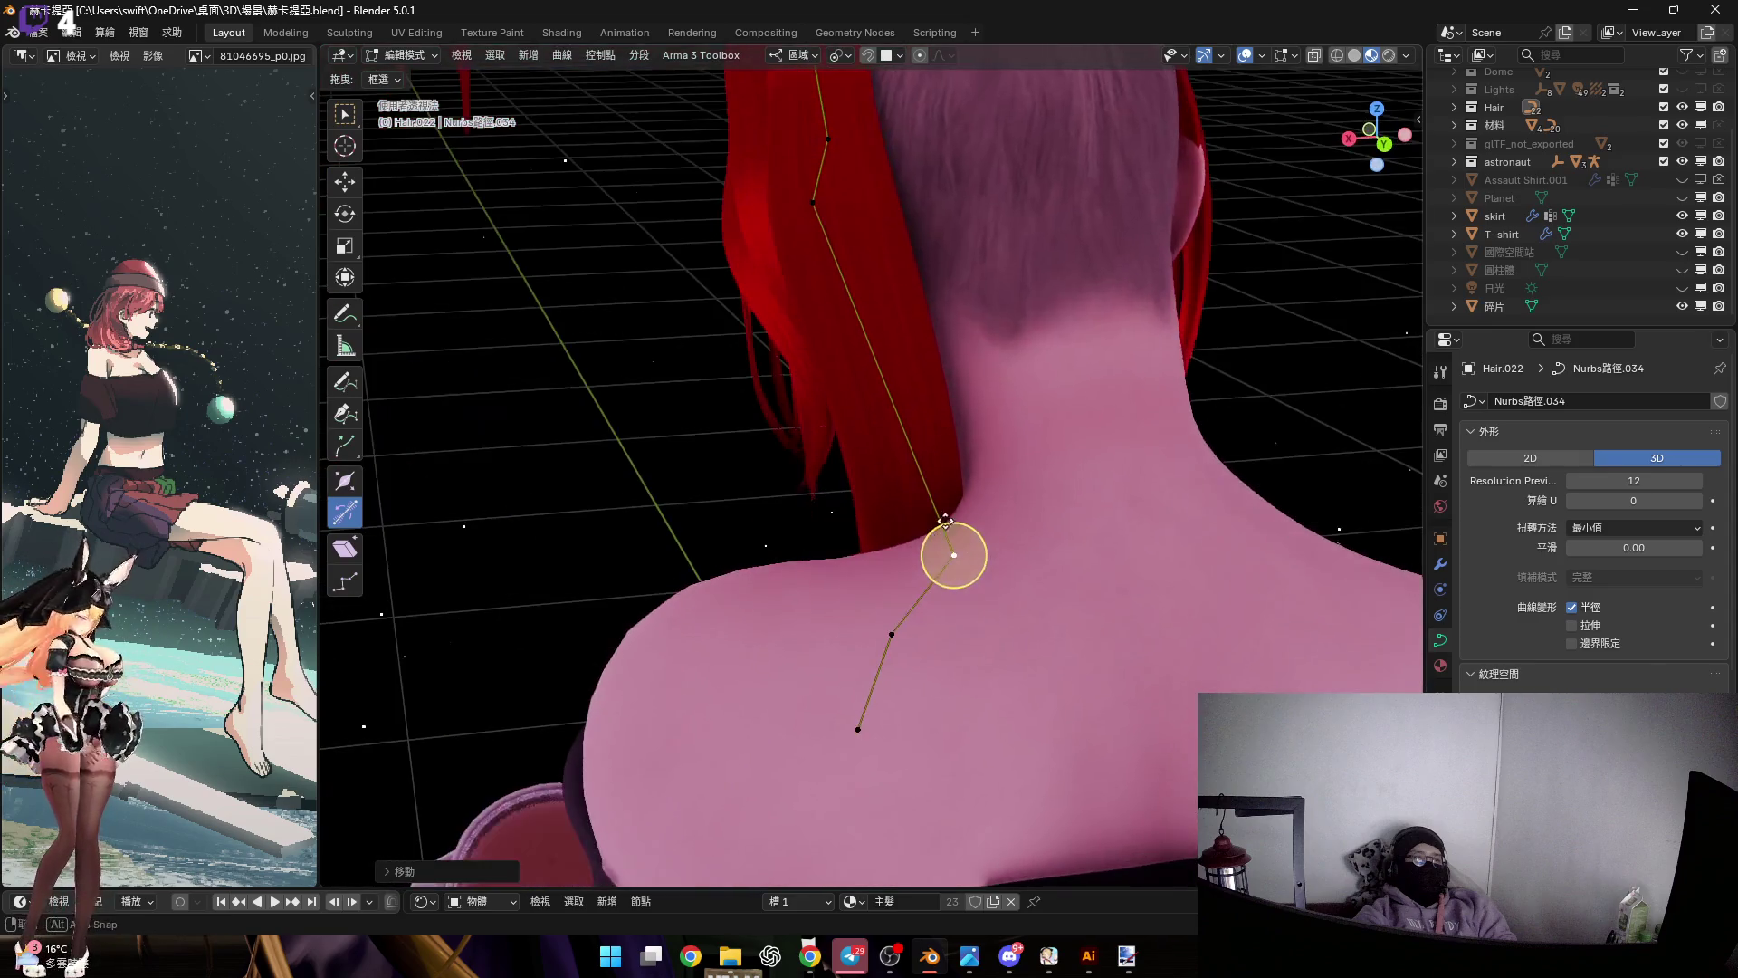
left_click(1372, 161)
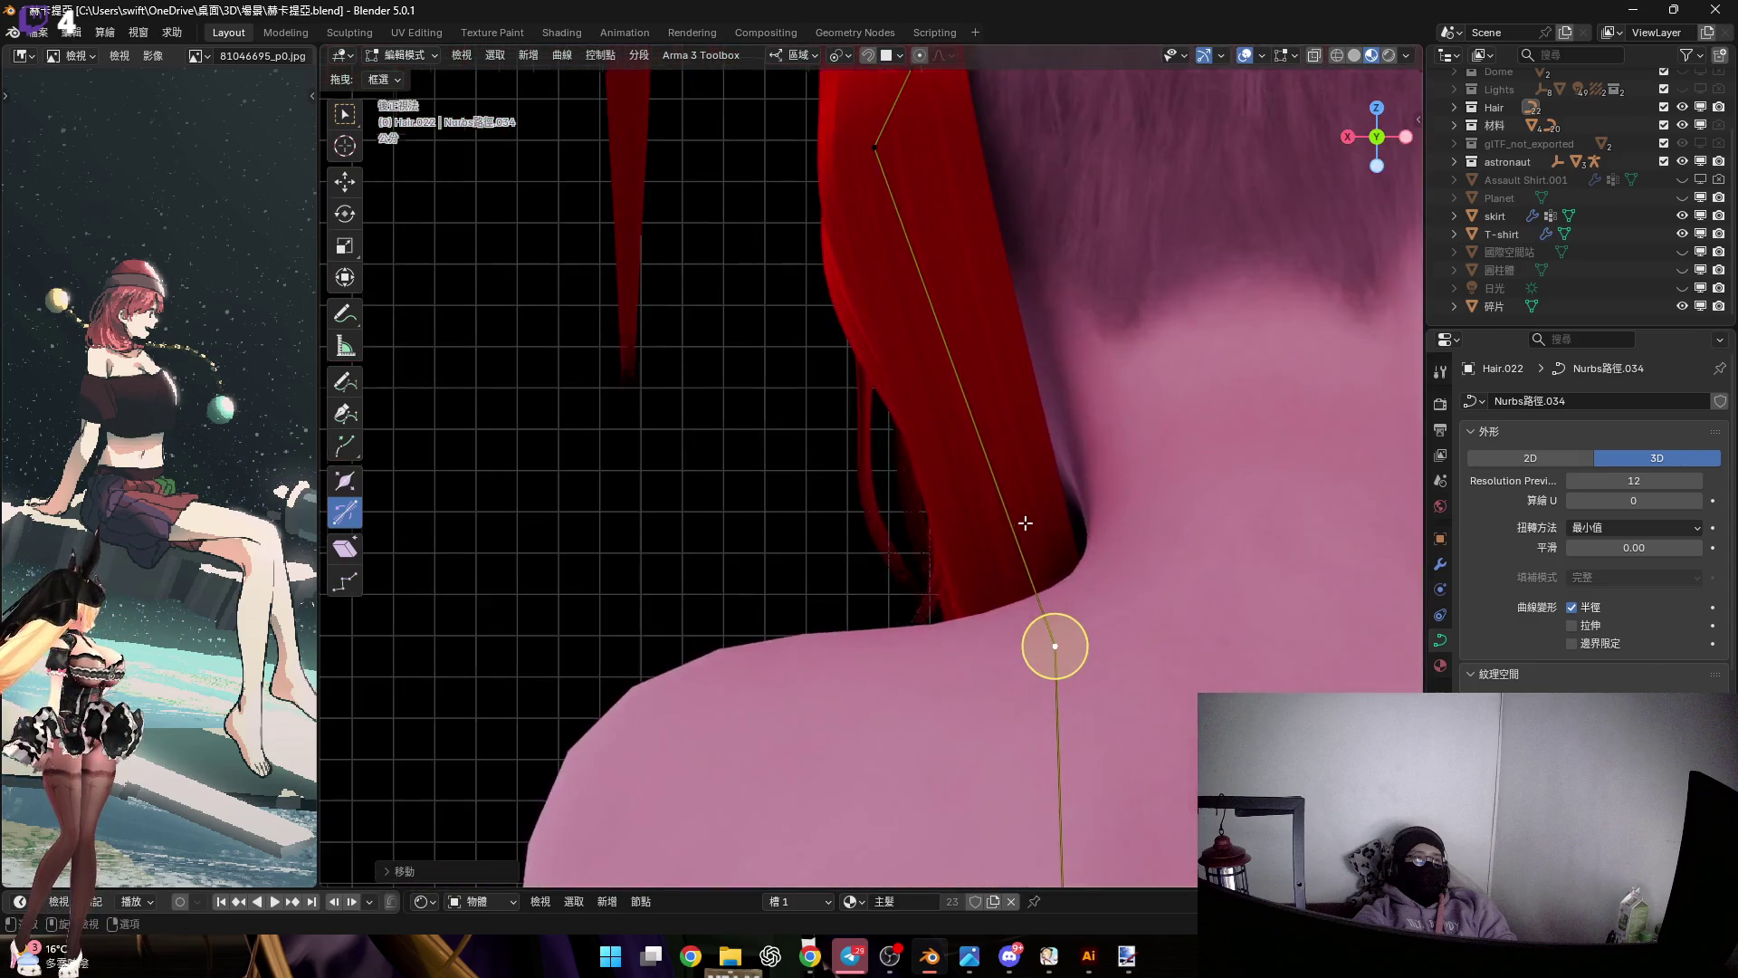
scroll(1004, 602, "up", 3)
key("g")
left_click(1025, 592)
mouse_move(1025, 592)
middle_mouse_down()
mouse_move(942, 458)
mouse_move(932, 492)
mouse_move(971, 552)
mouse_move(1000, 425)
middle_mouse_up()
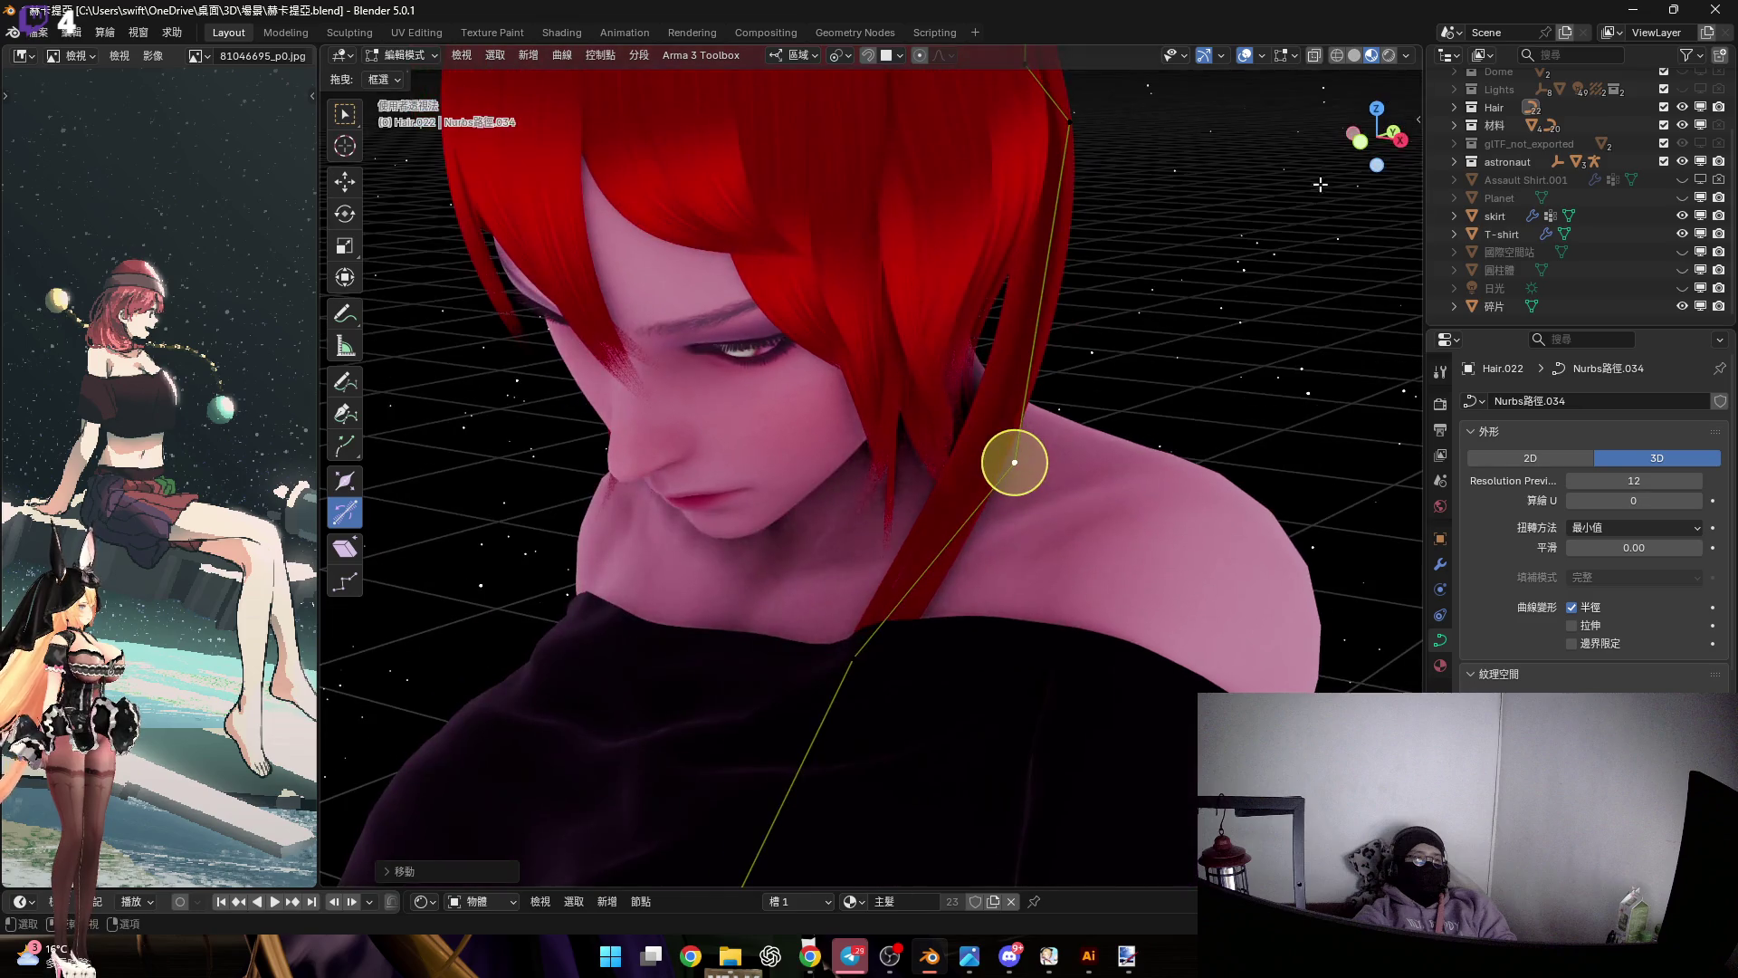
Rotate the strand over the chest from the front view
key("KP_1")
scroll(894, 623, "up", 2)
middle_click_drag(965, 583, 935, 635, "shift")
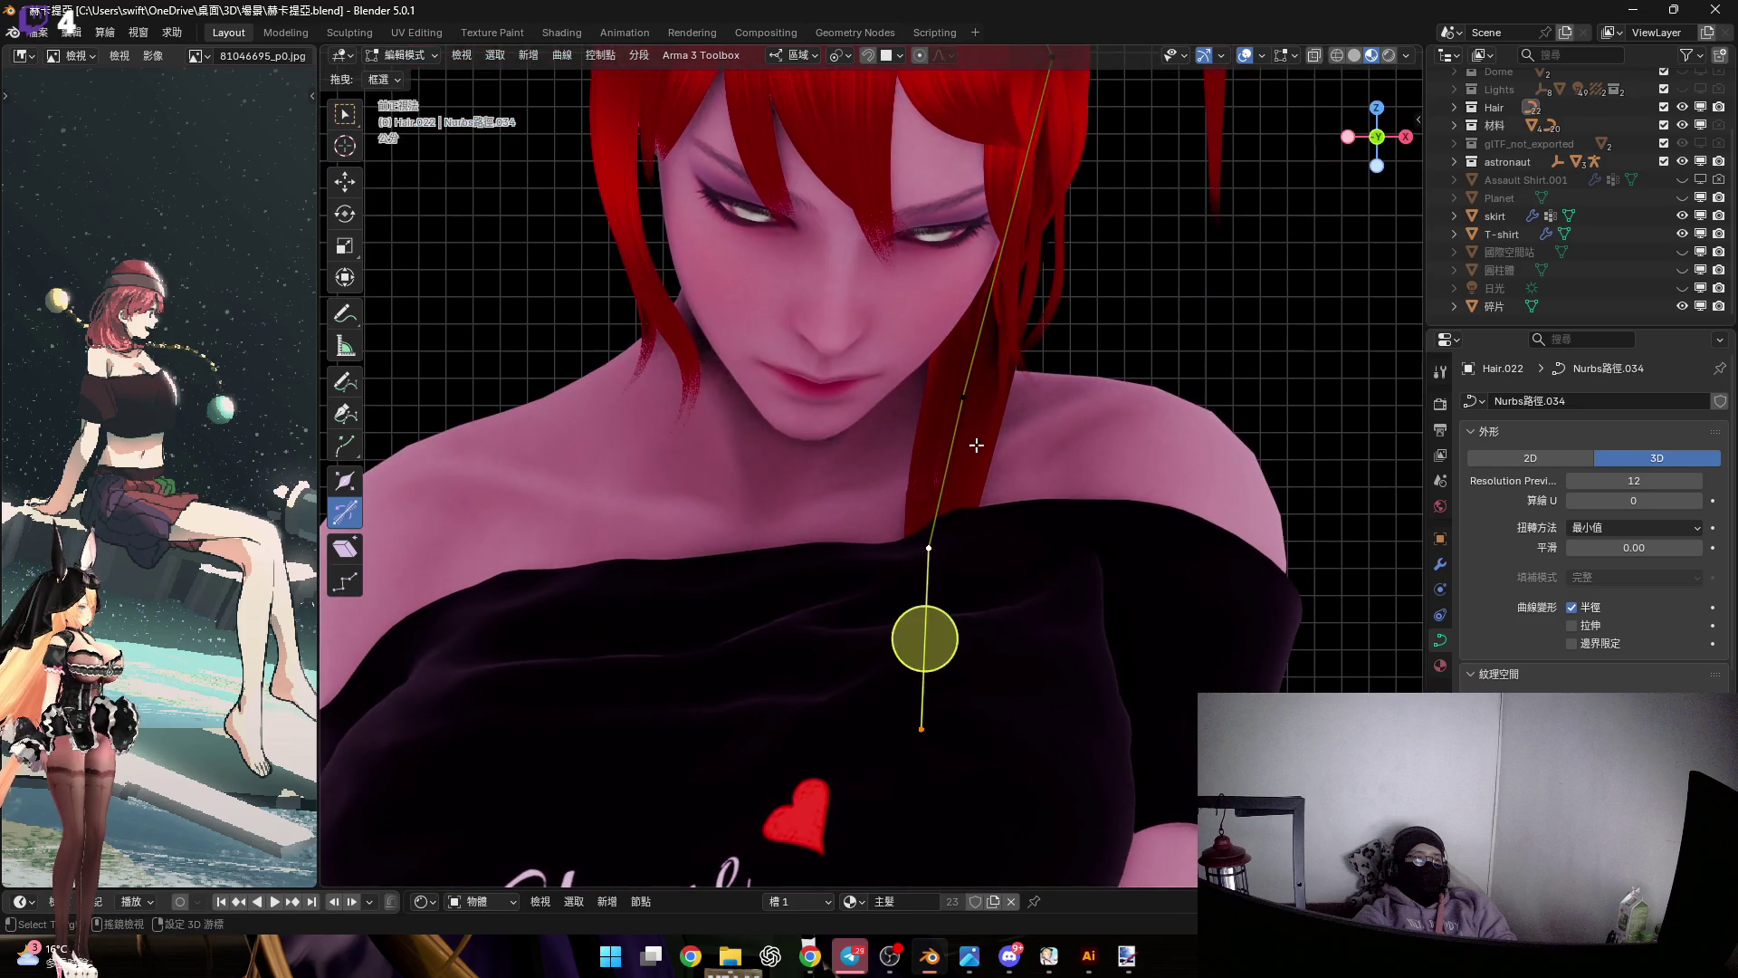
scroll(1021, 550, "up", 1)
key("r")
left_click(1040, 569)
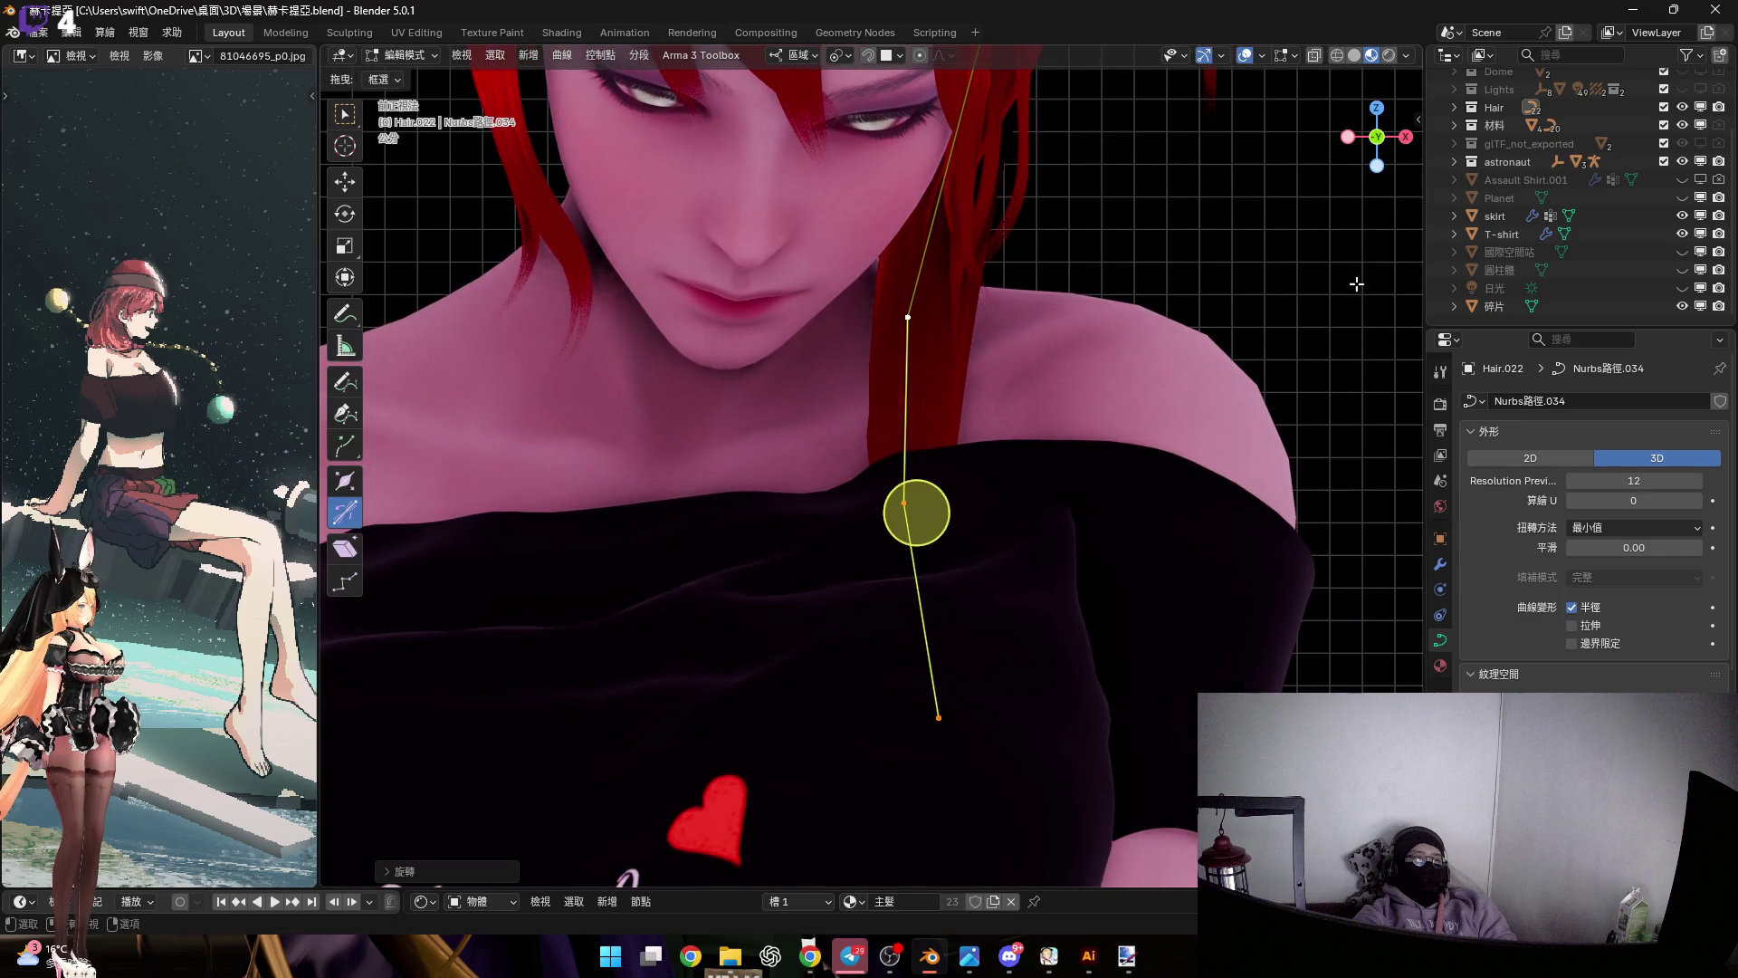
From the right view, move the control point toward the shoulder, then select the strand's end point
key("KP_3")
scroll(969, 504, "up", 3)
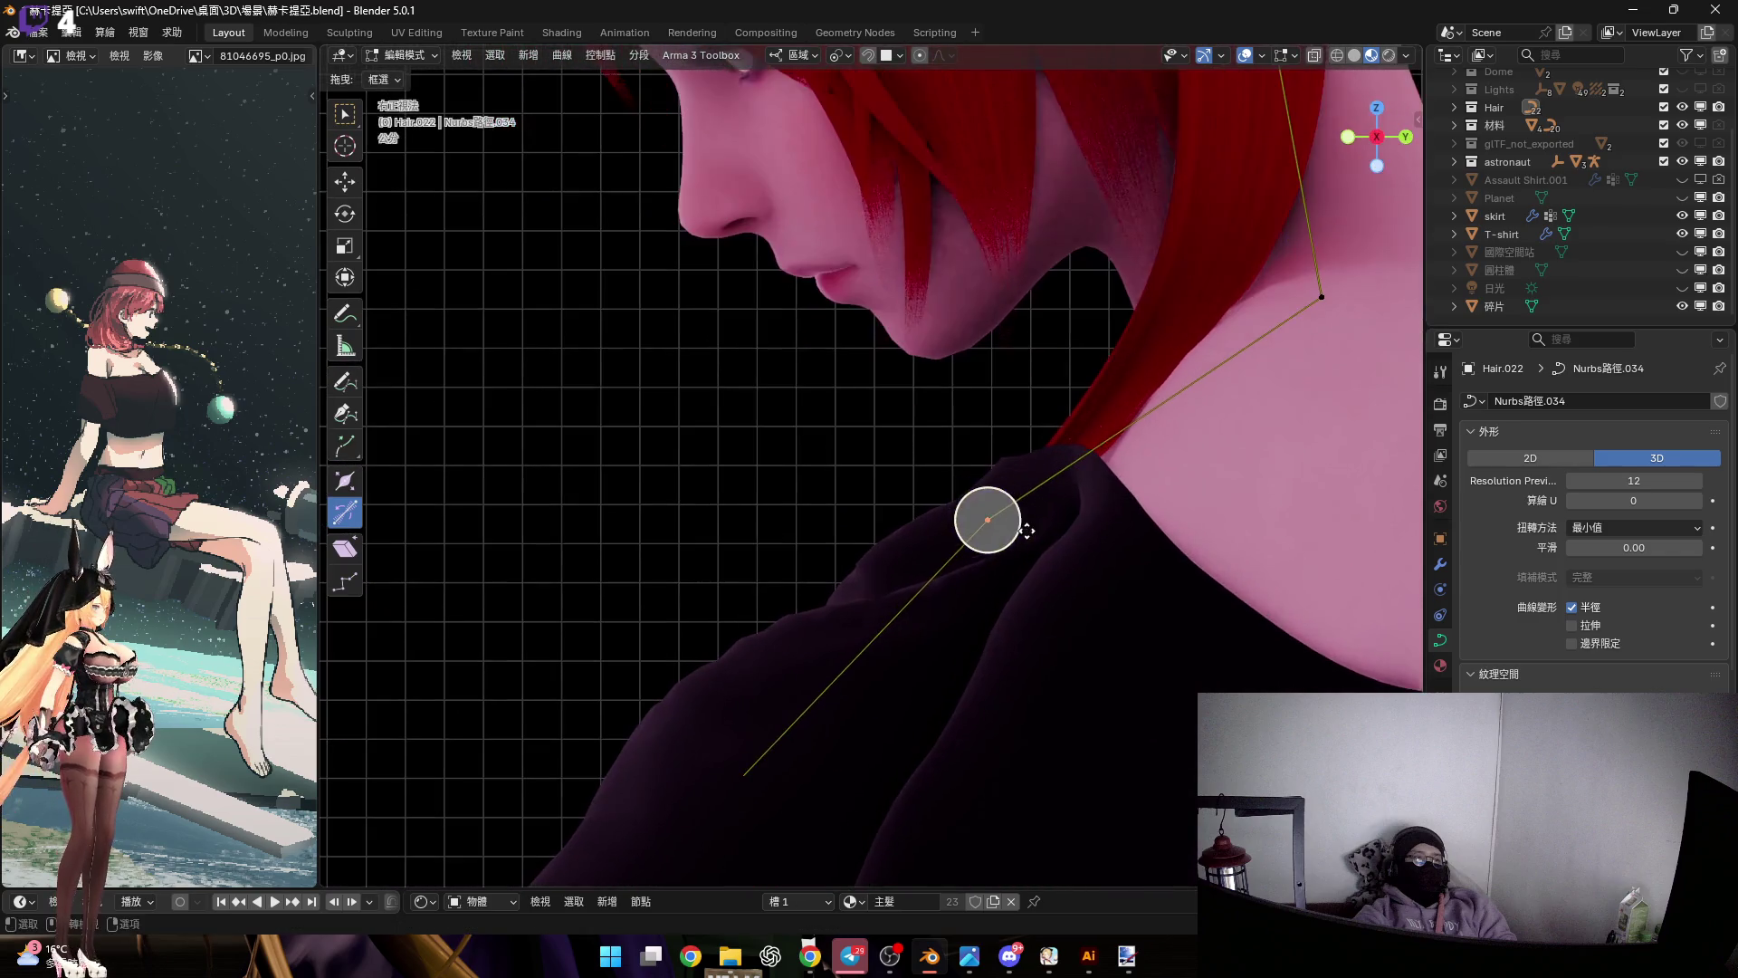
key("g")
scroll(916, 471, "up", 3)
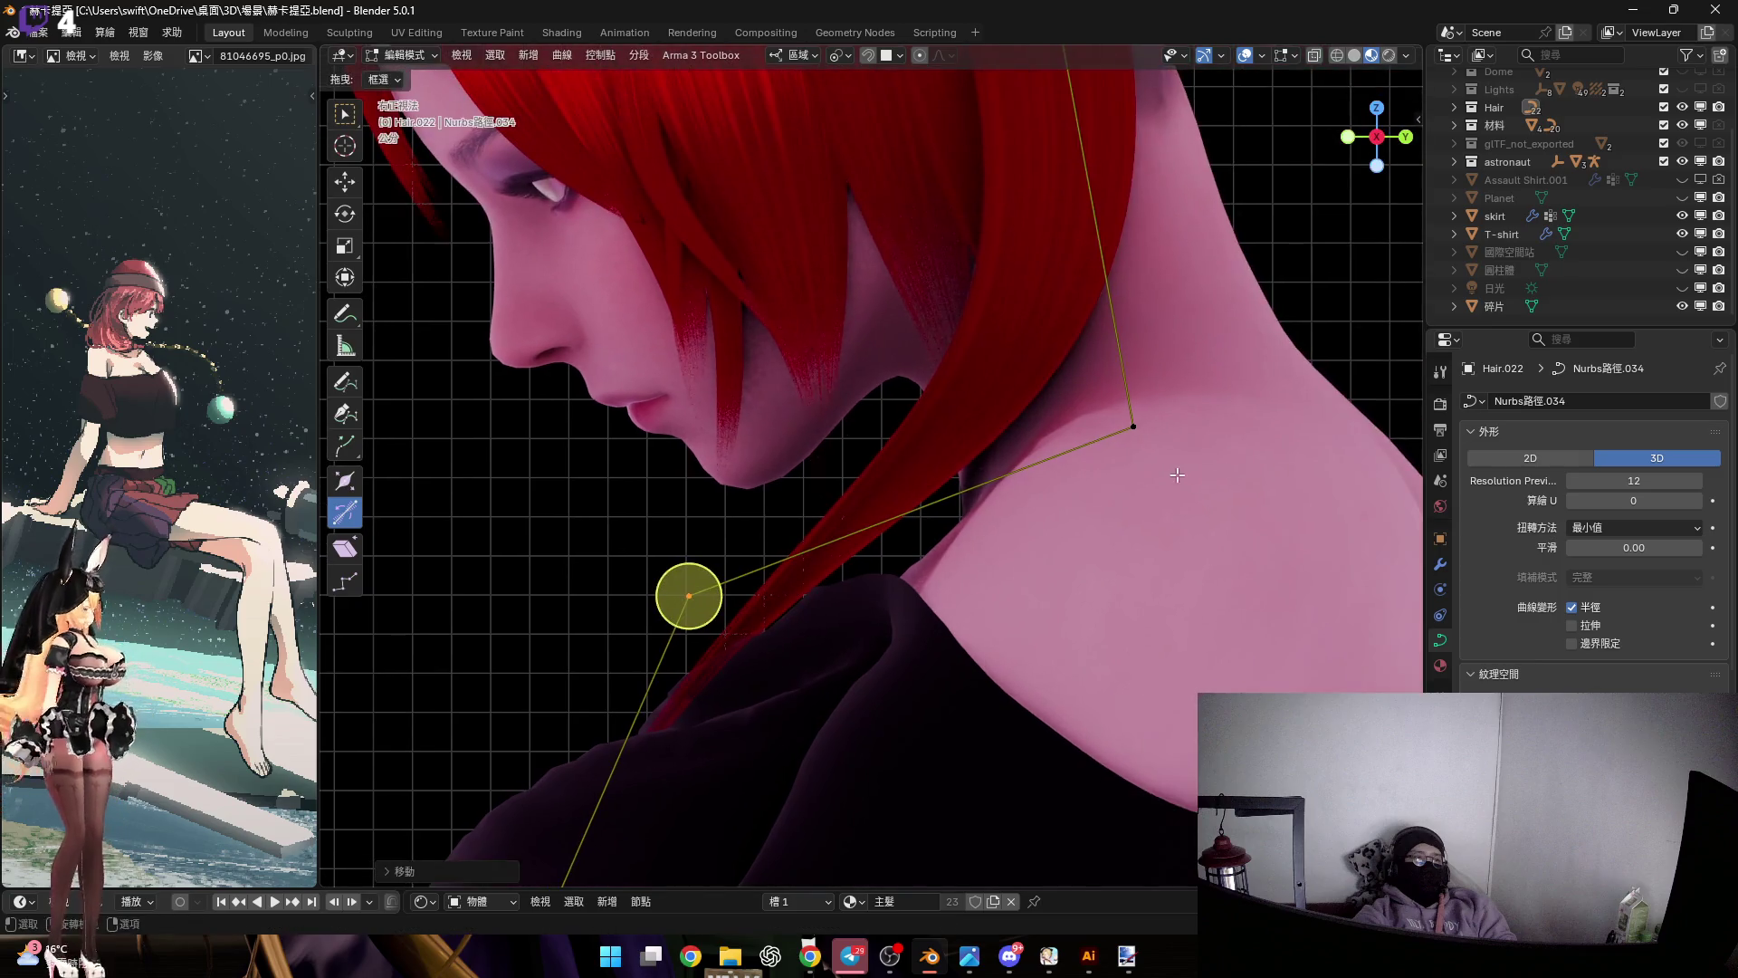
left_click(1168, 493)
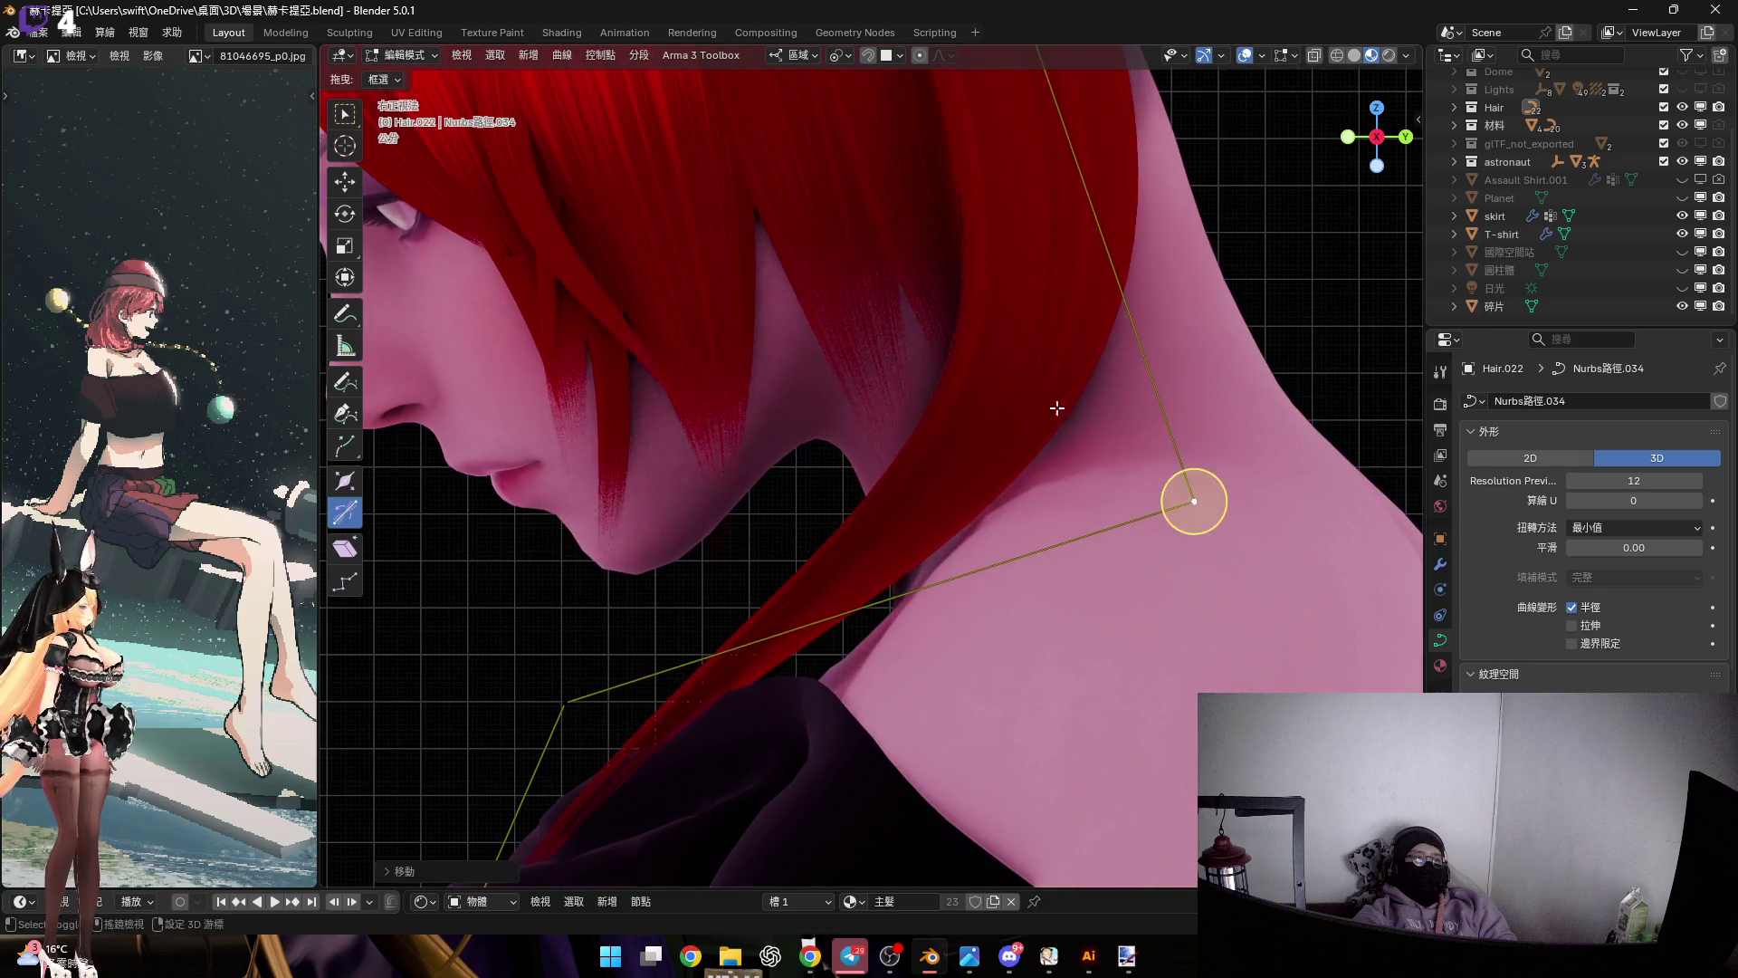
scroll(982, 589, "down", 3)
scroll(843, 620, "up", 2)
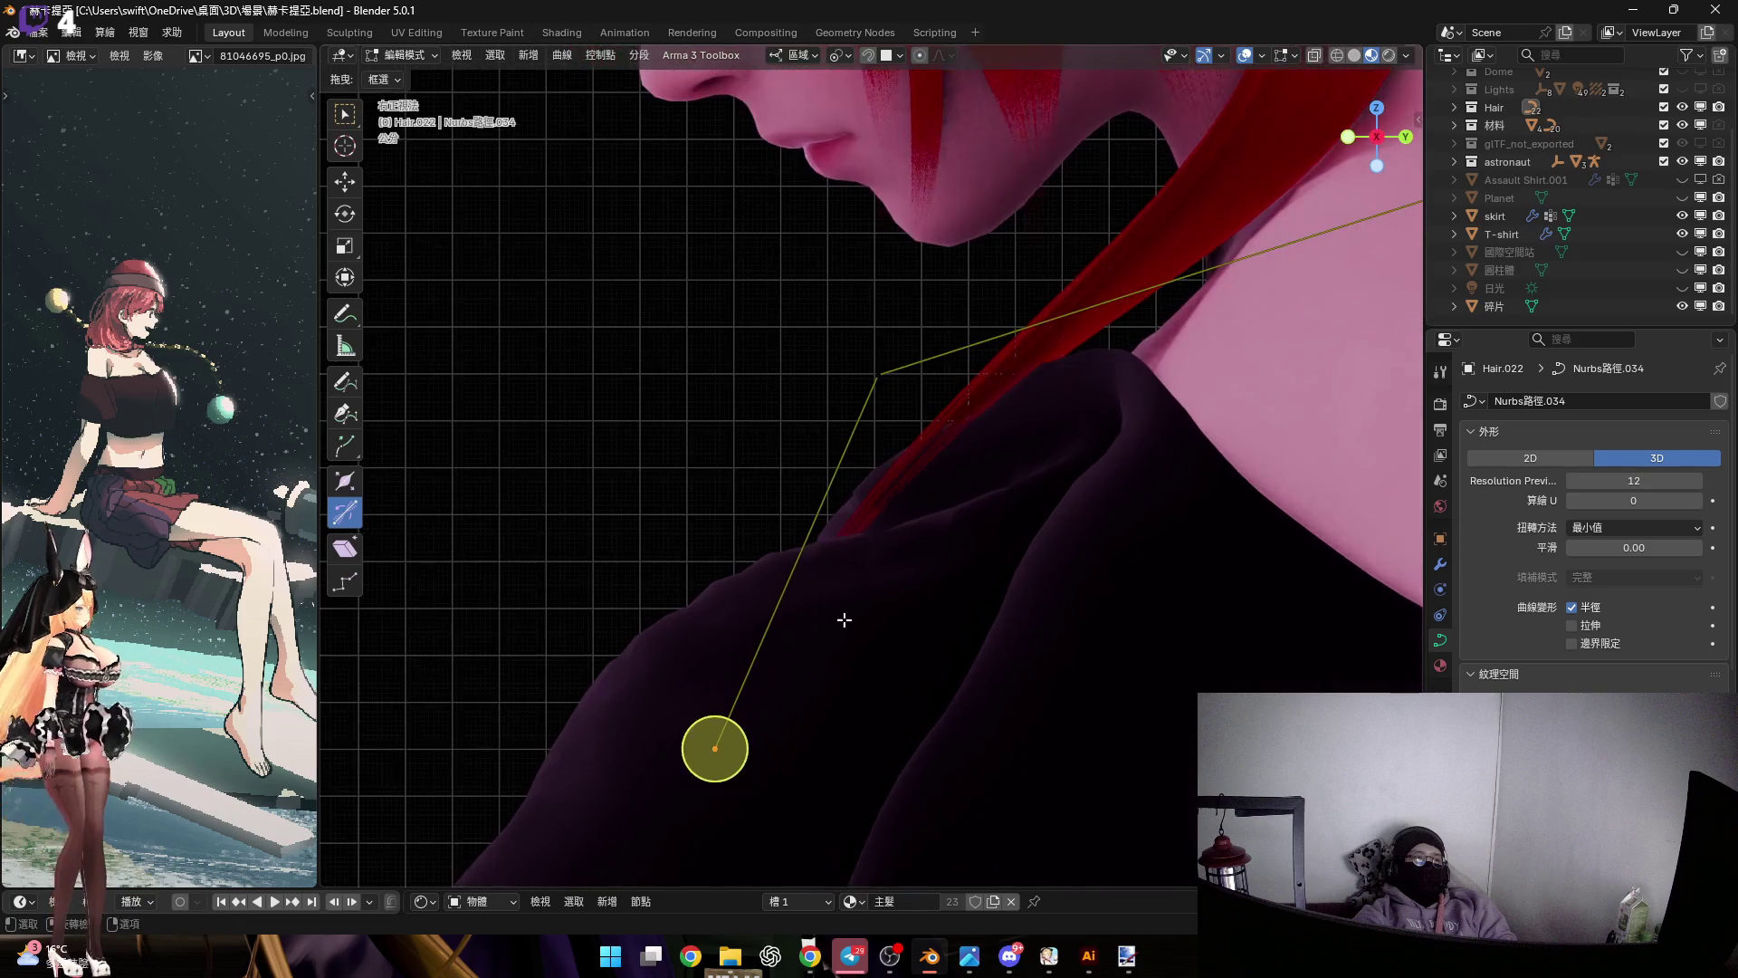
mouse_move(880, 512)
middle_mouse_down()
mouse_move(974, 497)
mouse_move(1001, 474)
mouse_move(942, 415)
middle_mouse_up()
left_click(973, 486)
left_click_drag(935, 296, 1008, 376)
mouse_move(1008, 376)
middle_mouse_down()
mouse_move(995, 434)
mouse_move(938, 416)
mouse_move(1003, 632)
mouse_move(1036, 474)
mouse_move(1020, 465)
middle_mouse_up()
Extrude a new point from the strand's end and subdivide the segment to add a midpoint
key("e")
left_click(1020, 464)
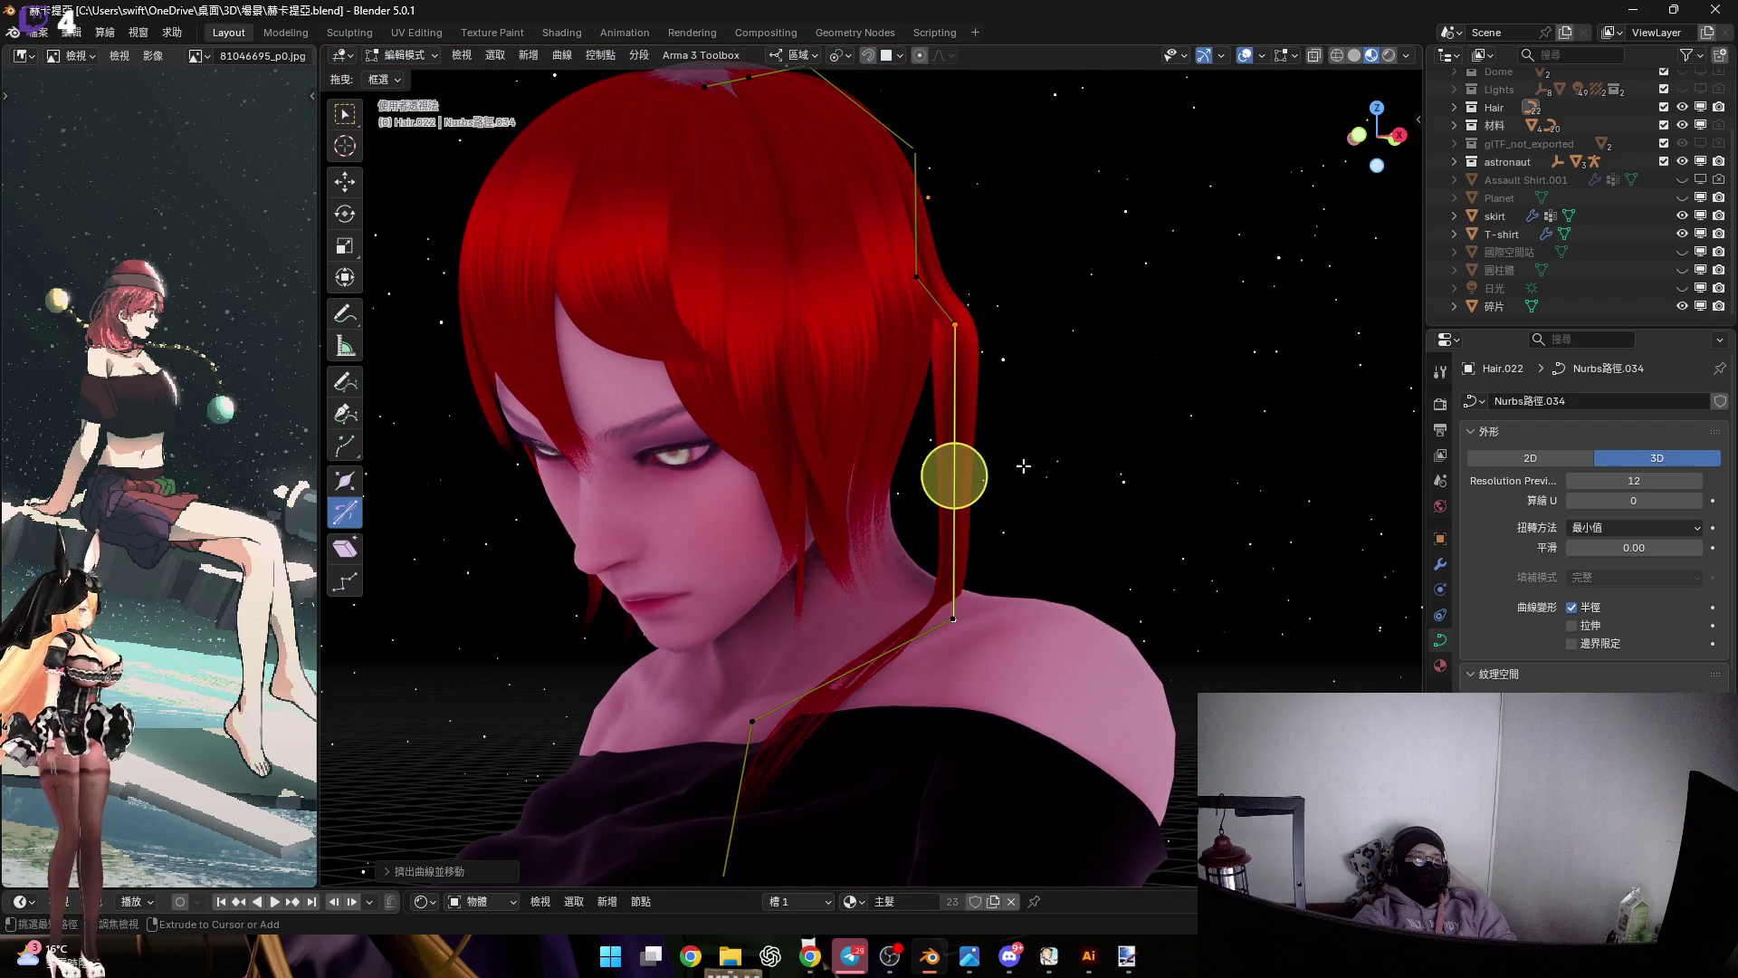
scroll(1023, 465, "up", 5)
right_click(1040, 411)
left_click(1040, 411)
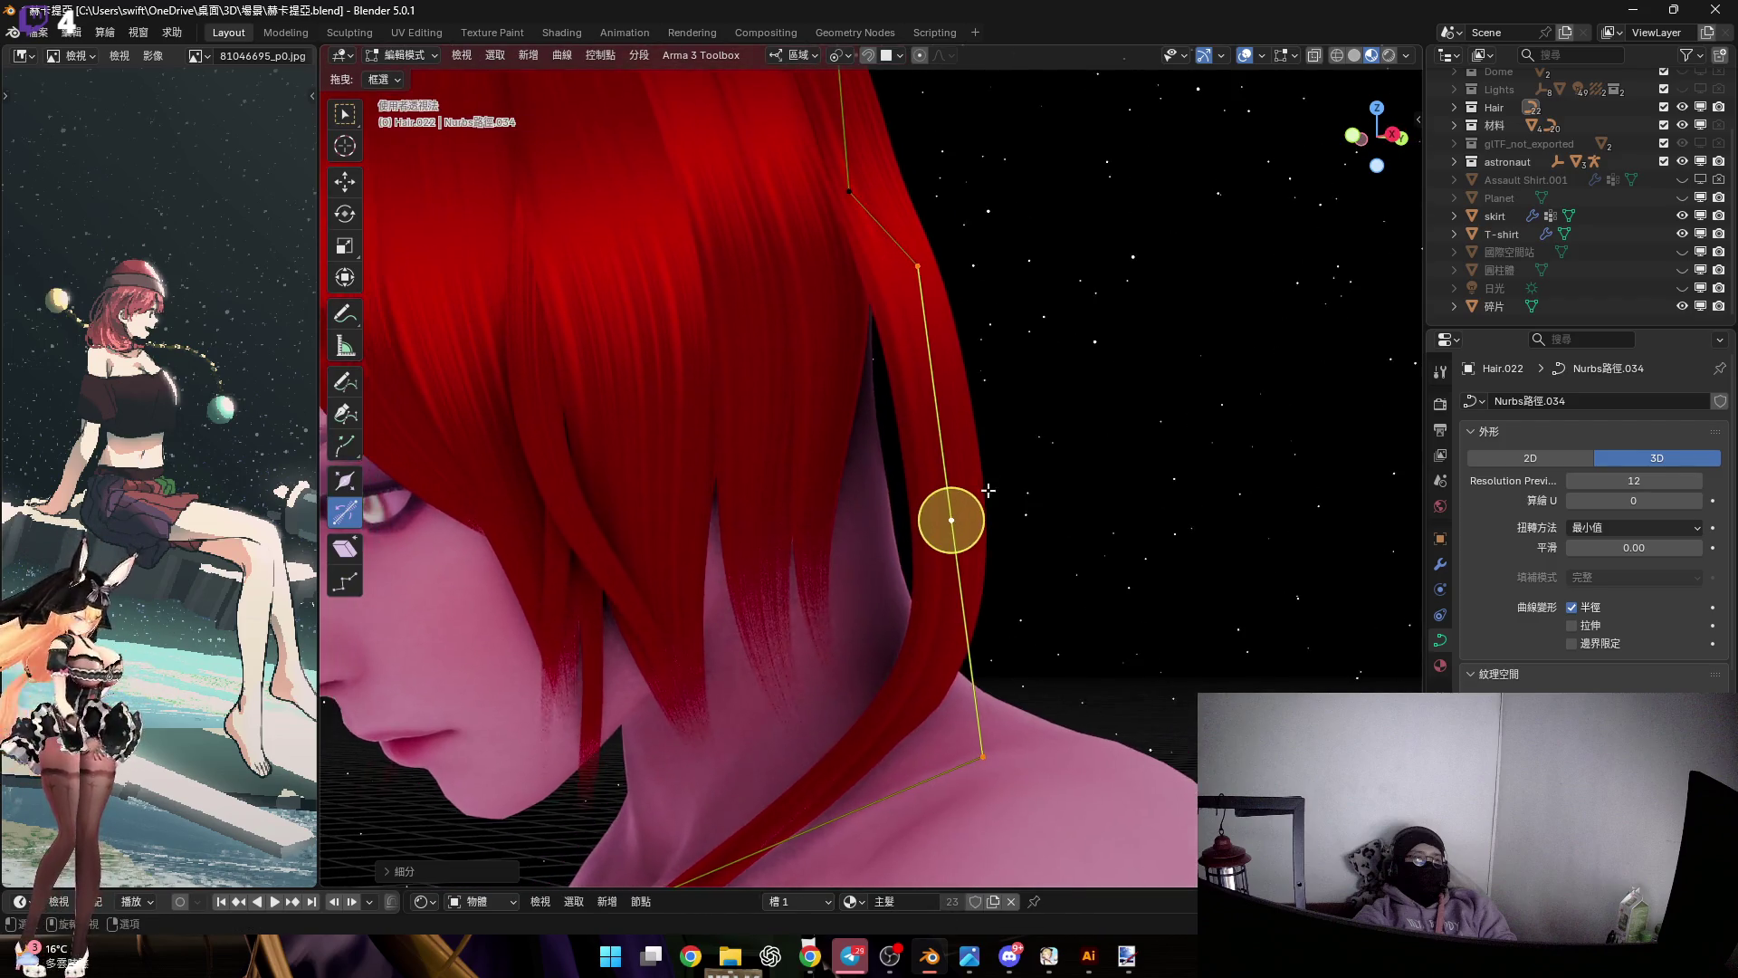
scroll(988, 490, "down", 5)
Select the strand's control points and apply a curve operation from the context menu
middle_click_drag(988, 490, 994, 431)
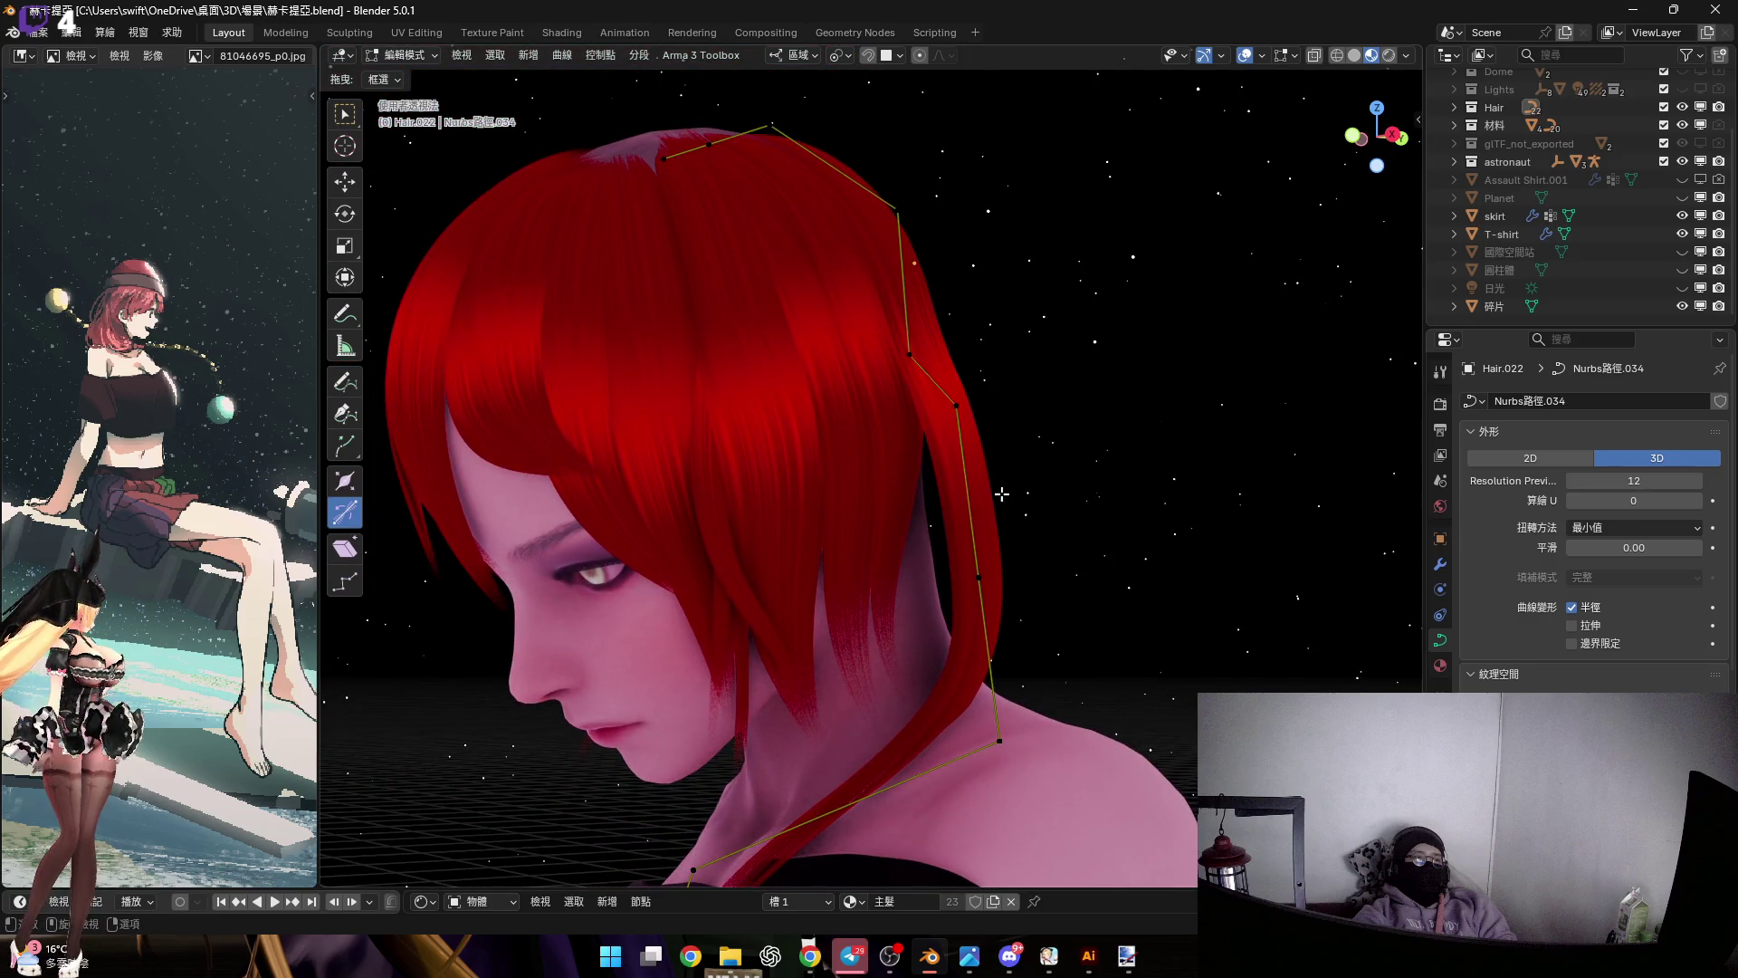
scroll(1002, 494, "down", 5)
mouse_move(701, 733)
left_mouse_down()
mouse_move(1099, 214)
mouse_move(1067, 431)
left_mouse_up()
scroll(1067, 431, "up", 5)
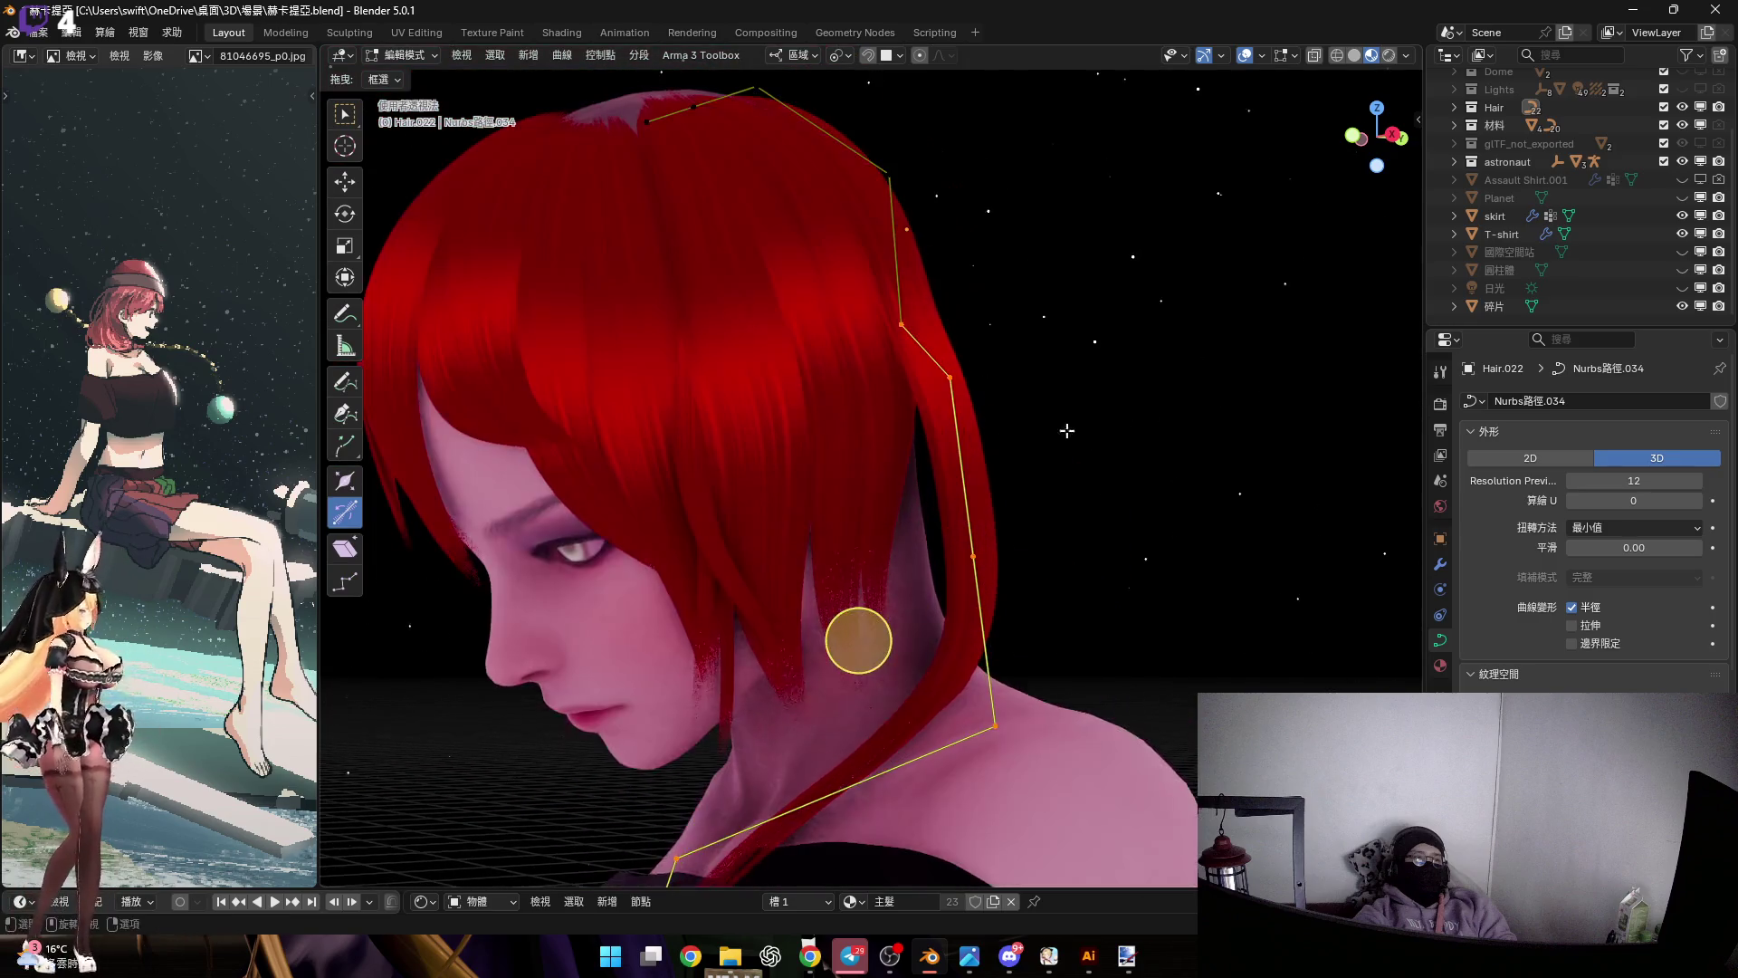
right_click(1067, 431)
left_click(1121, 528)
scroll(1027, 460, "up", 3)
Shift the selected point sideways along its local X axis
middle_click_drag(1035, 462, 1200, 281)
mouse_move(1015, 481)
middle_mouse_down()
mouse_move(1051, 550)
mouse_move(1005, 540)
mouse_move(1028, 492)
mouse_move(1008, 377)
mouse_move(945, 311)
mouse_move(982, 477)
middle_mouse_up()
key("g")
key("z")
key("z")
key("x")
left_click(1033, 524)
Rescale the selected points to reshape the strand beside the face
key("s")
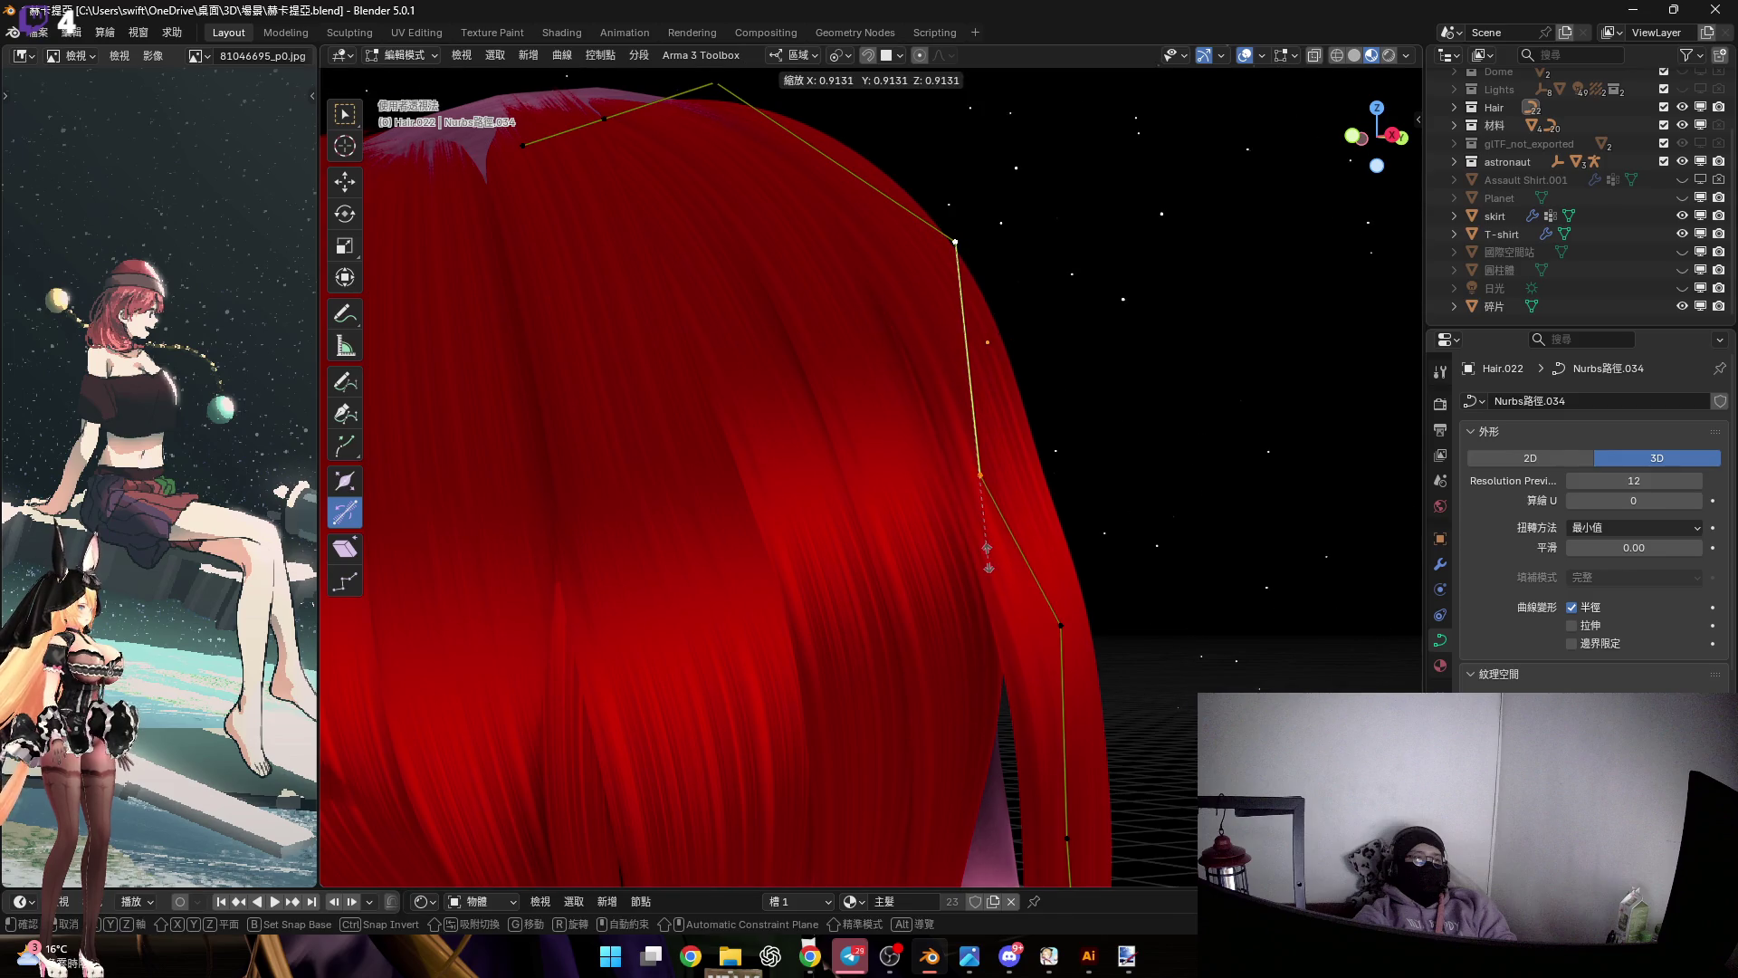
left_click(1025, 679)
mouse_move(1025, 679)
middle_mouse_down()
mouse_move(969, 404)
mouse_move(1039, 508)
mouse_move(1022, 548)
middle_mouse_up()
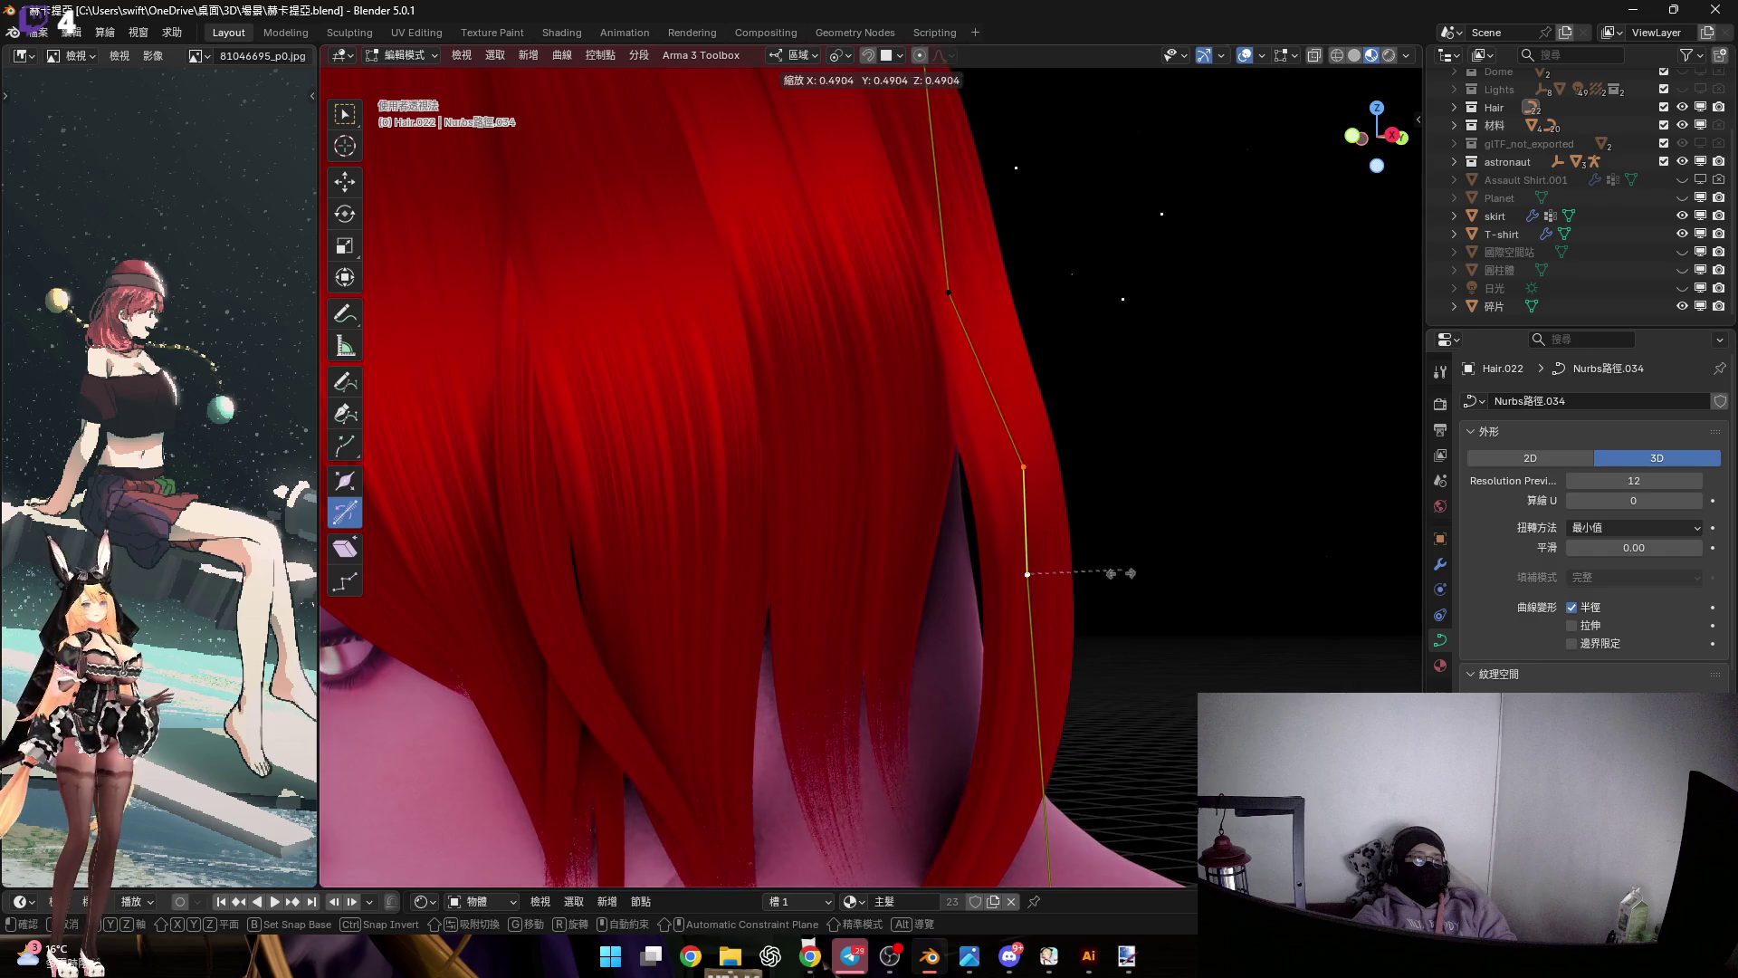
left_click(1103, 567)
mouse_move(1102, 567)
middle_mouse_down()
mouse_move(1025, 498)
mouse_move(1041, 467)
middle_mouse_up()
scroll(1057, 679, "up", 4)
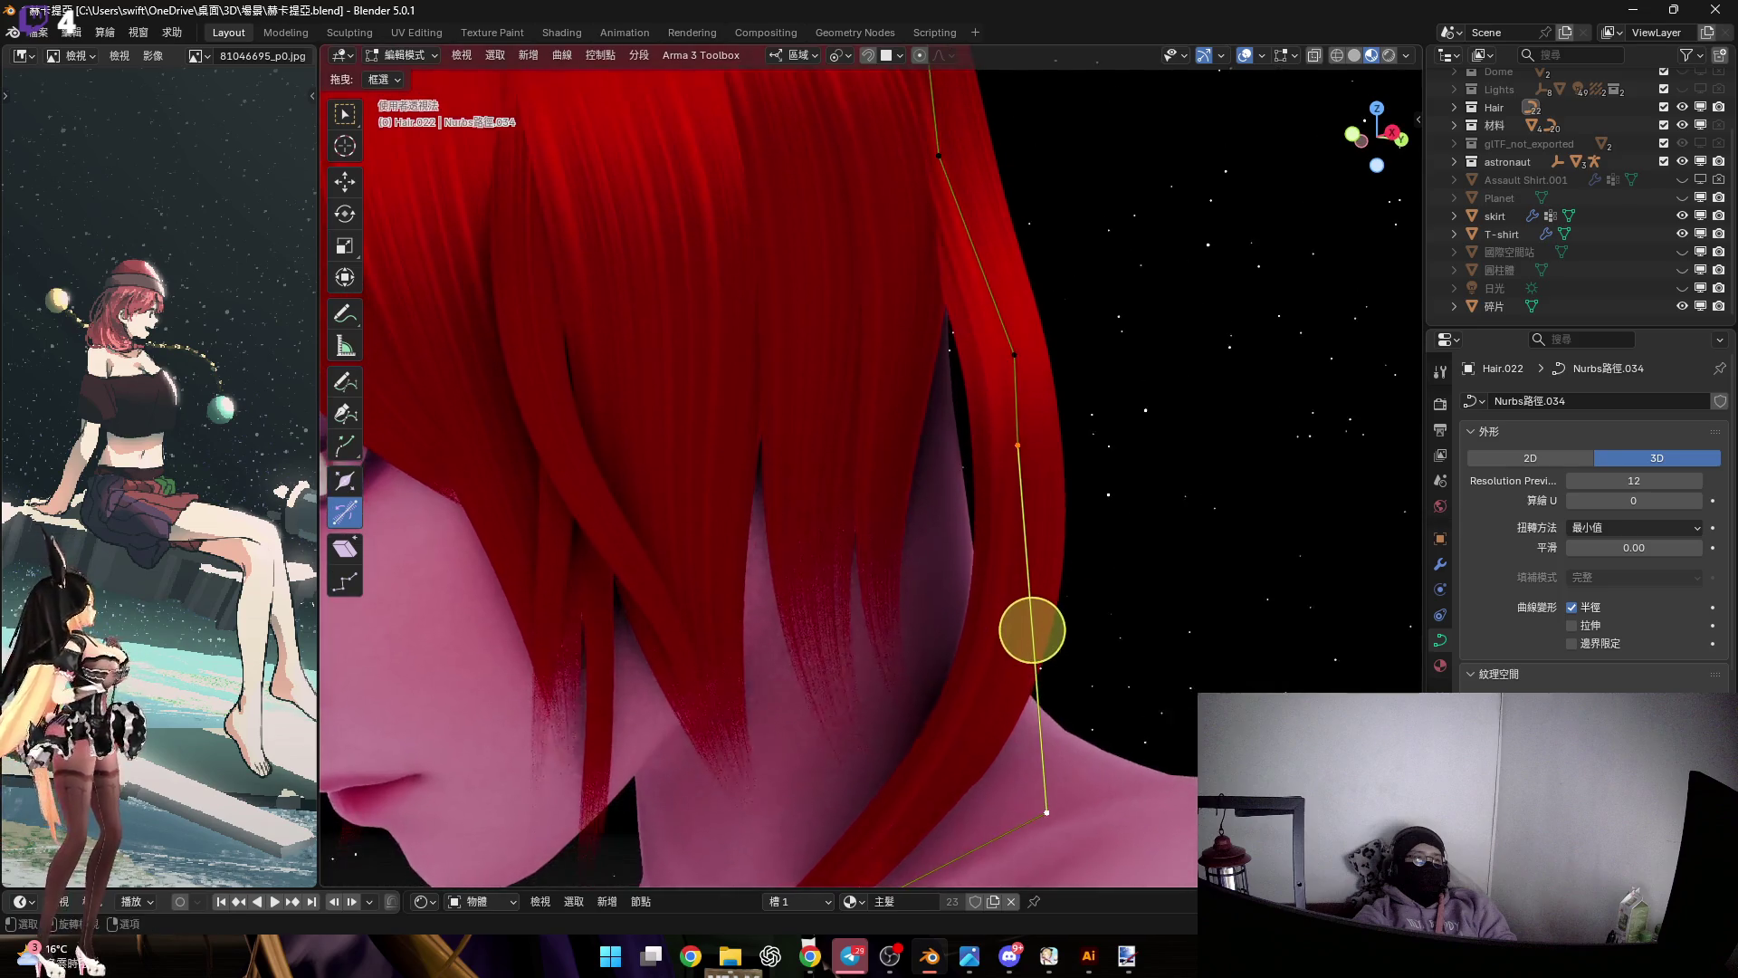
key("s")
left_click(1106, 559)
scroll(1106, 560, "up", 3)
Select a higher control point and shrink the card's points inward
left_click(1029, 622)
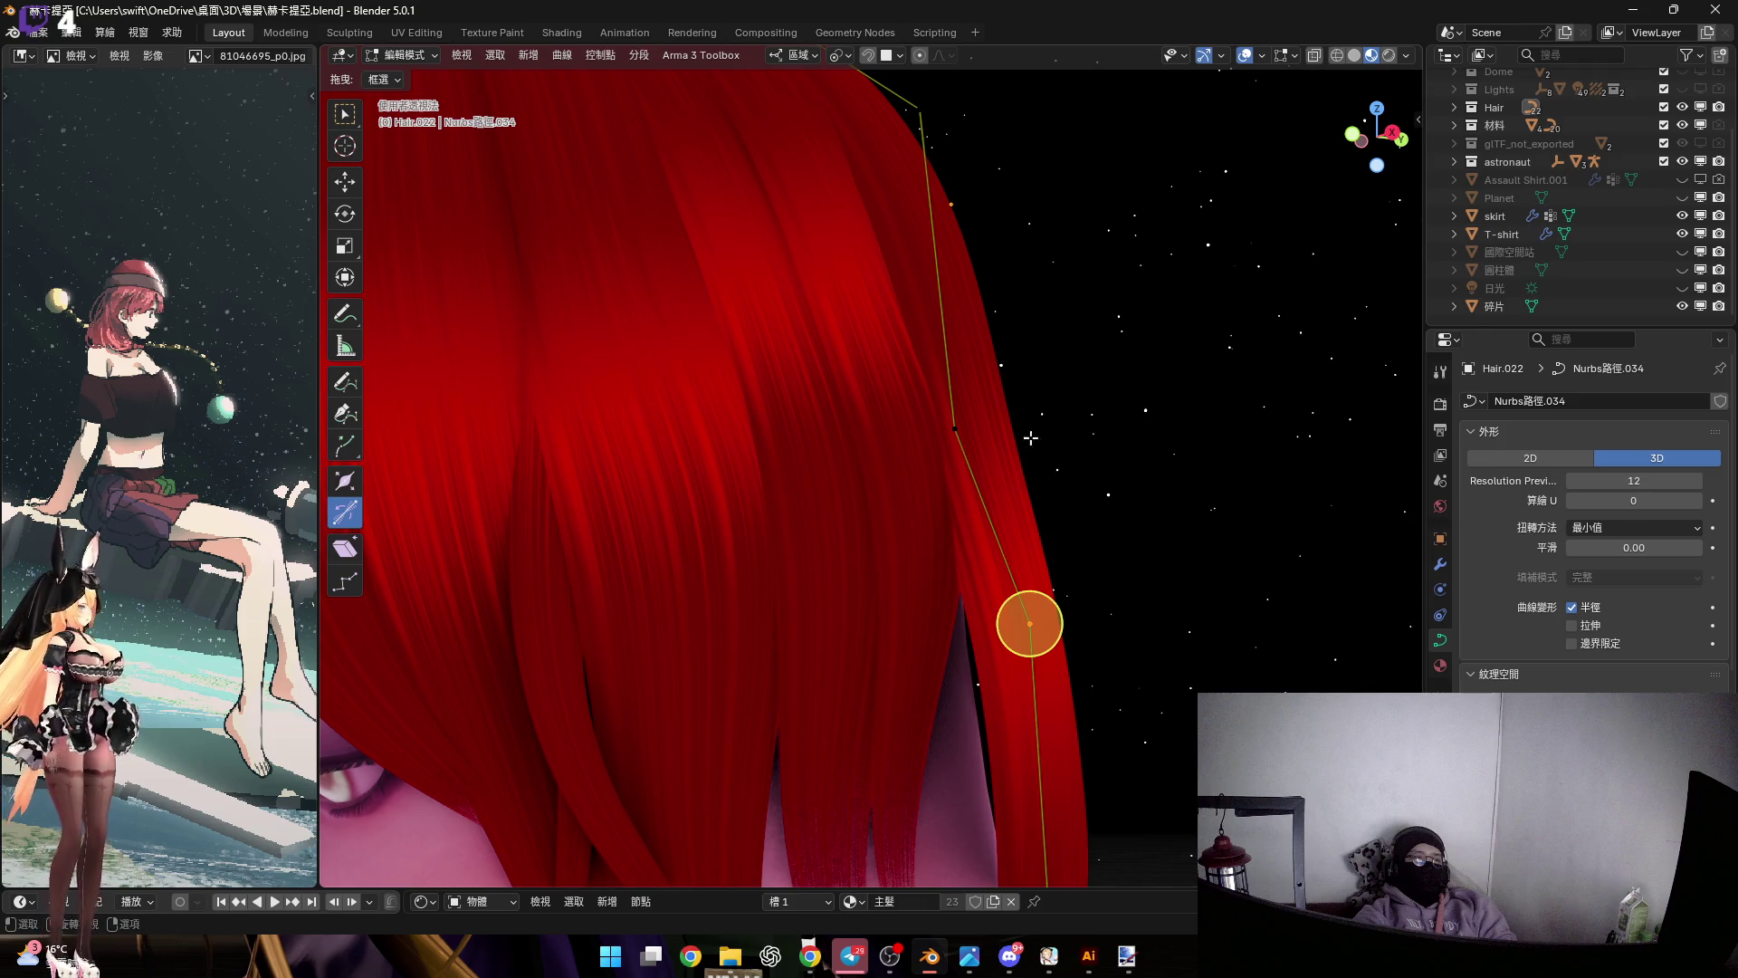
middle_click_drag(967, 420, 1000, 505)
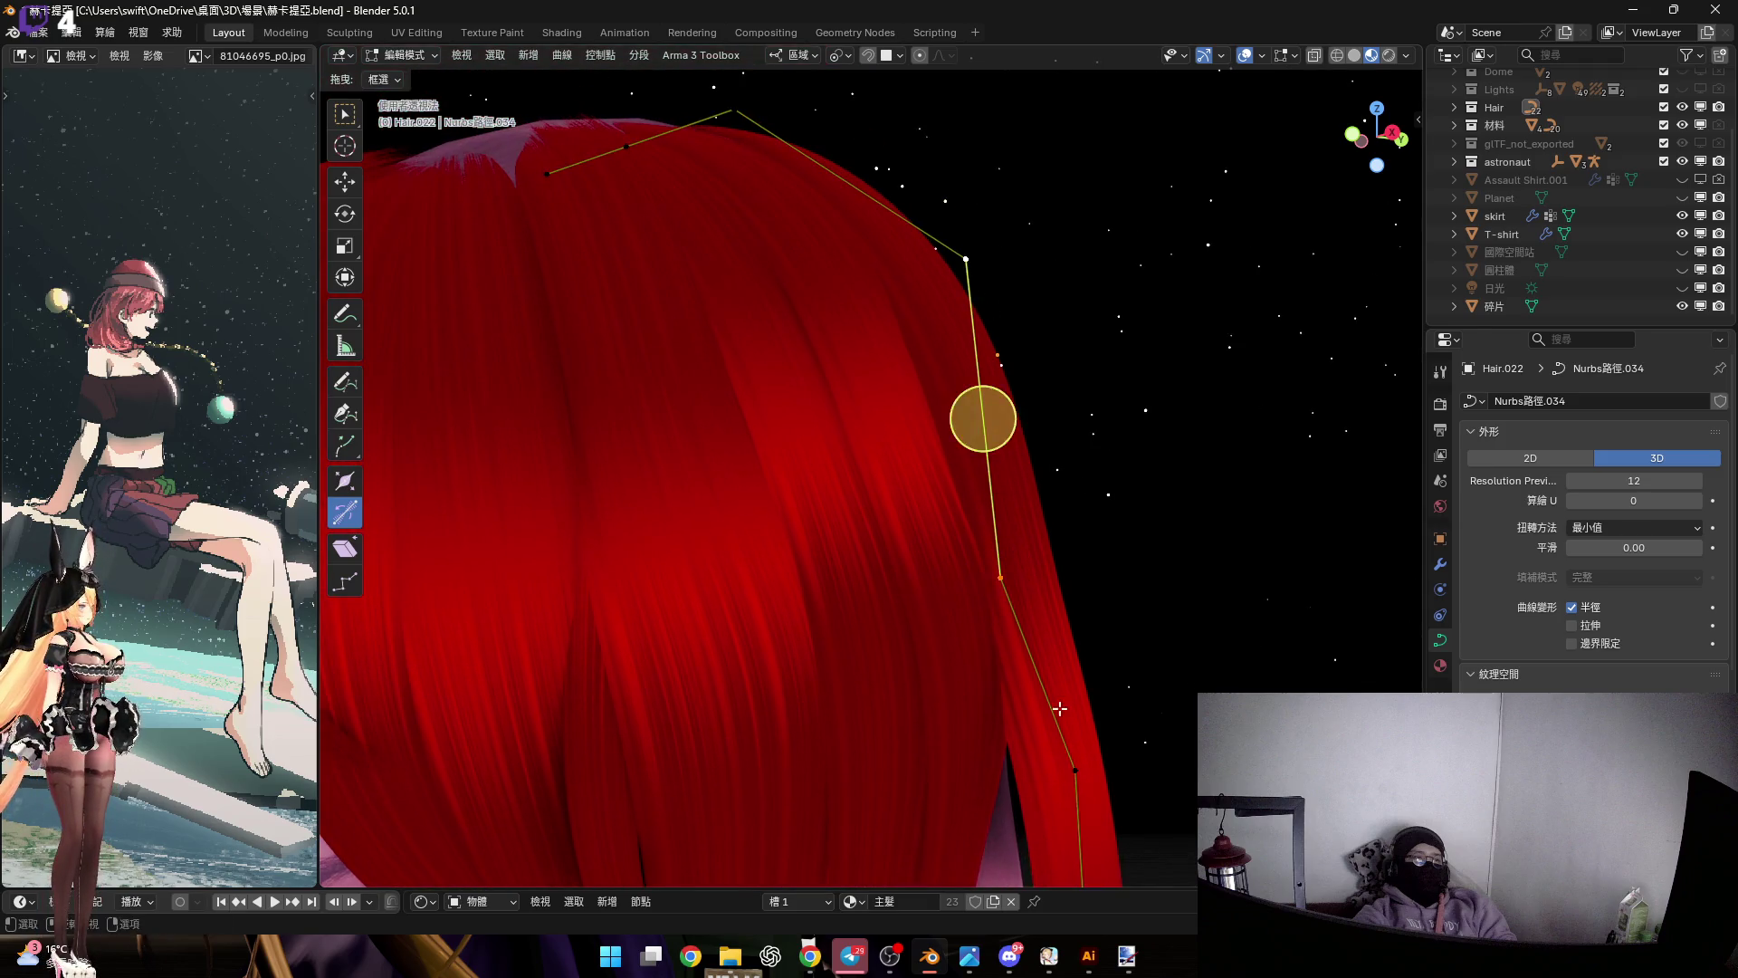
key("s")
left_click(1025, 569)
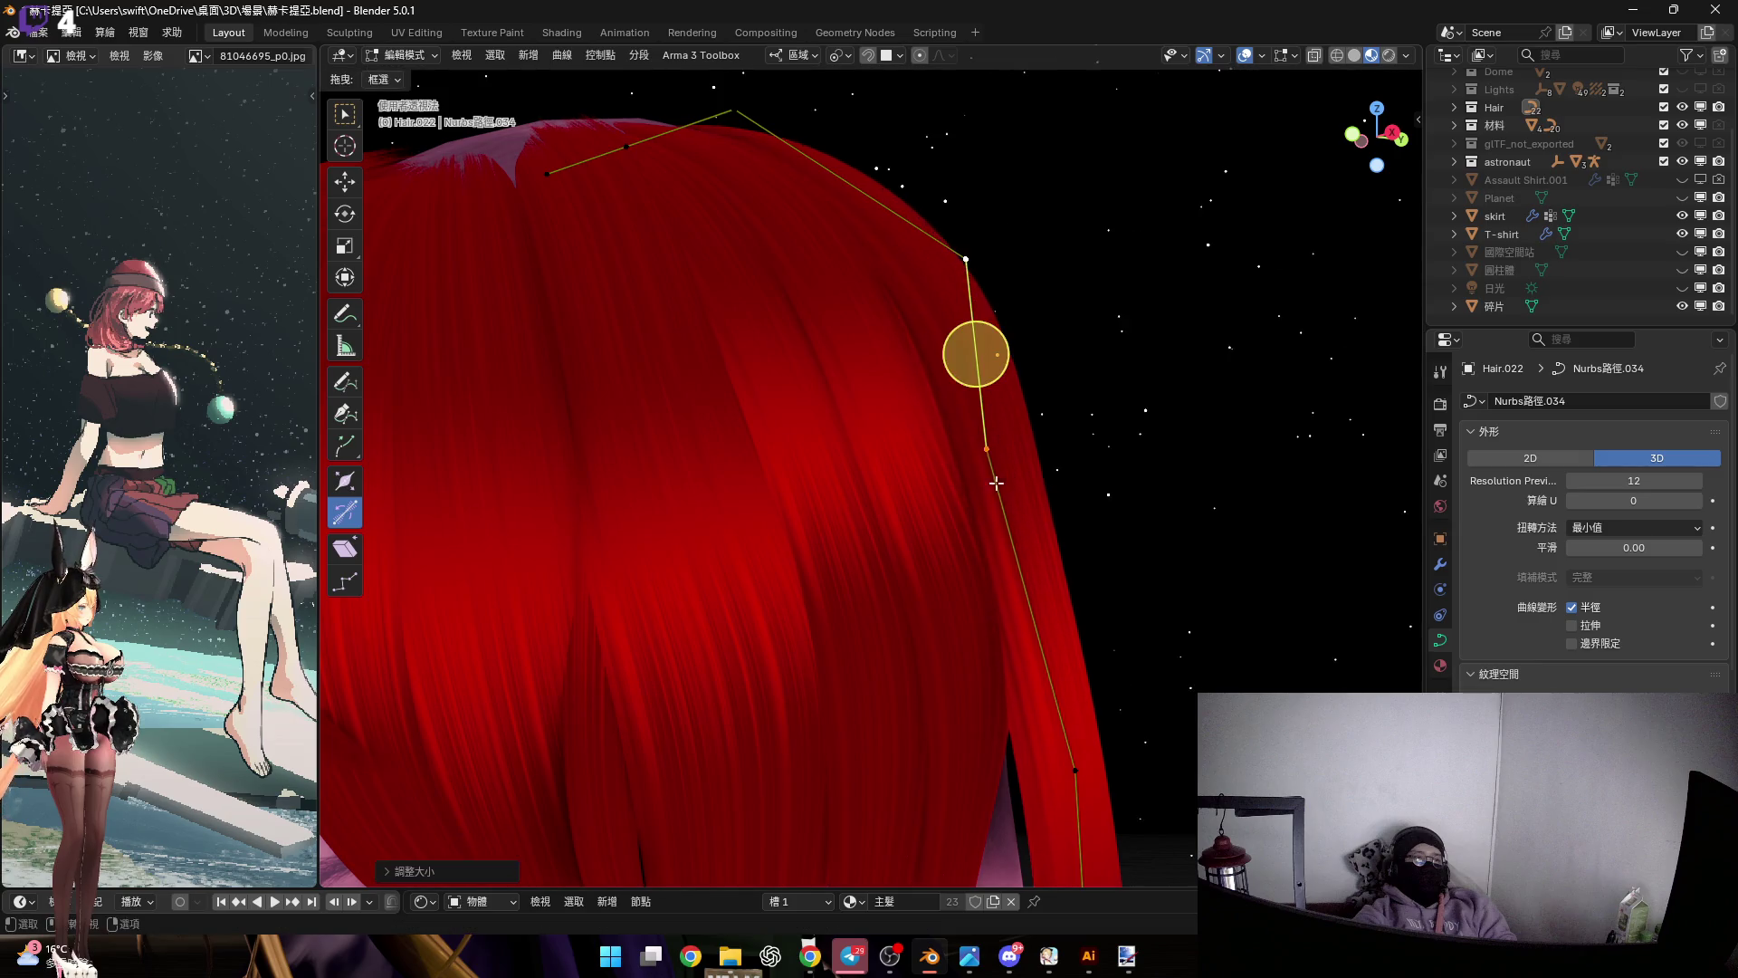
middle_click_drag(978, 350, 1064, 628)
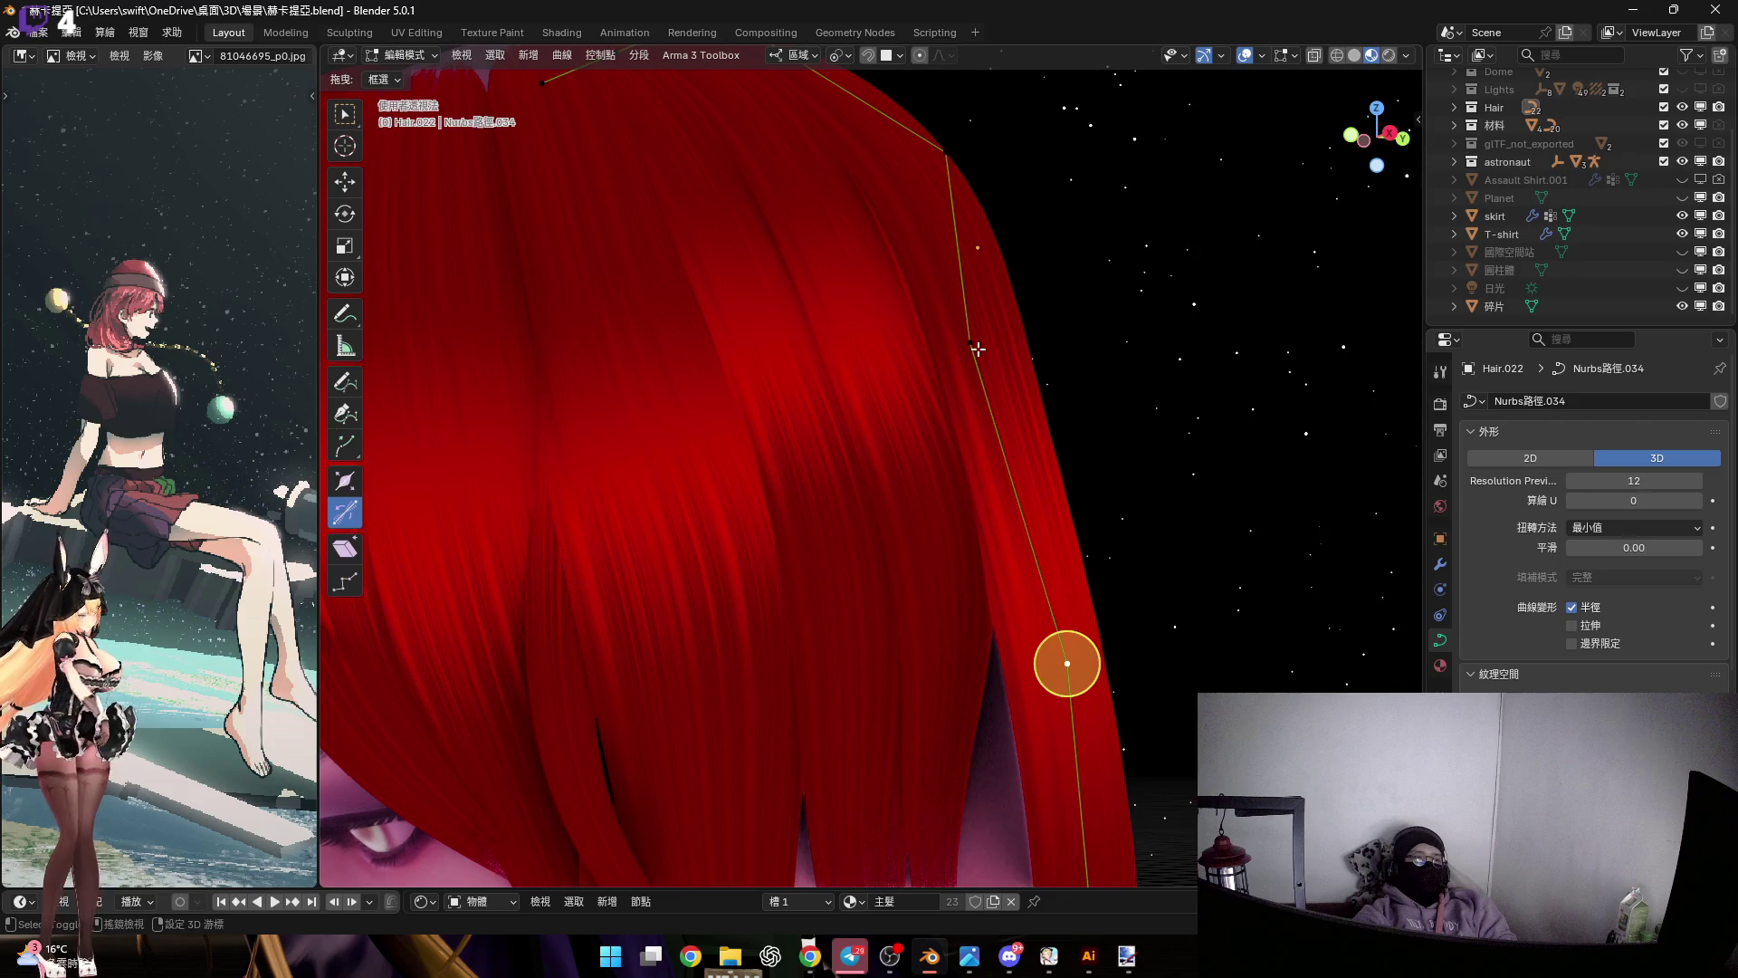
key("s")
left_click(1165, 604)
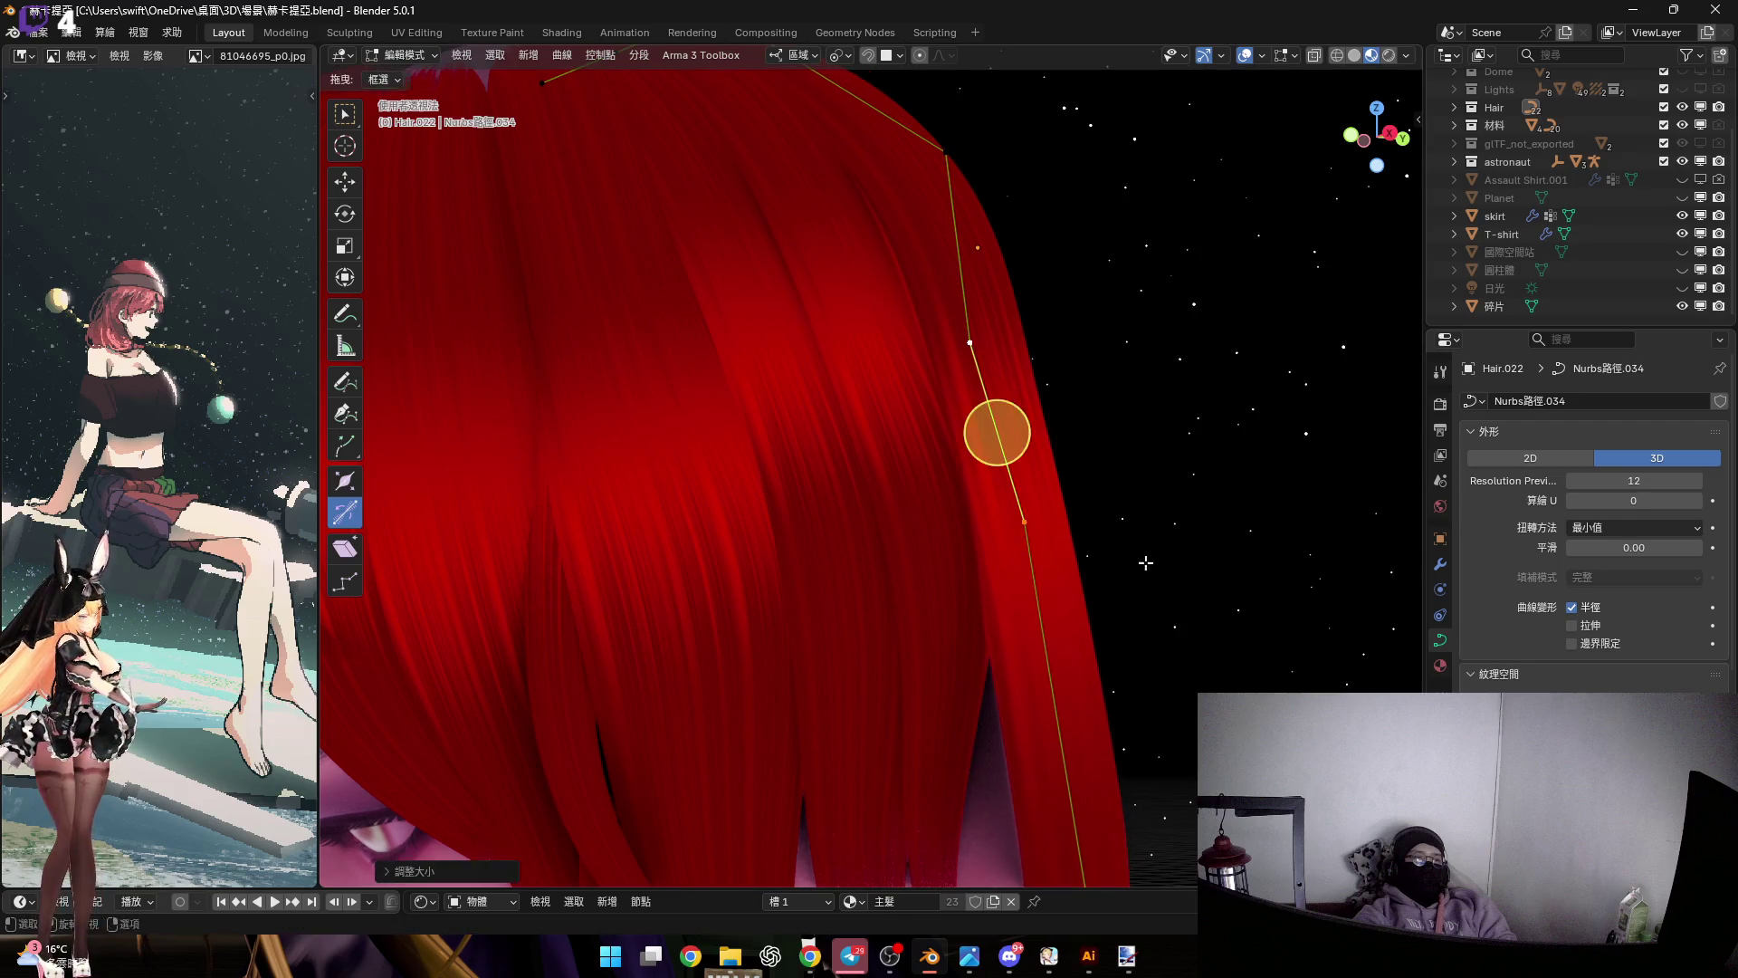
scroll(953, 349, "down", 4)
mouse_move(953, 348)
middle_mouse_down()
mouse_move(973, 379)
mouse_move(931, 326)
mouse_move(972, 519)
mouse_move(997, 497)
mouse_move(1082, 501)
middle_mouse_up()
Tilt, move and scale the top corner control point
left_click(951, 376)
key("ctrl+t")
left_click(957, 351)
key("g")
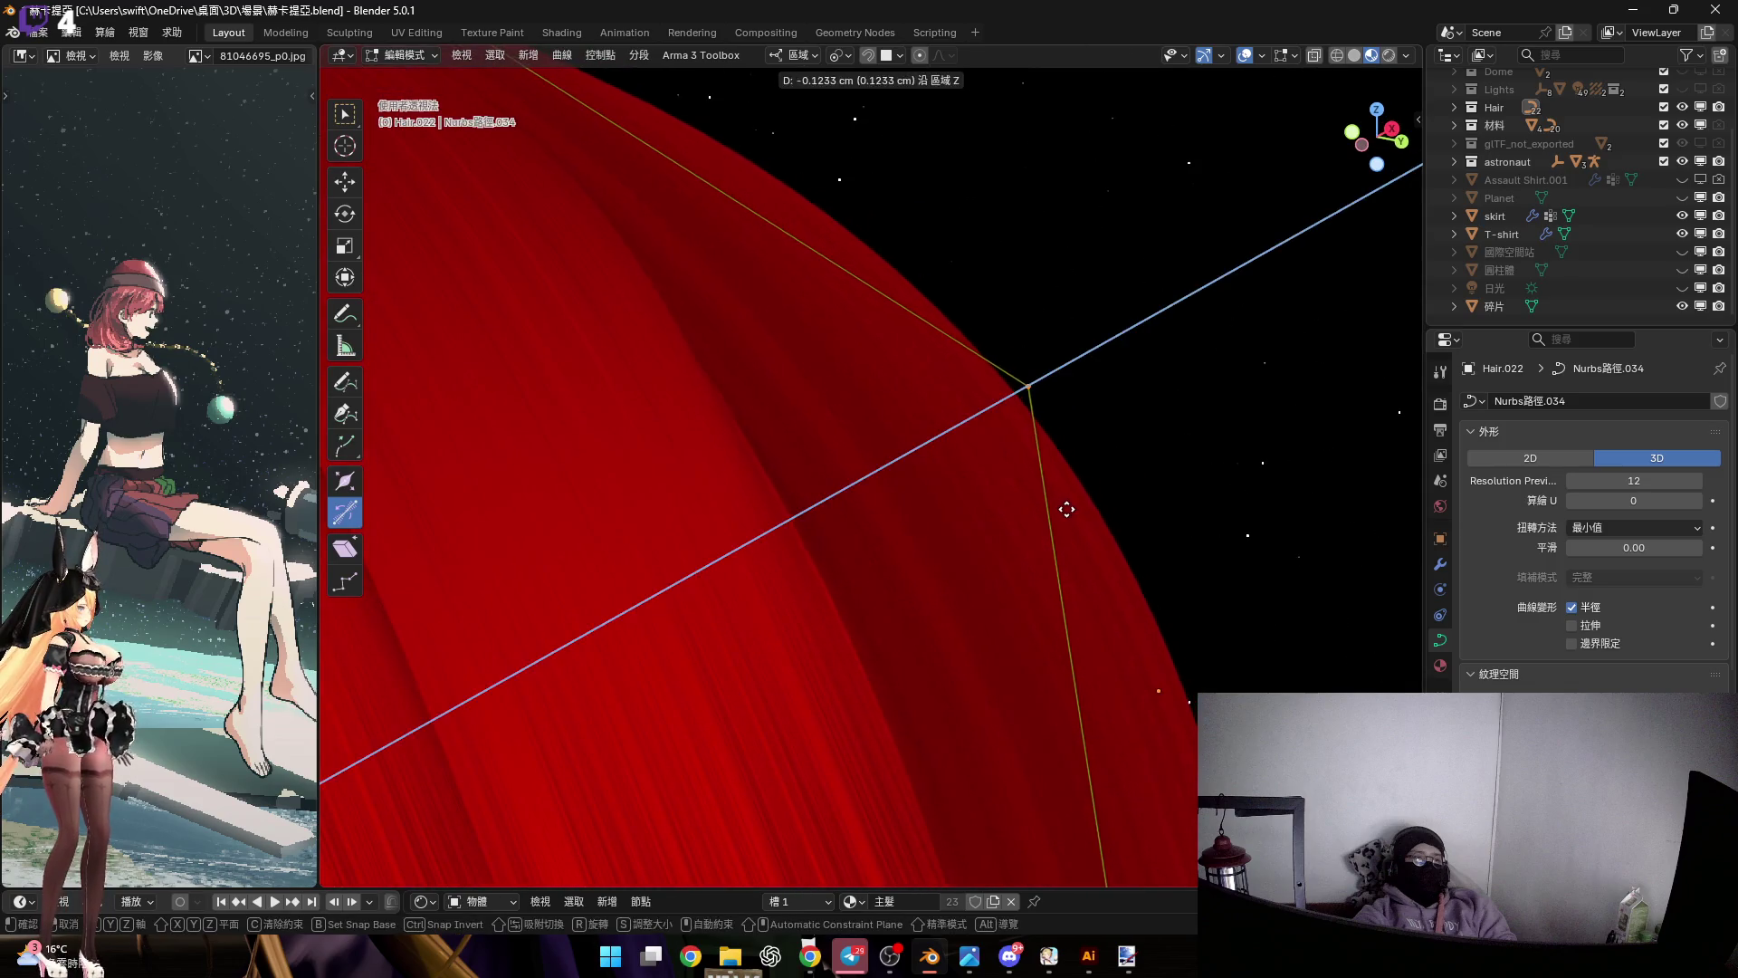
left_click(859, 382)
mouse_move(859, 382)
middle_mouse_down()
mouse_move(997, 578)
mouse_move(925, 428)
mouse_move(951, 416)
mouse_move(1104, 501)
middle_mouse_up()
key("s")
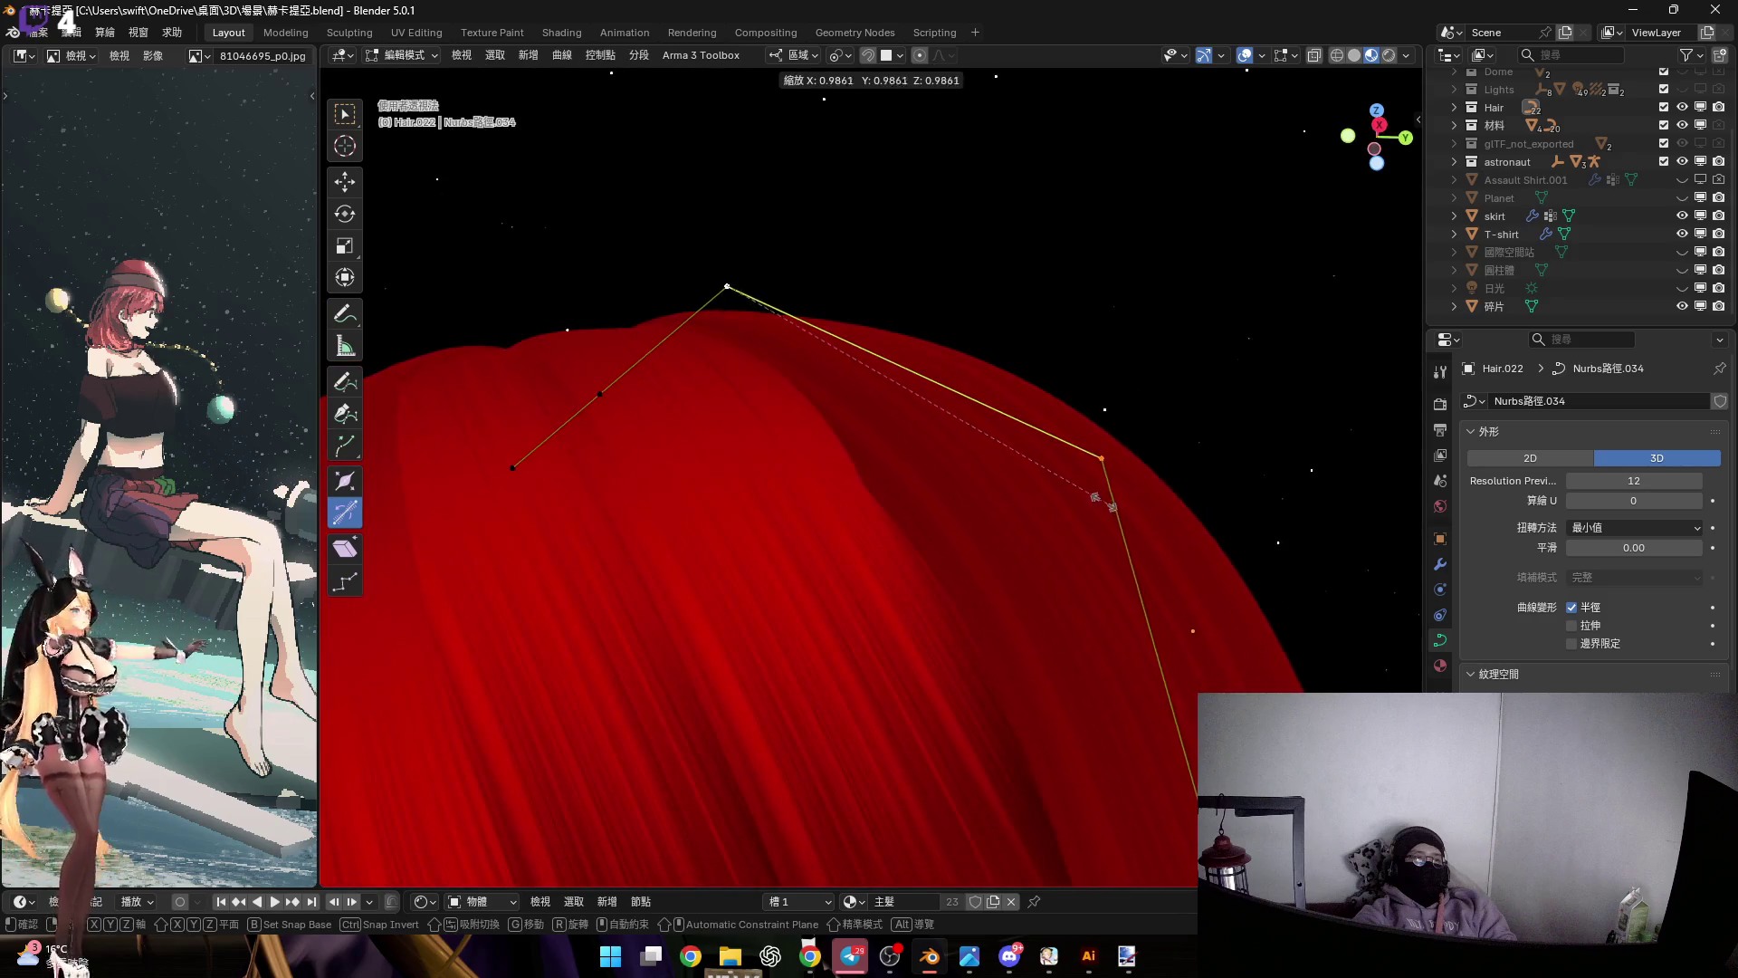
left_click(1029, 419)
Raise the point along Z and tilt it about -6.15° so the card lies over the crown
mouse_move(1028, 419)
middle_mouse_down()
mouse_move(1035, 388)
mouse_move(1029, 457)
mouse_move(919, 143)
mouse_move(1041, 452)
middle_mouse_up()
key("g")
key("z")
left_click(1040, 444)
key("ctrl+t")
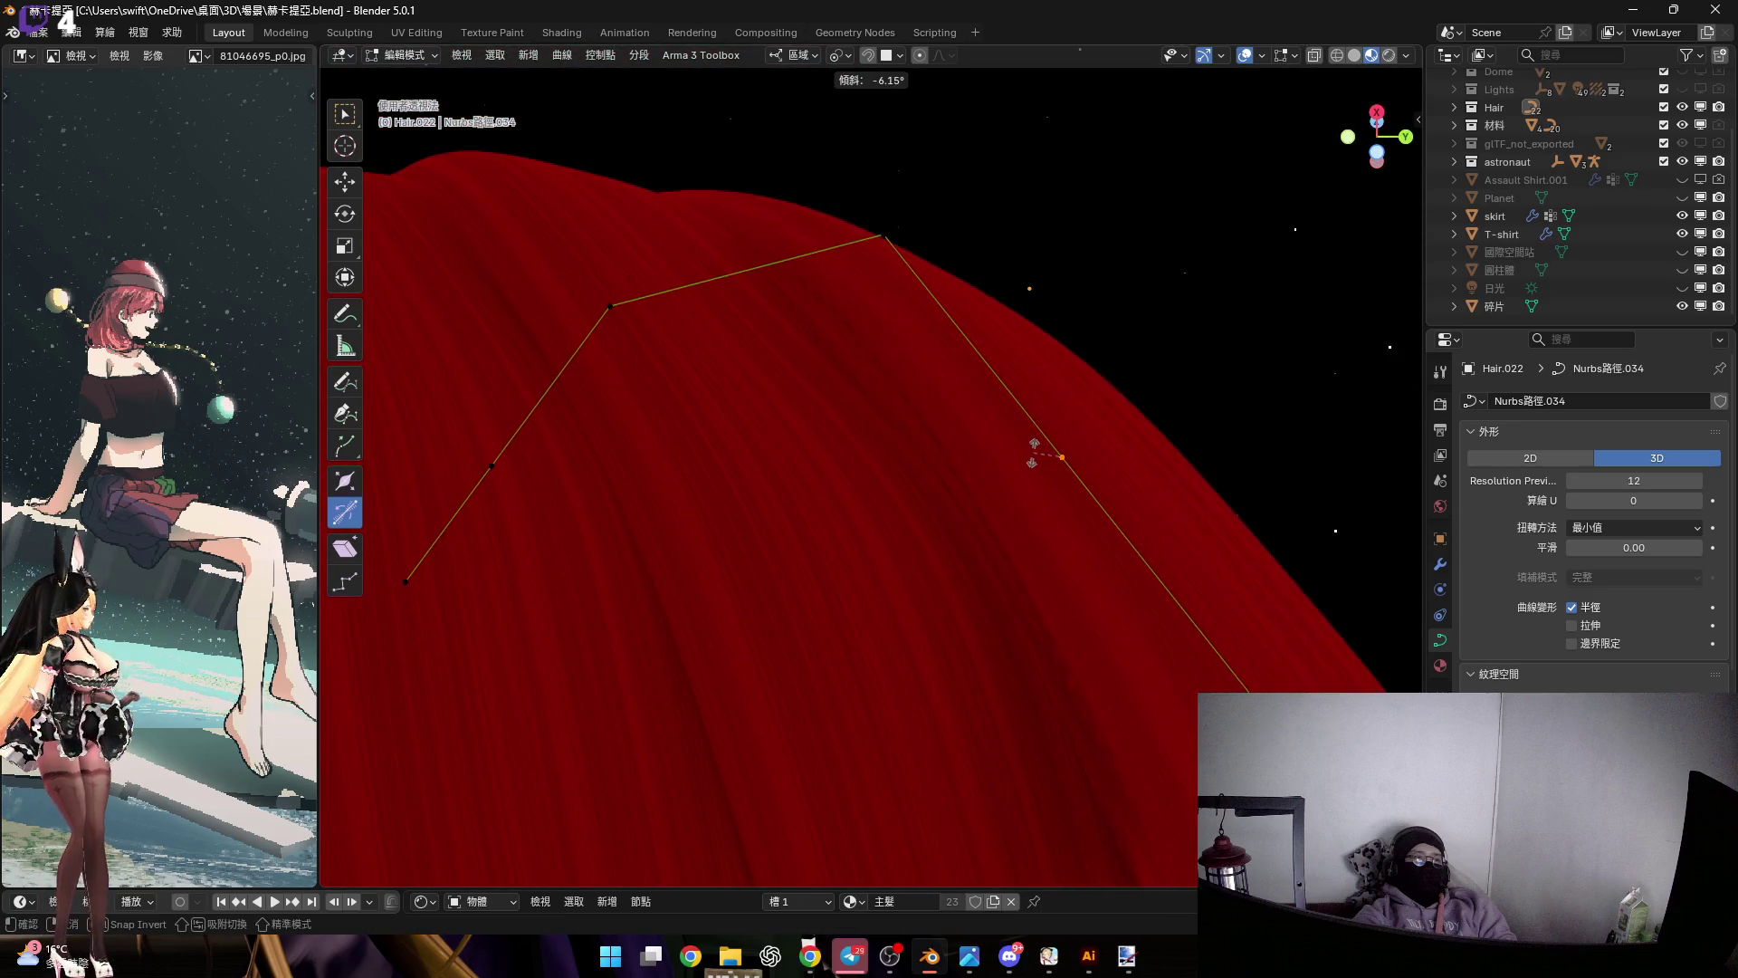
left_click(1039, 453)
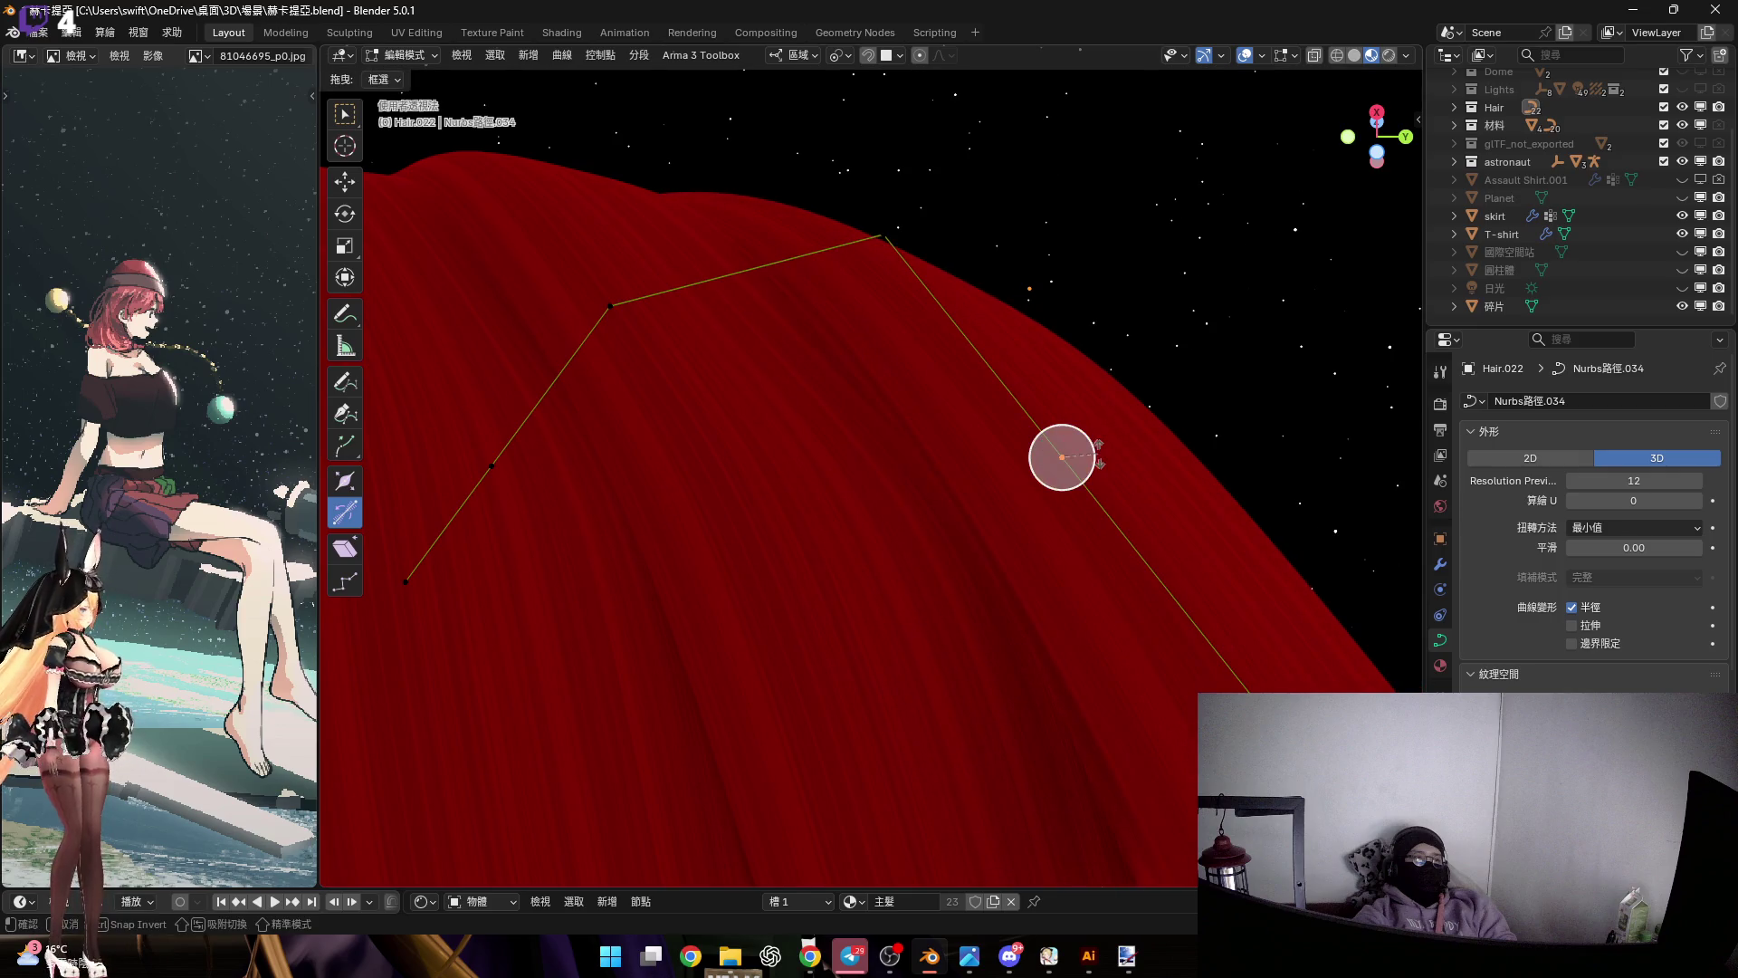
left_click(1106, 459)
mouse_move(1106, 460)
middle_mouse_down()
mouse_move(911, 369)
mouse_move(974, 473)
mouse_move(961, 430)
mouse_move(986, 477)
mouse_move(1021, 480)
mouse_move(959, 461)
mouse_move(977, 453)
middle_mouse_up()
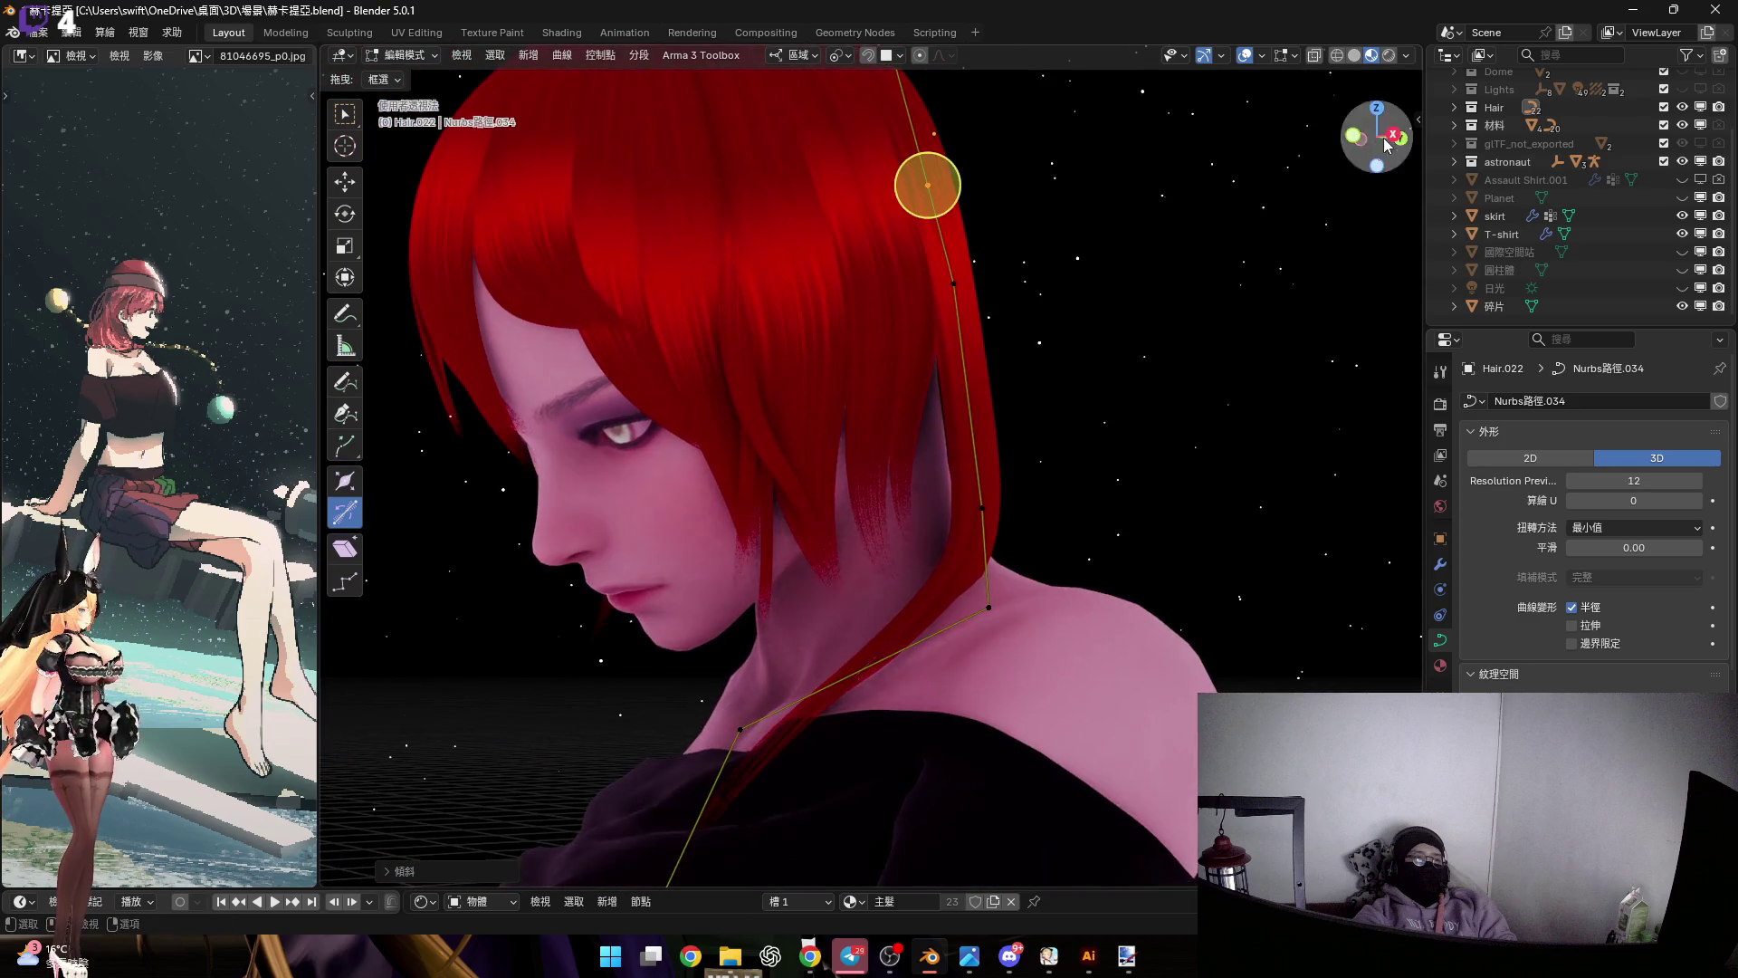
Twist the neck strand at its control point so it lies flat under the chin
middle_click_drag(1055, 357, 1105, 388)
left_click(1382, 137)
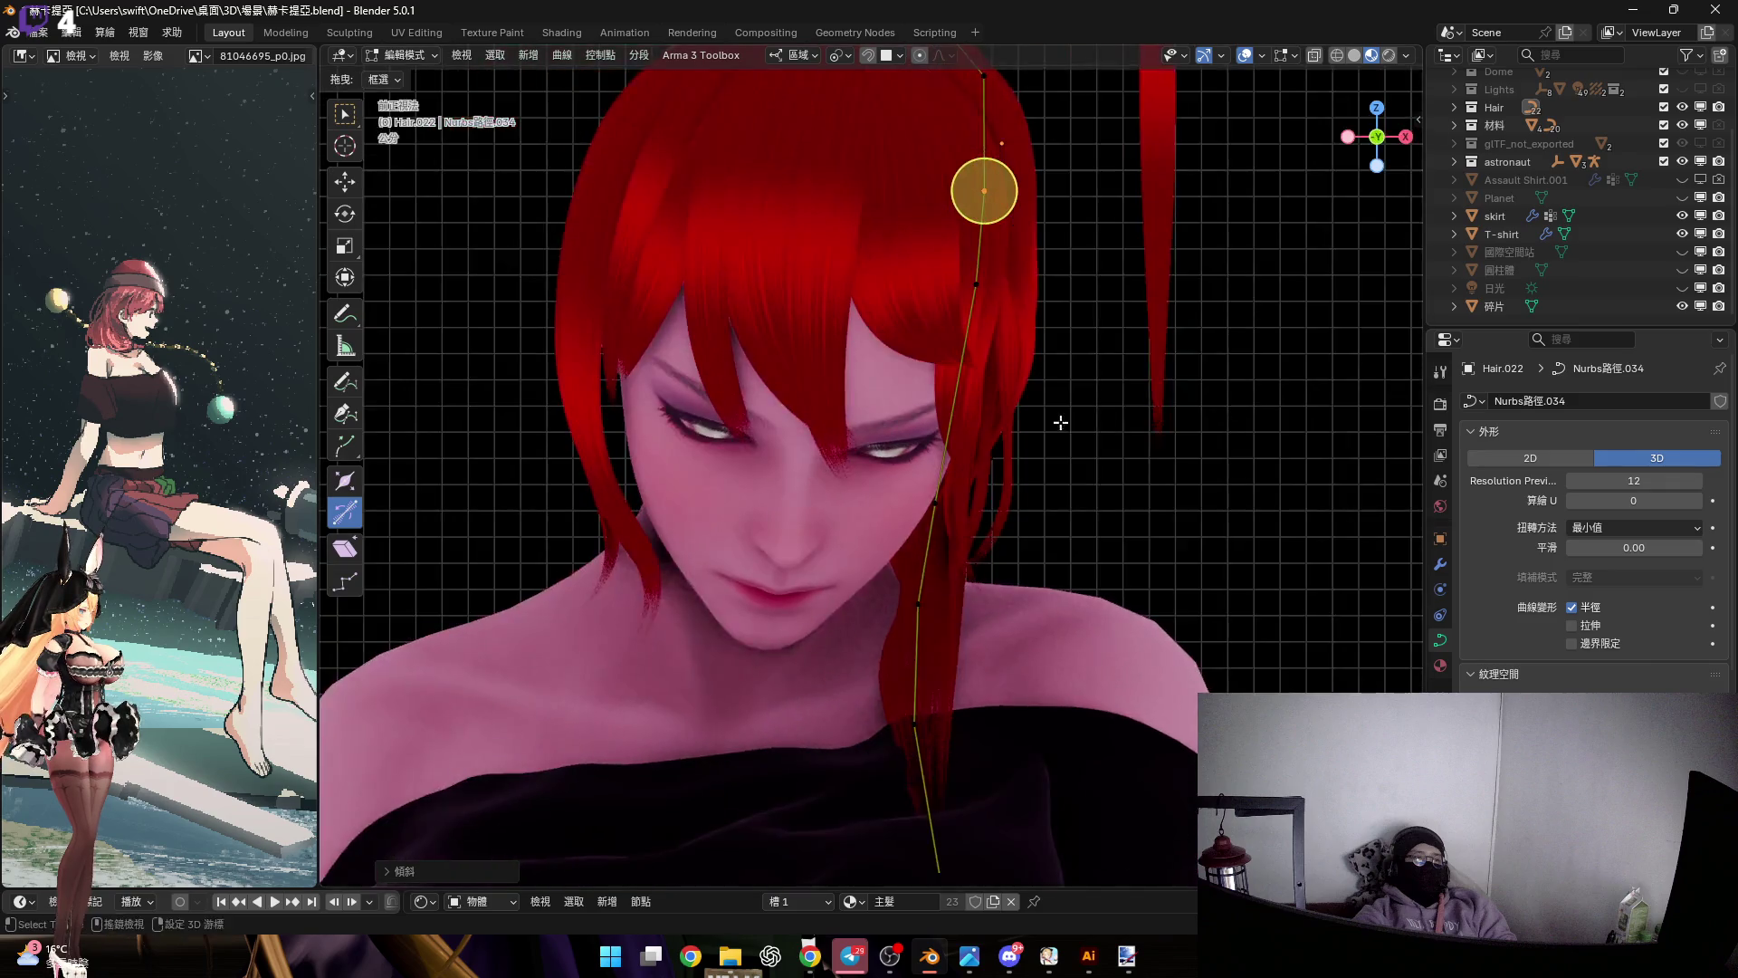
scroll(918, 463, "up", 3)
key("shift+b")
left_click_drag(803, 341, 1055, 504)
middle_click_drag(919, 463, 939, 434)
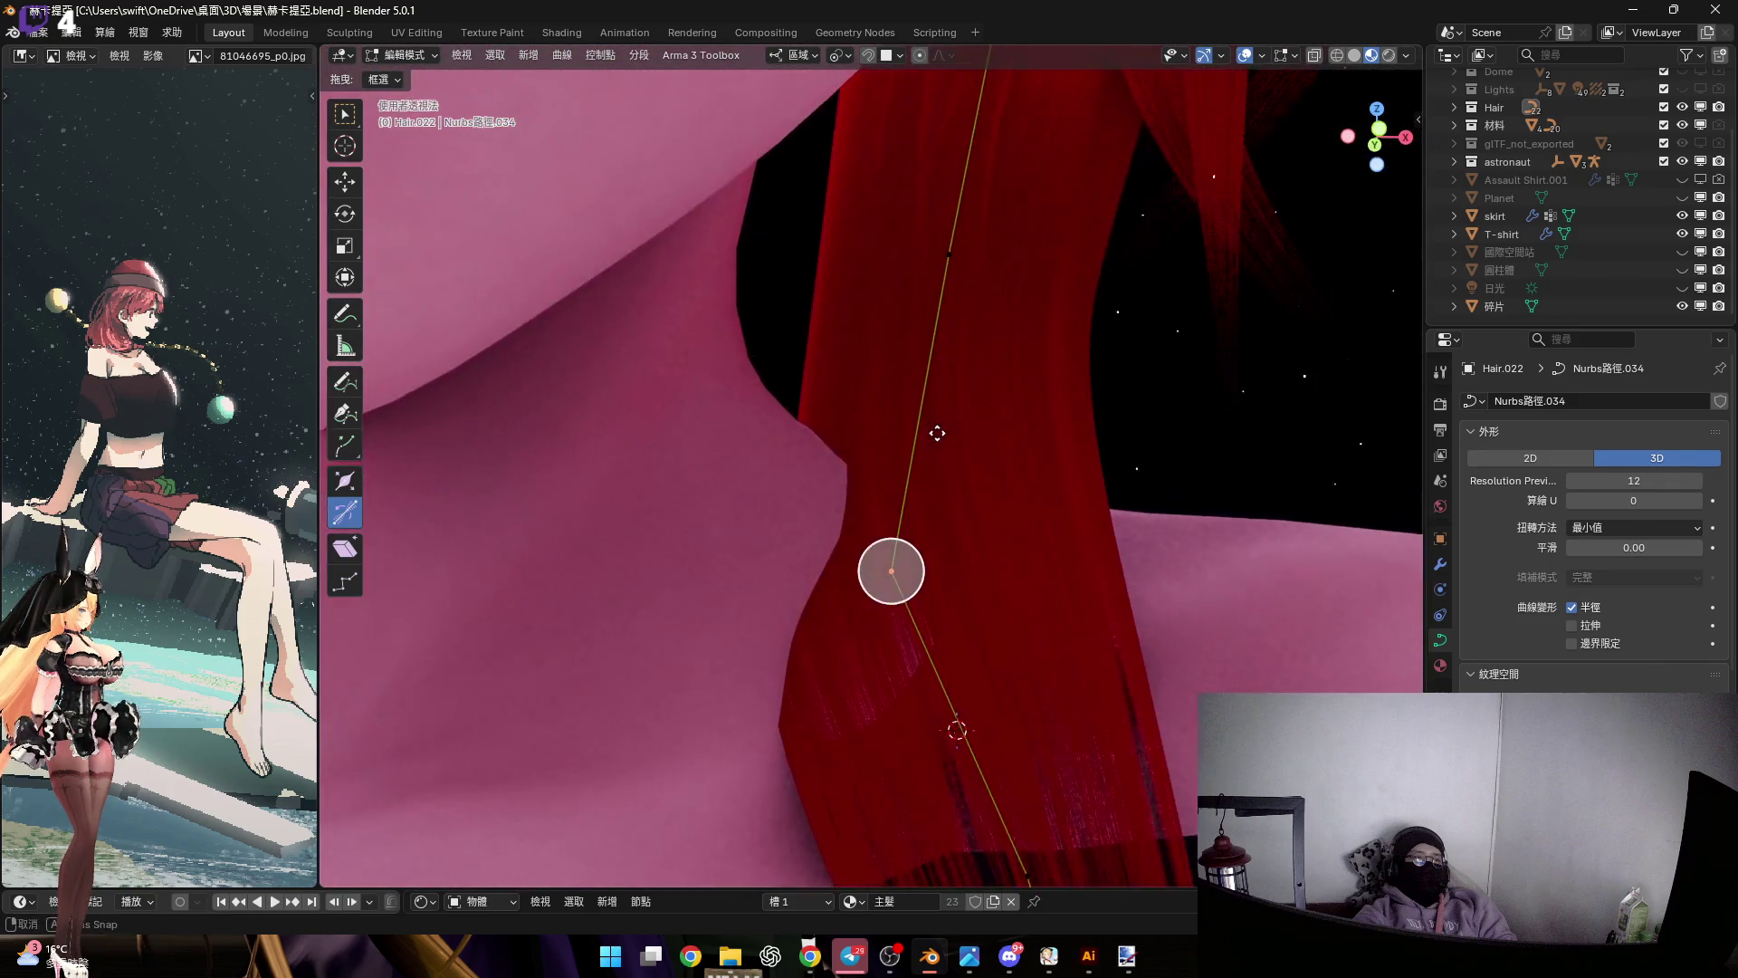
mouse_move(941, 507)
left_mouse_down()
mouse_move(934, 534)
mouse_move(931, 438)
mouse_move(854, 392)
mouse_move(776, 380)
left_mouse_up()
middle_click_drag(776, 380, 887, 492)
scroll(887, 491, "down", 8)
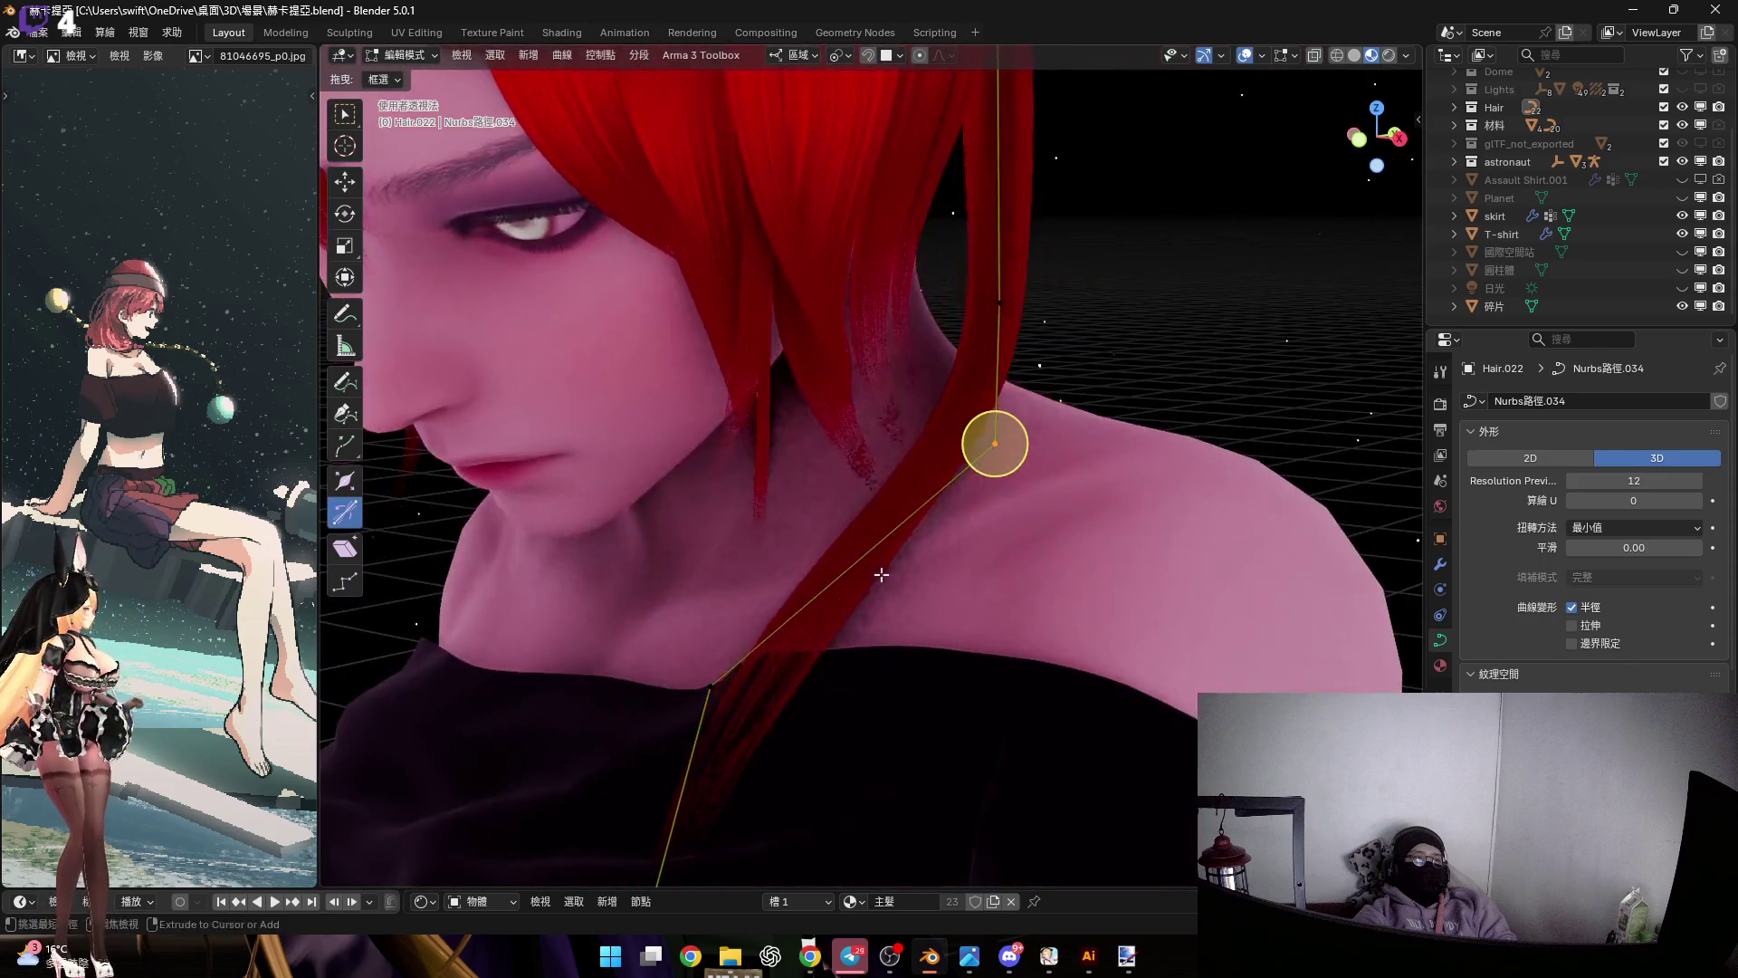
scroll(954, 447, "up", 5)
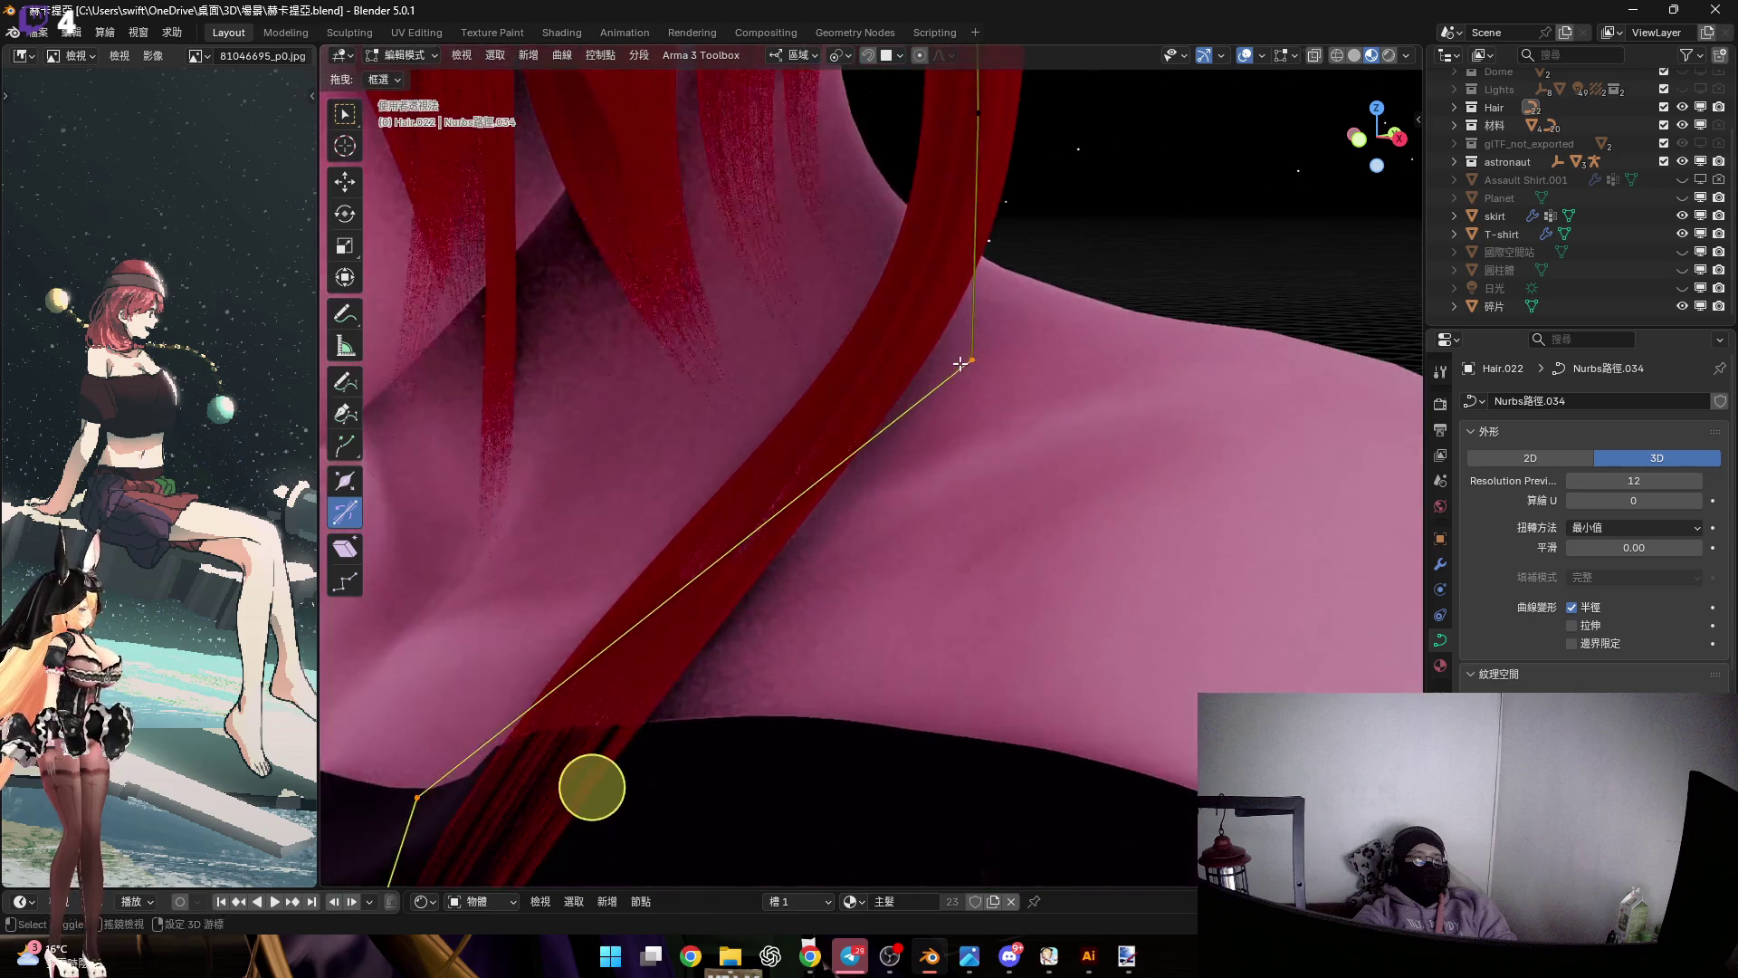
mouse_move(933, 543)
middle_mouse_down()
mouse_move(916, 621)
mouse_move(923, 545)
middle_mouse_up()
key("KP_Decimal")
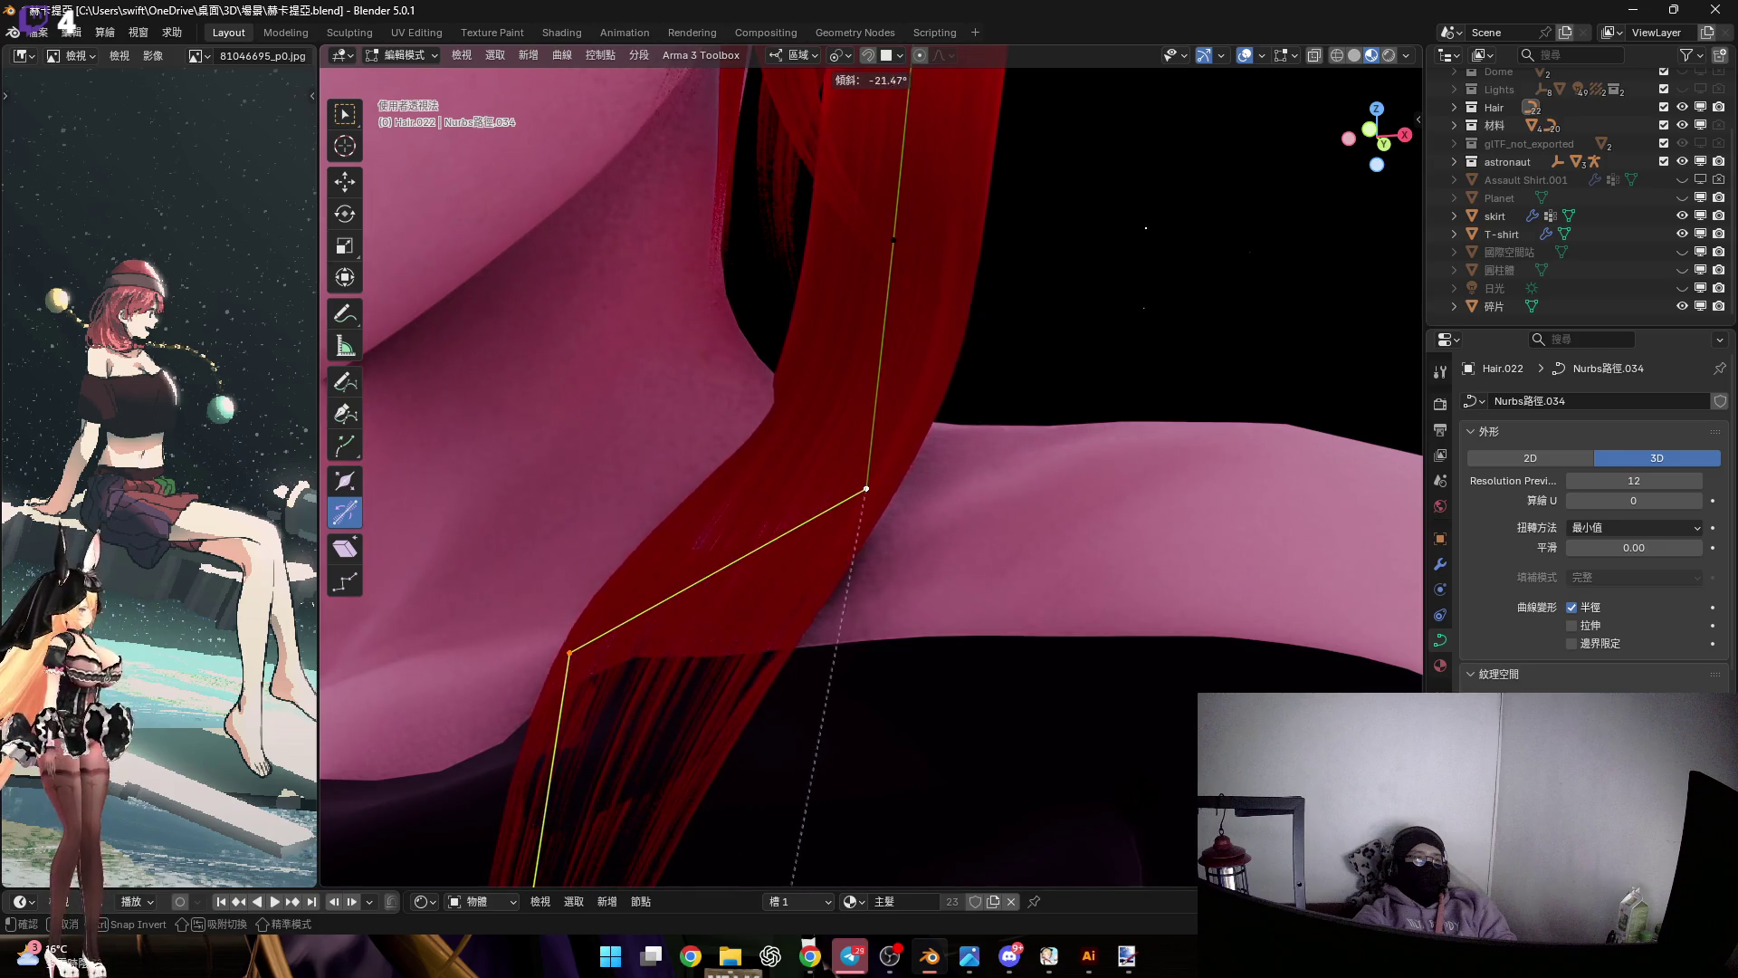
left_click(687, 725)
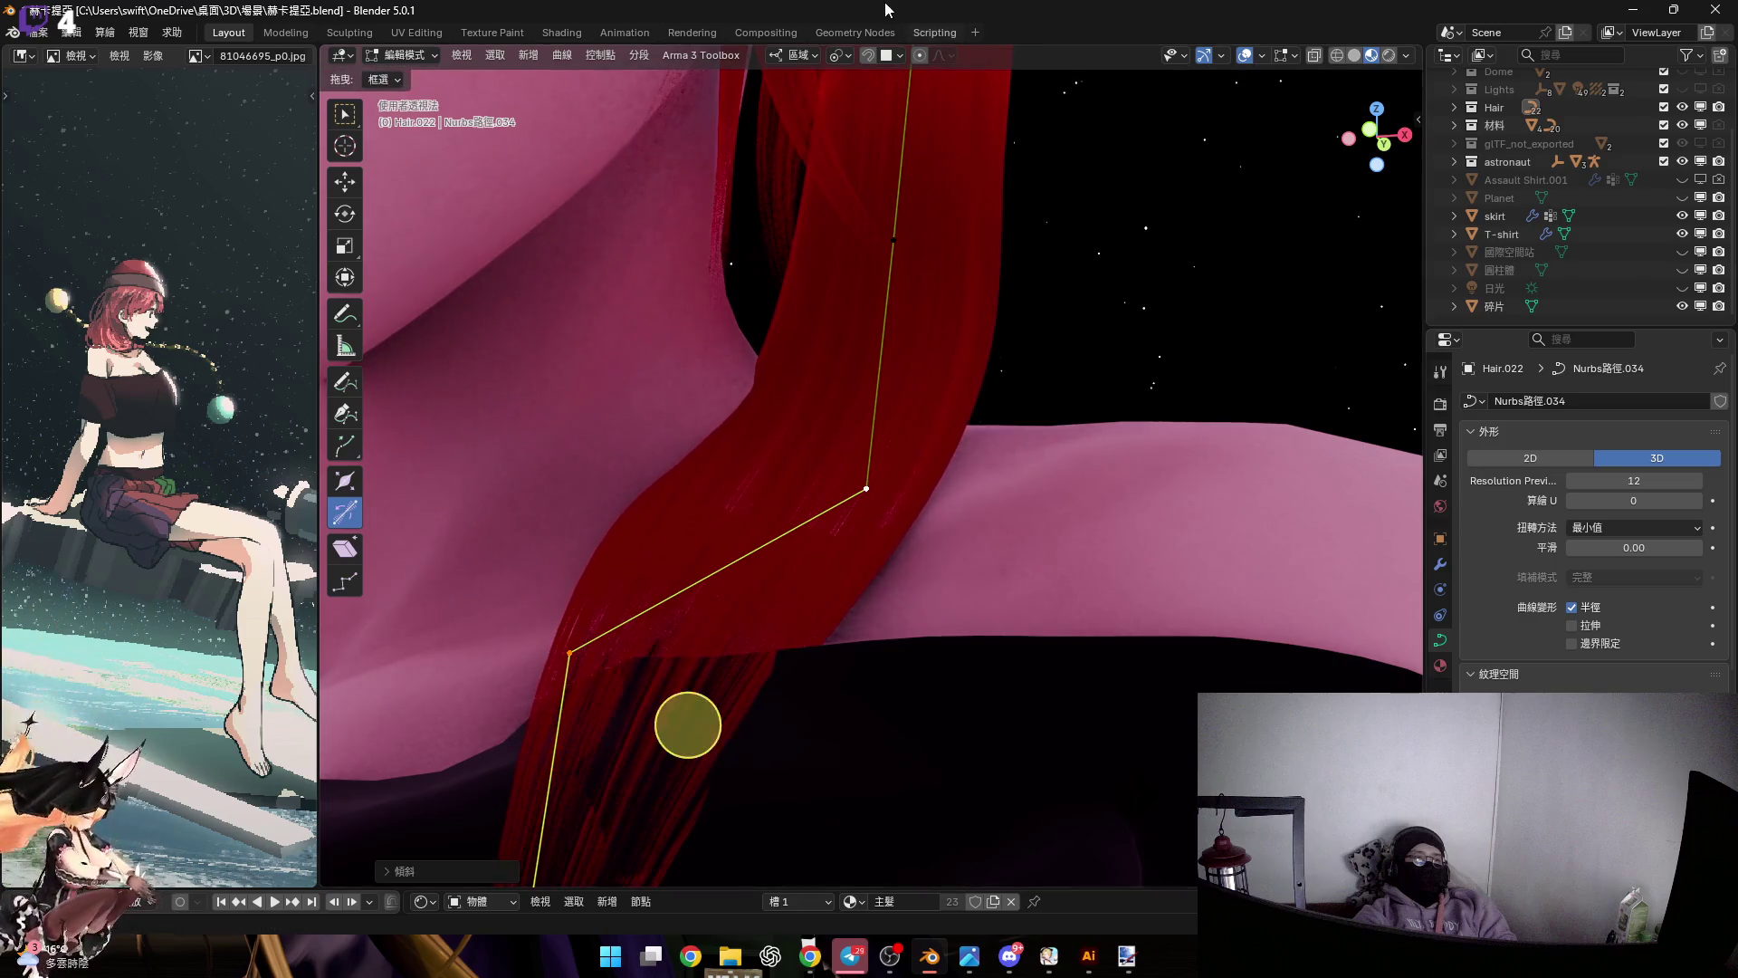
Reposition the control point in side view and rotate it around the global Z axis
scroll(845, 336, "down", 3)
mouse_move(846, 335)
middle_mouse_down()
mouse_move(916, 678)
mouse_move(772, 633)
middle_mouse_up()
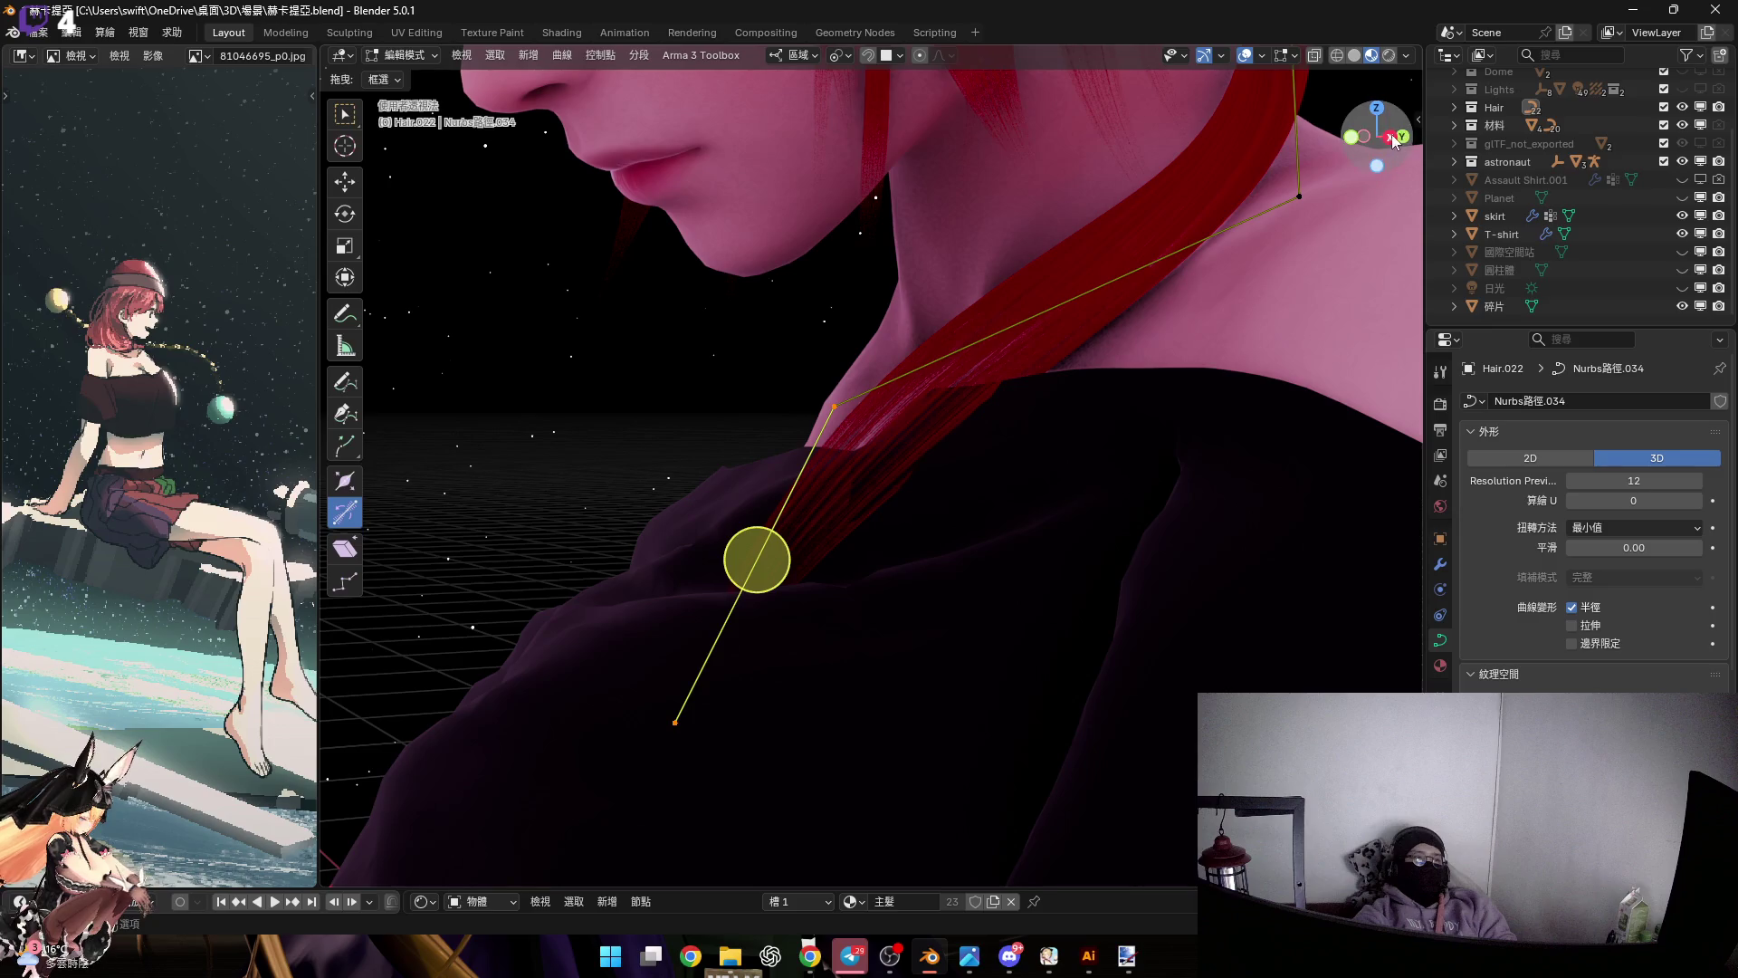
left_click(1391, 137)
key("g")
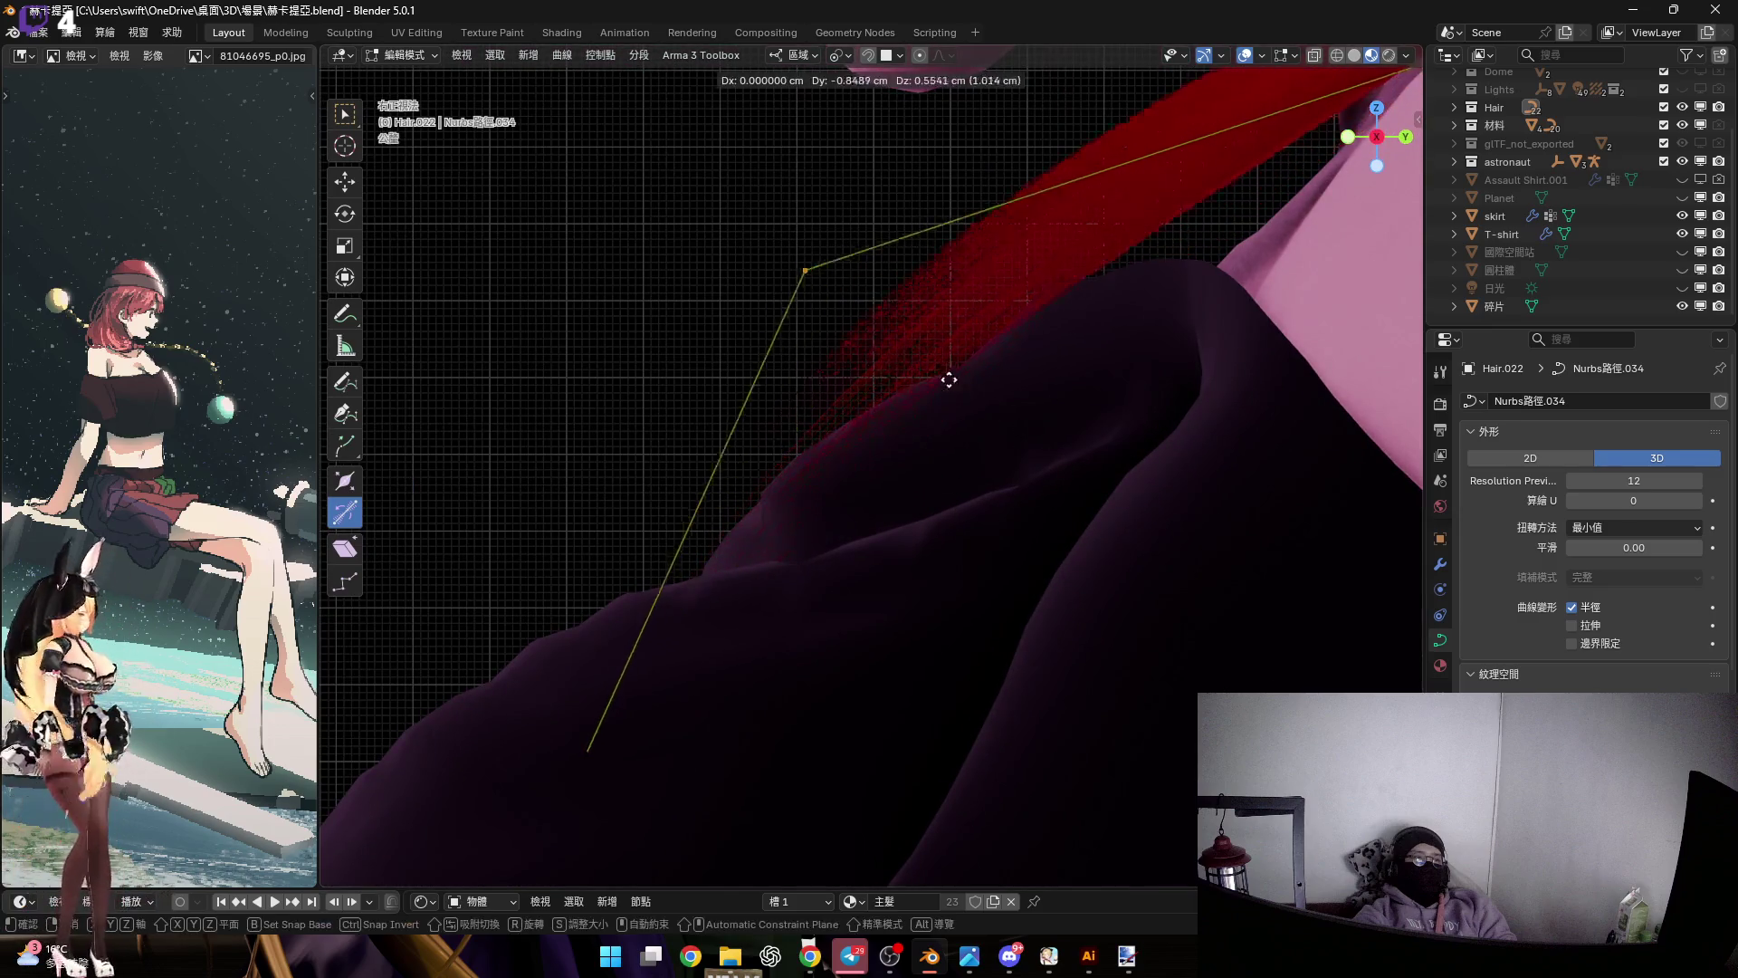
left_click(936, 362)
scroll(963, 412, "up", 5)
mouse_move(974, 413)
middle_mouse_down()
mouse_move(1017, 465)
mouse_move(1005, 425)
mouse_move(1051, 432)
mouse_move(864, 612)
middle_mouse_up()
scroll(892, 479, "up", 5)
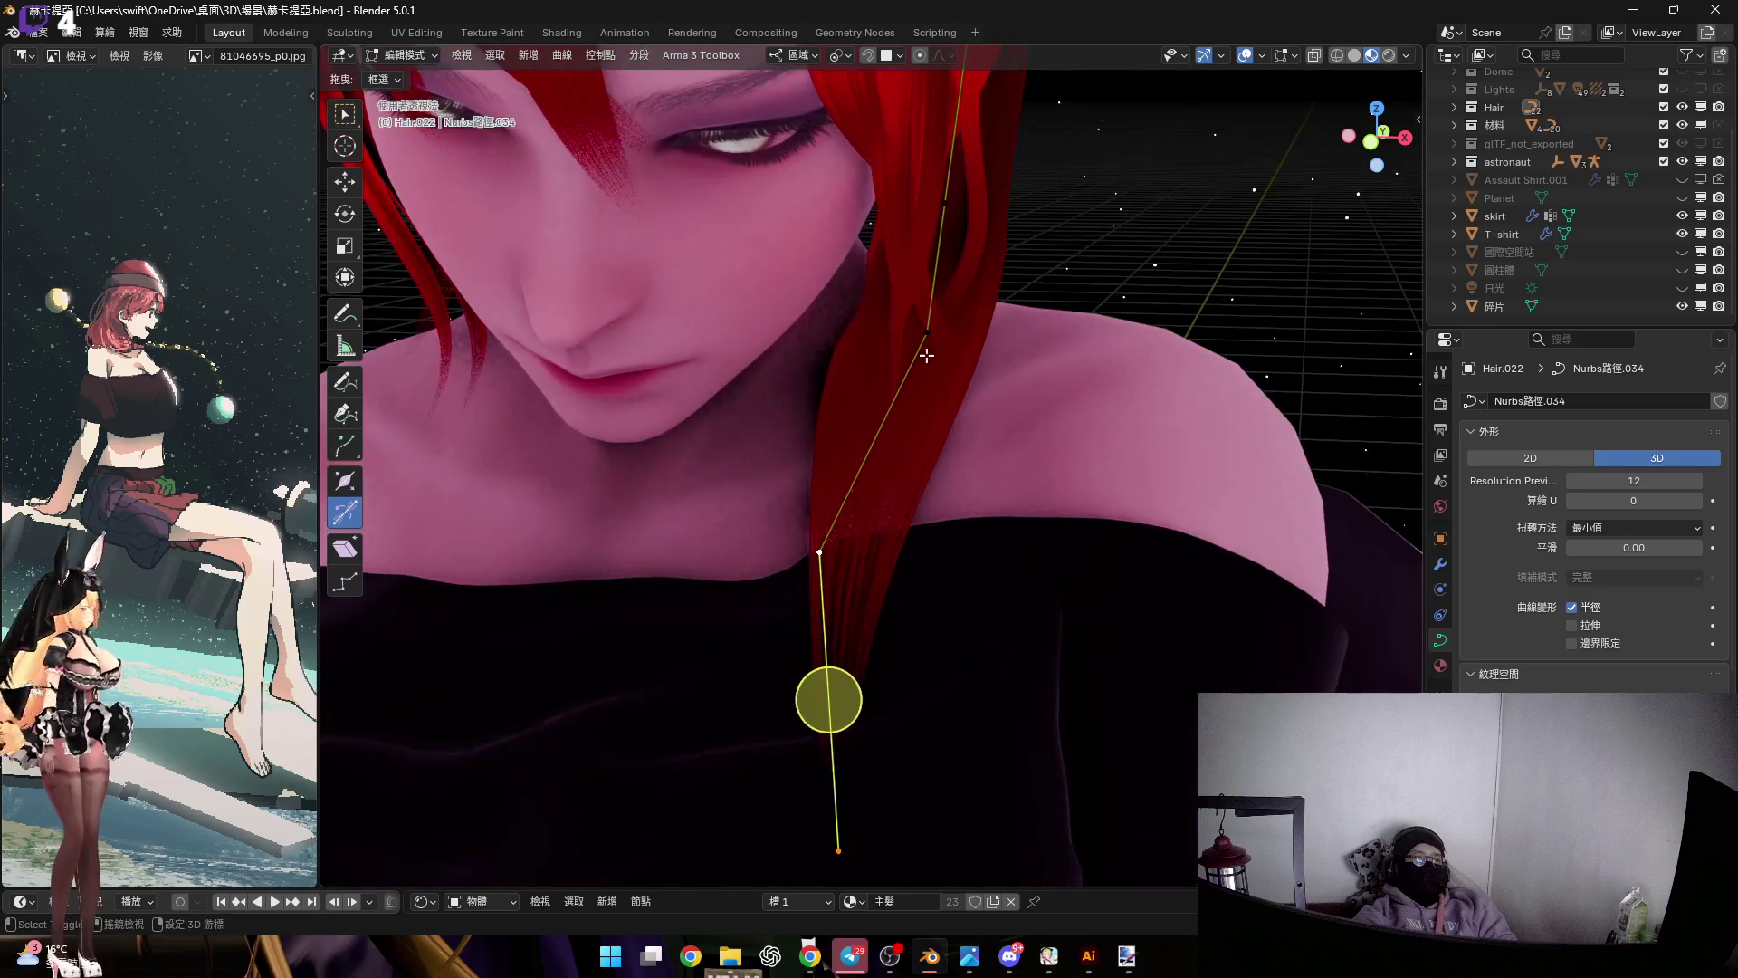
key("r")
key("z")
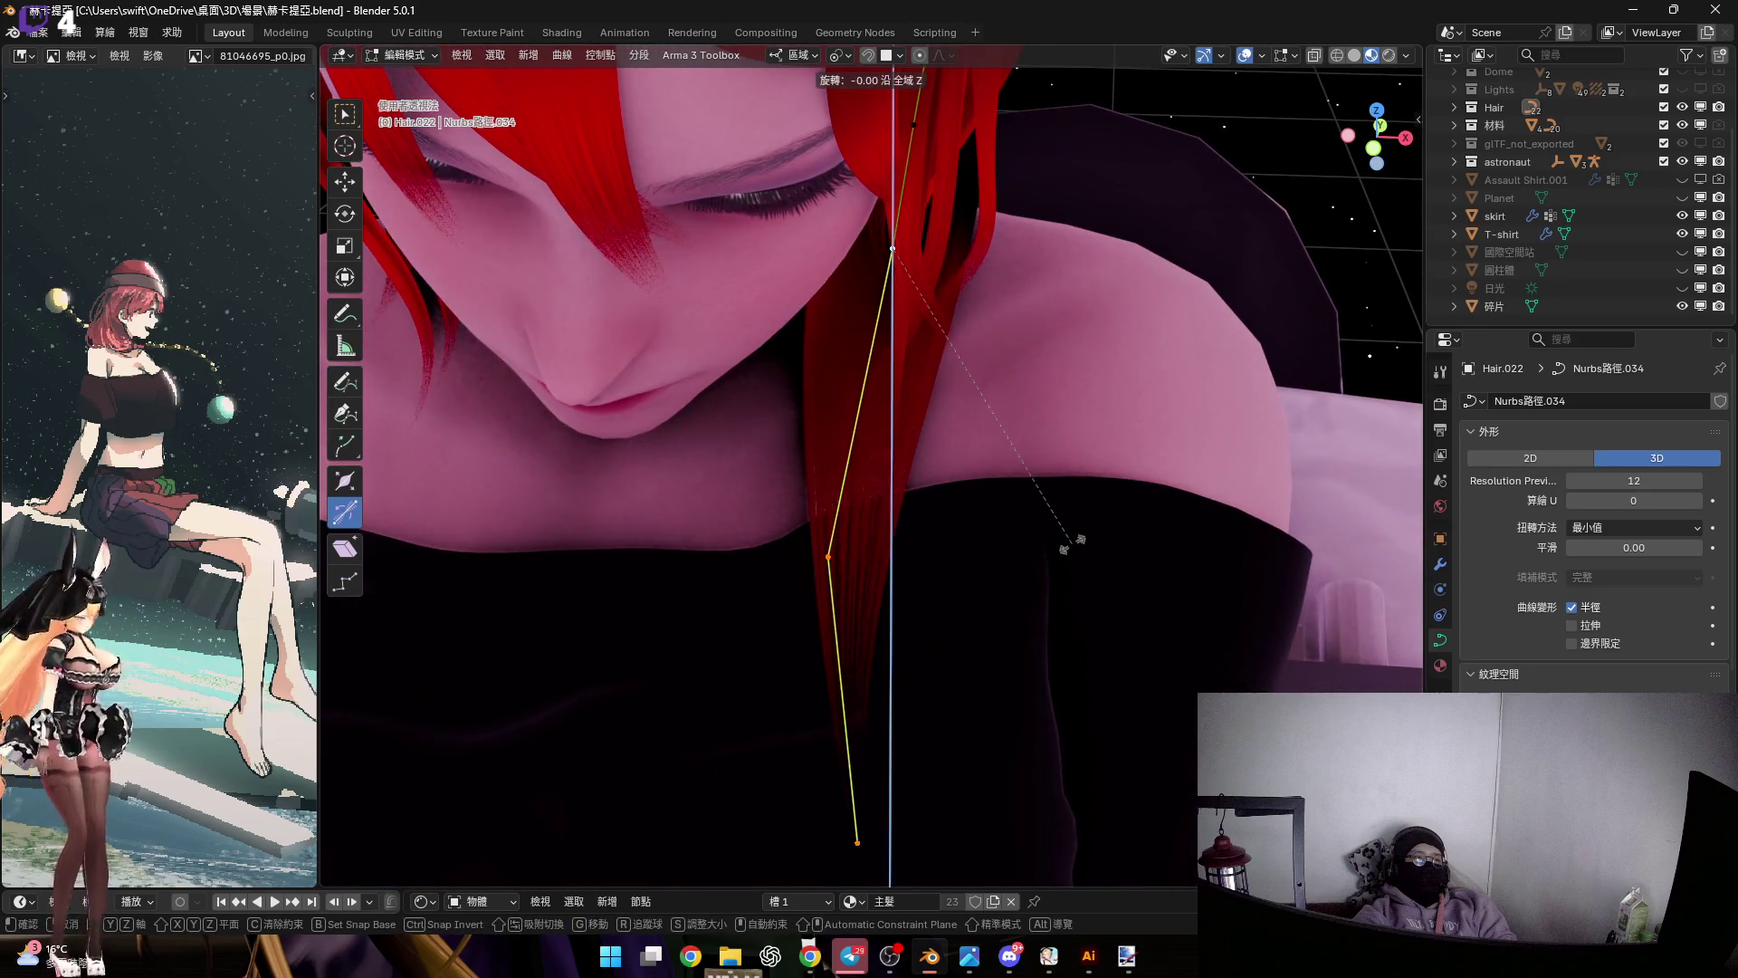
left_click(923, 562)
Twist the strand around its next control point along the neck
mouse_move(923, 562)
middle_mouse_down()
mouse_move(893, 497)
mouse_move(826, 741)
mouse_move(925, 758)
middle_mouse_up()
middle_click_drag(942, 506, 933, 467)
mouse_move(974, 288)
middle_mouse_down()
mouse_move(915, 380)
mouse_move(997, 438)
mouse_move(952, 379)
middle_mouse_up()
left_click_drag(921, 328, 932, 322)
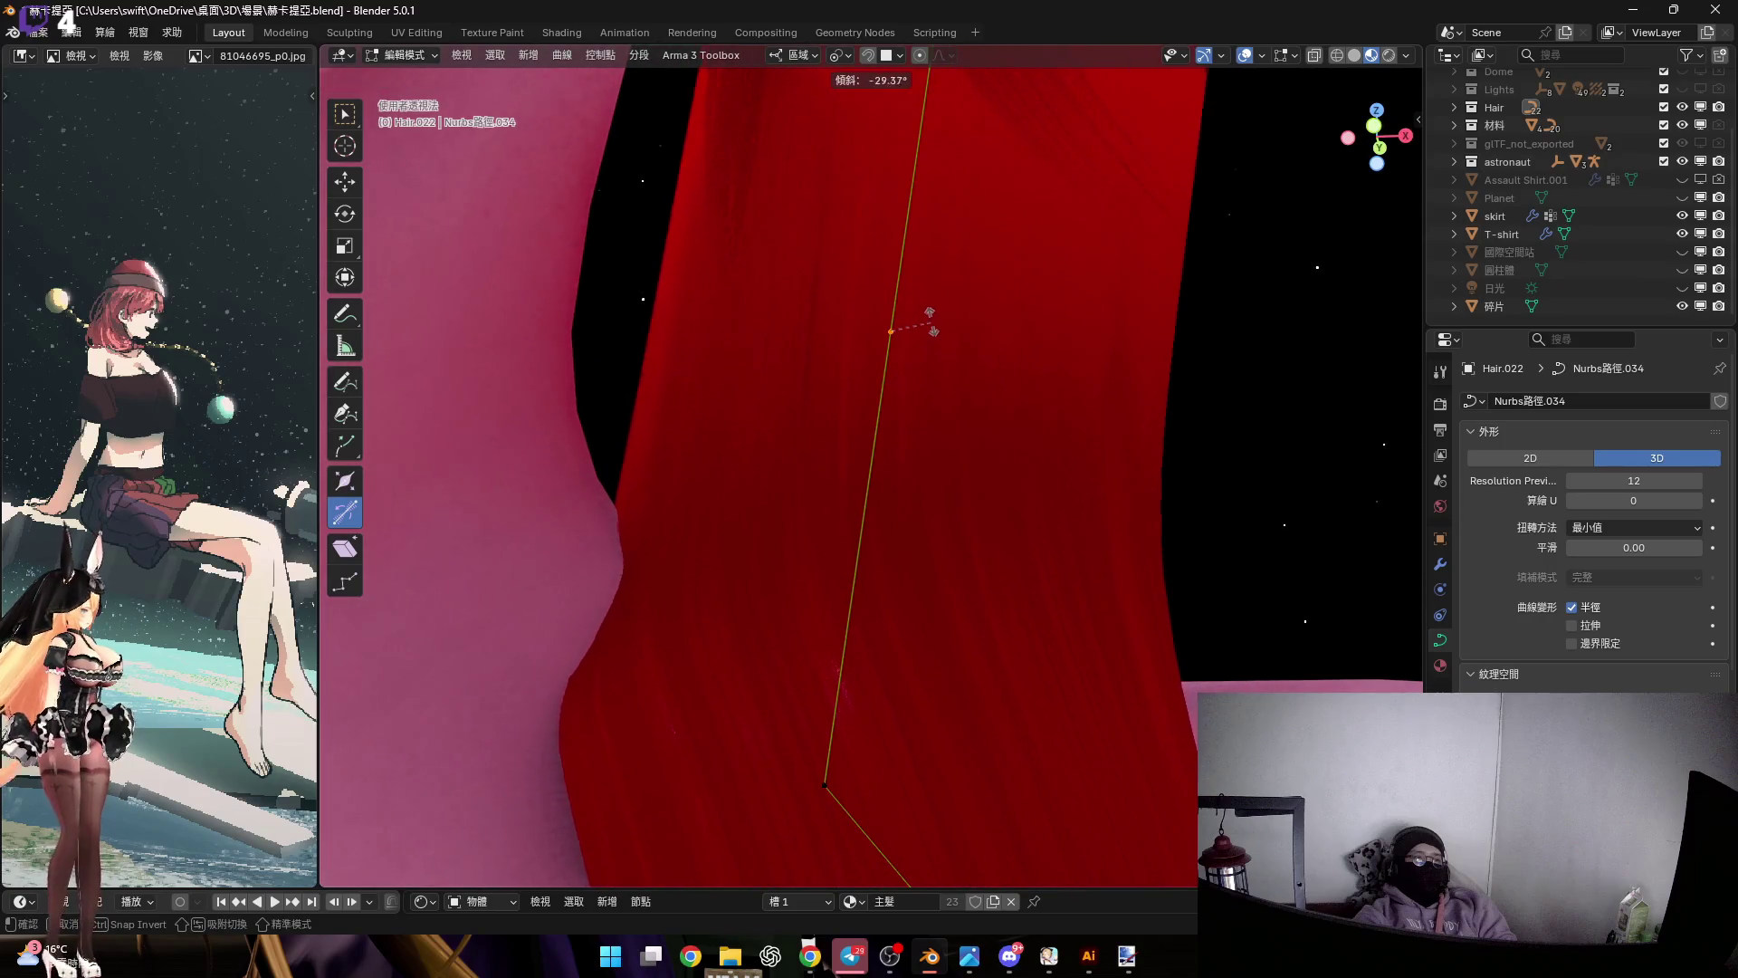
left_click(933, 322)
Move the neck control point along local X and tilt the strand with Ctrl+T
mouse_move(932, 322)
middle_mouse_down()
mouse_move(939, 430)
mouse_move(850, 454)
mouse_move(885, 699)
middle_mouse_up()
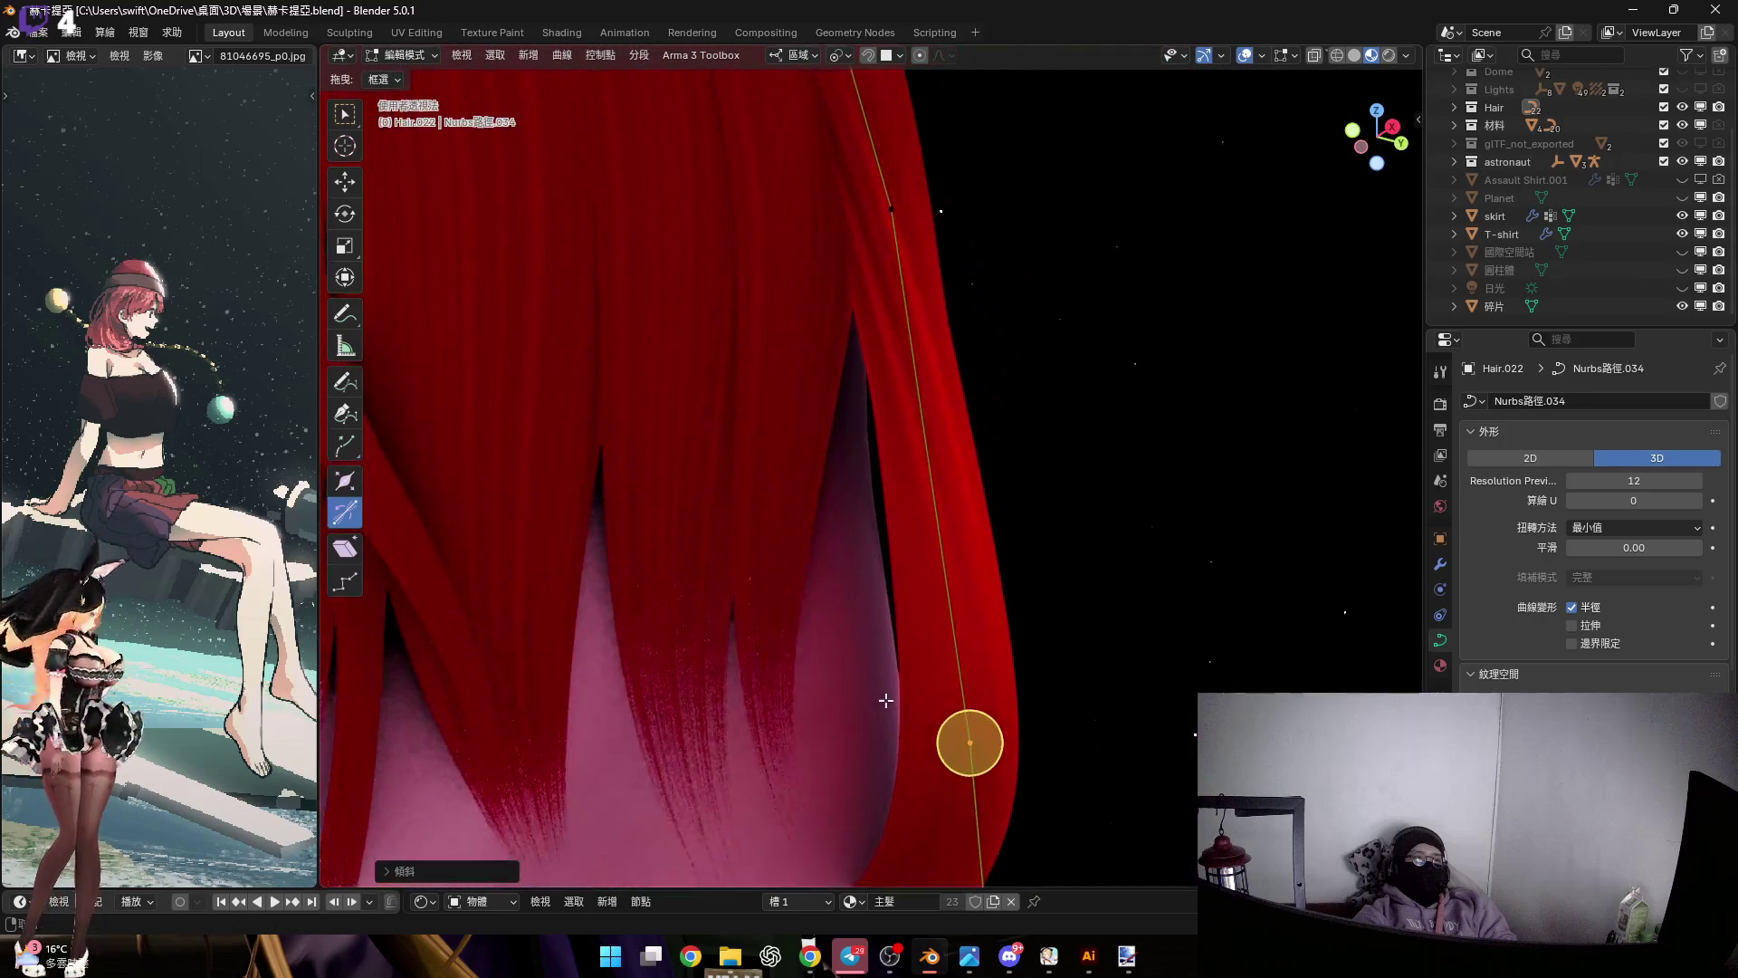
mouse_move(874, 599)
middle_mouse_down()
mouse_move(981, 698)
mouse_move(950, 596)
mouse_move(942, 612)
mouse_move(1017, 516)
mouse_move(884, 635)
mouse_move(843, 621)
mouse_move(924, 621)
mouse_move(917, 606)
middle_mouse_up()
key("g")
key("x")
left_click(990, 633)
key("ctrl+t")
left_click(882, 618)
Adjust the strand's width at the neck point with Alt+S
middle_click_drag(952, 466, 1055, 466)
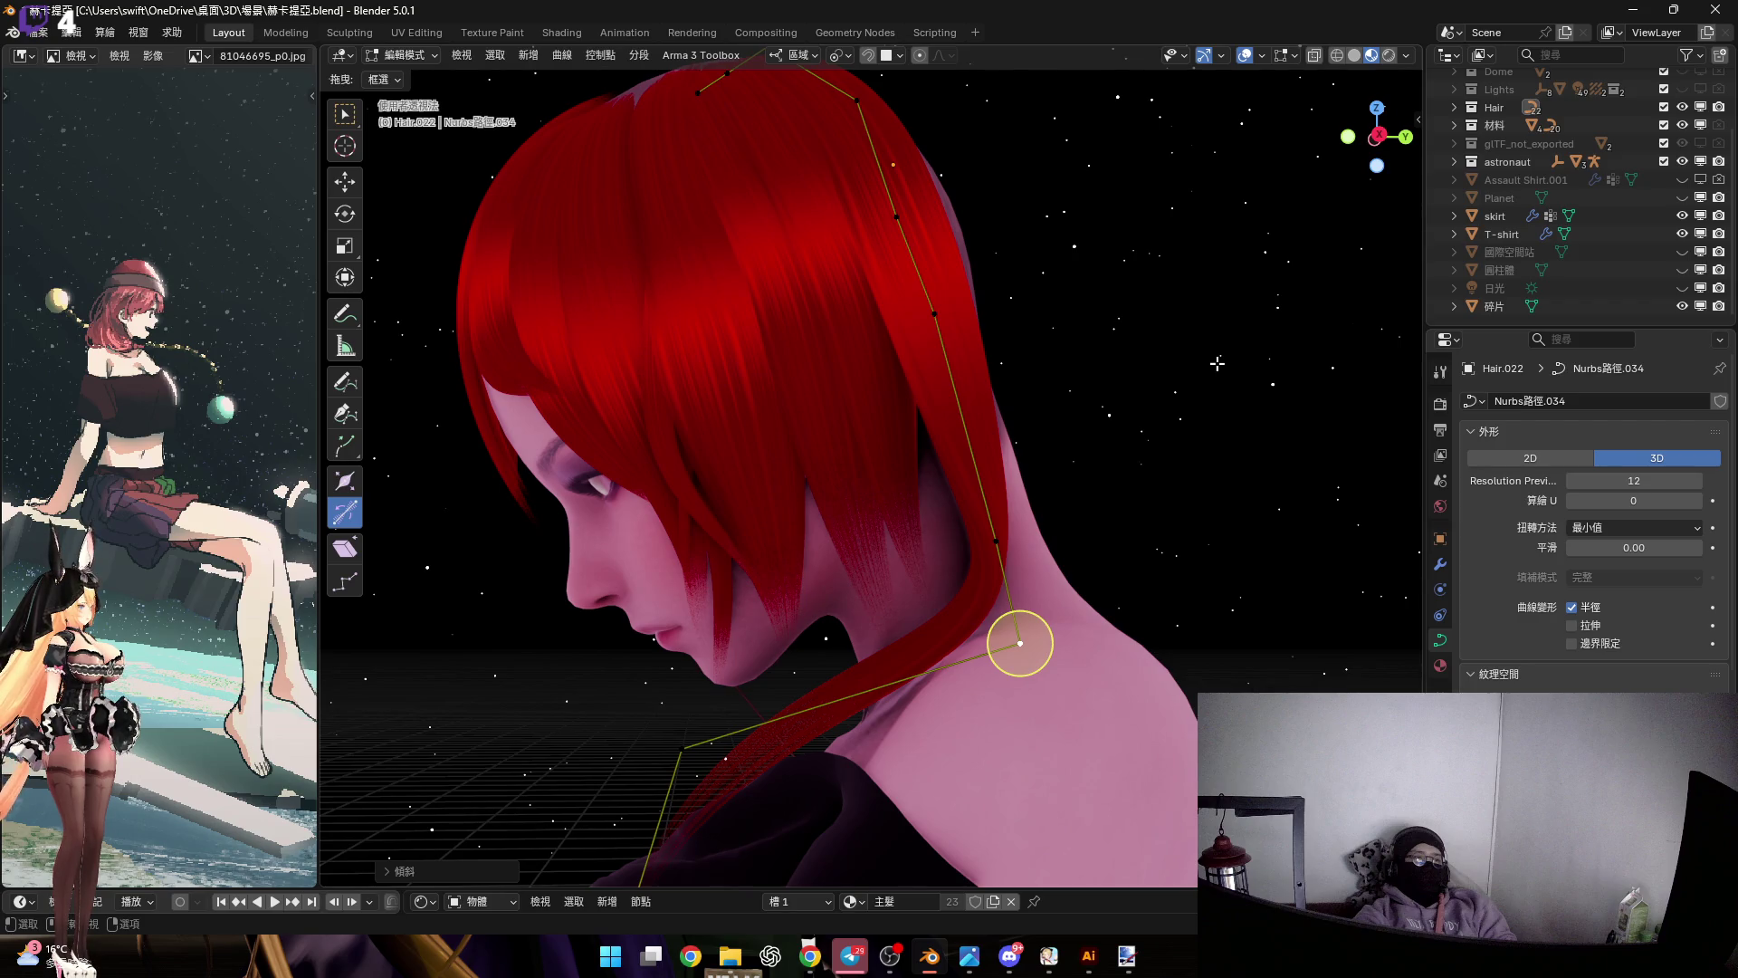
middle_click_drag(826, 609, 969, 576)
scroll(969, 577, "up", 2)
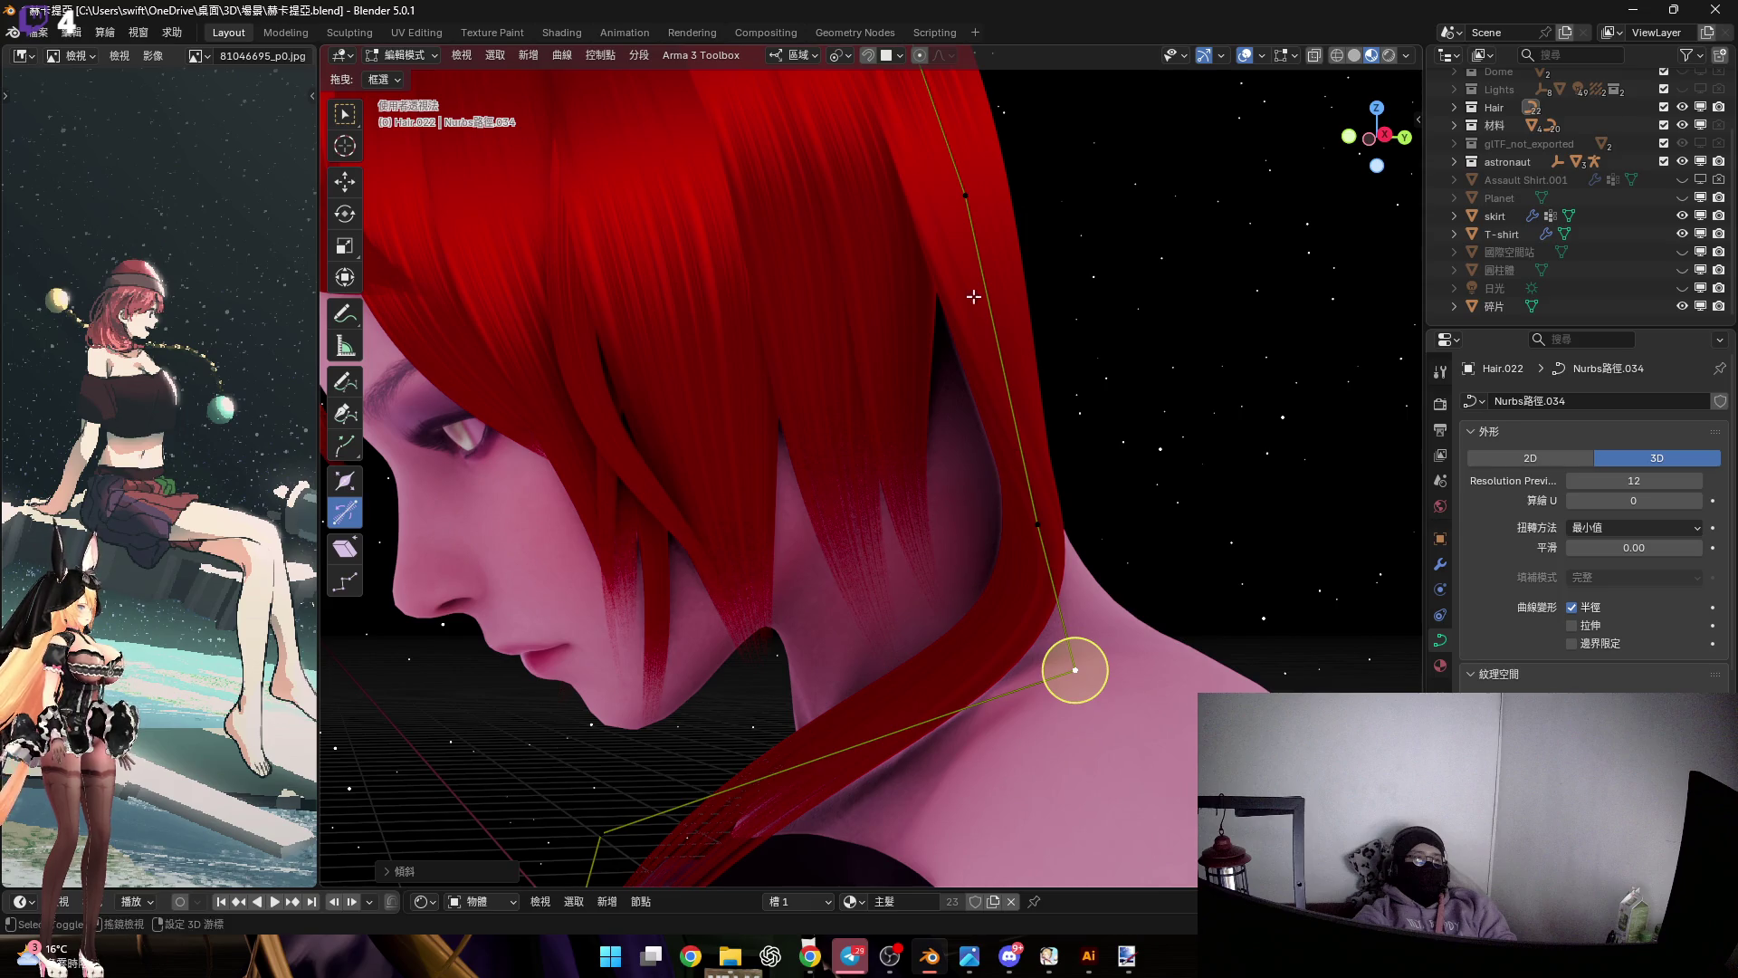
scroll(973, 296, "up", 3, "shift")
mouse_move(1083, 655)
middle_mouse_down("shift")
mouse_move(1115, 419)
mouse_move(1131, 511)
mouse_move(1176, 525)
mouse_move(1016, 499)
mouse_move(1001, 469)
mouse_move(1047, 458)
mouse_move(1030, 399)
mouse_move(1114, 463)
mouse_move(997, 481)
middle_mouse_up("shift")
key("alt+s")
left_click(1138, 497)
key("KP_1")
scroll(1036, 455, "up", 6)
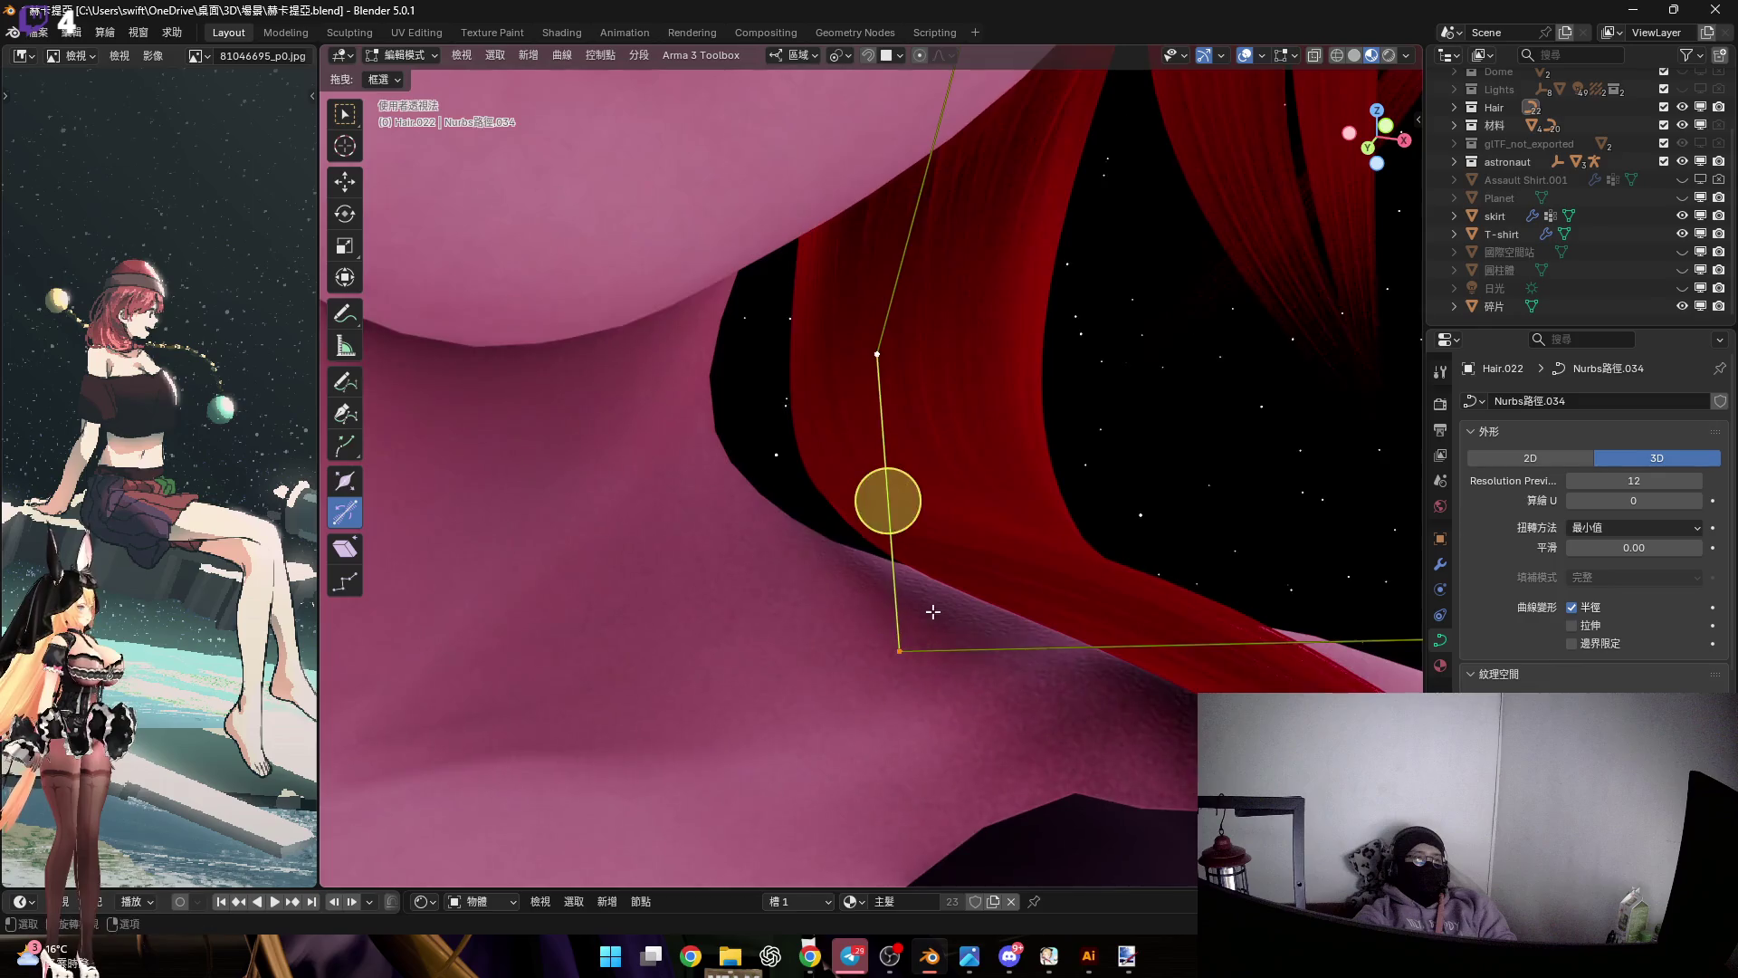
middle_click_drag(933, 612, 931, 597)
left_click(926, 670)
Rotate the lower strand points in side view so they curve past the neck
mouse_move(926, 669)
middle_mouse_down()
mouse_move(949, 425)
mouse_move(952, 553)
middle_mouse_up()
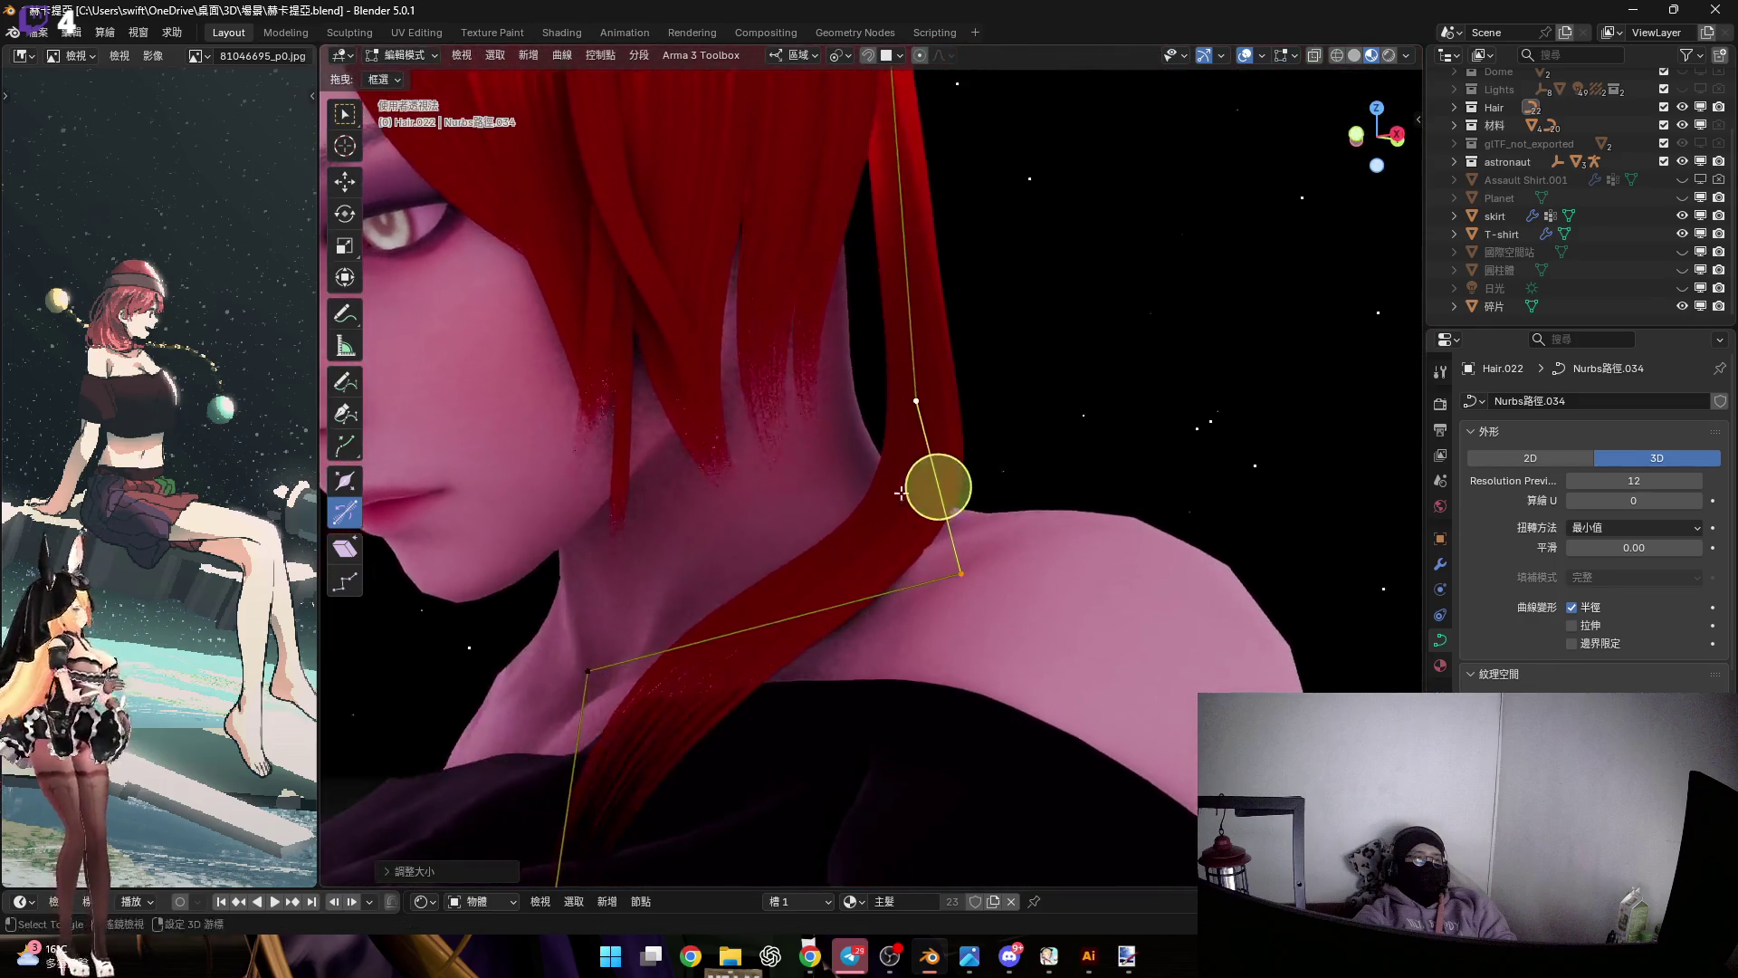
middle_click_drag(901, 492, 883, 524)
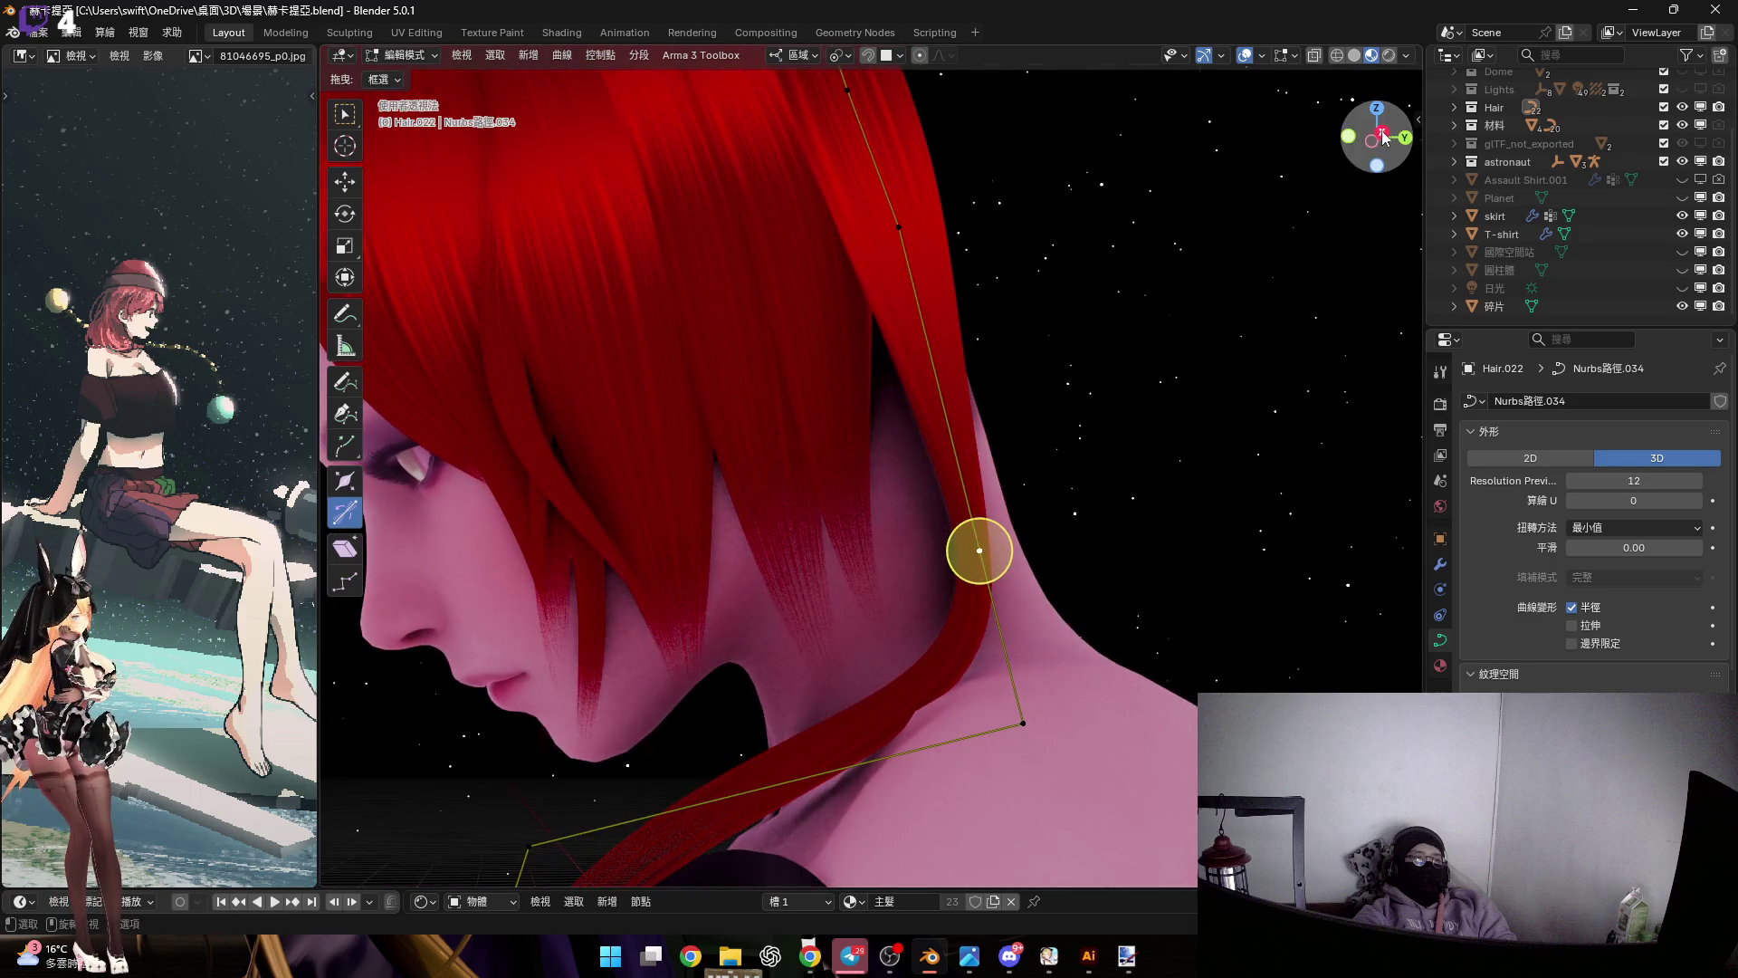
left_click(1382, 136)
middle_click_drag(1045, 514, 1095, 514, "shift")
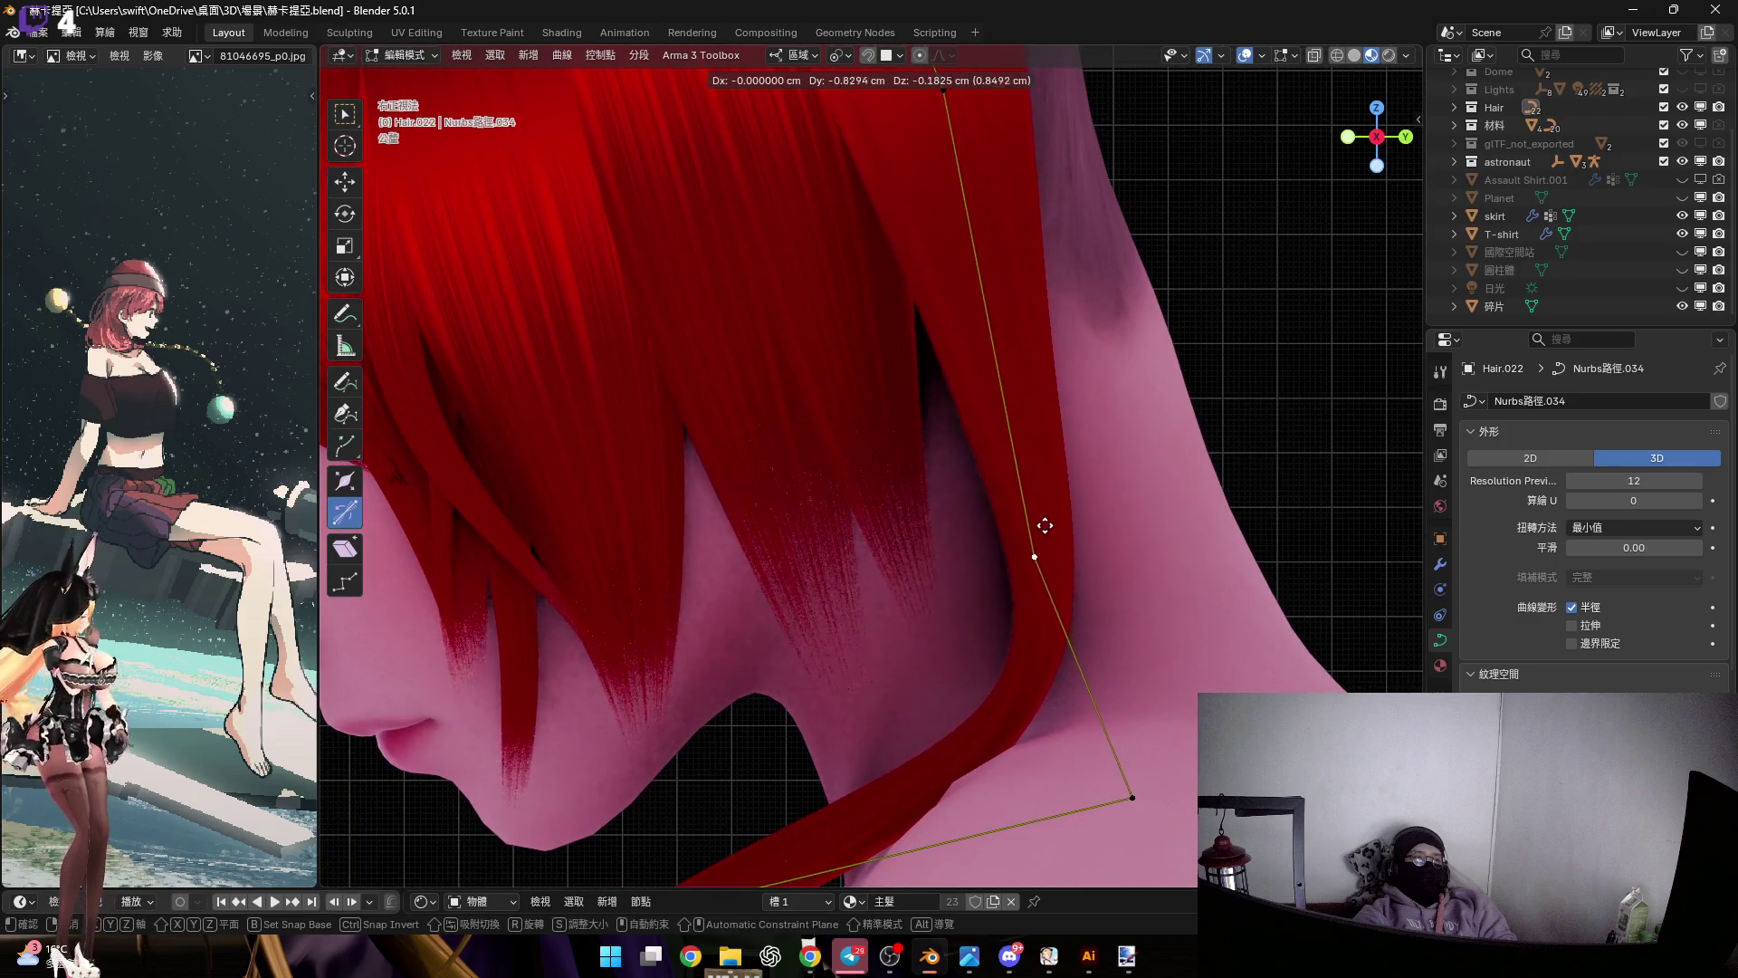
mouse_move(982, 339)
middle_mouse_down("shift")
mouse_move(1009, 621)
mouse_move(996, 310)
middle_mouse_up("shift")
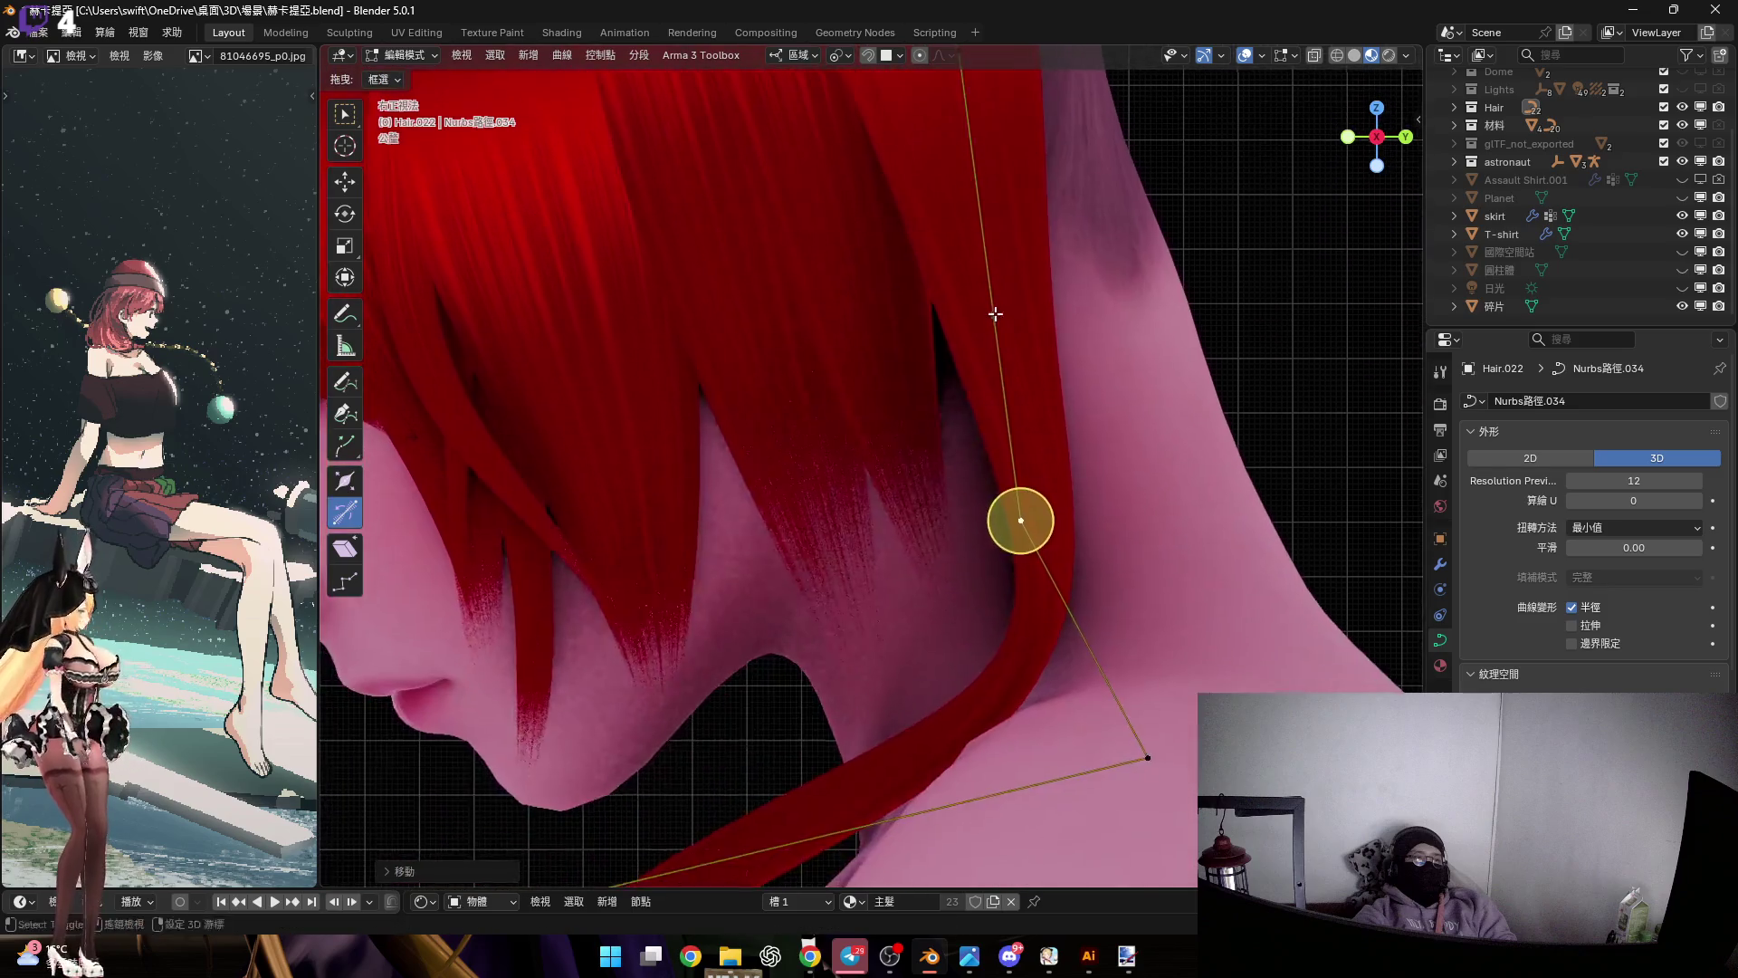
scroll(1027, 612, "down", 2)
middle_click_drag(1000, 709, 1099, 423, "shift")
middle_click_drag(828, 690, 880, 538, "shift")
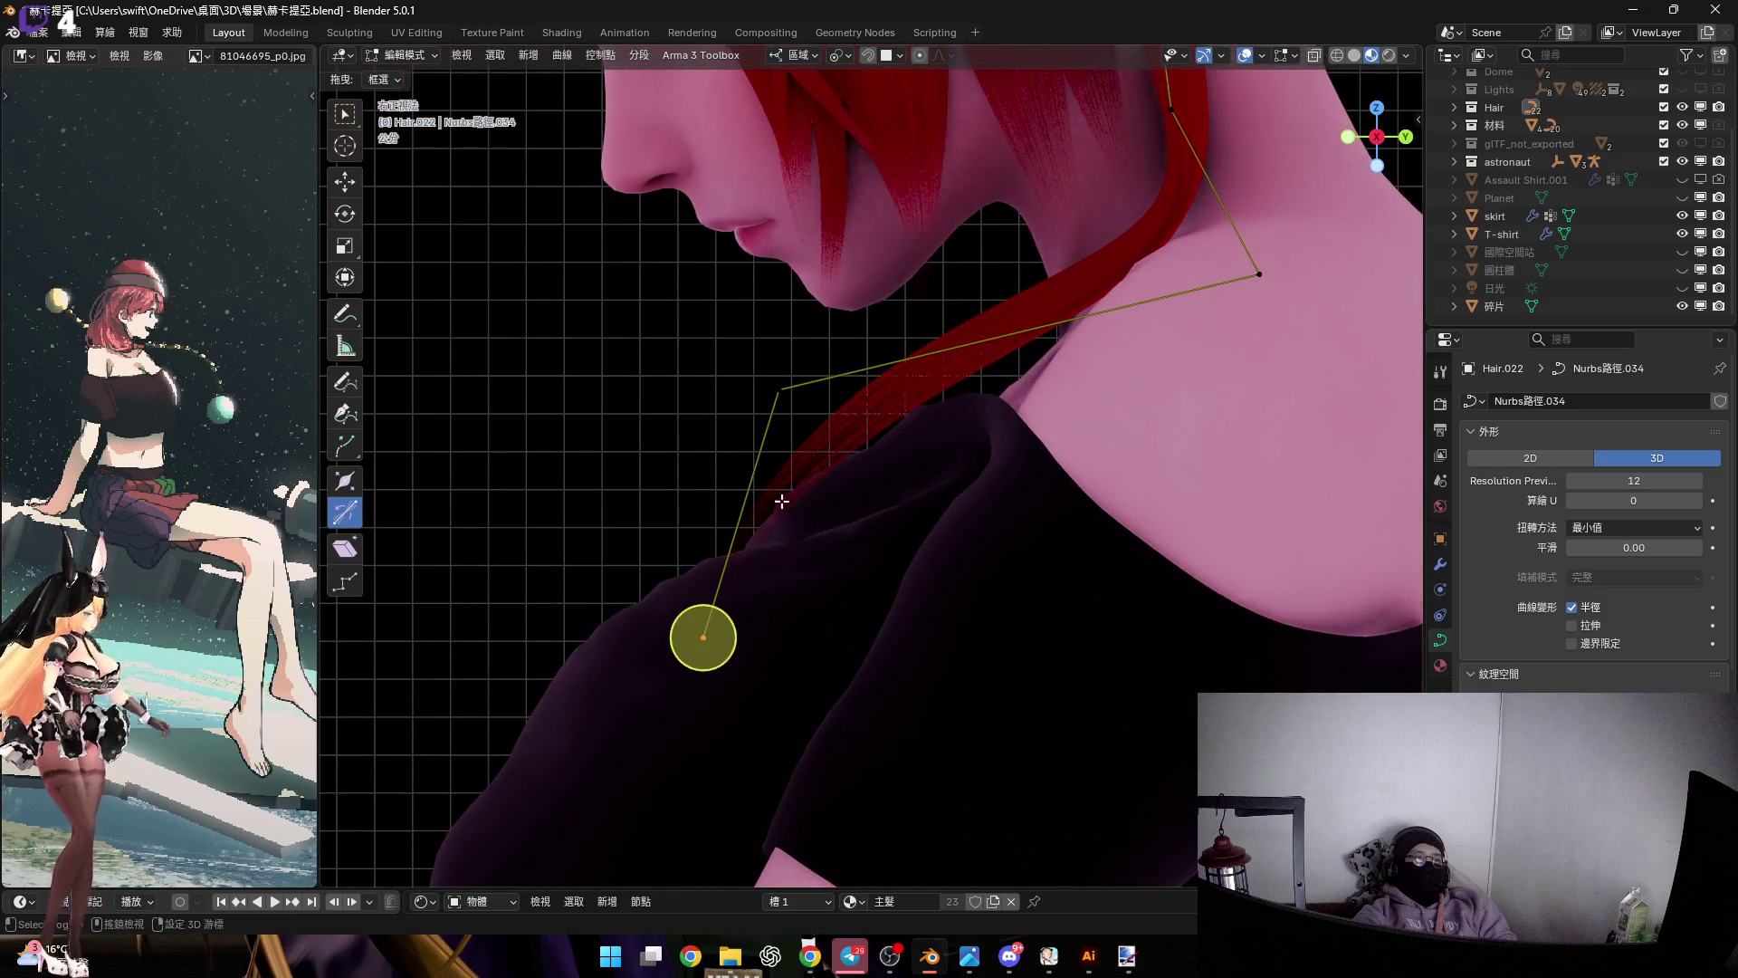
scroll(781, 500, "up", 1)
key("r")
left_click(988, 579)
Scale the selected lower strand points toward the shoulder
middle_click_drag(729, 576, 814, 357, "shift")
scroll(853, 403, "down", 2)
key("s")
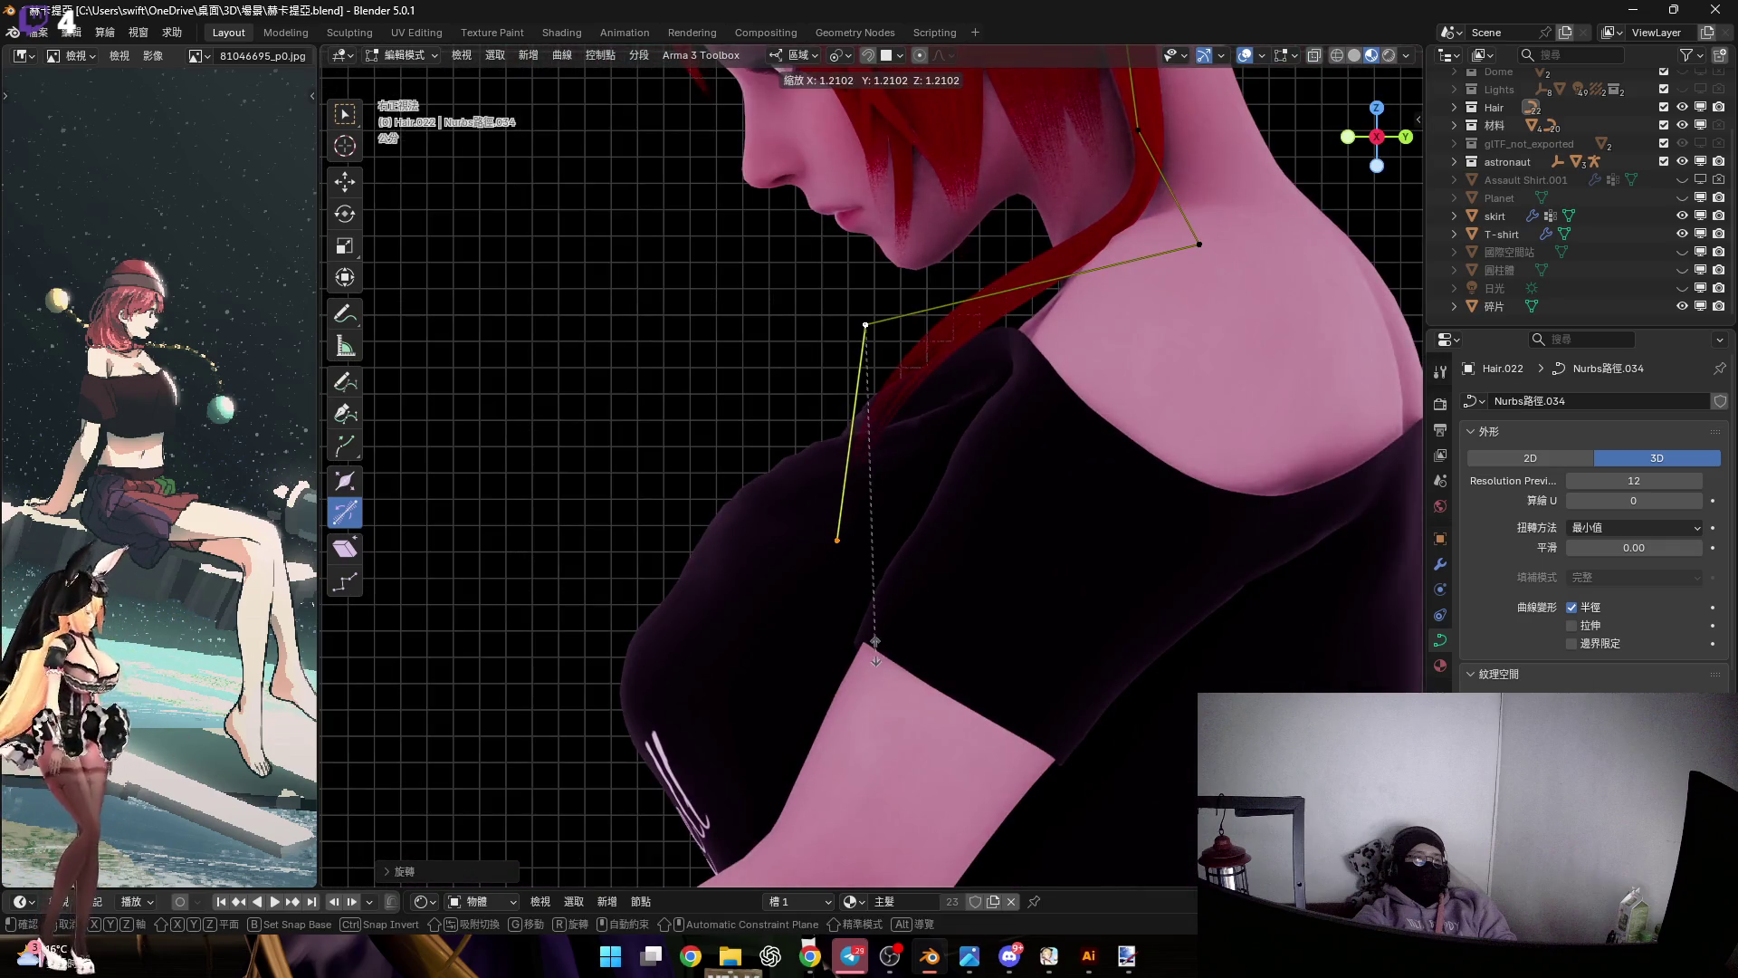
left_click(811, 767)
Subdivide the lower strand and scale the new control points
scroll(869, 582, "down", 2)
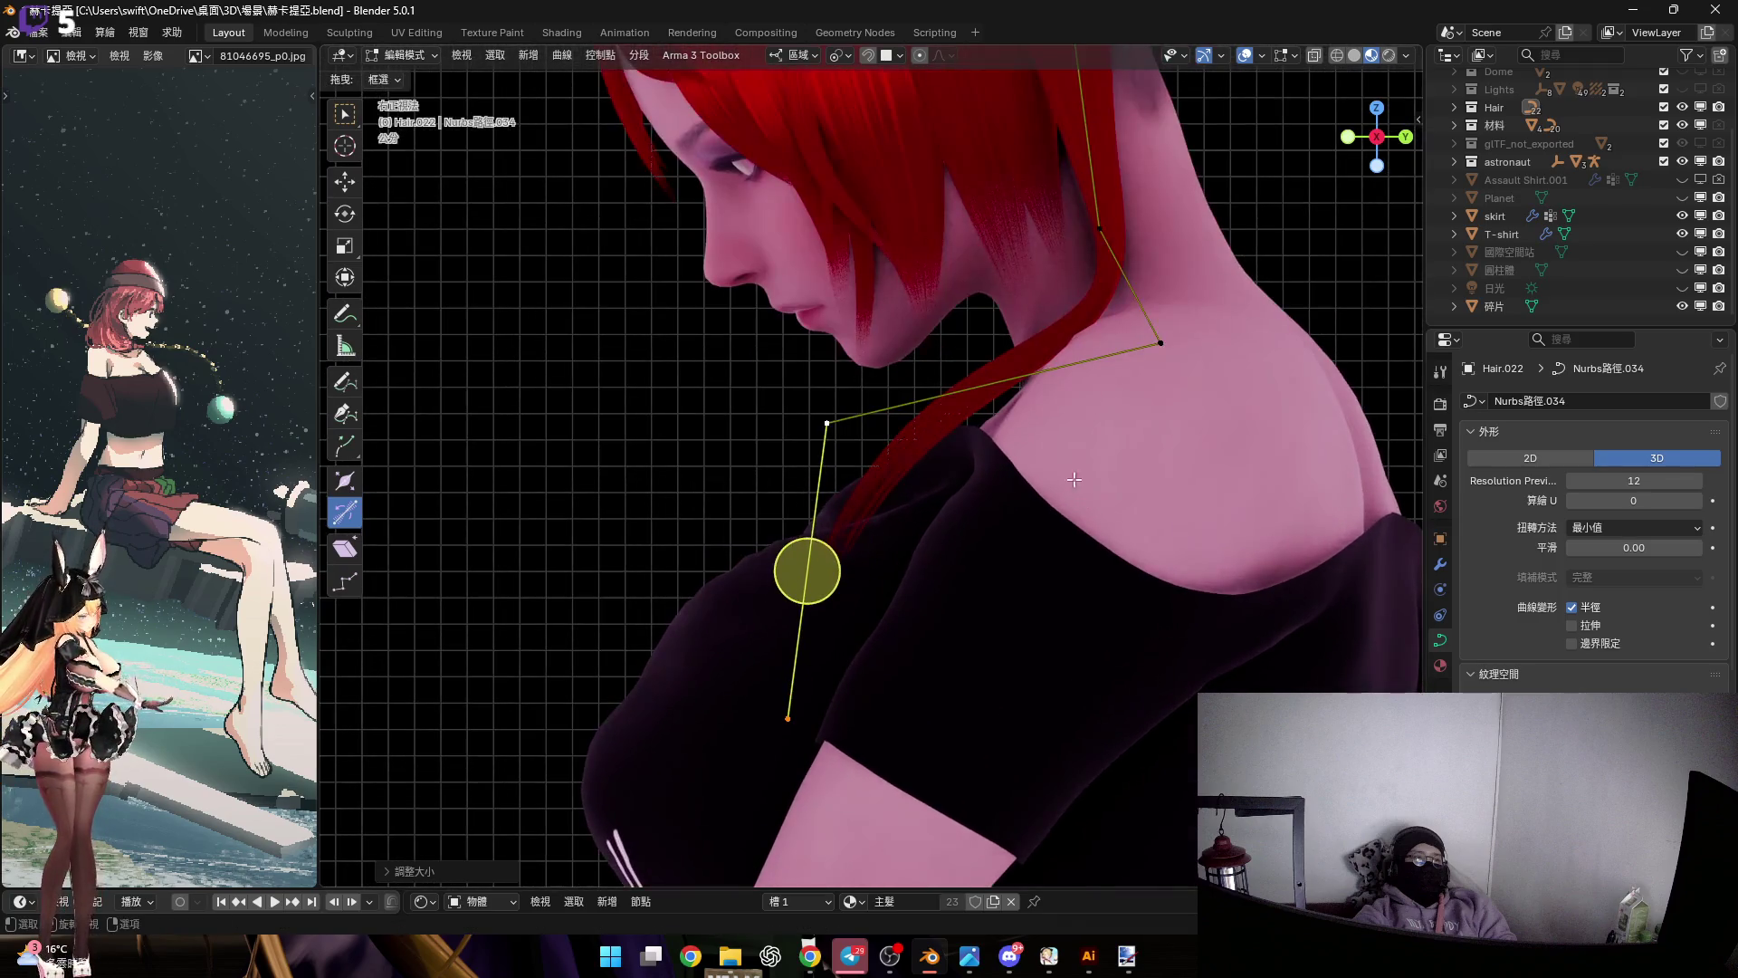
middle_click_drag(869, 582, 949, 606, "shift")
right_click(949, 605)
left_click(938, 447)
mouse_move(875, 655)
middle_mouse_down("shift")
mouse_move(927, 539)
mouse_move(904, 516)
mouse_move(884, 710)
mouse_move(924, 522)
middle_mouse_up("shift")
mouse_move(856, 575)
middle_mouse_down()
mouse_move(1036, 325)
mouse_move(1013, 415)
middle_mouse_up()
key("s")
left_click(955, 501)
Move the new control points freely and then along local Z over the shoulder
mouse_move(955, 501)
middle_mouse_down()
mouse_move(758, 334)
mouse_move(796, 580)
middle_mouse_up()
scroll(812, 605, "up", 2)
key("g")
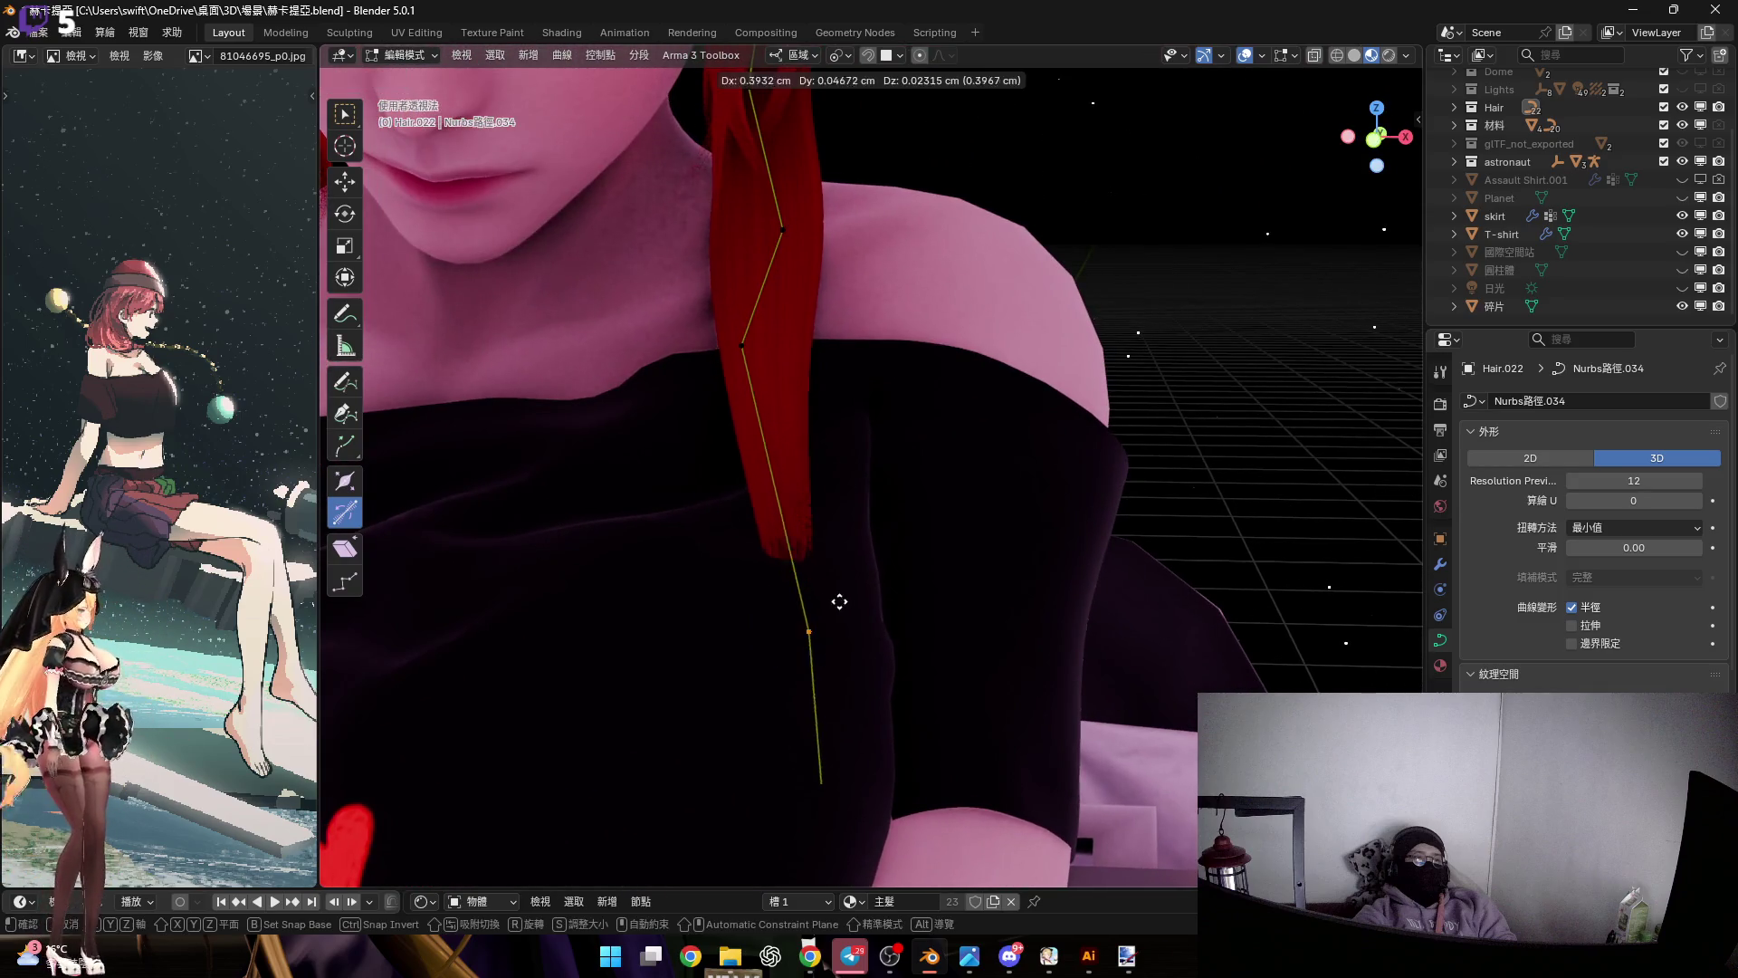
left_click(954, 605)
mouse_move(954, 605)
middle_mouse_down()
mouse_move(846, 582)
mouse_move(851, 616)
mouse_move(905, 669)
mouse_move(804, 602)
mouse_move(845, 605)
mouse_move(796, 620)
mouse_move(887, 582)
mouse_move(771, 378)
middle_mouse_up()
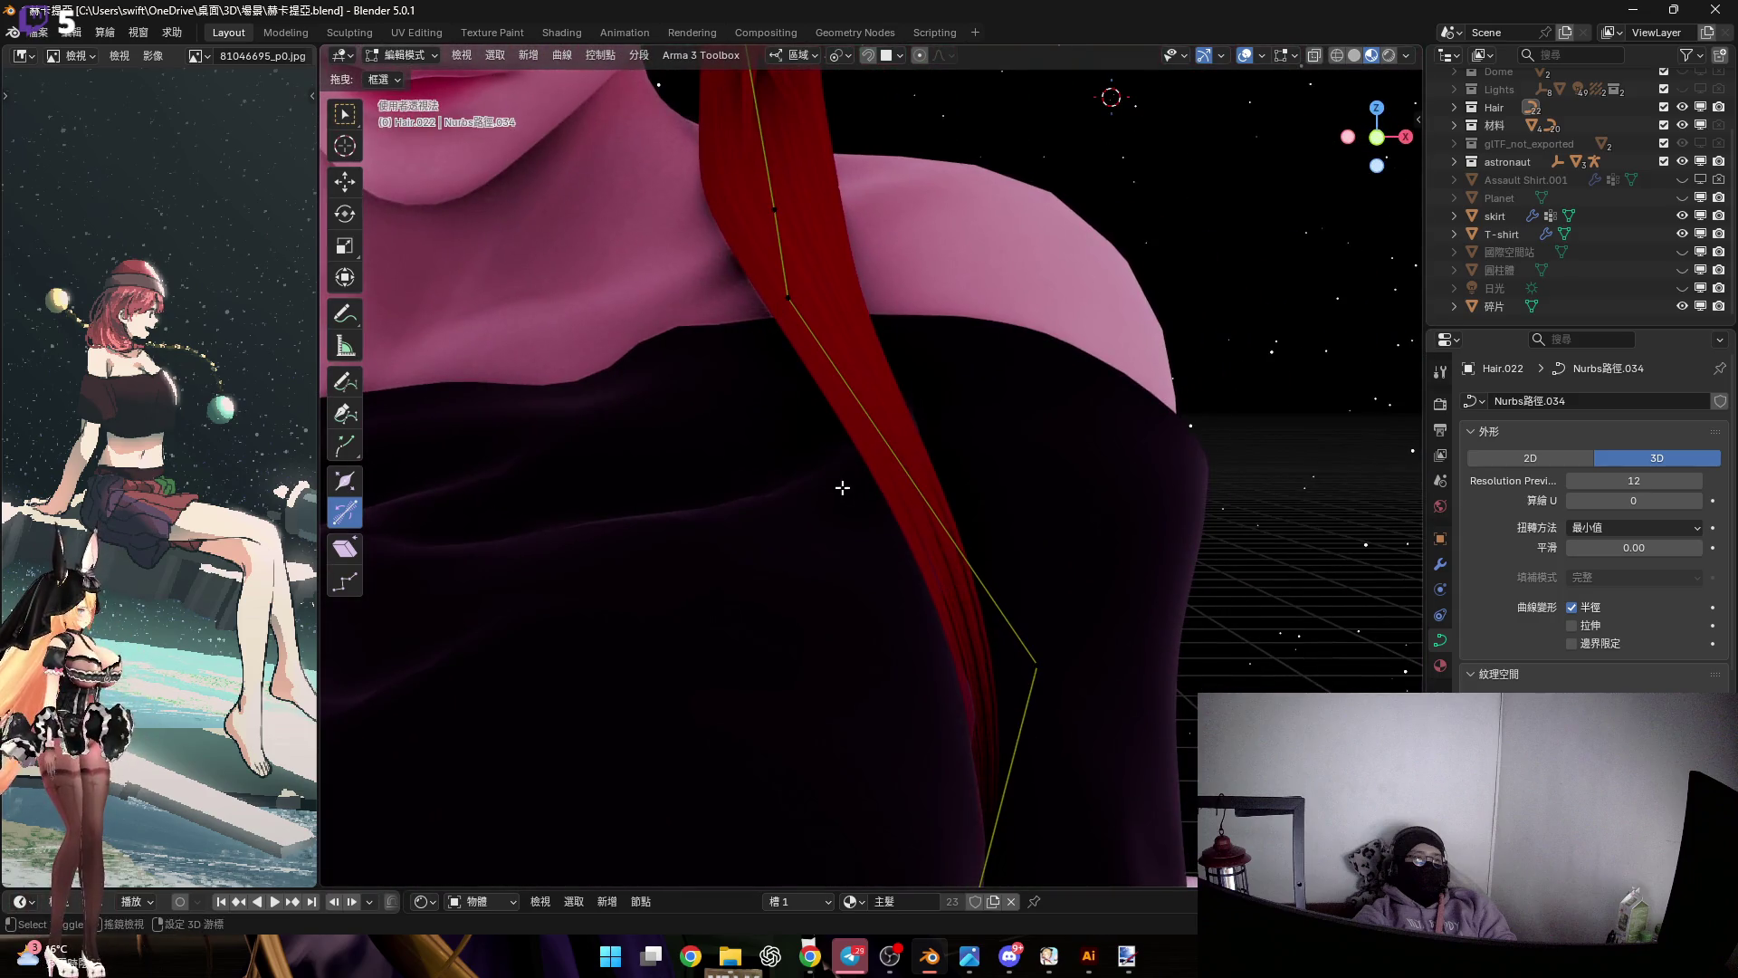
middle_click_drag(821, 324, 815, 388)
middle_click_drag(819, 364, 819, 356)
key("g")
key("z")
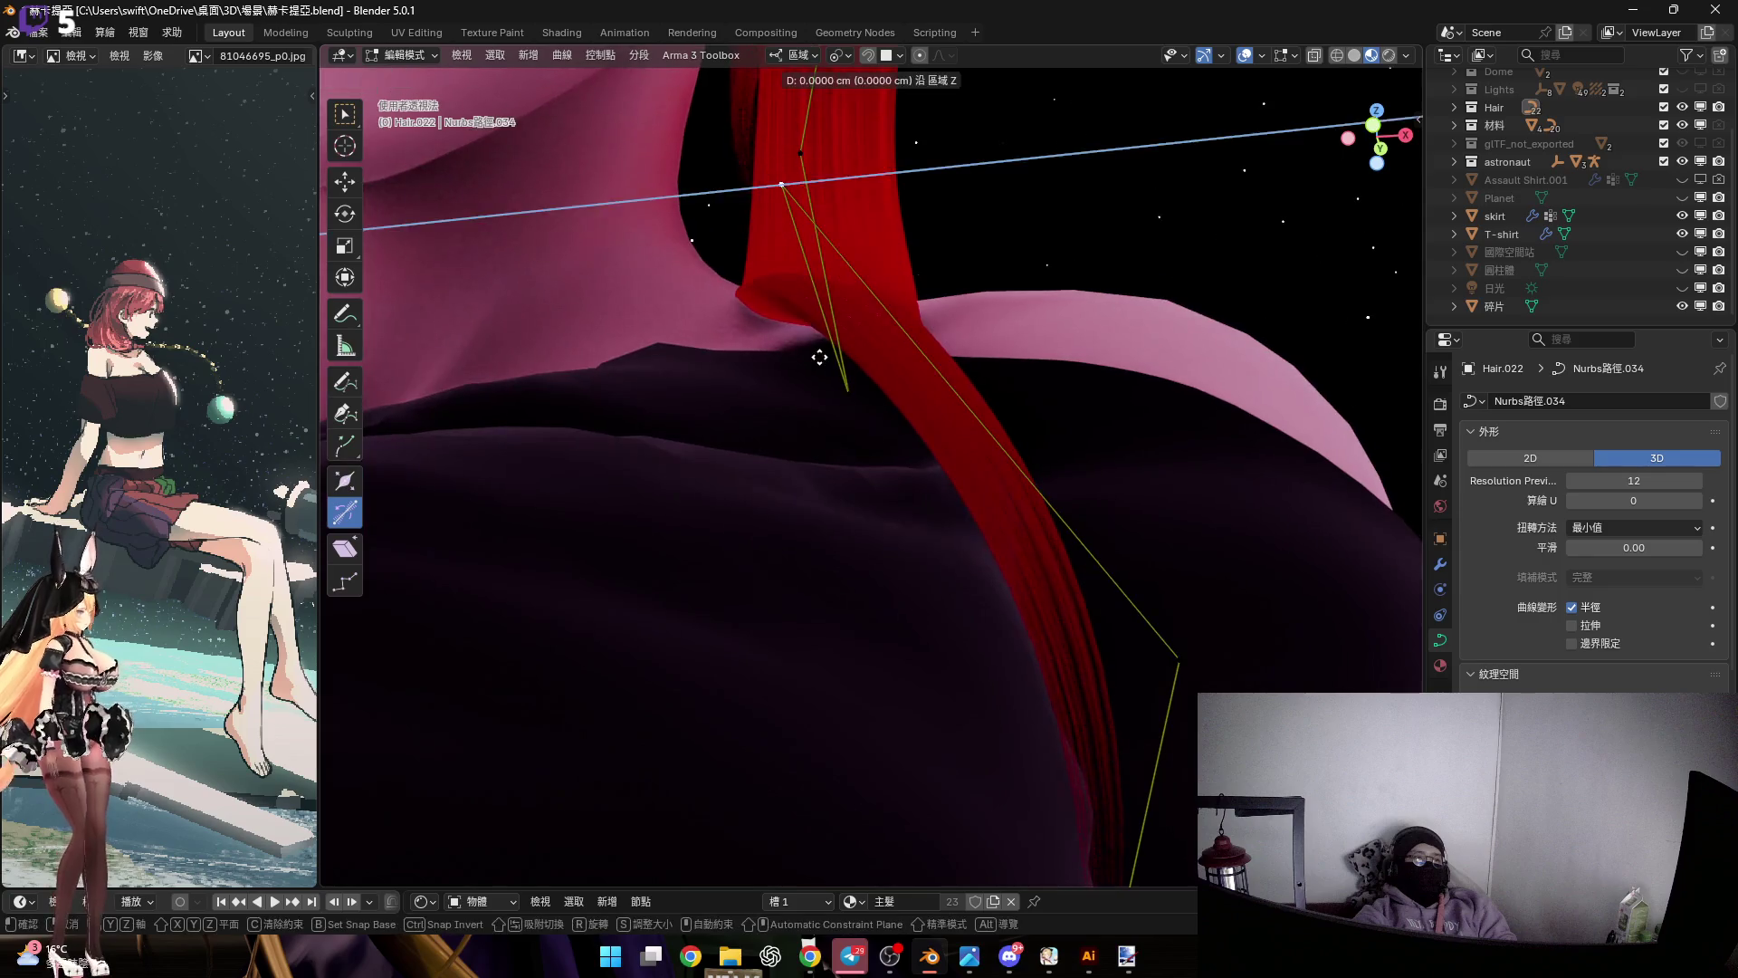
left_click(818, 493)
Shrink the selected points and twist the lower strand down the chest
mouse_move(819, 493)
middle_mouse_down()
mouse_move(634, 570)
mouse_move(561, 643)
mouse_move(922, 417)
mouse_move(907, 404)
middle_mouse_up()
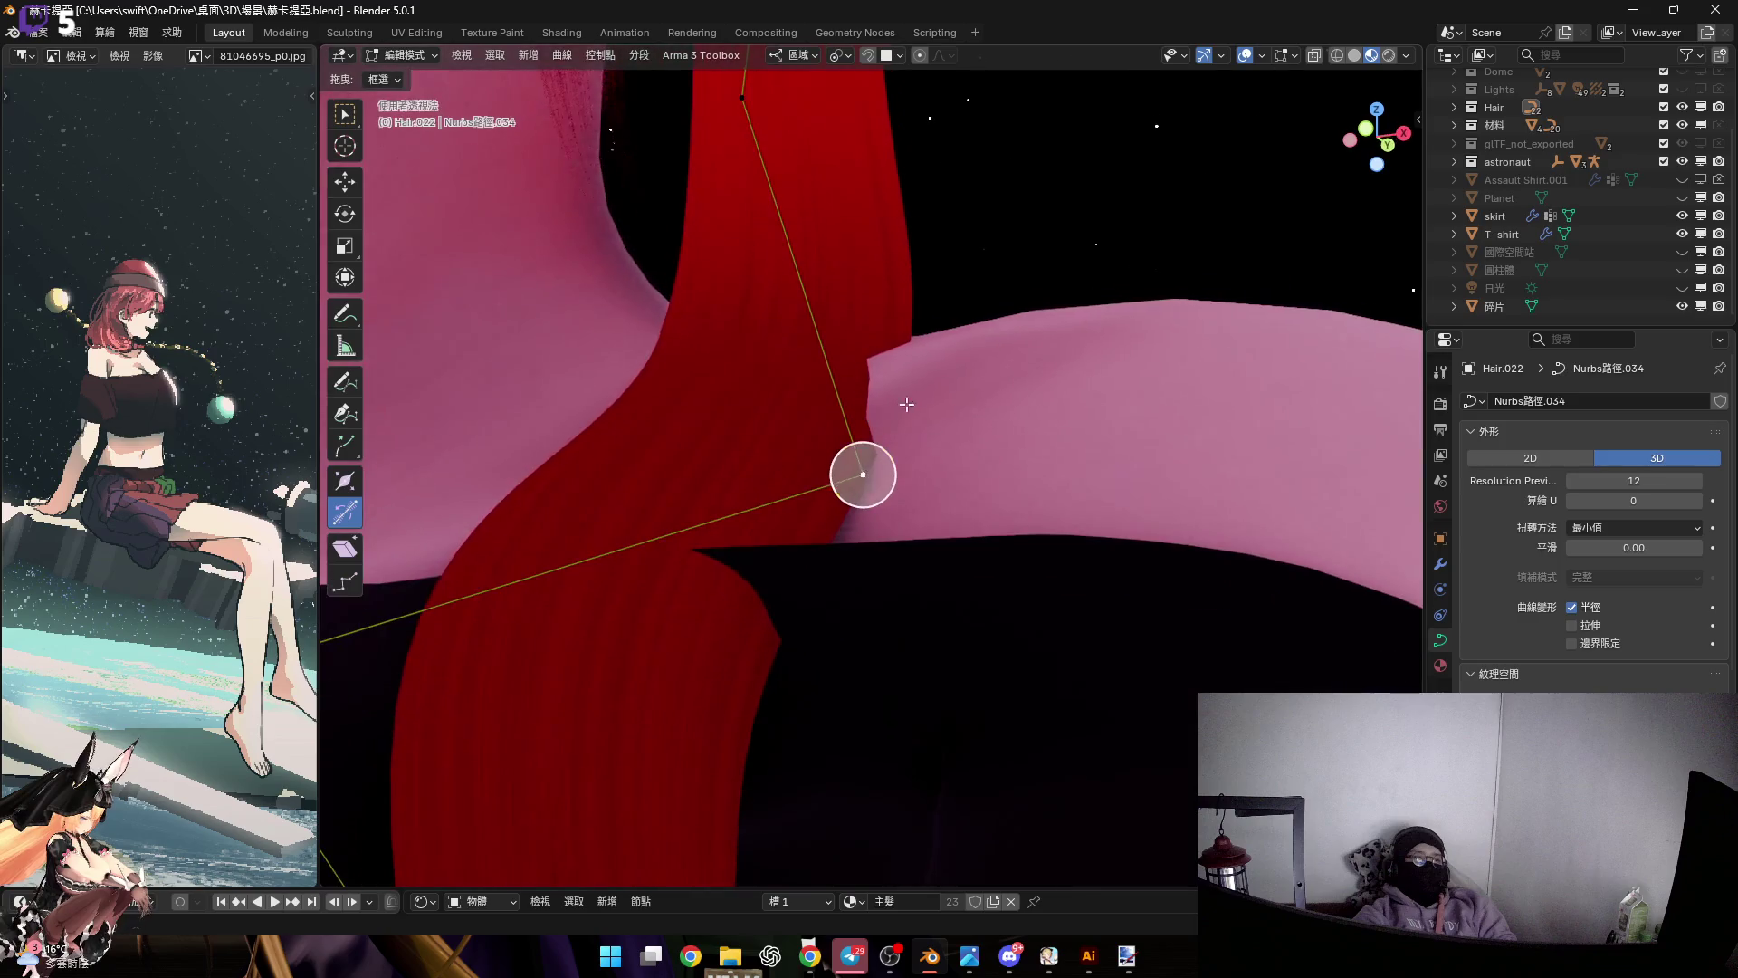
key("s")
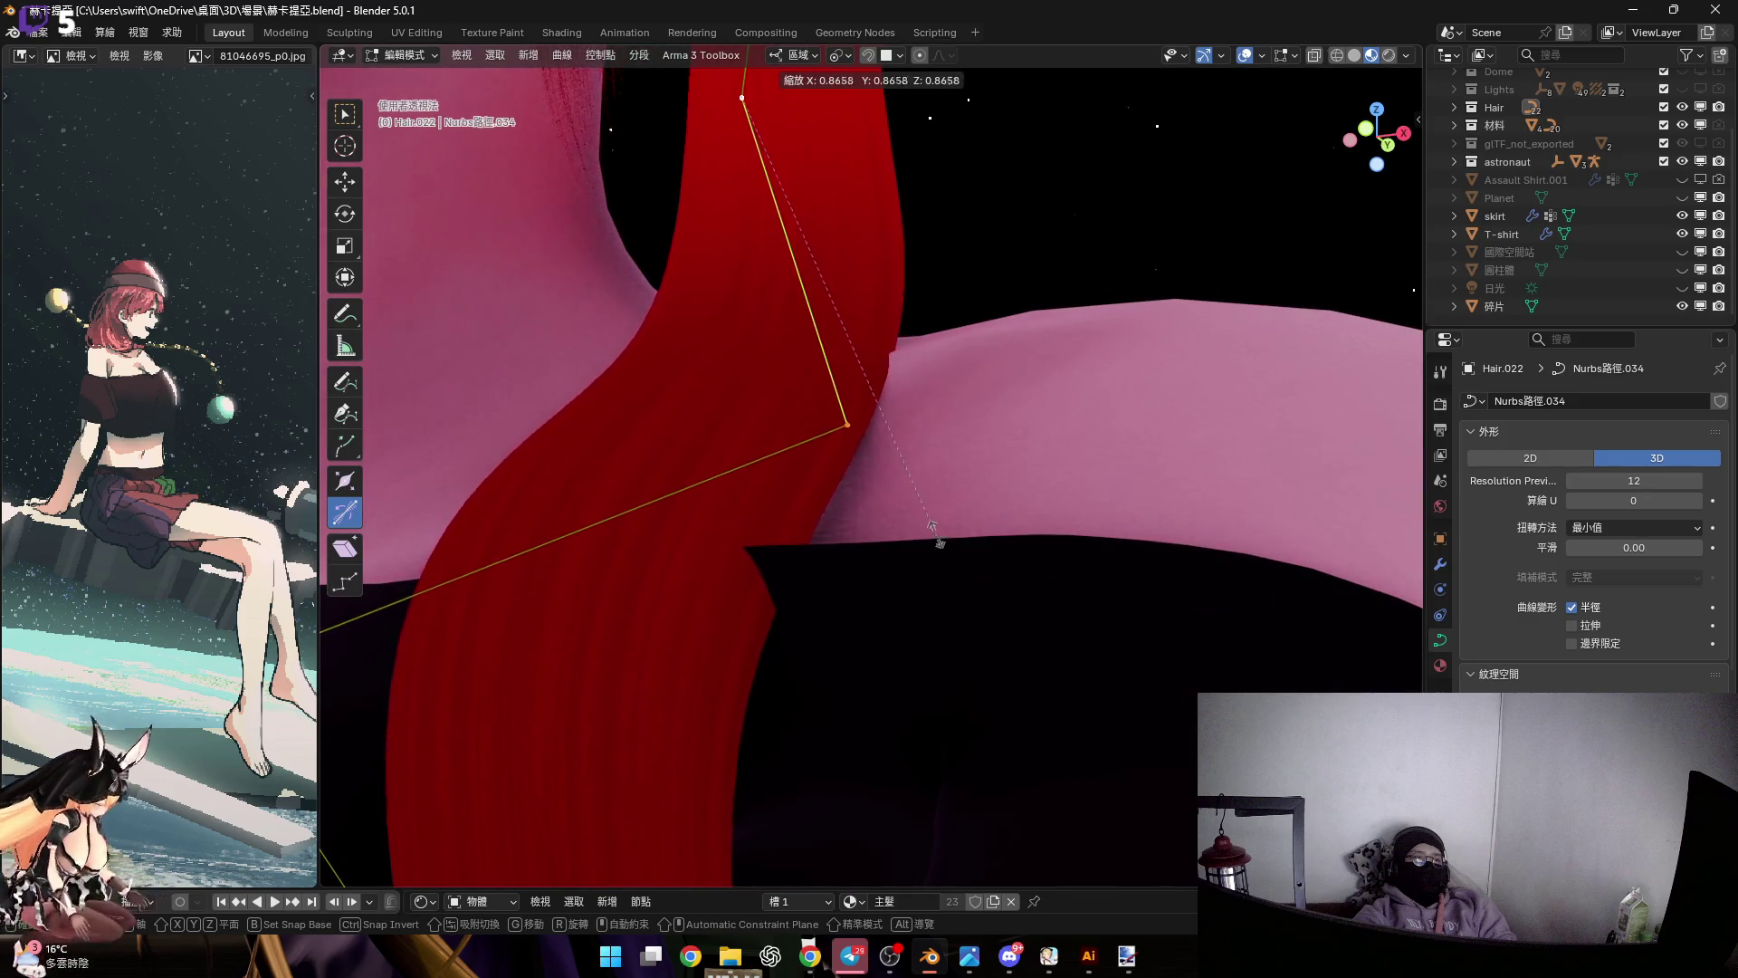
left_click(932, 520)
mouse_move(787, 253)
middle_mouse_down()
mouse_move(861, 287)
mouse_move(628, 492)
mouse_move(642, 481)
middle_mouse_up()
mouse_move(642, 482)
left_mouse_down()
mouse_move(643, 465)
mouse_move(729, 485)
left_mouse_up()
mouse_move(729, 485)
middle_mouse_down()
mouse_move(848, 551)
mouse_move(931, 474)
mouse_move(958, 353)
mouse_move(994, 426)
middle_mouse_up()
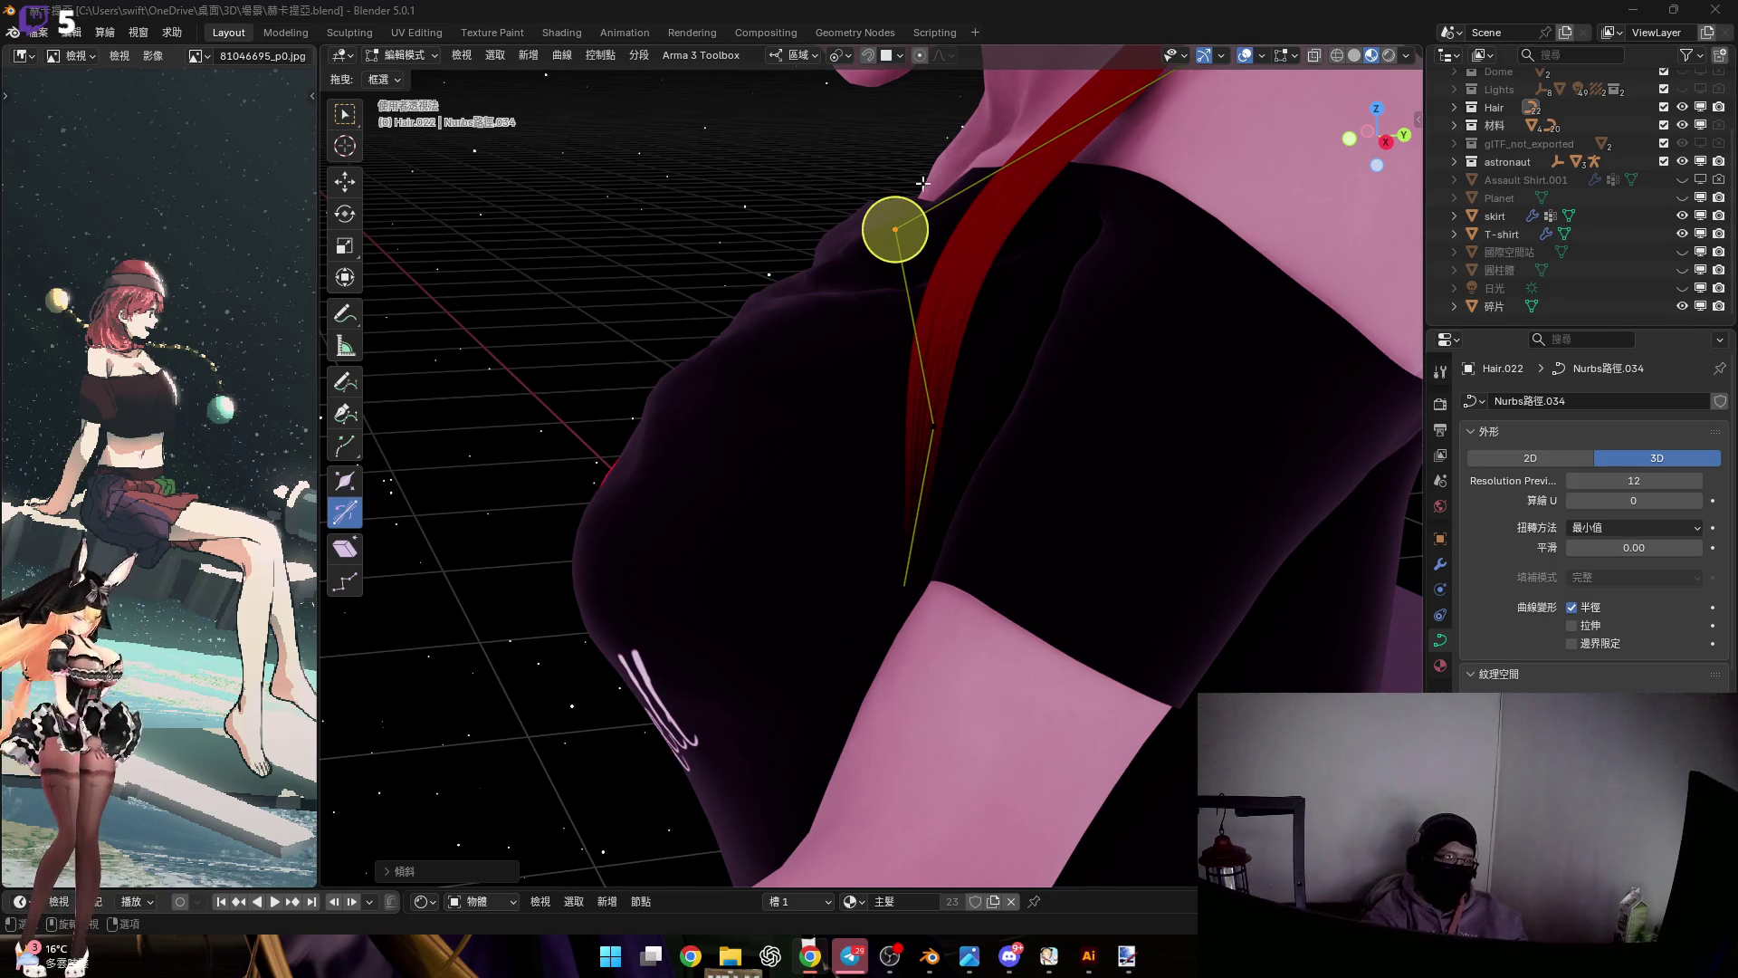
scroll(922, 183, "down", 5)
mouse_move(922, 183)
middle_mouse_down()
mouse_move(944, 436)
mouse_move(941, 387)
middle_mouse_up()
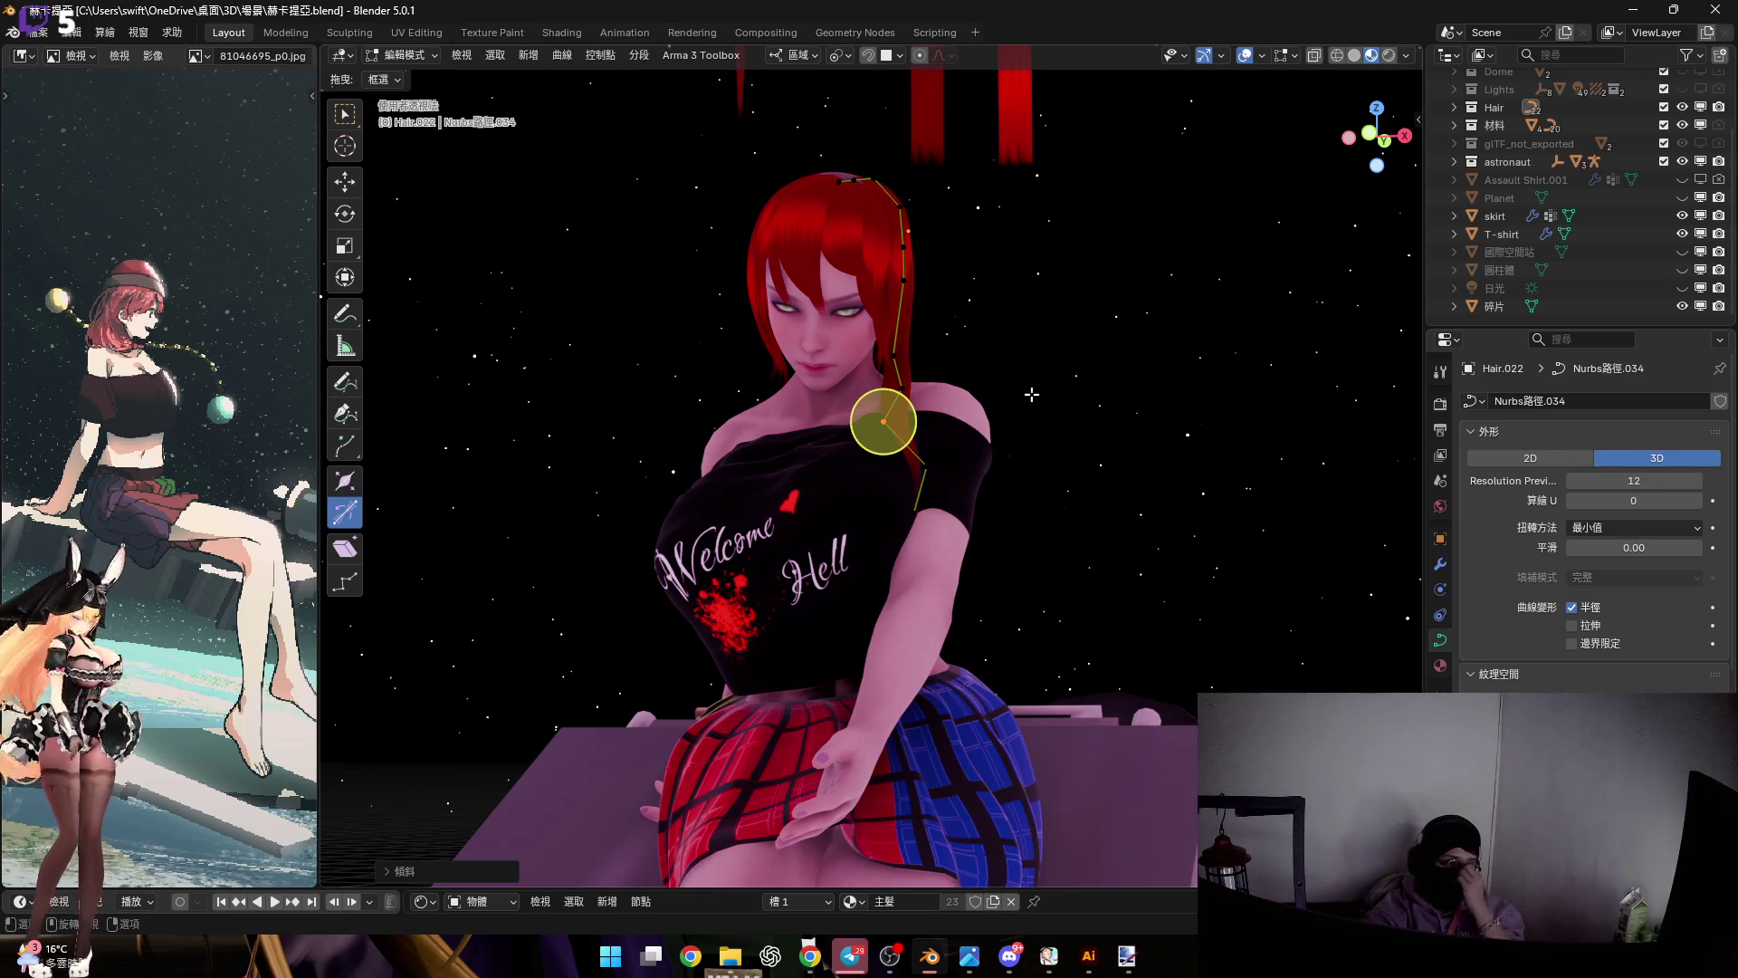
Return to Object Mode and briefly show, then hide, the space station to inspect the scene
key("Tab")
middle_click_drag(985, 442, 1343, 237)
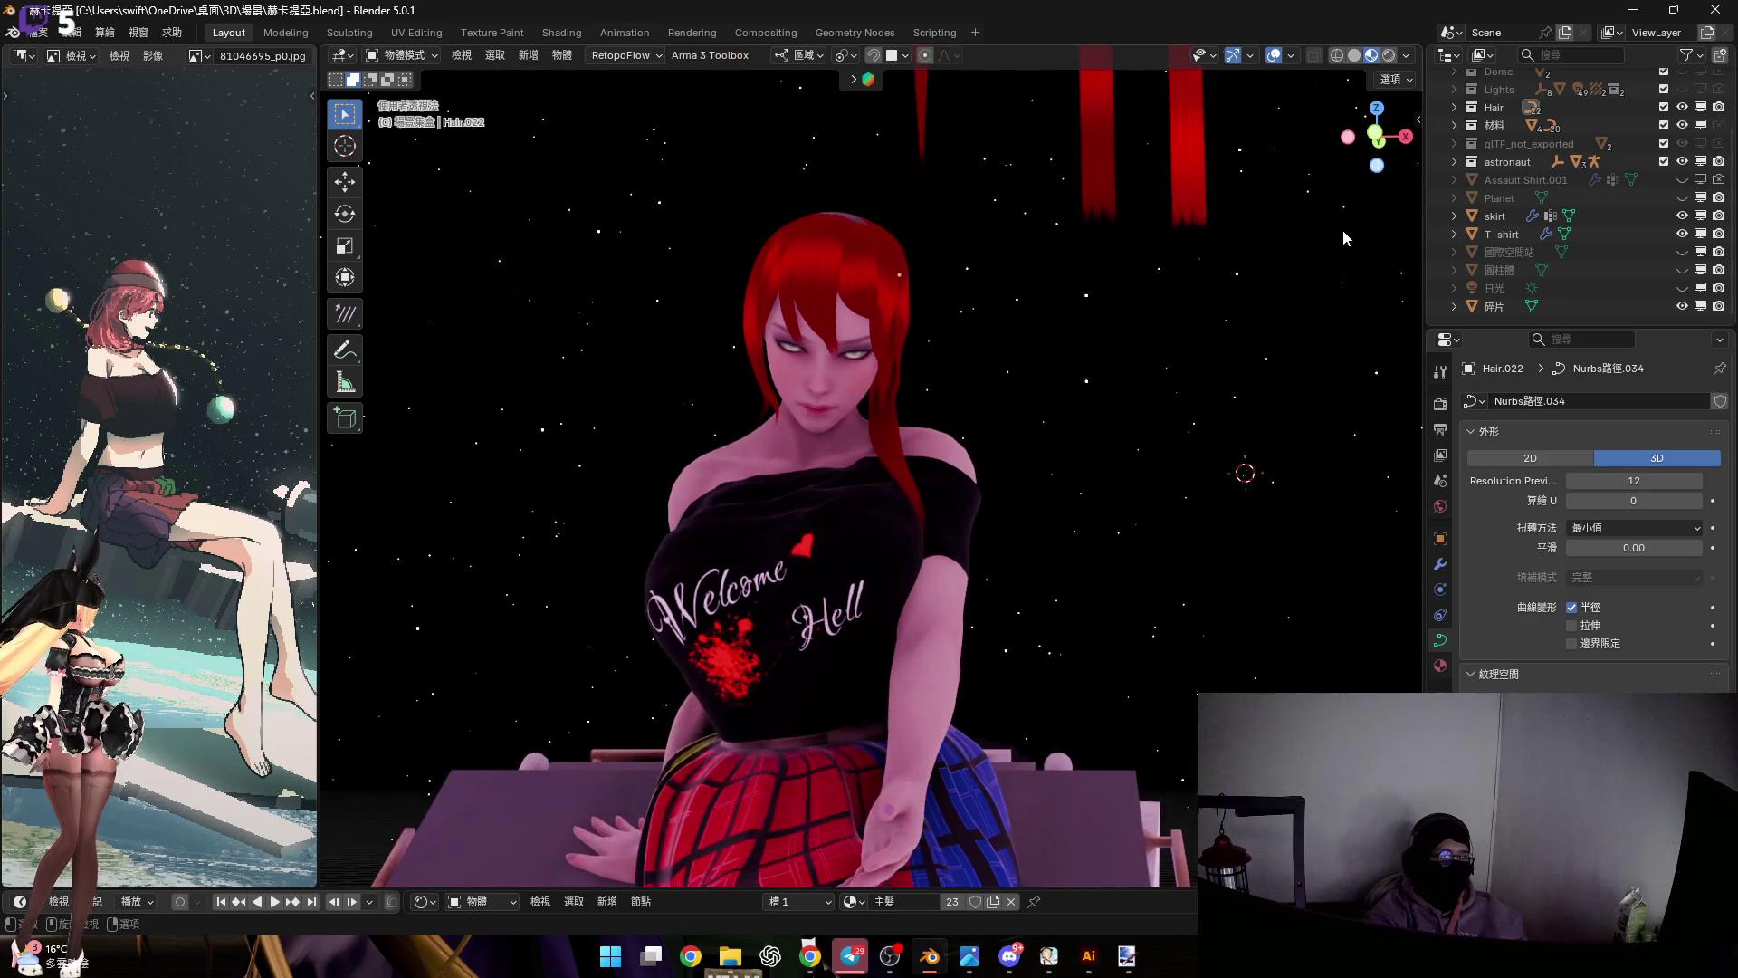
left_click(1375, 136)
scroll(942, 424, "up", 2)
mouse_move(905, 400)
middle_mouse_down()
mouse_move(874, 406)
mouse_move(845, 450)
middle_mouse_up()
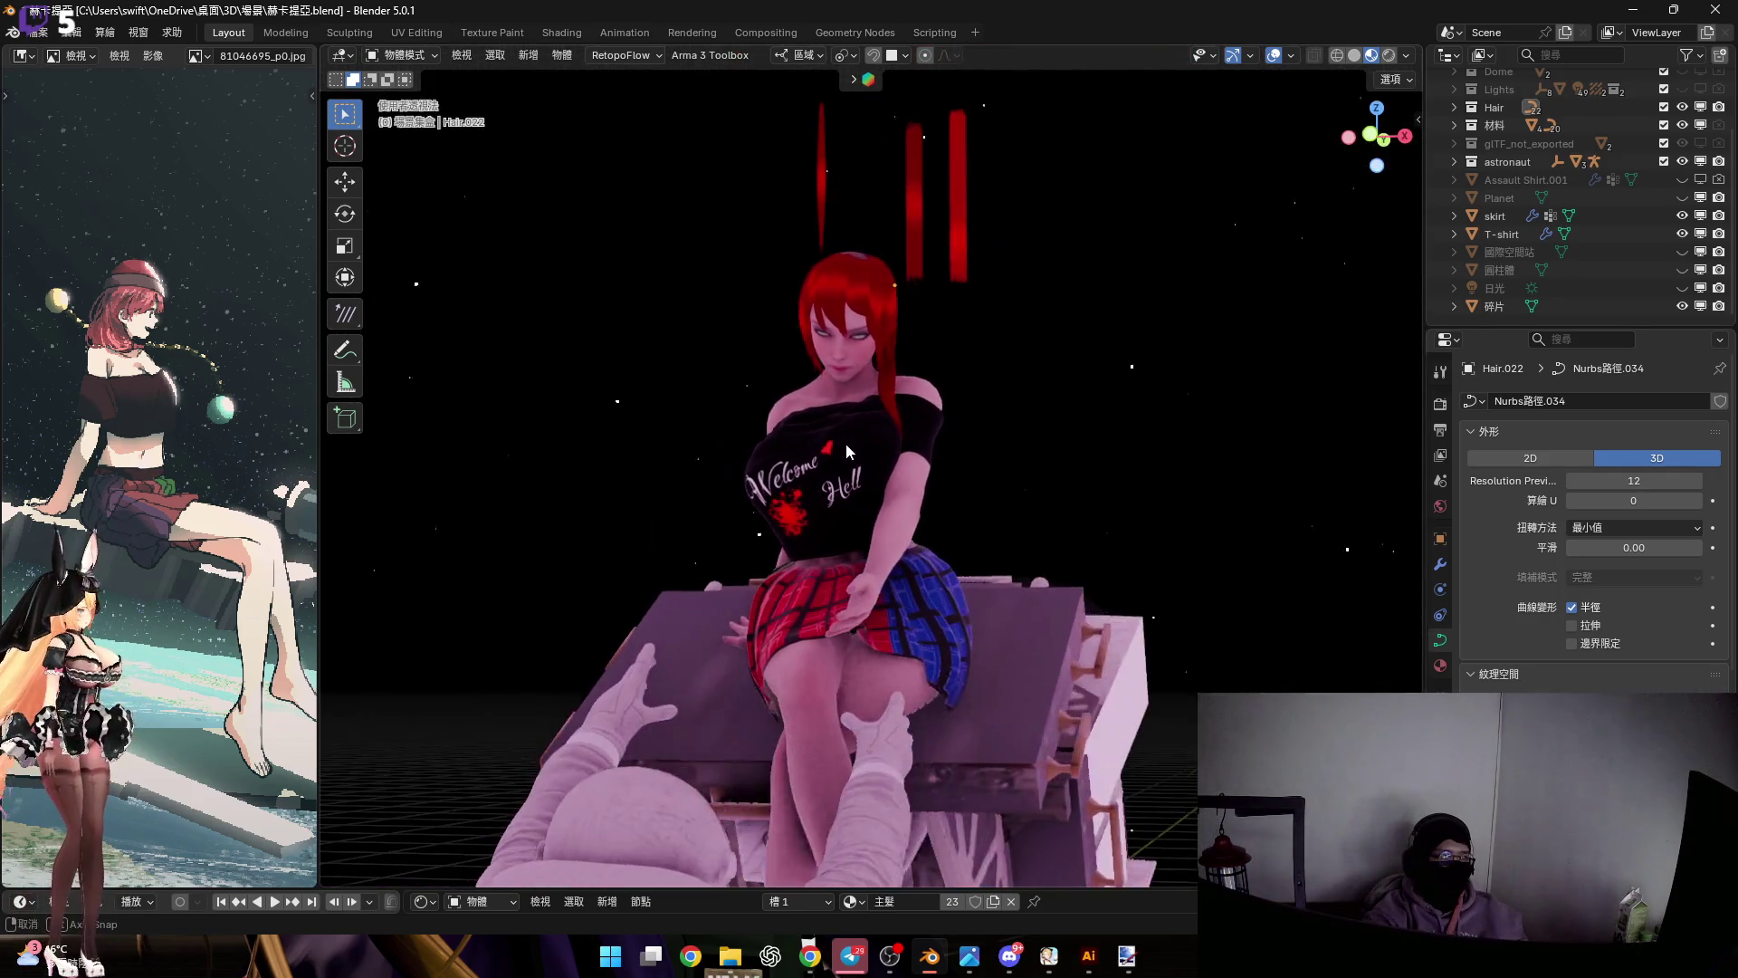
left_click(1682, 251)
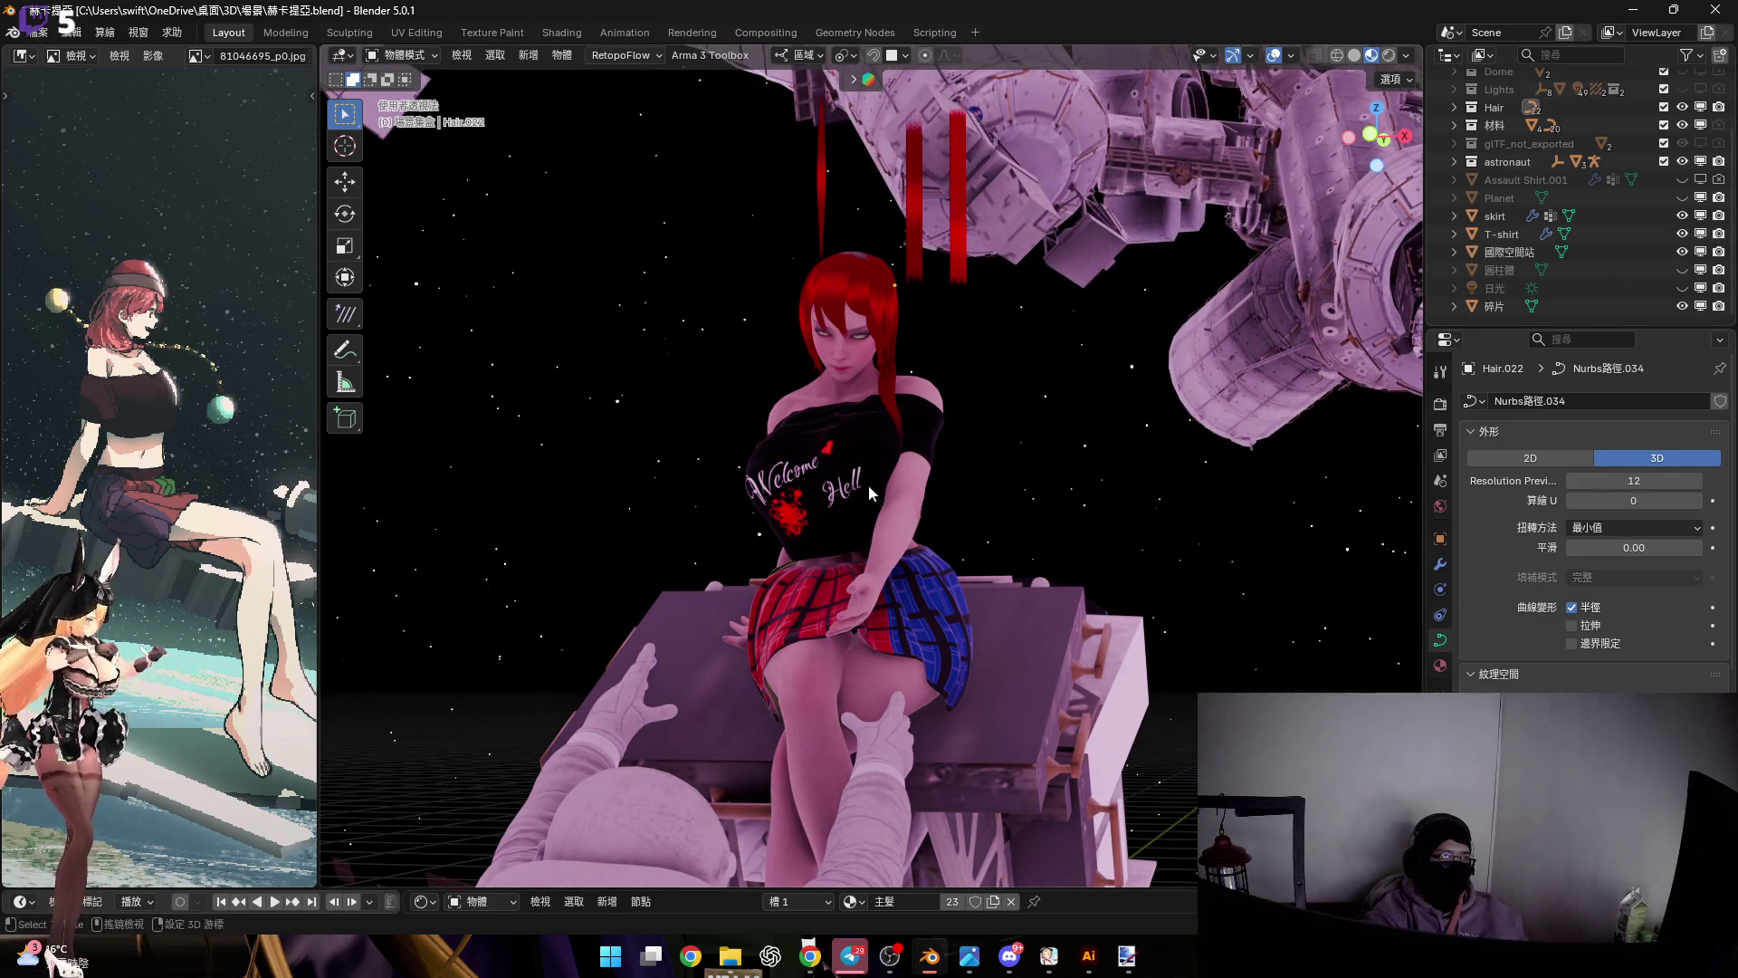
scroll(867, 485, "down", 5)
mouse_move(868, 431)
middle_mouse_down()
mouse_move(909, 378)
mouse_move(858, 480)
mouse_move(828, 470)
mouse_move(856, 459)
mouse_move(823, 453)
mouse_move(855, 465)
mouse_move(841, 471)
mouse_move(856, 460)
middle_mouse_up()
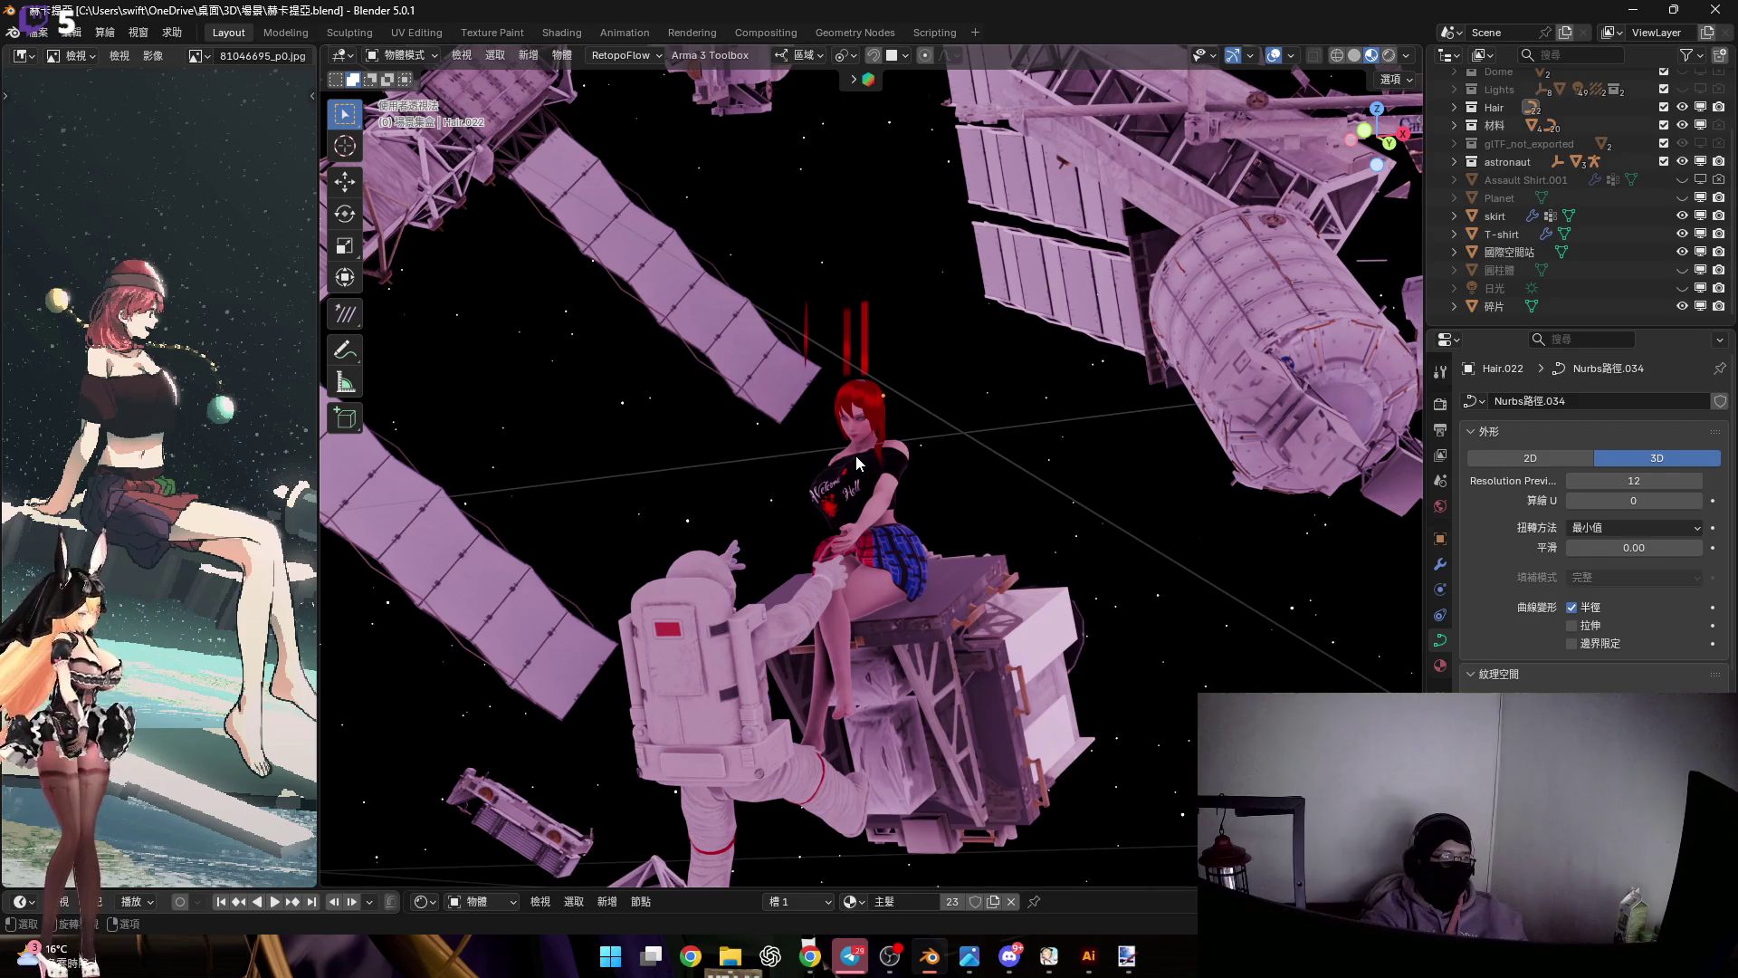
scroll(856, 455, "up", 5)
mouse_move(856, 454)
middle_mouse_down()
mouse_move(823, 502)
mouse_move(885, 480)
mouse_move(894, 529)
mouse_move(831, 487)
mouse_move(866, 480)
mouse_move(903, 534)
mouse_move(856, 525)
middle_mouse_up()
scroll(886, 480, "up", 3)
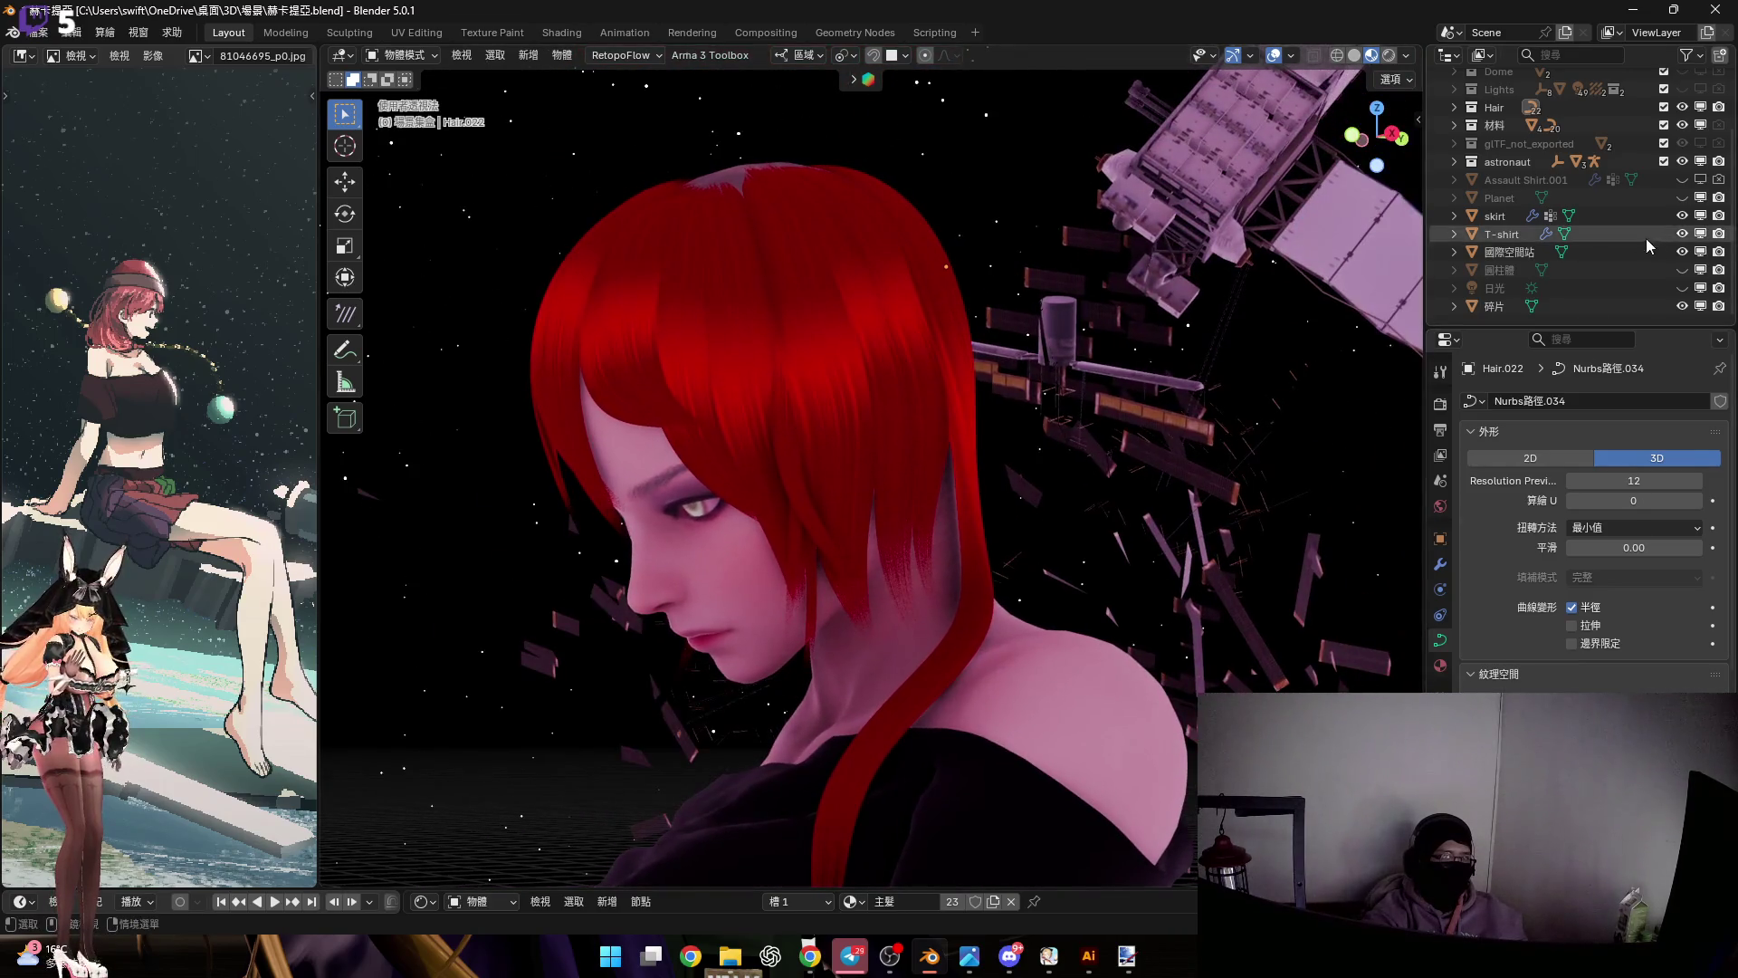
left_click(1681, 251)
Select the Hair.001 strand and duplicate it with Shift+D
mouse_move(951, 444)
middle_mouse_down()
mouse_move(848, 454)
mouse_move(937, 493)
mouse_move(914, 426)
mouse_move(992, 448)
mouse_move(909, 415)
mouse_move(568, 424)
middle_mouse_up()
left_click(961, 415)
left_click(1273, 511)
mouse_move(1272, 512)
middle_mouse_down()
mouse_move(1040, 453)
mouse_move(1014, 475)
mouse_move(876, 453)
mouse_move(890, 70)
middle_mouse_up()
key("shift+d")
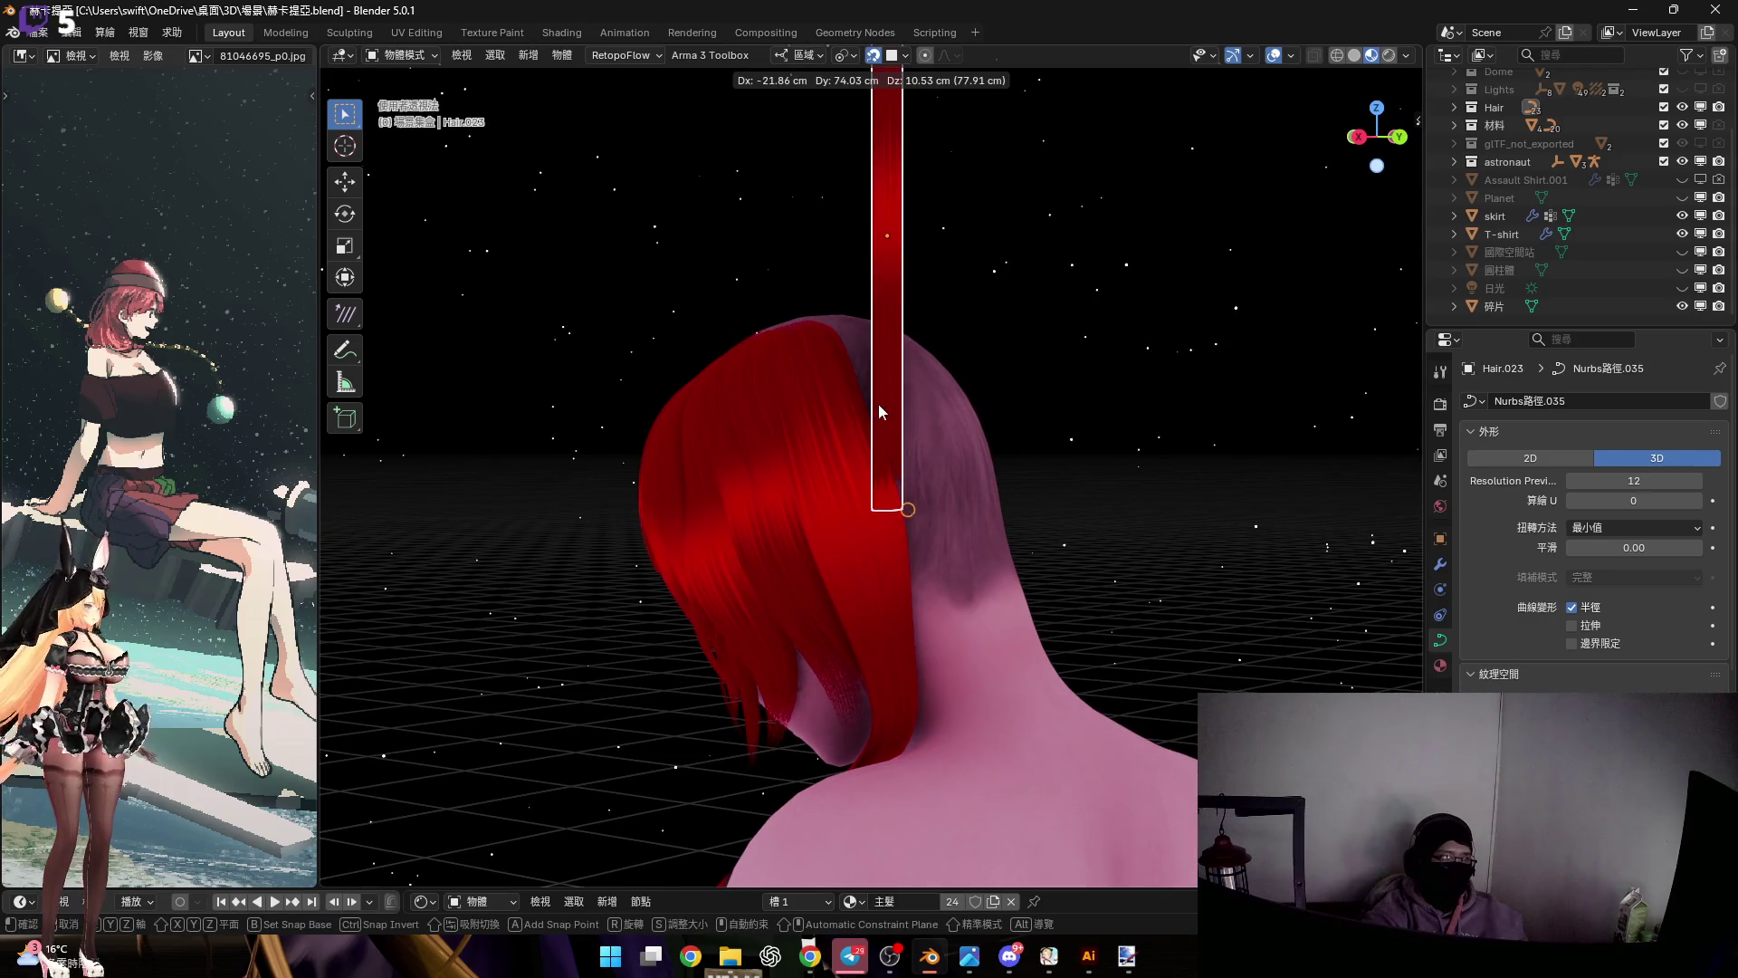
Place the duplicate strand Hair.023 and move it along the global Y axis behind the head
left_click(878, 412)
middle_click_drag(1020, 475, 968, 389)
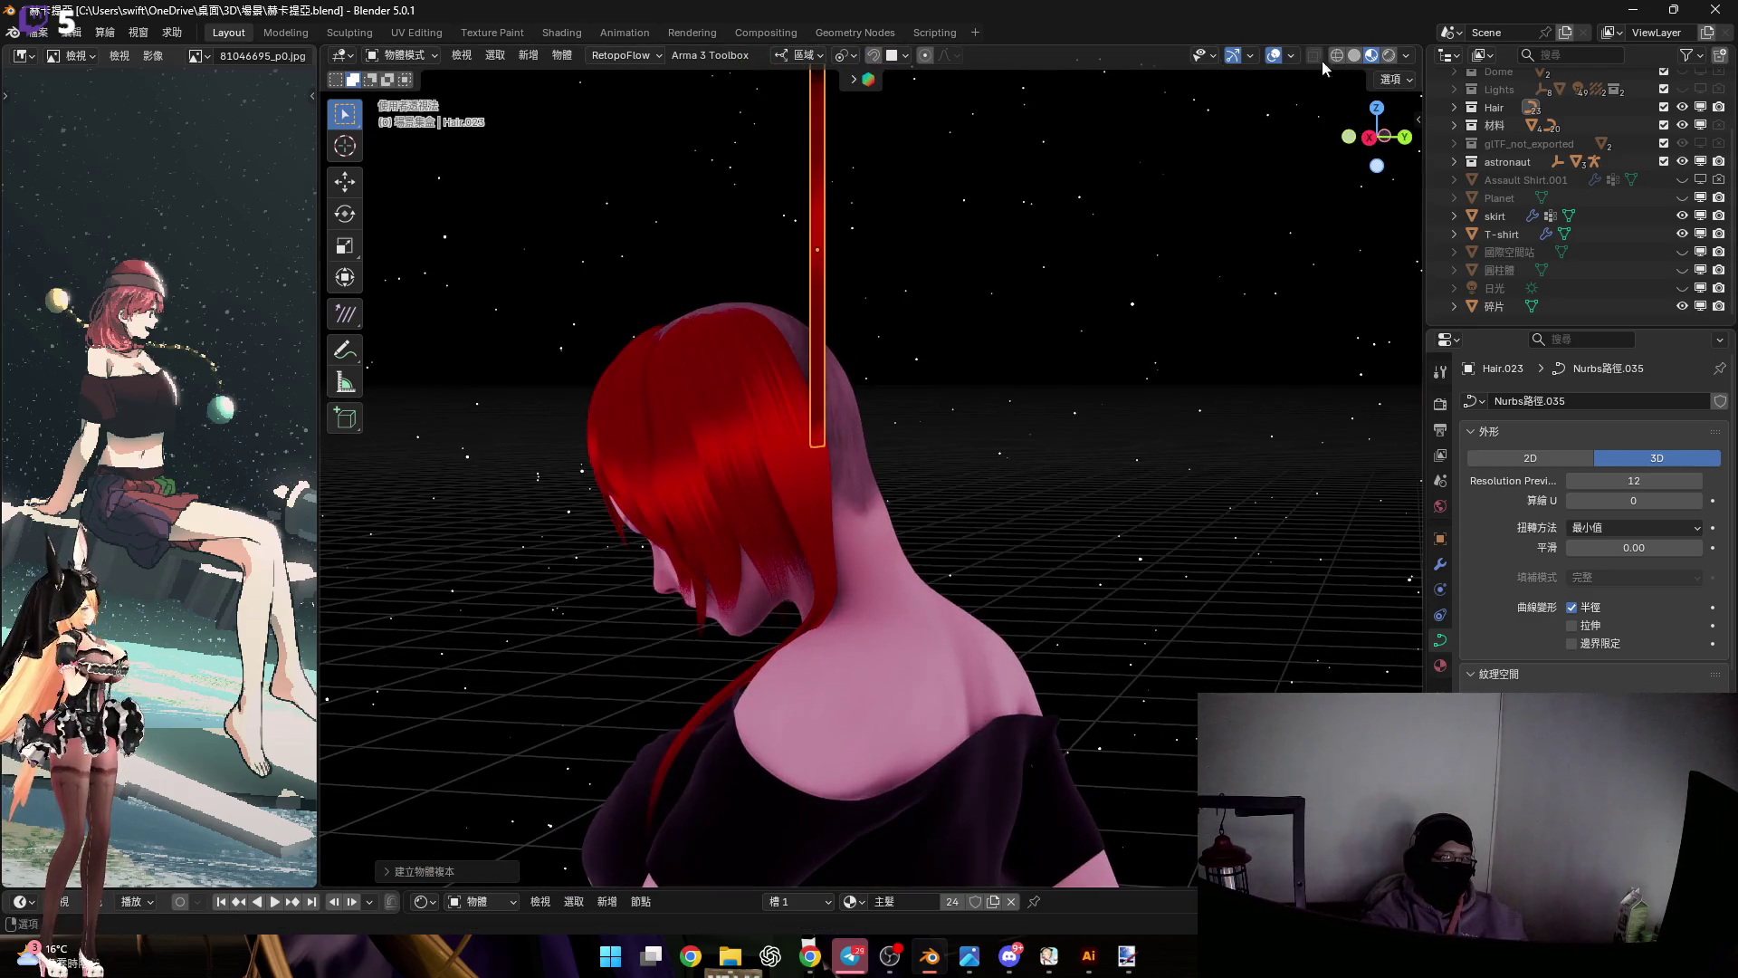
left_click(1357, 138)
scroll(851, 409, "down", 3)
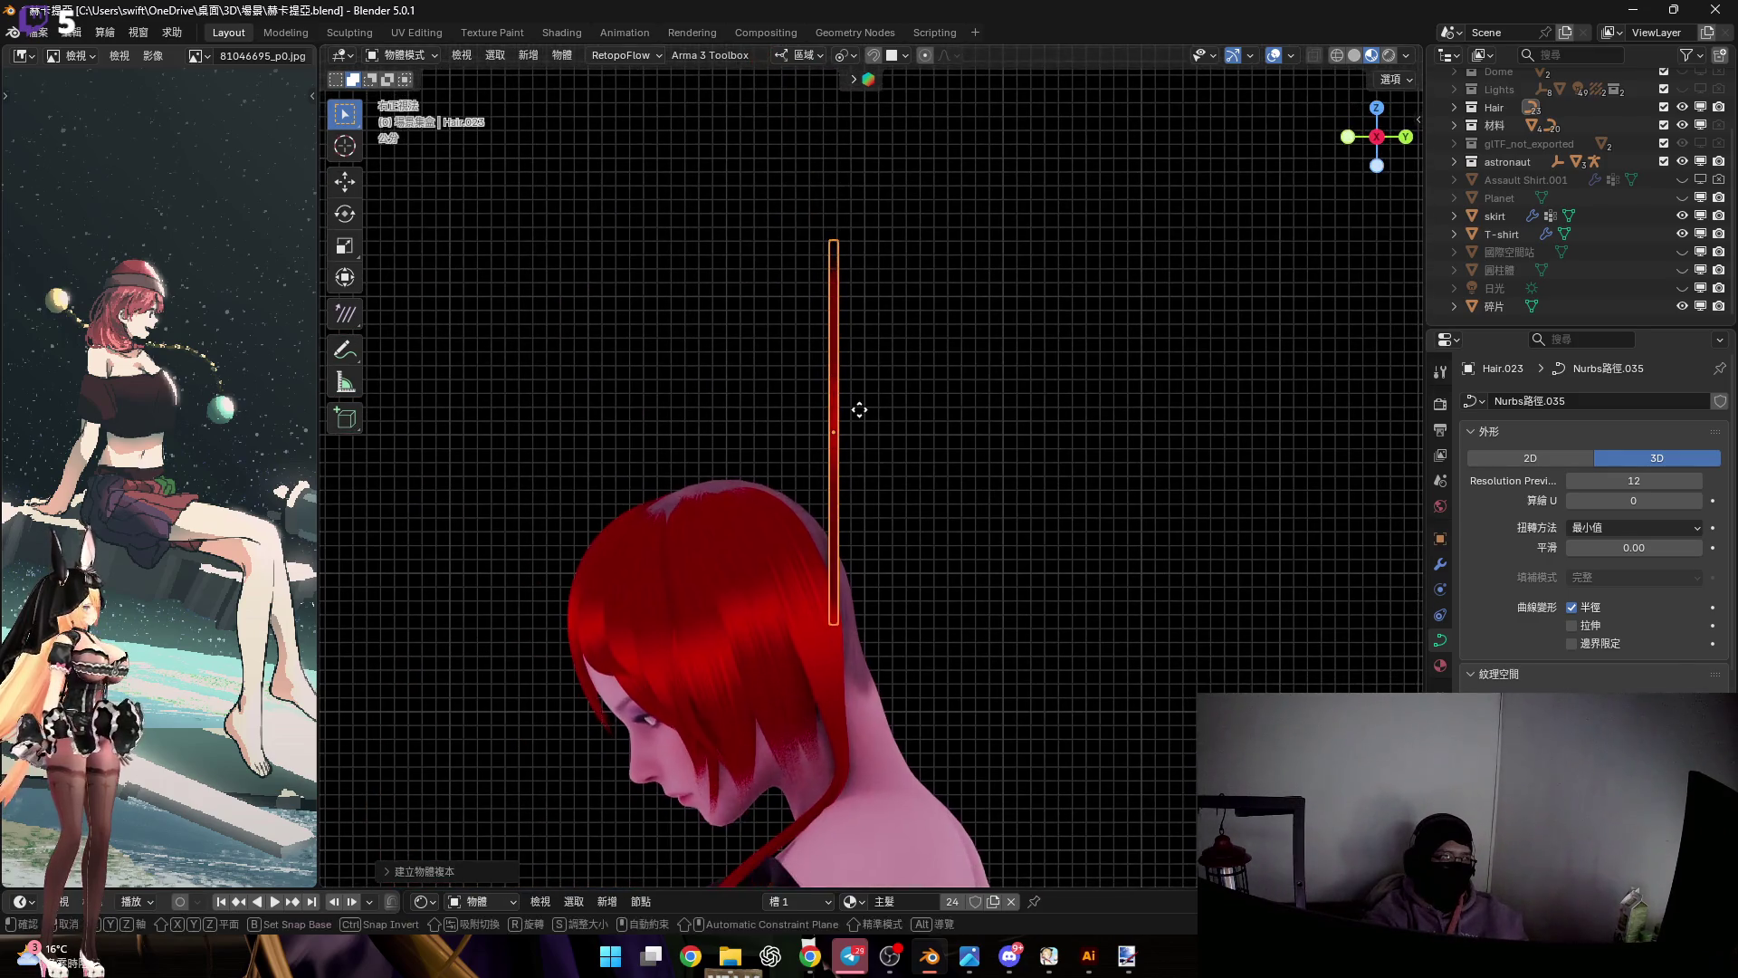
key("g")
key("x")
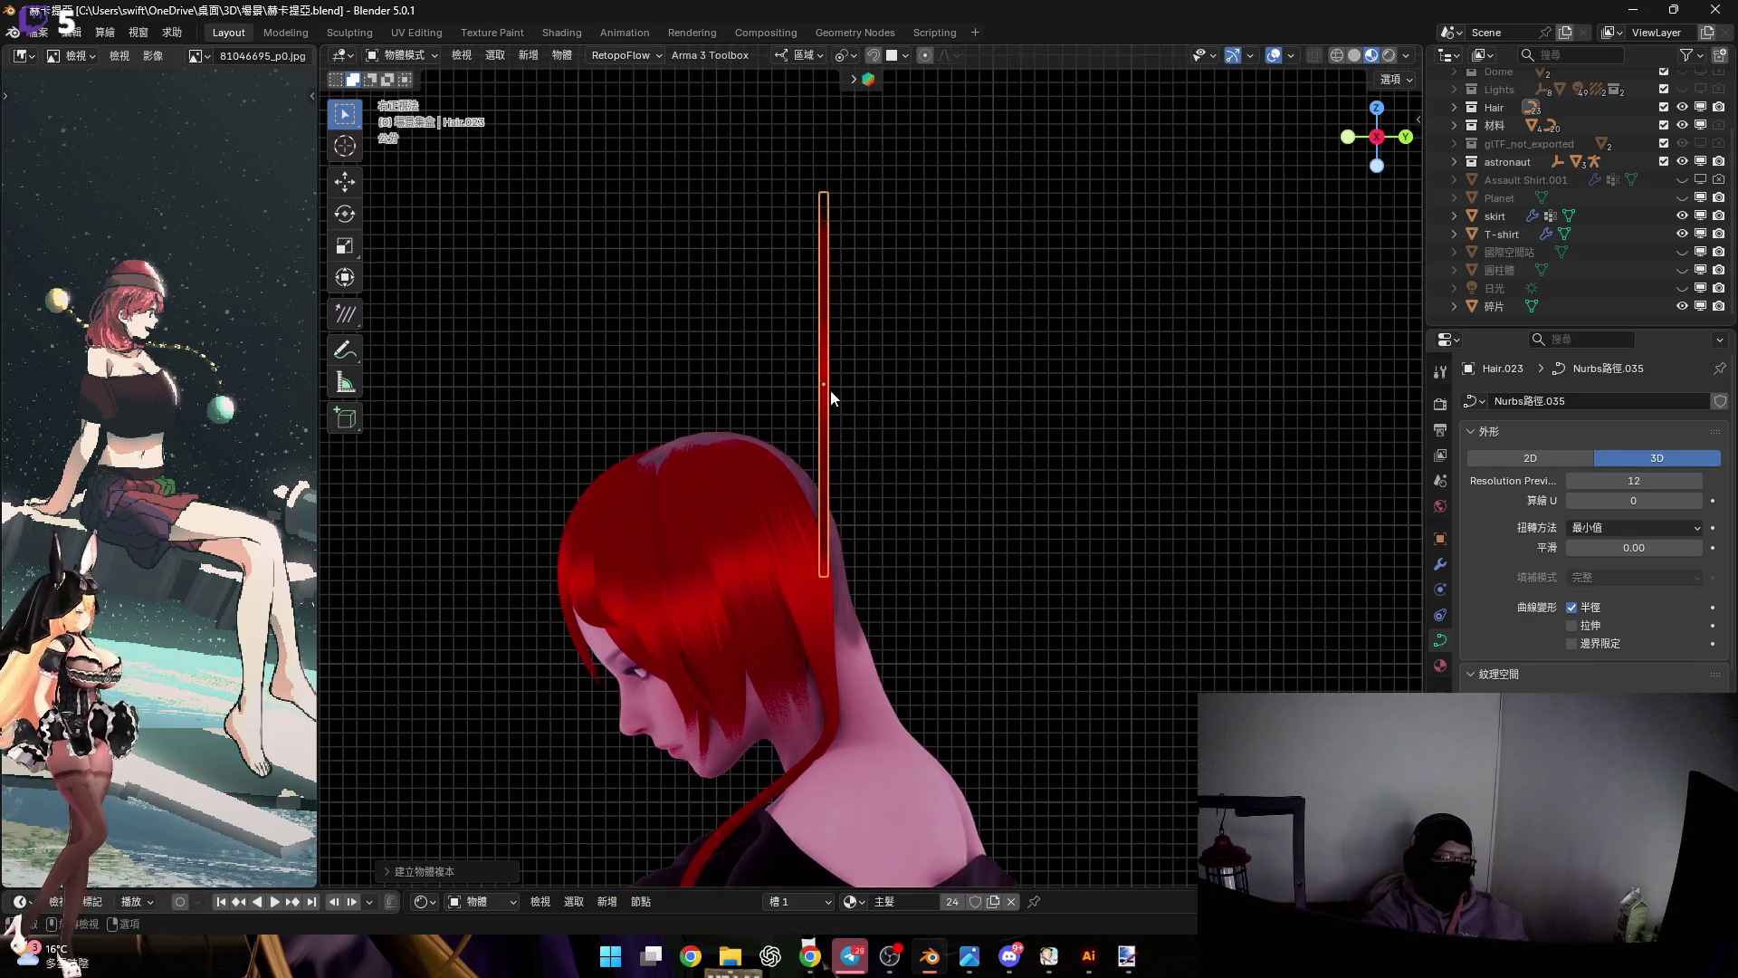
key("y")
left_click(894, 418)
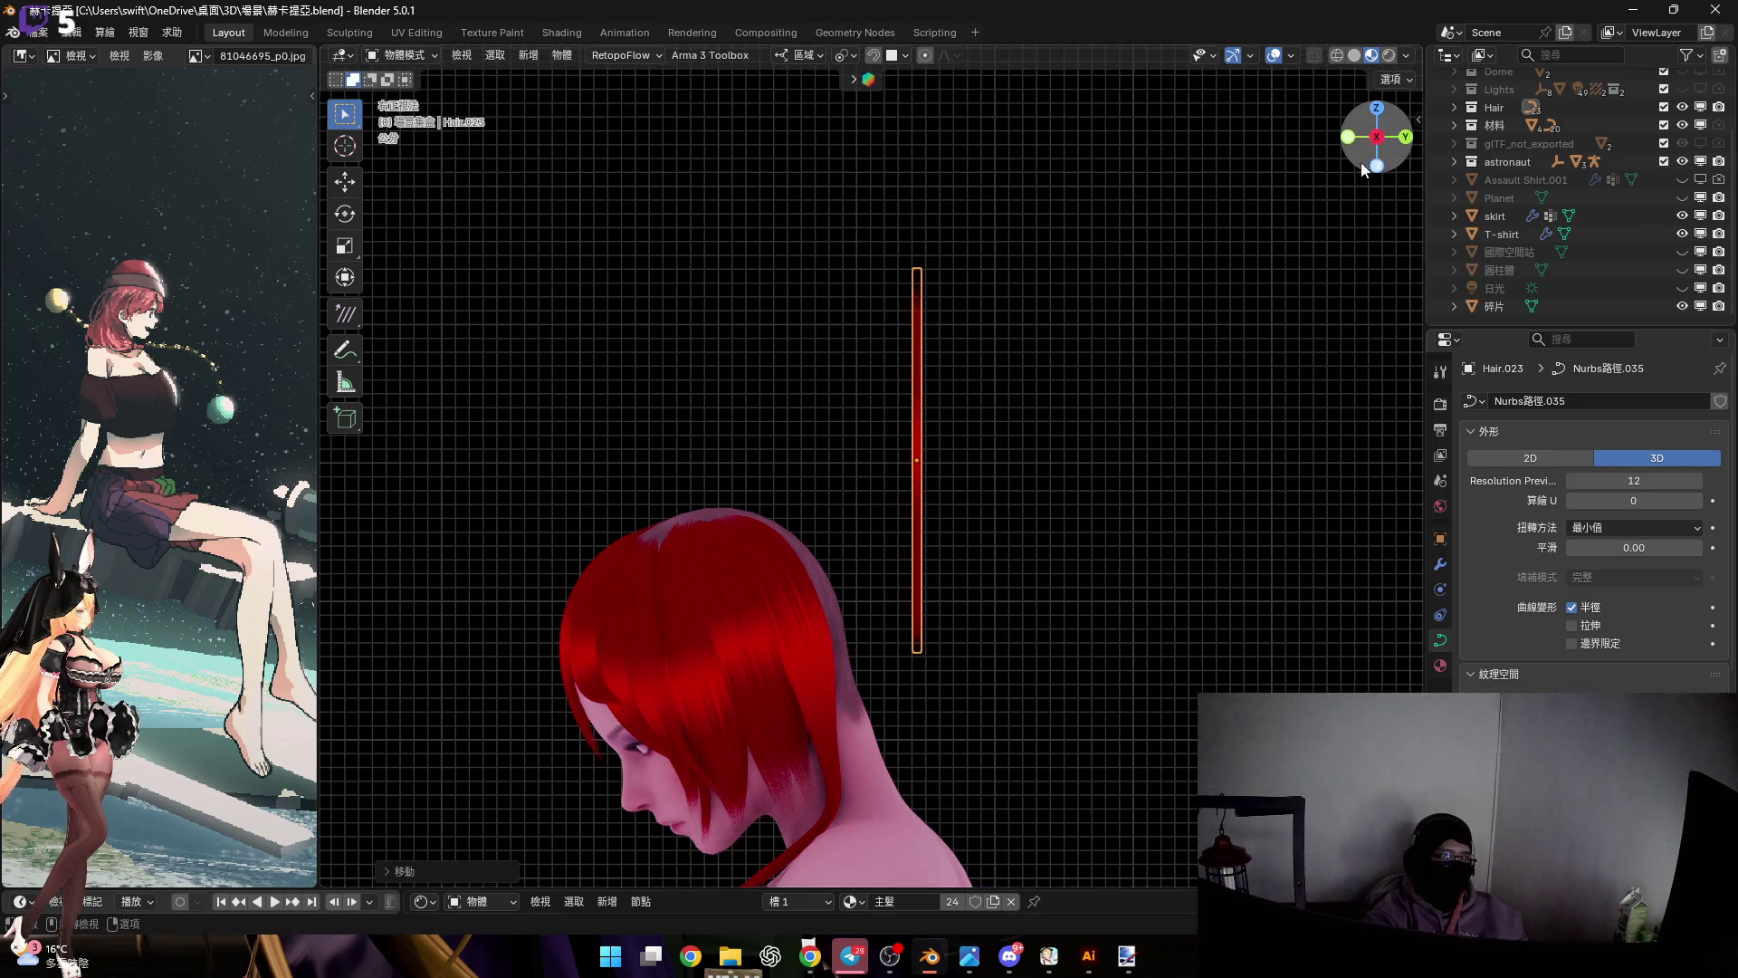
Rotate Hair.023 around its local X axis so it stands upright
mouse_move(1294, 210)
middle_mouse_down()
mouse_move(872, 432)
mouse_move(775, 422)
mouse_move(909, 366)
mouse_move(1154, 346)
middle_mouse_up()
key("r")
key("z")
key("z")
key("x")
key("x")
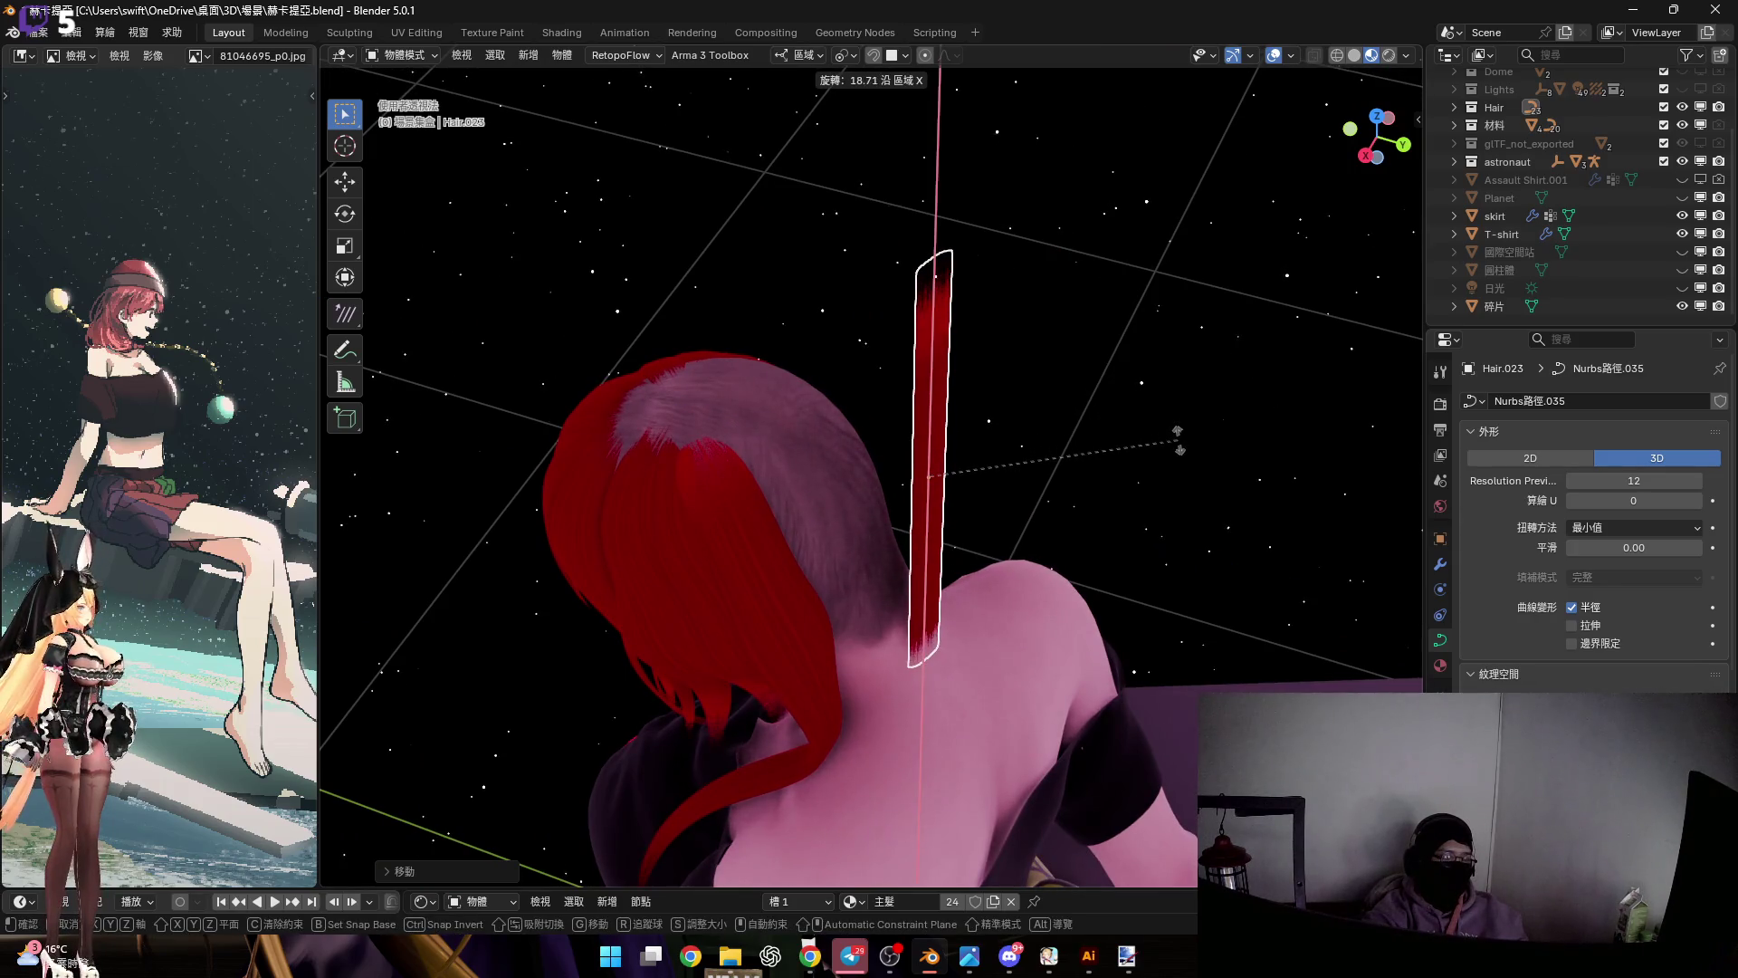
left_click(905, 521)
middle_click_drag(904, 521, 946, 366)
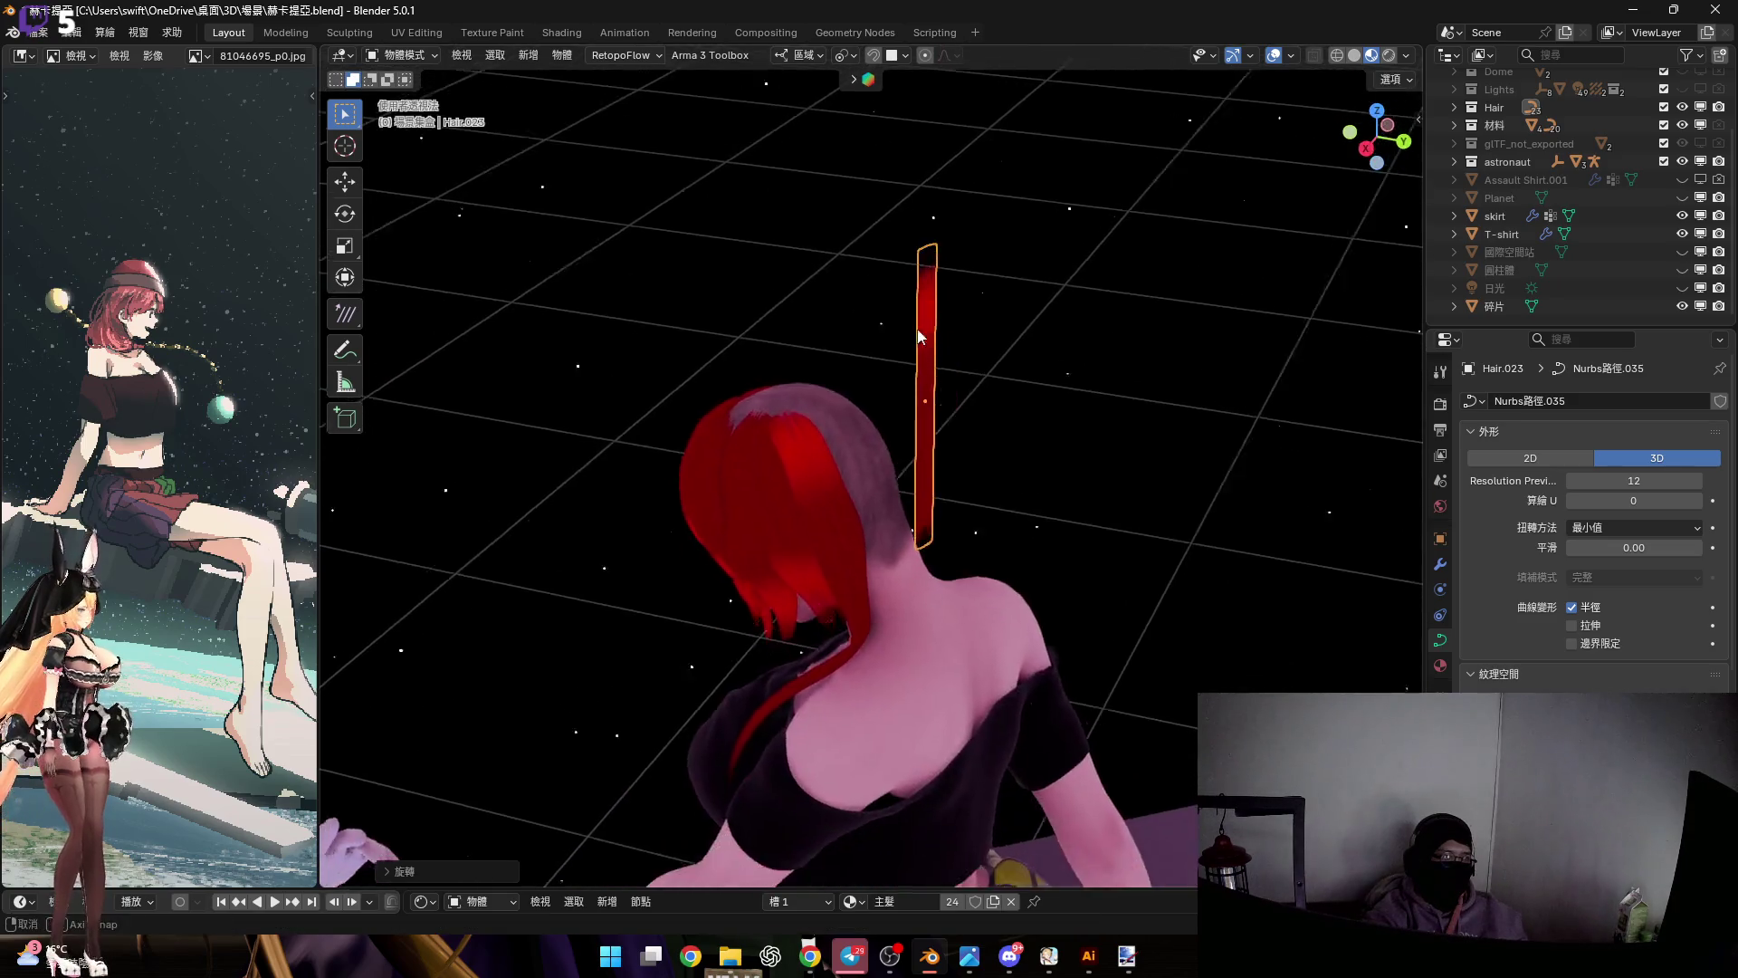
Select all of Hair.023's points in Edit Mode and subdivide the curve
key("Tab")
scroll(946, 352, "up", 2)
key("a")
right_click(1044, 379)
left_click(1044, 378)
middle_click_drag(1044, 379, 1055, 480, "shift")
Select the strand's top points and begin rotating them, then cancel
left_click(935, 313)
scroll(961, 402, "up", 2)
middle_click_drag(954, 362, 1045, 405)
key("r")
right_click(1040, 371)
Rotate the strand's top point around its local Y axis so the top bends over
key("r")
key("y")
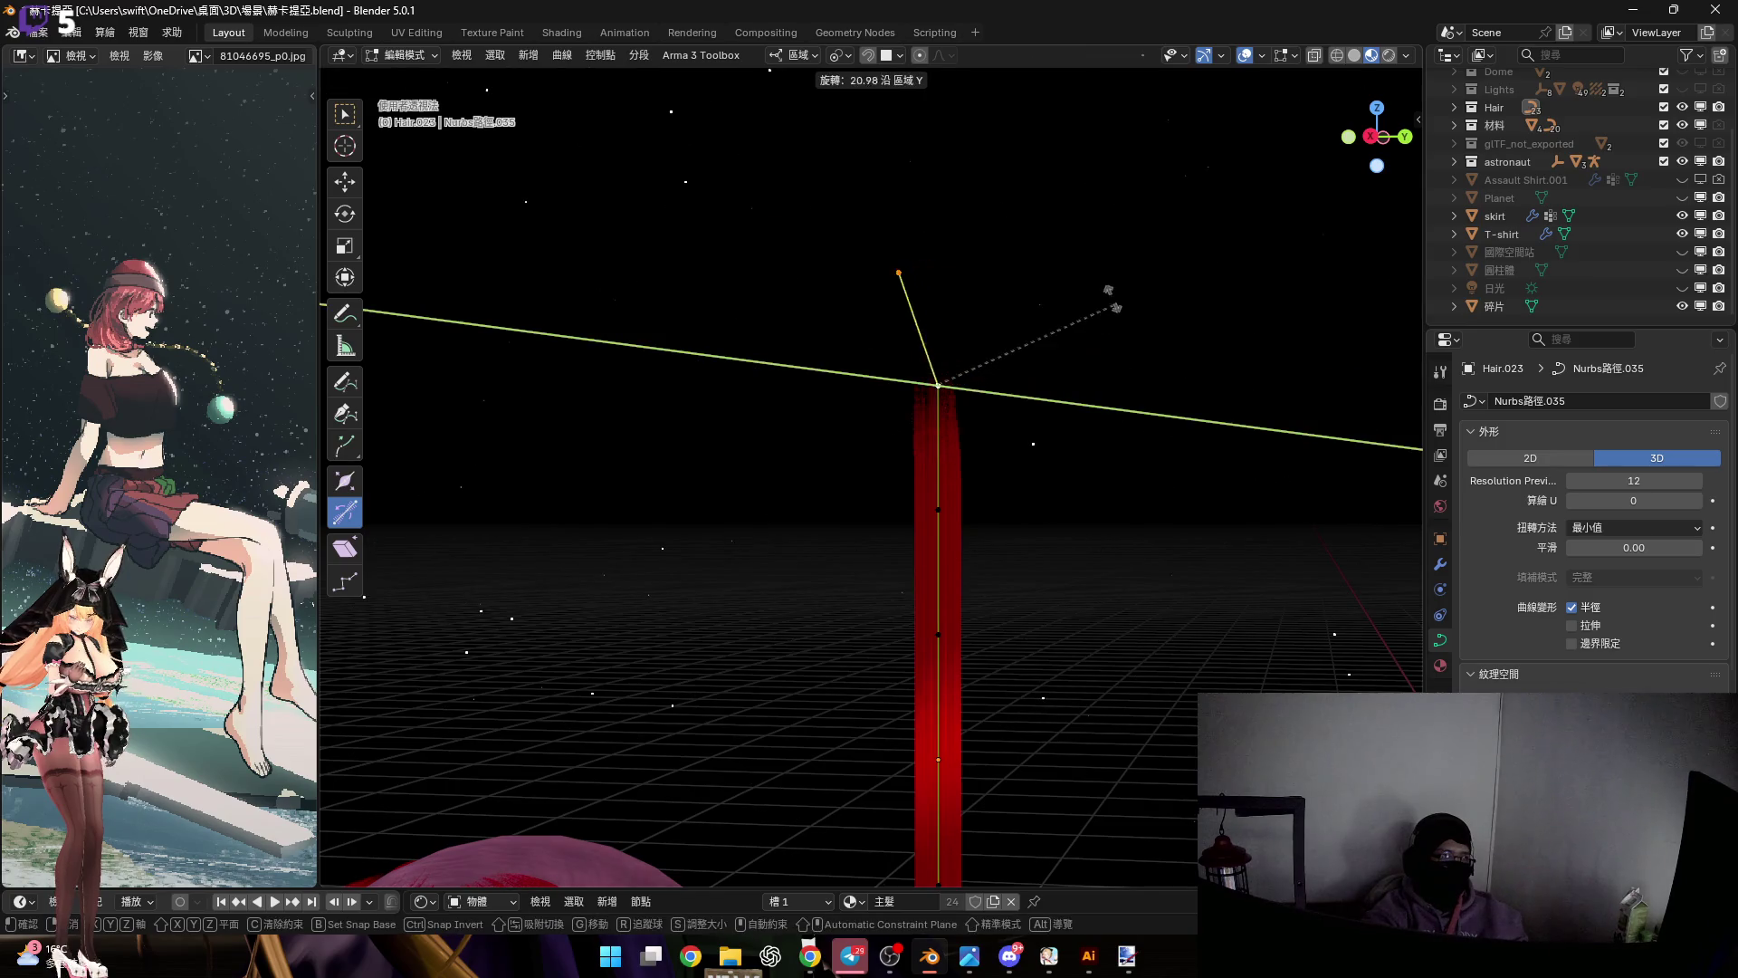
left_click(1032, 284)
middle_click_drag(1032, 283, 1047, 398)
key("ctrl+z")
left_click(964, 344)
key("r")
key("y")
left_click(819, 473)
Scale the strand's top points to shape the bent end
mouse_move(819, 473)
middle_mouse_down()
mouse_move(995, 474)
mouse_move(1021, 435)
mouse_move(927, 427)
mouse_move(1050, 481)
middle_mouse_up()
key("s")
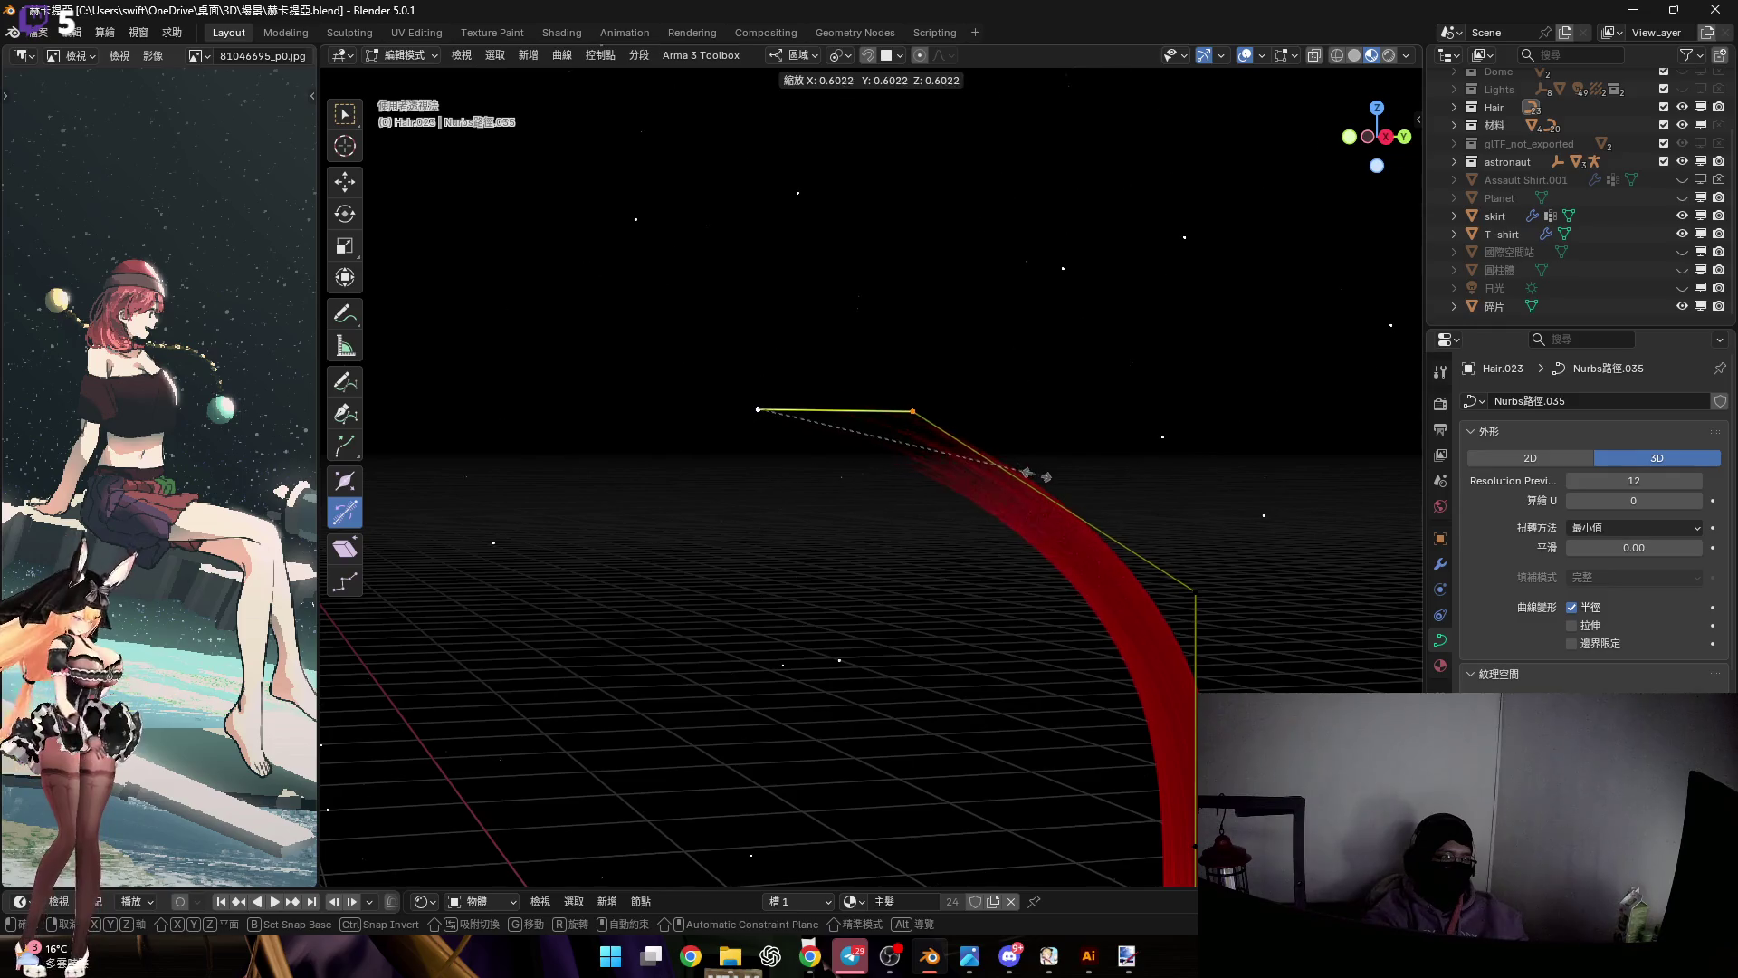
left_click(1032, 474)
mouse_move(1032, 473)
middle_mouse_down()
mouse_move(965, 382)
mouse_move(884, 411)
mouse_move(950, 417)
middle_mouse_up()
Narrow the width at the strand's top point with Shrink/Fatten
key("Tab")
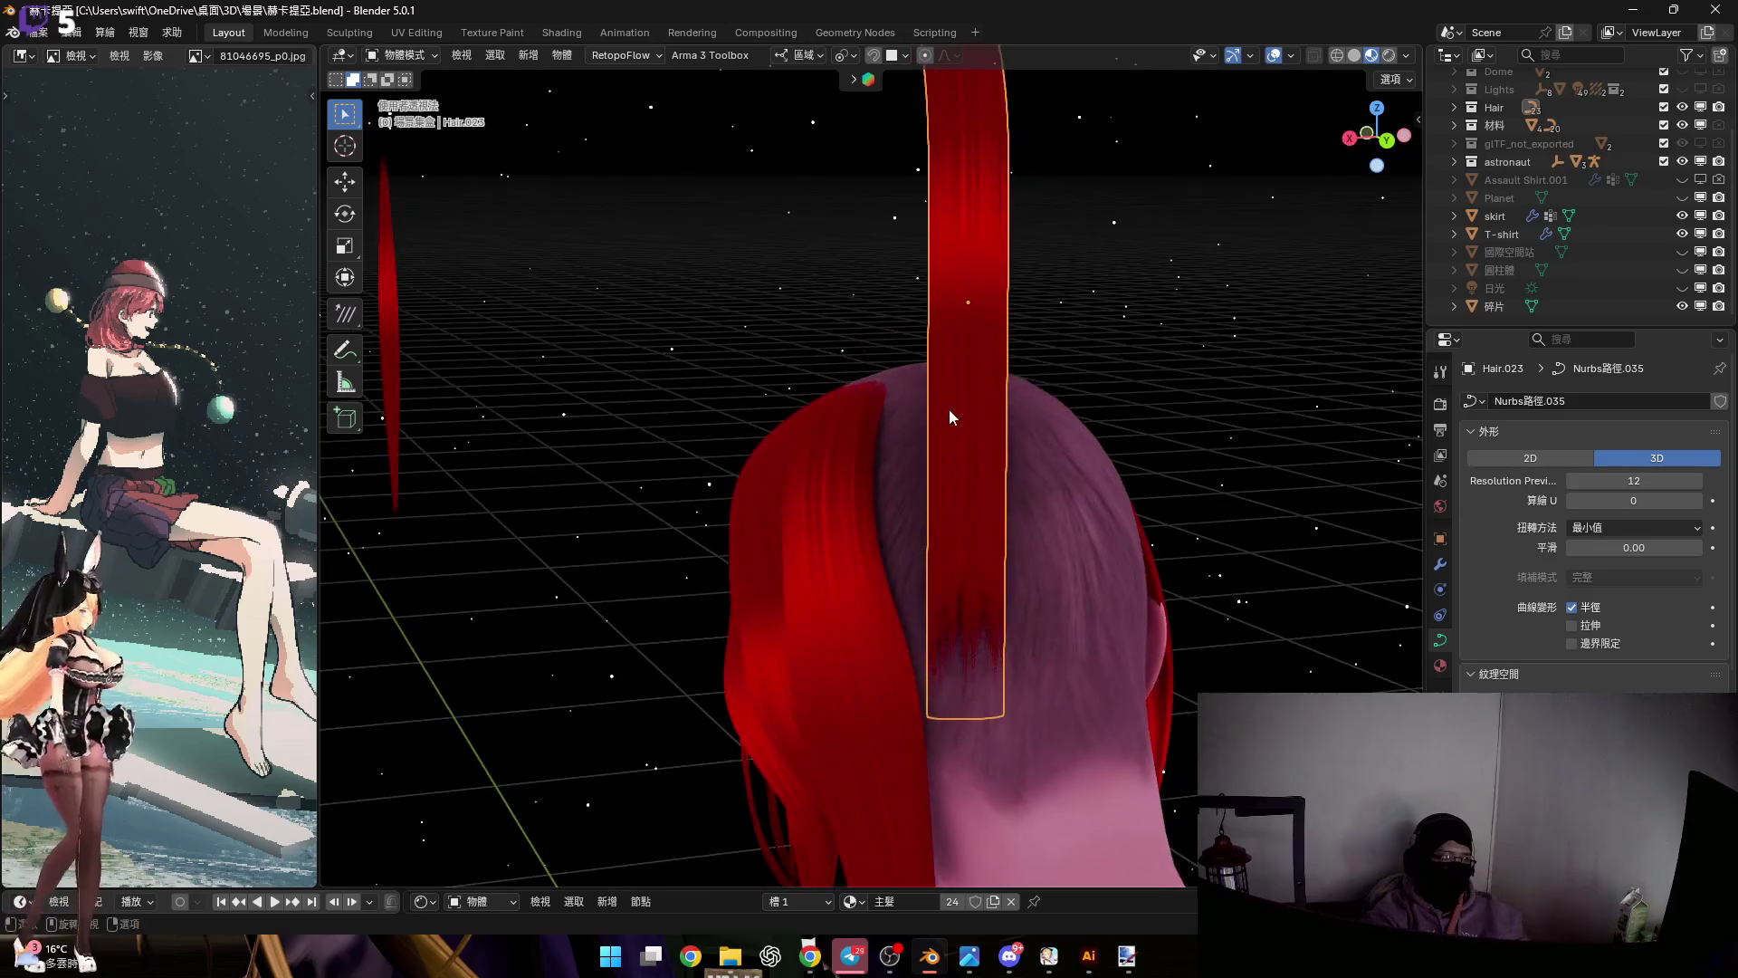
key("Tab")
scroll(950, 418, "down", 2)
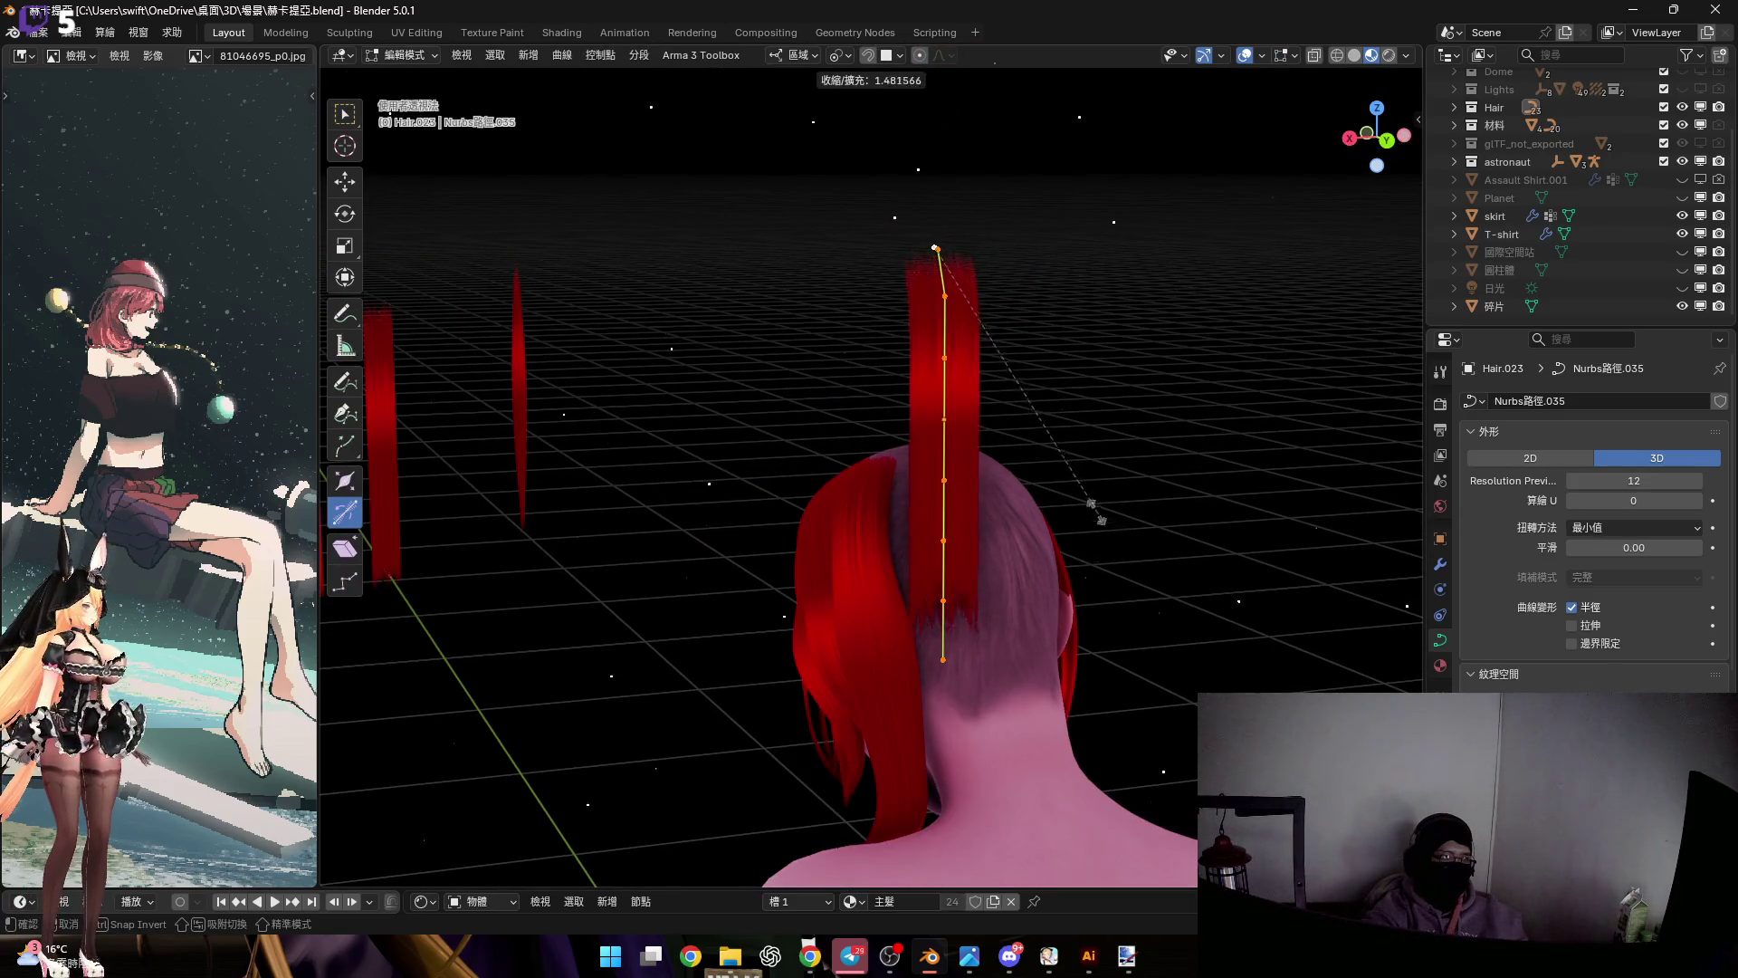
left_click(1100, 519)
scroll(959, 452, "up", 4)
key("b")
left_click_drag(886, 225, 1087, 392)
mouse_move(1087, 392)
middle_mouse_down()
mouse_move(947, 404)
mouse_move(960, 362)
mouse_move(927, 278)
middle_mouse_up()
key("alt+s")
left_click(1000, 437)
Box-select the strand's end point and change its width with Alt+S
key("b")
left_click_drag(926, 278, 1055, 422)
scroll(1055, 423, "up", 3)
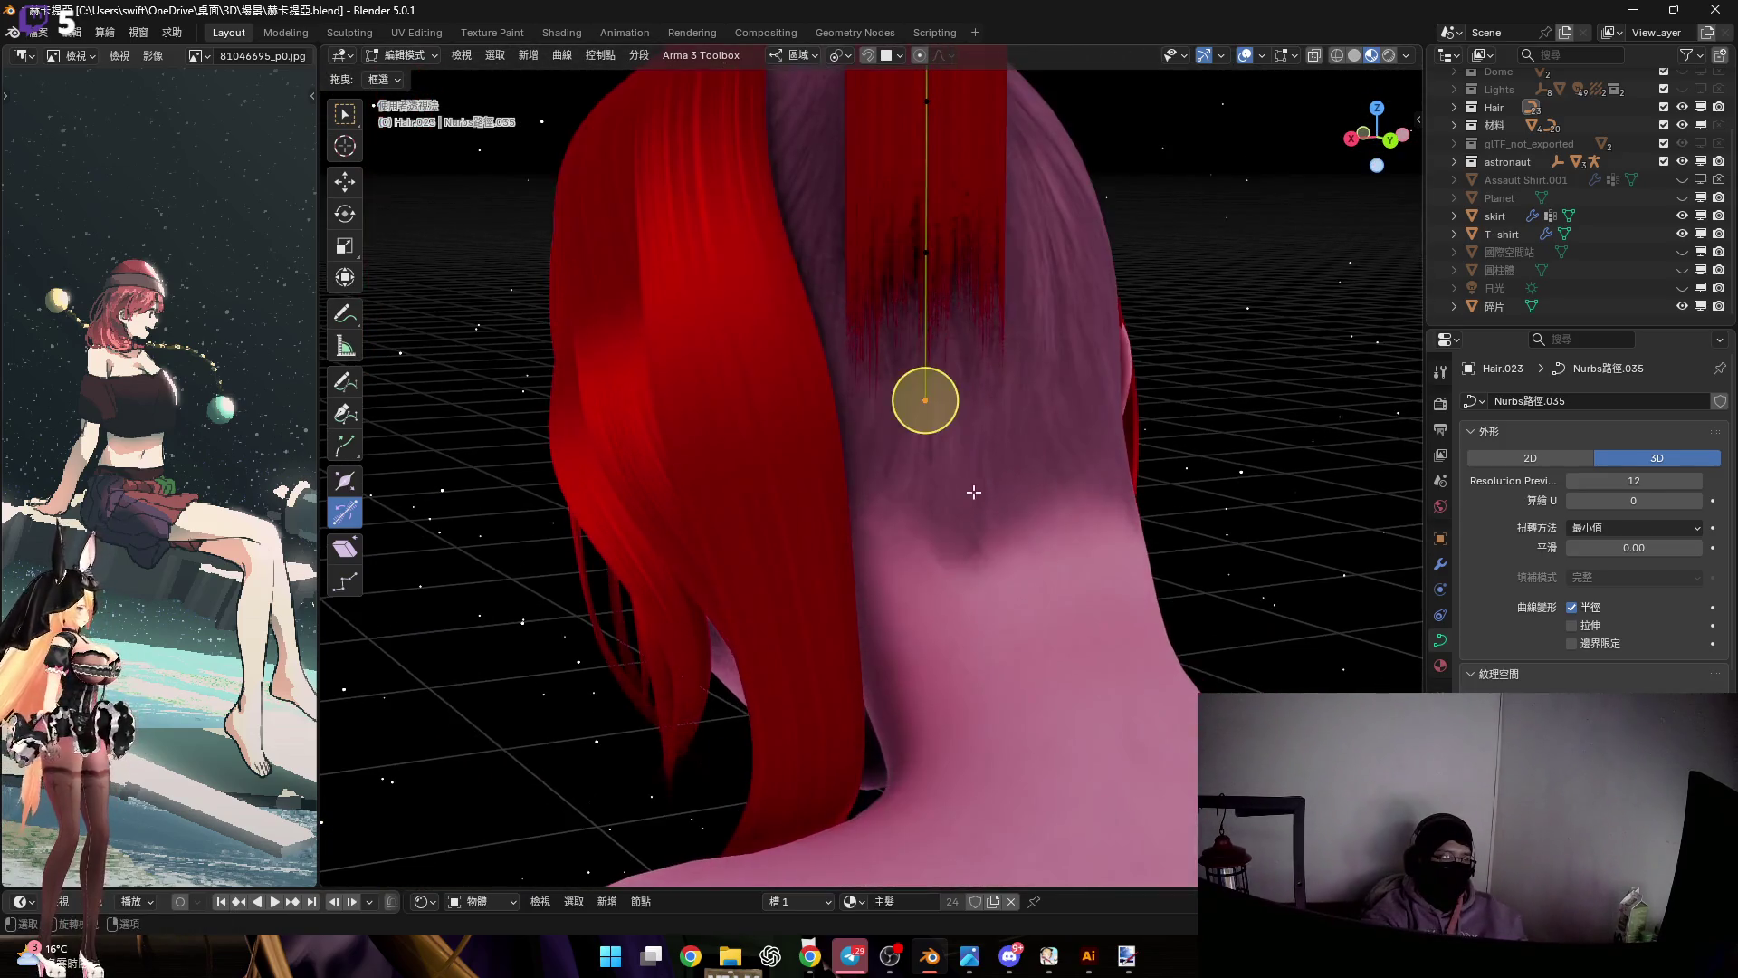
key("alt+s")
left_click(987, 466)
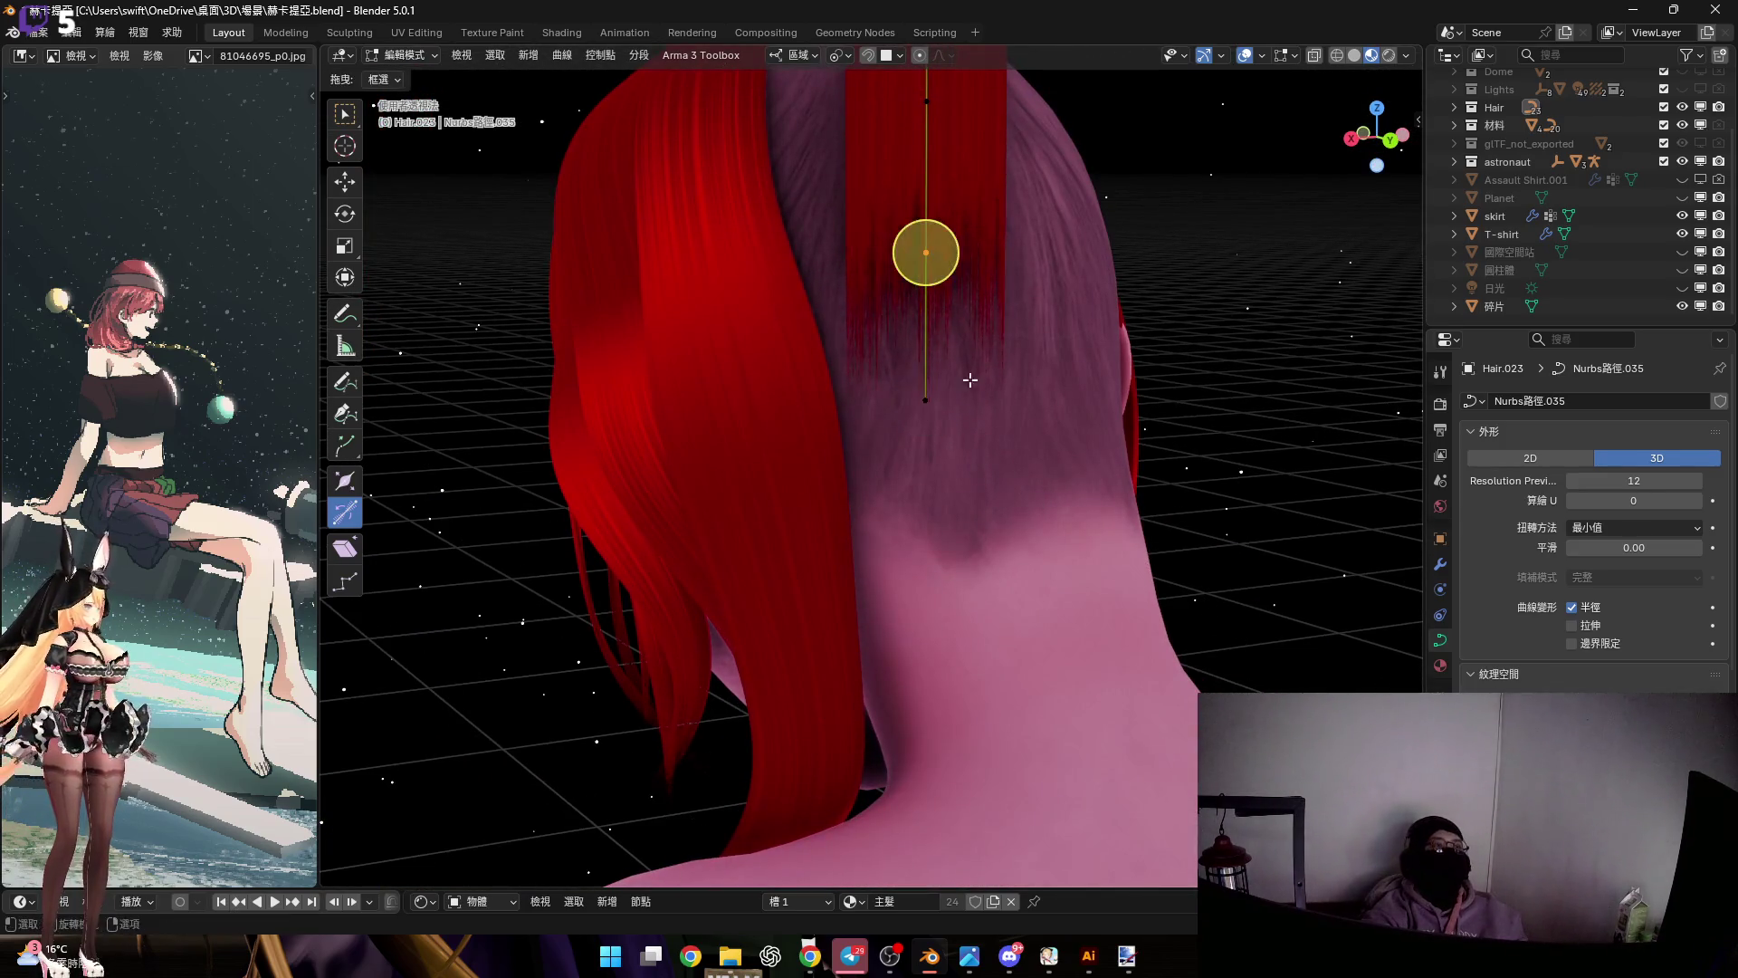
Readjust the bottom point's width until the lower end tapers to a fine point, then leave Edit Mode
middle_click_drag(842, 300, 891, 389)
key("alt+s")
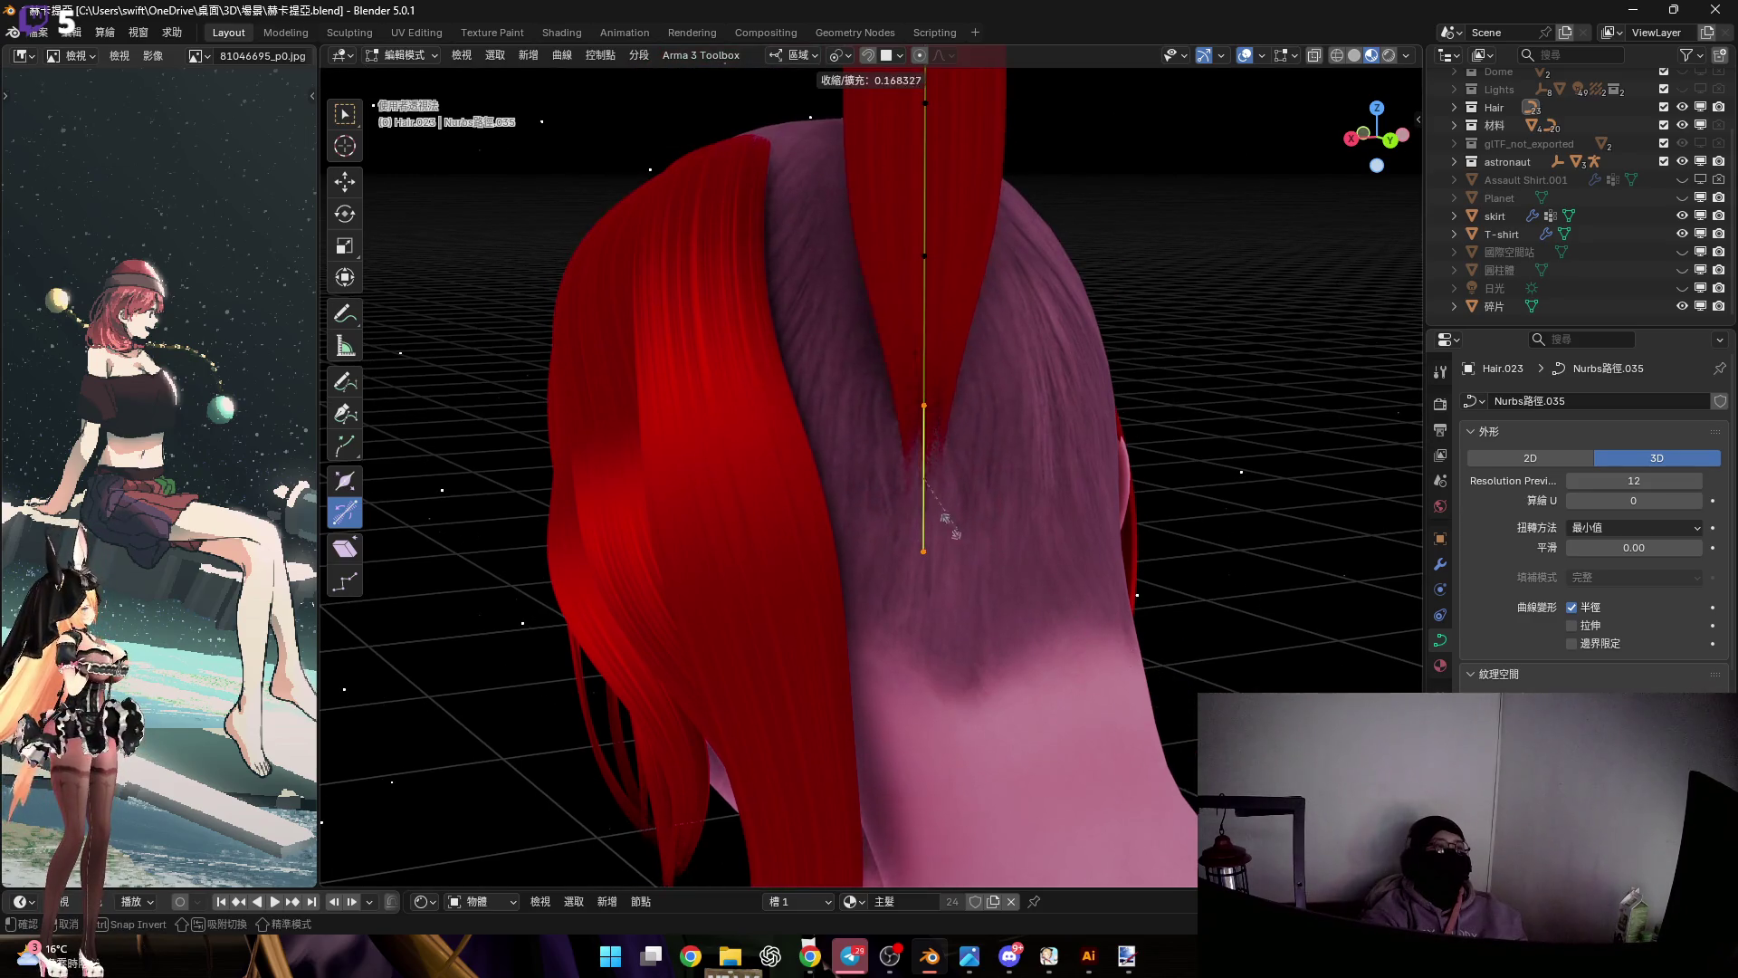
left_click(955, 550)
key("alt+s")
key("Escape")
key("alt+s")
left_click(978, 530)
mouse_move(977, 530)
middle_mouse_down()
mouse_move(939, 566)
mouse_move(911, 516)
mouse_move(932, 534)
mouse_move(970, 527)
middle_mouse_up()
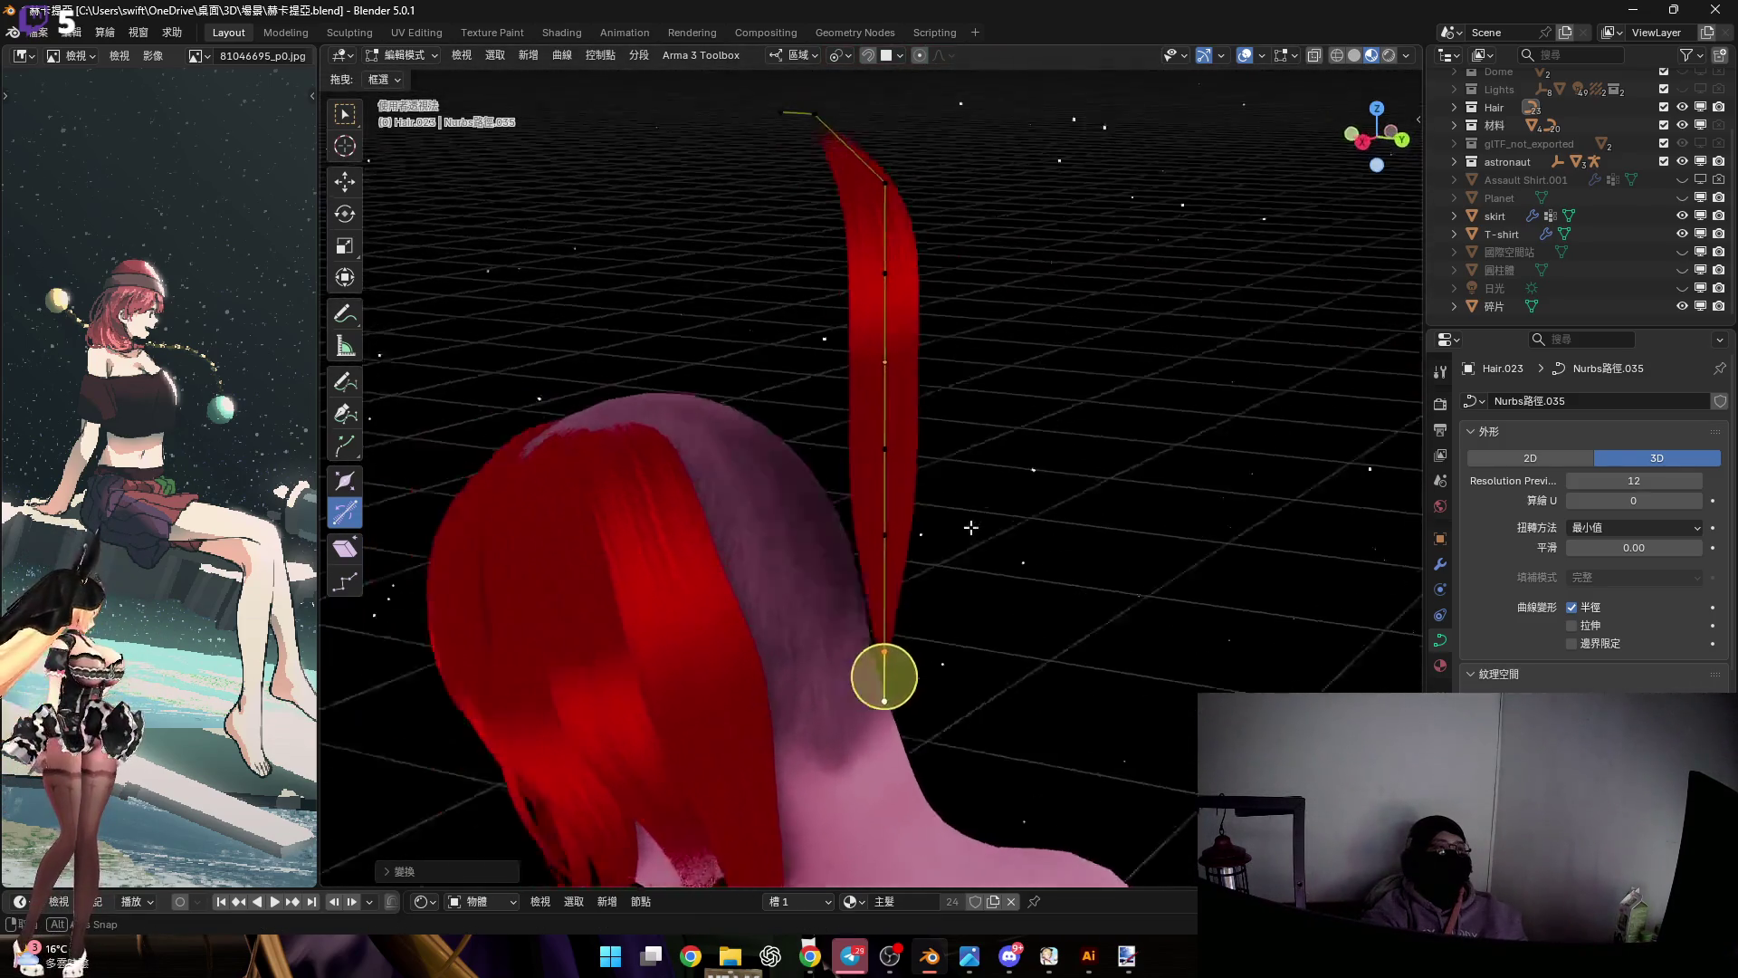
key("Tab")
scroll(893, 365, "down", 3)
Lower the strand along Z and shift it along Y toward the head
key("g")
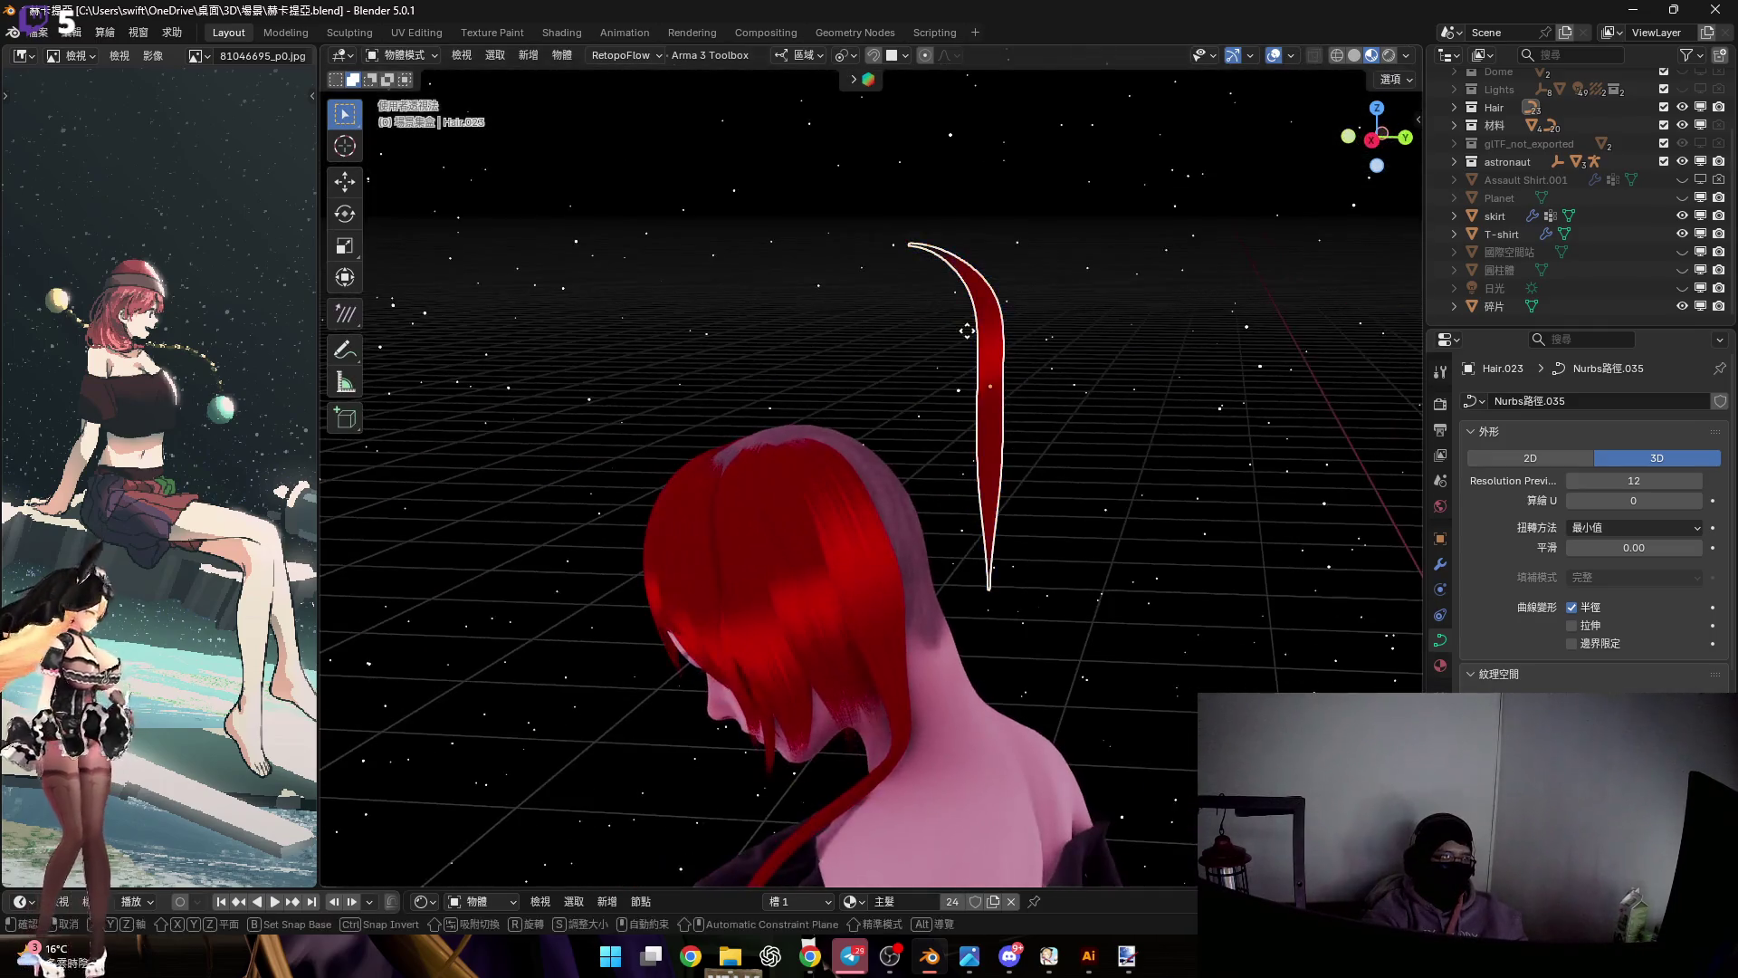
key("z")
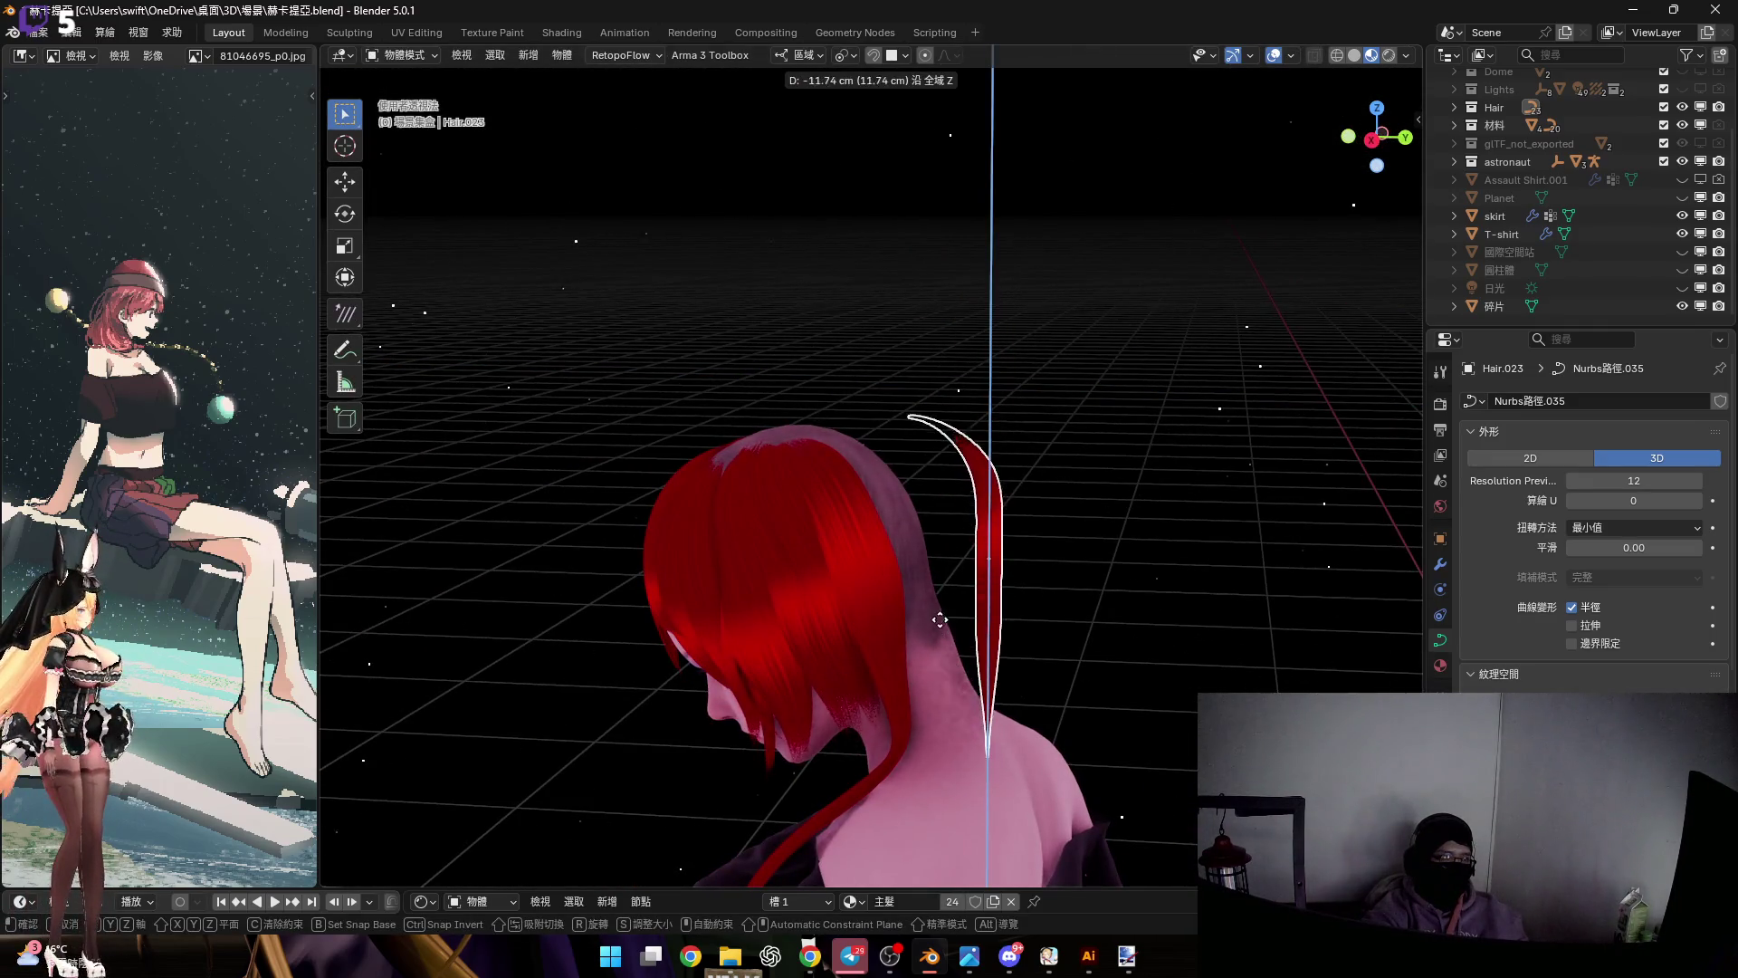
left_click(910, 487)
middle_click_drag(910, 487, 958, 492)
scroll(959, 493, "up", 3)
key("g")
key("y")
key("y")
key("y")
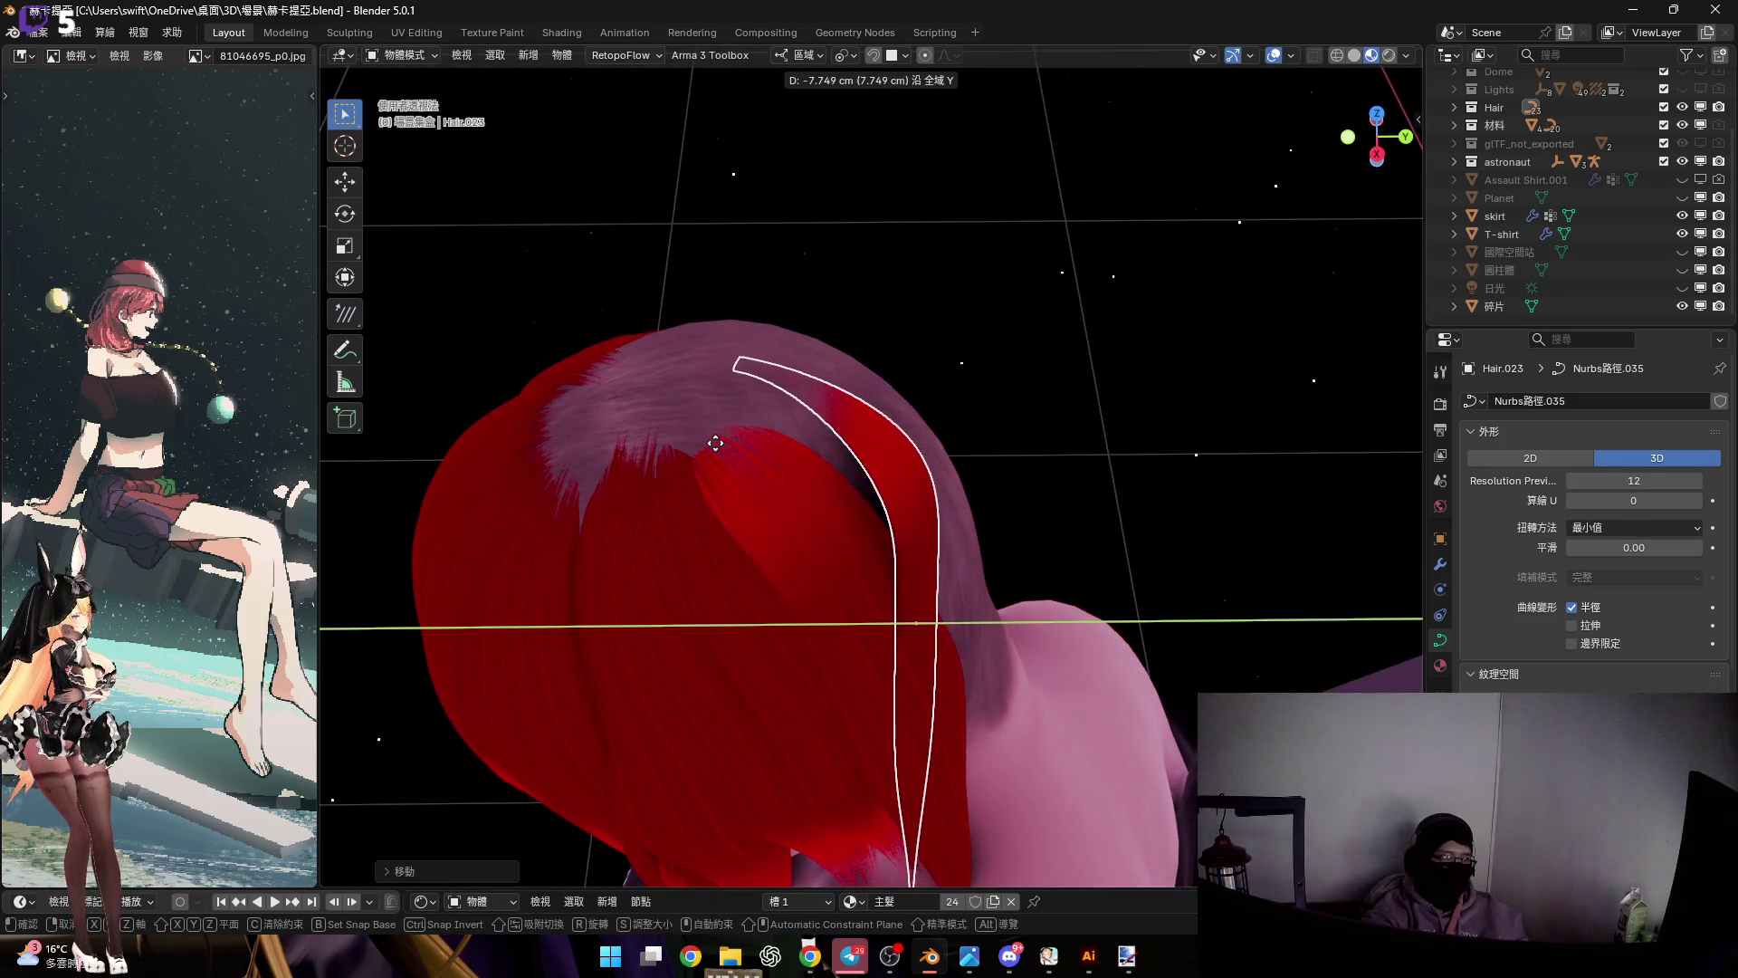
left_click(824, 452)
scroll(823, 453, "down", 5)
middle_click_drag(910, 421, 921, 399)
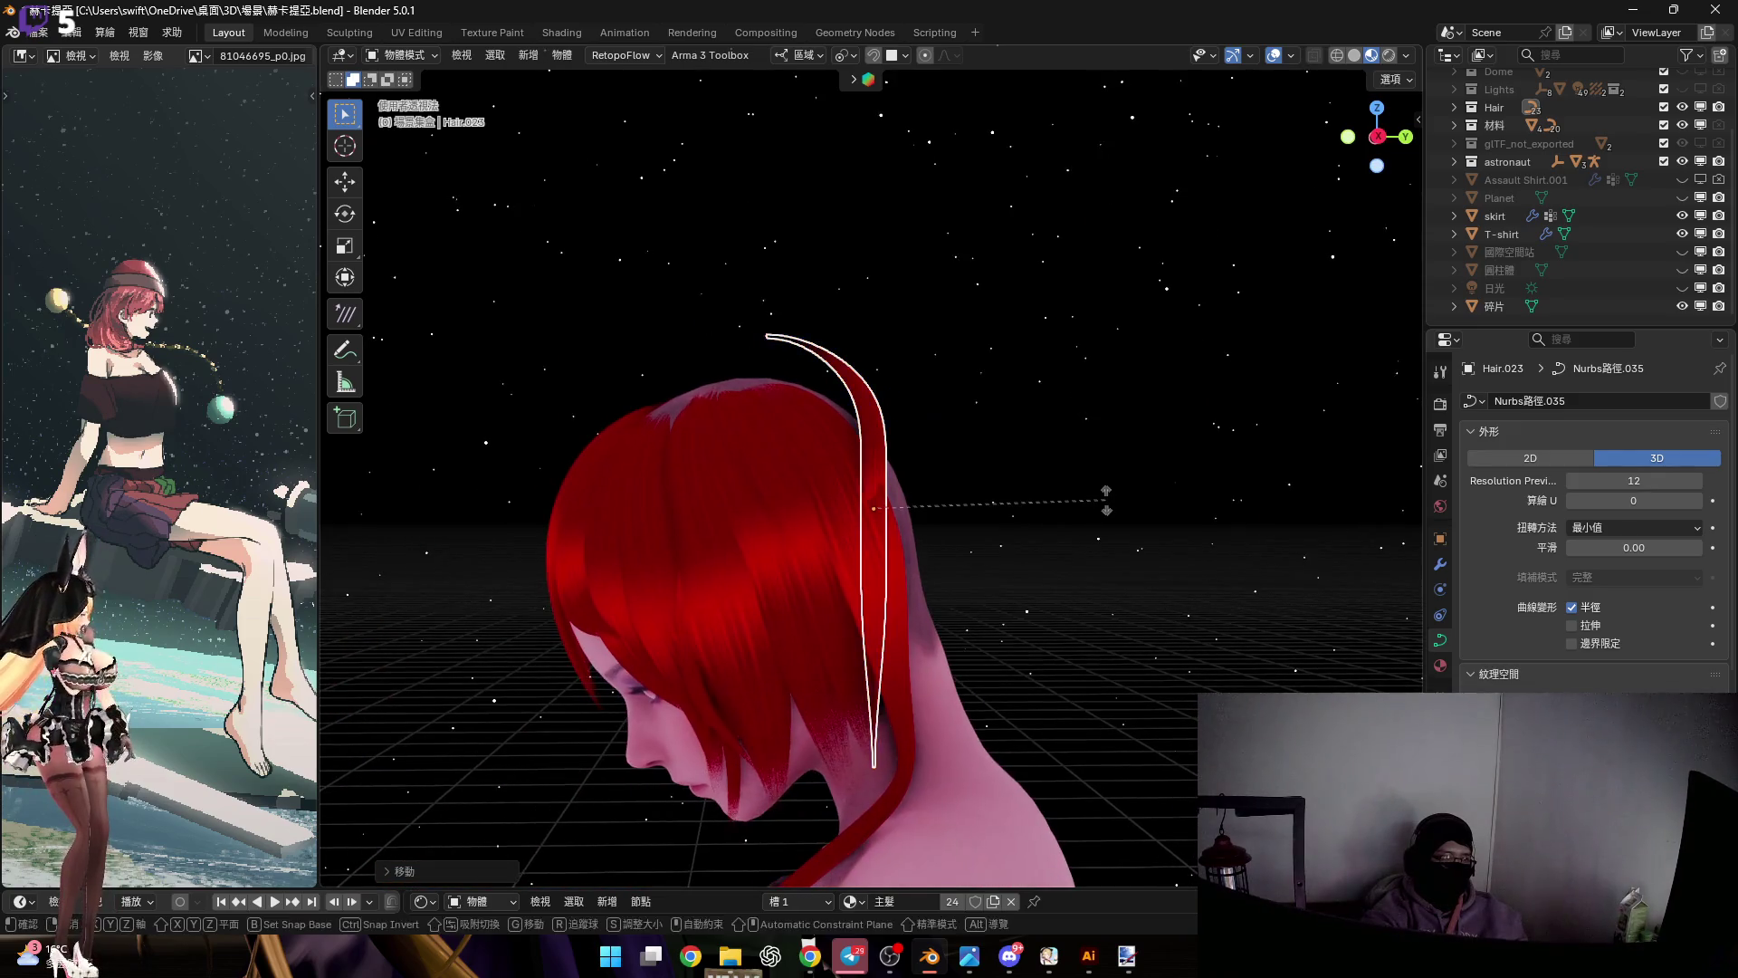
Tilt the strand over the head around X and move it along Y onto the head
key("r")
key("x")
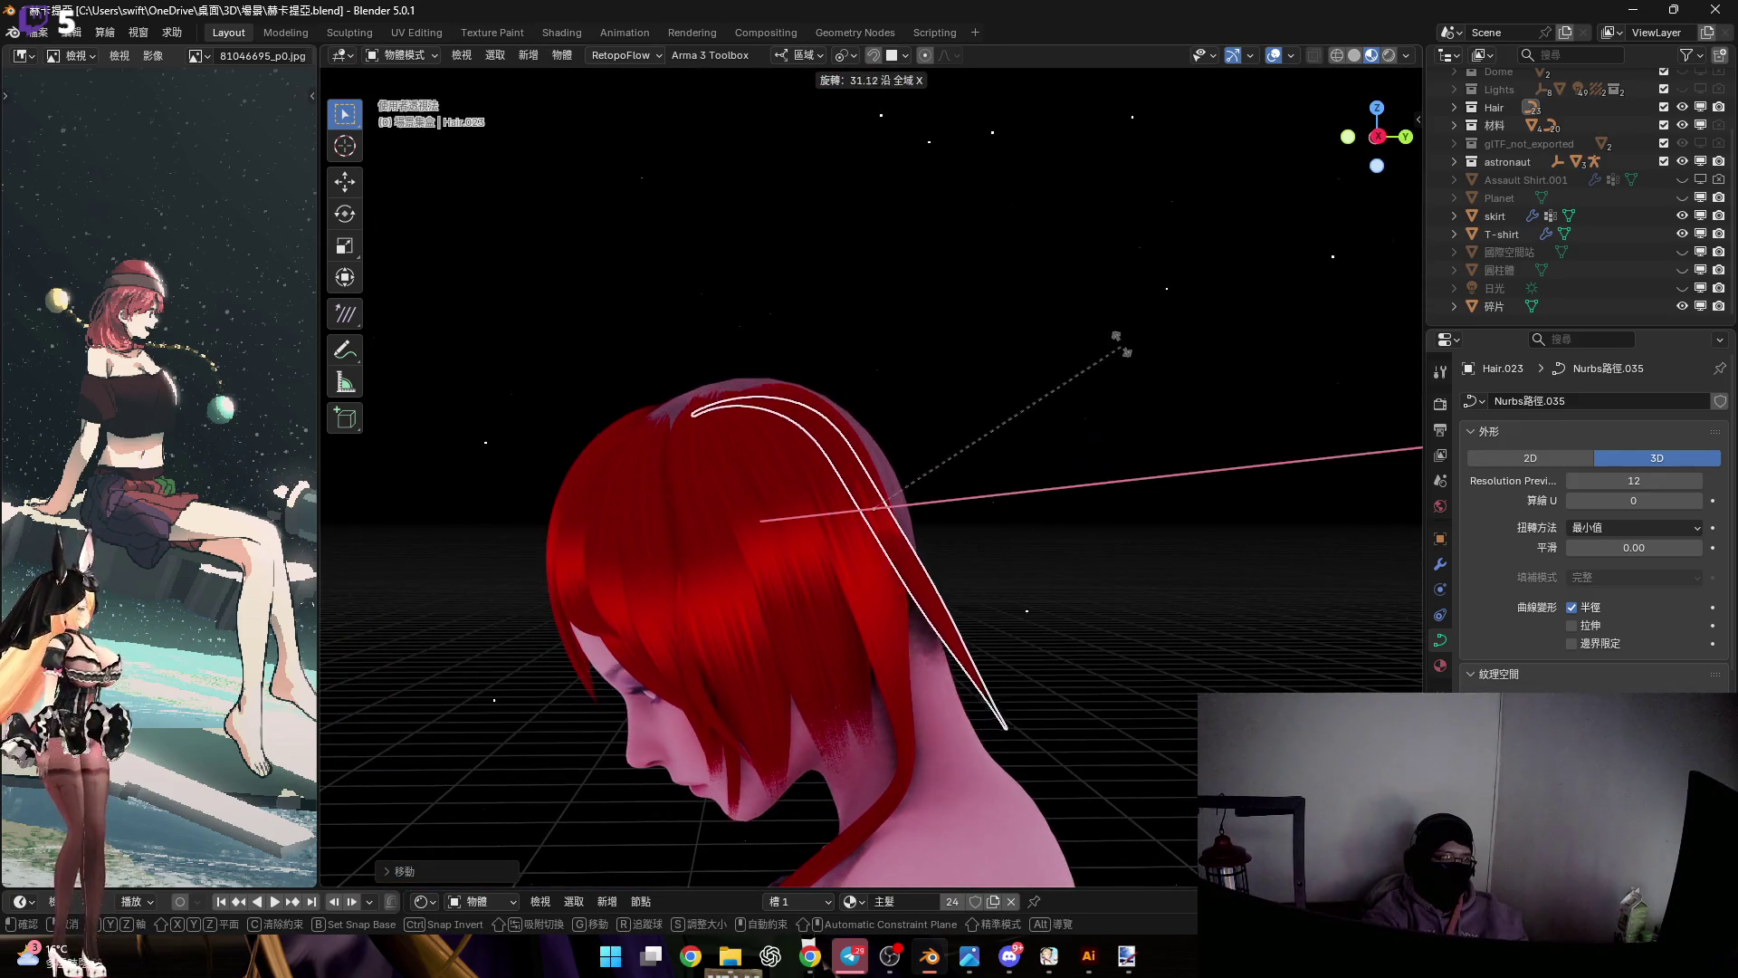
left_click(867, 478)
middle_click_drag(867, 477, 817, 424)
scroll(839, 420, "up", 4)
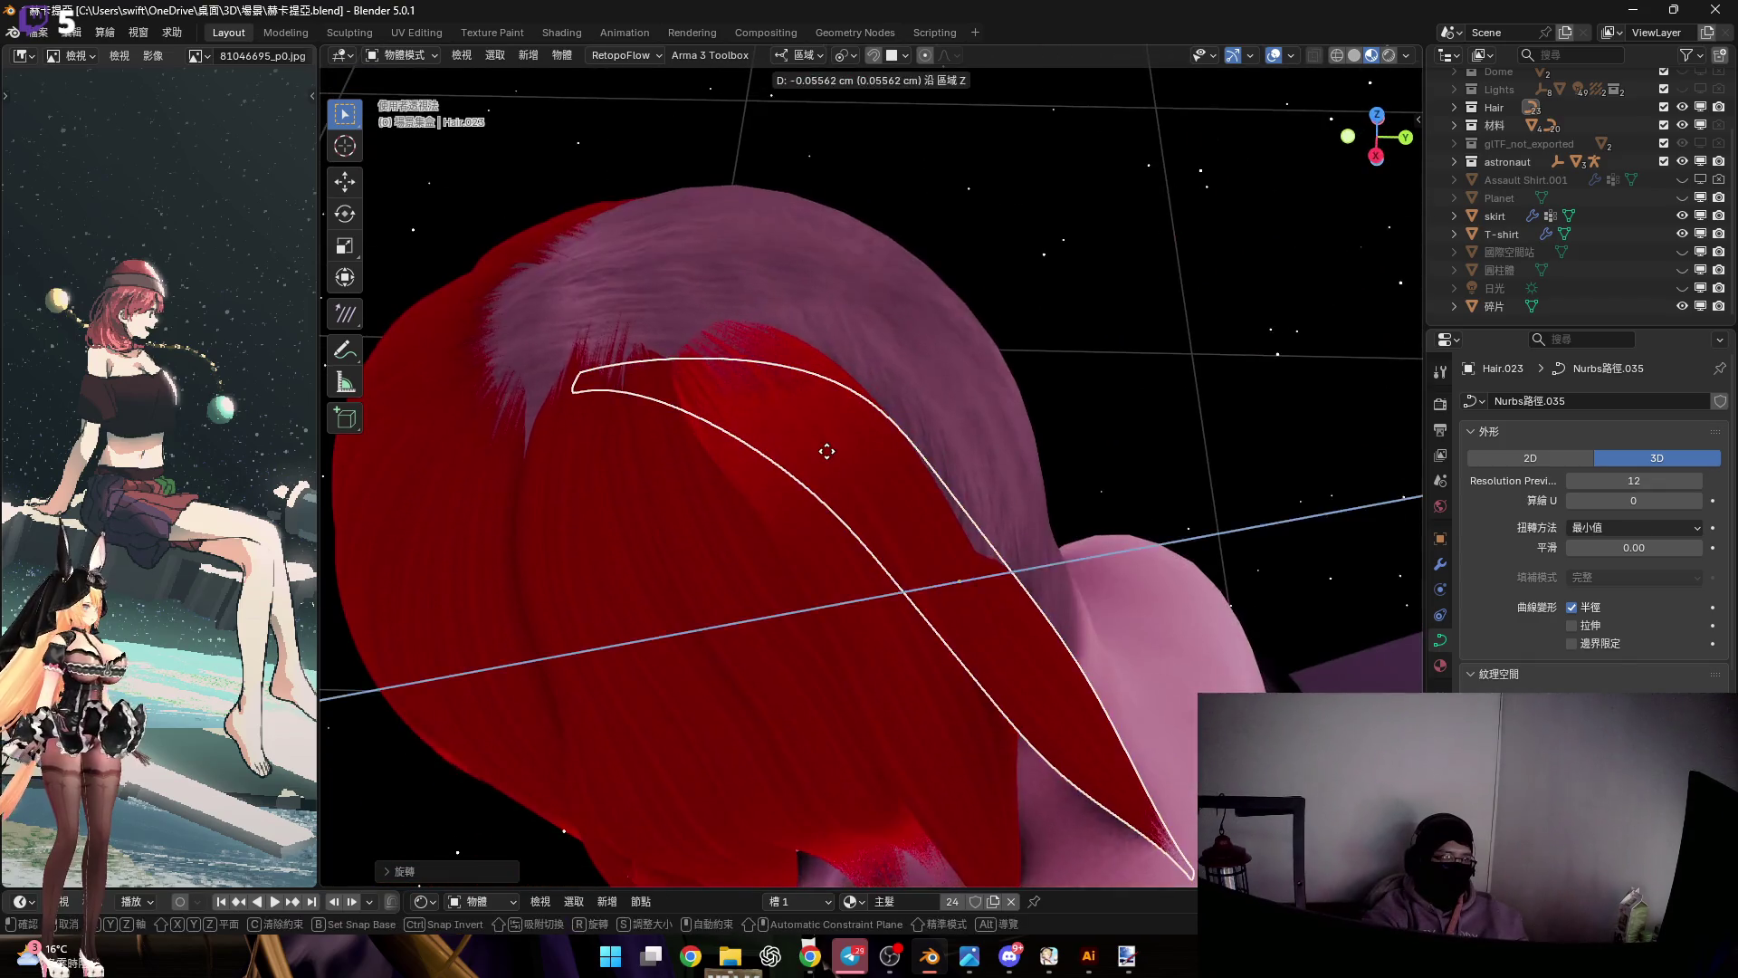
key("g")
key("y")
left_click(906, 430)
mouse_move(905, 430)
middle_mouse_down("shift")
mouse_move(1017, 502)
mouse_move(827, 495)
mouse_move(857, 477)
mouse_move(1148, 455)
middle_mouse_up("shift")
Rotate the strand again around local X and slide it along local Z to sit against the head
key("s")
key("r")
key("x")
key("x")
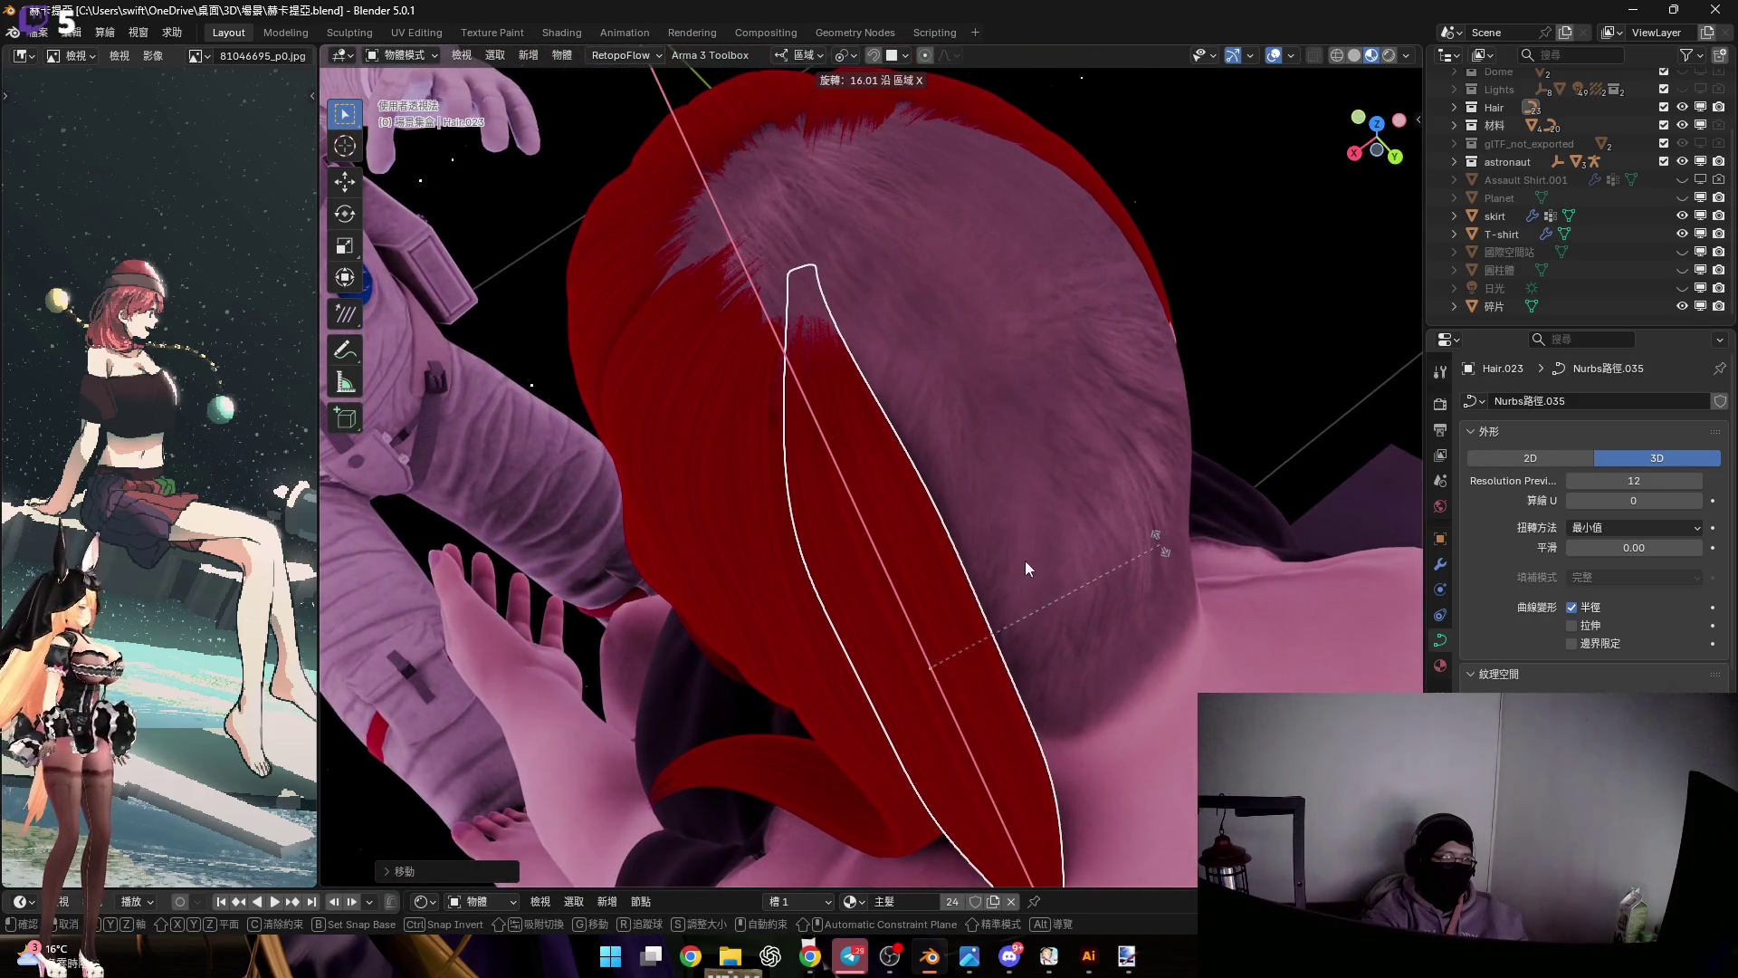
left_click(1018, 534)
mouse_move(1013, 518)
middle_mouse_down()
mouse_move(969, 378)
mouse_move(1095, 373)
mouse_move(892, 457)
mouse_move(934, 496)
mouse_move(976, 480)
mouse_move(938, 477)
mouse_move(927, 582)
middle_mouse_up()
key("g")
key("z")
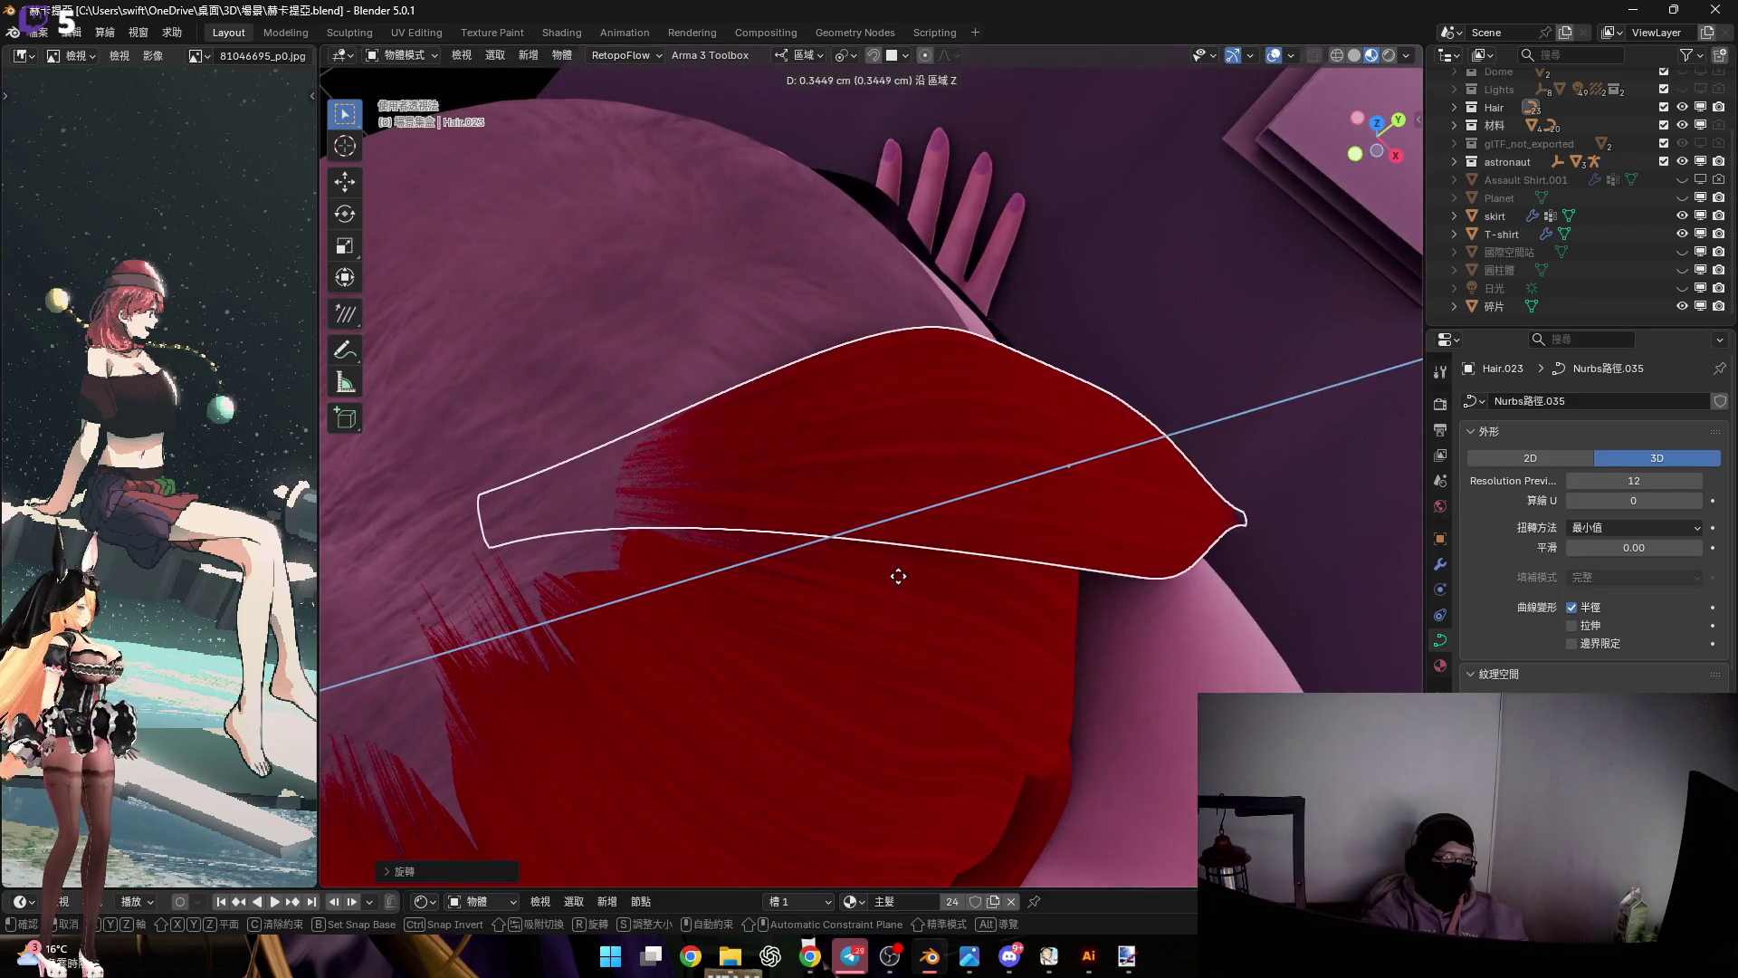
left_click(838, 492)
mouse_move(838, 493)
middle_mouse_down()
mouse_move(805, 371)
mouse_move(838, 320)
mouse_move(874, 364)
mouse_move(905, 358)
middle_mouse_up()
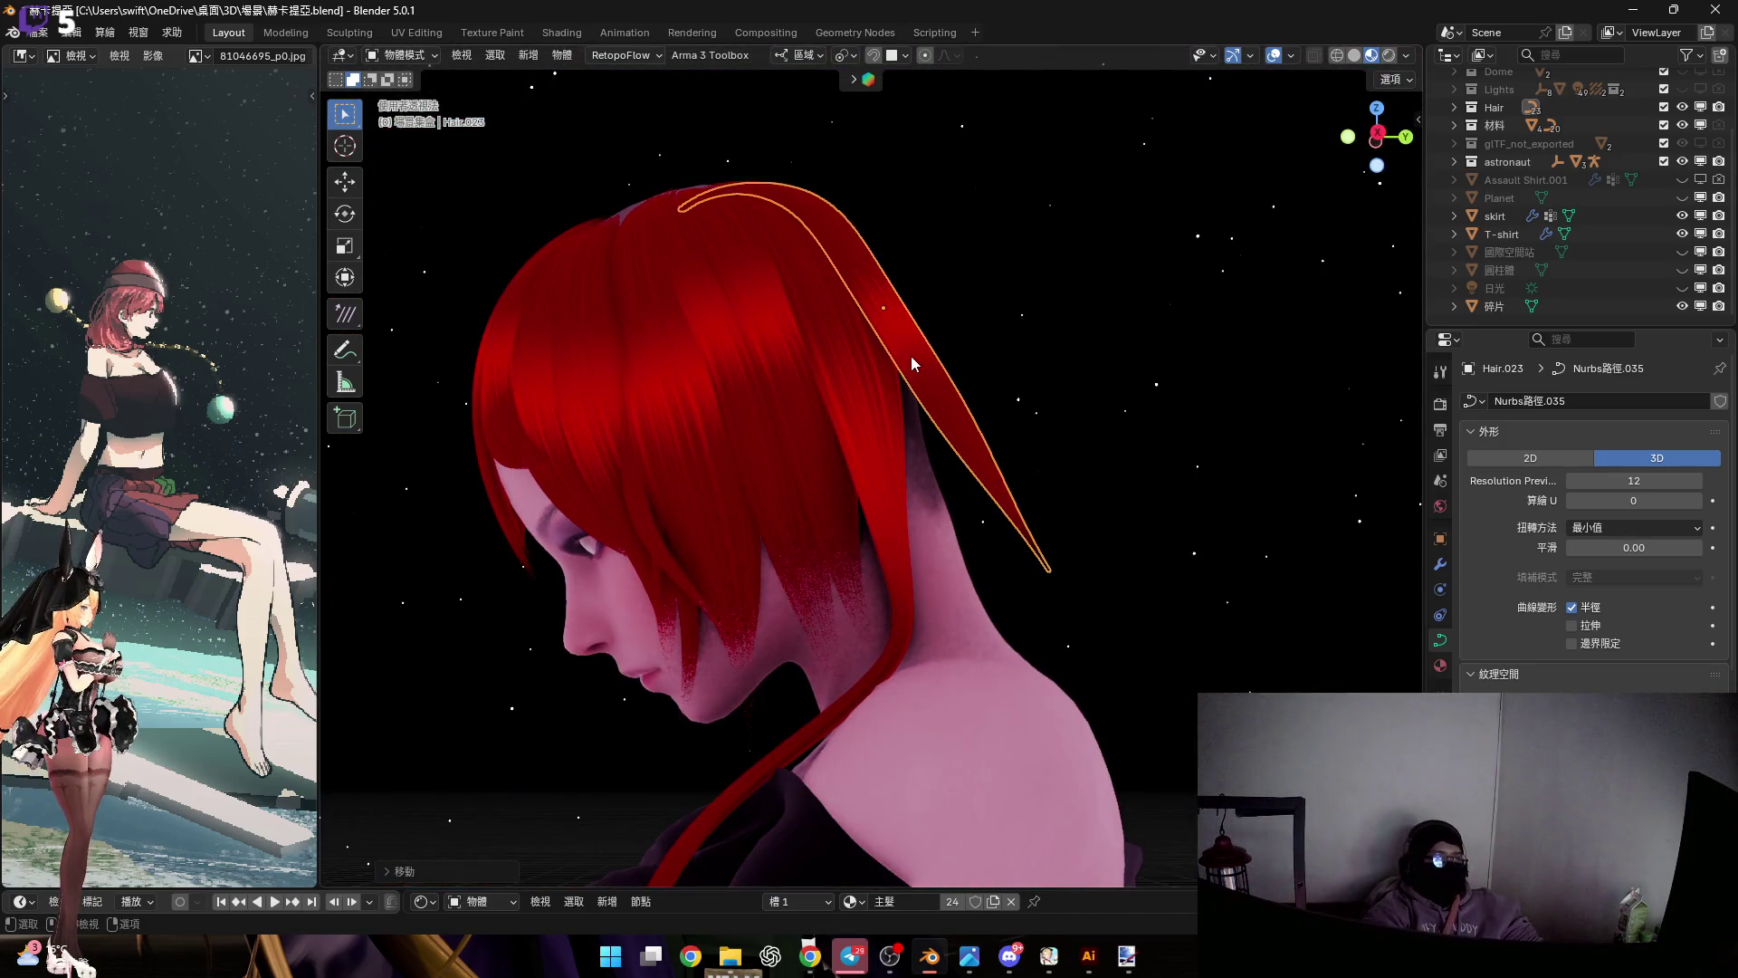
key("Tab")
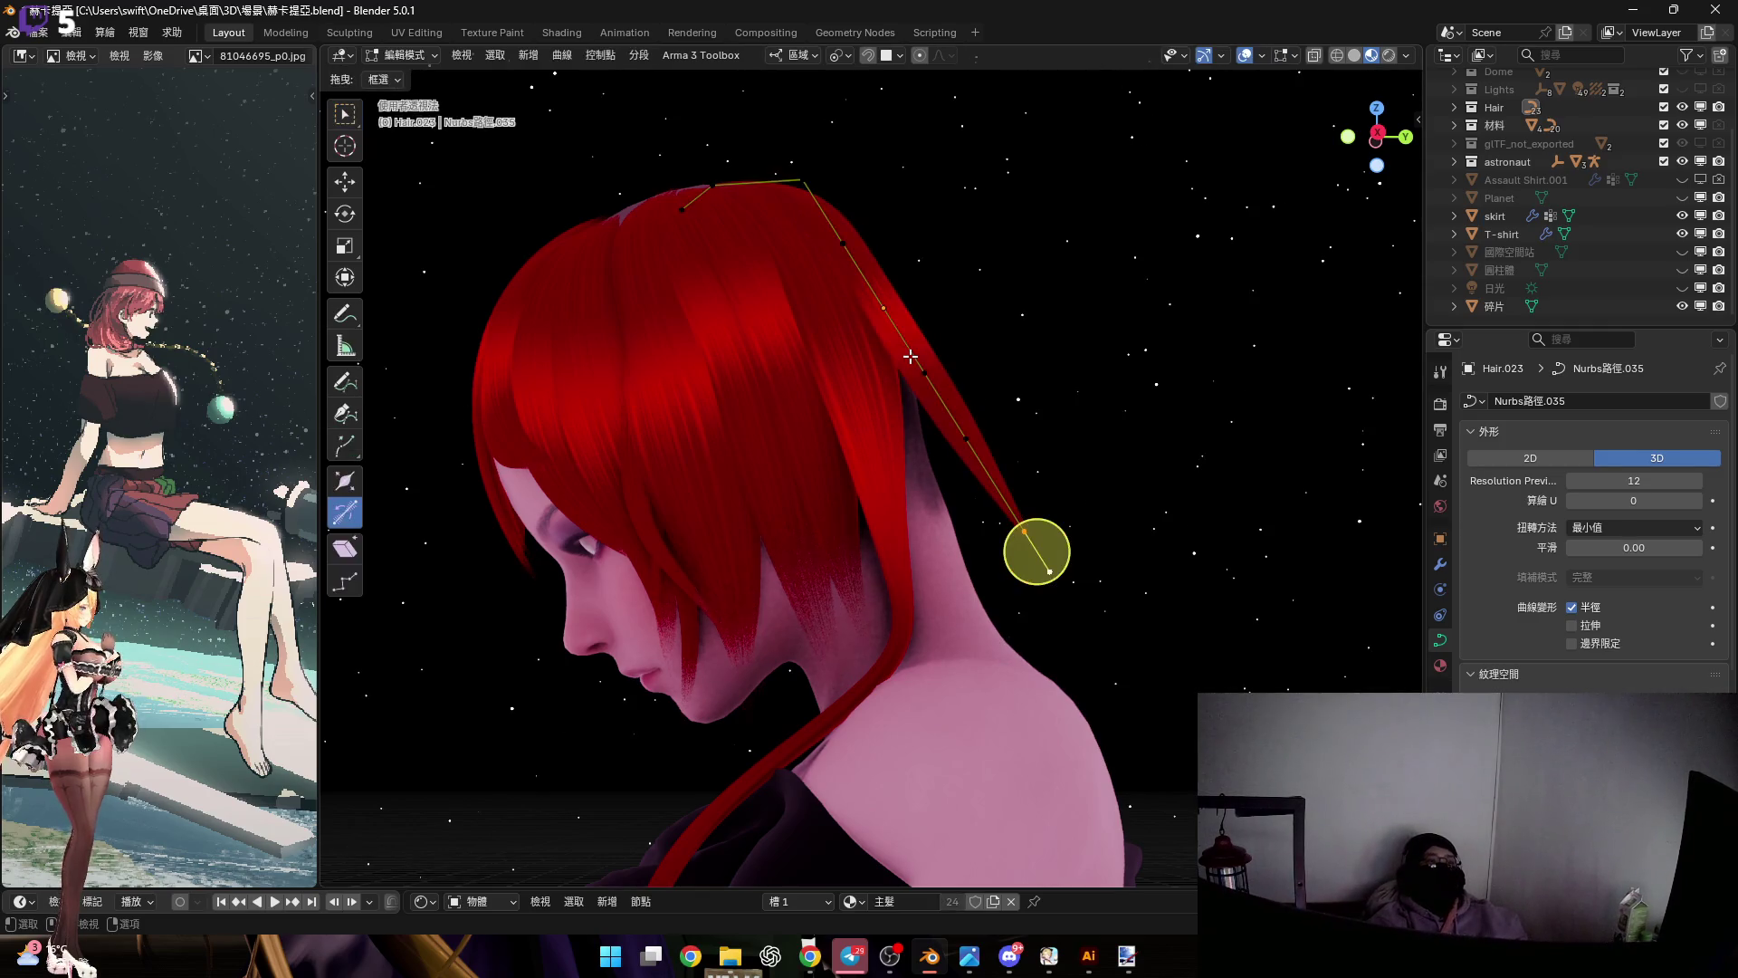
Fatten the strand's box-selected middle control points with Alt+S, then check it from the right side view
middle_click_drag(923, 373, 935, 394, "shift")
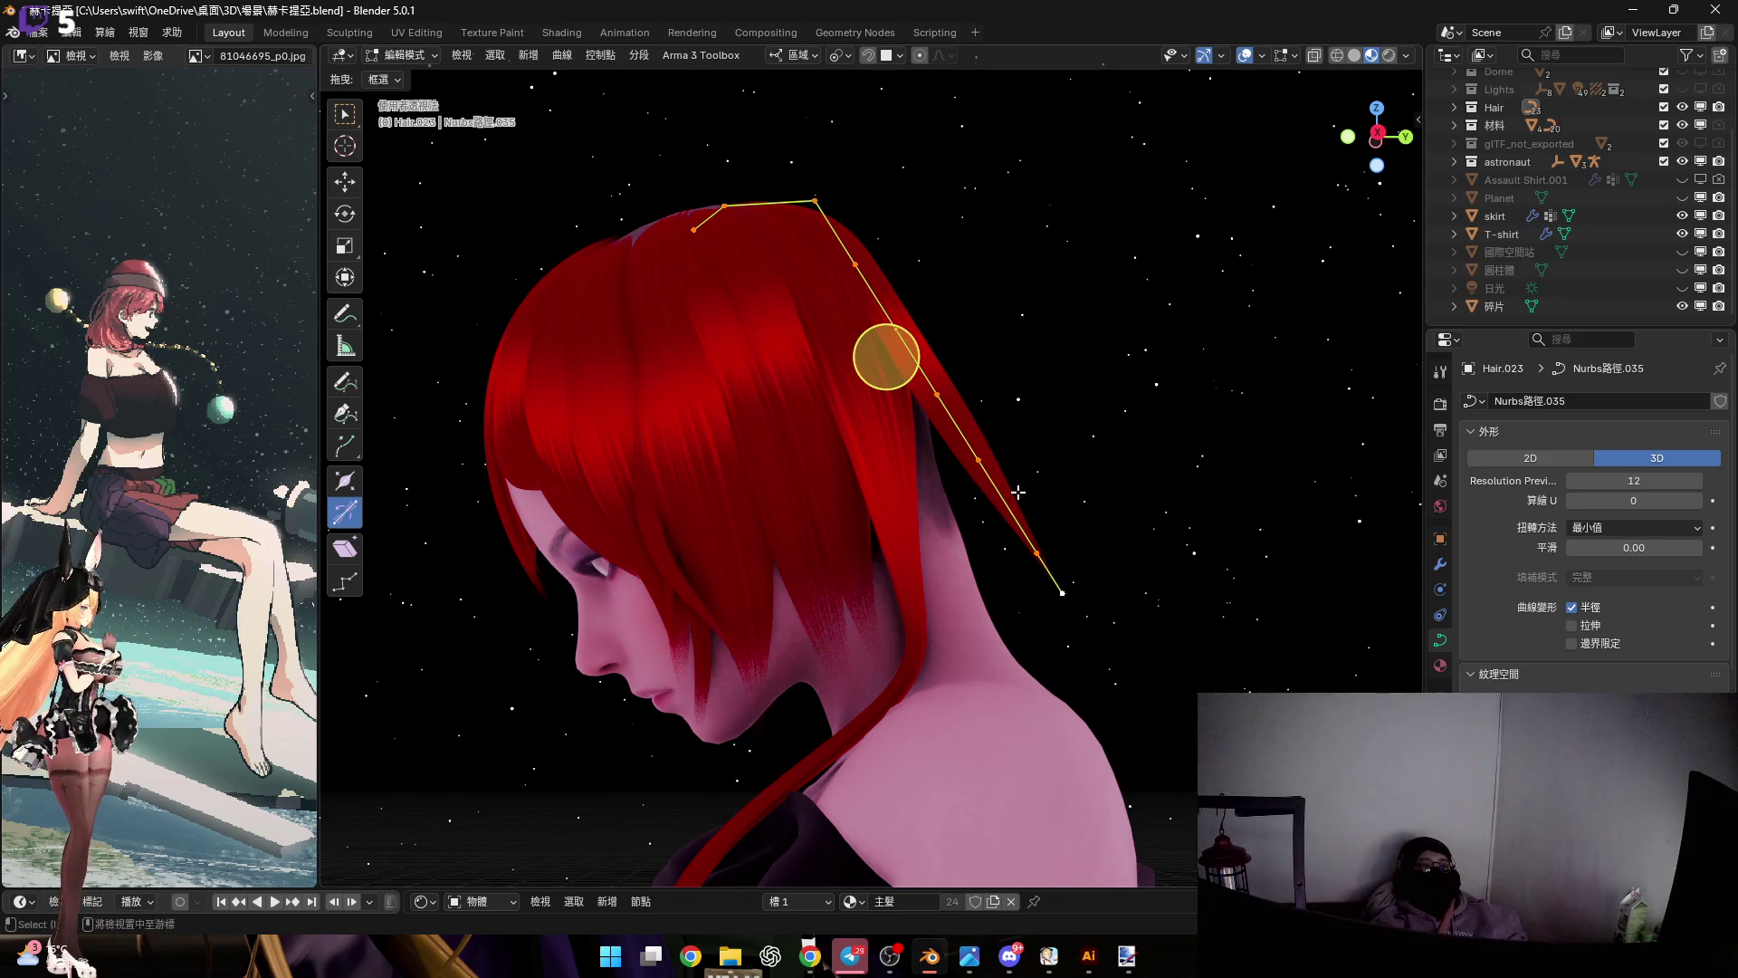
middle_click_drag(1018, 492, 972, 437)
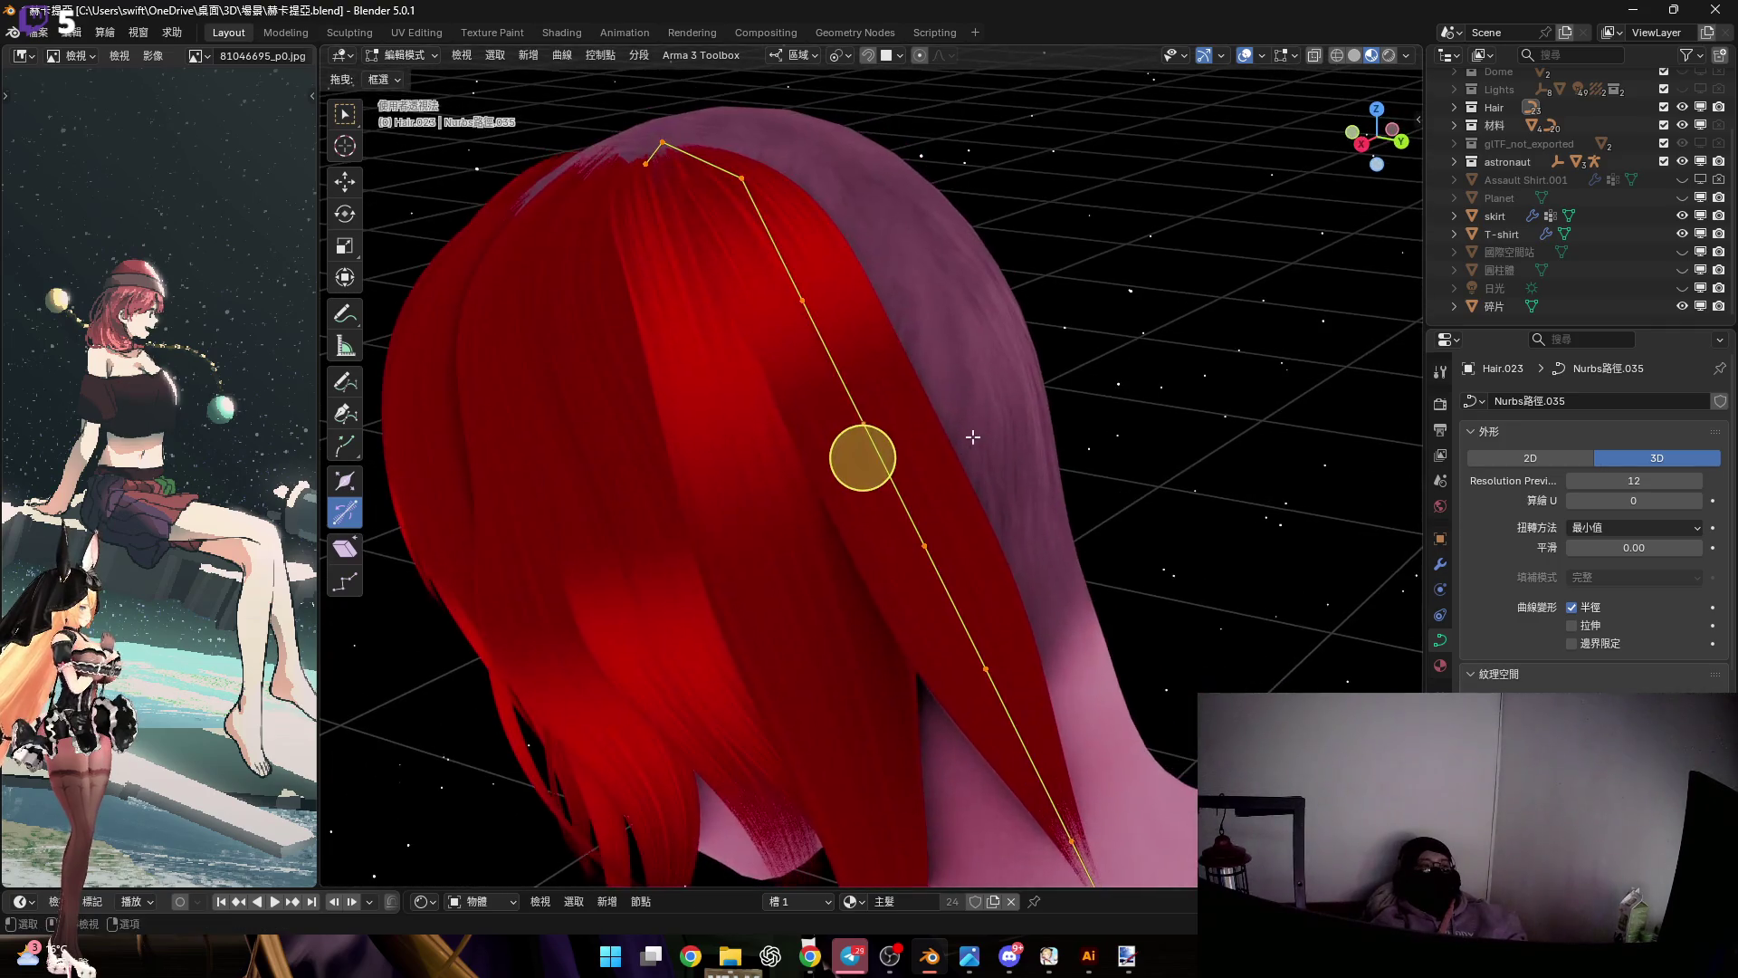
scroll(873, 396, "down", 2)
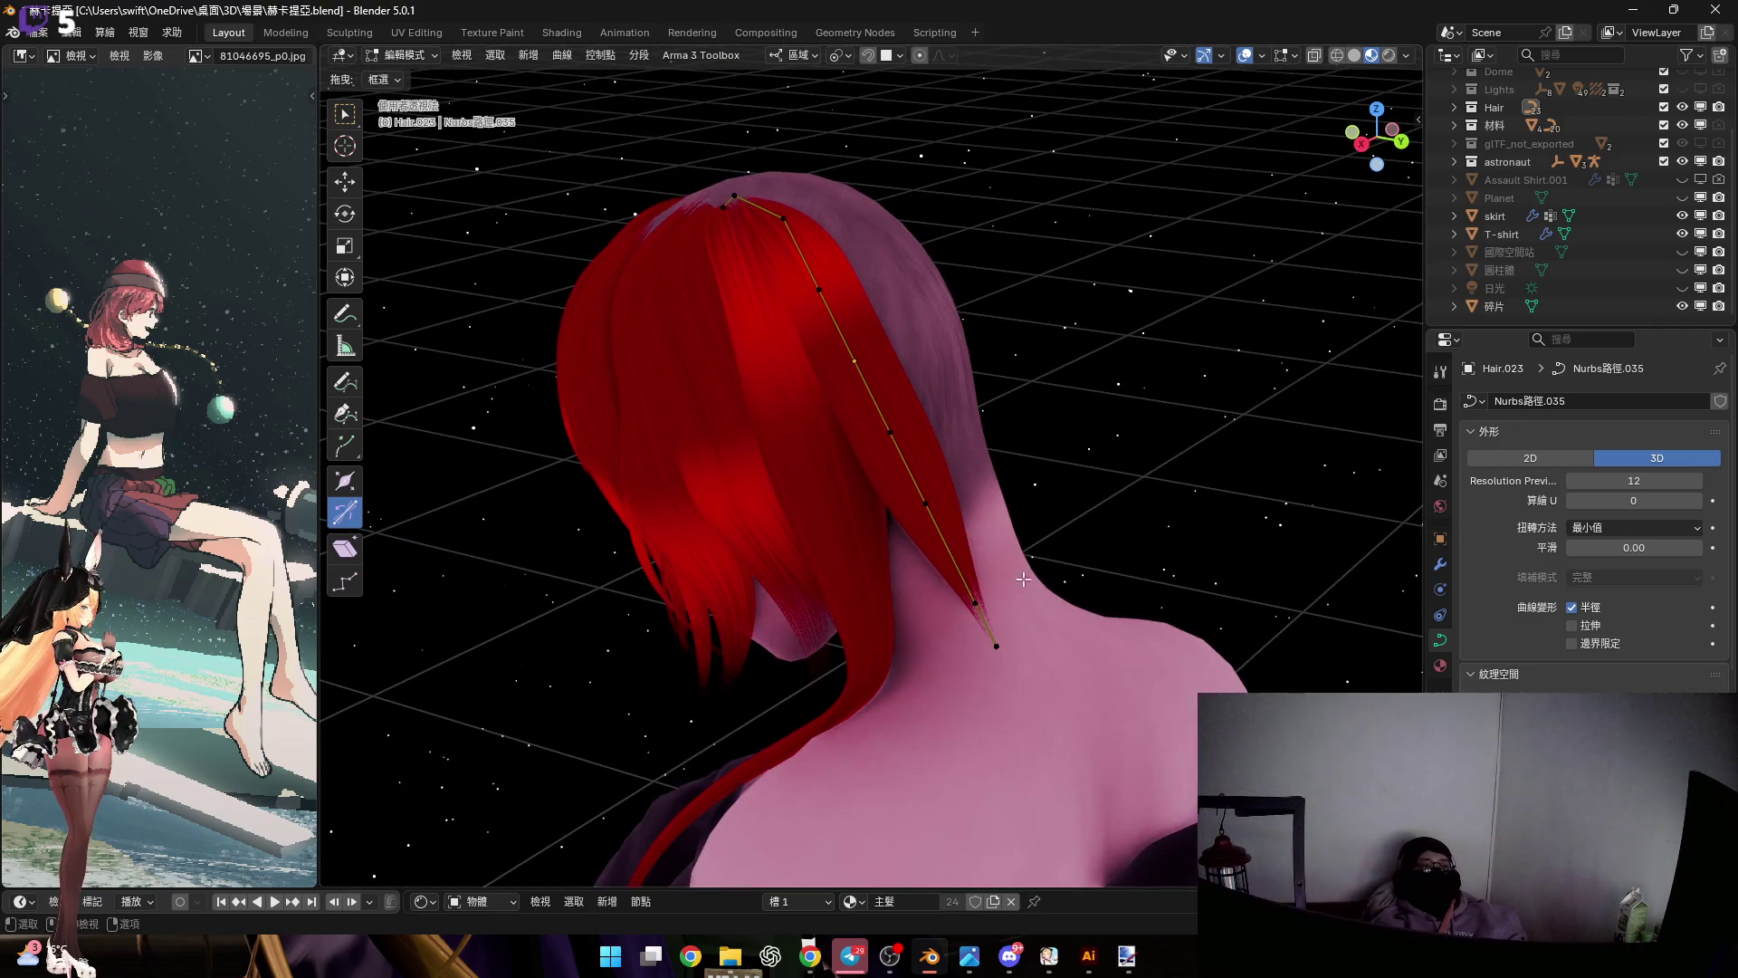
mouse_move(1014, 542)
left_mouse_down()
mouse_move(775, 210)
mouse_move(740, 192)
left_mouse_up()
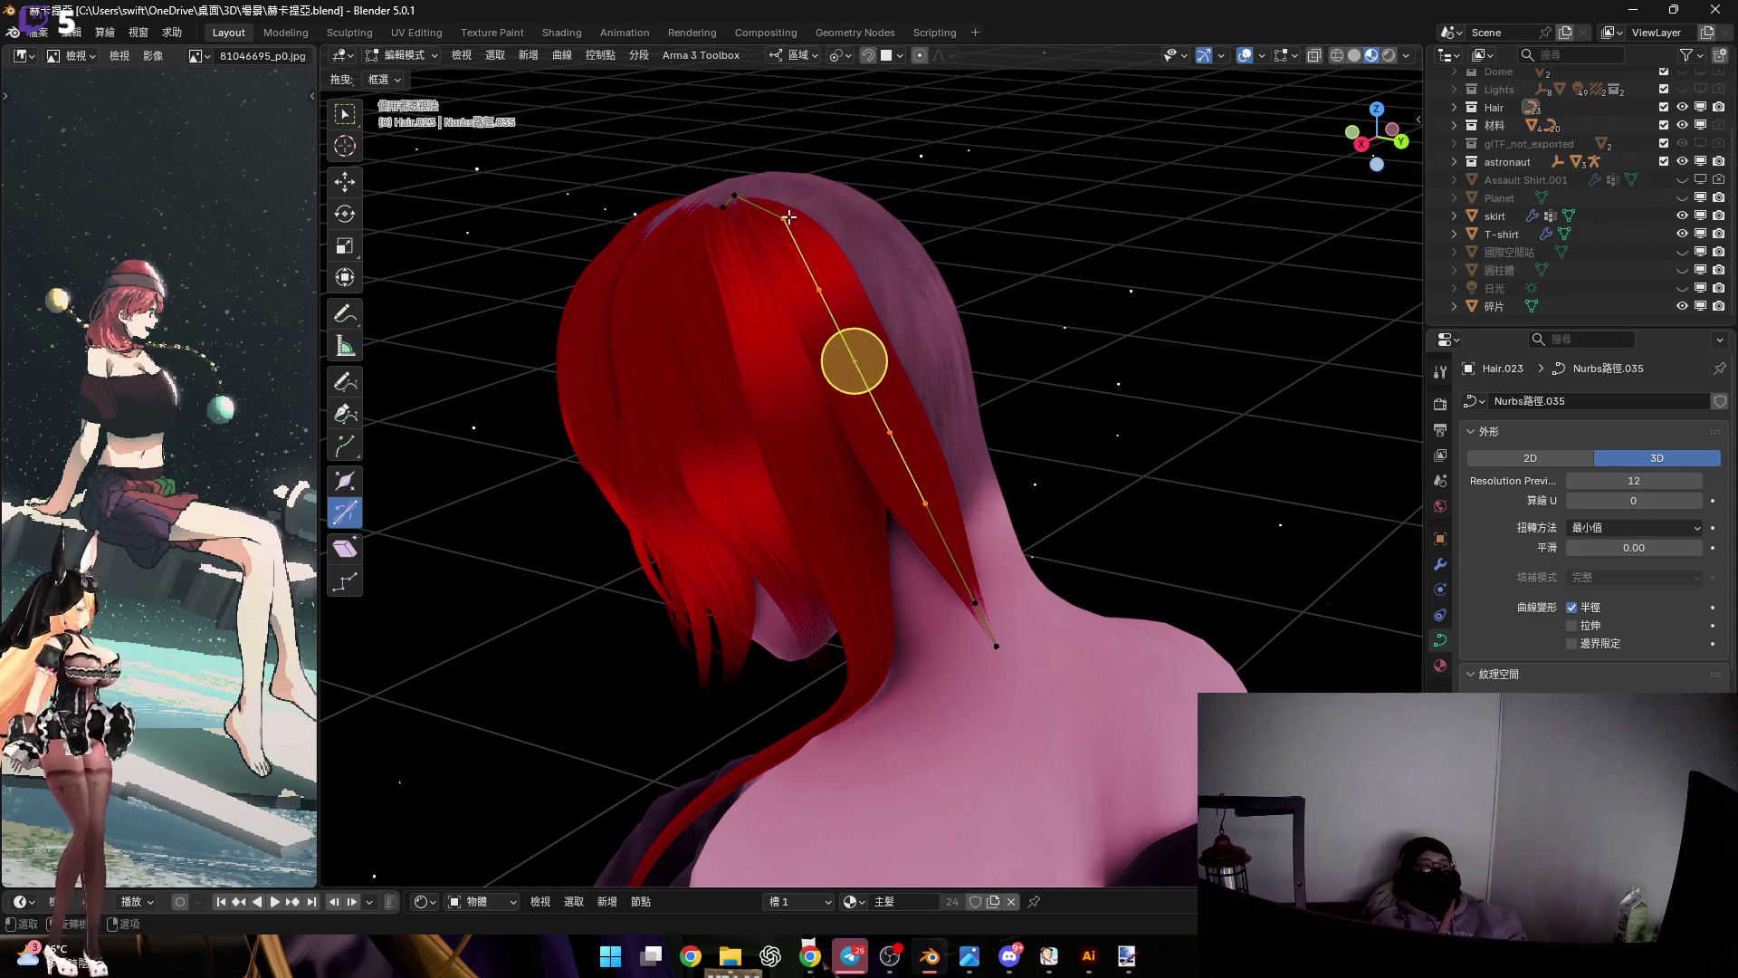
scroll(851, 363, "up", 3)
key("alt+s")
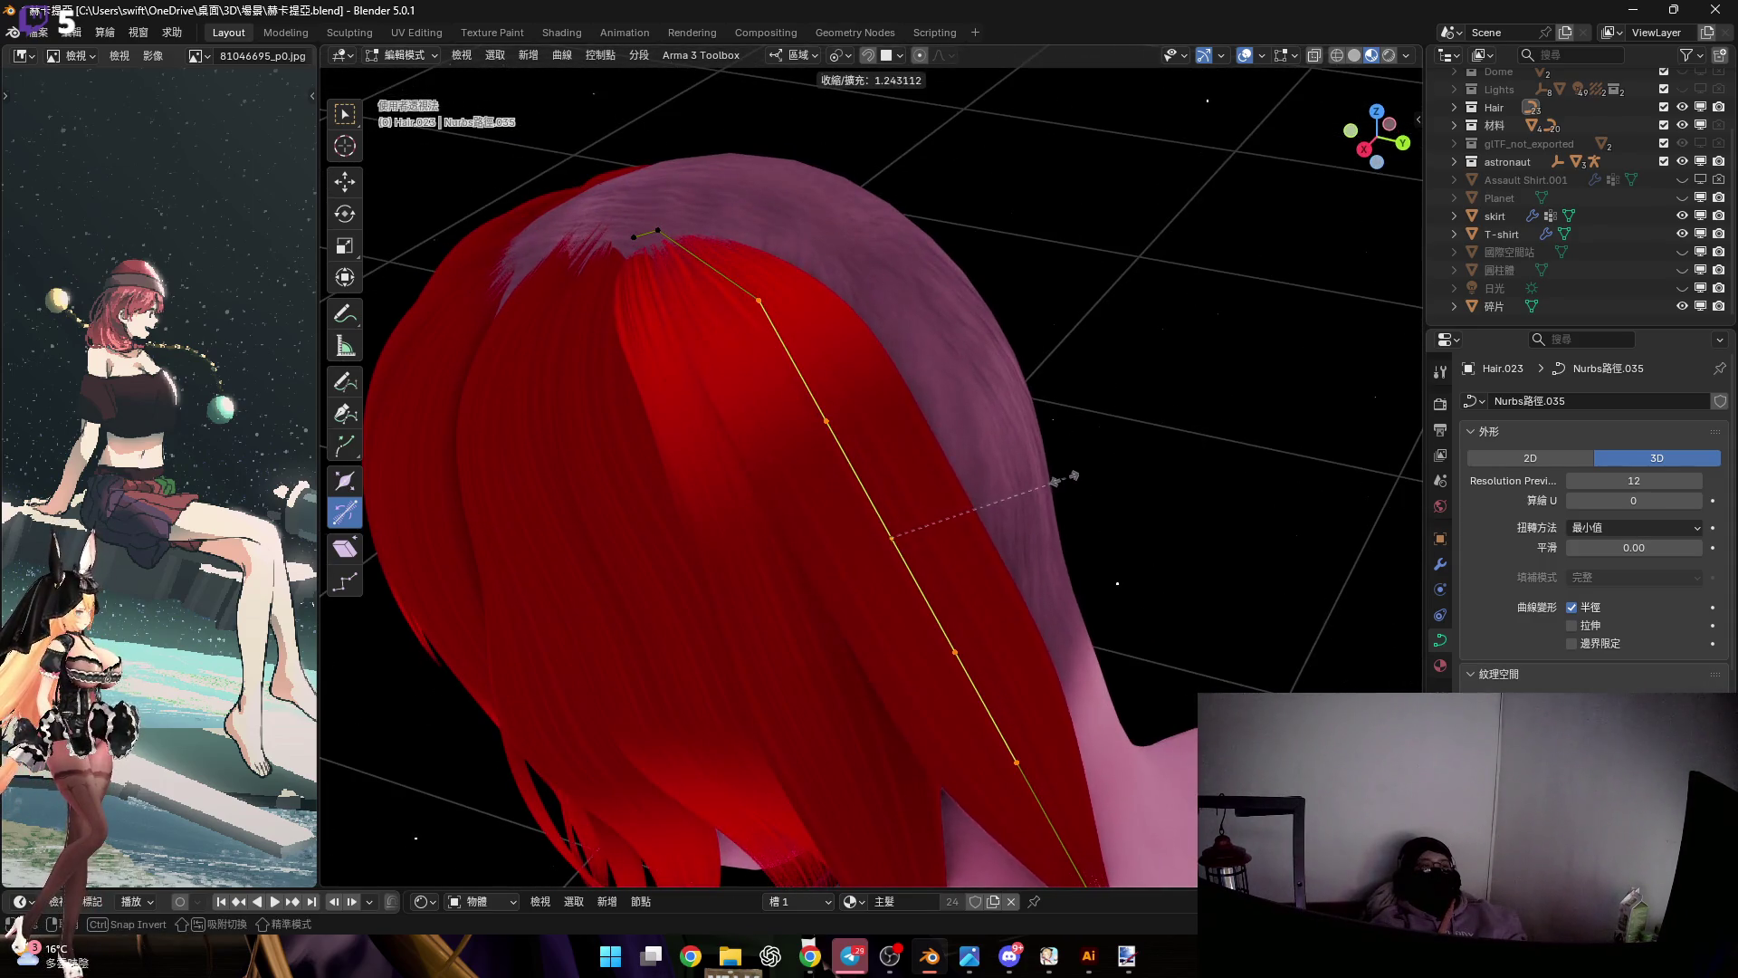
left_click(896, 543)
middle_click_drag(896, 543, 899, 385)
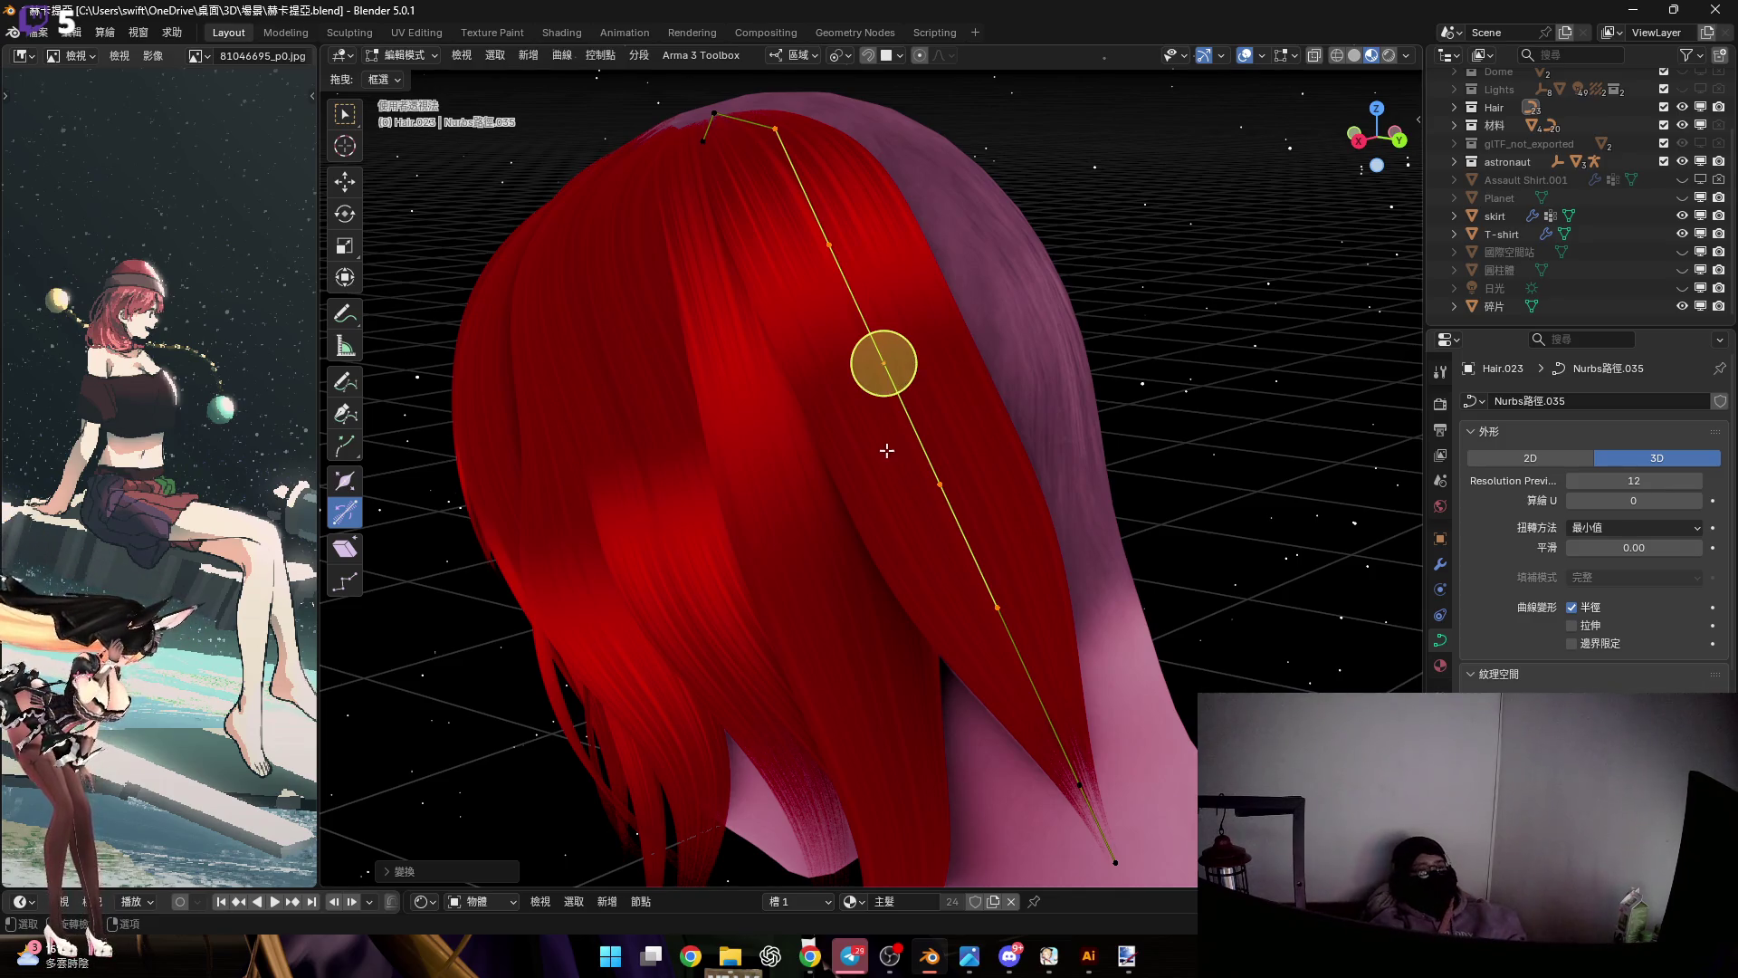
mouse_move(959, 487)
middle_mouse_down()
mouse_move(963, 415)
mouse_move(1028, 632)
mouse_move(1055, 621)
mouse_move(1051, 593)
middle_mouse_up()
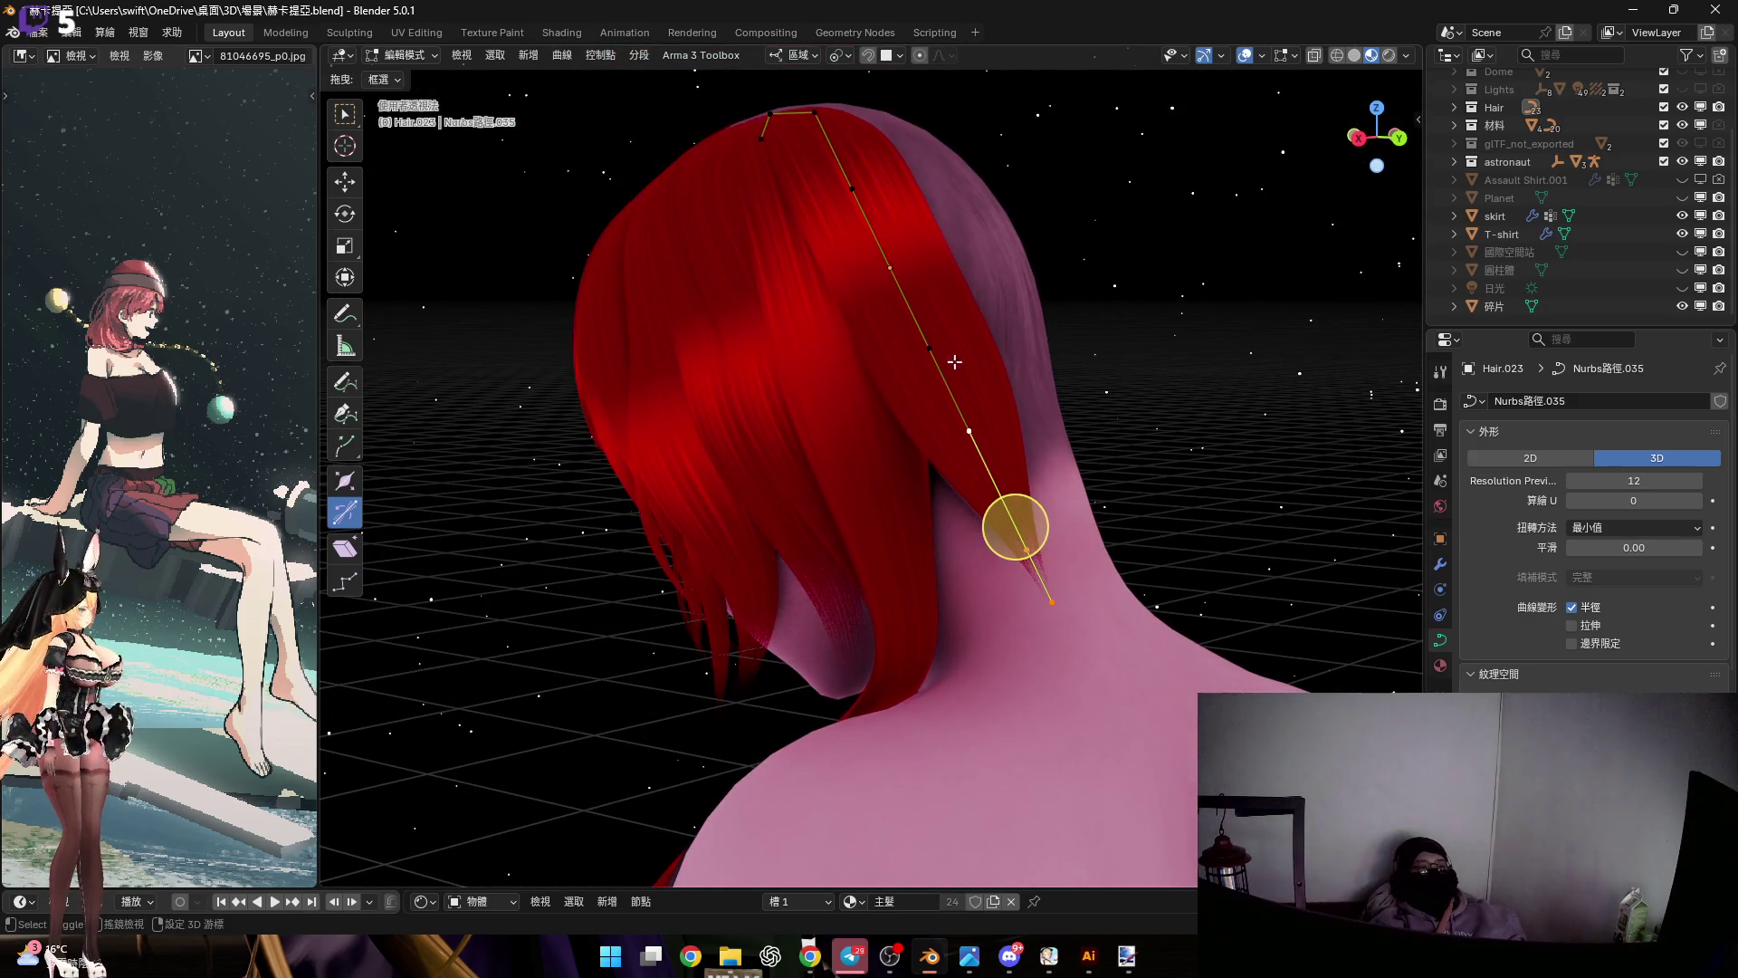
mouse_move(917, 474)
middle_mouse_down()
mouse_move(901, 446)
mouse_move(950, 444)
middle_mouse_up()
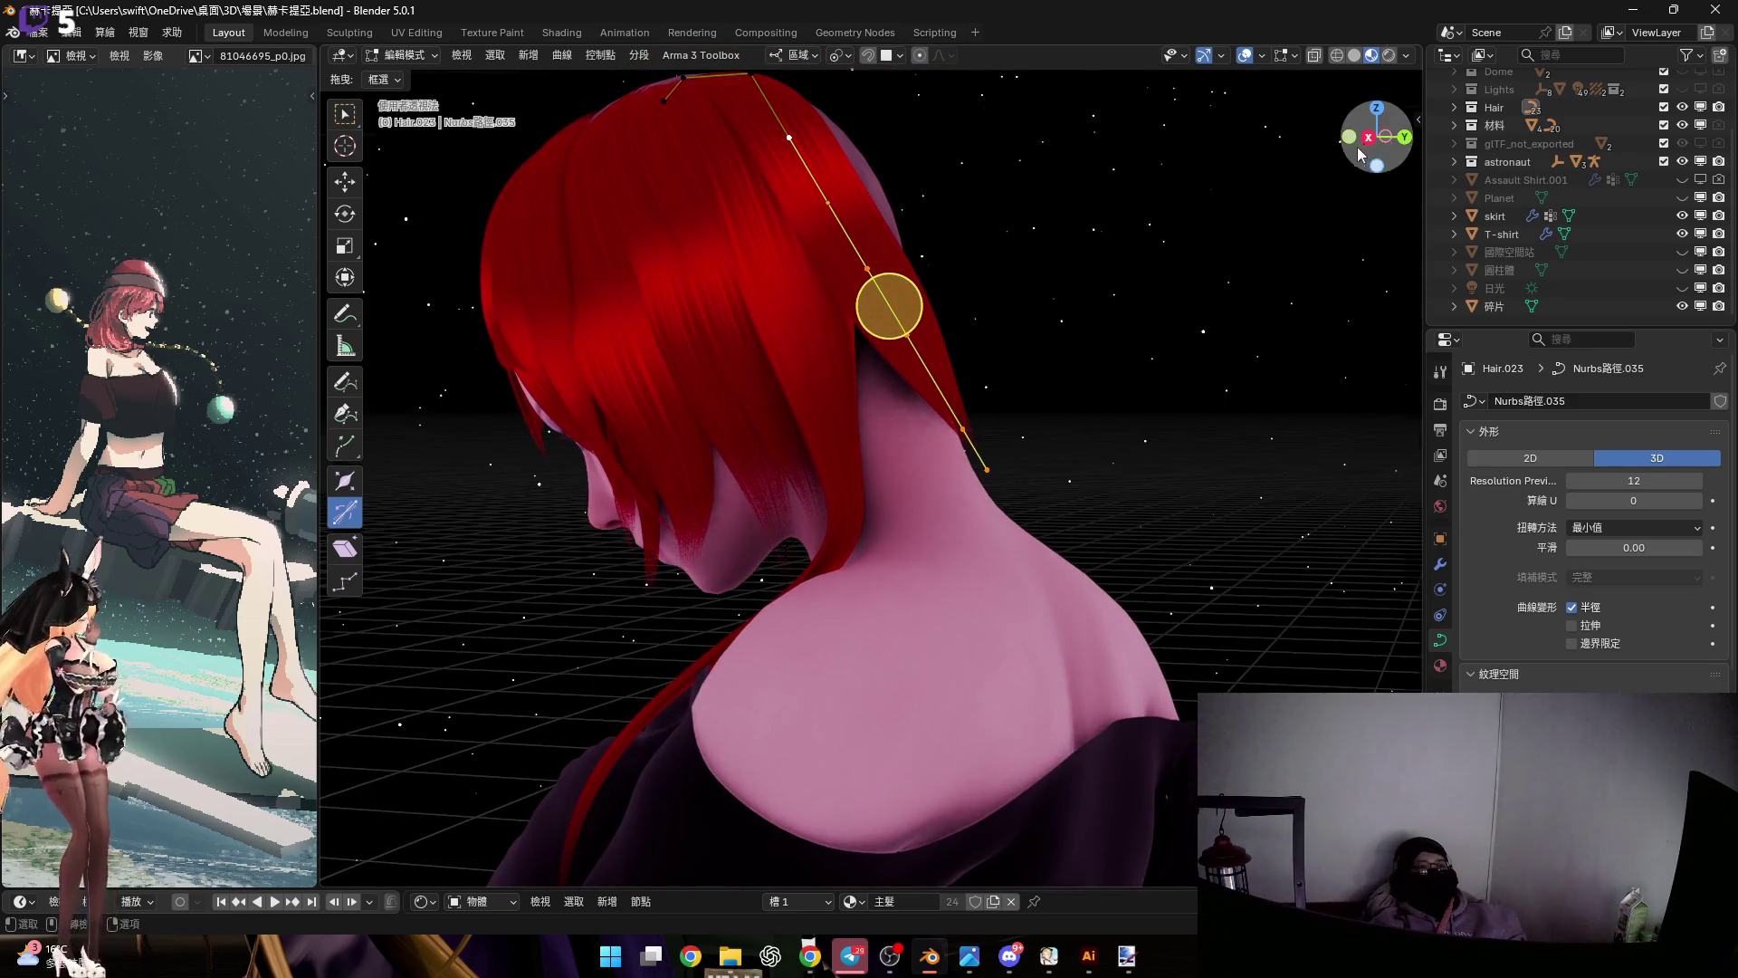
left_click(1367, 138)
middle_click_drag(930, 454, 1005, 443, "shift")
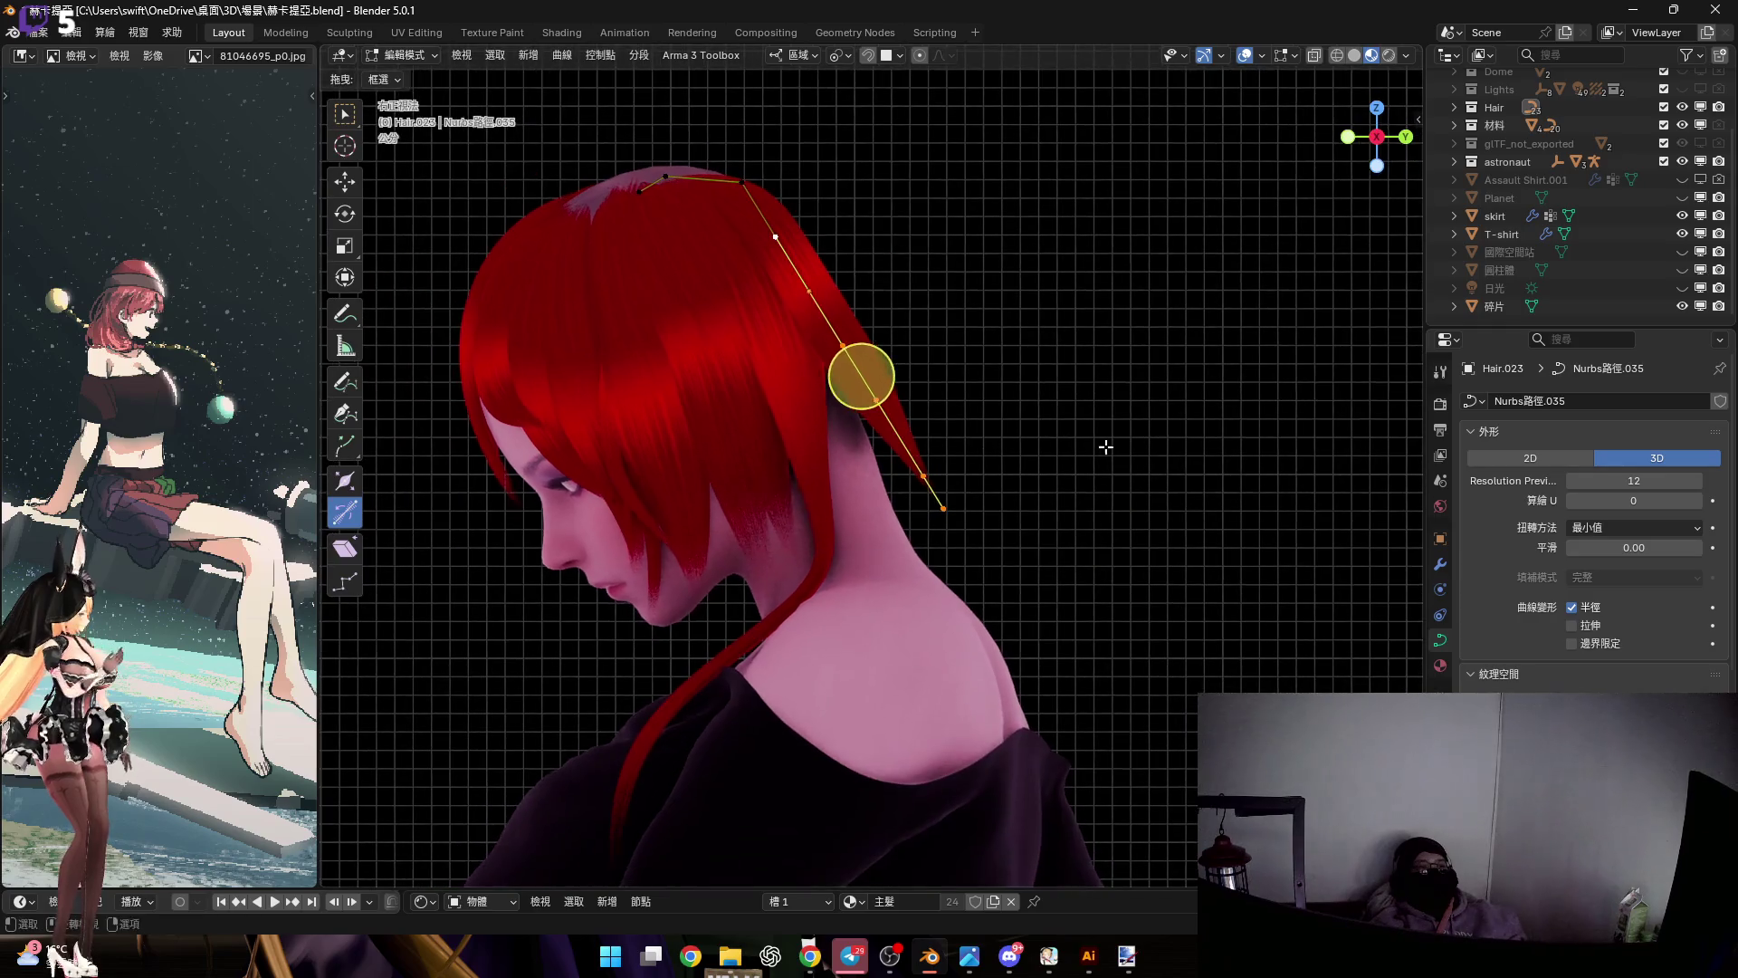
Scale up the selected points, then select a control point near the strand's tip
key("s")
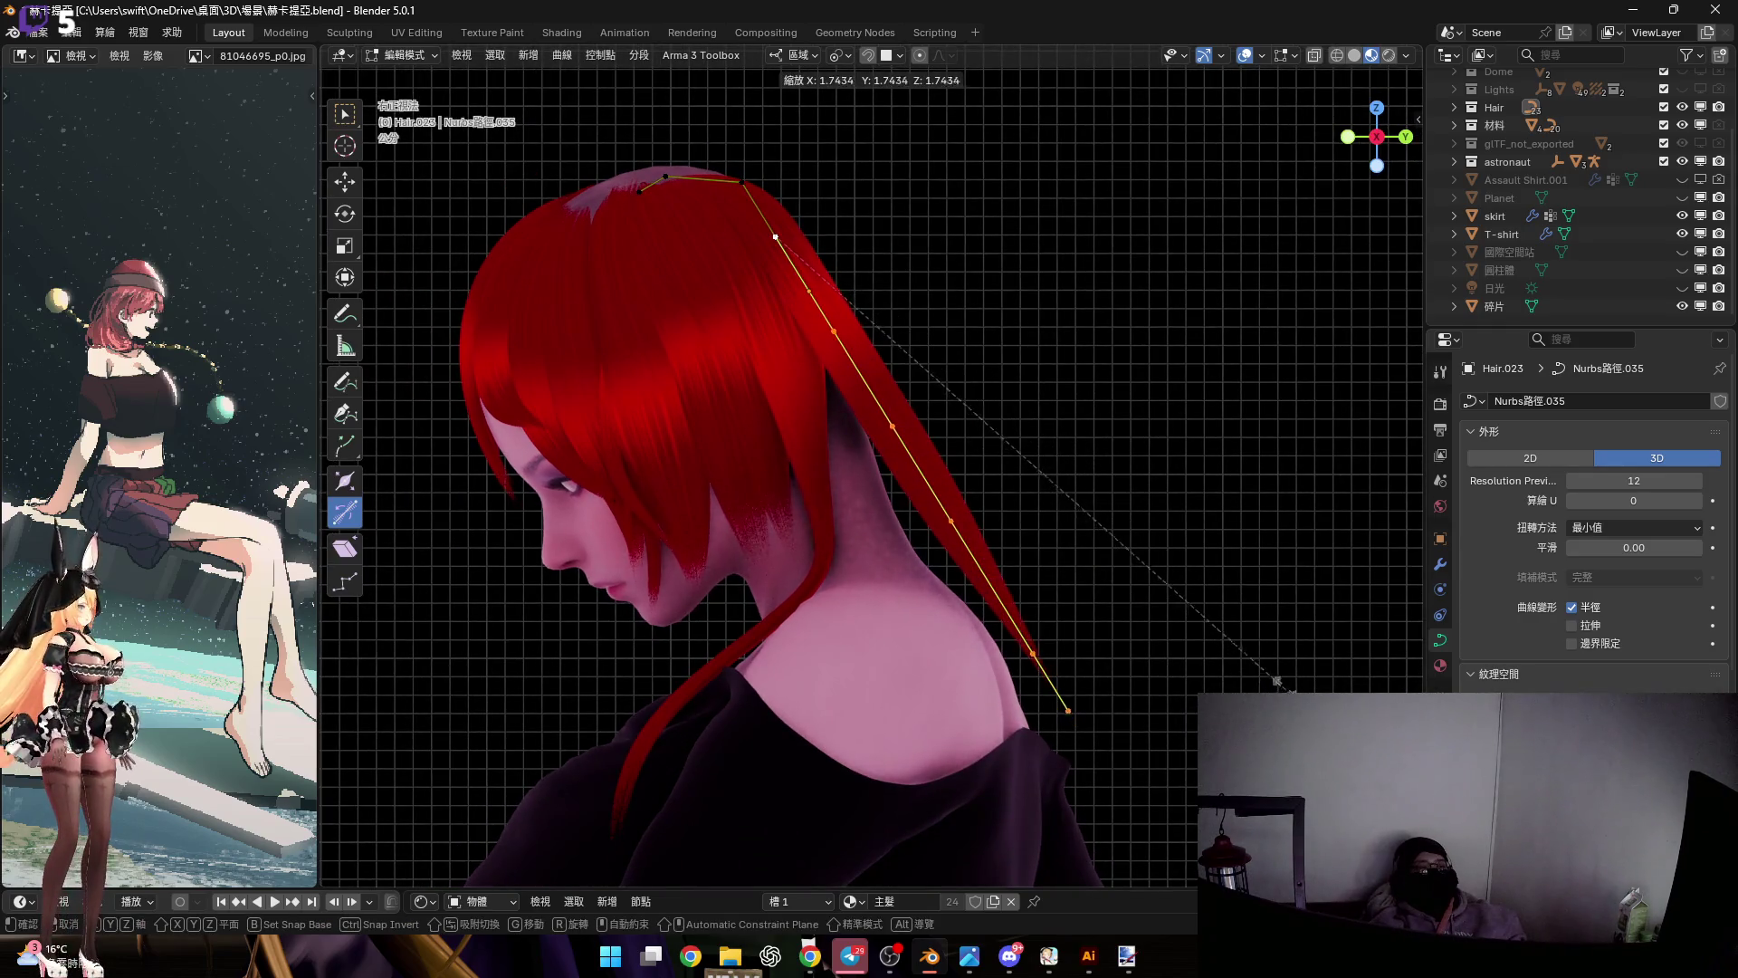
left_click(1258, 701)
left_click_drag(1220, 799, 964, 565)
scroll(1007, 598, "up", 4)
scroll(1007, 597, "down", 3)
scroll(1040, 616, "up", 2)
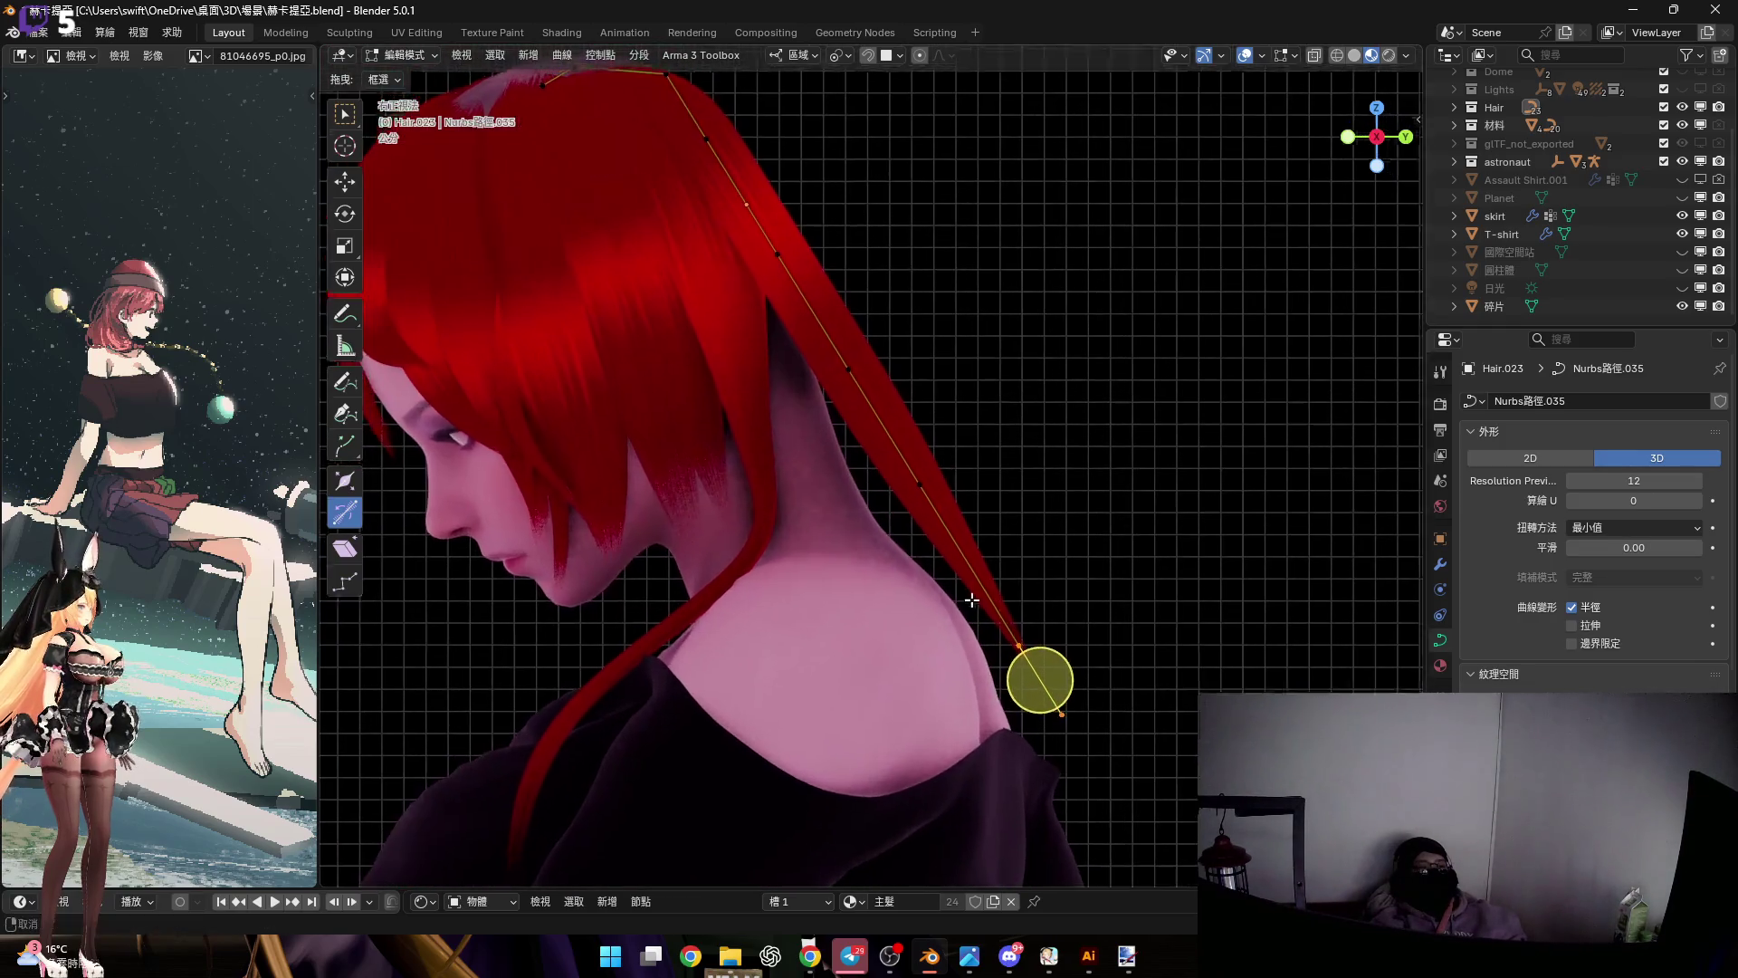
left_click(874, 378)
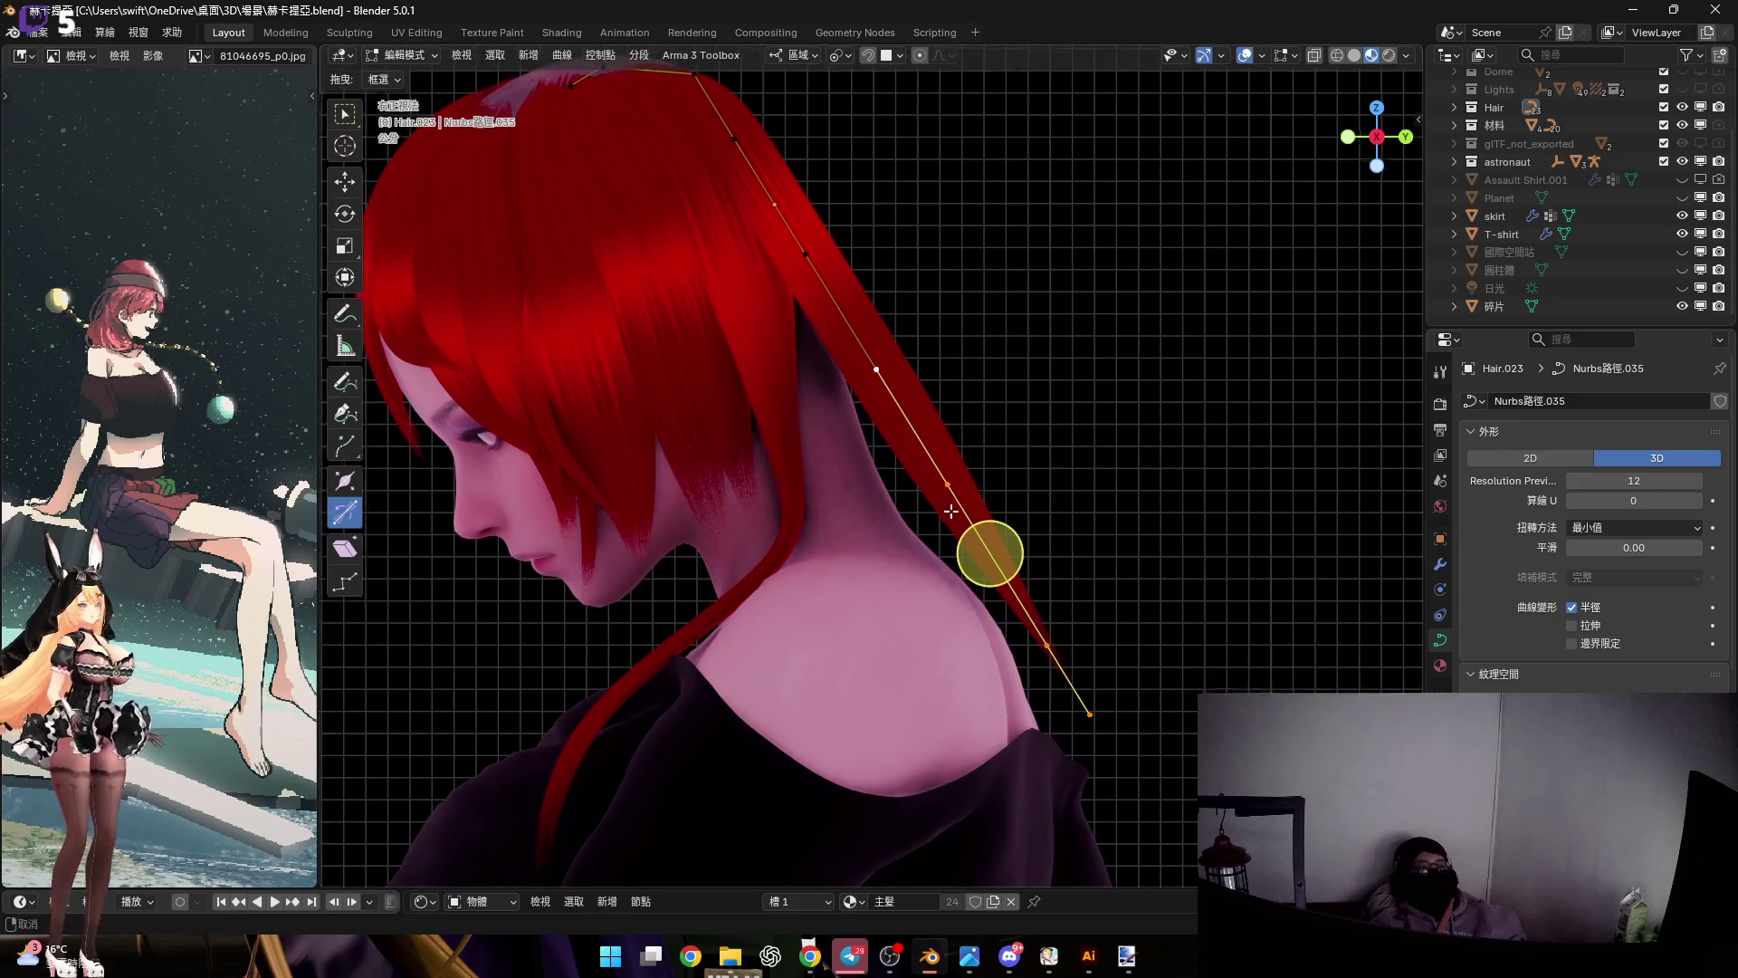
Swing the hair tip down and right by rotating it around local Z, then local Y
key("r")
key("x")
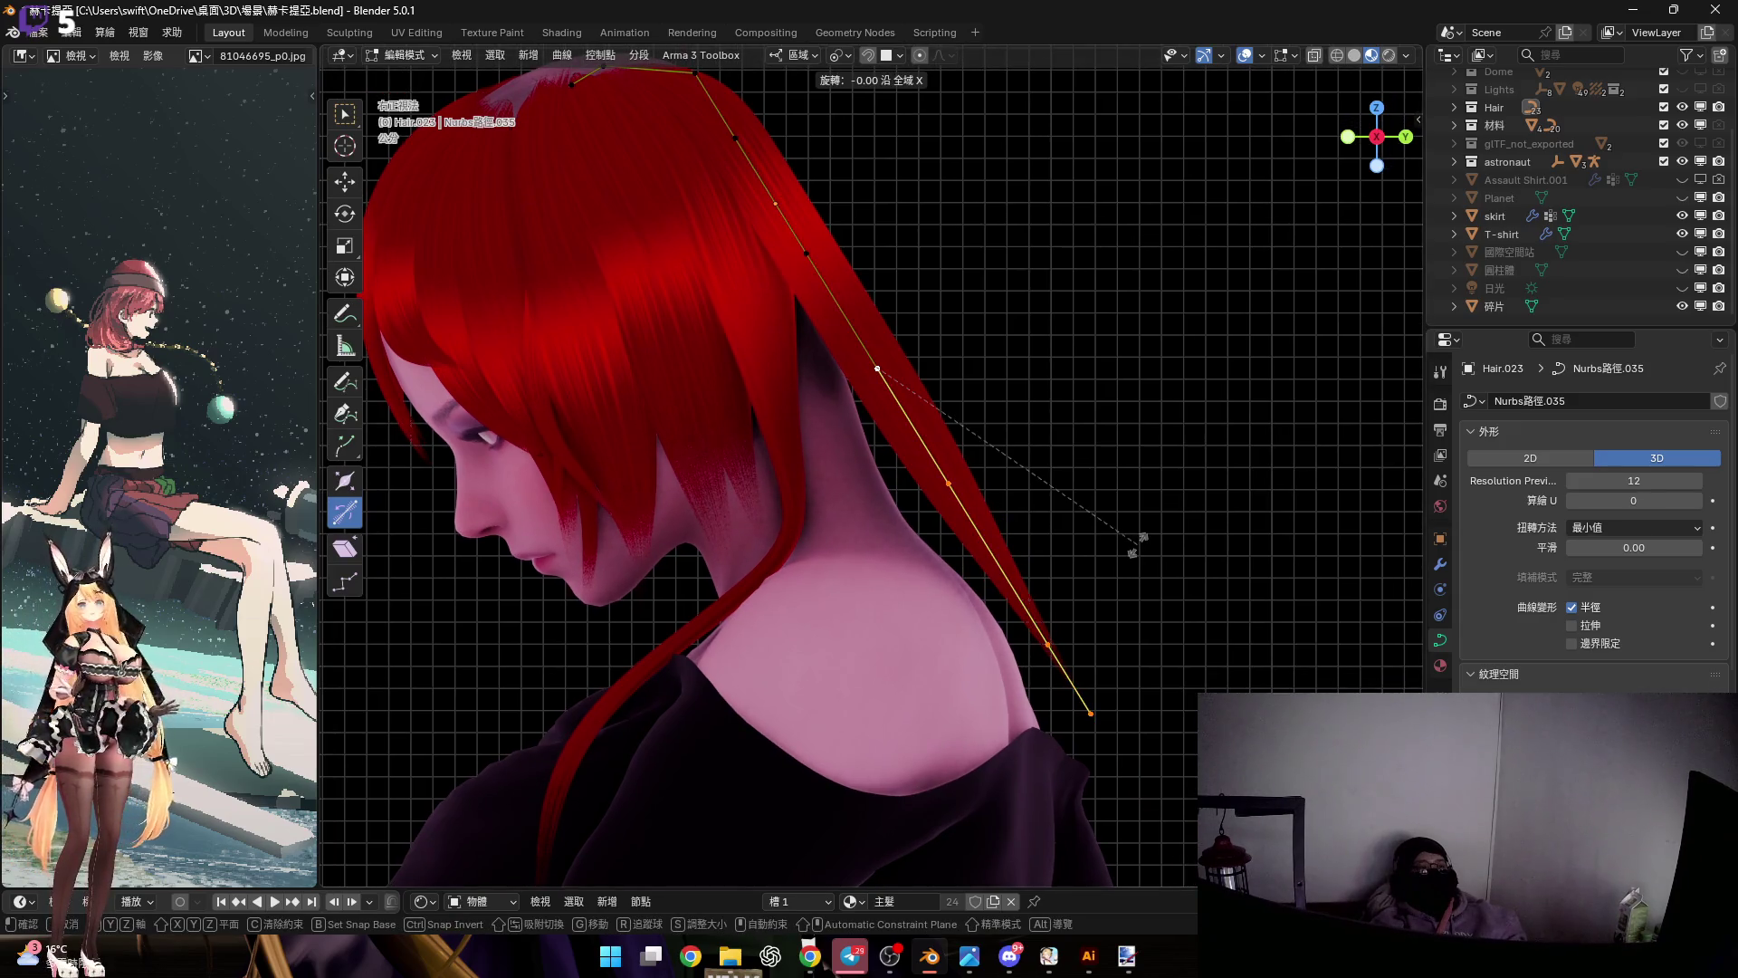
key("z")
key("z")
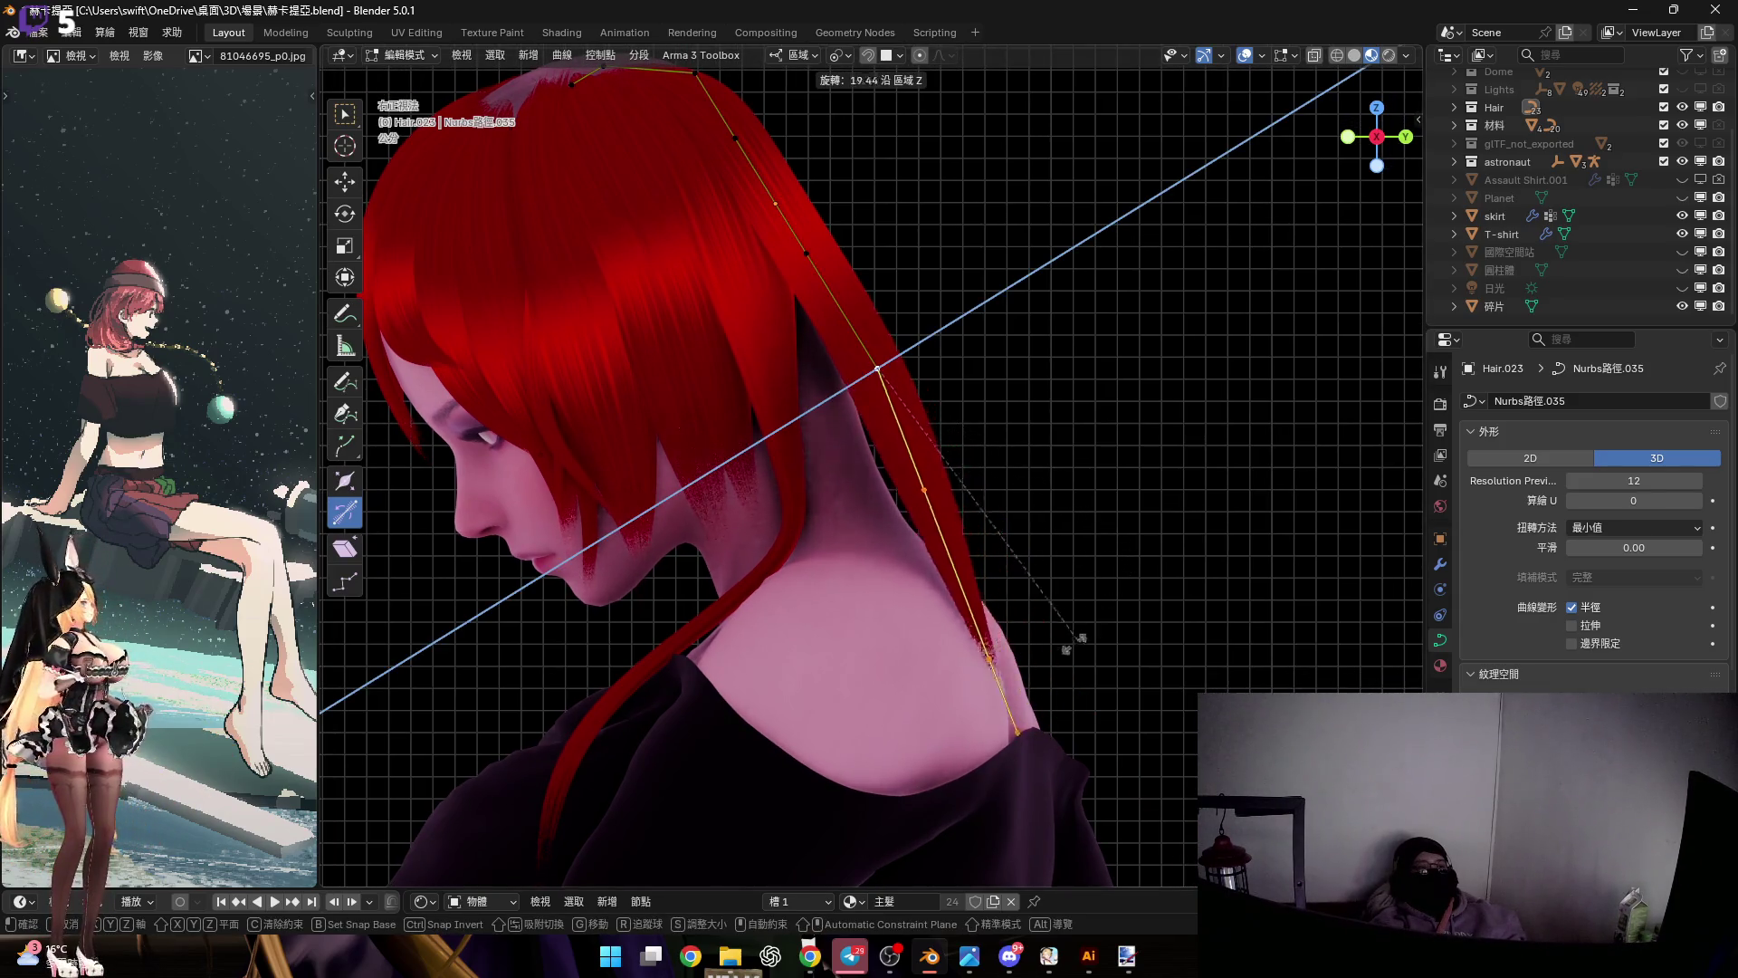
left_click(990, 554)
mouse_move(989, 555)
middle_mouse_down("shift")
mouse_move(1011, 566)
mouse_move(993, 570)
middle_mouse_up("shift")
key("r")
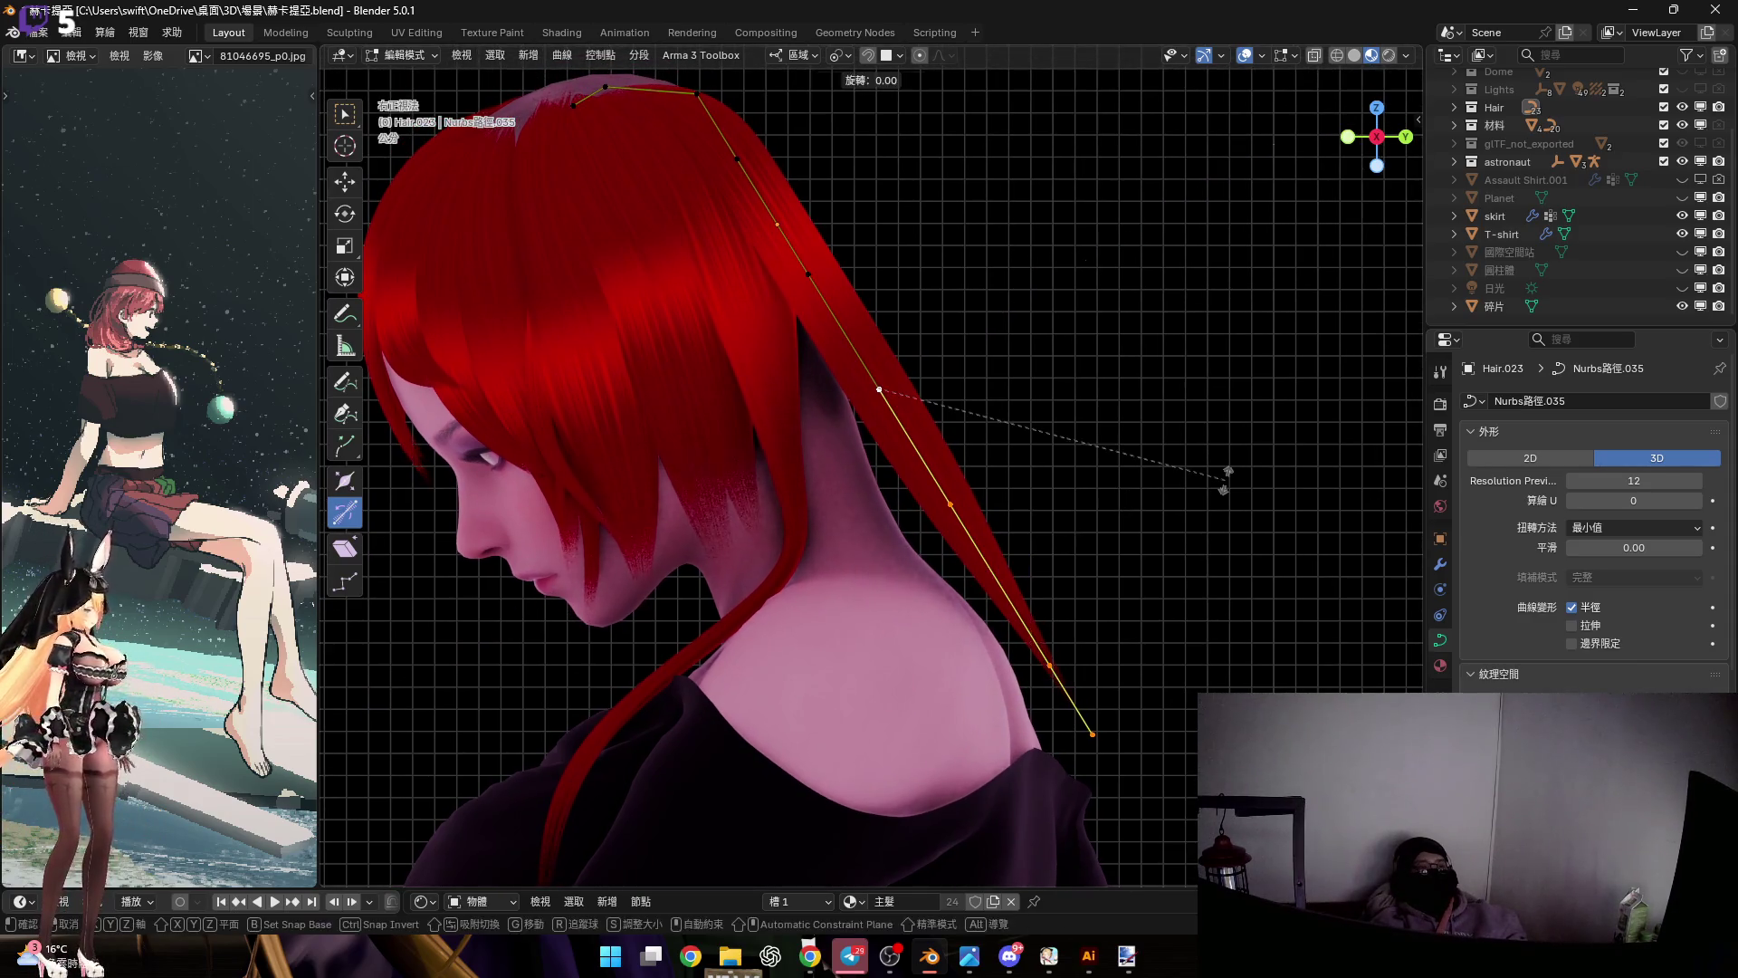
key("y")
key("y")
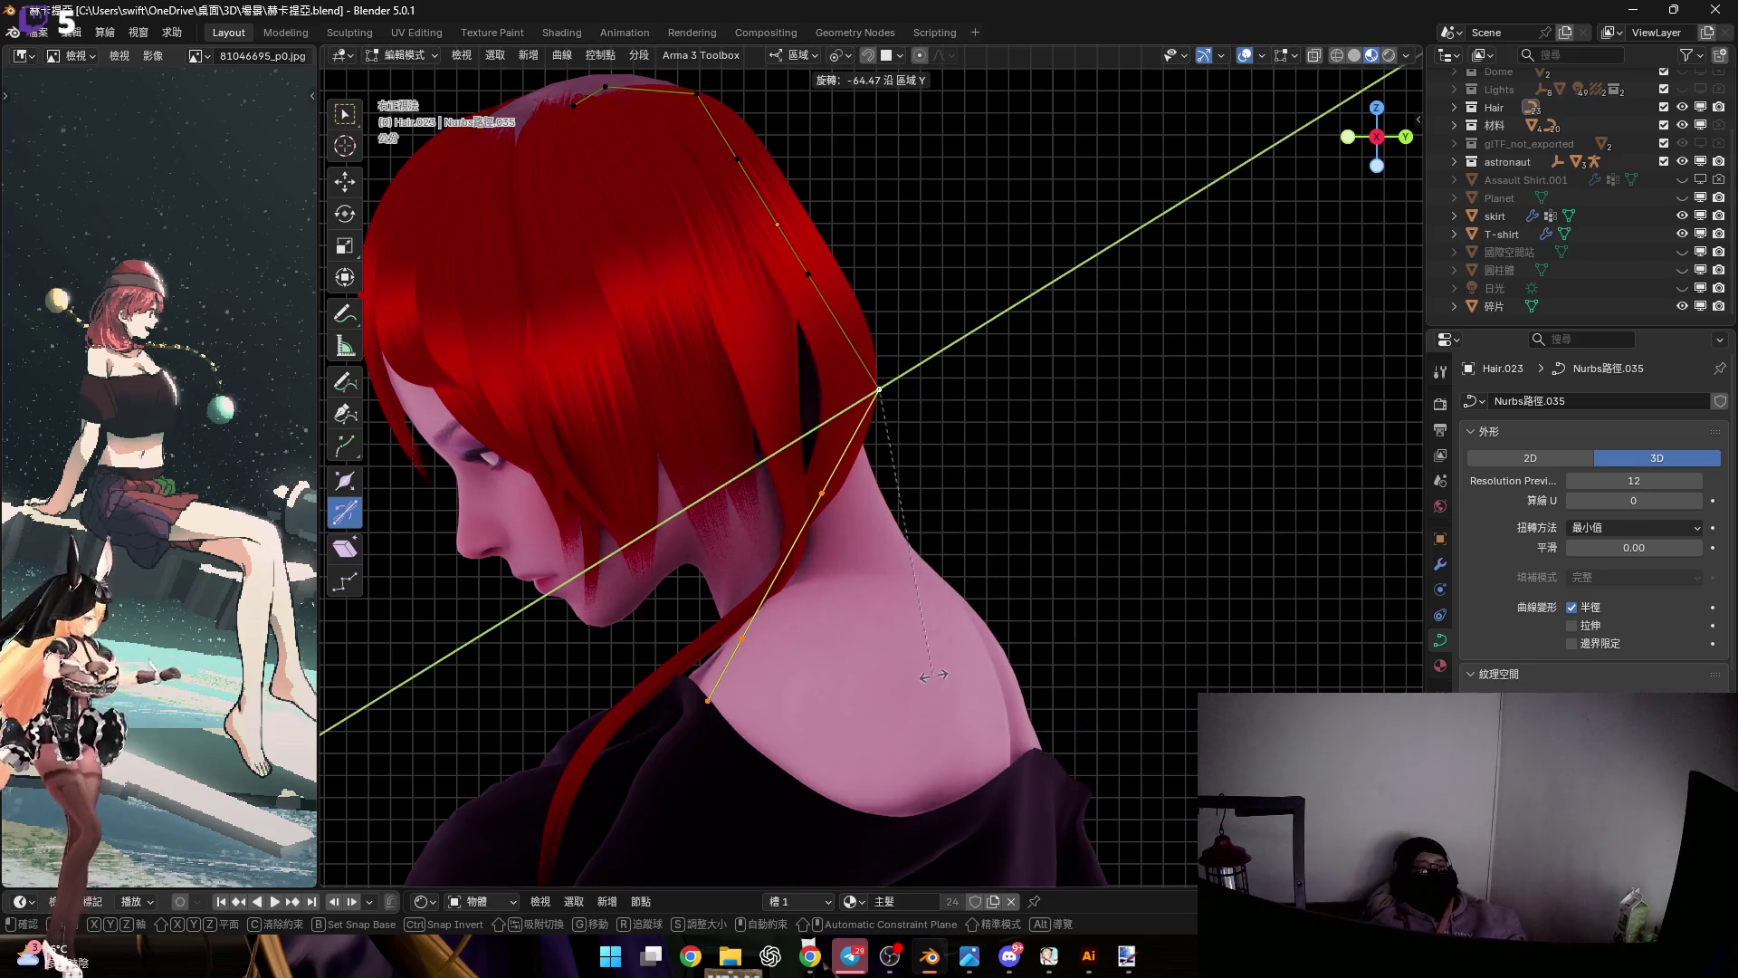
left_click(933, 674)
Rotate the tip points around local X so the strand drops behind the neck
mouse_move(989, 474)
middle_mouse_down()
mouse_move(1176, 480)
mouse_move(1233, 512)
middle_mouse_up()
scroll(1177, 507, "up", 6)
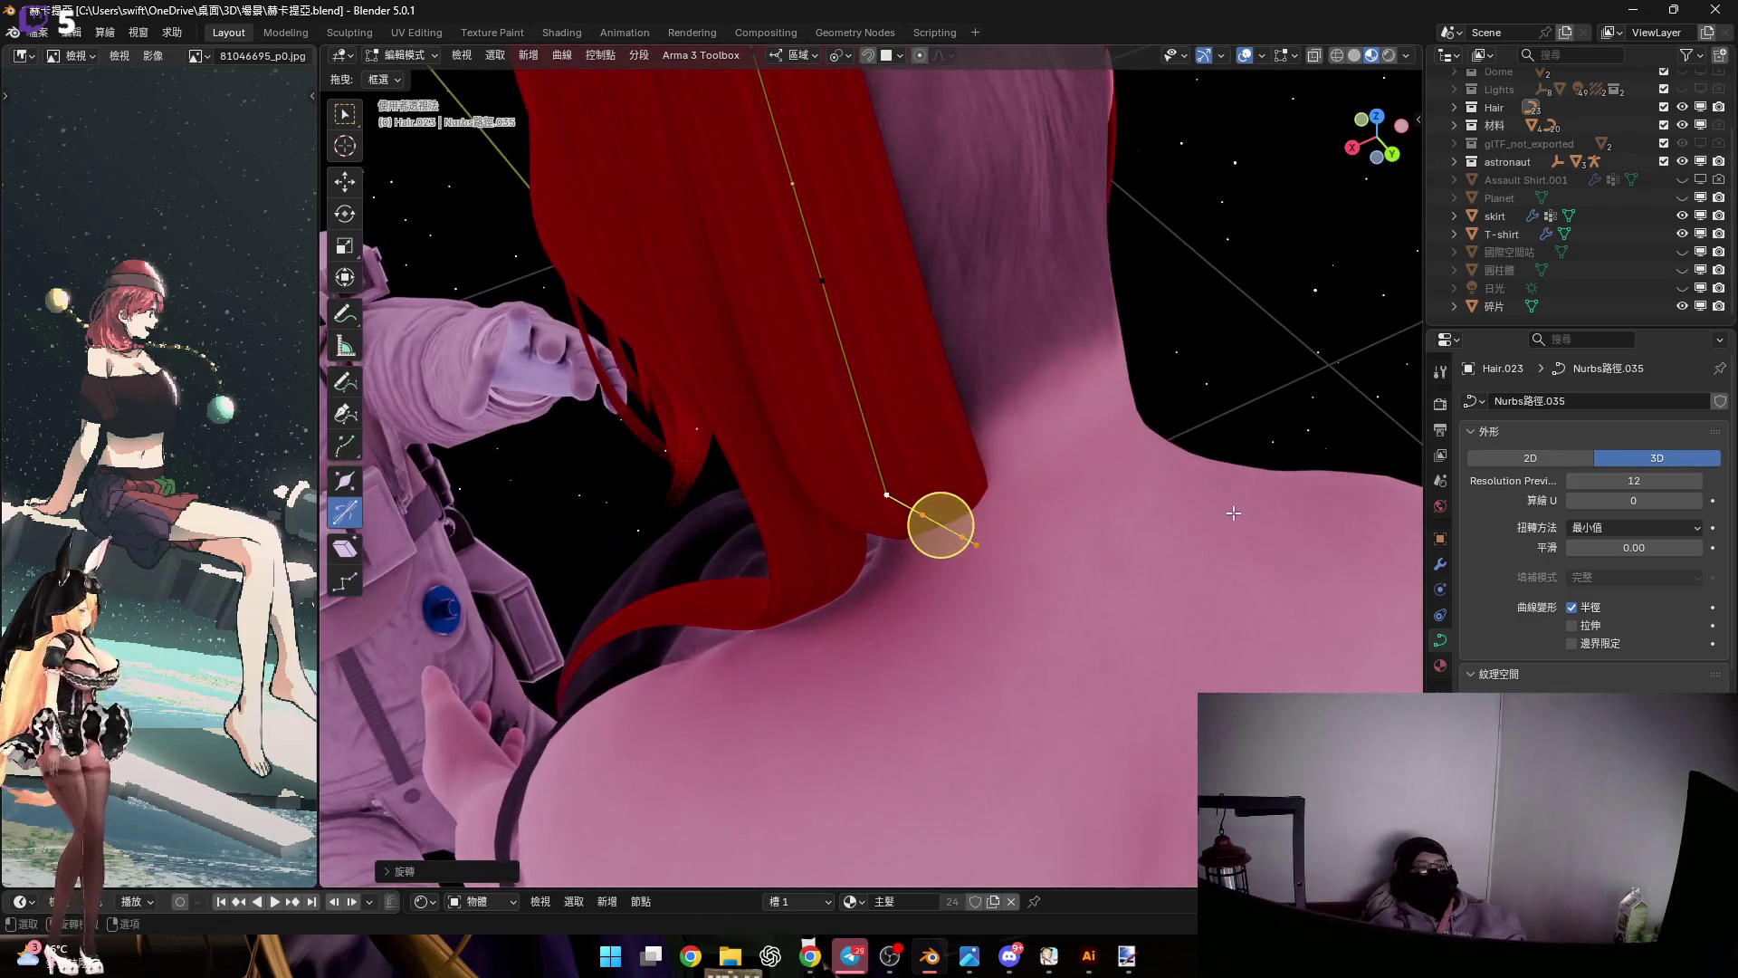
key("r")
key("x")
key("x")
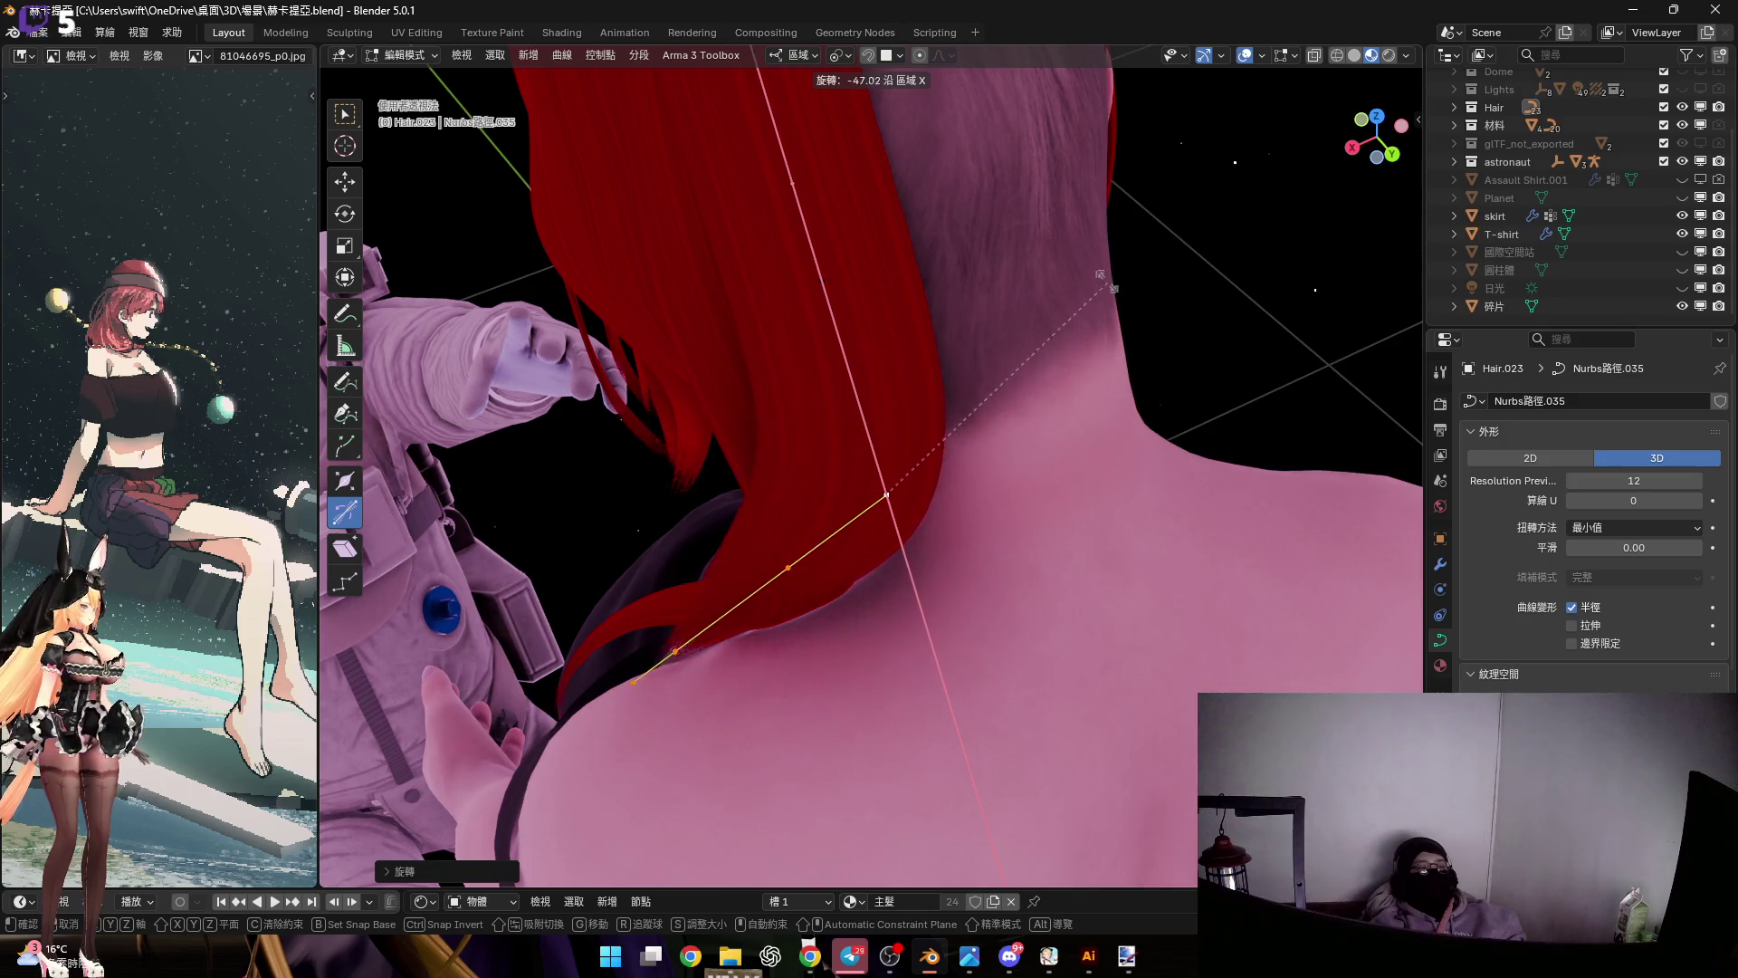
left_click(1131, 291)
mouse_move(1028, 310)
middle_mouse_down()
mouse_move(932, 322)
mouse_move(919, 378)
mouse_move(942, 408)
middle_mouse_up()
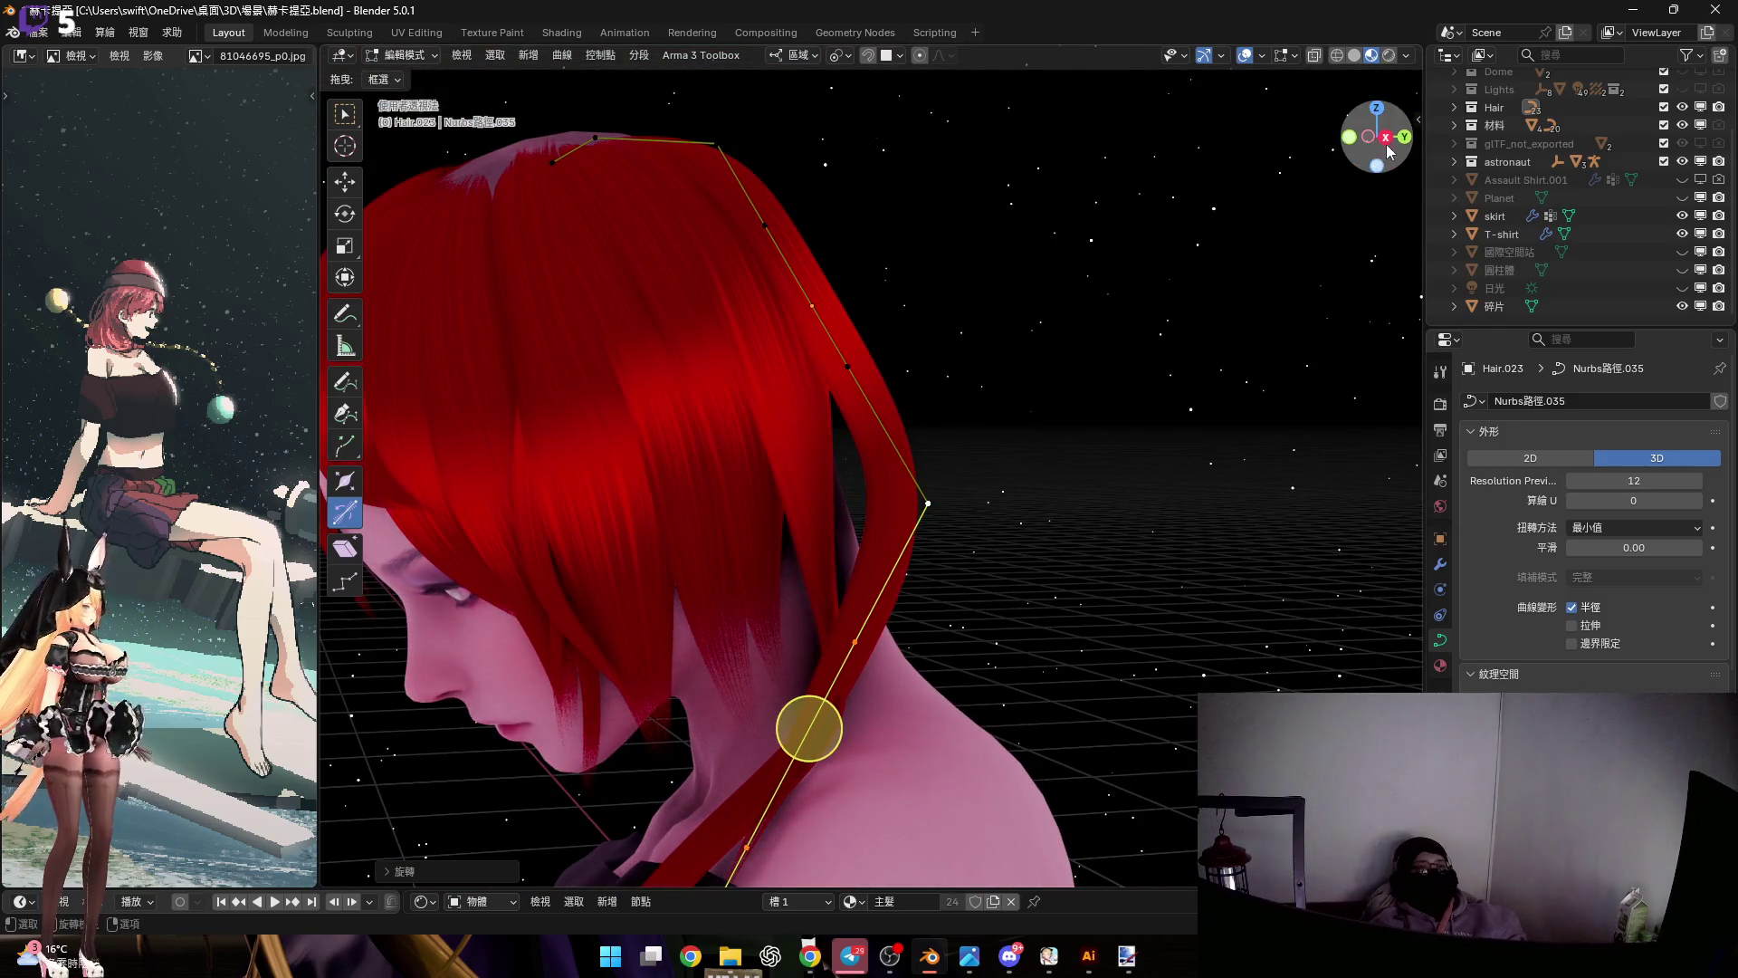
Move the selected curve points in the right side view
left_click(1377, 136)
scroll(896, 815, "up", 3)
scroll(1122, 461, "up", 3)
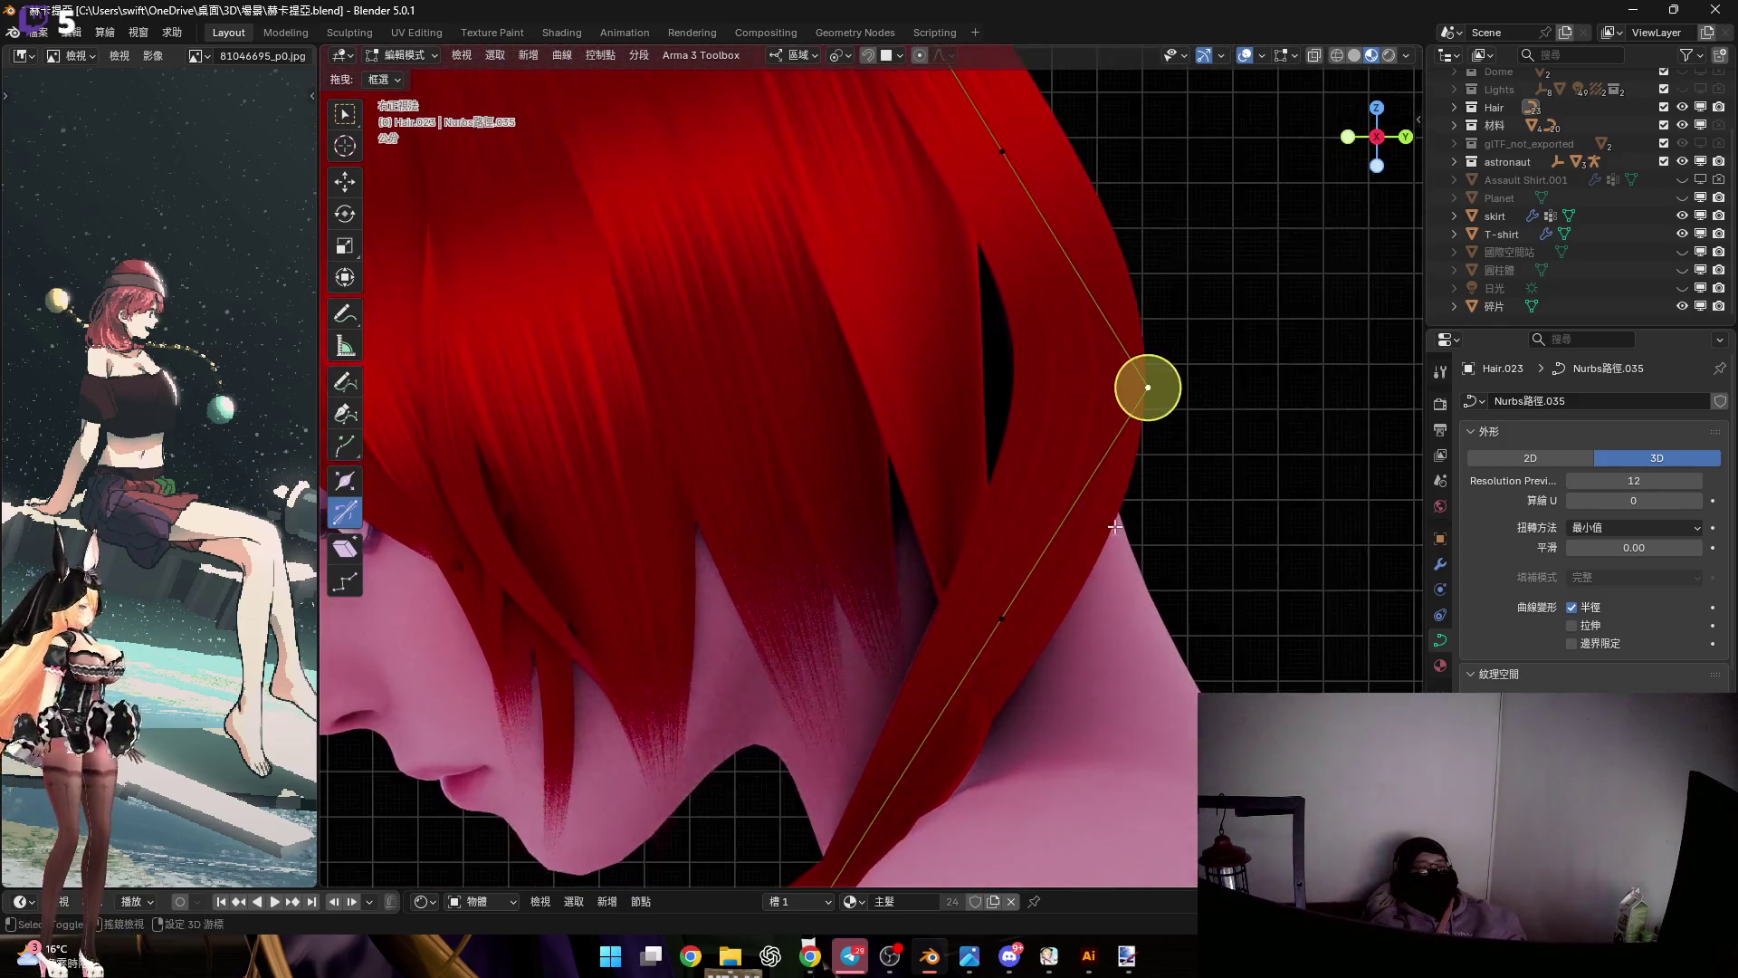
key("g")
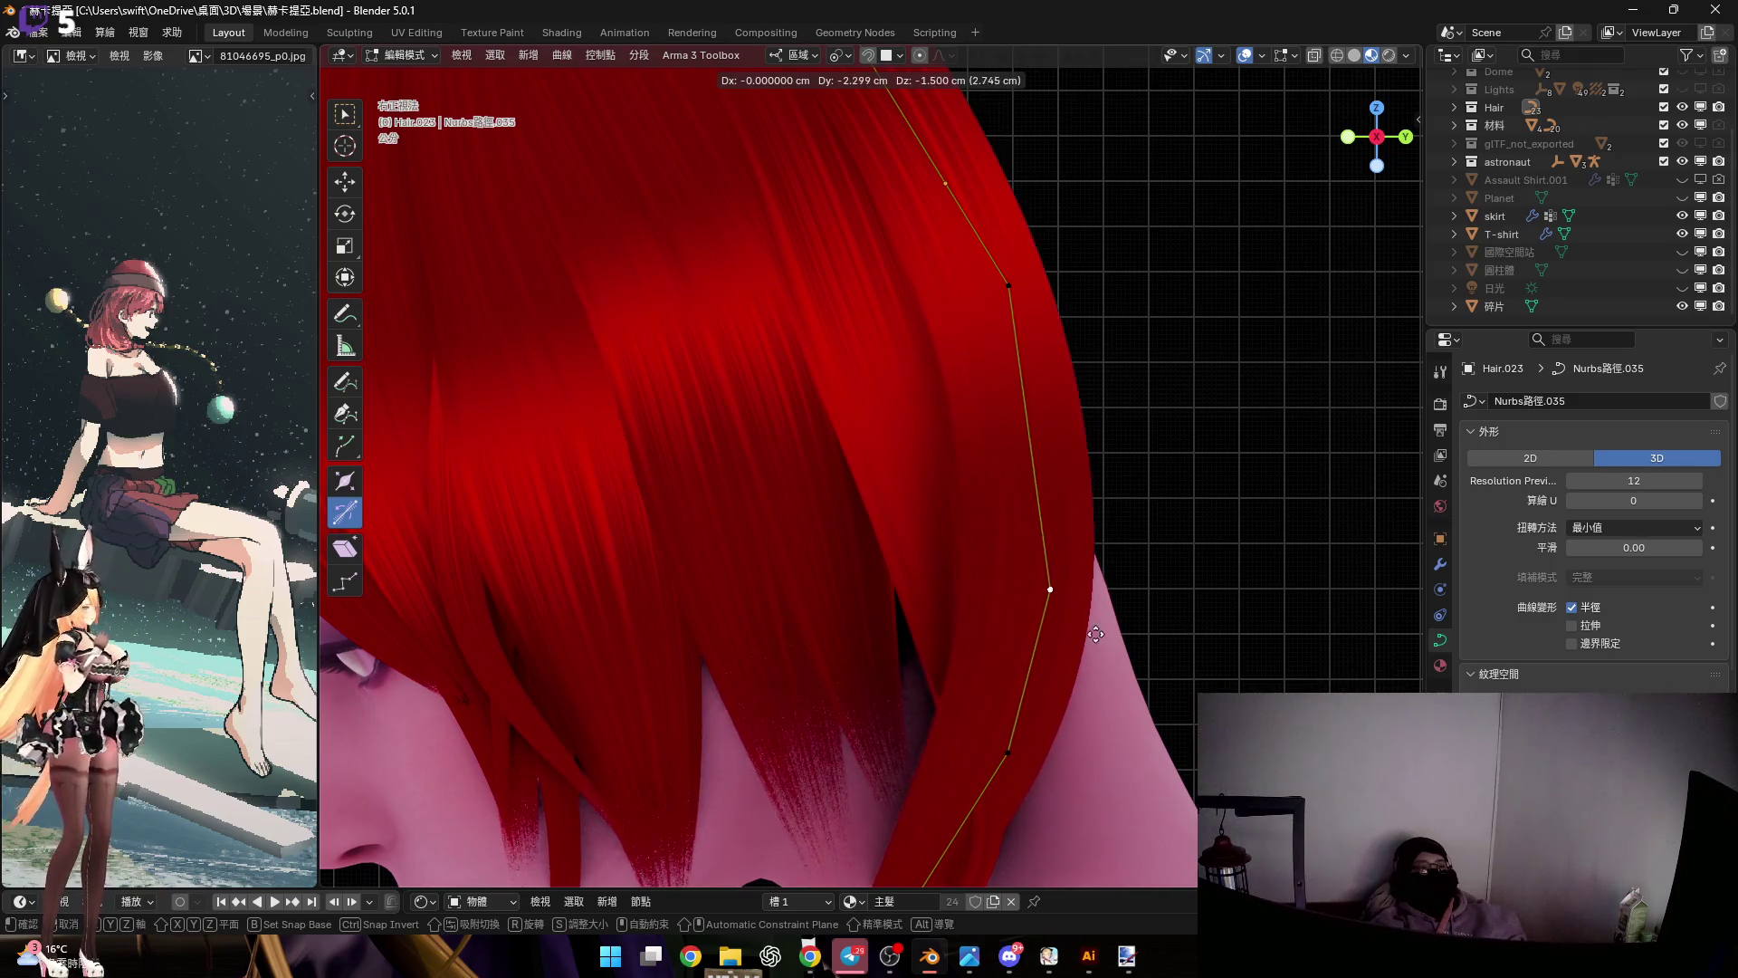
left_click(1089, 399)
mouse_move(1089, 399)
middle_mouse_down()
mouse_move(1013, 529)
mouse_move(920, 438)
middle_mouse_up()
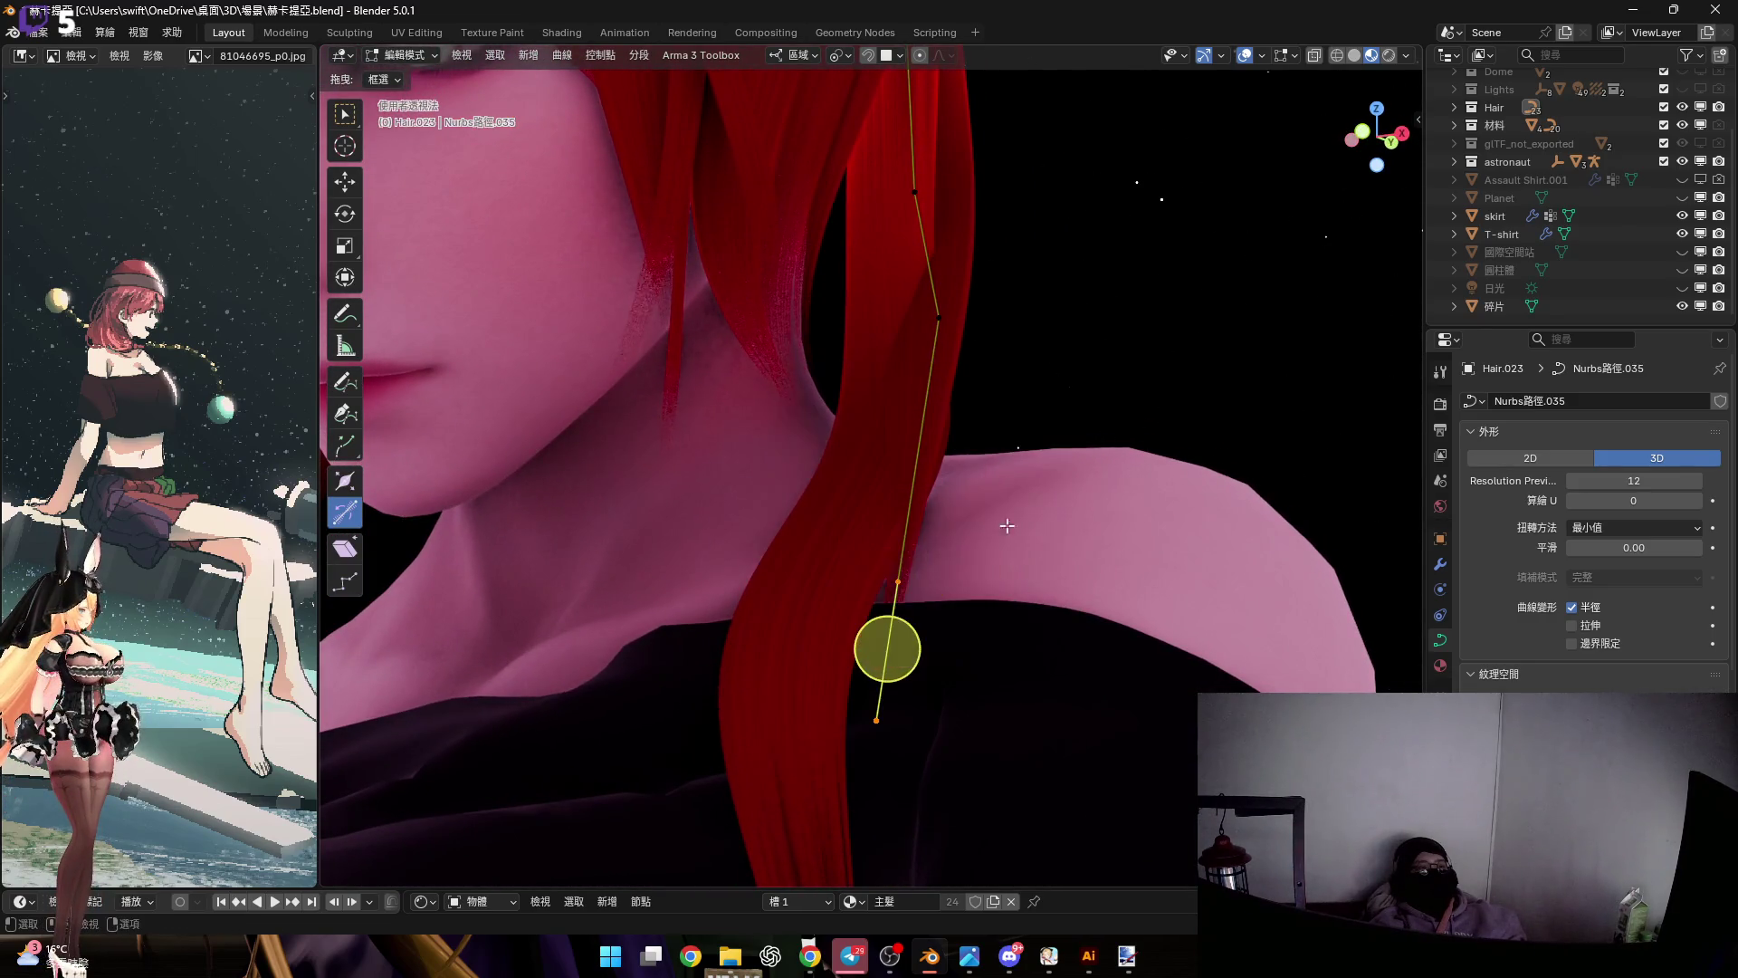
Twist the strand at the control point near the neck
middle_click_drag(986, 520, 899, 564)
left_click_drag(899, 565, 890, 584)
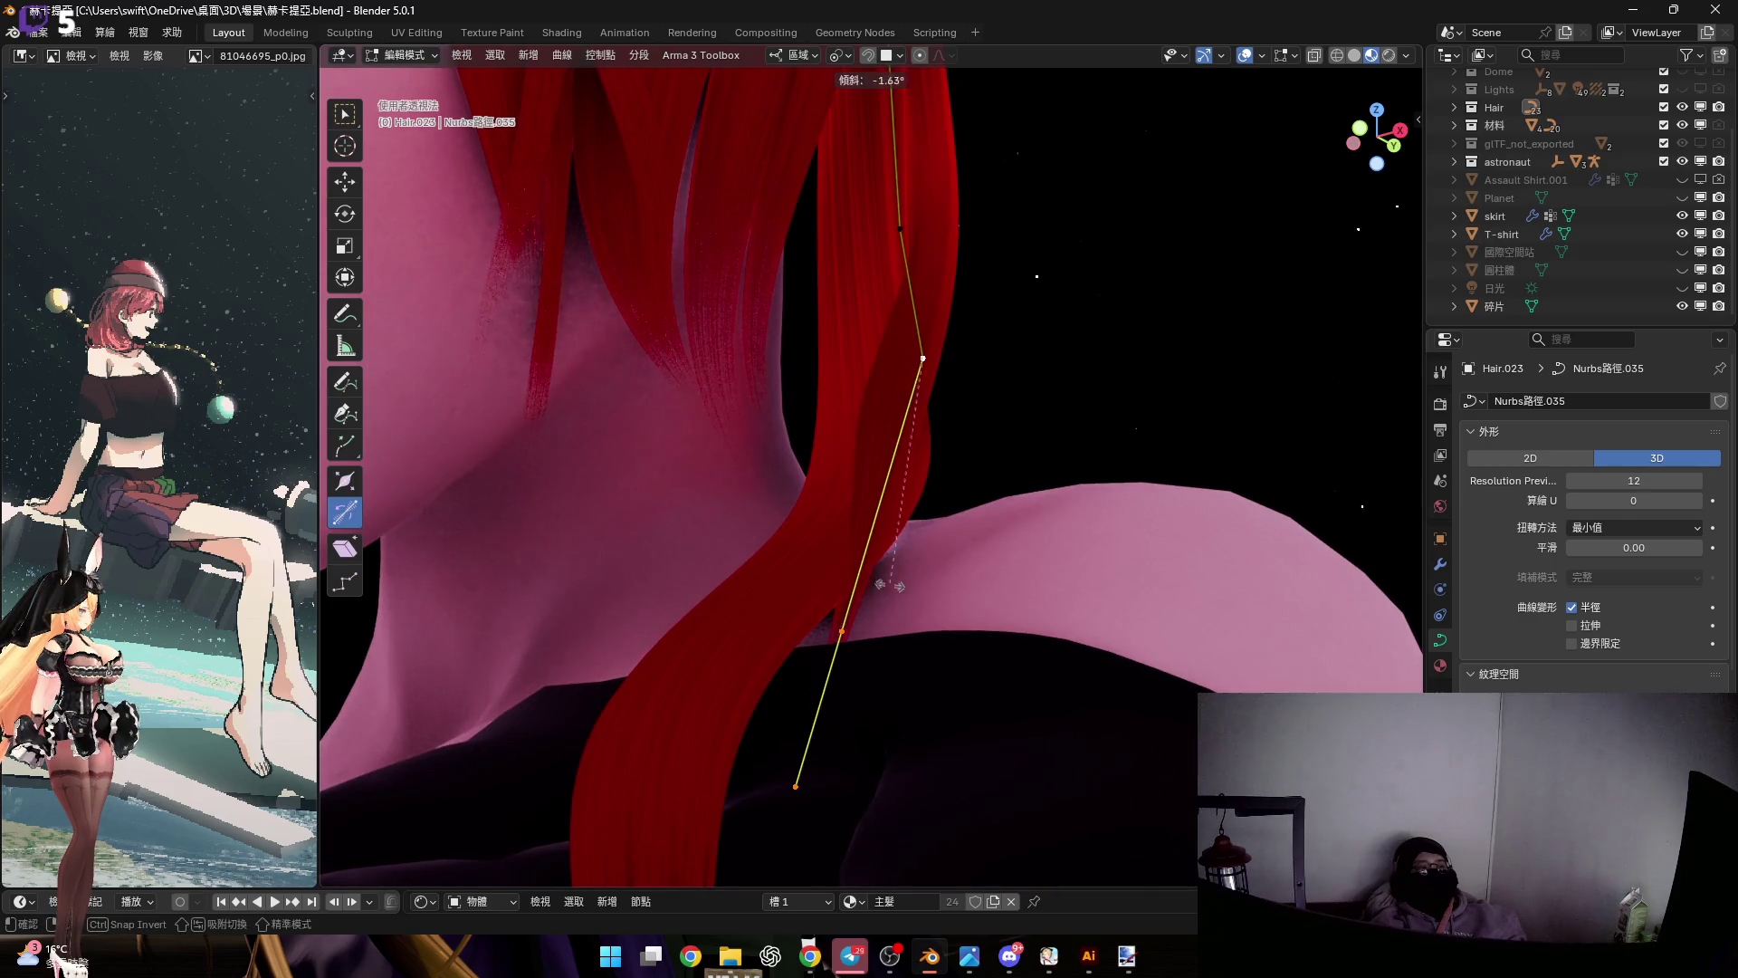
middle_click_drag(881, 432, 838, 609)
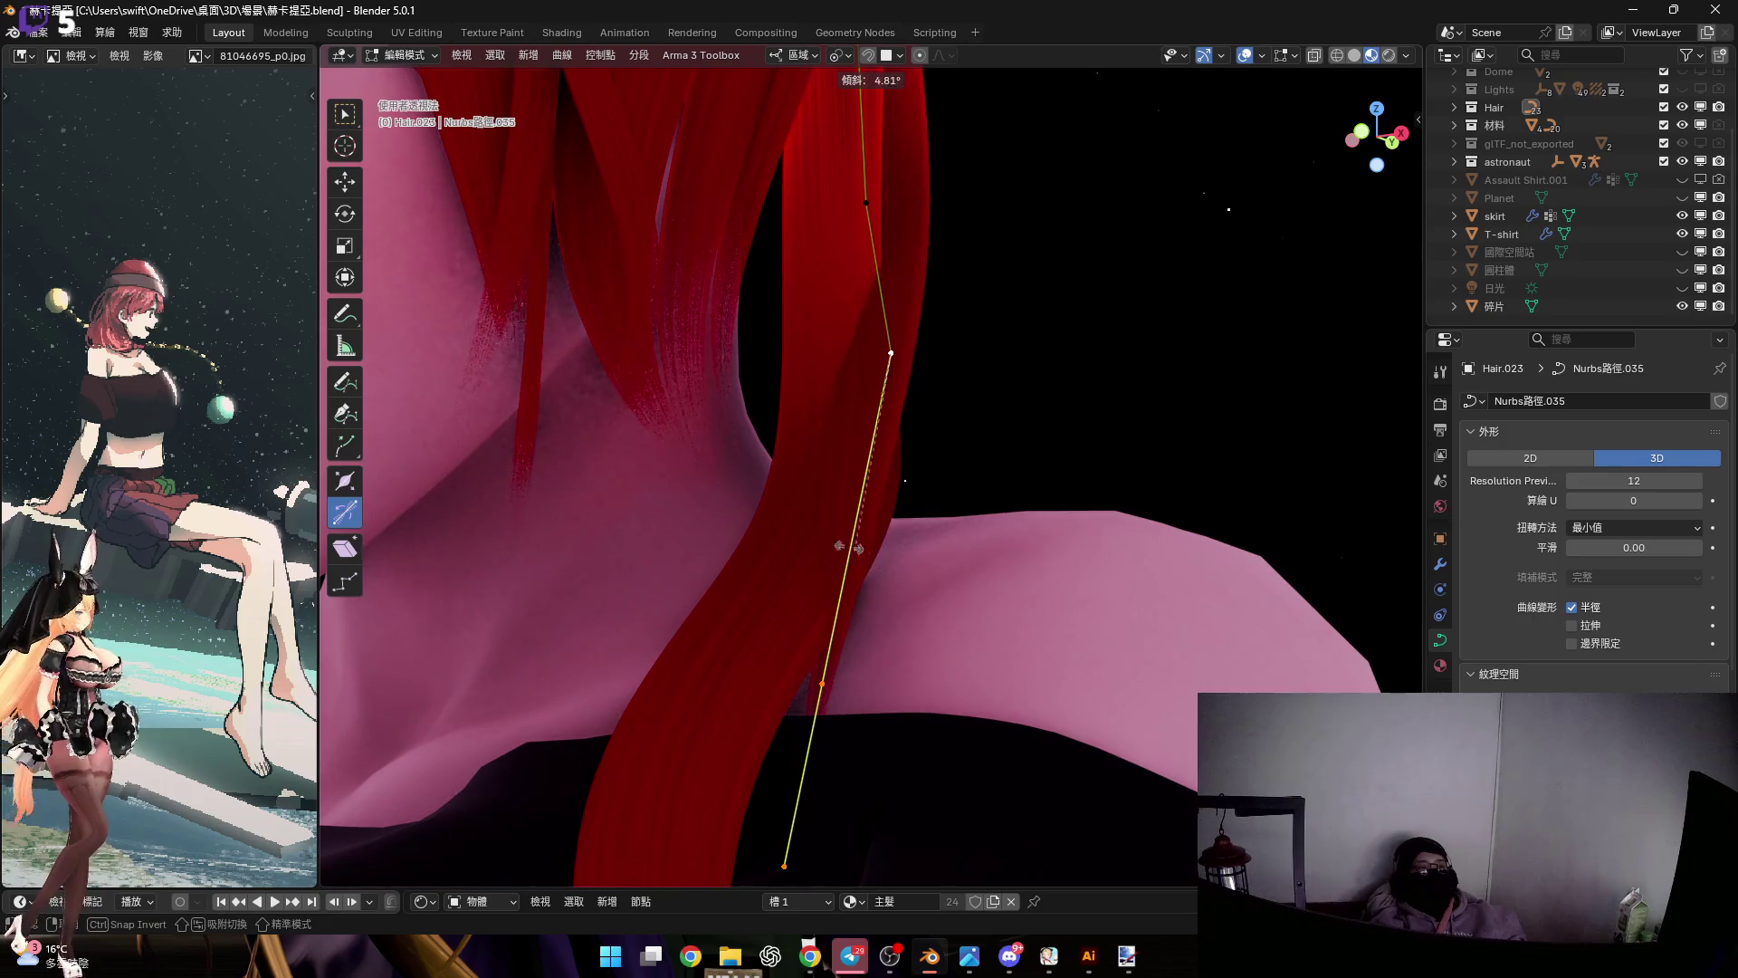
left_click(745, 484)
mouse_move(745, 484)
middle_mouse_down()
mouse_move(787, 660)
mouse_move(872, 345)
mouse_move(911, 505)
mouse_move(884, 407)
middle_mouse_up()
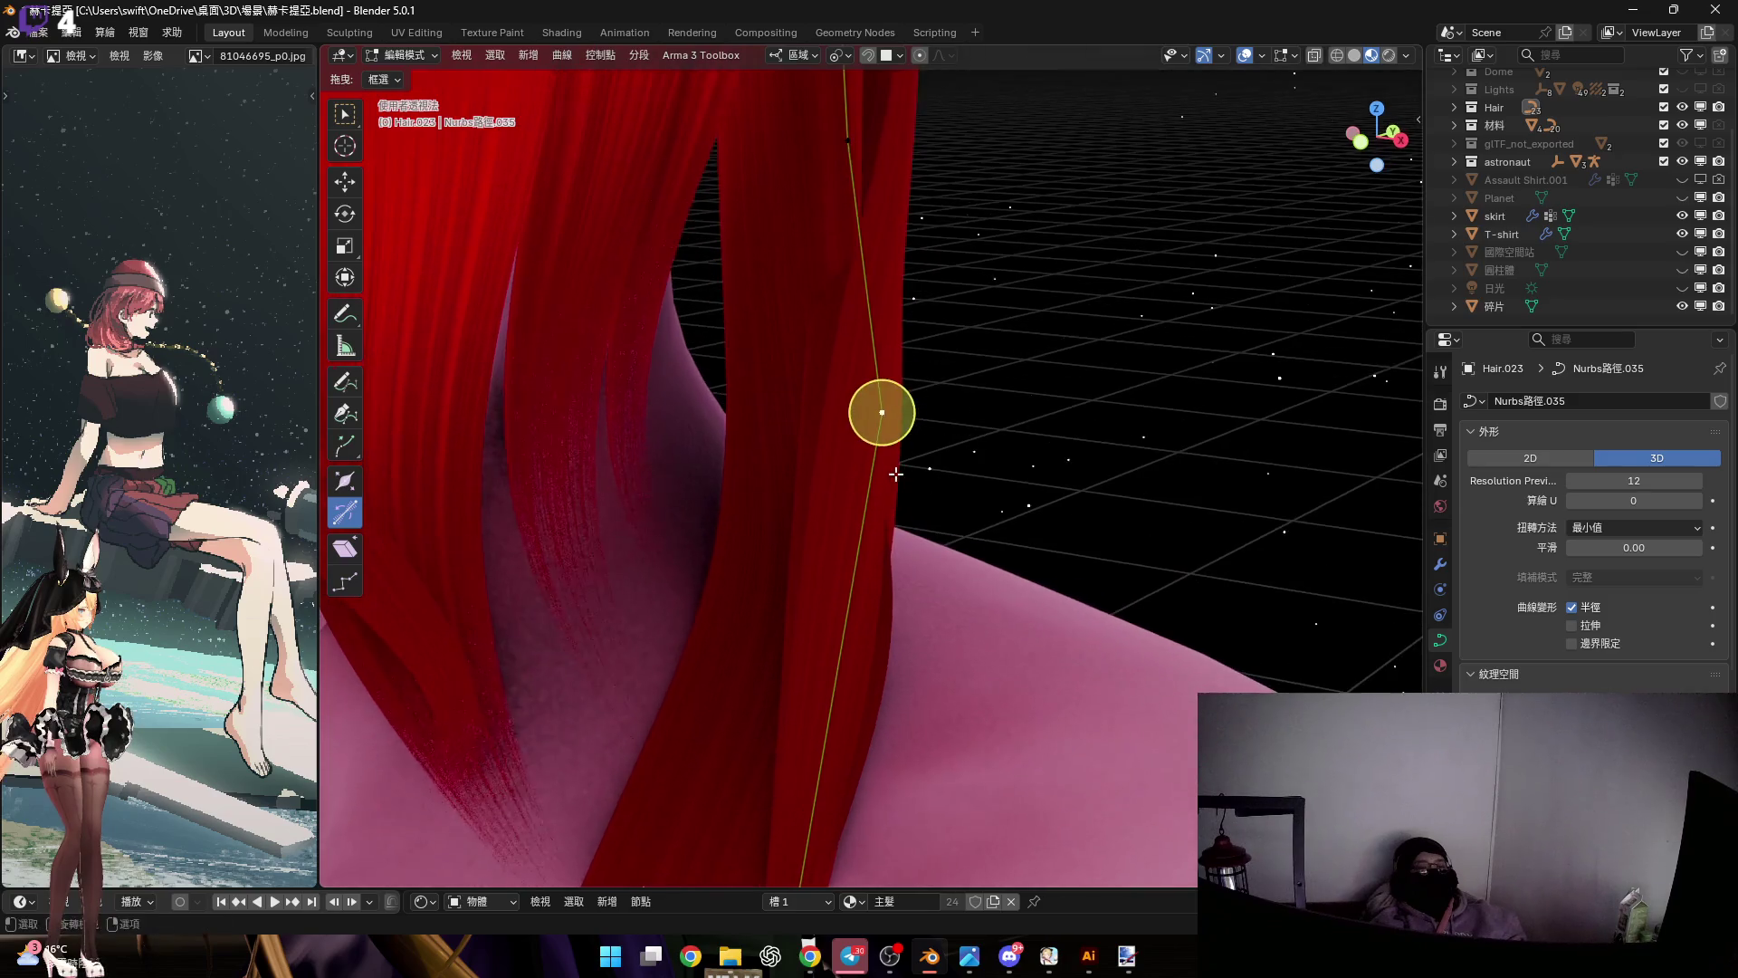
Move the control point along the global X axis
key("g")
key("x")
key("x")
mouse_move(1025, 568)
middle_mouse_down()
mouse_move(853, 404)
mouse_move(885, 419)
middle_mouse_up()
key("x")
key("x")
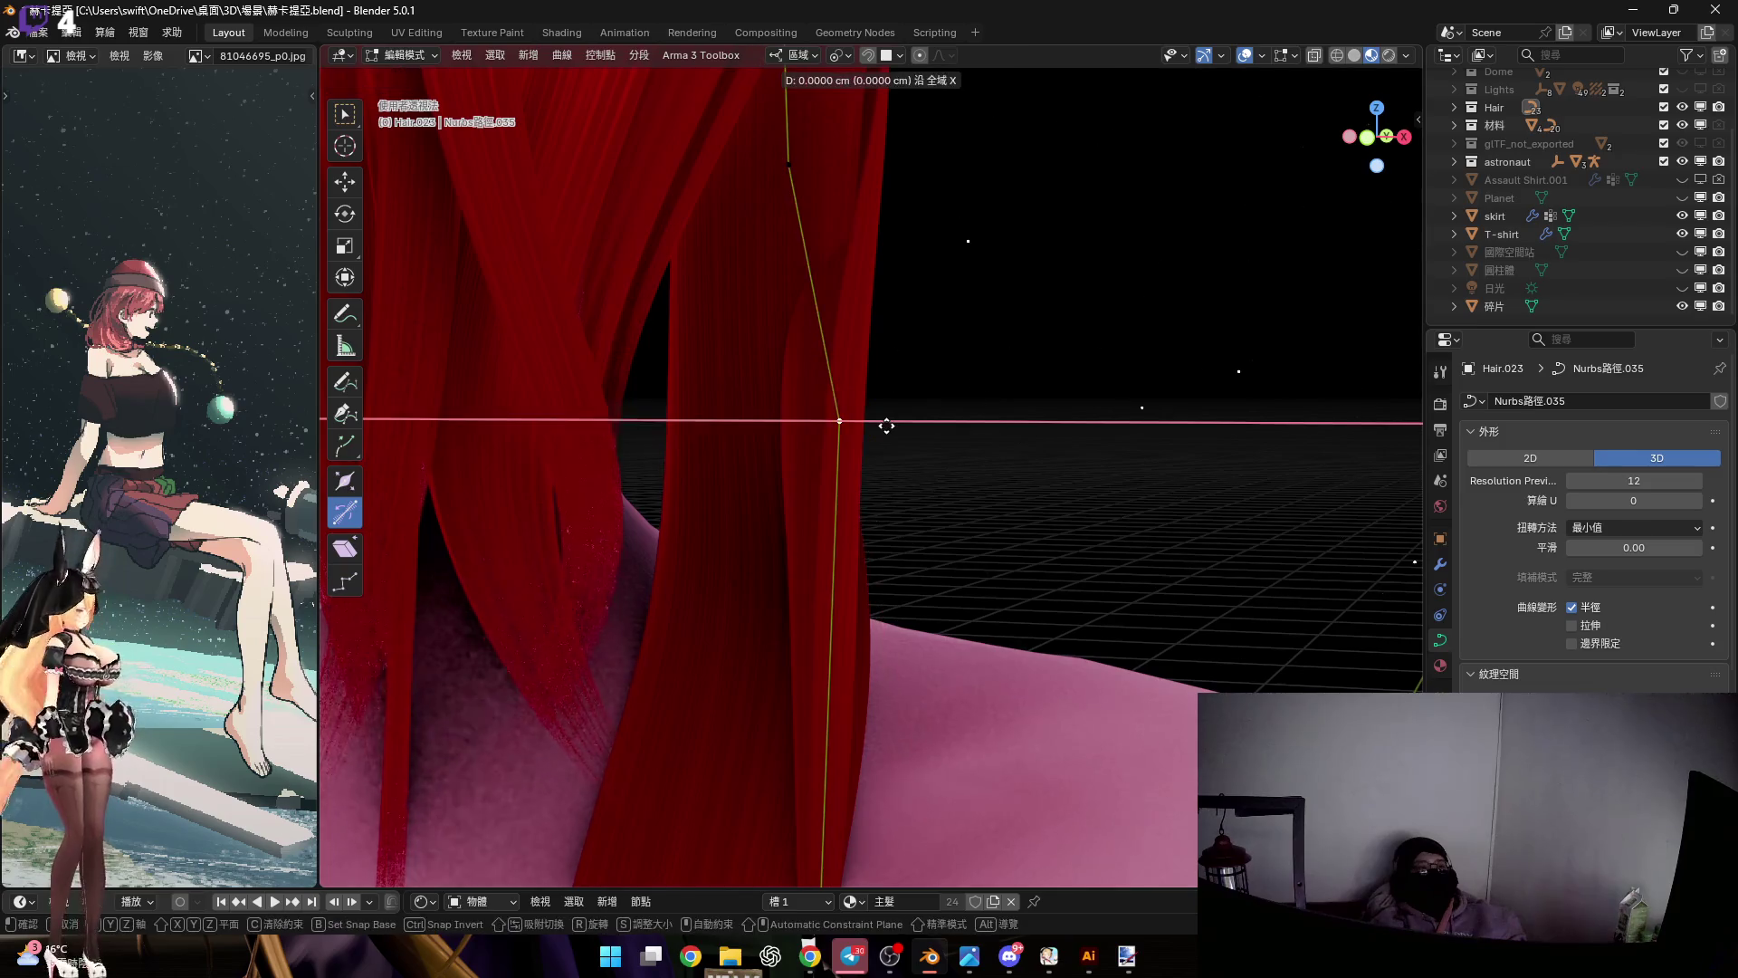
left_click(978, 419)
mouse_move(978, 419)
middle_mouse_down()
mouse_move(832, 476)
mouse_move(1049, 457)
mouse_move(935, 430)
mouse_move(975, 452)
middle_mouse_up()
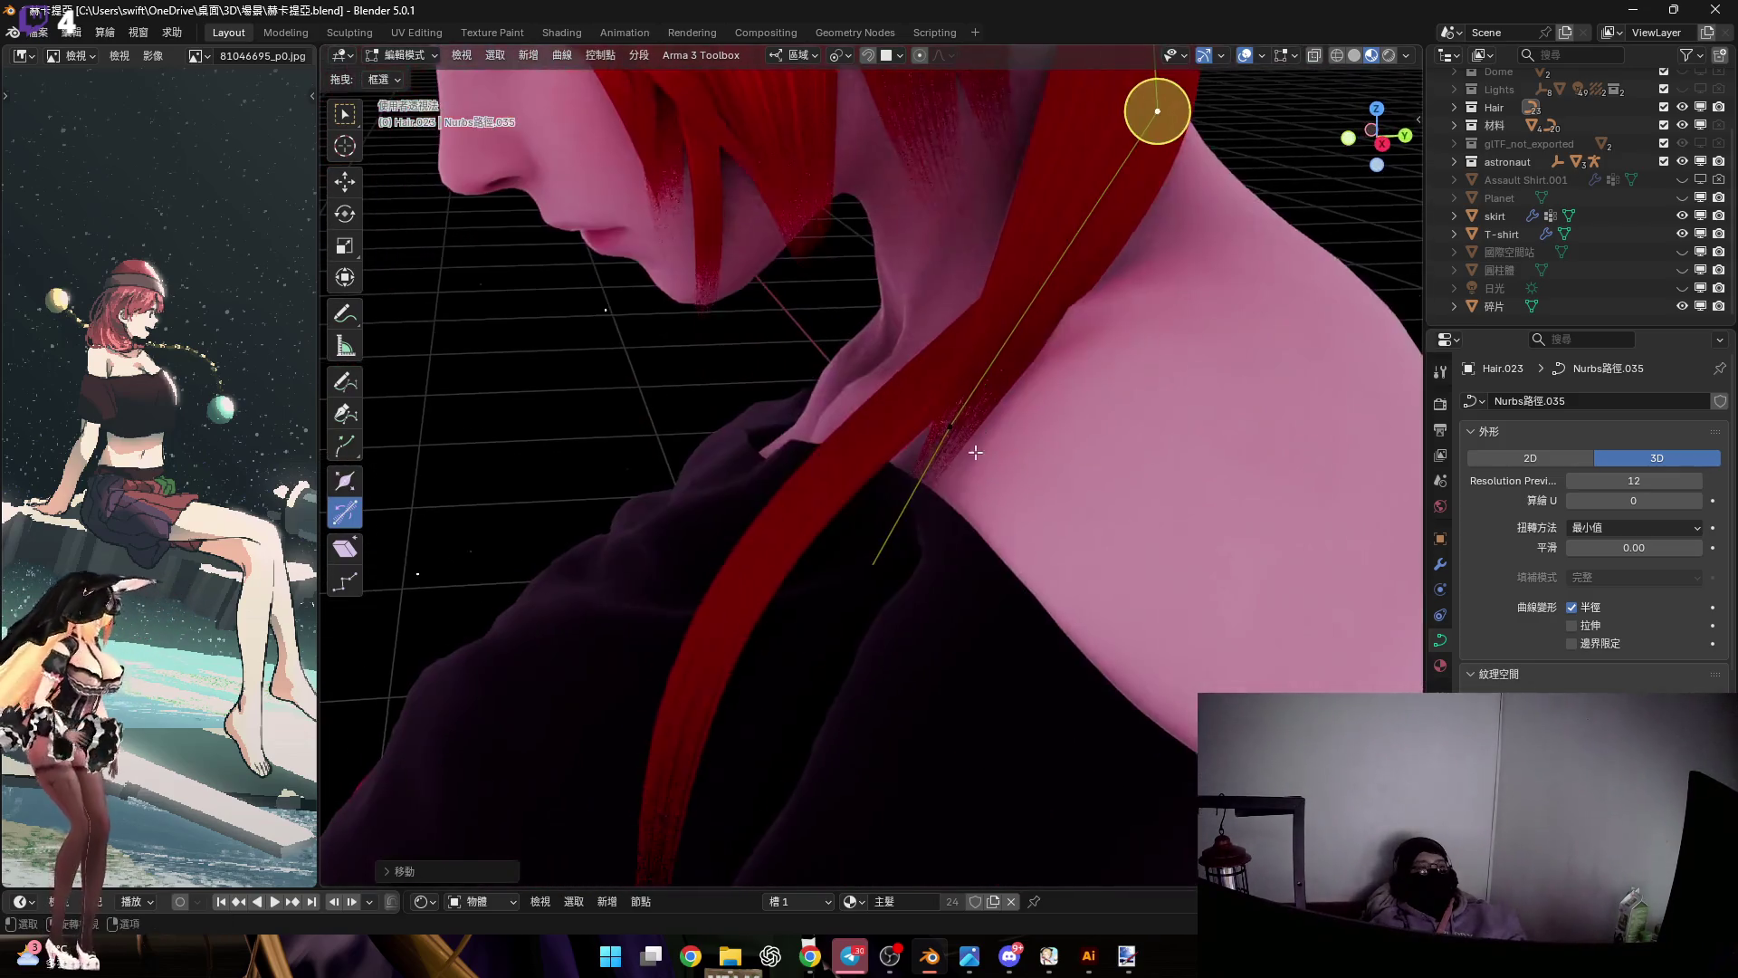
Select the curve's lower control points and tilt them with Ctrl+T to about 18°, flattening them over the shoulder
left_click_drag(1011, 492, 1011, 492)
scroll(1011, 492, "up", 3)
left_click_drag(857, 434, 1070, 721)
scroll(943, 500, "up", 4)
middle_click_drag(958, 477, 941, 672)
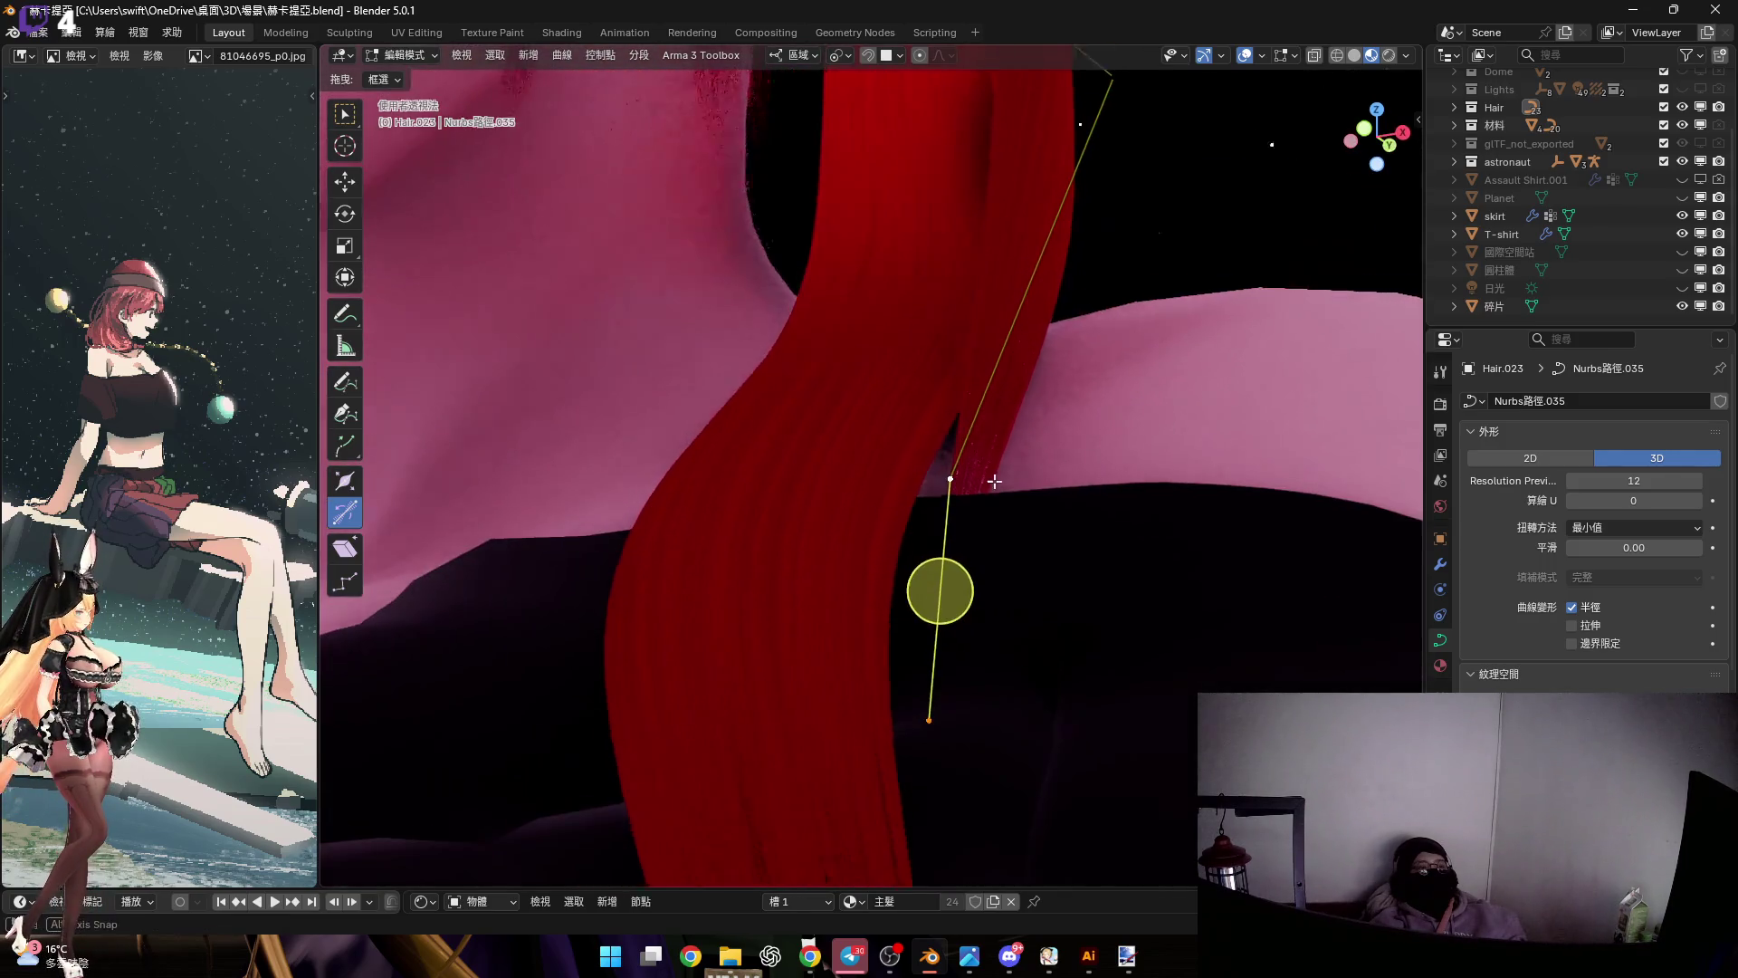
key("ctrl+t")
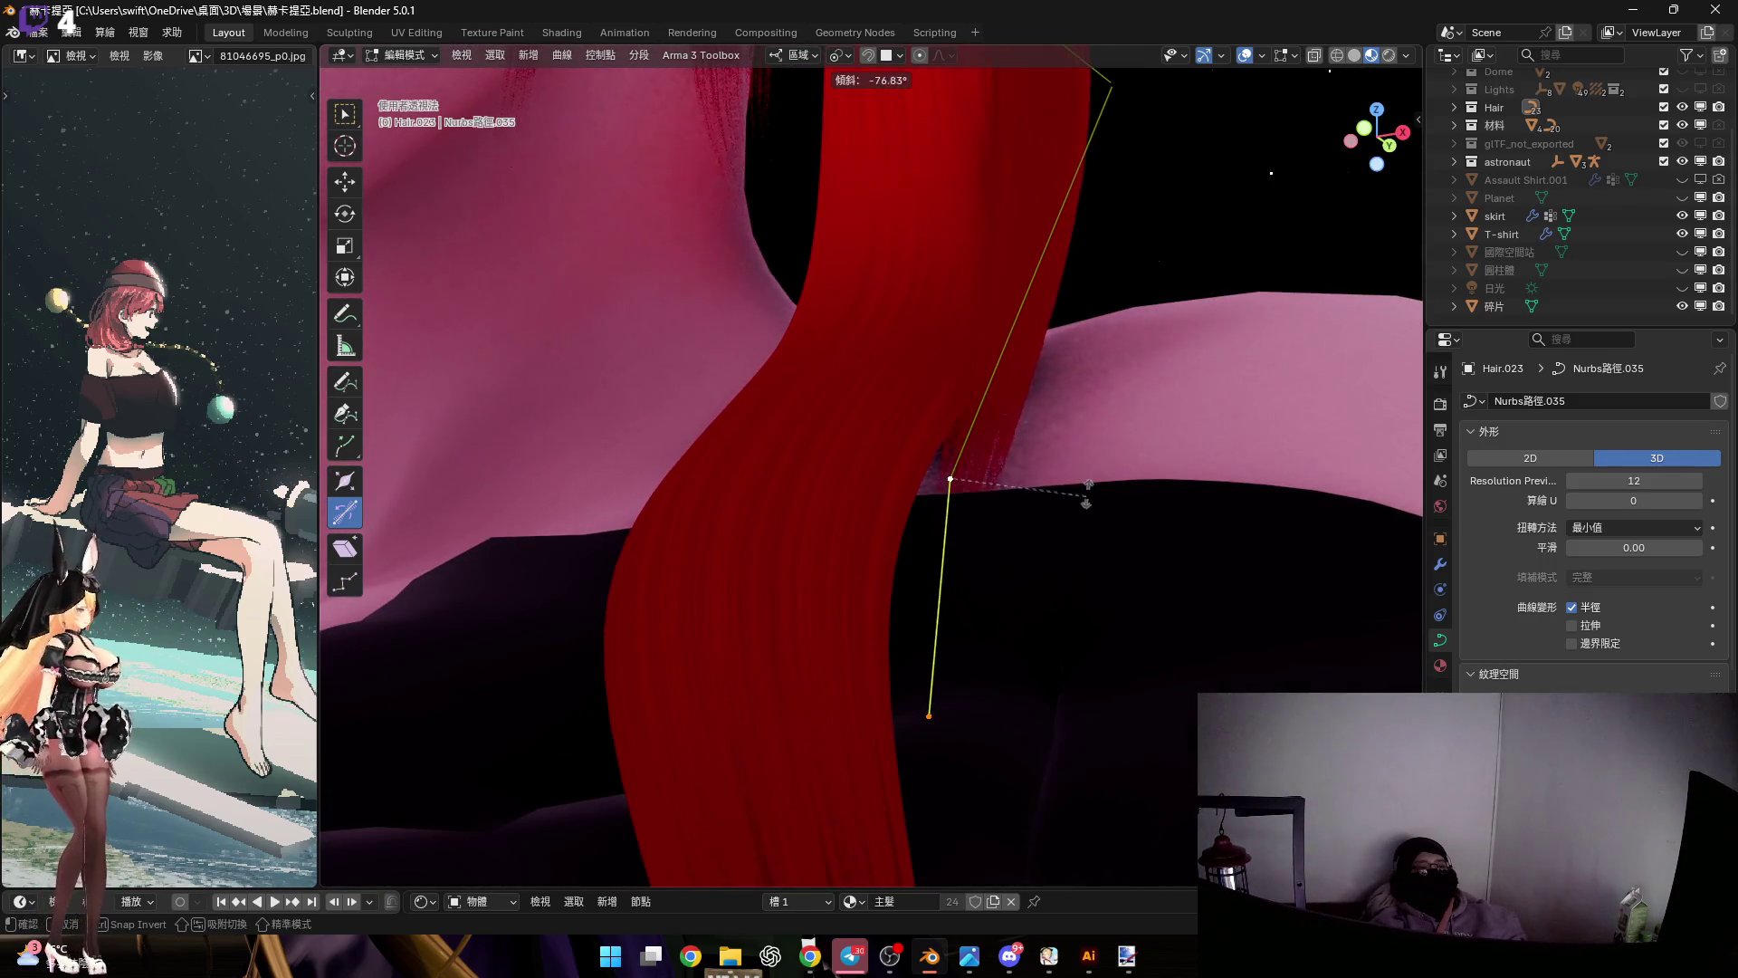
left_click(1091, 529)
mouse_move(1091, 530)
middle_mouse_down()
mouse_move(893, 818)
mouse_move(1067, 392)
mouse_move(1046, 429)
middle_mouse_up()
key("ctrl+t")
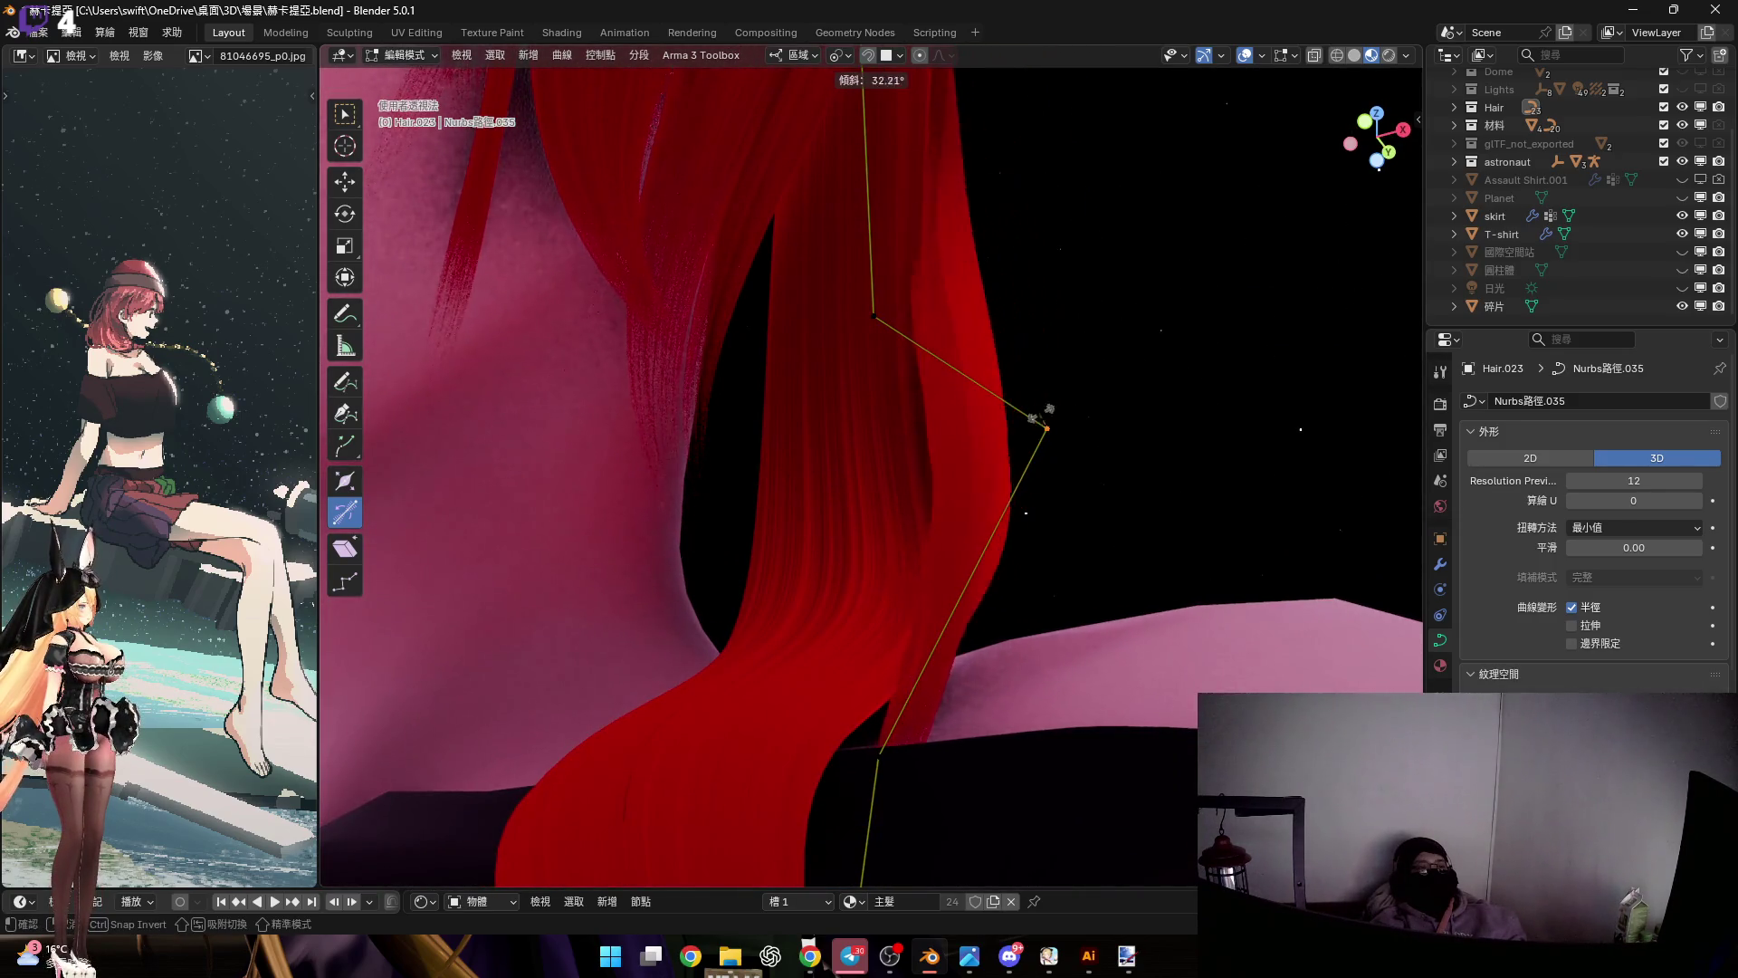
left_click(1032, 412)
mouse_move(1032, 413)
middle_mouse_down()
mouse_move(908, 543)
mouse_move(1032, 473)
mouse_move(993, 423)
mouse_move(969, 435)
mouse_move(999, 334)
mouse_move(995, 417)
middle_mouse_up()
Subdivide the strand's lower segment to add an extra control point
mouse_move(1068, 263)
middle_mouse_down()
mouse_move(1055, 304)
mouse_move(1113, 253)
middle_mouse_up()
left_click(1381, 138)
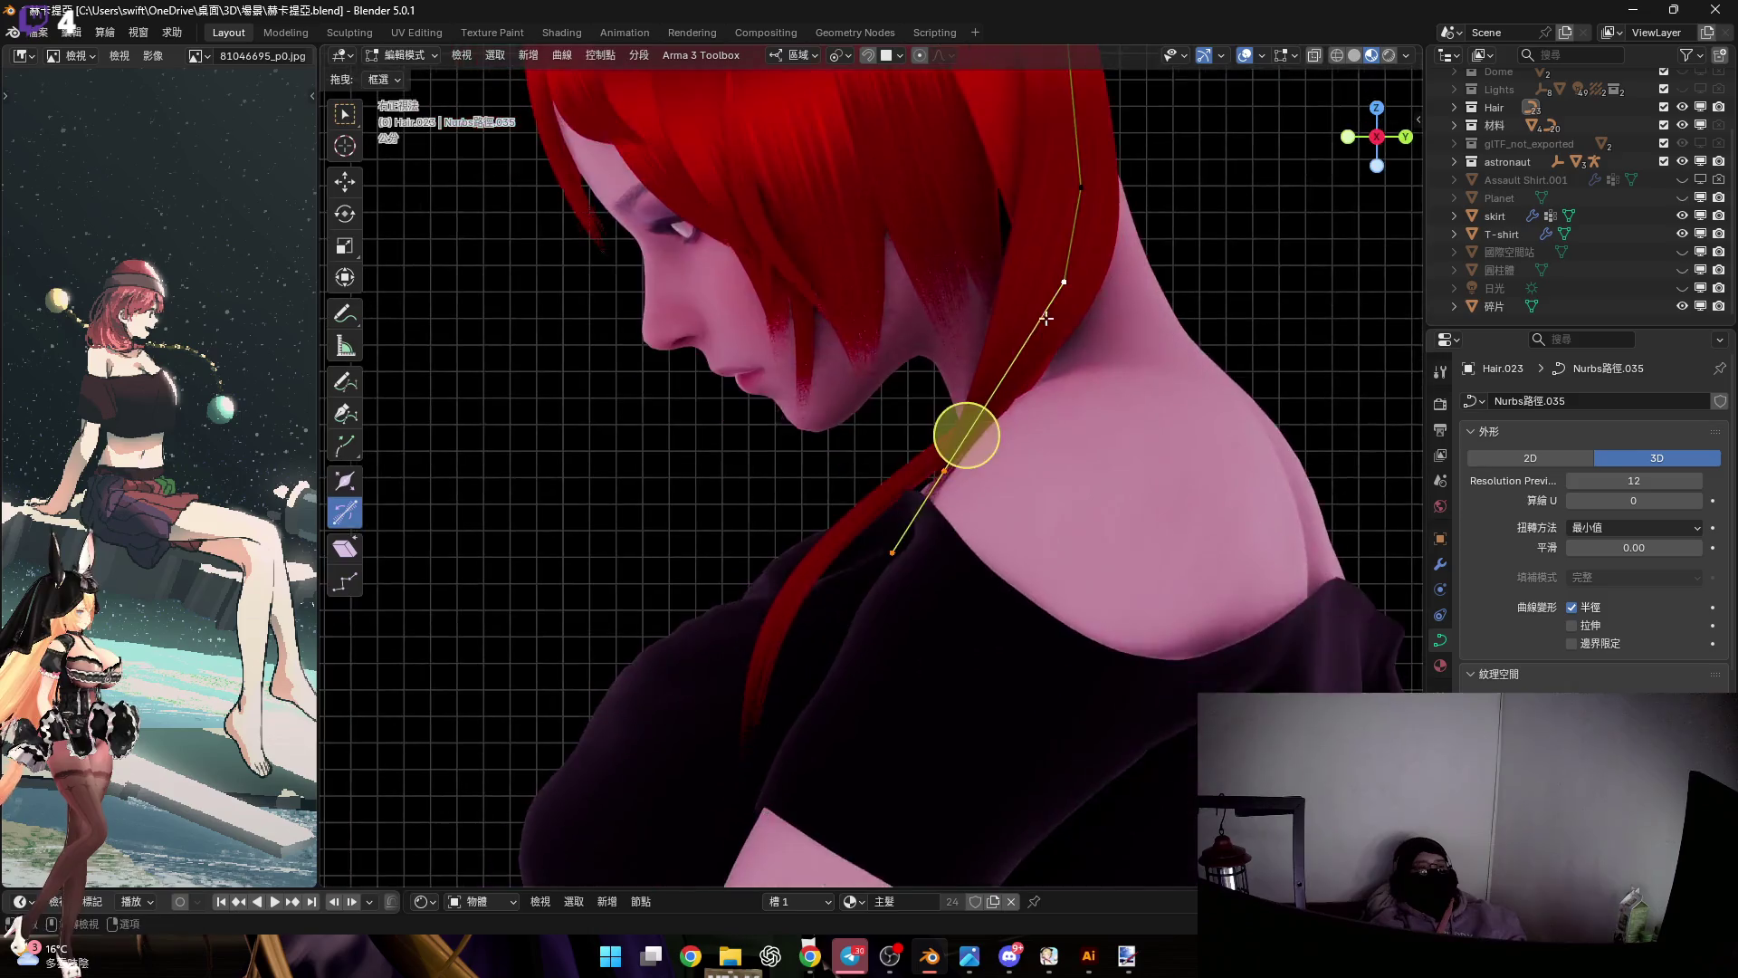
right_click(1095, 457)
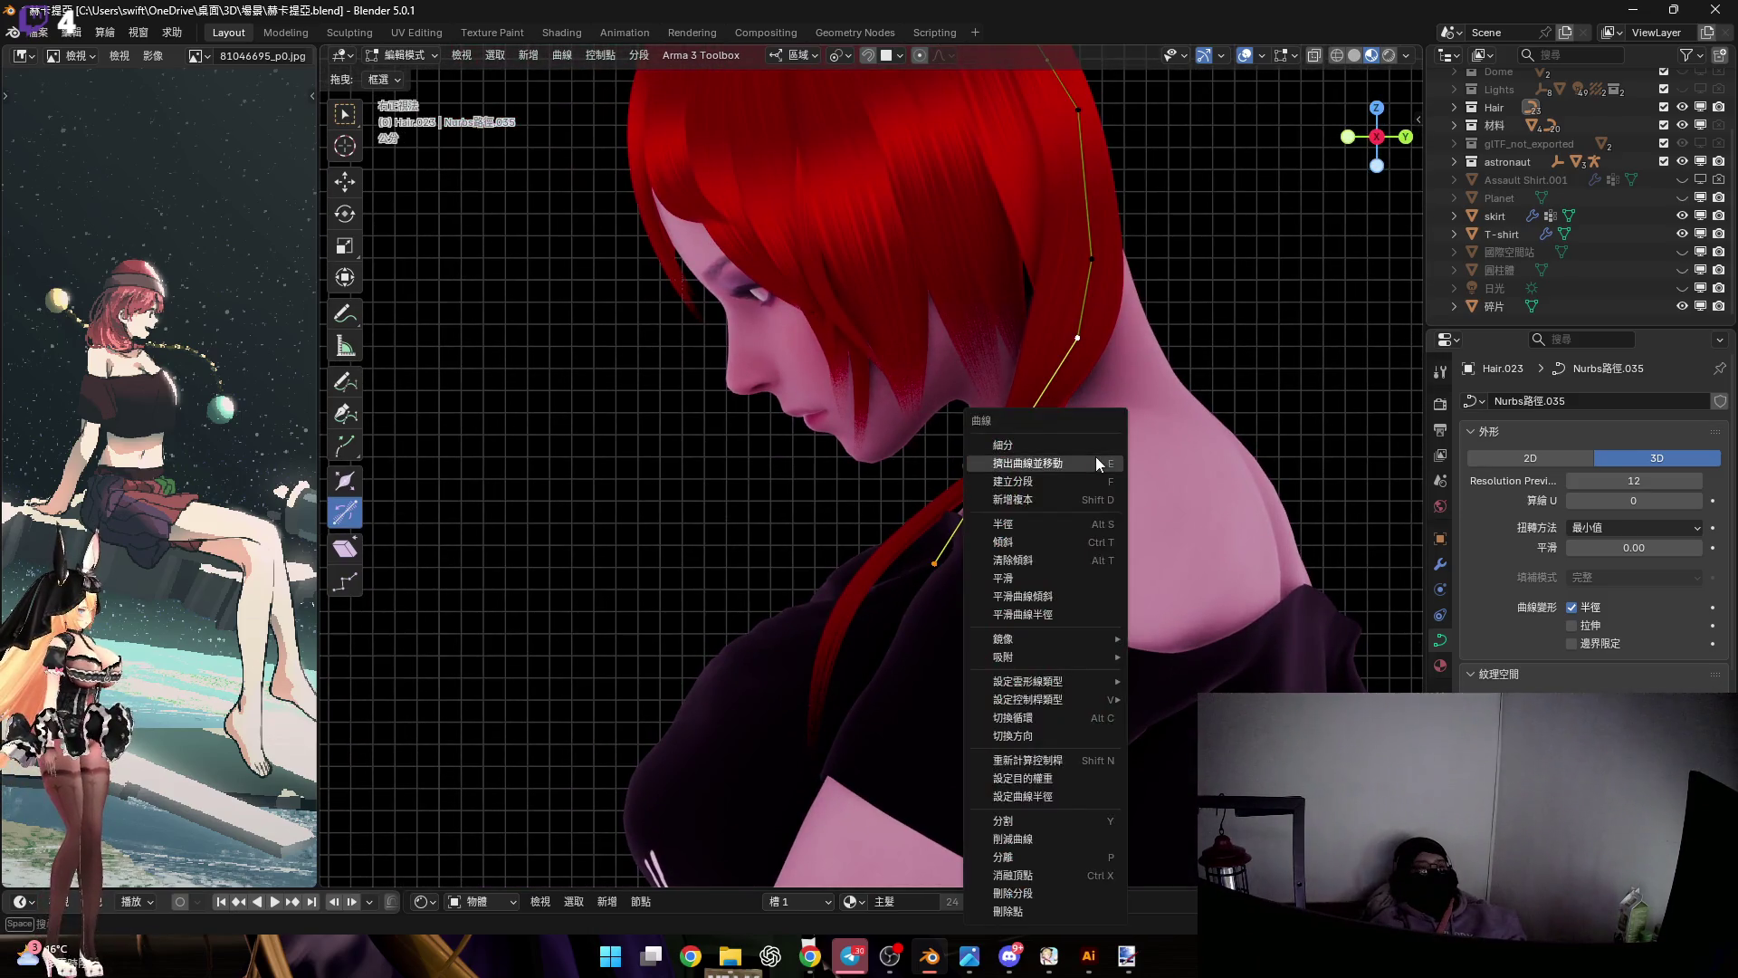
left_click(1096, 457)
scroll(1053, 504, "down", 2)
scroll(1053, 504, "up", 2)
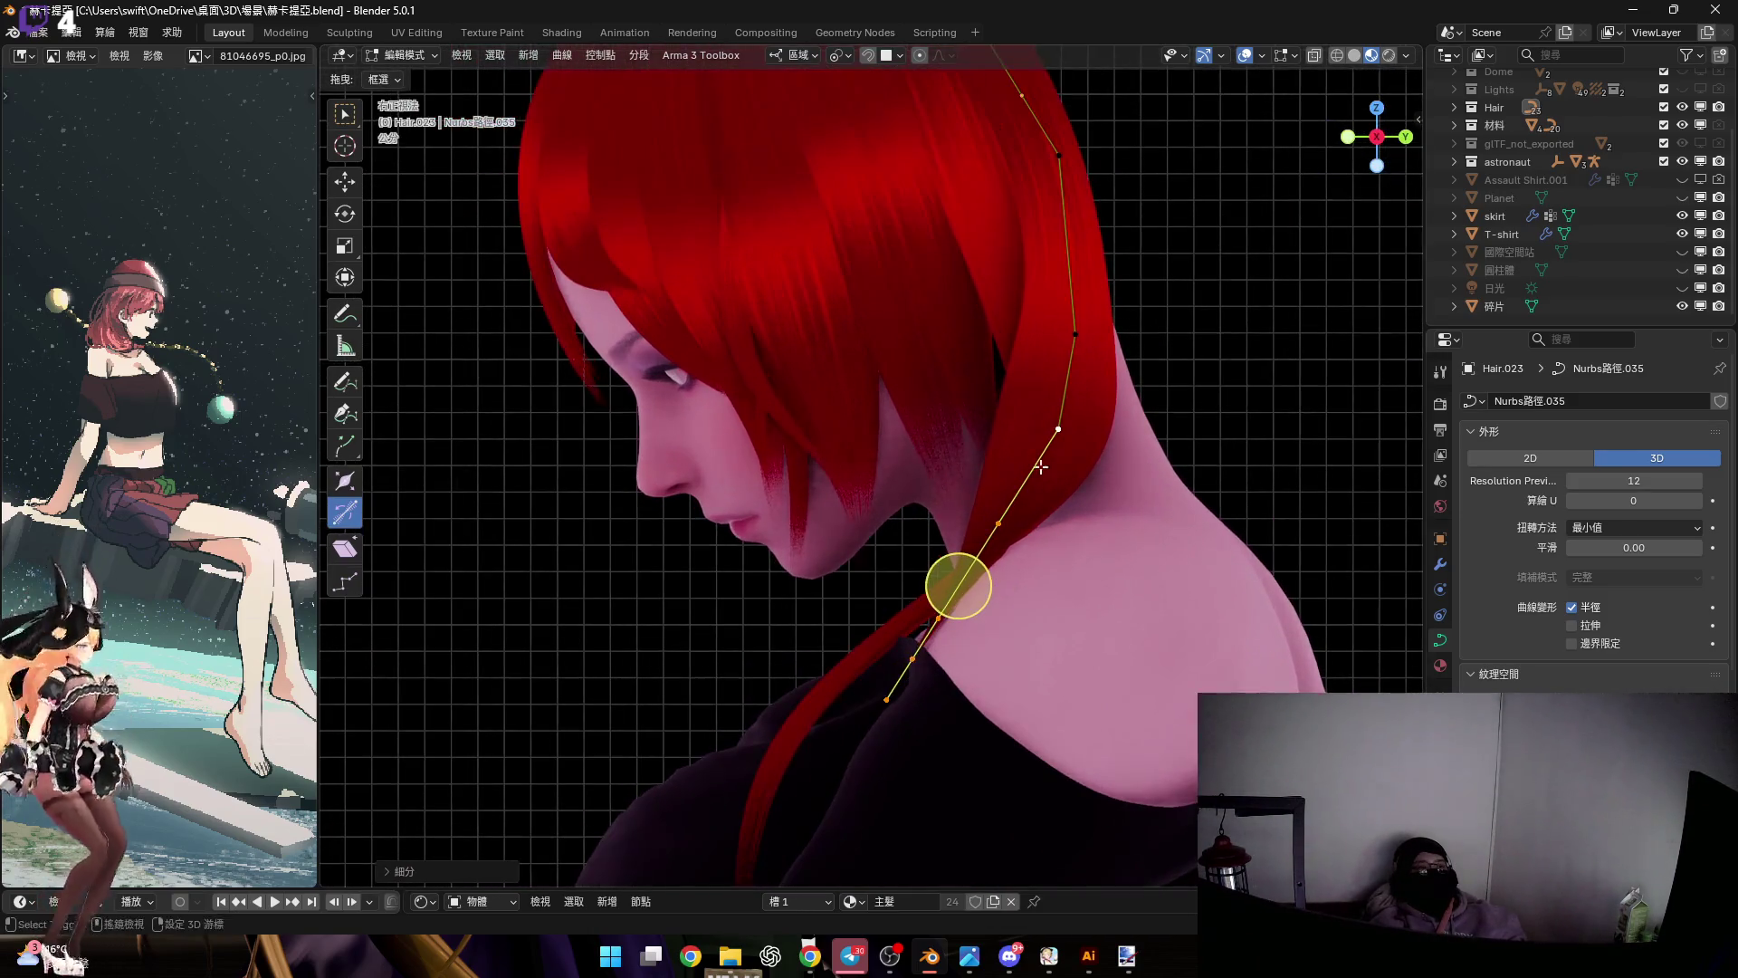
key("s")
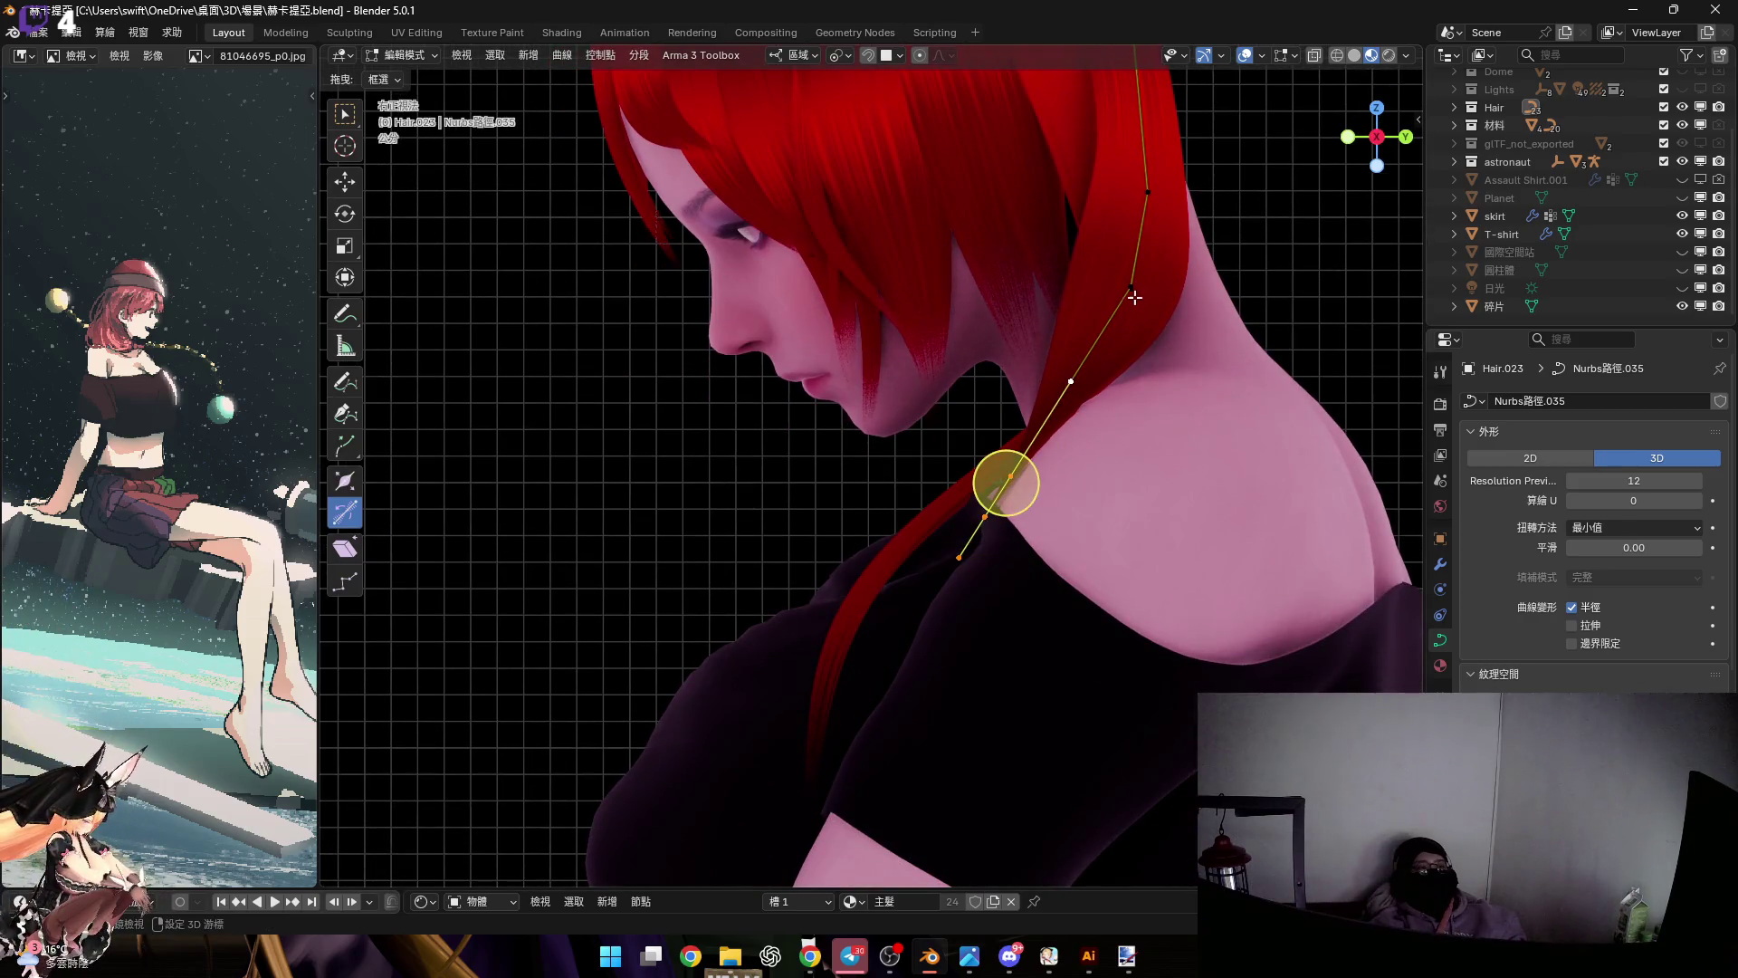
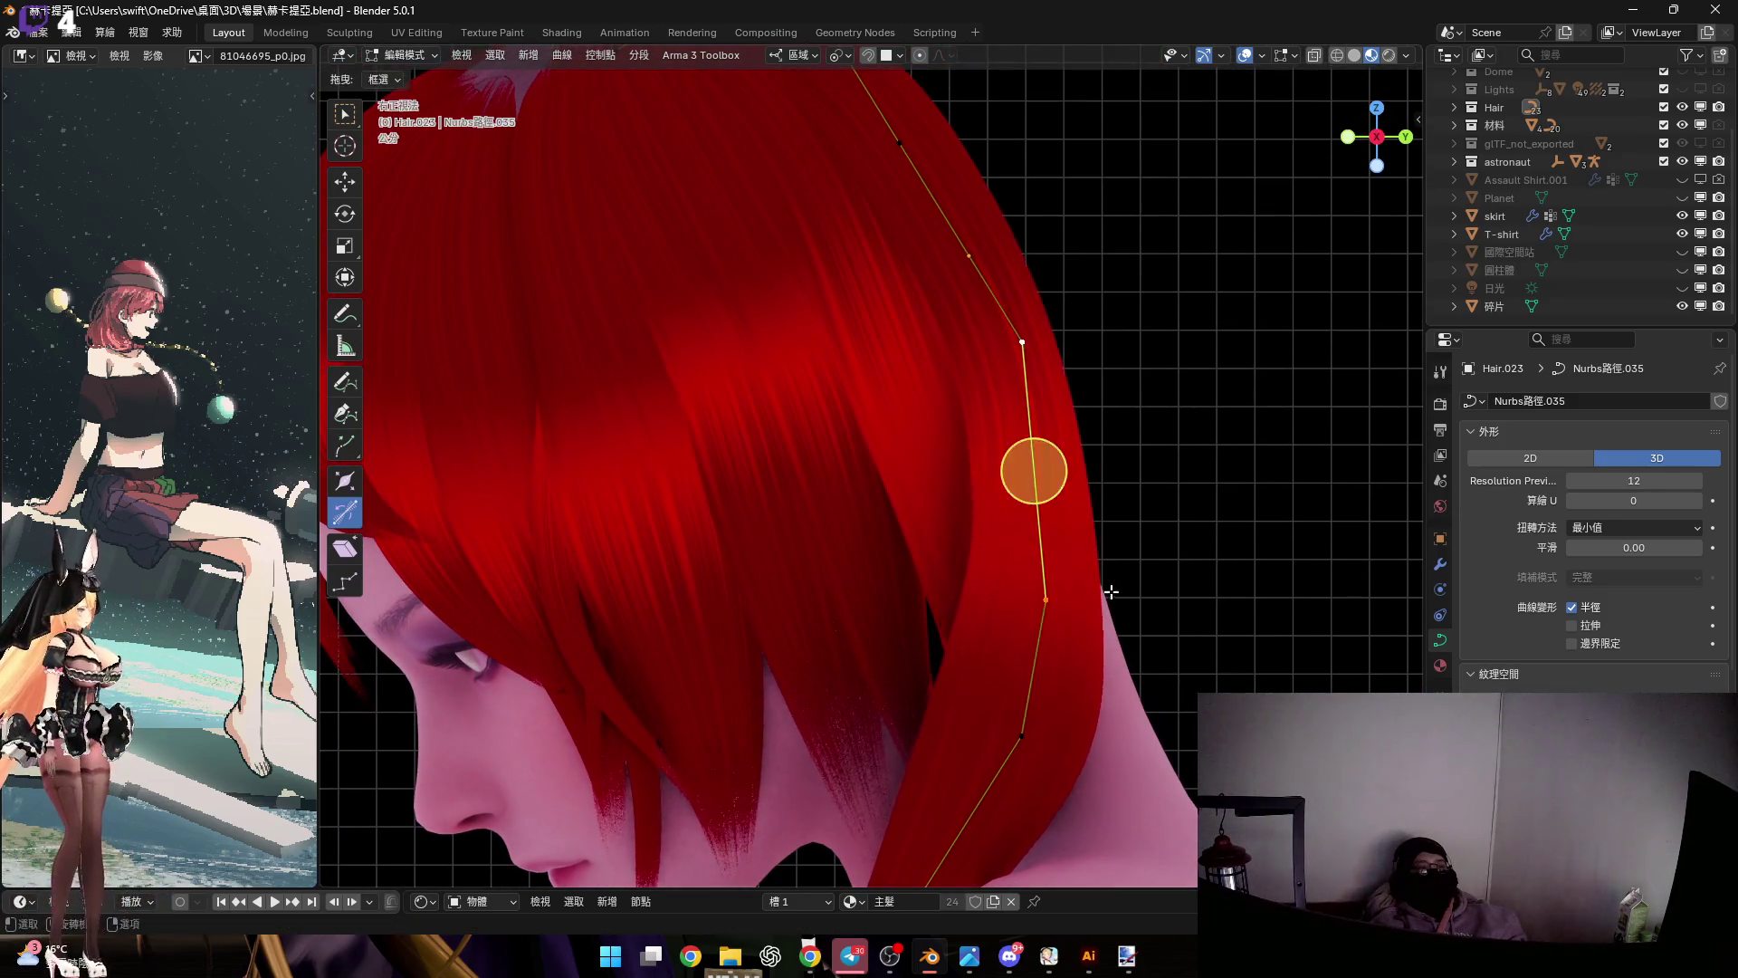
Scale down the selected strand control point to taper the red hair
scroll(1110, 591, "down", 5)
scroll(1111, 591, "up", 5)
key("s")
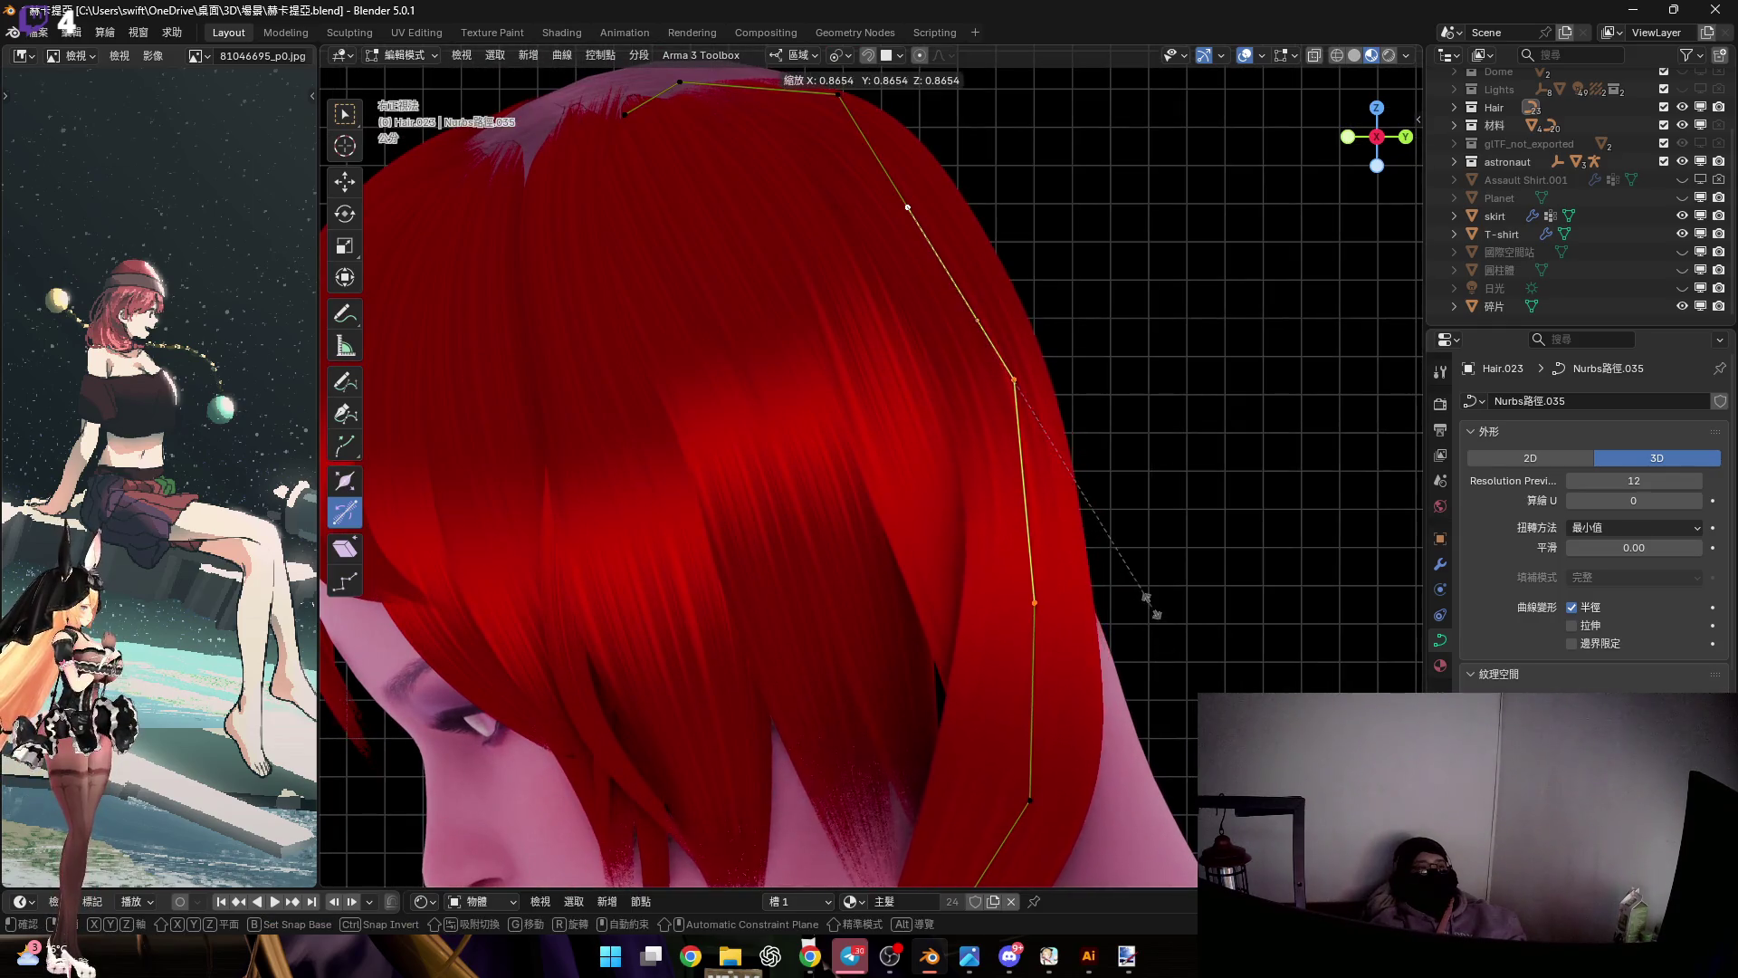
left_click(1156, 613)
scroll(1048, 428, "down", 3)
scroll(1032, 403, "up", 3)
Tilt the strand's control point by about 6.5 degrees to twist the lock
mouse_move(1032, 403)
middle_mouse_down()
mouse_move(1090, 392)
mouse_move(1024, 396)
mouse_move(1003, 378)
middle_mouse_up()
left_click_drag(1056, 424, 1047, 419)
middle_click_drag(1047, 420, 963, 525)
left_click_drag(964, 525, 935, 524)
mouse_move(935, 524)
middle_mouse_down()
mouse_move(873, 523)
mouse_move(1040, 520)
mouse_move(1005, 481)
mouse_move(1008, 415)
middle_mouse_up()
scroll(1008, 415, "down", 5)
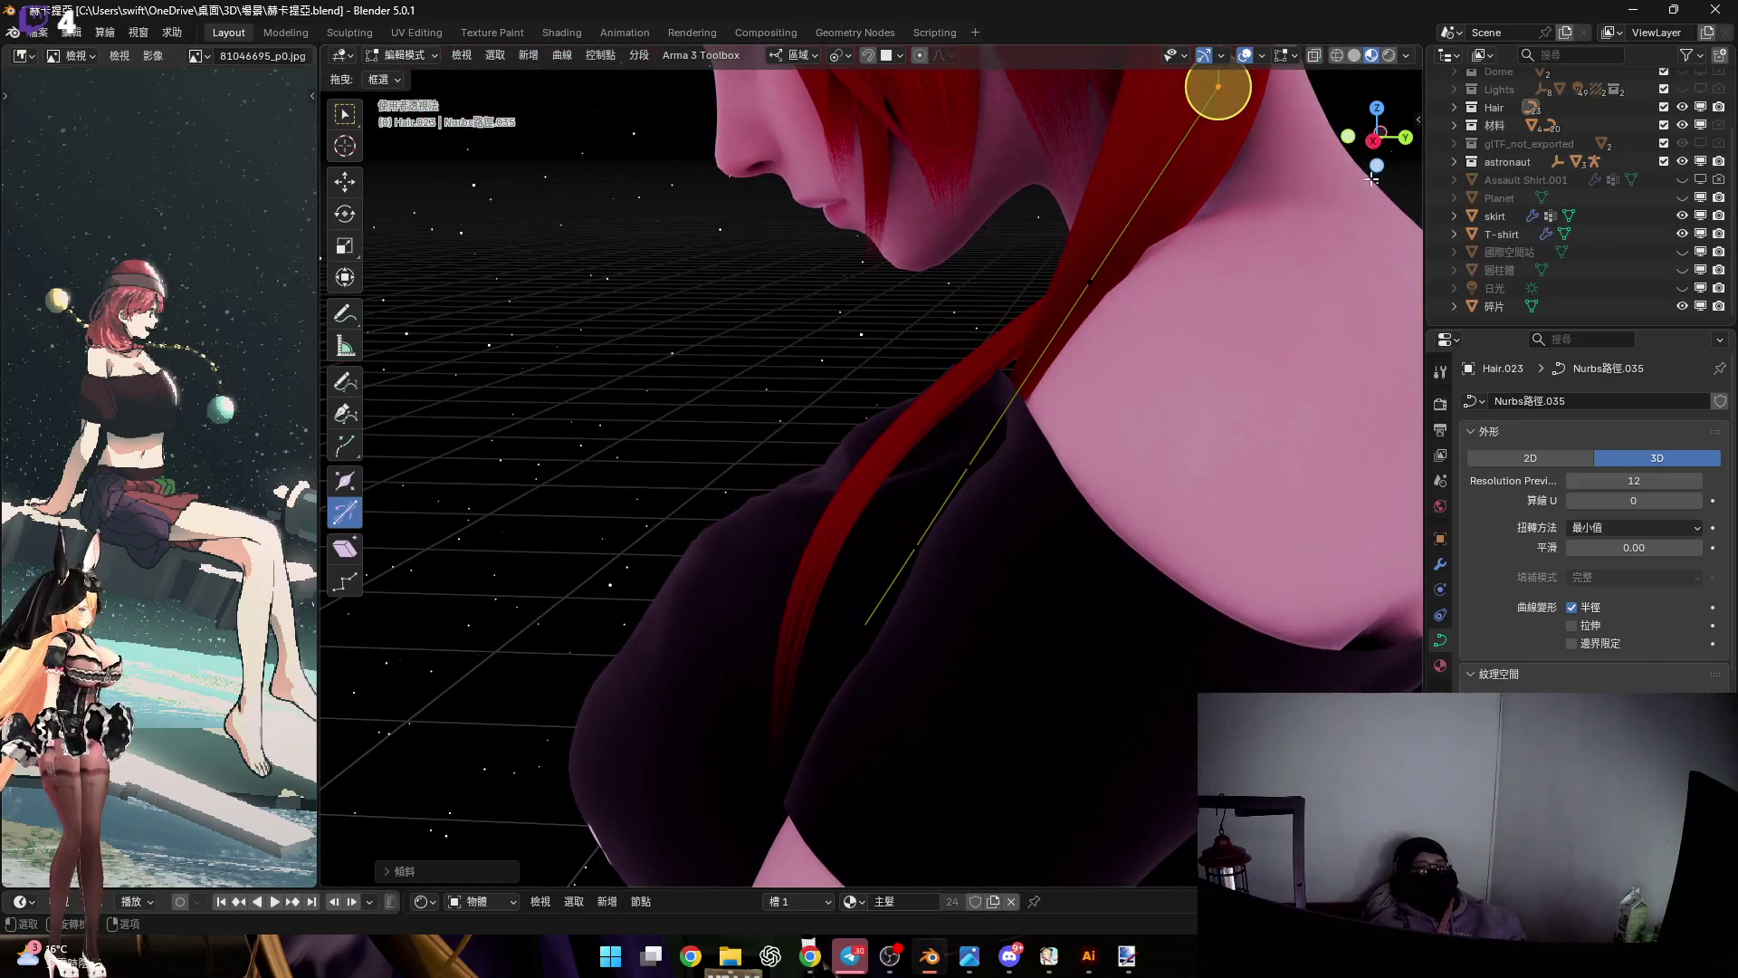
In Right Ortho view, rotate the strand's point so it bends down along the neck
left_click(1372, 142)
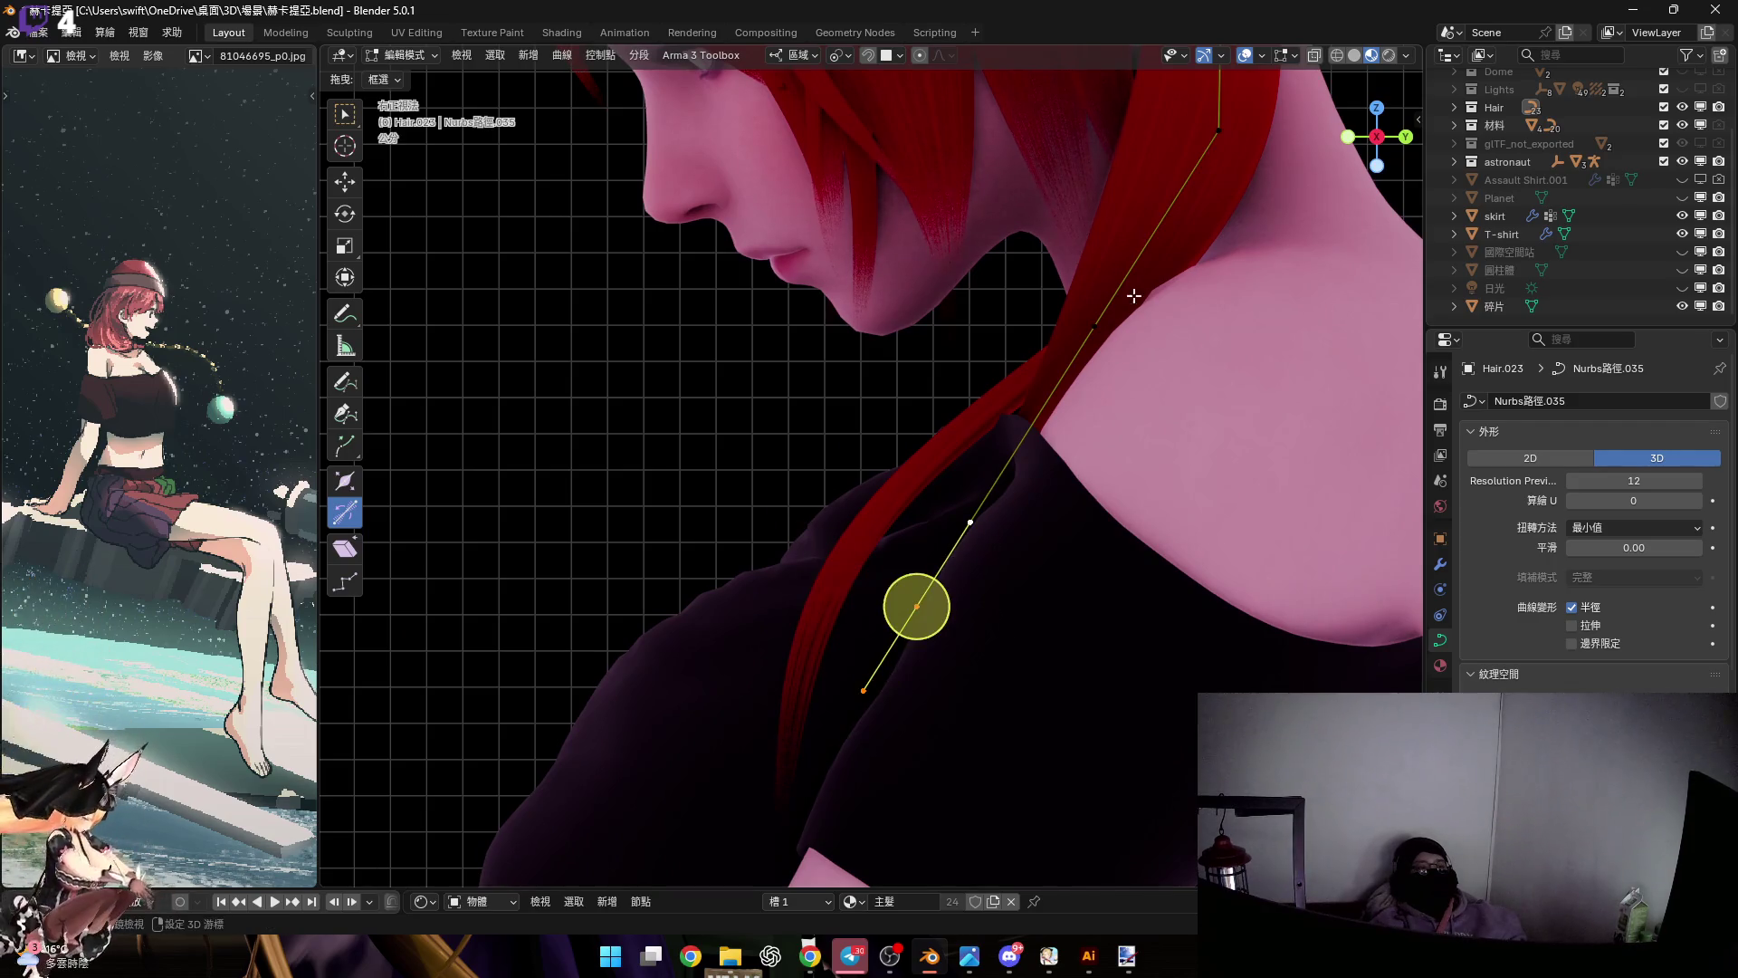
scroll(1097, 352, "up", 2)
key("r")
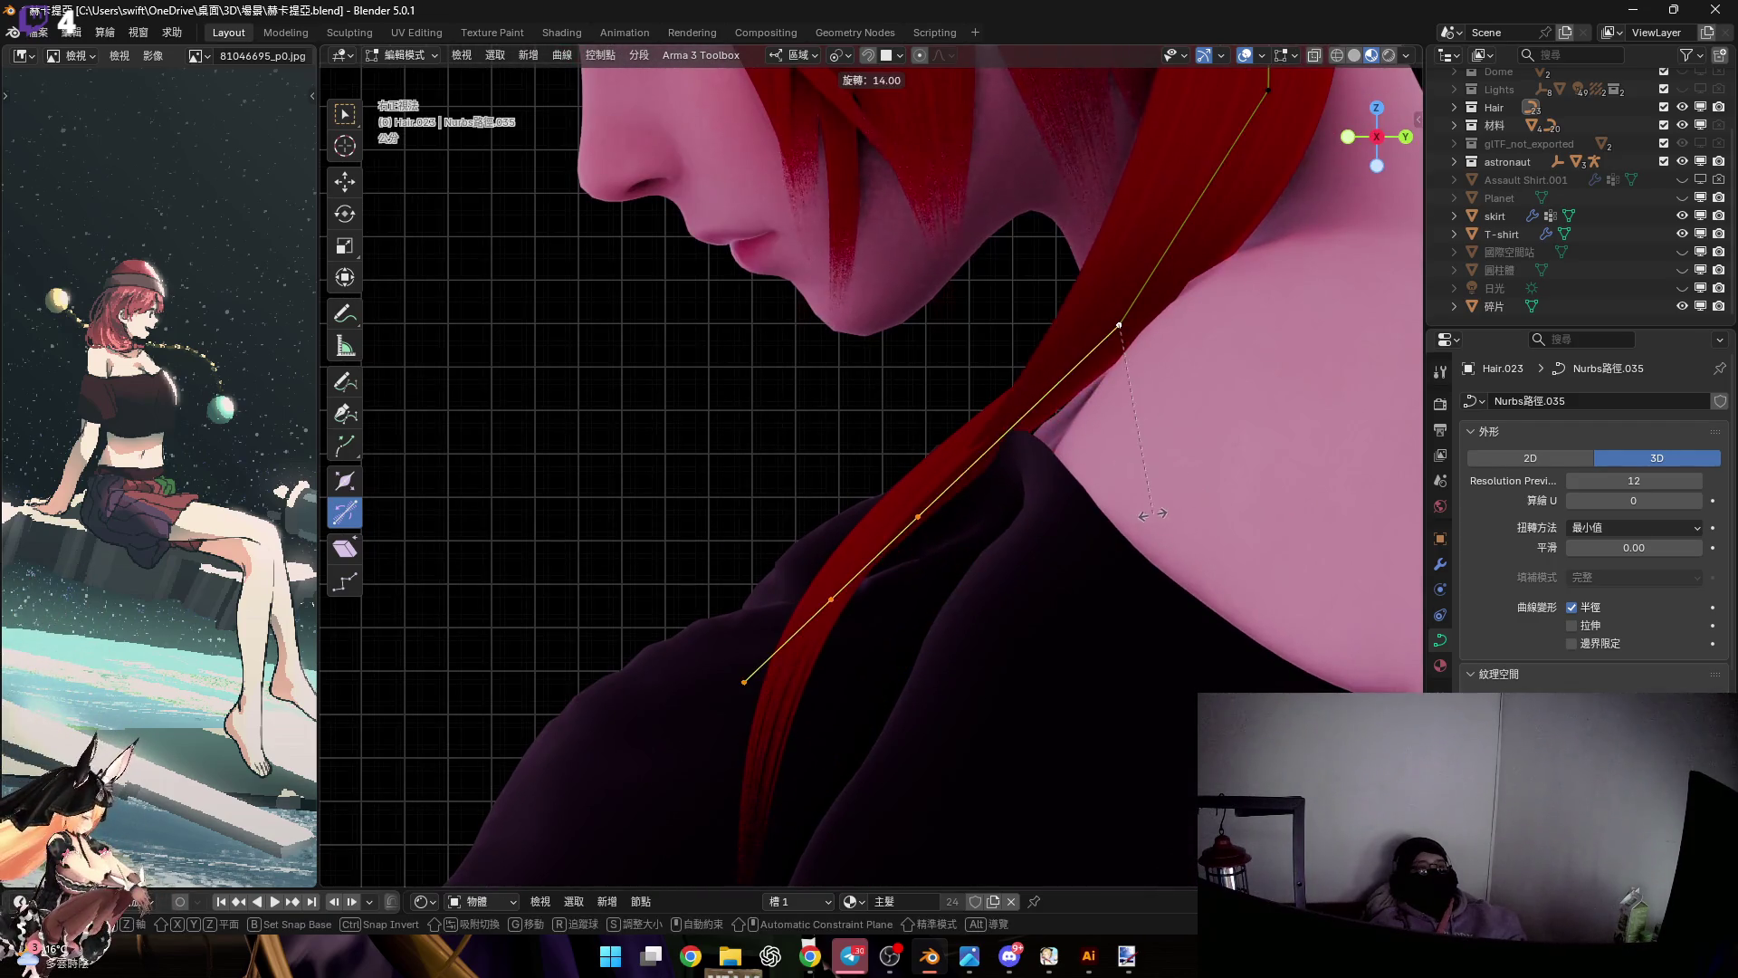
middle_click_drag(1126, 520, 1222, 421, "shift")
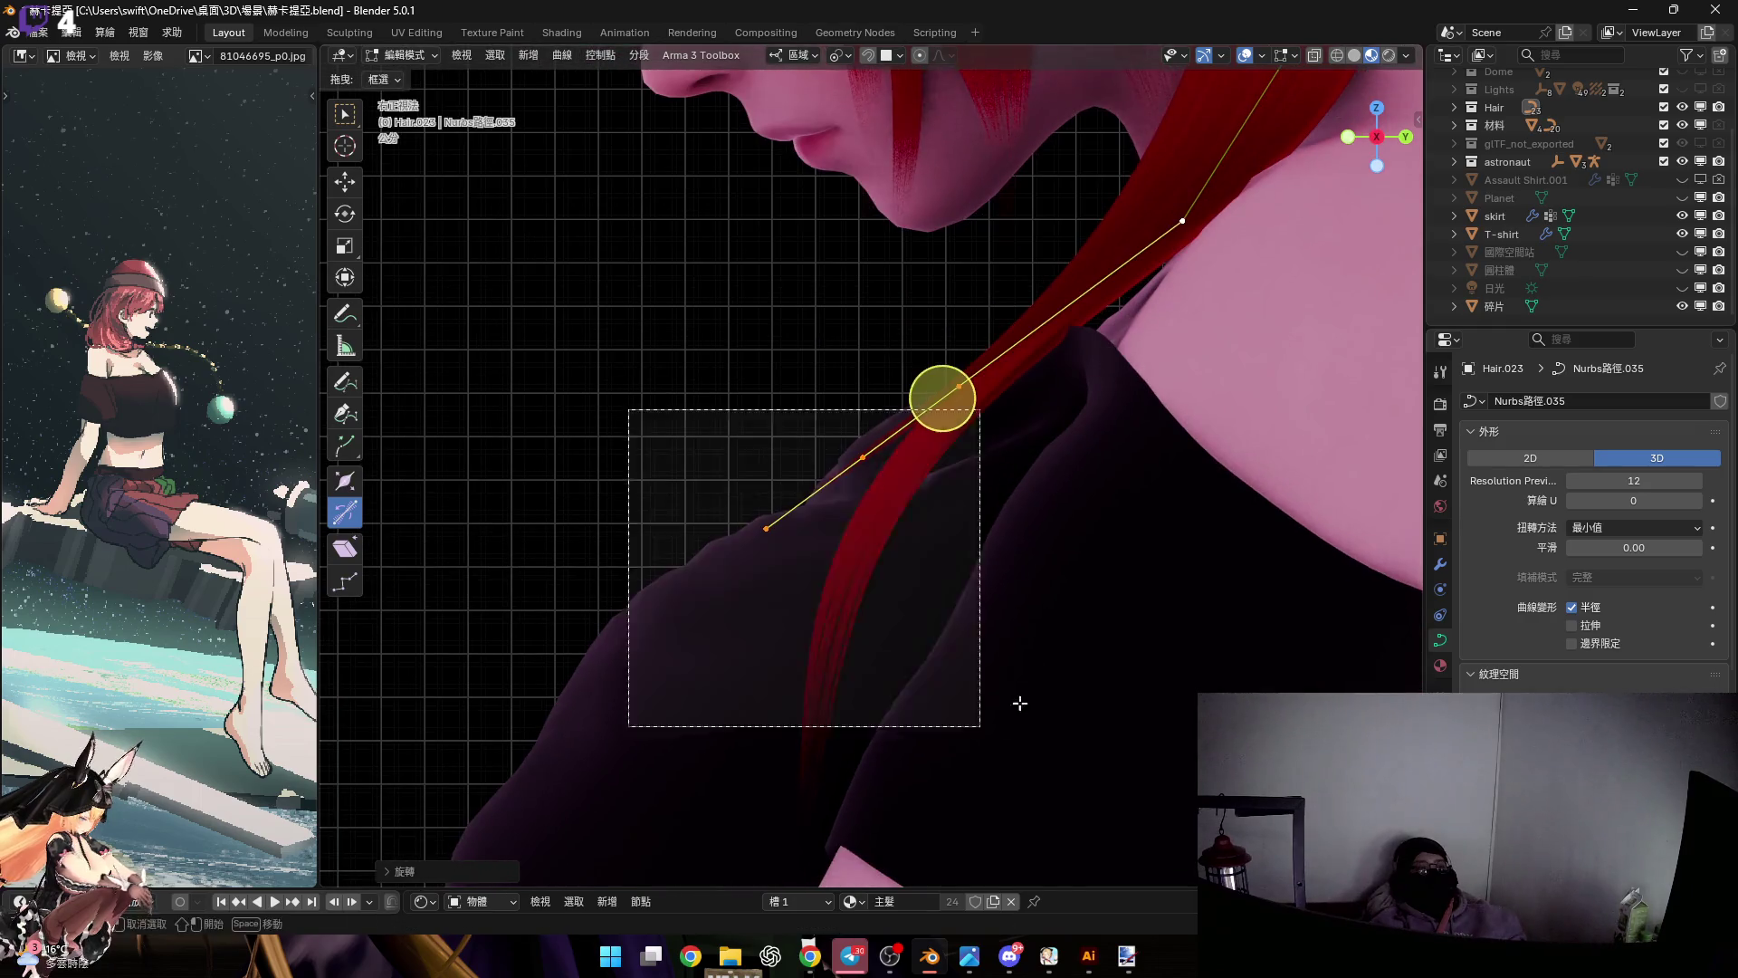
left_click(1226, 512)
mouse_move(1140, 438)
middle_mouse_down()
mouse_move(1083, 388)
mouse_move(1094, 283)
mouse_move(999, 368)
mouse_move(1036, 349)
mouse_move(1137, 434)
mouse_move(1127, 380)
mouse_move(1048, 421)
mouse_move(1150, 426)
mouse_move(1040, 466)
mouse_move(968, 316)
mouse_move(1008, 410)
mouse_move(989, 388)
mouse_move(977, 420)
middle_mouse_up()
Rotate the strand about its top point and tilt its lower control point over the shoulder
key("r")
left_click(1152, 431)
key("ctrl+t")
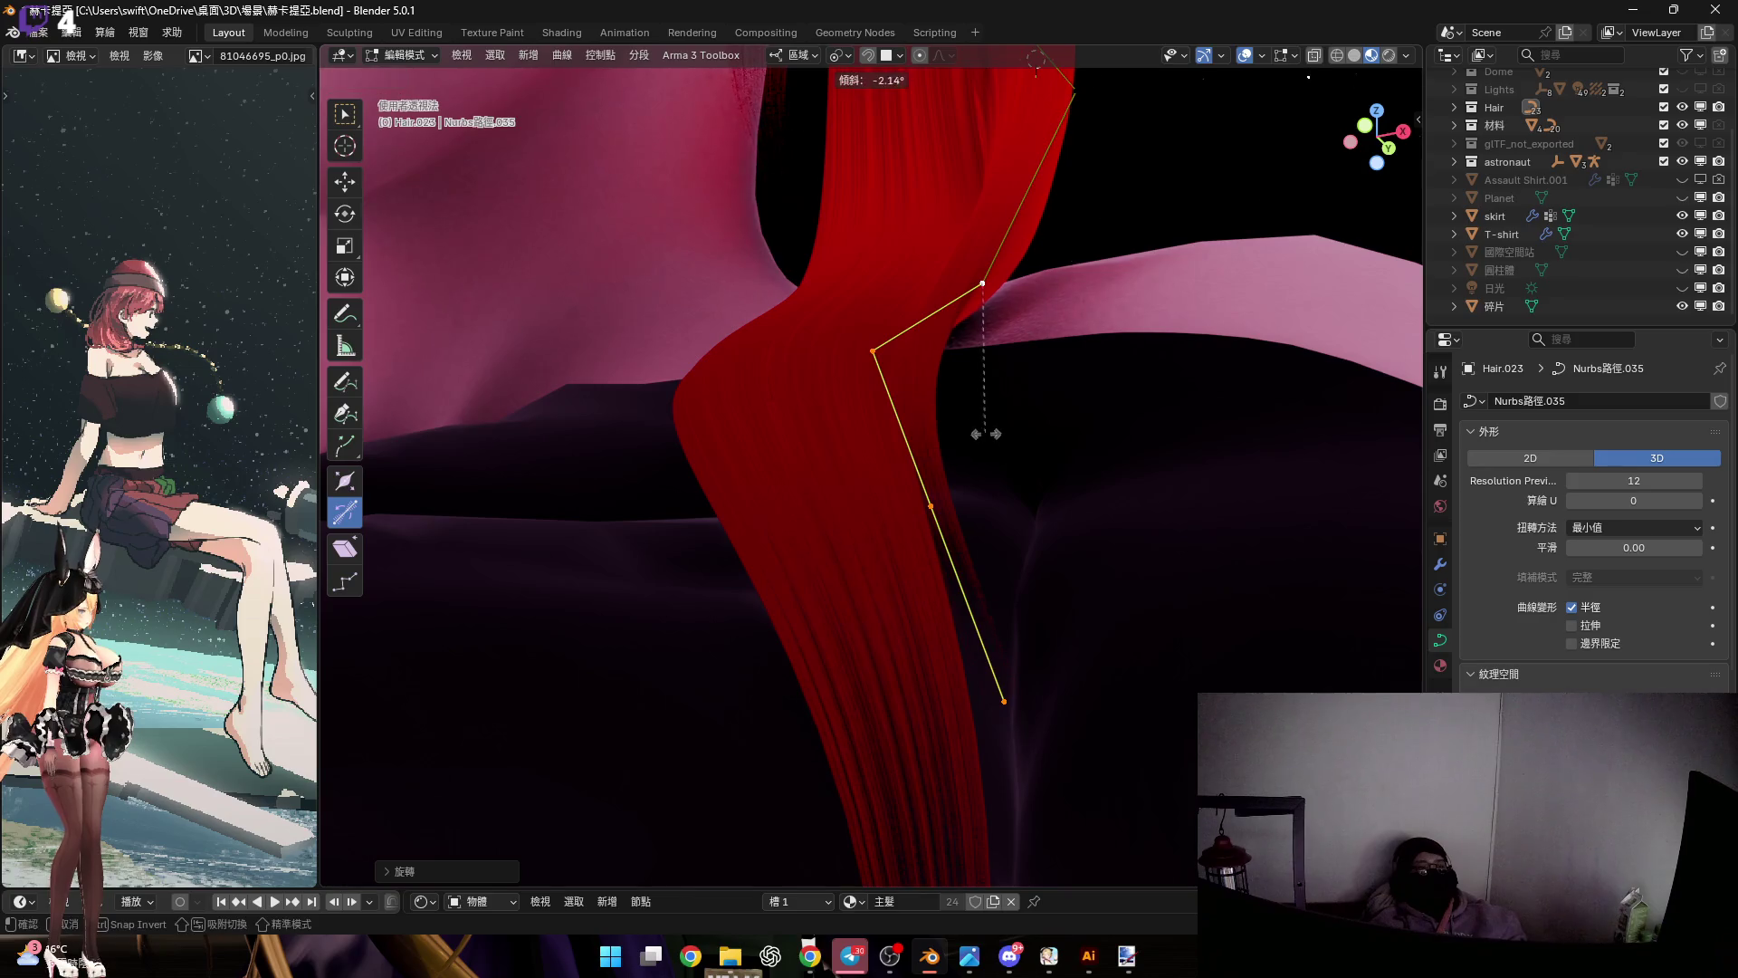
right_click(947, 426)
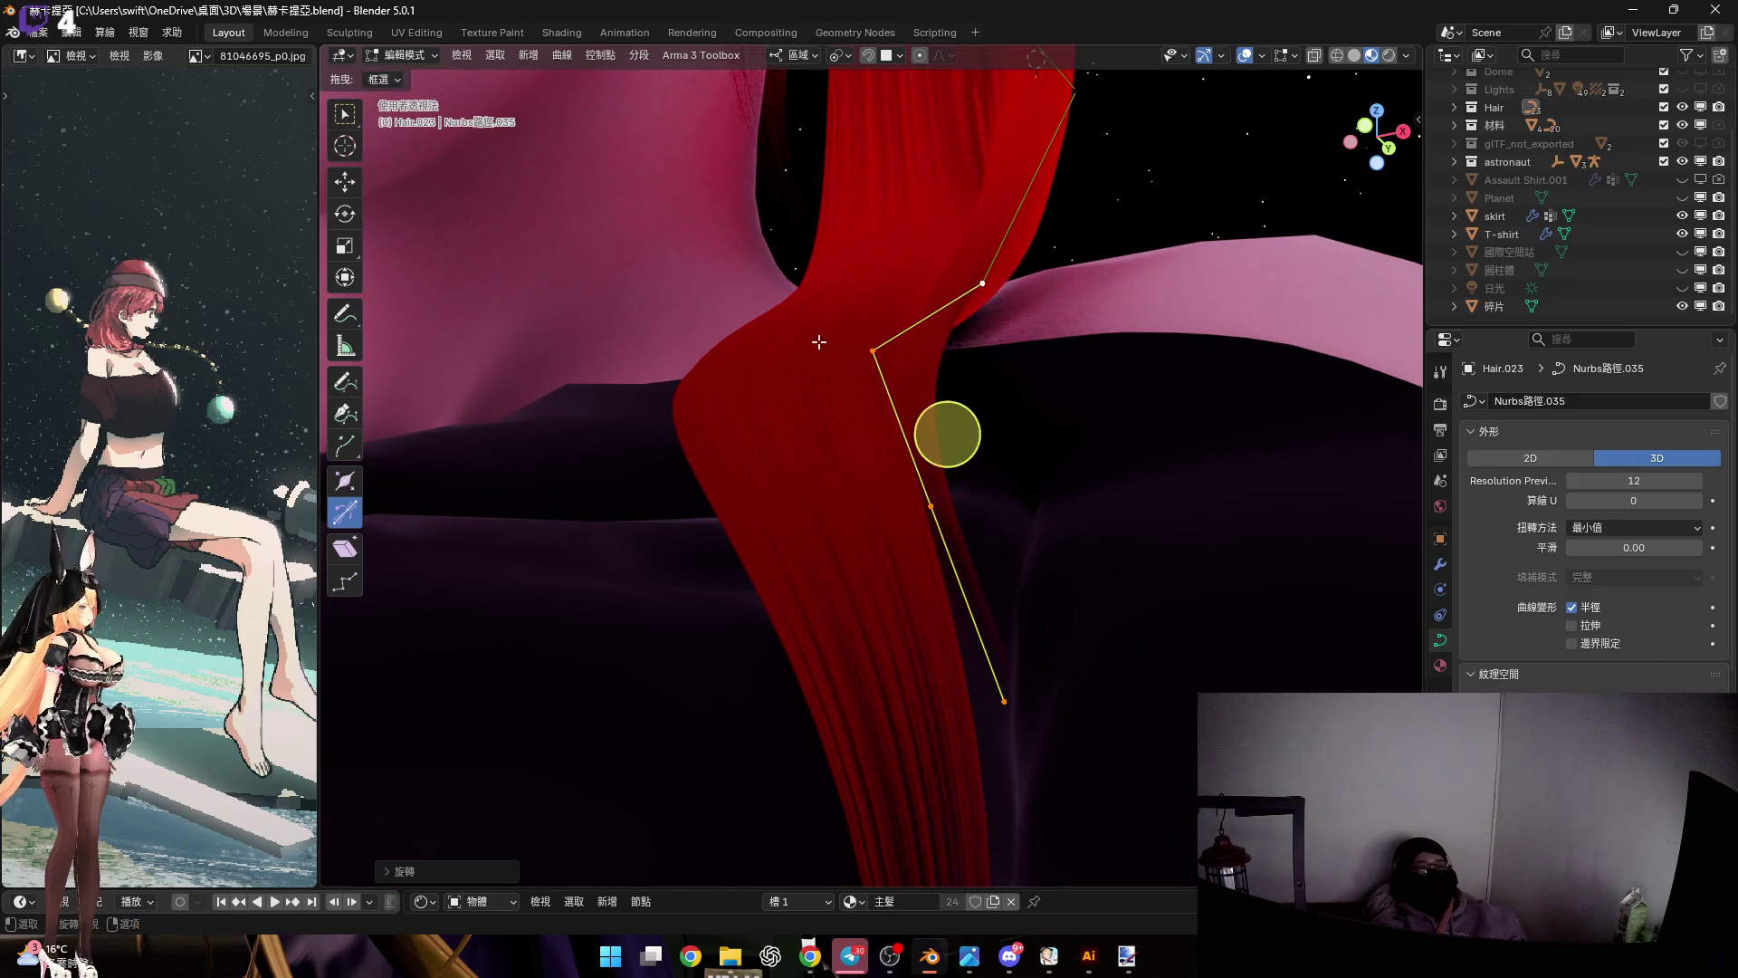
left_click(931, 506)
key("ctrl+t")
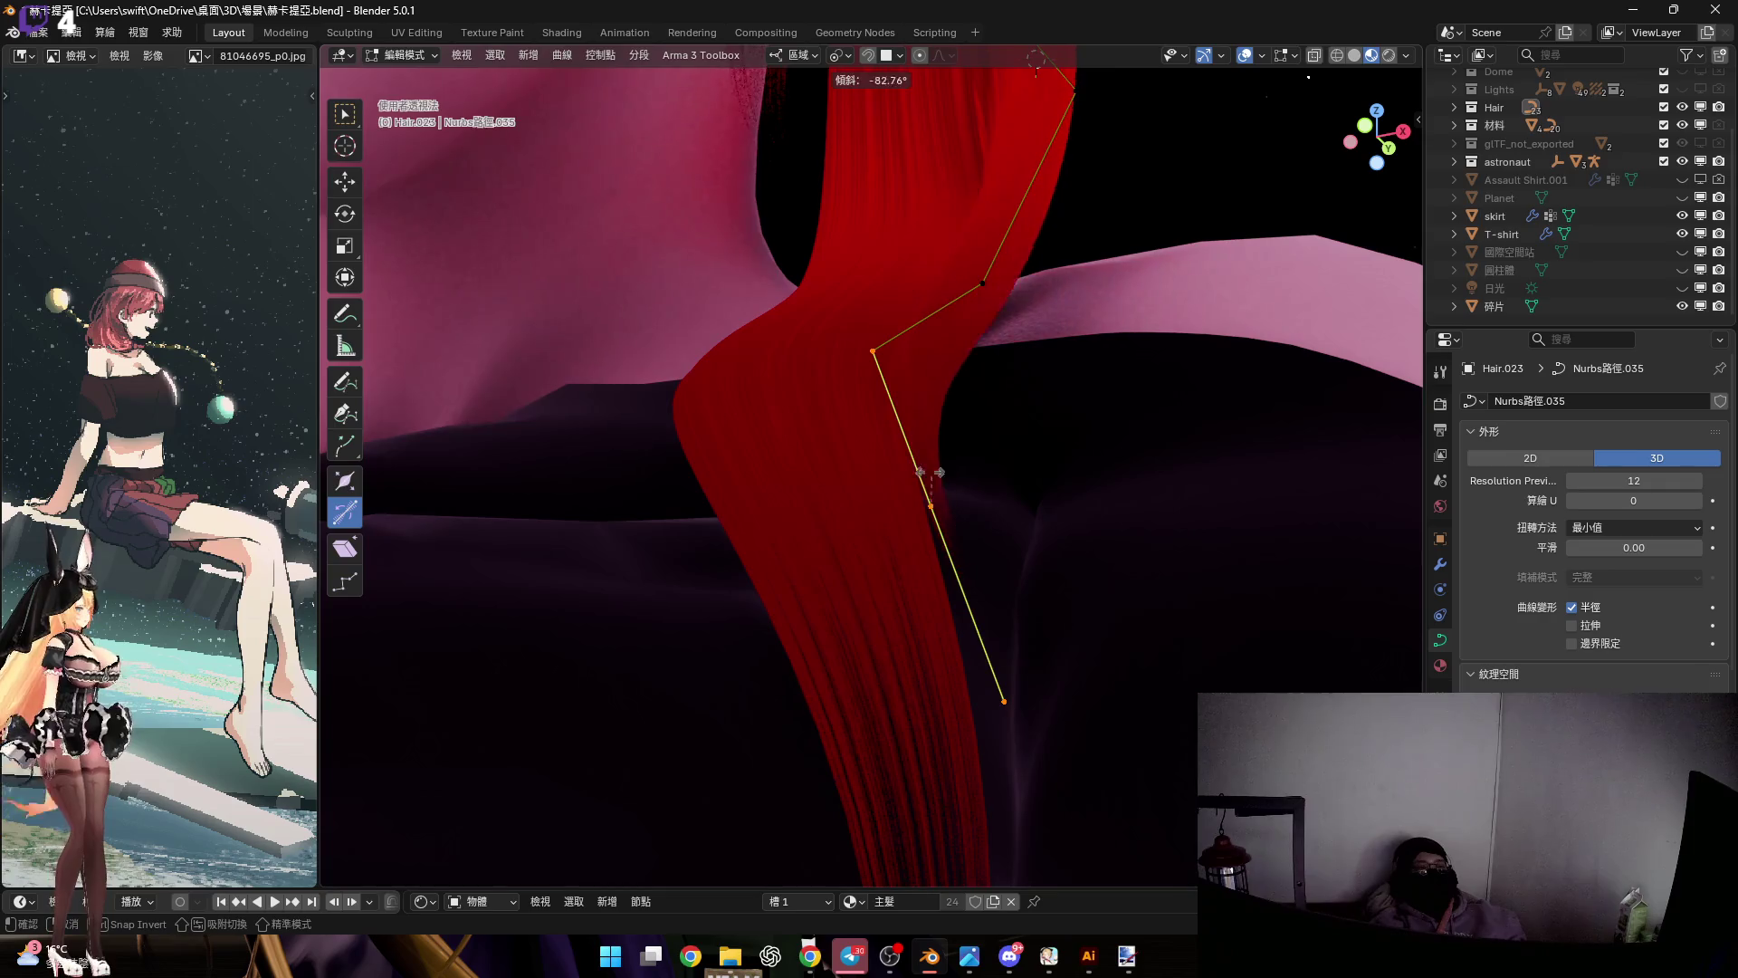
left_click(949, 513)
mouse_move(948, 512)
middle_mouse_down()
mouse_move(845, 415)
mouse_move(796, 395)
mouse_move(854, 376)
mouse_move(920, 416)
mouse_move(836, 614)
middle_mouse_up()
Resize the strand's upper control point and tilt it to smooth the twist
left_click(829, 424)
scroll(842, 588, "up", 2)
key("s")
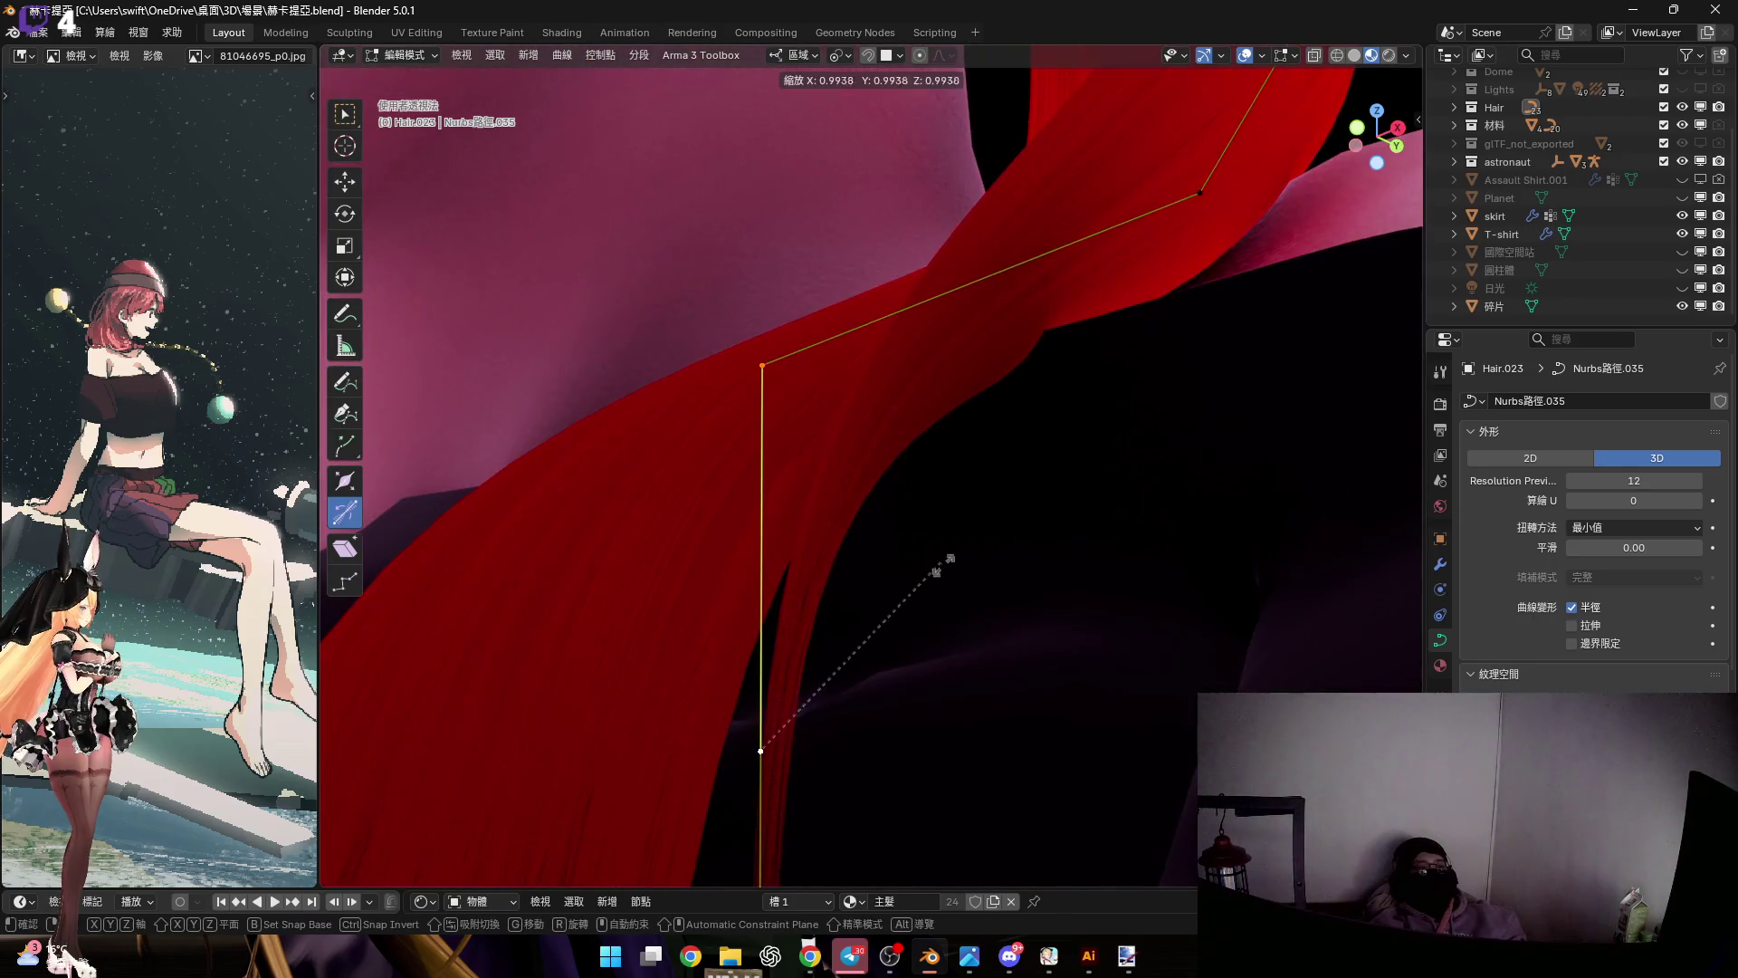
left_click(1000, 511)
mouse_move(1000, 511)
middle_mouse_down()
mouse_move(446, 792)
mouse_move(706, 784)
mouse_move(978, 407)
mouse_move(1023, 404)
middle_mouse_up()
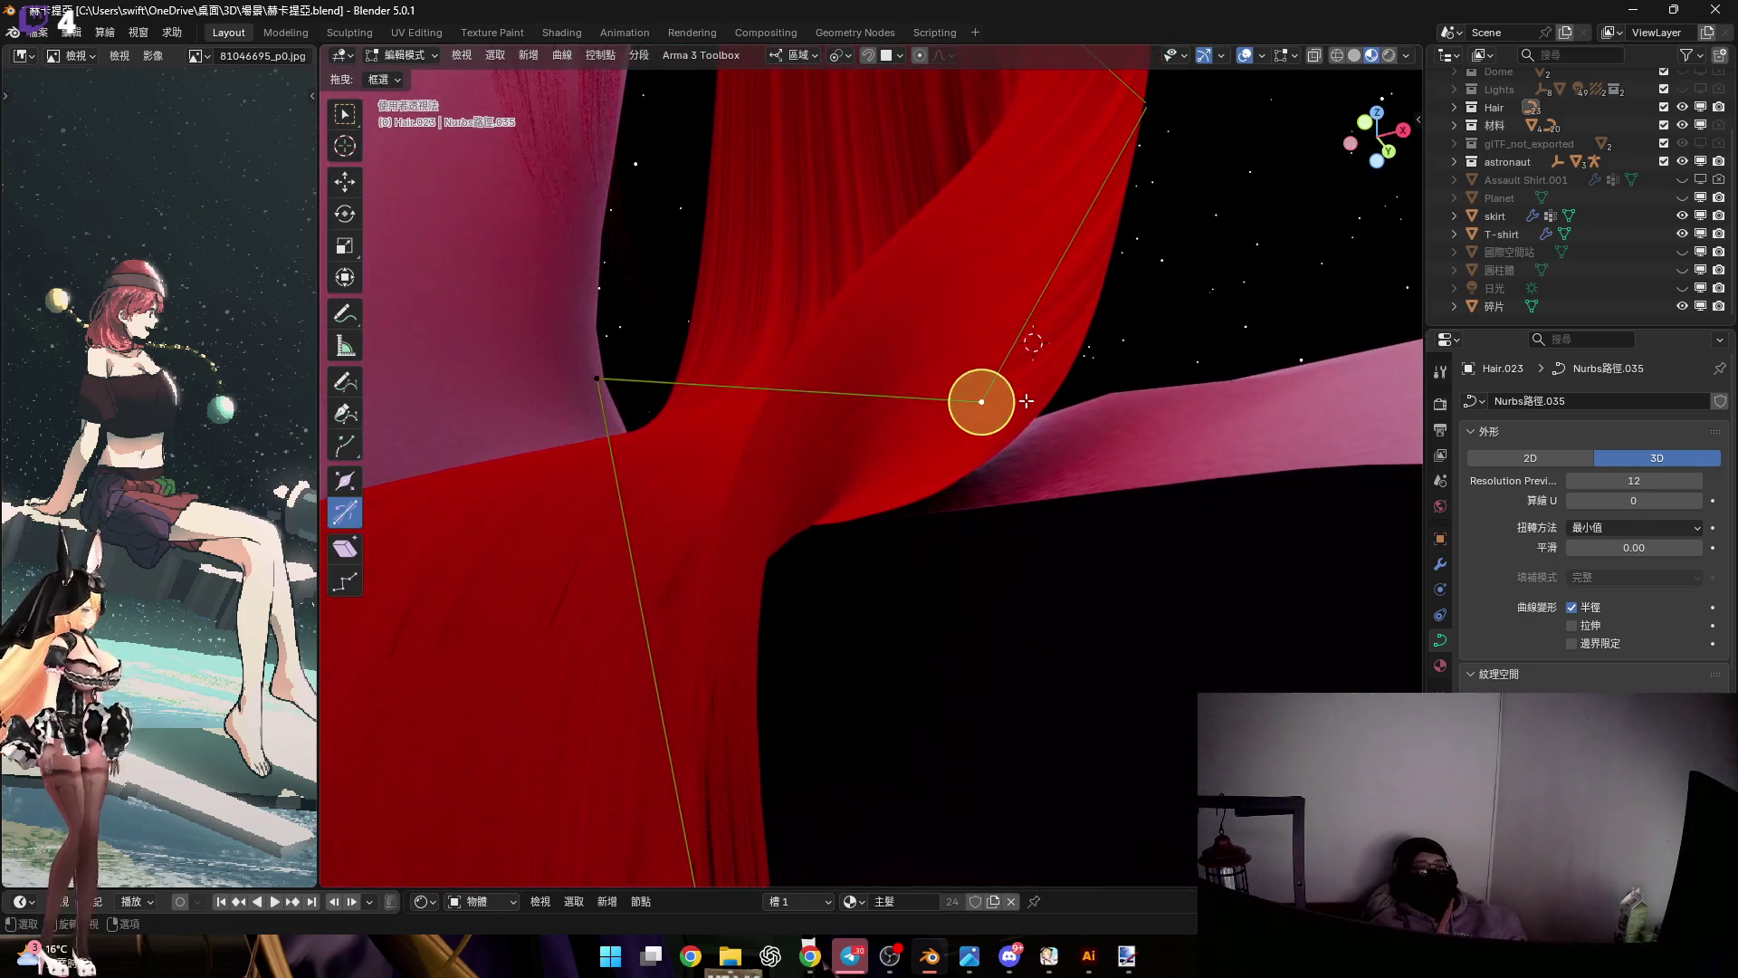
key("ctrl+t")
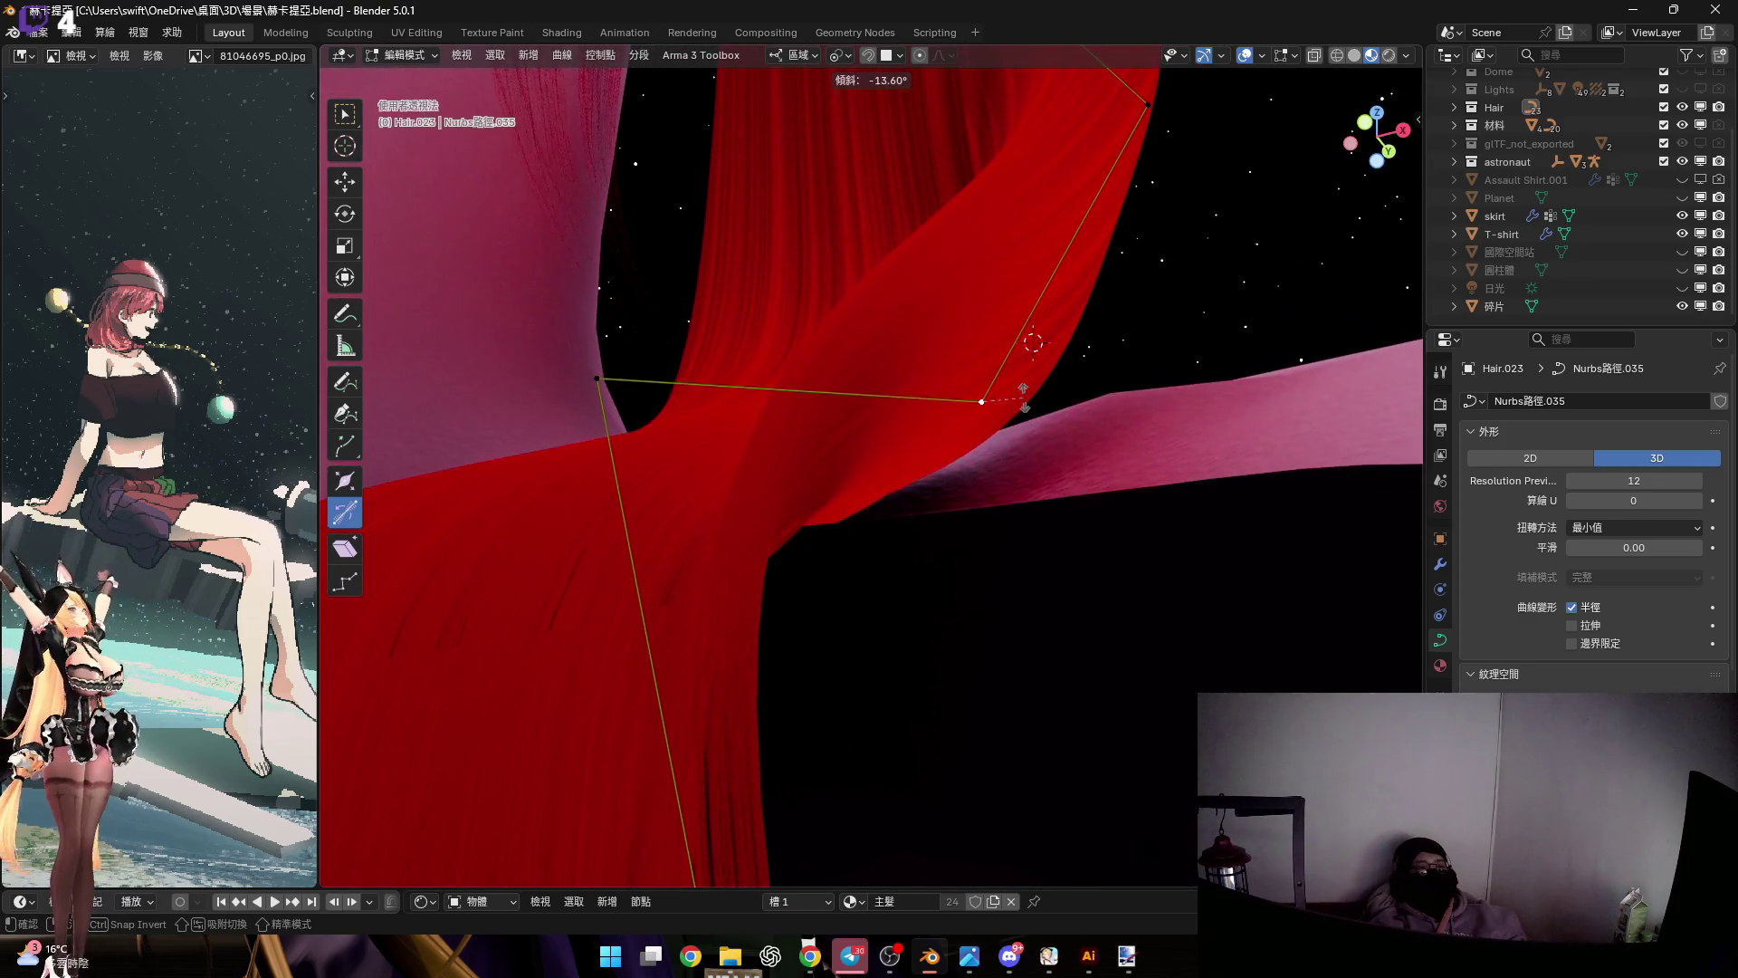
left_click(1023, 403)
Move the selected point into place, then switch to the Telegram window
mouse_move(1023, 403)
middle_mouse_down()
mouse_move(1017, 452)
mouse_move(1196, 599)
middle_mouse_up()
key("g")
left_click(1017, 452)
key("alt+Tab")
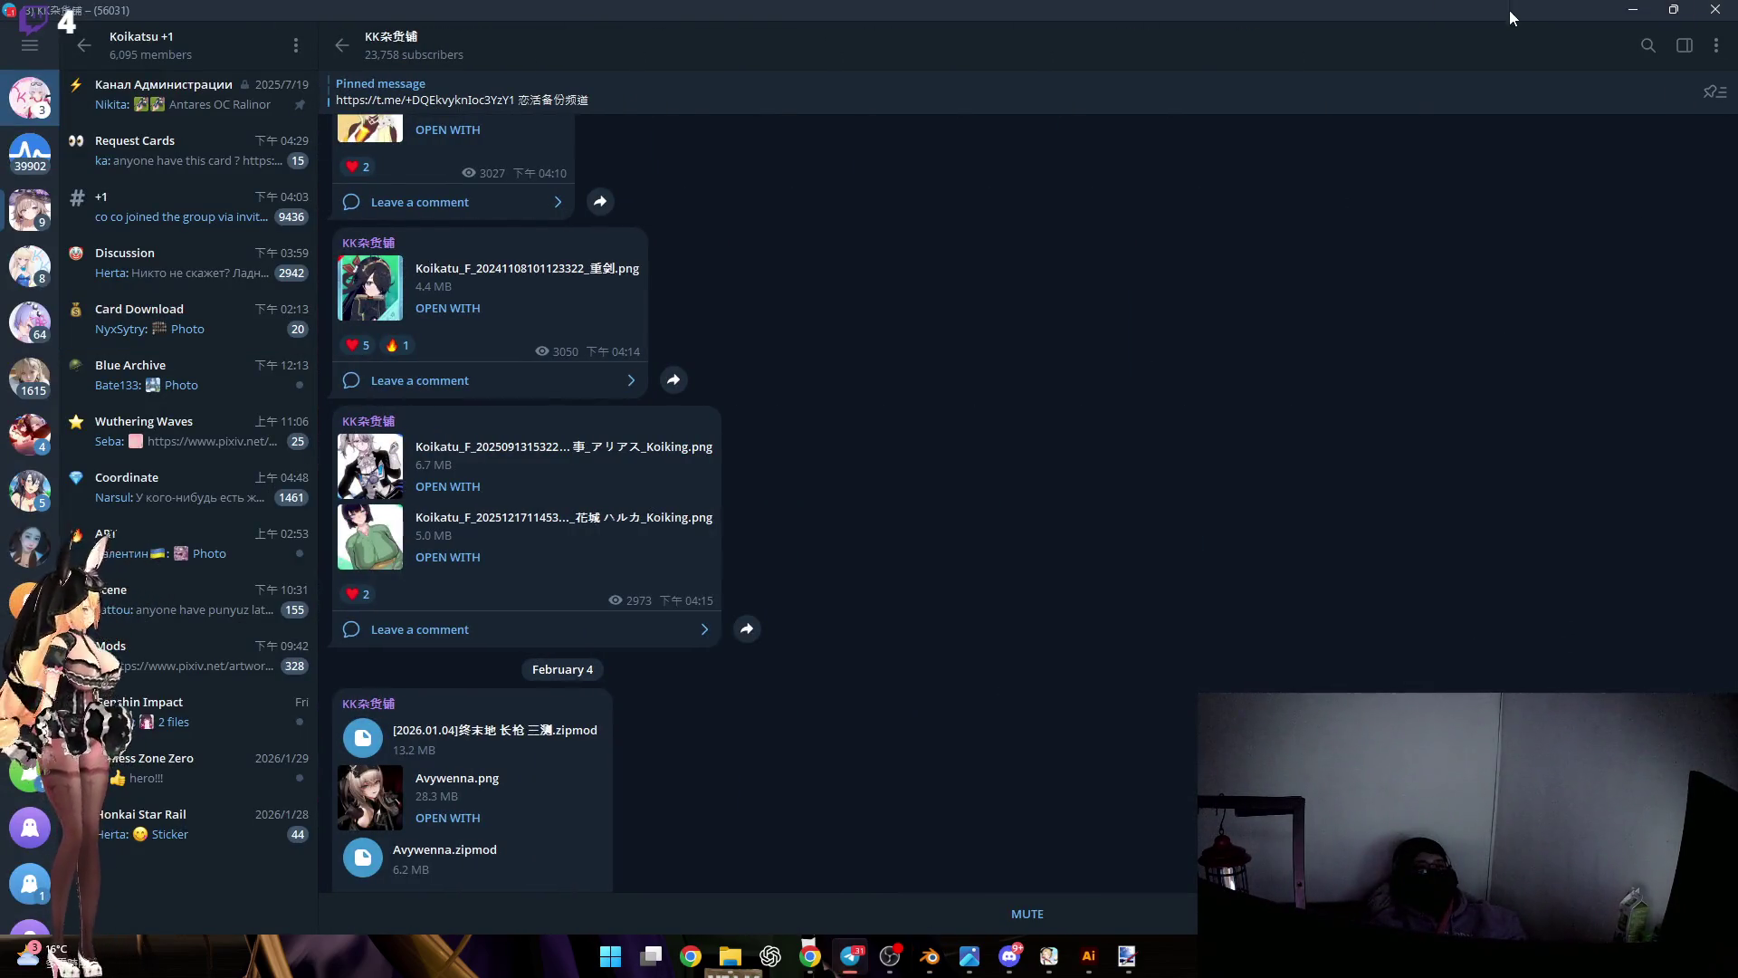
Switch from the Telegram KK杂货铺 channel back to the Blender window
key("alt+Tab")
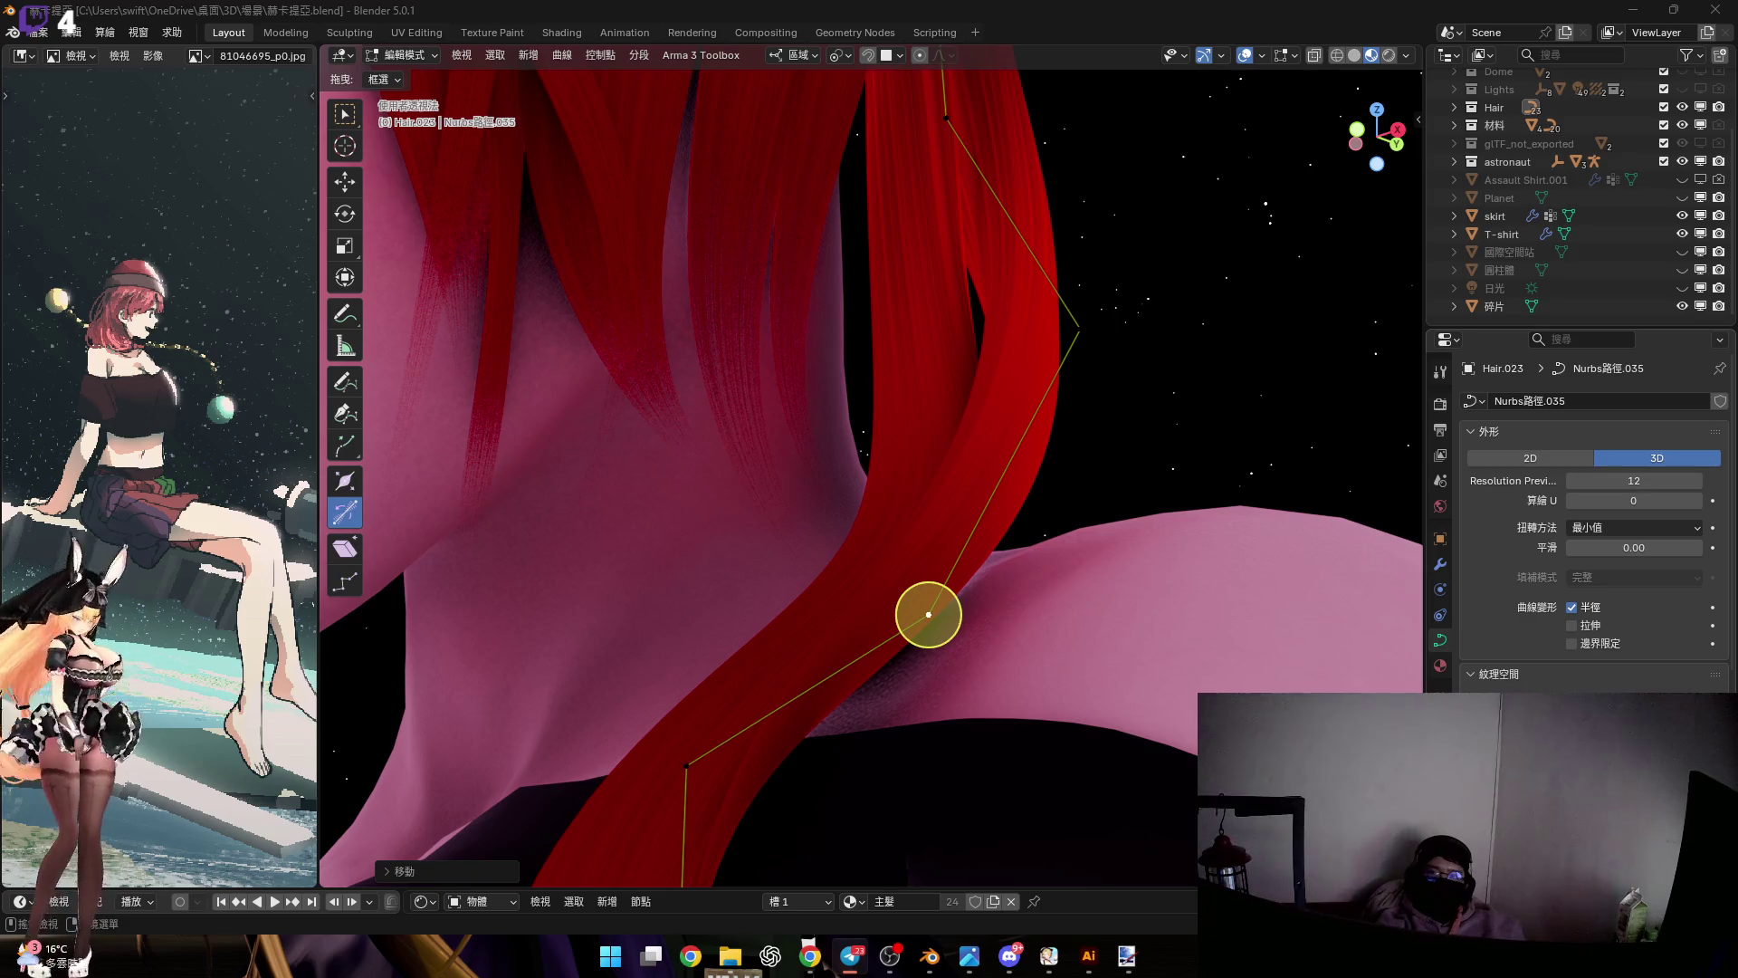
key("super+shift+s")
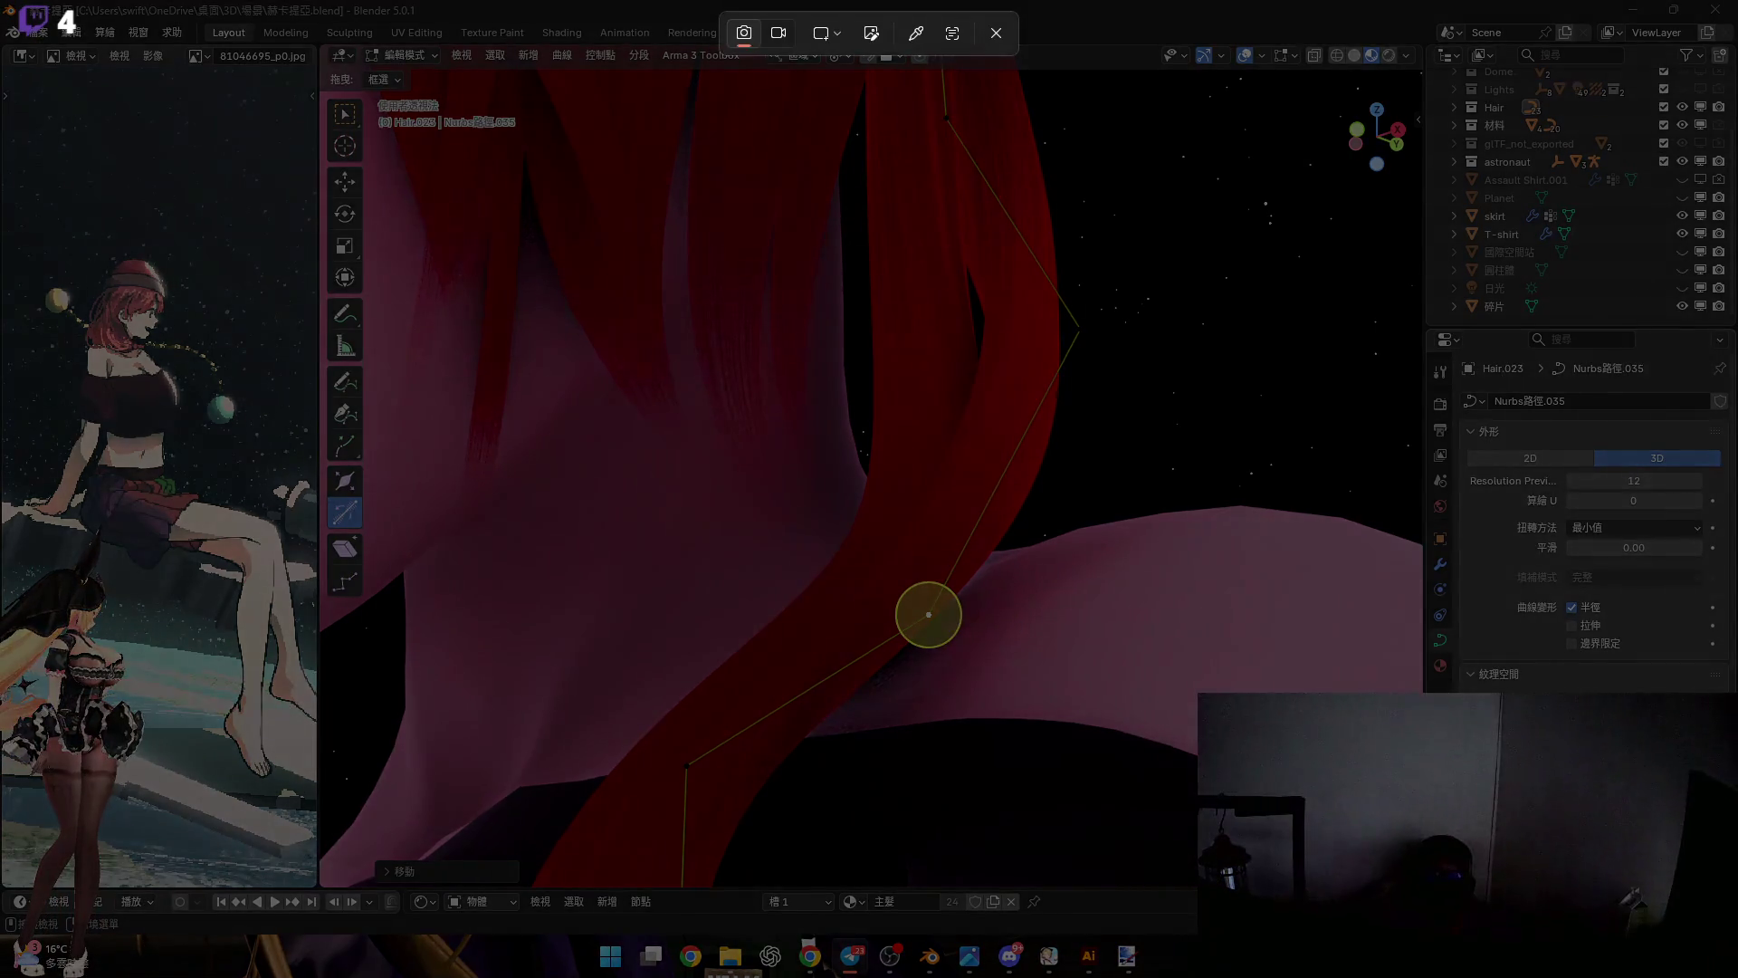
key("Escape")
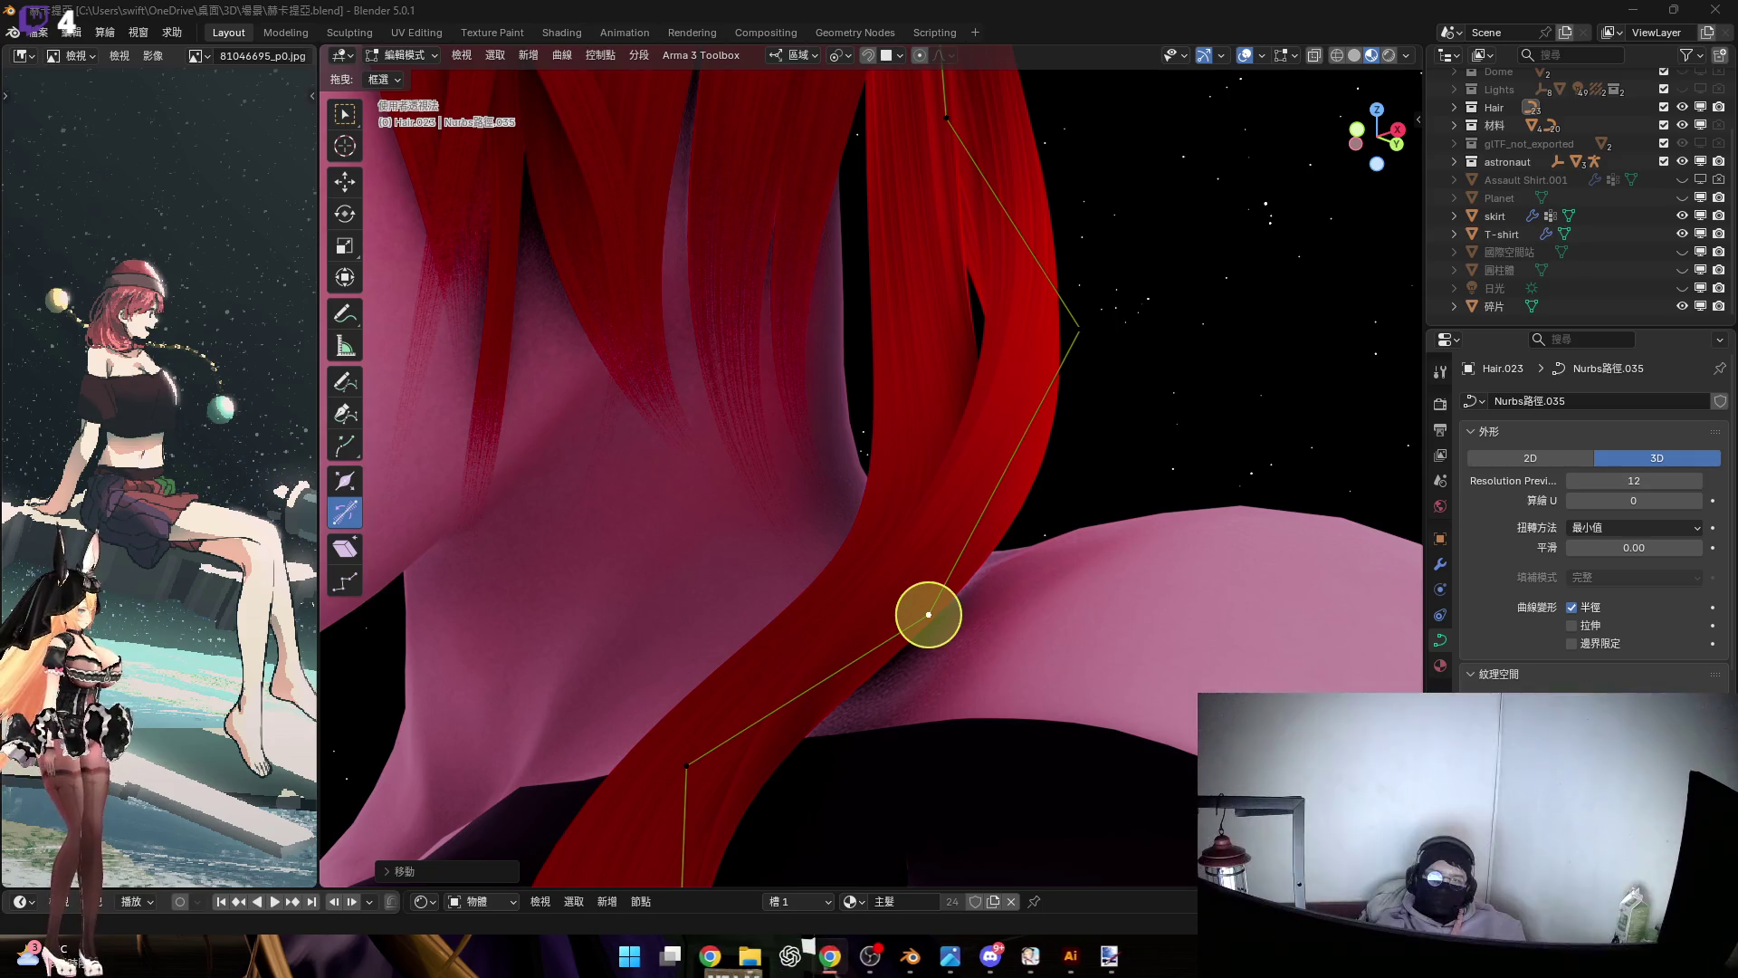
Move the strand's control point sideways along its local X axis to hug the head
mouse_move(1122, 461)
middle_mouse_down()
mouse_move(1117, 532)
mouse_move(1191, 535)
mouse_move(1149, 516)
mouse_move(966, 531)
mouse_move(1155, 621)
mouse_move(1035, 562)
mouse_move(1098, 458)
mouse_move(1098, 546)
mouse_move(1117, 546)
middle_mouse_up()
scroll(1116, 547, "up", 8)
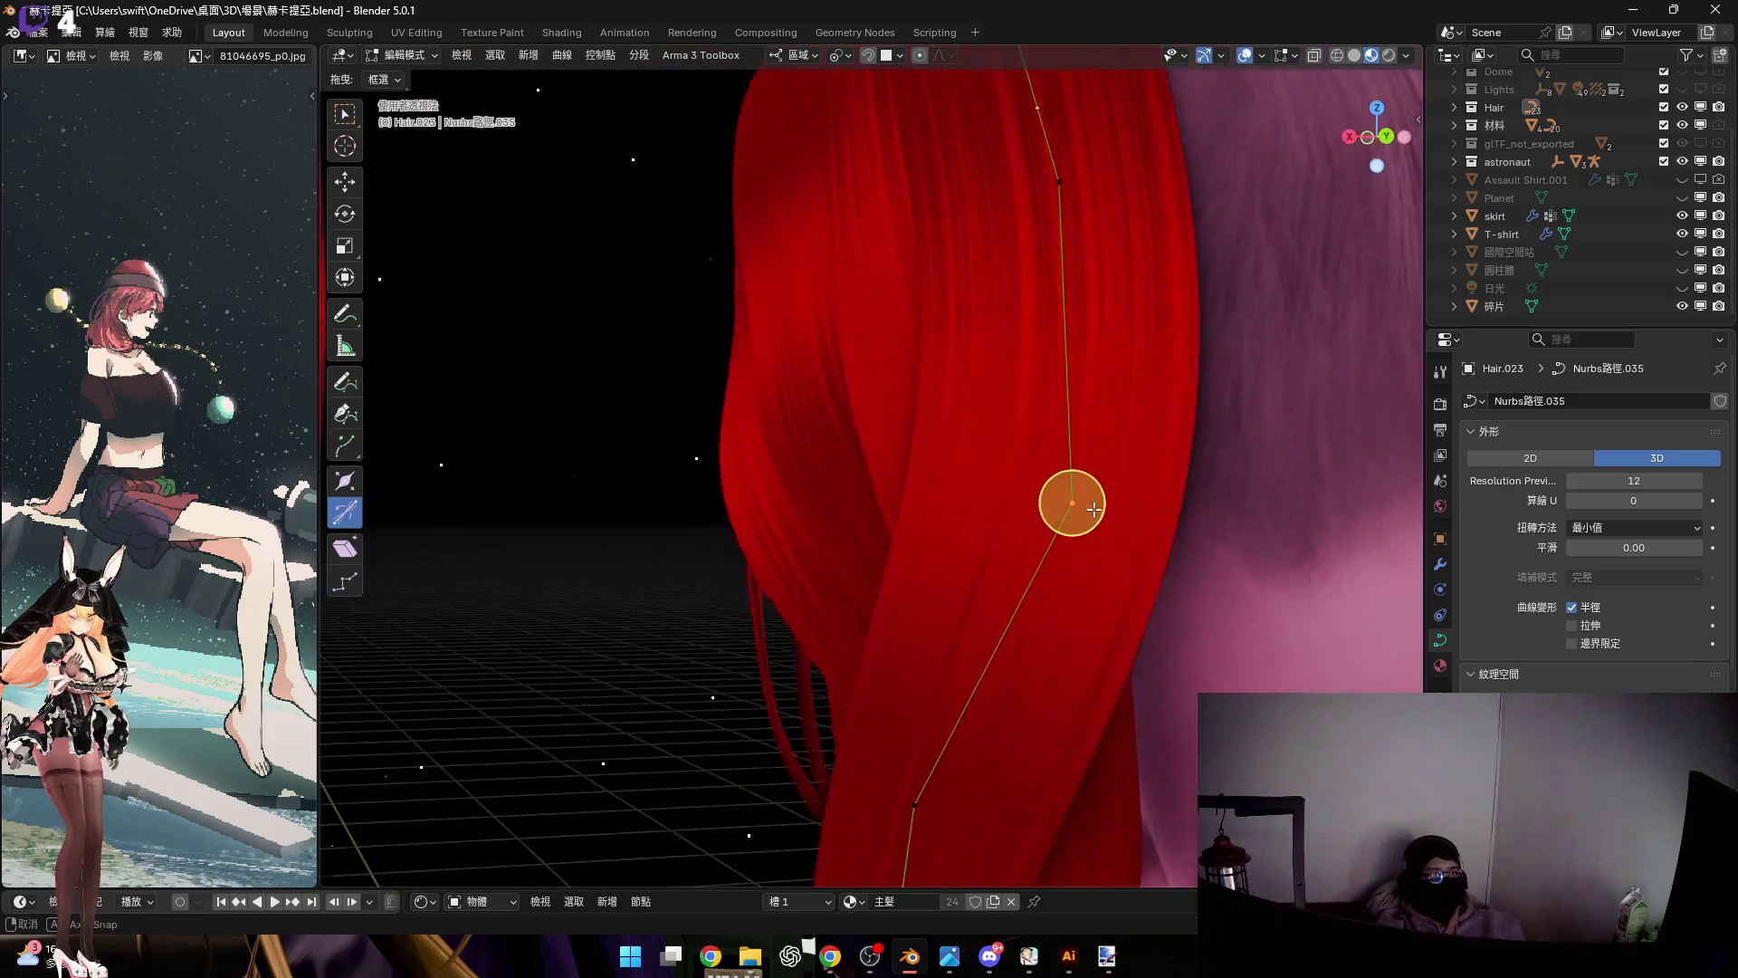
mouse_move(1159, 486)
middle_mouse_down()
mouse_move(1111, 594)
mouse_move(1142, 597)
mouse_move(1071, 574)
middle_mouse_up()
key("g")
key("z")
key("z")
key("x")
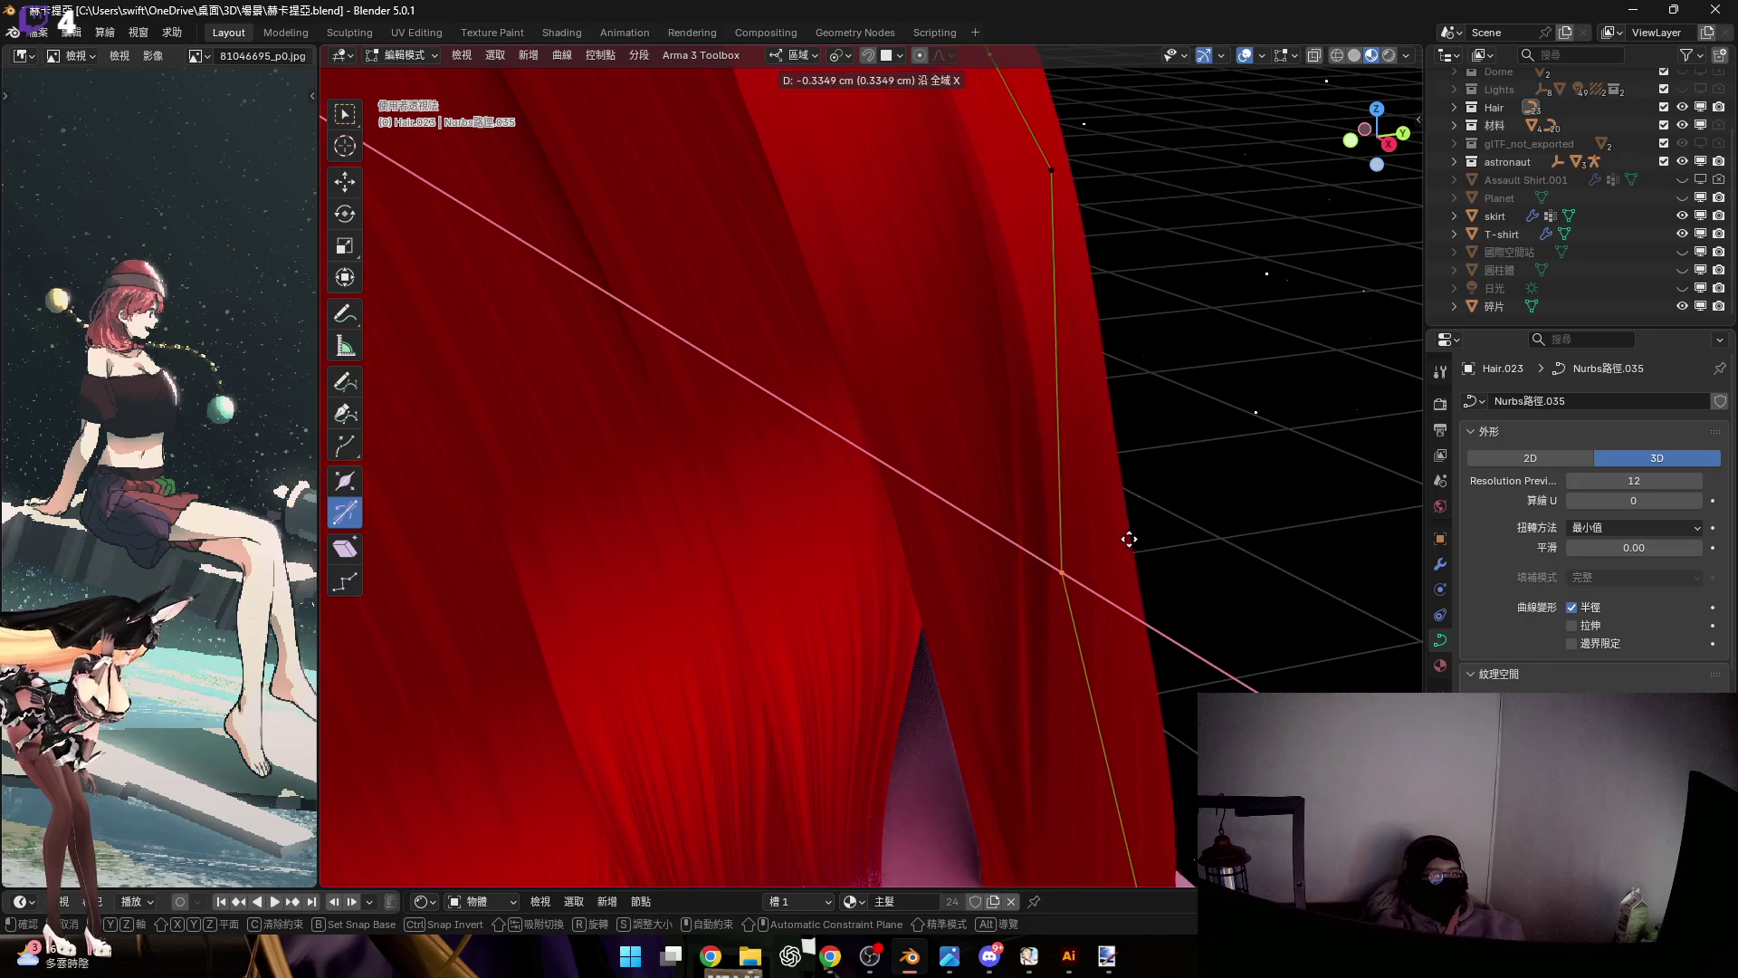
left_click(1046, 632)
Select the middle and lower curve points, then leave Edit Mode for Object Mode
mouse_move(1129, 649)
middle_mouse_down()
mouse_move(1005, 543)
mouse_move(958, 547)
mouse_move(923, 611)
middle_mouse_up()
scroll(978, 579, "down", 6)
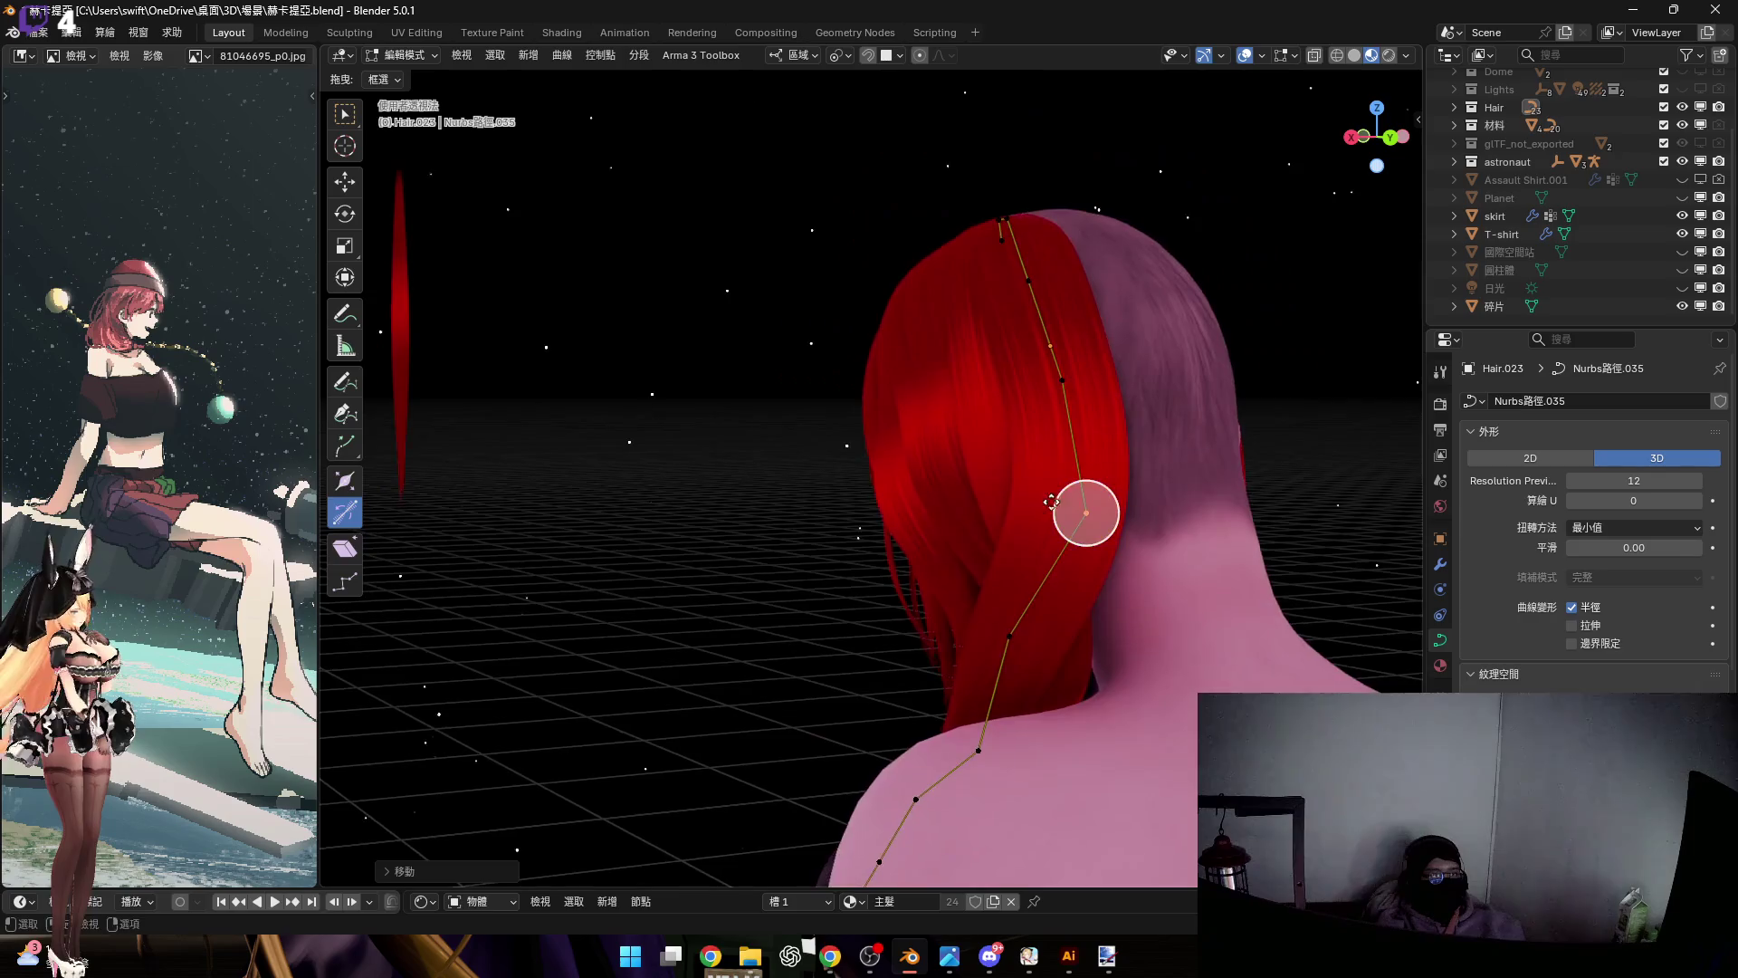
middle_click_drag(818, 846, 815, 724, "shift")
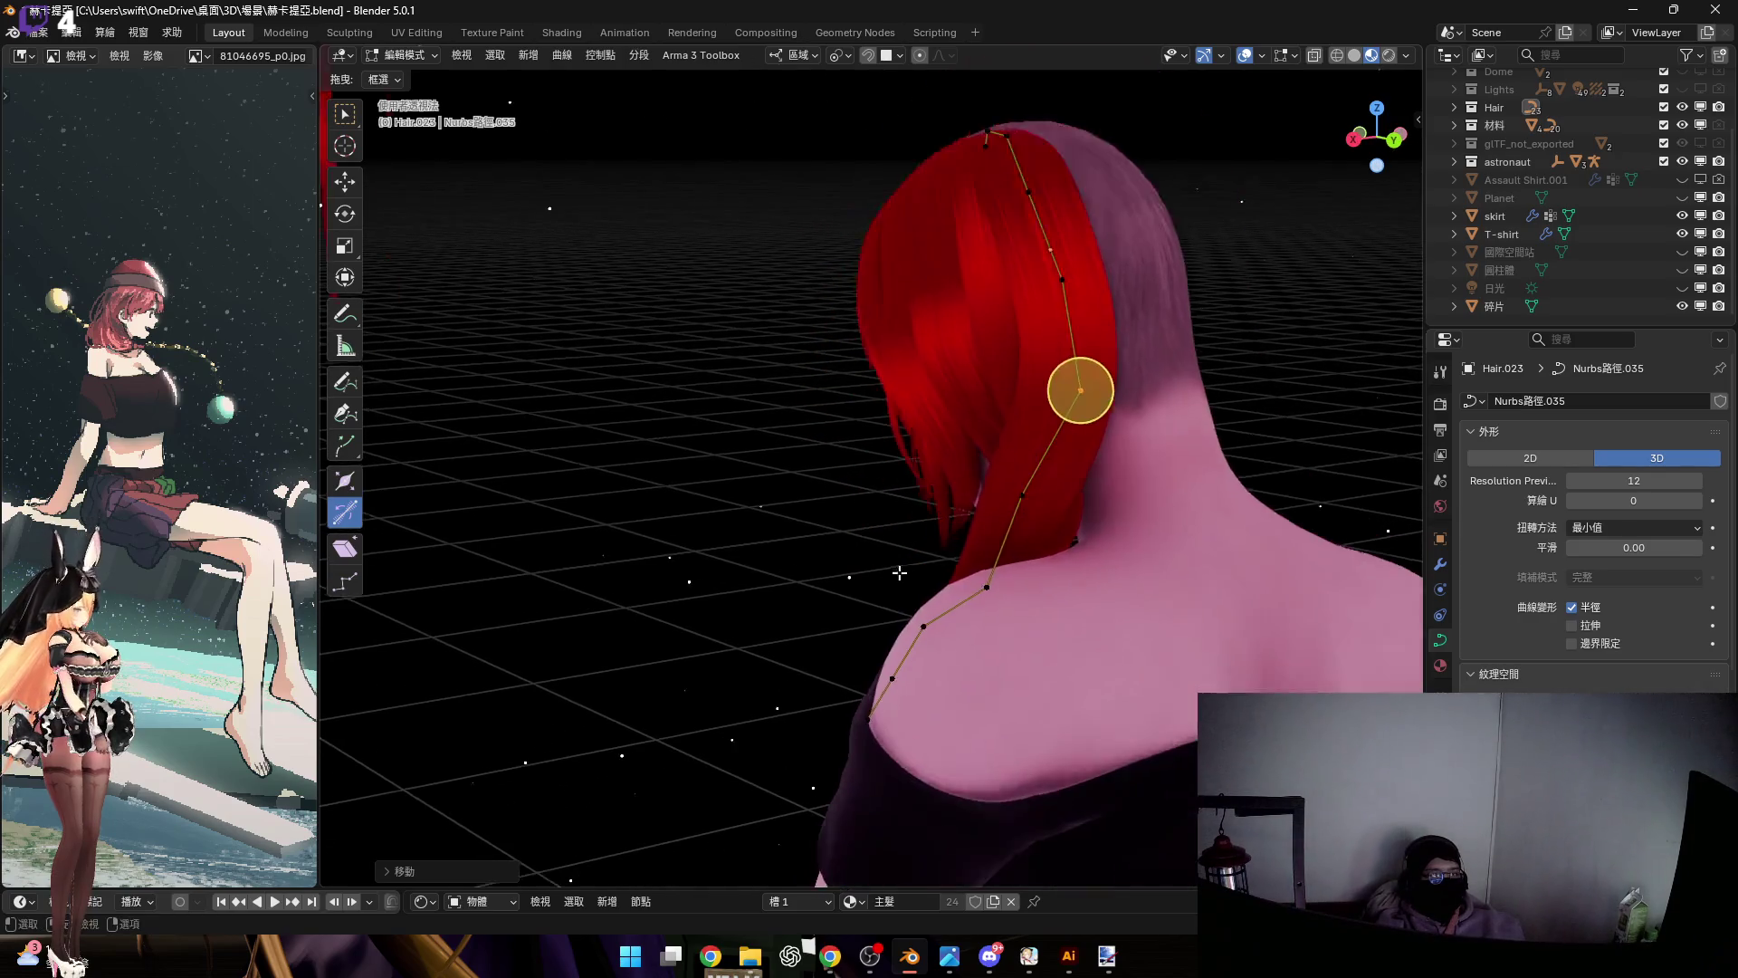
left_click_drag(821, 736, 1132, 326)
middle_click_drag(1132, 326, 1117, 476, "shift")
scroll(1117, 476, "up", 3)
right_click(1124, 472)
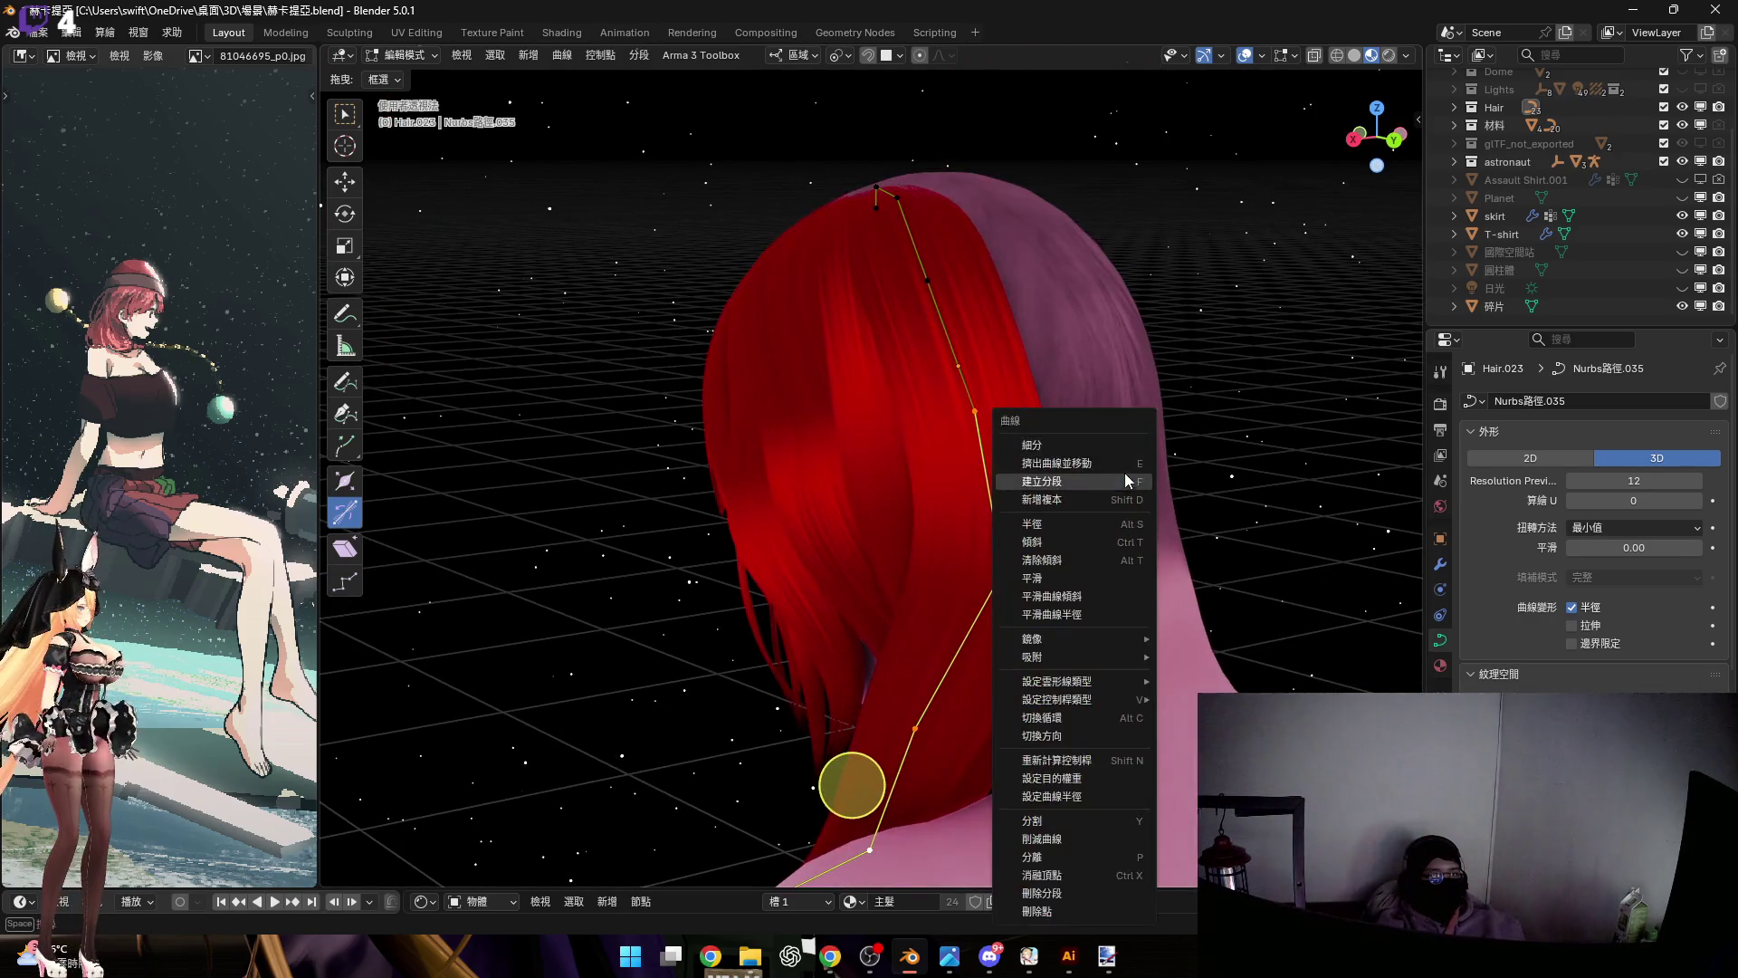
mouse_move(1121, 553)
middle_mouse_down()
mouse_move(1086, 538)
mouse_move(1123, 523)
mouse_move(1122, 479)
mouse_move(1152, 472)
mouse_move(1019, 395)
mouse_move(1074, 468)
middle_mouse_up()
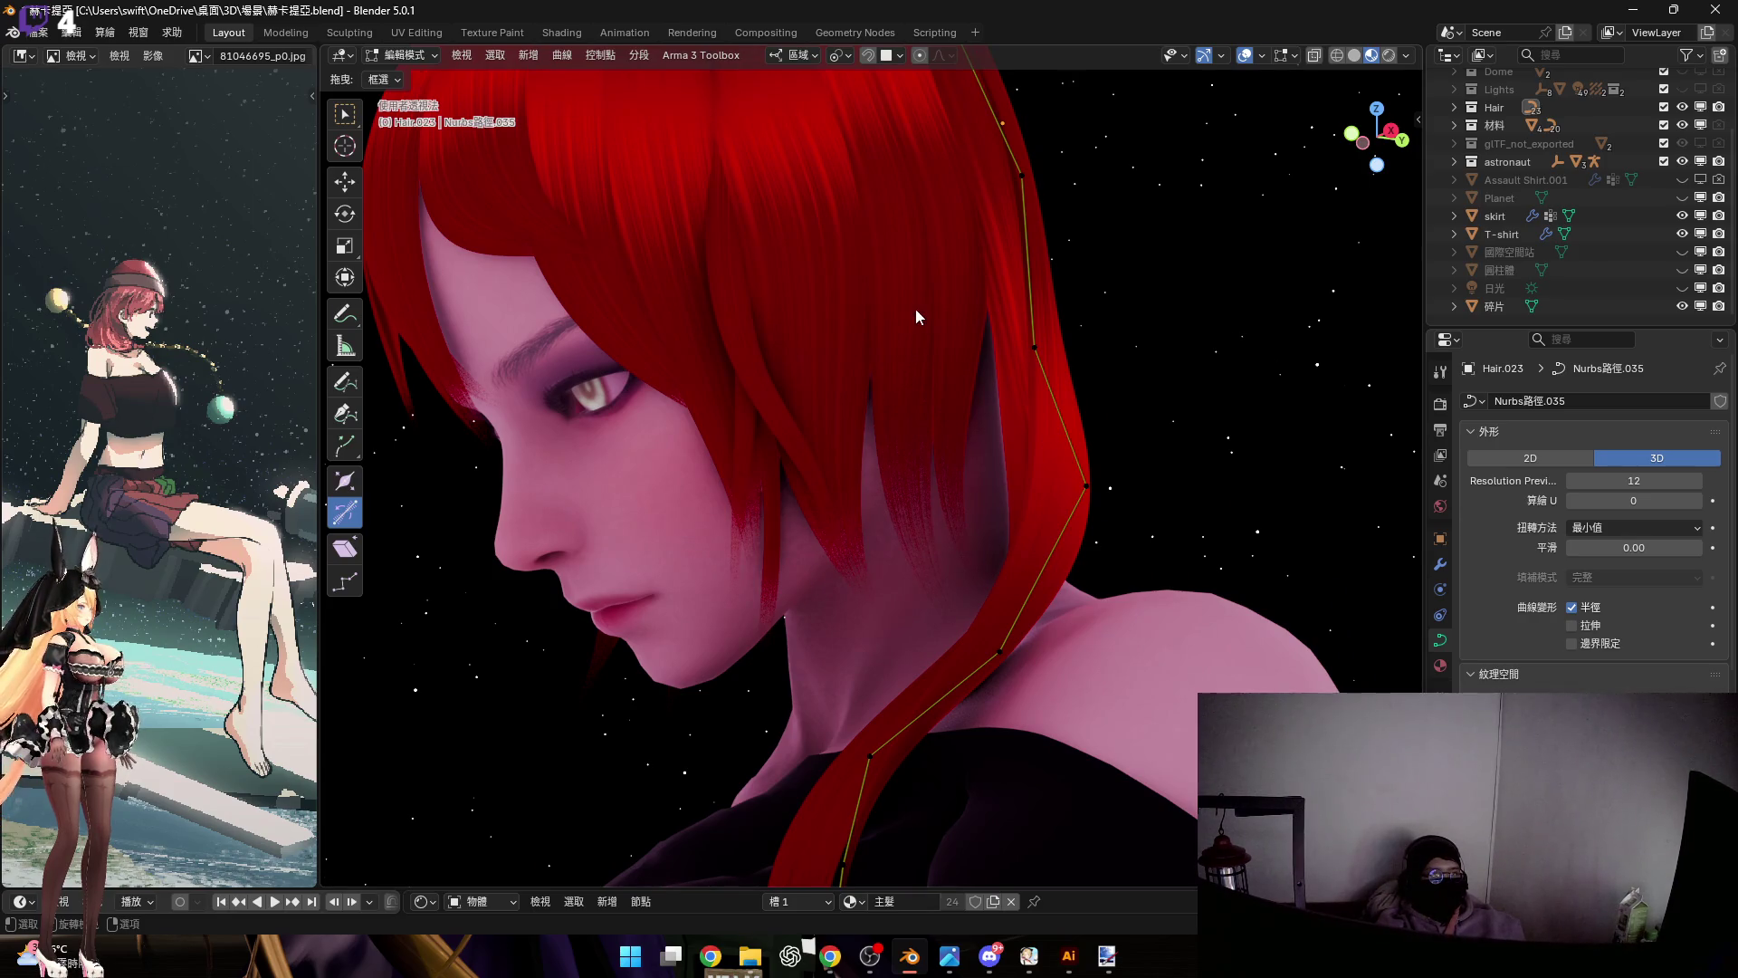
key("Tab")
mouse_move(889, 329)
middle_mouse_down()
mouse_move(922, 384)
mouse_move(802, 476)
mouse_move(888, 498)
mouse_move(864, 429)
mouse_move(824, 426)
mouse_move(822, 391)
middle_mouse_up()
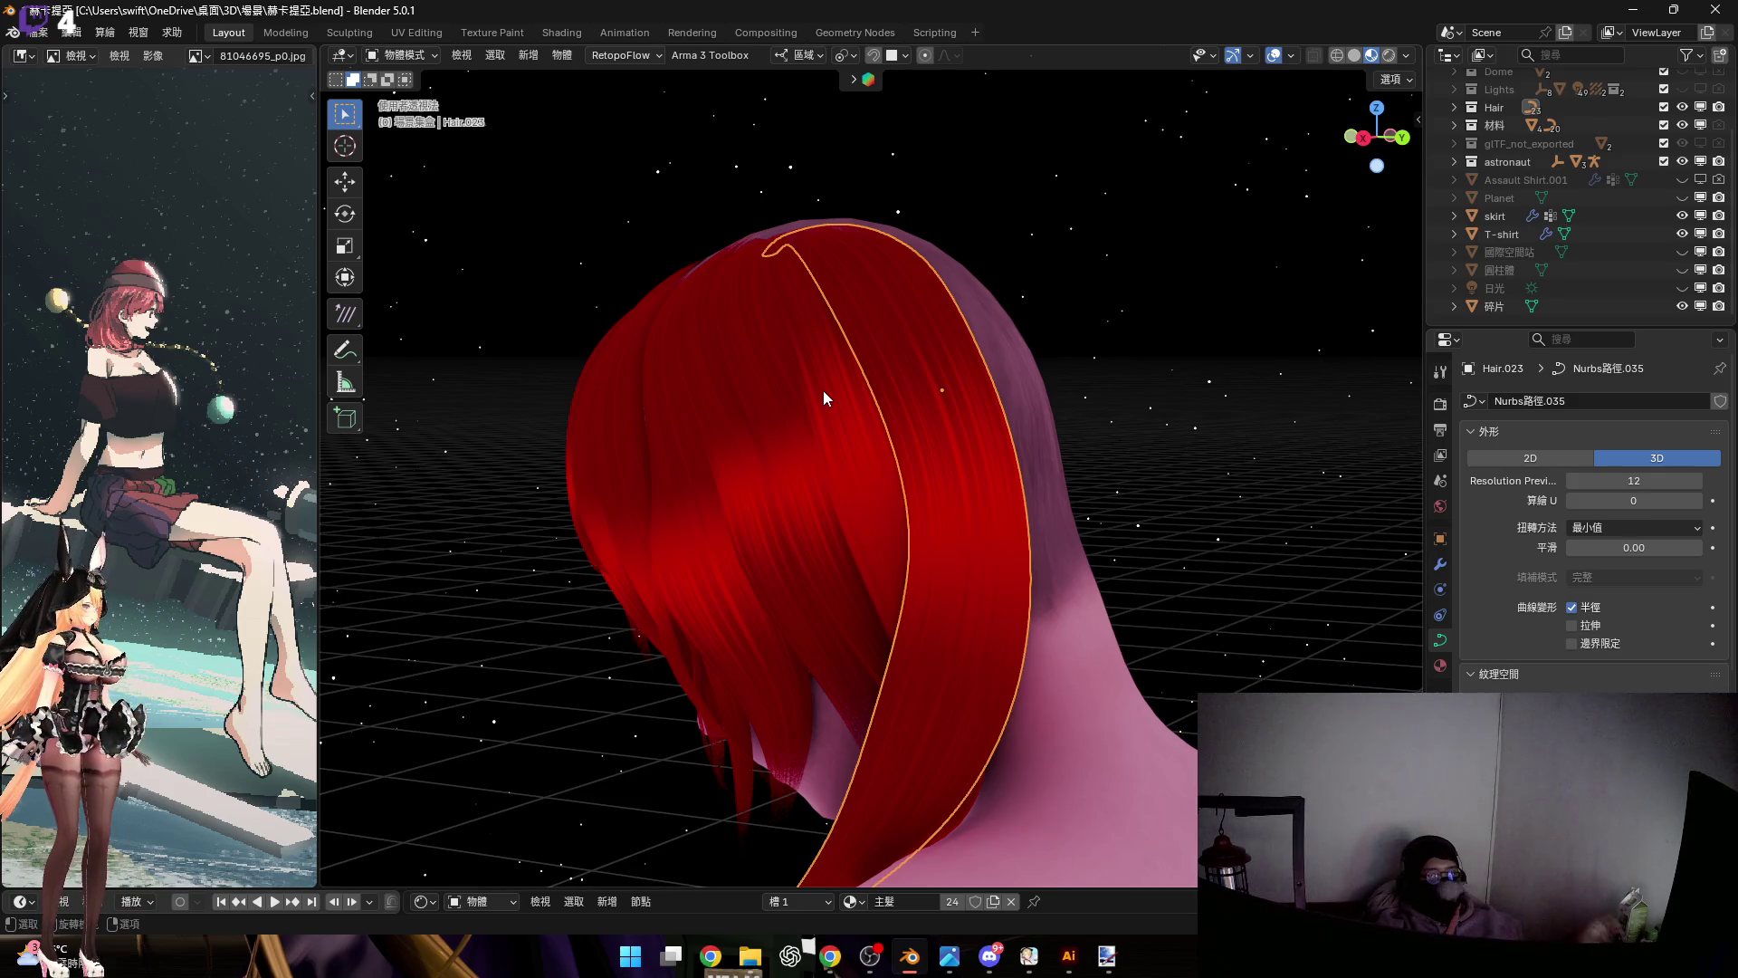
Select the Hair.001 strip and duplicate it beside the back of the head
mouse_move(1013, 496)
middle_mouse_down()
mouse_move(948, 452)
mouse_move(843, 498)
mouse_move(894, 454)
mouse_move(797, 446)
mouse_move(1124, 340)
middle_mouse_up()
mouse_move(1057, 469)
middle_mouse_down()
mouse_move(979, 420)
mouse_move(1196, 416)
middle_mouse_up()
left_click(1097, 417)
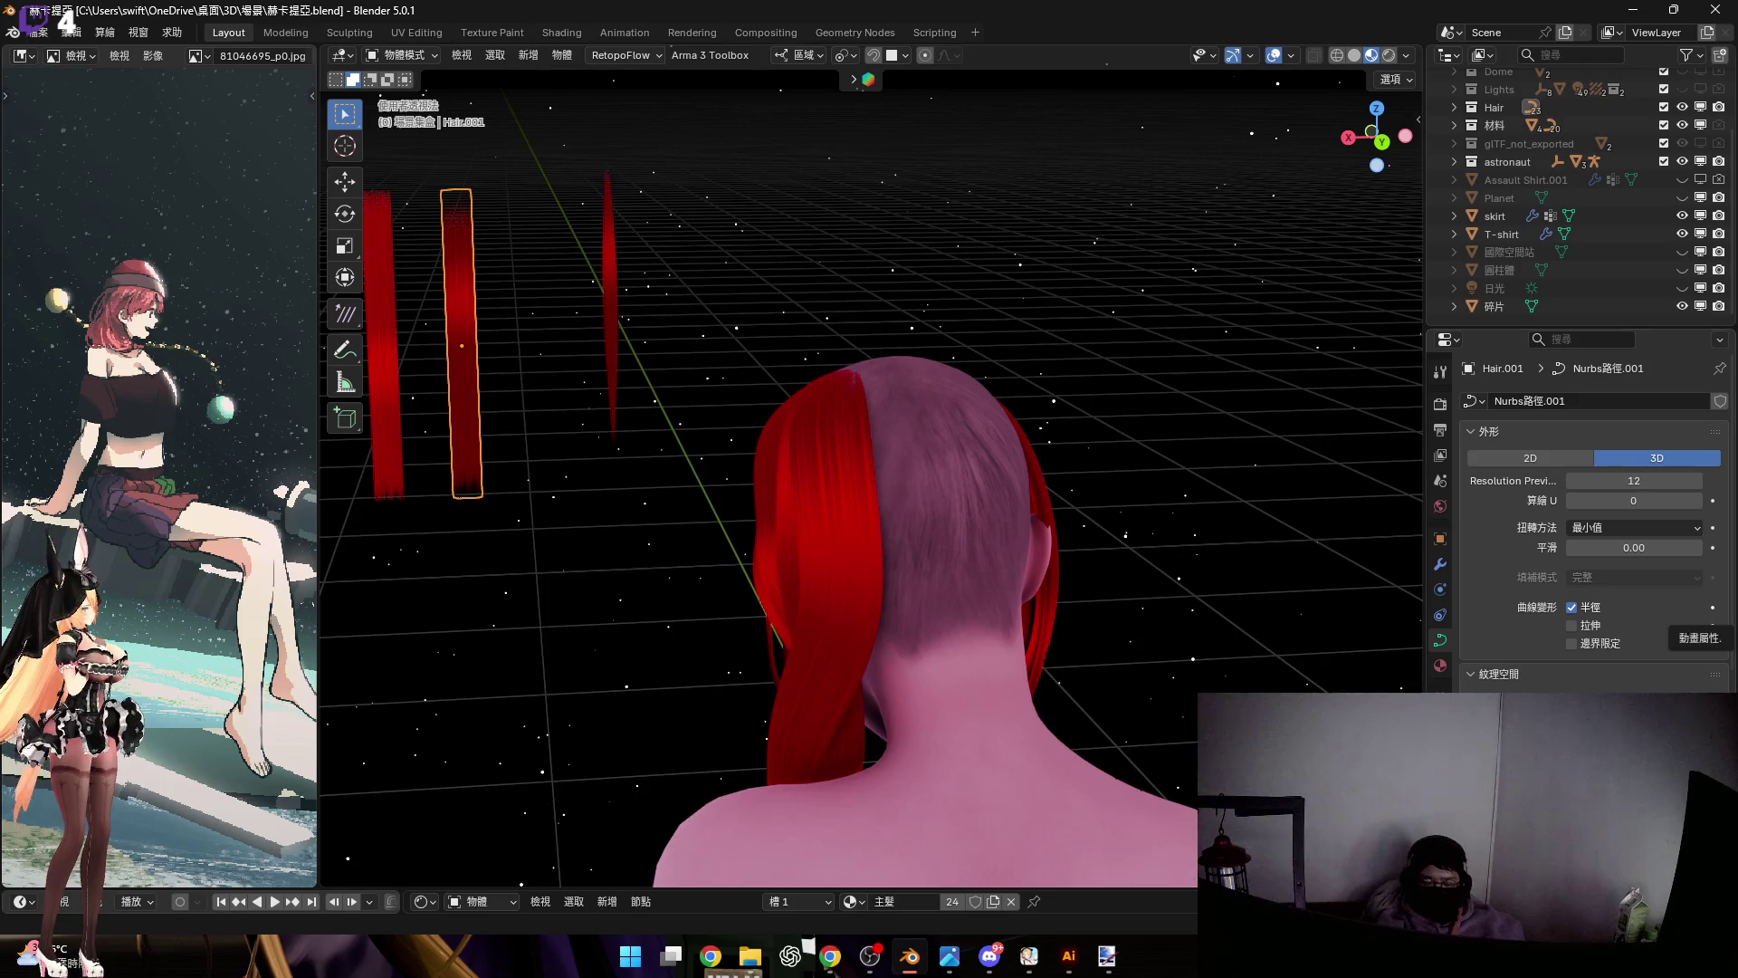
mouse_move(960, 521)
middle_mouse_down()
mouse_move(907, 519)
mouse_move(1028, 503)
mouse_move(1023, 541)
middle_mouse_up()
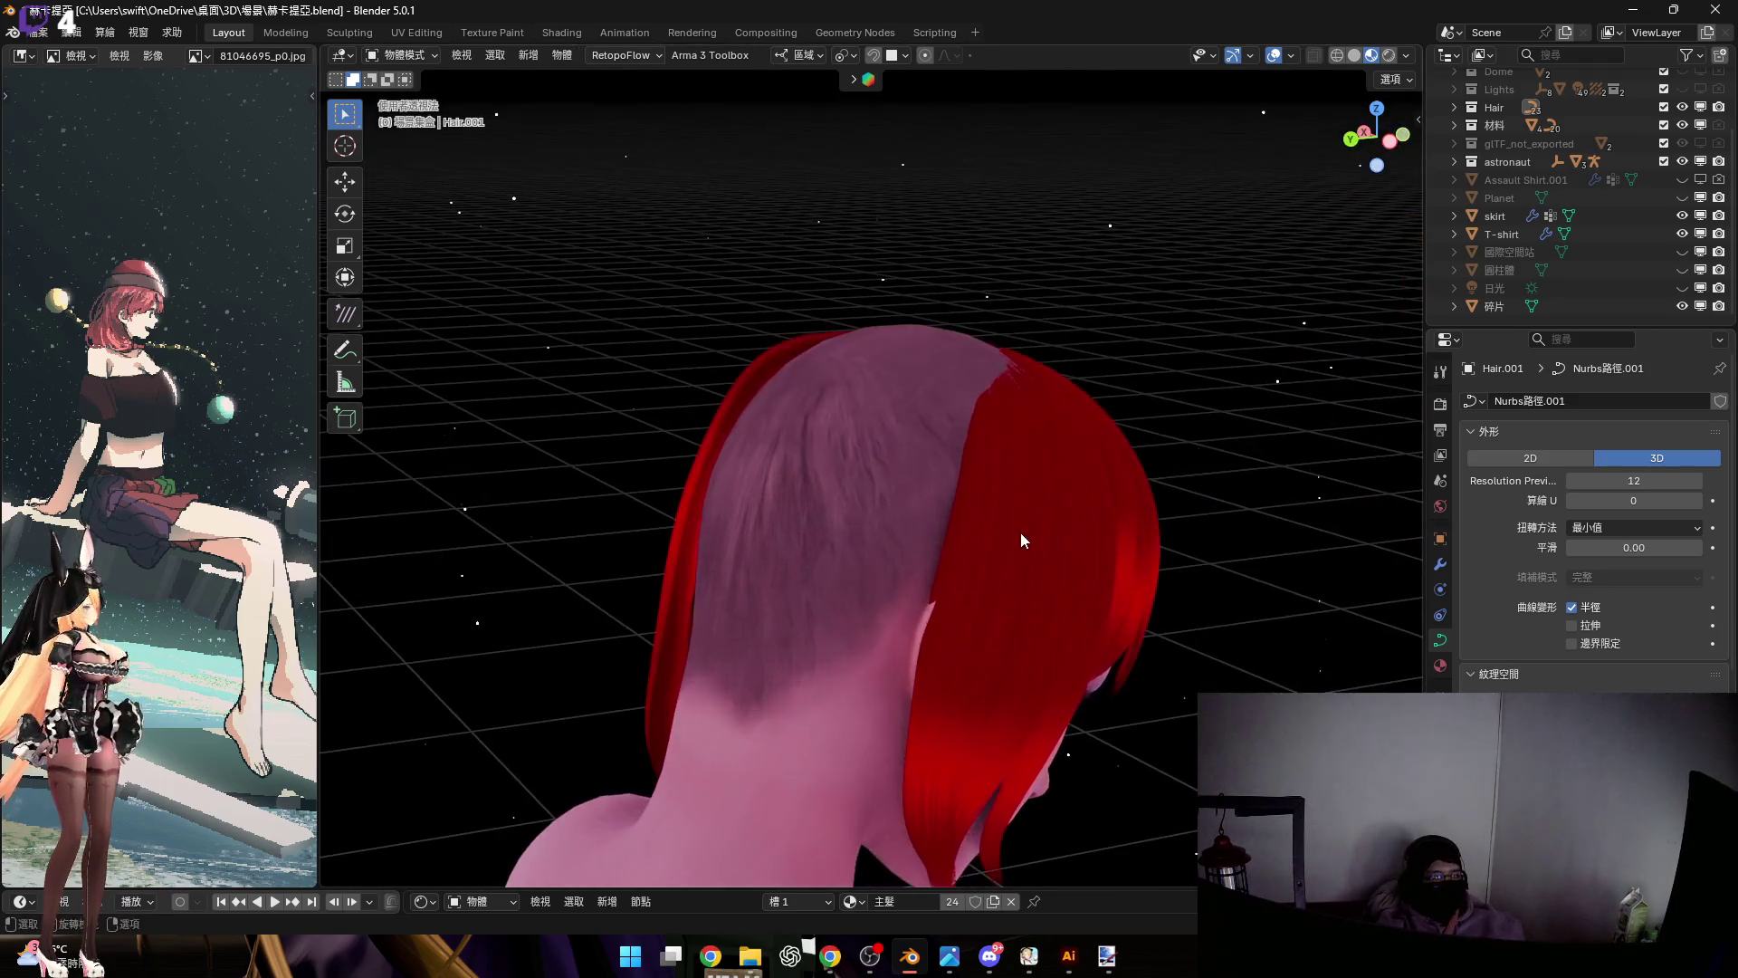
mouse_move(900, 299)
middle_mouse_down()
mouse_move(916, 413)
mouse_move(880, 436)
middle_mouse_up()
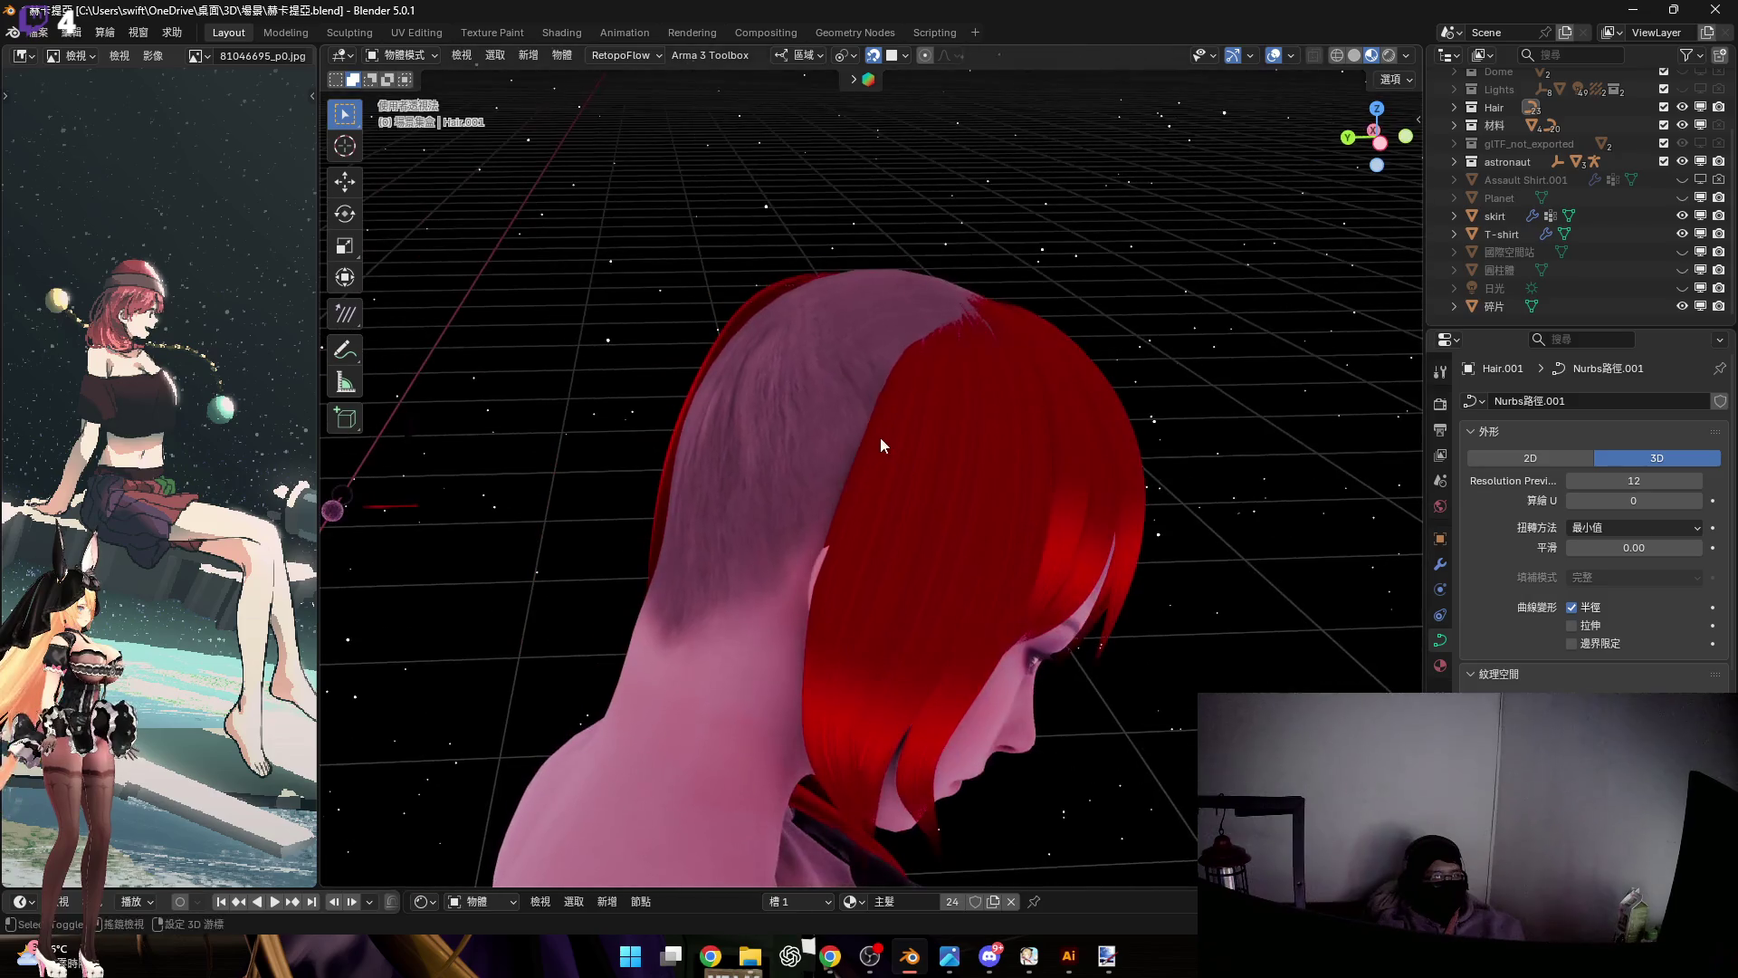
key("shift+d")
left_click(907, 80)
mouse_move(876, 112)
middle_mouse_down()
mouse_move(851, 307)
mouse_move(821, 357)
mouse_move(855, 427)
mouse_move(797, 384)
middle_mouse_up()
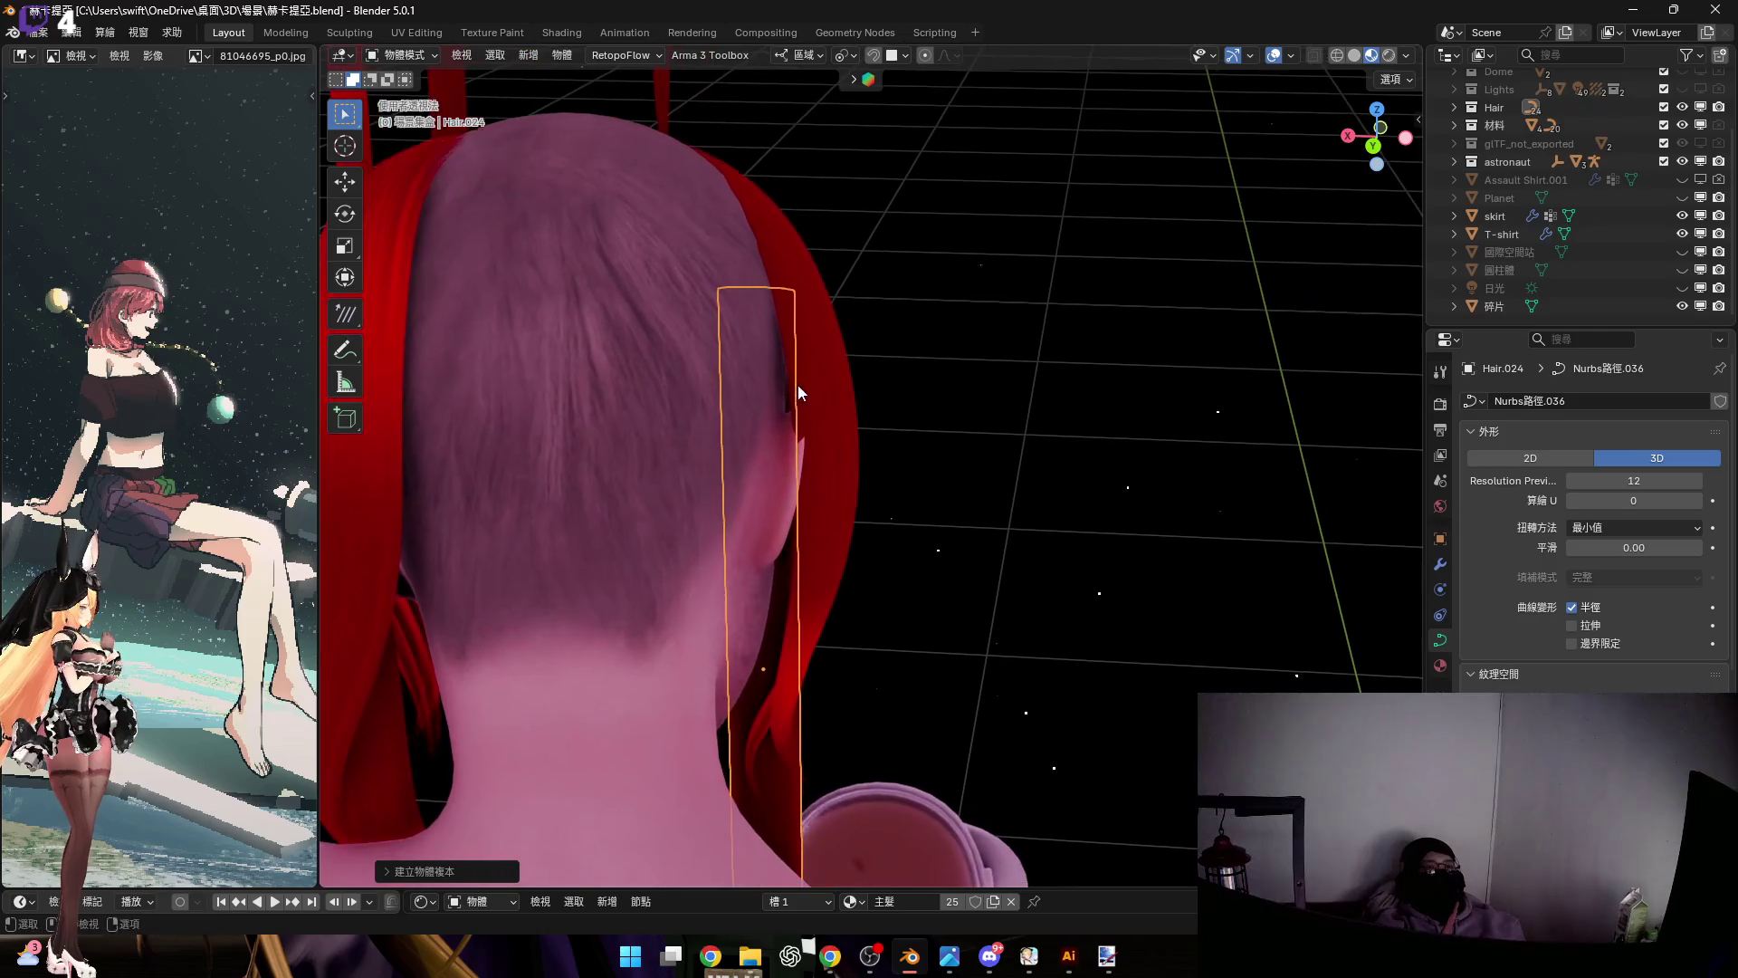
Shift the duplicated strip along X and rotate it beside the head
key("g")
key("x")
left_click(974, 326)
mouse_move(974, 325)
middle_mouse_down()
mouse_move(964, 395)
mouse_move(992, 395)
mouse_move(1002, 447)
mouse_move(850, 284)
mouse_move(849, 475)
mouse_move(822, 295)
middle_mouse_up()
key("r")
left_click(938, 409)
In left side view, enter Edit Mode and subdivide the strand to add control points
left_click(1385, 139)
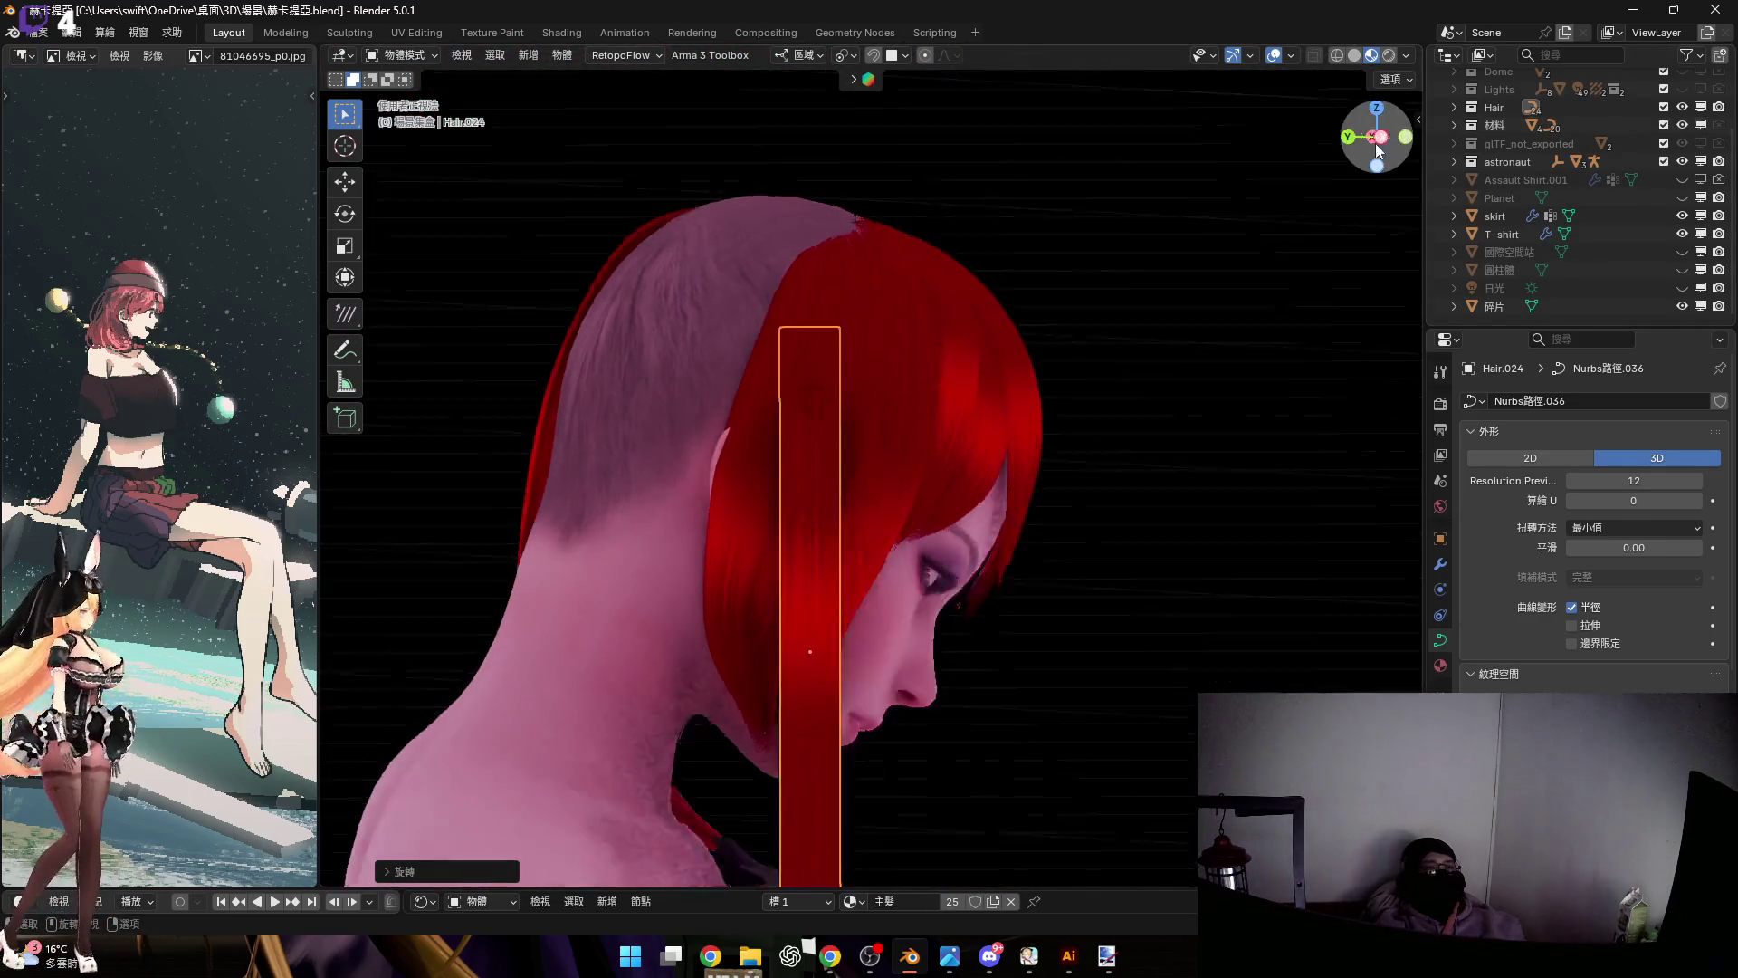
key("Tab")
scroll(850, 377, "down", 2)
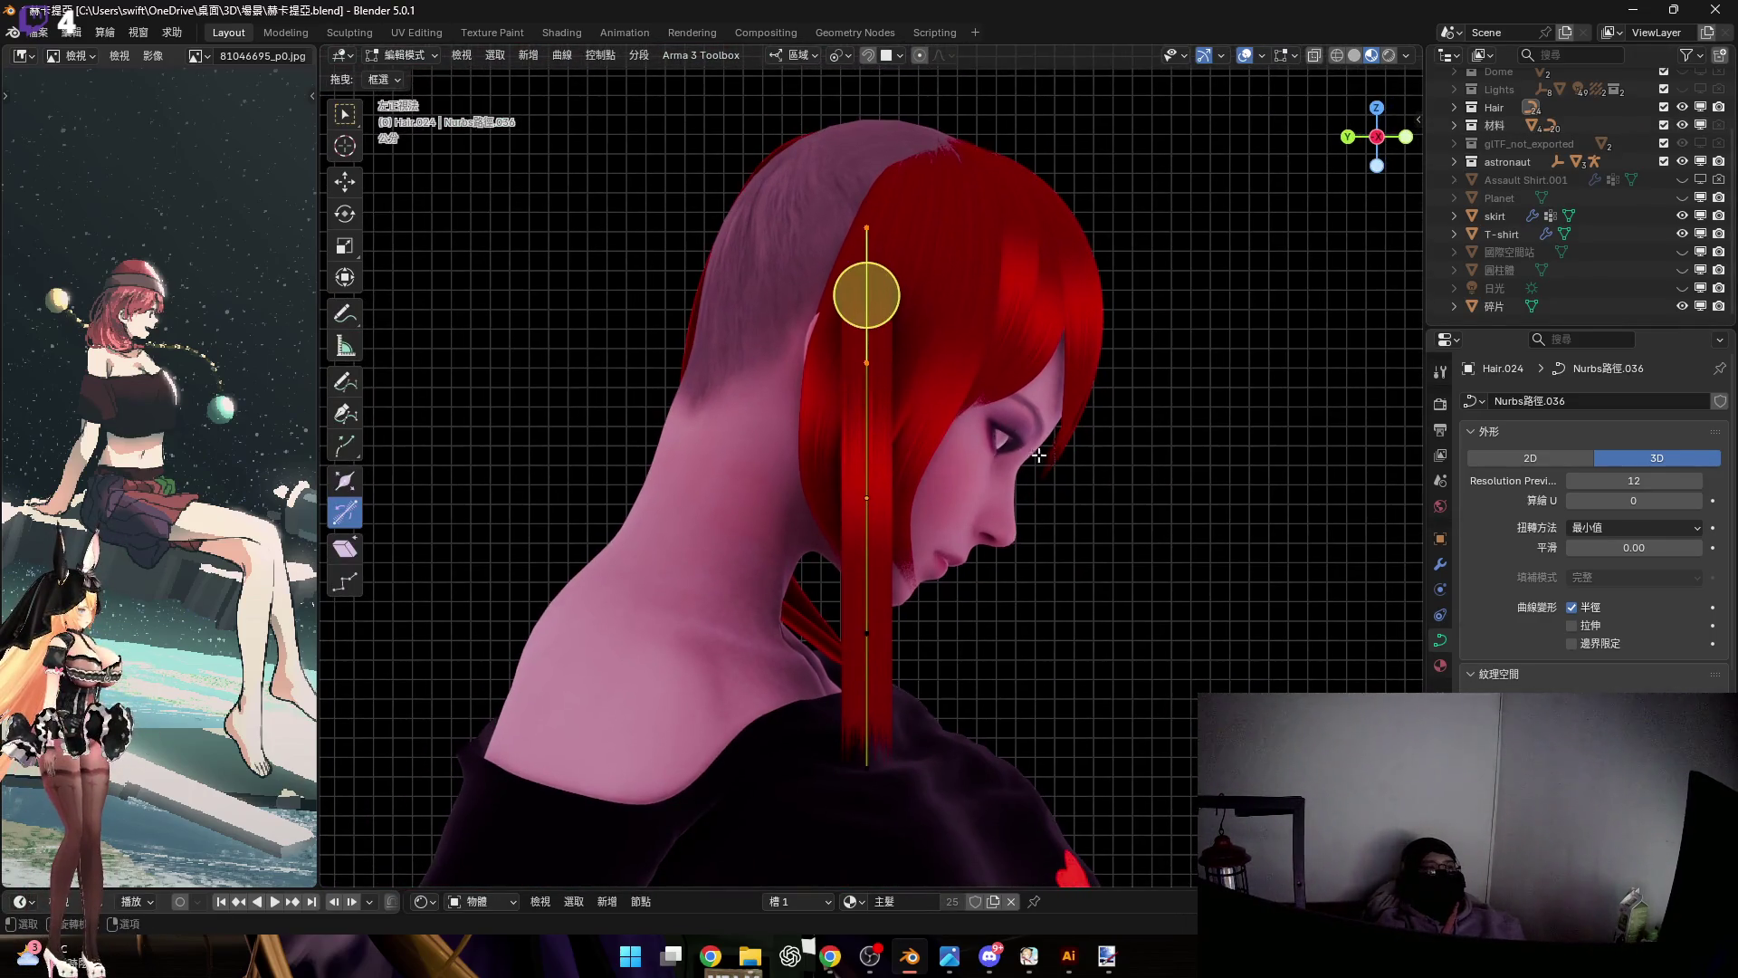
right_click(1039, 445)
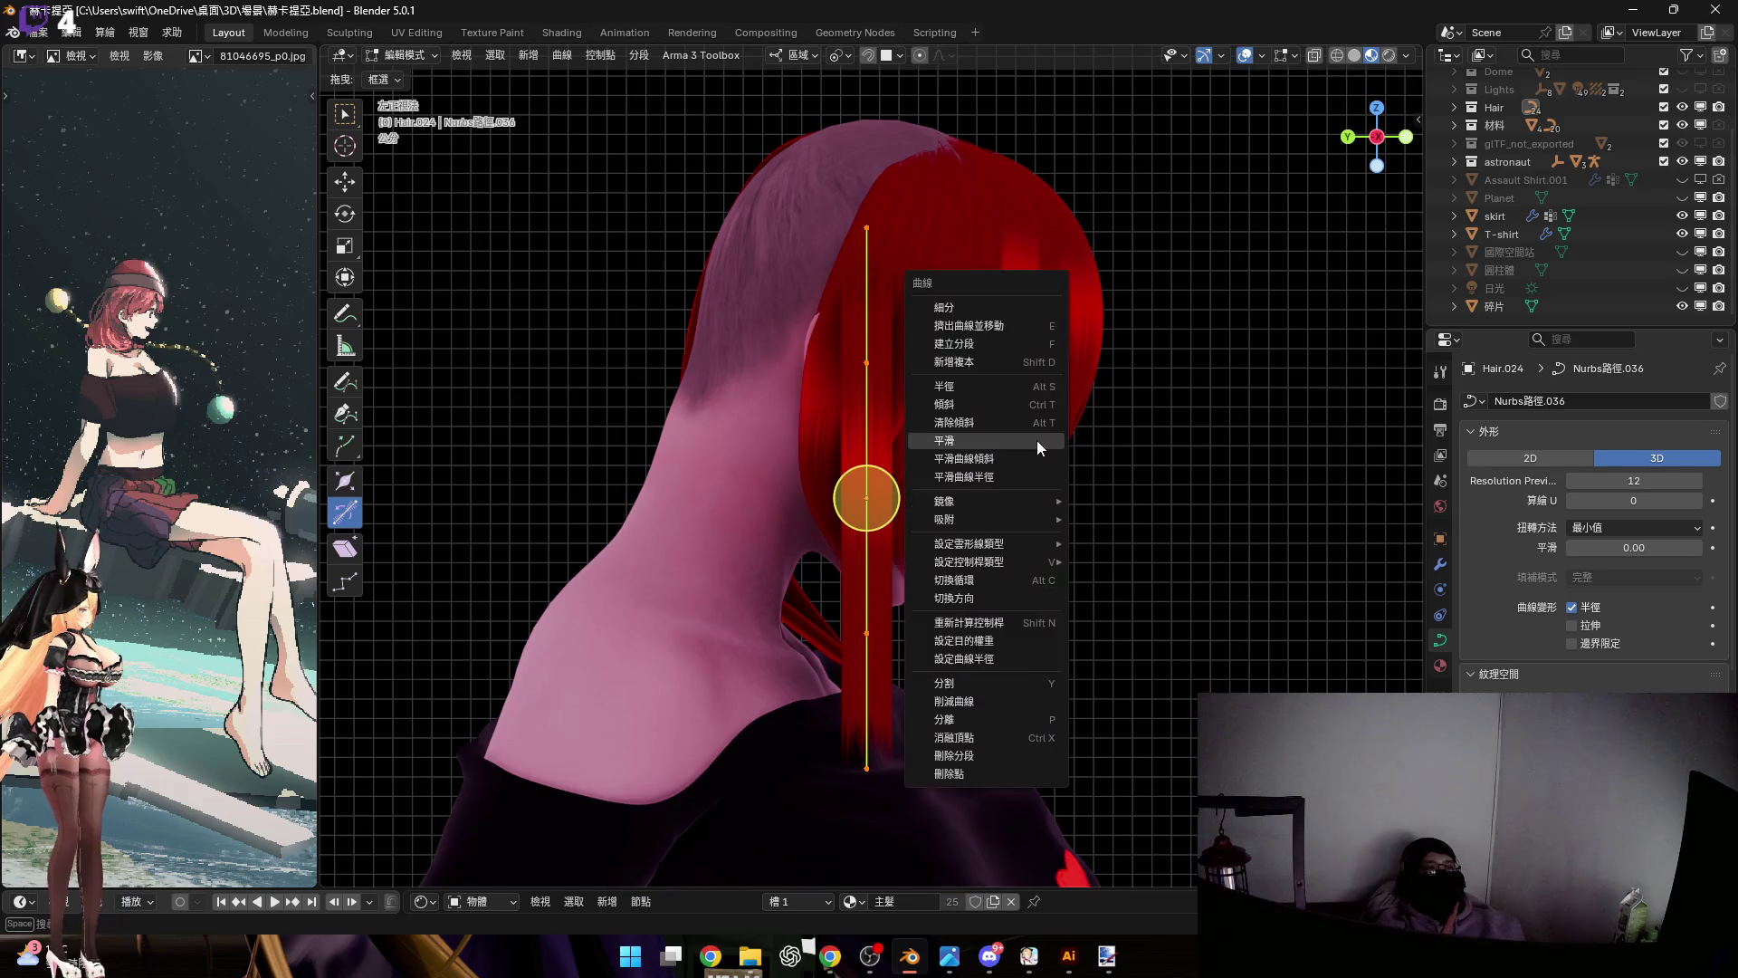
left_click(1008, 307)
scroll(847, 451, "down", 2)
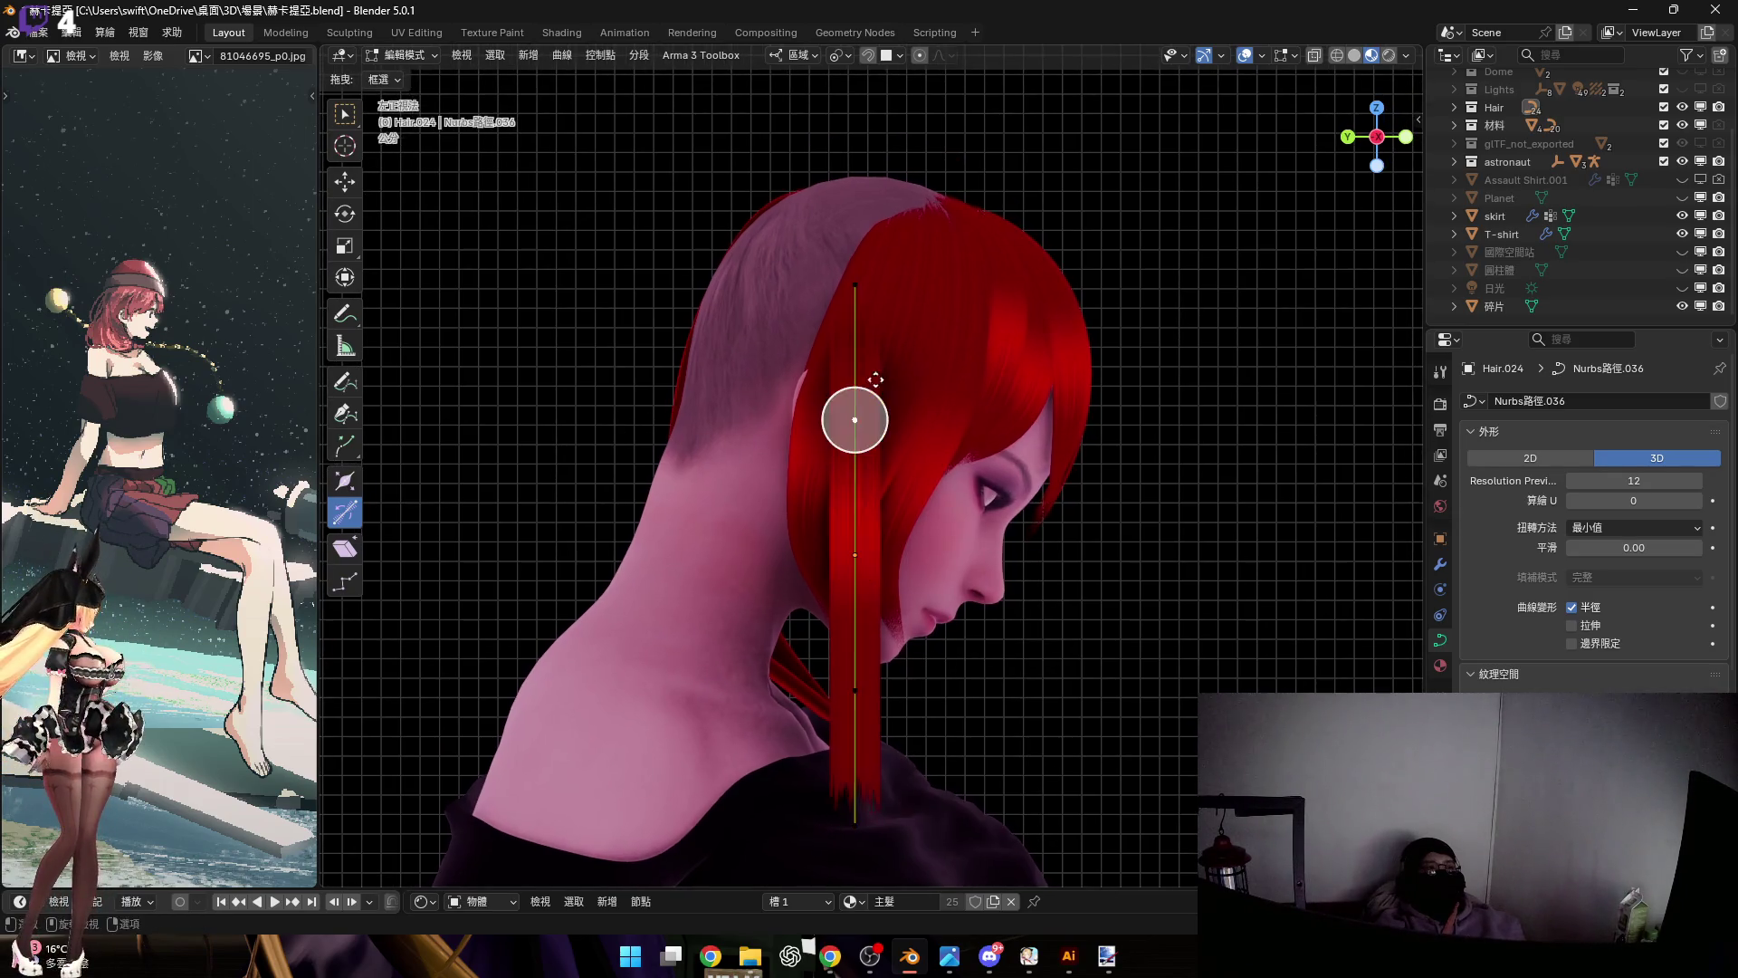
scroll(846, 450, "up", 2)
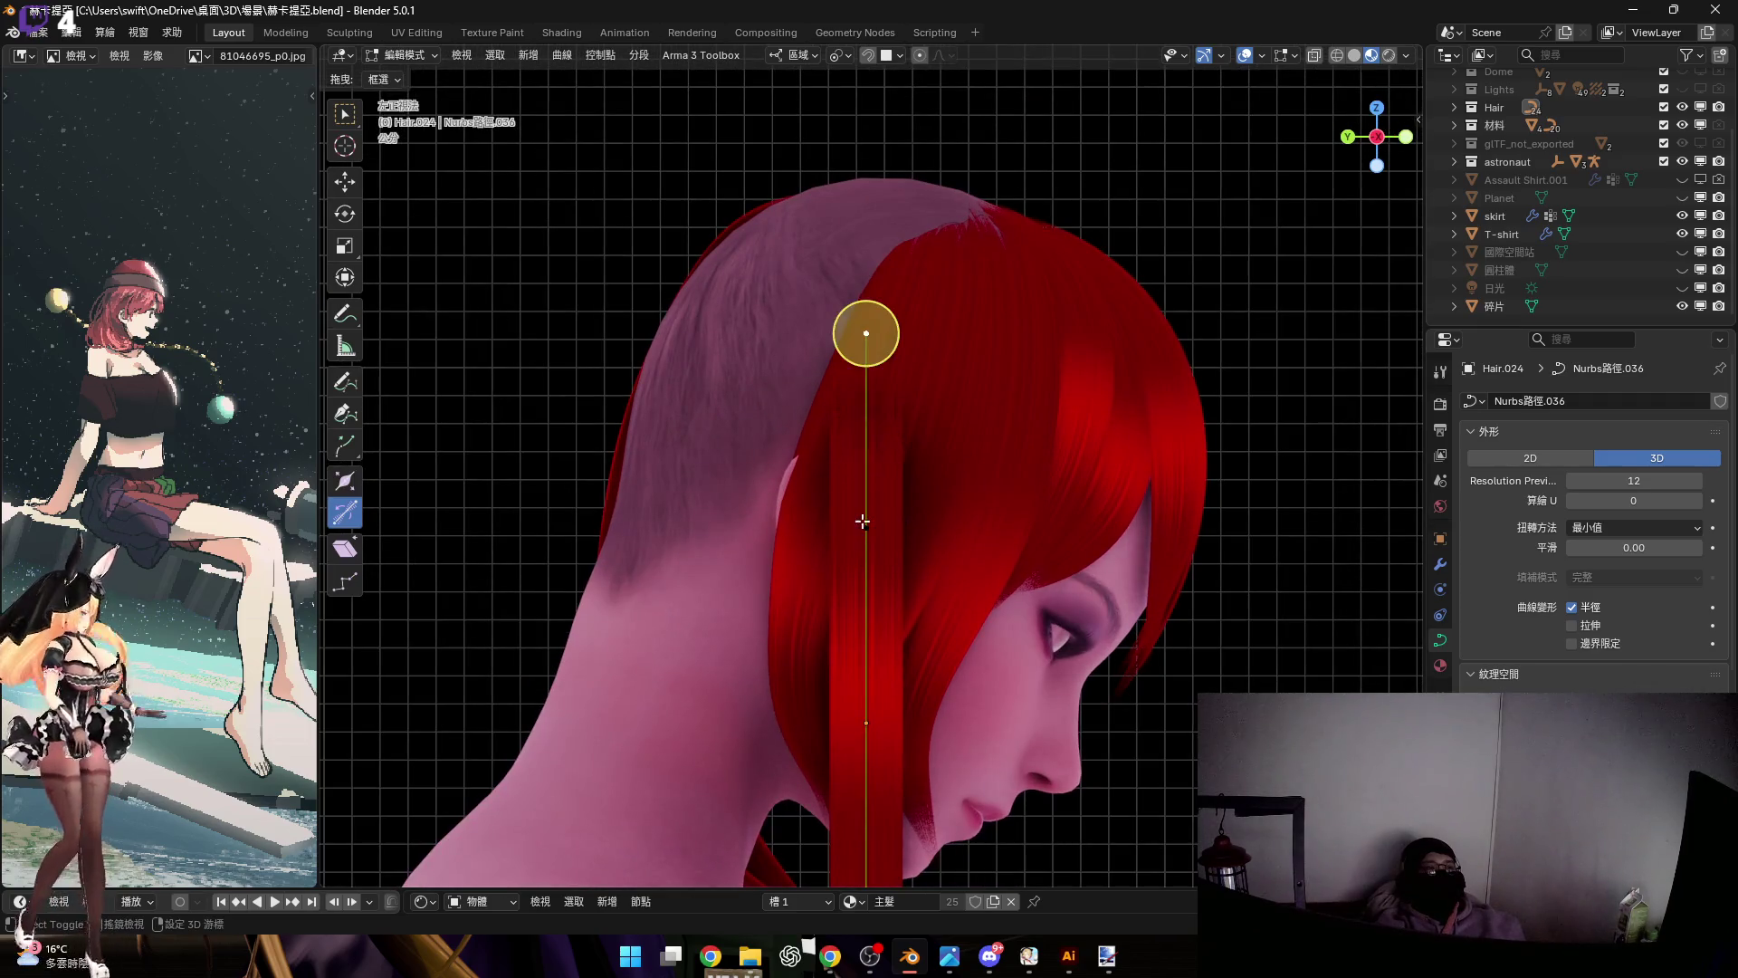
Rotate the selected upper points about the local Y axis to angle the strand
mouse_move(1031, 419)
middle_mouse_down()
mouse_move(1005, 411)
mouse_move(1249, 477)
middle_mouse_up()
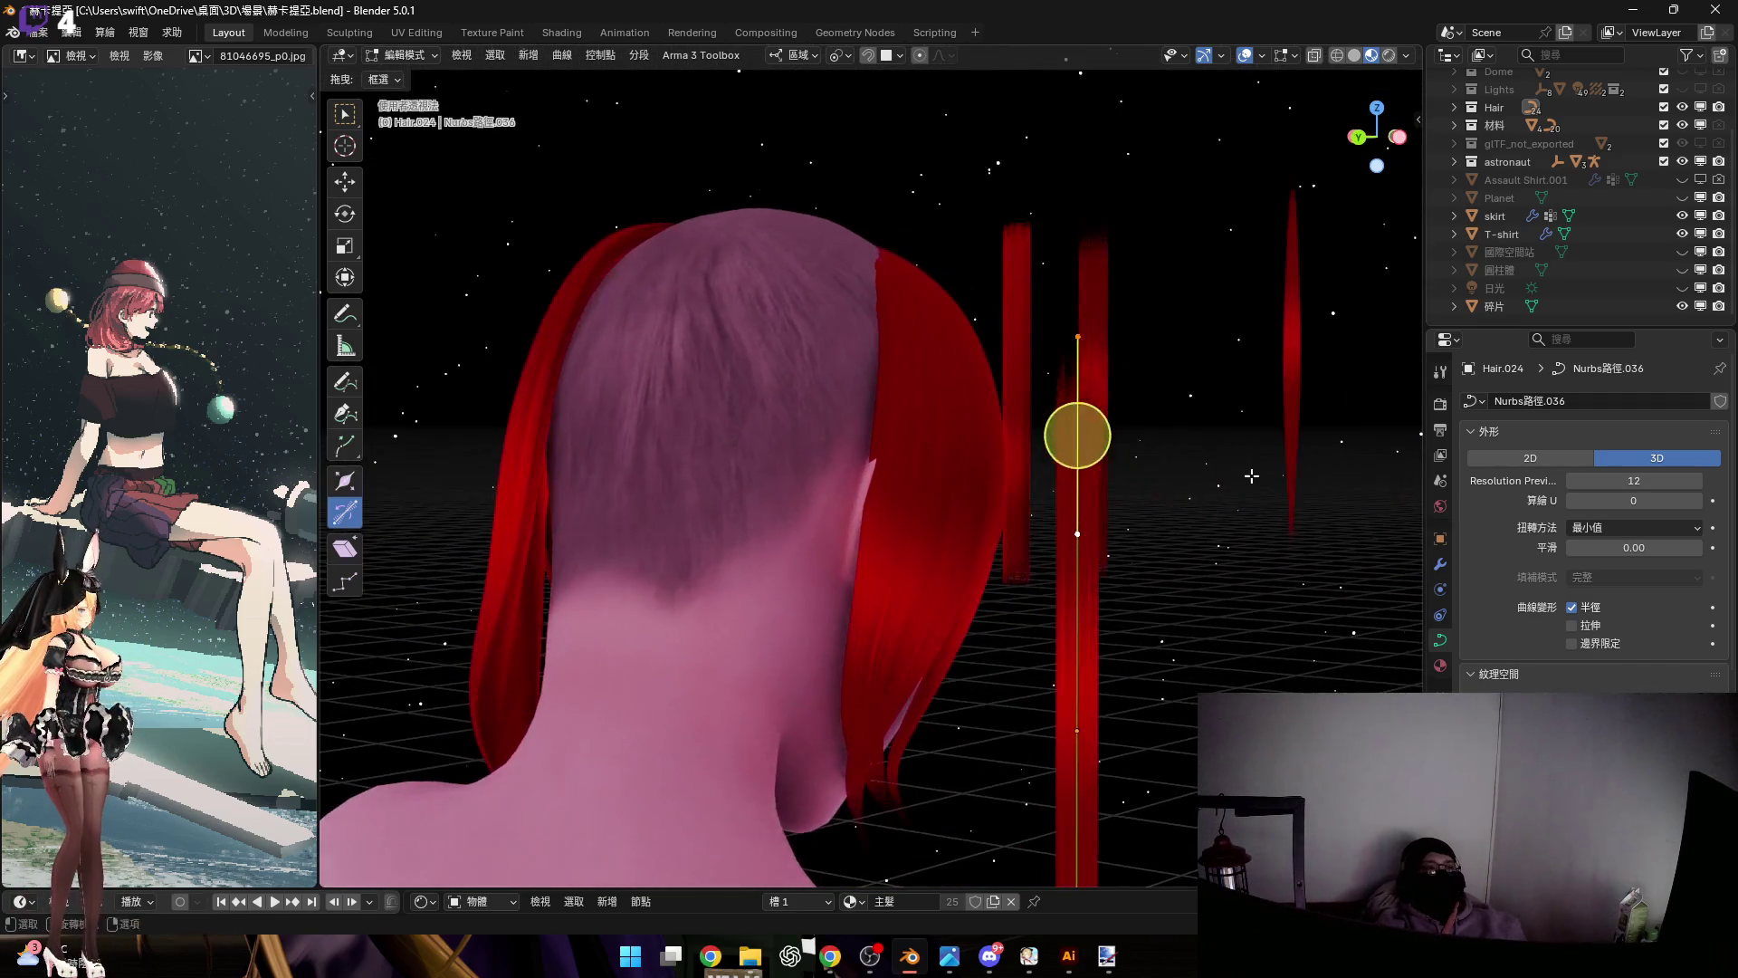
key("r")
key("y")
key("y")
left_click(1002, 514)
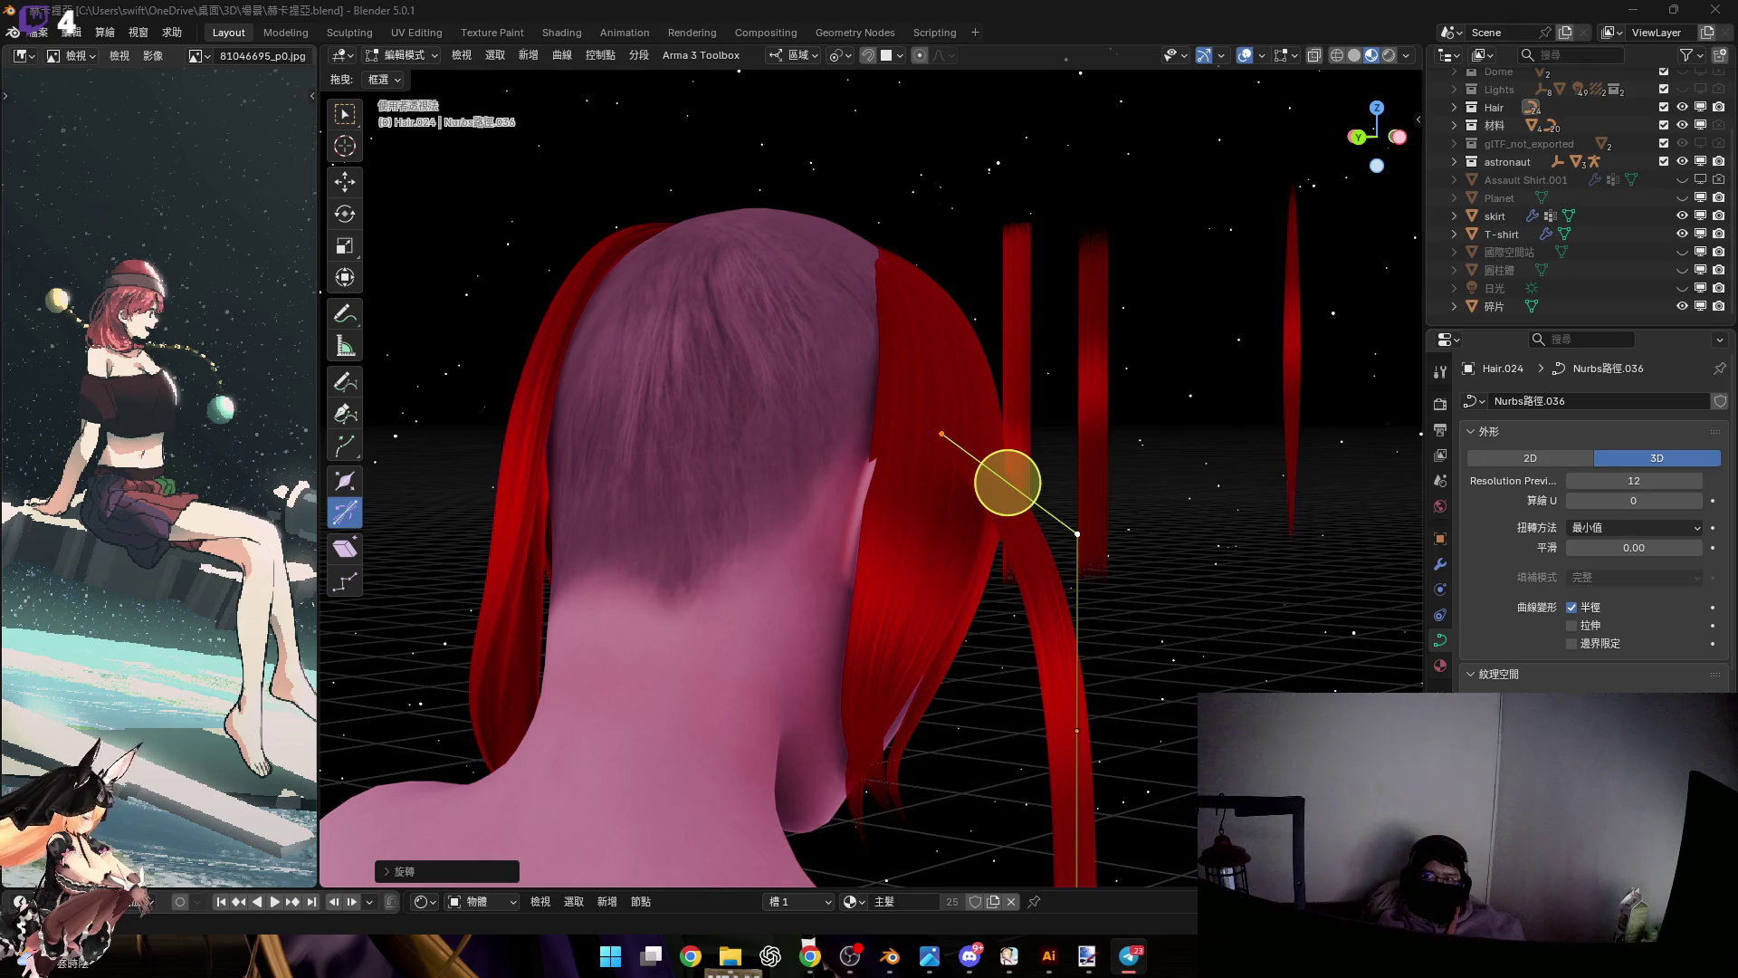
Shrink the strand tip's thickness at the shoulder with Alt+S
mouse_move(960, 398)
middle_mouse_down()
mouse_move(931, 342)
mouse_move(780, 419)
mouse_move(1017, 389)
mouse_move(967, 336)
mouse_move(1032, 597)
mouse_move(930, 609)
middle_mouse_up()
scroll(929, 609, "up", 4)
key("alt+s")
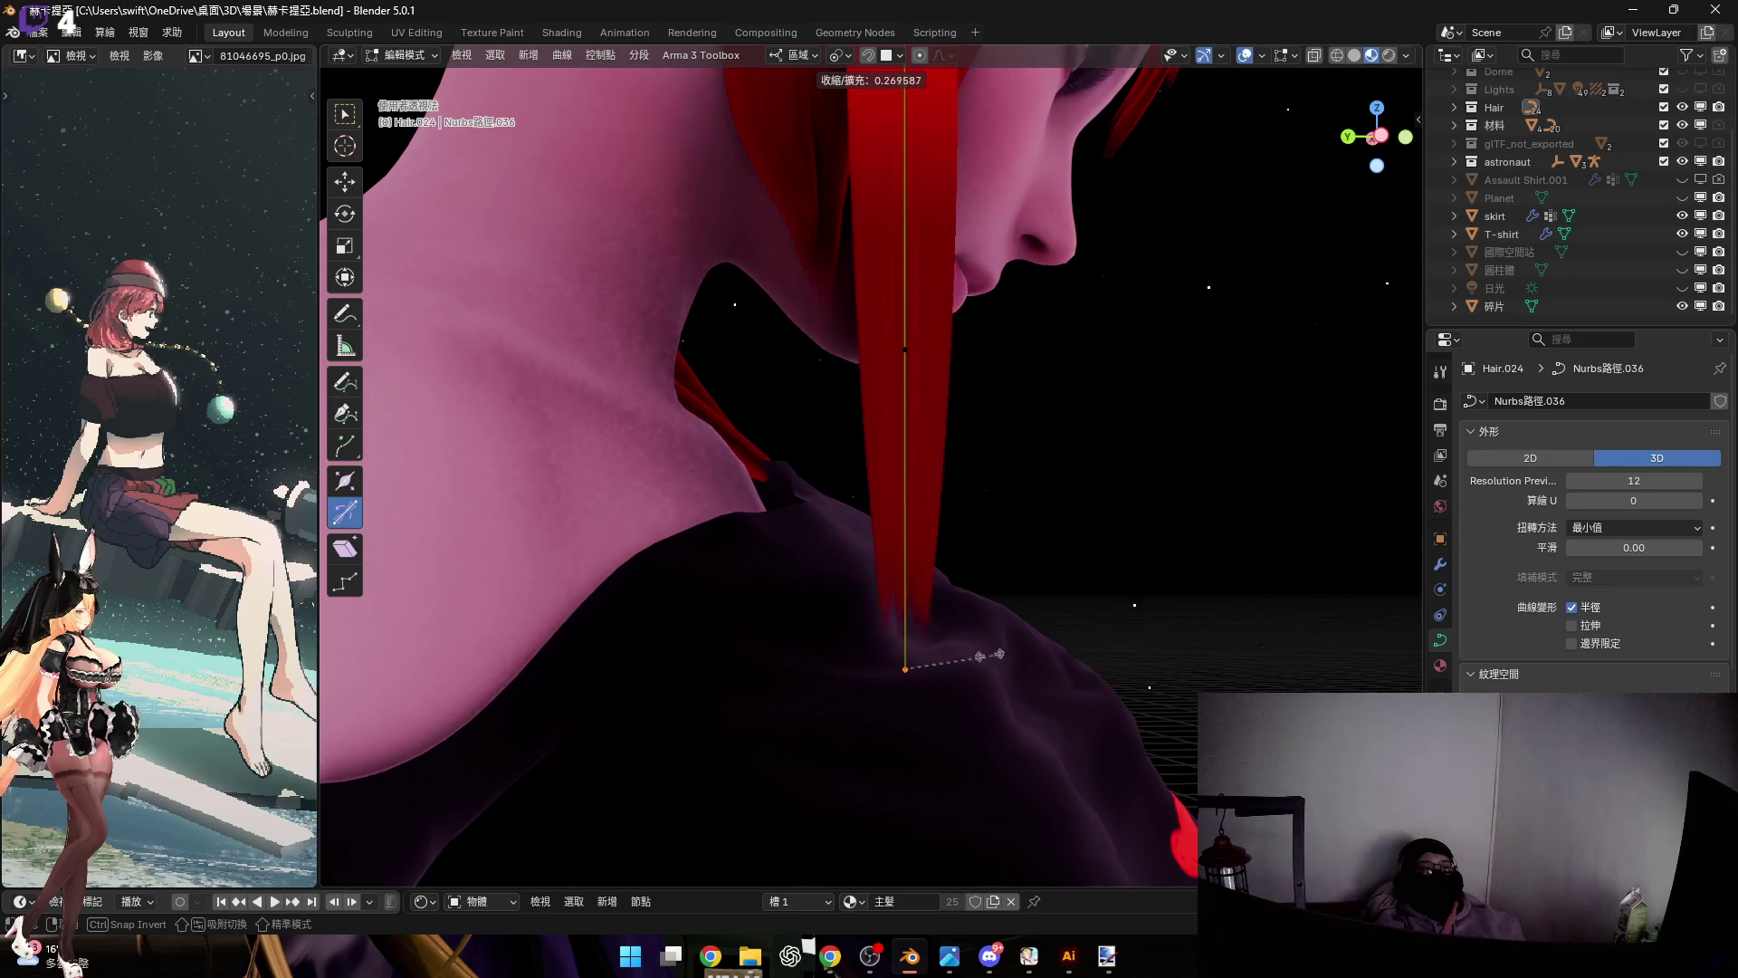
left_click(907, 667)
middle_click_drag(908, 668, 883, 443)
In side ortho view, box-select the strand's middle points and fatten them
left_click(970, 505)
middle_click_drag(969, 505, 1342, 153)
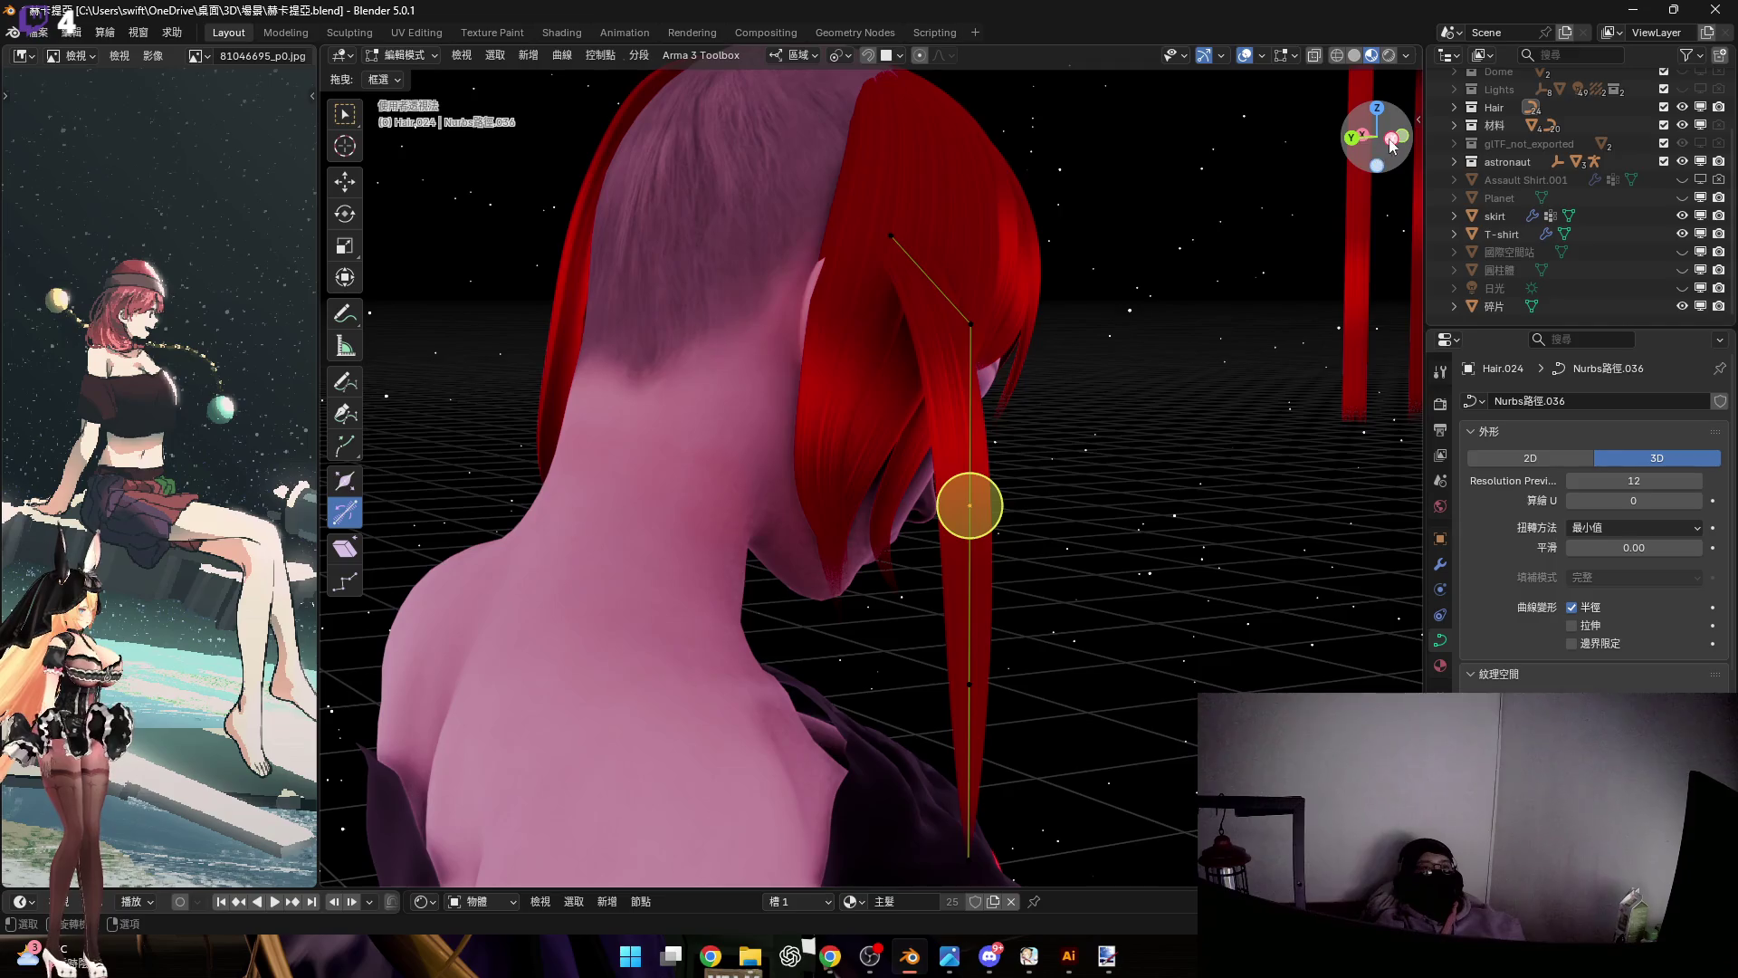
left_click(1391, 140)
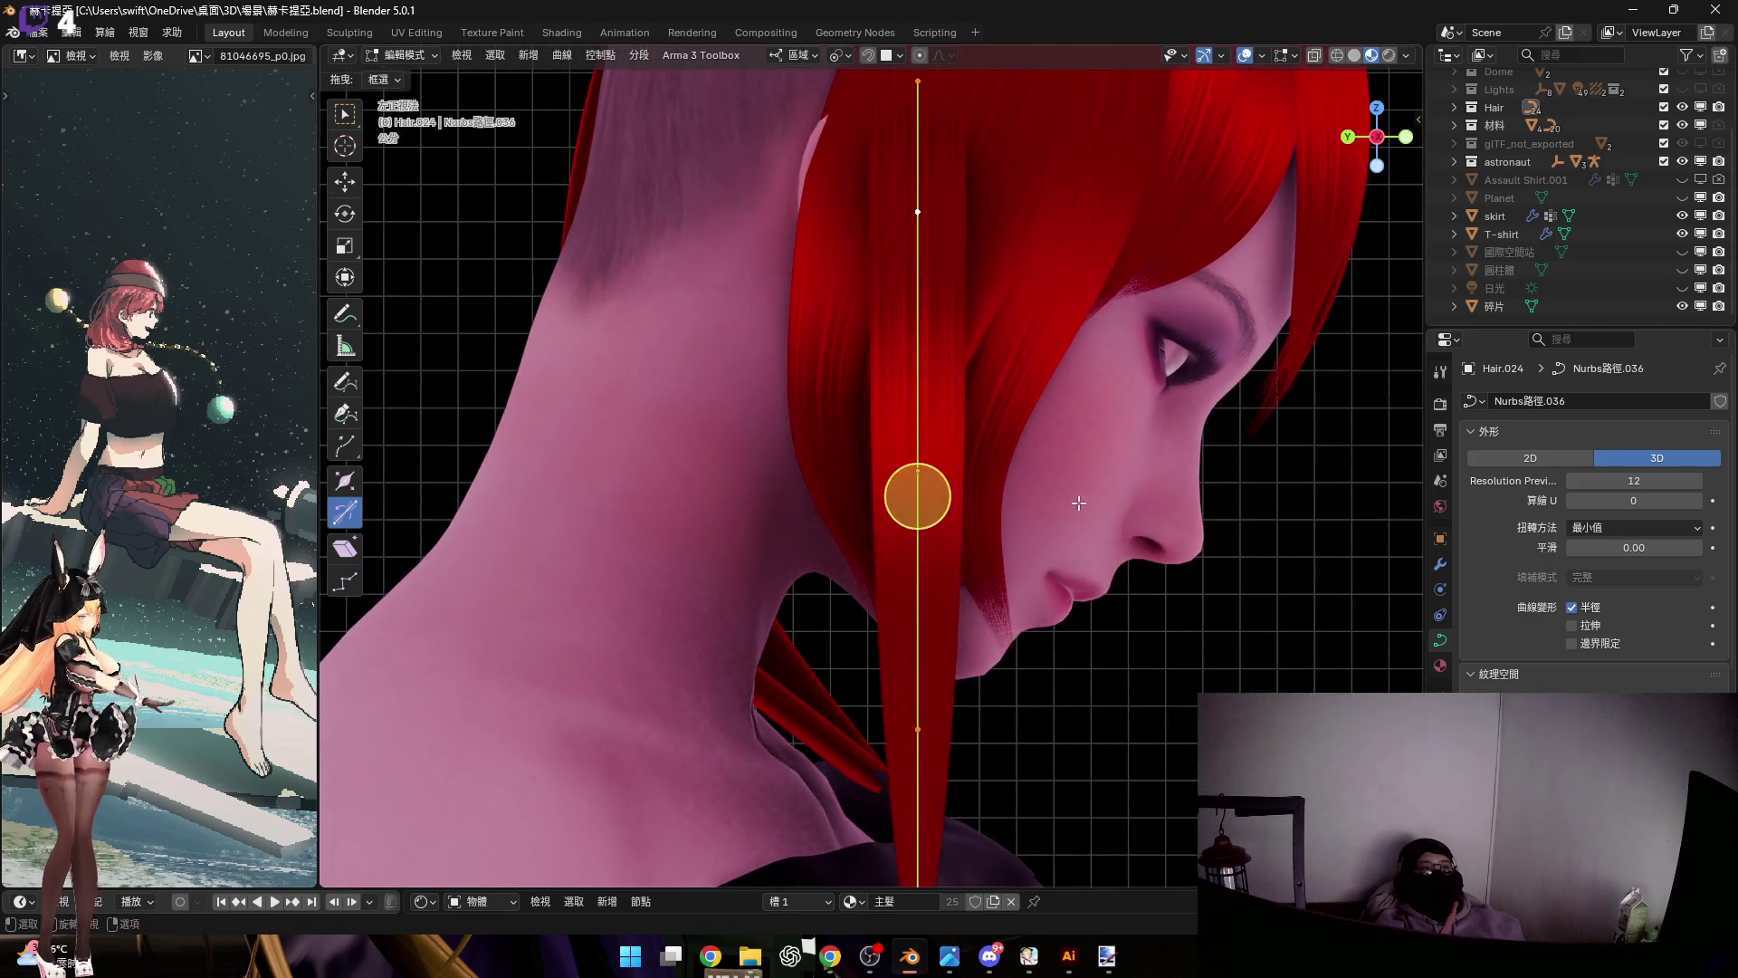
scroll(1078, 503, "down", 2)
mouse_move(789, 305)
left_mouse_down()
mouse_move(1105, 769)
mouse_move(1140, 873)
mouse_move(1137, 801)
left_mouse_up()
key("alt+s")
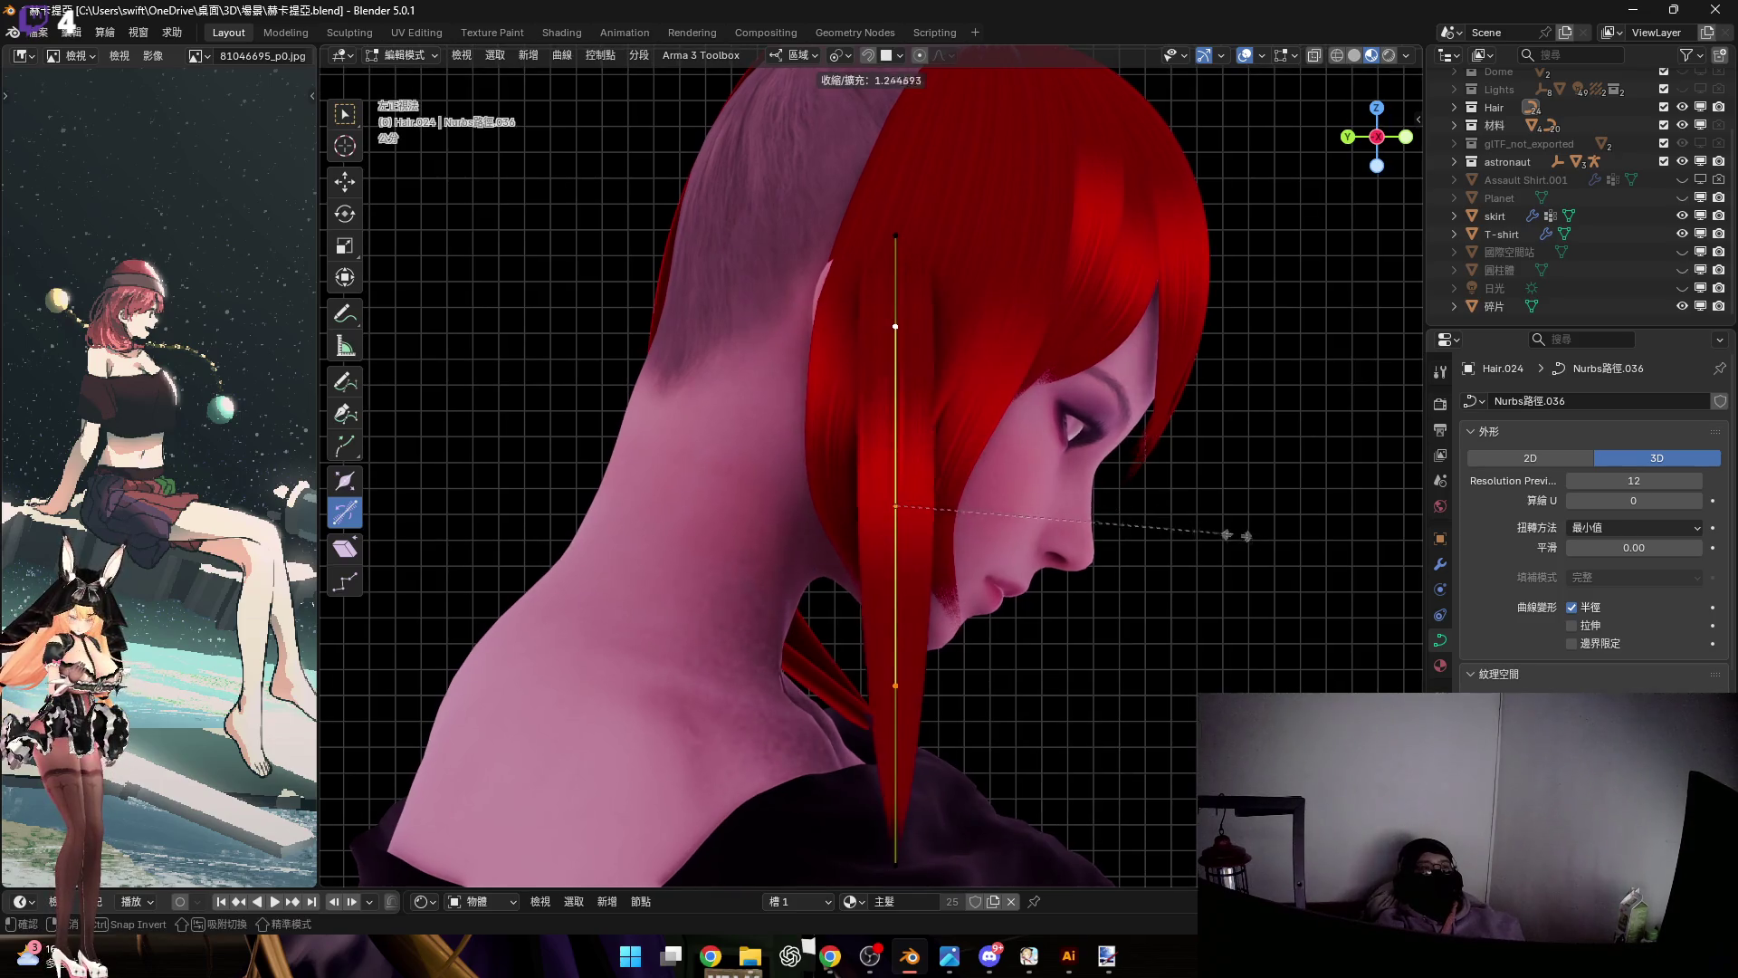
key("Return")
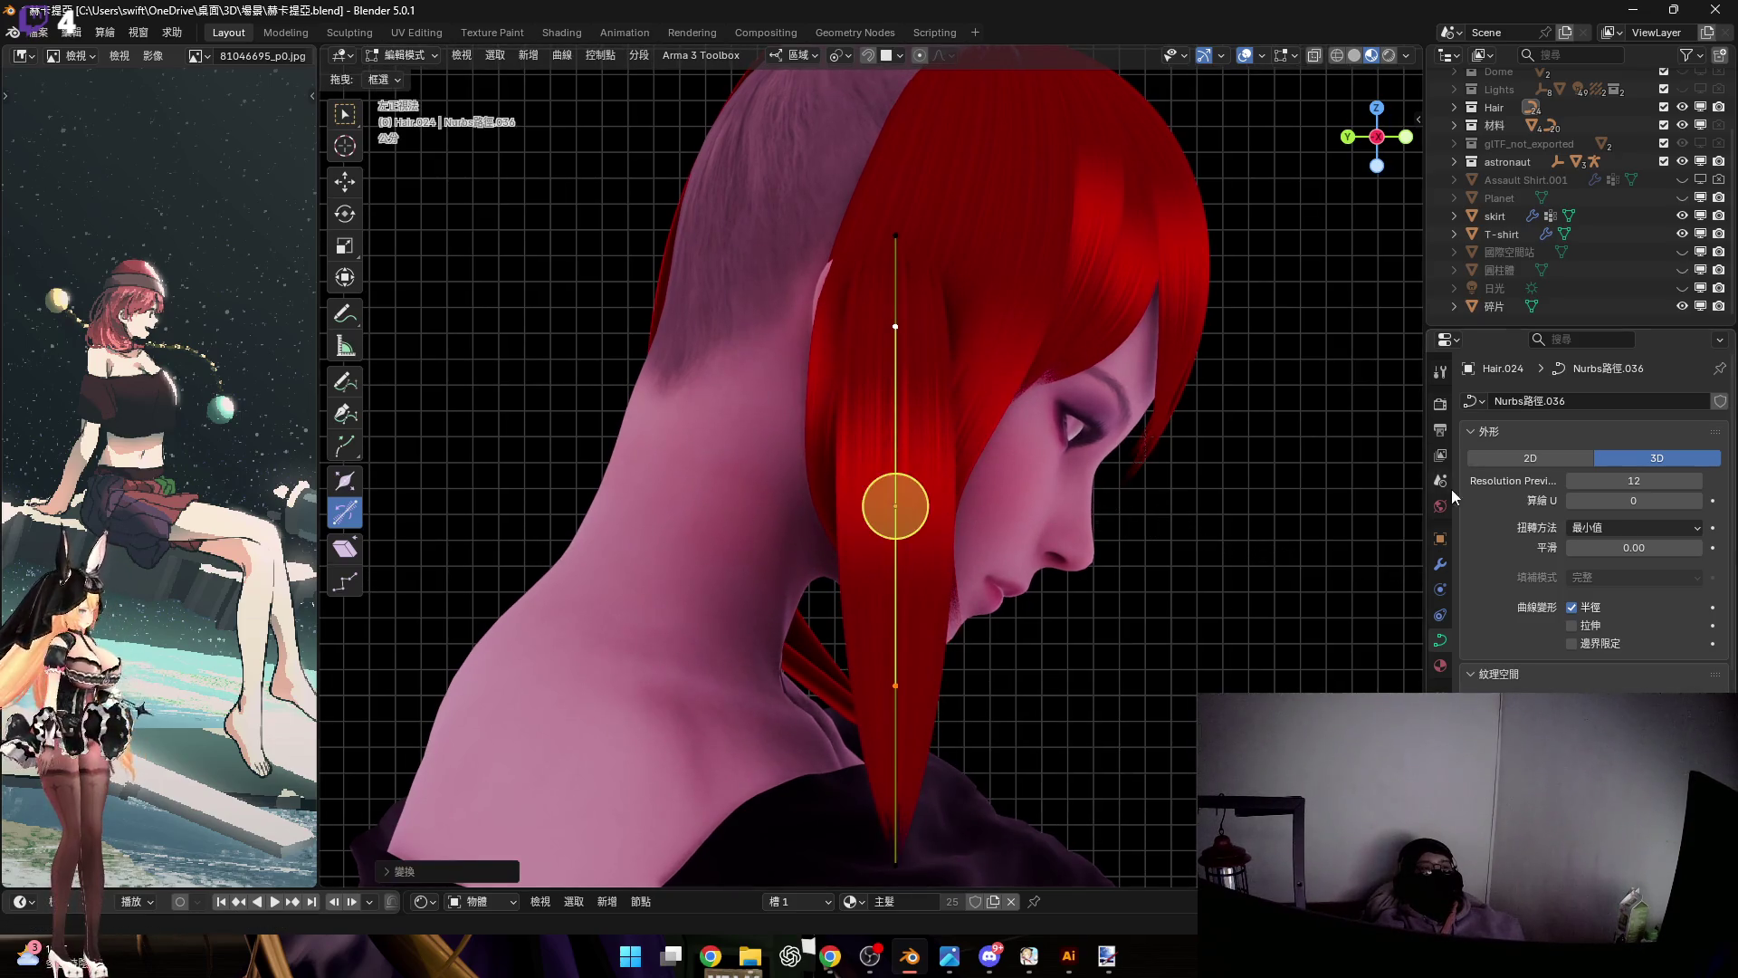
Adjust the thickness of the points down the strand, then return to Object Mode
scroll(1055, 331, "up", 4)
scroll(1003, 329, "down", 2)
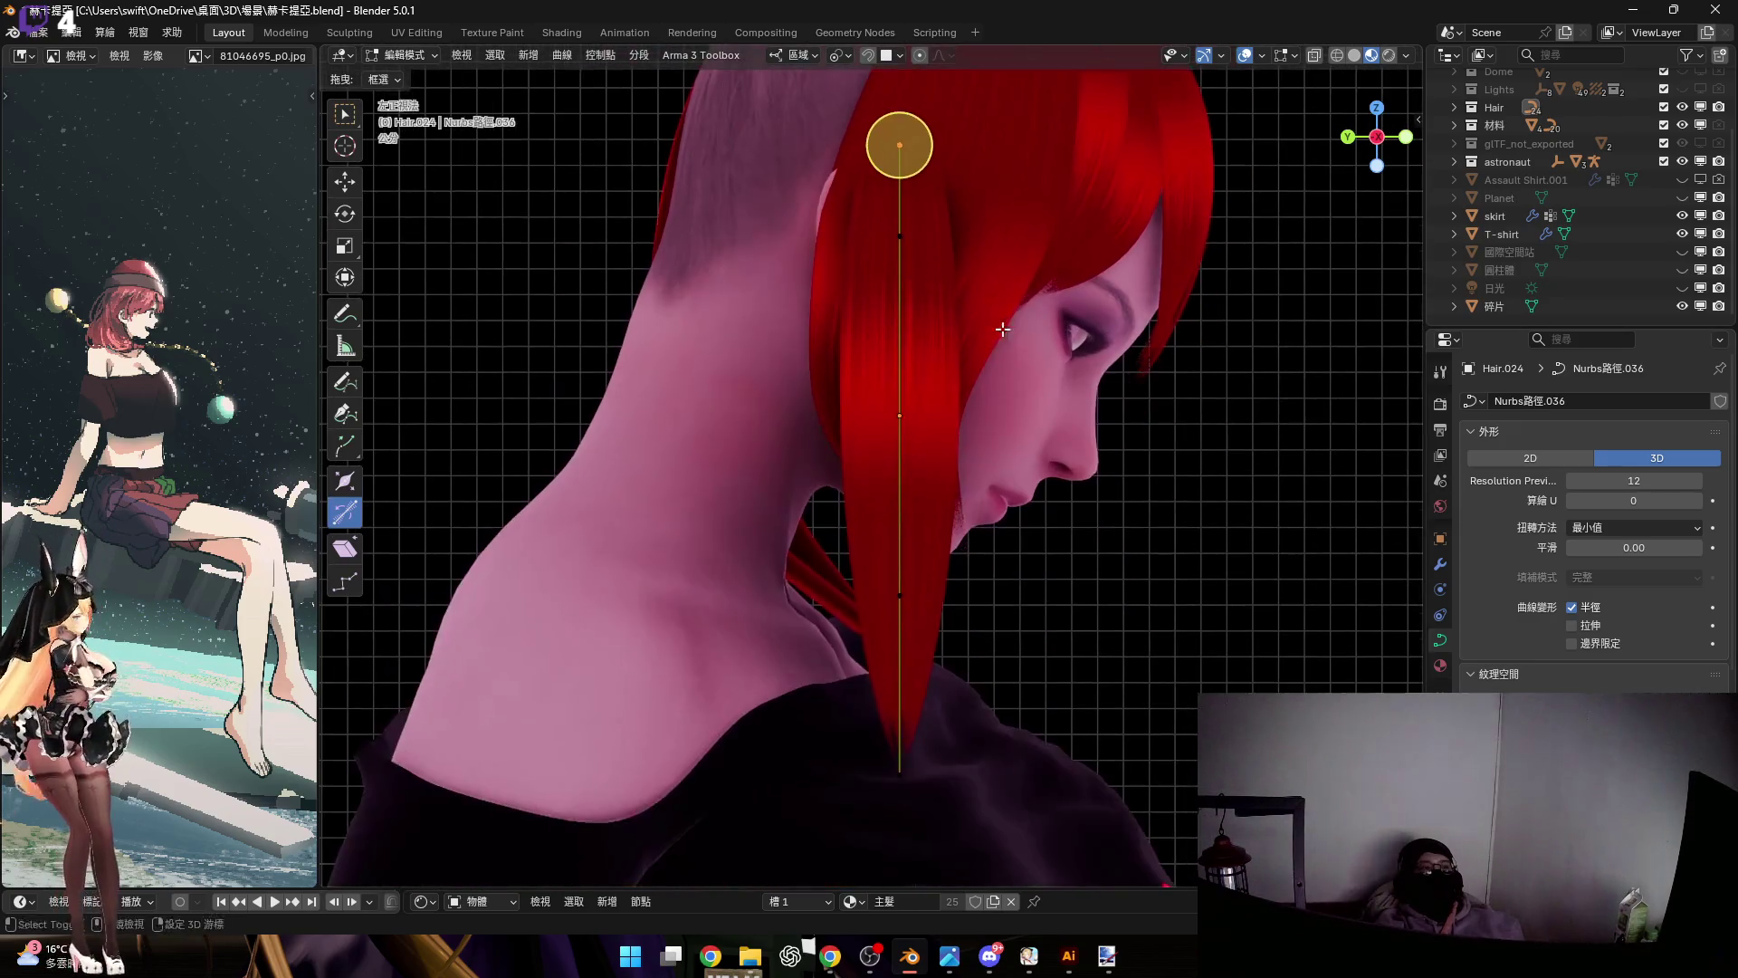
left_click_drag(899, 145, 899, 414)
key("alt+s")
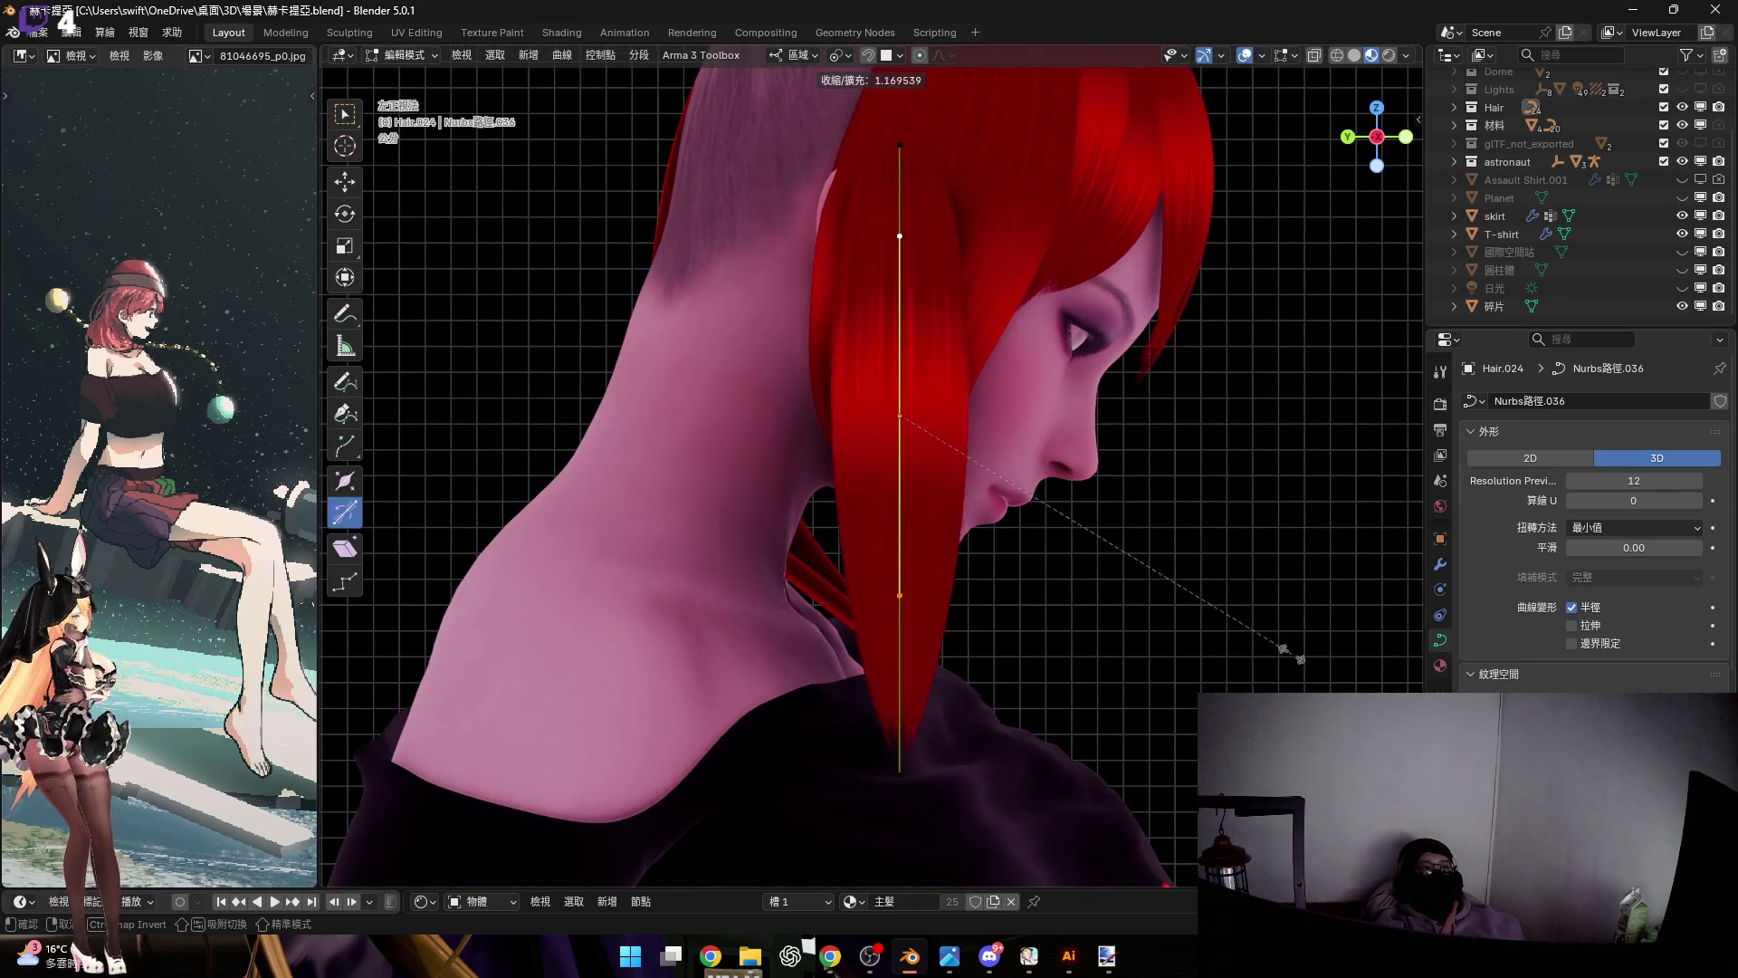
key("Return")
scroll(903, 500, "down", 2)
scroll(927, 570, "up", 1)
key("Tab")
scroll(974, 438, "up", 2)
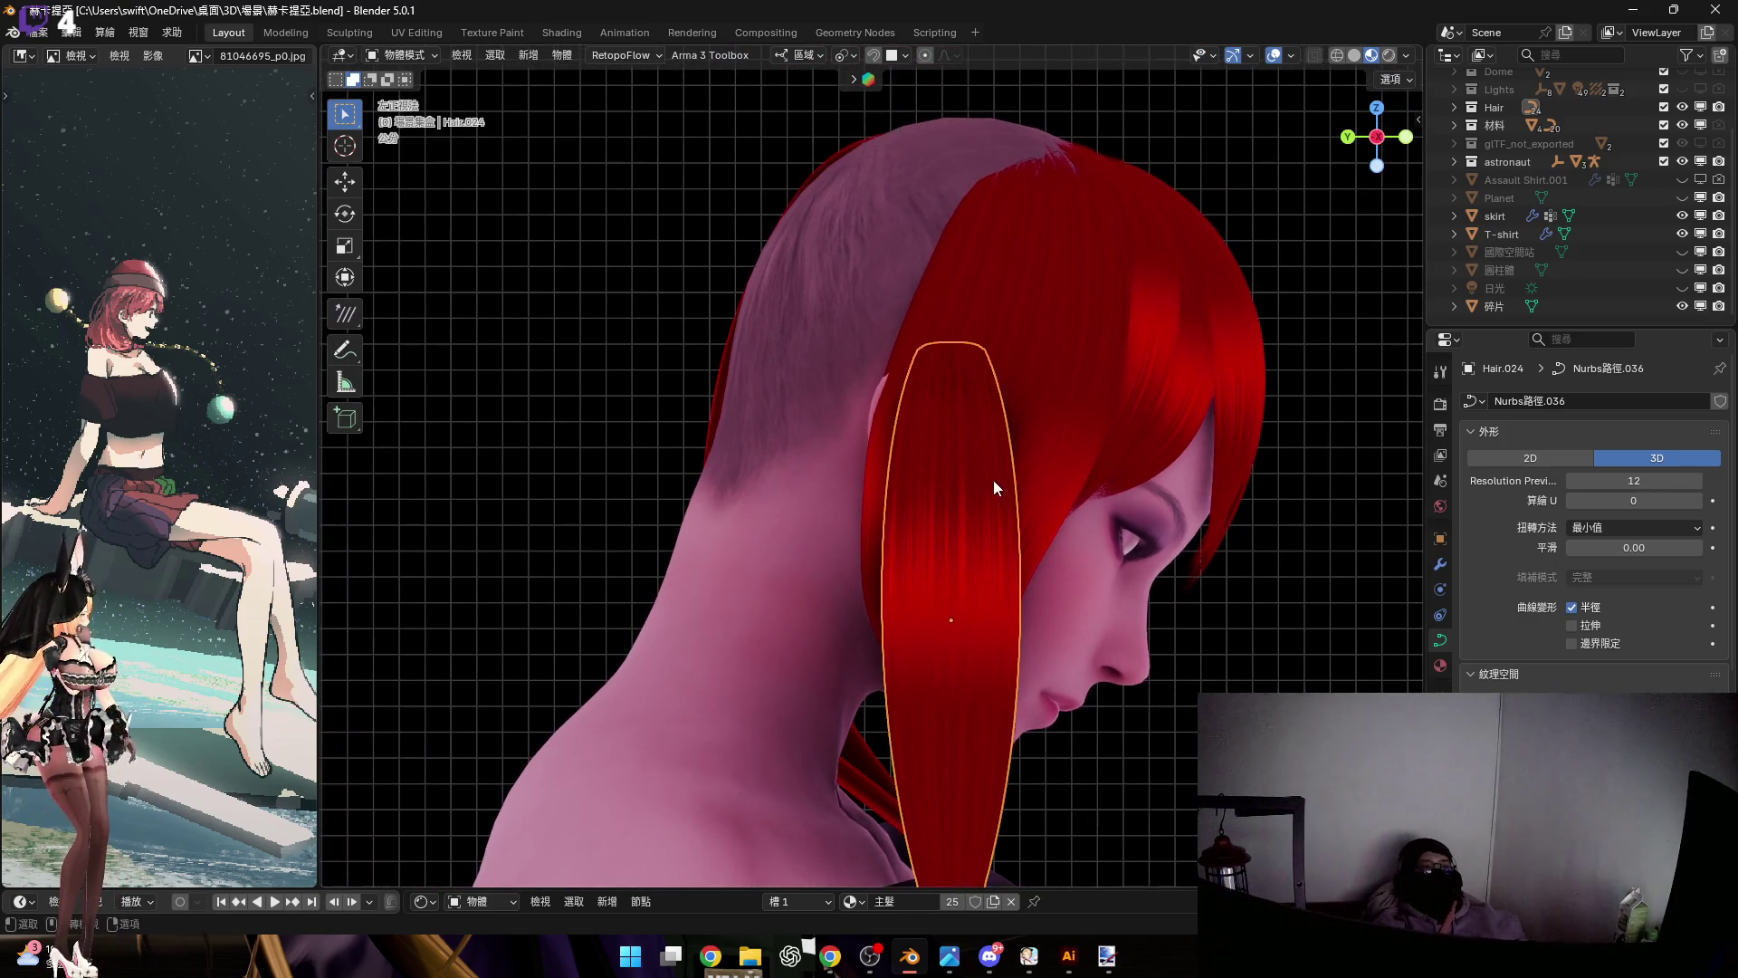
Raise the Hair.024 strip along Z and tilt it about the X axis
key("g")
key("z")
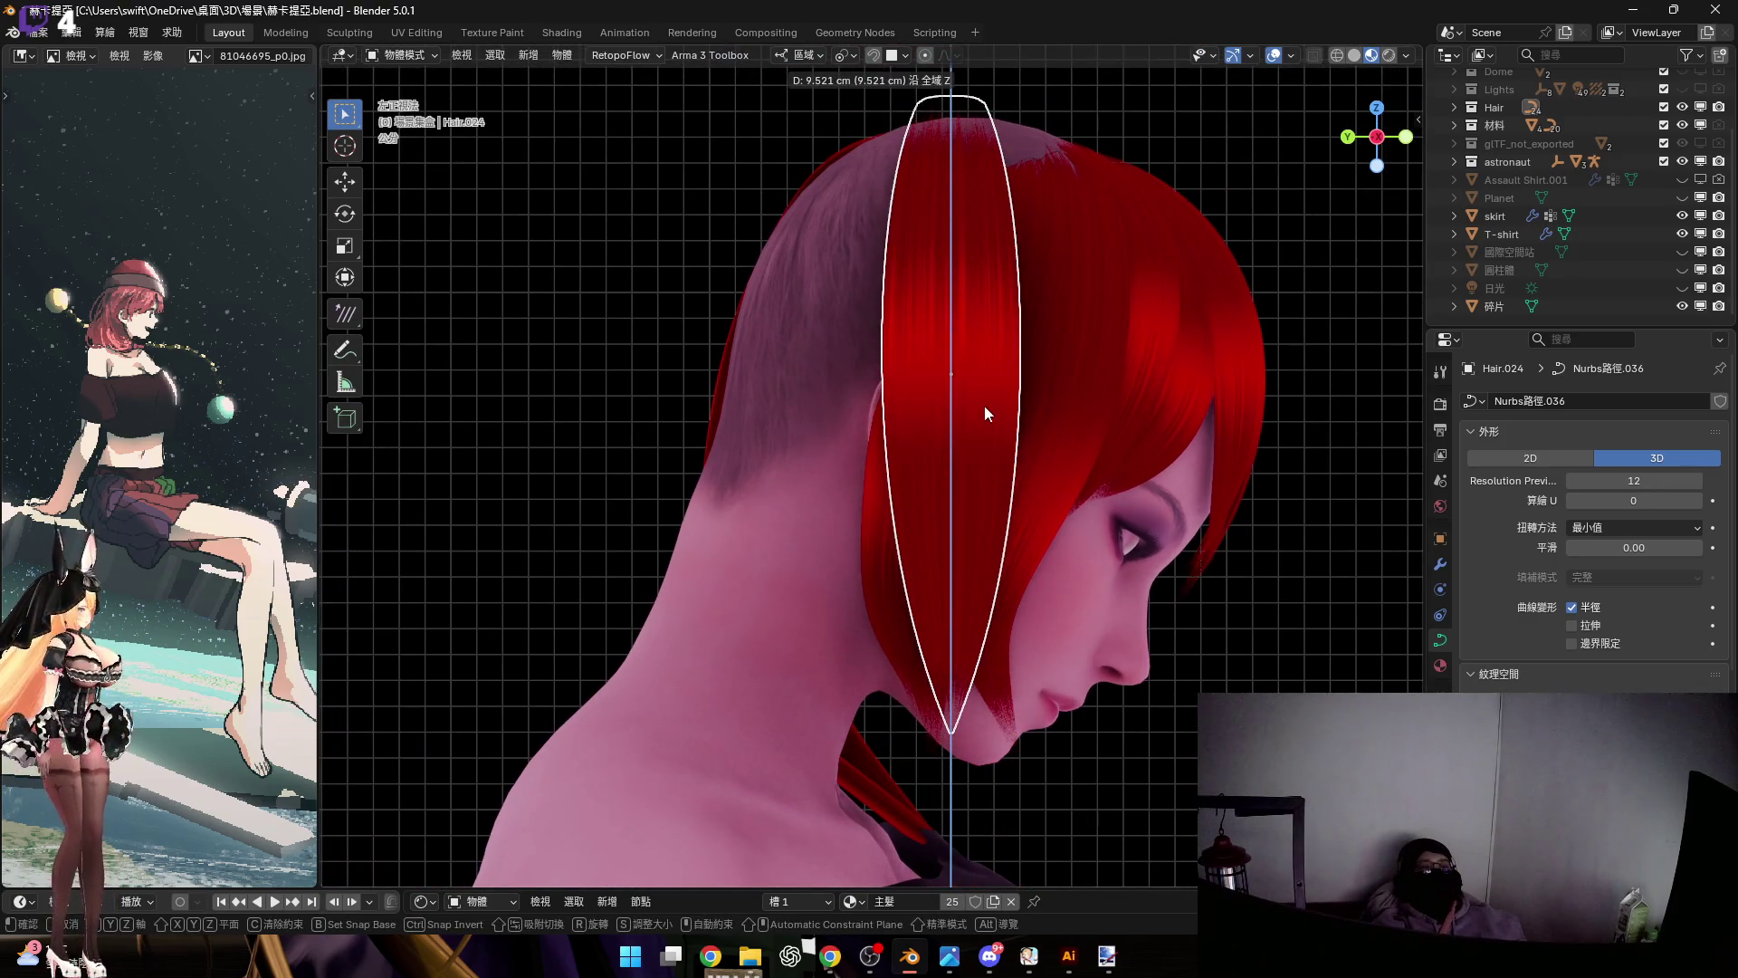
left_click(984, 406)
middle_click_drag(985, 405, 966, 555, "shift")
key("r")
key("y")
key("y")
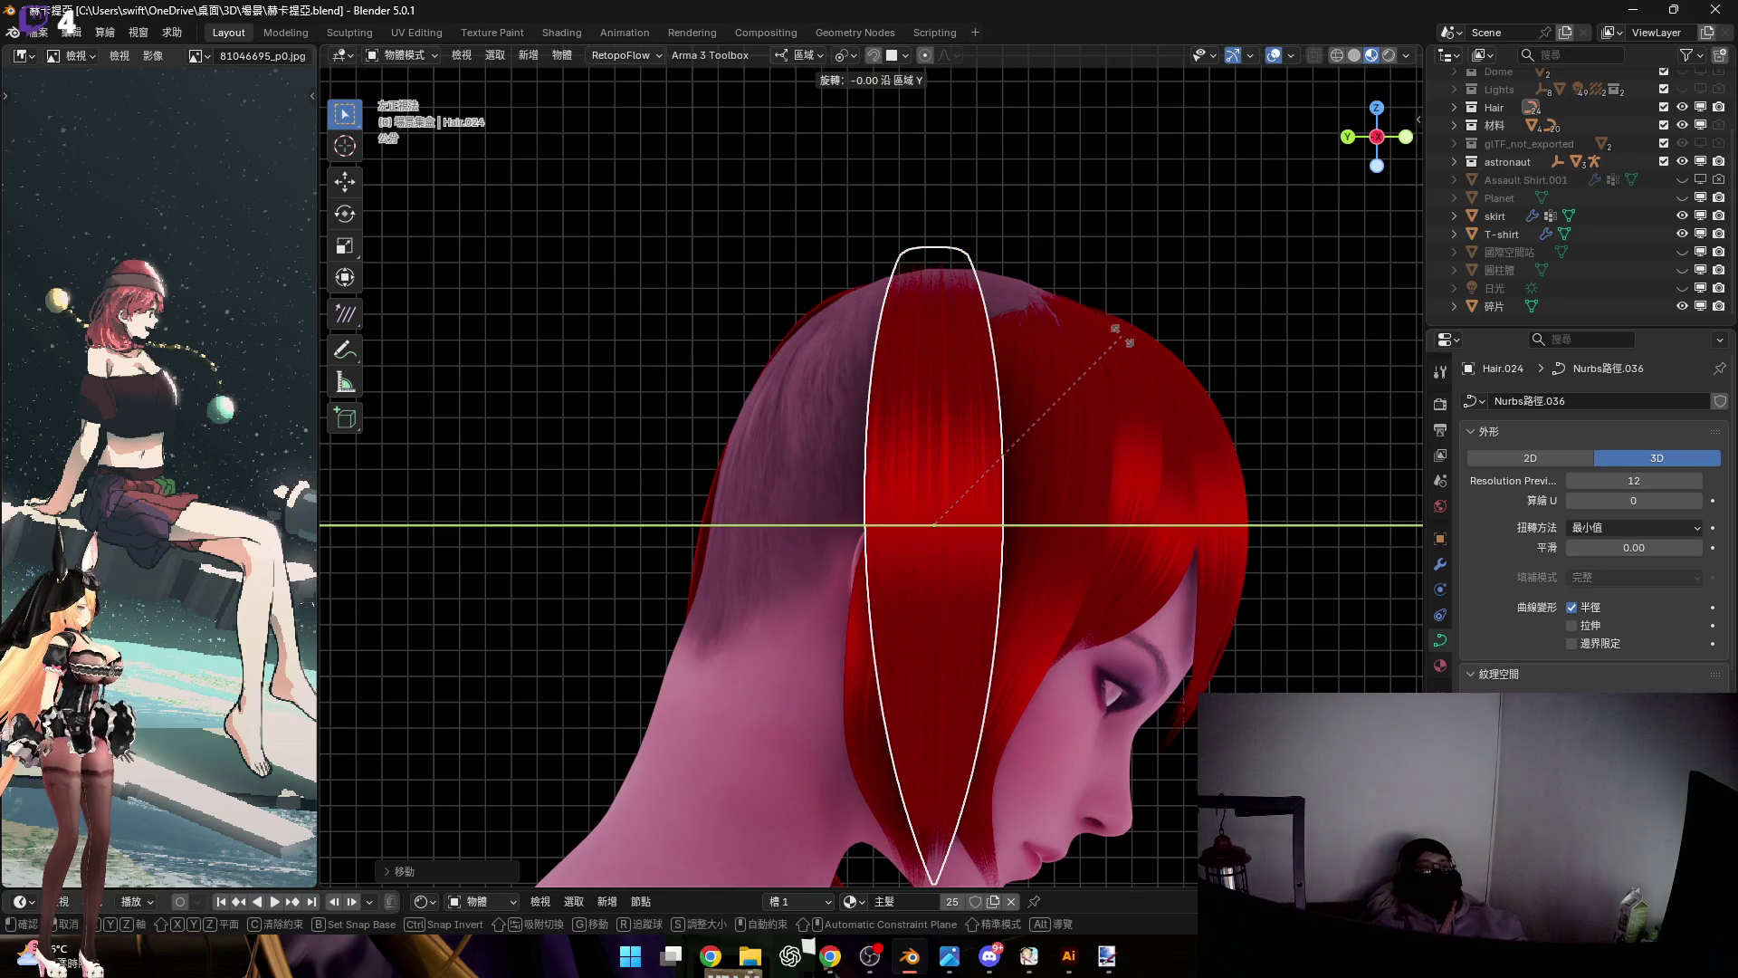
right_click(1122, 335)
middle_click_drag(1105, 378, 1114, 389, "shift")
key("r")
key("y")
key("y")
key("y")
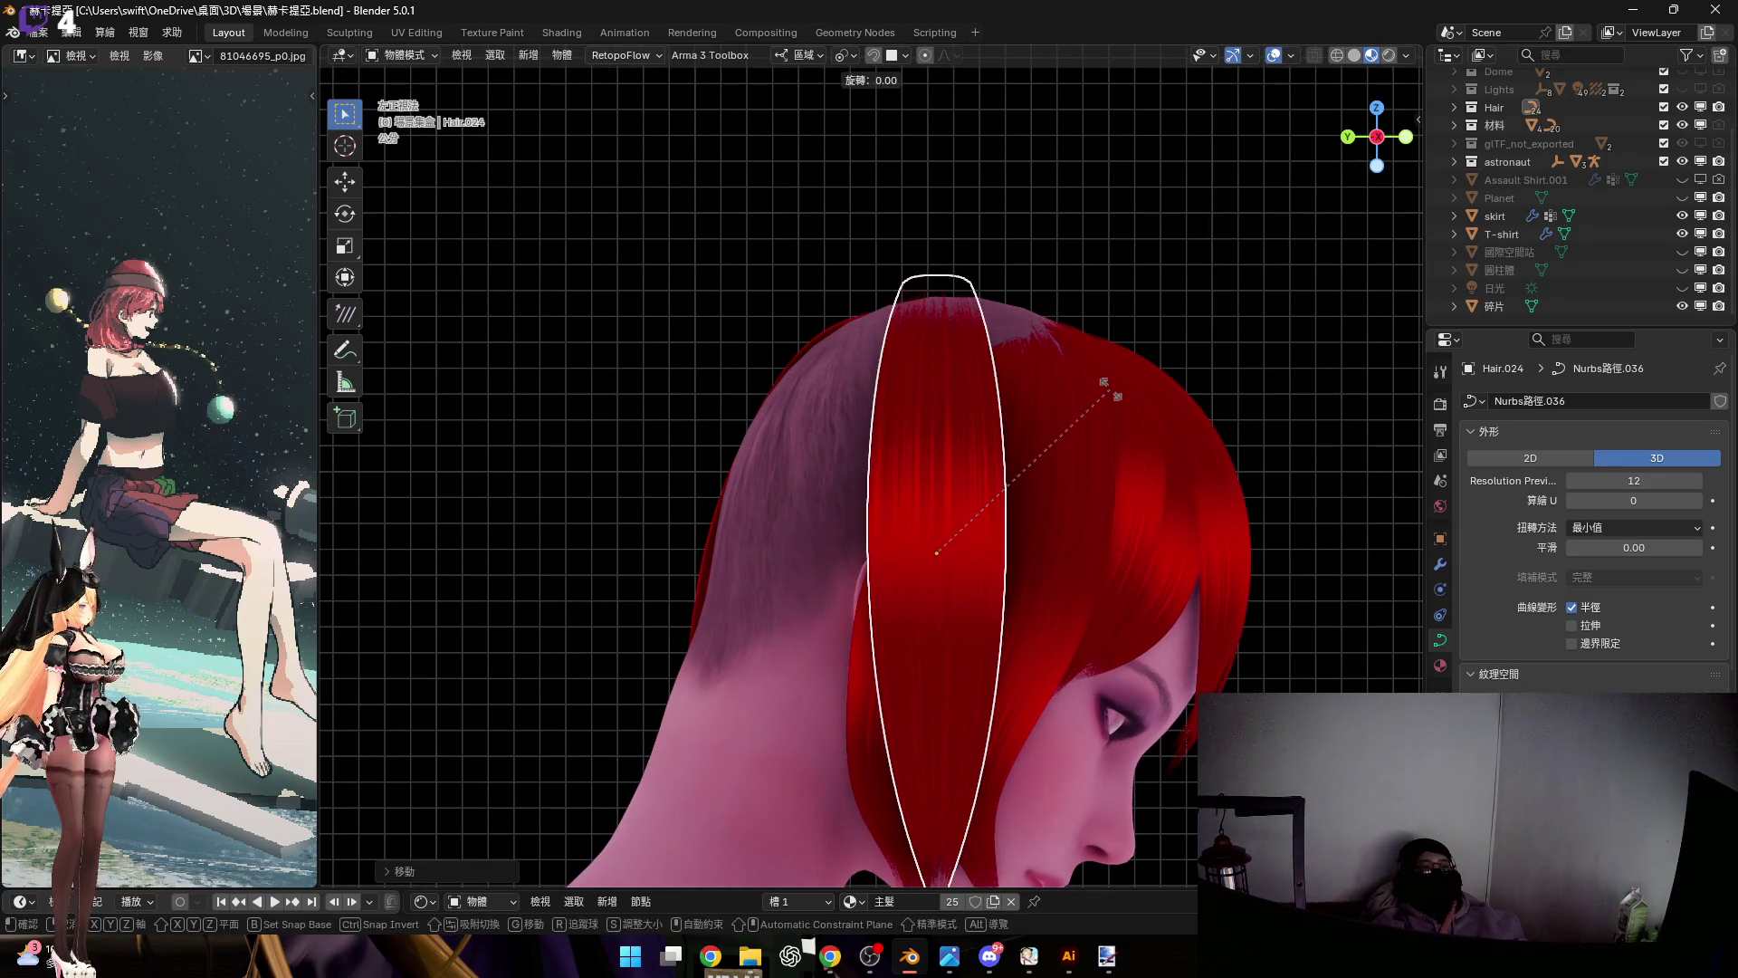
key("x")
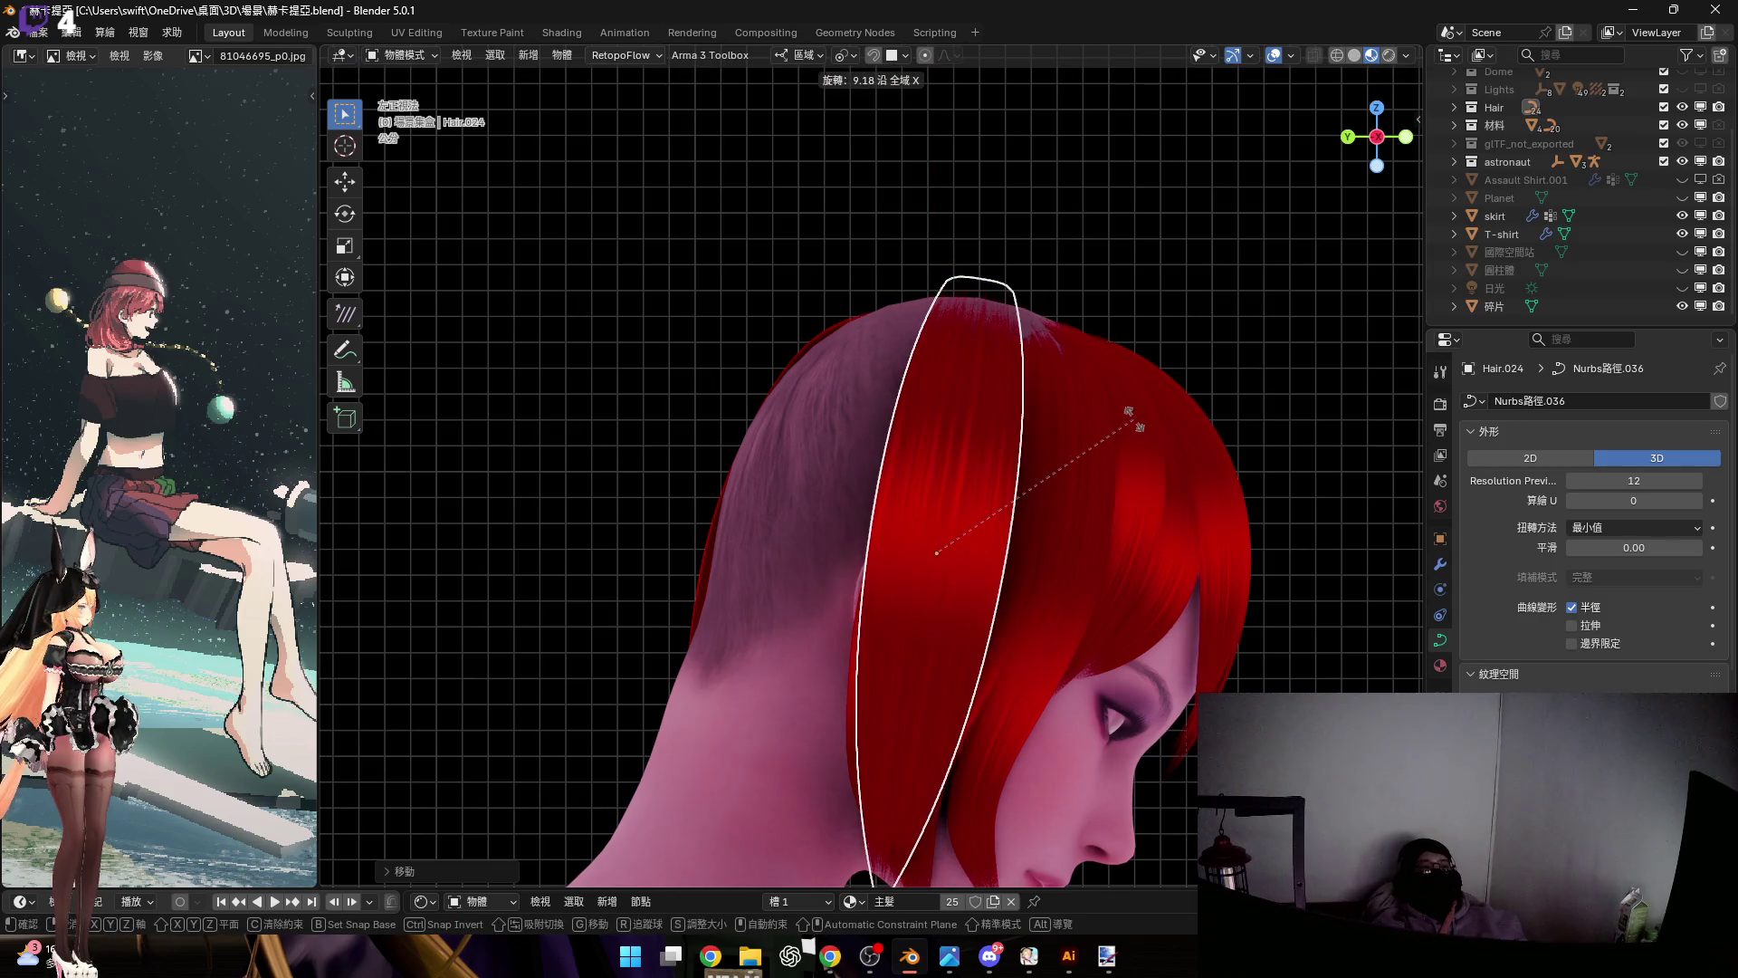
left_click(1136, 425)
Shift the strip along its local Y and Z axes toward the crown
mouse_move(1014, 404)
middle_mouse_down("shift")
mouse_move(1077, 423)
mouse_move(1084, 404)
middle_mouse_up("shift")
key("g")
key("z")
key("z")
key("y")
key("y")
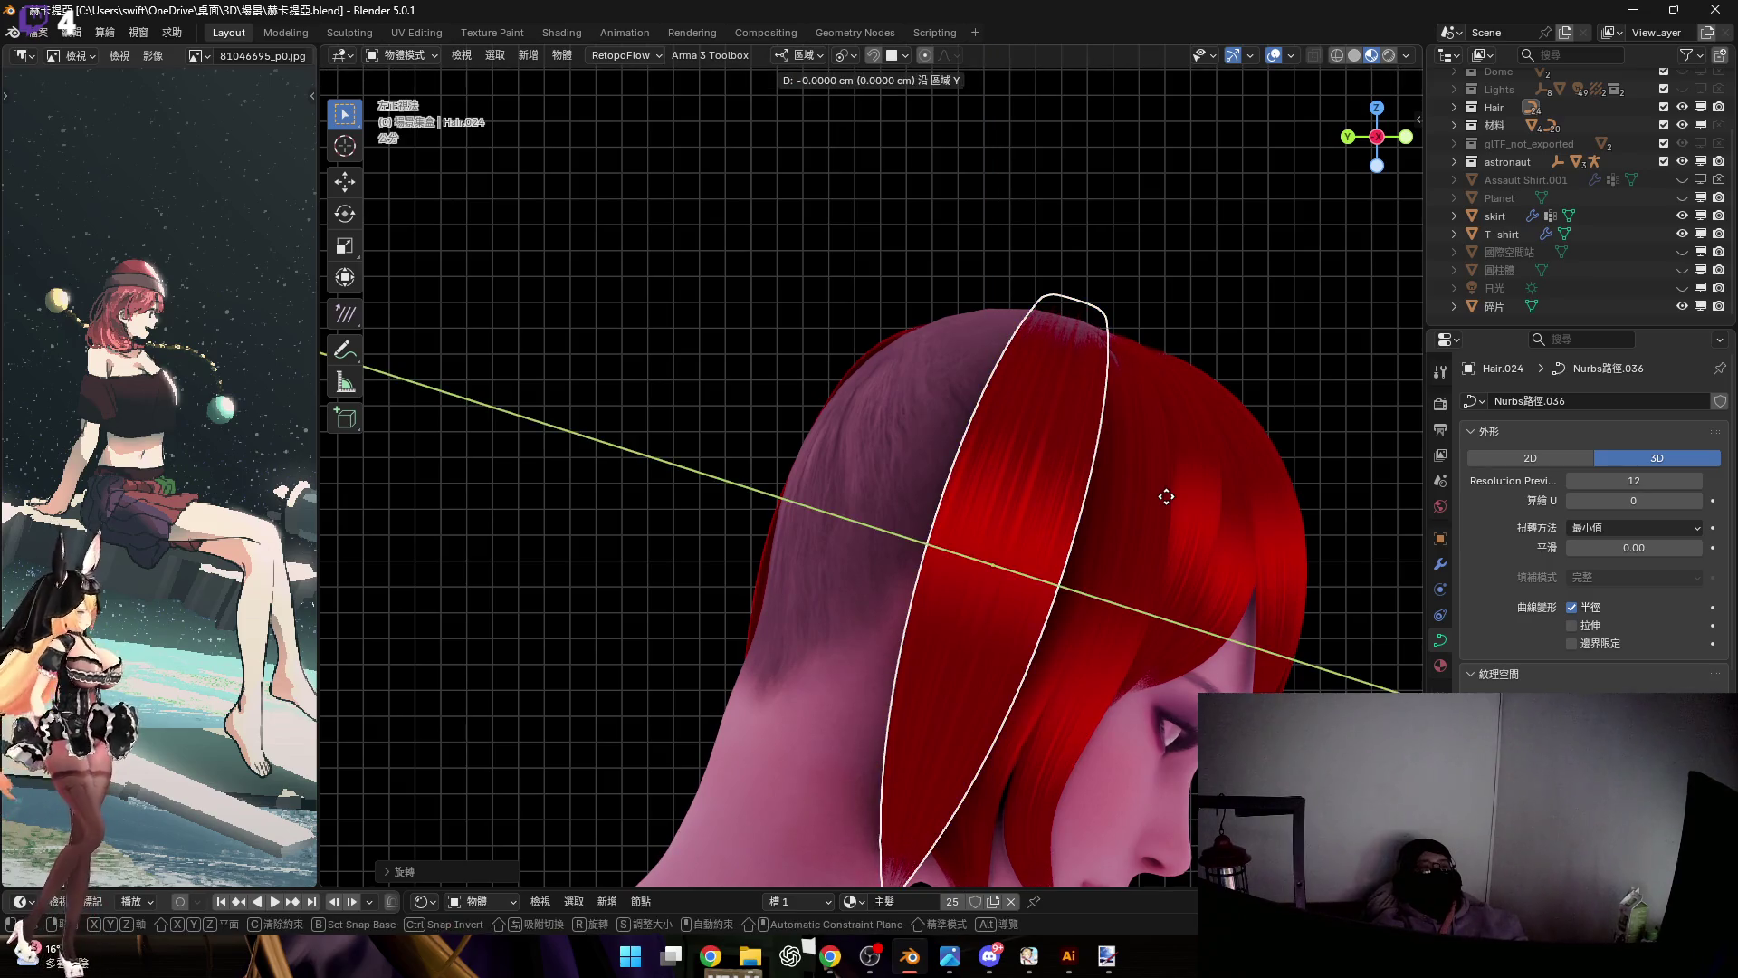
left_click(1105, 443)
mouse_move(1104, 444)
middle_mouse_down()
mouse_move(942, 474)
mouse_move(931, 446)
mouse_move(896, 481)
middle_mouse_up()
key("g")
key("z")
key("z")
left_click(977, 377)
mouse_move(977, 376)
middle_mouse_down()
mouse_move(888, 480)
mouse_move(1104, 429)
middle_mouse_up()
Rotate the strip about X to about 17° over the crown, nudge it, and enter Edit Mode
key("r")
key("x")
key("x")
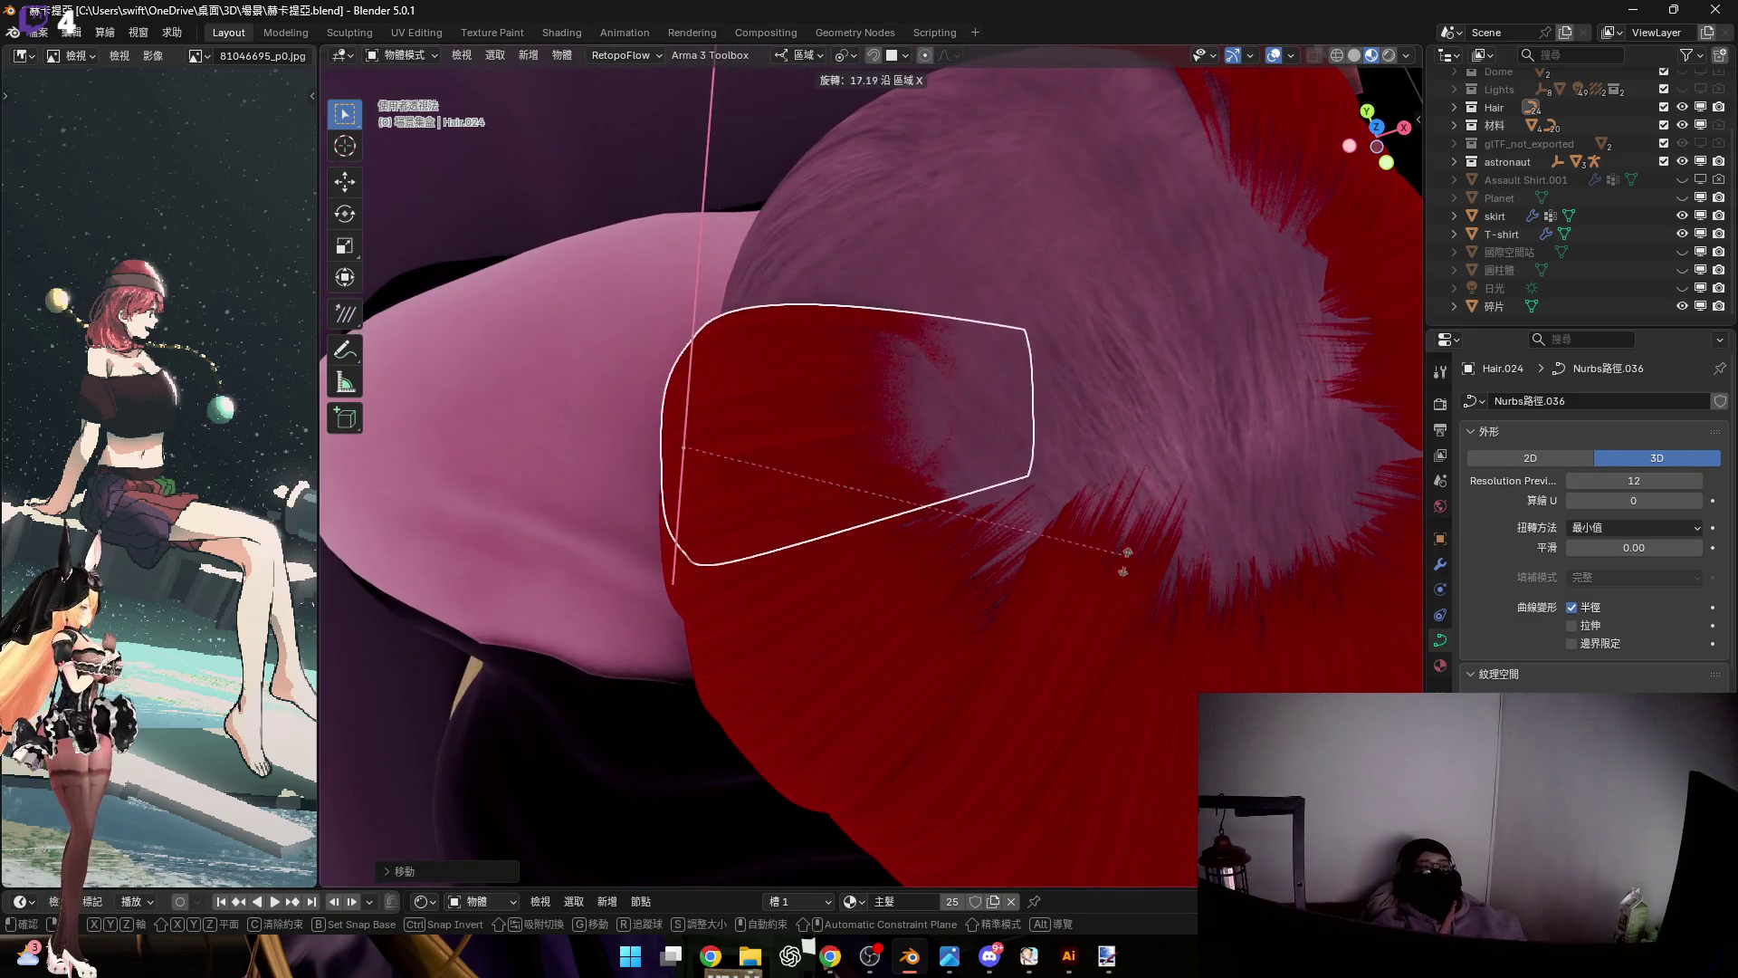
left_click(927, 483)
mouse_move(813, 476)
middle_mouse_down()
mouse_move(1017, 349)
mouse_move(930, 398)
mouse_move(789, 385)
mouse_move(860, 365)
middle_mouse_up()
scroll(860, 366, "up", 5)
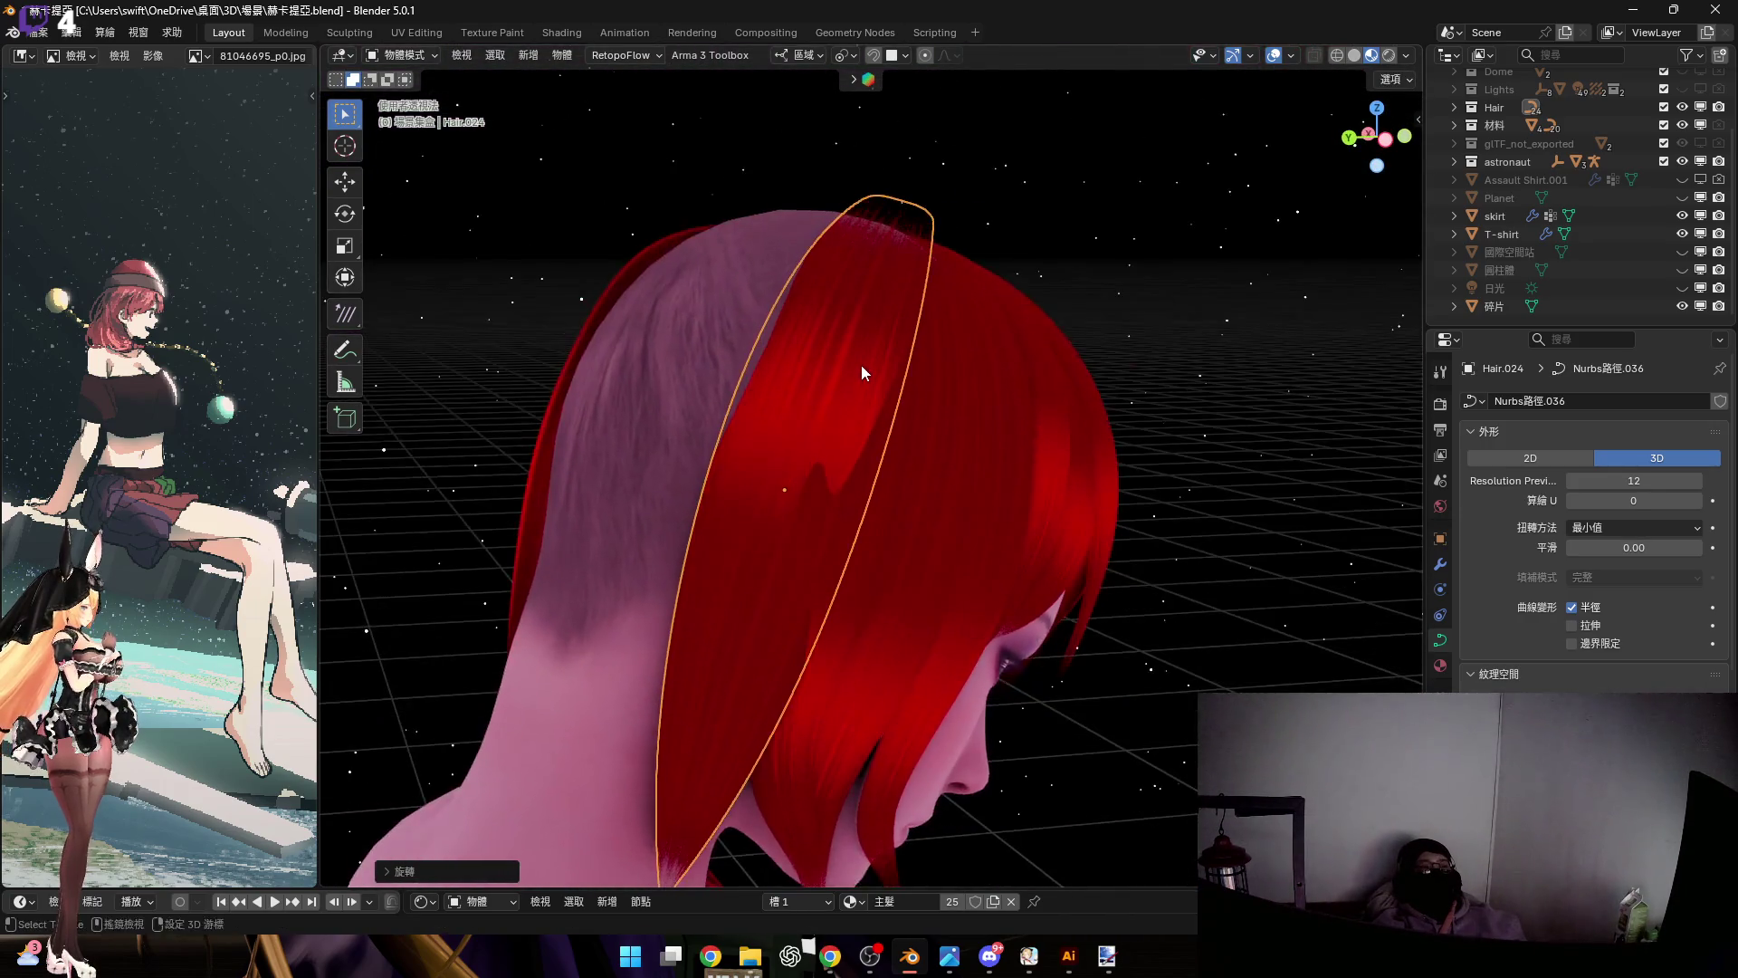
key("g")
key("y")
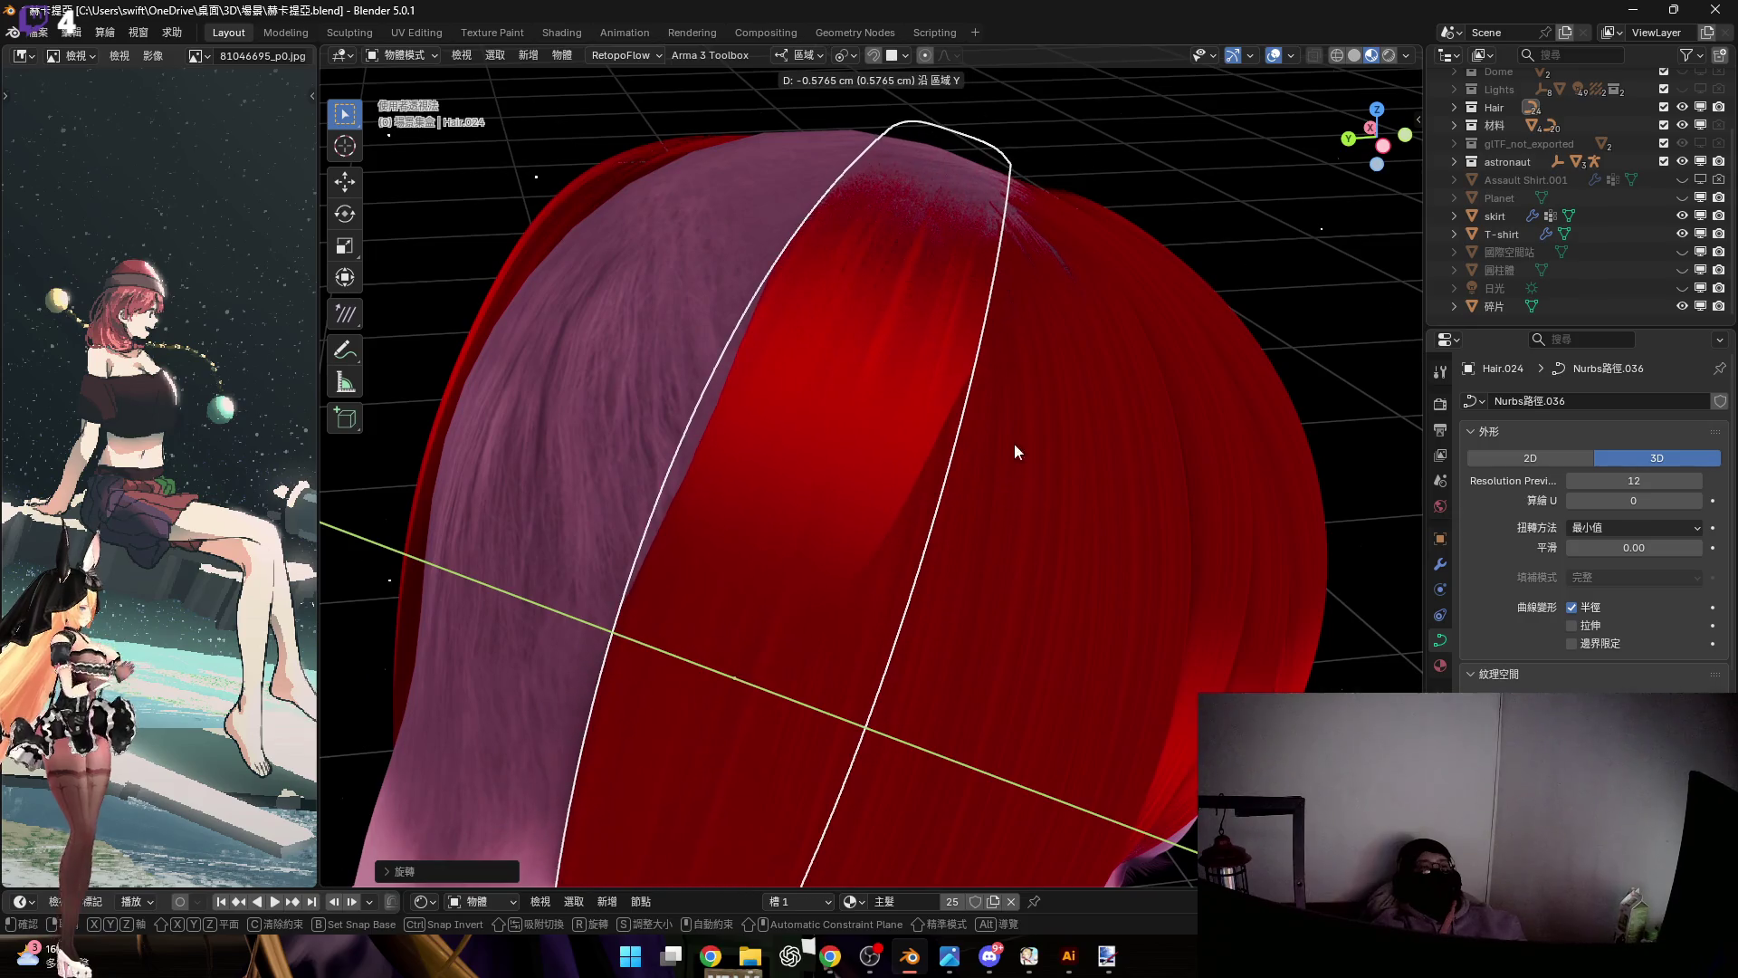
left_click(1039, 476)
key("Tab")
mouse_move(997, 460)
middle_mouse_down()
mouse_move(966, 399)
mouse_move(775, 721)
middle_mouse_up()
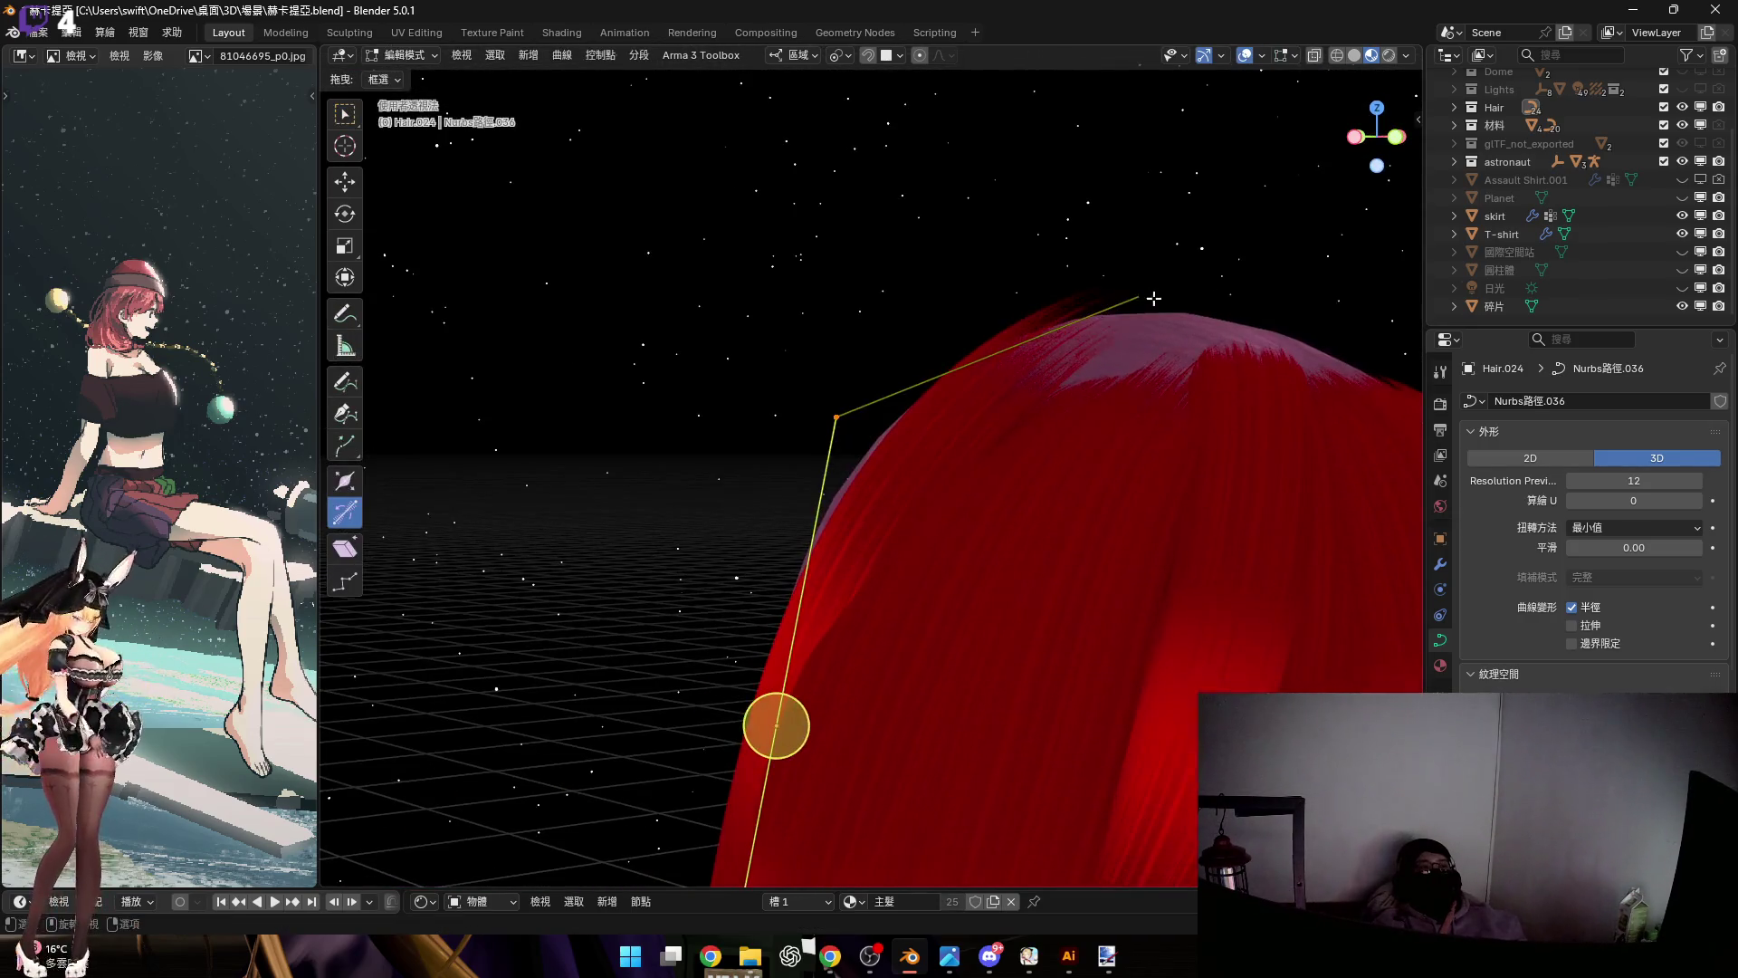
Rotate the selected curve points around local Y, then scale them to arch the strand over the crown
mouse_move(990, 353)
middle_mouse_down("shift")
mouse_move(894, 415)
mouse_move(985, 272)
mouse_move(1001, 194)
mouse_move(939, 194)
mouse_move(938, 362)
mouse_move(920, 293)
mouse_move(959, 272)
mouse_move(928, 272)
mouse_move(905, 468)
middle_mouse_up("shift")
key("r")
key("y")
key("y")
left_click(906, 441)
scroll(906, 468, "up", 1)
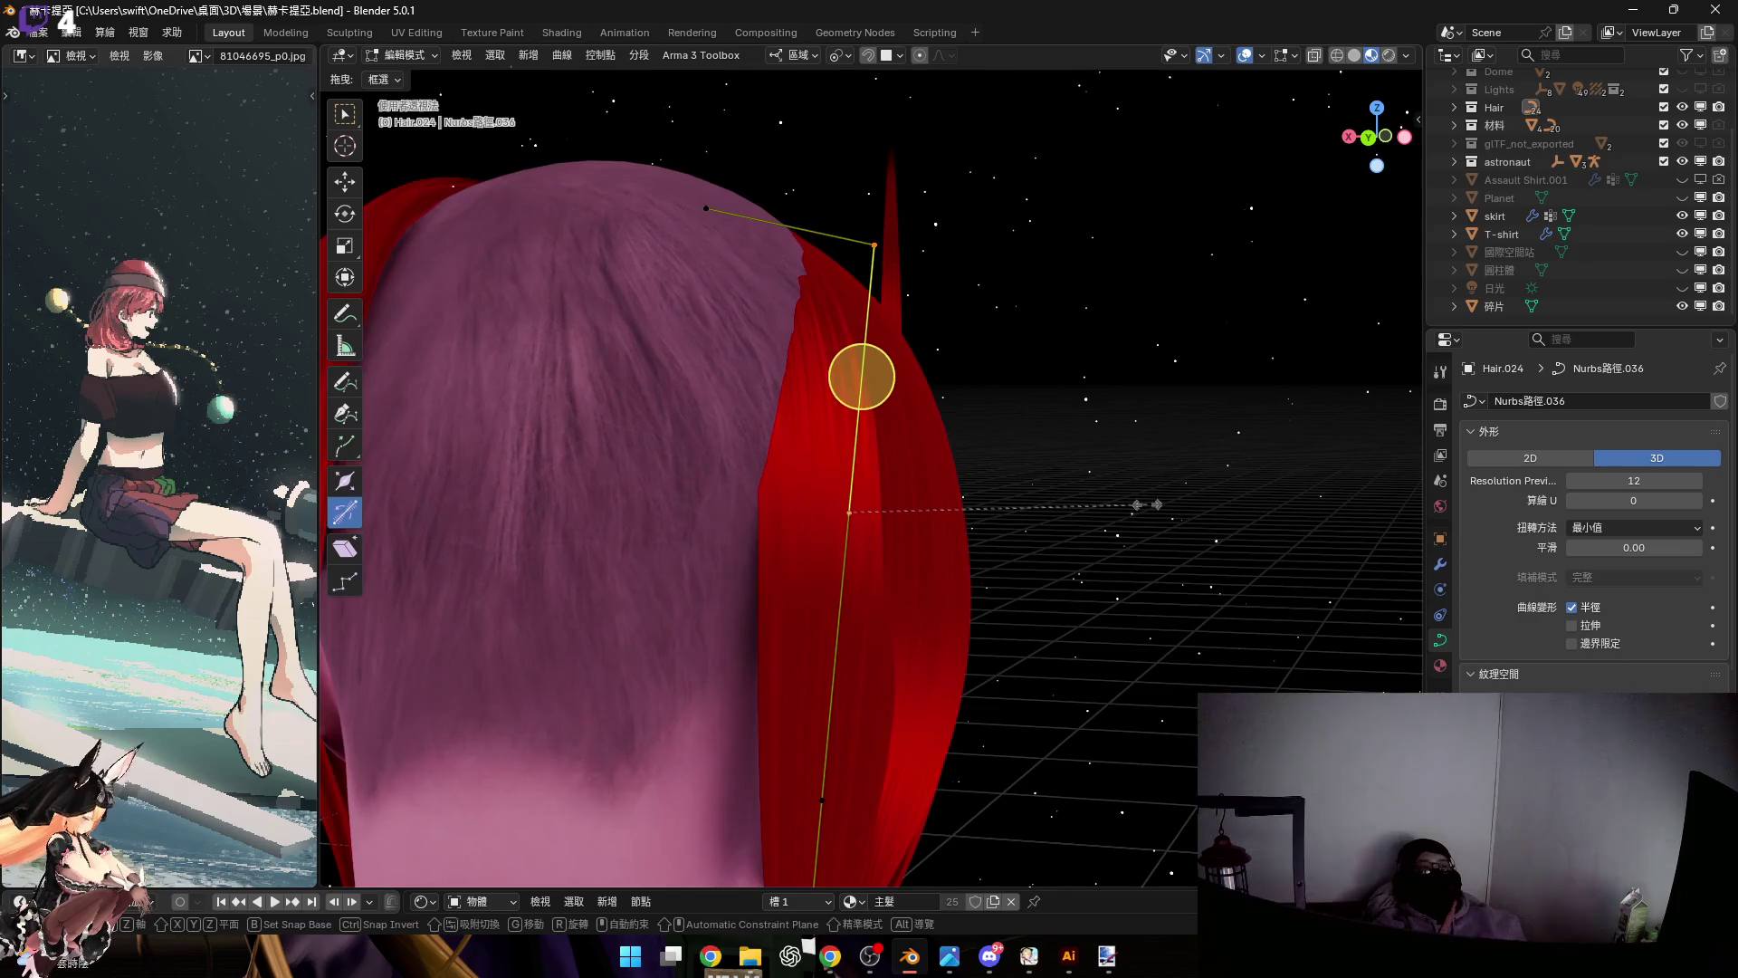
key("s")
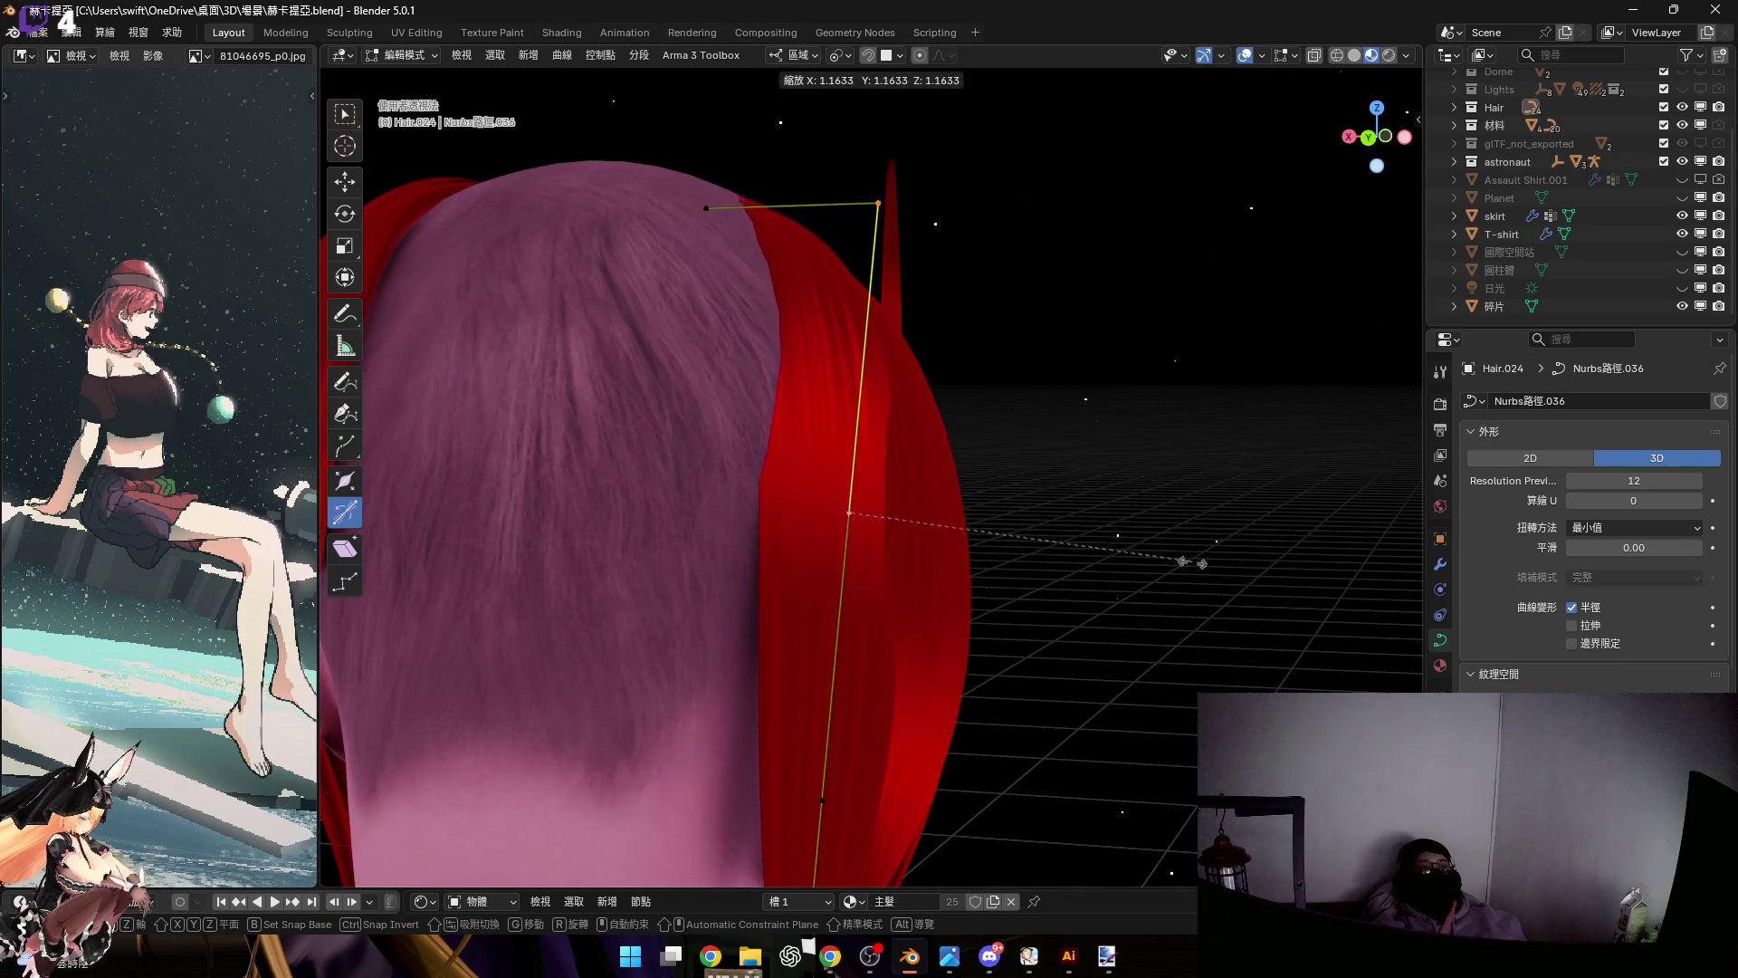
left_click(1184, 550)
In side orthographic view, move the points twice along local Z so the strand bends down along the neck
mouse_move(1184, 550)
middle_mouse_down()
mouse_move(764, 338)
mouse_move(679, 356)
mouse_move(826, 450)
mouse_move(801, 364)
middle_mouse_up()
scroll(801, 364, "down", 1)
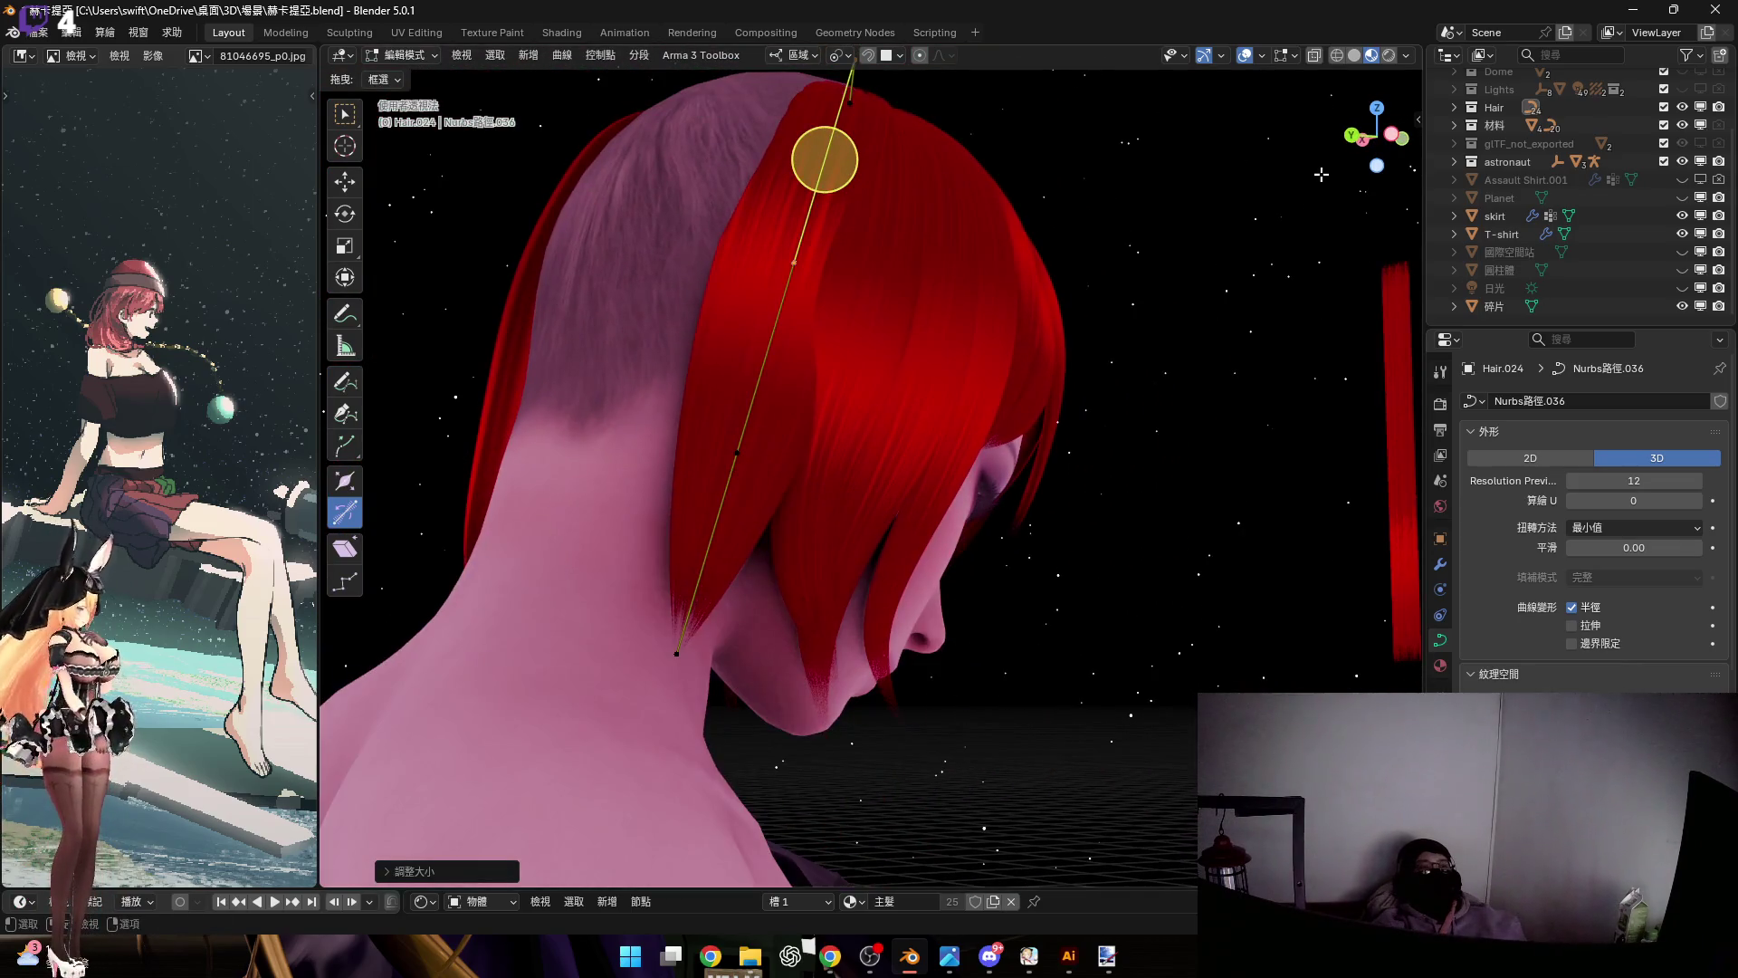
left_click(1389, 138)
mouse_move(833, 419)
middle_mouse_down()
mouse_move(881, 504)
mouse_move(901, 315)
mouse_move(946, 442)
mouse_move(1055, 465)
middle_mouse_up()
key("g")
key("z")
key("z")
left_click(976, 423)
mouse_move(975, 424)
middle_mouse_down()
mouse_move(975, 559)
mouse_move(980, 426)
middle_mouse_up()
key("g")
key("z")
left_click(995, 543)
scroll(986, 491, "down", 3)
mouse_move(931, 633)
middle_mouse_down()
mouse_move(919, 458)
mouse_move(912, 554)
middle_mouse_up()
middle_click_drag(1054, 284, 1097, 288)
Subdivide the Hair.024 strand to add midpoints between its control points
right_click(1116, 255)
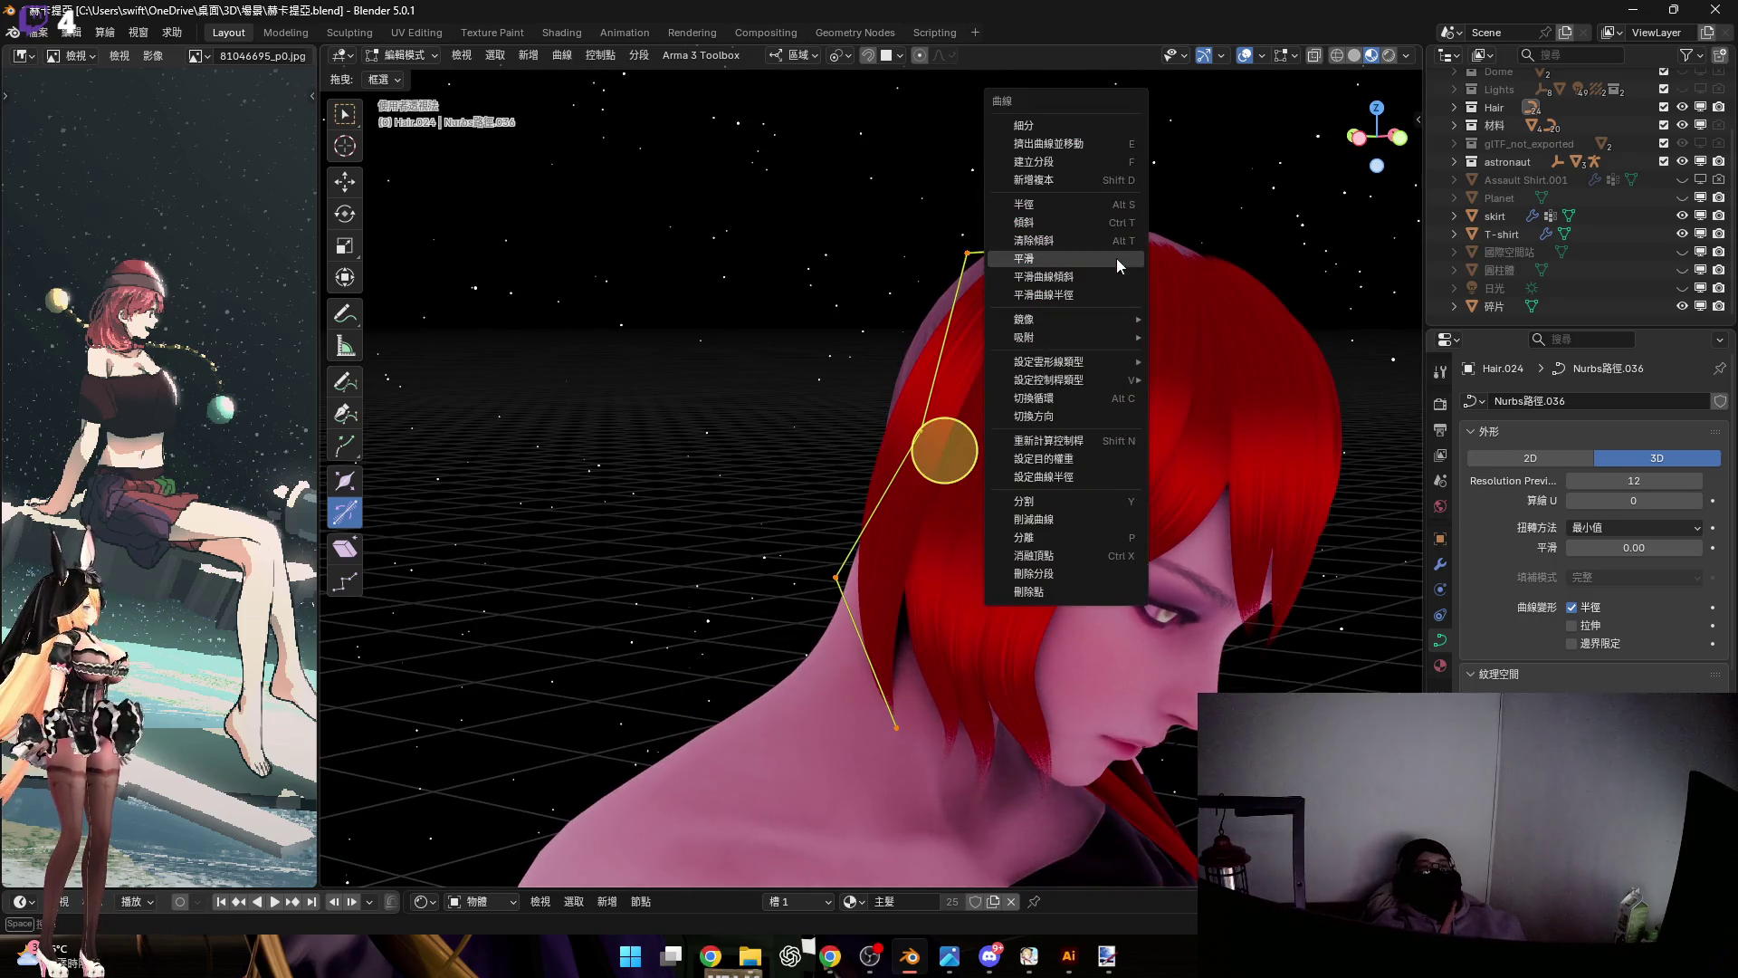
left_click(1117, 128)
middle_click_drag(968, 389, 968, 383)
scroll(967, 384, "up", 4)
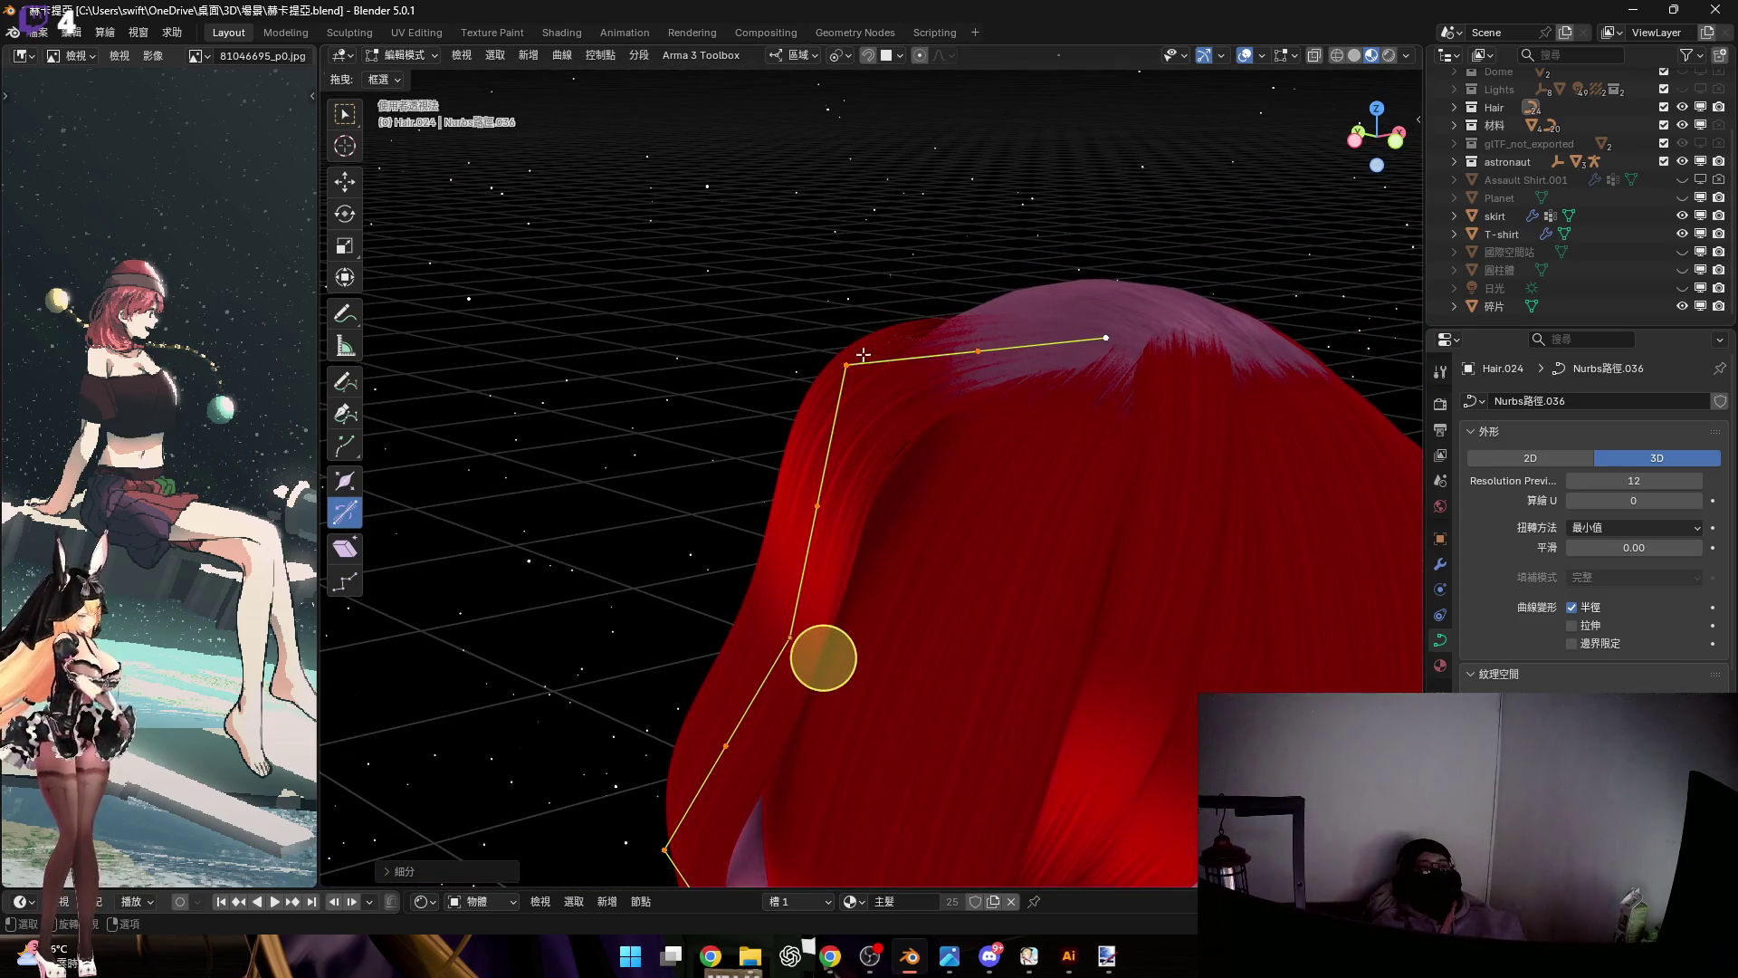
mouse_move(856, 416)
middle_mouse_down()
mouse_move(860, 389)
mouse_move(901, 380)
middle_mouse_up()
Scale the strand's end points, spreading the points apart and then pulling them toward the end point
key("s")
left_click(957, 370)
left_click(1034, 342)
middle_click_drag(1033, 342, 942, 398)
scroll(941, 398, "up", 3)
key("s")
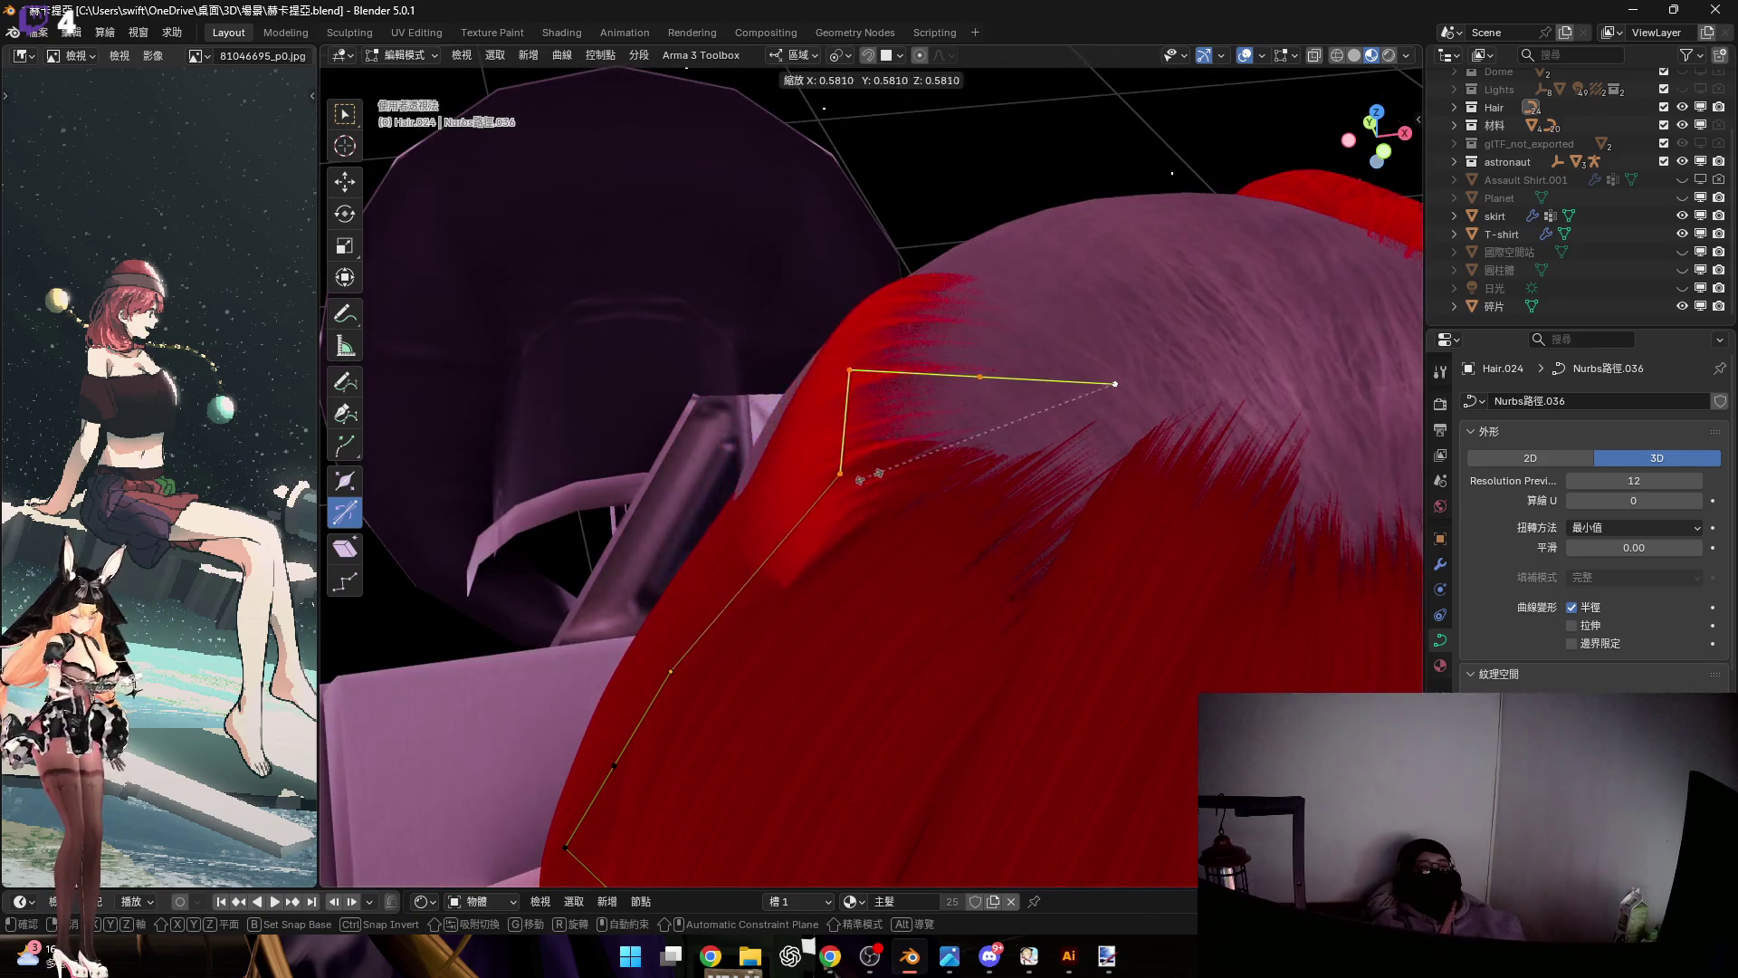
left_click(826, 415)
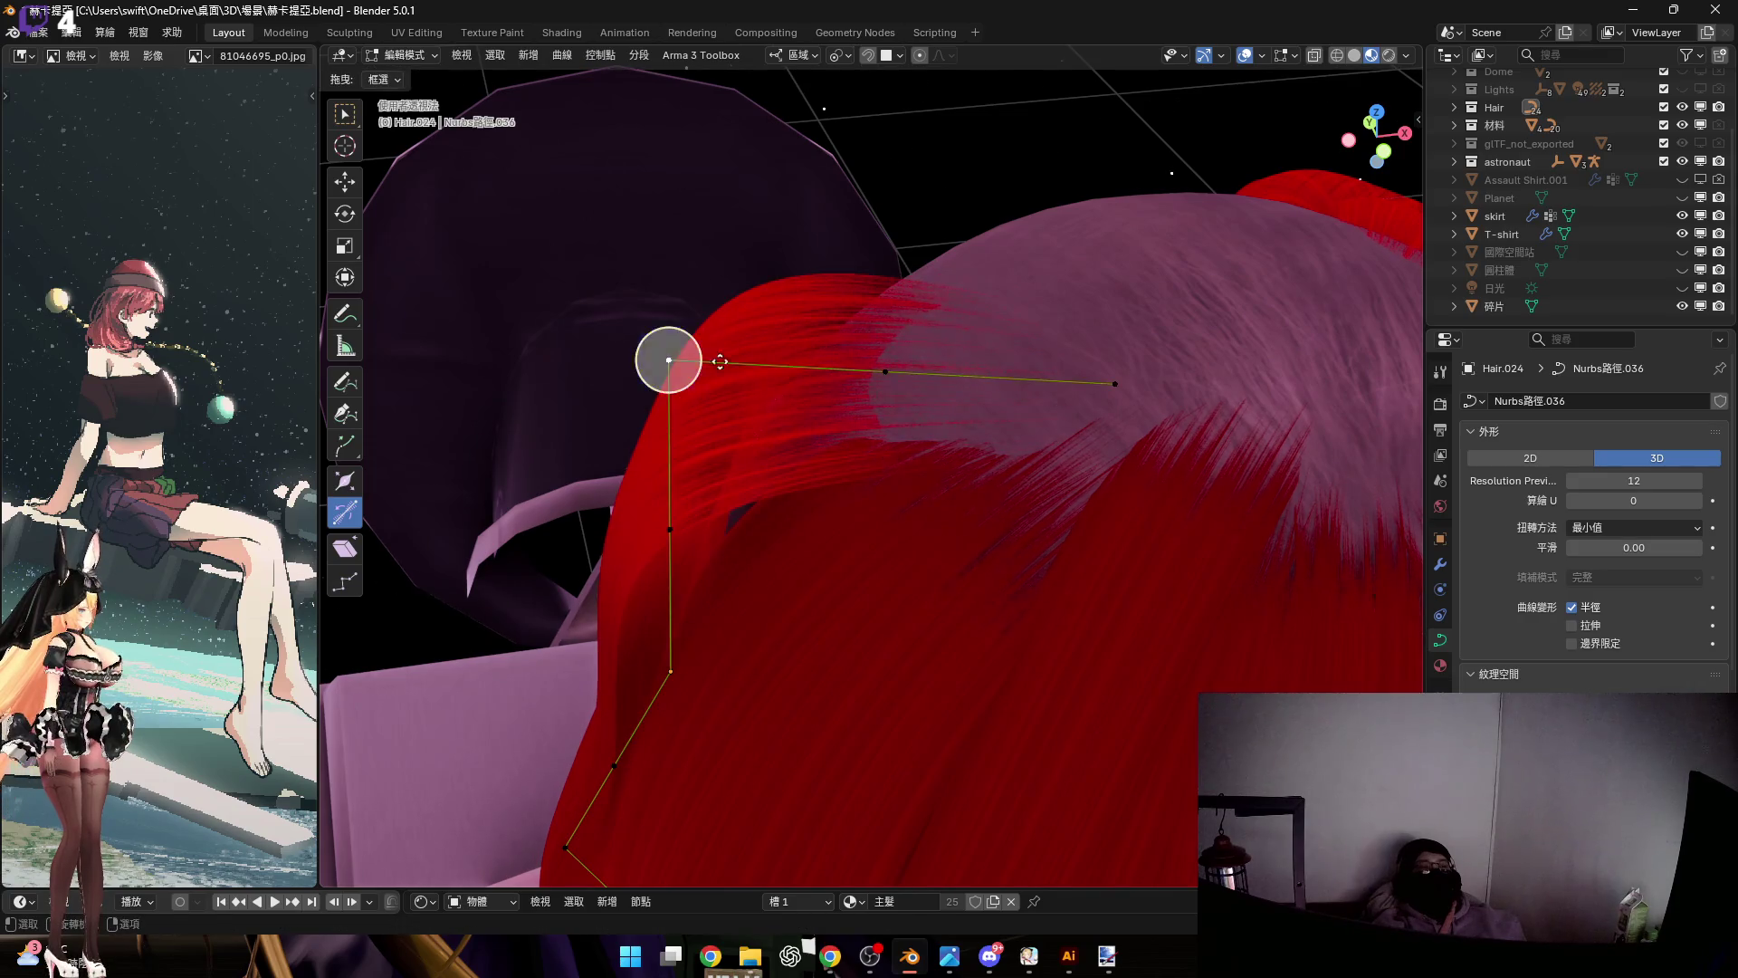
key("s")
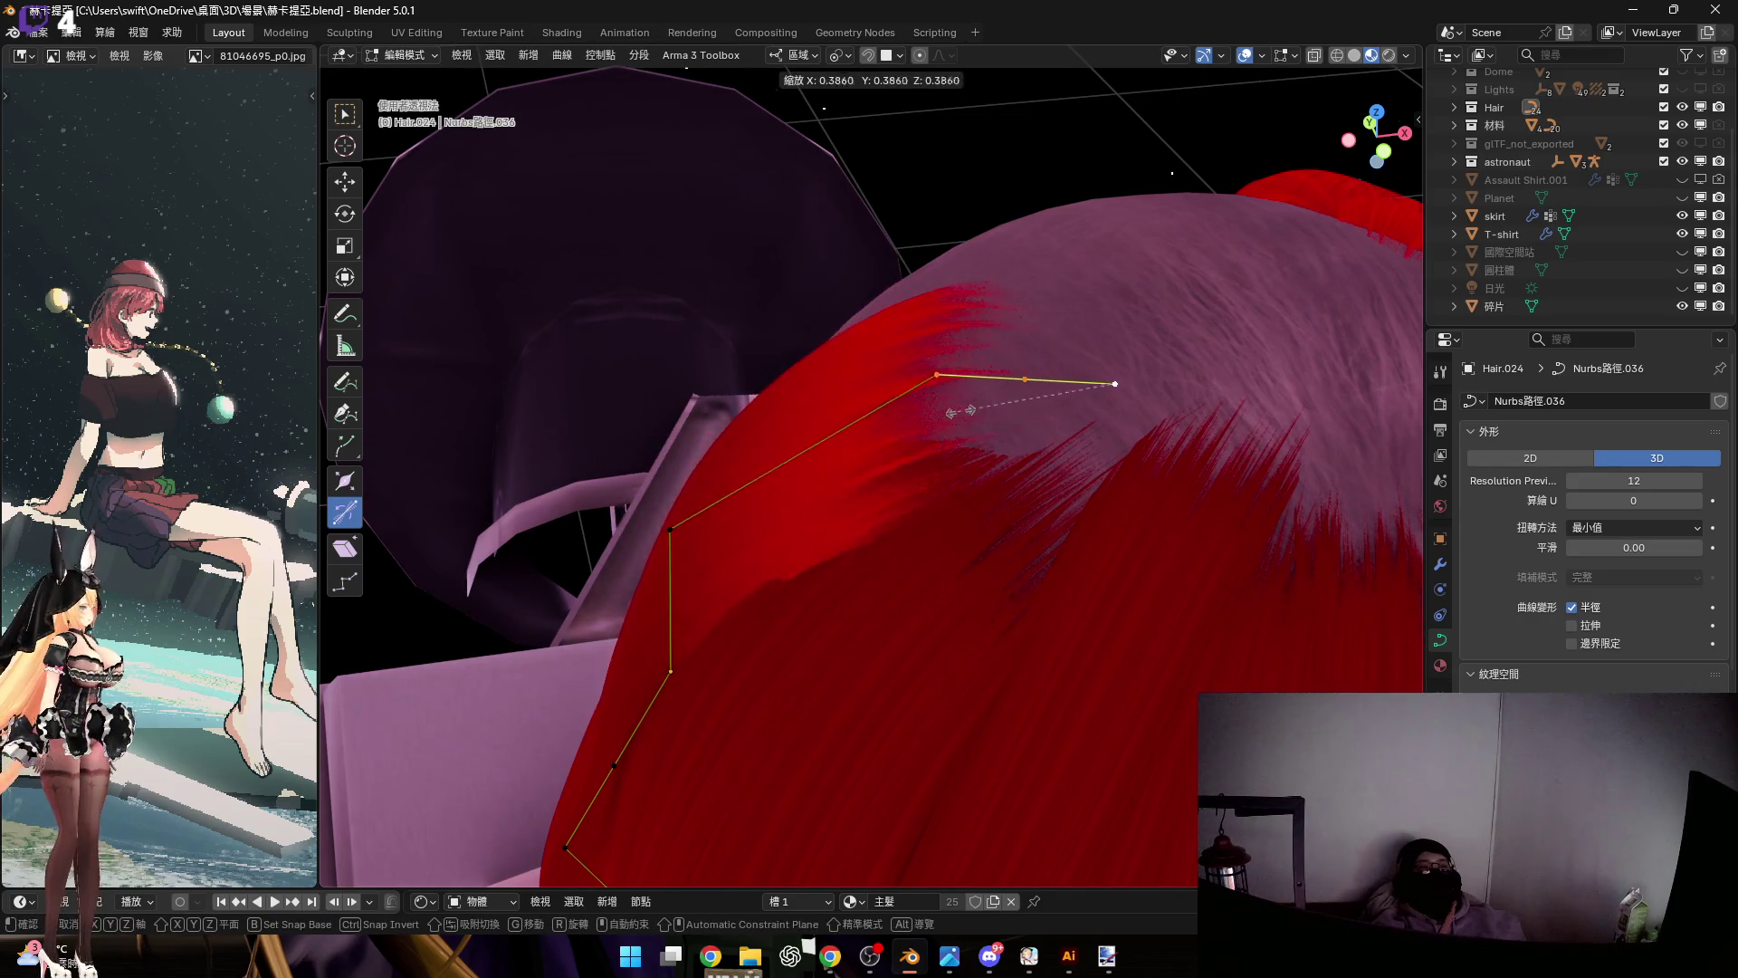
left_click(958, 408)
mouse_move(957, 407)
middle_mouse_down()
mouse_move(996, 311)
mouse_move(947, 345)
middle_mouse_up()
scroll(946, 324, "up", 3)
scroll(977, 345, "up", 3)
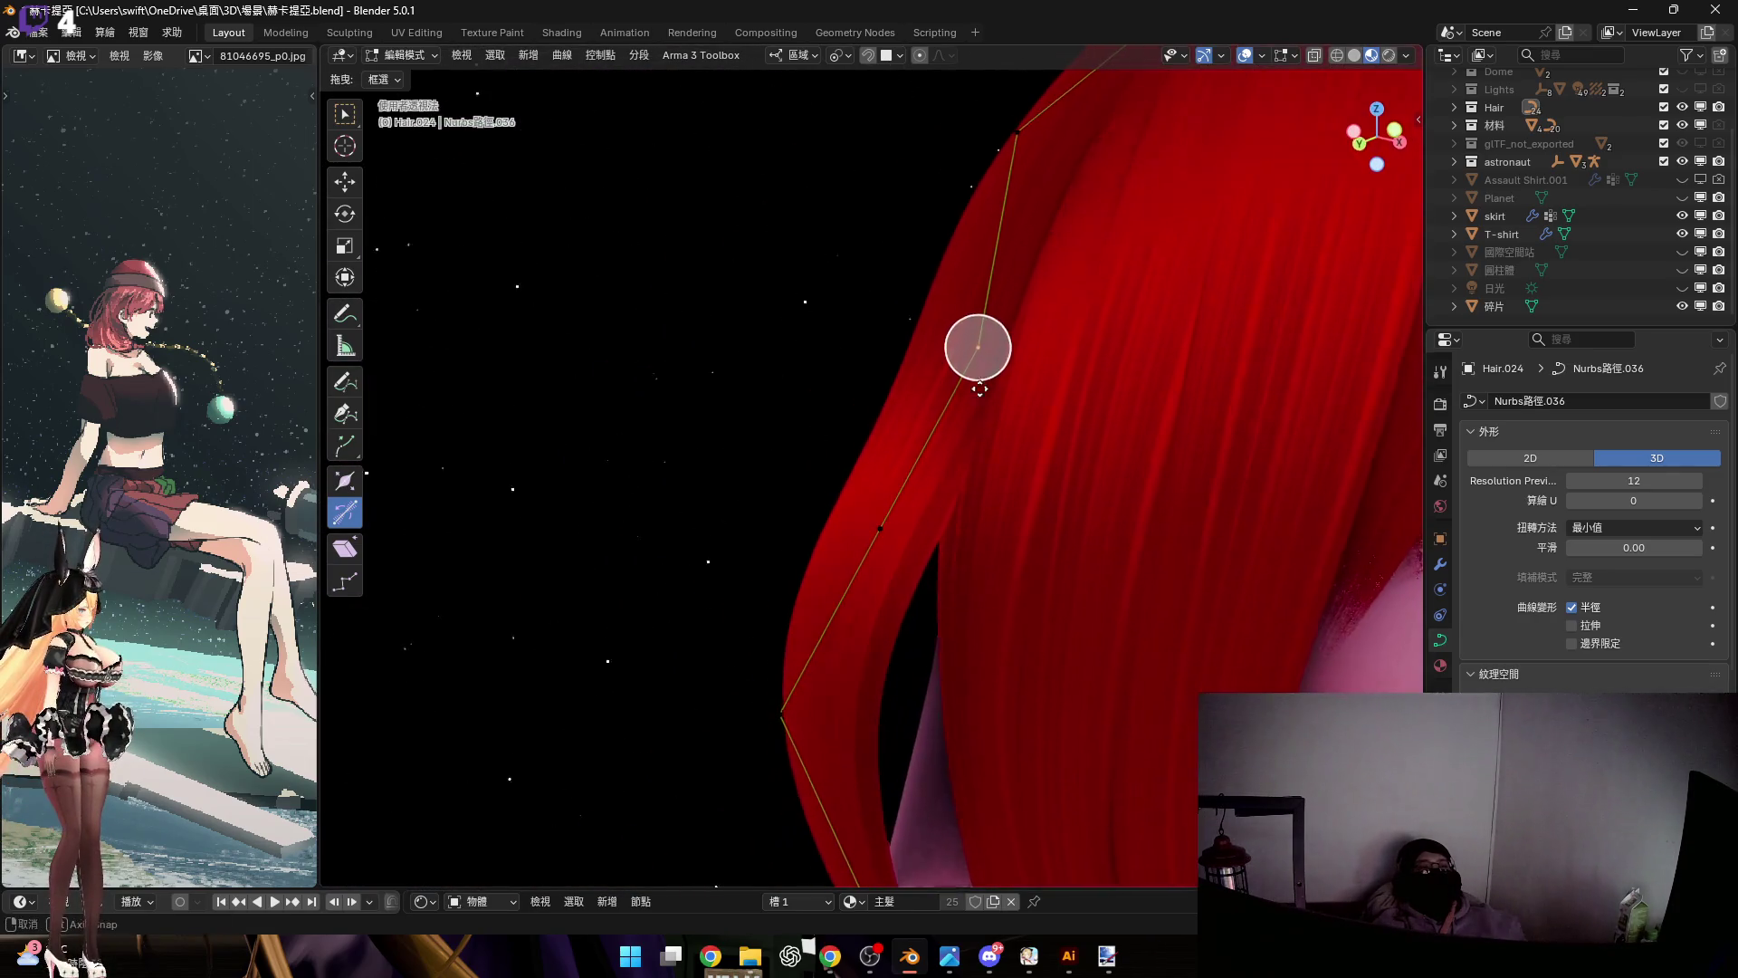
Move the points along local Z, then shift the lower strand points along X beside the neck
key("g")
key("z")
left_click(995, 425)
scroll(959, 362, "down", 3)
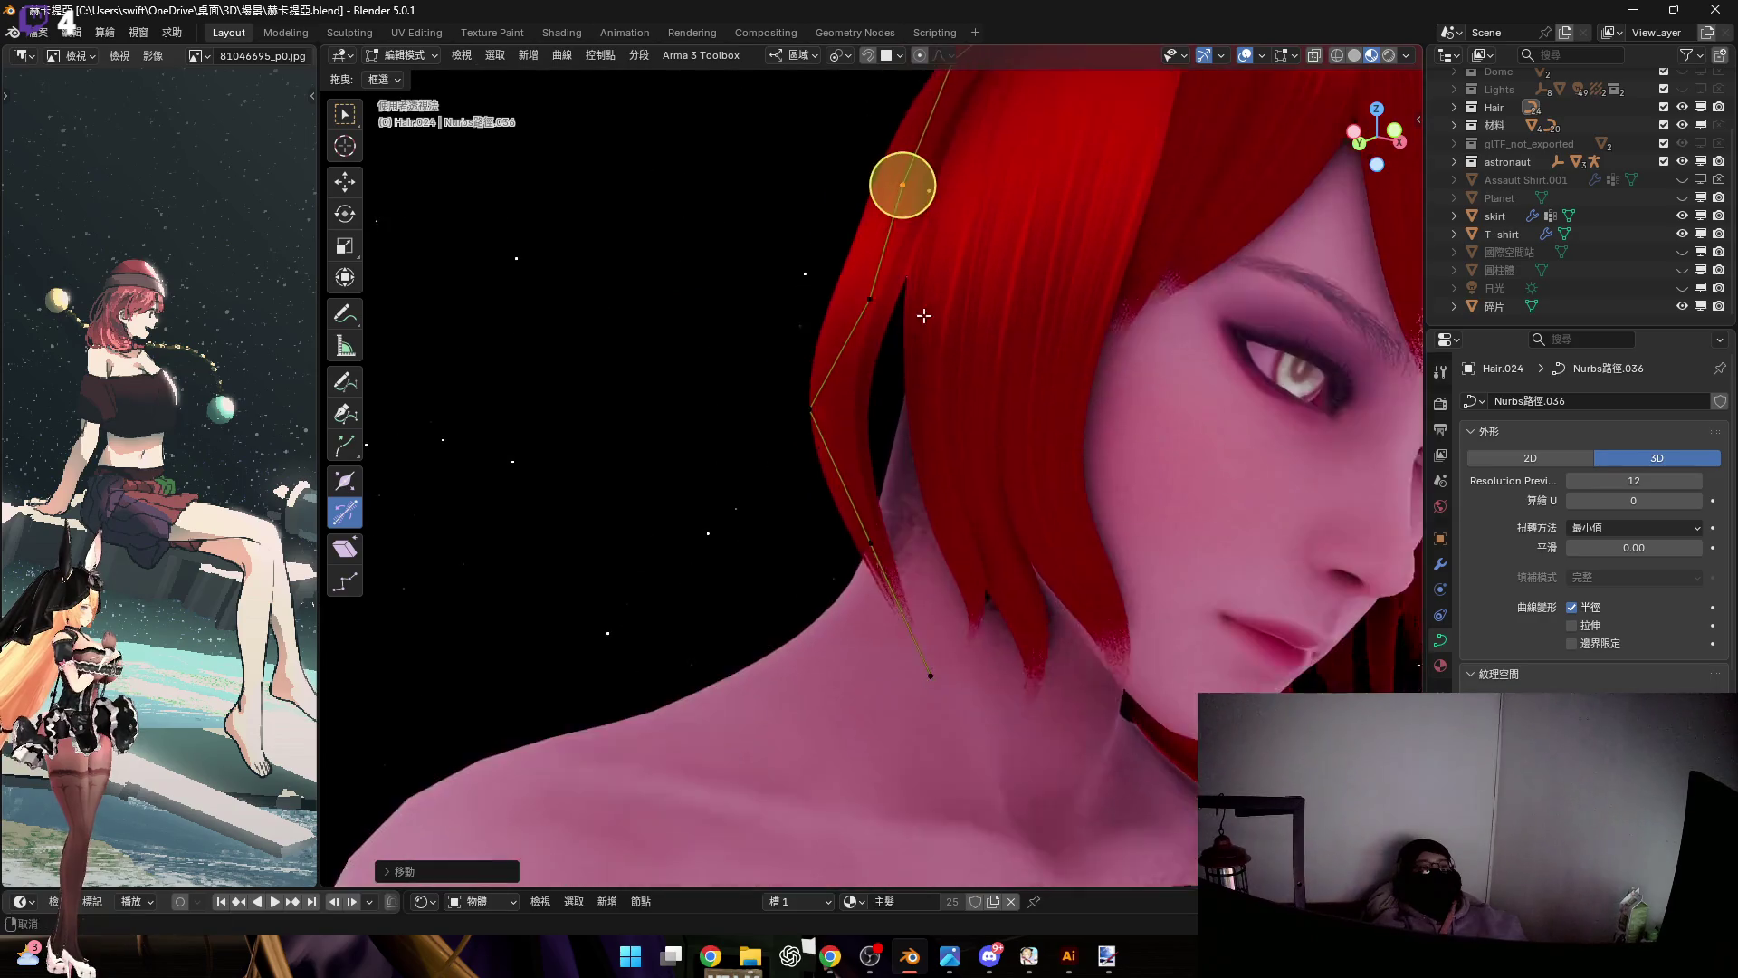
left_click_drag(855, 430, 1119, 681)
left_click(828, 359, "shift")
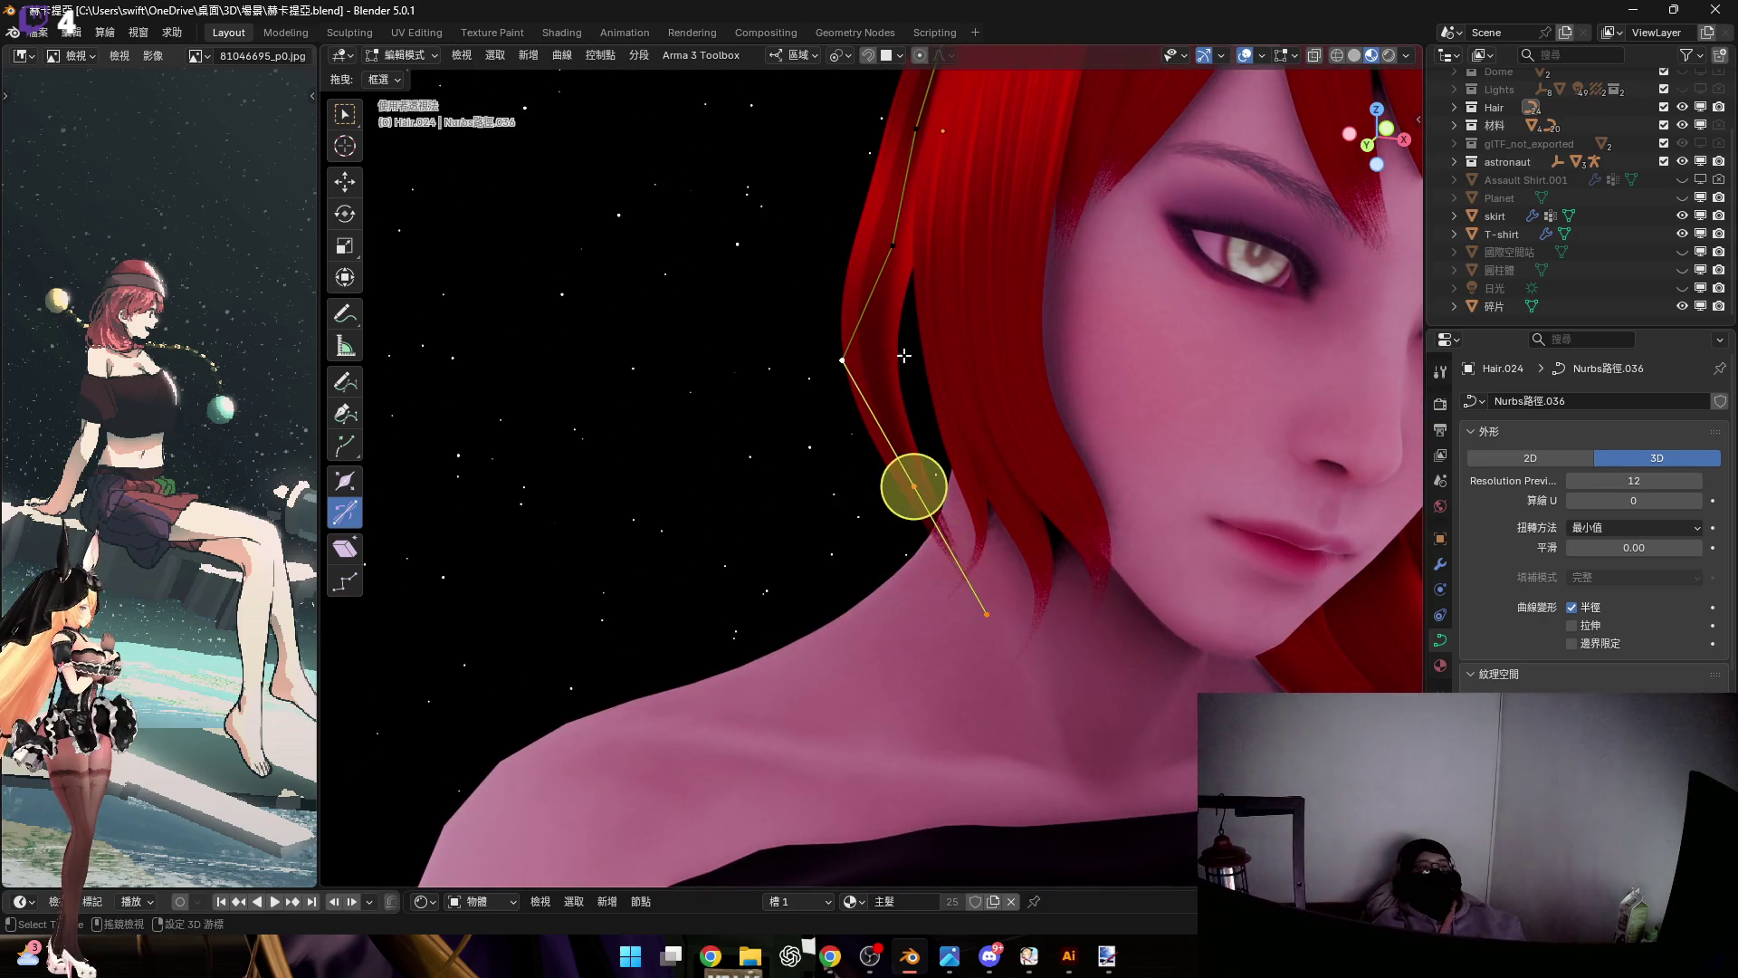
key("g")
key("x")
left_click(993, 399)
Rotate the strand's lower segment down-left and reposition the selected point along the neck
middle_click_drag(993, 399, 1031, 377)
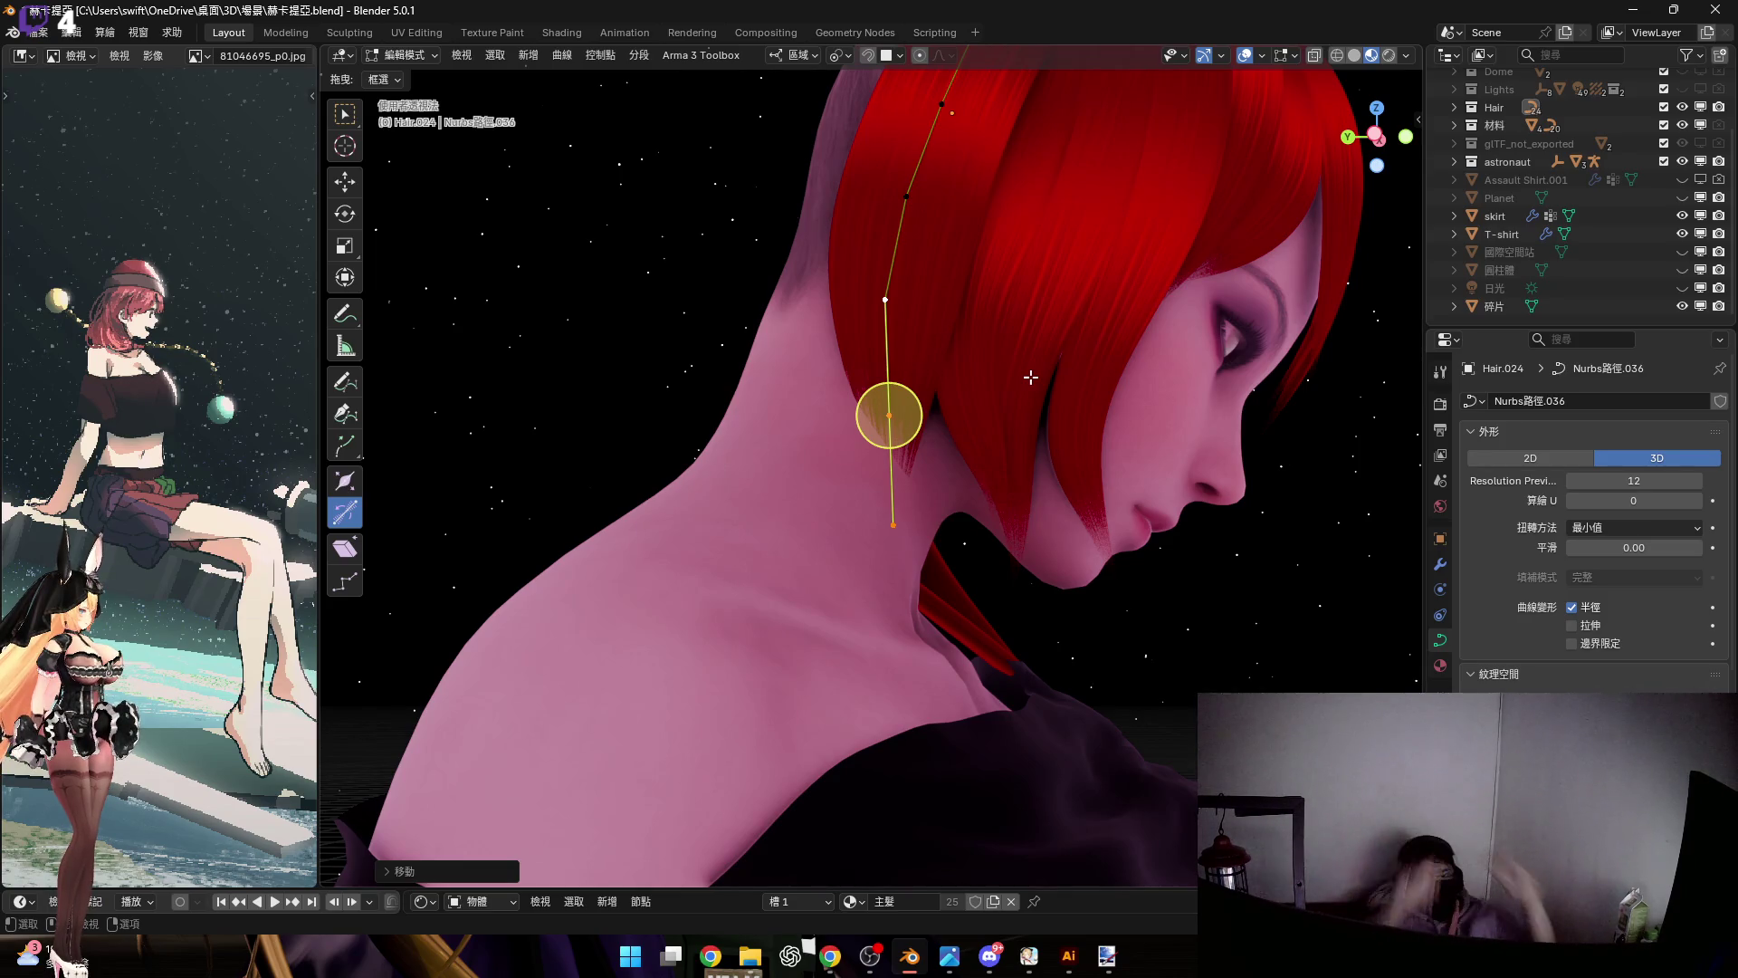
scroll(1050, 401, "up", 6)
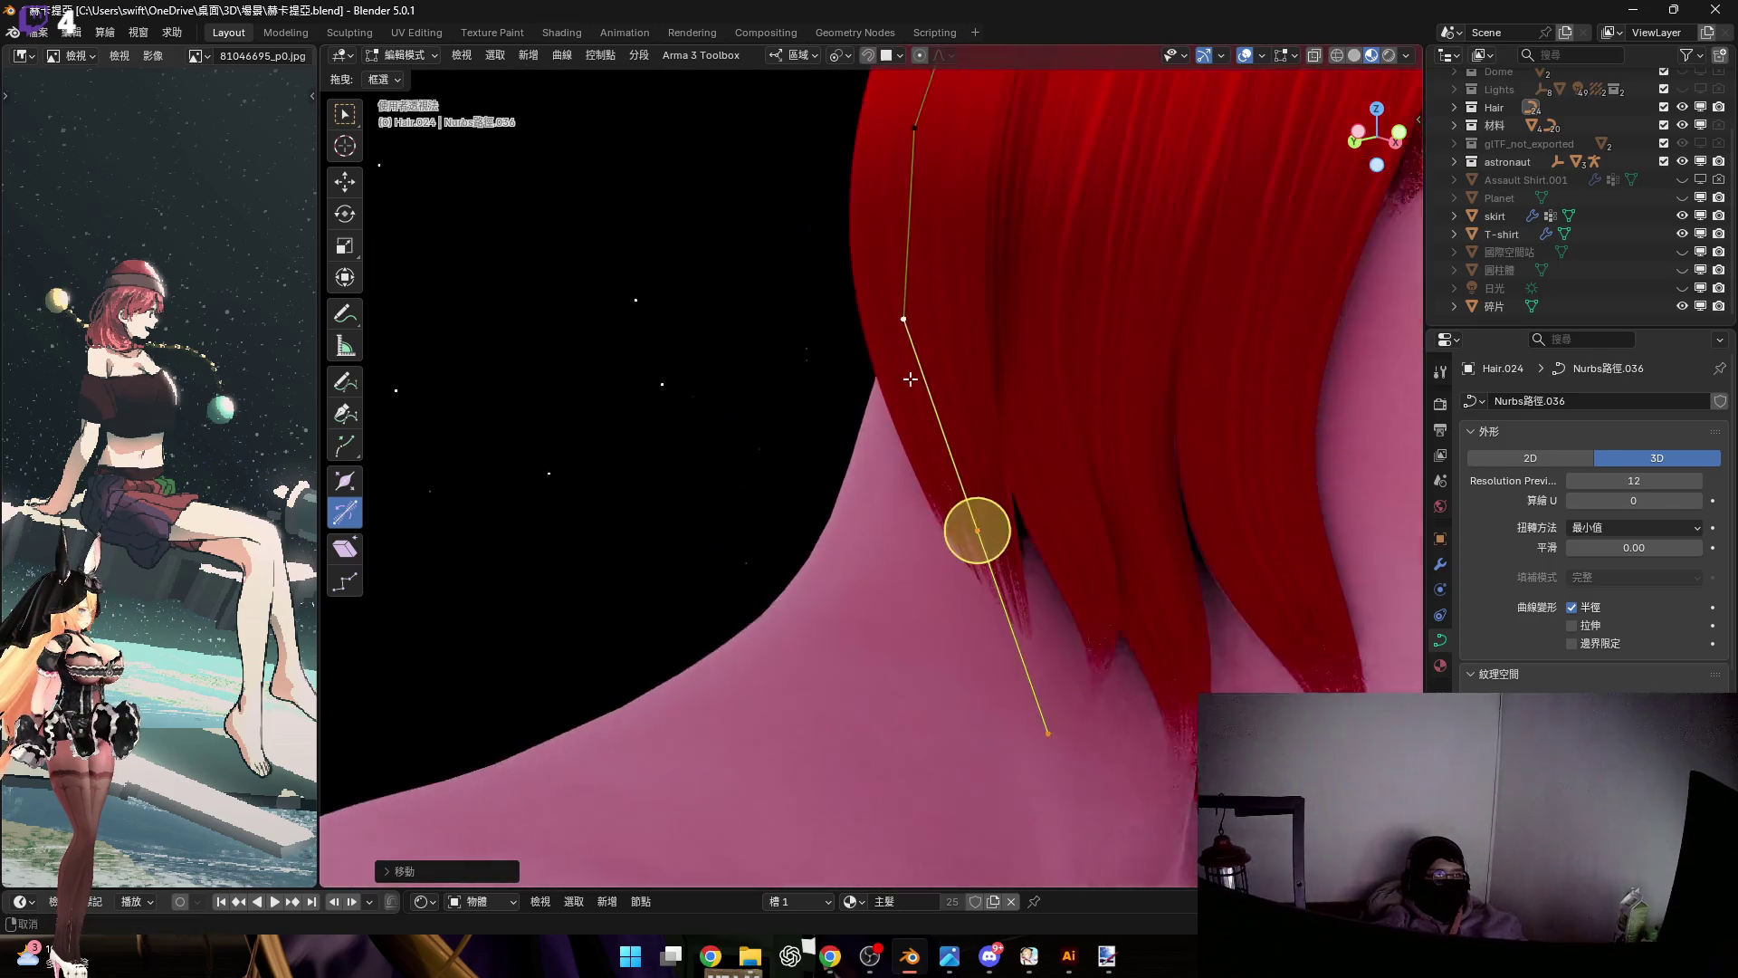
mouse_move(866, 475)
middle_mouse_down()
mouse_move(1035, 691)
mouse_move(1051, 667)
mouse_move(987, 461)
mouse_move(1030, 508)
mouse_move(1249, 506)
middle_mouse_up()
key("r")
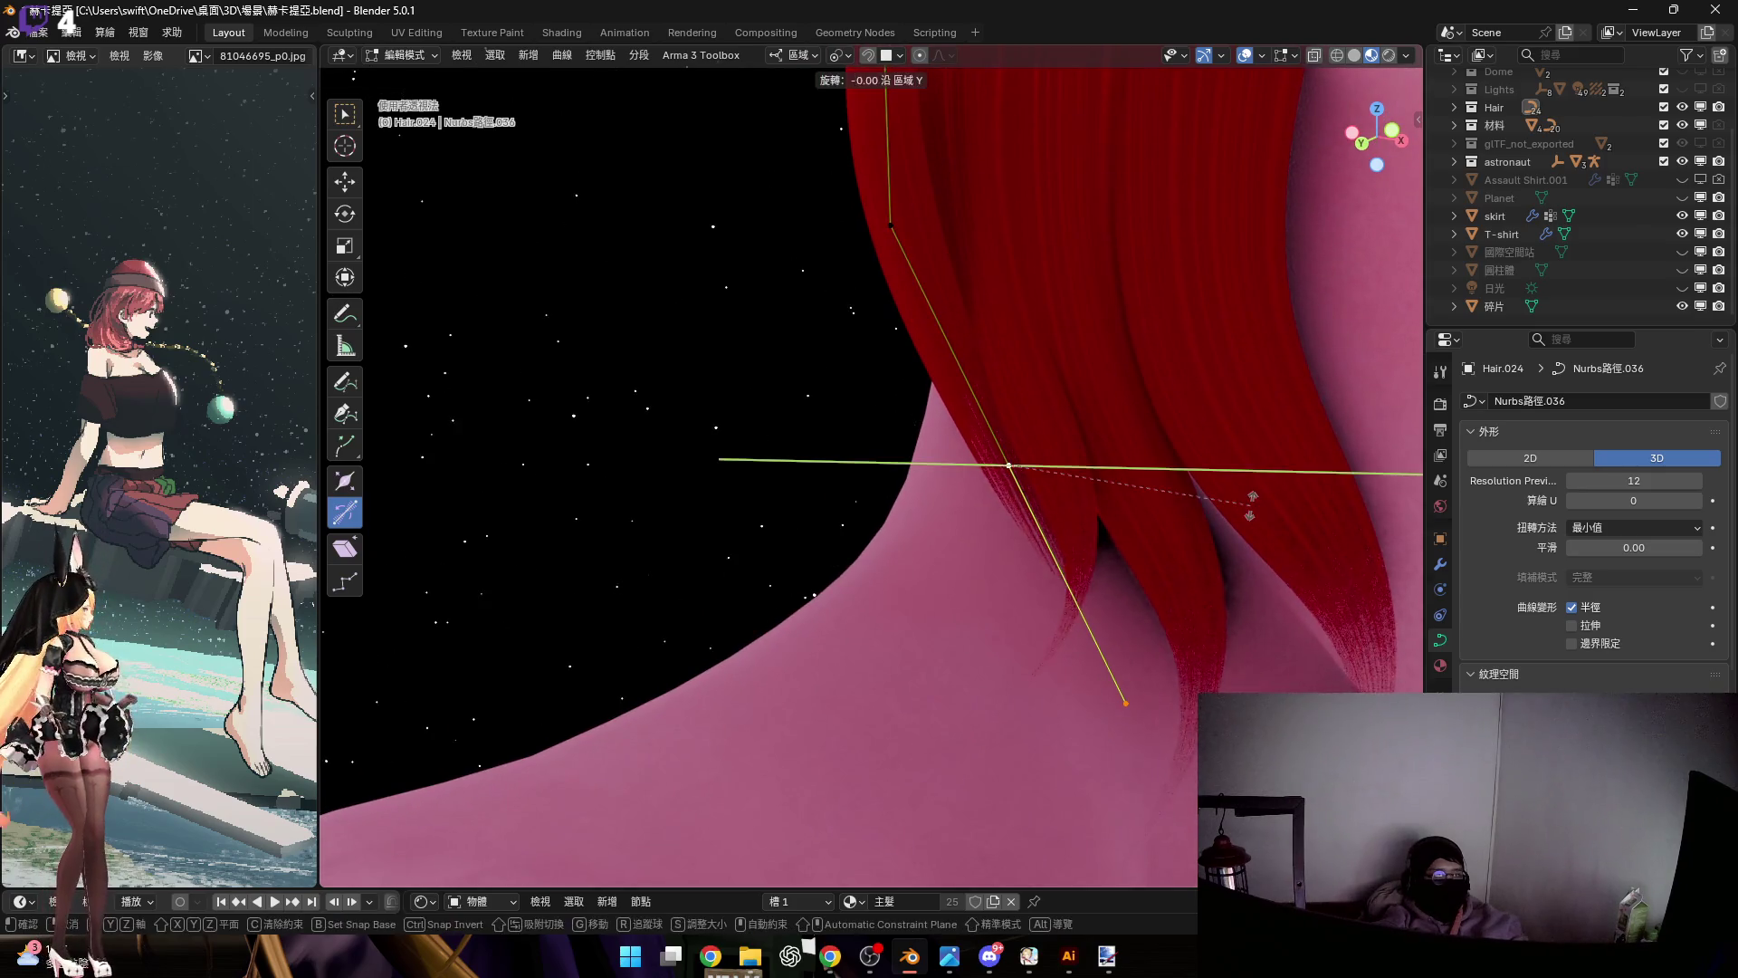
left_click(1093, 561)
middle_click_drag(1093, 560, 995, 543)
key("g")
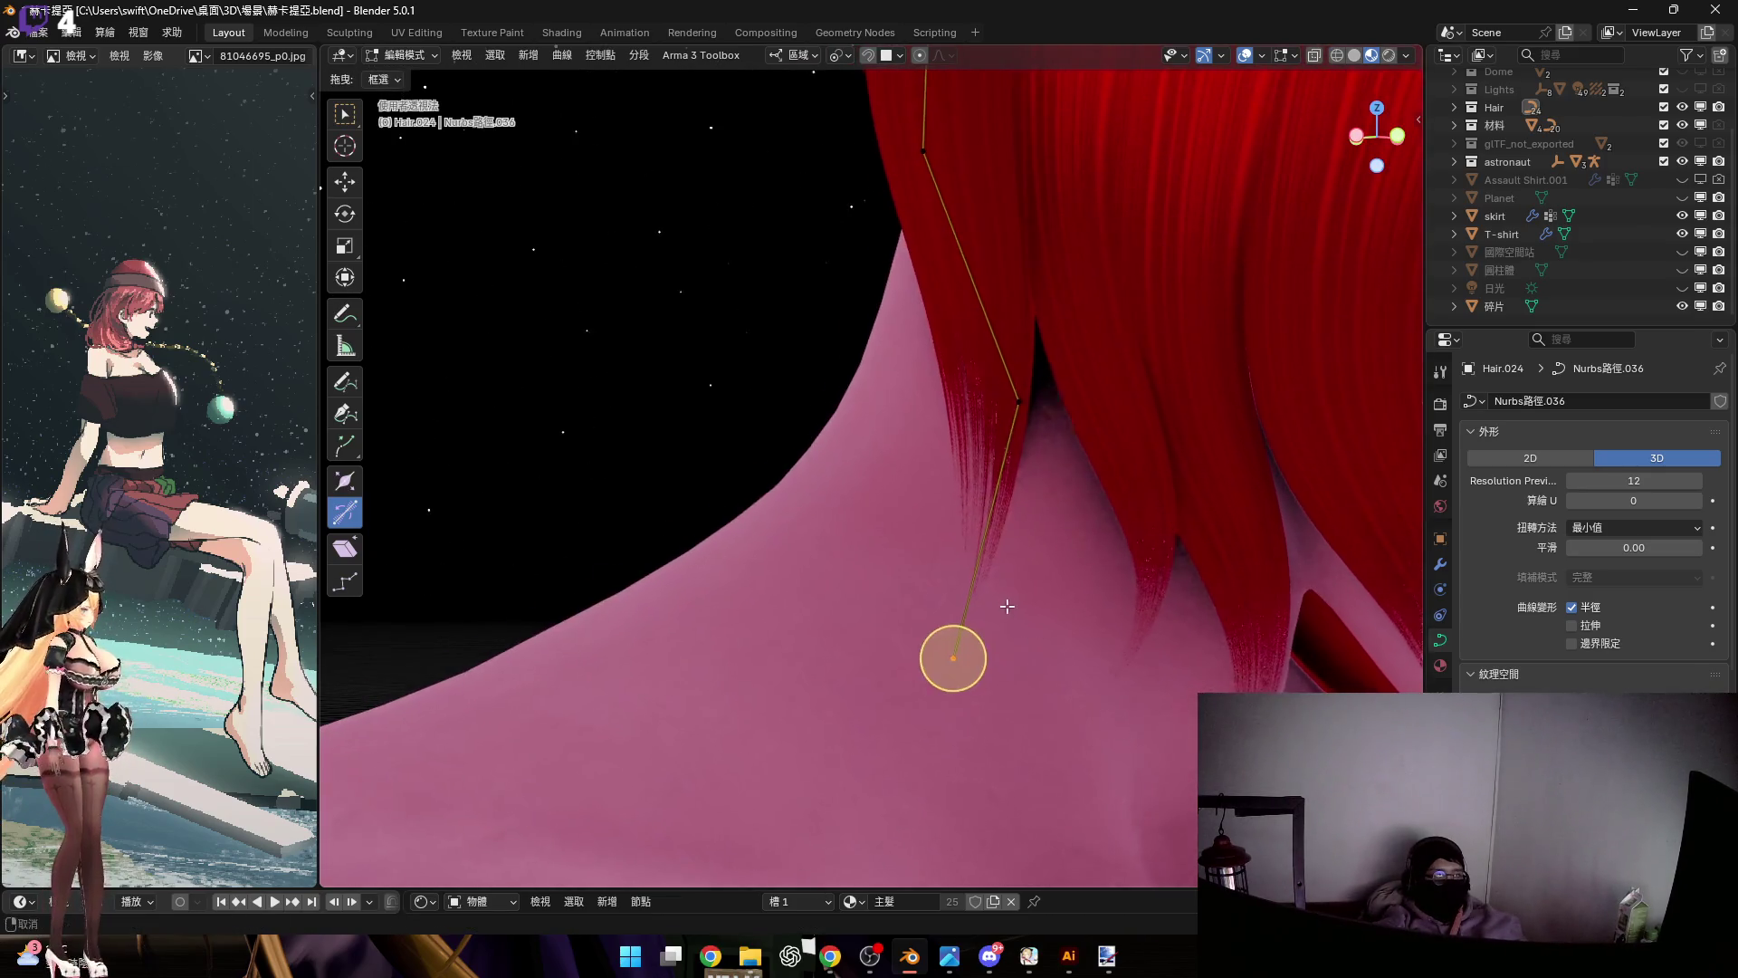
left_click(1059, 556)
scroll(1059, 556, "down", 3)
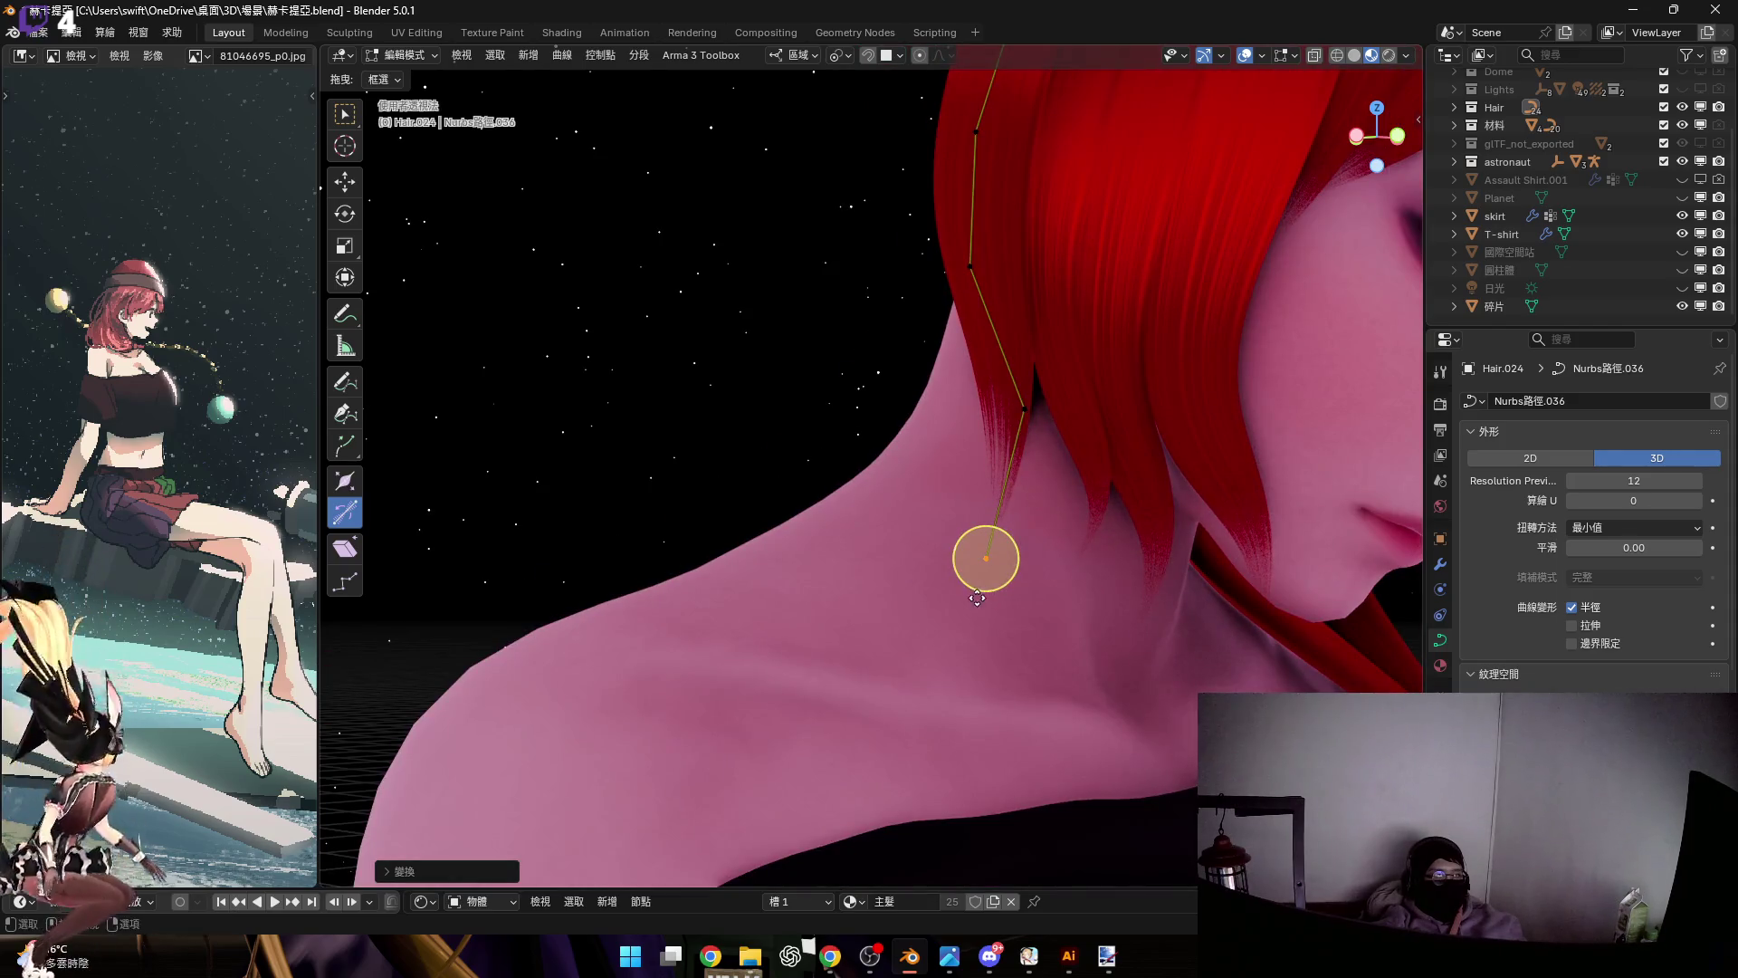
Add the upper point to the selection and rotate the strand section around local Y toward the shoulder
left_click(1023, 409, "shift")
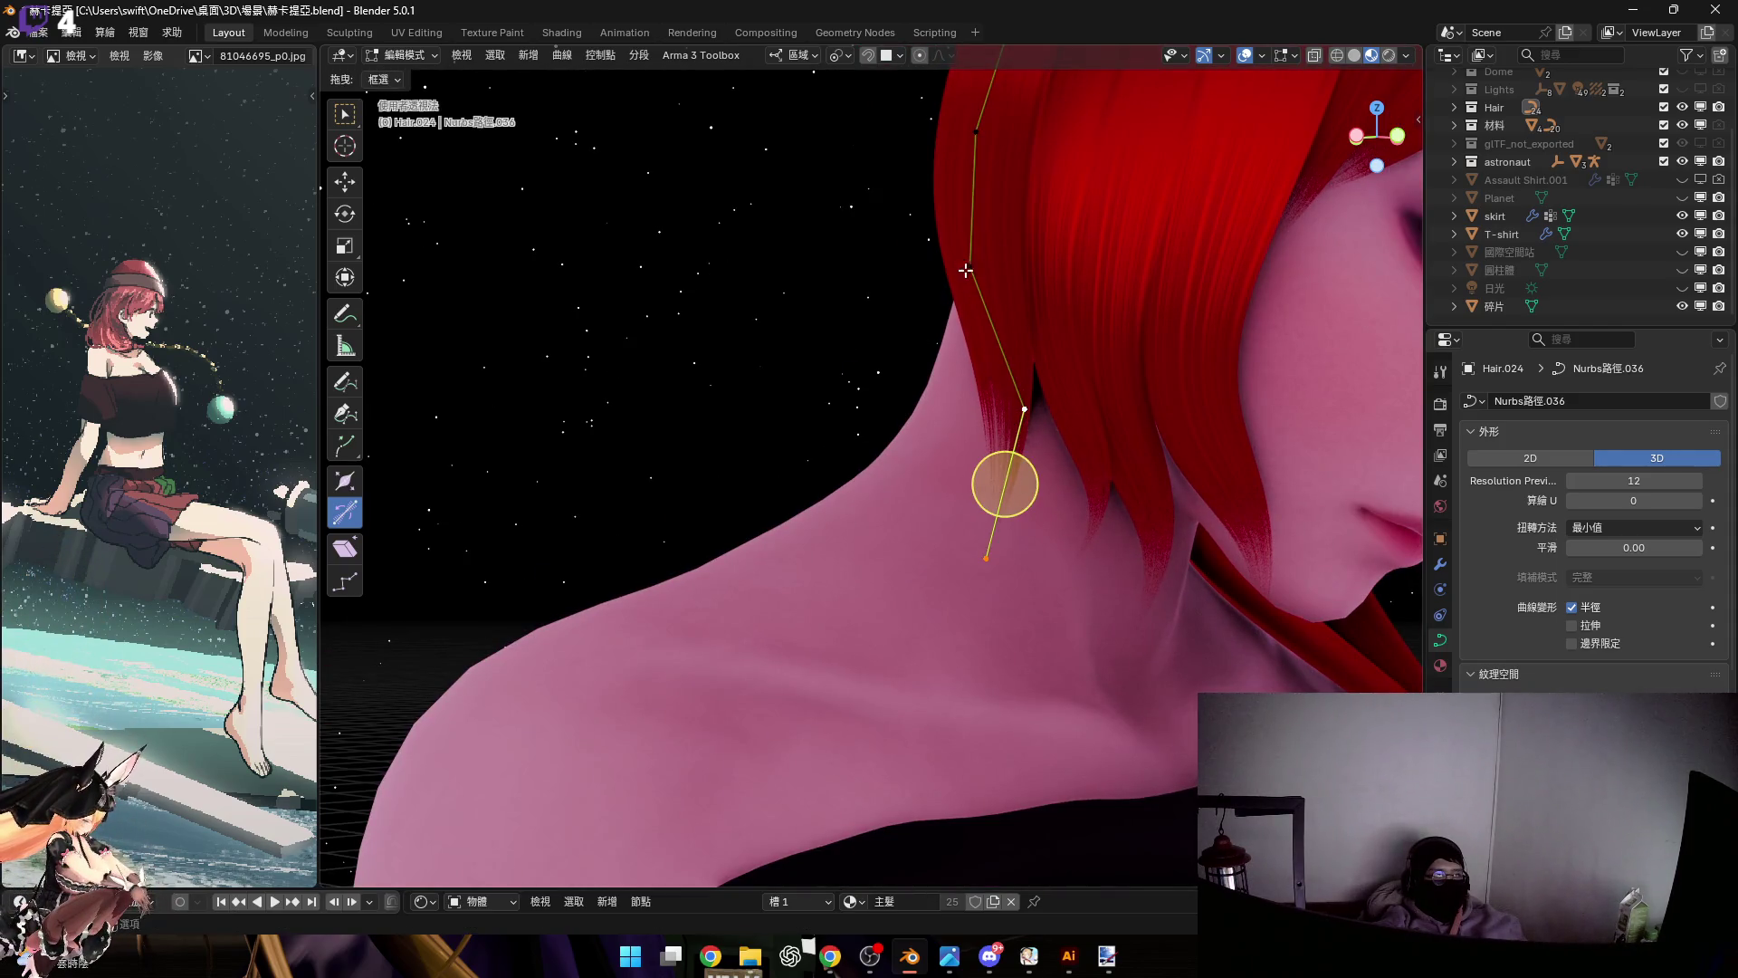
left_click(968, 268, "shift")
left_click(986, 559, "shift")
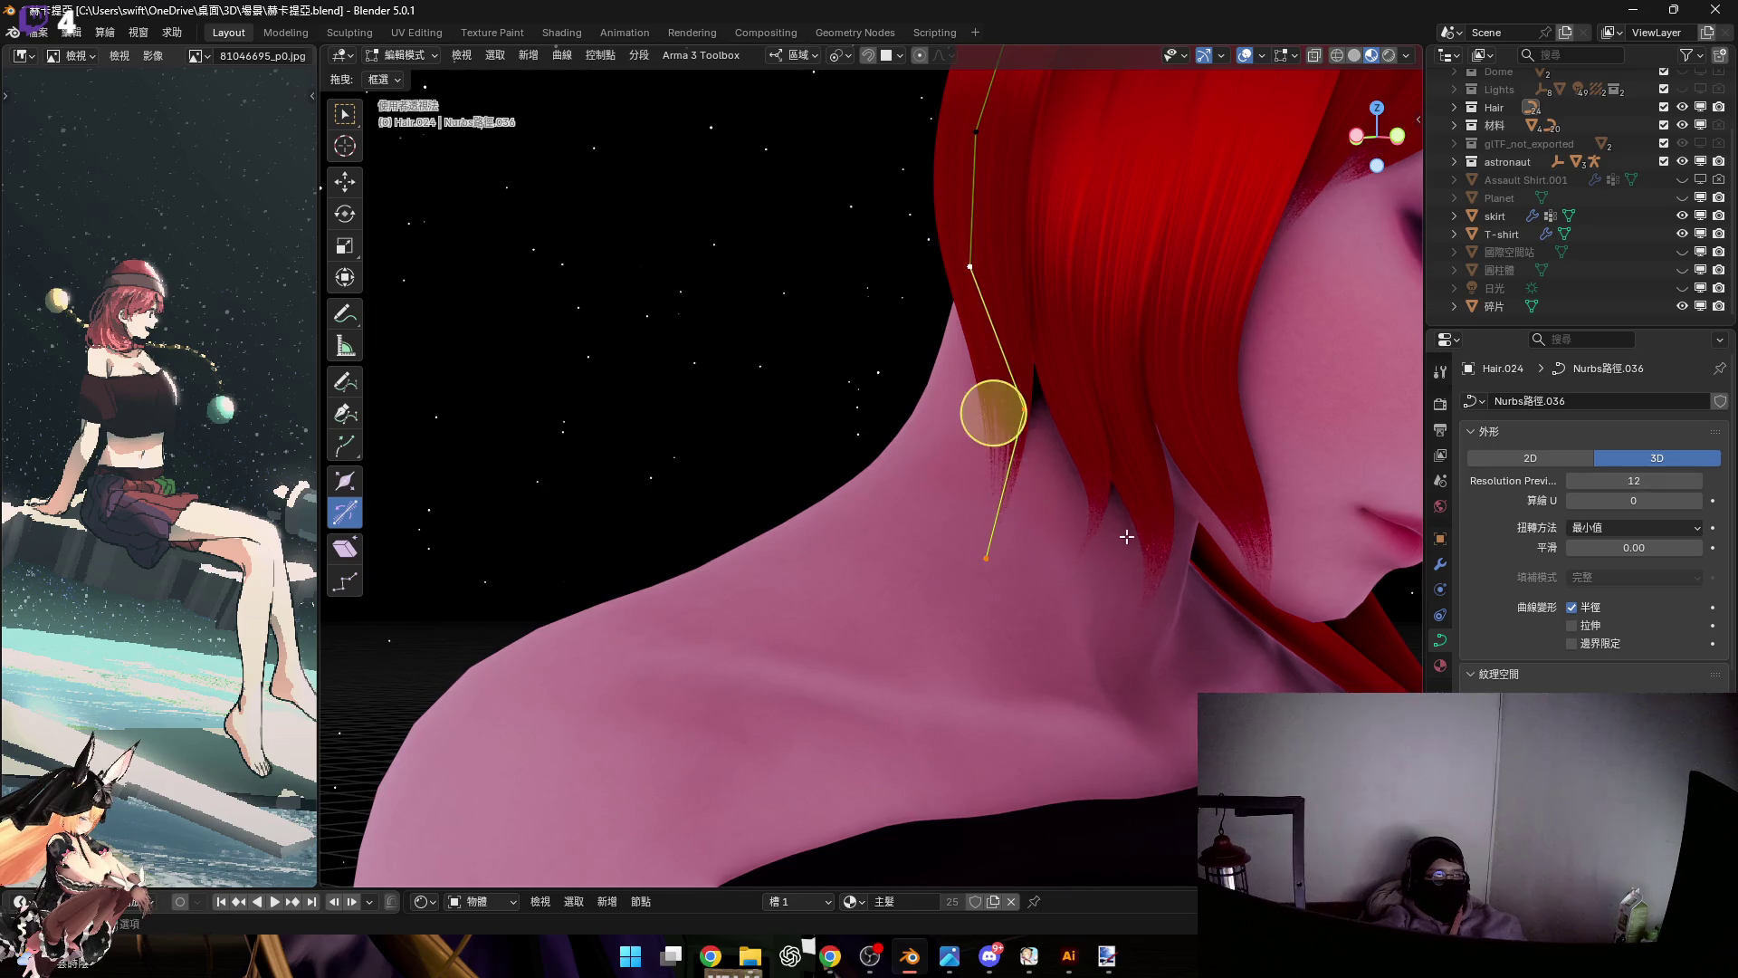
key("s")
right_click(1154, 686)
mouse_move(1154, 685)
middle_mouse_down()
mouse_move(1075, 379)
mouse_move(1070, 511)
mouse_move(1043, 547)
middle_mouse_up()
left_click(1075, 379, "shift")
mouse_move(1097, 451)
middle_mouse_down()
mouse_move(1105, 426)
mouse_move(1063, 469)
mouse_move(998, 447)
mouse_move(804, 345)
middle_mouse_up()
key("r")
key("y")
key("y")
left_click(1097, 479)
left_click_drag(779, 258, 1084, 688)
Box-select the strand's lower points and tilt them to twist the strand near the neck
middle_click_drag(1039, 310, 916, 503, "shift")
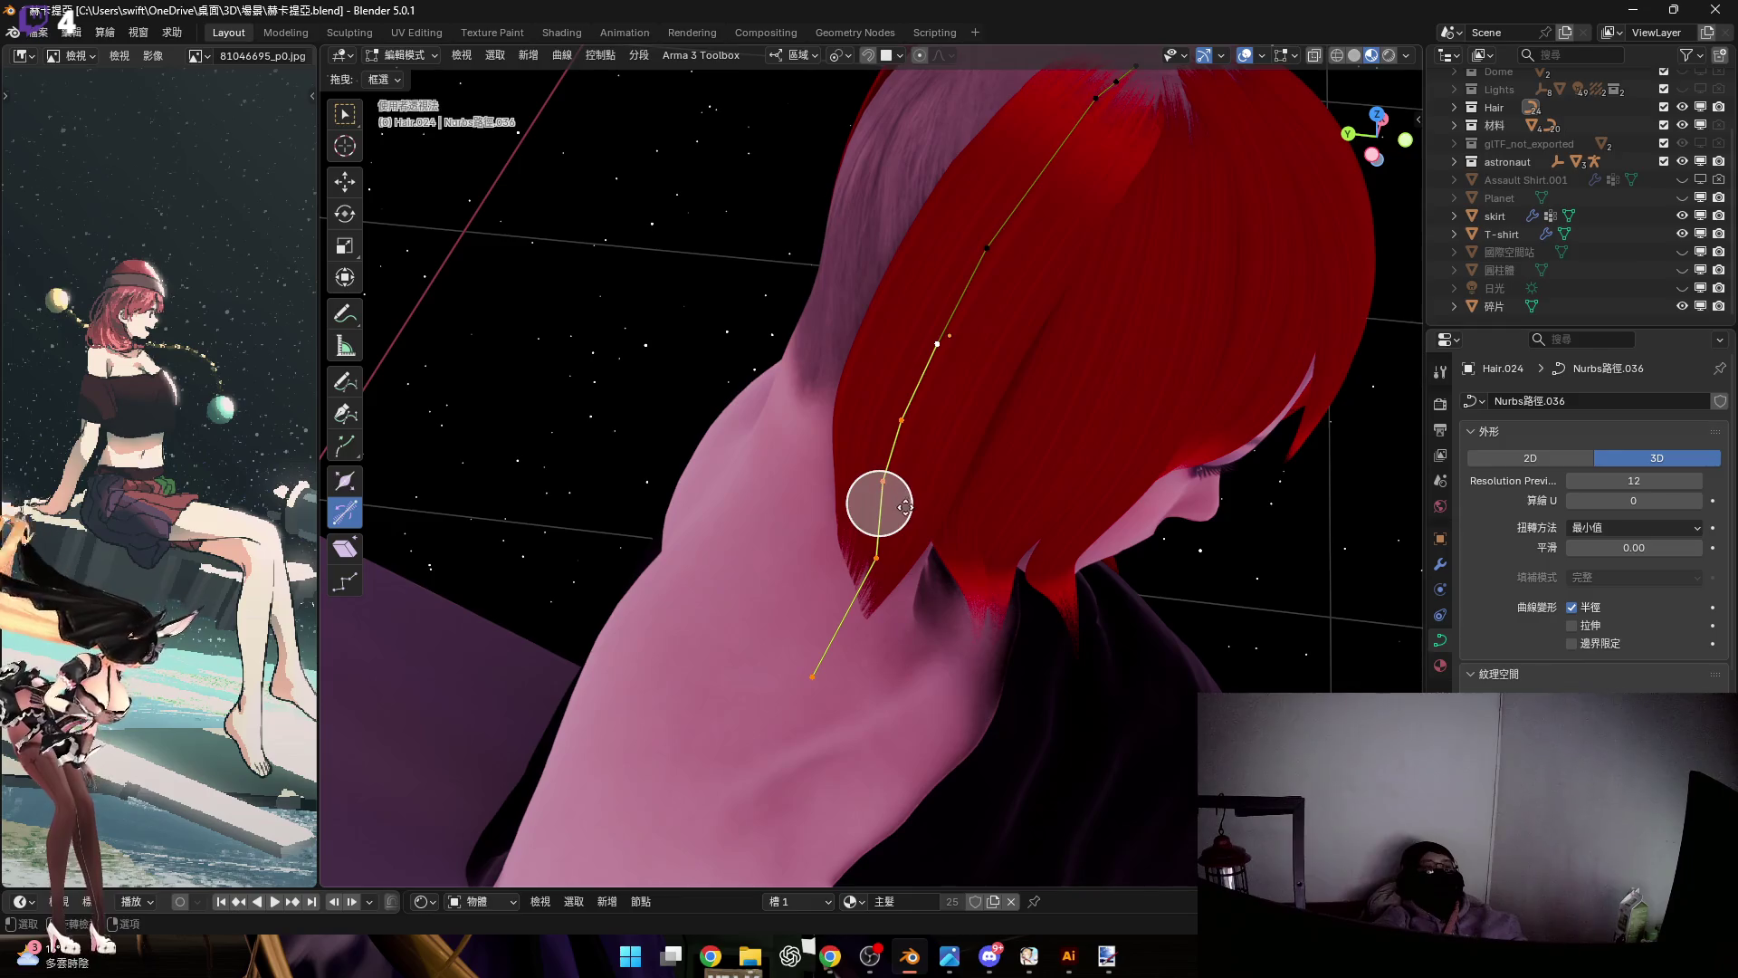
left_click_drag(905, 507, 921, 500)
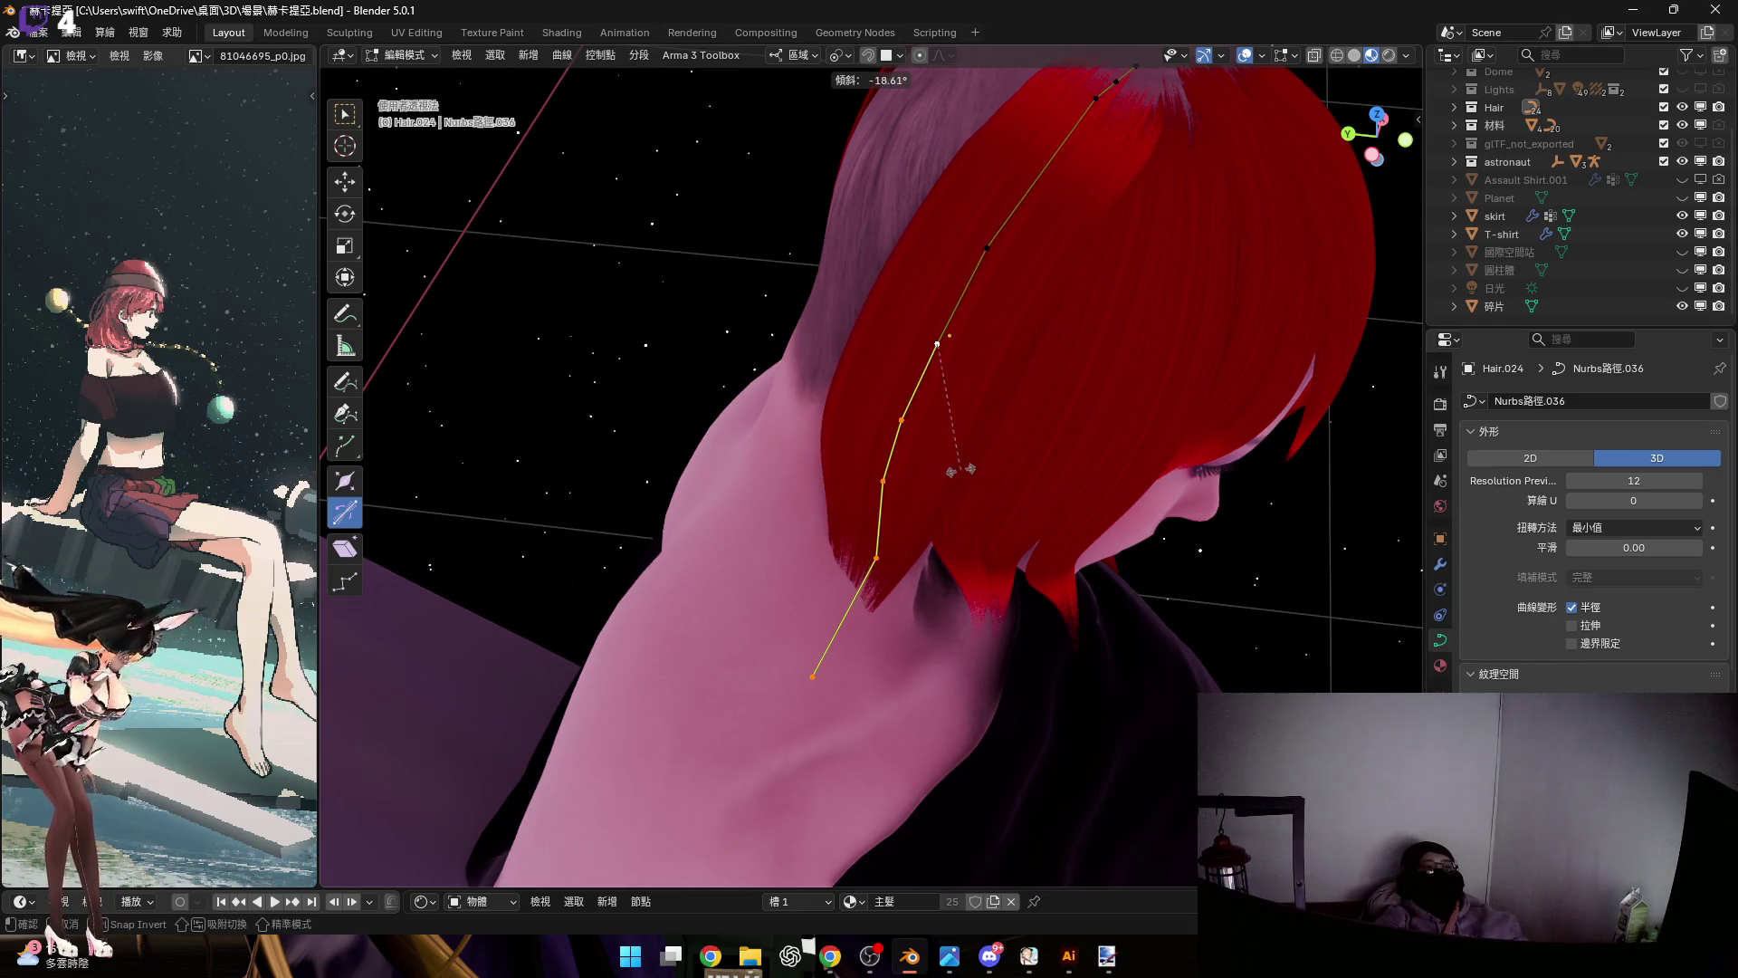
left_click_drag(941, 480, 950, 504)
middle_click_drag(951, 504, 740, 652)
left_click_drag(740, 652, 963, 424)
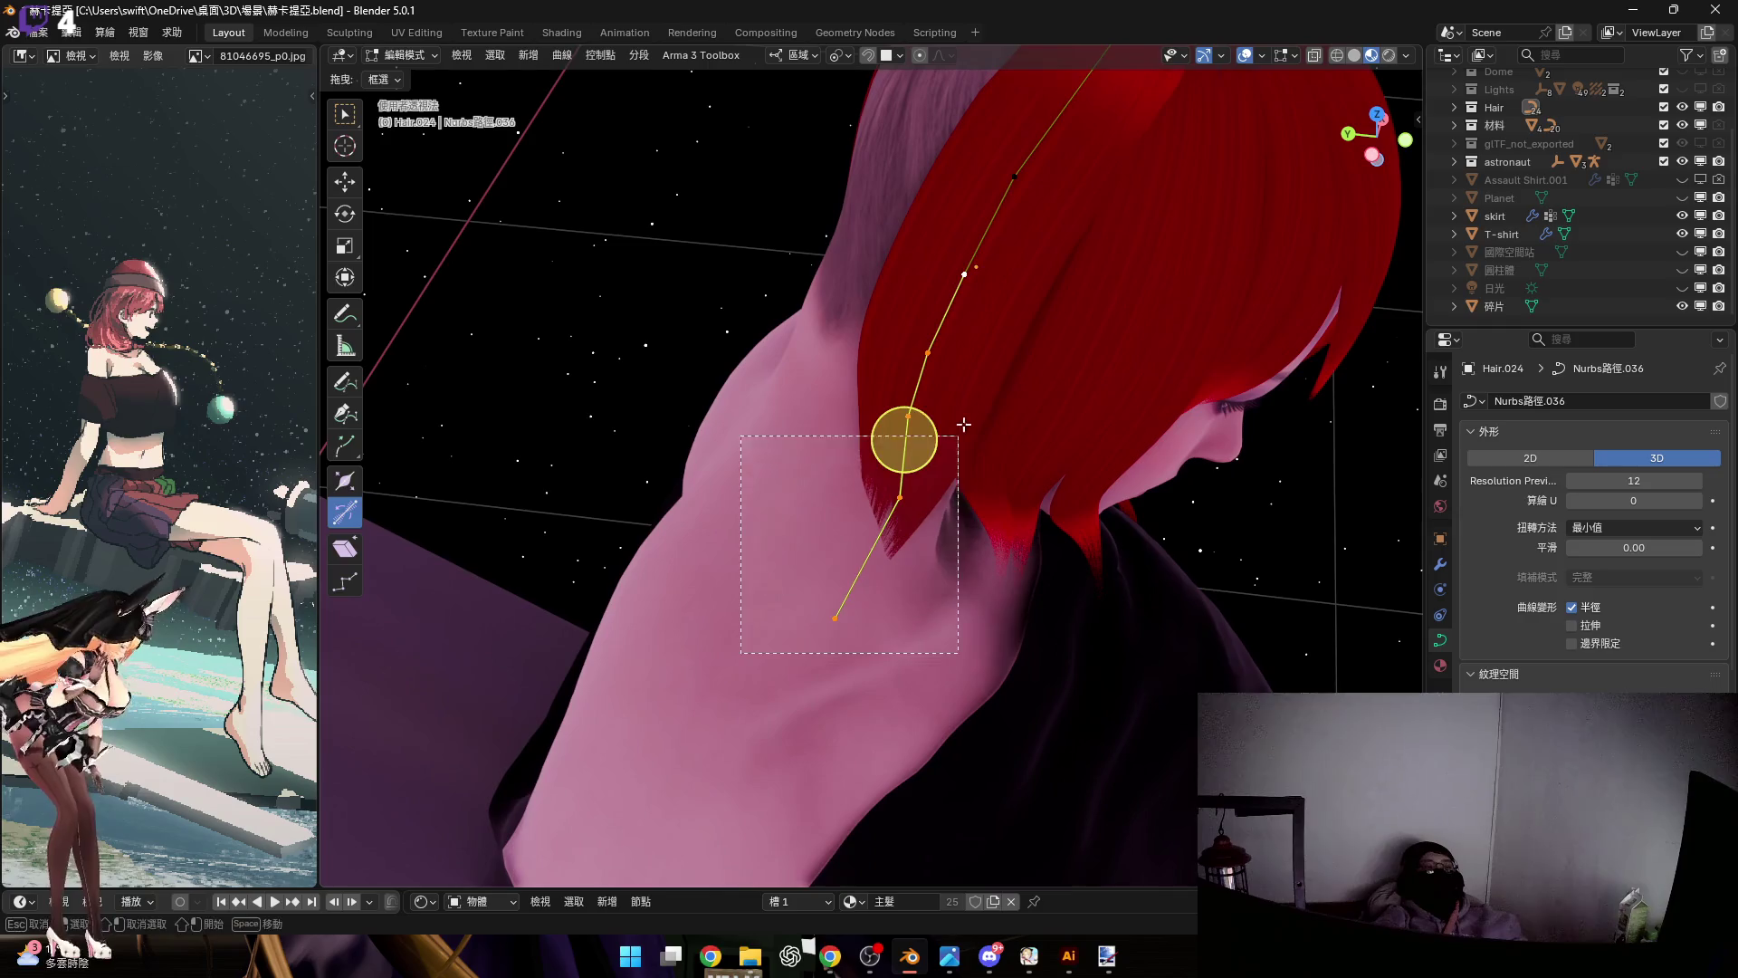
scroll(946, 434, "up", 2)
left_click_drag(869, 593, 876, 606)
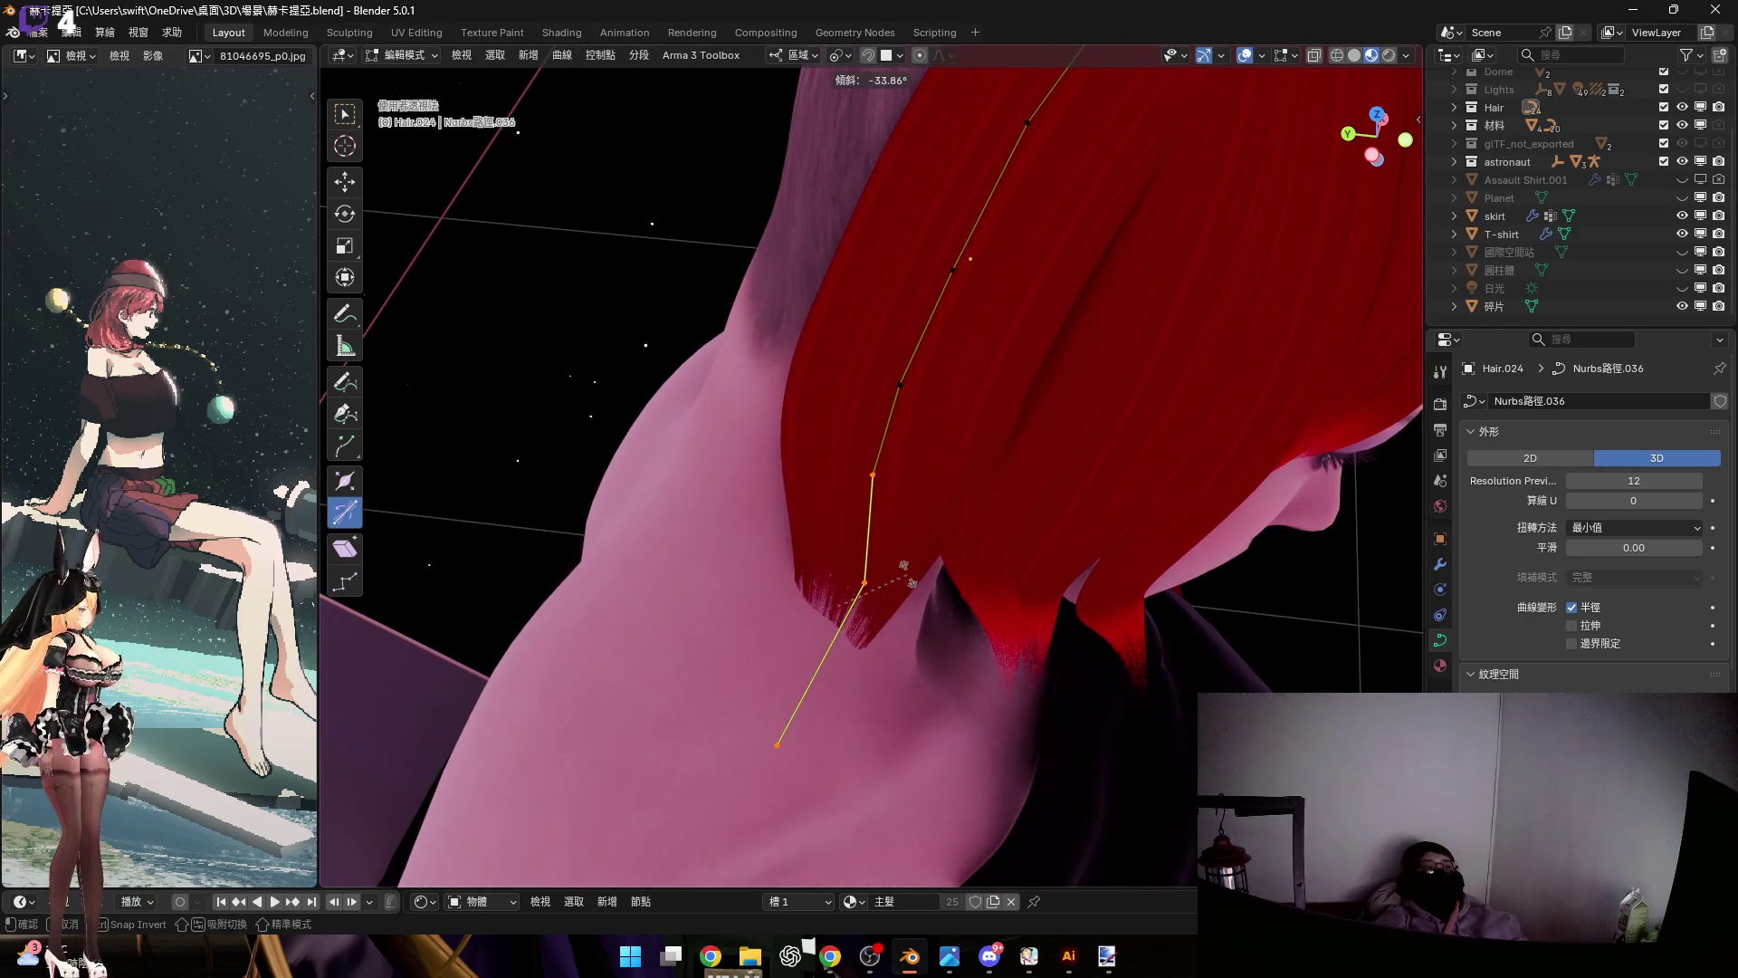
left_click(895, 576)
mouse_move(895, 576)
middle_mouse_down()
mouse_move(1047, 372)
mouse_move(911, 463)
mouse_move(853, 428)
mouse_move(867, 391)
mouse_move(837, 421)
middle_mouse_up()
left_click_drag(837, 421, 851, 444)
mouse_move(851, 443)
middle_mouse_down()
mouse_move(885, 465)
mouse_move(868, 454)
middle_mouse_up()
mouse_move(859, 468)
left_mouse_down()
mouse_move(847, 486)
mouse_move(826, 454)
left_mouse_up()
middle_click_drag(847, 473, 867, 444)
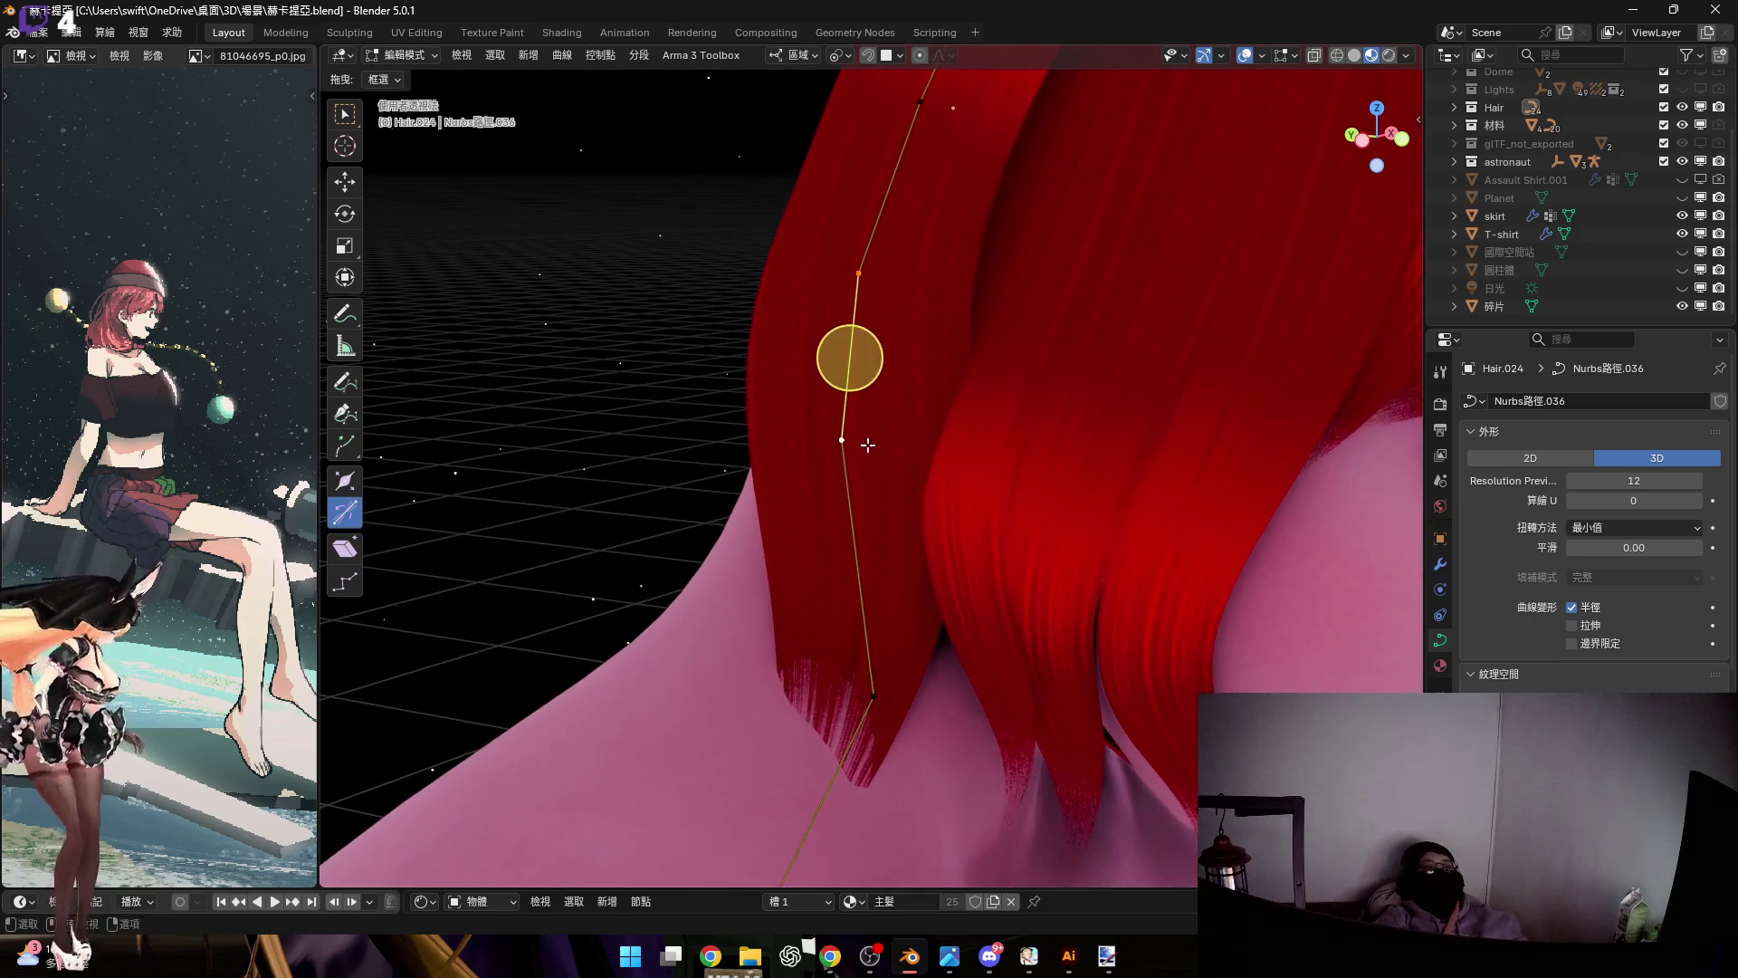
Scale the middle curve points down in three passes, then start tilting them by about 32°
key("s")
left_click(859, 294)
key("s")
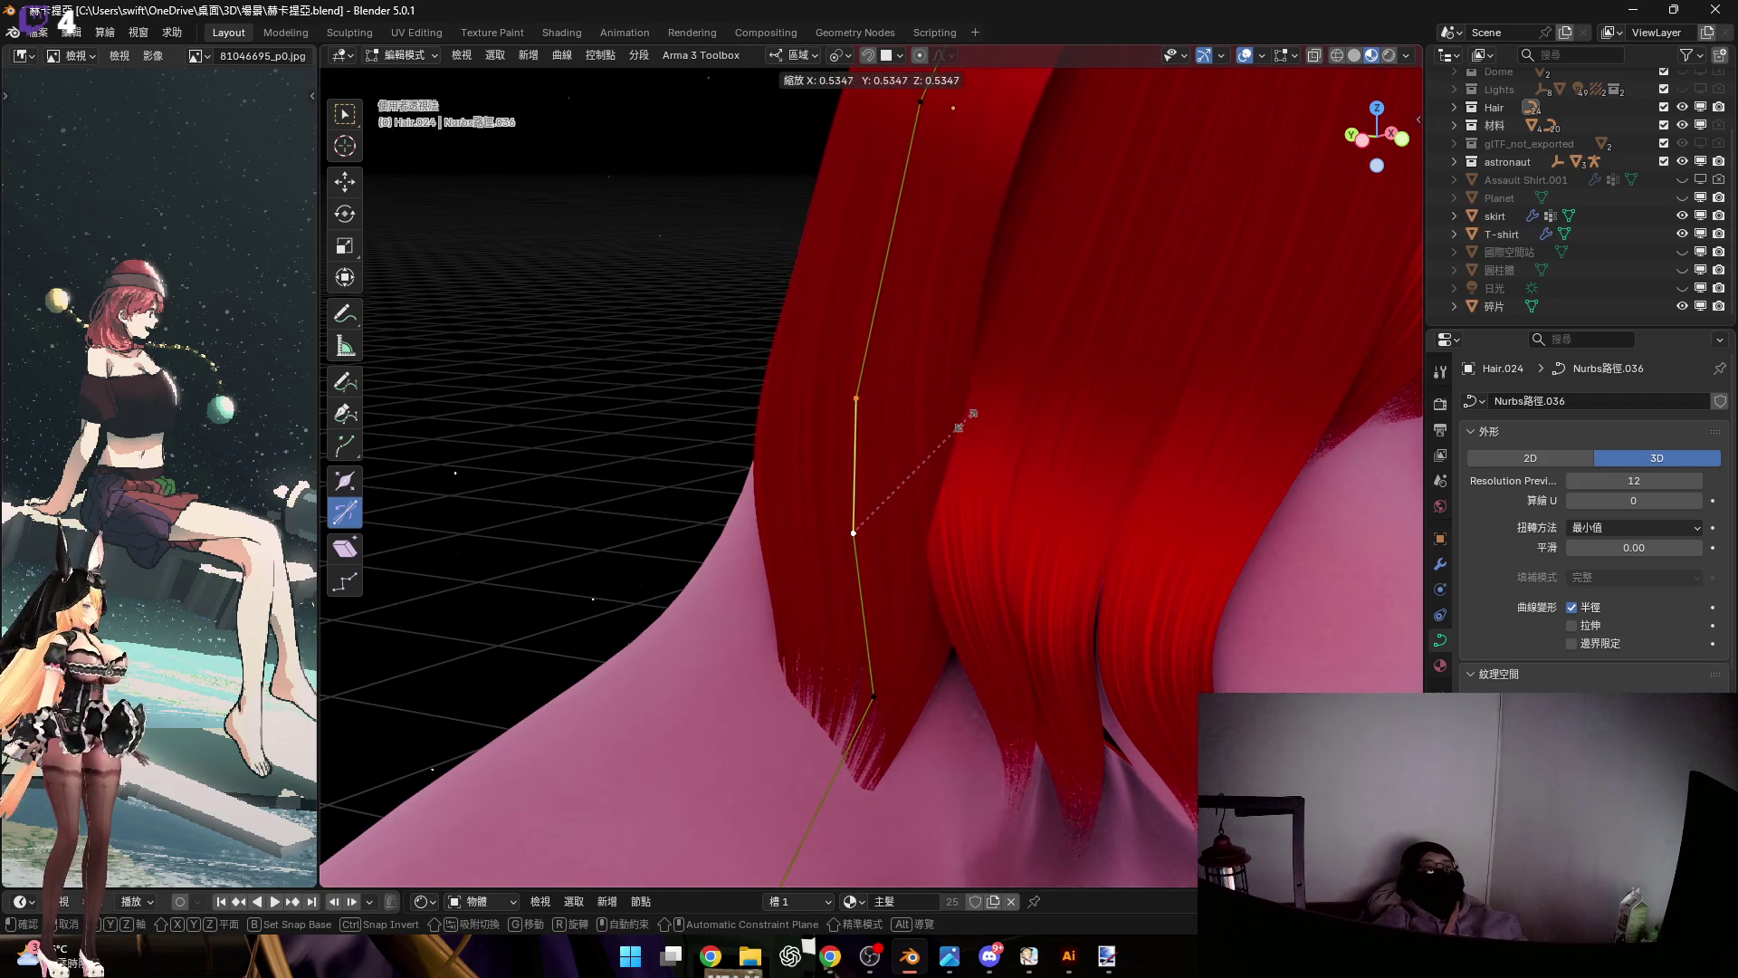
left_click(973, 414)
mouse_move(973, 414)
middle_mouse_down()
mouse_move(922, 411)
mouse_move(914, 453)
mouse_move(940, 434)
mouse_move(917, 478)
middle_mouse_up()
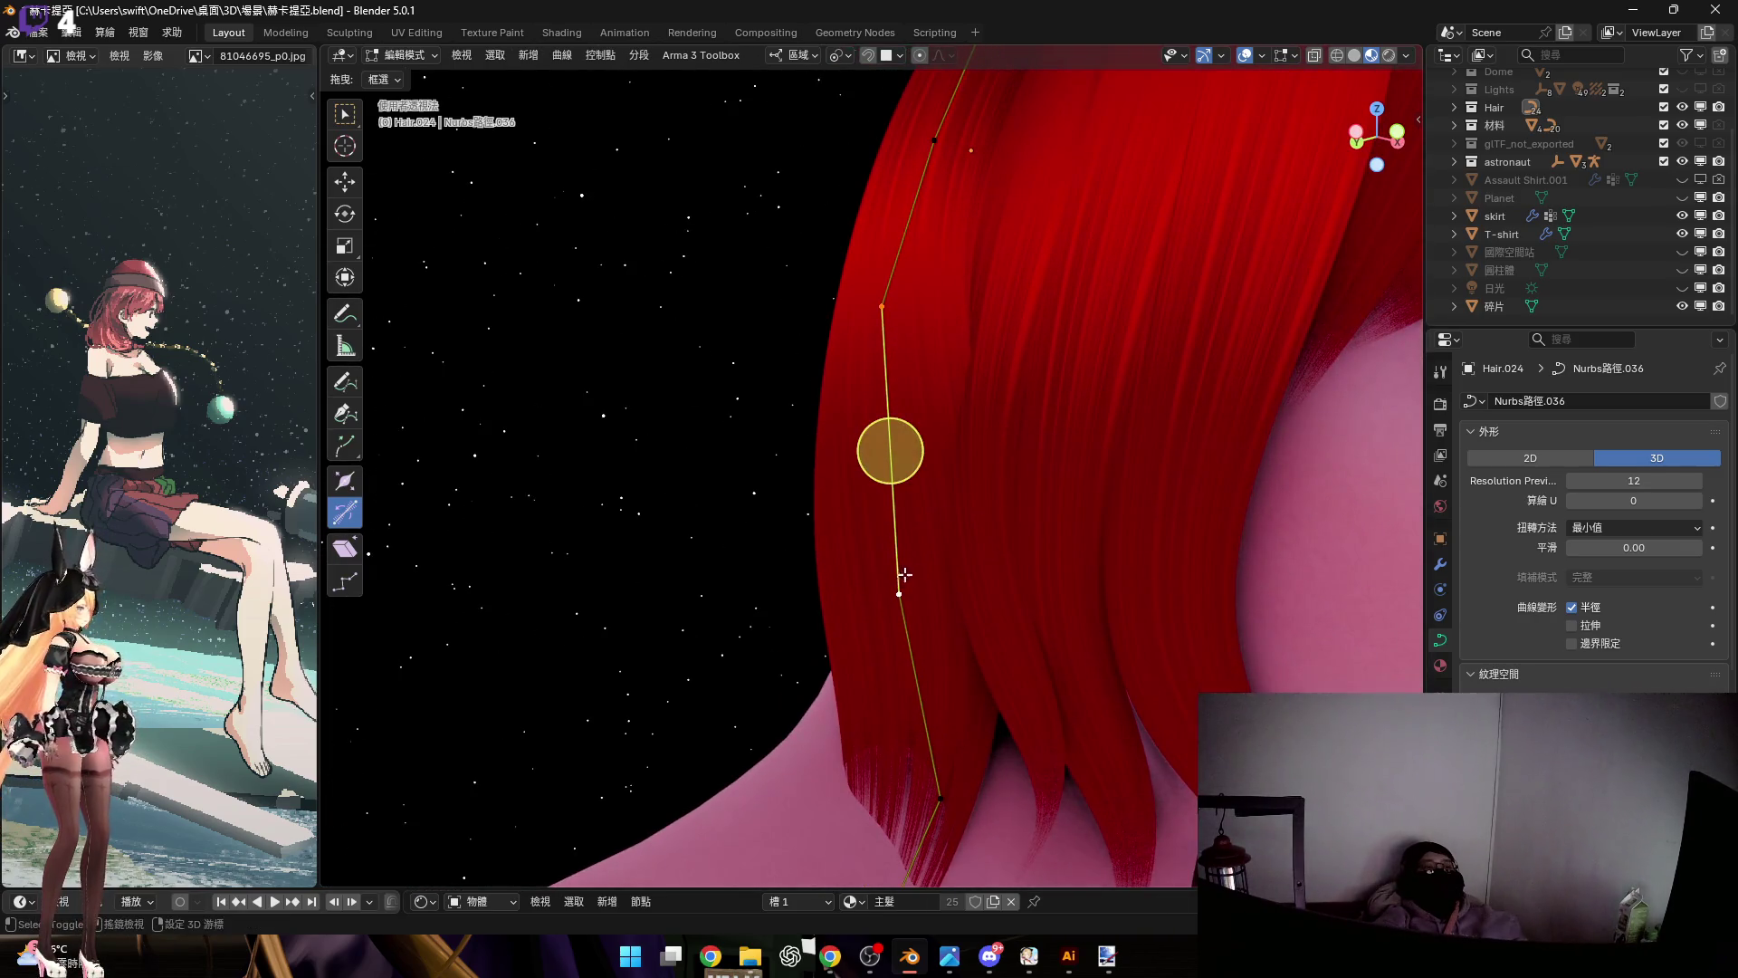
key("s")
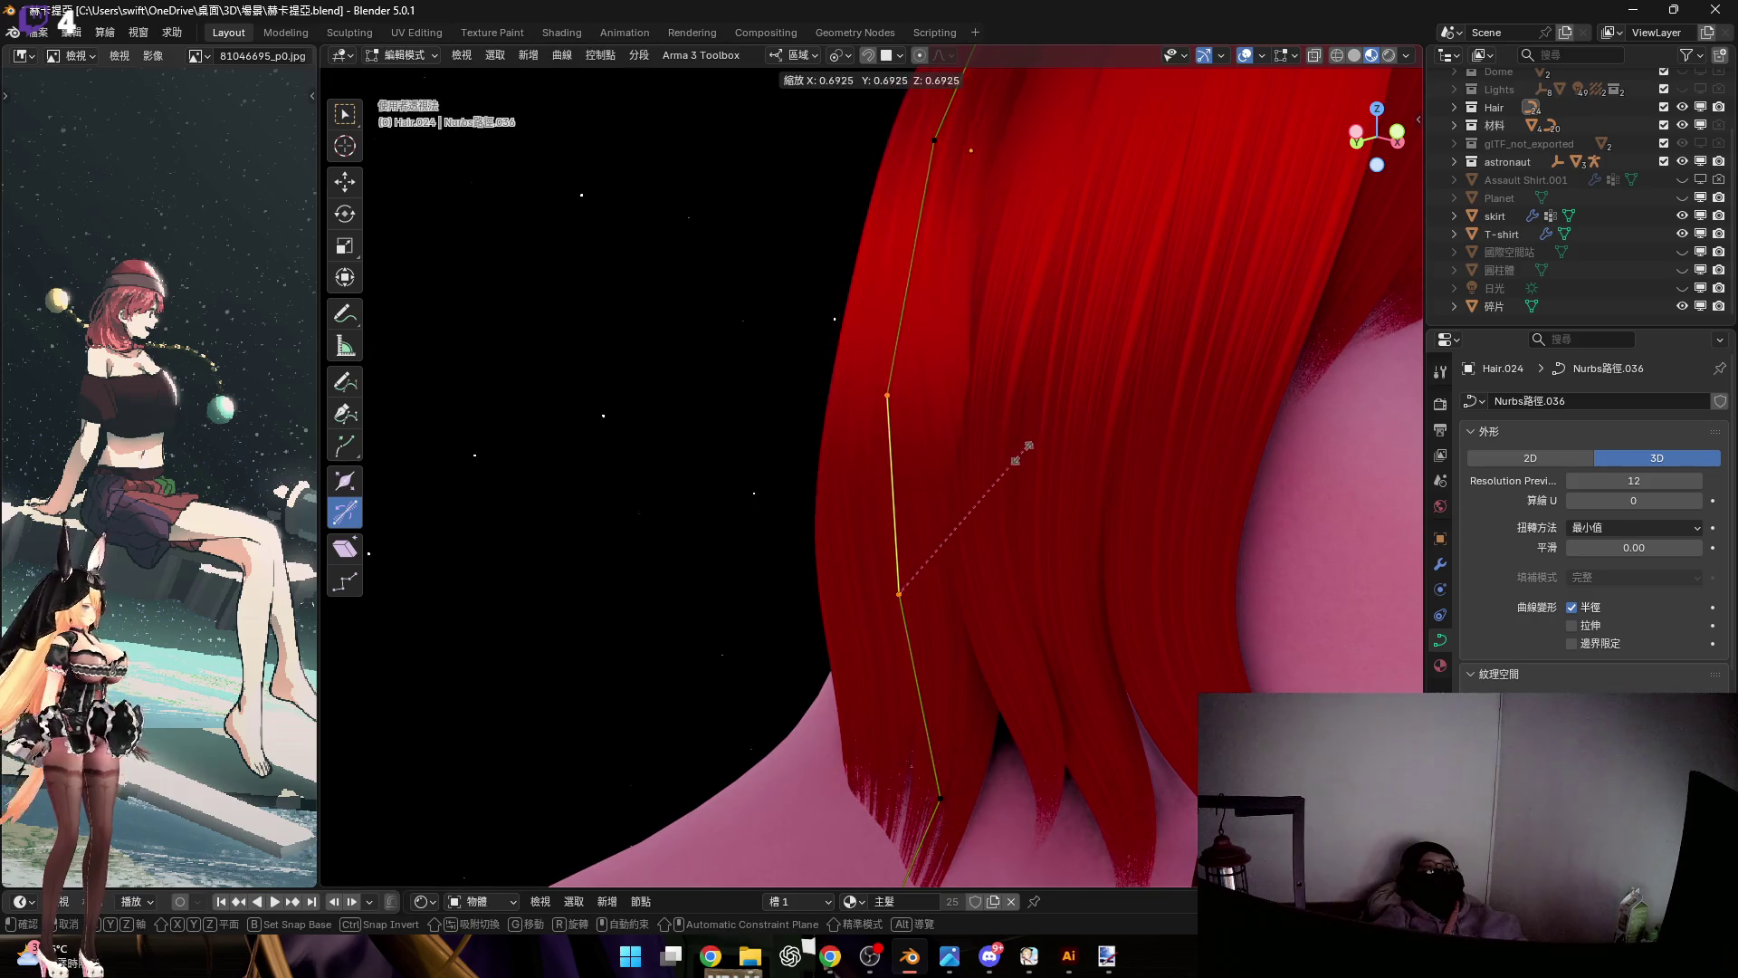
left_click(900, 403)
middle_click_drag(900, 403, 899, 380, "shift")
key("ctrl+t")
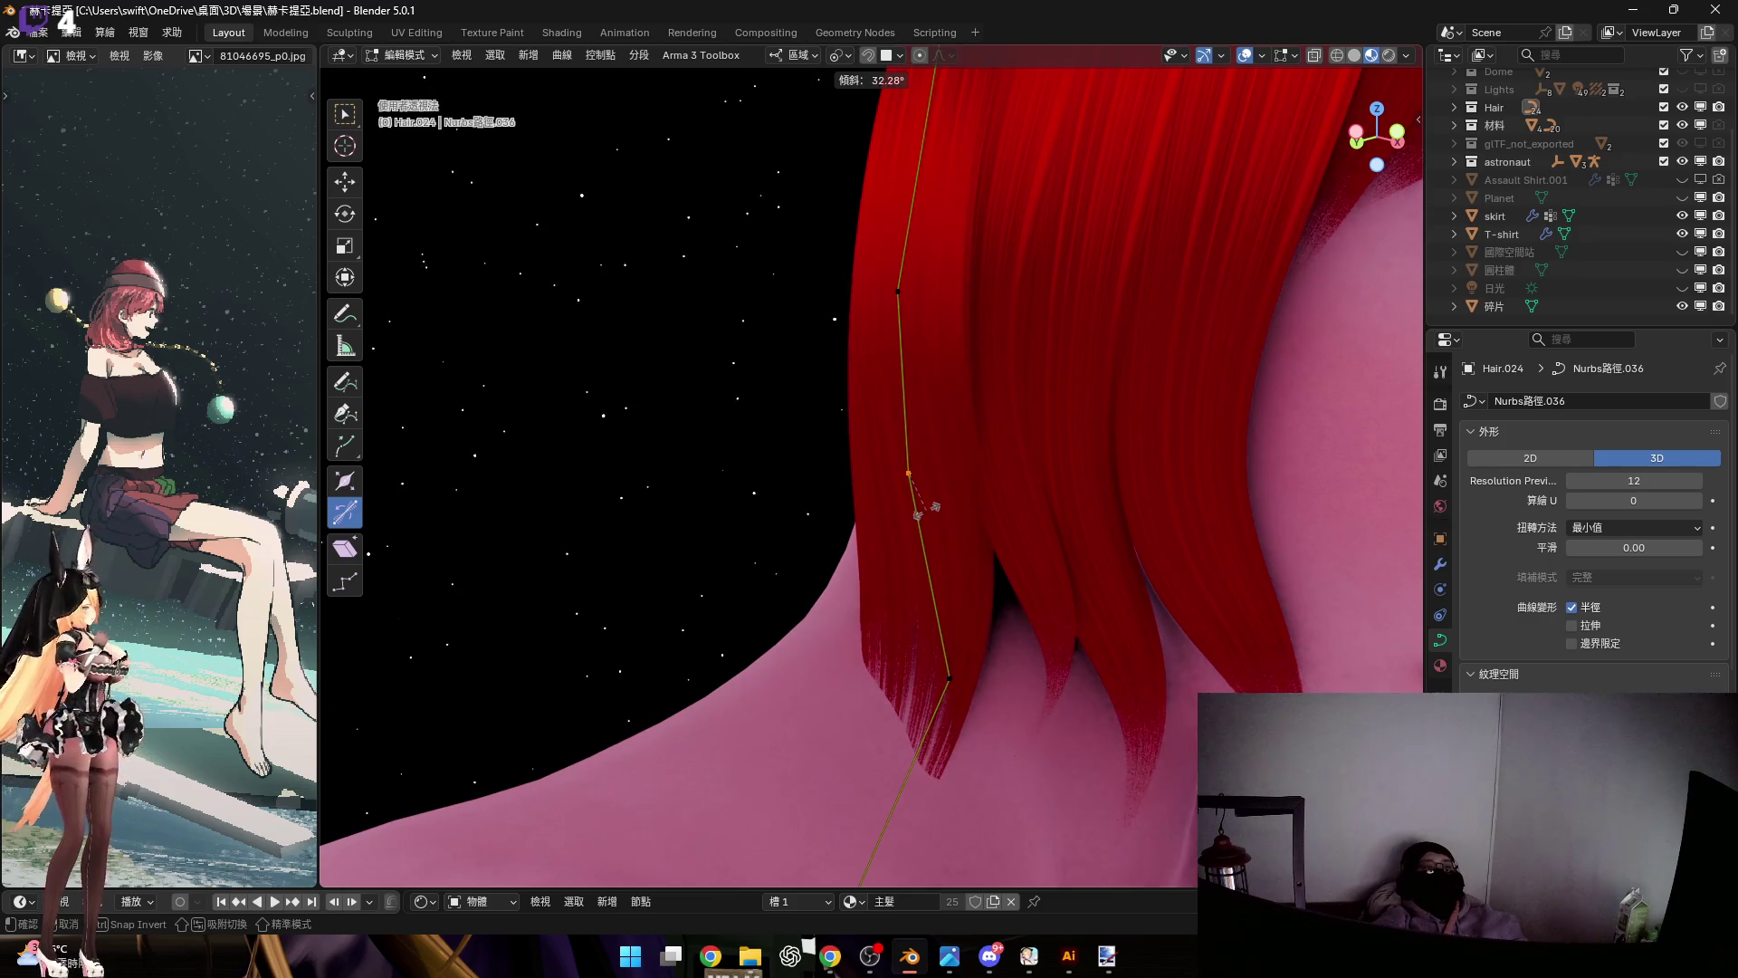
Finish the tilt and rotate the strand's lower end outward around local Y
left_click(935, 505)
scroll(1001, 388, "down", 3)
middle_click_drag(1001, 388, 957, 361)
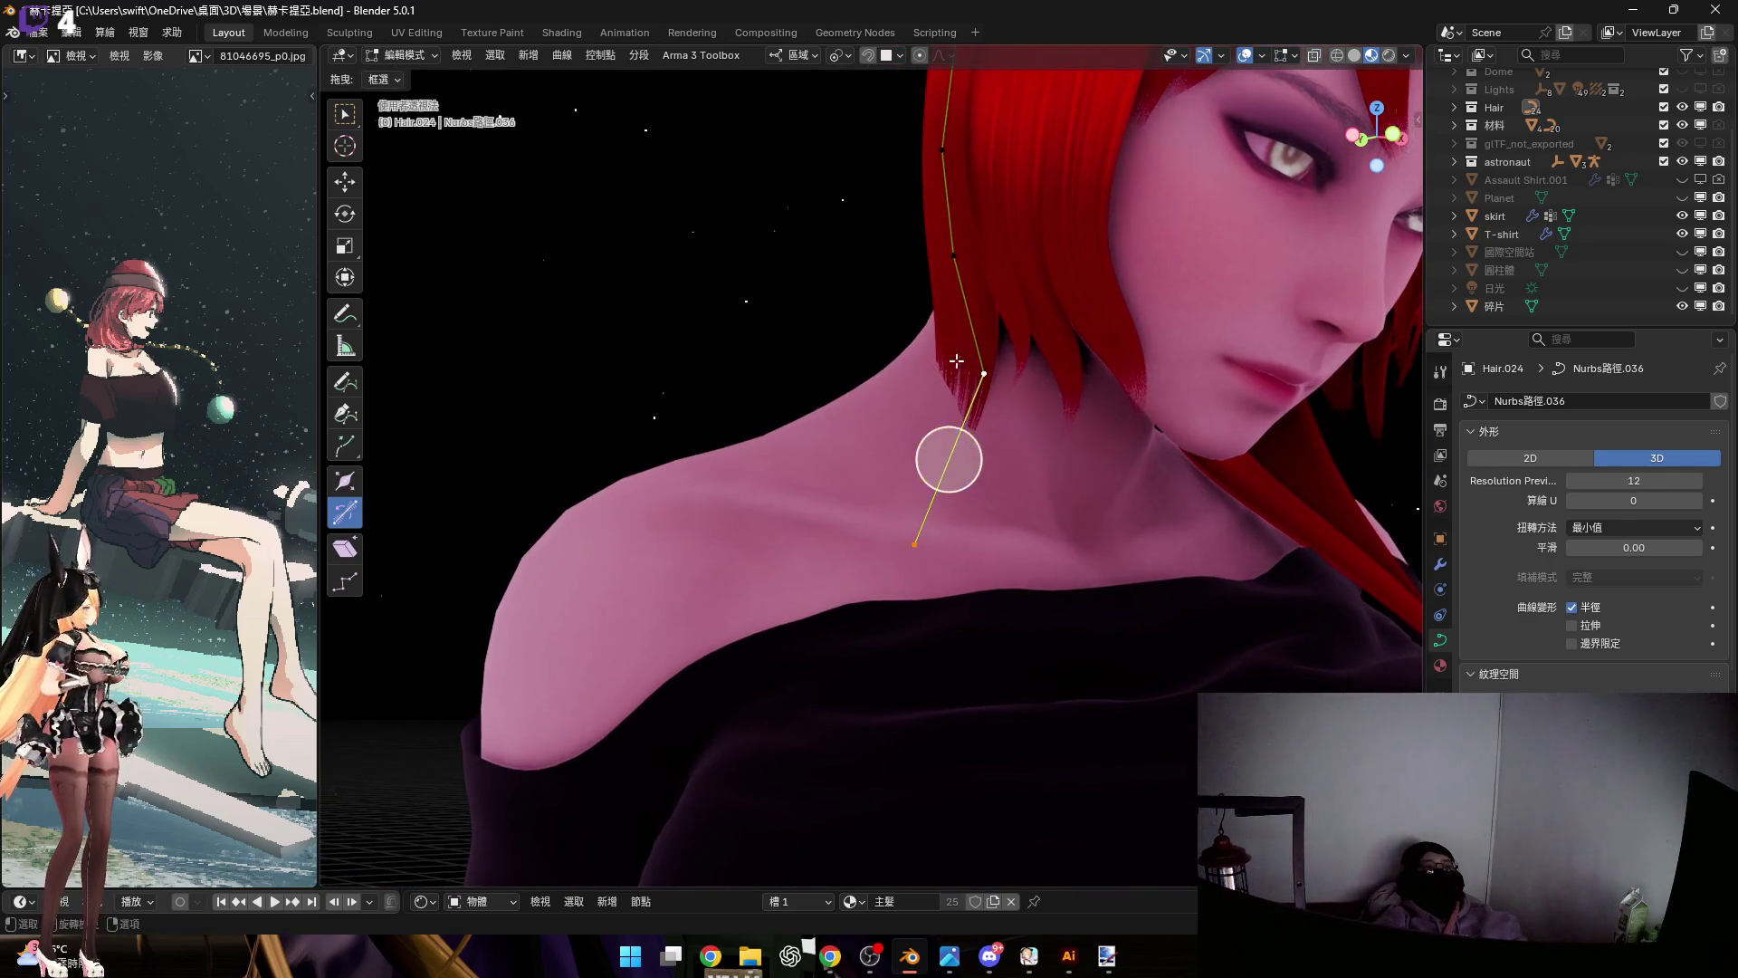
scroll(996, 272, "up", 2)
middle_click_drag(1059, 320, 1116, 297, "shift")
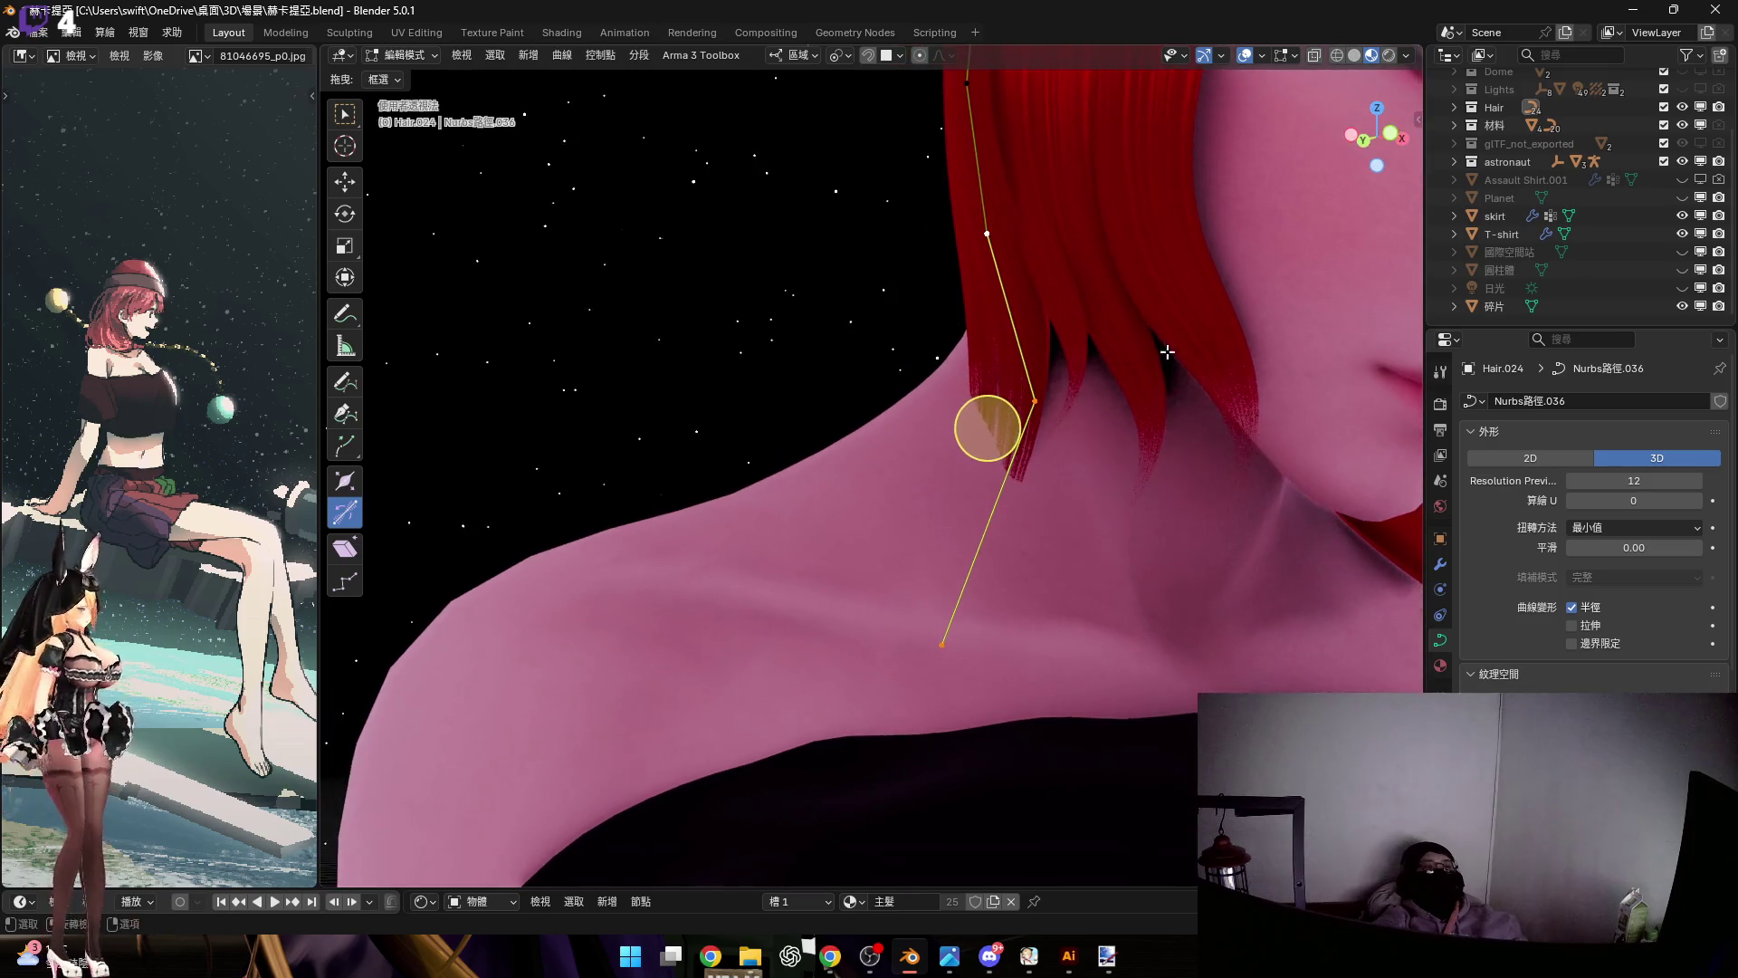
key("r")
key("y")
key("y")
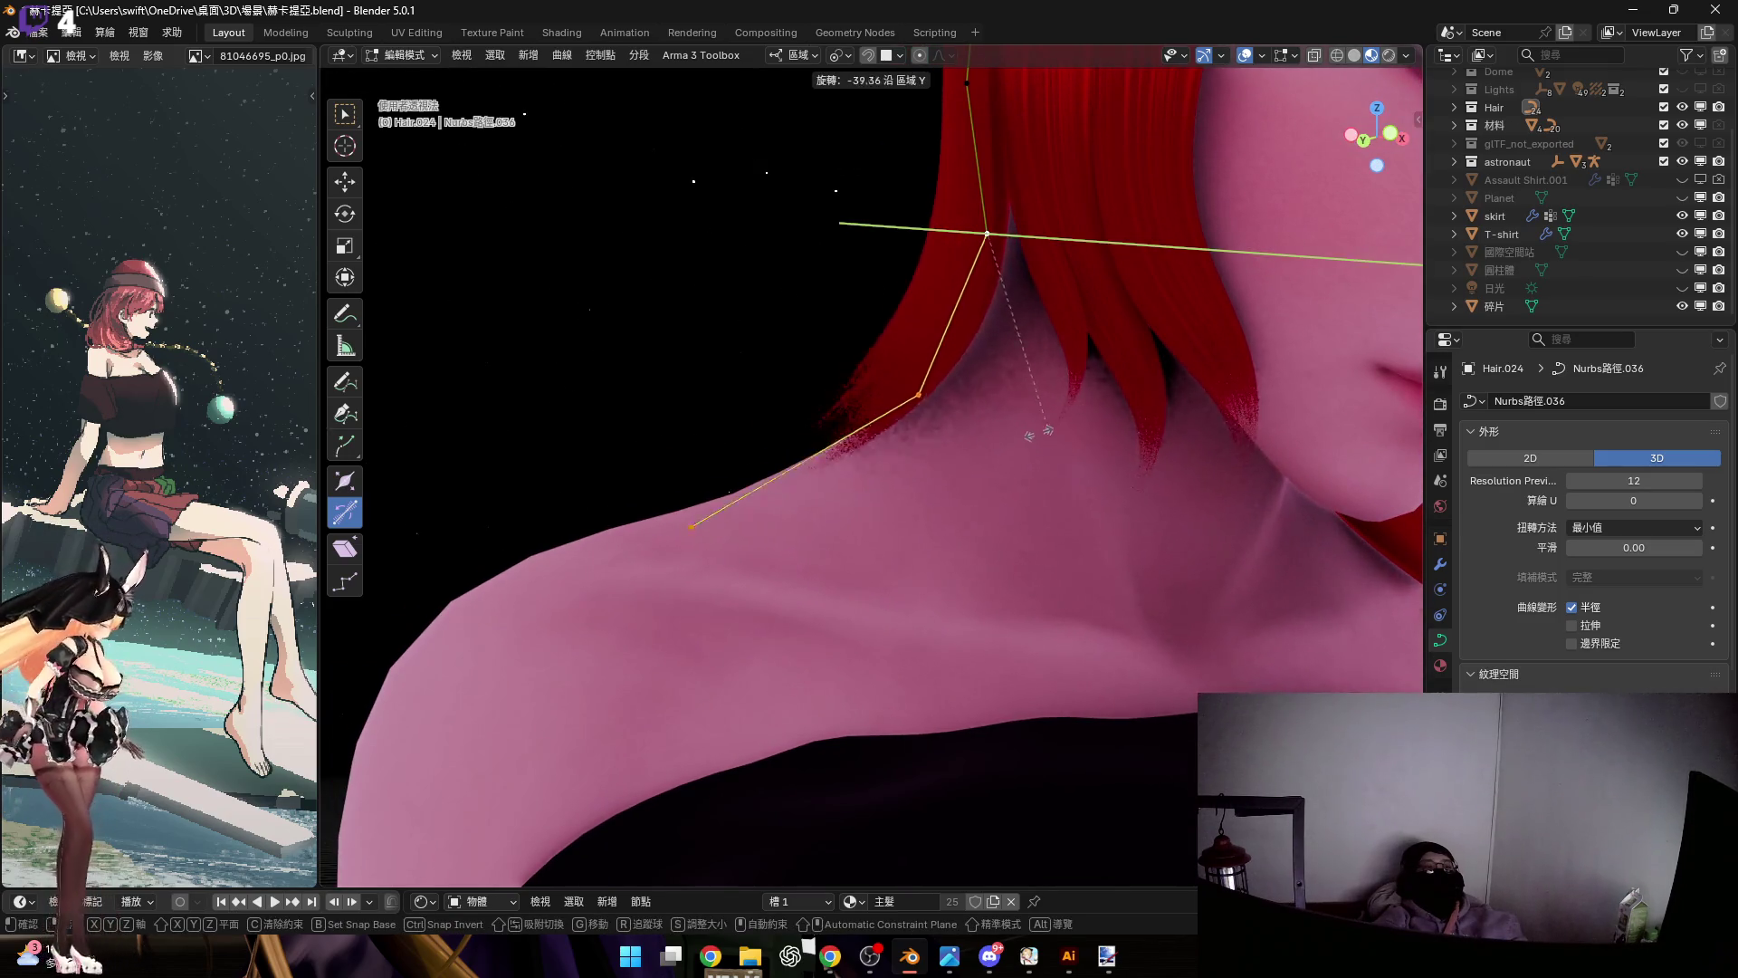
left_click(1035, 441)
mouse_move(1035, 441)
middle_mouse_down()
mouse_move(949, 423)
mouse_move(1000, 381)
middle_mouse_up()
key("r")
key("Escape")
key("r")
left_click(1150, 351)
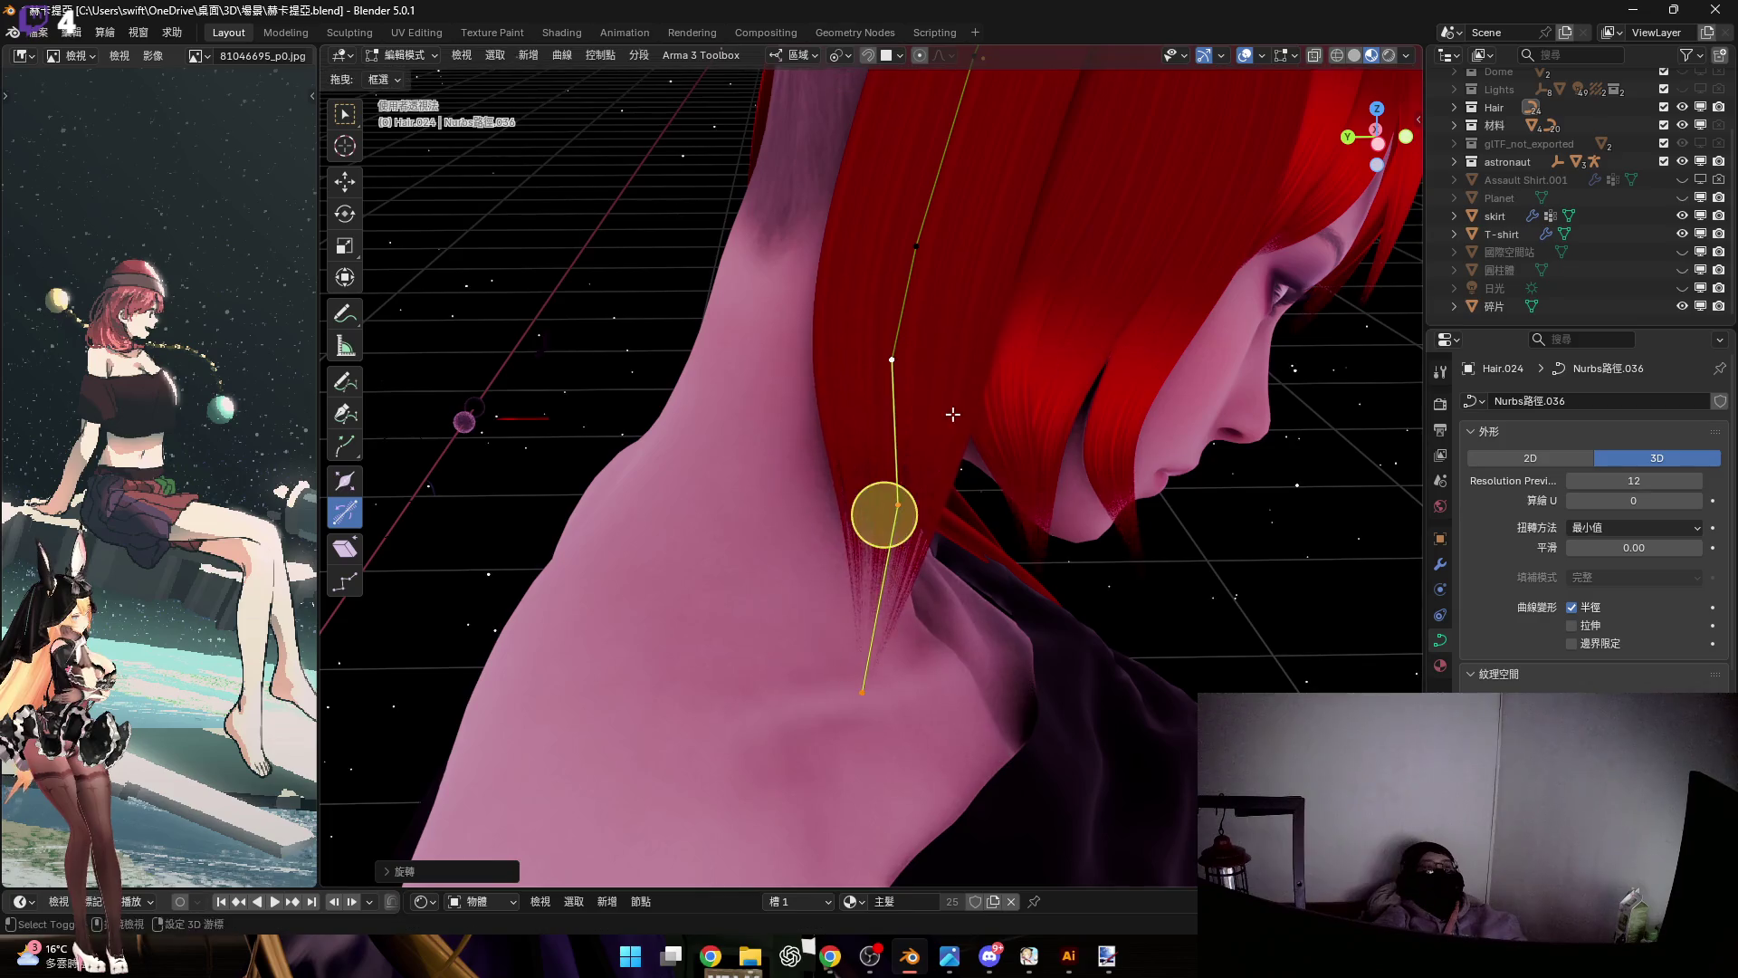
Change the lower strand's radius and move its end point onto the shoulder
middle_click_drag(851, 444, 880, 402)
left_click(1028, 475)
middle_click_drag(996, 434, 902, 332)
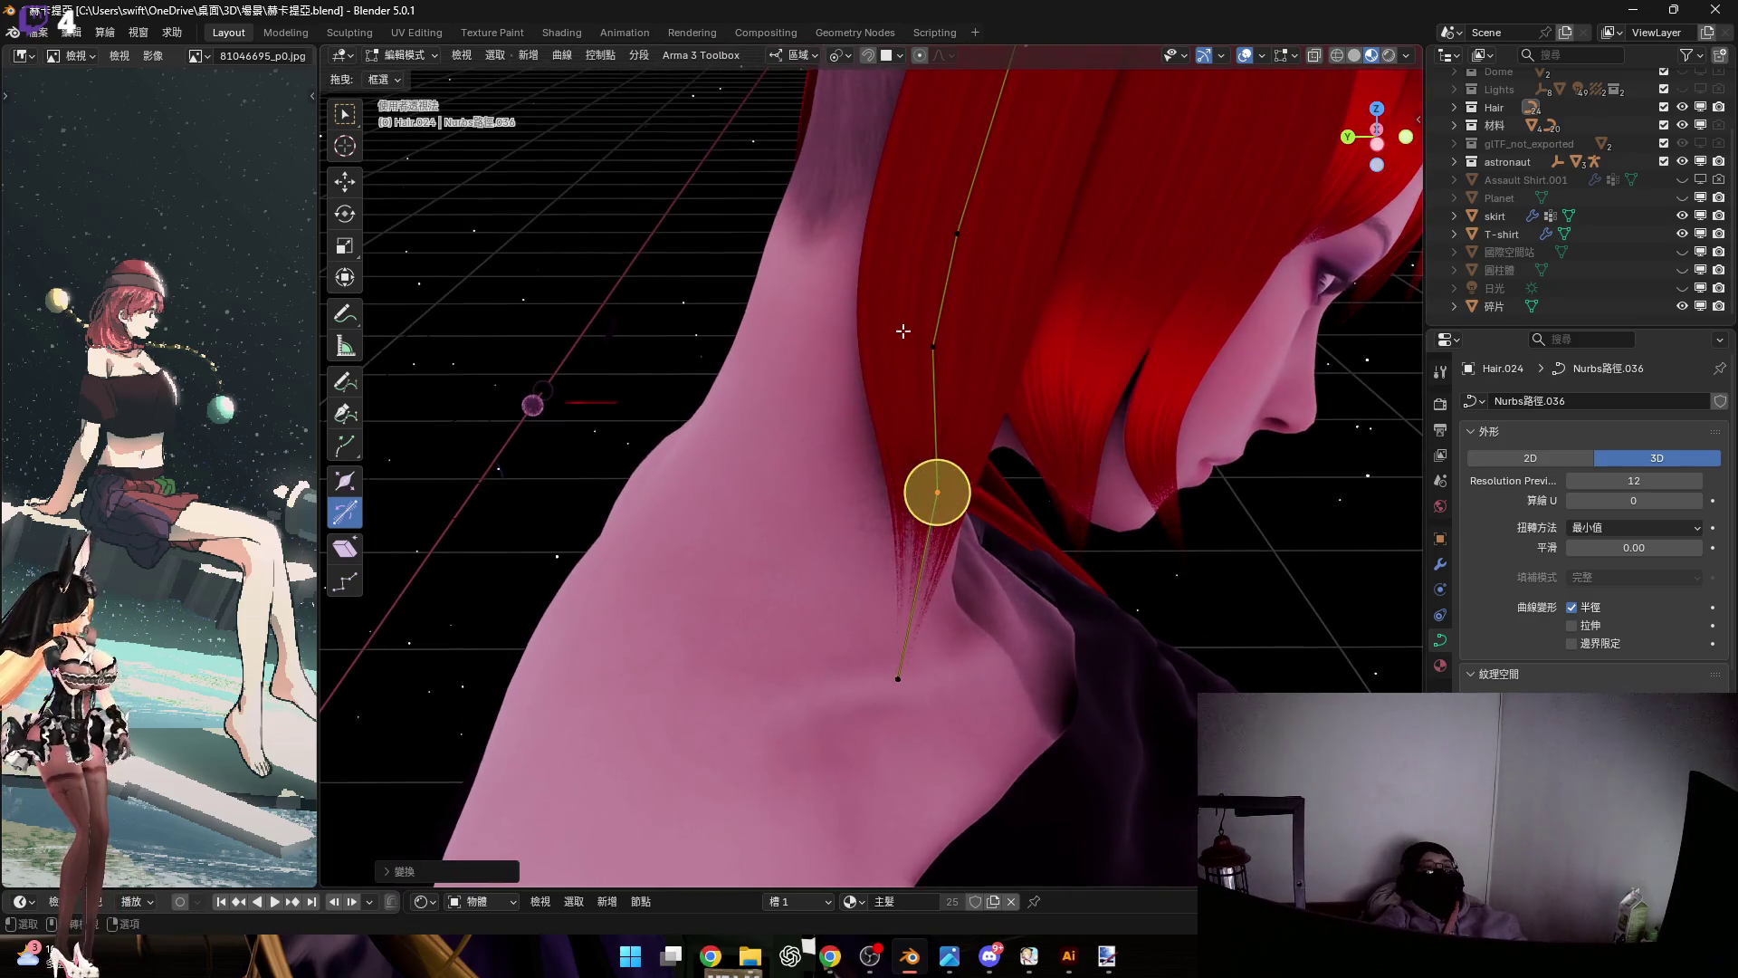
left_click(1069, 405)
mouse_move(1070, 404)
middle_mouse_down()
mouse_move(942, 574)
mouse_move(879, 540)
middle_mouse_up()
key("g")
left_click(1017, 537)
mouse_move(1018, 536)
middle_mouse_down()
mouse_move(899, 465)
mouse_move(977, 426)
mouse_move(1020, 480)
middle_mouse_up()
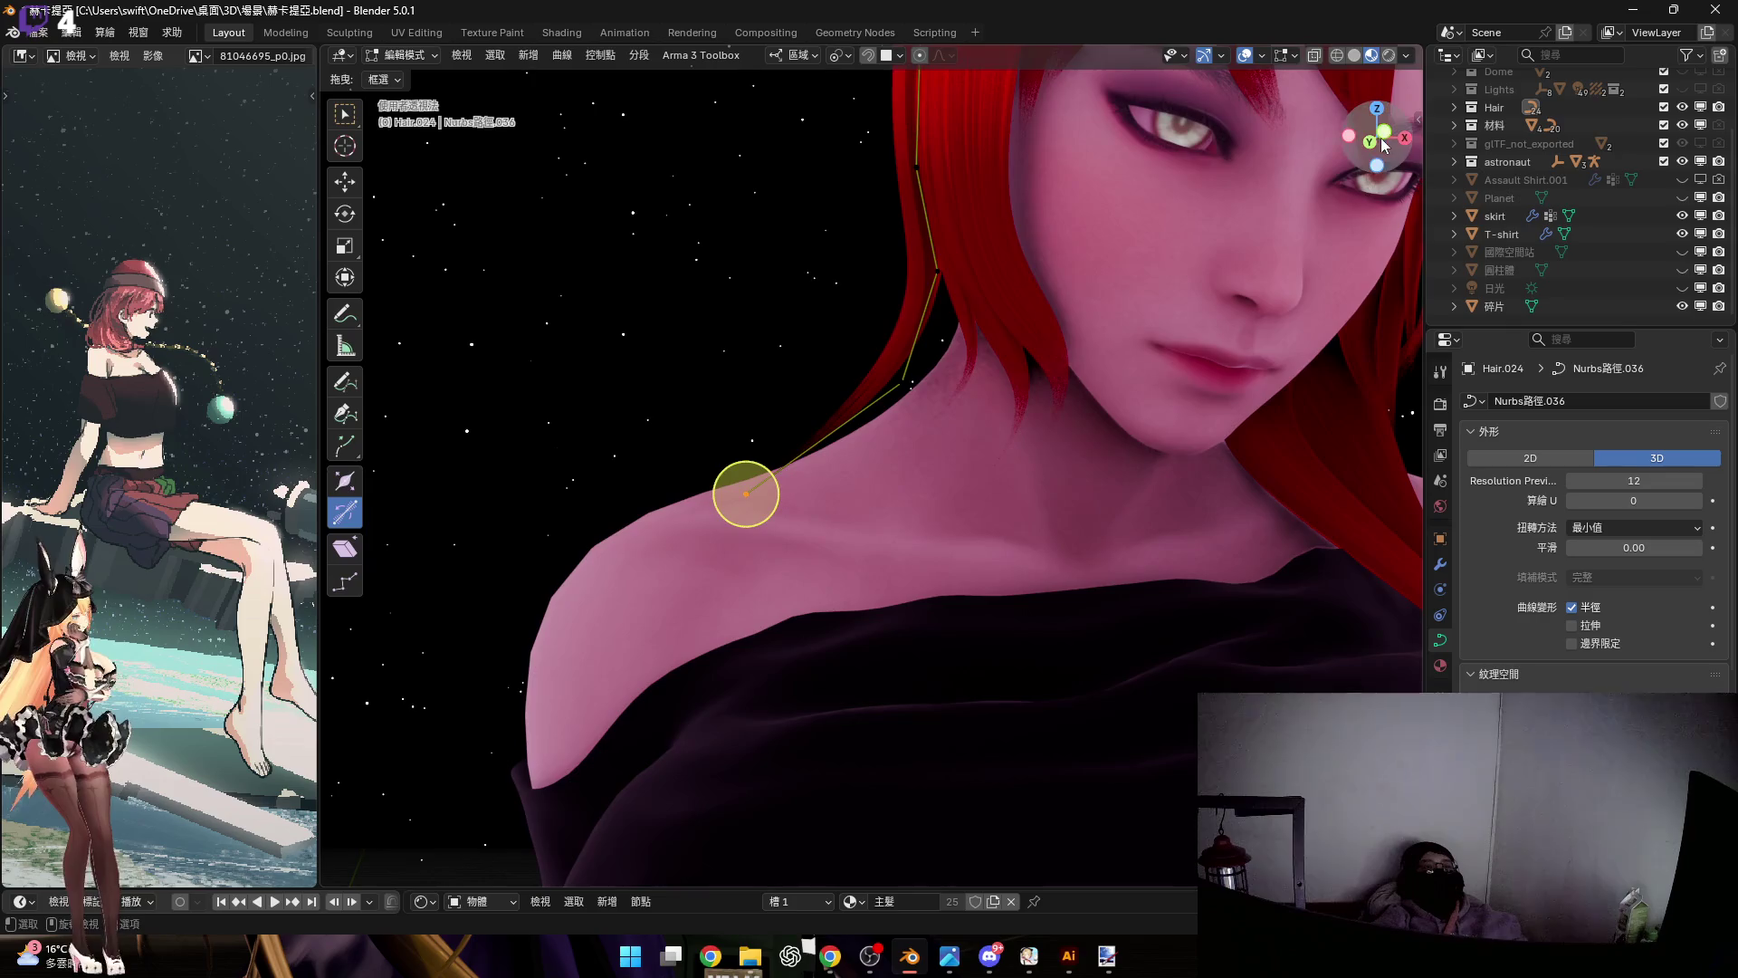
In front view, move the second vertex about 1.26 cm down and right, then push the end point further onto the shoulder
left_click(1382, 142)
scroll(923, 395, "up", 3)
middle_click_drag(964, 356, 1013, 361, "shift")
left_click(1013, 361)
scroll(1017, 362, "up", 1)
left_click_drag(1038, 374, 1141, 418)
middle_click_drag(1141, 418, 1205, 304, "shift")
left_click(768, 466)
middle_click_drag(994, 478, 935, 527, "shift")
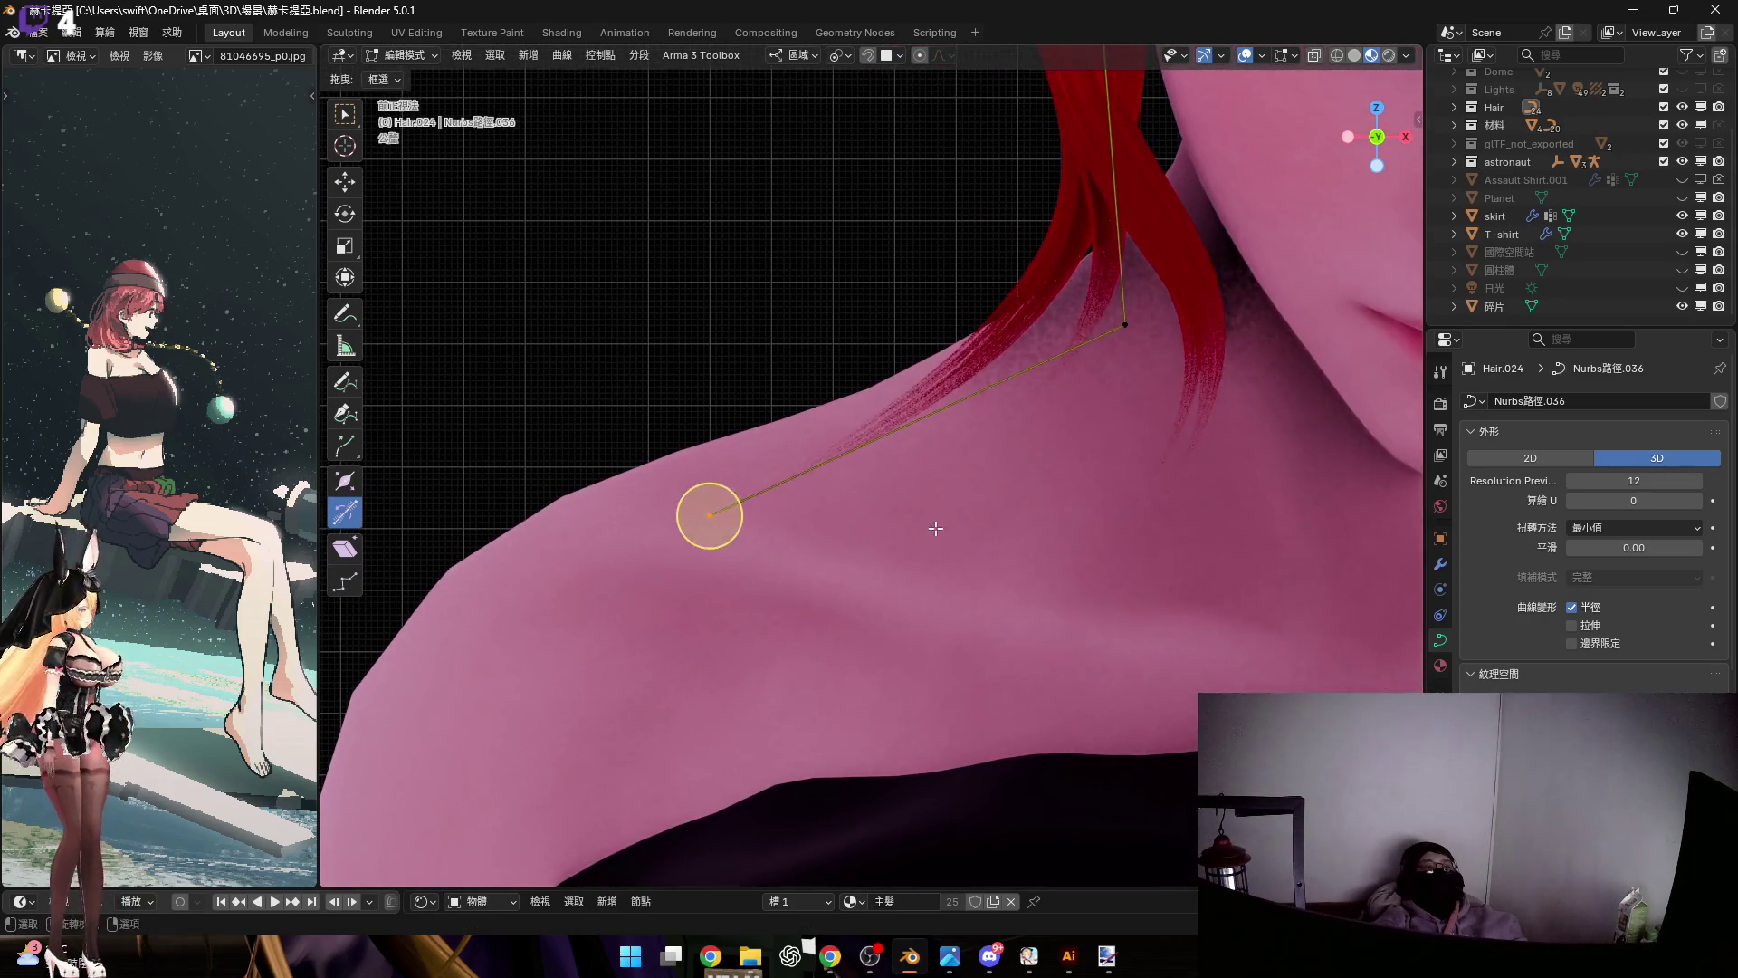
key("g")
left_click(1048, 532)
mouse_move(1192, 76)
middle_mouse_down("shift")
mouse_move(1181, 363)
mouse_move(905, 385)
mouse_move(1135, 373)
middle_mouse_up("shift")
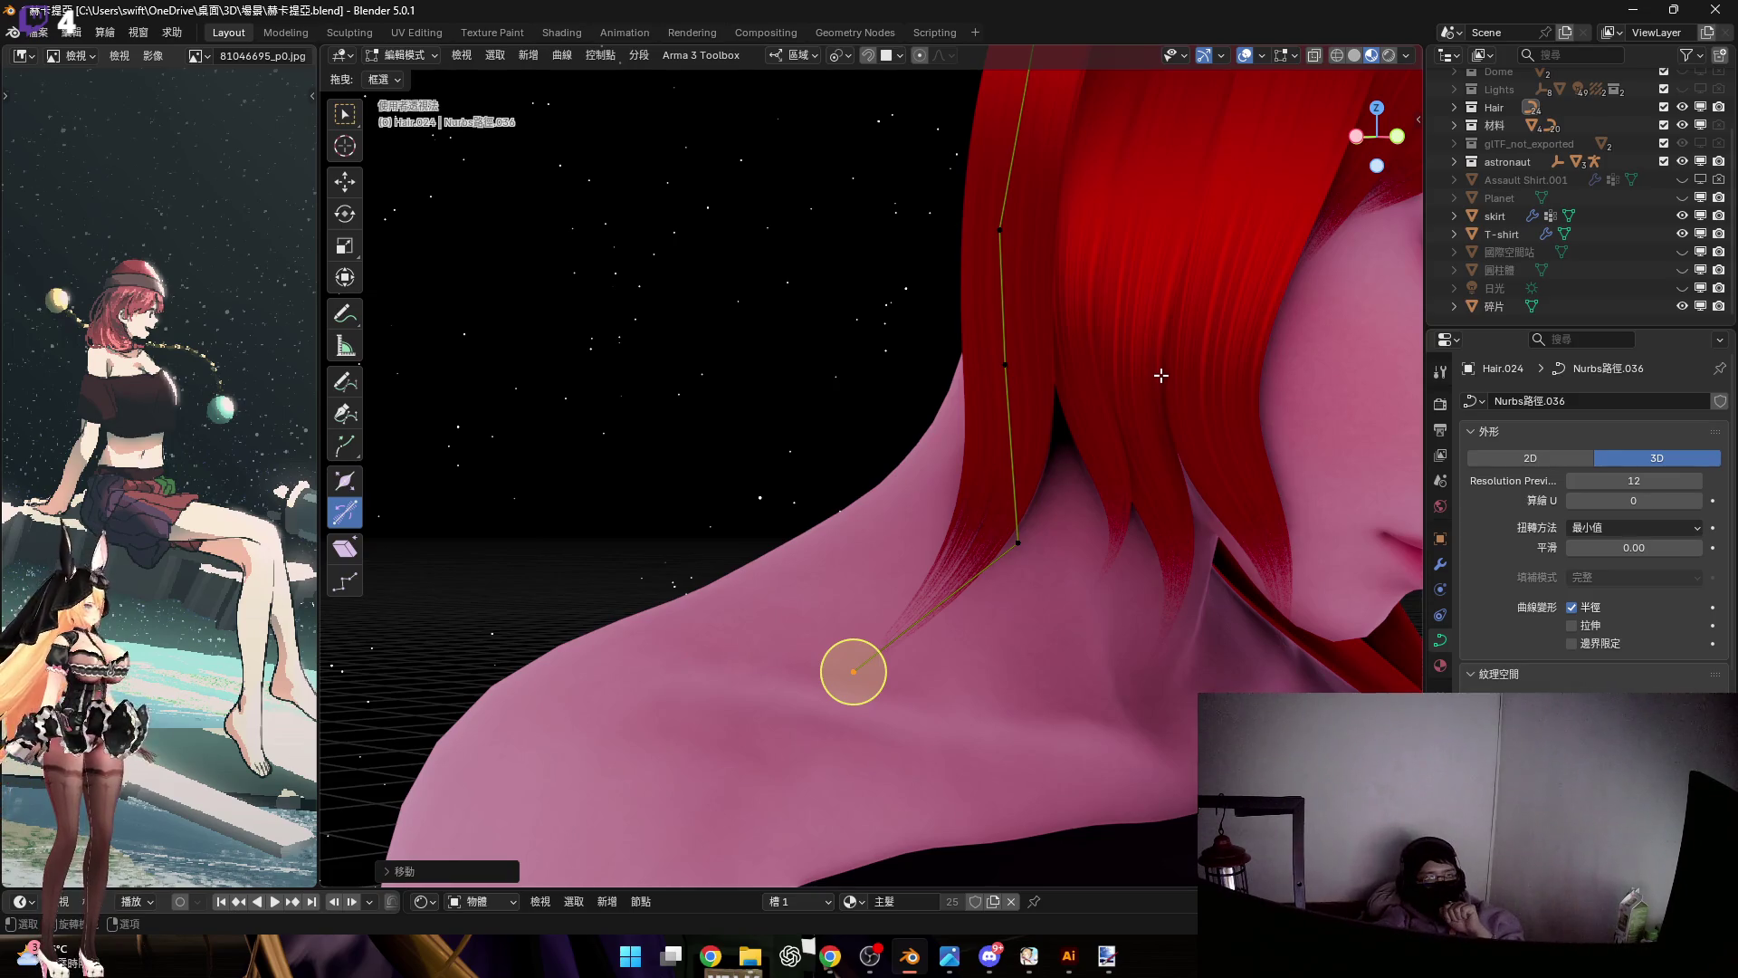
scroll(1557, 181, "up", 4)
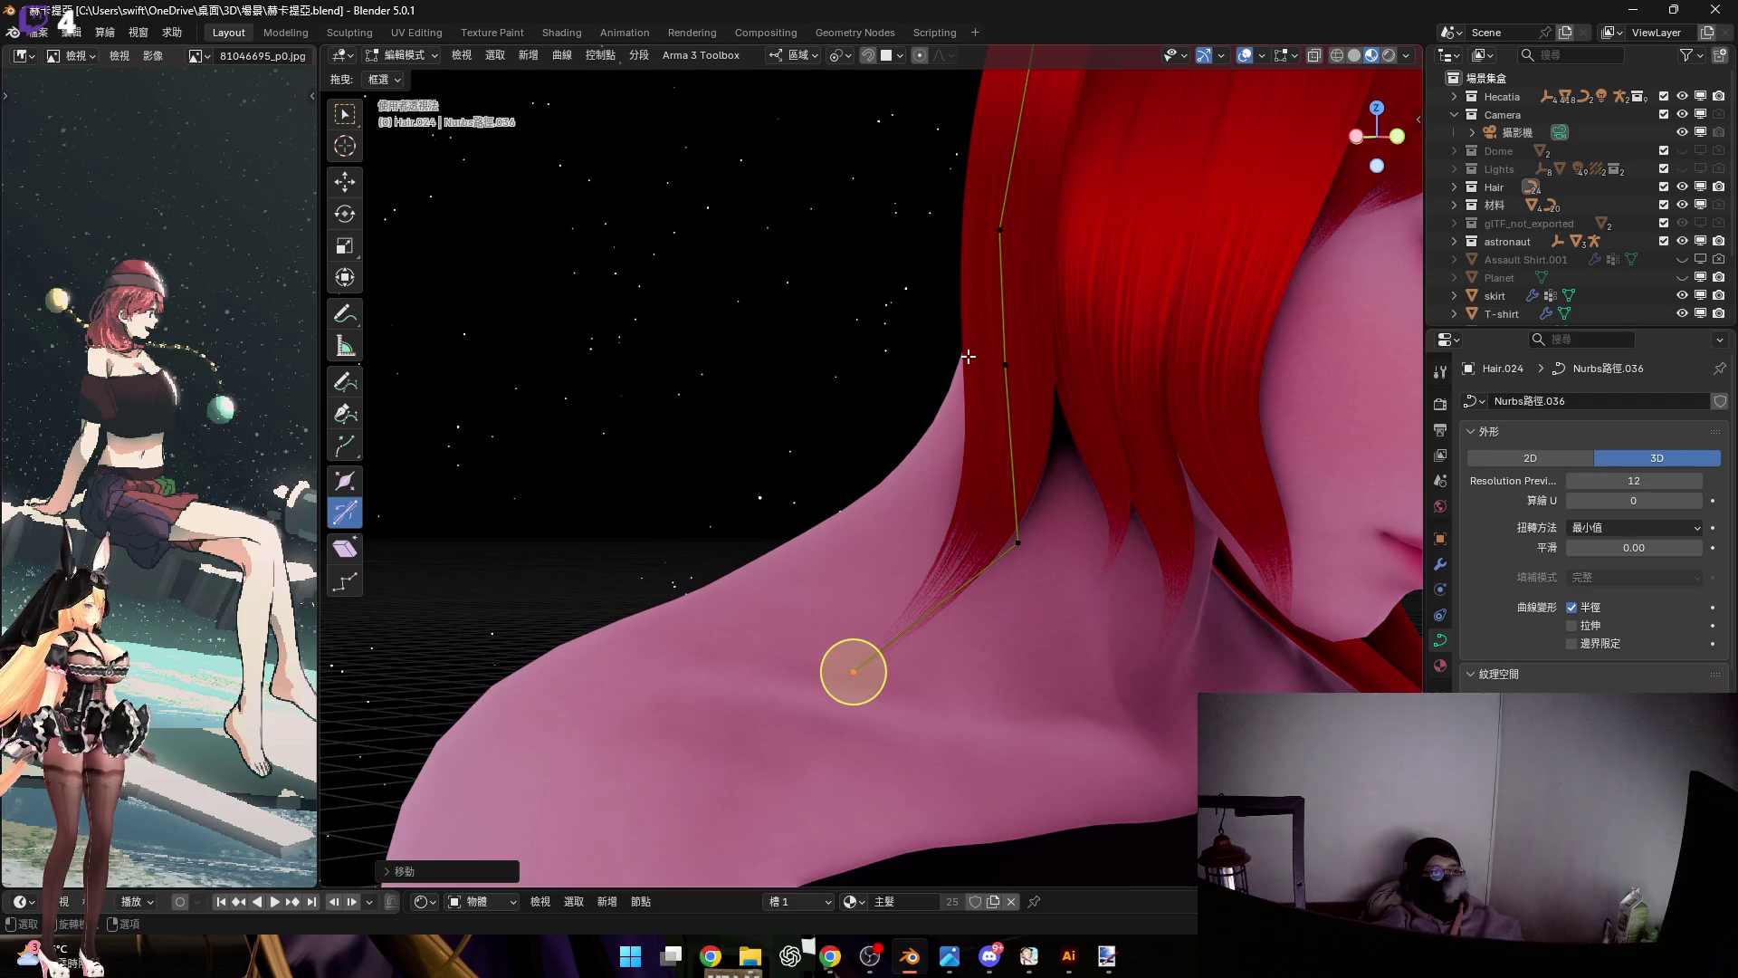
mouse_move(968, 352)
middle_mouse_down()
mouse_move(1028, 443)
mouse_move(933, 436)
middle_mouse_up()
Lower the selected end point of the Hair.024 strand and scale it down
key("g")
left_click(923, 535)
scroll(941, 634, "down", 3)
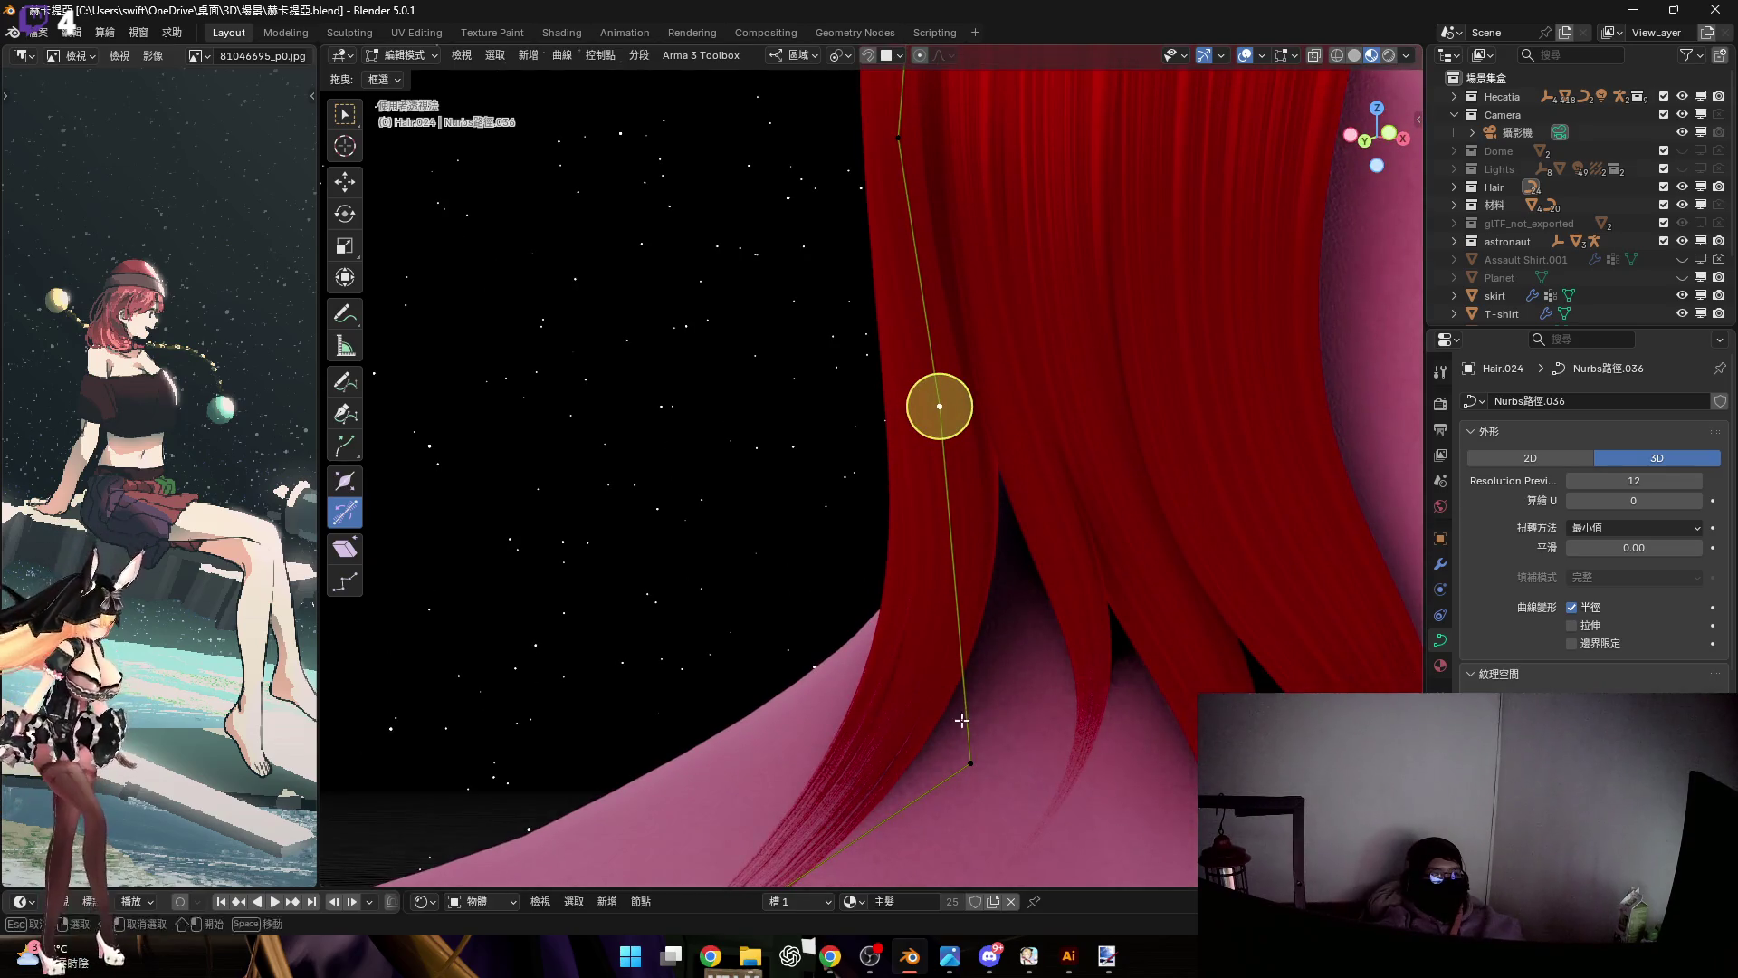
middle_click_drag(966, 760, 1004, 688)
key("s")
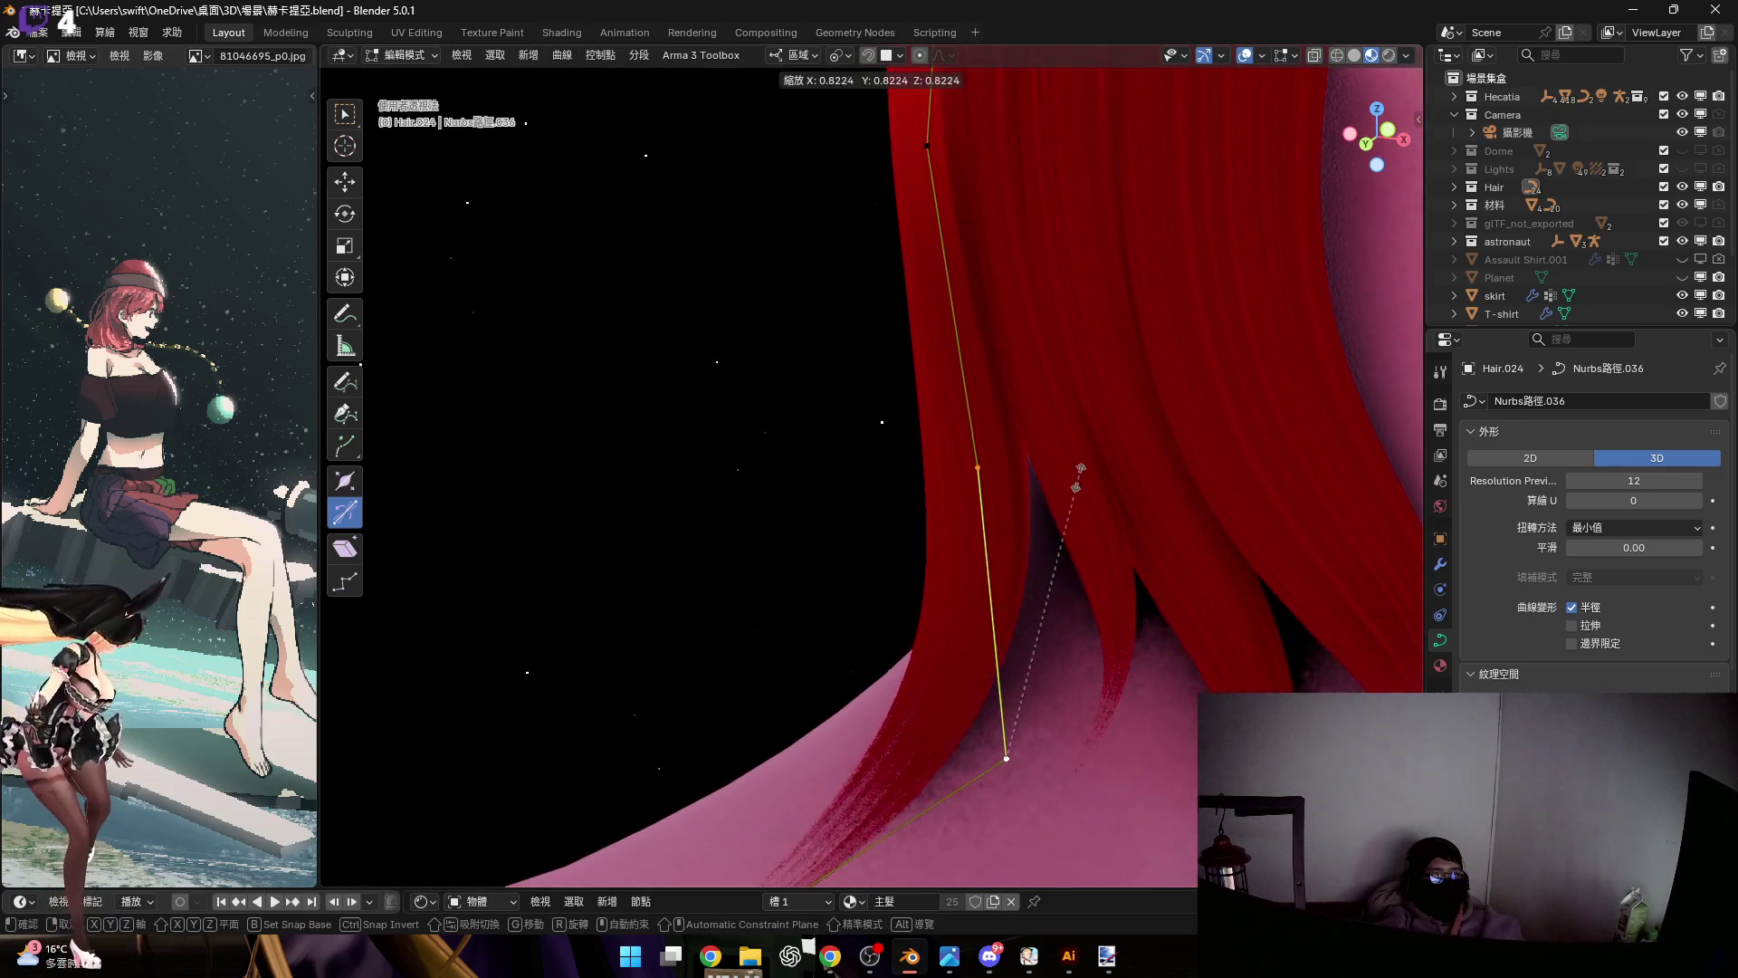
left_click(1068, 508)
middle_click_drag(1041, 543, 993, 435)
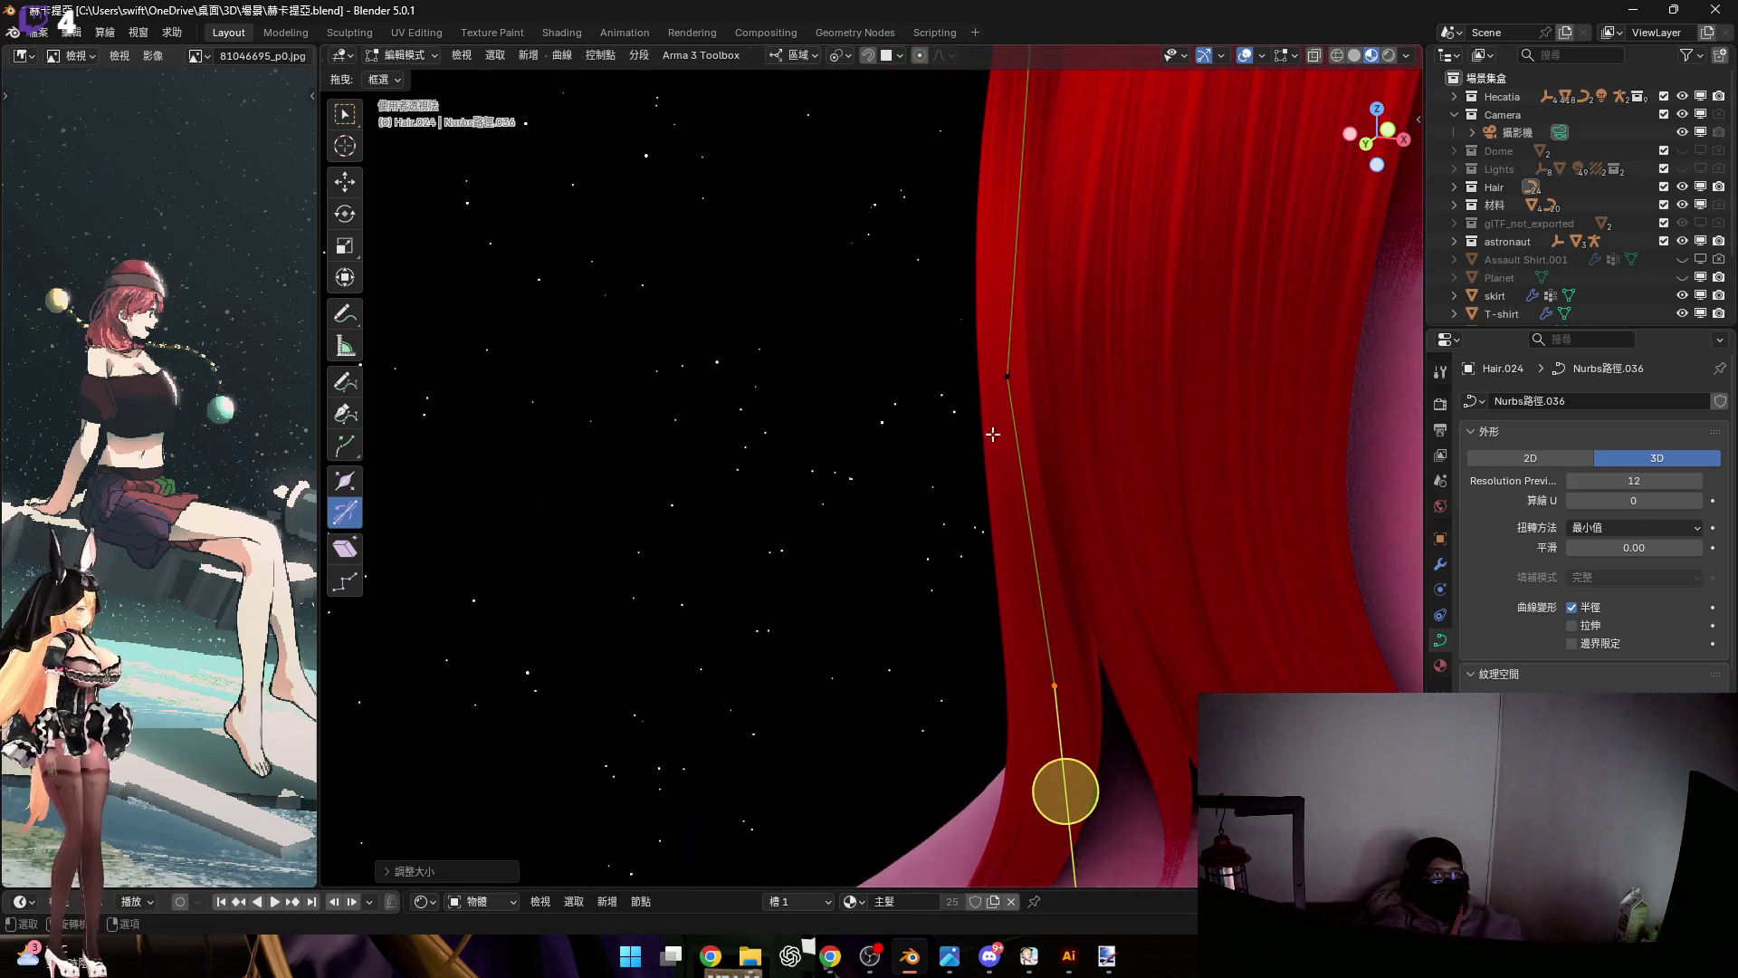
Select the upper curve point and scale it, abandoning a local Z move
left_click(1012, 426)
key("g")
key("z")
key("z")
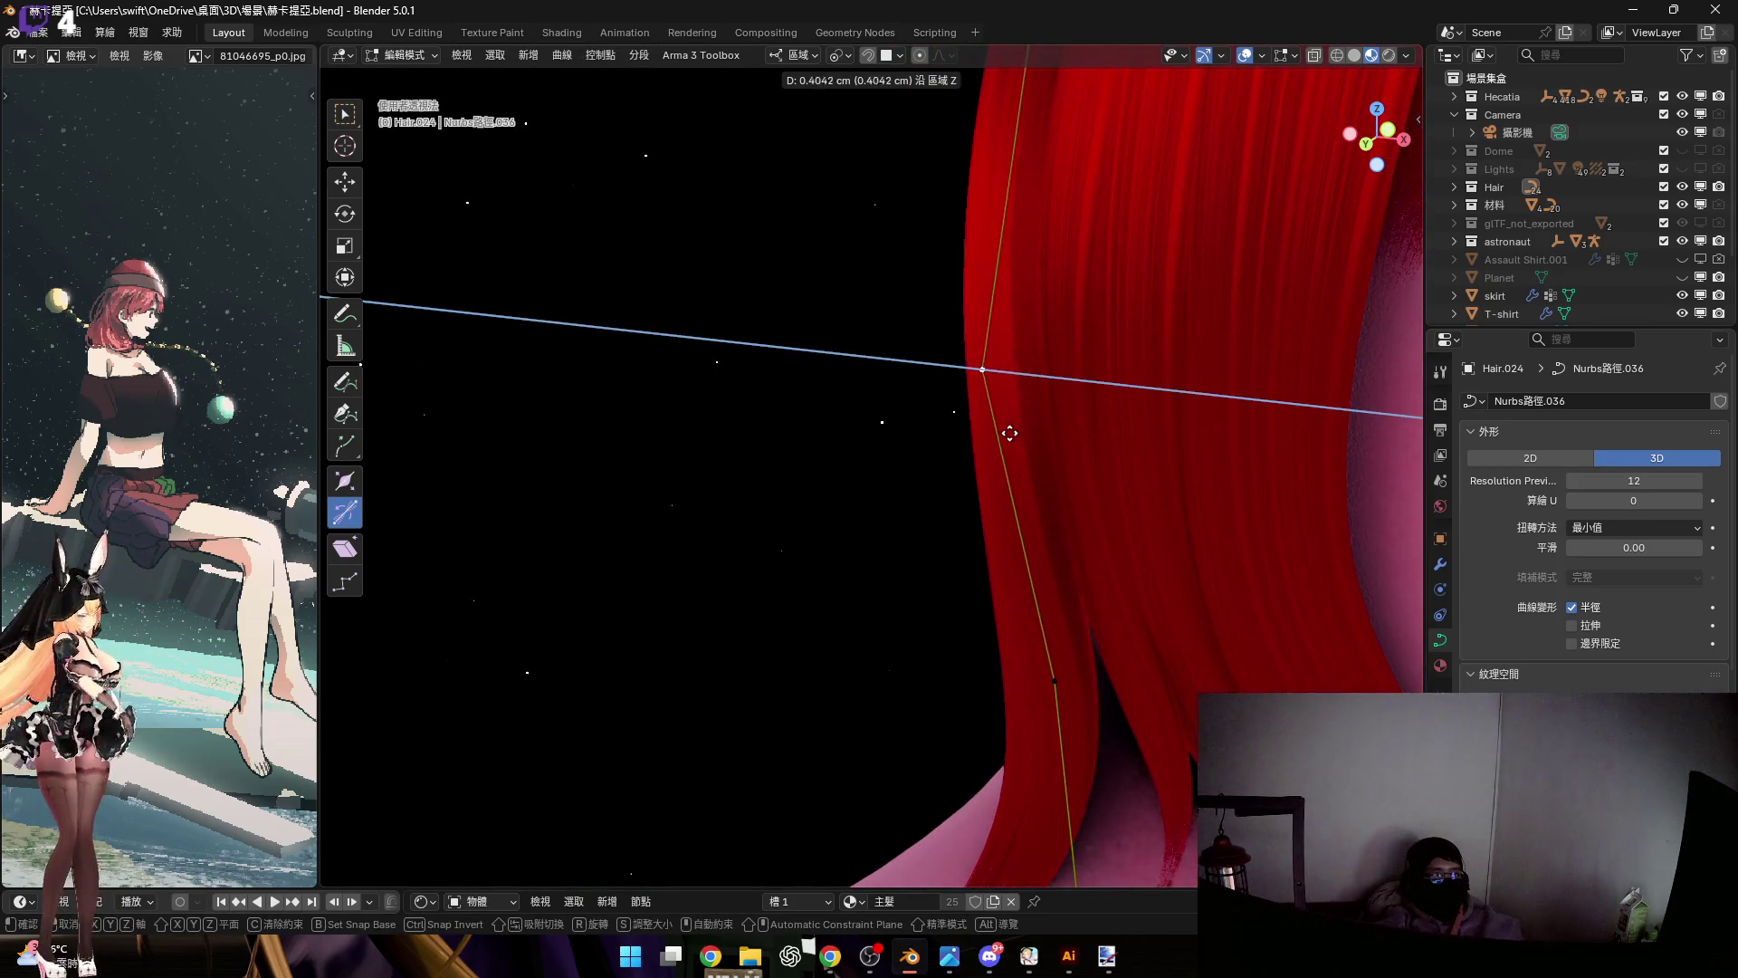
right_click(962, 369)
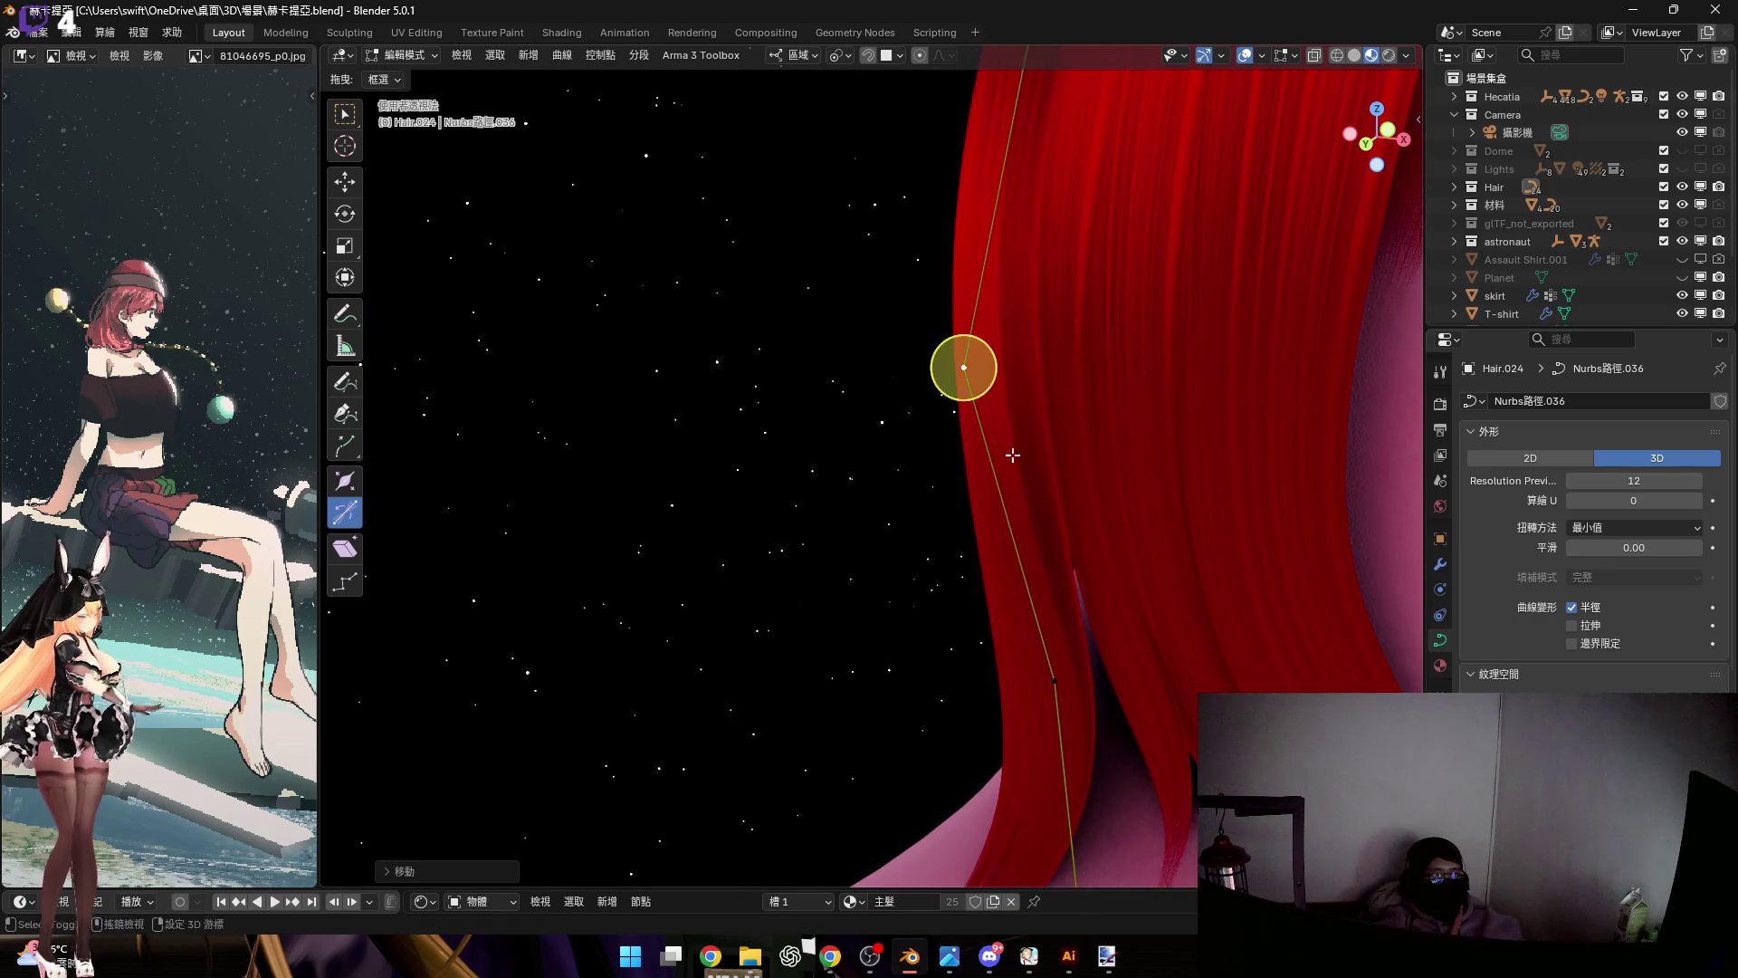
key("s")
left_click(982, 490)
Box-zoom onto the hair curve and twist the strand at the control point
mouse_move(1062, 415)
middle_mouse_down()
mouse_move(1005, 481)
mouse_move(1110, 392)
mouse_move(1051, 395)
mouse_move(1044, 495)
middle_mouse_up()
scroll(1044, 494, "down", 5)
key("shift+b")
left_click_drag(893, 369, 1105, 718)
middle_click_drag(1007, 501, 1035, 384)
left_click_drag(966, 612, 973, 623)
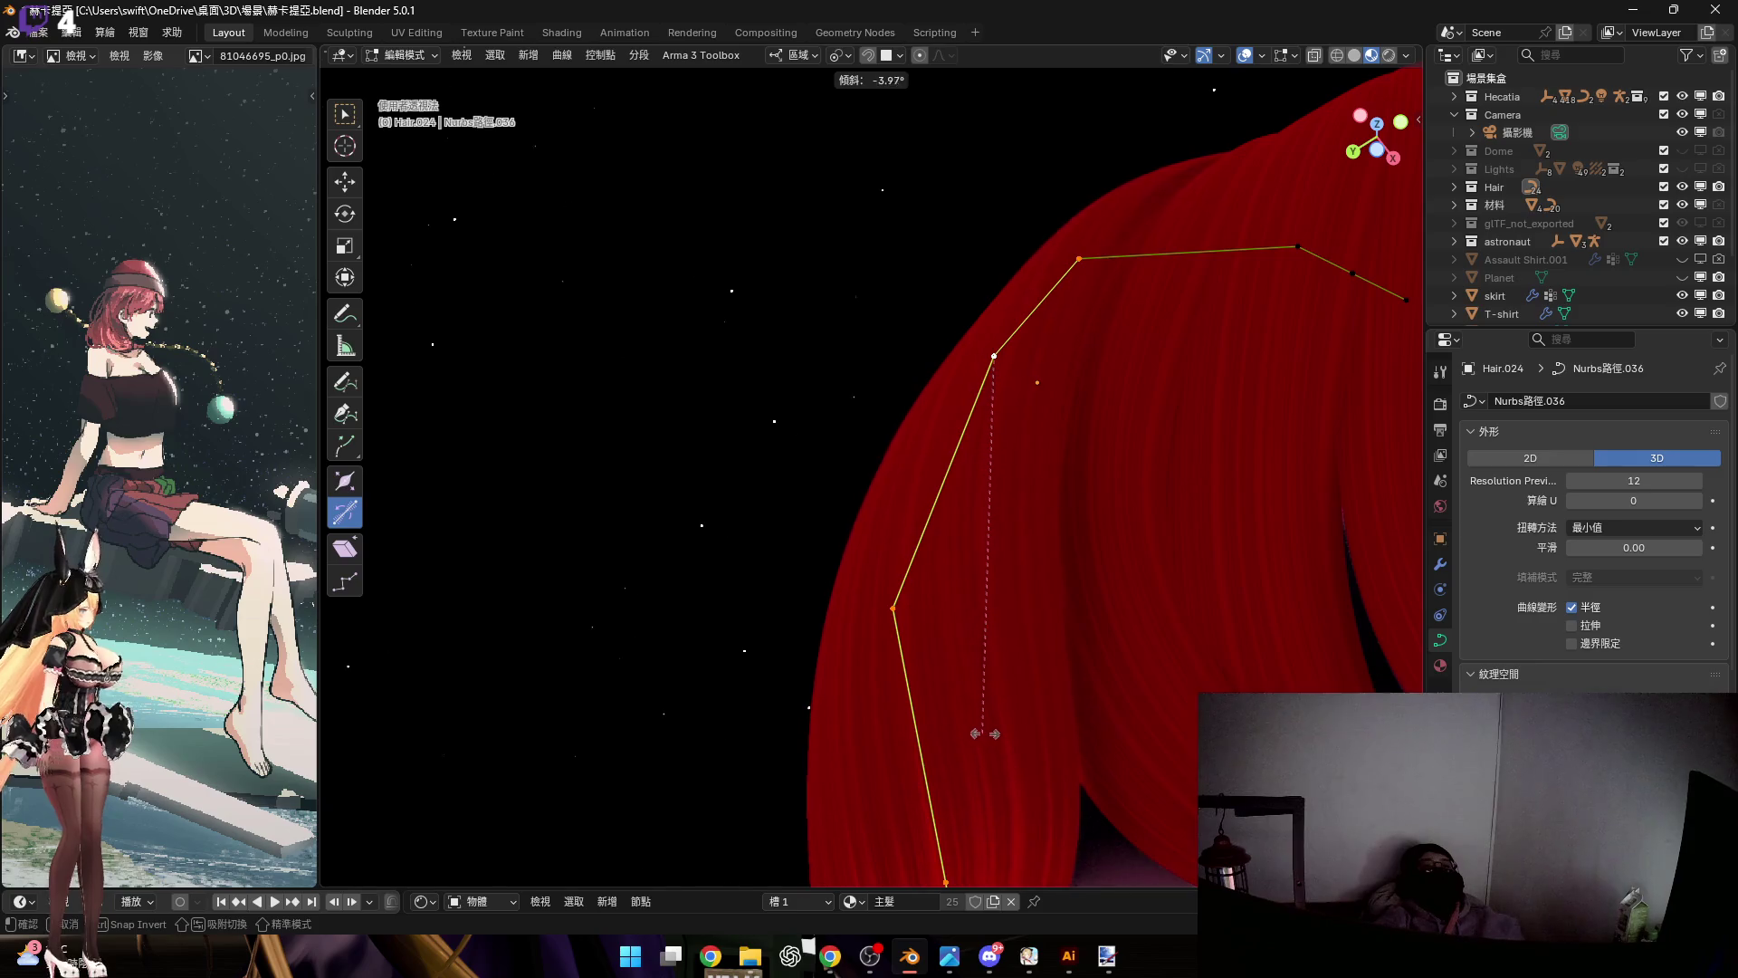
left_click_drag(1004, 732, 1005, 732)
mouse_move(1005, 733)
middle_mouse_down()
mouse_move(879, 457)
mouse_move(1040, 480)
mouse_move(934, 393)
mouse_move(957, 428)
middle_mouse_up()
Shift the strand's curve points along Z so it drops toward the neck
key("g")
key("z")
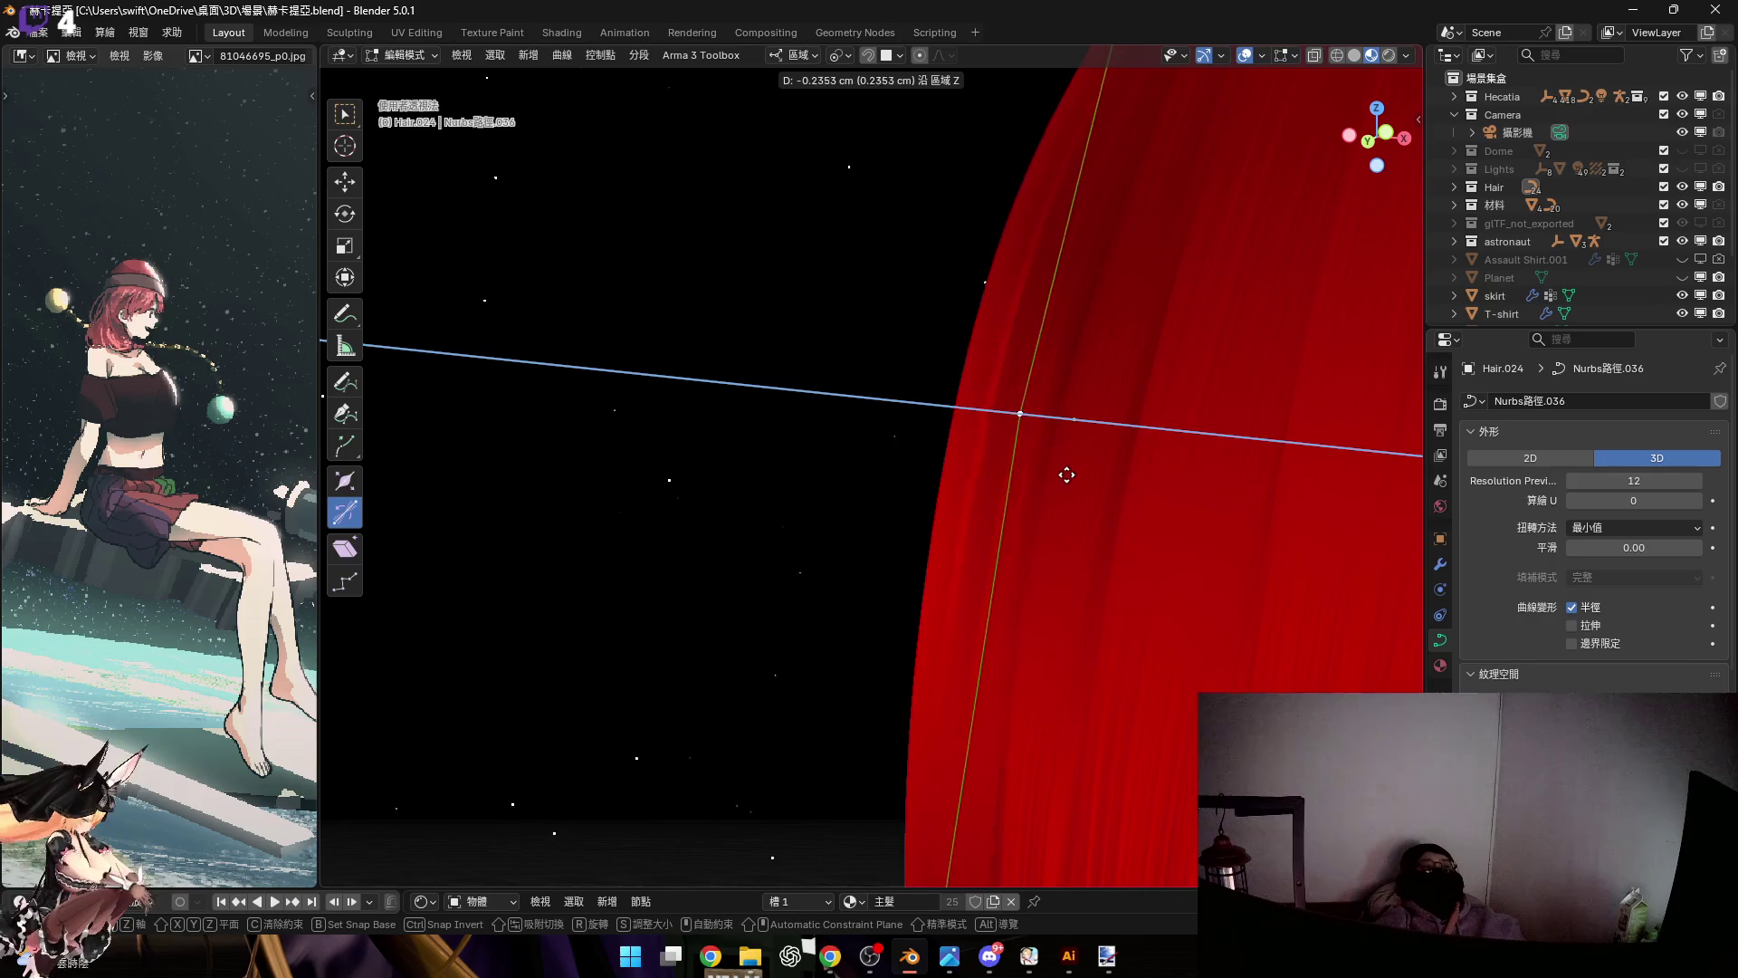
left_click(1081, 475)
mouse_move(1081, 475)
middle_mouse_down()
mouse_move(1125, 325)
mouse_move(1198, 313)
middle_mouse_up()
scroll(1175, 312, "down", 6)
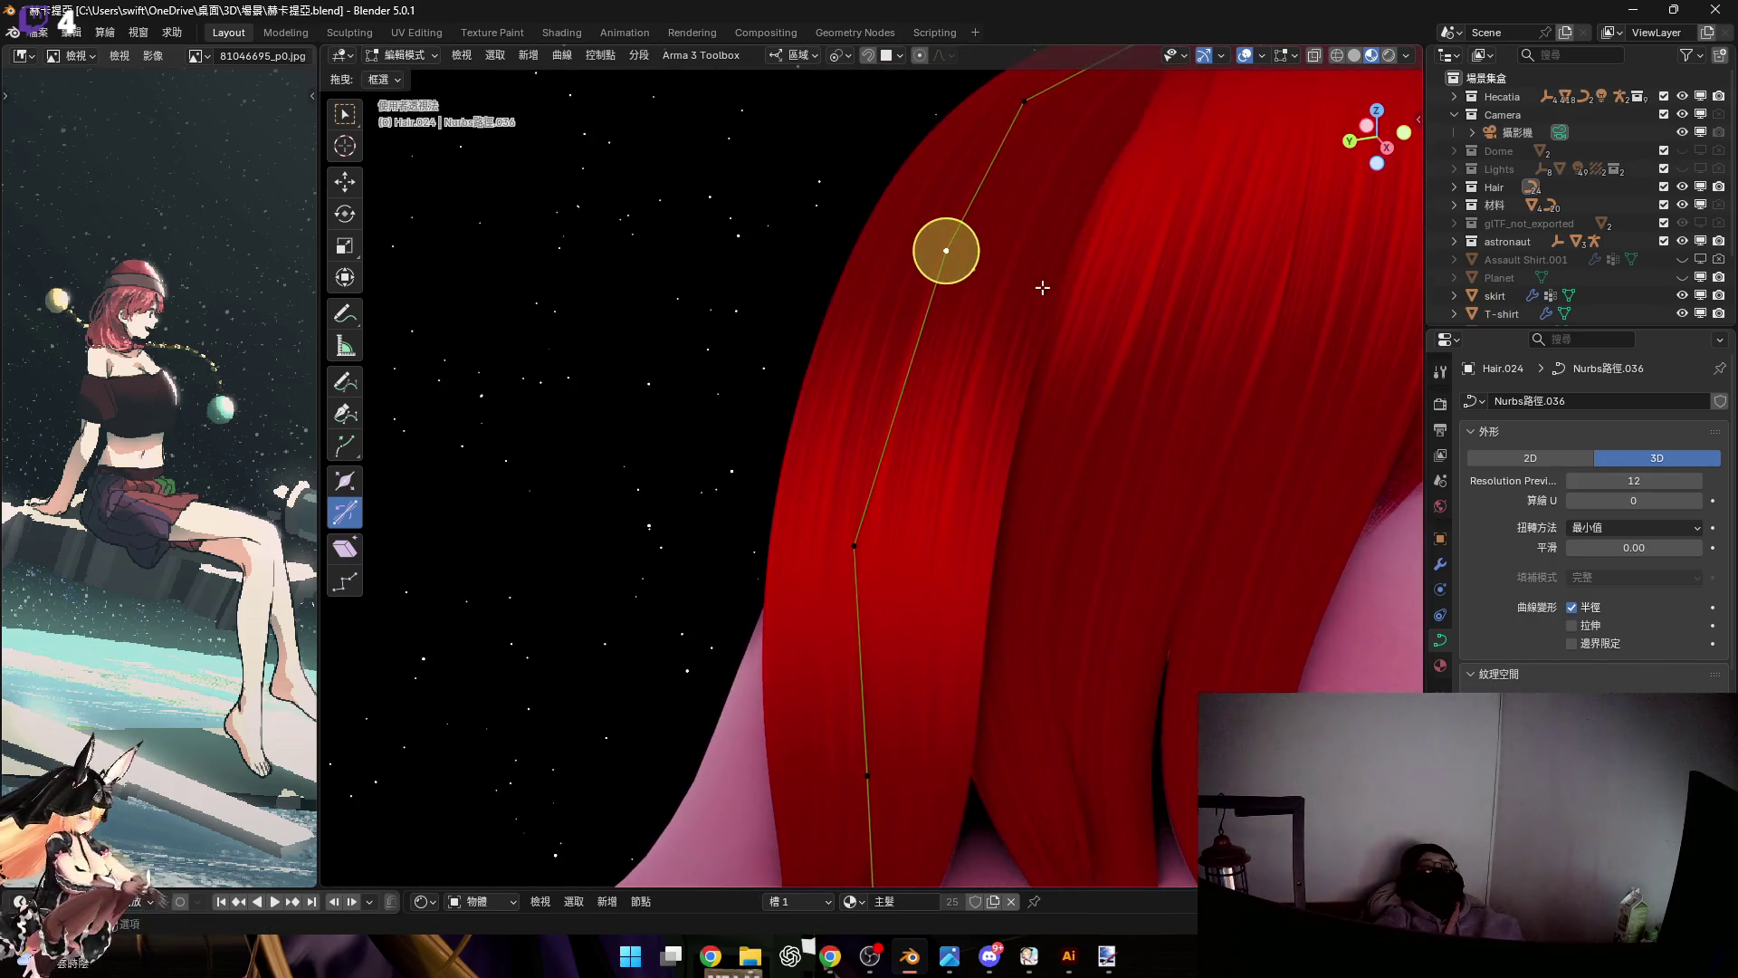
key("g")
key("z")
left_click(1076, 348)
mouse_move(1079, 350)
middle_mouse_down()
mouse_move(838, 377)
mouse_move(964, 459)
middle_mouse_up()
Nudge the remaining curve points down and check the strand from behind the neck
key("g")
key("z")
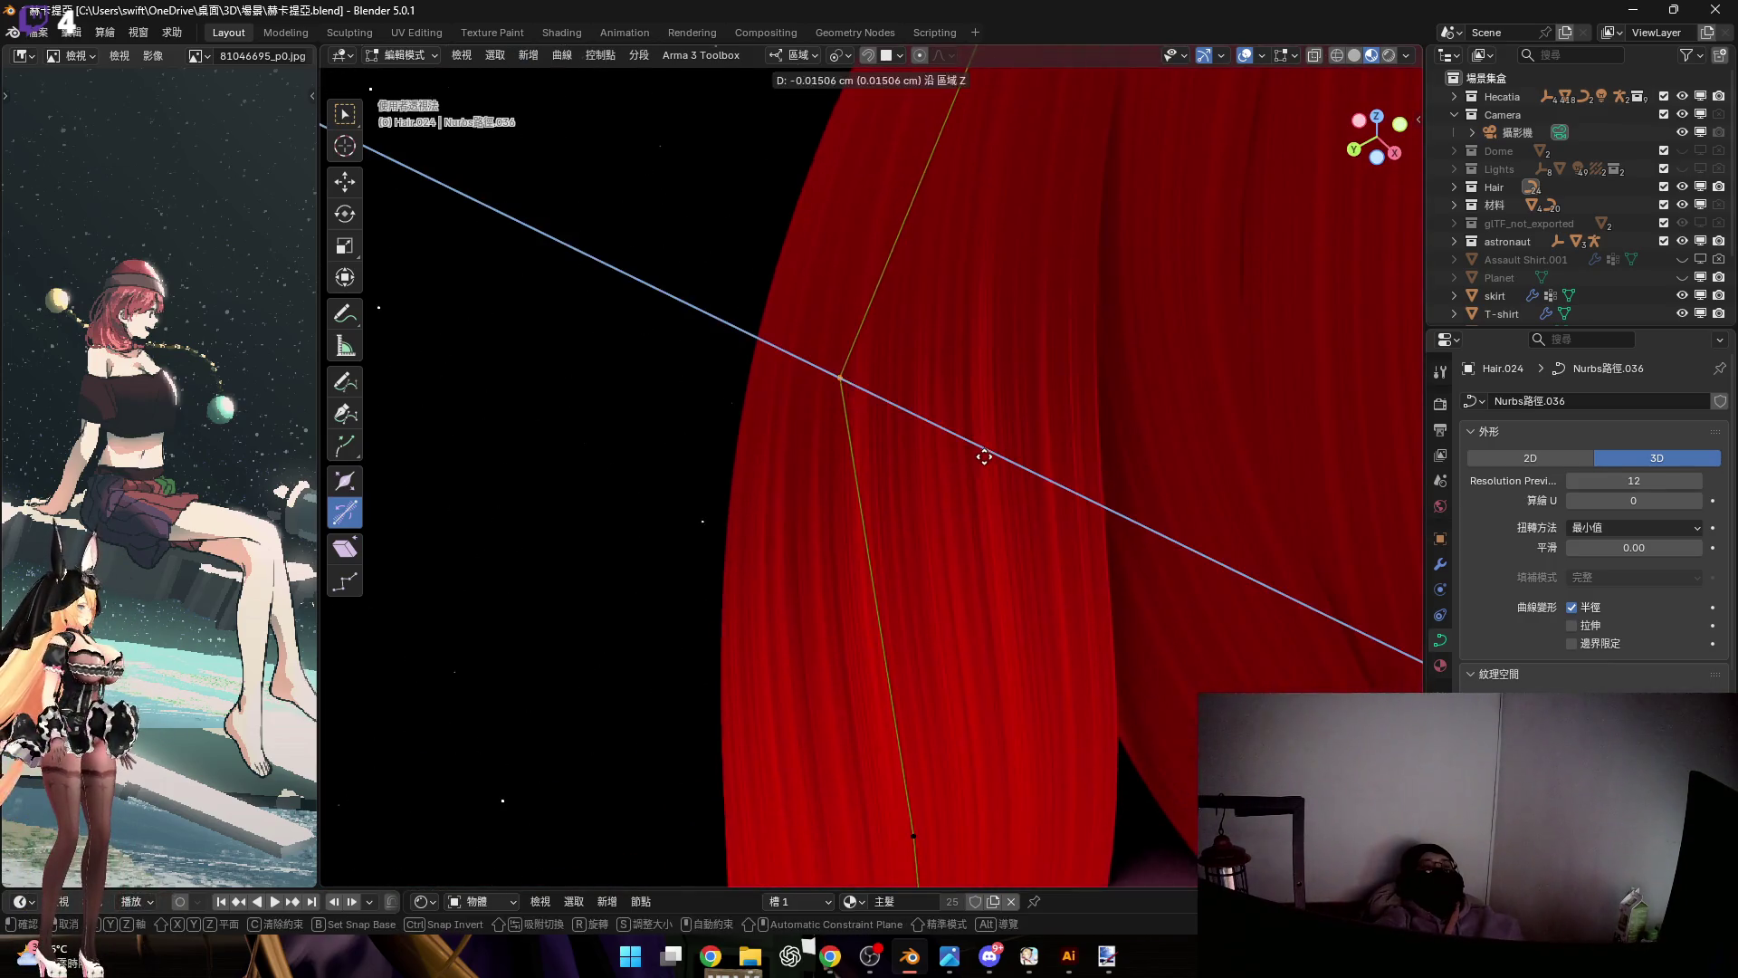
left_click(997, 453)
mouse_move(1051, 372)
middle_mouse_down("shift")
mouse_move(1105, 370)
mouse_move(1125, 345)
mouse_move(1148, 392)
mouse_move(1180, 399)
mouse_move(1043, 380)
mouse_move(966, 434)
mouse_move(981, 458)
middle_mouse_up("shift")
key("g")
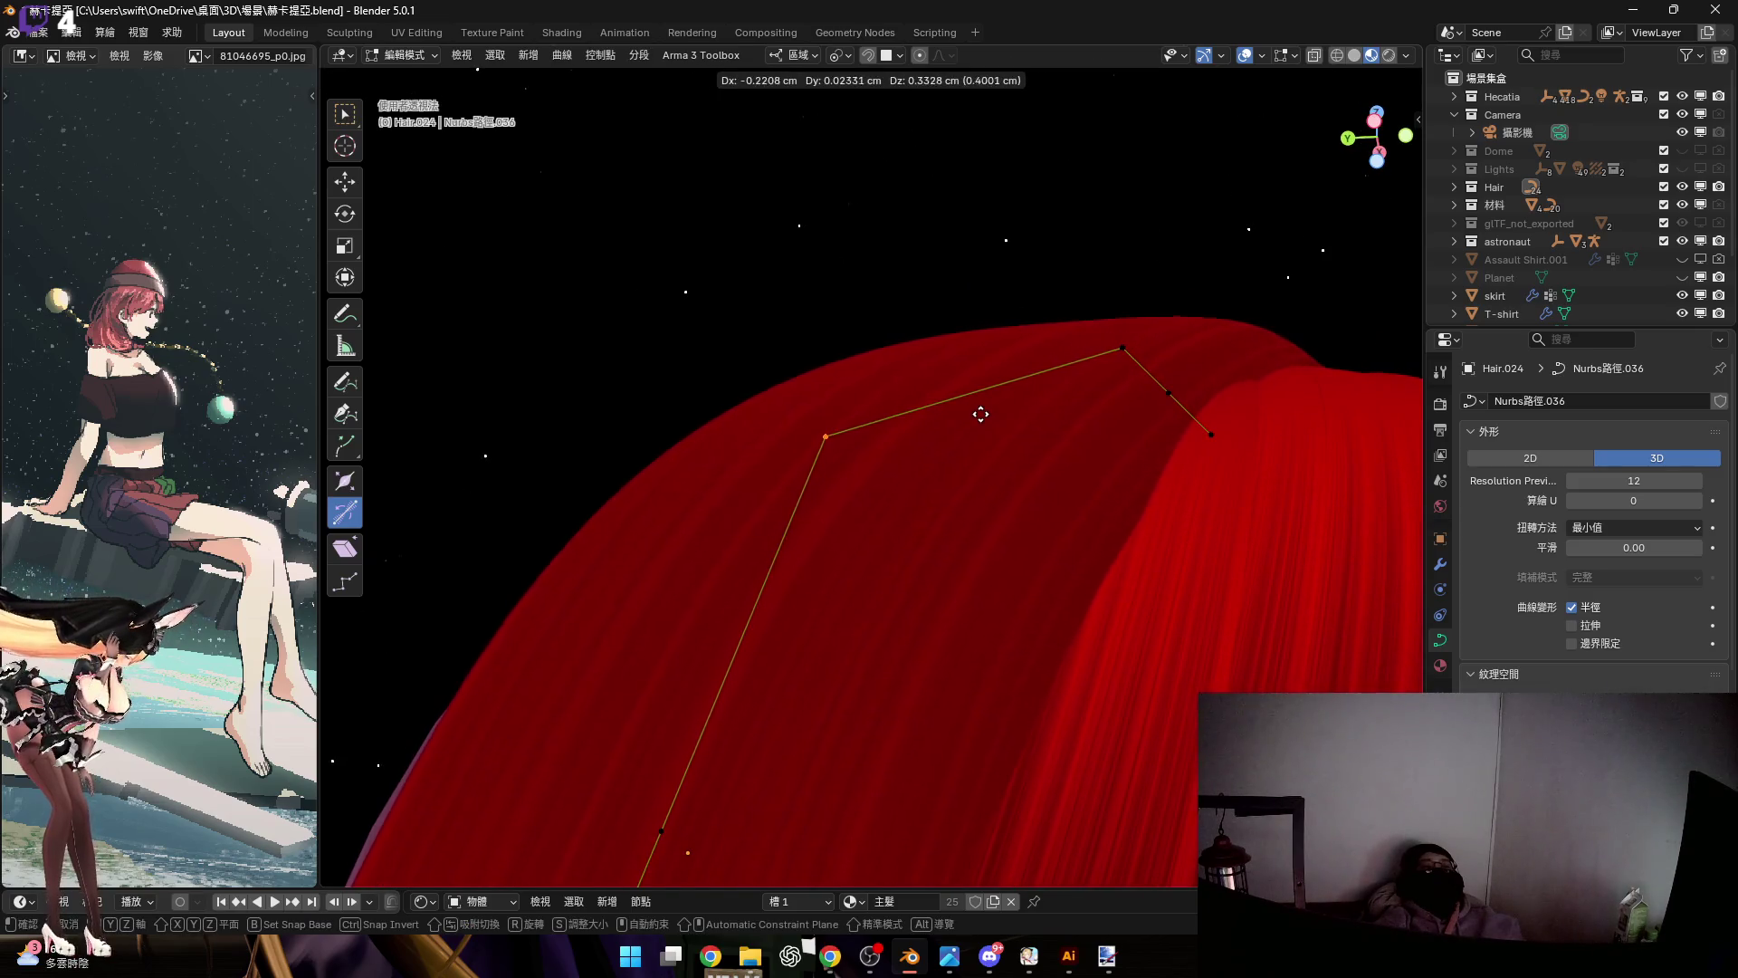
left_click(970, 377)
mouse_move(1131, 408)
middle_mouse_down()
mouse_move(1082, 392)
mouse_move(943, 480)
mouse_move(960, 493)
mouse_move(1074, 315)
middle_mouse_up()
scroll(961, 493, "down", 3)
scroll(1074, 315, "down", 3)
mouse_move(961, 414)
middle_mouse_down()
mouse_move(1020, 303)
mouse_move(877, 369)
mouse_move(1043, 395)
mouse_move(722, 449)
mouse_move(779, 480)
mouse_move(710, 465)
mouse_move(764, 470)
mouse_move(841, 569)
mouse_move(802, 528)
mouse_move(838, 543)
middle_mouse_up()
Scale down the strand's tip points twice so it narrows near the neck
key("s")
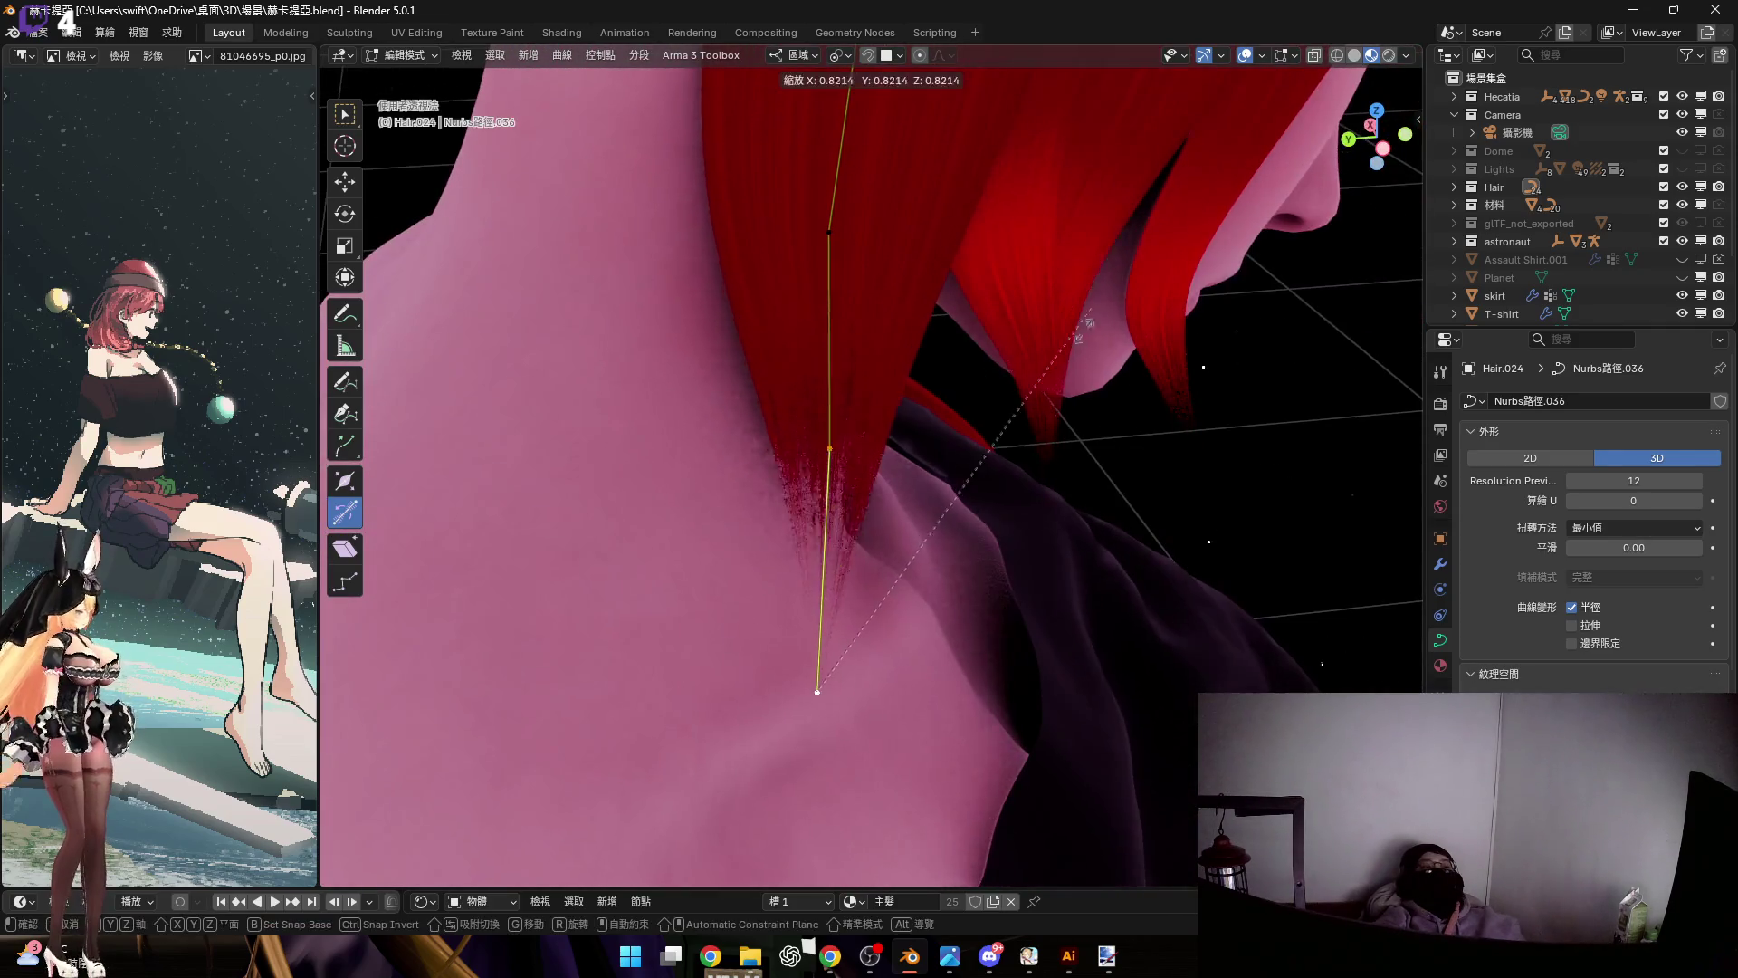
left_click(941, 520)
mouse_move(745, 392)
middle_mouse_down()
mouse_move(923, 310)
mouse_move(730, 319)
middle_mouse_up()
middle_click_drag(790, 189, 795, 407)
key("s")
left_click(759, 543)
mouse_move(758, 543)
middle_mouse_down()
mouse_move(784, 458)
mouse_move(776, 361)
mouse_move(769, 477)
middle_mouse_up()
mouse_move(912, 556)
middle_mouse_down()
mouse_move(885, 489)
mouse_move(884, 548)
middle_mouse_up()
Shrink the strand's radius at the tip with Alt+S and reposition that point
key("alt+s")
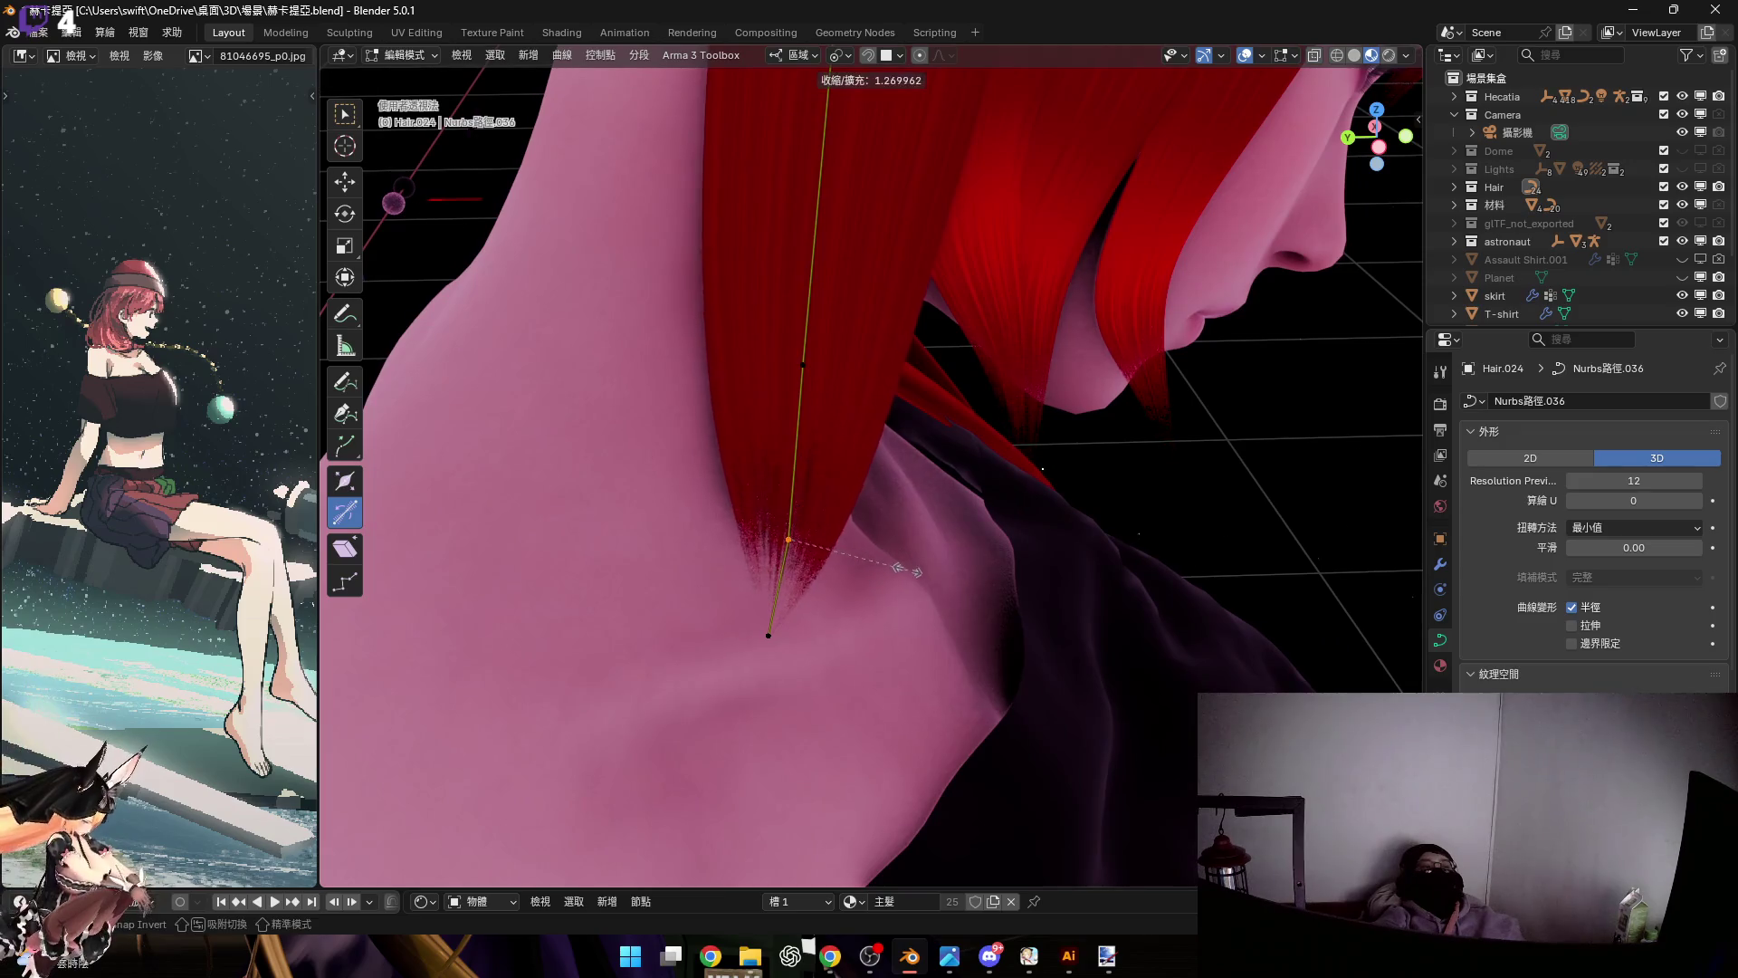
left_click(808, 534)
middle_click_drag(809, 534, 996, 489)
scroll(1130, 487, "up", 2)
key("g")
left_click(1109, 488)
Tilt the strand at the selected point with Ctrl+T and return to Object Mode
mouse_move(1109, 489)
middle_mouse_down()
mouse_move(915, 531)
mouse_move(892, 408)
mouse_move(925, 459)
mouse_move(877, 430)
mouse_move(939, 384)
mouse_move(860, 368)
mouse_move(831, 433)
mouse_move(724, 507)
mouse_move(947, 338)
mouse_move(927, 399)
mouse_move(811, 492)
mouse_move(854, 545)
mouse_move(881, 416)
mouse_move(946, 438)
middle_mouse_up()
scroll(724, 506, "down", 3)
key("ctrl+t")
left_click(727, 517)
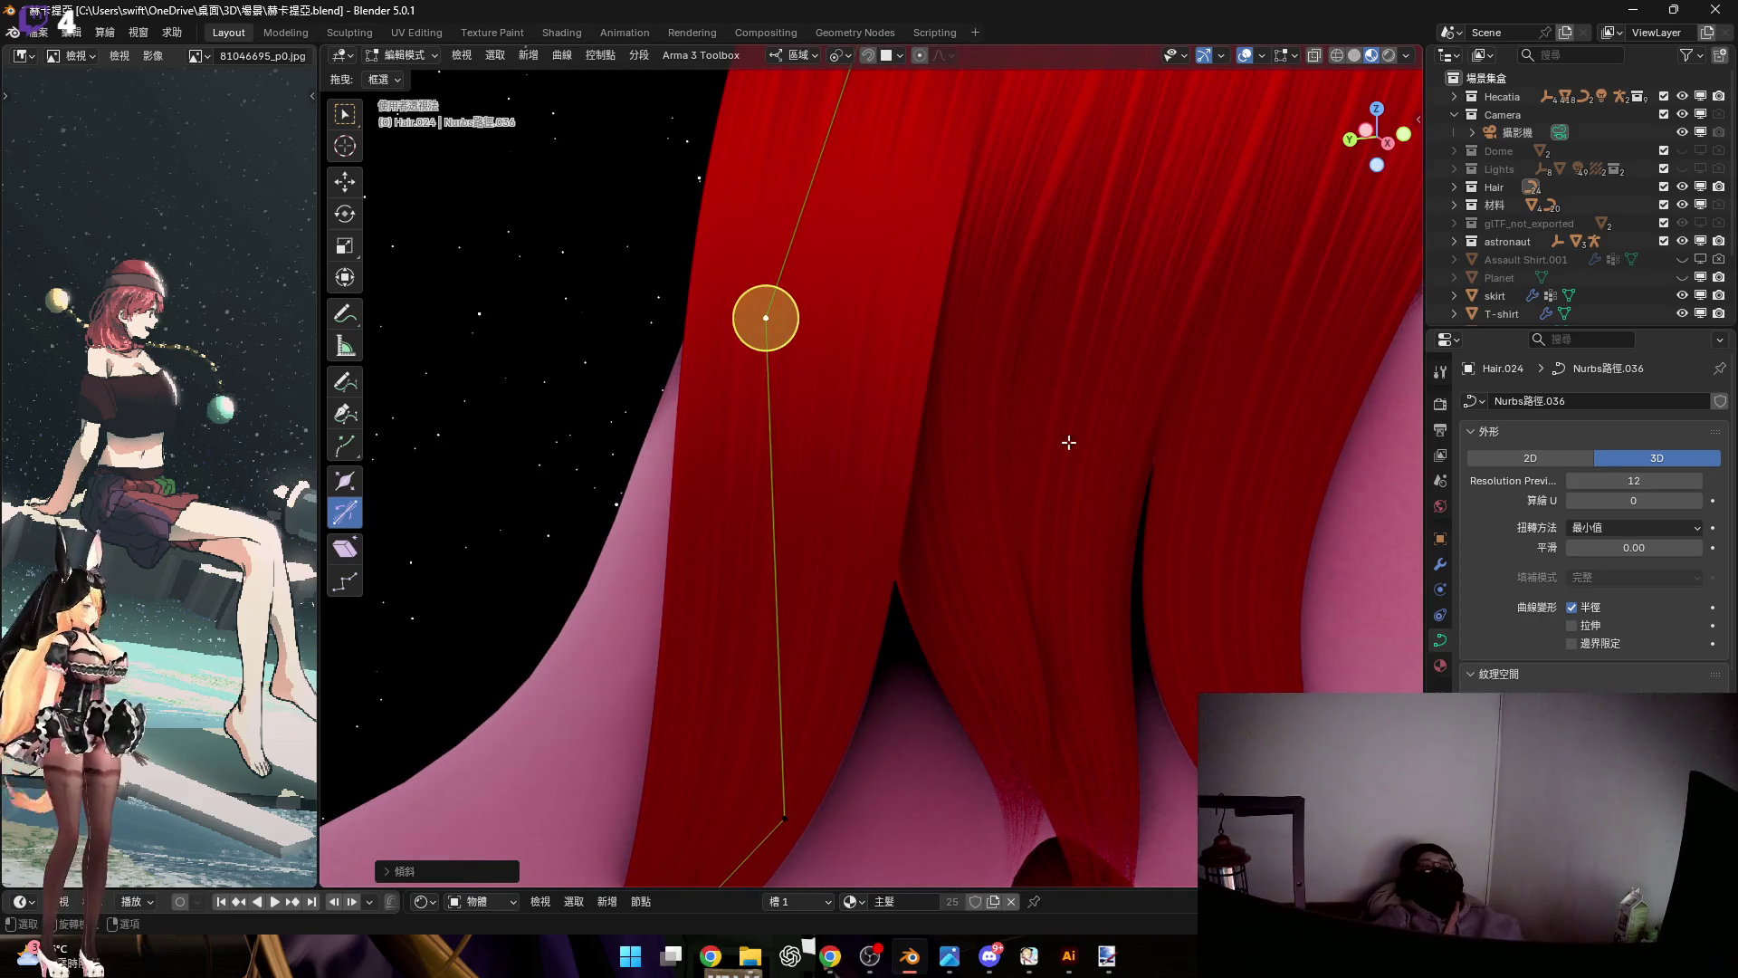
key("Tab")
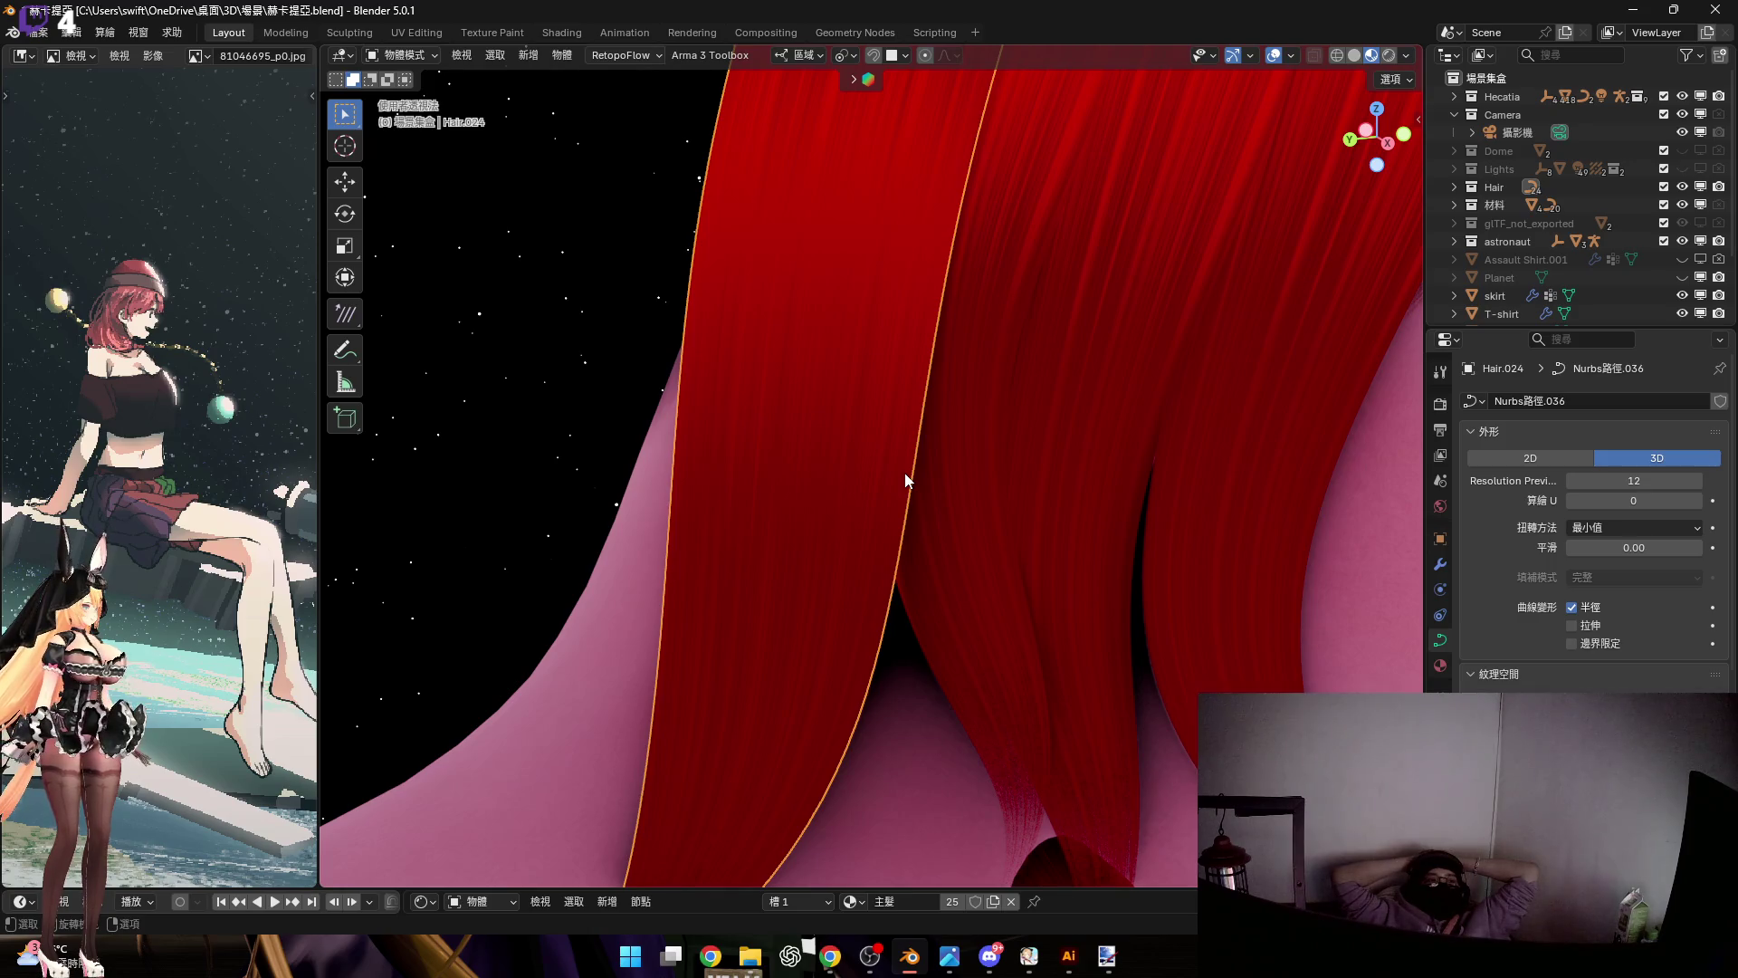
Review the red Hair.024 strand by orbiting, in camera view and front orthographic view, ending on a face close-up
scroll(932, 476, "down", 10)
mouse_move(1067, 512)
middle_mouse_down()
mouse_move(838, 487)
mouse_move(949, 355)
mouse_move(1245, 317)
mouse_move(1173, 366)
mouse_move(1101, 345)
mouse_move(1085, 301)
middle_mouse_up()
scroll(1101, 346, "up", 2)
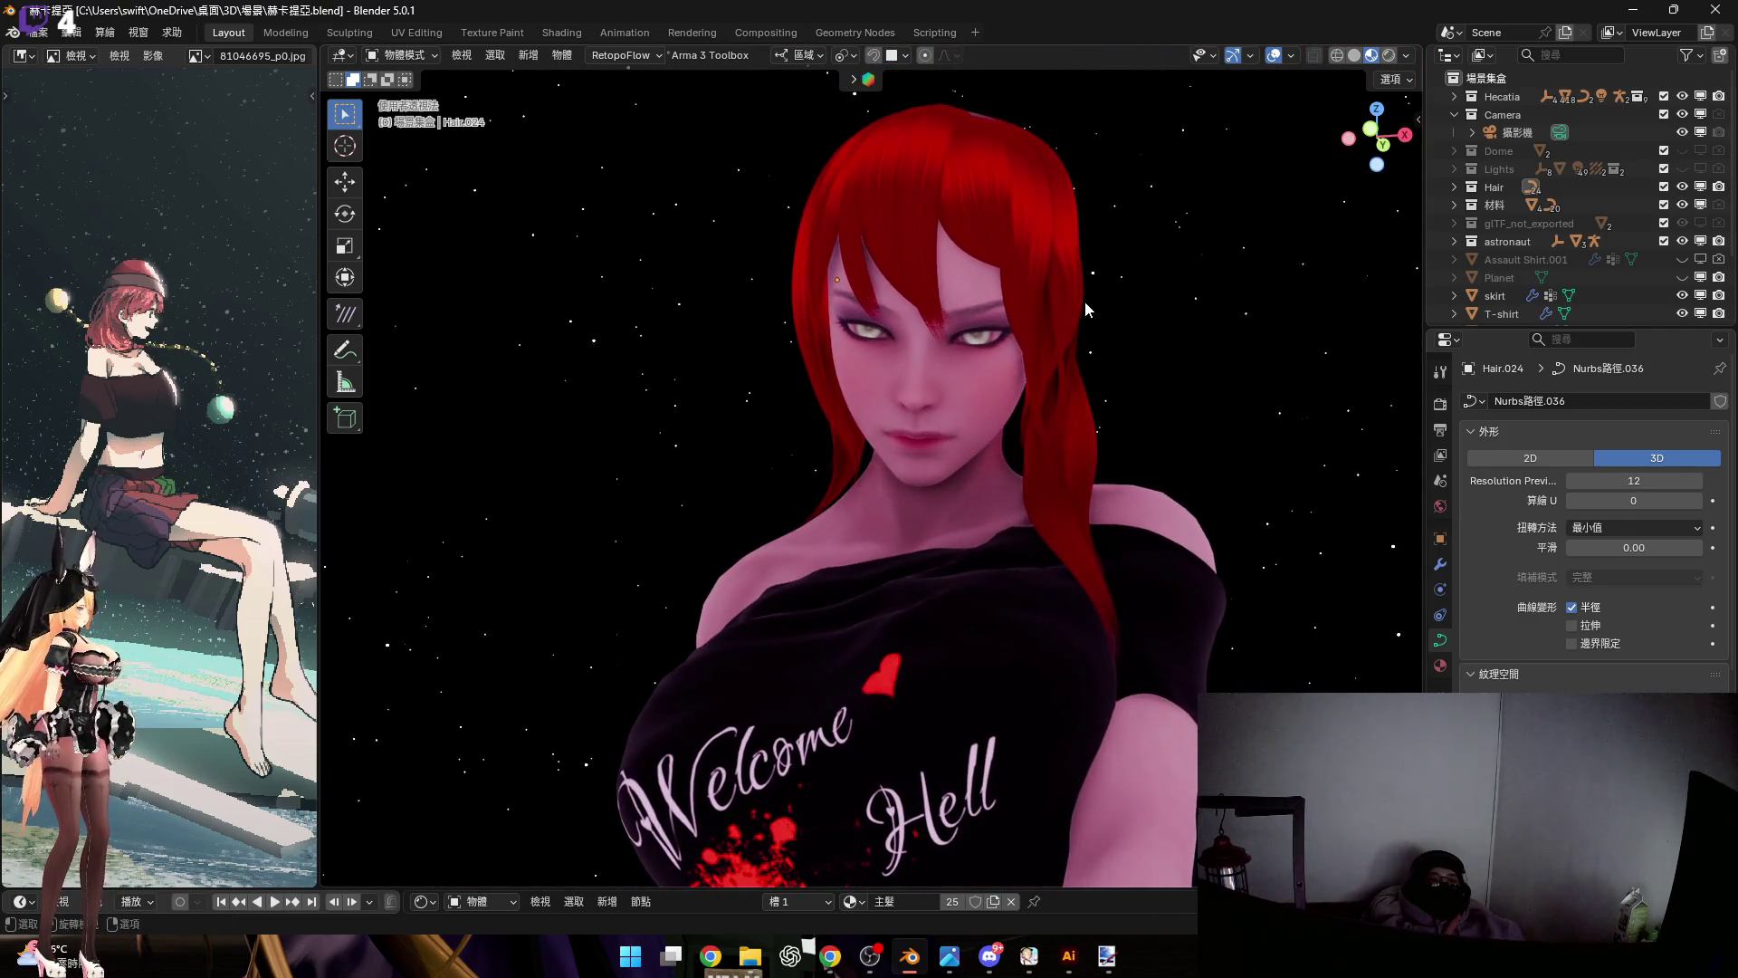
key("KP_0")
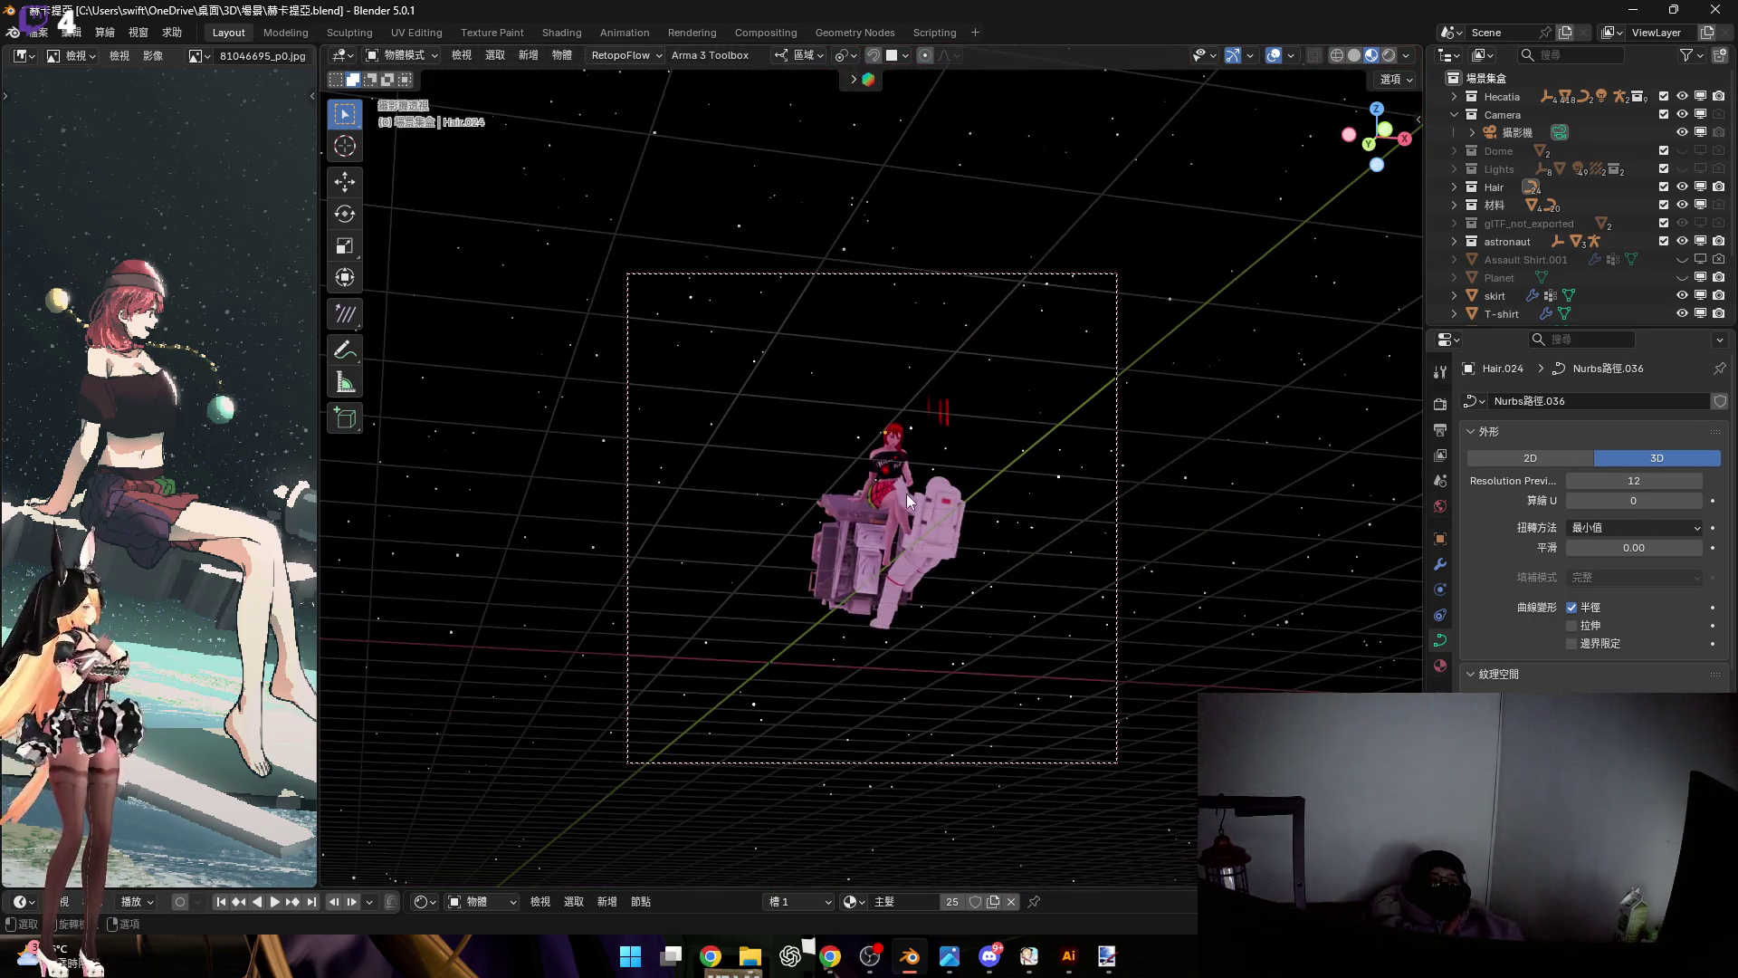
mouse_move(905, 492)
middle_mouse_down("ctrl")
mouse_move(909, 396)
mouse_move(892, 427)
mouse_move(898, 404)
mouse_move(836, 429)
mouse_move(910, 430)
mouse_move(884, 443)
mouse_move(901, 409)
mouse_move(883, 451)
middle_mouse_up("ctrl")
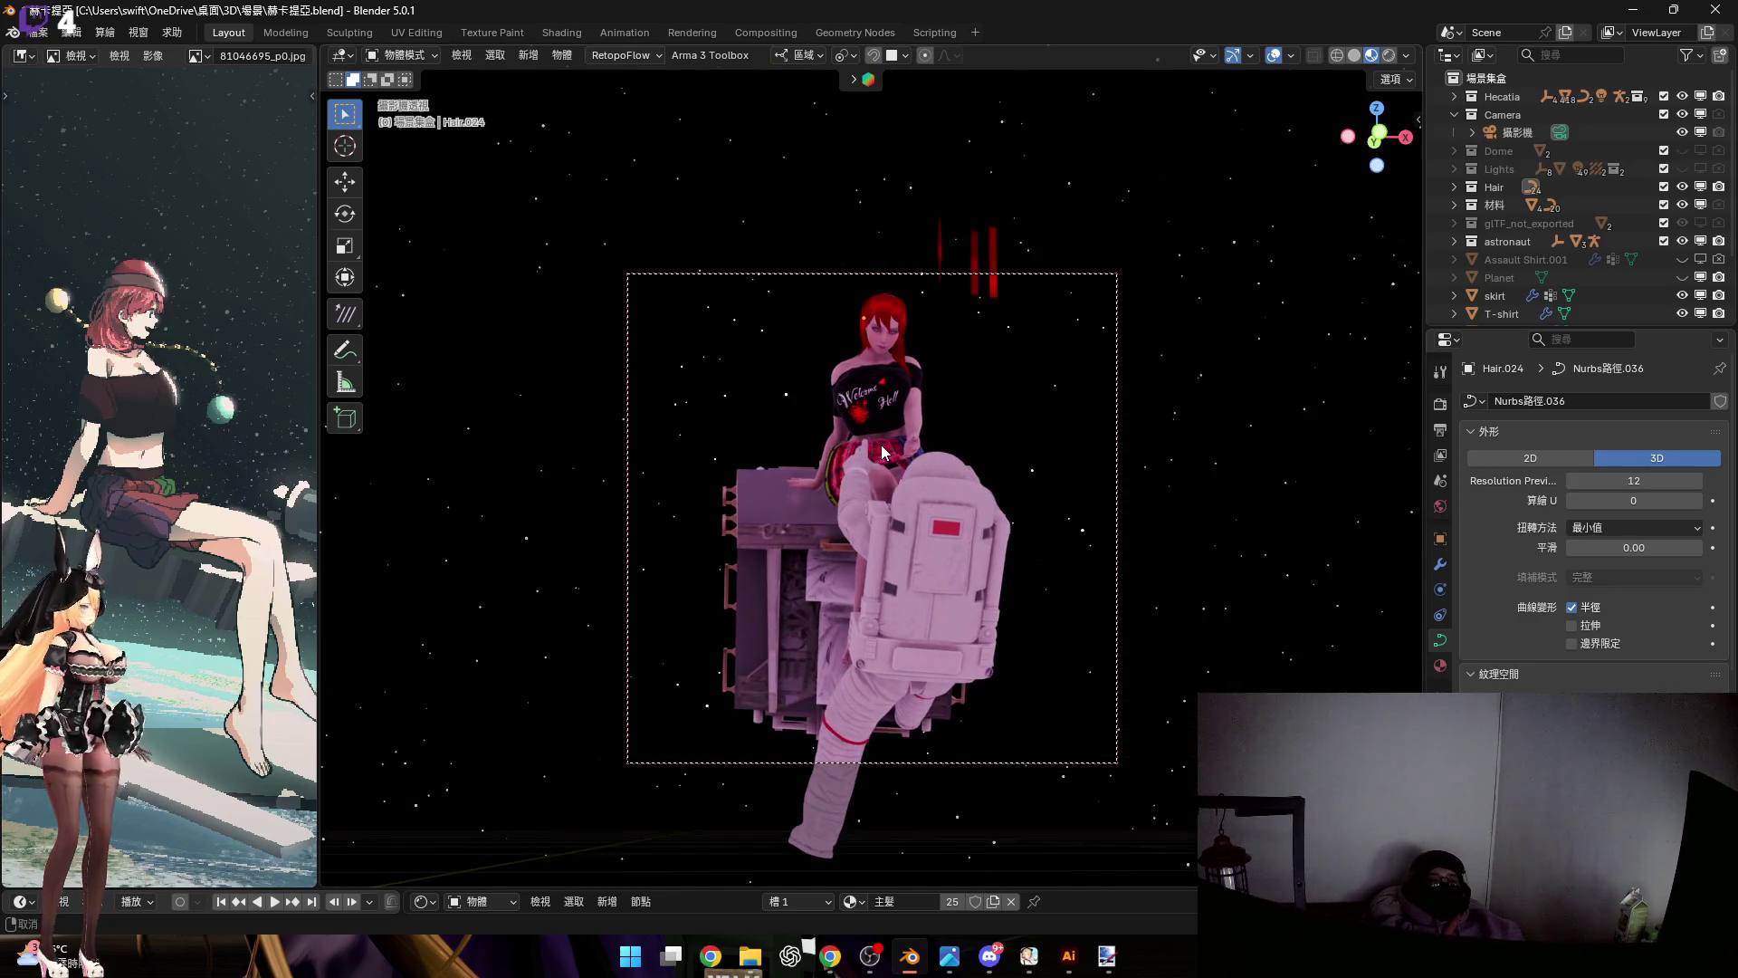
key("KP_1")
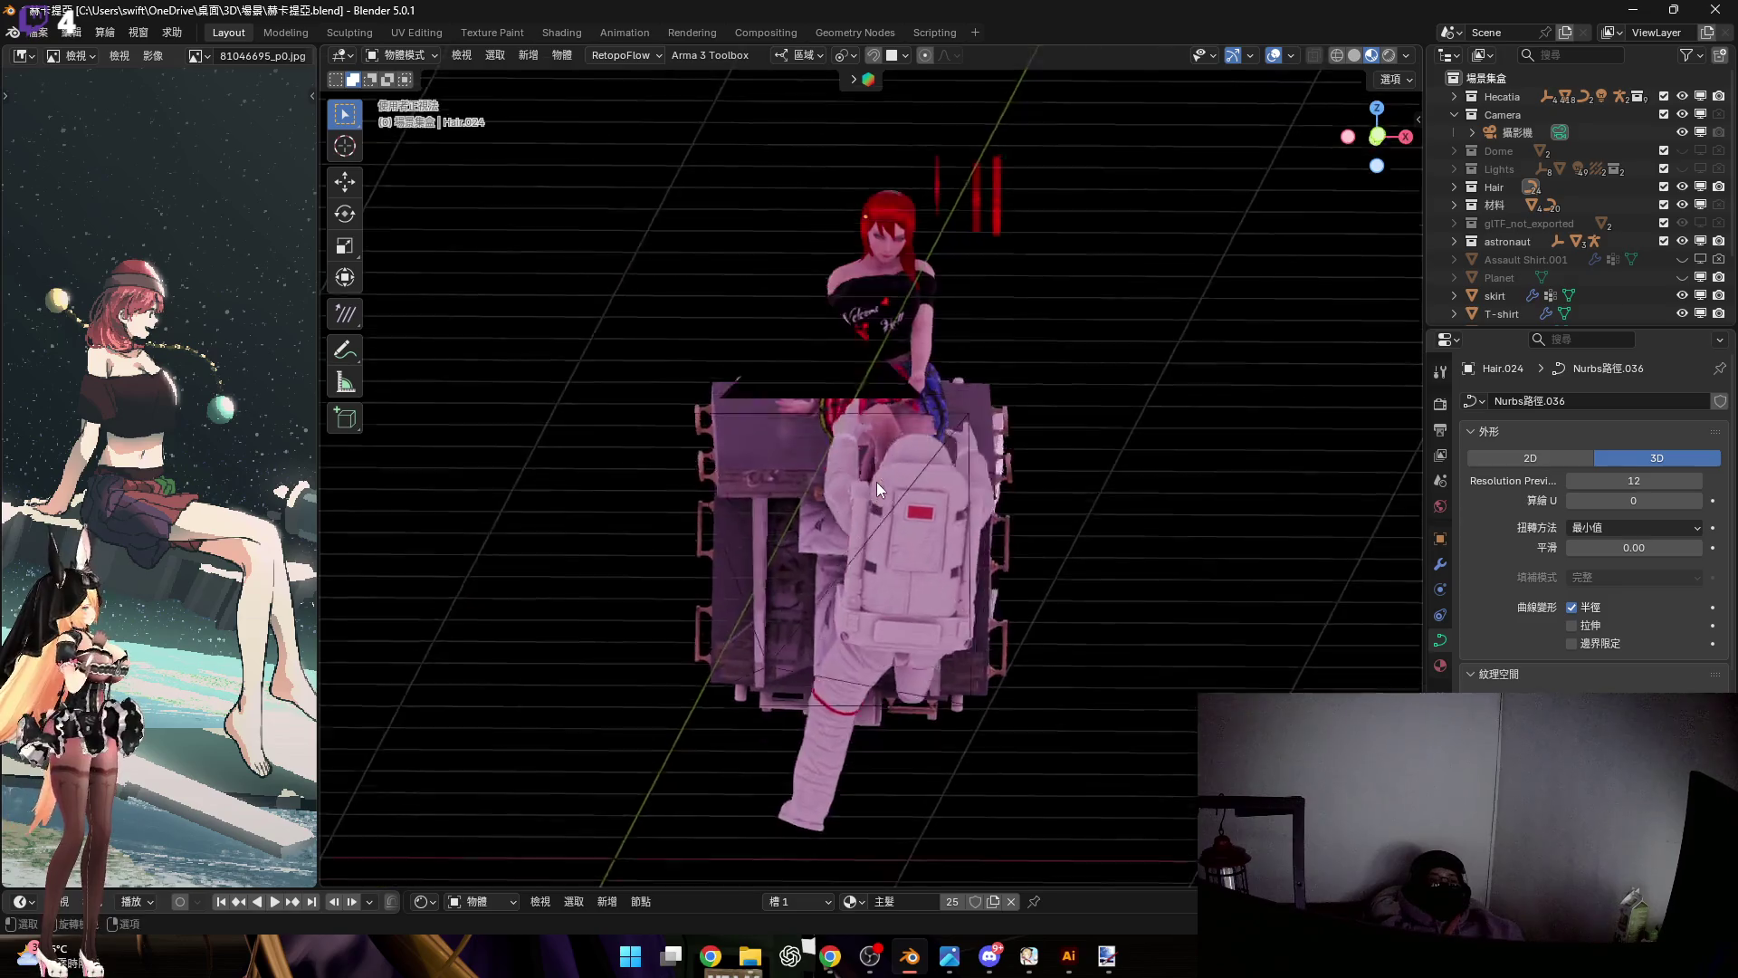
scroll(883, 393, "up", 5)
mouse_move(861, 416)
middle_mouse_down()
mouse_move(860, 445)
mouse_move(893, 478)
mouse_move(873, 472)
mouse_move(925, 449)
middle_mouse_up()
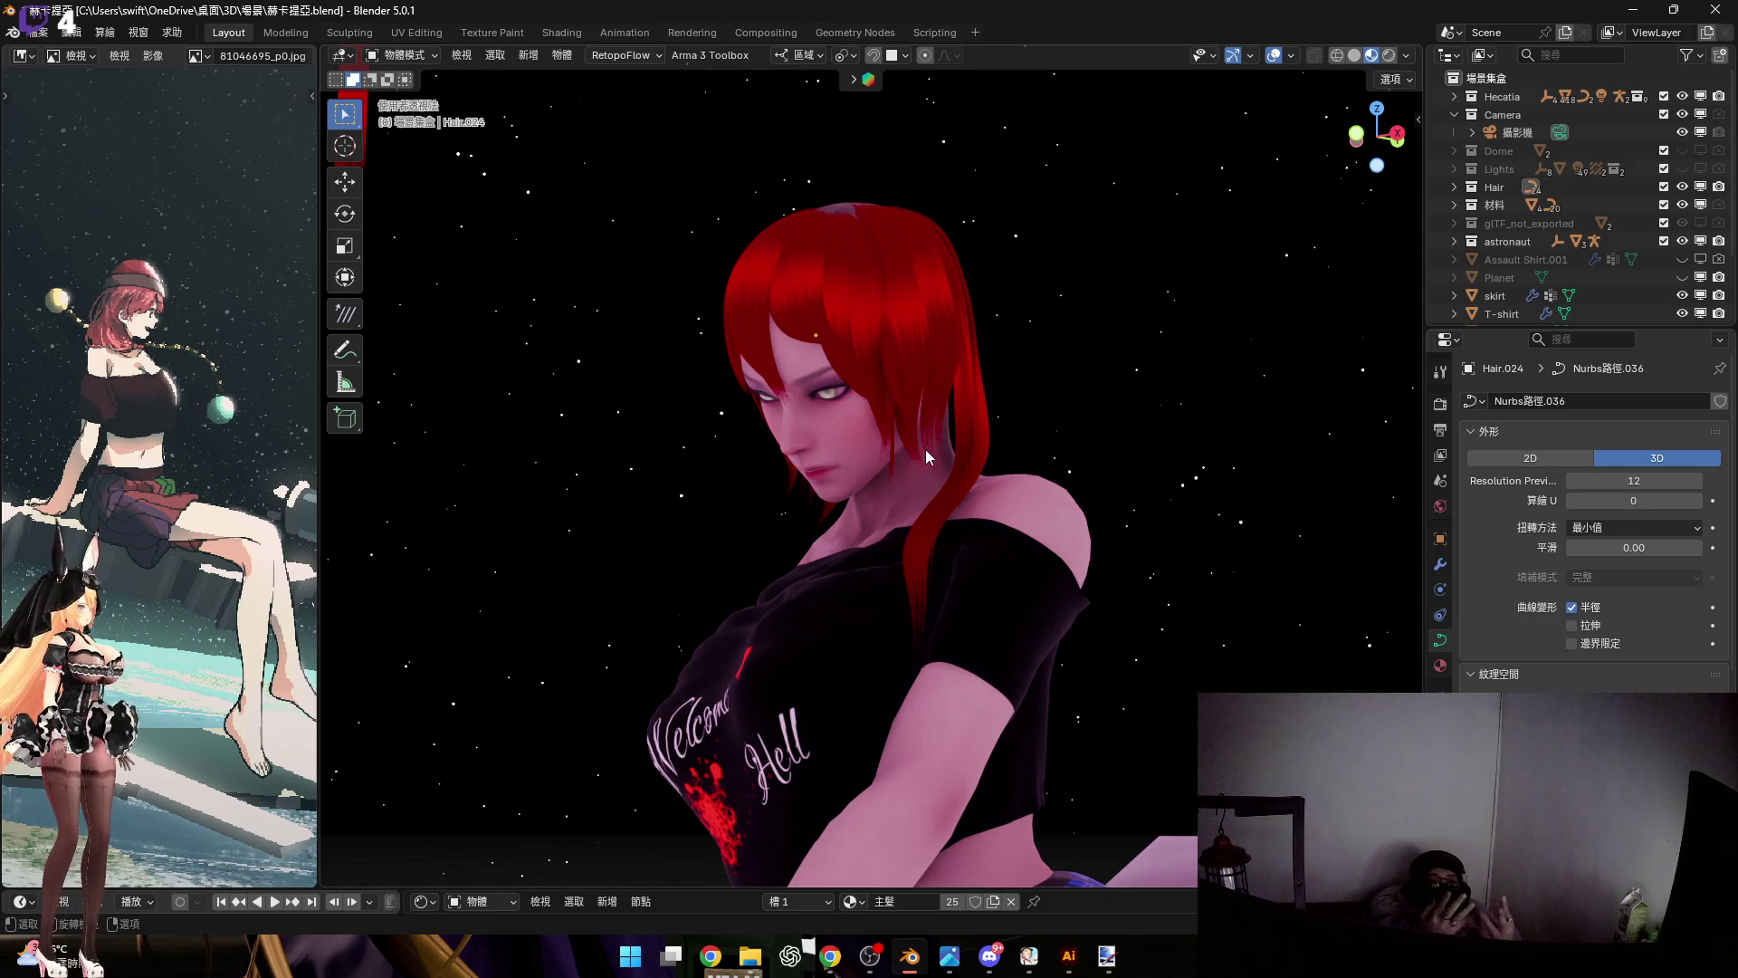
Select the Hecatia_Body mesh, zoom onto the face, and nudge the mouthFunnel shape key
left_click(859, 464)
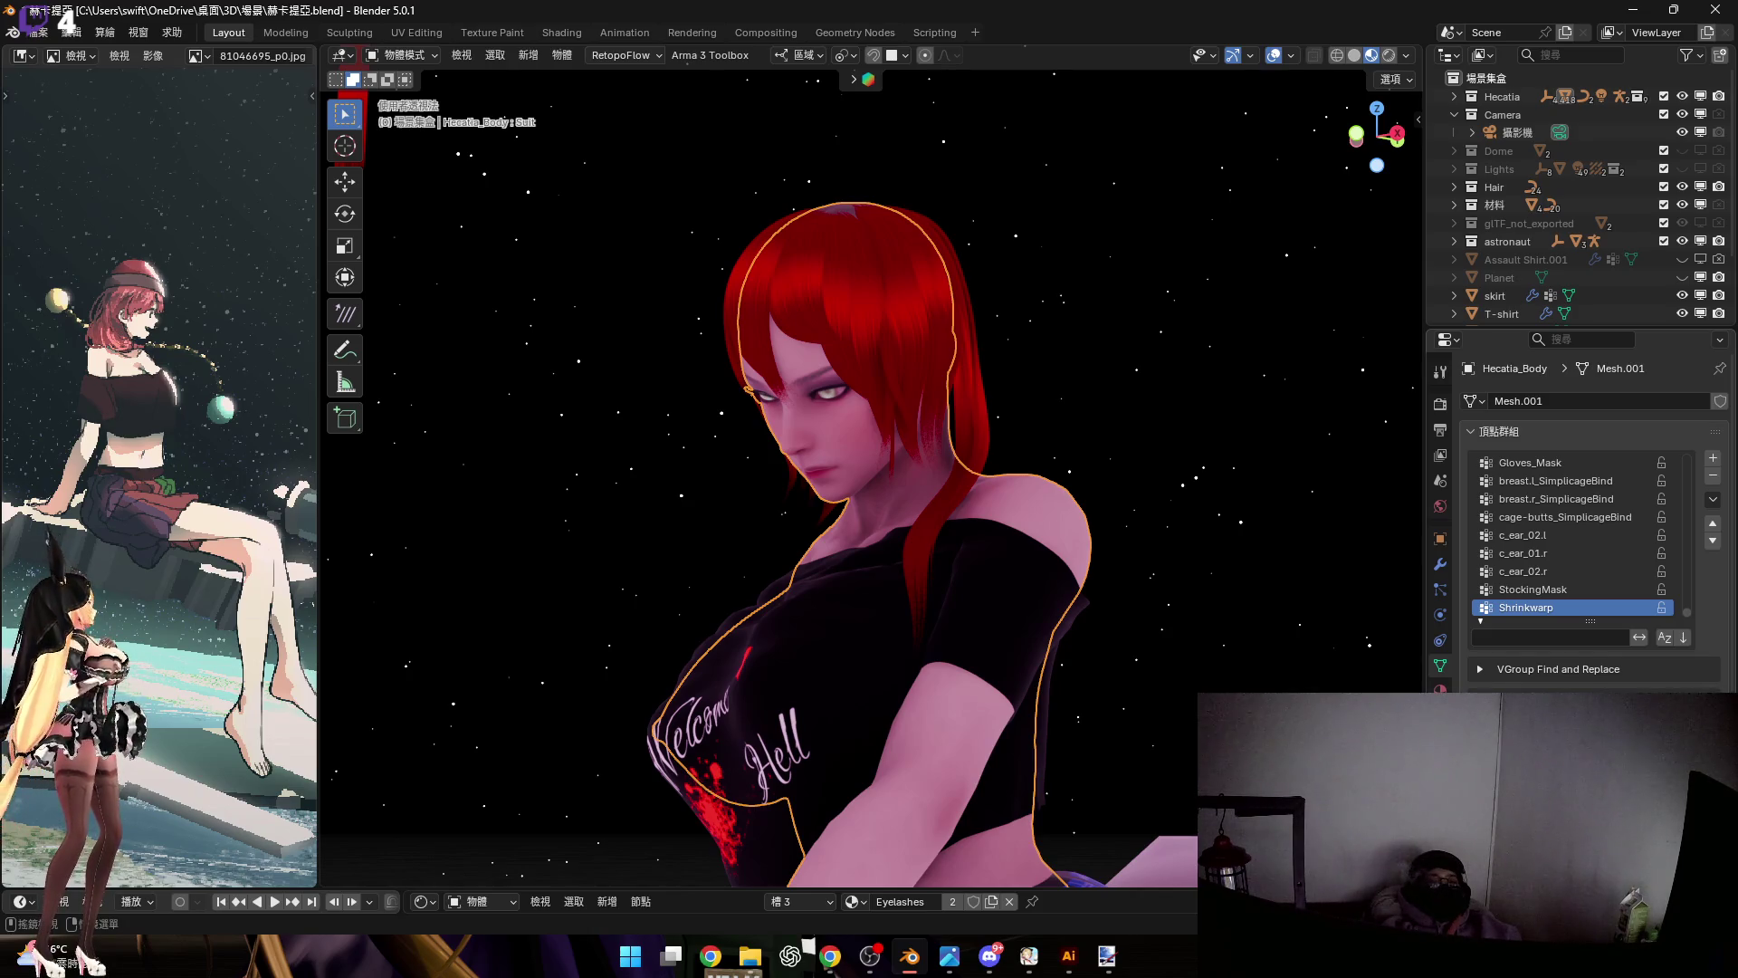
mouse_move(952, 581)
middle_mouse_down("ctrl")
mouse_move(940, 540)
mouse_move(1004, 597)
middle_mouse_up("ctrl")
scroll(1620, 633, "down", 6)
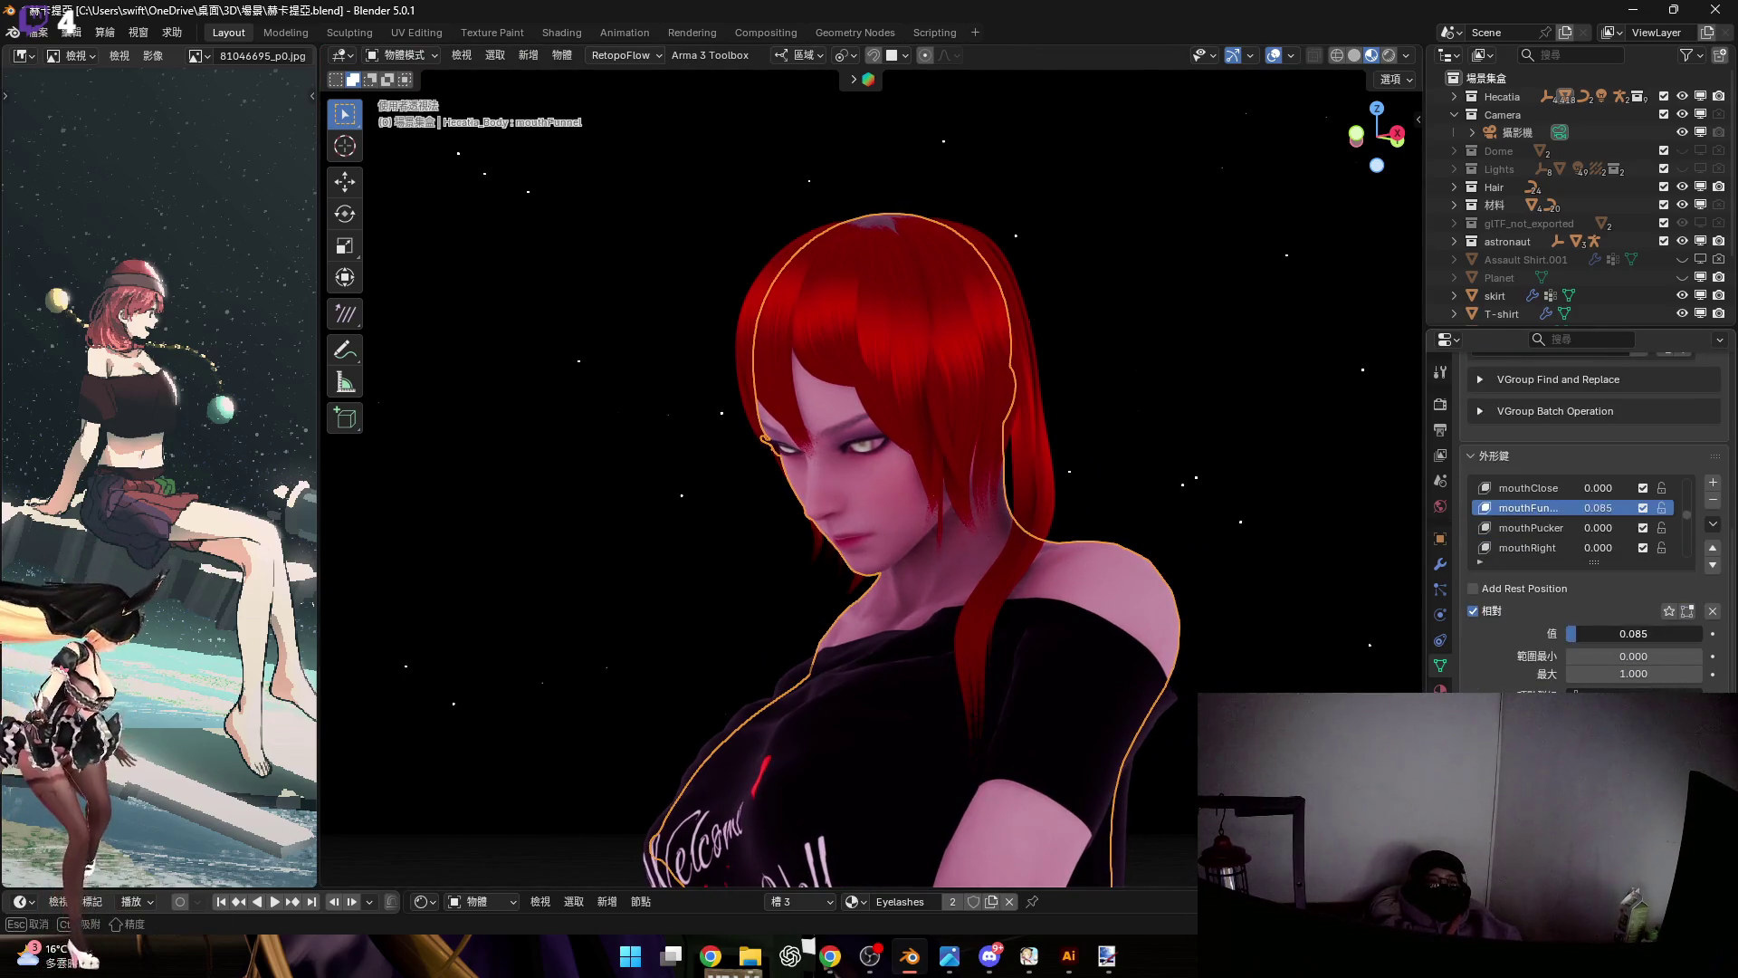
mouse_move(973, 507)
middle_mouse_down("ctrl")
mouse_move(970, 469)
mouse_move(948, 570)
mouse_move(1082, 639)
middle_mouse_up("ctrl")
mouse_move(1629, 640)
left_mouse_down()
mouse_move(1674, 641)
mouse_move(1567, 640)
left_mouse_up()
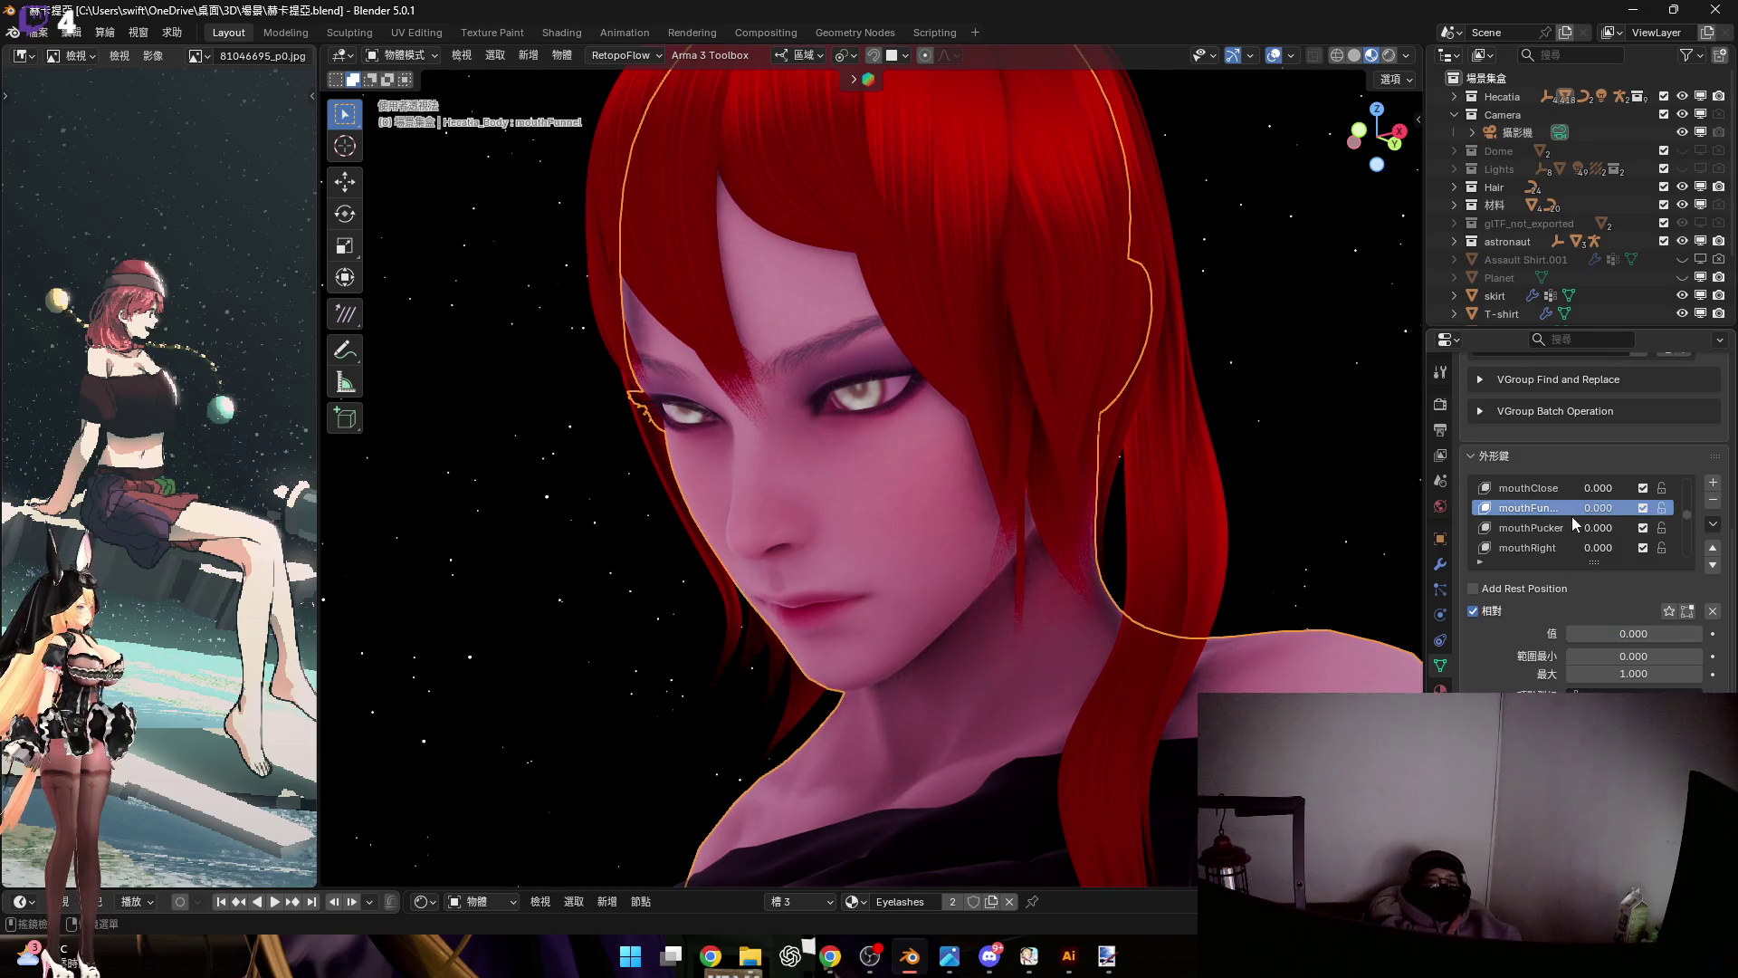
Set the mouthRight shape key to 0.216 and mouthLeft to 0.268
scroll(1560, 540, "down", 1)
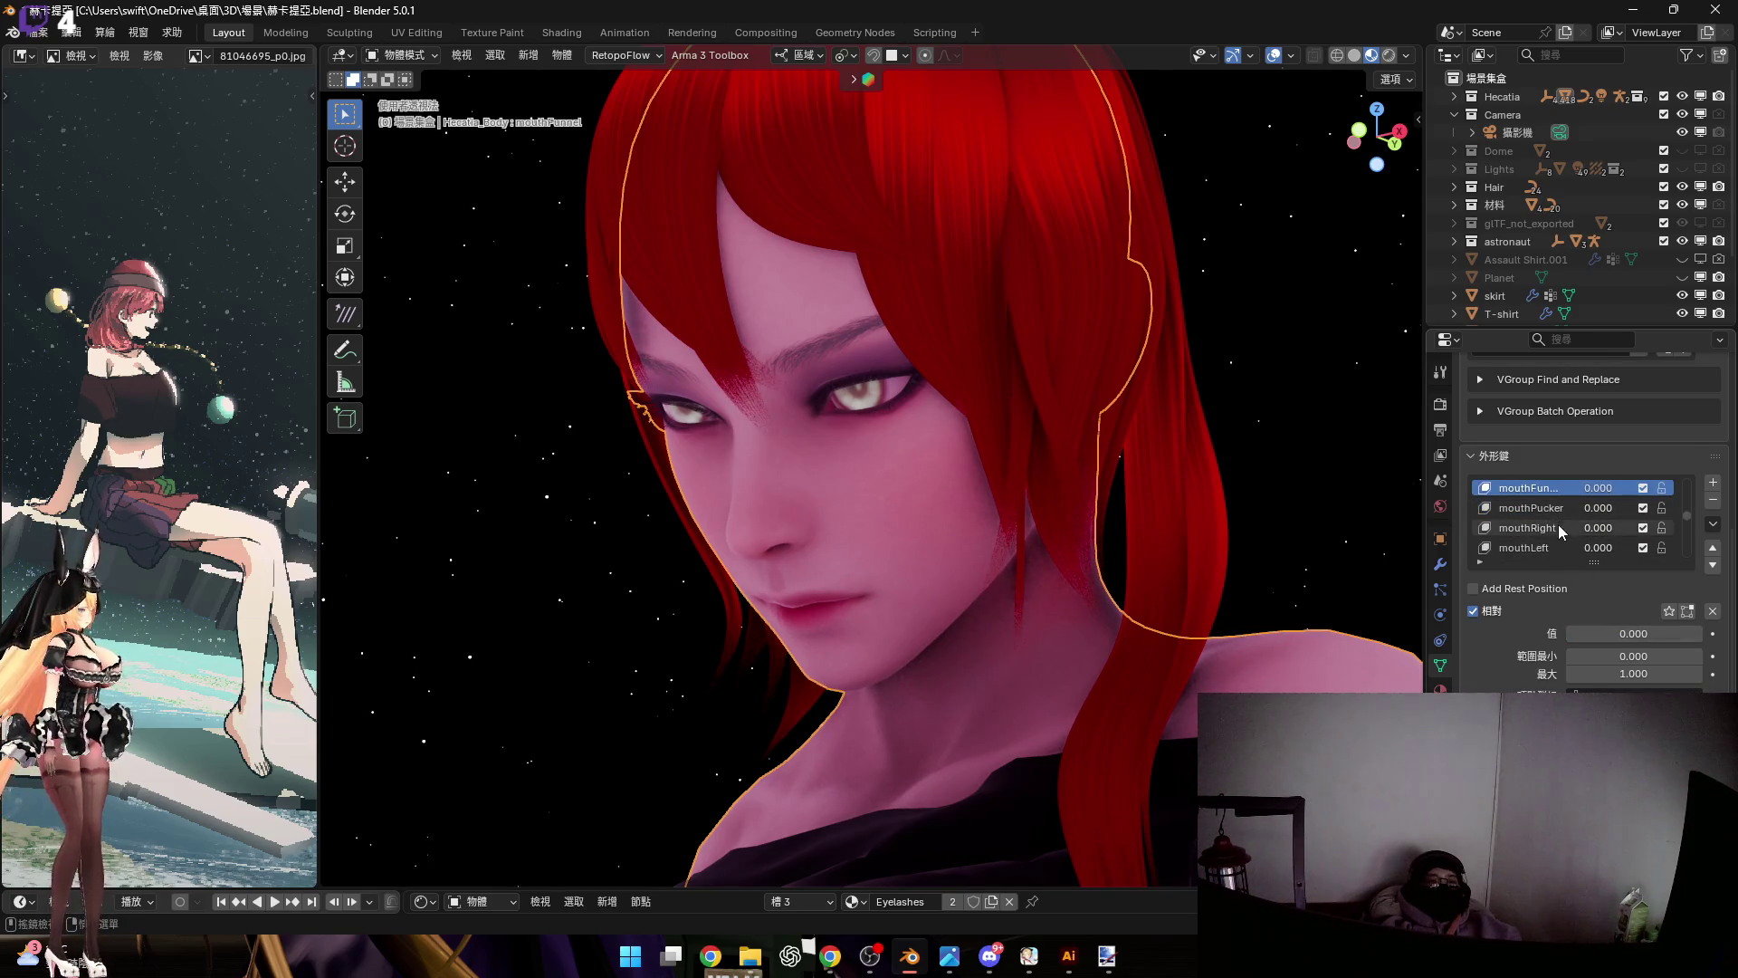
left_click(1529, 527)
mouse_move(1597, 634)
left_mouse_down()
mouse_move(1625, 634)
mouse_move(1582, 634)
left_mouse_up()
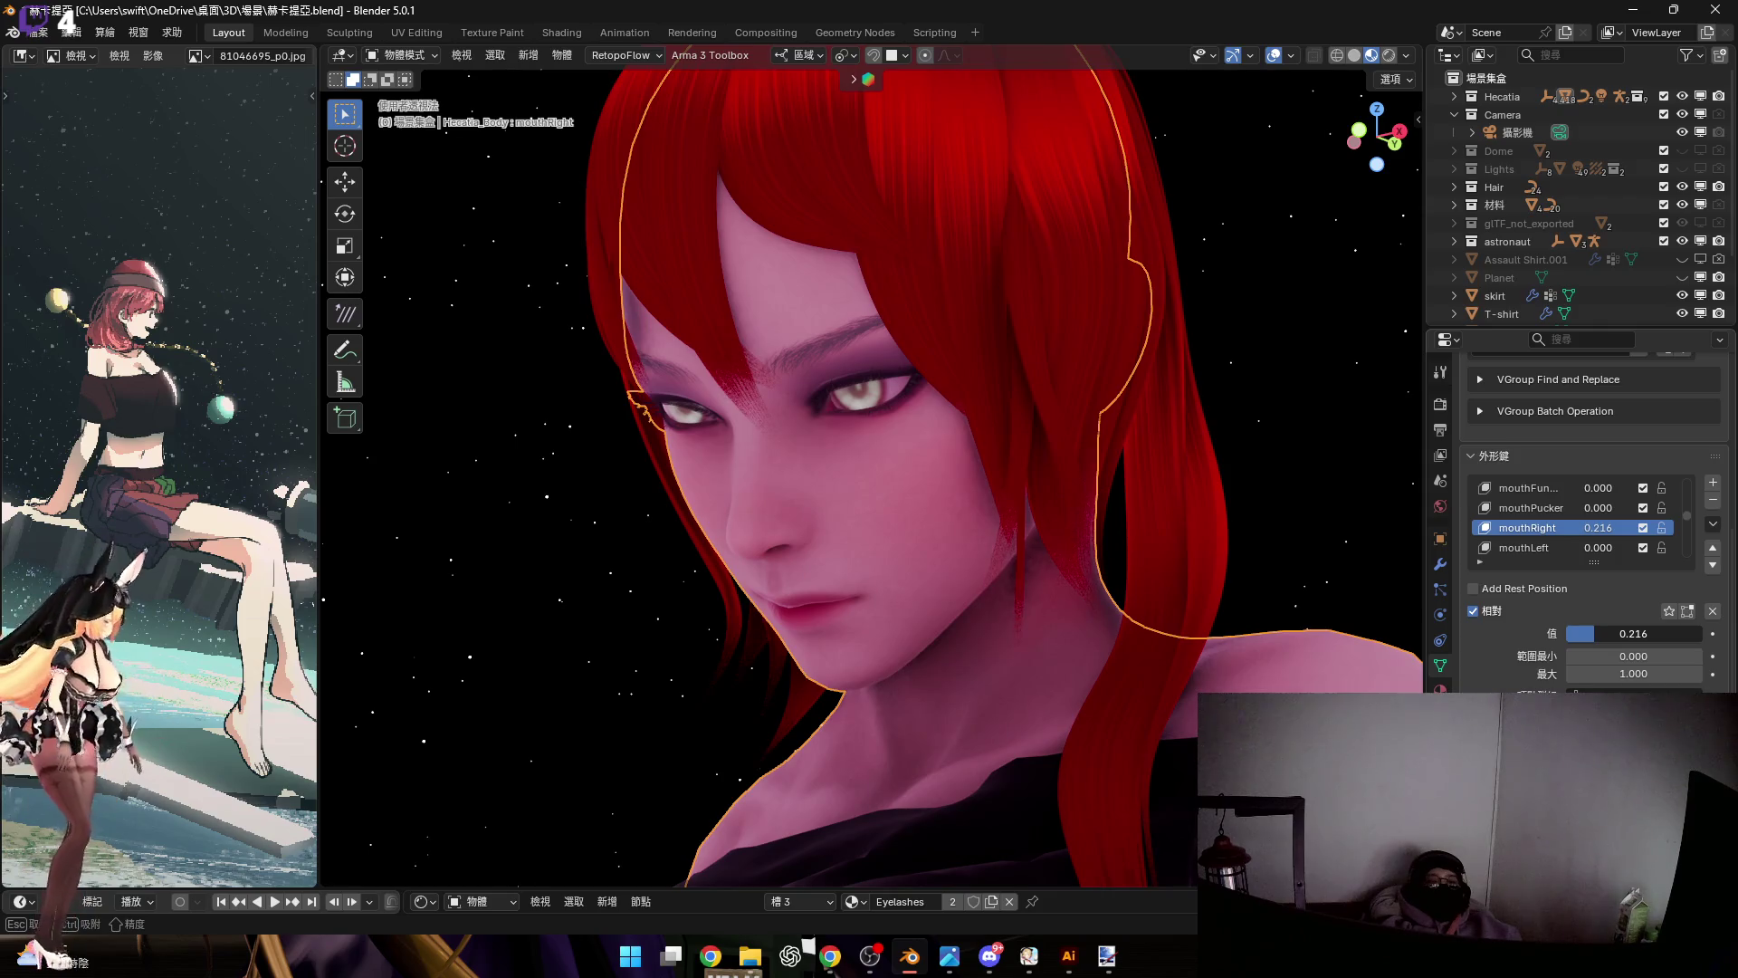
left_click_drag(1572, 543, 1551, 554)
left_click(1529, 548)
left_click_drag(1593, 634, 1602, 636)
Try raising the mouthDimple shape key, then cancel it back to 0
scroll(1557, 531, "up", 2)
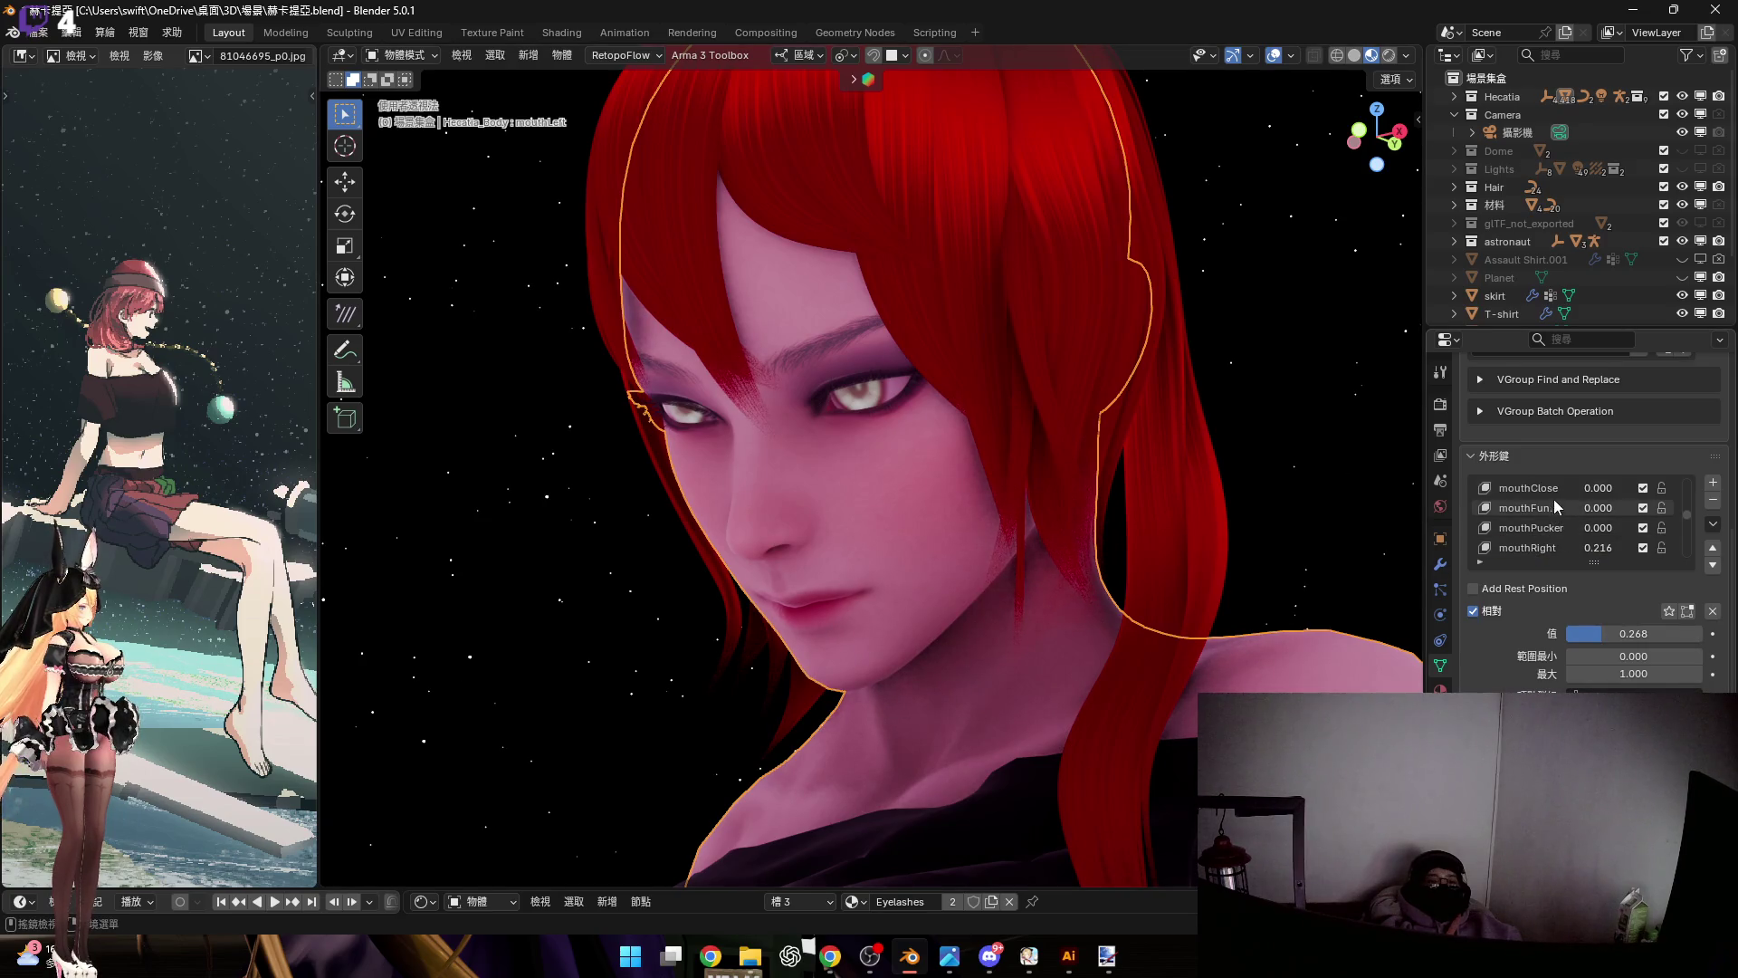
scroll(1557, 530, "down", 1)
scroll(1557, 536, "down", 4)
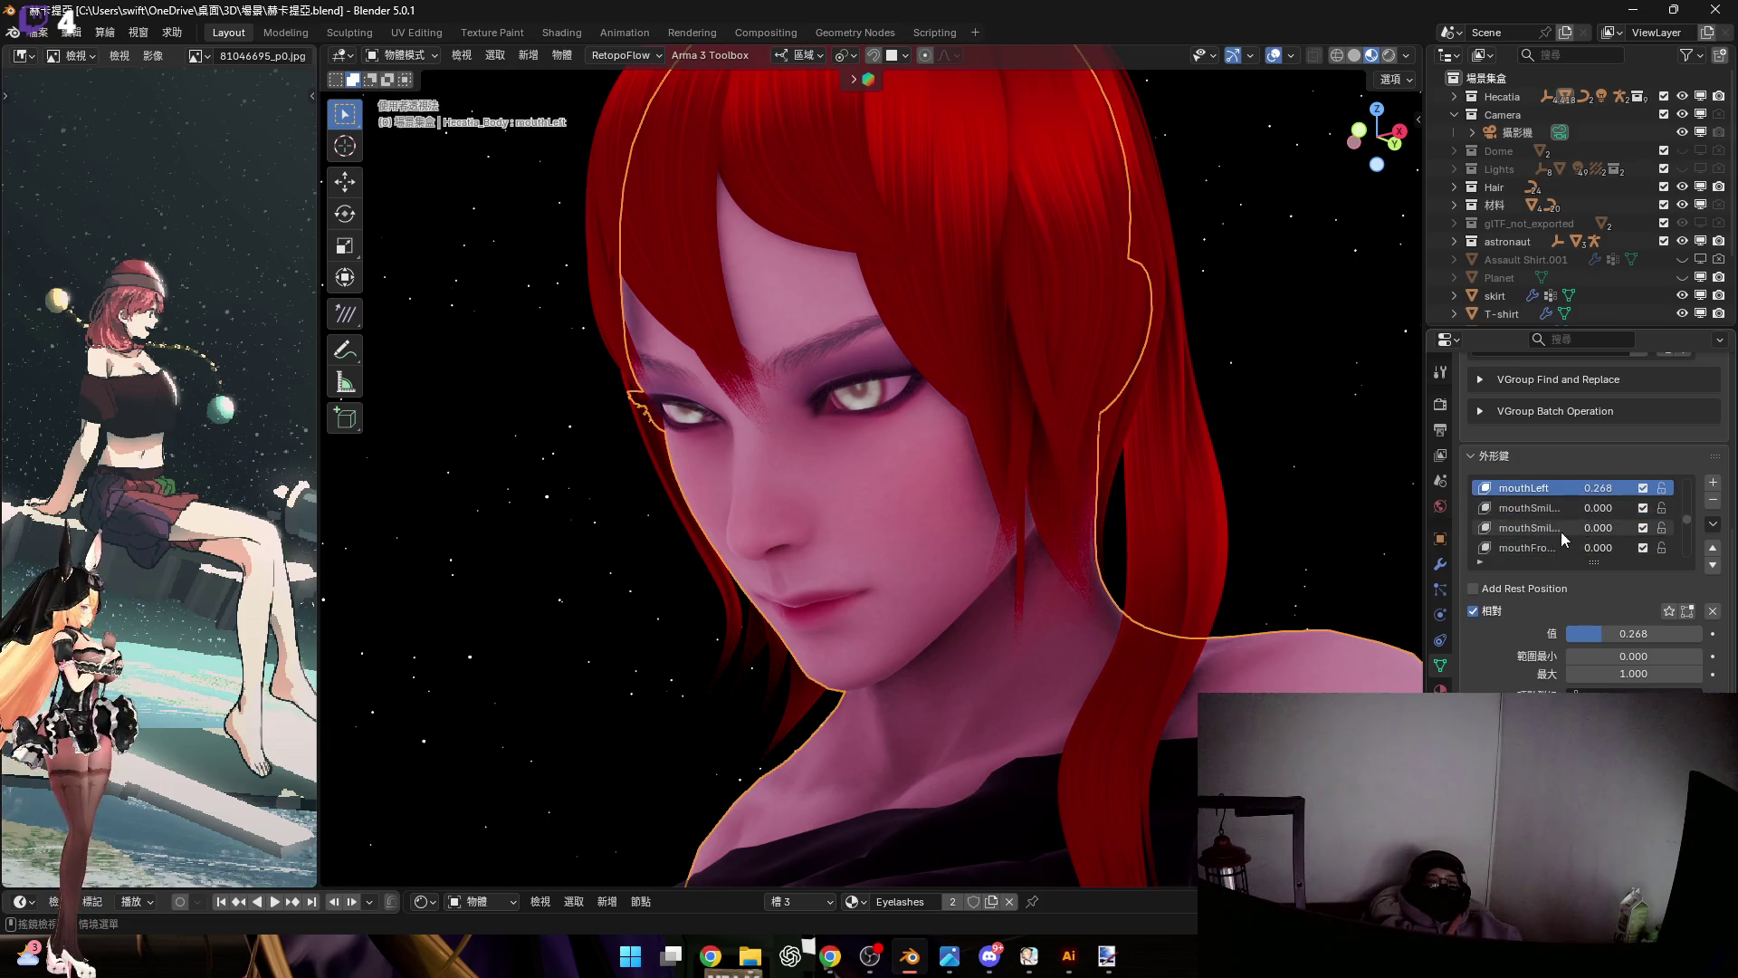
scroll(1570, 543, "down", 2)
left_click(1550, 549)
left_click_drag(1611, 634, 1650, 634)
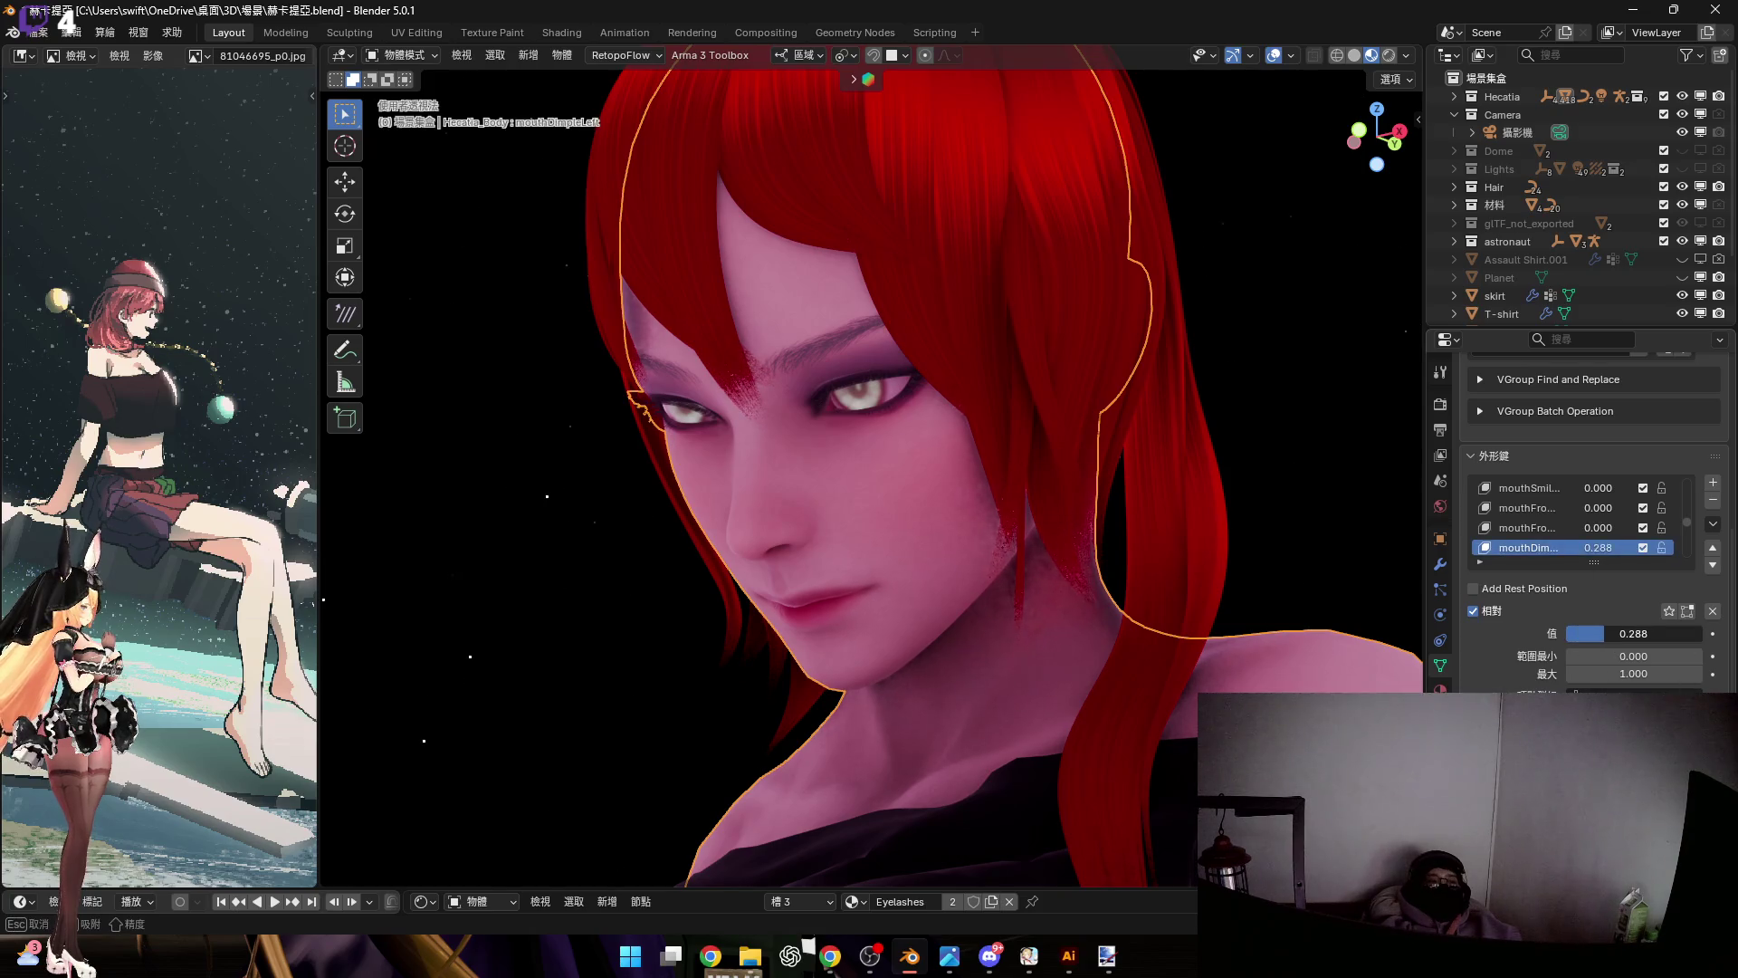
key("Escape")
scroll(1571, 545, "down", 4)
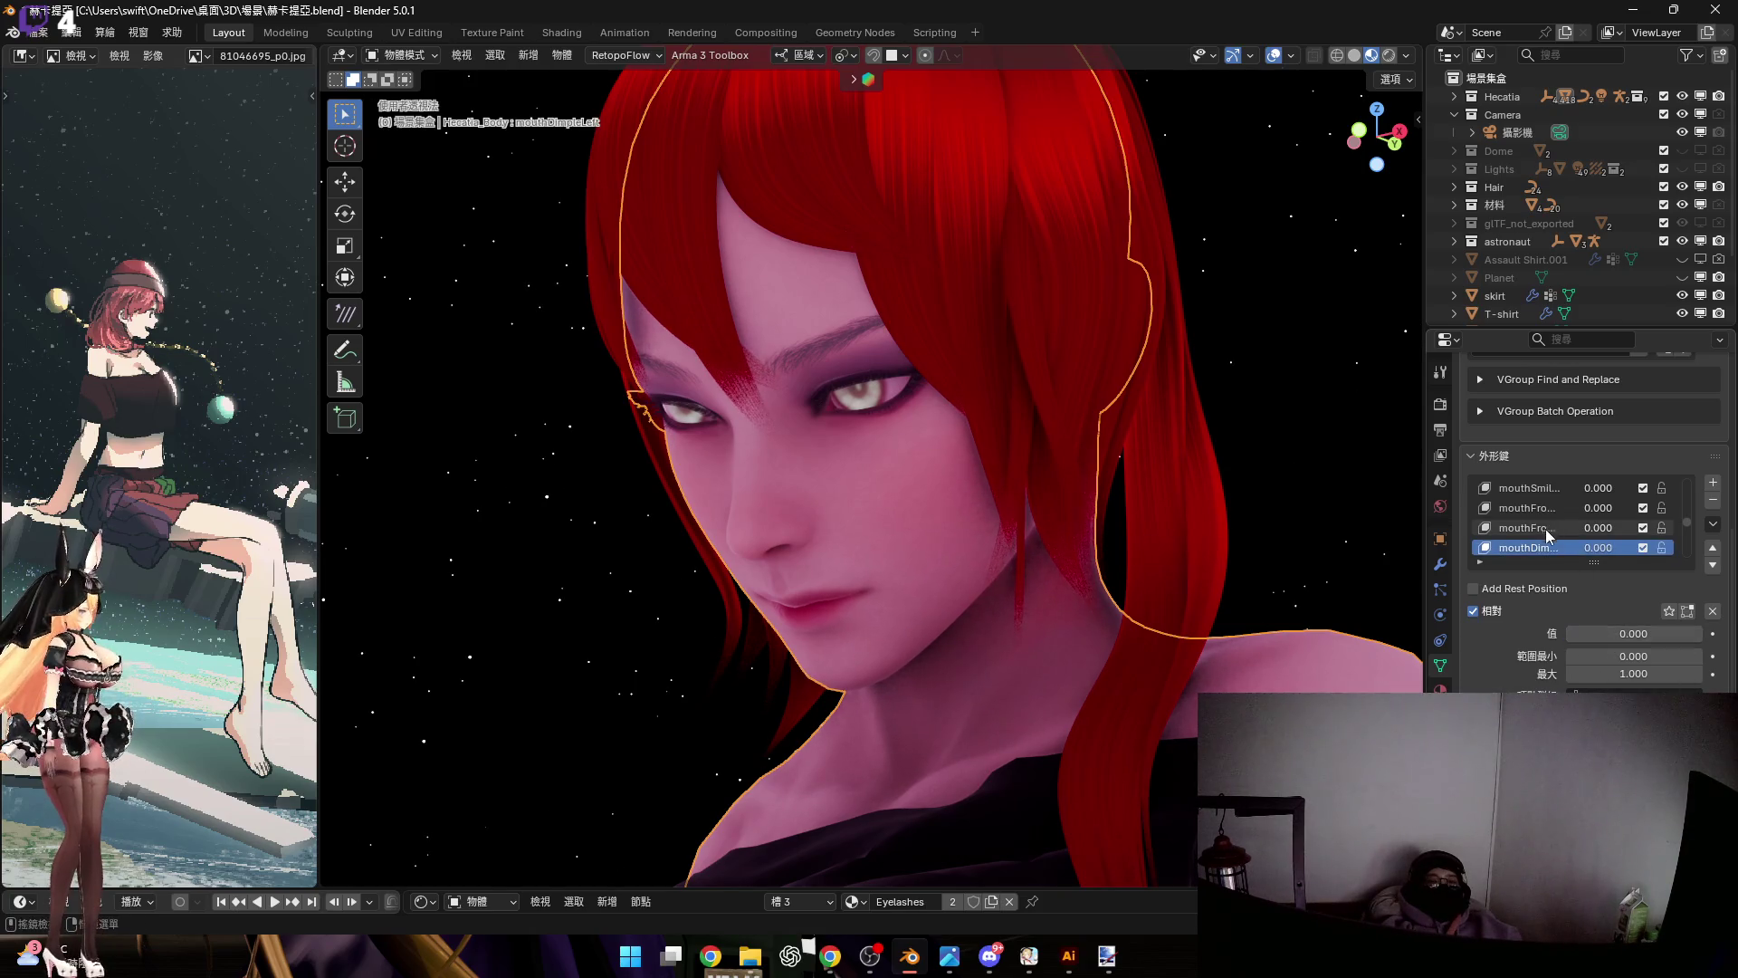
scroll(1571, 545, "down", 3)
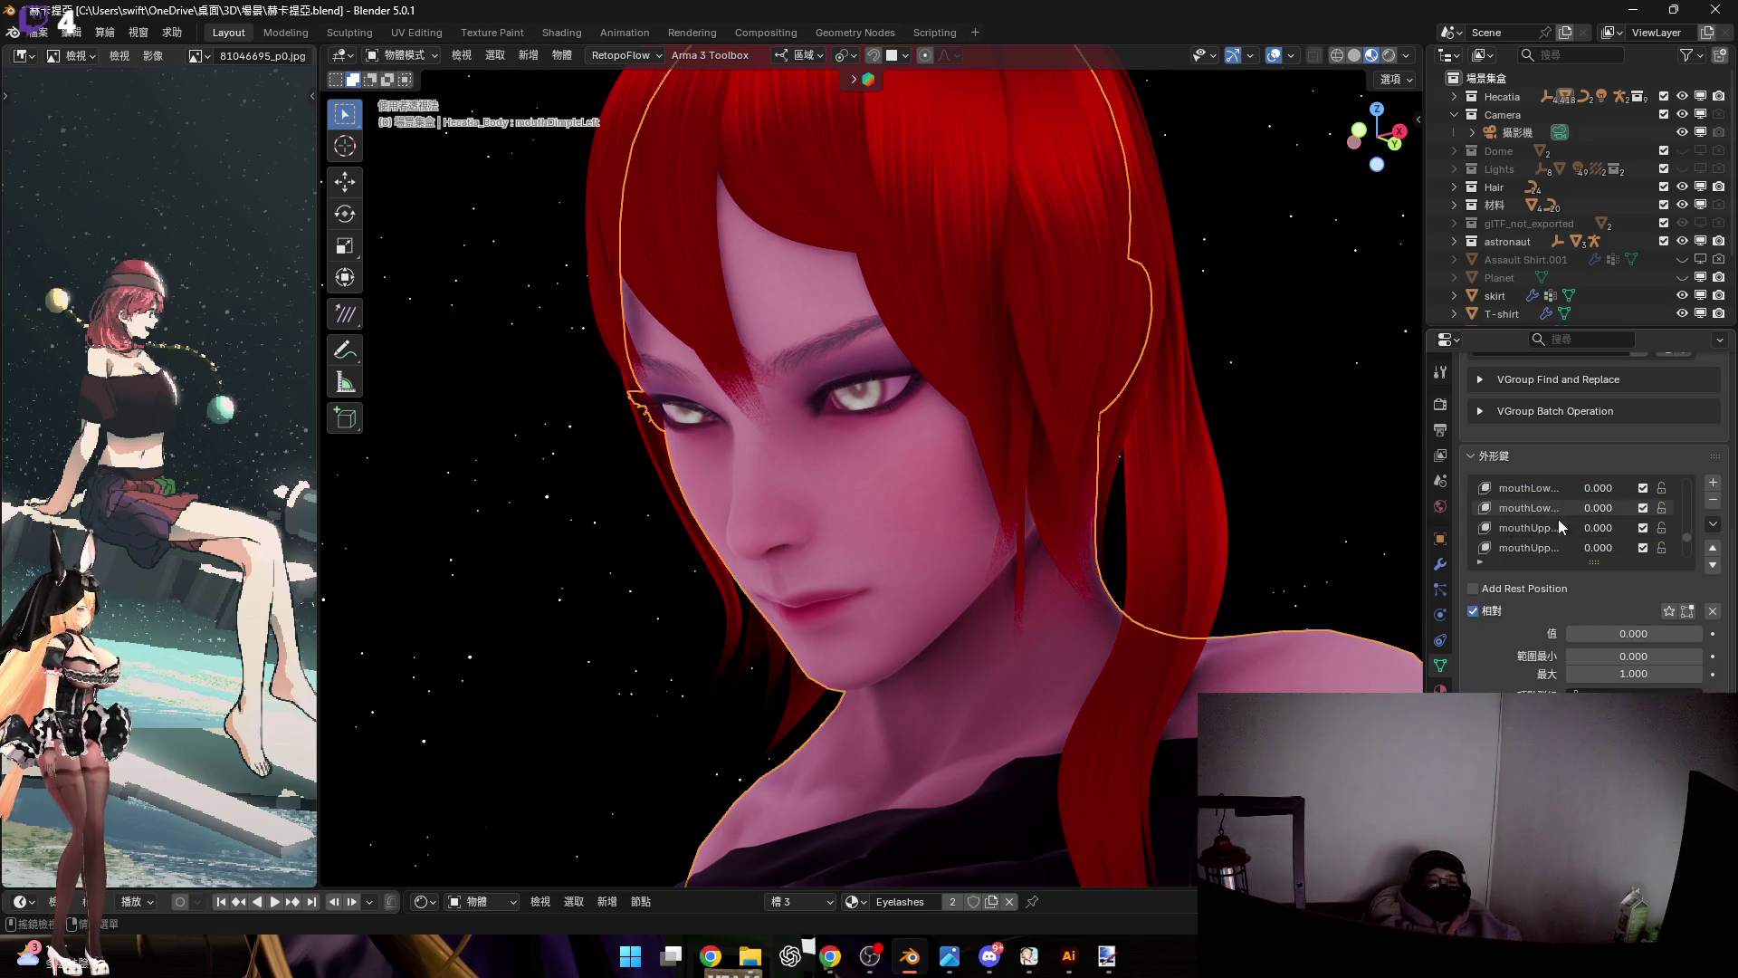
scroll(1555, 530, "down", 2)
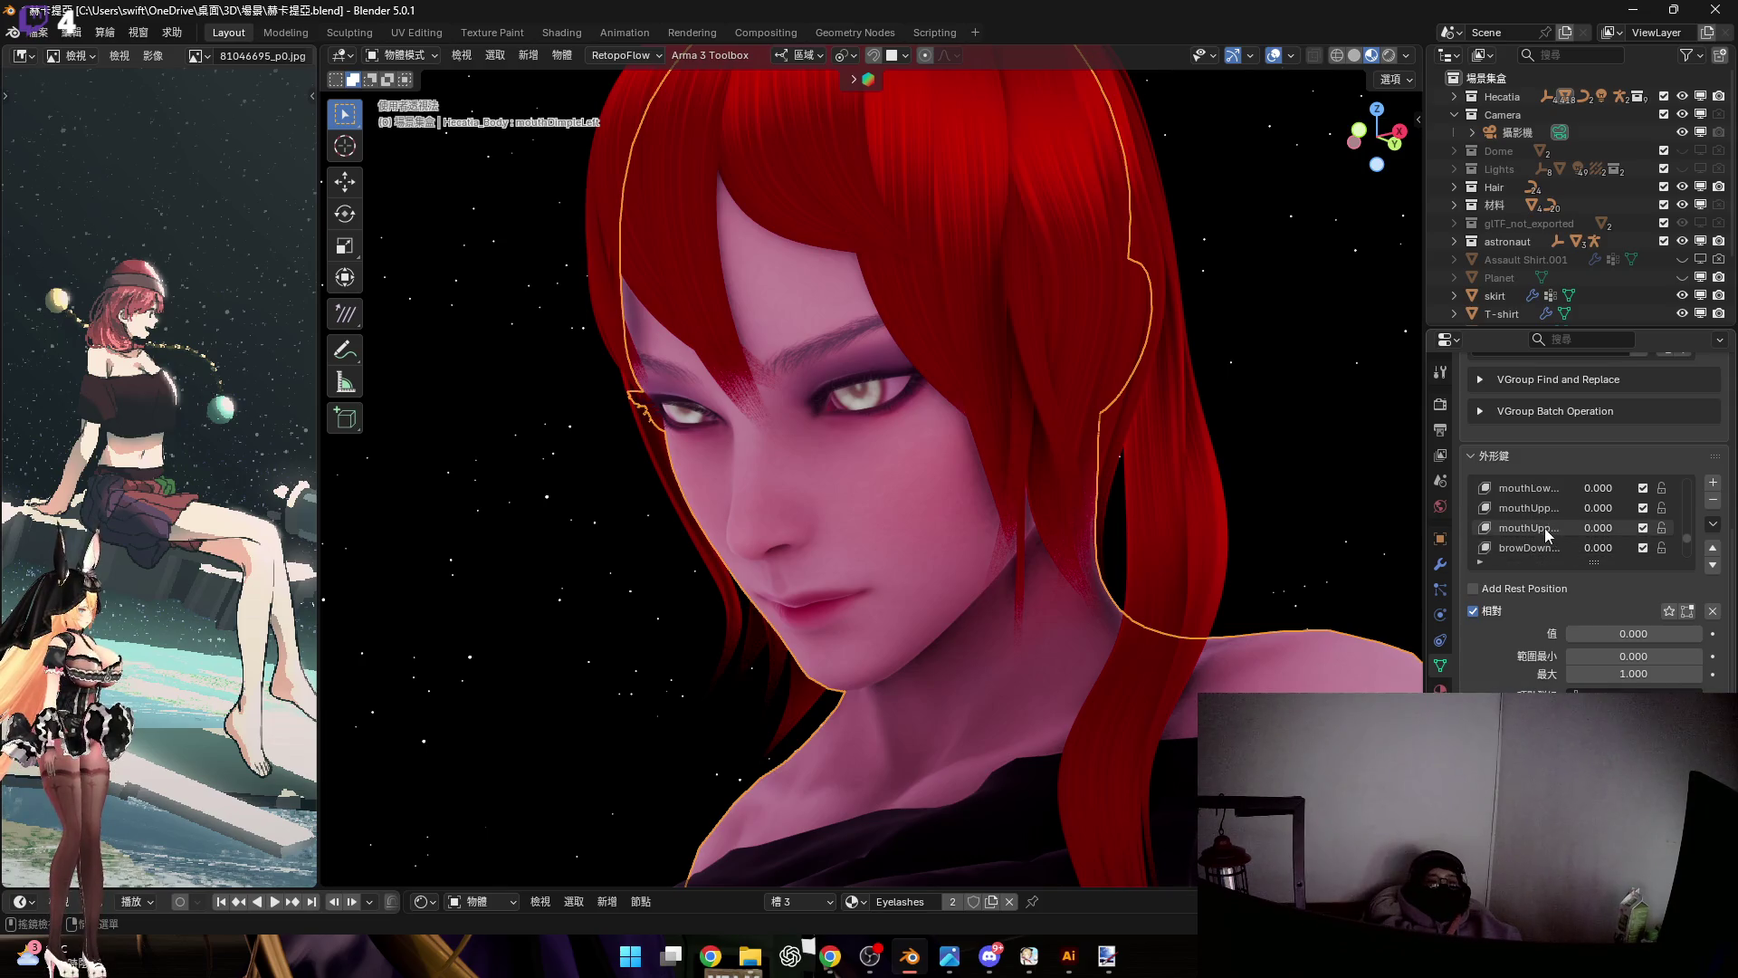
left_click(1570, 527)
key("Up")
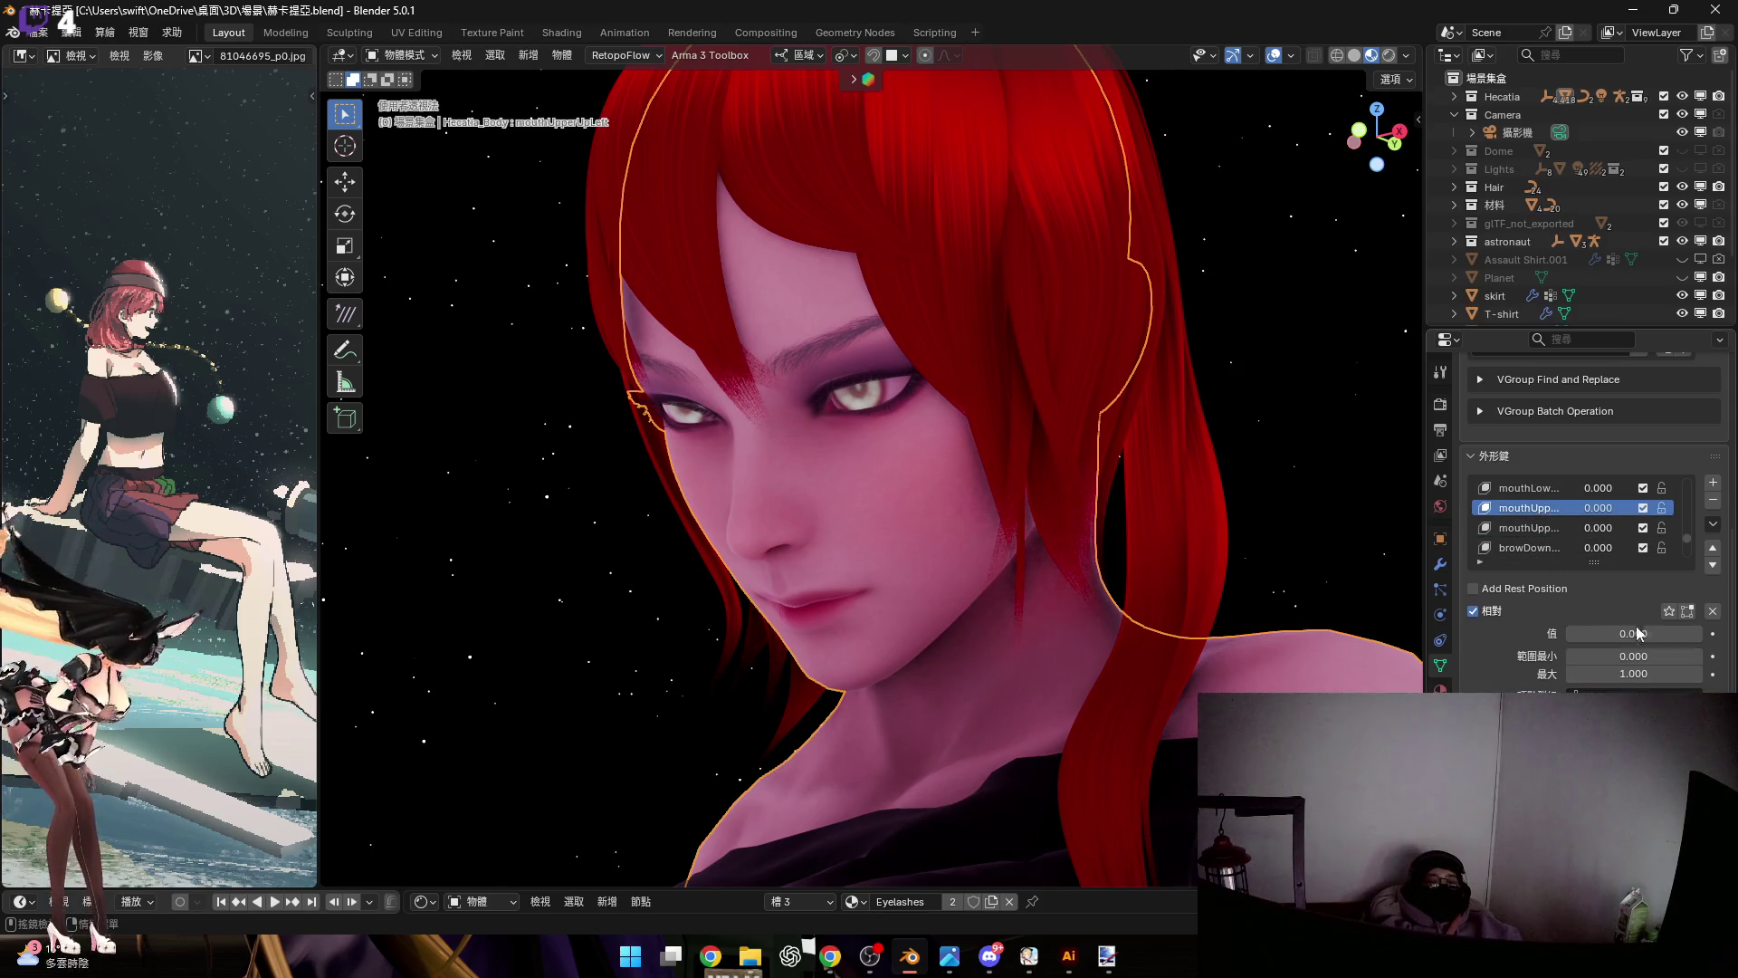
left_click_drag(1575, 633, 1587, 633)
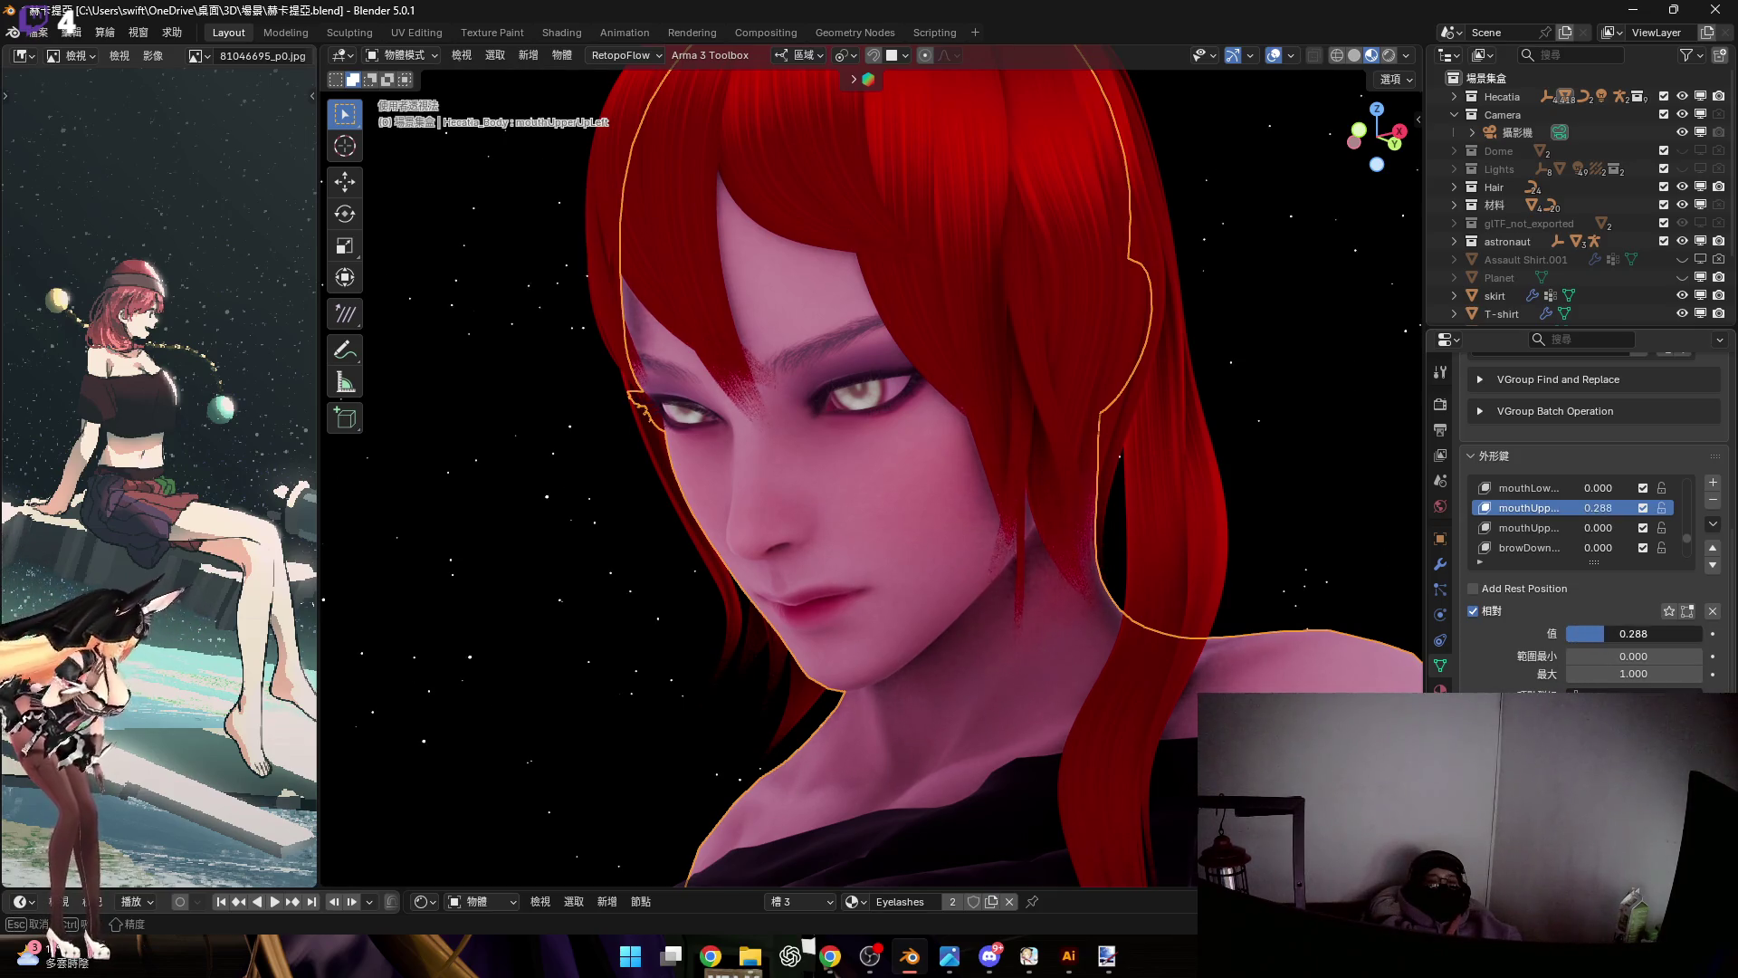
scroll(1555, 530, "up", 5)
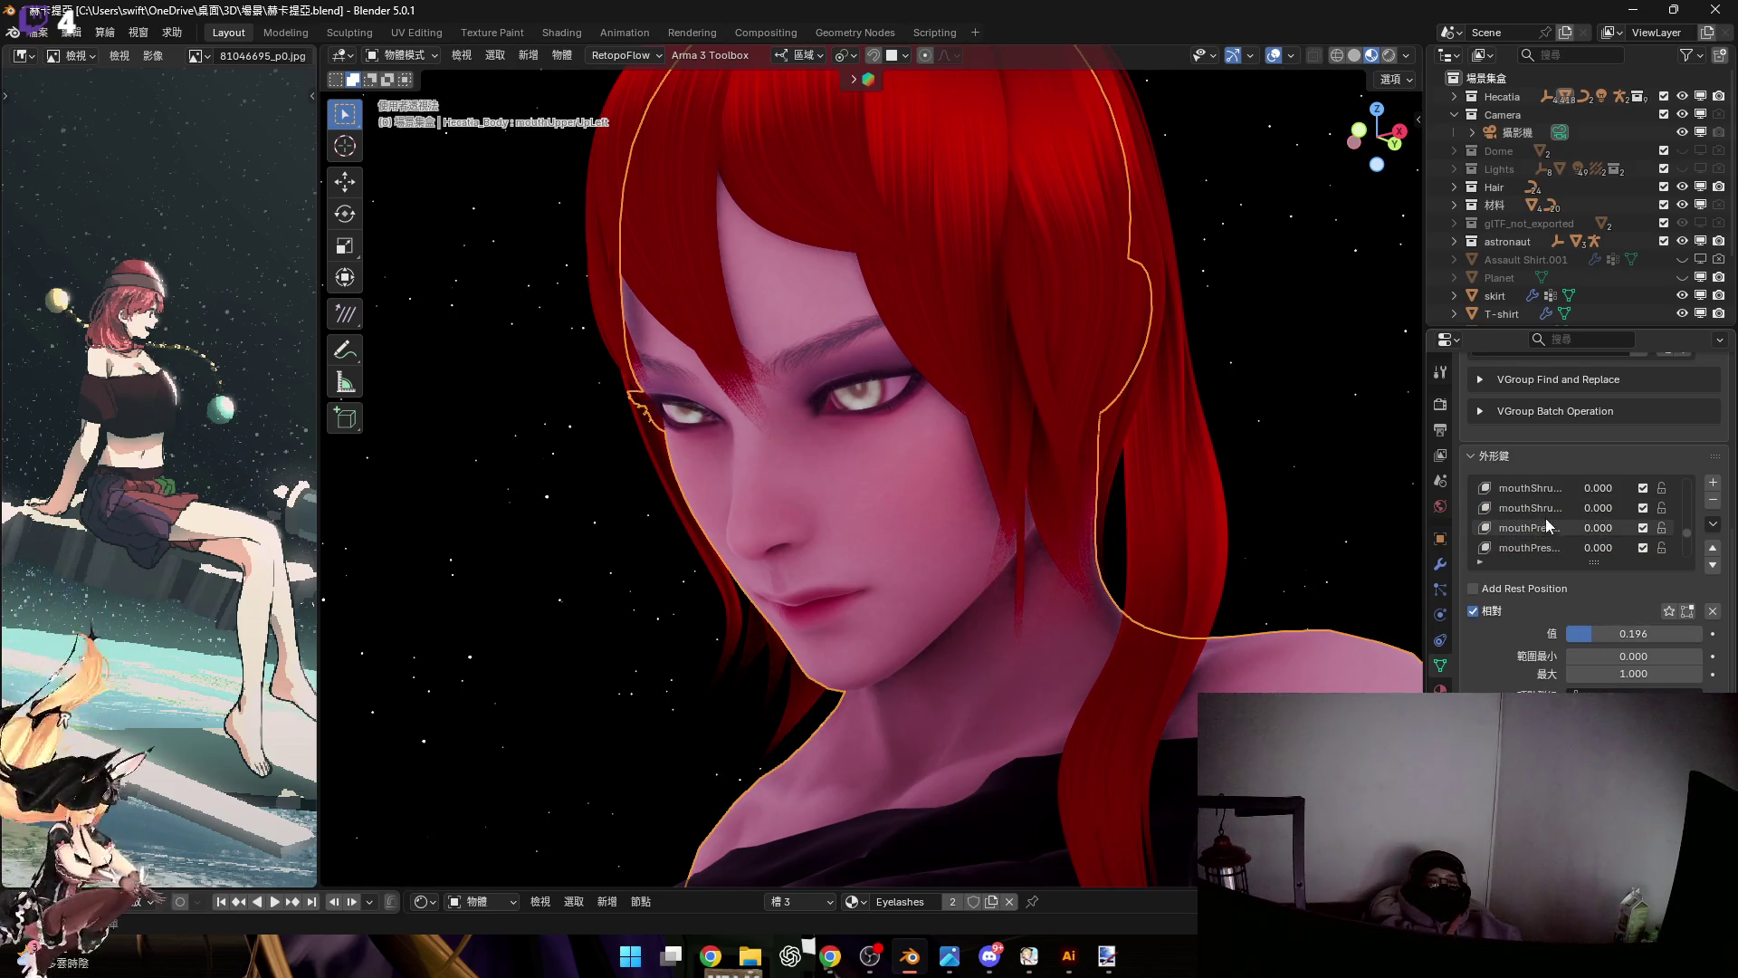
left_click(1550, 531)
mouse_move(916, 541)
middle_mouse_down()
mouse_move(1003, 547)
mouse_move(1061, 513)
middle_mouse_up()
left_click_drag(1620, 634, 1621, 634)
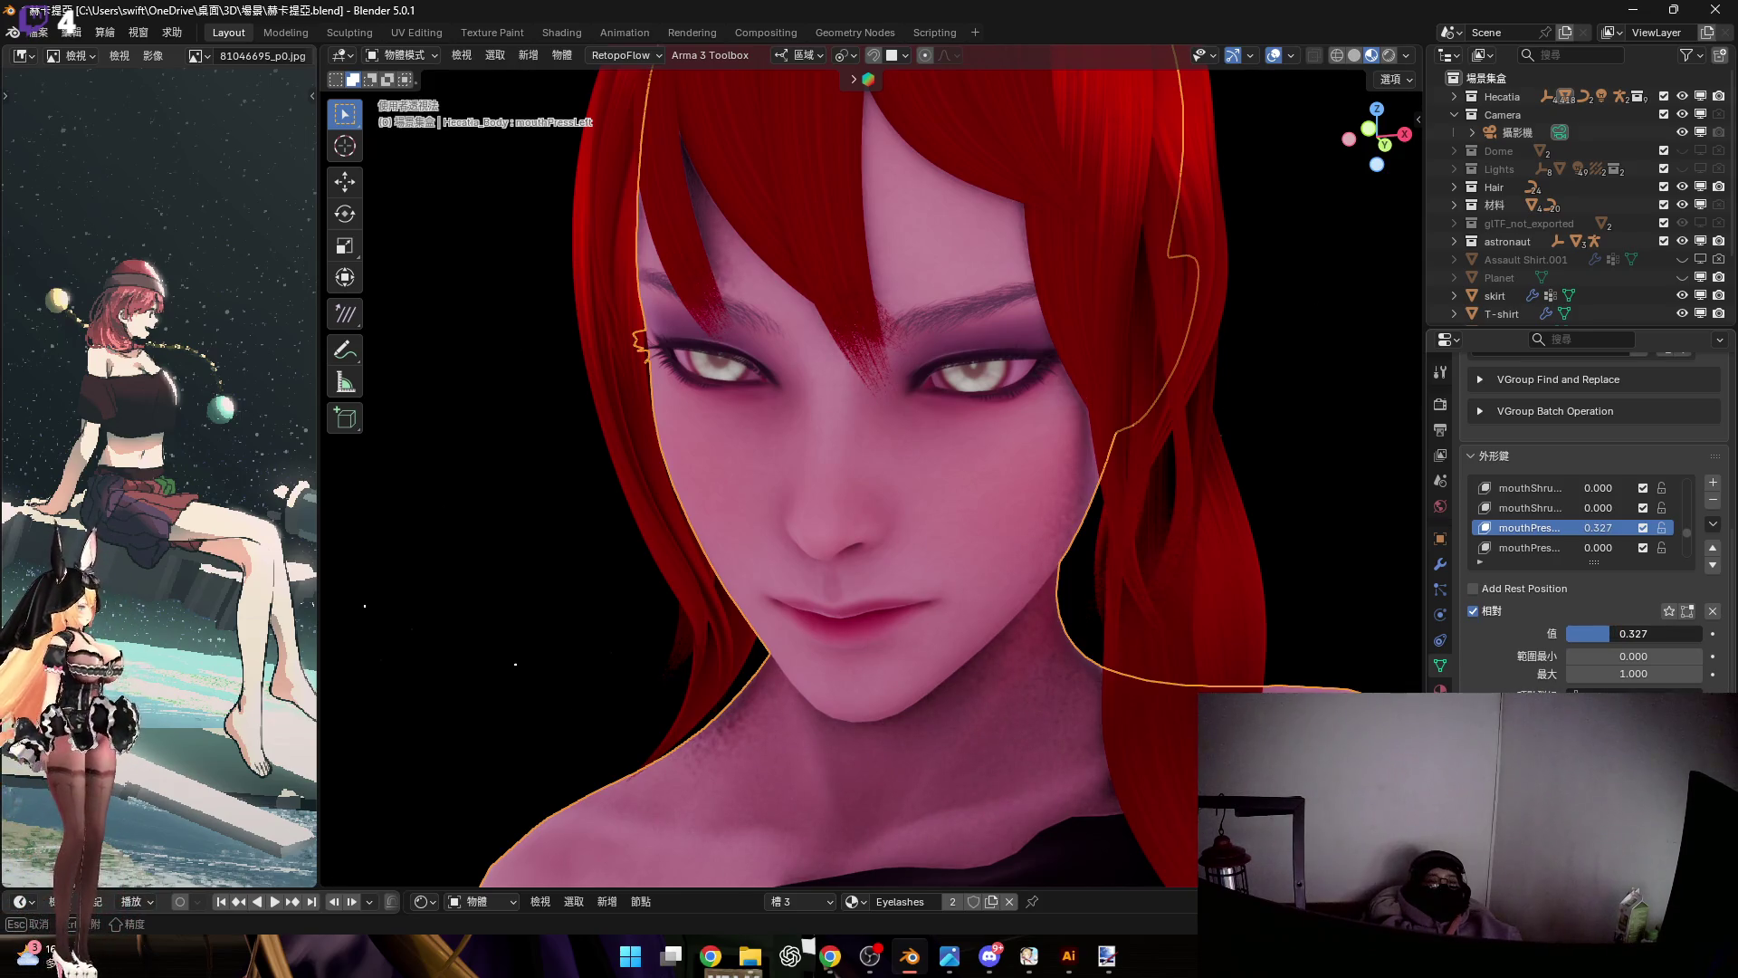
right_click(1588, 633)
scroll(1584, 504, "up", 2)
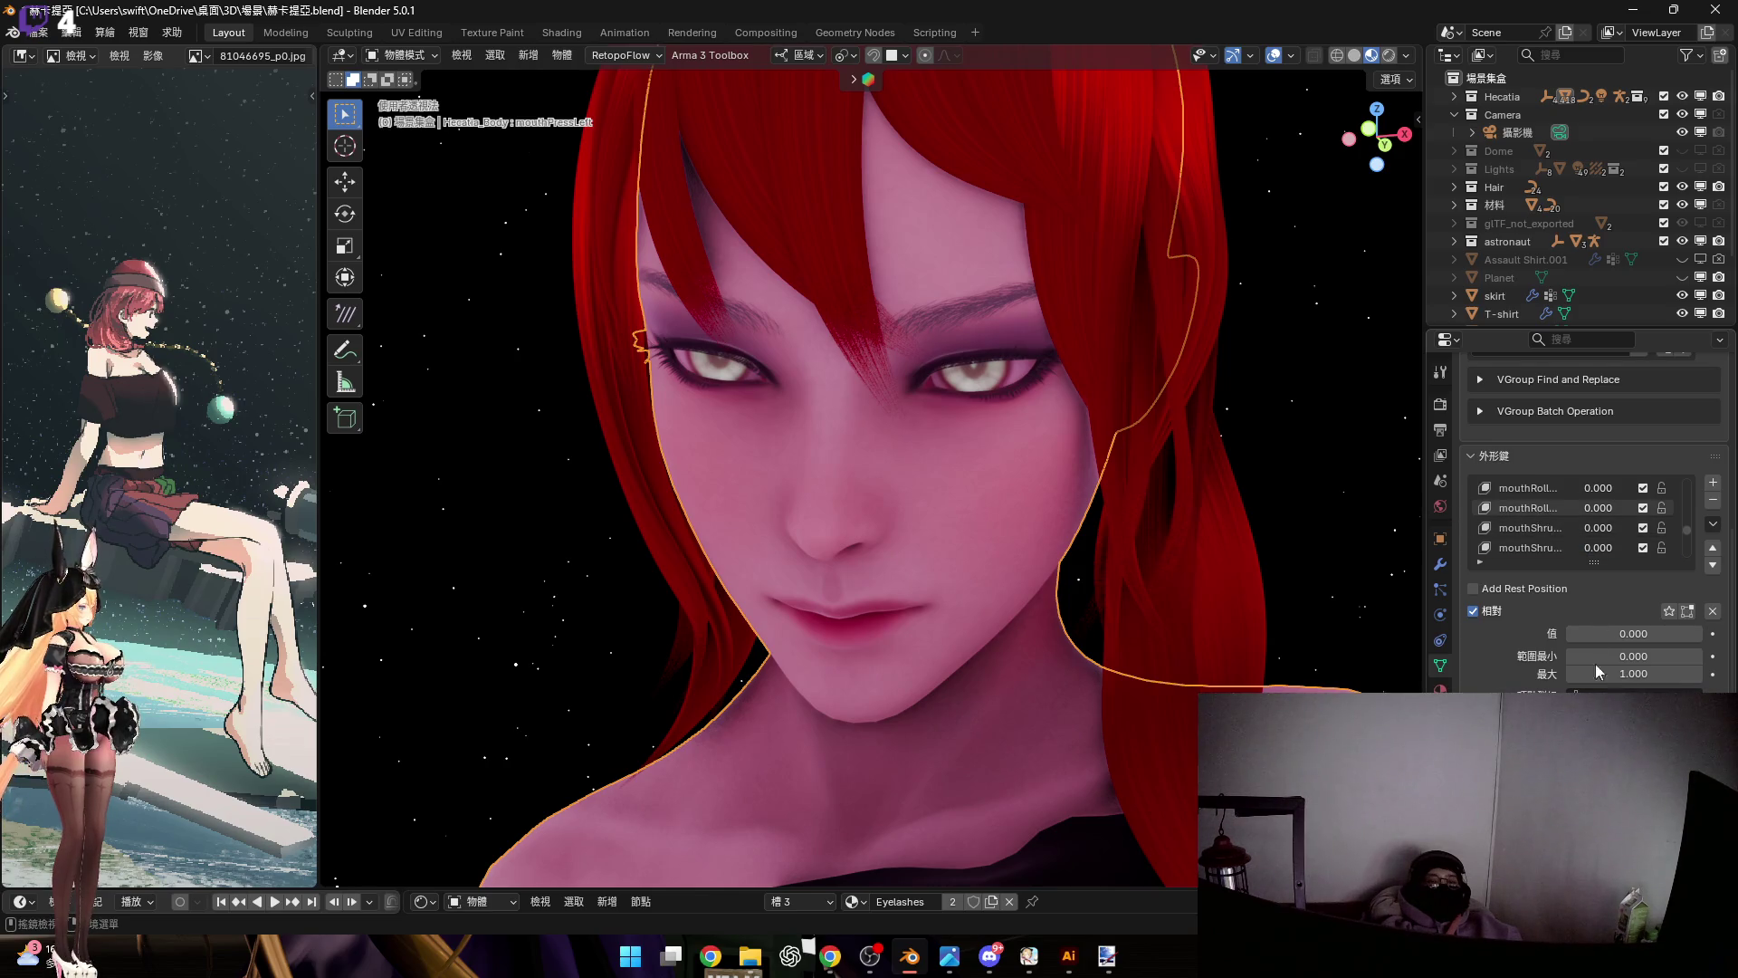
left_click(1539, 508)
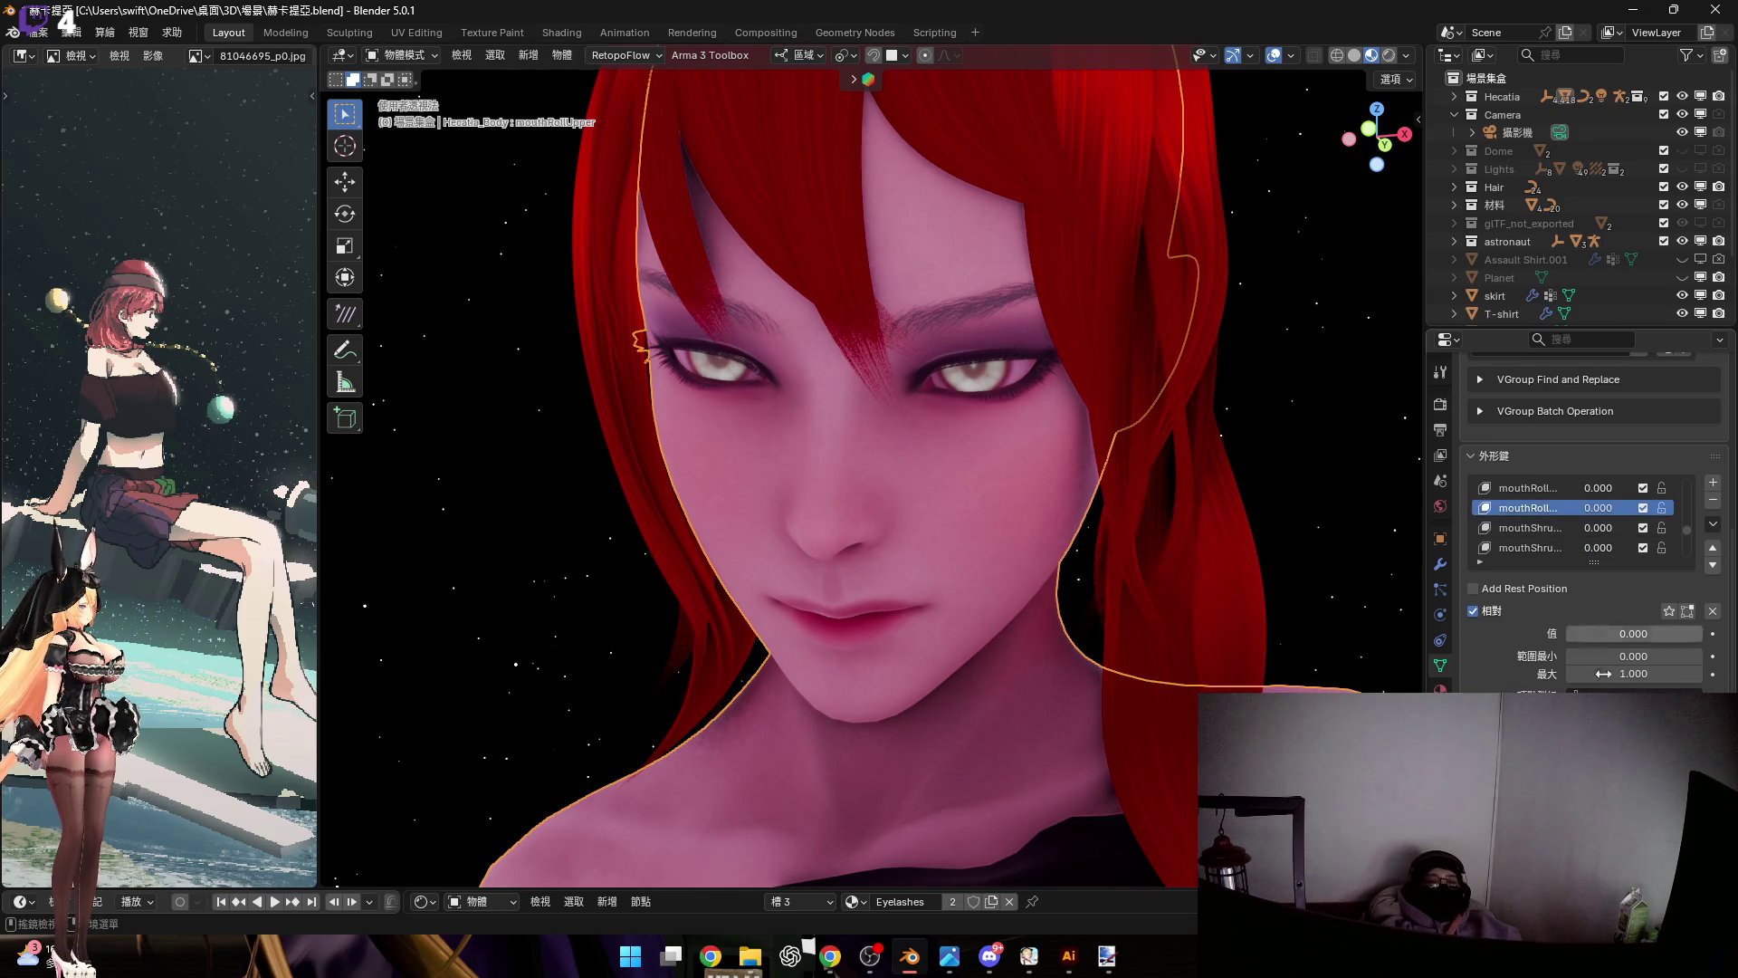
left_click(1542, 490)
left_click_drag(1629, 634, 1643, 635)
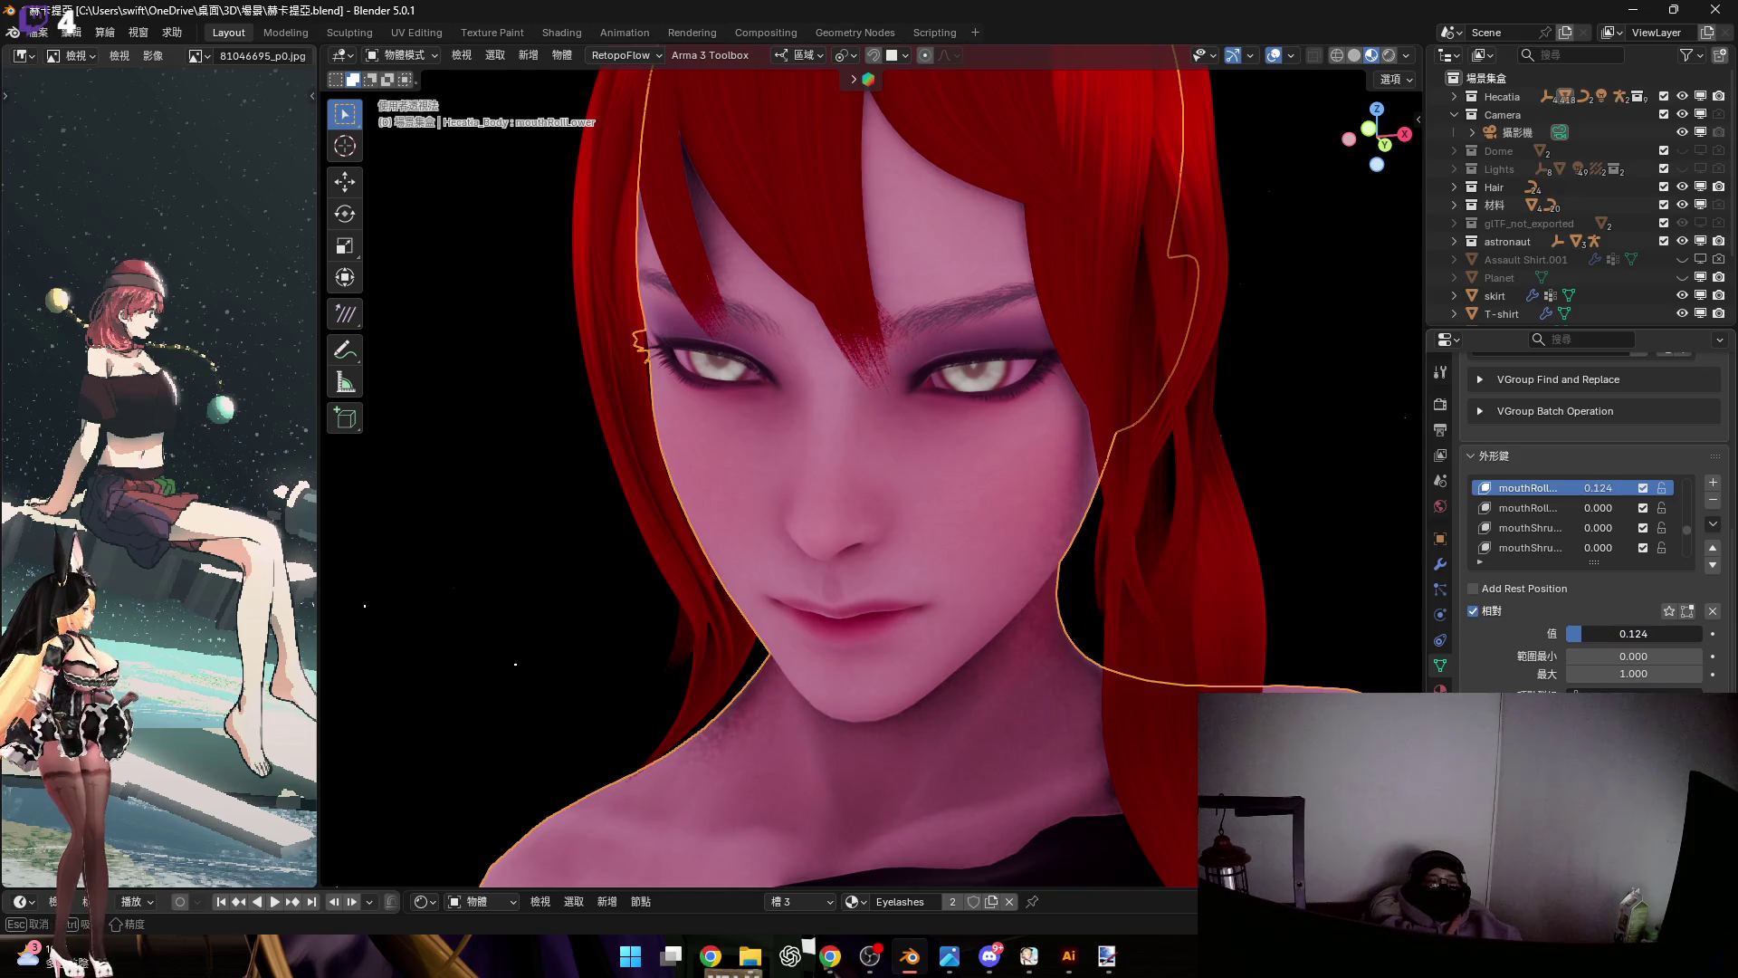
left_click_drag(1642, 634, 1629, 635)
left_click(1530, 528)
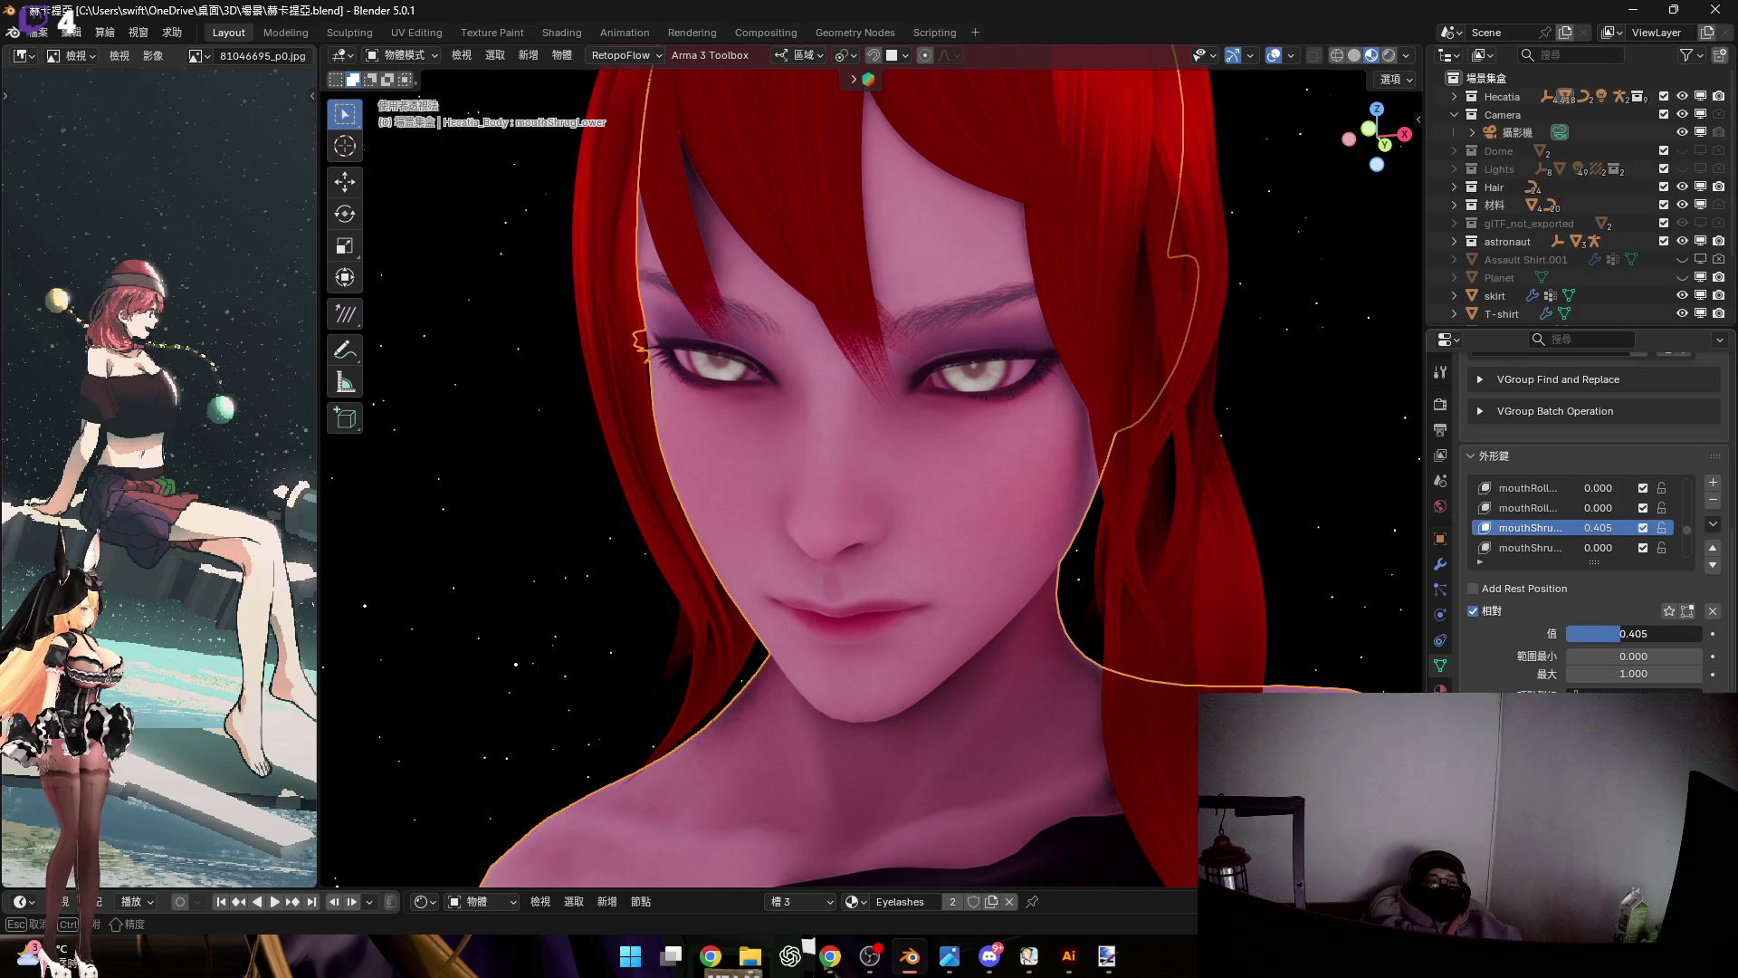
scroll(1555, 529, "up", 4)
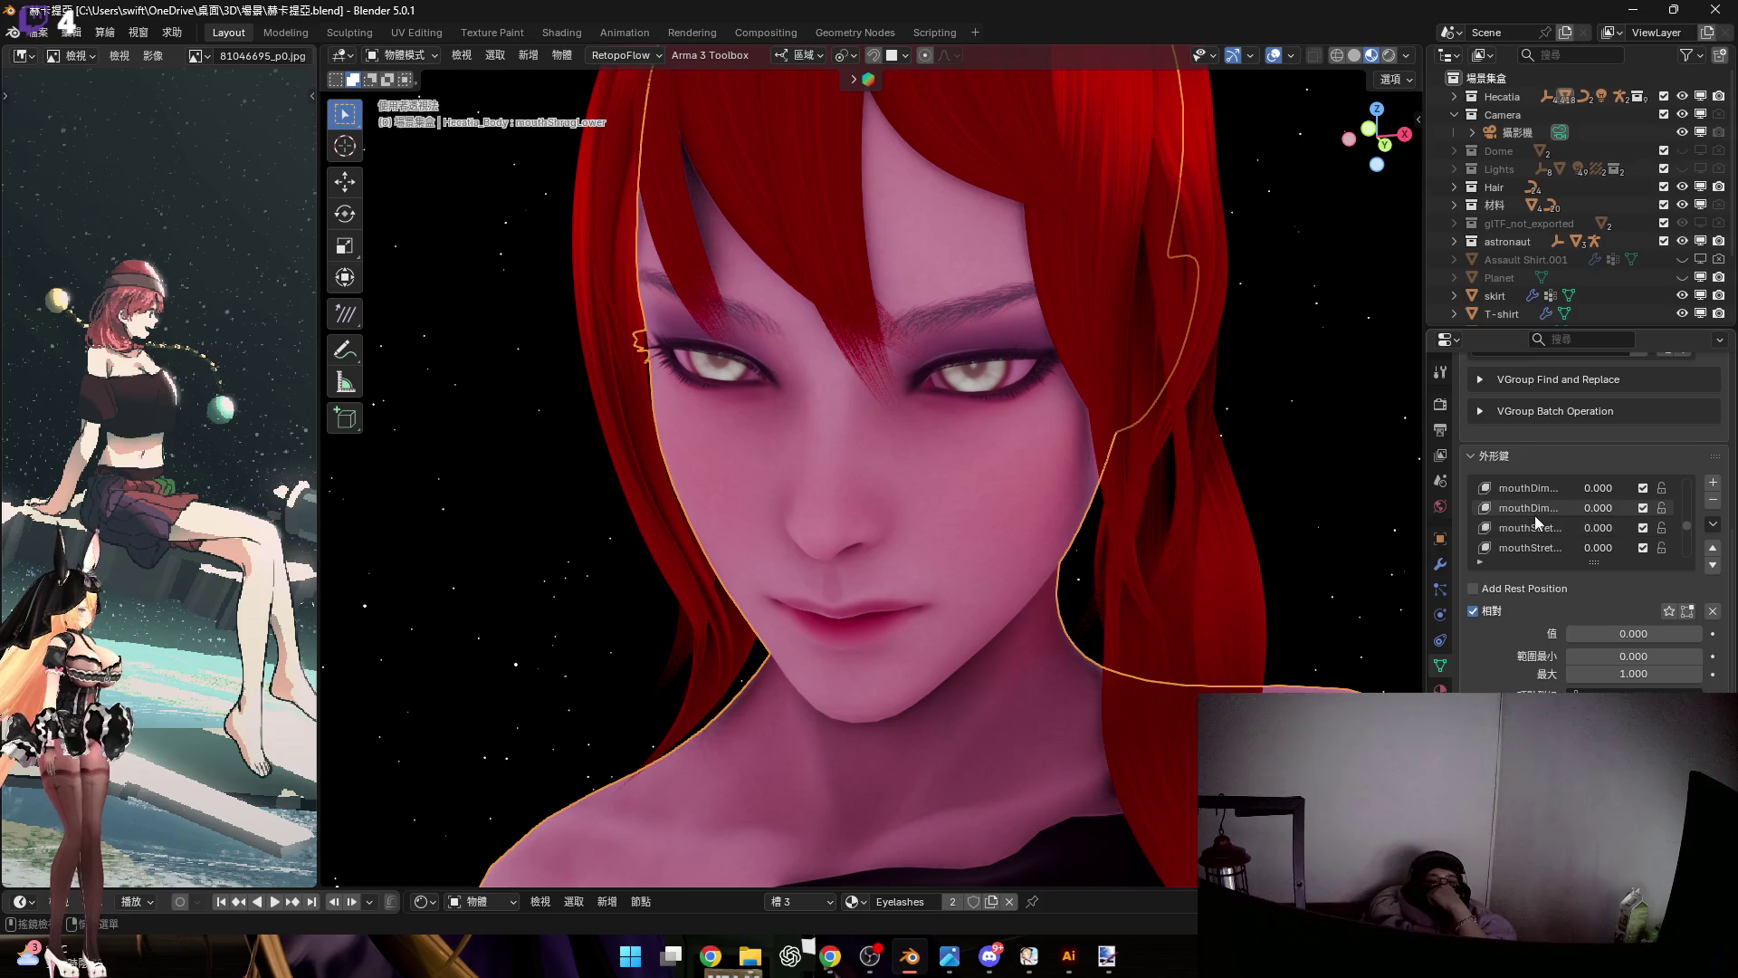
left_click(1530, 508)
left_click_drag(1602, 639, 1619, 639)
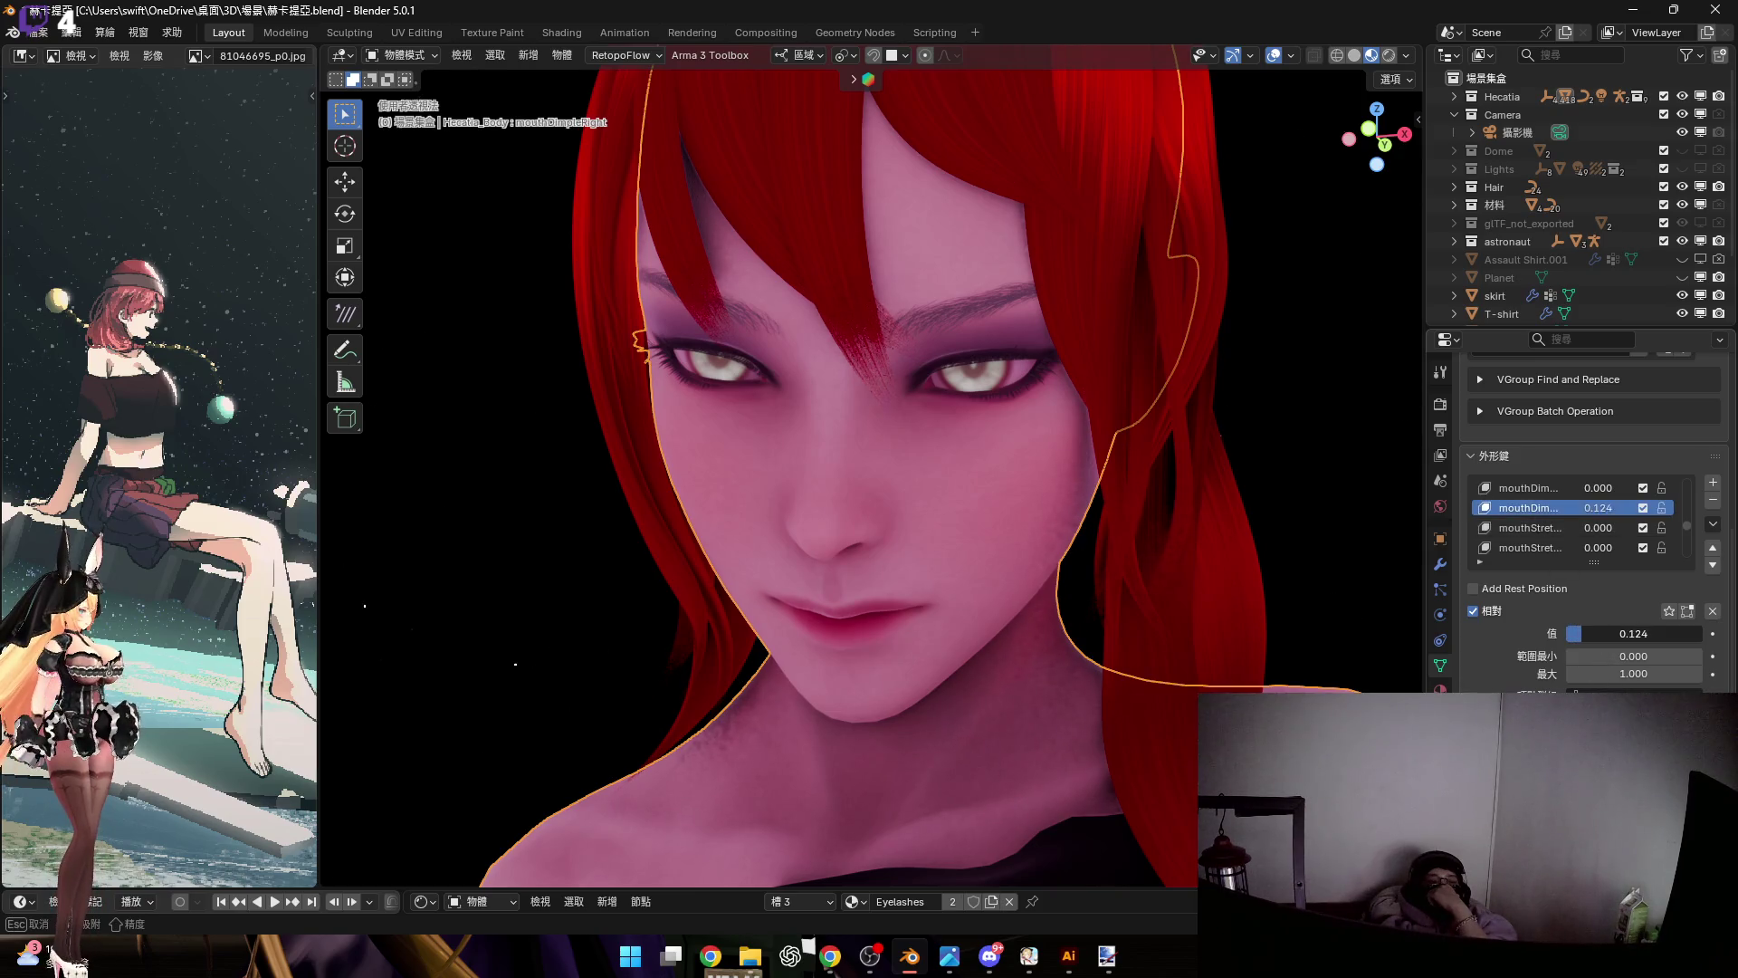
key("Escape")
scroll(1550, 525, "up", 3)
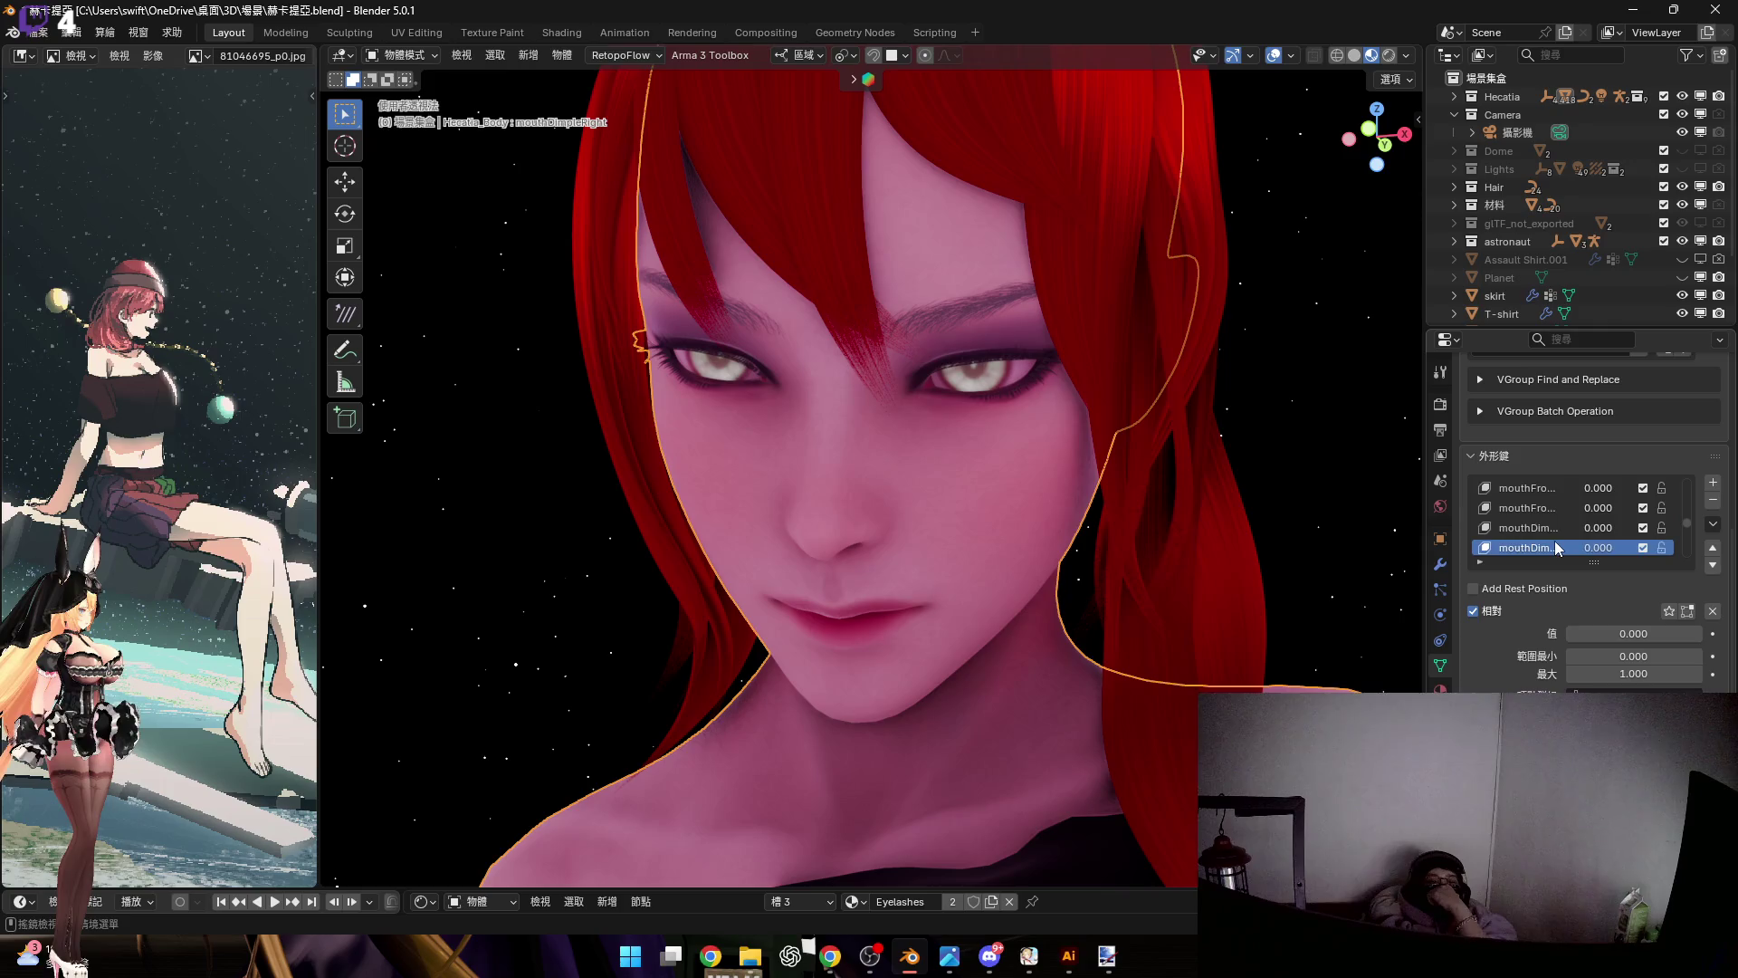
left_click(1529, 508)
left_click_drag(1602, 633, 1634, 634)
scroll(1548, 538, "up", 3)
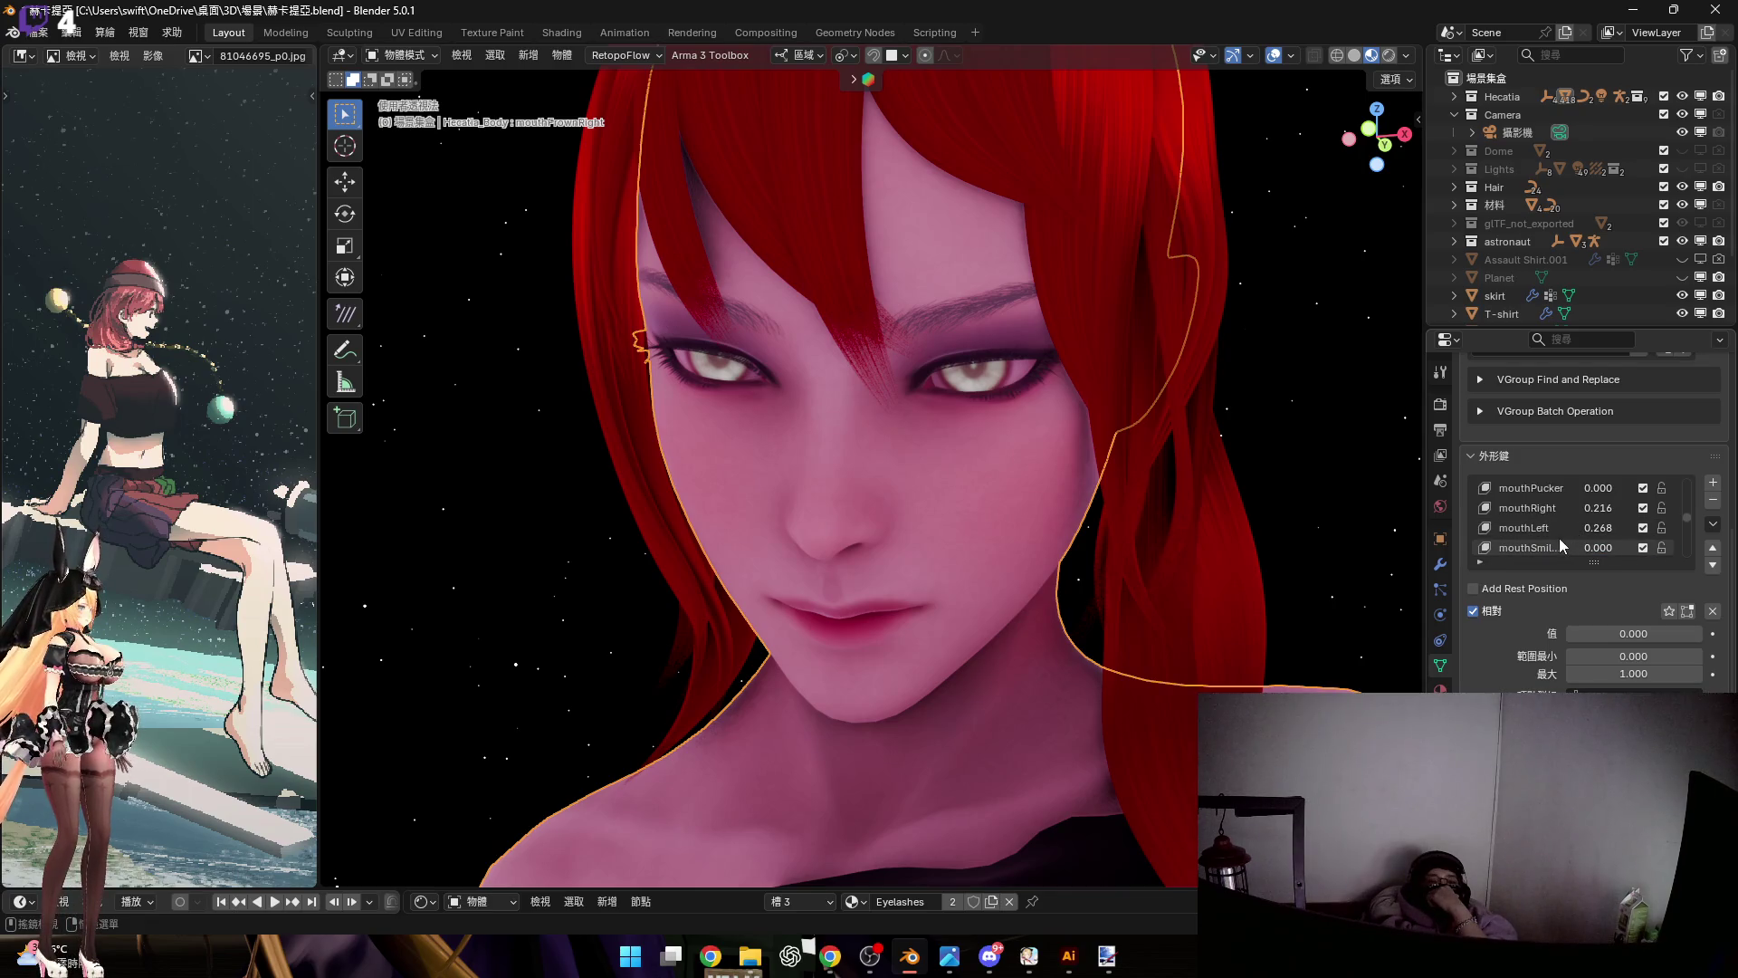
left_click(1556, 532)
scroll(1557, 525, "up", 1)
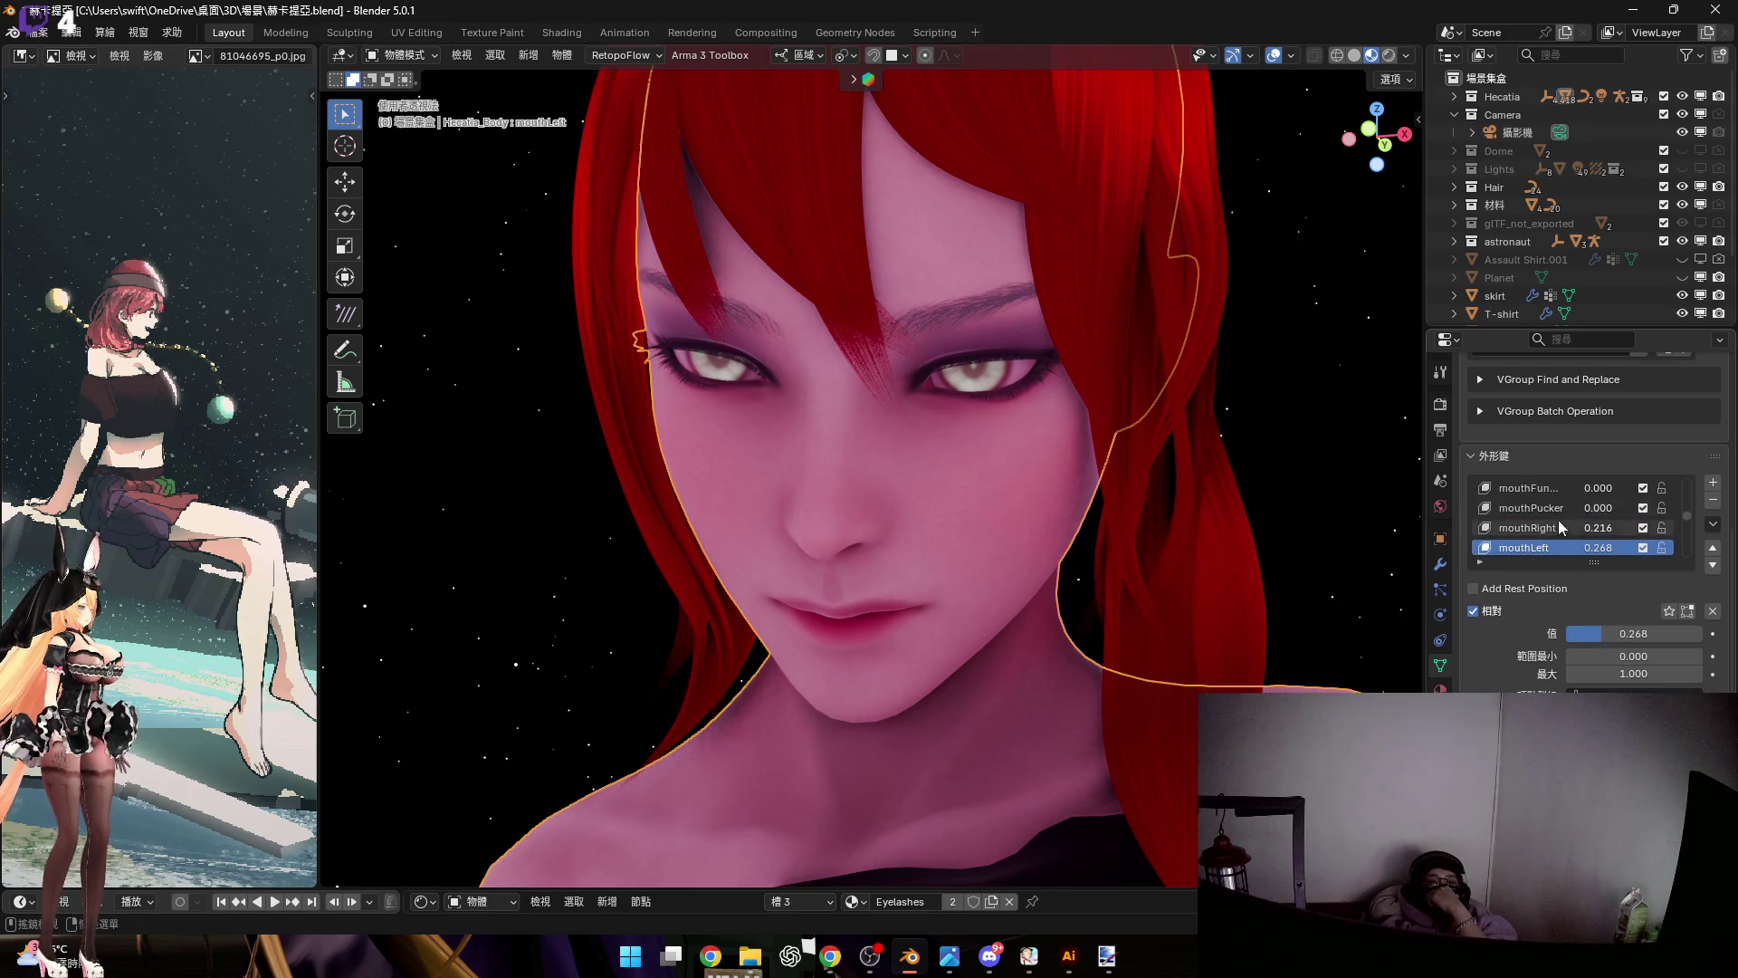
left_click(1557, 512)
mouse_move(1610, 628)
left_mouse_down()
mouse_move(1630, 633)
mouse_move(1567, 637)
left_mouse_up()
scroll(1574, 525, "up", 1)
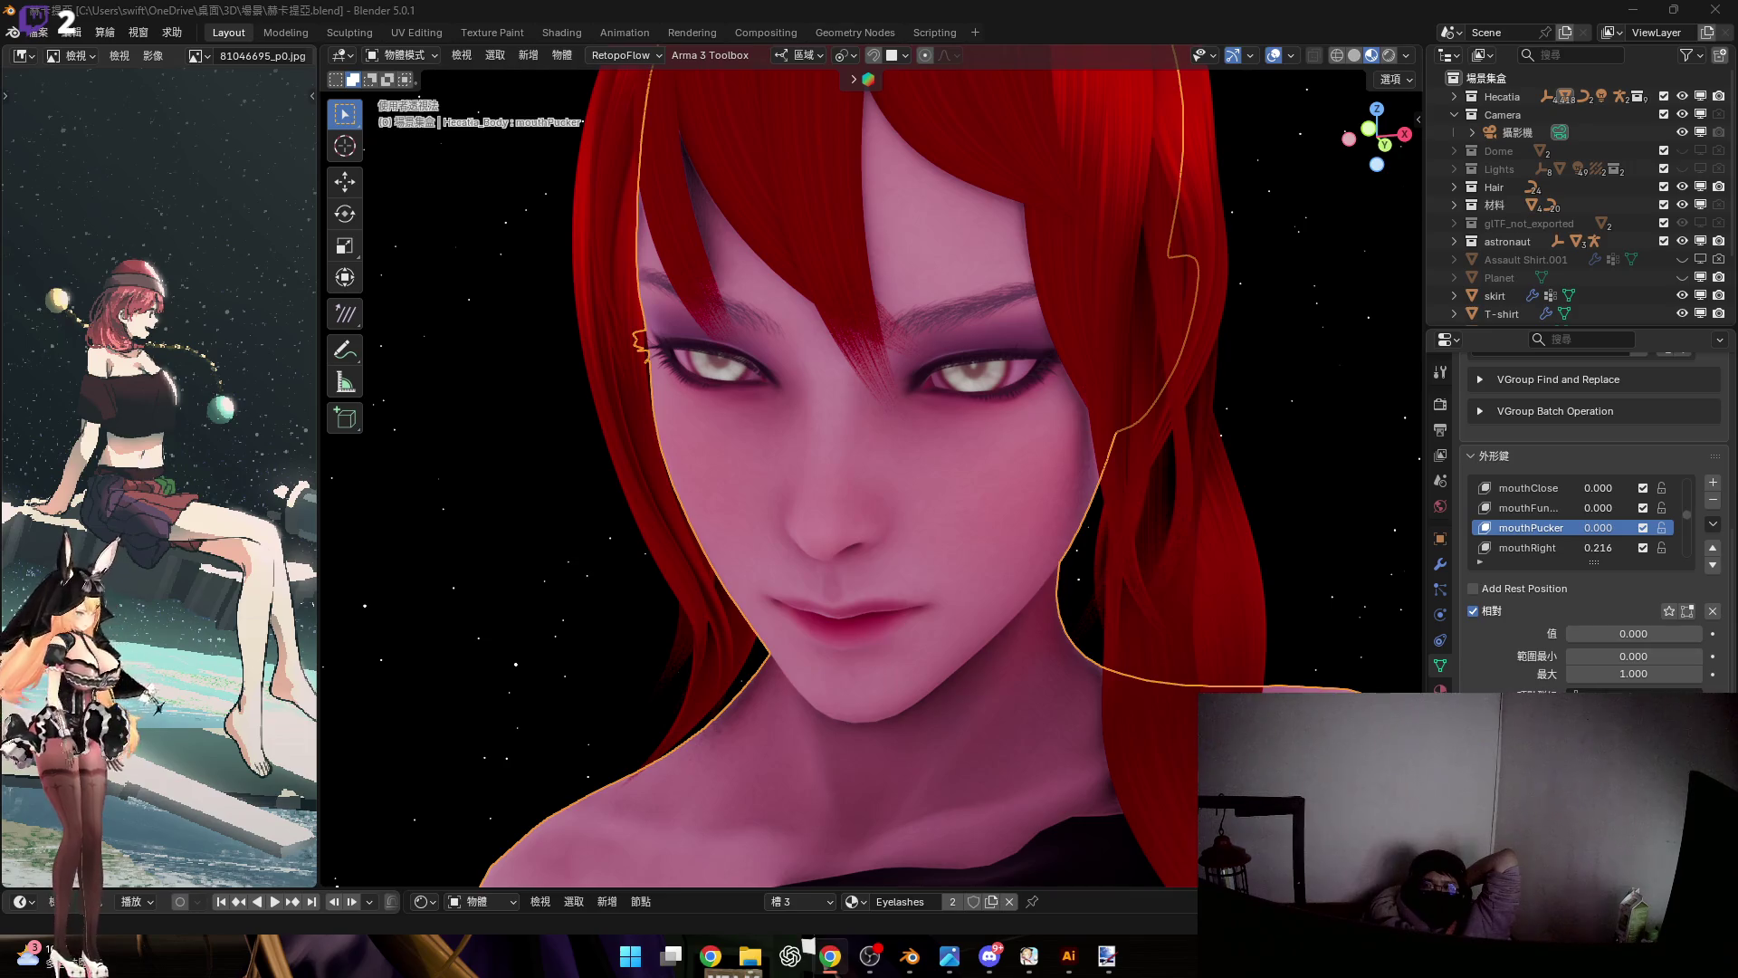
mouse_move(1028, 410)
middle_mouse_down()
mouse_move(1089, 481)
mouse_move(1044, 460)
mouse_move(1289, 580)
middle_mouse_up()
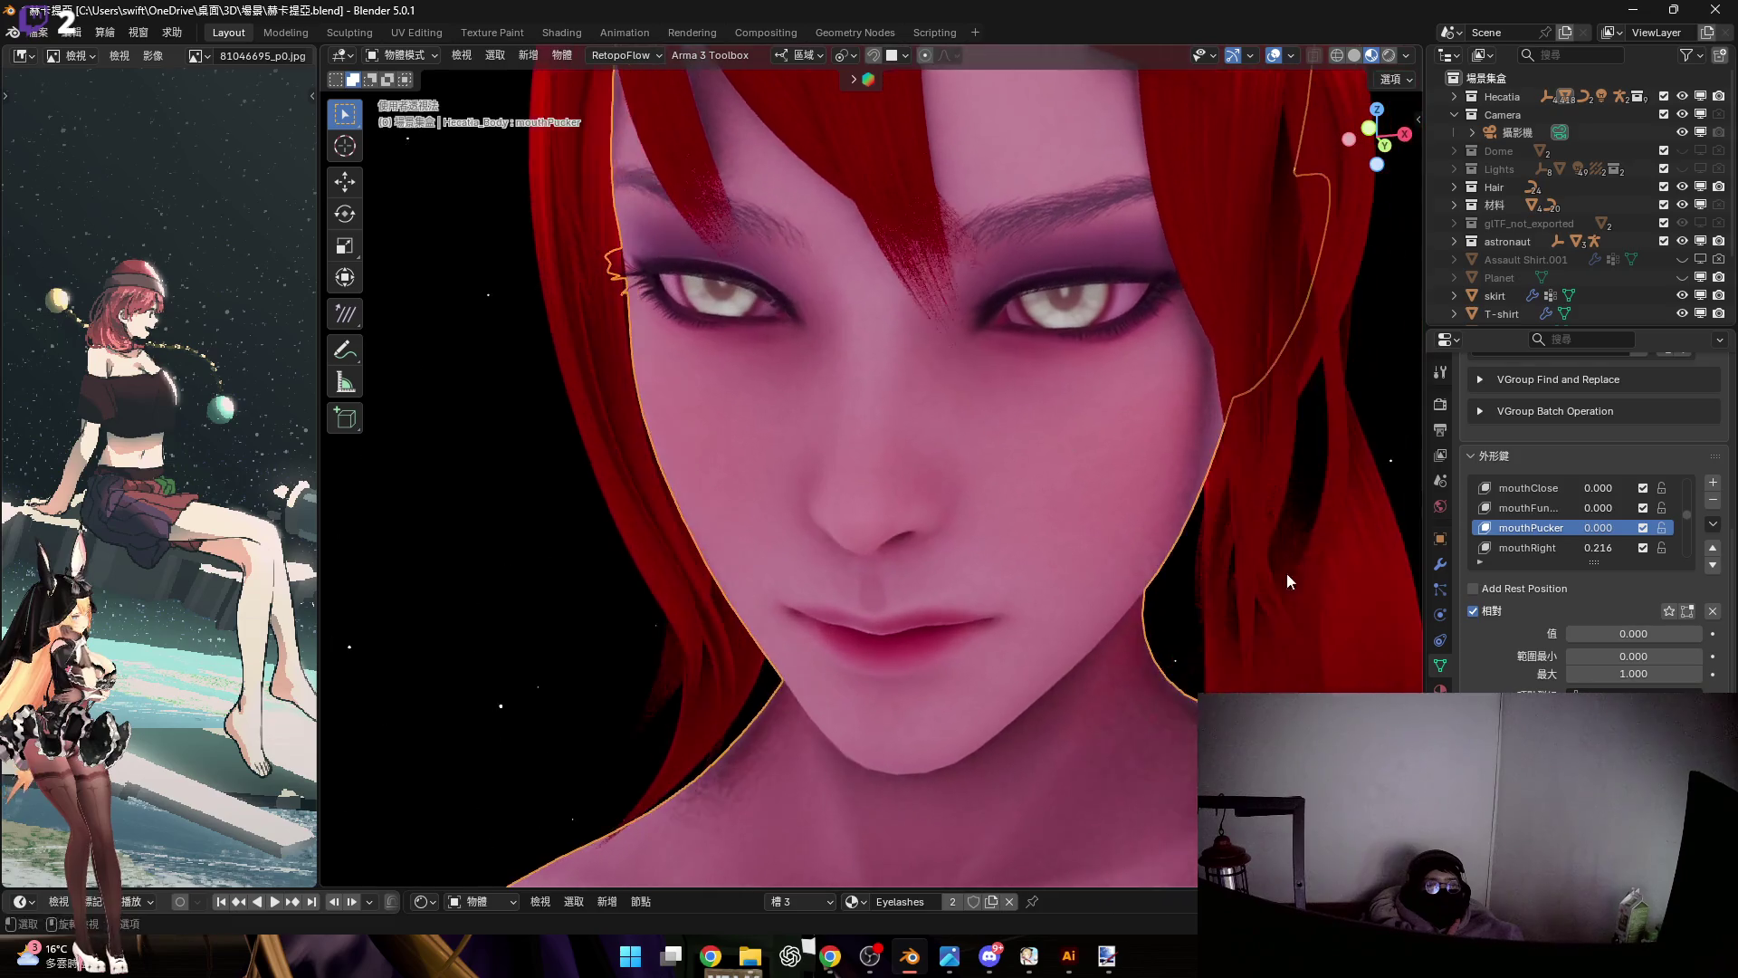
scroll(1572, 537, "up", 1)
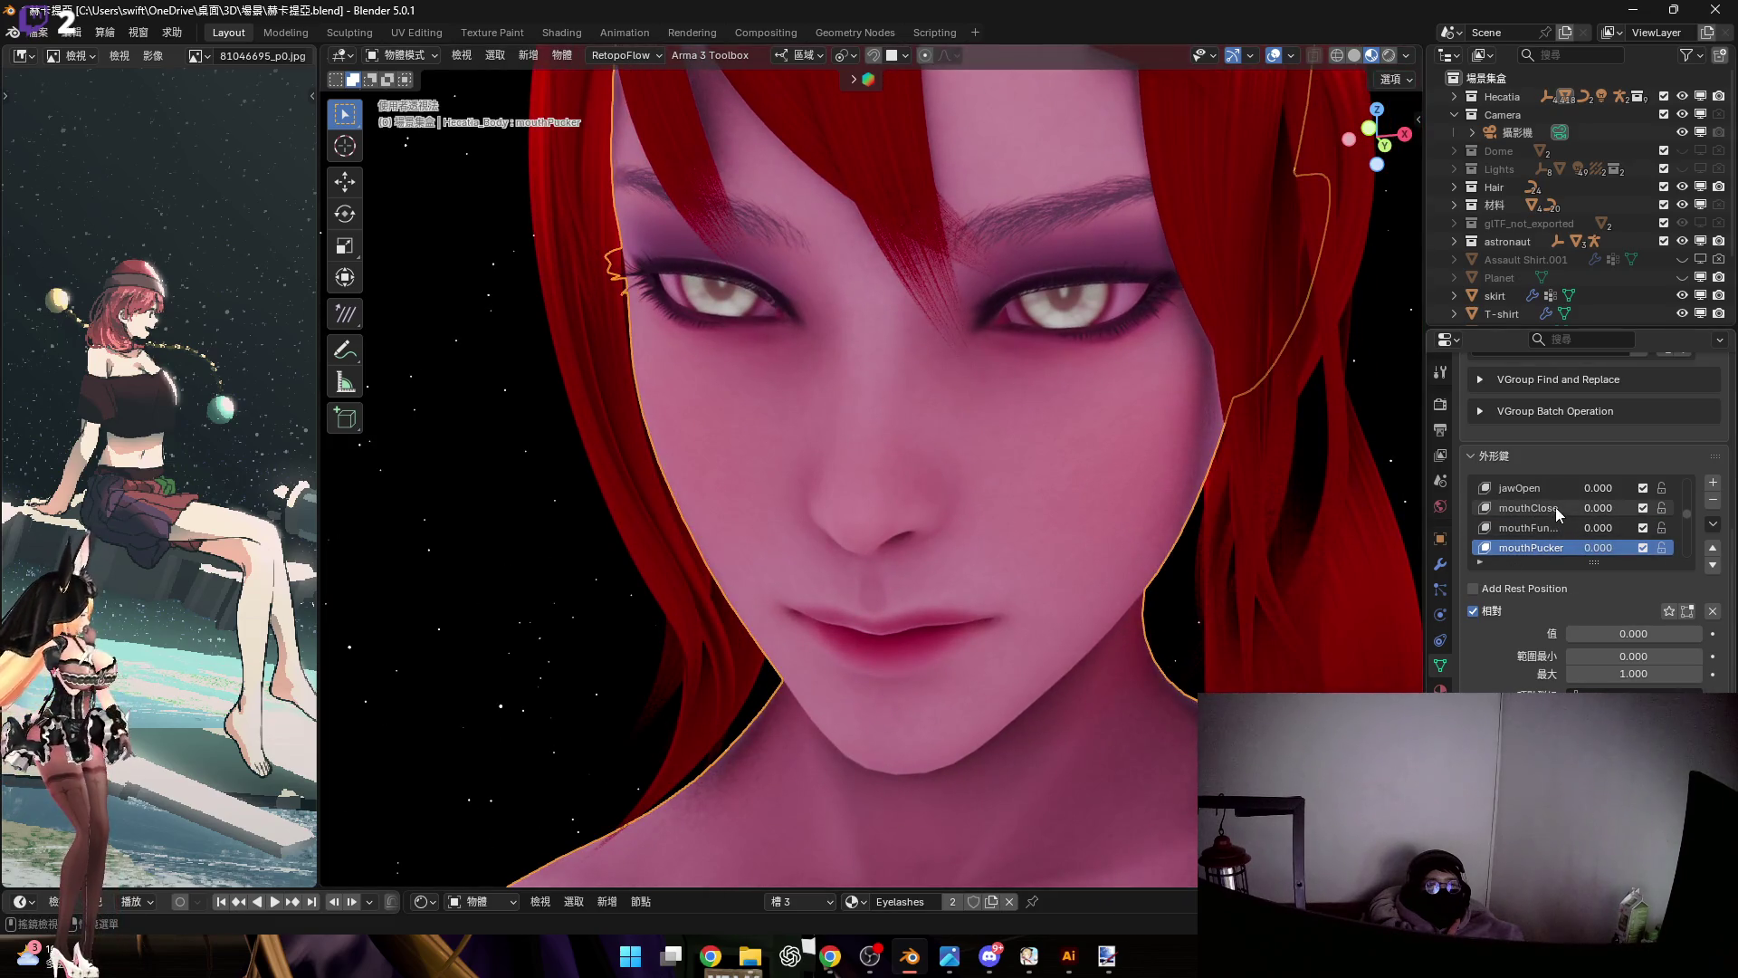
left_click(1555, 507)
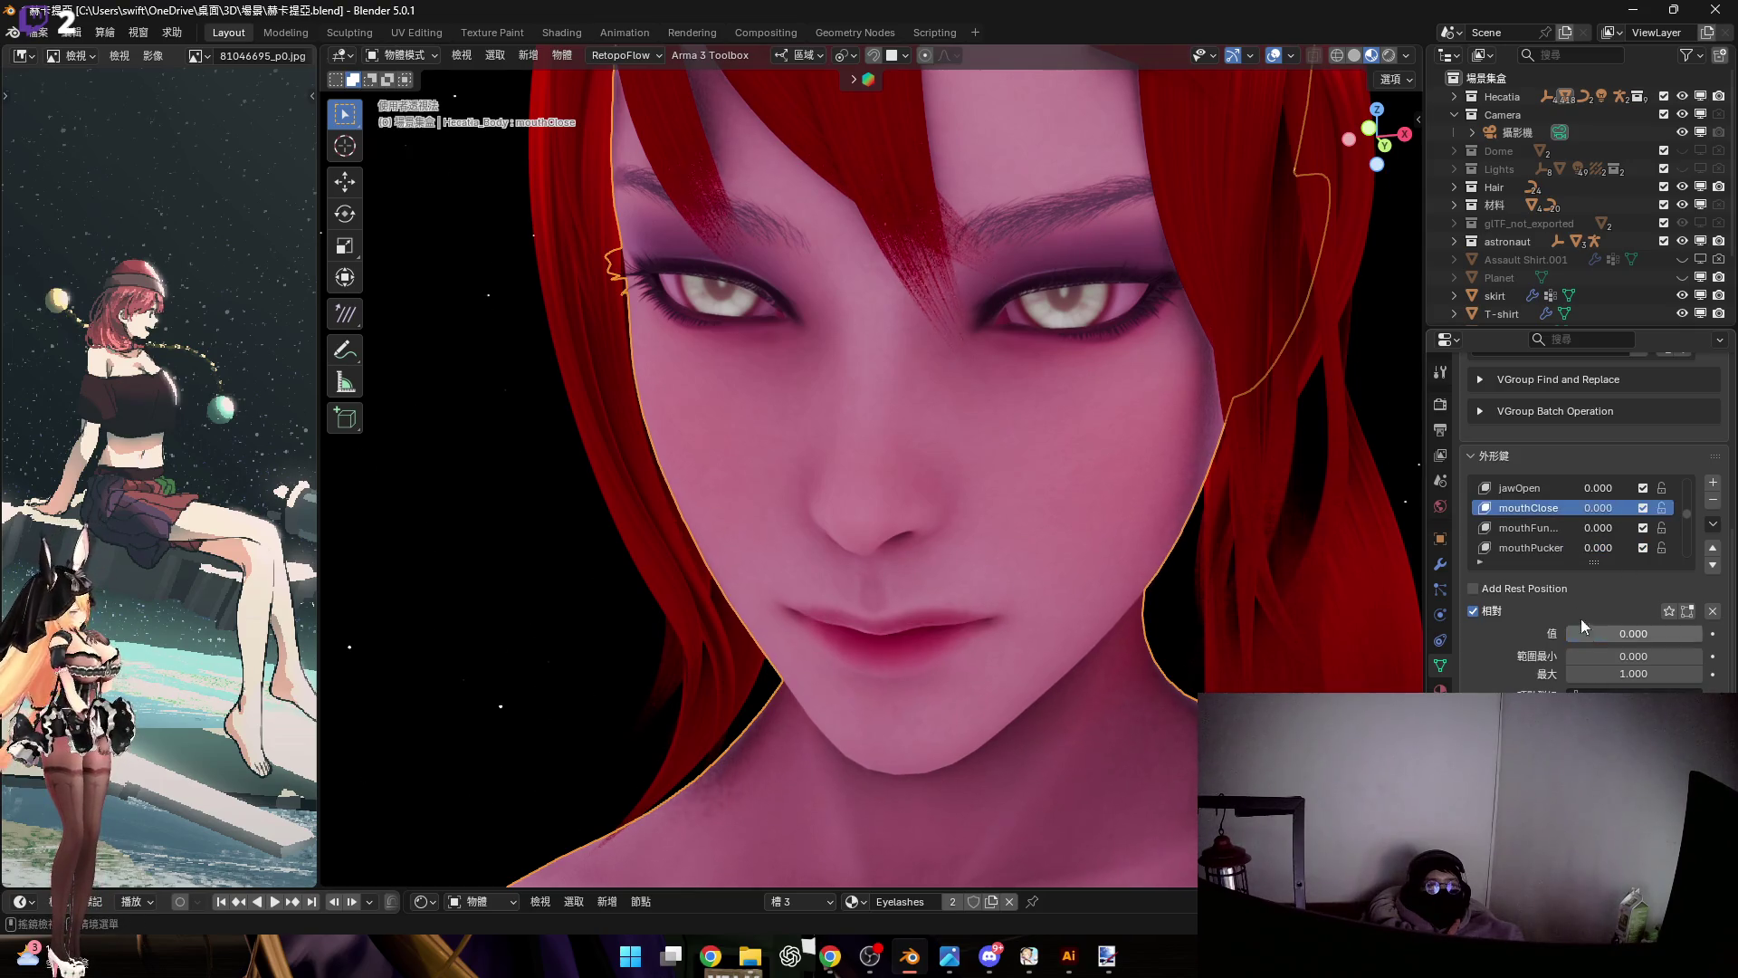
left_click(1530, 527)
left_click_drag(1609, 626, 1656, 634)
key("Escape")
scroll(1541, 518, "down", 4)
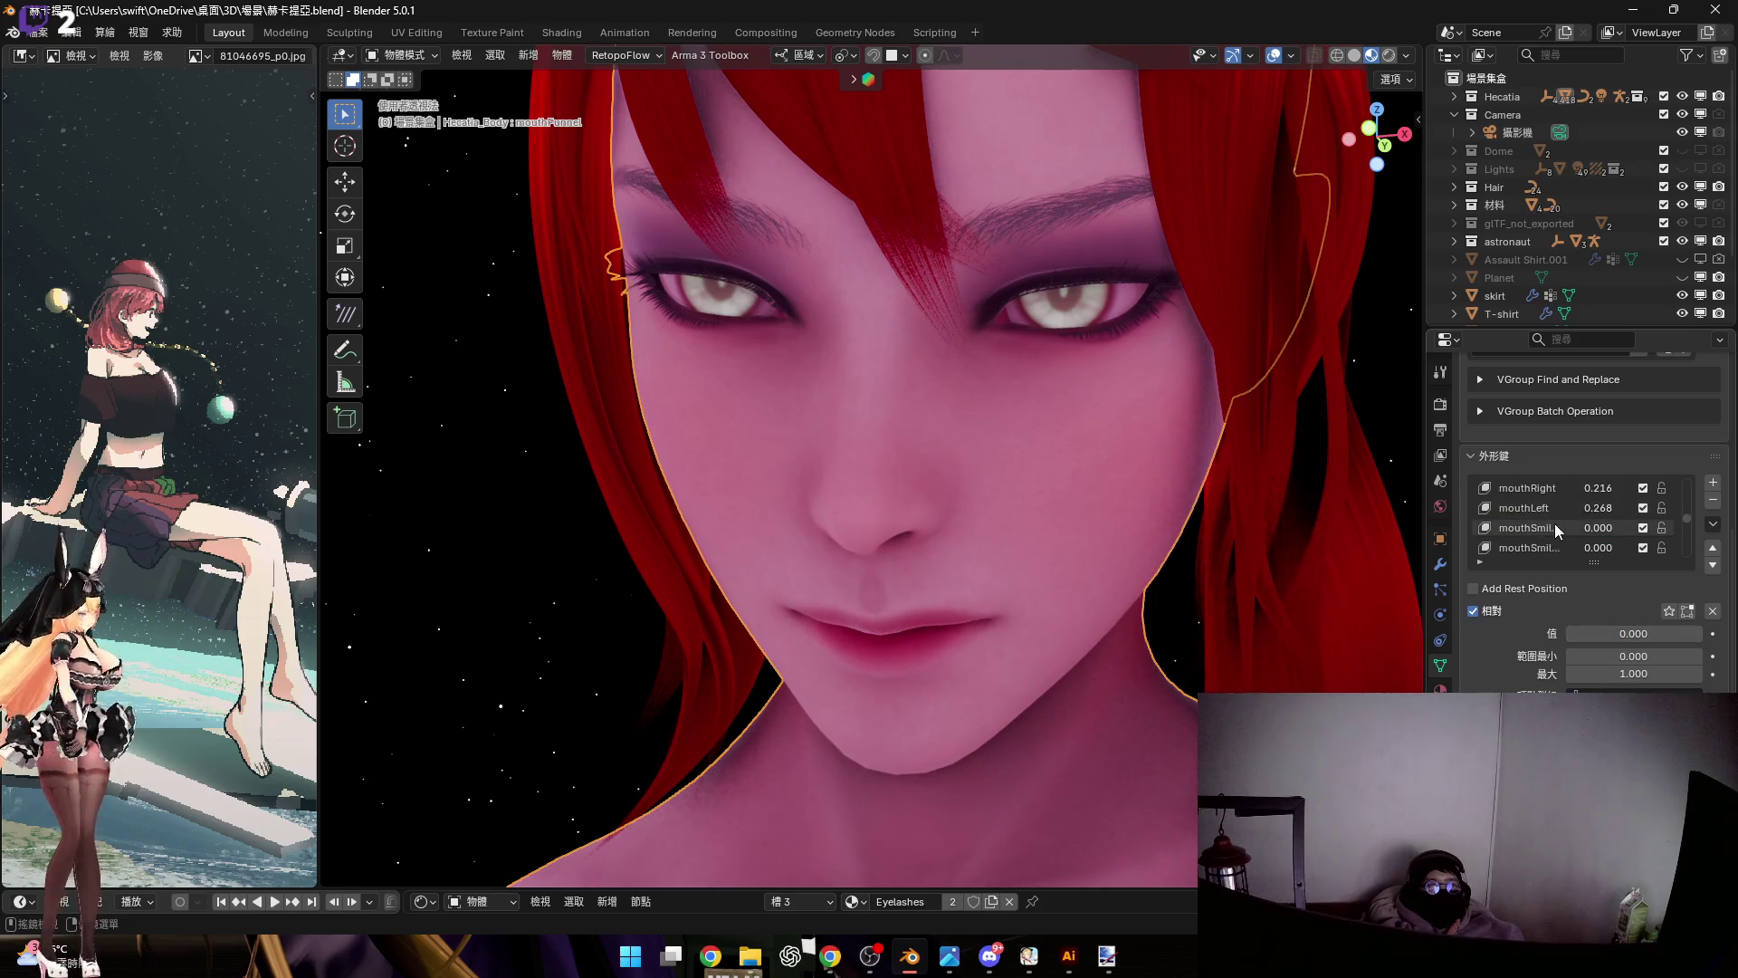
scroll(1577, 540, "down", 5)
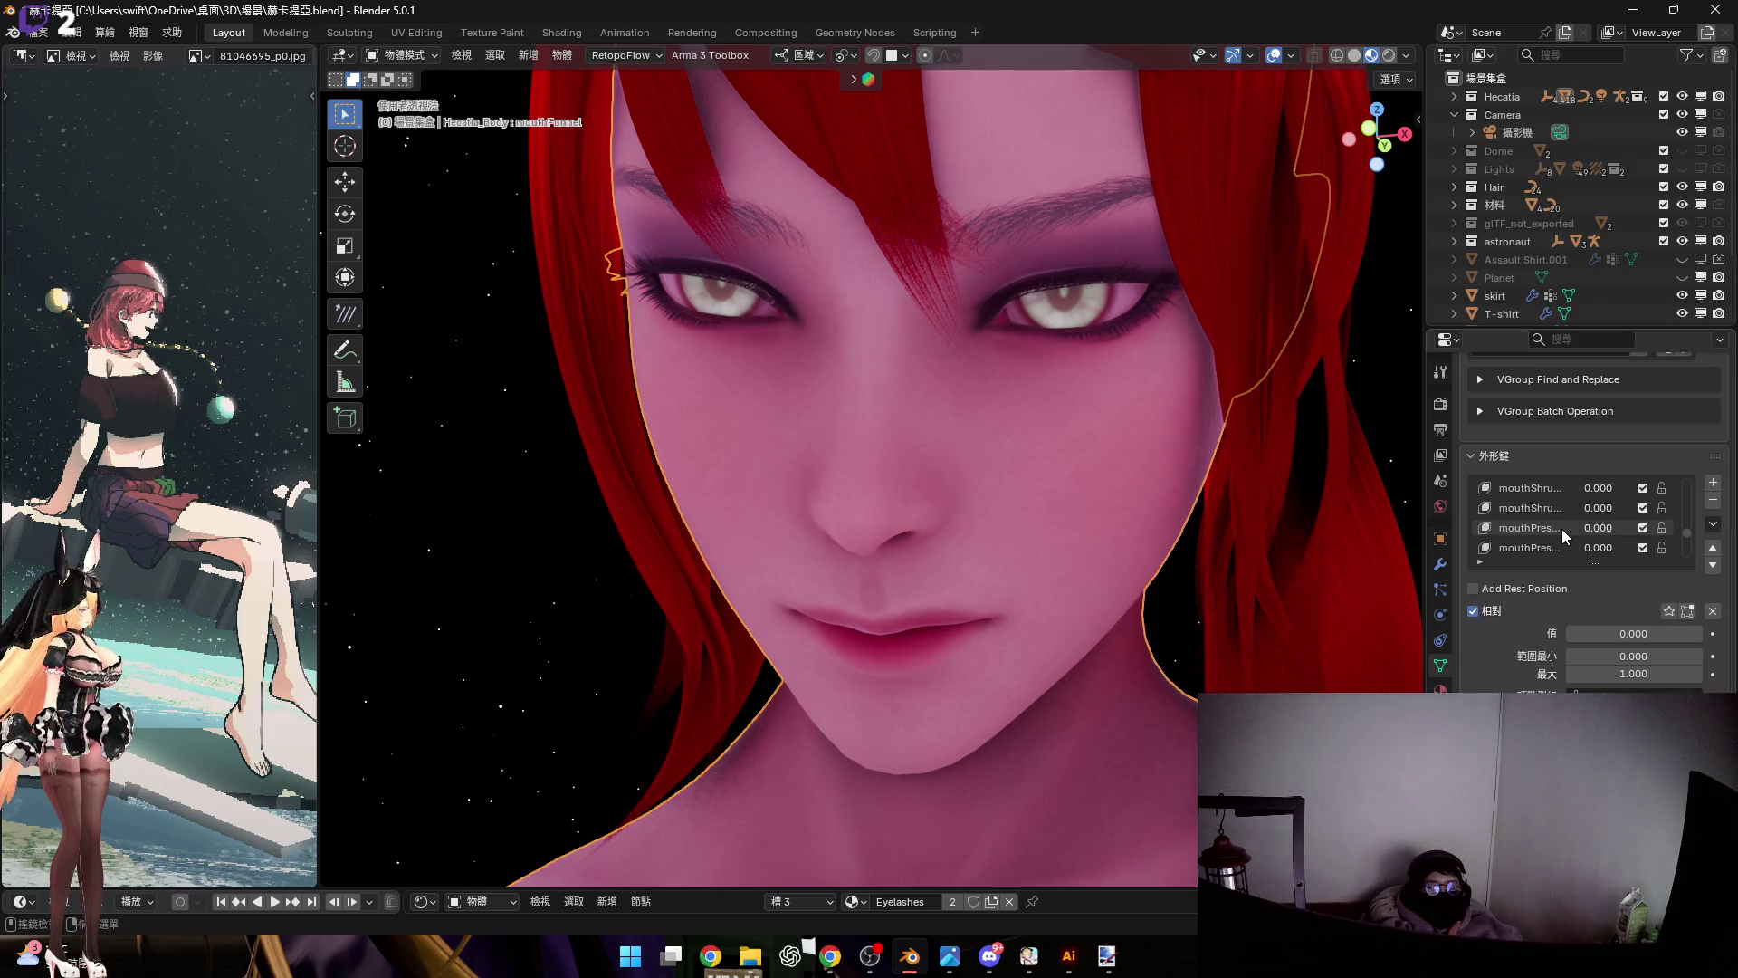
scroll(1561, 529, "down", 6)
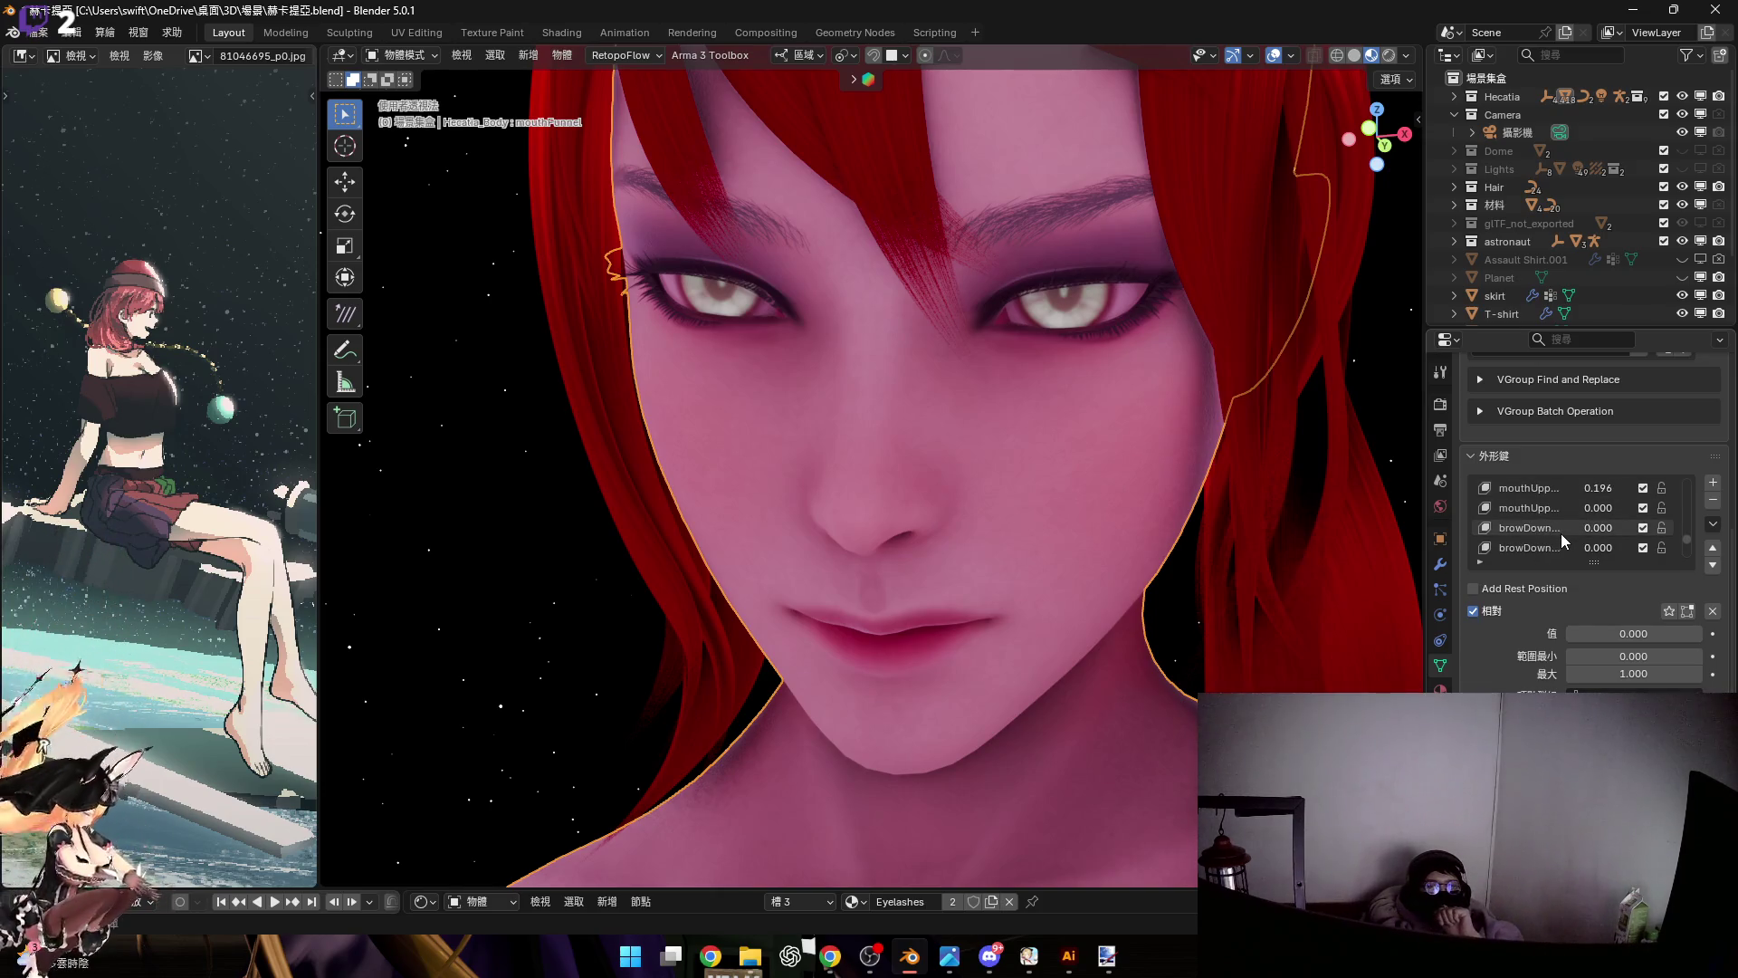
scroll(1559, 513, "down", 1)
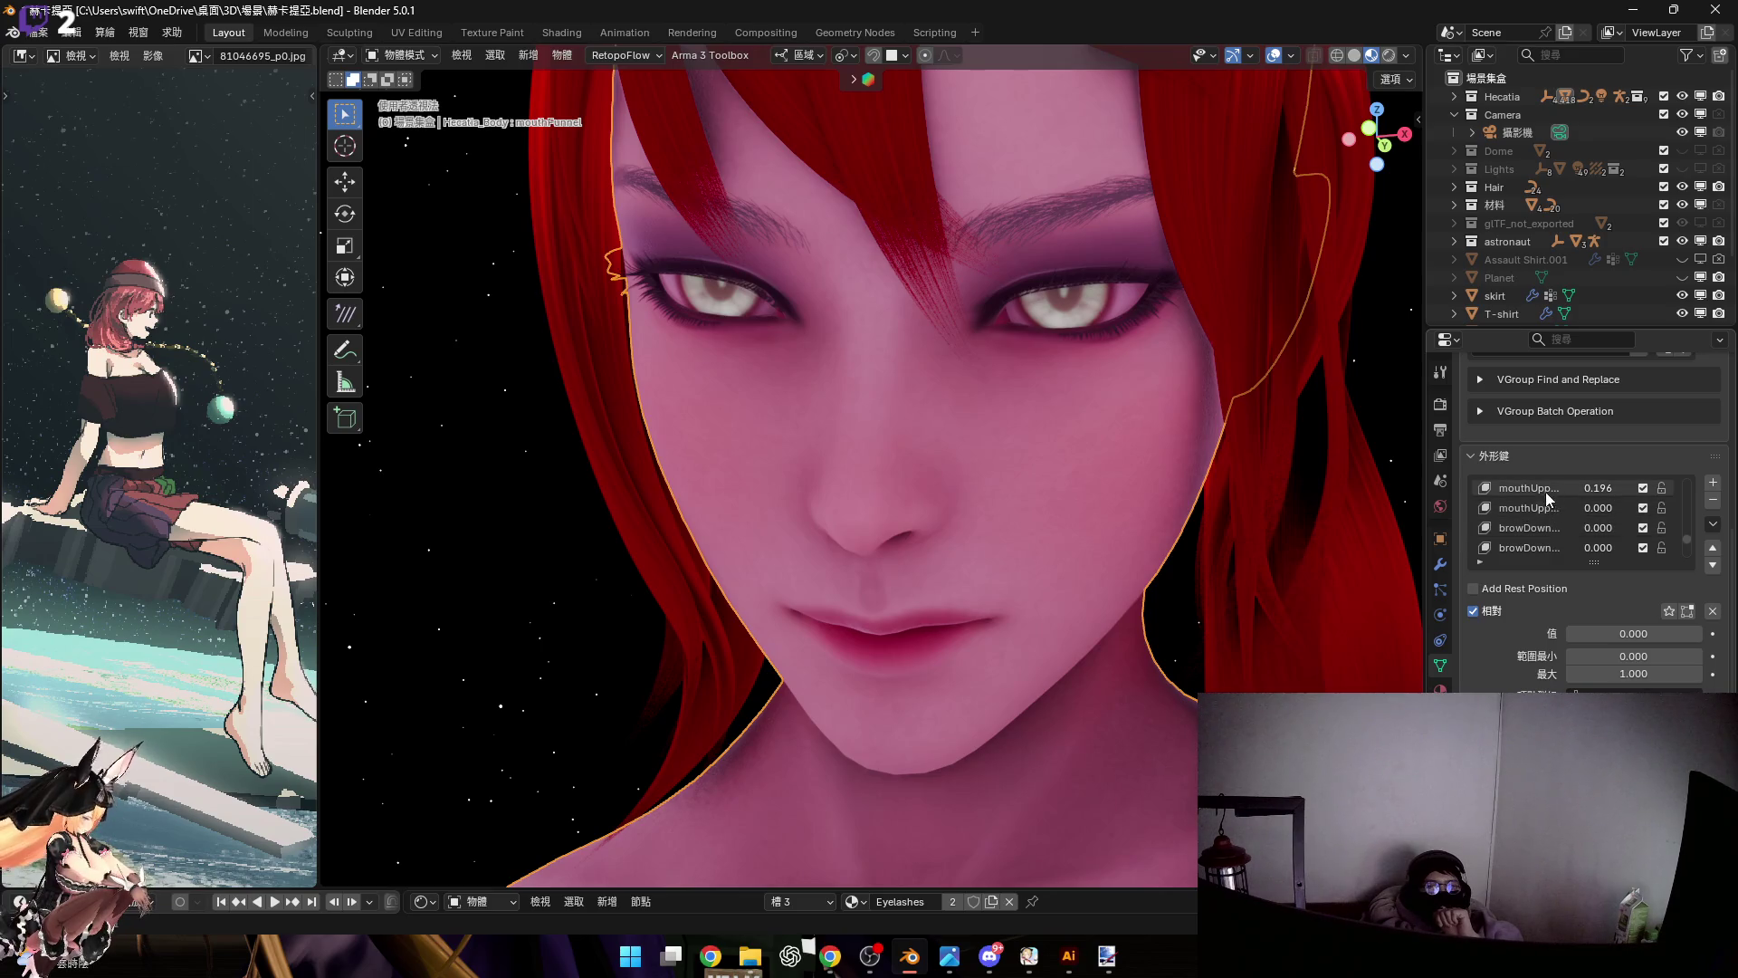
scroll(1565, 540, "down", 1)
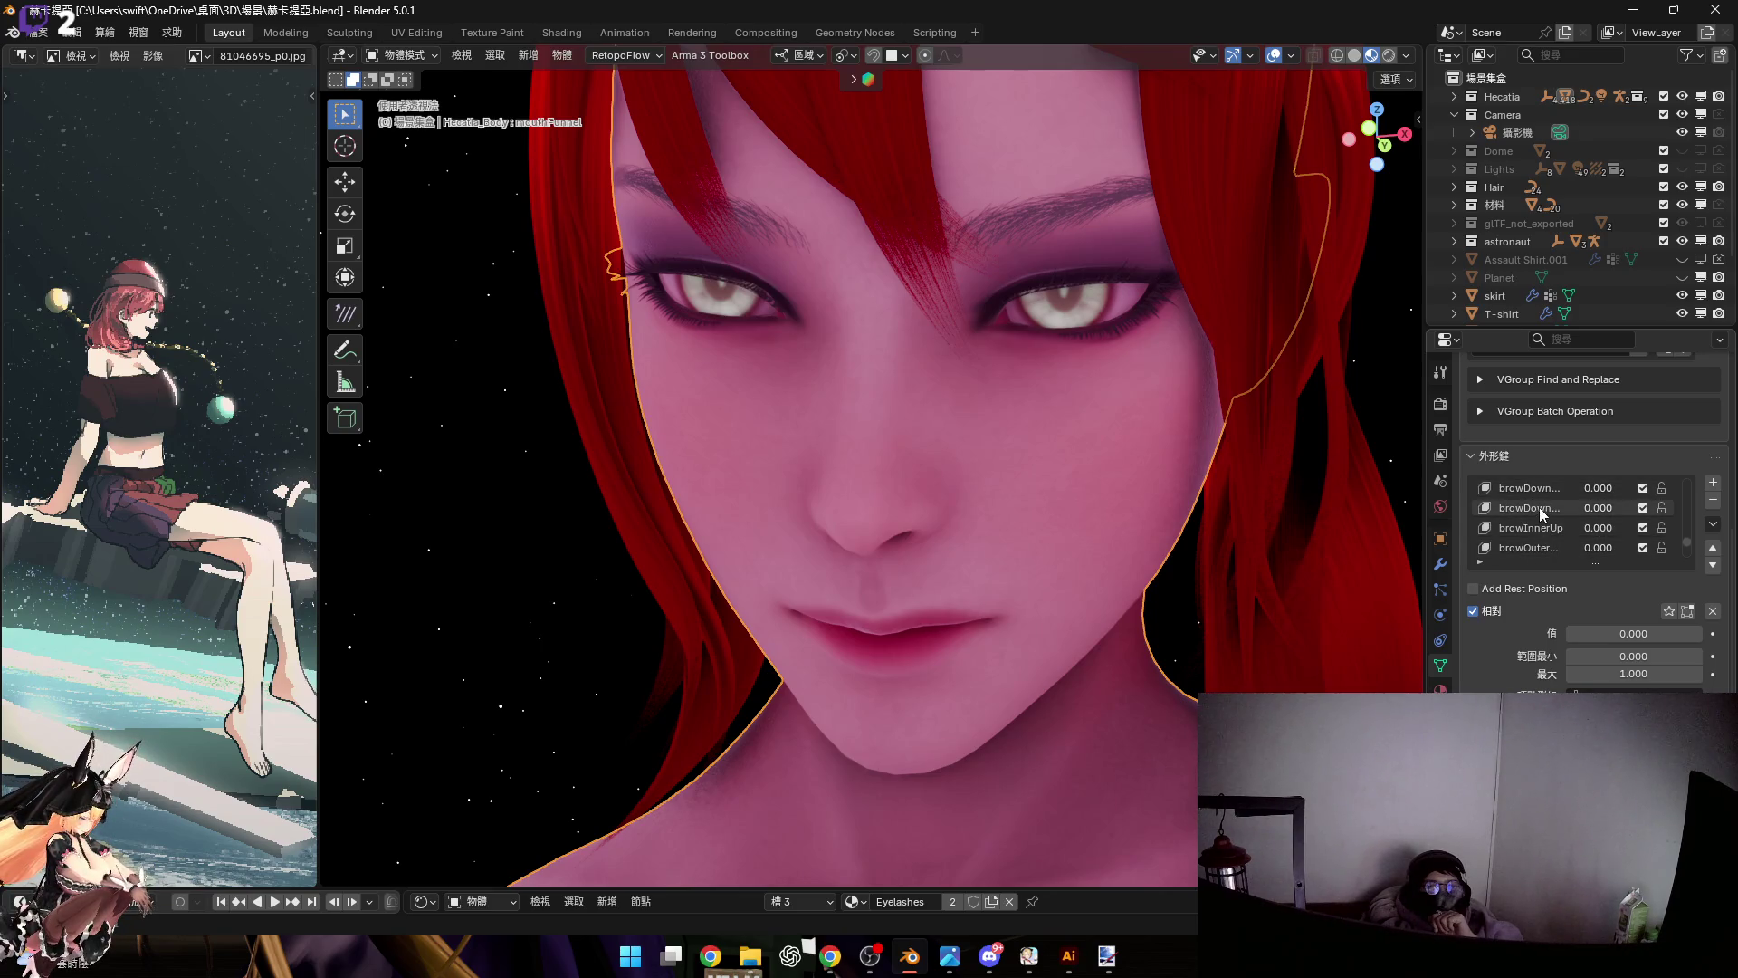
left_click(1539, 508)
left_click_drag(1575, 634, 1628, 634)
key("Escape")
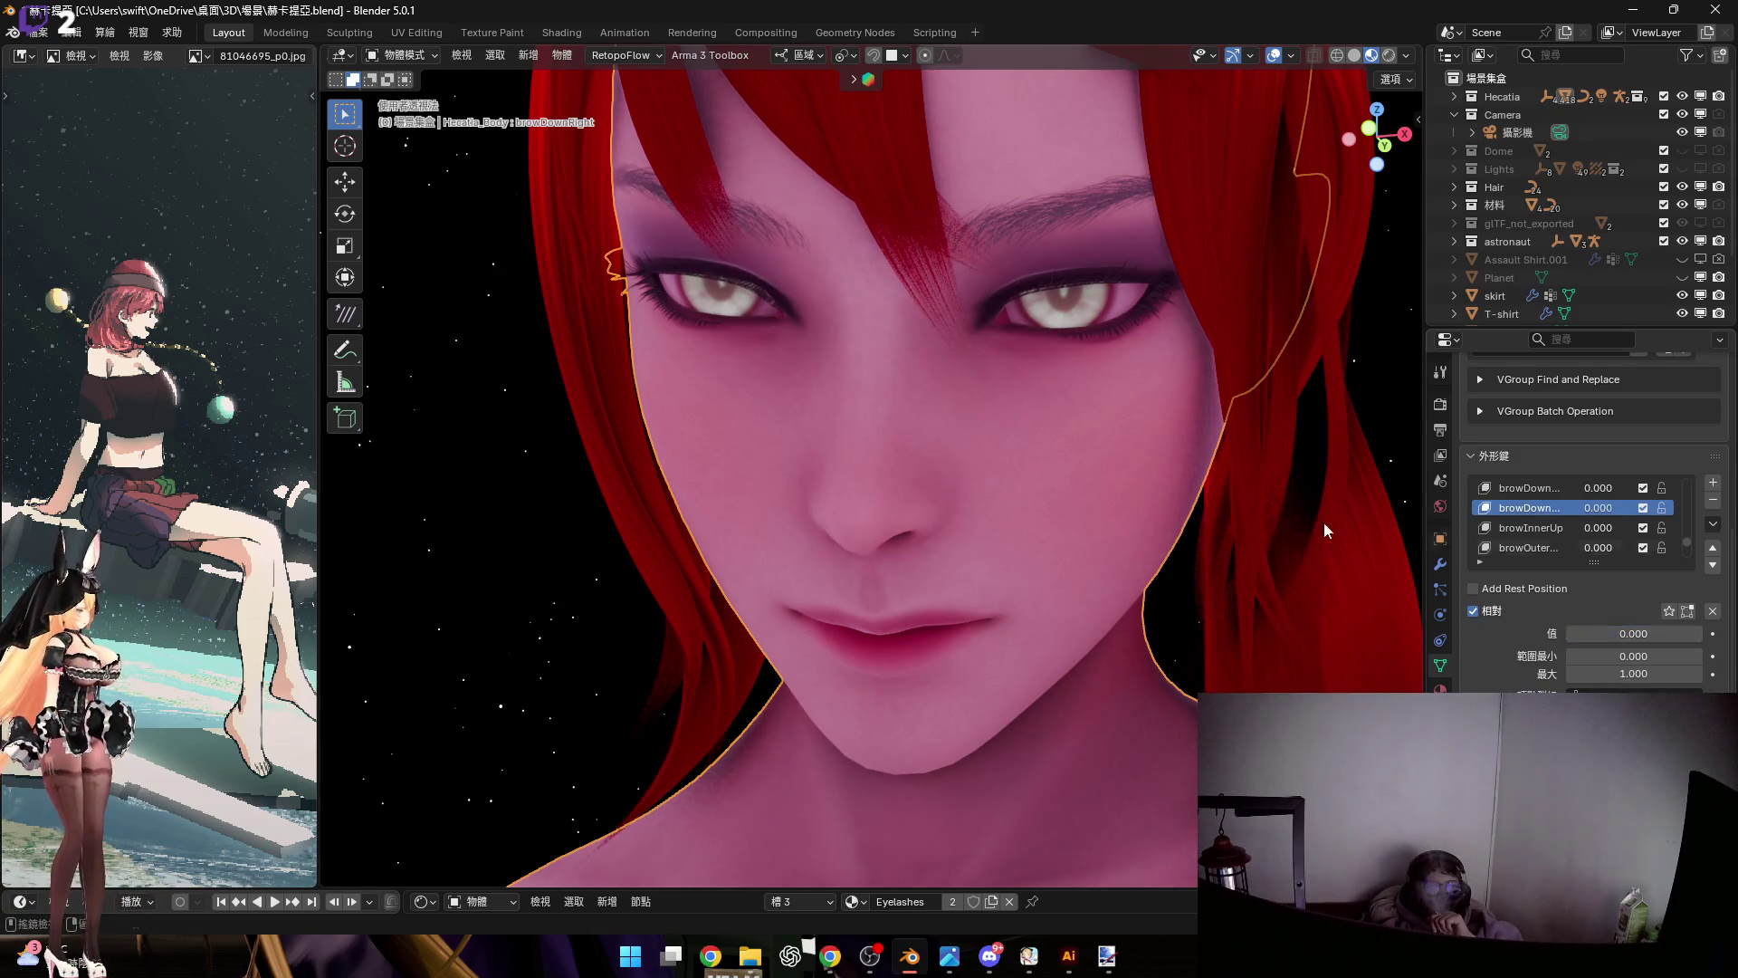
middle_click_drag(1324, 521, 1218, 546)
scroll(1550, 521, "up", 2)
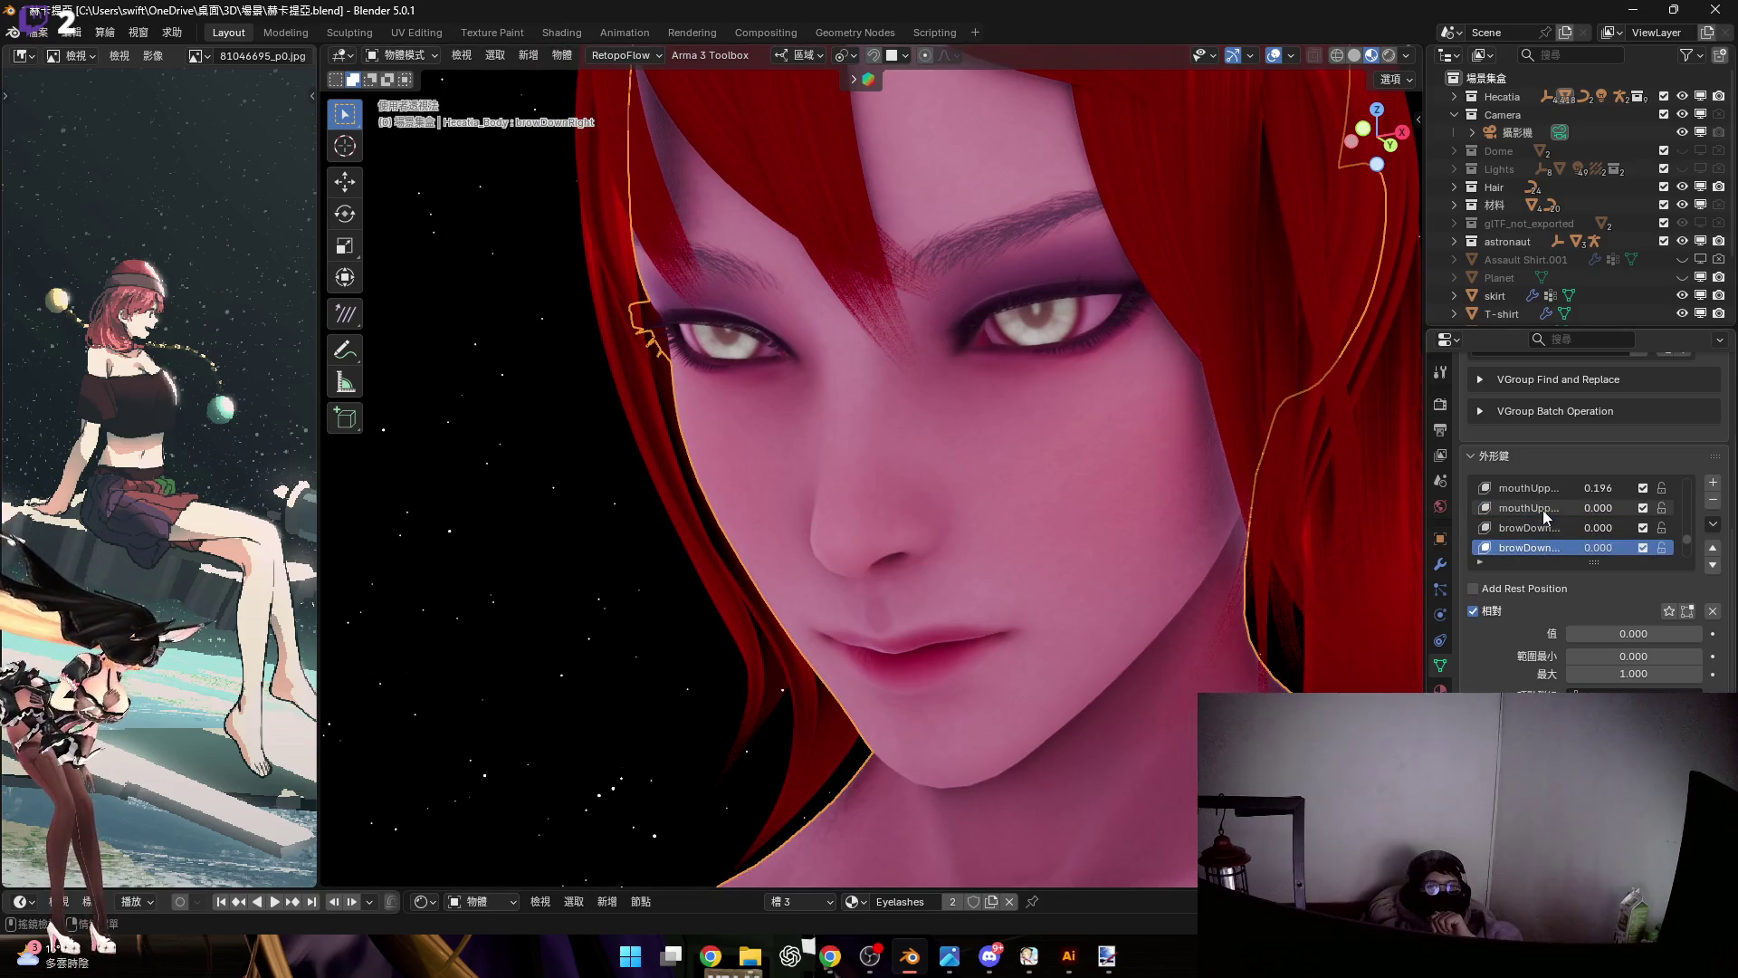
Test the mouthUpperUpRight and mouthPressRight shape keys, trying mouthPressRight at about 0.2
left_click(1544, 508)
scroll(1546, 513, "up", 3)
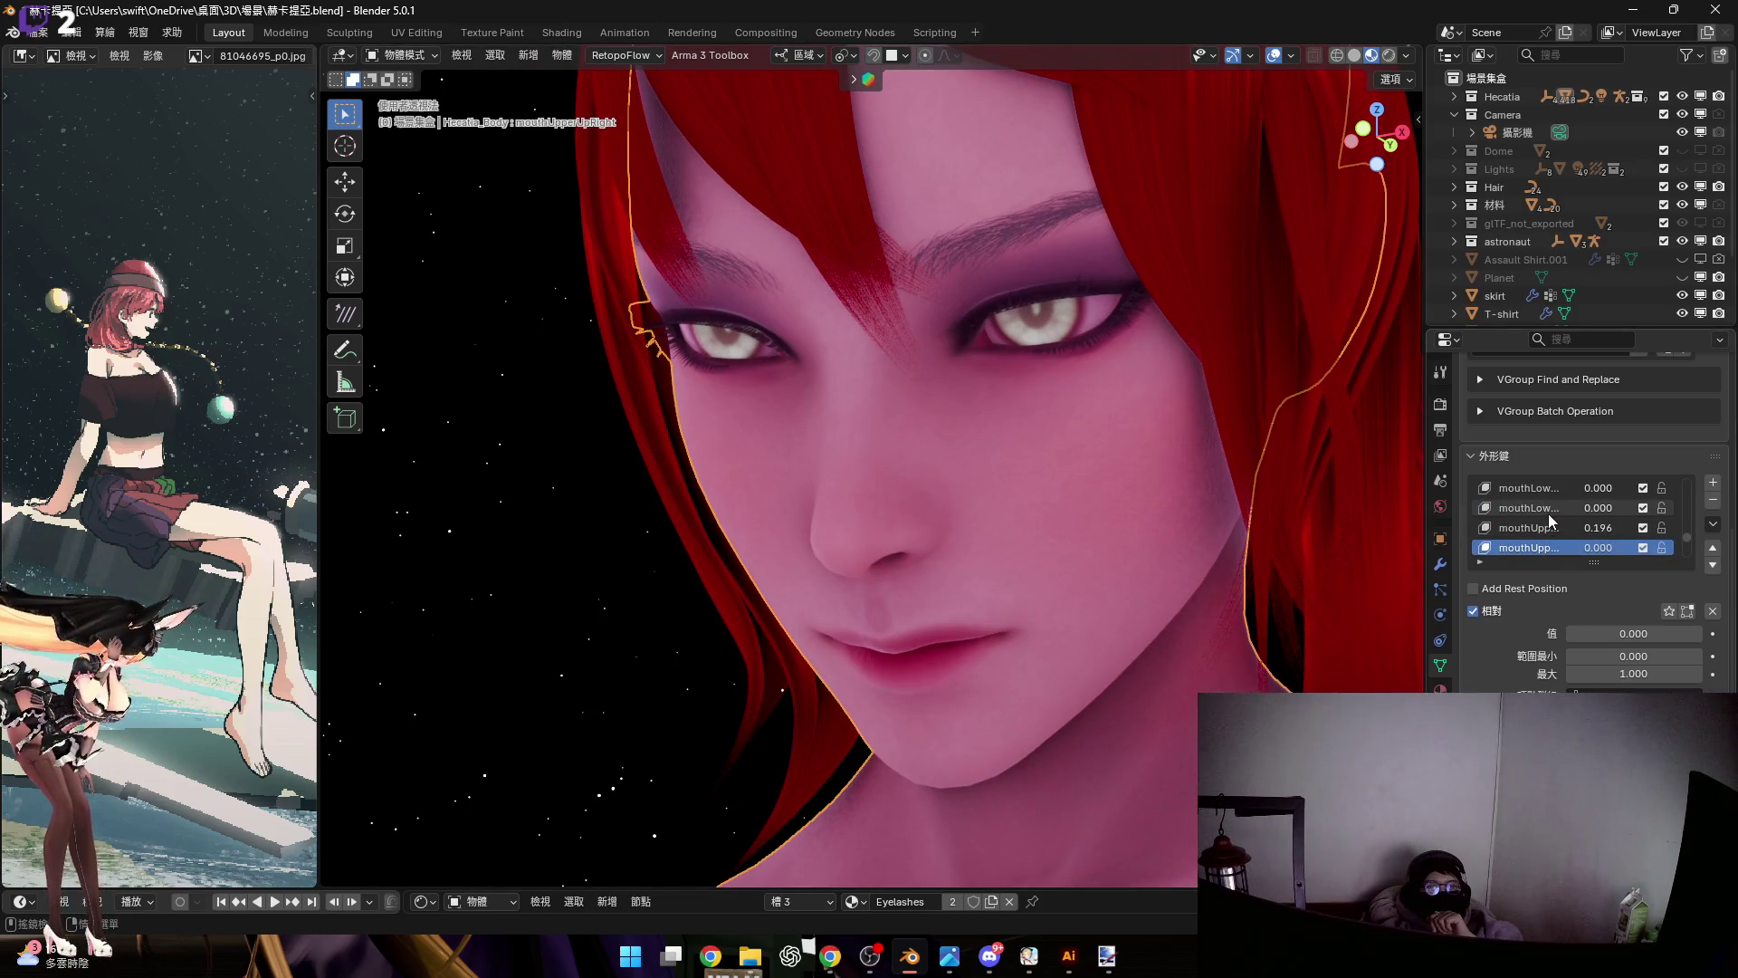
scroll(1545, 515, "up", 1)
left_click(1544, 510)
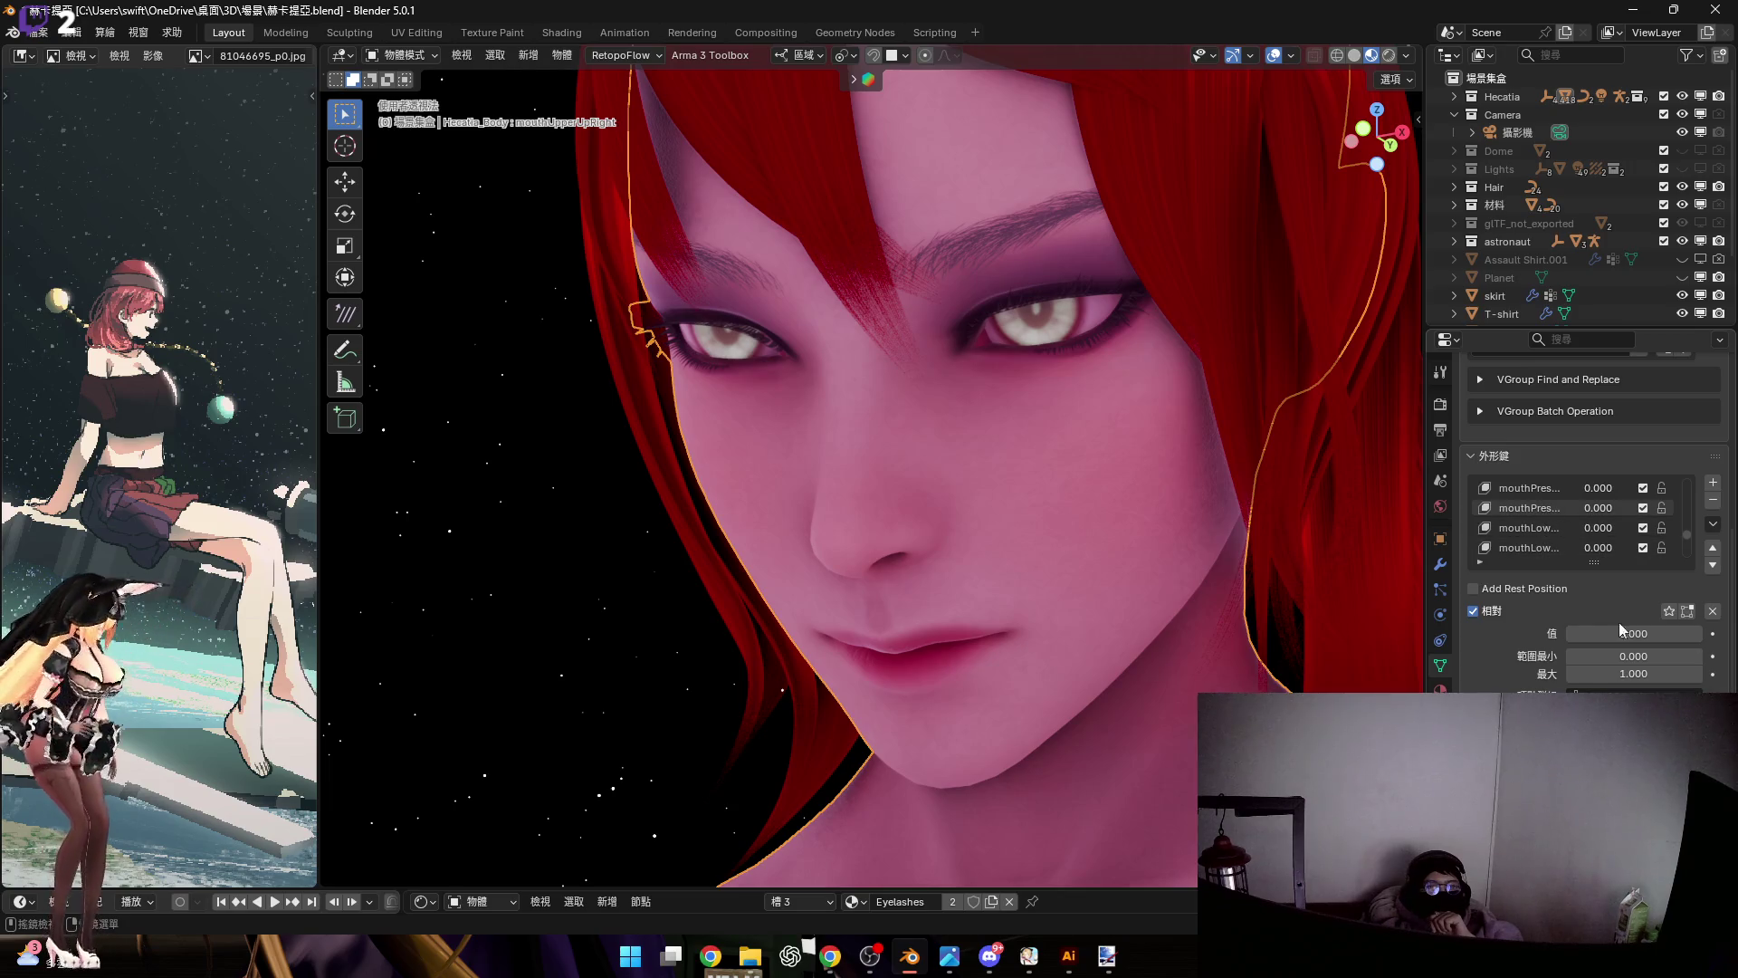
mouse_move(1612, 632)
left_mouse_down()
mouse_move(1639, 632)
mouse_move(1589, 632)
mouse_move(1635, 632)
mouse_move(1604, 631)
left_mouse_up()
scroll(1575, 534, "up", 2)
Try the upper and lower mouth shrug and the mouthRollUpper and mouthRollLower shape keys
left_click(1557, 508)
left_click(1530, 488)
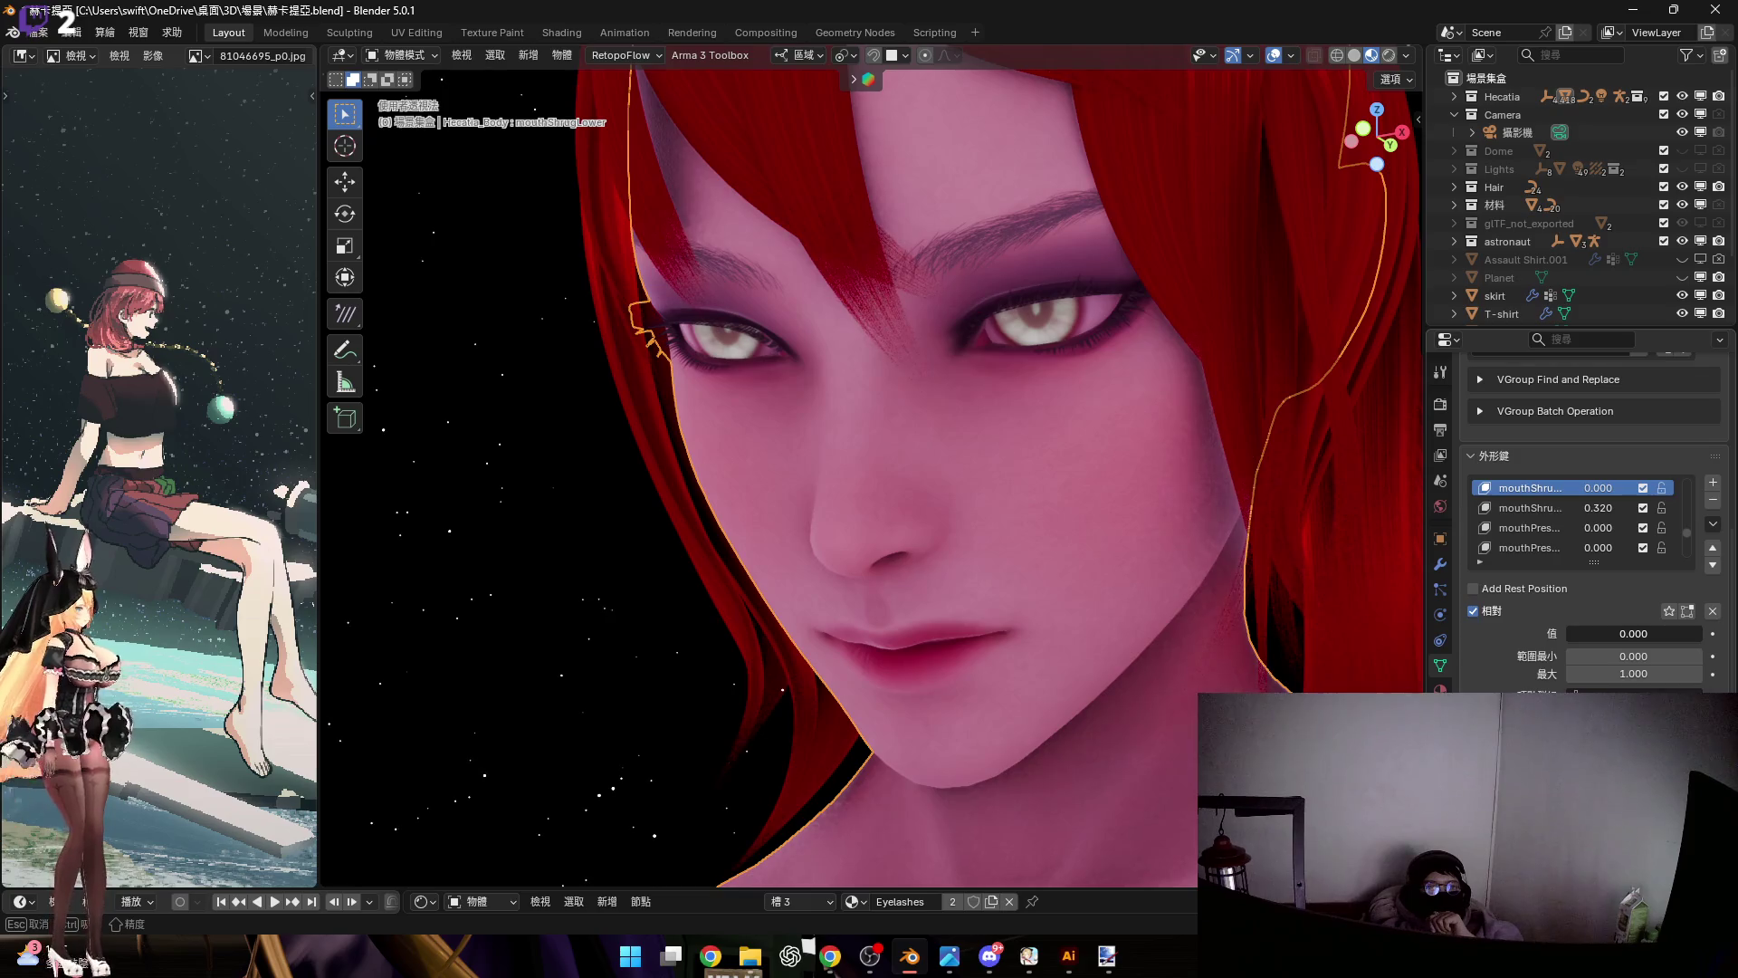
scroll(1529, 509, "up", 1)
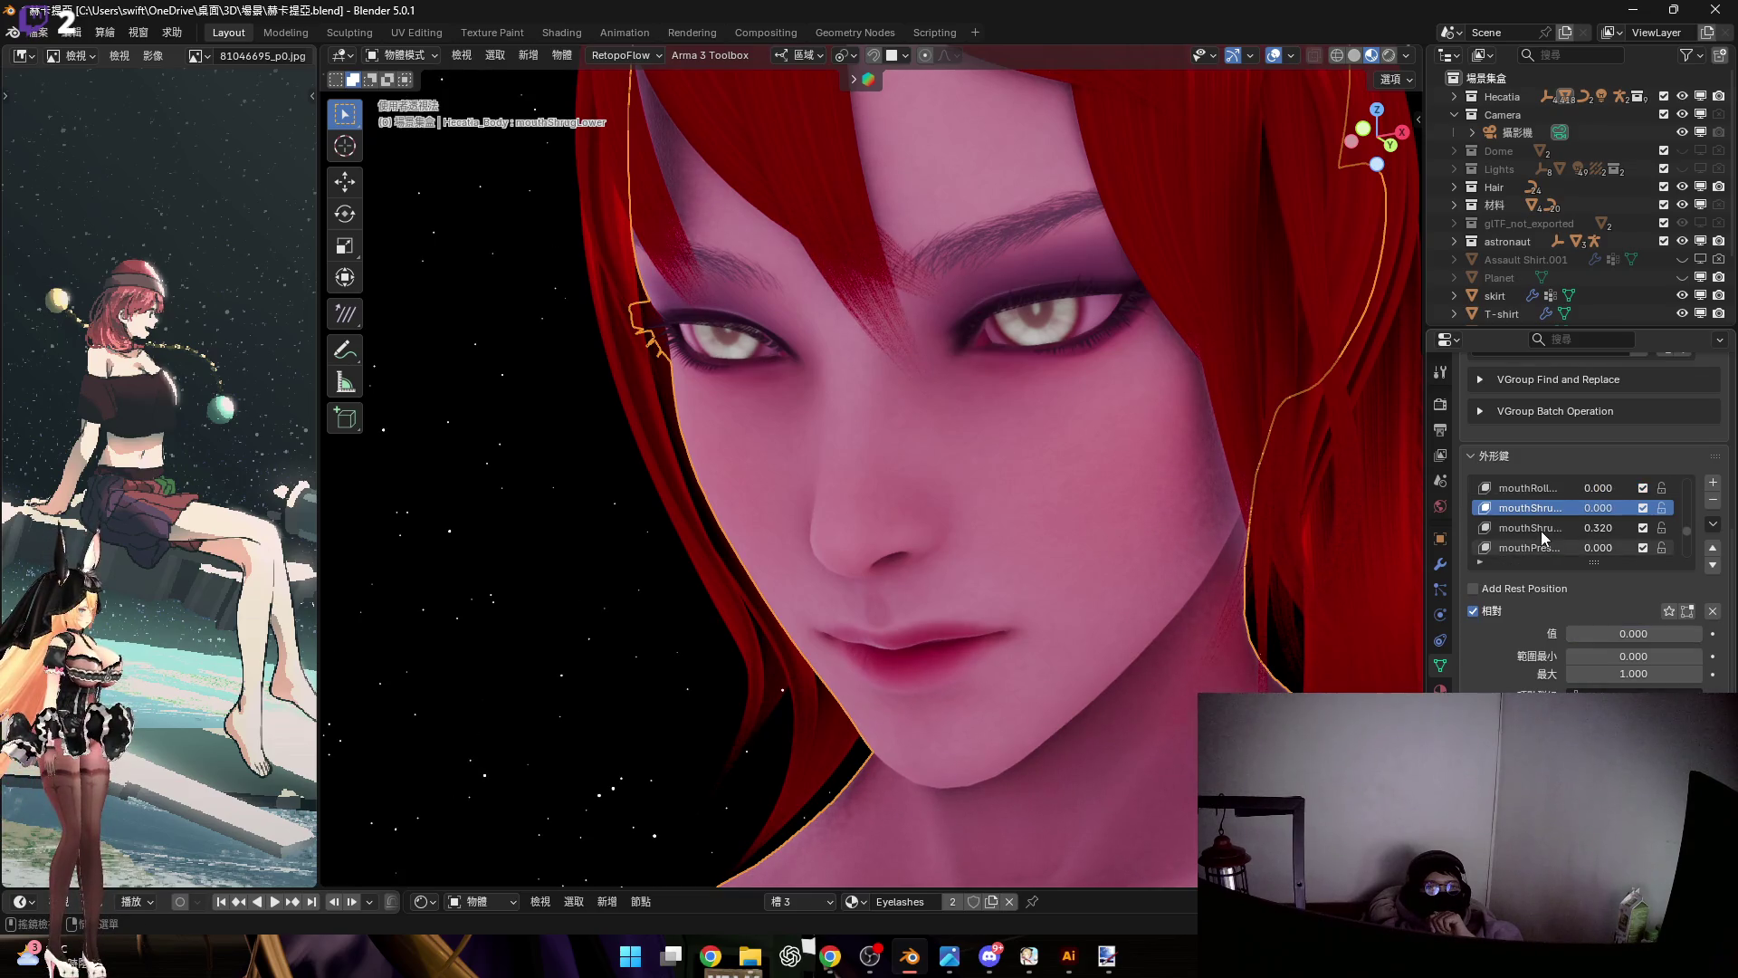
left_click(1531, 489)
scroll(1567, 529, "up", 1)
scroll(1545, 530, "up", 1)
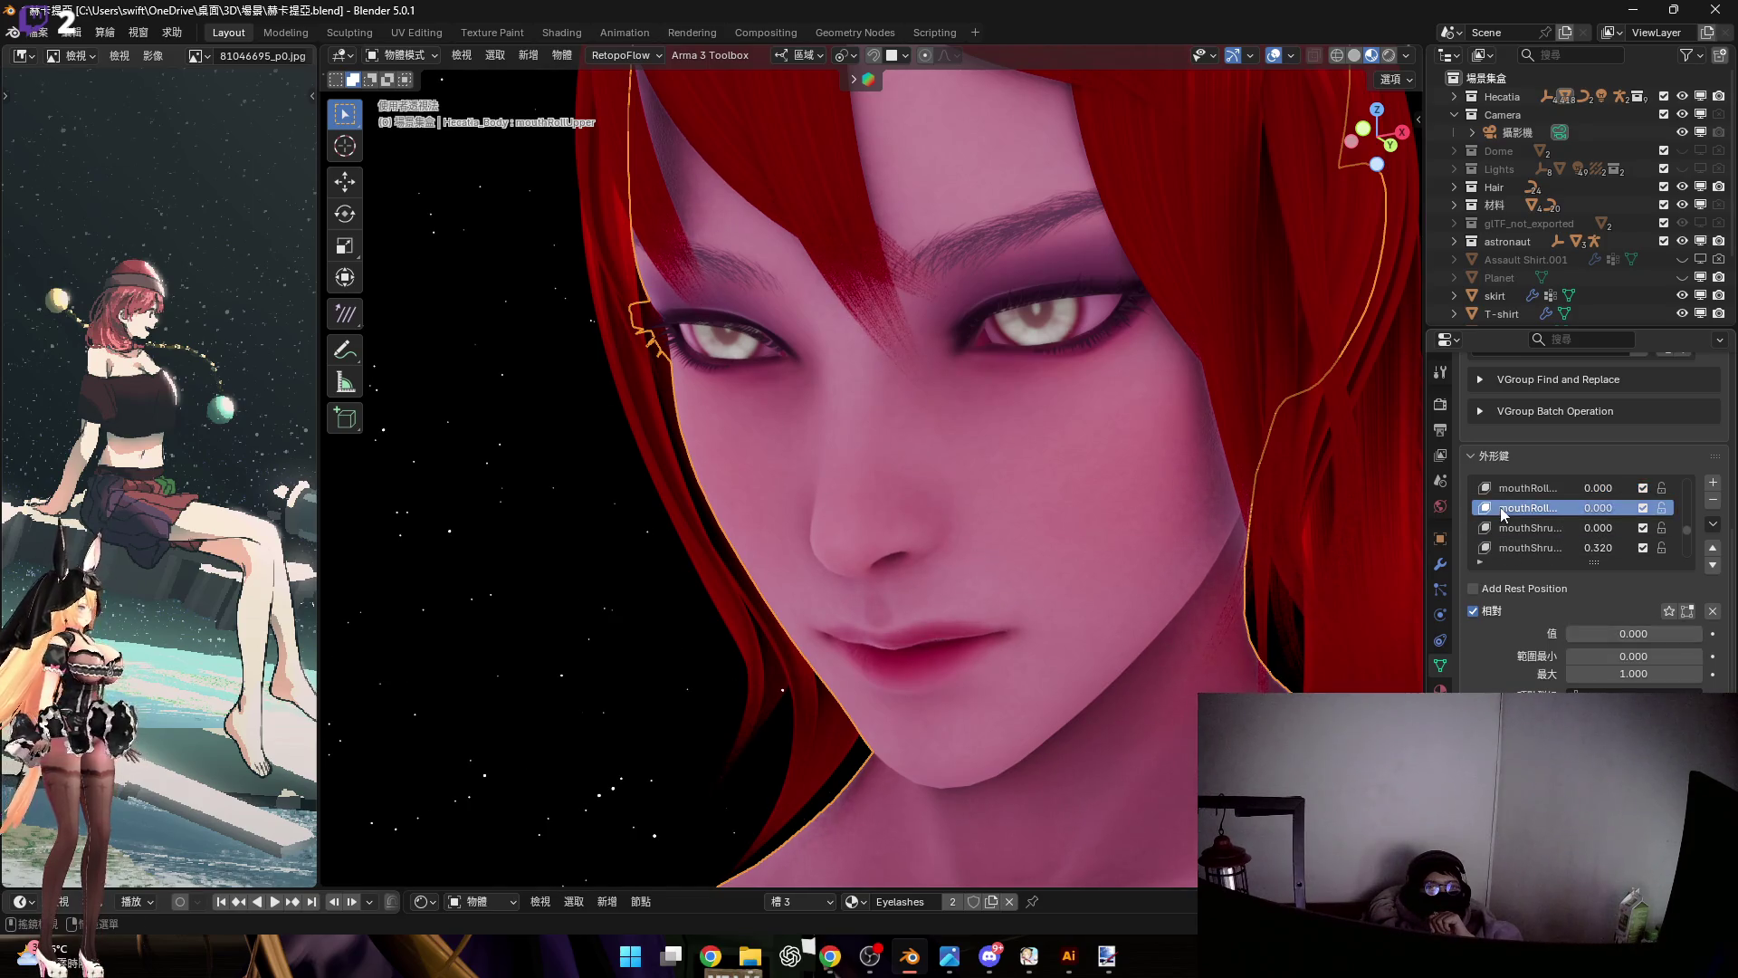
scroll(1545, 530, "up", 1)
left_click(1548, 529)
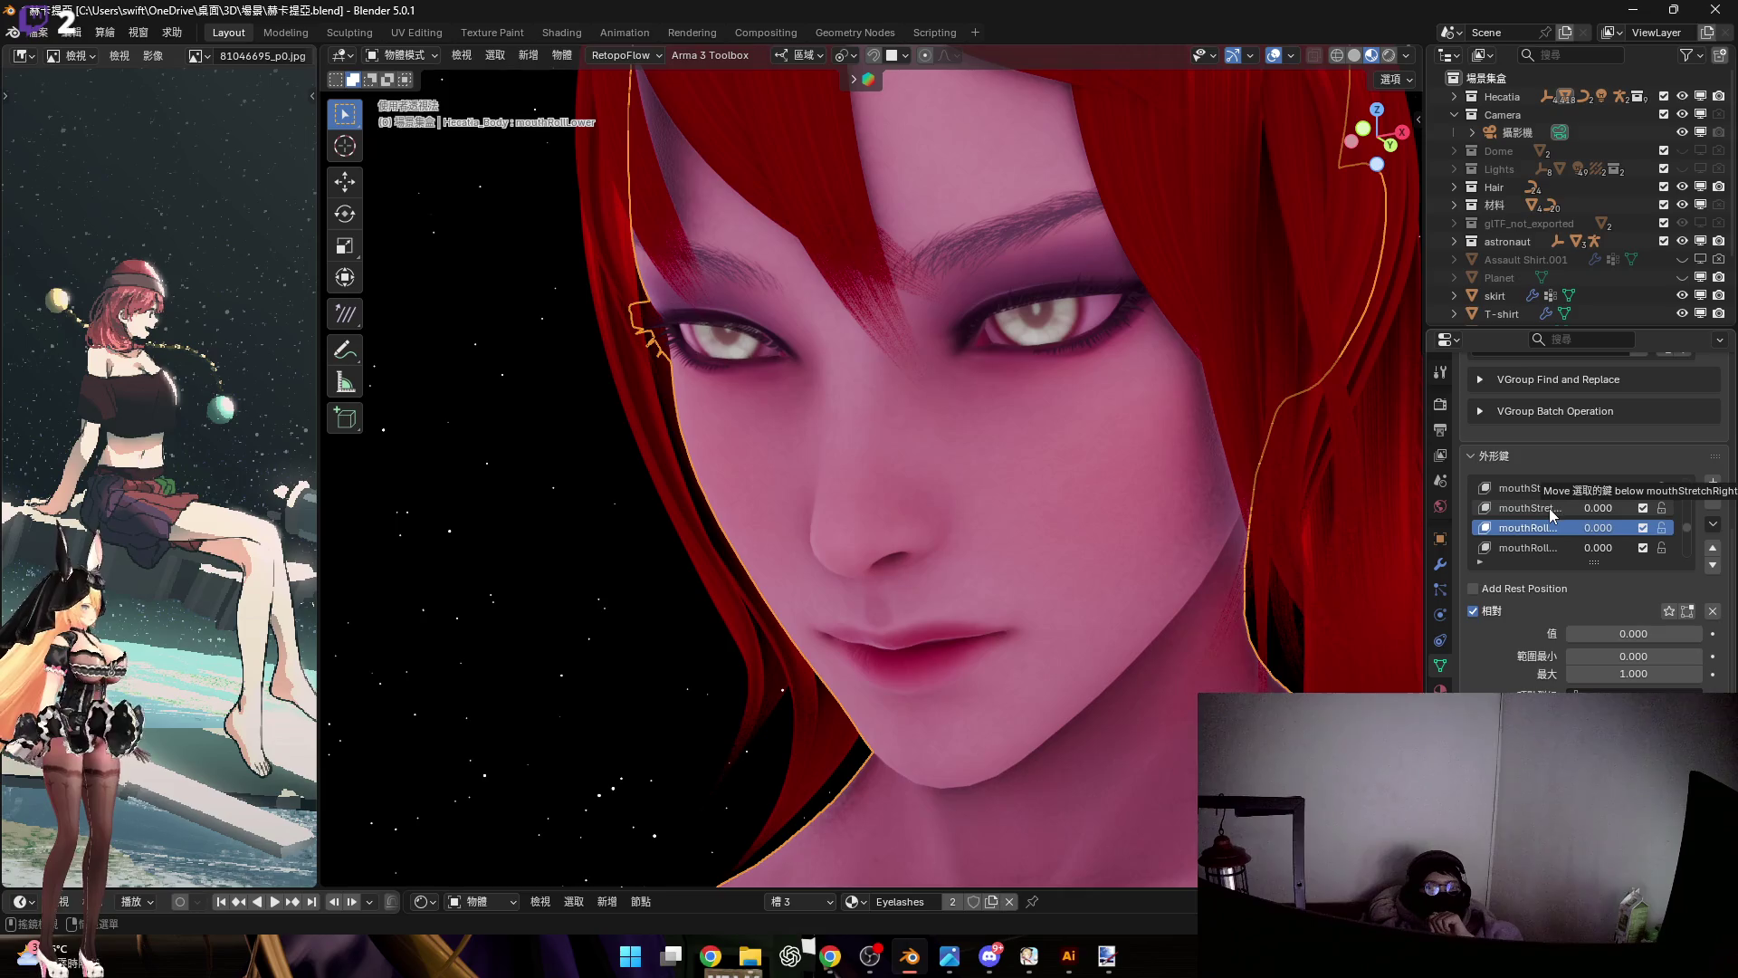
Test stretching the right mouth corner with the mouthStretchRight shape key
left_click(1551, 515)
left_click_drag(1629, 633, 1656, 634)
left_click_drag(1598, 633, 1567, 632)
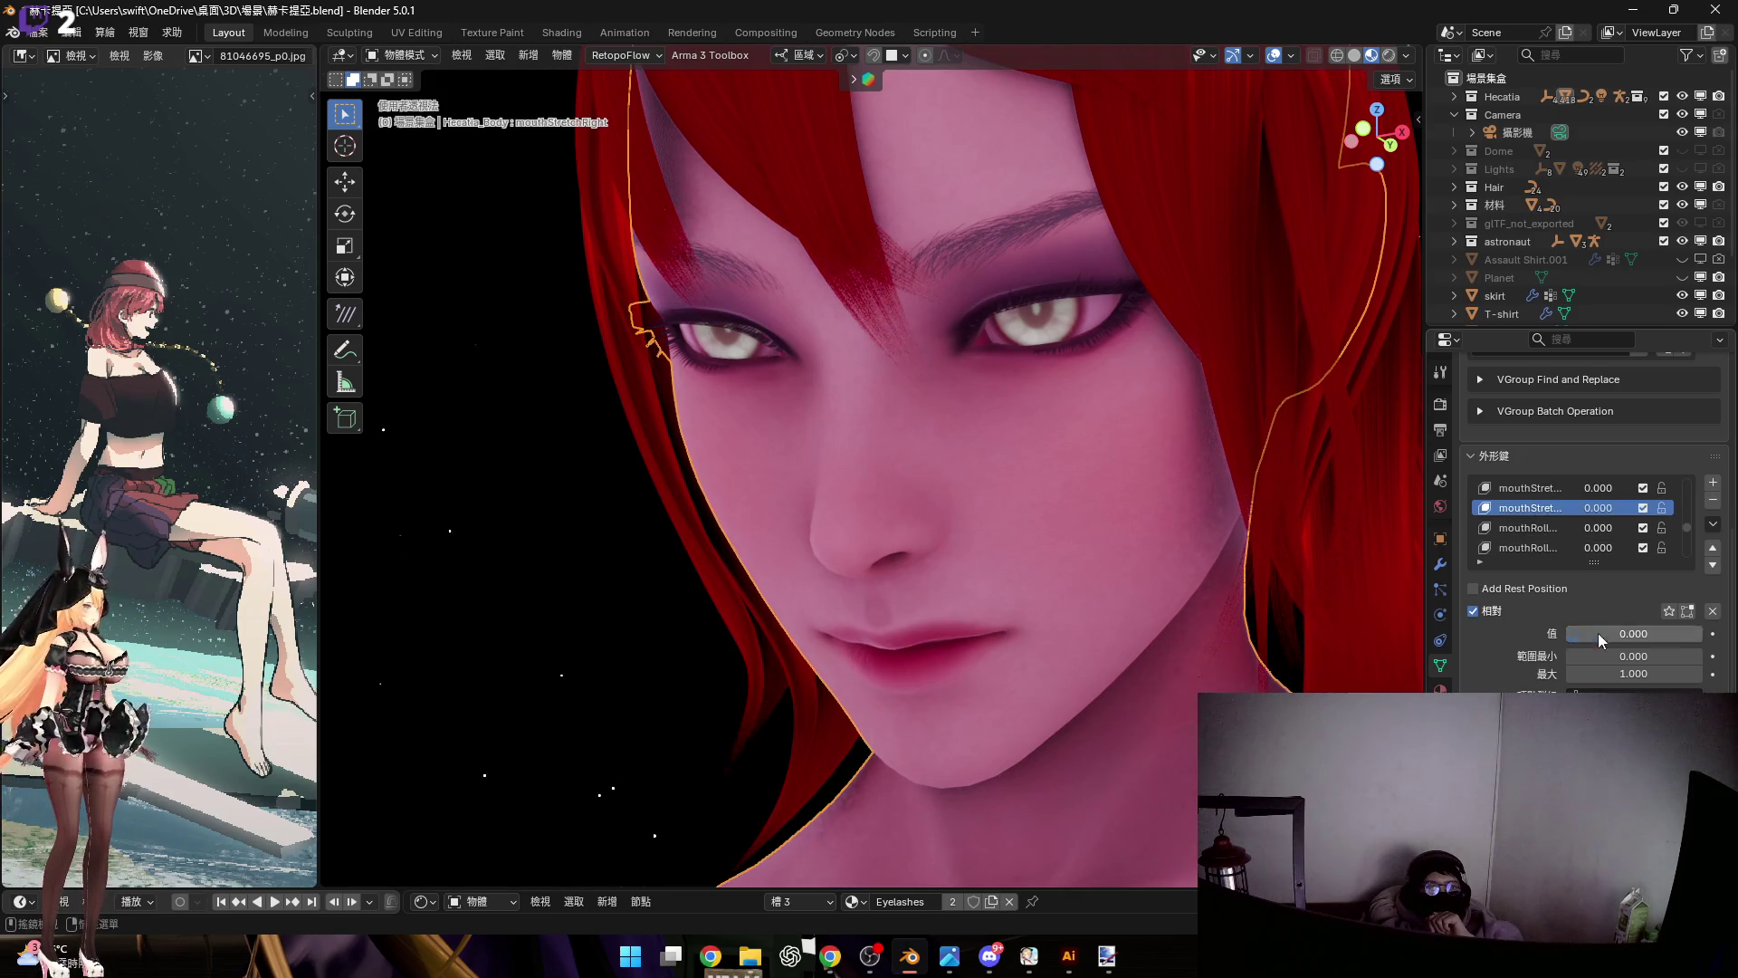
scroll(1551, 530, "up", 2)
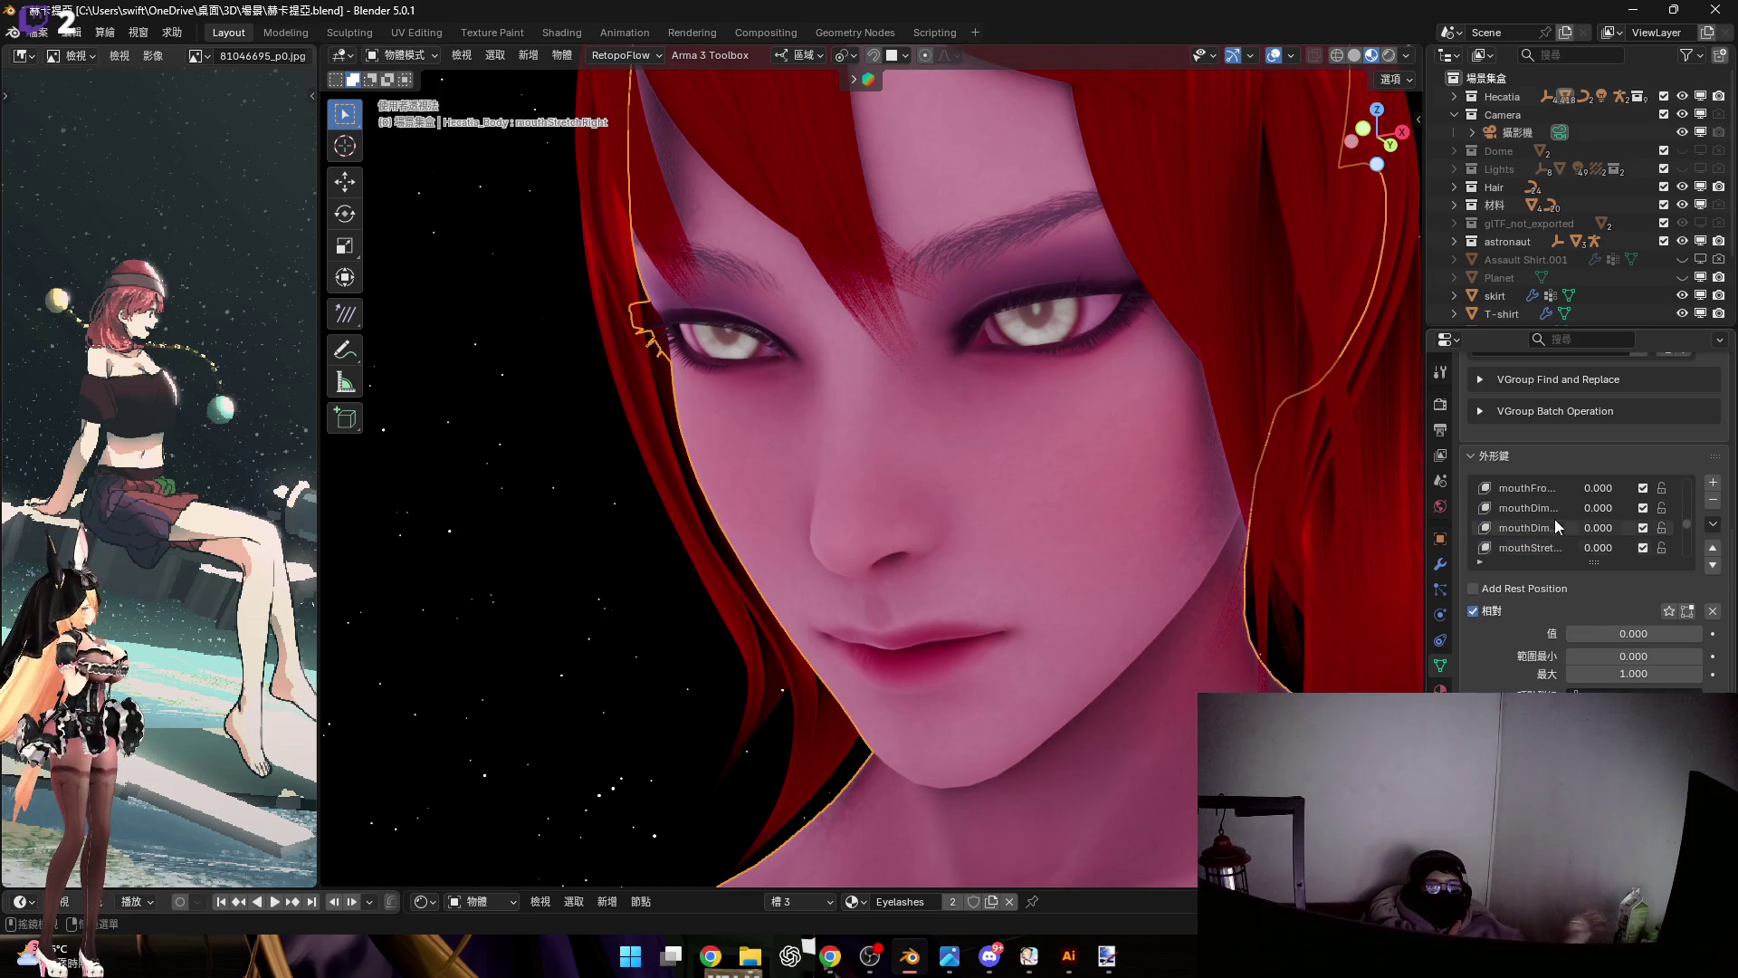
scroll(1551, 523, "up", 2)
scroll(1553, 508, "up", 1)
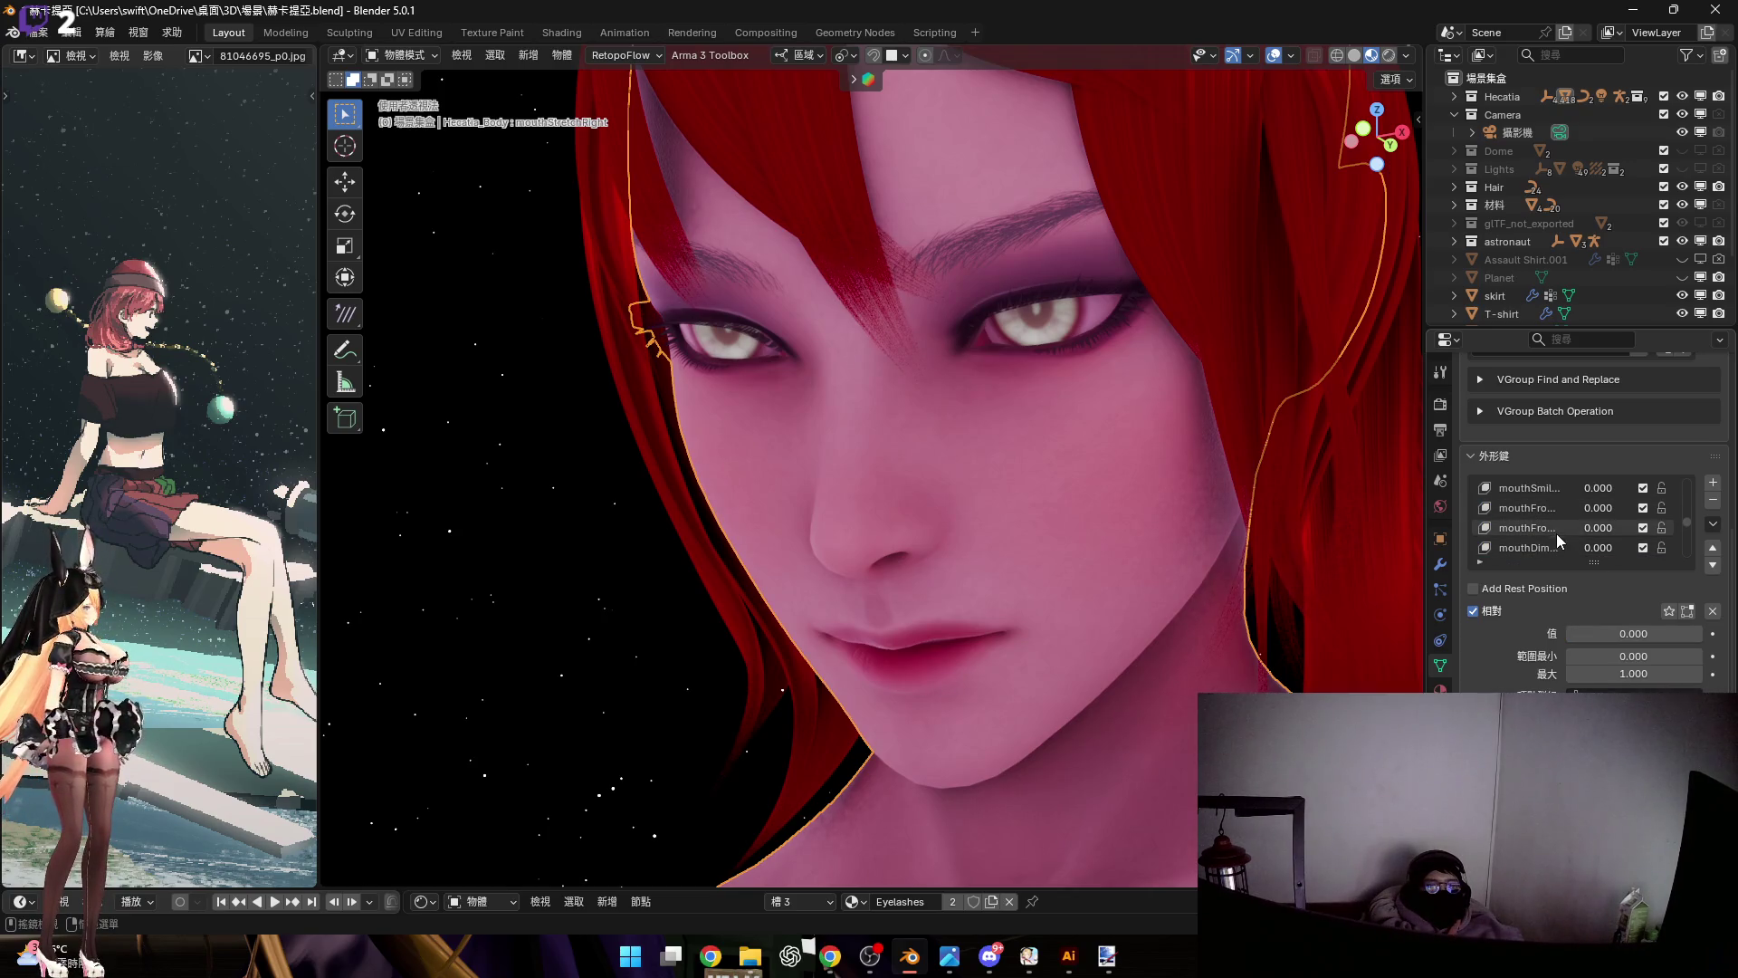
mouse_move(1046, 420)
middle_mouse_down()
mouse_move(1083, 503)
mouse_move(1046, 441)
mouse_move(1410, 513)
middle_mouse_up()
scroll(1551, 512, "up", 1)
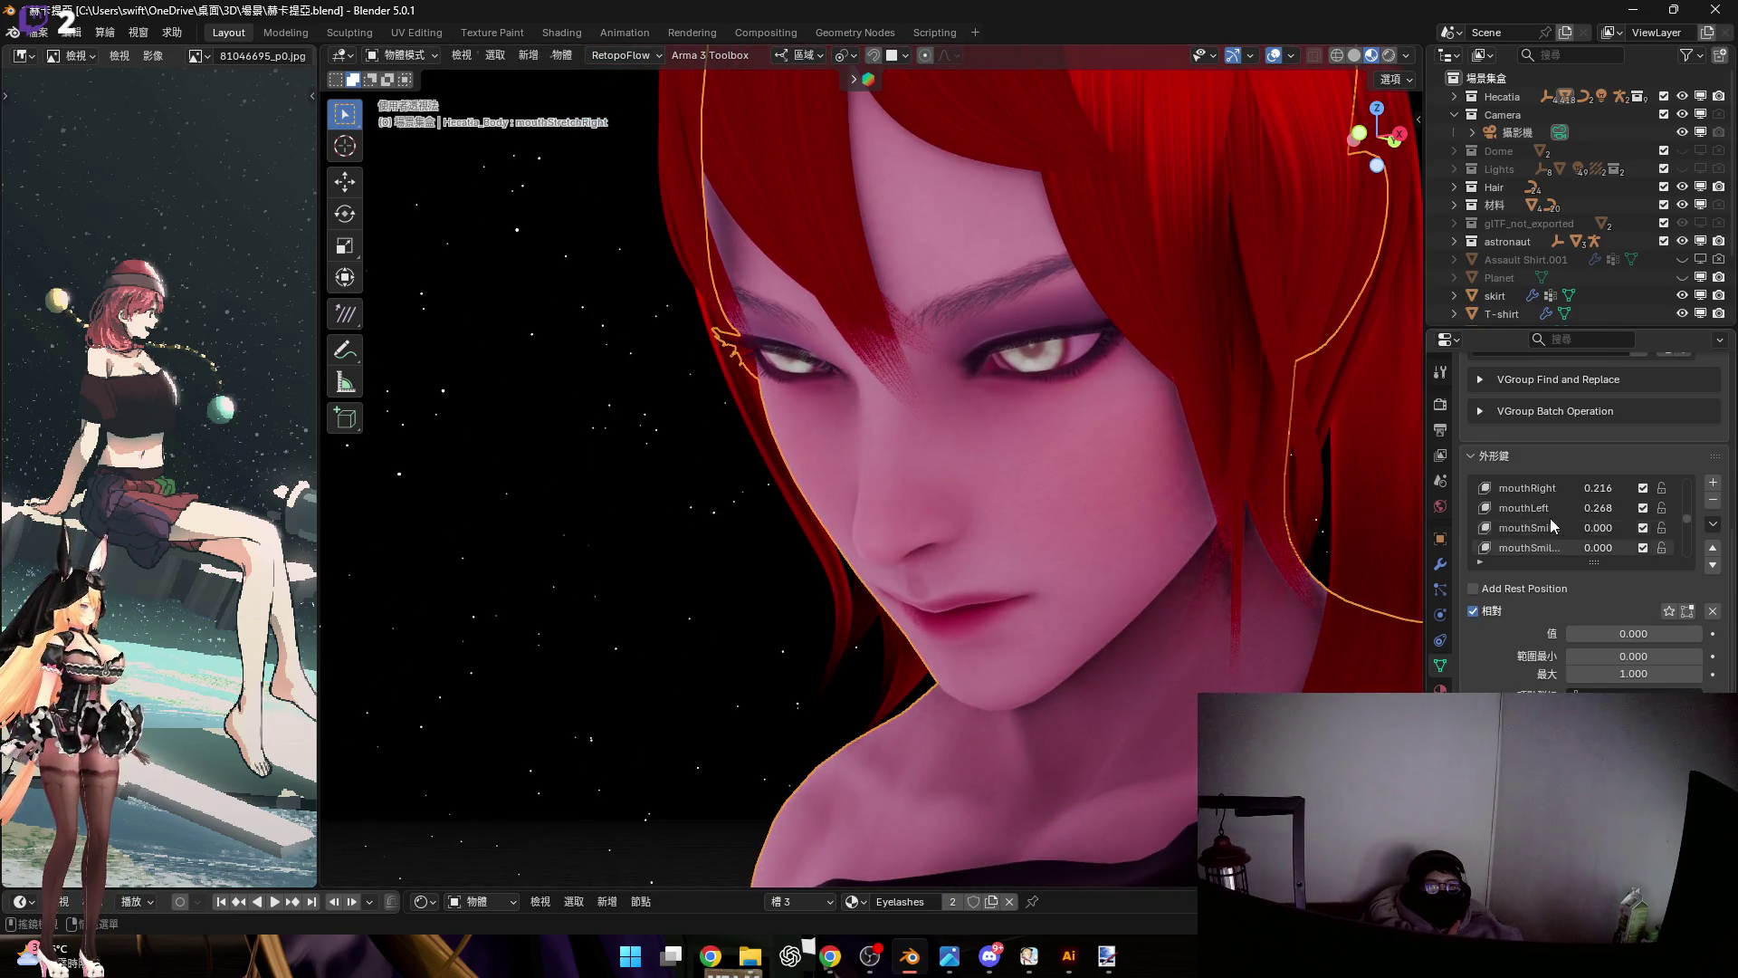
scroll(1538, 534, "down", 1)
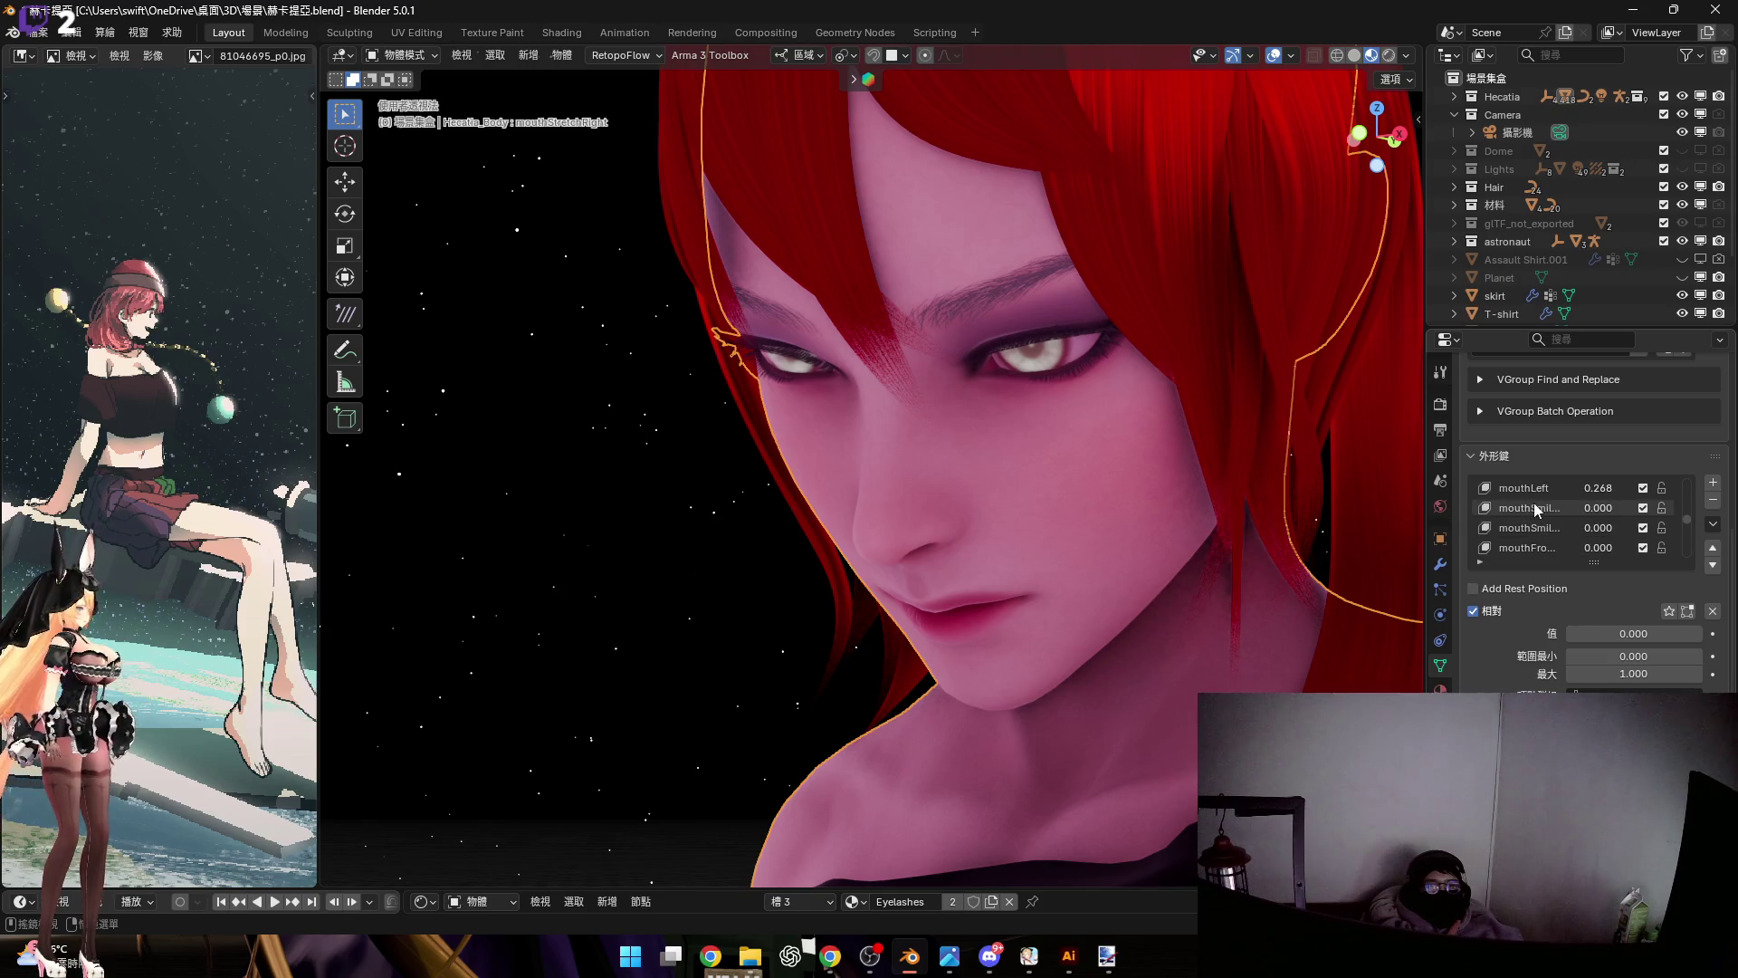
Reset mouthSmileLeft to 0 and bring up the Viewport Overlays settings
left_click(1535, 509)
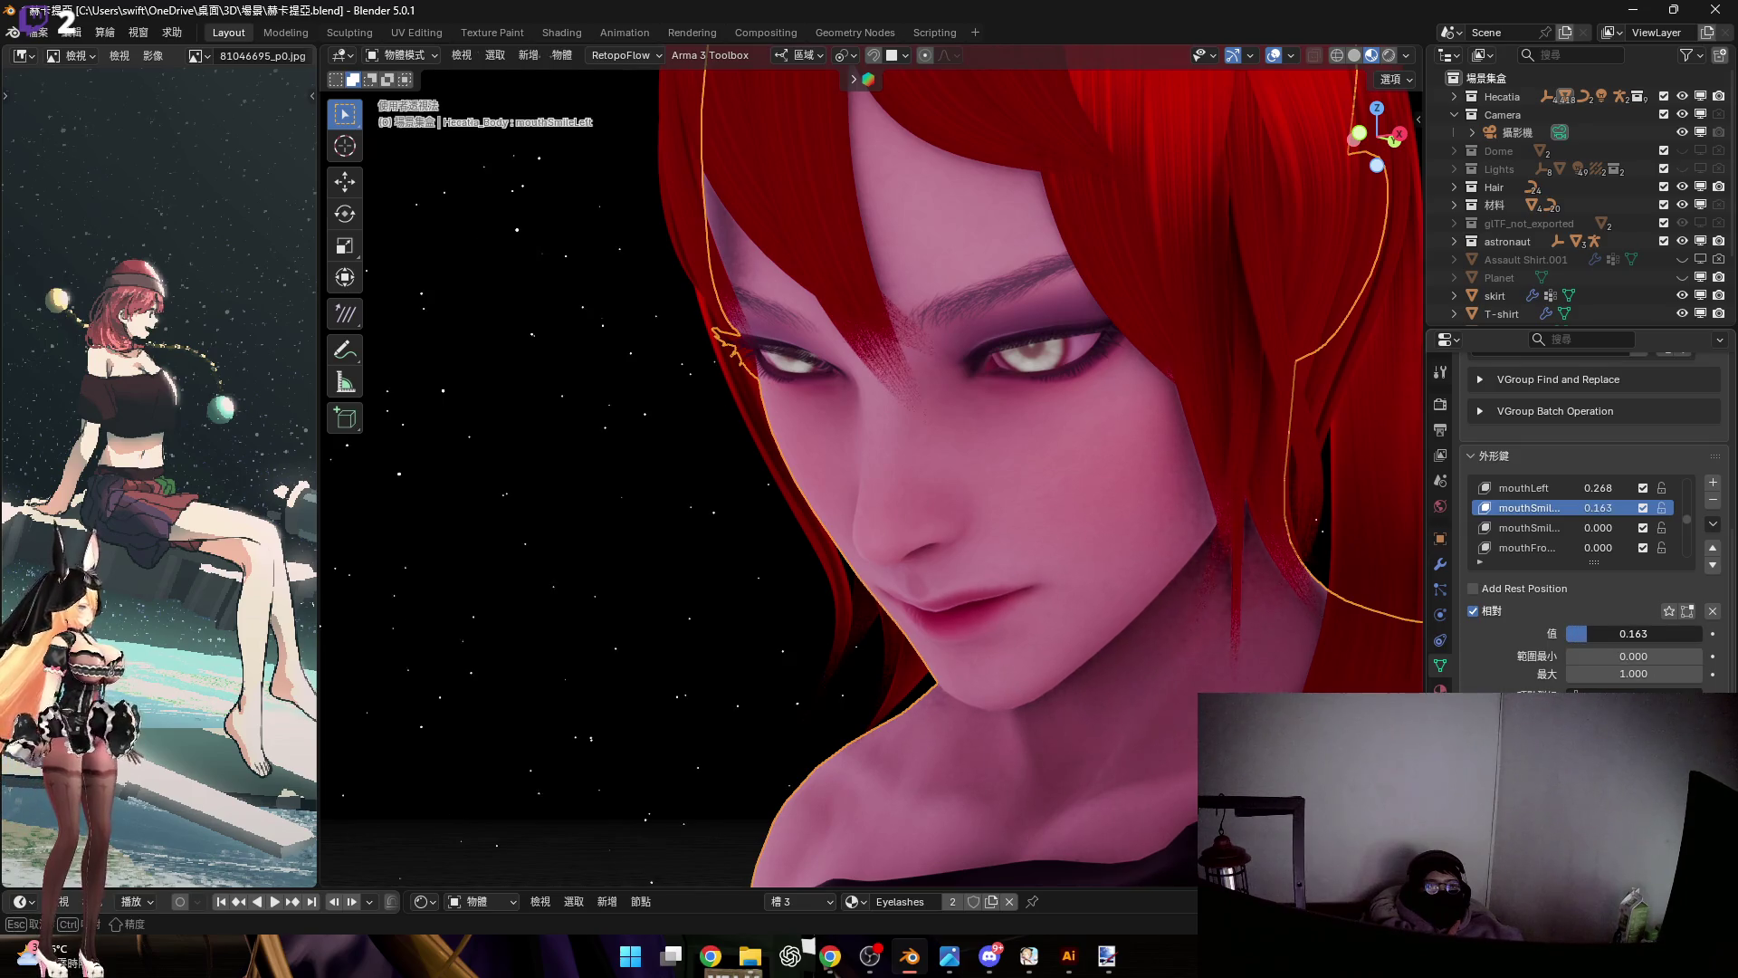
left_click_drag(1633, 633, 1575, 634)
middle_click_drag(1357, 497, 1127, 264)
left_click(1289, 56)
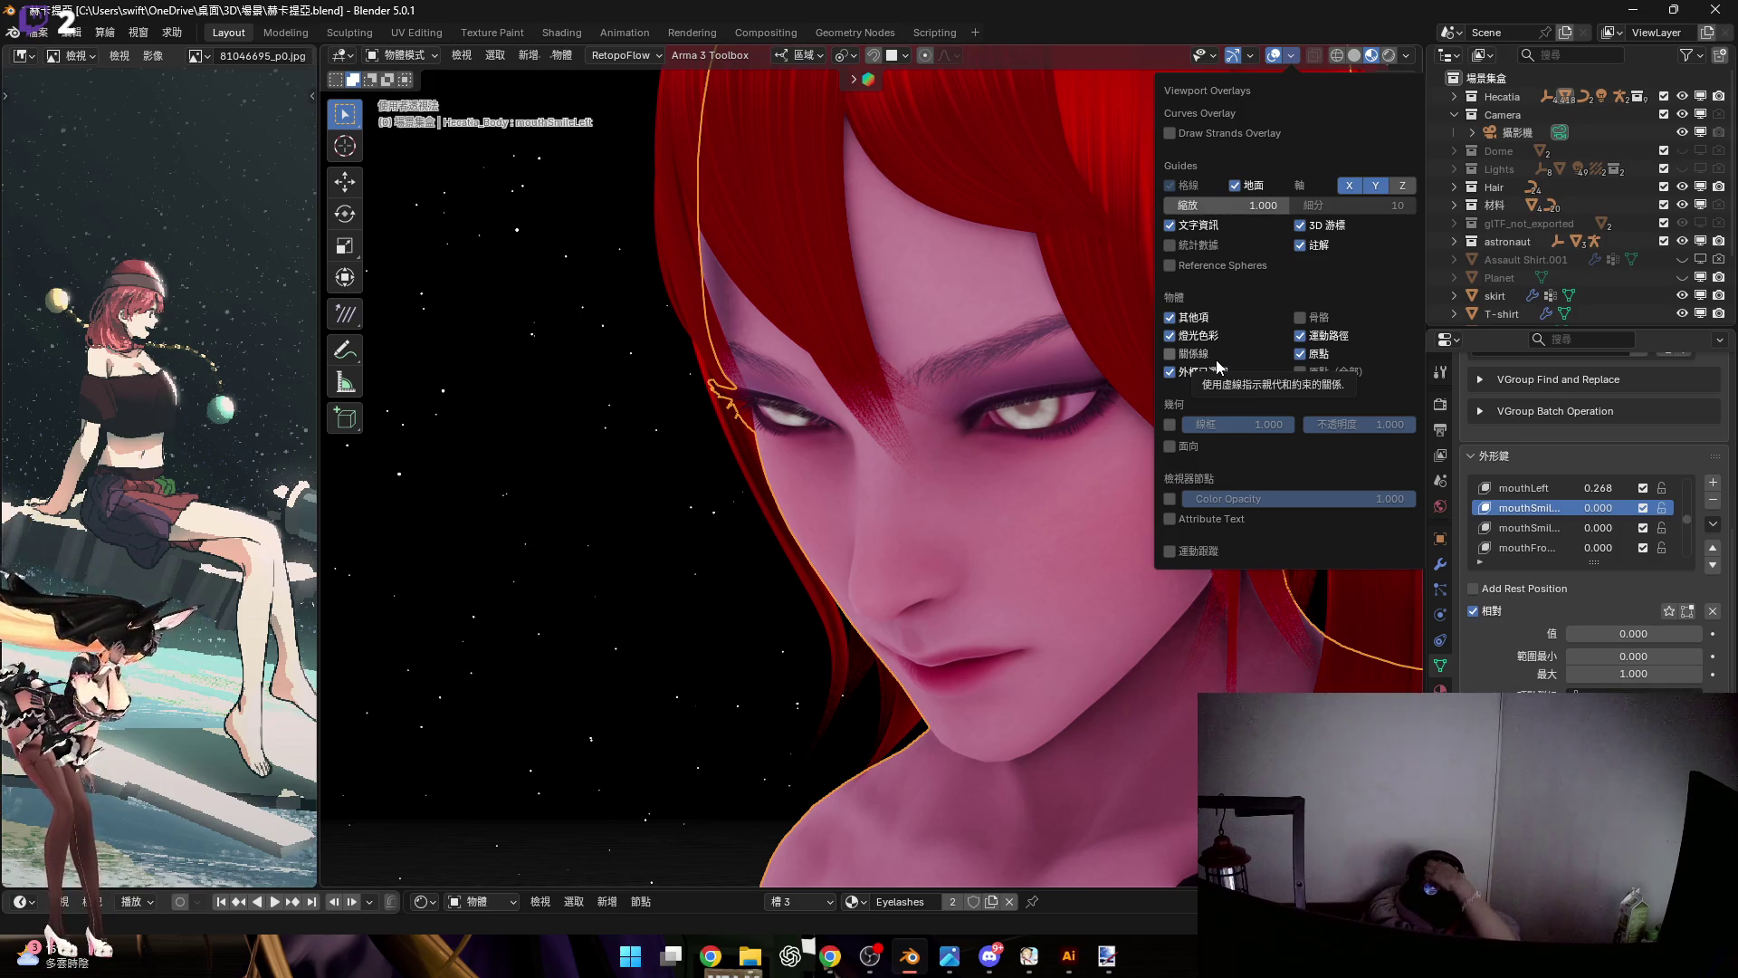
Show the rig's bone shapes, select the Hecatia_rig armature, and enter Pose Mode
left_click(1299, 317)
middle_click_drag(992, 465, 977, 699)
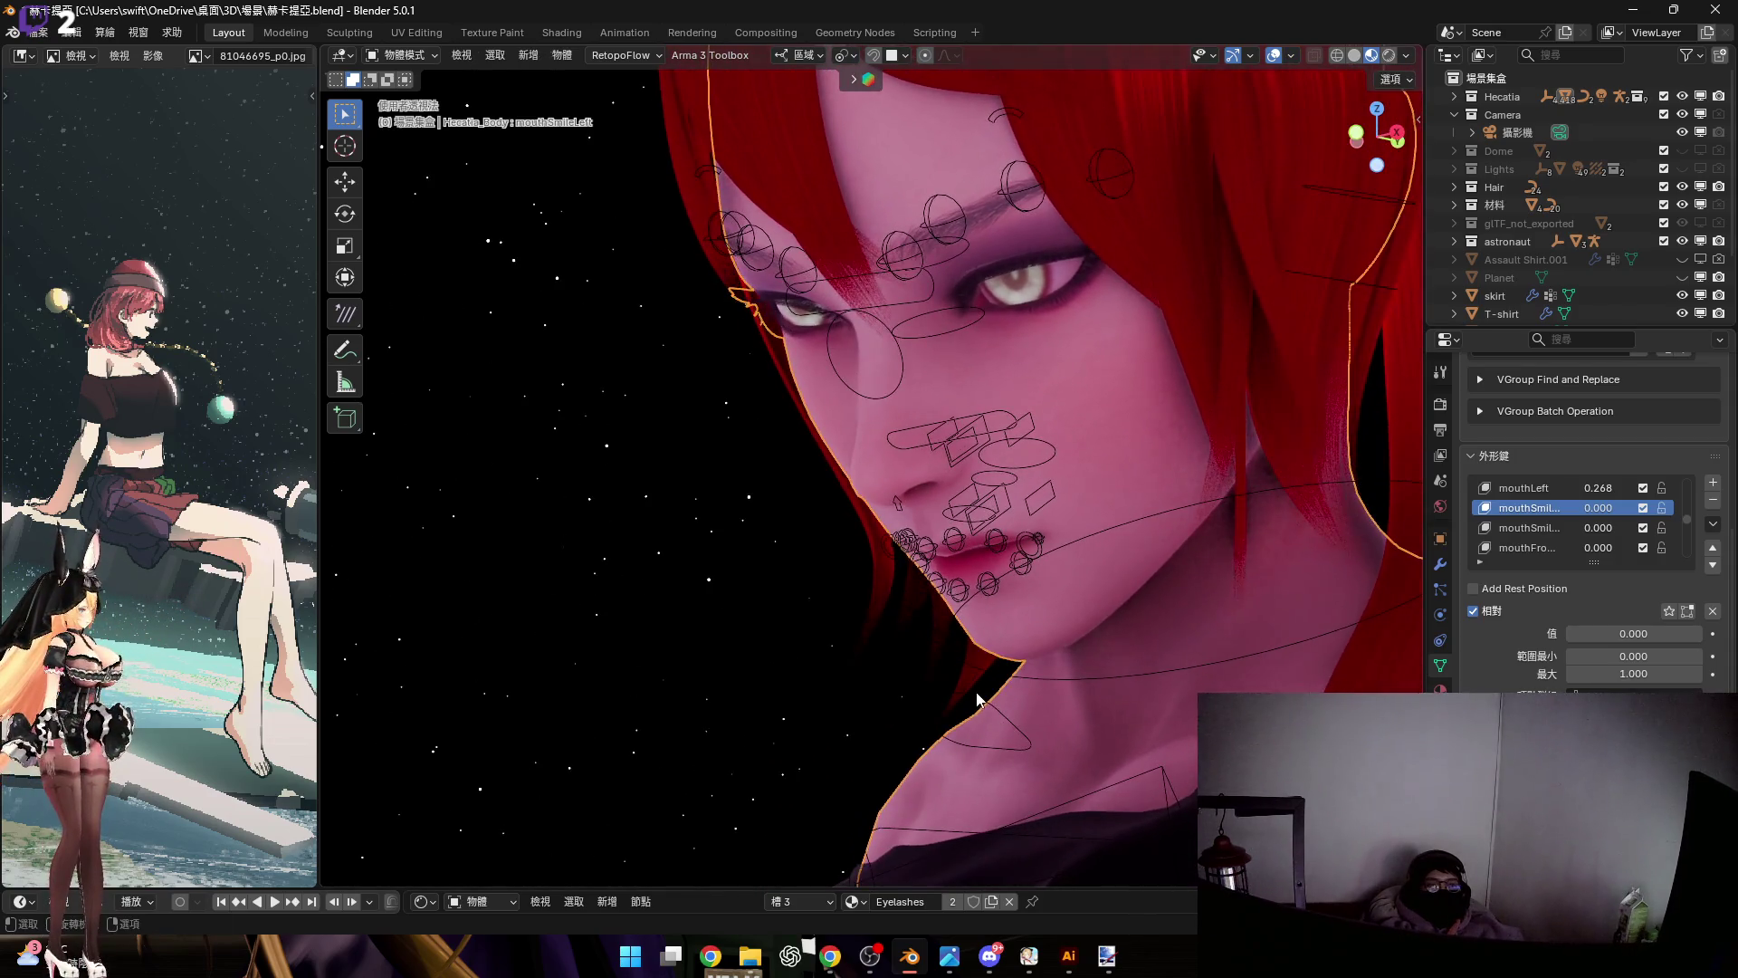
left_click(1101, 590)
key("ctrl+Tab")
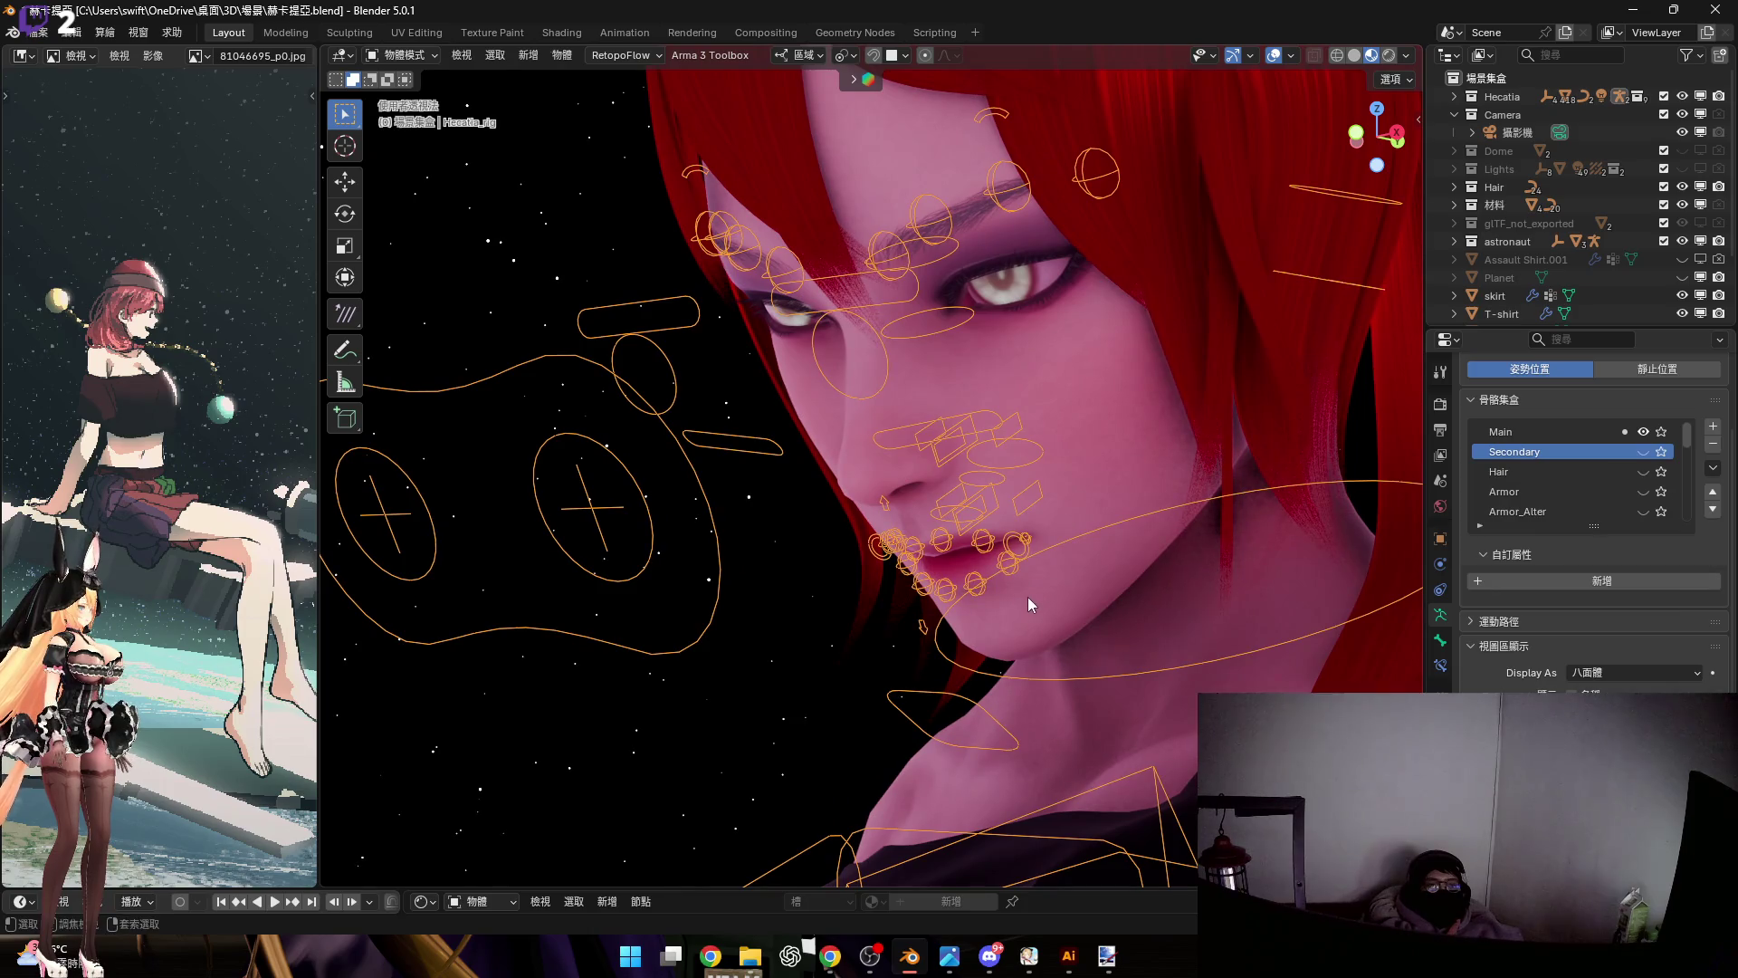
Select the jaw control bone and move it along the global Z axis
middle_click_drag(1021, 687, 972, 681)
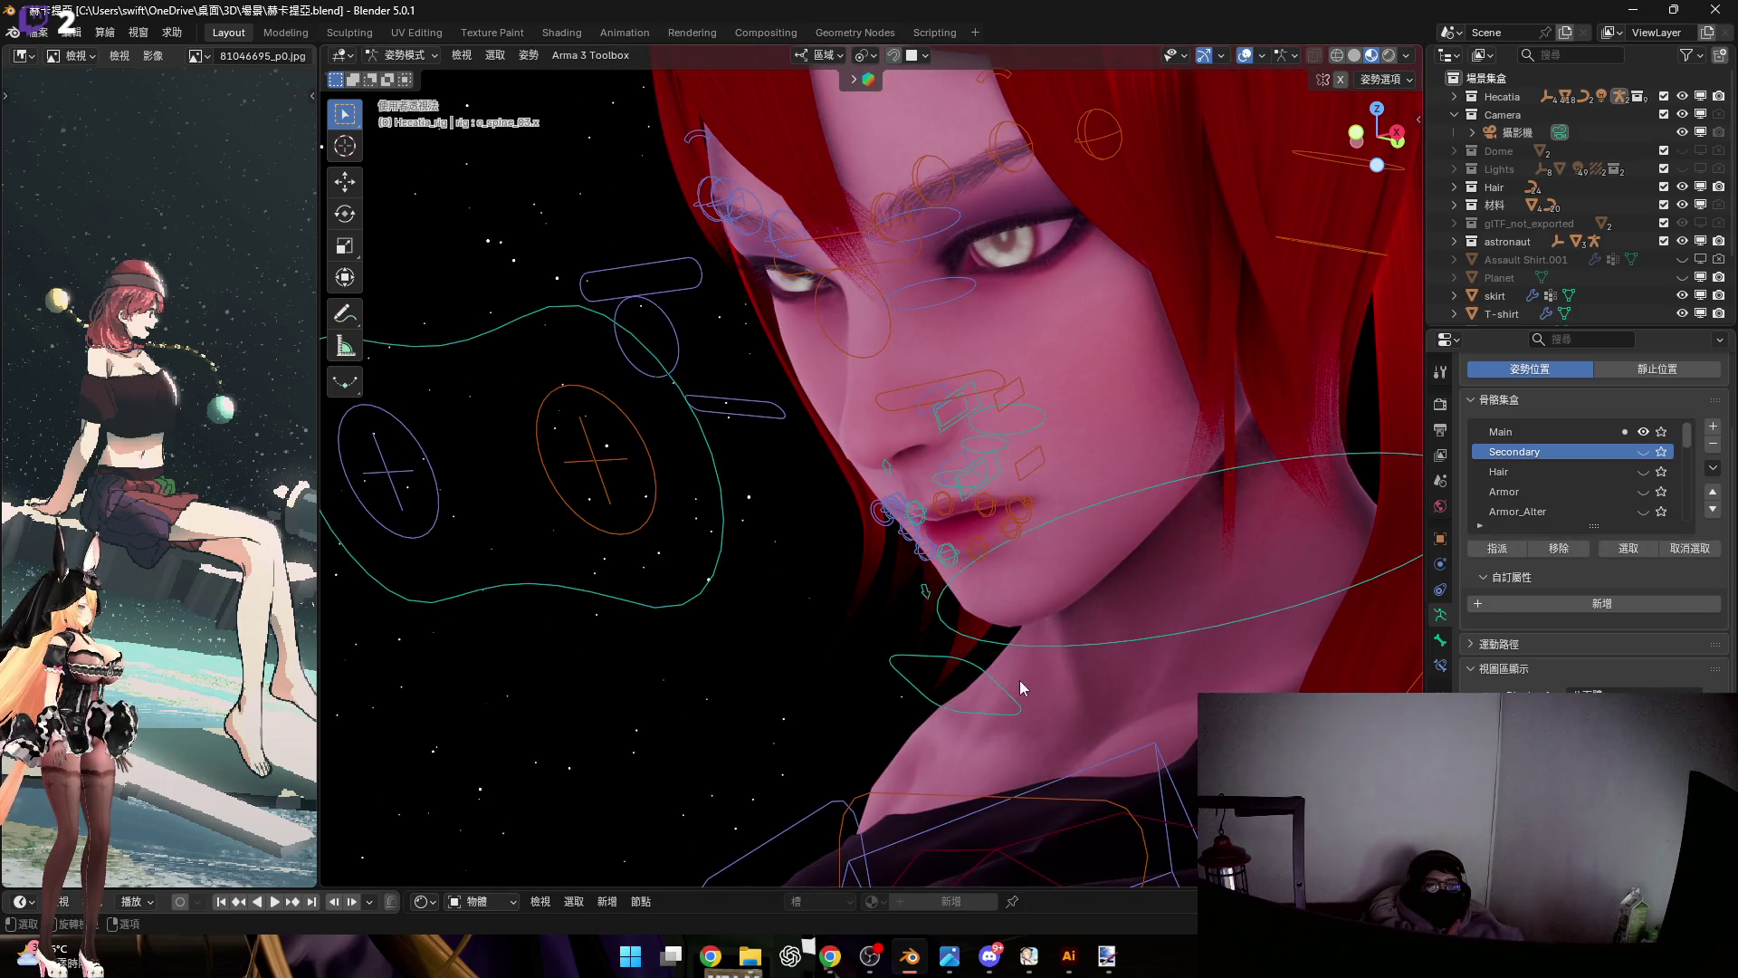
left_click(1004, 675)
scroll(1024, 614, "up", 3)
key("g")
key("z")
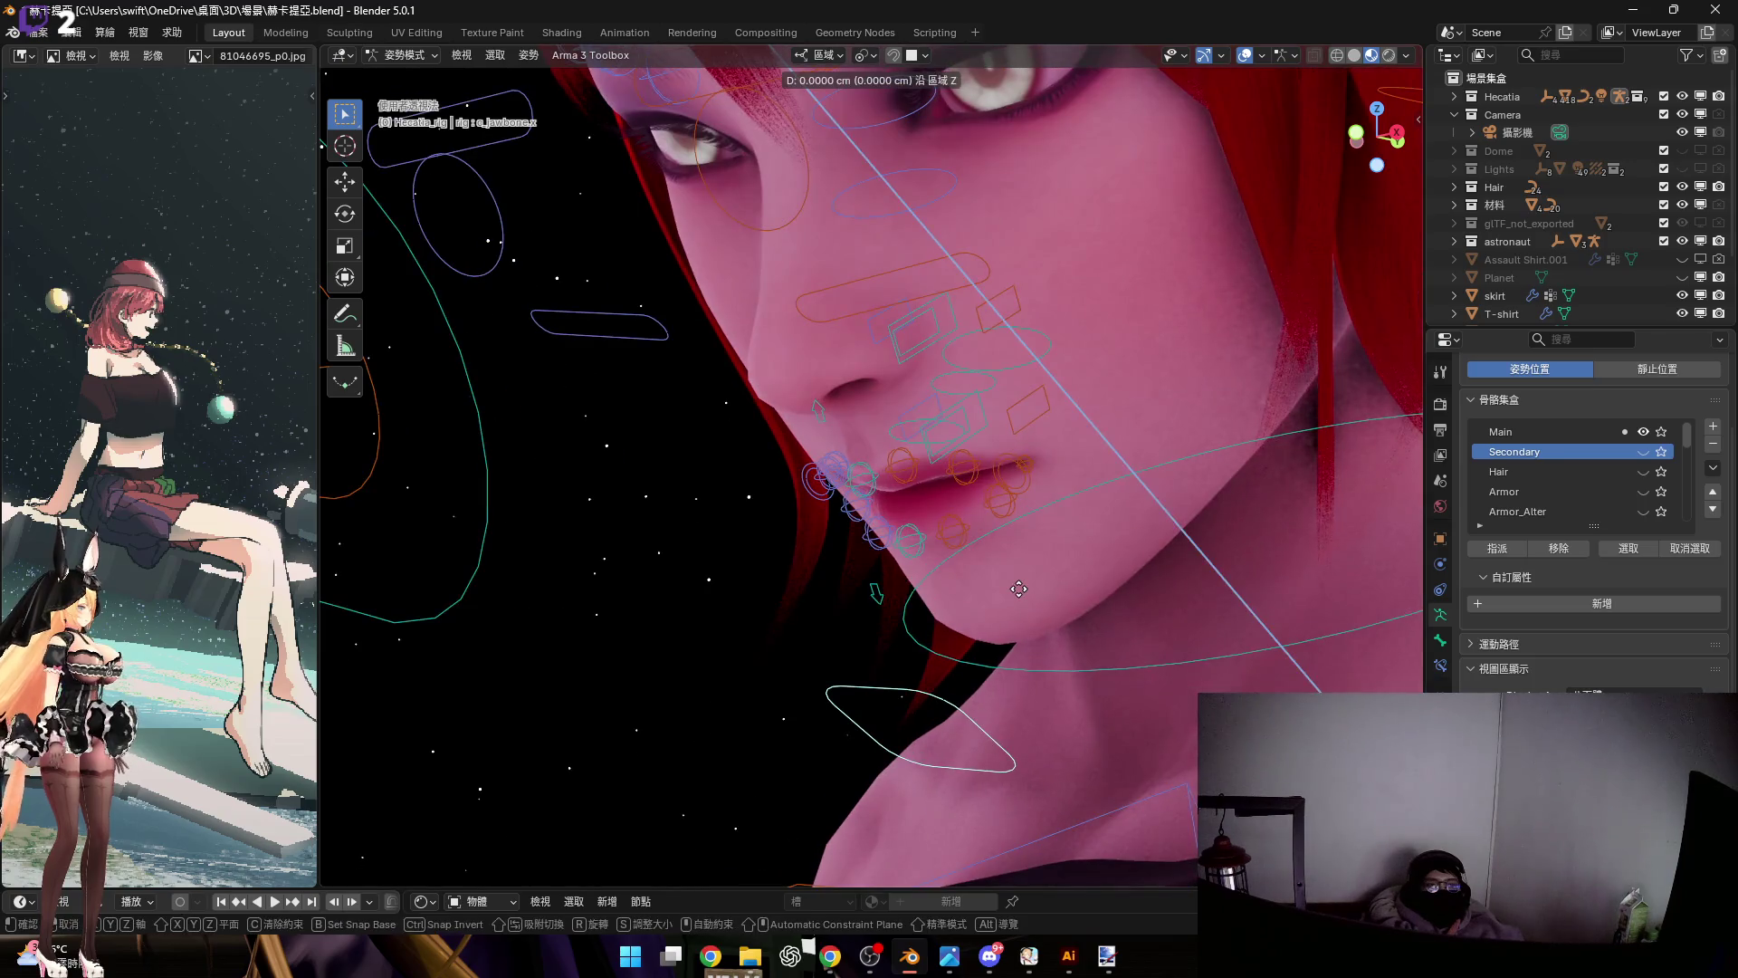
key("z")
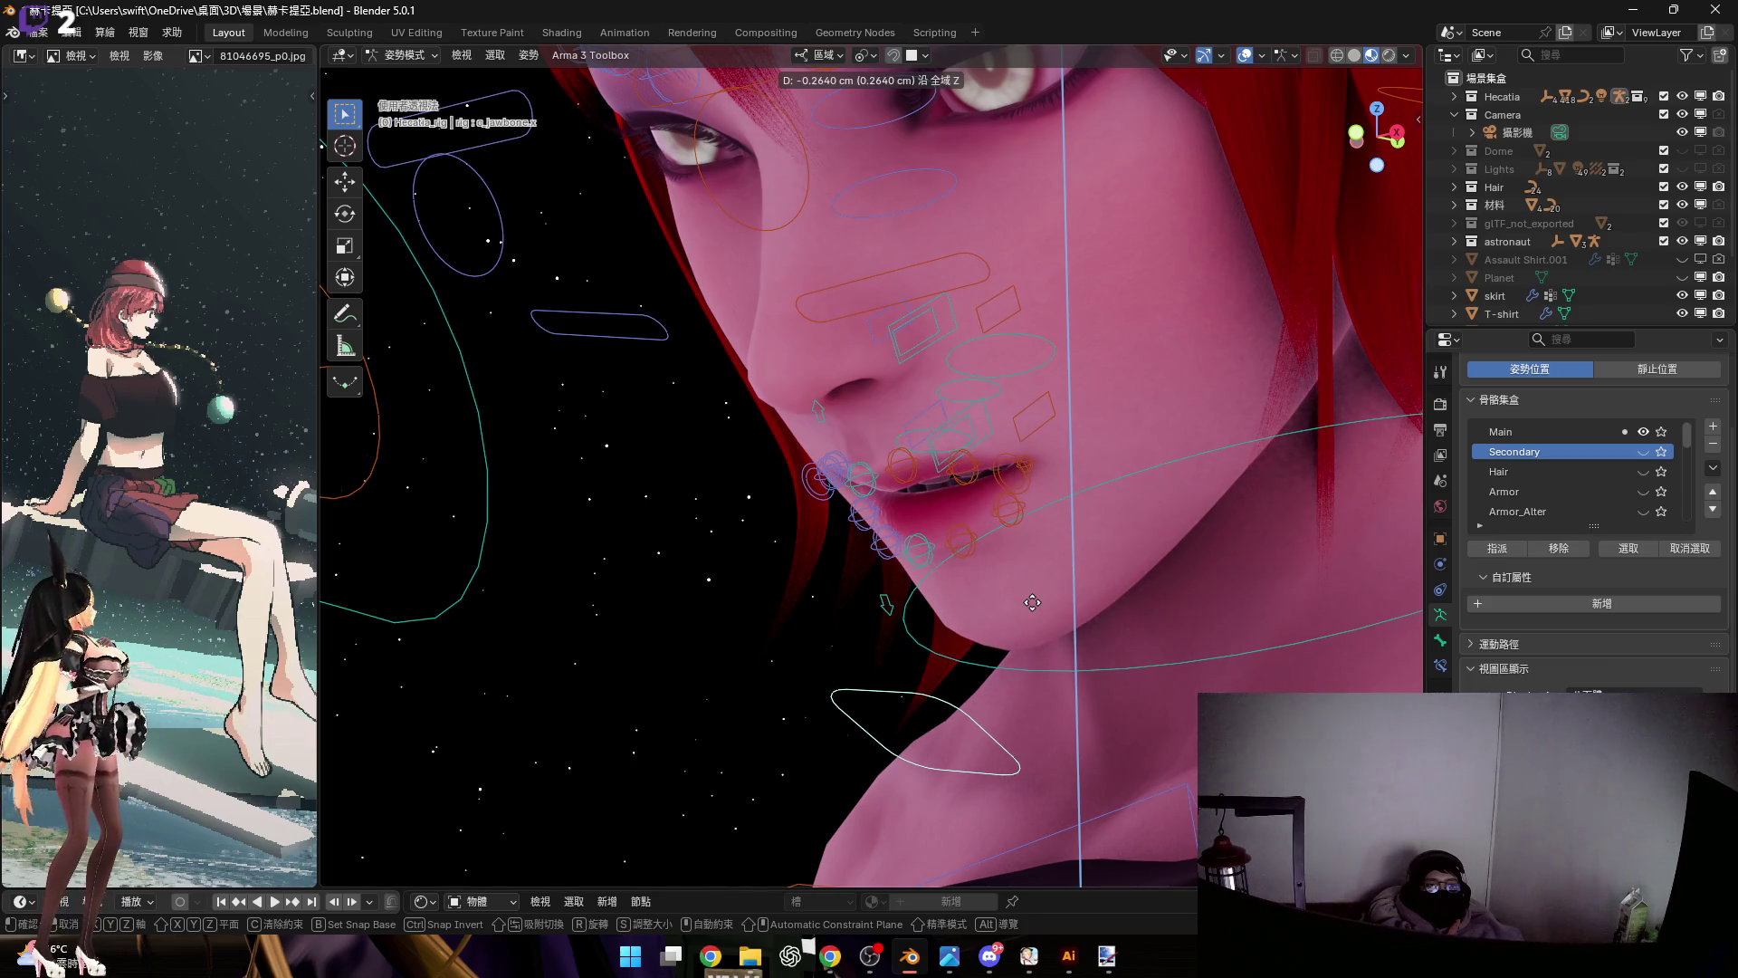
left_click(1031, 602)
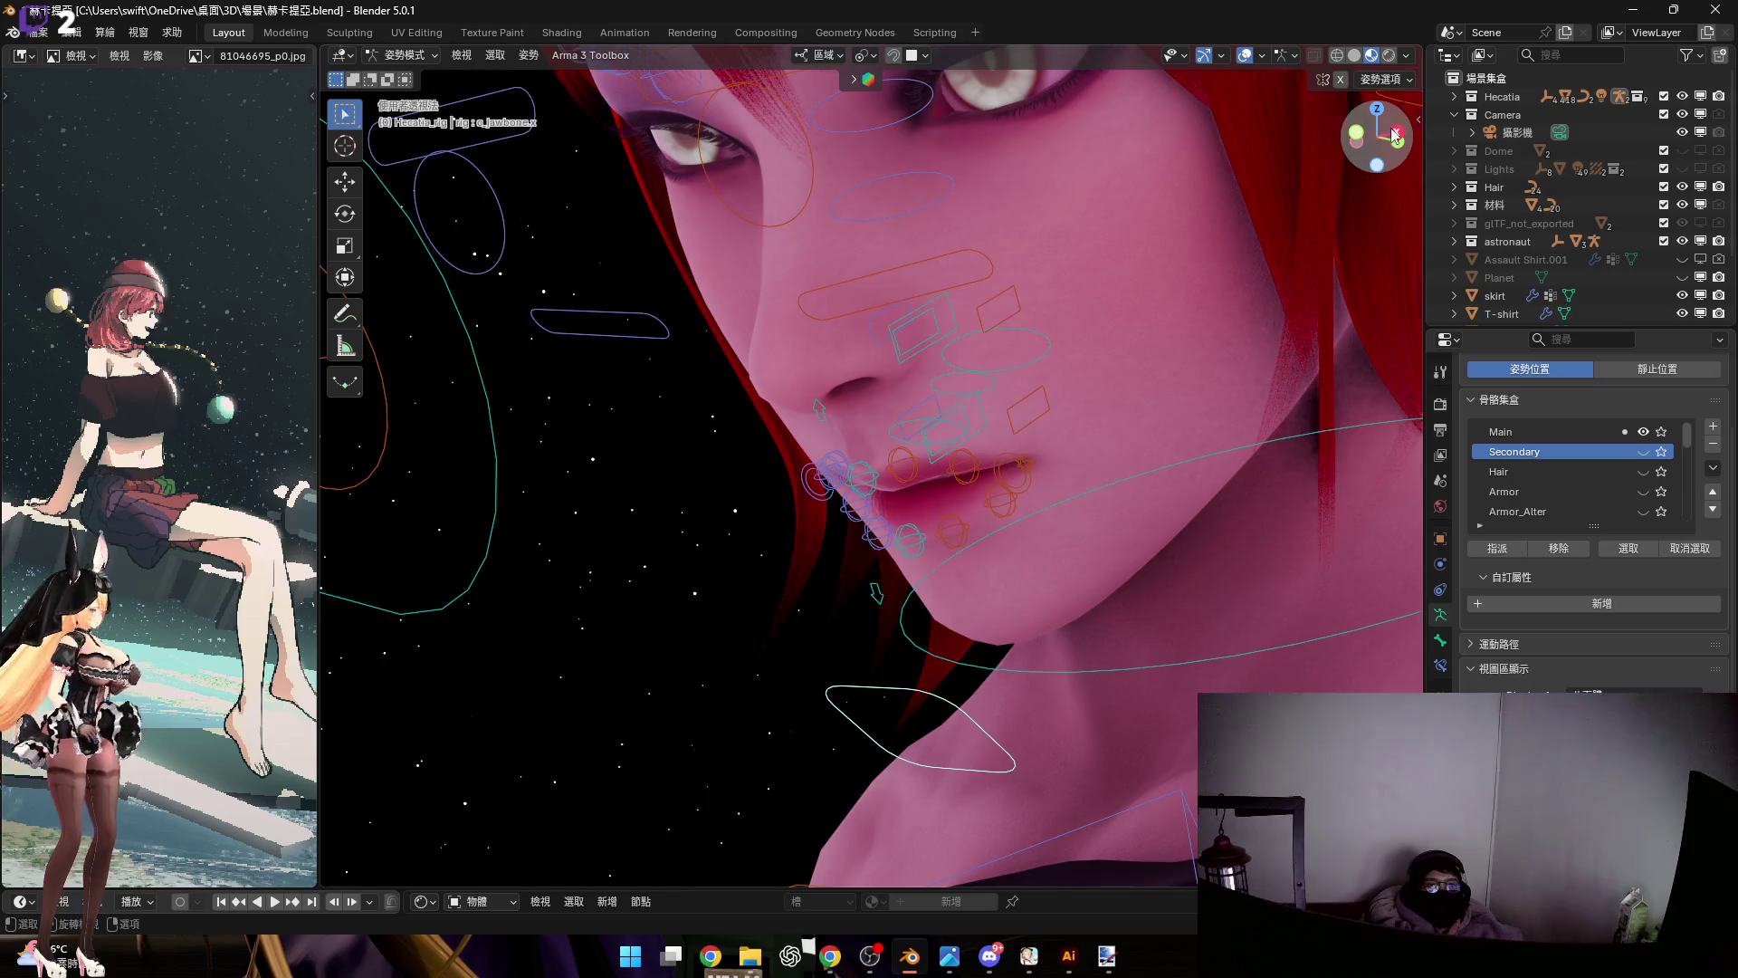
Adjust the jaw bone again from a side view, then return the rig to Object Mode
left_click(1394, 135)
scroll(962, 561, "up", 2)
key("g")
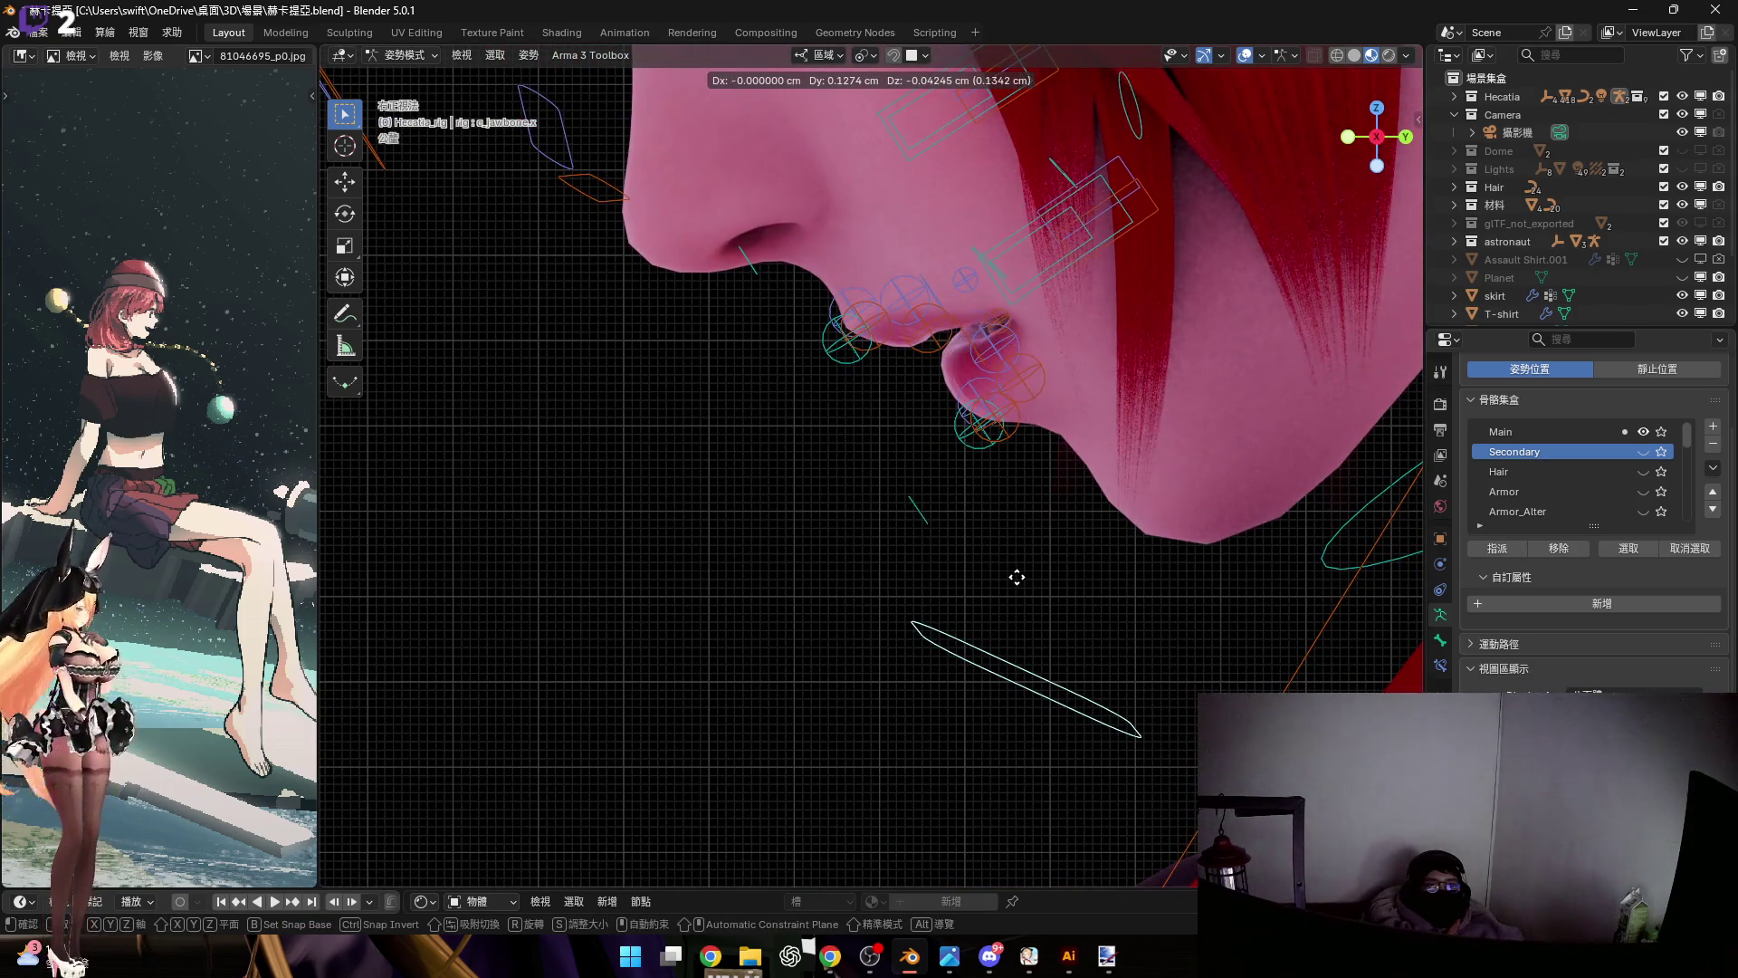
left_click(1207, 399)
middle_click_drag(1175, 458, 1158, 536, "shift")
mouse_move(1373, 504)
middle_mouse_down()
mouse_move(1157, 468)
mouse_move(1145, 429)
middle_mouse_up()
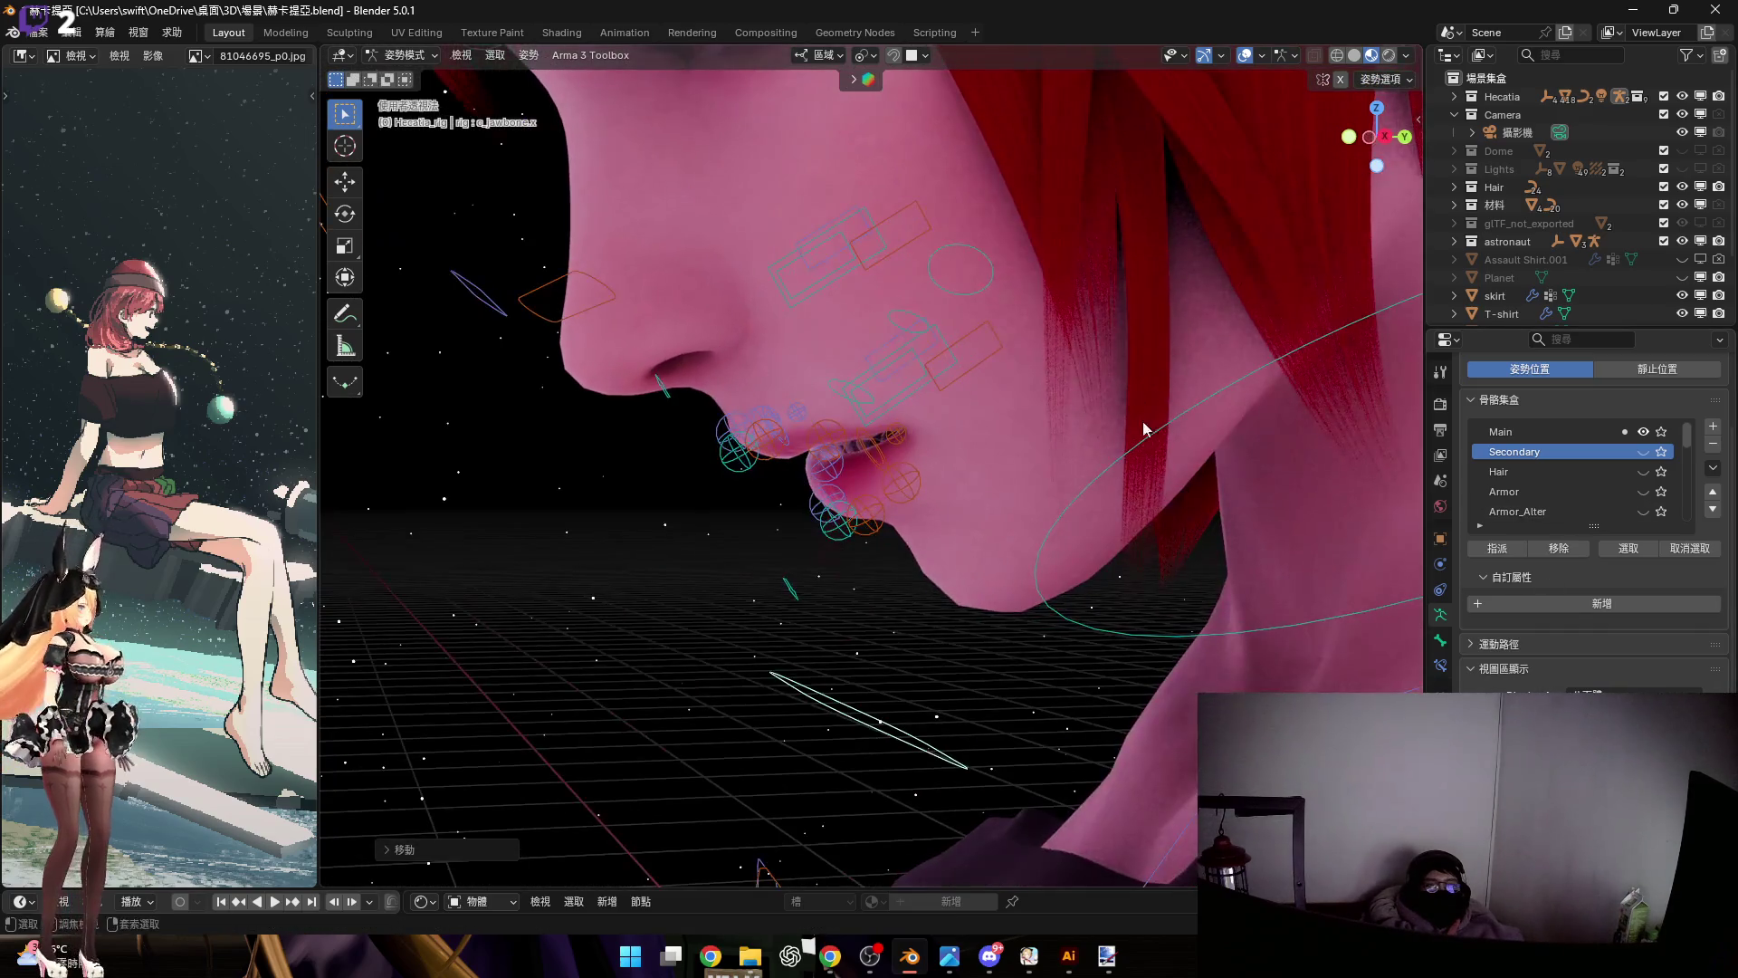
key("ctrl+Tab")
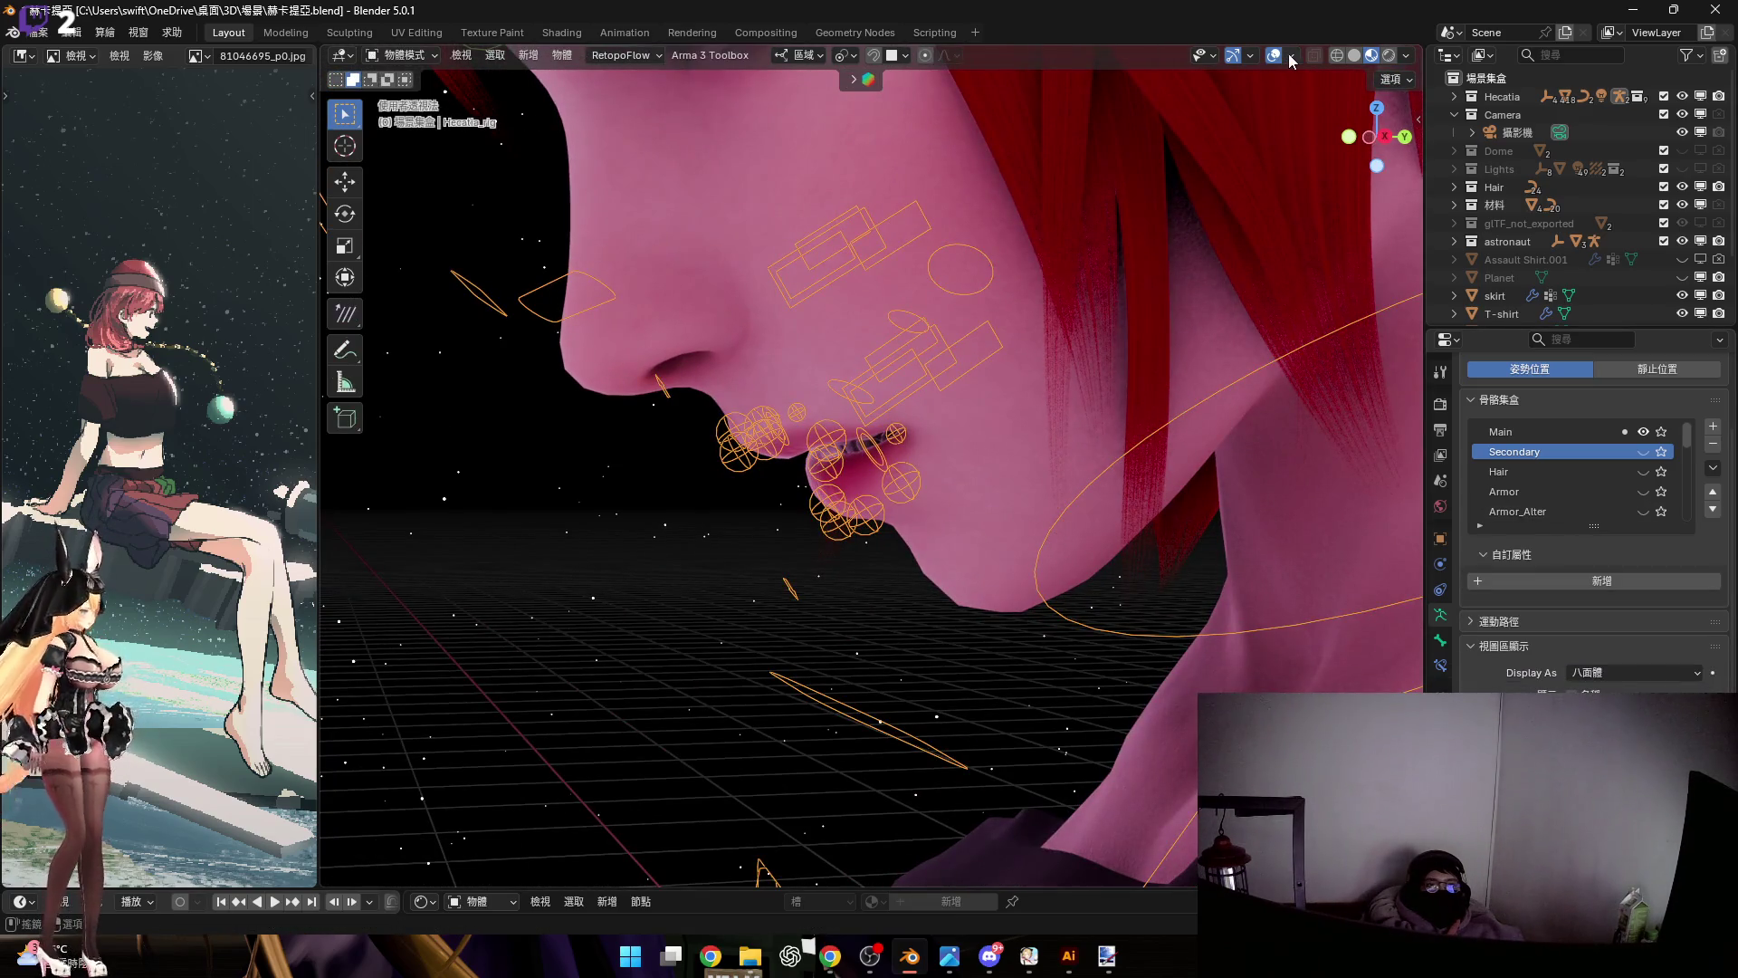
Turn off Bones in the viewport overlays so the rig is hidden
left_click(1291, 56)
left_click(1302, 319)
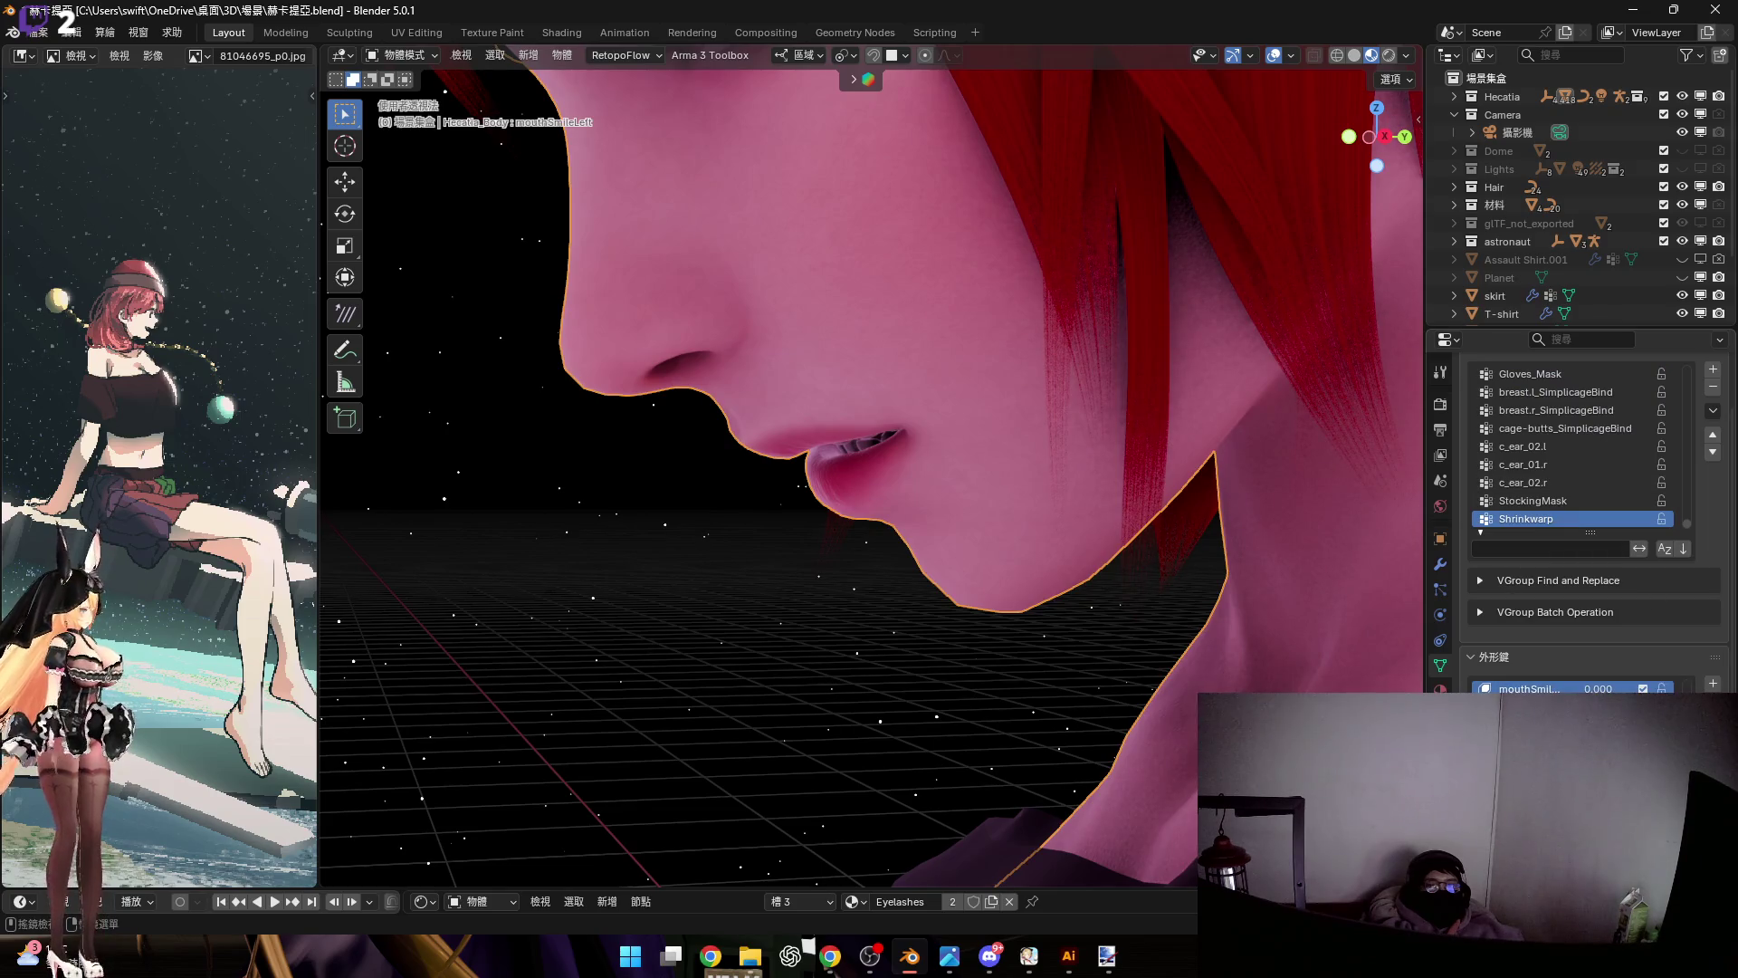
scroll(1152, 362, "down", 3)
mouse_move(1151, 362)
middle_mouse_down()
mouse_move(1078, 344)
mouse_move(1119, 339)
mouse_move(1112, 416)
mouse_move(1339, 384)
middle_mouse_up()
scroll(1123, 412, "up", 3)
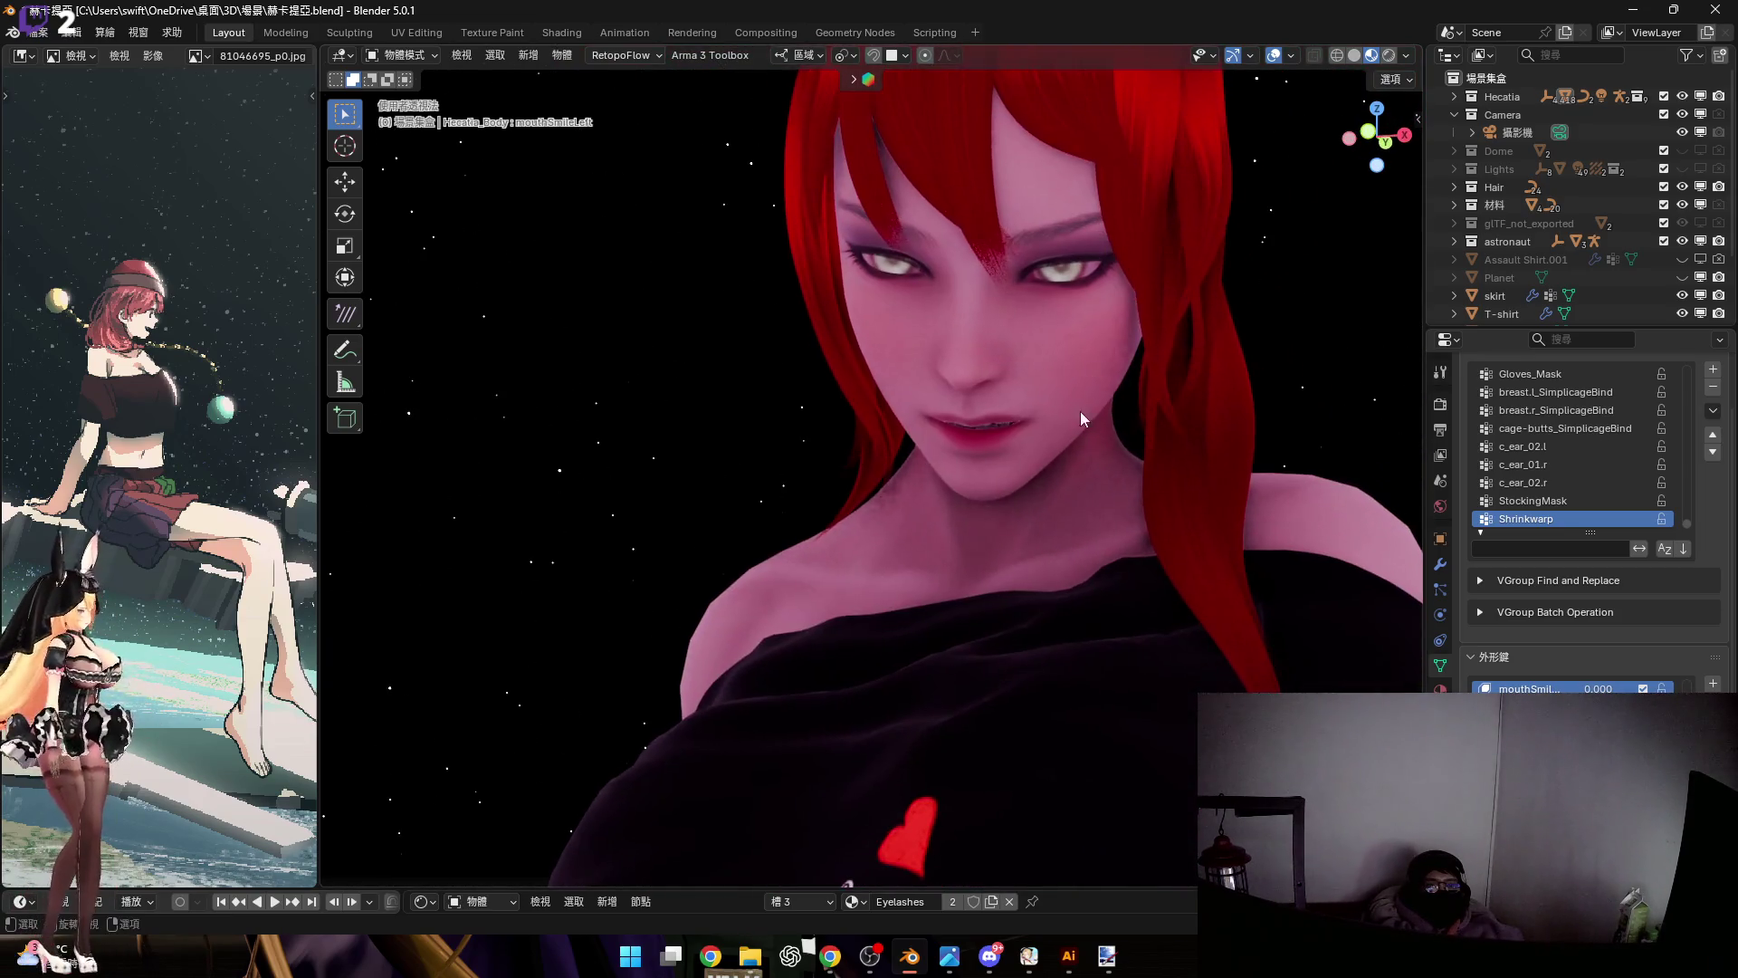
Select the body and set its mouthRight shape key to 0.420
left_click(1300, 599)
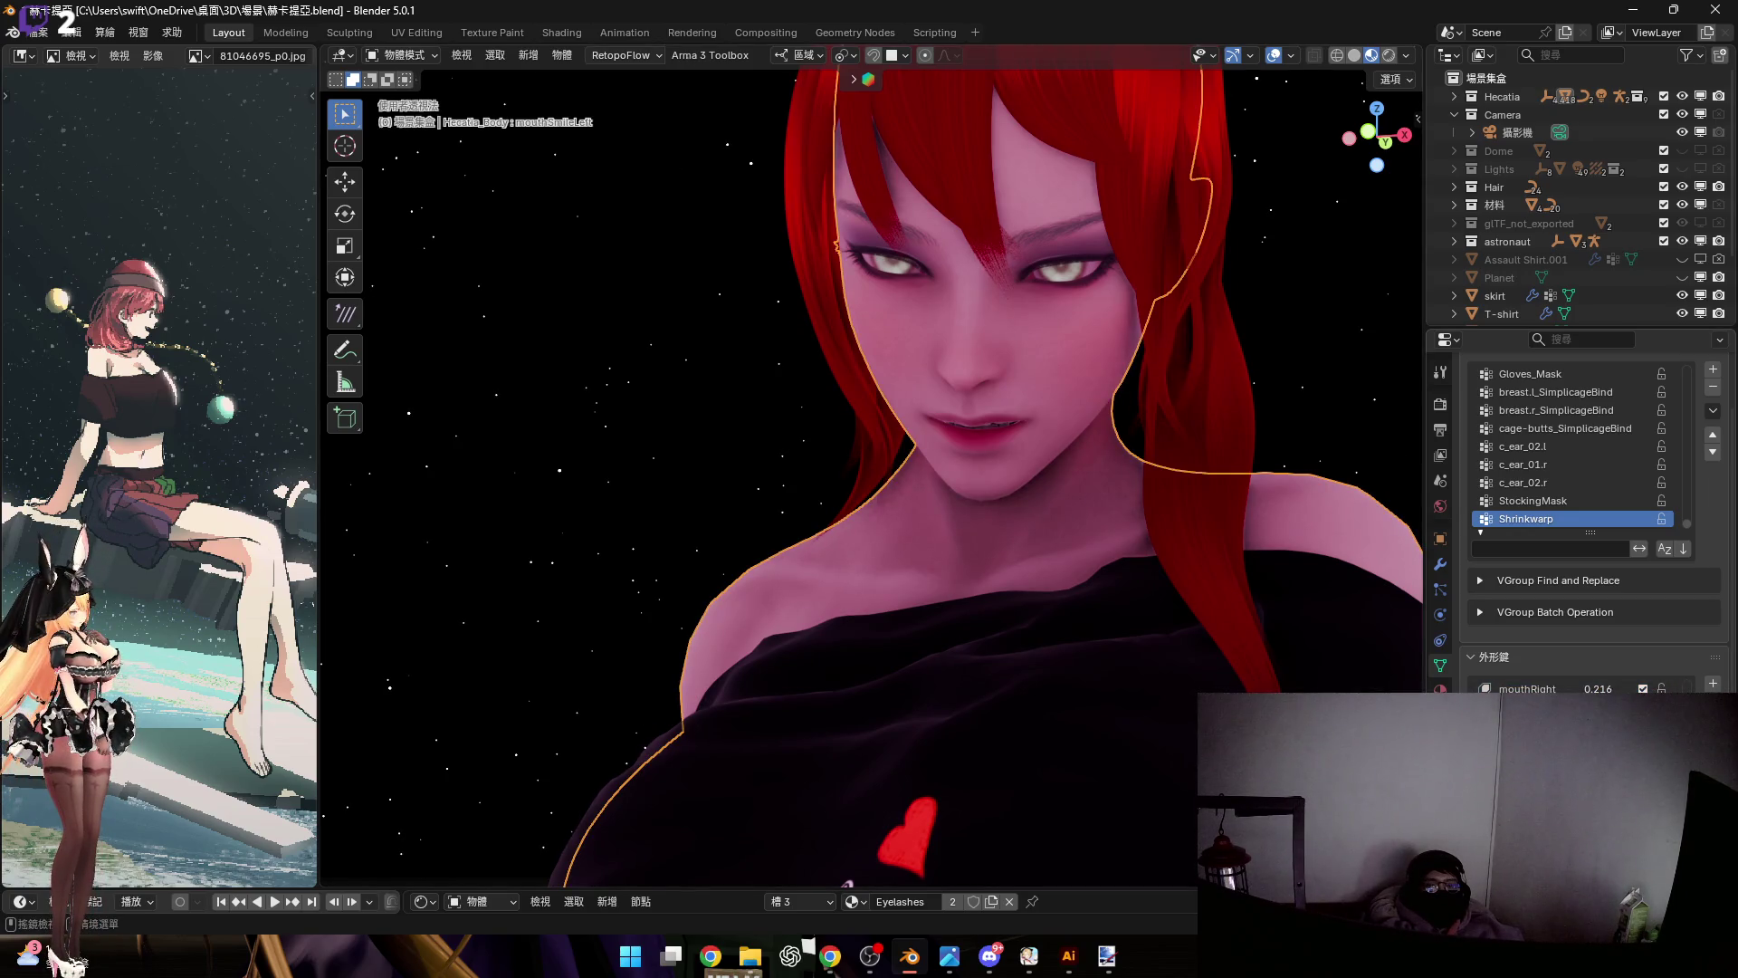
left_click(1528, 688)
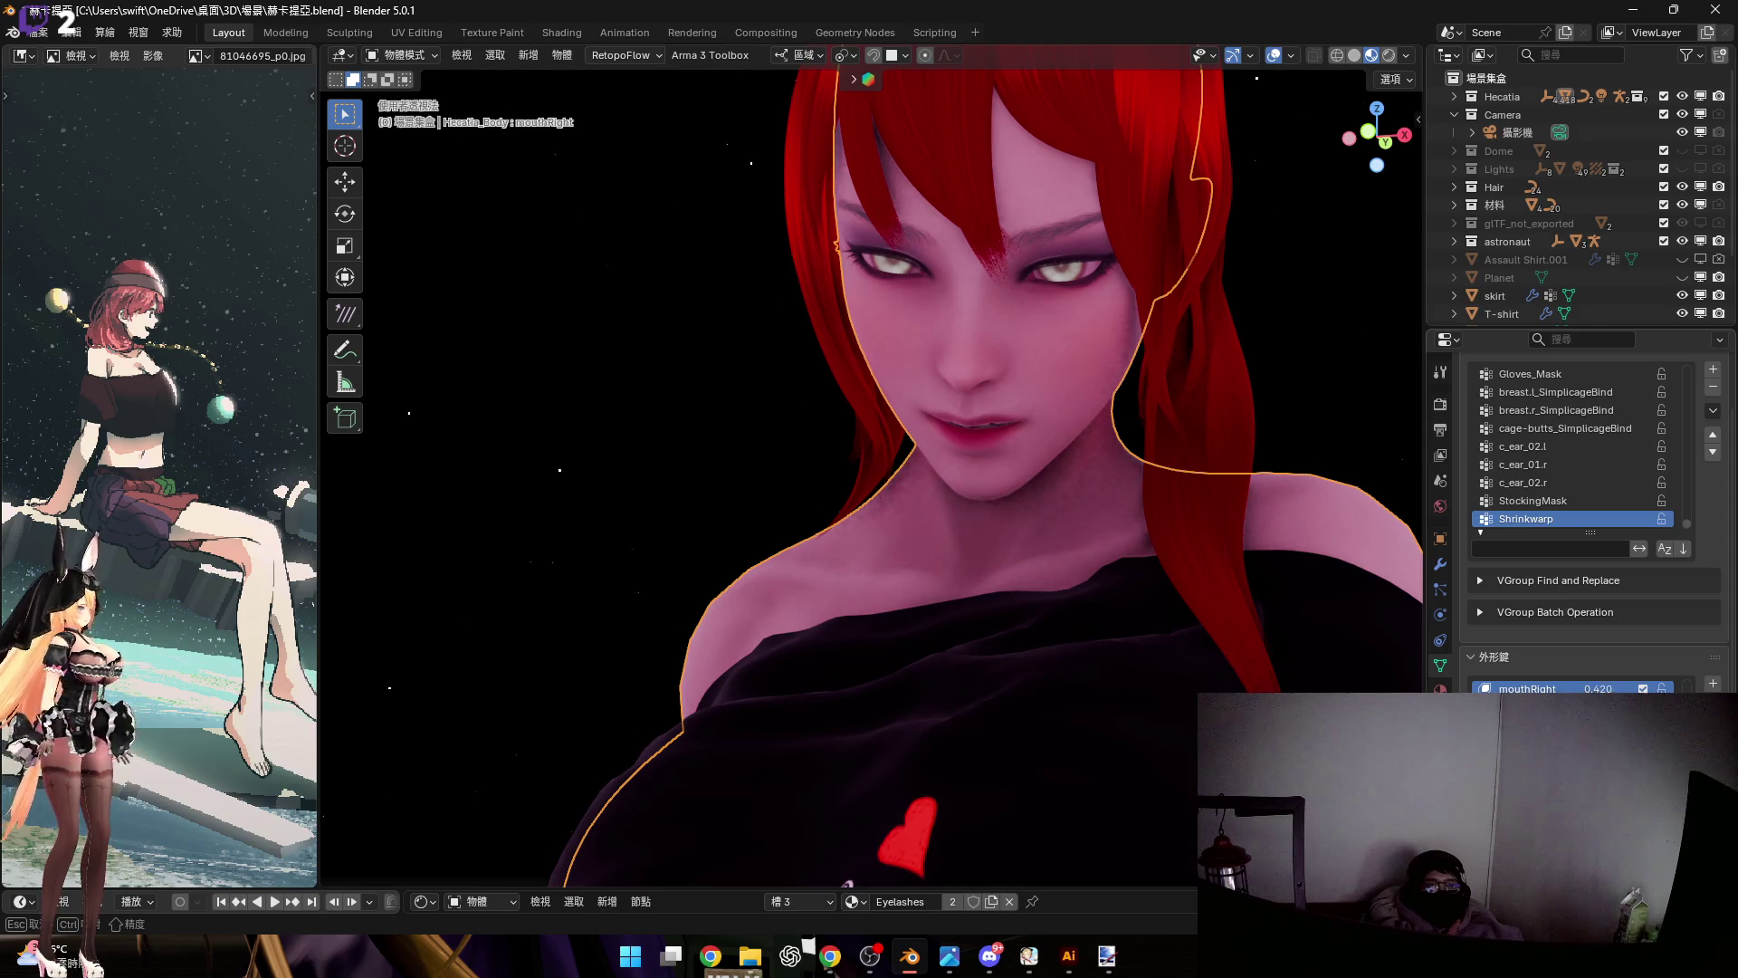
scroll(1575, 688, "up", 2)
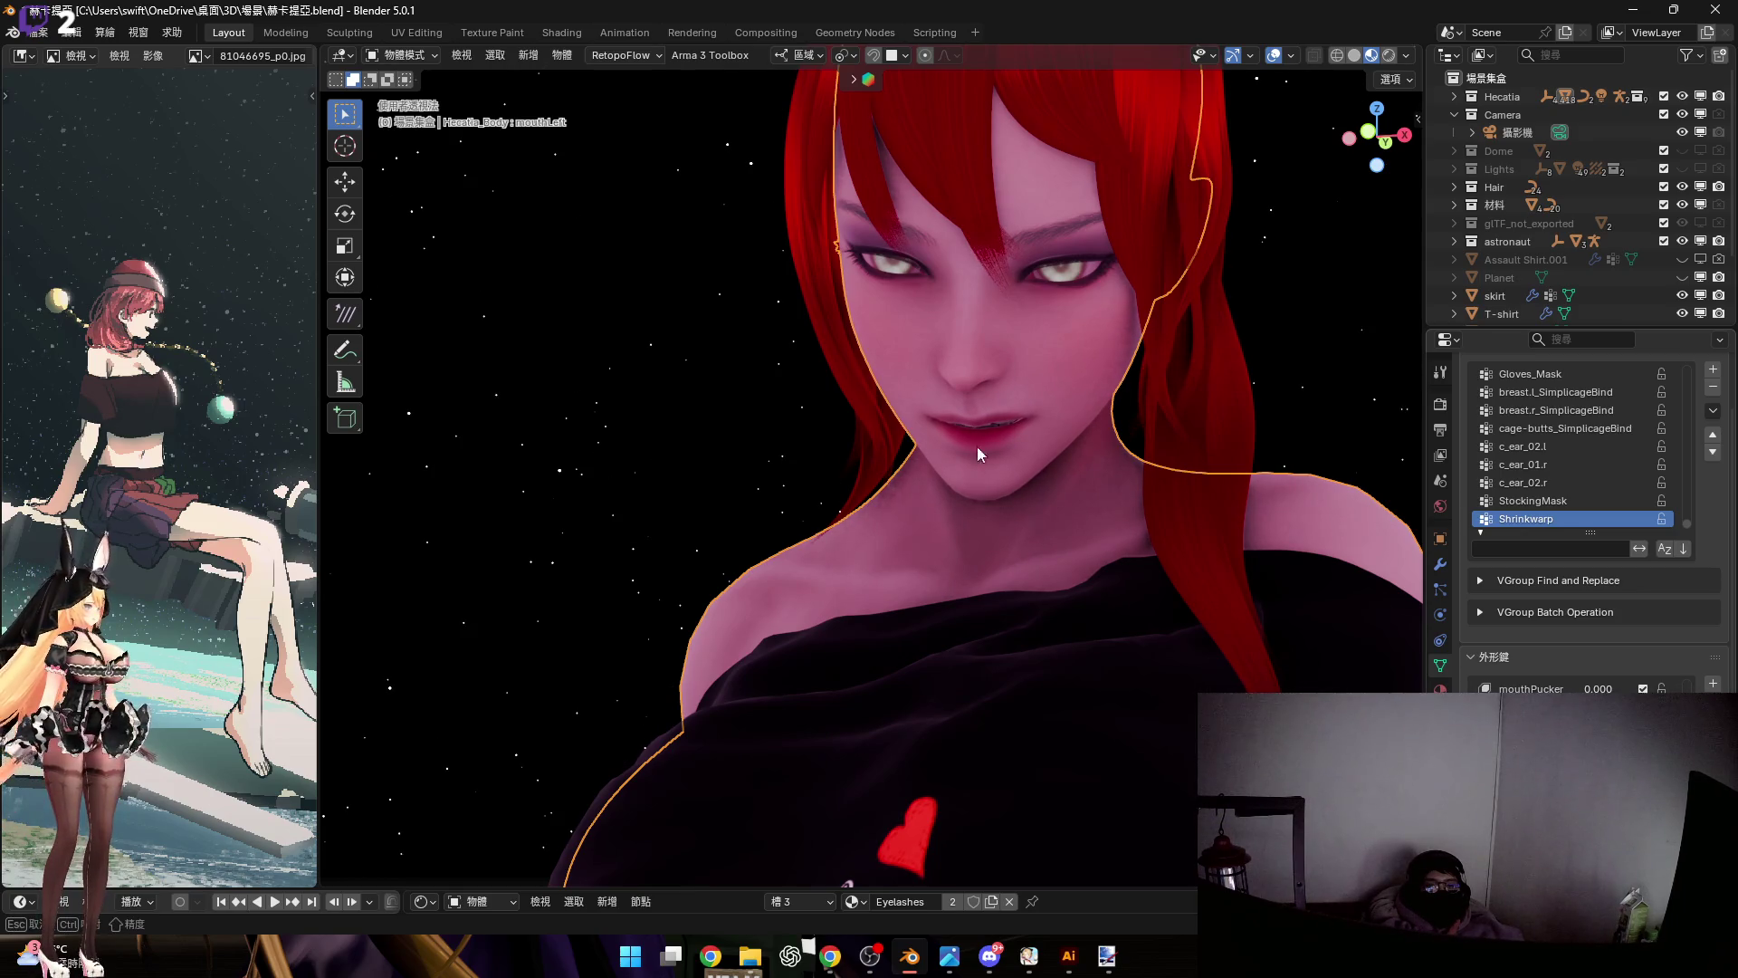
middle_click_drag(976, 447, 985, 577)
scroll(985, 577, "down", 8)
mouse_move(1101, 540)
middle_mouse_down()
mouse_move(1099, 458)
mouse_move(1088, 475)
mouse_move(1072, 400)
mouse_move(1007, 395)
mouse_move(1051, 415)
mouse_move(1034, 366)
mouse_move(992, 370)
mouse_move(1007, 324)
mouse_move(1016, 416)
mouse_move(798, 358)
middle_mouse_up()
Edit the forehead hair curve and lower its brow points along Z
left_click(949, 498)
mouse_move(948, 498)
middle_mouse_down()
mouse_move(938, 462)
mouse_move(888, 438)
middle_mouse_up()
mouse_move(1057, 543)
middle_mouse_down()
mouse_move(979, 498)
mouse_move(1003, 511)
mouse_move(996, 490)
mouse_move(952, 491)
middle_mouse_up()
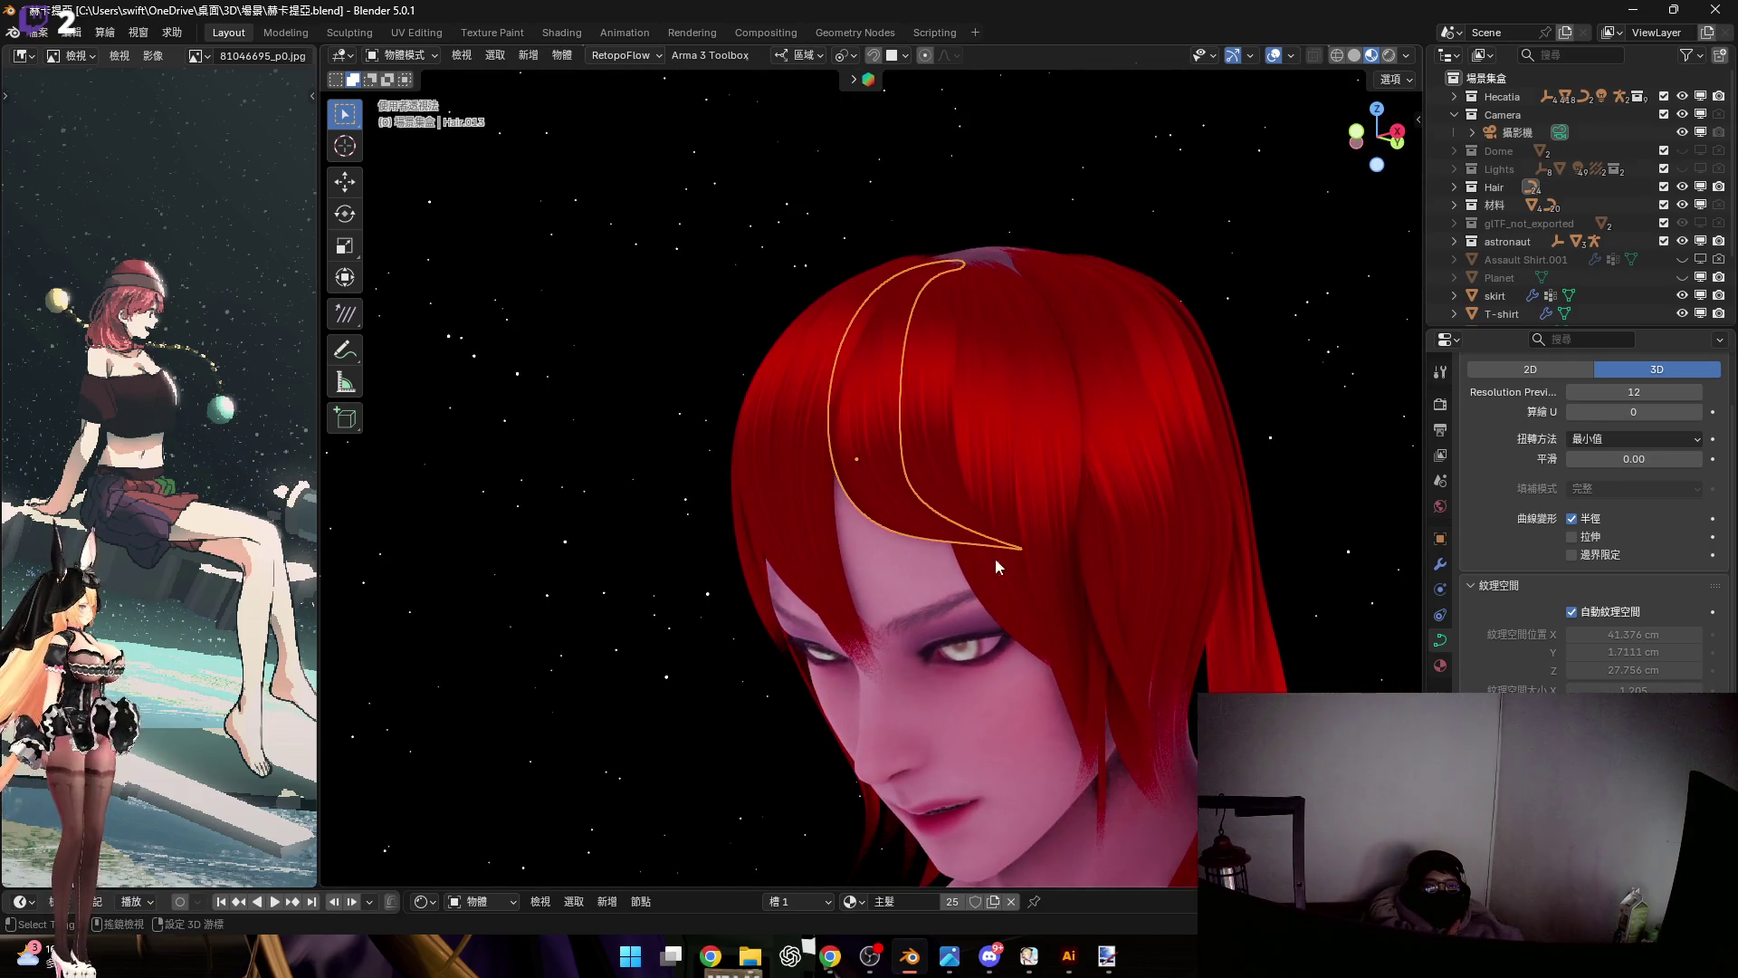
key("Tab")
left_click_drag(791, 426, 1125, 698)
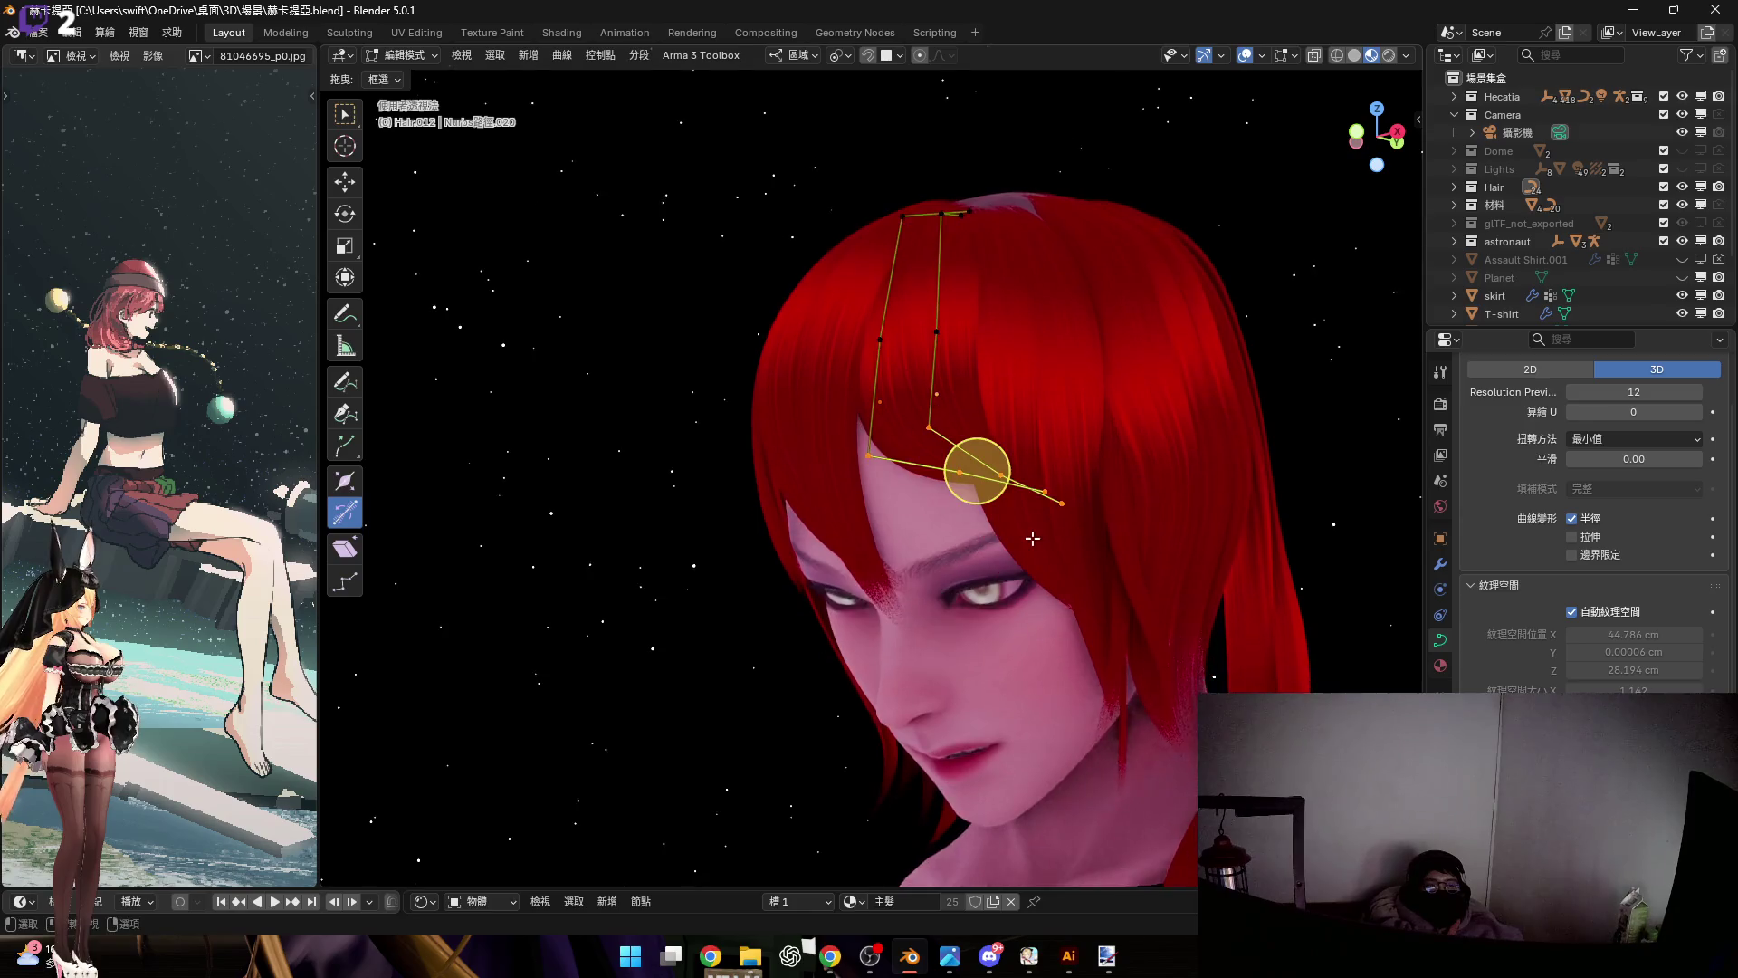
scroll(1033, 538, "up", 4)
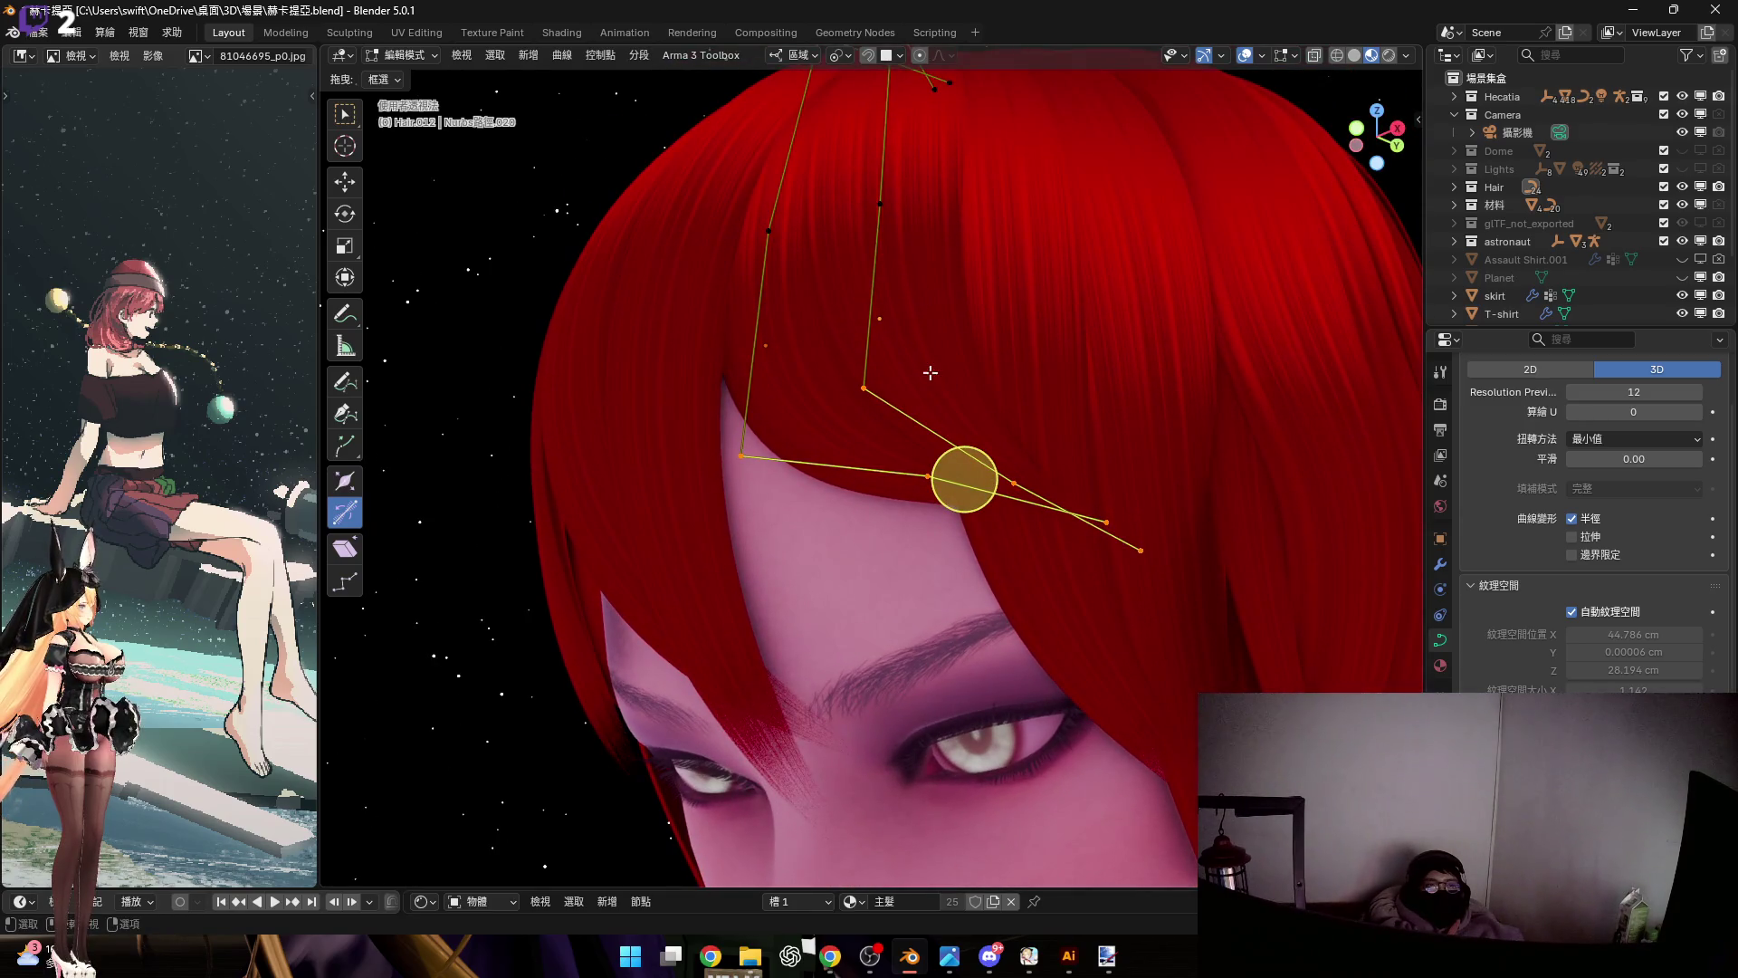
key("g")
key("z")
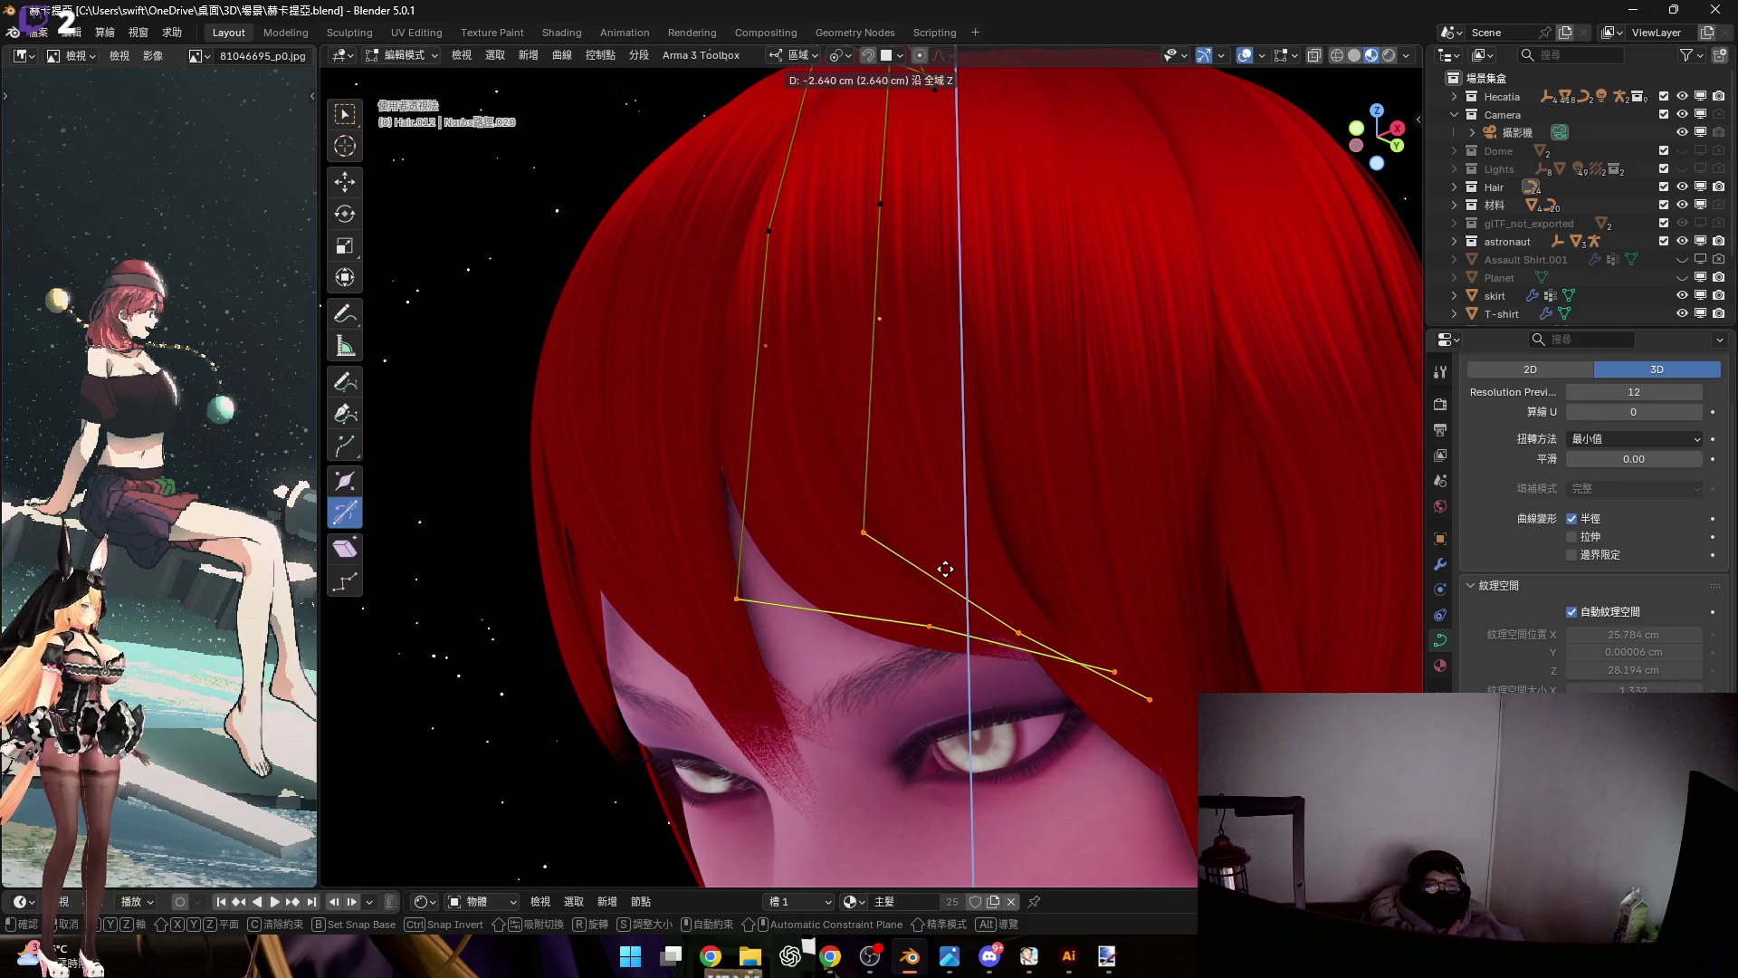
left_click(967, 627)
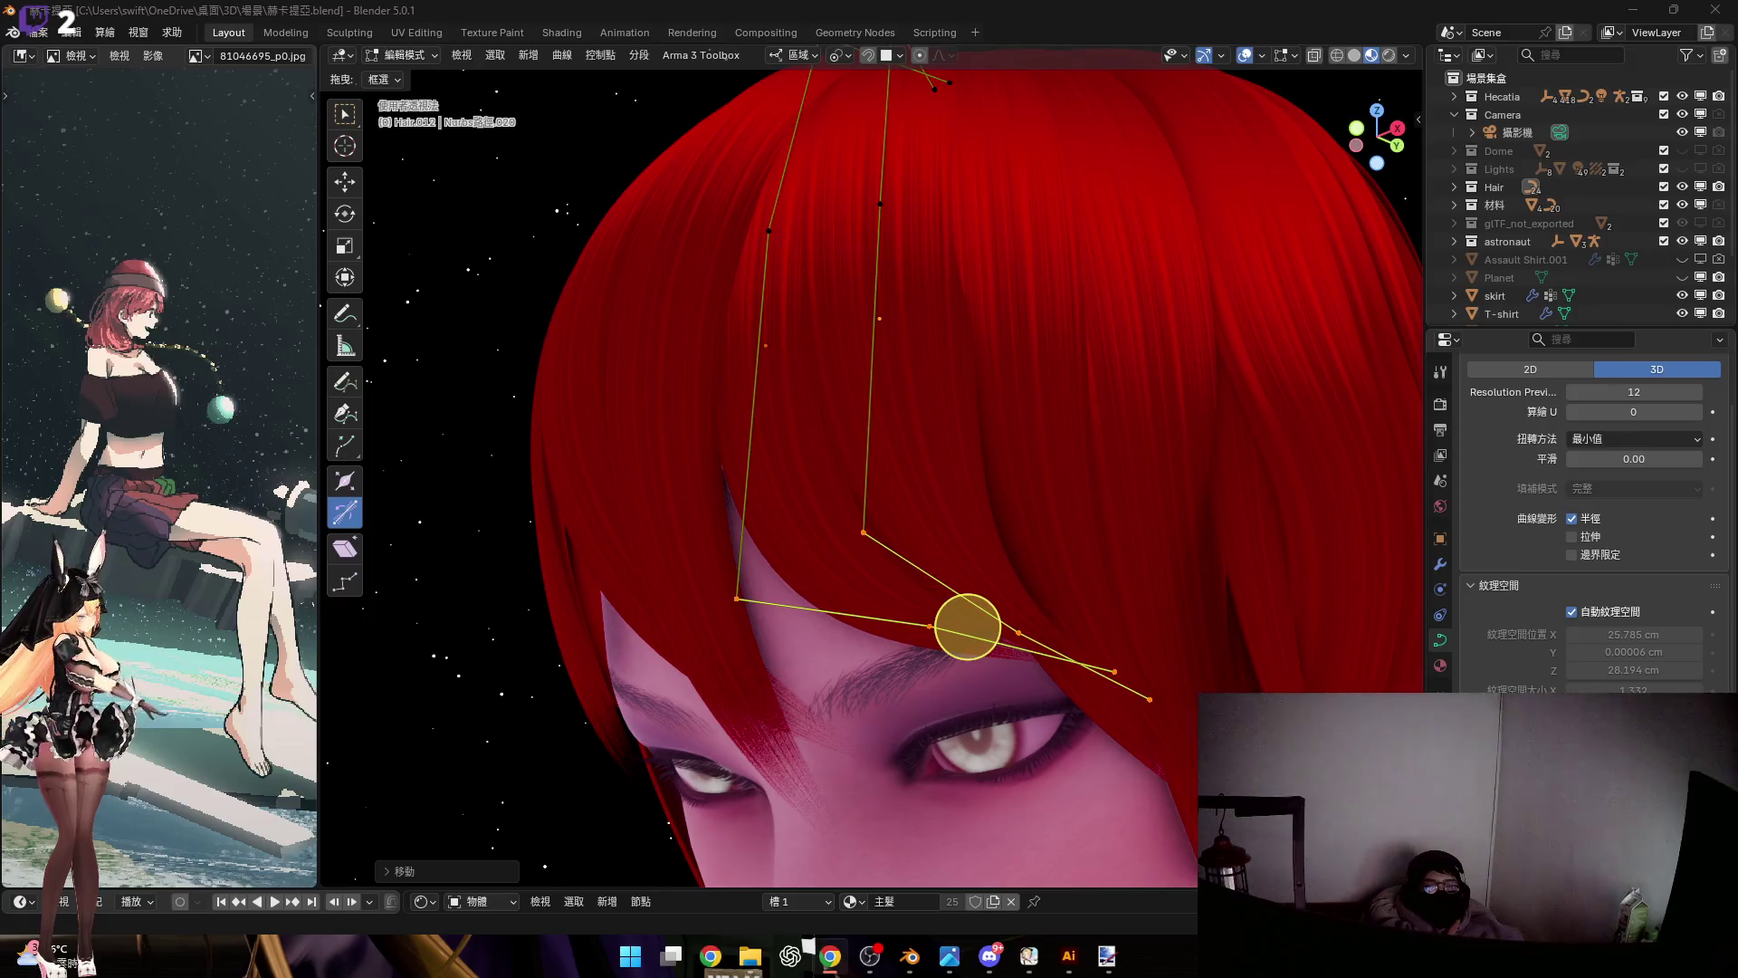
Try rotating the brow points, then undo that rotation
mouse_move(950, 543)
middle_mouse_down()
mouse_move(950, 519)
mouse_move(977, 557)
mouse_move(954, 613)
mouse_move(985, 565)
mouse_move(1050, 671)
middle_mouse_up()
key("r")
left_click(1136, 607)
middle_click_drag(1007, 331, 1046, 435)
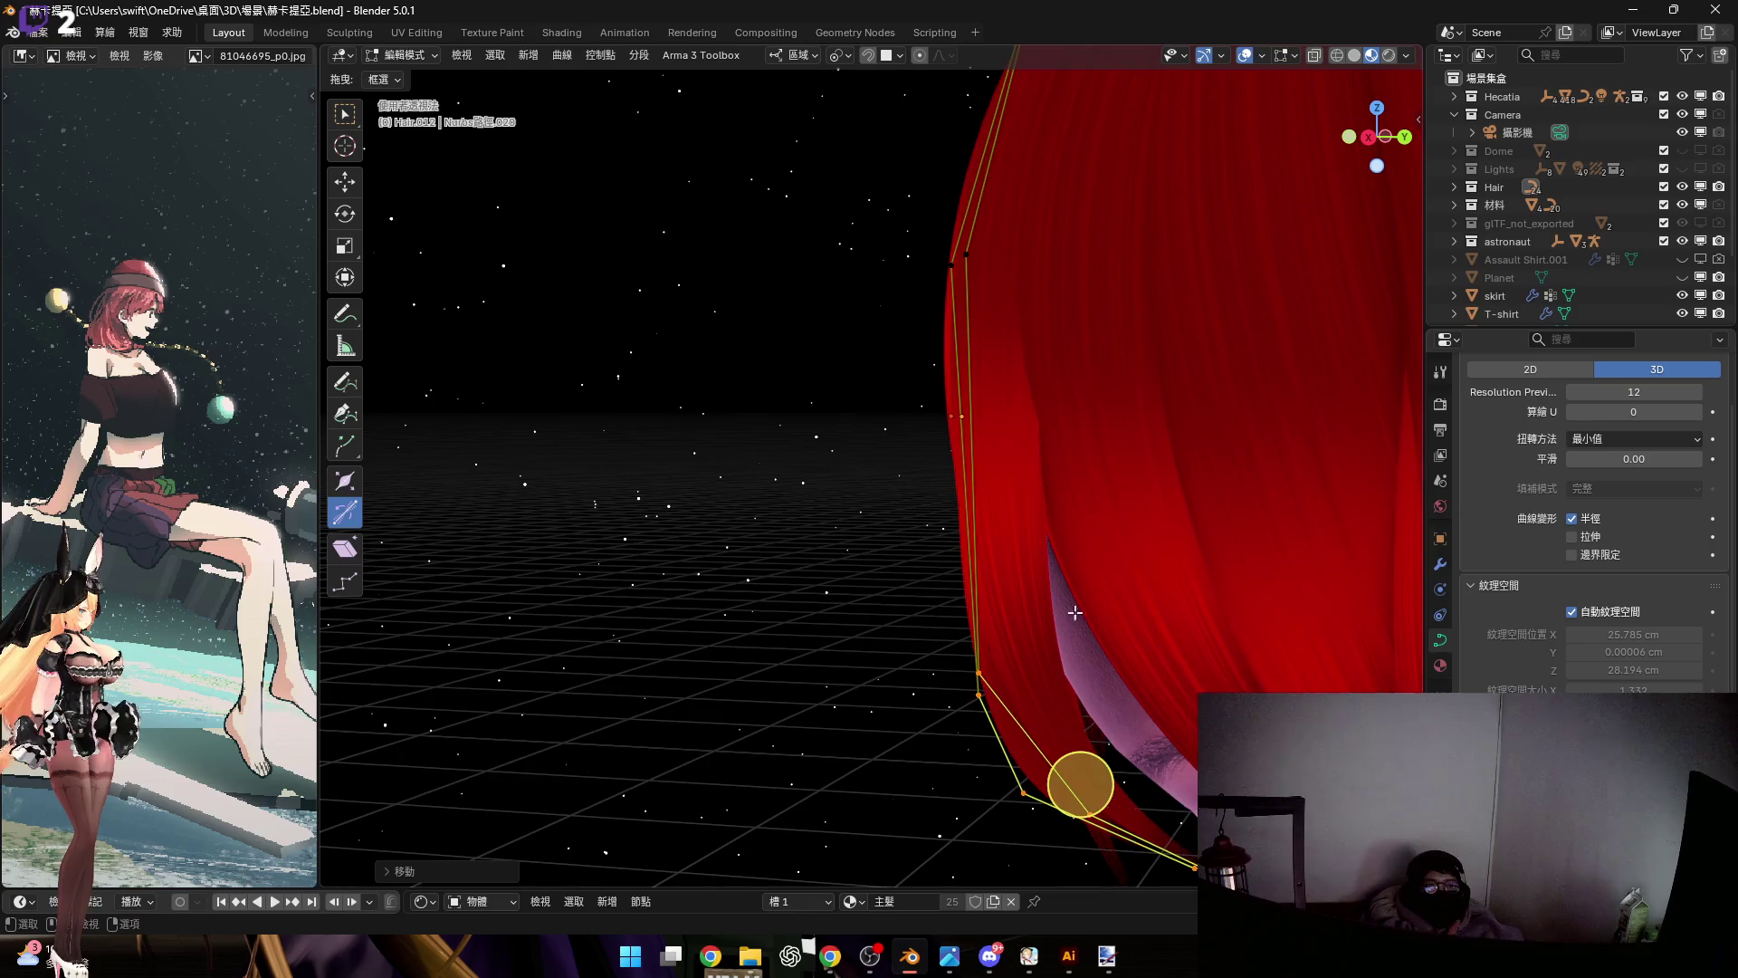
key("ctrl+z")
Rotate the brow points about the local Y axis to angle them along the brow
middle_click_drag(1176, 652, 1297, 671)
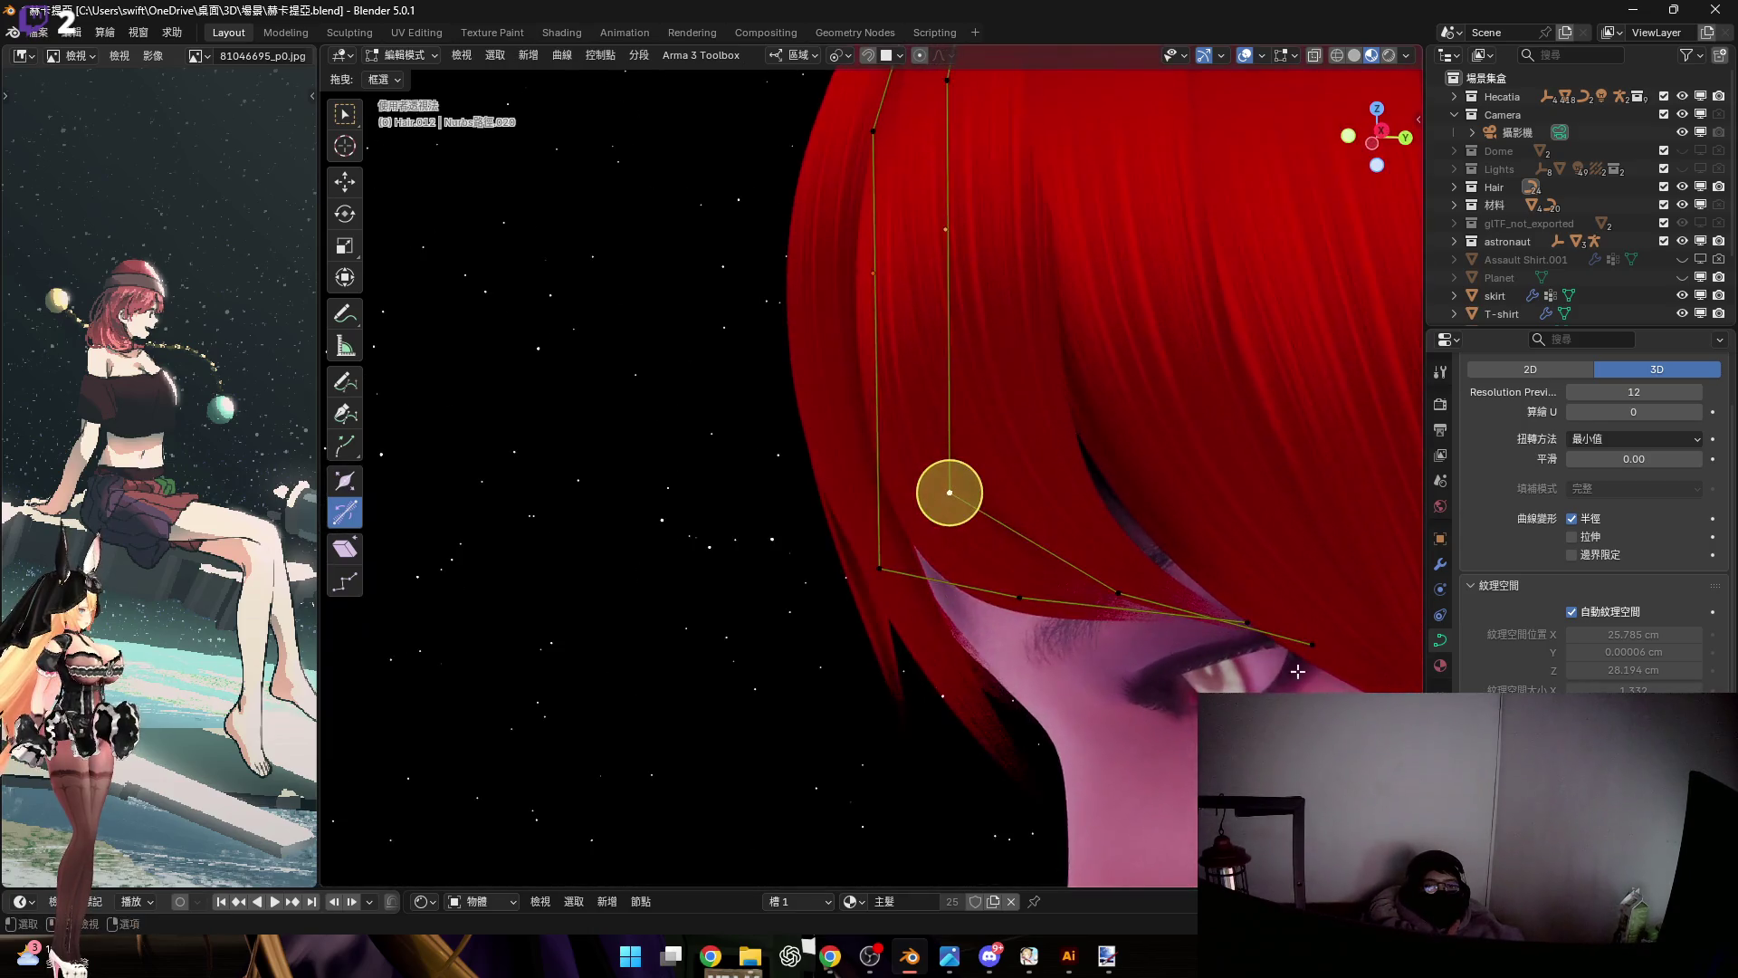
mouse_move(980, 494)
middle_mouse_down()
mouse_move(996, 453)
mouse_move(1008, 508)
mouse_move(1098, 555)
middle_mouse_up()
key("r")
key("z")
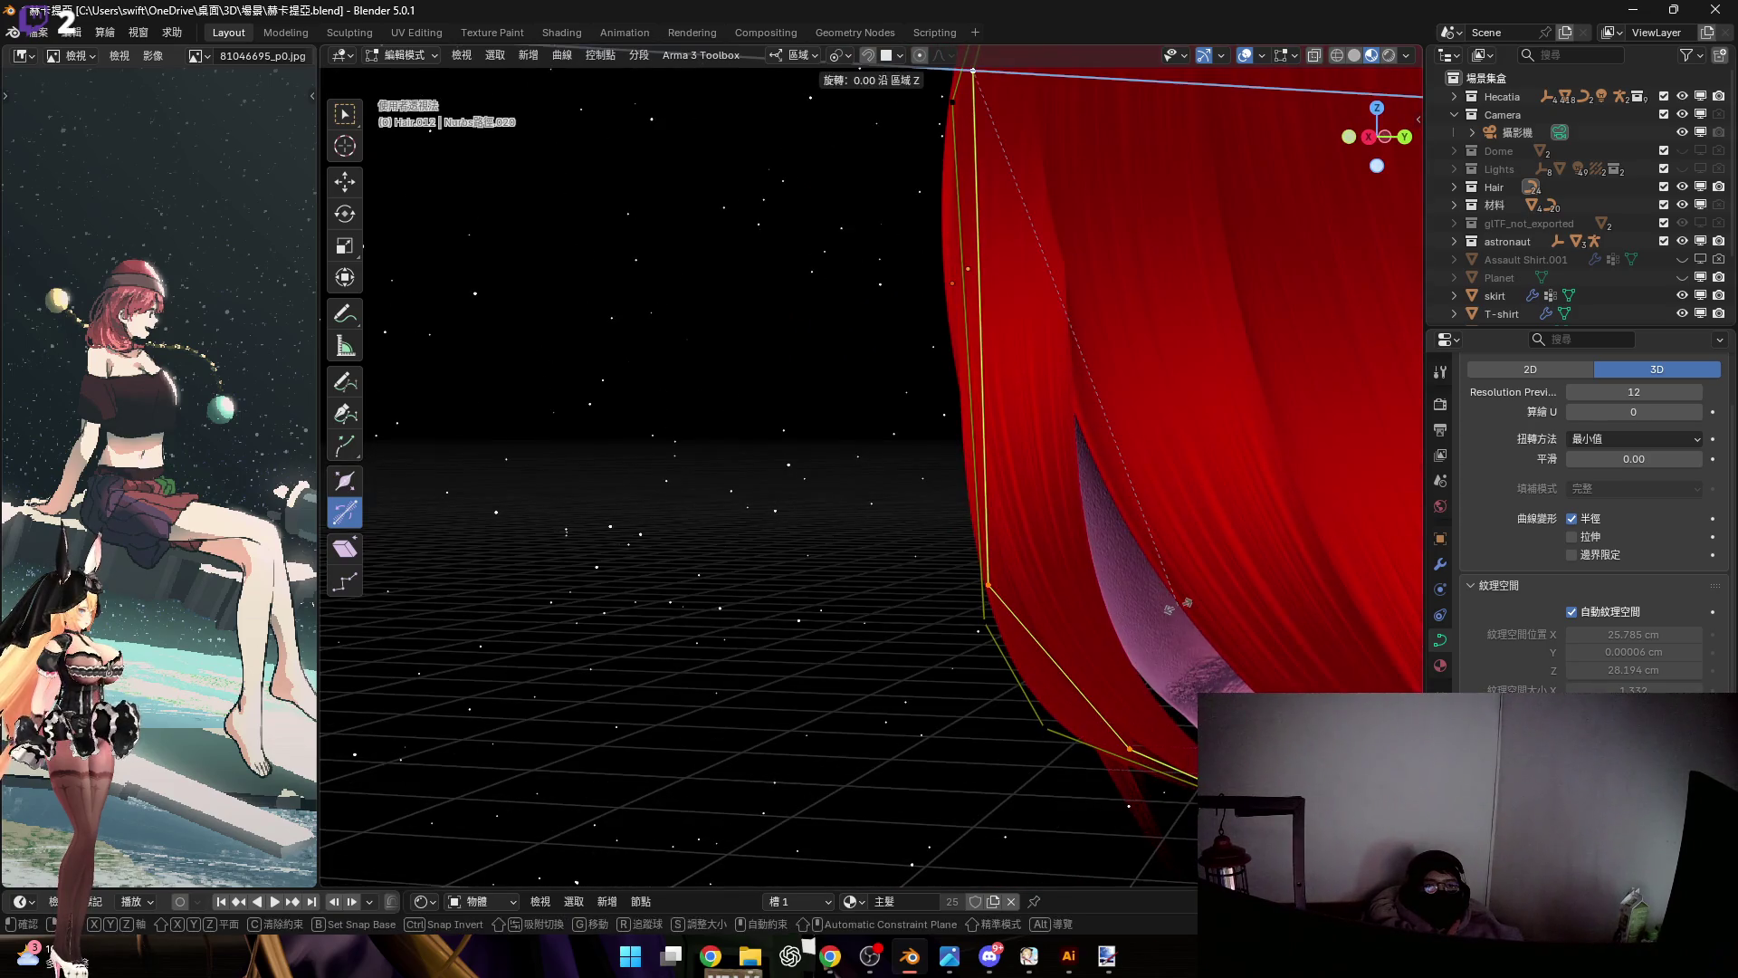
mouse_move(1186, 605)
middle_mouse_down()
mouse_move(1098, 610)
mouse_move(1112, 593)
middle_mouse_up()
key("x")
key("x")
key("x")
key("y")
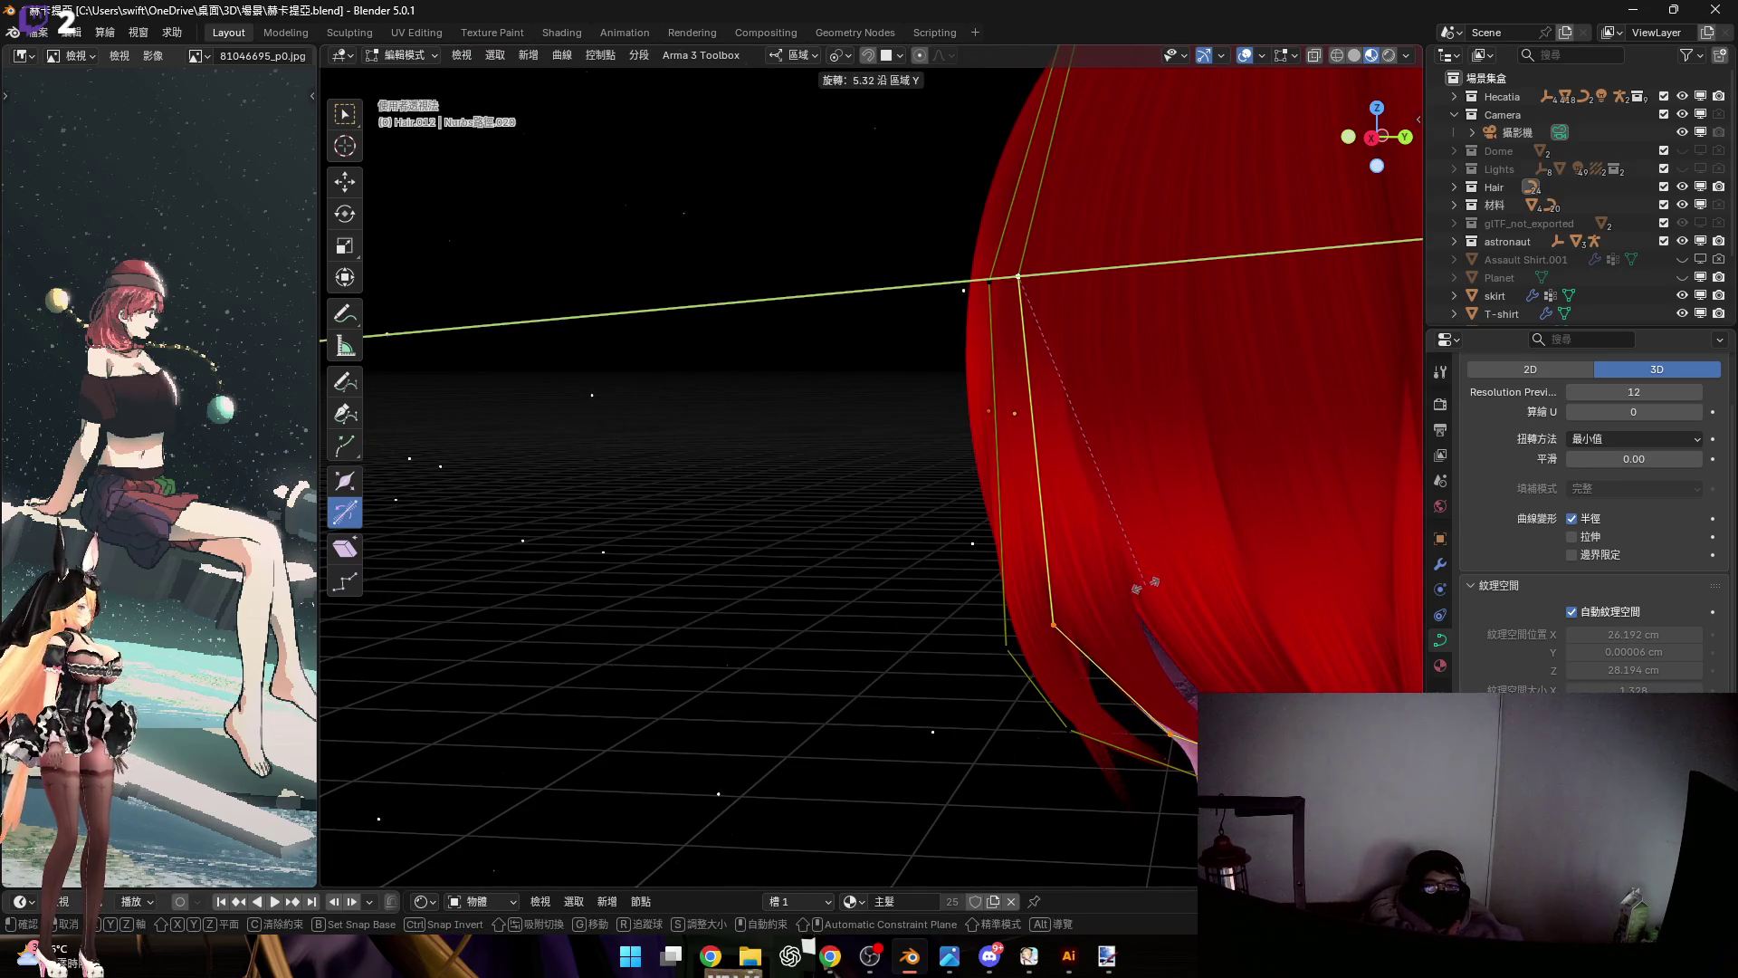
left_click(1139, 598)
mouse_move(1138, 597)
middle_mouse_down()
mouse_move(1183, 756)
mouse_move(1067, 434)
mouse_move(977, 435)
mouse_move(1055, 621)
mouse_move(1099, 555)
mouse_move(1099, 590)
middle_mouse_up()
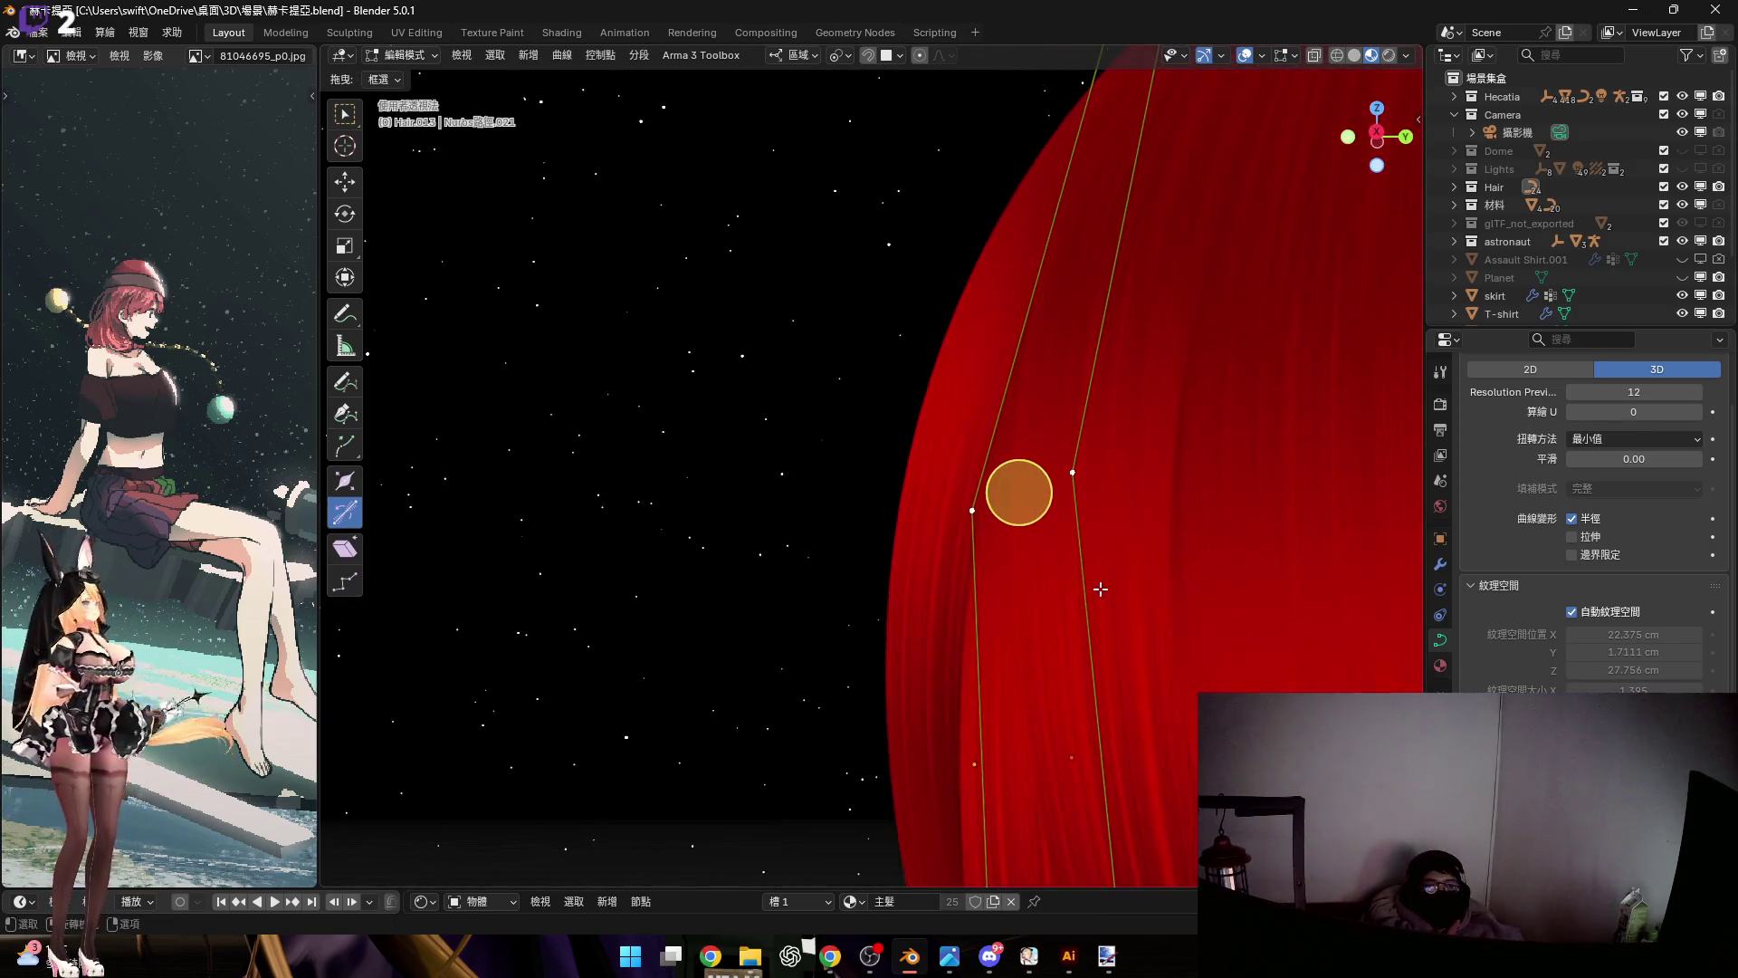
Duplicate the selected strand point and shift it vertically along Z
key("shift+d")
key("g")
key("z")
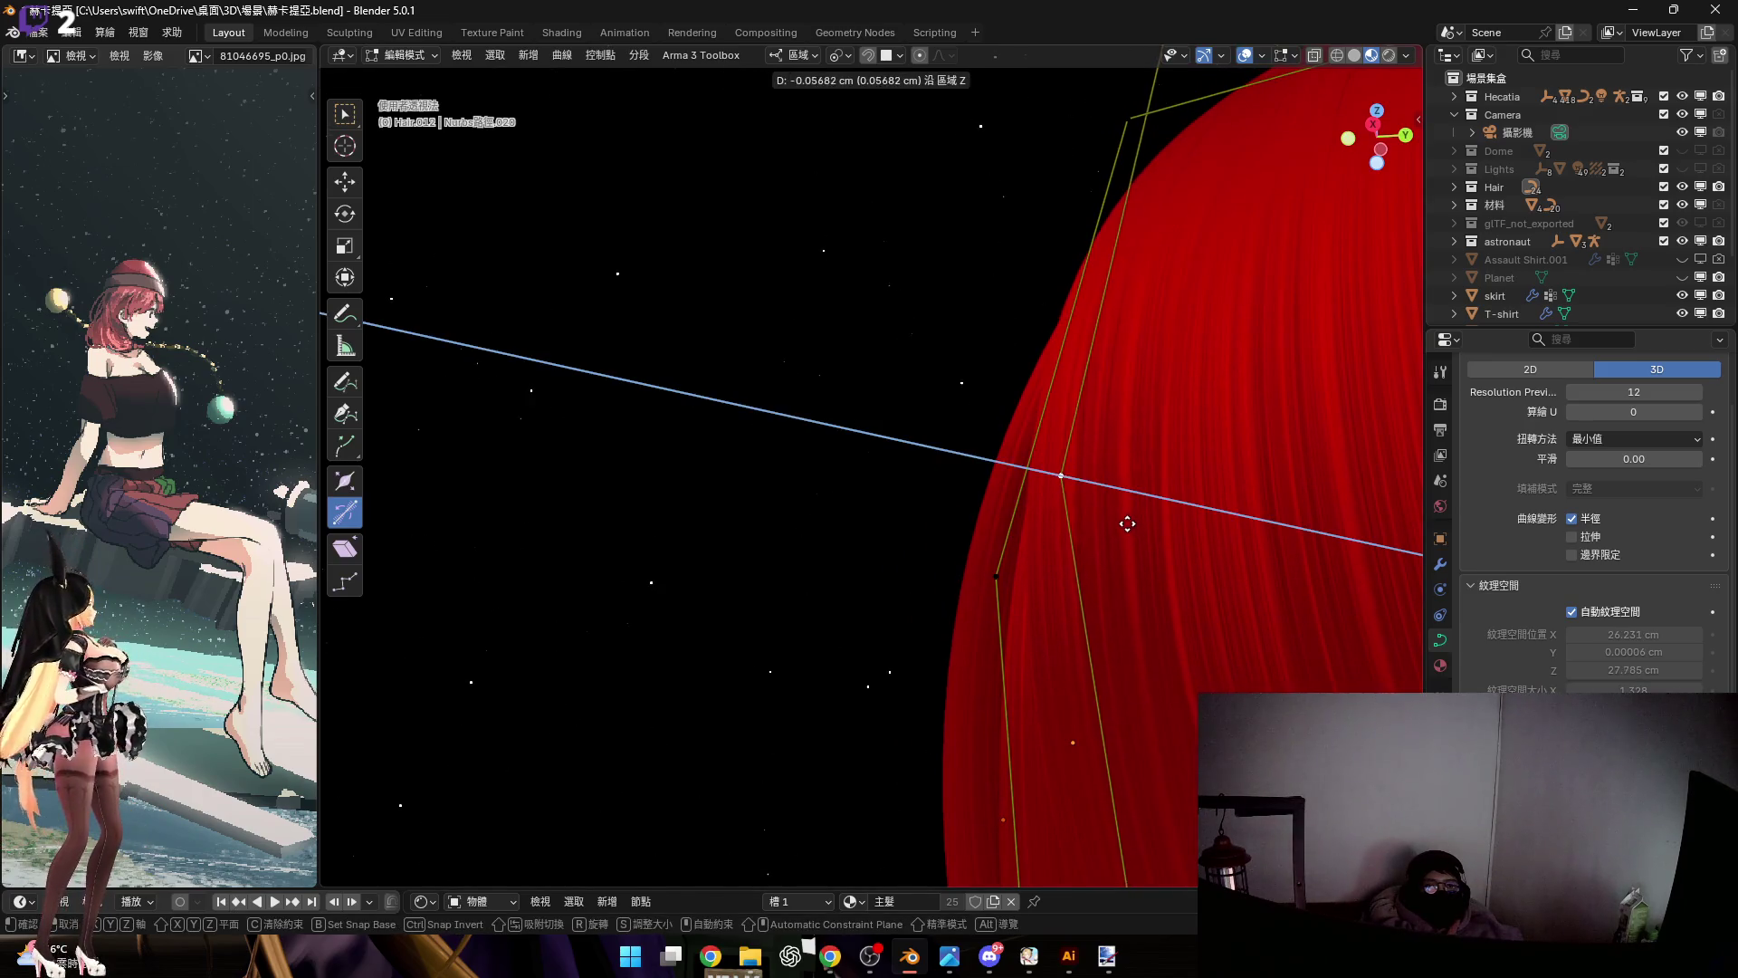
left_click(1114, 517)
mouse_move(1171, 554)
middle_mouse_down()
mouse_move(1114, 425)
mouse_move(1277, 653)
middle_mouse_up()
Select points to the strand's end, then rotate and move them along local Y
left_click(1278, 628, "shift")
left_click(1043, 646, "ctrl")
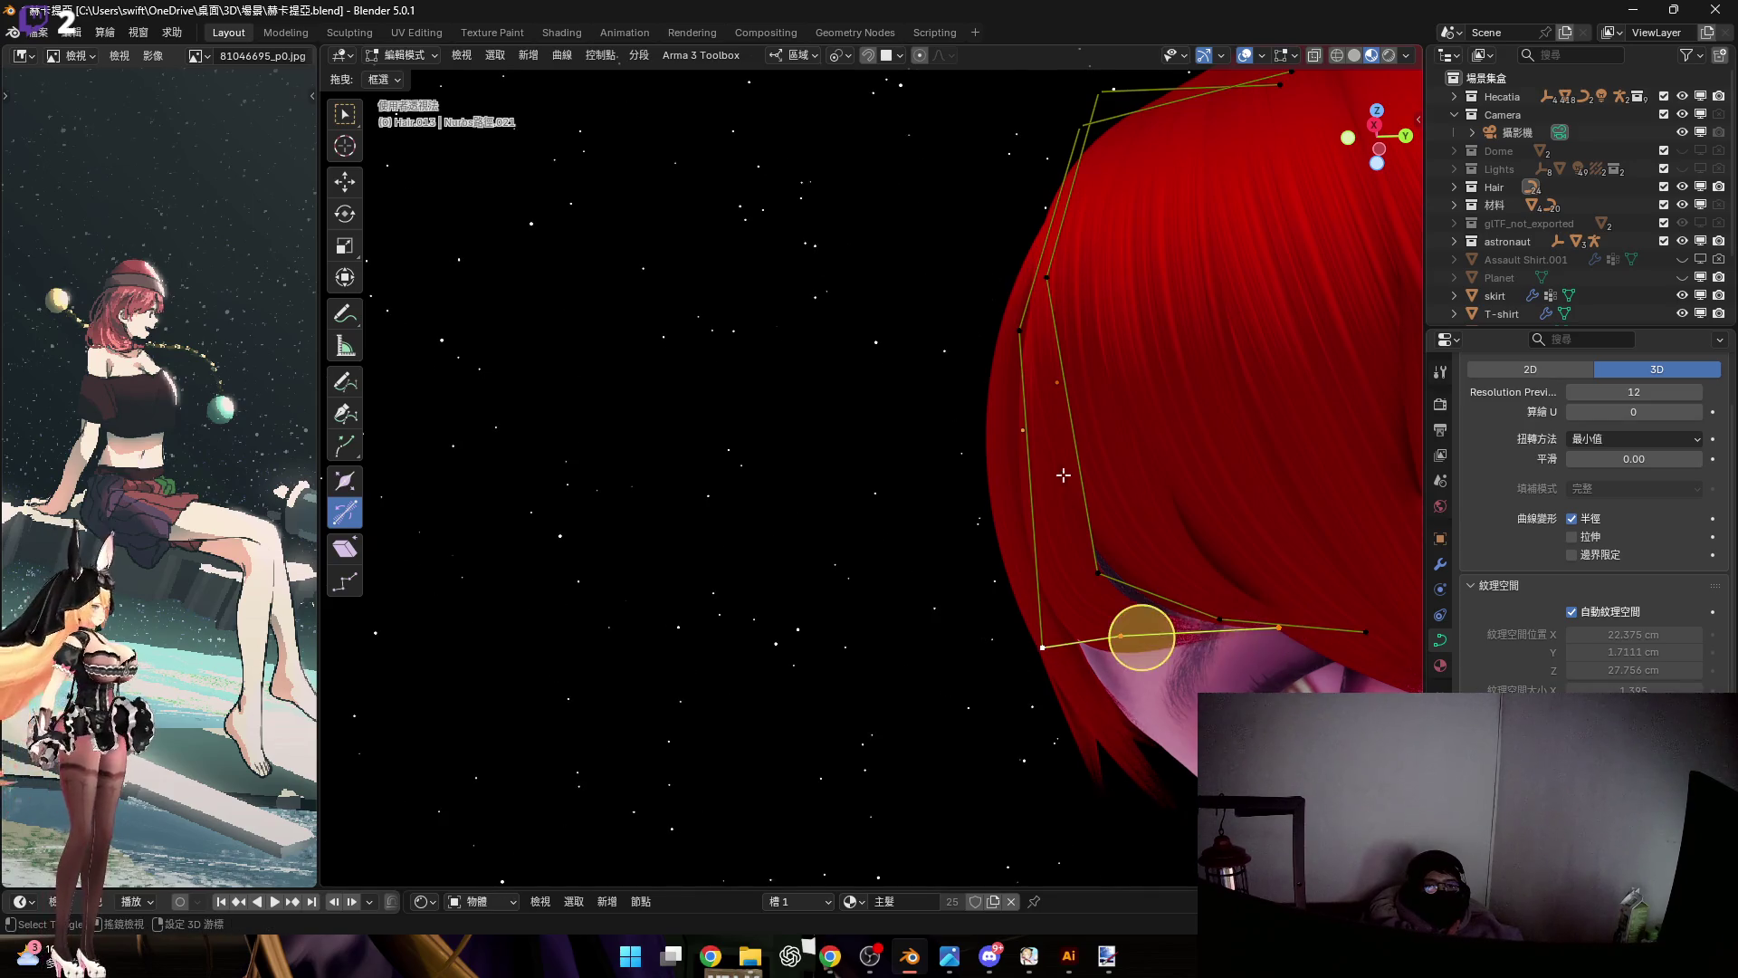
mouse_move(1014, 352)
middle_mouse_down()
mouse_move(1032, 457)
mouse_move(1164, 562)
middle_mouse_up()
key("r")
key("y")
key("y")
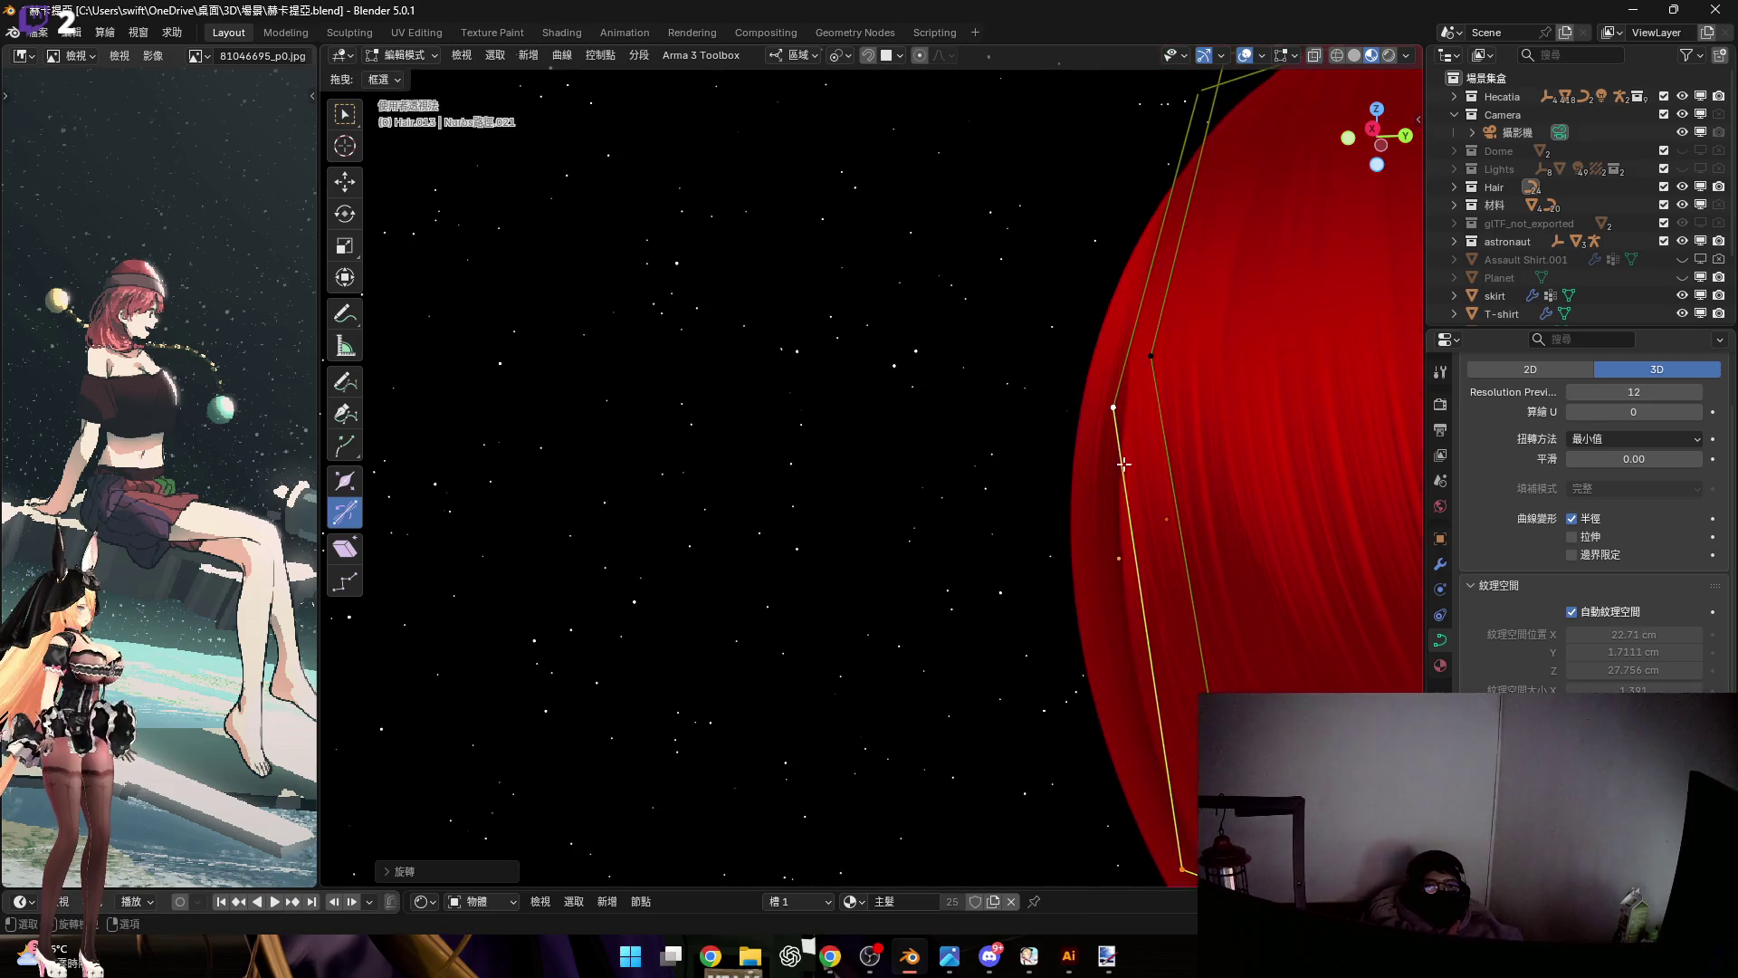
left_click(1137, 447)
key("g")
key("y")
left_click(1117, 392)
mouse_move(1117, 392)
middle_mouse_down()
mouse_move(1254, 404)
mouse_move(1055, 372)
mouse_move(1094, 551)
middle_mouse_up()
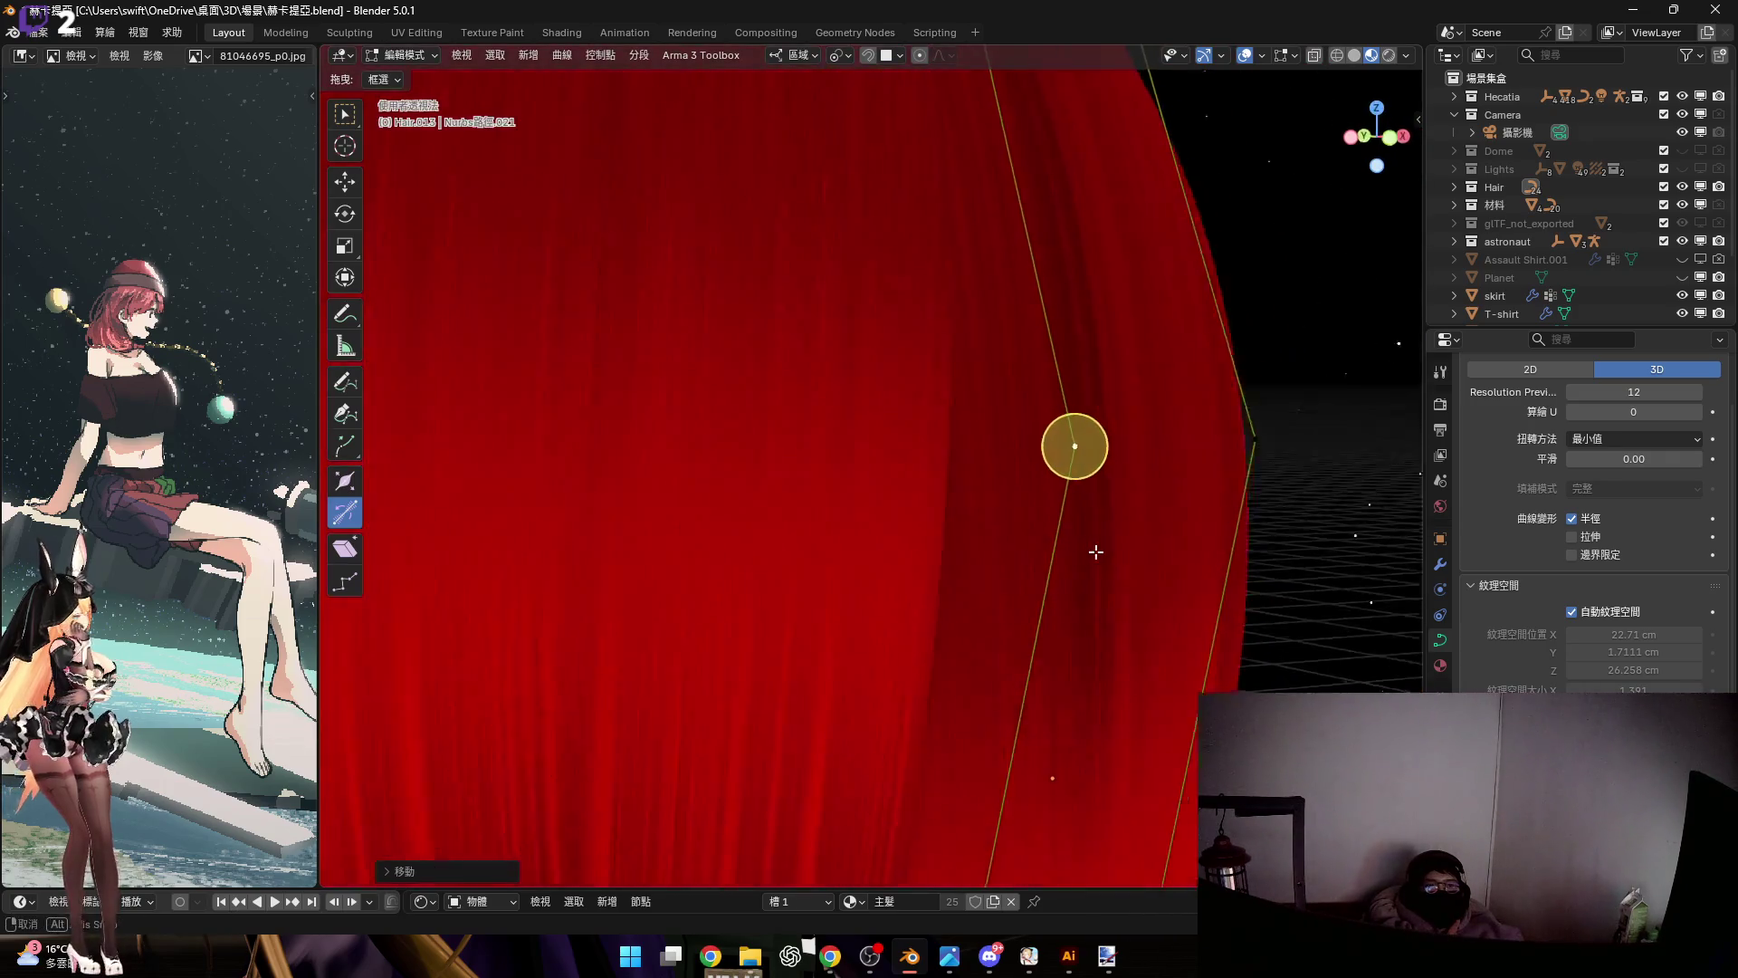
Slide the points along local Z, twist the strand, and adjust its thickness
key("g")
key("z")
key("z")
left_click_drag(1102, 552, 1153, 547)
left_click(1152, 547)
mouse_move(1152, 547)
middle_mouse_down()
mouse_move(1044, 458)
mouse_move(971, 432)
mouse_move(978, 411)
middle_mouse_up()
left_click_drag(953, 395, 943, 397)
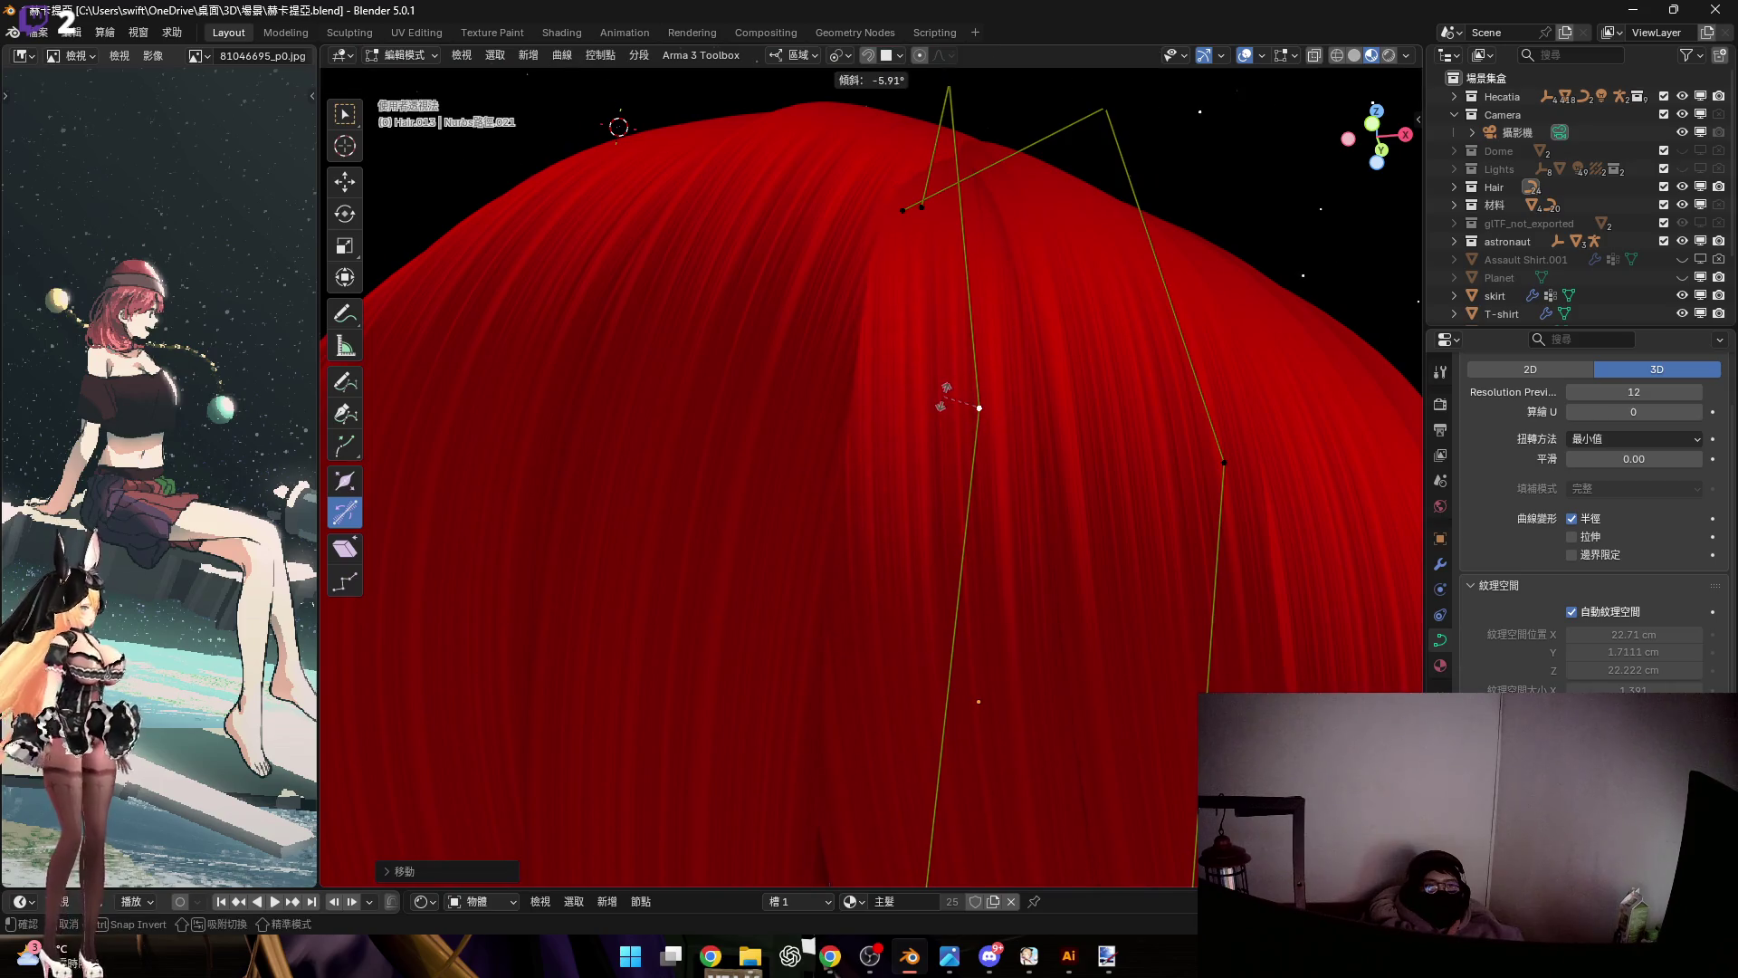
left_click(939, 396)
scroll(939, 397, "up", 5)
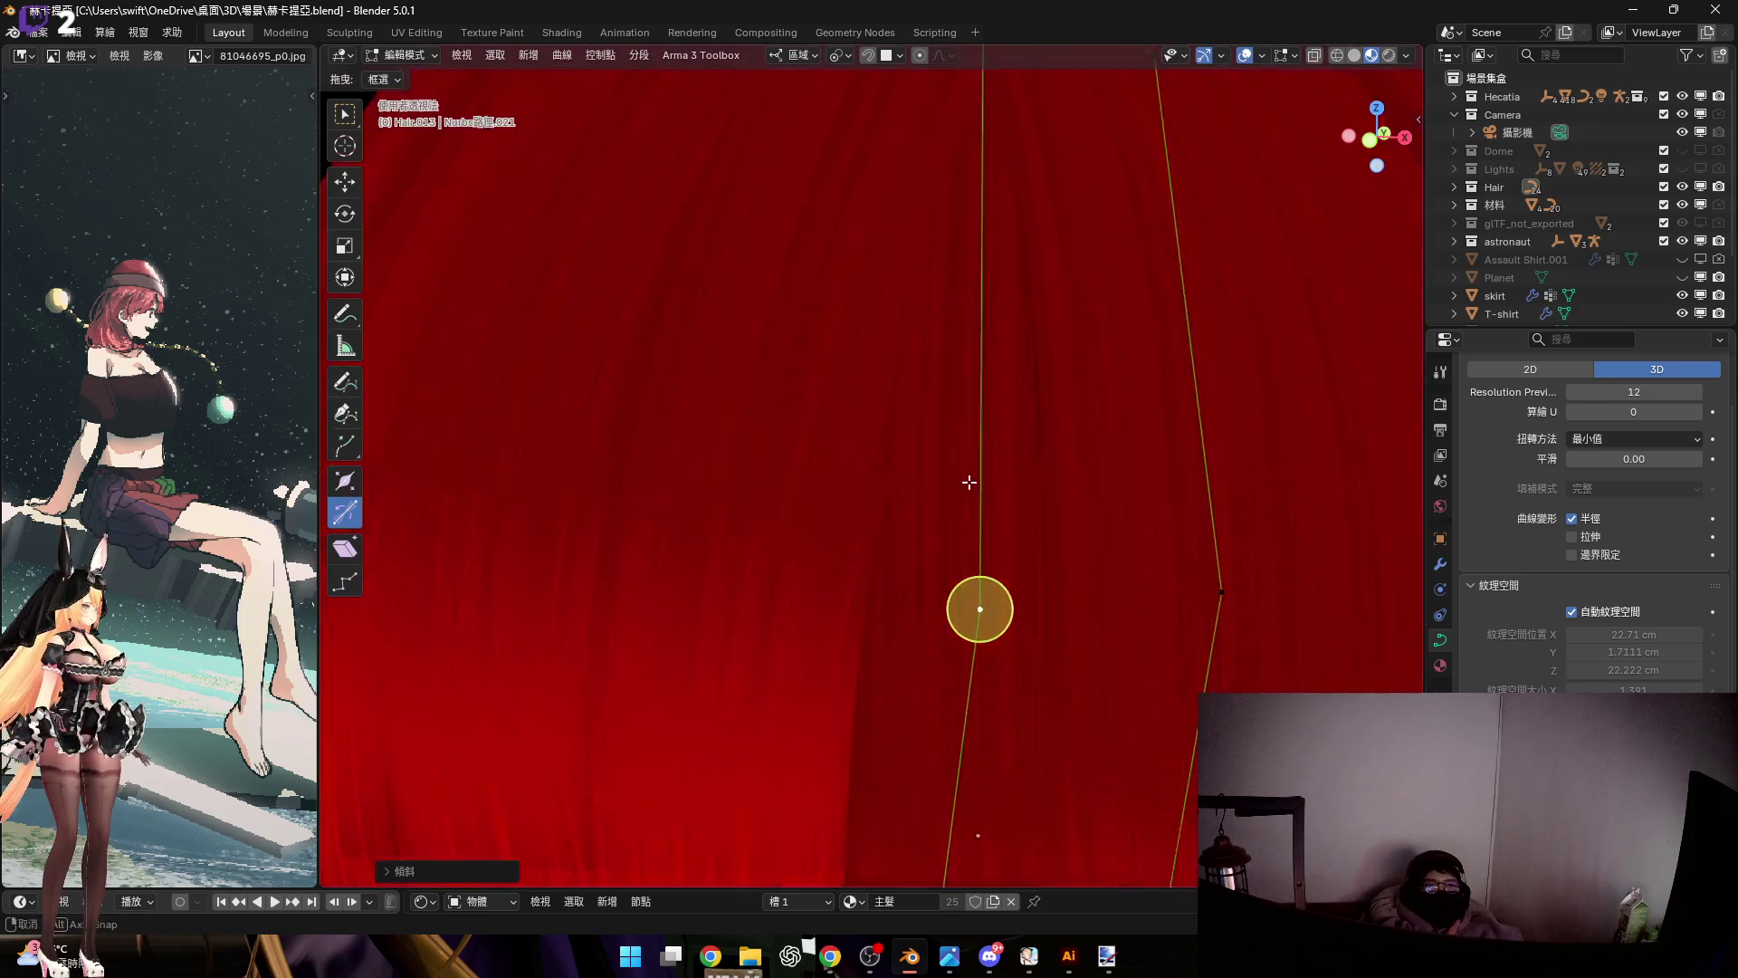
scroll(962, 399, "down", 5)
mouse_move(922, 400)
middle_mouse_down()
mouse_move(969, 426)
mouse_move(923, 341)
mouse_move(961, 302)
mouse_move(986, 392)
mouse_move(1005, 384)
mouse_move(988, 387)
middle_mouse_up()
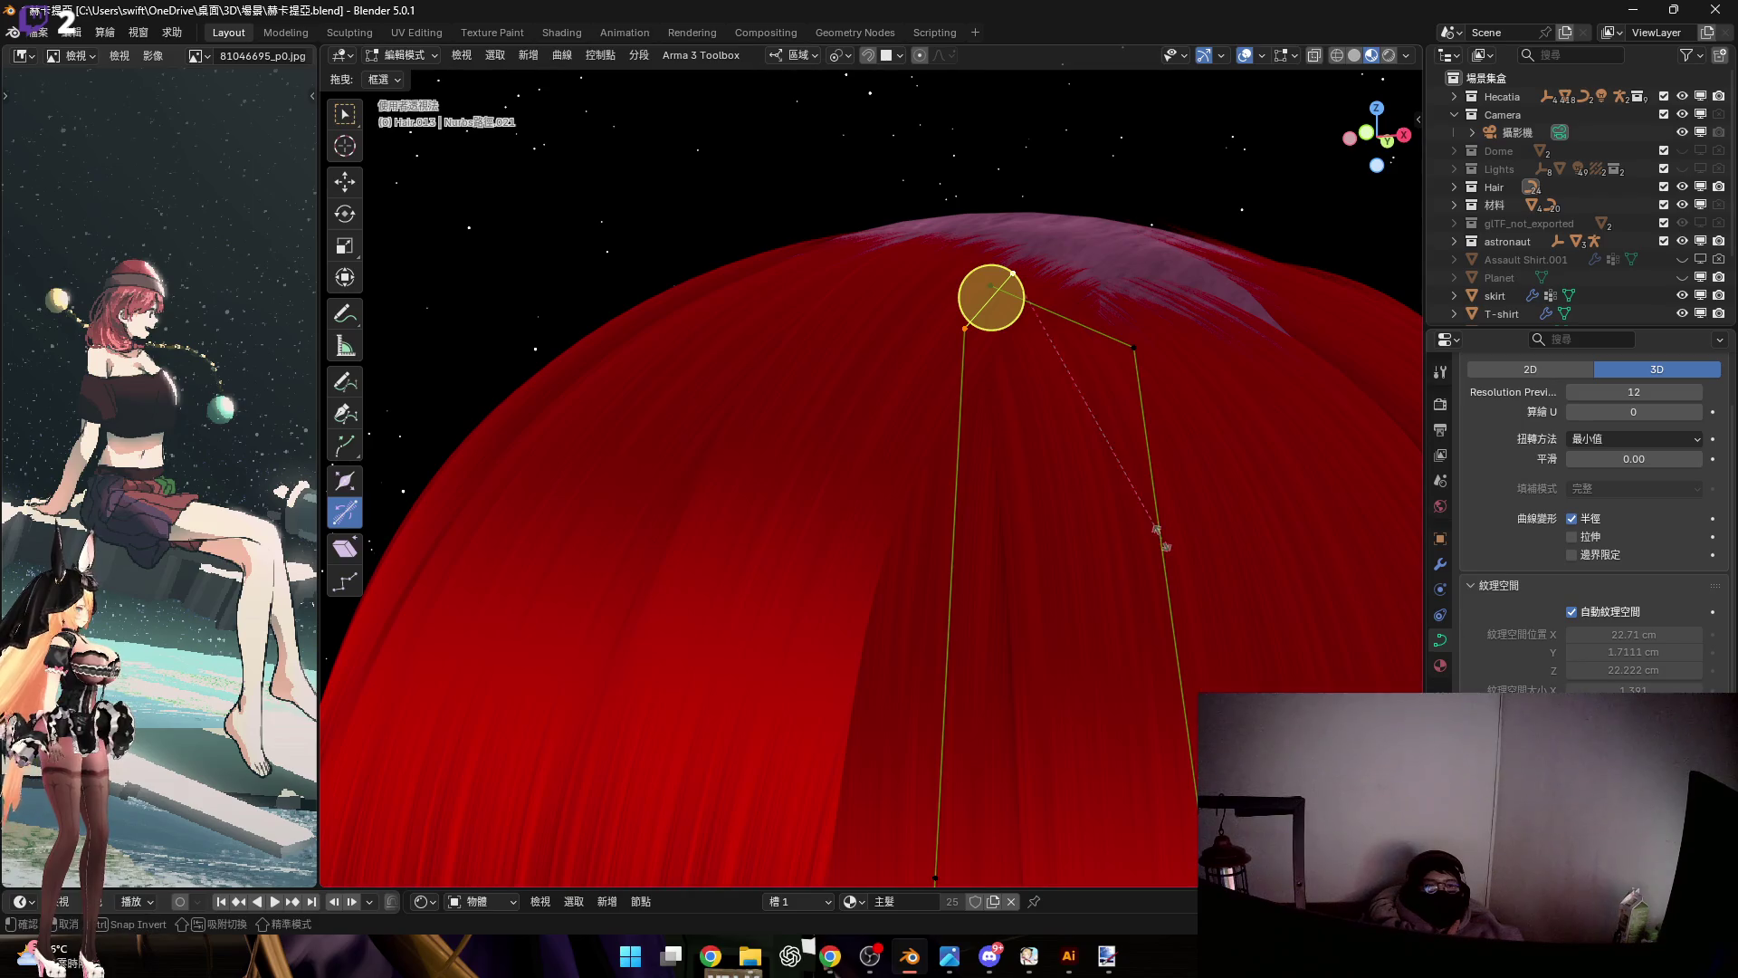
left_click(1095, 463)
mouse_move(1105, 477)
middle_mouse_down()
mouse_move(1051, 450)
mouse_move(1008, 497)
mouse_move(902, 333)
mouse_move(959, 399)
mouse_move(950, 438)
mouse_move(1016, 489)
mouse_move(1045, 472)
mouse_move(997, 416)
mouse_move(974, 337)
mouse_move(1002, 415)
mouse_move(974, 489)
mouse_move(997, 508)
mouse_move(941, 489)
mouse_move(984, 402)
mouse_move(904, 297)
middle_mouse_up()
Move the selected point along local Y and twist the strand there
key("g")
key("y")
key("y")
left_click(1070, 453)
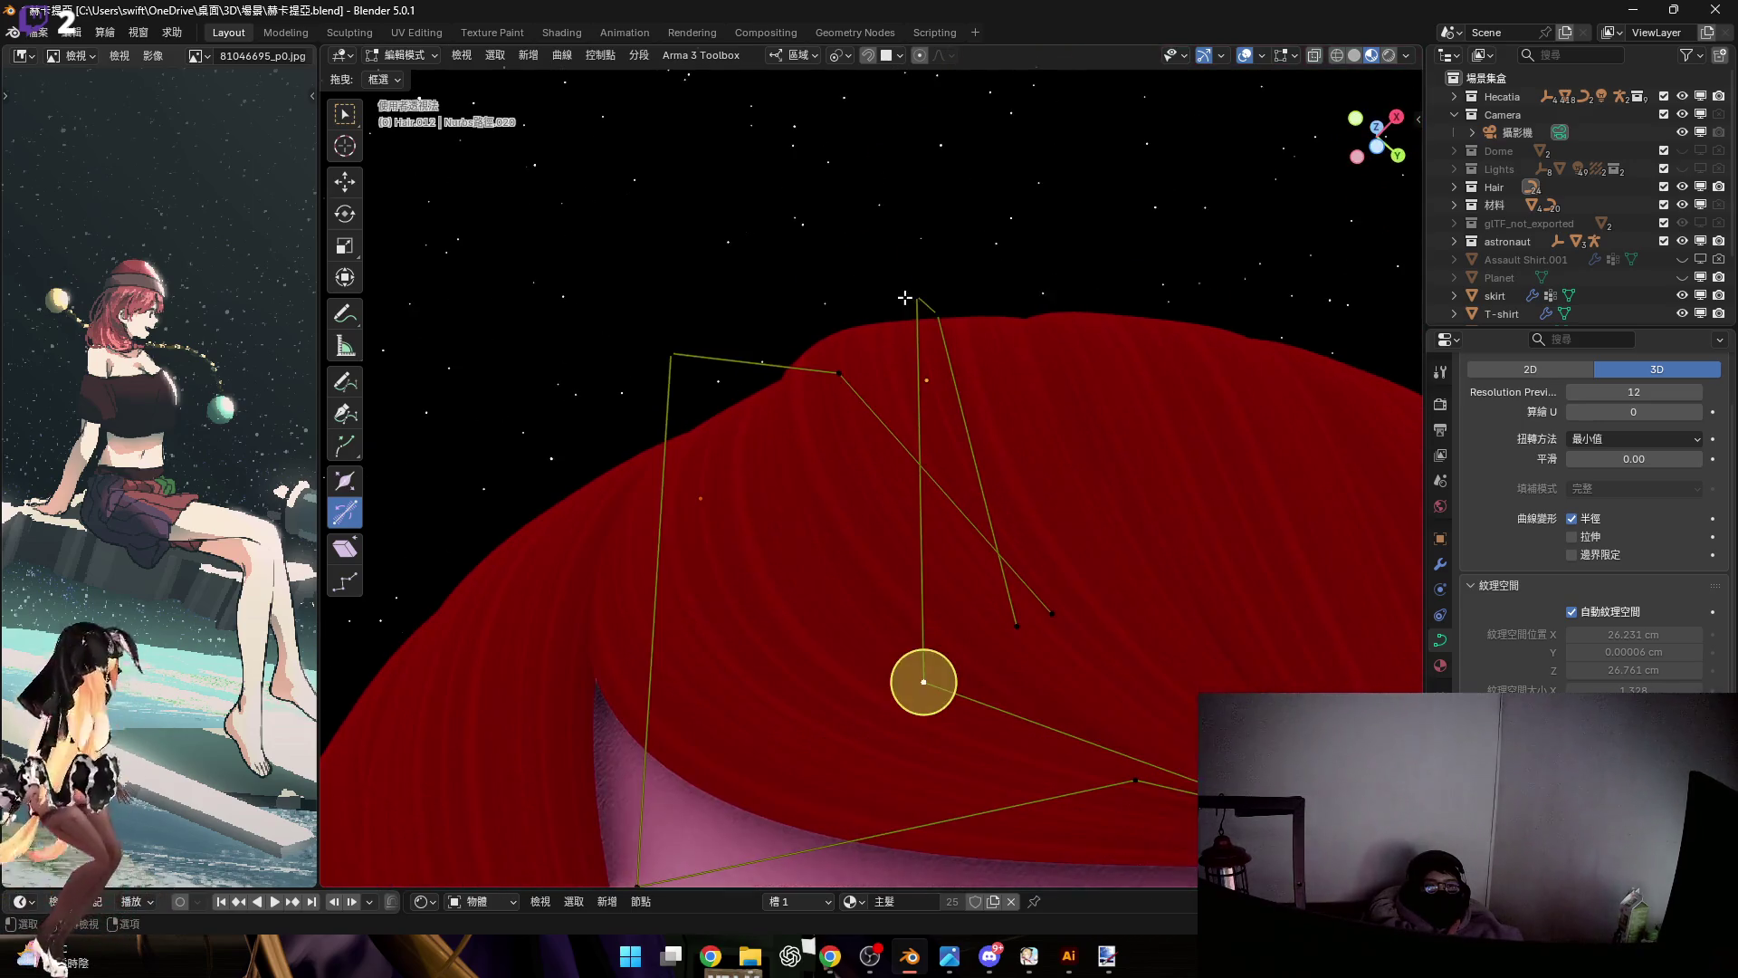
left_click_drag(935, 312, 957, 307)
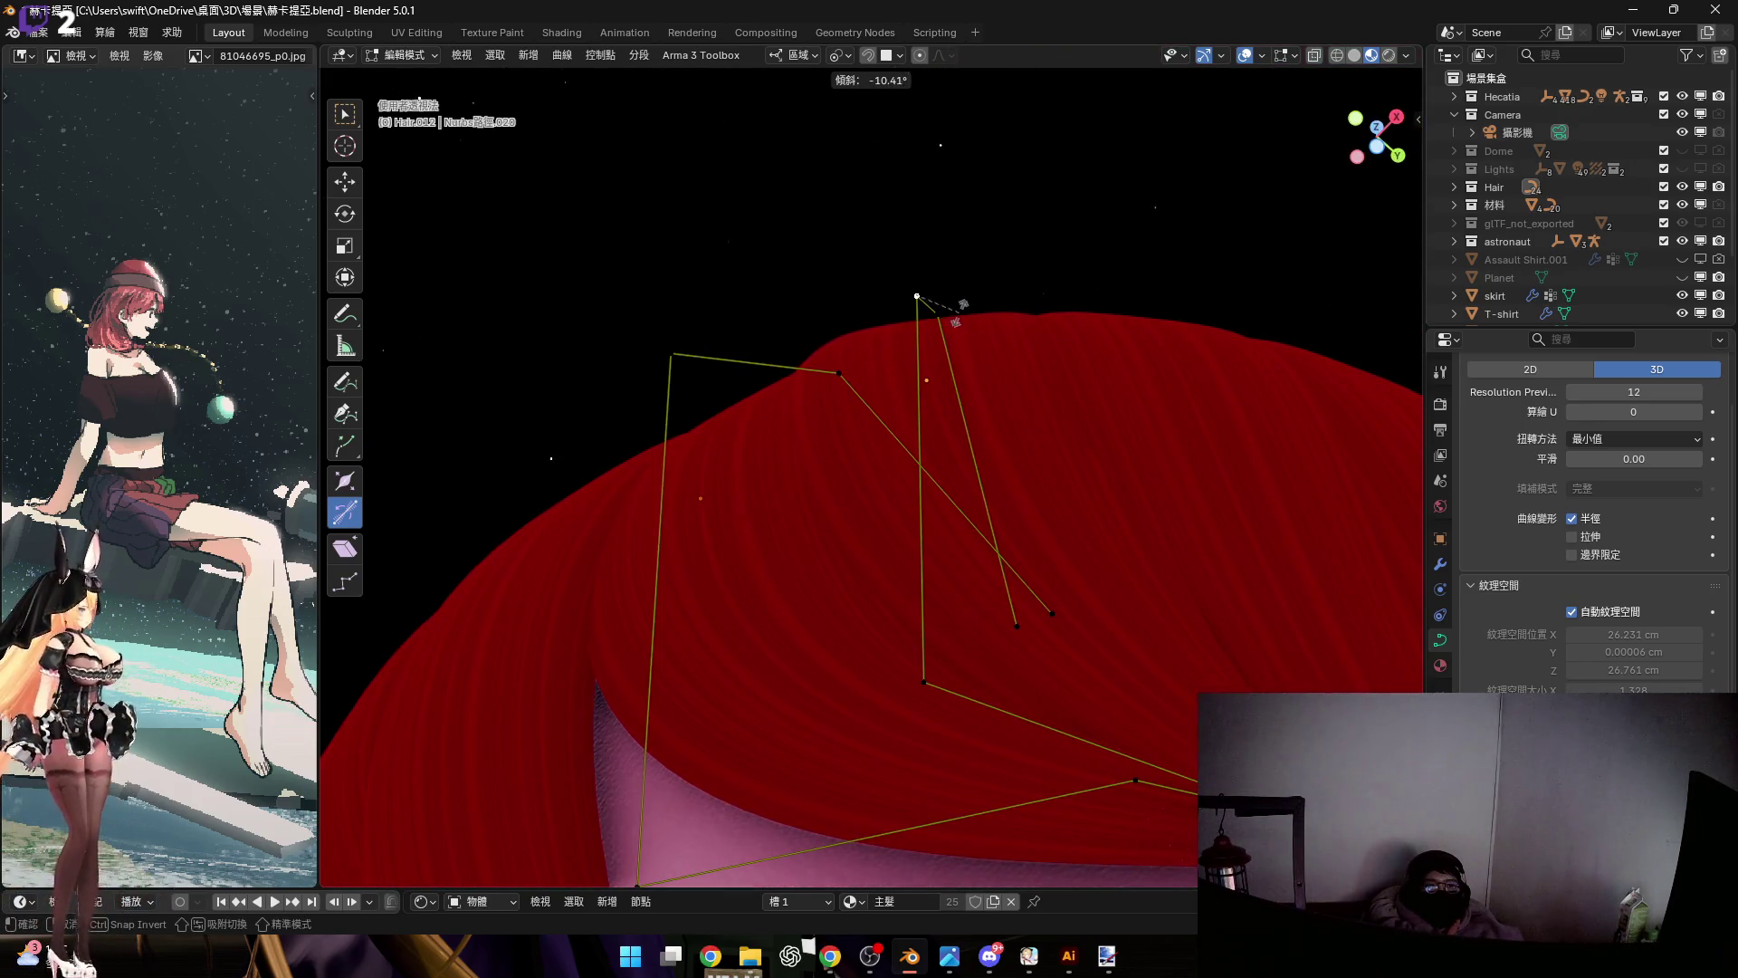
left_click_drag(971, 306, 972, 308)
middle_click_drag(972, 307, 987, 537)
key("g")
key("z")
key("z")
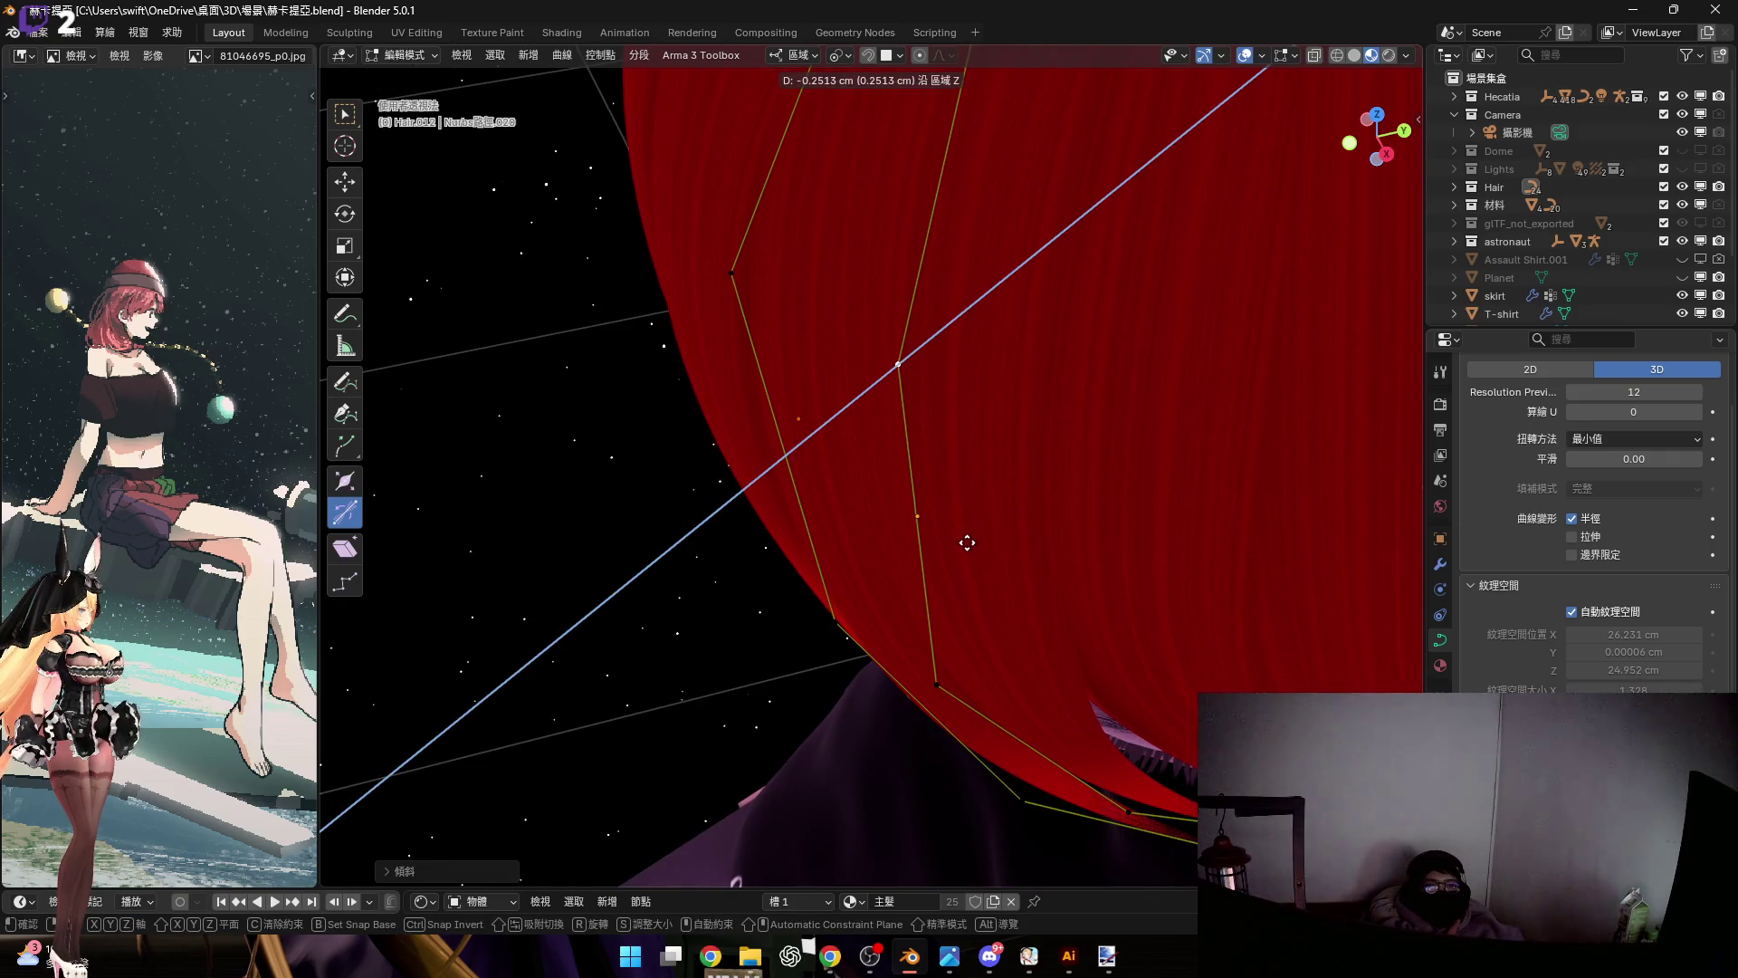
right_click(963, 543)
mouse_move(1008, 497)
middle_mouse_down()
mouse_move(962, 372)
mouse_move(981, 659)
mouse_move(1001, 582)
mouse_move(990, 846)
middle_mouse_up()
Nudge the crown control points inward with successive moves along local Z
key("g")
key("z")
key("z")
right_click(984, 592)
key("g")
key("z")
key("z")
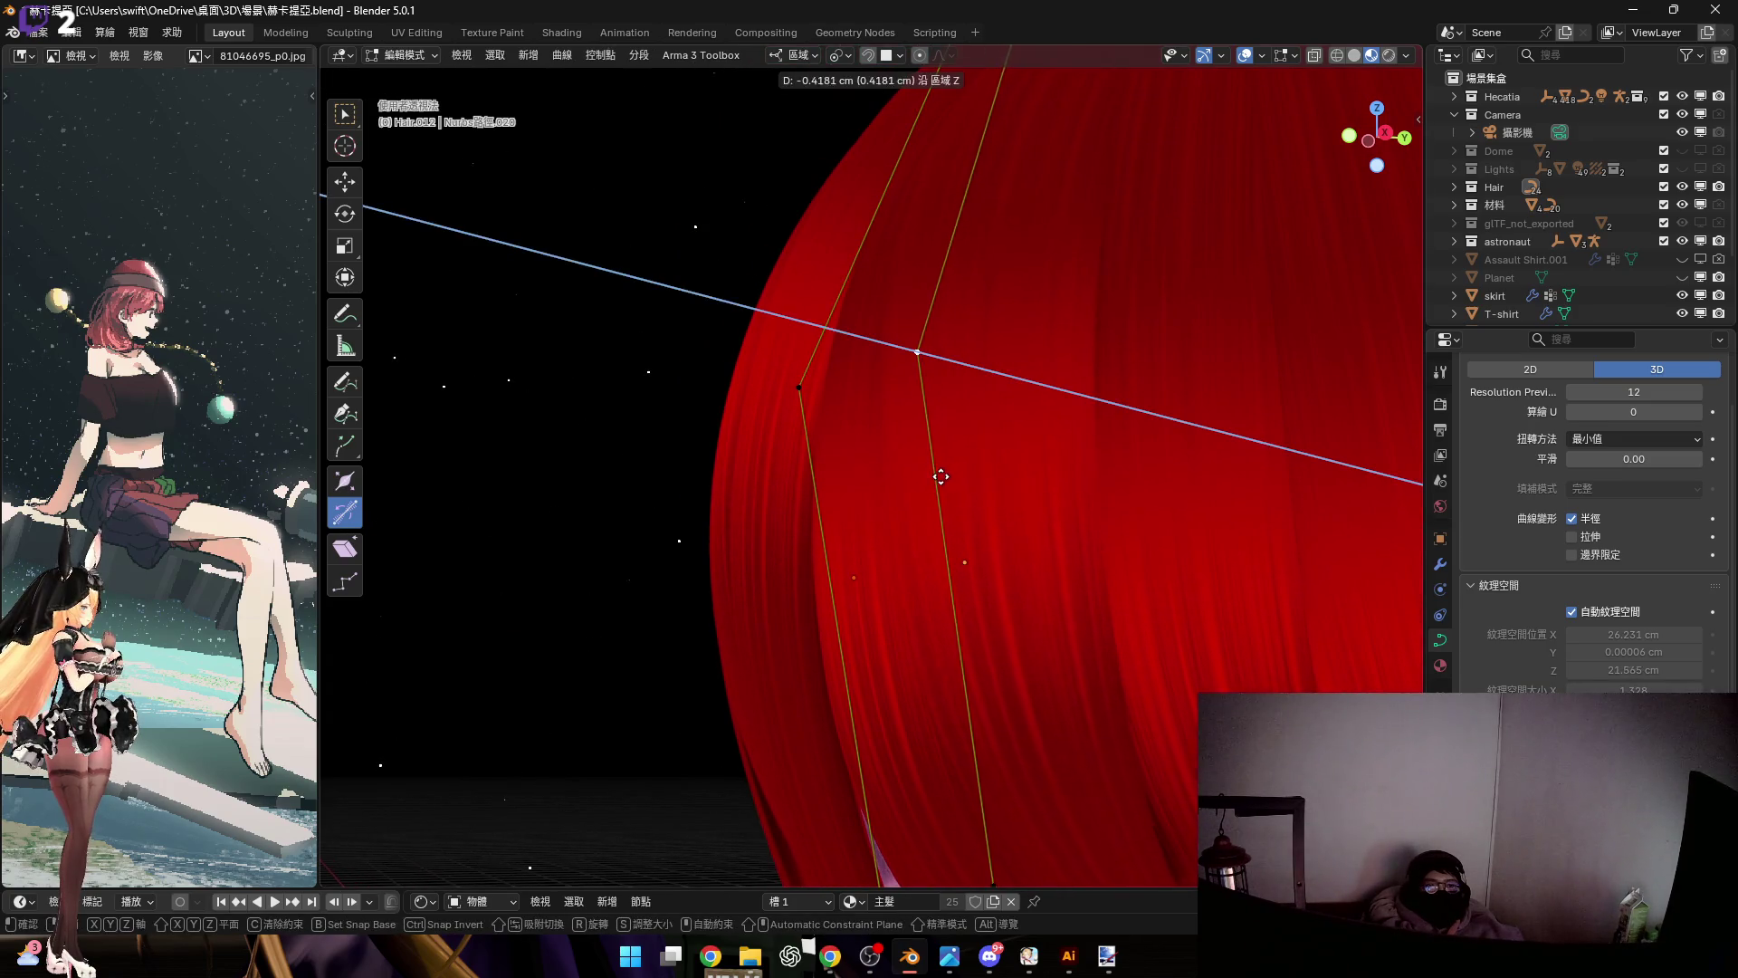
left_click(946, 477)
mouse_move(947, 477)
middle_mouse_down()
mouse_move(962, 493)
mouse_move(1028, 446)
mouse_move(1149, 450)
mouse_move(815, 381)
mouse_move(915, 410)
middle_mouse_up()
key("g")
key("z")
key("z")
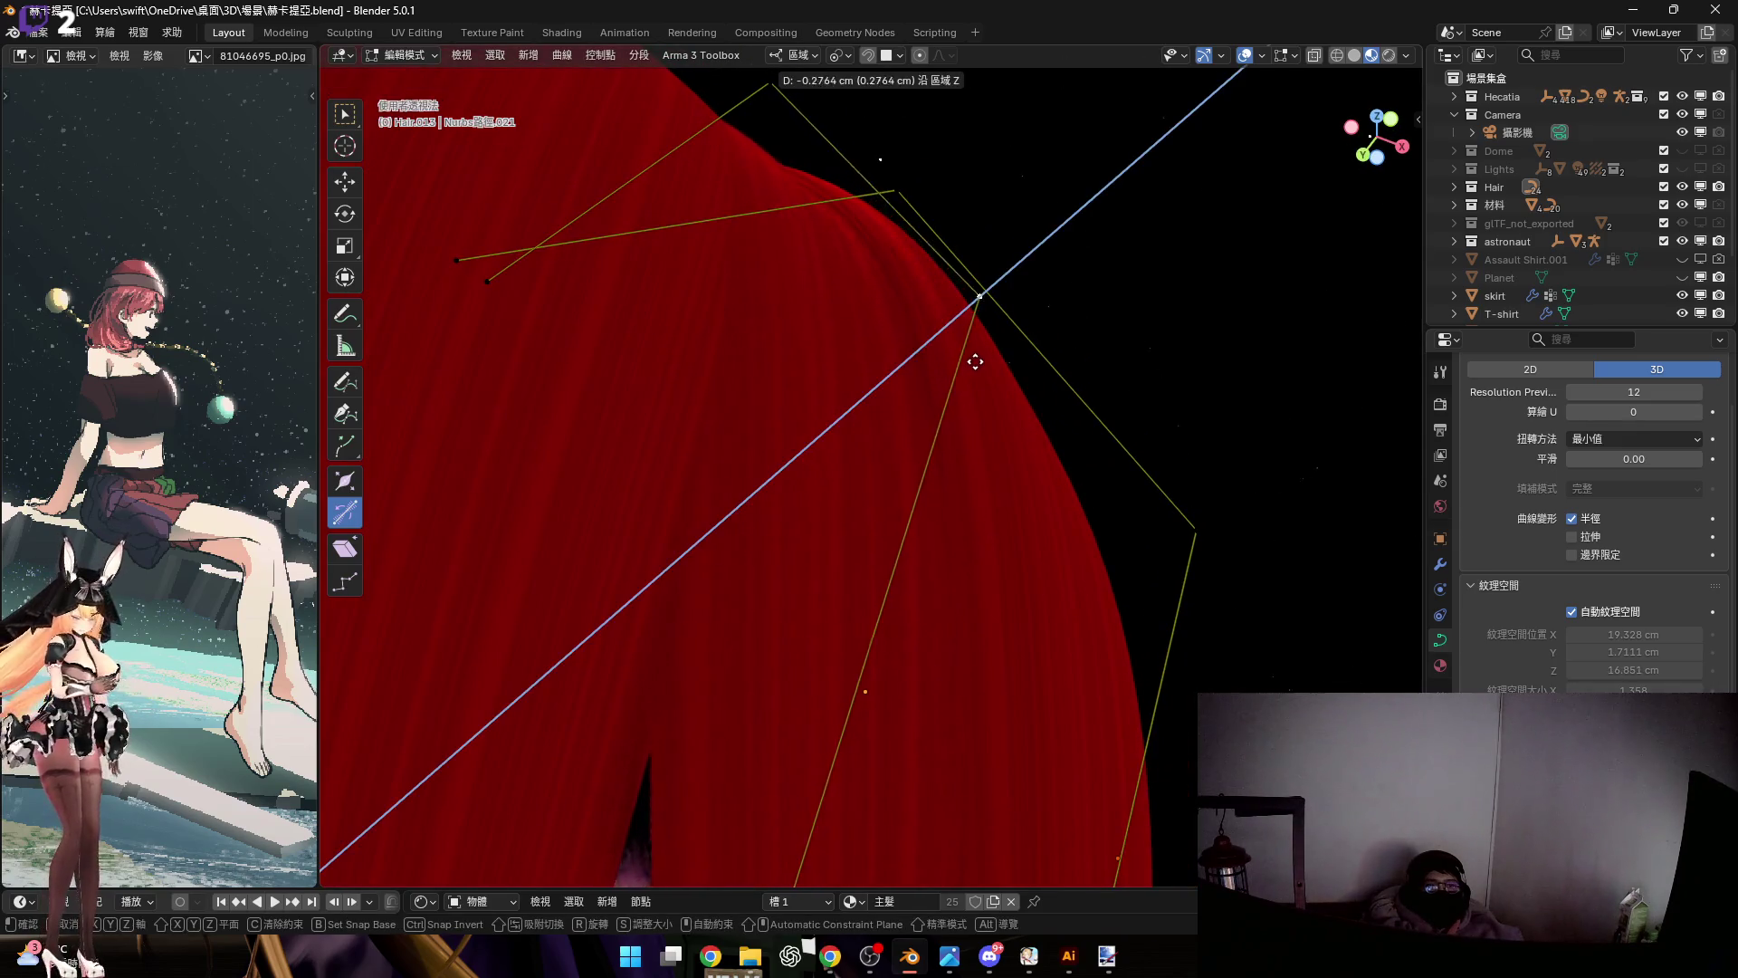
left_click(974, 357)
mouse_move(976, 357)
middle_mouse_down()
mouse_move(811, 389)
mouse_move(853, 272)
middle_mouse_up()
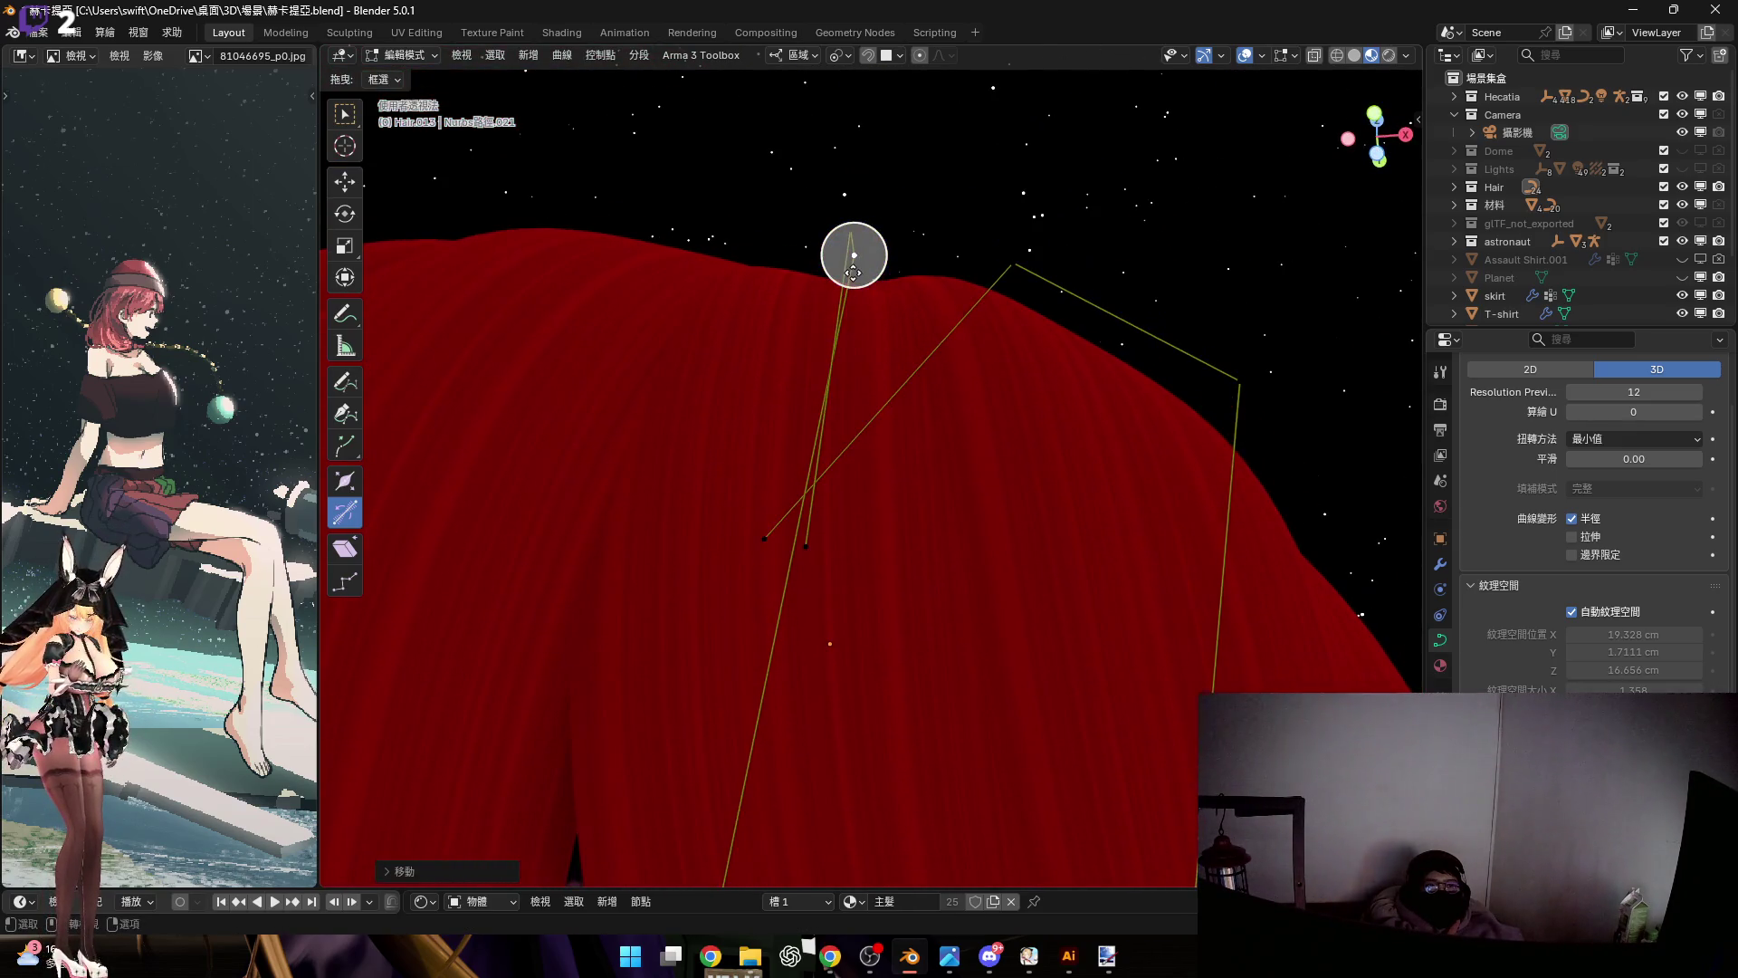
Twist the strand at the selected point and change its thickness with Alt+S
key("ctrl+t")
left_click(854, 303)
key("KP_Decimal")
key("alt+s")
left_click(1019, 518)
scroll(966, 591, "down", 3)
mouse_move(966, 591)
middle_mouse_down()
mouse_move(889, 515)
mouse_move(920, 310)
mouse_move(901, 460)
middle_mouse_up()
mouse_move(935, 602)
middle_mouse_down()
mouse_move(896, 400)
mouse_move(718, 393)
middle_mouse_up()
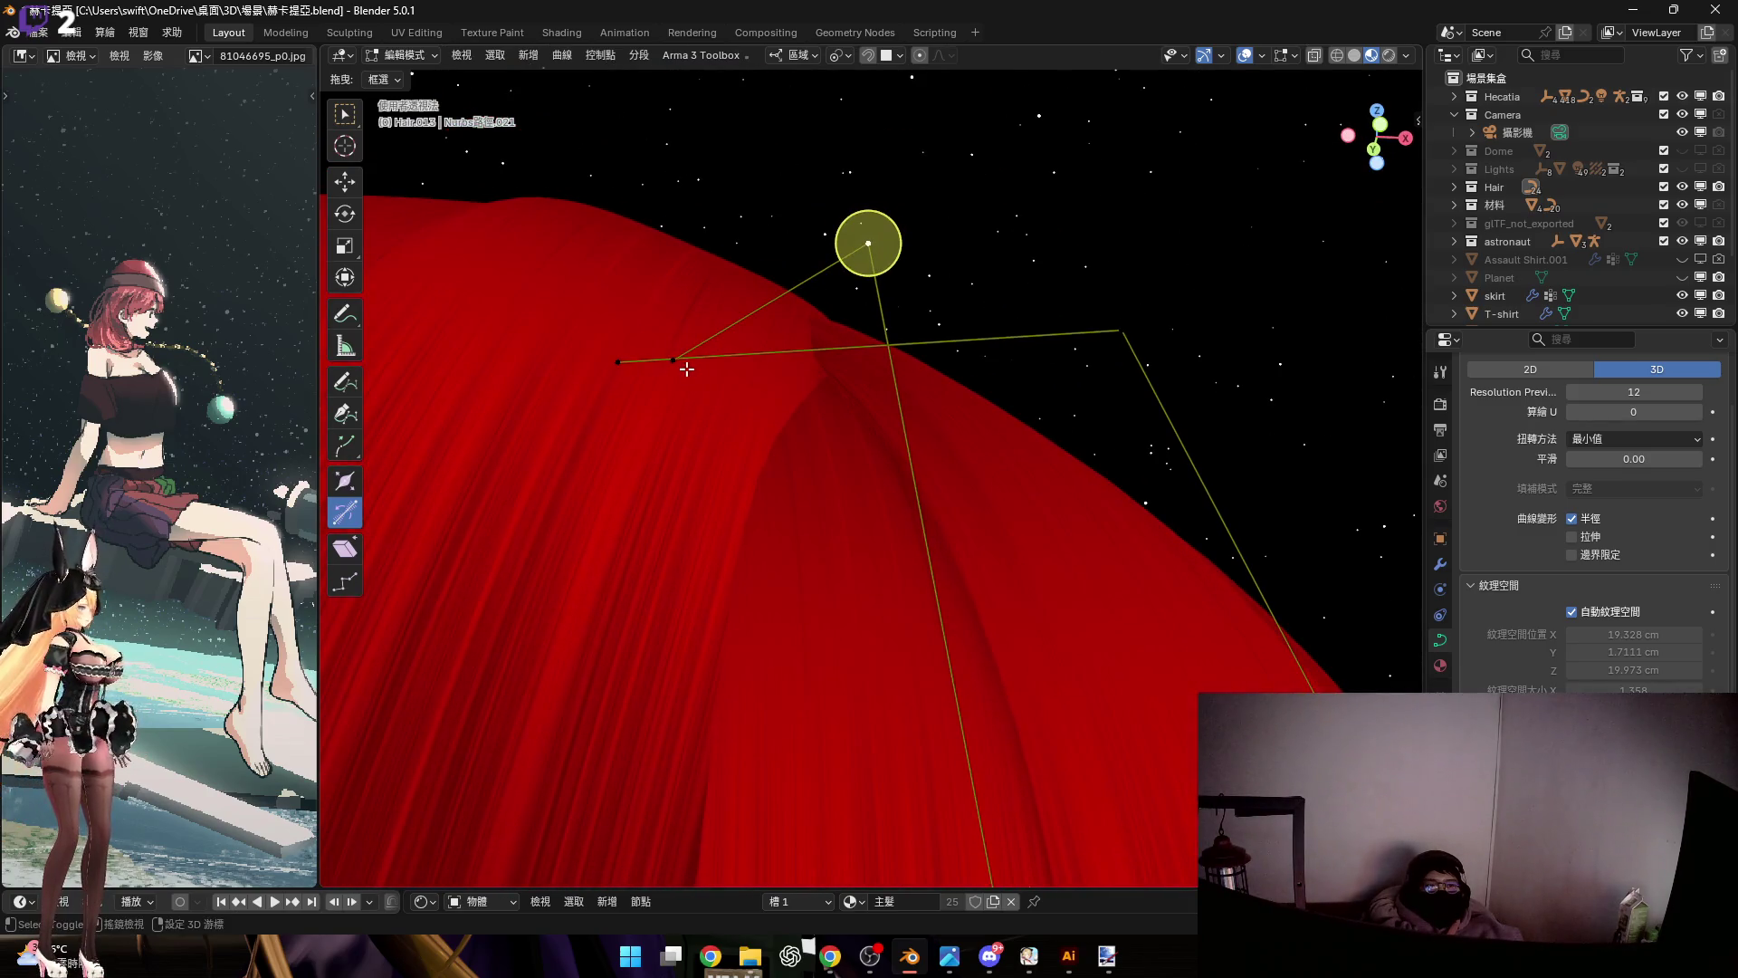
Move the next control point along local Y and scale it inward to about 0.94
left_click(686, 368)
key("g")
middle_click_drag(730, 429, 717, 414)
key("g")
key("y")
left_click(741, 431)
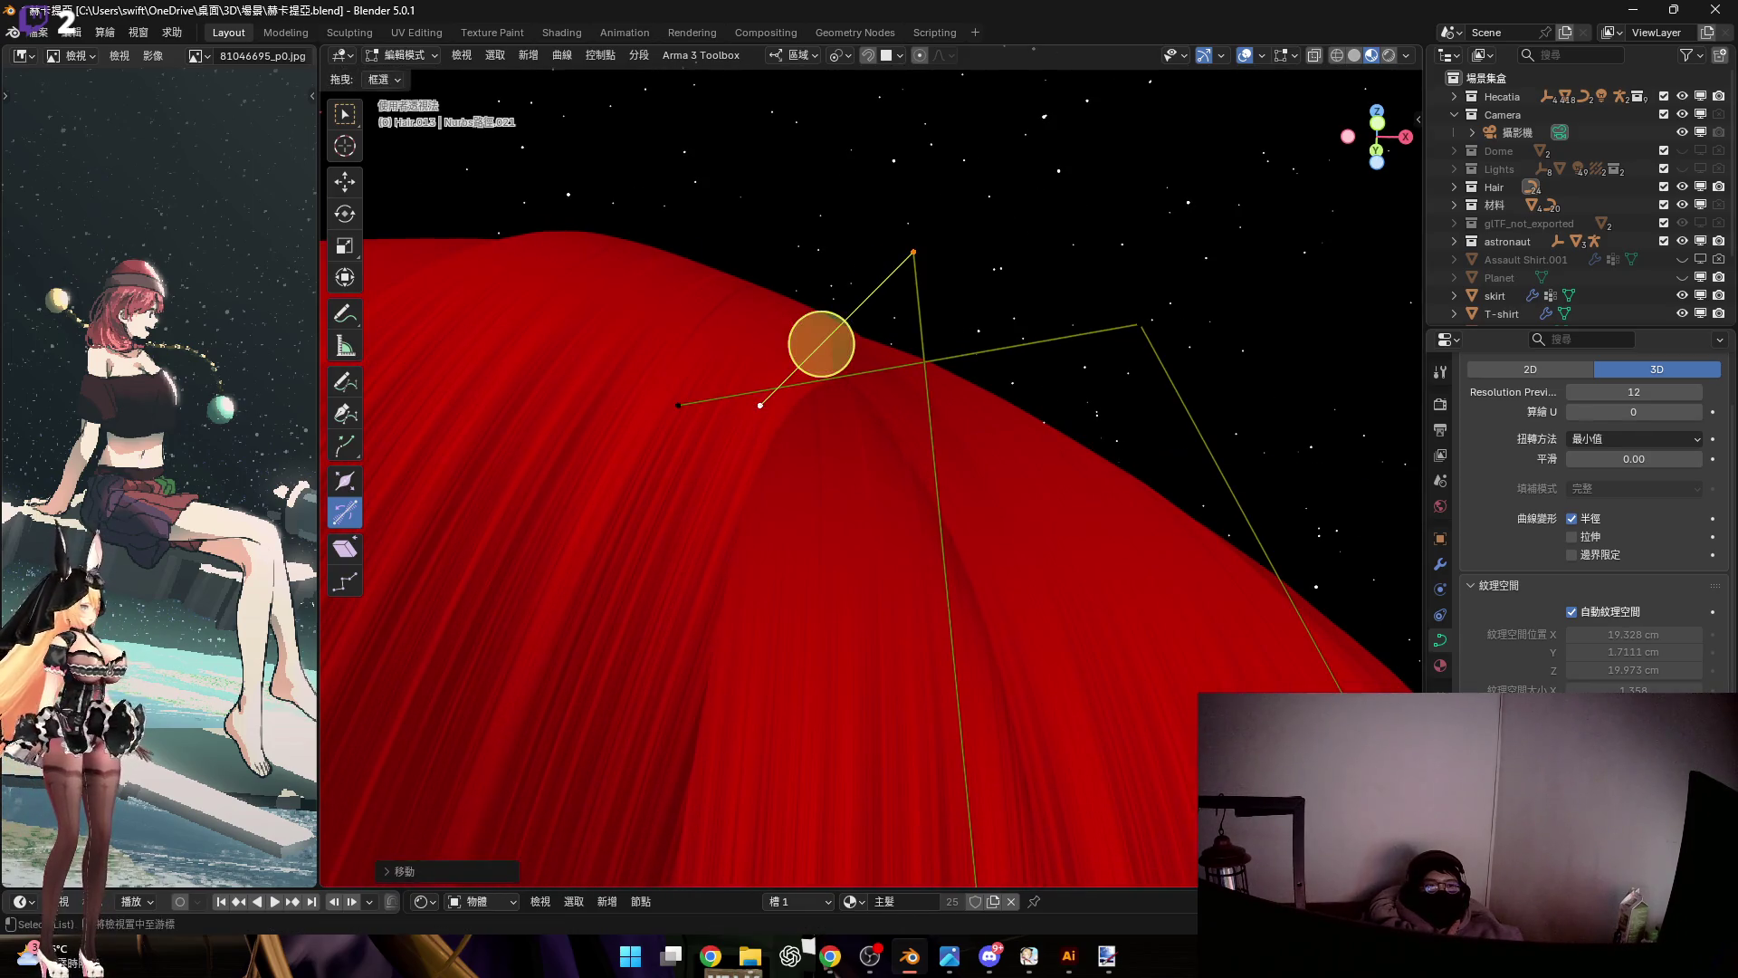
left_click(858, 471)
mouse_move(896, 508)
middle_mouse_down()
mouse_move(896, 474)
mouse_move(972, 519)
middle_mouse_up()
mouse_move(889, 377)
middle_mouse_down()
mouse_move(908, 528)
mouse_move(908, 465)
mouse_move(1095, 631)
middle_mouse_up()
key("s")
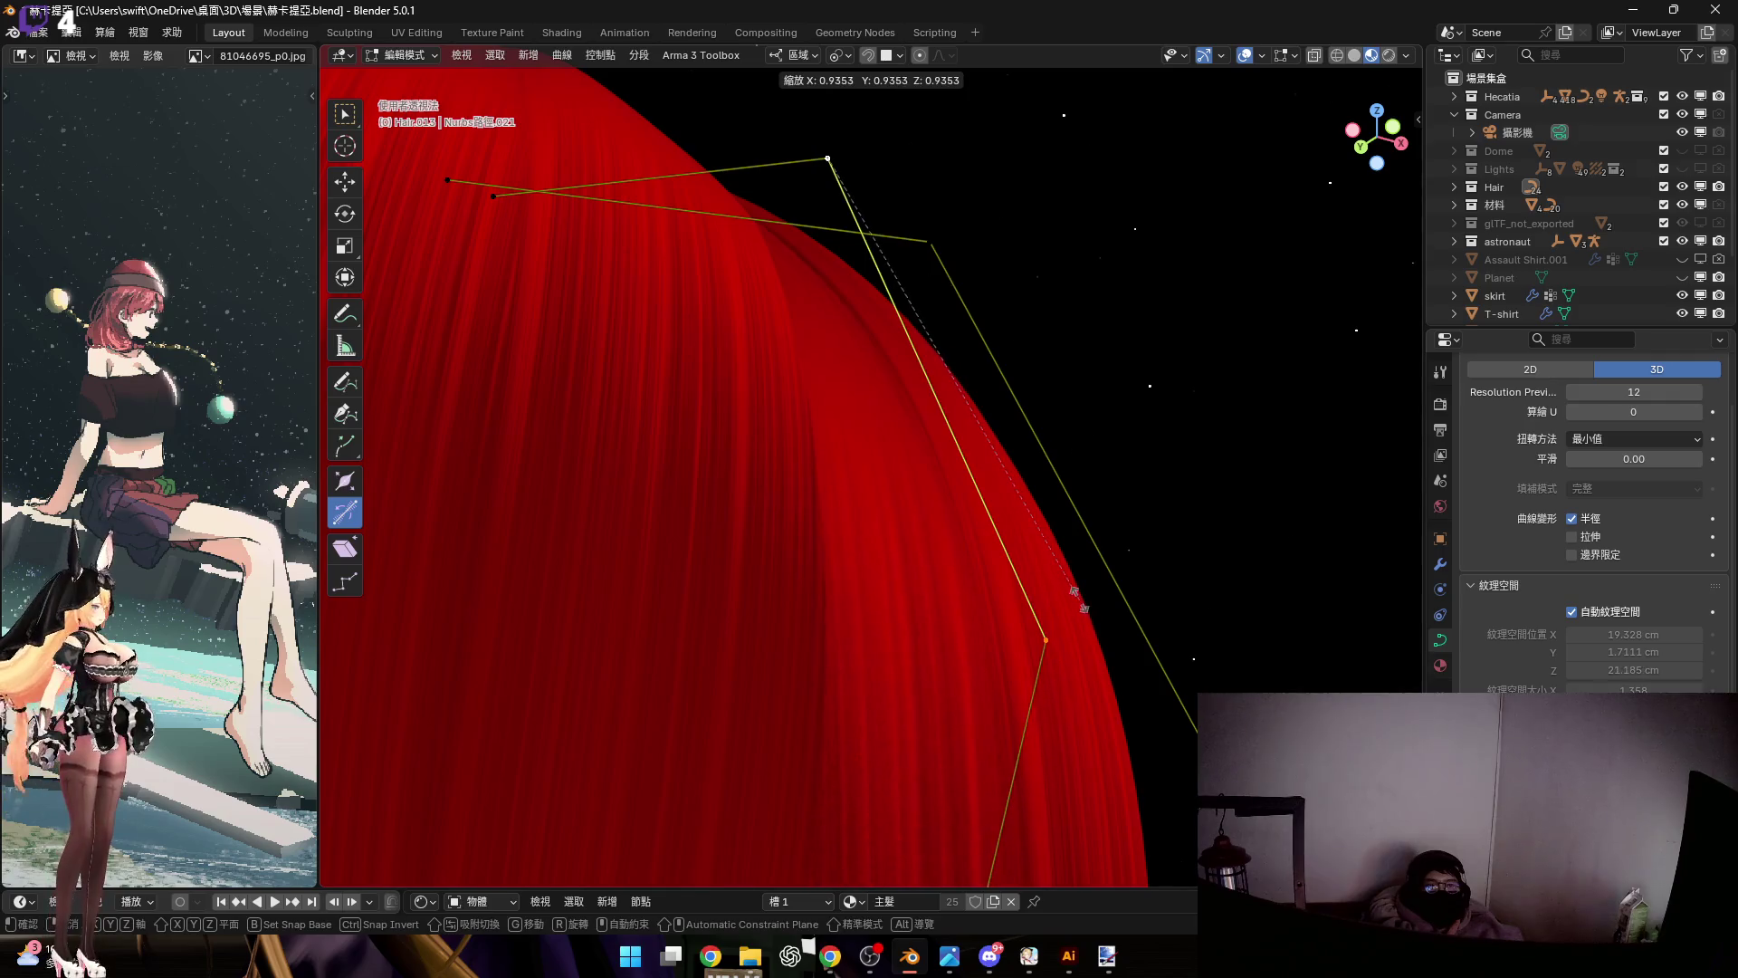
left_click(1076, 561)
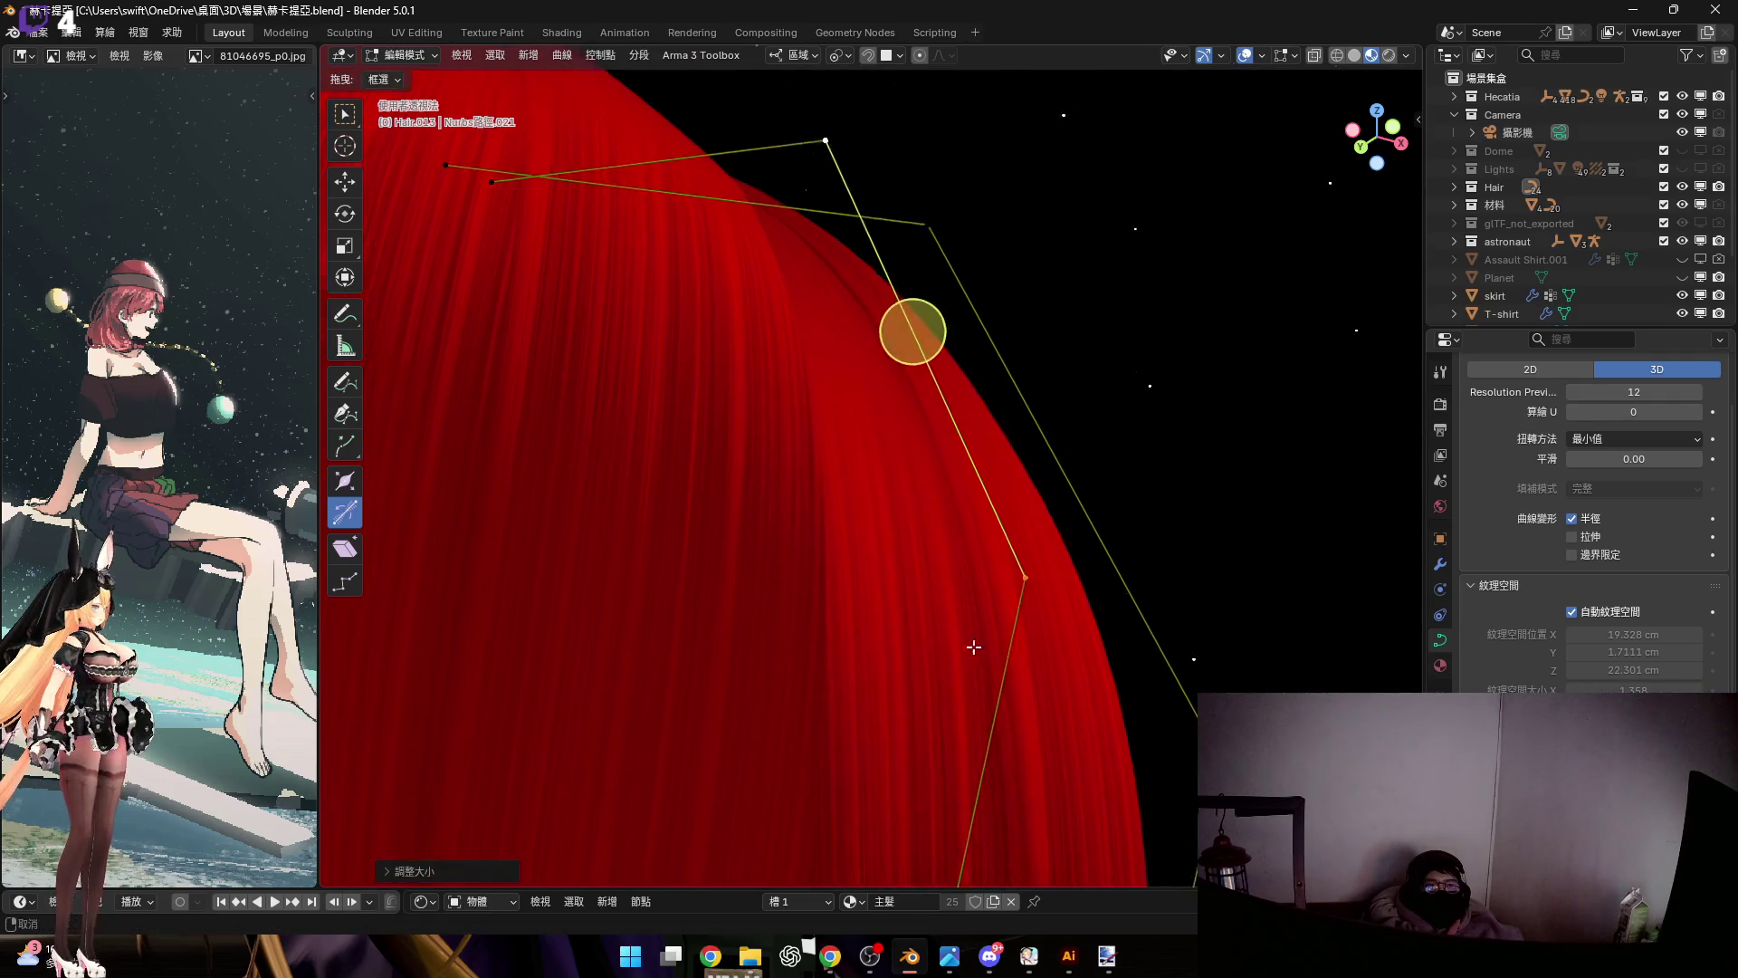
Lower the fringe strand's point beside the eye along Z
scroll(974, 640, "up", 5)
scroll(905, 557, "down", 5)
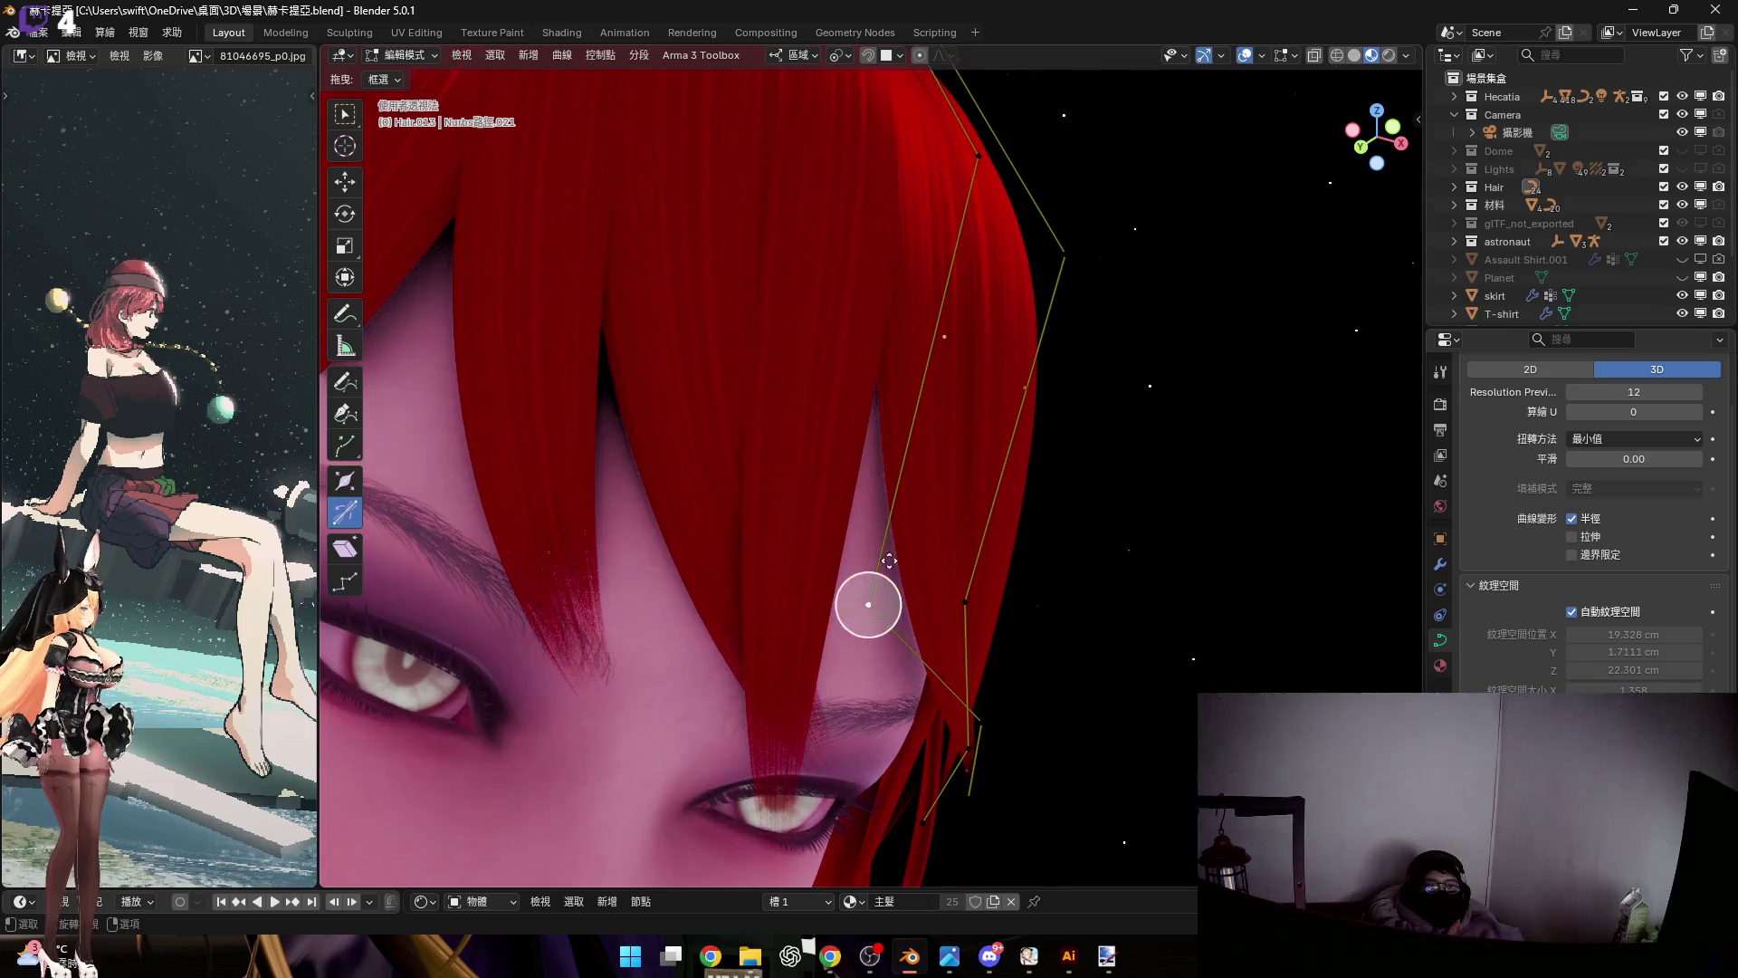
middle_click_drag(865, 601, 861, 668)
scroll(841, 688, "up", 5)
left_click(828, 714, "shift")
key("g")
key("z")
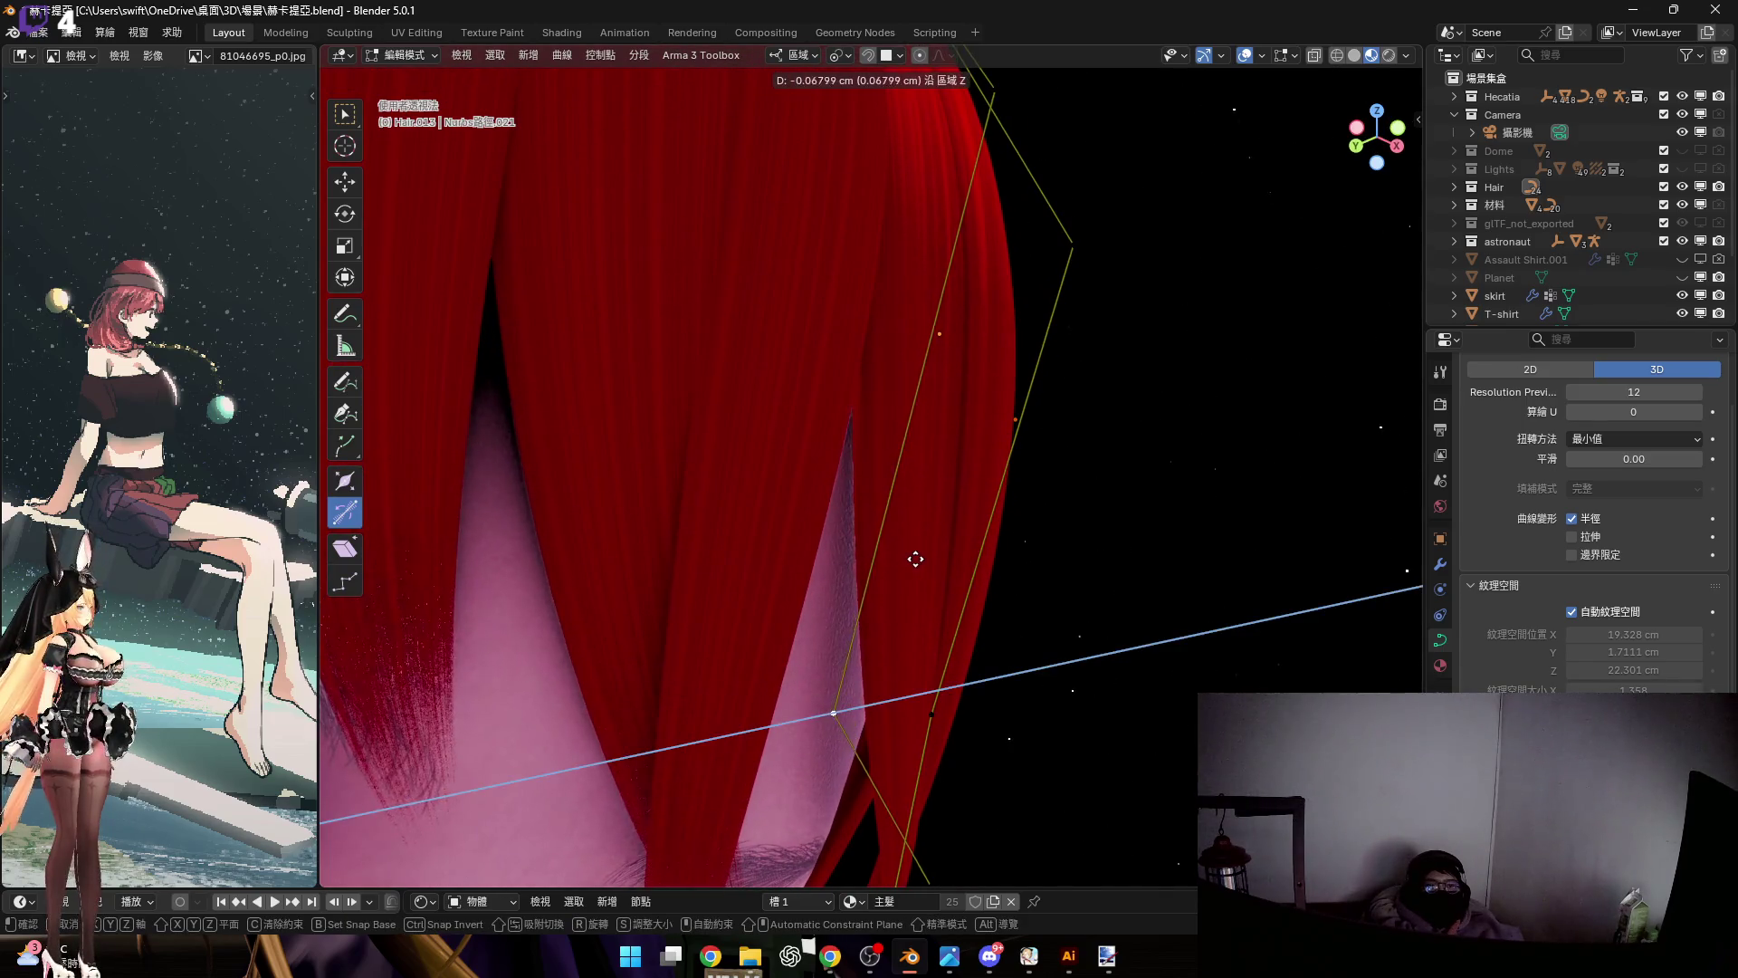
left_click(925, 560)
scroll(914, 554, "down", 4)
middle_click_drag(910, 552, 929, 553)
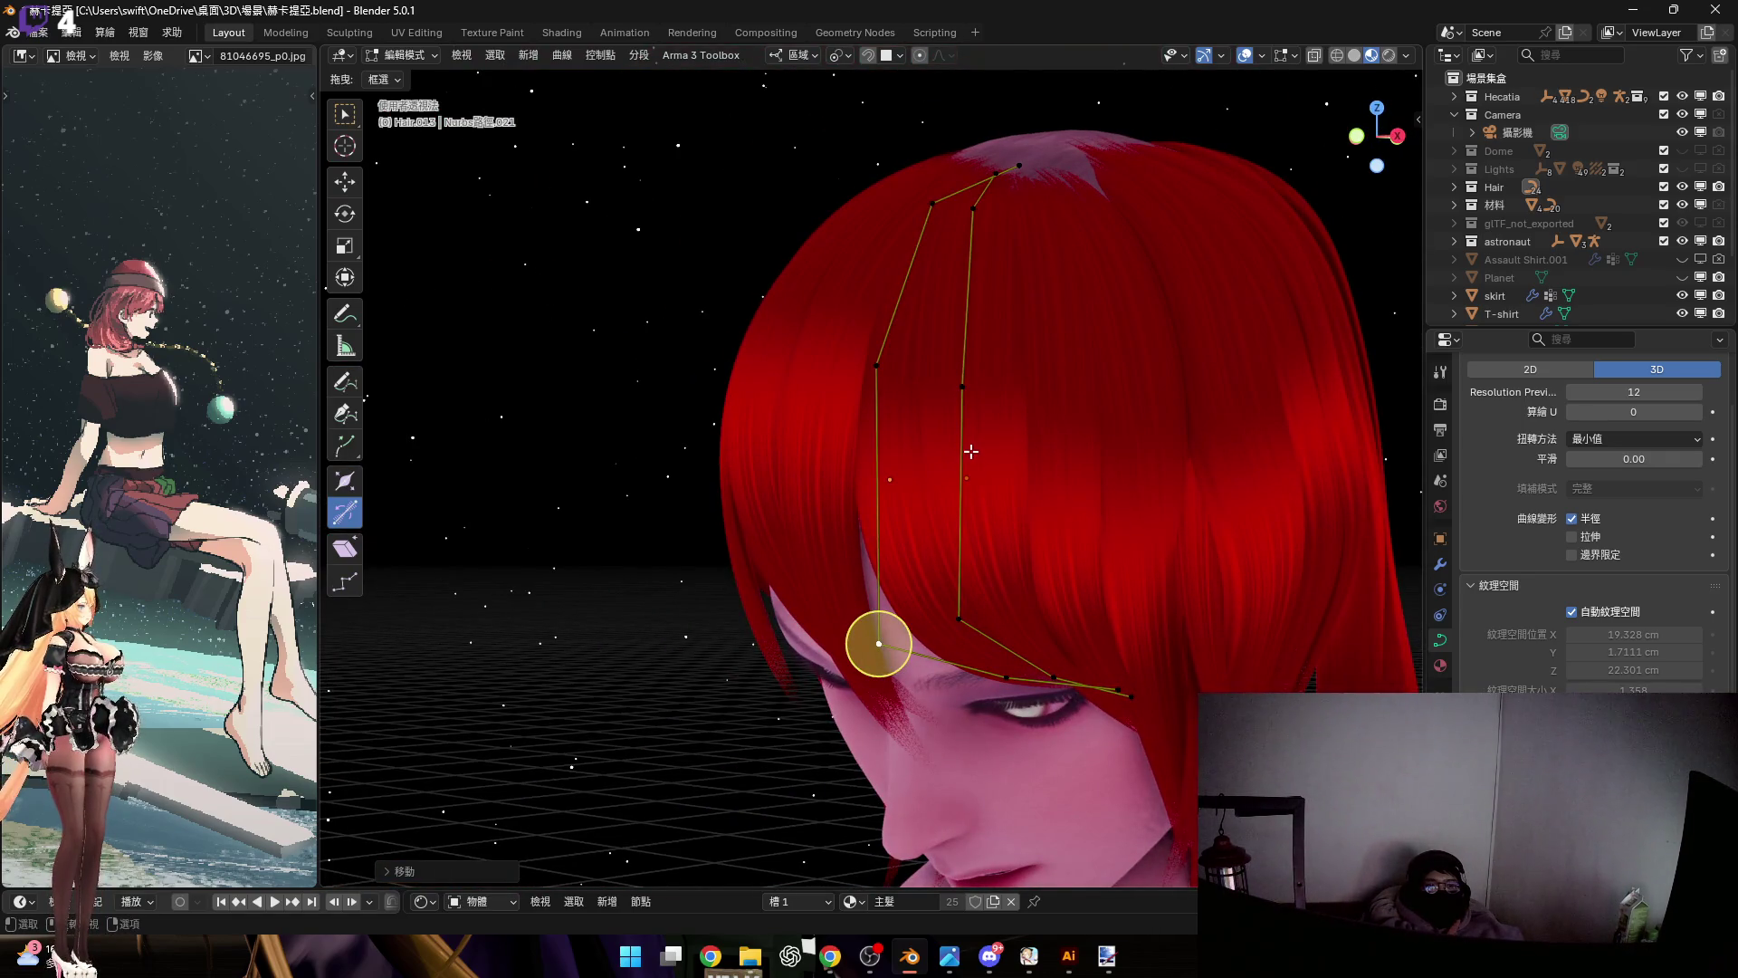
scroll(970, 449, "down", 5)
Select the strand down the back of the head, enter its Edit Mode, then return to Object Mode
key("Tab")
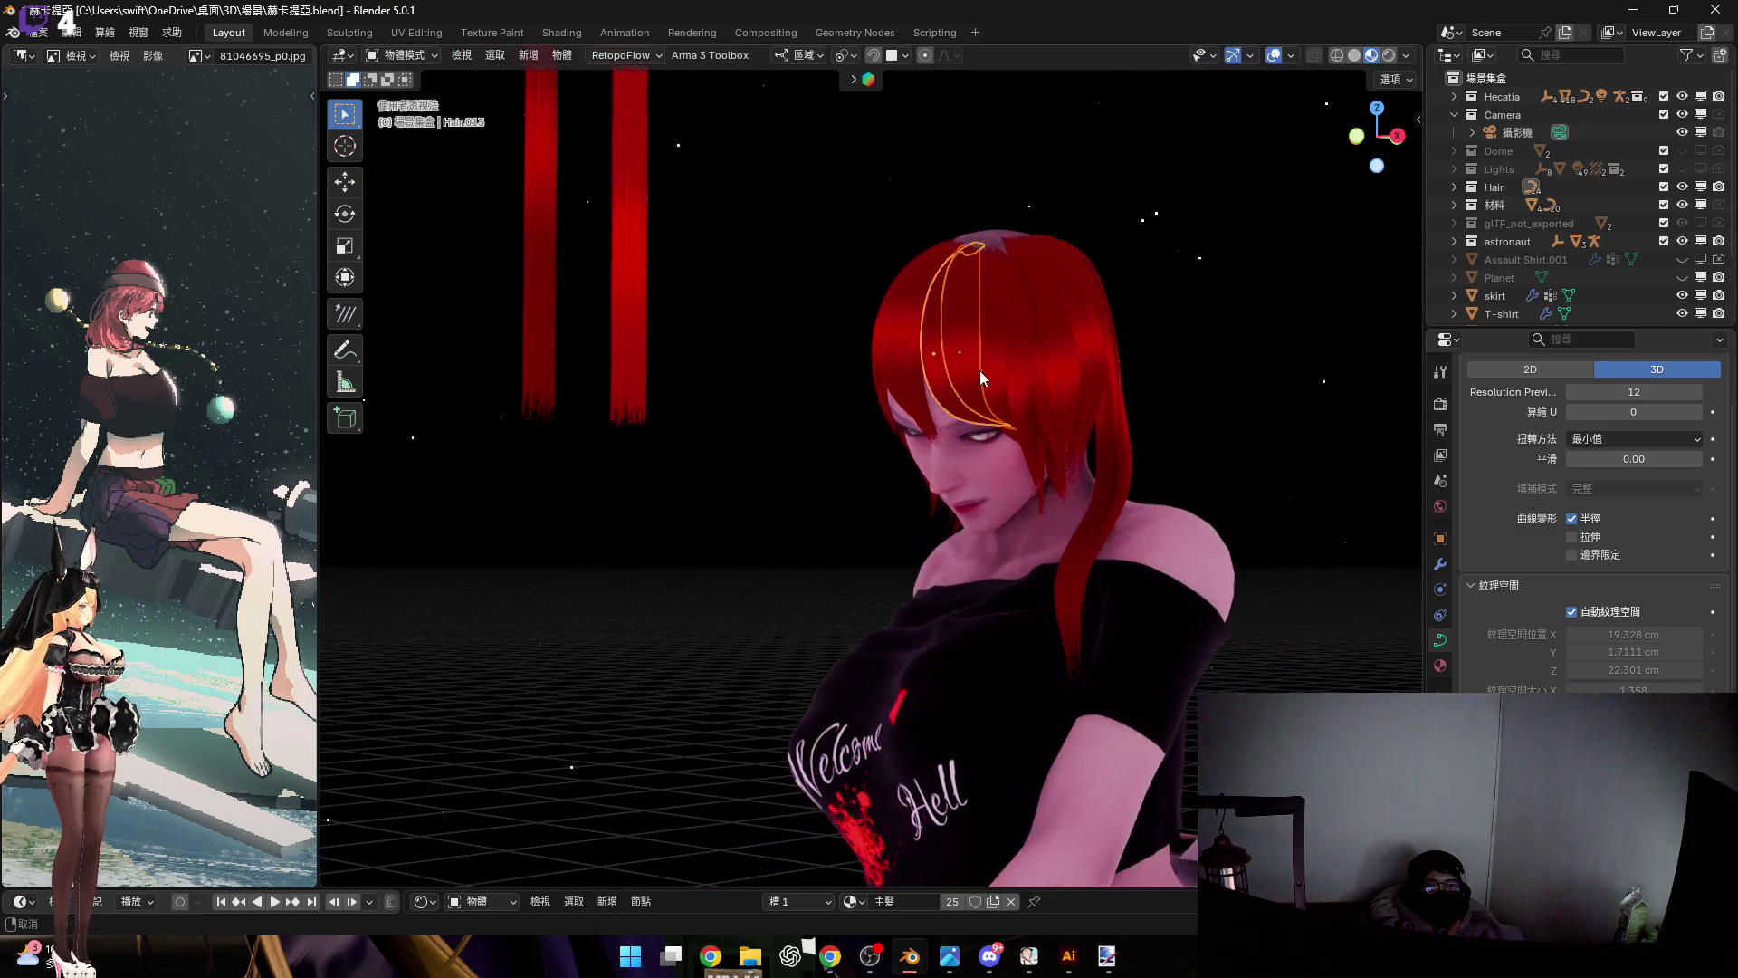
mouse_move(992, 476)
middle_mouse_down()
mouse_move(1084, 487)
mouse_move(992, 422)
middle_mouse_up()
scroll(992, 422, "up", 3)
left_click(958, 568)
mouse_move(958, 568)
middle_mouse_down()
mouse_move(904, 627)
mouse_move(822, 543)
mouse_move(1009, 518)
mouse_move(962, 519)
mouse_move(944, 612)
middle_mouse_up()
key("Tab")
scroll(969, 514, "up", 3)
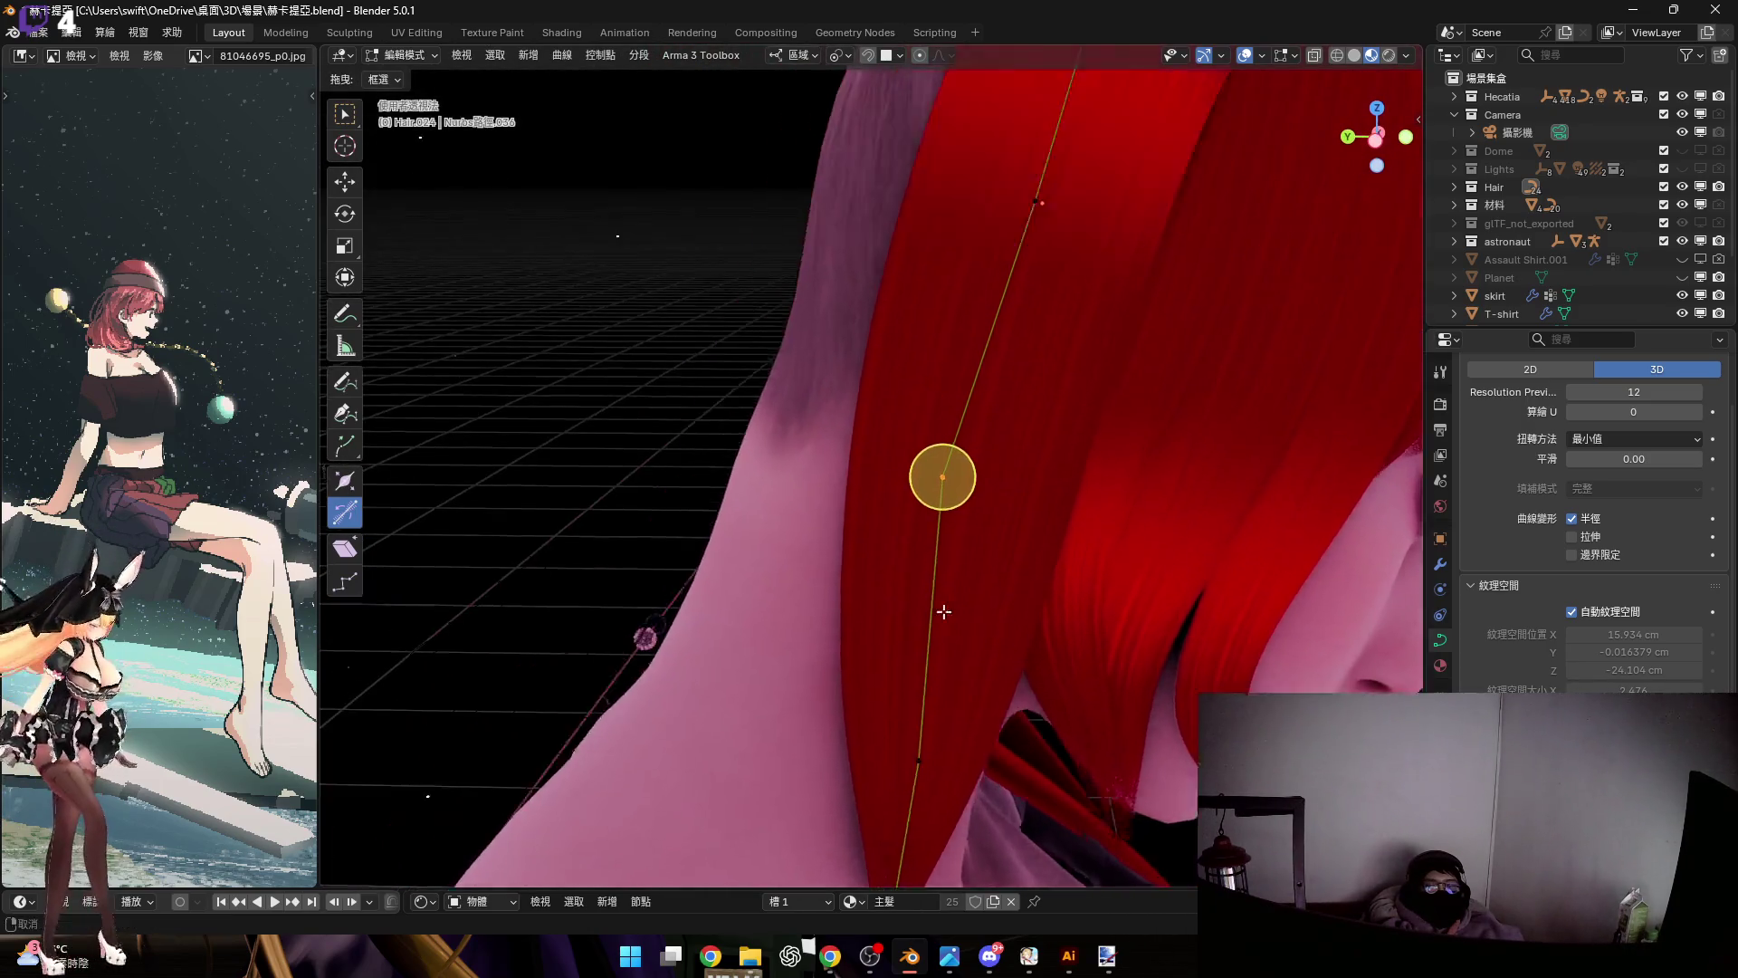
scroll(943, 612, "down", 8)
key("Tab")
mouse_move(1059, 451)
middle_mouse_down()
mouse_move(1068, 494)
mouse_move(1050, 461)
middle_mouse_up()
Place the copied strand along local Y and tilt it about local X
key("g")
key("y")
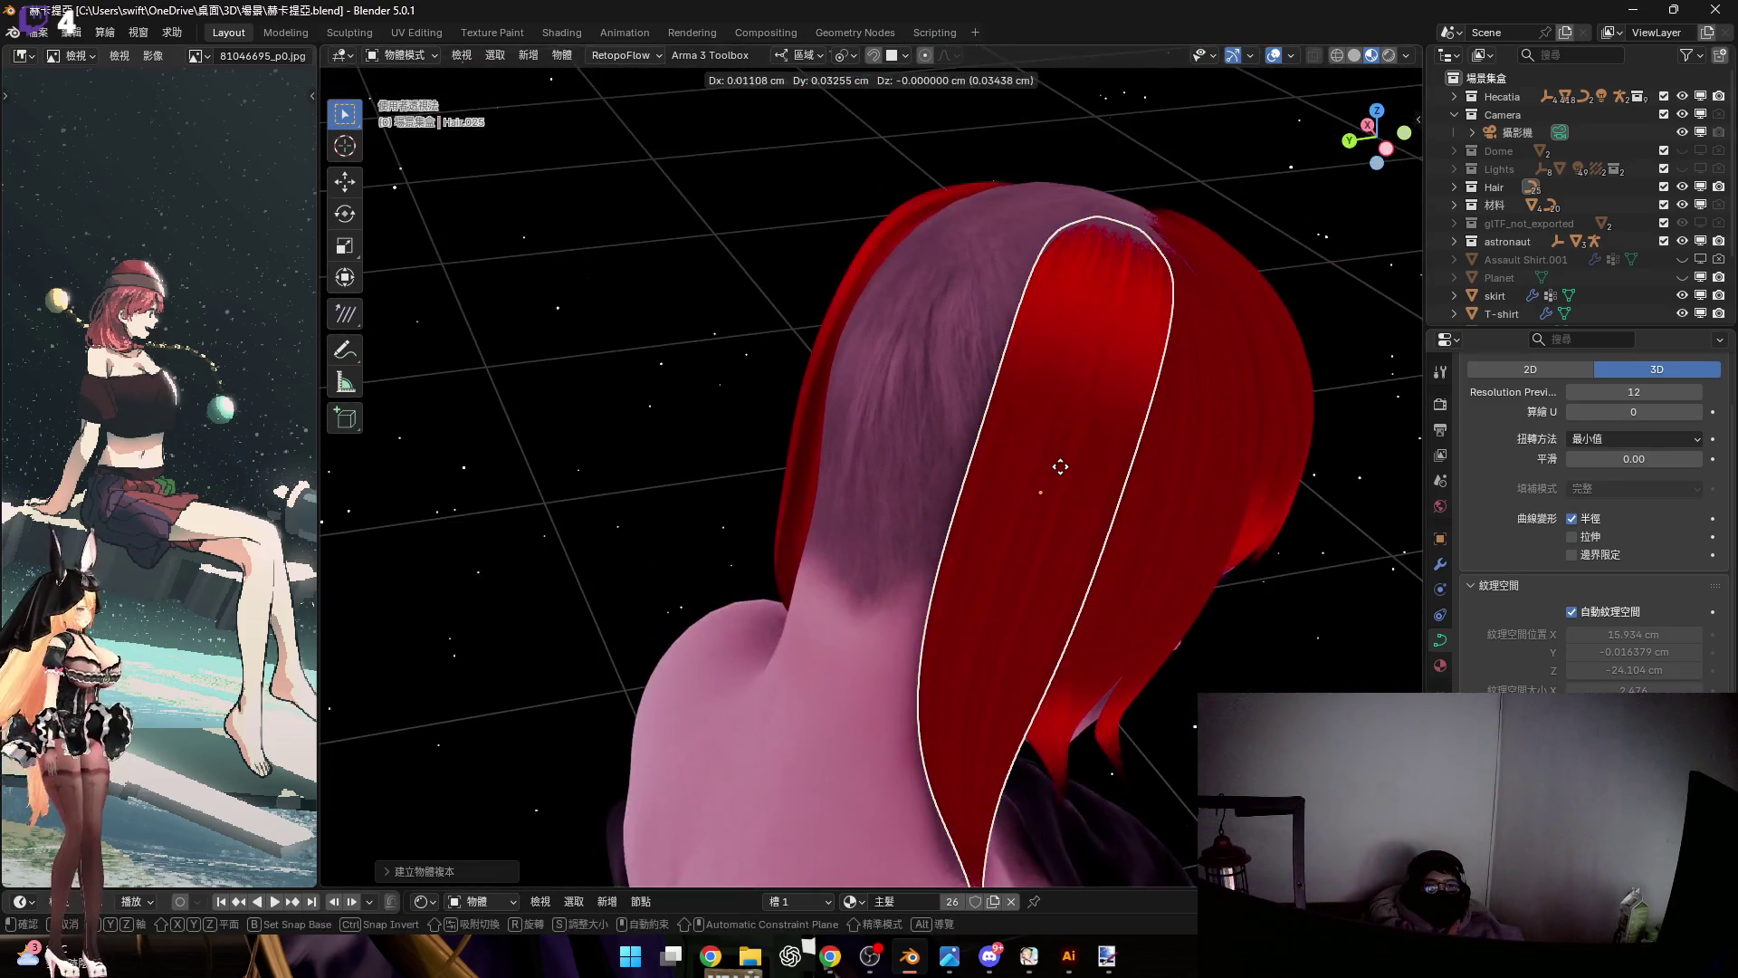
left_click(1065, 418)
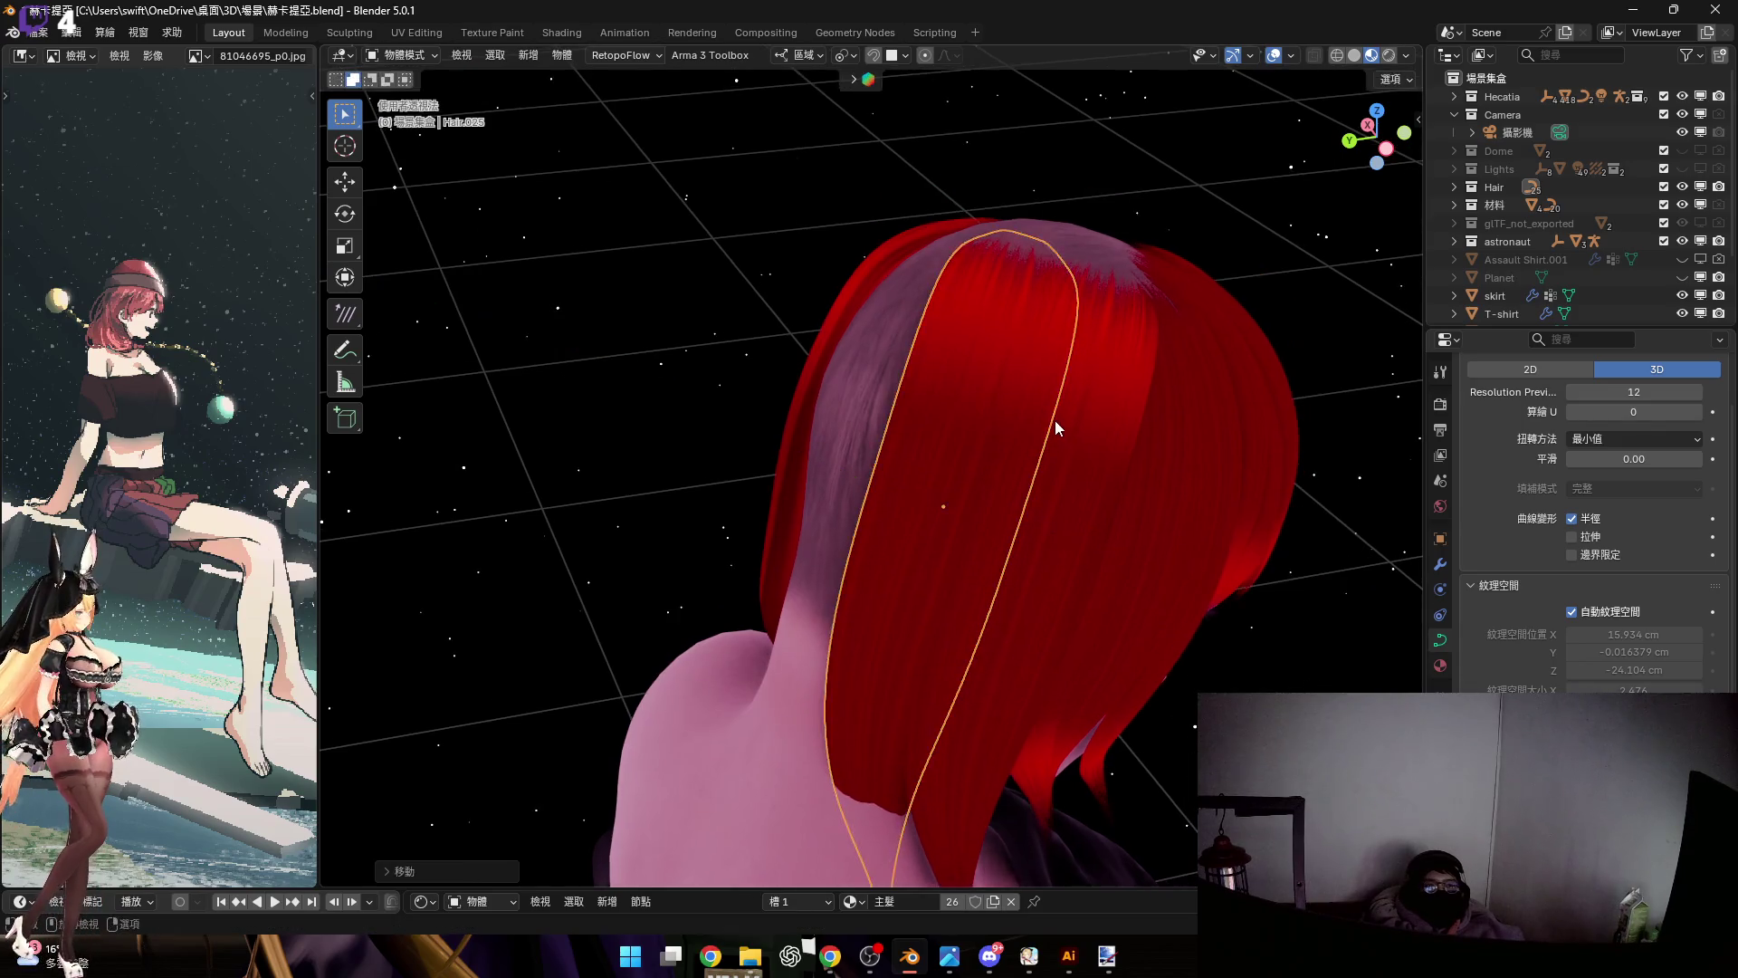
scroll(1051, 492, "up", 5)
key("r")
key("x")
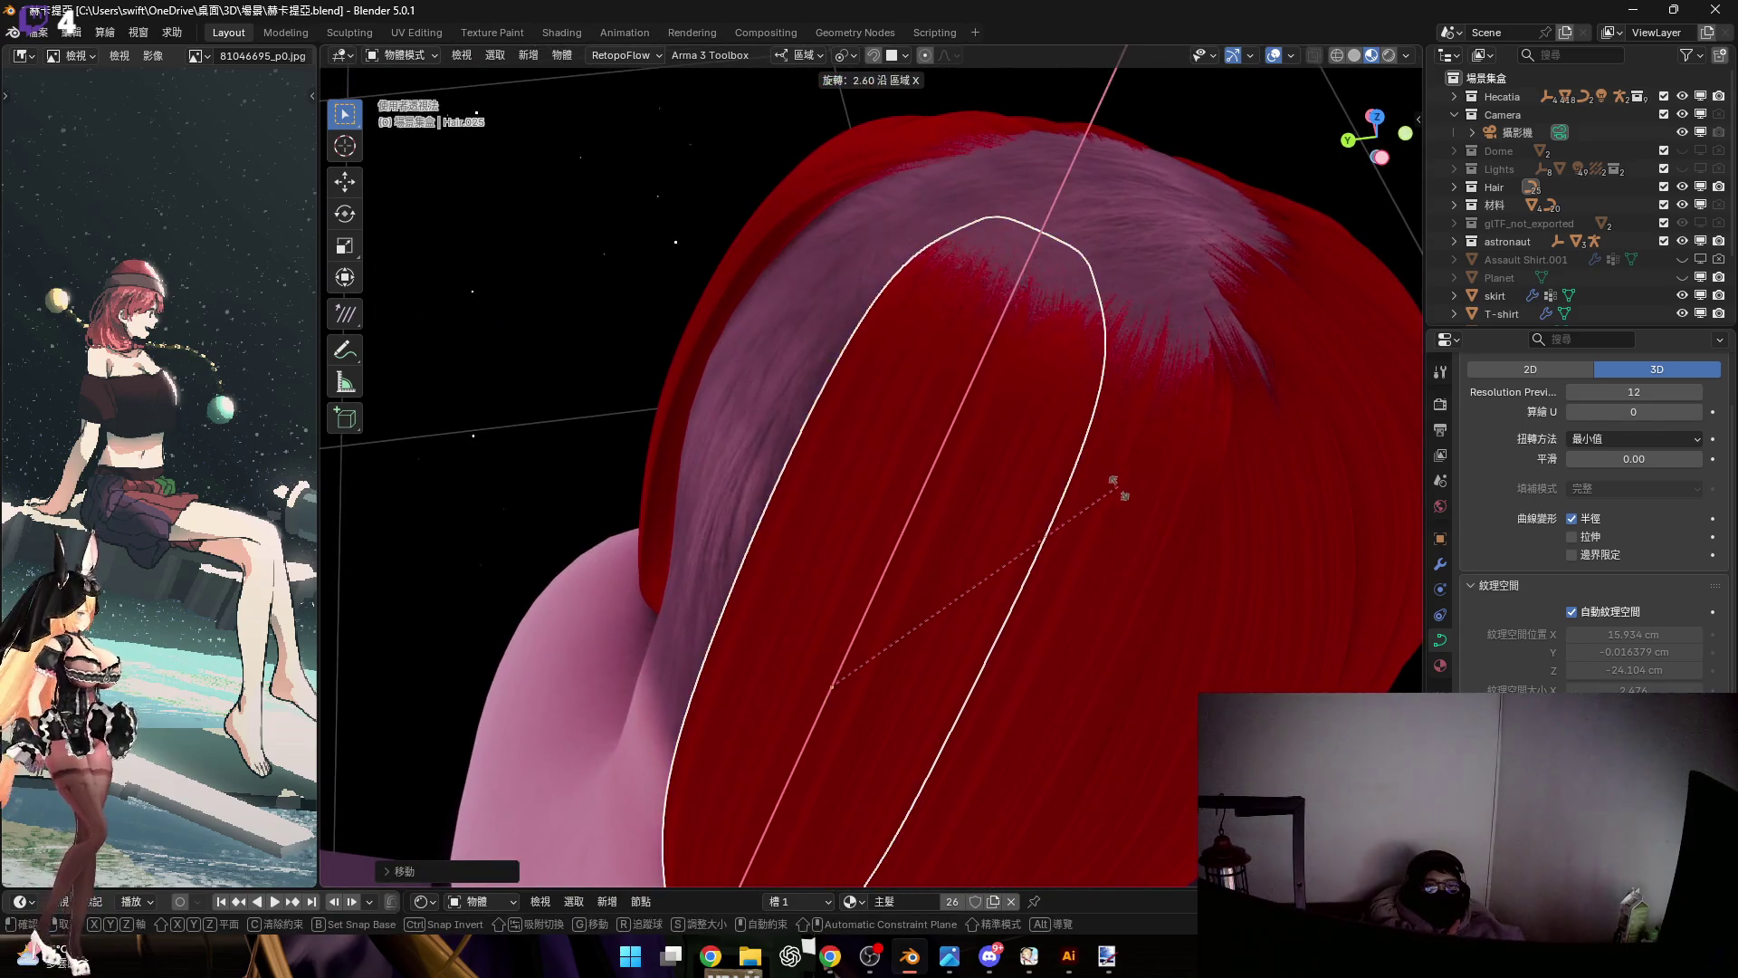
left_click(1081, 432)
mouse_move(1041, 449)
middle_mouse_down()
mouse_move(978, 465)
mouse_move(1041, 452)
middle_mouse_up()
Shift the copy further along local Y and tilt it again across the back of the head
key("g")
key("y")
left_click(1017, 438)
key("r")
key("x")
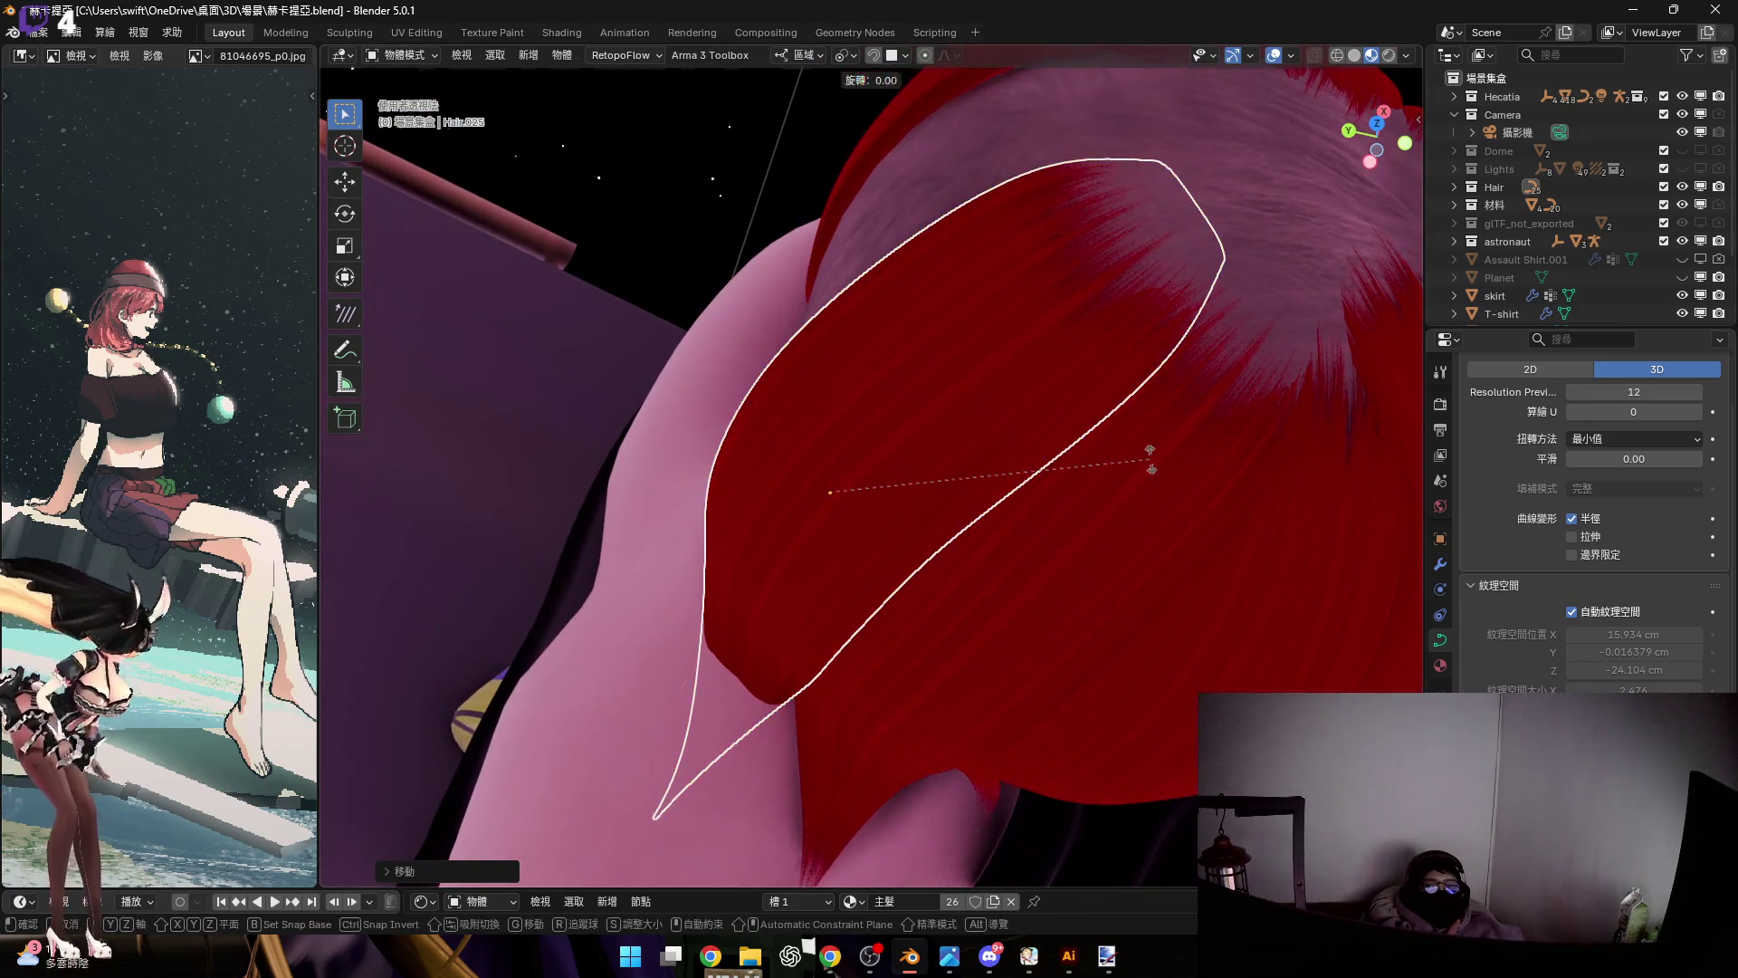
left_click(1153, 496)
mouse_move(1105, 525)
middle_mouse_down()
mouse_move(1093, 411)
mouse_move(1040, 628)
middle_mouse_up()
scroll(1040, 629, "up", 3)
mouse_move(1140, 424)
middle_mouse_down()
mouse_move(1039, 438)
mouse_move(1160, 471)
mouse_move(804, 471)
middle_mouse_up()
In Edit Mode, select the copied strand's bottom point, thicken it, and rotate the end around Y
key("Tab")
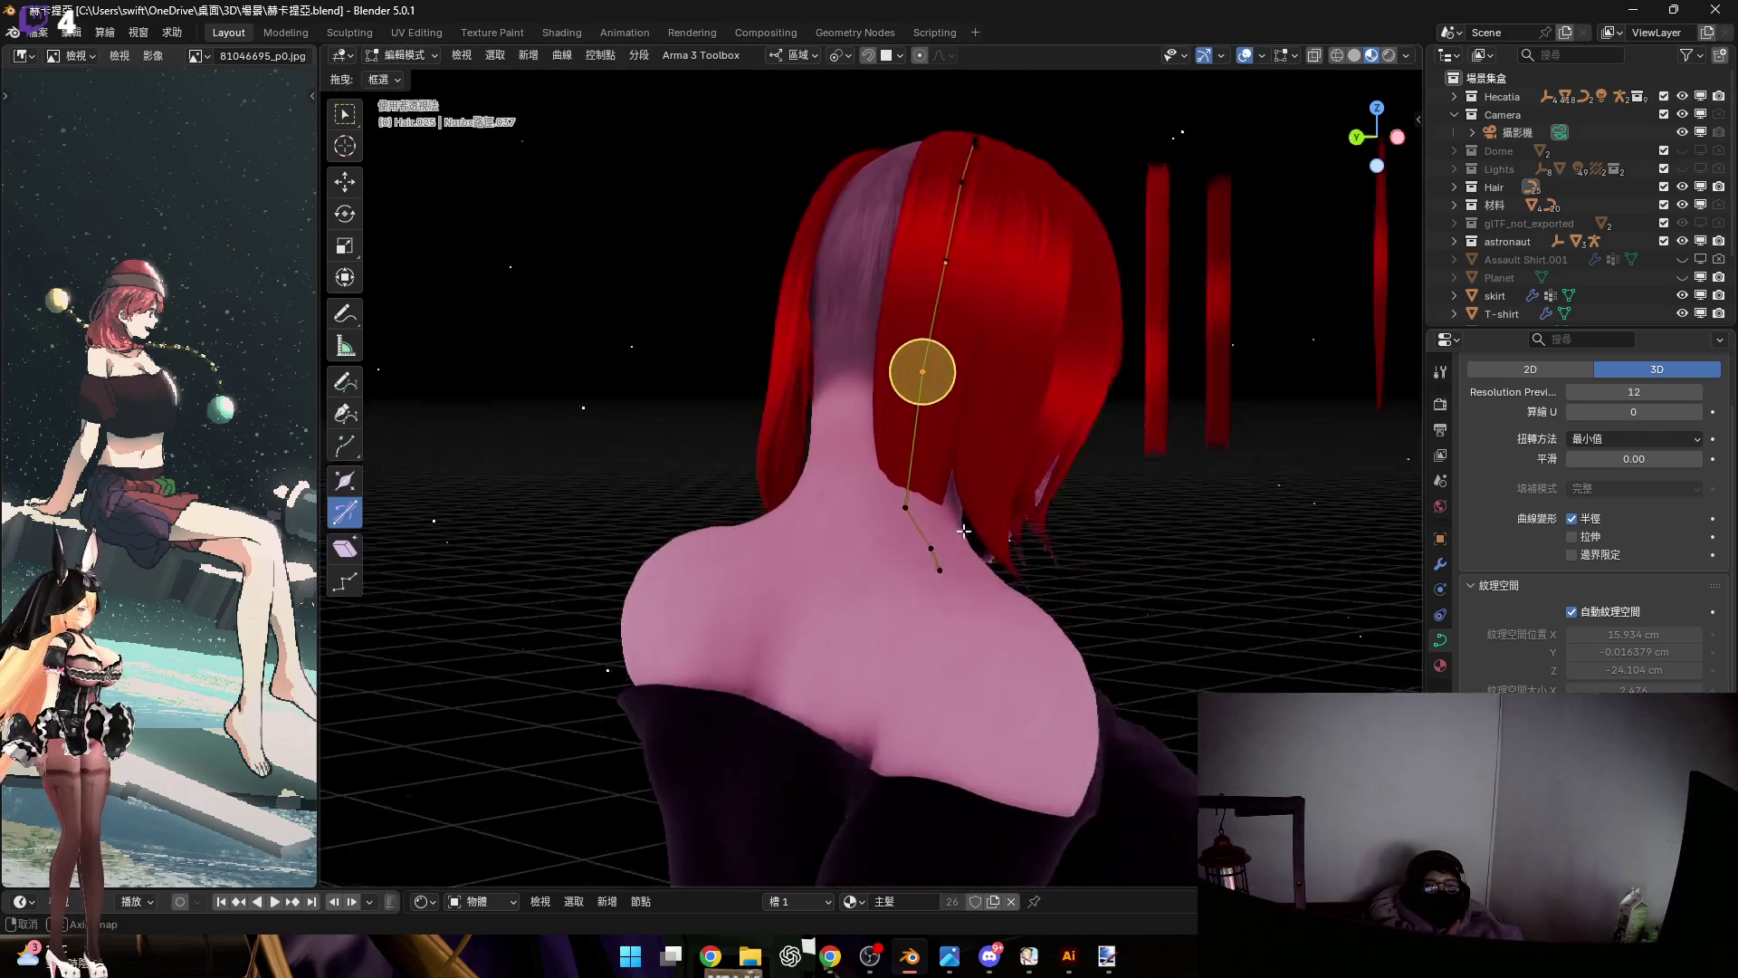
scroll(804, 472, "up", 4)
left_click(906, 548)
middle_click_drag(906, 549, 959, 594)
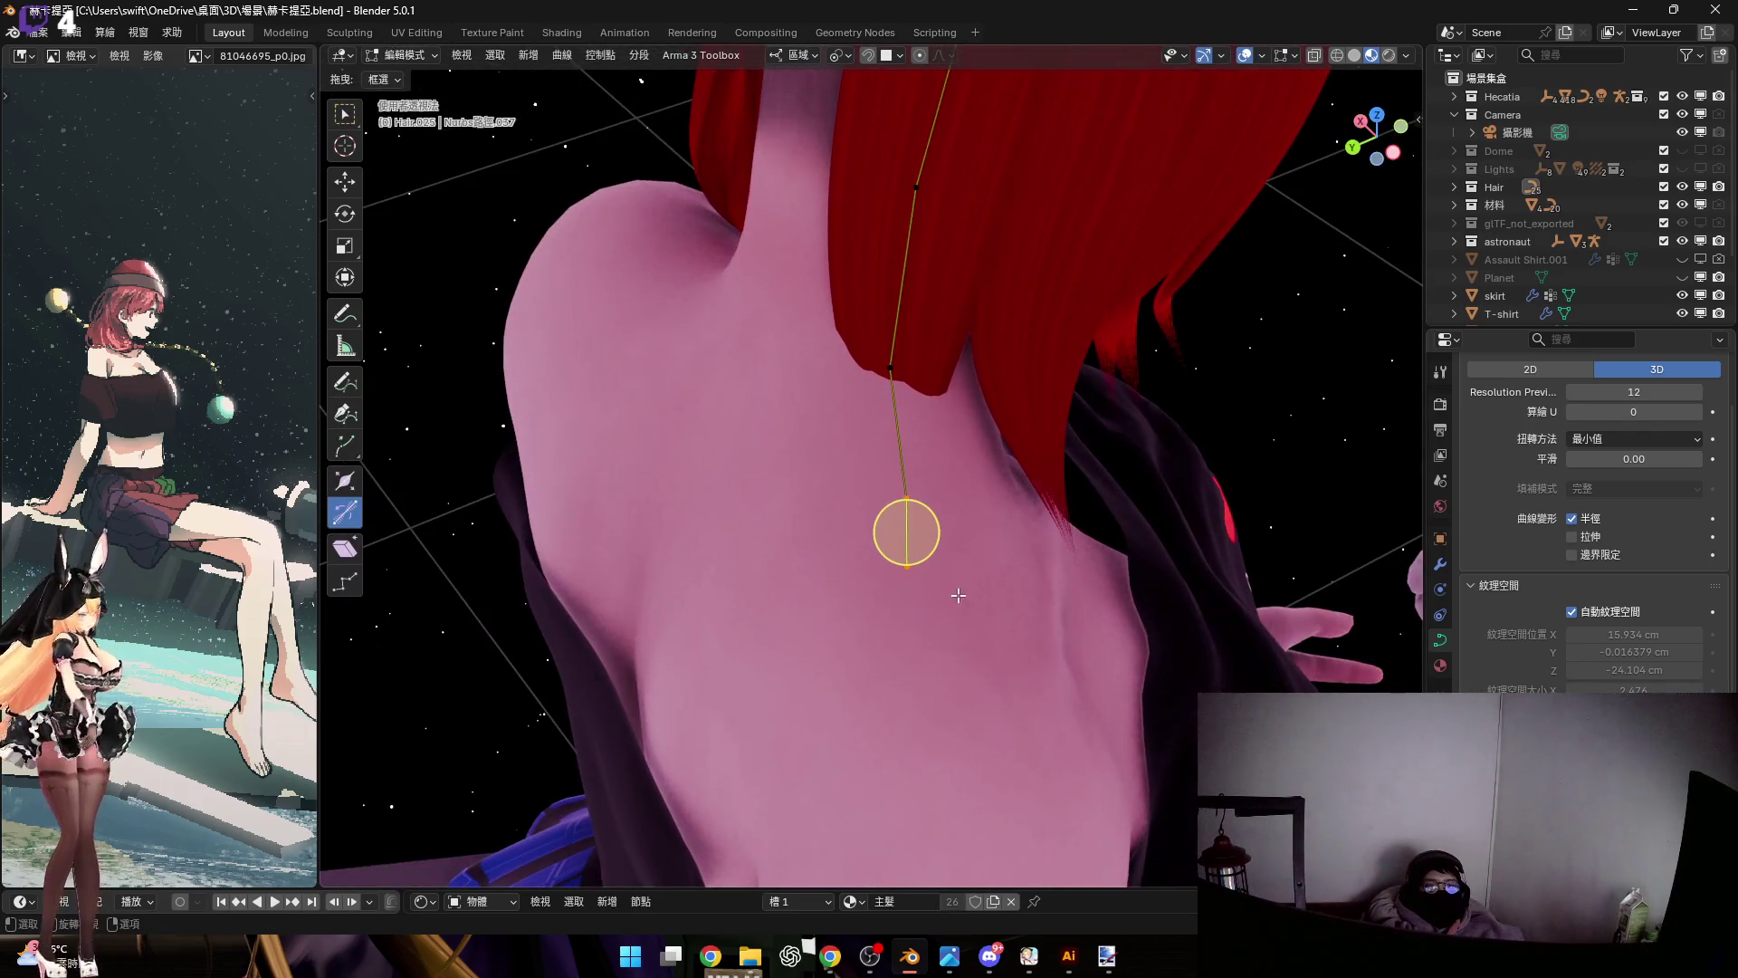
left_click(467, 499)
middle_click_drag(467, 499, 838, 449)
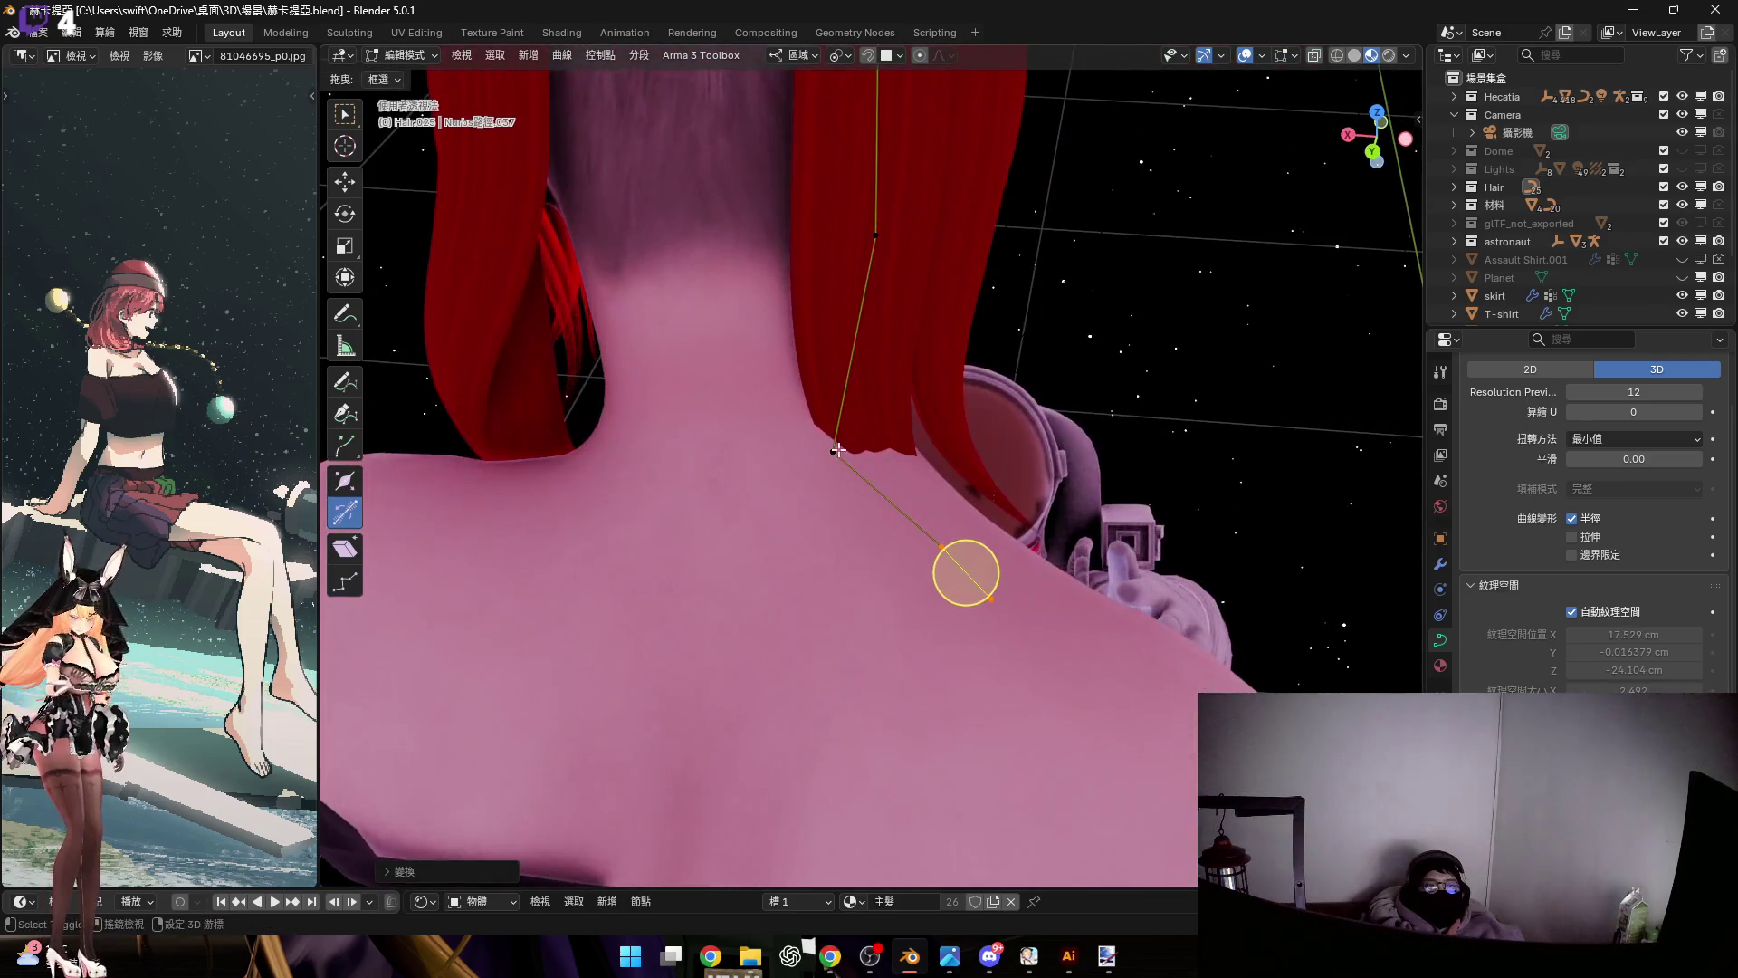
middle_click_drag(957, 429, 908, 598)
key("y")
key("y")
left_click(944, 450)
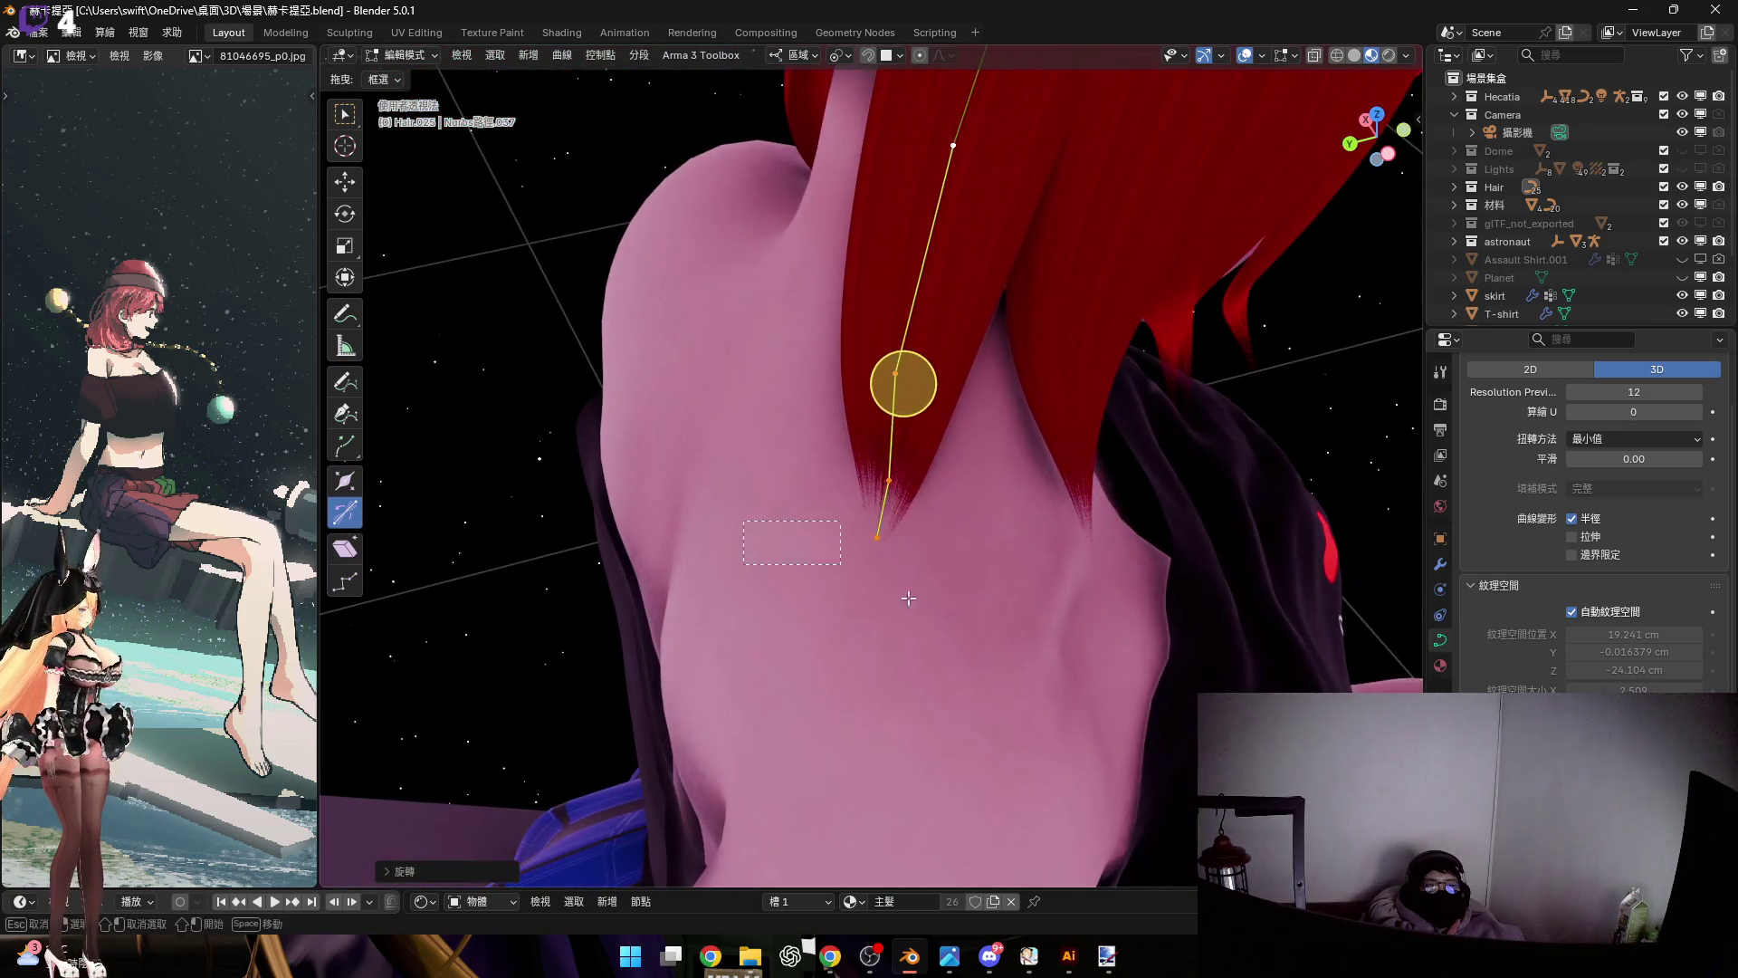
Fatten the strand's tip further with Alt+S
middle_click_drag(1137, 648, 1078, 579)
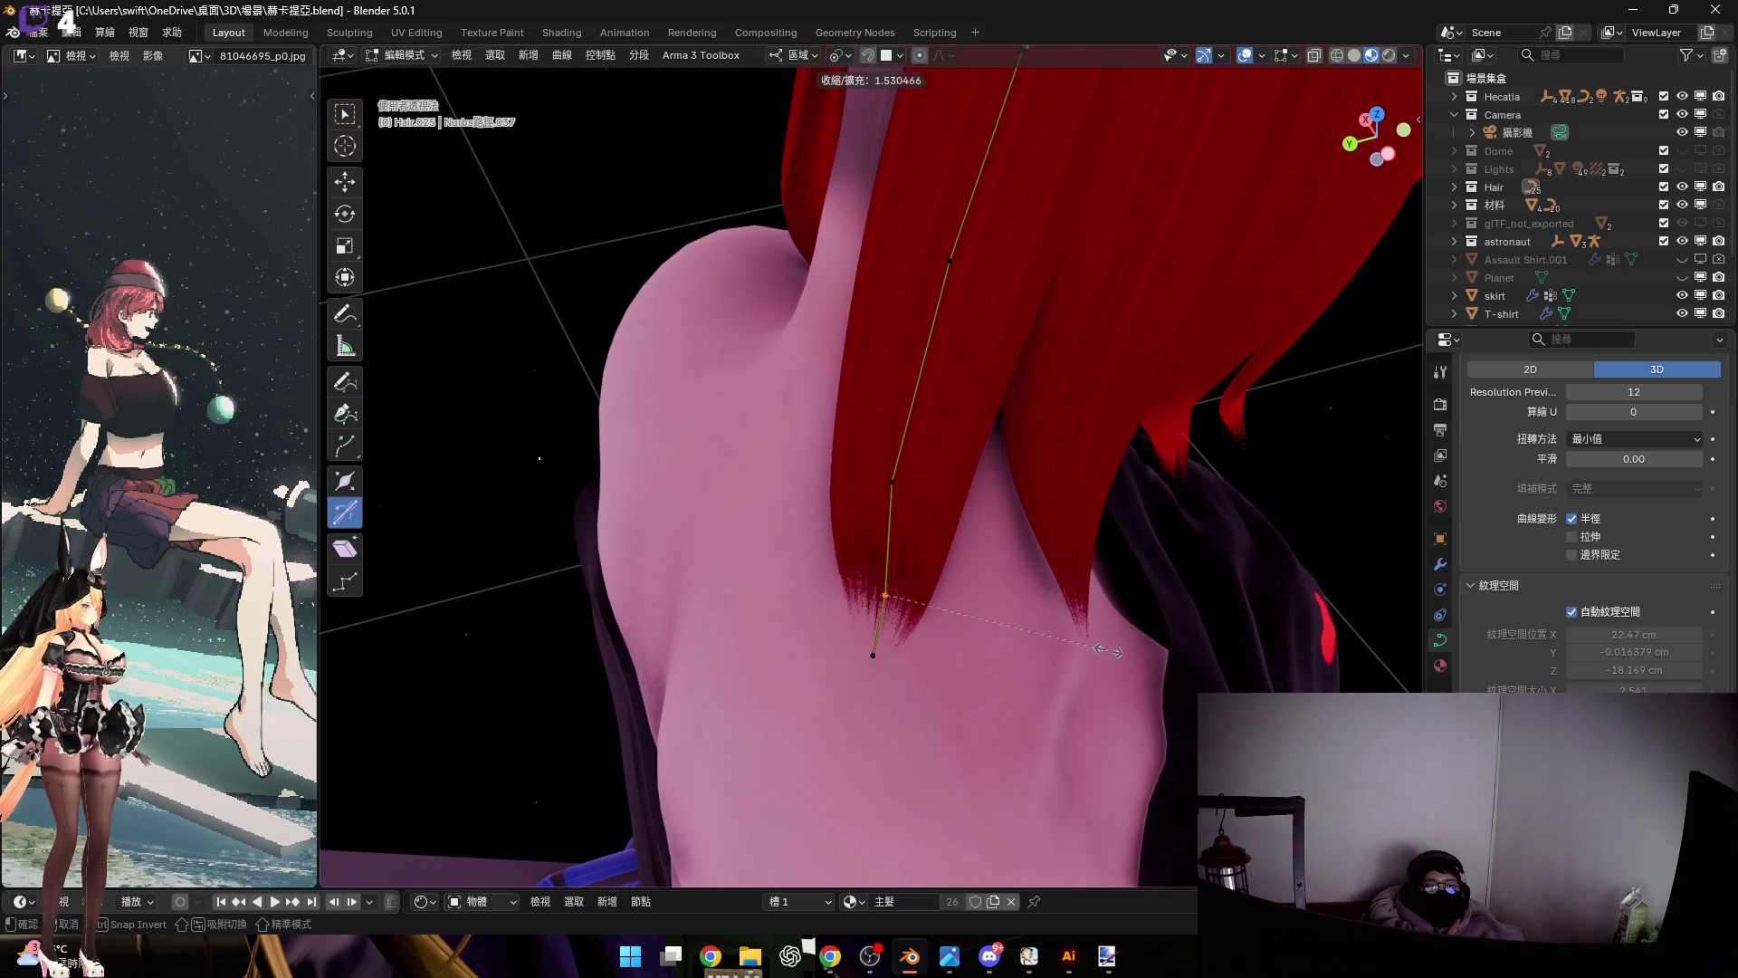
middle_click_drag(1116, 653, 846, 639)
left_click(1148, 729)
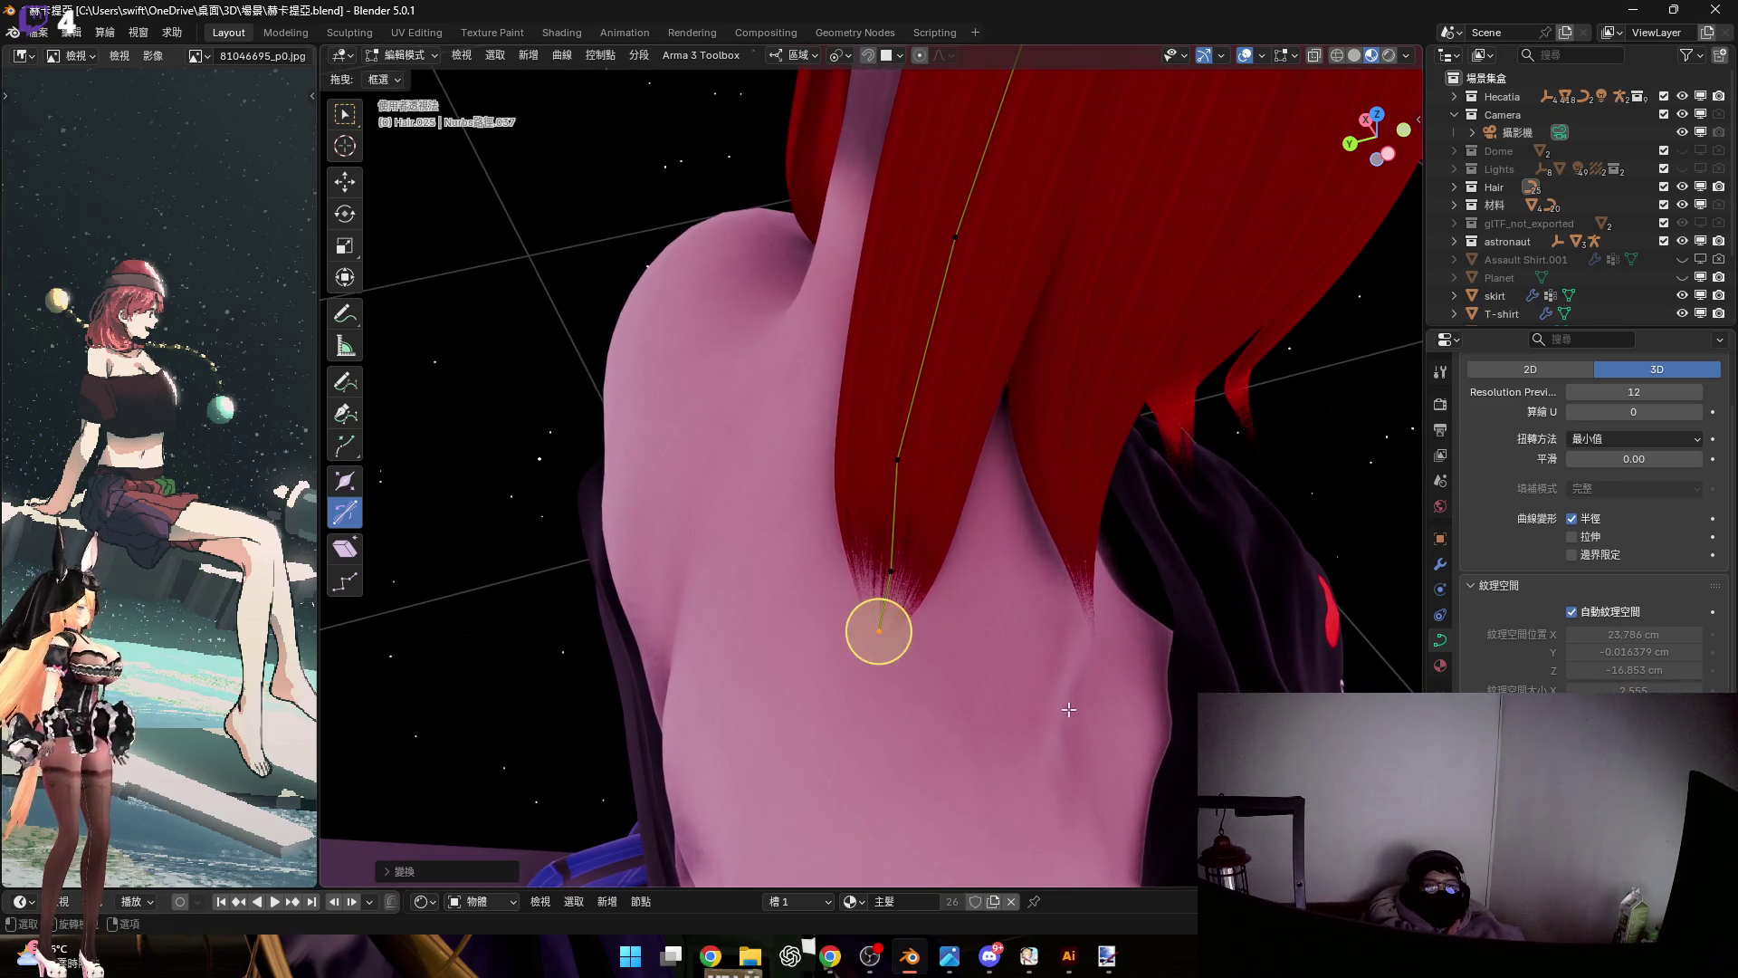
key("alt+s")
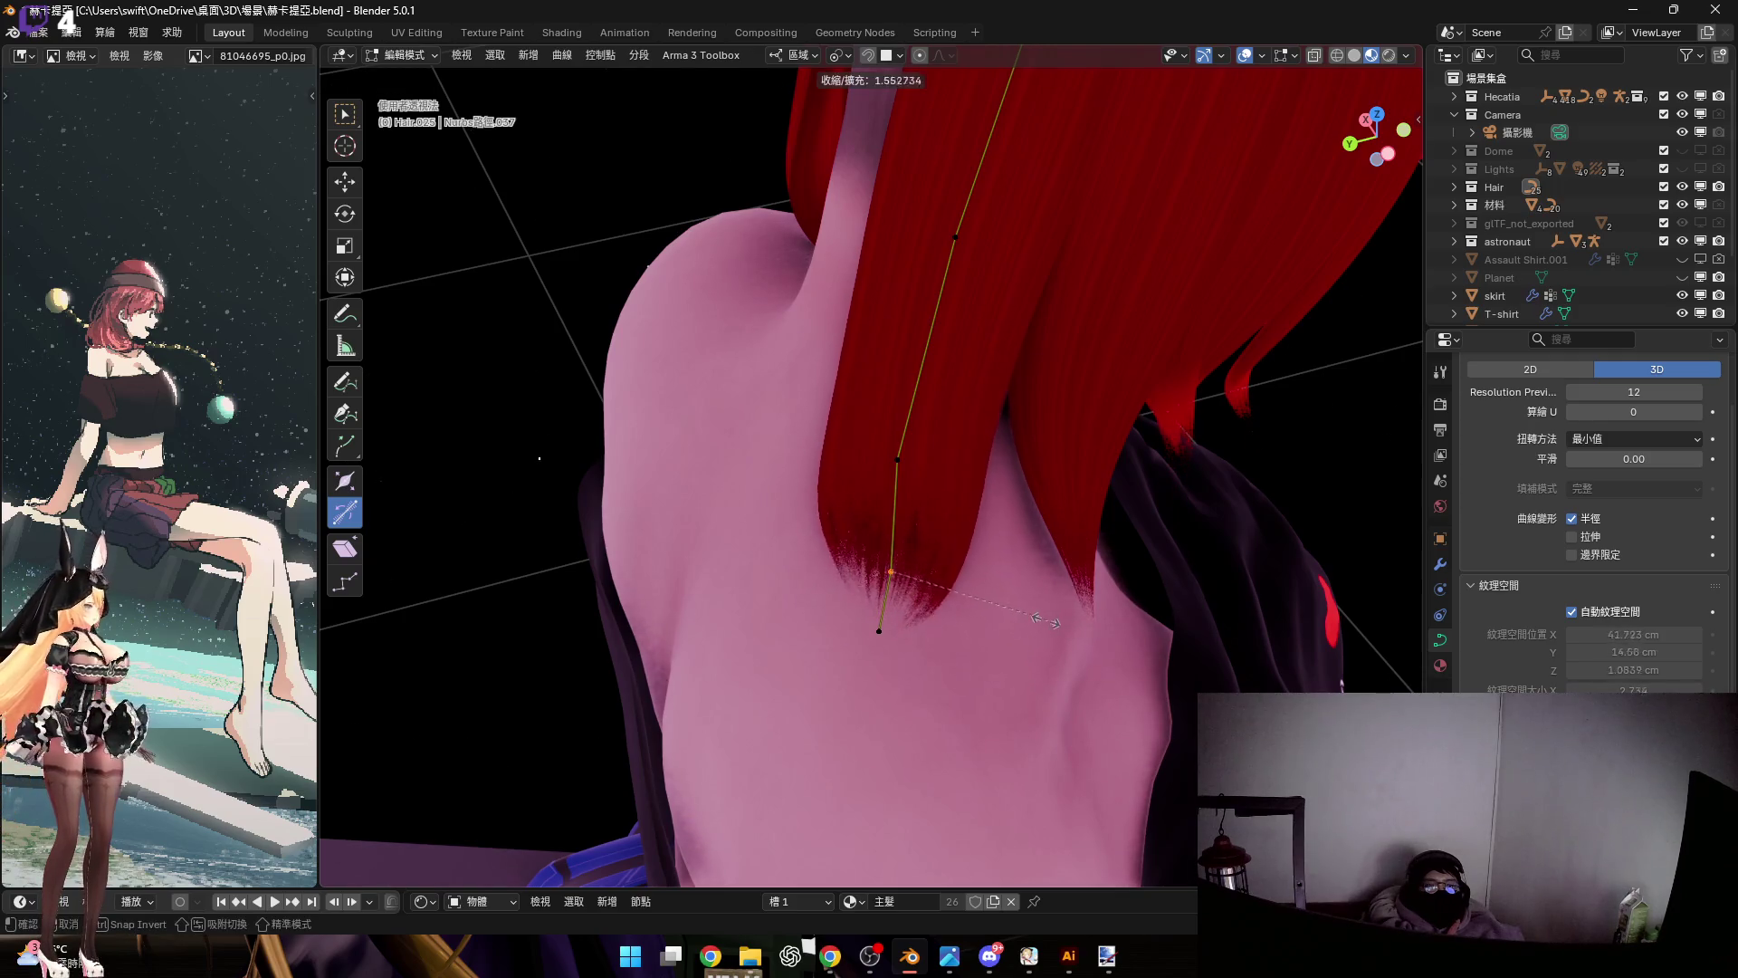
left_click(1038, 621)
mouse_move(1038, 621)
middle_mouse_down()
mouse_move(844, 481)
mouse_move(954, 501)
mouse_move(871, 508)
middle_mouse_up()
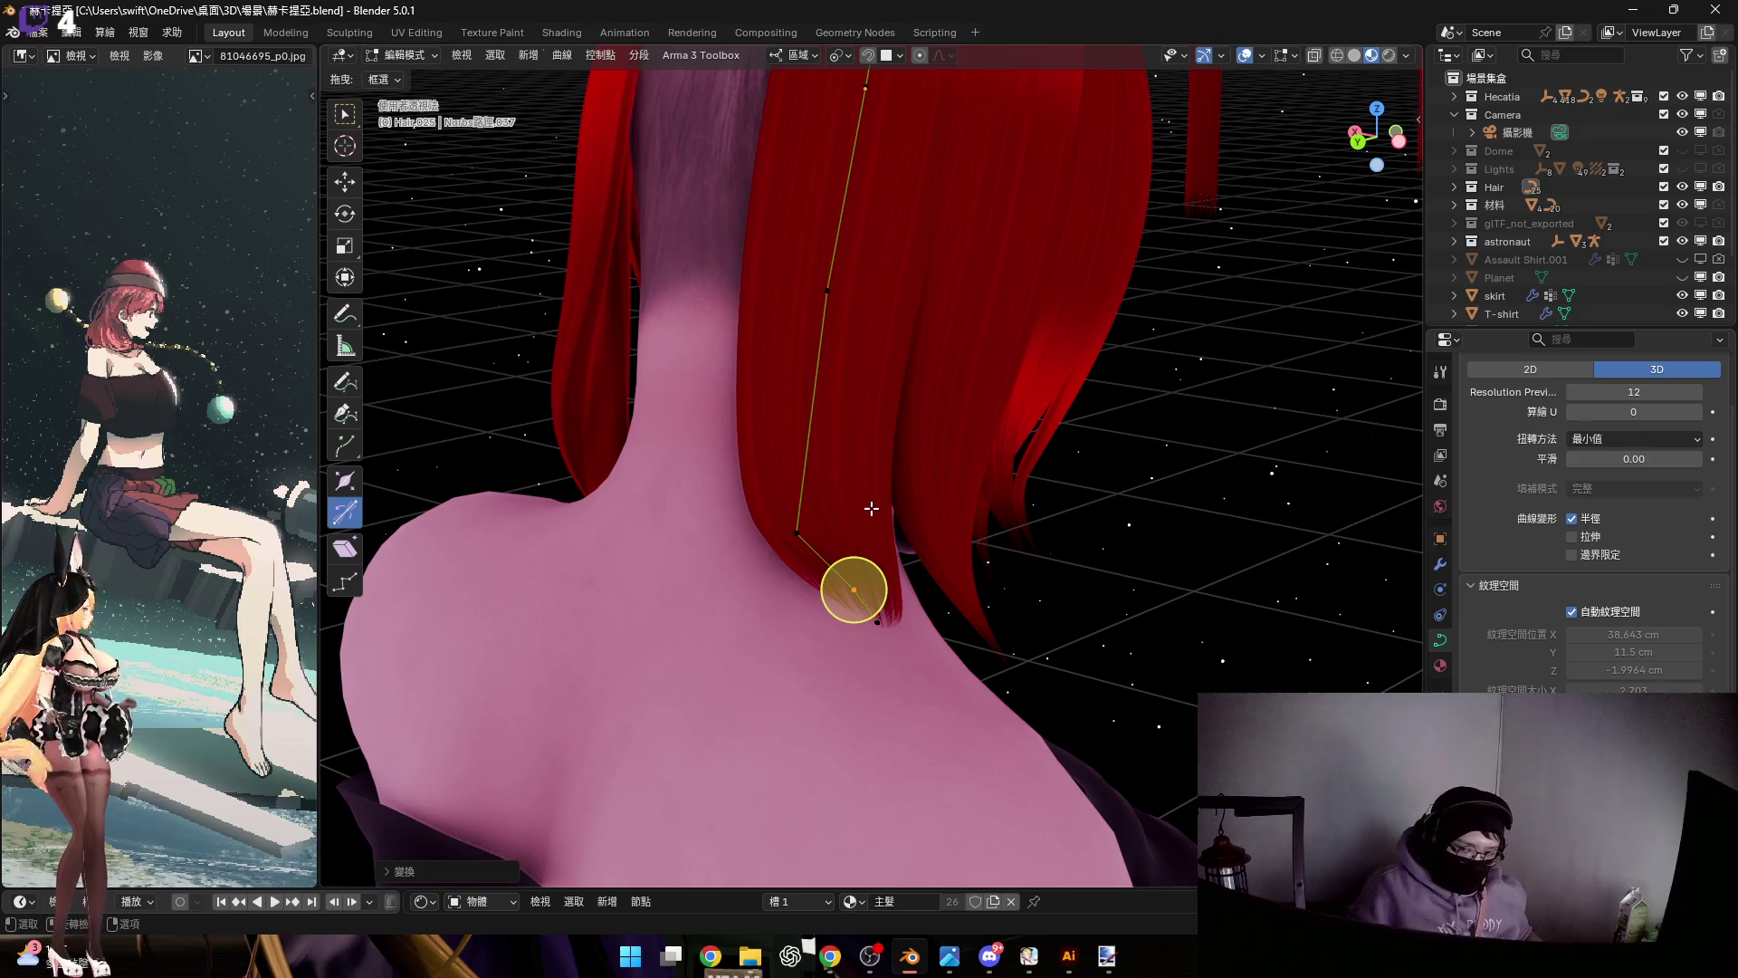
mouse_move(833, 488)
middle_mouse_down("shift")
mouse_move(815, 390)
mouse_move(845, 395)
middle_mouse_up("shift")
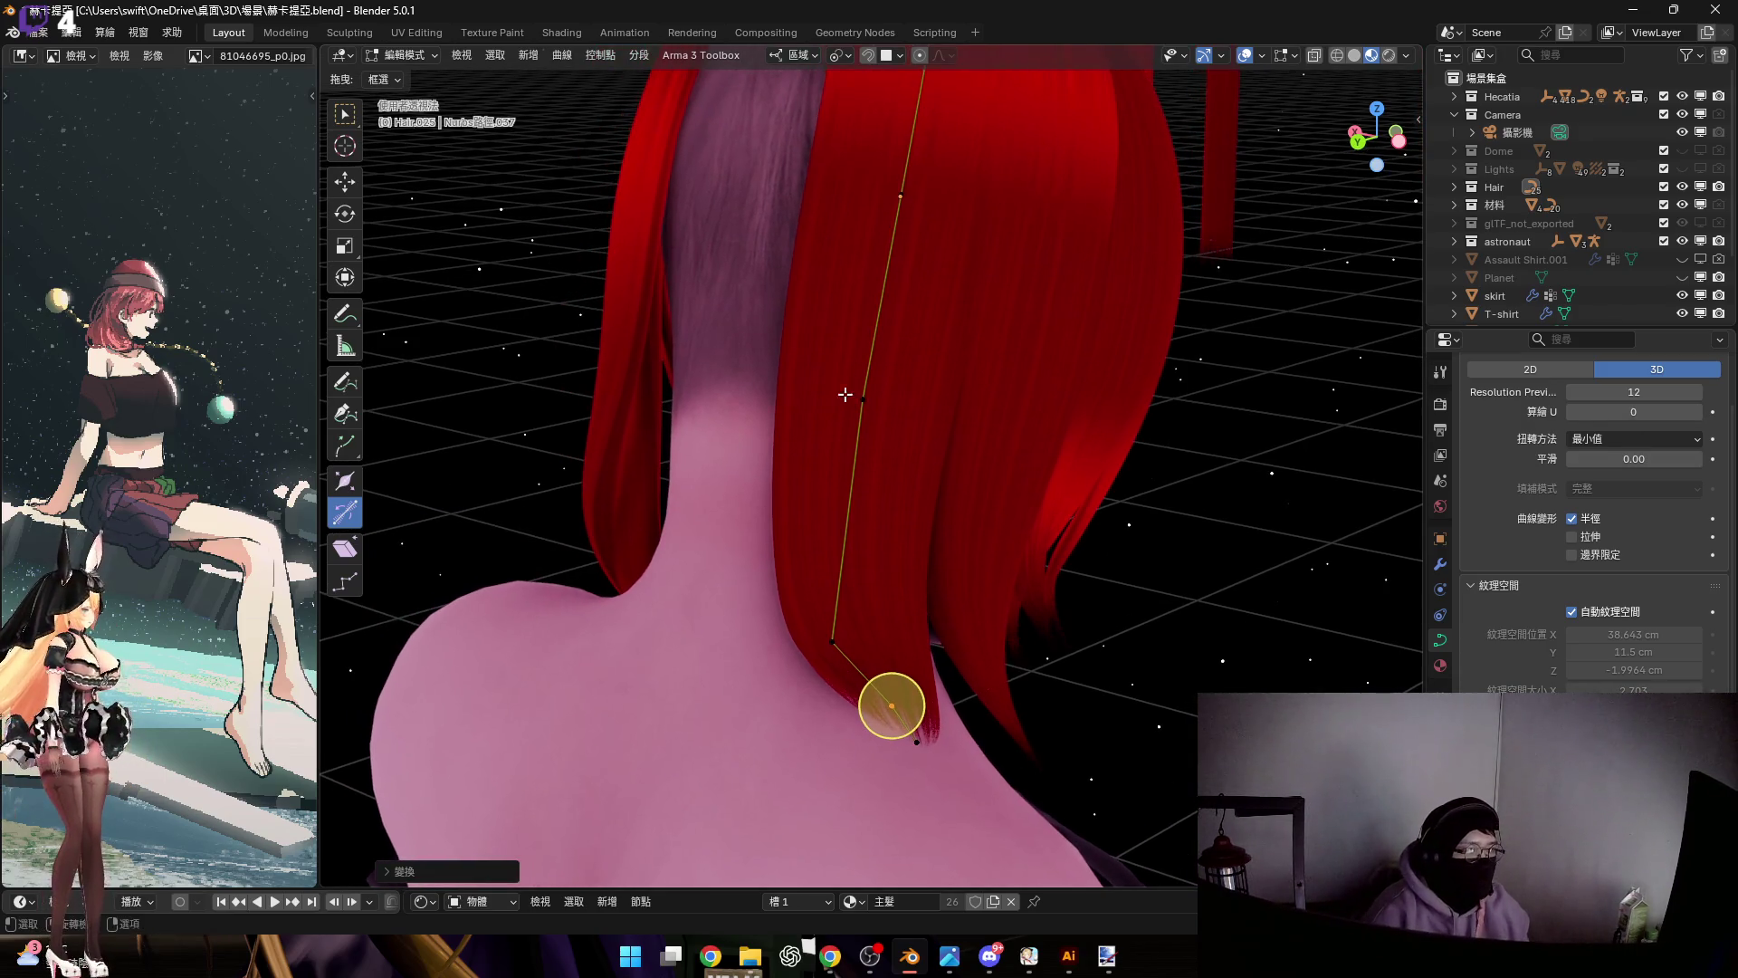
Shift the strand's middle control point along the X axis
left_click(862, 399)
scroll(862, 400, "up", 3)
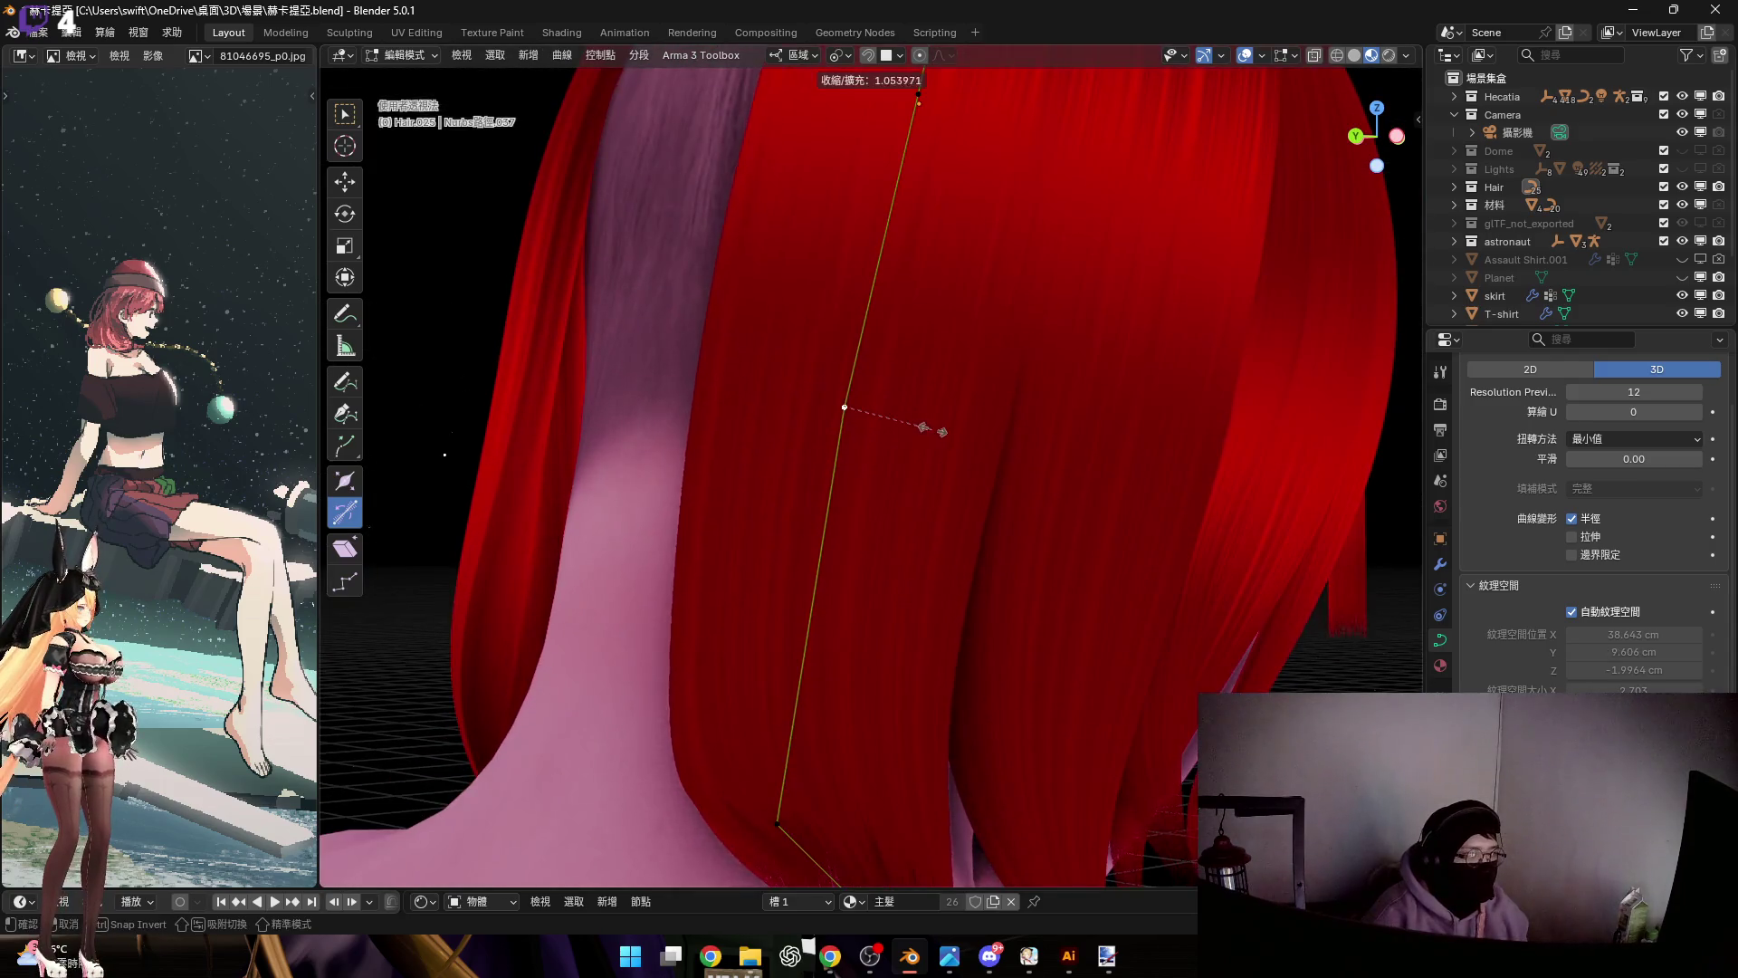
mouse_move(914, 479)
middle_mouse_down()
mouse_move(892, 407)
mouse_move(896, 453)
middle_mouse_up()
key("g")
key("x")
left_click(890, 459)
Move the selected point along local Z so it settles against the shoulder
scroll(872, 423, "down", 2)
scroll(888, 604, "up", 3)
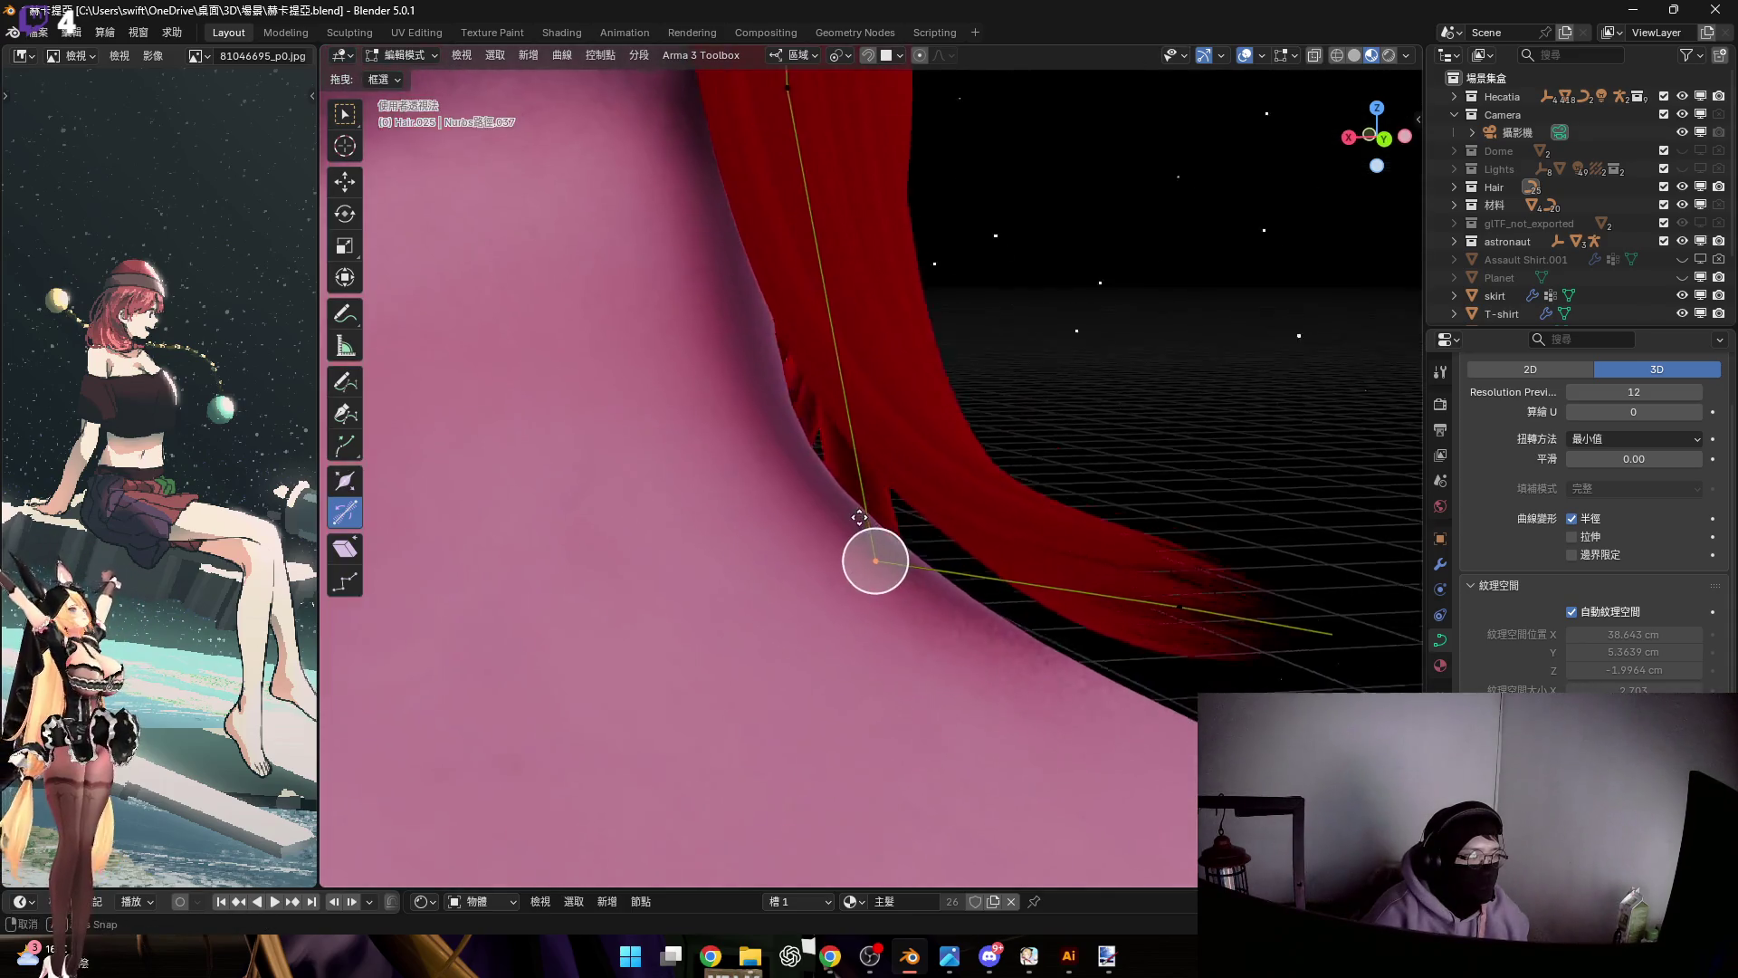
key("g")
key("z")
key("z")
left_click(743, 574)
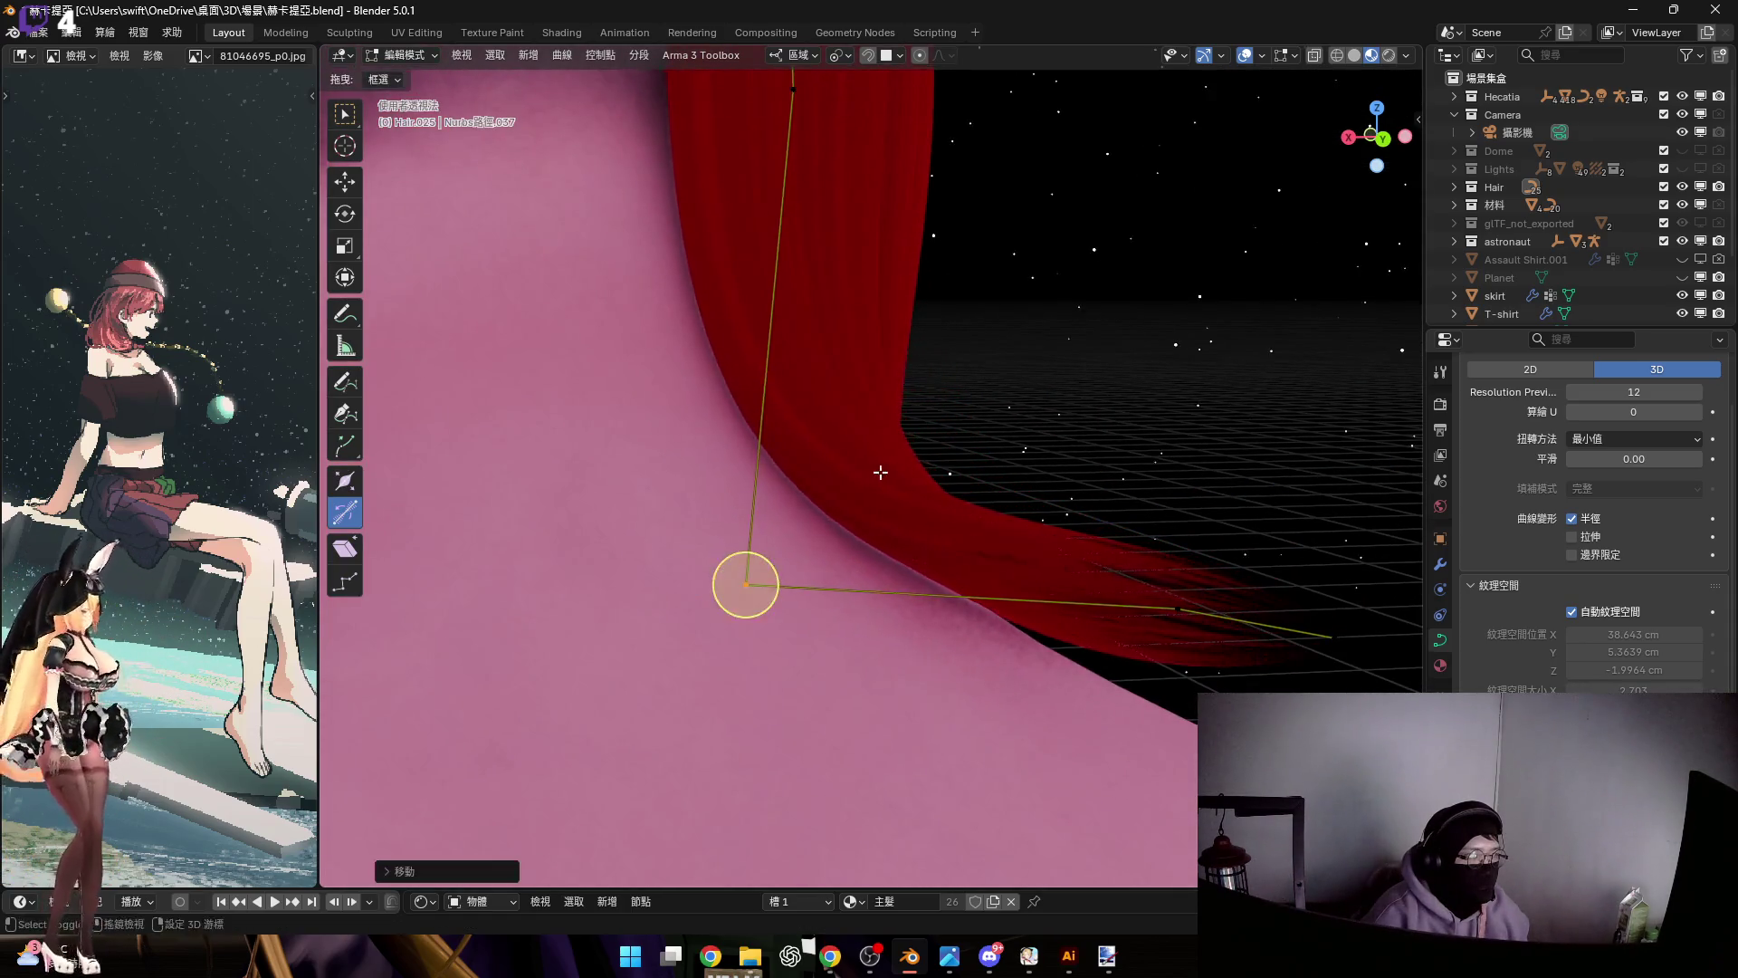
scroll(743, 575, "up", 3)
mouse_move(743, 575)
middle_mouse_down()
mouse_move(850, 498)
mouse_move(888, 538)
mouse_move(718, 497)
mouse_move(679, 582)
mouse_move(659, 543)
mouse_move(739, 595)
middle_mouse_up()
scroll(740, 595, "up", 2)
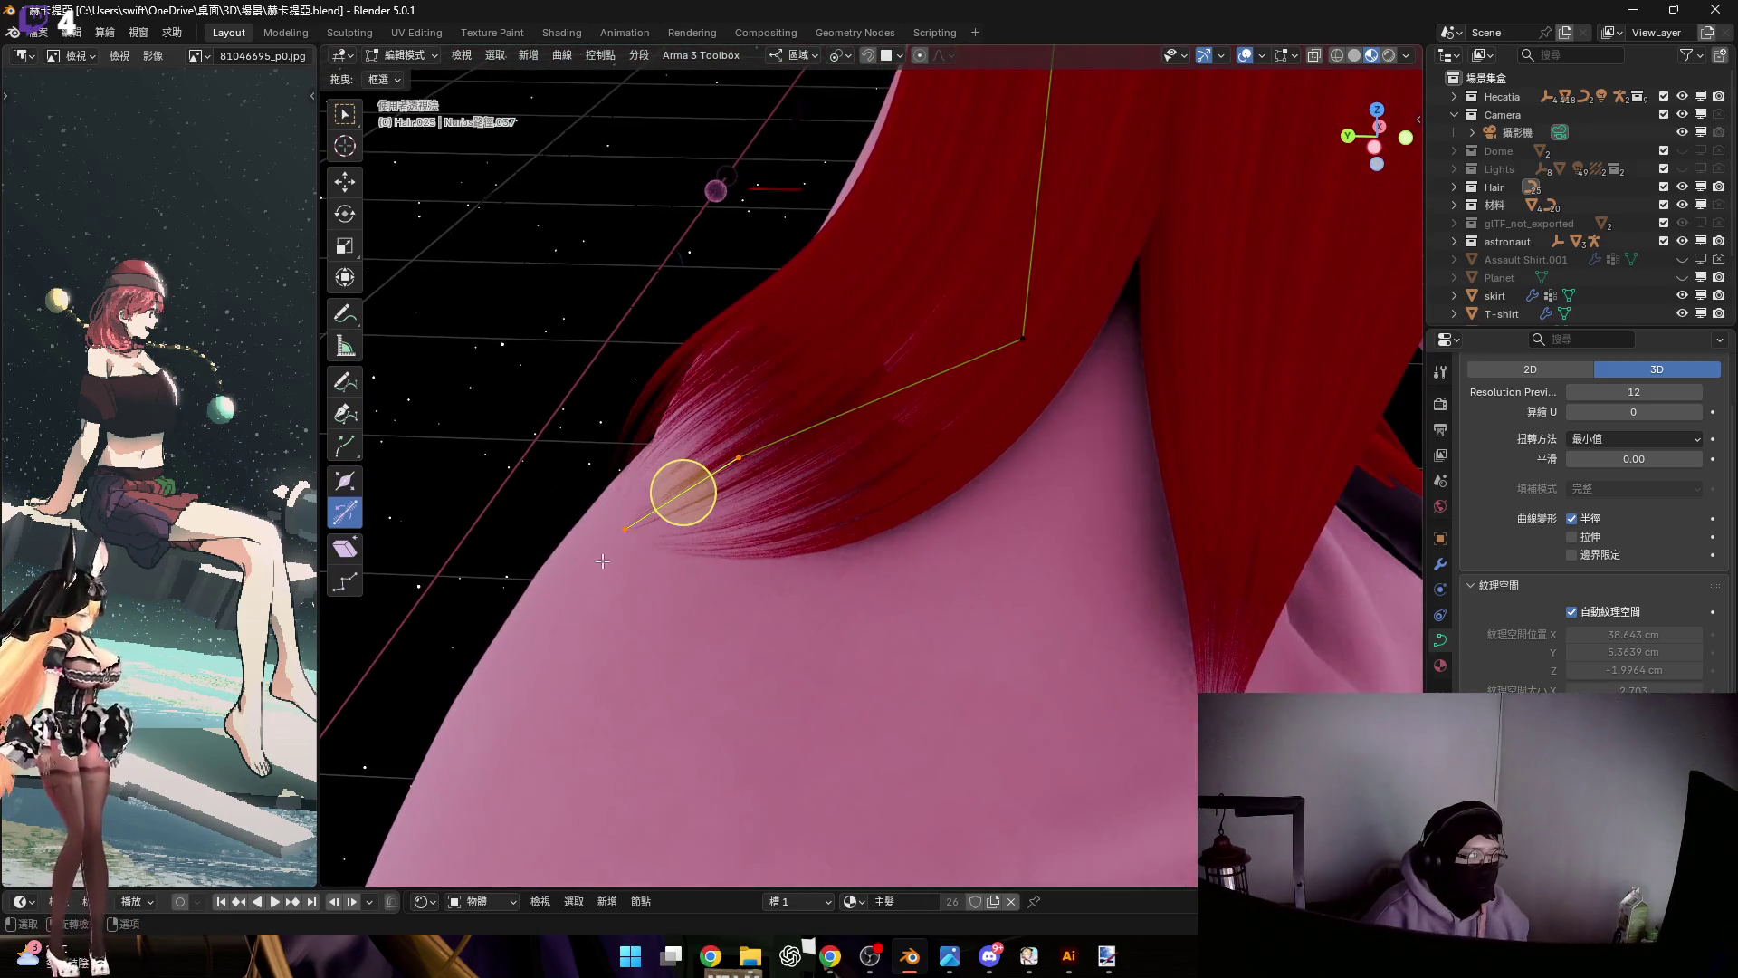
Adjust the thickness at the next point and scale the strand's end
scroll(783, 511, "up", 3)
left_click_drag(796, 534, 815, 554)
left_click(815, 554)
middle_click_drag(817, 555, 834, 569)
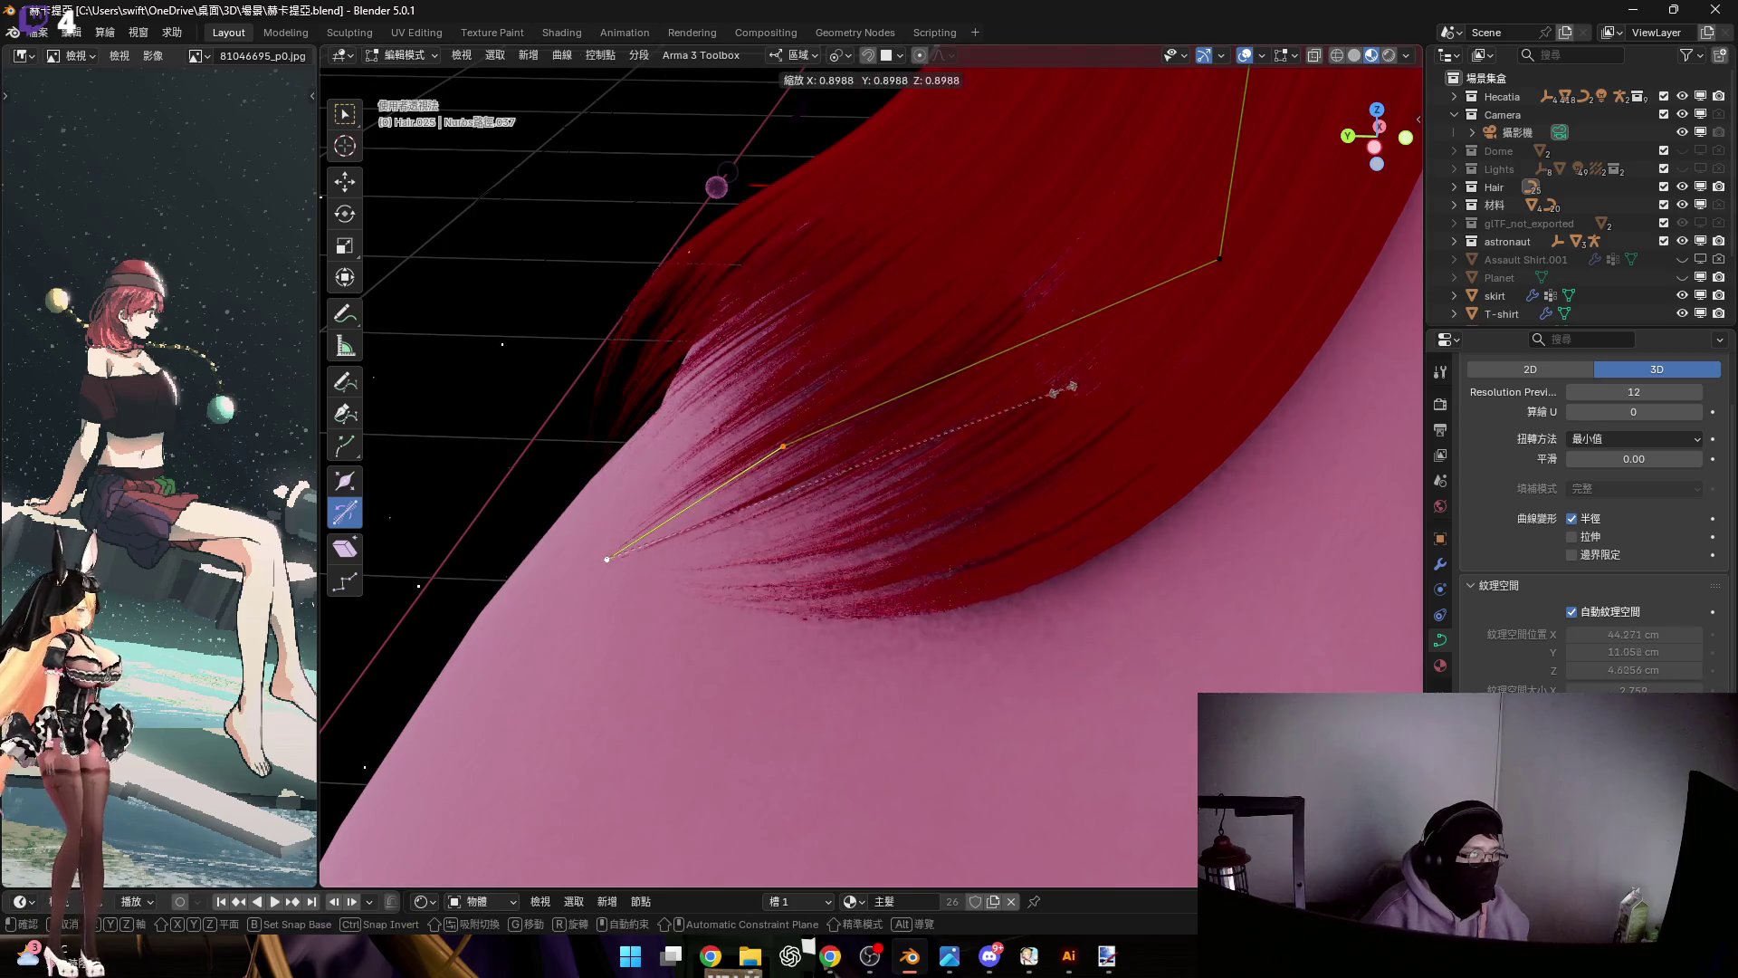
left_click(1042, 404)
mouse_move(1043, 403)
middle_mouse_down()
mouse_move(900, 493)
mouse_move(869, 486)
middle_mouse_up()
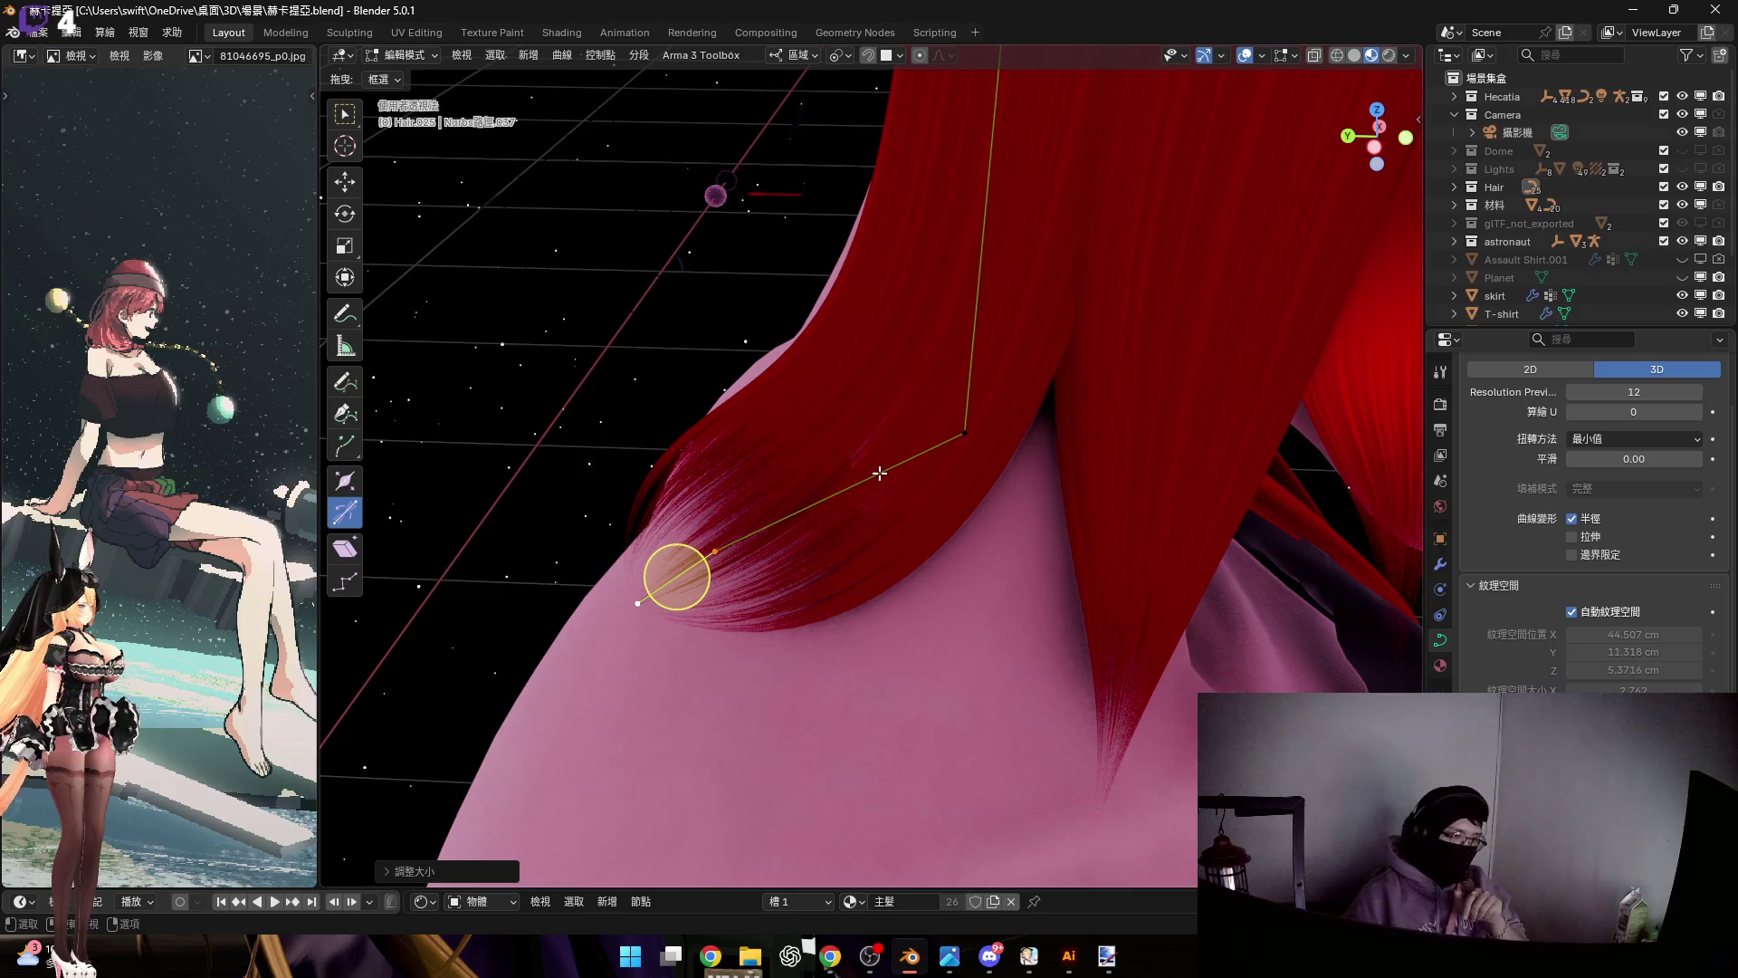
mouse_move(879, 473)
middle_mouse_down()
mouse_move(888, 453)
mouse_move(877, 500)
mouse_move(872, 476)
middle_mouse_up()
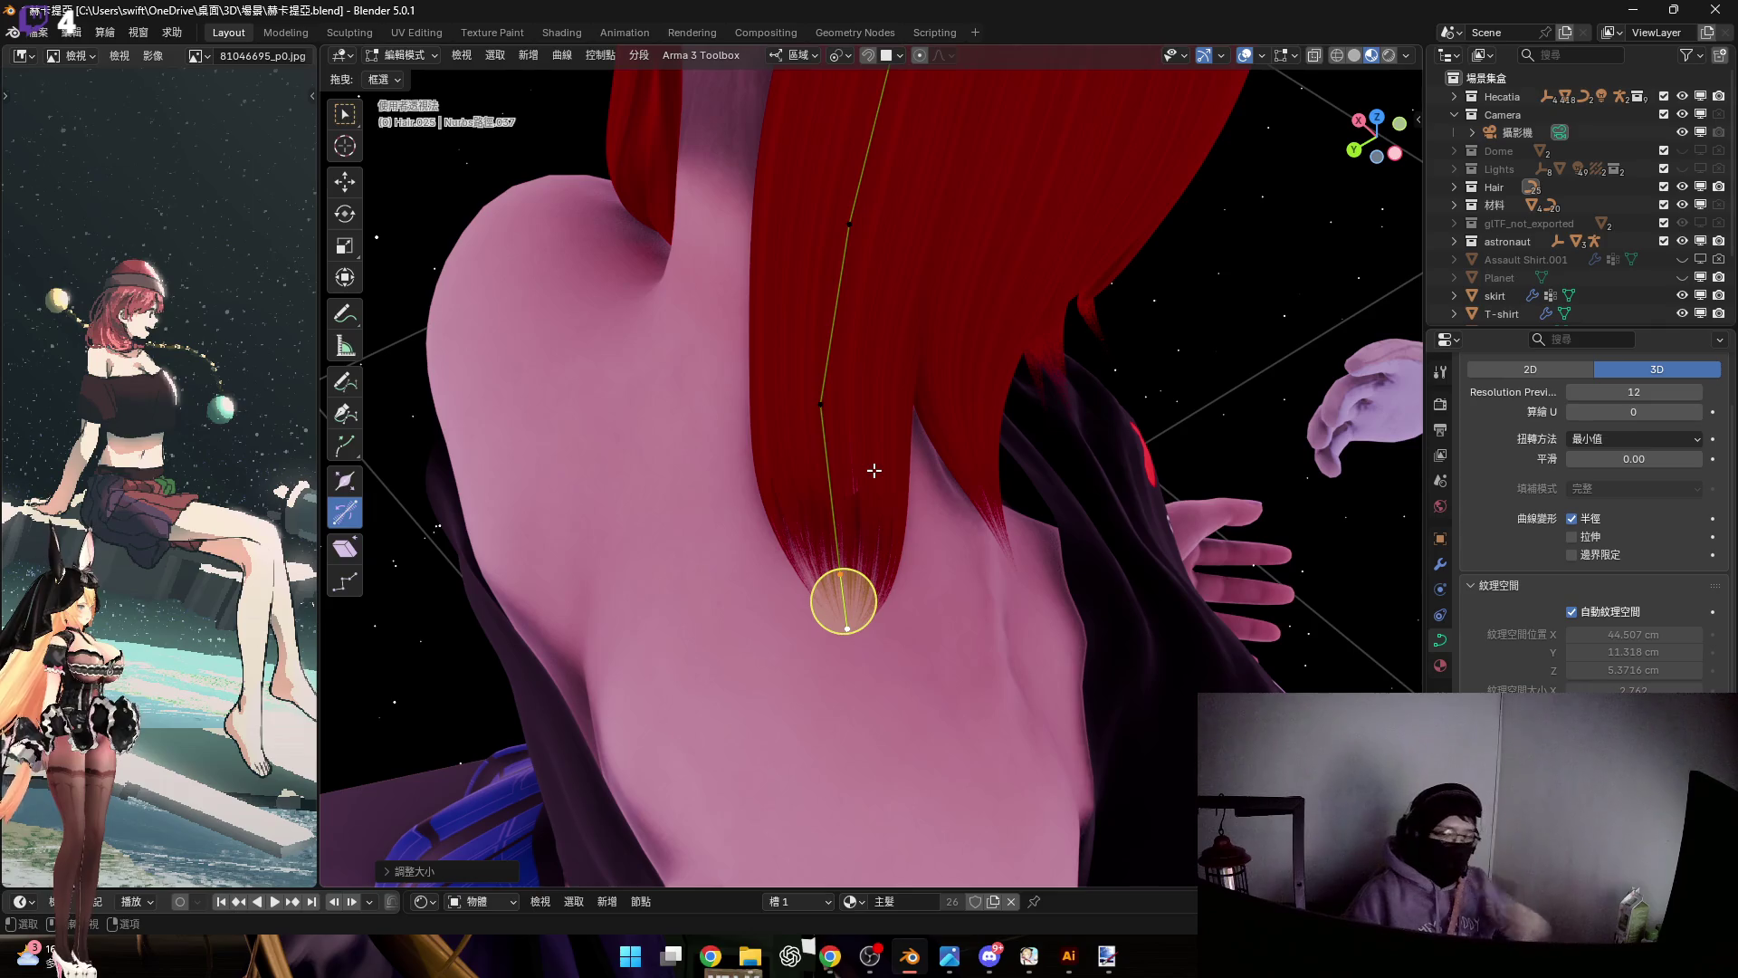
middle_click_drag(880, 419, 892, 556)
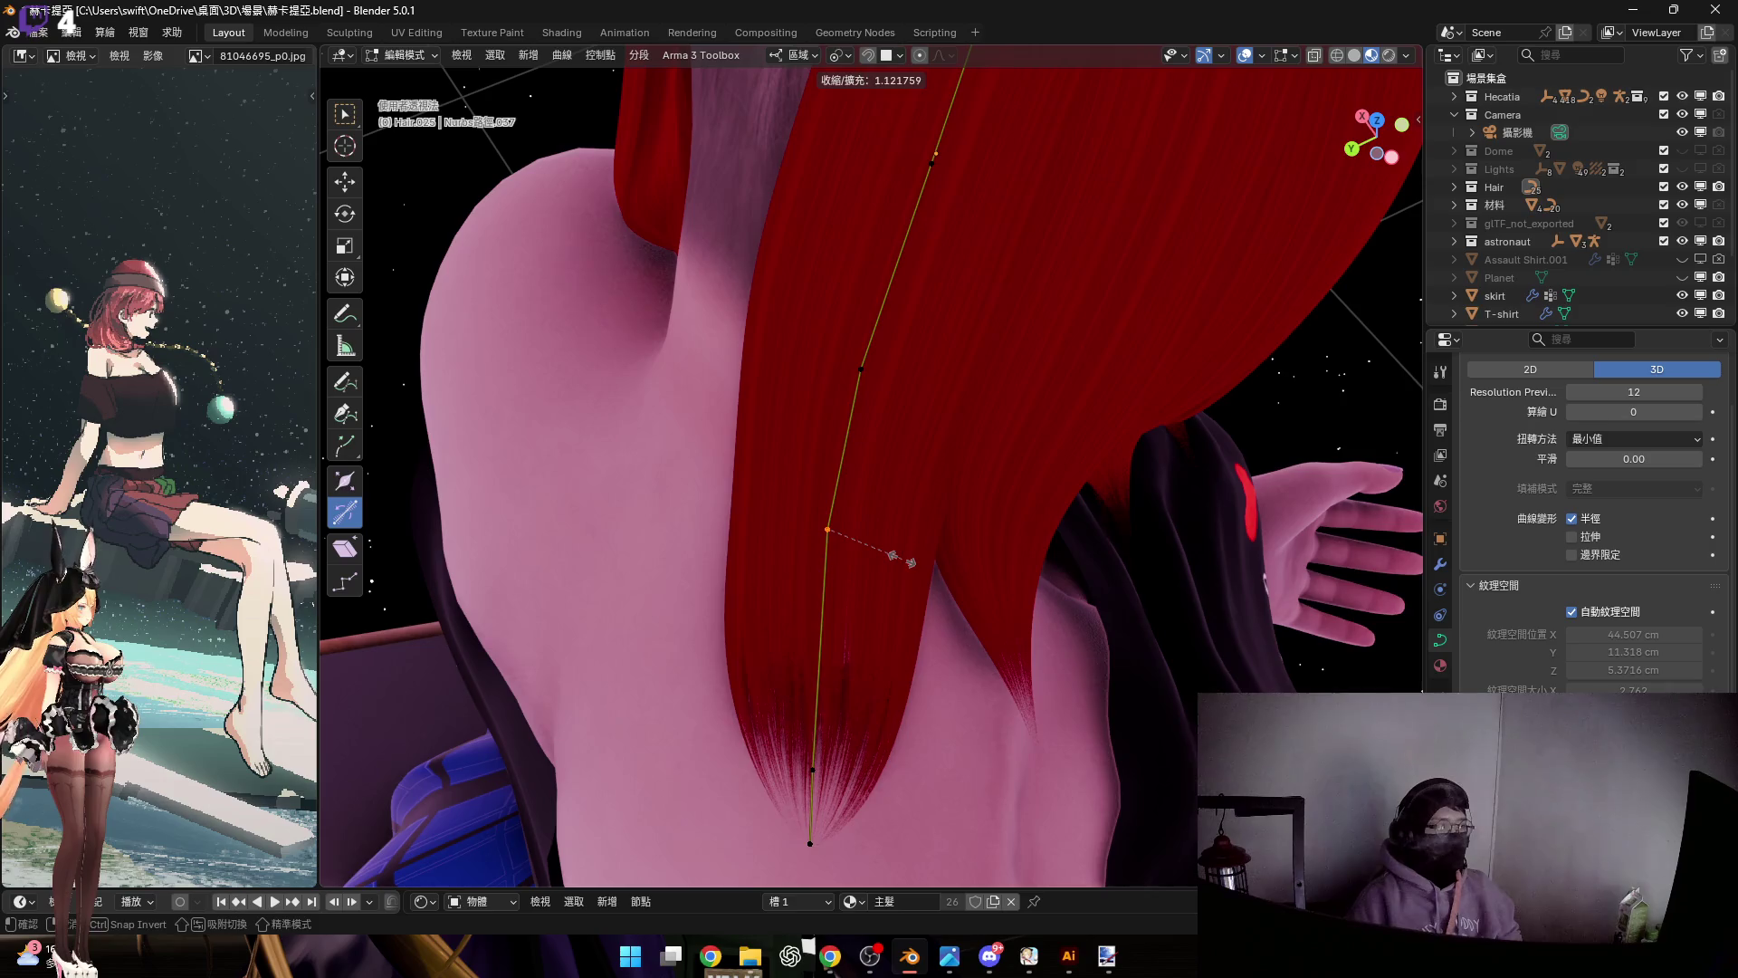
mouse_move(870, 499)
middle_mouse_down()
mouse_move(896, 399)
mouse_move(935, 524)
mouse_move(920, 472)
mouse_move(887, 519)
mouse_move(859, 498)
mouse_move(795, 513)
mouse_move(715, 488)
middle_mouse_up()
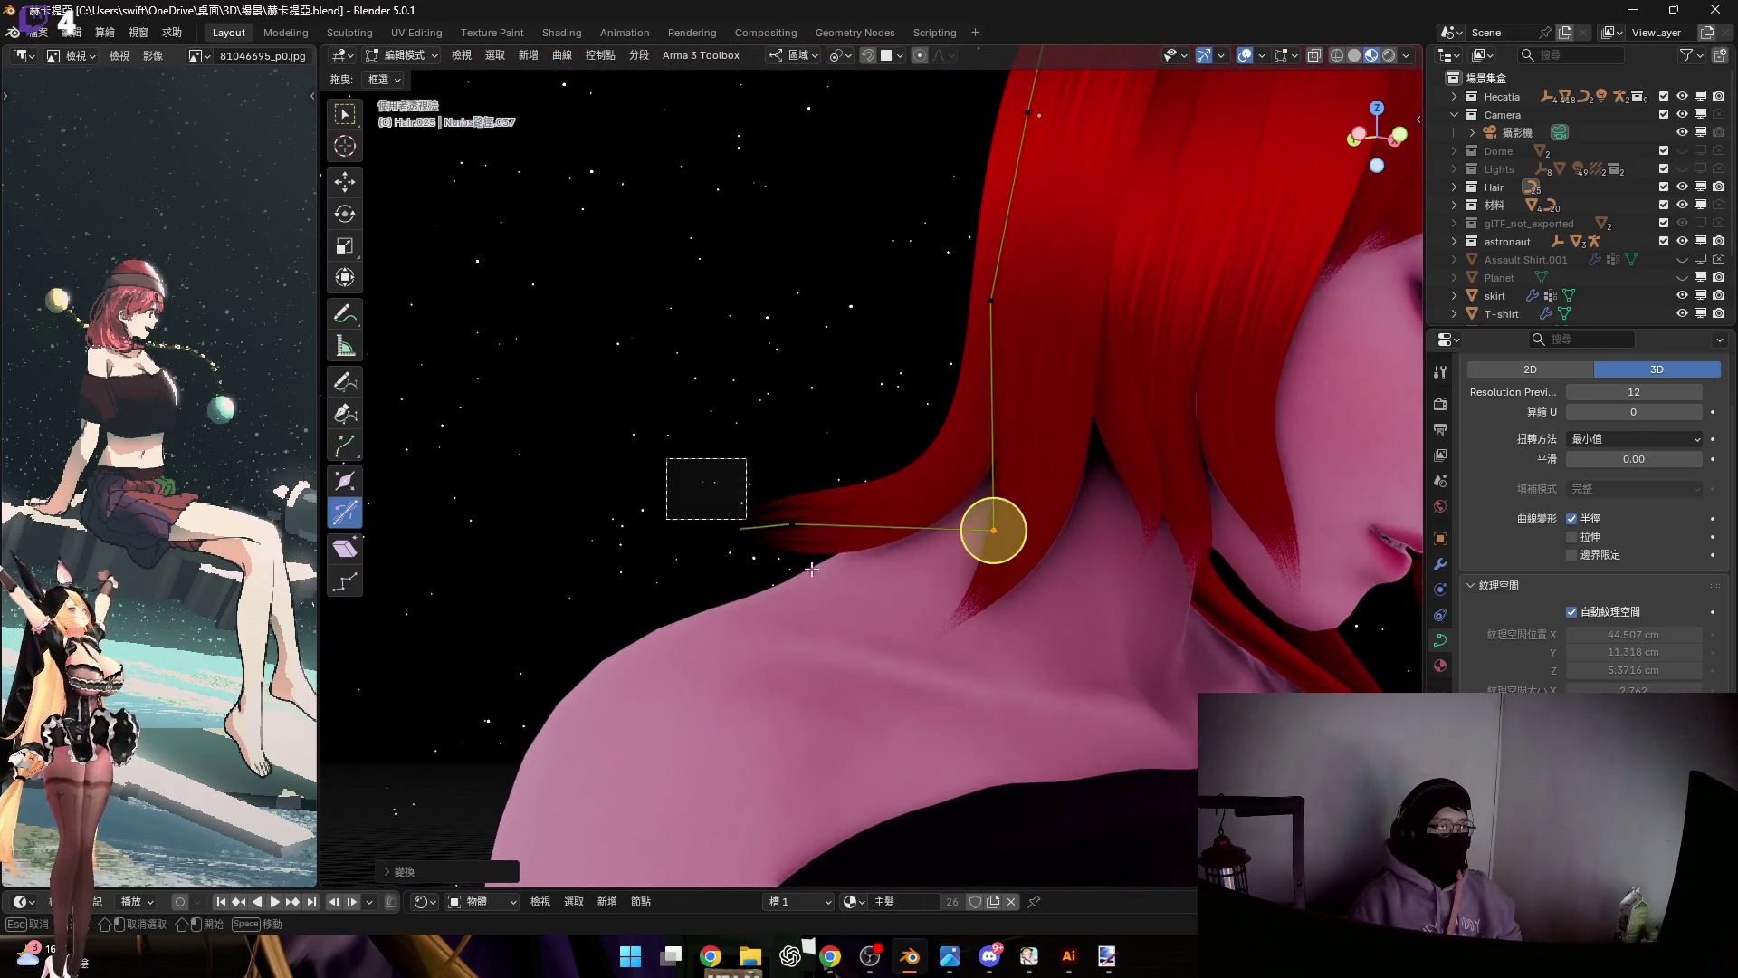
middle_click_drag(980, 536, 1011, 590)
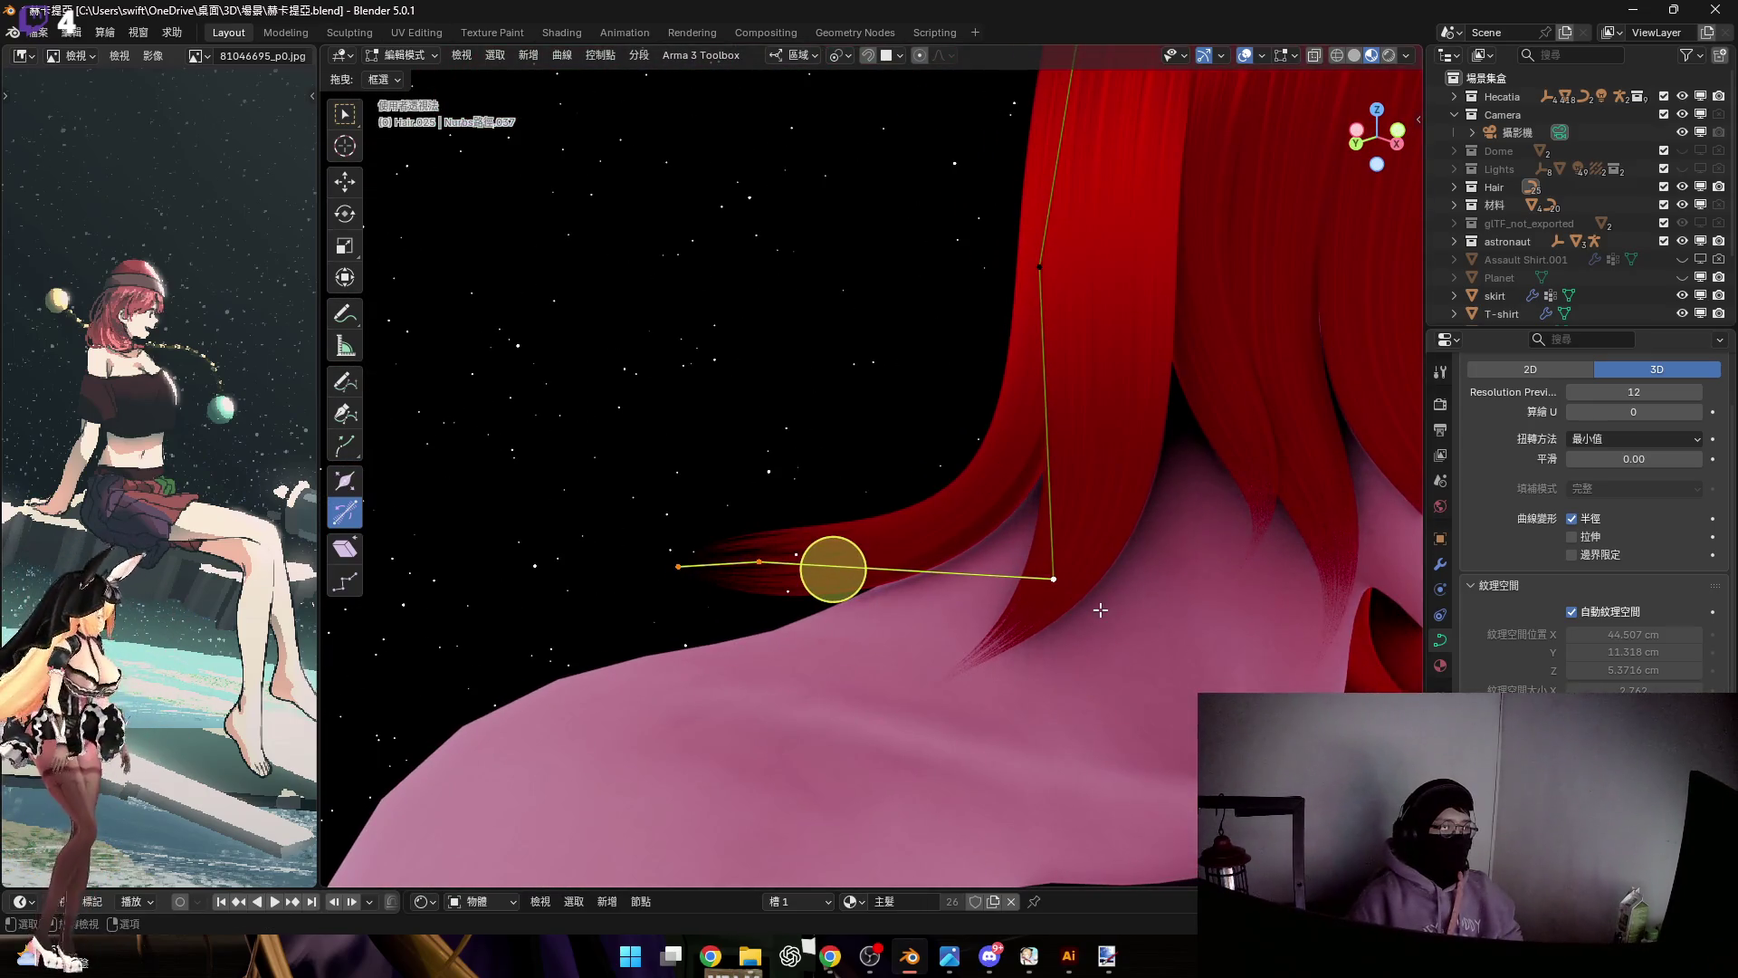
Rotate the selected end point around local Y and resize the hair tip points
key("r")
key("y")
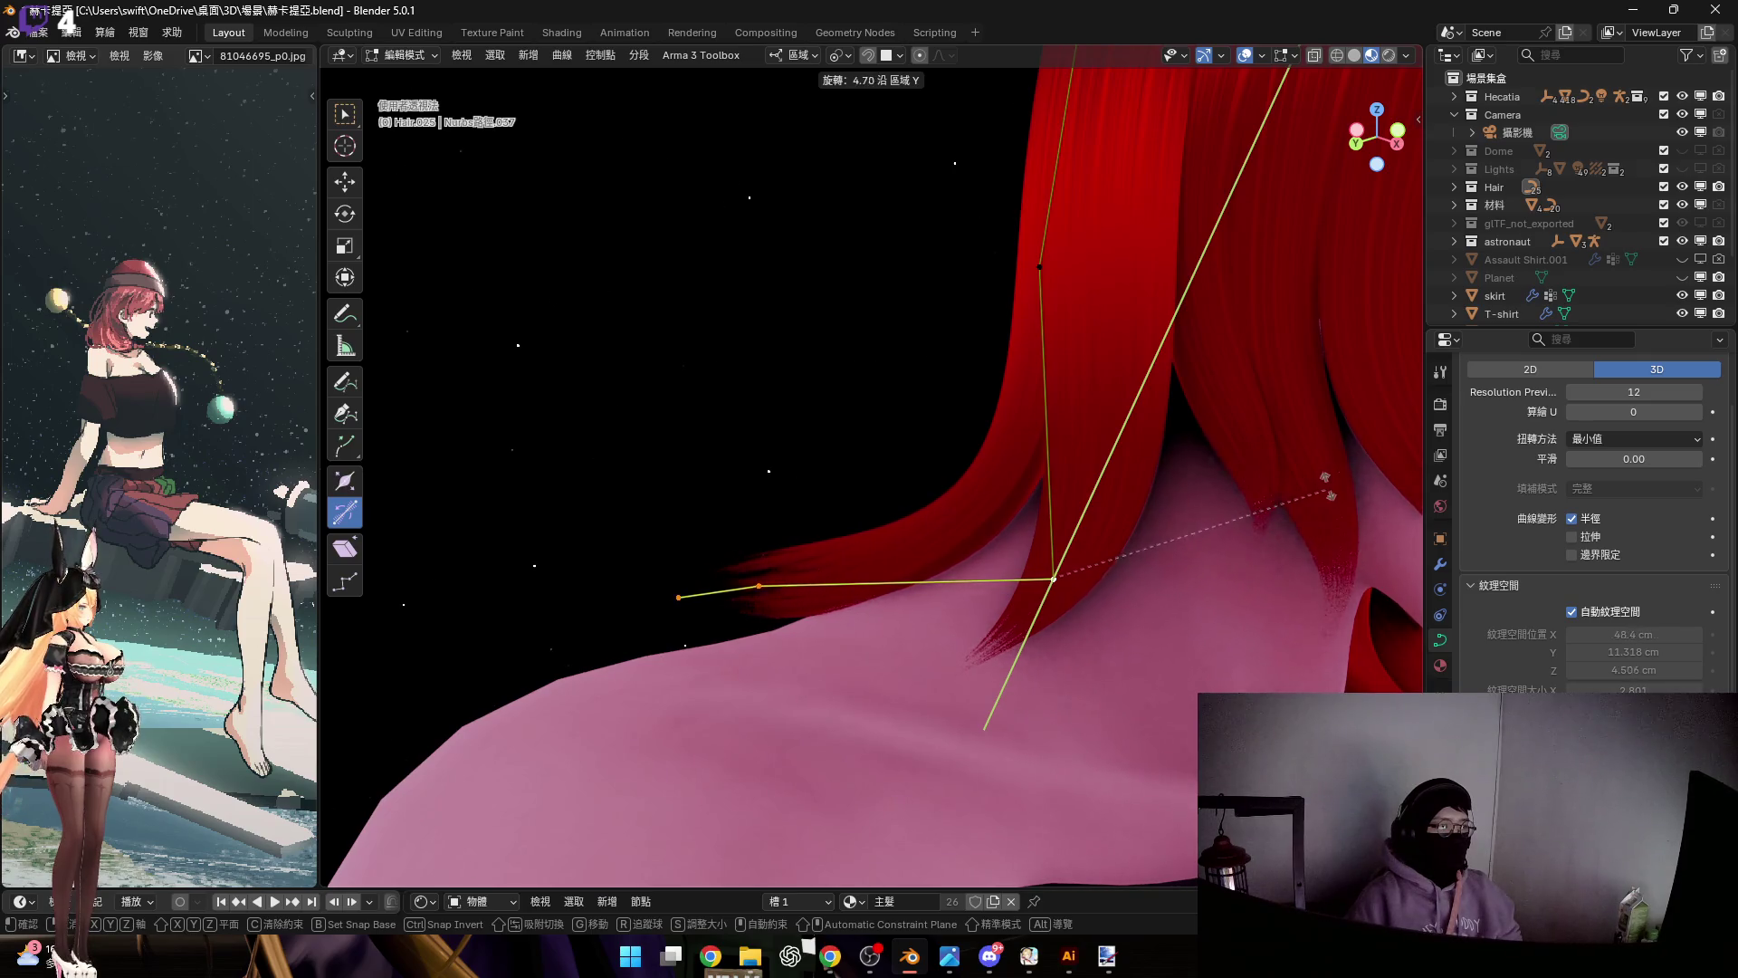
left_click(1330, 494)
mouse_move(1358, 400)
middle_mouse_down()
mouse_move(1076, 439)
mouse_move(1145, 462)
mouse_move(934, 492)
mouse_move(867, 524)
mouse_move(954, 458)
mouse_move(1062, 254)
middle_mouse_up()
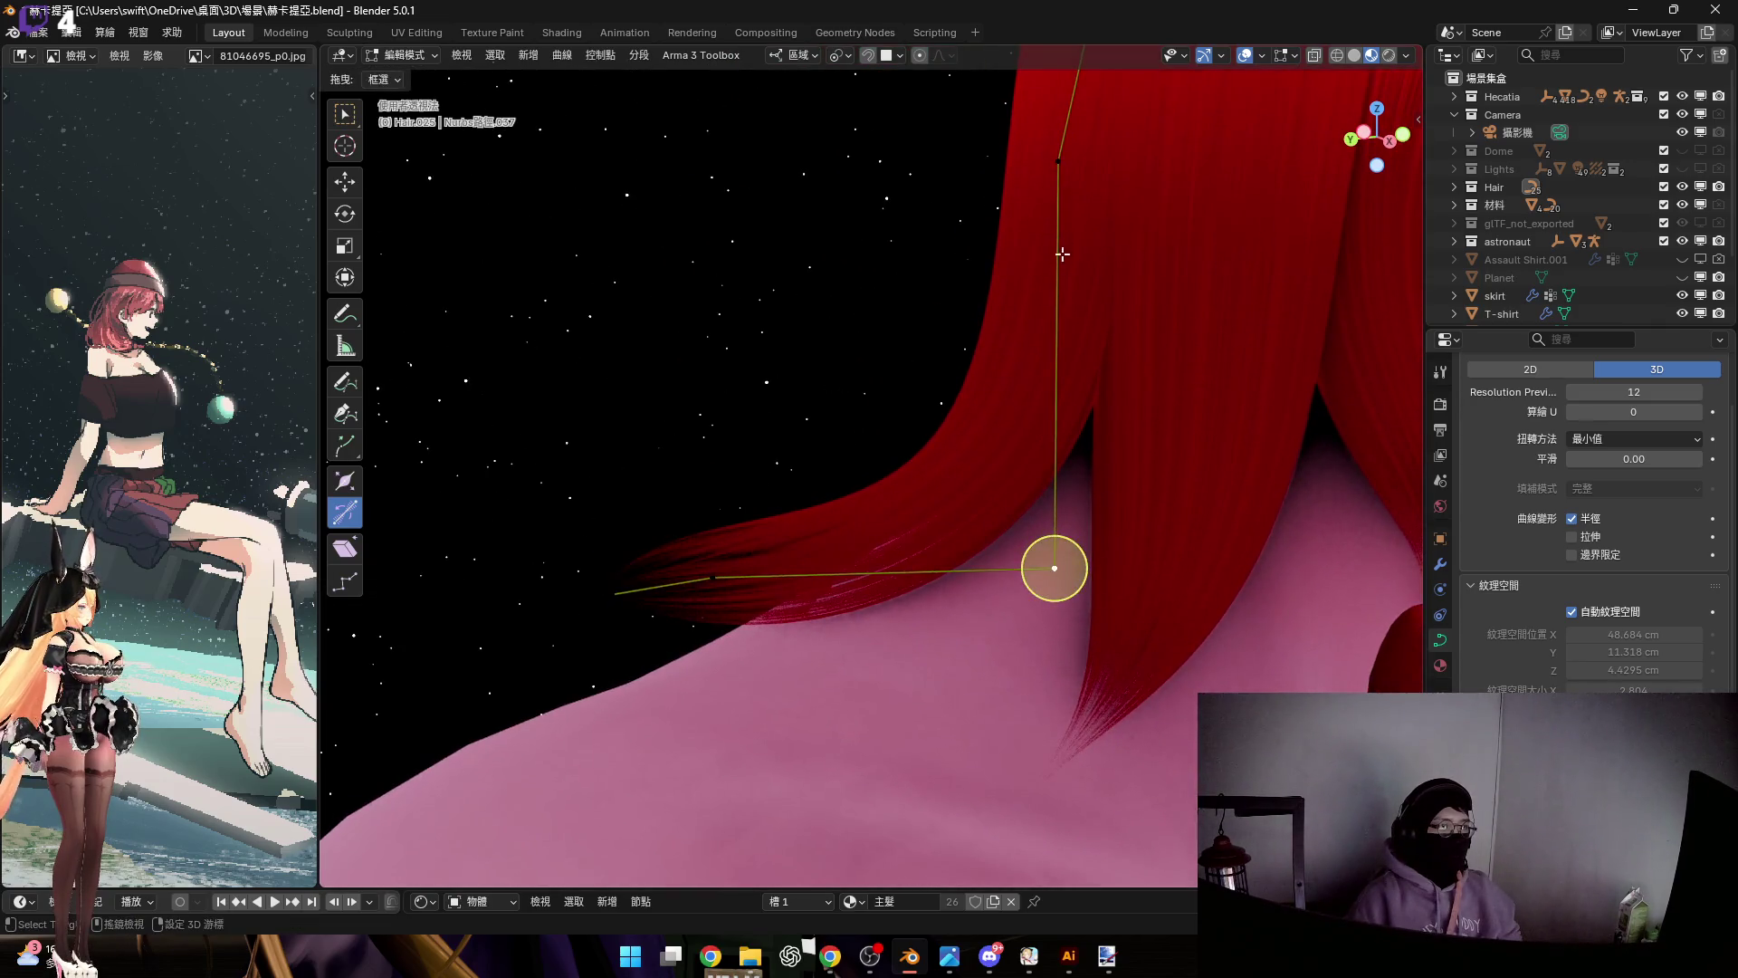
key("s")
left_click(1093, 728)
mouse_move(1092, 728)
middle_mouse_down()
mouse_move(928, 608)
mouse_move(1134, 674)
middle_mouse_up()
Rotate the hair tip around local Y and tilt it to bend toward the shoulder
key("r")
key("y")
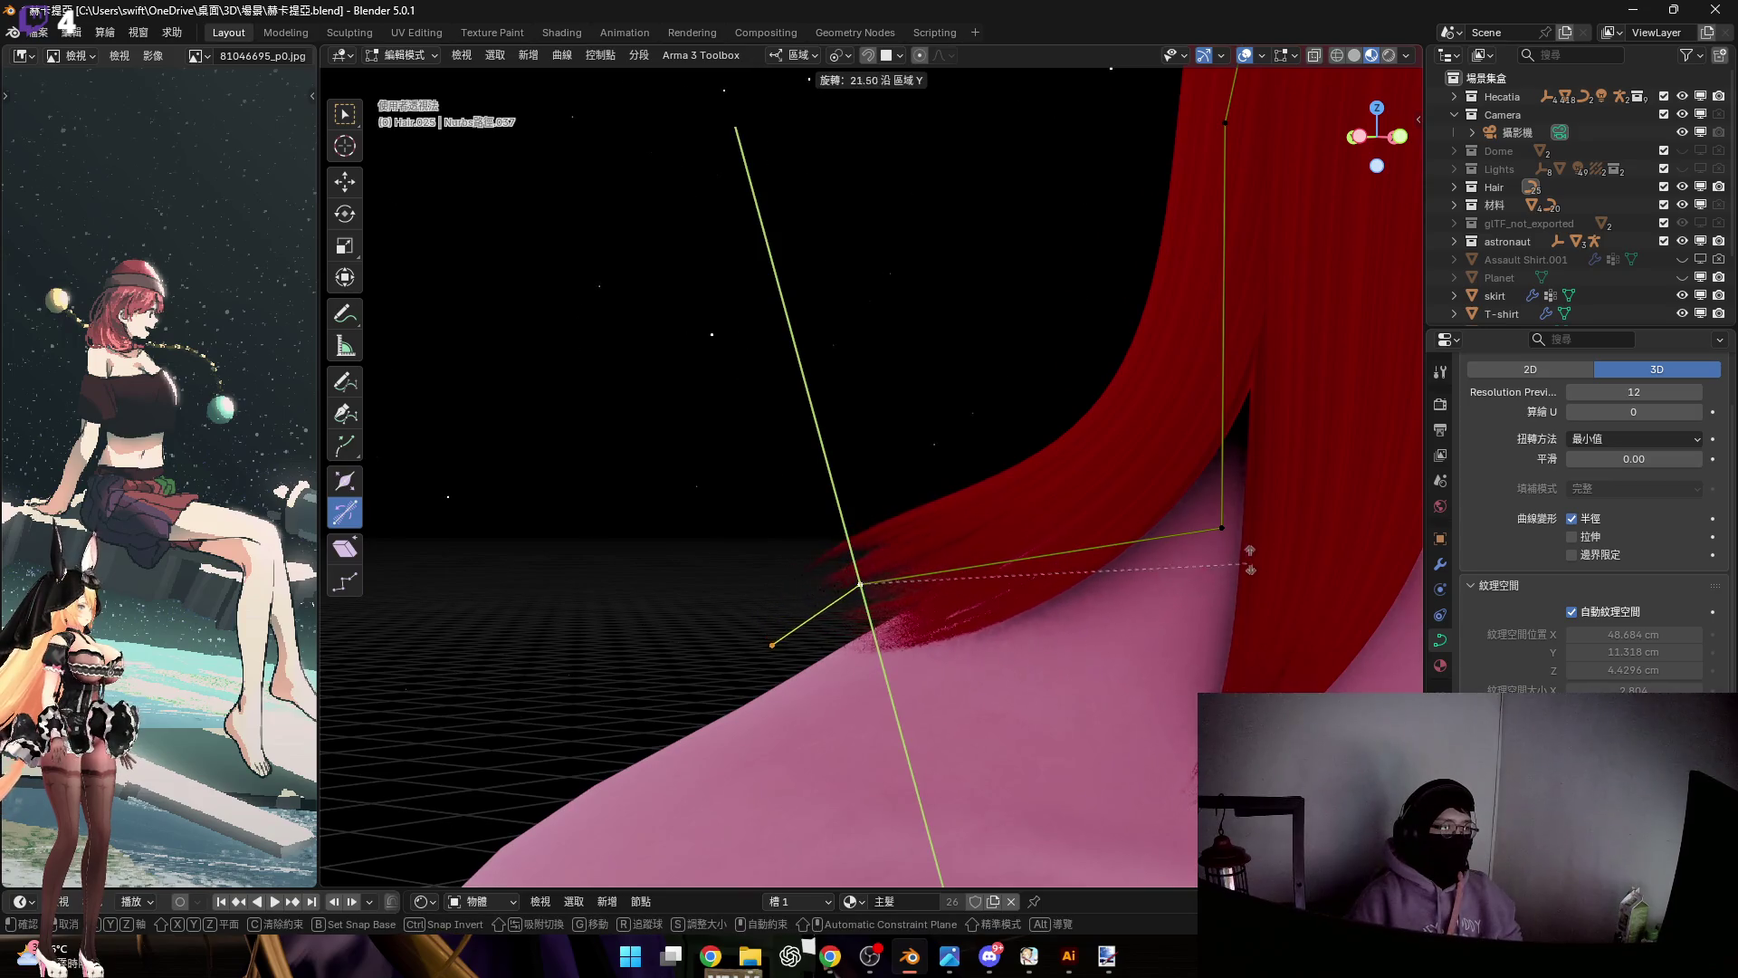
left_click(1270, 527)
middle_click_drag(1270, 527, 1059, 563)
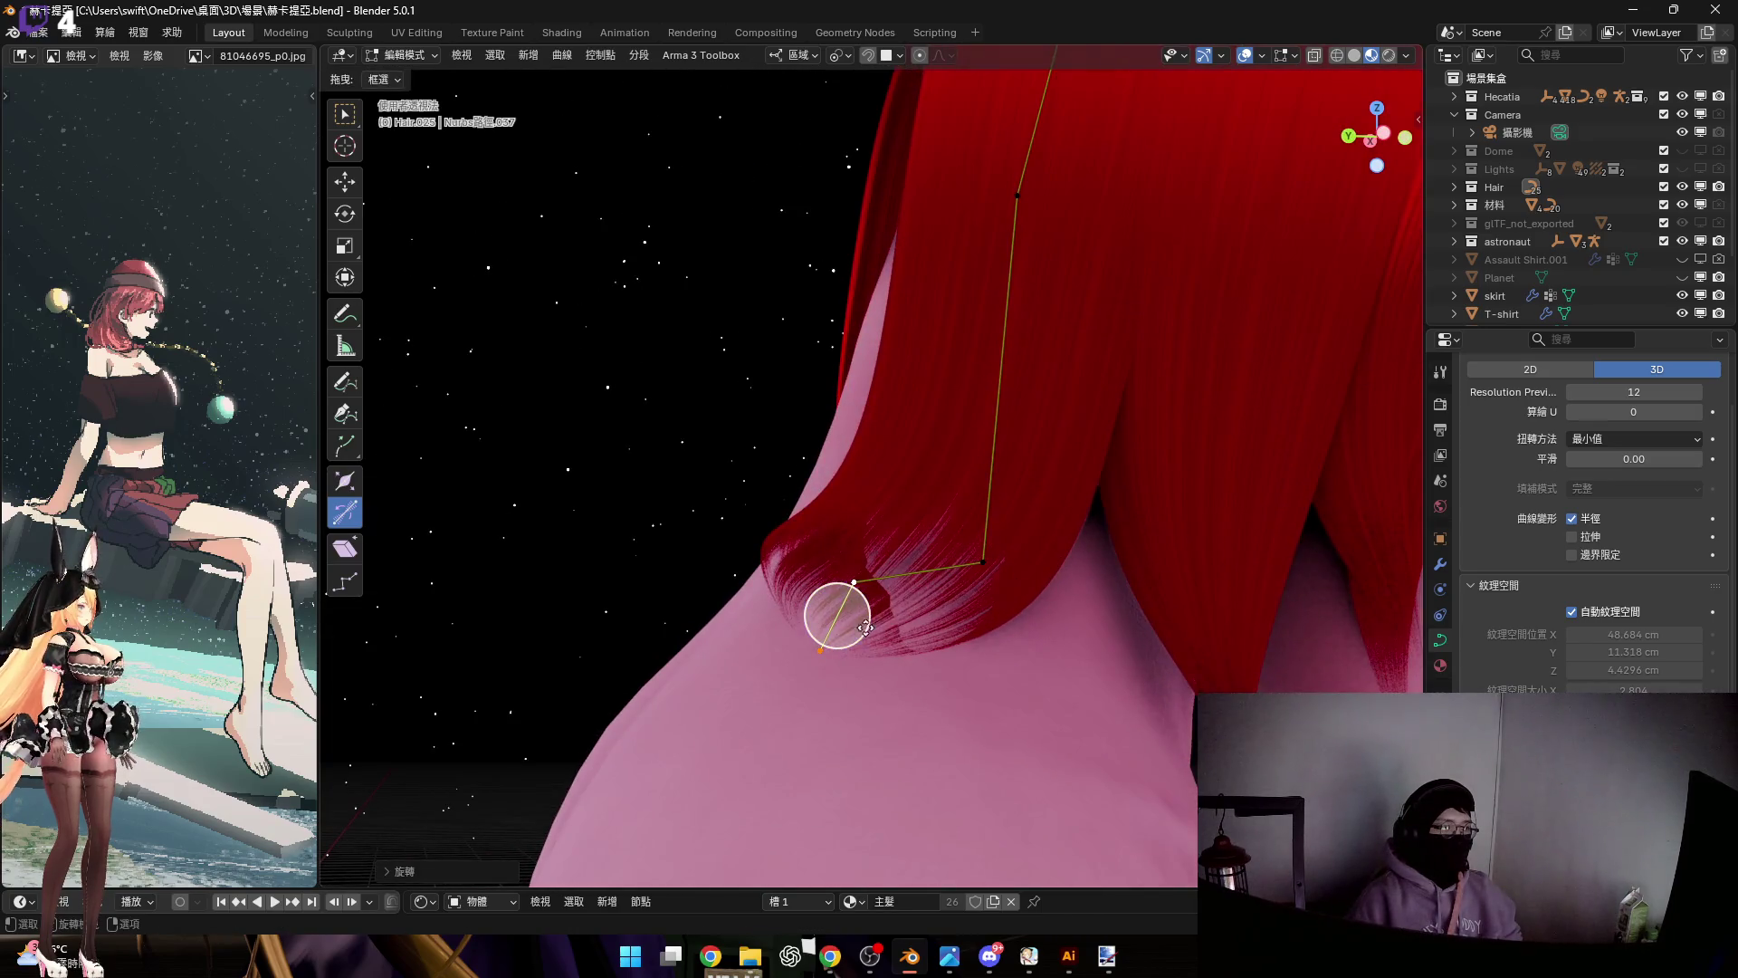
middle_click_drag(865, 627, 867, 632)
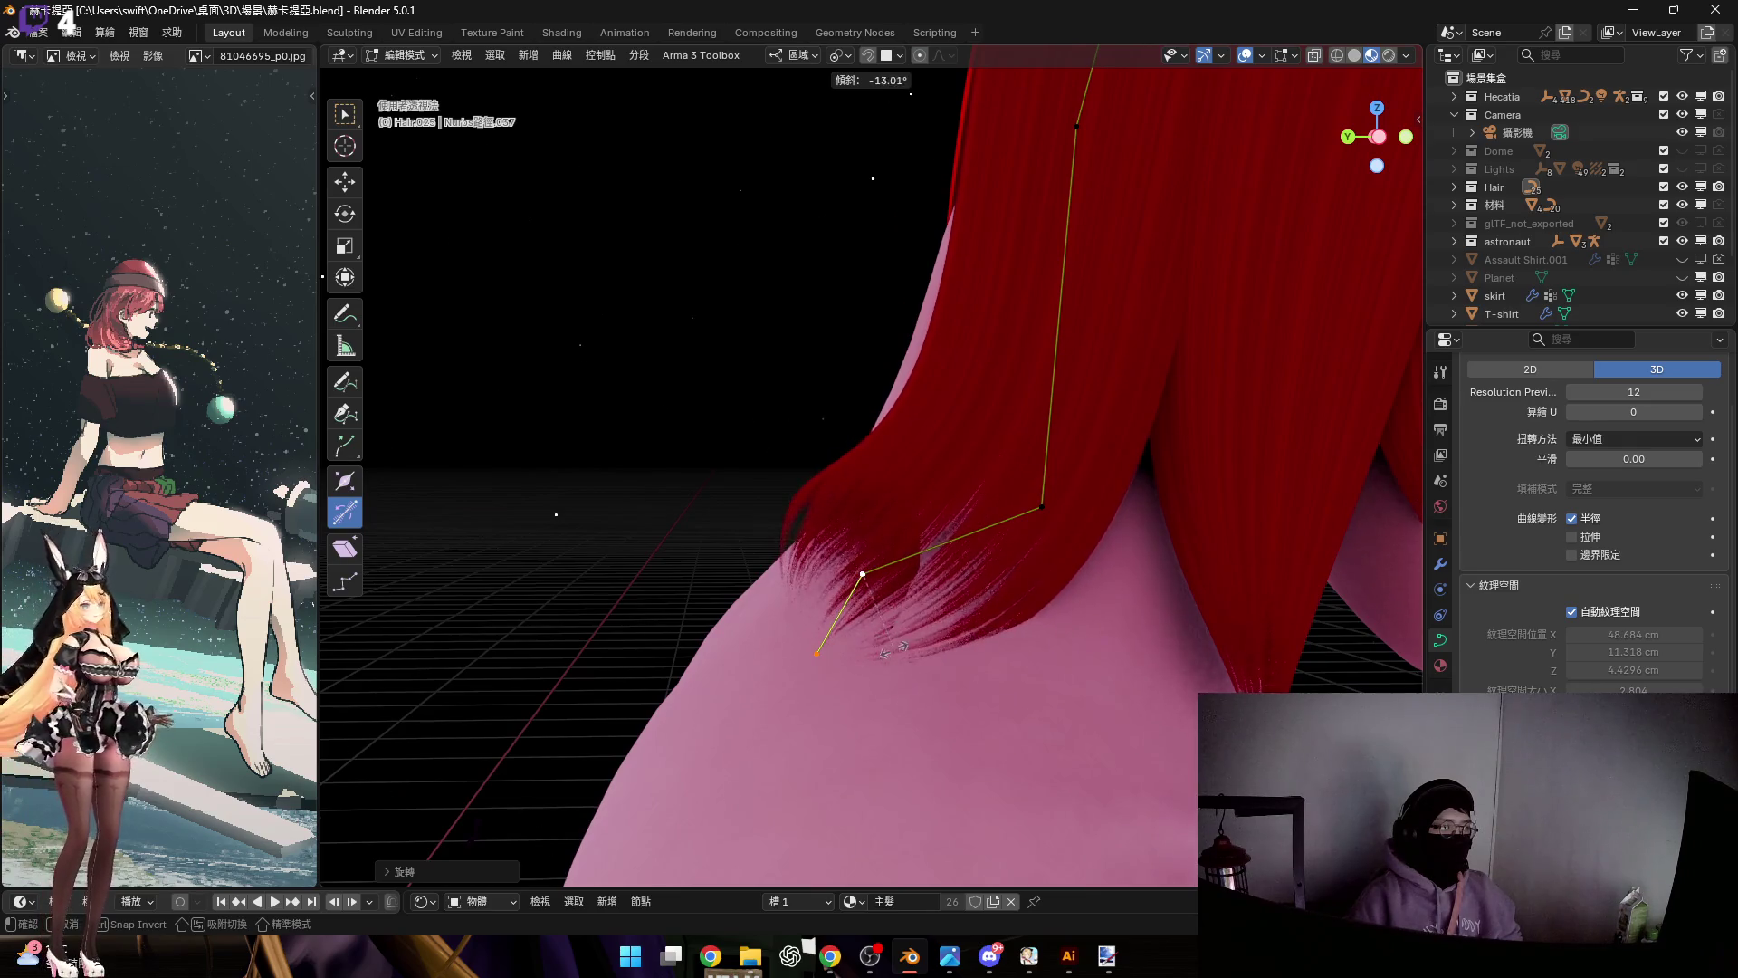
left_click(869, 718)
middle_click_drag(869, 718, 1021, 559)
mouse_move(959, 613)
middle_mouse_down()
mouse_move(997, 548)
mouse_move(1063, 516)
mouse_move(1126, 540)
middle_mouse_up()
Scale the selected tip points again and return to Object Mode
key("s")
mouse_move(1099, 685)
middle_mouse_down()
mouse_move(1095, 395)
mouse_move(1047, 353)
mouse_move(1098, 356)
mouse_move(1131, 644)
mouse_move(1001, 570)
mouse_move(1067, 607)
mouse_move(1148, 589)
mouse_move(1152, 691)
mouse_move(1130, 577)
middle_mouse_up()
left_click(1132, 645)
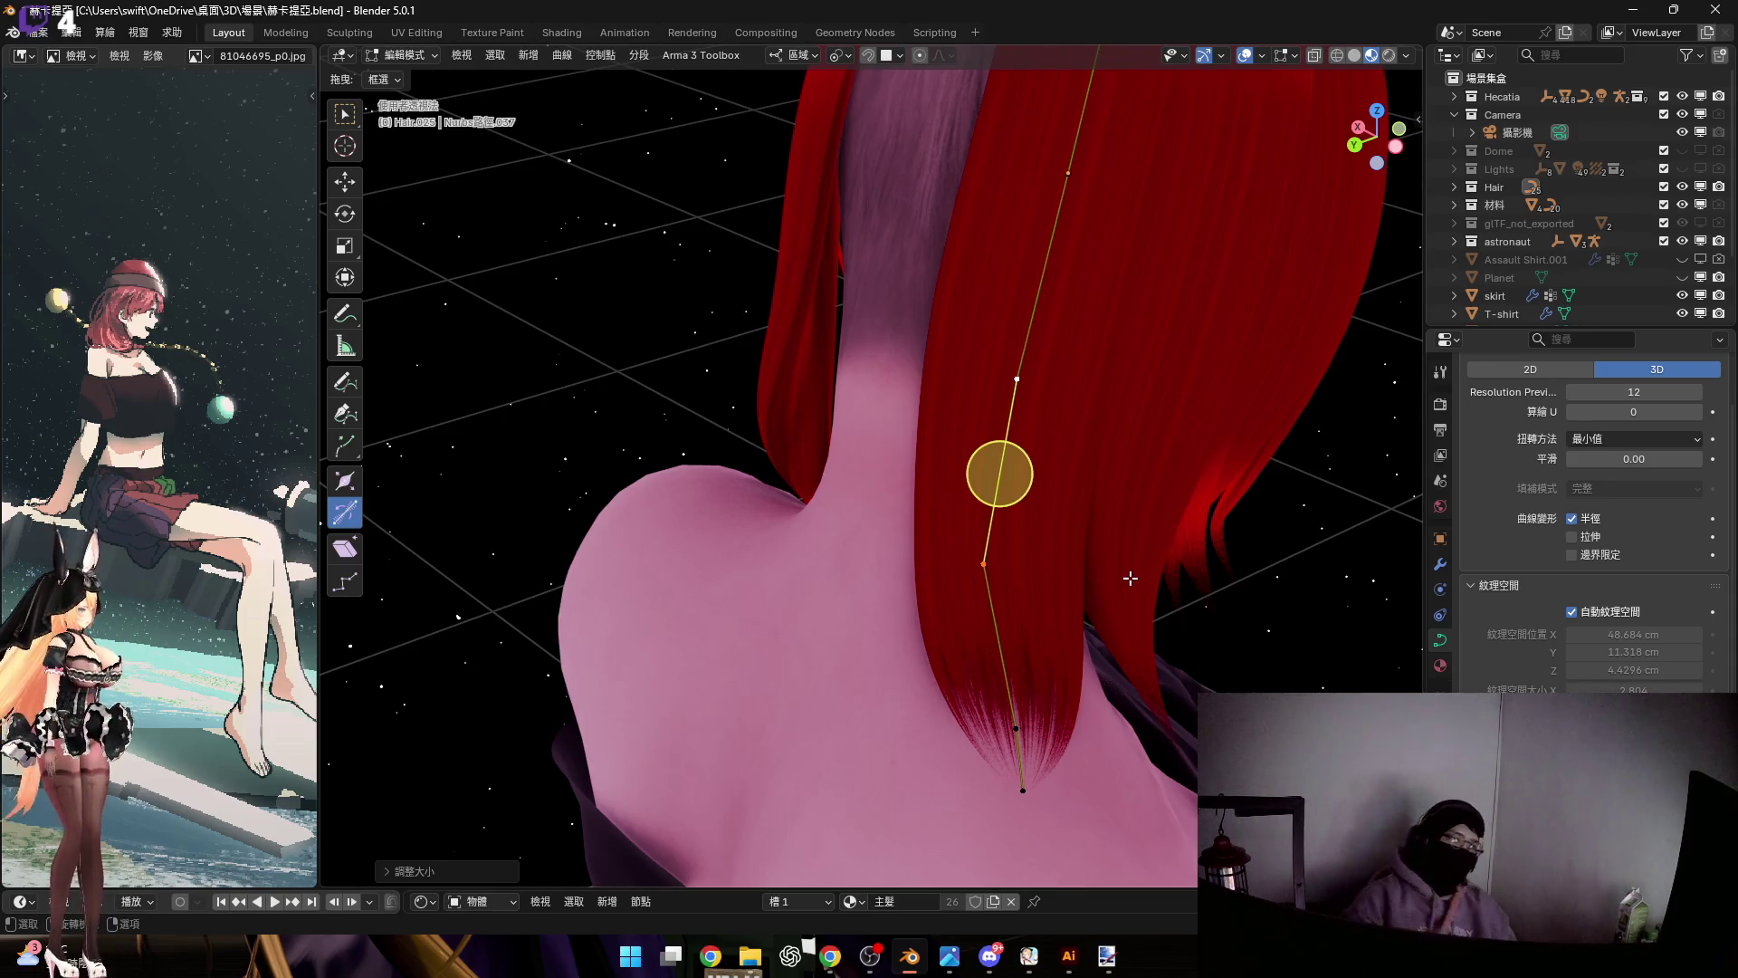
mouse_move(1131, 578)
middle_mouse_down()
mouse_move(1001, 504)
mouse_move(1093, 599)
middle_mouse_up()
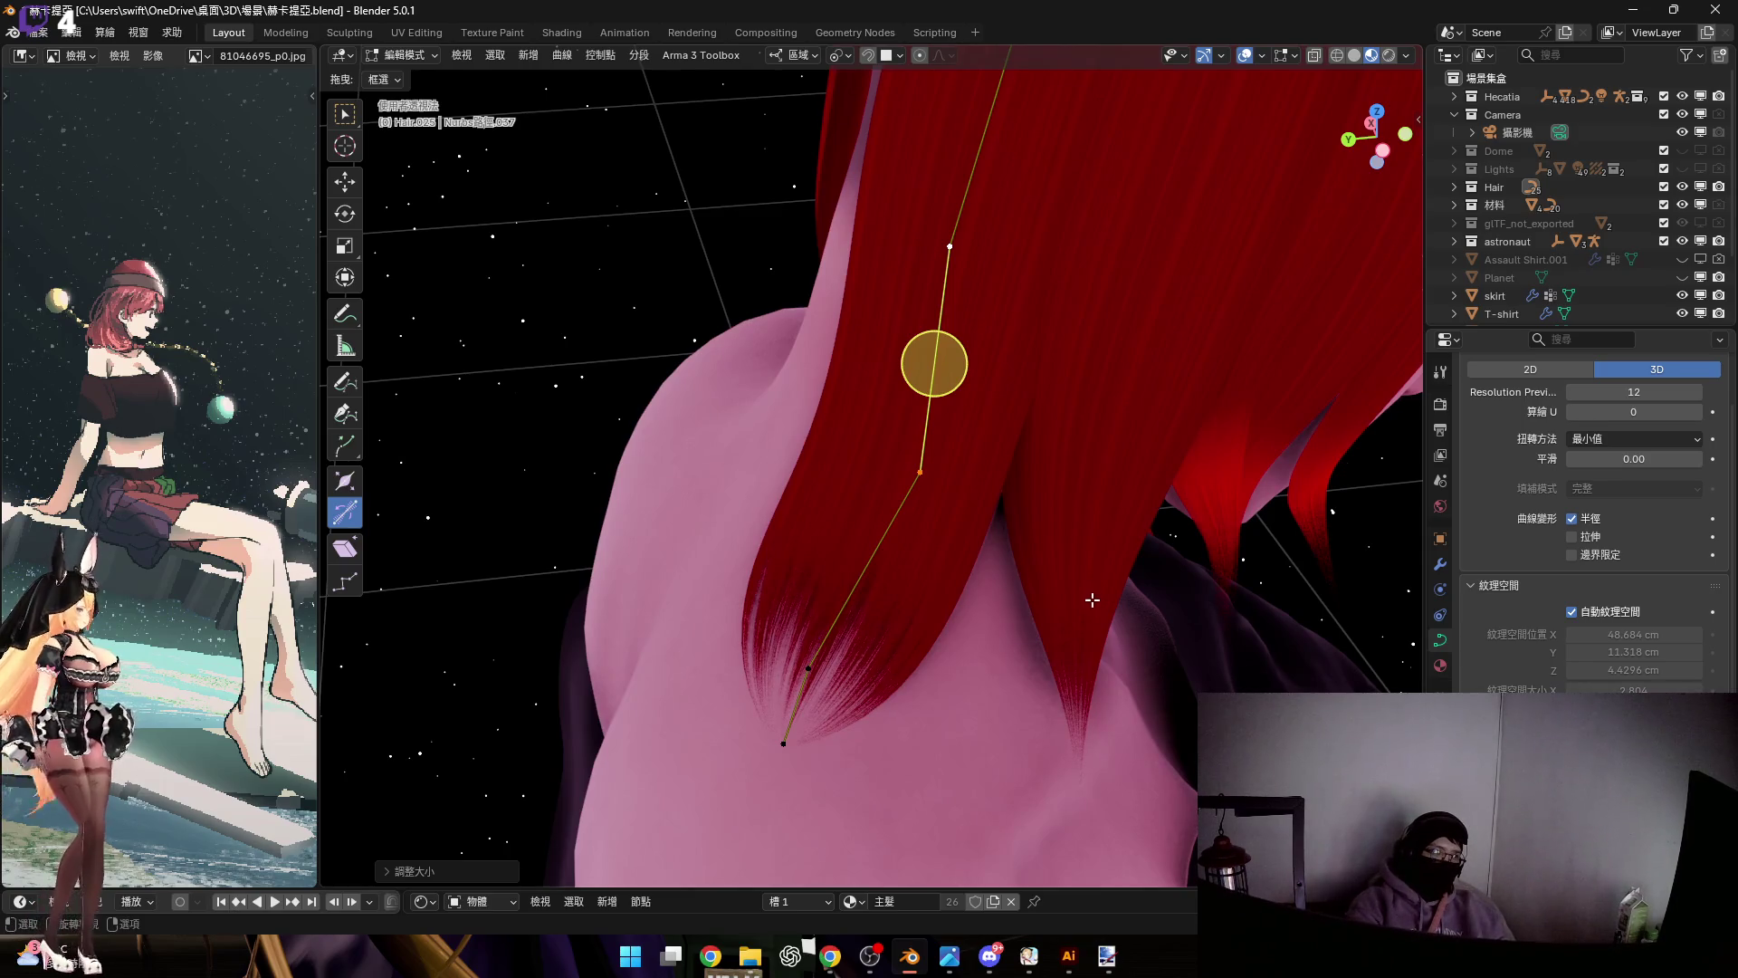
key("Tab")
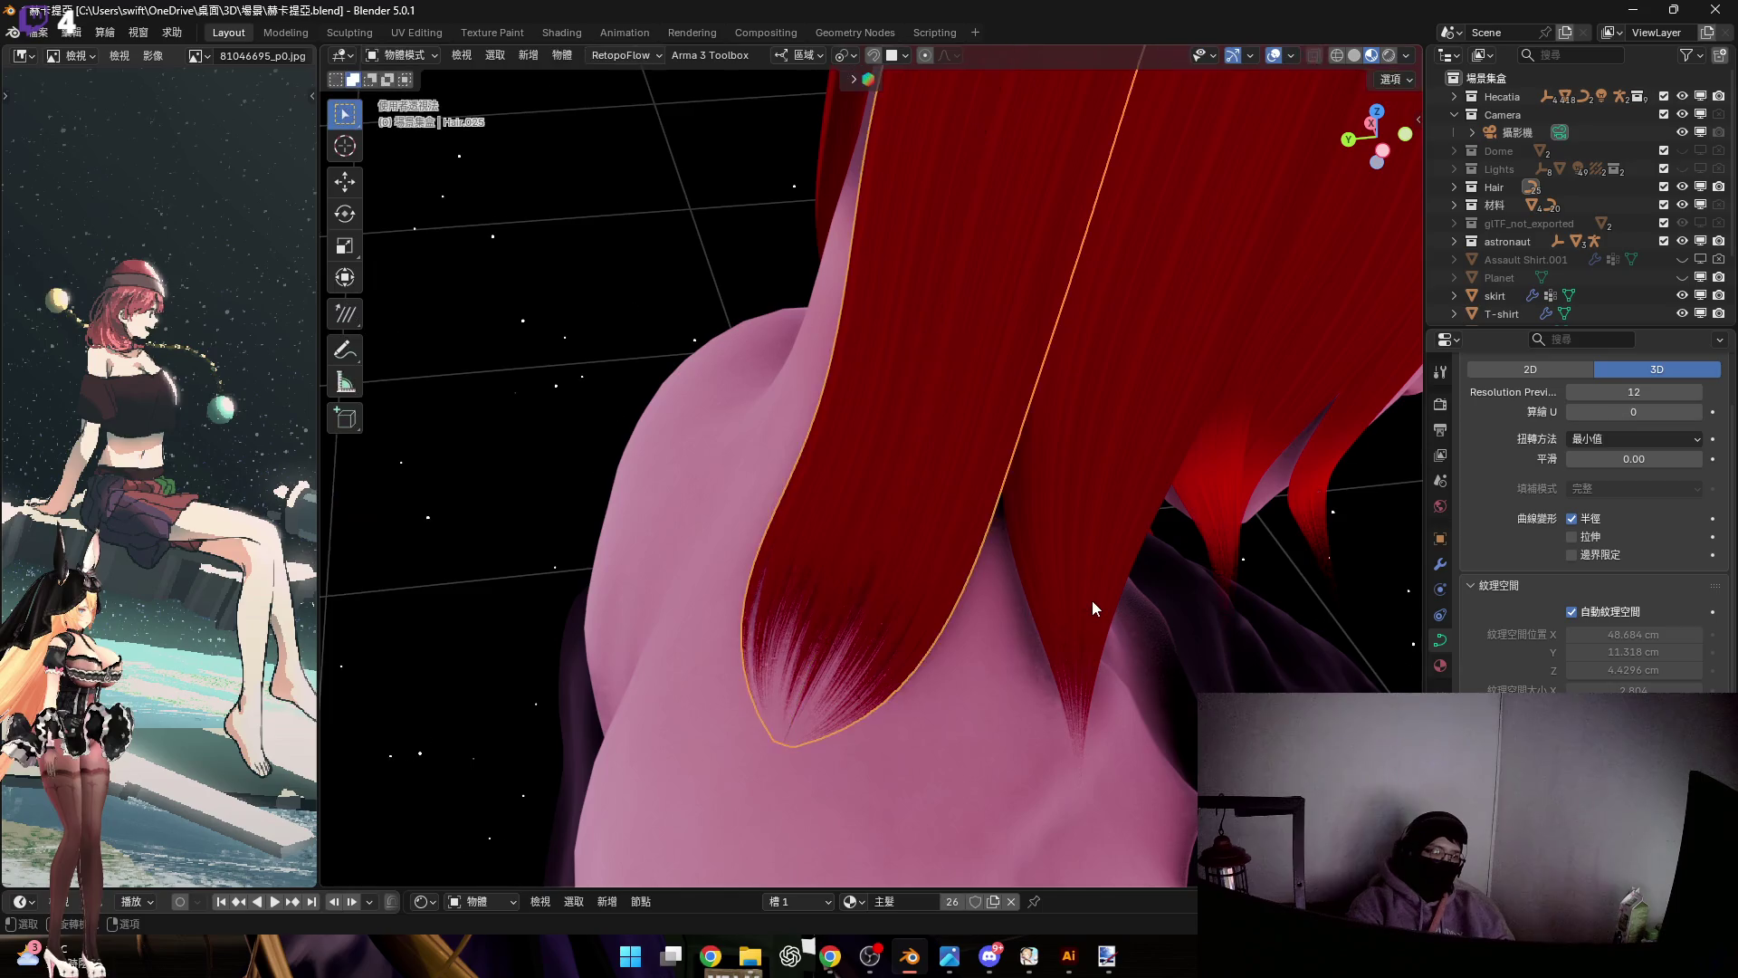
Taper the neighbouring back strand's tip with Alt+S and lower it along Z
left_click(1092, 600)
key("Tab")
middle_click_drag(1091, 600, 966, 634)
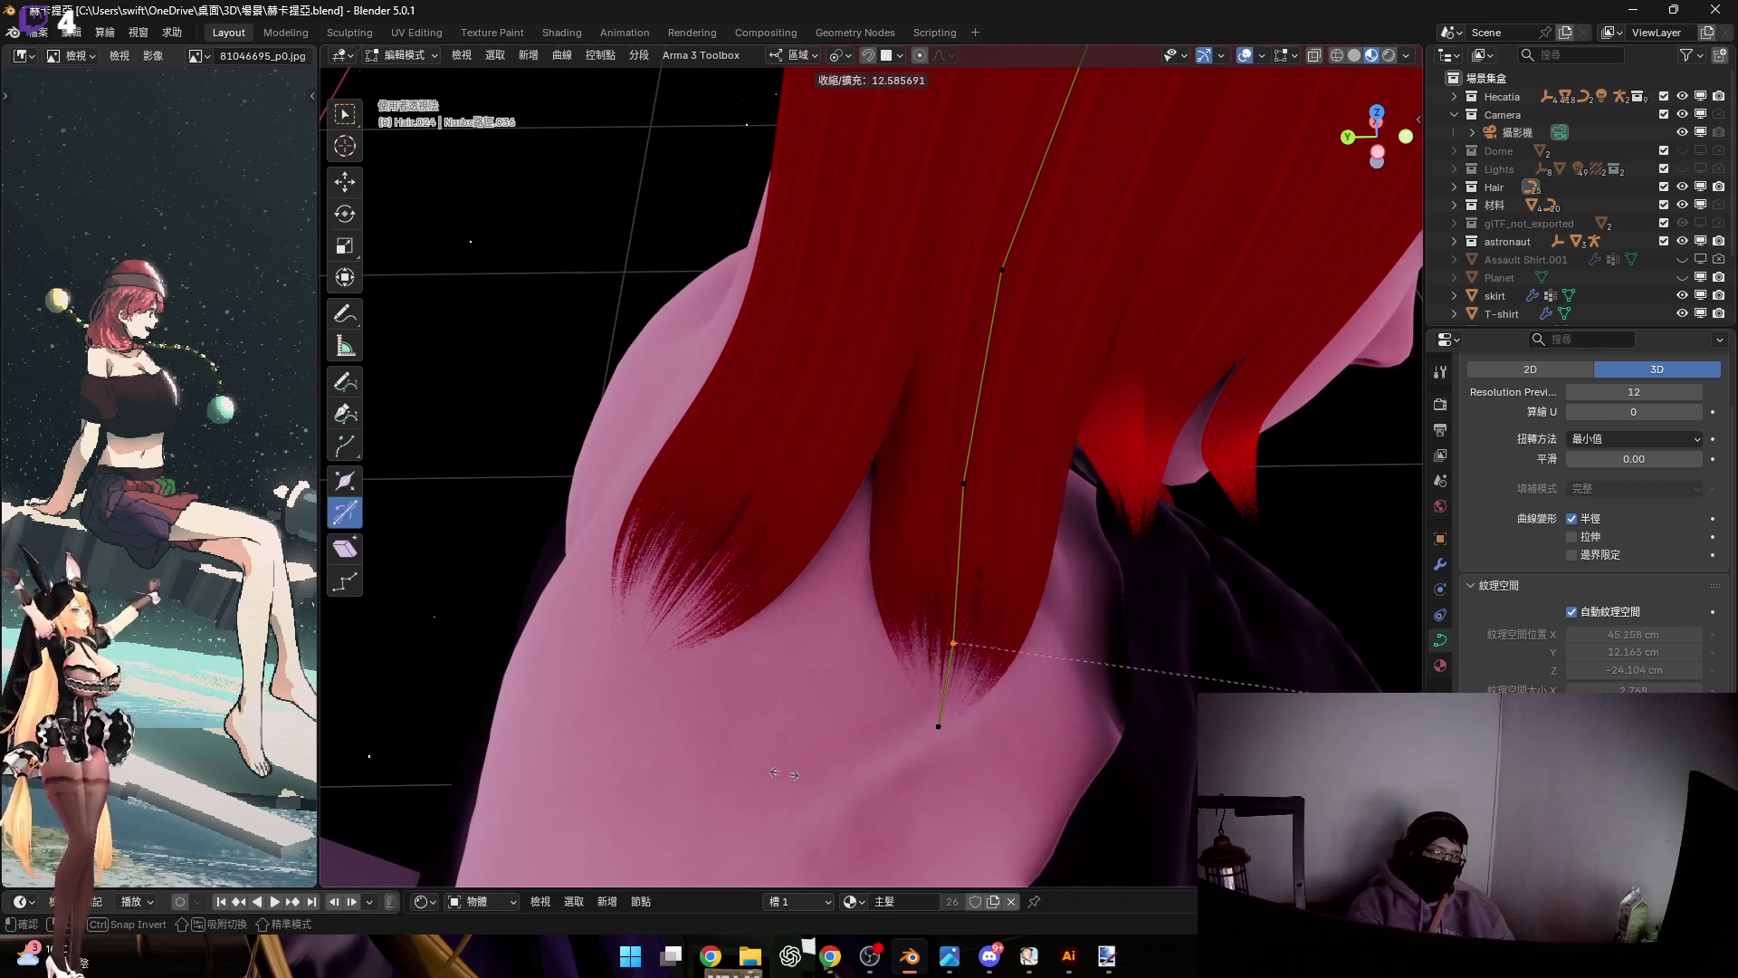
left_click(764, 766)
mouse_move(842, 743)
middle_mouse_down()
mouse_move(896, 718)
mouse_move(896, 612)
mouse_move(1021, 682)
mouse_move(958, 609)
mouse_move(1007, 691)
mouse_move(980, 583)
mouse_move(1122, 547)
mouse_move(989, 562)
mouse_move(1006, 474)
mouse_move(1036, 570)
mouse_move(1001, 547)
mouse_move(1078, 414)
mouse_move(1009, 457)
middle_mouse_up()
key("alt+s")
left_click(1021, 690)
key("g")
key("z")
left_click(962, 578)
key("Tab")
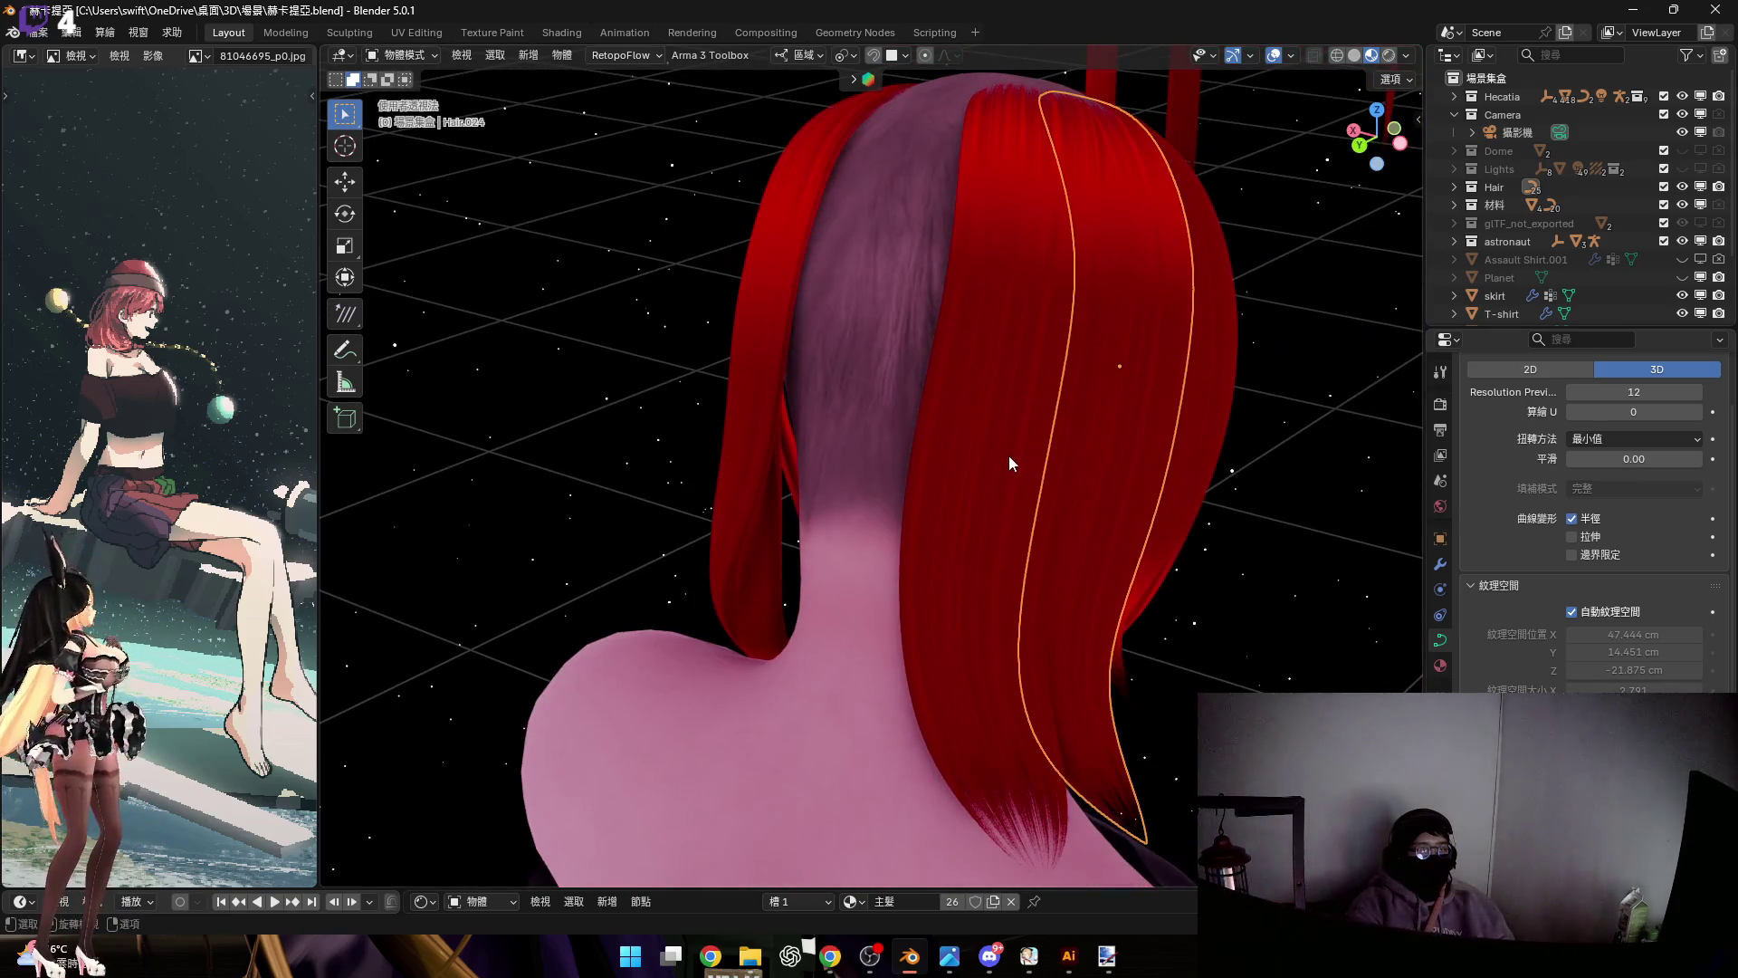
Duplicate the back-of-head strand Hair.025 and slide the copy along local Y
mouse_move(1055, 582)
middle_mouse_down()
mouse_move(1048, 470)
mouse_move(1051, 630)
middle_mouse_up()
left_click(1052, 631)
key("shift+d")
mouse_move(1028, 497)
middle_mouse_down()
mouse_move(1001, 572)
mouse_move(1029, 532)
middle_mouse_up()
key("y")
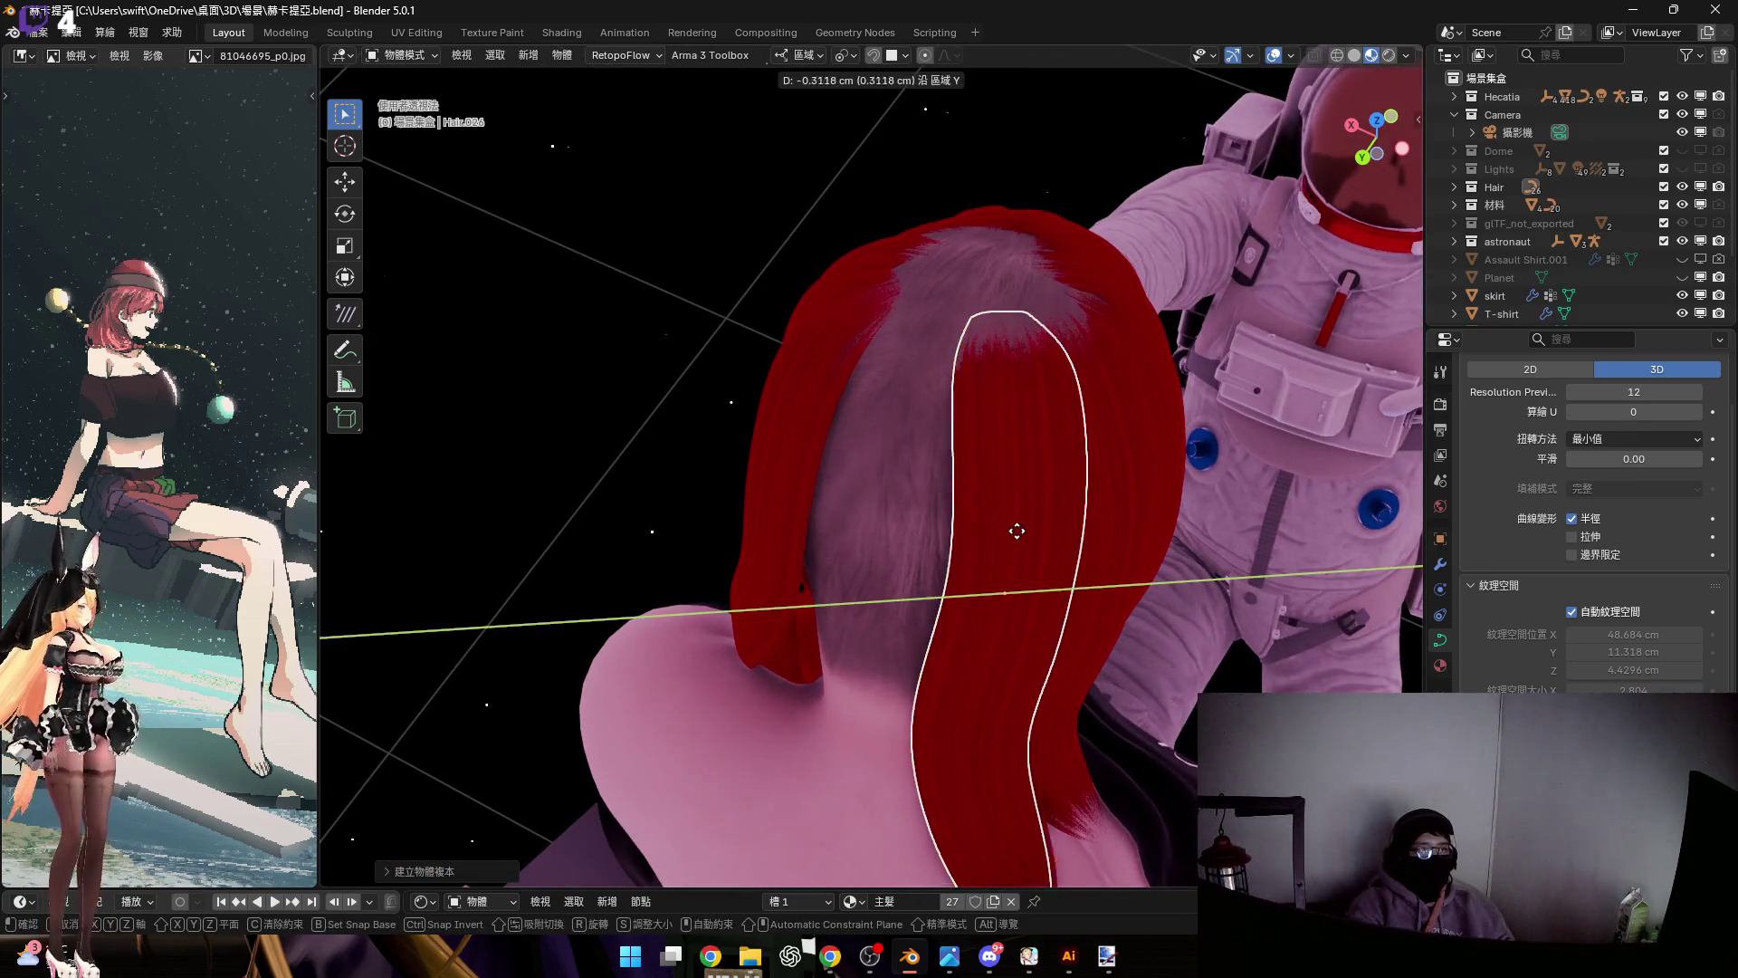
left_click(989, 550)
scroll(988, 551, "up", 4)
Rotate the copy twice around X and shift it along Y to fit the head
key("r")
key("x")
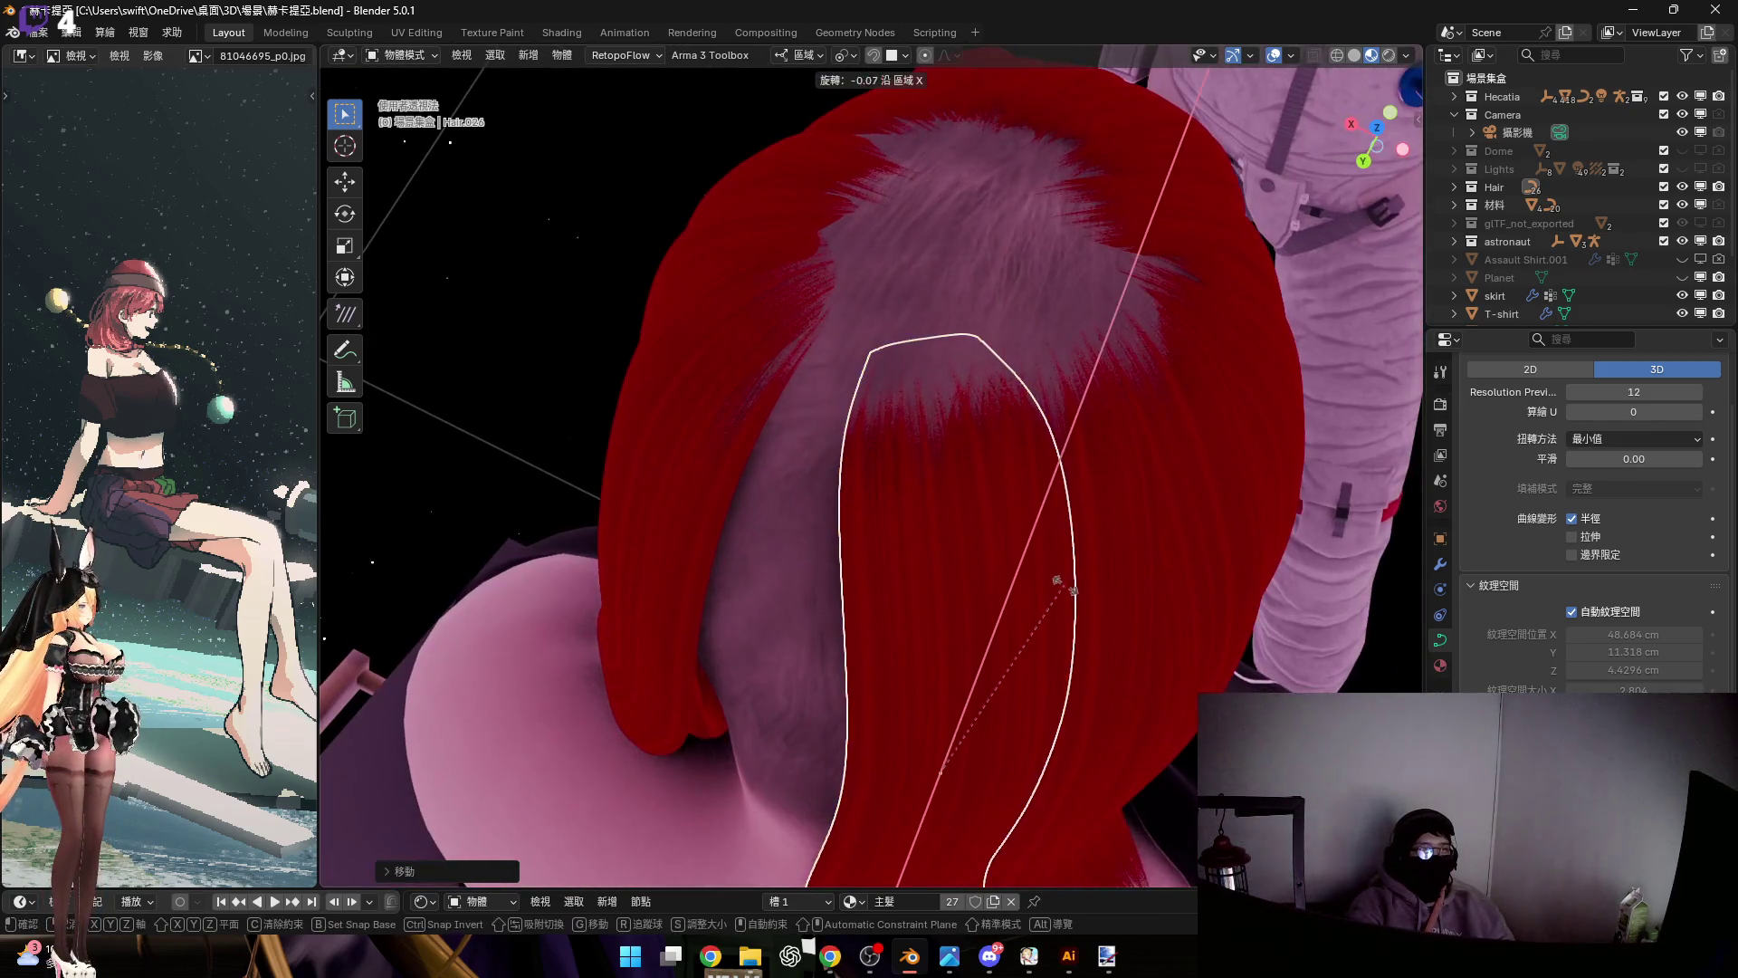
left_click(1058, 580)
key("g")
key("y")
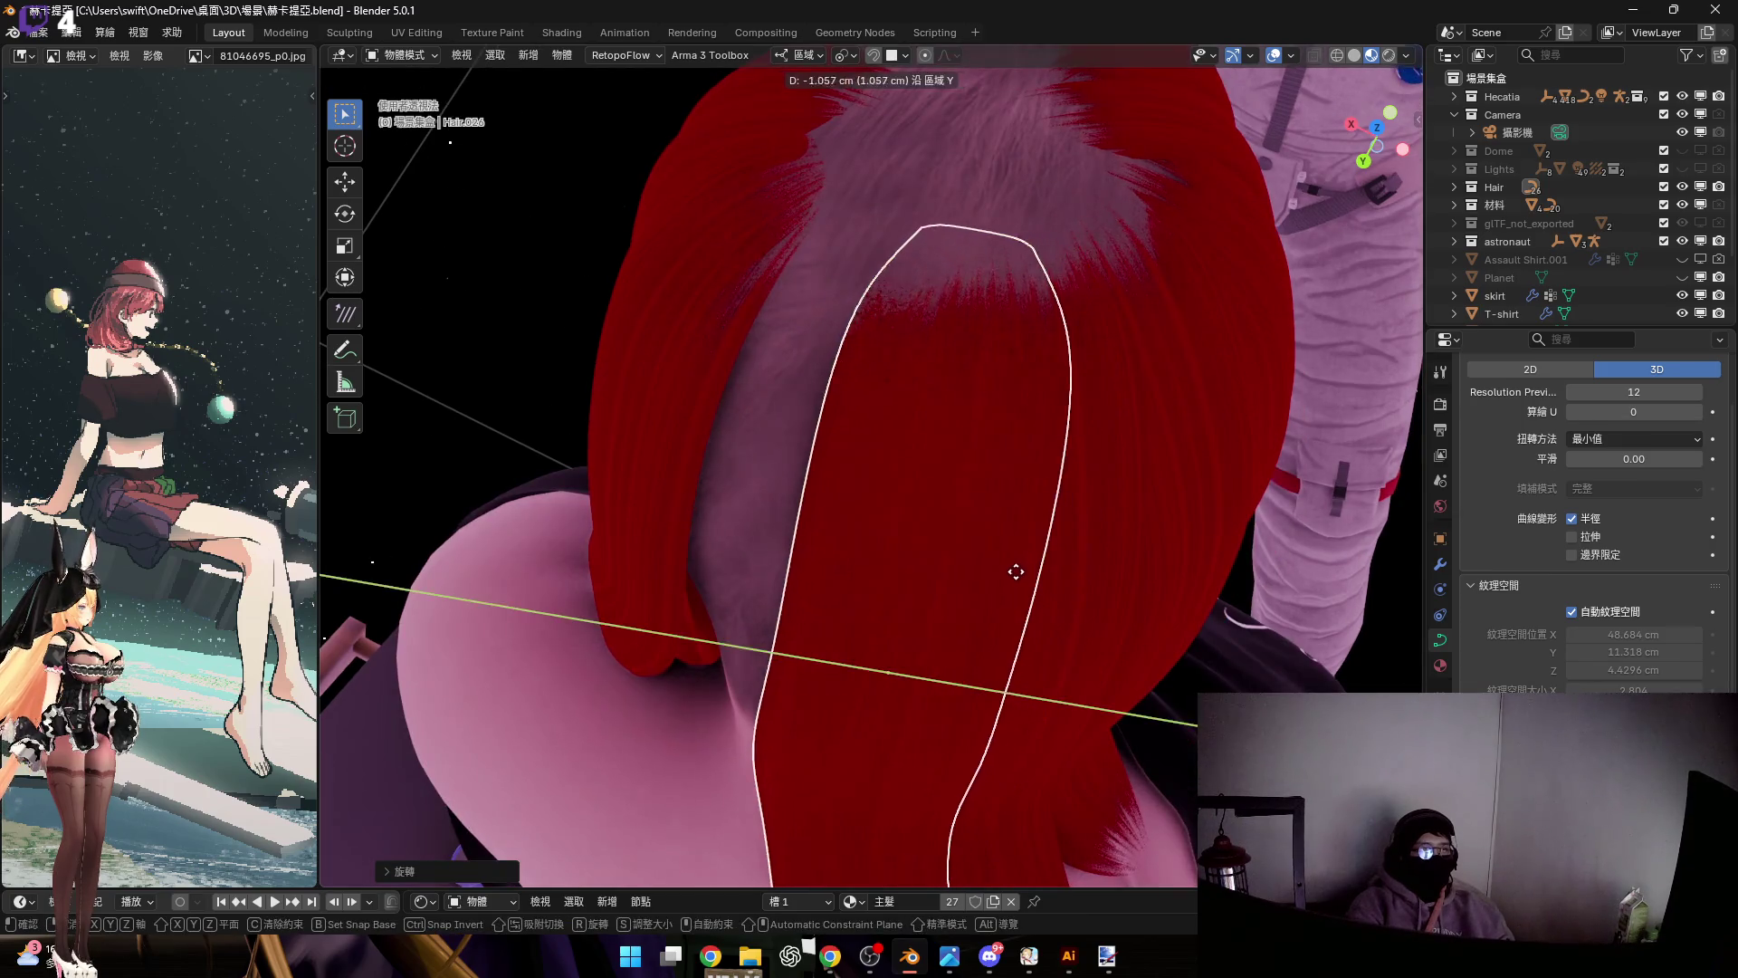
left_click(1008, 608)
mouse_move(1008, 608)
middle_mouse_down()
mouse_move(1005, 491)
mouse_move(1125, 411)
mouse_move(957, 526)
mouse_move(910, 475)
mouse_move(1111, 512)
mouse_move(925, 583)
mouse_move(1003, 425)
mouse_move(945, 442)
middle_mouse_up()
key("r")
key("x")
key("x")
left_click(1021, 493)
scroll(946, 441, "down", 4)
key("Tab")
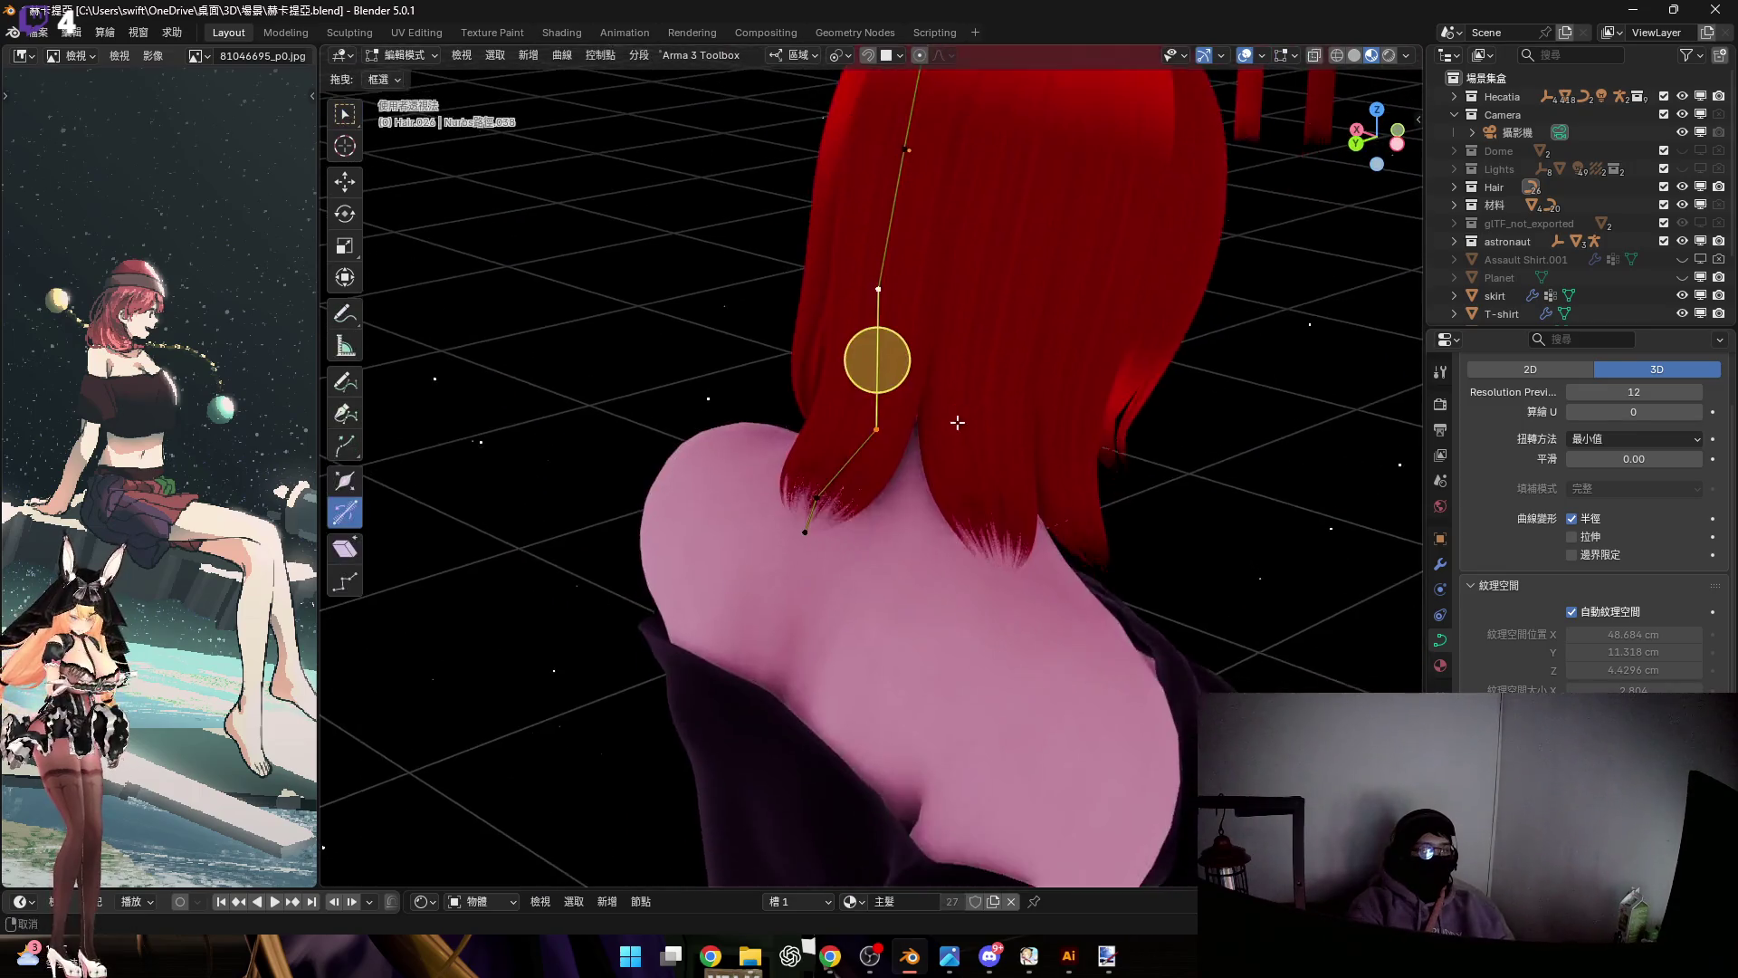
Box-select the new strand's lower points and bend them around the local Y axis
middle_click_drag(794, 439, 557, 594)
middle_click_drag(903, 505, 869, 467)
scroll(864, 461, "up", 4)
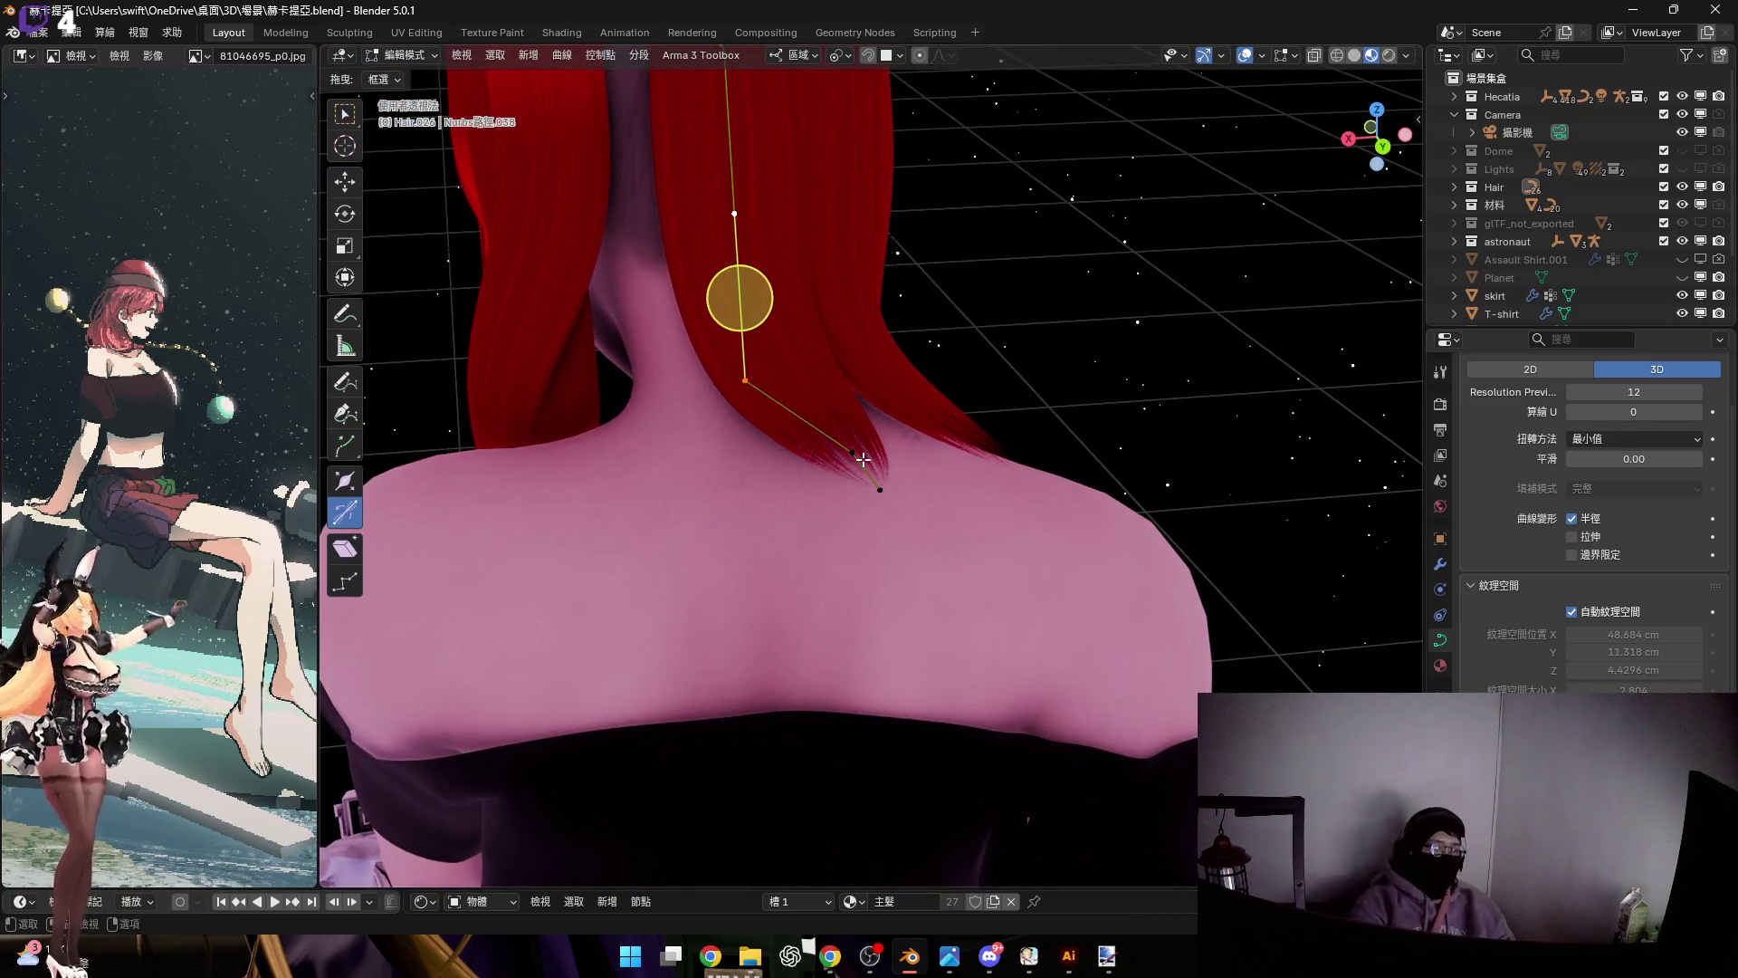
scroll(860, 489, "down", 3)
mouse_move(884, 590)
middle_mouse_down()
mouse_move(903, 601)
mouse_move(909, 580)
middle_mouse_up()
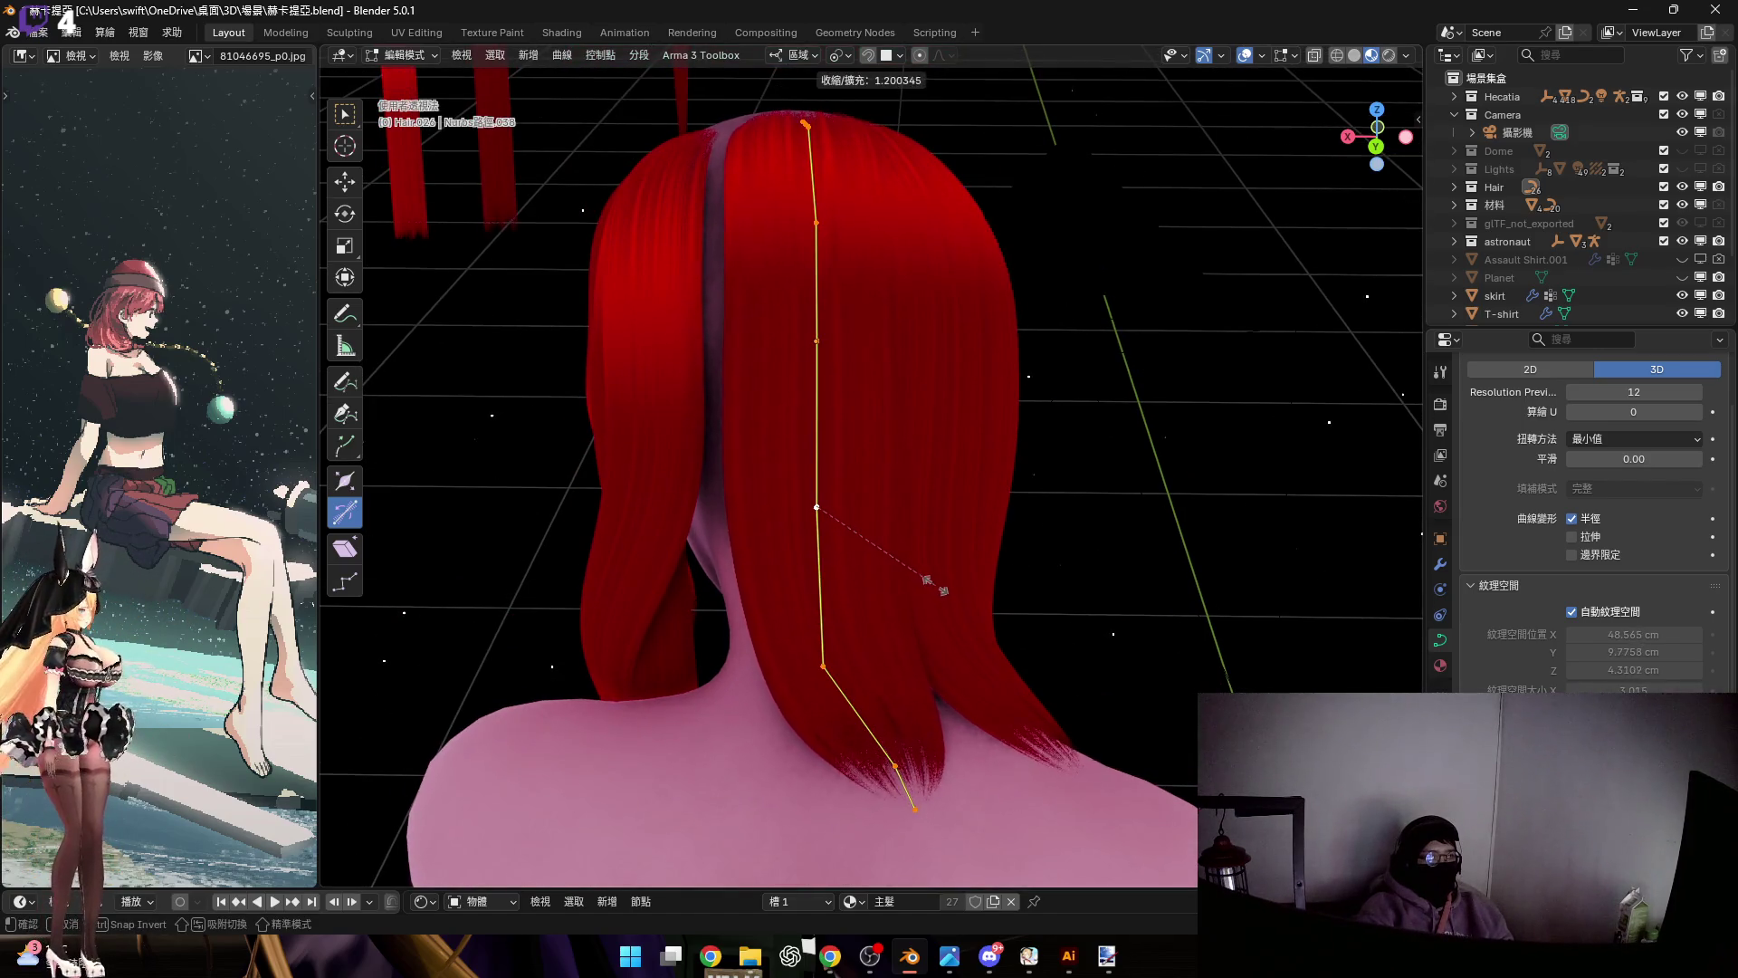
scroll(884, 520, "up", 5)
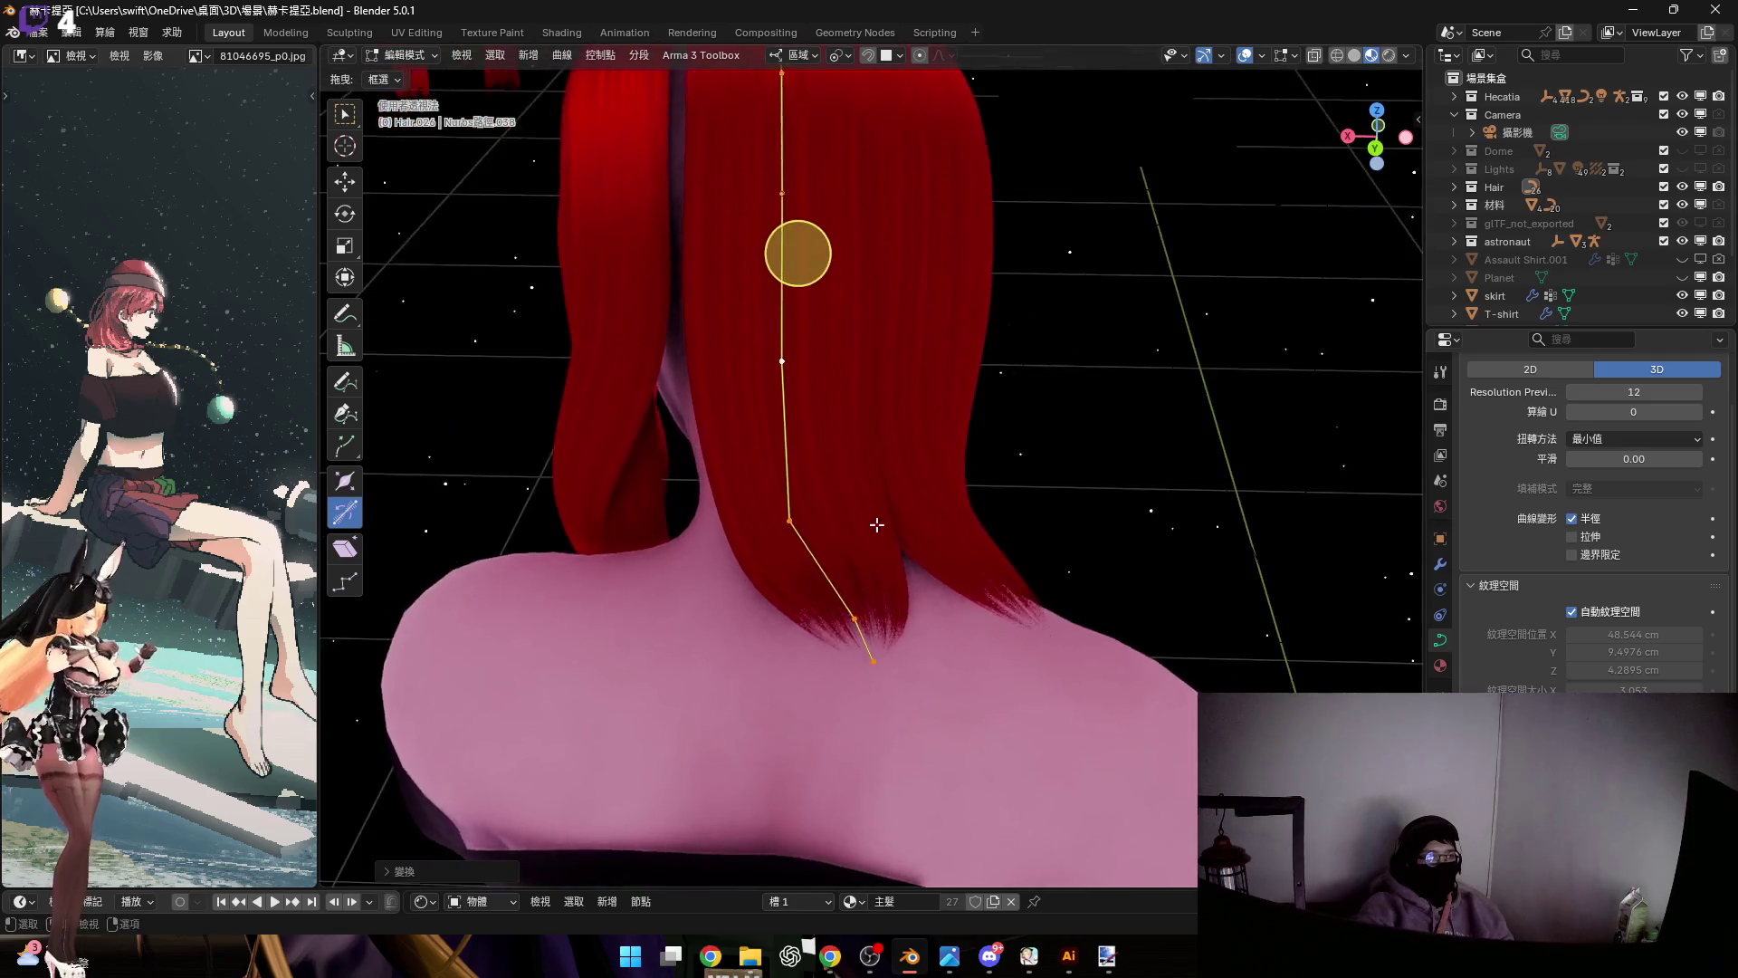
middle_click_drag(888, 504, 932, 574)
left_click_drag(1041, 629, 1040, 629)
mouse_move(1041, 629)
middle_mouse_down()
mouse_move(996, 543)
mouse_move(950, 525)
mouse_move(1113, 516)
middle_mouse_up()
key("r")
key("y")
key("y")
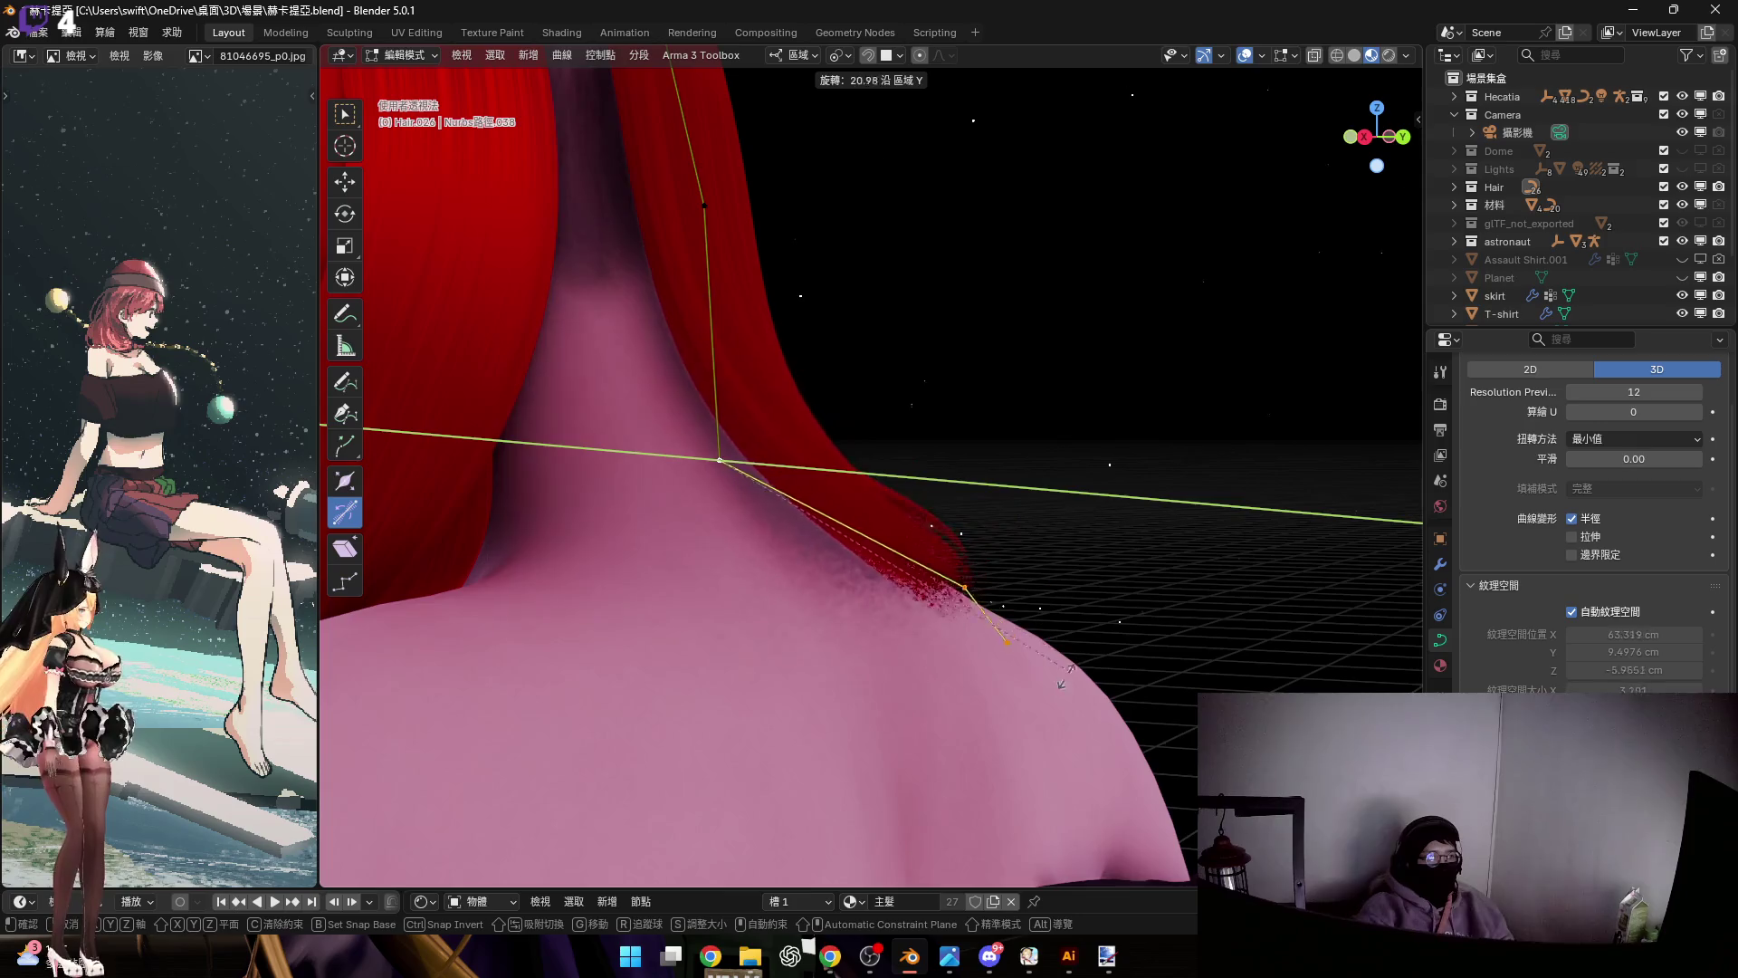
left_click(850, 645)
Cancel the tilt on the strand end and choose an option from the curve context menu
mouse_move(850, 646)
middle_mouse_down()
mouse_move(935, 549)
mouse_move(913, 541)
mouse_move(943, 558)
middle_mouse_up()
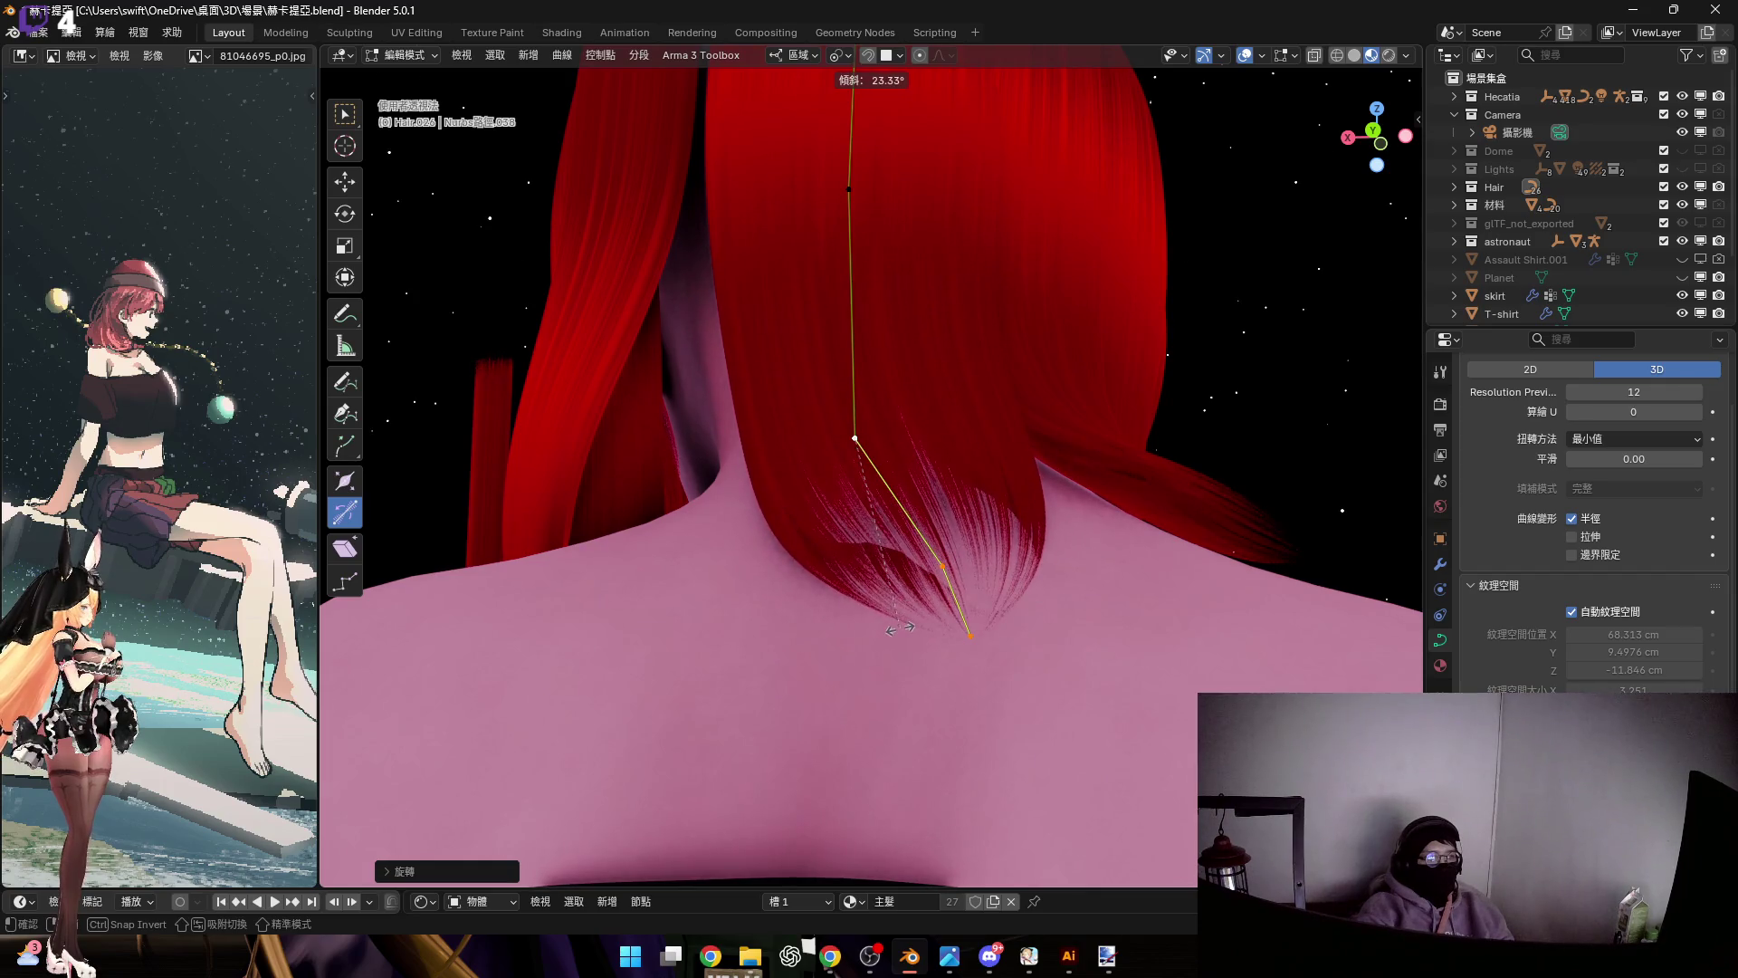
right_click(893, 627)
mouse_move(963, 558)
middle_mouse_down()
mouse_move(944, 599)
mouse_move(964, 570)
middle_mouse_up()
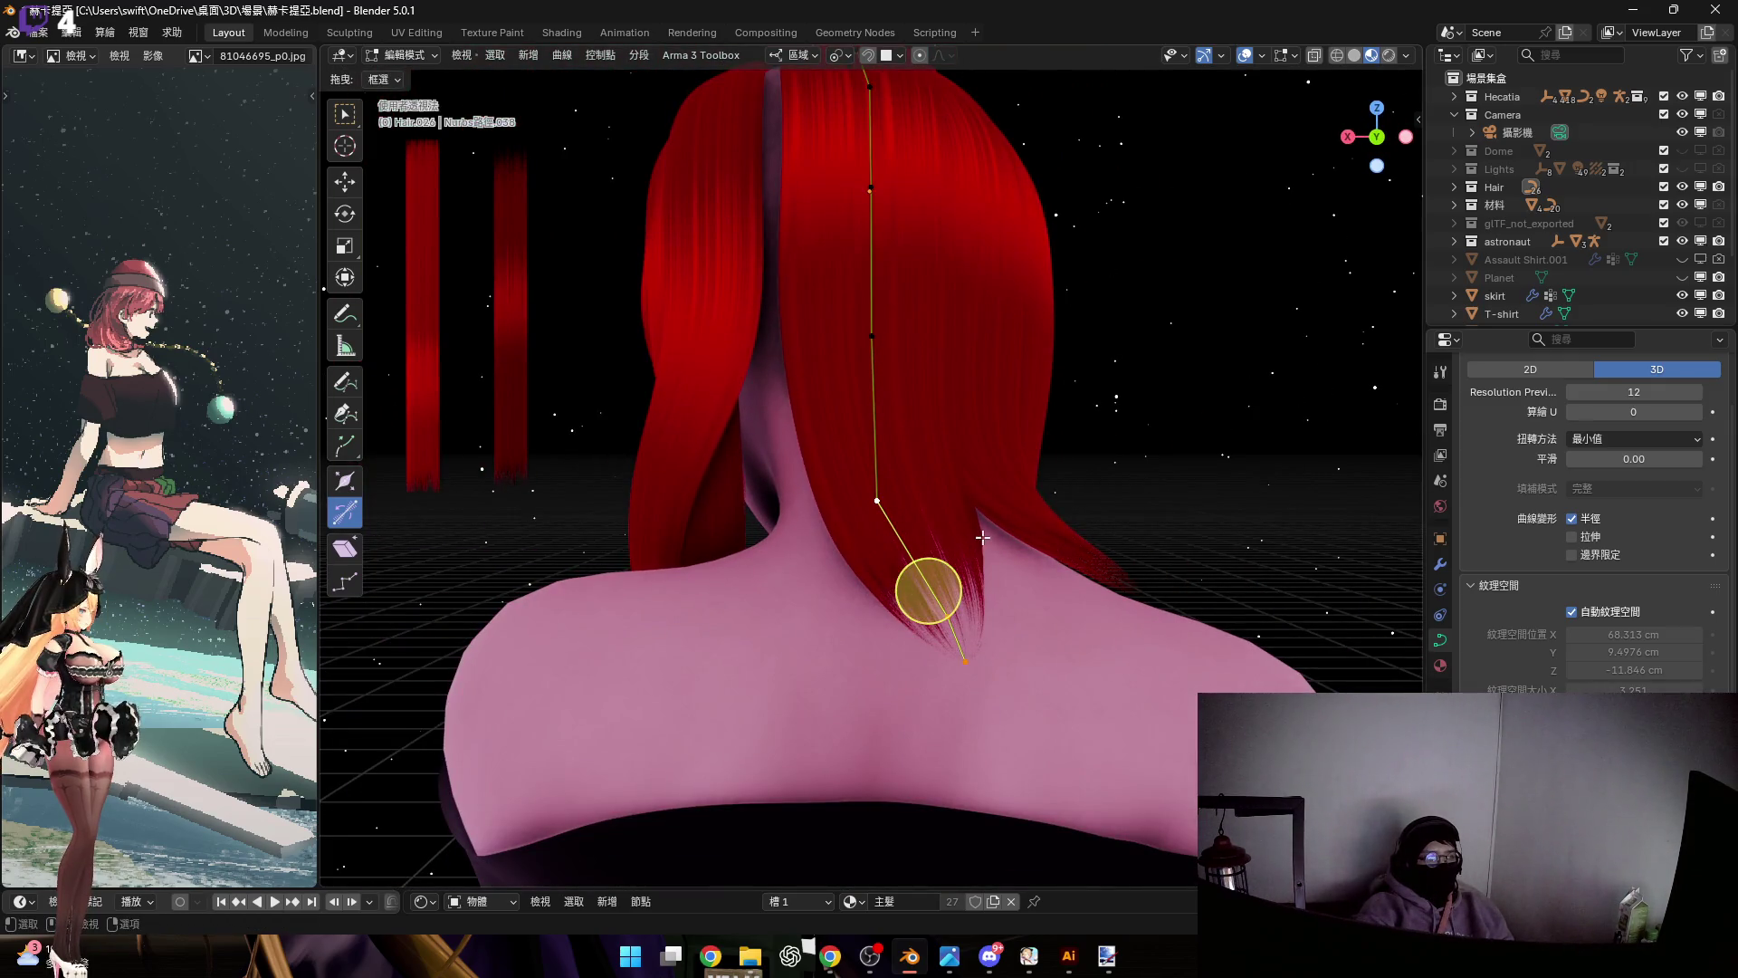
scroll(982, 537, "up", 4)
right_click(980, 487)
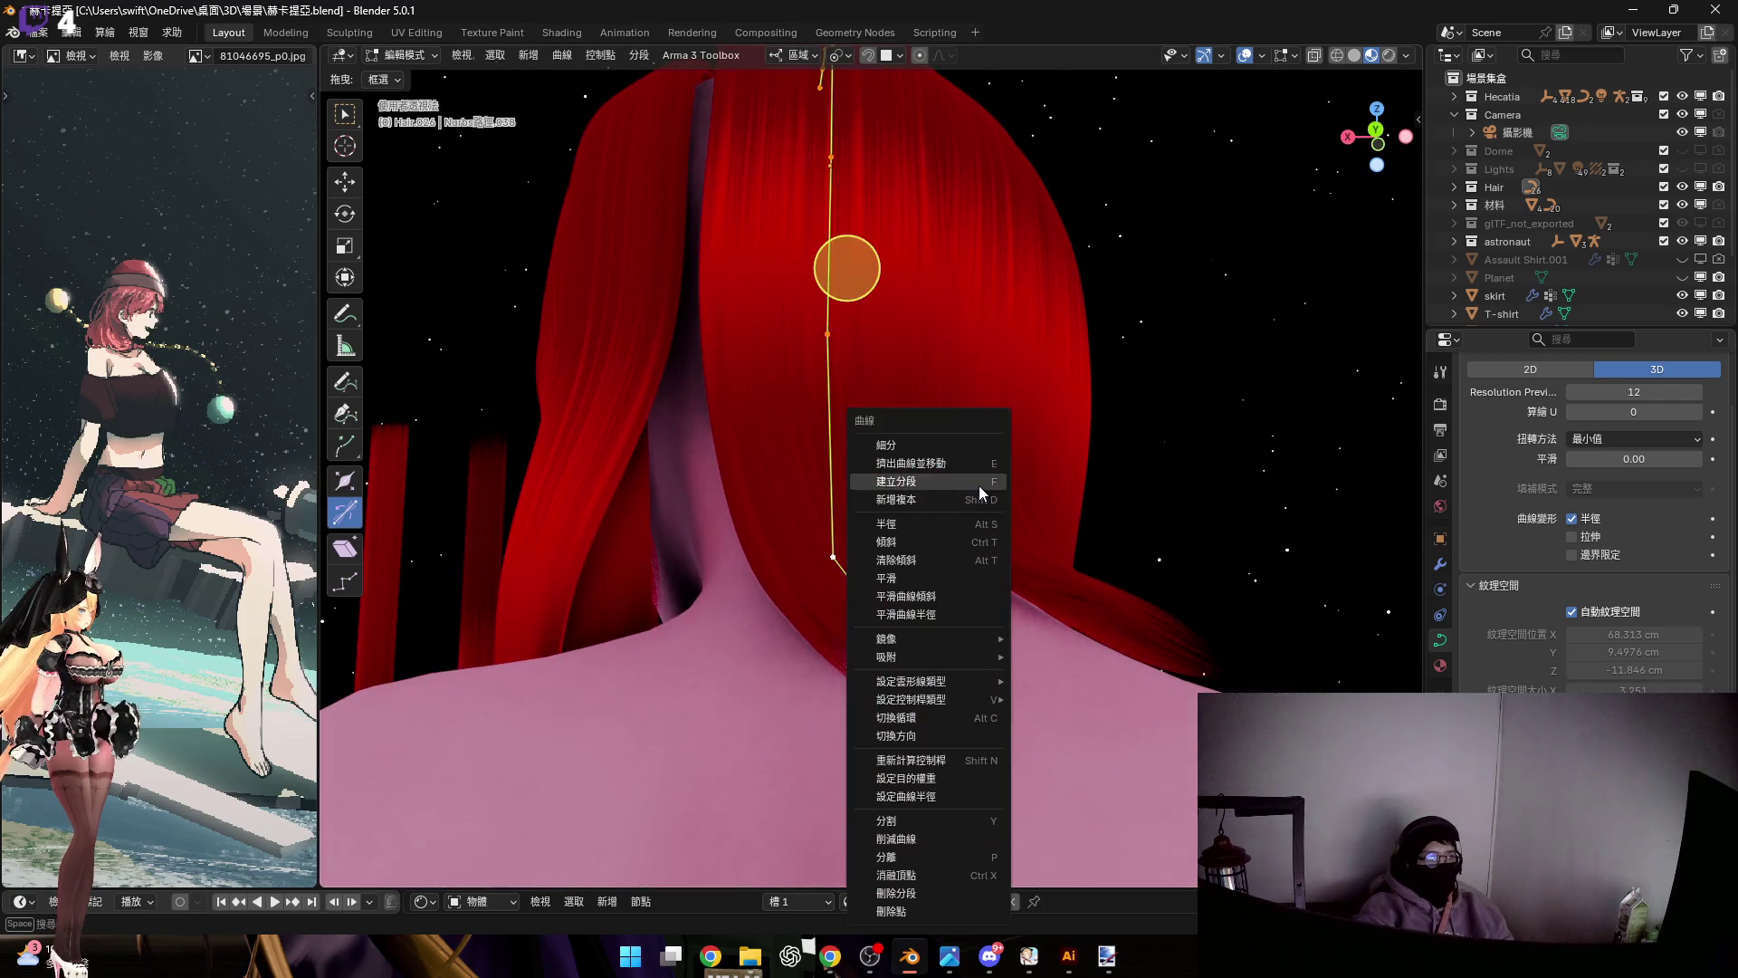
left_click(976, 563)
Select the bottom end point and rotate it twice, finally around Y, onto the upper back
left_click(954, 670)
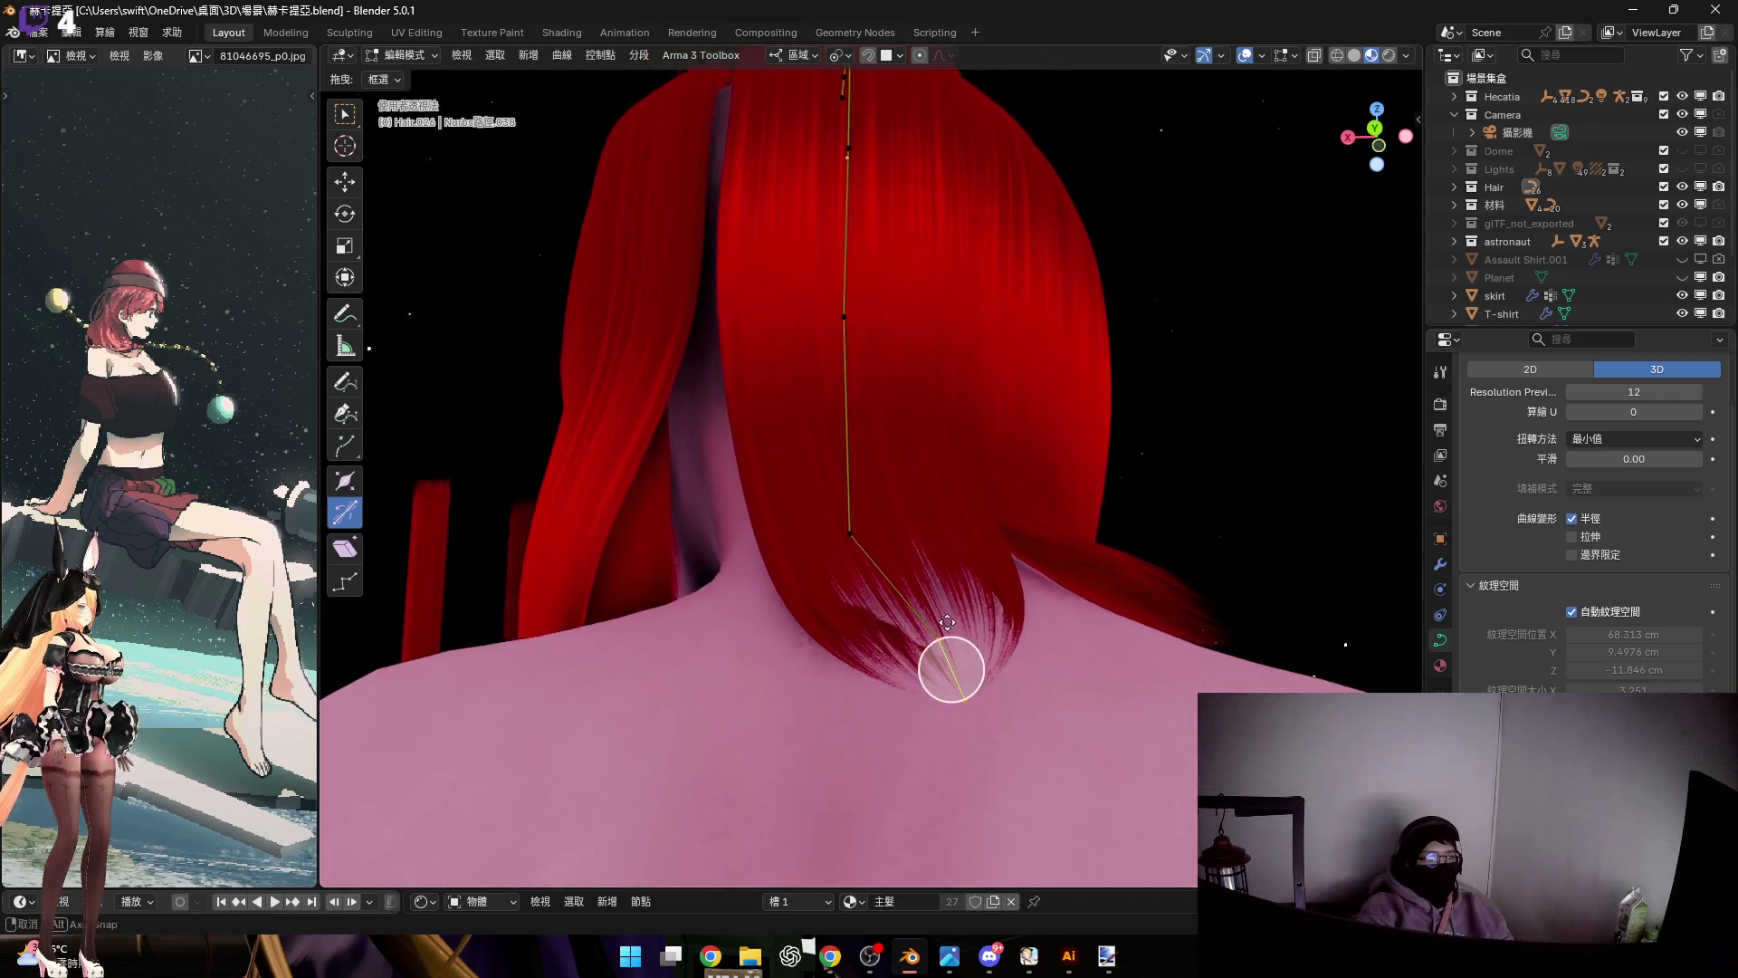
scroll(954, 617, "up", 2)
mouse_move(955, 617)
middle_mouse_down()
mouse_move(687, 396)
mouse_move(702, 497)
mouse_move(996, 580)
mouse_move(886, 575)
mouse_move(869, 508)
mouse_move(899, 589)
mouse_move(1040, 516)
mouse_move(960, 565)
mouse_move(975, 581)
middle_mouse_up()
key("r")
left_click(1020, 575)
scroll(905, 572, "up", 2)
key("r")
key("y")
key("y")
left_click(1044, 503)
scroll(974, 581, "down", 3)
mouse_move(900, 473)
middle_mouse_down()
mouse_move(872, 597)
mouse_move(834, 607)
middle_mouse_up()
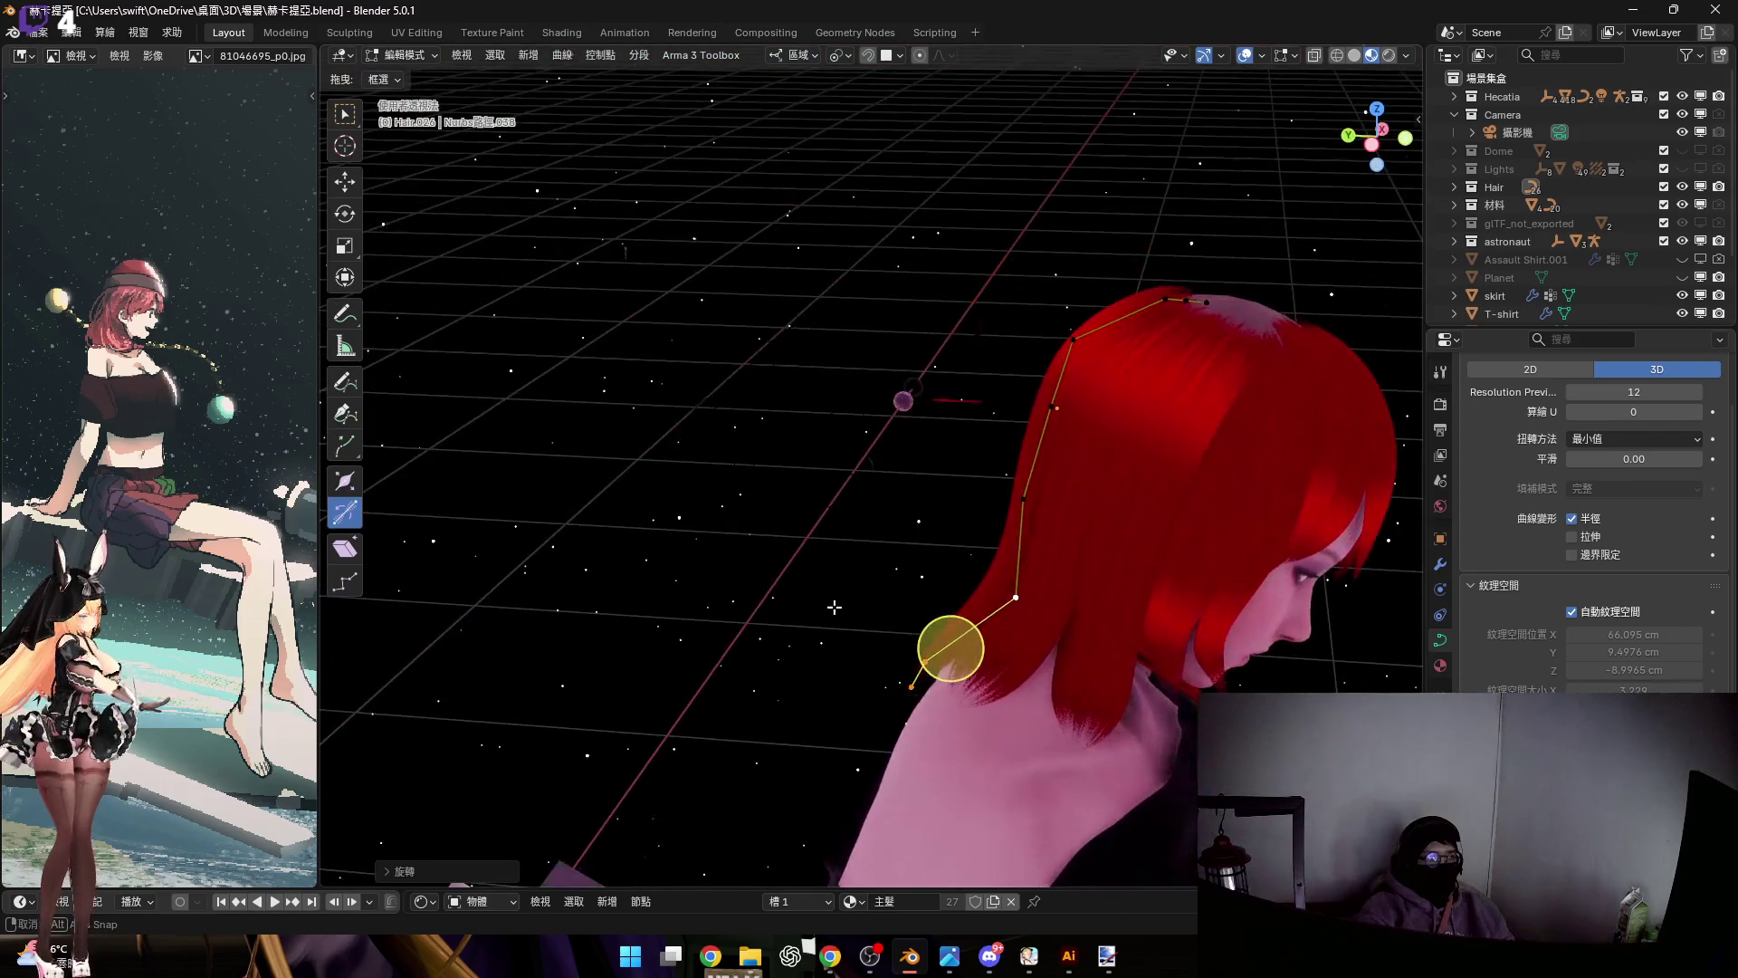
Uncheck Scene World under Lighting in the Viewport Shading options
left_click(1406, 55)
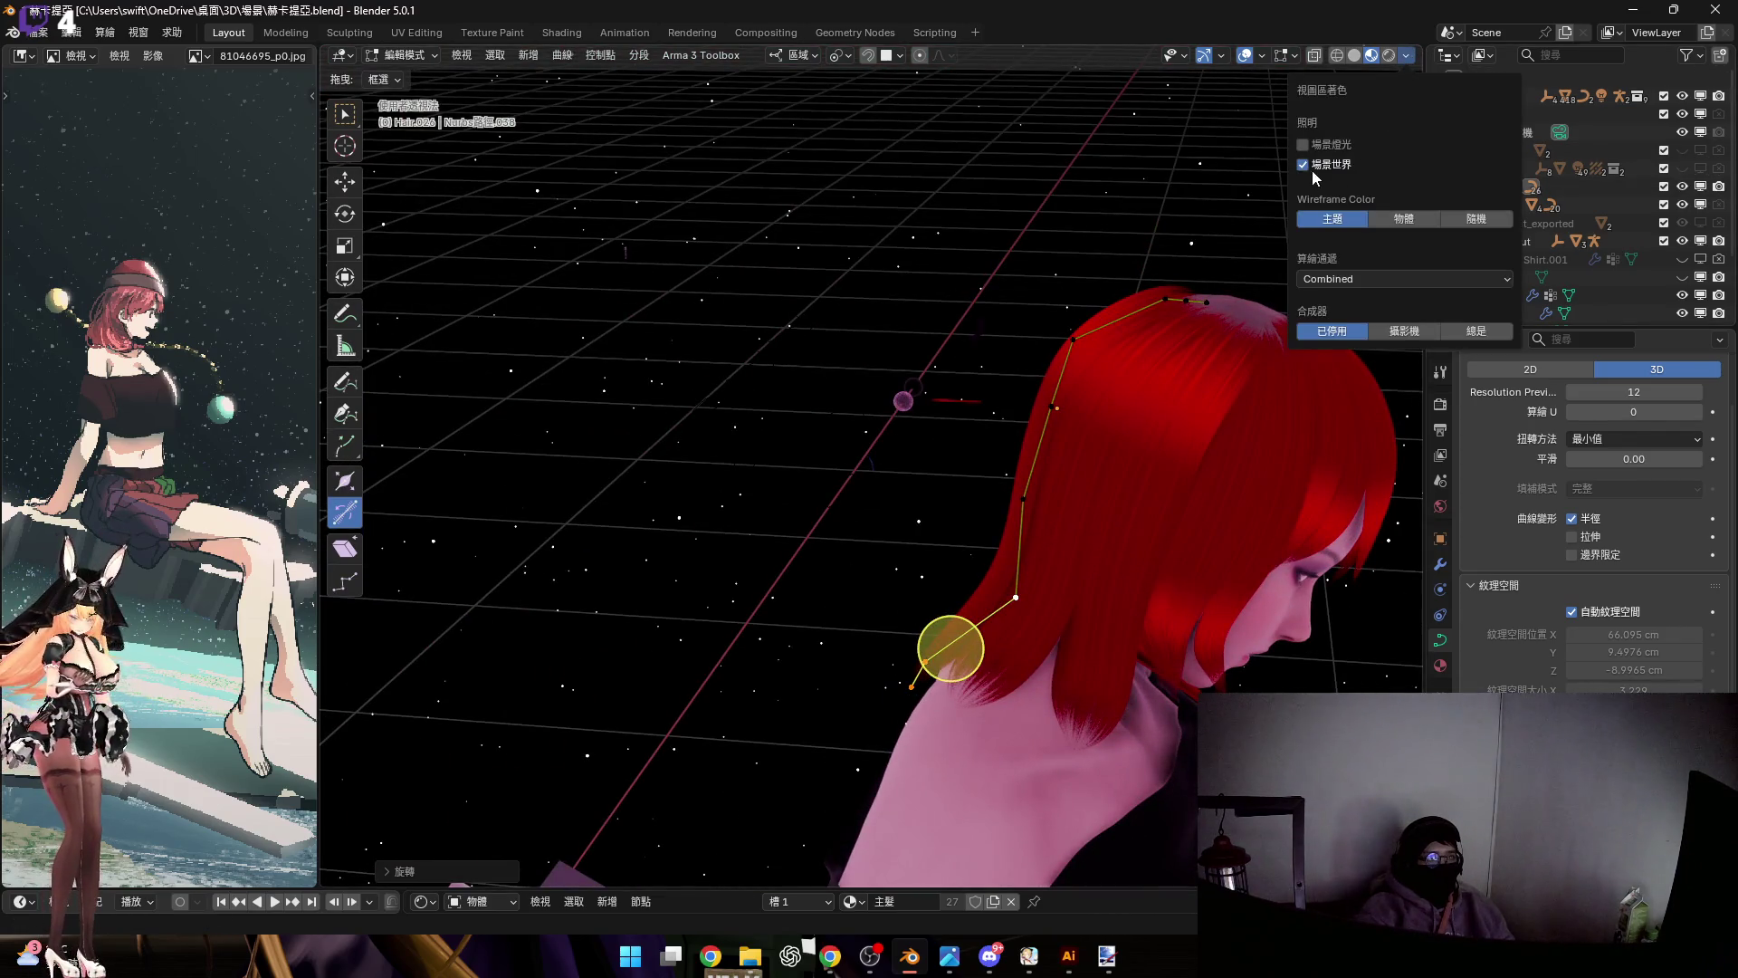
left_click(1310, 166)
scroll(1593, 521, "down", 5)
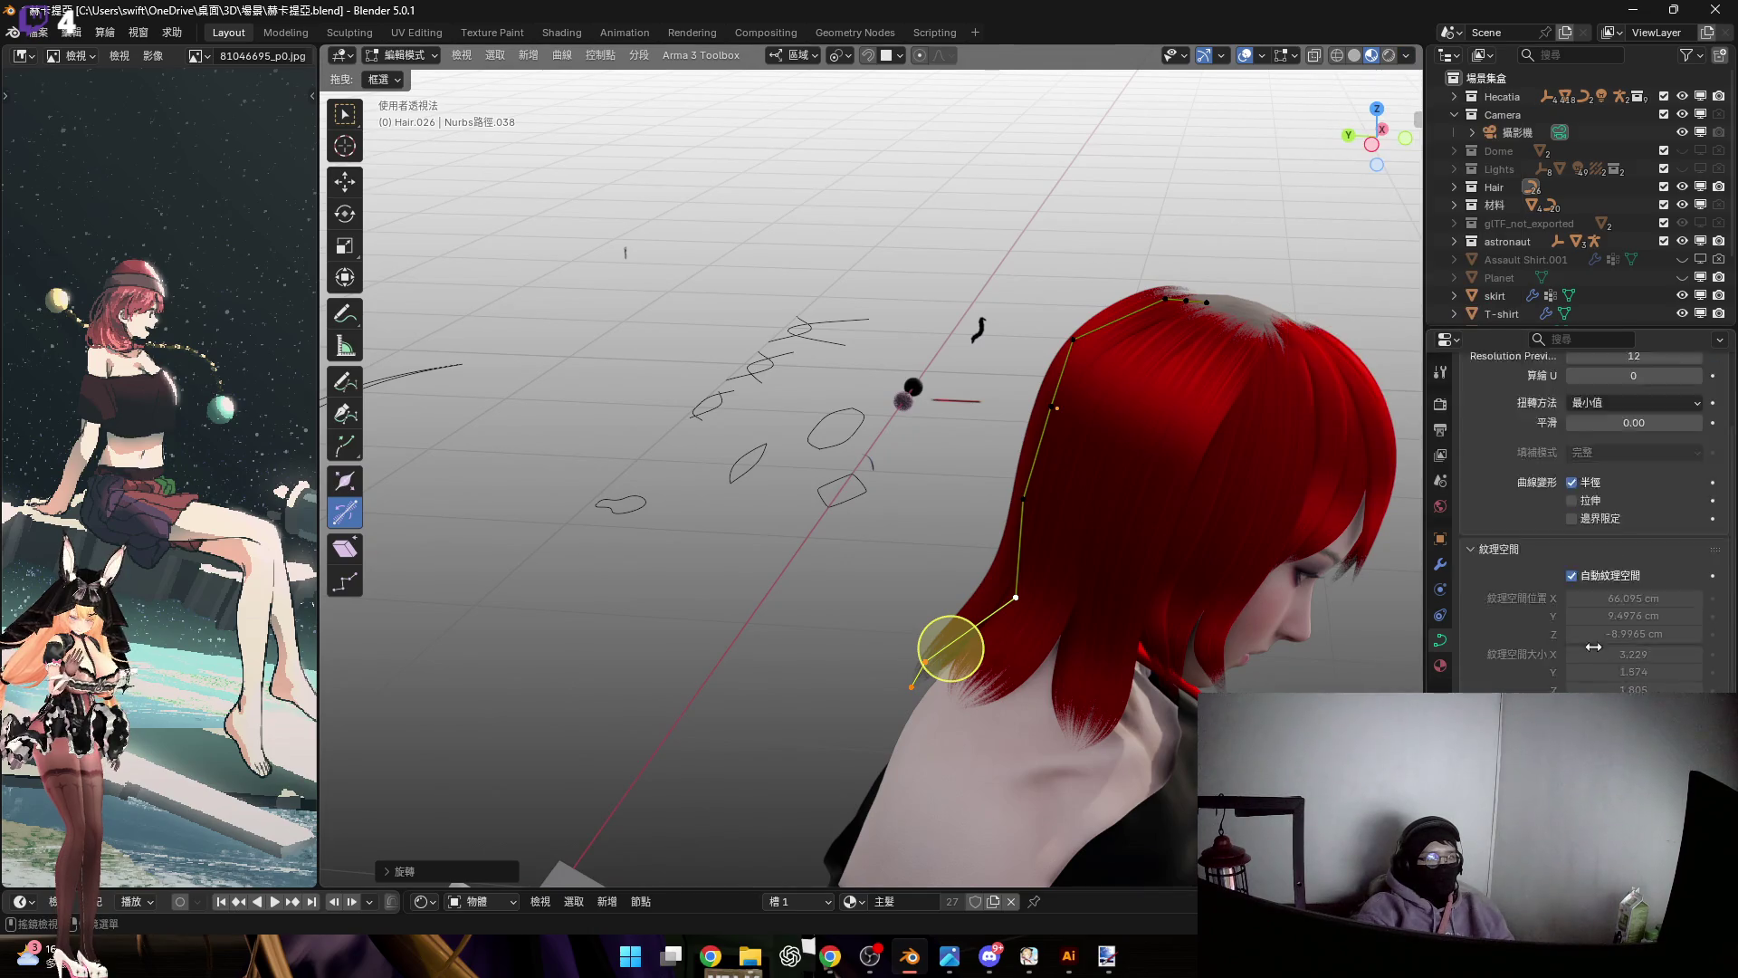
mouse_move(783, 488)
middle_mouse_down()
mouse_move(942, 524)
mouse_move(874, 522)
middle_mouse_up()
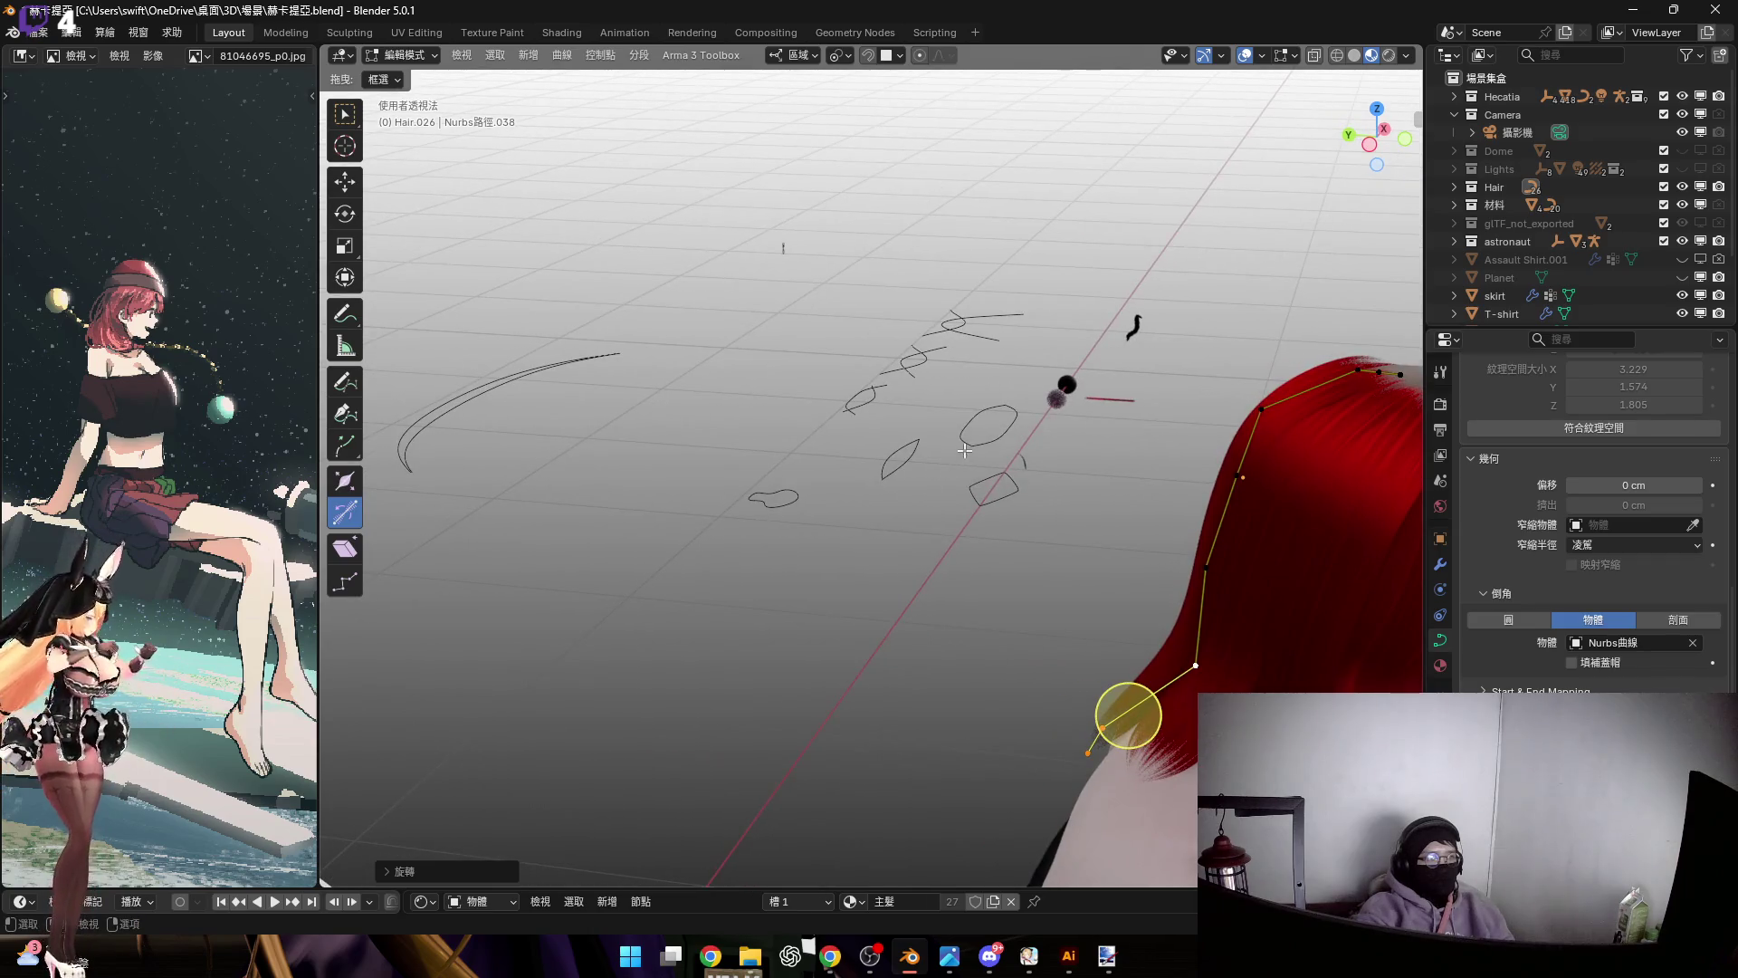
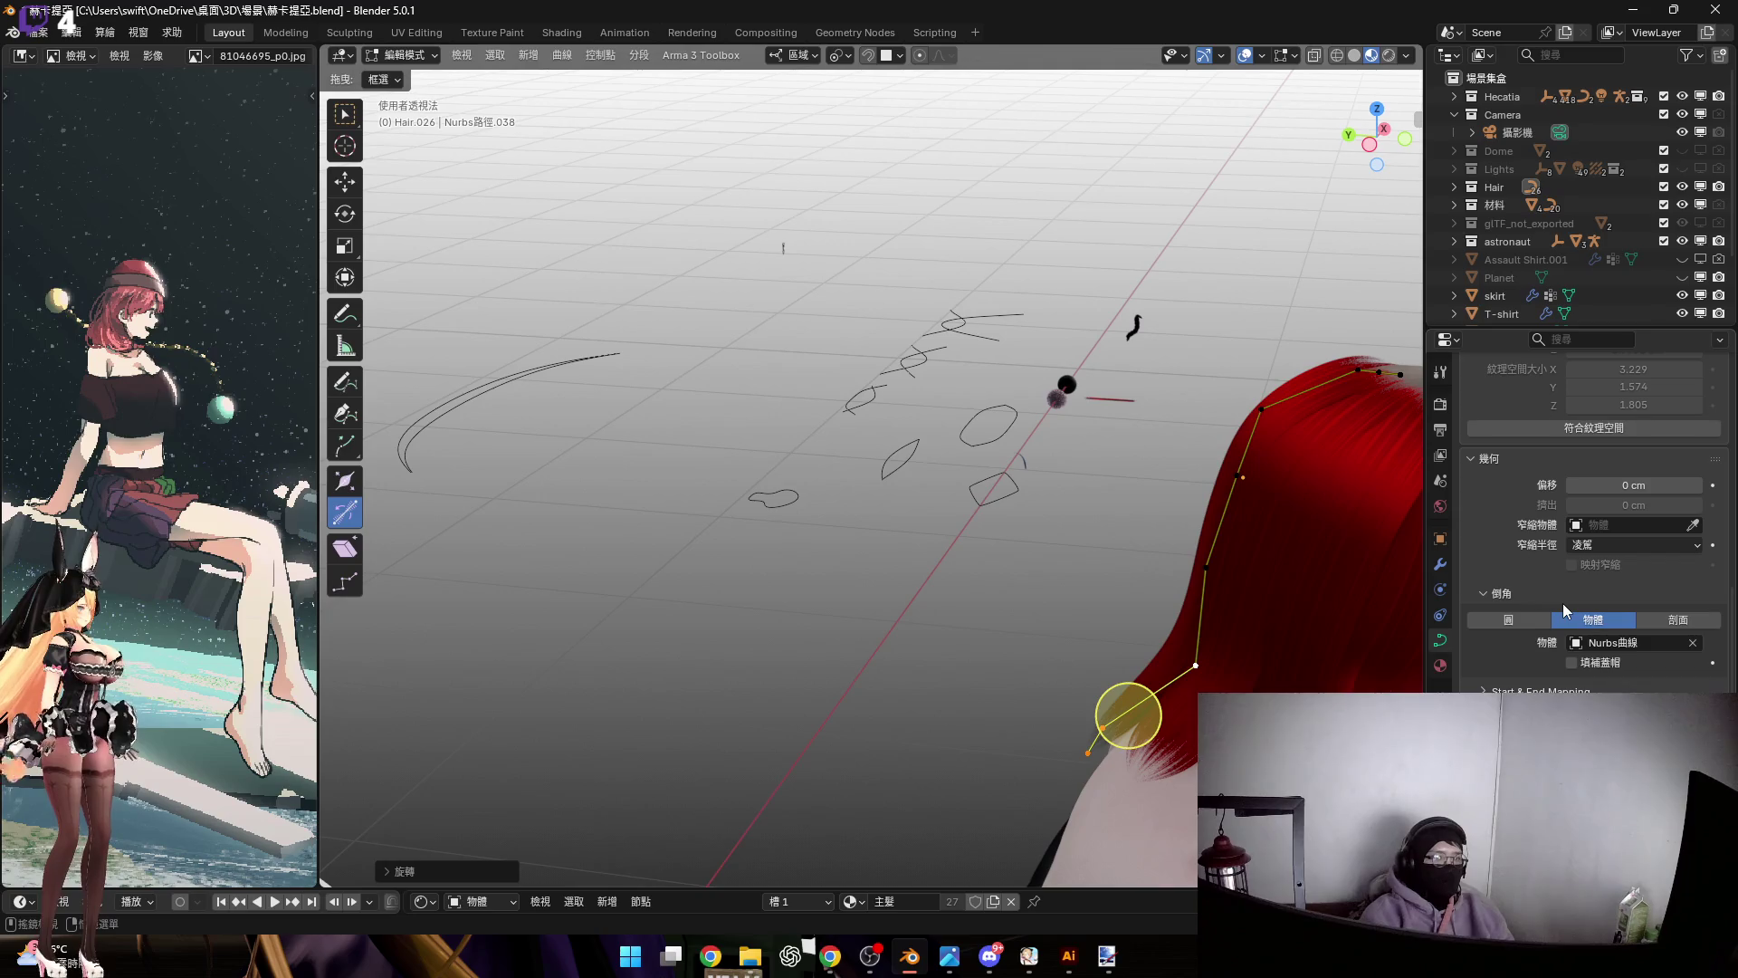
Reassign Nurbs曲線.005 as the hair strand's bevel profile object
left_click(1692, 642)
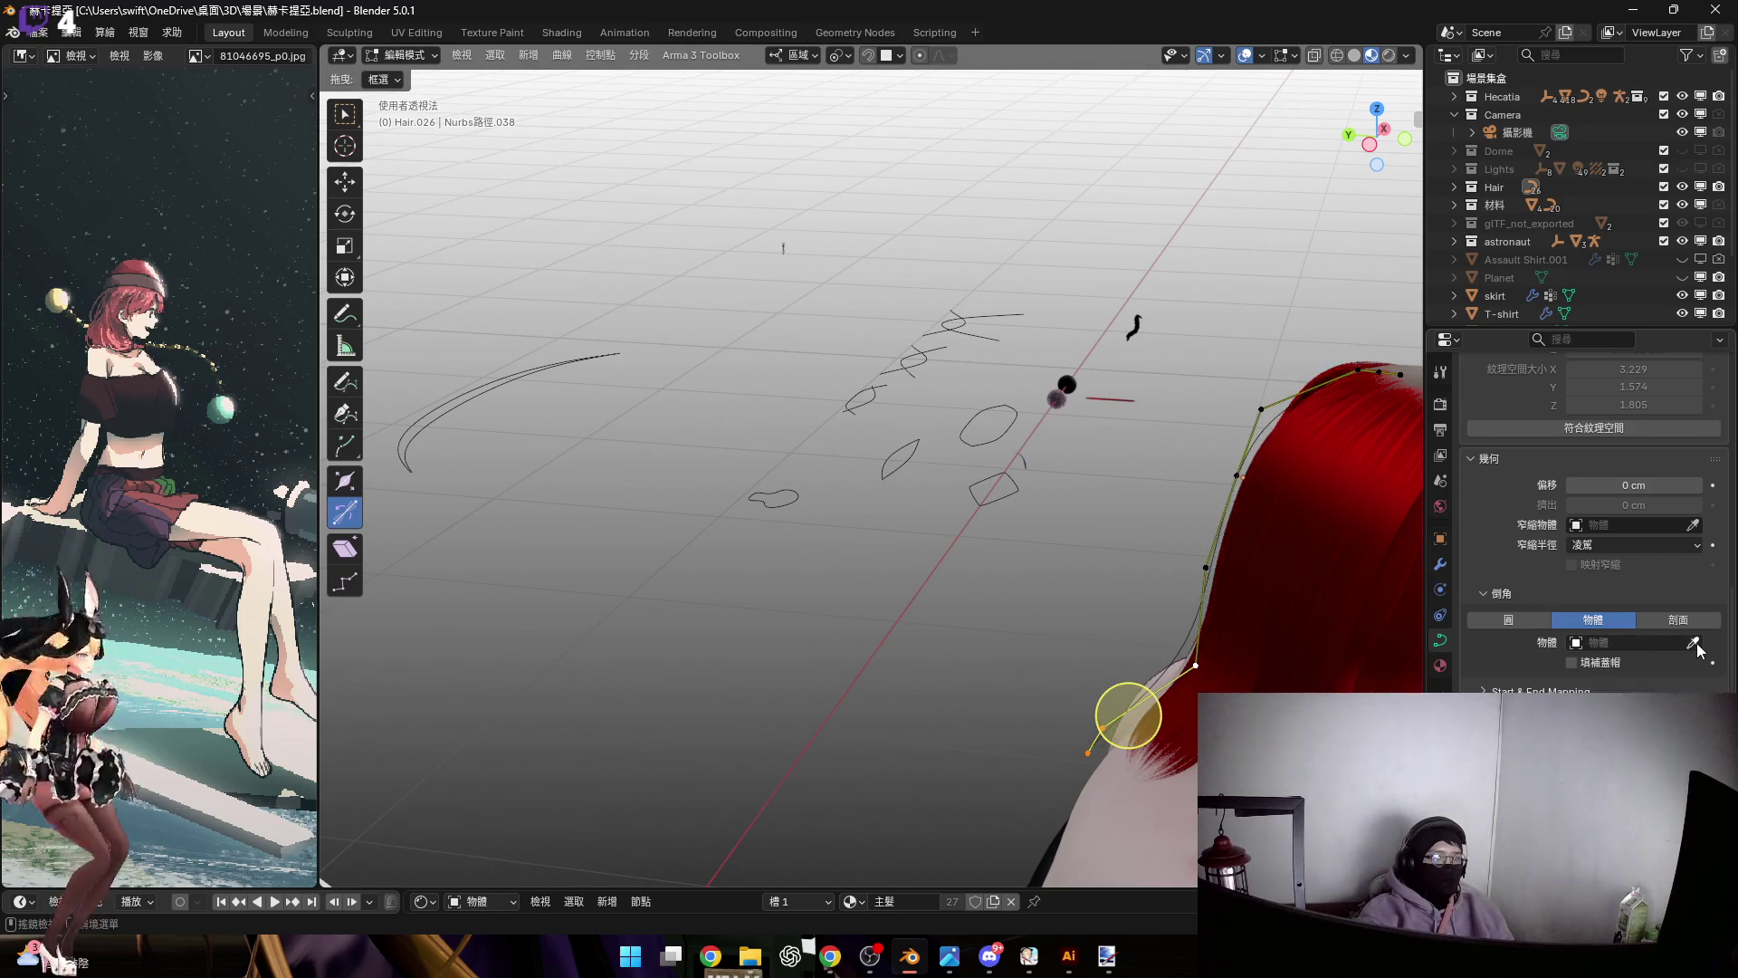
left_click(900, 459)
scroll(1092, 600, "up", 5)
mouse_move(1092, 600)
middle_mouse_down()
mouse_move(1012, 667)
mouse_move(1028, 686)
mouse_move(1105, 687)
middle_mouse_up()
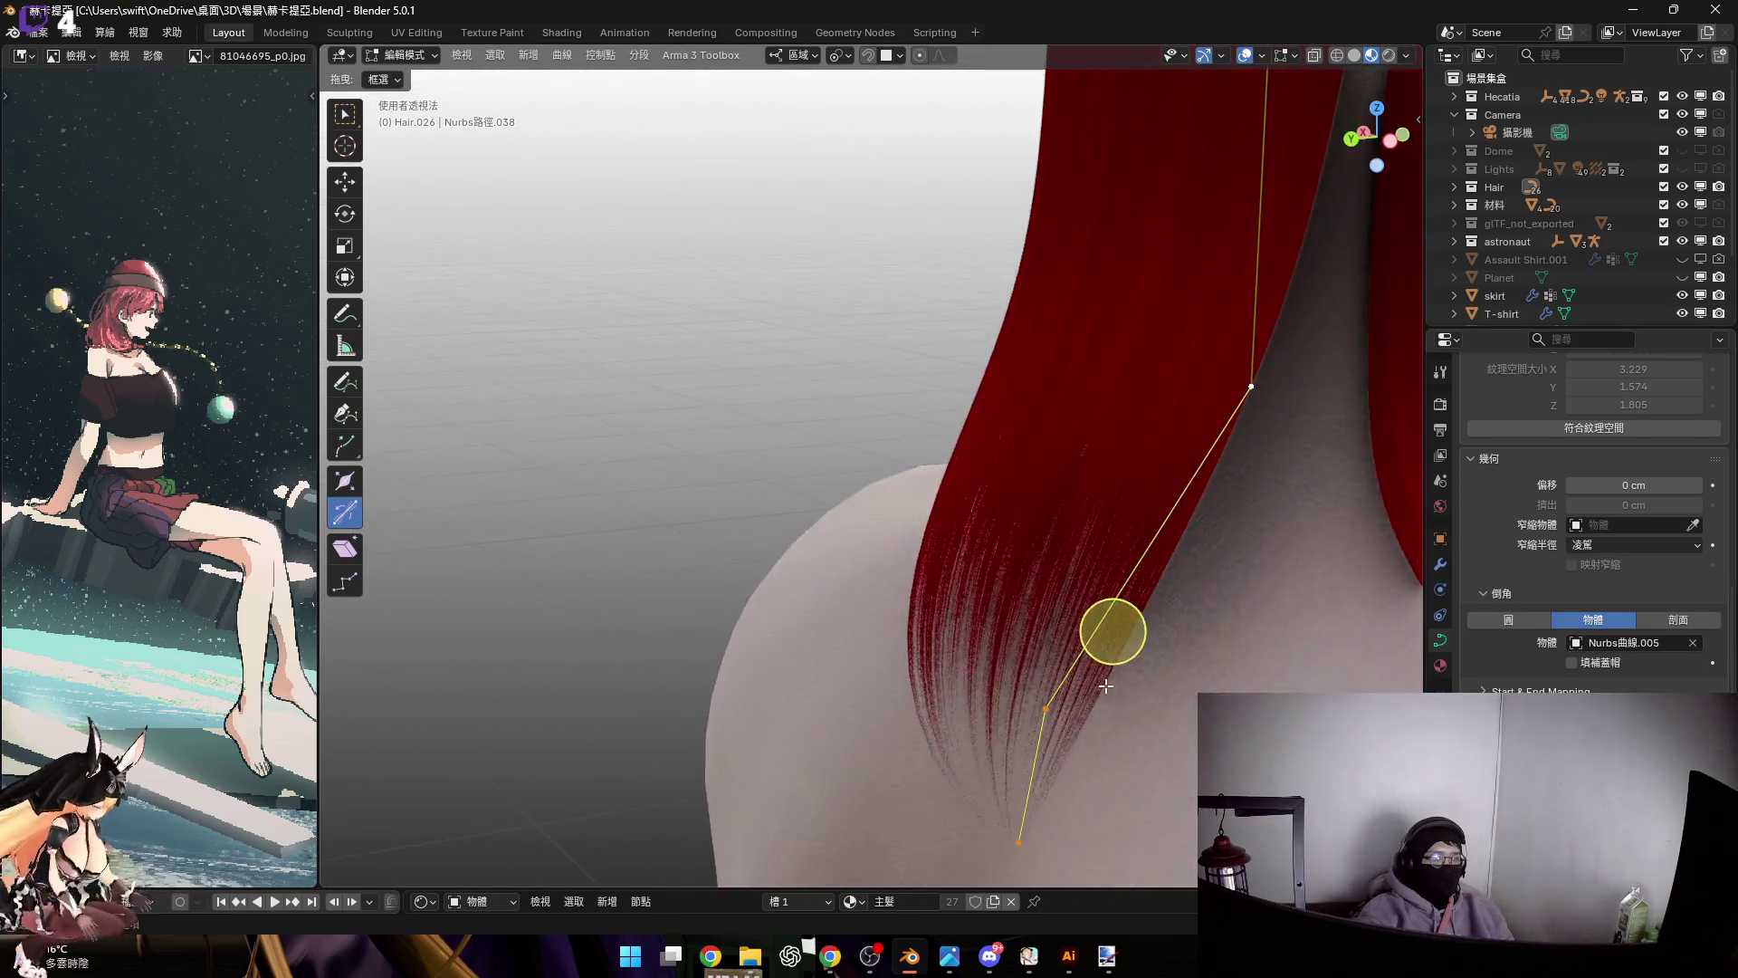
scroll(1145, 582, "down", 5)
middle_click_drag(1144, 582, 1063, 585)
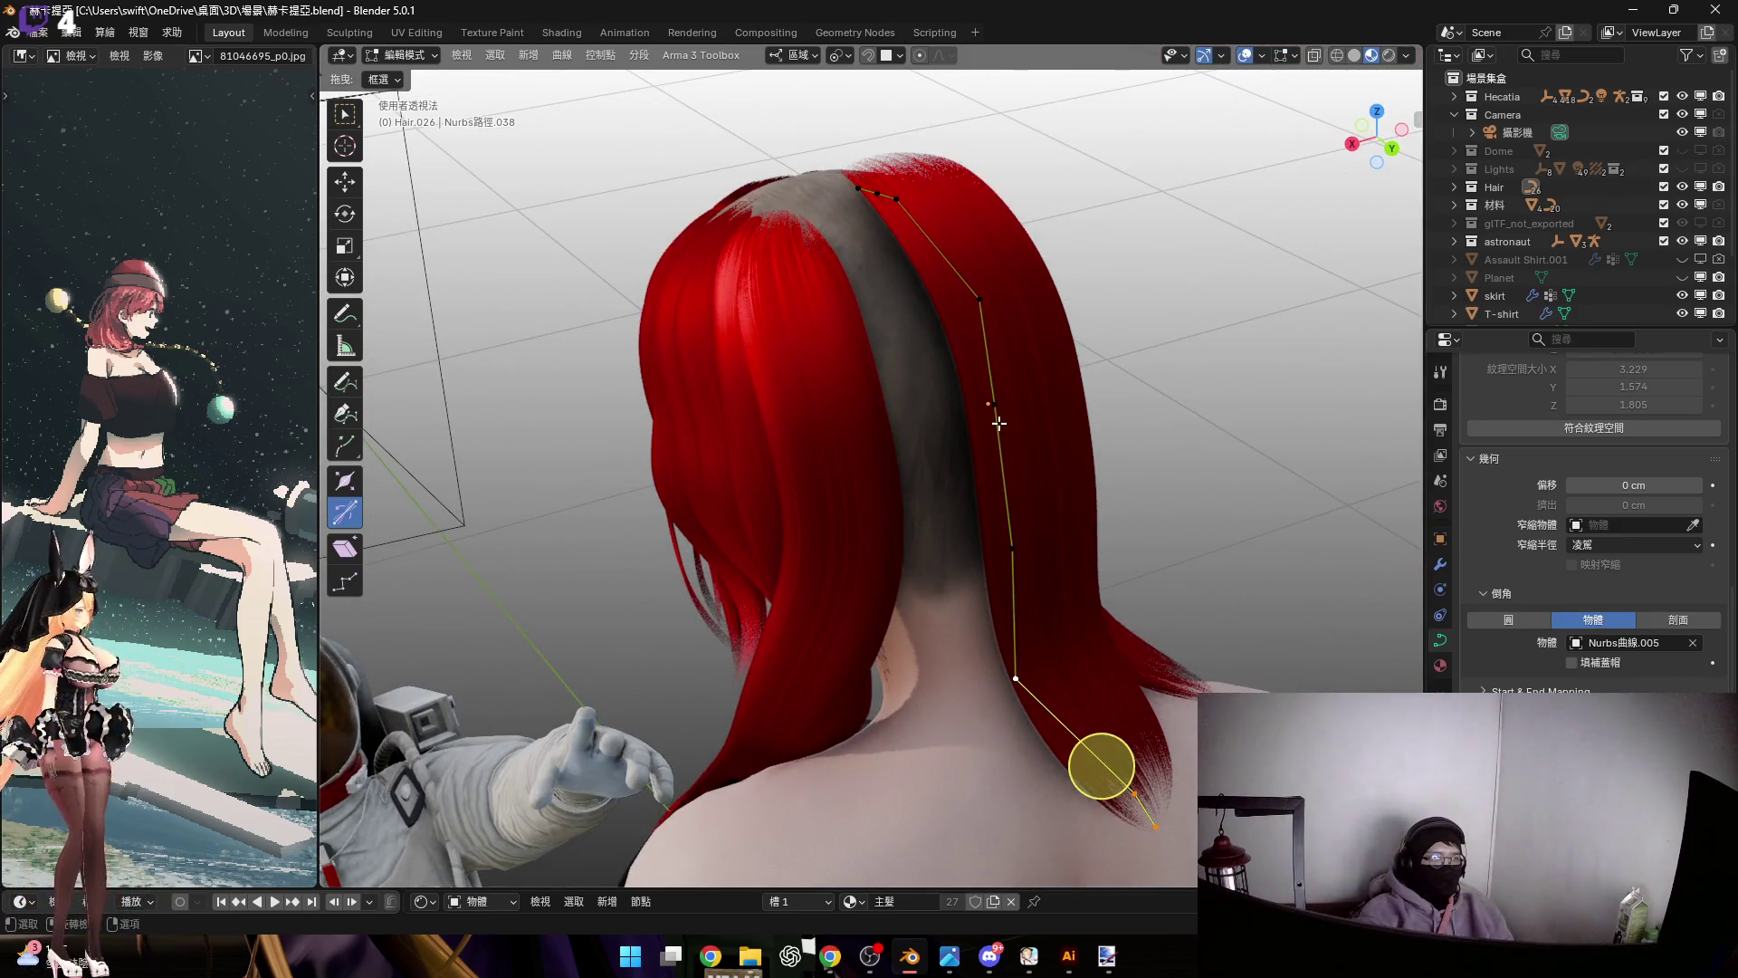
Lower the whole strand slightly along its local Z axis onto the head, then enter Edit Mode
key("Tab")
middle_click_drag(1016, 446, 1089, 470)
key("g")
key("z")
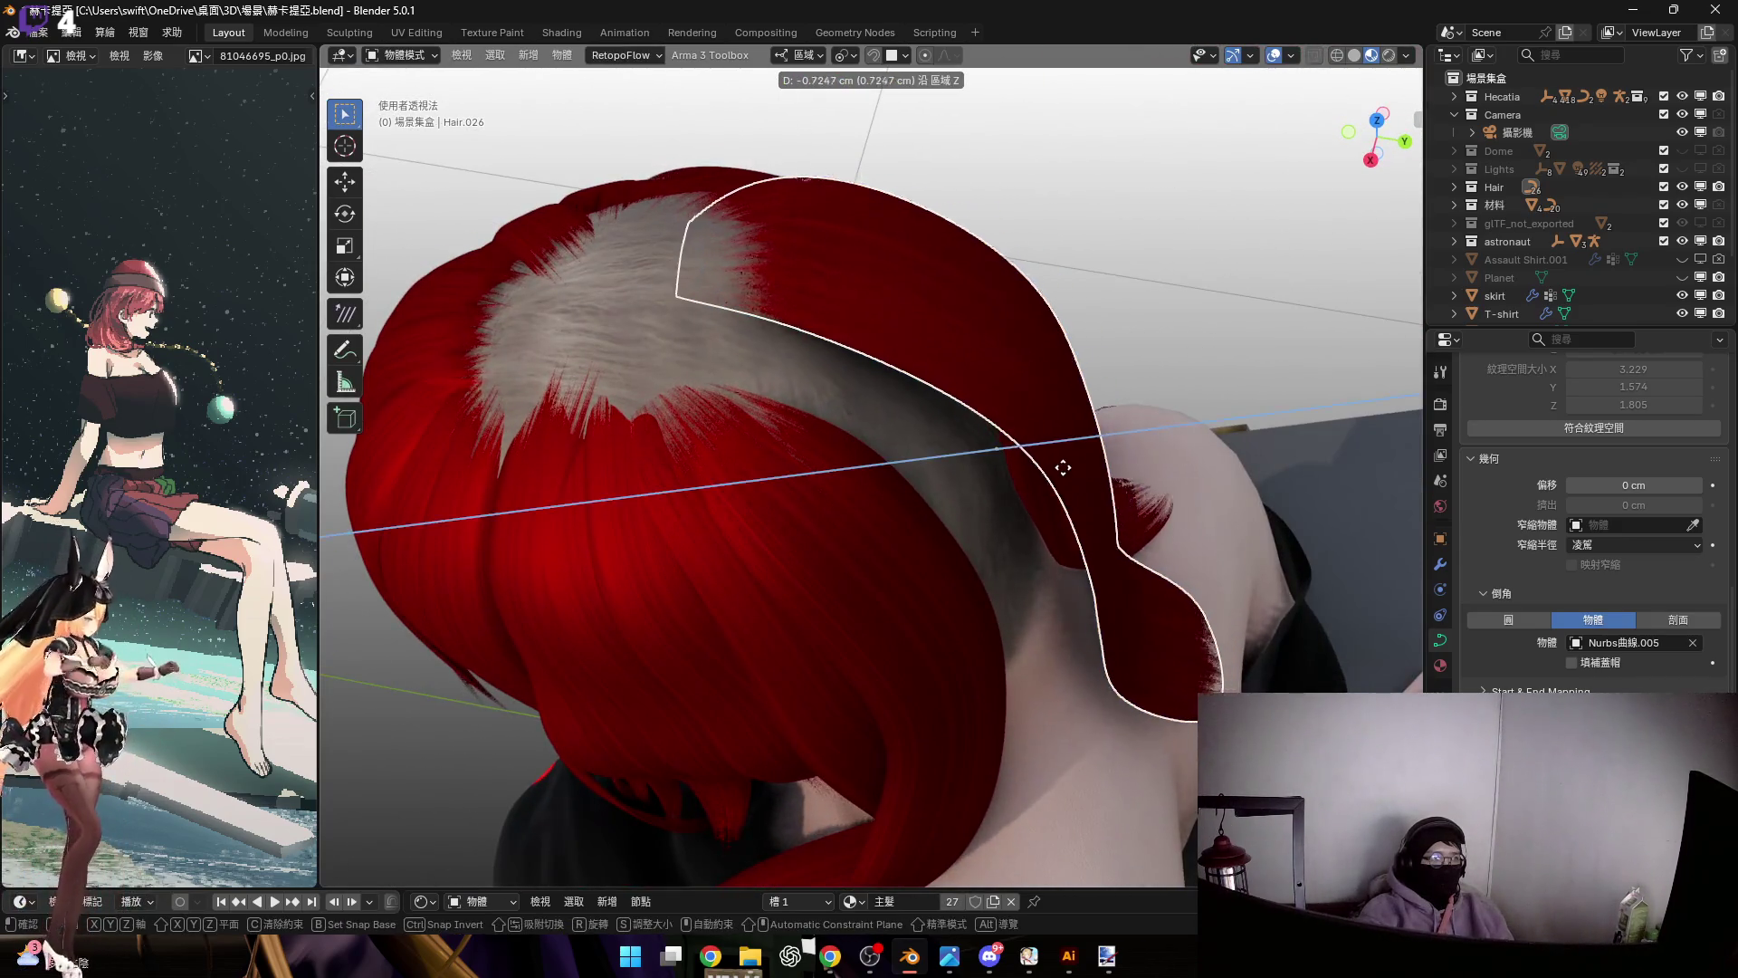
left_click(1014, 477)
mouse_move(1013, 478)
middle_mouse_down()
mouse_move(811, 377)
mouse_move(950, 471)
mouse_move(899, 382)
mouse_move(917, 349)
mouse_move(911, 458)
mouse_move(920, 392)
mouse_move(1055, 404)
mouse_move(960, 371)
mouse_move(1001, 453)
middle_mouse_up()
key("Tab")
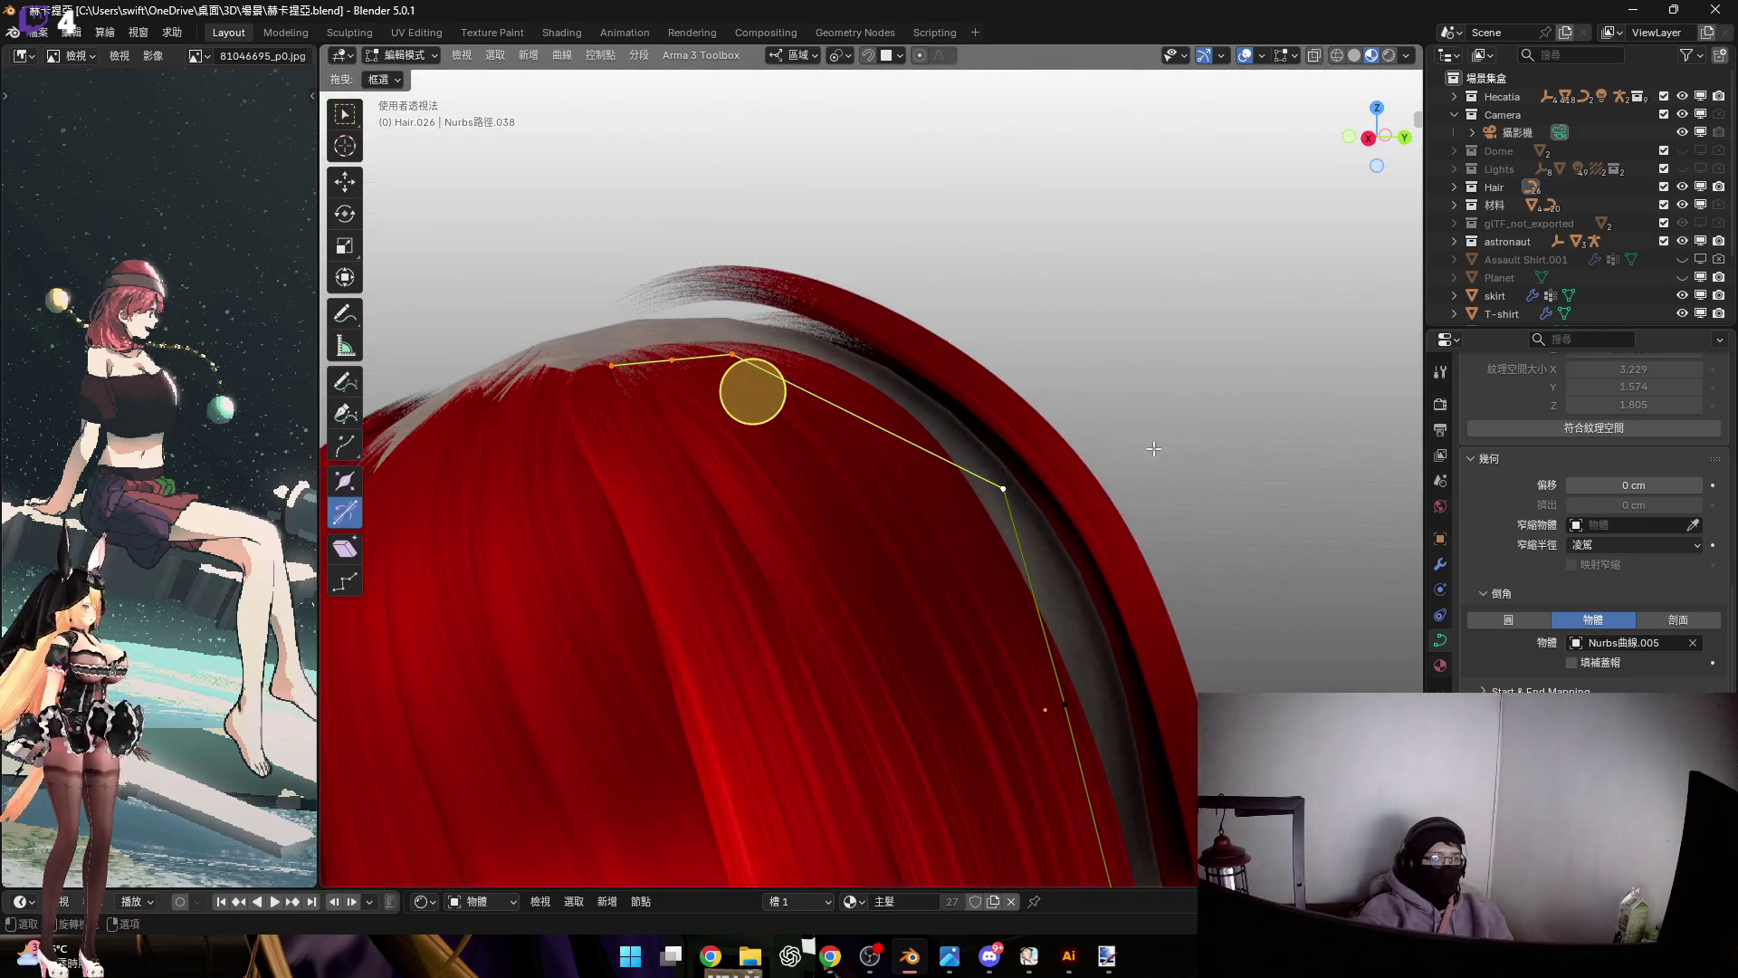
Tilt the crown control points around the local Y axis
key("r")
key("y")
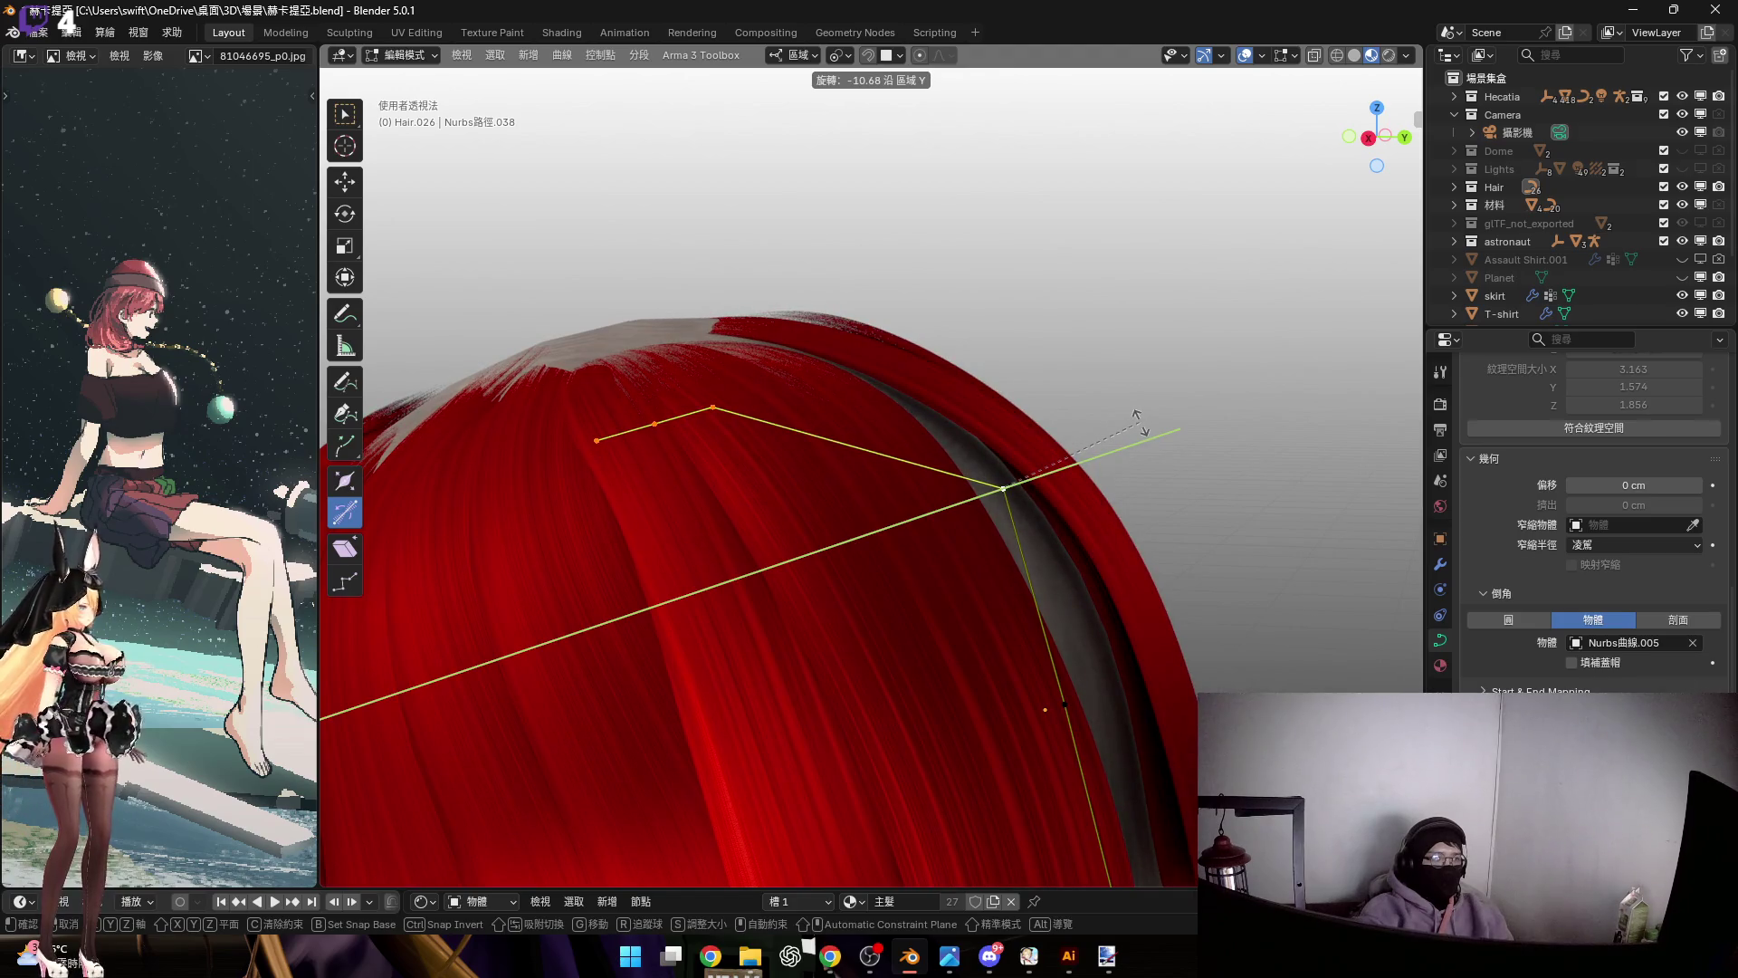
left_click(1143, 425)
mouse_move(1142, 425)
middle_mouse_down()
mouse_move(918, 417)
mouse_move(933, 649)
mouse_move(959, 640)
mouse_move(951, 699)
mouse_move(932, 419)
mouse_move(1100, 552)
middle_mouse_up()
scroll(951, 699, "up", 4)
Rotate the next curve point around local Y and rescale it
key("r")
key("y")
key("y")
left_click(1081, 607)
key("s")
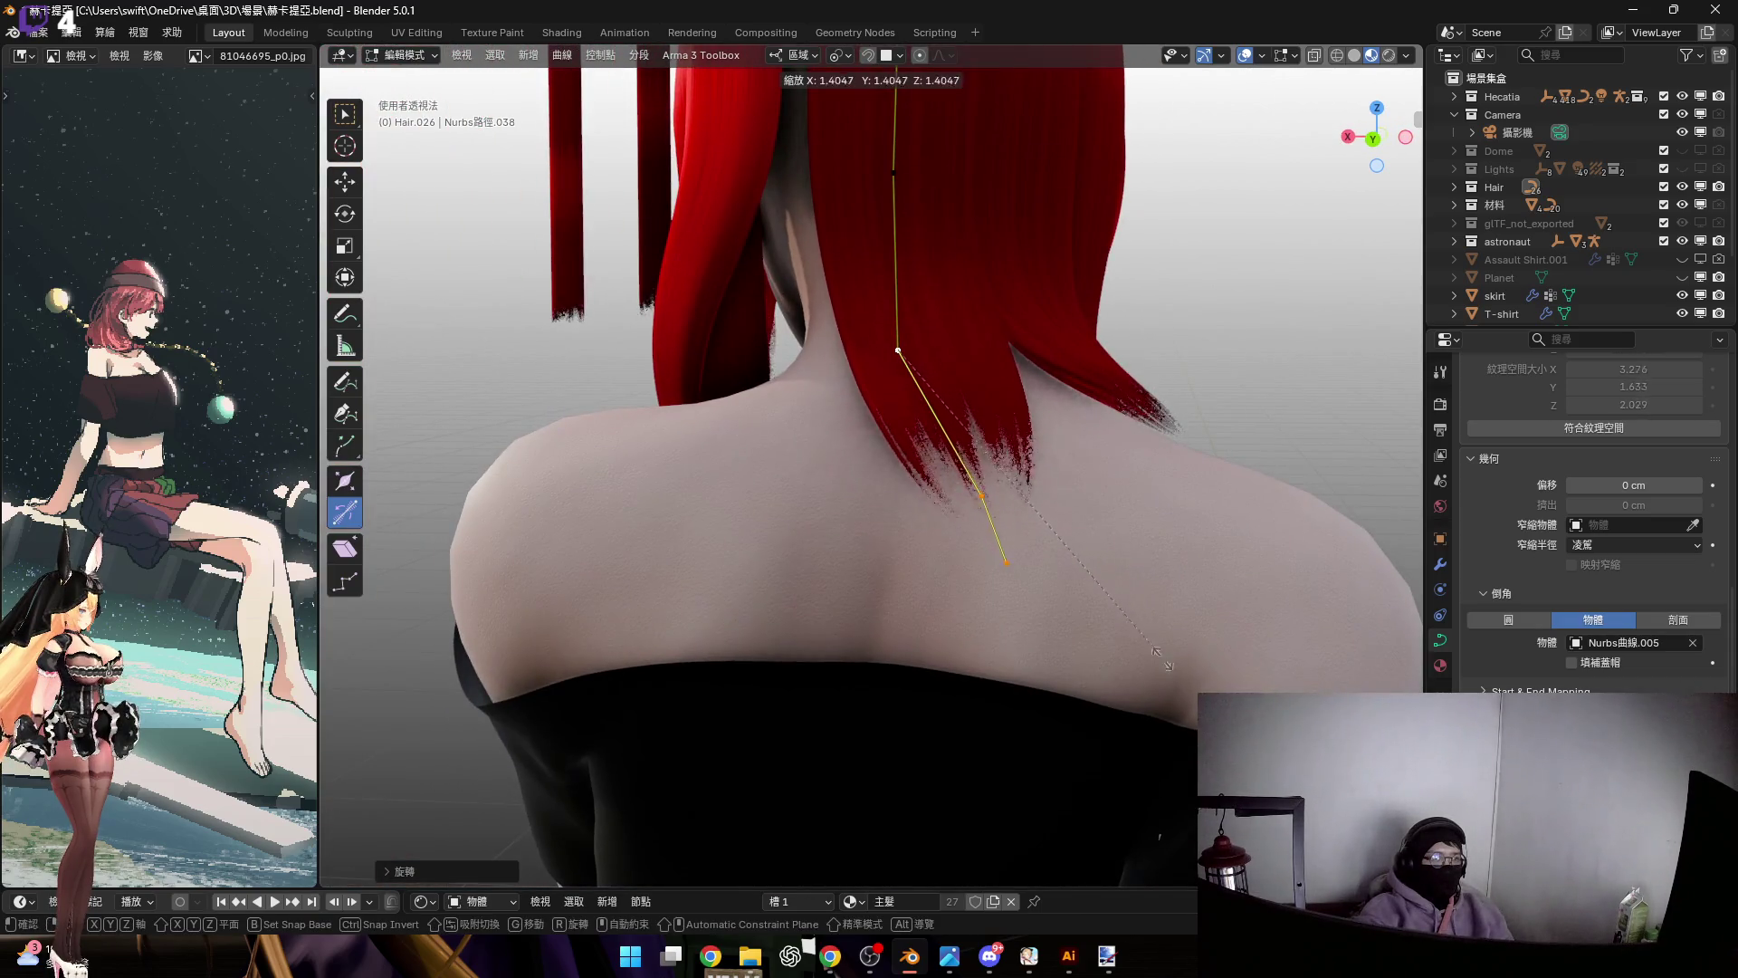
left_click(1181, 724)
middle_click_drag(1182, 724, 1060, 636)
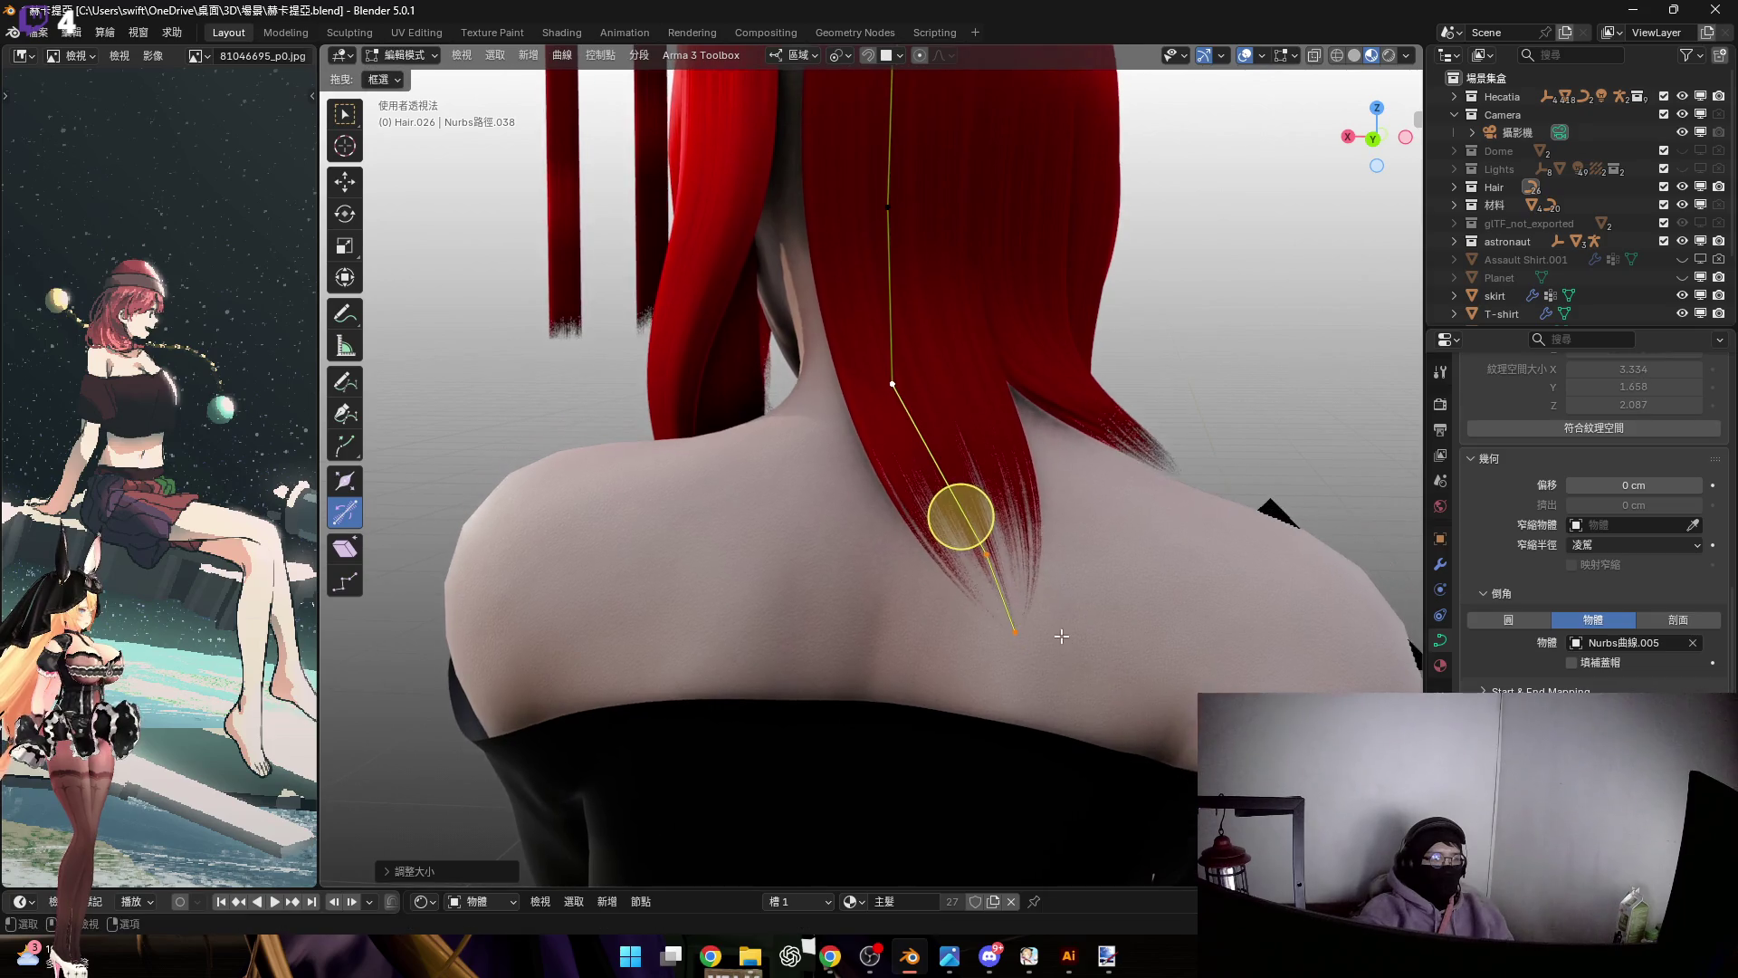
Swing the strand's tip point around local Z so it angles down the back
left_click(988, 557, "ctrl")
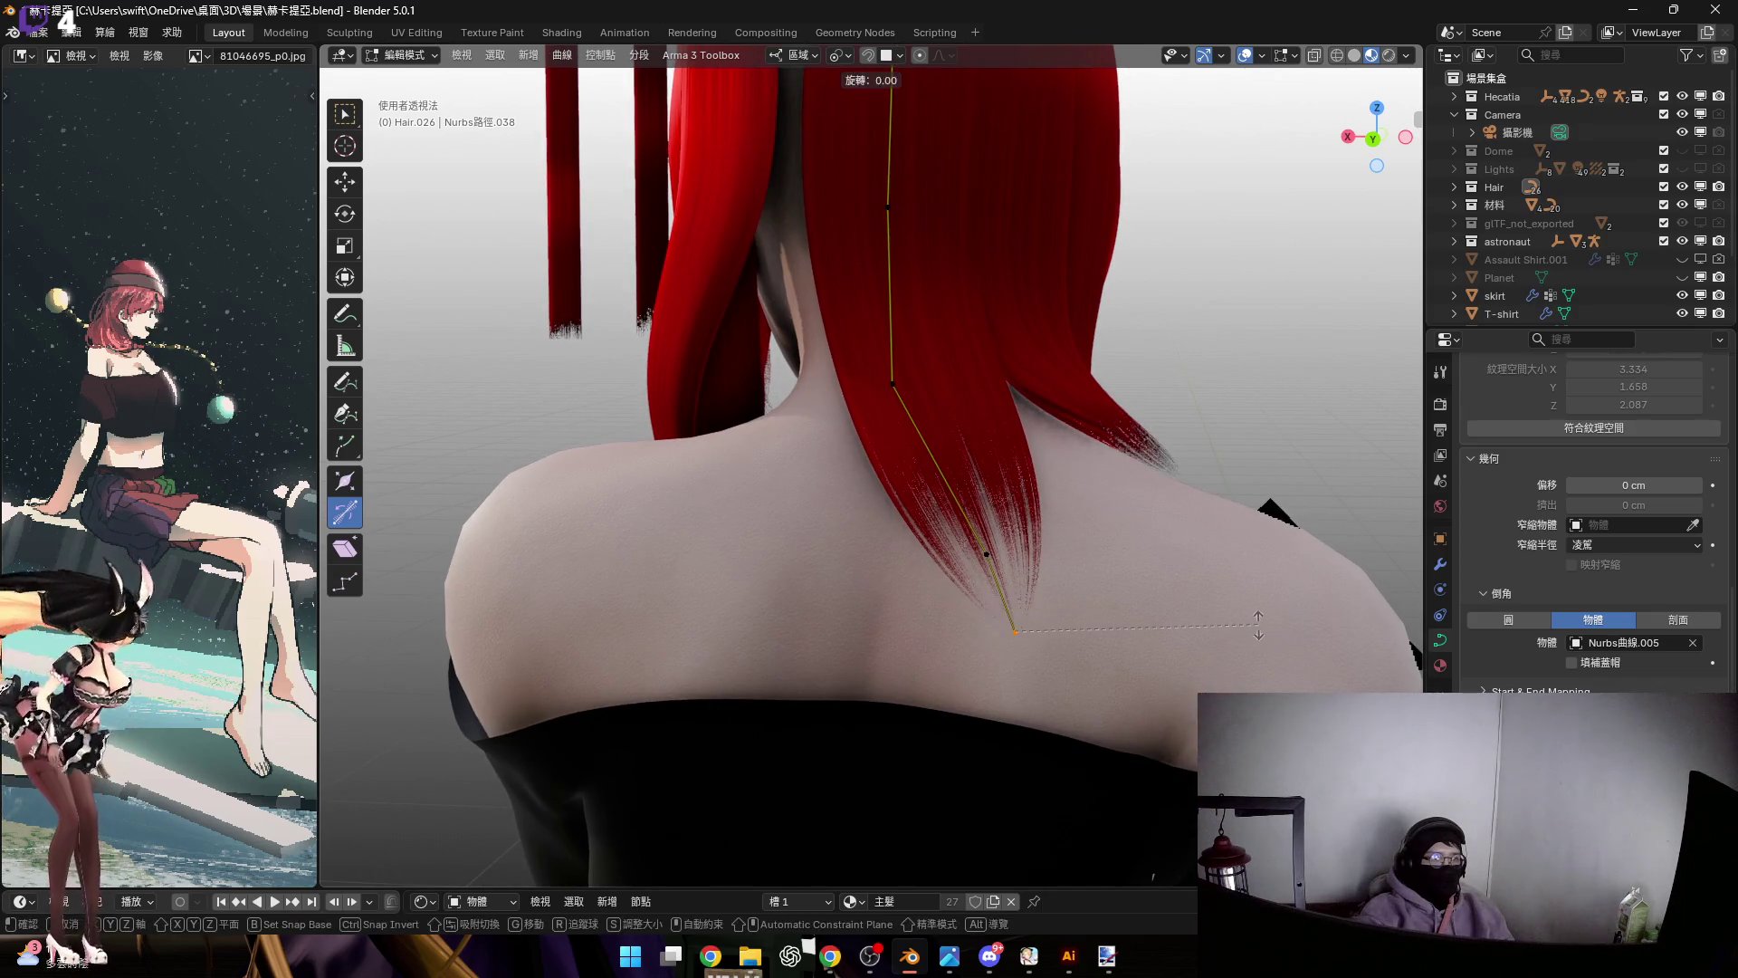
key("z")
key("z")
left_click(1165, 665)
mouse_move(1166, 665)
middle_mouse_down()
mouse_move(950, 582)
mouse_move(978, 524)
mouse_move(944, 538)
middle_mouse_up()
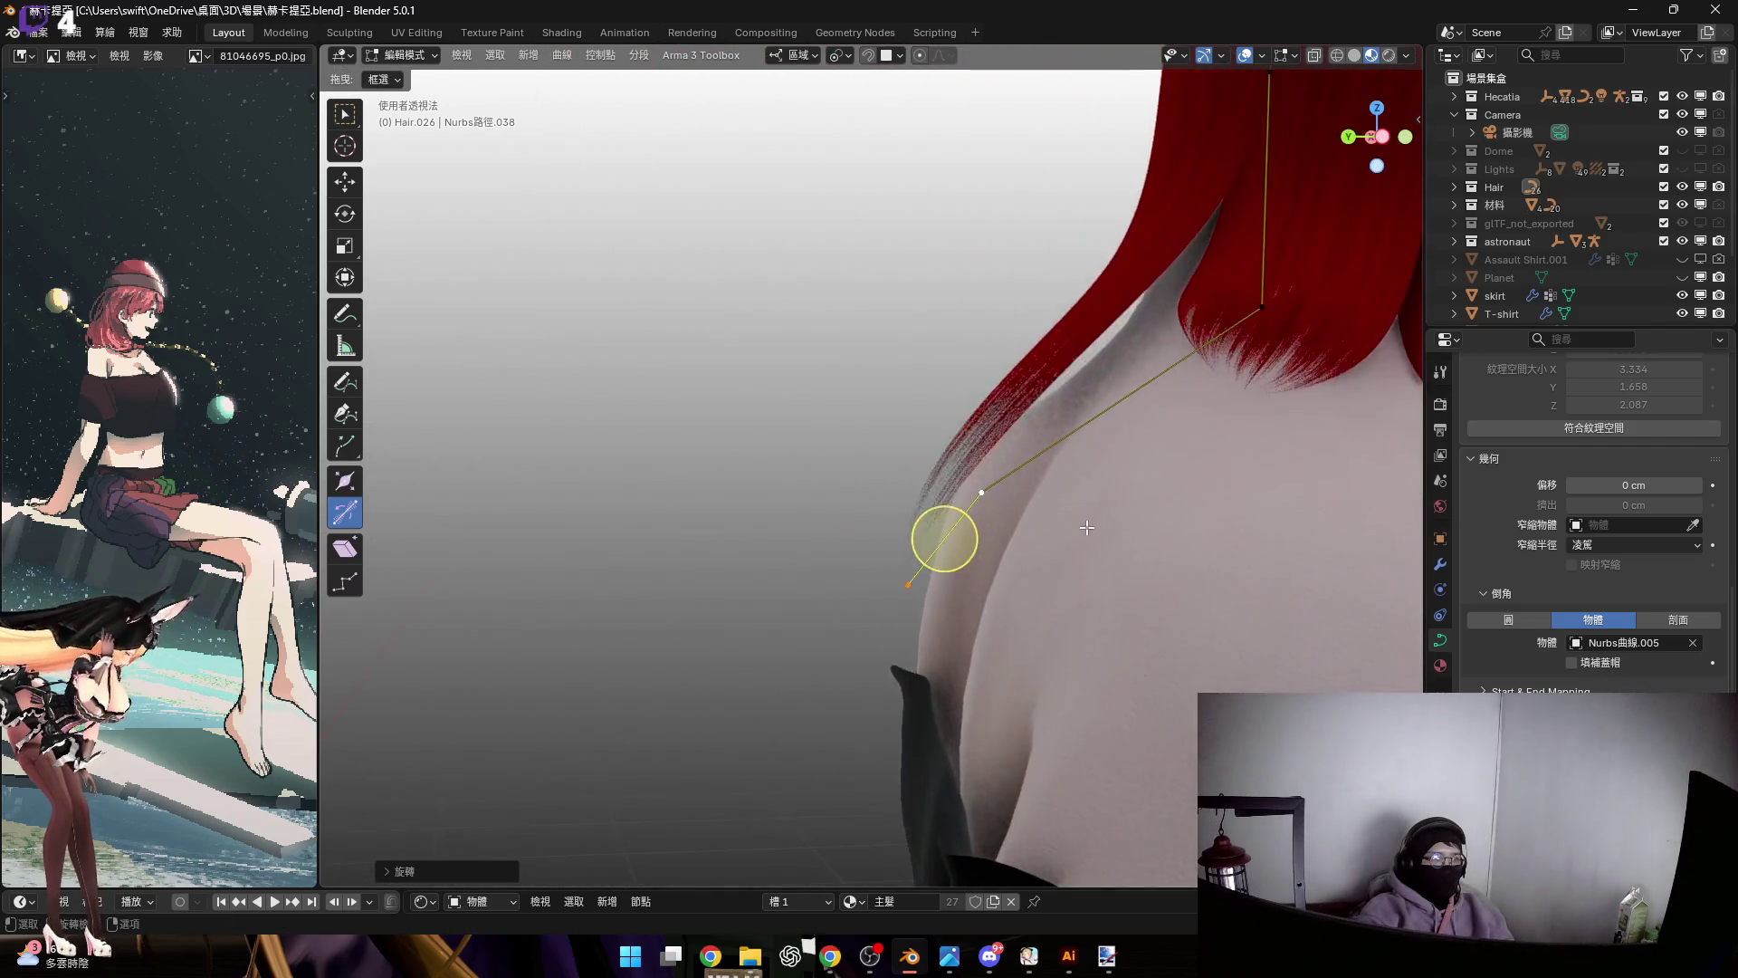
middle_click_drag(1087, 527, 1175, 545)
key("r")
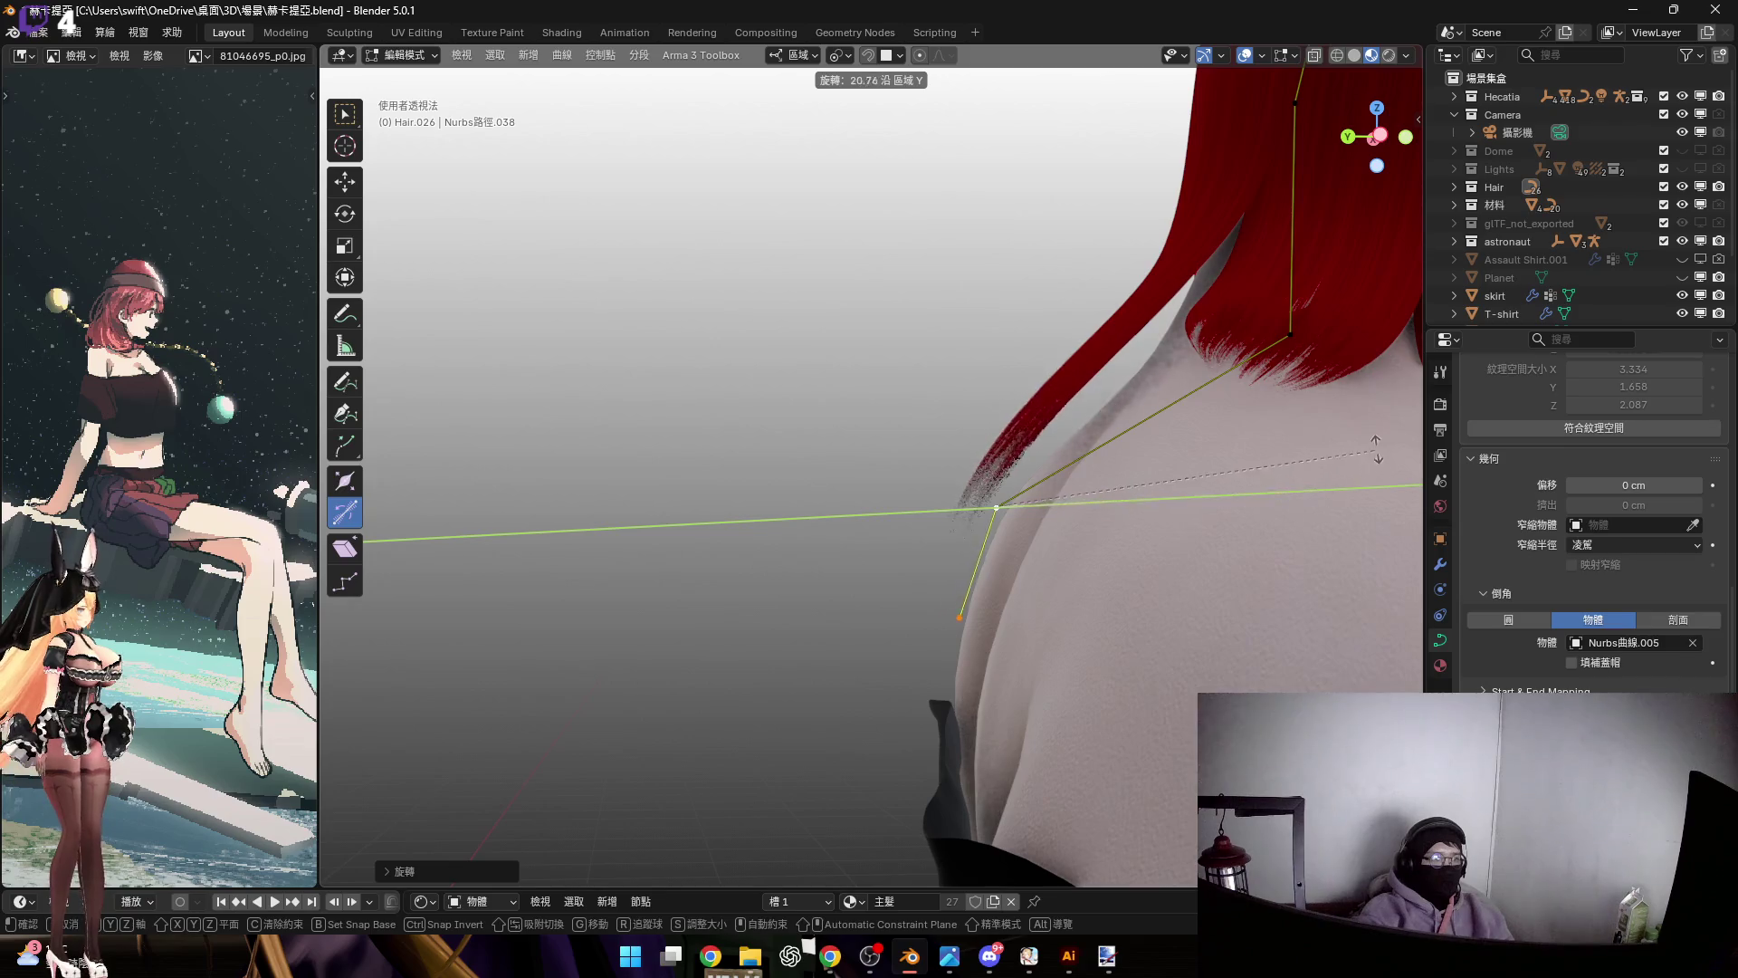
left_click(1138, 513)
mouse_move(1137, 513)
middle_mouse_down()
mouse_move(838, 453)
mouse_move(822, 477)
middle_mouse_up()
Scale down the tip points to taper the strand's end
key("s")
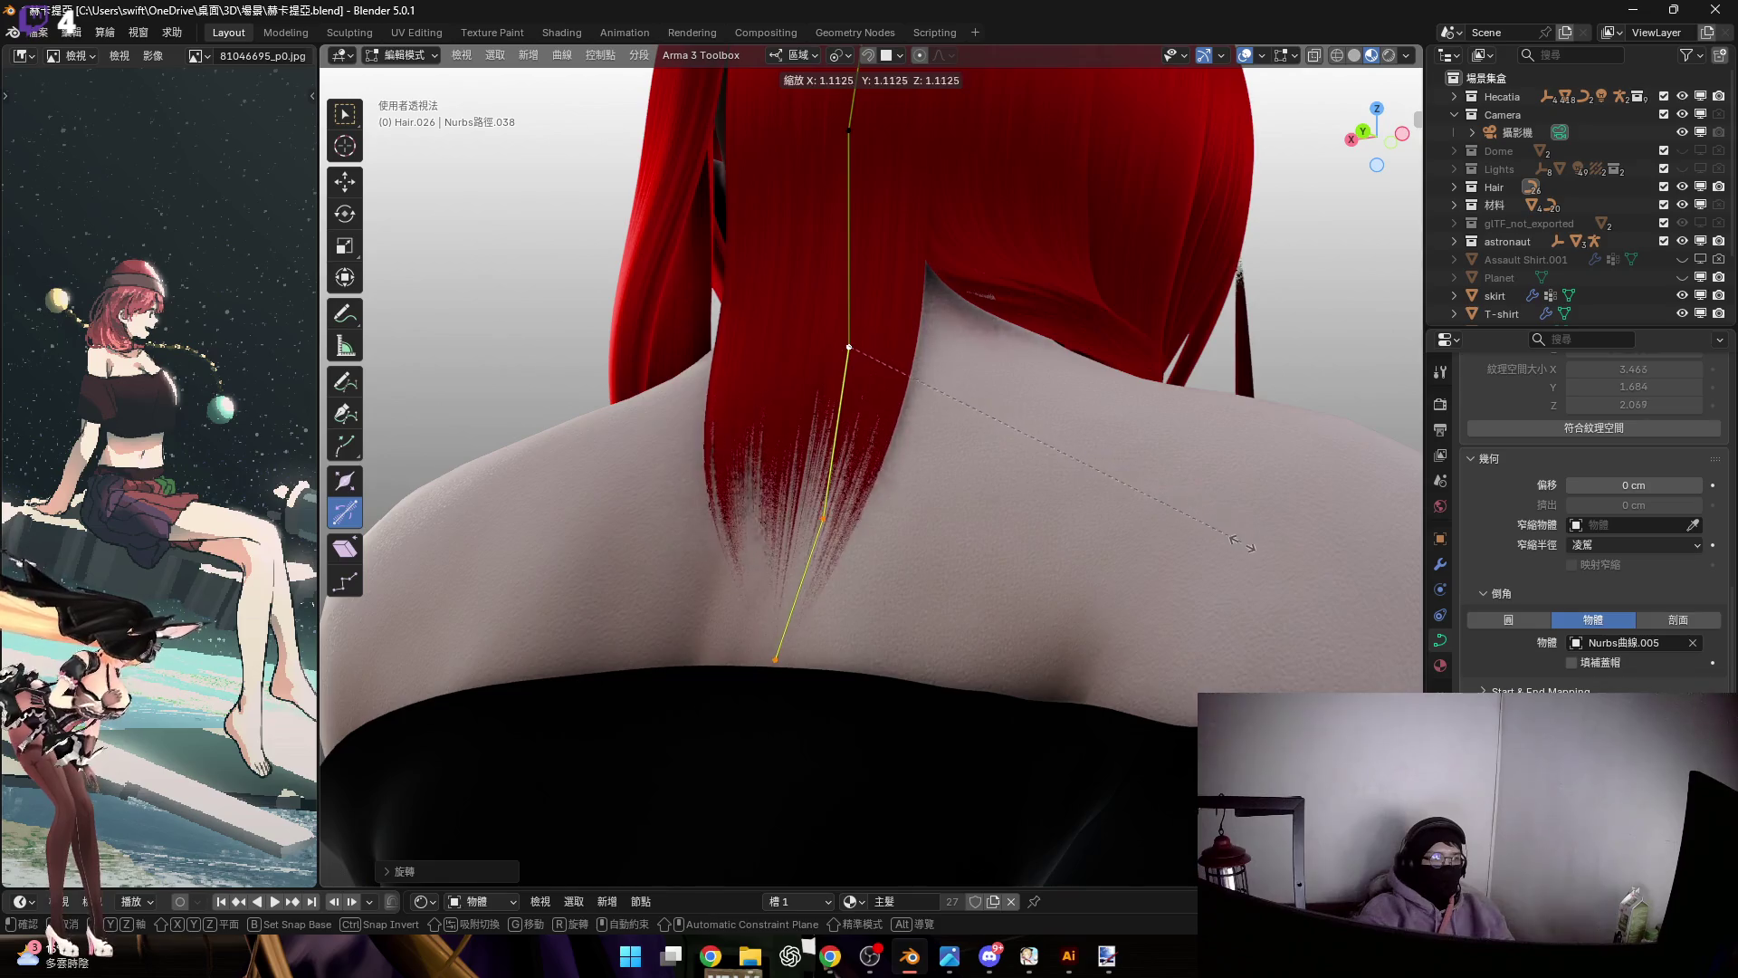
middle_click_drag(948, 430, 987, 567)
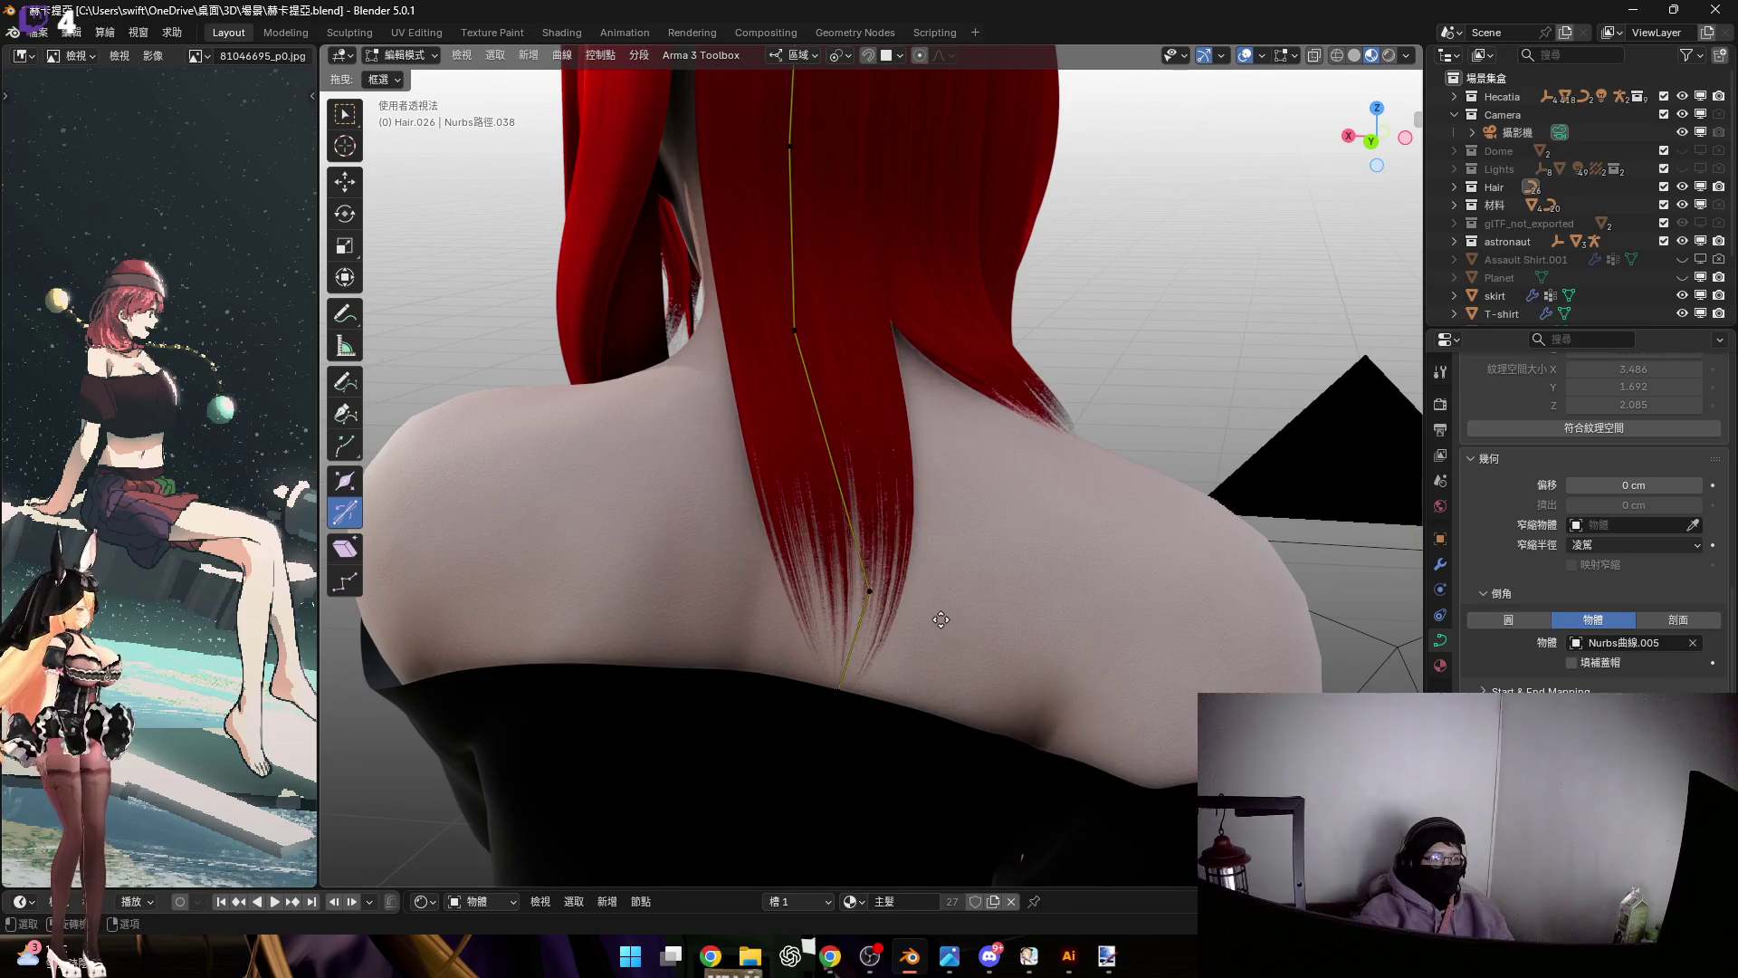
scroll(864, 591, "up", 1)
left_click_drag(860, 589, 923, 602)
right_click(927, 605)
middle_click_drag(928, 604, 1139, 599)
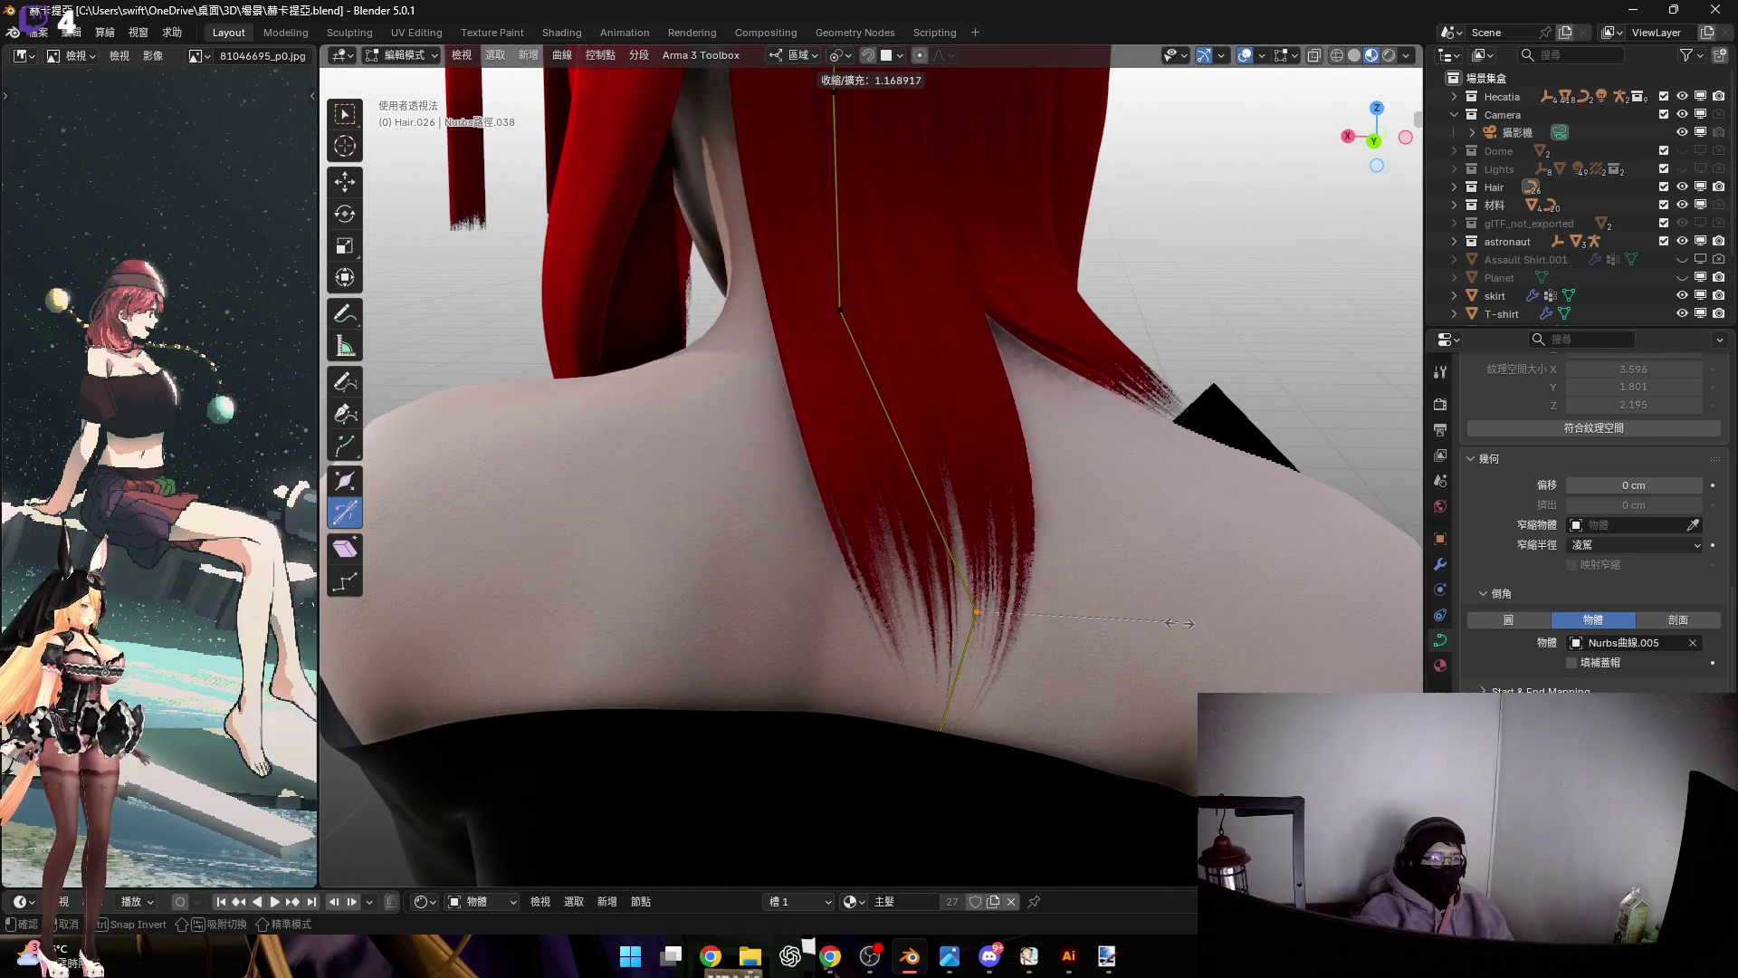
left_click(1208, 639)
mouse_move(1209, 639)
middle_mouse_down()
mouse_move(866, 628)
mouse_move(1078, 543)
mouse_move(1098, 555)
mouse_move(947, 403)
mouse_move(985, 547)
mouse_move(1087, 443)
middle_mouse_up()
Move a point along local Z and scale the crown points, then return to Object Mode
key("g")
key("z")
left_click(1092, 551)
mouse_move(979, 473)
middle_mouse_down()
mouse_move(950, 452)
mouse_move(935, 497)
mouse_move(736, 375)
middle_mouse_up()
key("s")
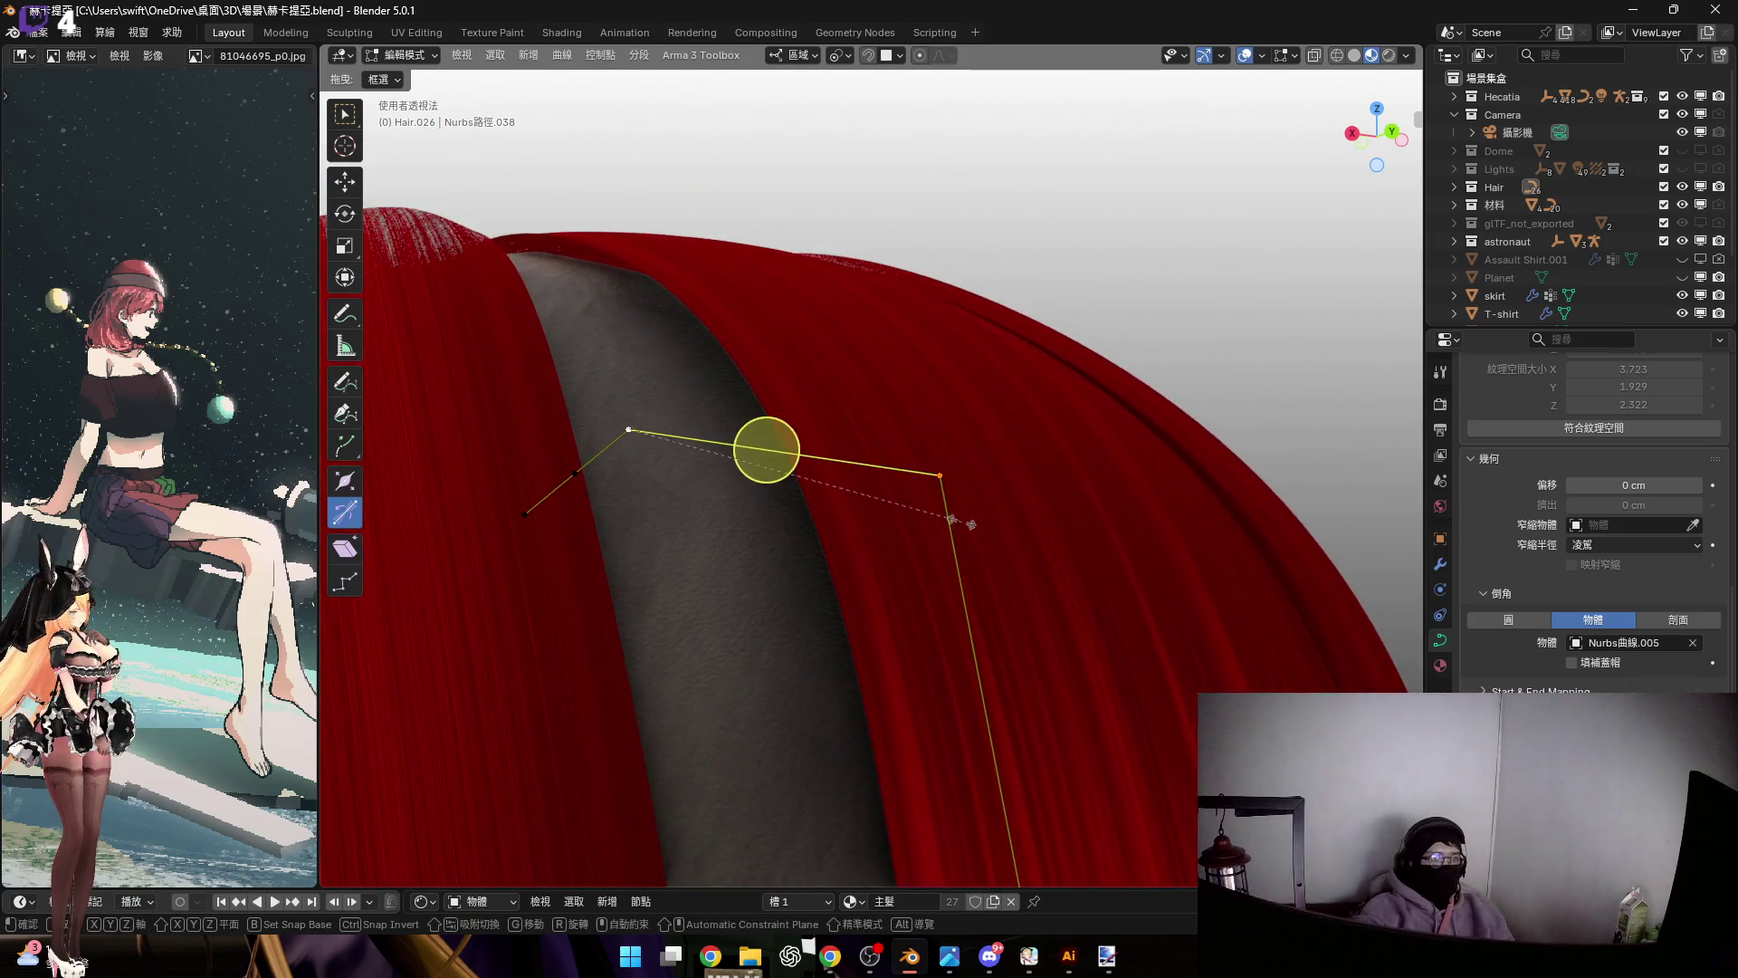
left_click(977, 534)
mouse_move(977, 534)
middle_mouse_down()
mouse_move(1043, 590)
mouse_move(986, 427)
mouse_move(1028, 407)
mouse_move(985, 533)
middle_mouse_up()
scroll(985, 533, "down", 3)
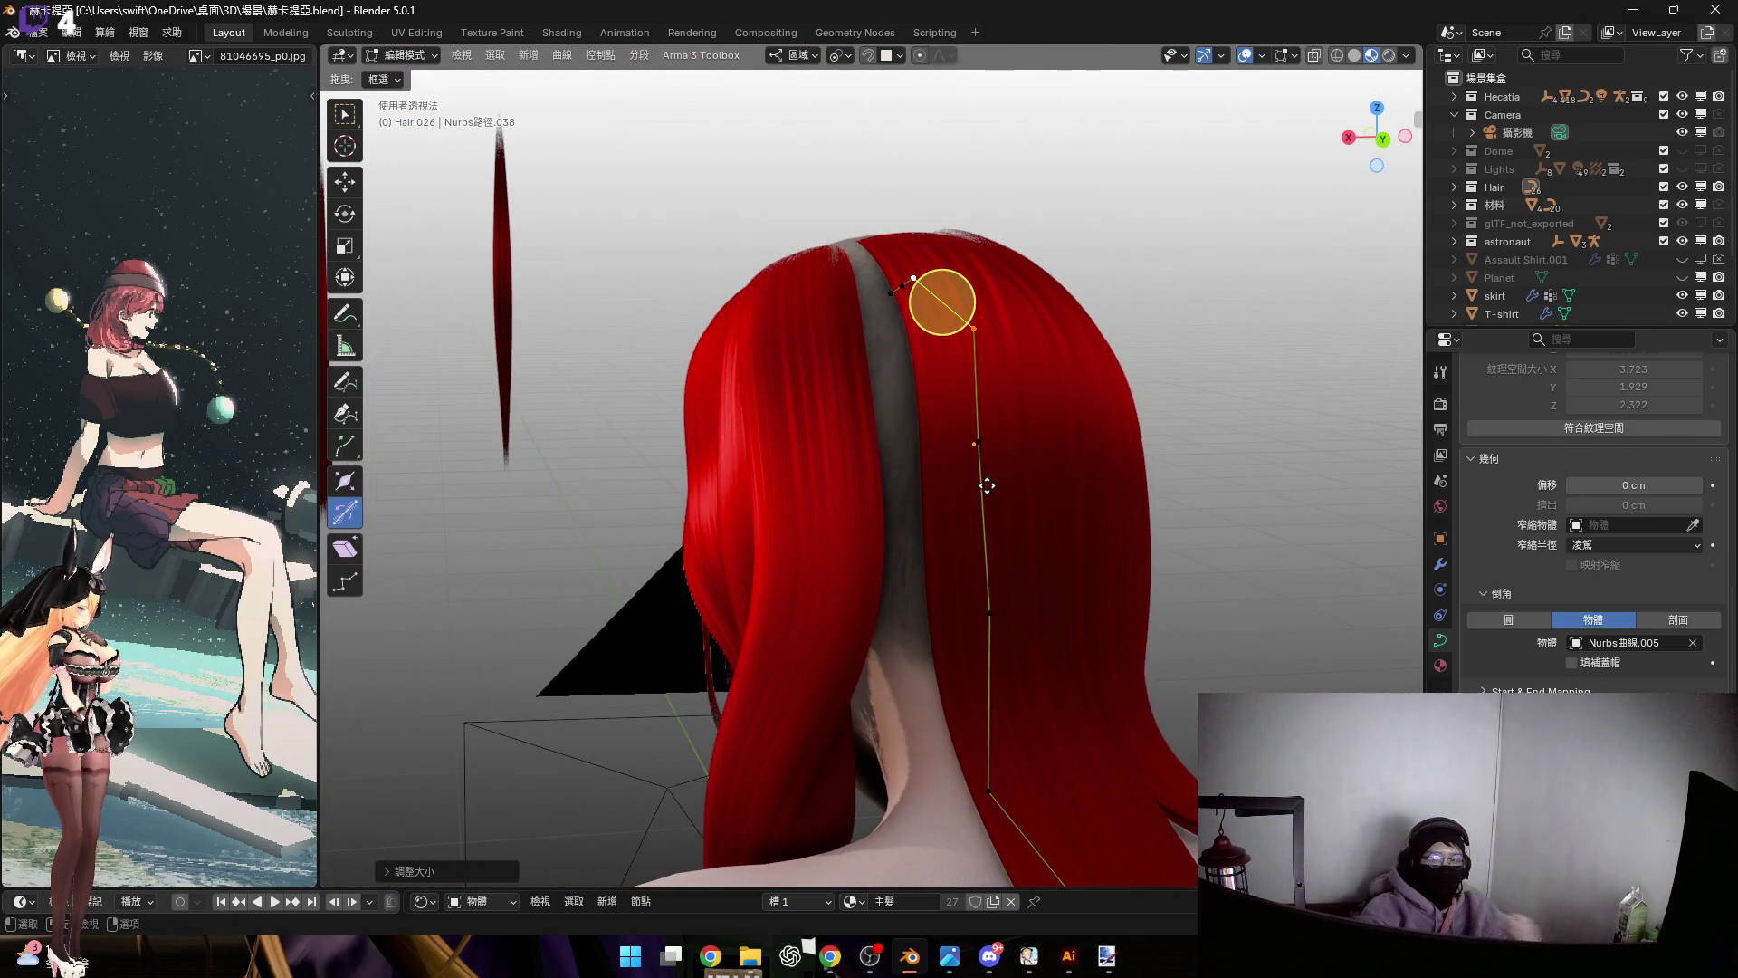
key("Tab")
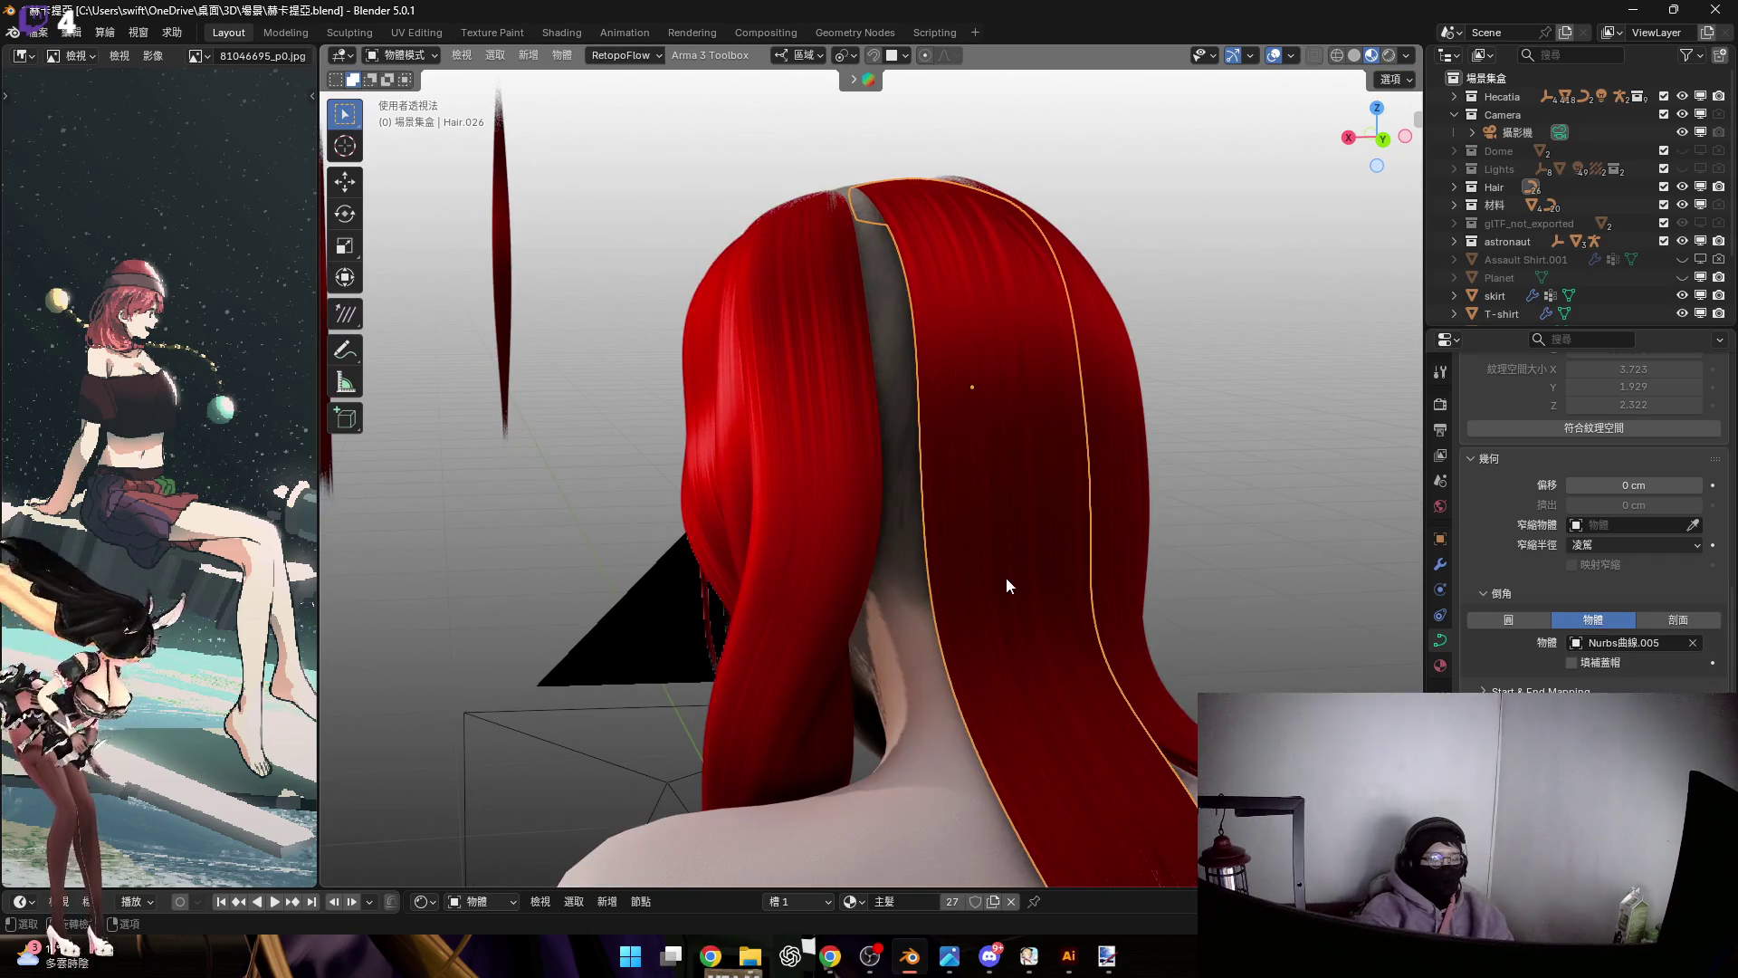
In Edit Mode, push a guide point closer to the head along local Z
scroll(1022, 594, "up", 4)
scroll(1019, 552, "down", 4)
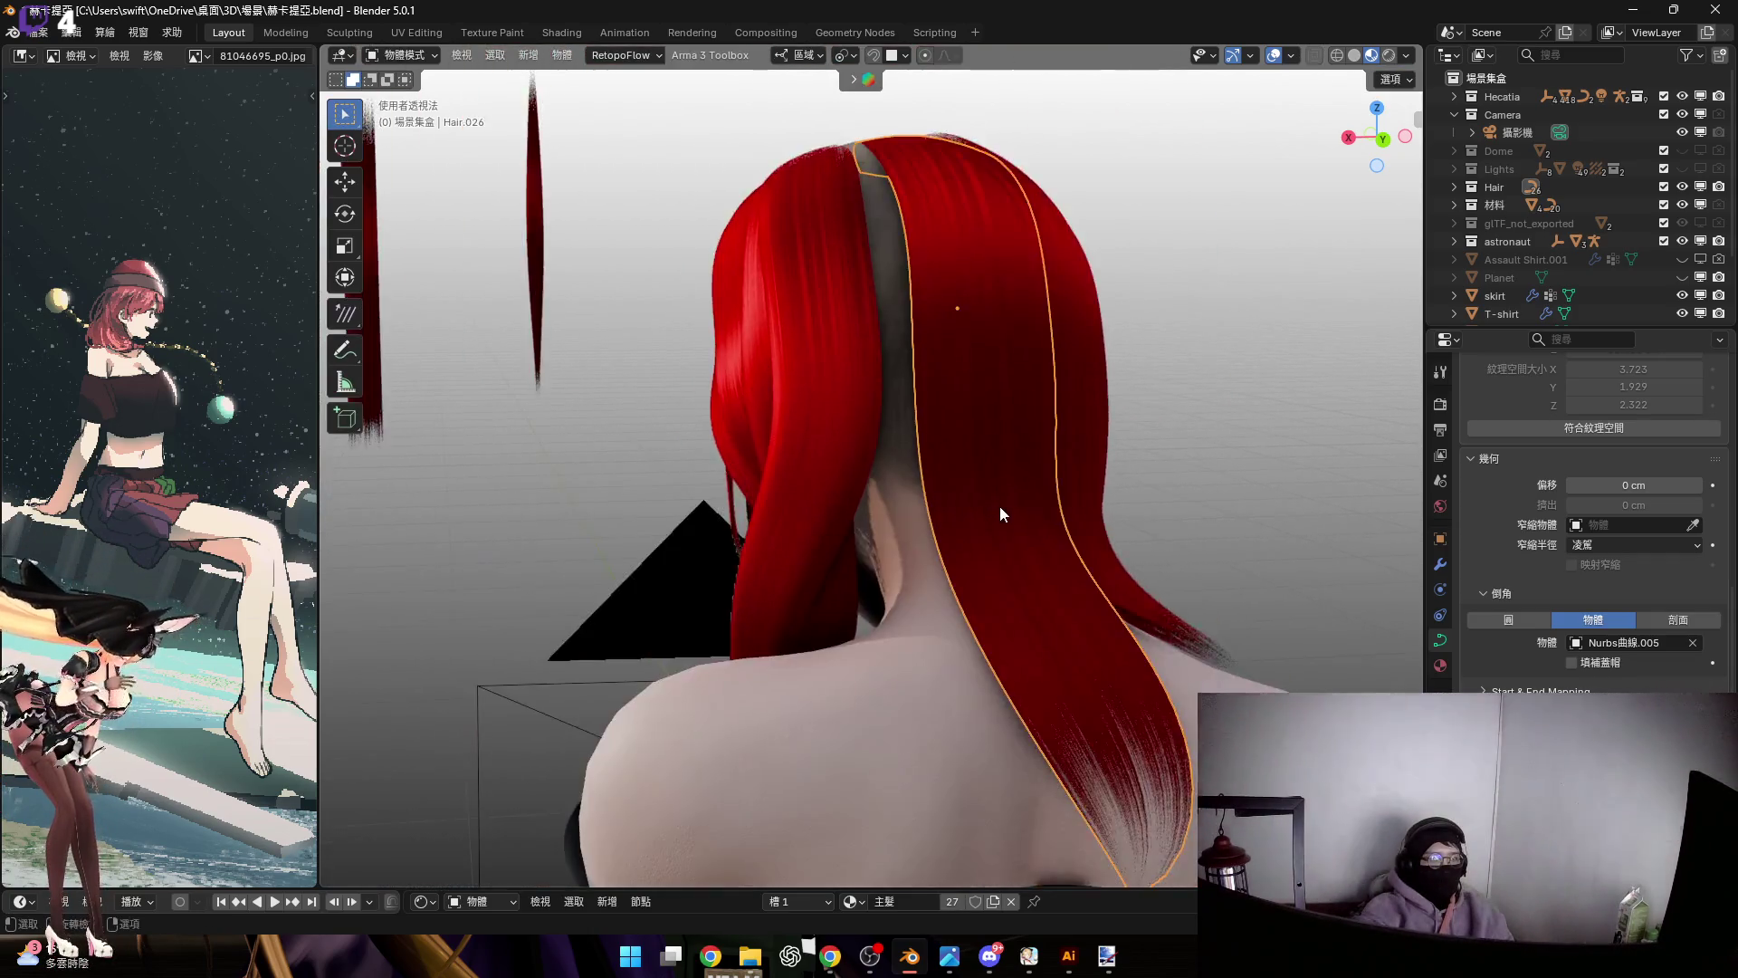
key("Tab")
scroll(1005, 561, "up", 2)
scroll(1005, 588, "up", 4)
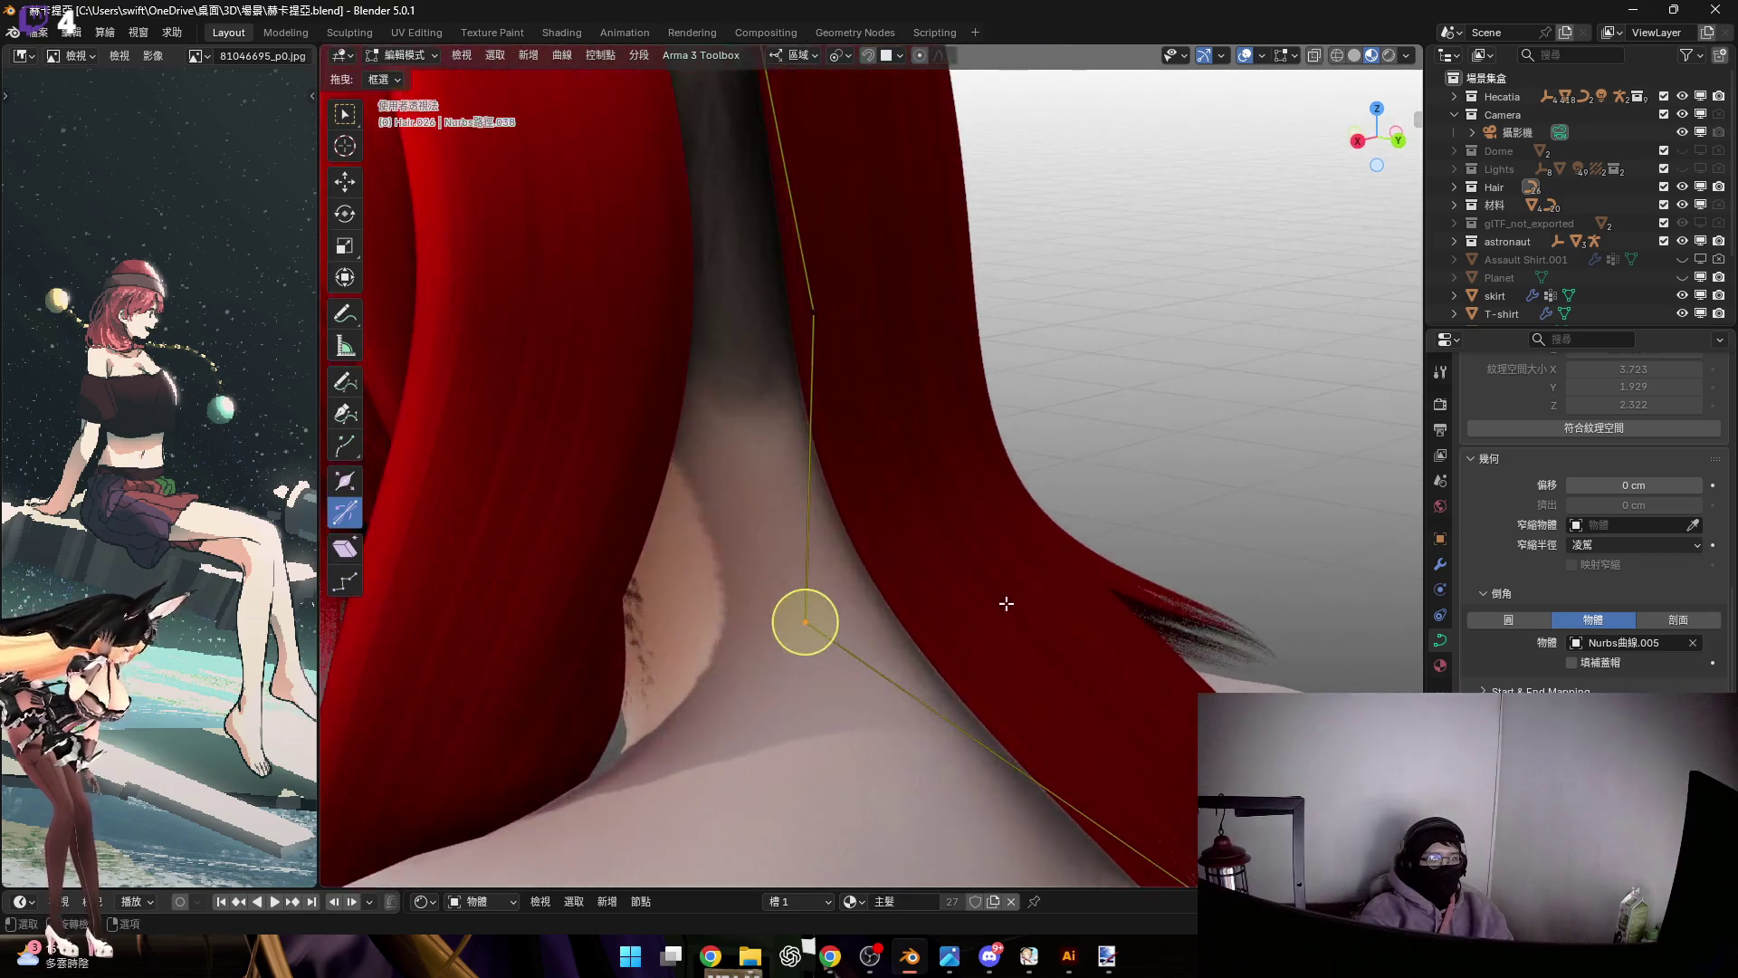
mouse_move(1003, 577)
middle_mouse_down()
mouse_move(971, 609)
mouse_move(1029, 632)
middle_mouse_up()
key("g")
key("z")
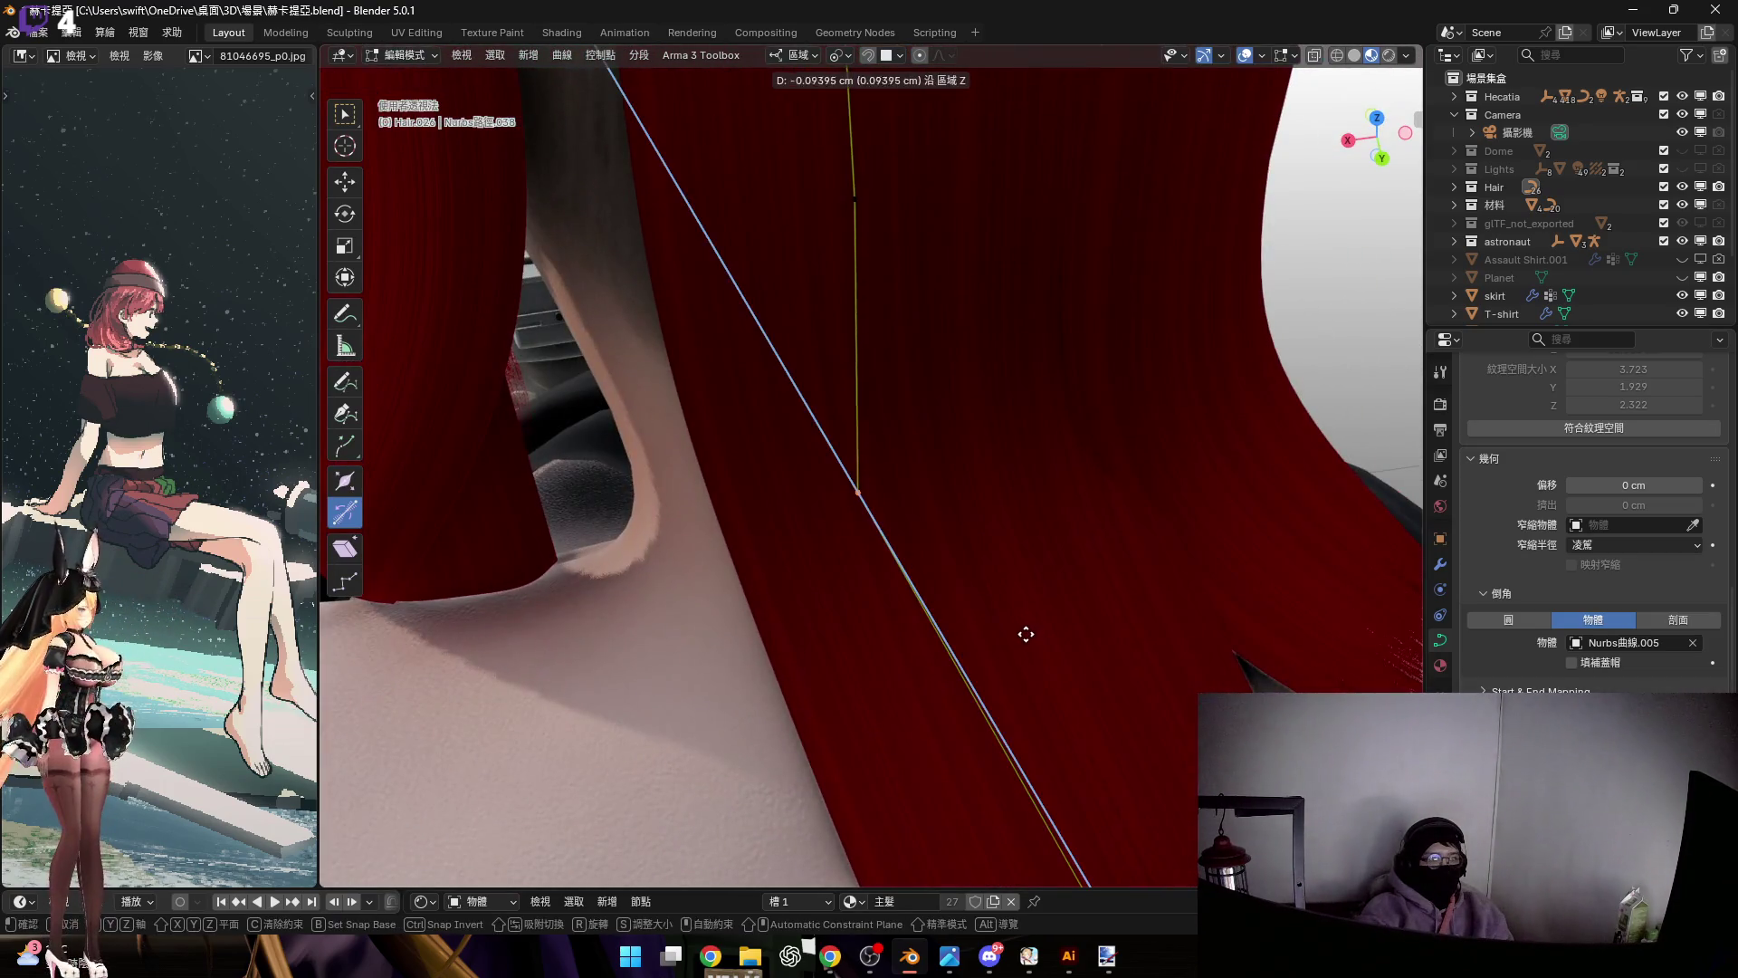
left_click(1013, 619)
scroll(1051, 461, "down", 3)
Move two more guide points along local Z to hug the head, then exit Edit Mode
mouse_move(1051, 462)
middle_mouse_down()
mouse_move(1013, 540)
mouse_move(1025, 452)
mouse_move(1039, 453)
mouse_move(1016, 599)
mouse_move(1008, 528)
middle_mouse_up()
scroll(1016, 485, "up", 3)
key("g")
key("z")
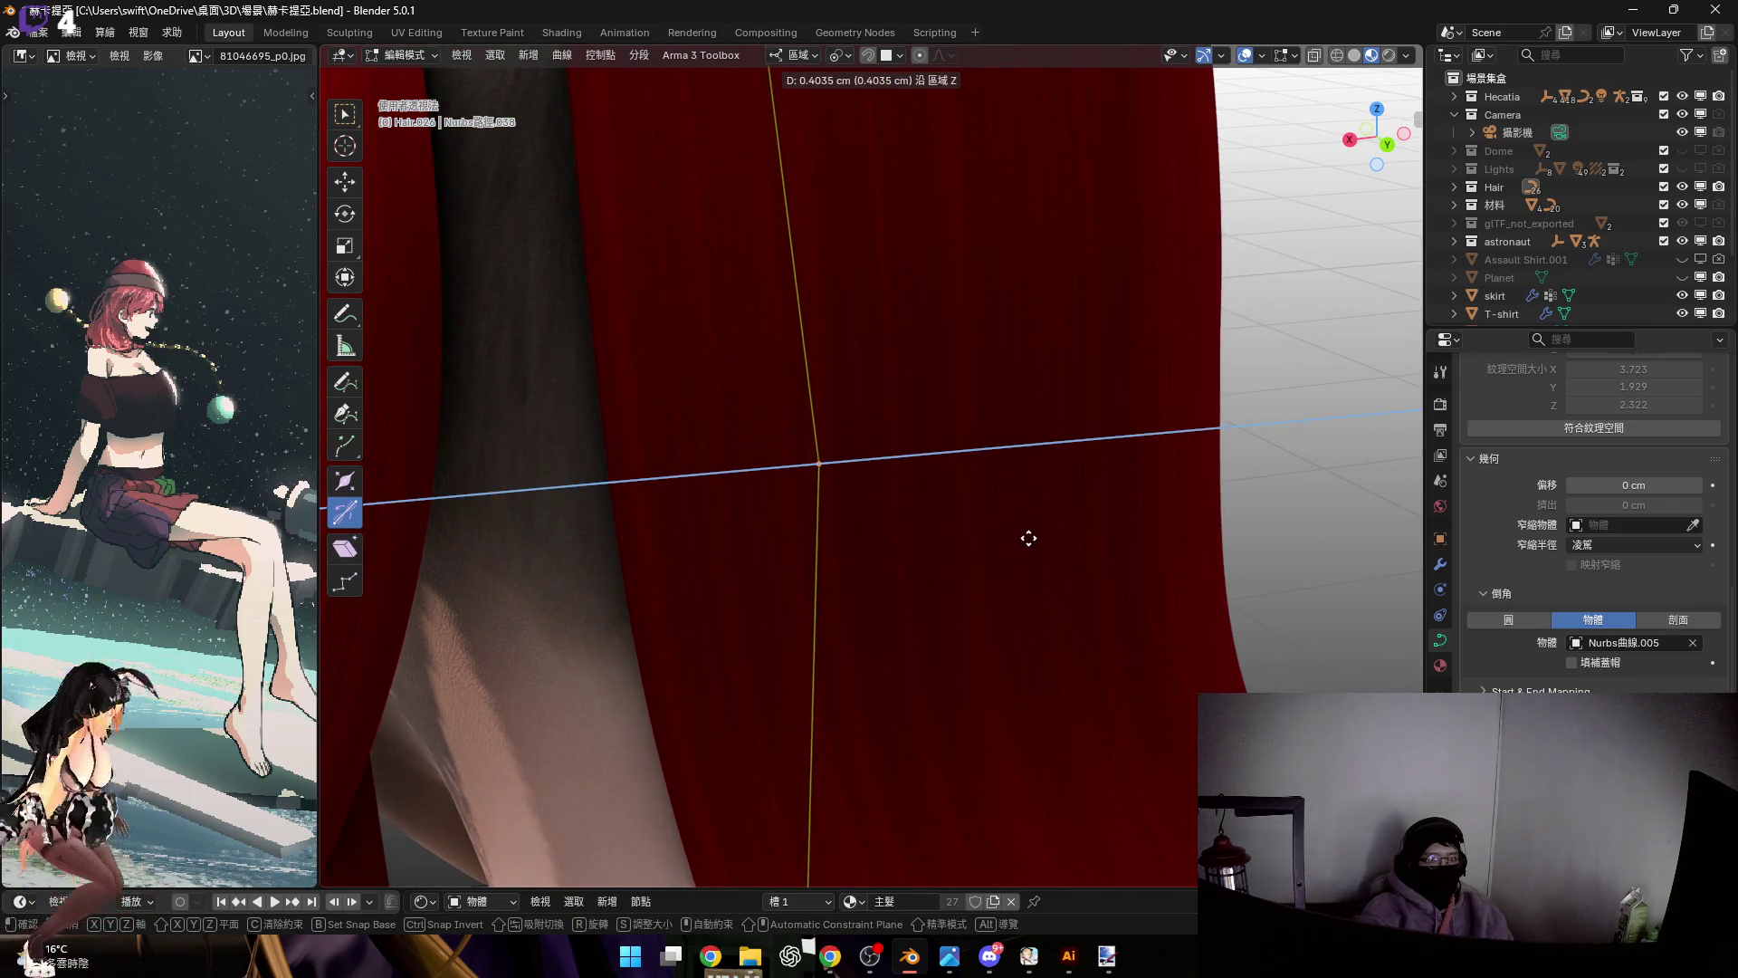
left_click(1029, 540)
mouse_move(1032, 540)
middle_mouse_down()
mouse_move(962, 443)
mouse_move(984, 409)
mouse_move(1047, 495)
middle_mouse_up()
key("g")
key("z")
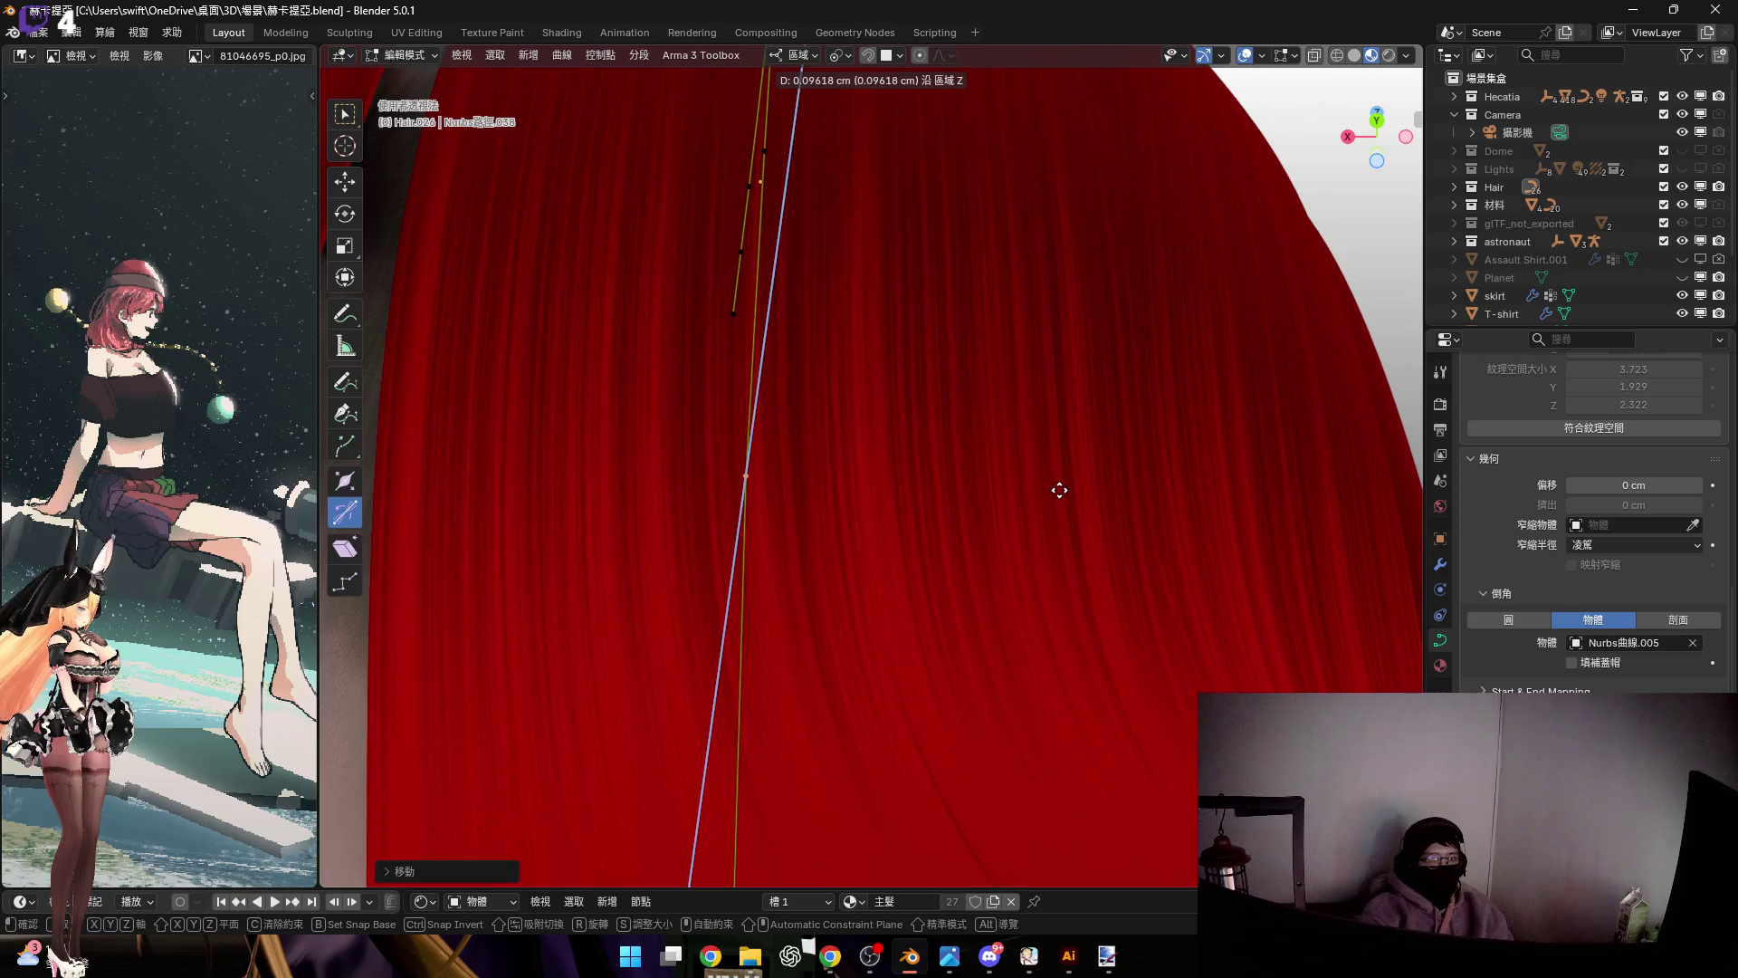
left_click(1059, 490)
scroll(1050, 543, "down", 5)
mouse_move(1040, 585)
middle_mouse_down()
mouse_move(1032, 547)
mouse_move(1127, 544)
mouse_move(1035, 525)
mouse_move(1016, 578)
middle_mouse_up()
key("Tab")
Duplicate the strand as Hair.027 and start moving the copy along local Y
key("shift+d")
key("g")
key("y")
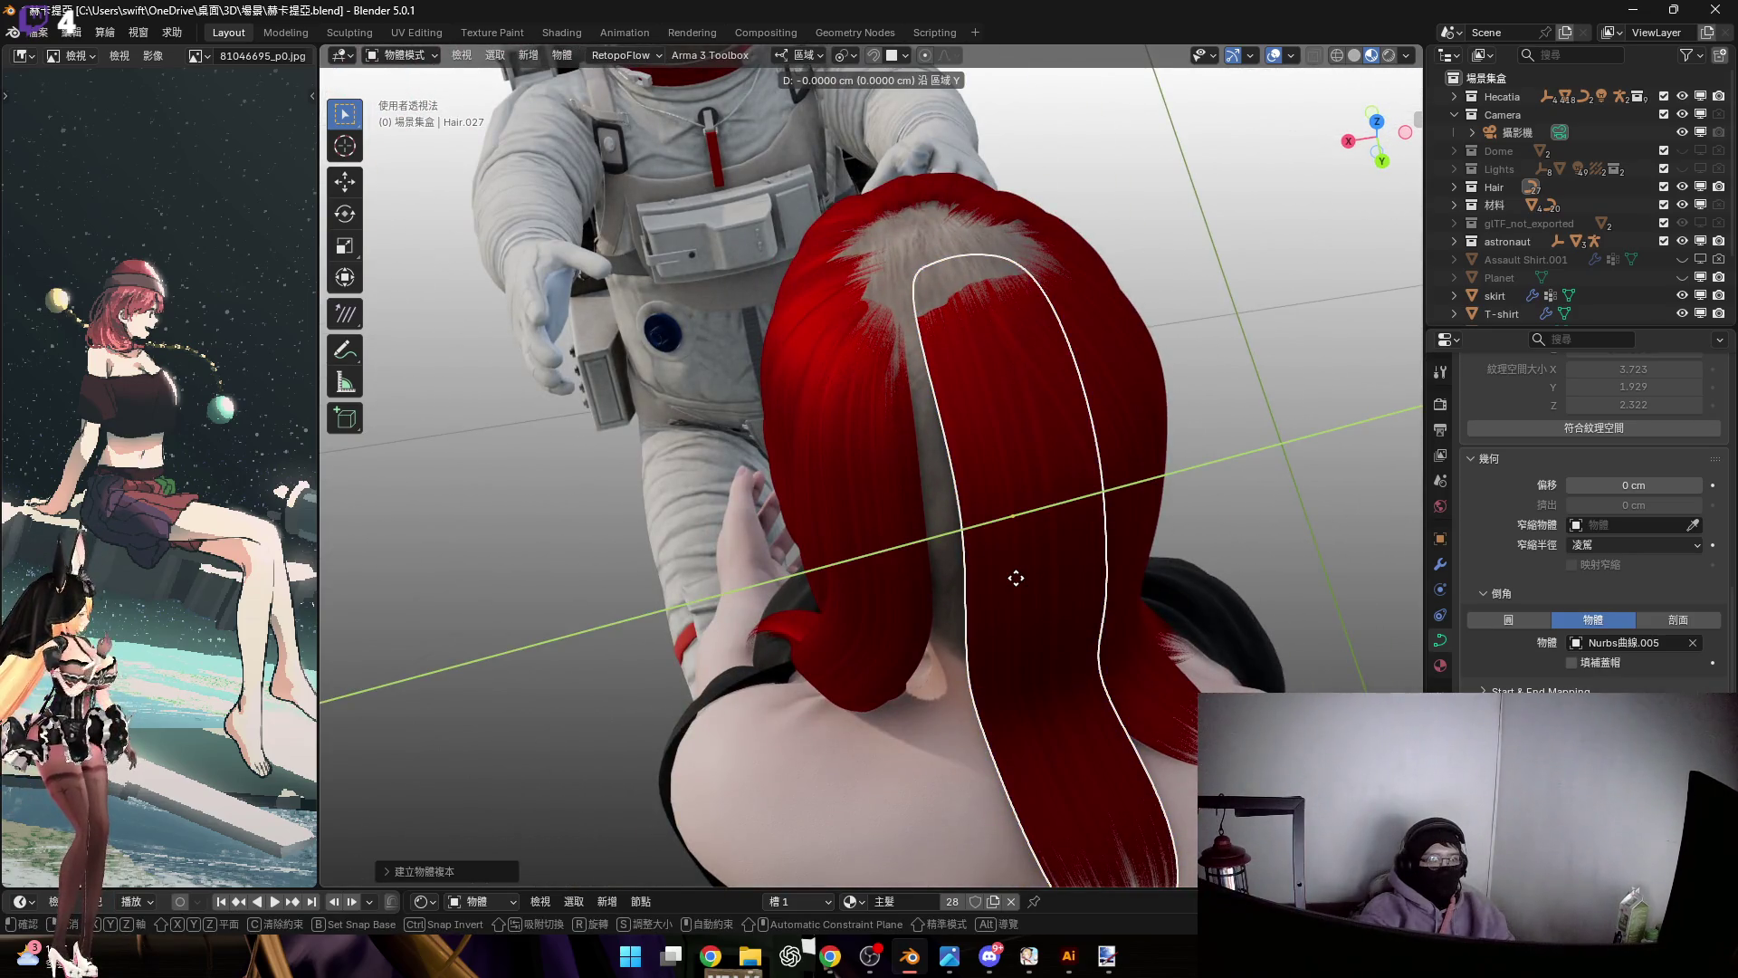
Place the Hair.027 copy and rotate it twice around its local X axis
left_click(1024, 540)
middle_click_drag(1025, 540, 1063, 534)
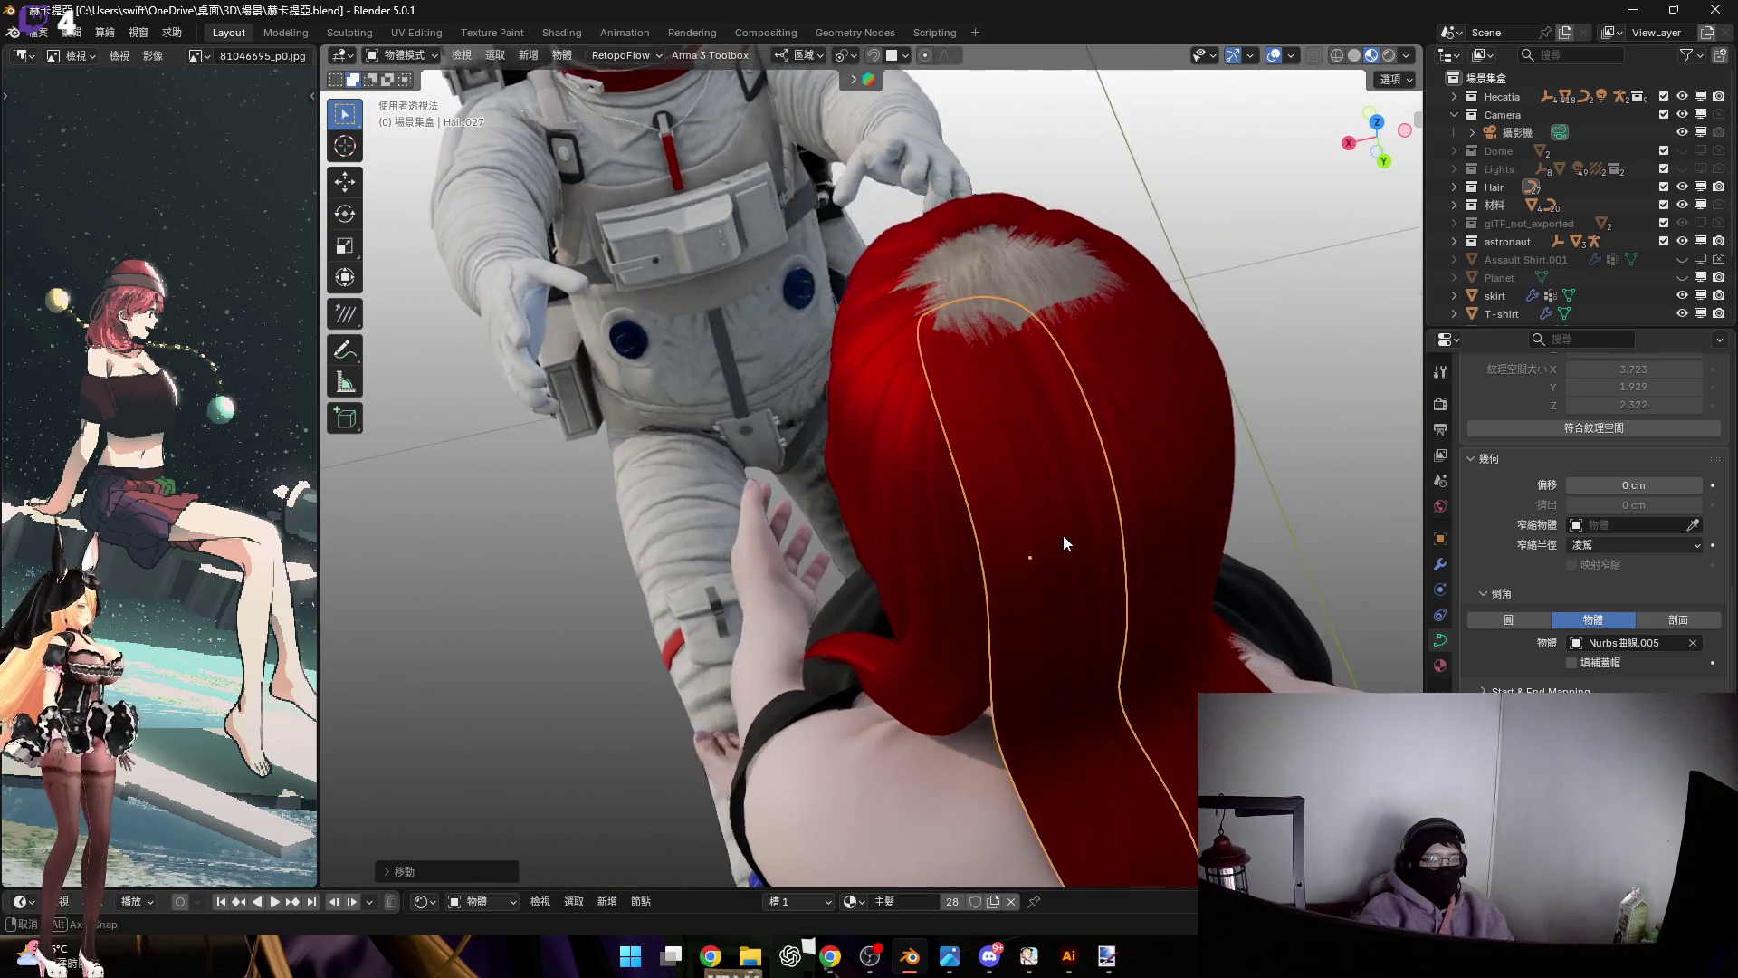
scroll(1062, 534, "up", 2)
key("r")
key("x")
key("x")
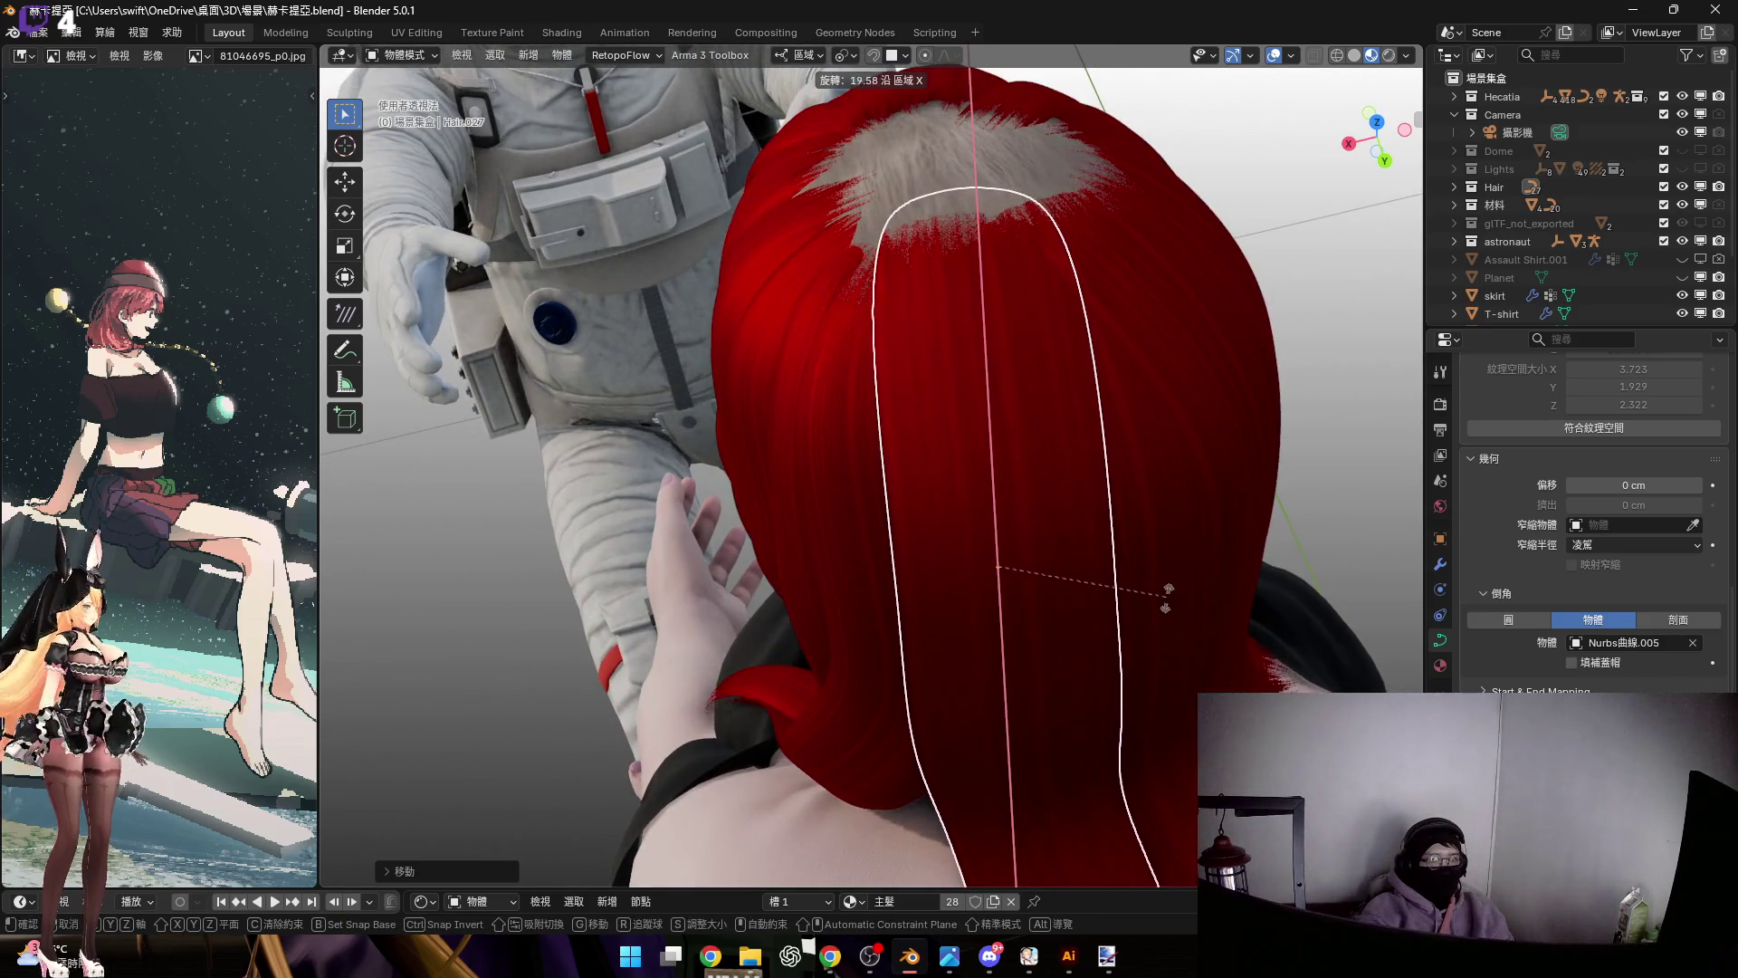
left_click(1041, 590)
scroll(1032, 551, "up", 3)
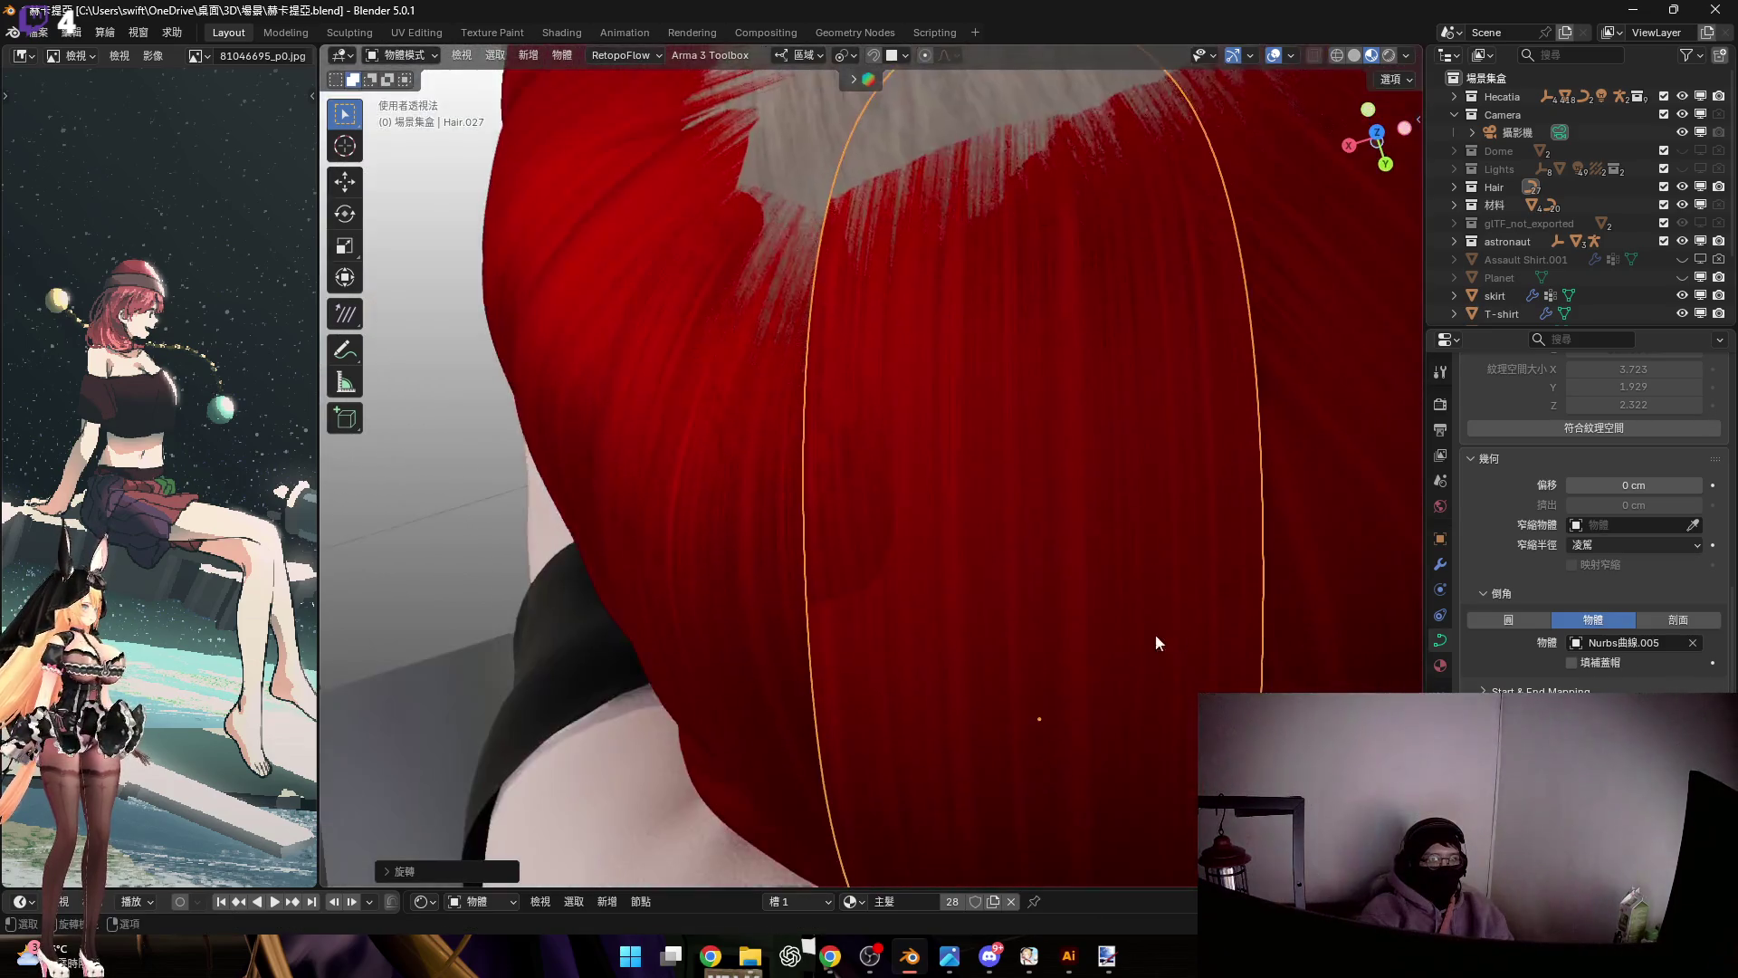
key("r")
key("x")
key("x")
left_click(1094, 693)
mouse_move(1095, 693)
middle_mouse_down()
mouse_move(1143, 599)
mouse_move(1006, 496)
mouse_move(1051, 584)
middle_mouse_up()
Shift Hair.027 along local Z so it sits beside Hair.026
key("g")
key("z")
key("z")
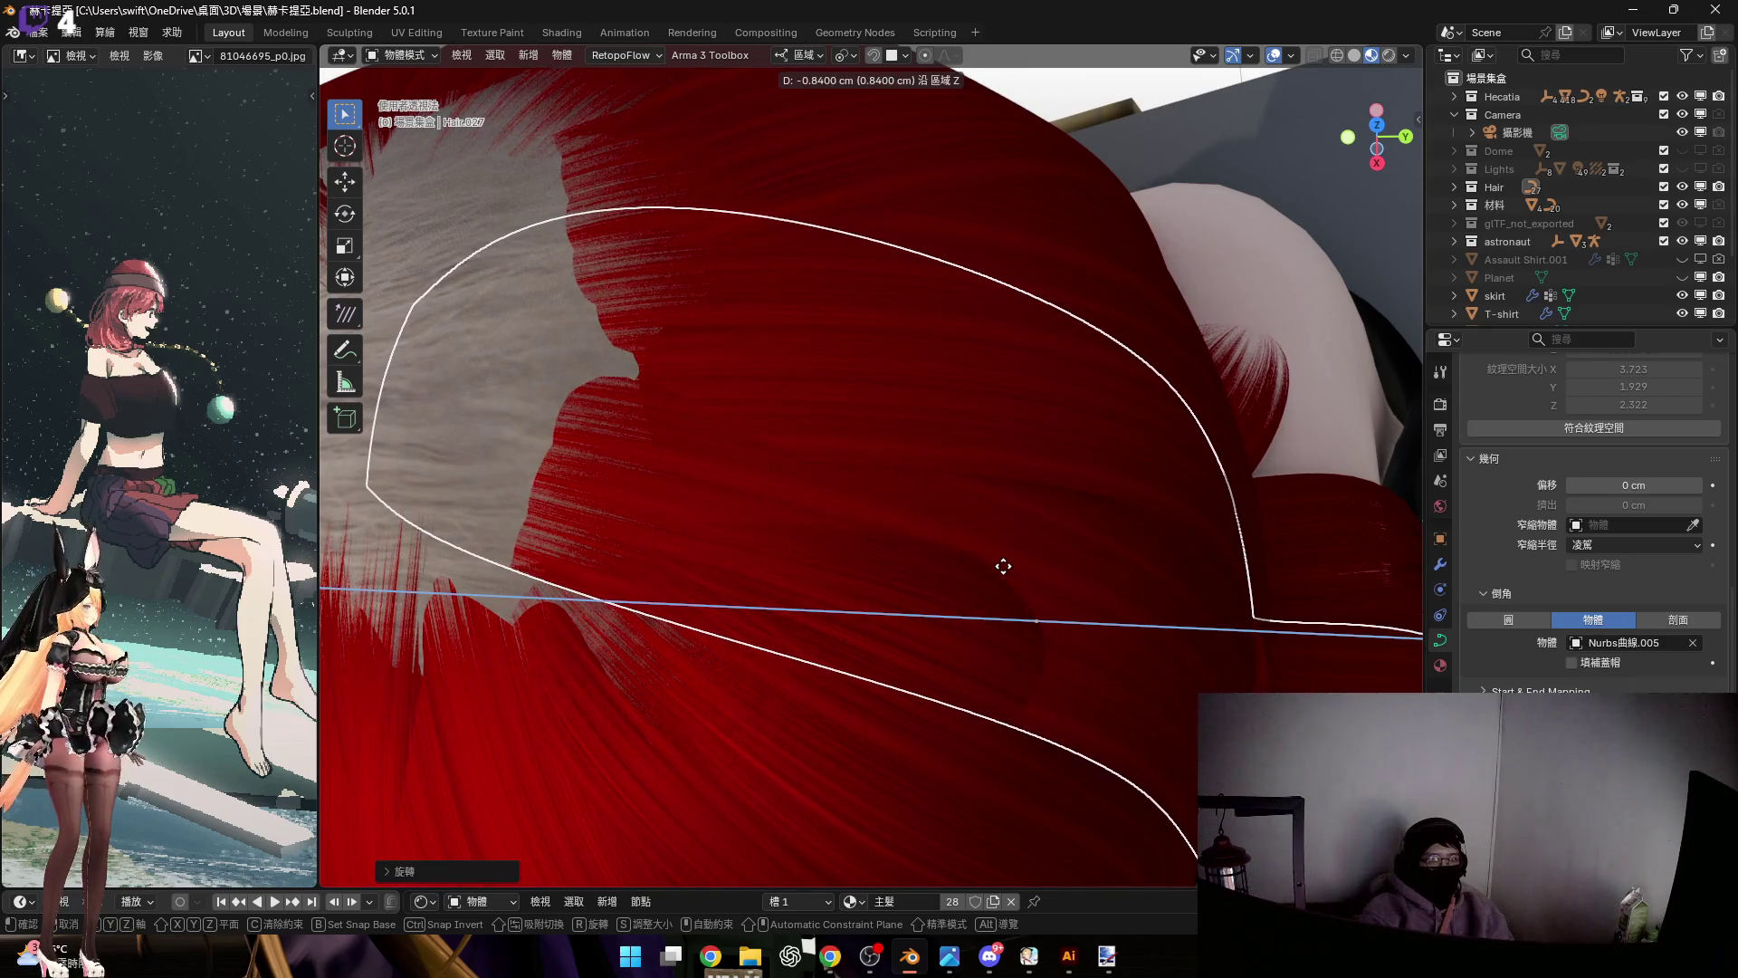
left_click(1003, 564)
scroll(988, 503, "down", 5)
mouse_move(975, 505)
middle_mouse_down()
mouse_move(926, 389)
mouse_move(947, 422)
mouse_move(899, 419)
mouse_move(958, 446)
mouse_move(1020, 458)
mouse_move(944, 394)
mouse_move(1105, 432)
middle_mouse_up()
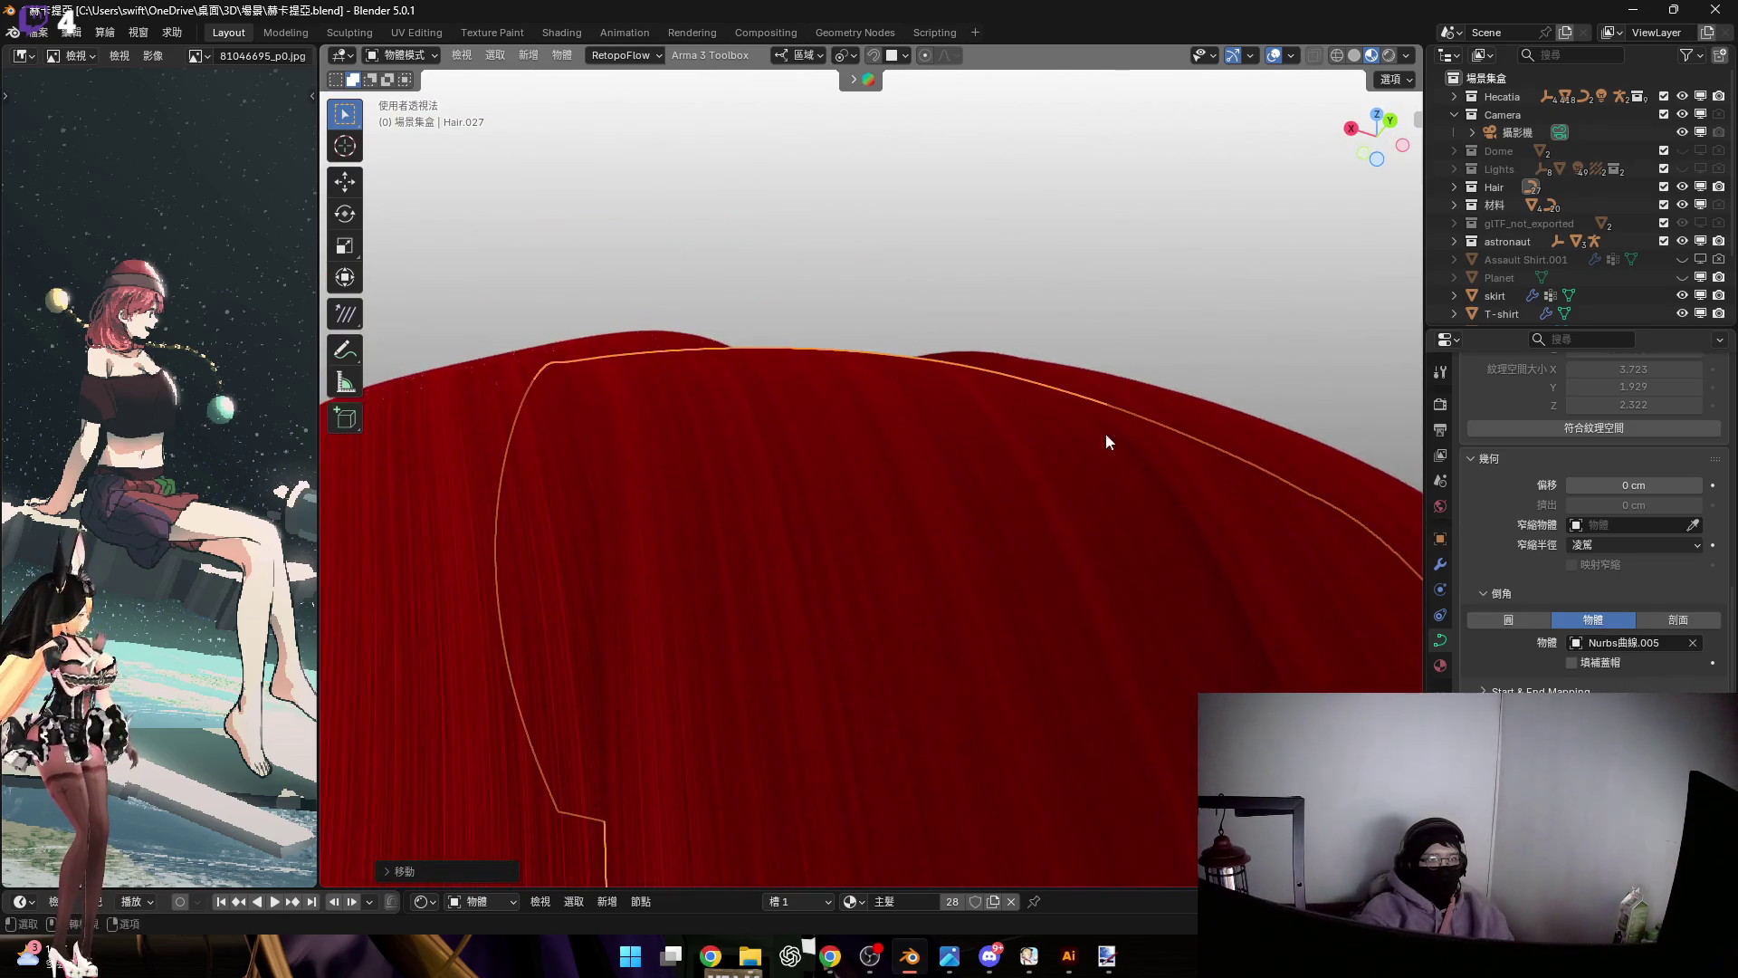
key("r")
key("z")
key("x")
key("x")
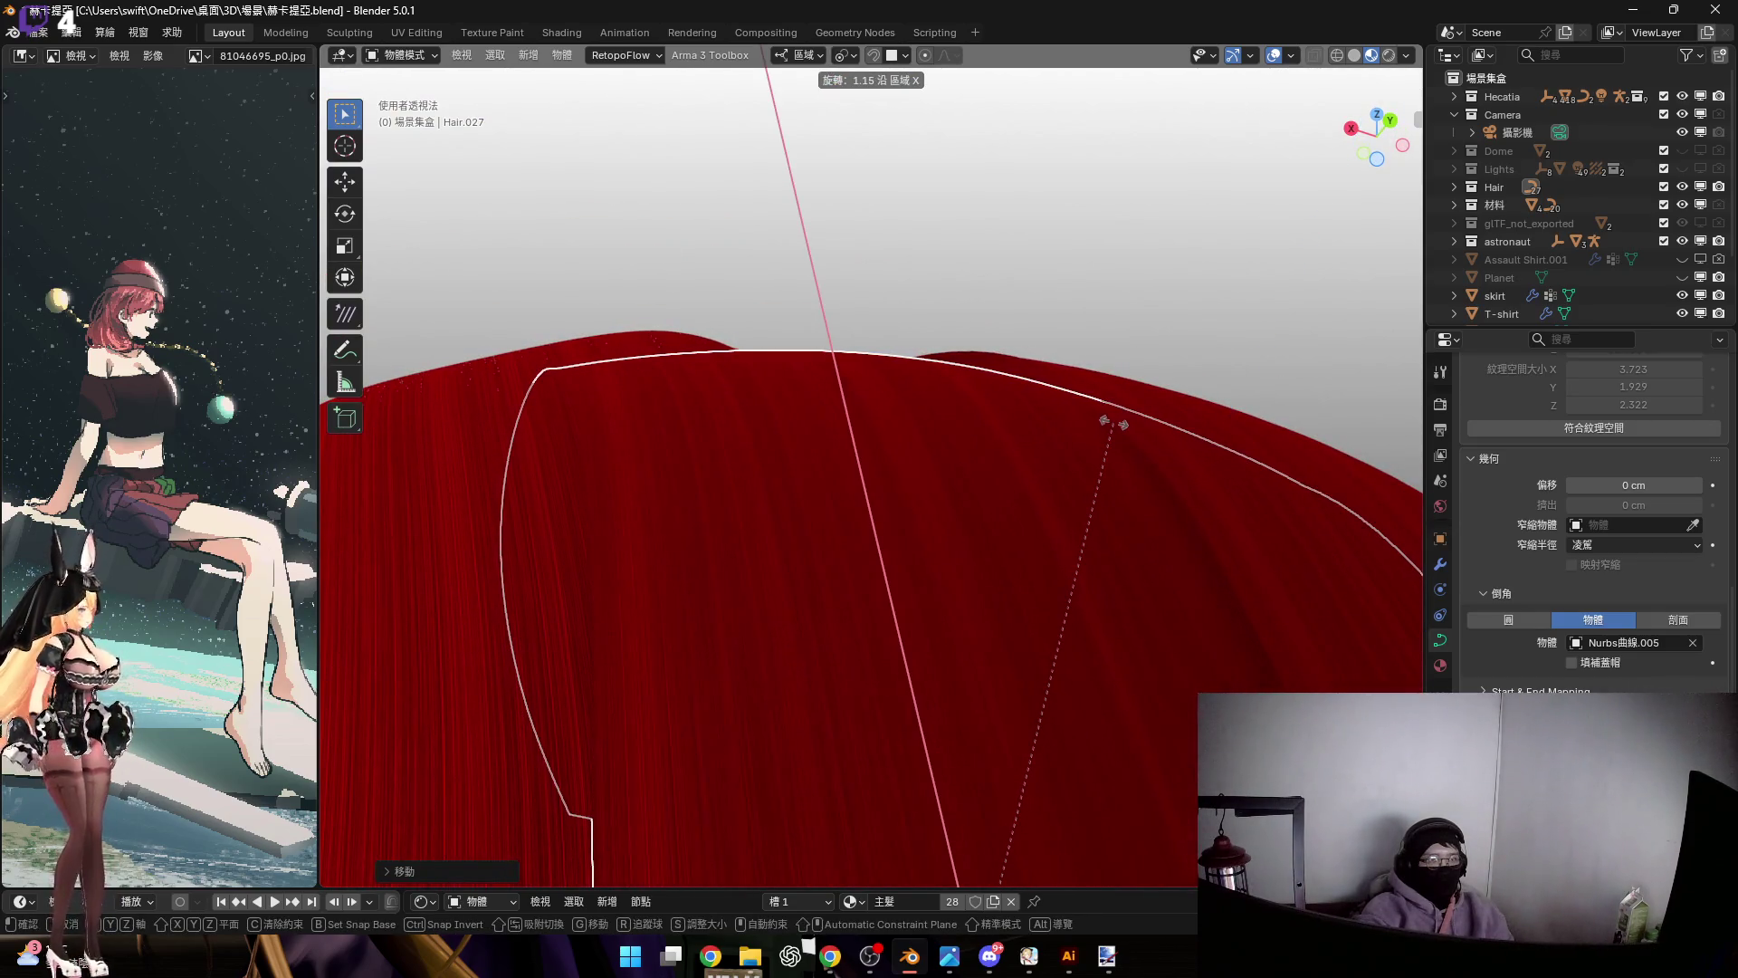
right_click(1113, 423)
mouse_move(1064, 425)
middle_mouse_down()
mouse_move(1027, 407)
mouse_move(1015, 484)
mouse_move(1000, 434)
mouse_move(980, 493)
mouse_move(1058, 531)
mouse_move(1001, 528)
middle_mouse_up()
Lower Hair.027 further along local Z onto the back of the head
key("g")
key("z")
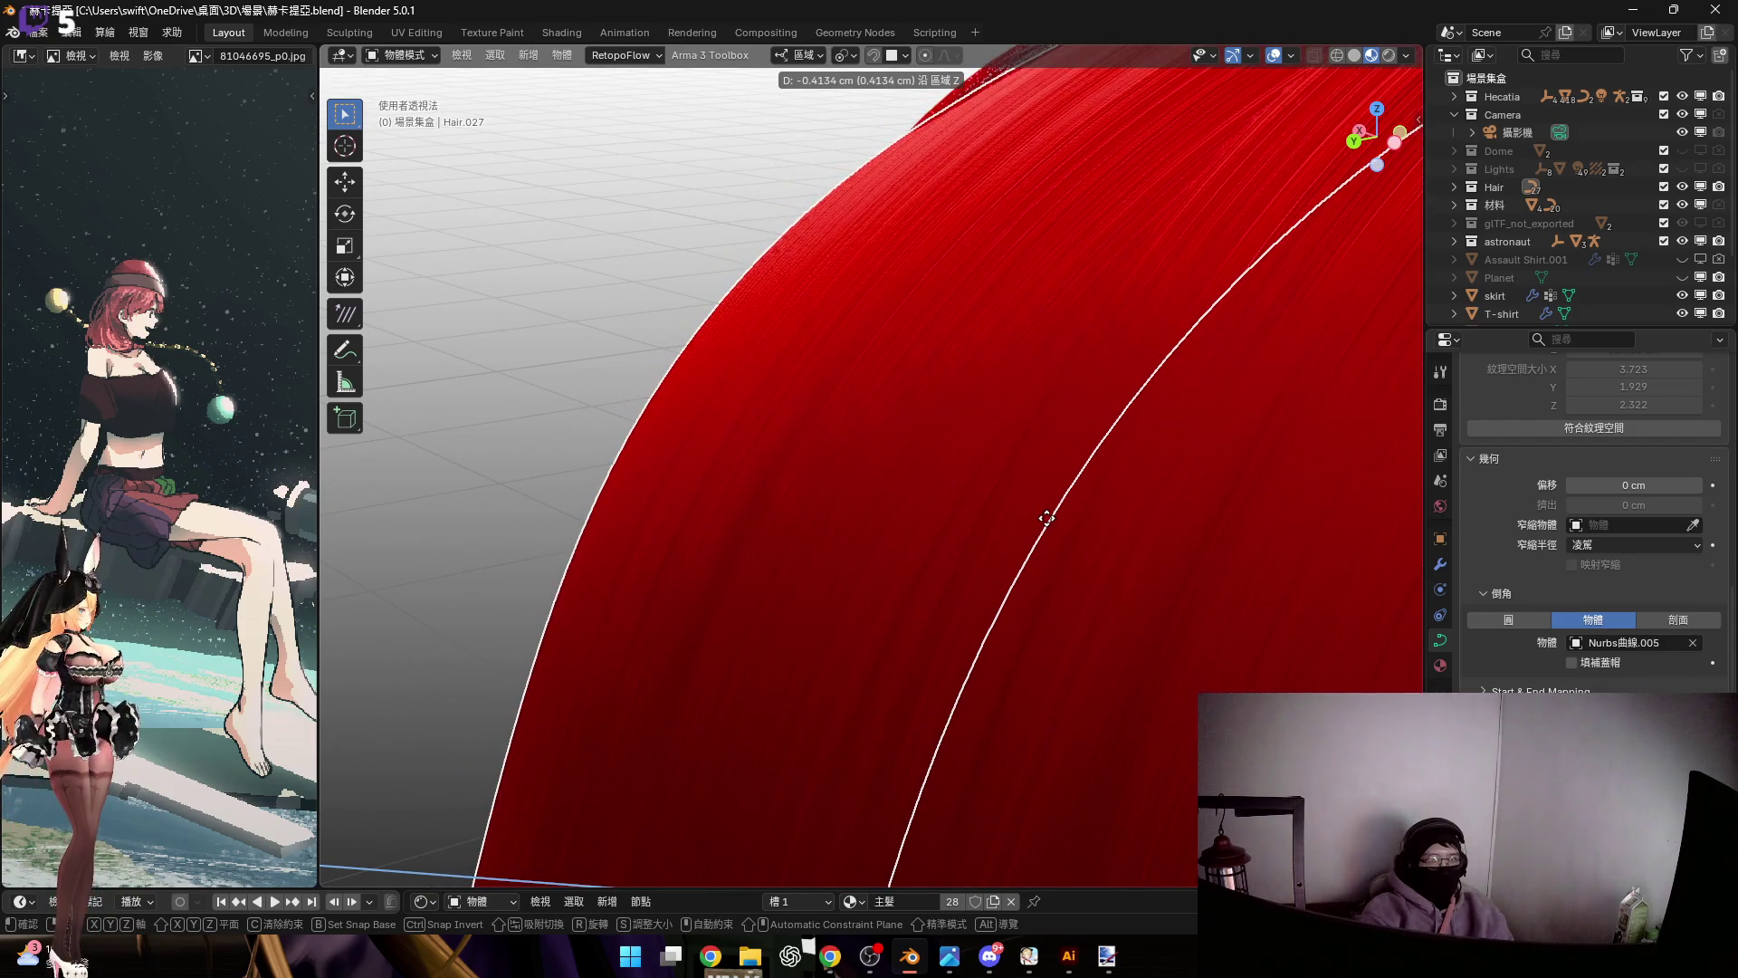
left_click(1040, 523)
middle_click_drag(1039, 523, 1091, 472)
middle_click_drag(1126, 460, 1066, 507)
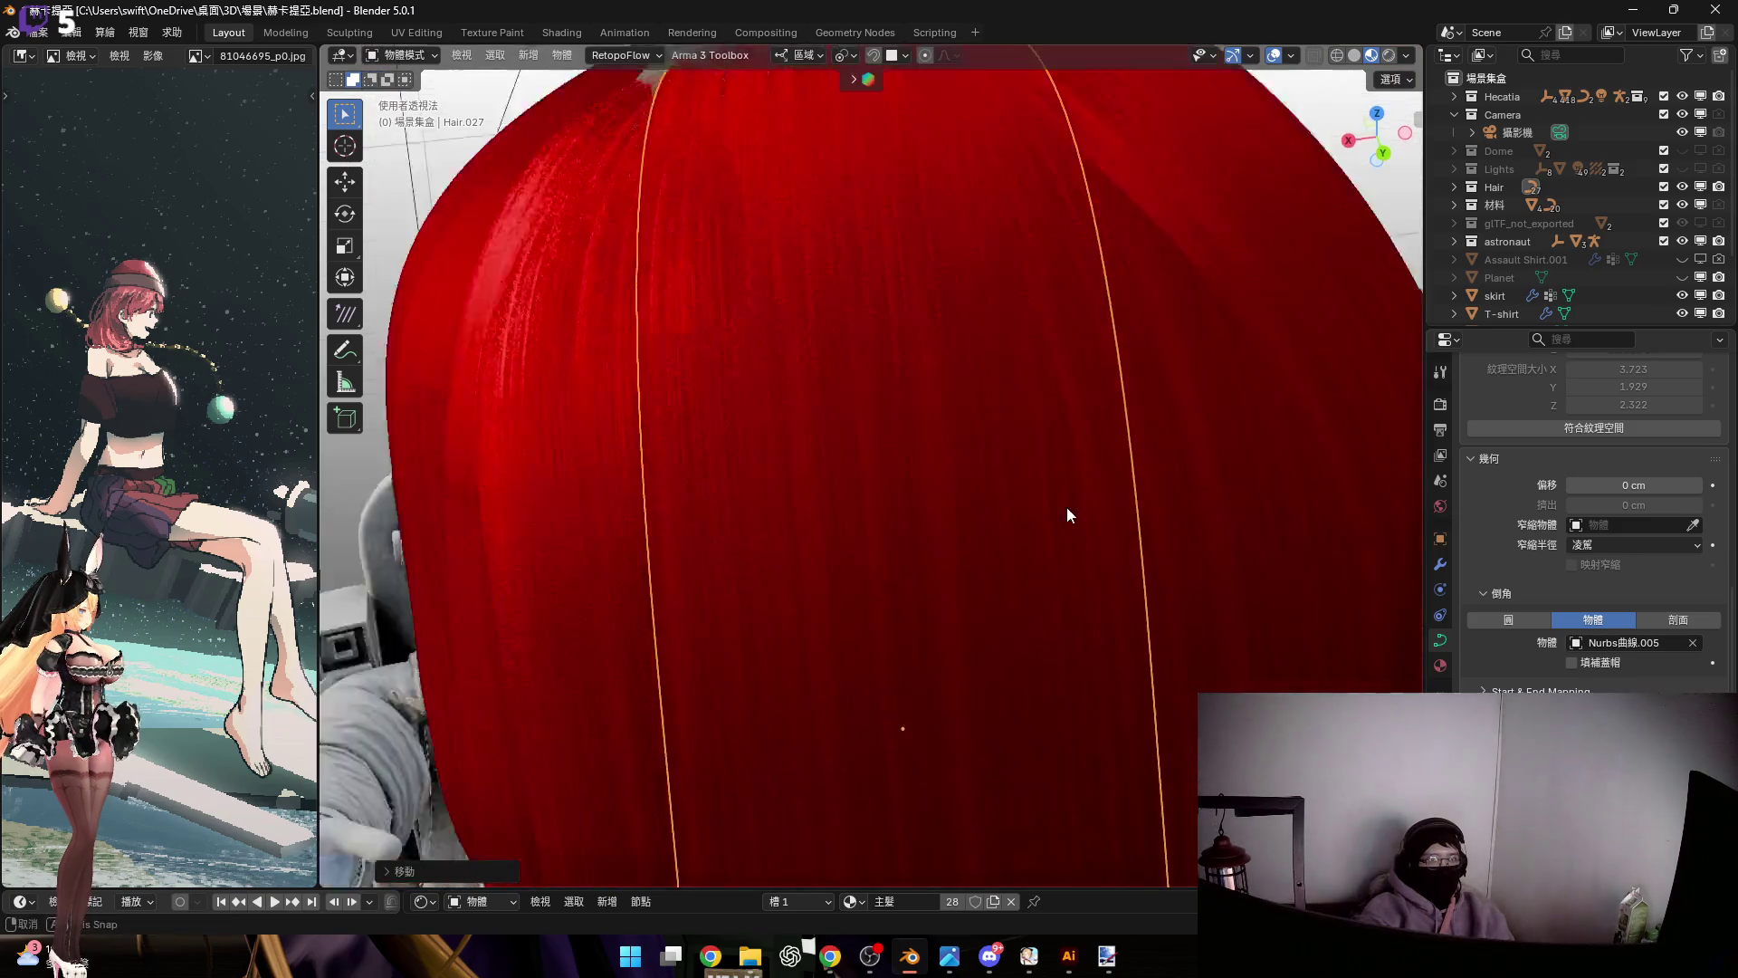
scroll(1063, 507, "down", 3)
scroll(1050, 503, "up", 5)
key("g")
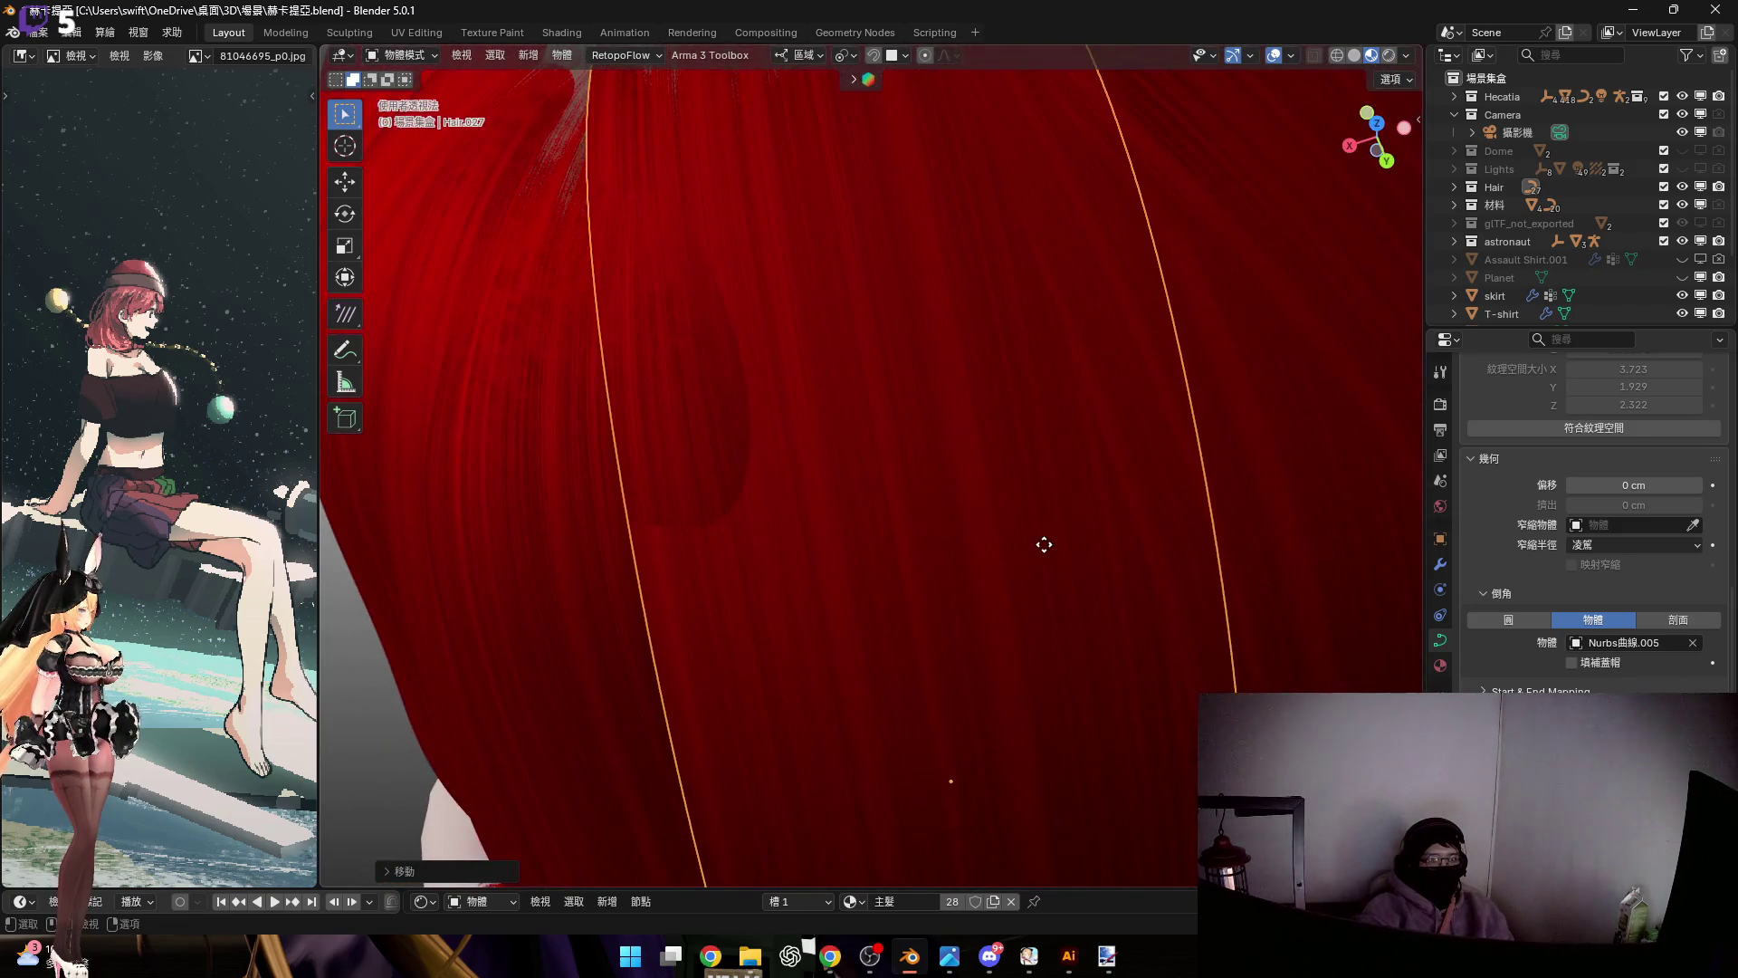
key("z")
left_click(1117, 702)
Select the top three guide points and begin shrinking the strand's root width
key("Tab")
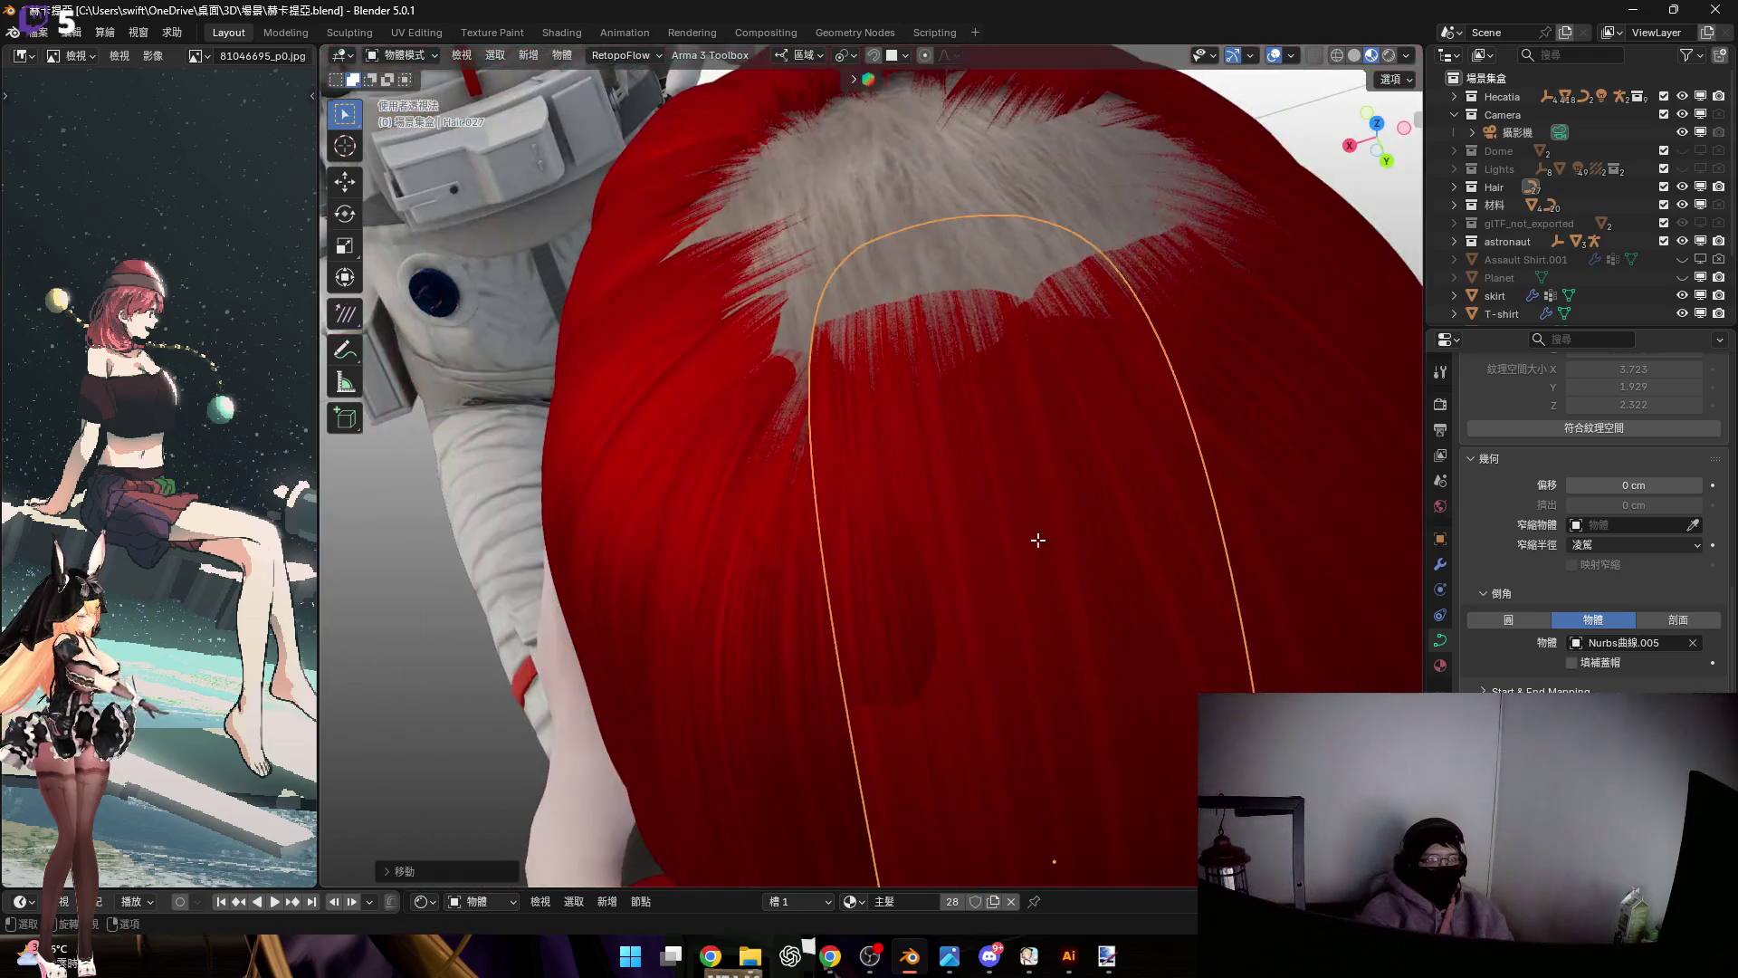
left_click_drag(1182, 541, 1153, 532)
key("alt+s")
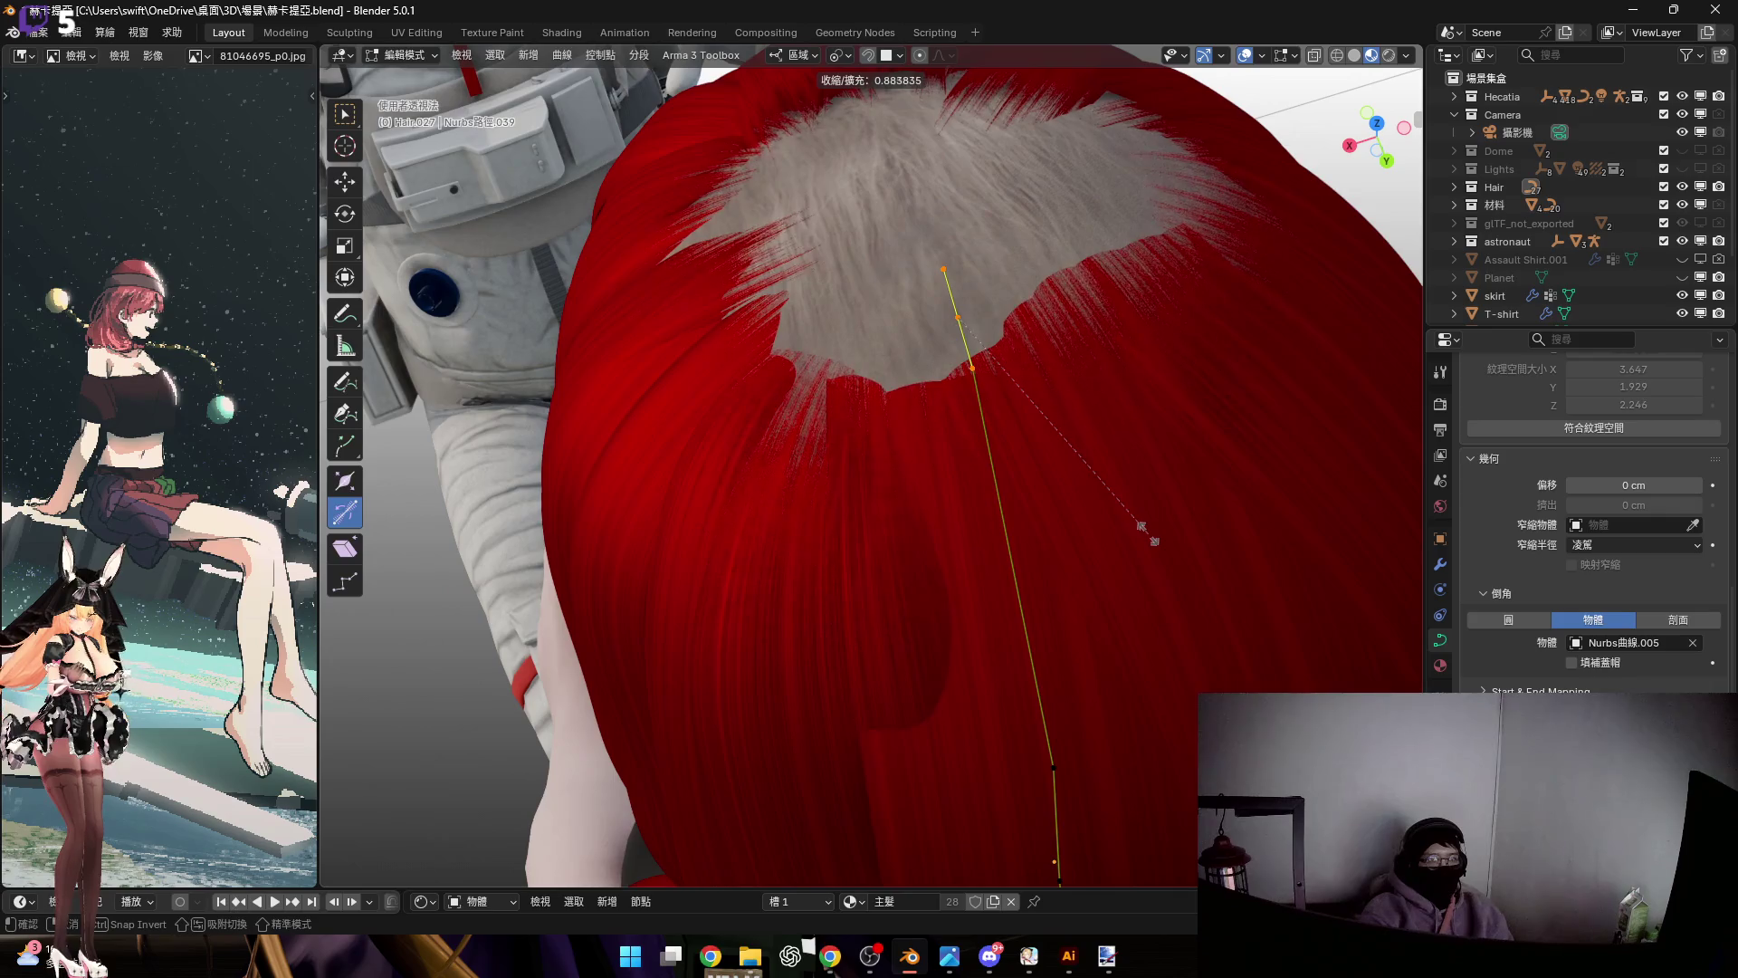
Confirm the thinner strand root, then rotate a lower curve point around its local Z axis
left_click(1151, 536)
mouse_move(1152, 535)
middle_mouse_down()
mouse_move(1060, 547)
mouse_move(1055, 529)
middle_mouse_up()
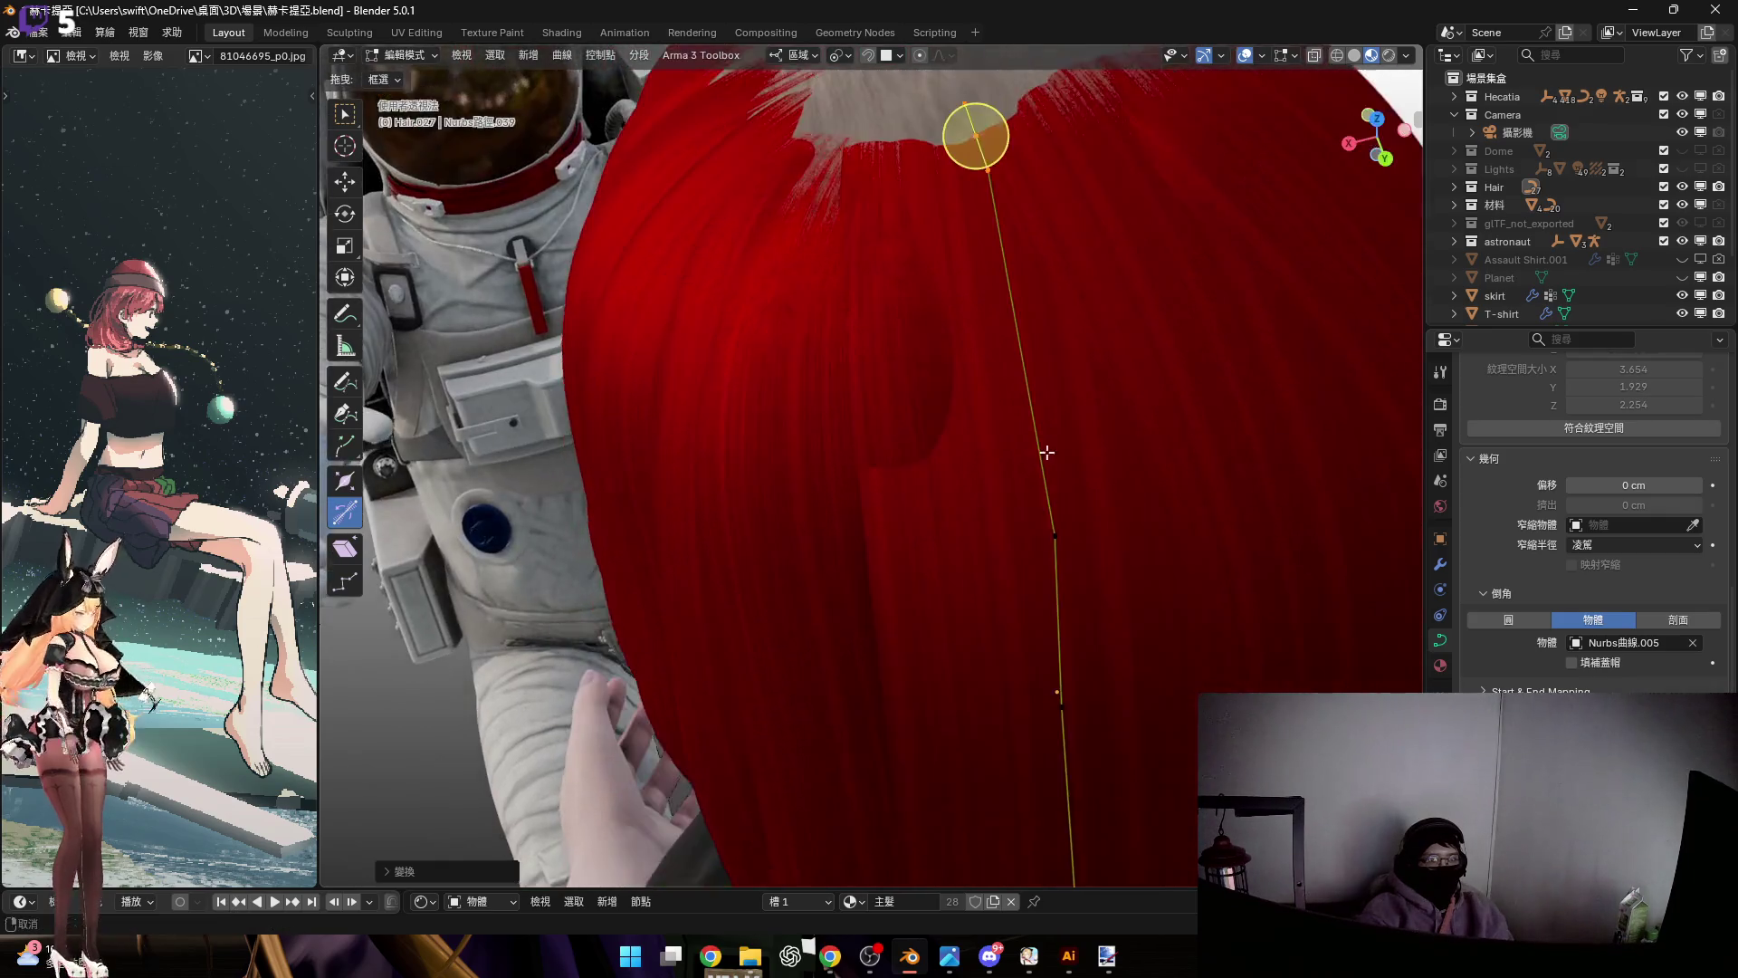
left_click(1054, 529)
scroll(1139, 628, "down", 5)
mouse_move(1139, 627)
middle_mouse_down()
mouse_move(1050, 395)
mouse_move(1017, 681)
middle_mouse_up()
left_click(1146, 659)
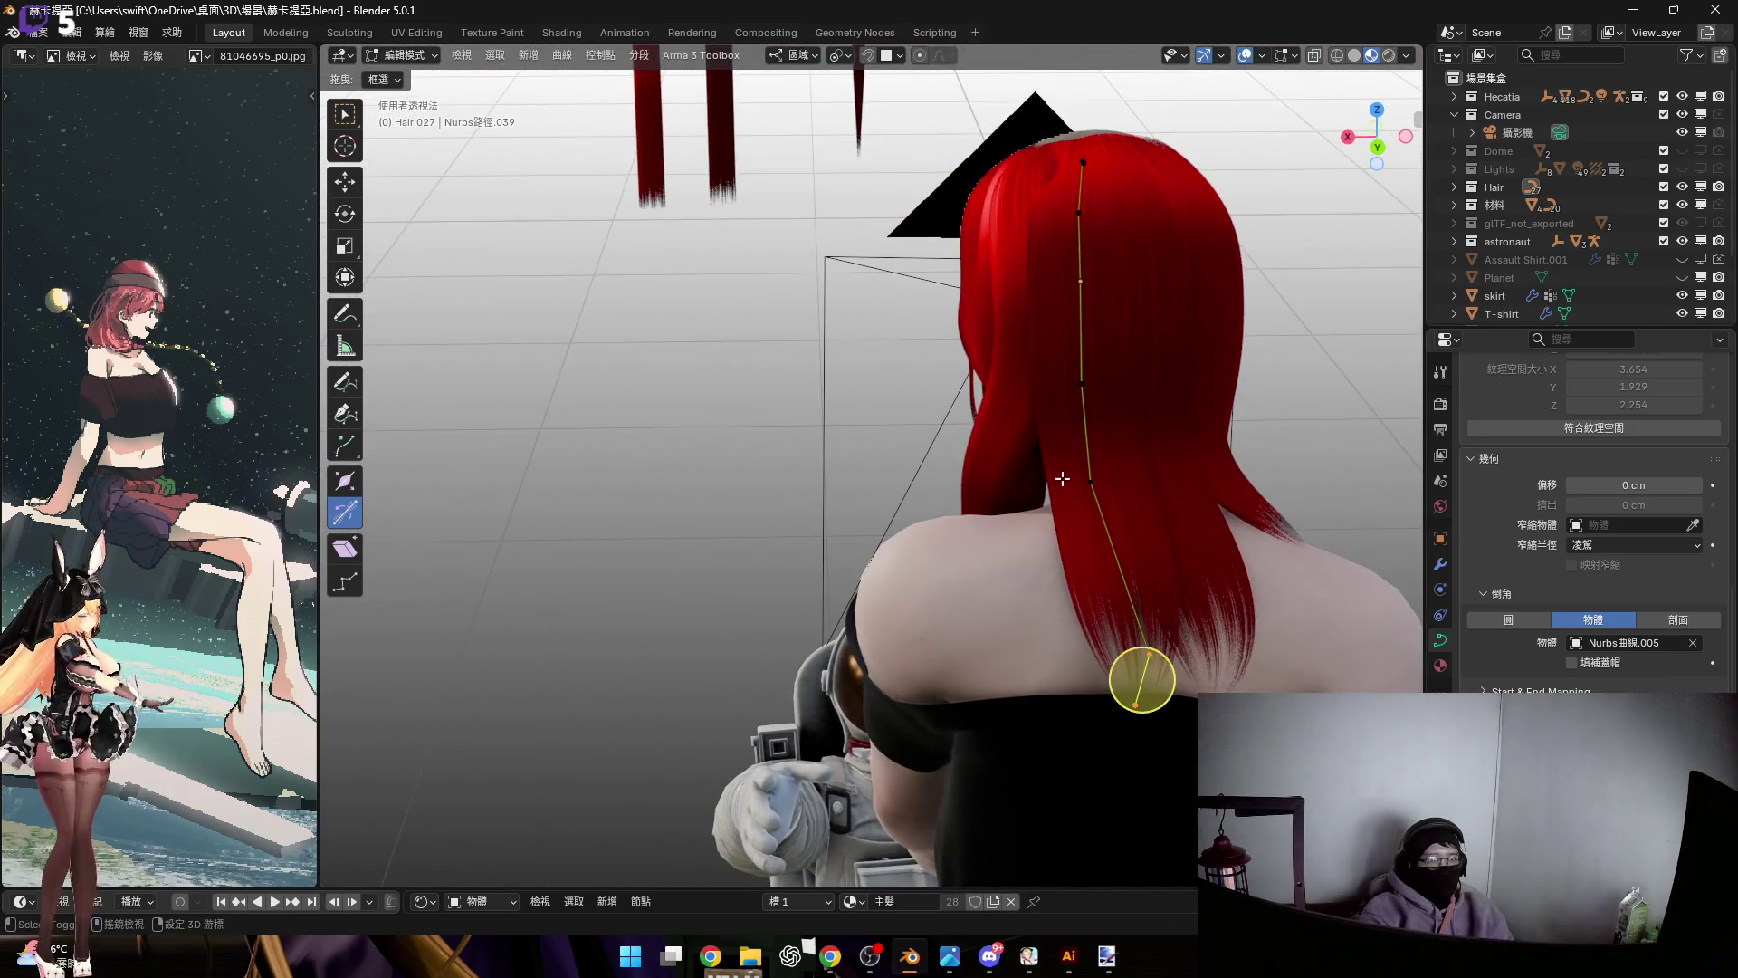
scroll(1133, 503, "up", 6)
scroll(1133, 503, "down", 5)
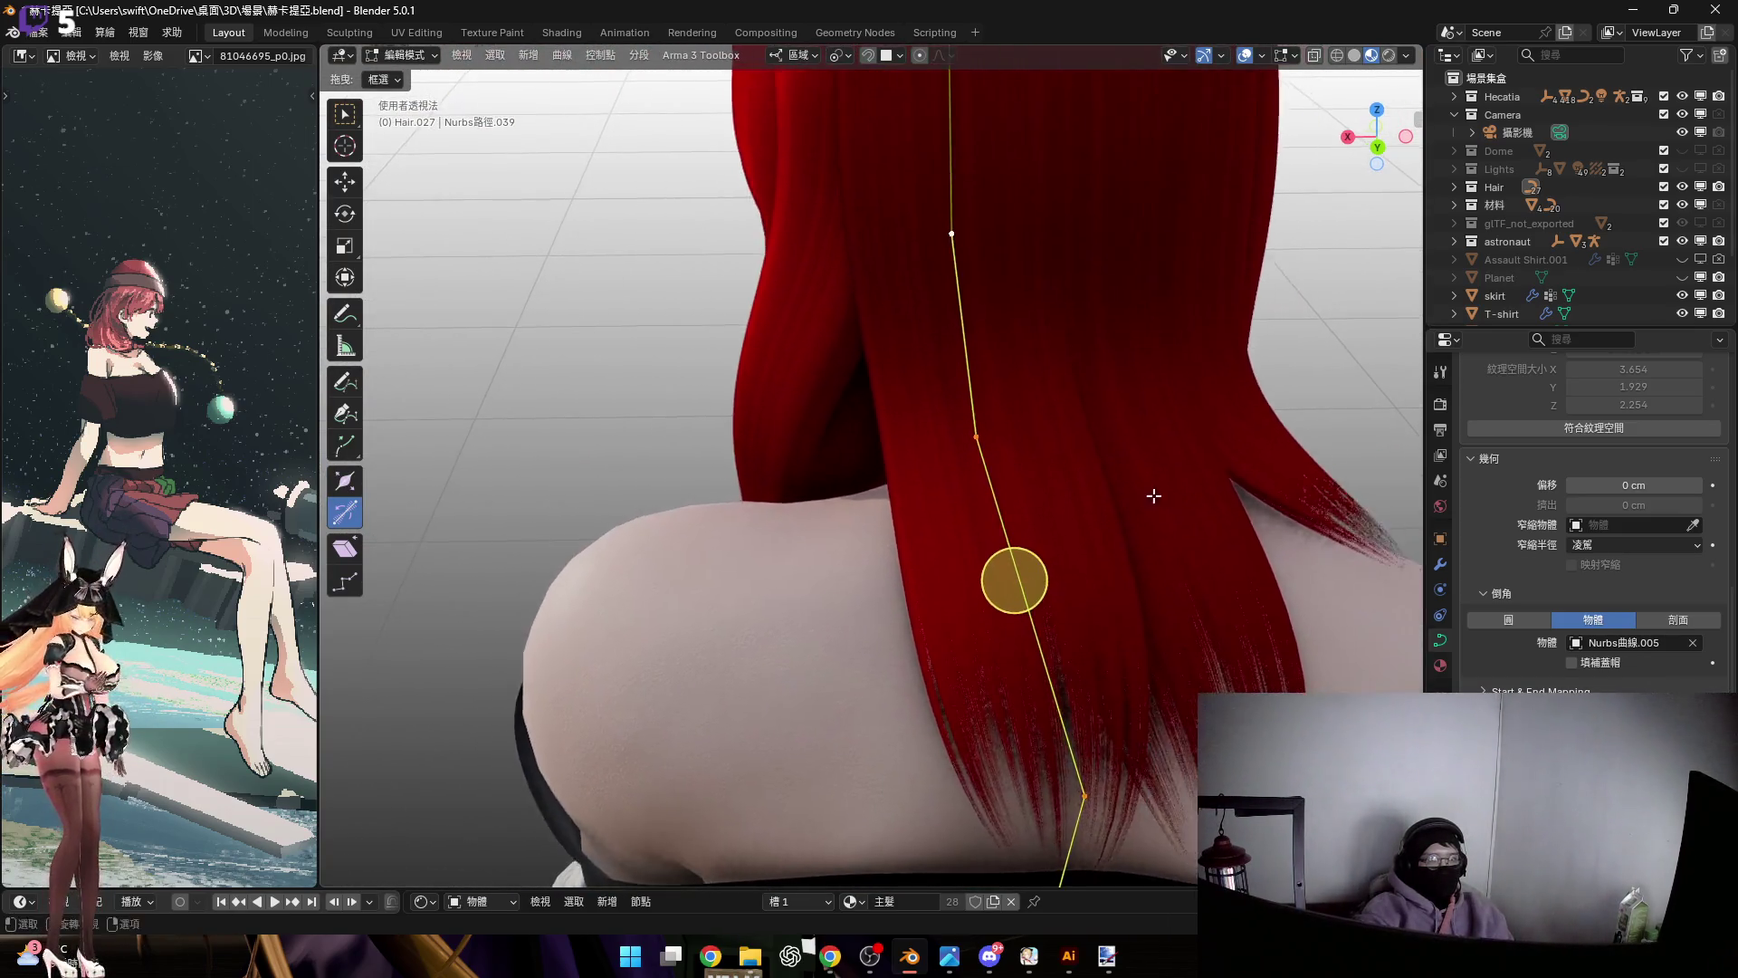
key("r")
key("z")
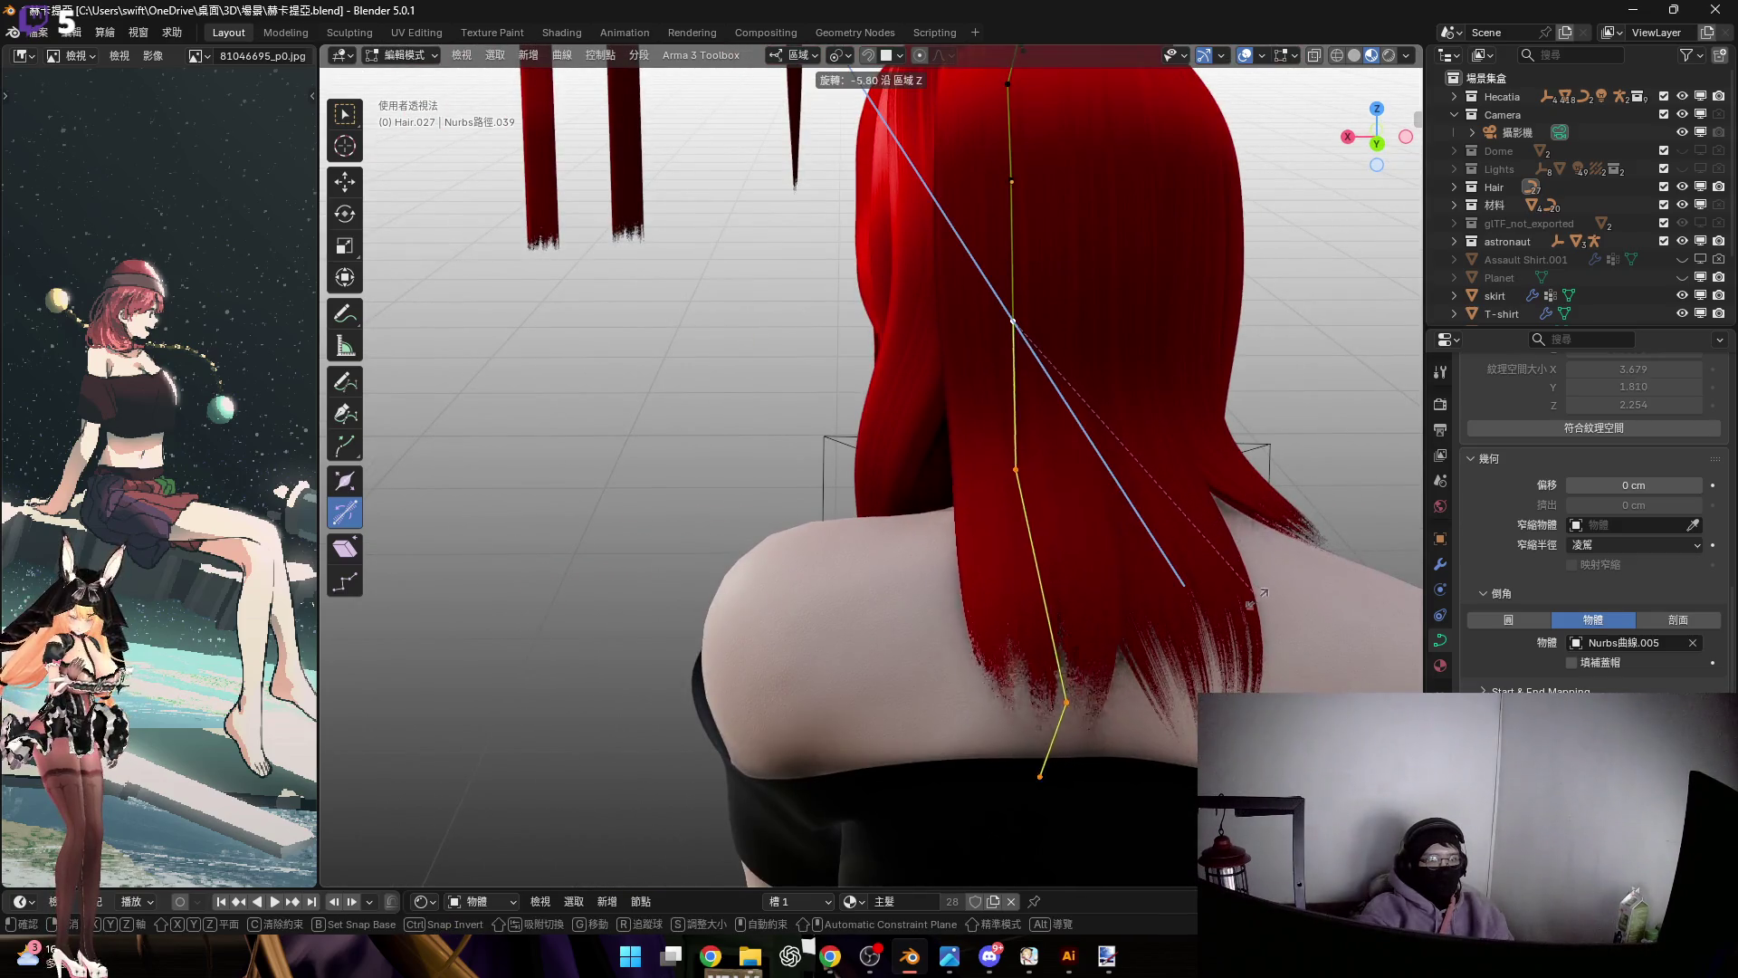
left_click(1183, 584)
Move the lower curve point over the shoulder and lower it along local Z
mouse_move(1183, 584)
middle_mouse_down()
mouse_move(1054, 545)
mouse_move(1078, 652)
middle_mouse_up()
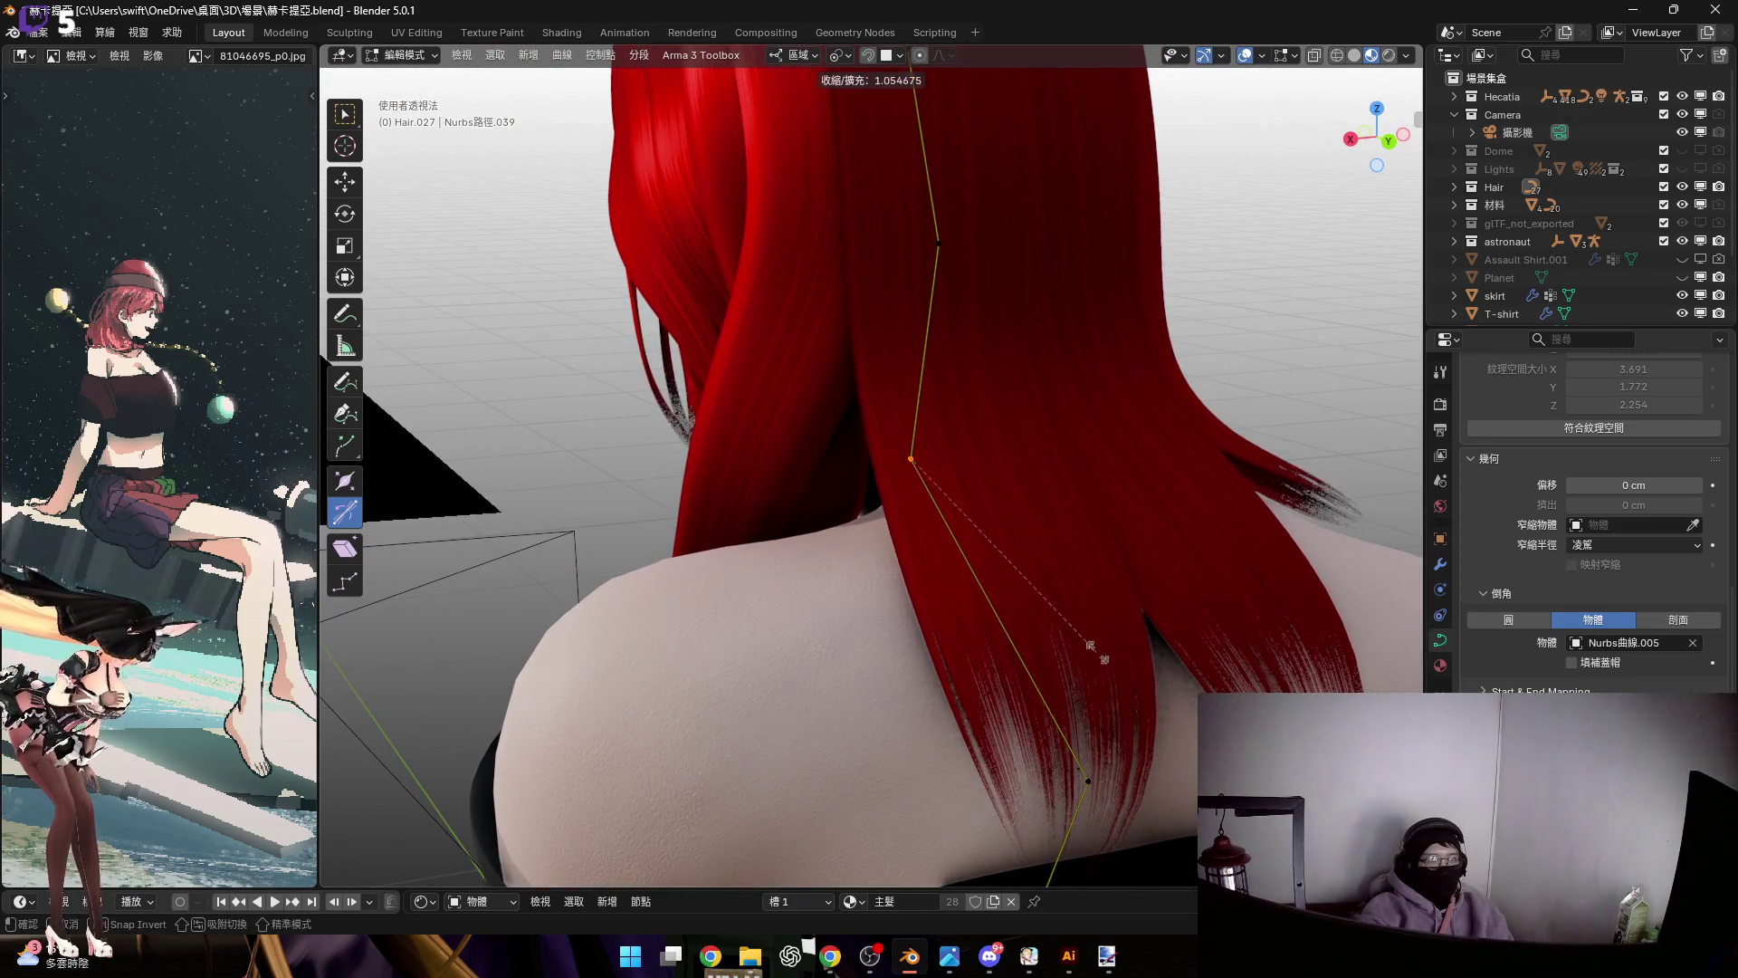
left_click(1078, 620)
mouse_move(1078, 620)
middle_mouse_down()
mouse_move(1079, 556)
mouse_move(1026, 529)
mouse_move(892, 516)
mouse_move(1005, 547)
middle_mouse_up()
key("g")
left_click(931, 533)
key("g")
key("z")
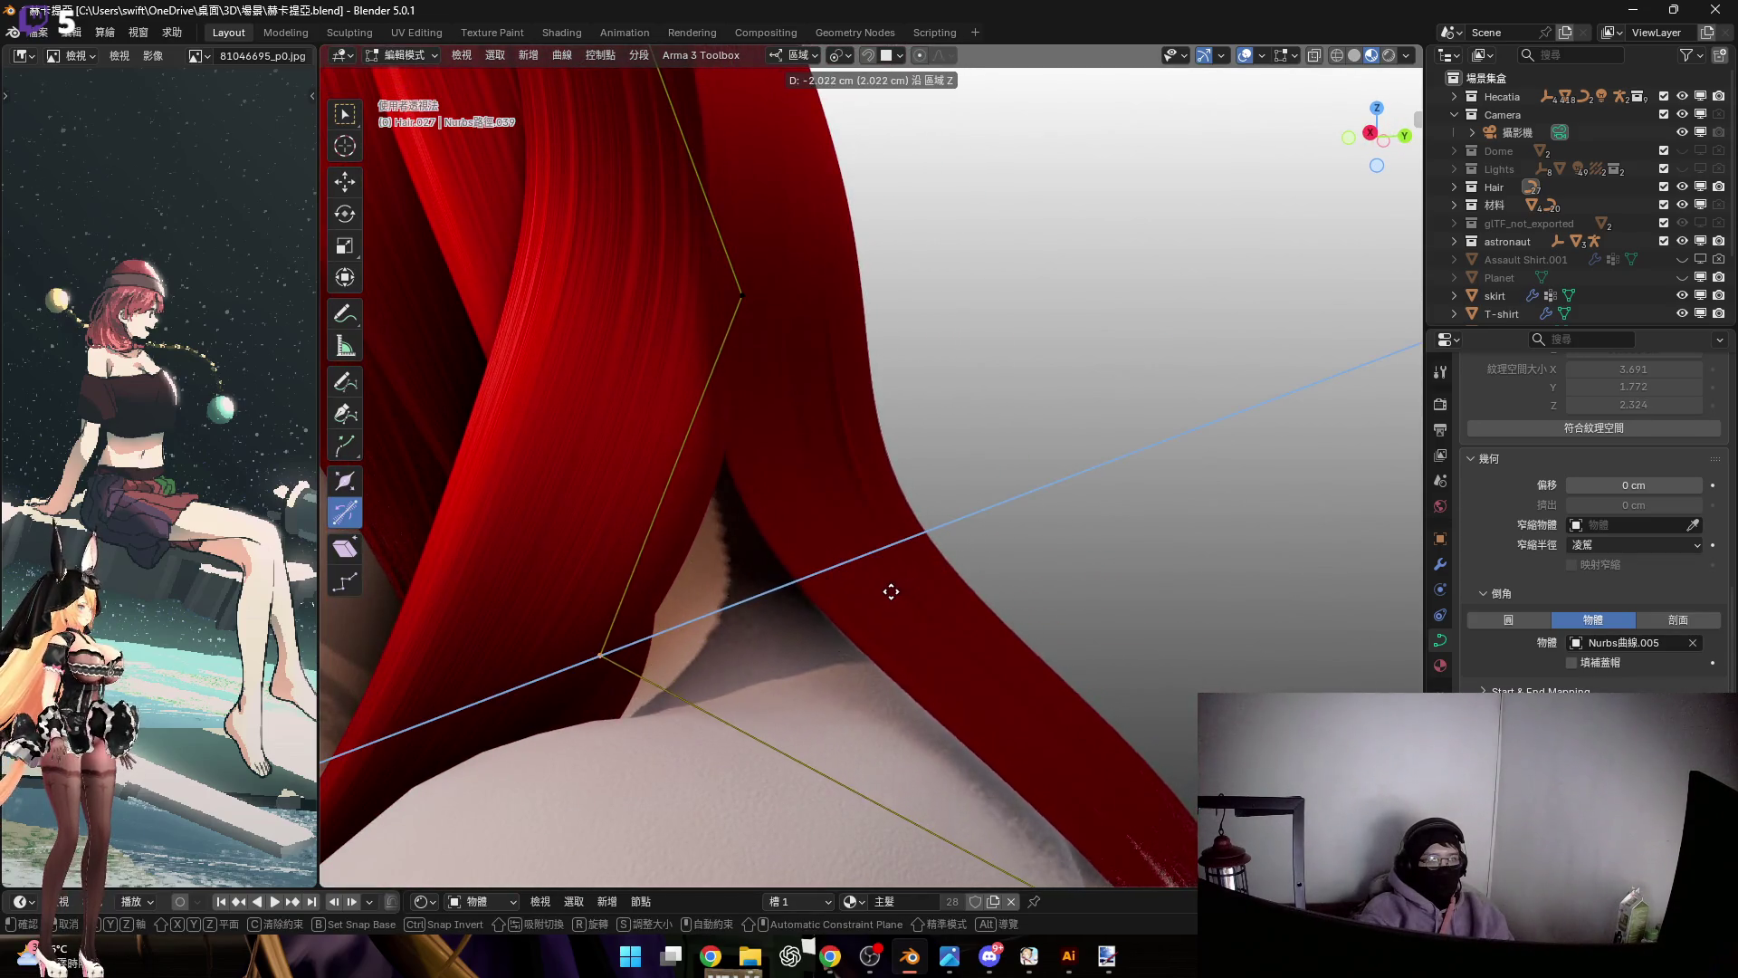
left_click(907, 591)
Box-select the lower curve points and twist the strand there with Ctrl+T tilt
mouse_move(926, 589)
middle_mouse_down()
mouse_move(924, 507)
mouse_move(989, 523)
mouse_move(915, 606)
mouse_move(969, 656)
mouse_move(959, 715)
middle_mouse_up()
key("b")
left_click_drag(1236, 540, 1237, 540)
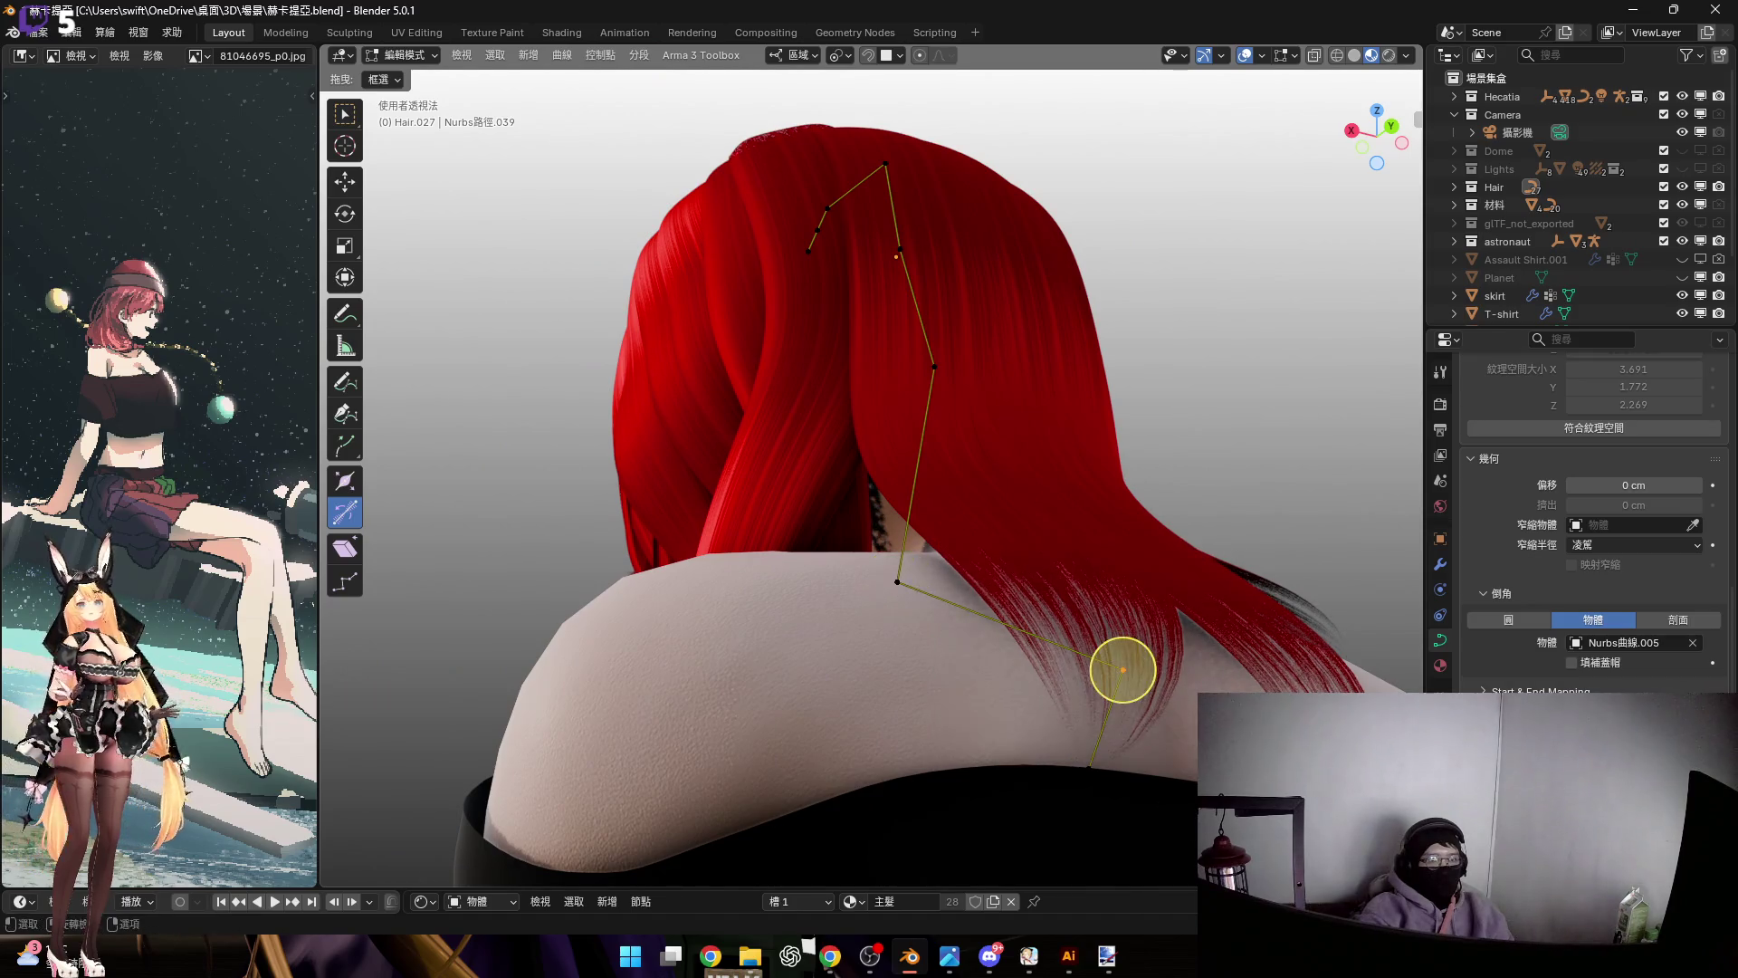
scroll(1034, 660, "up", 2)
key("ctrl+t")
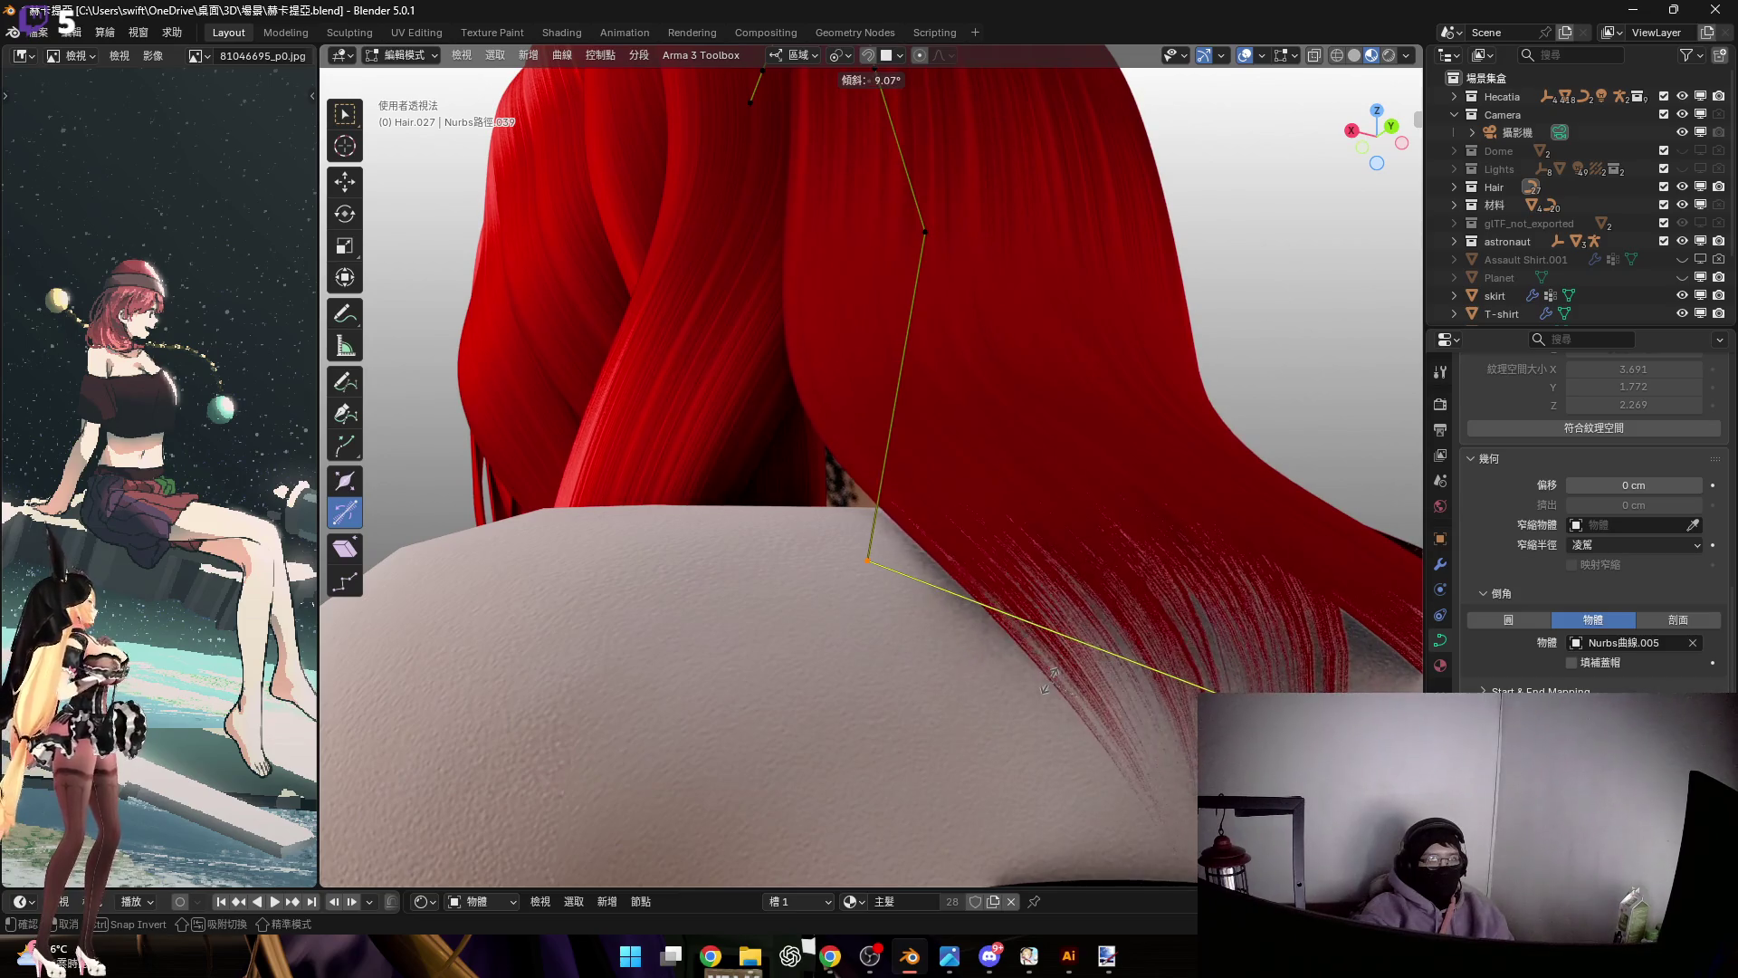
left_click(1050, 679)
Rotate the strand's tip point and scale it down to narrow the end
mouse_move(1075, 691)
middle_mouse_down()
mouse_move(896, 582)
mouse_move(944, 525)
middle_mouse_up()
middle_click_drag(1053, 603, 877, 245)
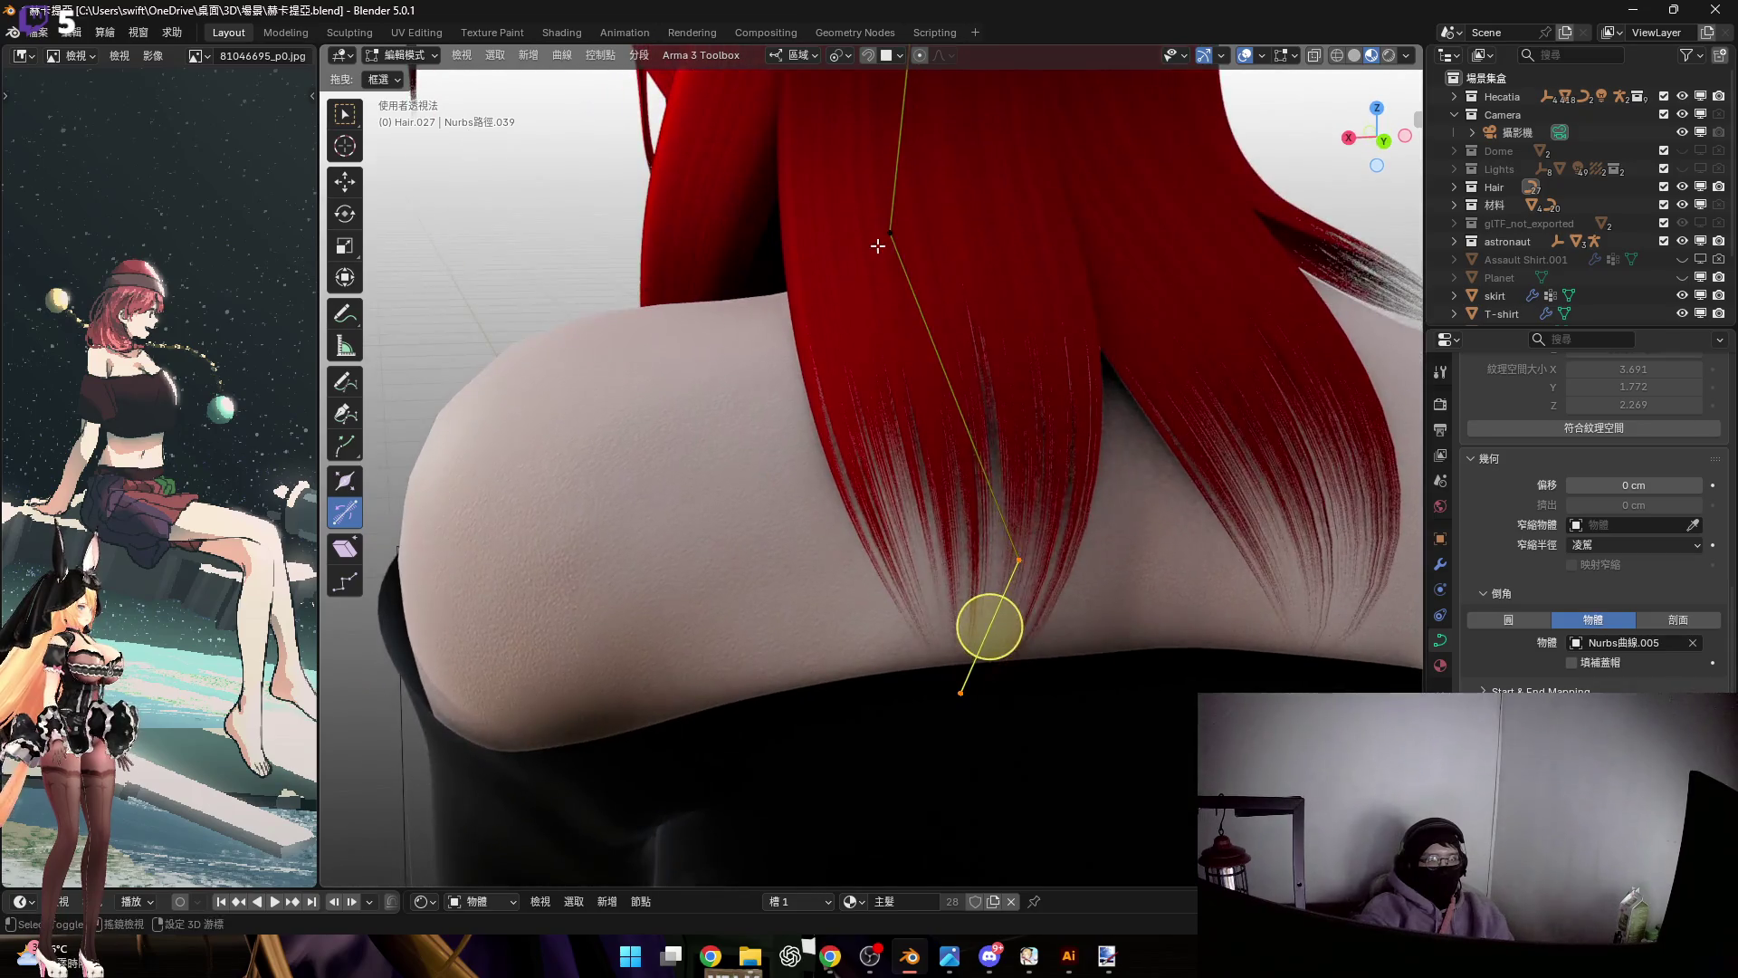
middle_click_drag(985, 451, 1014, 470)
key("r")
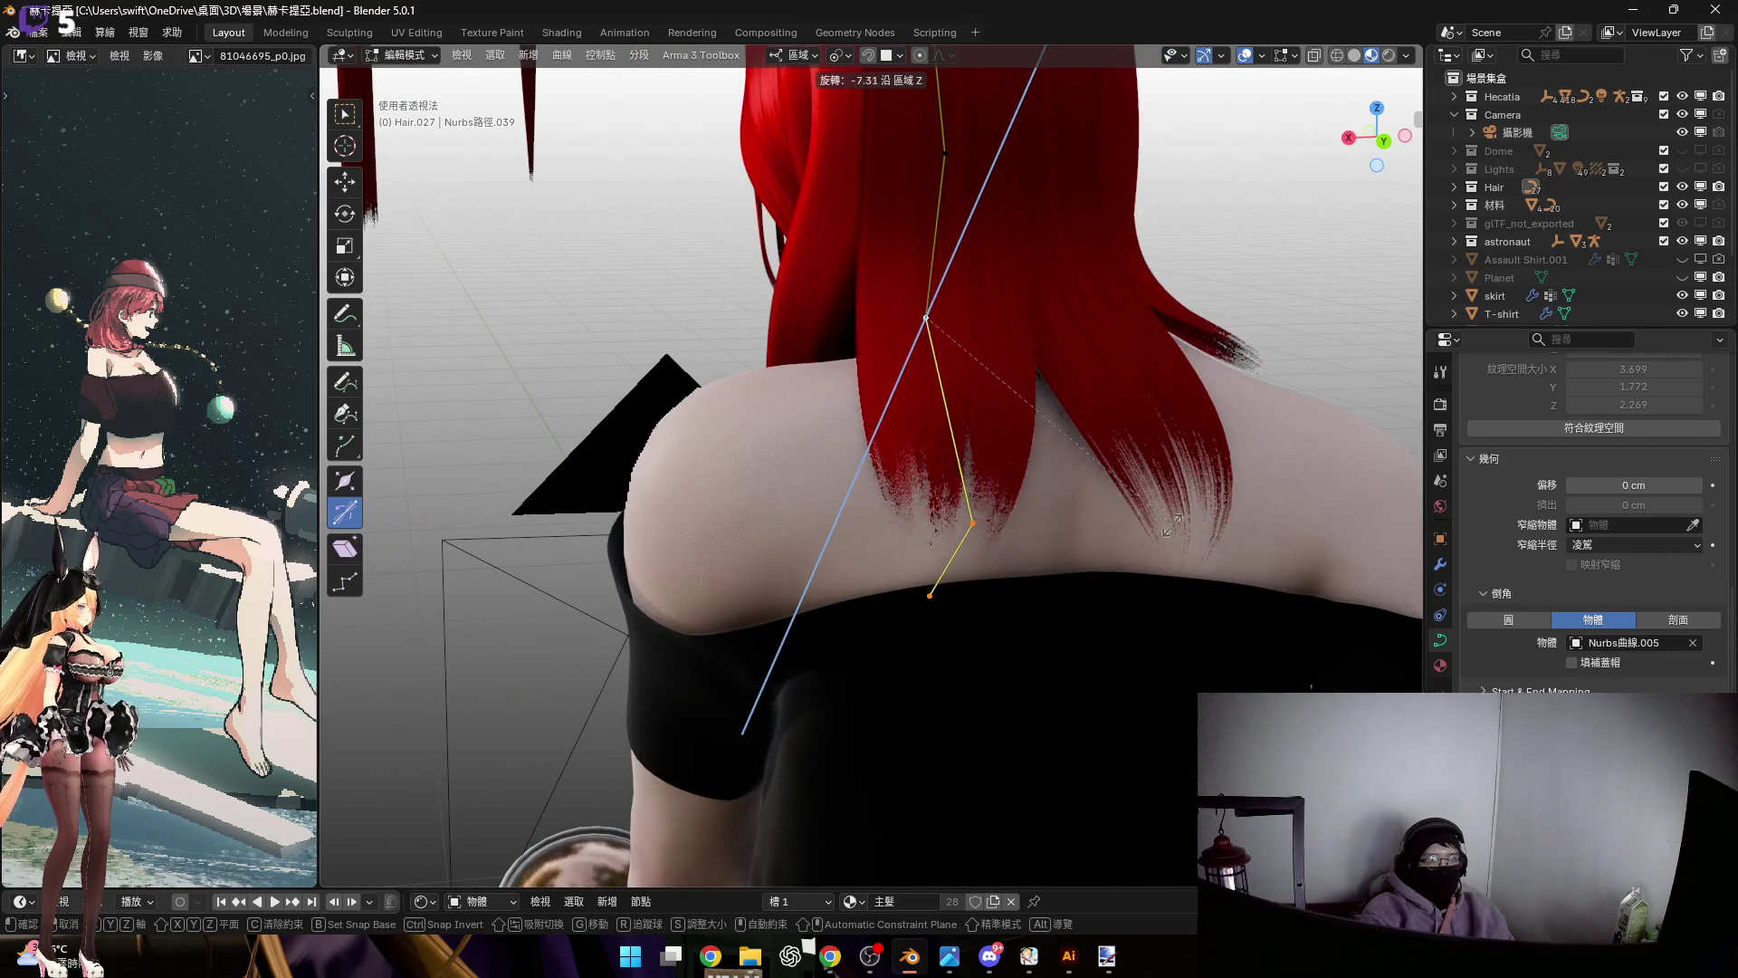
left_click(1162, 540)
middle_click_drag(967, 572, 954, 586)
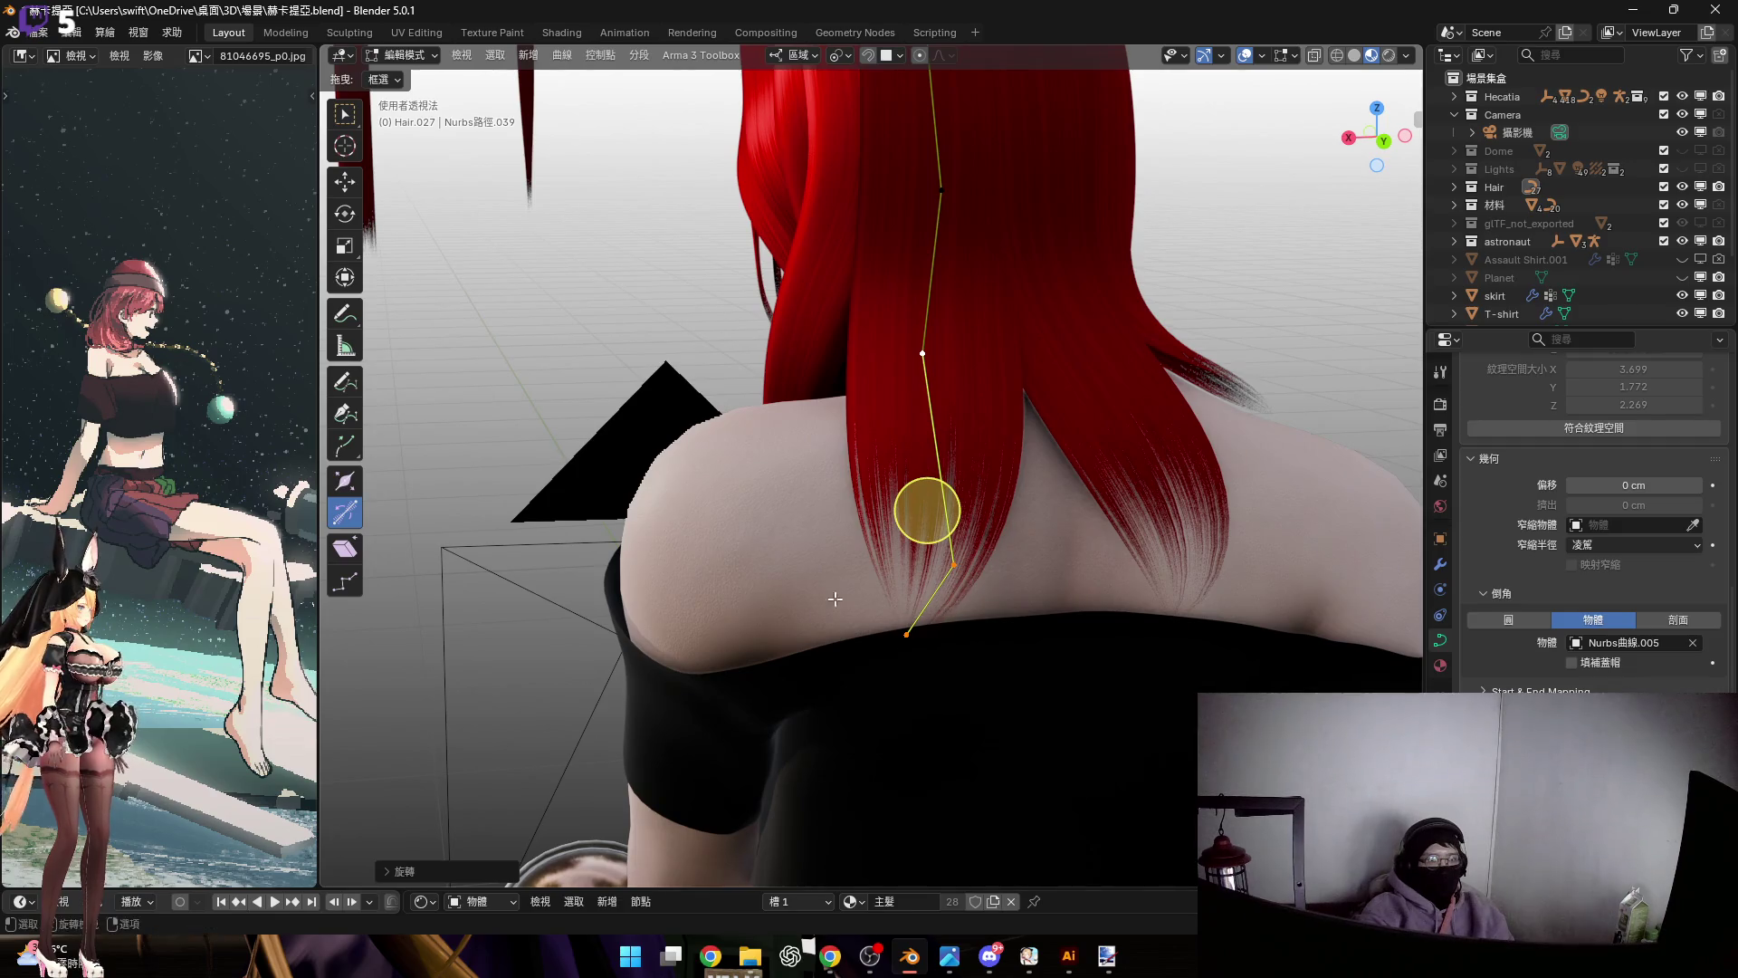
key("s")
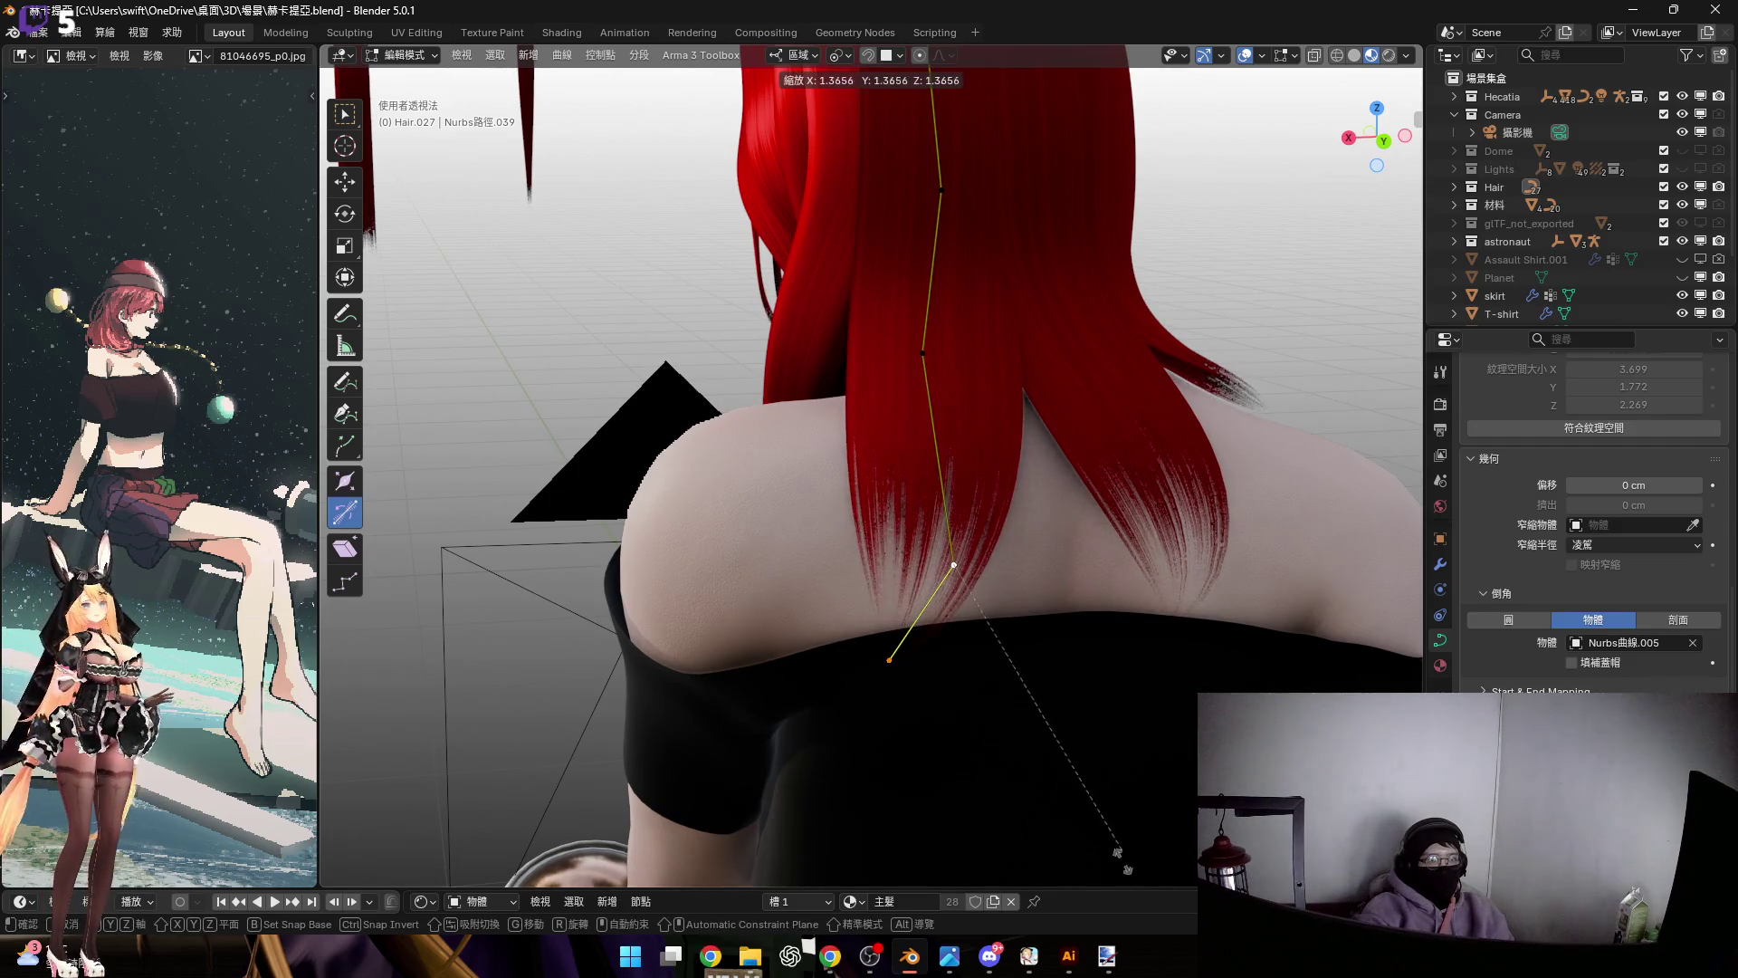
left_click(1143, 73)
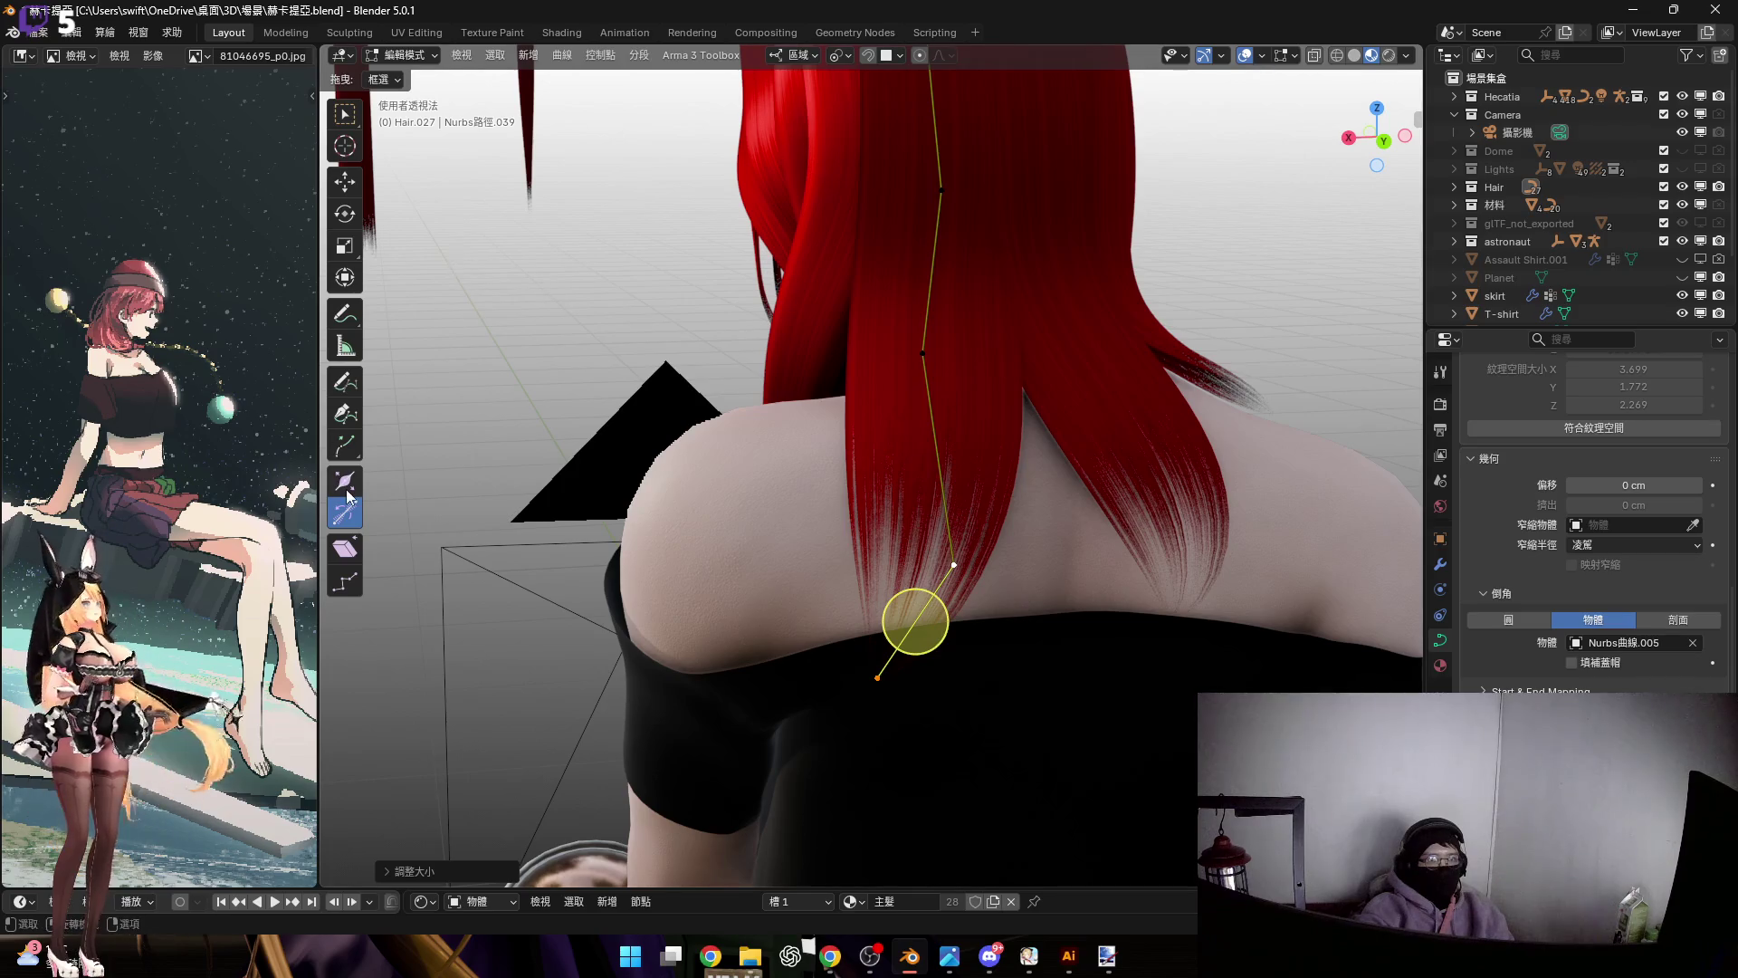
Shift the selected curve point along its local Y axis
scroll(710, 438, "up", 8)
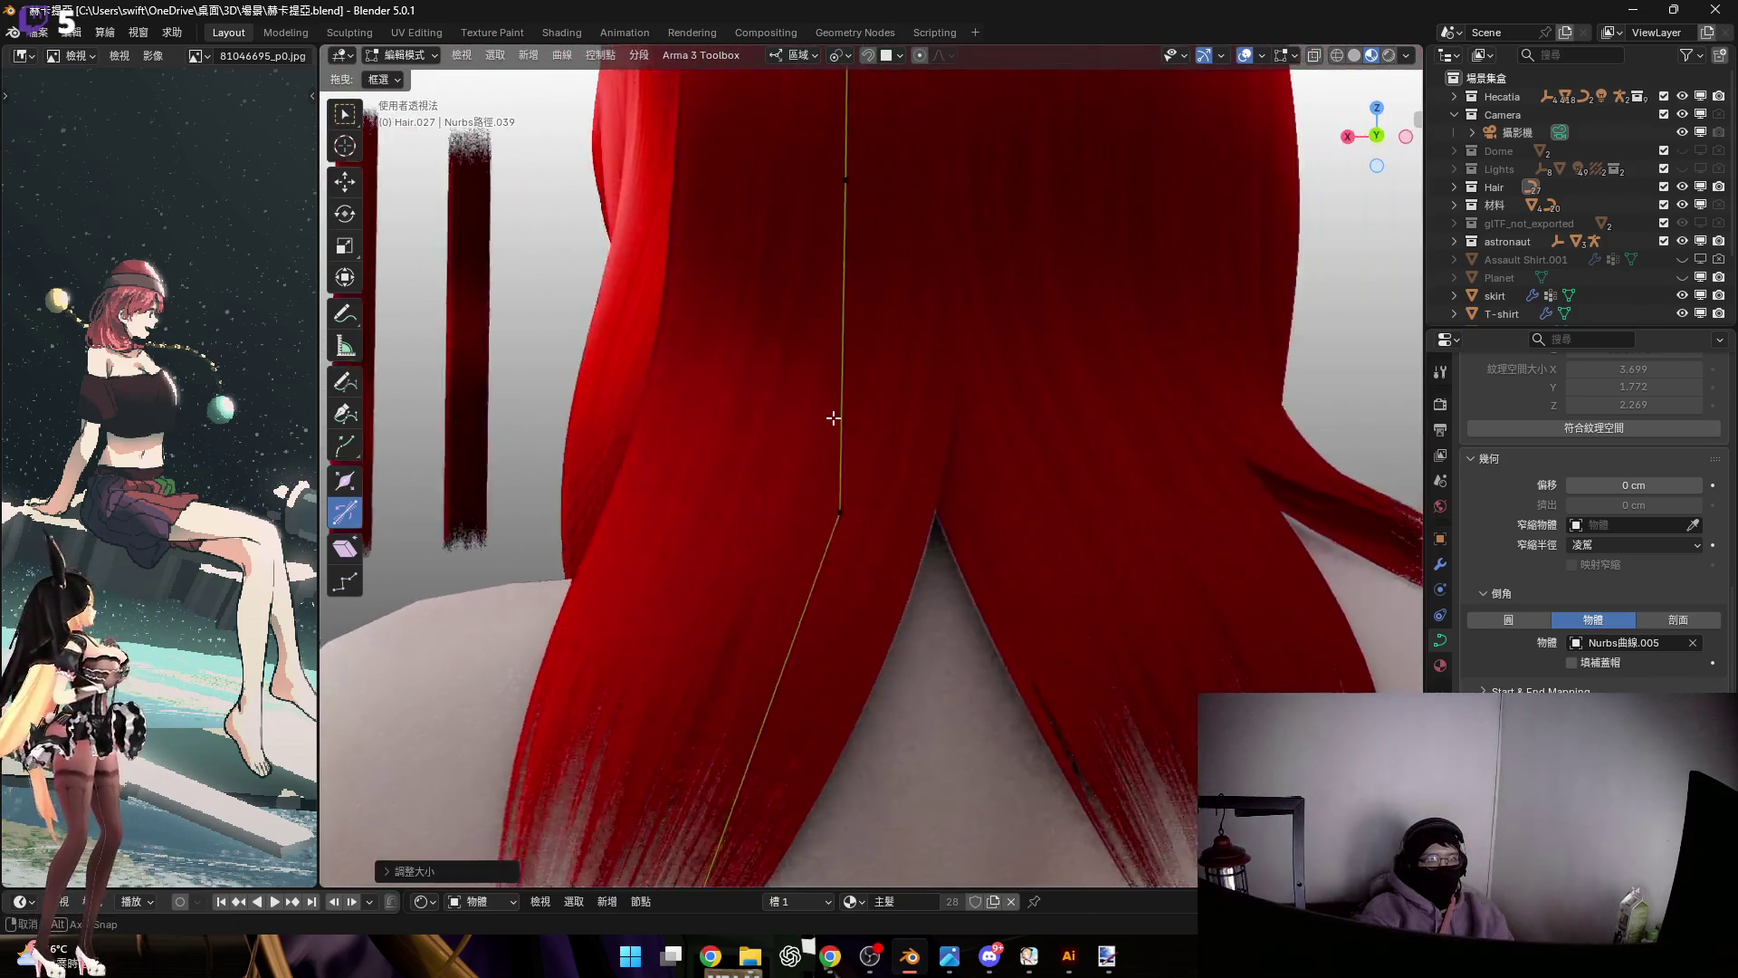
mouse_move(791, 461)
middle_mouse_down()
mouse_move(905, 601)
mouse_move(931, 532)
mouse_move(920, 508)
mouse_move(852, 603)
mouse_move(900, 519)
middle_mouse_up()
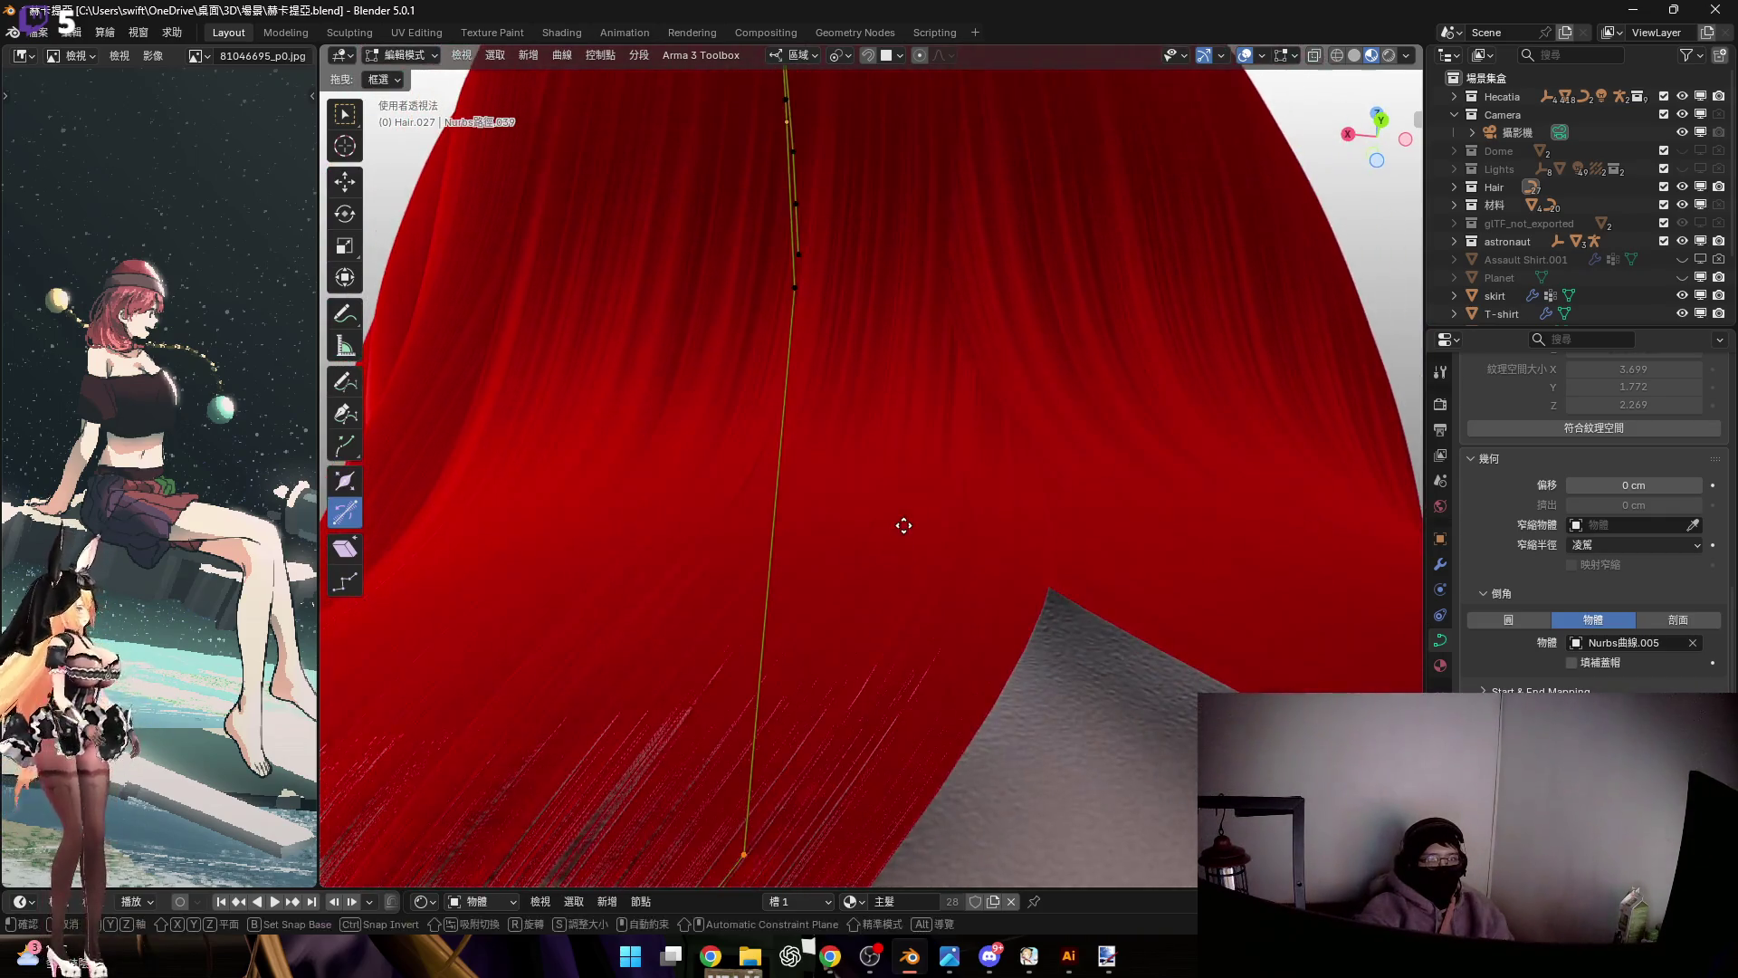
key("g")
key("y")
key("y")
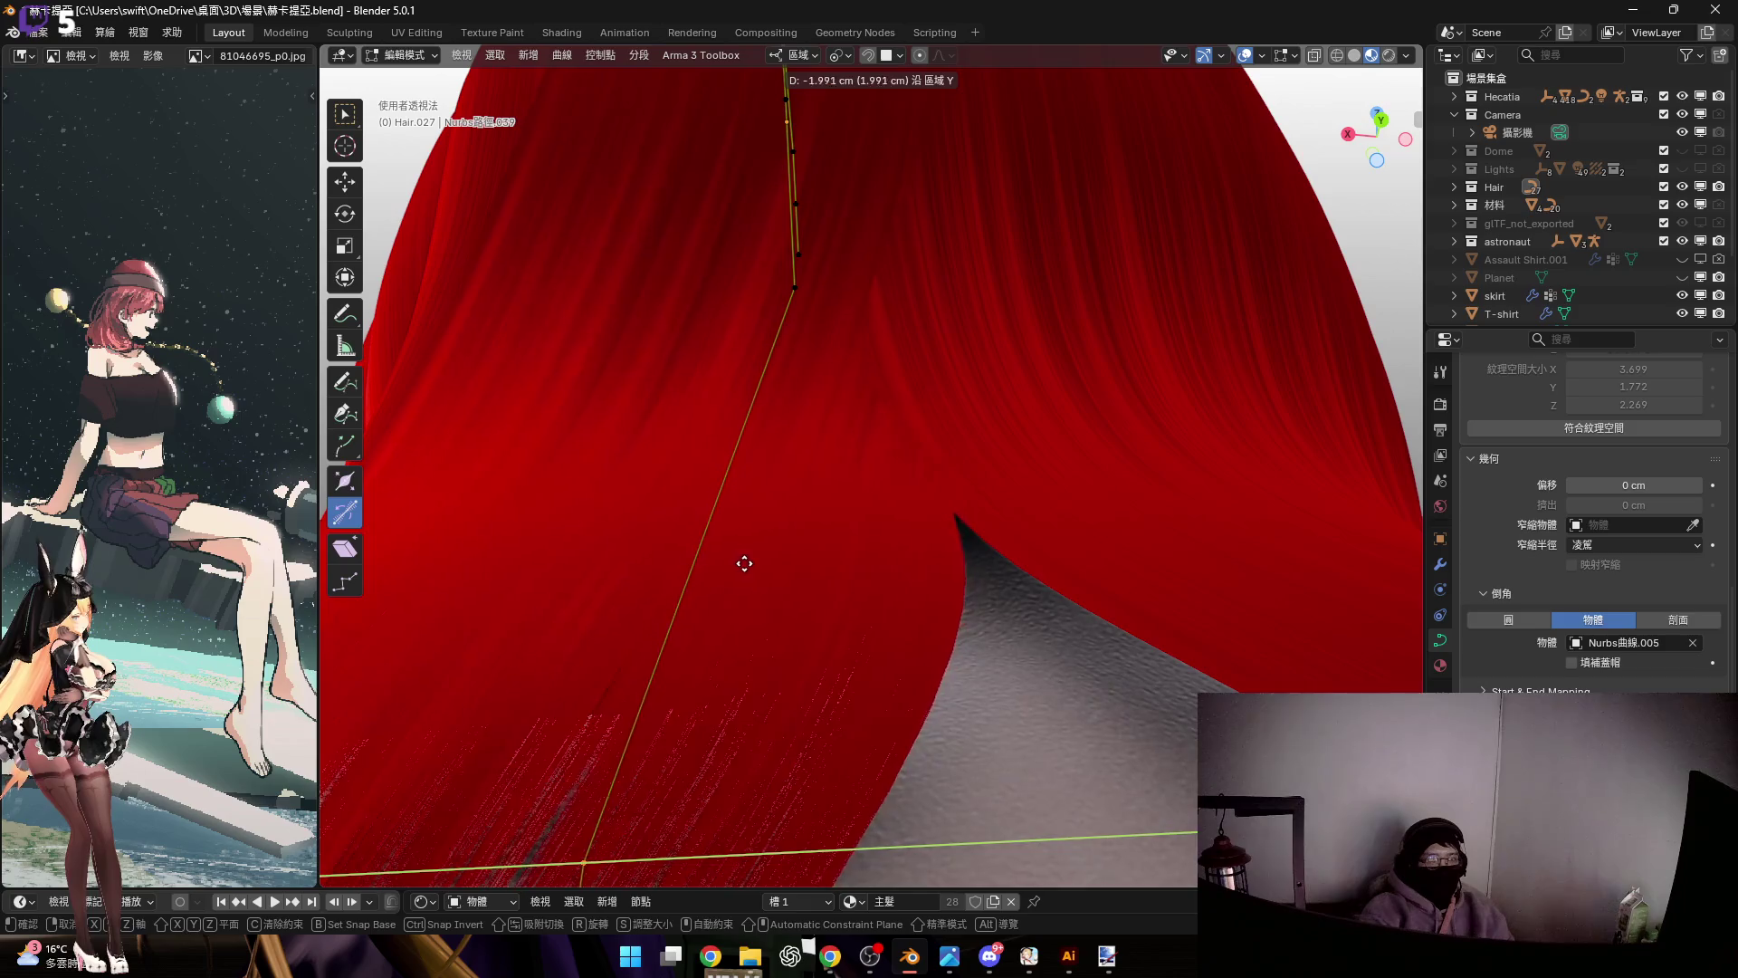
left_click(723, 566)
Turn on the starry scene world as the viewport background
mouse_move(884, 409)
middle_mouse_down()
mouse_move(934, 497)
mouse_move(857, 555)
mouse_move(881, 590)
mouse_move(887, 474)
mouse_move(981, 508)
mouse_move(860, 515)
middle_mouse_up()
scroll(861, 515, "down", 3)
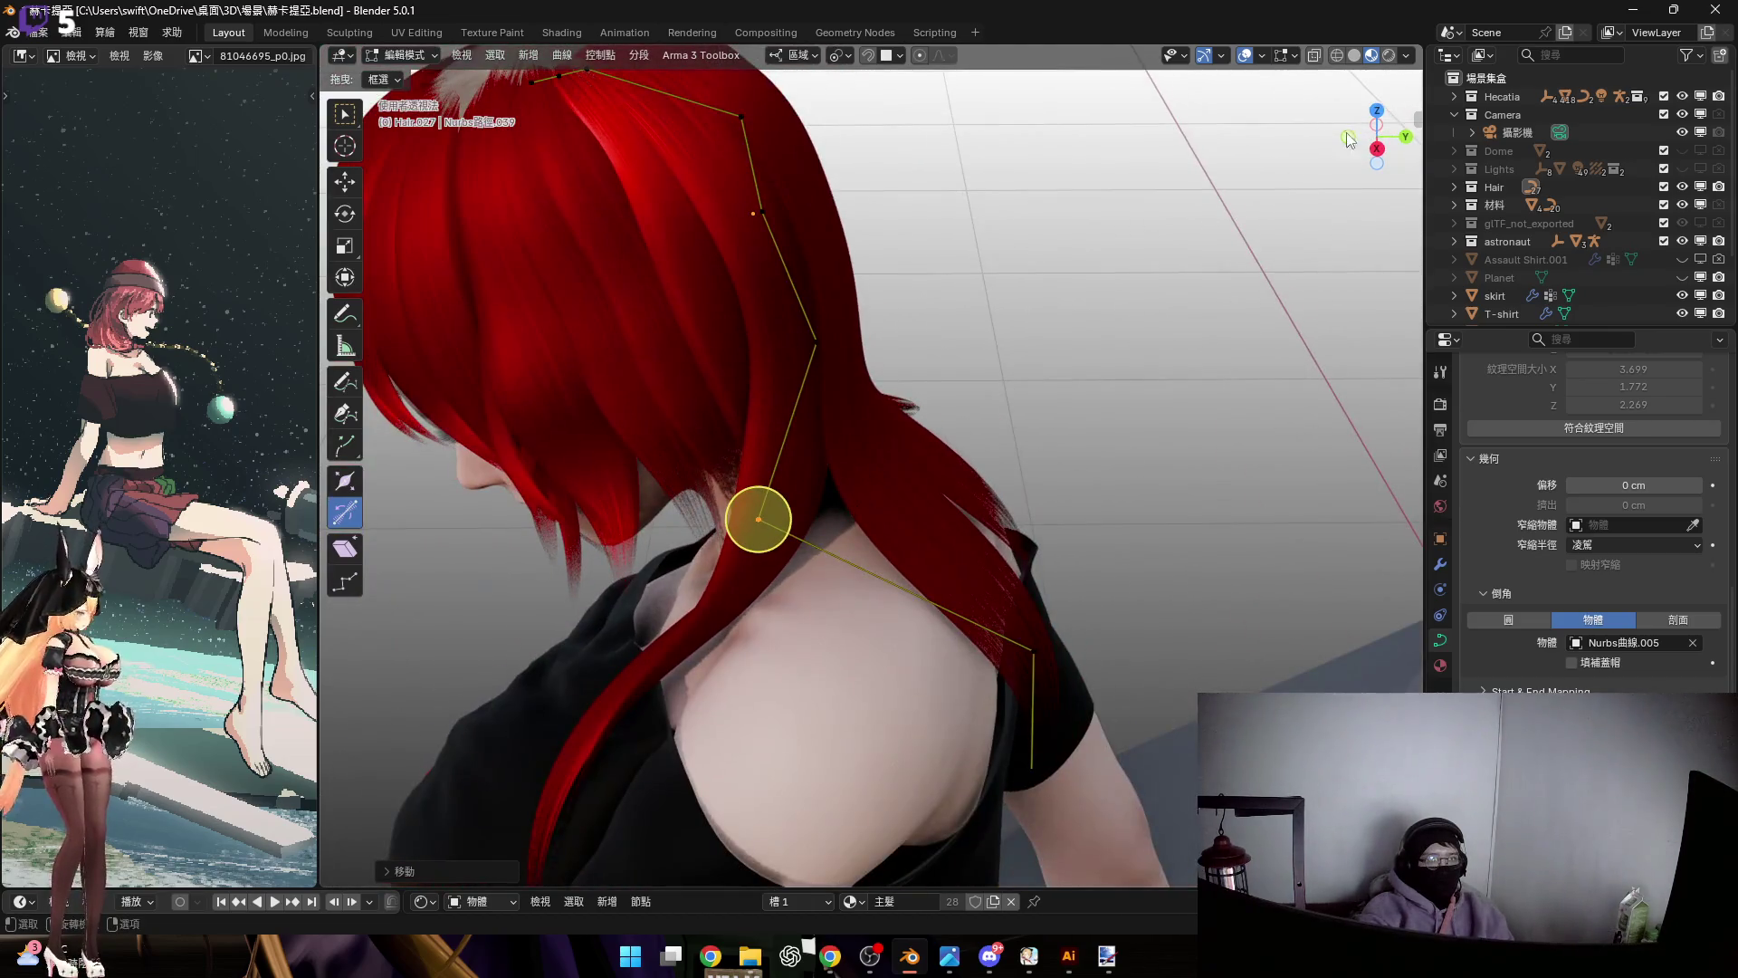
left_click(1407, 56)
left_click(1303, 165)
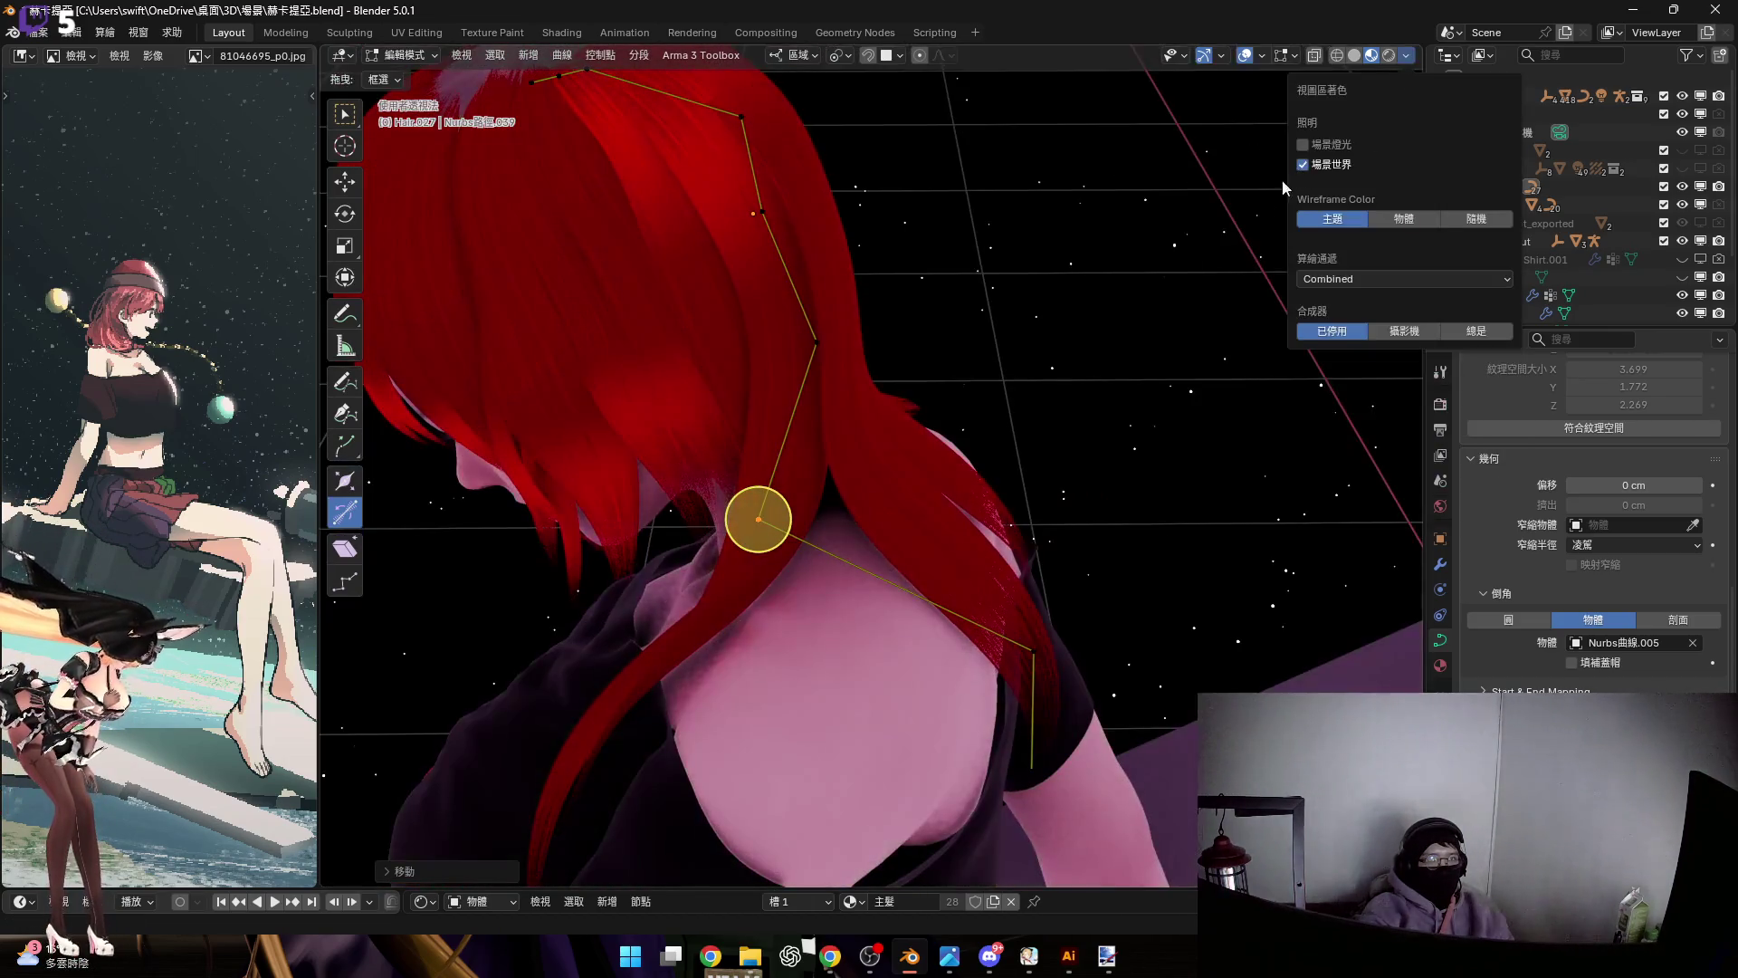
Box-select the strand's upper curve points and move them inward along local Z
mouse_move(899, 481)
middle_mouse_down()
mouse_move(931, 453)
mouse_move(981, 458)
mouse_move(954, 524)
mouse_move(944, 494)
middle_mouse_up()
scroll(931, 453, "up", 4)
left_click_drag(795, 263, 1108, 678)
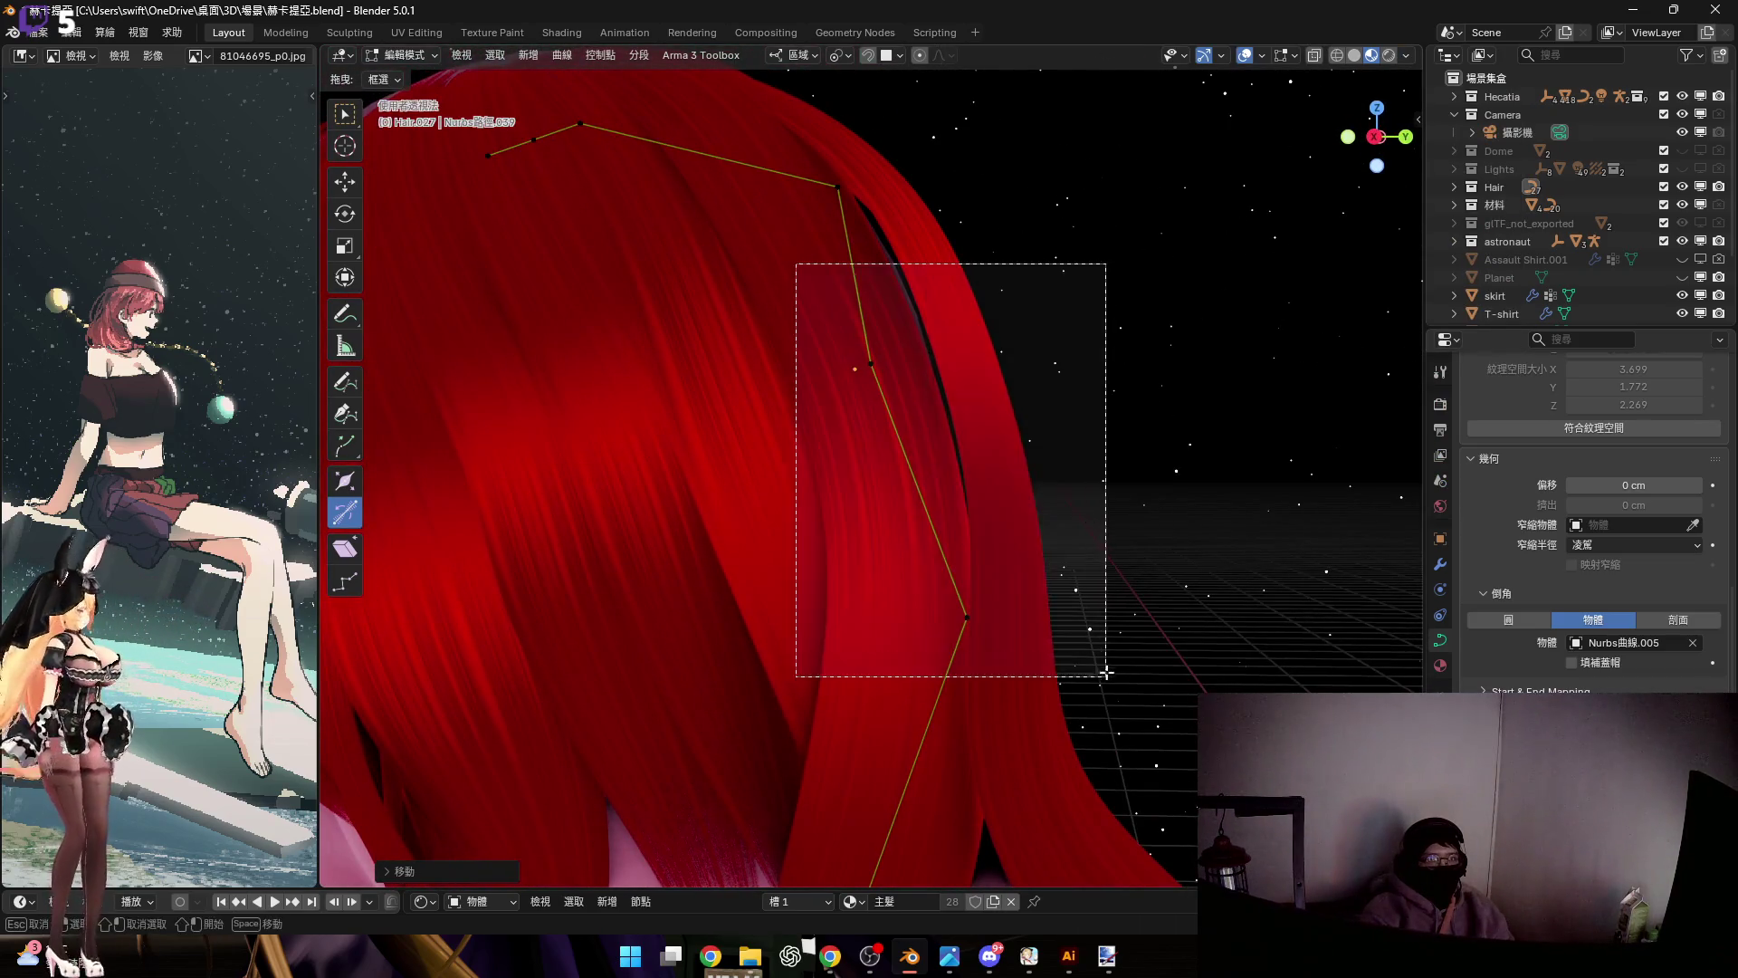
key("g")
scroll(962, 492, "up", 3)
key("z")
left_click(966, 455)
Nudge the upper points twice more along local Z, leave Edit Mode, and select another crown strand
mouse_move(966, 454)
middle_mouse_down()
mouse_move(951, 516)
mouse_move(987, 478)
middle_mouse_up()
key("g")
key("z")
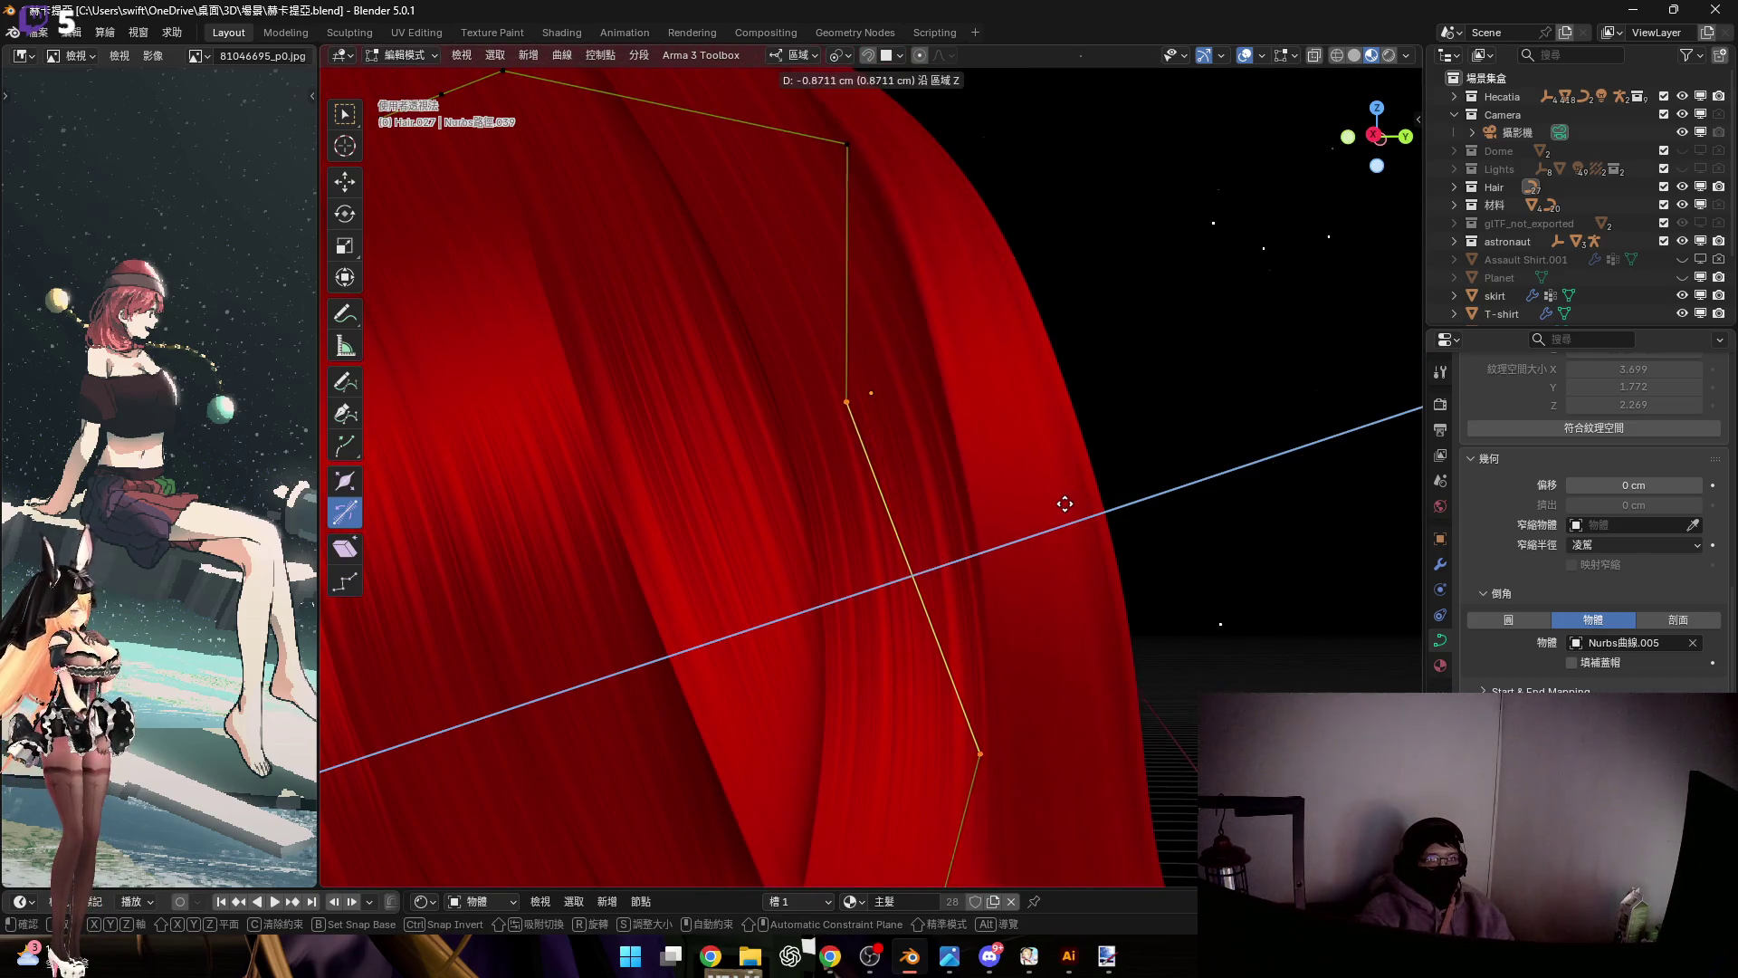
left_click(958, 562)
key("g")
key("z")
left_click(1178, 552)
mouse_move(1178, 553)
middle_mouse_down()
mouse_move(916, 497)
mouse_move(780, 497)
mouse_move(871, 523)
mouse_move(857, 492)
mouse_move(993, 469)
mouse_move(962, 512)
mouse_move(1016, 448)
mouse_move(877, 392)
mouse_move(843, 387)
mouse_move(845, 416)
mouse_move(888, 426)
mouse_move(702, 385)
mouse_move(993, 536)
mouse_move(975, 537)
middle_mouse_up()
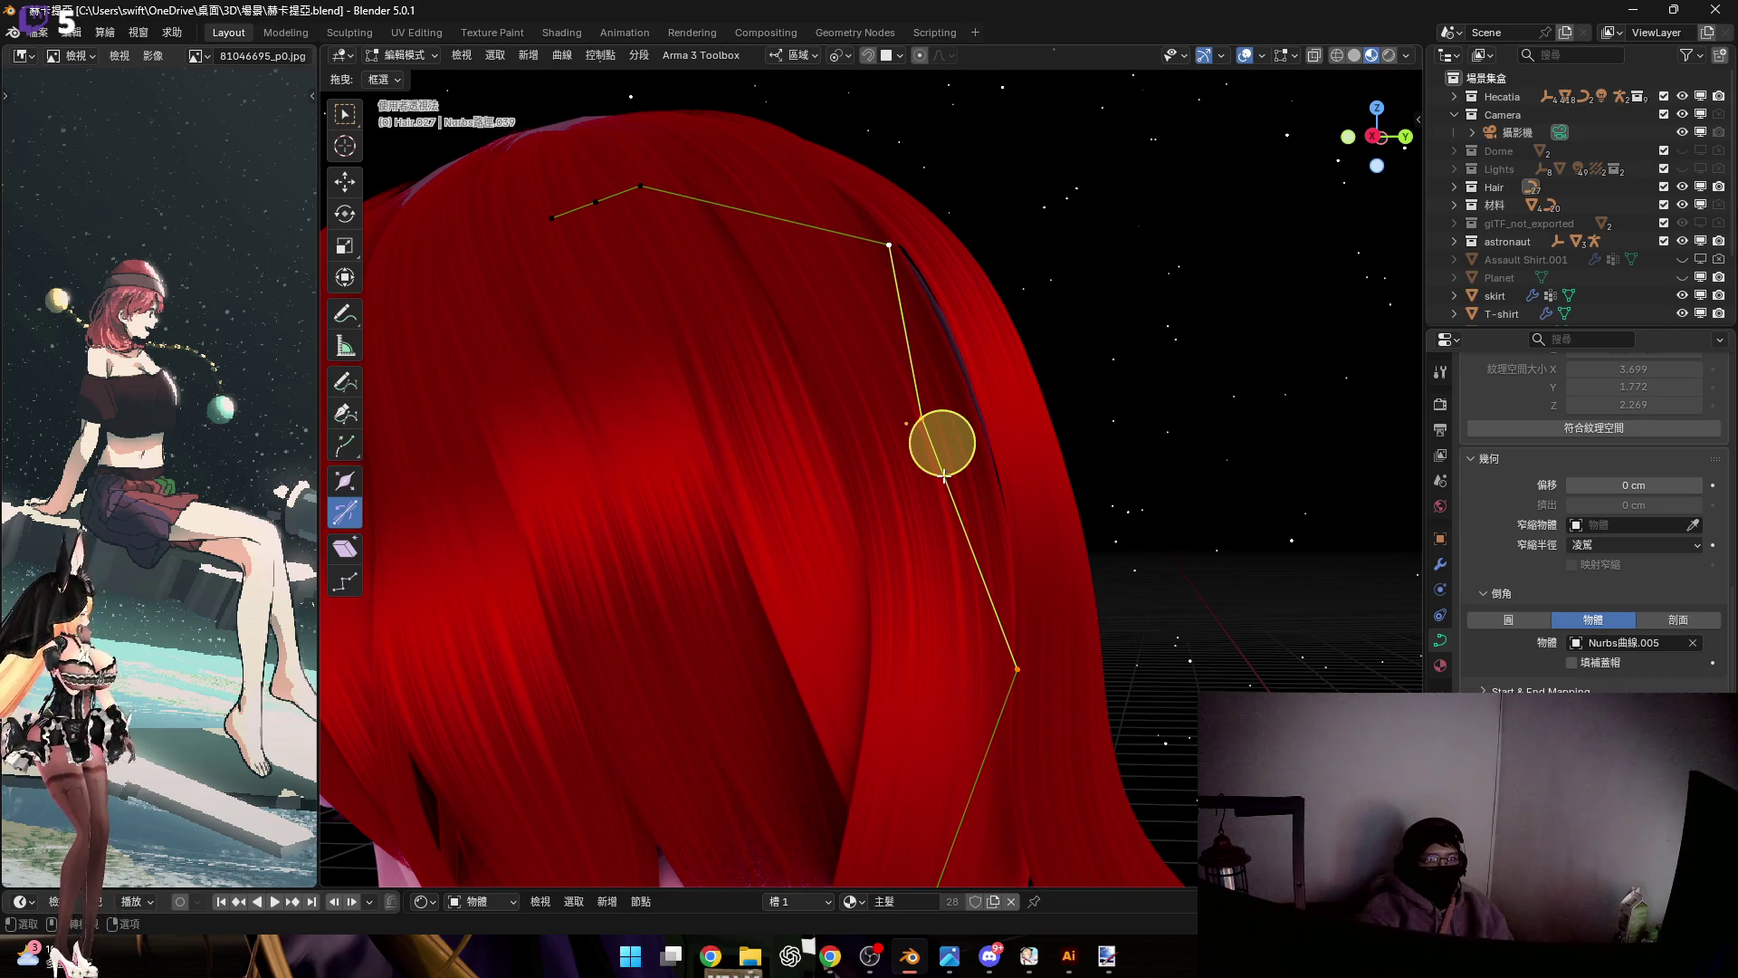
key("Tab")
left_click(1055, 508)
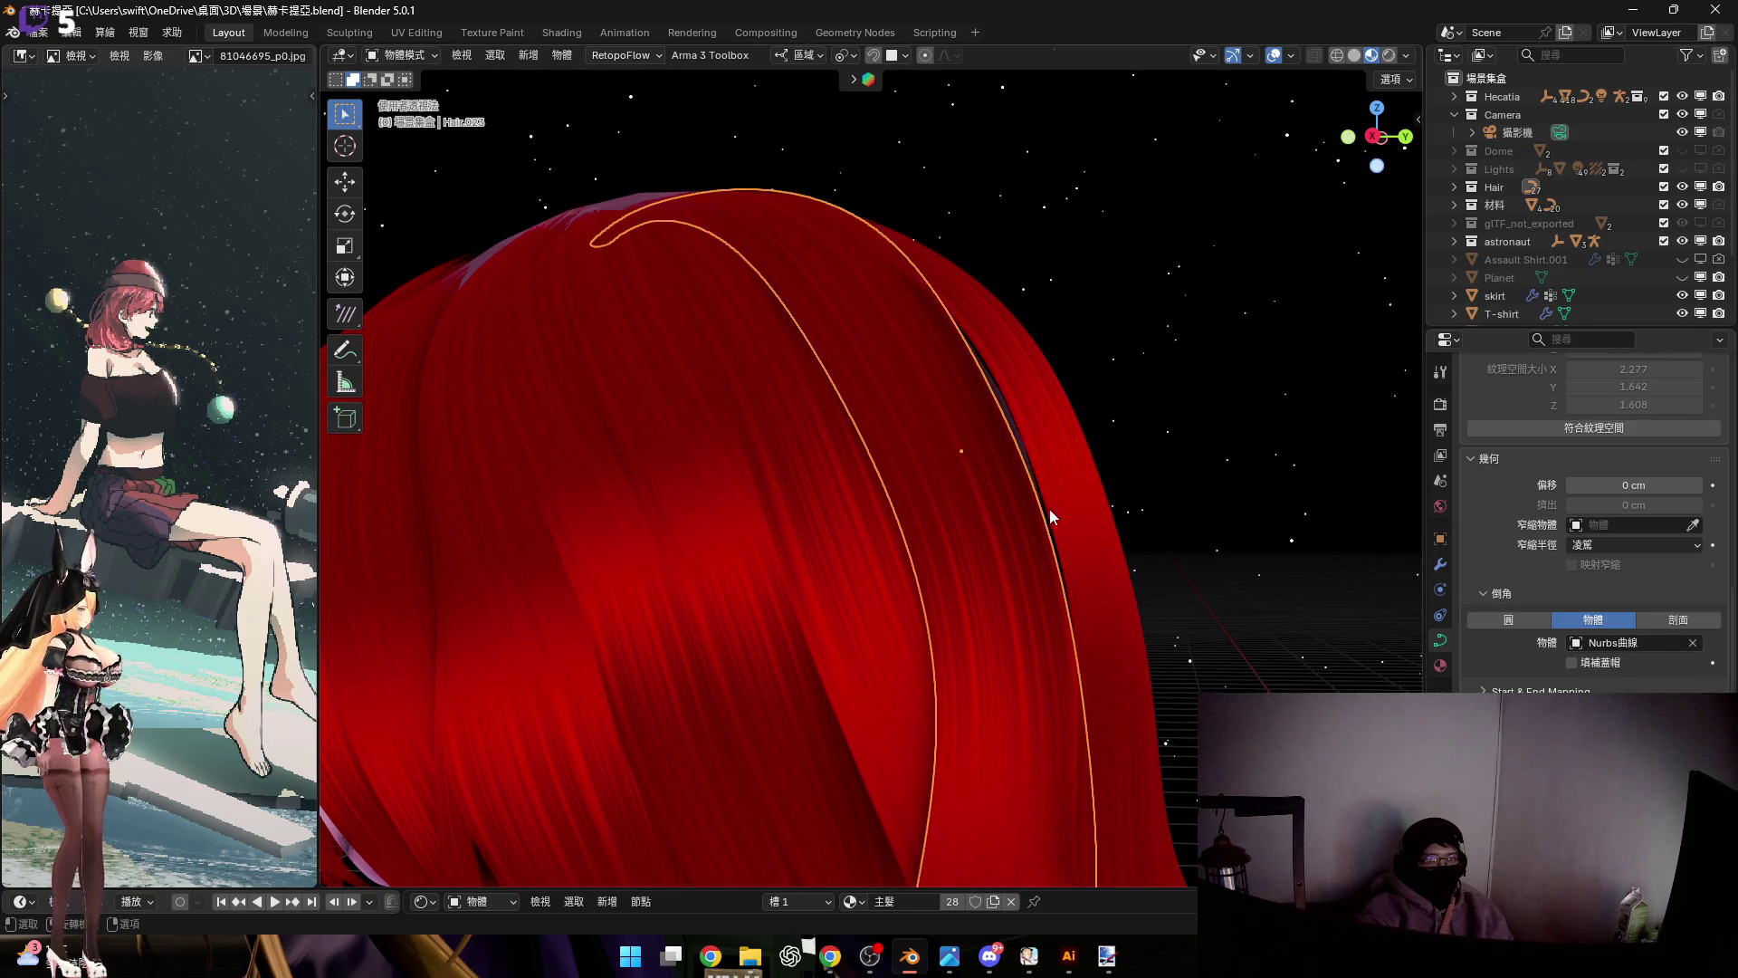
In Edit Mode, shrink the selected guide points and move them along local Z
key("Tab")
mouse_move(958, 416)
middle_mouse_down()
mouse_move(989, 508)
mouse_move(972, 446)
mouse_move(996, 416)
mouse_move(1050, 496)
middle_mouse_up()
scroll(972, 446, "up", 5)
key("s")
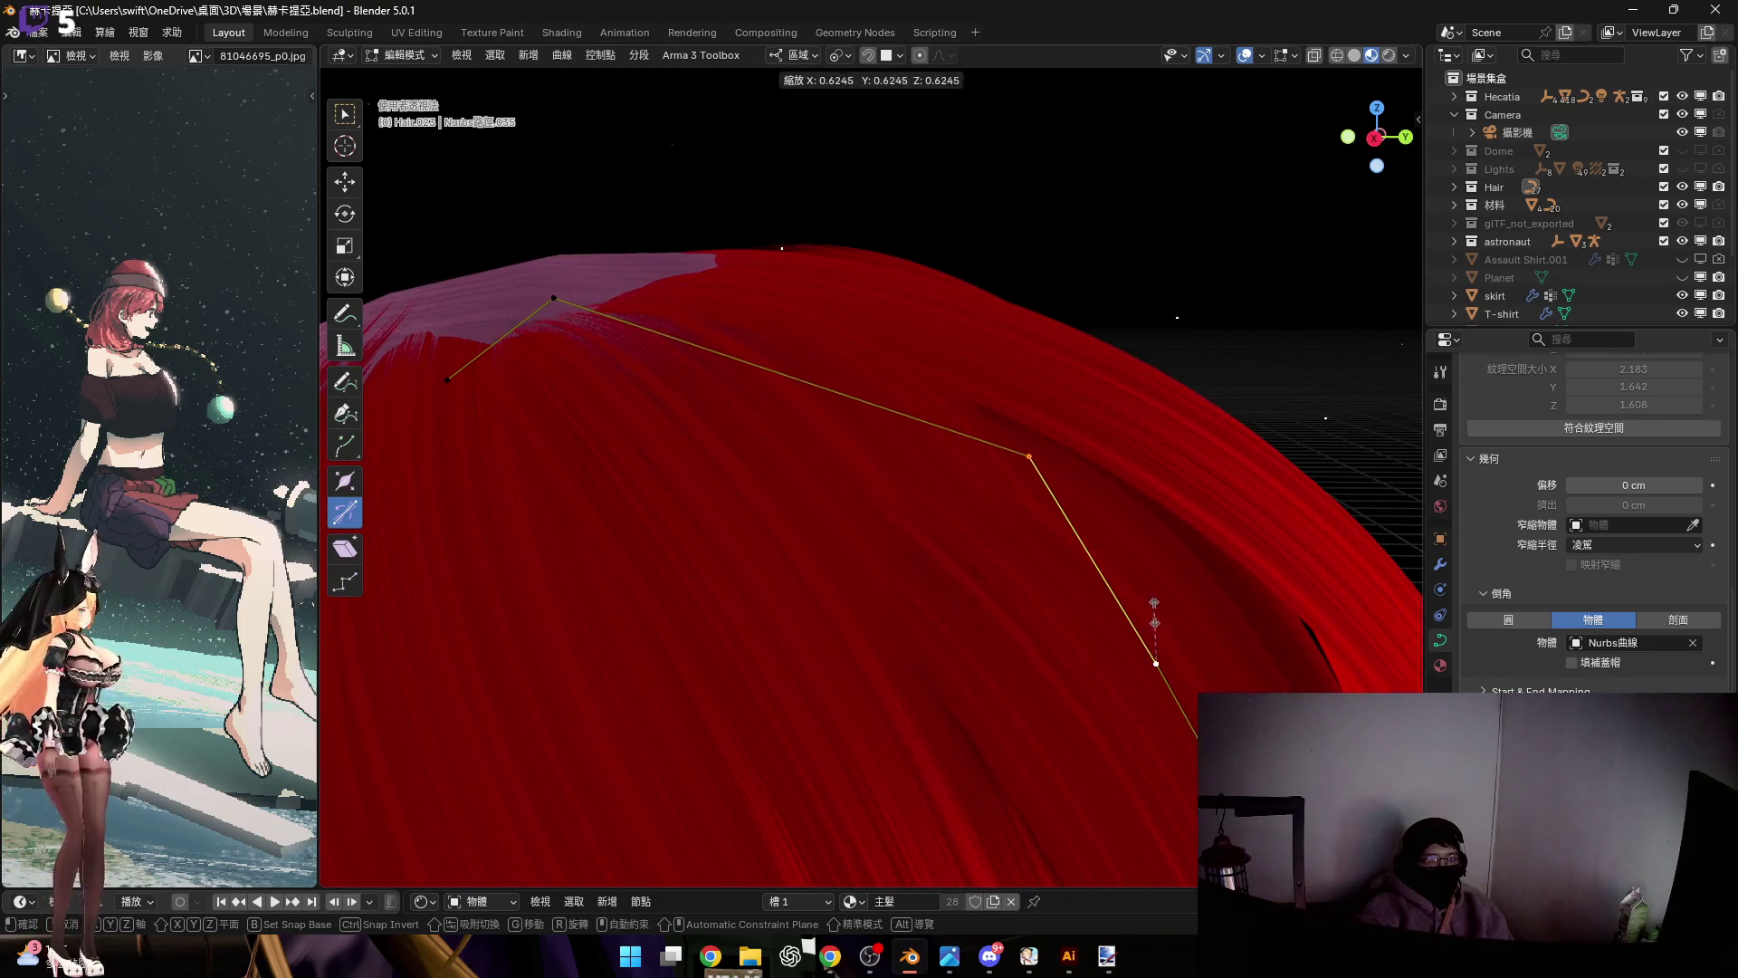
left_click(1086, 547)
mouse_move(1086, 547)
middle_mouse_down()
mouse_move(935, 287)
mouse_move(1075, 535)
mouse_move(1123, 549)
mouse_move(1113, 589)
middle_mouse_up()
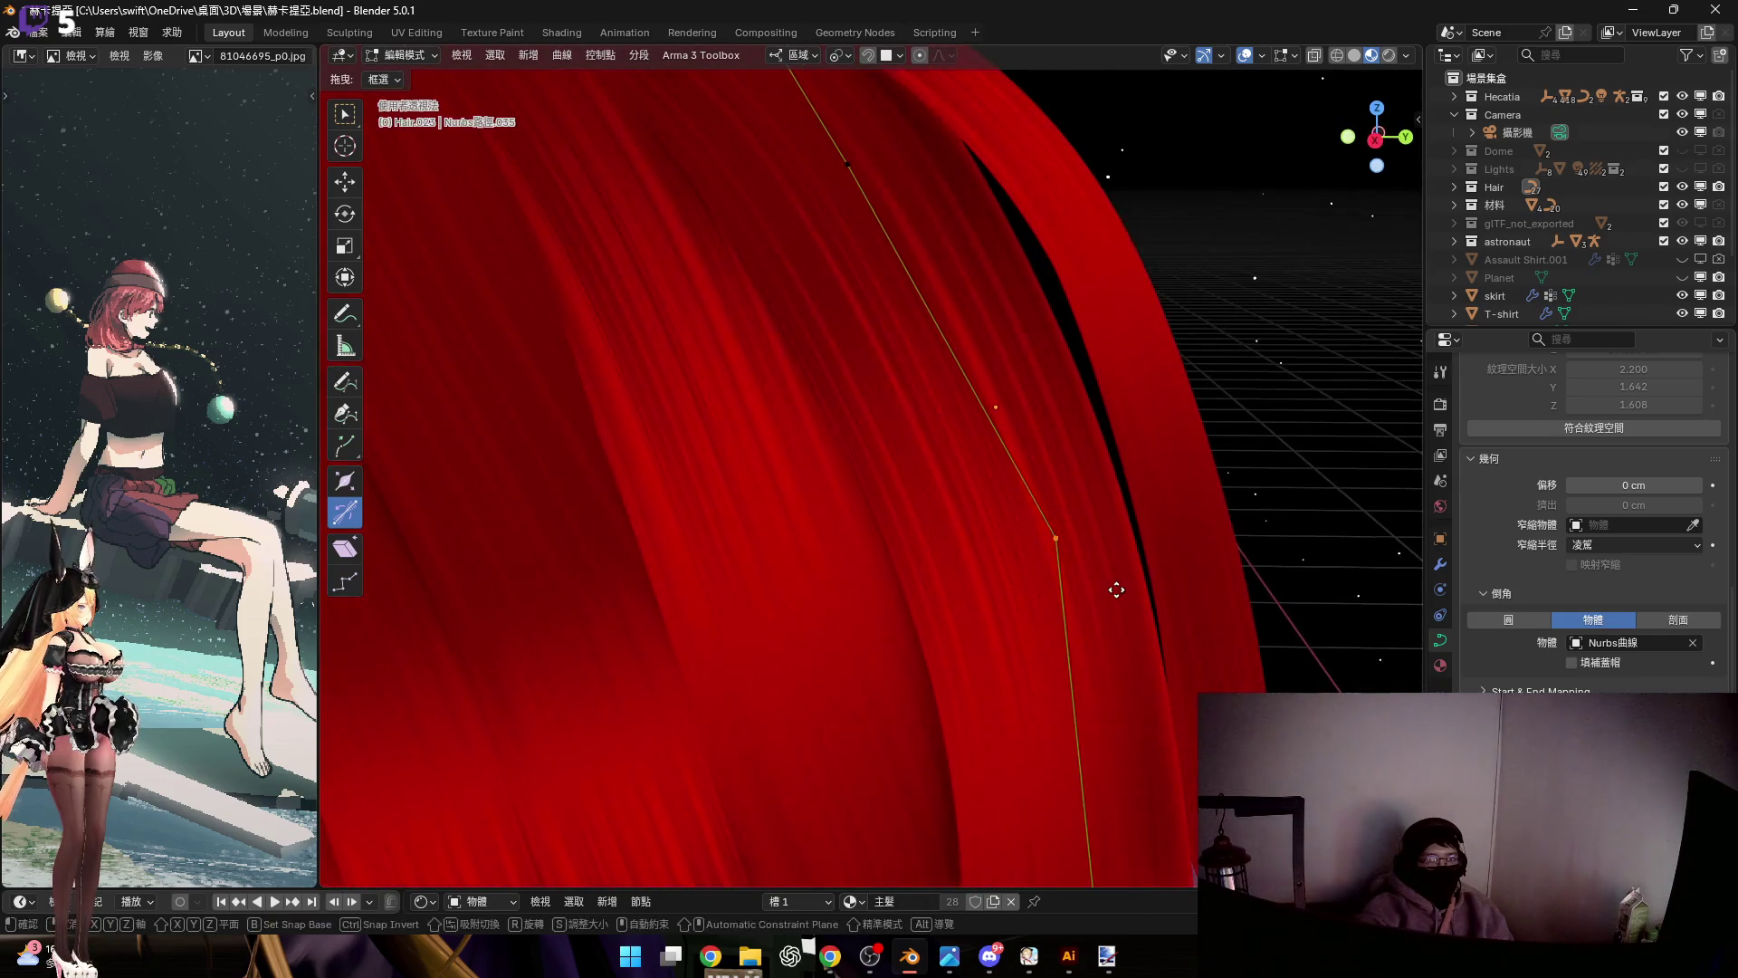
key("g")
key("z")
left_click(1117, 508)
Resize and lower more points, reposition the middle point along Z, and return to Object Mode
mouse_move(1117, 508)
middle_mouse_down()
mouse_move(921, 372)
mouse_move(860, 291)
middle_mouse_up()
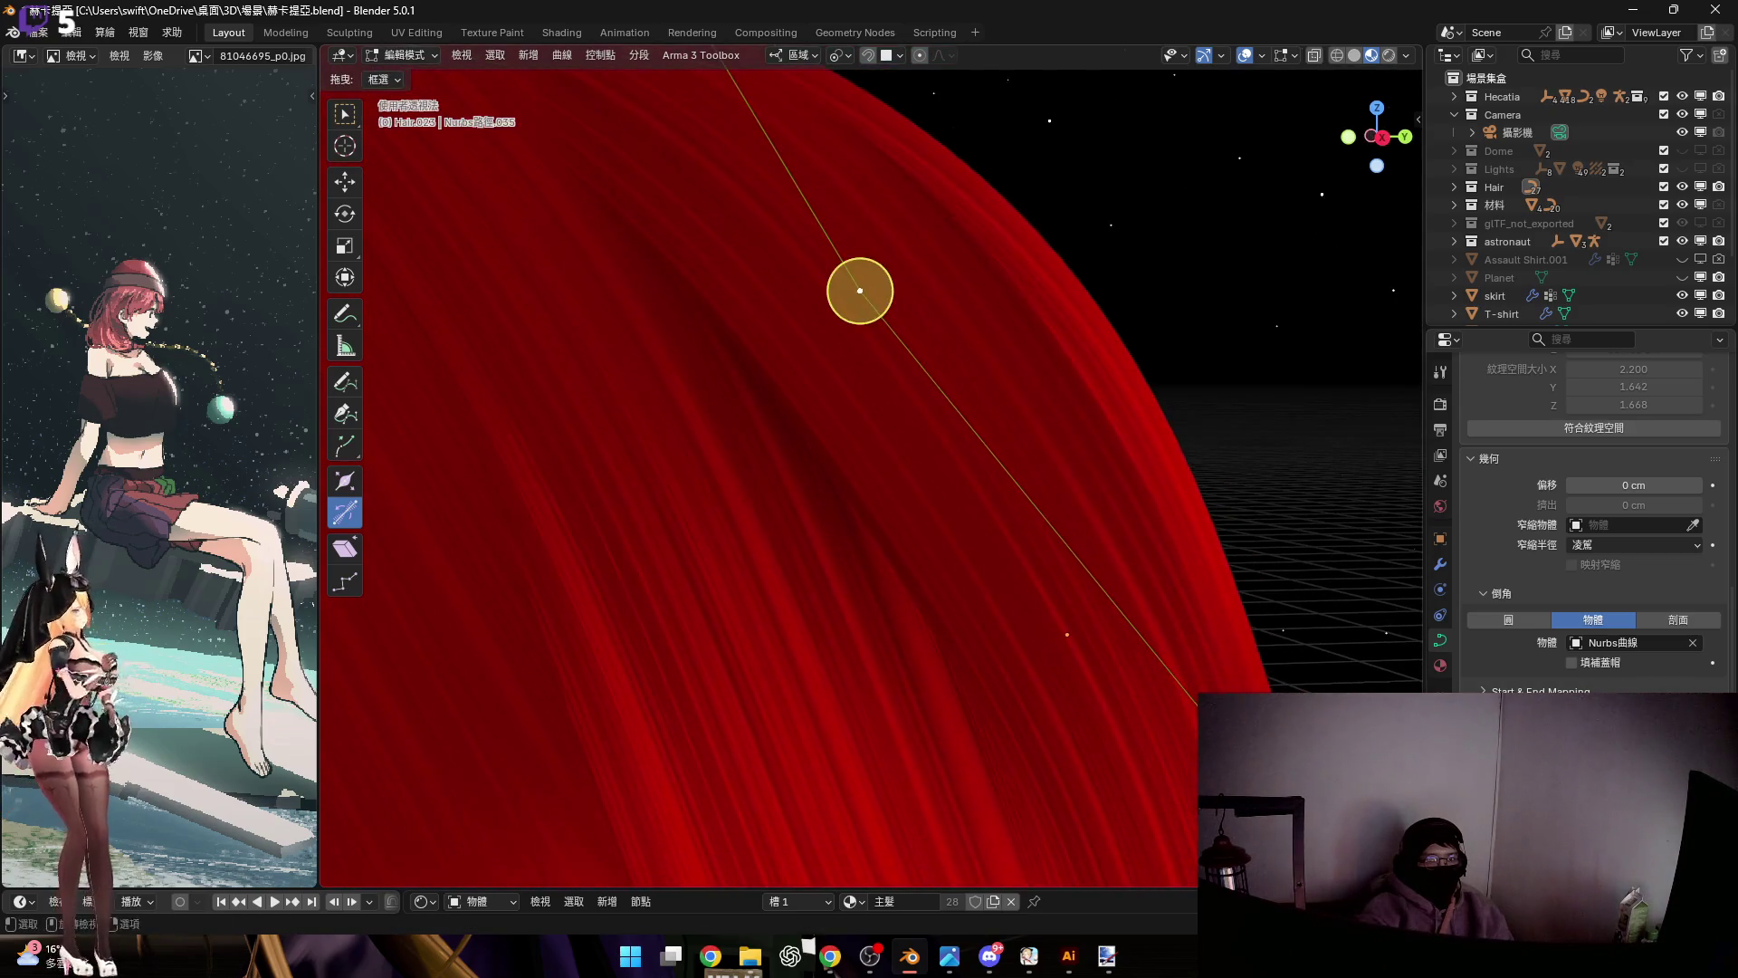
key("s")
left_click(831, 343)
left_click_drag(832, 342, 1032, 483)
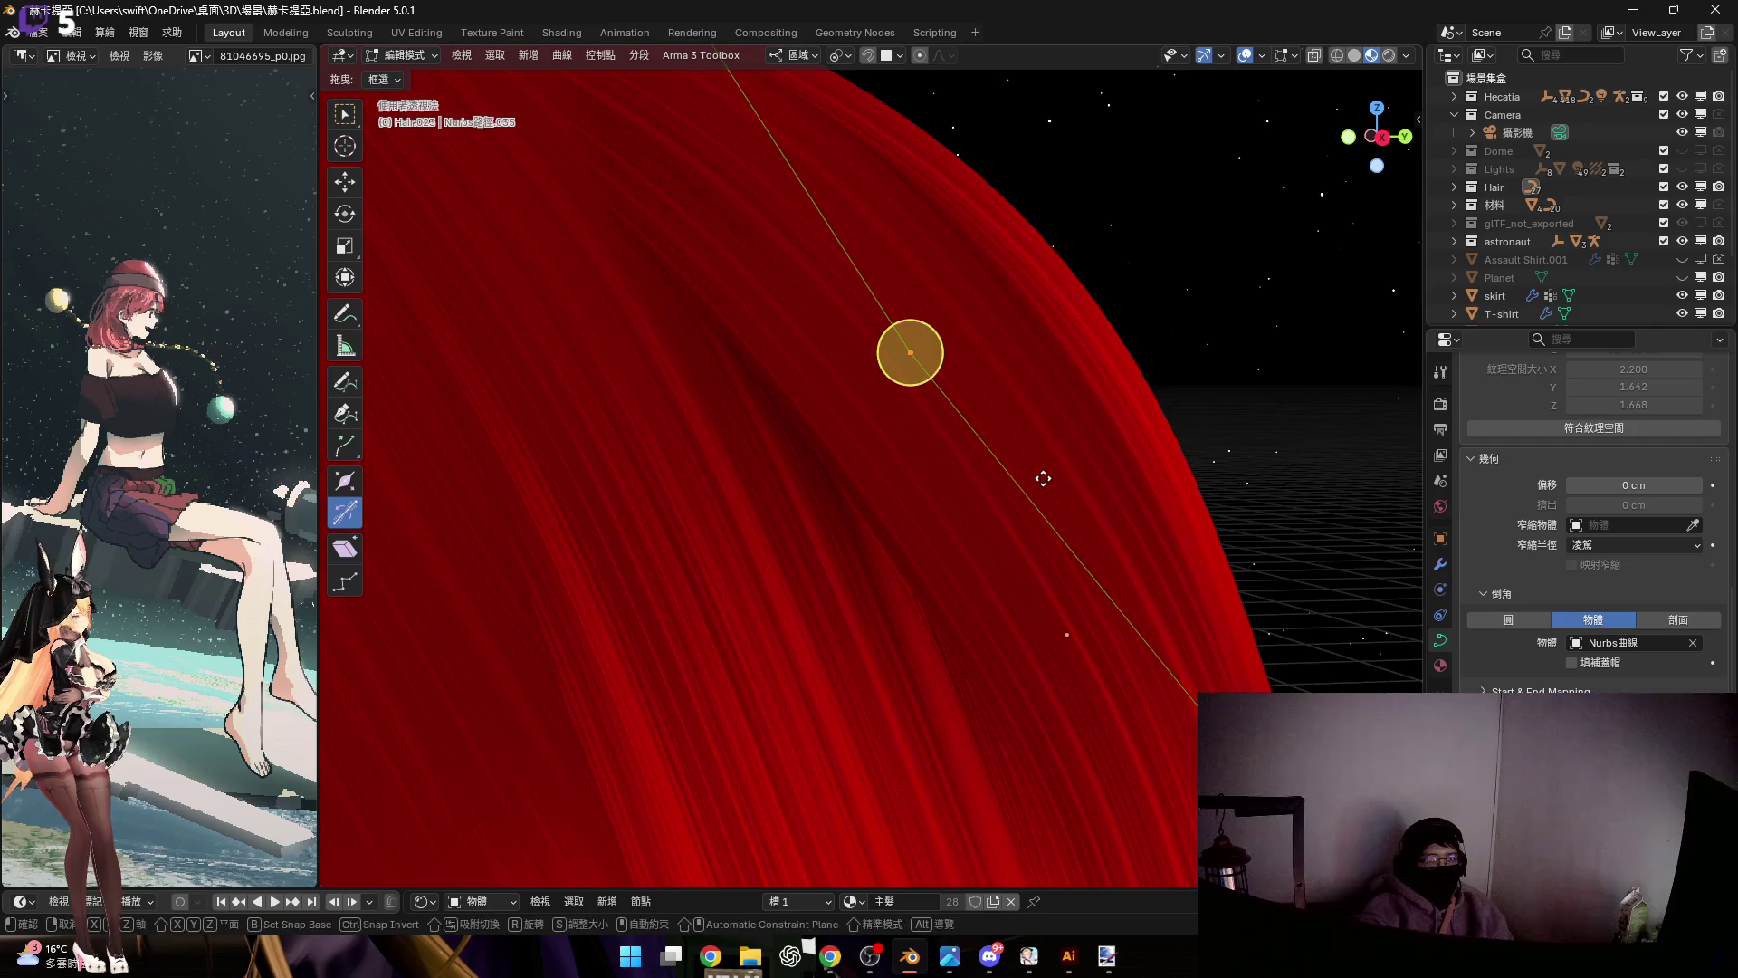
key("z")
left_click(1094, 468)
mouse_move(1094, 468)
middle_mouse_down()
mouse_move(961, 412)
mouse_move(996, 466)
mouse_move(946, 439)
mouse_move(999, 427)
mouse_move(905, 447)
mouse_move(969, 497)
mouse_move(1035, 453)
mouse_move(1020, 421)
mouse_move(1094, 601)
mouse_move(1024, 392)
mouse_move(1075, 462)
mouse_move(1074, 430)
middle_mouse_up()
left_click(1139, 490)
mouse_move(1138, 489)
middle_mouse_down()
mouse_move(1121, 491)
mouse_move(1141, 487)
mouse_move(1096, 561)
mouse_move(1057, 579)
mouse_move(1068, 457)
mouse_move(1044, 457)
mouse_move(1047, 376)
mouse_move(1110, 407)
mouse_move(1138, 499)
middle_mouse_up()
key("g")
key("z")
key("z")
left_click(1132, 495)
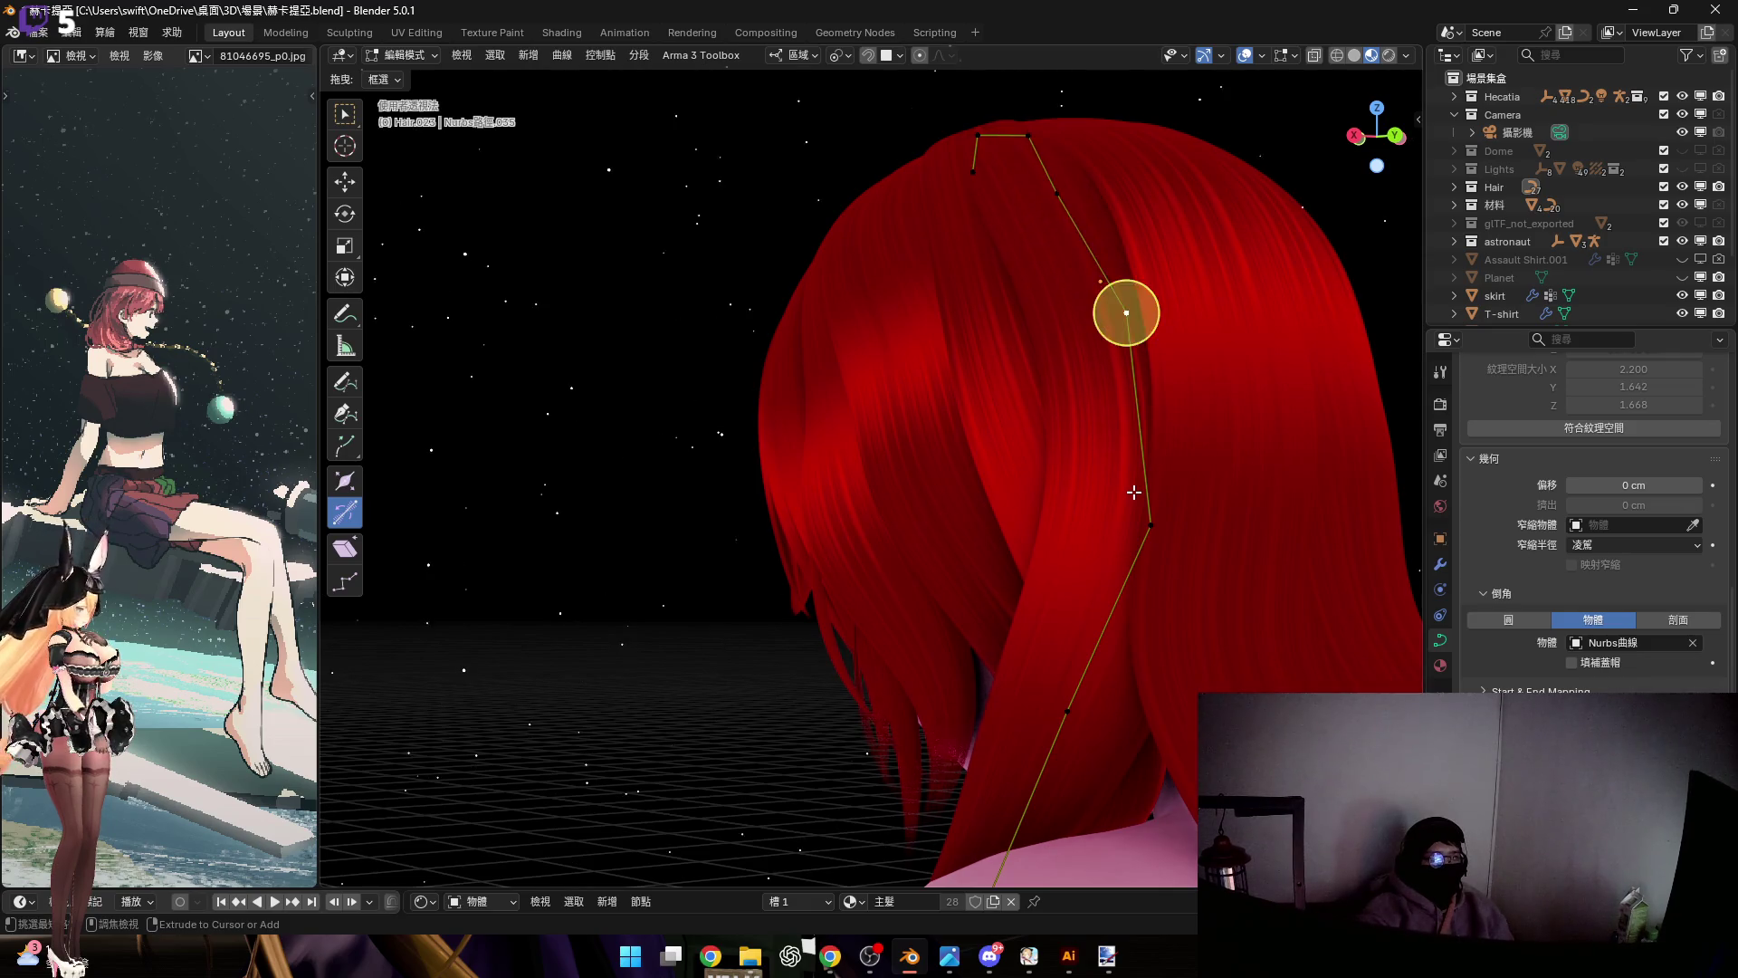
key("Tab")
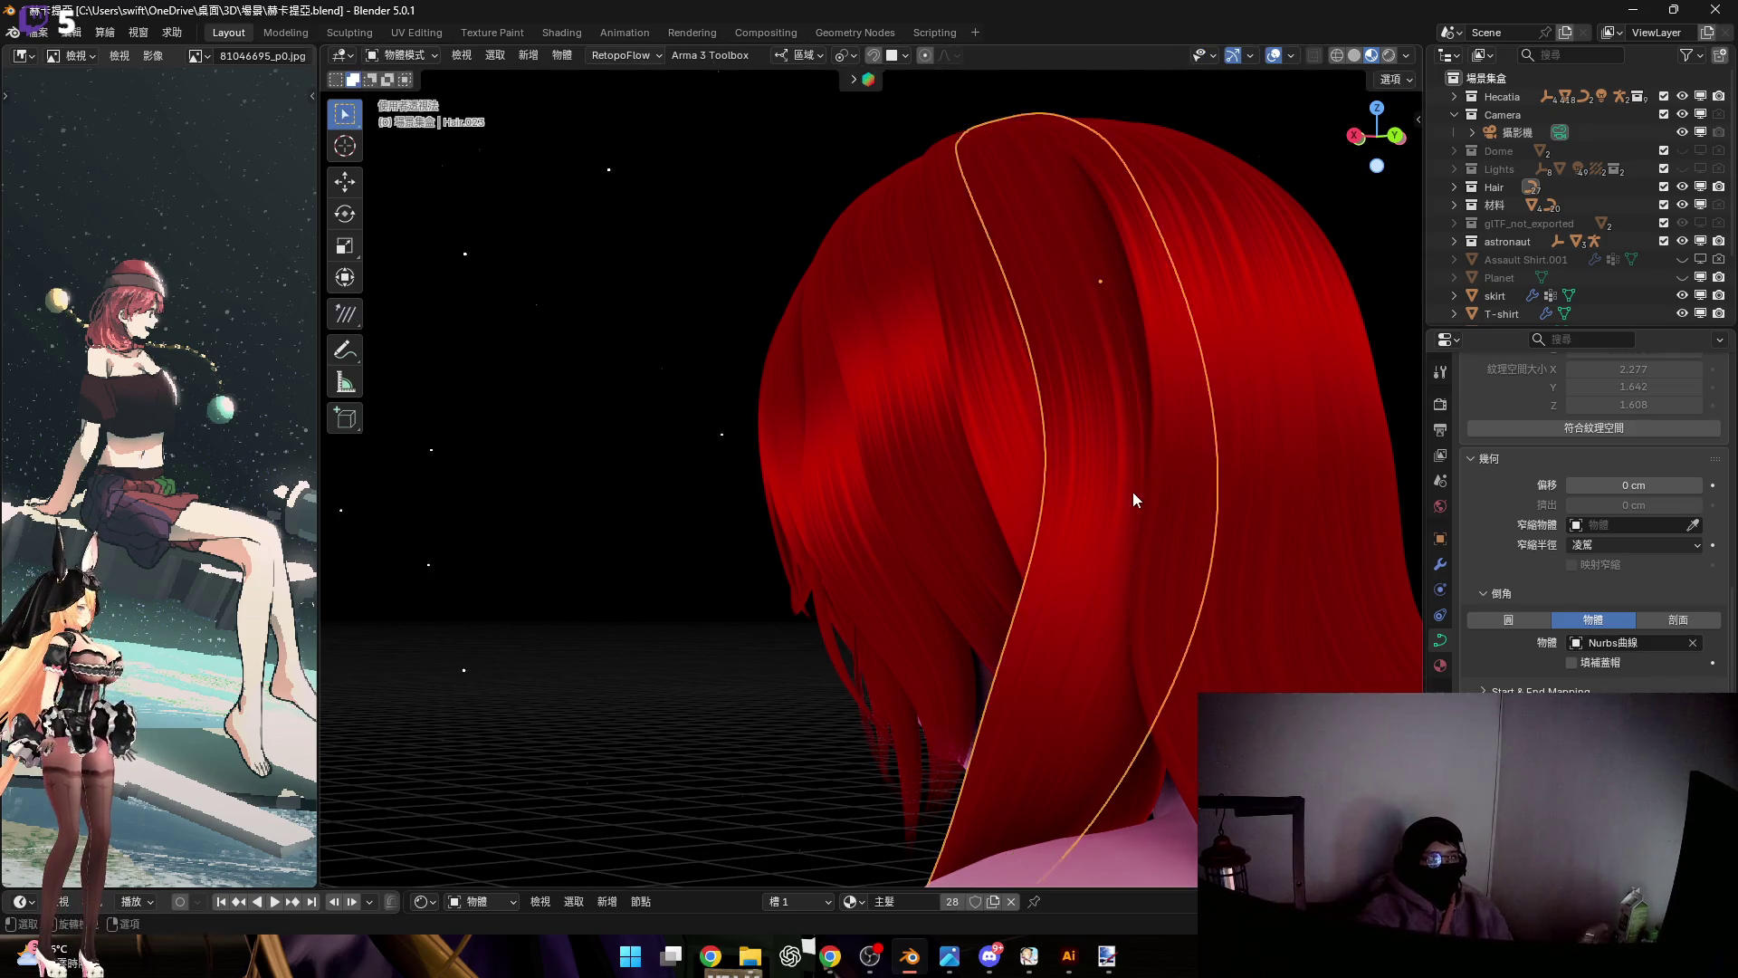
Duplicate the Hair.027 strand, rotate the copy around local X, and nudge it along local Z
left_click(1189, 423)
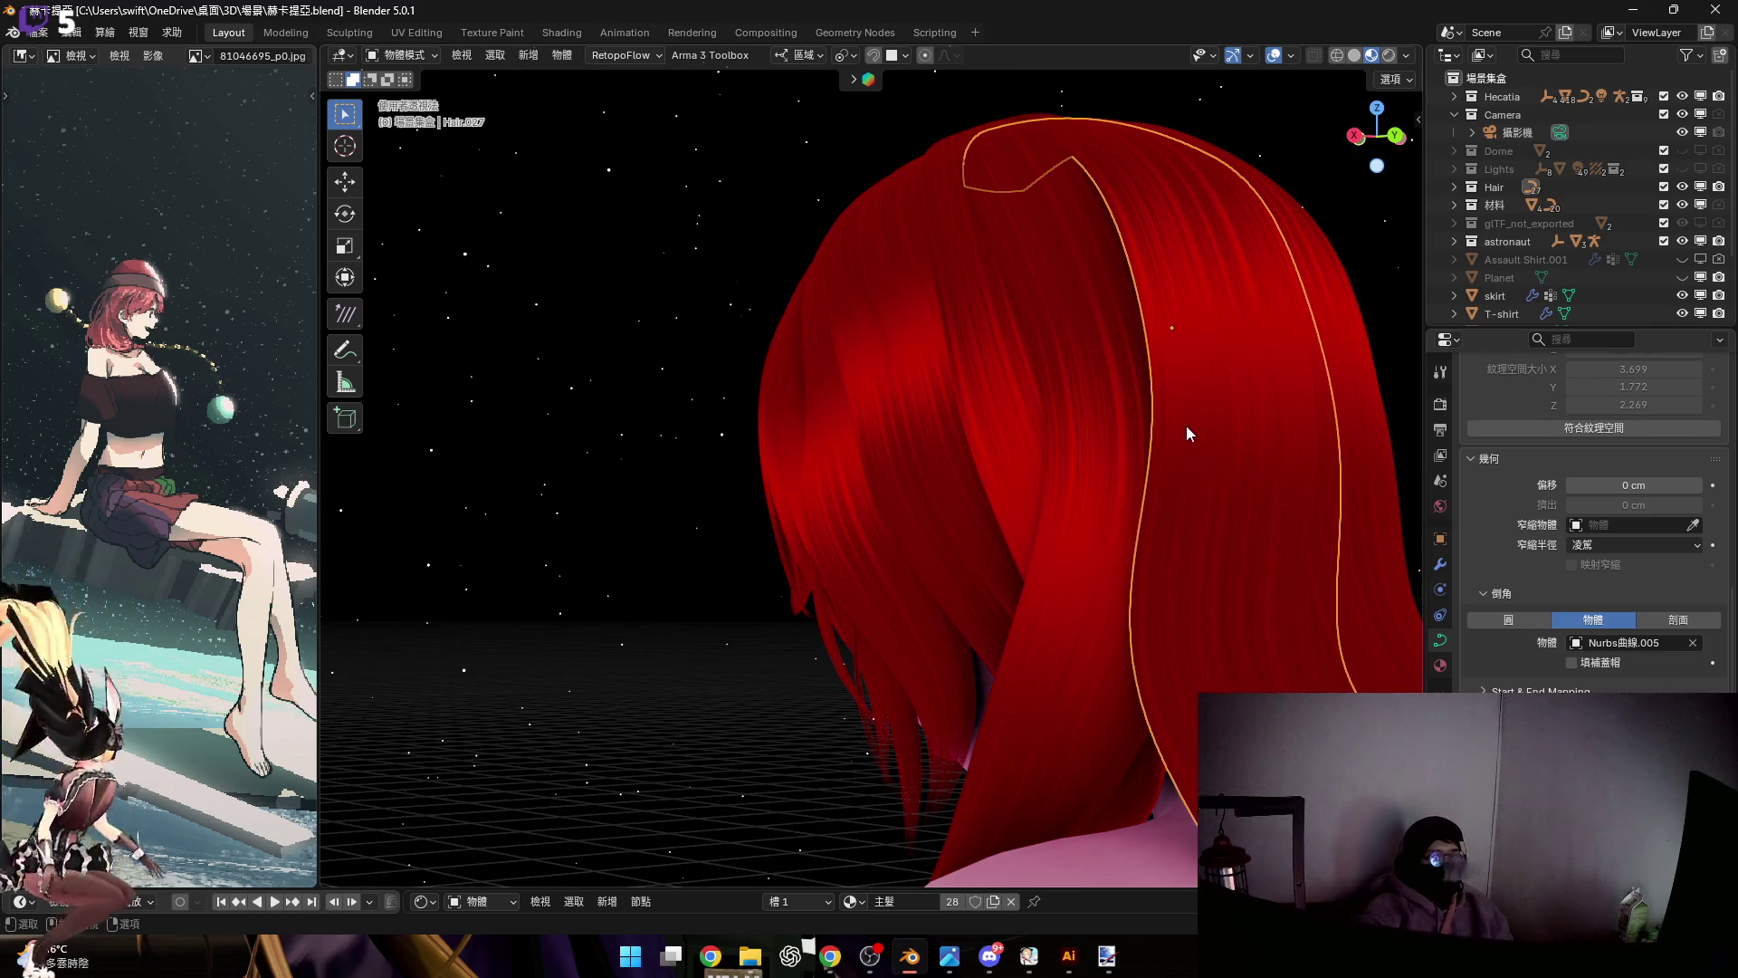
mouse_move(1144, 357)
middle_mouse_down()
mouse_move(1164, 454)
mouse_move(1161, 403)
mouse_move(1077, 456)
mouse_move(967, 455)
mouse_move(1242, 505)
mouse_move(1175, 485)
mouse_move(1186, 512)
mouse_move(1203, 506)
mouse_move(1162, 531)
mouse_move(1249, 485)
middle_mouse_up()
key("shift+d")
key("y")
key("y")
key("r")
key("x")
key("x")
left_click(1227, 605)
mouse_move(1226, 605)
middle_mouse_down()
mouse_move(1240, 474)
mouse_move(1133, 463)
mouse_move(1171, 416)
mouse_move(1137, 435)
mouse_move(1138, 463)
middle_mouse_up()
key("g")
key("z")
key("z")
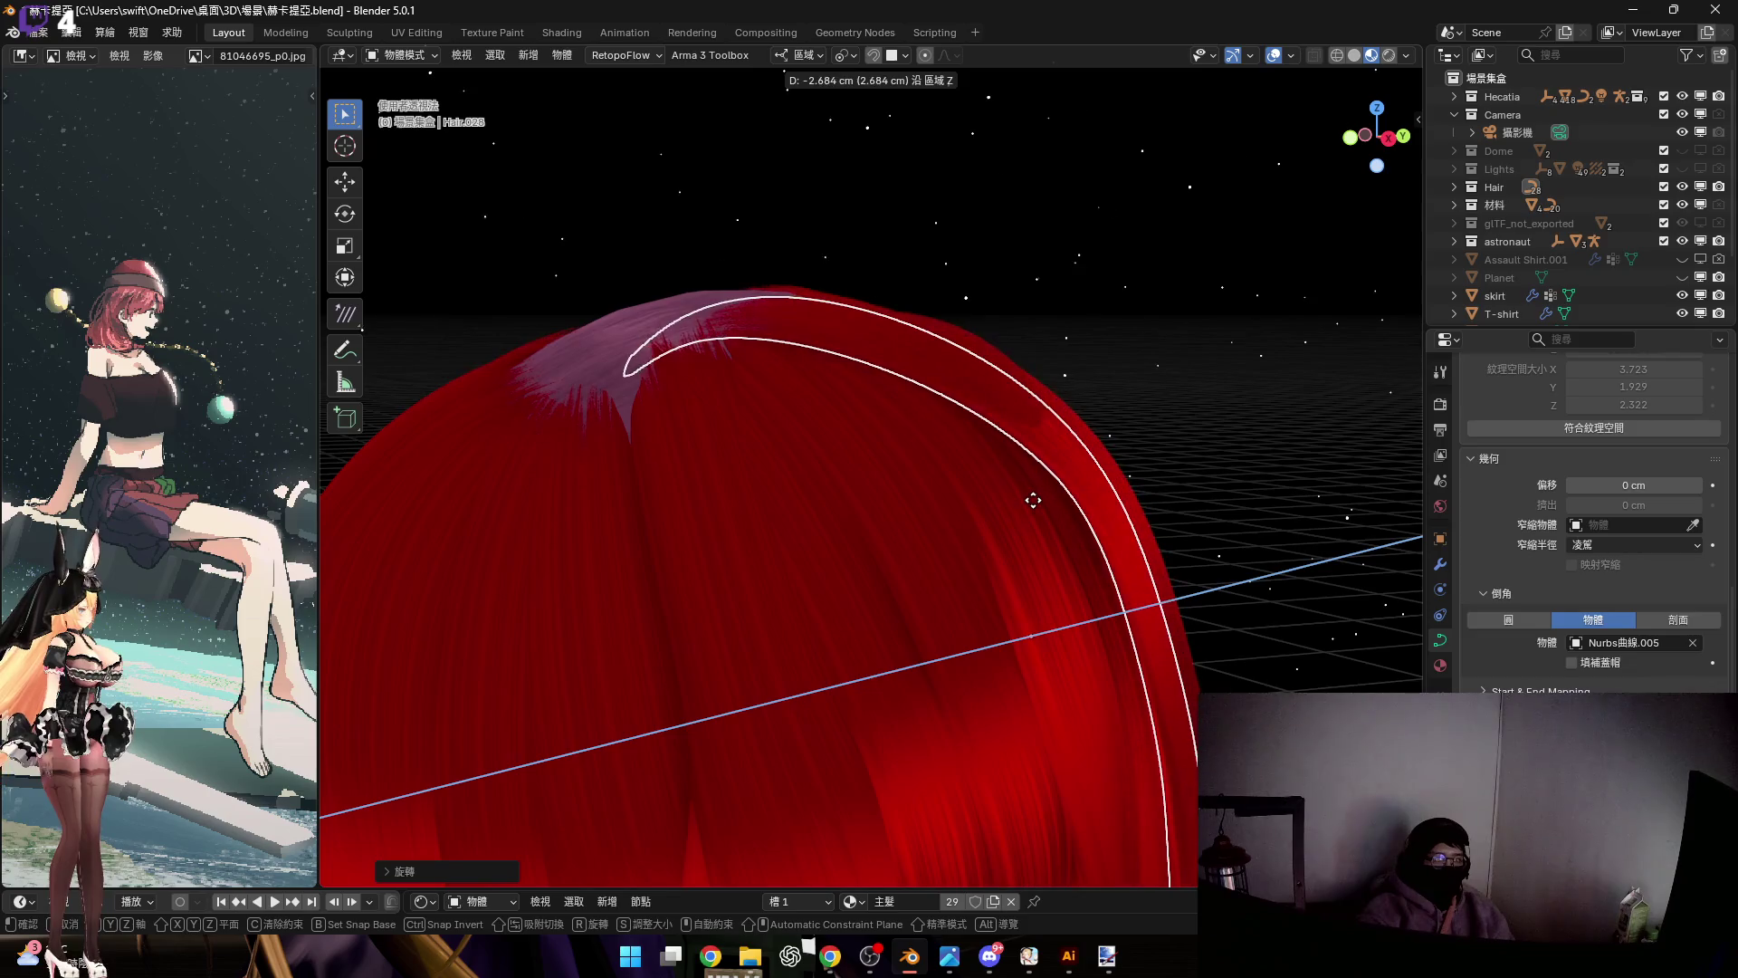
left_click(1048, 498)
Rotate the strand twice more around its local X axis to tilt it onto the crown
mouse_move(1048, 498)
middle_mouse_down()
mouse_move(969, 432)
mouse_move(986, 436)
mouse_move(1029, 381)
mouse_move(1045, 475)
middle_mouse_up()
scroll(969, 432, "up", 3)
mouse_move(1120, 541)
middle_mouse_down()
mouse_move(1083, 548)
mouse_move(1158, 538)
mouse_move(1030, 546)
mouse_move(1015, 479)
mouse_move(958, 503)
mouse_move(1089, 581)
mouse_move(1132, 572)
middle_mouse_up()
key("r")
key("x")
key("x")
left_click(1166, 547)
key("r")
key("x")
key("x")
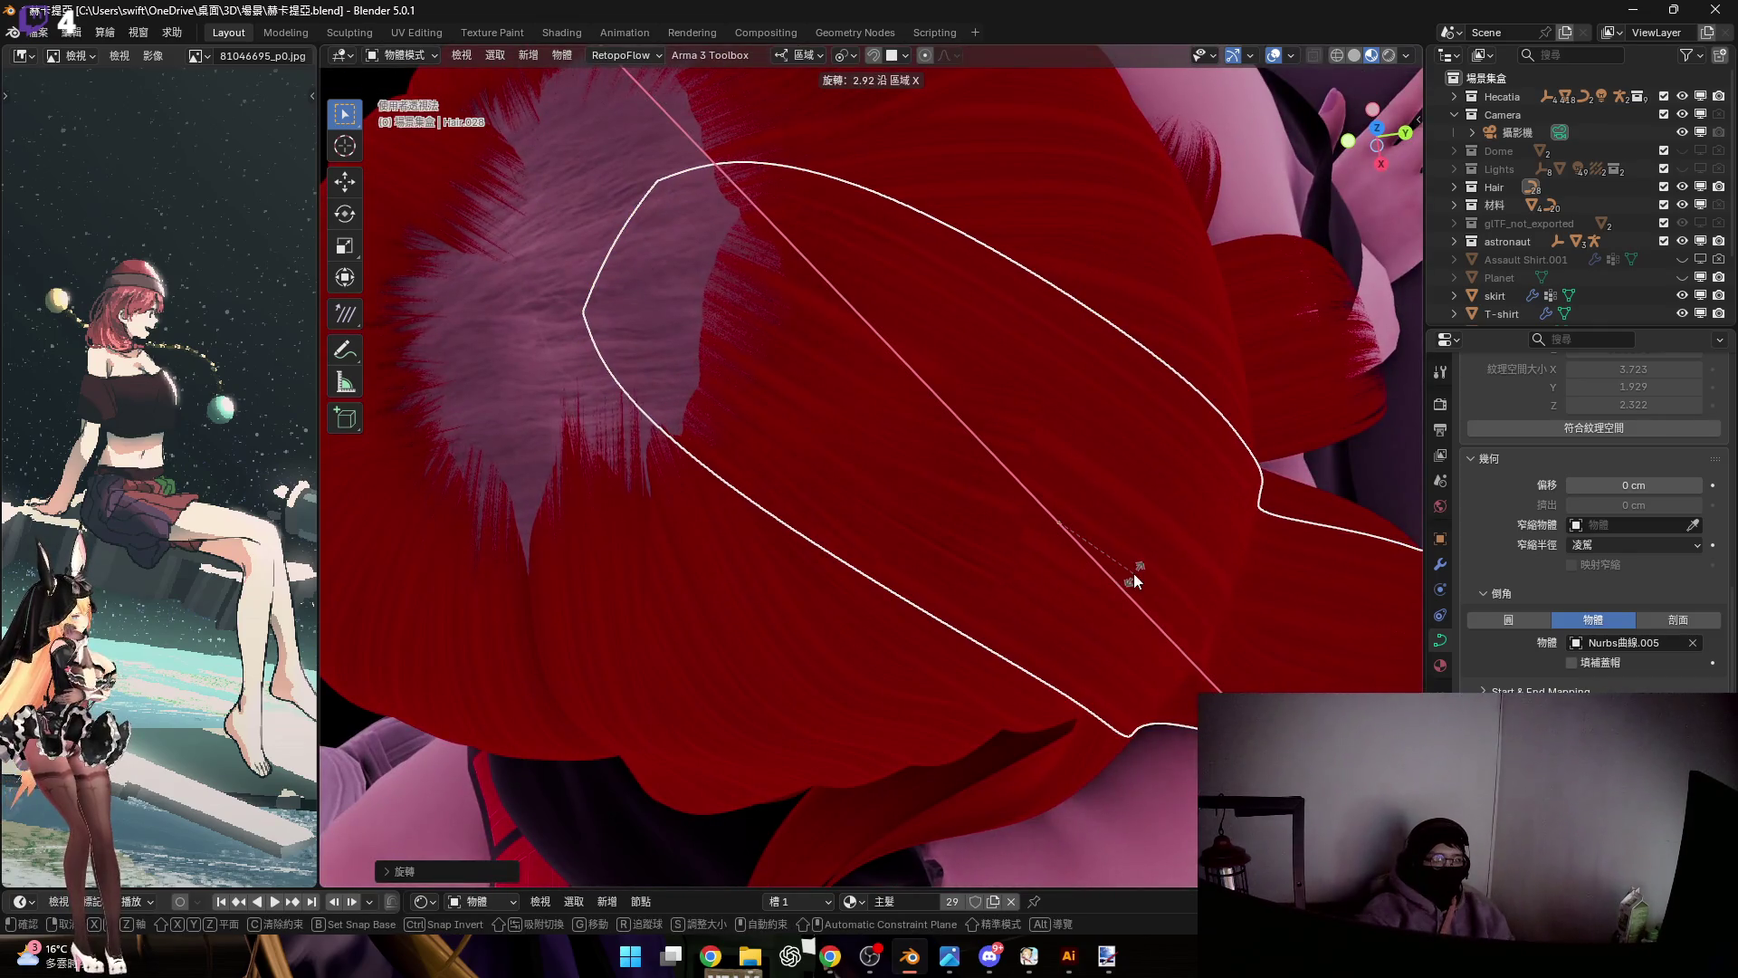
left_click(1101, 567)
Move the strand twice along its local Z axis to settle it against the hair
scroll(1154, 441, "down", 5)
mouse_move(1155, 442)
middle_mouse_down()
mouse_move(1092, 488)
mouse_move(1155, 568)
middle_mouse_up()
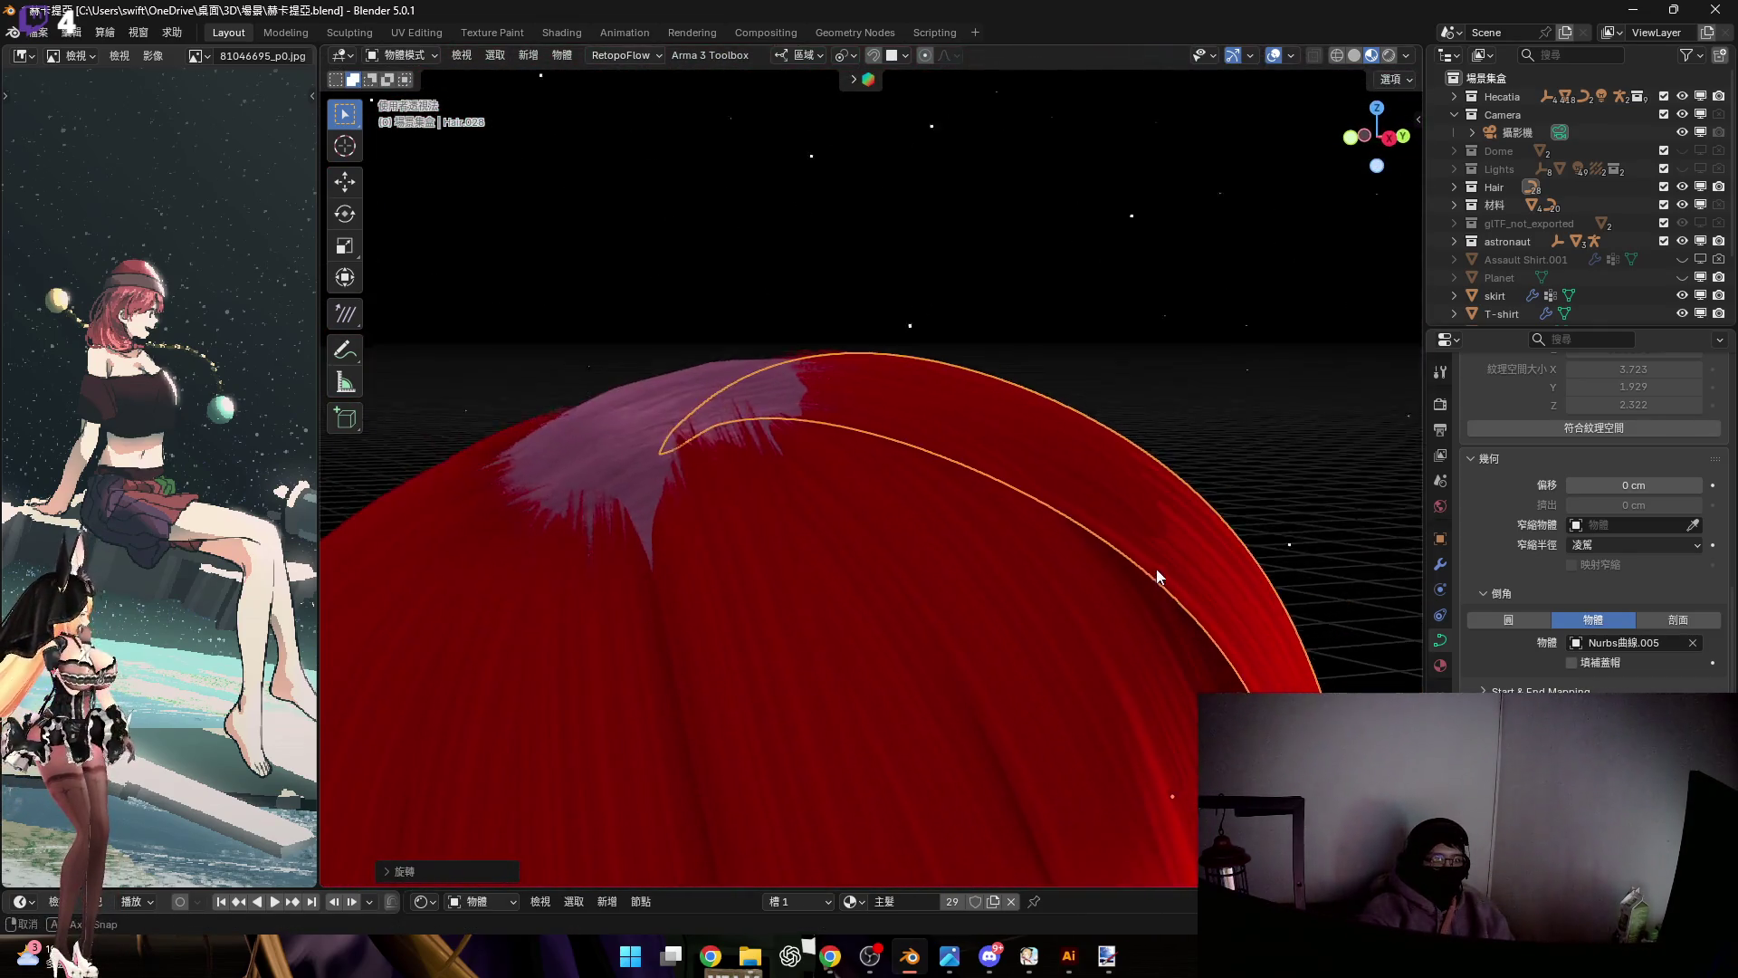
key("g")
key("z")
key("z")
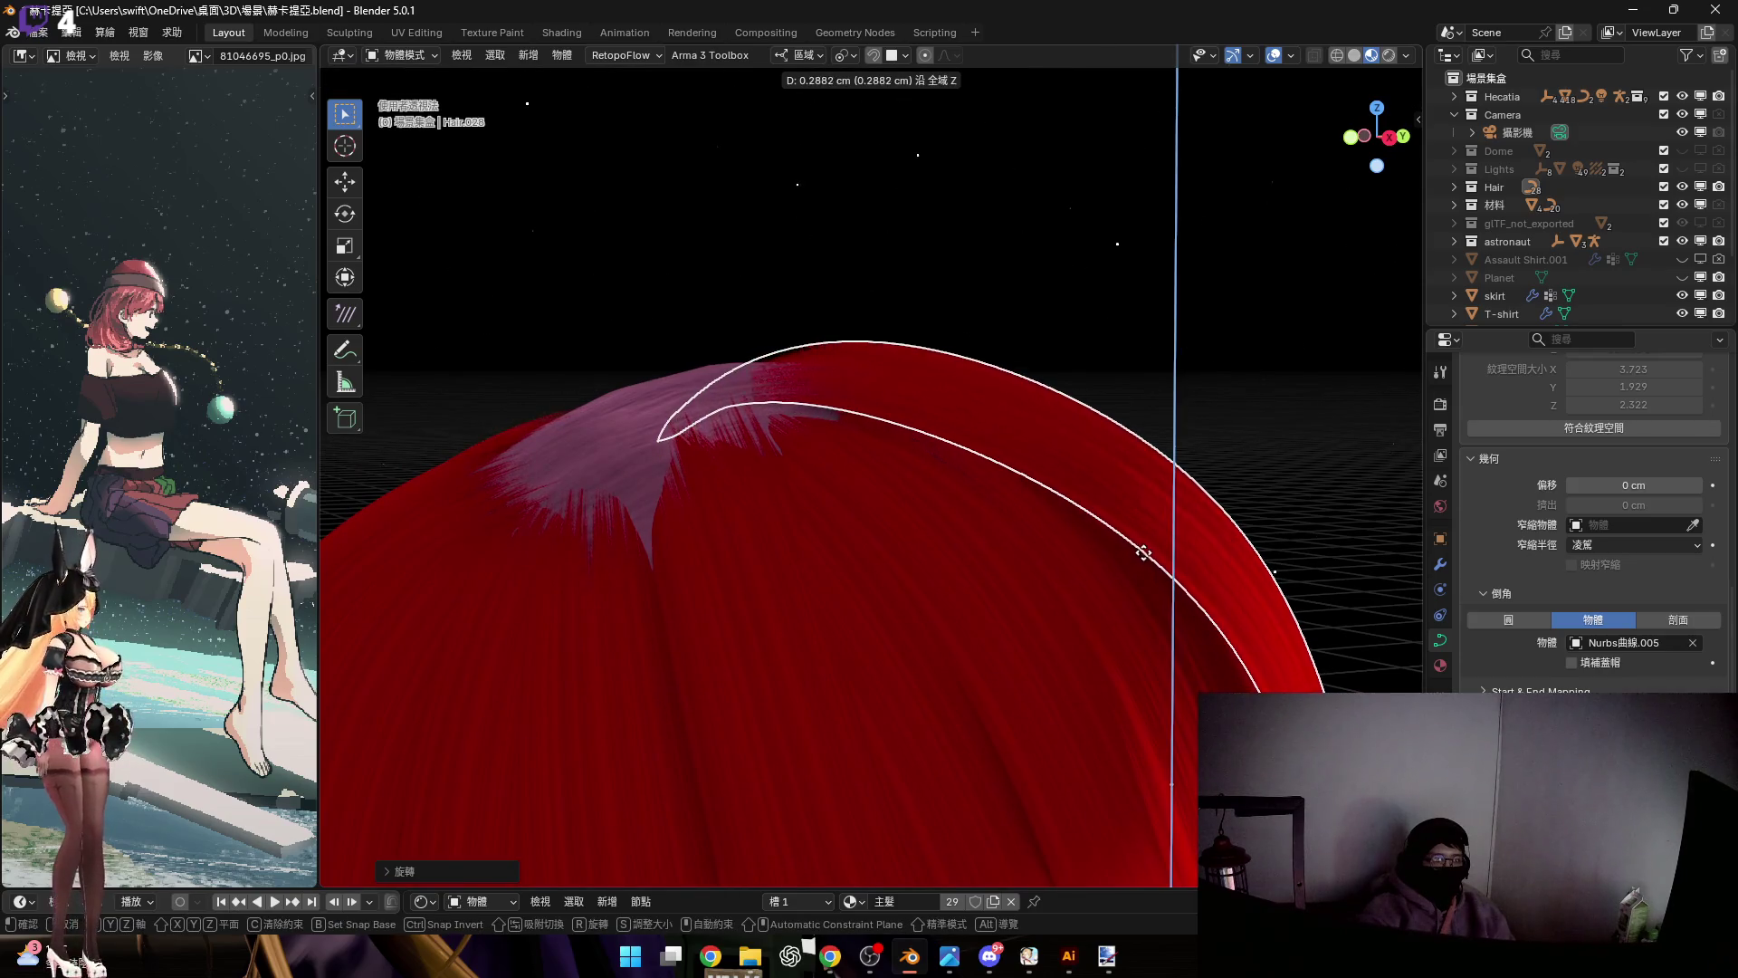
left_click(1141, 546)
mouse_move(1145, 578)
middle_mouse_down()
mouse_move(1115, 458)
mouse_move(1110, 517)
middle_mouse_up()
key("g")
key("z")
key("z")
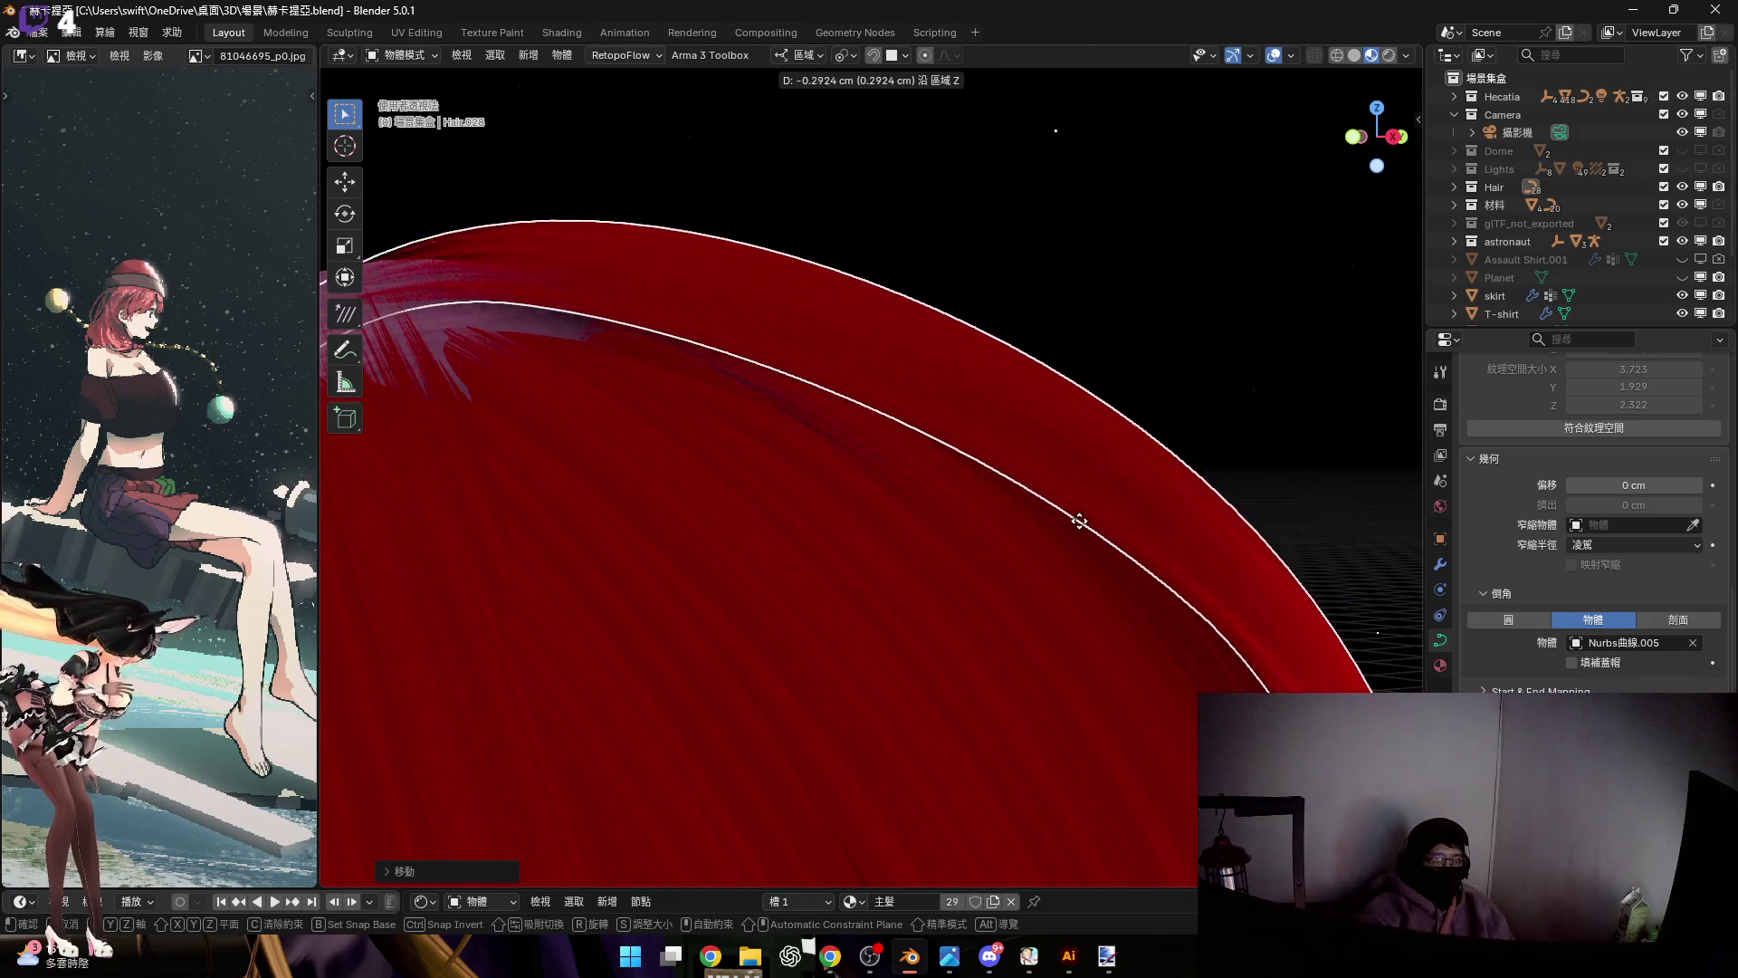
left_click(1170, 578)
Select the crown strand's guide curve and enter Edit Mode on its control points
middle_click_drag(1171, 577, 944, 516)
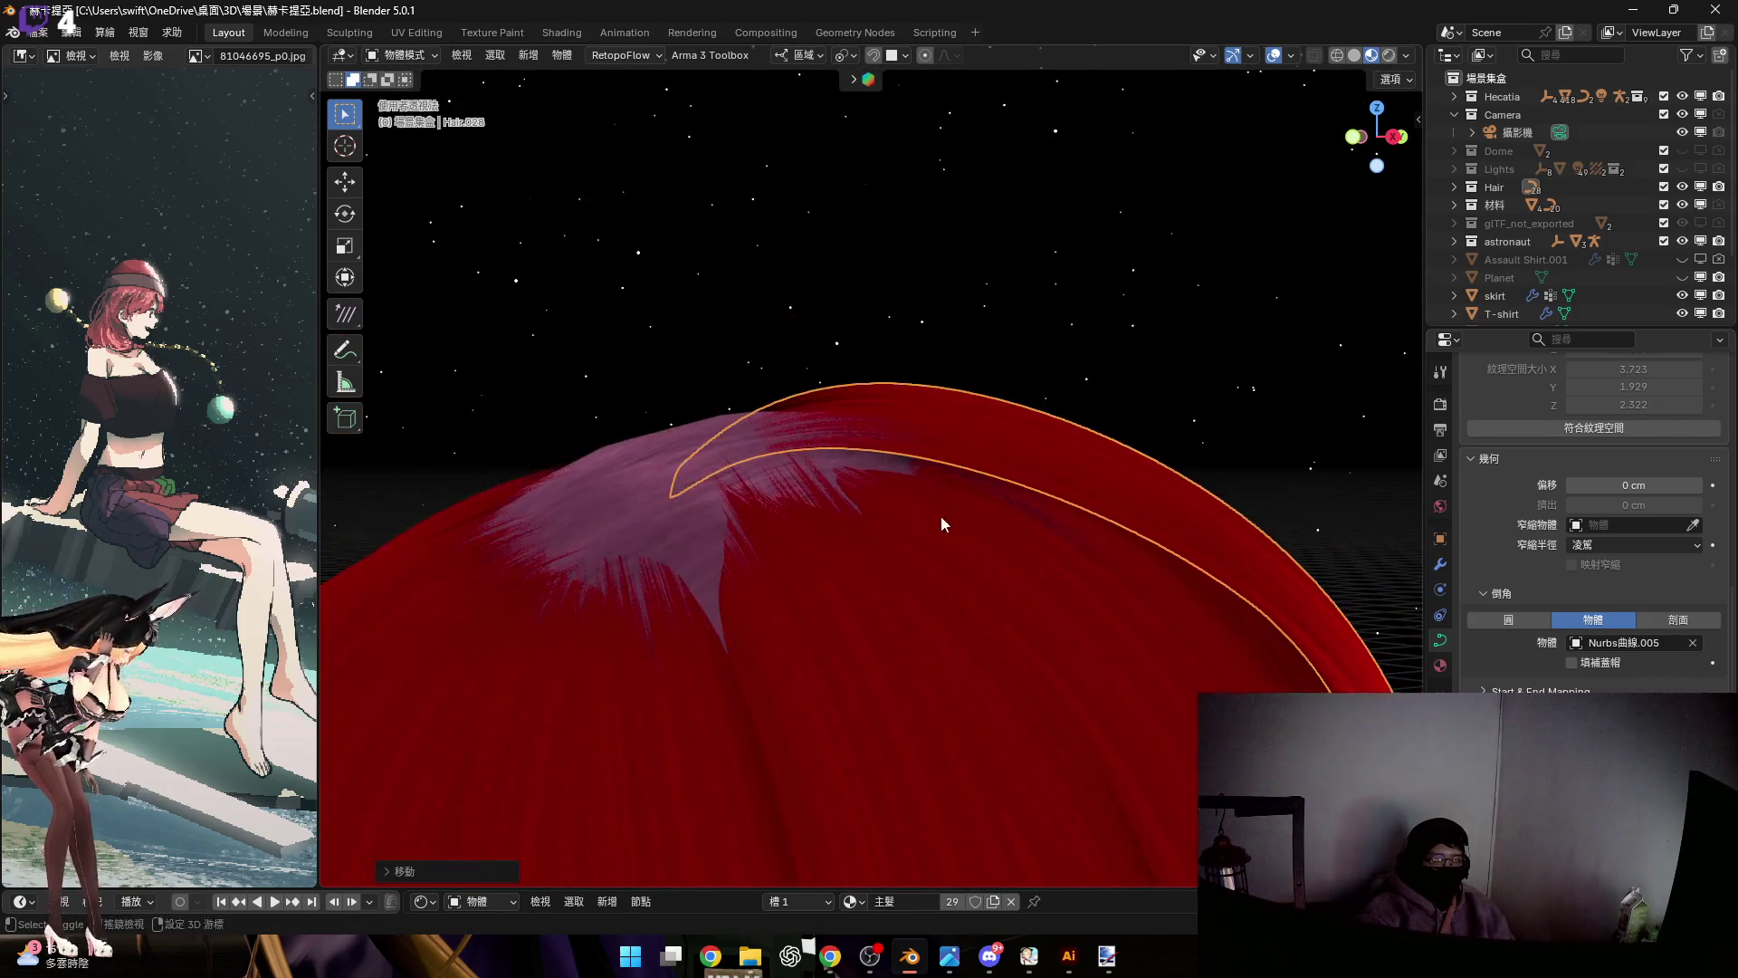
left_click(943, 516)
key("Tab")
middle_click_drag(1286, 625, 1191, 547)
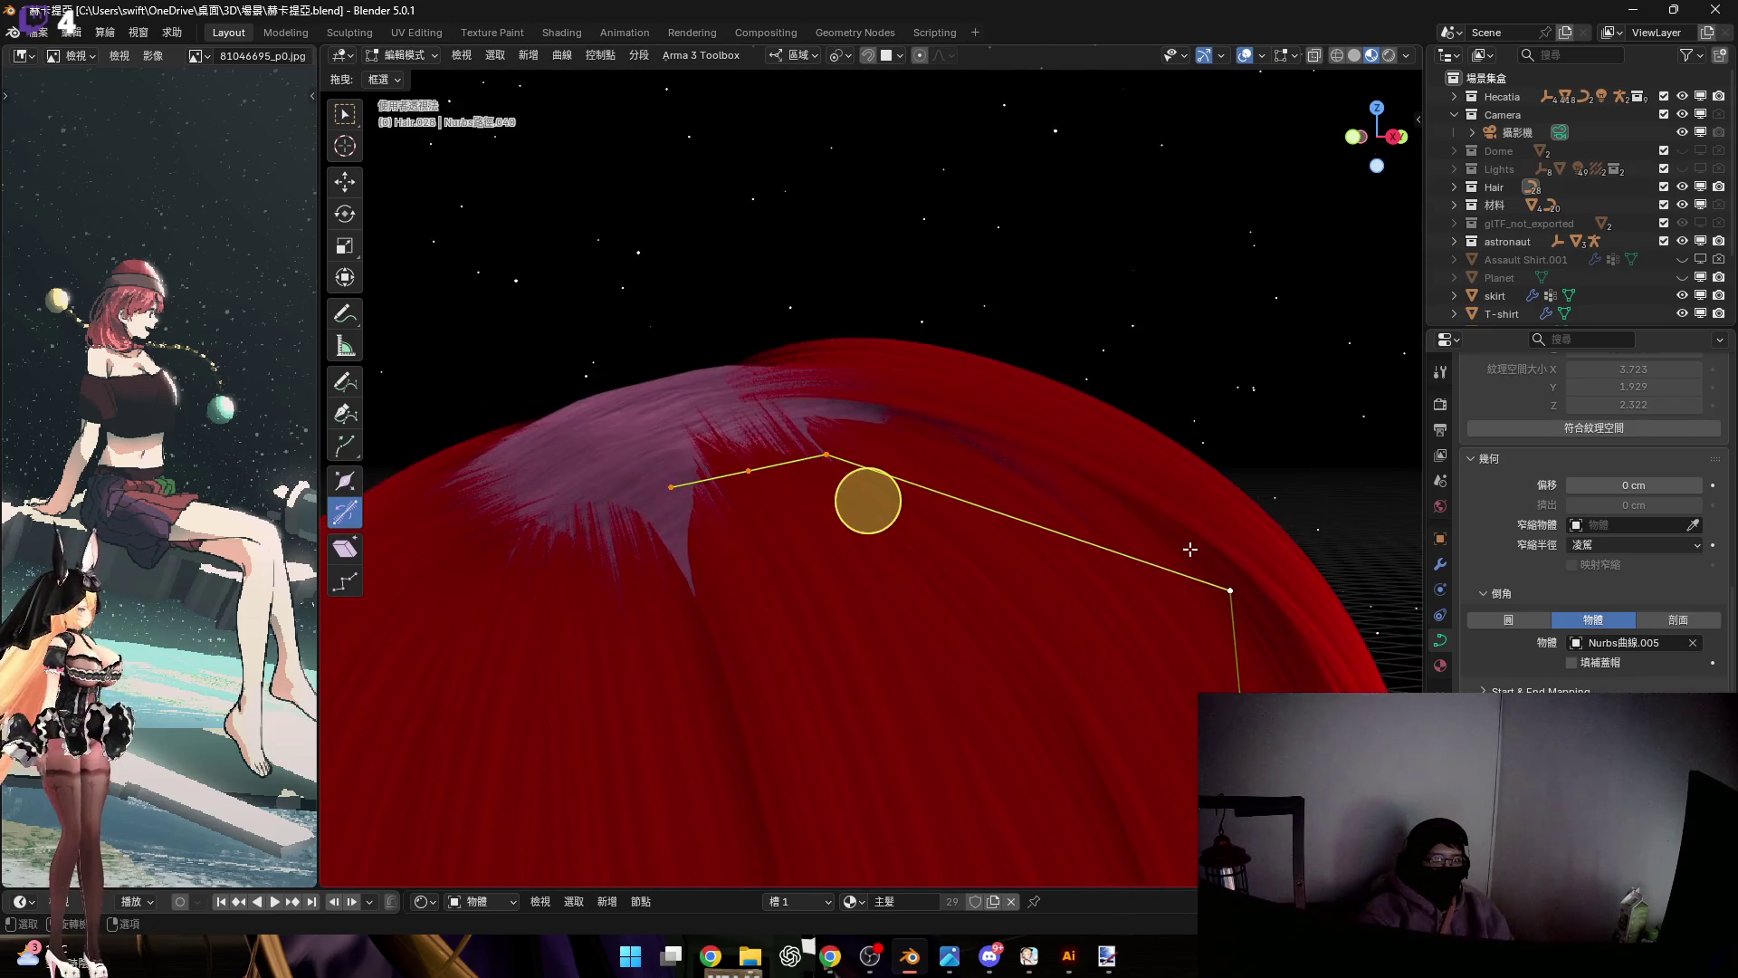
Rotate the front control points, then add one and spread them about 1.8 times apart
key("r")
key("y")
key("y")
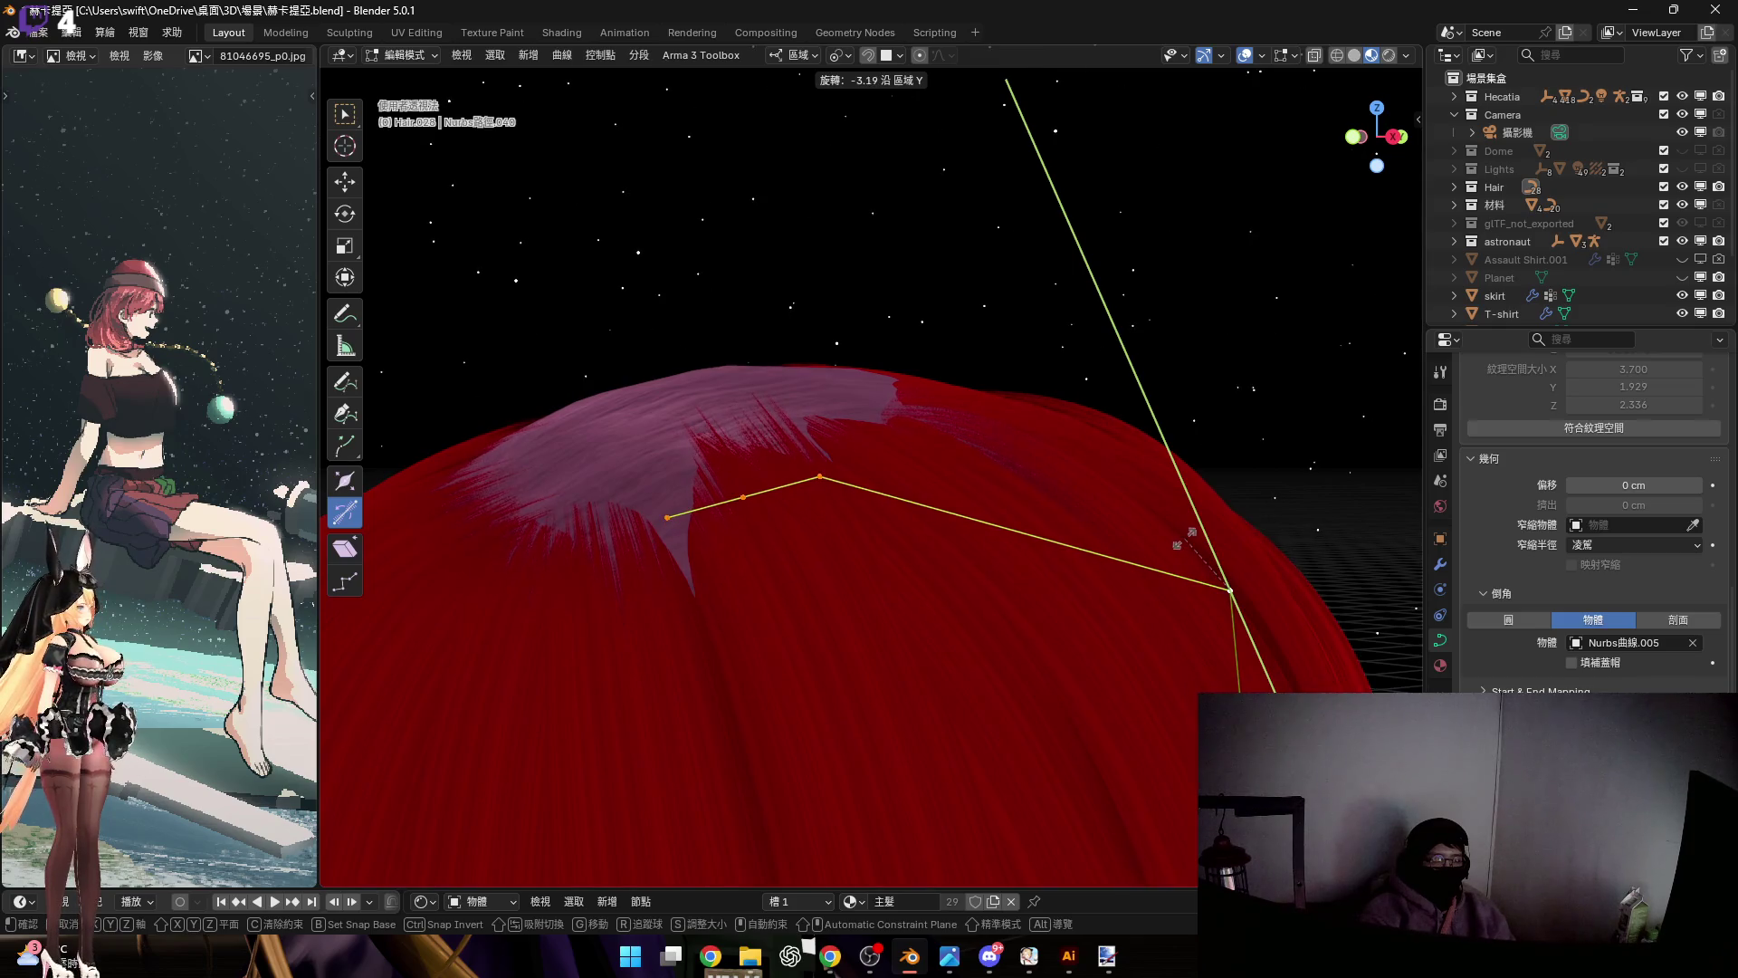
key("y")
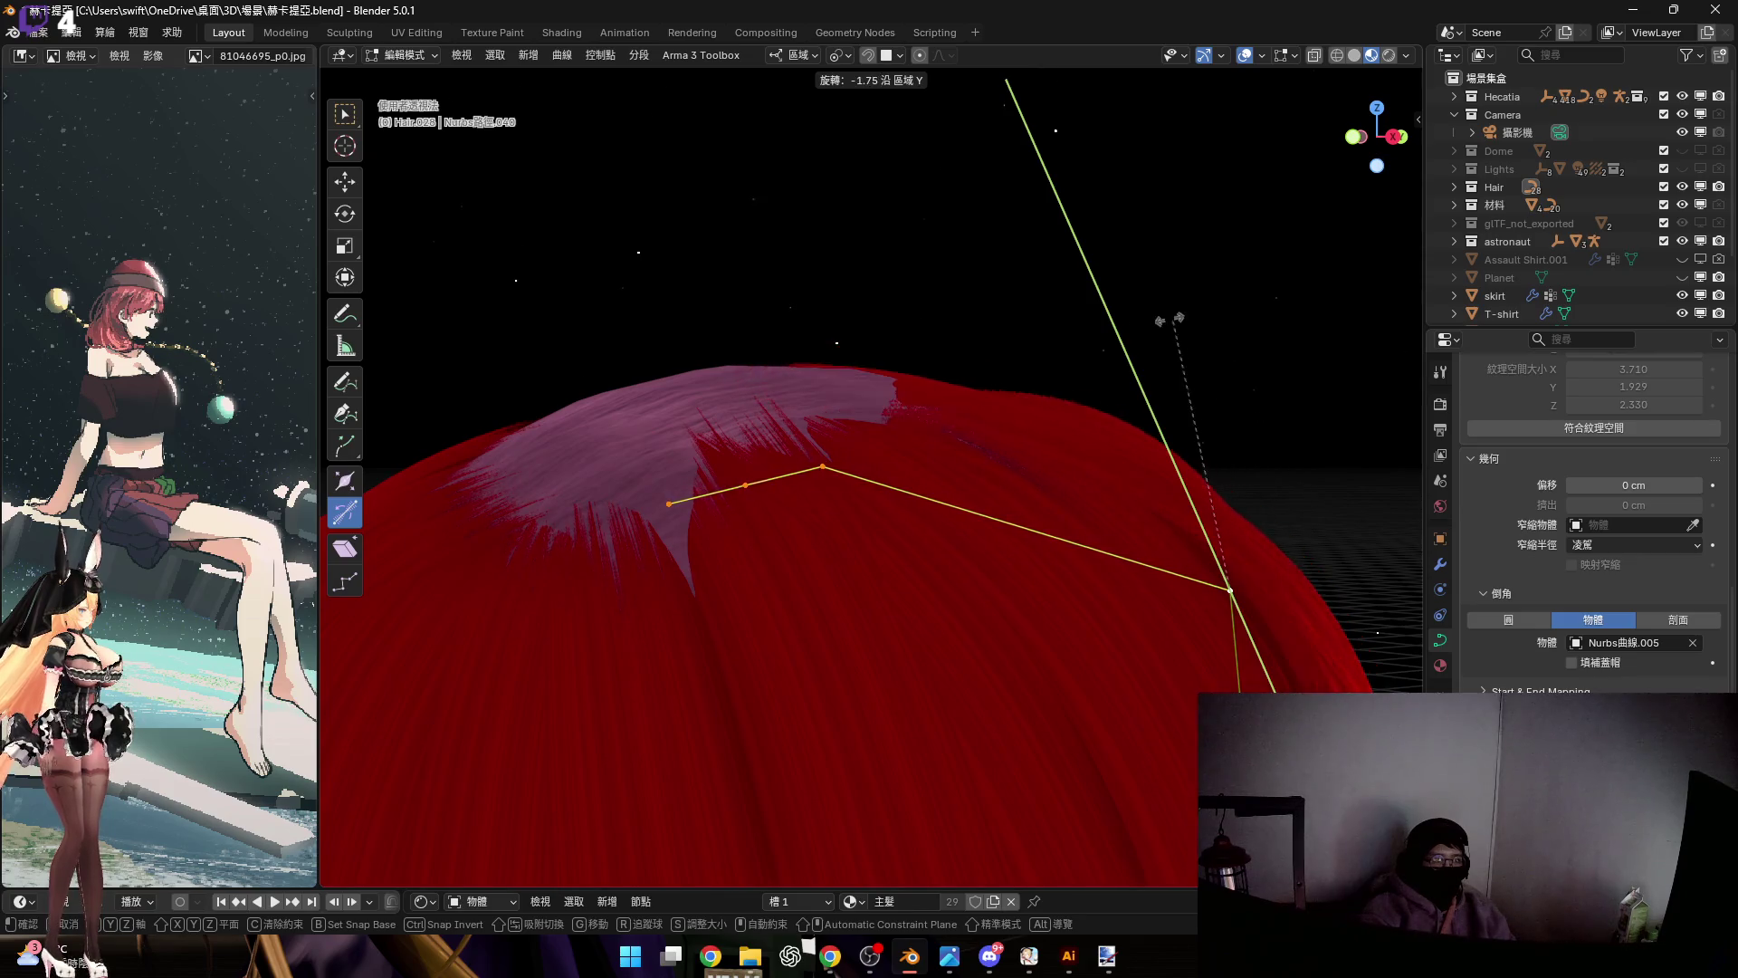
left_click(1215, 338)
mouse_move(1153, 462)
middle_mouse_down()
mouse_move(975, 509)
mouse_move(994, 472)
mouse_move(990, 507)
middle_mouse_up()
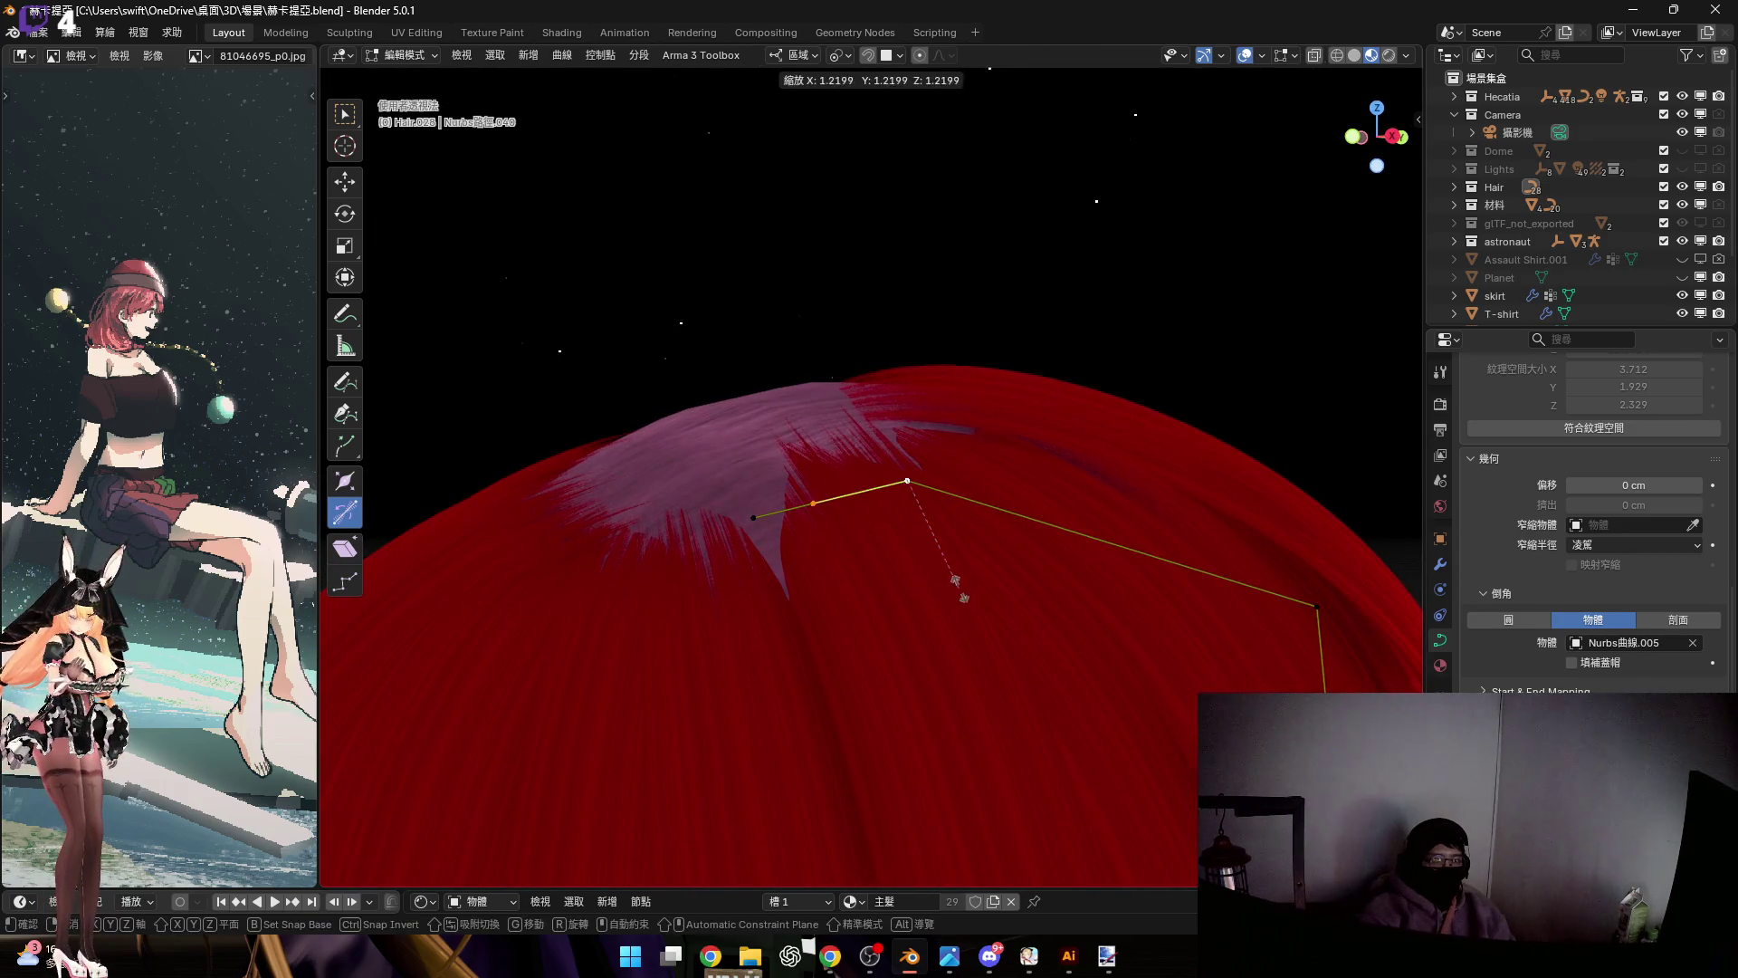
left_click(830, 499, "shift")
key("s")
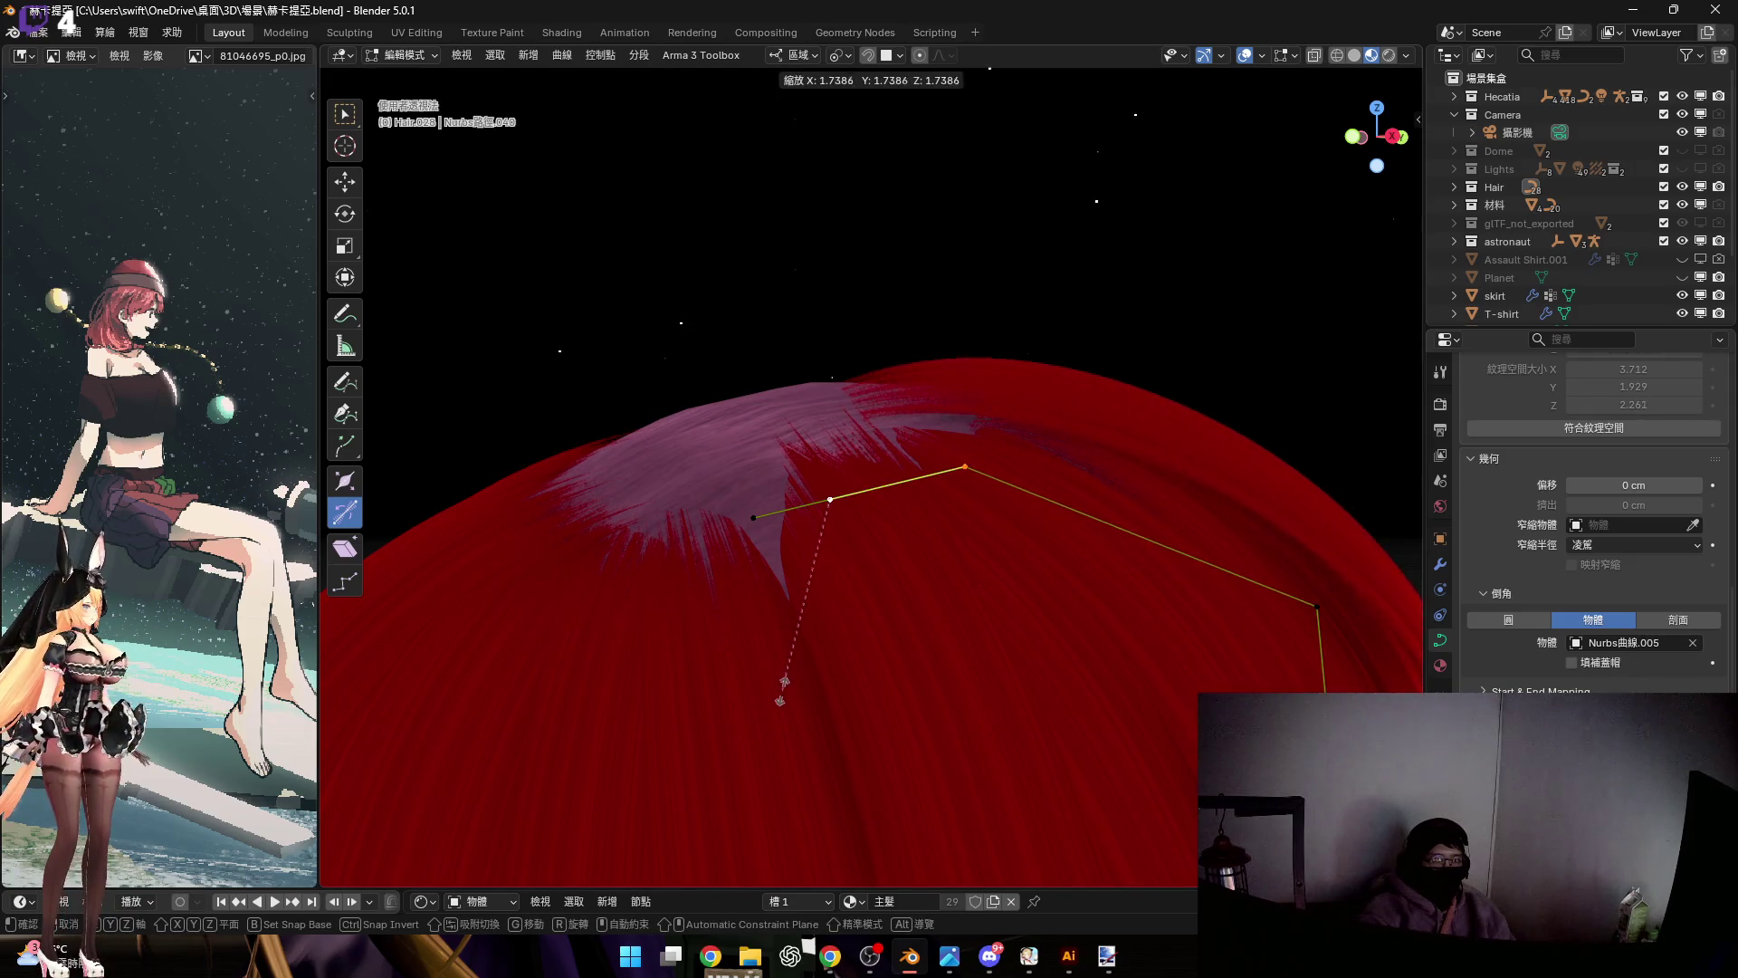
left_click(772, 695)
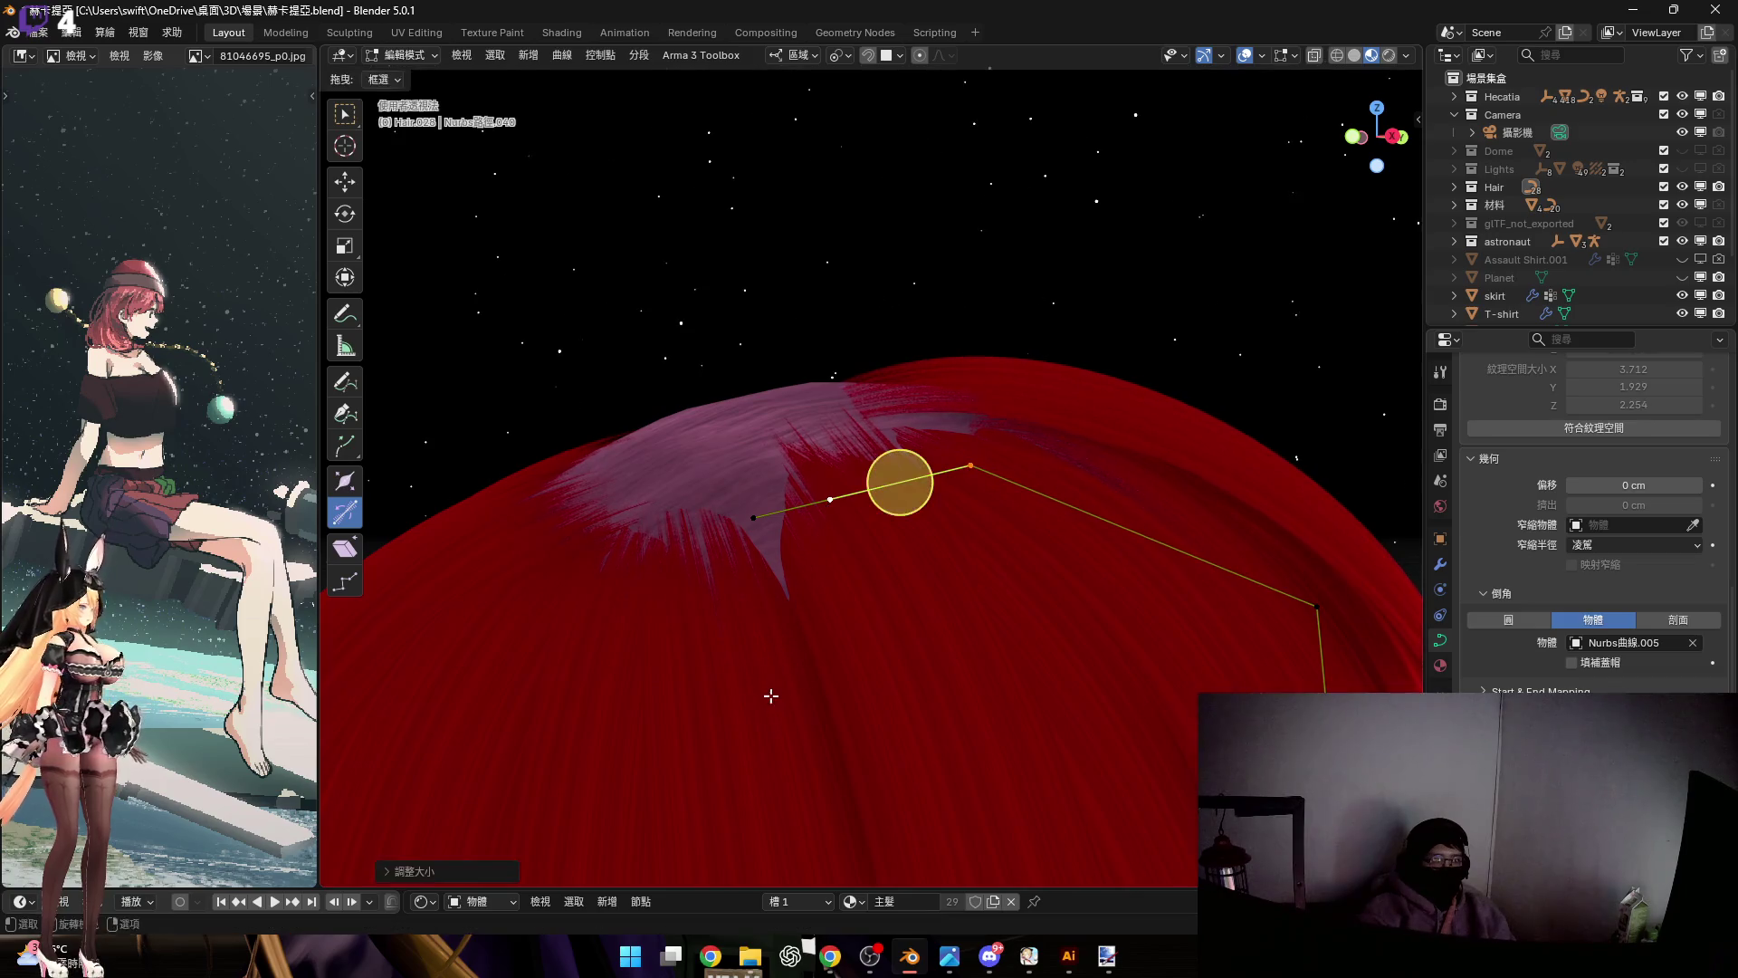
Rotate the selected control point around the global Y axis
key("r")
key("z")
key("y")
left_click(1215, 520)
mouse_move(1081, 497)
middle_mouse_down()
mouse_move(1198, 574)
mouse_move(1186, 596)
mouse_move(977, 361)
mouse_move(1079, 373)
mouse_move(1053, 412)
middle_mouse_up()
In Object Mode, lower the strand about 0.2 cm along local Z, then re-enter Edit Mode
key("Tab")
scroll(1079, 372, "up", 5)
key("g")
key("z")
key("z")
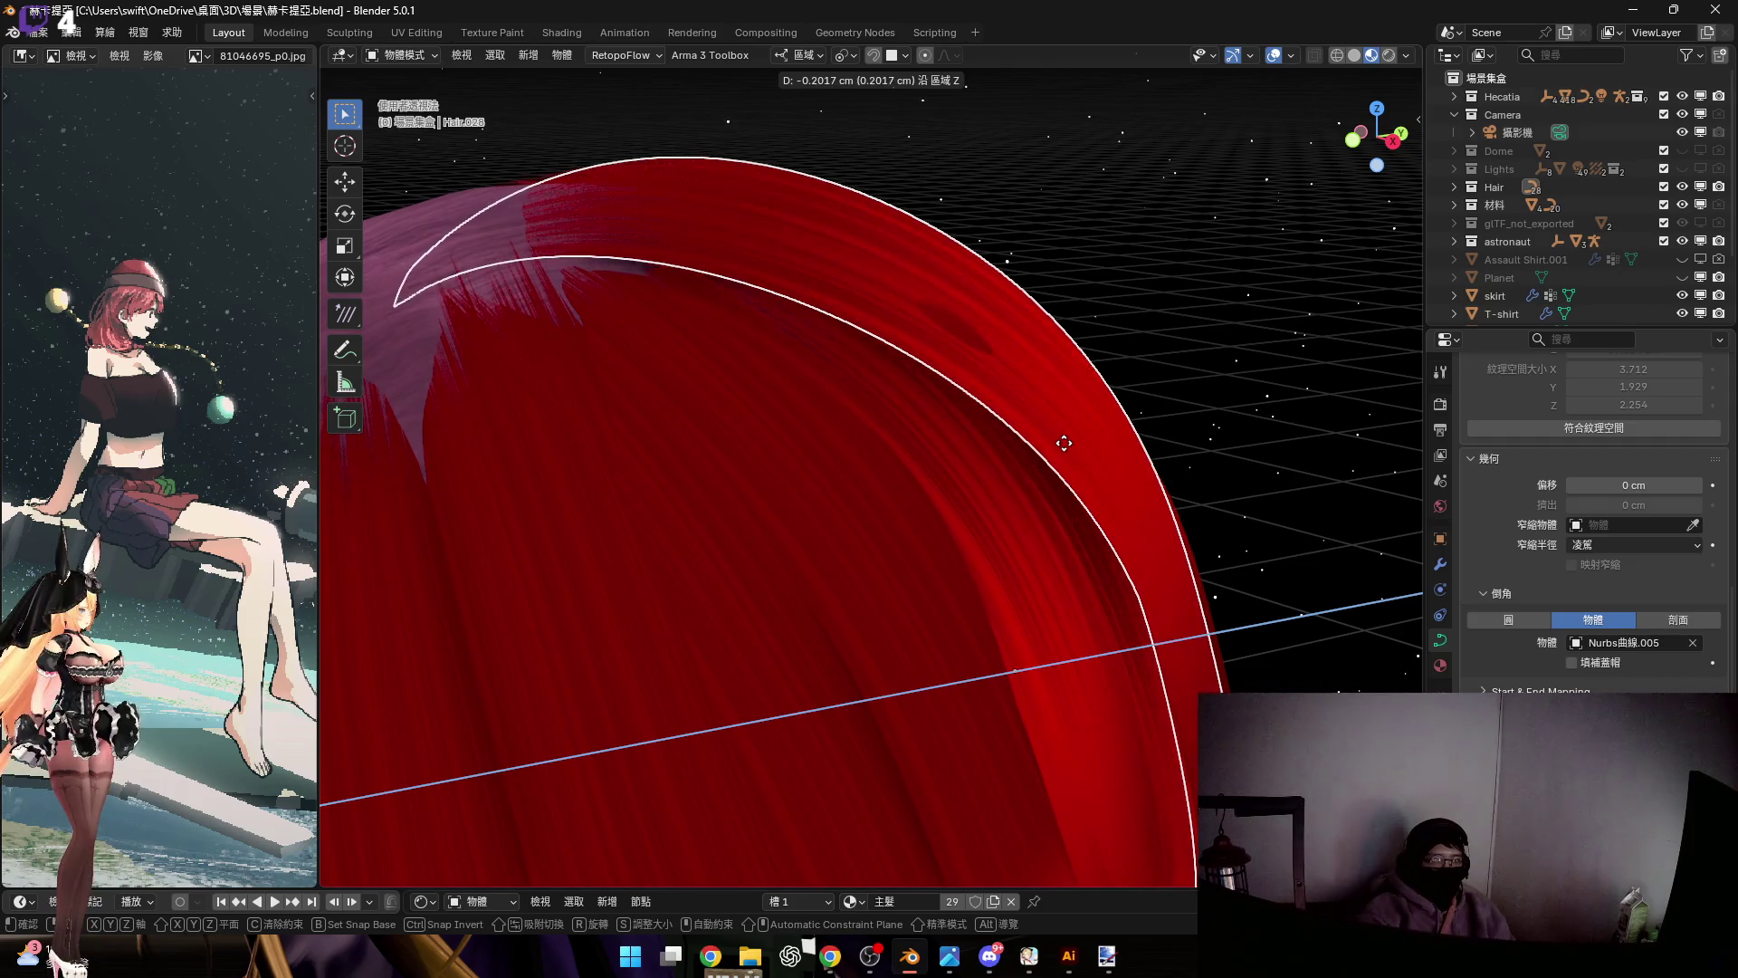
left_click(1021, 399)
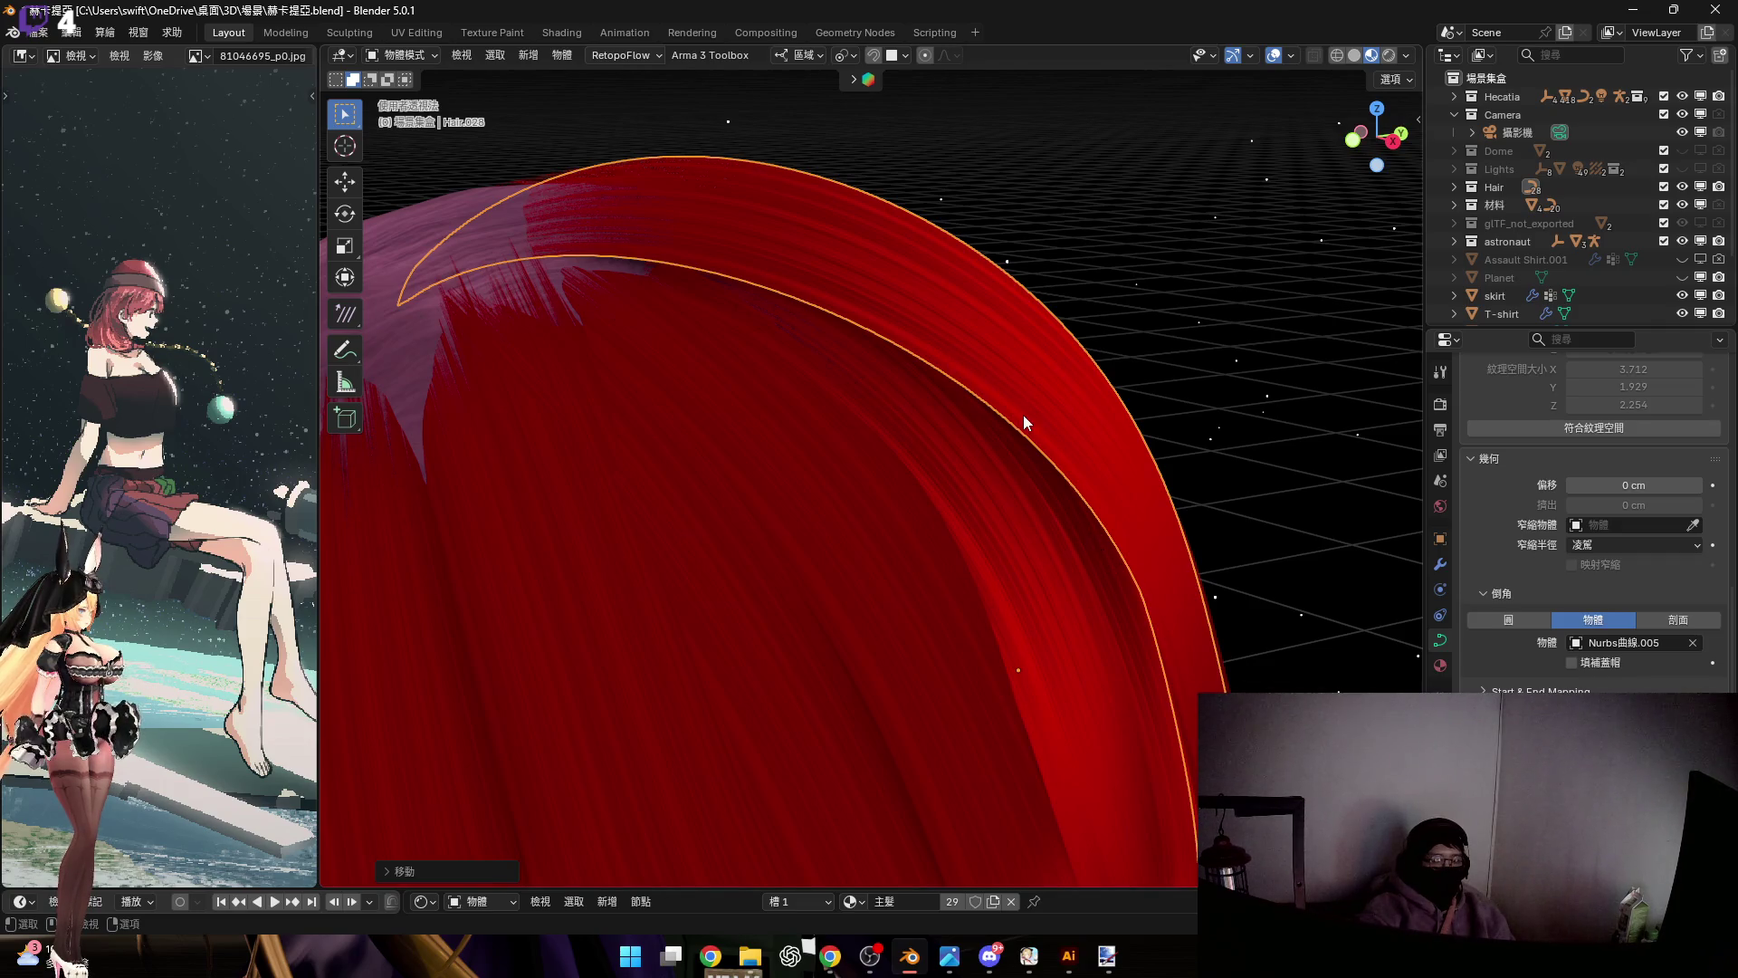
scroll(1020, 421, "down", 5)
key("Tab")
scroll(900, 314, "up", 1)
scroll(1021, 482, "up", 6)
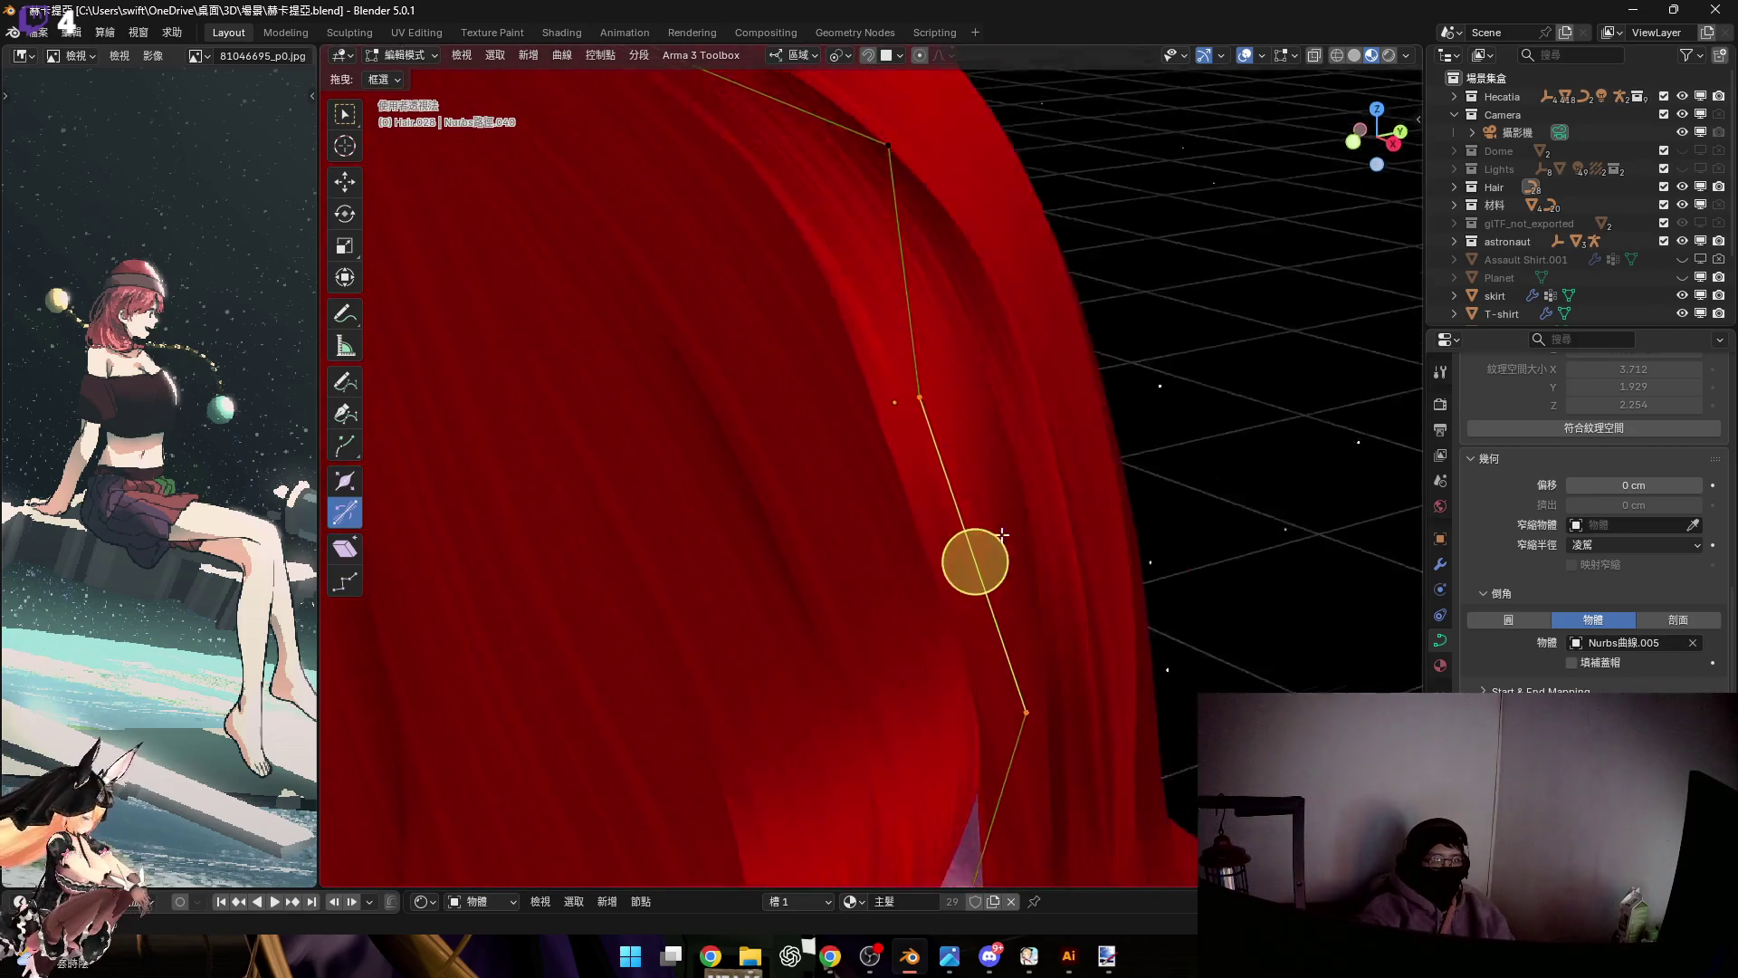
Move the selected guide-curve control points along local Z
key("g")
key("z")
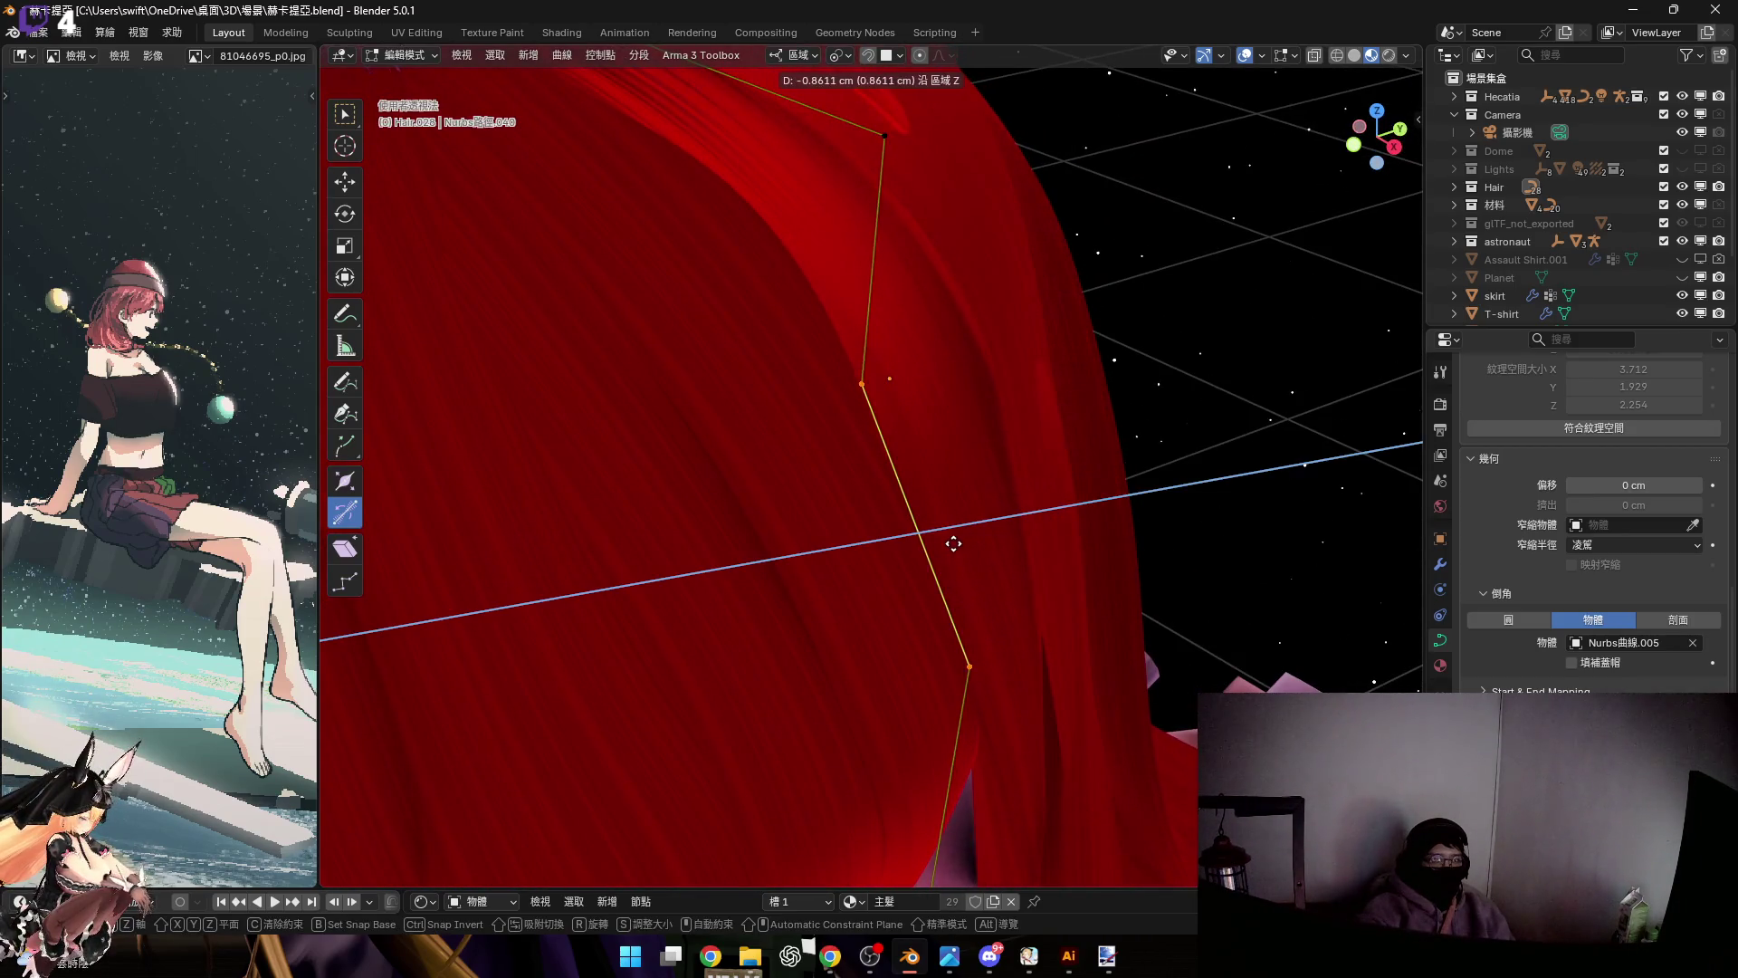
left_click(974, 546)
mouse_move(1048, 610)
middle_mouse_down()
mouse_move(1005, 504)
mouse_move(924, 461)
mouse_move(981, 512)
mouse_move(966, 559)
middle_mouse_up()
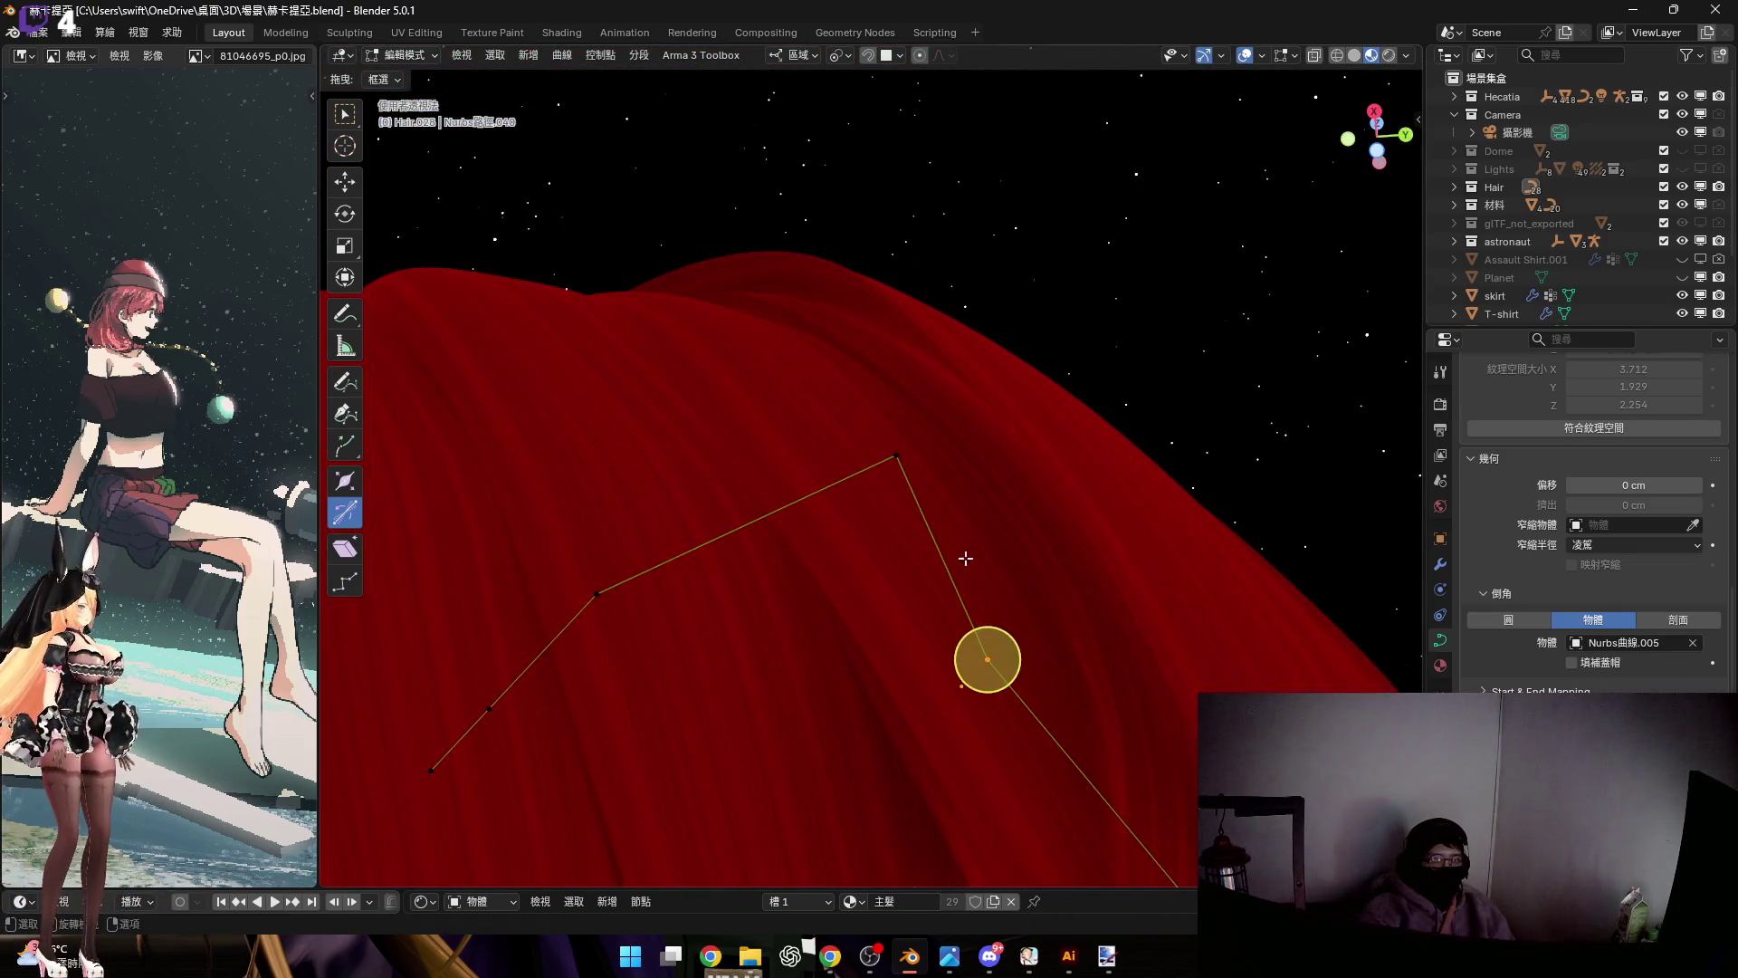
Tilt two control points to twist the strand along the back of the head
mouse_move(866, 445)
left_mouse_down()
mouse_move(852, 451)
mouse_move(872, 444)
left_mouse_up()
mouse_move(872, 444)
middle_mouse_down()
mouse_move(853, 350)
mouse_move(923, 516)
mouse_move(991, 499)
mouse_move(978, 438)
mouse_move(978, 501)
middle_mouse_up()
left_click_drag(1066, 556, 1065, 562)
mouse_move(1064, 562)
middle_mouse_down()
mouse_move(900, 555)
mouse_move(1028, 473)
mouse_move(810, 589)
mouse_move(826, 454)
mouse_move(841, 594)
mouse_move(897, 622)
mouse_move(1032, 567)
mouse_move(950, 508)
mouse_move(1078, 435)
middle_mouse_up()
Shift the selected control points along the vertical world Z axis
key("g")
key("z")
key("z")
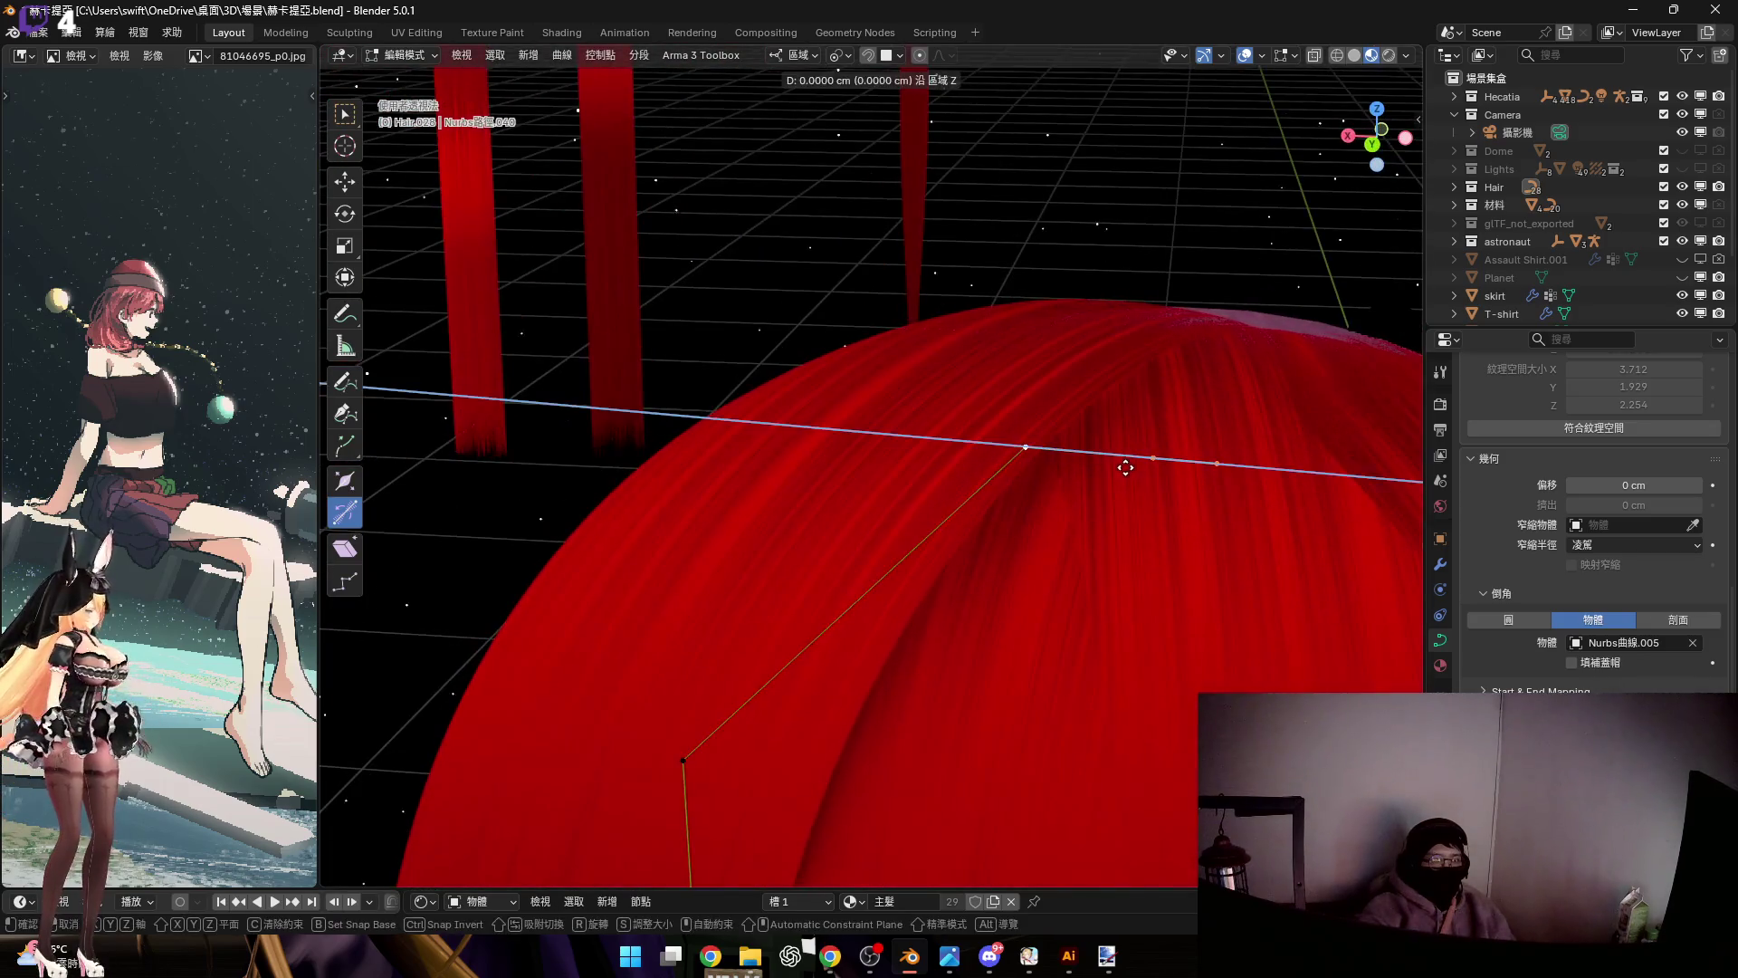
middle_click_drag(1159, 472, 1249, 514)
key("z")
key("z")
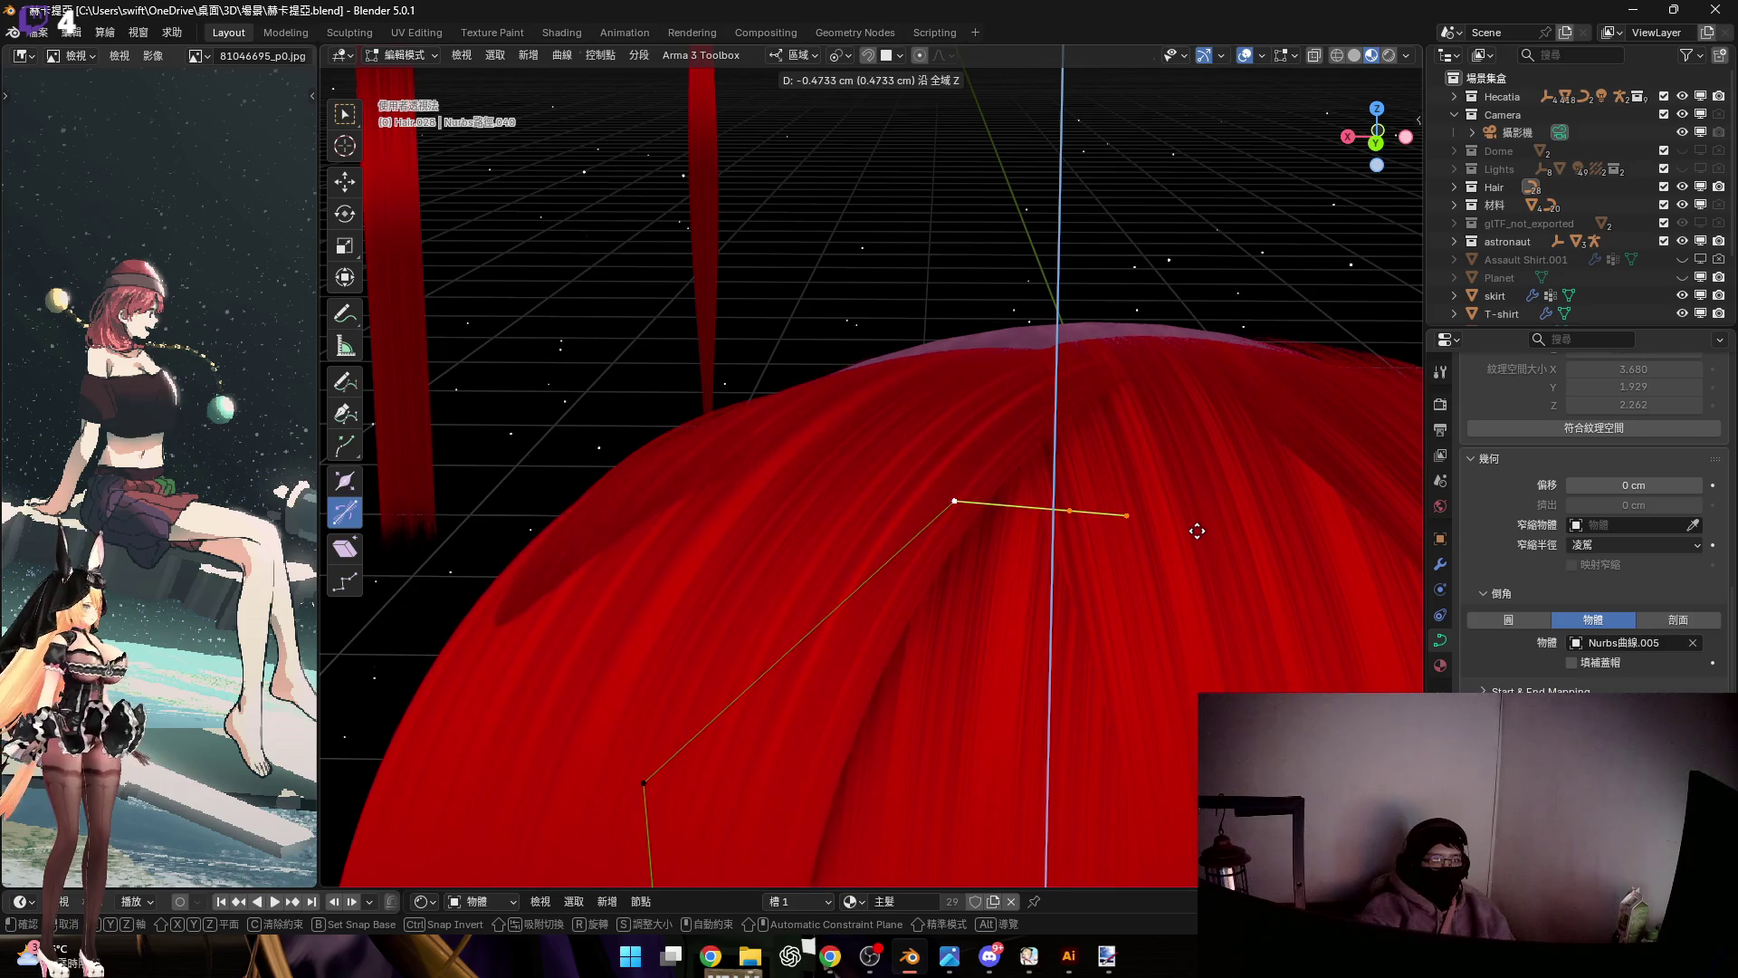
left_click(1197, 531)
mouse_move(1048, 473)
middle_mouse_down()
mouse_move(1045, 489)
mouse_move(1204, 427)
middle_mouse_up()
Raise the curve's lower control point vertically, then start another local Z move
left_click(946, 604)
mouse_move(944, 606)
middle_mouse_down()
mouse_move(924, 629)
mouse_move(1037, 621)
mouse_move(1039, 400)
mouse_move(1020, 438)
mouse_move(1043, 421)
mouse_move(1017, 377)
mouse_move(1020, 438)
mouse_move(997, 396)
mouse_move(915, 438)
mouse_move(977, 489)
mouse_move(961, 483)
mouse_move(996, 457)
mouse_move(915, 524)
mouse_move(930, 532)
mouse_move(981, 454)
mouse_move(1049, 494)
middle_mouse_up()
key("g")
key("z")
left_click(1039, 604)
key("g")
key("z")
key("z")
Finish the control point move and the thinning of the strand at the selected points
left_click(938, 540)
scroll(938, 540, "down", 5)
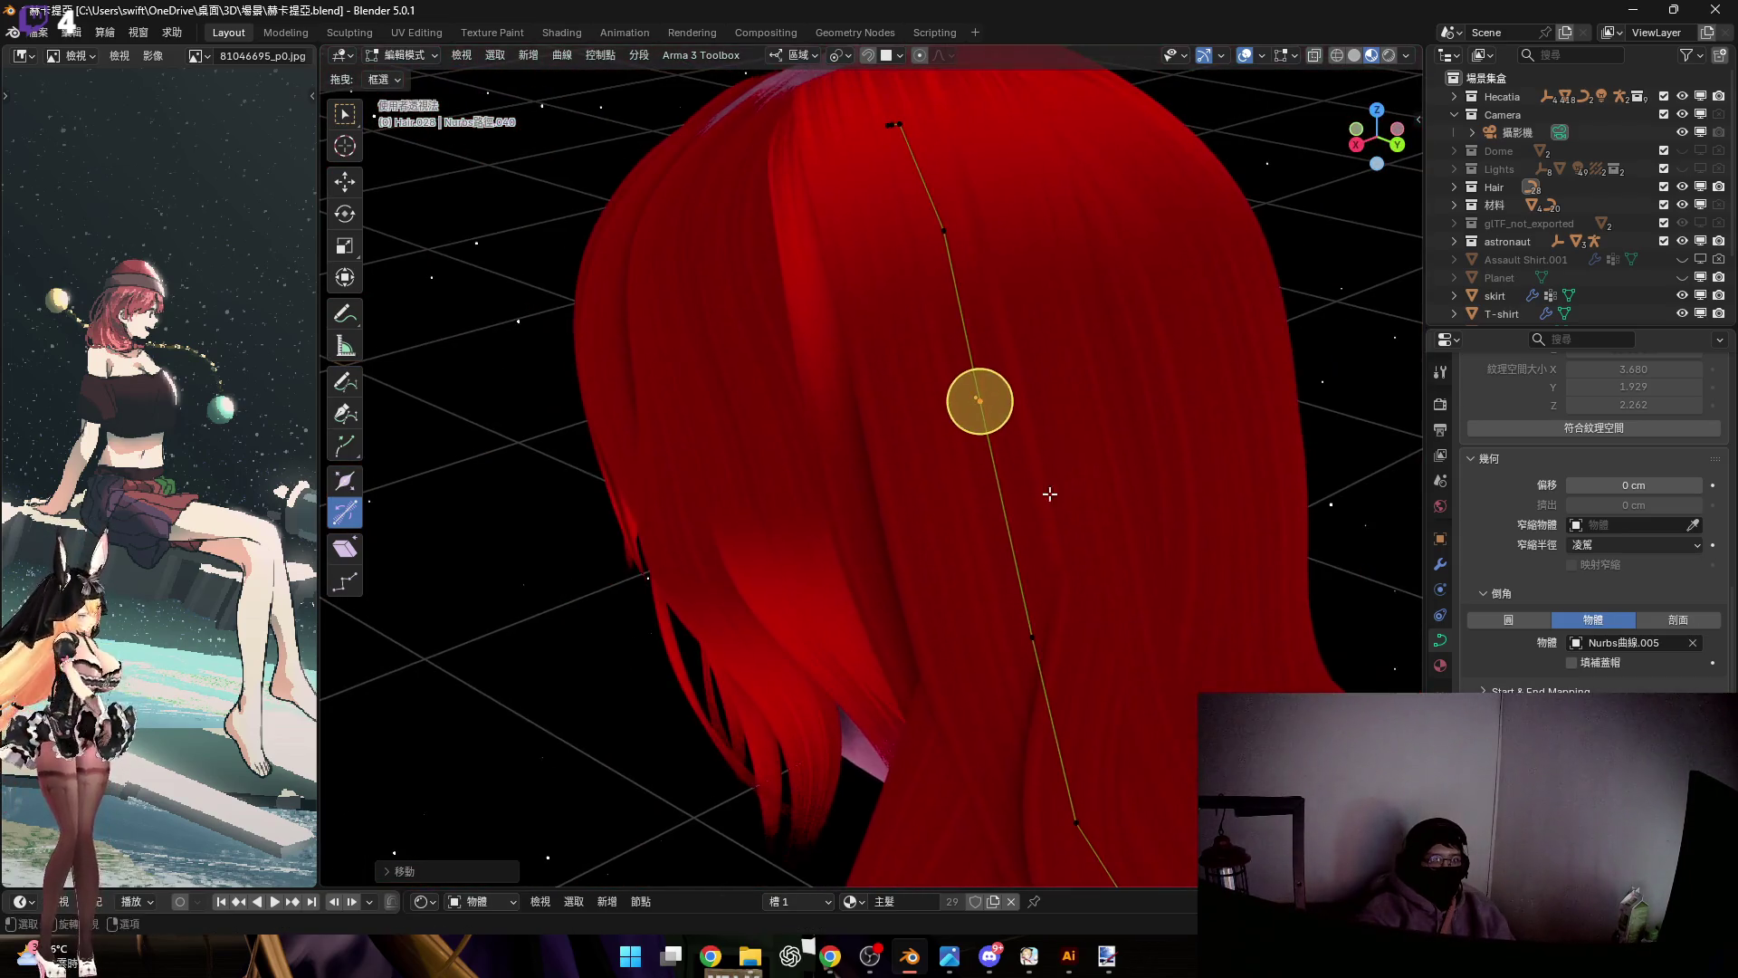
left_click(1213, 496)
scroll(1213, 496, "down", 3)
mouse_move(1213, 496)
middle_mouse_down()
mouse_move(1137, 497)
mouse_move(1032, 449)
mouse_move(1055, 626)
middle_mouse_up()
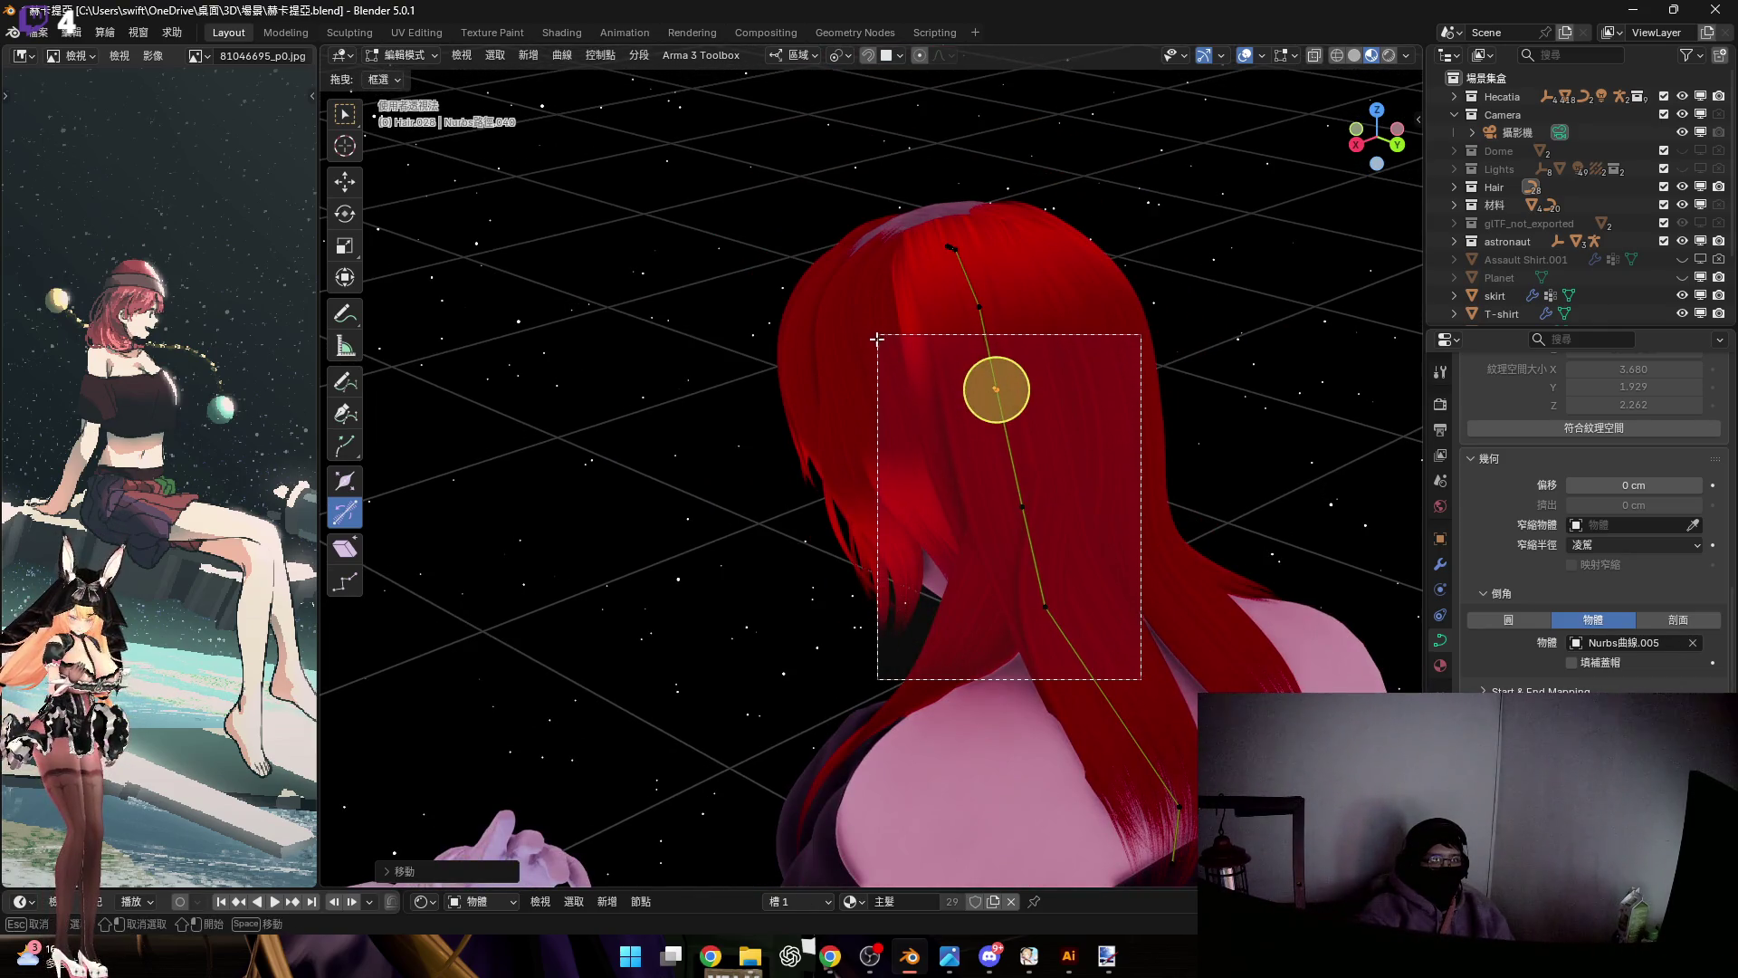
Select control points down the strand and thin them with Alt+S
left_click_drag(877, 339, 876, 336)
scroll(876, 337, "up", 5)
key("alt+s")
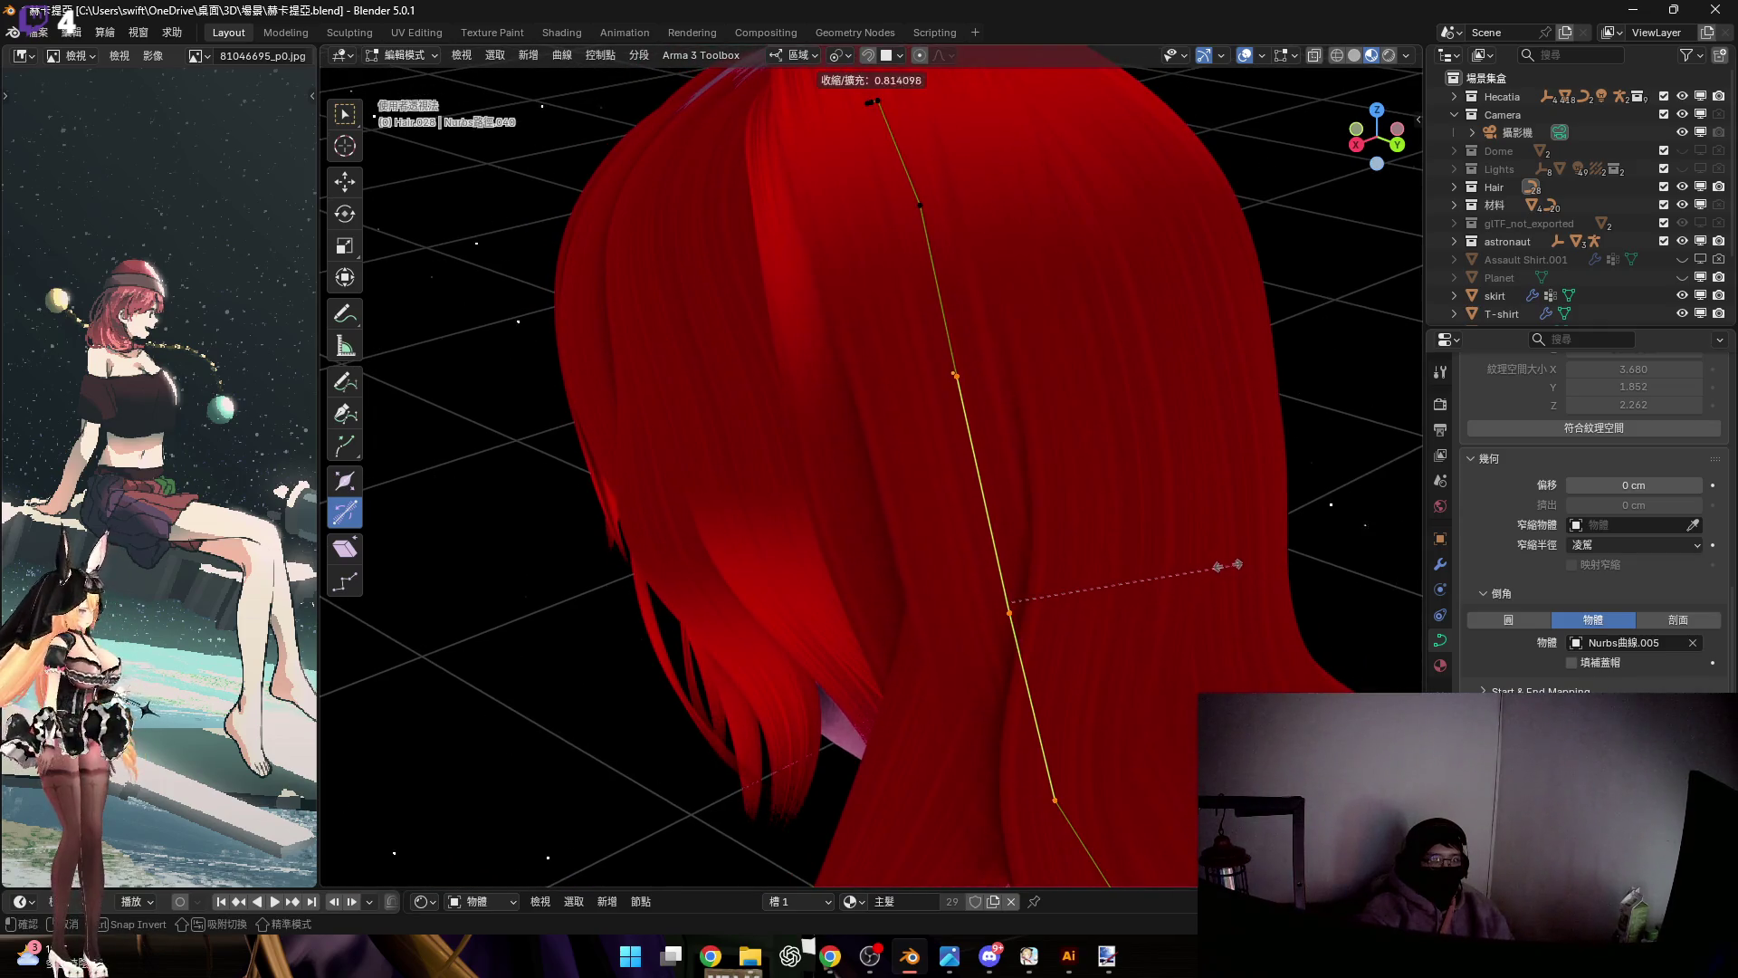
left_click(1180, 548)
mouse_move(1180, 548)
middle_mouse_down()
mouse_move(1091, 470)
mouse_move(1075, 571)
middle_mouse_up()
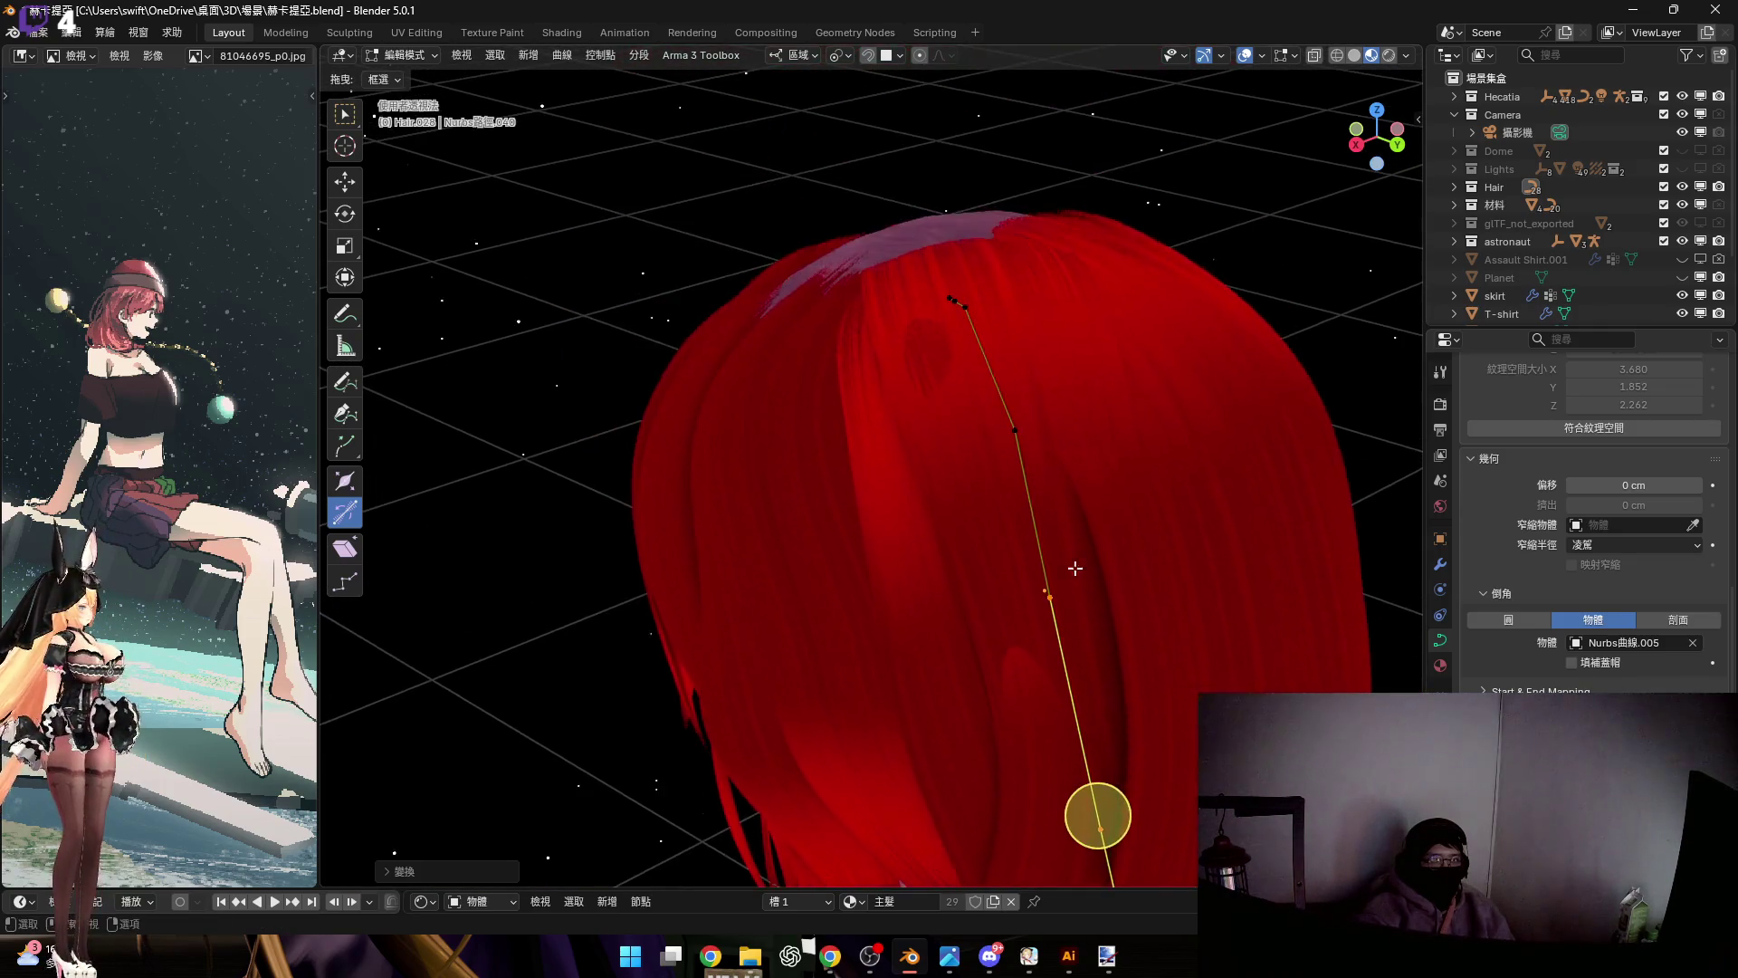
scroll(1005, 419, "up", 5)
scroll(1092, 522, "down", 3)
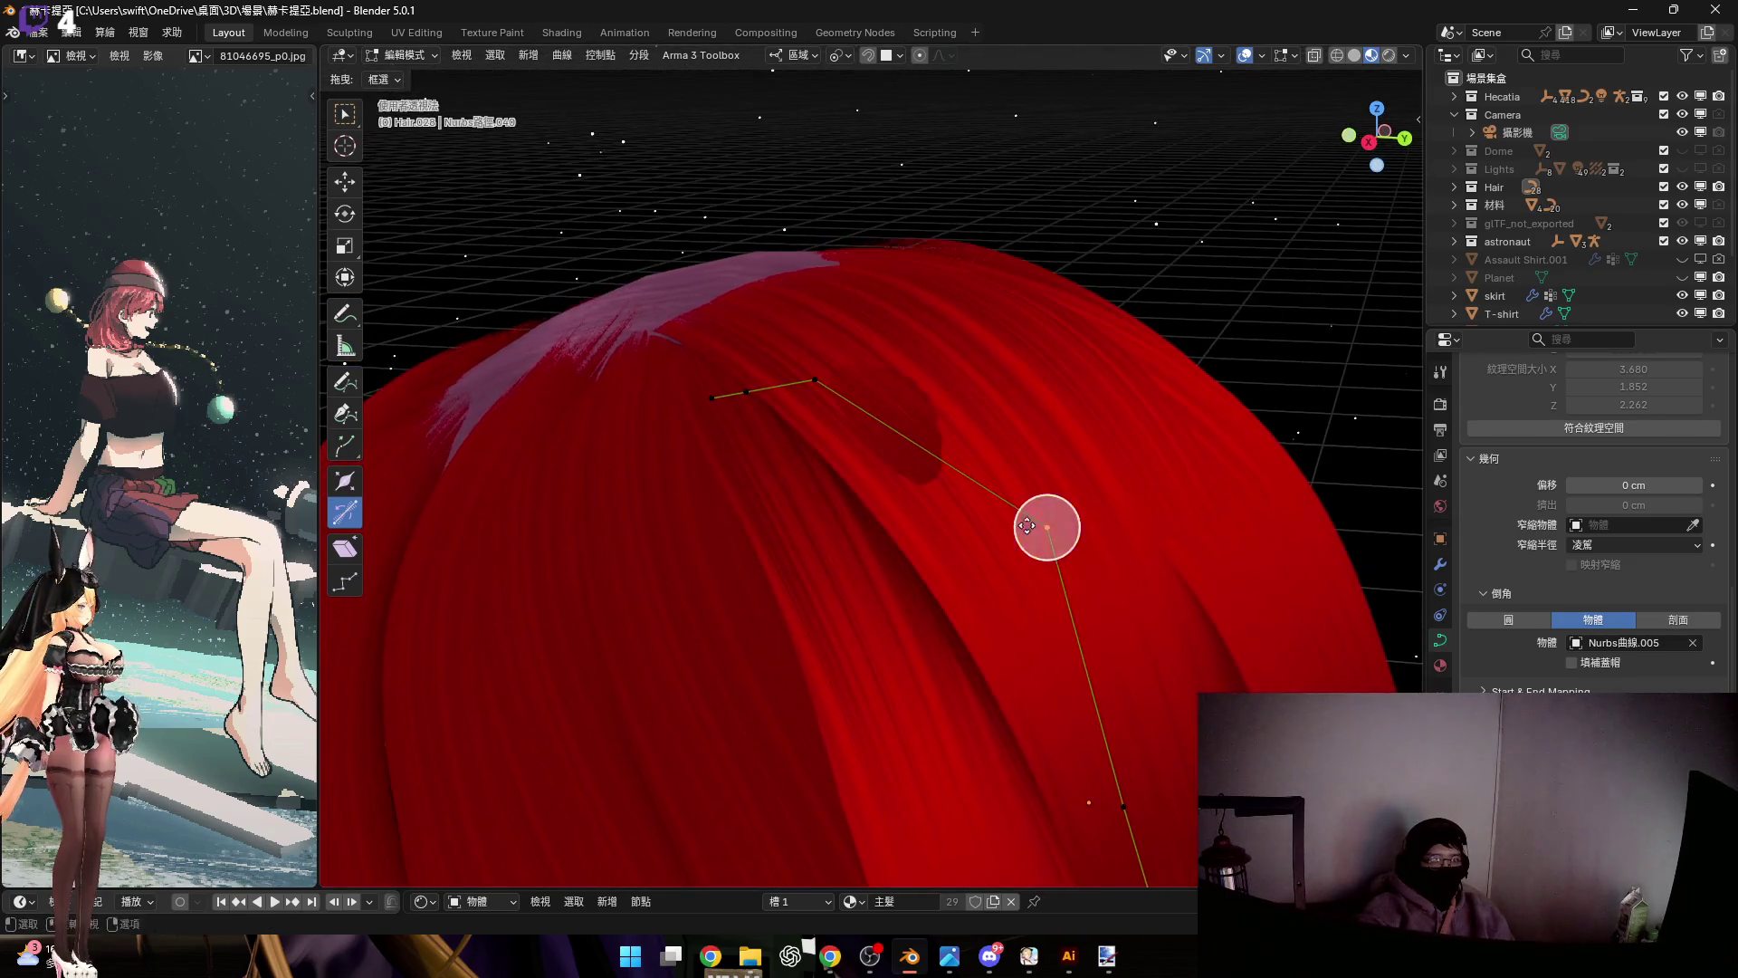
Move the selected control points along the vertical world axis
key("g")
key("z")
left_click(1025, 515)
mouse_move(1046, 513)
middle_mouse_down()
mouse_move(915, 167)
mouse_move(1061, 515)
mouse_move(1125, 594)
mouse_move(1086, 520)
mouse_move(1106, 496)
mouse_move(1071, 567)
mouse_move(1101, 640)
mouse_move(1063, 388)
mouse_move(1008, 539)
mouse_move(970, 562)
mouse_move(1080, 540)
mouse_move(1132, 615)
mouse_move(1132, 692)
middle_mouse_up()
Reposition a control point along local Z, then move another curve point freely
key("g")
key("z")
key("z")
left_click(1097, 609)
key("g")
left_click(1123, 540)
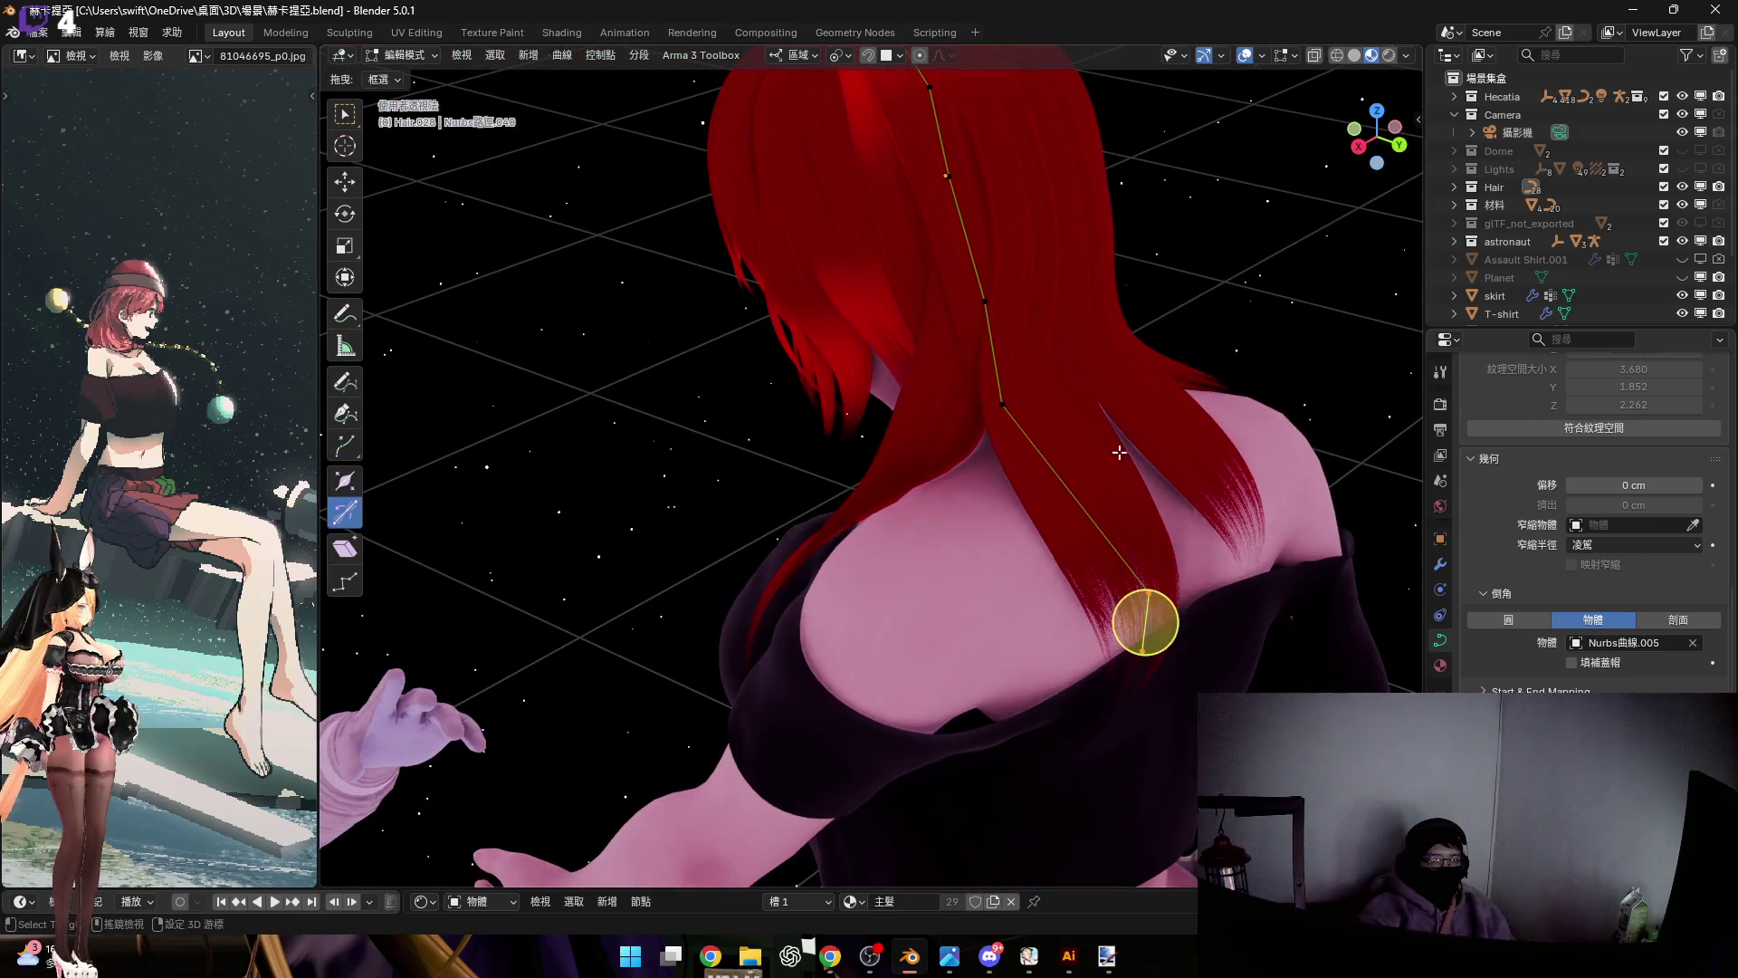
scroll(1118, 452, "up", 5)
Rotate the strand's lower points around local Y to swing and twist its tip
key("r")
key("y")
key("y")
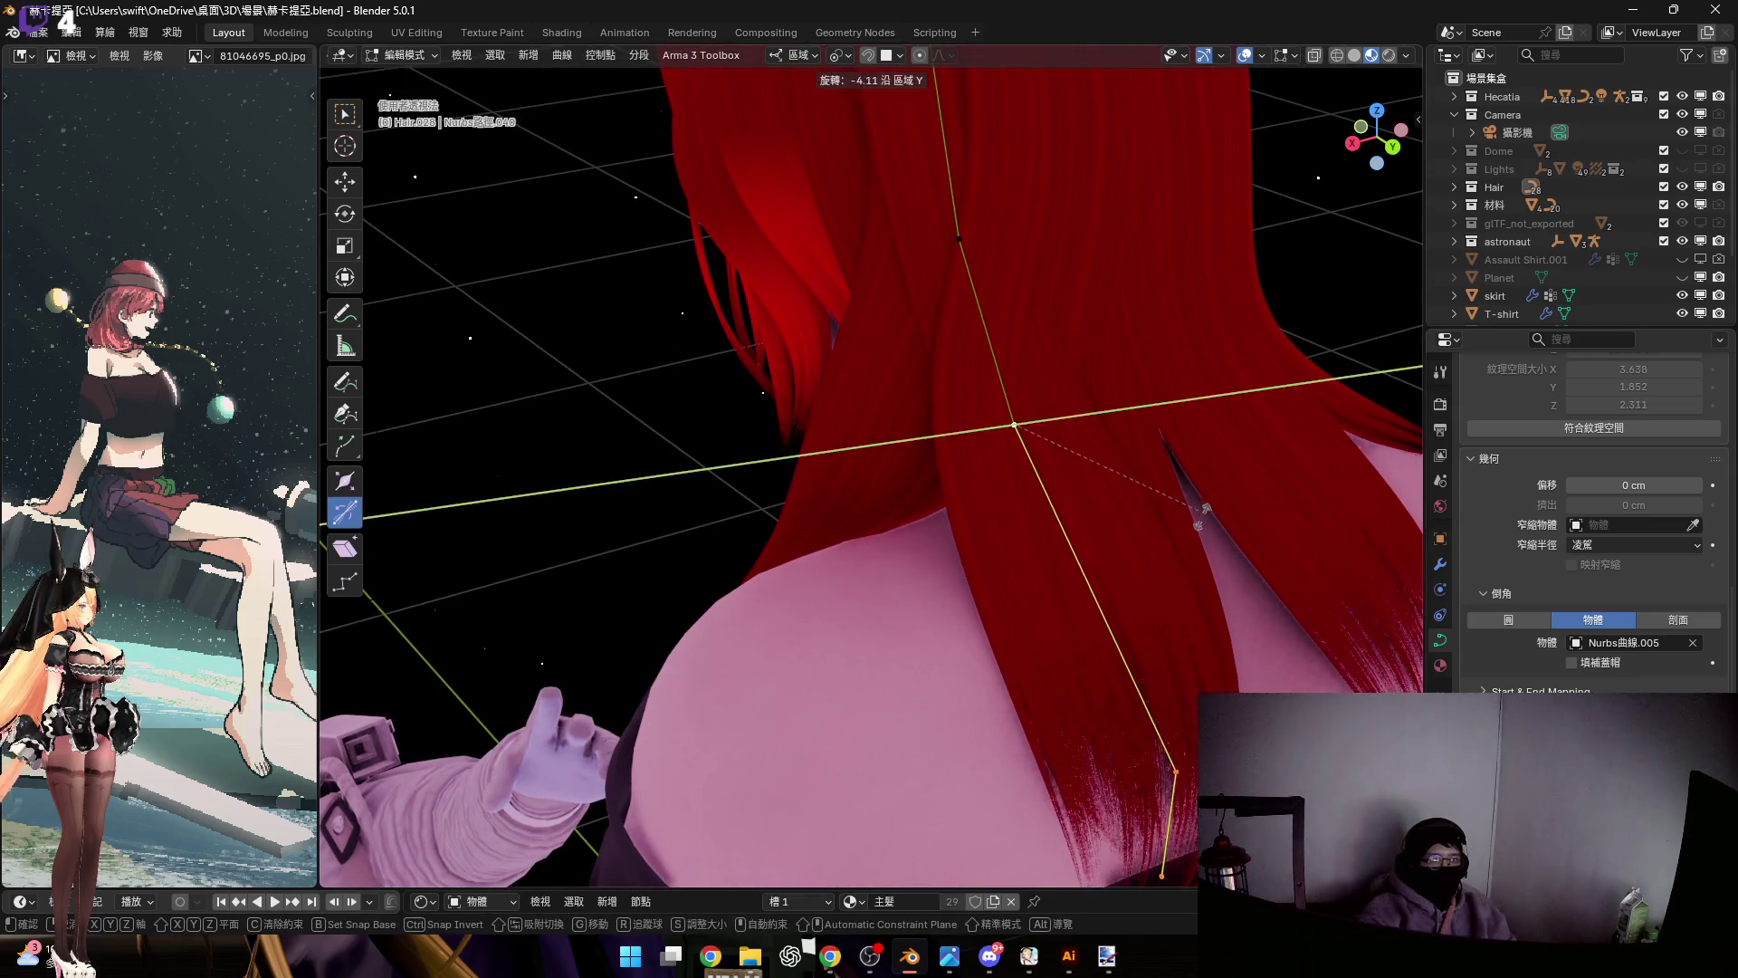
key("y")
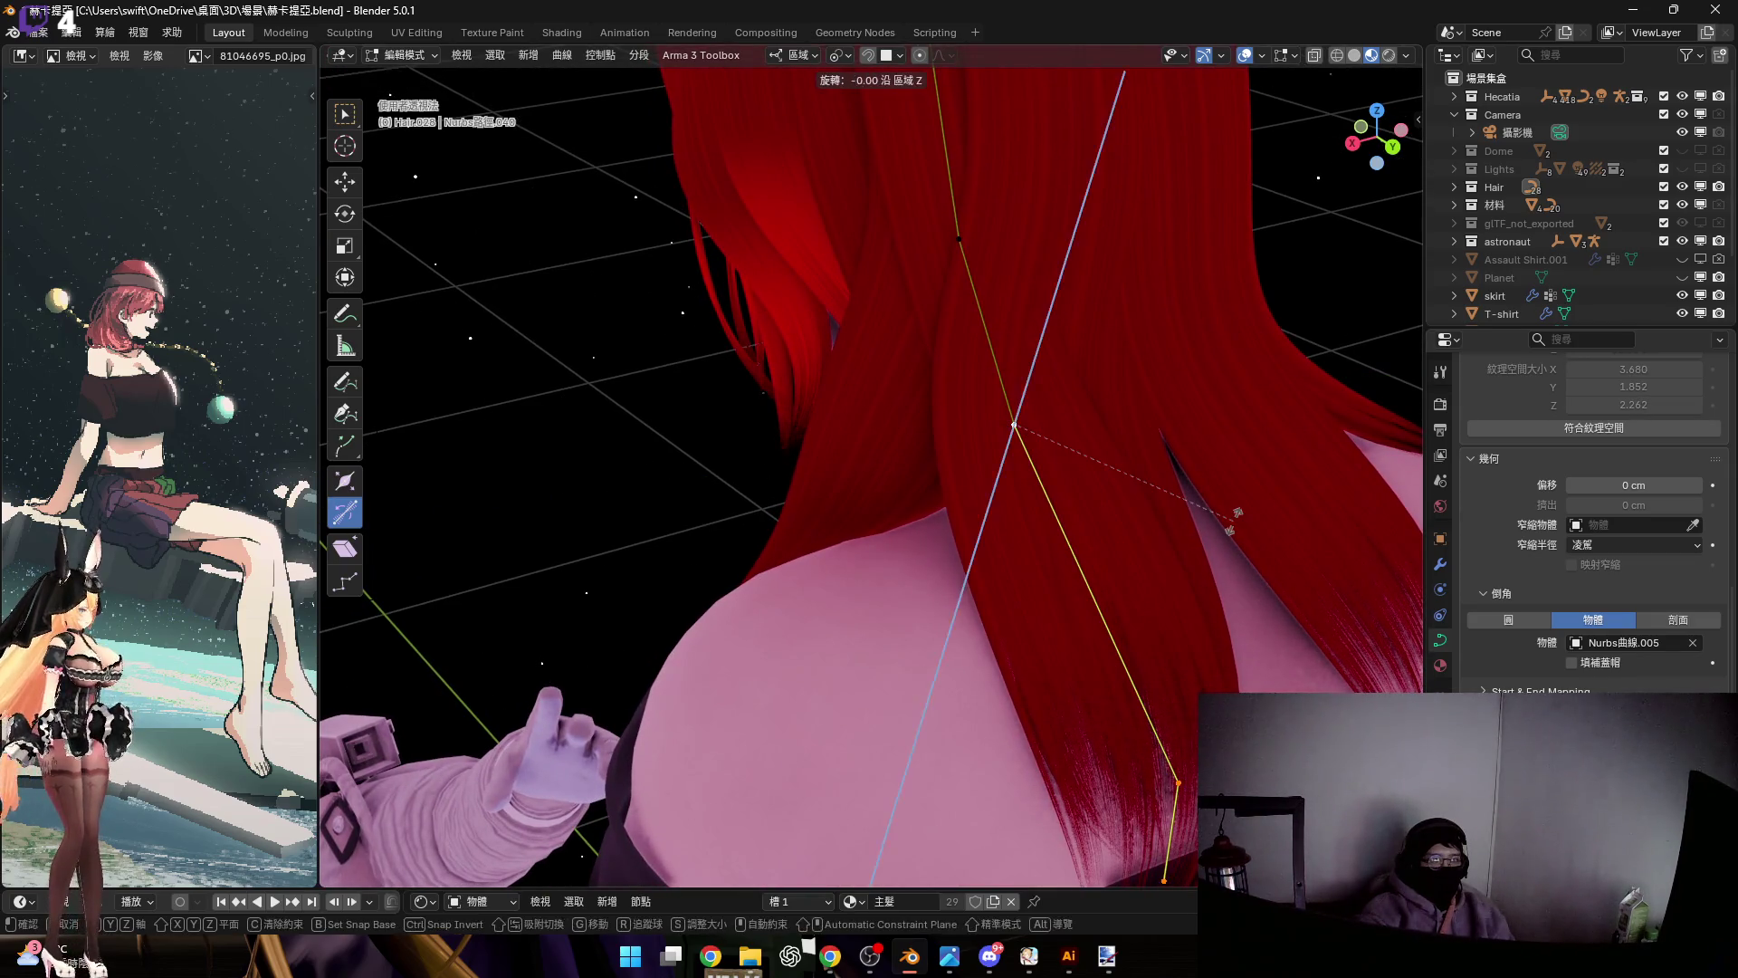
key("y")
key("y")
middle_click_drag(1114, 687, 1206, 512)
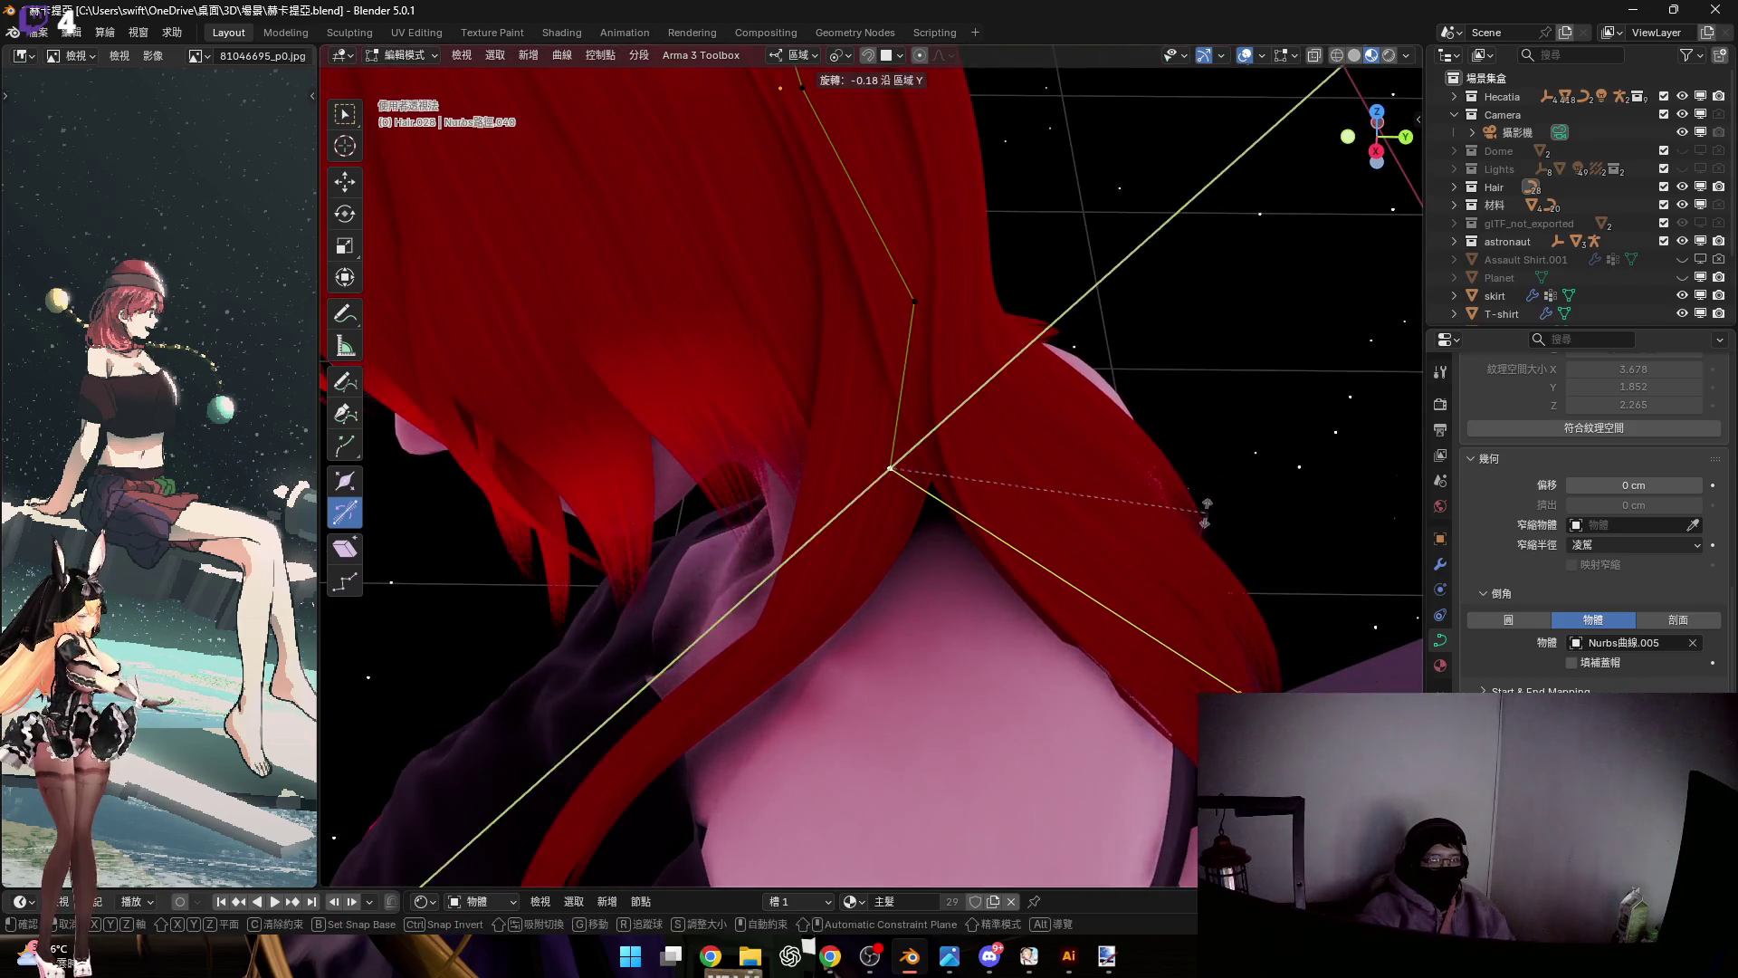
key("y")
mouse_move(1125, 648)
middle_mouse_down()
mouse_move(1137, 660)
mouse_move(1095, 624)
middle_mouse_up()
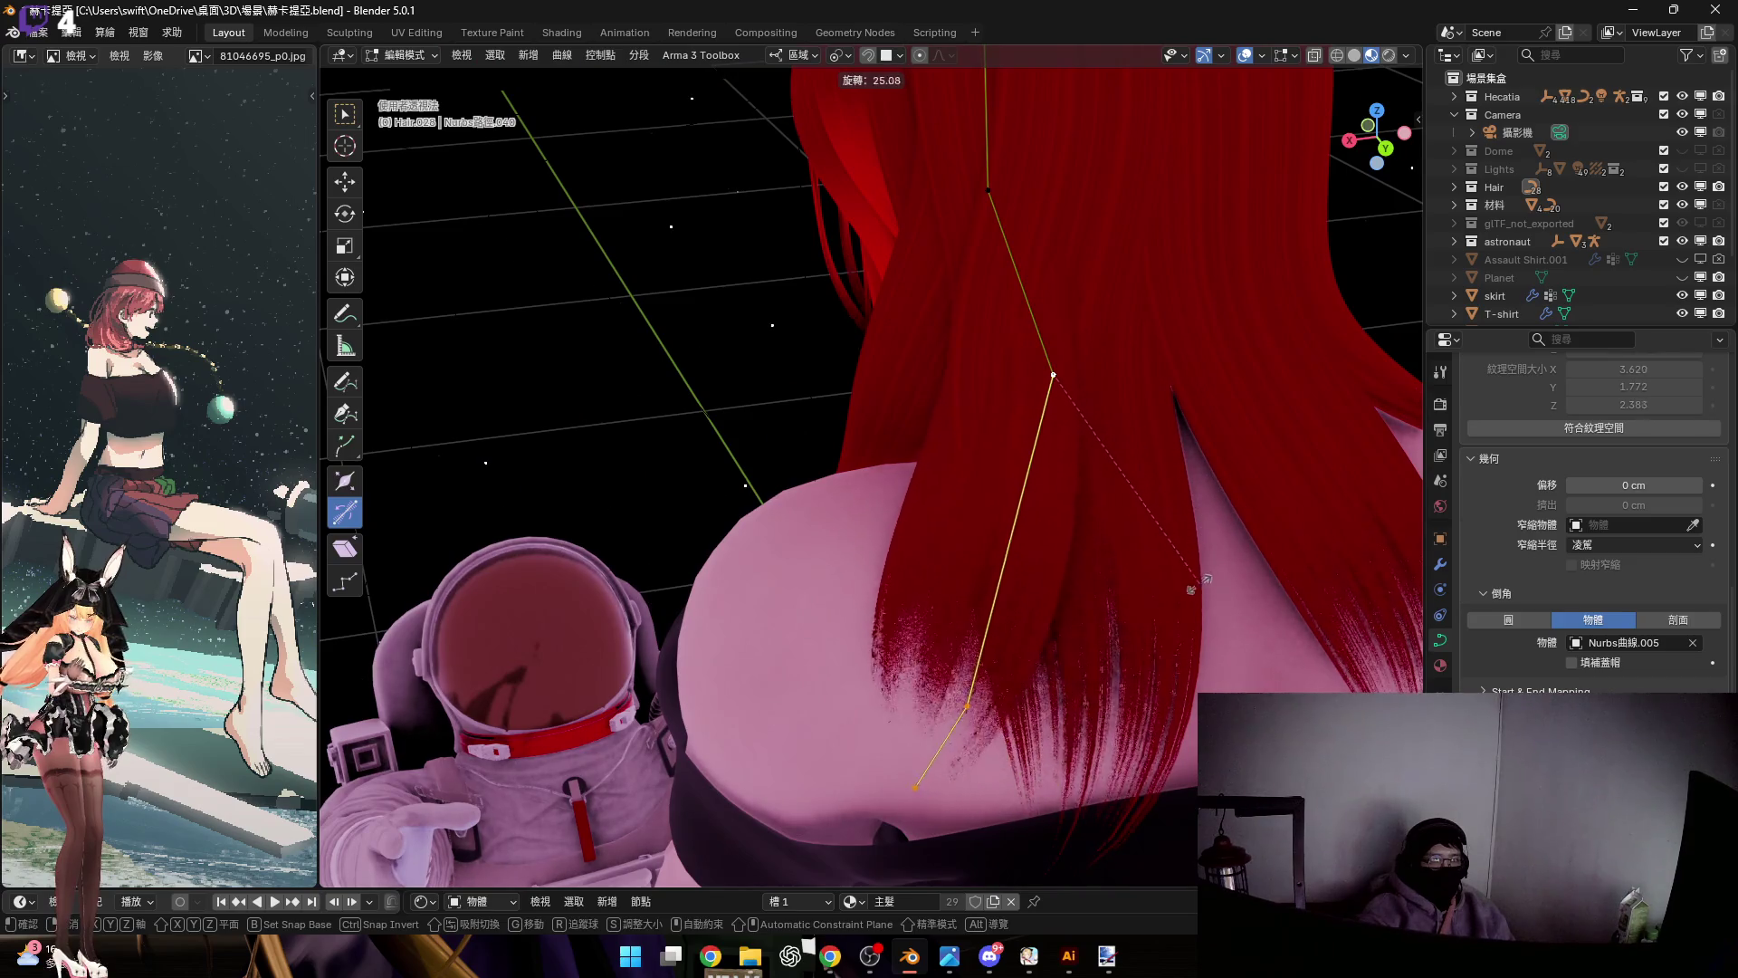
left_click(1053, 567)
middle_click_drag(1054, 567, 1057, 604)
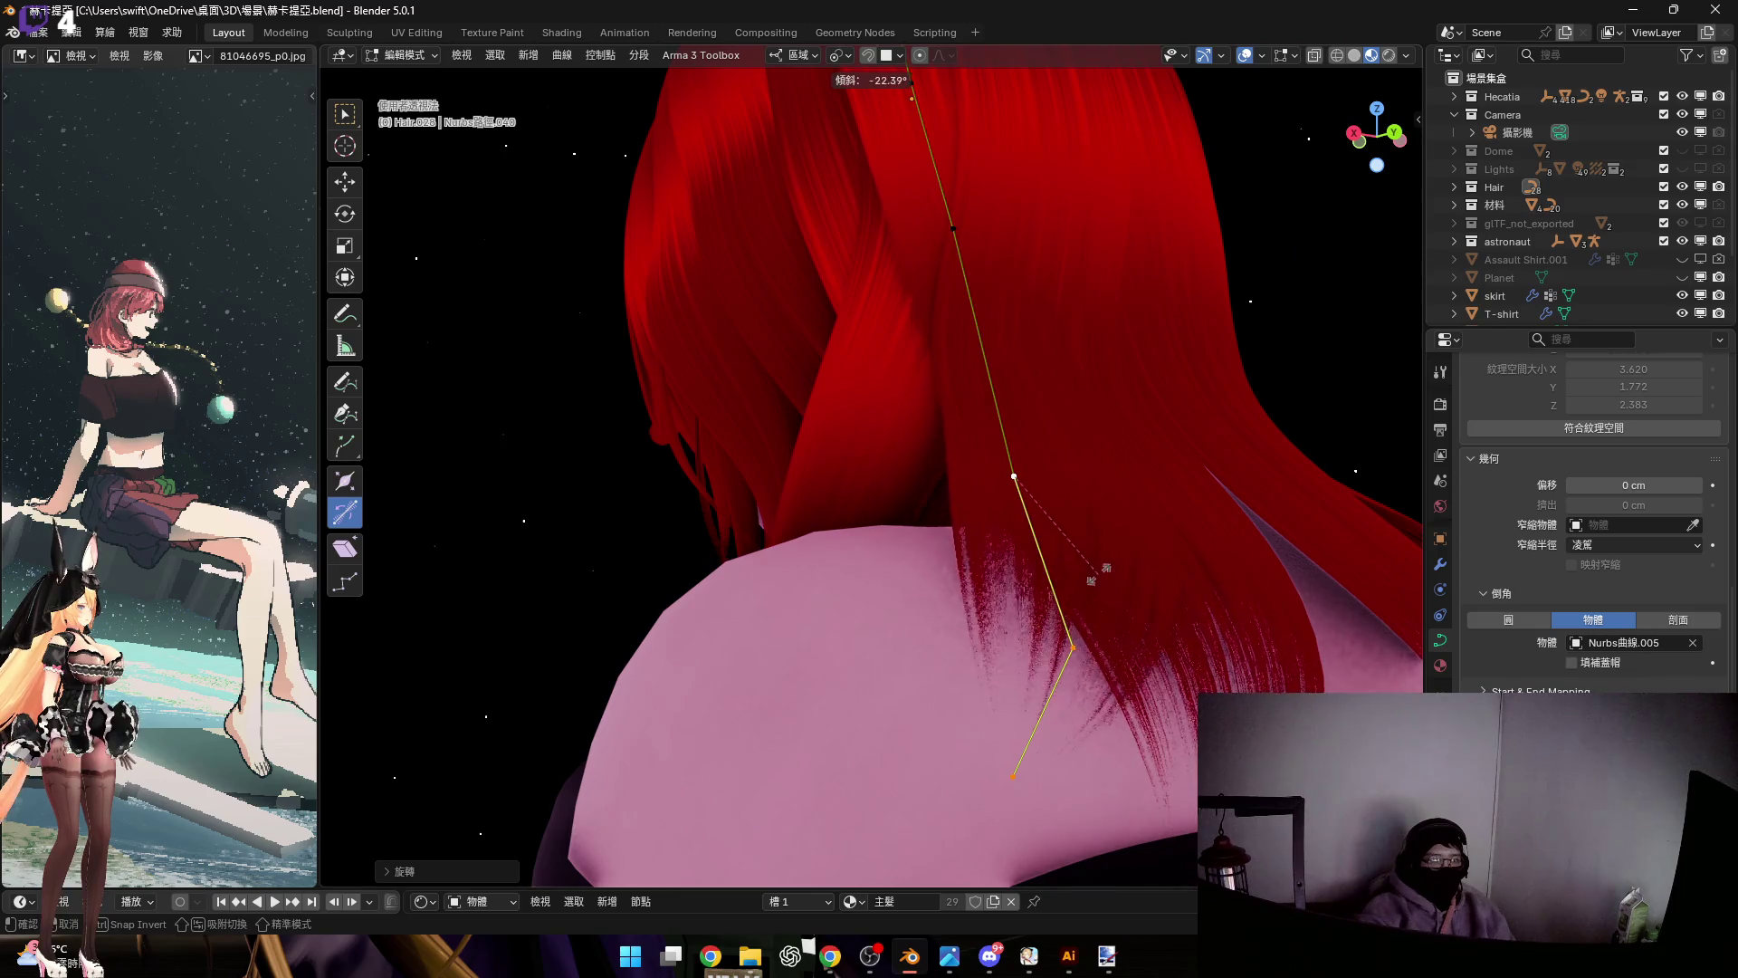
left_click(1087, 543)
mouse_move(1086, 543)
middle_mouse_down()
mouse_move(1105, 582)
mouse_move(1089, 578)
middle_mouse_up()
Scale the selected control points and move a lower curve point
middle_click_drag(1228, 633, 1245, 654)
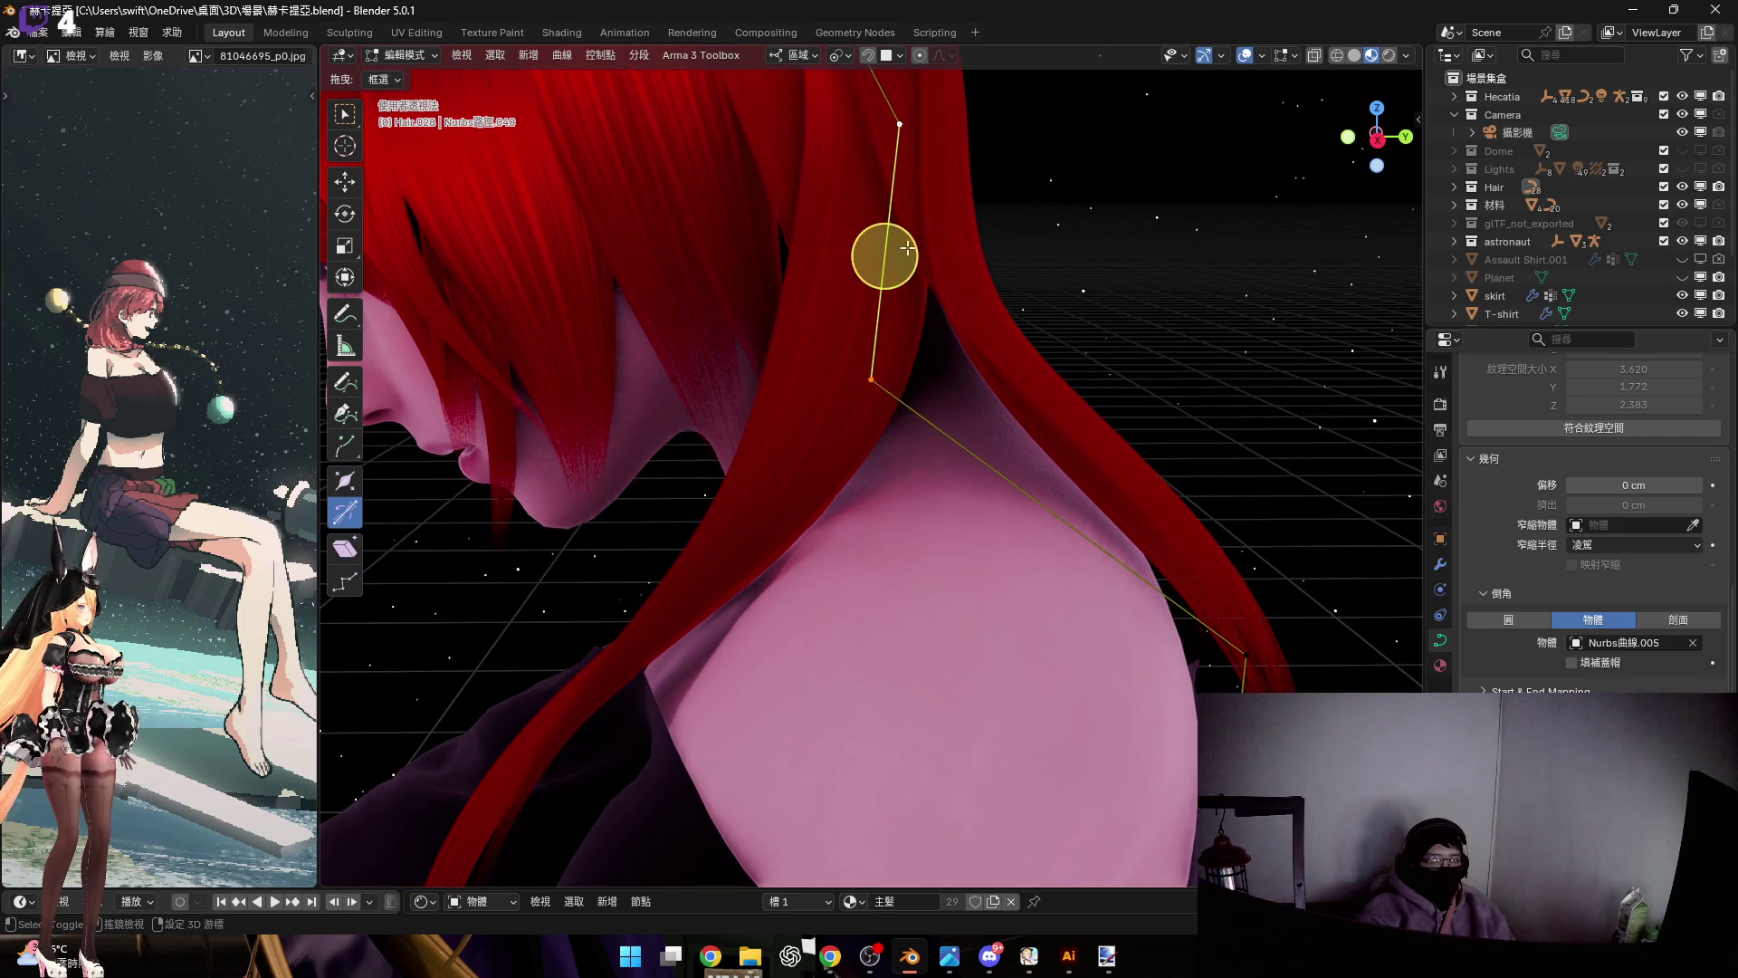
middle_click_drag(907, 248, 893, 453, "shift")
key("s")
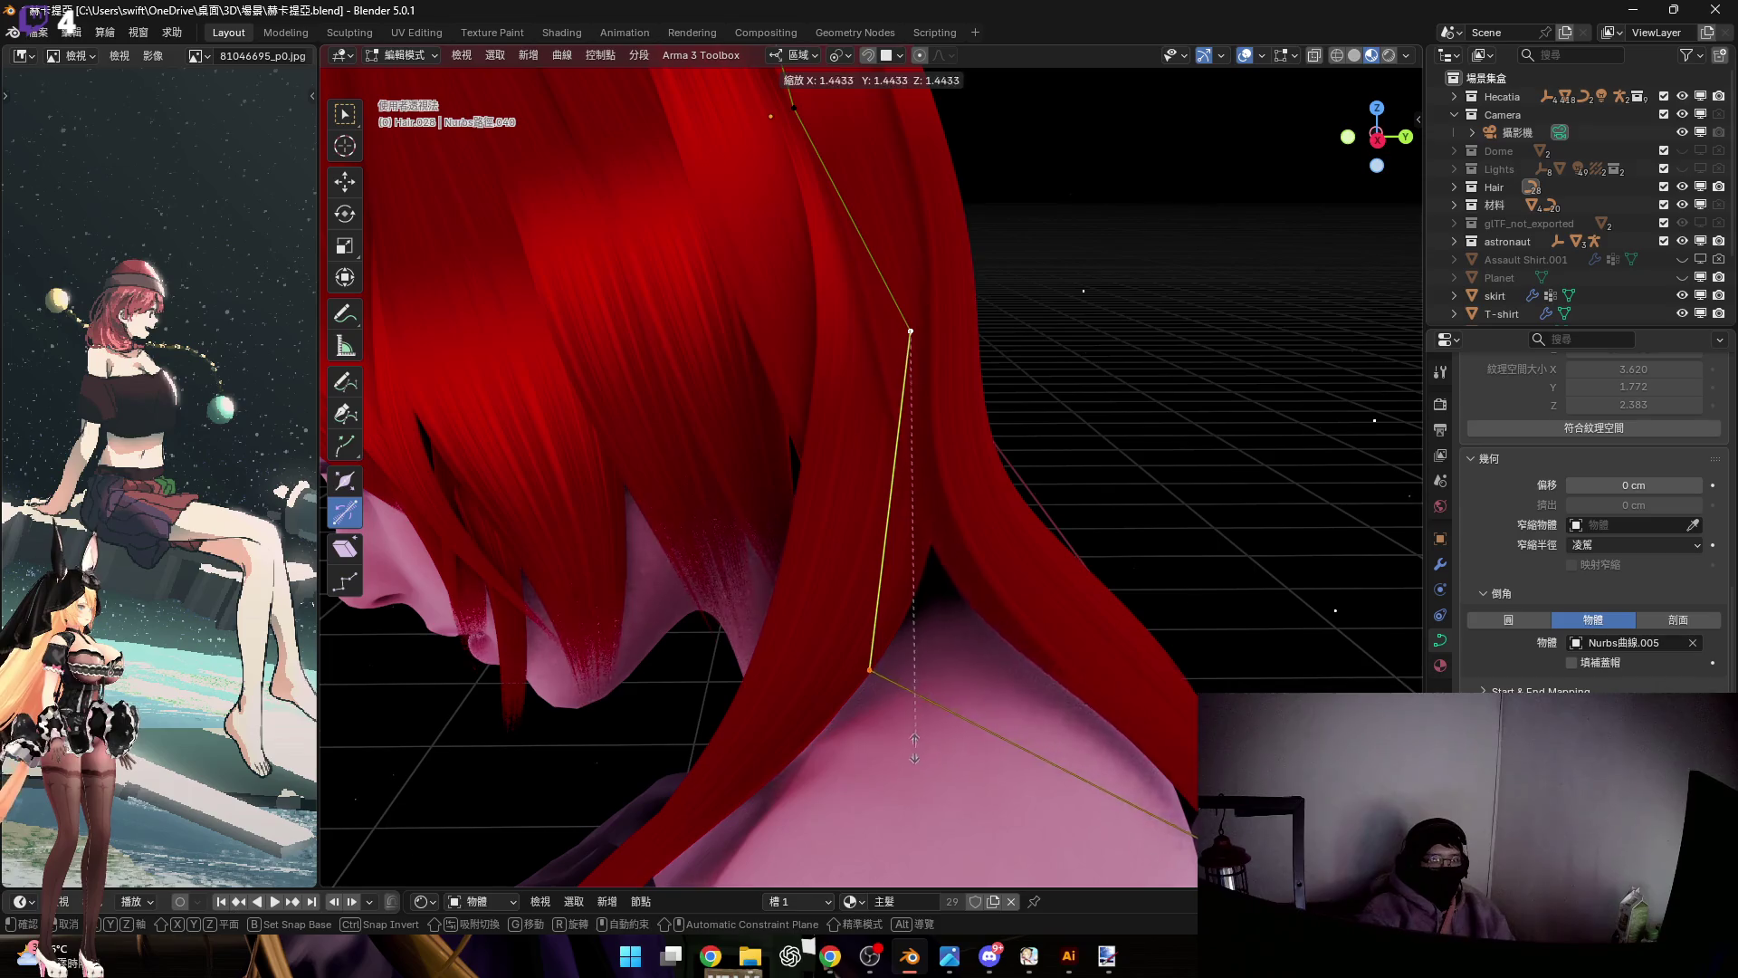
middle_click_drag(909, 749, 873, 469, "ctrl")
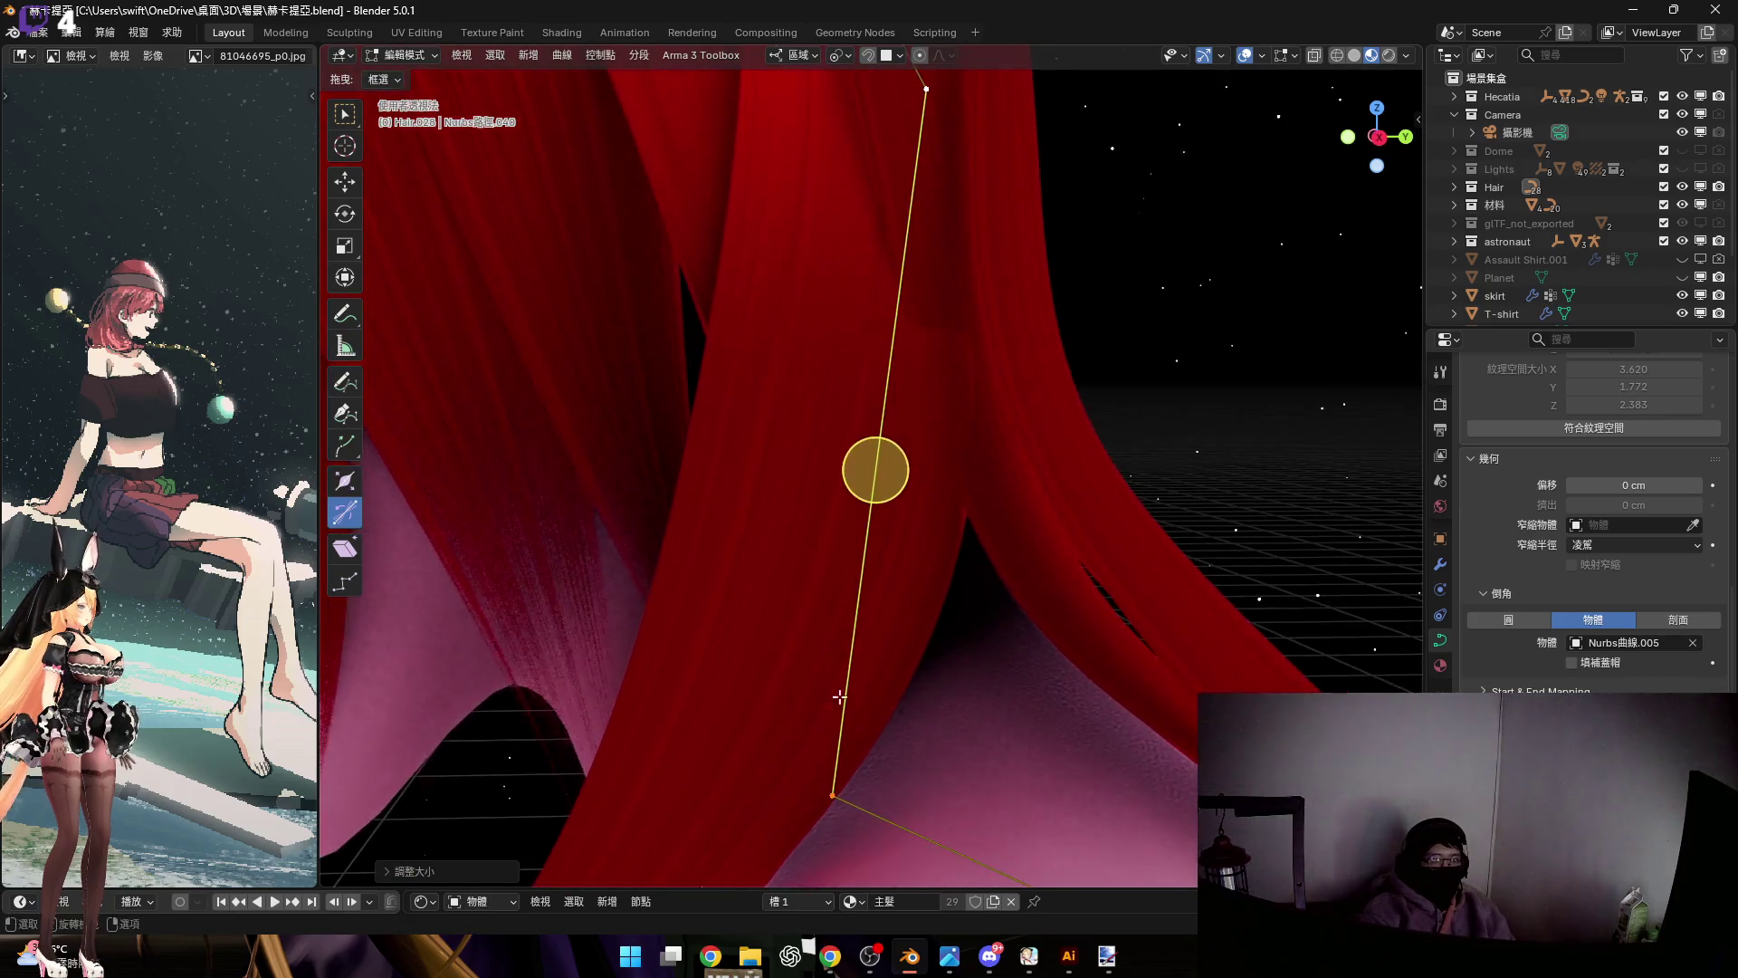
key("g")
left_click(929, 717)
Select a lower curve point and reposition it several times toward the shoulder
mouse_move(928, 716)
middle_mouse_down()
mouse_move(1123, 710)
mouse_move(1060, 557)
middle_mouse_up()
left_click(1065, 667)
middle_click_drag(1065, 667, 1164, 714)
key("g")
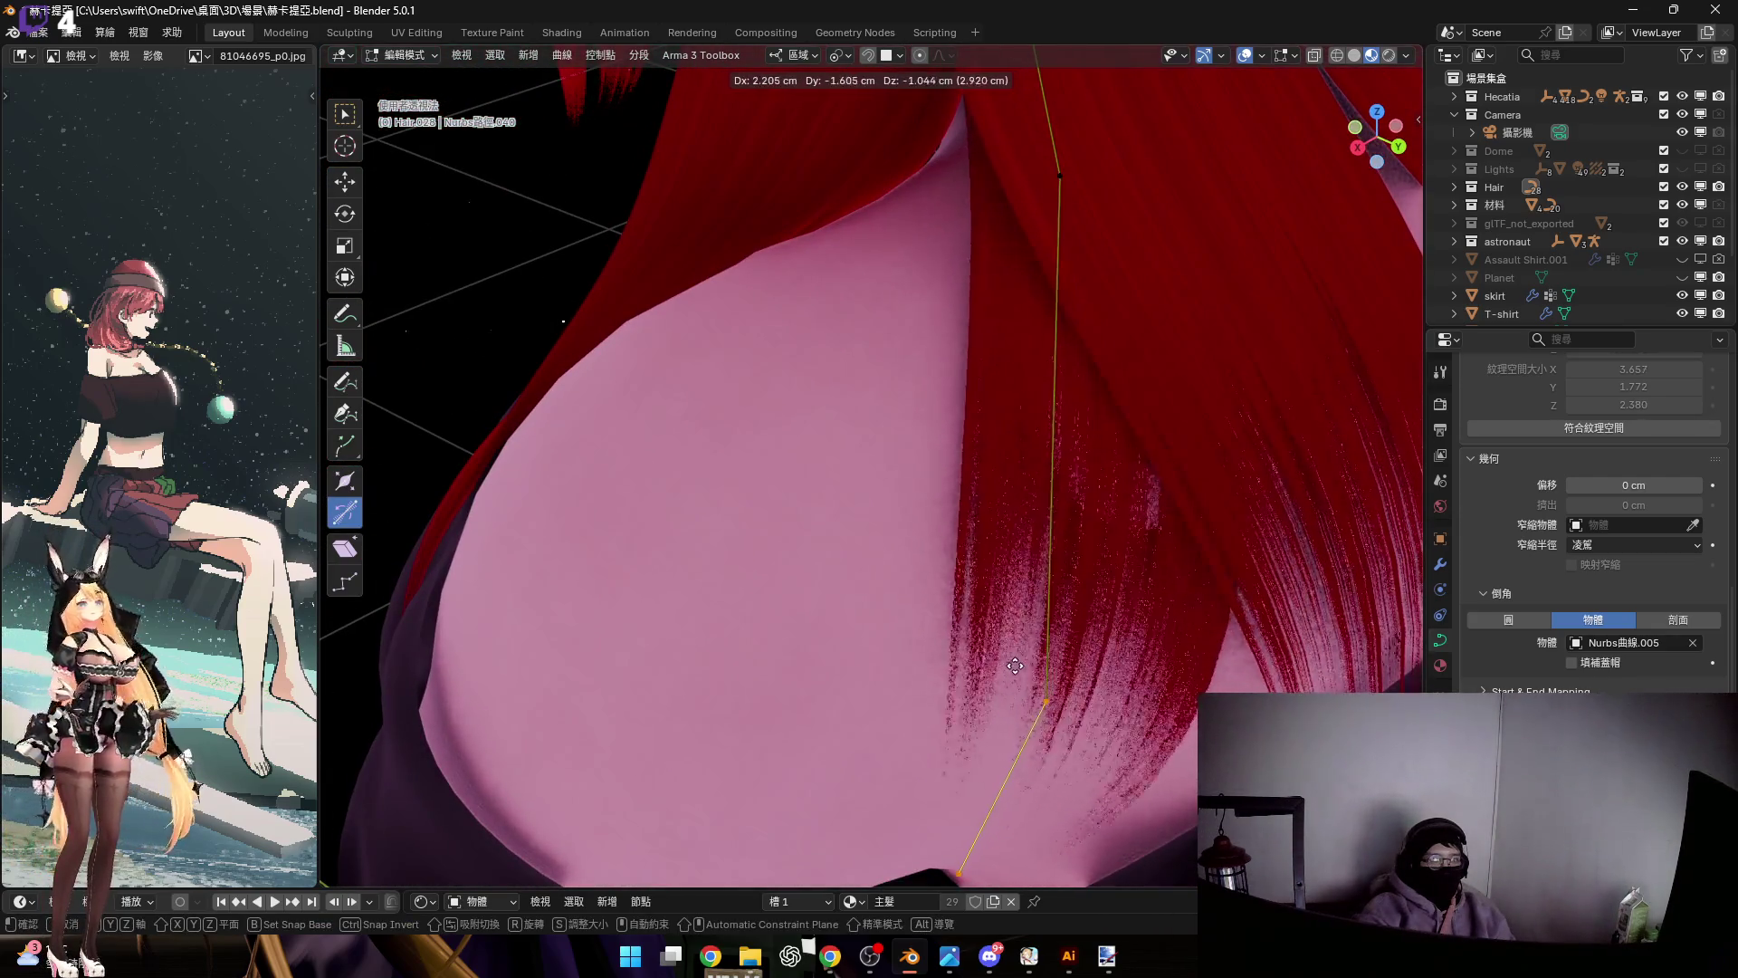
left_click(990, 784)
middle_click_drag(990, 784, 1043, 804)
key("g")
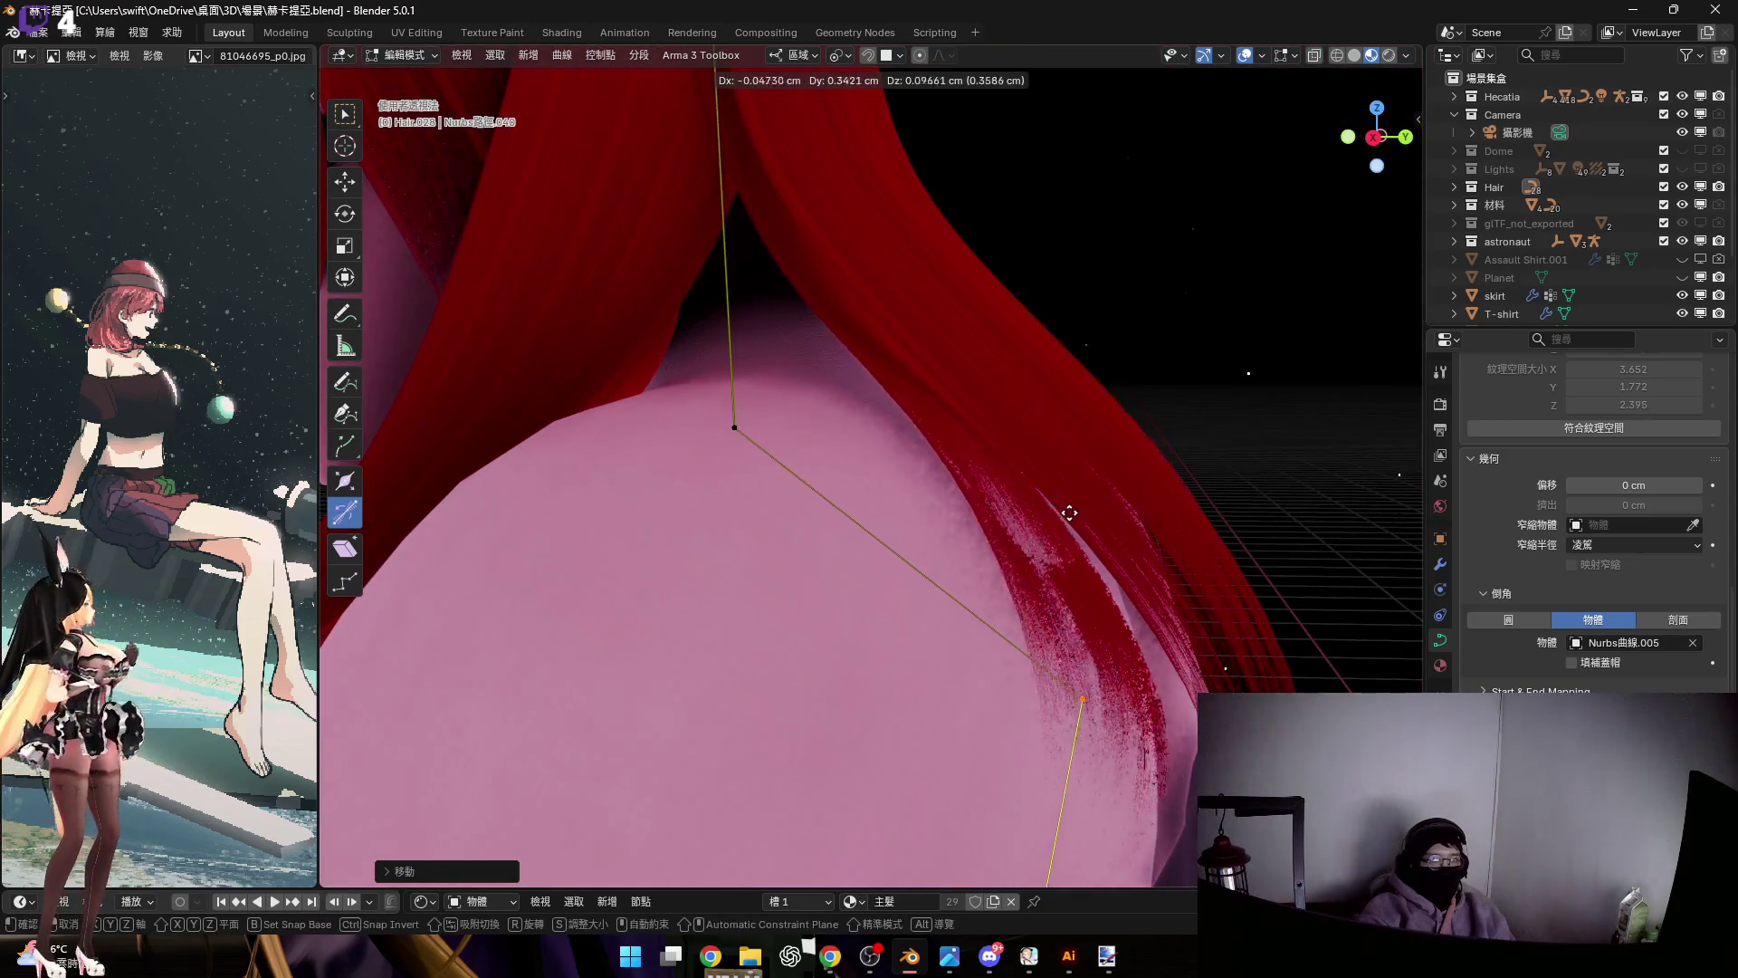
left_click(1056, 411)
mouse_move(1056, 411)
middle_mouse_down()
mouse_move(1040, 434)
mouse_move(969, 446)
mouse_move(1057, 476)
mouse_move(1155, 547)
mouse_move(1102, 423)
middle_mouse_up()
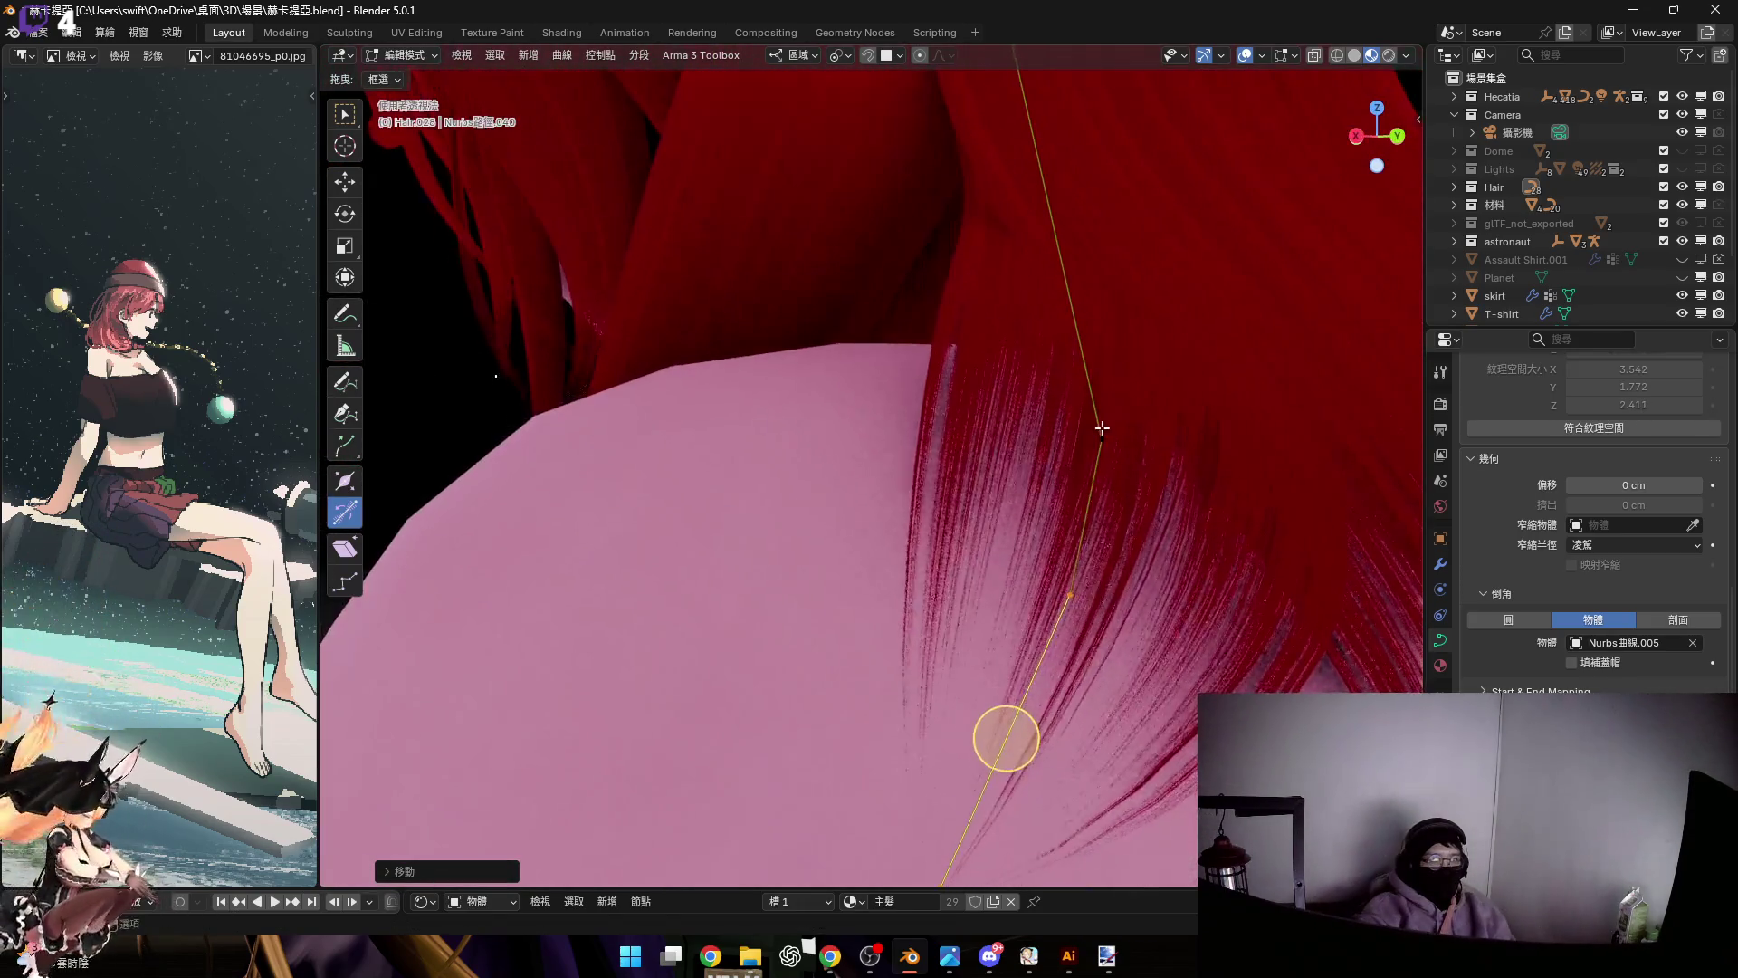
key("g")
mouse_move(978, 507)
middle_mouse_down()
mouse_move(1128, 469)
mouse_move(1081, 532)
mouse_move(988, 572)
middle_mouse_up()
left_click(1082, 531)
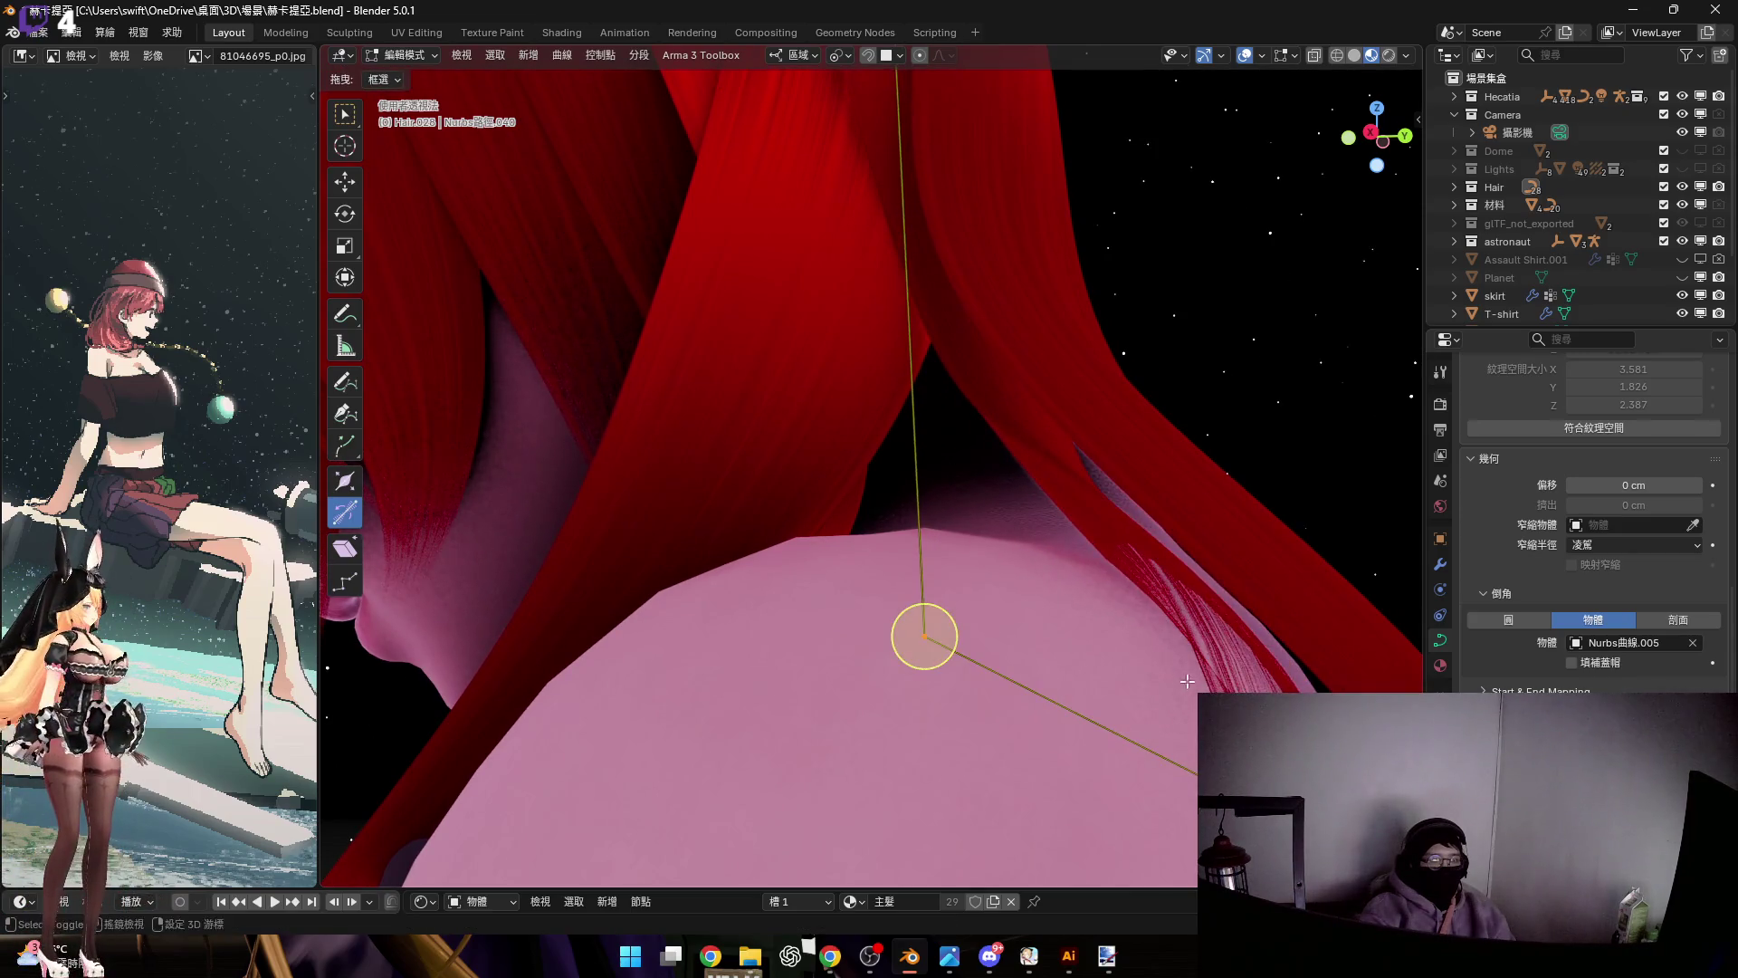
Subdivide the curve segment to add a midpoint
right_click(1135, 440)
left_click(1135, 440)
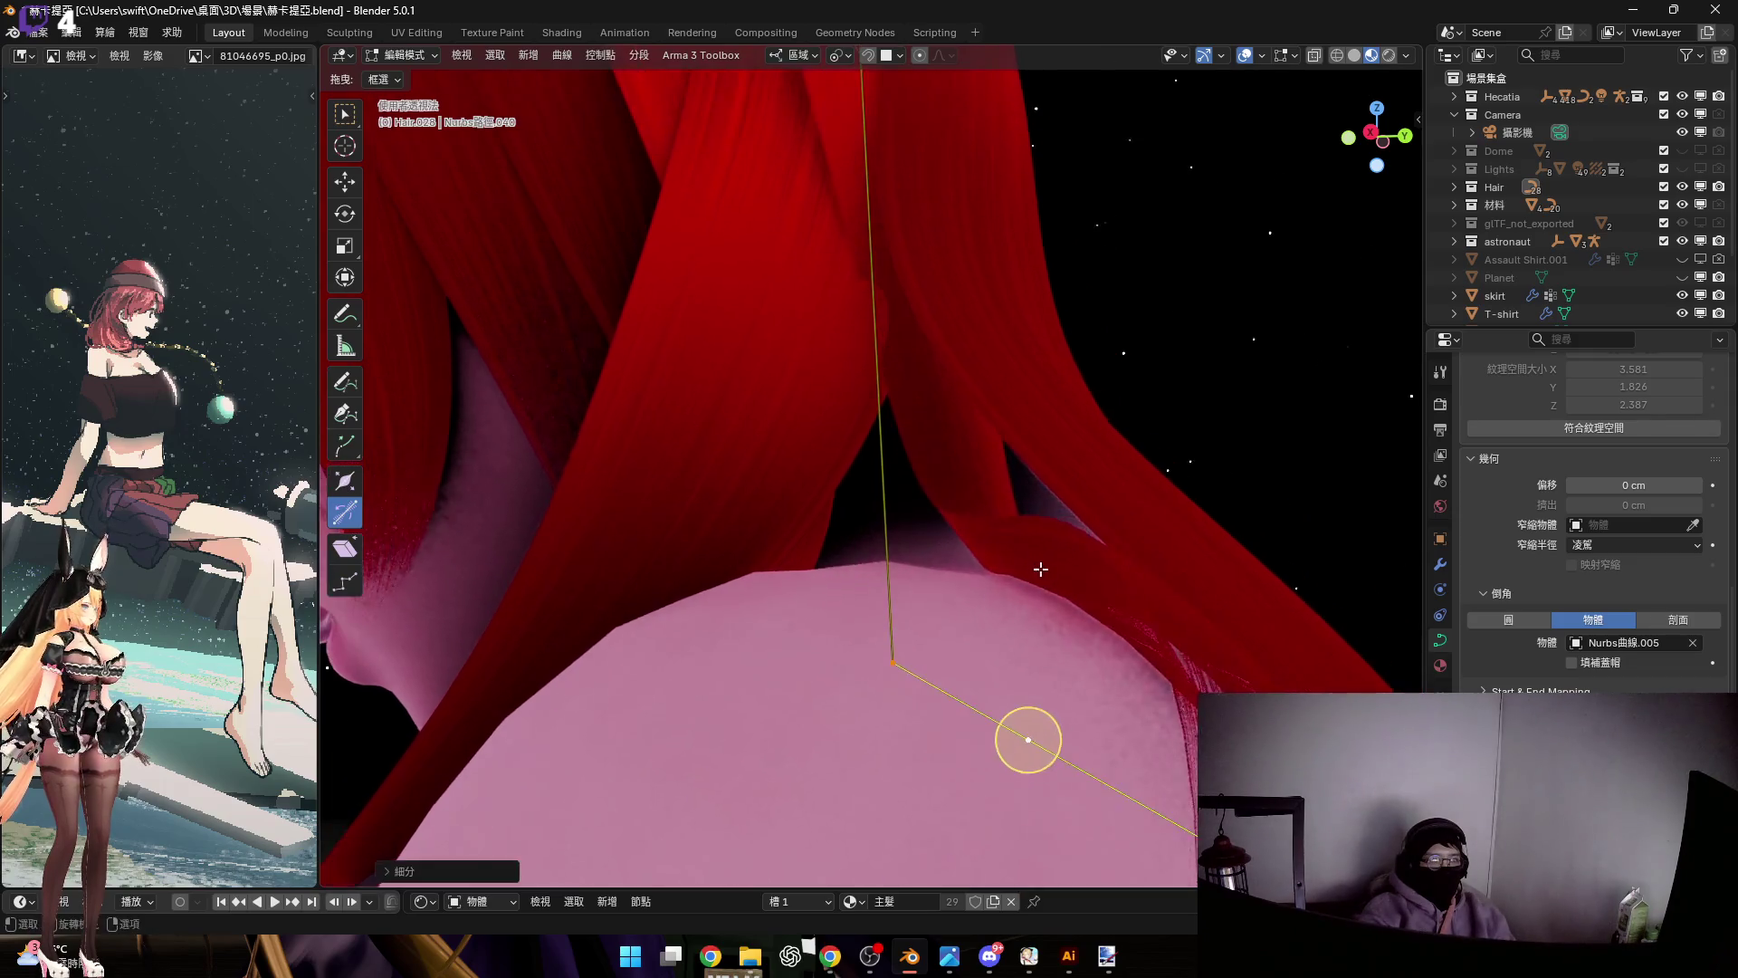
middle_click_drag(1040, 568, 1037, 591)
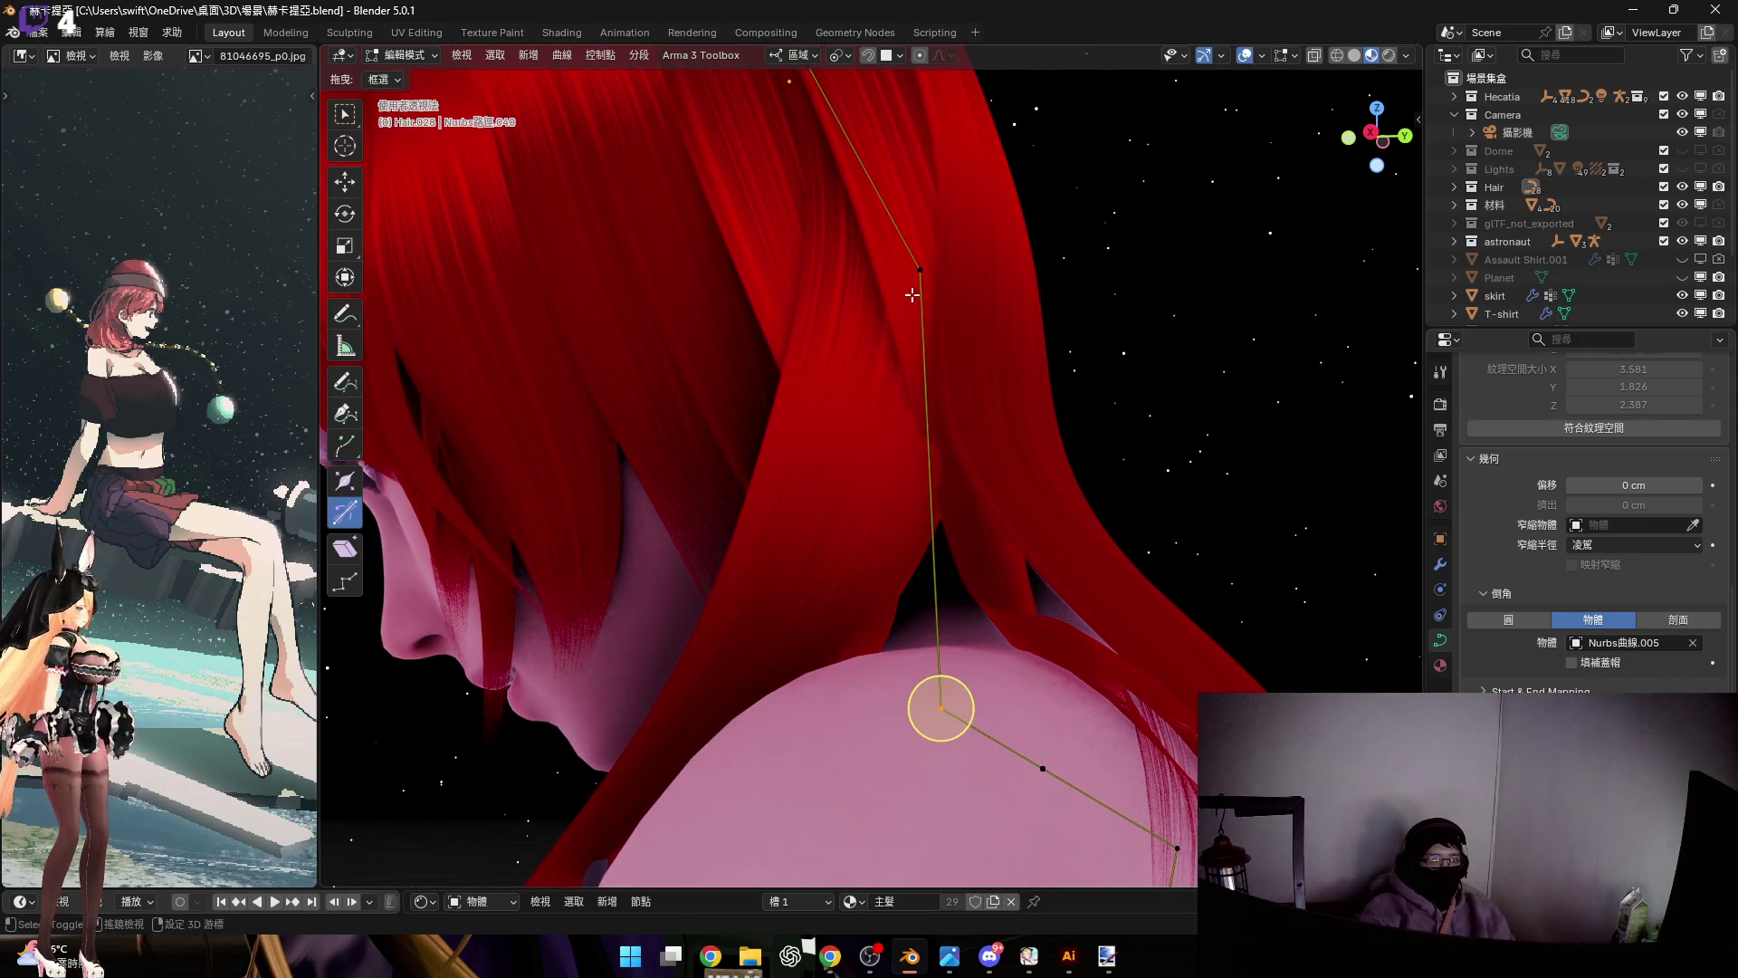
middle_click_drag(902, 631, 908, 626)
Scale the selected points, tilt the strand about 21°, and move the point
key("s")
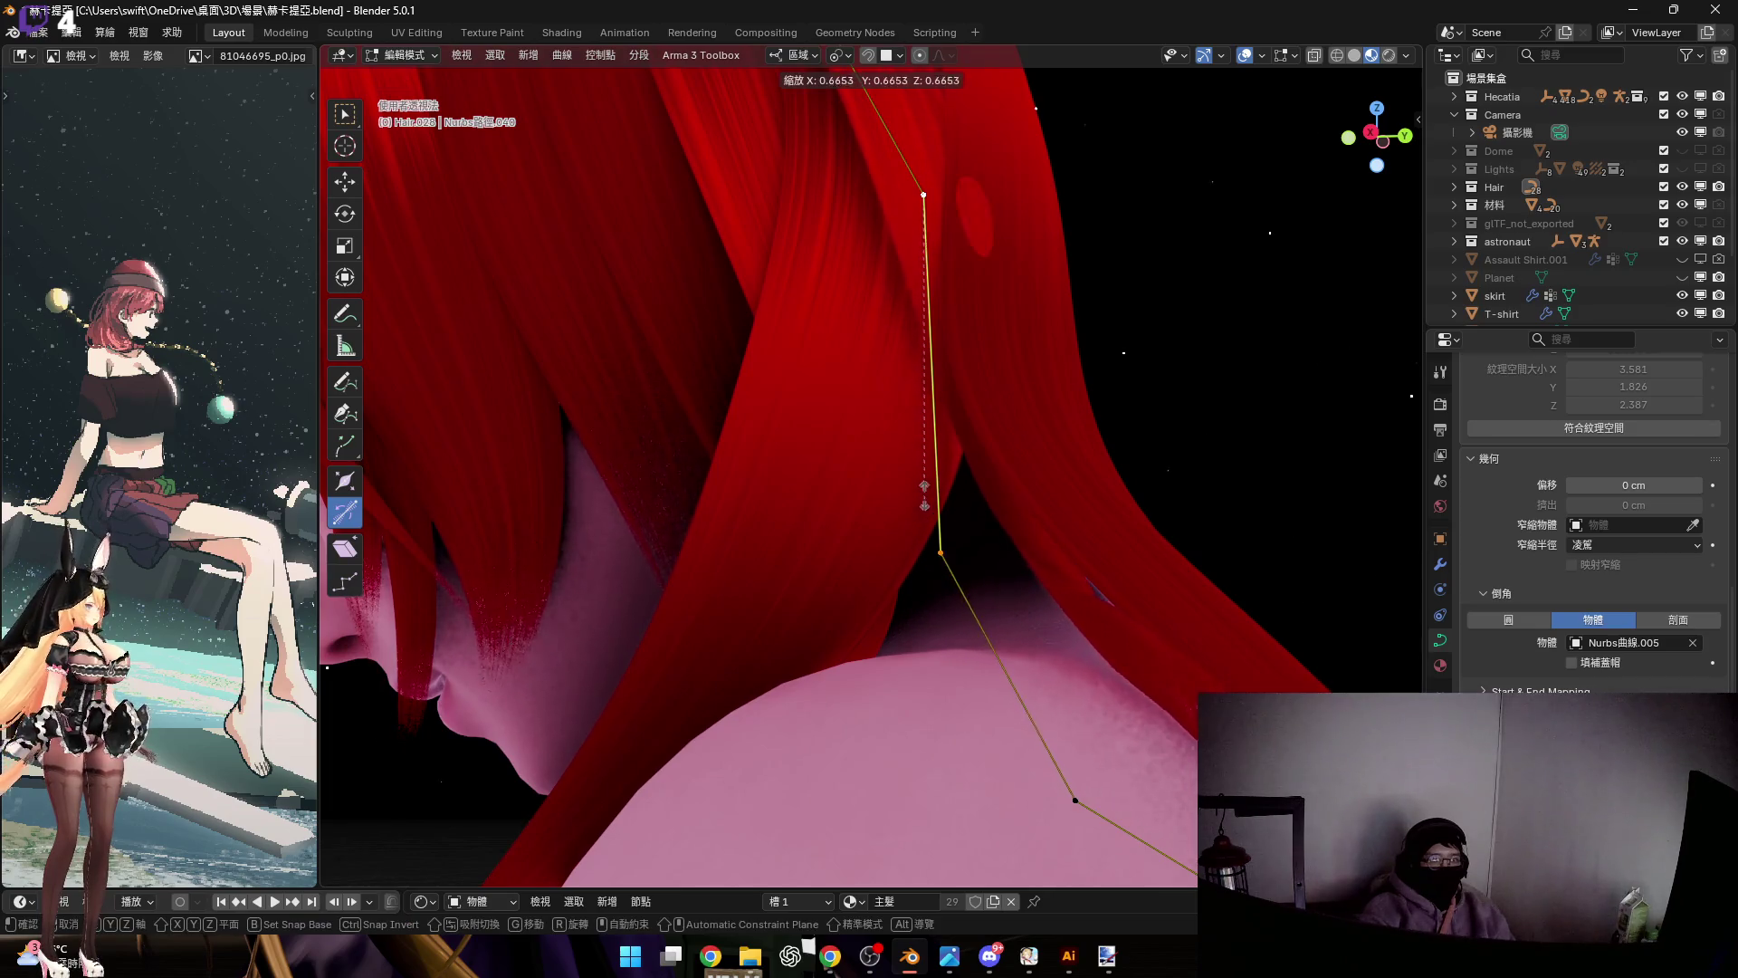
middle_click_drag(939, 473, 1028, 651)
mouse_move(1050, 716)
middle_mouse_down()
mouse_move(1004, 597)
mouse_move(1018, 593)
mouse_move(1010, 765)
mouse_move(977, 776)
middle_mouse_up()
left_click_drag(945, 767, 958, 766)
mouse_move(957, 765)
middle_mouse_down()
mouse_move(1044, 577)
mouse_move(1001, 454)
mouse_move(1042, 543)
mouse_move(974, 614)
middle_mouse_up()
key("g")
left_click(1041, 681)
Rotate the selected curve points around the local Y axis
mouse_move(1164, 657)
middle_mouse_down()
mouse_move(1161, 573)
mouse_move(1032, 575)
mouse_move(1018, 625)
middle_mouse_up()
key("r")
key("y")
key("y")
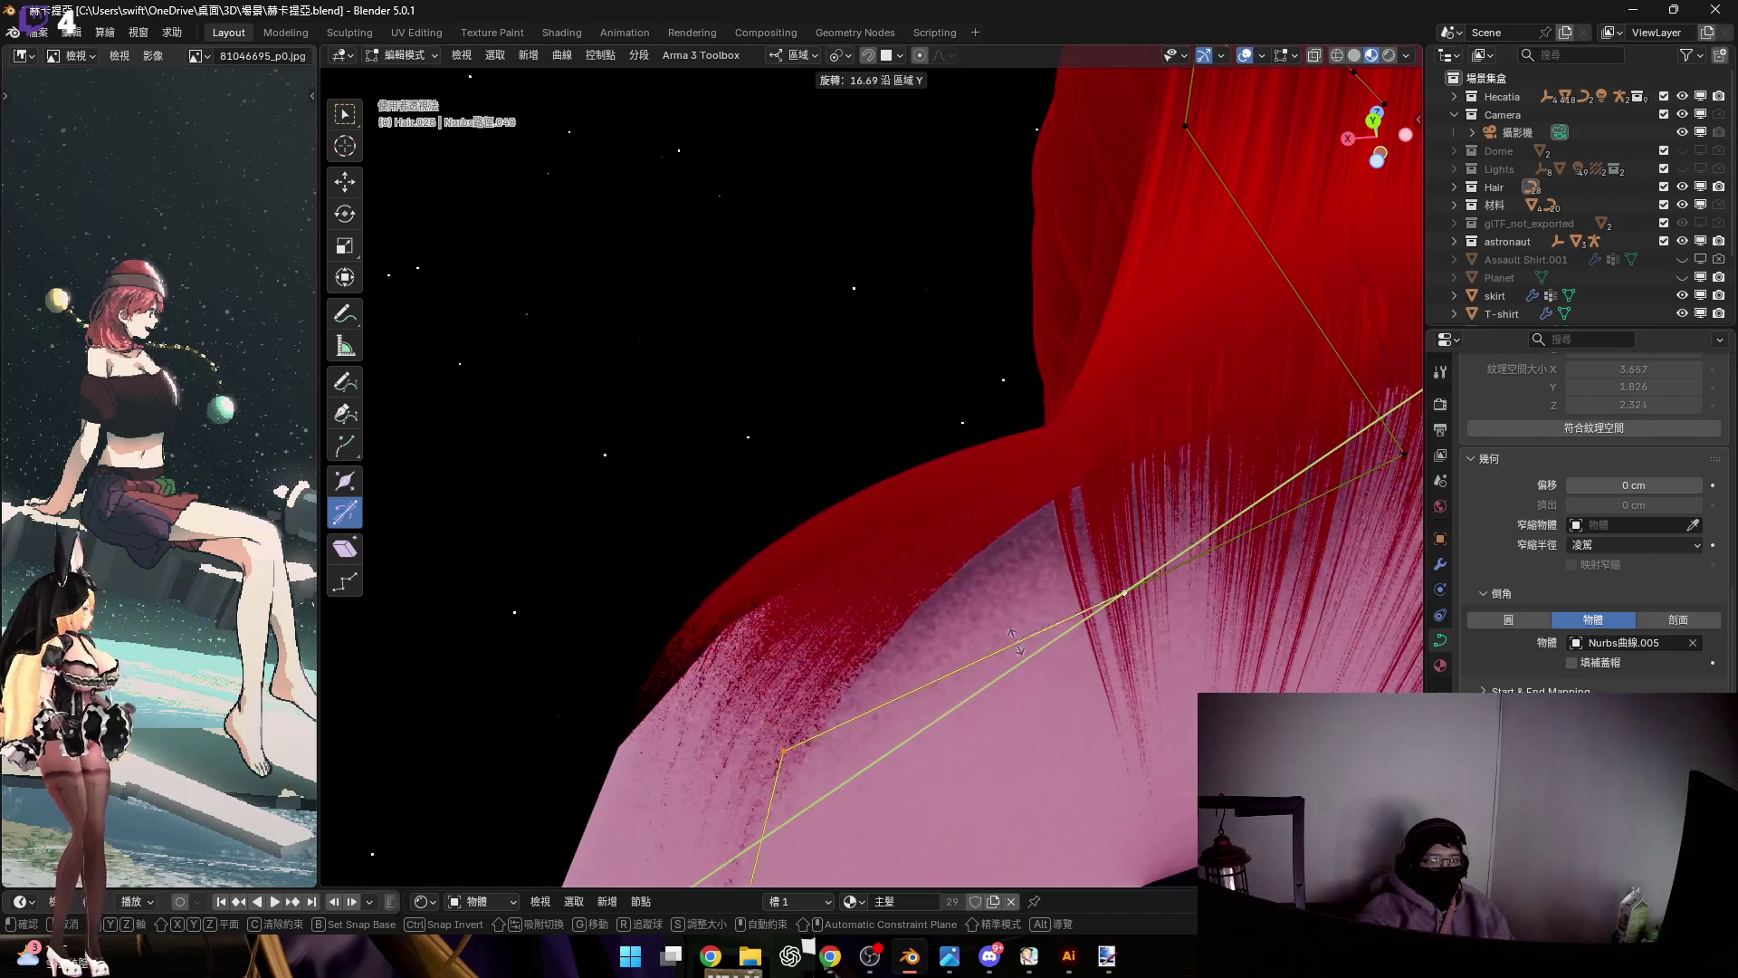
left_click(947, 732)
mouse_move(1061, 522)
middle_mouse_down()
mouse_move(947, 571)
mouse_move(1062, 633)
mouse_move(1129, 628)
middle_mouse_up()
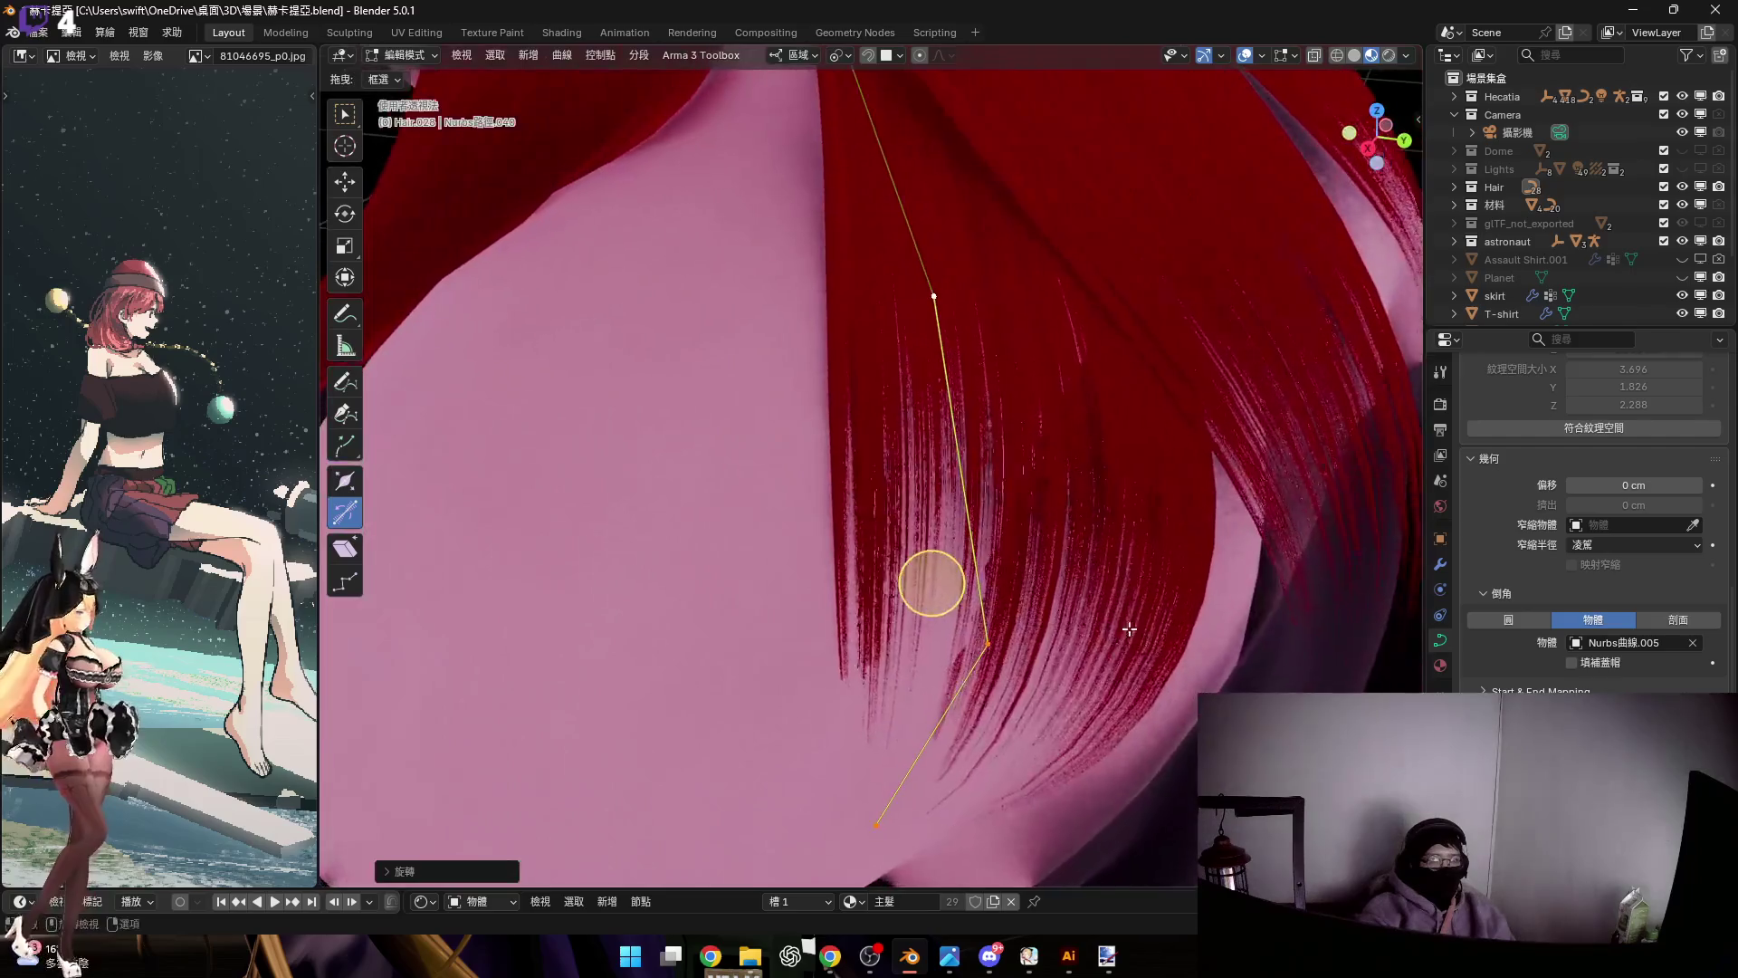
mouse_move(1009, 667)
middle_mouse_down()
mouse_move(978, 634)
mouse_move(1006, 619)
middle_mouse_up()
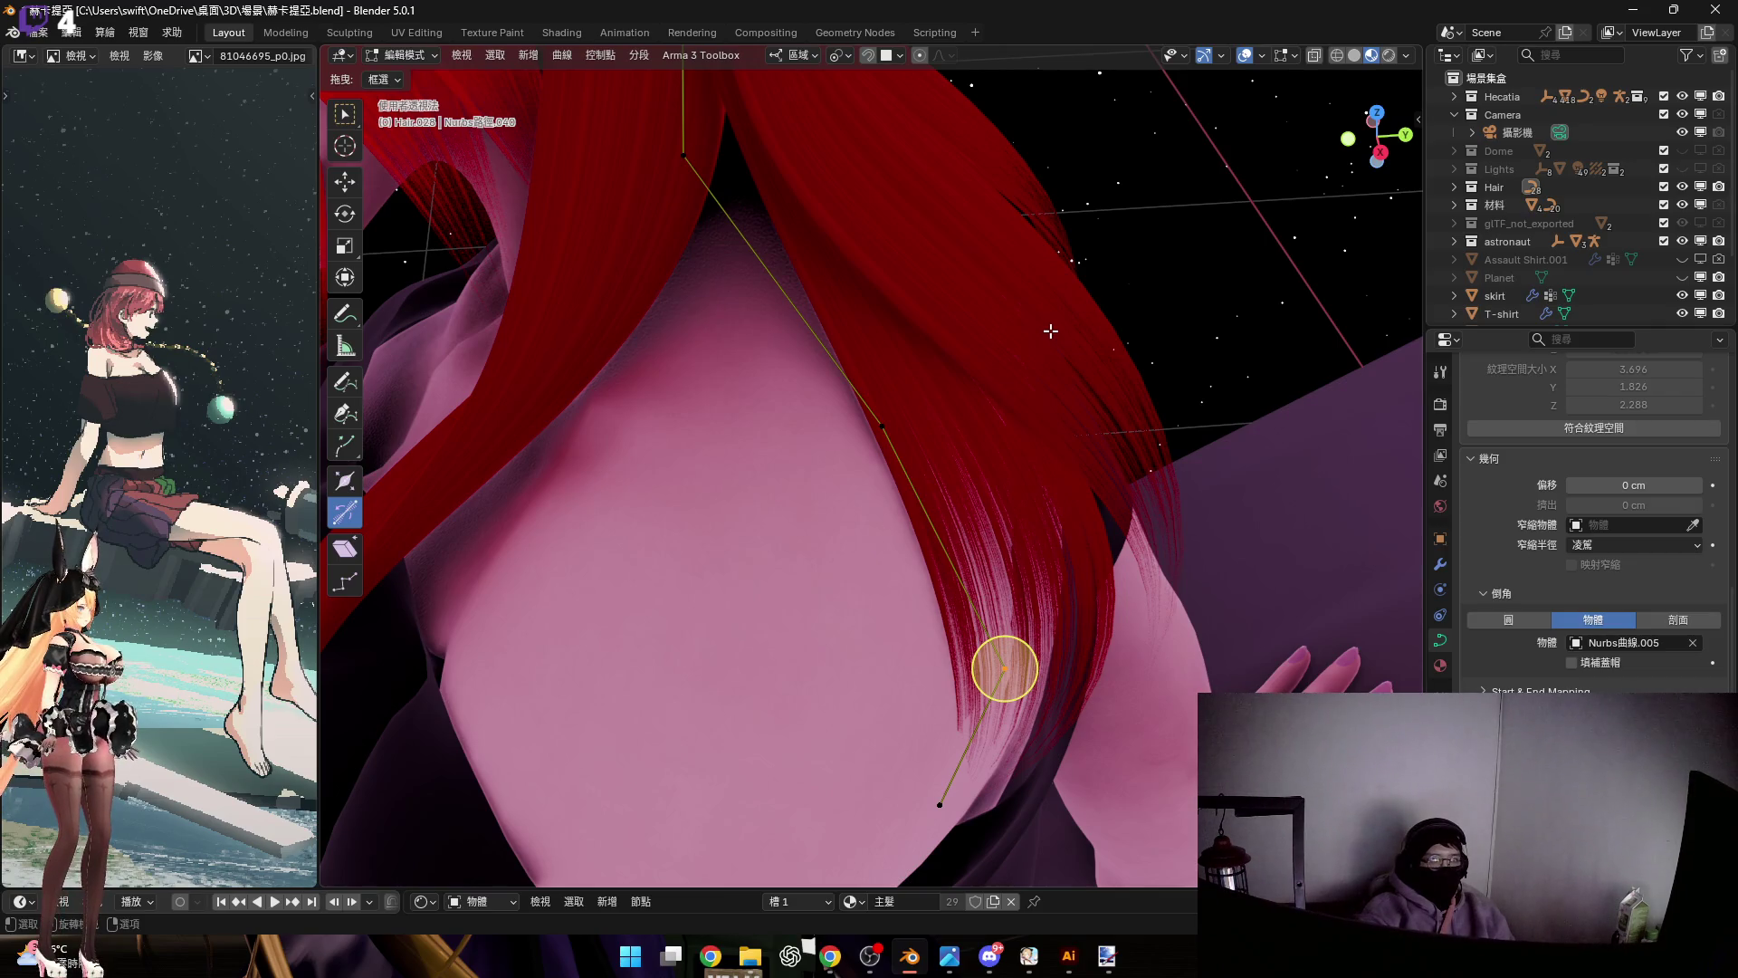
Select the Hair.027 strand's end point, rotate it on local Y, and return to Object Mode
left_click(1050, 331)
mouse_move(1050, 331)
middle_mouse_down()
mouse_move(959, 460)
mouse_move(1106, 640)
middle_mouse_up()
left_click_drag(1112, 664, 841, 393)
left_click_drag(779, 344, 783, 347)
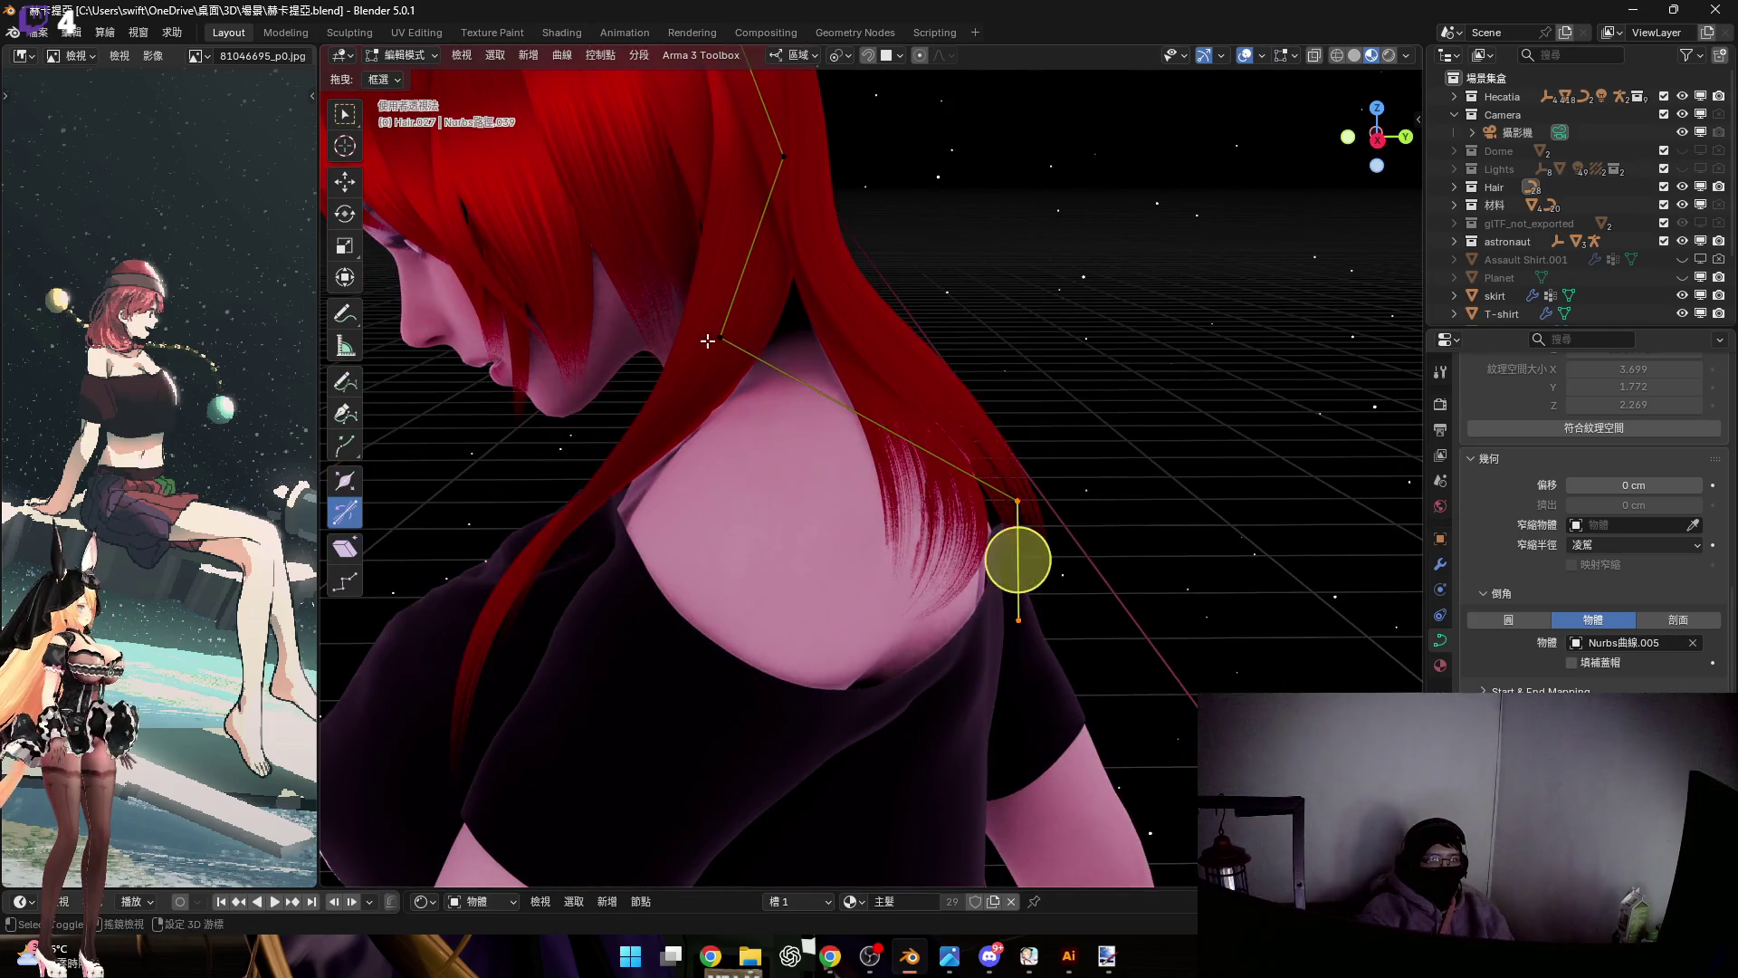
scroll(814, 389, "up", 3)
middle_click_drag(842, 408, 857, 426)
key("y")
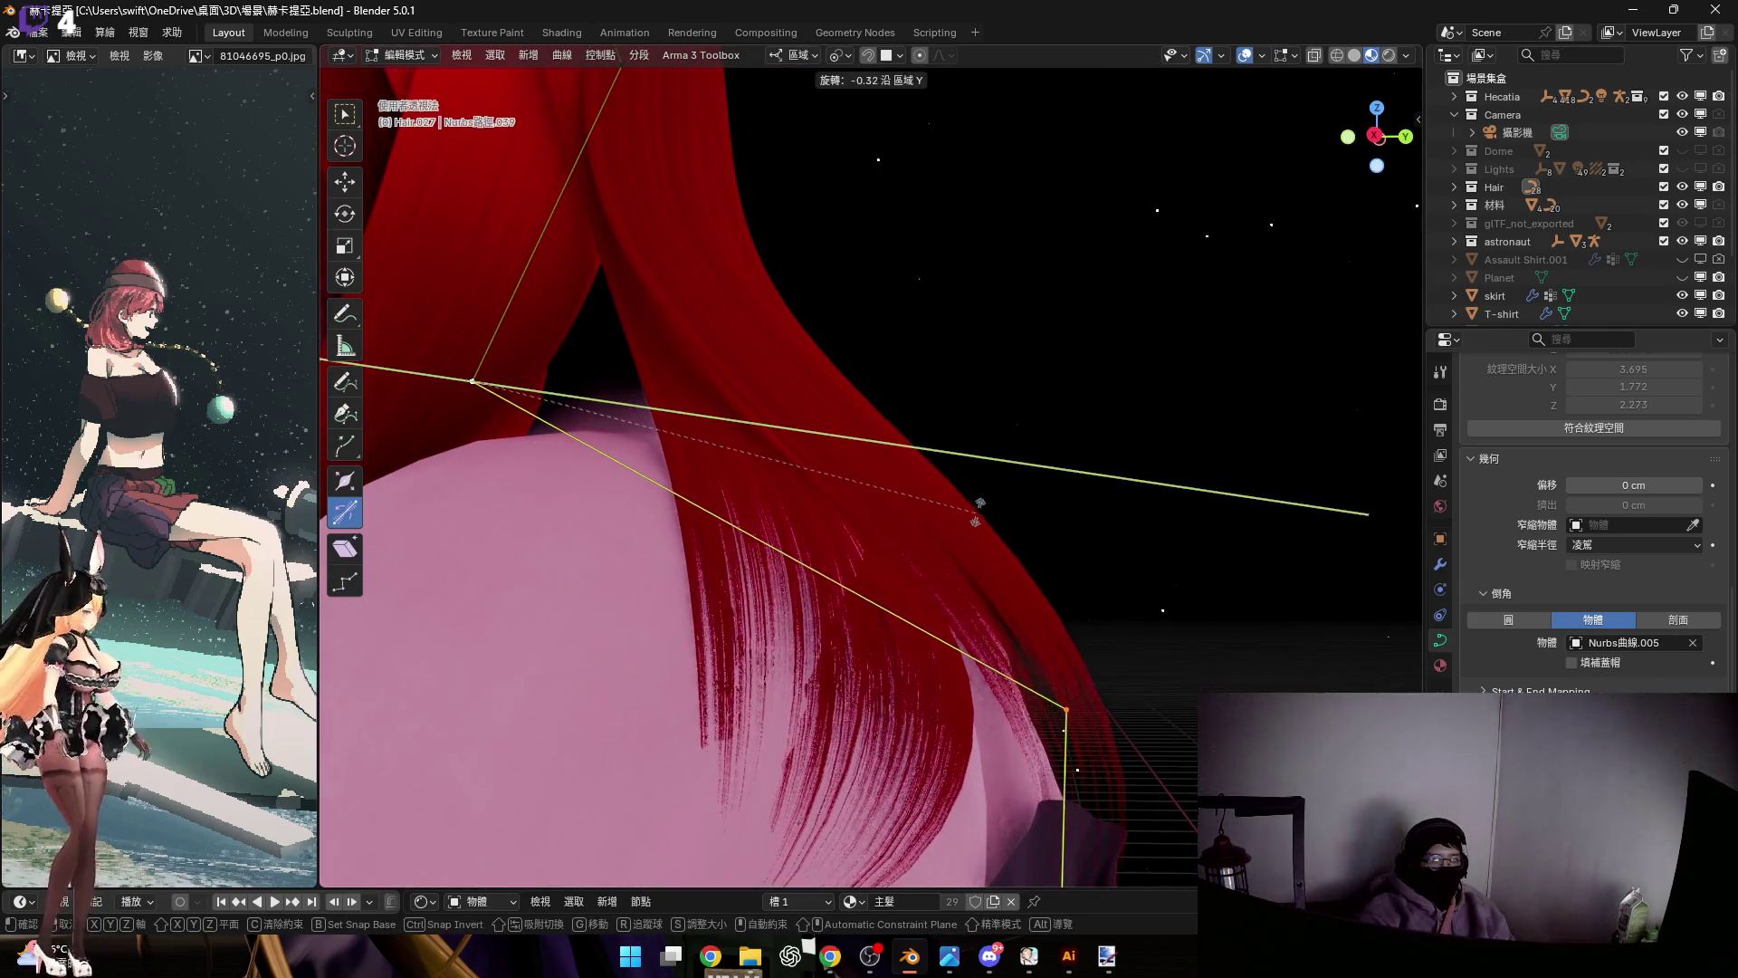
left_click(993, 494)
mouse_move(994, 493)
middle_mouse_down()
mouse_move(873, 624)
mouse_move(904, 477)
mouse_move(912, 512)
middle_mouse_up()
key("Tab")
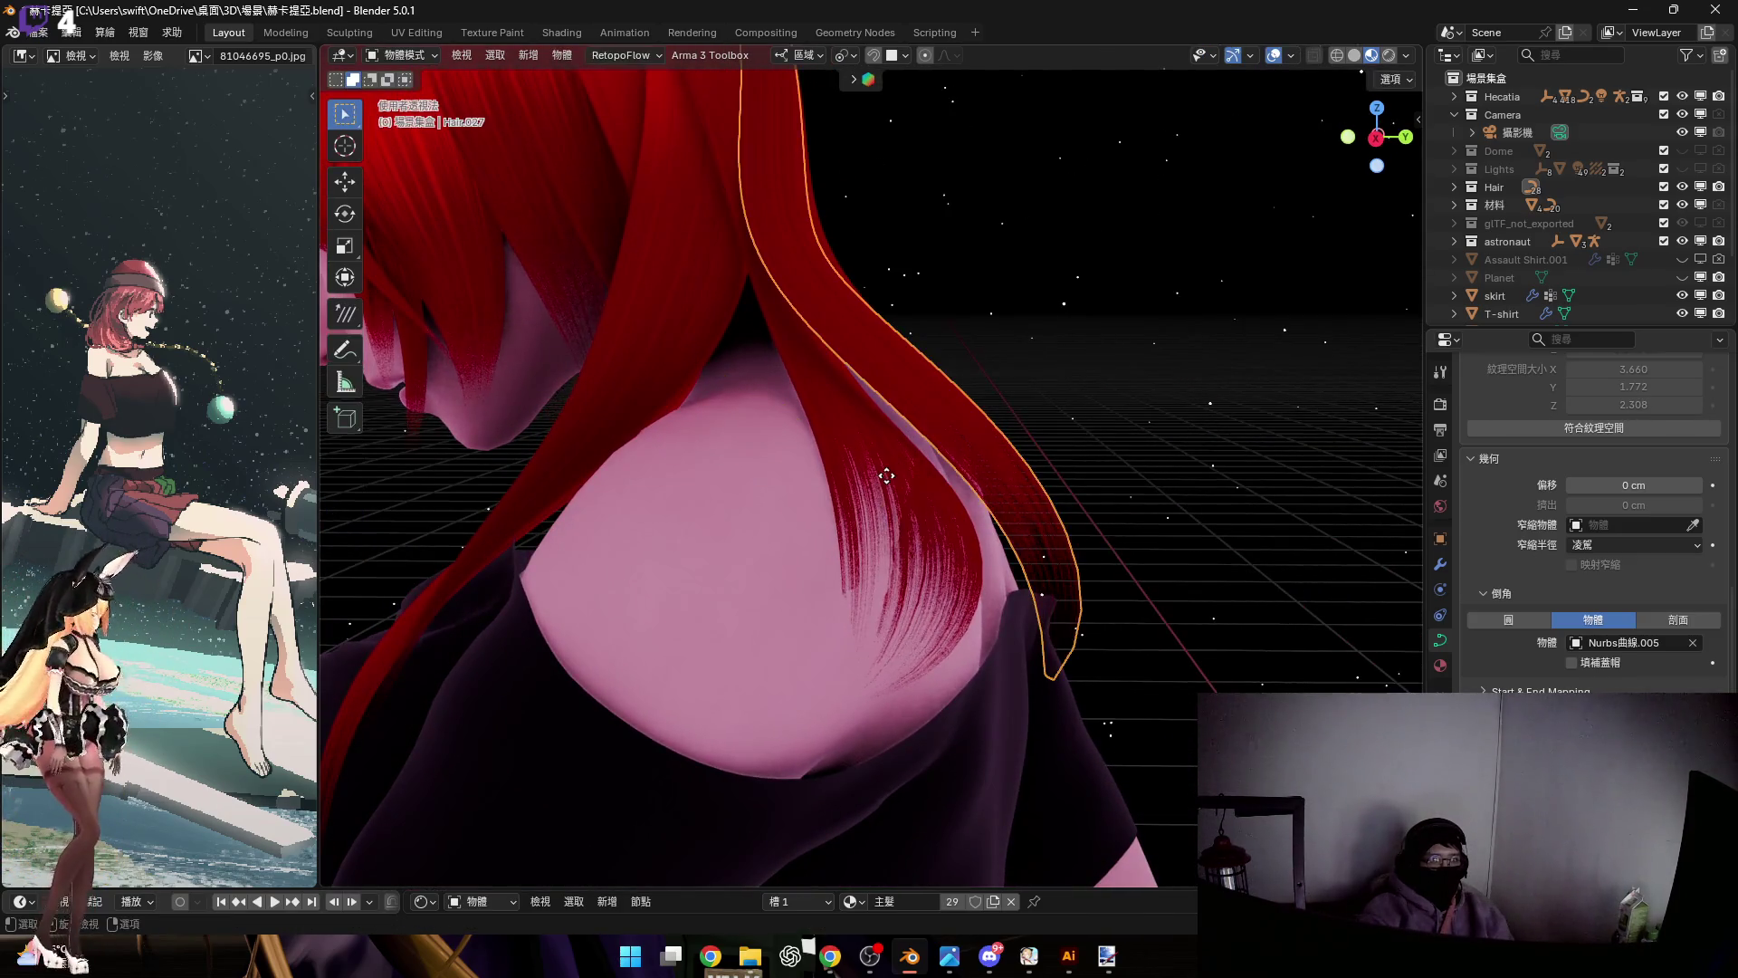
Edit another hair strand's curve, rotating and slightly raising its selected point
left_click(887, 588)
key("Tab")
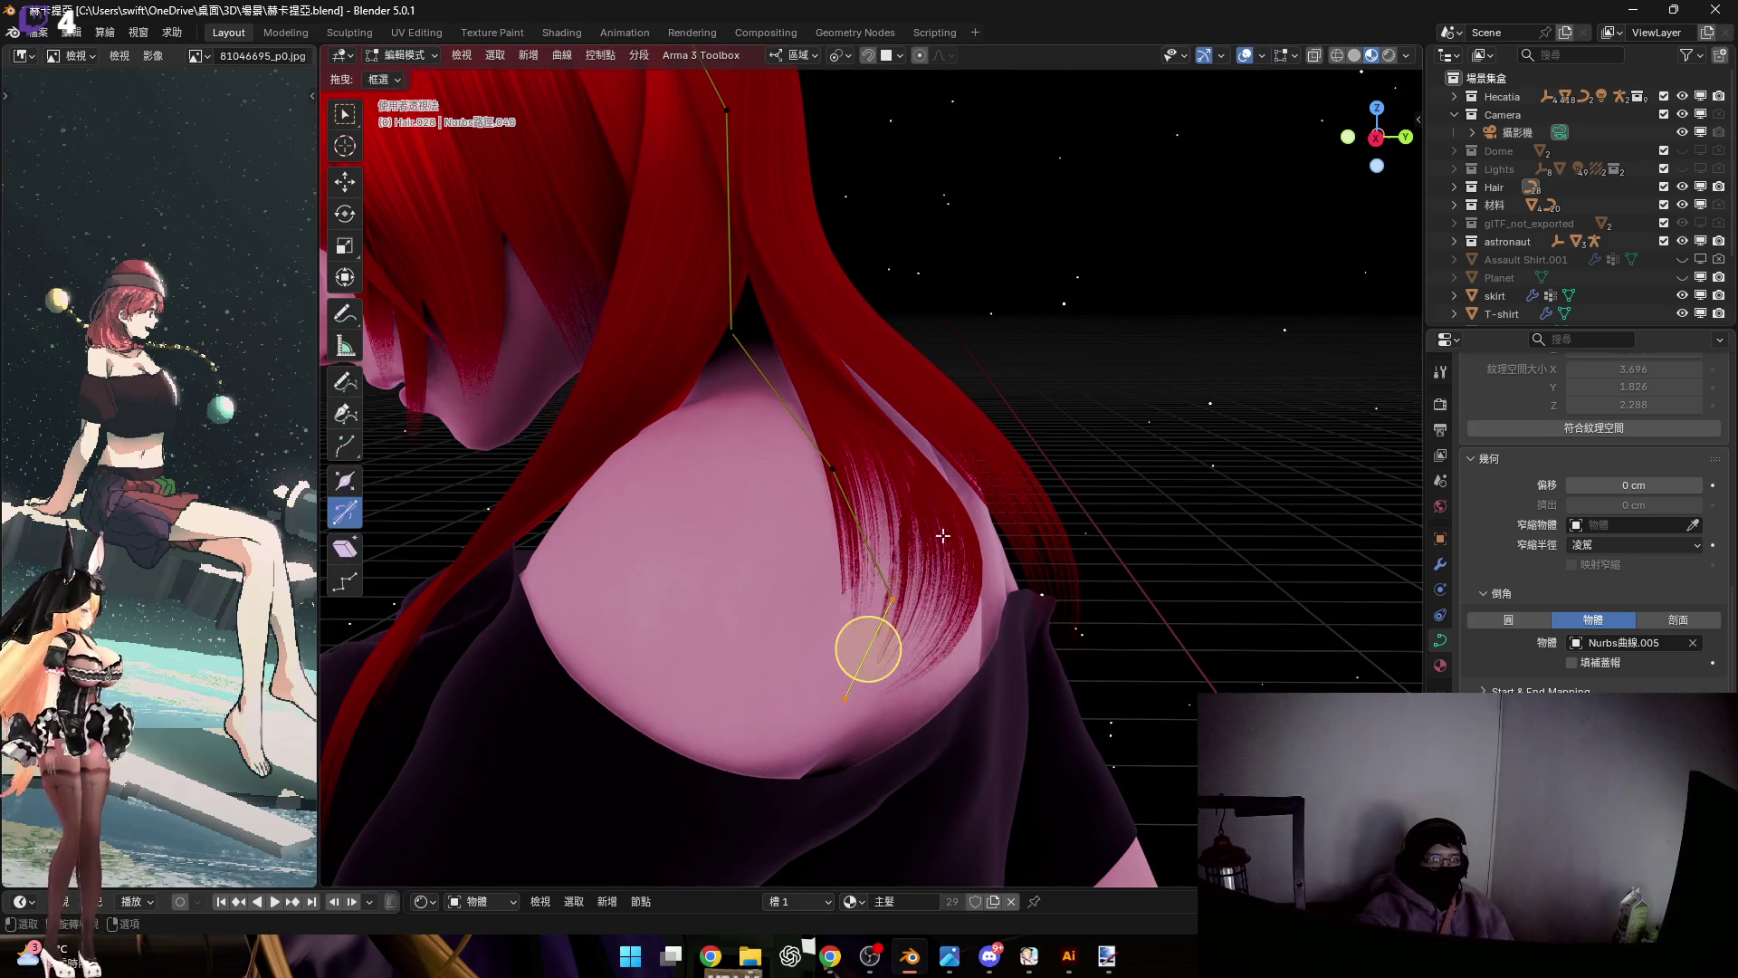
mouse_move(855, 488)
middle_mouse_down()
mouse_move(910, 493)
mouse_move(845, 516)
mouse_move(885, 547)
middle_mouse_up()
key("r")
left_click(919, 490)
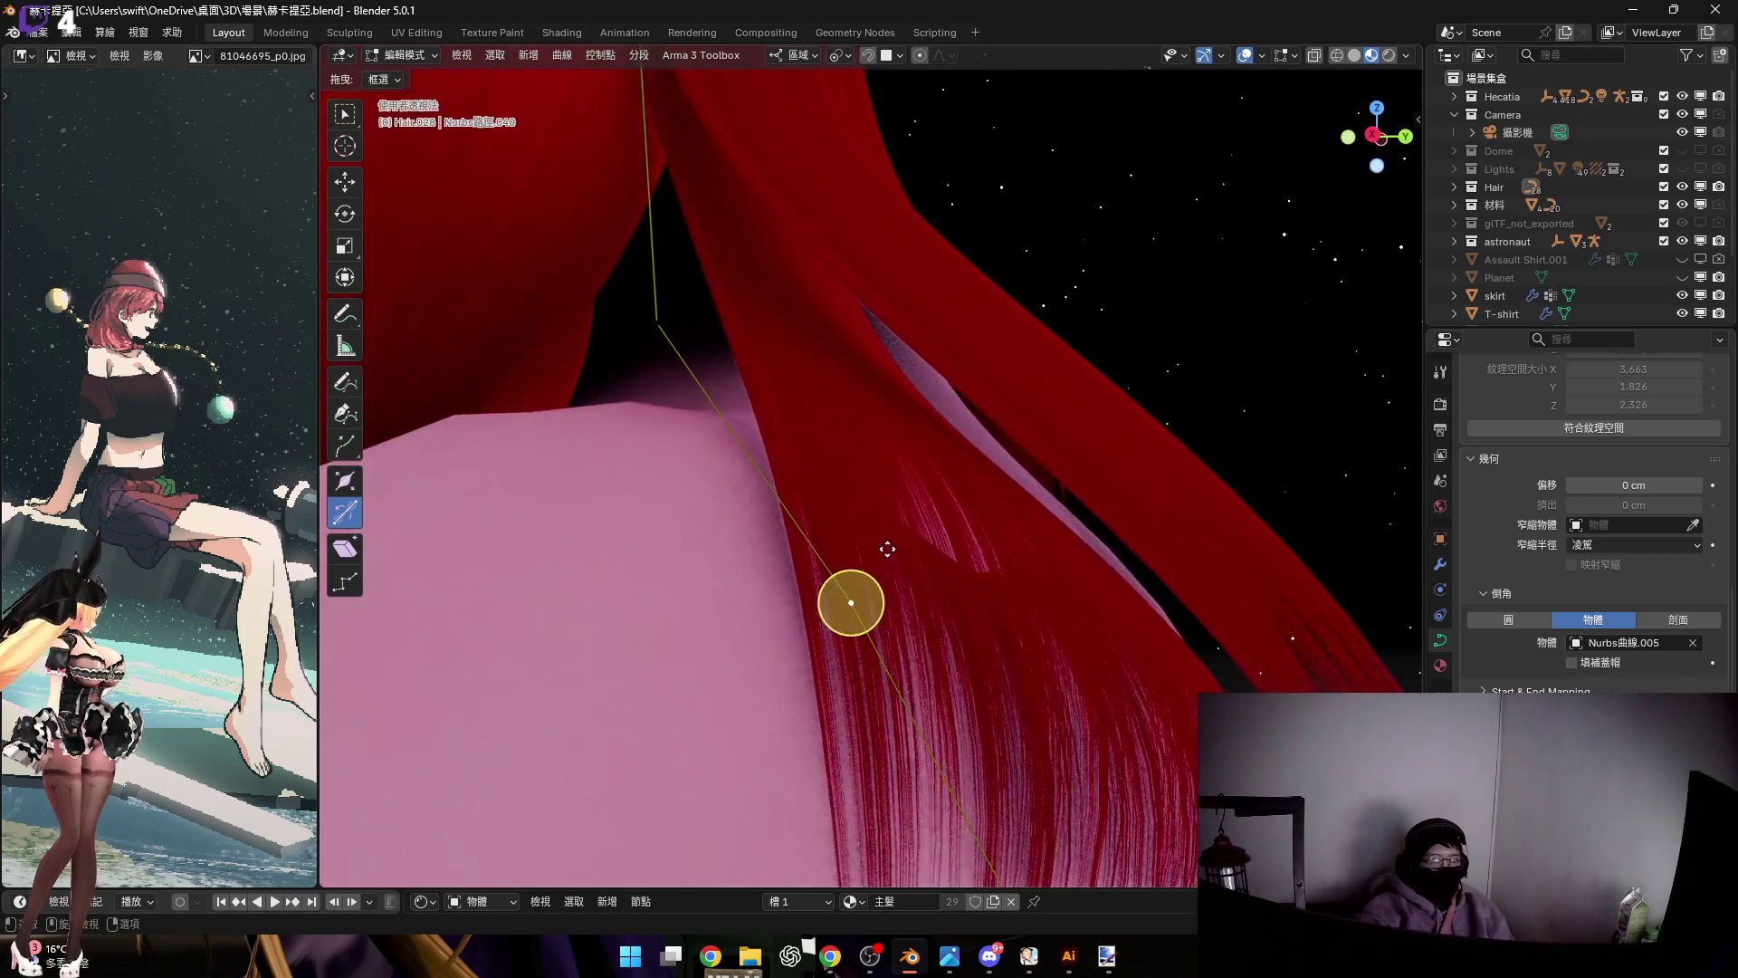
key("g")
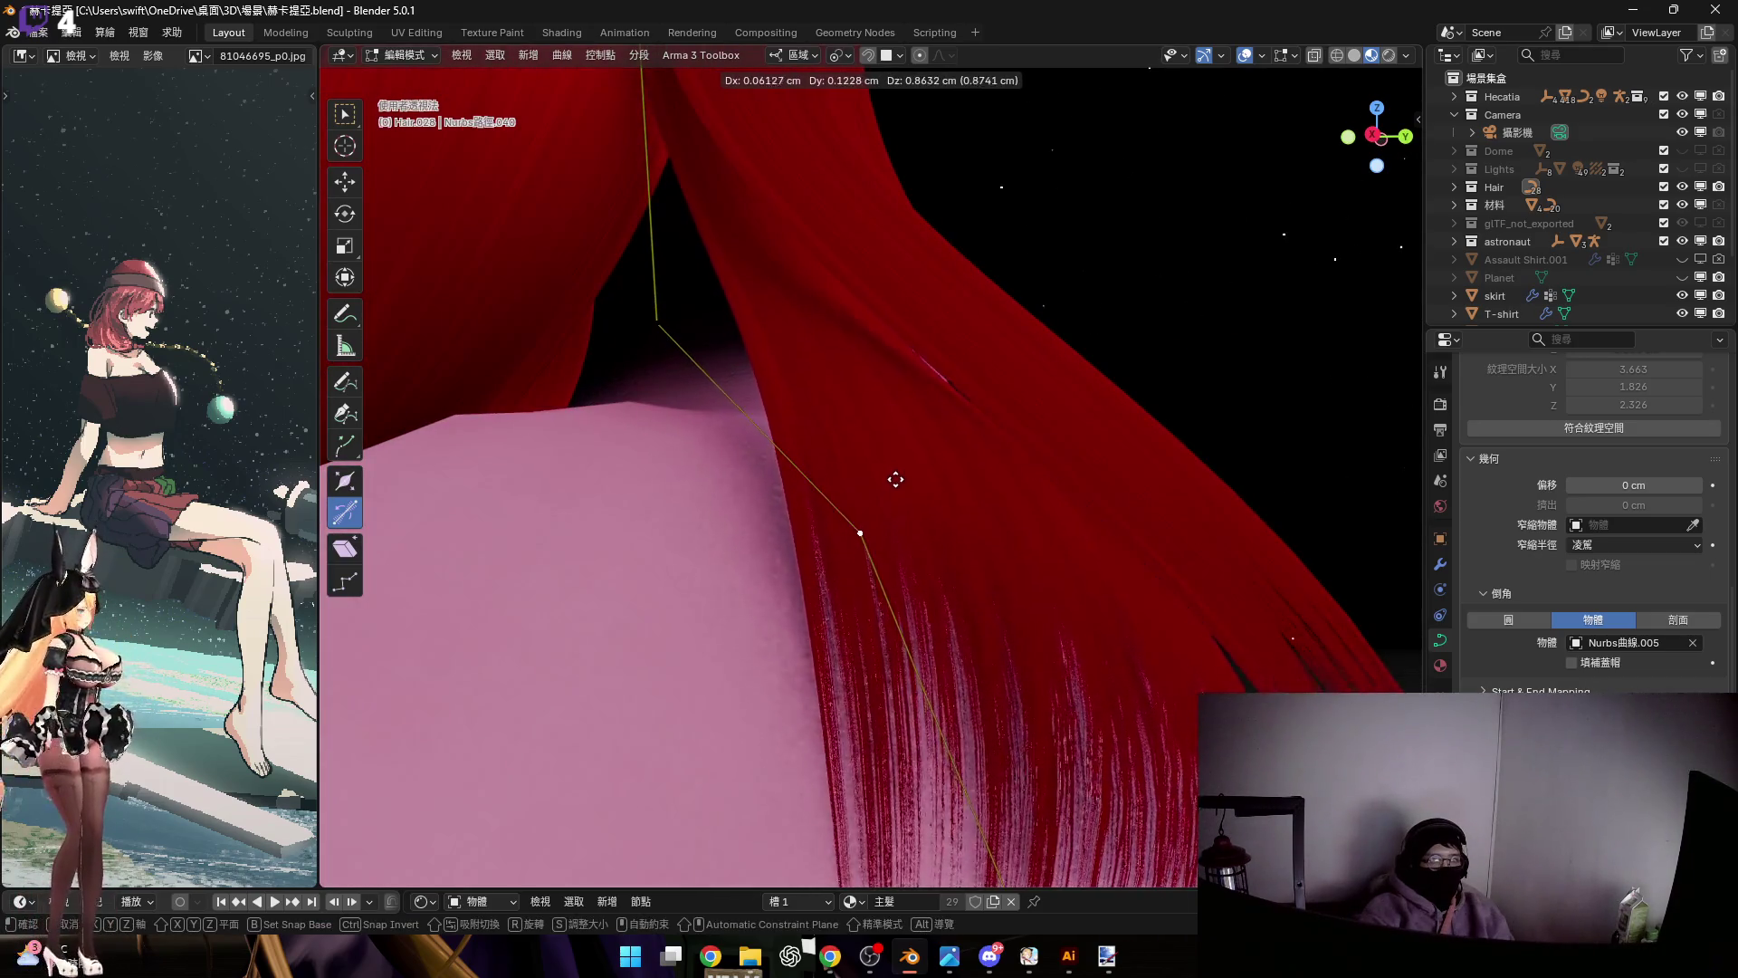
left_click(895, 476)
Scale the strand's end point
mouse_move(946, 541)
middle_mouse_down()
mouse_move(881, 516)
mouse_move(861, 314)
mouse_move(751, 564)
middle_mouse_up()
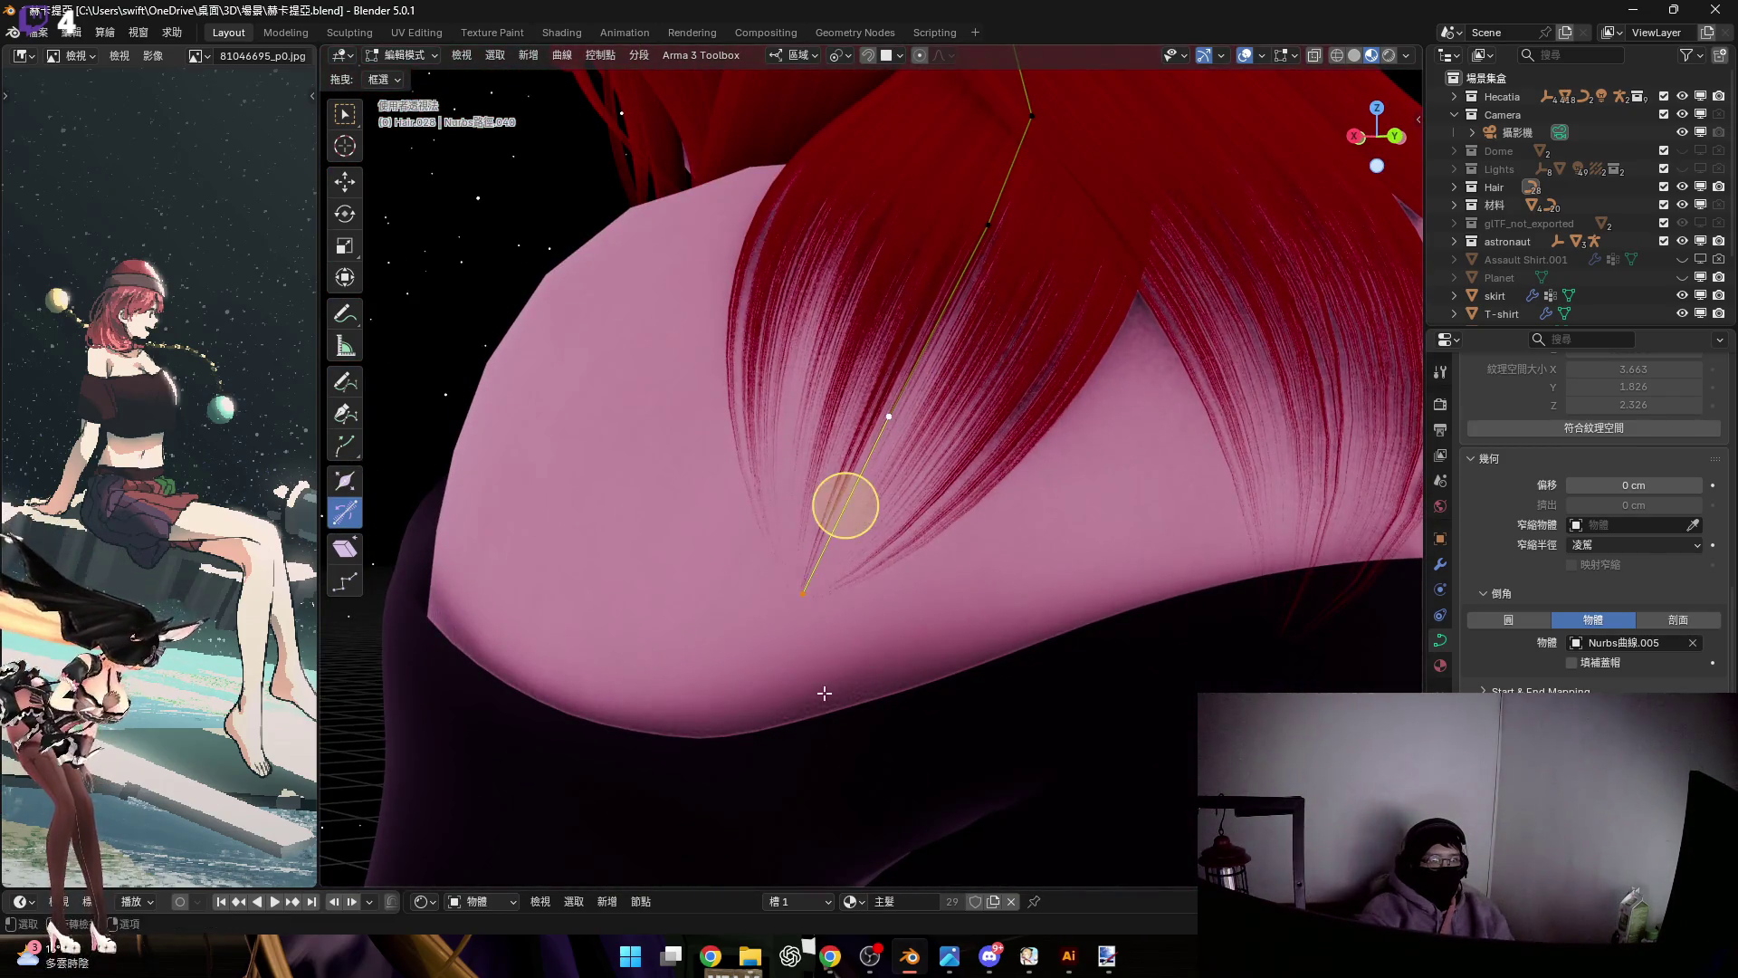
key("s")
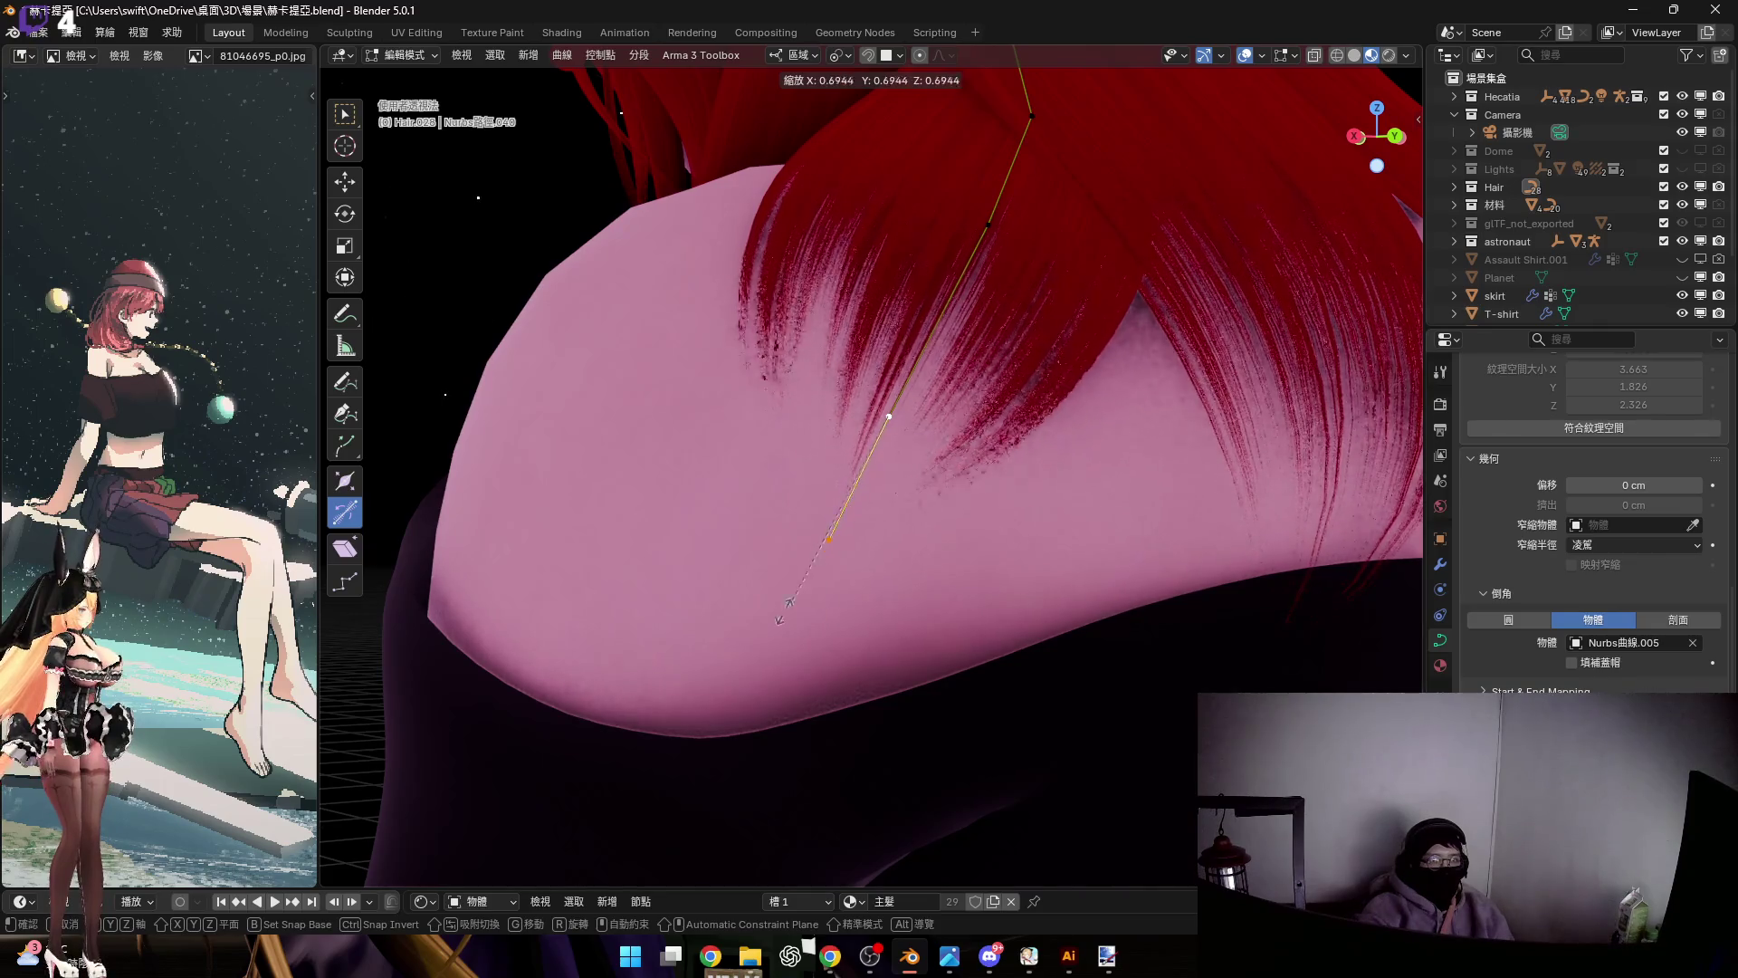
left_click(752, 663)
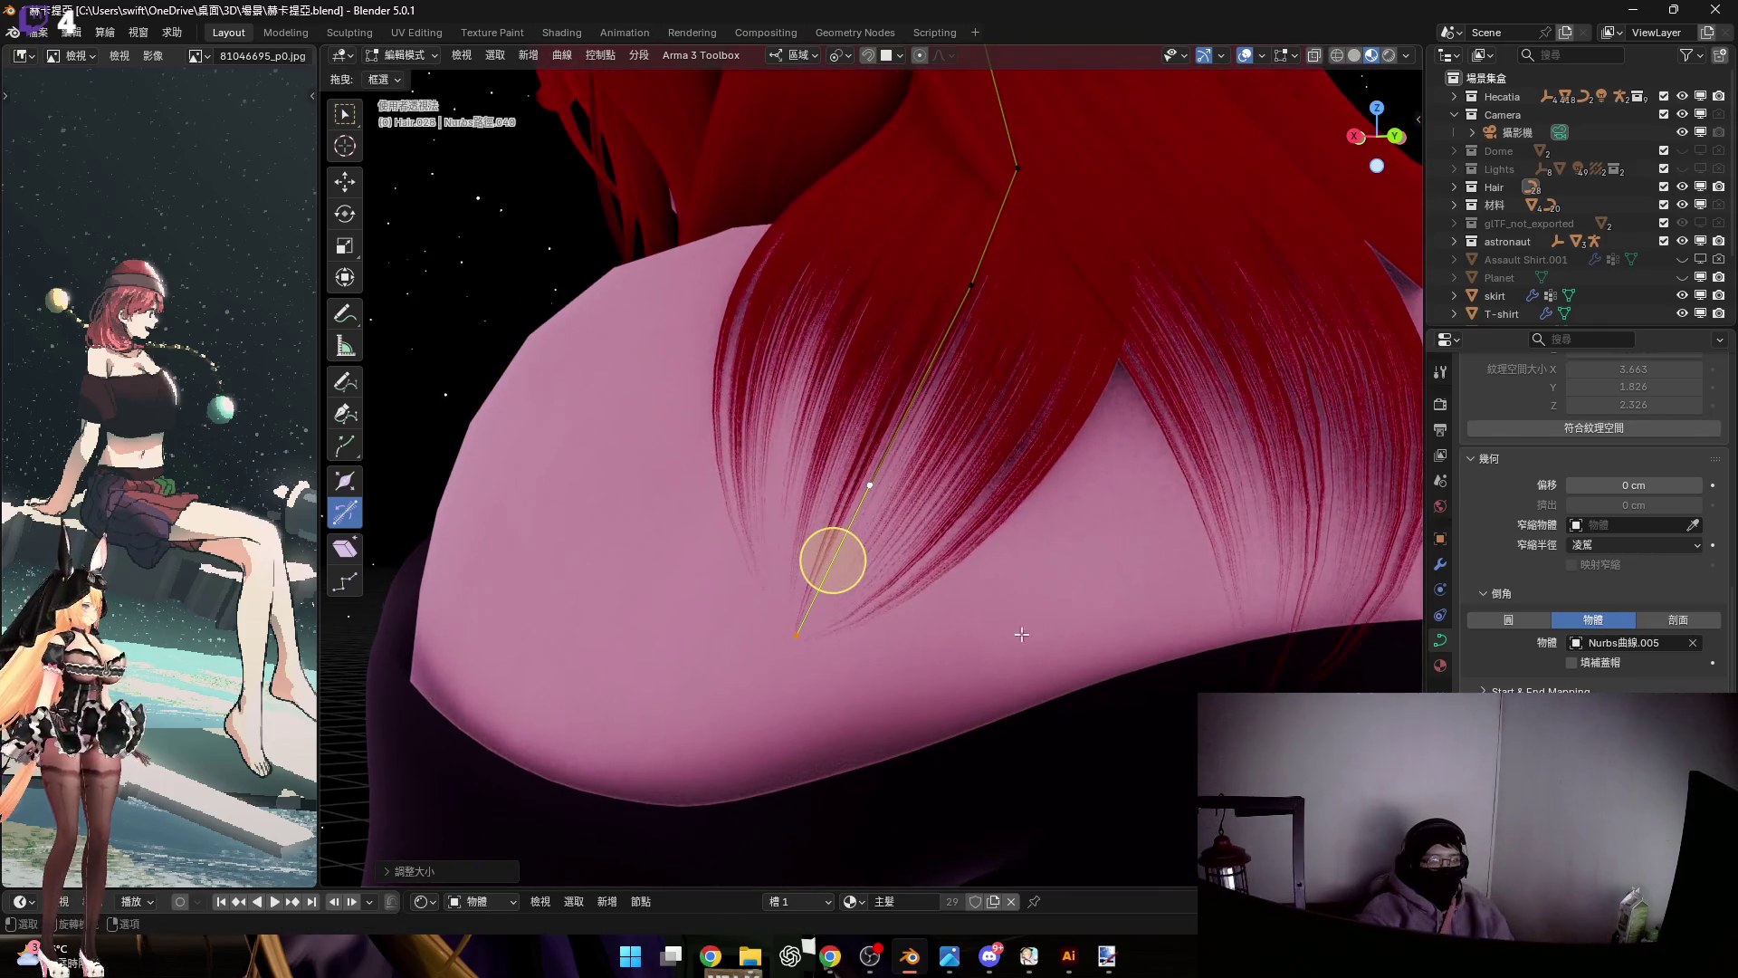
left_click(1303, 489)
mouse_move(1303, 489)
middle_mouse_down()
mouse_move(1119, 589)
mouse_move(908, 552)
middle_mouse_up()
scroll(919, 529, "up", 3)
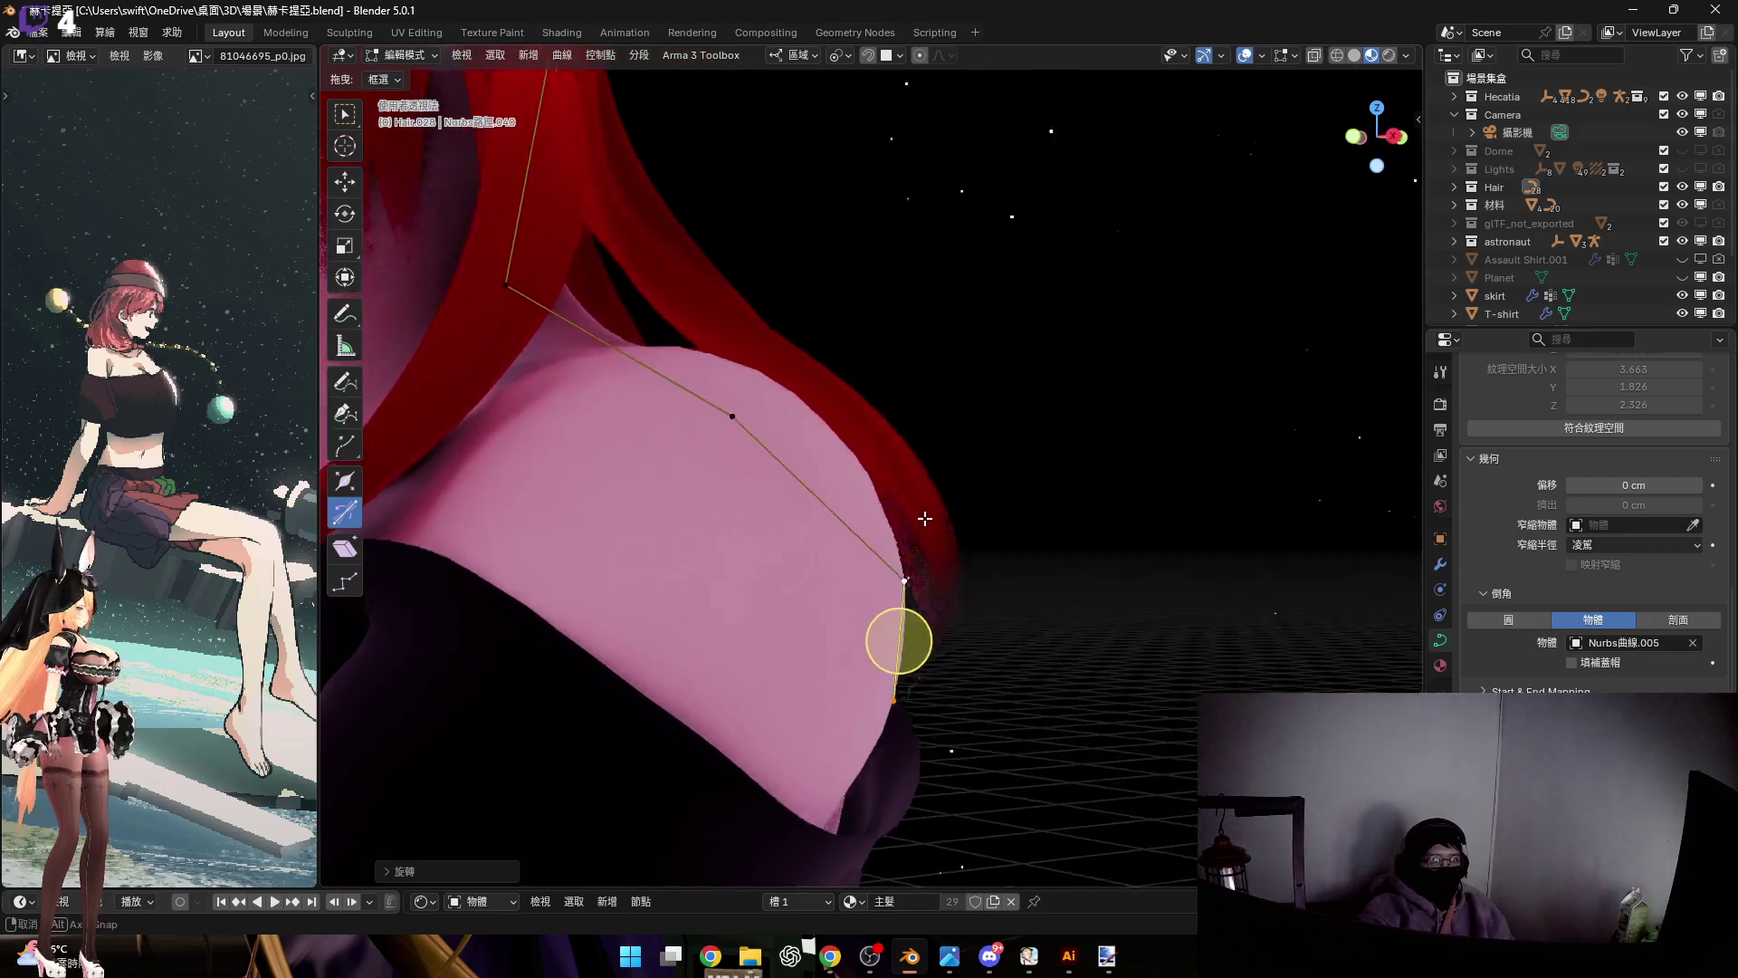
Rotate the lower curve points around local Y so the tip follows the shoulder
key("r")
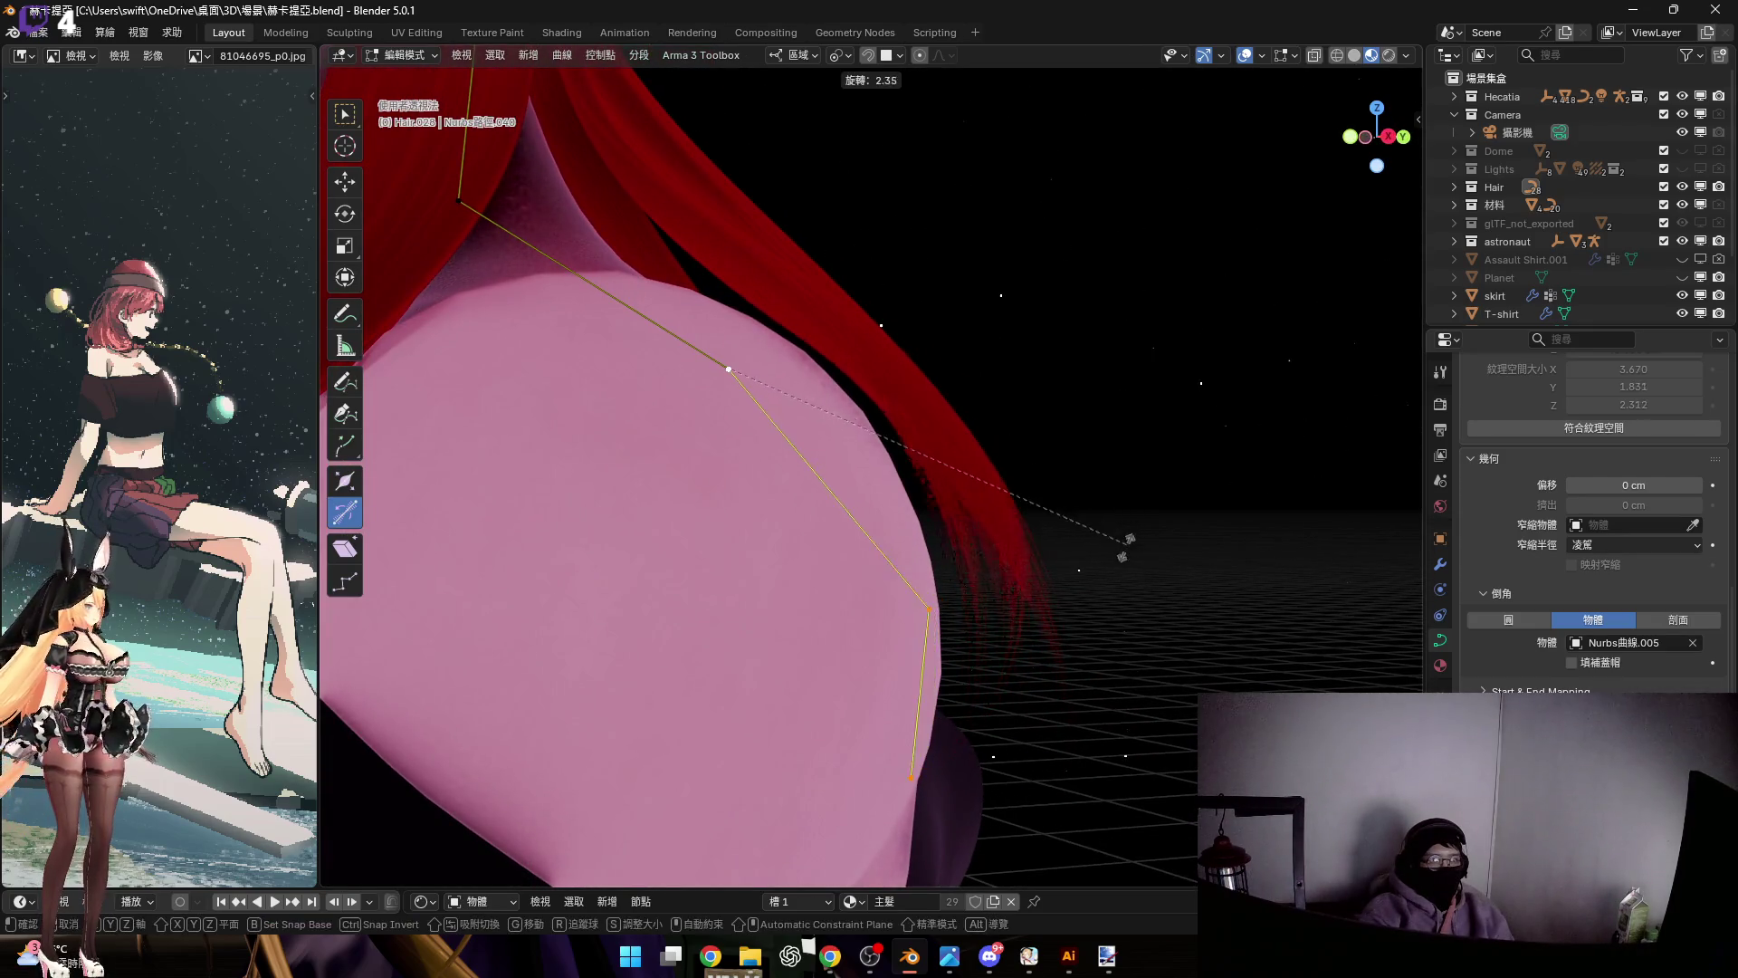
left_click(1118, 570)
mouse_move(713, 521)
middle_mouse_down()
mouse_move(782, 580)
mouse_move(759, 553)
mouse_move(784, 534)
mouse_move(989, 535)
middle_mouse_up()
key("r")
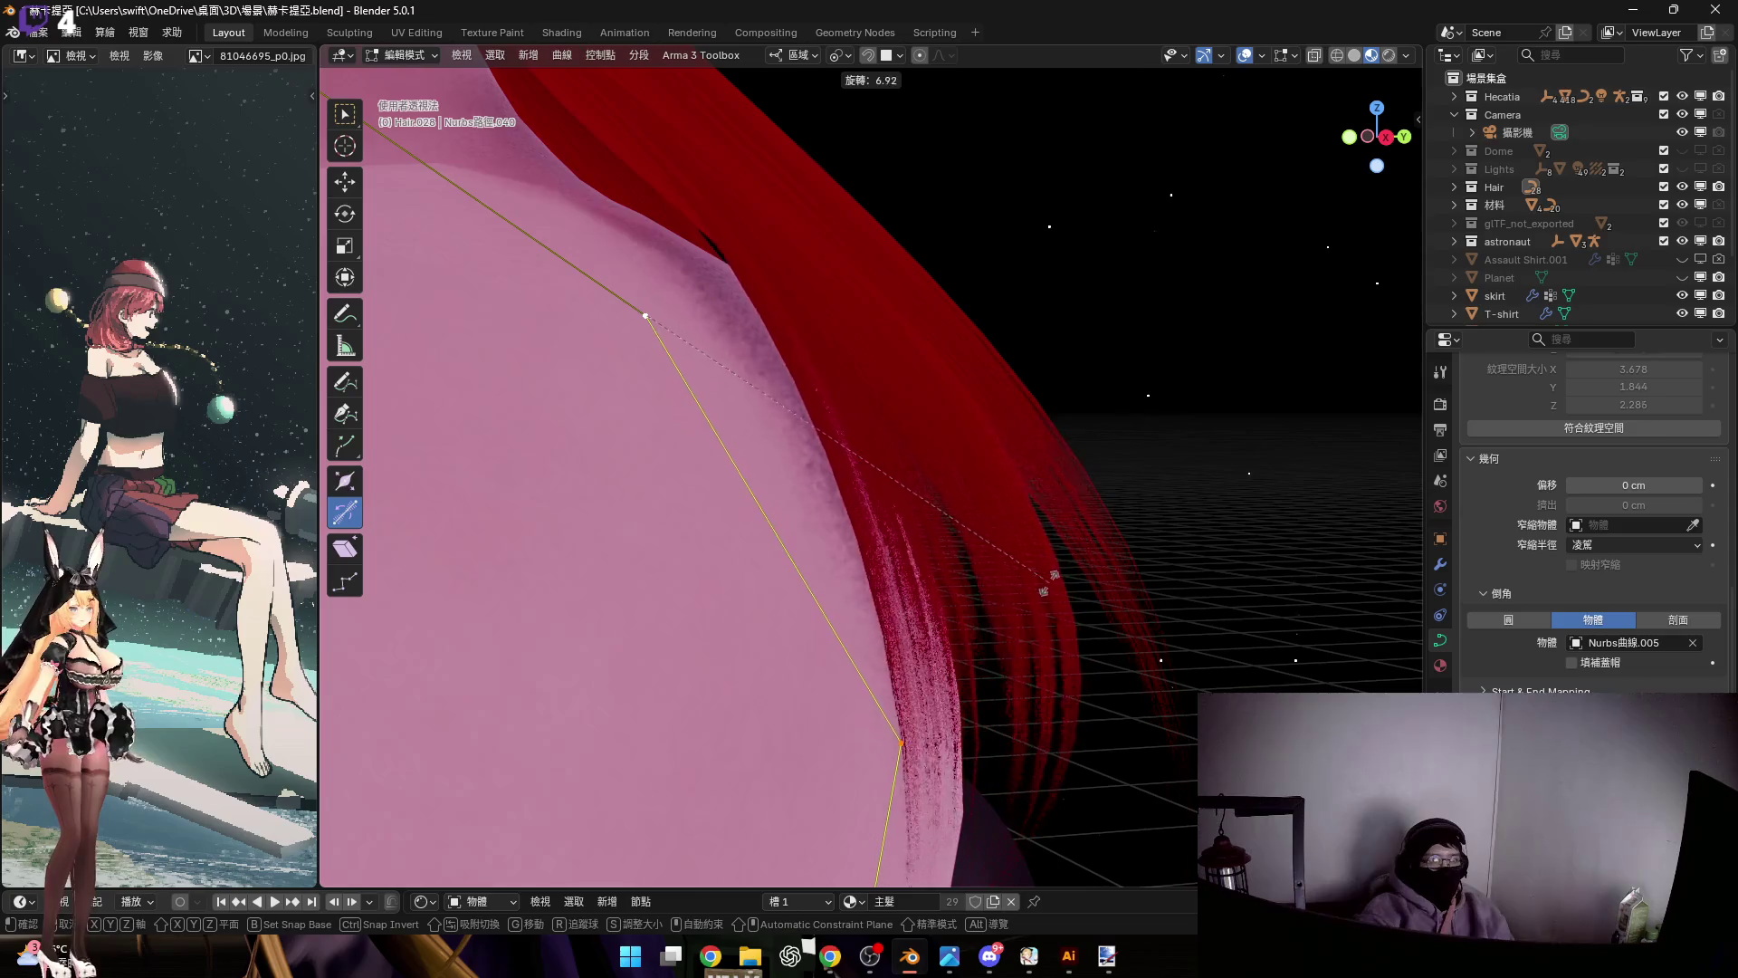
middle_click_drag(1040, 583, 1199, 524)
key("y")
key("y")
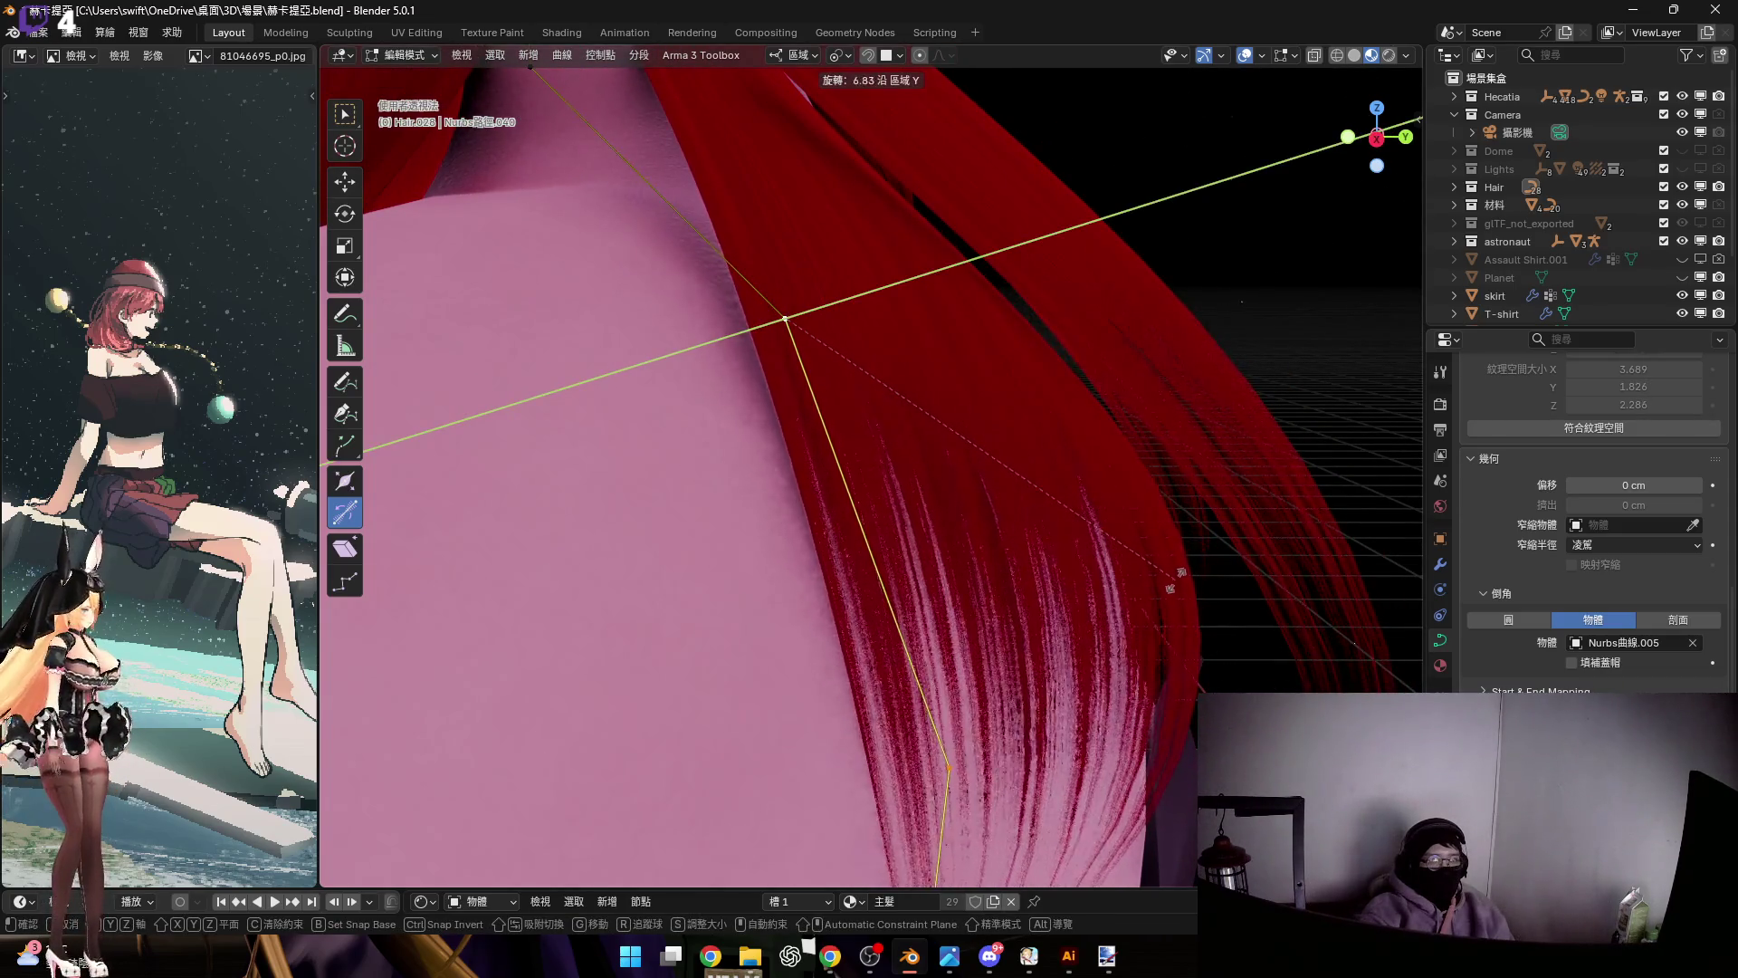
left_click(1175, 580)
Select the strand's top control points and begin shrinking their width to about 0.63
middle_click_drag(1175, 580, 862, 544)
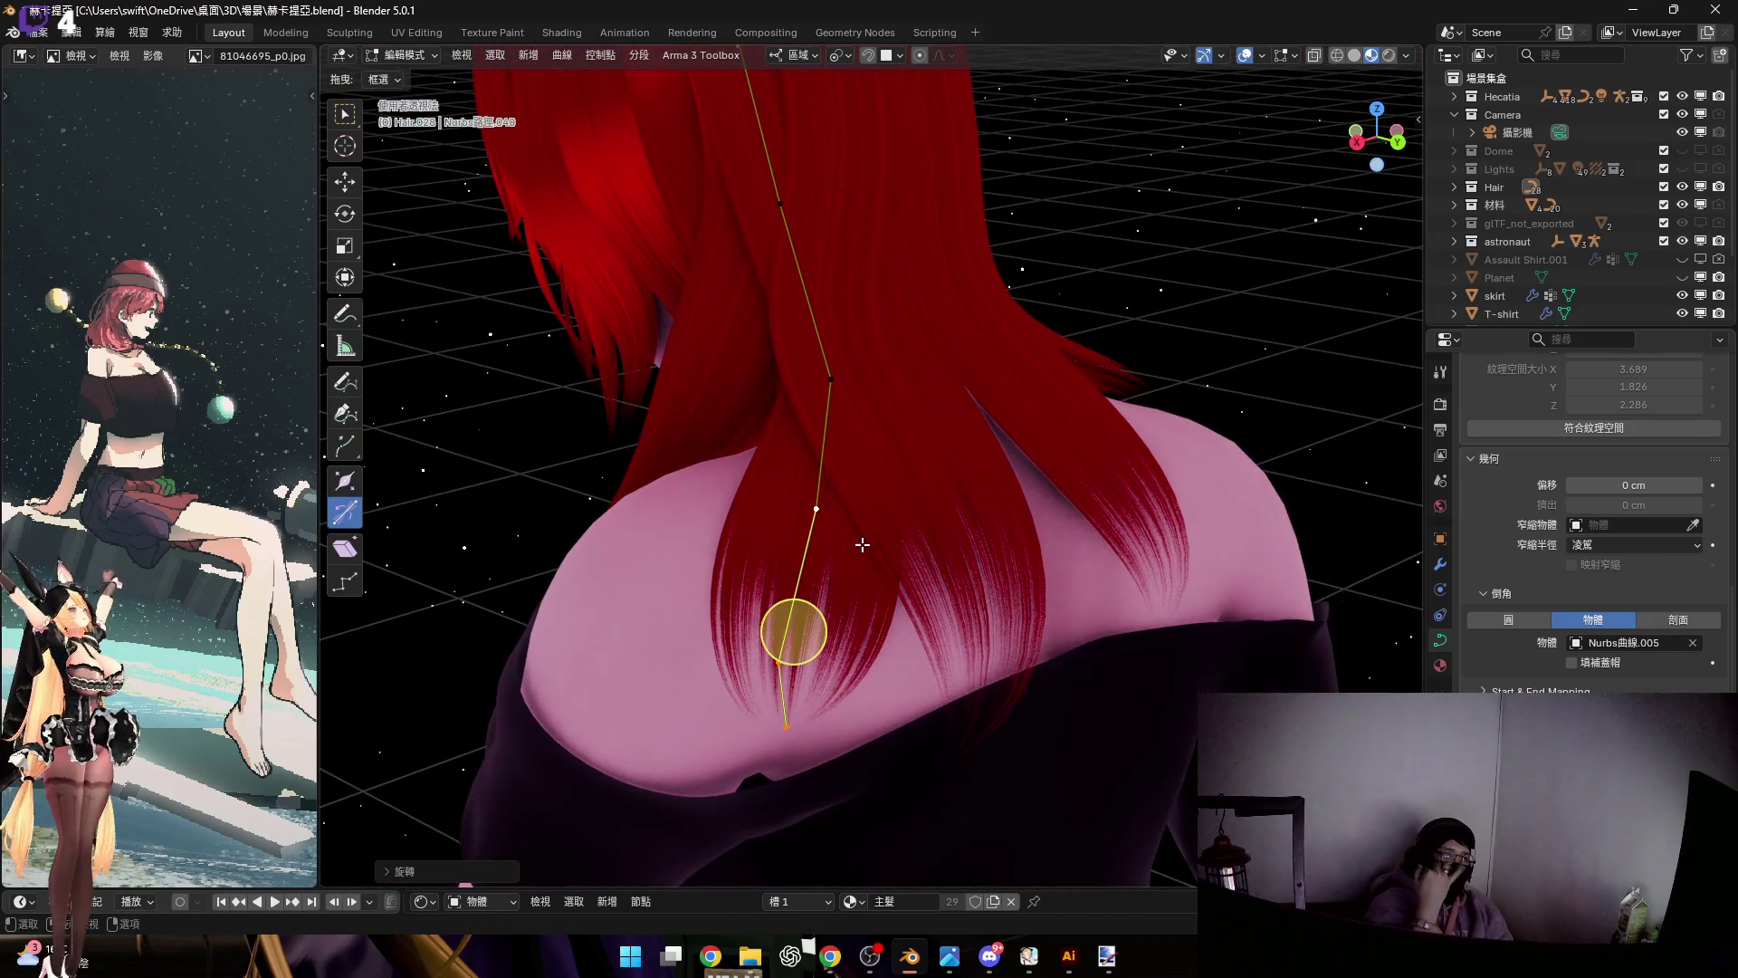
mouse_move(874, 534)
middle_mouse_down()
mouse_move(1032, 570)
mouse_move(951, 508)
mouse_move(742, 563)
middle_mouse_up()
scroll(952, 520, "down", 5)
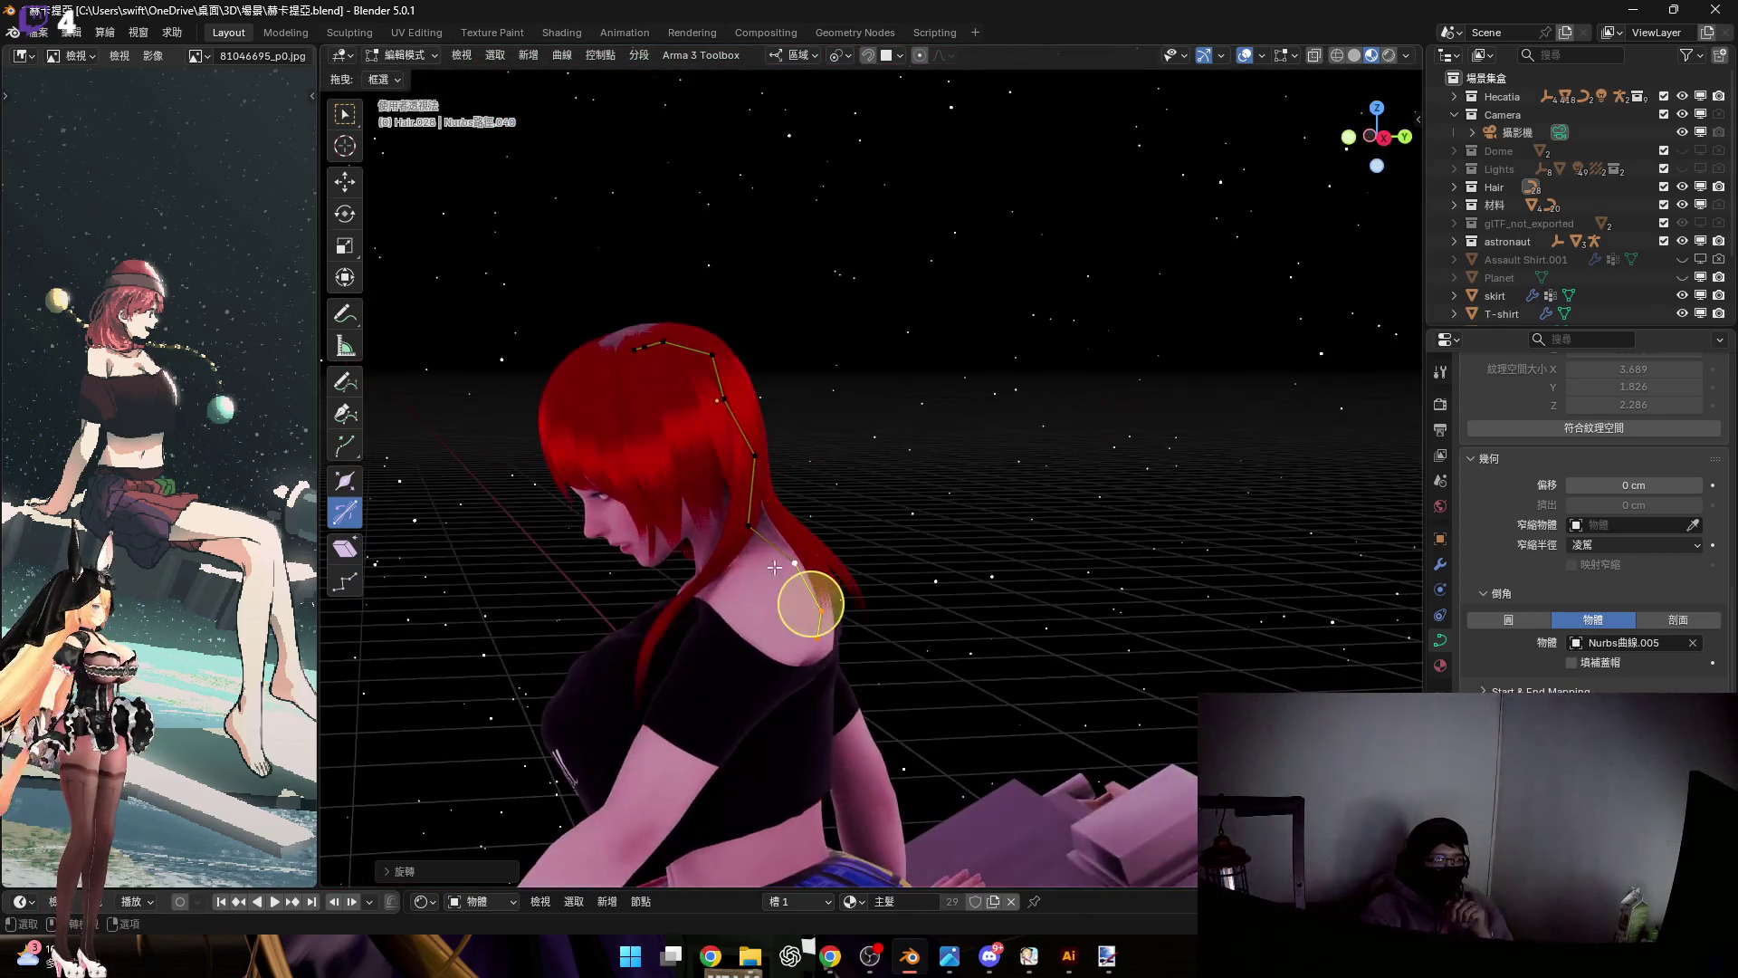
scroll(741, 563, "up", 5)
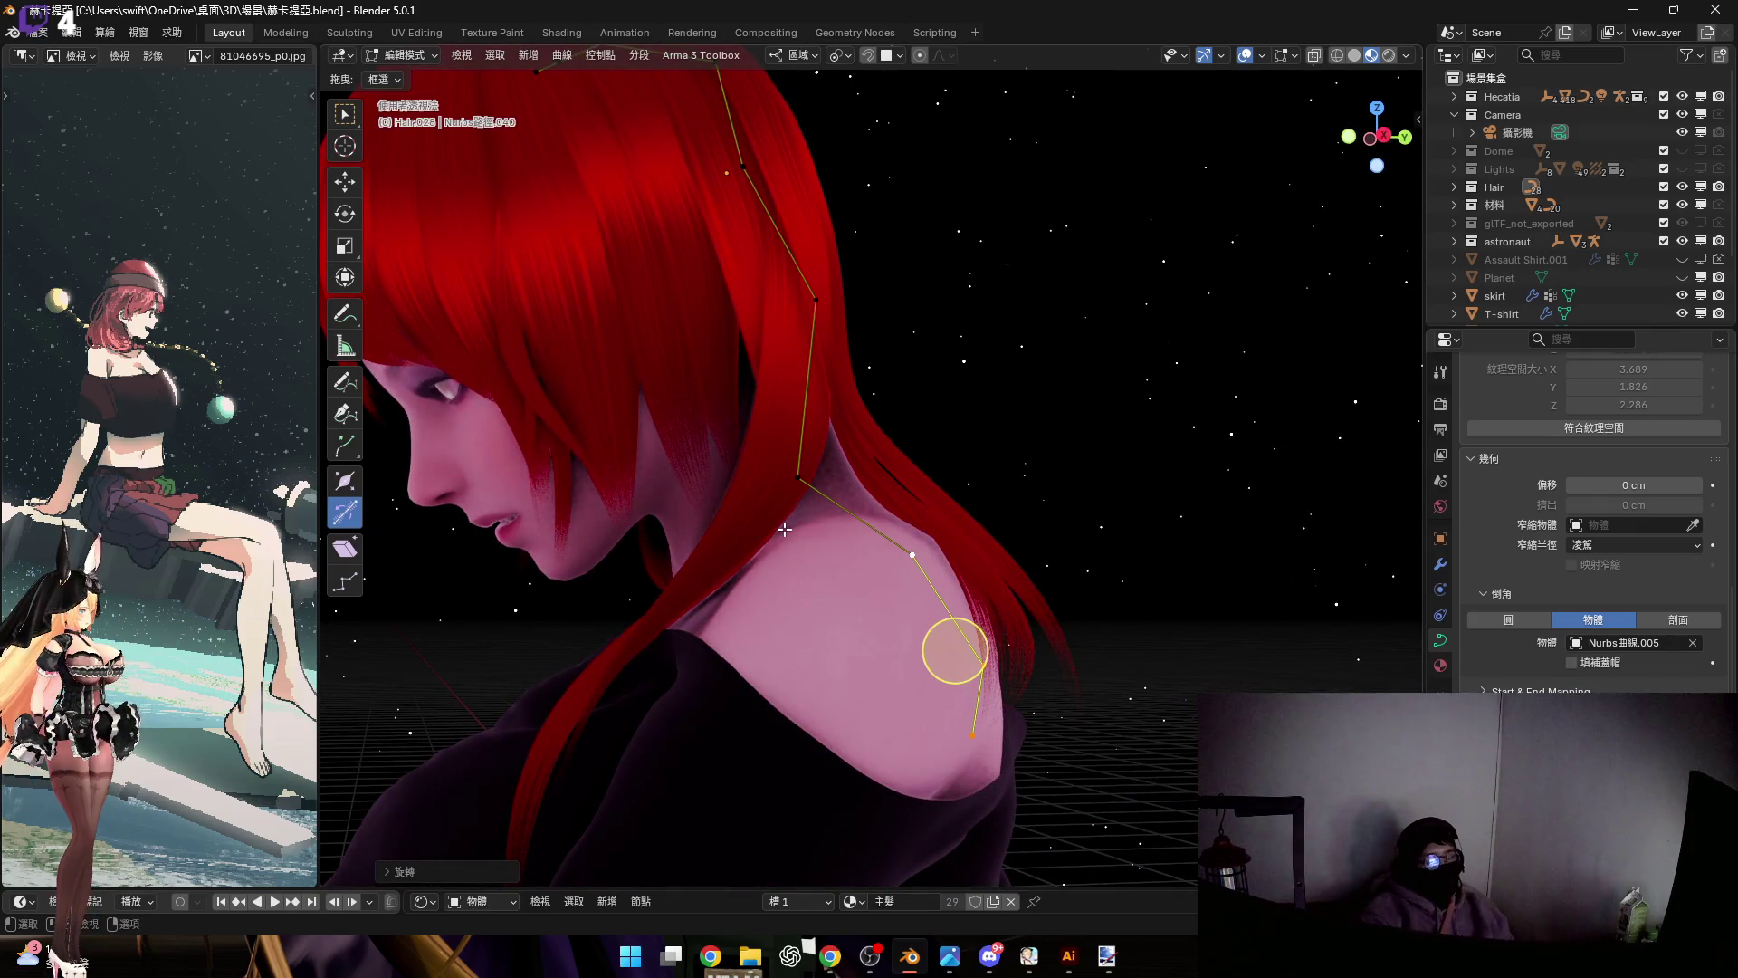
mouse_move(809, 470)
middle_mouse_down()
mouse_move(876, 461)
mouse_move(838, 438)
mouse_move(873, 415)
mouse_move(959, 535)
mouse_move(869, 452)
middle_mouse_up()
key("Tab")
key("Tab")
left_click(768, 268)
key("alt+s")
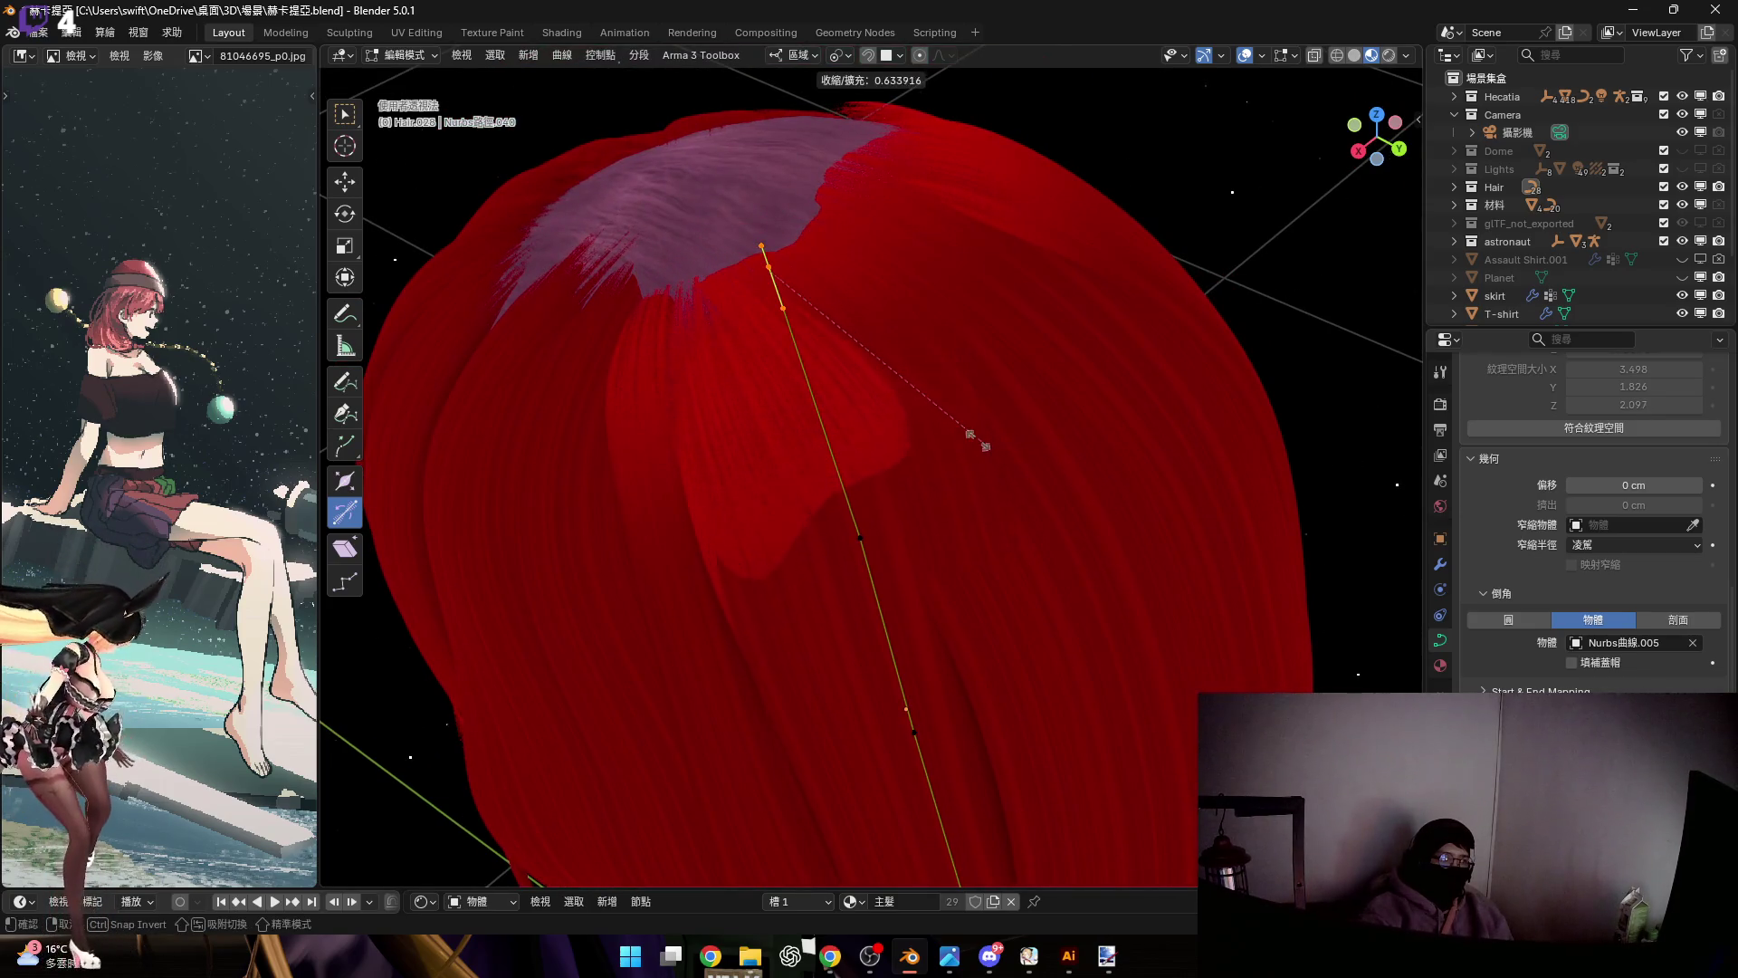
Confirm the thickness change, switch to the Hair.027 strand and box-select its lower points
left_click(872, 406)
mouse_move(872, 406)
middle_mouse_down()
mouse_move(914, 434)
mouse_move(982, 392)
mouse_move(932, 380)
mouse_move(1005, 416)
mouse_move(869, 365)
mouse_move(879, 470)
mouse_move(931, 492)
mouse_move(924, 609)
mouse_move(978, 625)
mouse_move(987, 474)
mouse_move(996, 609)
mouse_move(916, 548)
mouse_move(1072, 431)
mouse_move(1062, 501)
middle_mouse_up()
left_click(966, 631)
left_click(1073, 431)
left_click(1073, 430)
left_click_drag(912, 381, 1185, 688)
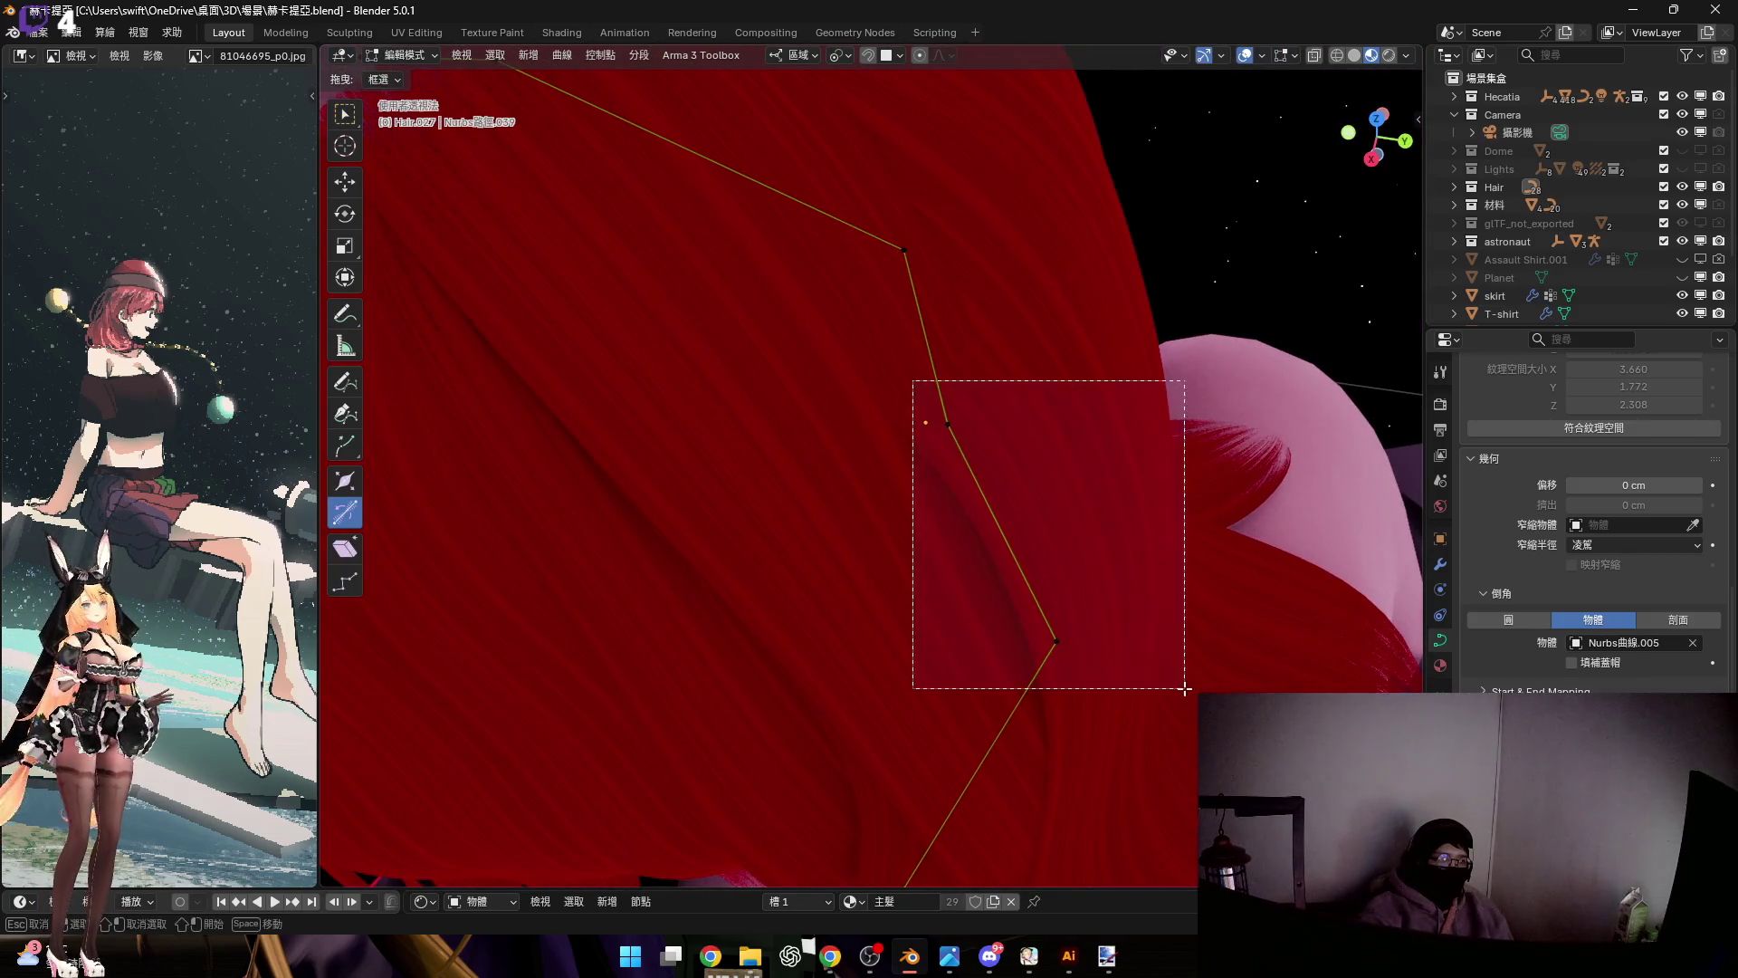
Nudge the selected points slightly along local Z
key("g")
key("z")
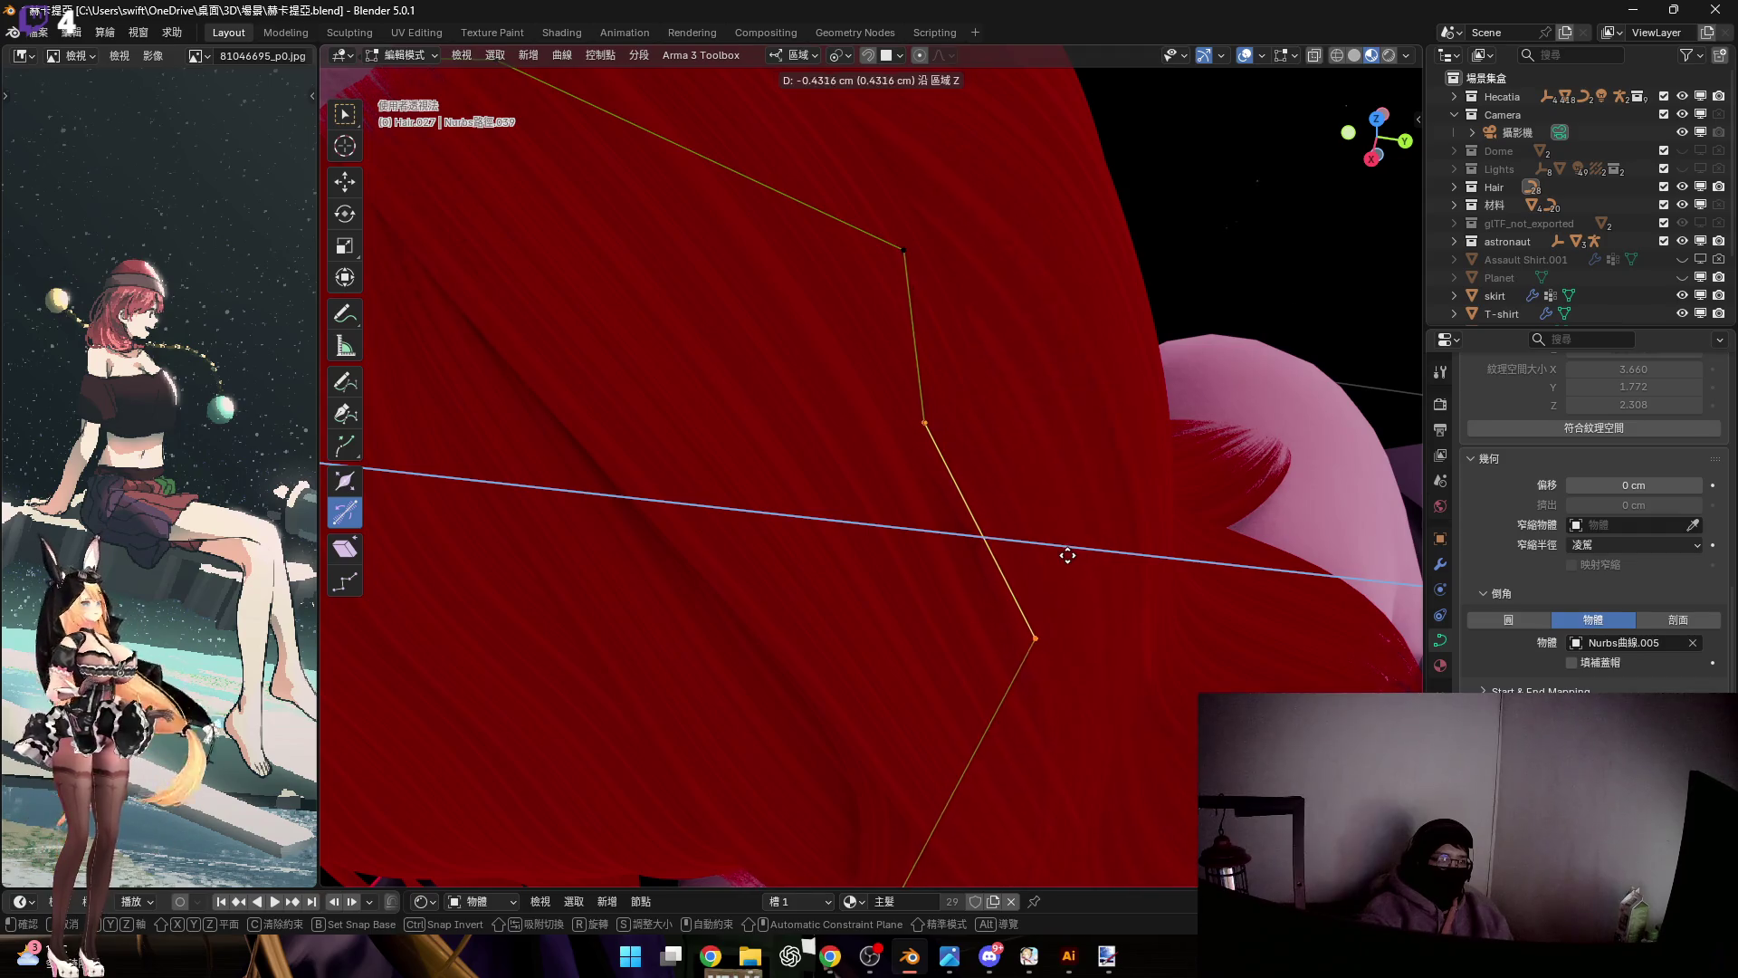
right_click(992, 516)
key("g")
key("z")
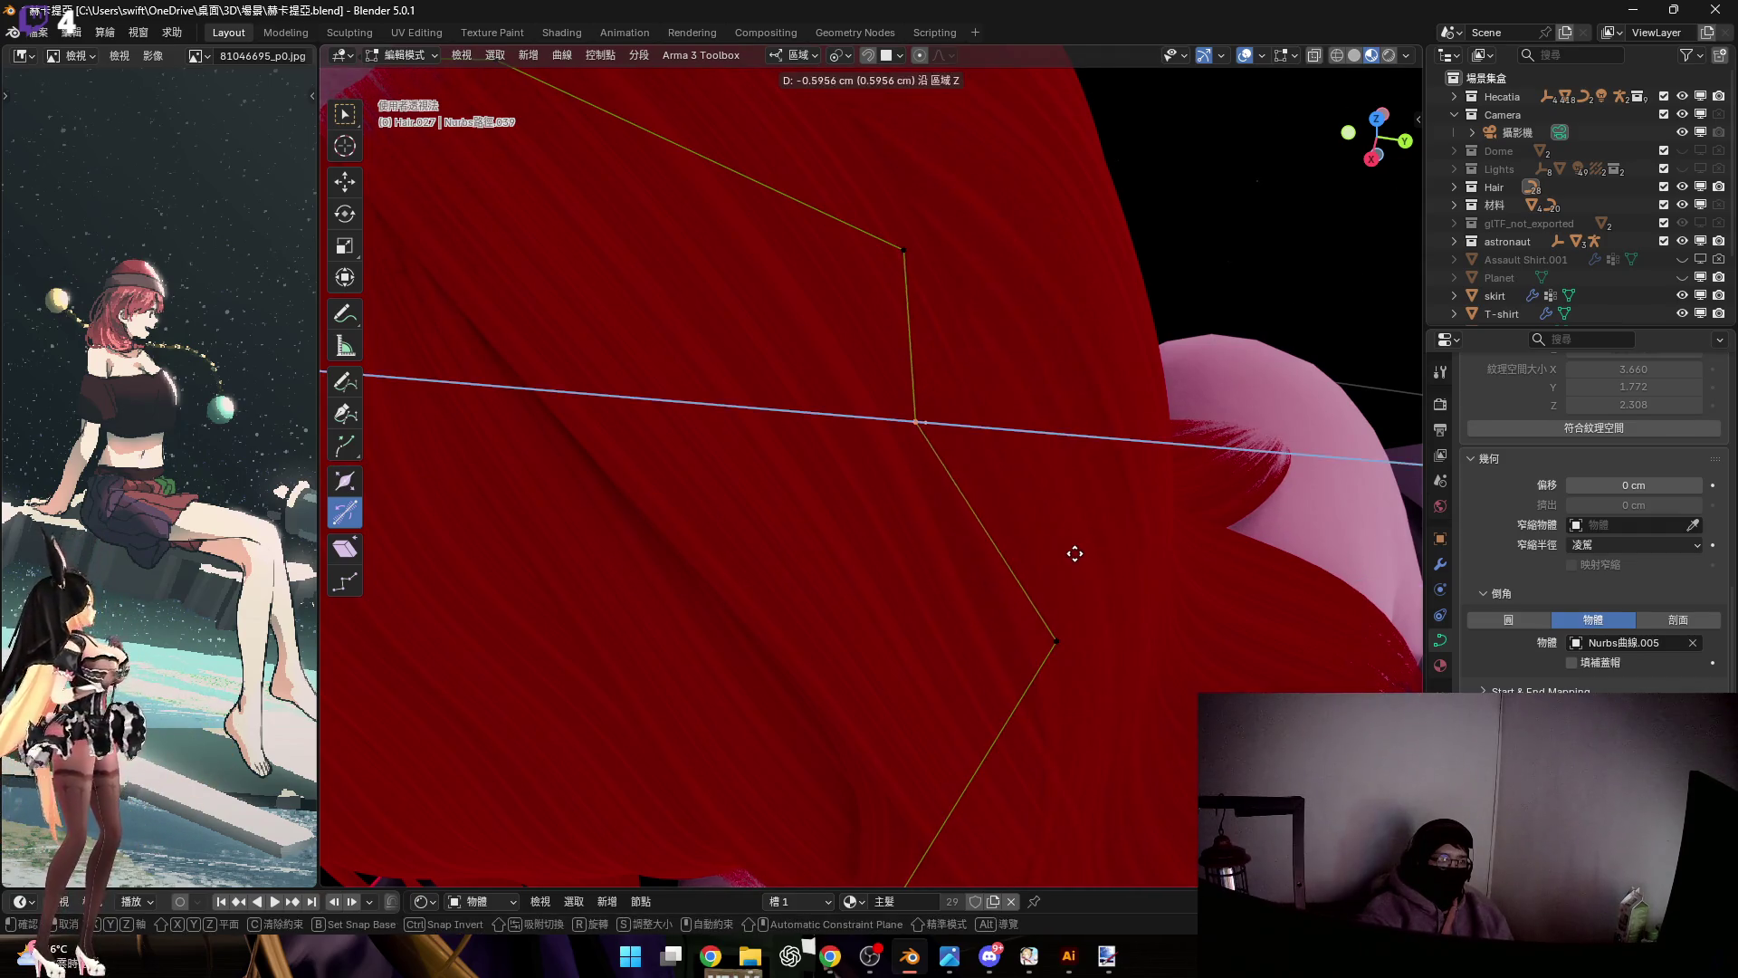
left_click(1071, 552)
Raise the strand's top points along Z about 0.29 cm onto the crown, then leave Edit Mode
mouse_move(1071, 551)
middle_mouse_down()
mouse_move(958, 458)
mouse_move(1022, 423)
mouse_move(873, 399)
mouse_move(972, 457)
mouse_move(1017, 547)
mouse_move(979, 559)
middle_mouse_up()
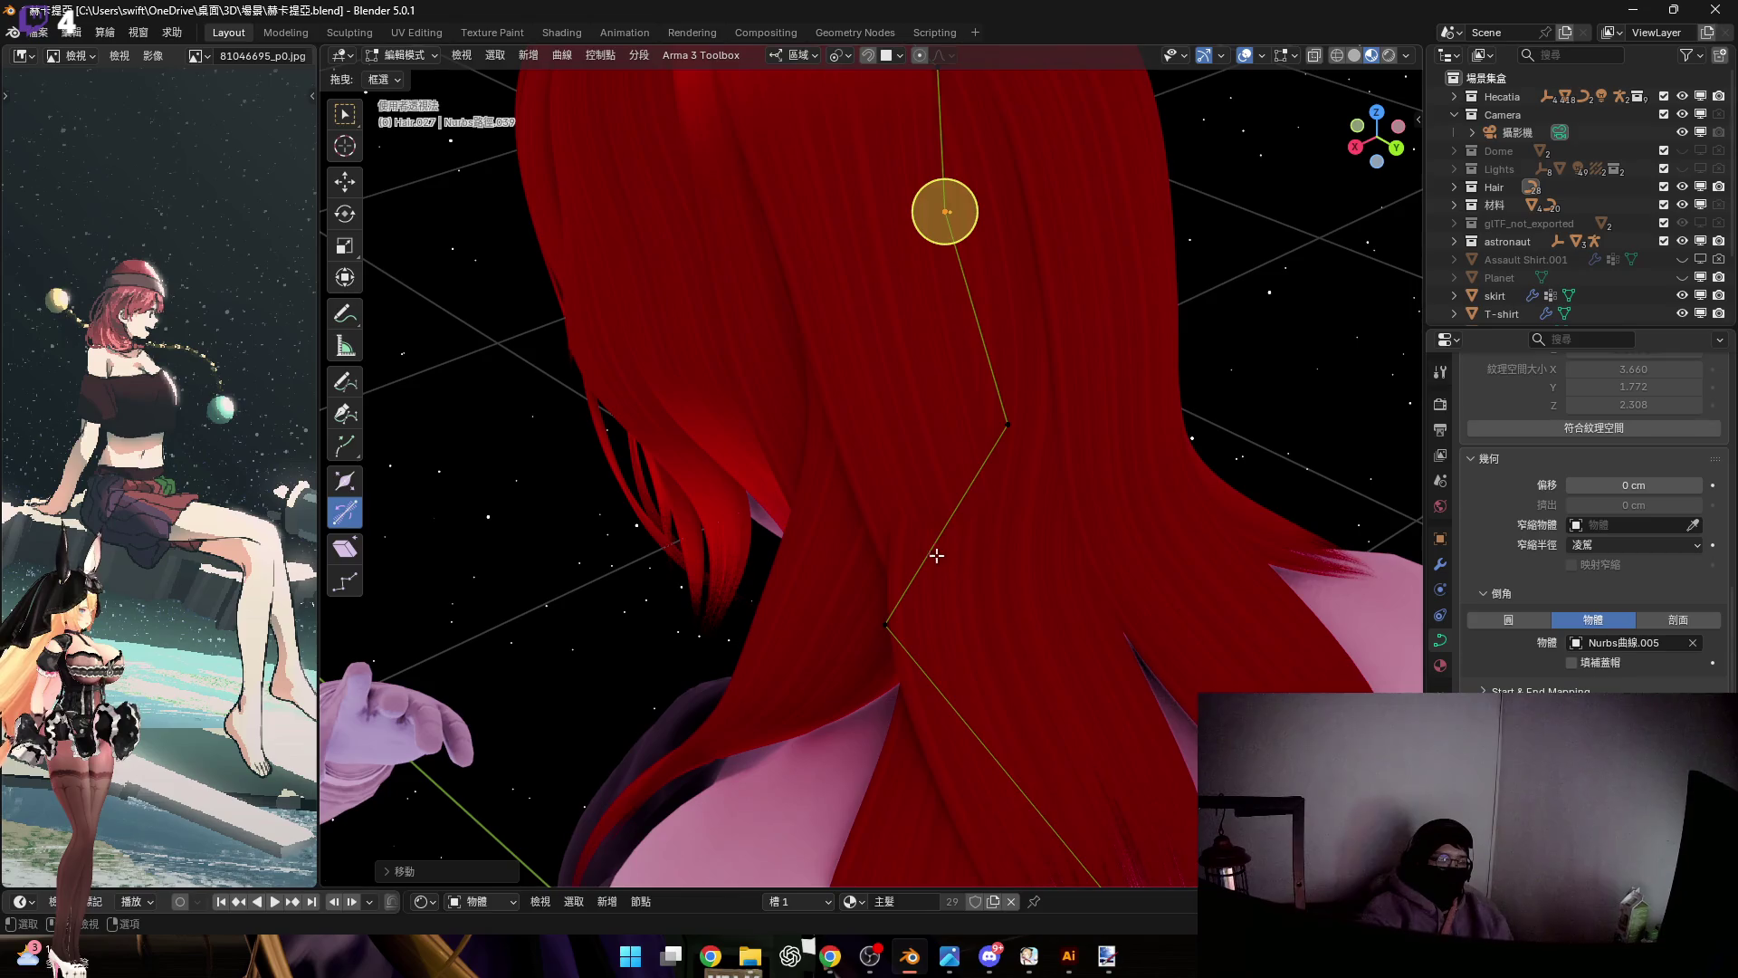
mouse_move(961, 669)
middle_mouse_down()
mouse_move(935, 291)
mouse_move(954, 443)
mouse_move(896, 512)
mouse_move(851, 505)
mouse_move(950, 516)
mouse_move(964, 453)
mouse_move(961, 626)
middle_mouse_up()
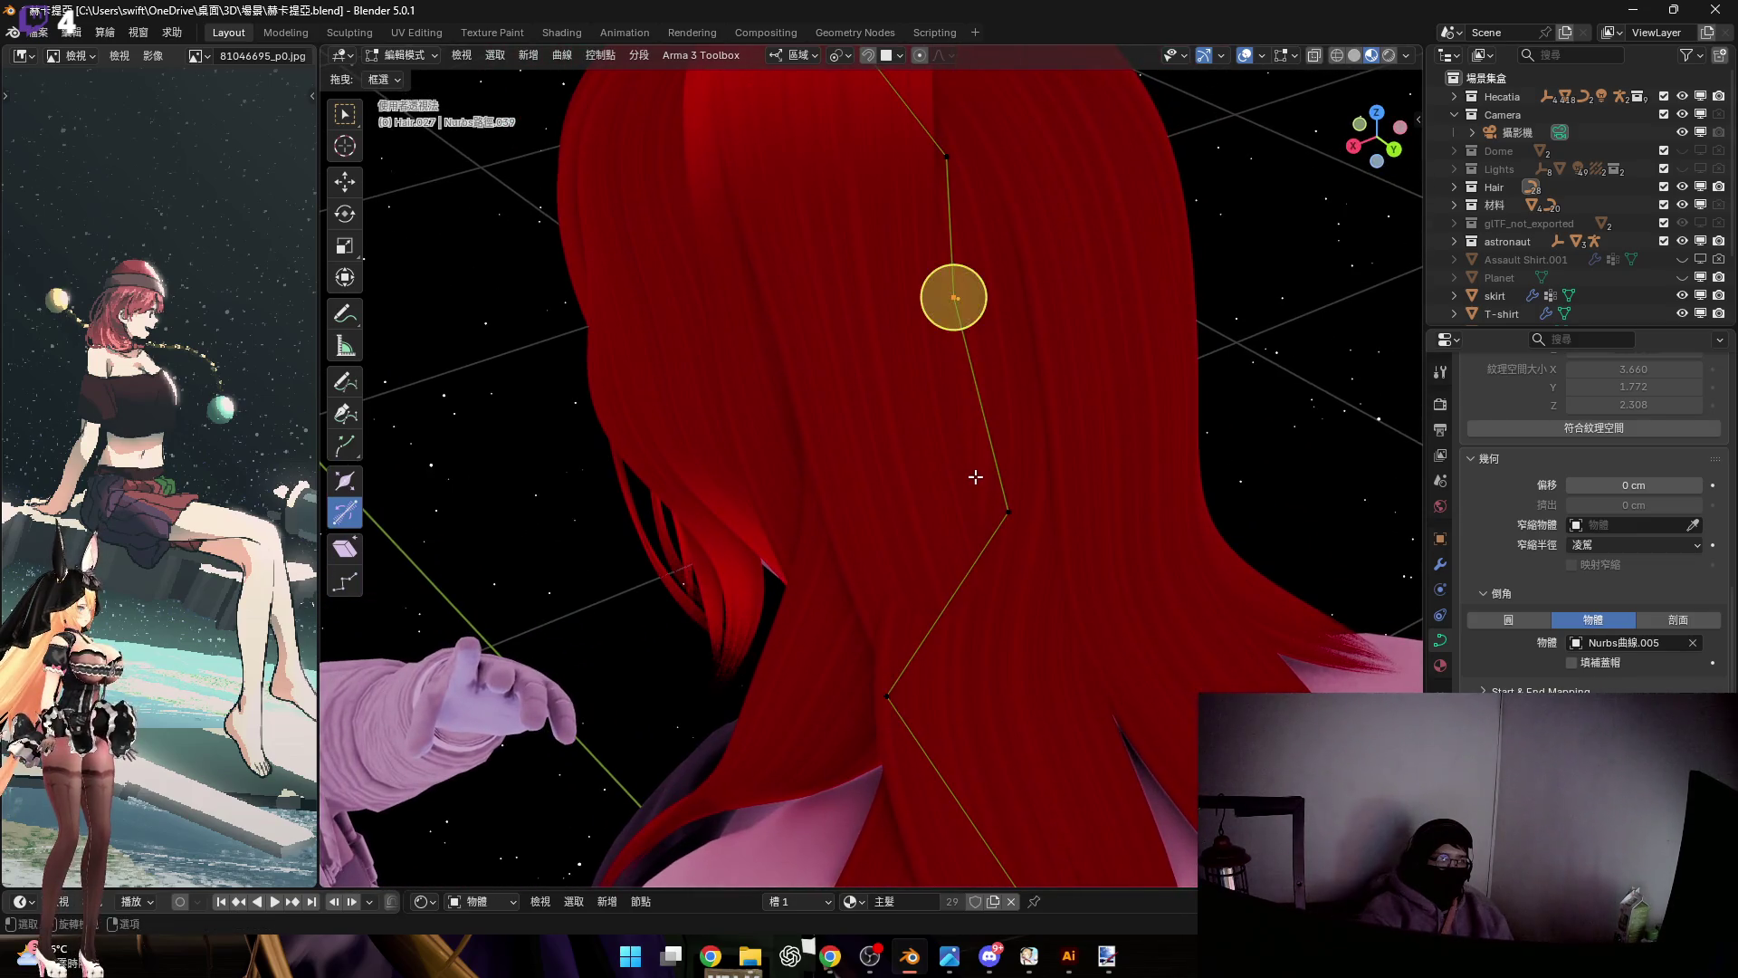
mouse_move(977, 430)
middle_mouse_down()
mouse_move(969, 372)
mouse_move(997, 404)
mouse_move(852, 334)
mouse_move(873, 388)
middle_mouse_up()
key("g")
key("z")
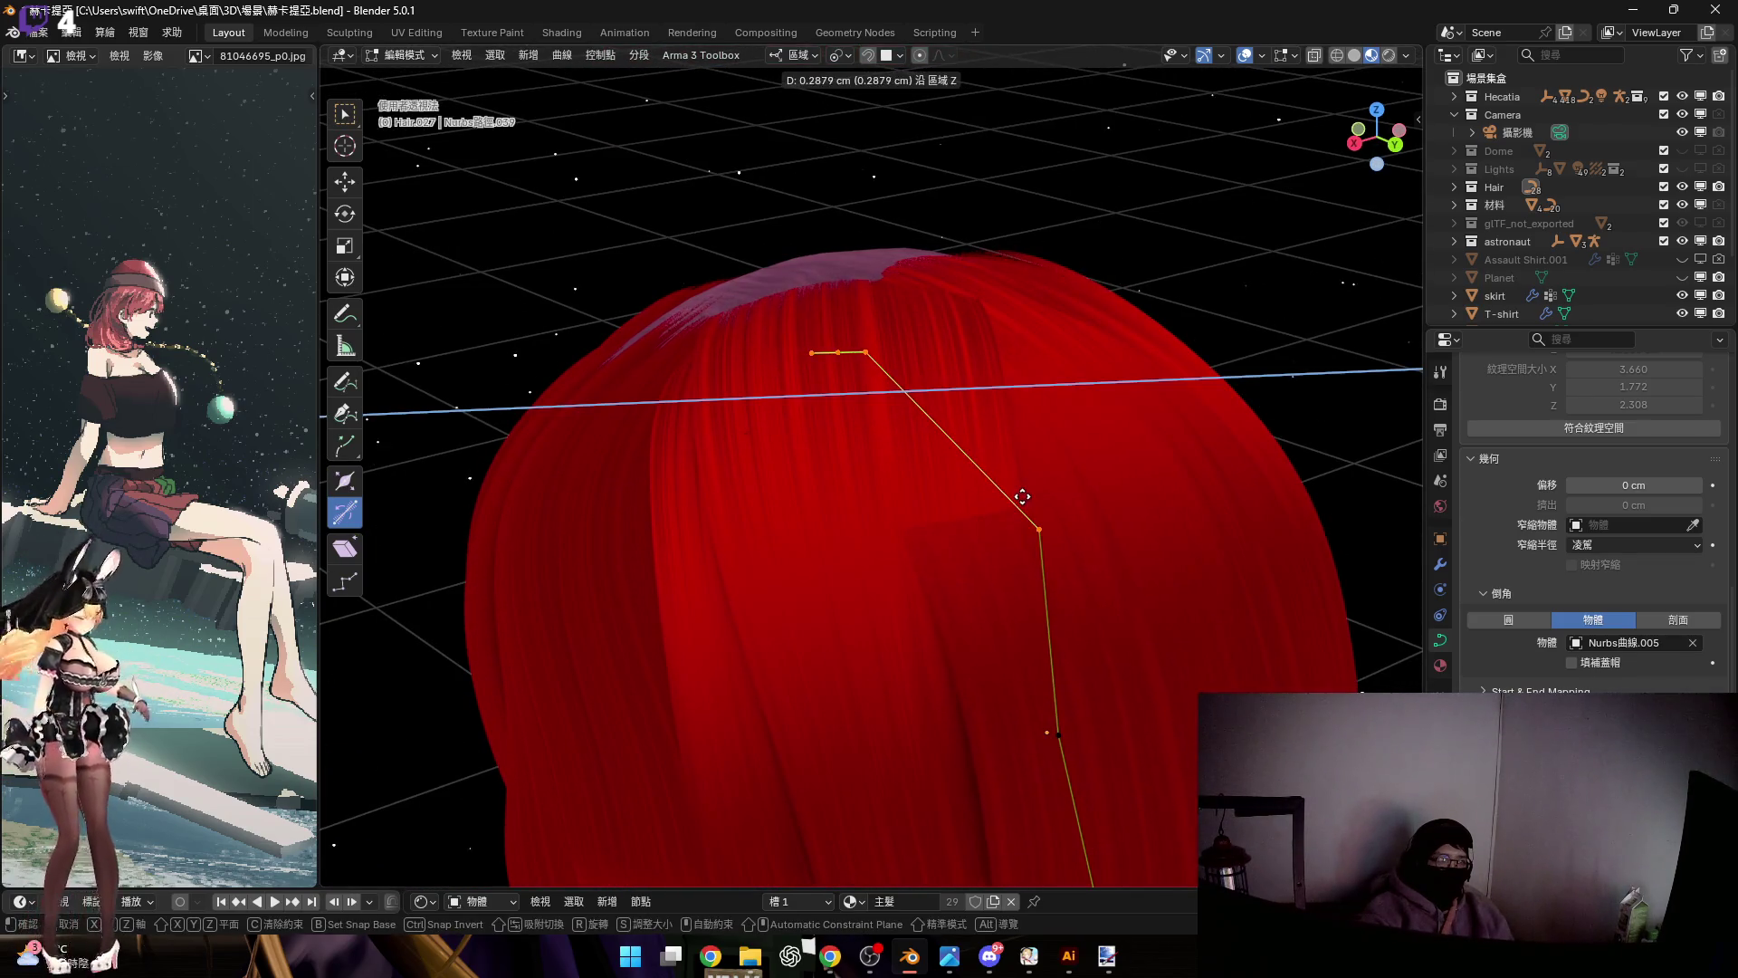
left_click(1022, 496)
key("Tab")
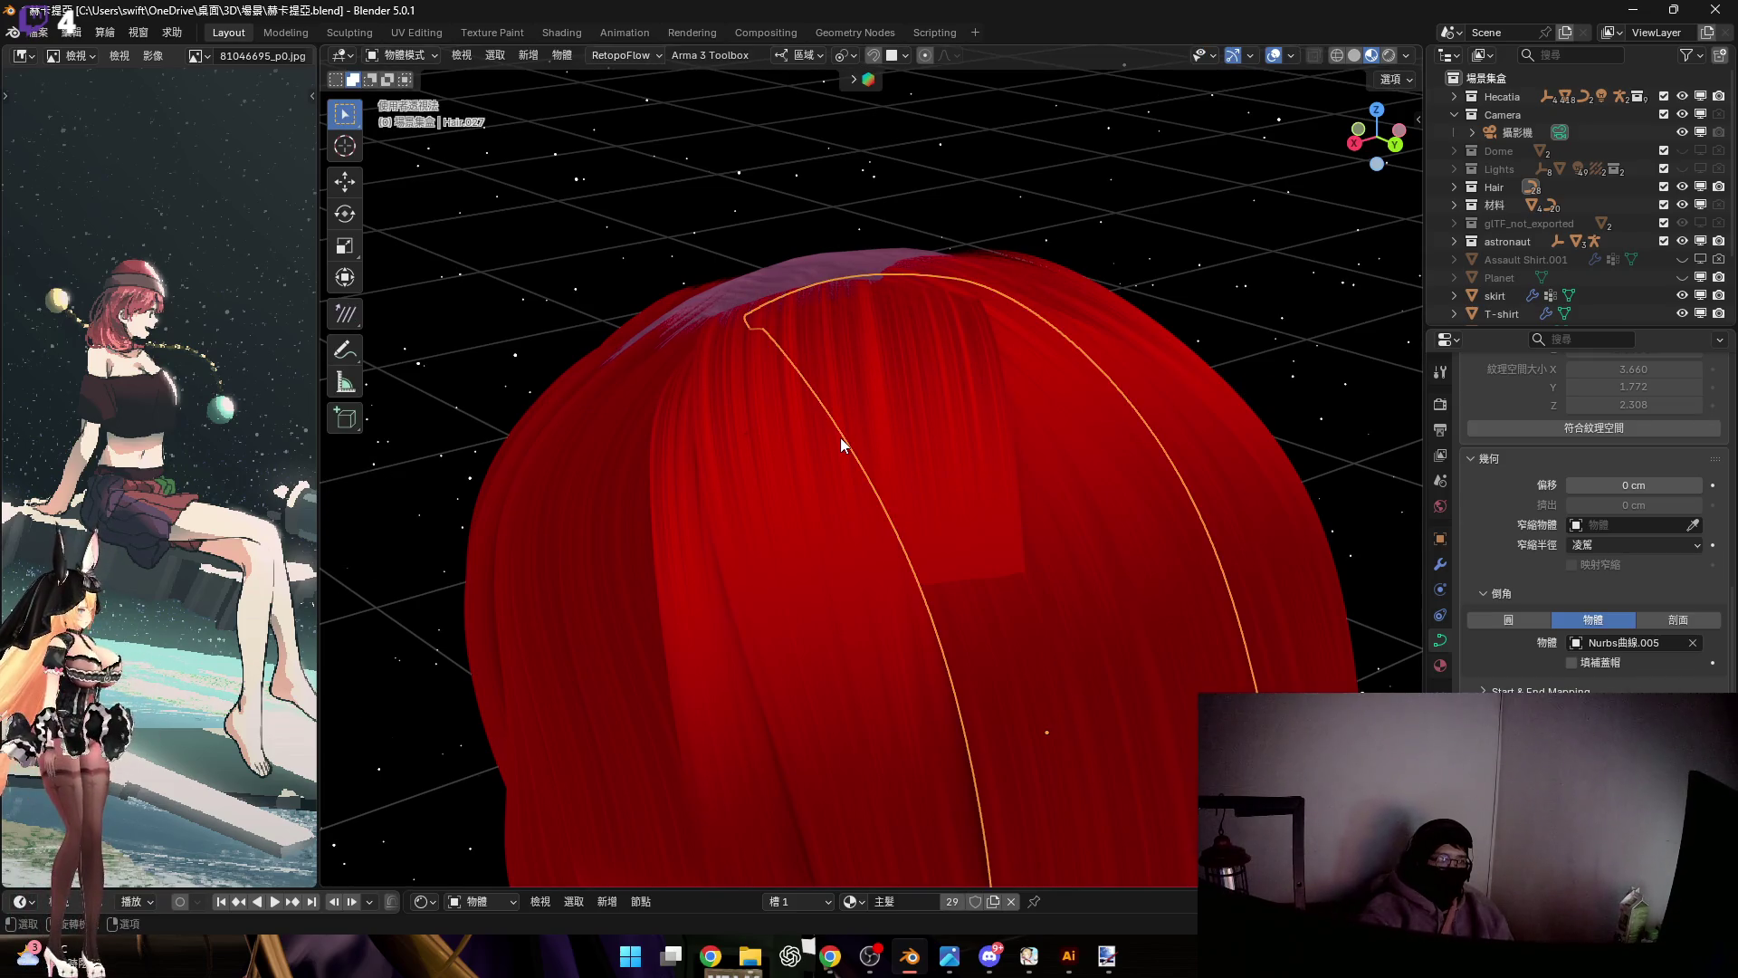
Enter Edit Mode on the crown strand and box-select its root control points
key("Tab")
left_click_drag(776, 272, 943, 412)
mouse_move(943, 412)
middle_mouse_down()
mouse_move(886, 385)
mouse_move(854, 407)
mouse_move(884, 388)
mouse_move(885, 361)
middle_mouse_up()
key("g")
key("z")
key("y")
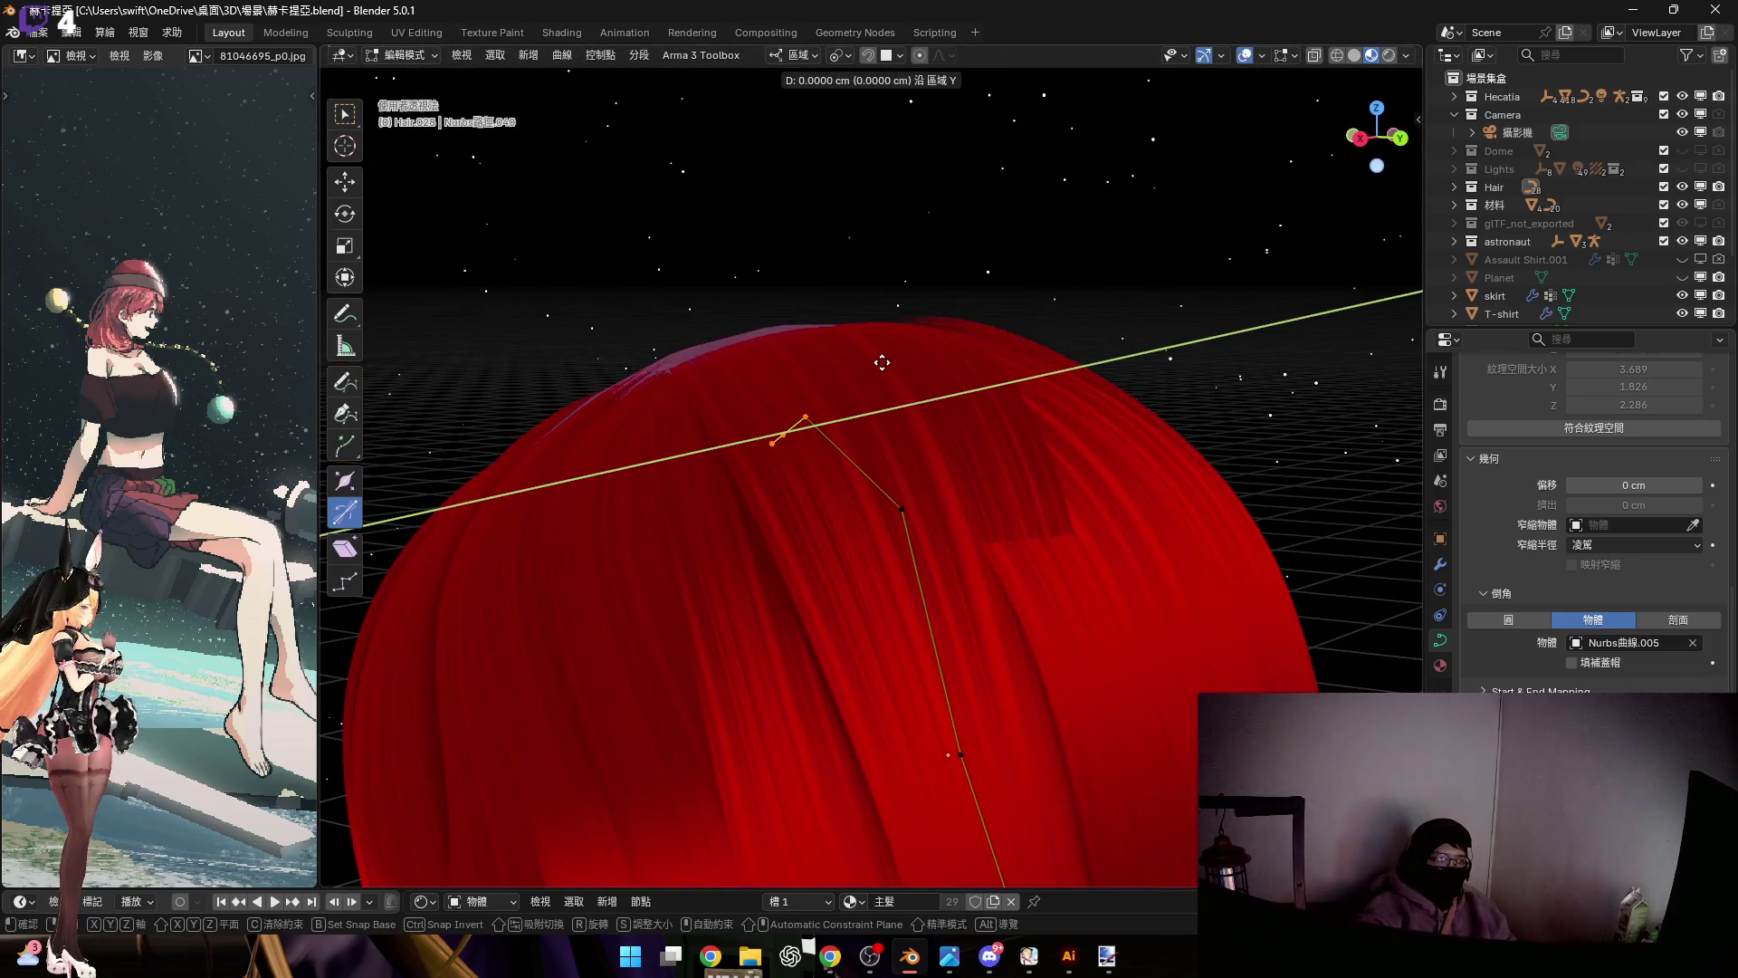
key("x")
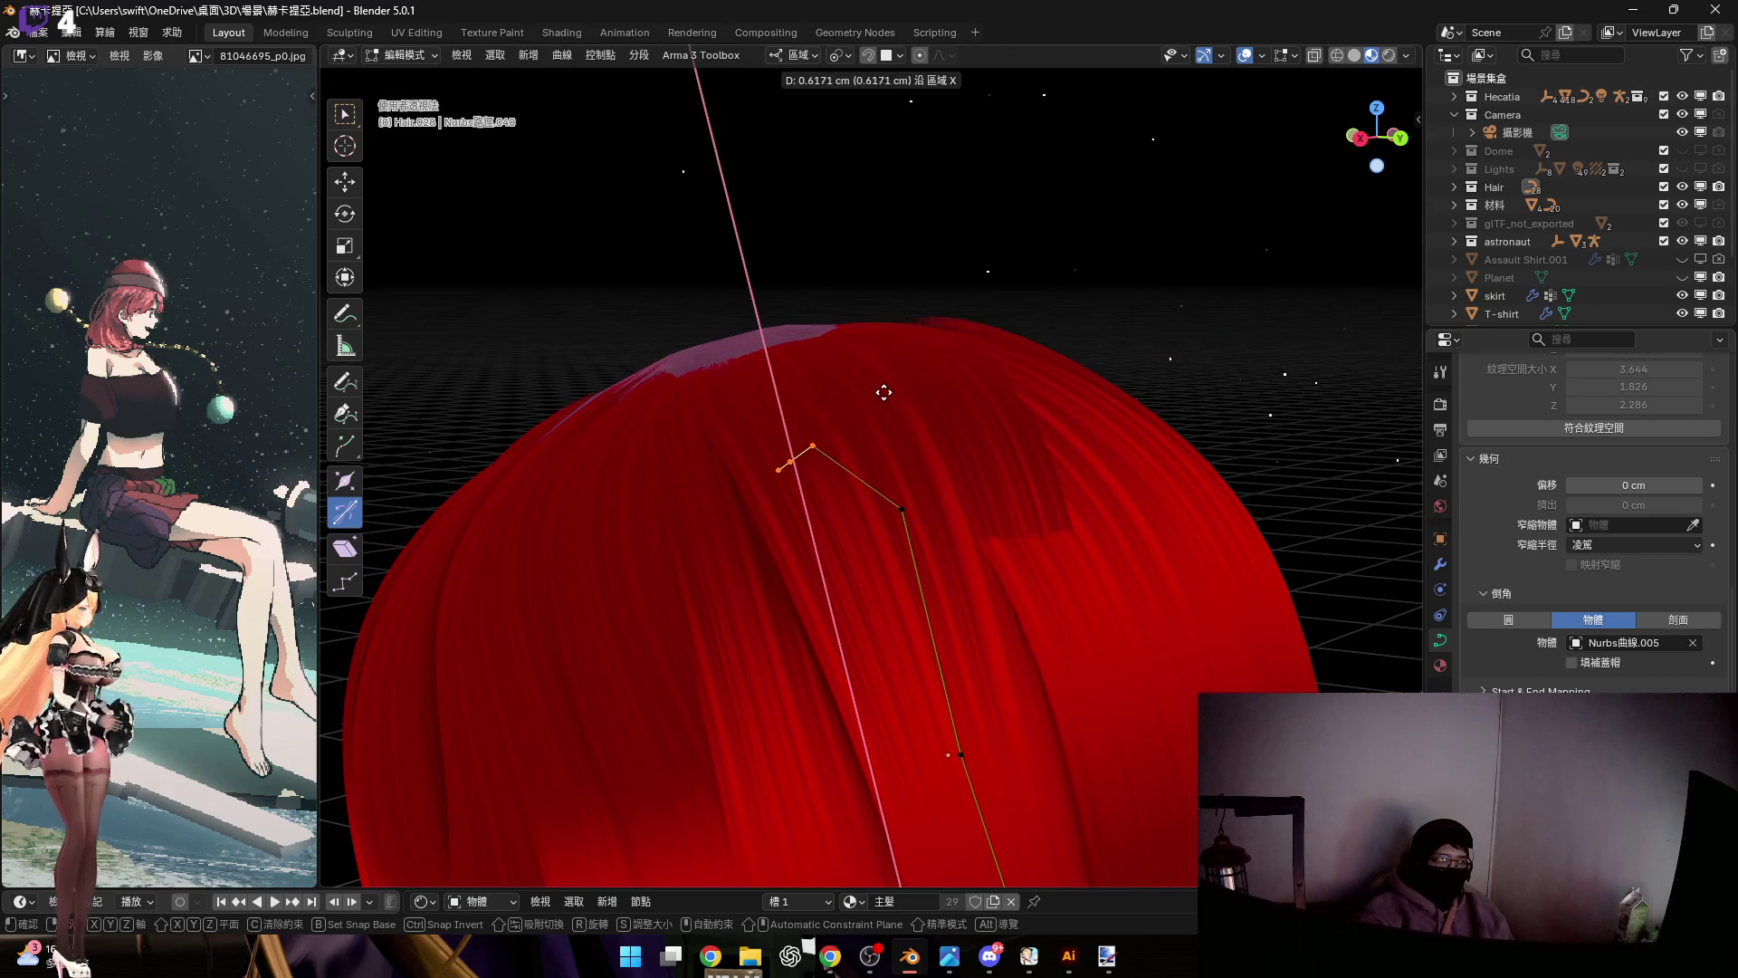
right_click(883, 392)
Shift the root points sideways along X and tilt them about the Y axis
key("g")
key("x")
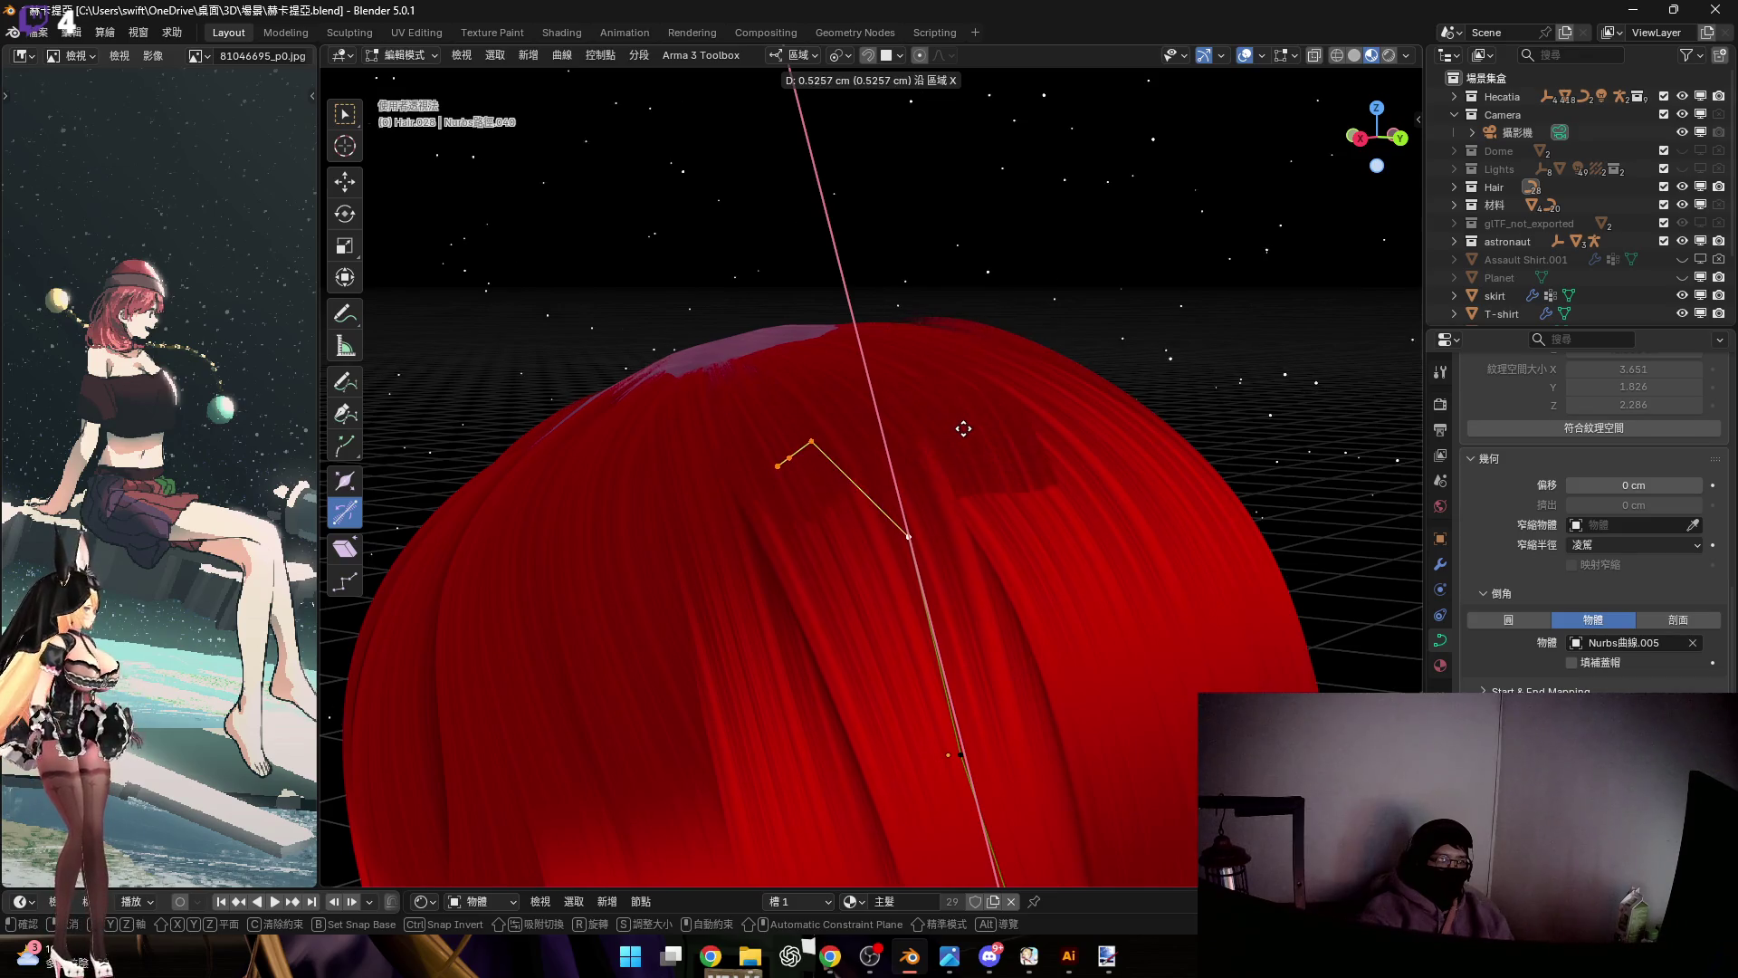
left_click(966, 438)
middle_click_drag(965, 437, 870, 443)
key("r")
key("y")
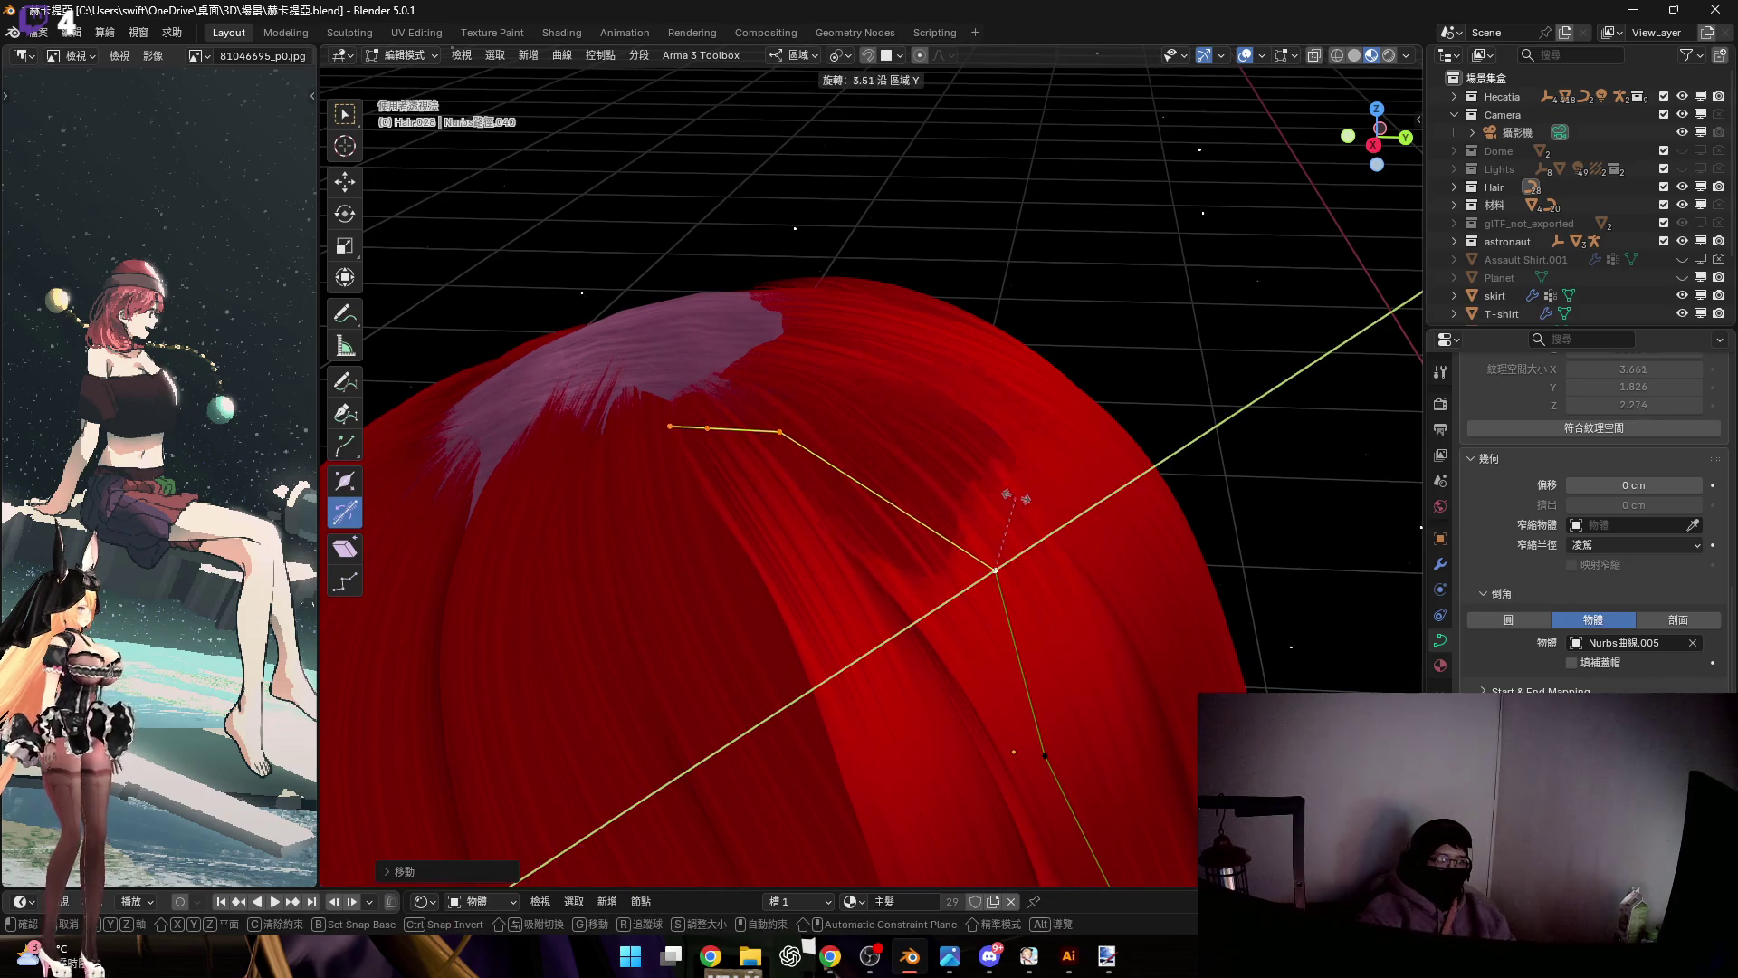
left_click(1031, 498)
Adjust the selected points sideways along X and nudge them slightly along Z
mouse_move(1051, 500)
middle_mouse_down()
mouse_move(857, 419)
mouse_move(851, 521)
mouse_move(832, 481)
mouse_move(860, 406)
mouse_move(929, 376)
mouse_move(950, 505)
mouse_move(1029, 473)
mouse_move(951, 388)
mouse_move(981, 505)
mouse_move(904, 411)
mouse_move(943, 605)
mouse_move(965, 638)
mouse_move(993, 632)
mouse_move(970, 388)
mouse_move(948, 547)
middle_mouse_up()
key("g")
key("x")
left_click(948, 496)
key("g")
key("z")
left_click(997, 642)
Push a lower guide point along local Z so it sits against the back hair
left_click(967, 602)
mouse_move(1067, 632)
middle_mouse_down()
mouse_move(1002, 465)
mouse_move(951, 534)
middle_mouse_up()
key("g")
key("z")
left_click(1082, 523)
mouse_move(1082, 523)
middle_mouse_down()
mouse_move(986, 465)
mouse_move(896, 443)
mouse_move(964, 475)
middle_mouse_up()
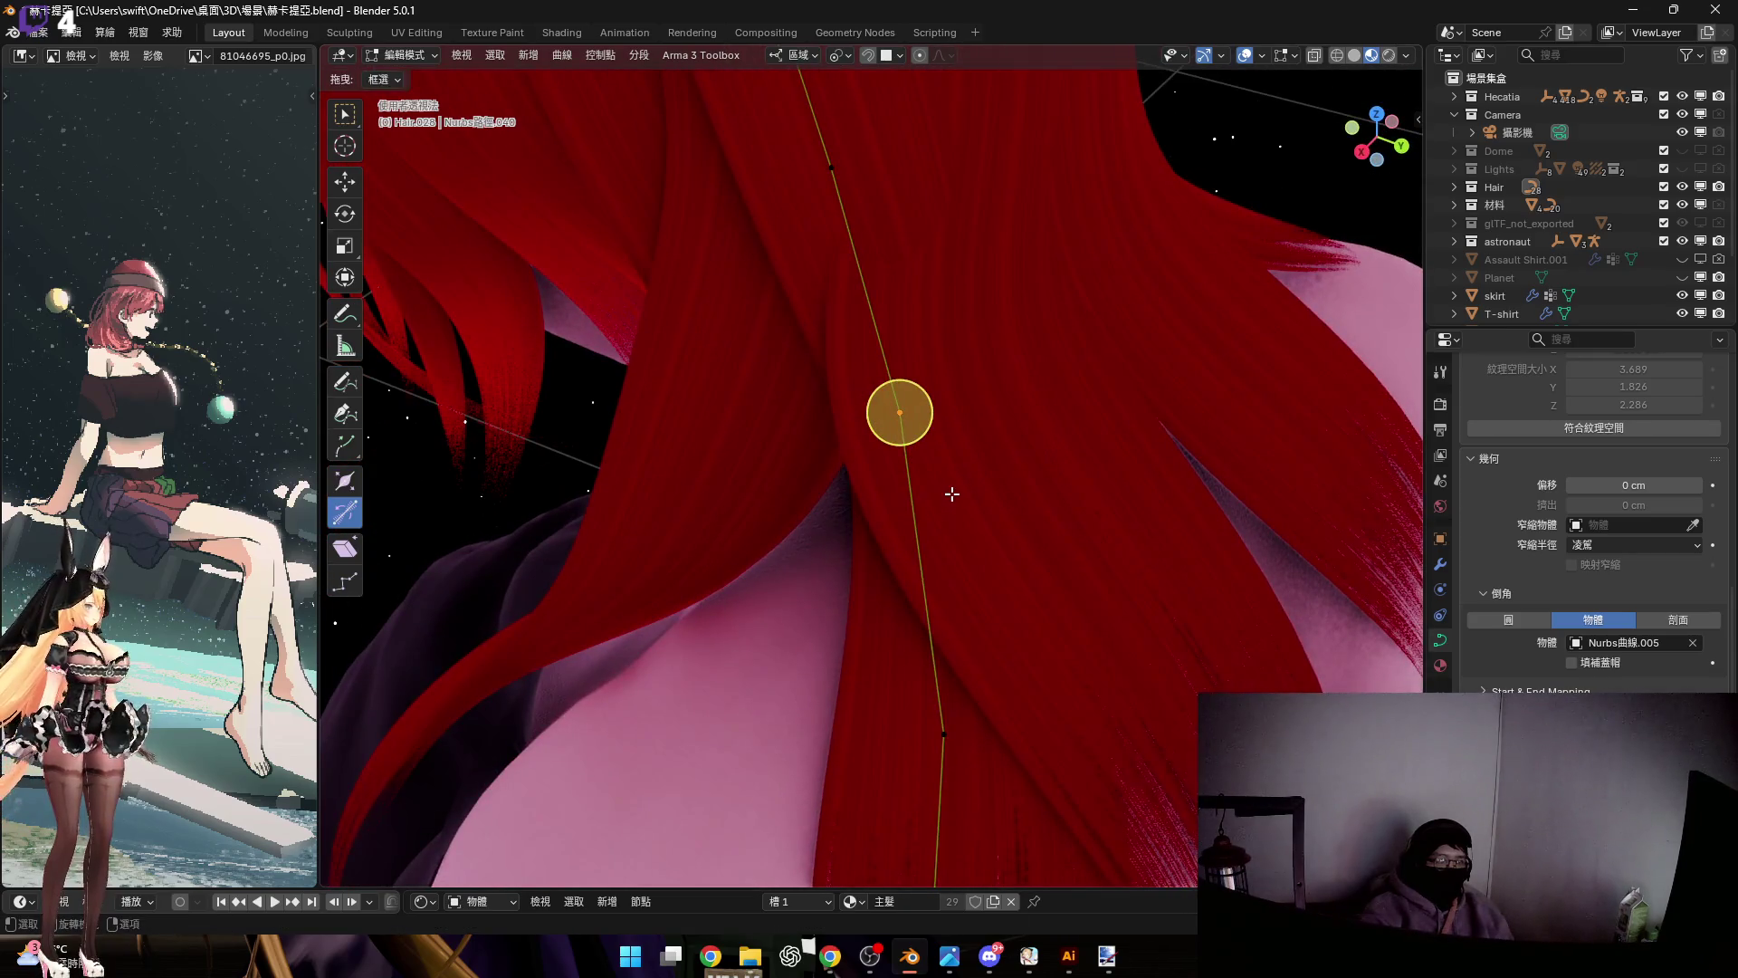
left_click(999, 486)
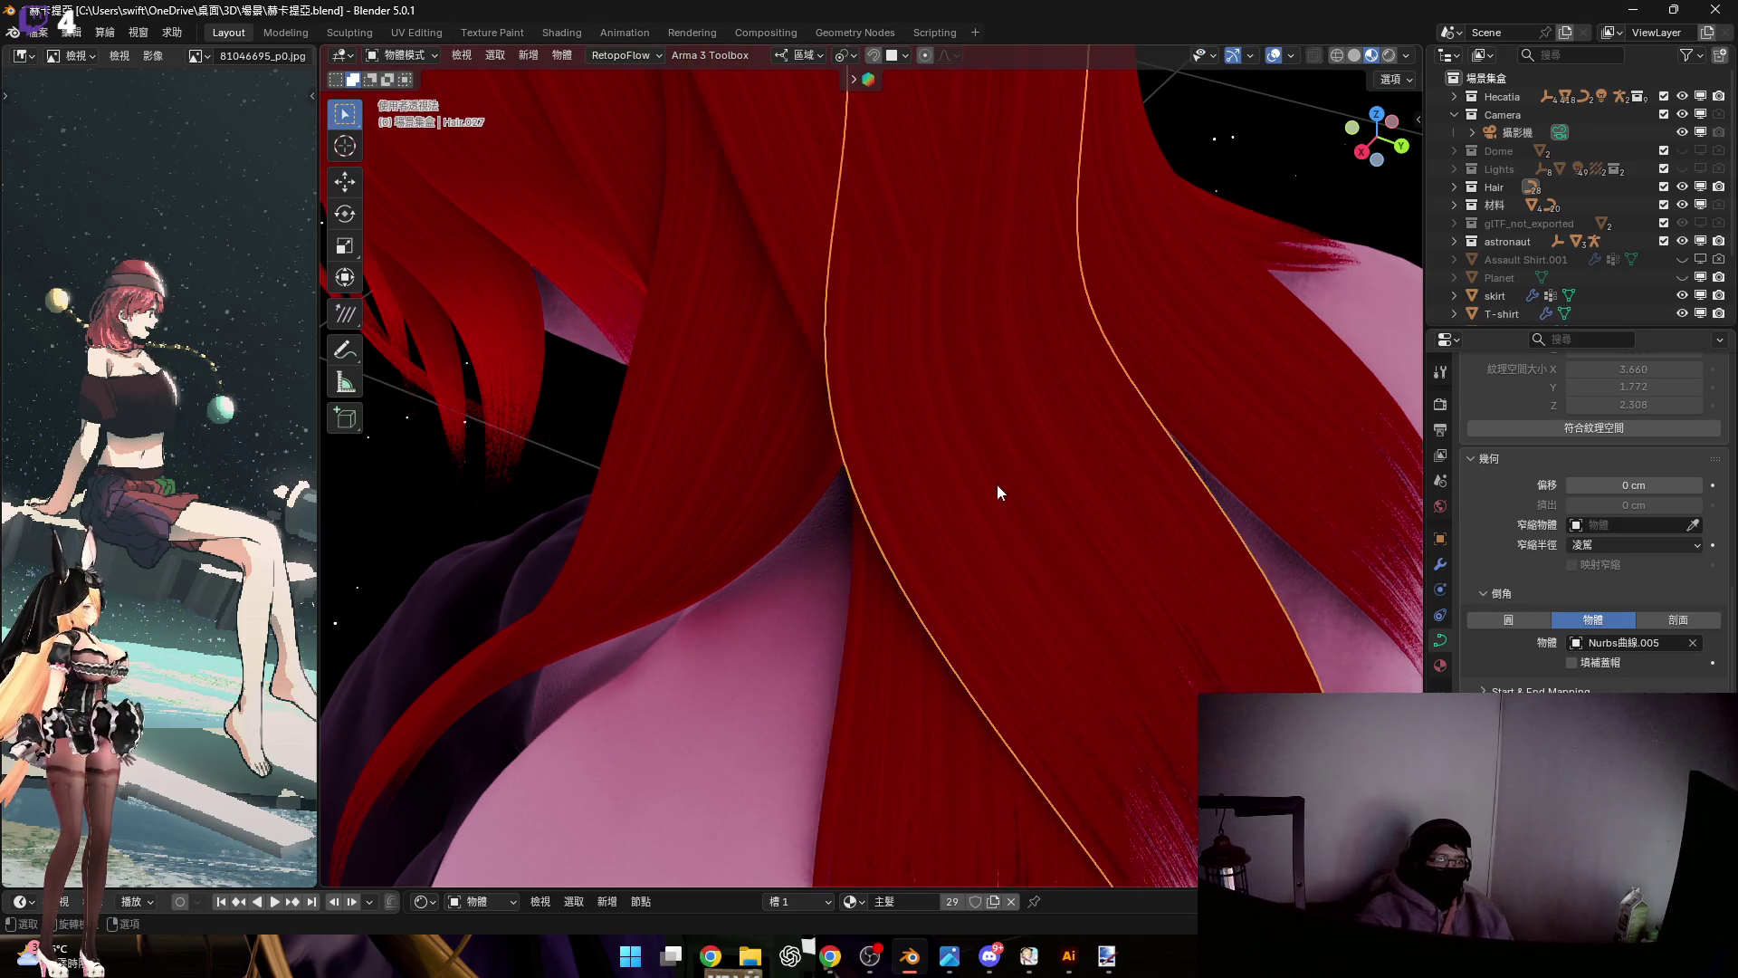
On Hair.027, move a control point front-to-back along Y and adjust the strand's thickness there
left_click(1012, 474)
mouse_move(1012, 474)
middle_mouse_down()
mouse_move(686, 419)
mouse_move(896, 465)
mouse_move(919, 415)
mouse_move(914, 474)
middle_mouse_up()
left_click(694, 460)
key("g")
key("y")
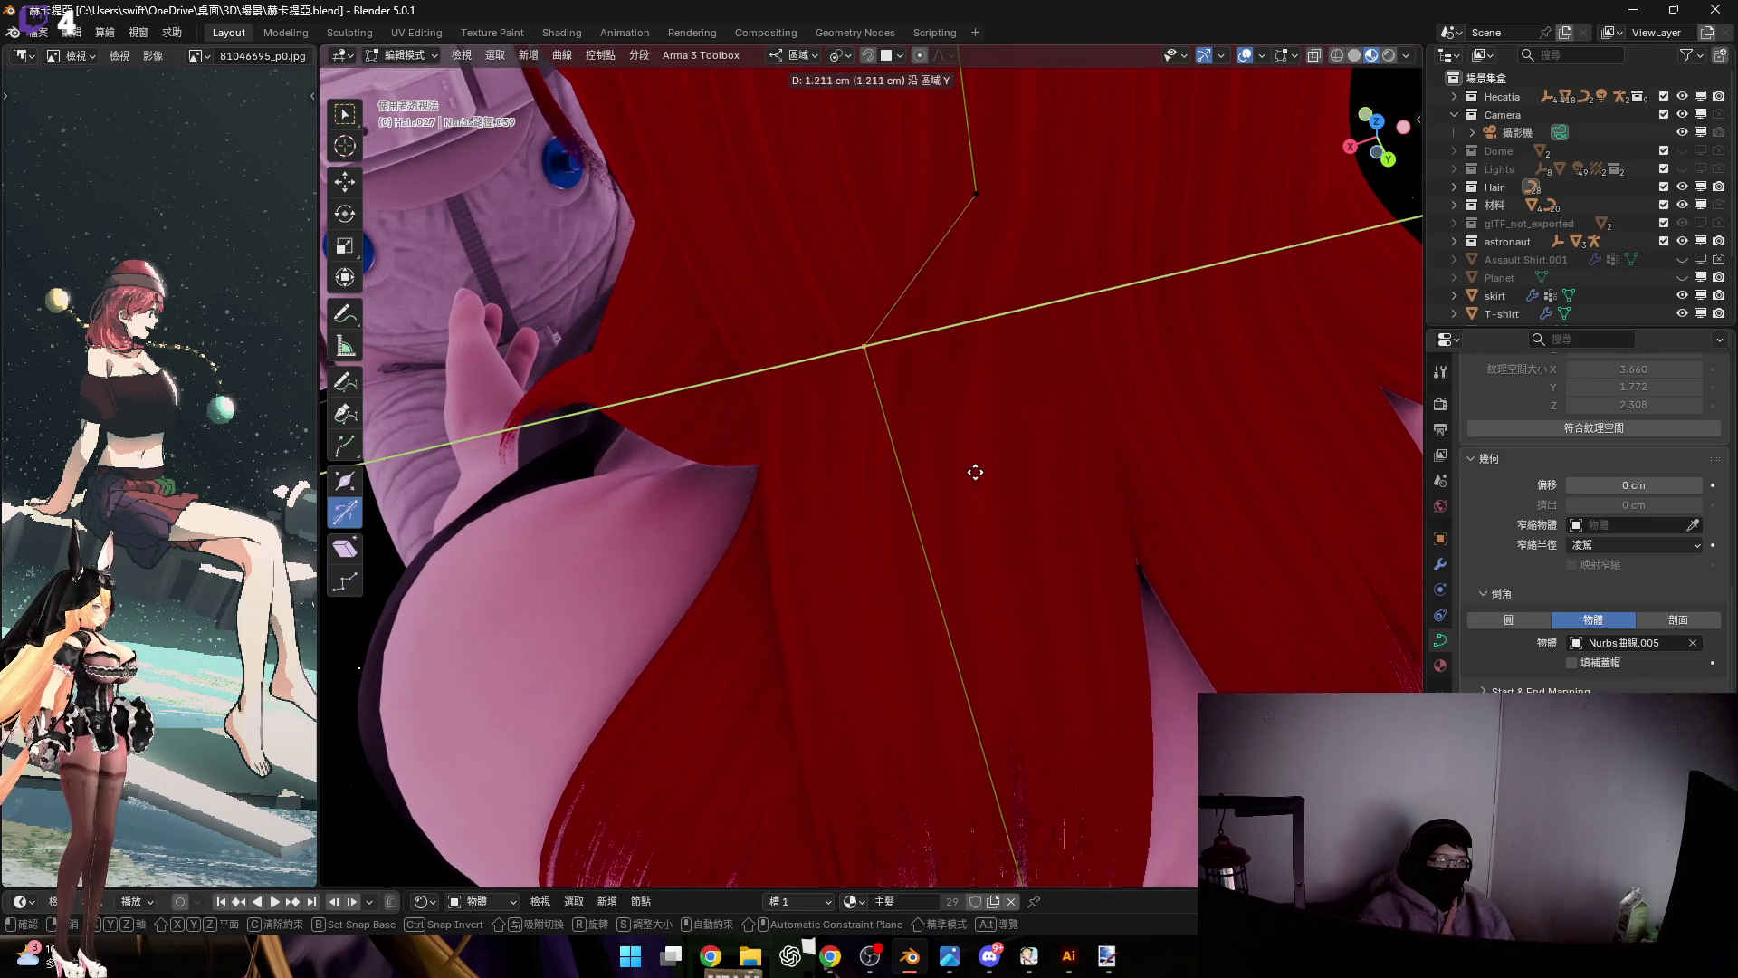
left_click(1025, 470)
key("alt+s")
left_click(1213, 513)
Move the selected point vertically along Z from a close rear view
scroll(1213, 514, "down", 5)
mouse_move(1020, 426)
middle_mouse_down()
mouse_move(993, 376)
mouse_move(1074, 377)
mouse_move(1079, 476)
mouse_move(1039, 392)
mouse_move(919, 407)
middle_mouse_up()
scroll(996, 473, "up", 5)
mouse_move(996, 473)
middle_mouse_down()
mouse_move(1047, 513)
mouse_move(1056, 548)
middle_mouse_up()
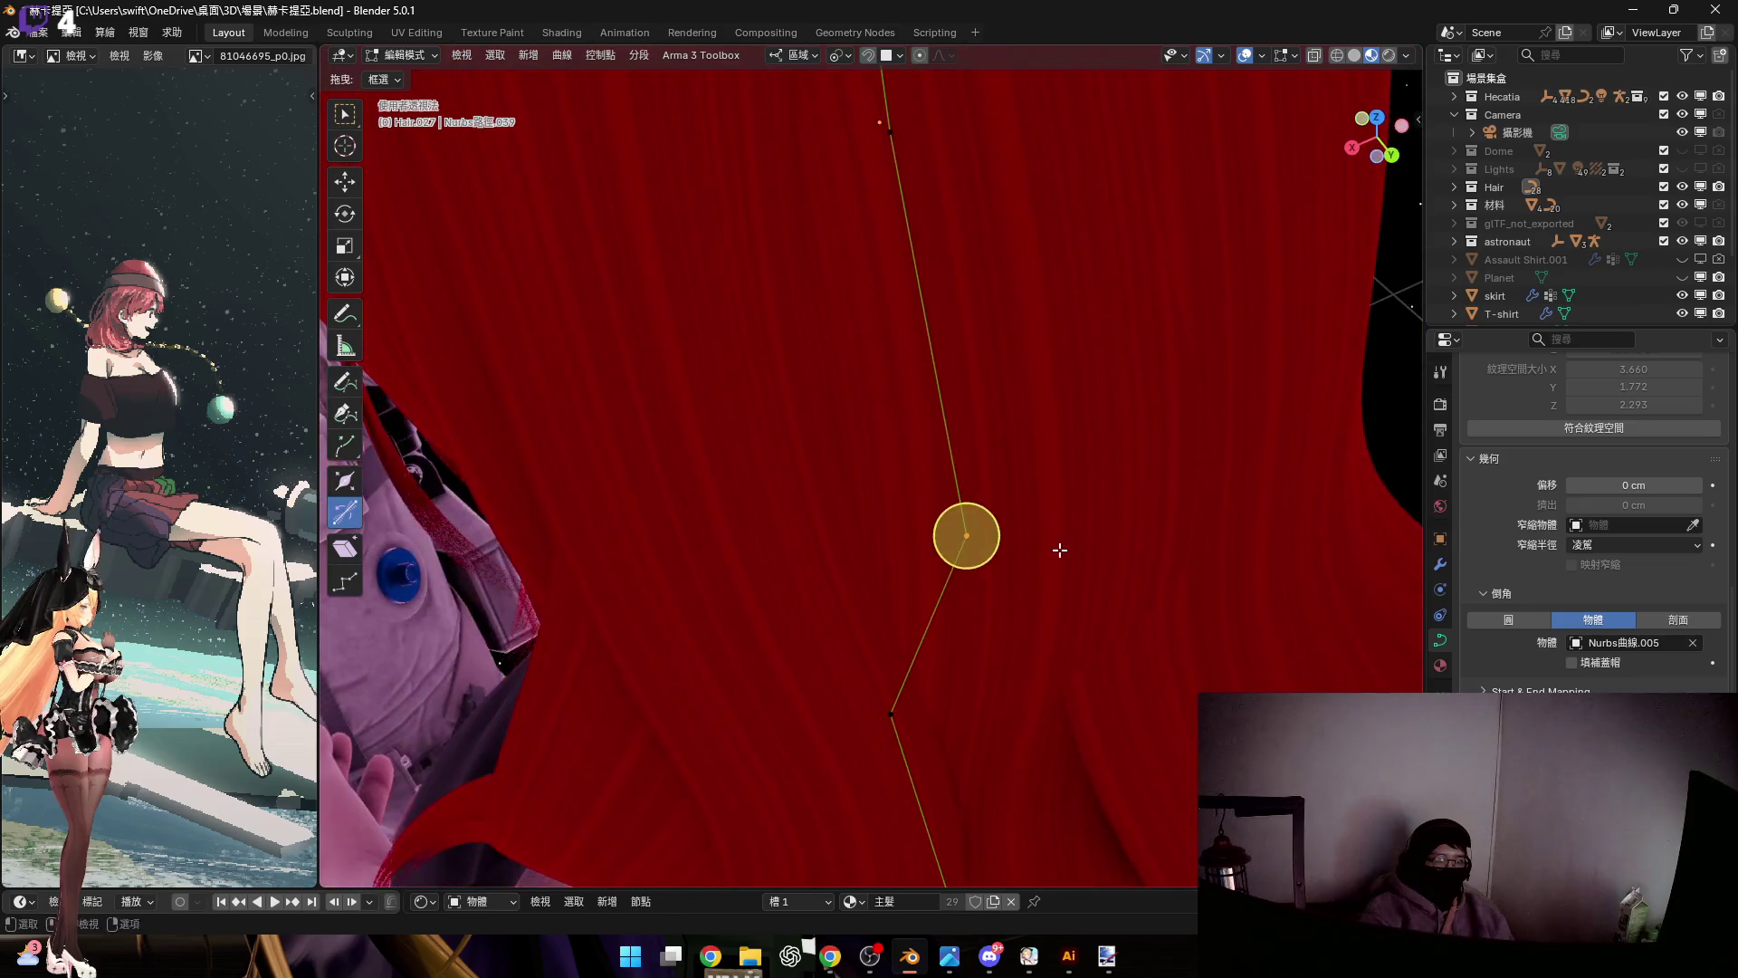
key("g")
key("z")
key("z")
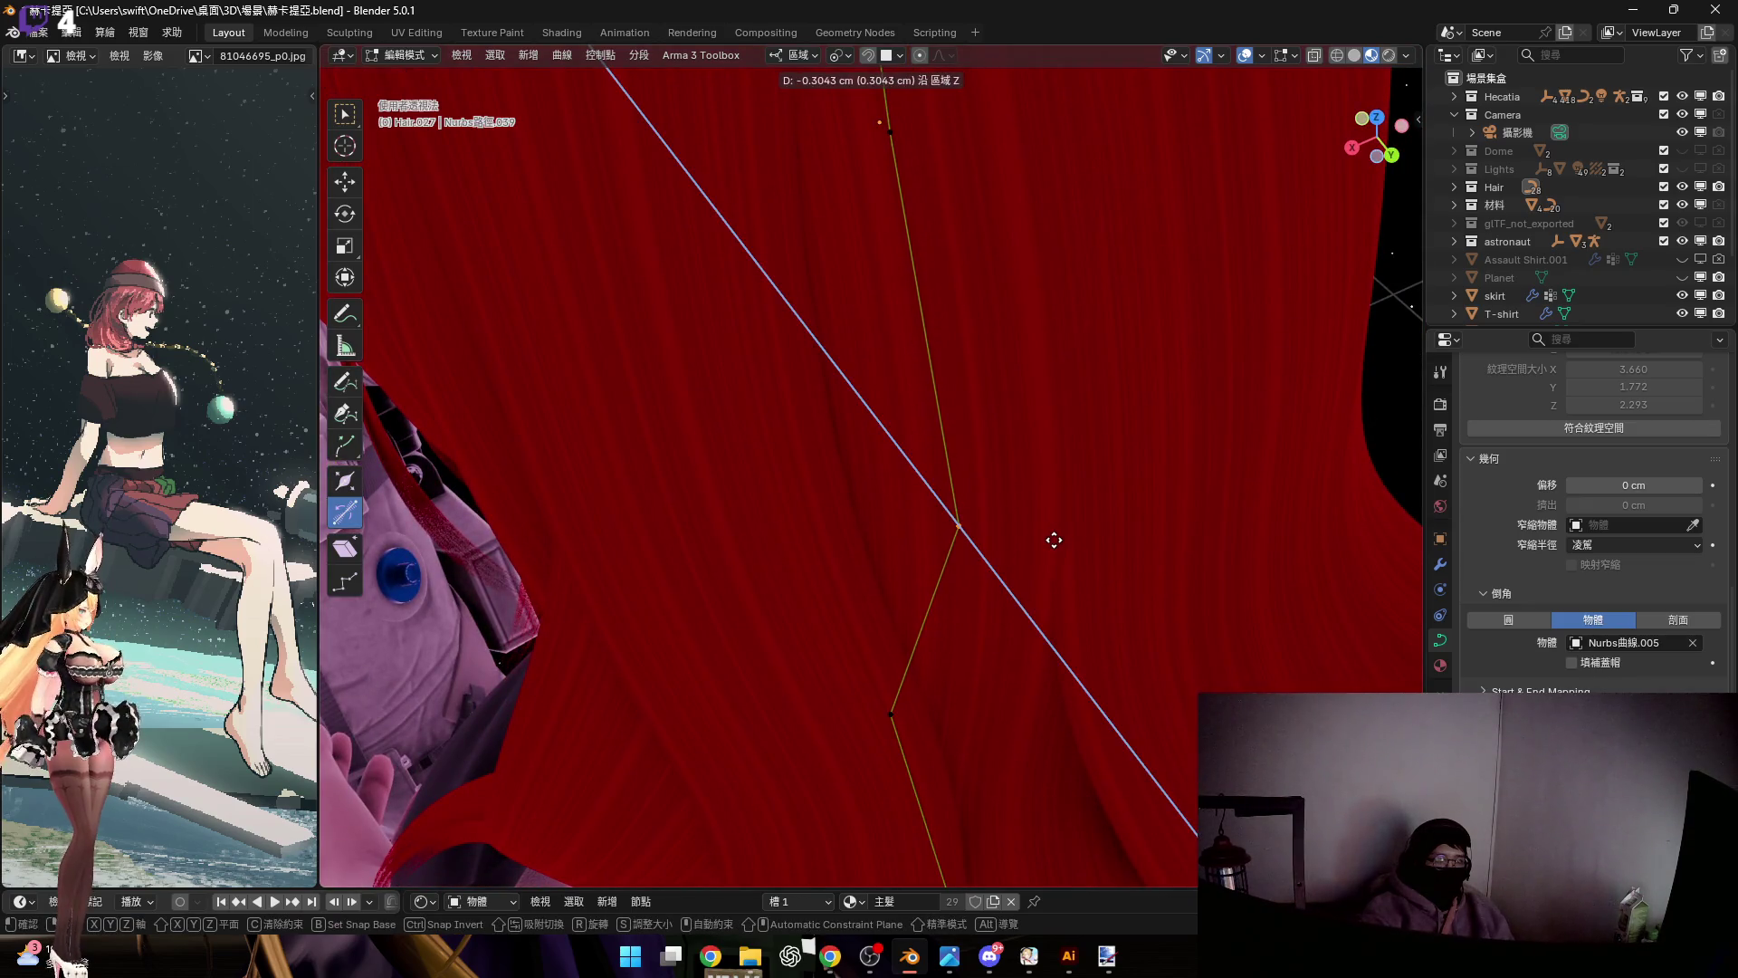
left_click(1053, 539)
With the strand viewed running straight down, move the point further along Z
mouse_move(1055, 539)
middle_mouse_down()
mouse_move(981, 609)
mouse_move(939, 508)
mouse_move(1000, 572)
middle_mouse_up()
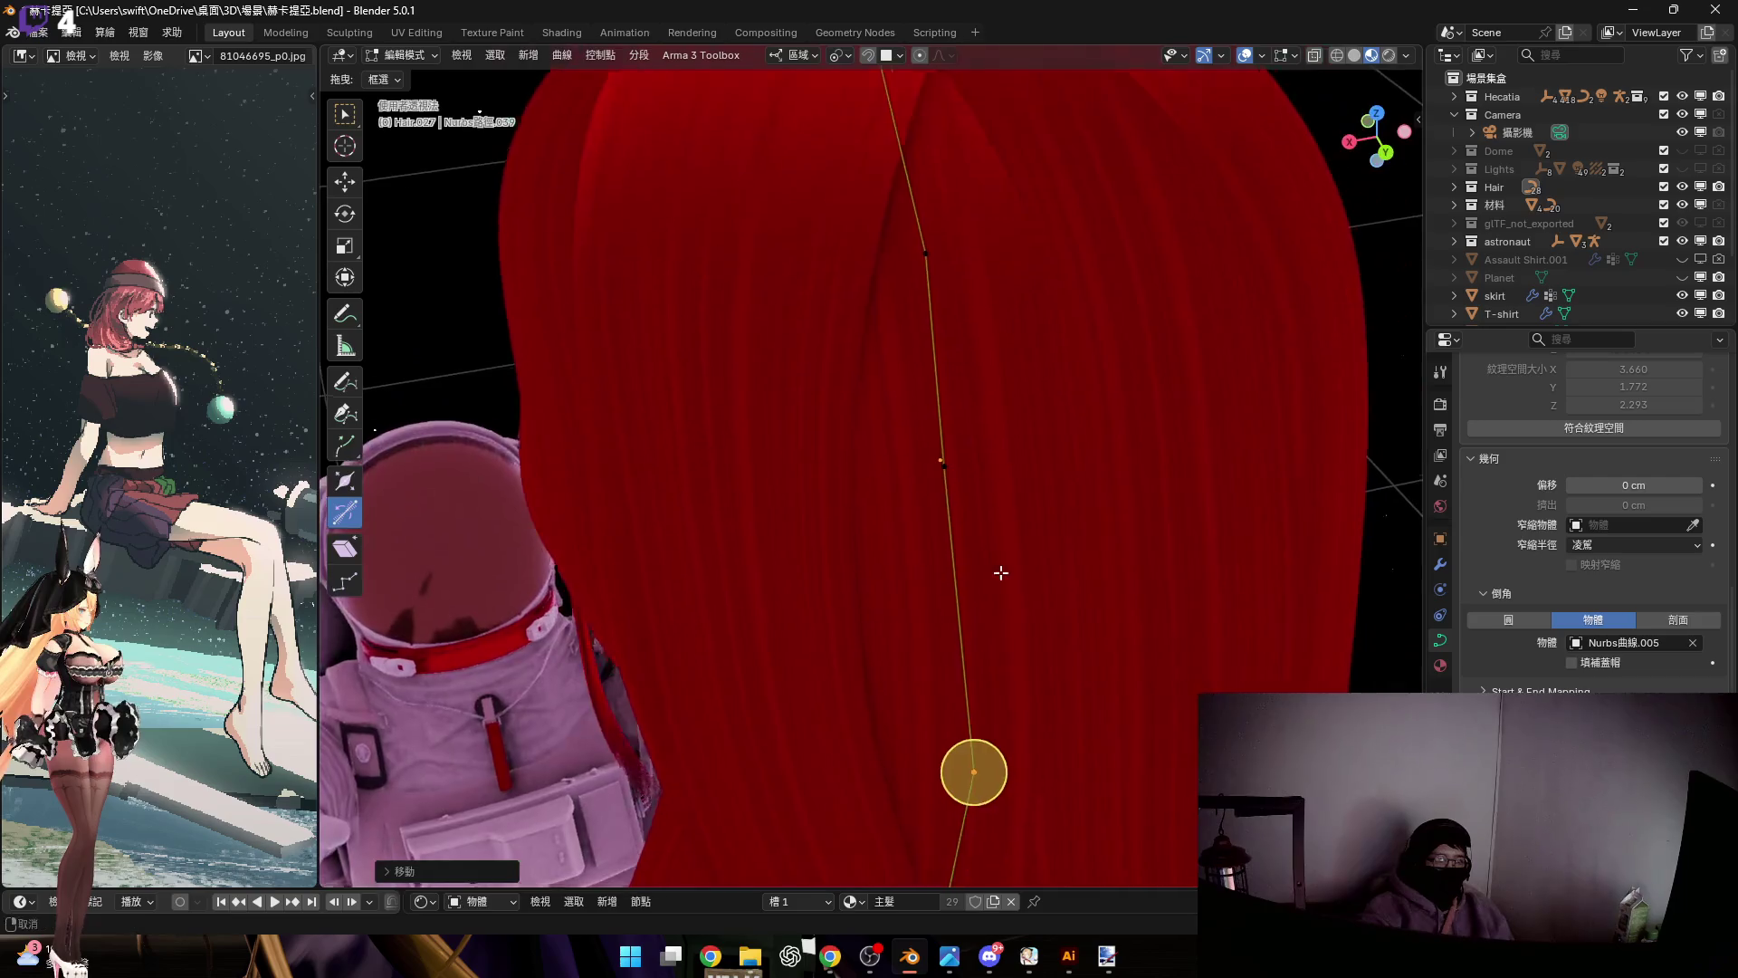
scroll(1000, 543, "down", 3)
scroll(1005, 507, "up", 4)
mouse_move(1008, 497)
middle_mouse_down()
mouse_move(1016, 744)
mouse_move(989, 488)
mouse_move(950, 582)
middle_mouse_up()
scroll(959, 471, "down", 4)
scroll(1028, 586, "up", 3)
mouse_move(965, 392)
middle_mouse_down()
mouse_move(997, 457)
mouse_move(1180, 407)
middle_mouse_up()
scroll(1056, 505, "down", 3)
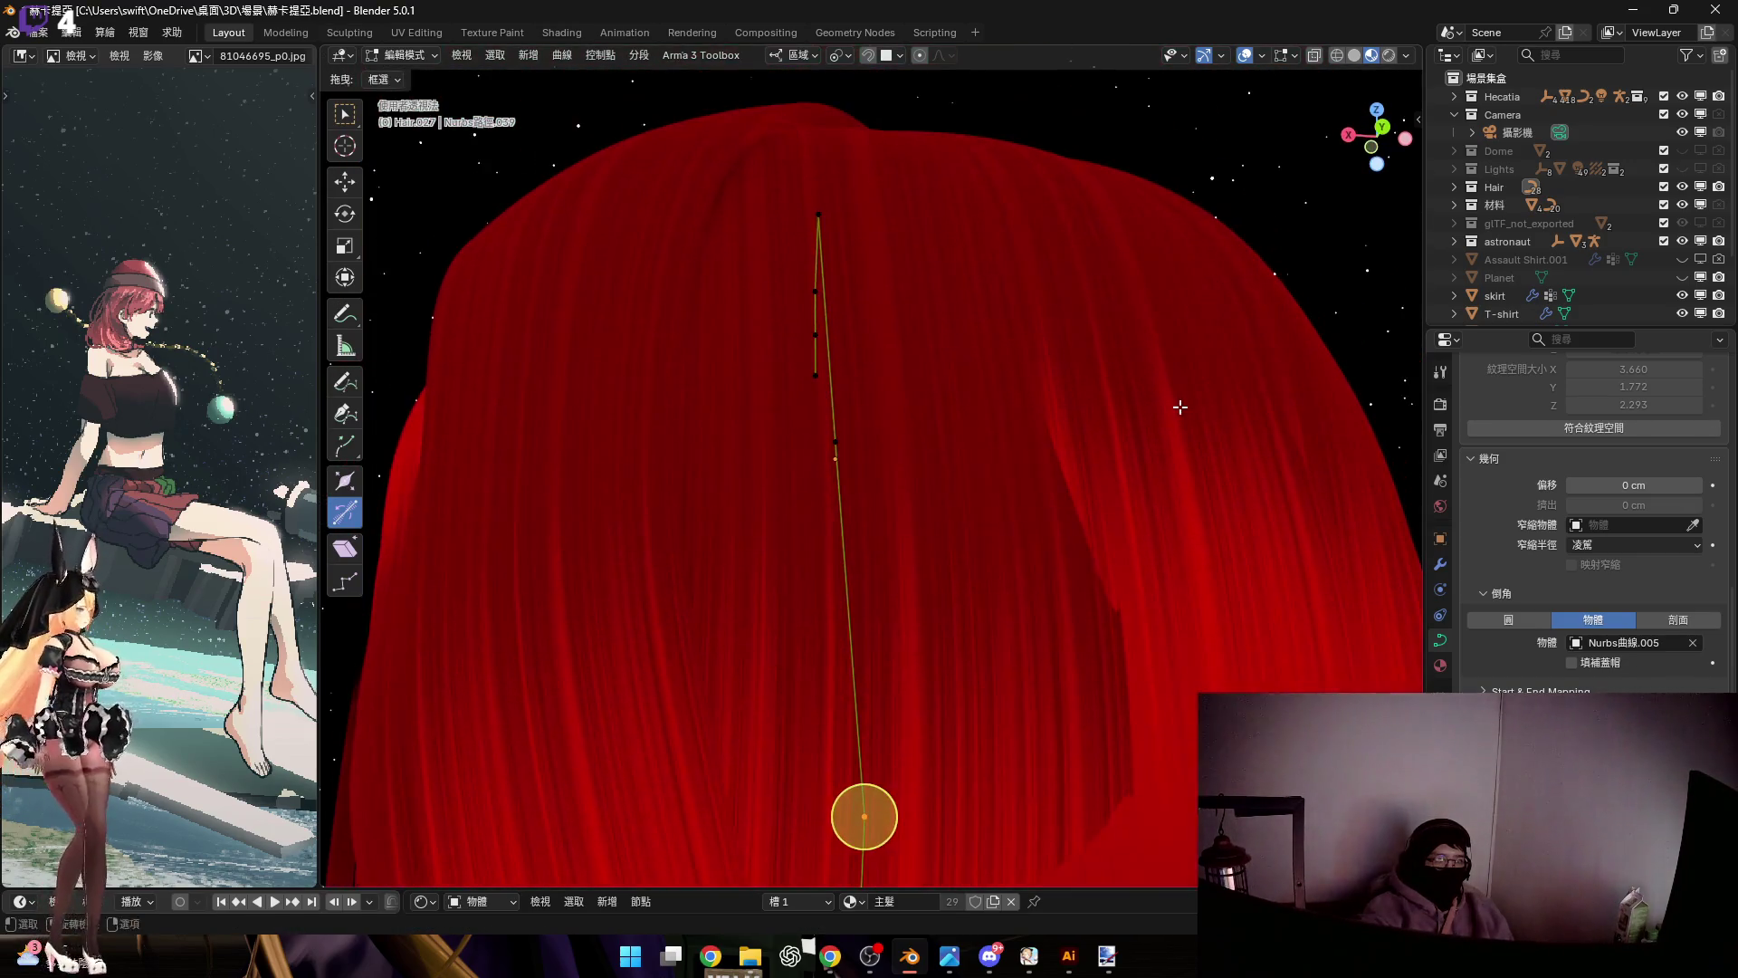
key("g")
key("z")
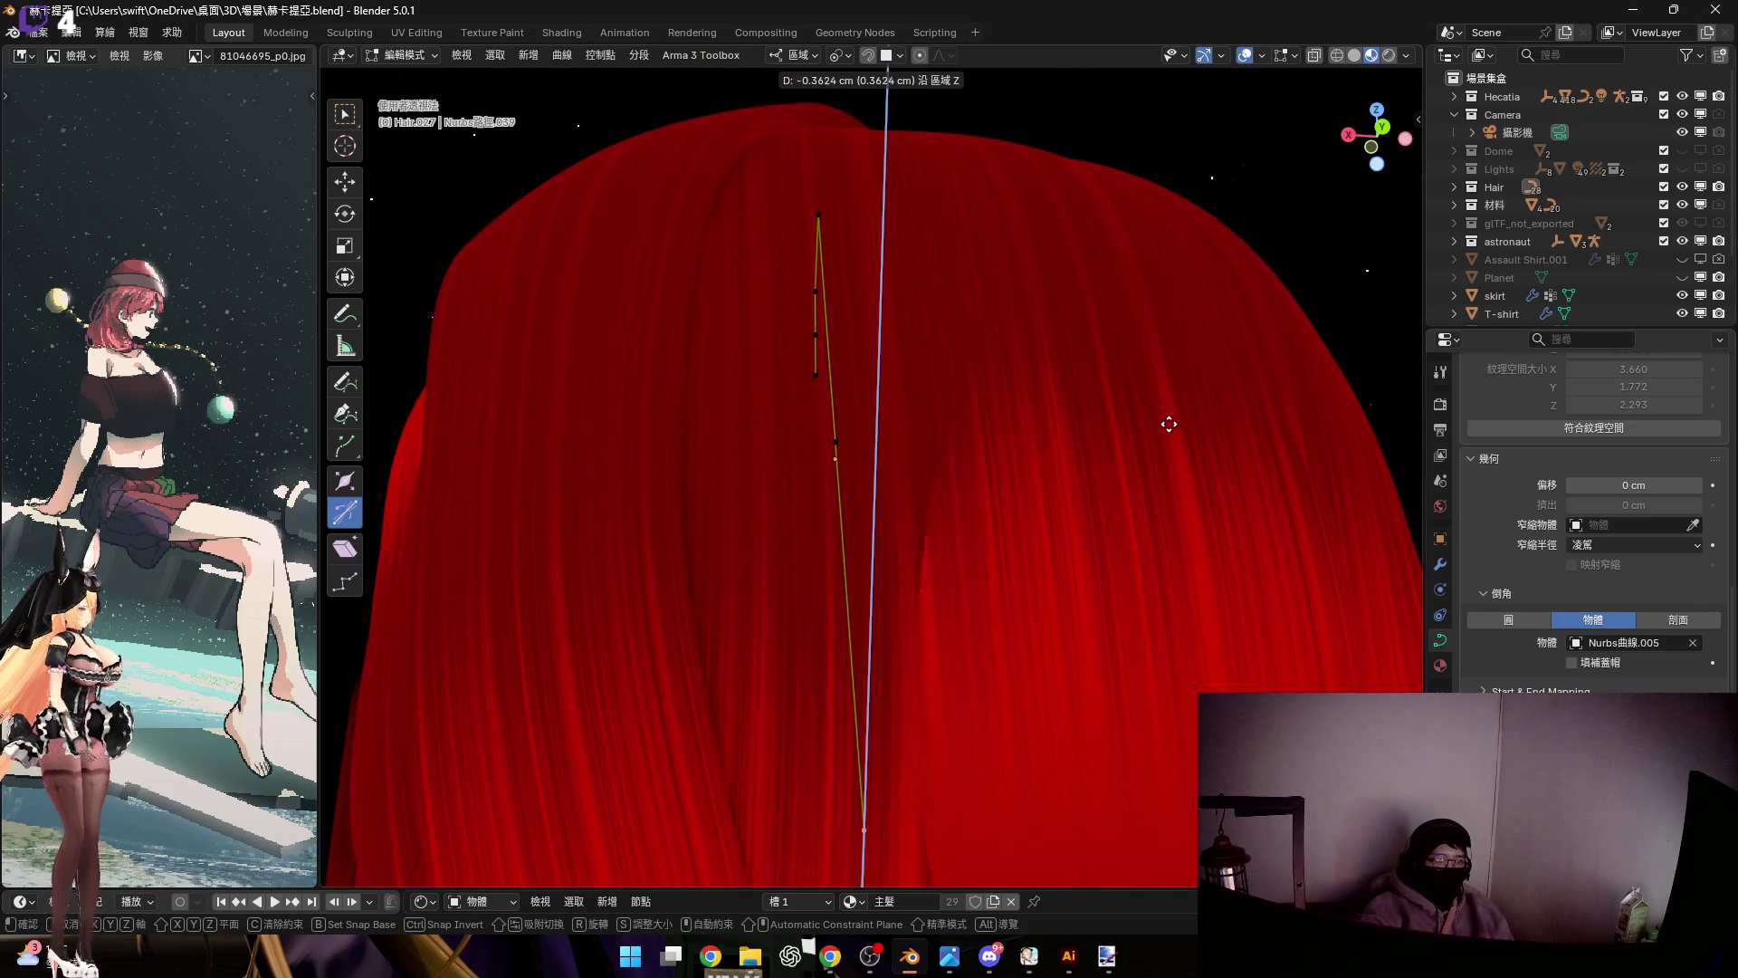
left_click(1168, 425)
Move the curve points along Z and apply a twist to the strand
scroll(983, 516, "down", 2)
scroll(834, 439, "up", 3)
mouse_move(834, 439)
middle_mouse_down()
mouse_move(970, 516)
mouse_move(1043, 501)
mouse_move(1031, 554)
middle_mouse_up()
key("g")
key("z")
left_click(1136, 525)
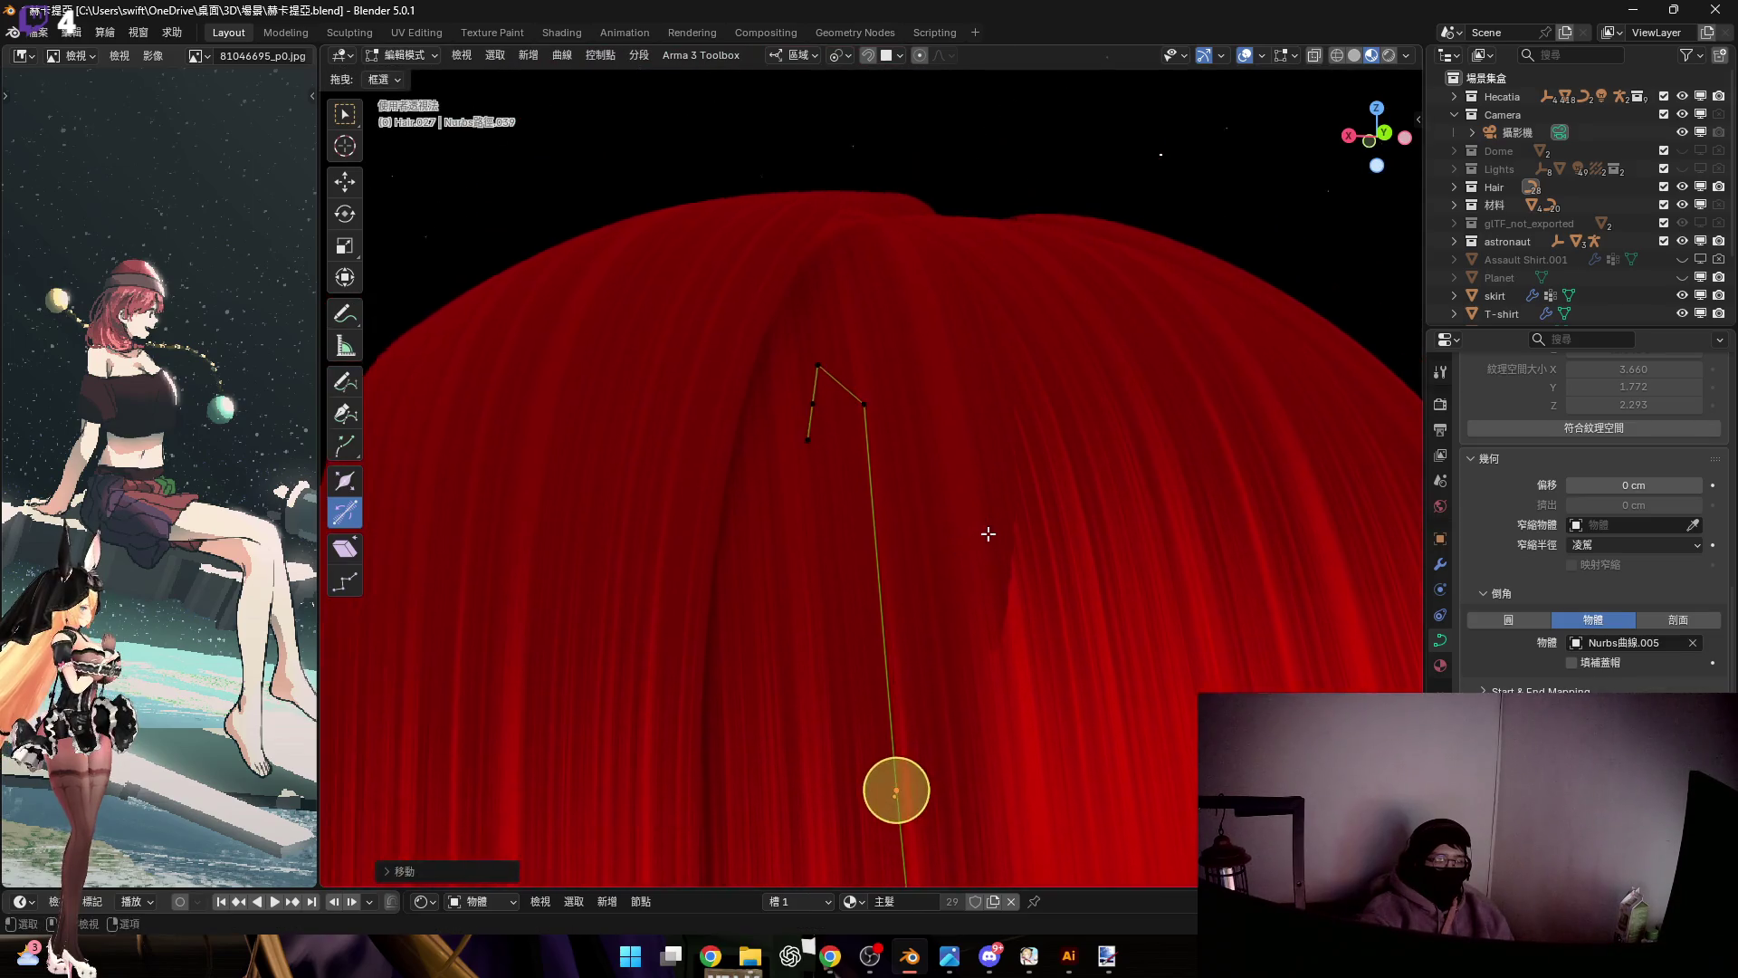
scroll(1031, 554, "up", 3)
scroll(958, 540, "down", 4)
scroll(956, 543, "up", 2)
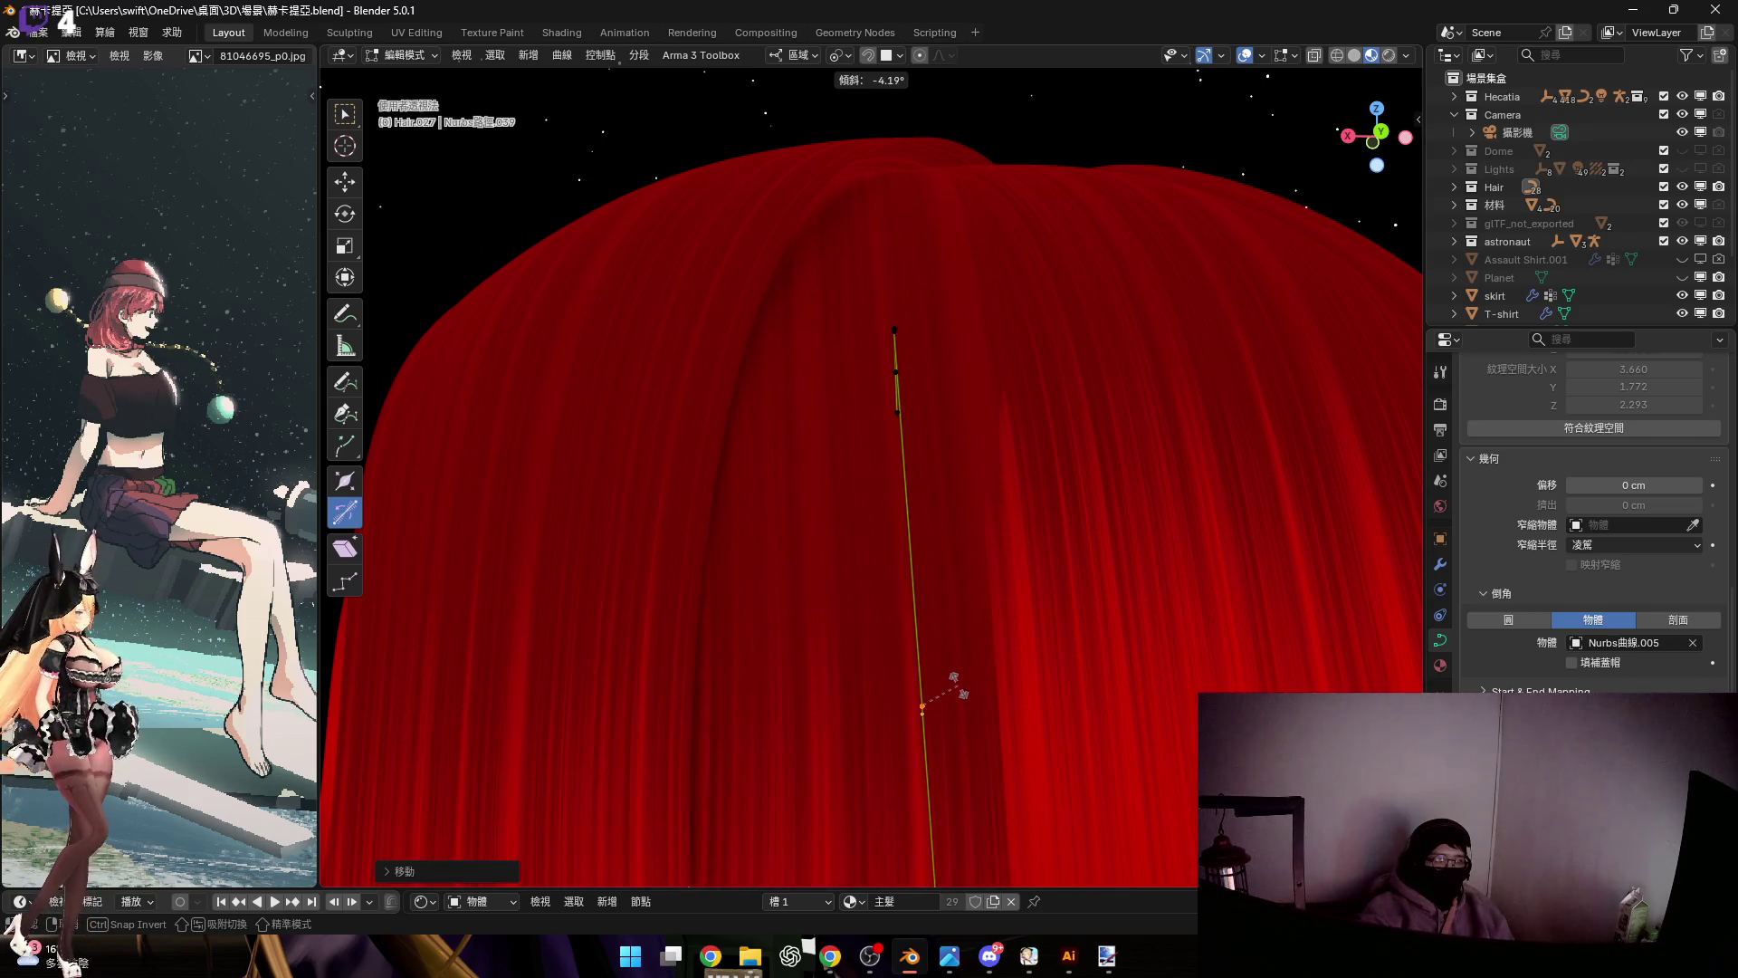
left_click(958, 685)
mouse_move(957, 685)
middle_mouse_down()
mouse_move(923, 846)
mouse_move(860, 811)
mouse_move(873, 512)
mouse_move(1125, 660)
mouse_move(1067, 558)
mouse_move(1043, 606)
mouse_move(1083, 628)
middle_mouse_up()
Move a point further down the curve along Z
left_click(901, 556)
key("g")
key("z")
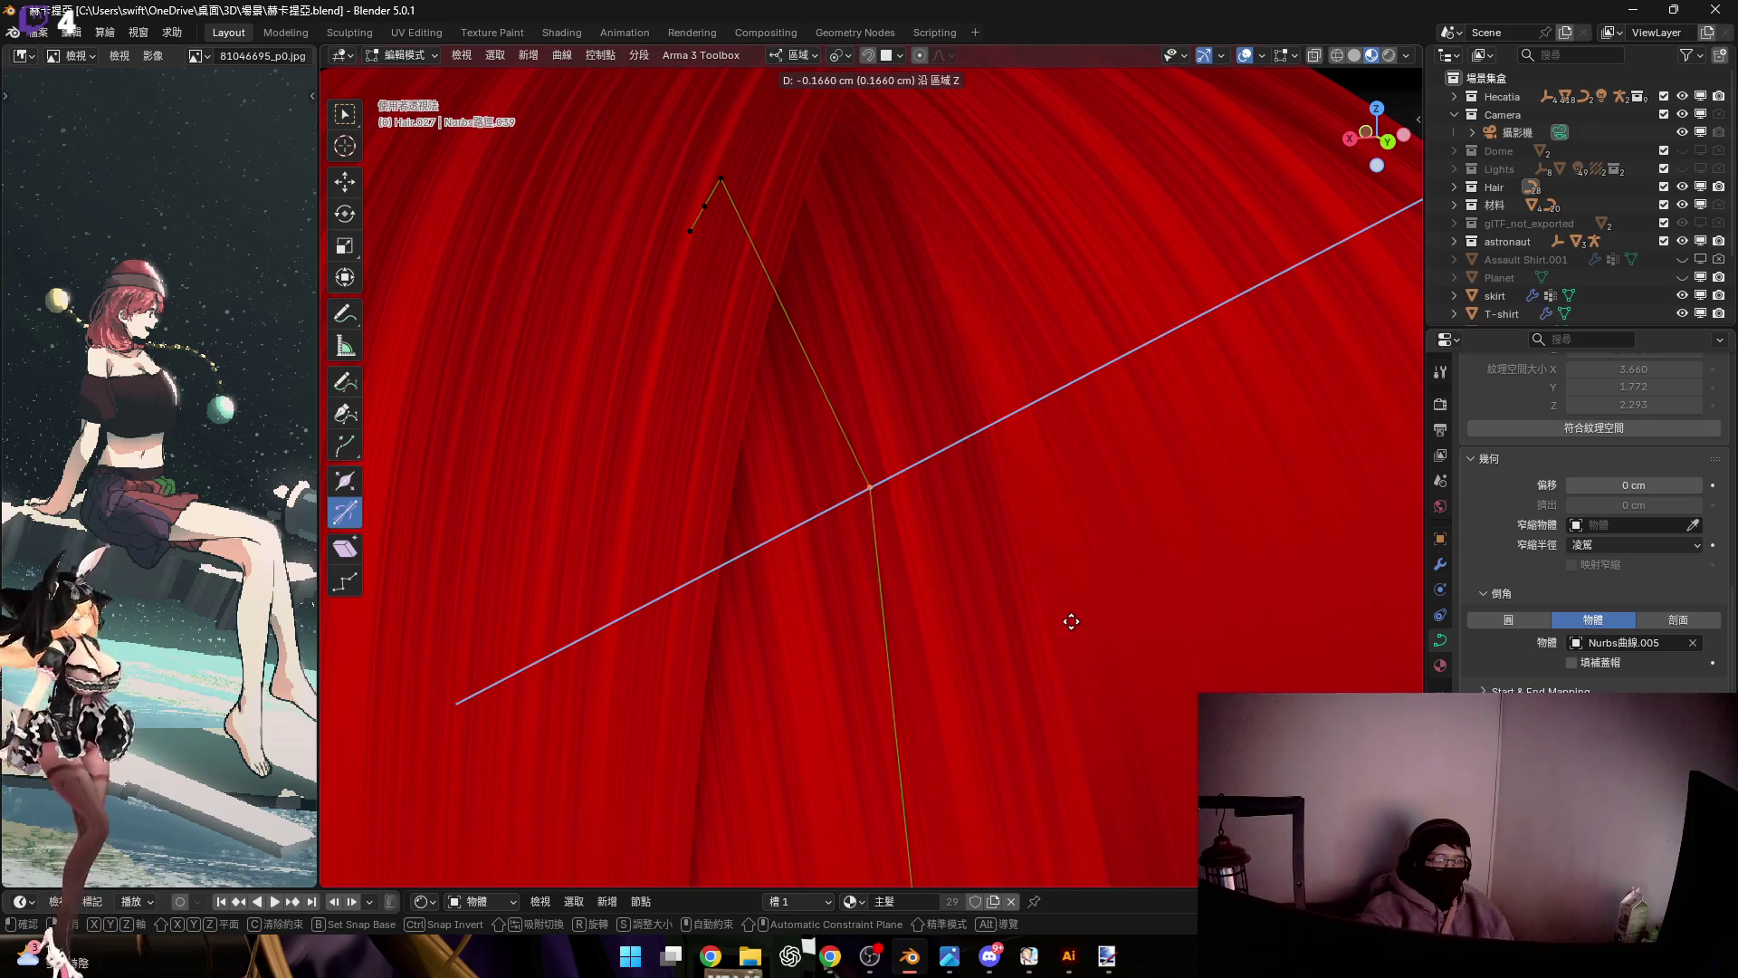
left_click(1208, 610)
scroll(978, 582, "down", 5)
mouse_move(966, 481)
middle_mouse_down()
mouse_move(865, 469)
mouse_move(999, 689)
mouse_move(985, 520)
mouse_move(959, 486)
mouse_move(959, 438)
mouse_move(1032, 554)
mouse_move(1125, 601)
mouse_move(973, 475)
middle_mouse_up()
scroll(990, 503, "up", 5)
scroll(973, 475, "down", 3)
Box-select the control points near the tip, then change their thickness, rotation and twist
key("b")
left_click_drag(823, 467, 1133, 596)
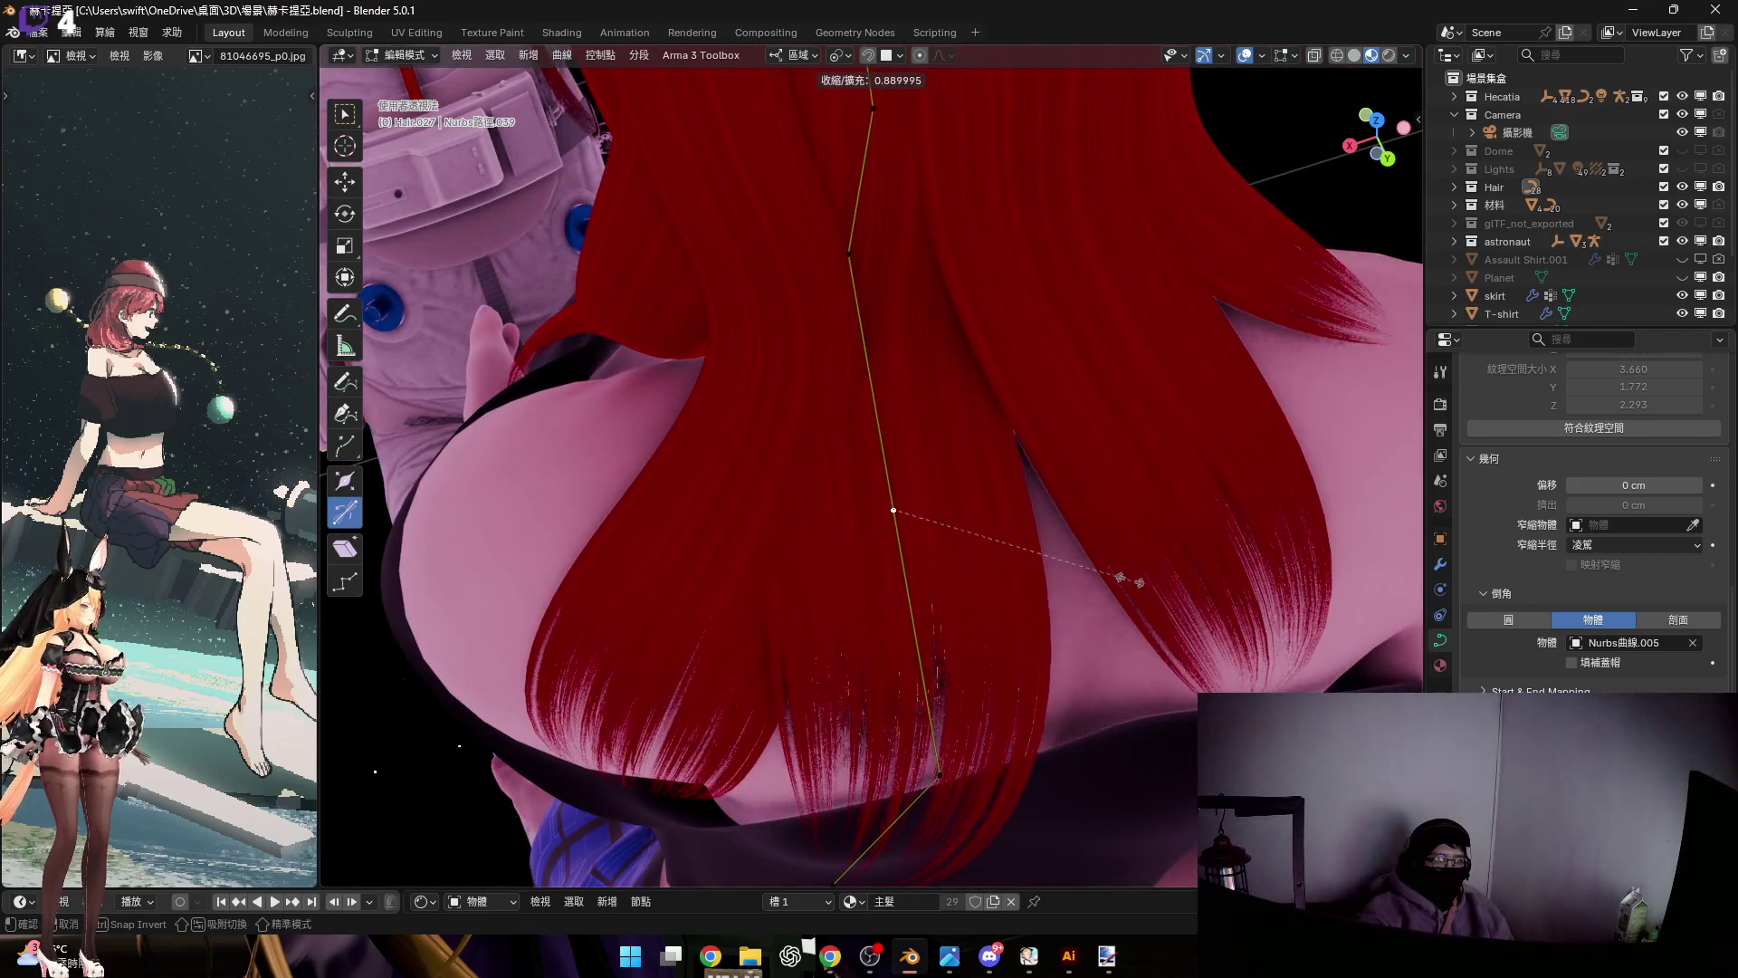
left_click(1123, 576)
mouse_move(1094, 555)
middle_mouse_down()
mouse_move(997, 589)
mouse_move(796, 756)
mouse_move(952, 588)
mouse_move(896, 524)
mouse_move(826, 322)
mouse_move(920, 473)
mouse_move(1044, 553)
mouse_move(1097, 408)
mouse_move(966, 396)
mouse_move(853, 438)
mouse_move(908, 610)
middle_mouse_up()
left_click(1091, 545)
key("r")
left_click(891, 422)
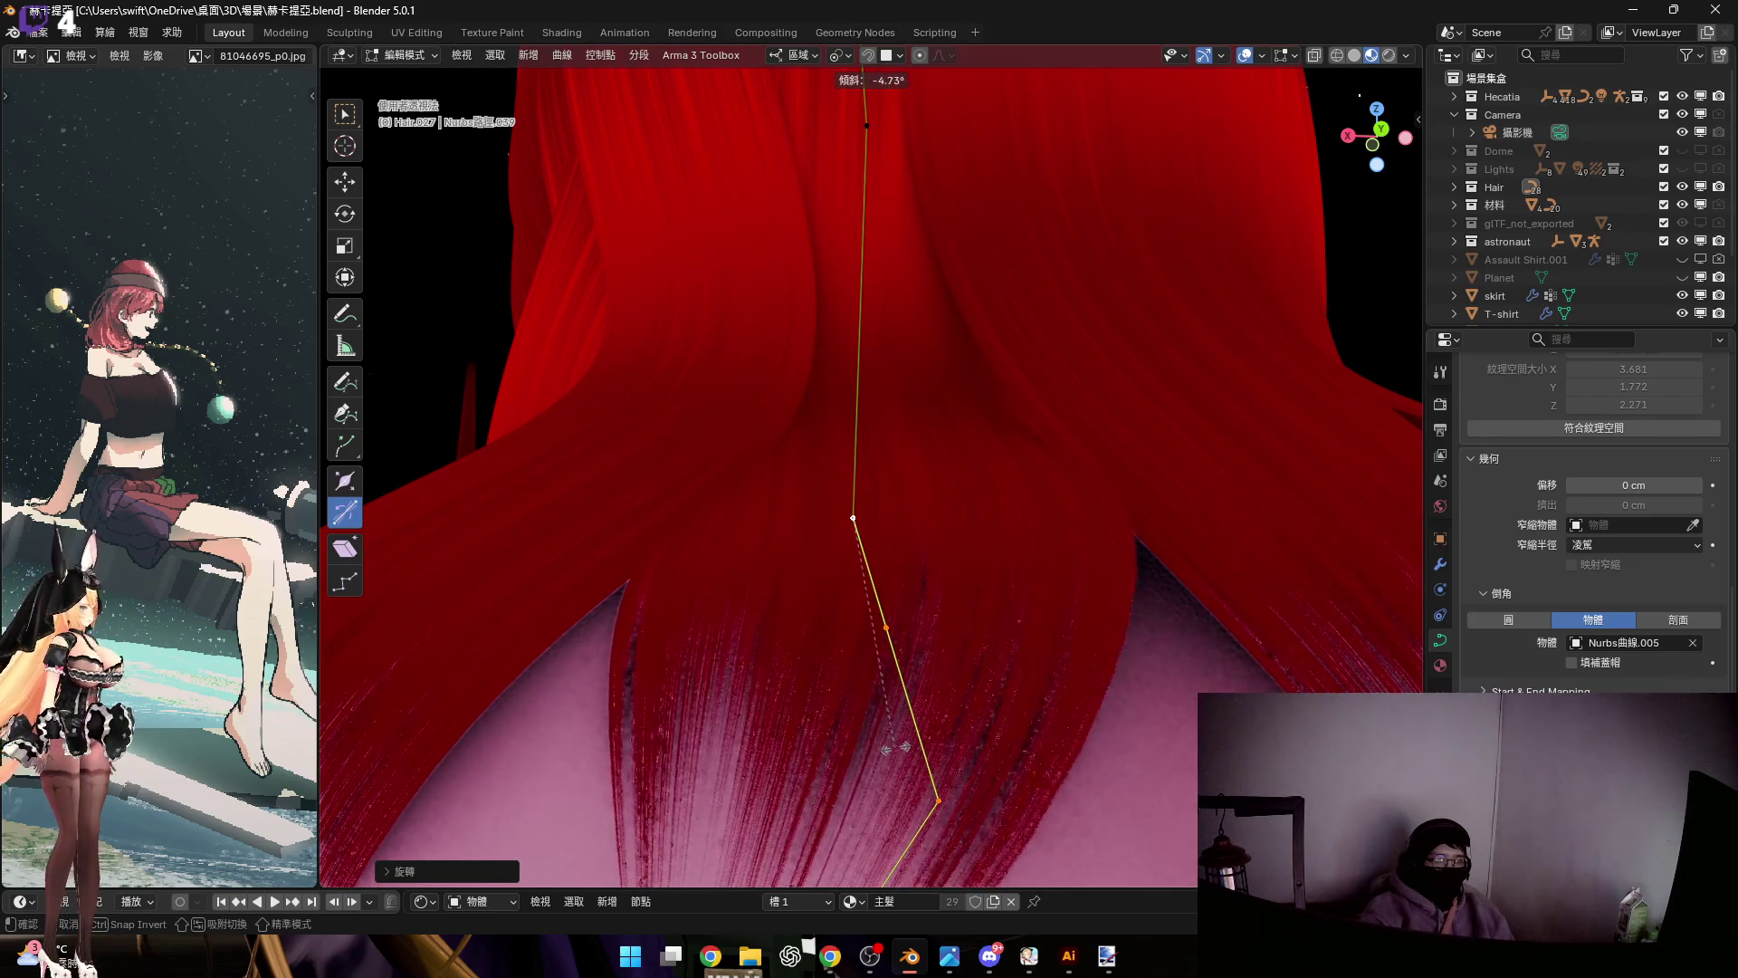
left_click(900, 750)
mouse_move(900, 750)
middle_mouse_down()
mouse_move(979, 563)
mouse_move(1001, 605)
mouse_move(951, 532)
mouse_move(966, 605)
mouse_move(1132, 608)
mouse_move(926, 628)
mouse_move(629, 290)
mouse_move(892, 621)
mouse_move(852, 562)
middle_mouse_up()
left_click(1091, 604)
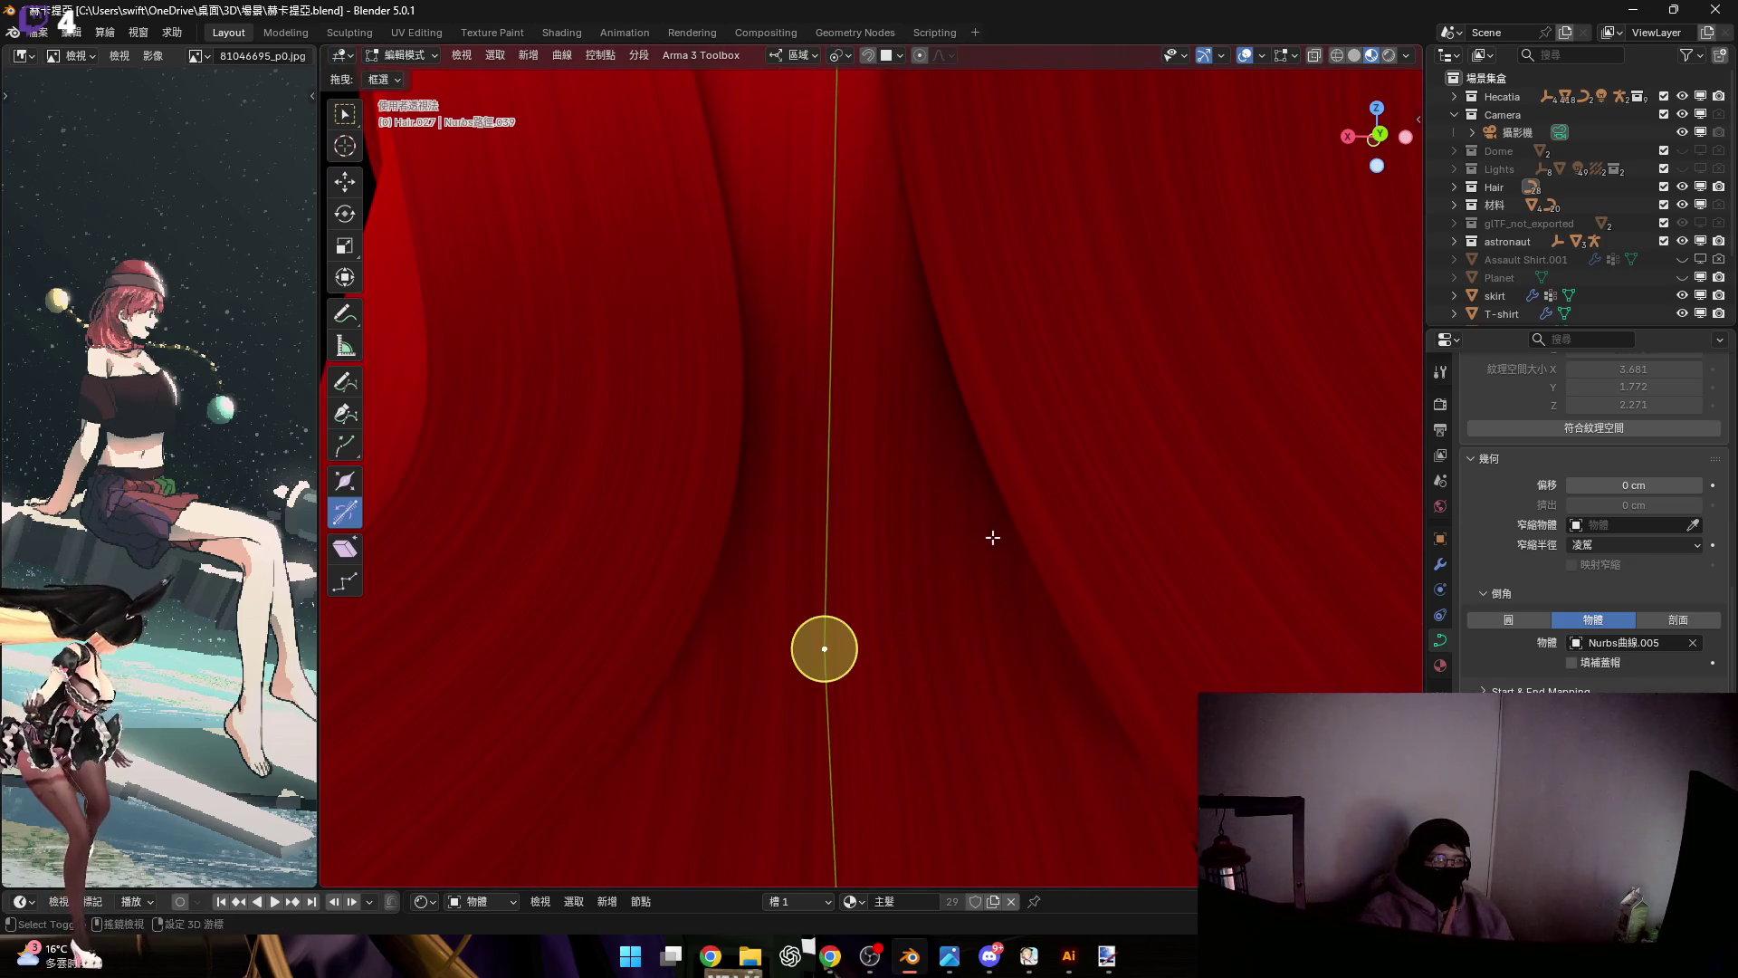
scroll(992, 537, "down", 2)
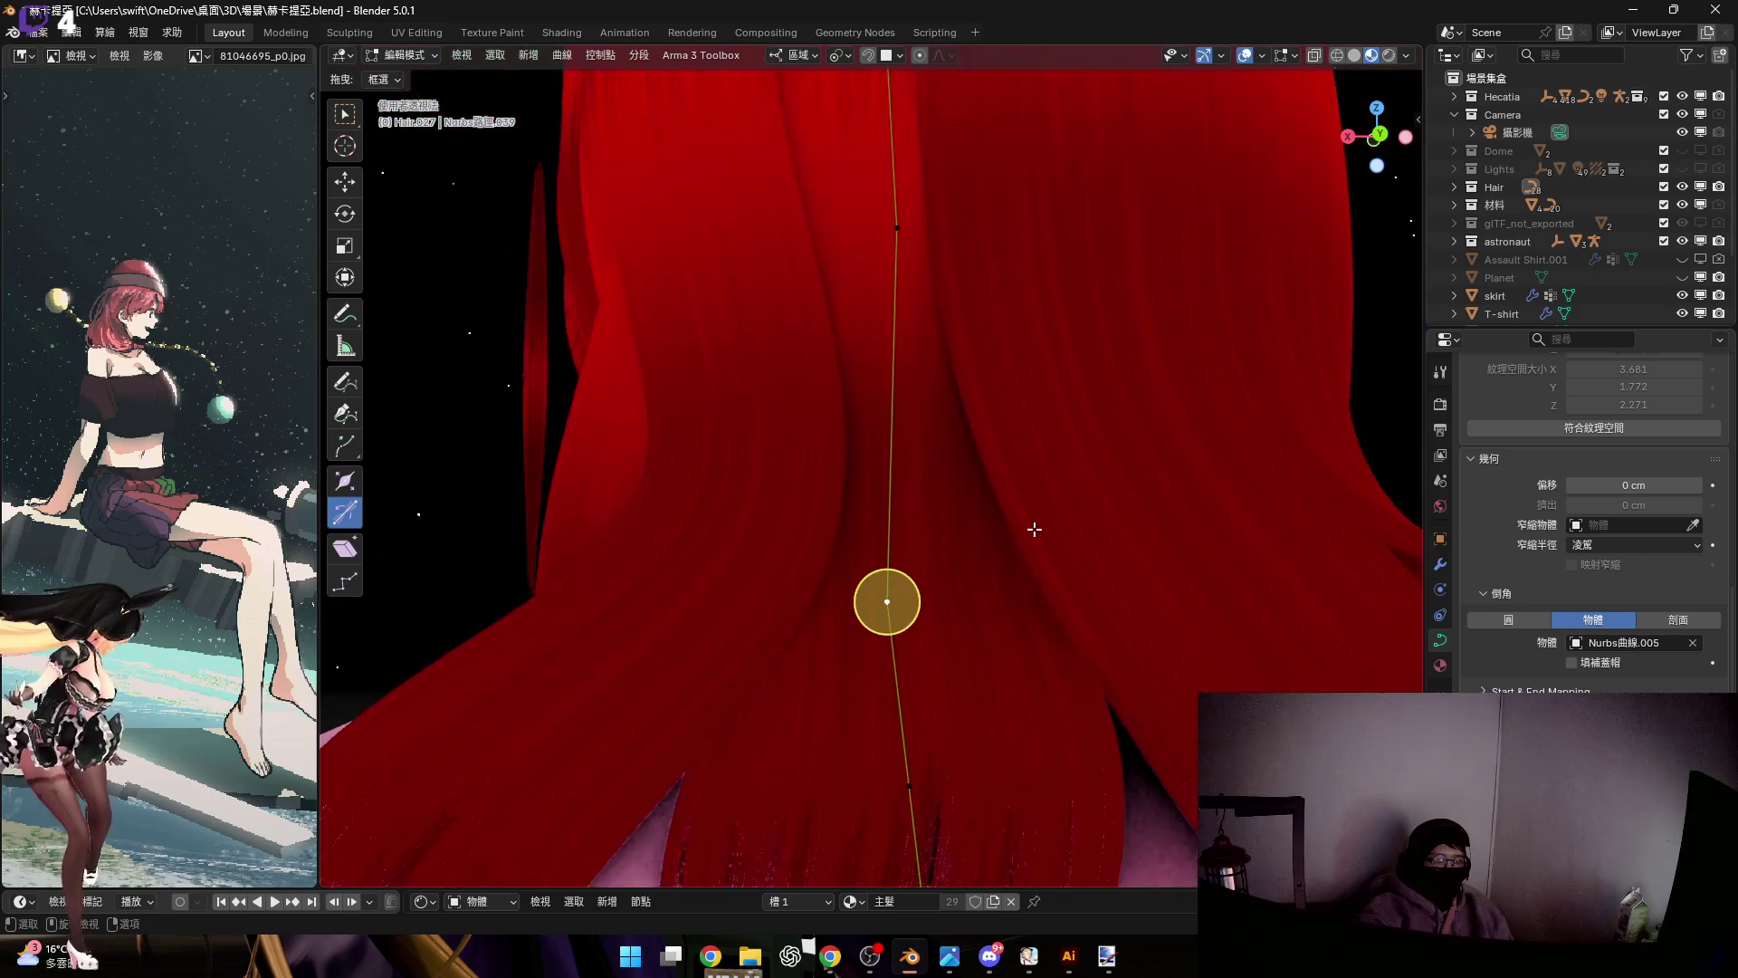
Scale around a point higher up the curve, then adjust its thickness and height along Z
left_click(872, 262, "shift")
key("s")
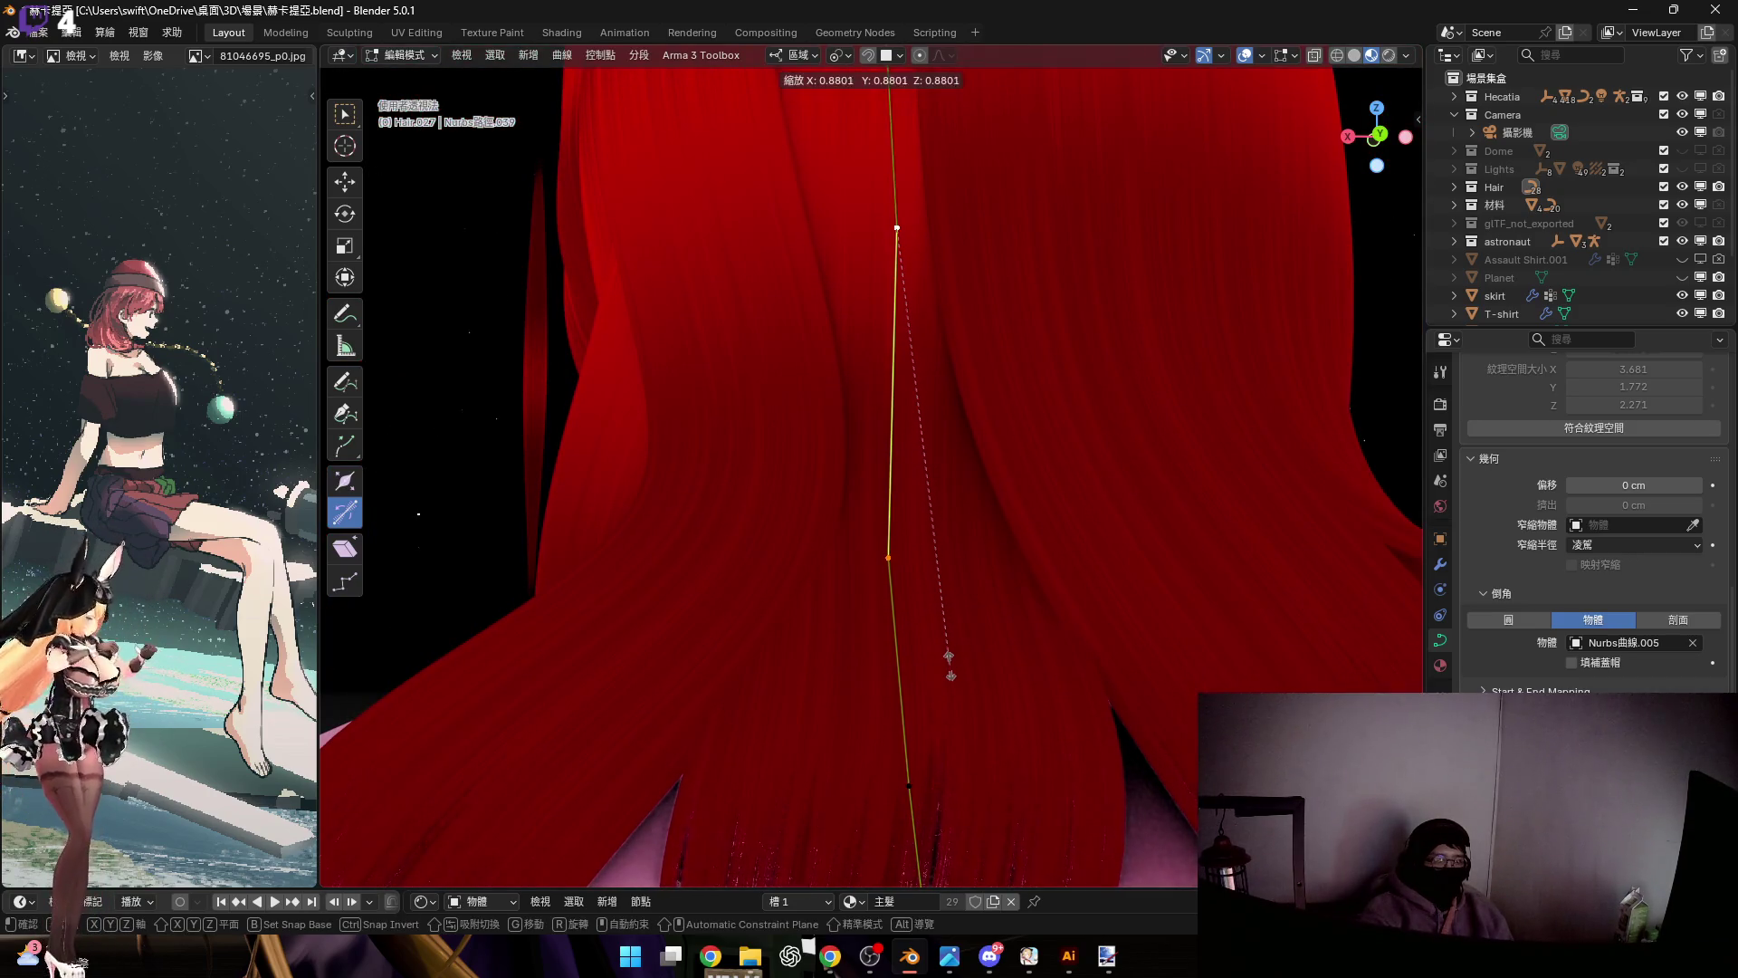
left_click(921, 623)
left_click(1071, 608)
mouse_move(1070, 608)
middle_mouse_down()
mouse_move(791, 539)
mouse_move(915, 507)
mouse_move(1071, 508)
mouse_move(944, 477)
mouse_move(962, 554)
mouse_move(946, 594)
mouse_move(877, 559)
mouse_move(887, 606)
mouse_move(974, 585)
mouse_move(915, 562)
mouse_move(977, 497)
mouse_move(990, 640)
mouse_move(1196, 680)
mouse_move(958, 489)
mouse_move(787, 535)
mouse_move(954, 600)
mouse_move(962, 489)
mouse_move(920, 606)
mouse_move(983, 685)
mouse_move(1004, 570)
mouse_move(880, 679)
mouse_move(1134, 672)
mouse_move(1092, 683)
mouse_move(1047, 651)
mouse_move(1017, 586)
mouse_move(993, 660)
mouse_move(900, 534)
middle_mouse_up()
key("g")
key("z")
left_click(1004, 600)
left_click(1173, 659)
Move a point along Y, thin the strand there with Alt+S, and nudge it along local Z
key("g")
key("y")
left_click(991, 612)
key("alt+s")
left_click(1125, 674)
key("g")
key("z")
key("z")
left_click(1084, 681)
Return to Object Mode and orbit around the head to inspect the layered red hair
key("Tab")
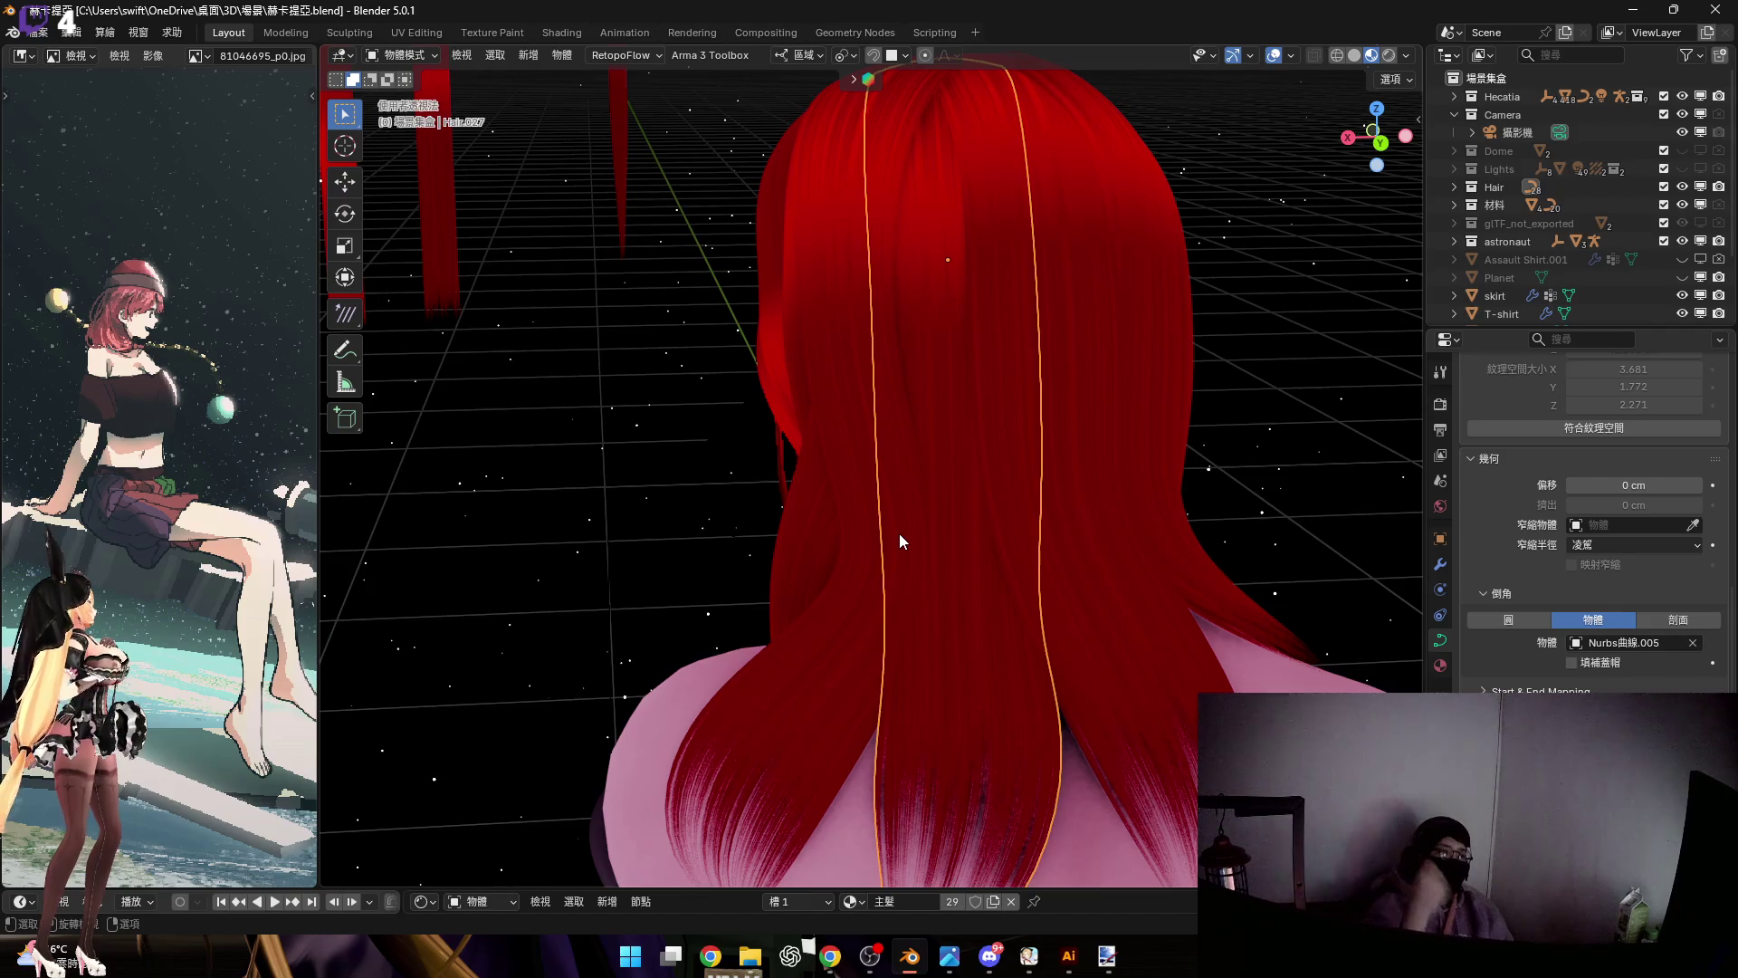
mouse_move(941, 631)
middle_mouse_down()
mouse_move(1001, 534)
mouse_move(1164, 555)
mouse_move(1115, 505)
mouse_move(1114, 534)
middle_mouse_up()
left_click(1115, 505)
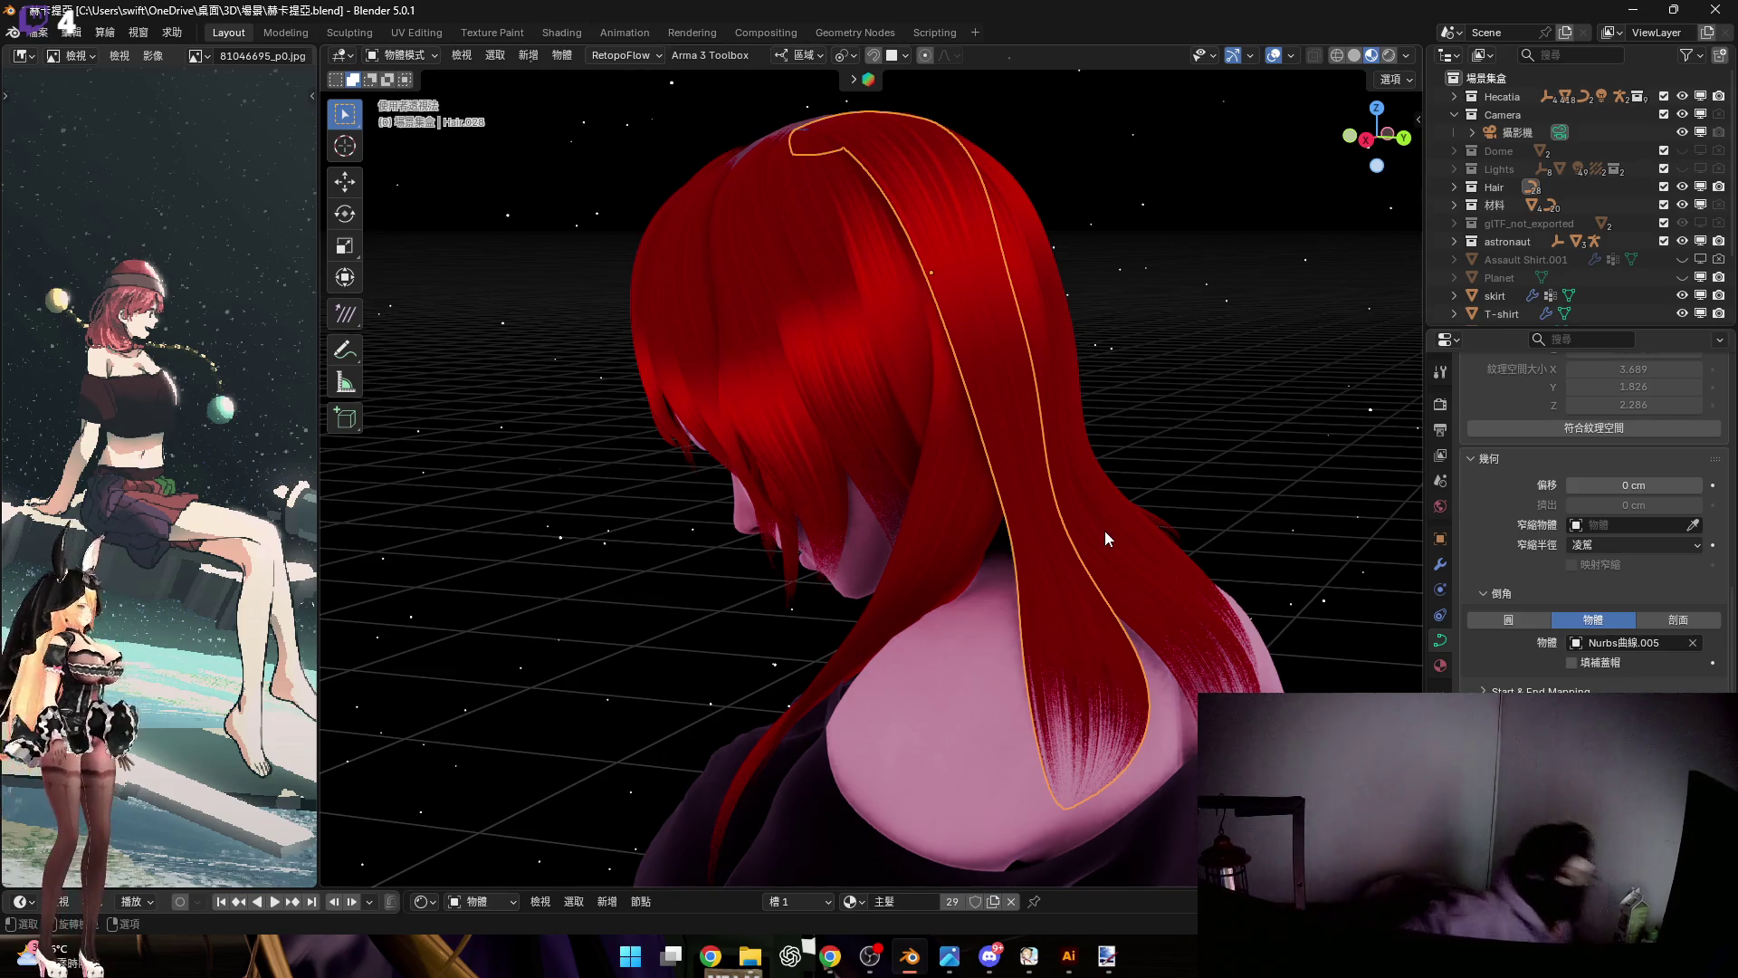
middle_click_drag(1241, 441, 1246, 436)
left_click(1242, 415)
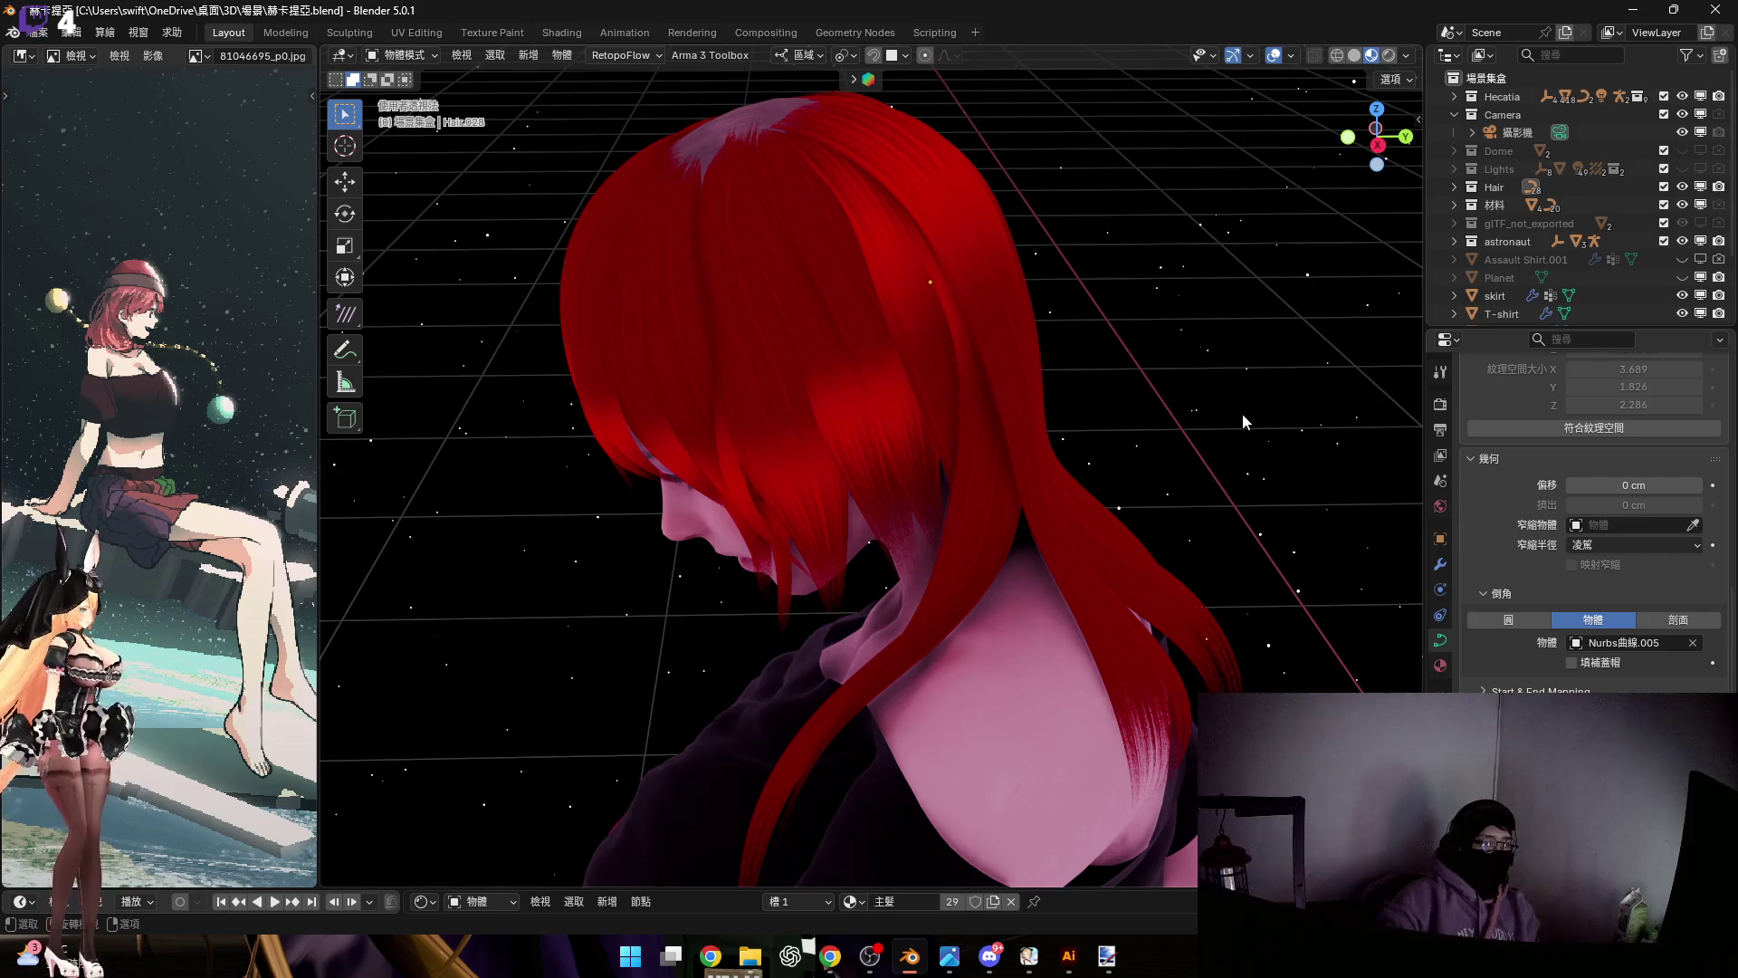
mouse_move(1148, 458)
middle_mouse_down()
mouse_move(1055, 361)
mouse_move(997, 330)
mouse_move(1017, 453)
middle_mouse_up()
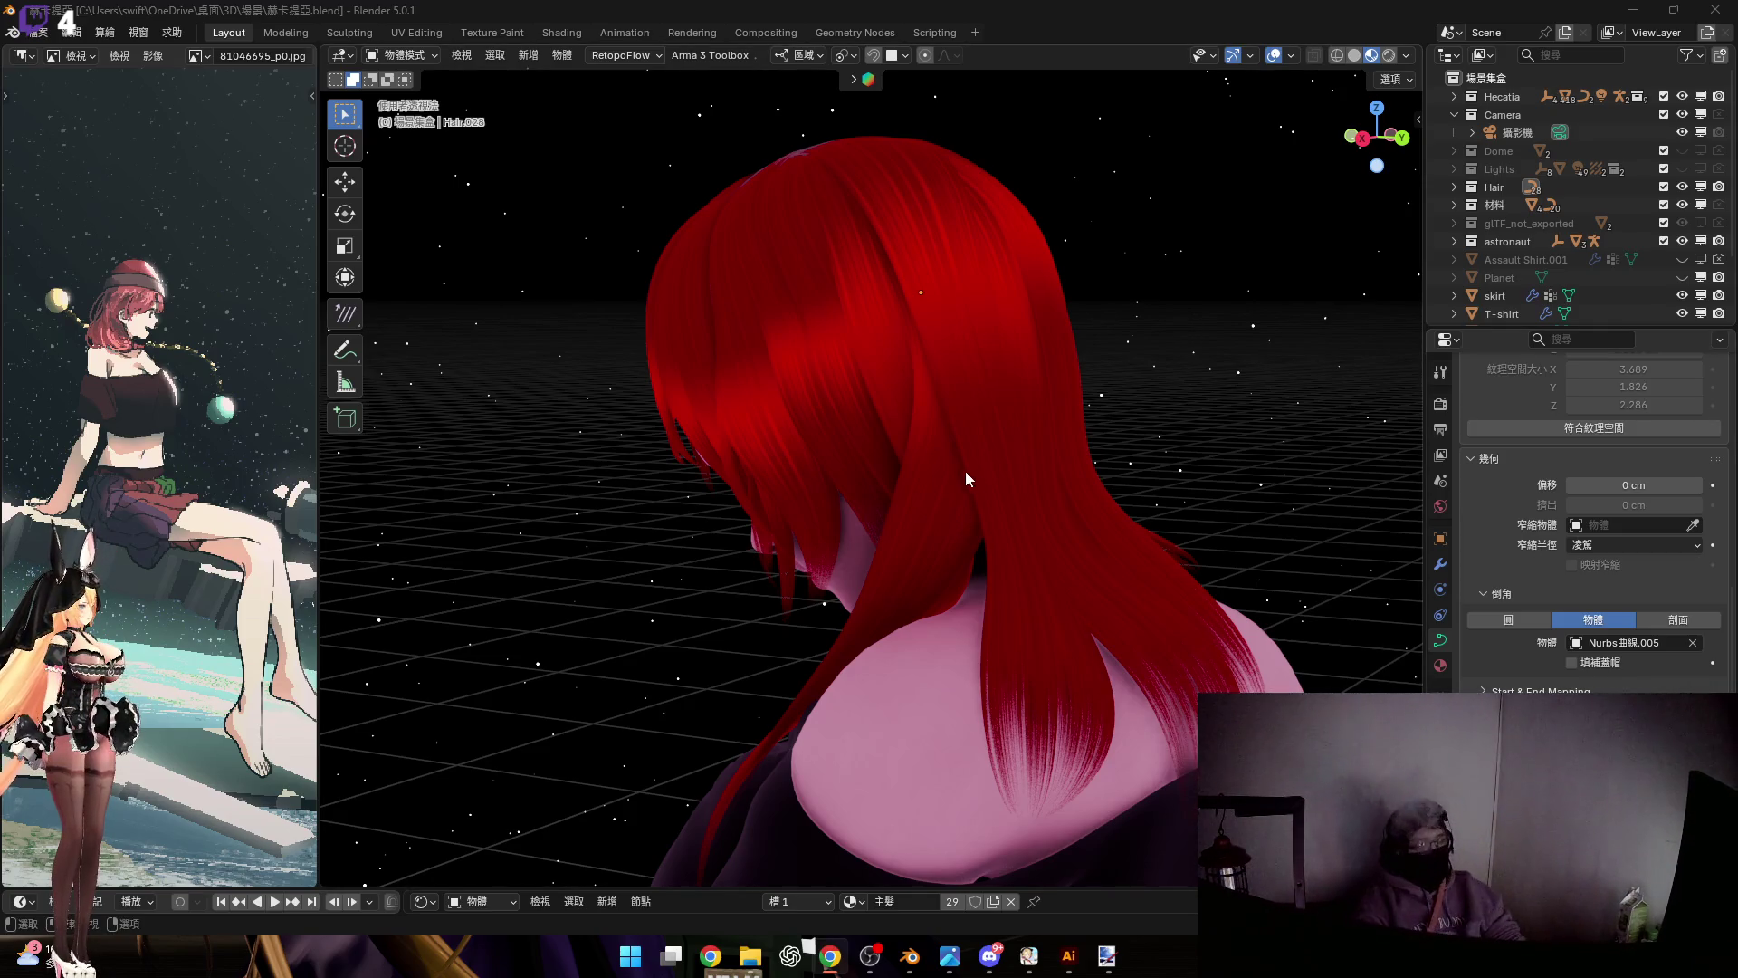
mouse_move(1192, 123)
middle_mouse_down()
mouse_move(1004, 299)
mouse_move(925, 492)
middle_mouse_up()
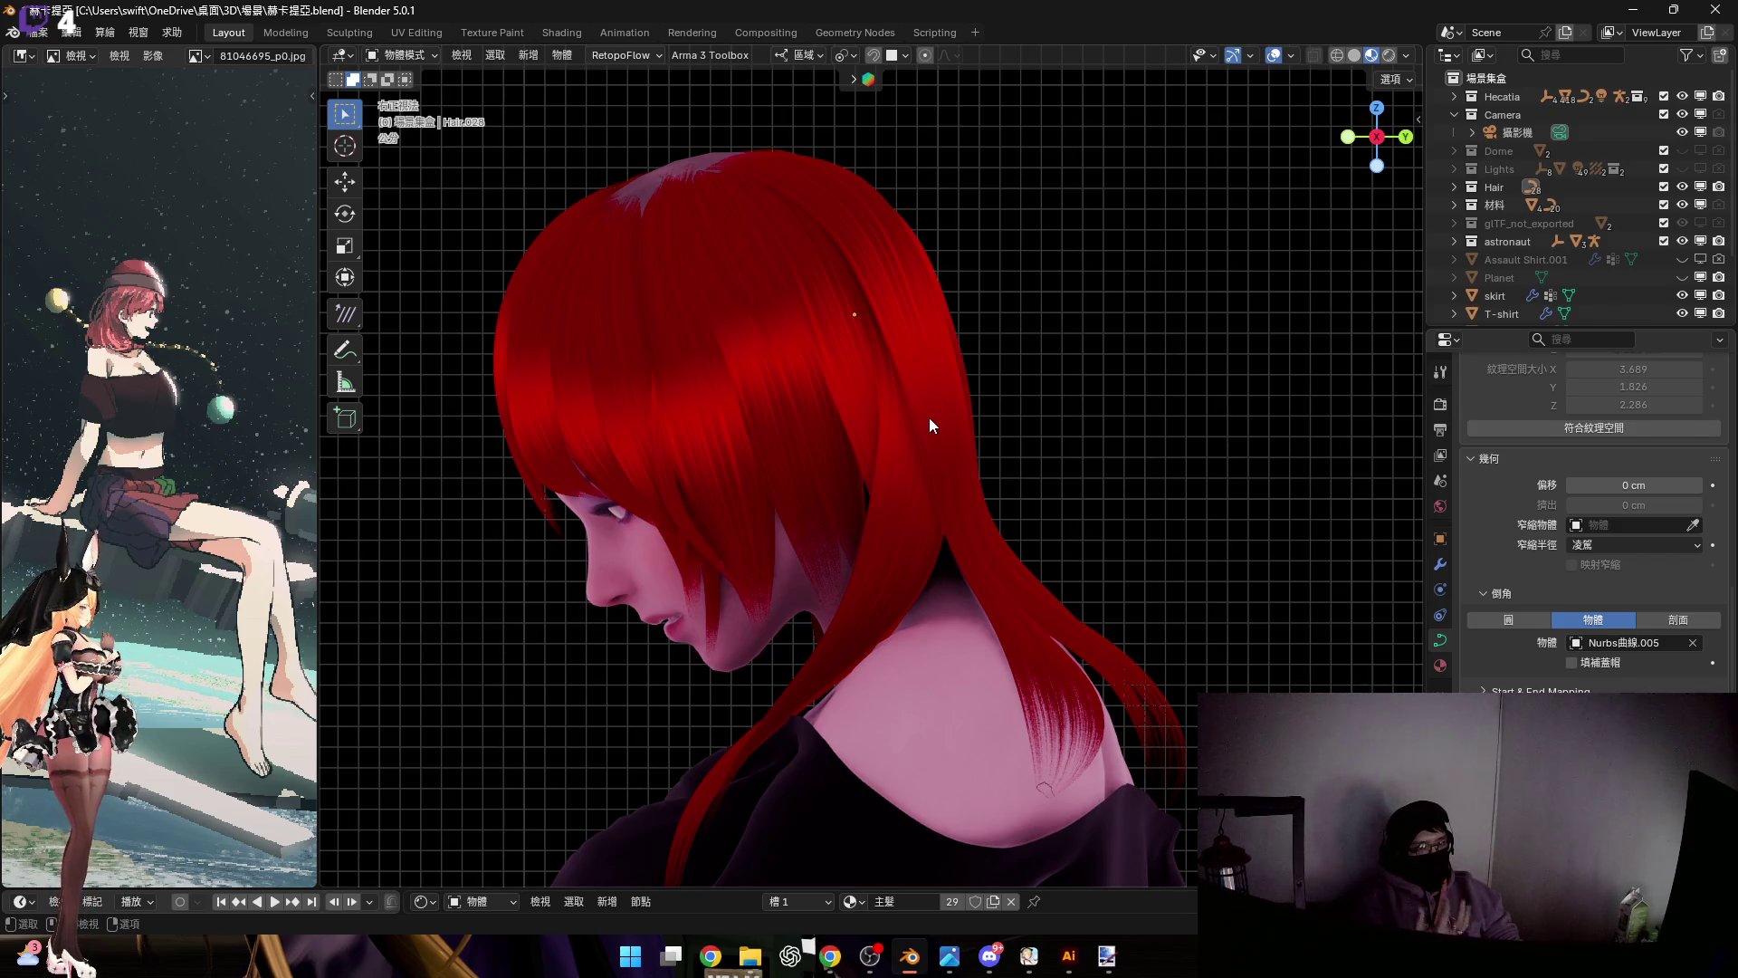
Zoom in on the hair, select Hair.028 and start duplicating it with Shift+D
mouse_move(806, 359)
middle_mouse_down("ctrl")
mouse_move(807, 384)
mouse_move(903, 371)
mouse_move(913, 290)
mouse_move(950, 357)
mouse_move(885, 260)
mouse_move(994, 286)
mouse_move(915, 290)
mouse_move(925, 353)
mouse_move(953, 383)
mouse_move(854, 321)
mouse_move(938, 469)
mouse_move(937, 389)
middle_mouse_up("ctrl")
scroll(896, 380, "down", 4, "shift")
left_click(893, 323)
left_click(946, 362)
key("shift+d")
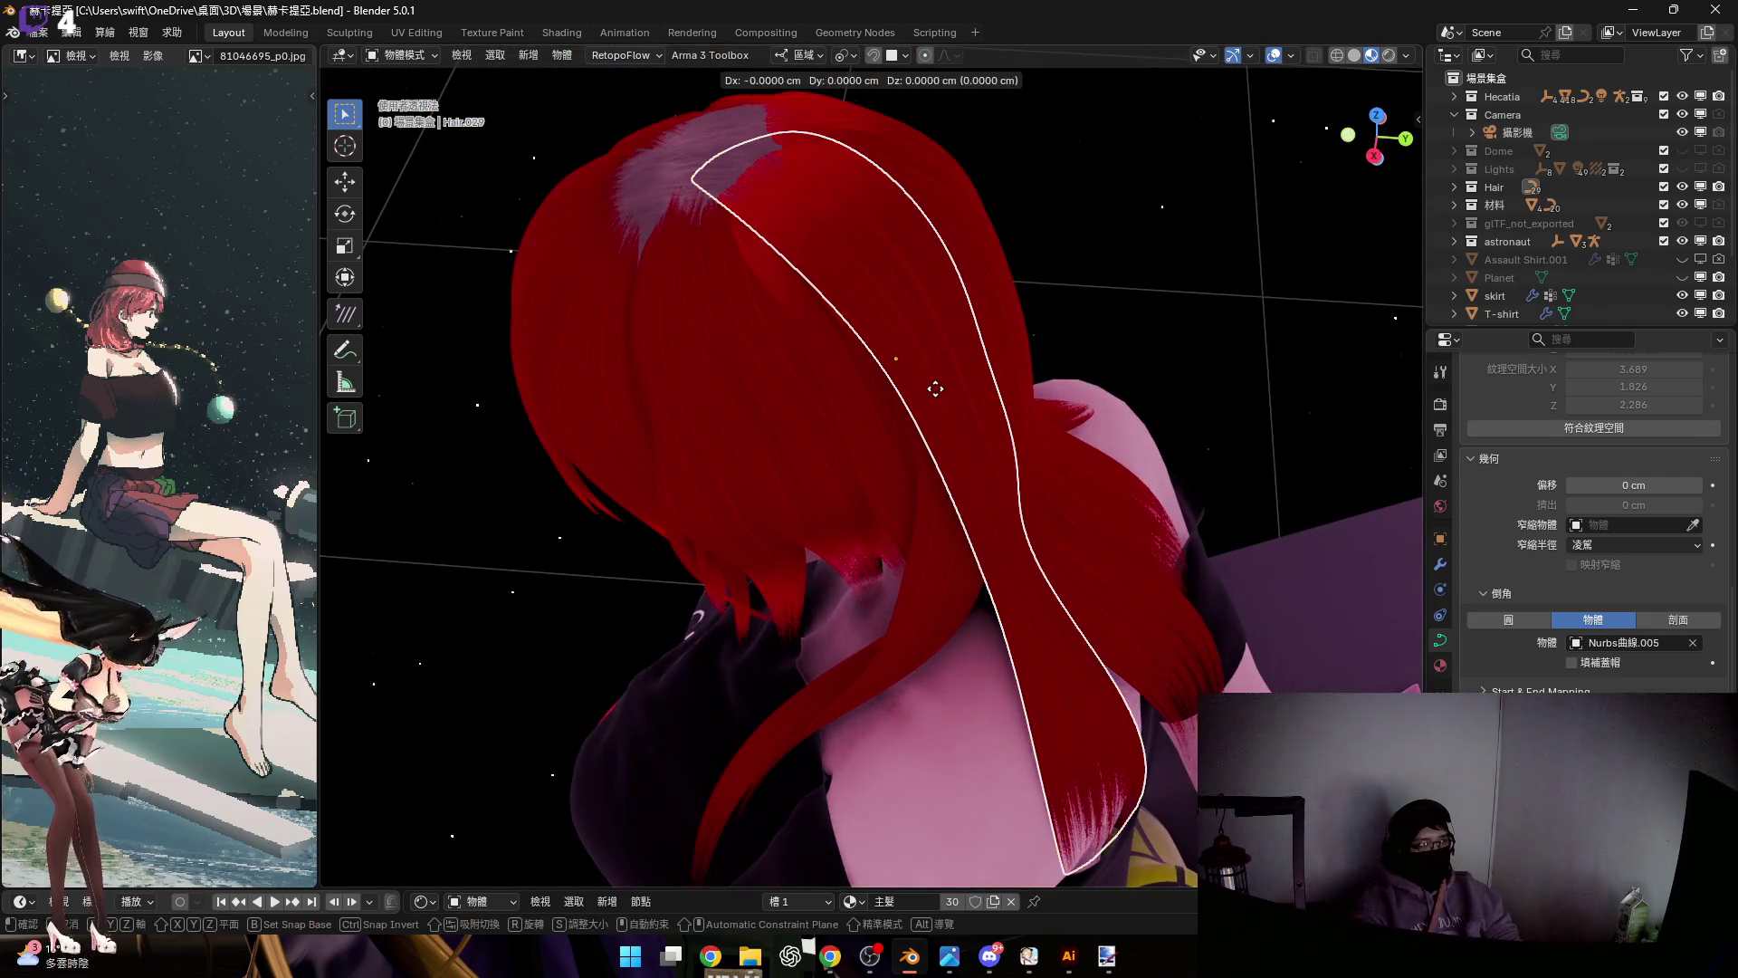
Keep the copied strand in place, then move it along Y and rotate it about X
right_click(921, 364)
scroll(947, 394, "up", 5)
scroll(956, 420, "down", 2)
key("g")
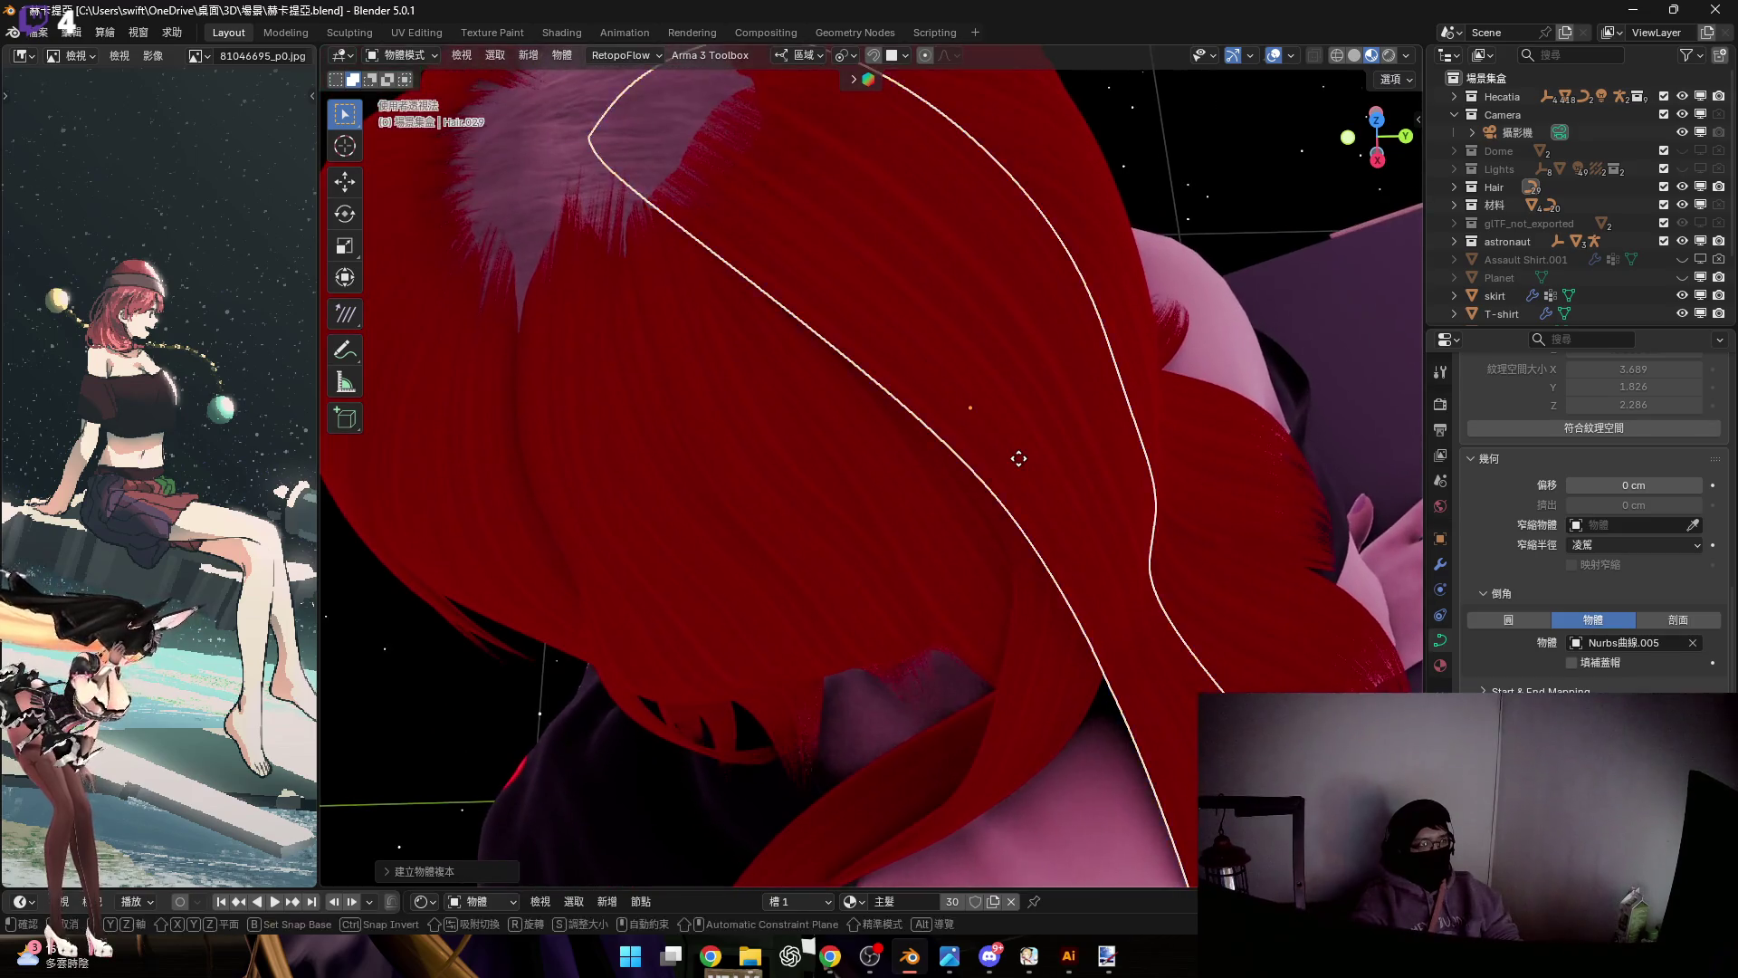
key("y")
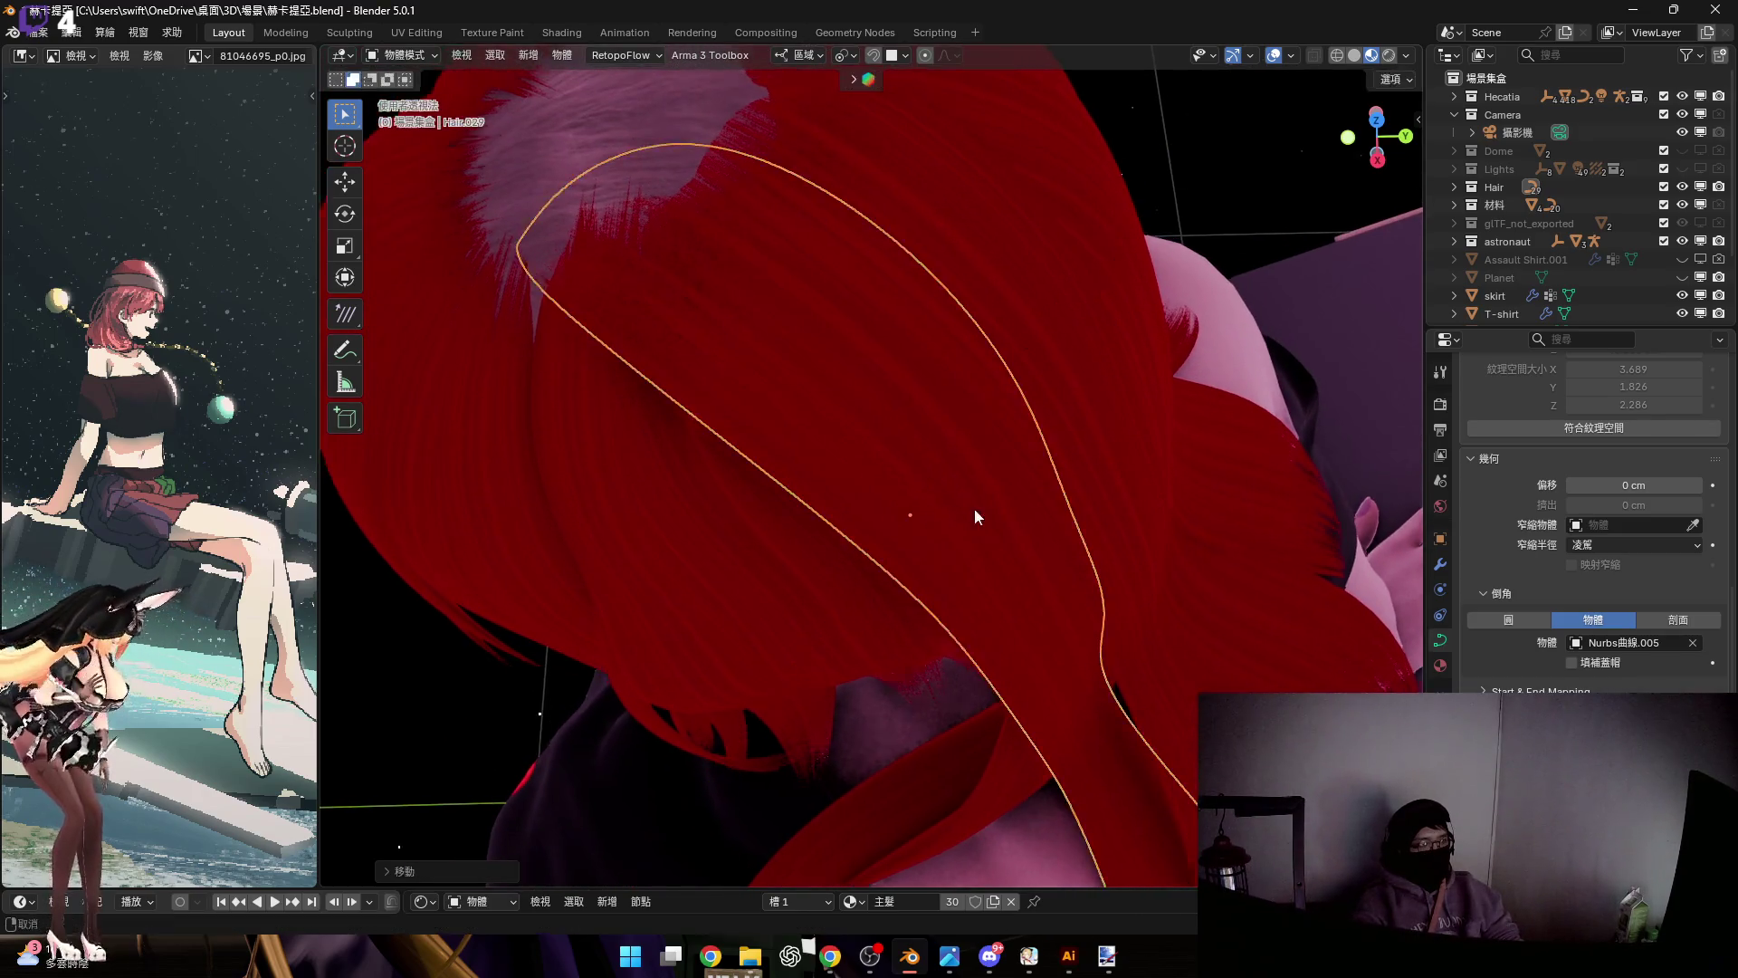
left_click(974, 508)
key("r")
key("x")
left_click(970, 341)
Raise the copied strand along Z in two moves to its final height
mouse_move(970, 341)
middle_mouse_down()
mouse_move(974, 293)
mouse_move(953, 316)
mouse_move(981, 404)
mouse_move(1077, 457)
middle_mouse_up()
key("g")
key("z")
left_click(925, 496)
mouse_move(925, 496)
middle_mouse_down()
mouse_move(862, 500)
mouse_move(916, 502)
mouse_move(900, 457)
mouse_move(844, 413)
mouse_move(915, 463)
mouse_move(836, 290)
mouse_move(913, 385)
mouse_move(855, 378)
mouse_move(877, 311)
mouse_move(800, 486)
middle_mouse_up()
key("g")
key("z")
left_click(908, 465)
In Edit Mode, centre on the curve and select the strand's lower control points
key("Tab")
key("KP_Decimal")
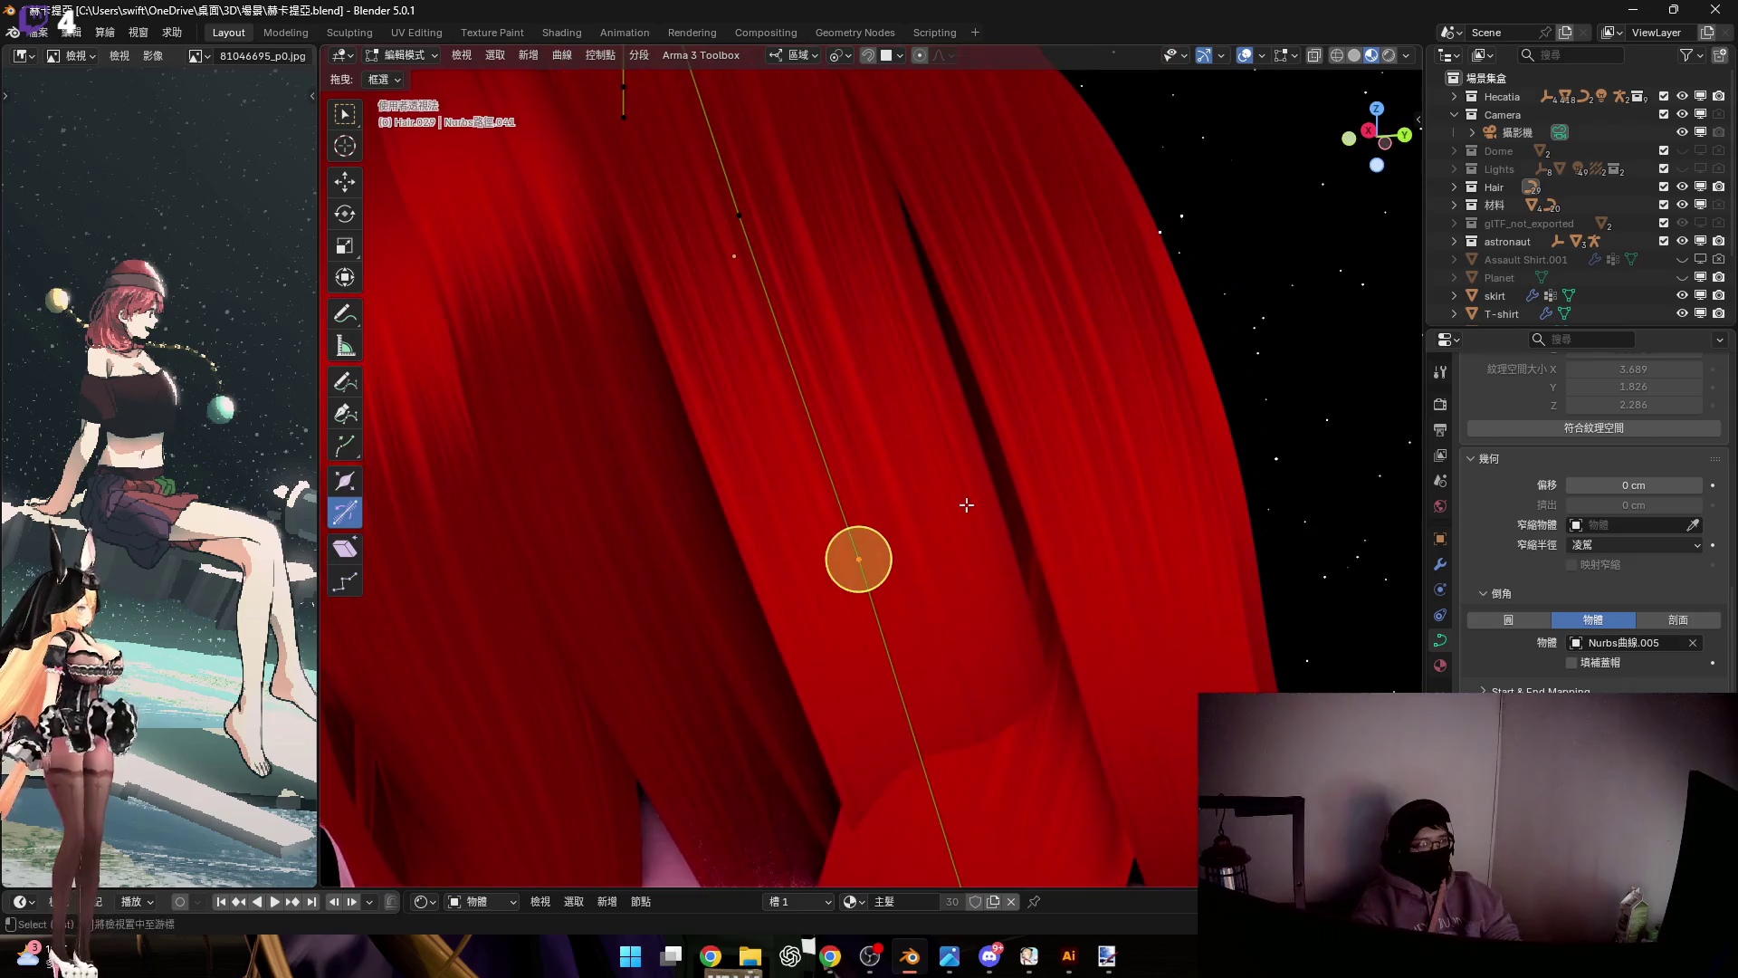
key("alt+s")
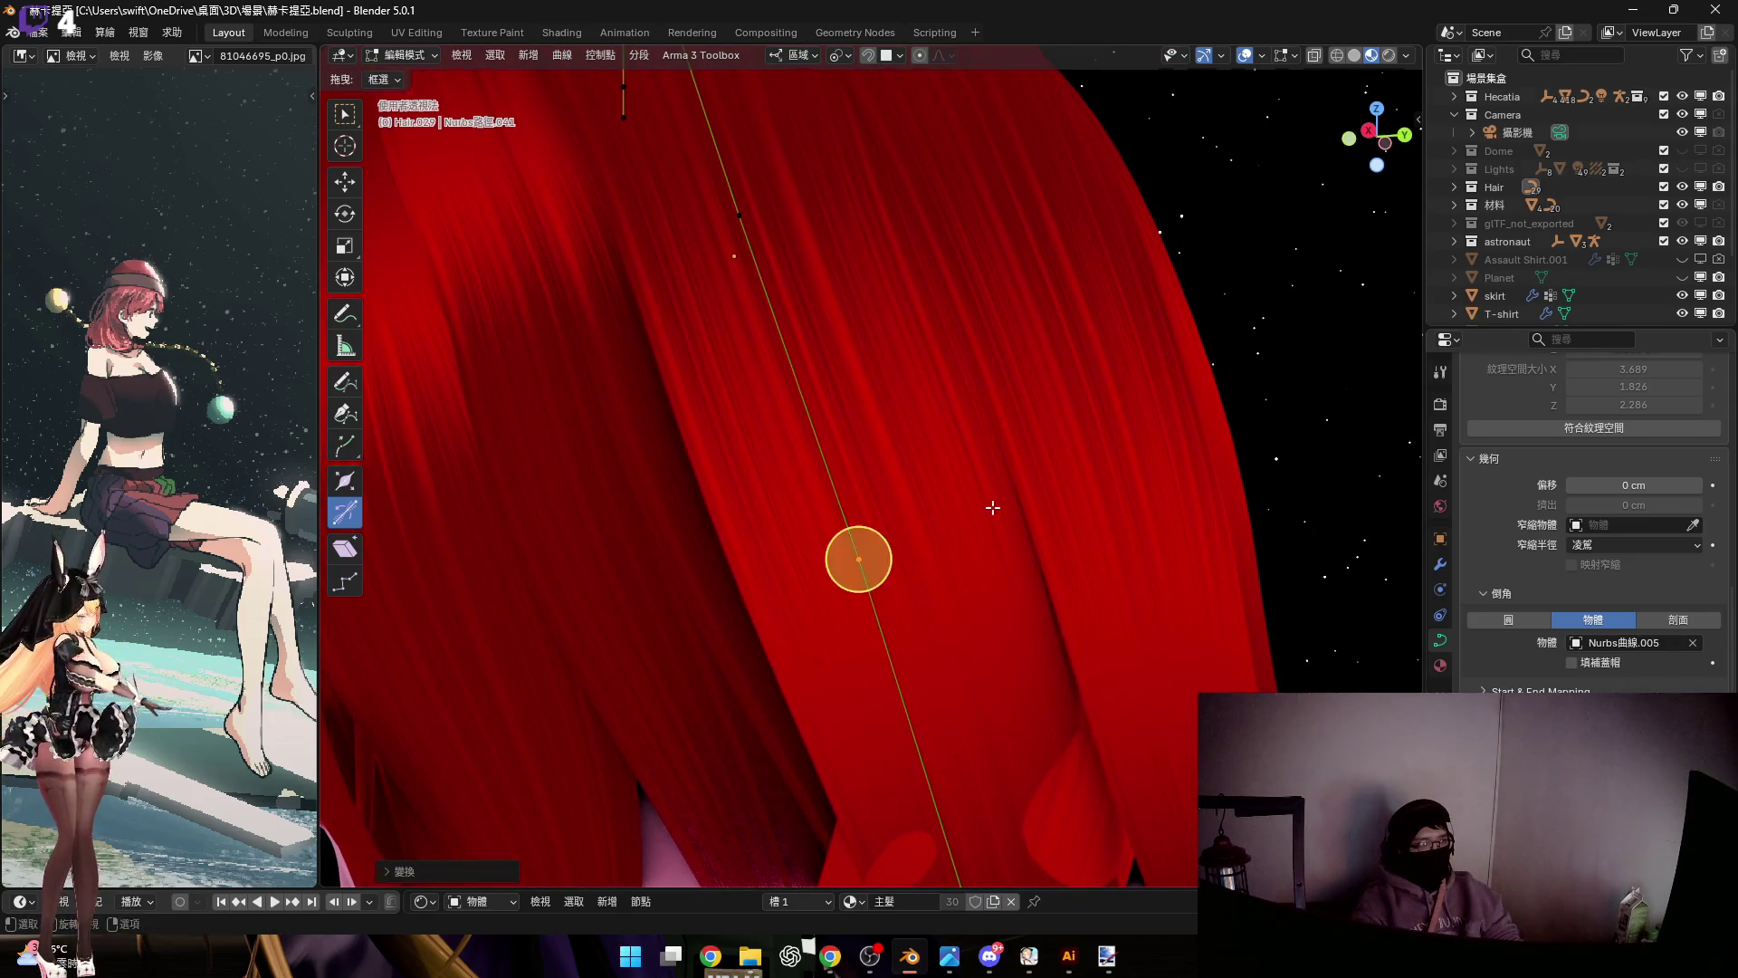
scroll(927, 426, "down", 6)
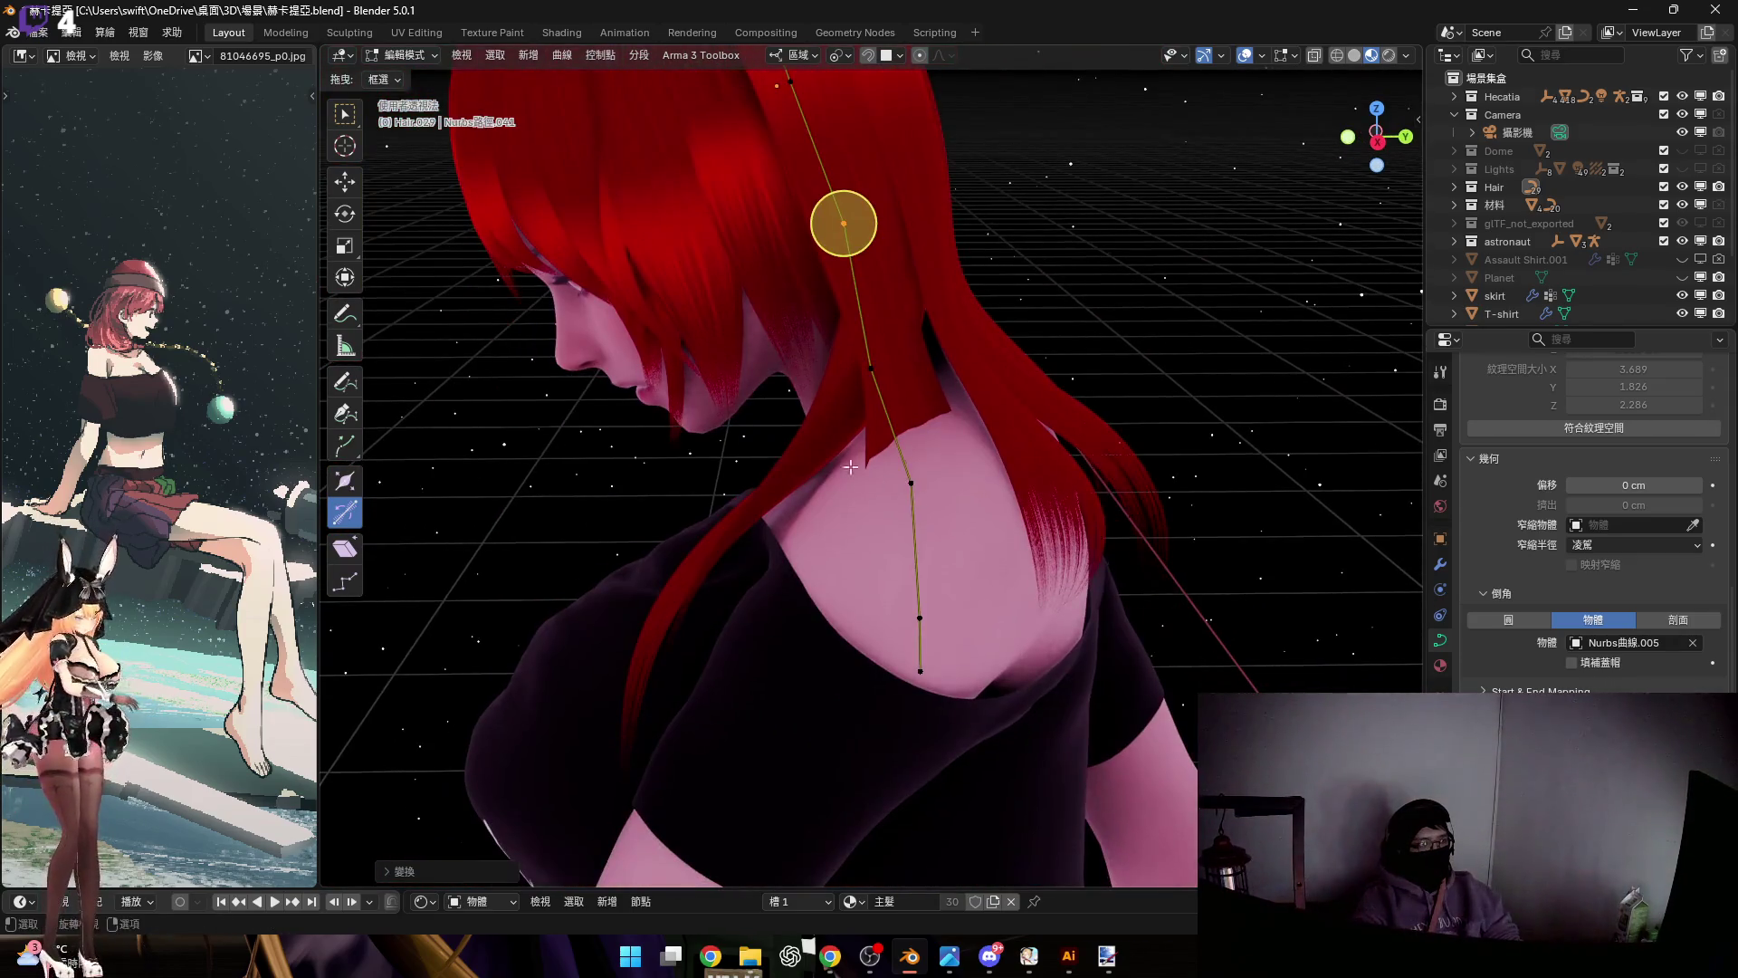
left_click_drag(851, 467, 959, 688)
mouse_move(959, 688)
middle_mouse_down()
mouse_move(884, 451)
mouse_move(1045, 547)
middle_mouse_up()
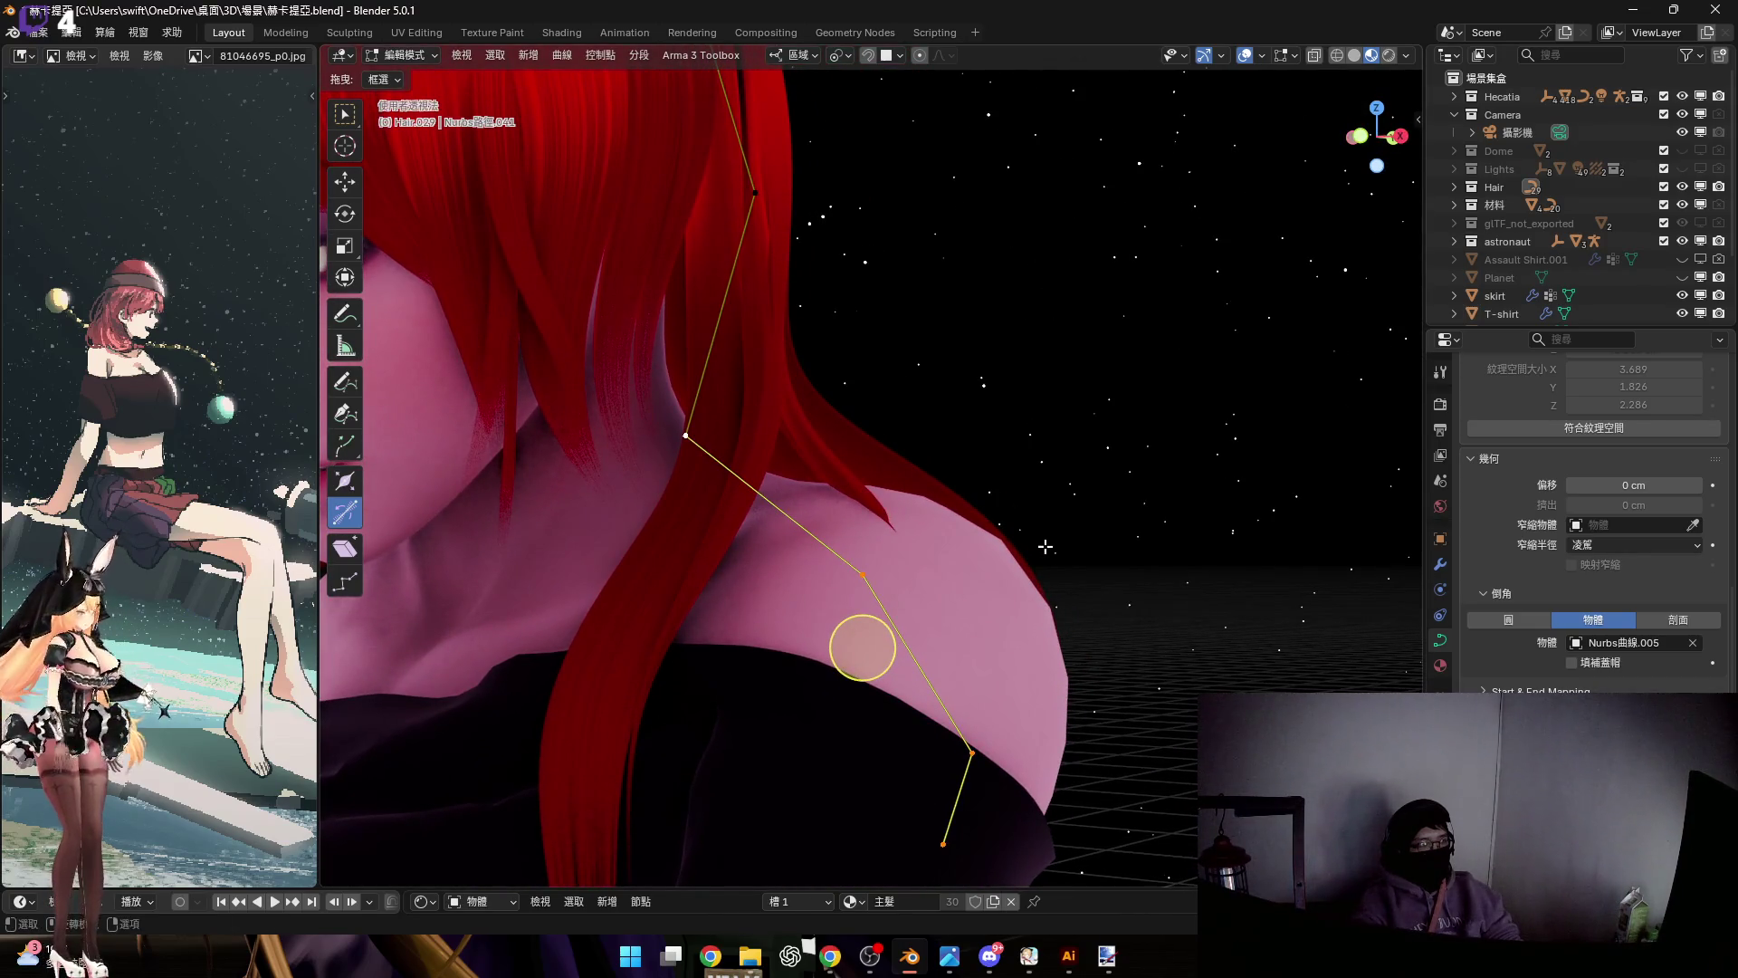
Rotate the lower points about local Y, then select the points over the shoulder
key("r")
key("y")
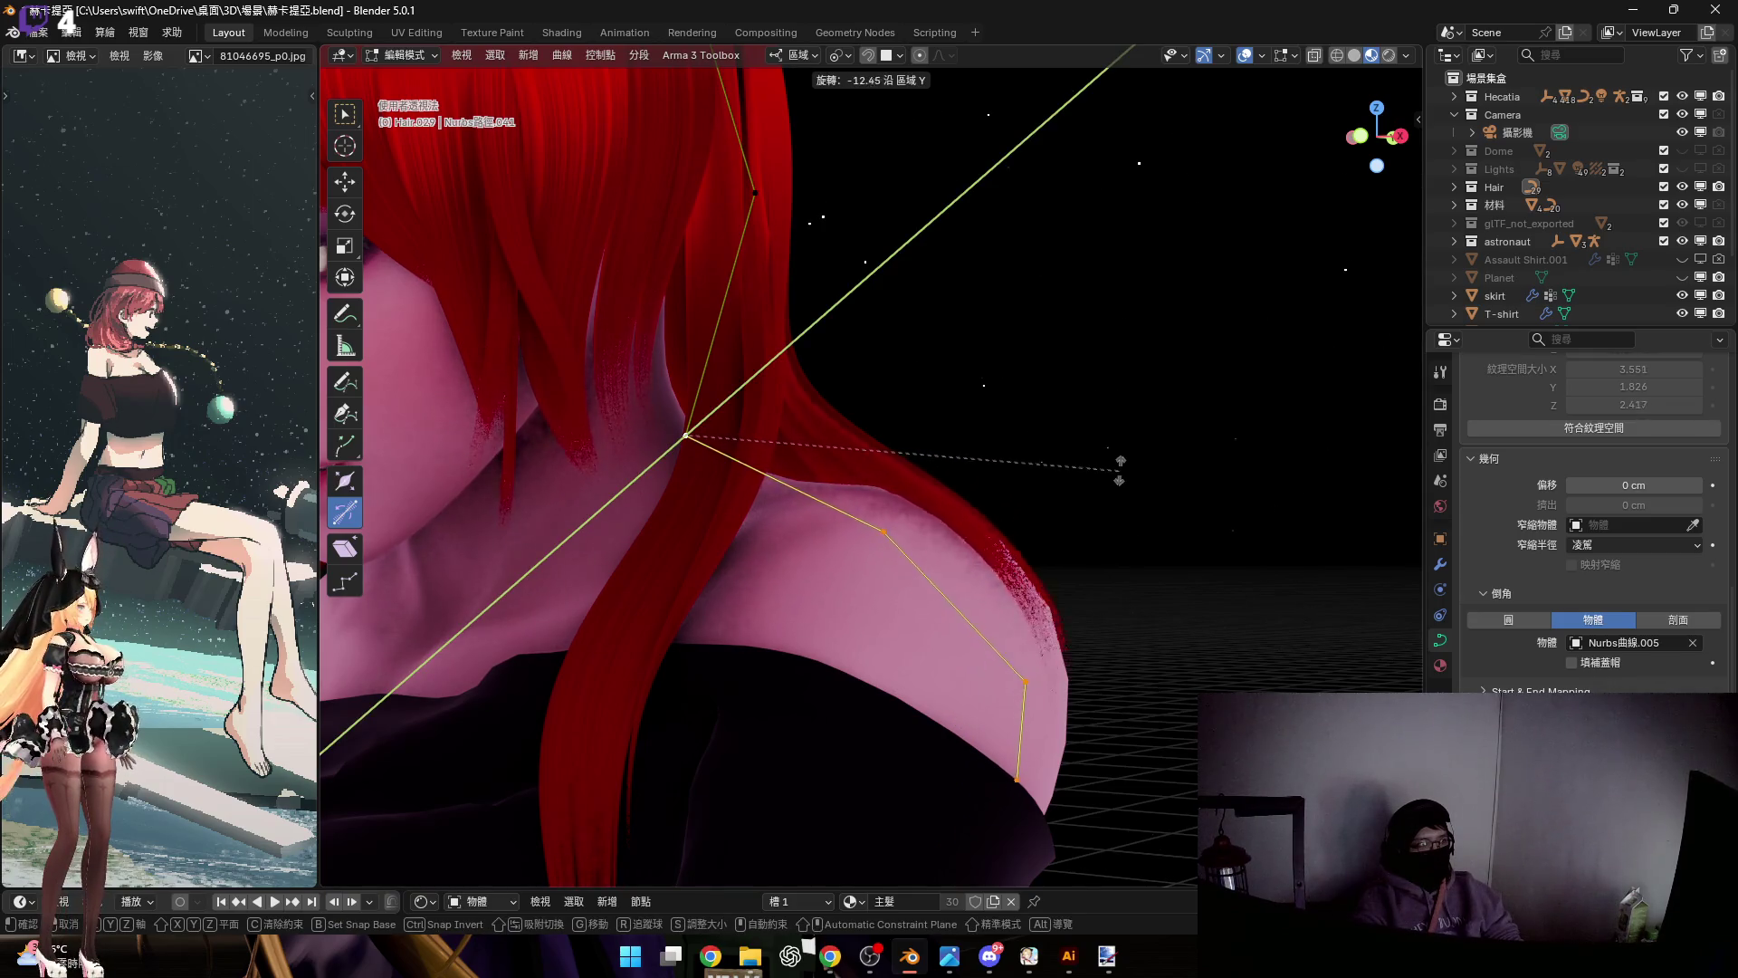
left_click(1120, 471)
mouse_move(895, 600)
middle_mouse_down()
mouse_move(977, 600)
mouse_move(941, 600)
mouse_move(822, 484)
middle_mouse_up()
left_click_drag(822, 484, 1061, 794)
mouse_move(855, 539)
middle_mouse_down()
mouse_move(941, 530)
mouse_move(902, 484)
mouse_move(686, 554)
mouse_move(724, 493)
mouse_move(747, 491)
mouse_move(787, 558)
middle_mouse_up()
scroll(905, 530, "up", 3)
Rotate the shoulder points about local Y and scale them
key("r")
key("y")
key("y")
left_click(965, 514)
scroll(818, 621, "up", 3)
mouse_move(818, 621)
middle_mouse_down()
mouse_move(826, 504)
mouse_move(1009, 809)
middle_mouse_up()
key("s")
left_click(921, 575)
Rescale the strand's end points and adjust their rotation along local Y
middle_click_drag(920, 575, 667, 474)
scroll(667, 473, "down", 4)
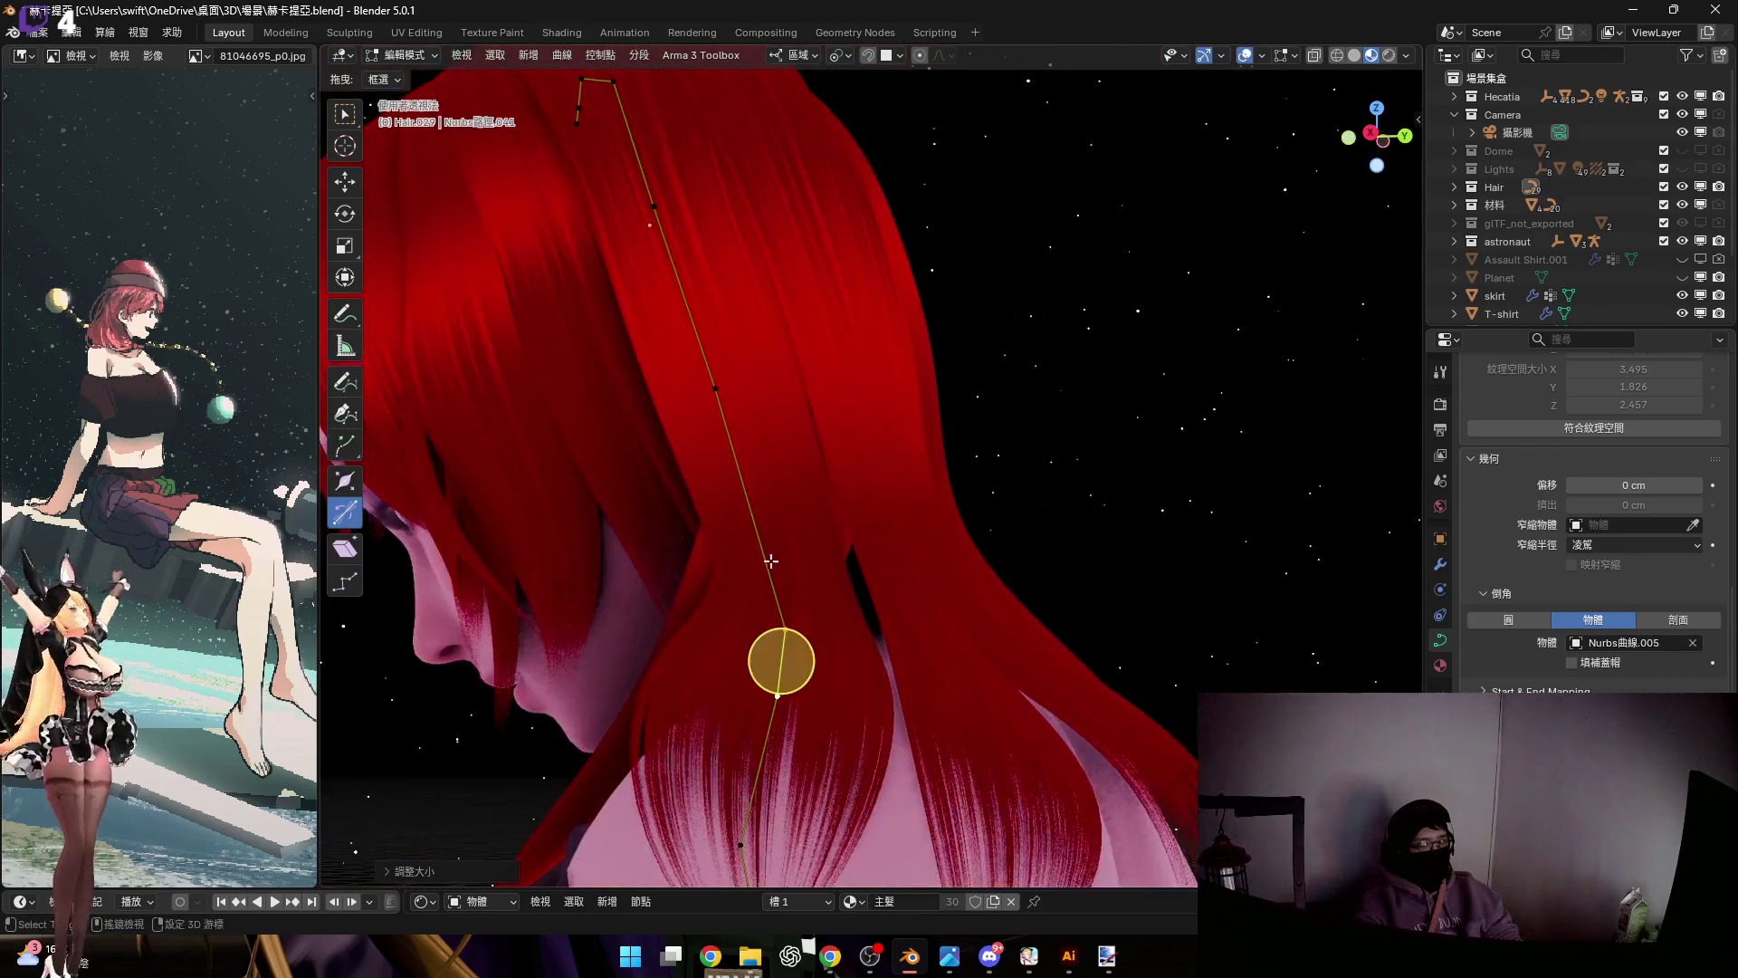
scroll(815, 465, "up", 2)
middle_click_drag(814, 465, 790, 451)
middle_click_drag(789, 568, 669, 441)
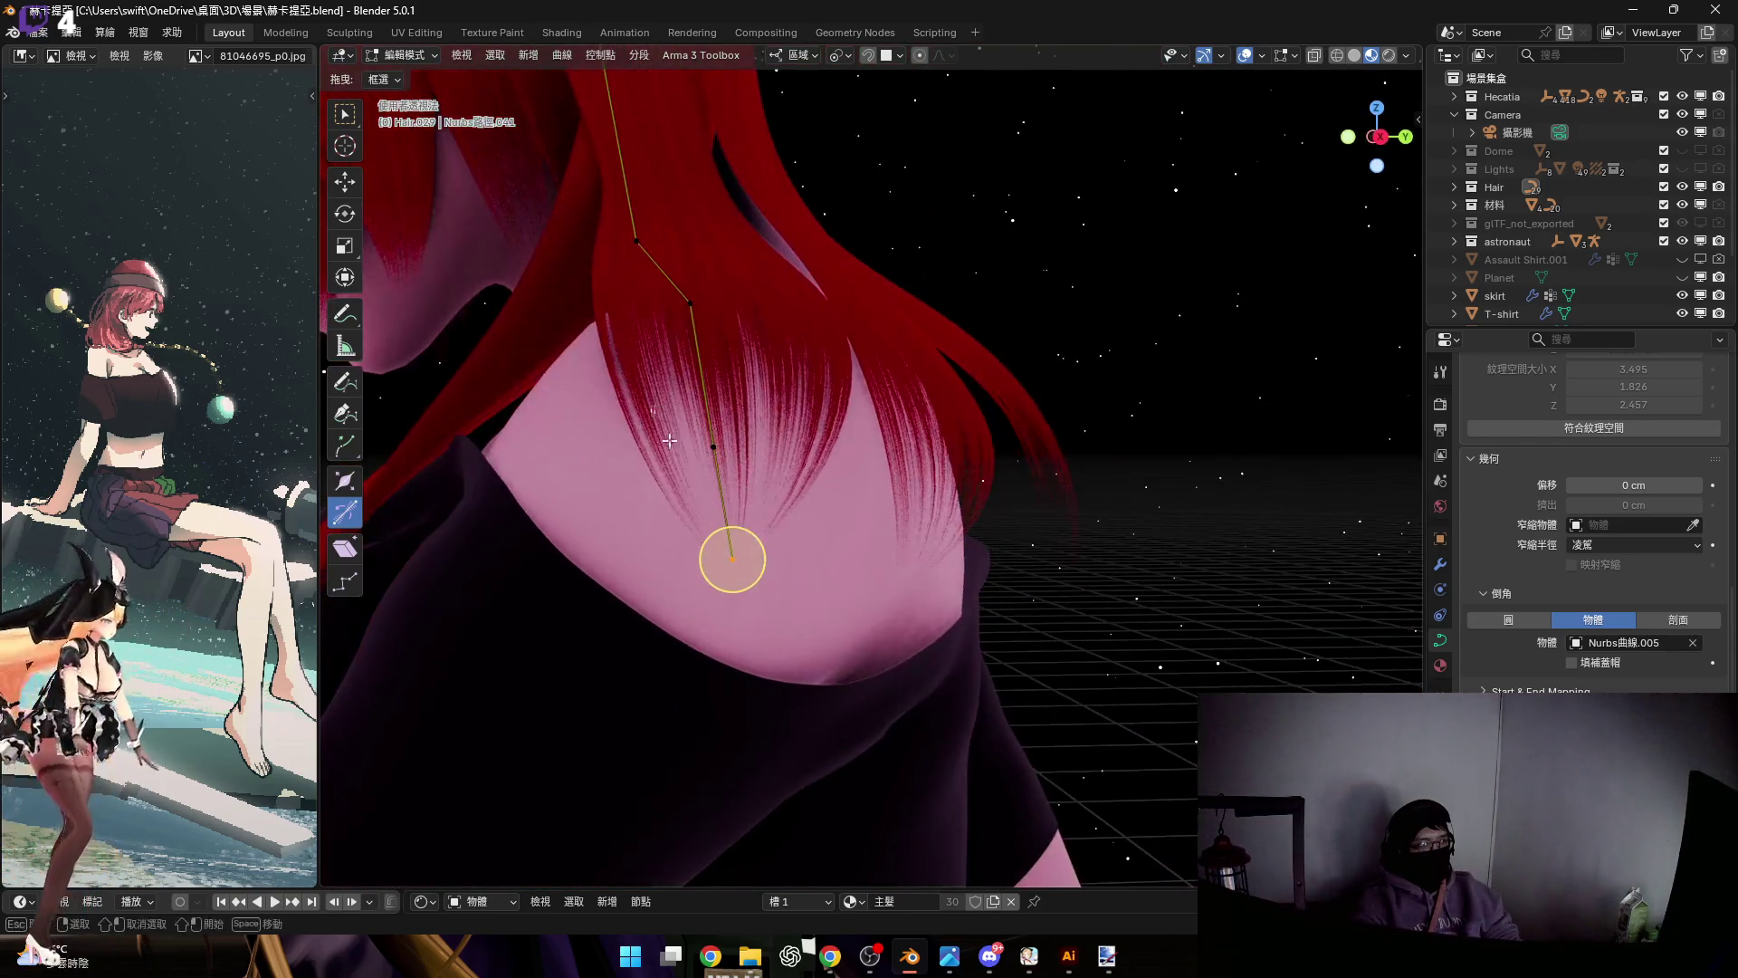
key("s")
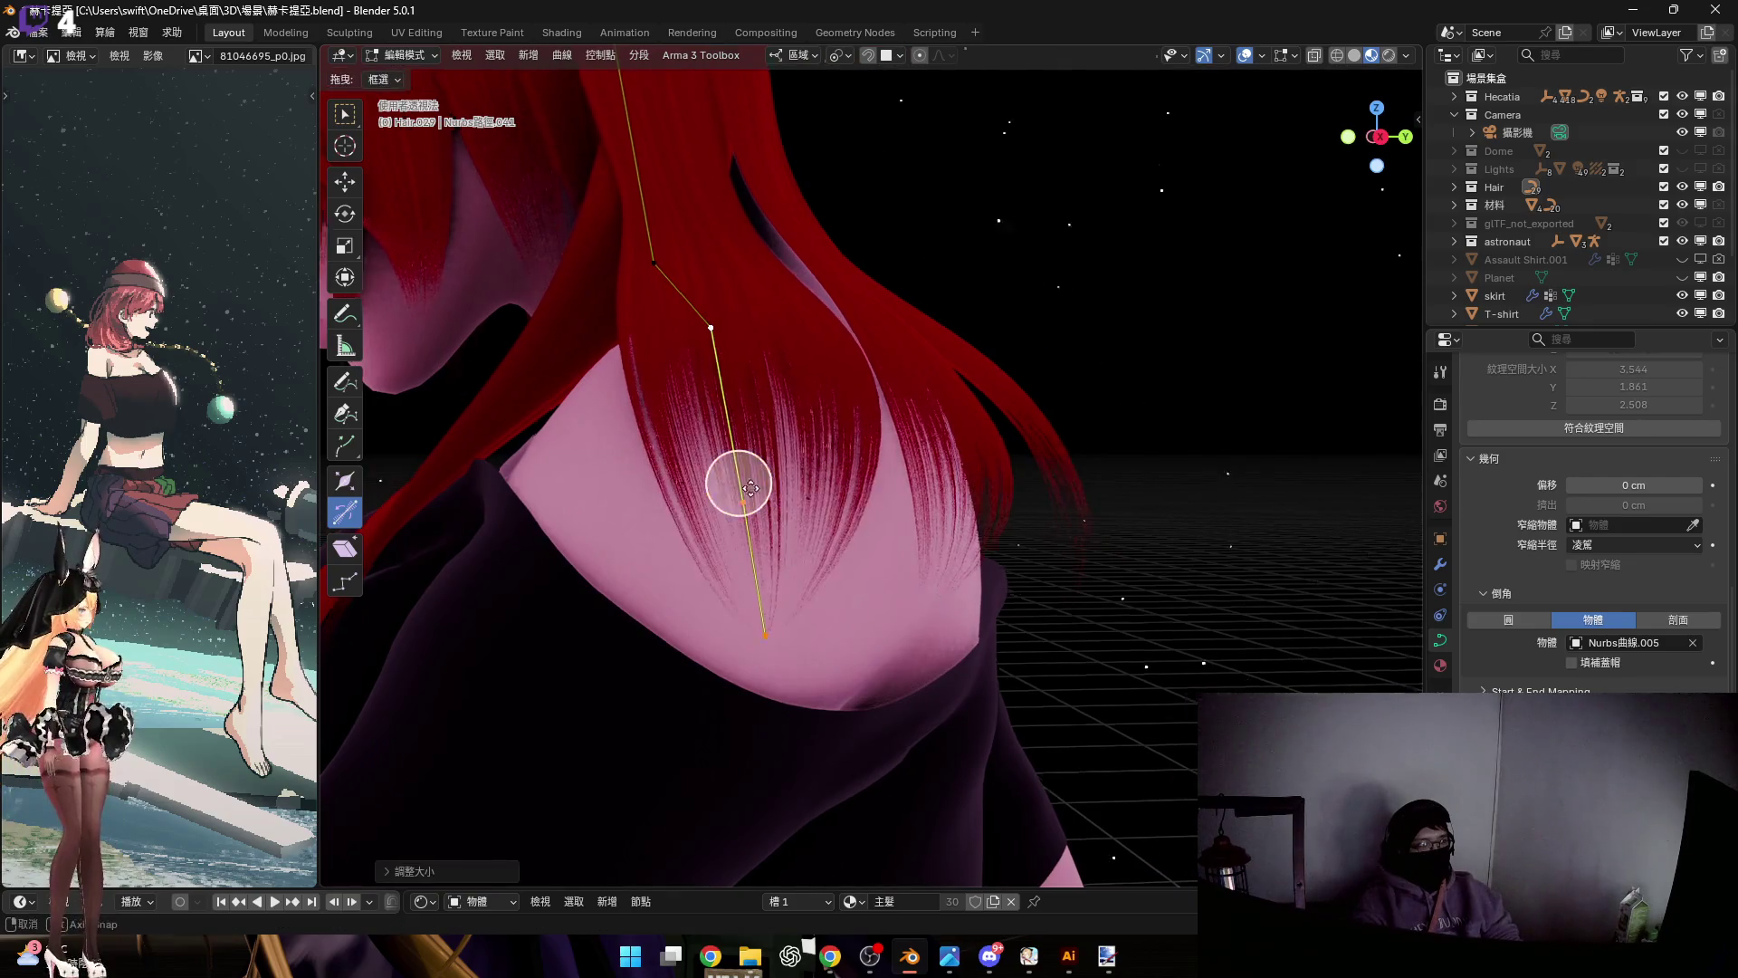
middle_click_drag(682, 310, 883, 494)
left_click(847, 555)
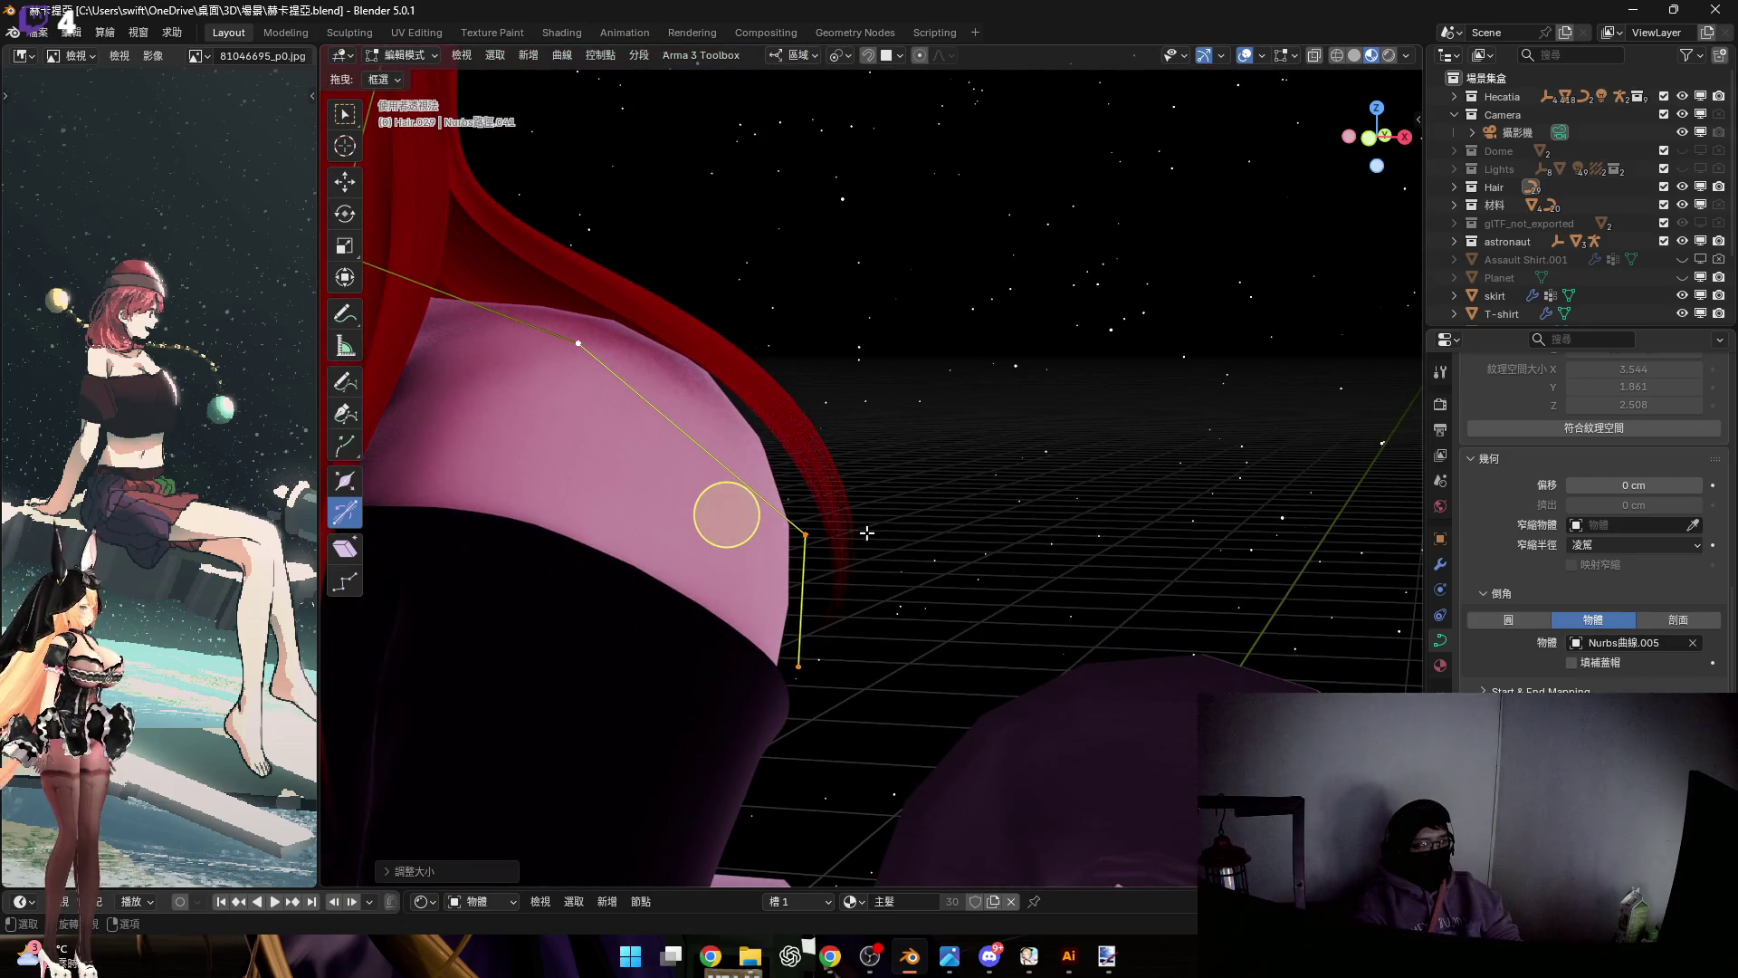
key("y")
key("y")
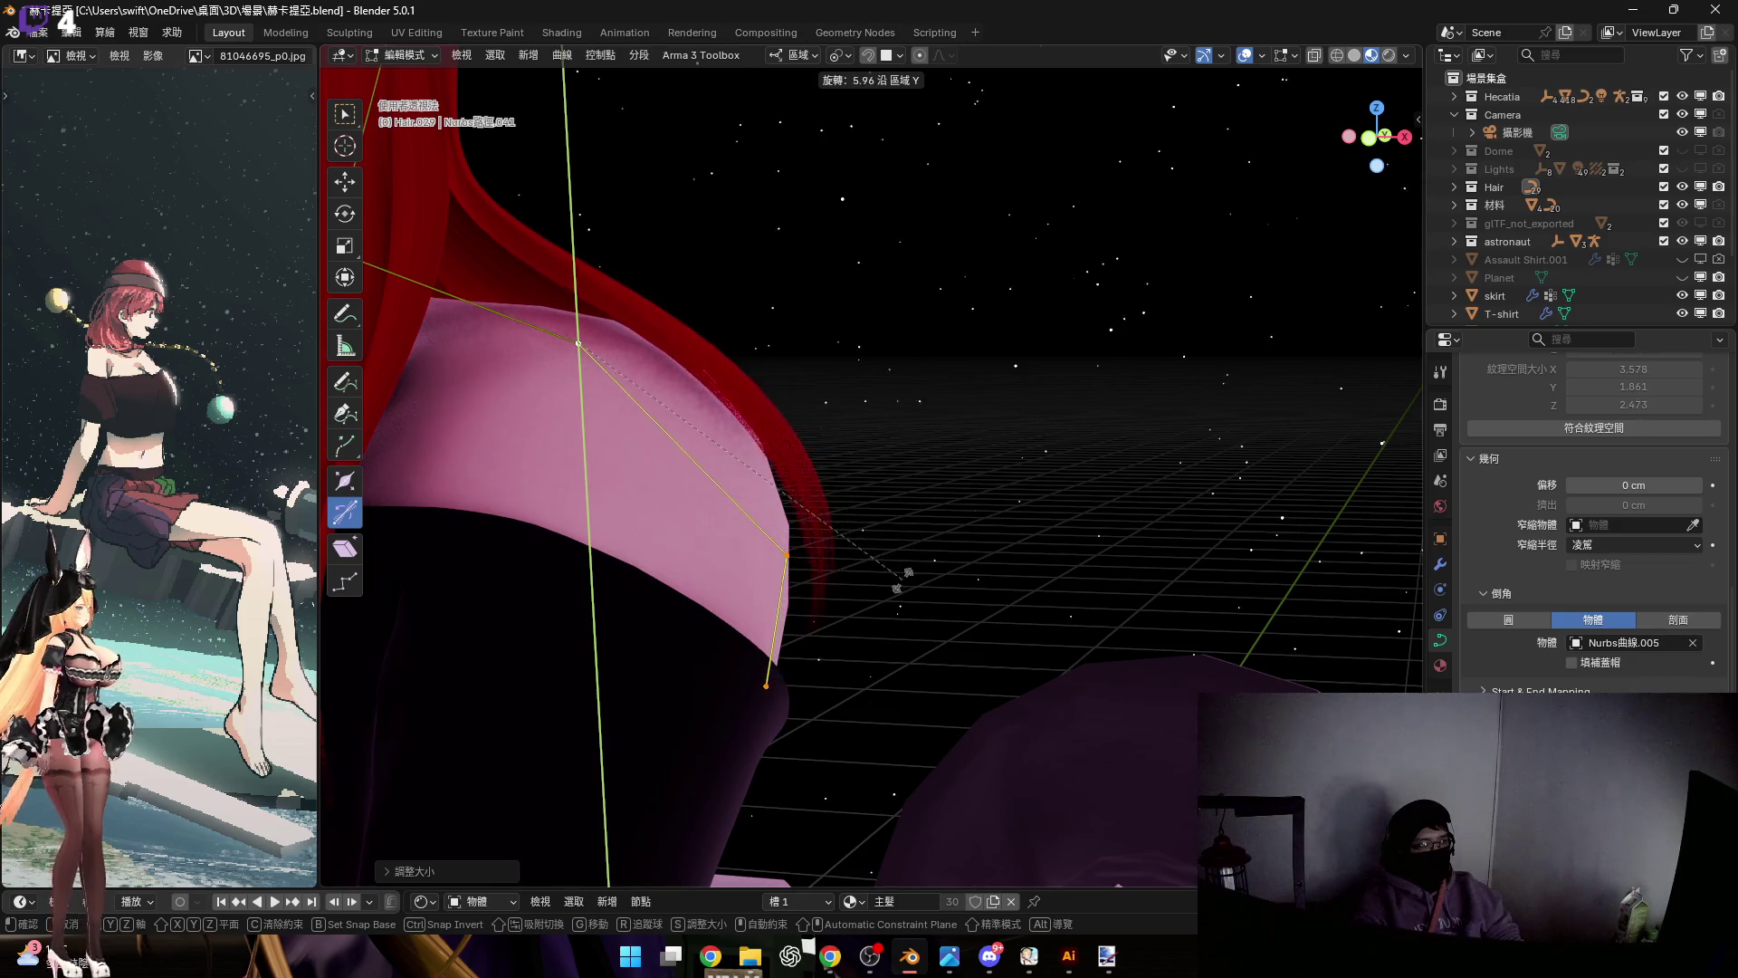
mouse_move(892, 586)
middle_mouse_down()
mouse_move(752, 546)
mouse_move(811, 562)
middle_mouse_up()
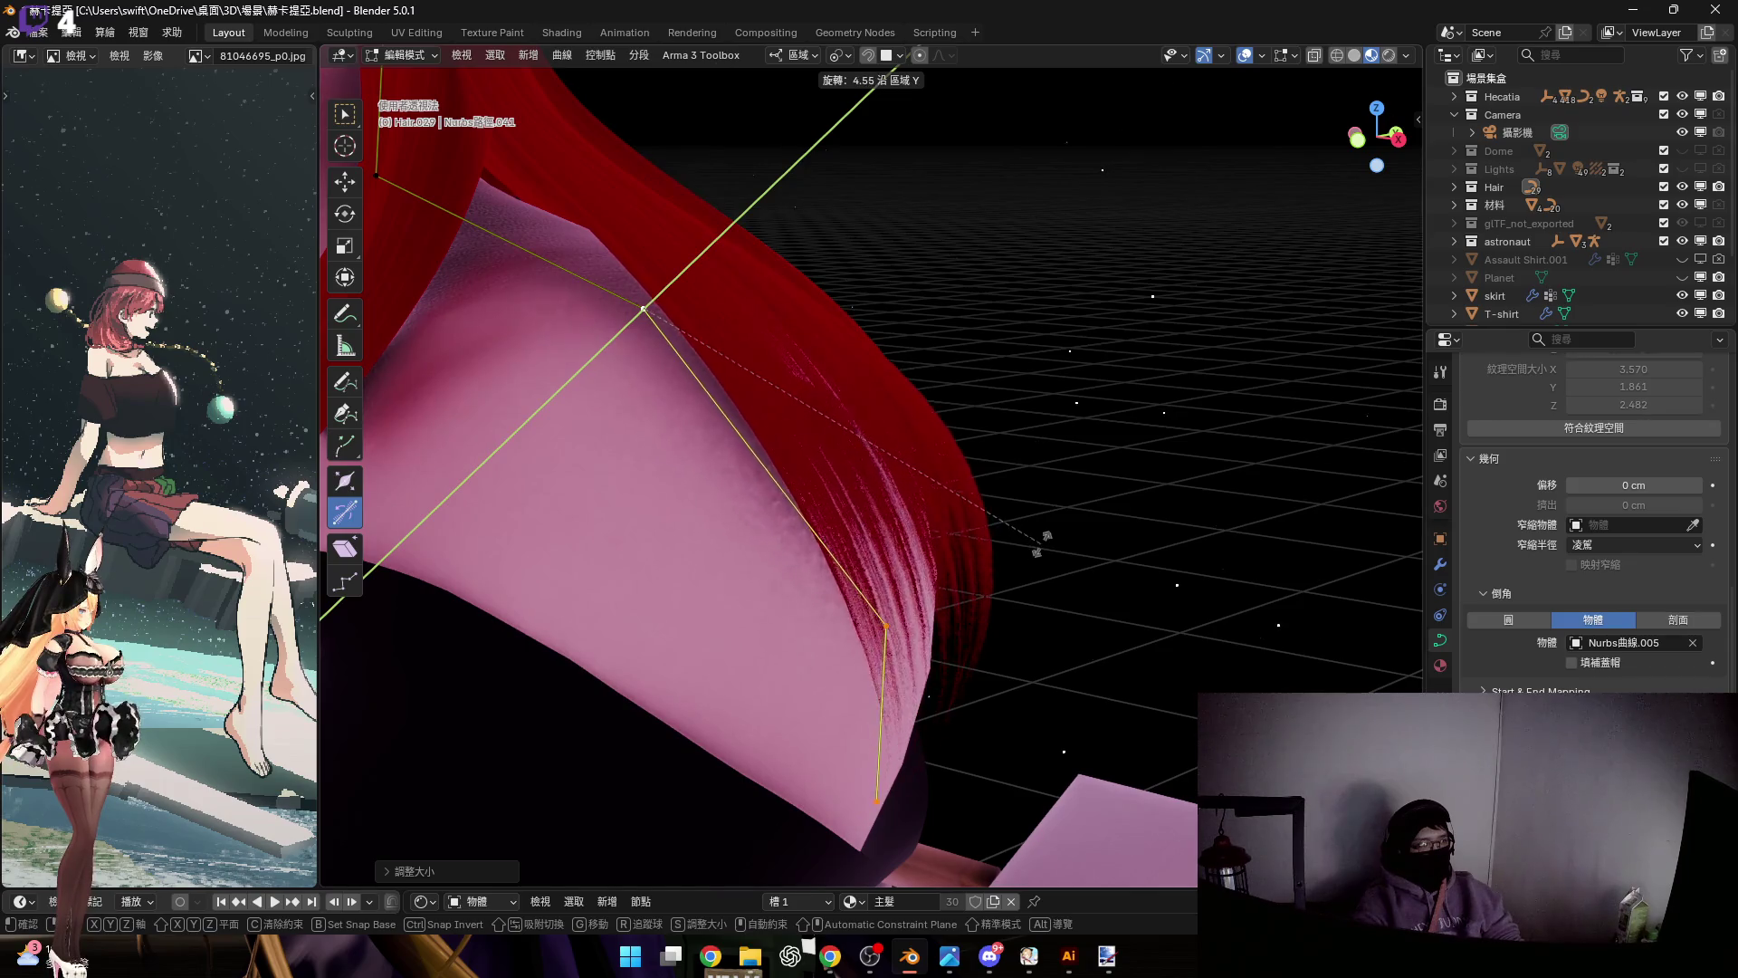
mouse_move(830, 652)
middle_mouse_down()
mouse_move(694, 411)
mouse_move(643, 388)
mouse_move(554, 272)
mouse_move(588, 381)
middle_mouse_up()
Move the shoulder points along local Z and tilt the strand point
key("g")
key("z")
key("z")
key("z")
key("z")
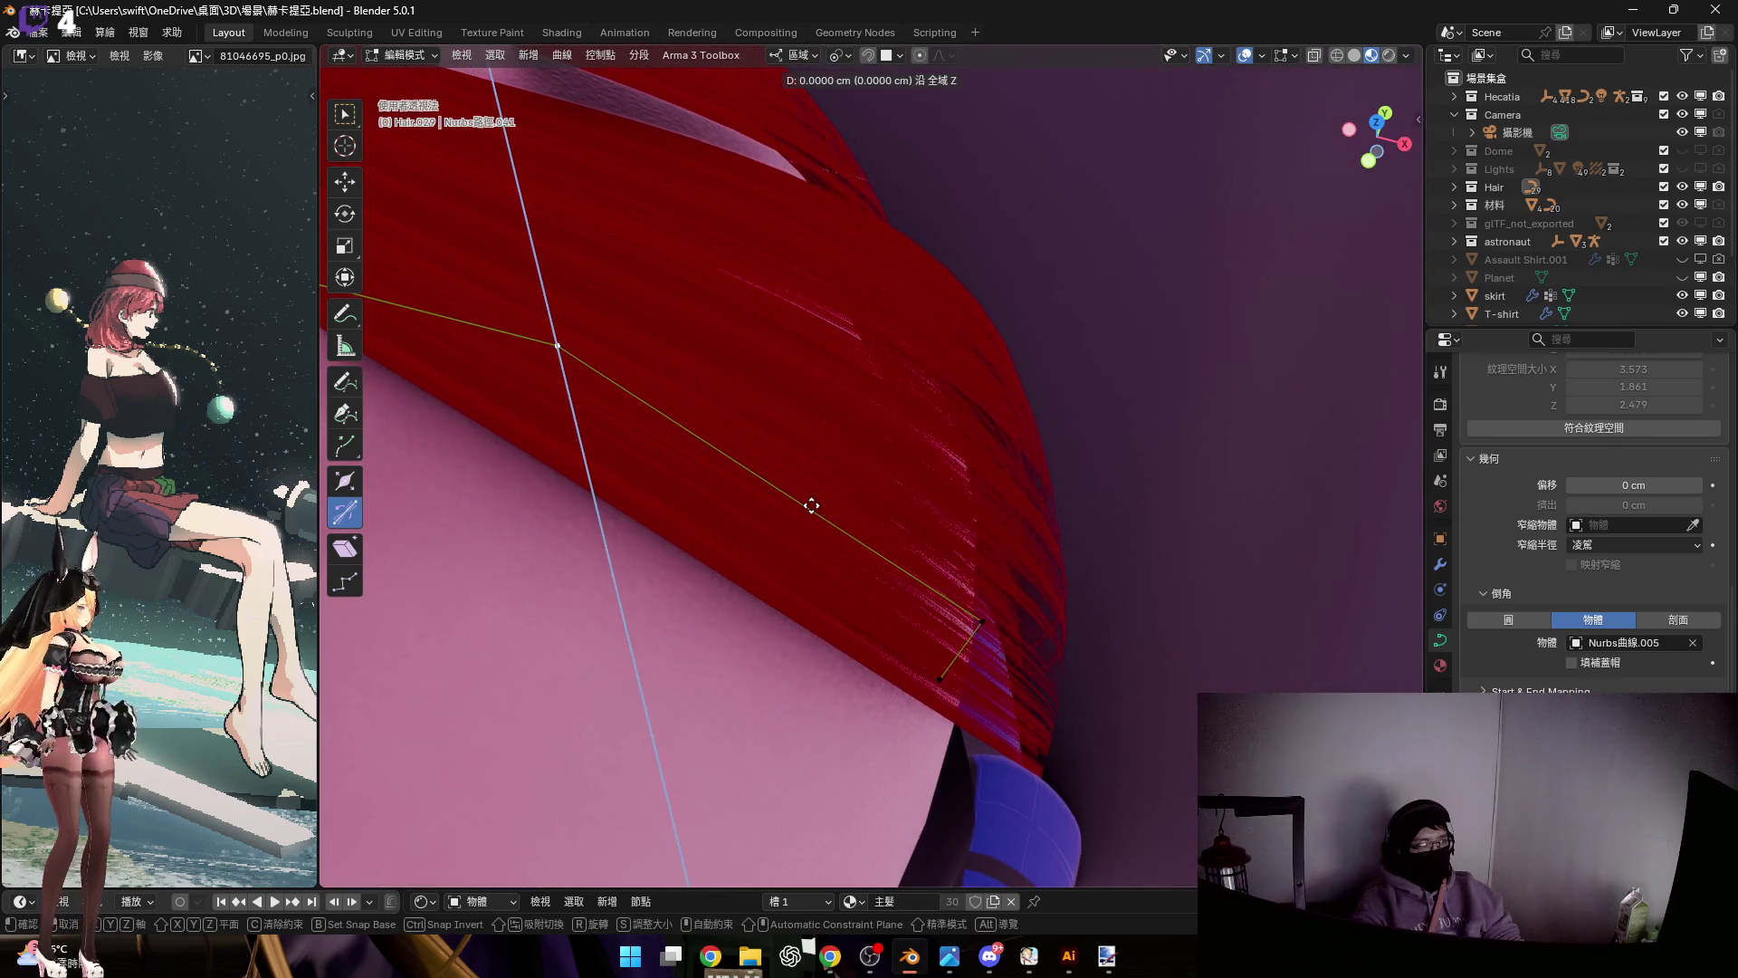
key("z")
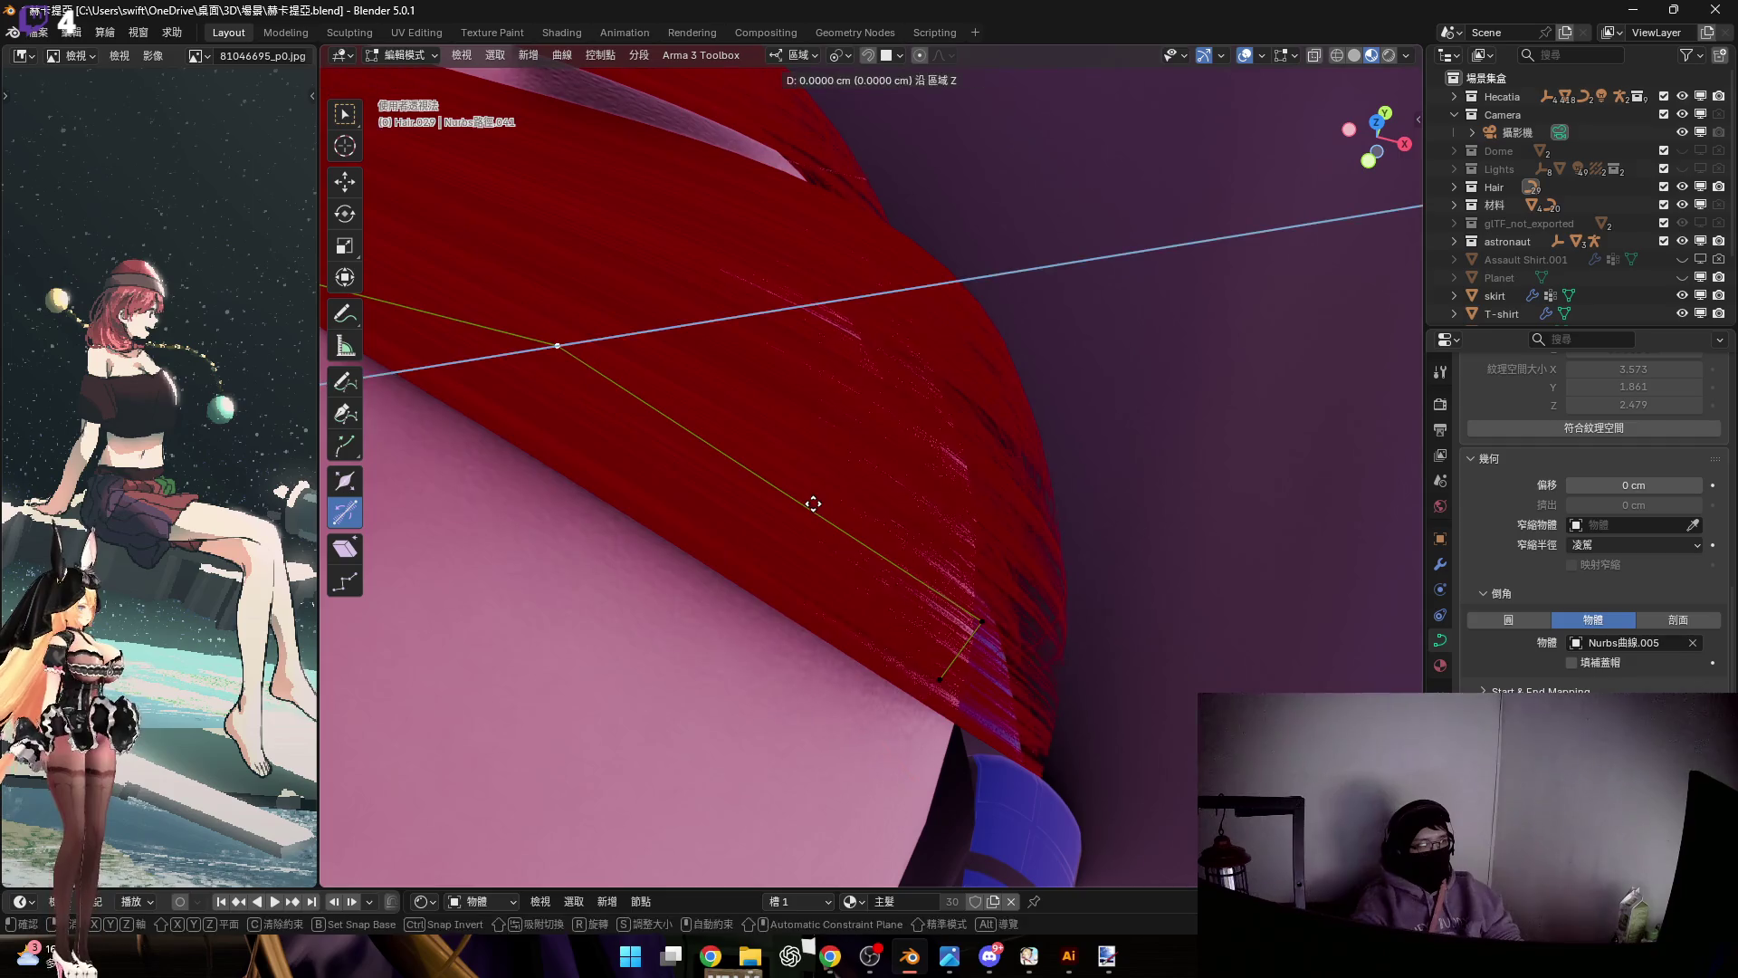
left_click(858, 500)
mouse_move(858, 500)
middle_mouse_down()
mouse_move(730, 356)
mouse_move(675, 392)
mouse_move(783, 396)
mouse_move(829, 623)
mouse_move(765, 532)
mouse_move(805, 589)
middle_mouse_up()
left_click(817, 626)
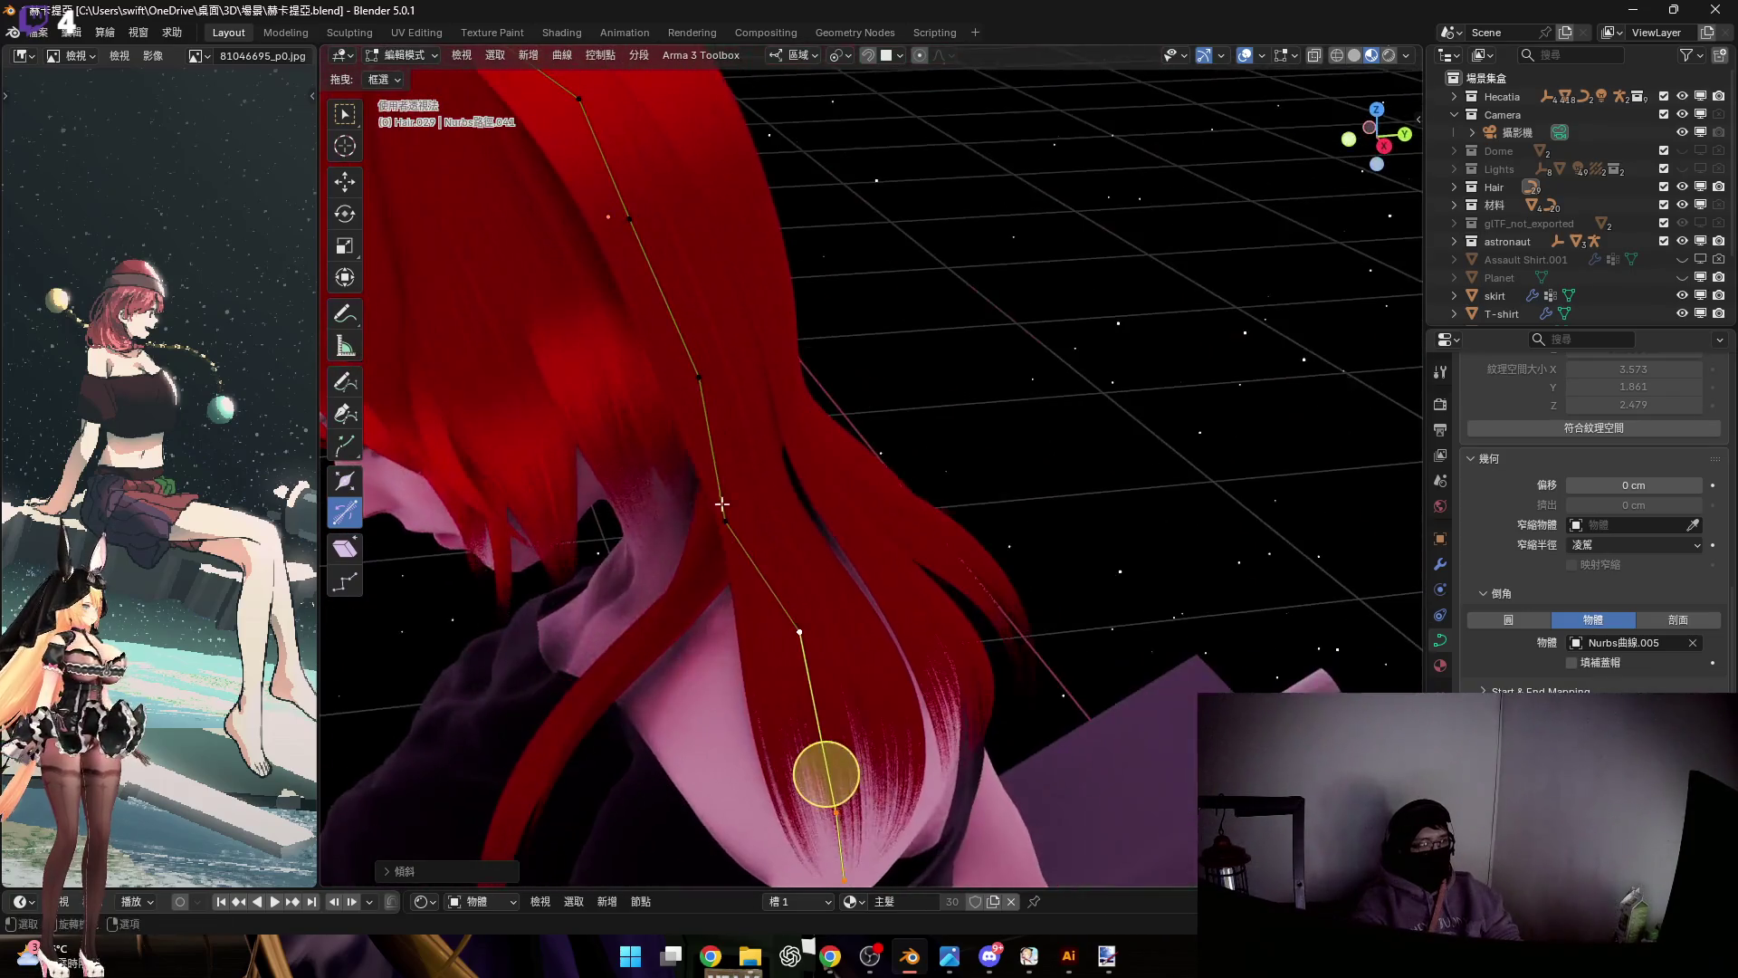
Change the strand's radius at the selected point
mouse_move(720, 534)
middle_mouse_down()
mouse_move(710, 607)
mouse_move(755, 609)
mouse_move(787, 566)
mouse_move(920, 609)
mouse_move(721, 570)
mouse_move(704, 475)
middle_mouse_up()
key("alt+s")
left_click(817, 640)
middle_click_drag(862, 457, 857, 449)
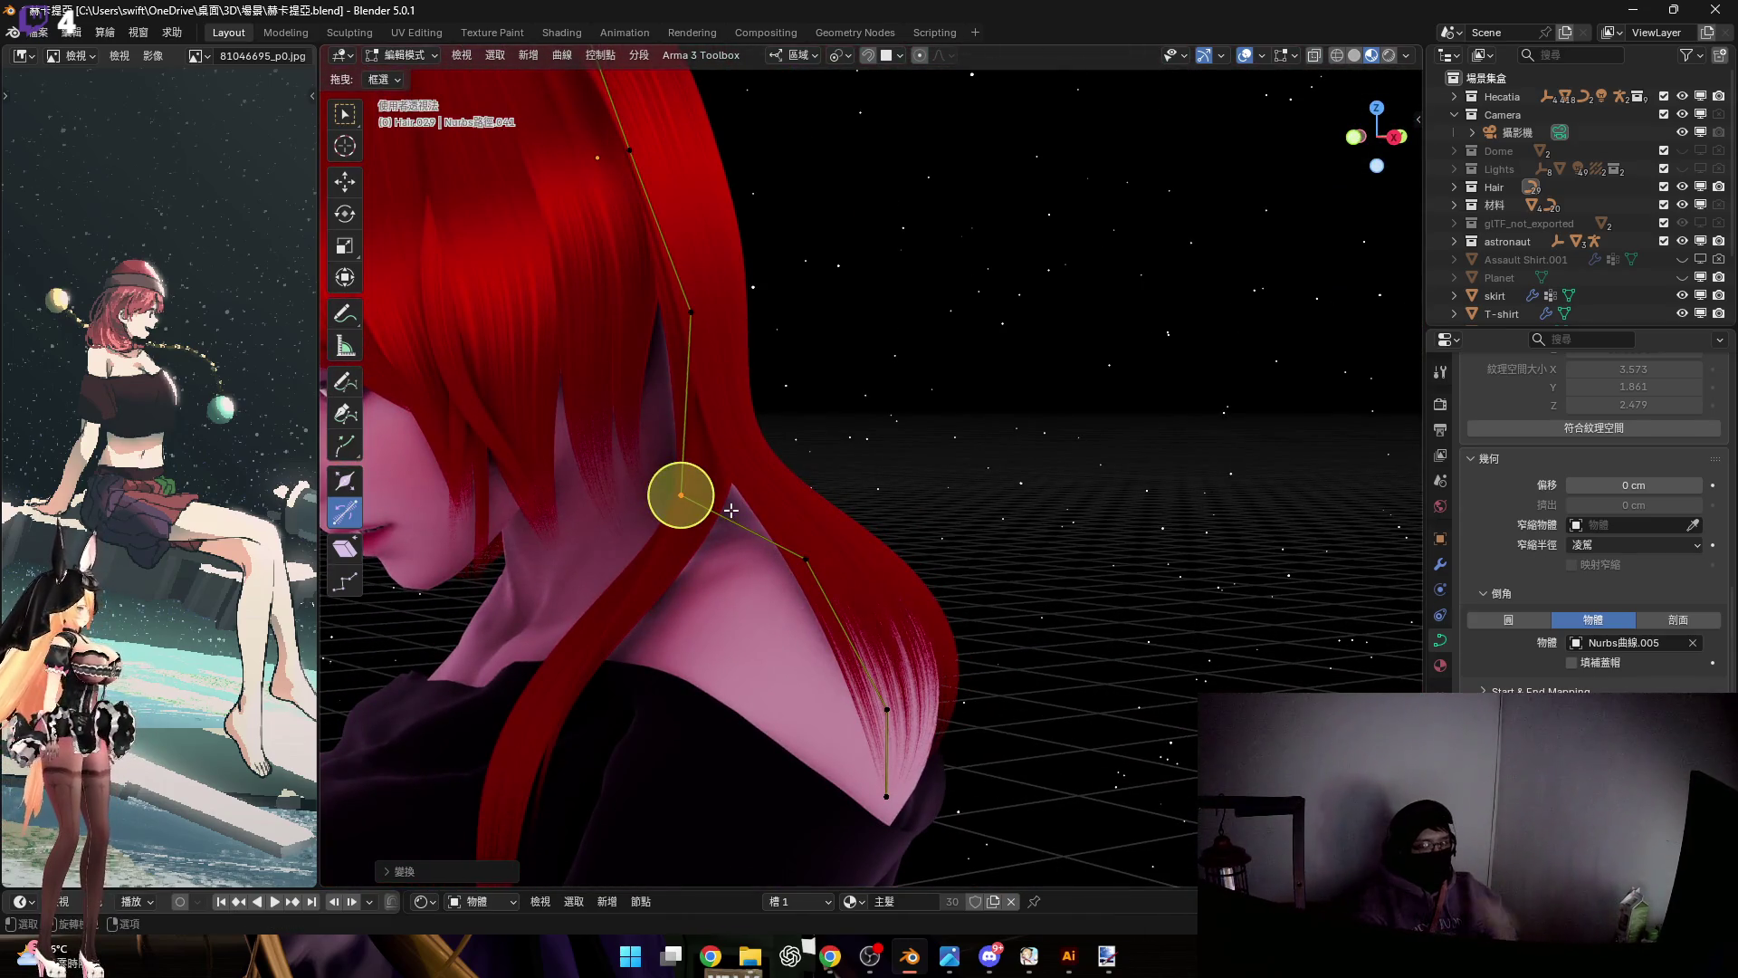
scroll(735, 470, "up", 5)
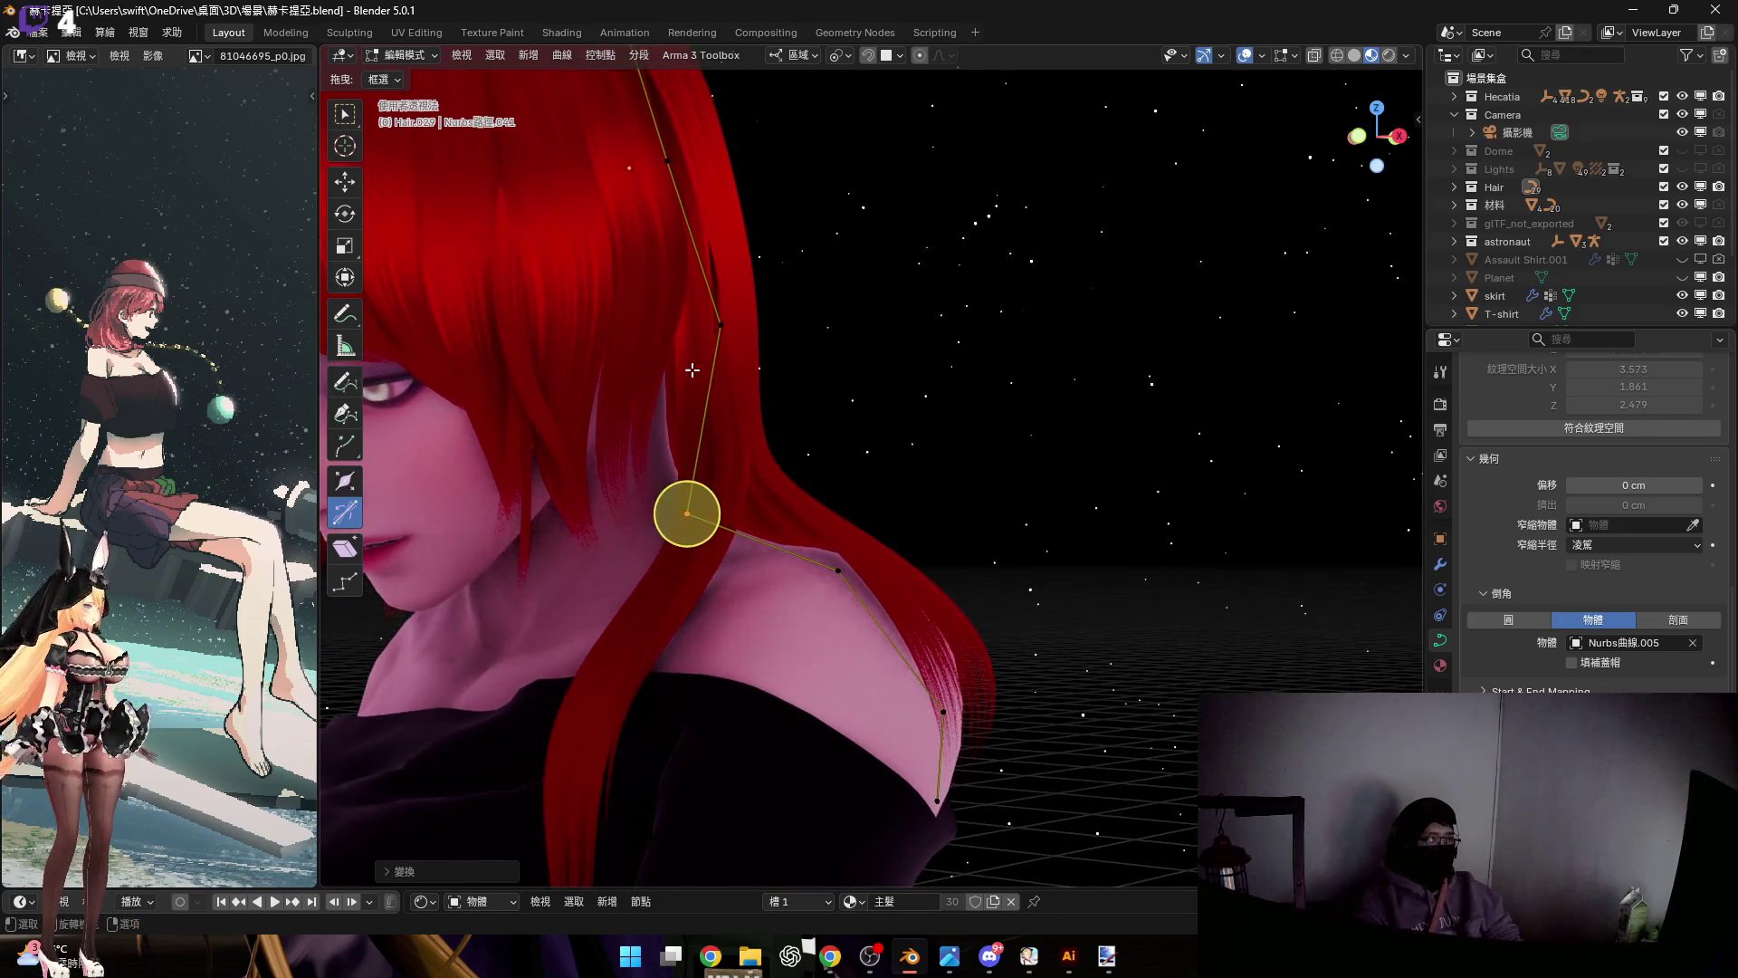
middle_click_drag(842, 525, 827, 422)
Shrink the points to about 0.84 and move them along local Z
key("s")
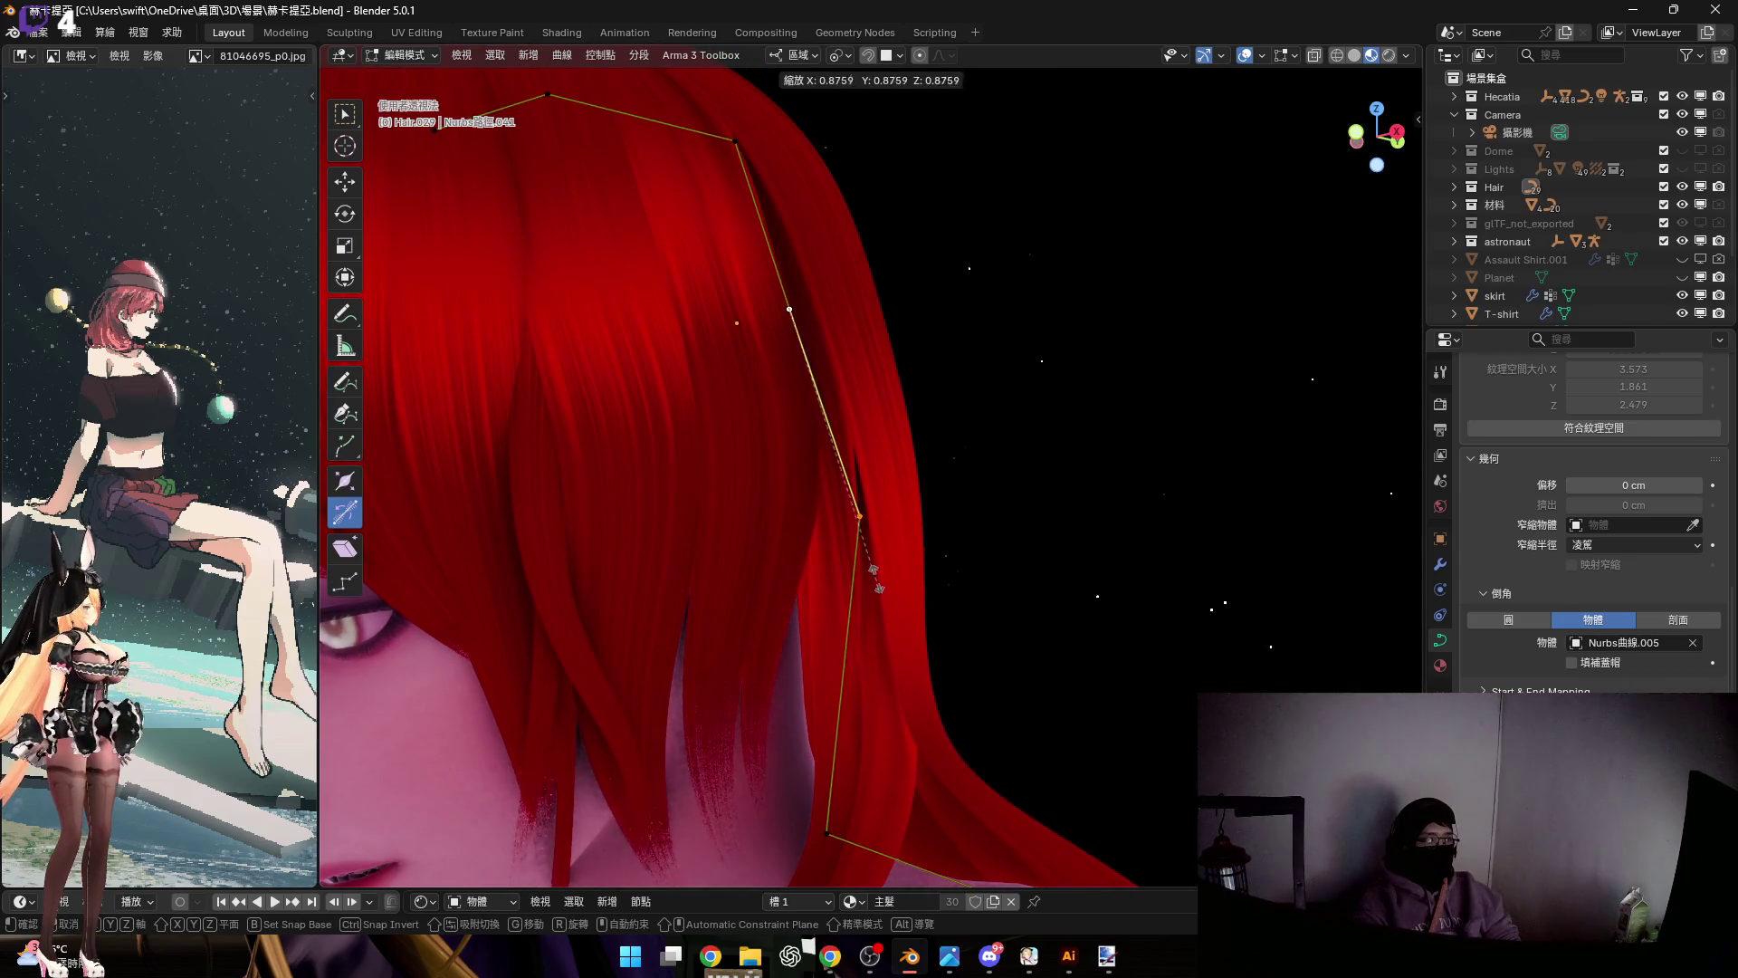
left_click(875, 568)
mouse_move(854, 521)
middle_mouse_down()
mouse_move(959, 562)
mouse_move(715, 582)
mouse_move(838, 515)
mouse_move(899, 582)
mouse_move(803, 438)
mouse_move(800, 399)
mouse_move(776, 490)
mouse_move(823, 595)
mouse_move(810, 490)
middle_mouse_up()
key("g")
key("z")
key("z")
left_click(897, 580)
Set the strand's tilt to 26.34° and thin its radius at a crown point
left_click(790, 500)
mouse_move(736, 419)
middle_mouse_down()
mouse_move(757, 543)
mouse_move(725, 466)
mouse_move(591, 343)
middle_mouse_up()
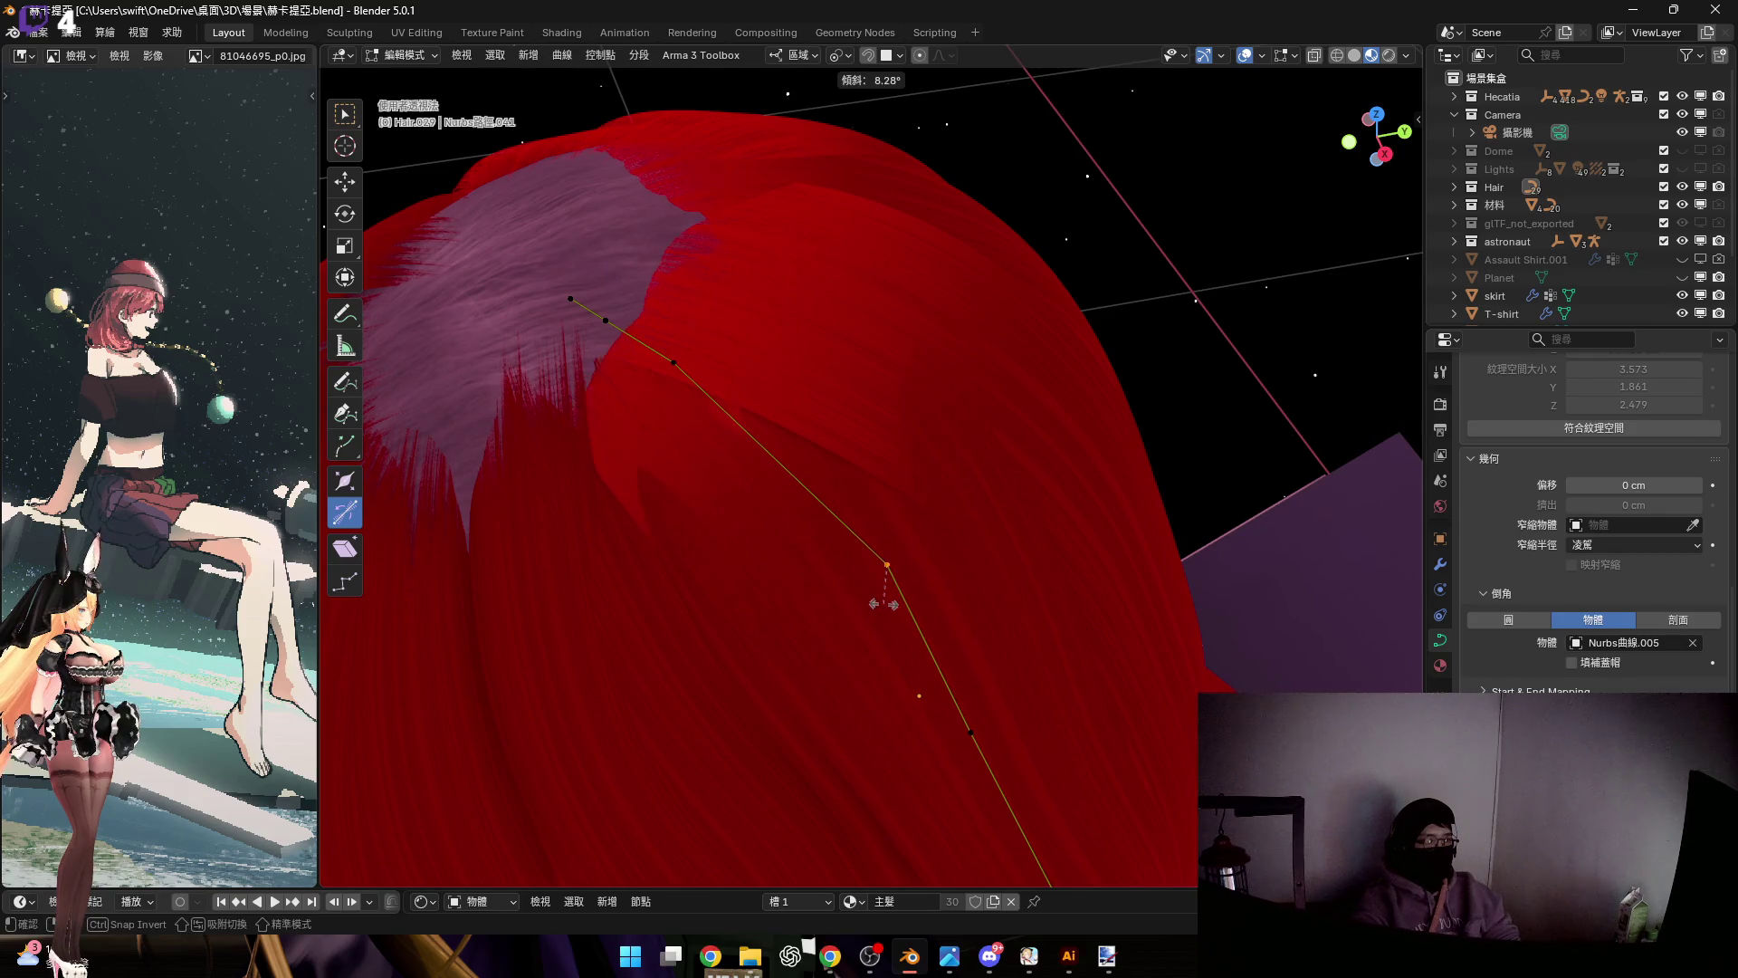
key("alt+s")
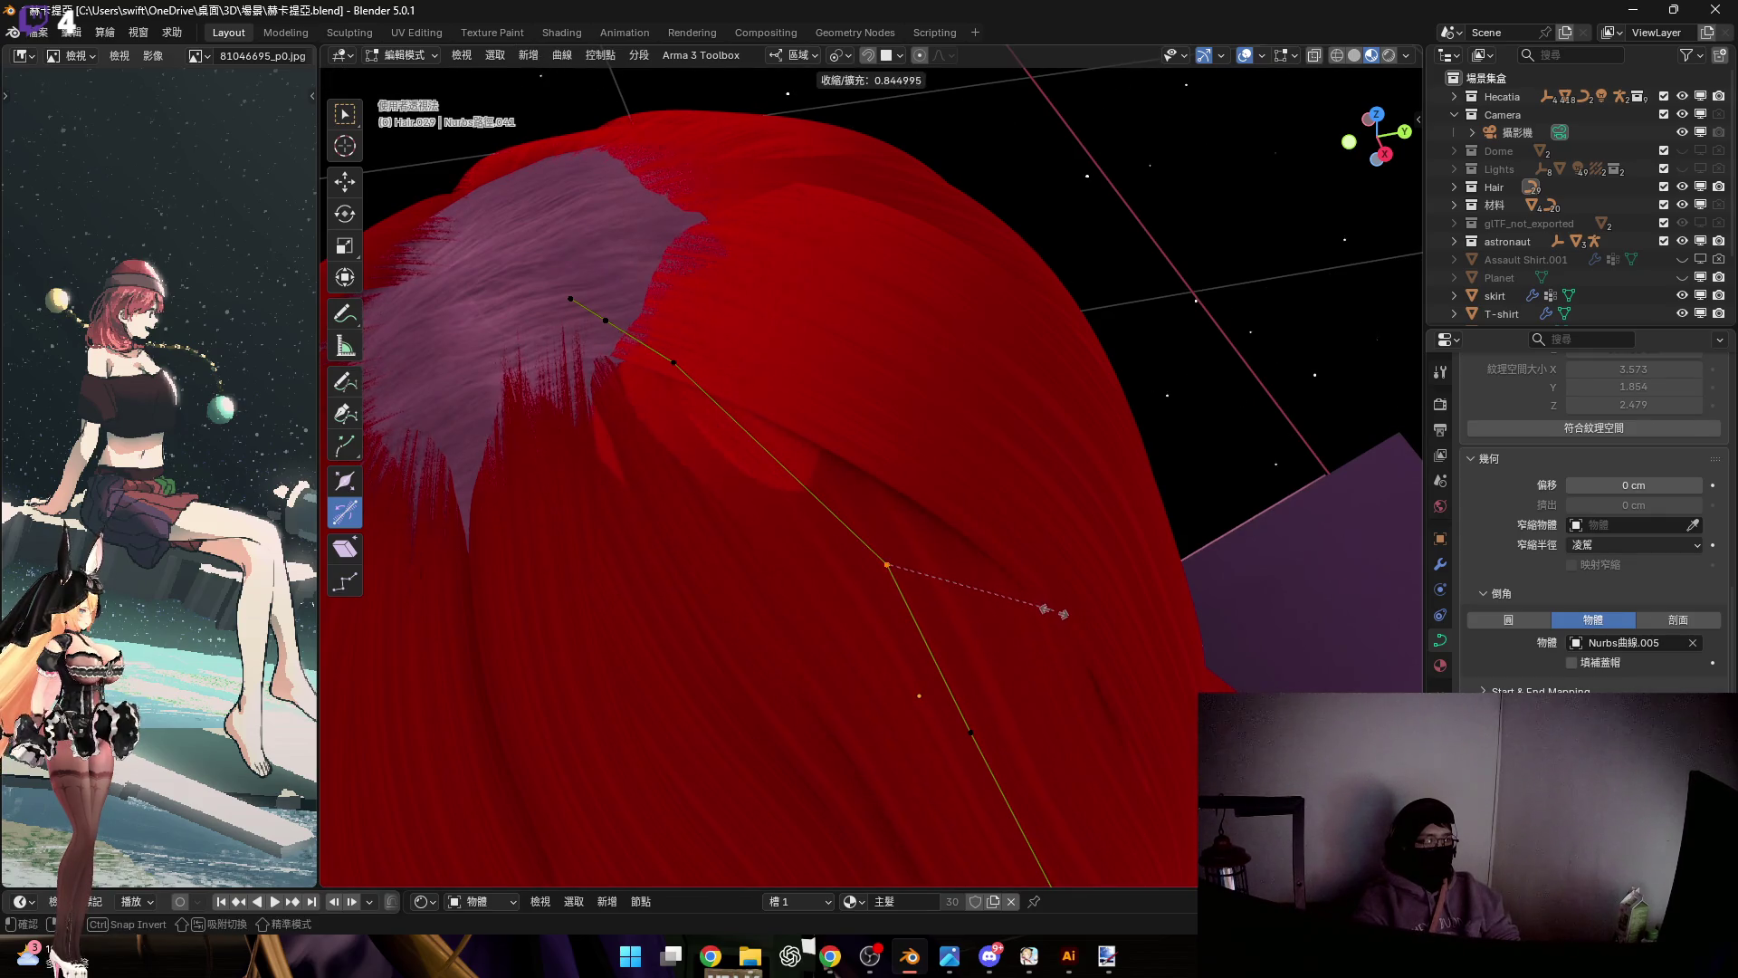
left_click(1061, 619)
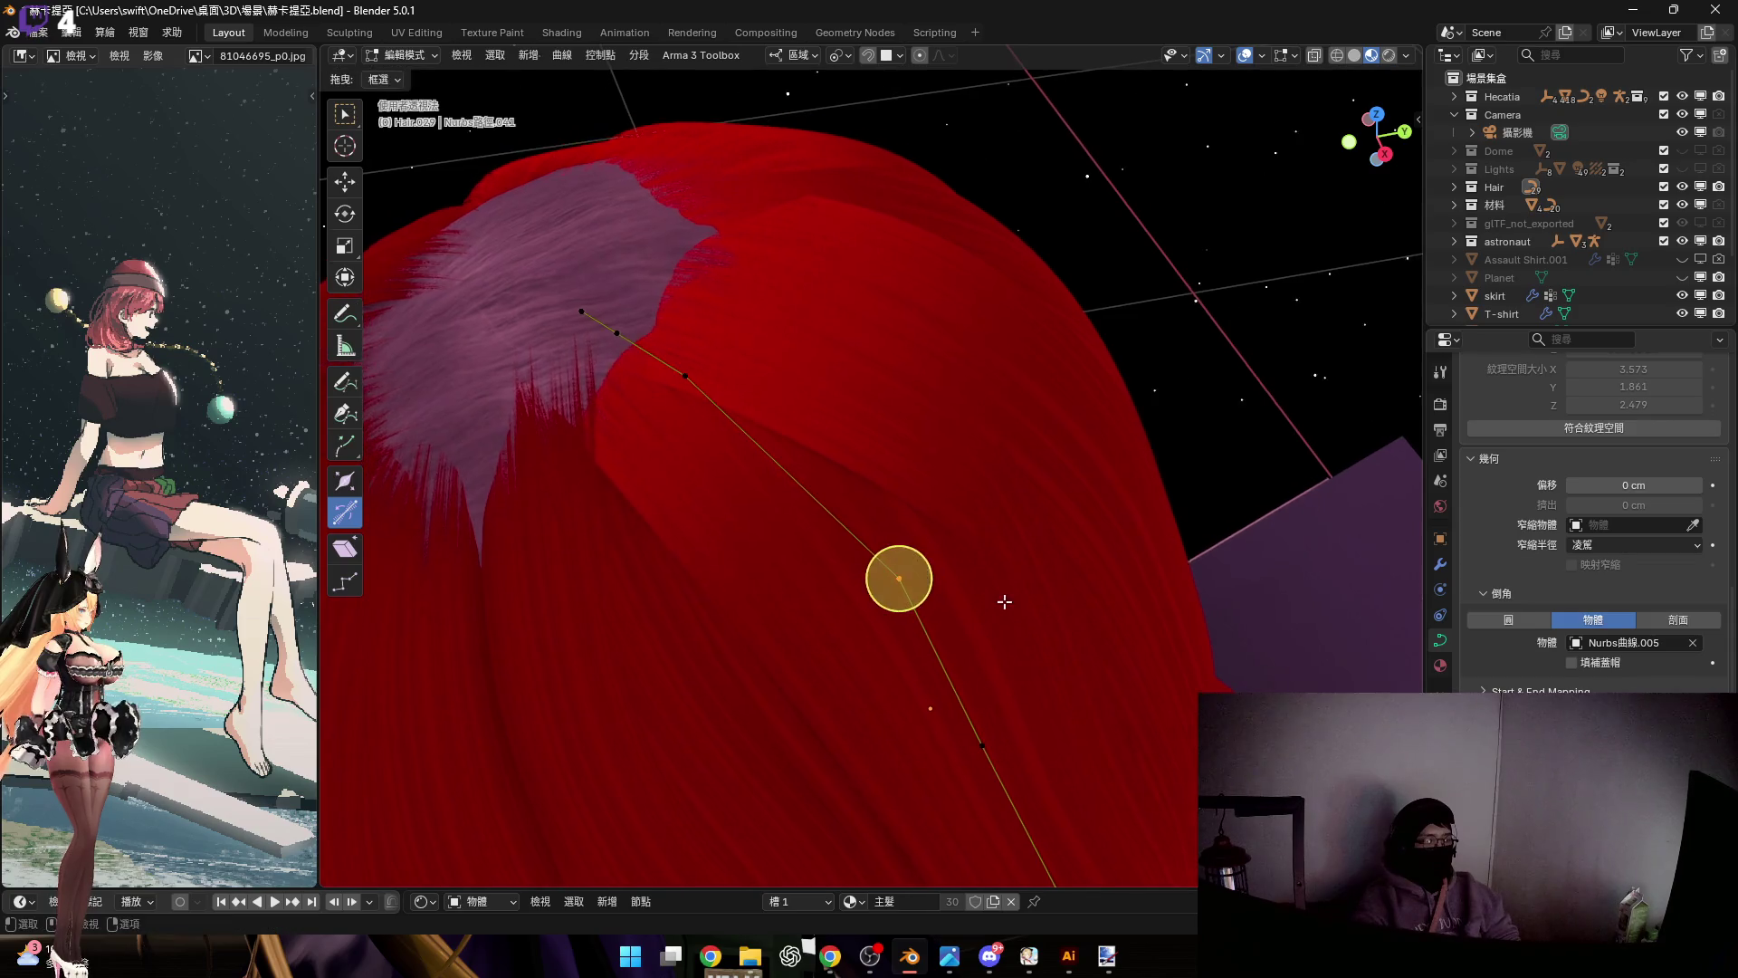
Reduce the strand radius at the next crown control point
middle_click_drag(1001, 601, 1020, 637)
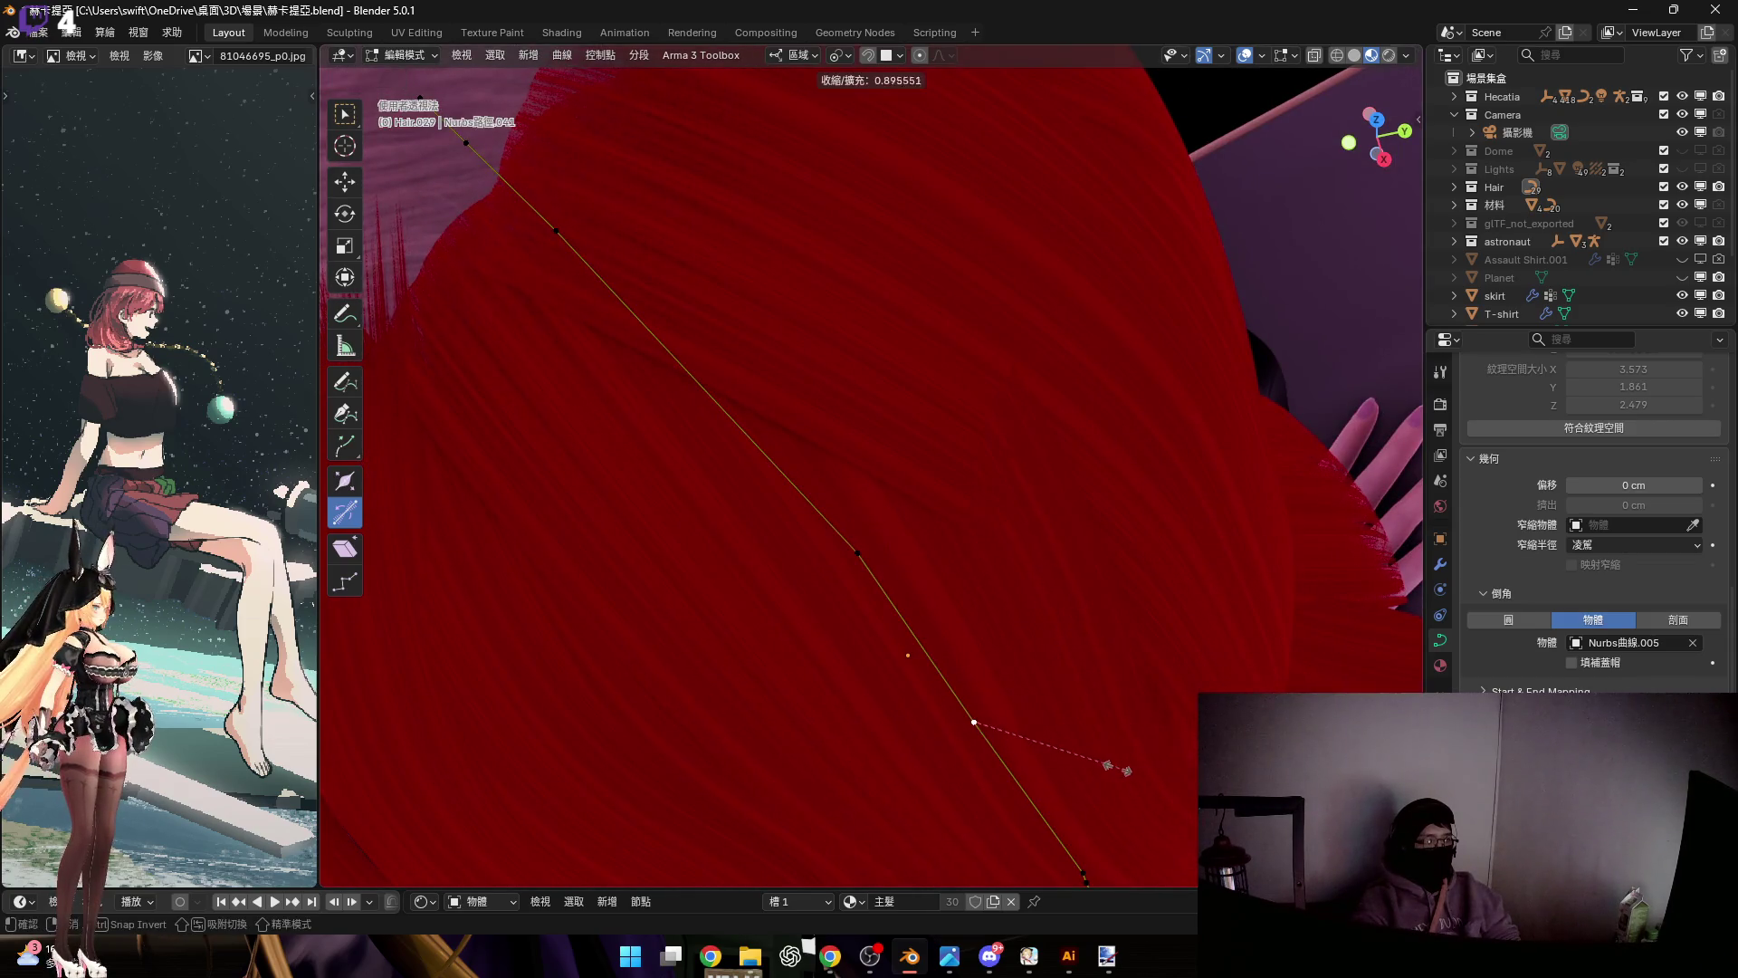
left_click(1102, 763)
left_click(857, 553)
key("alt+s")
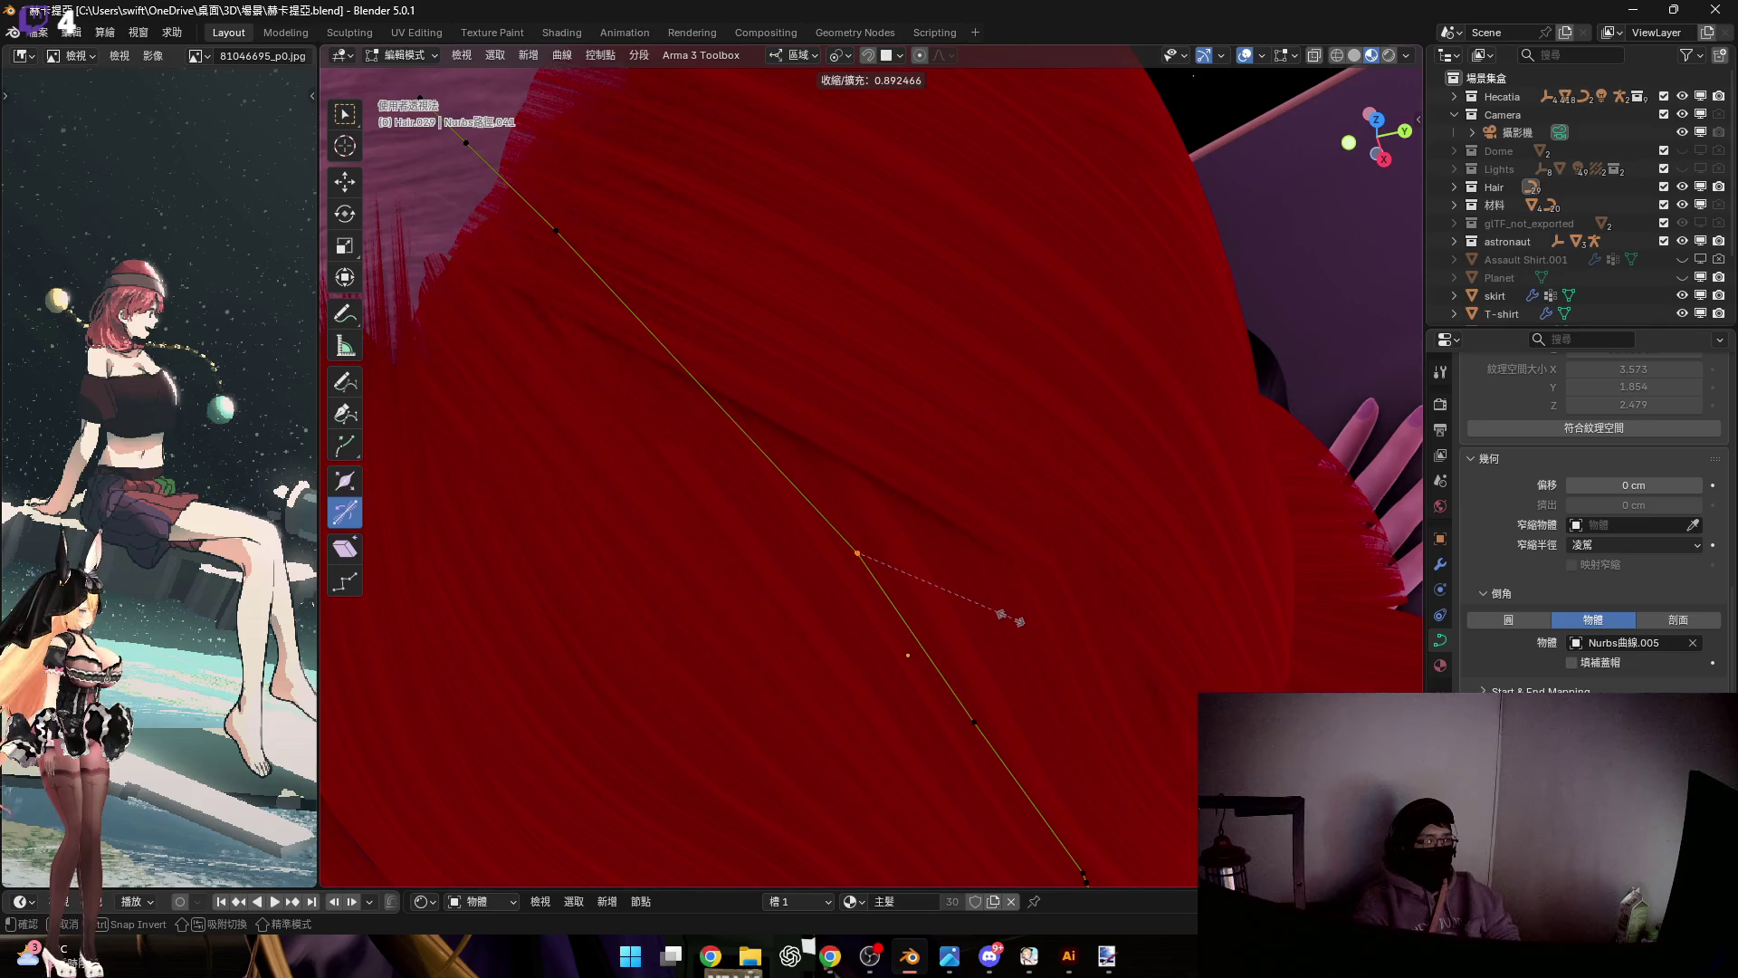
left_click(978, 611)
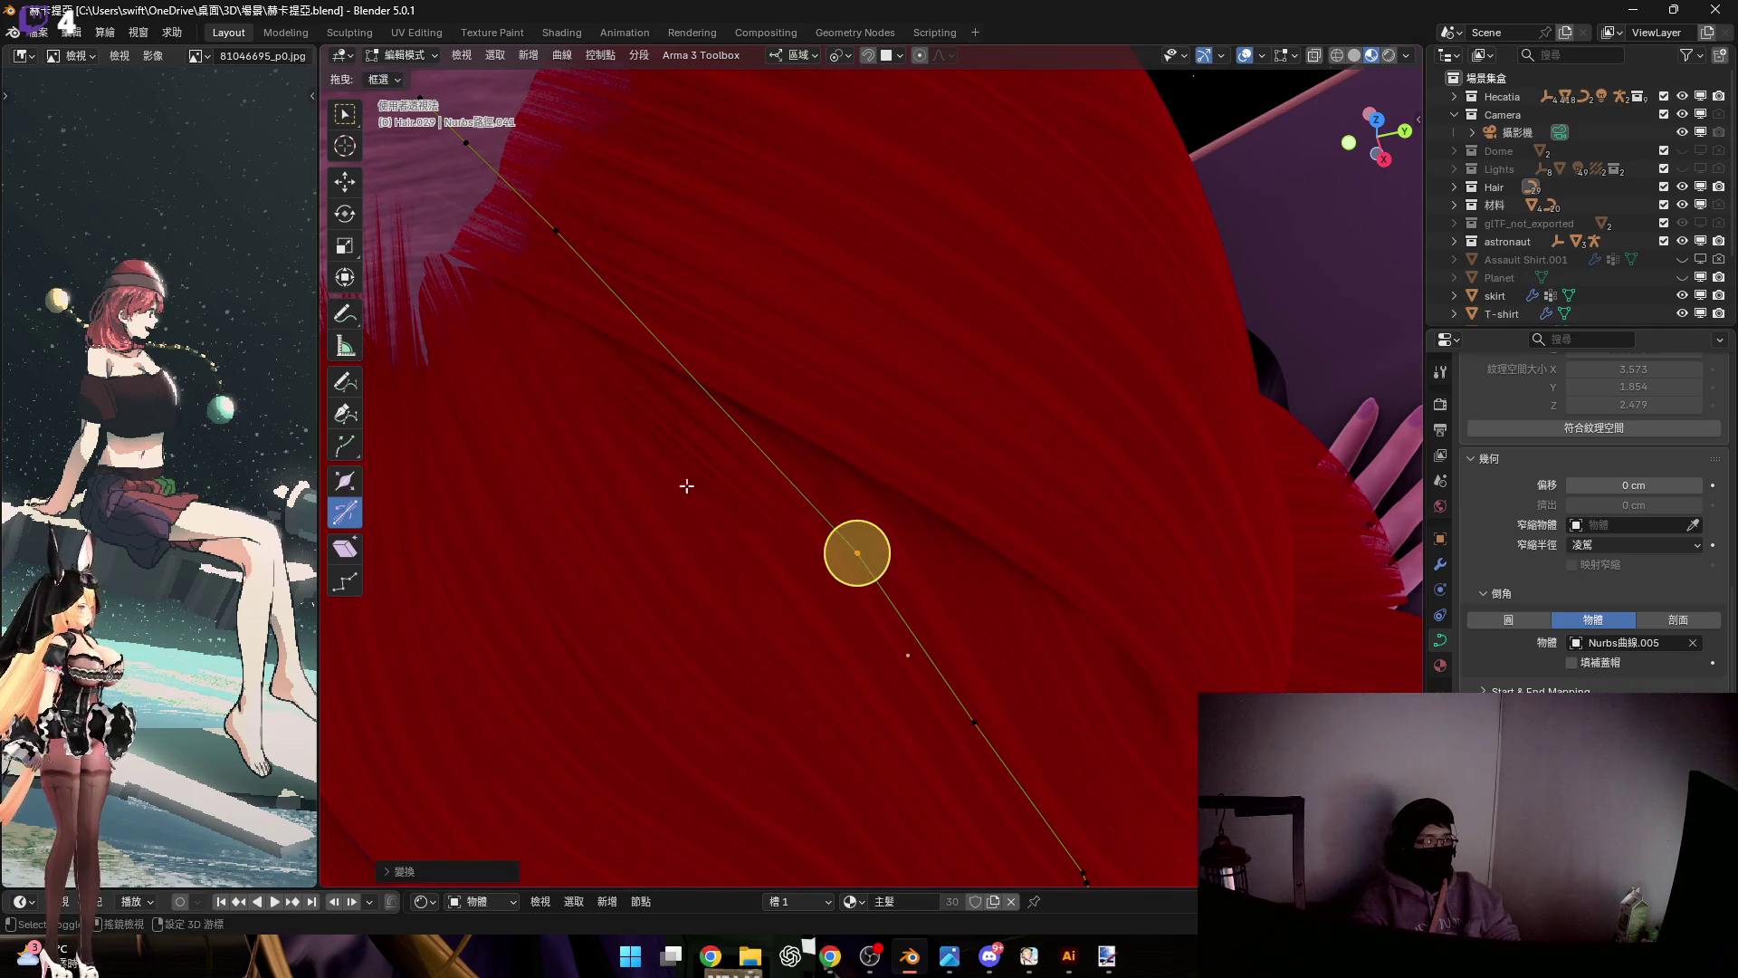
Raise the strand's tip point along the global Z axis
middle_click_drag(682, 485, 826, 447)
left_click(660, 388)
key("g")
key("z")
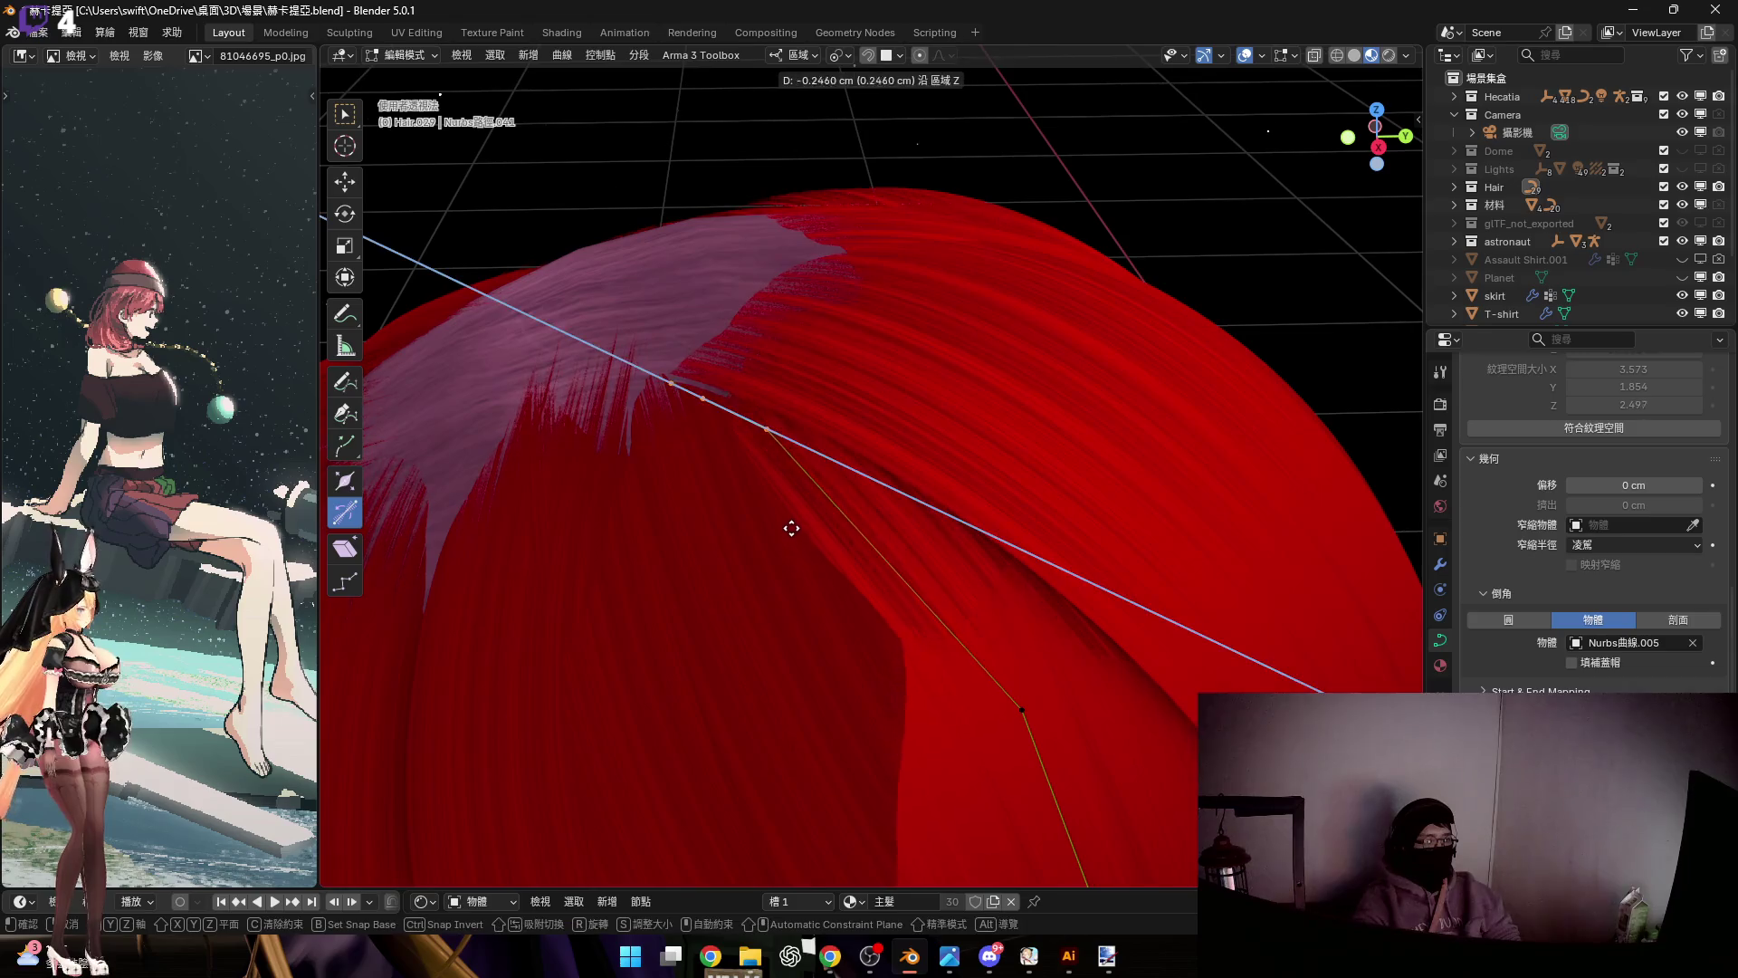
key("z")
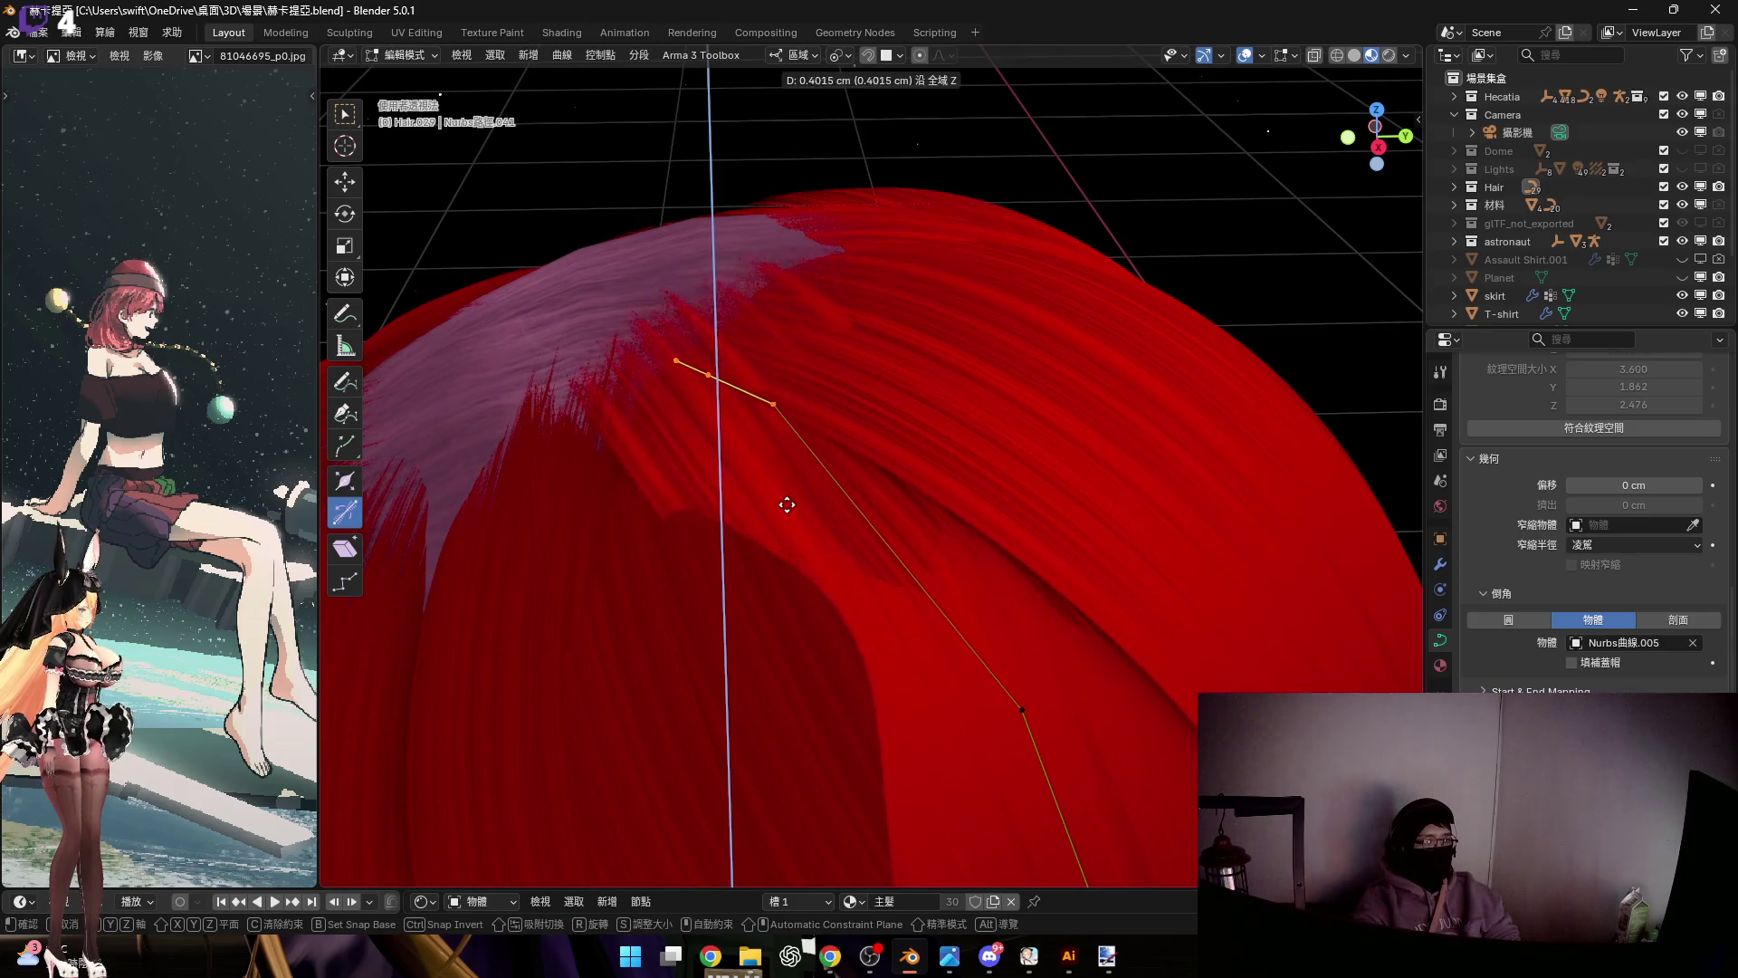
left_click(787, 488)
Shrink the radius at the selected point and view the whole character
mouse_move(786, 488)
middle_mouse_down()
mouse_move(924, 660)
mouse_move(876, 466)
mouse_move(896, 456)
middle_mouse_up()
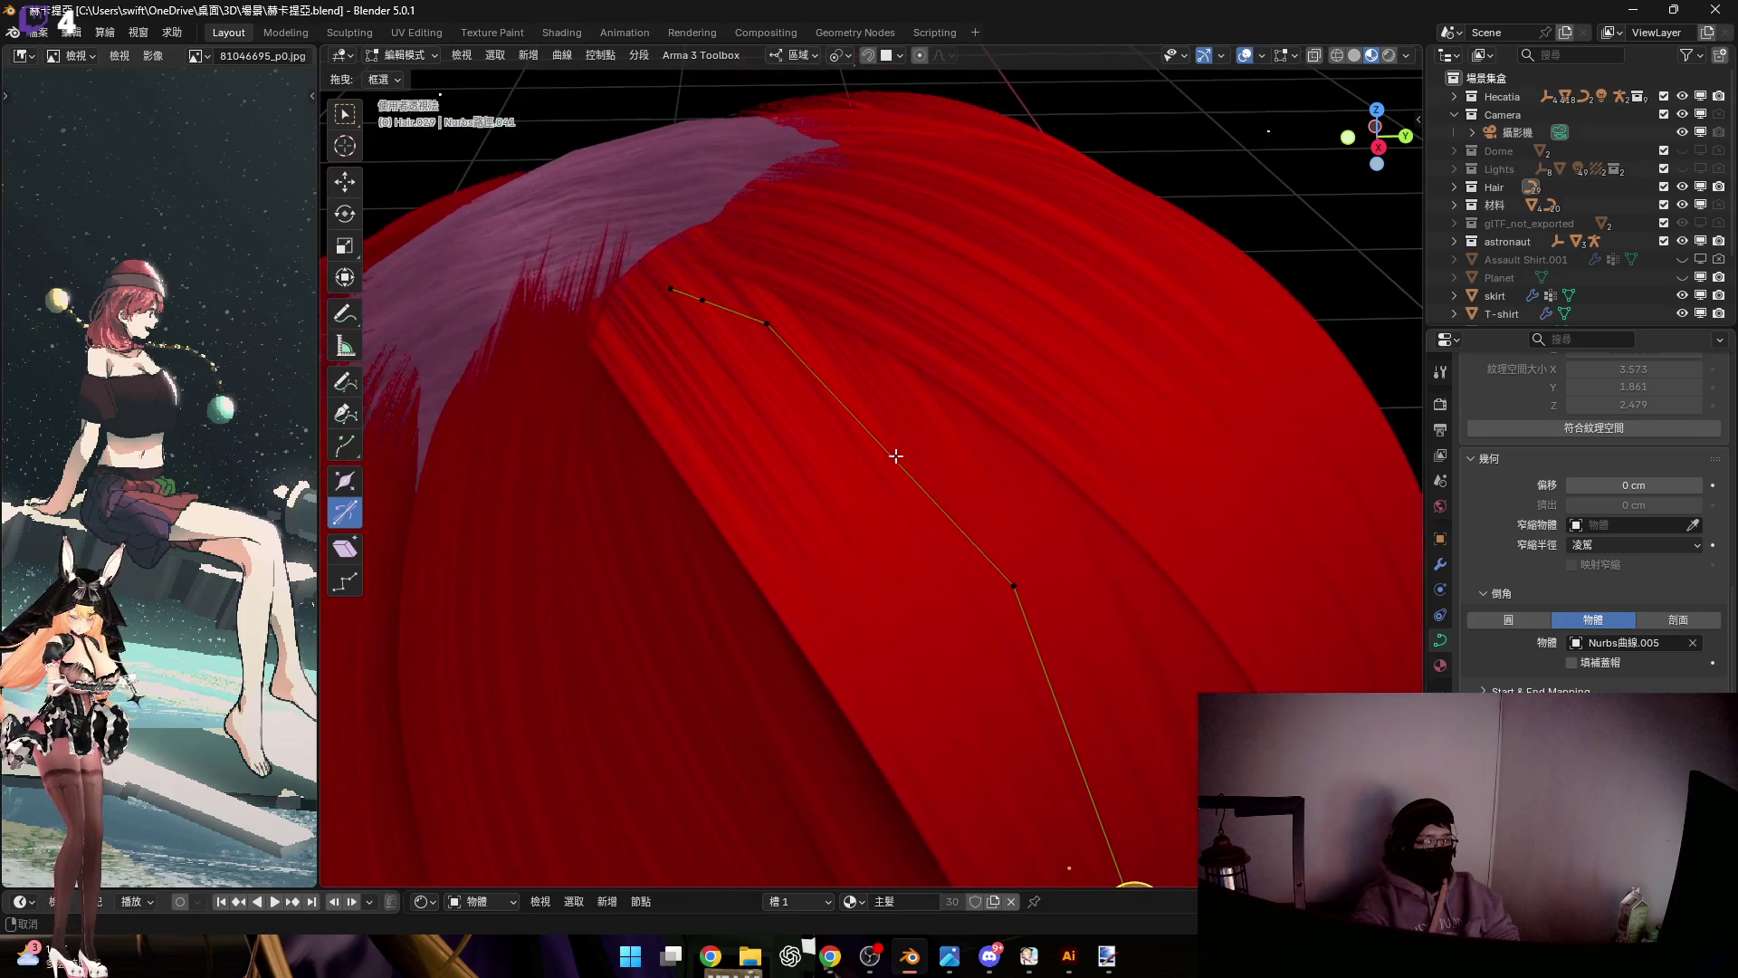
key("alt+s")
left_click(893, 397)
mouse_move(894, 397)
middle_mouse_down()
mouse_move(826, 329)
mouse_move(942, 448)
mouse_move(892, 458)
mouse_move(947, 453)
mouse_move(969, 365)
mouse_move(1005, 391)
mouse_move(958, 389)
middle_mouse_up()
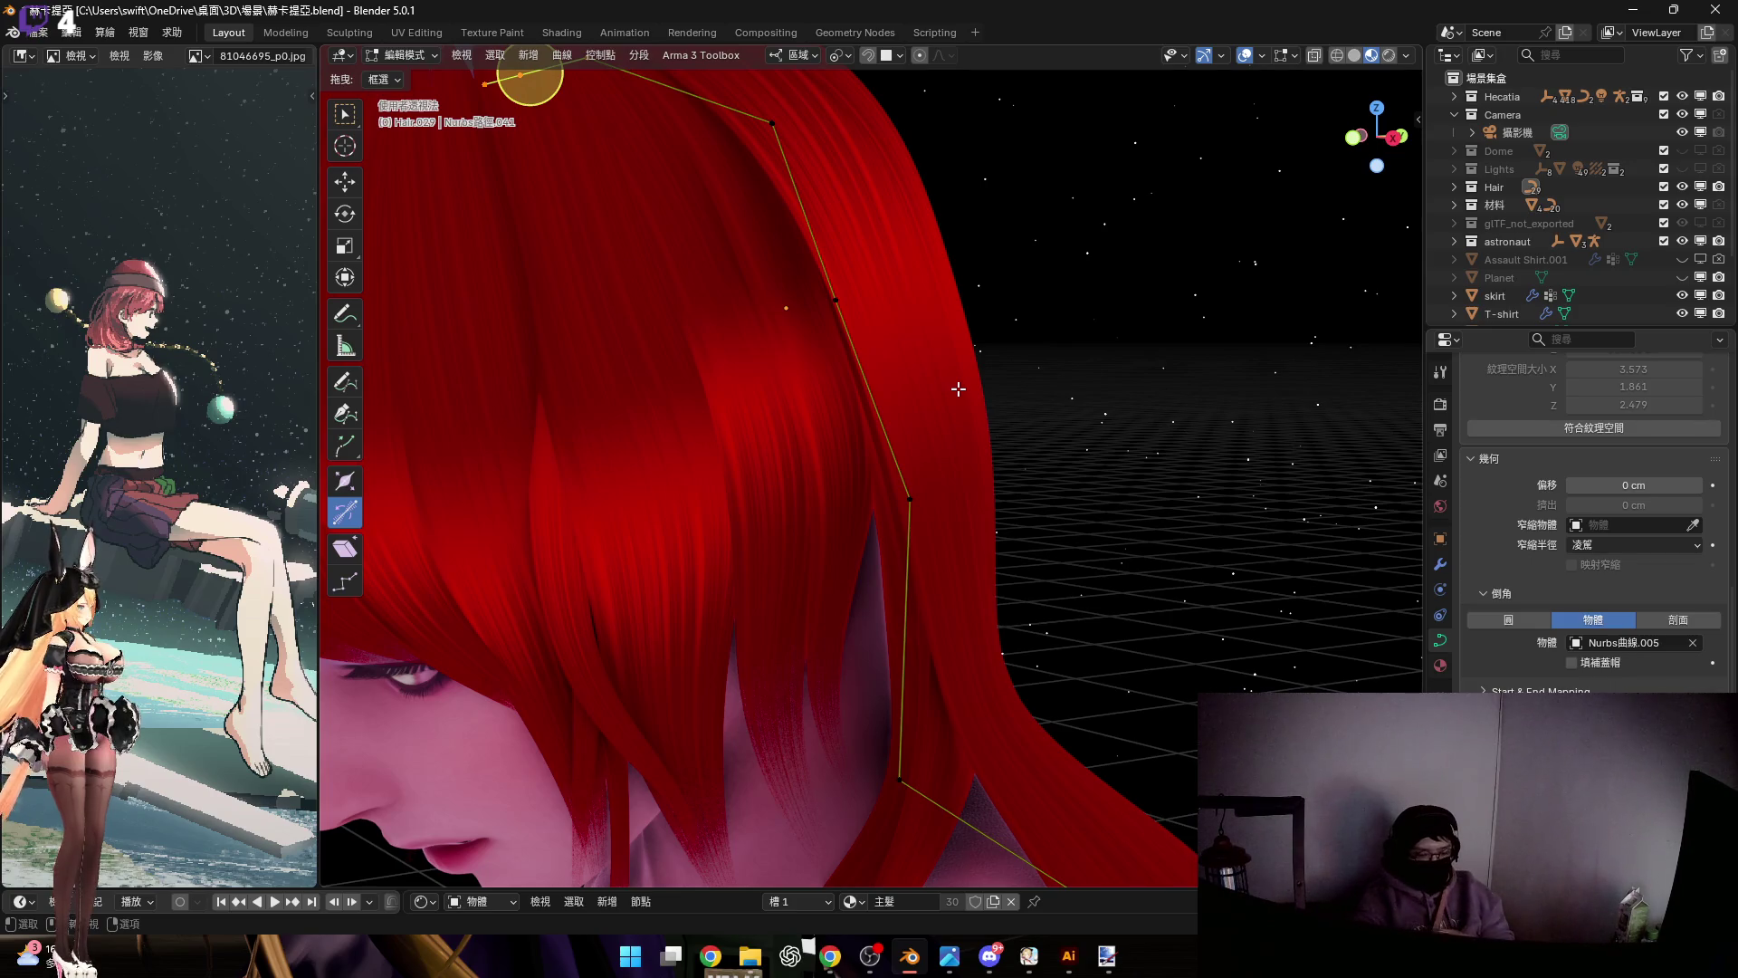
middle_click_drag(935, 417, 850, 477)
mouse_move(790, 466)
middle_mouse_down()
mouse_move(962, 396)
mouse_move(810, 400)
middle_mouse_up()
scroll(878, 411, "up", 5)
scroll(933, 466, "down", 1)
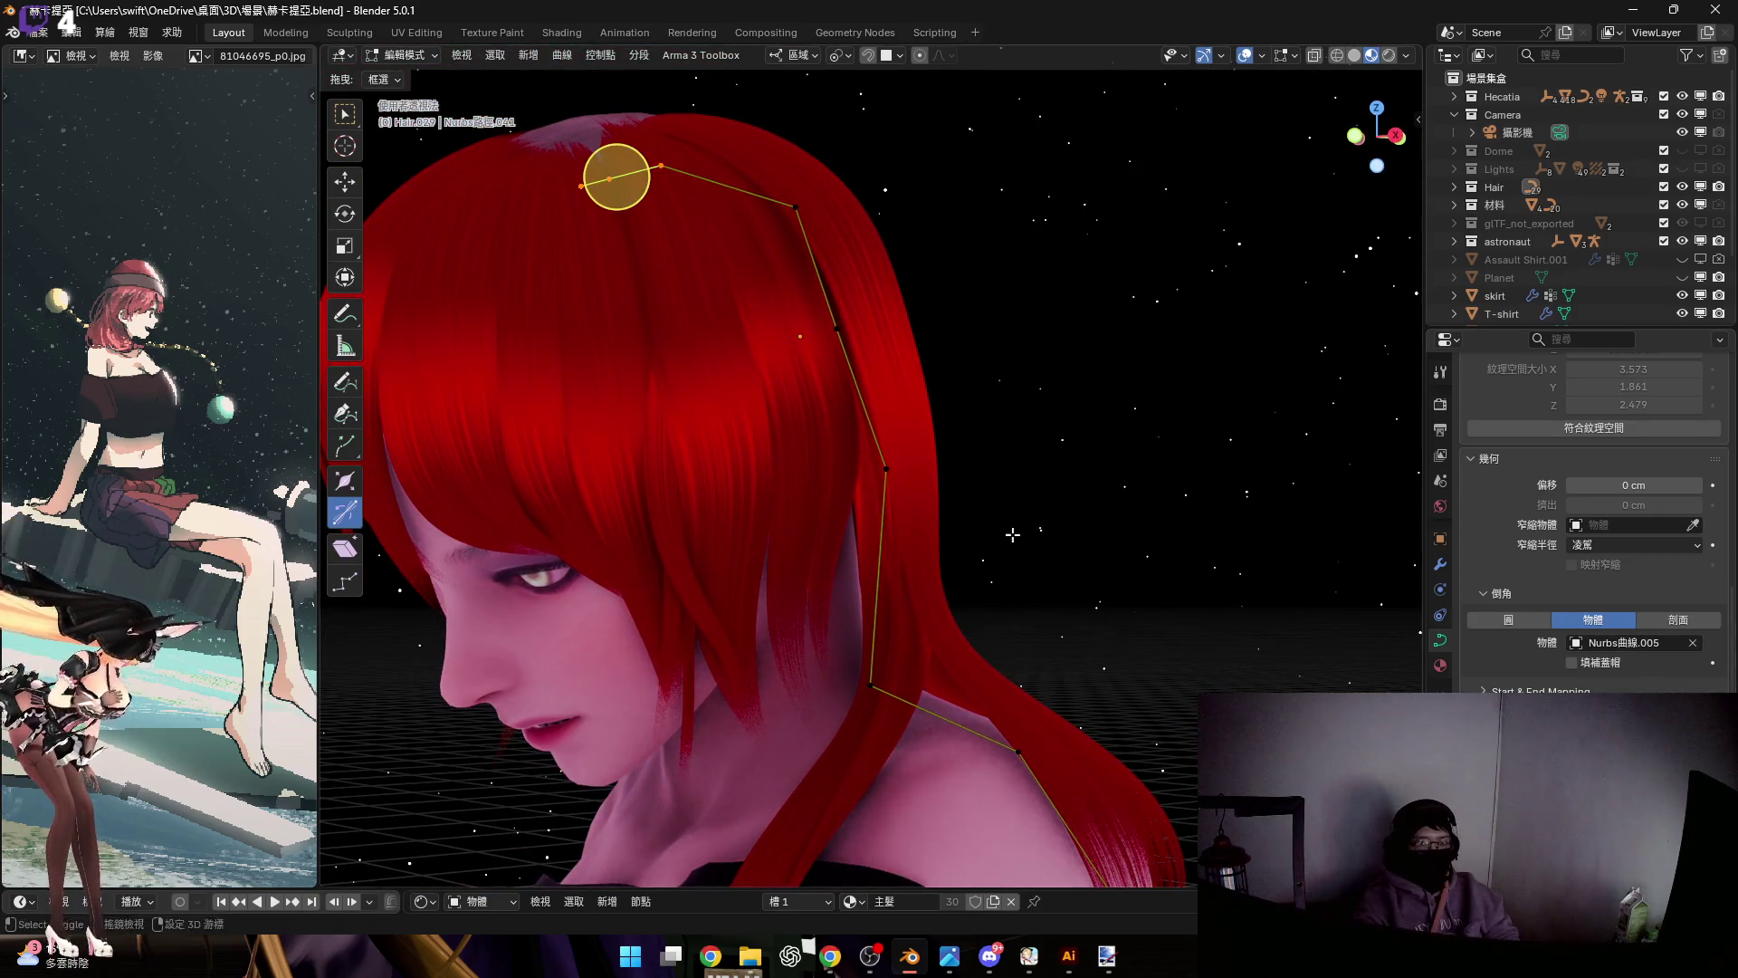
scroll(1012, 535, "down", 5)
middle_click_drag(1012, 535, 961, 467)
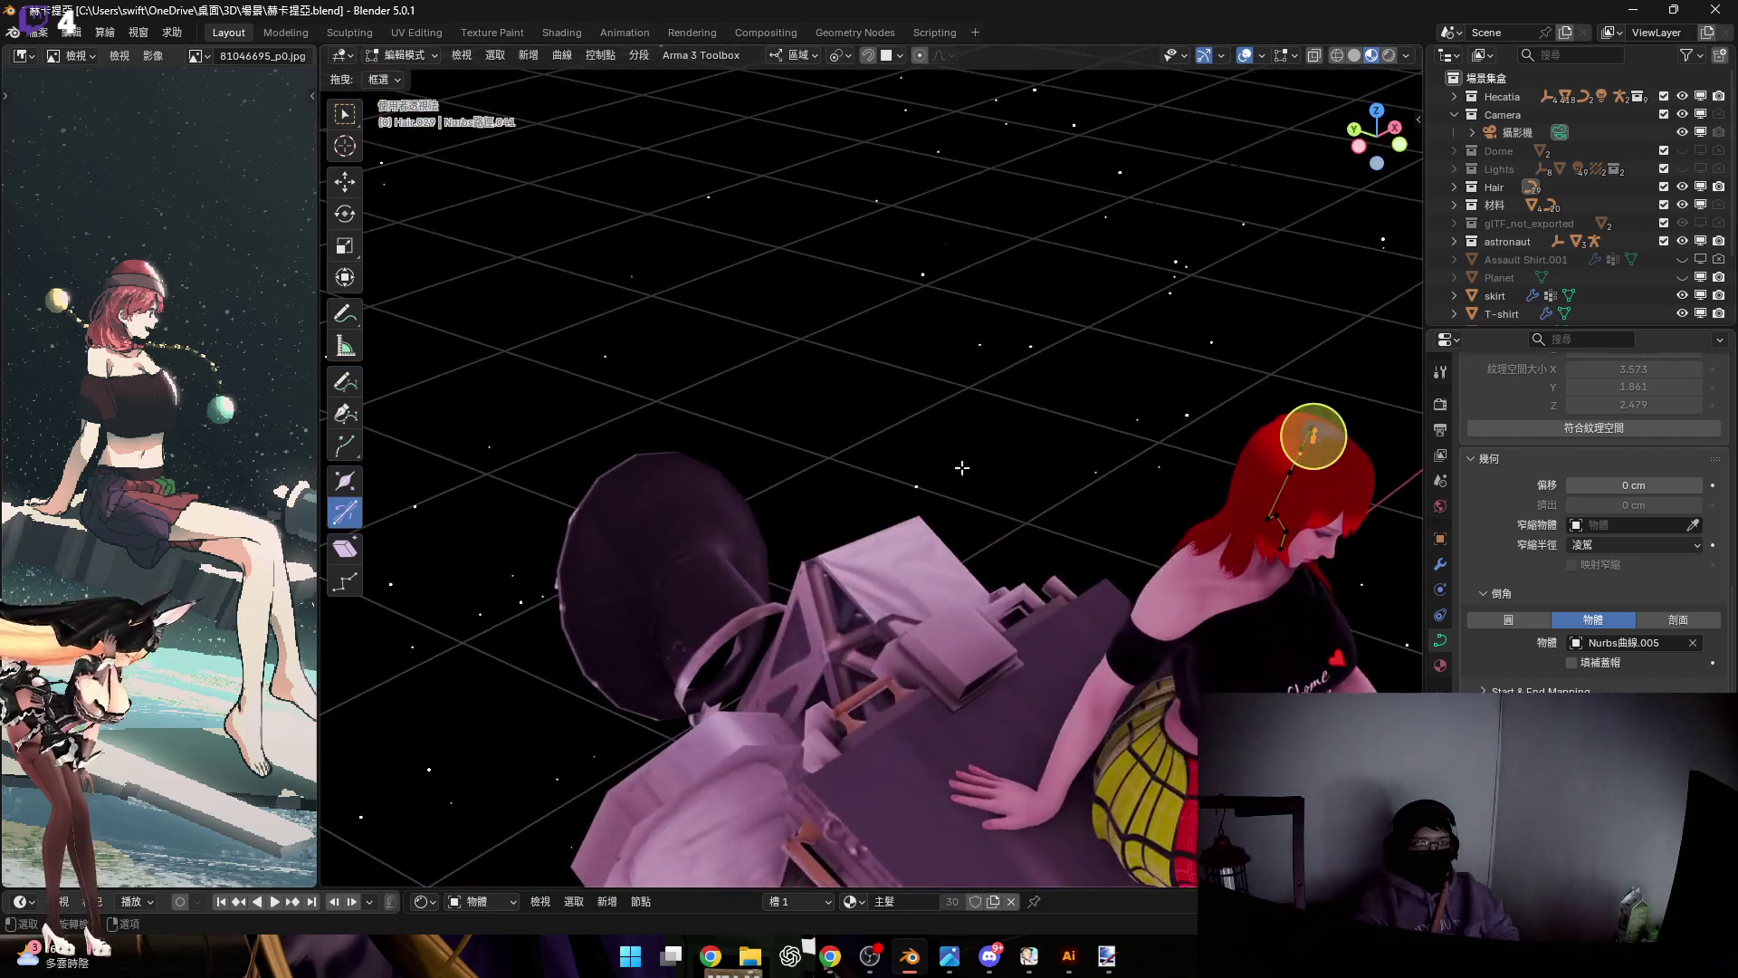
Uncheck Scene World in viewport shading and view the red hair in profile over the shoulder
left_click(1407, 56)
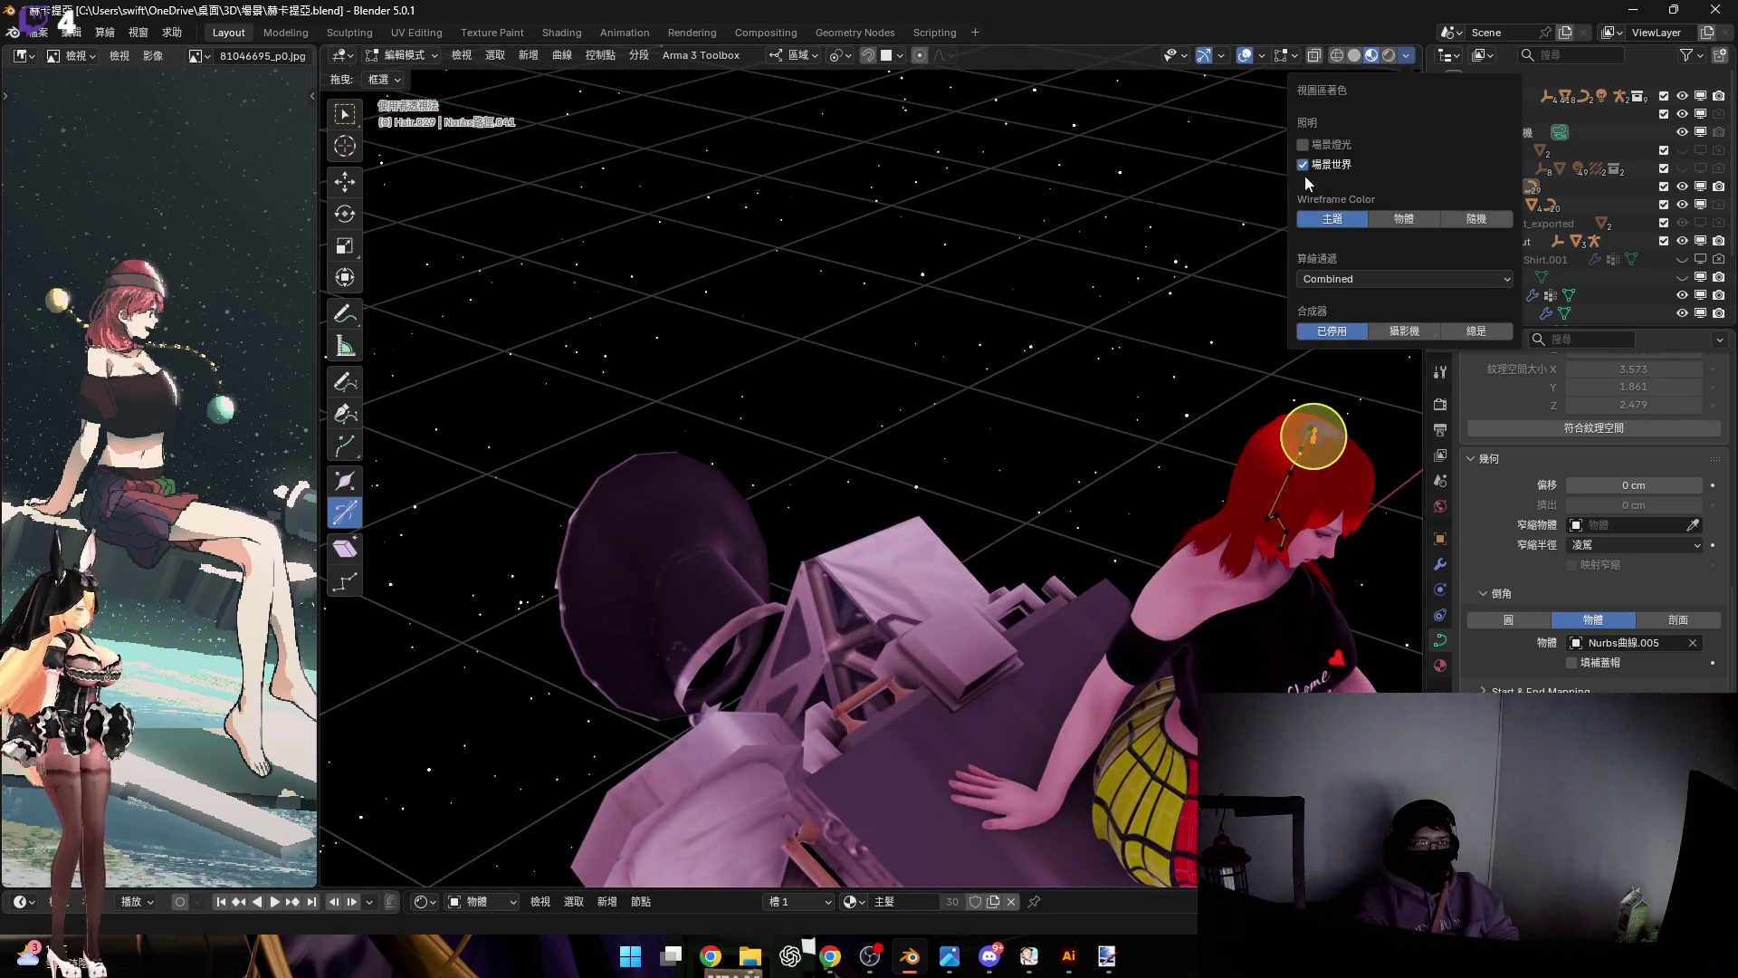
left_click(1304, 165)
middle_click_drag(995, 426, 1007, 381)
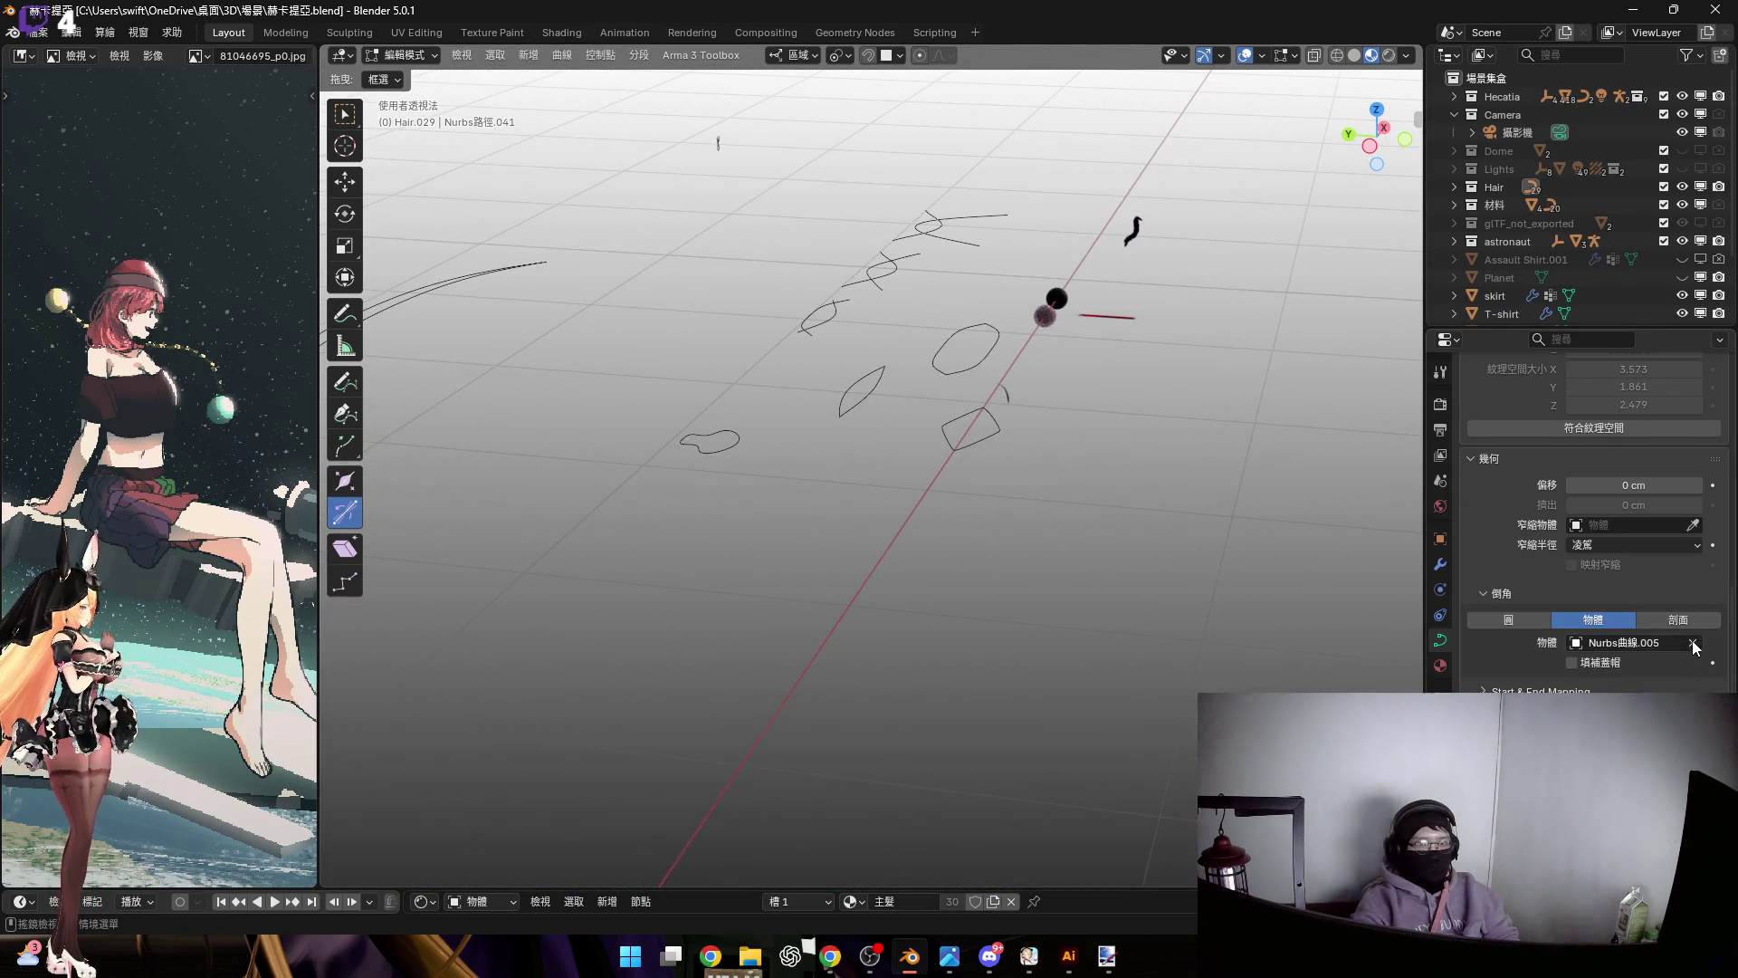
scroll(814, 625, "down", 10)
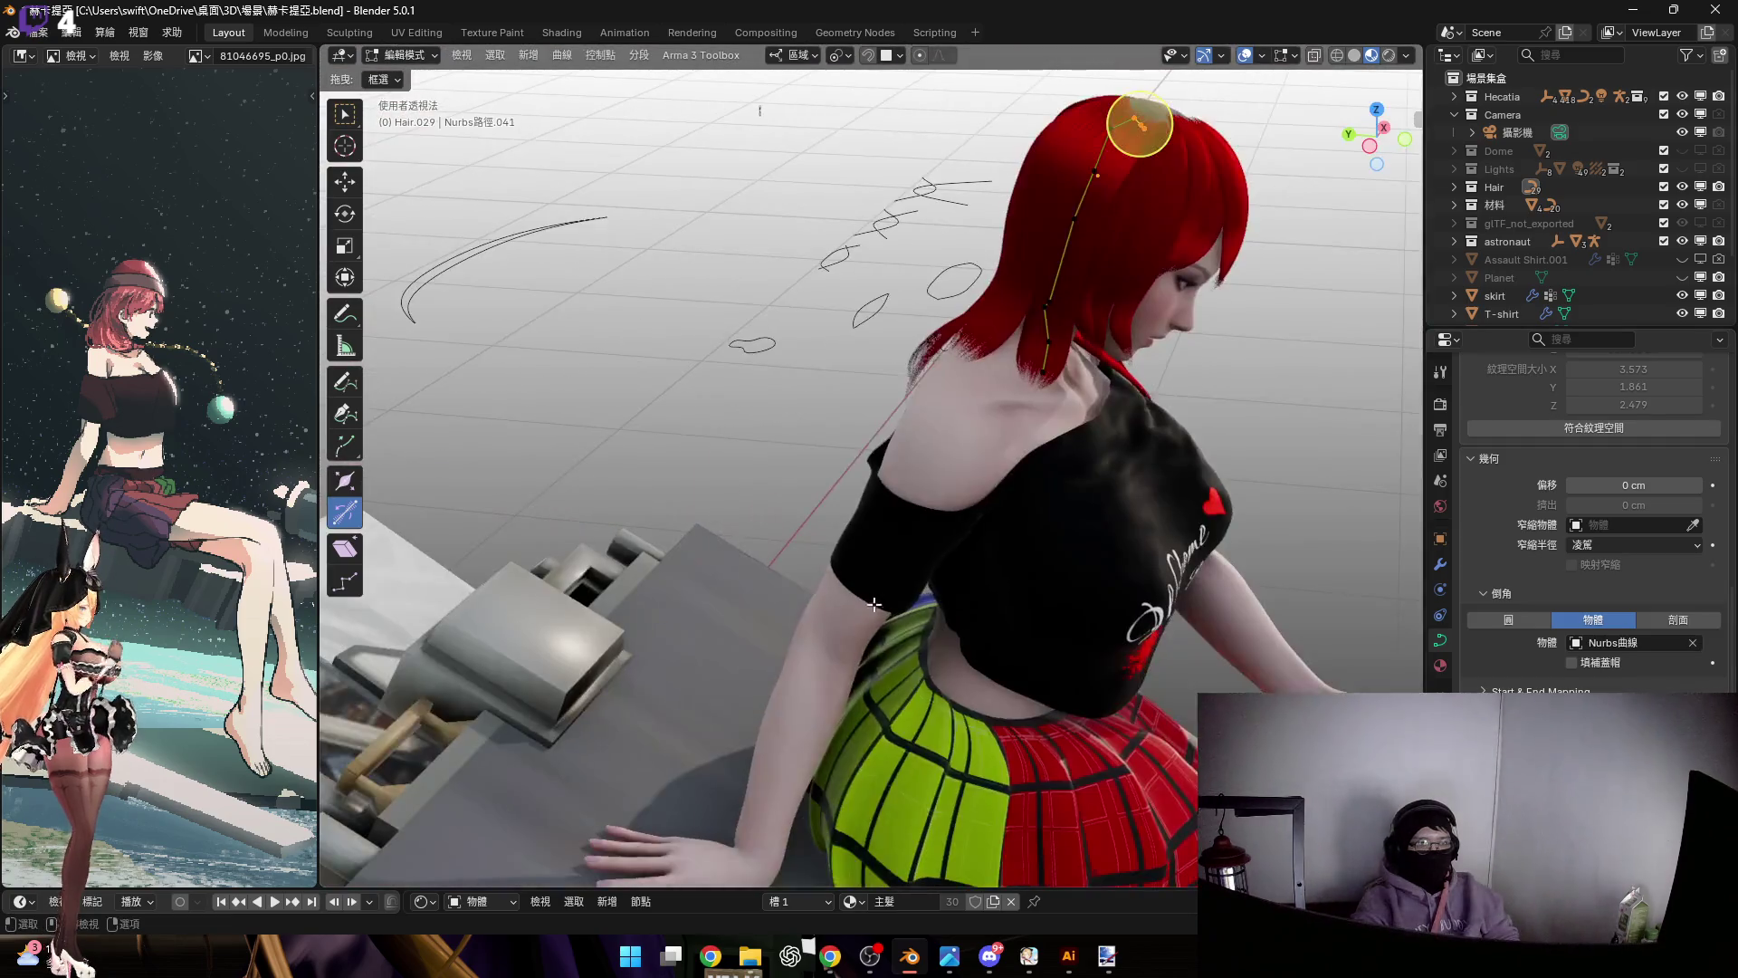
mouse_move(873, 603)
middle_mouse_down()
mouse_move(925, 453)
mouse_move(892, 349)
mouse_move(853, 341)
mouse_move(1035, 419)
mouse_move(884, 375)
mouse_move(968, 430)
middle_mouse_up()
scroll(883, 375, "up", 2)
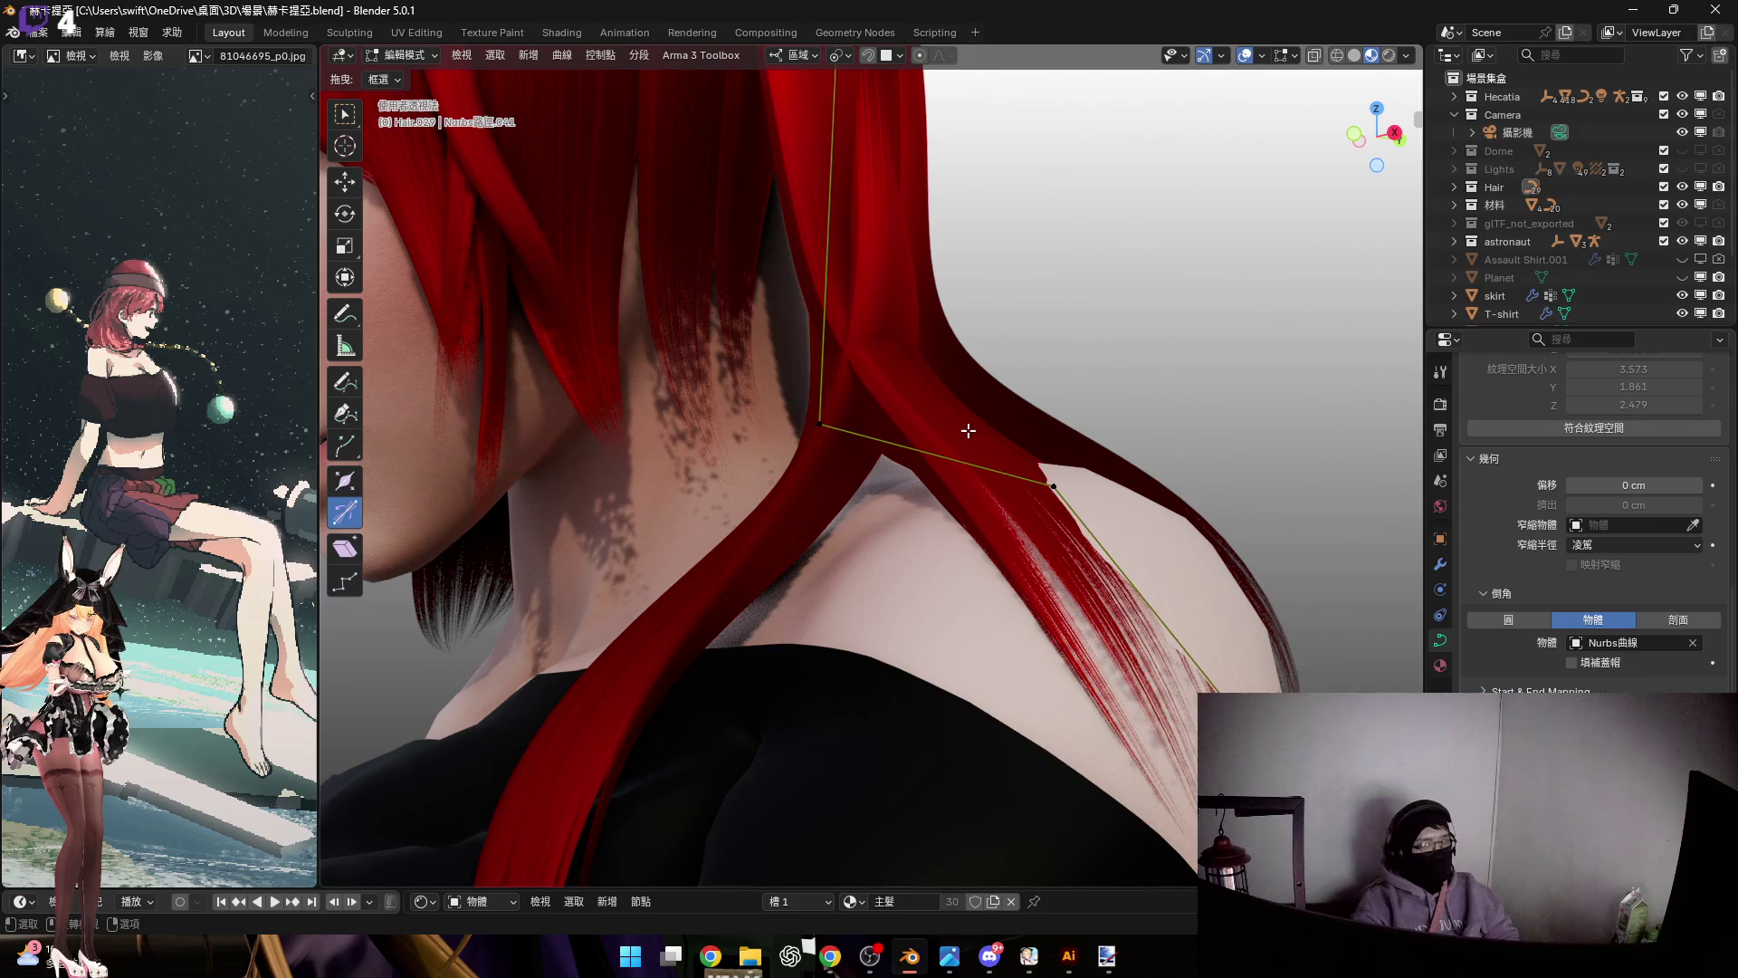
scroll(1003, 495, "down", 2)
middle_click_drag(1000, 492, 980, 558)
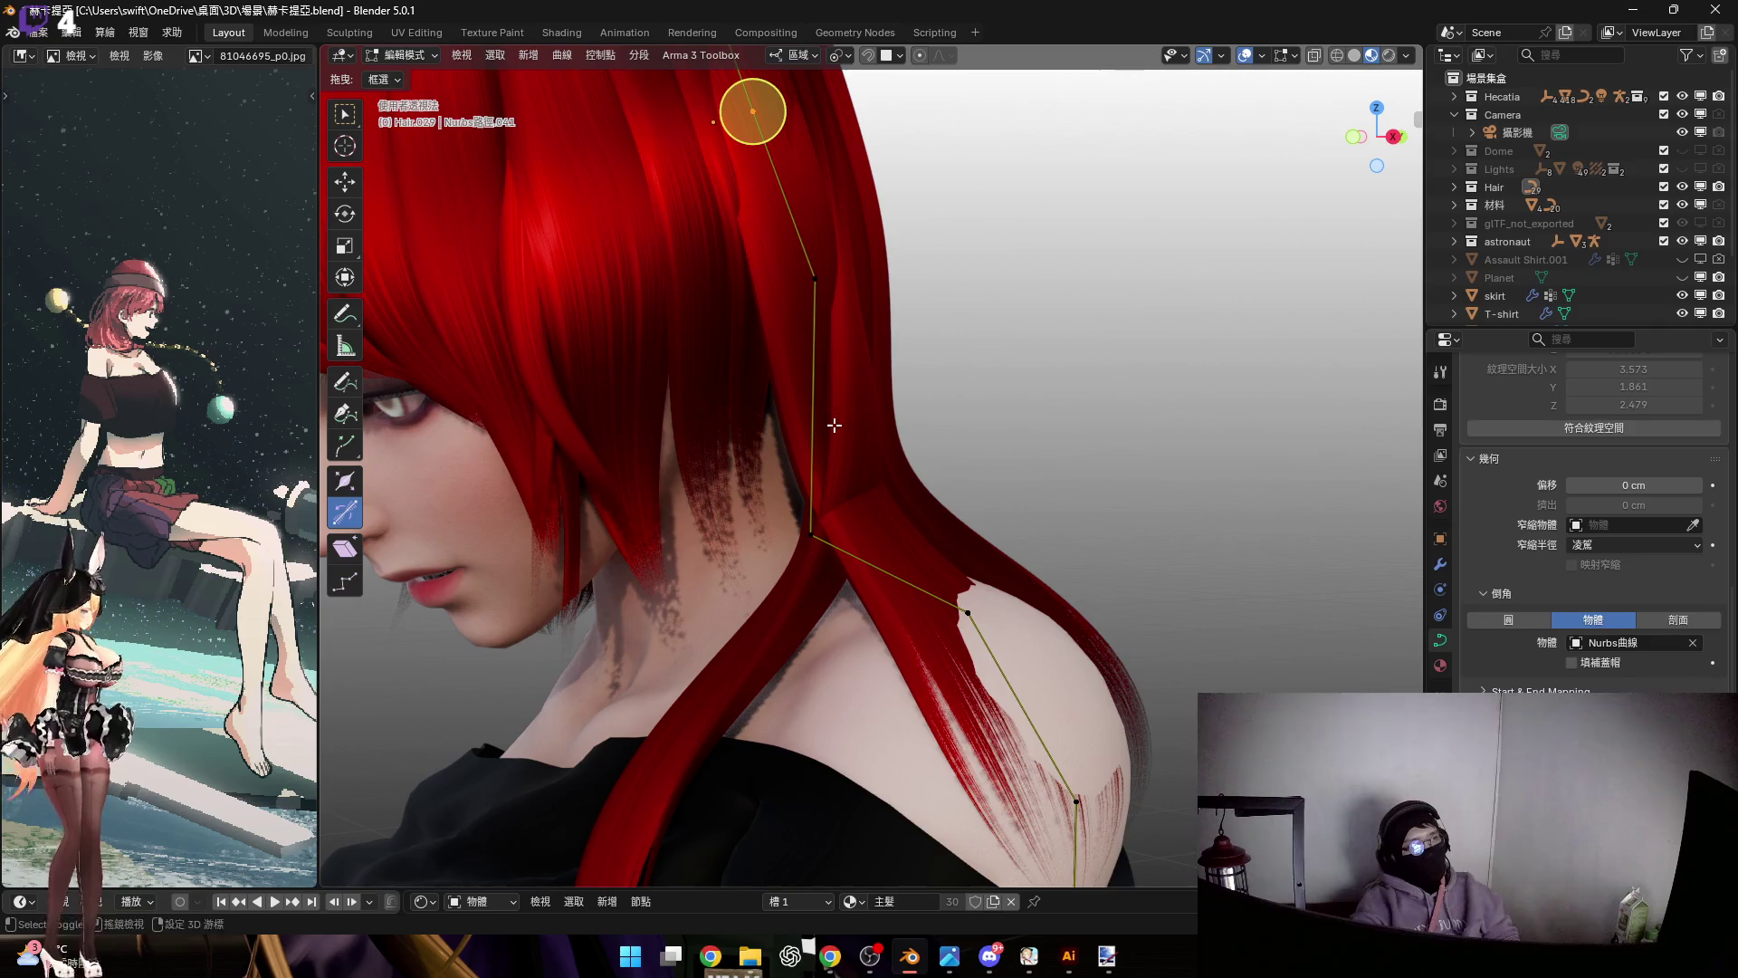
middle_click_drag(834, 424, 830, 557, "shift")
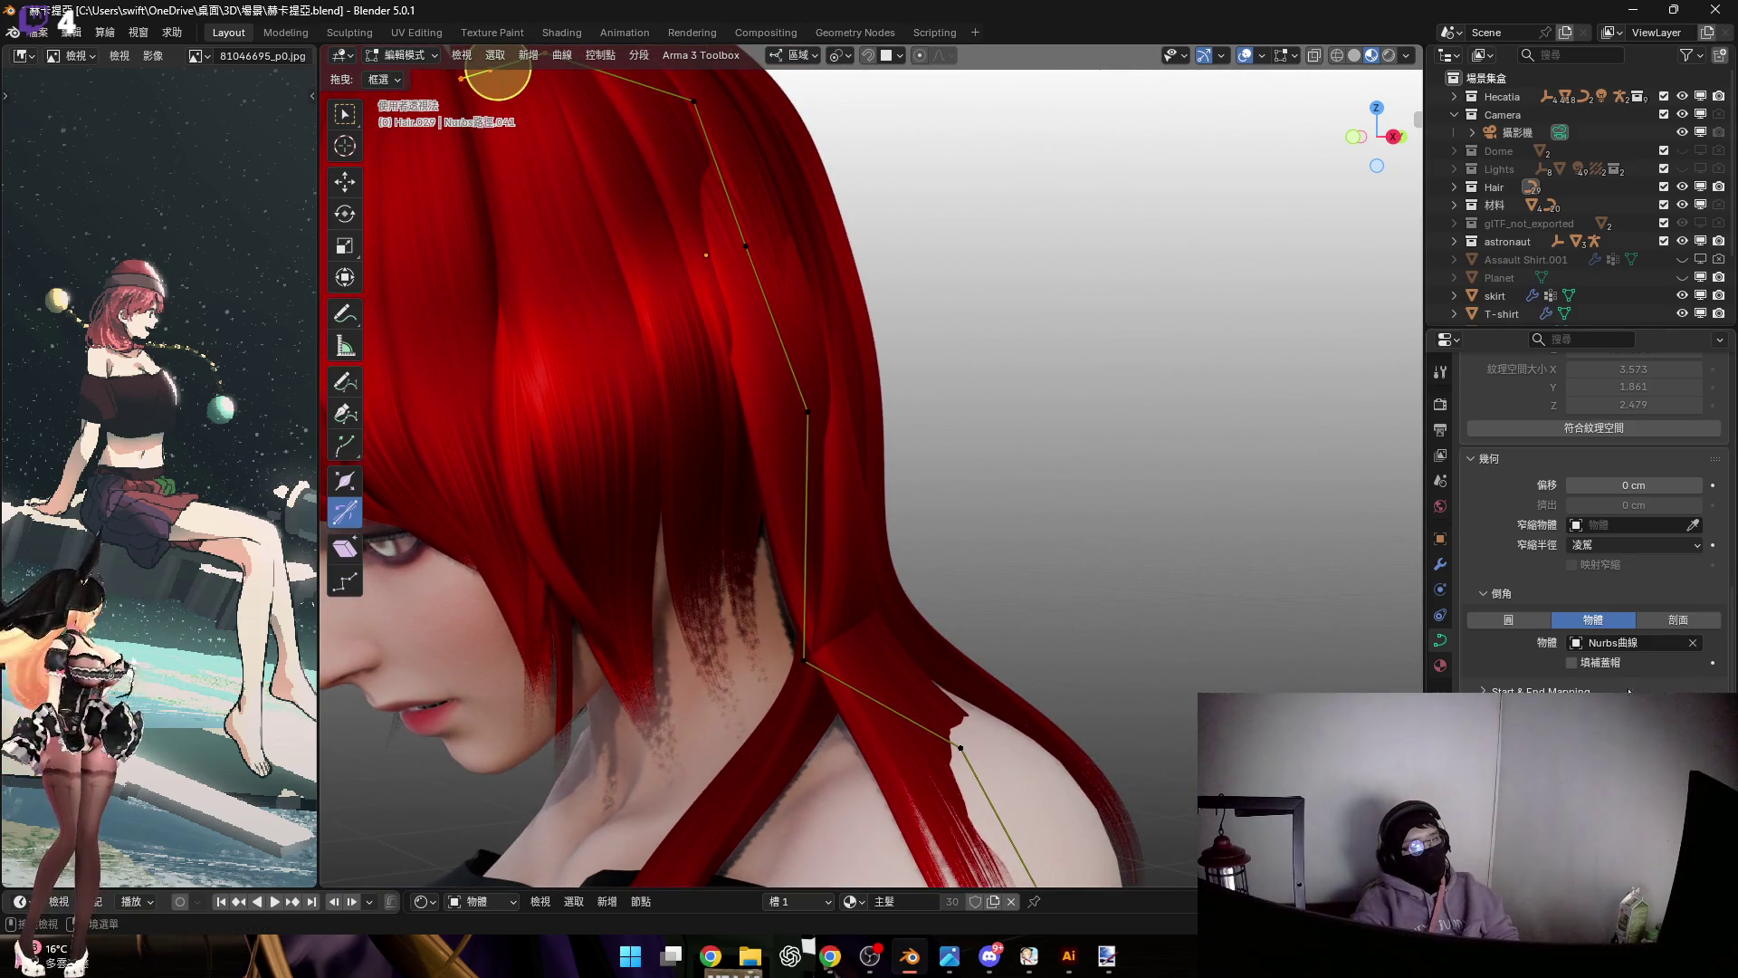
Set the strand's Bevel Object to Nurbs曲線.005 and check it from a frontal view
left_click(1656, 644)
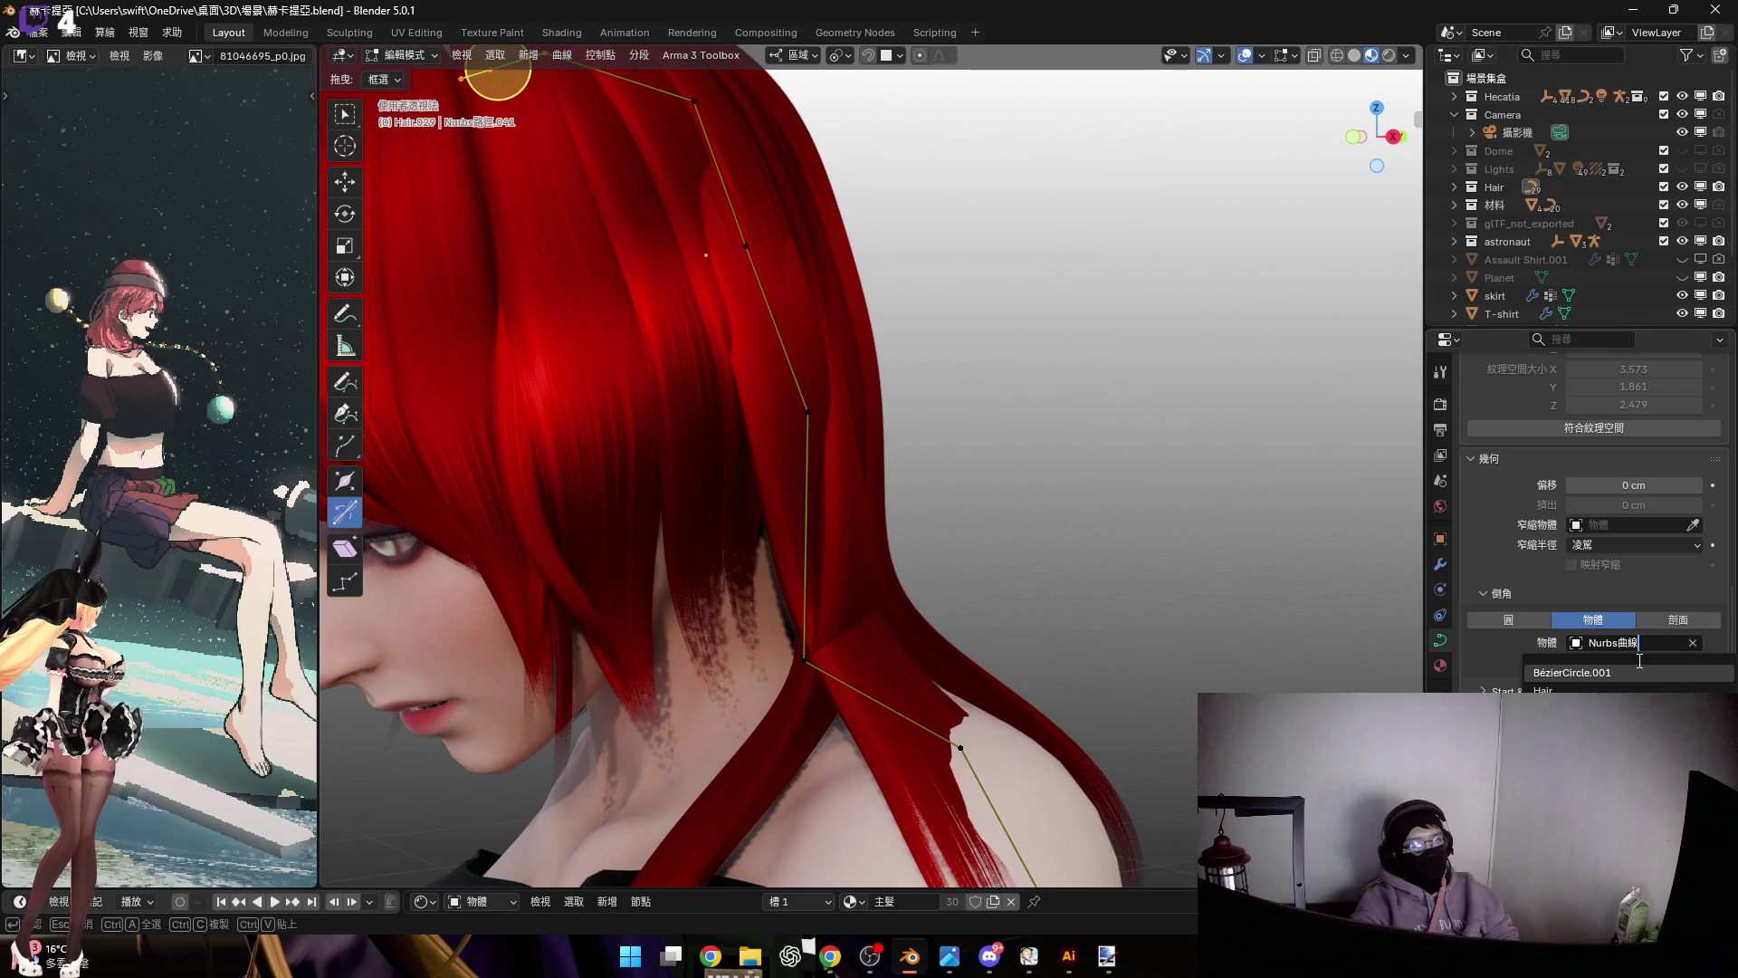
type("5")
key("Return")
middle_click_drag(896, 453, 920, 501)
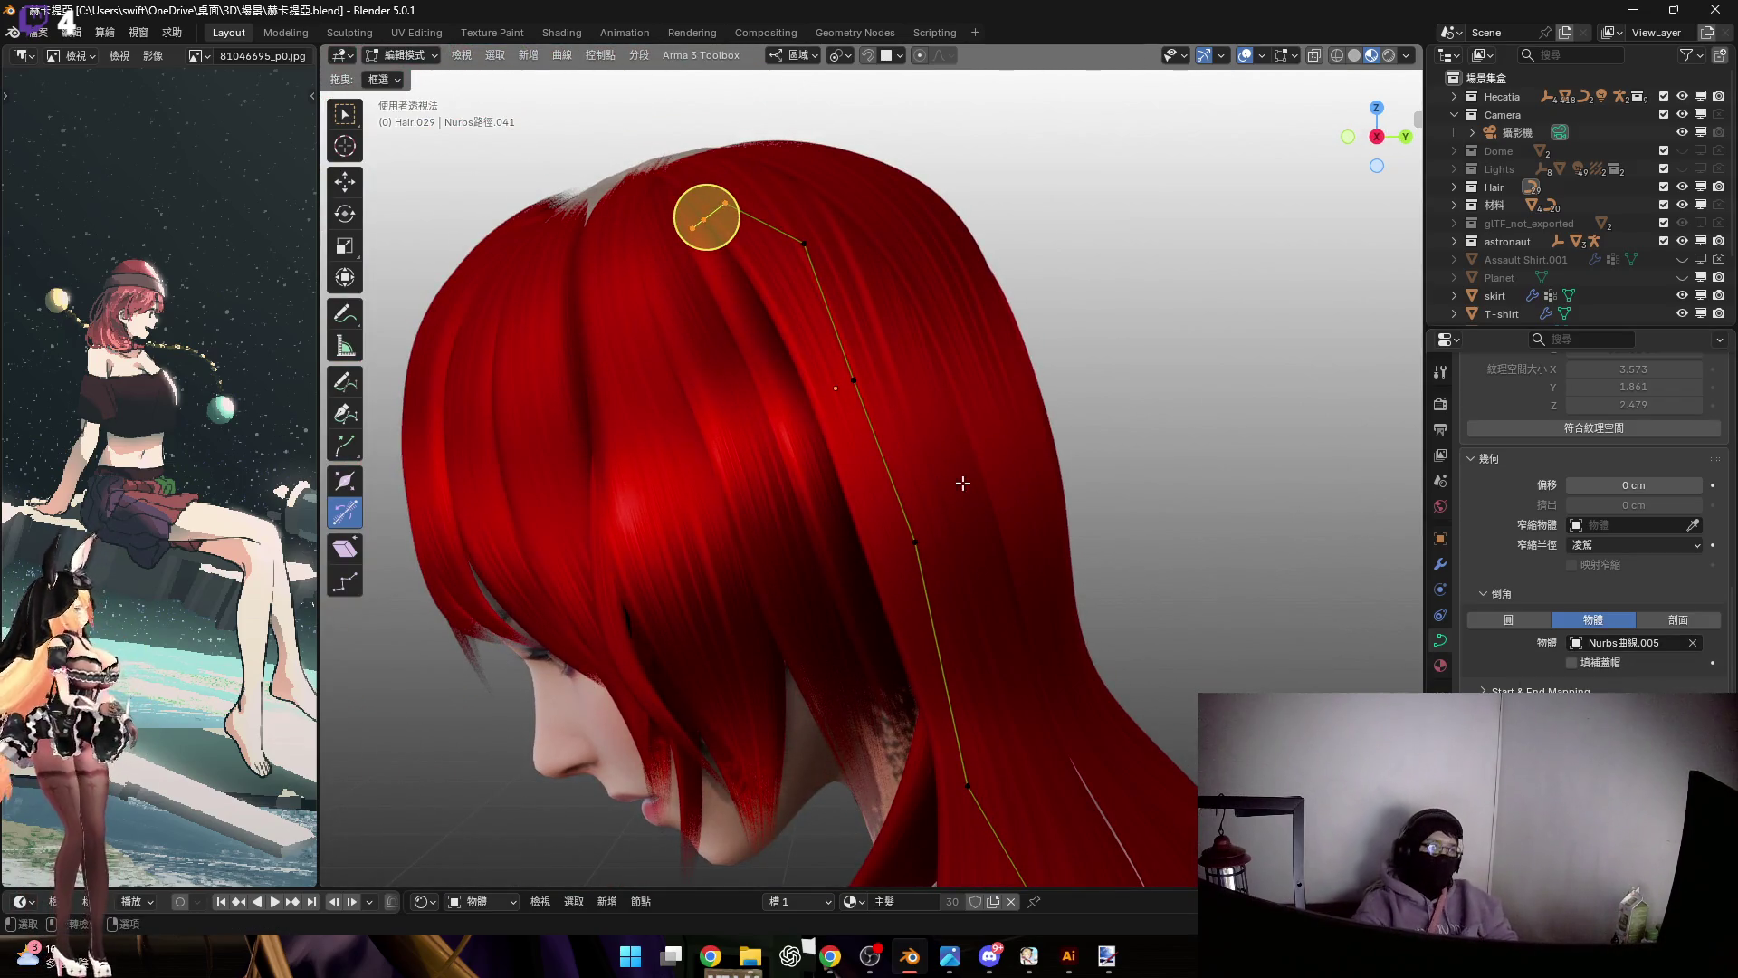
middle_click_drag(871, 374, 987, 369)
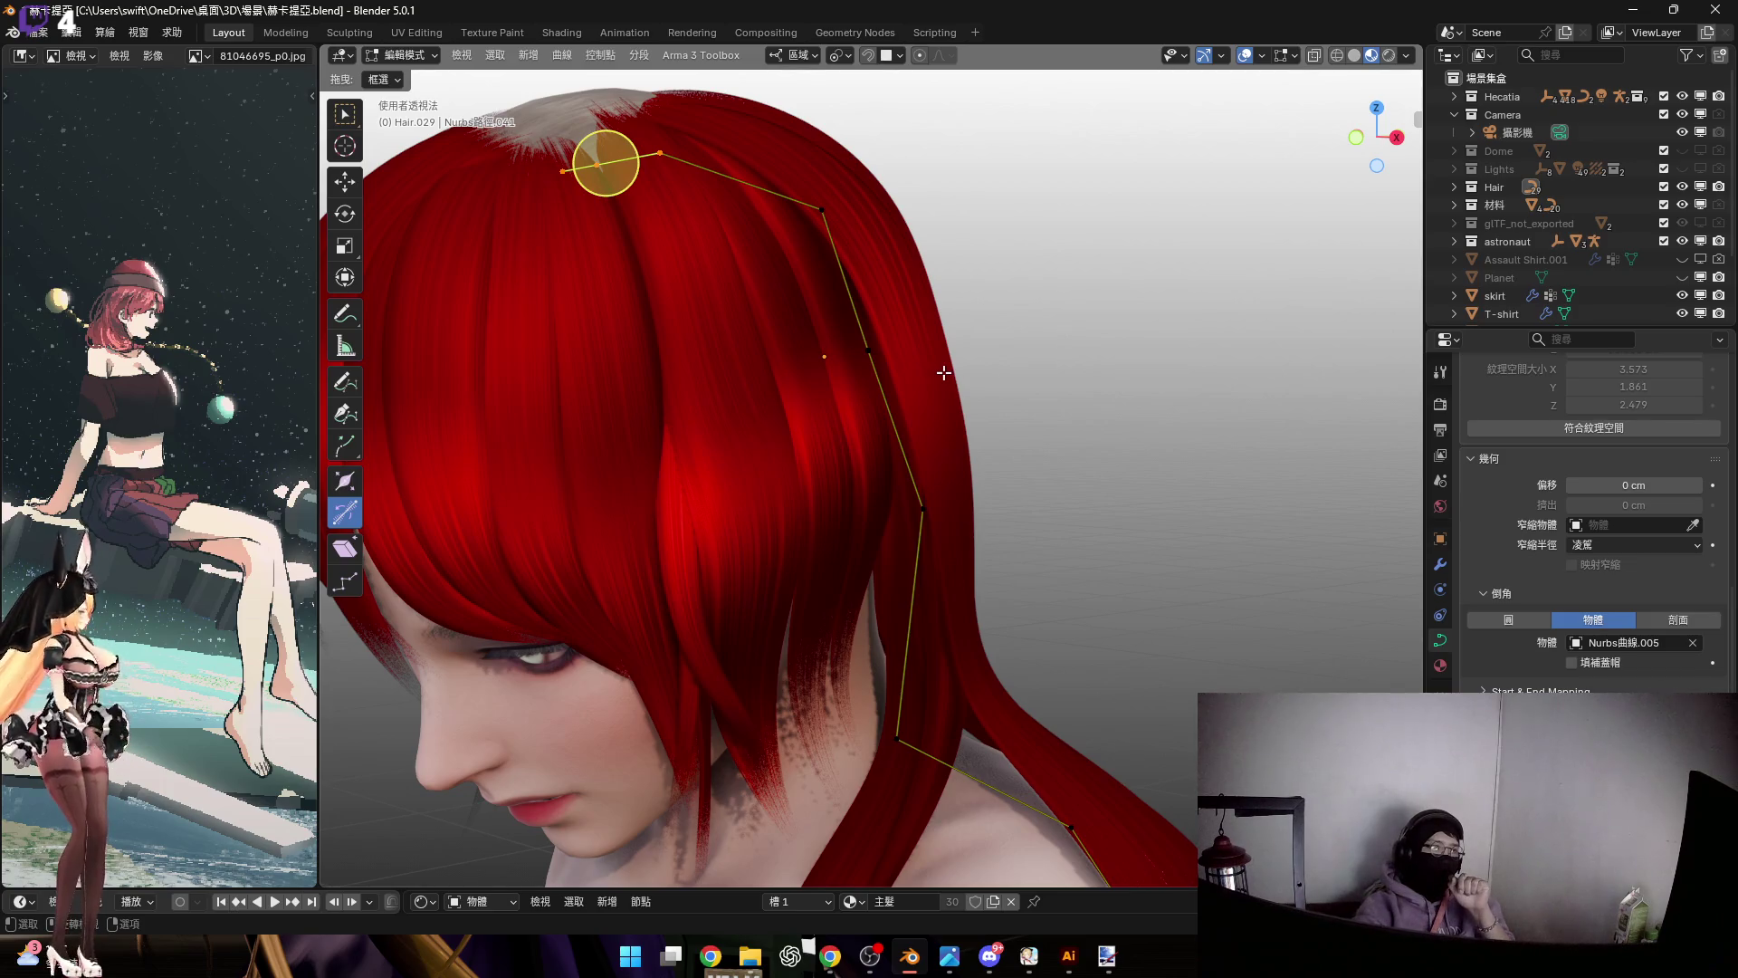
left_click(1405, 55)
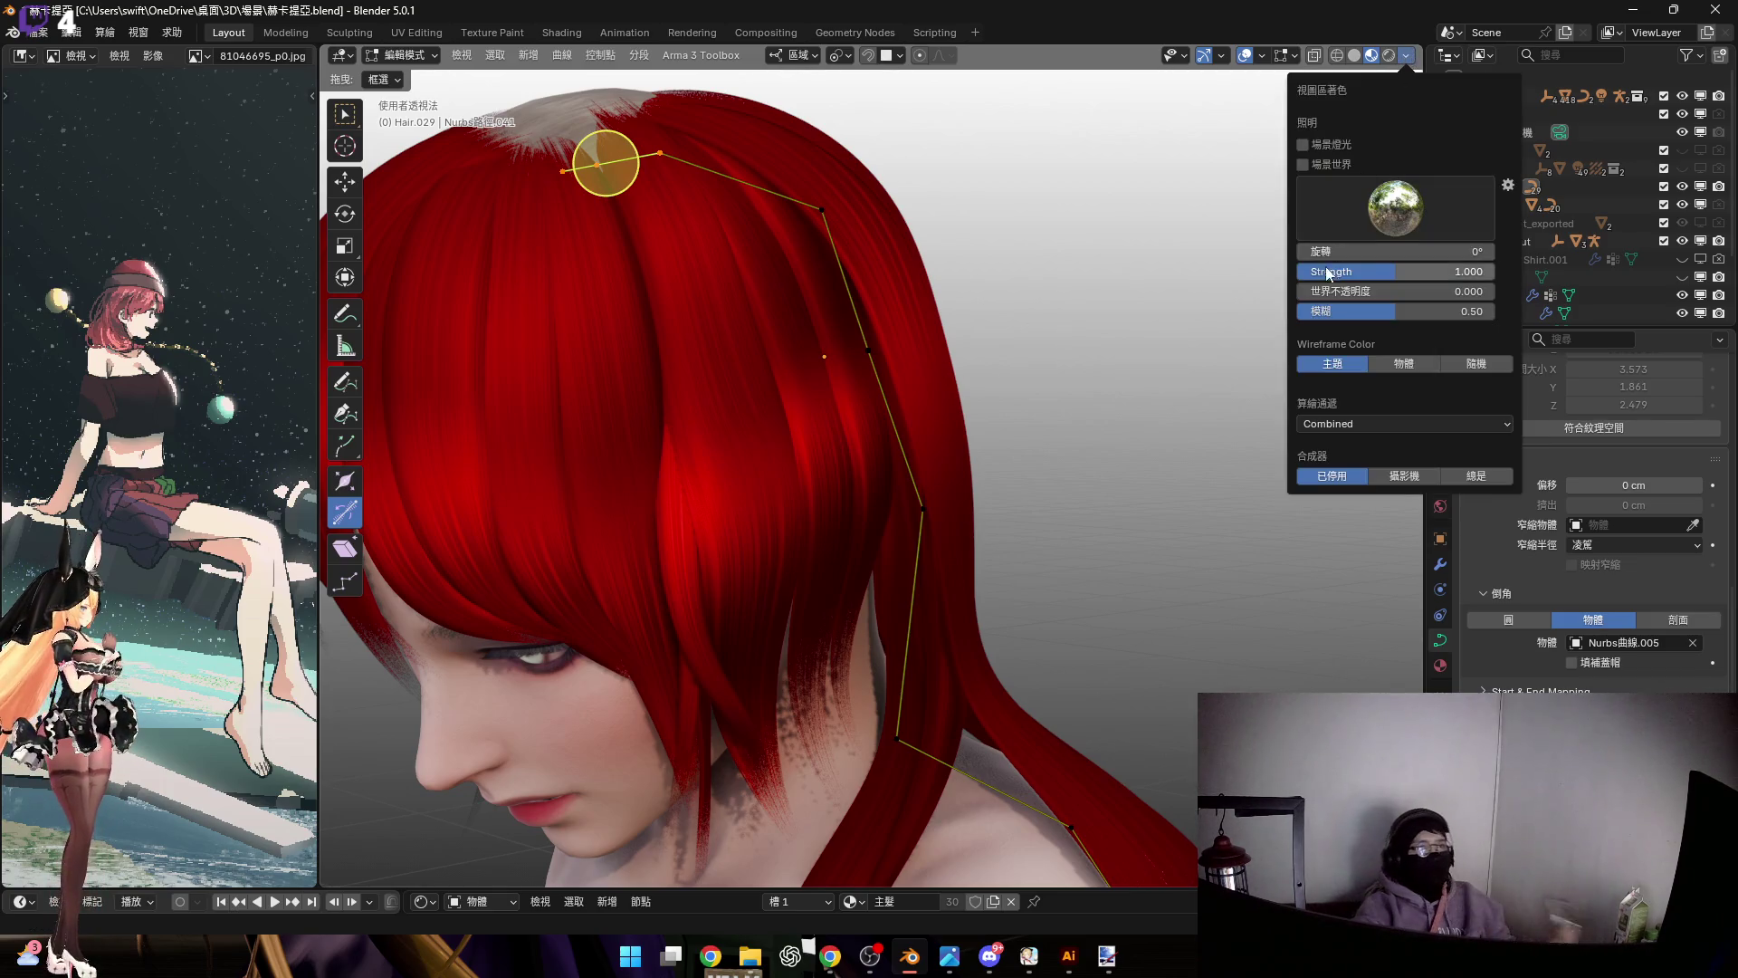
Enable Scene World in viewport shading to show the starry background
left_click(1304, 165)
mouse_move(866, 344)
middle_mouse_down()
mouse_move(846, 450)
mouse_move(860, 479)
middle_mouse_up()
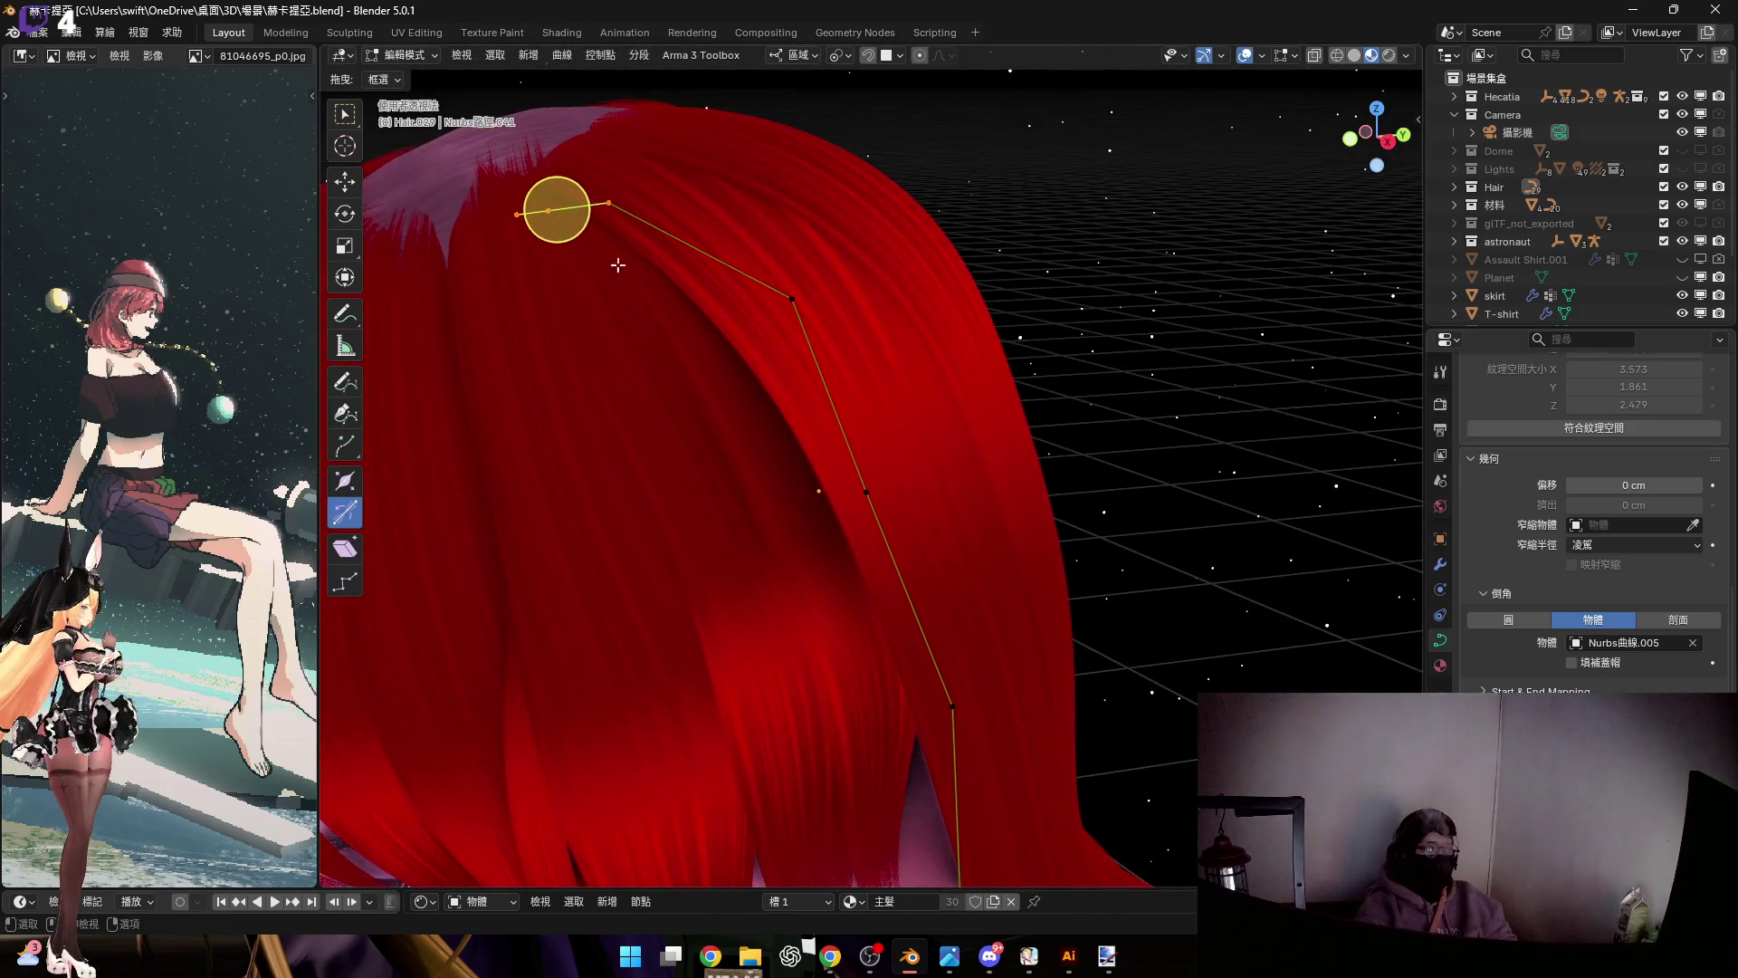
mouse_move(857, 637)
middle_mouse_down()
mouse_move(924, 624)
mouse_move(928, 653)
mouse_move(992, 628)
mouse_move(981, 611)
mouse_move(966, 633)
mouse_move(959, 609)
mouse_move(1016, 603)
mouse_move(985, 609)
mouse_move(1001, 590)
mouse_move(982, 587)
mouse_move(1009, 722)
mouse_move(990, 508)
mouse_move(1001, 550)
mouse_move(900, 453)
mouse_move(790, 435)
mouse_move(833, 435)
mouse_move(876, 469)
mouse_move(912, 643)
mouse_move(950, 634)
mouse_move(936, 593)
middle_mouse_up()
Move the root points along local Z onto the scalp and return to Object Mode
key("z")
left_click(951, 592)
key("g")
key("z")
left_click(946, 546)
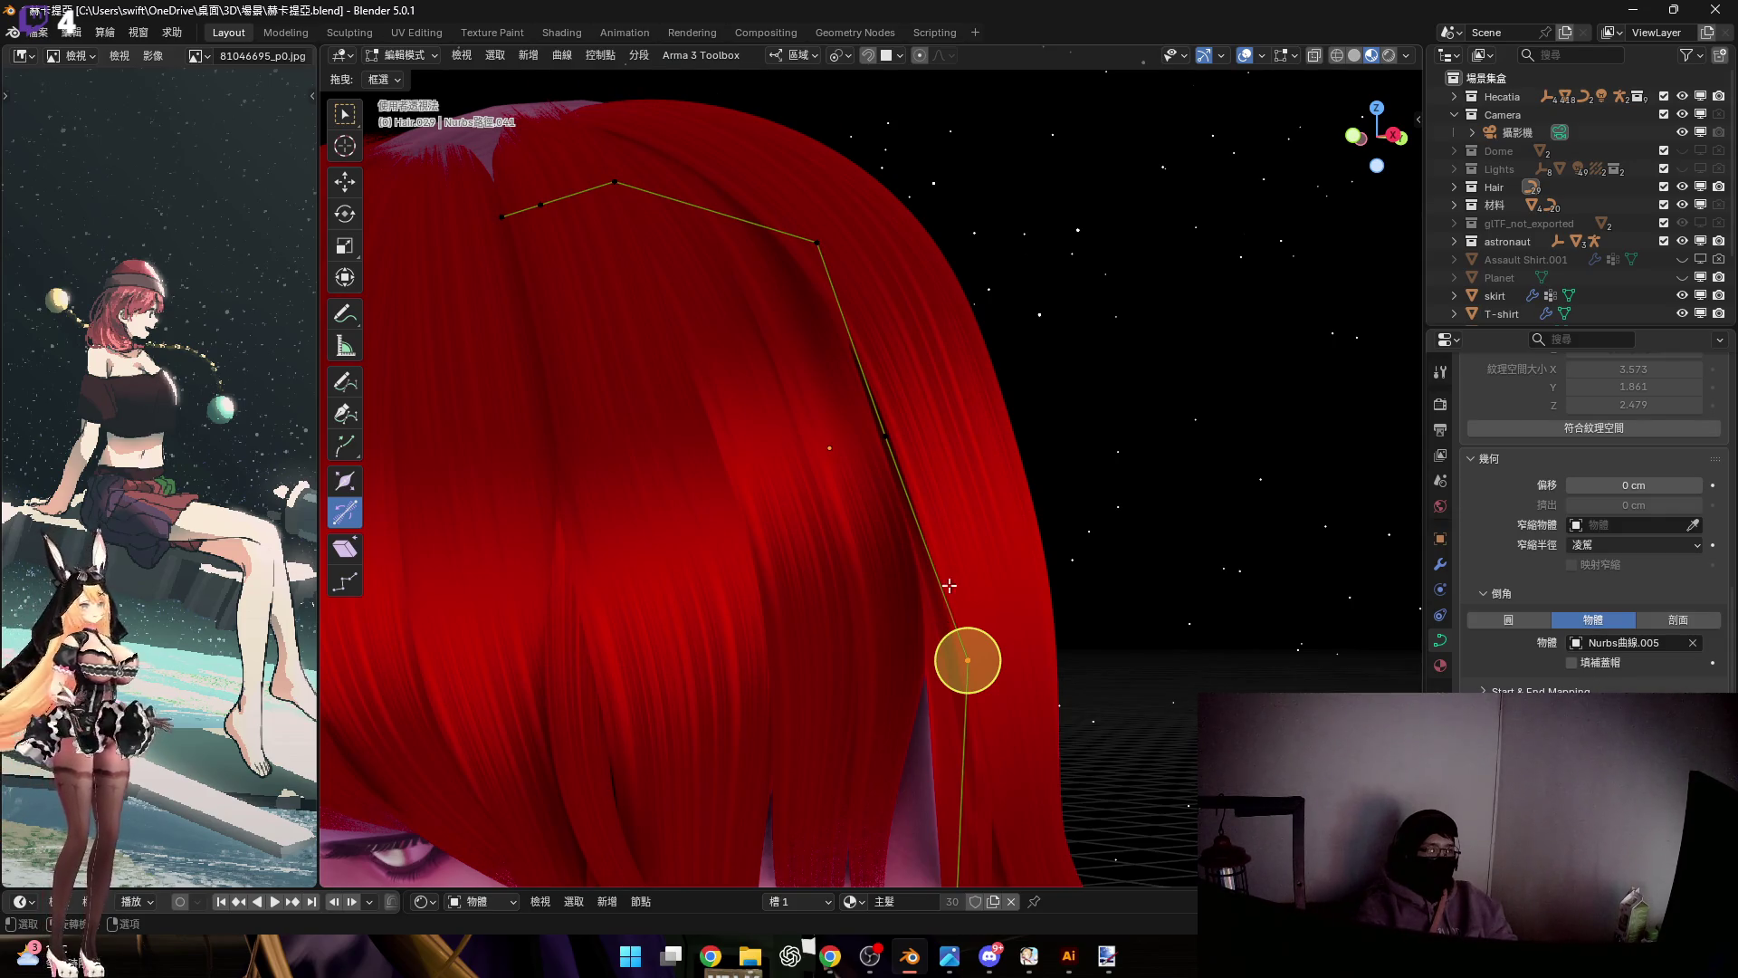
key("Tab")
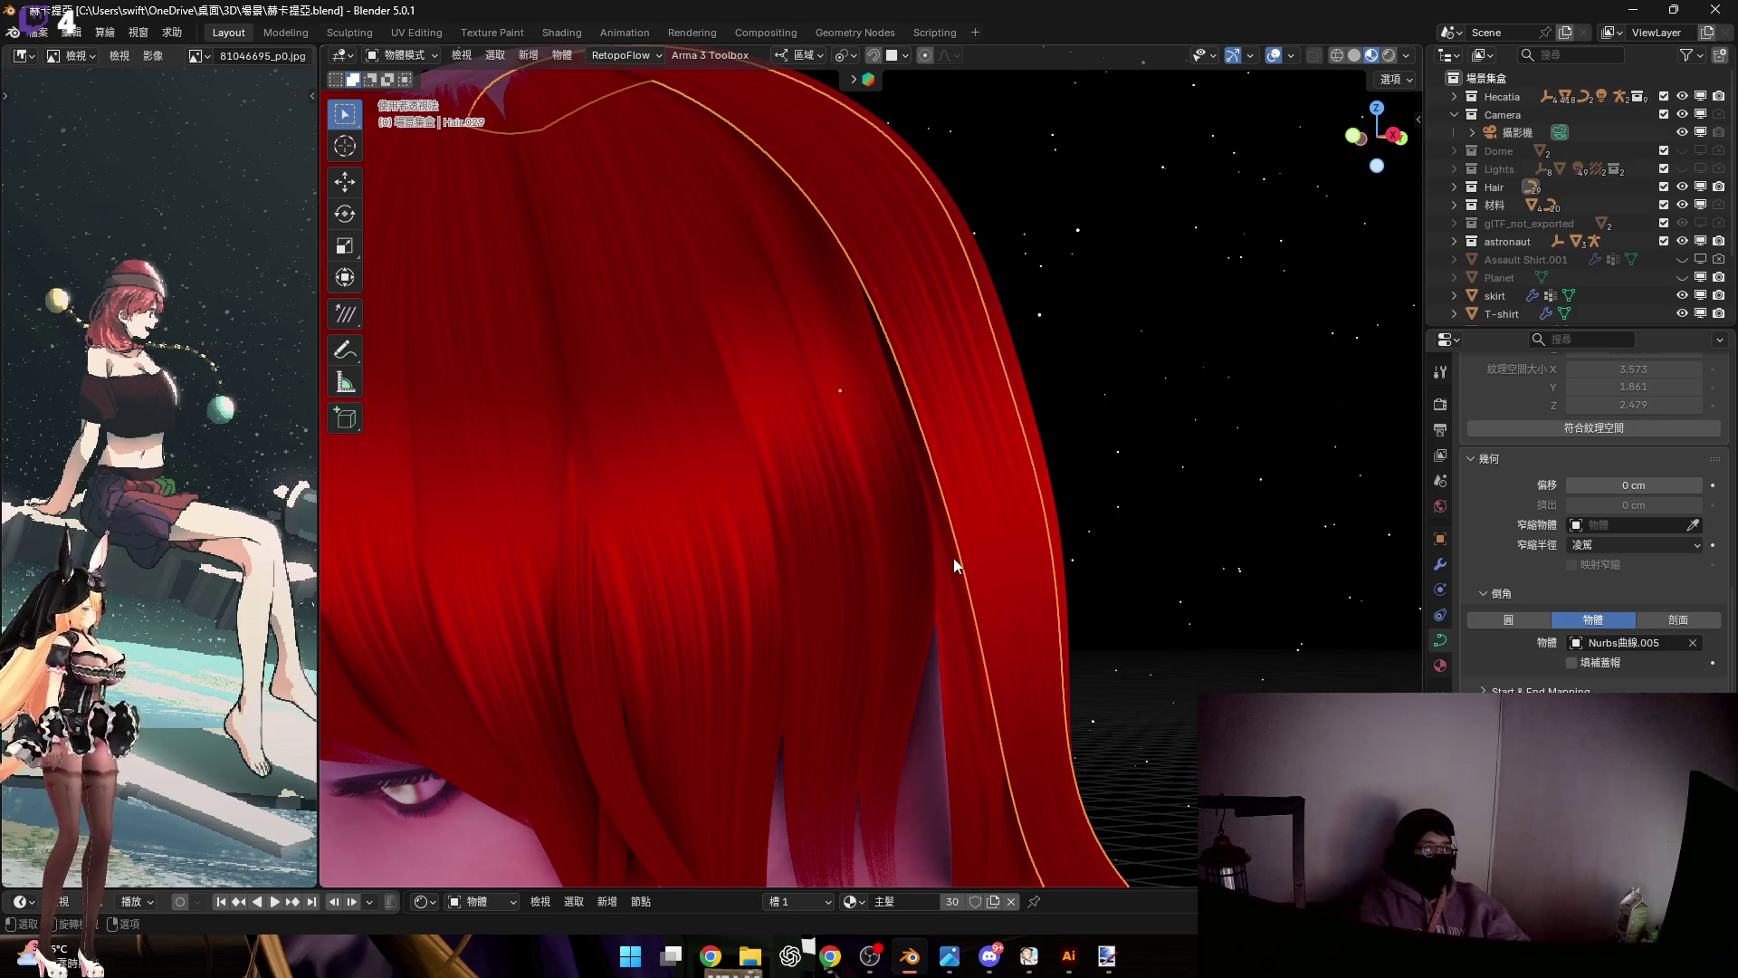
mouse_move(911, 501)
middle_mouse_down()
mouse_move(923, 367)
mouse_move(856, 351)
mouse_move(892, 427)
middle_mouse_up()
Select the Hair.022 strand and, in Edit Mode, move a control point along local Z
left_click(893, 371)
scroll(894, 299, "down", 3)
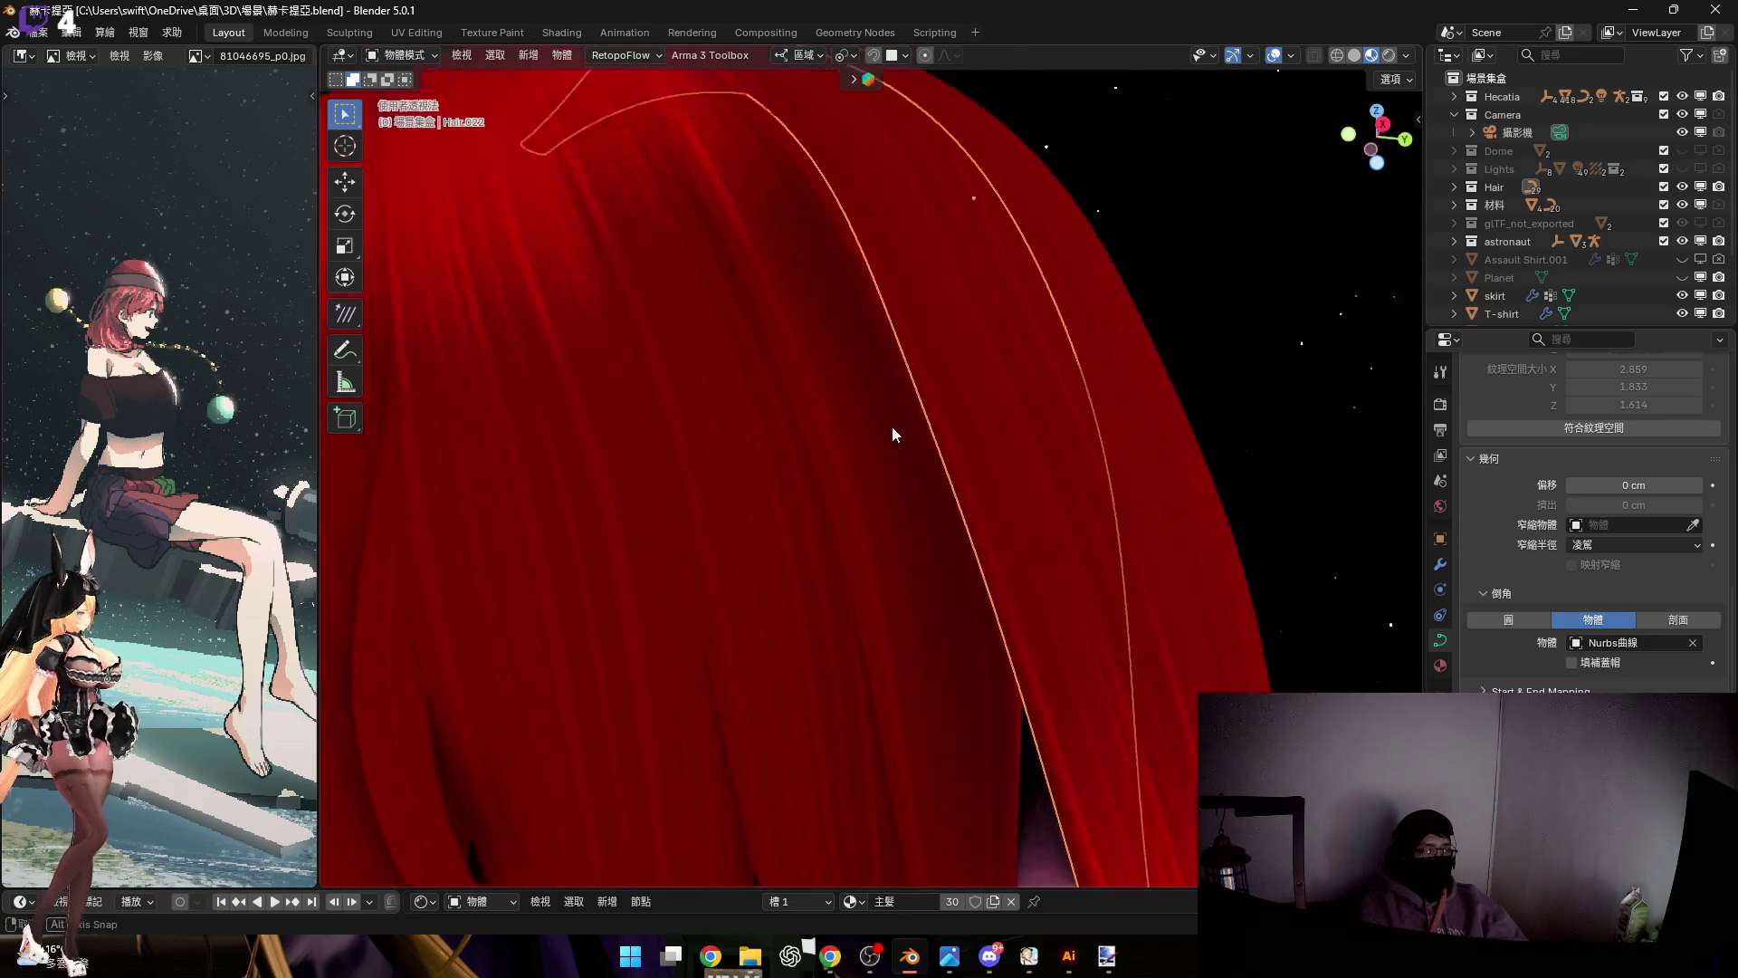
key("Tab")
mouse_move(916, 364)
middle_mouse_down()
mouse_move(908, 334)
mouse_move(966, 385)
mouse_move(903, 399)
mouse_move(935, 369)
mouse_move(838, 303)
mouse_move(826, 256)
mouse_move(893, 365)
middle_mouse_up()
key("g")
key("z")
key("z")
left_click(953, 367)
key("y")
key("y")
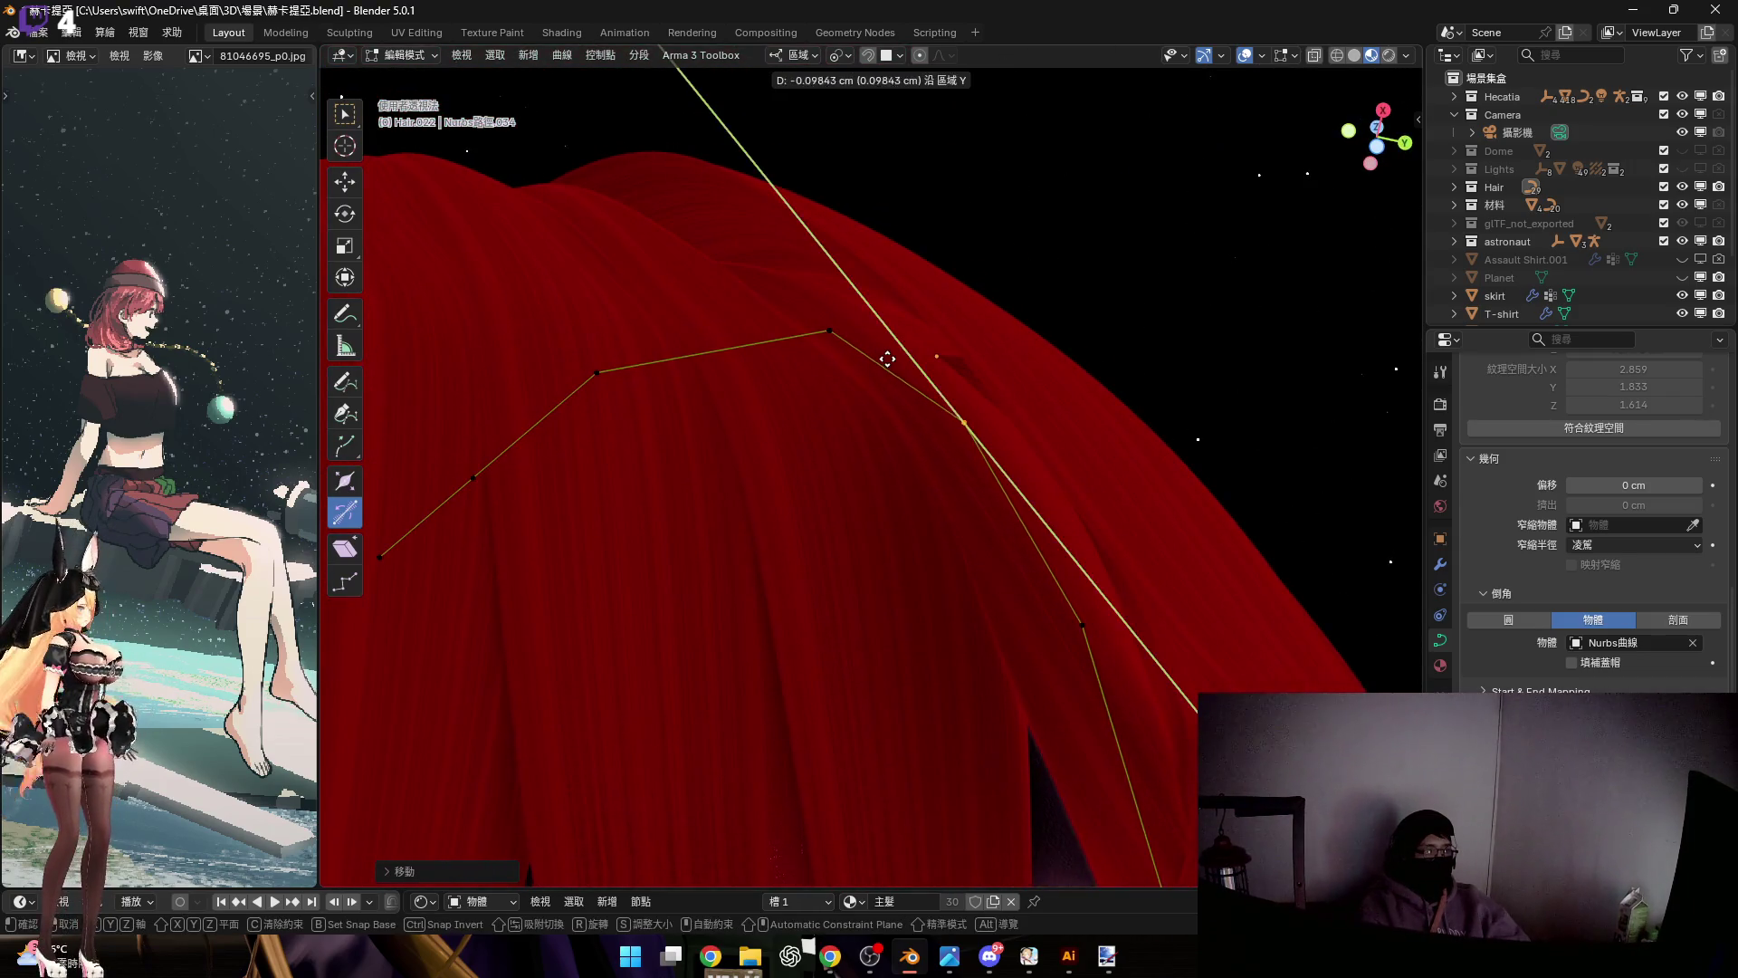
right_click(827, 338)
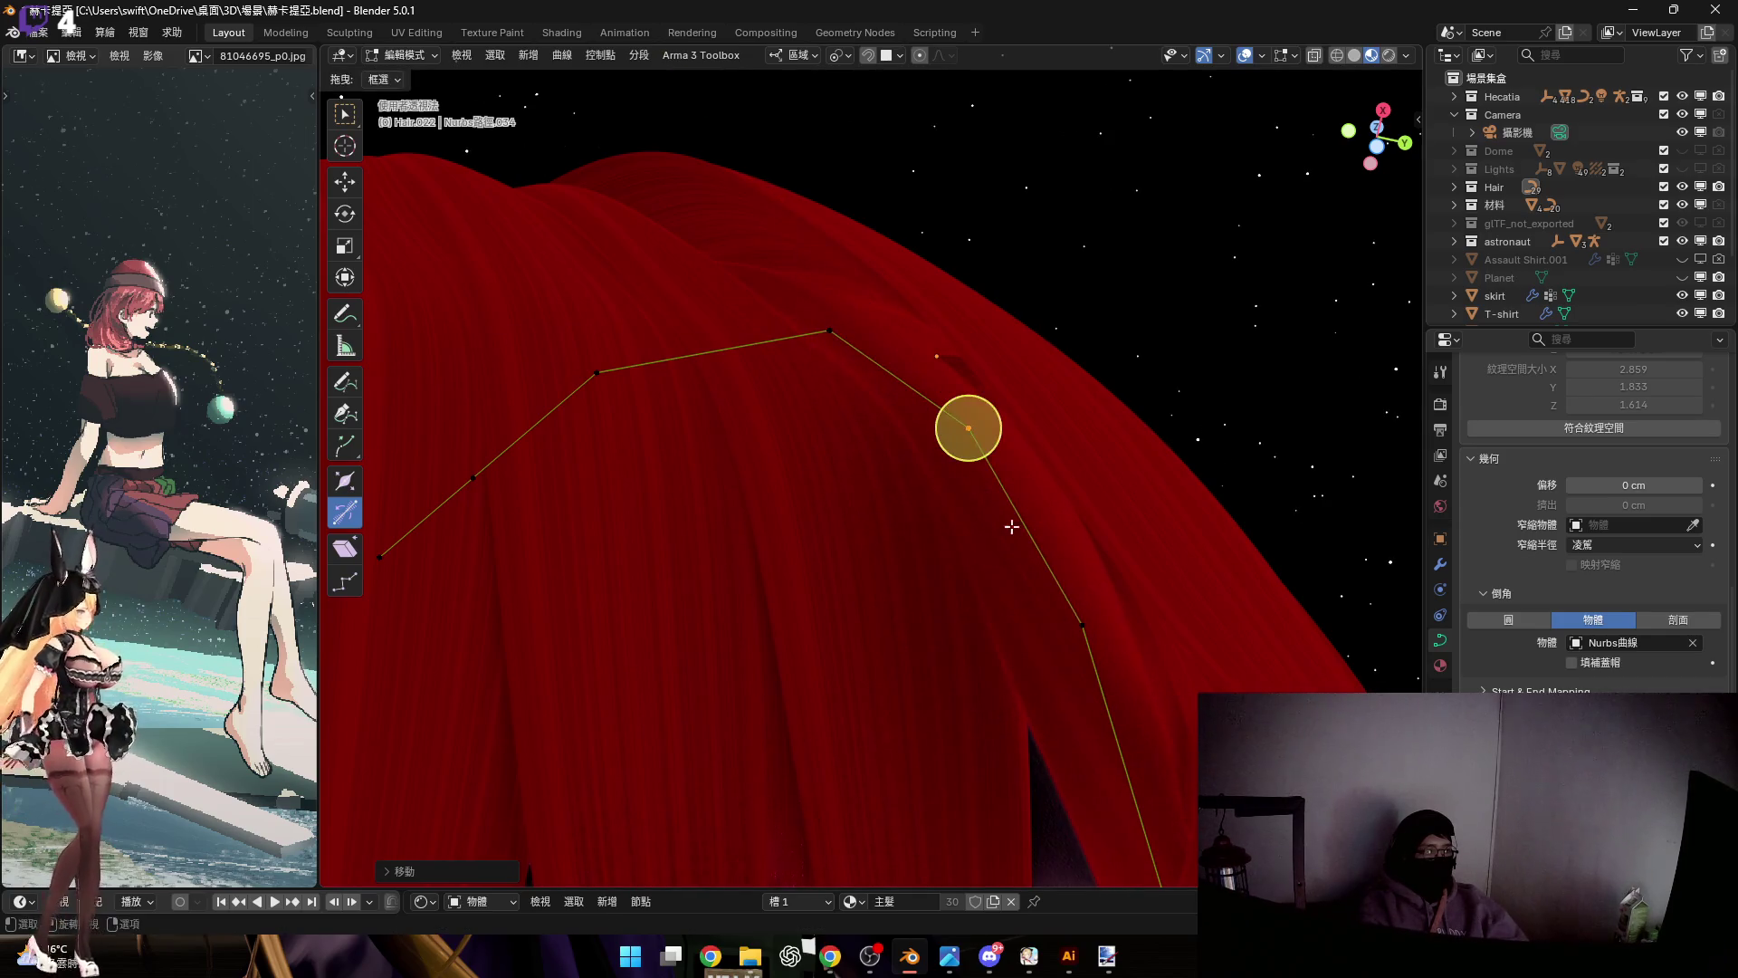
Box-select three control points of the strand and shift them along local Y
left_click_drag(774, 302, 1113, 625)
key("g")
key("y")
key("y")
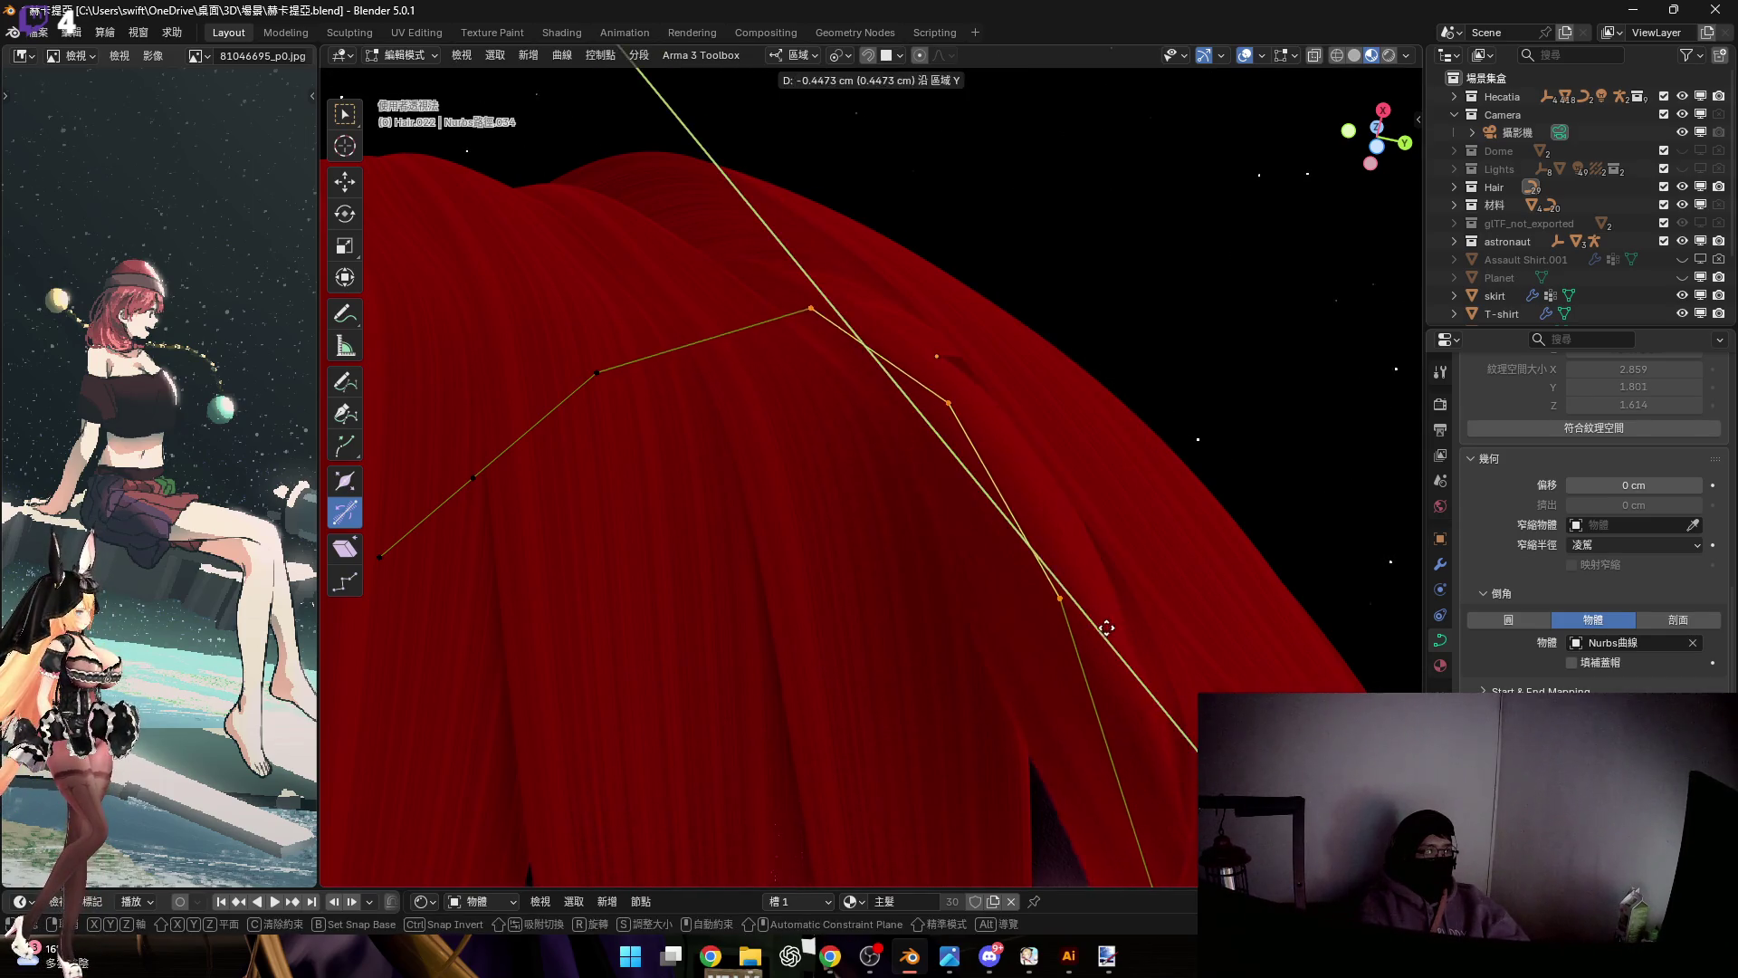
left_click(1035, 595)
mouse_move(883, 299)
middle_mouse_down()
mouse_move(885, 466)
mouse_move(834, 462)
mouse_move(842, 473)
mouse_move(850, 450)
mouse_move(873, 541)
middle_mouse_up()
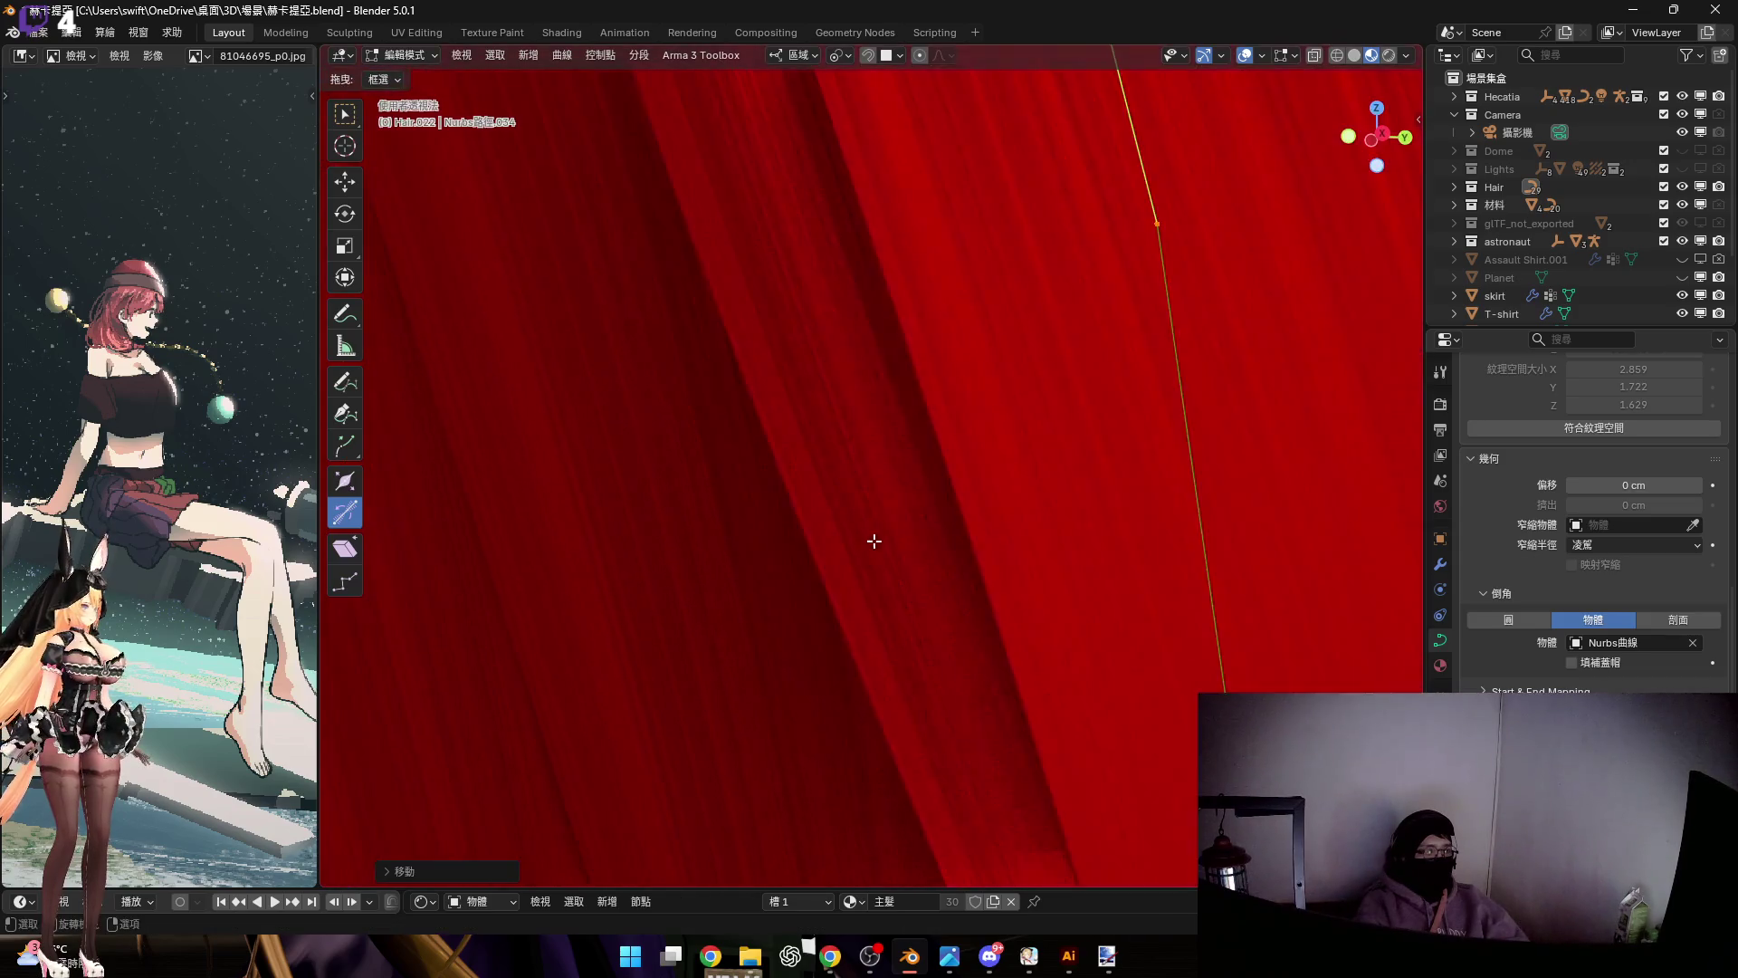
scroll(874, 541, "down", 5)
Move another curve point along local Z at the hair edge
key("g")
scroll(760, 497, "up", 5)
mouse_move(886, 475)
middle_mouse_down()
mouse_move(931, 438)
mouse_move(911, 447)
mouse_move(885, 419)
mouse_move(883, 566)
middle_mouse_up()
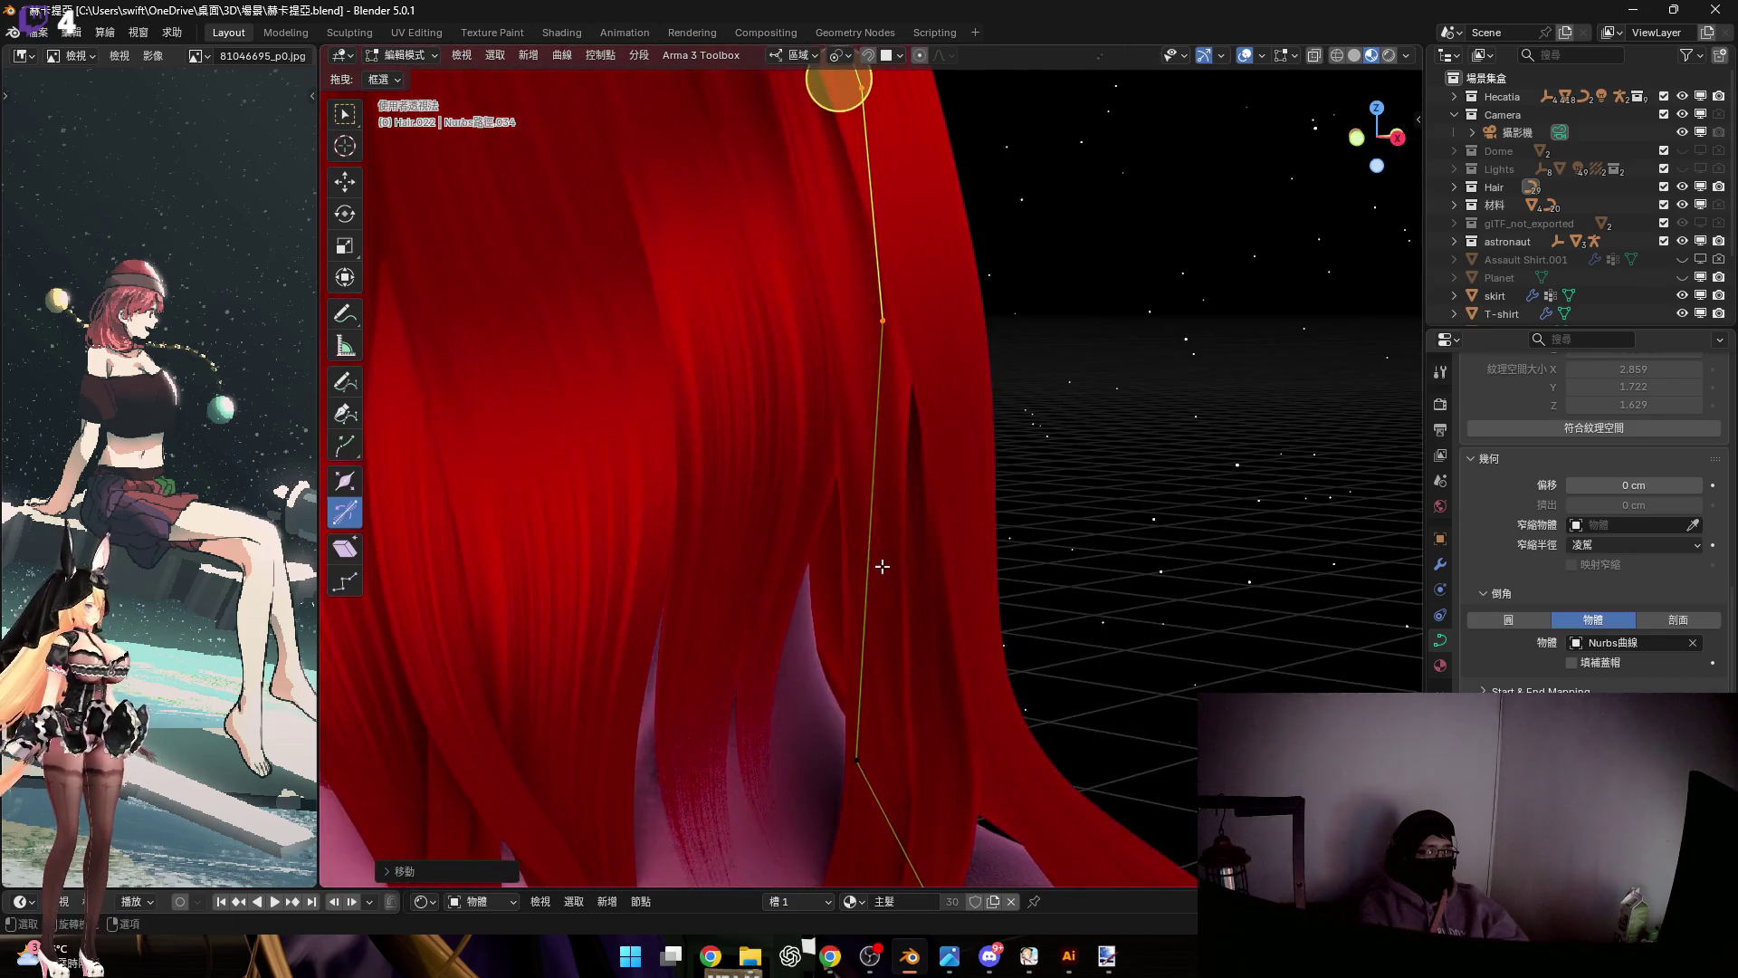
scroll(882, 566, "down", 4)
mouse_move(846, 438)
middle_mouse_down()
mouse_move(830, 528)
mouse_move(882, 416)
mouse_move(892, 428)
mouse_move(858, 438)
mouse_move(916, 536)
mouse_move(804, 509)
mouse_move(840, 486)
middle_mouse_up()
scroll(845, 375, "up", 4)
key("g")
key("z")
left_click(926, 416)
Tilt the strand's control points by 18.59° and 5.21° so it twists along the head
left_click(919, 536)
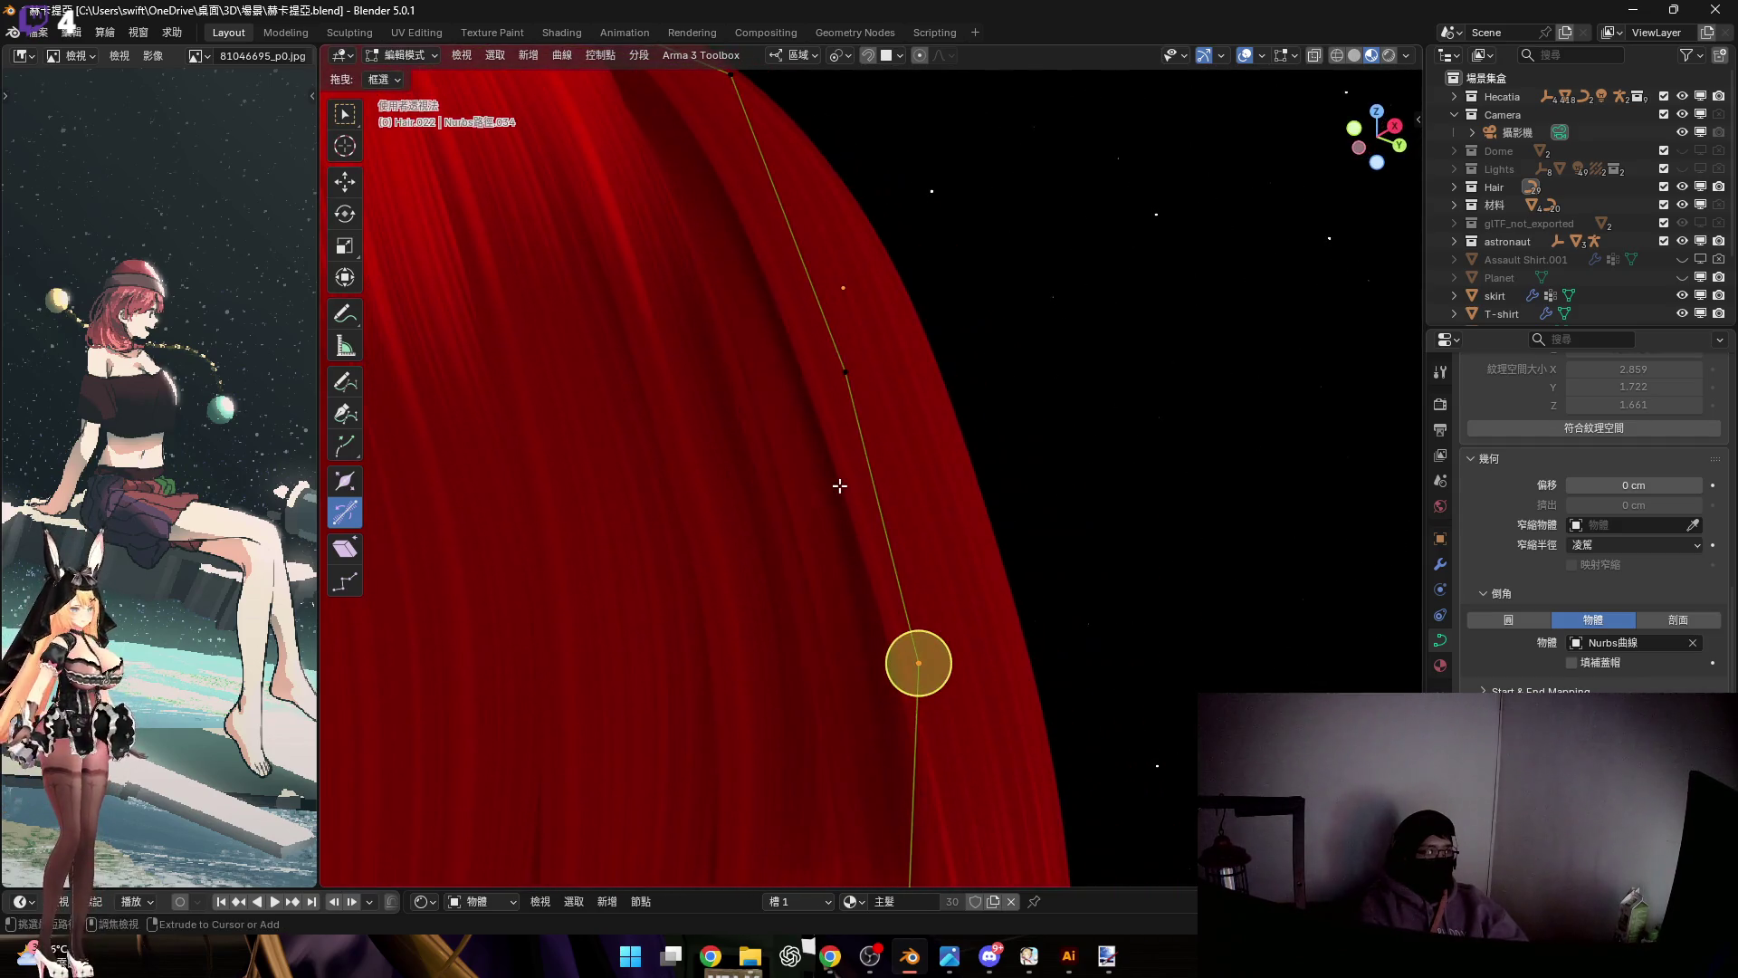
left_click_drag(805, 330, 868, 423)
left_click_drag(855, 517, 851, 527)
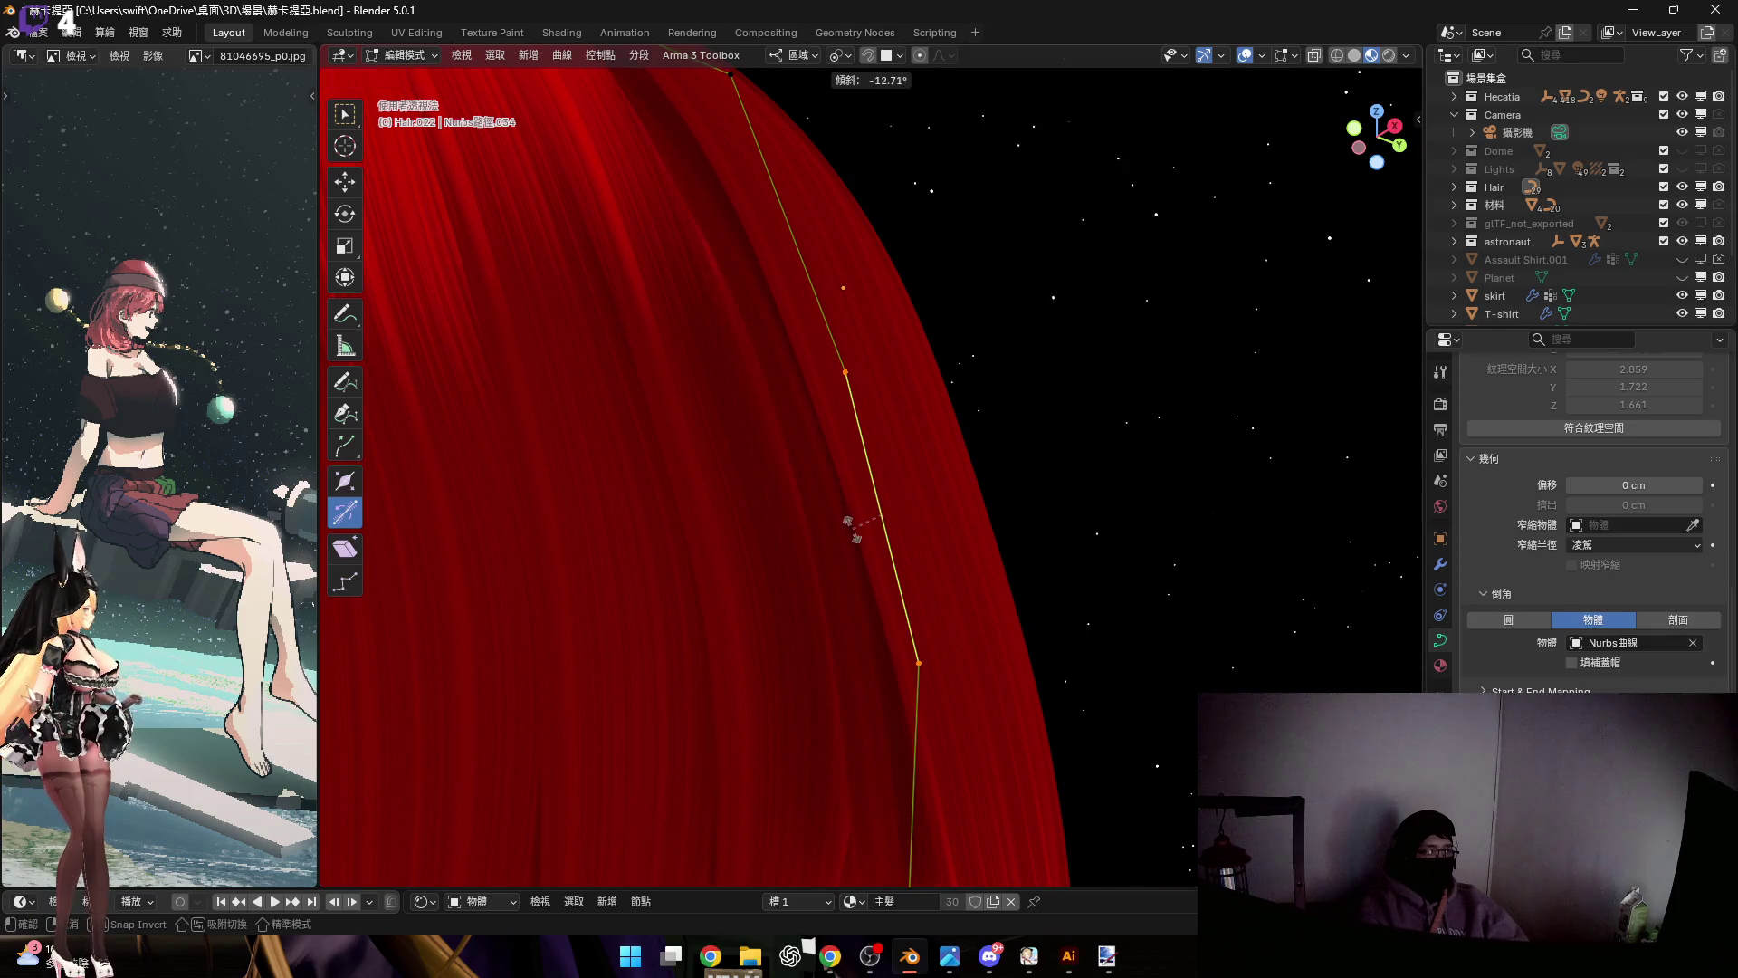
left_click(844, 520)
mouse_move(846, 525)
middle_mouse_down()
mouse_move(833, 570)
mouse_move(883, 580)
mouse_move(819, 606)
mouse_move(832, 597)
middle_mouse_up()
scroll(833, 597, "up", 3)
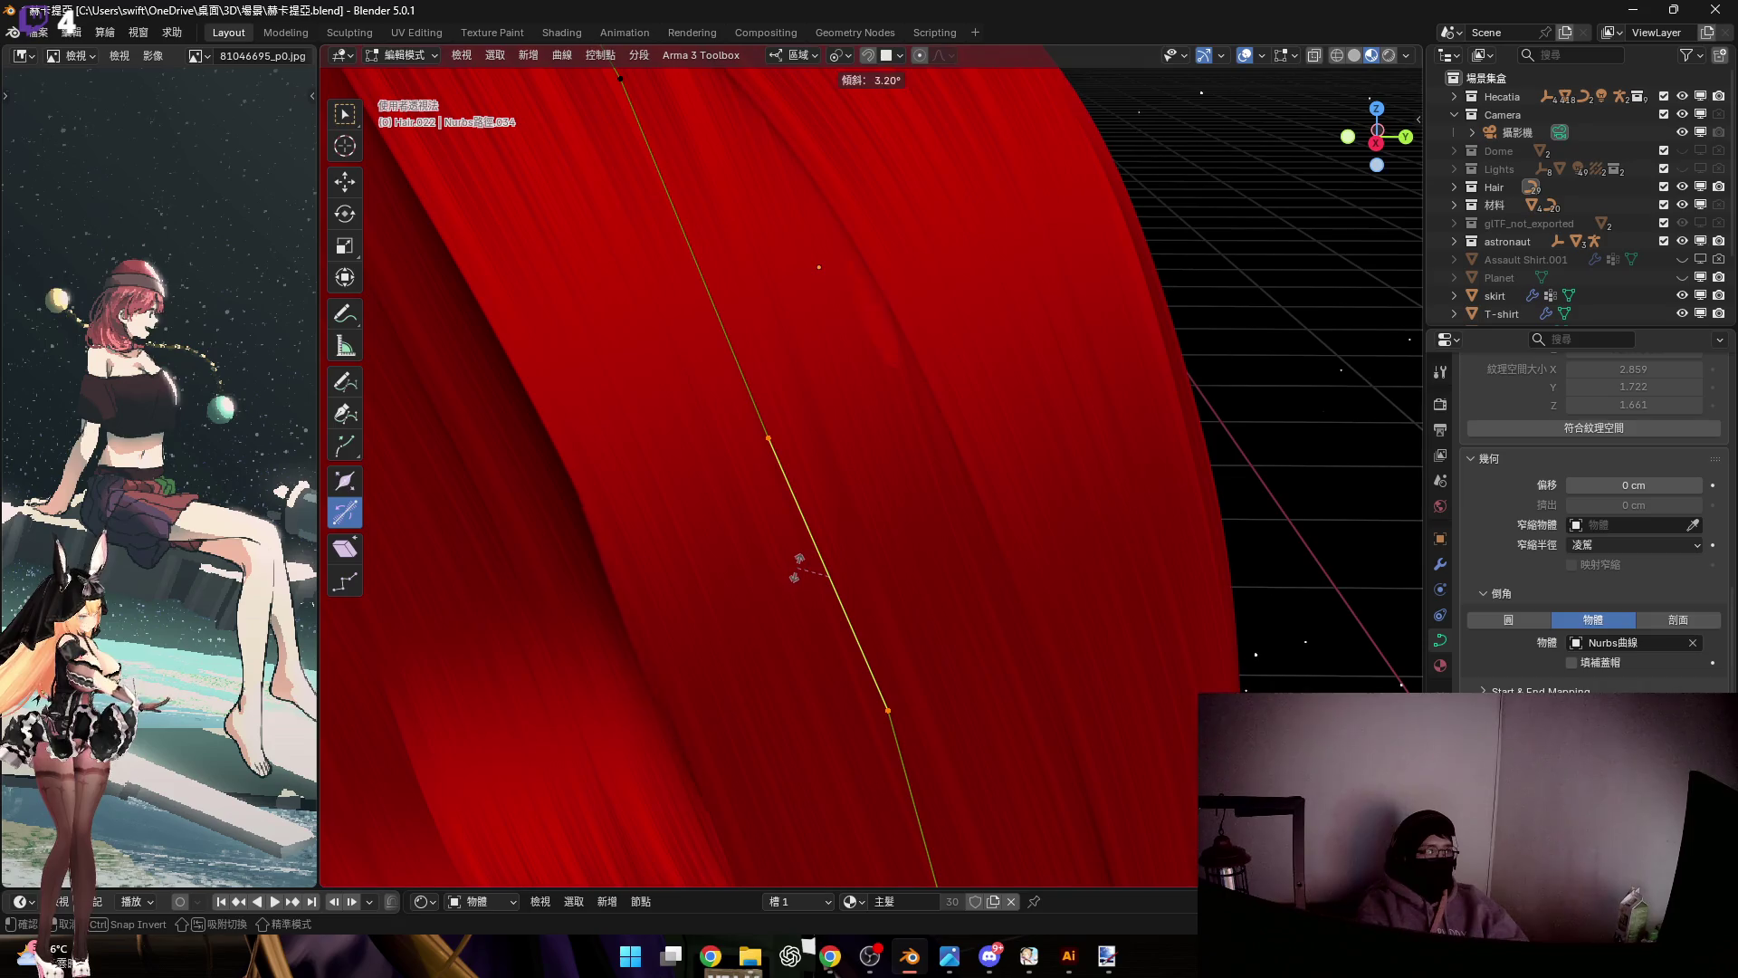
left_click(797, 566)
scroll(725, 613, "down", 4)
mouse_move(725, 613)
middle_mouse_down()
mouse_move(904, 513)
mouse_move(958, 380)
middle_mouse_up()
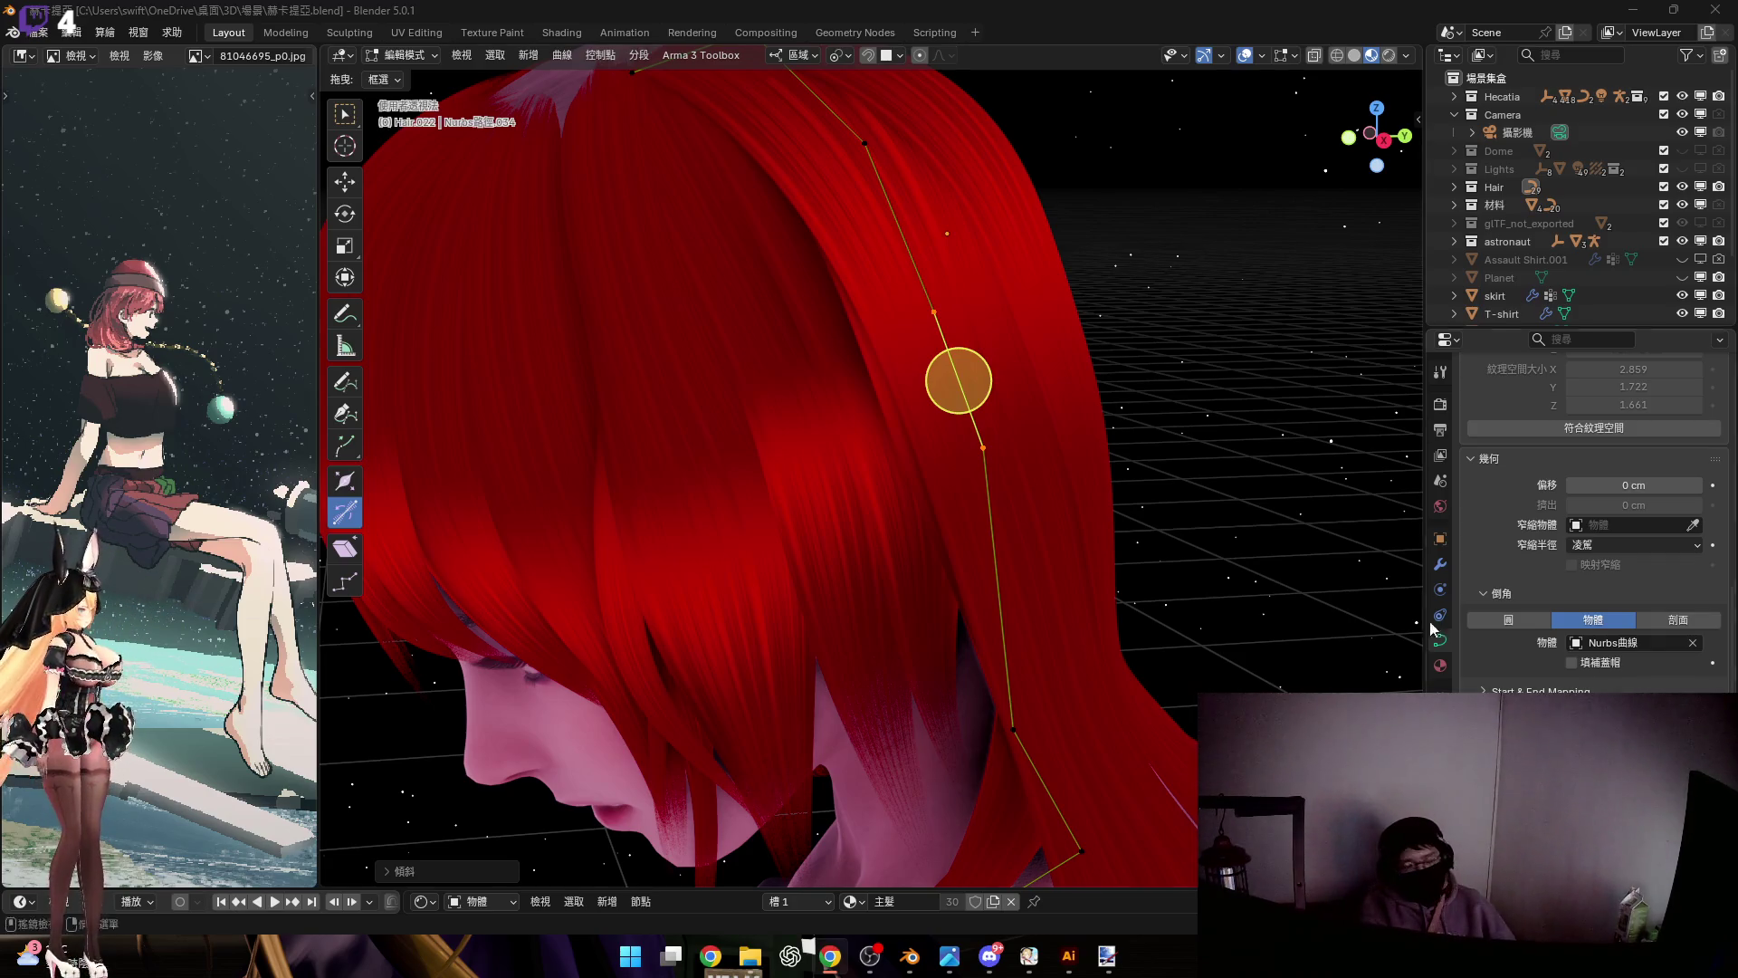
Shift the selected curve point along local Y
mouse_move(908, 650)
middle_mouse_down("ctrl")
mouse_move(941, 670)
mouse_move(1127, 593)
mouse_move(1077, 590)
mouse_move(1138, 589)
mouse_move(965, 594)
mouse_move(1061, 589)
mouse_move(1023, 466)
mouse_move(1055, 458)
mouse_move(1073, 678)
middle_mouse_up("ctrl")
key("g")
key("y")
key("y")
left_click(997, 609)
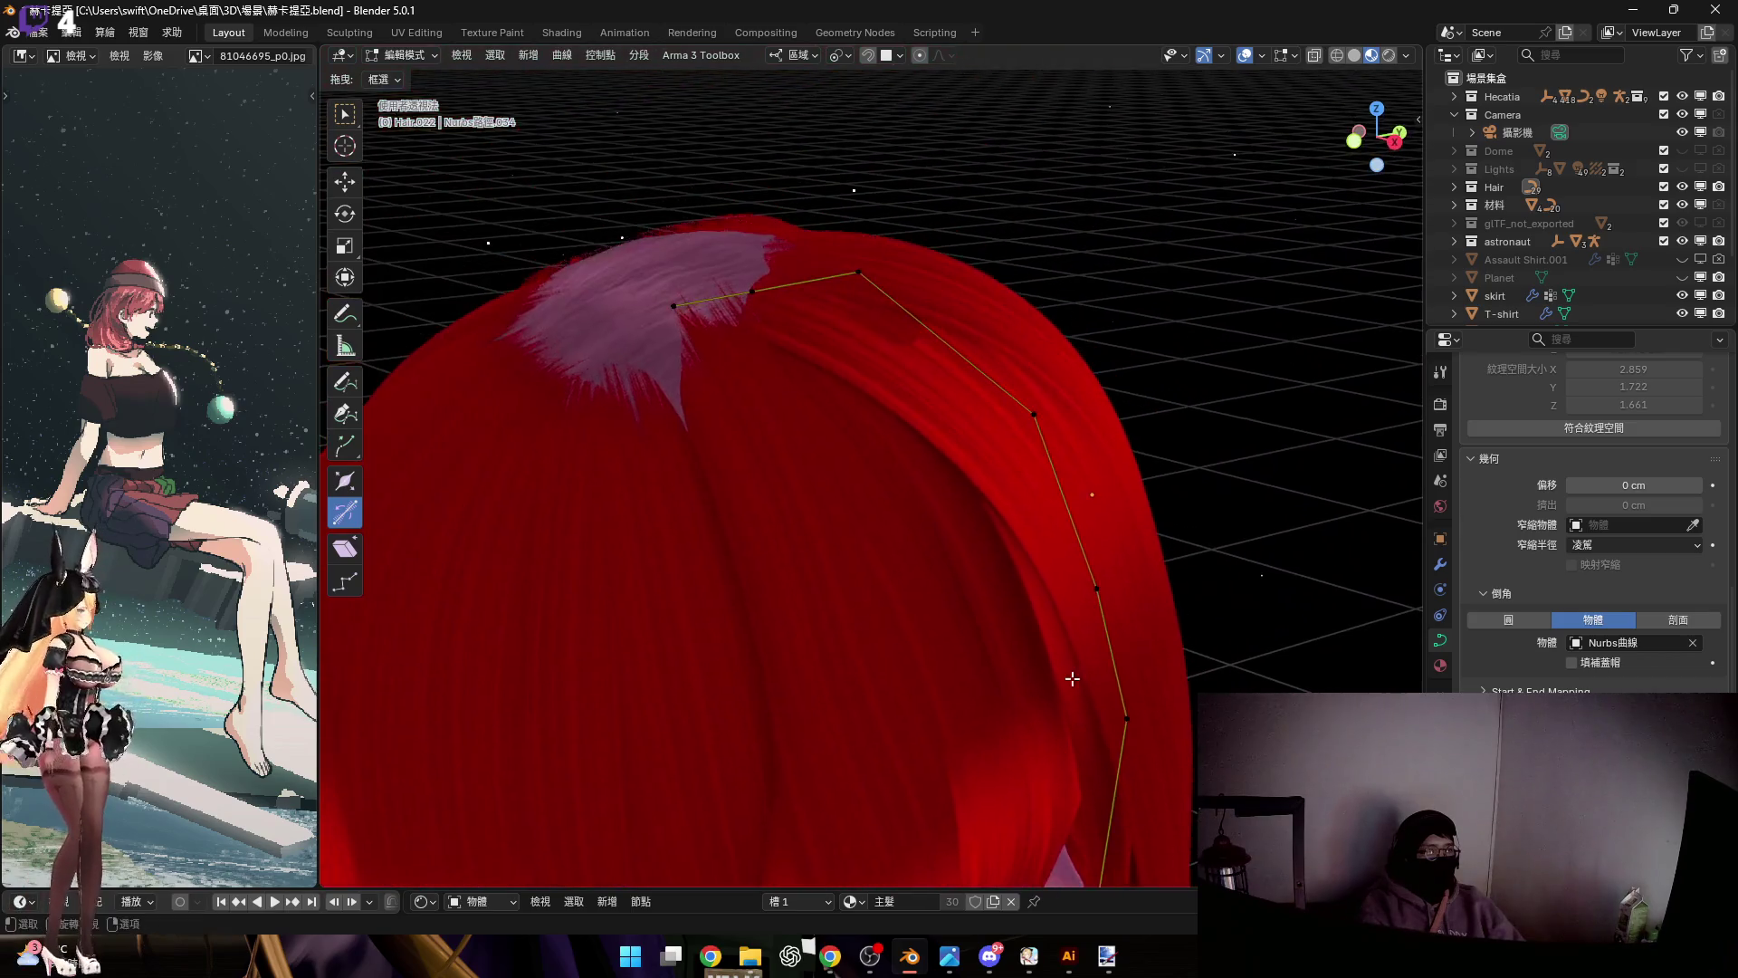
Select the strand's top root point and move it along local Z
left_click(857, 271)
middle_click_drag(857, 264, 861, 205)
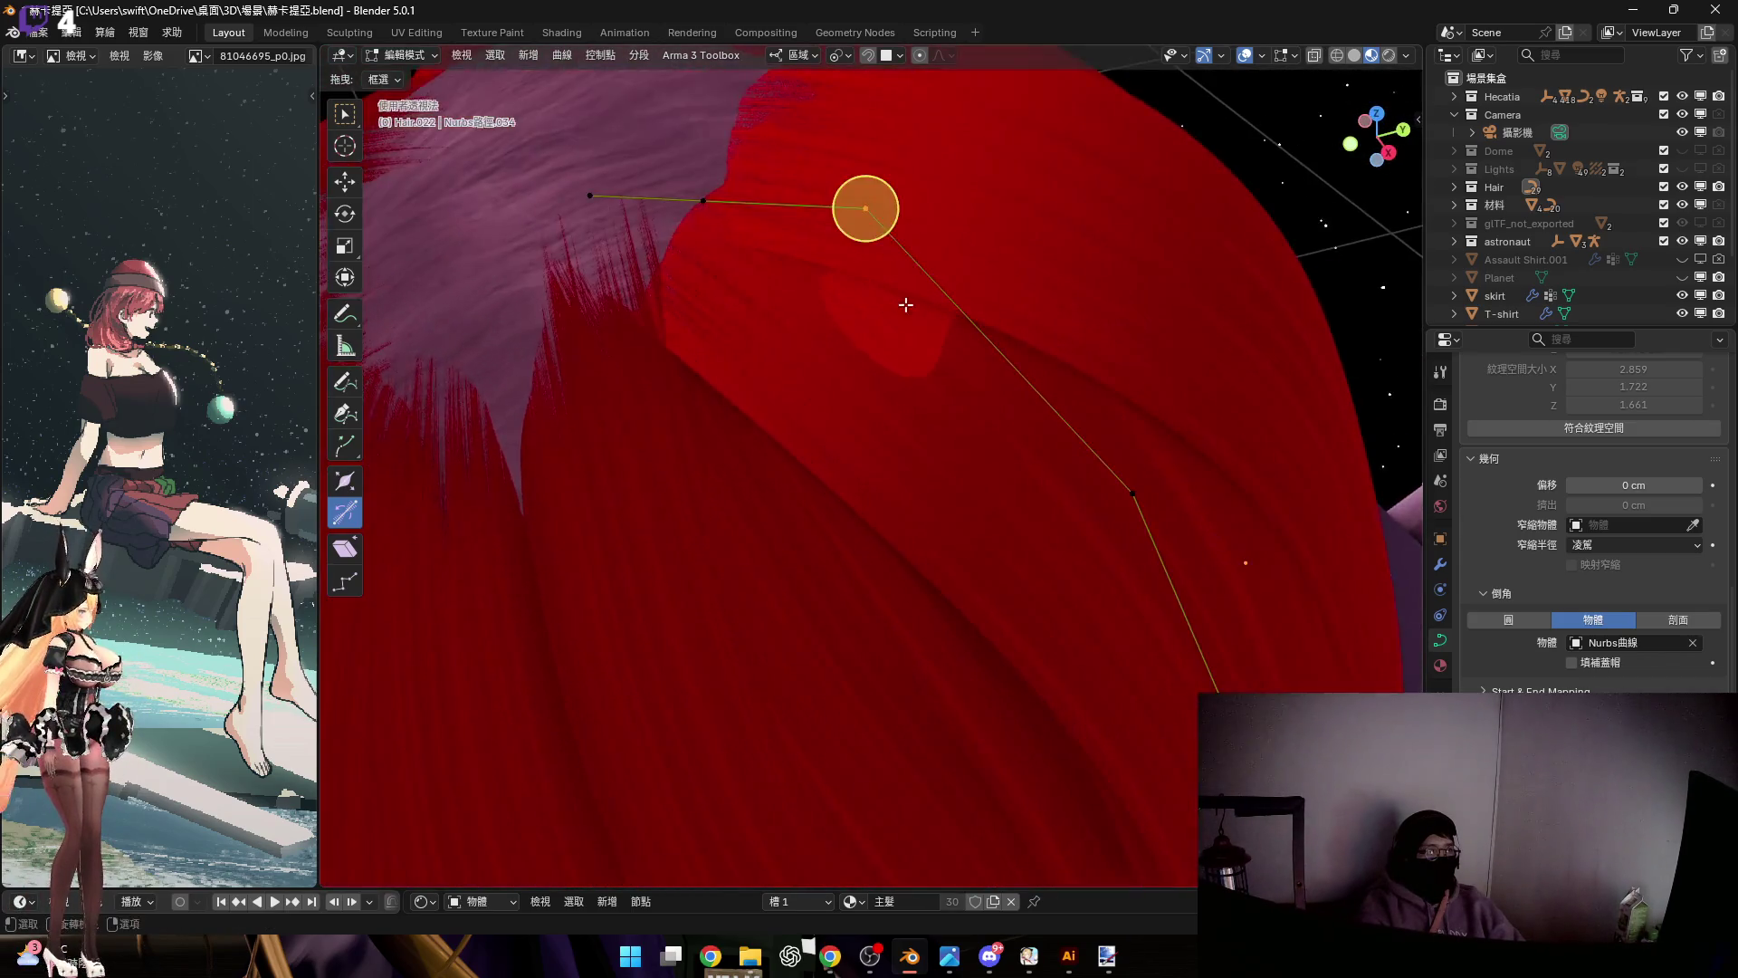
key("g")
key("z")
key("z")
left_click(919, 308)
Shift two more points along local Y and tilt one by -4.74°
mouse_move(904, 335)
middle_mouse_down()
mouse_move(963, 338)
mouse_move(941, 338)
middle_mouse_up()
key("g")
key("y")
key("y")
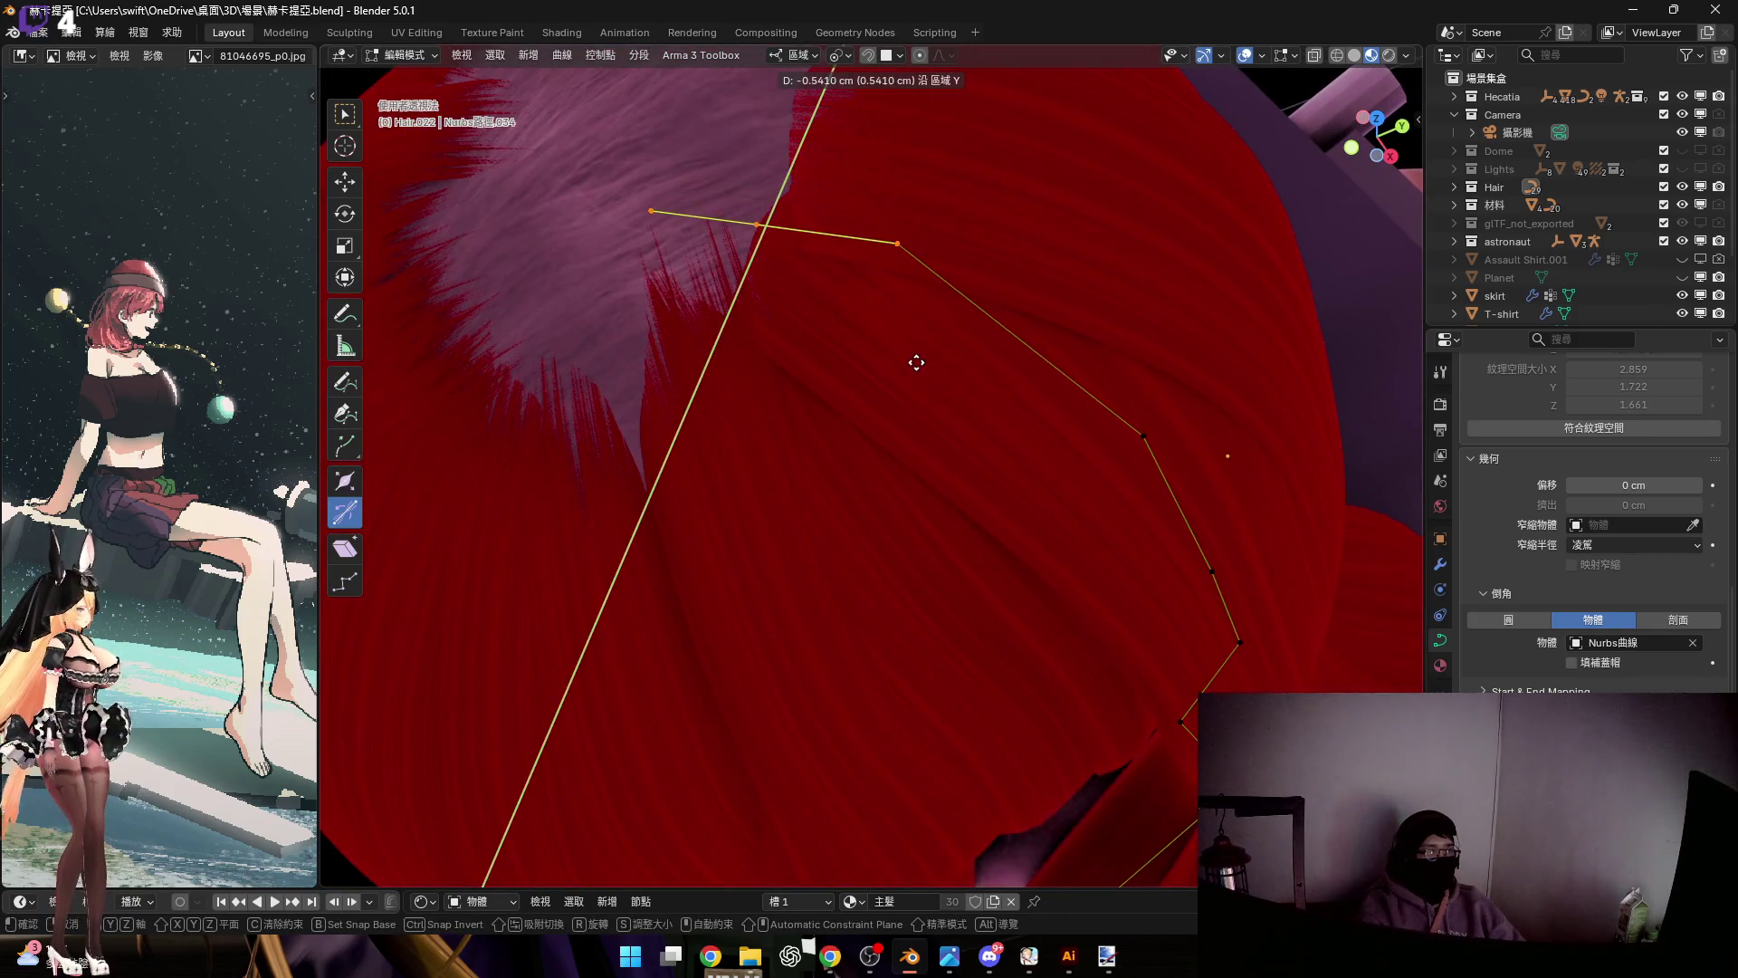
left_click(775, 194)
middle_click_drag(1202, 555, 1137, 519)
key("g")
key("y")
key("y")
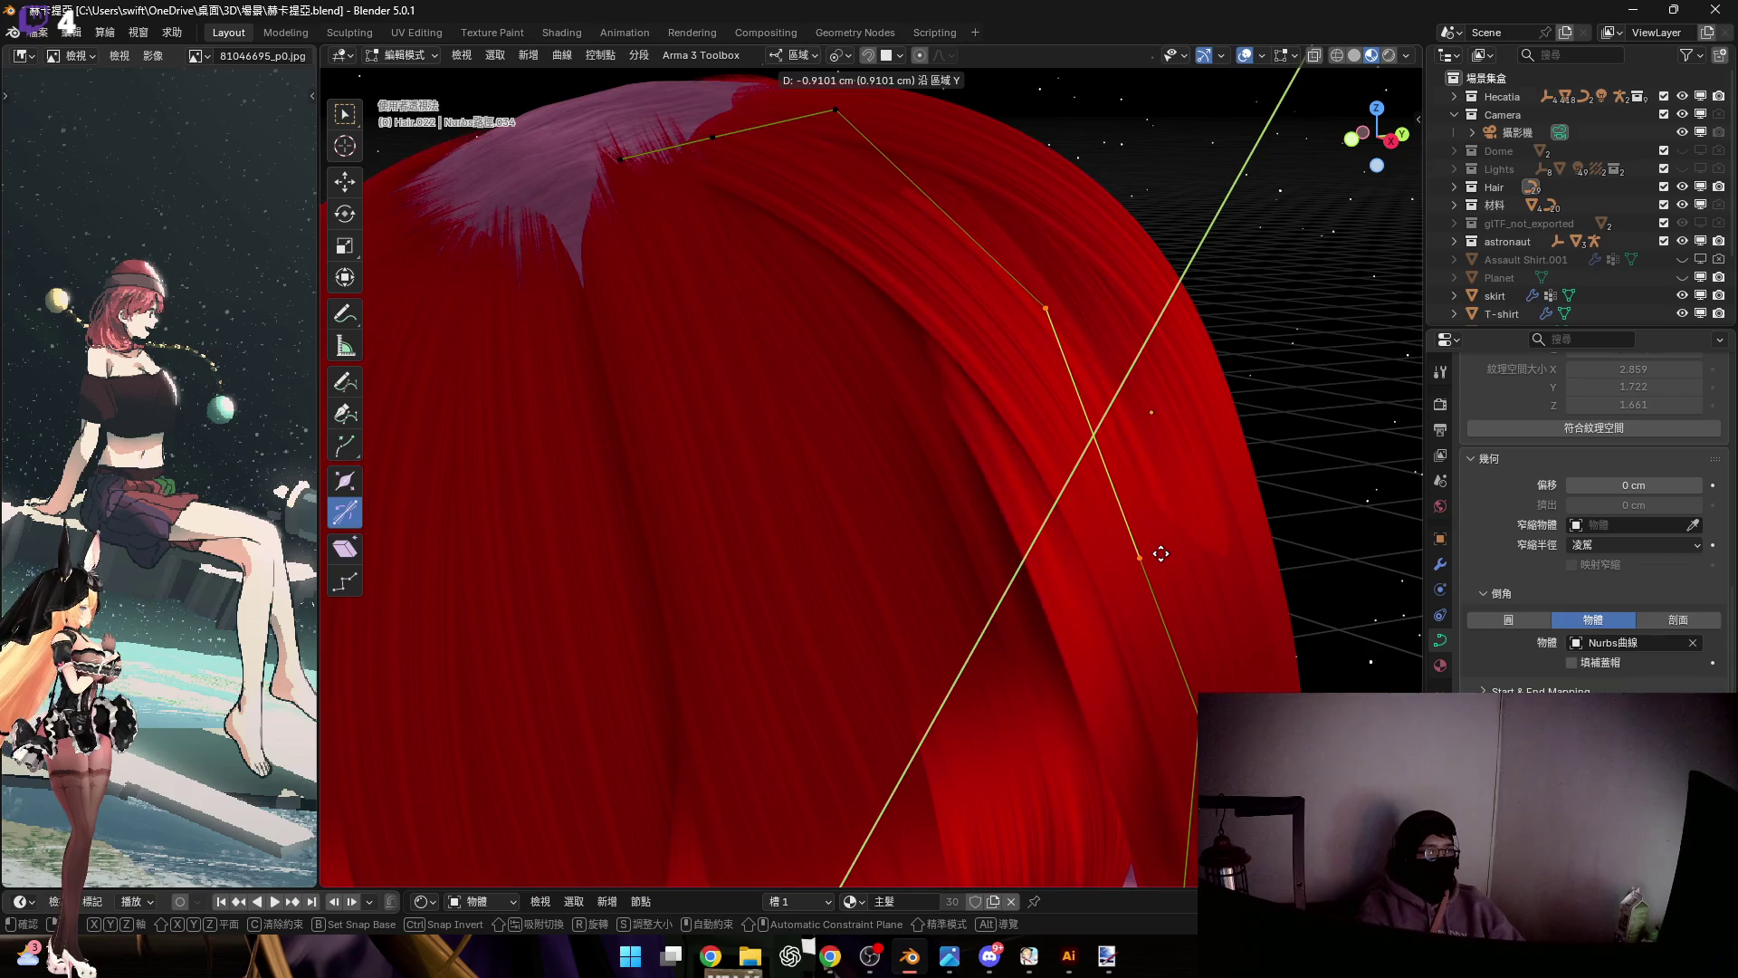
scroll(1157, 555, "up", 4)
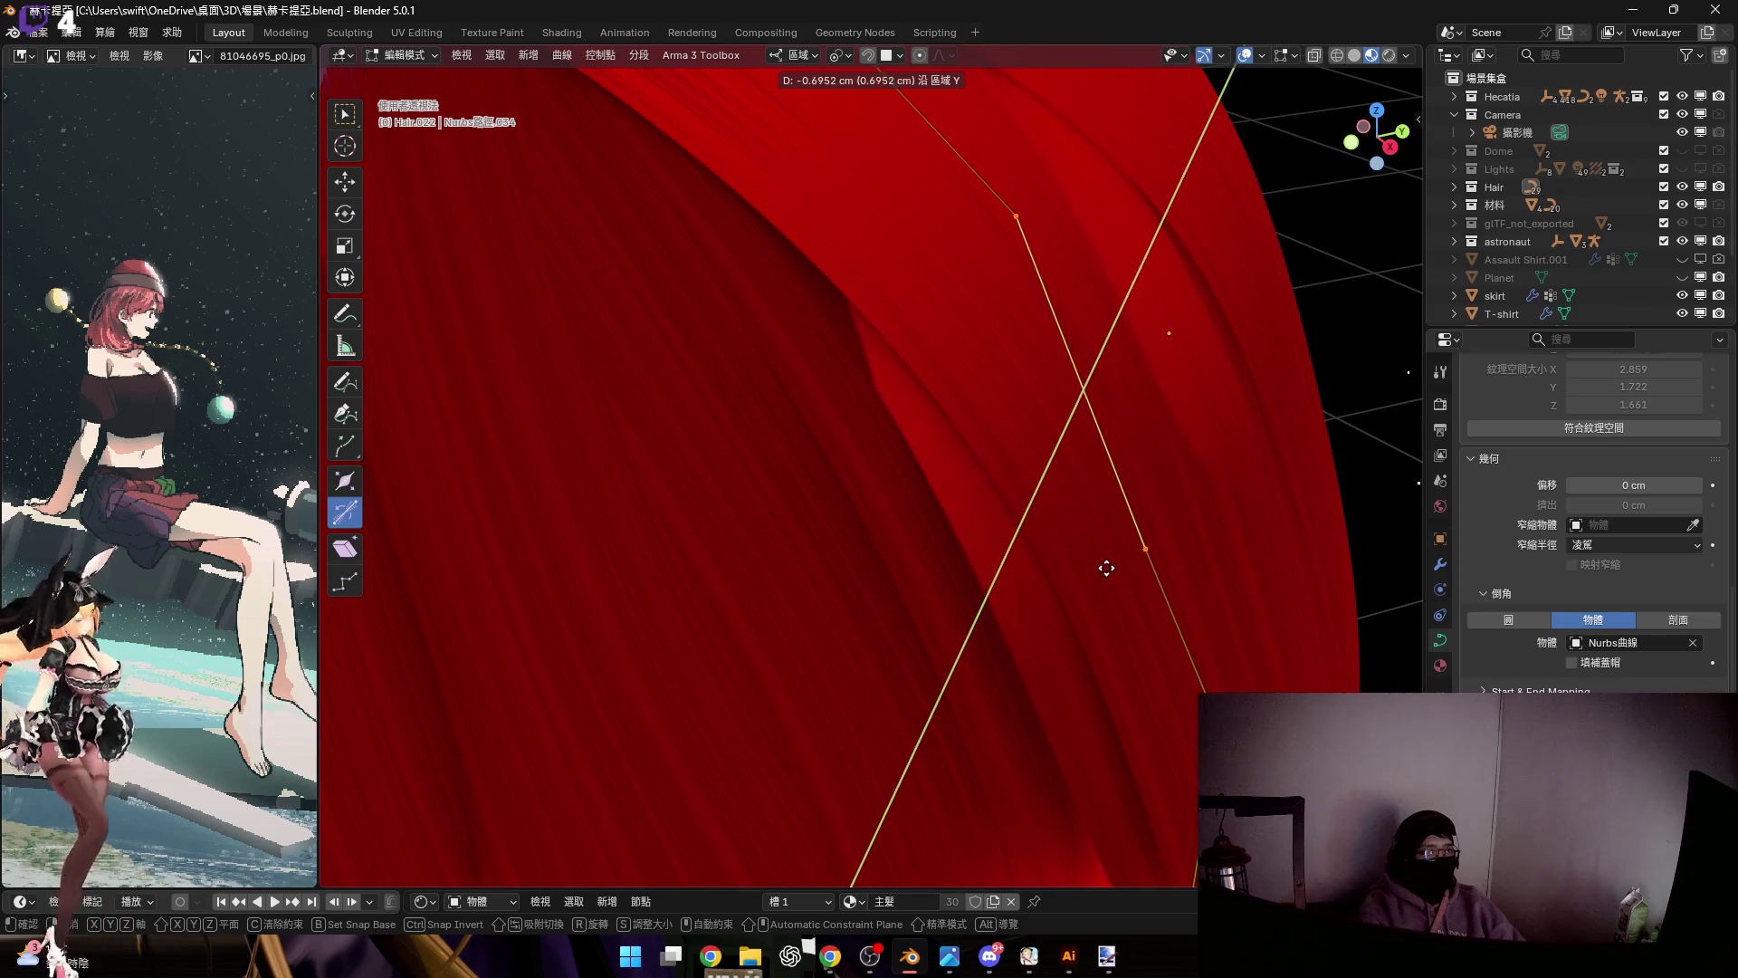
left_click(1112, 557)
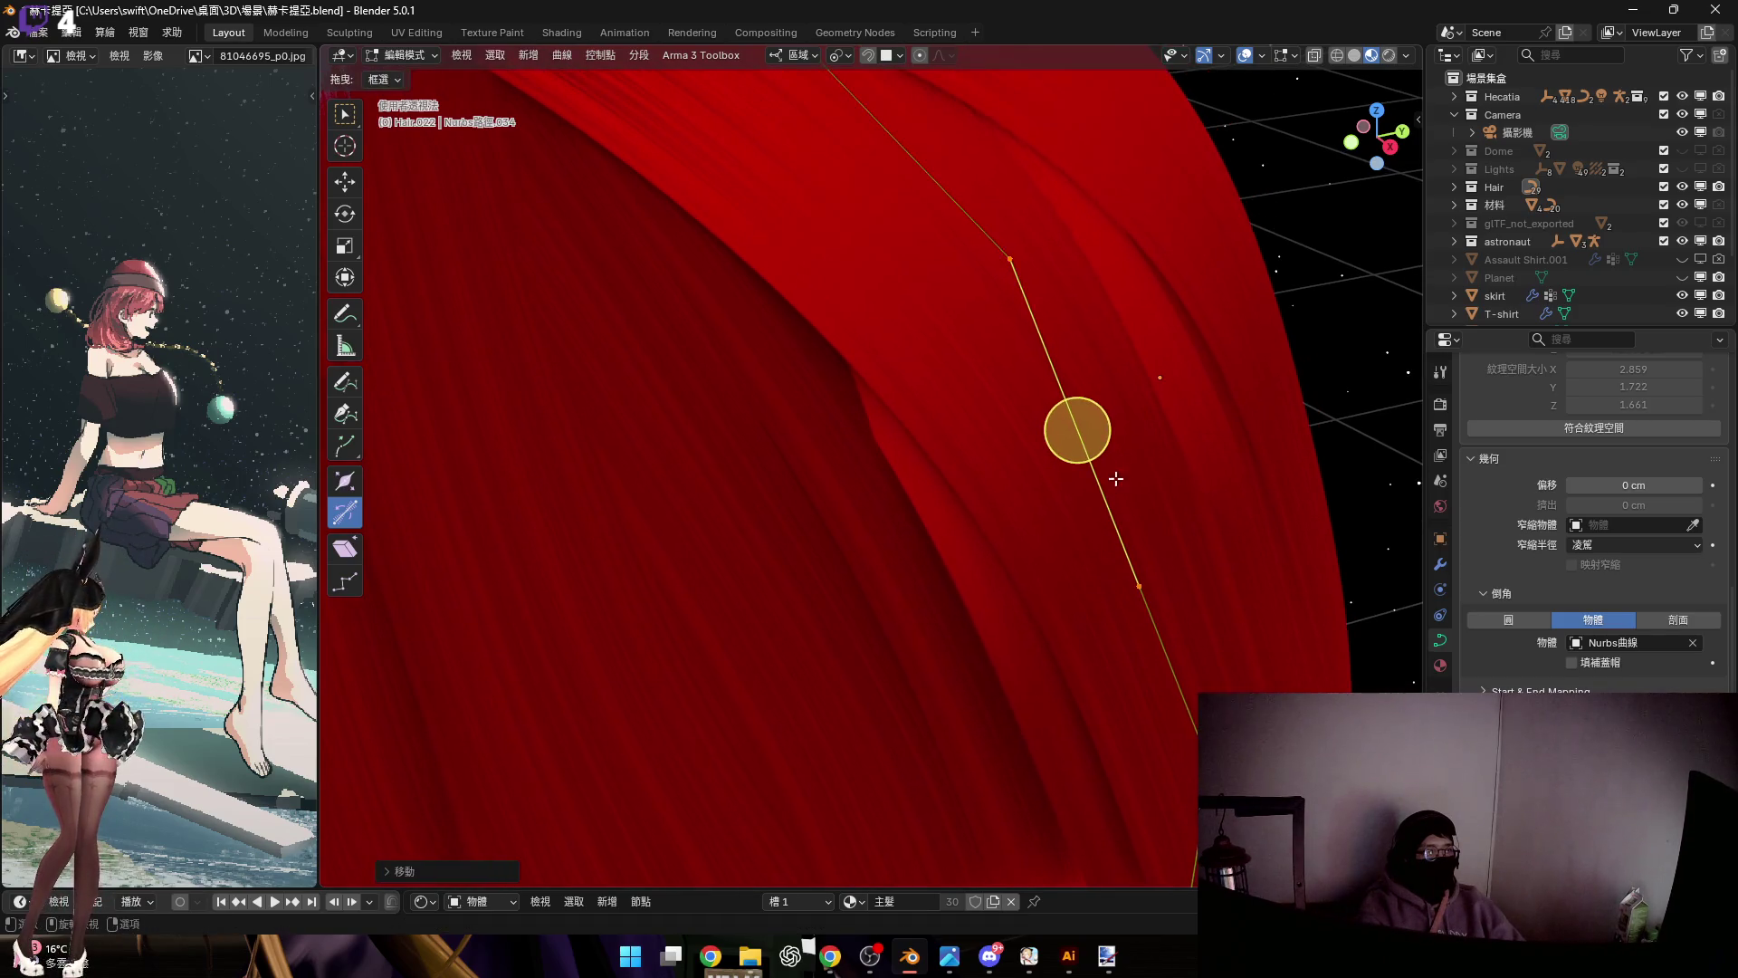
left_click(1102, 443)
Move a final point along local Z, then return to Object Mode
middle_click_drag(1198, 613, 1198, 651)
key("g")
key("z")
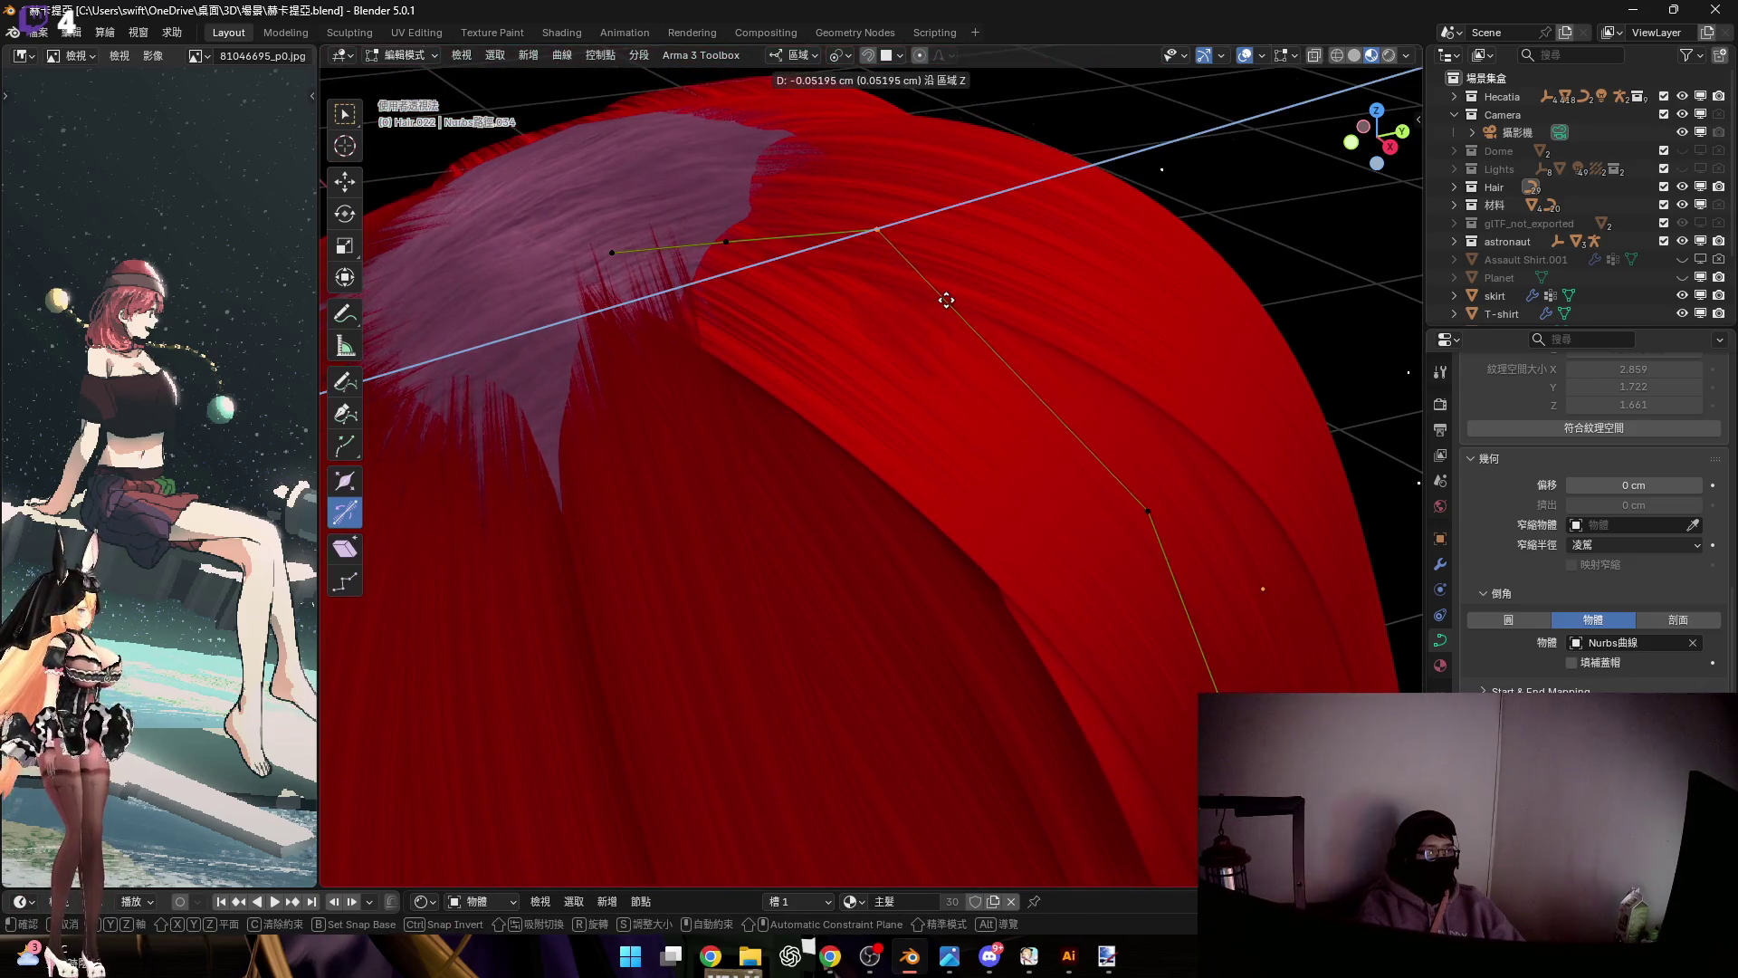
left_click(945, 301)
scroll(959, 272, "up", 6)
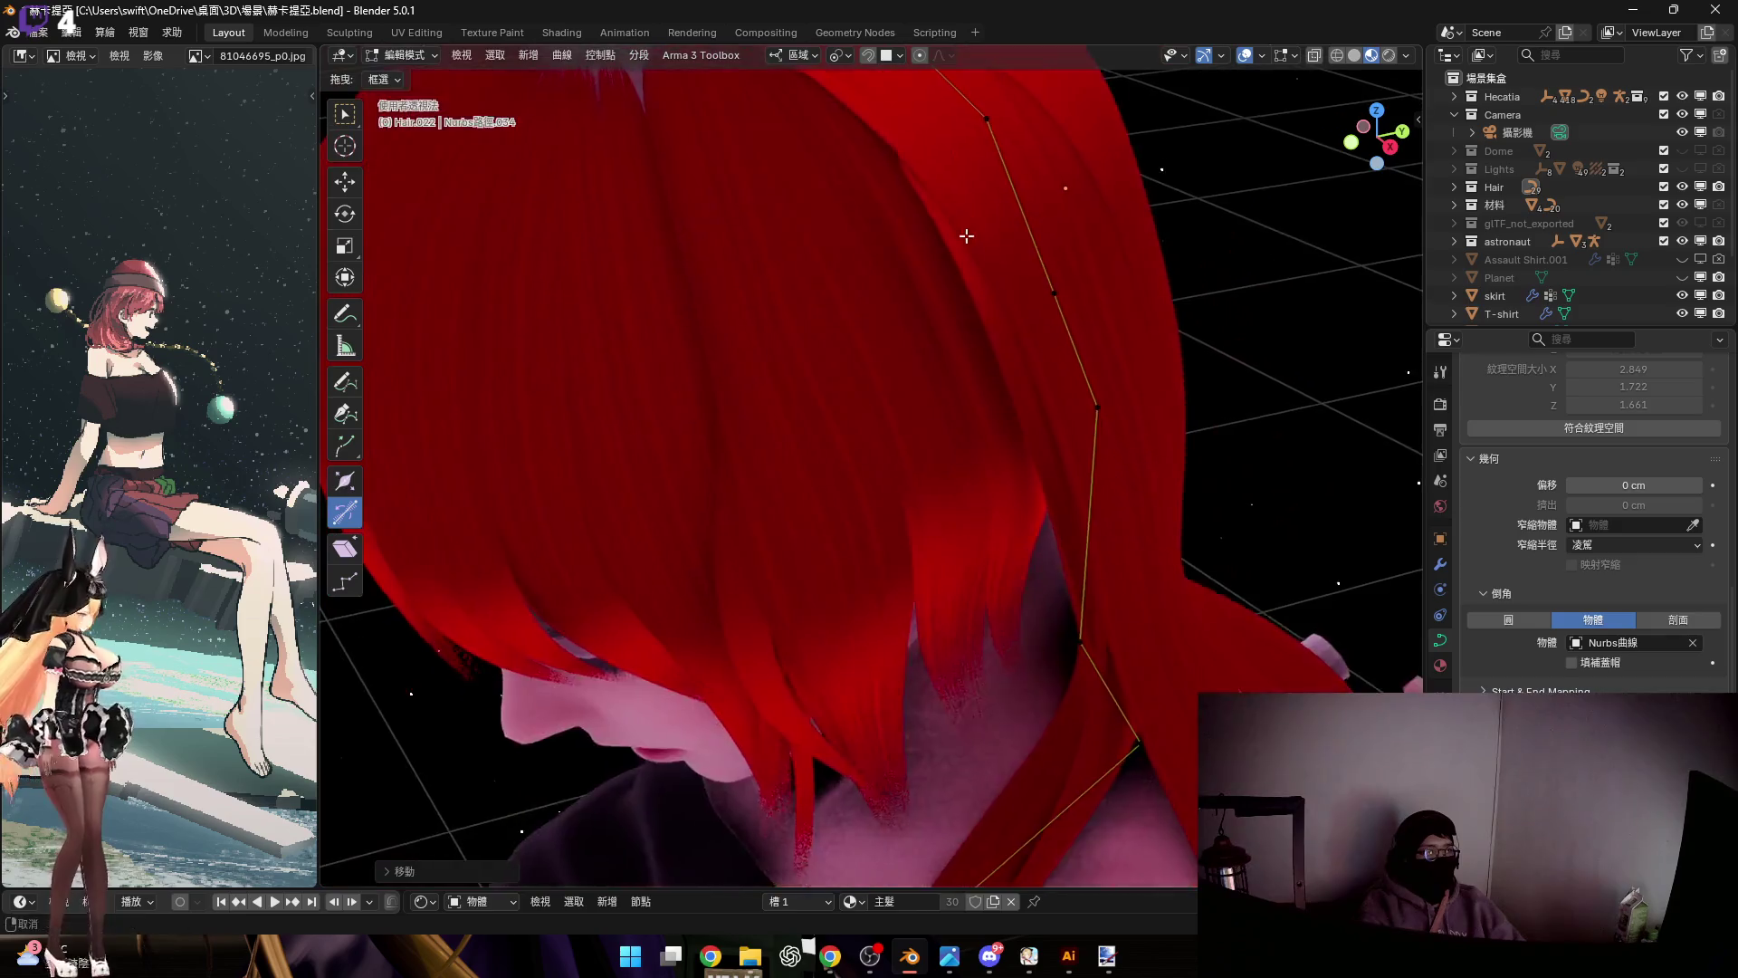
mouse_move(946, 223)
middle_mouse_down()
mouse_move(948, 271)
mouse_move(959, 187)
mouse_move(990, 256)
mouse_move(1040, 258)
mouse_move(1013, 253)
mouse_move(1021, 322)
middle_mouse_up()
key("Tab")
scroll(1196, 385, "down", 5)
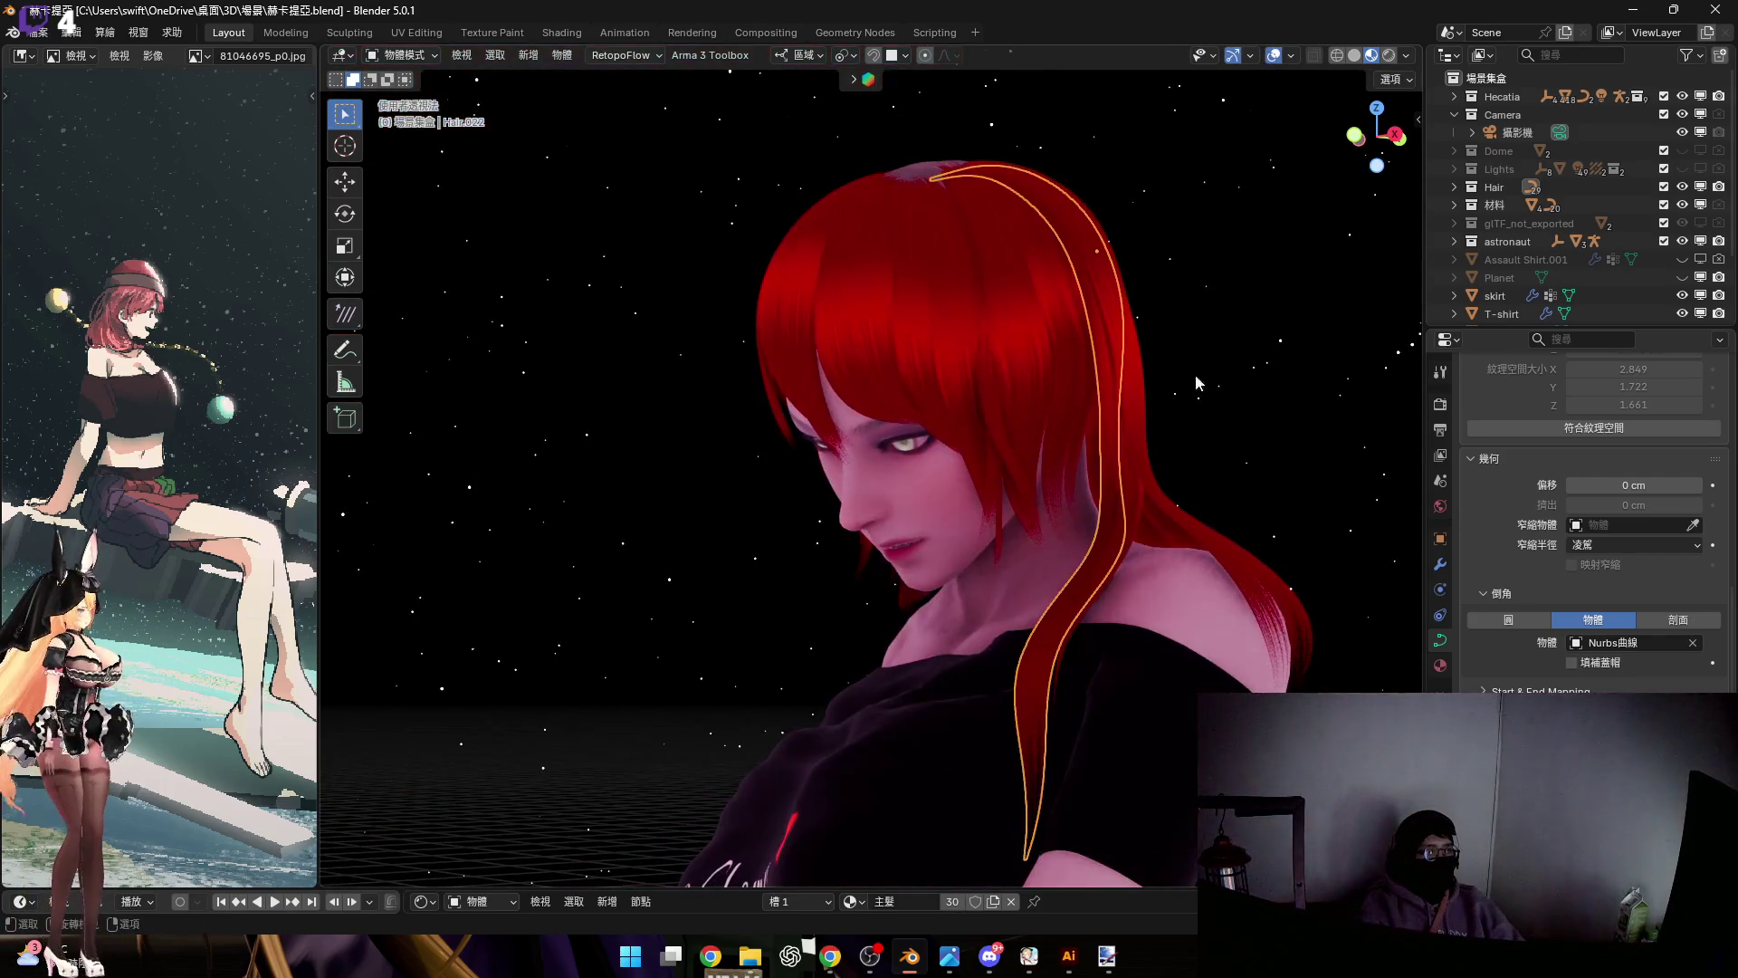
mouse_move(1232, 420)
middle_mouse_down()
mouse_move(1159, 364)
mouse_move(1108, 404)
mouse_move(1001, 344)
mouse_move(973, 357)
mouse_move(1003, 344)
mouse_move(963, 341)
mouse_move(977, 353)
mouse_move(939, 391)
middle_mouse_up()
scroll(976, 353, "up", 6)
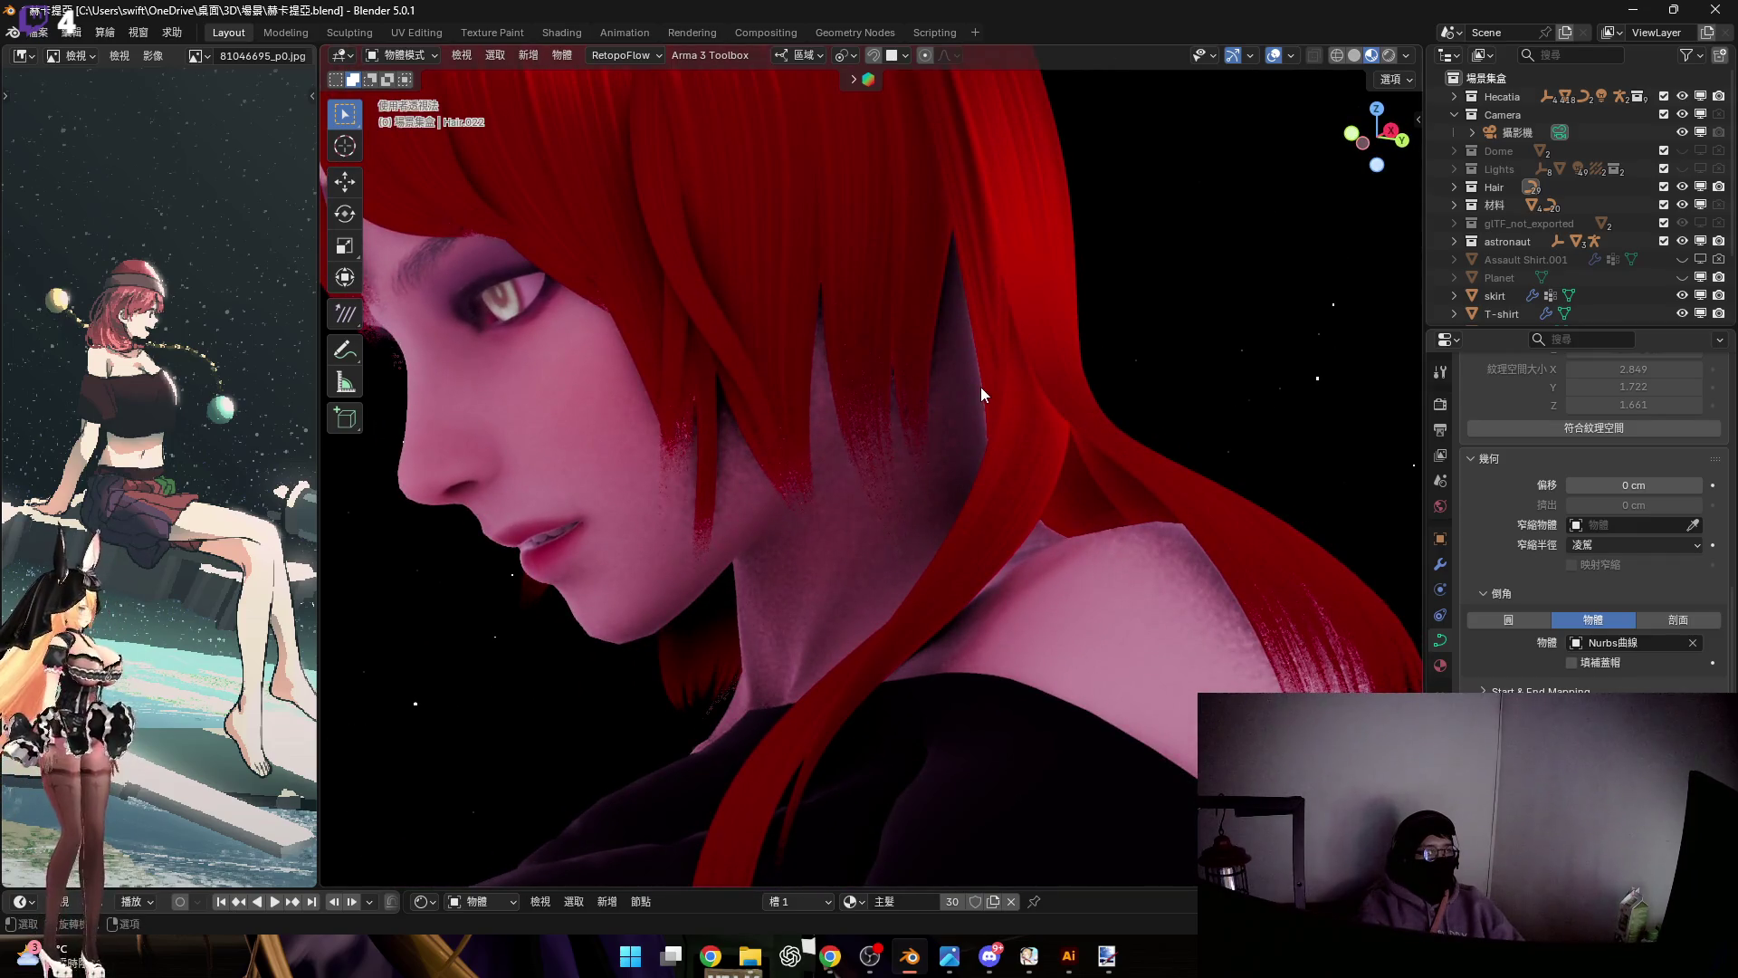
mouse_move(1121, 344)
middle_mouse_down()
mouse_move(1342, 187)
mouse_move(1008, 272)
middle_mouse_up()
mouse_move(986, 320)
middle_mouse_down()
mouse_move(1028, 412)
mouse_move(971, 308)
mouse_move(938, 512)
mouse_move(925, 406)
mouse_move(964, 400)
mouse_move(974, 491)
mouse_move(821, 369)
mouse_move(917, 438)
middle_mouse_up()
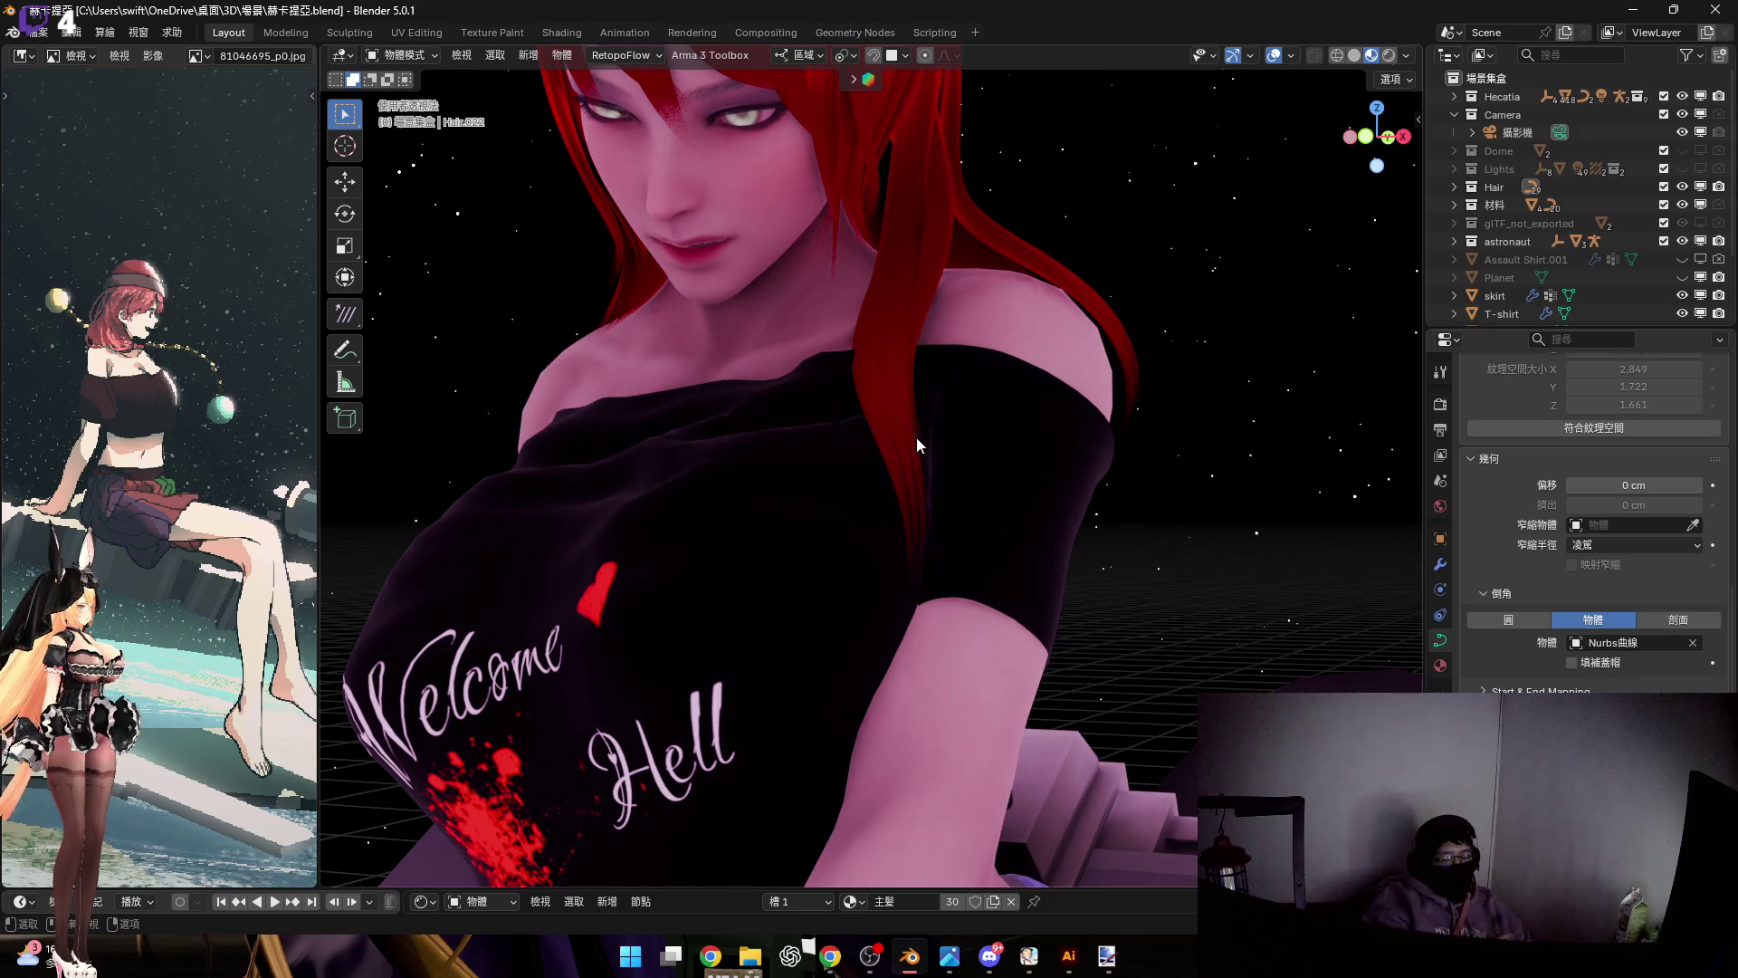
scroll(916, 450, "down", 10)
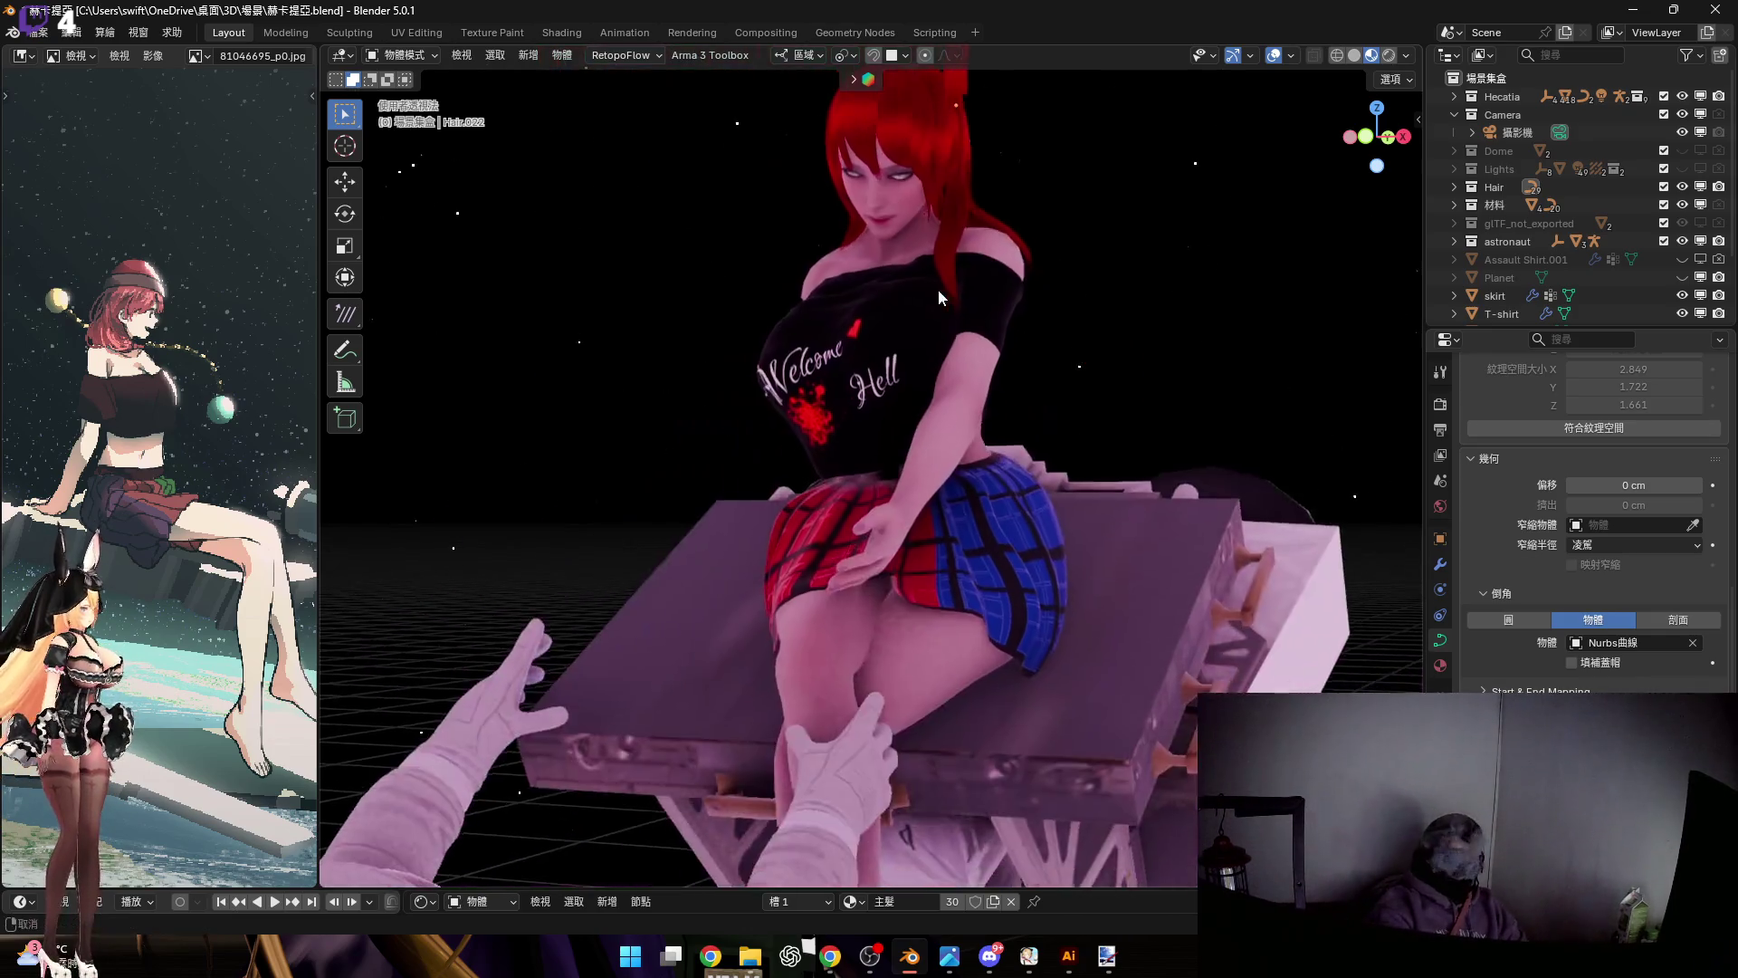
scroll(914, 462, "up", 10)
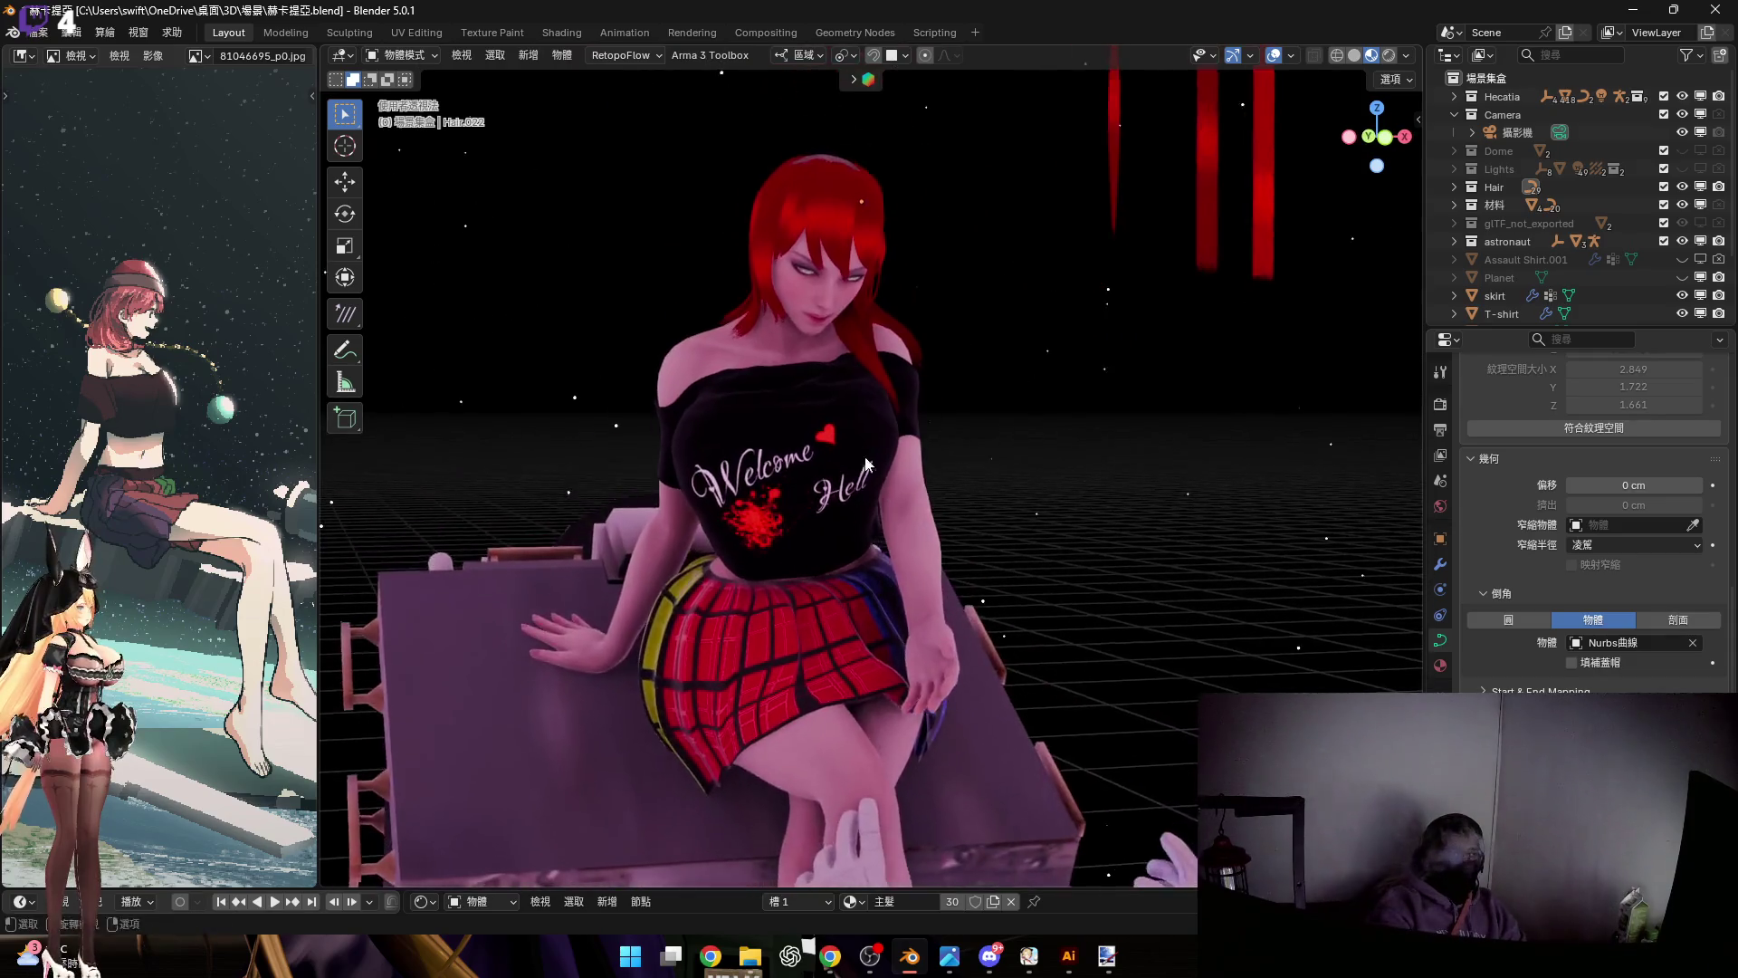
mouse_move(854, 408)
middle_mouse_down()
mouse_move(809, 377)
mouse_move(941, 335)
mouse_move(858, 462)
mouse_move(820, 440)
mouse_move(944, 420)
mouse_move(921, 600)
middle_mouse_up()
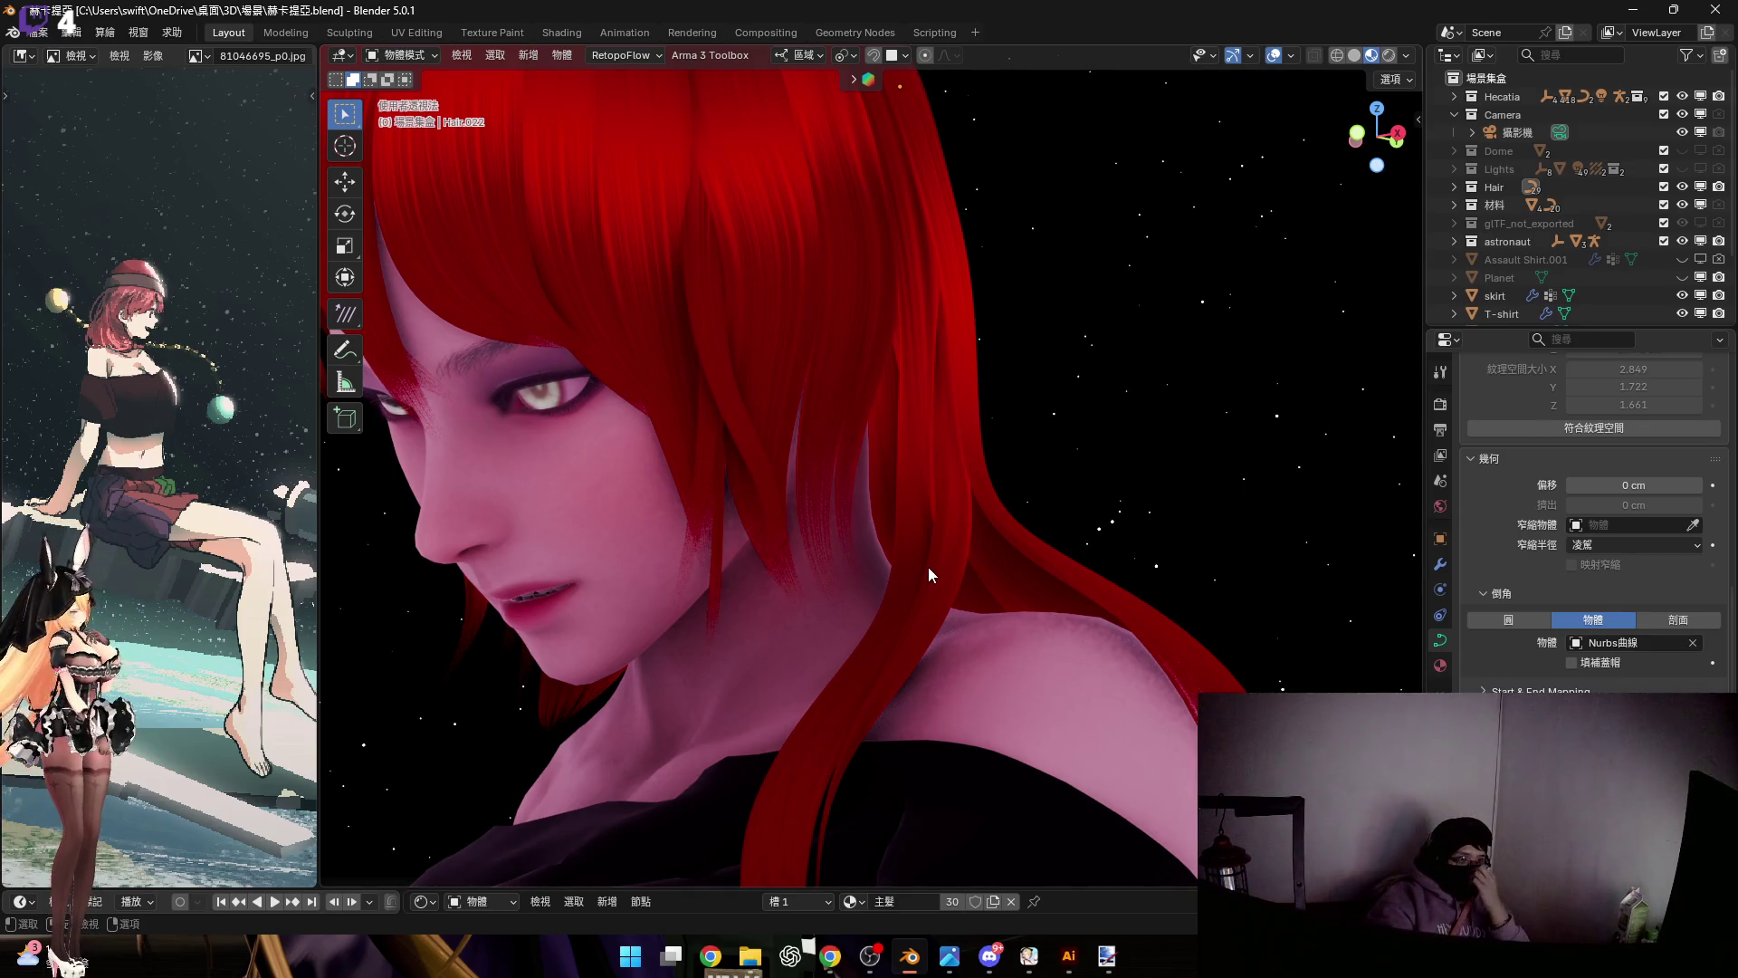
mouse_move(903, 500)
middle_mouse_down()
mouse_move(829, 550)
mouse_move(817, 394)
mouse_move(804, 503)
mouse_move(742, 511)
mouse_move(932, 492)
mouse_move(815, 440)
mouse_move(823, 463)
middle_mouse_up()
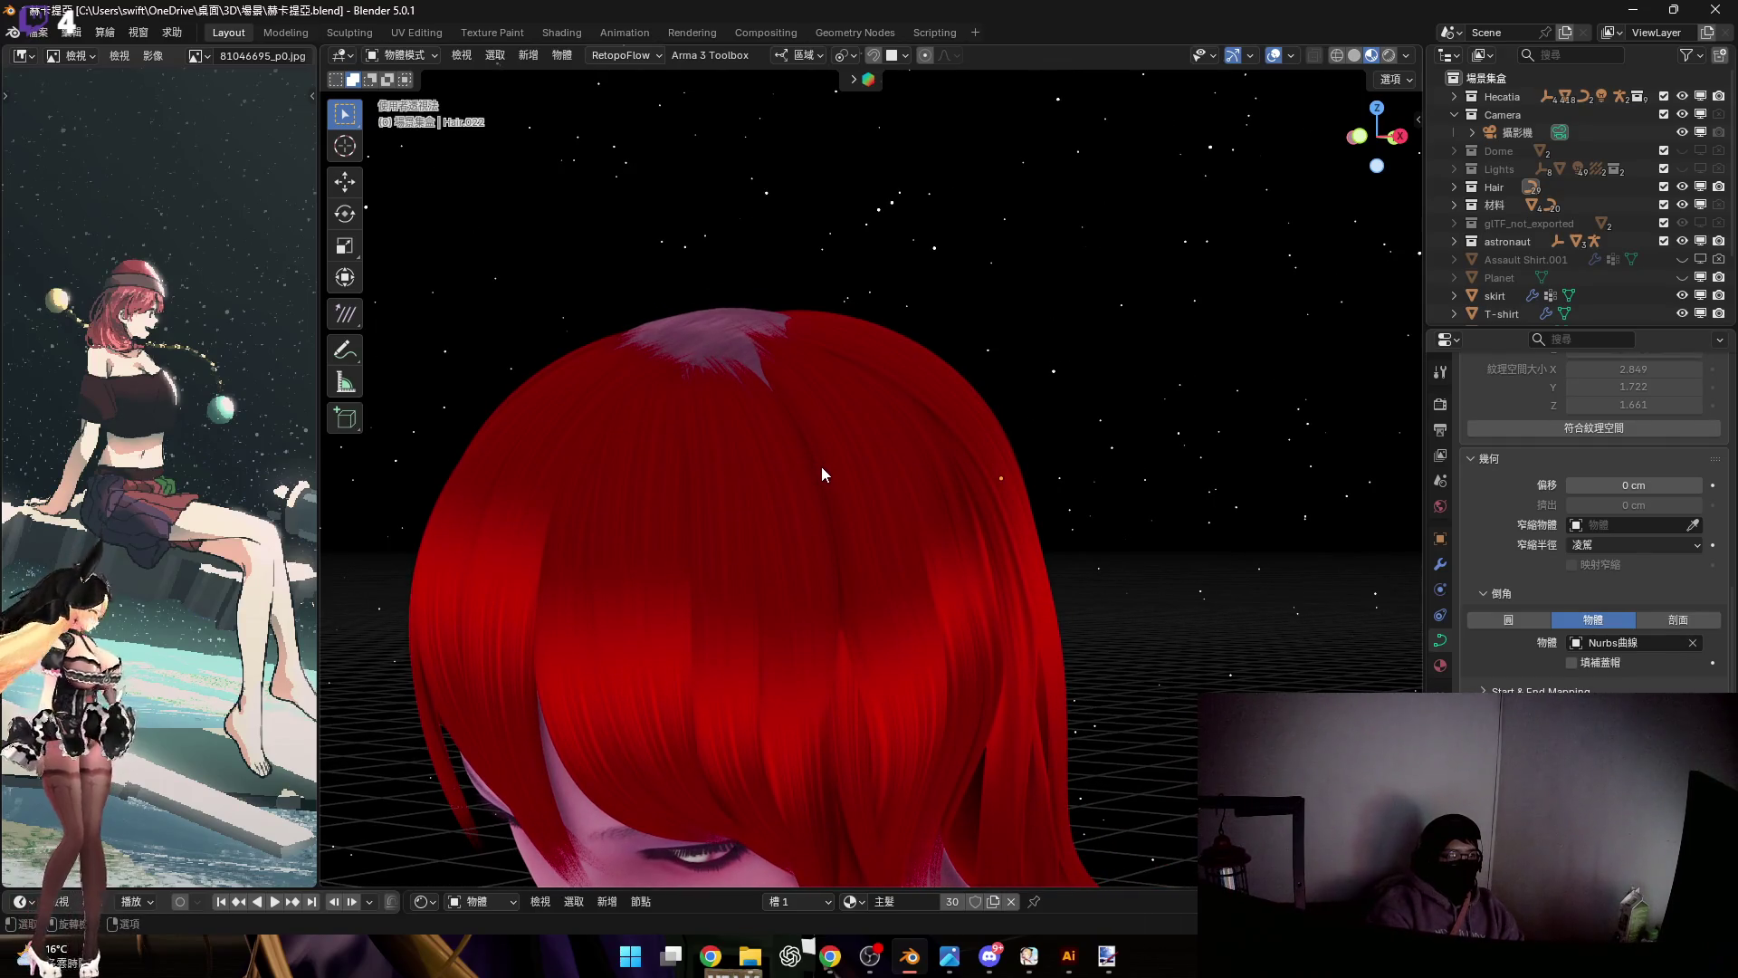
scroll(821, 467, "down", 3)
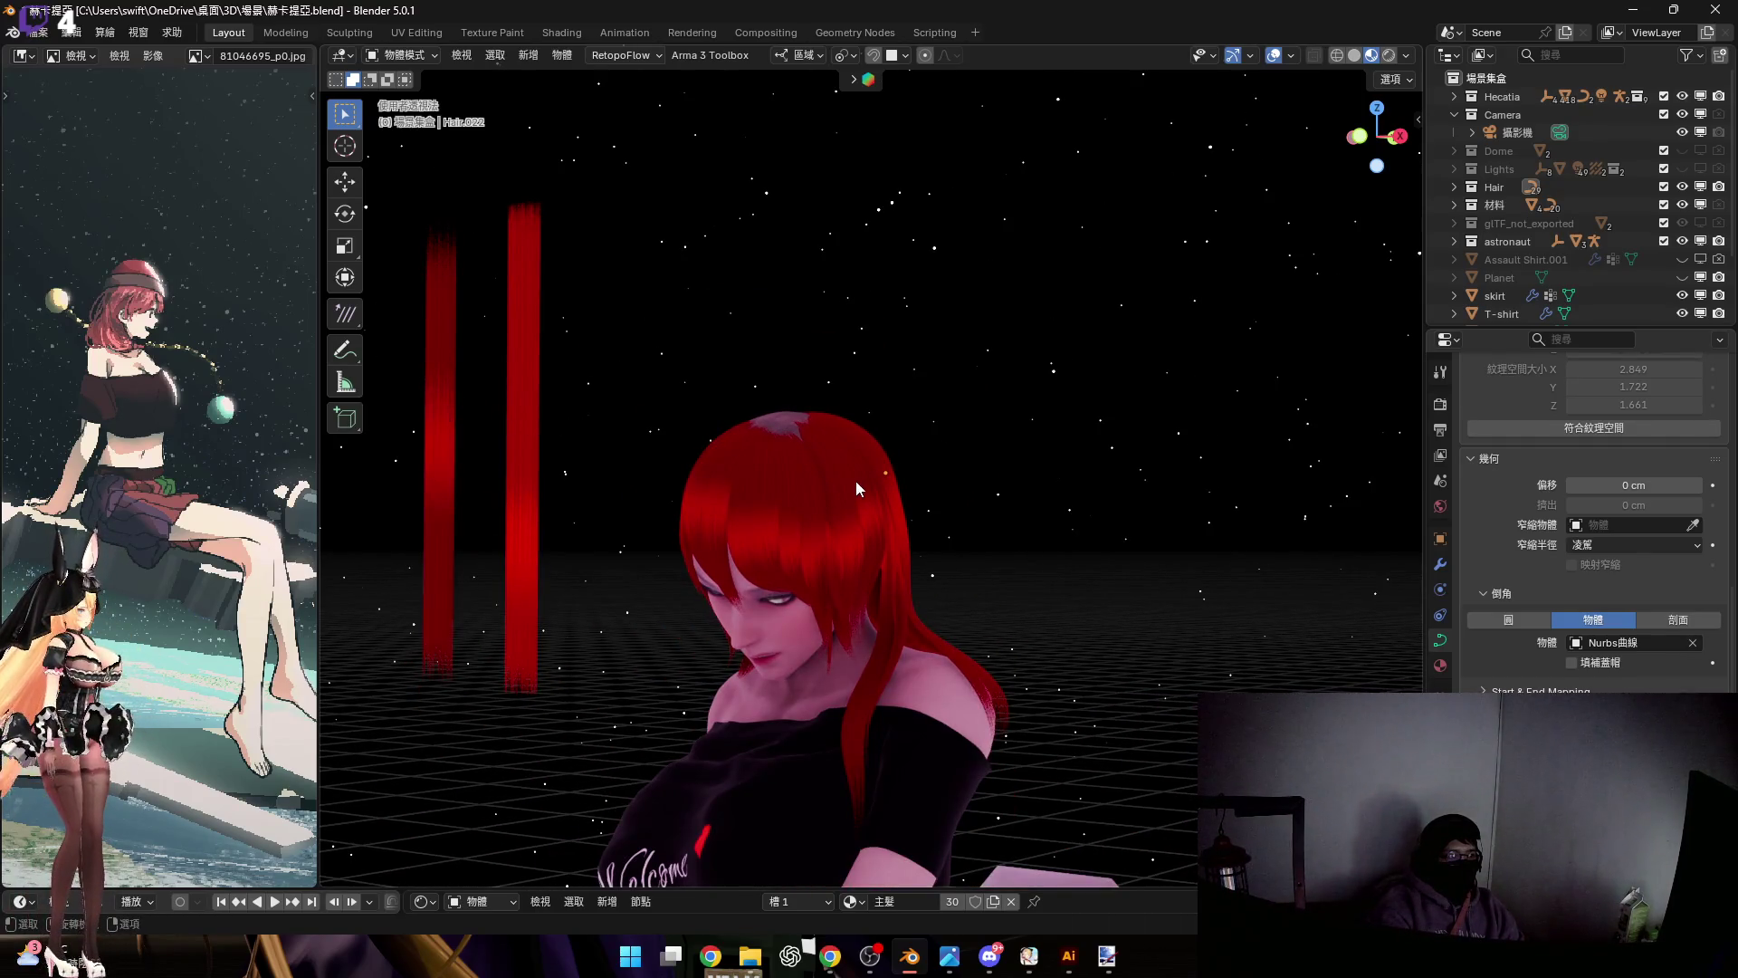
mouse_move(828, 461)
middle_mouse_down()
mouse_move(798, 422)
mouse_move(813, 473)
mouse_move(692, 471)
middle_mouse_up()
left_click(549, 561)
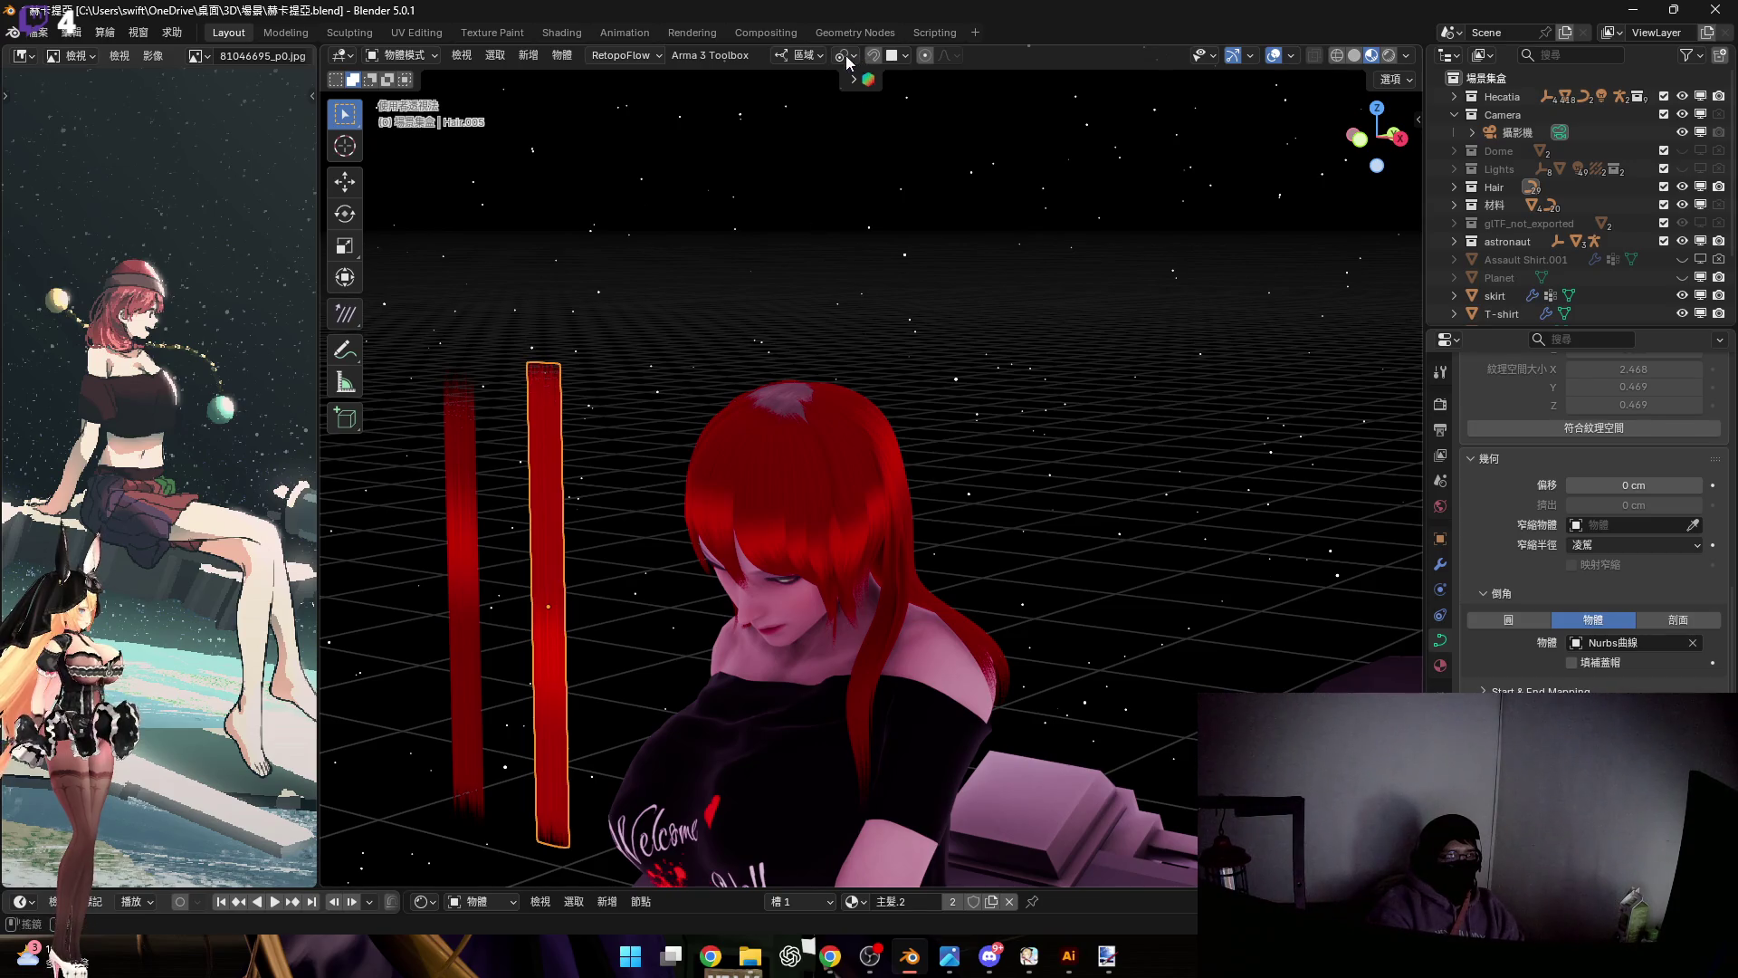
Duplicate the hair strip and rotate the copy 90° about local X
scroll(863, 357, "up", 5)
key("shift+d")
left_click(861, 381)
mouse_move(861, 381)
middle_mouse_down()
mouse_move(779, 469)
mouse_move(806, 471)
middle_mouse_up()
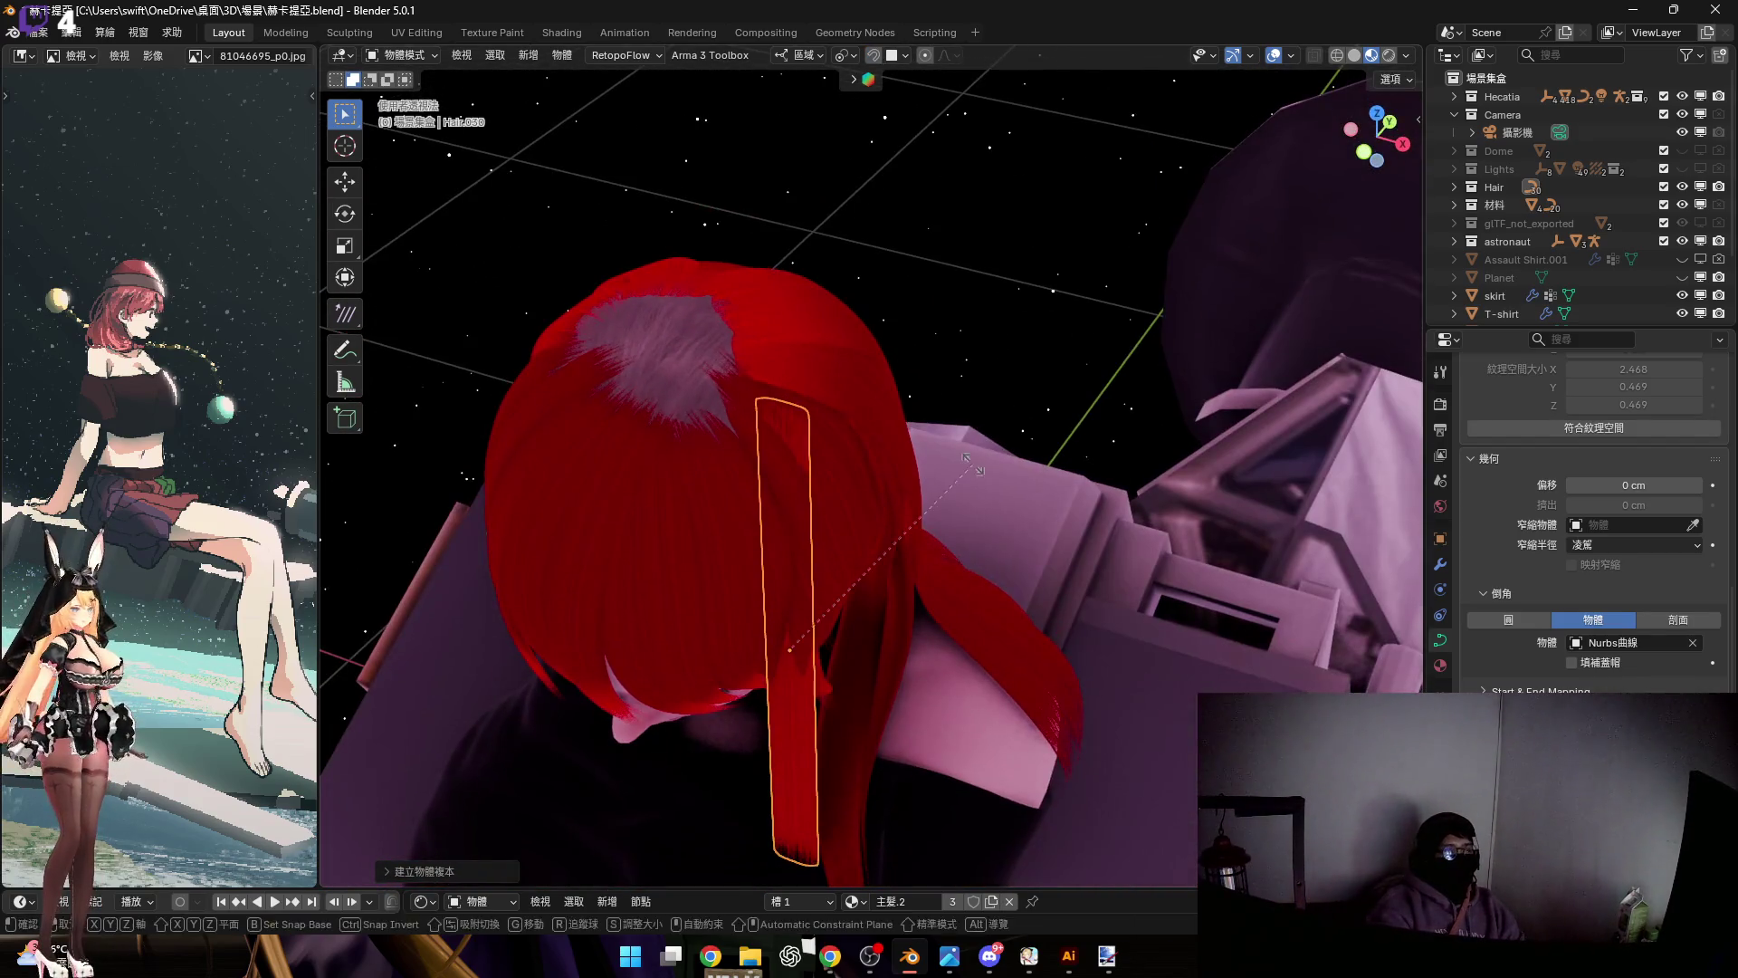
key("r")
key("x")
key("x")
type("90")
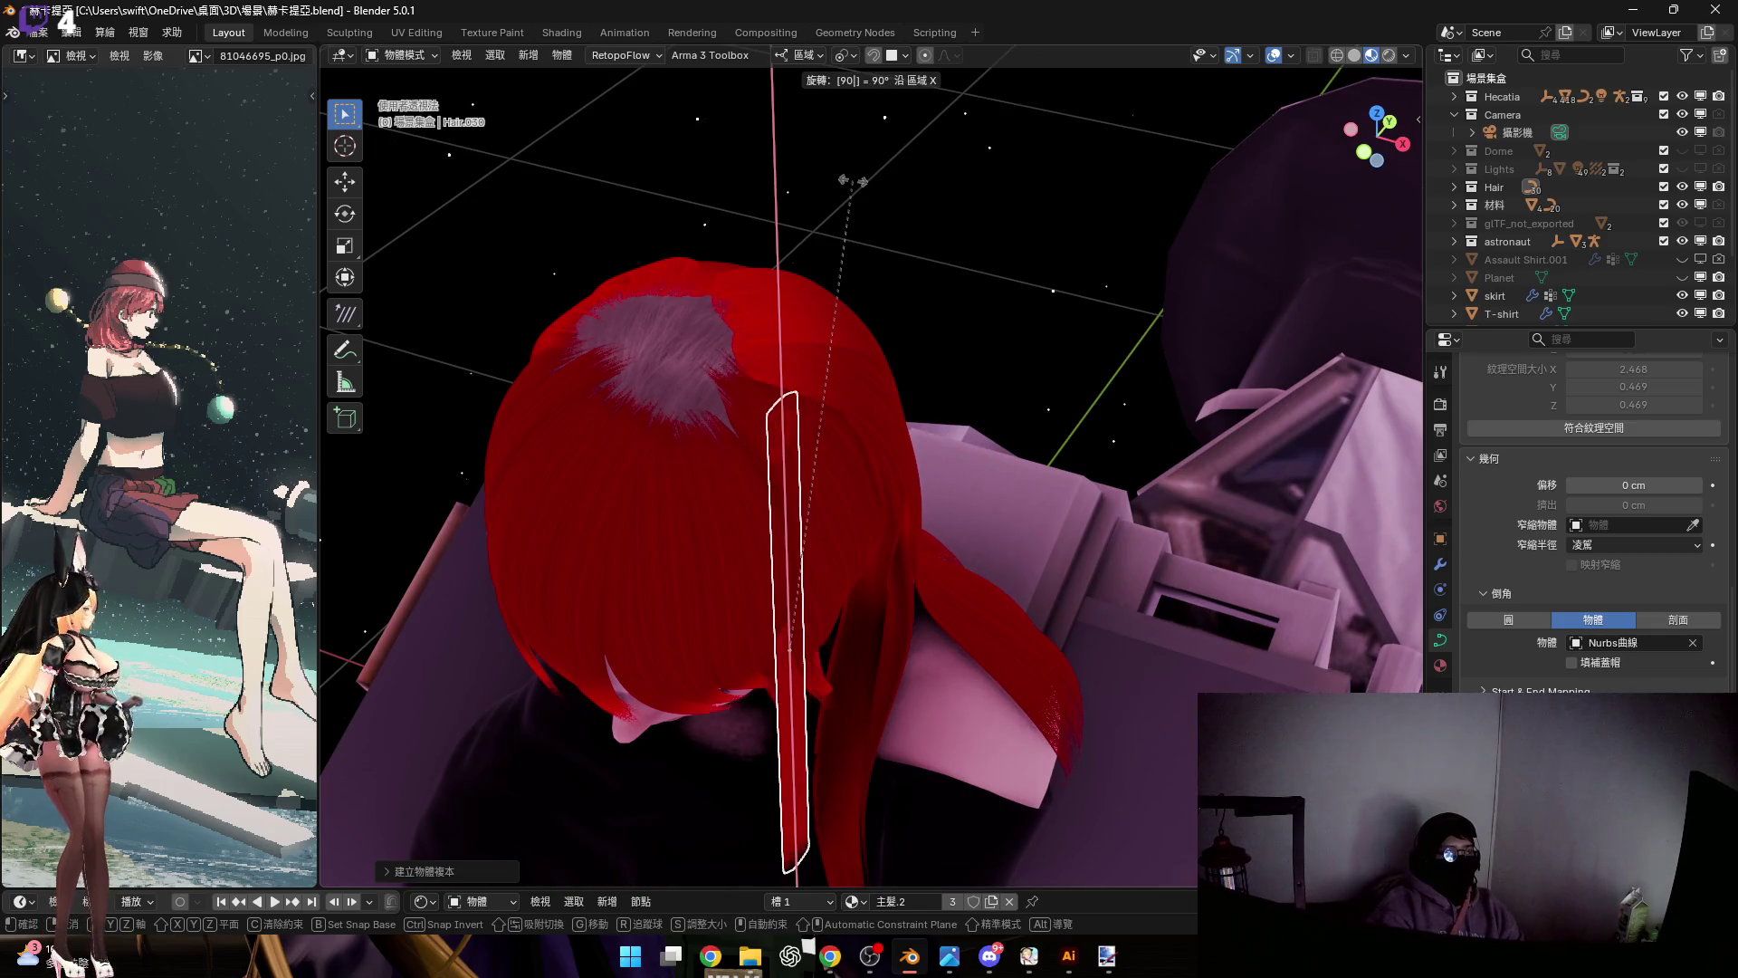
key("Return")
Move the copy along local Z onto the head and enter Edit Mode on its curve
mouse_move(855, 188)
middle_mouse_down()
mouse_move(717, 426)
mouse_move(791, 456)
middle_mouse_up()
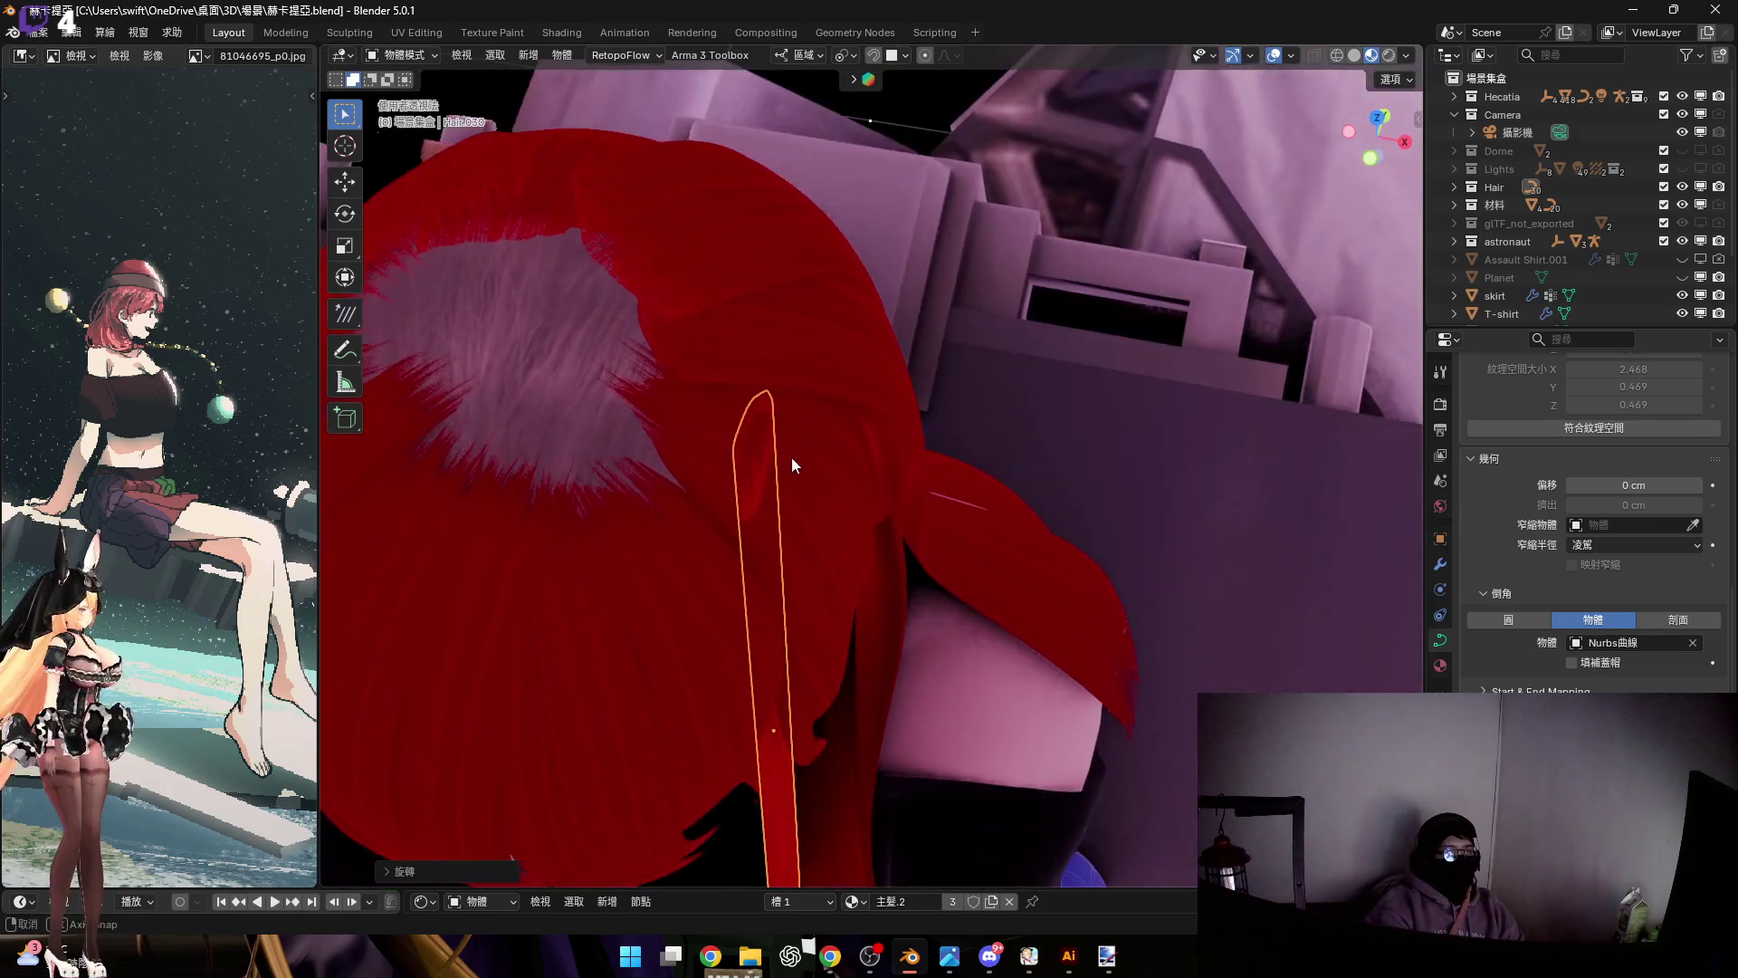
key("g")
key("z")
key("z")
left_click(972, 514)
mouse_move(972, 514)
middle_mouse_down()
mouse_move(818, 389)
mouse_move(809, 488)
mouse_move(860, 406)
middle_mouse_up()
scroll(860, 406, "down", 2)
key("Tab")
Thin the strand's end point with Alt+S and scale the selected points down
mouse_move(833, 321)
middle_mouse_down("shift")
mouse_move(919, 416)
mouse_move(792, 646)
middle_mouse_up("shift")
middle_click_drag(1035, 818, 1057, 780, "shift")
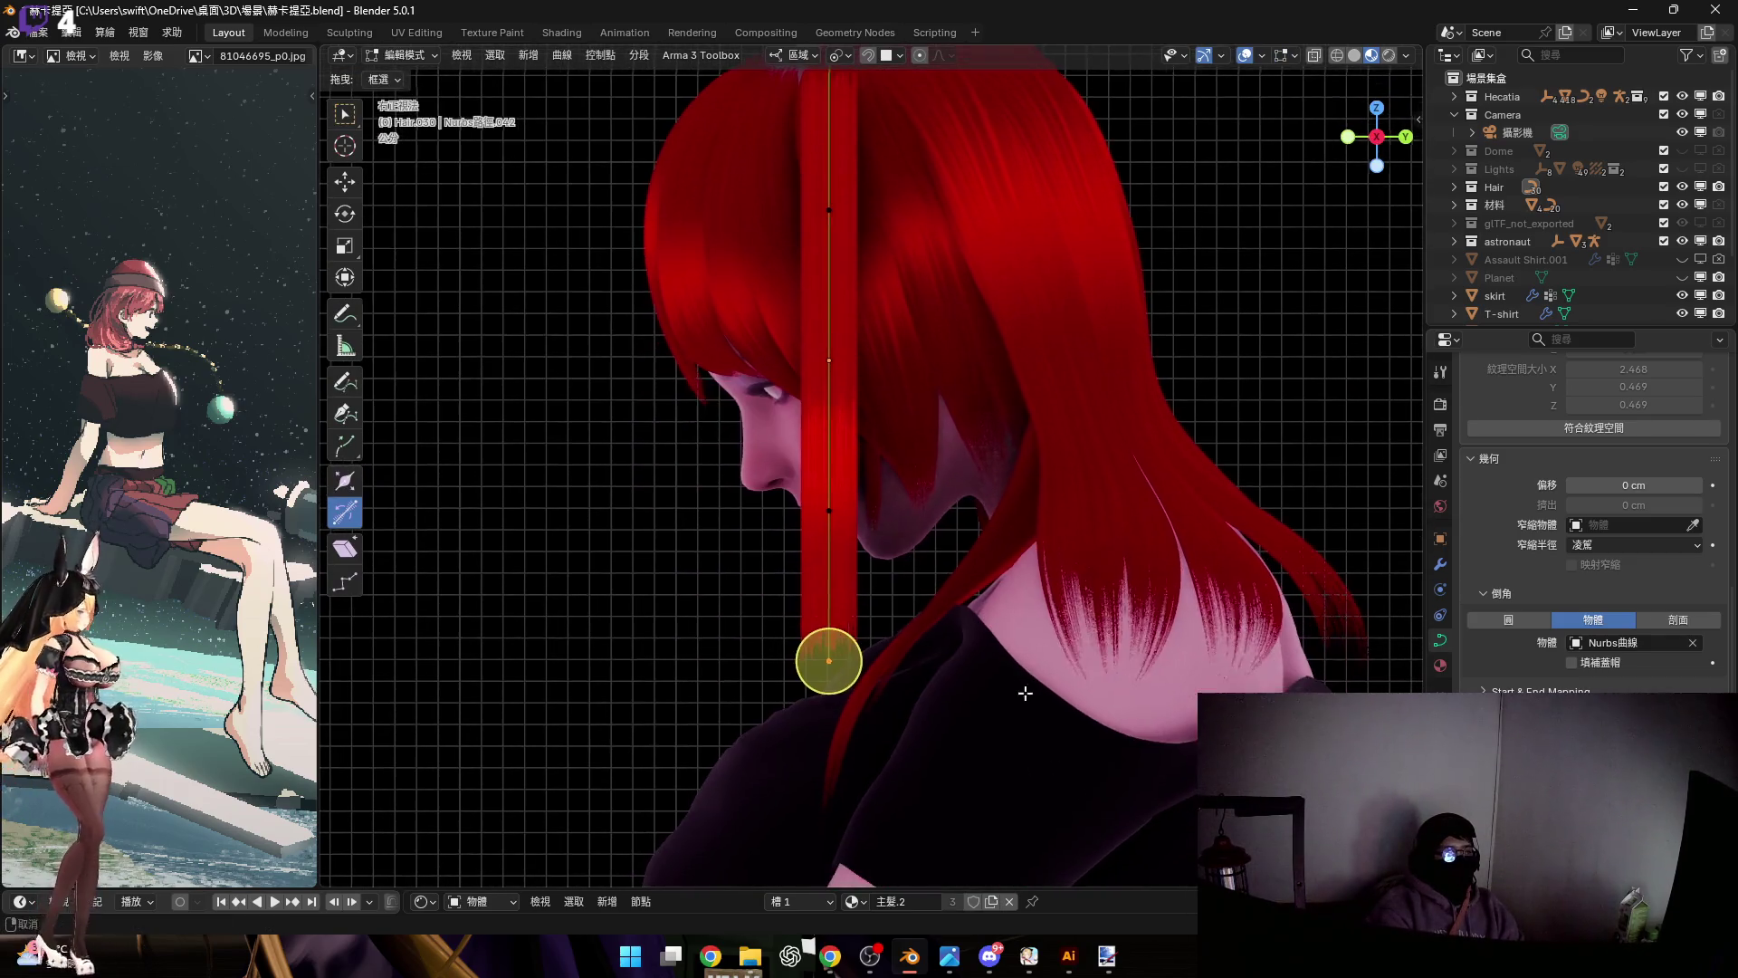
key("alt+s")
left_click(826, 660)
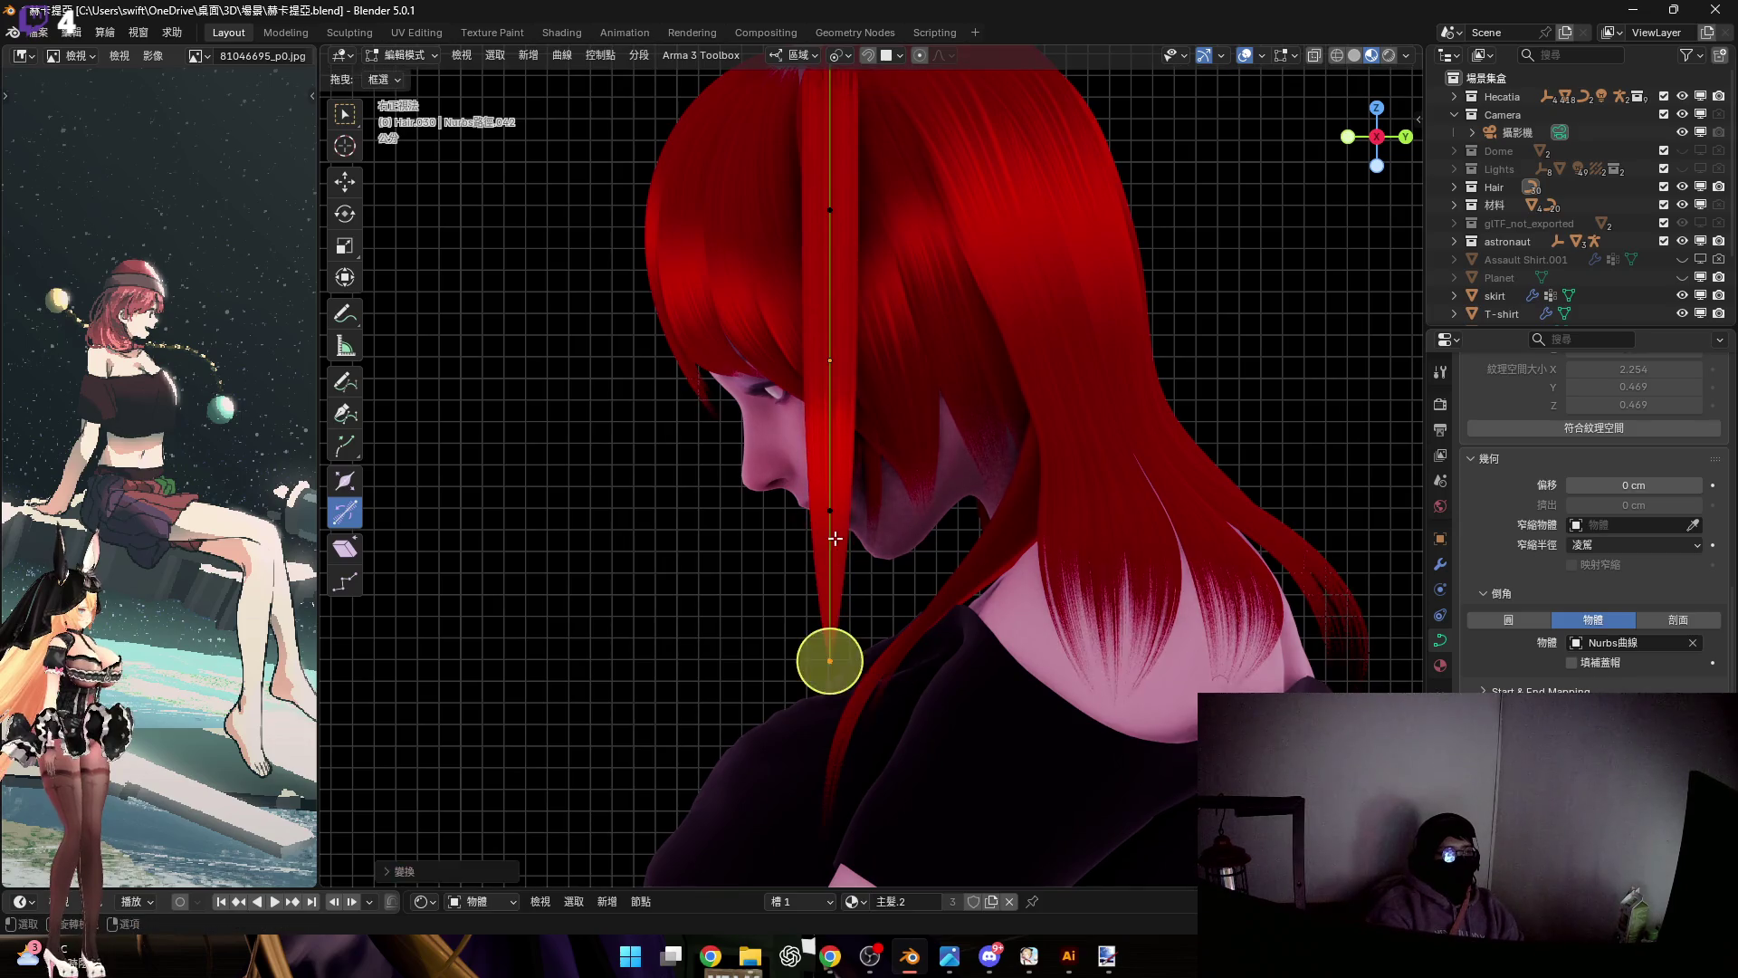
scroll(827, 582, "up", 2)
key("s")
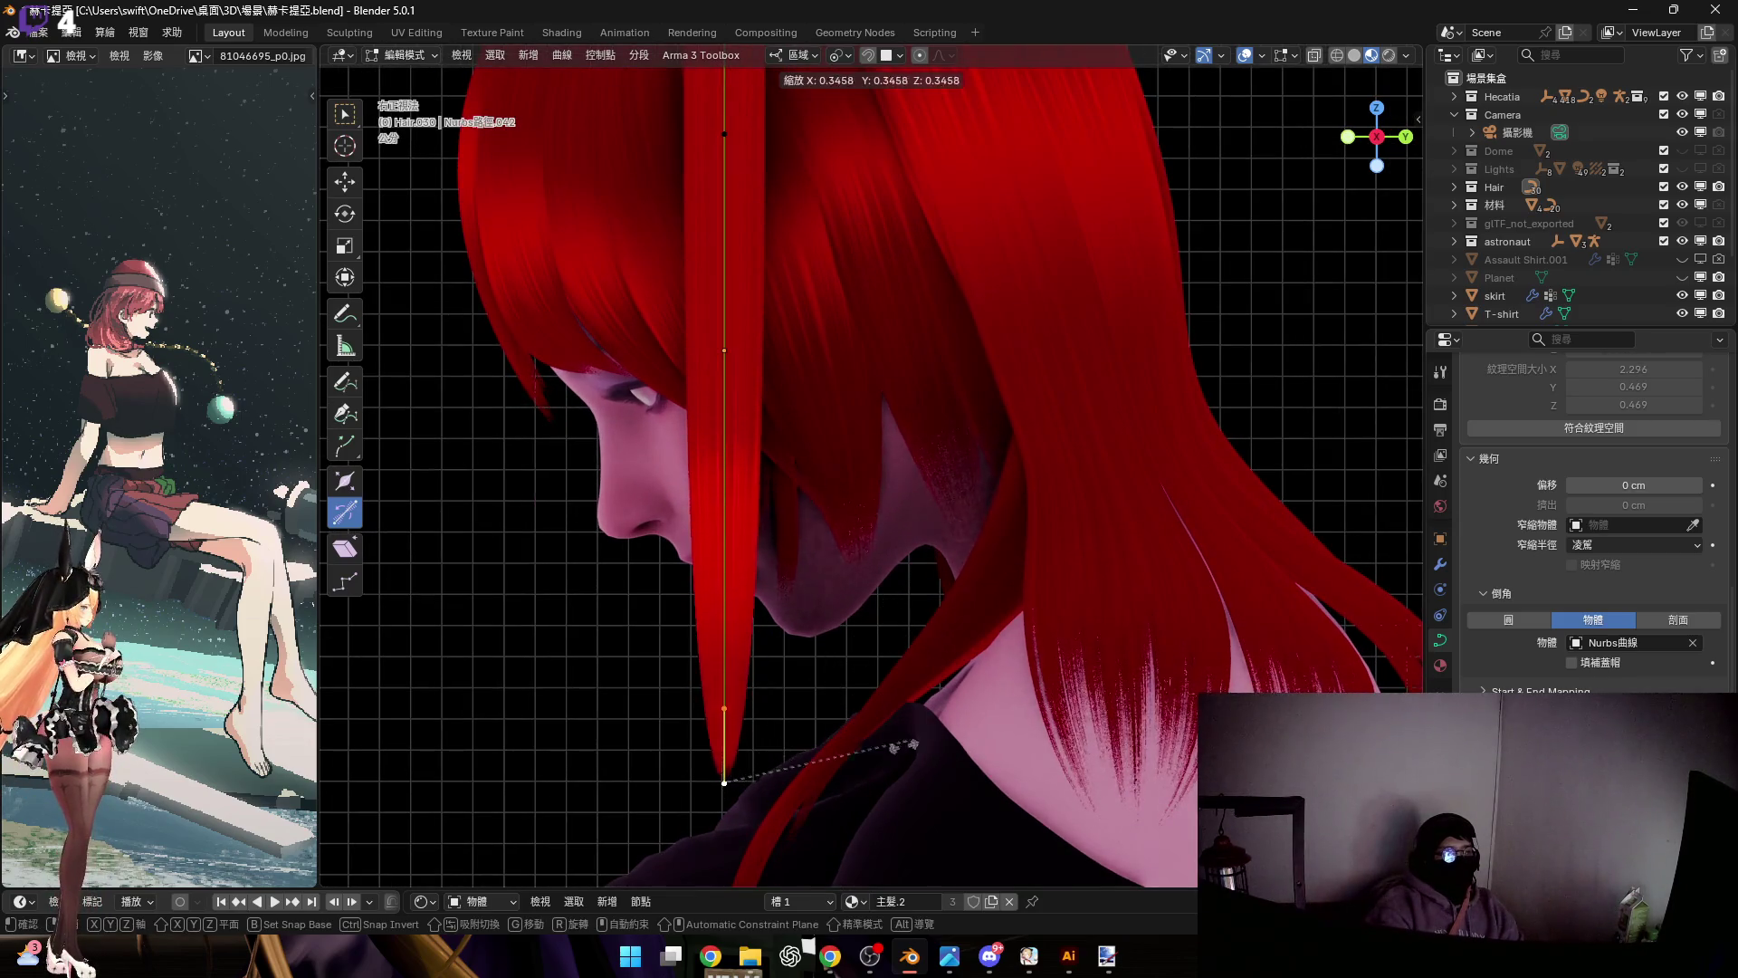
left_click(826, 710)
scroll(845, 640, "down", 2)
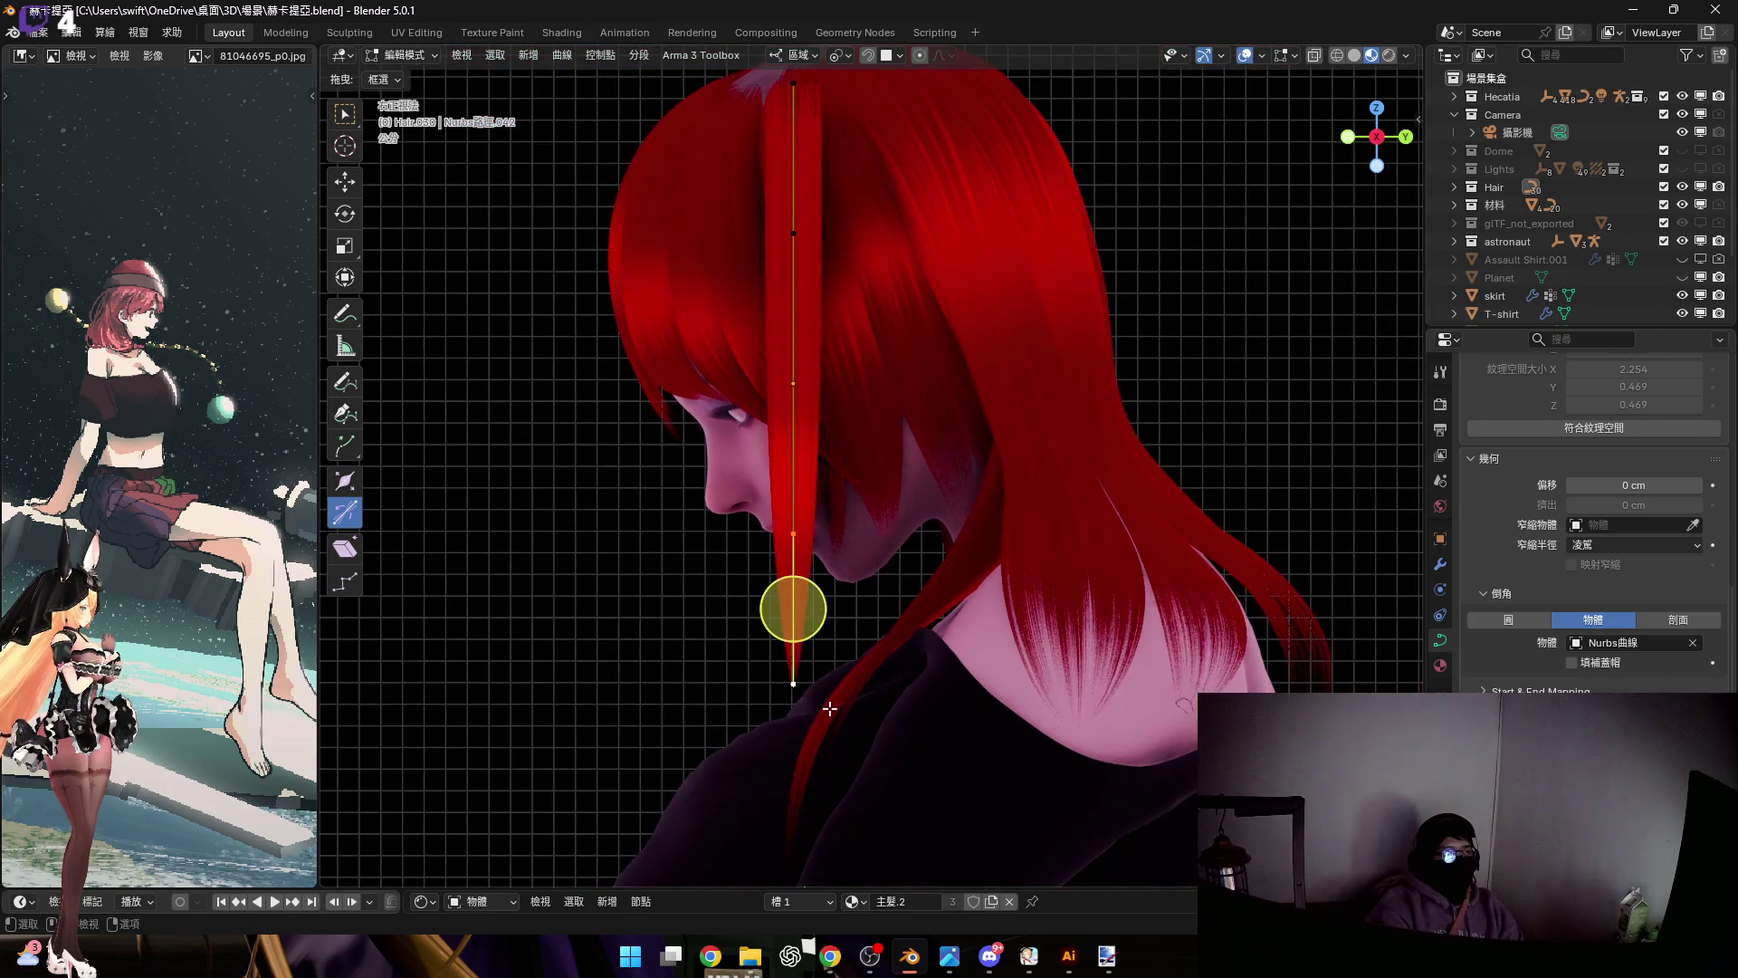
Subdivide the curve and scale the tip and the point above it
right_click(895, 673)
left_click(885, 446)
left_click(851, 683)
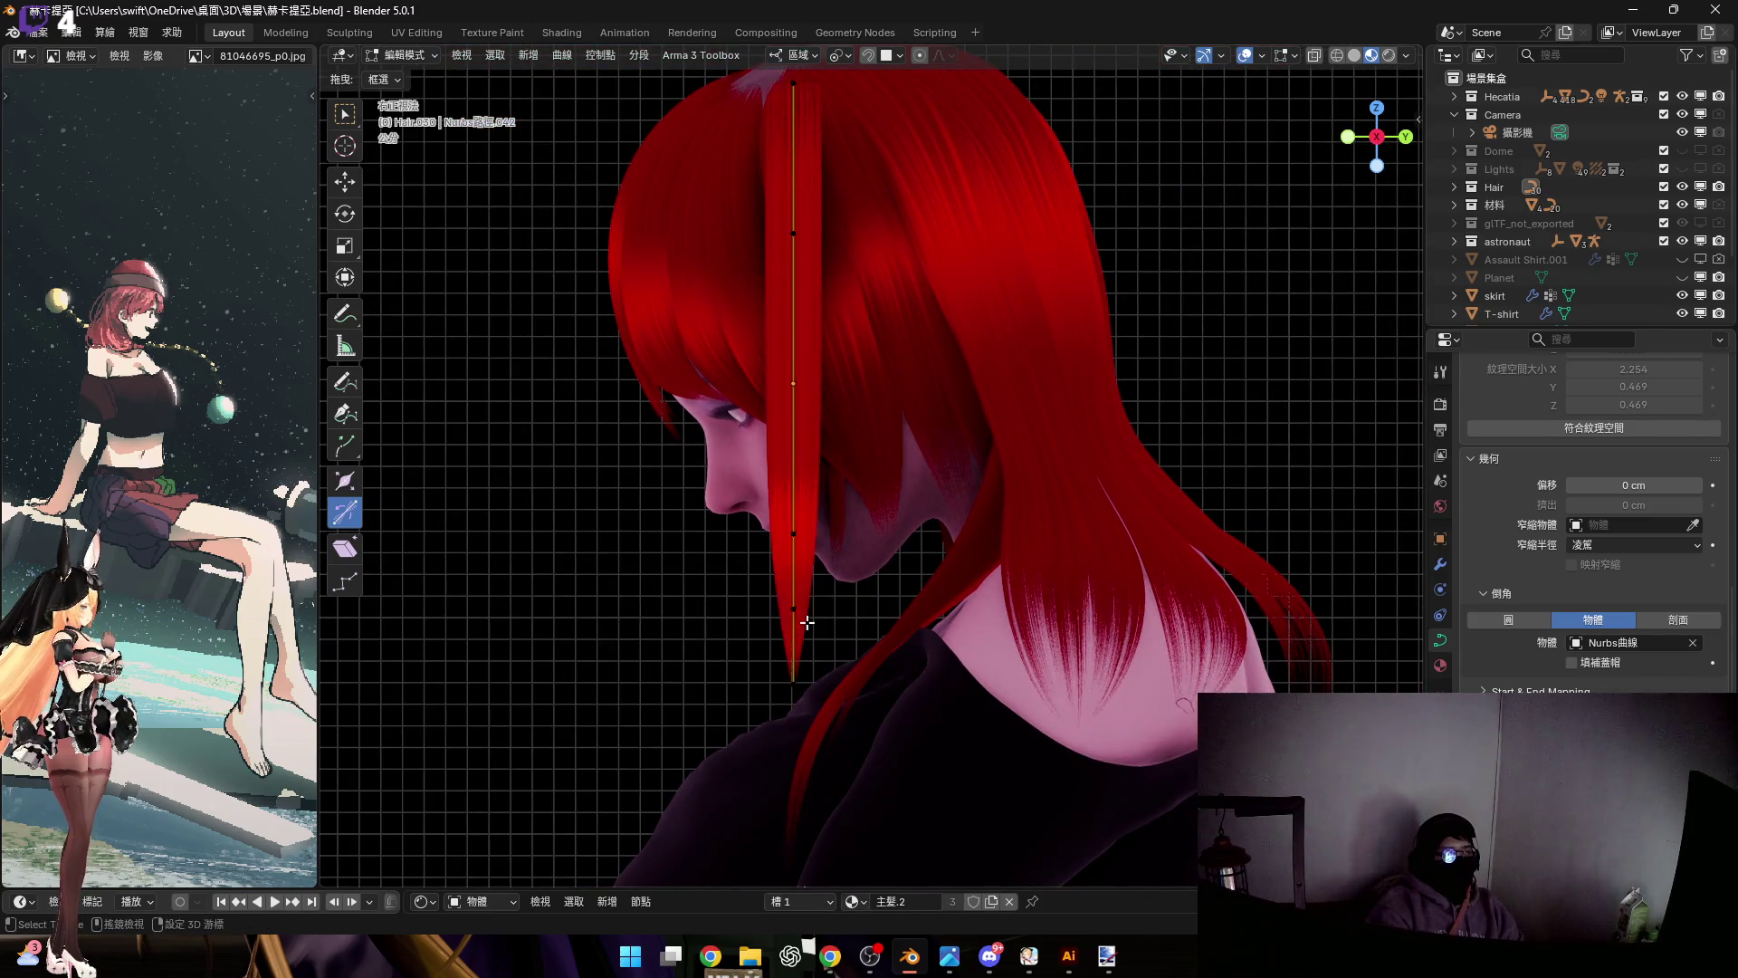
left_click(801, 673, "shift")
scroll(801, 673, "up", 3)
key("s")
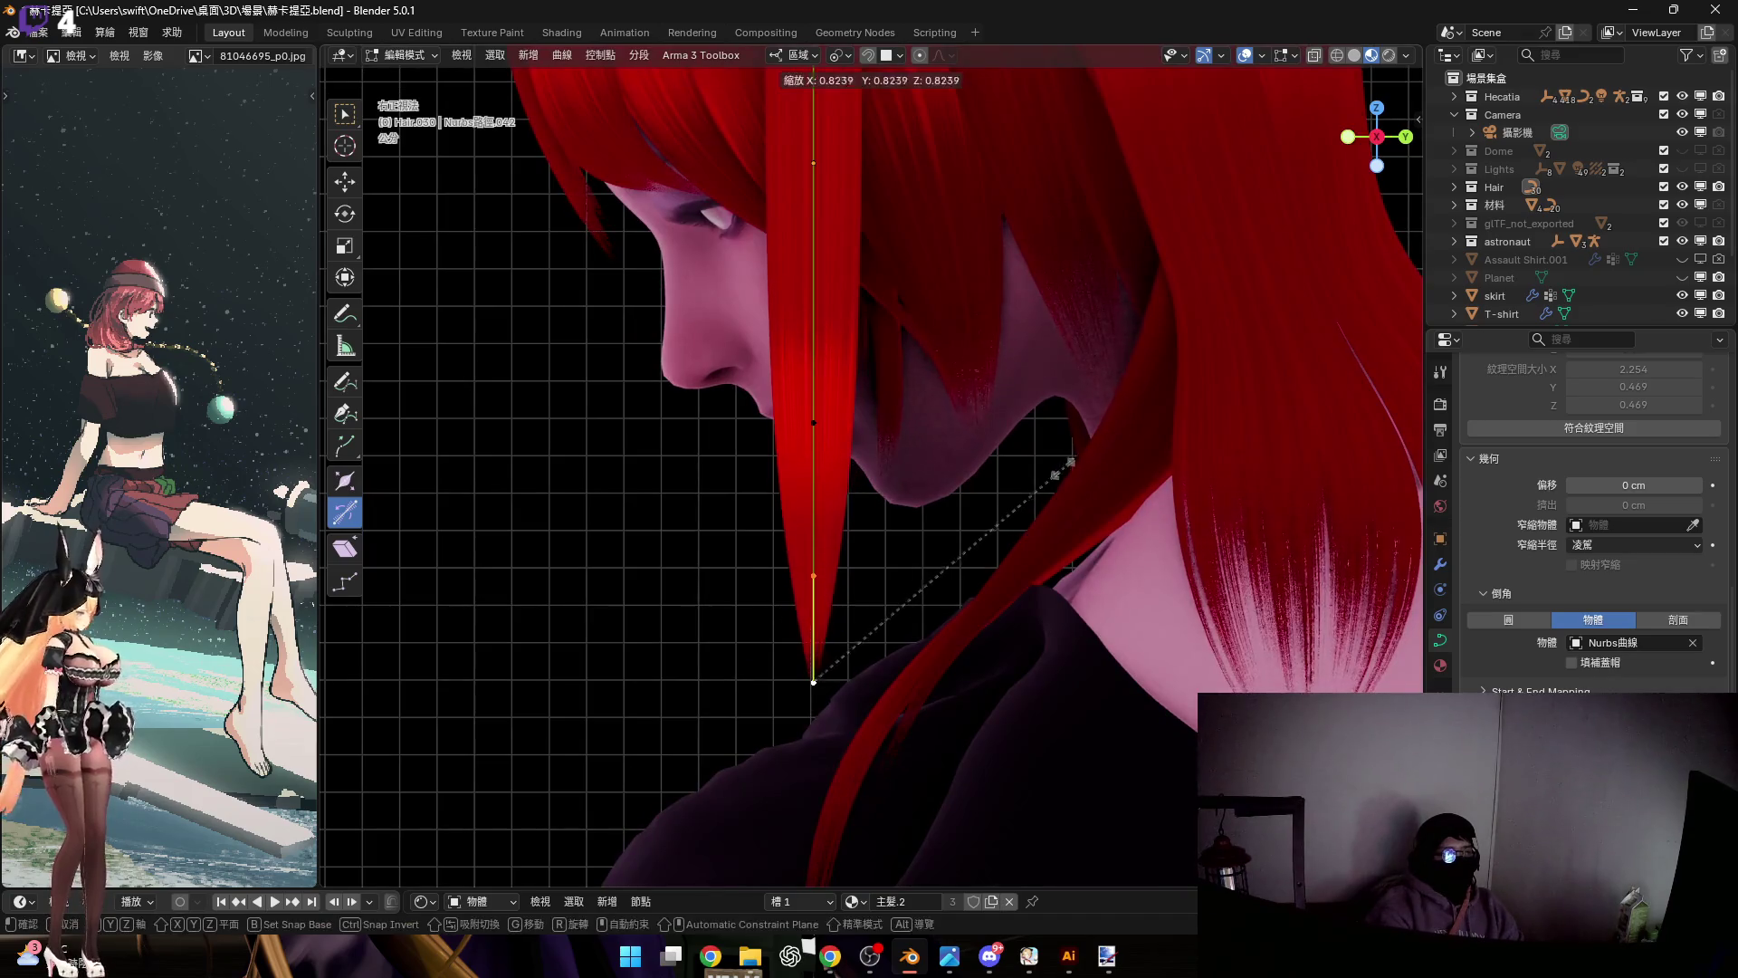
left_click(815, 545)
key("b")
left_click_drag(815, 545, 913, 573)
scroll(807, 534, "down", 3)
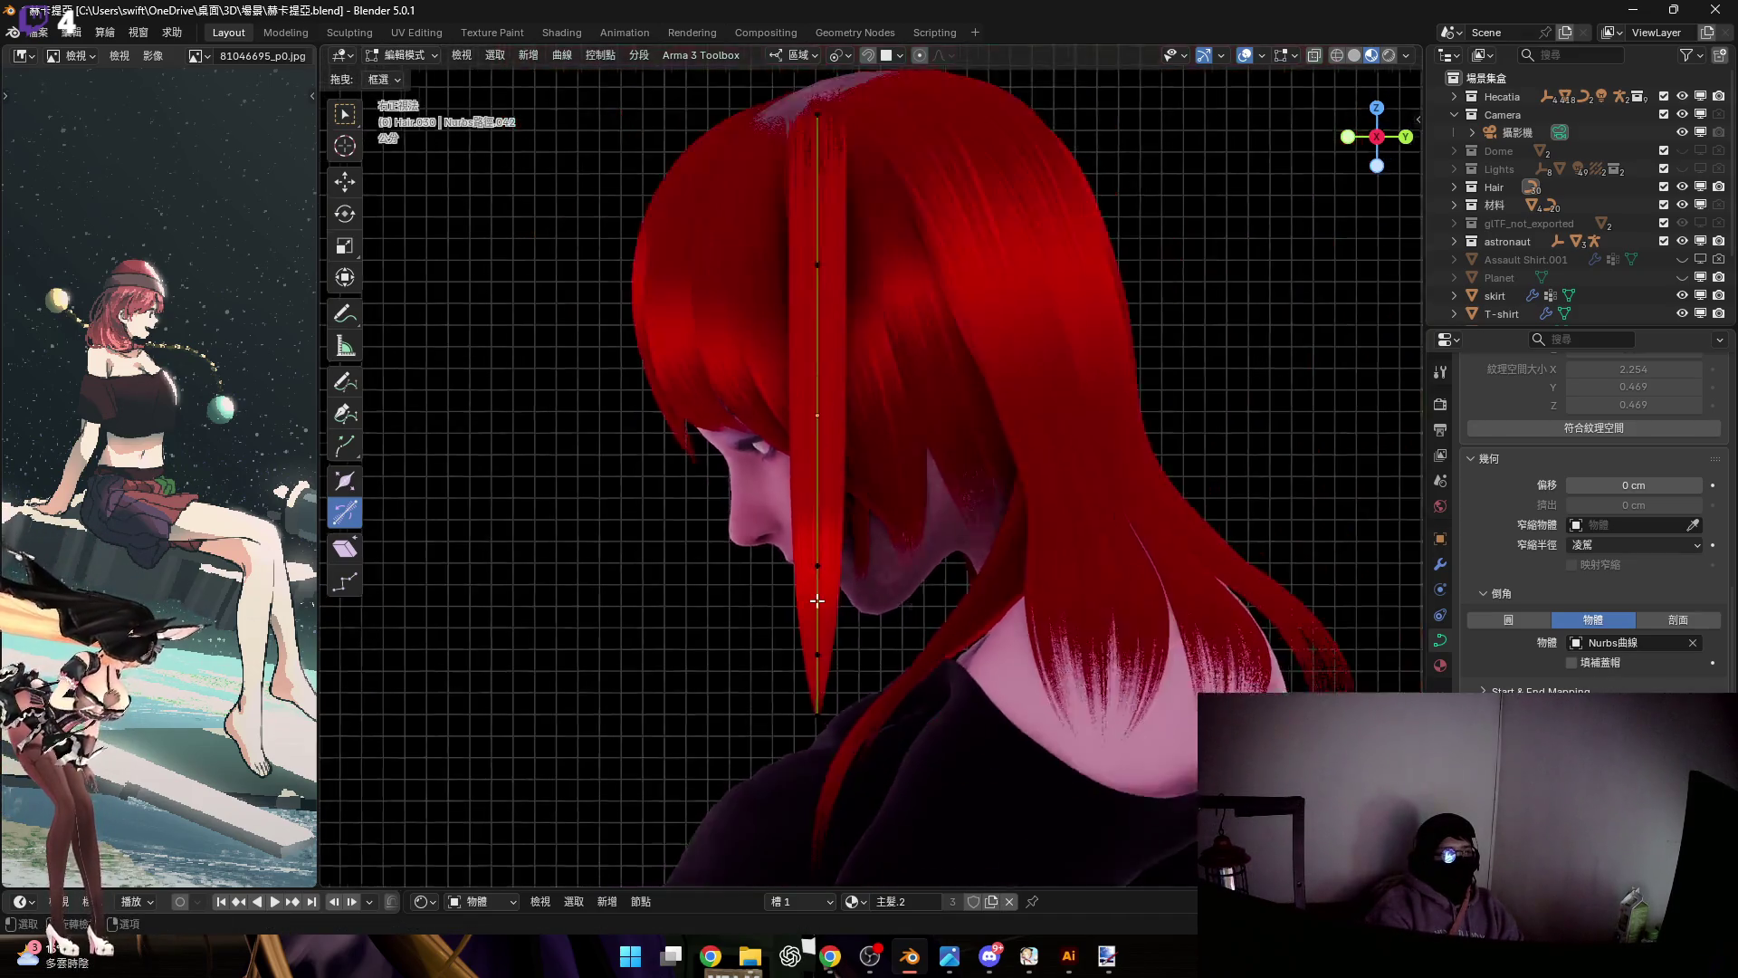
Box-select all strand points and adjust the whole strand's thickness
key("b")
left_click_drag(692, 651, 1006, 228)
key("alt+s")
left_click(814, 477)
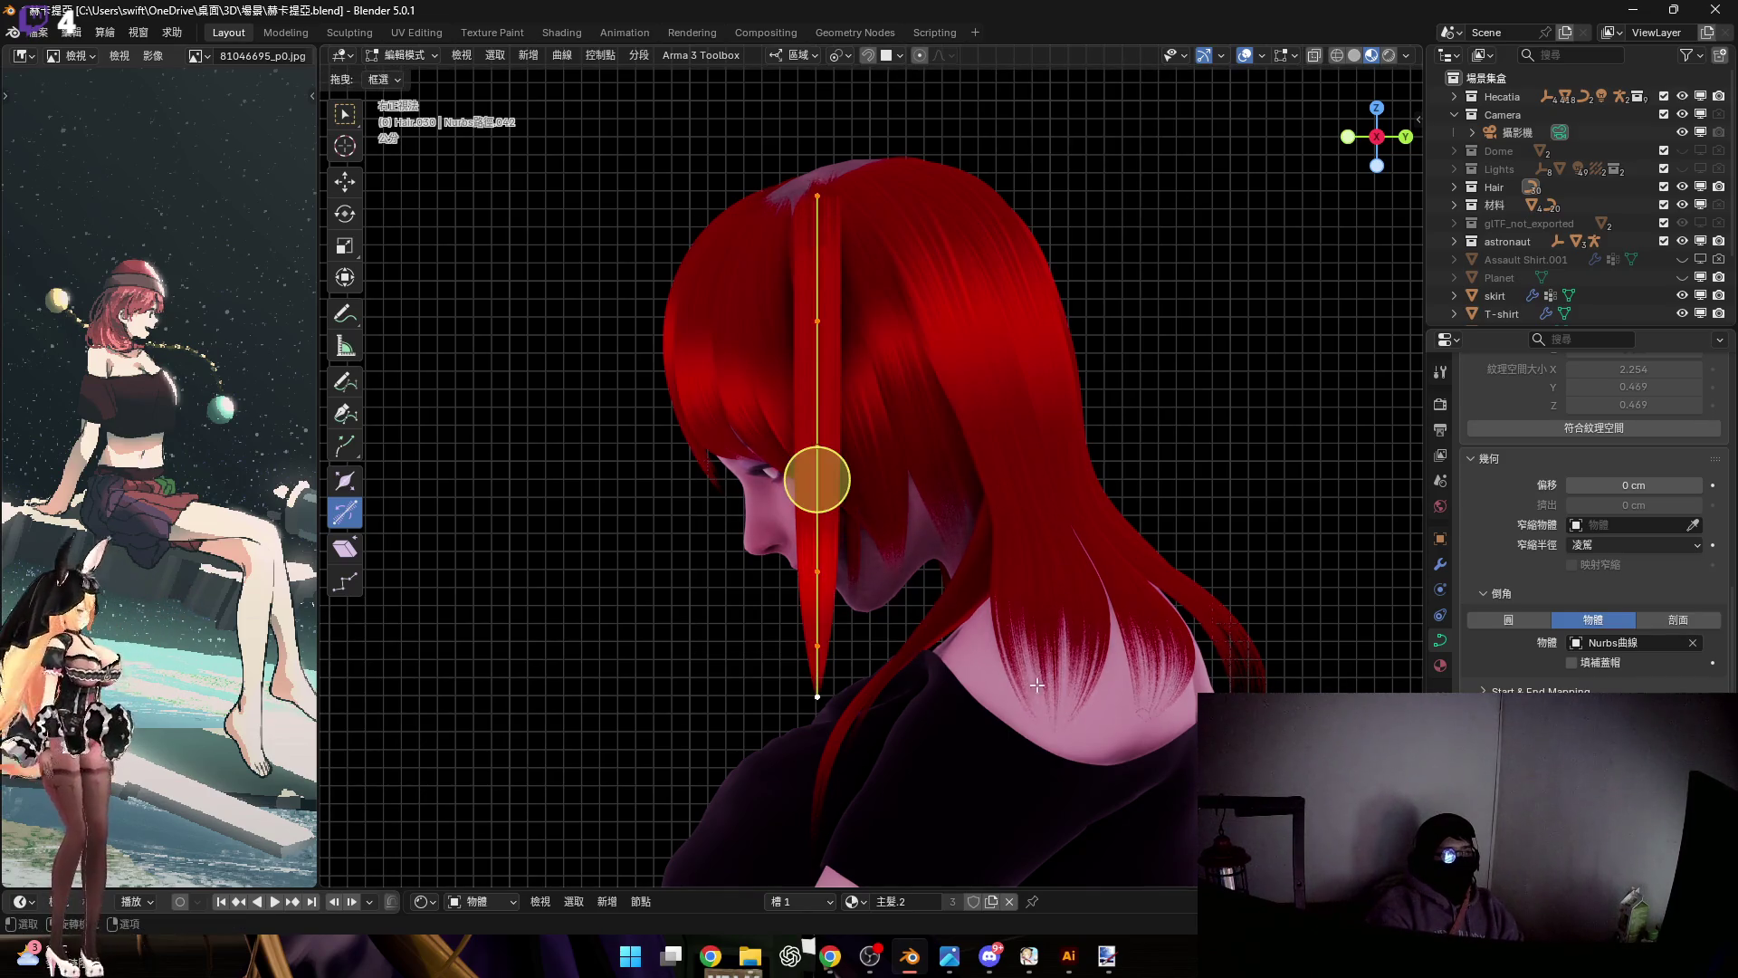
key("b")
mouse_move(1109, 668)
left_mouse_down()
mouse_move(659, 353)
mouse_move(622, 279)
left_mouse_up()
middle_click_drag(815, 335, 833, 444, "shift")
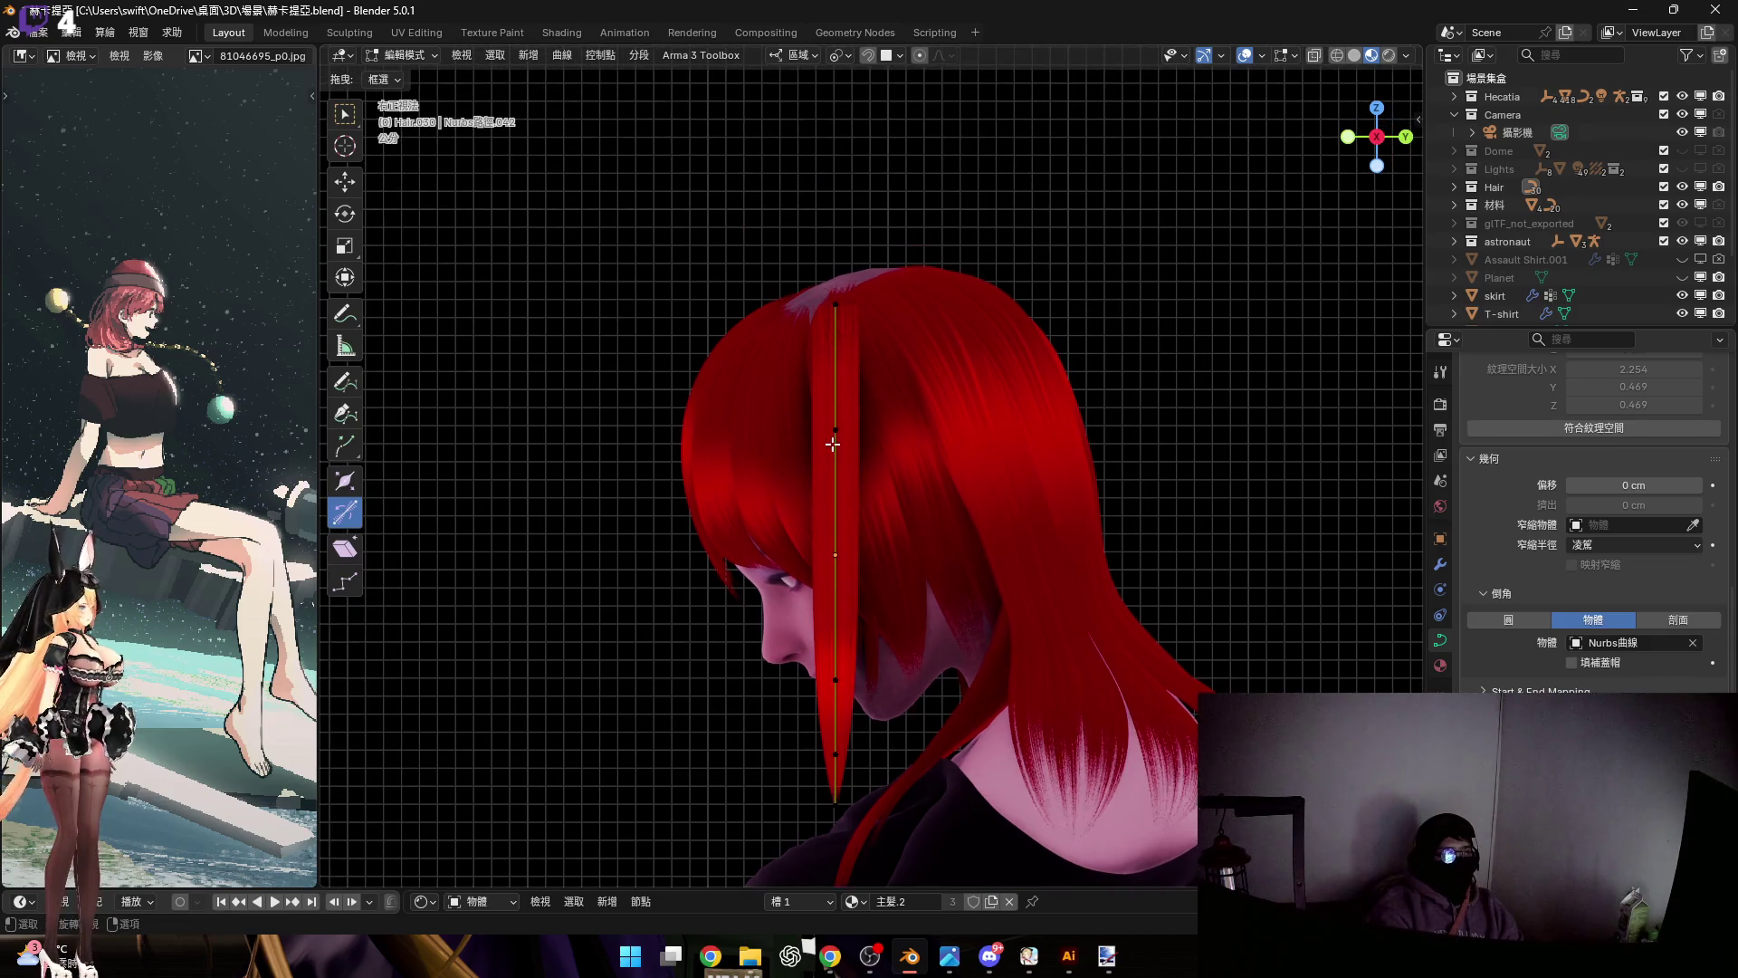
middle_click_drag(839, 323, 853, 432, "shift")
scroll(859, 448, "up", 3)
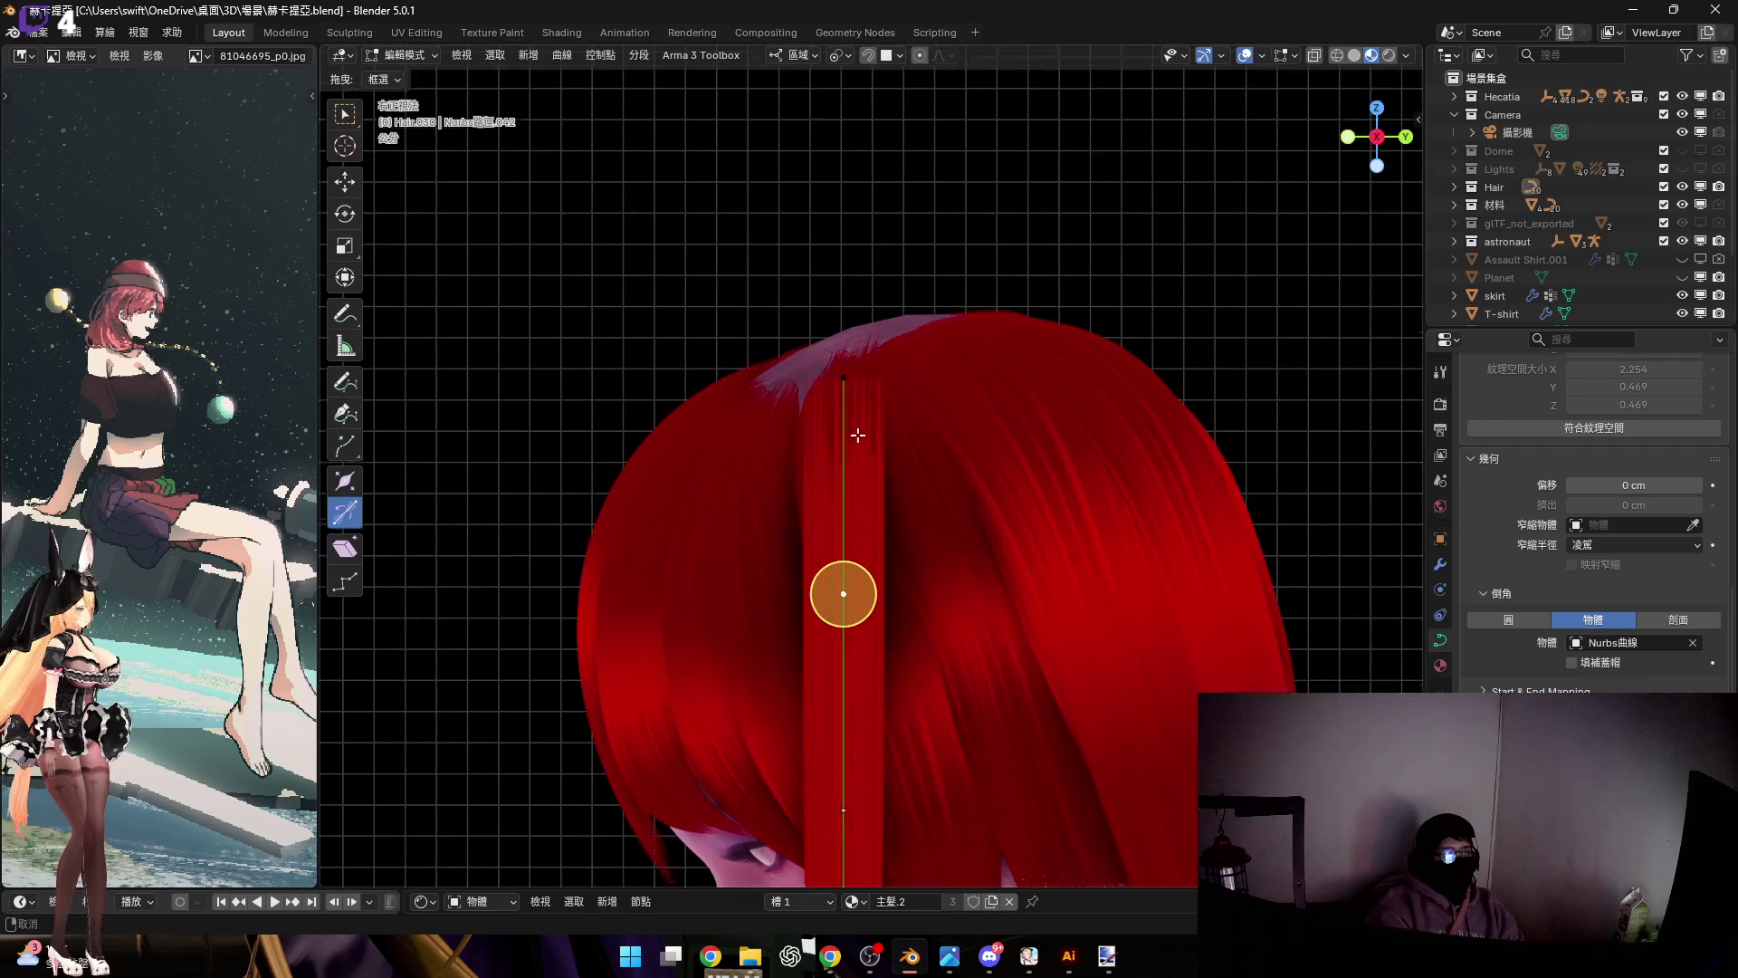
Subdivide the strand again and scale the new middle control point
right_click(1076, 502)
left_click(1070, 453)
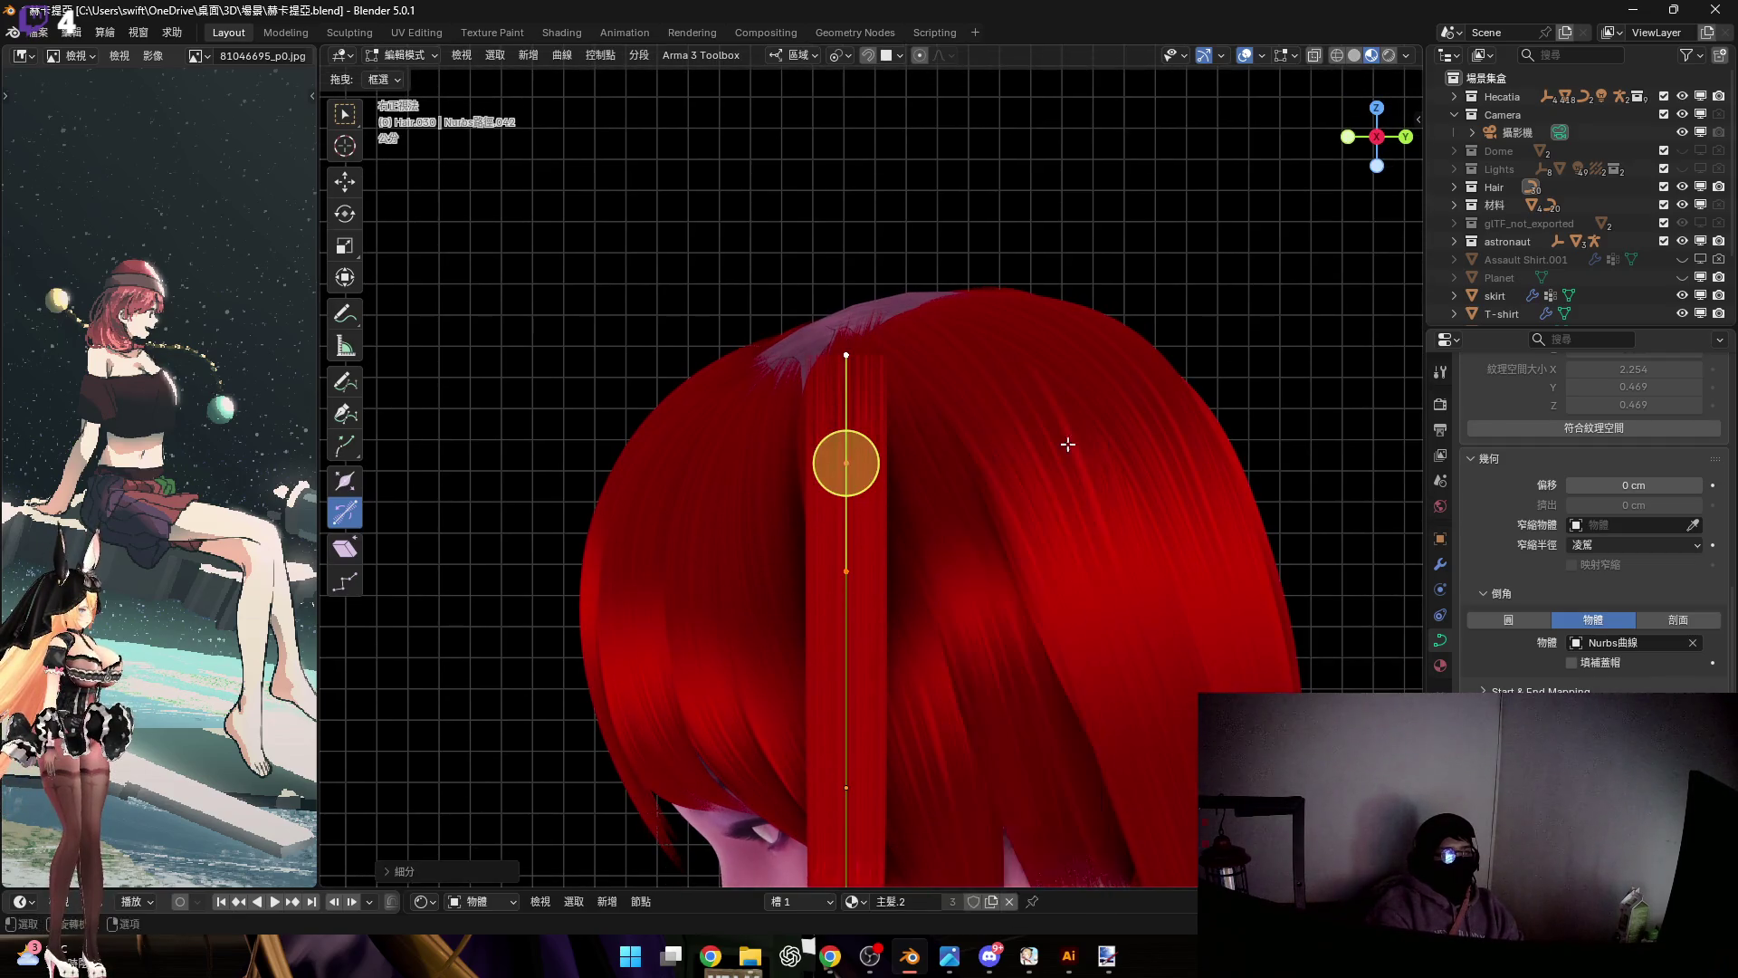
left_click(867, 473)
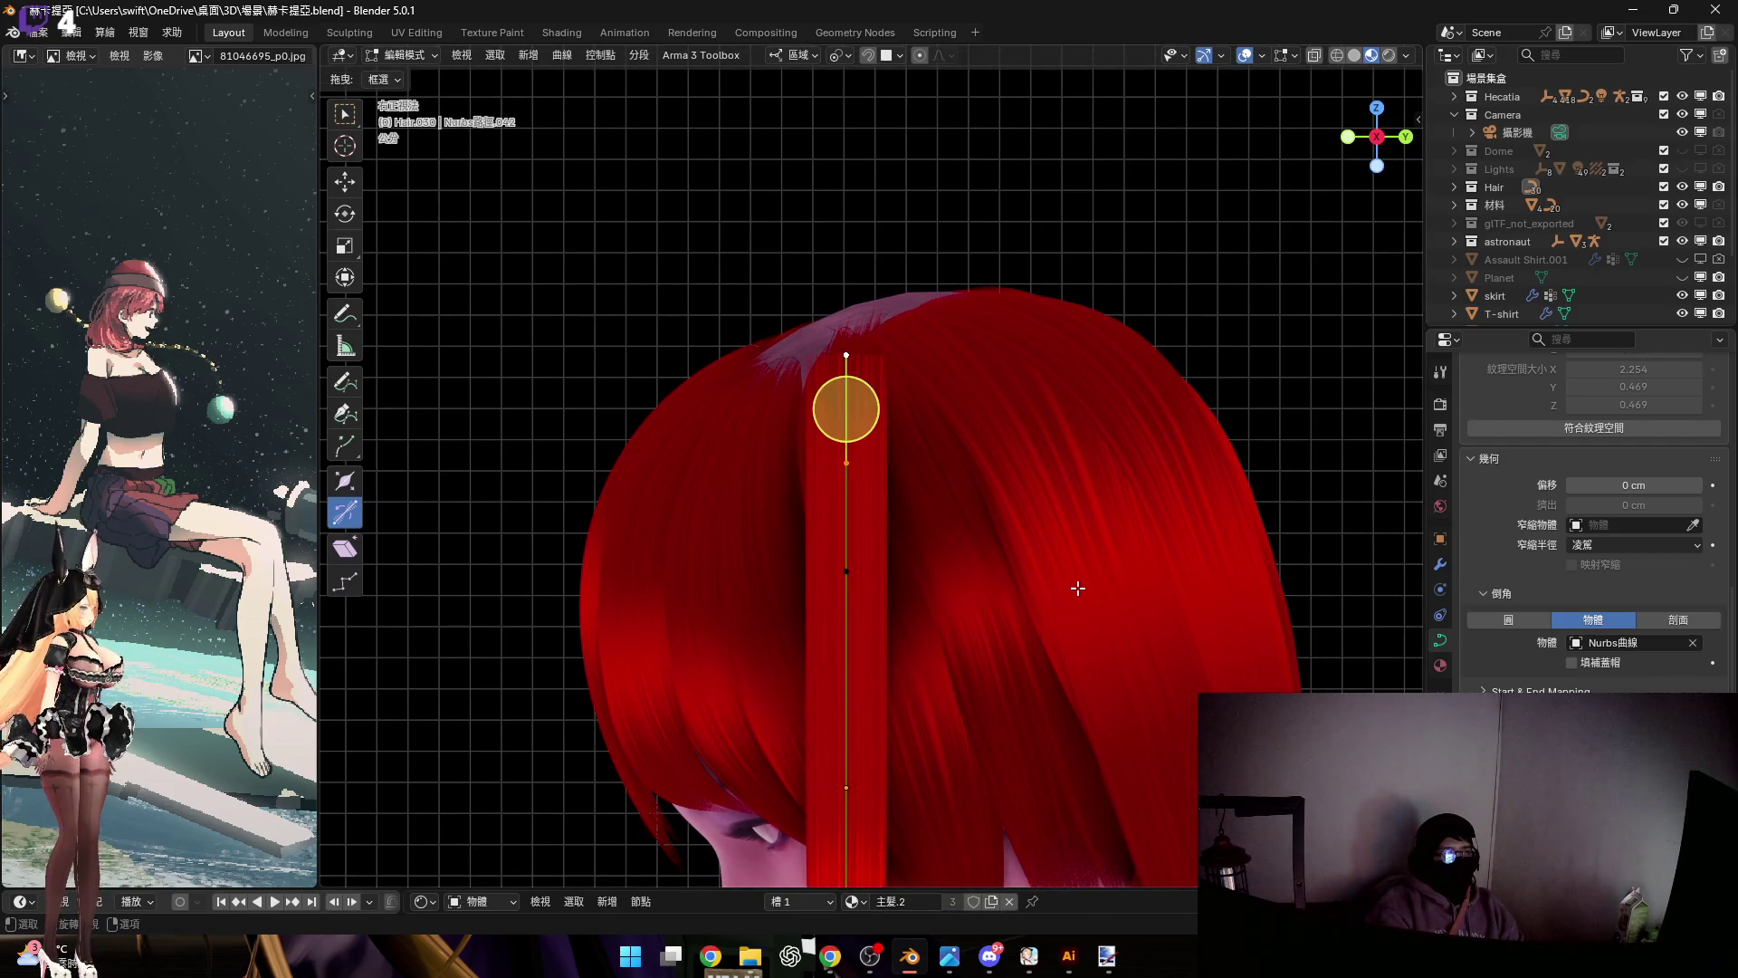
key("s")
left_click(1050, 552)
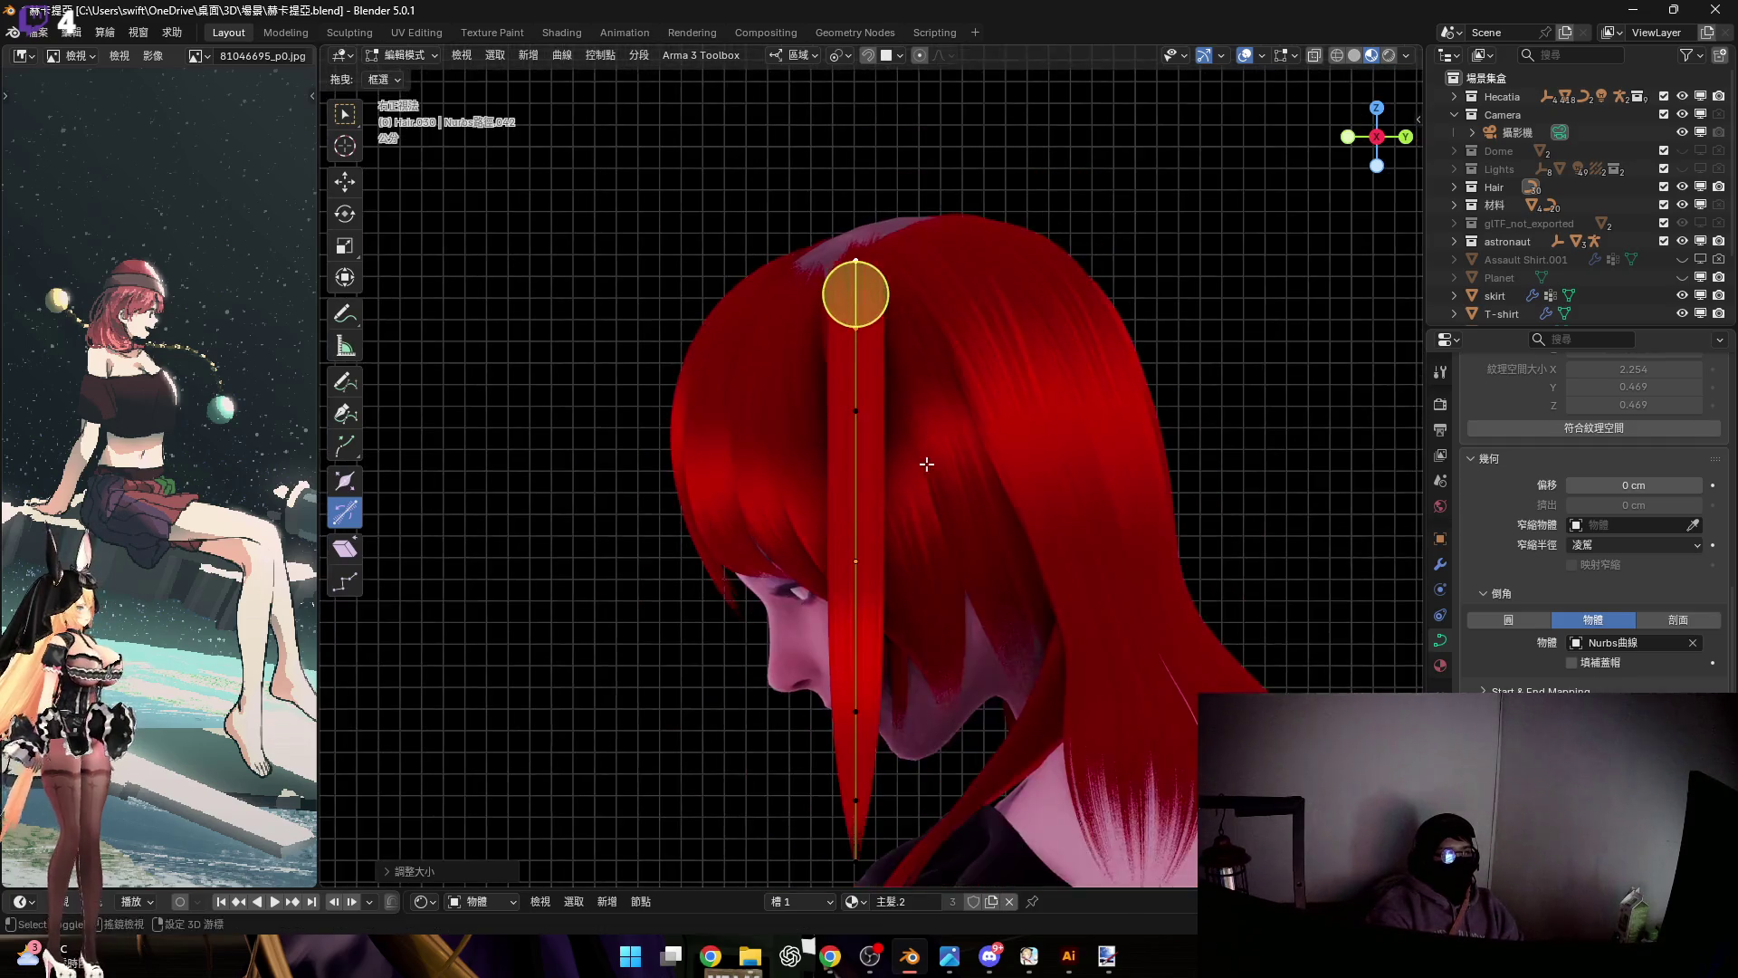
Select the middle and top points and widen that part of the strand
left_click_drag(1143, 746, 660, 339)
mouse_move(1090, 719)
left_mouse_down()
mouse_move(725, 376)
mouse_move(672, 280)
mouse_move(652, 354)
left_mouse_up()
left_click(846, 762, "shift")
key("alt+s")
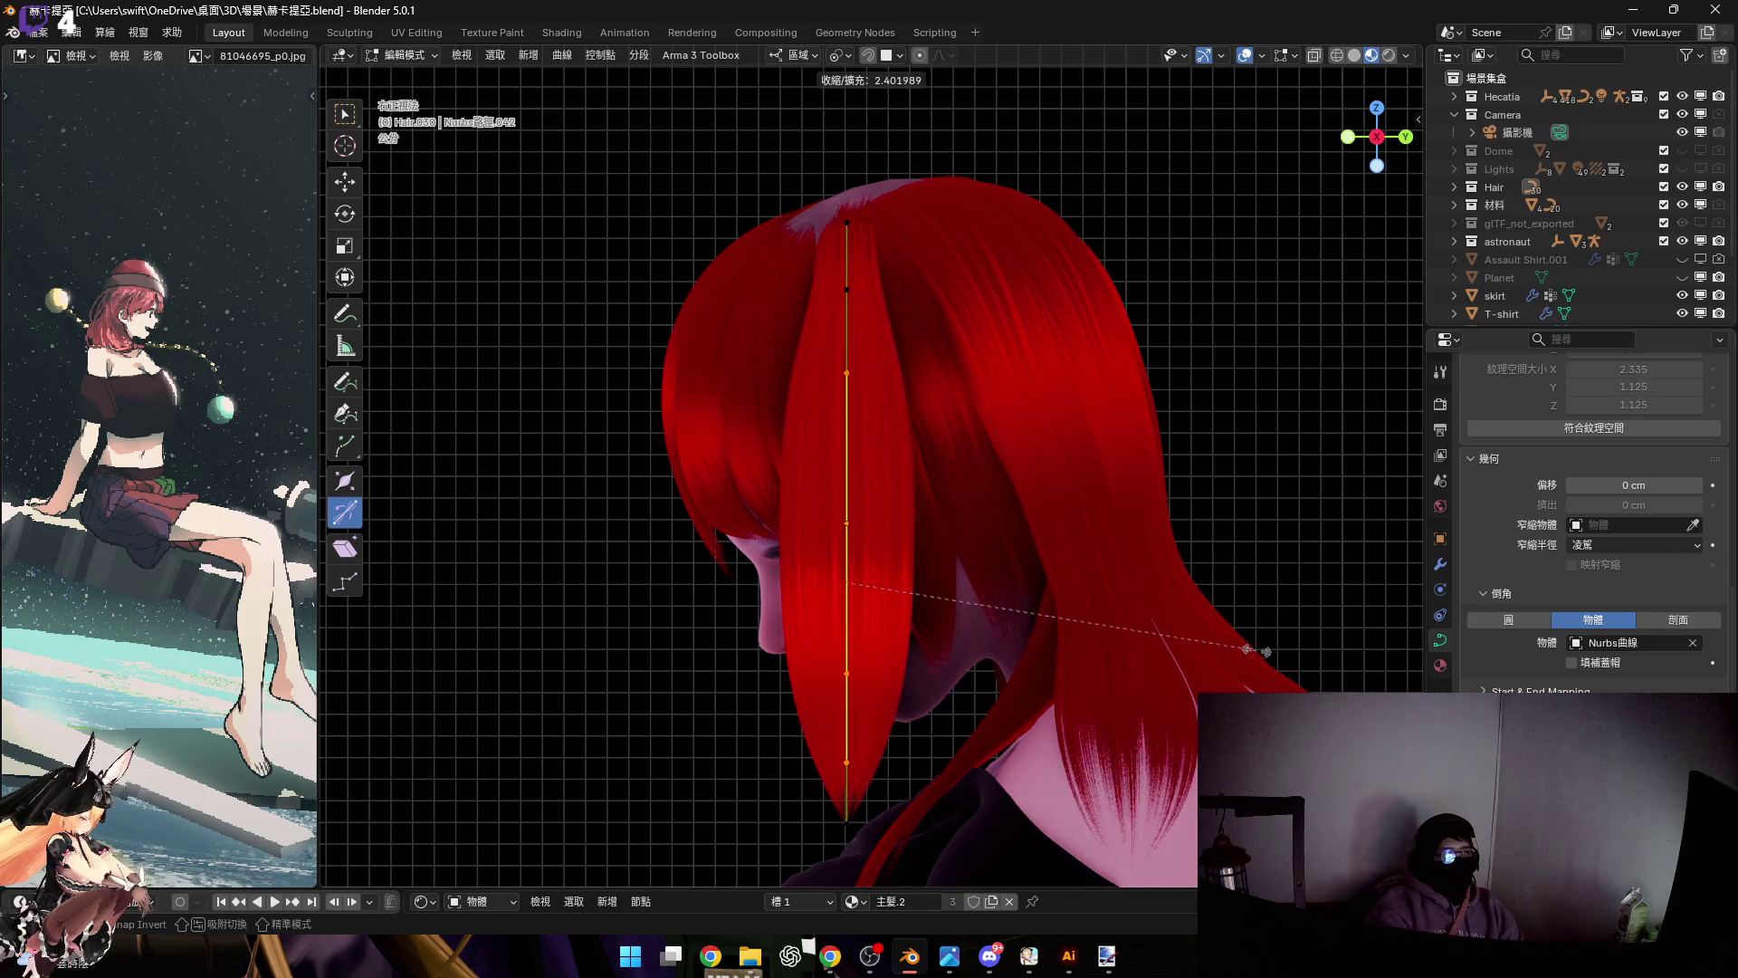
right_click(1276, 653)
left_click(846, 289, "shift")
key("alt+s")
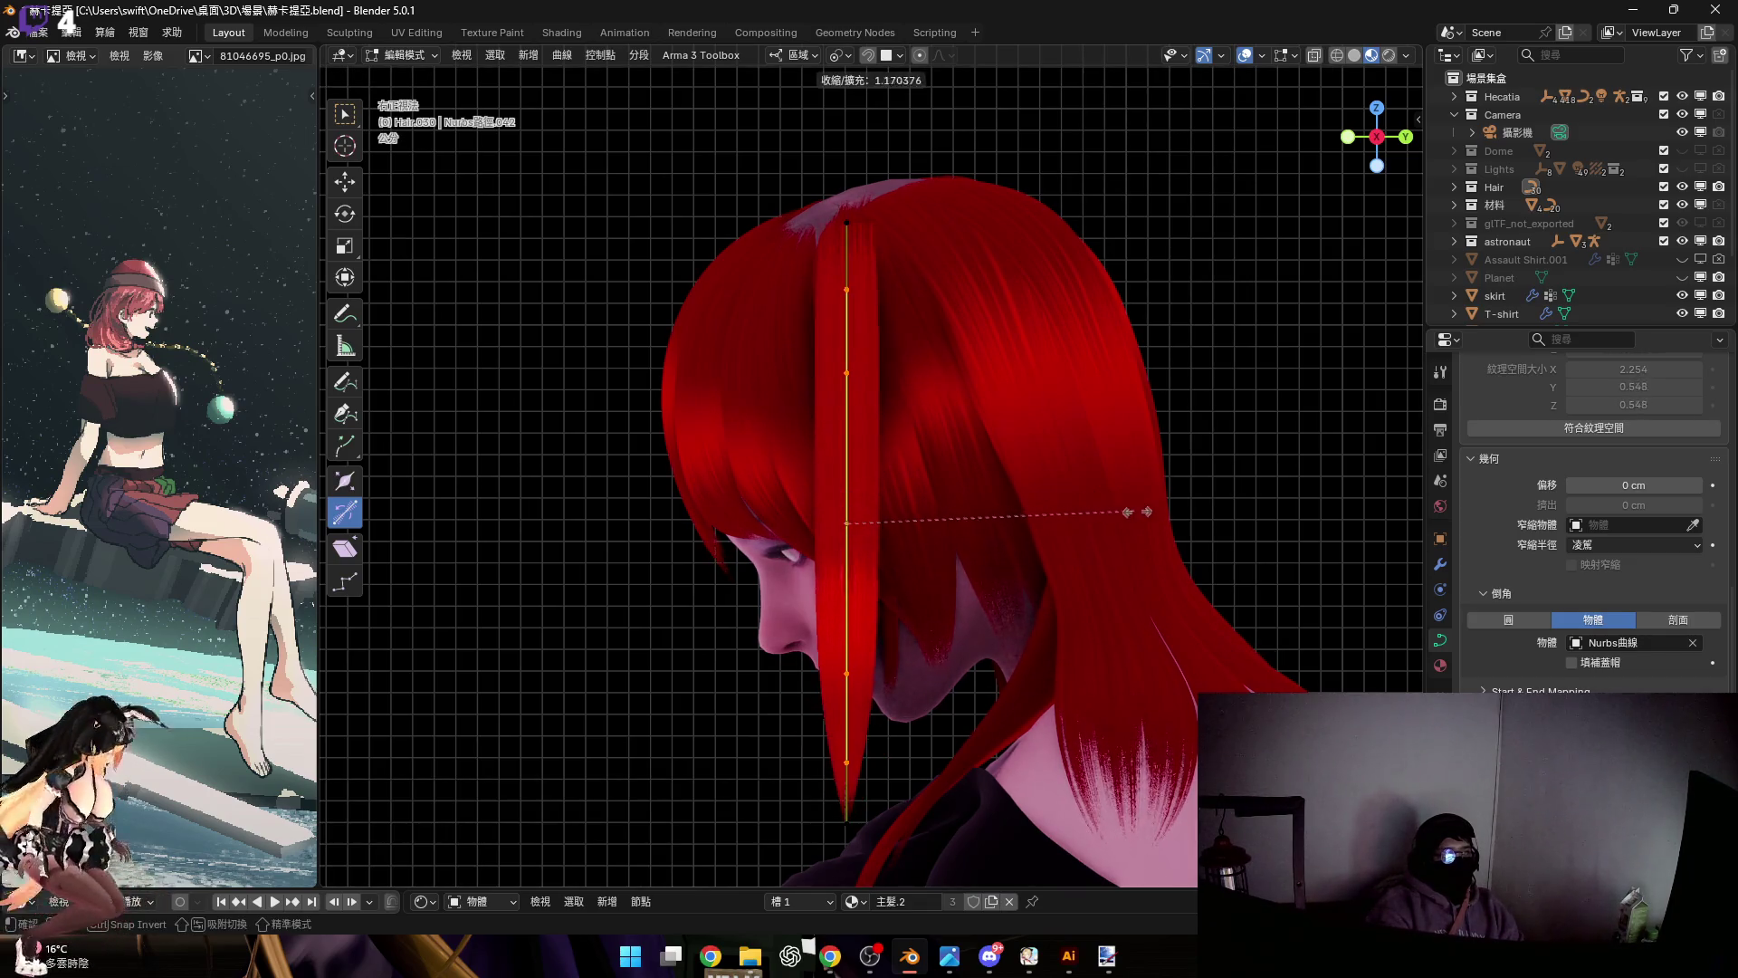
left_click(1348, 588)
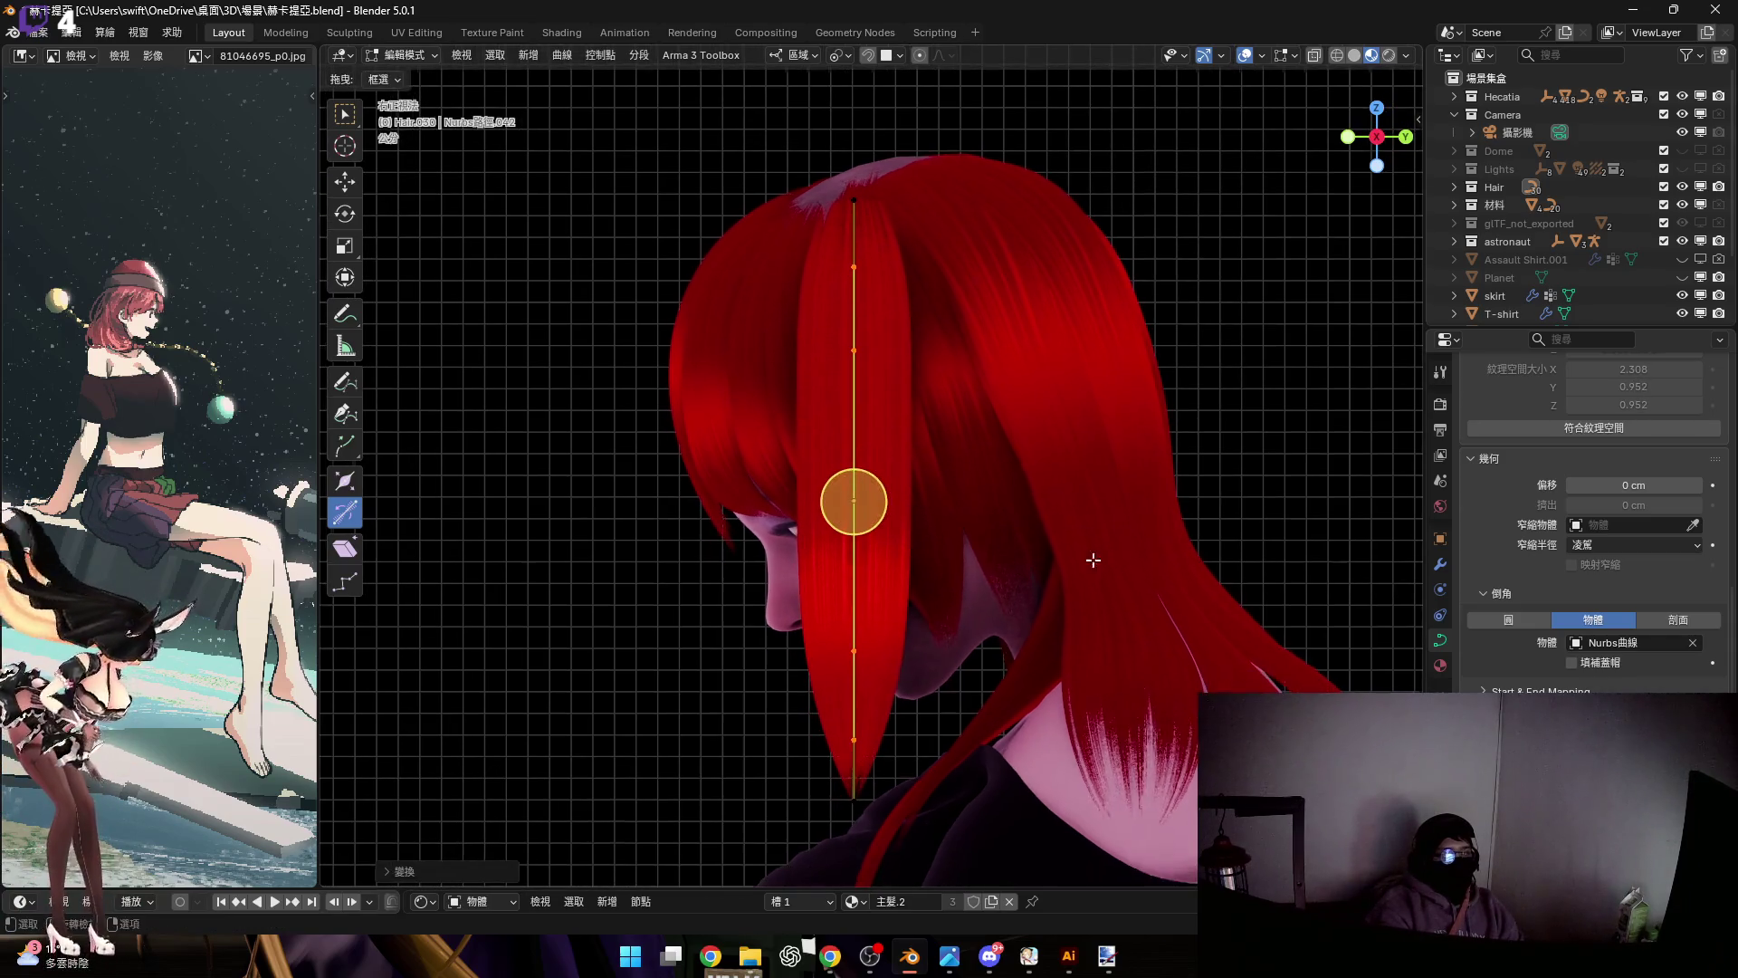
Scale and widen the tip points into a rounder, wider tip
scroll(944, 637, "up", 5)
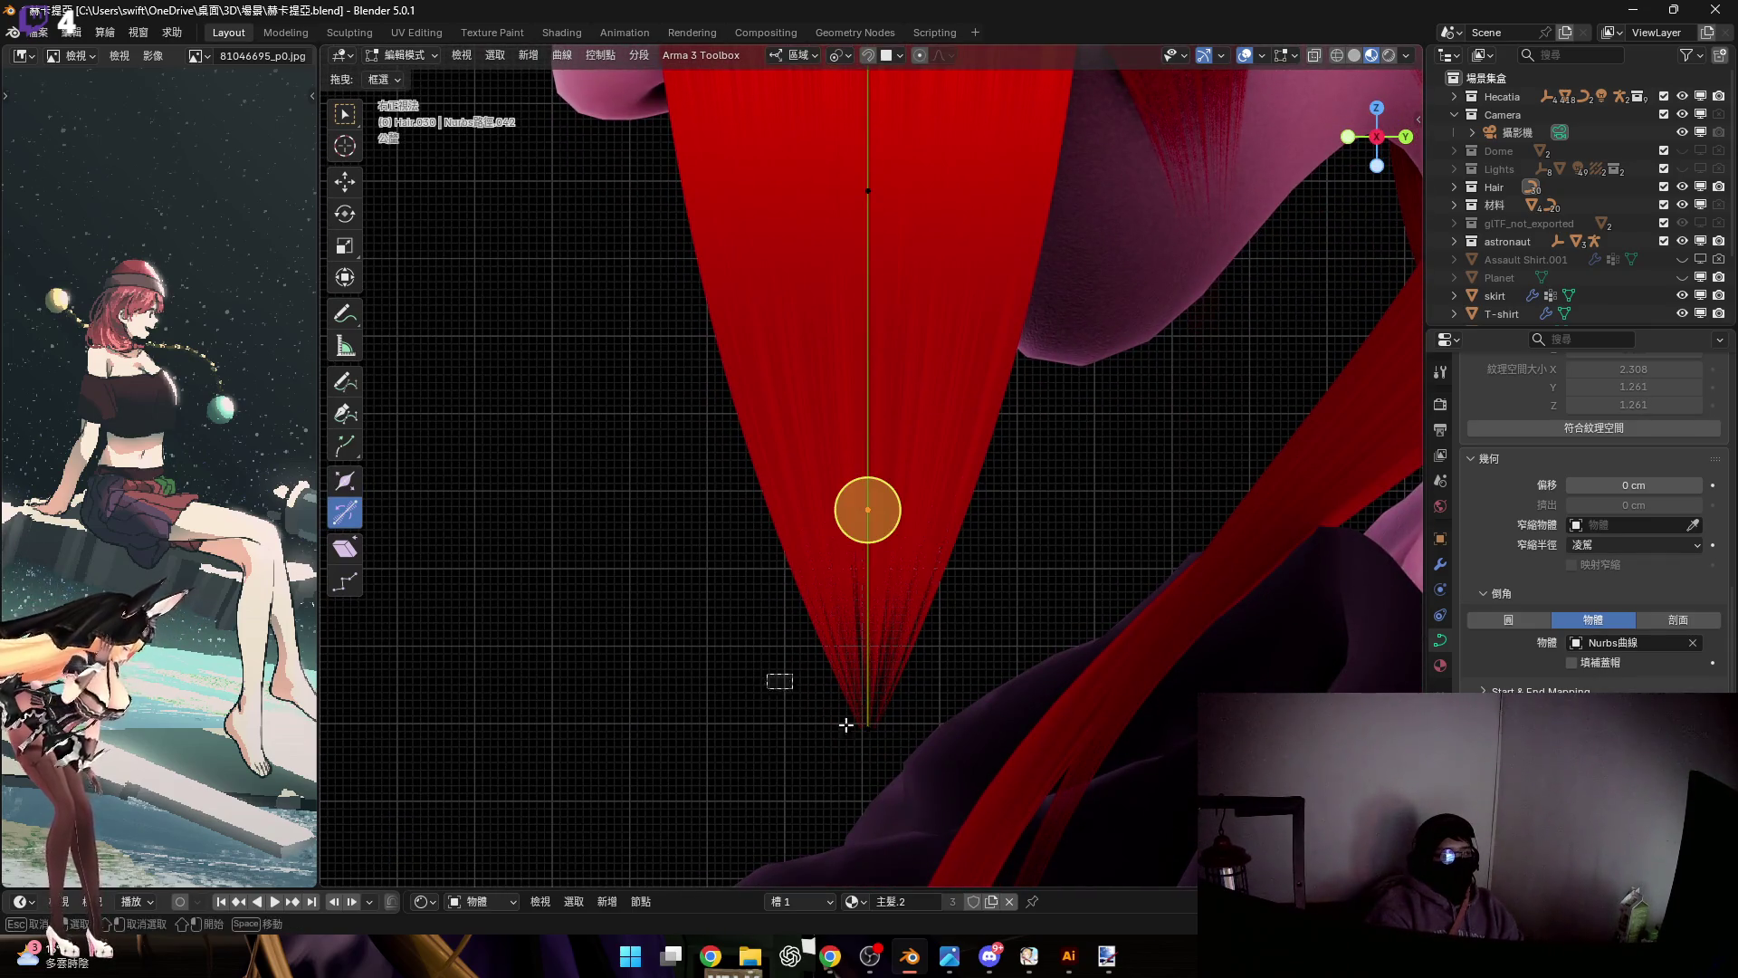
scroll(845, 724, "down", 4)
key("s")
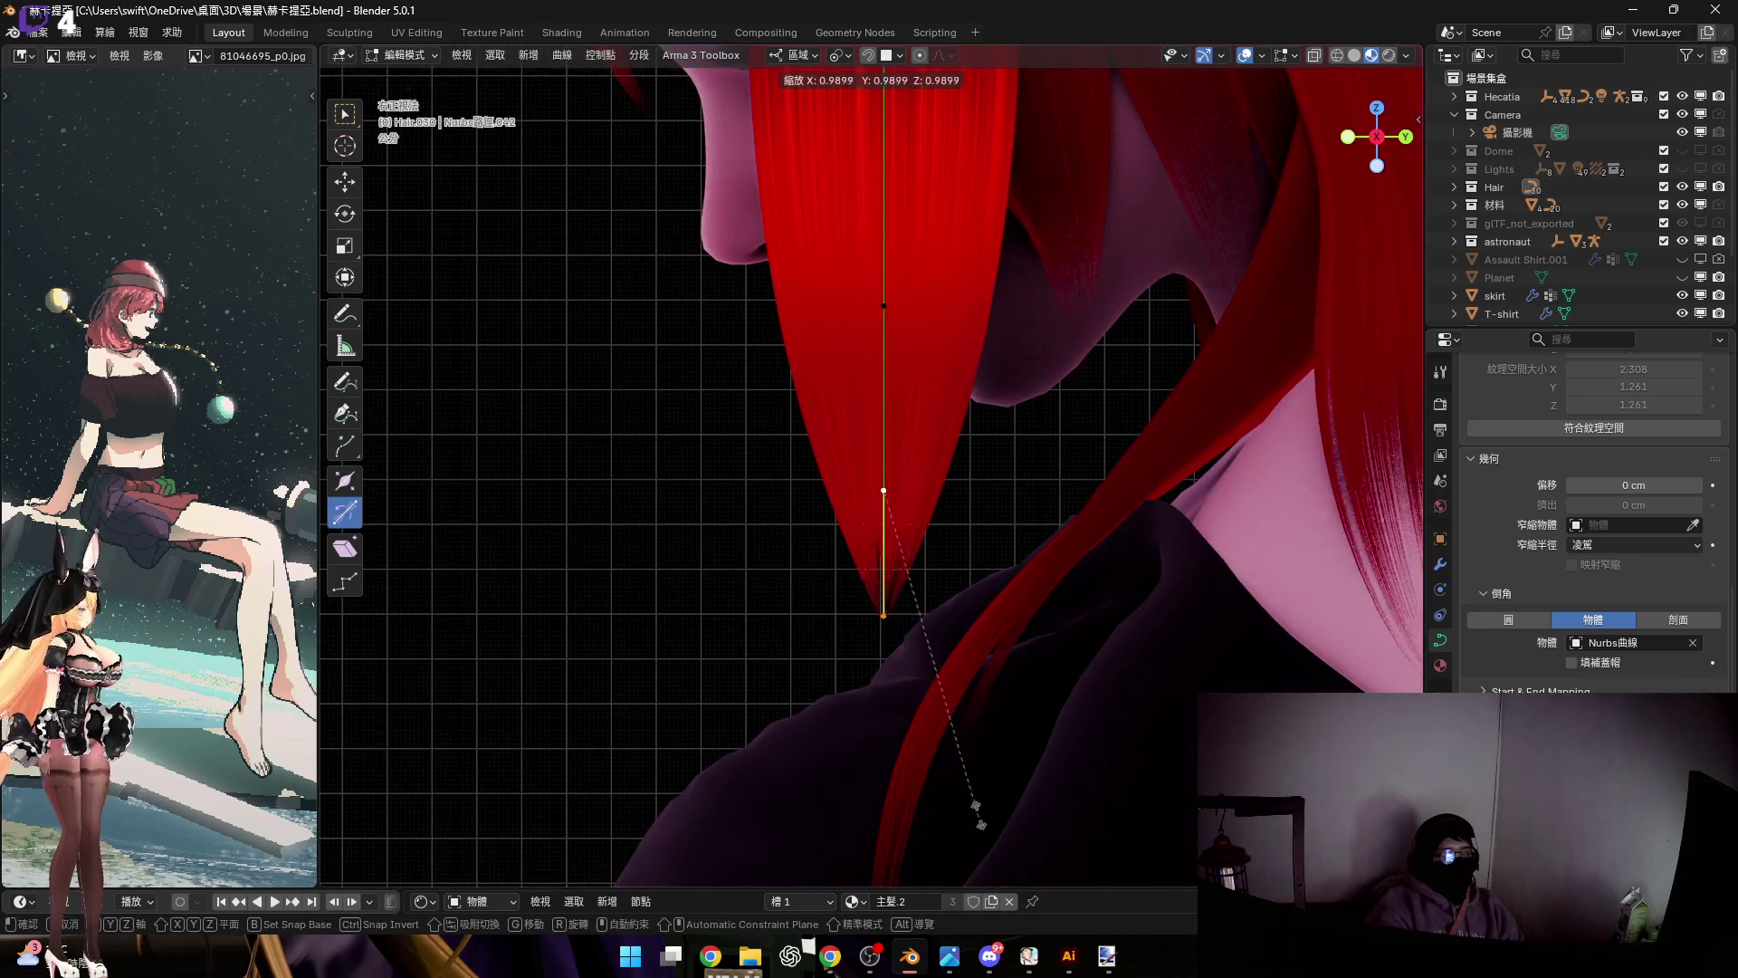
left_click(961, 737)
key("alt+s")
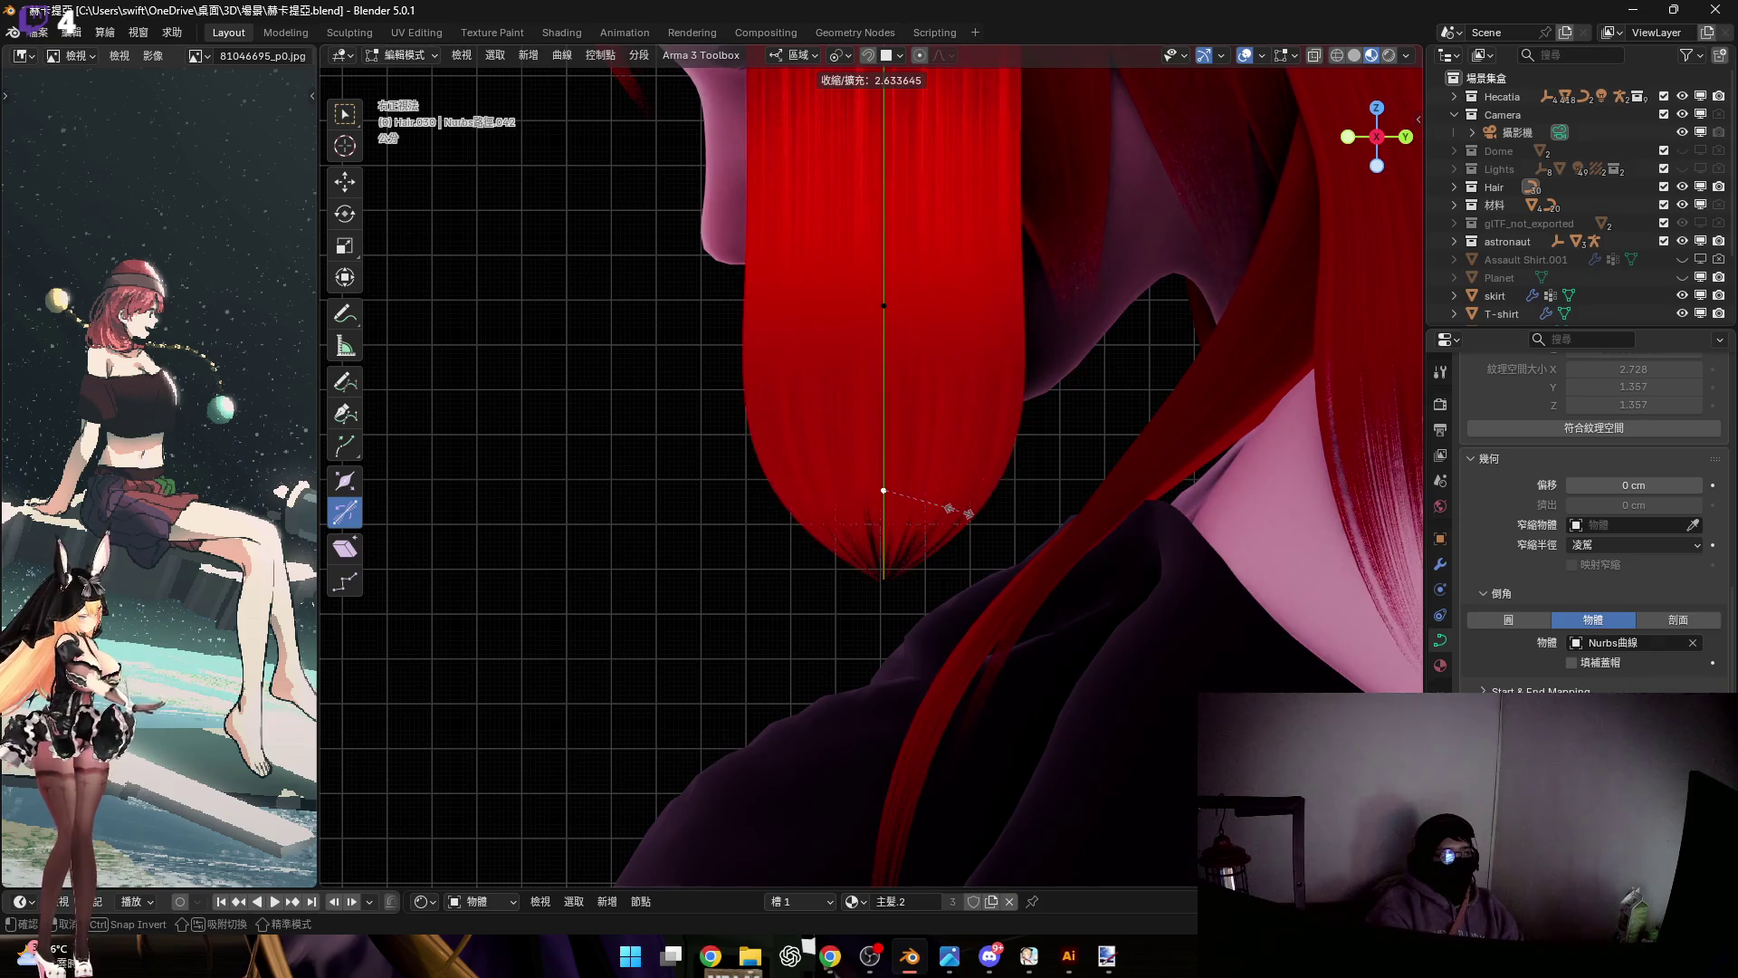
left_click(960, 511)
scroll(865, 634, "down", 5)
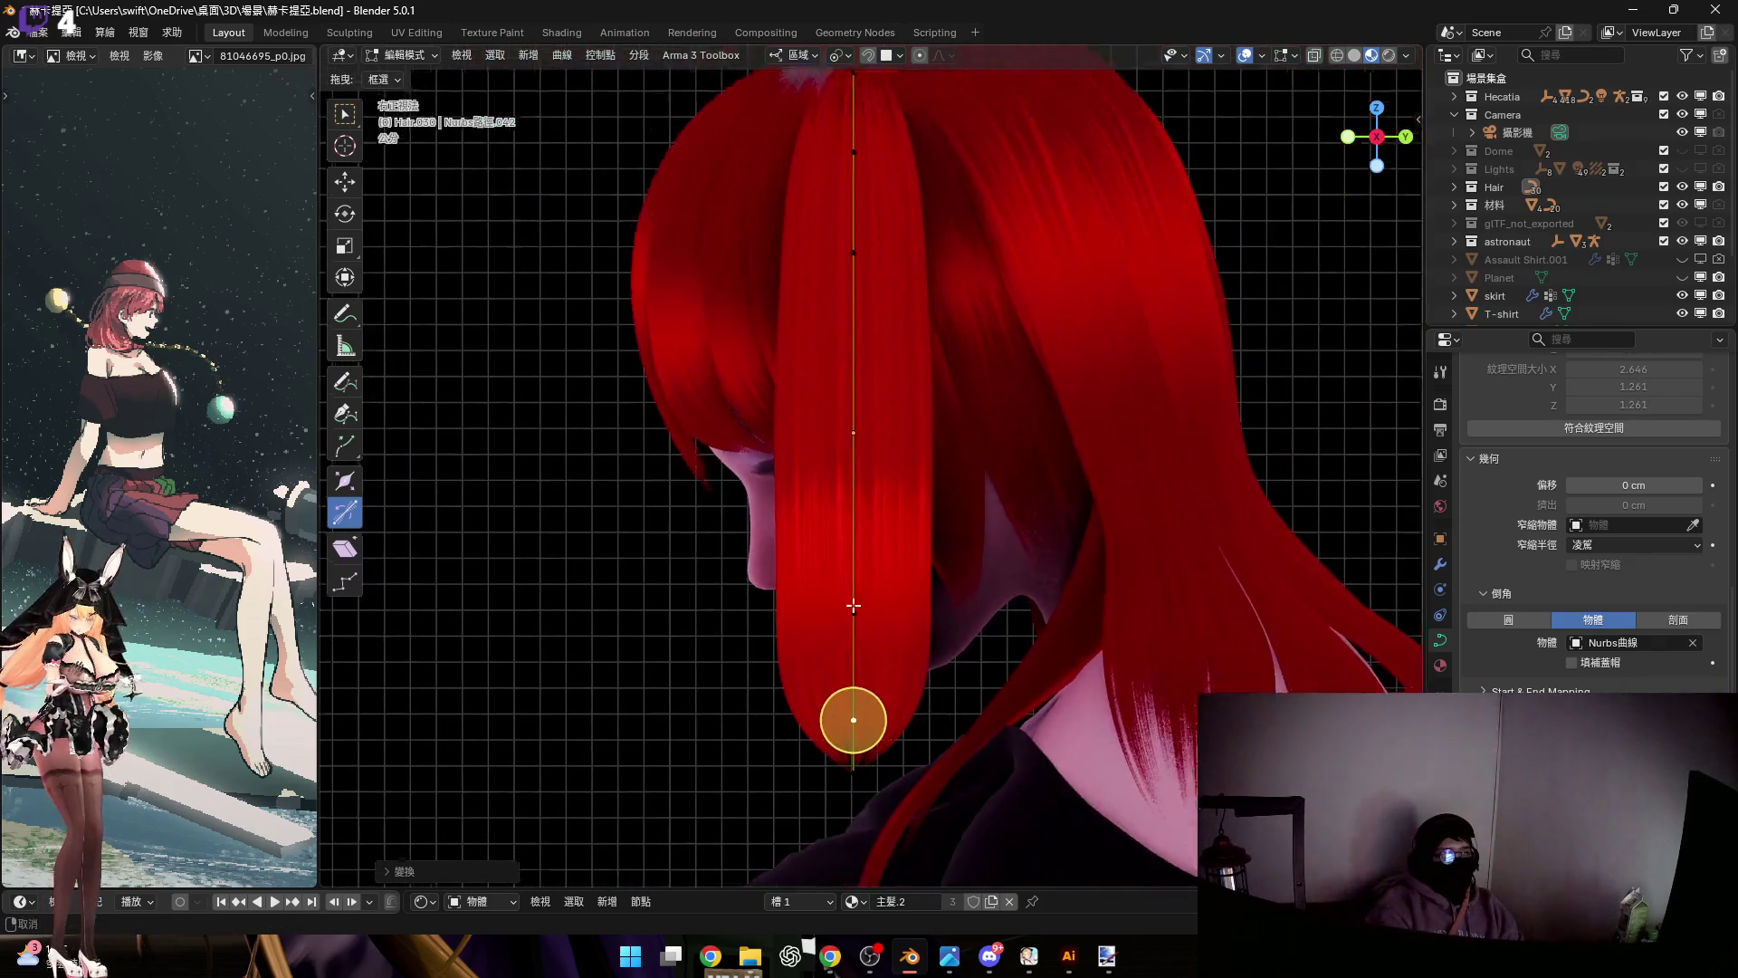
scroll(866, 668, "up", 3)
key("alt+s")
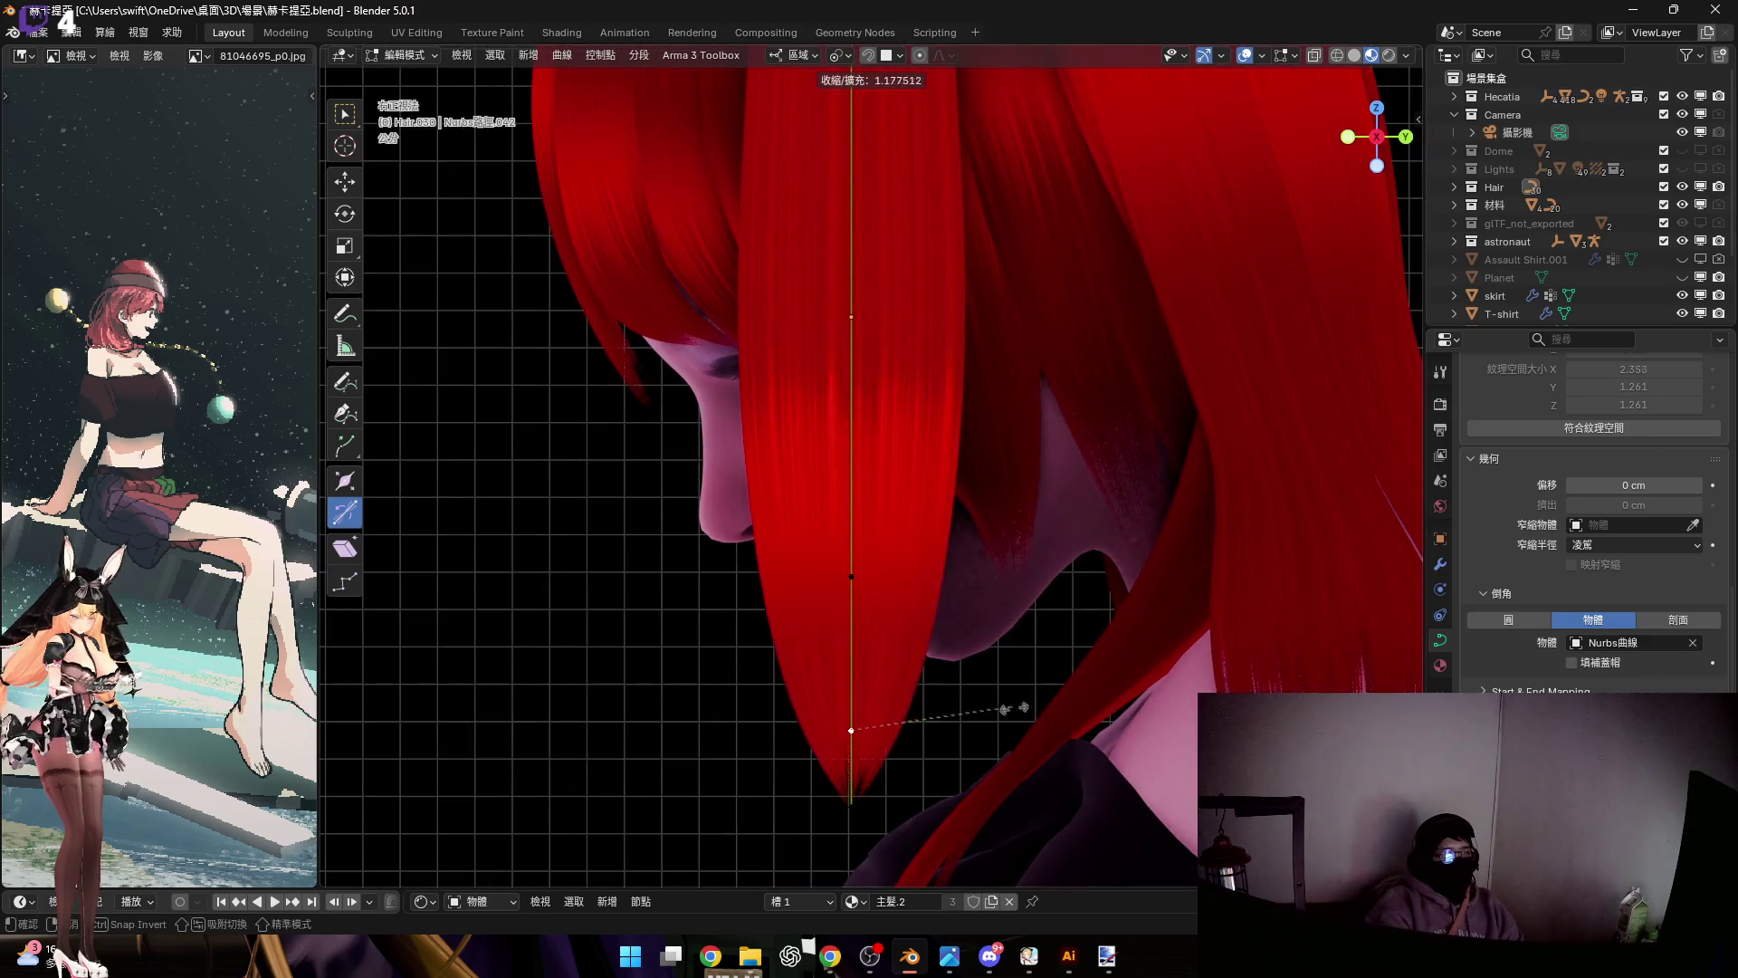
left_click(1120, 736)
scroll(896, 562, "down", 5)
Rotate the strand's root point about local Y to bend it into the head
mouse_move(827, 547)
middle_mouse_down()
mouse_move(873, 504)
mouse_move(932, 534)
mouse_move(760, 516)
middle_mouse_up()
scroll(906, 303, "up", 3)
left_click(892, 282)
scroll(891, 290, "down", 3)
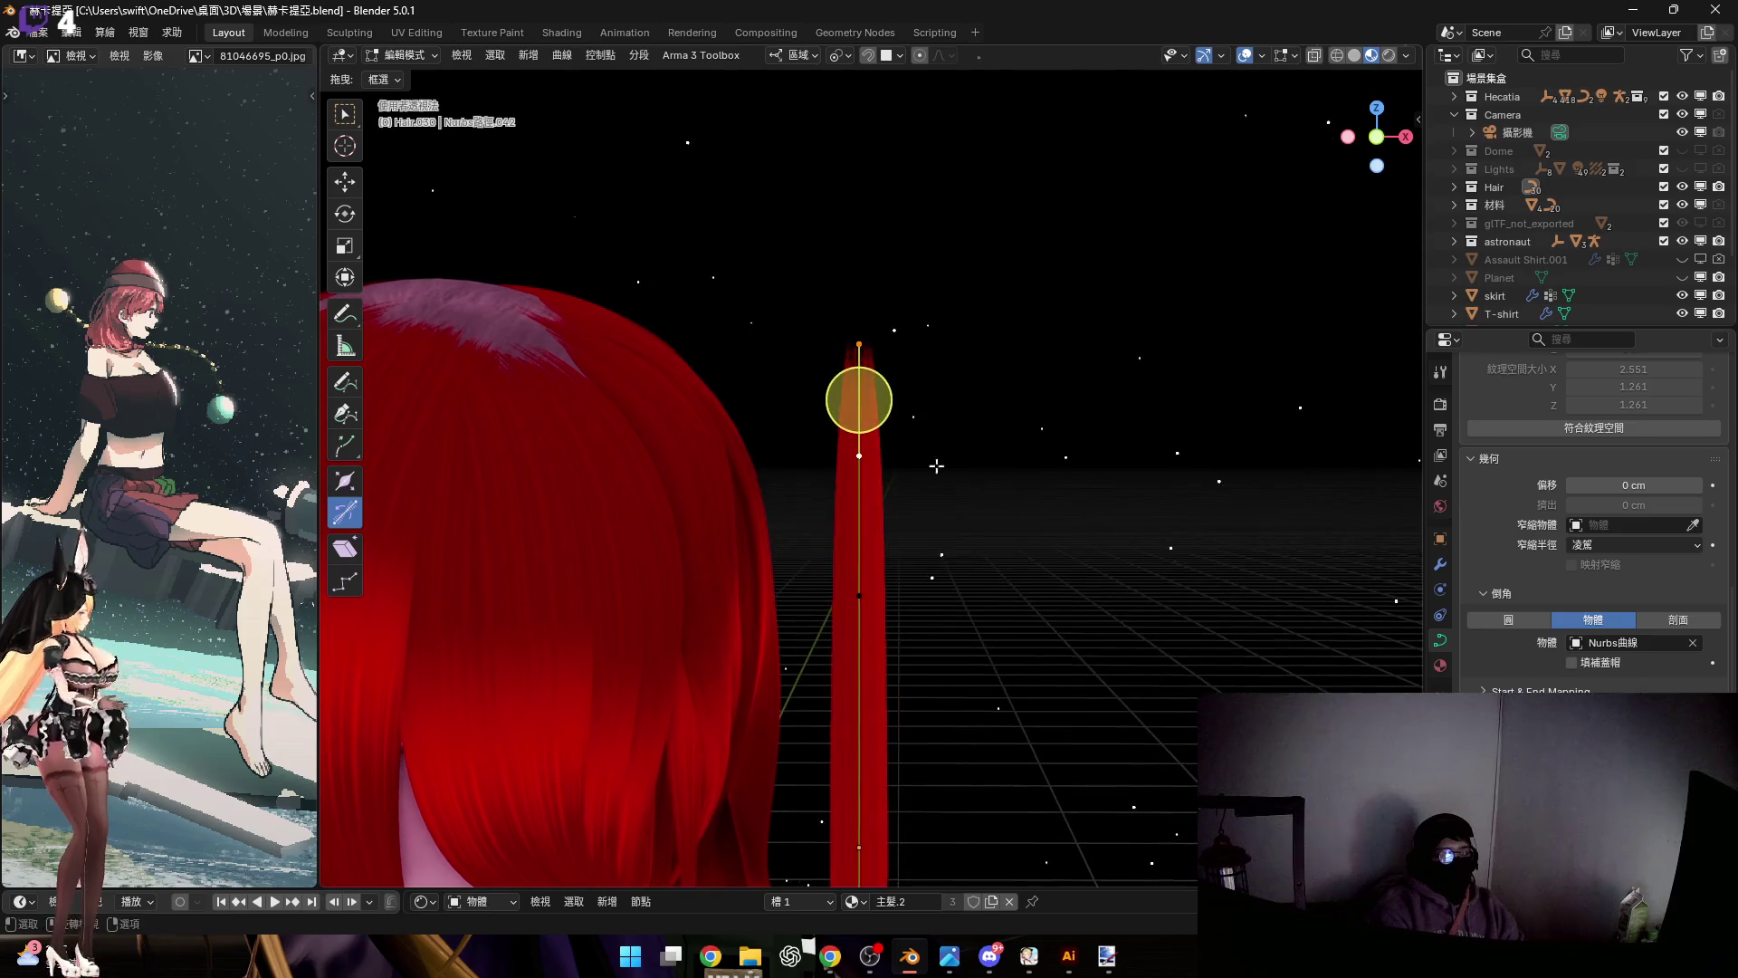
key("r")
key("y")
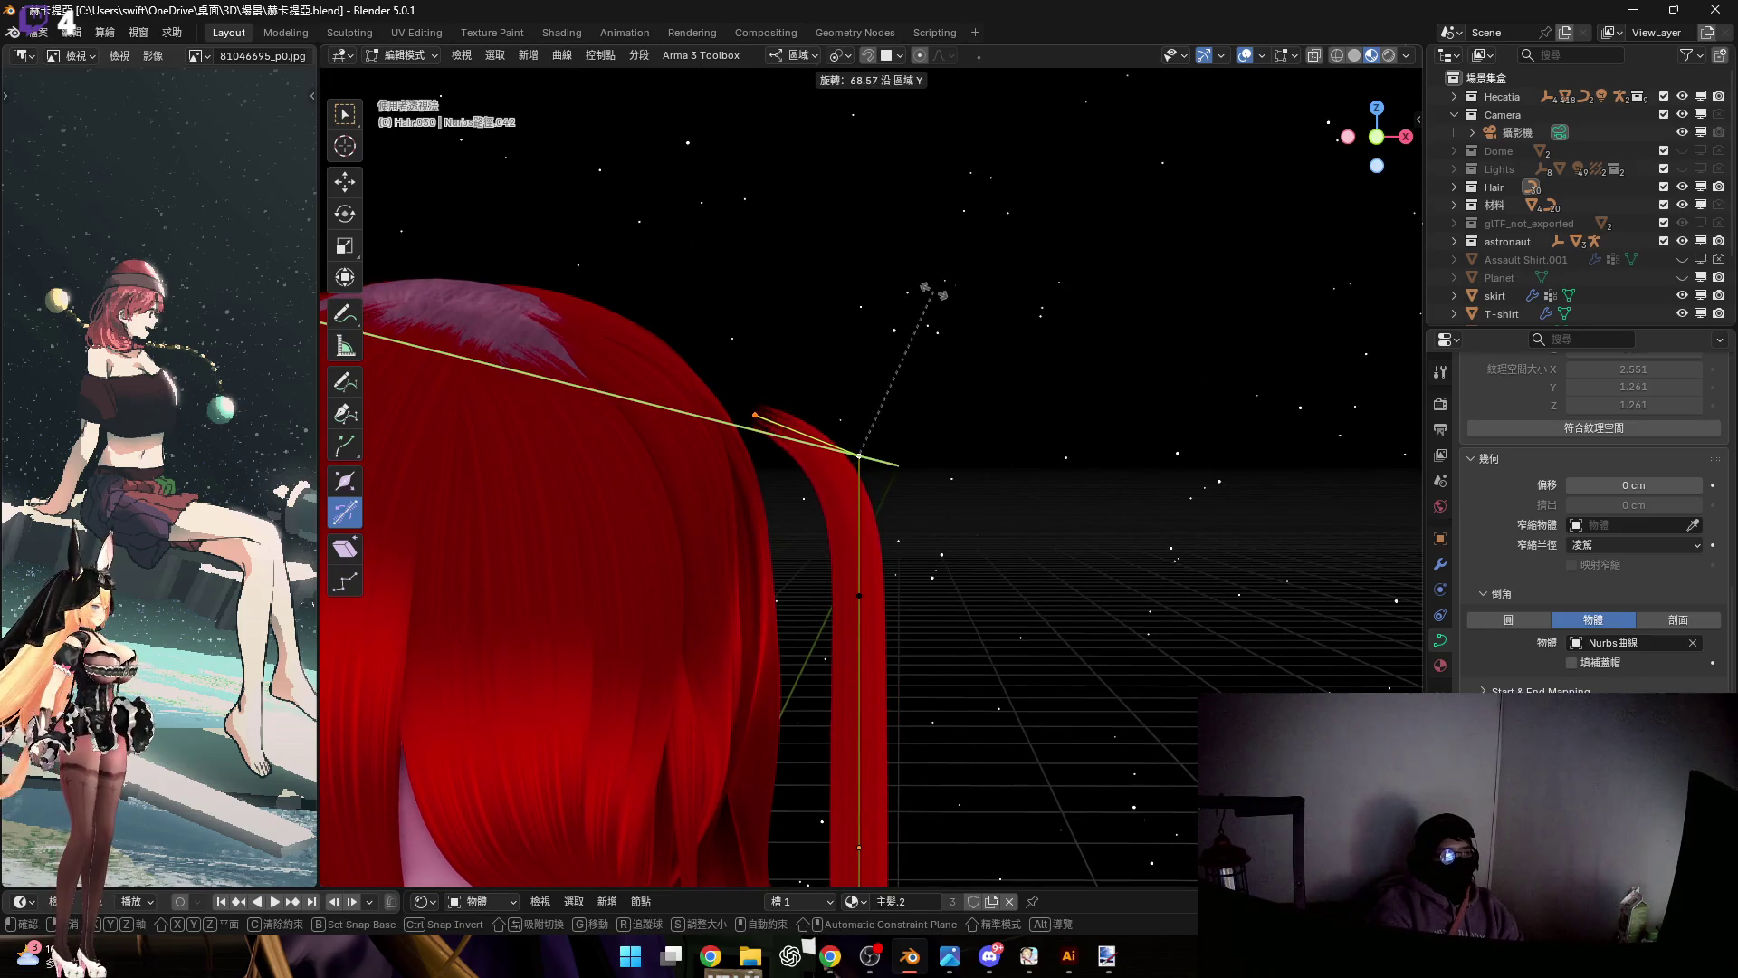
left_click(933, 291)
Thin the root with Alt+S, then return to Object Mode in right side view
scroll(737, 516, "up", 4)
mouse_move(737, 516)
middle_mouse_down()
mouse_move(659, 535)
mouse_move(915, 497)
mouse_move(932, 445)
mouse_move(900, 507)
mouse_move(878, 459)
middle_mouse_up()
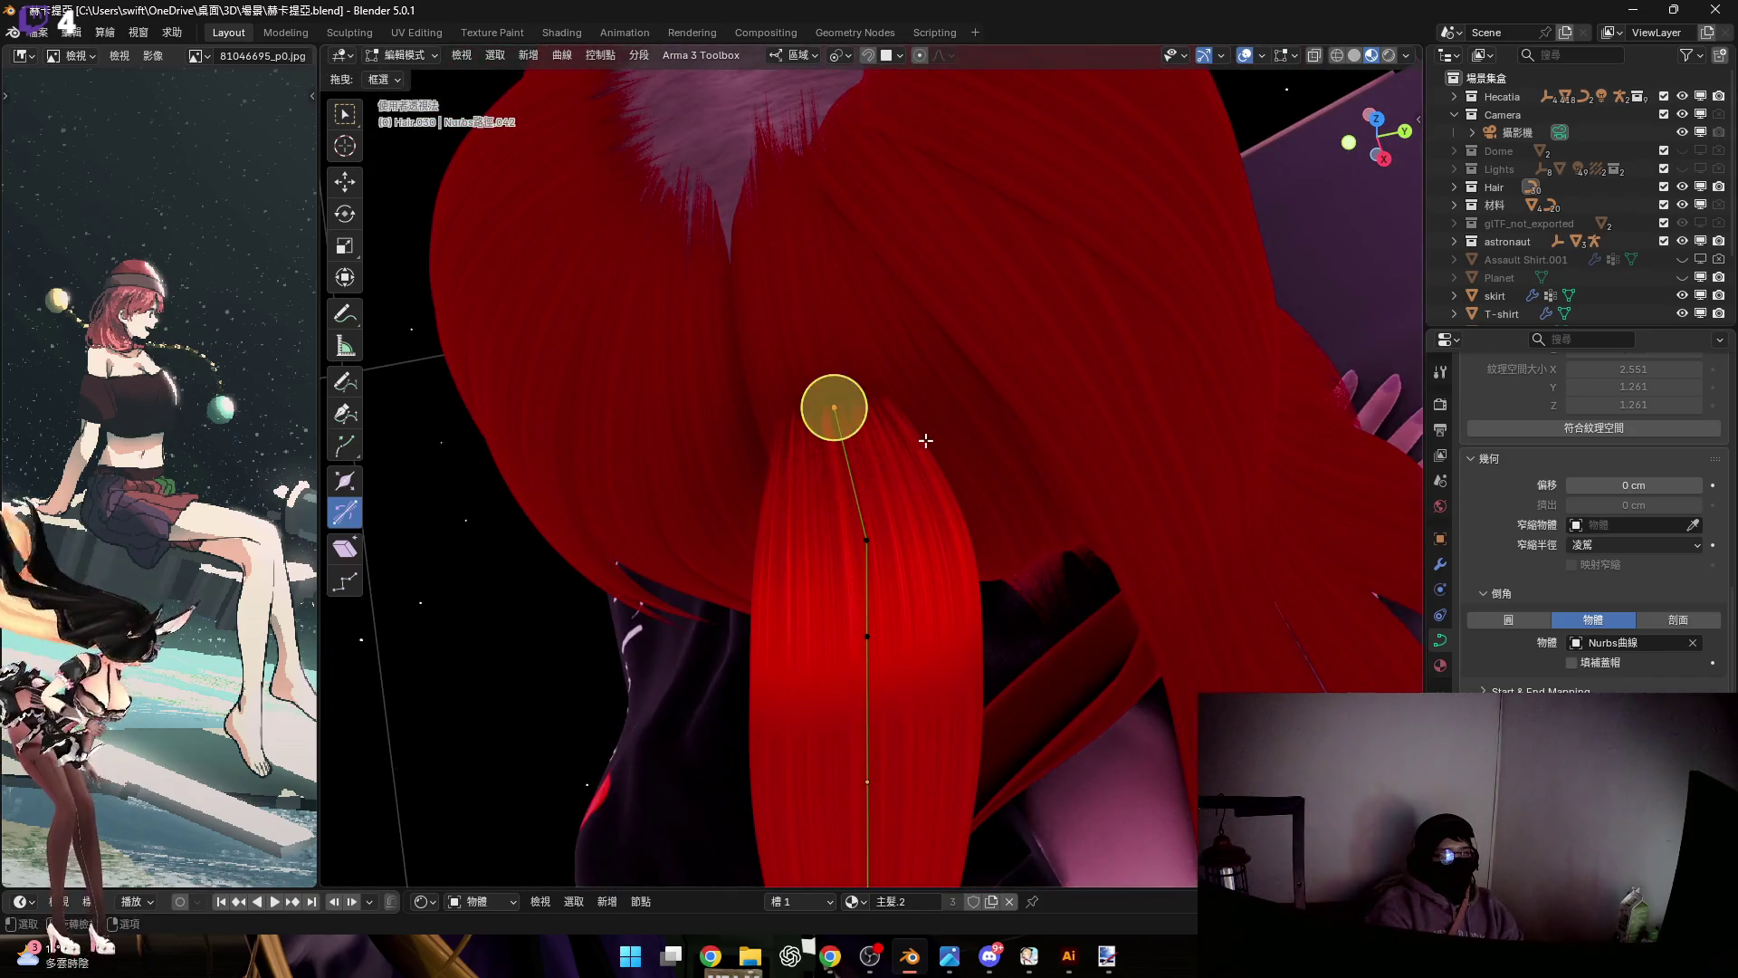
key("alt+s")
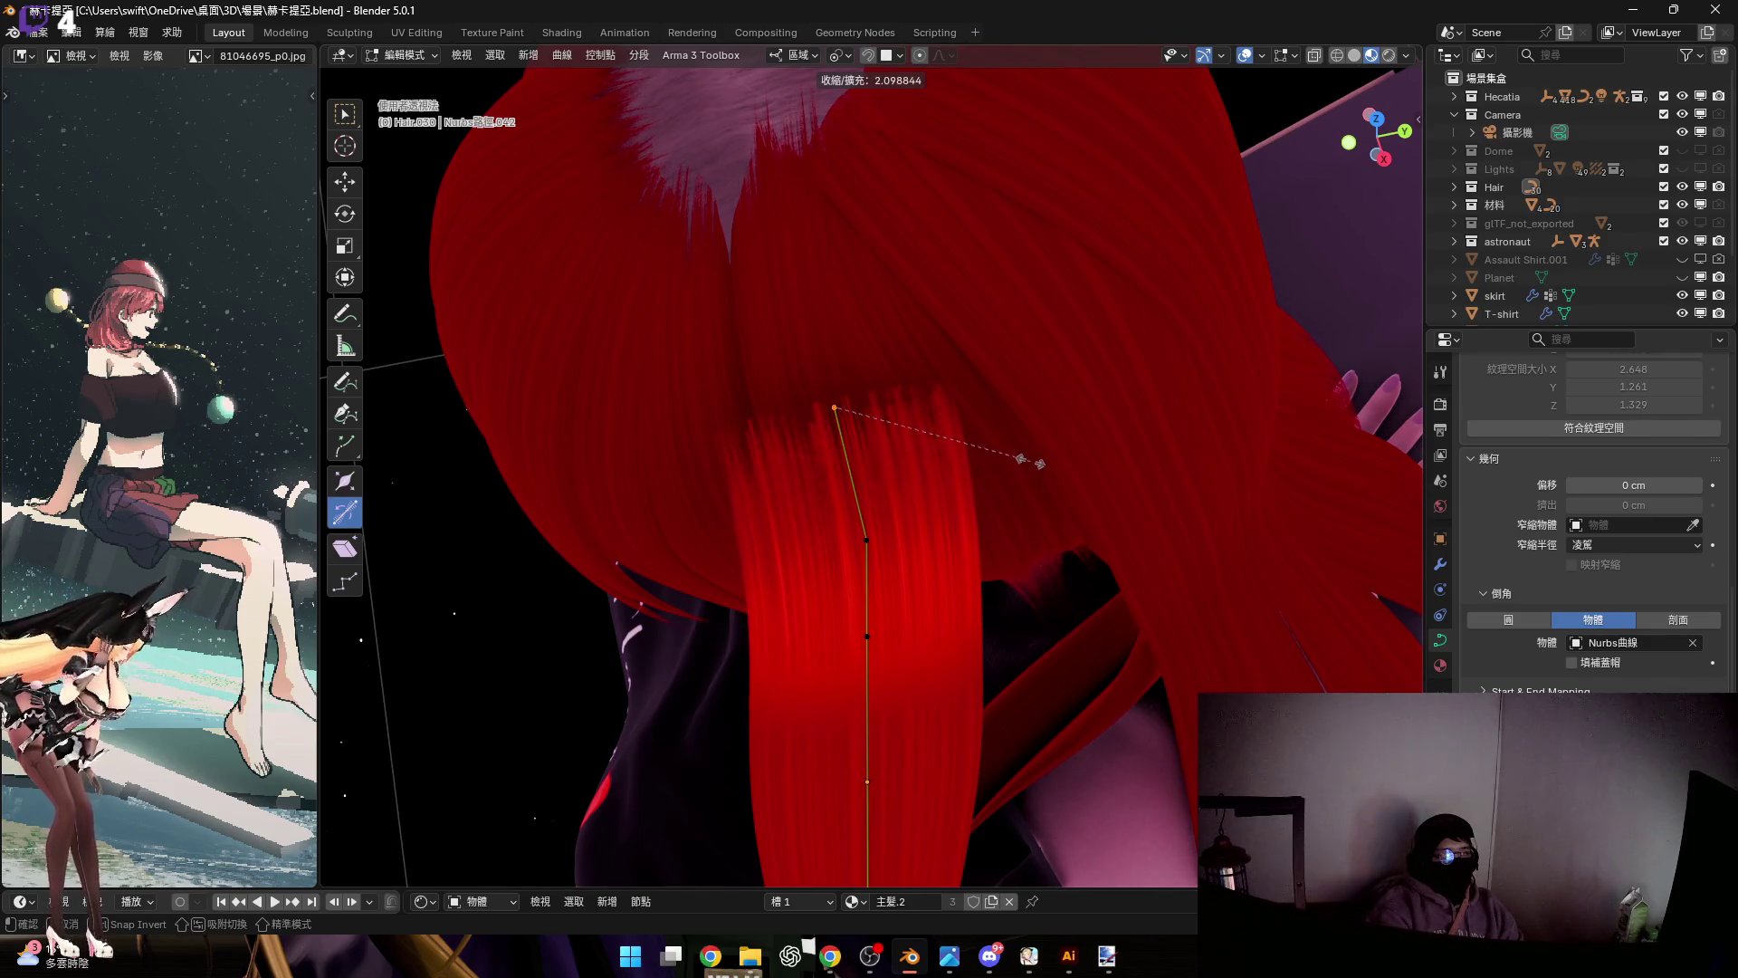
left_click(1005, 451)
middle_click_drag(1005, 452, 885, 435)
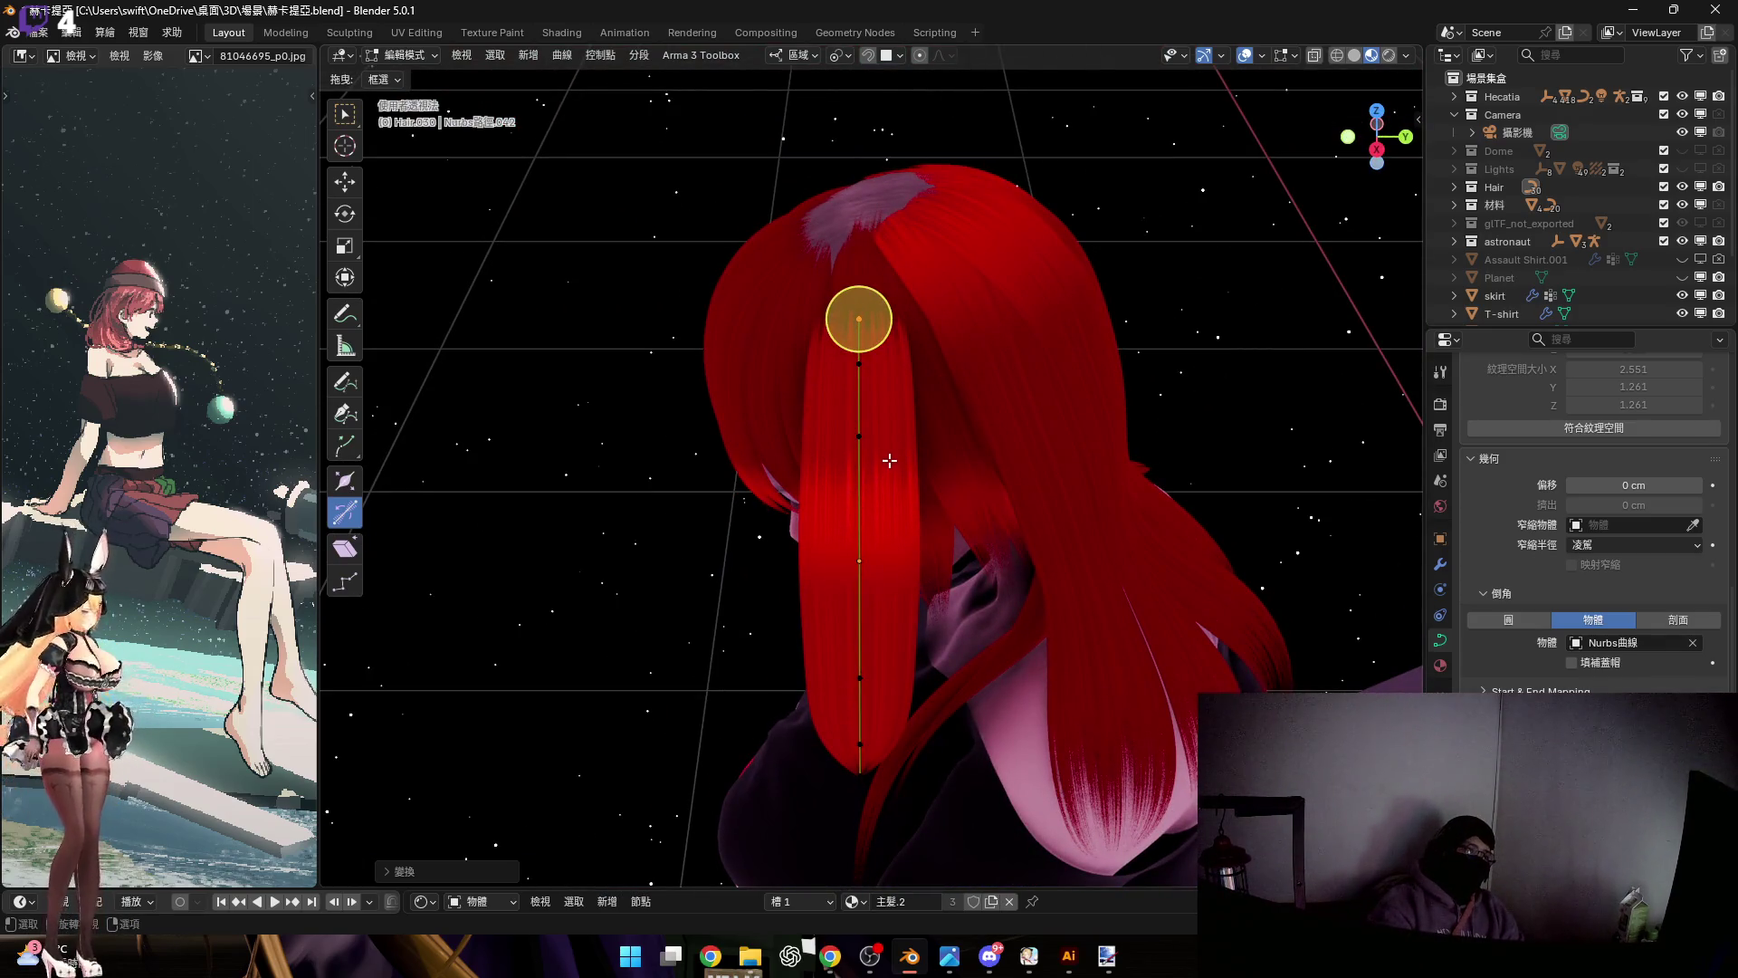
key("Tab")
key("KP_3")
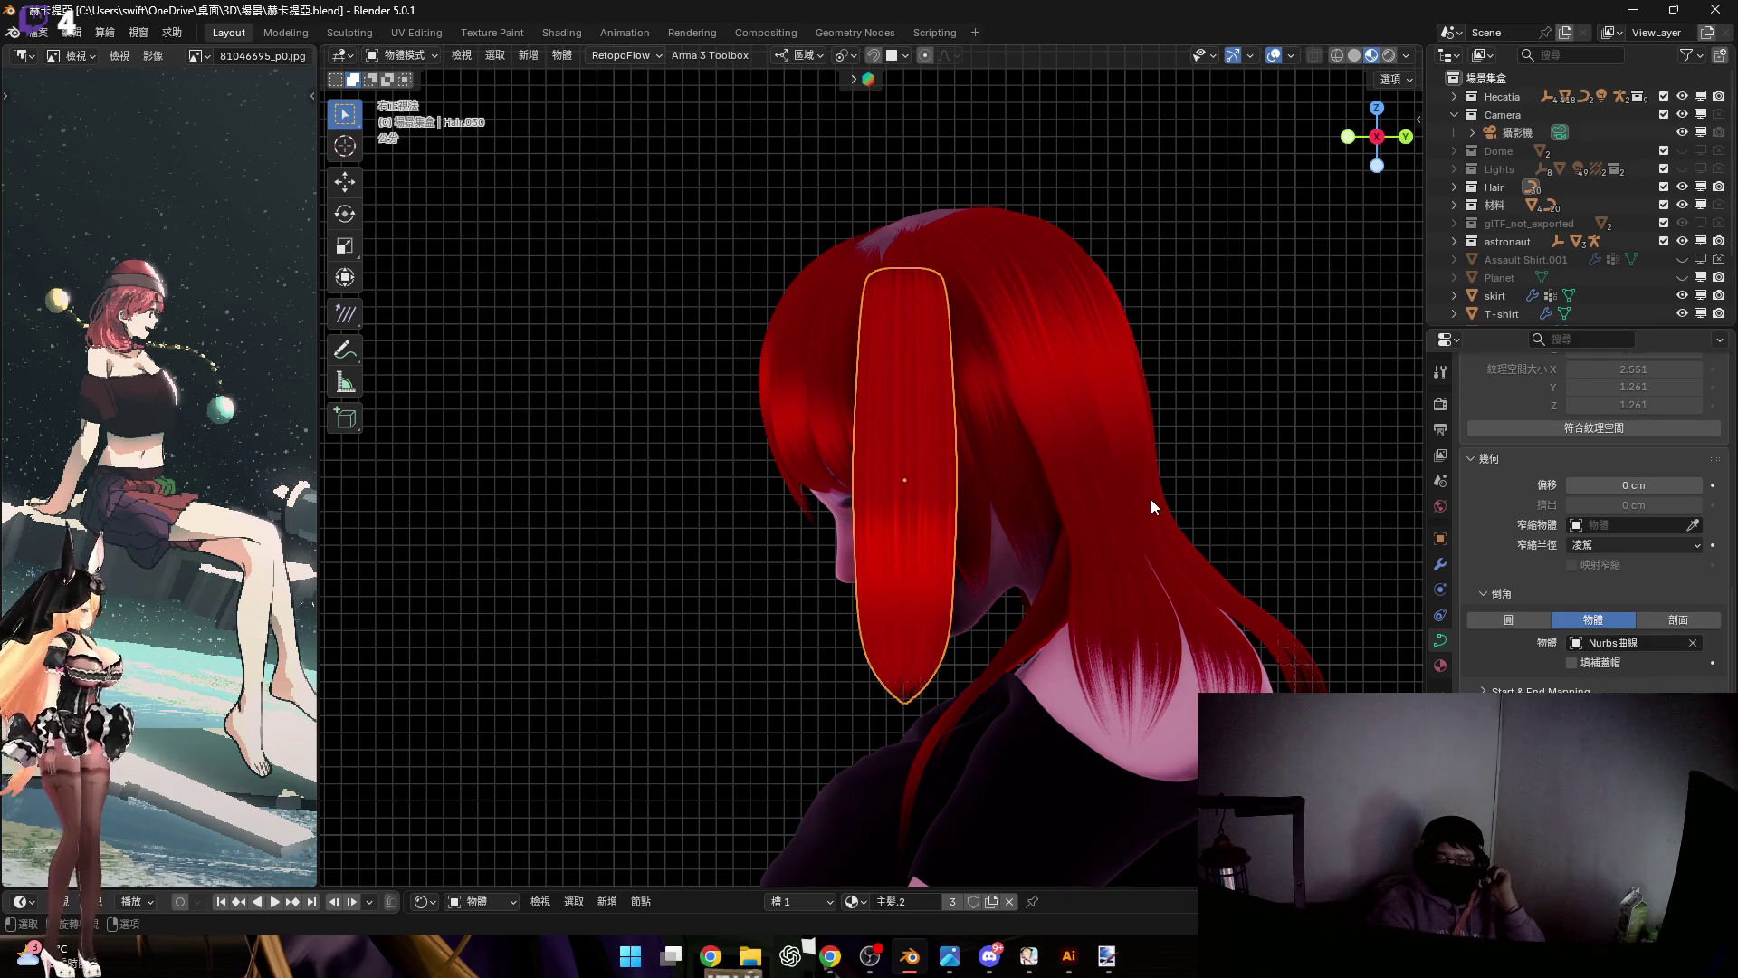
Scale the front strand down and raise it about 9.8 cm along Z above the crown
key("s")
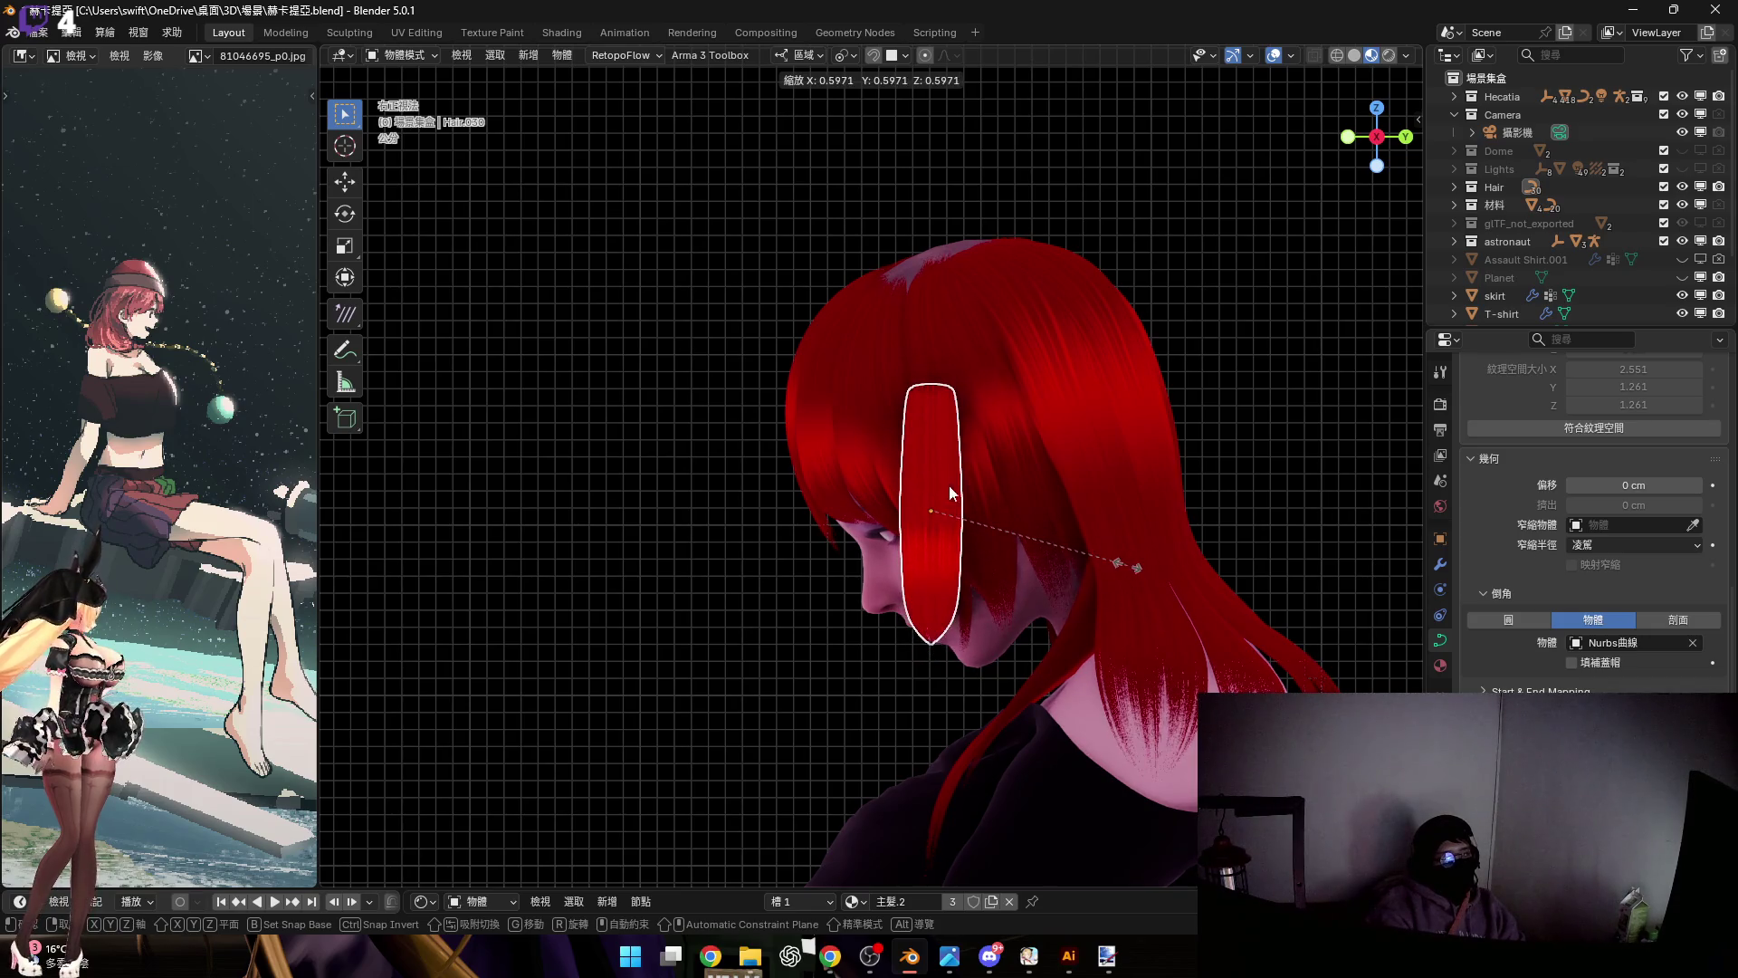
left_click(1142, 572)
scroll(957, 530, "up", 3)
scroll(971, 513, "down", 2)
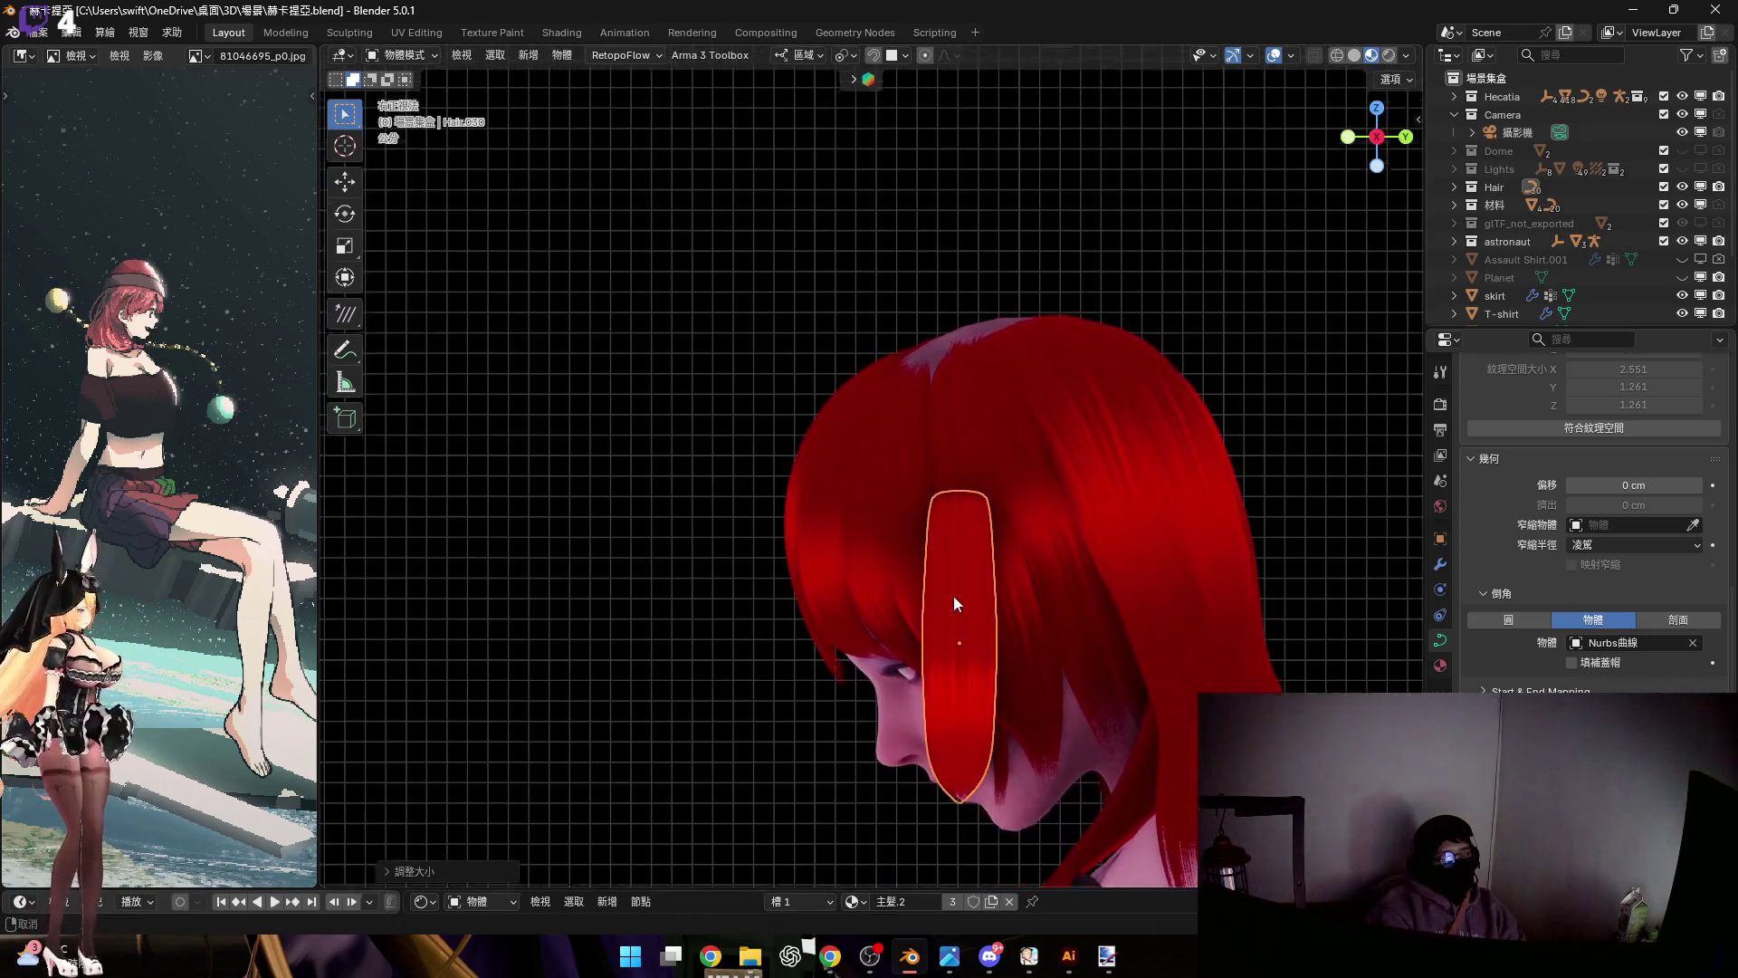
key("g")
key("z")
key("z")
key("z")
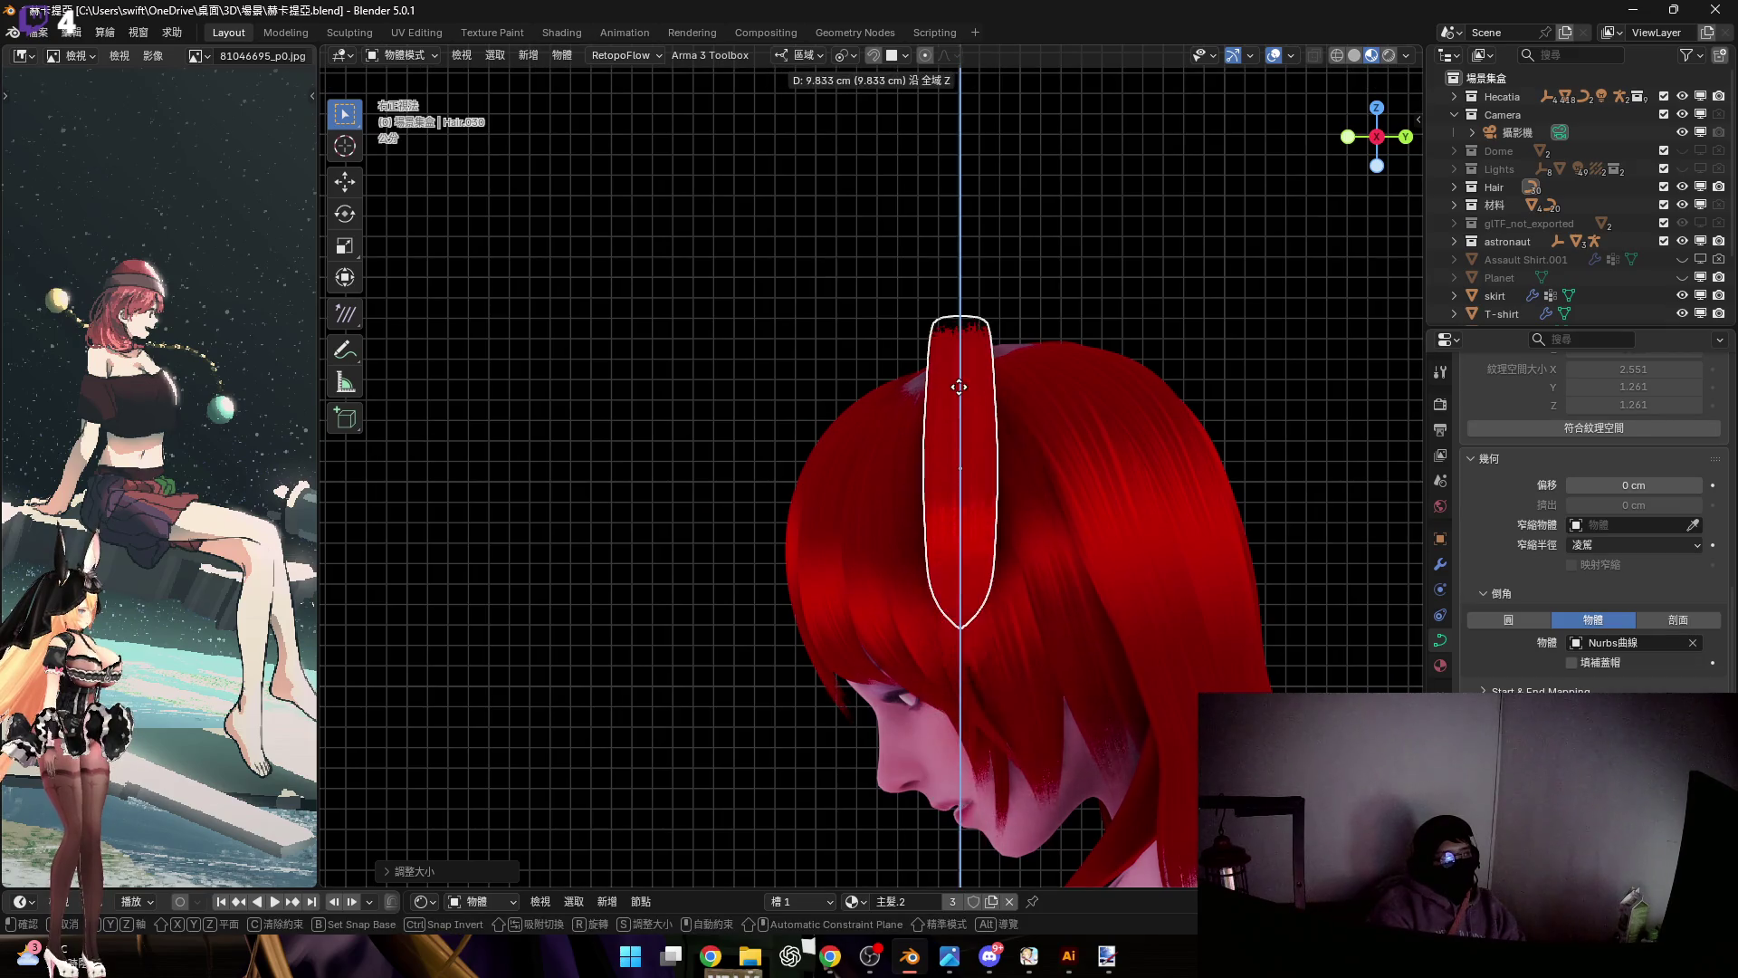
left_click(961, 359)
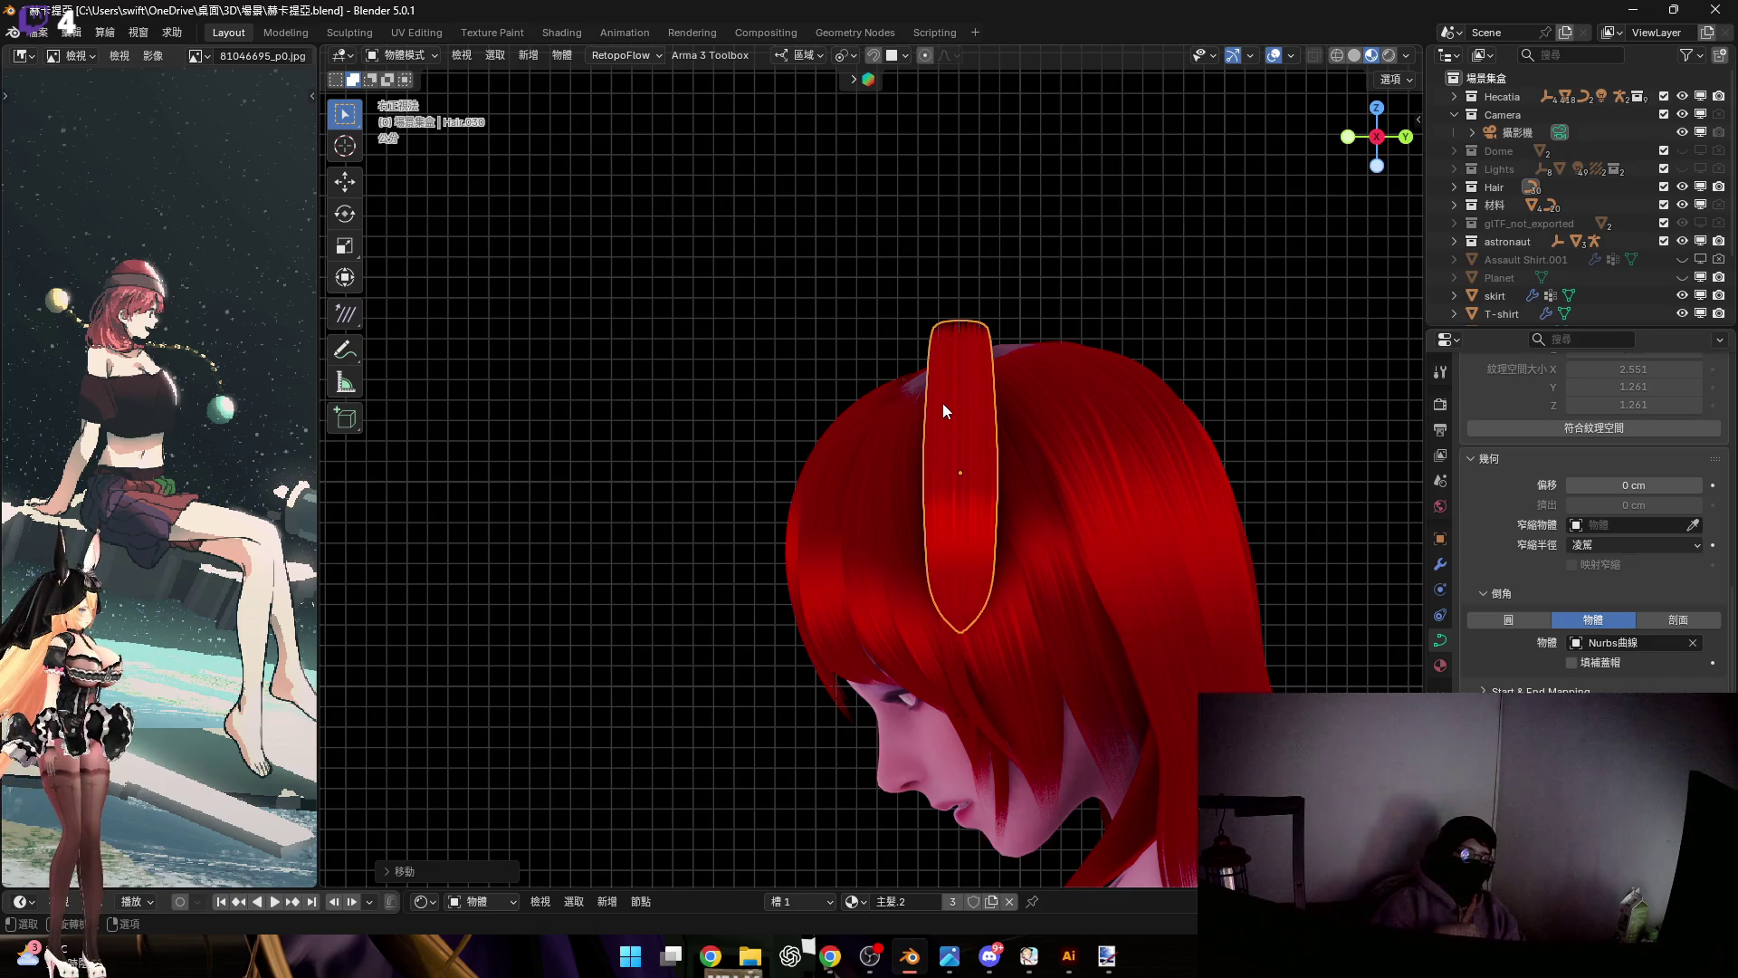
Switch to a side orthographic view and put the strand's curve into Edit Mode
left_click(1347, 137)
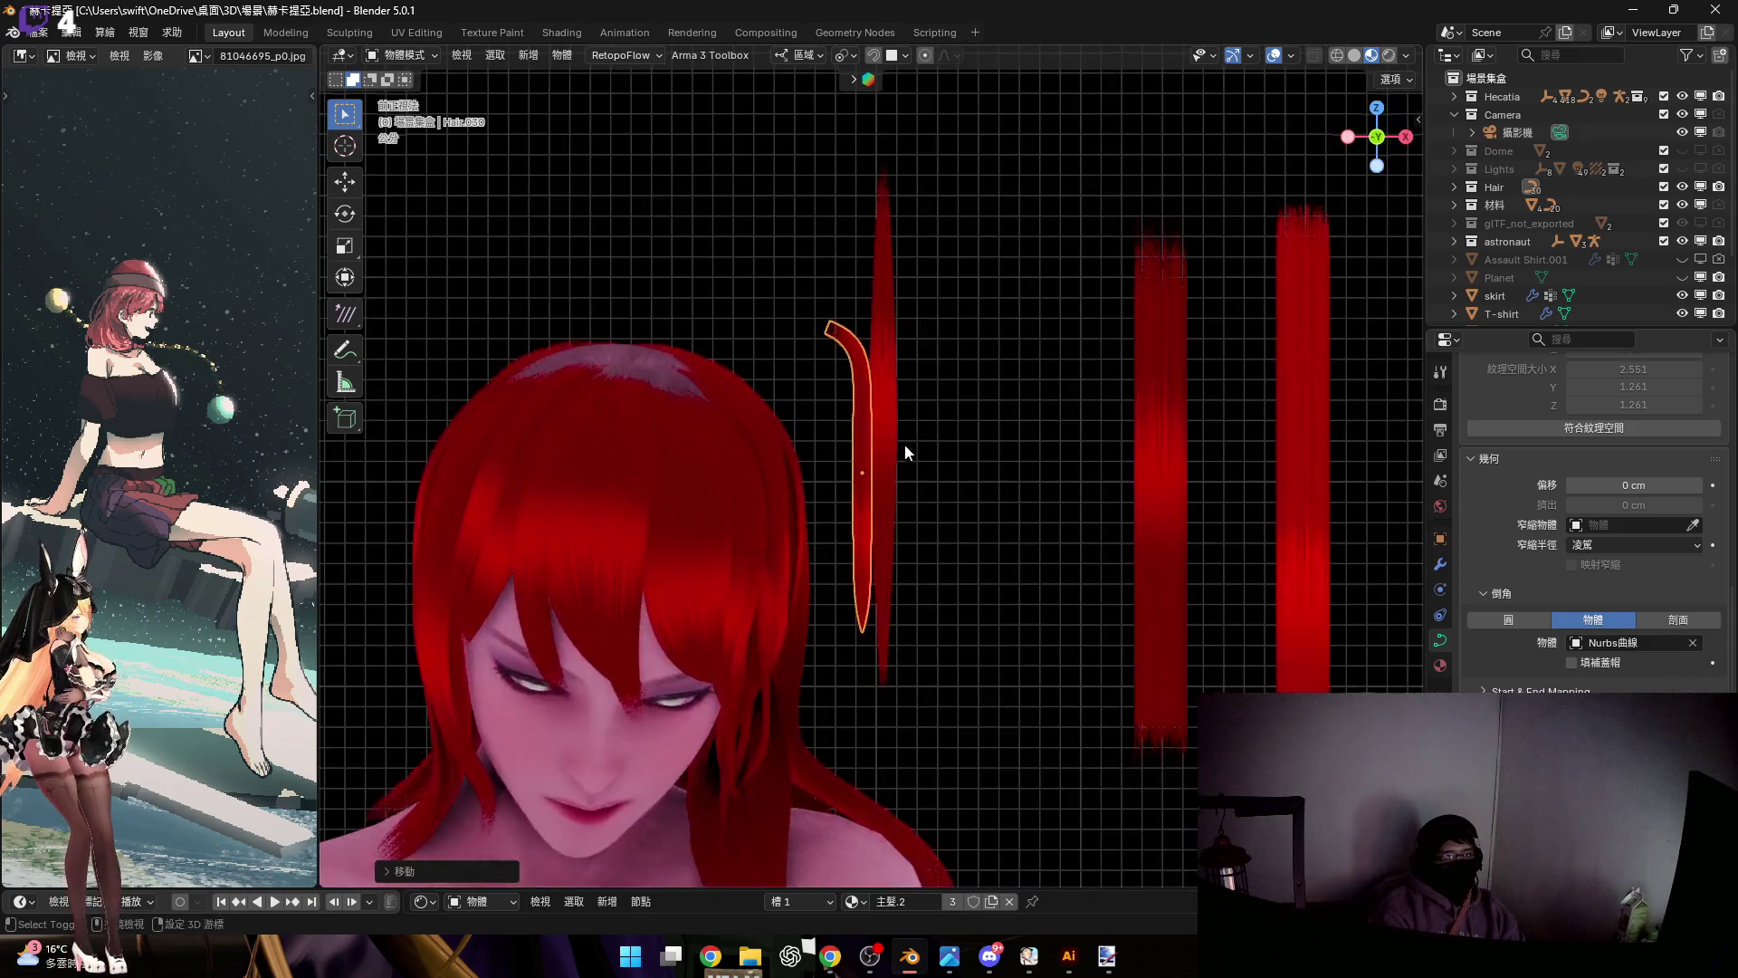
scroll(904, 443, "up", 3)
key("Tab")
scroll(1059, 507, "down", 3)
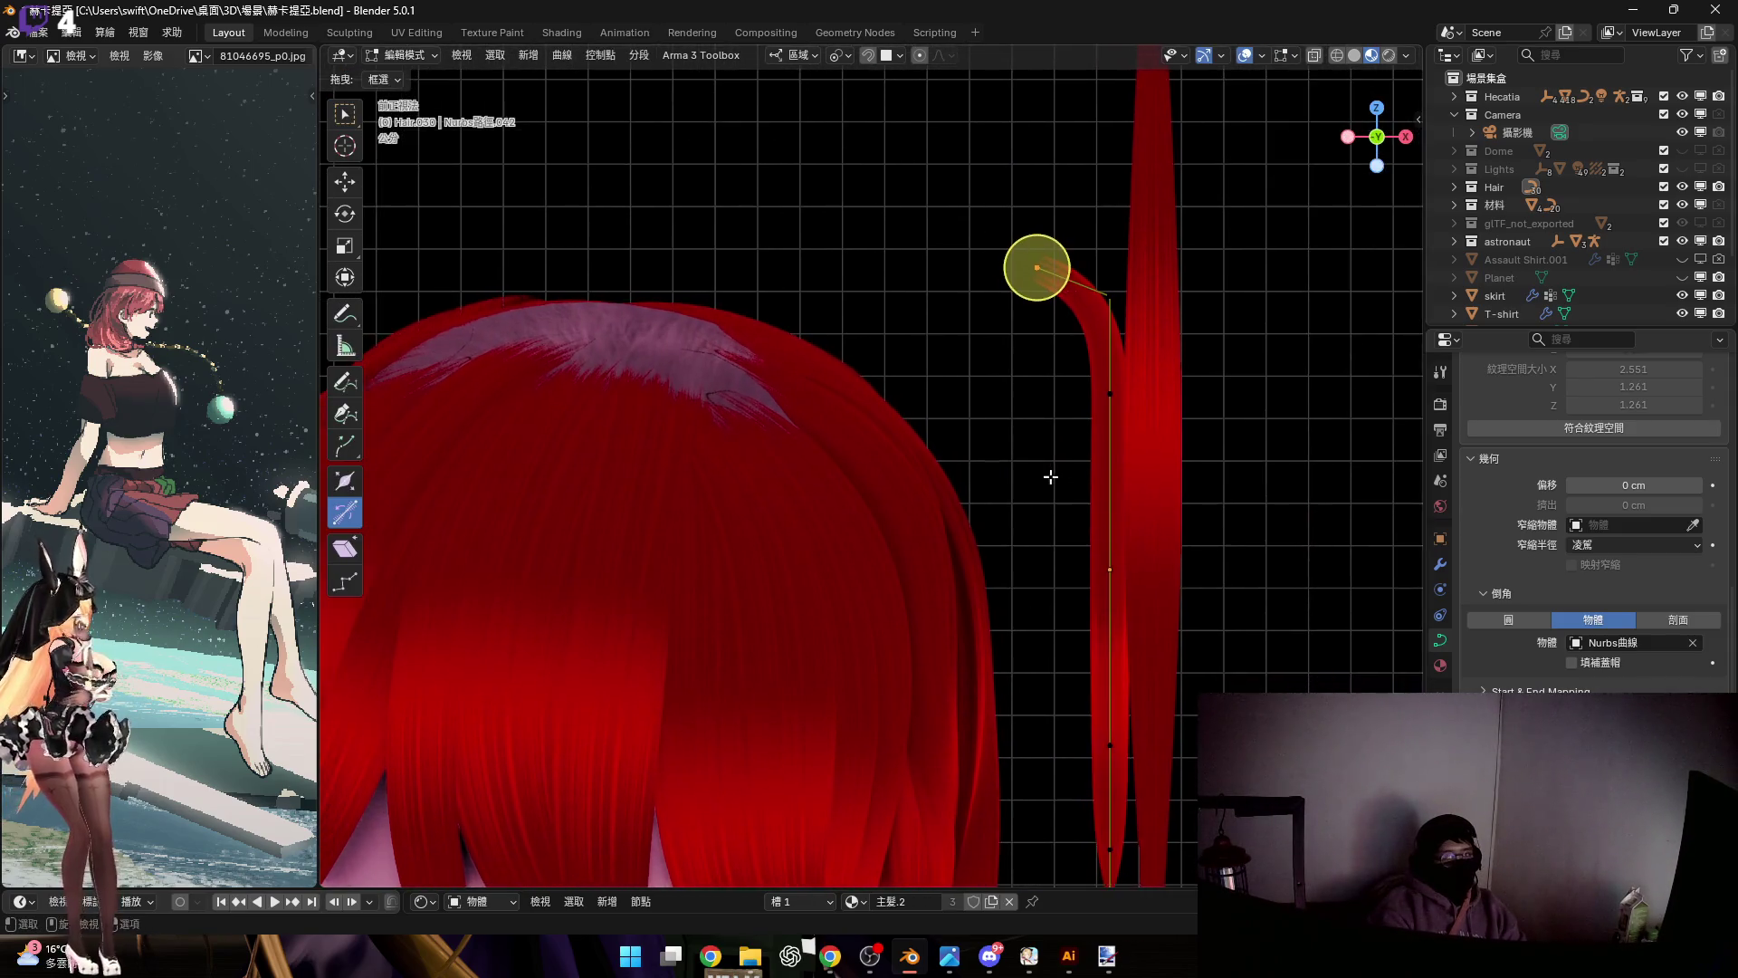
Cancel a trial point move and tilt the whole strand diagonally in Object Mode
left_click(1071, 507)
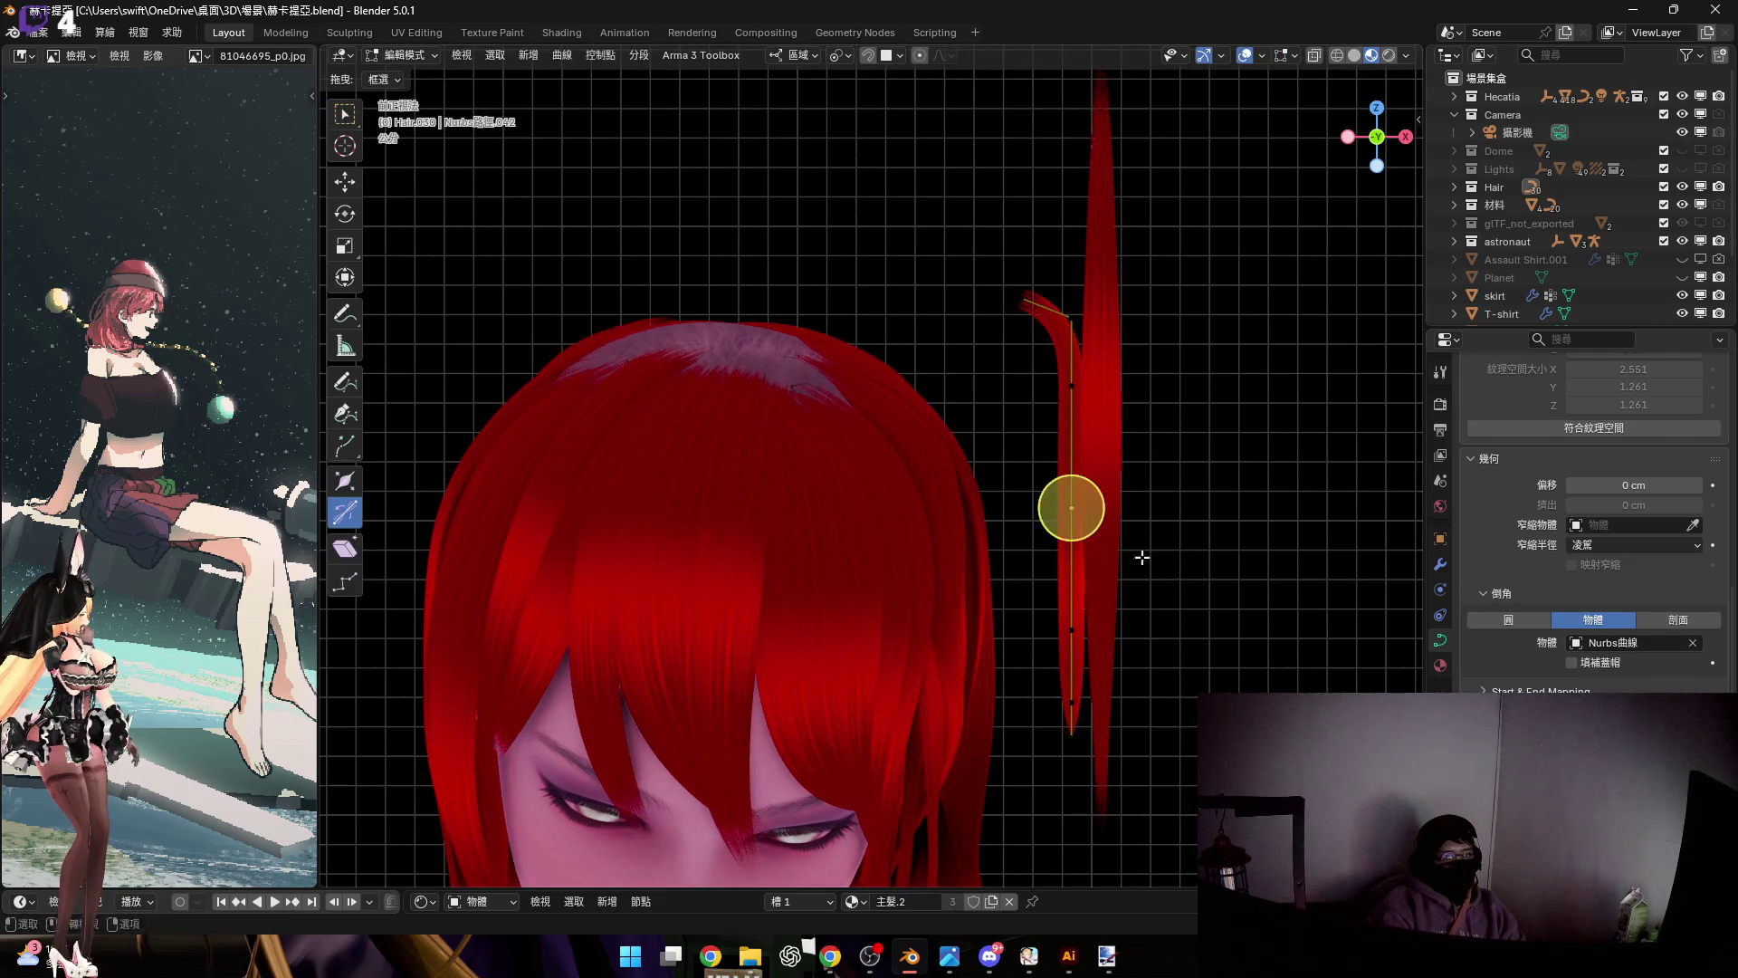
scroll(1087, 534, "up", 2)
key("g")
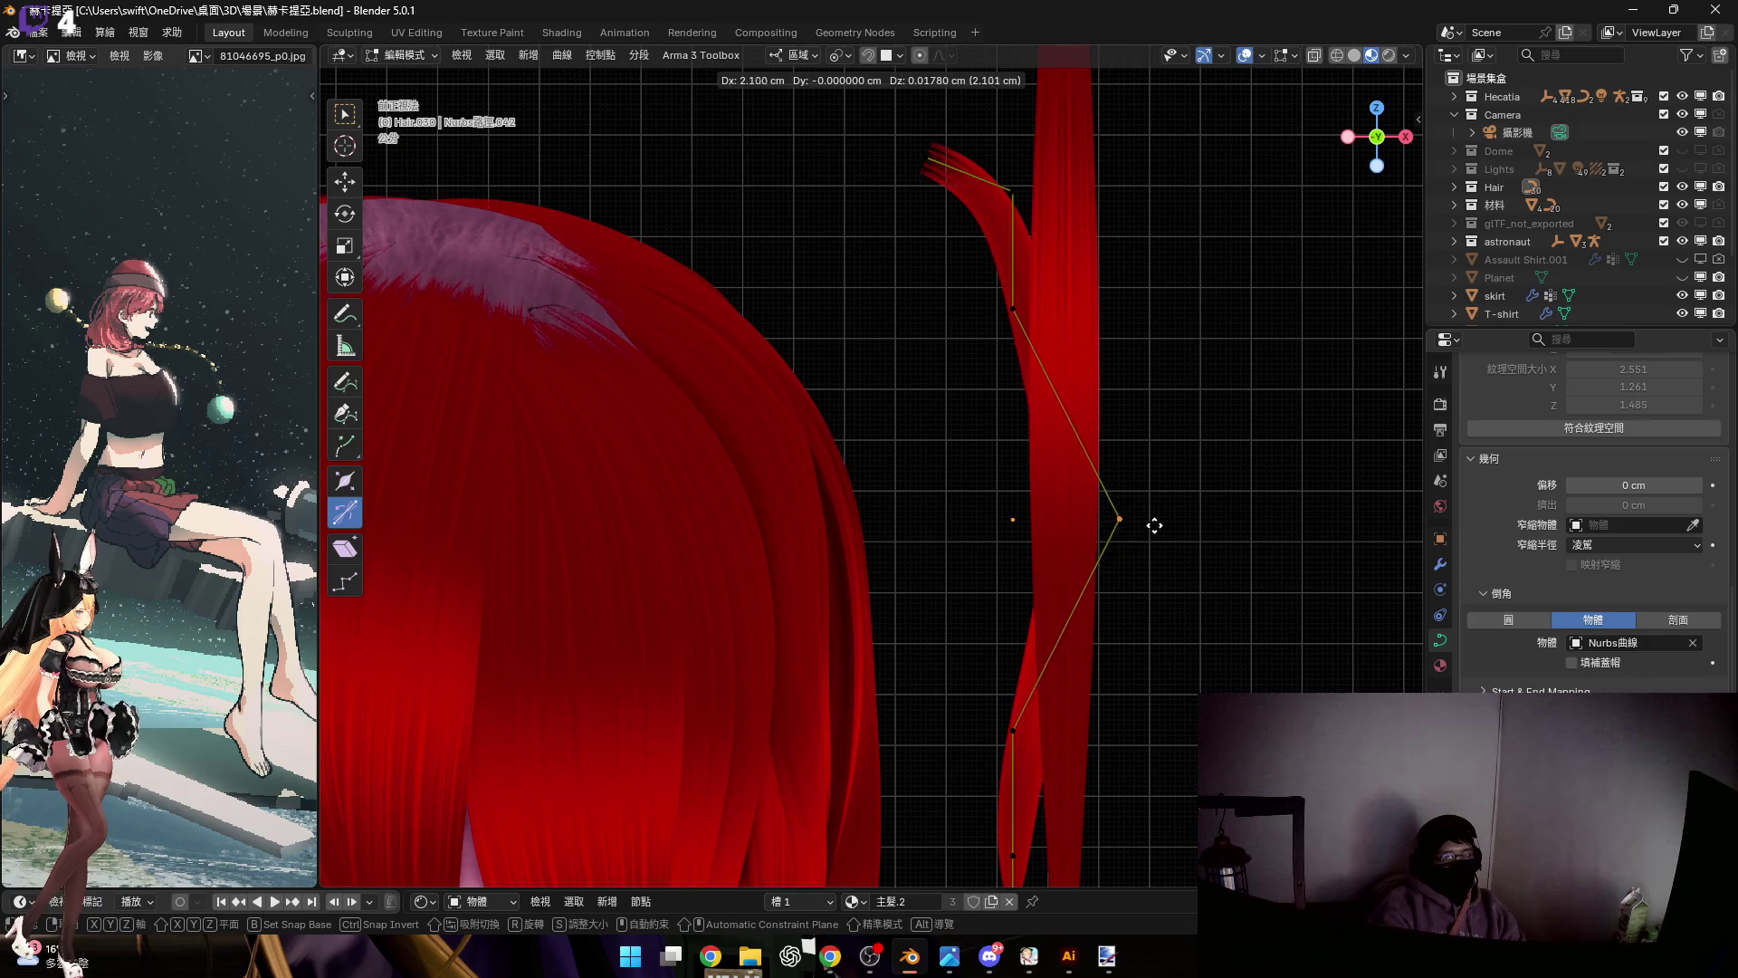
right_click(1164, 523)
key("Tab")
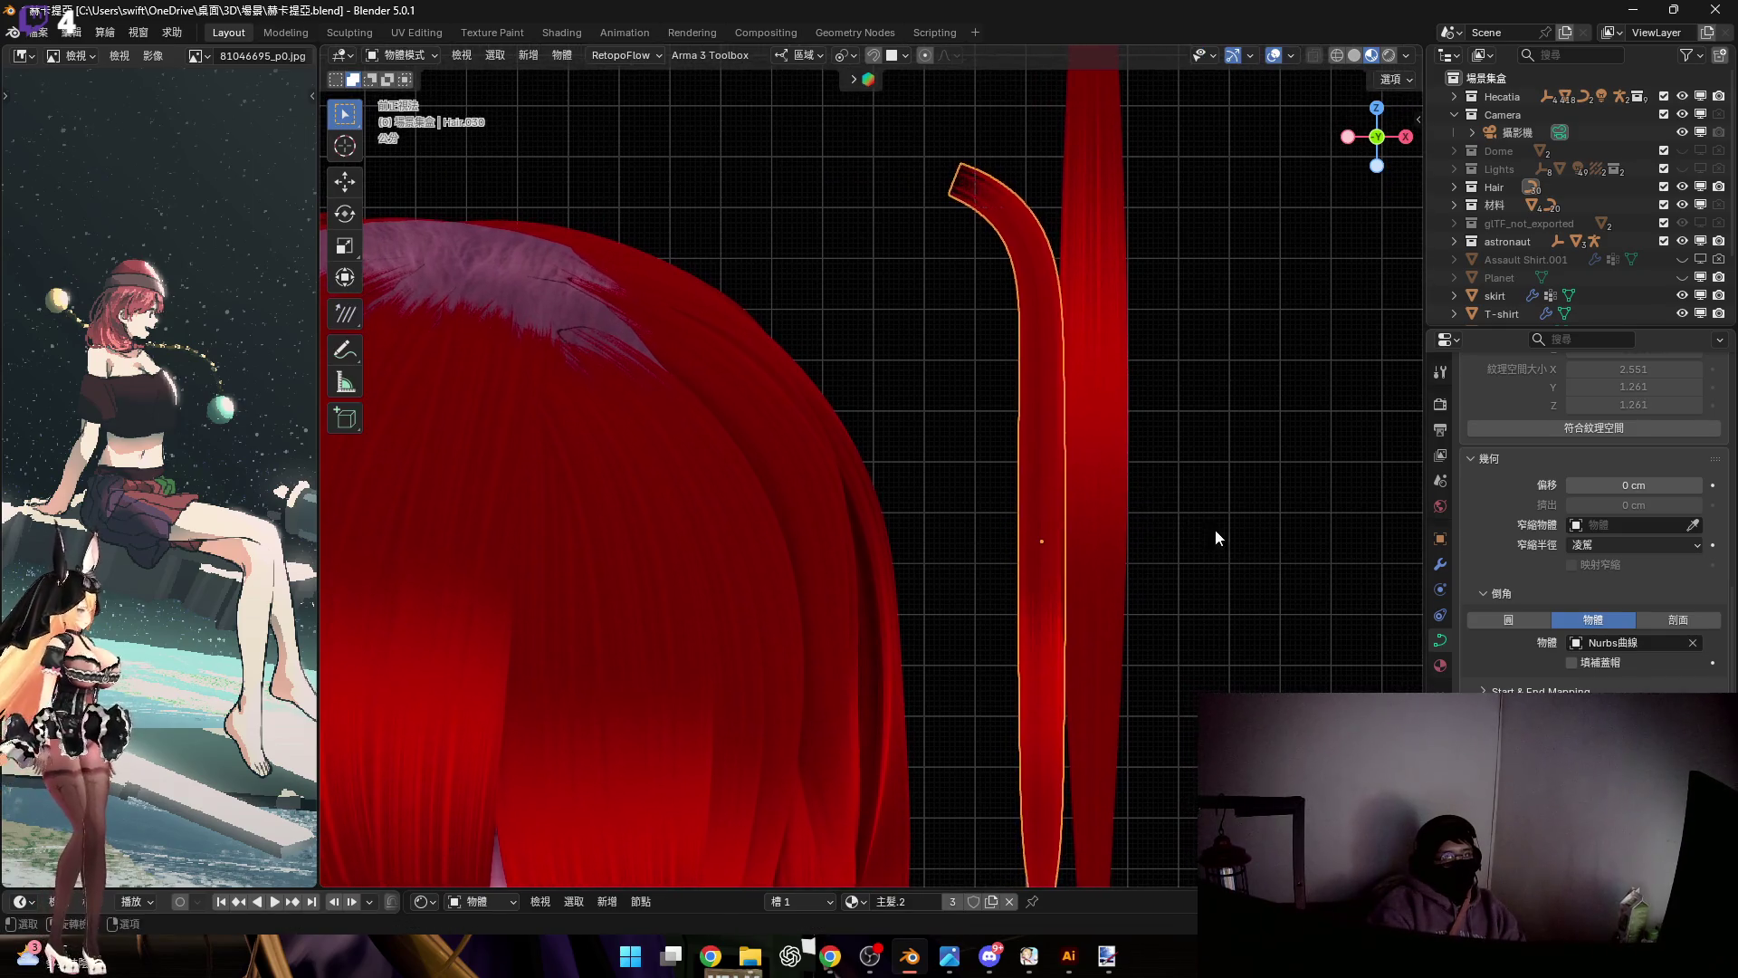
key("r")
left_click(1111, 520)
Bend the strand outward by raising an upper control point along Z with proportional falloff
key("Tab")
left_click(1040, 540)
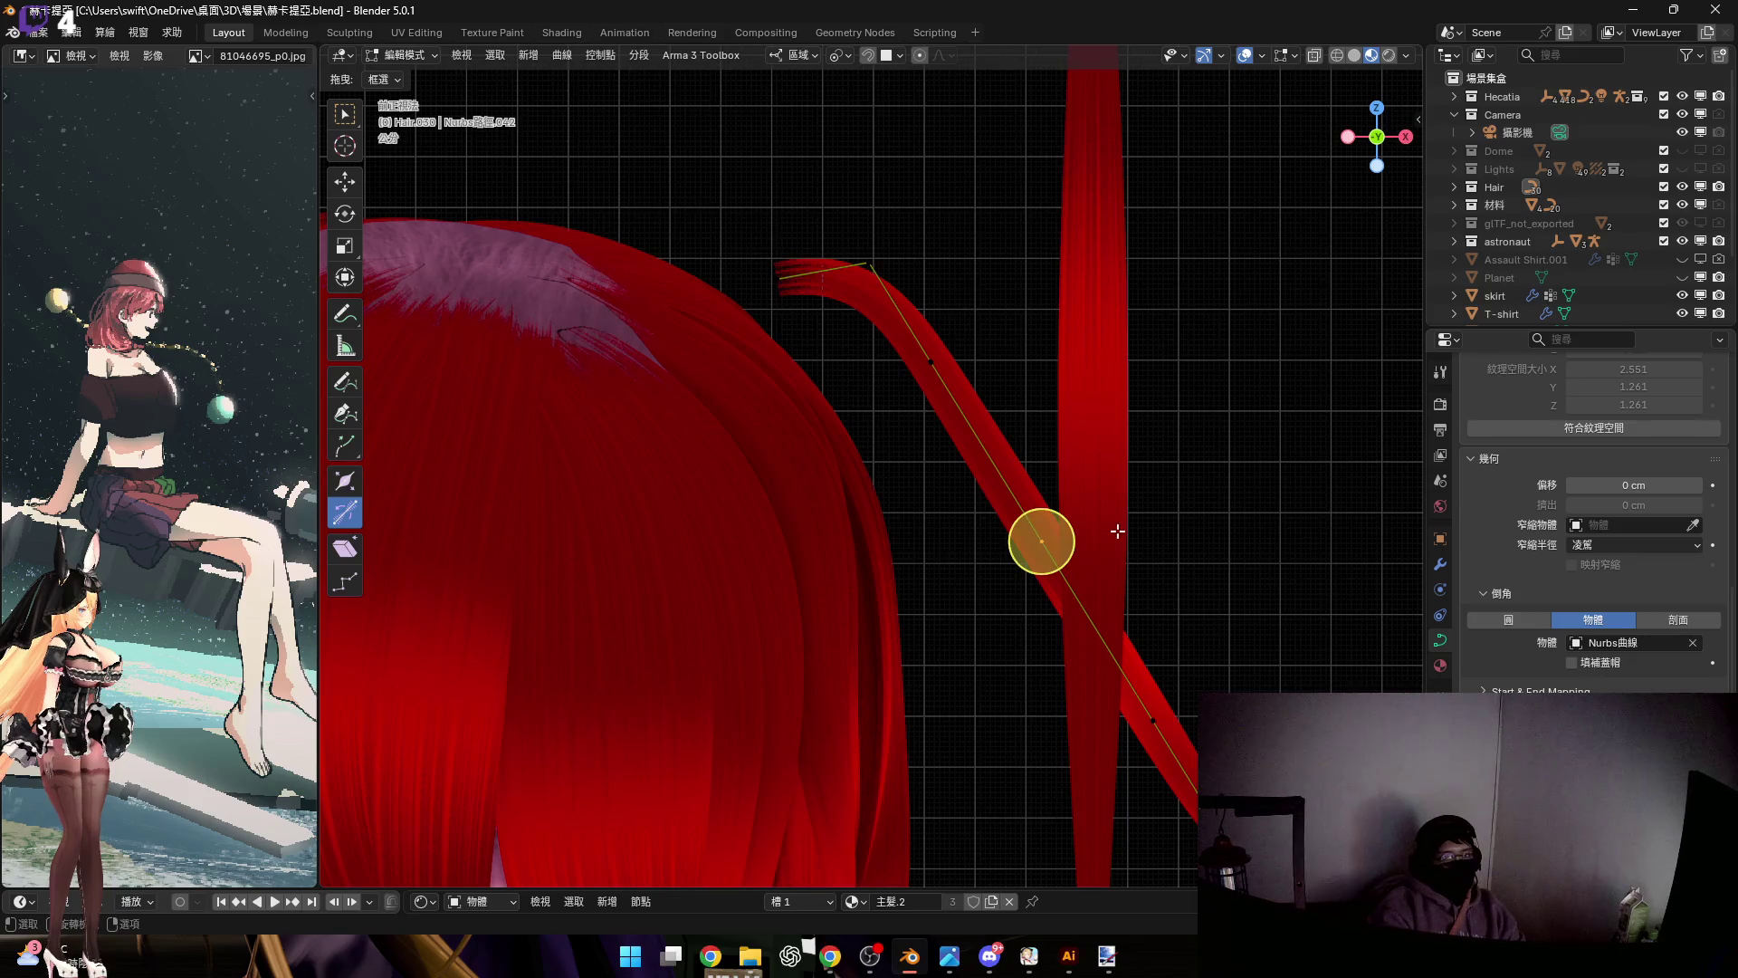
key("g")
key("z")
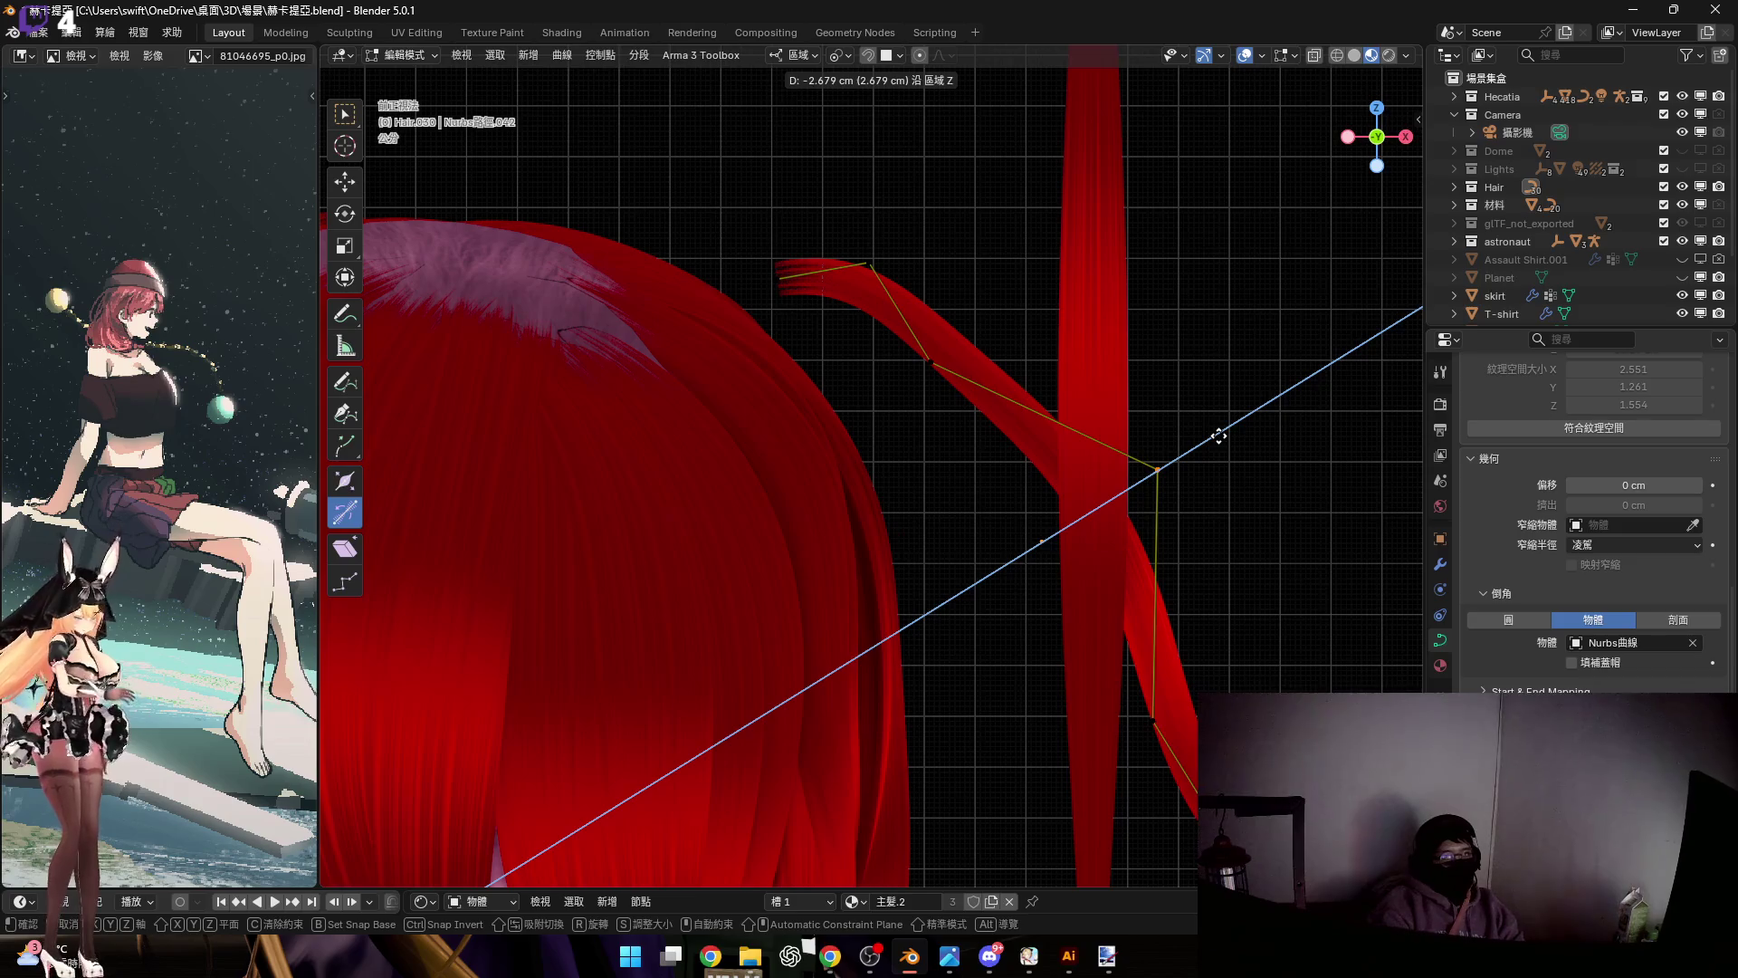
right_click(1218, 436)
key("g")
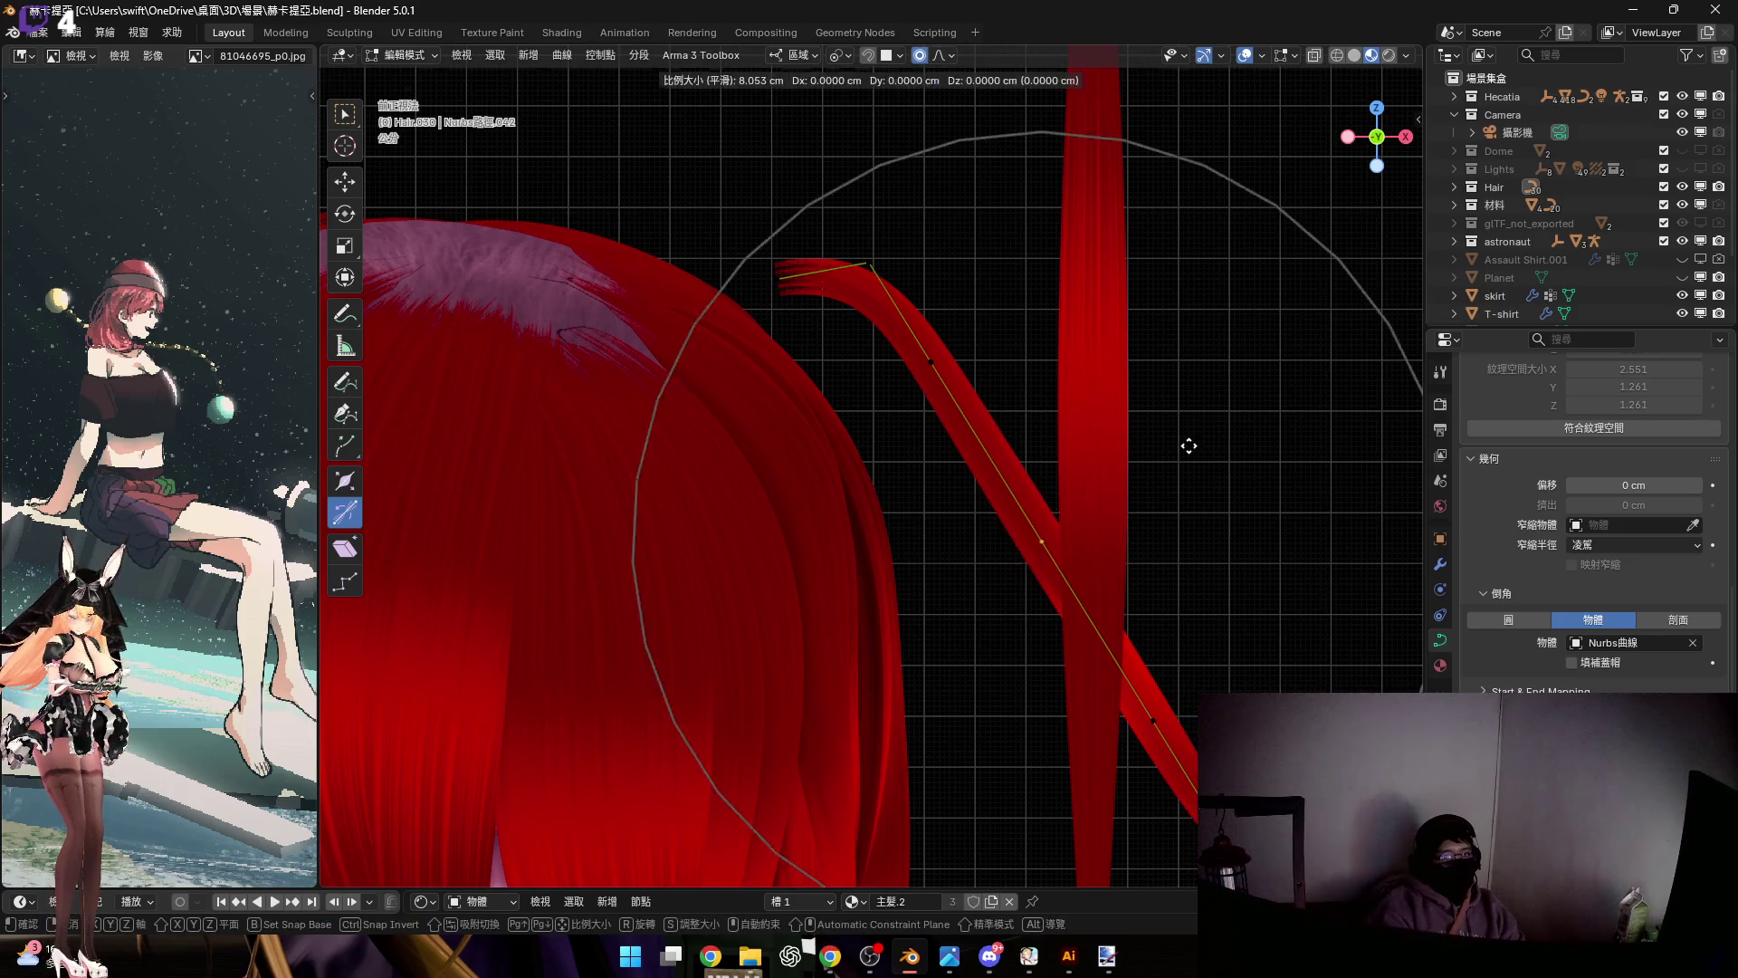
scroll(1187, 445, "up", 5)
key("z")
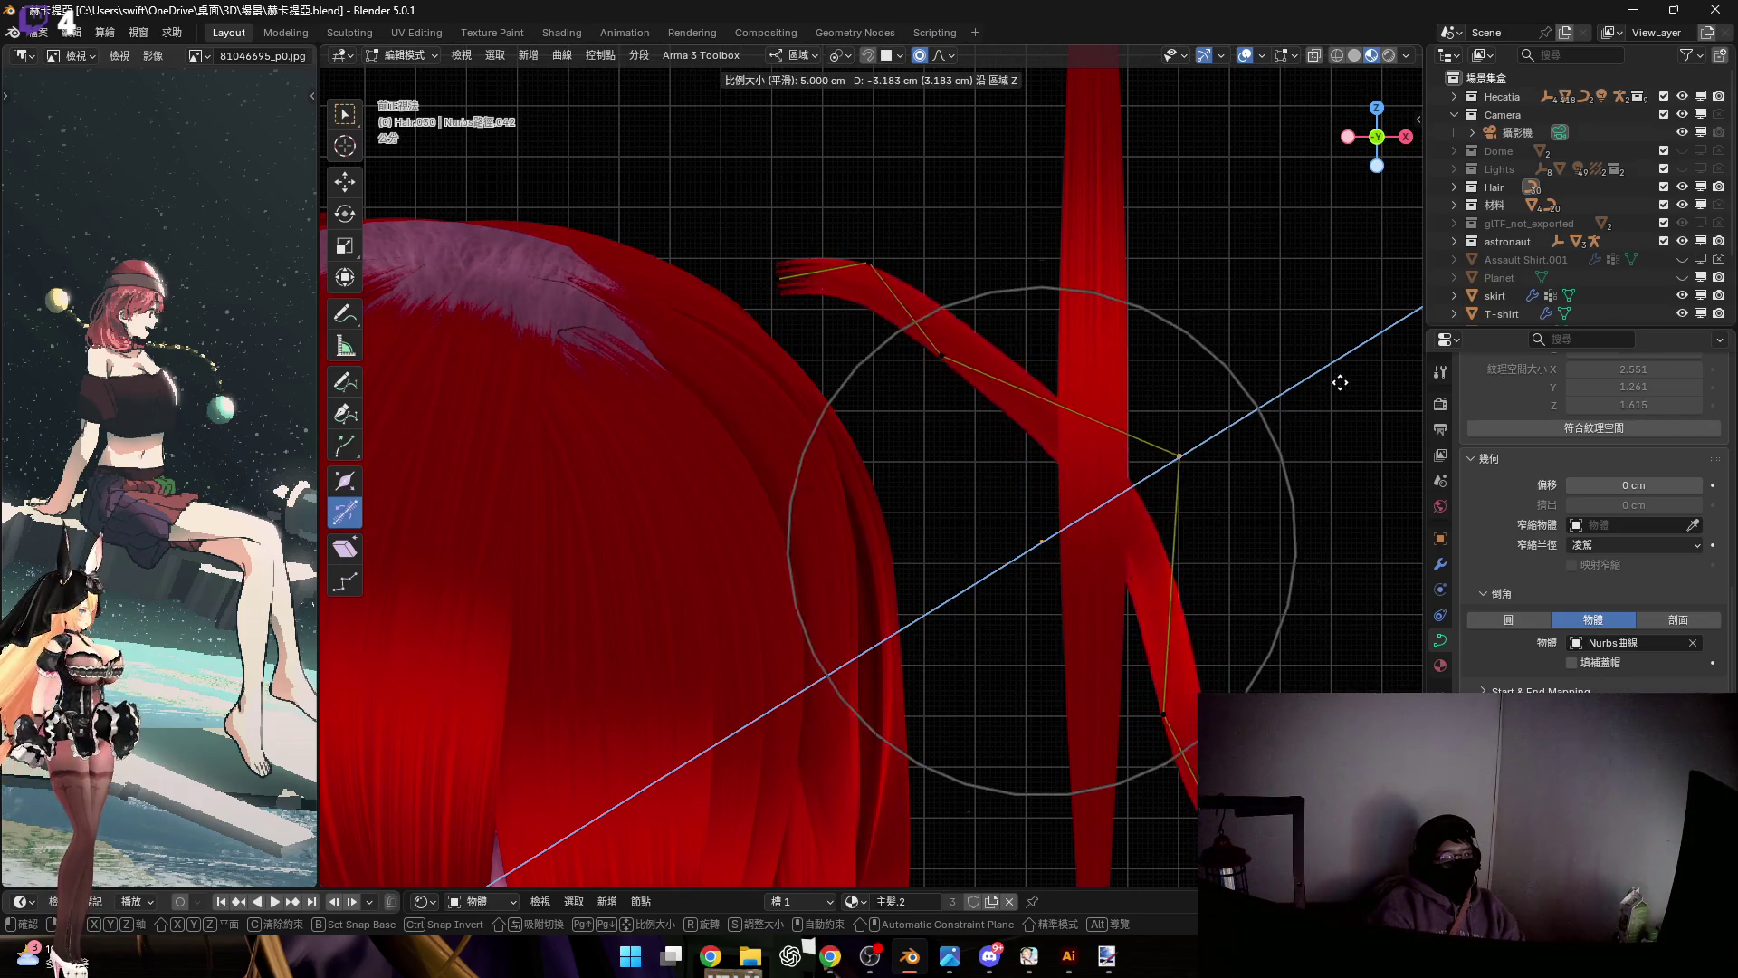
left_click(1380, 345)
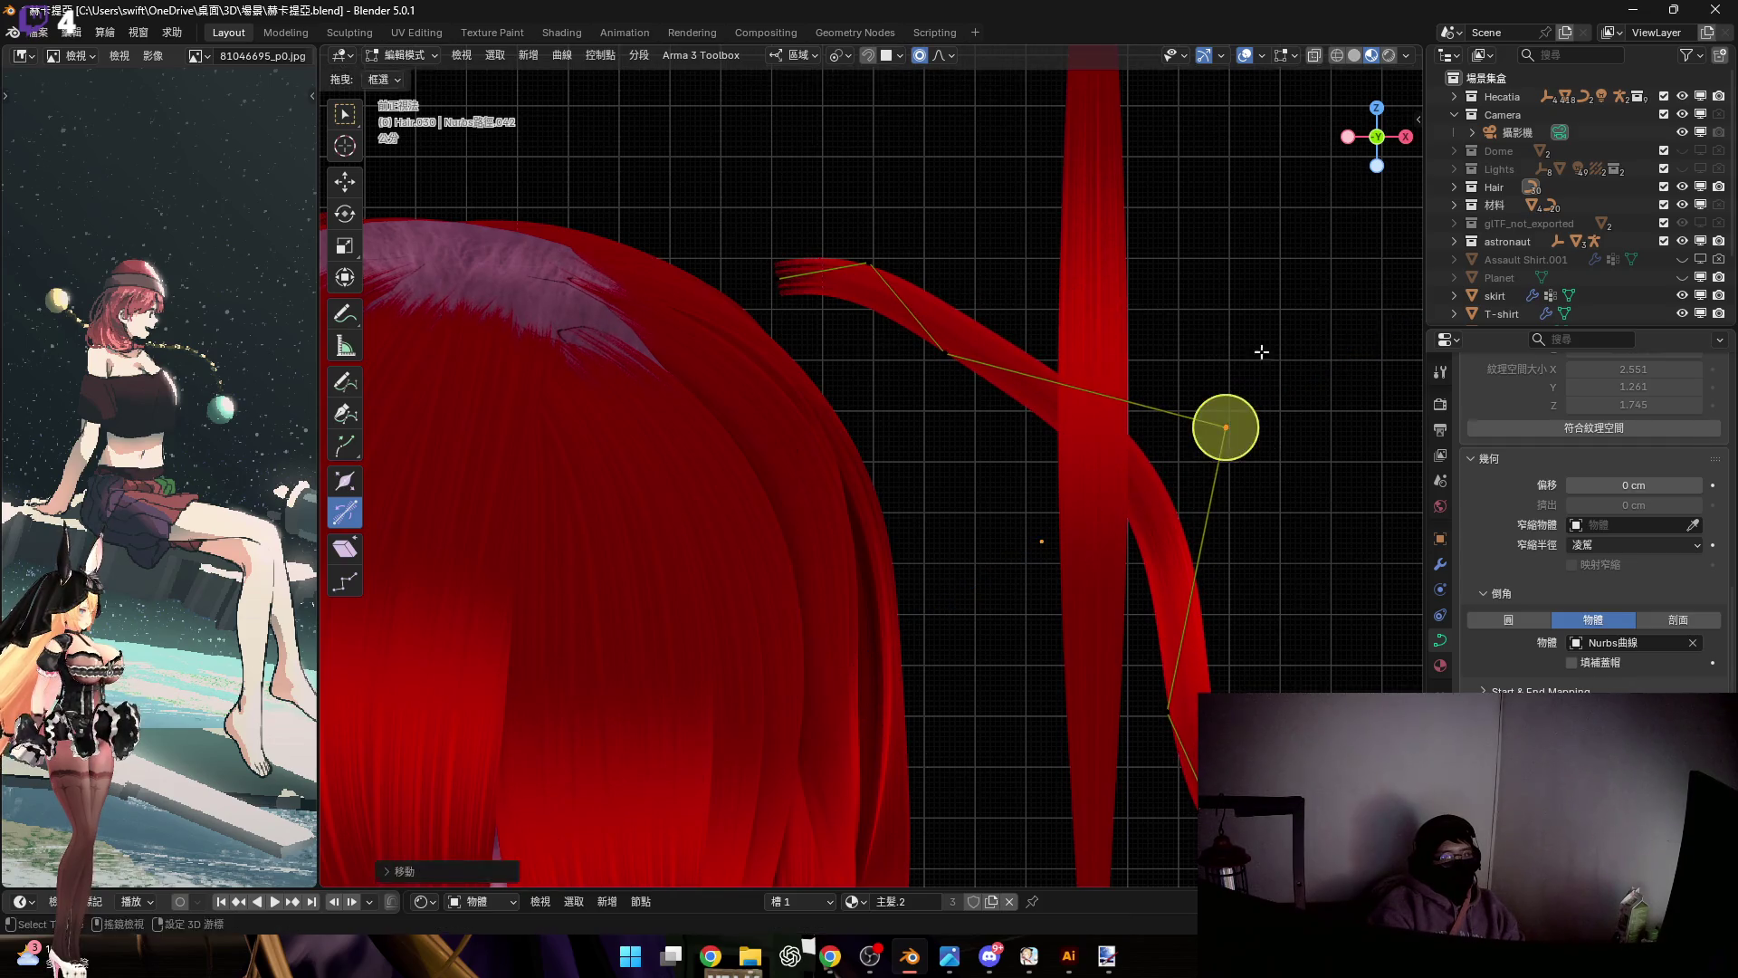
Move the next two control points down the strand along Z to continue the arch
middle_click_drag(1225, 422, 1225, 470, "shift")
left_click(945, 400)
key("g")
key("z")
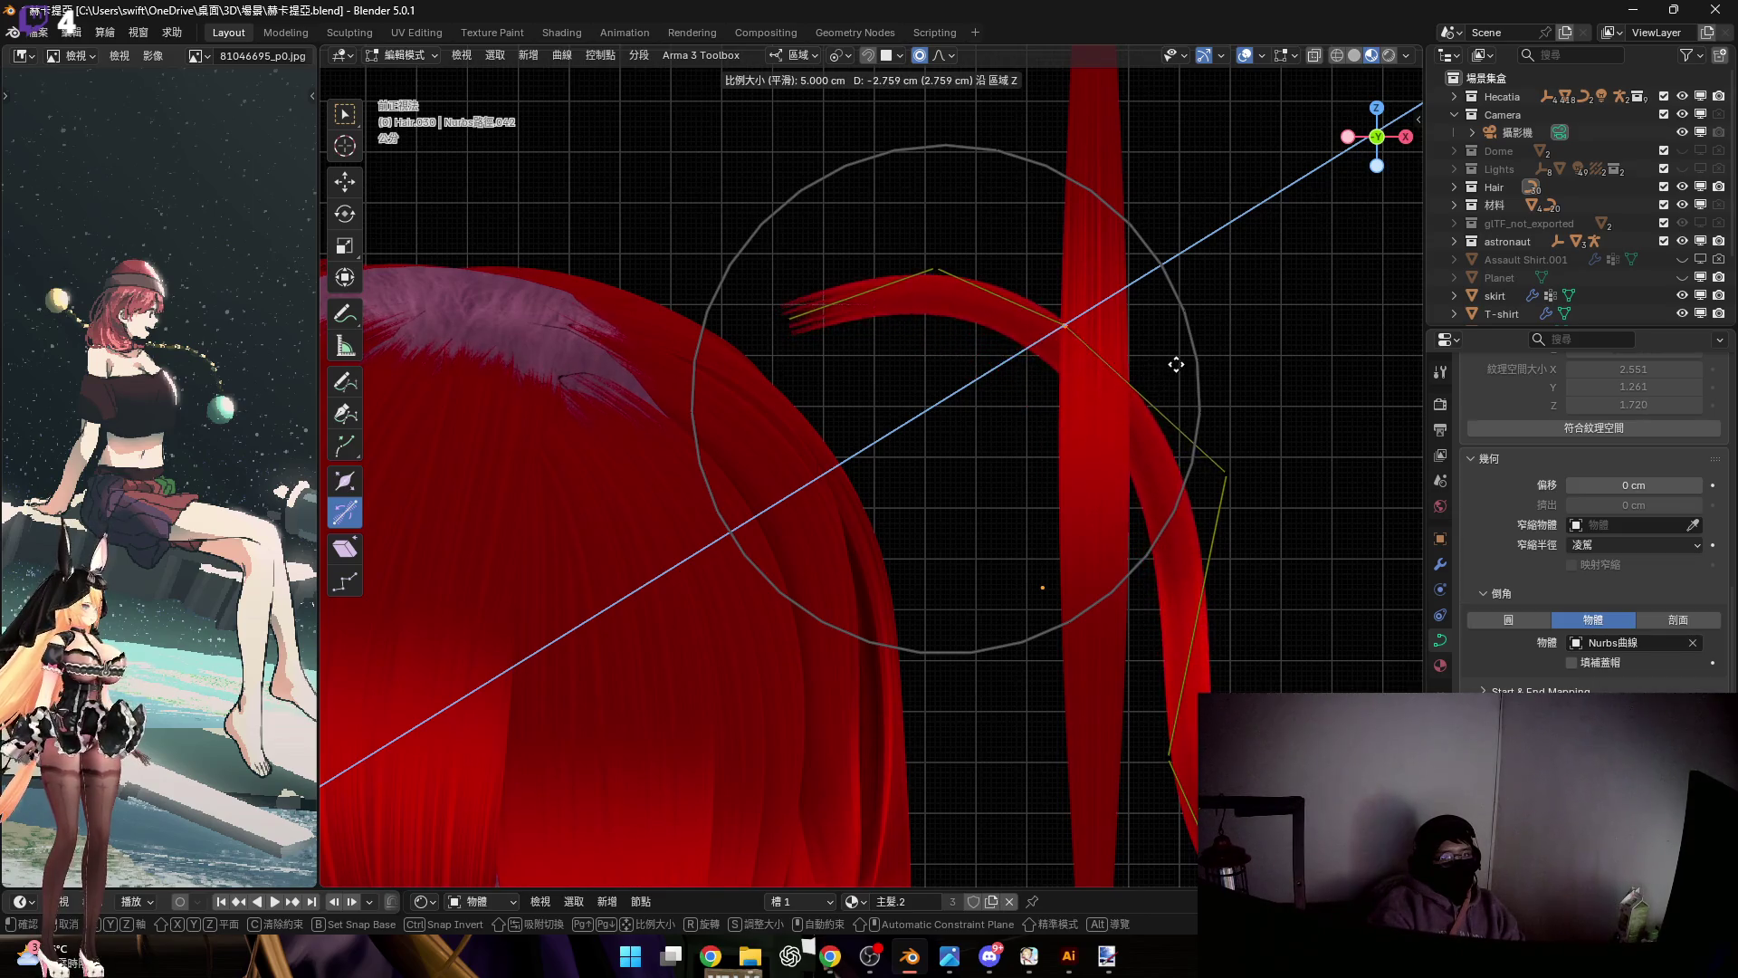
left_click(1137, 388)
mouse_move(1137, 388)
middle_mouse_down("shift")
mouse_move(1098, 388)
mouse_move(1083, 518)
mouse_move(1036, 433)
middle_mouse_up("shift")
left_click(995, 523)
key("g")
key("z")
key("z")
scroll(1014, 541, "up", 1)
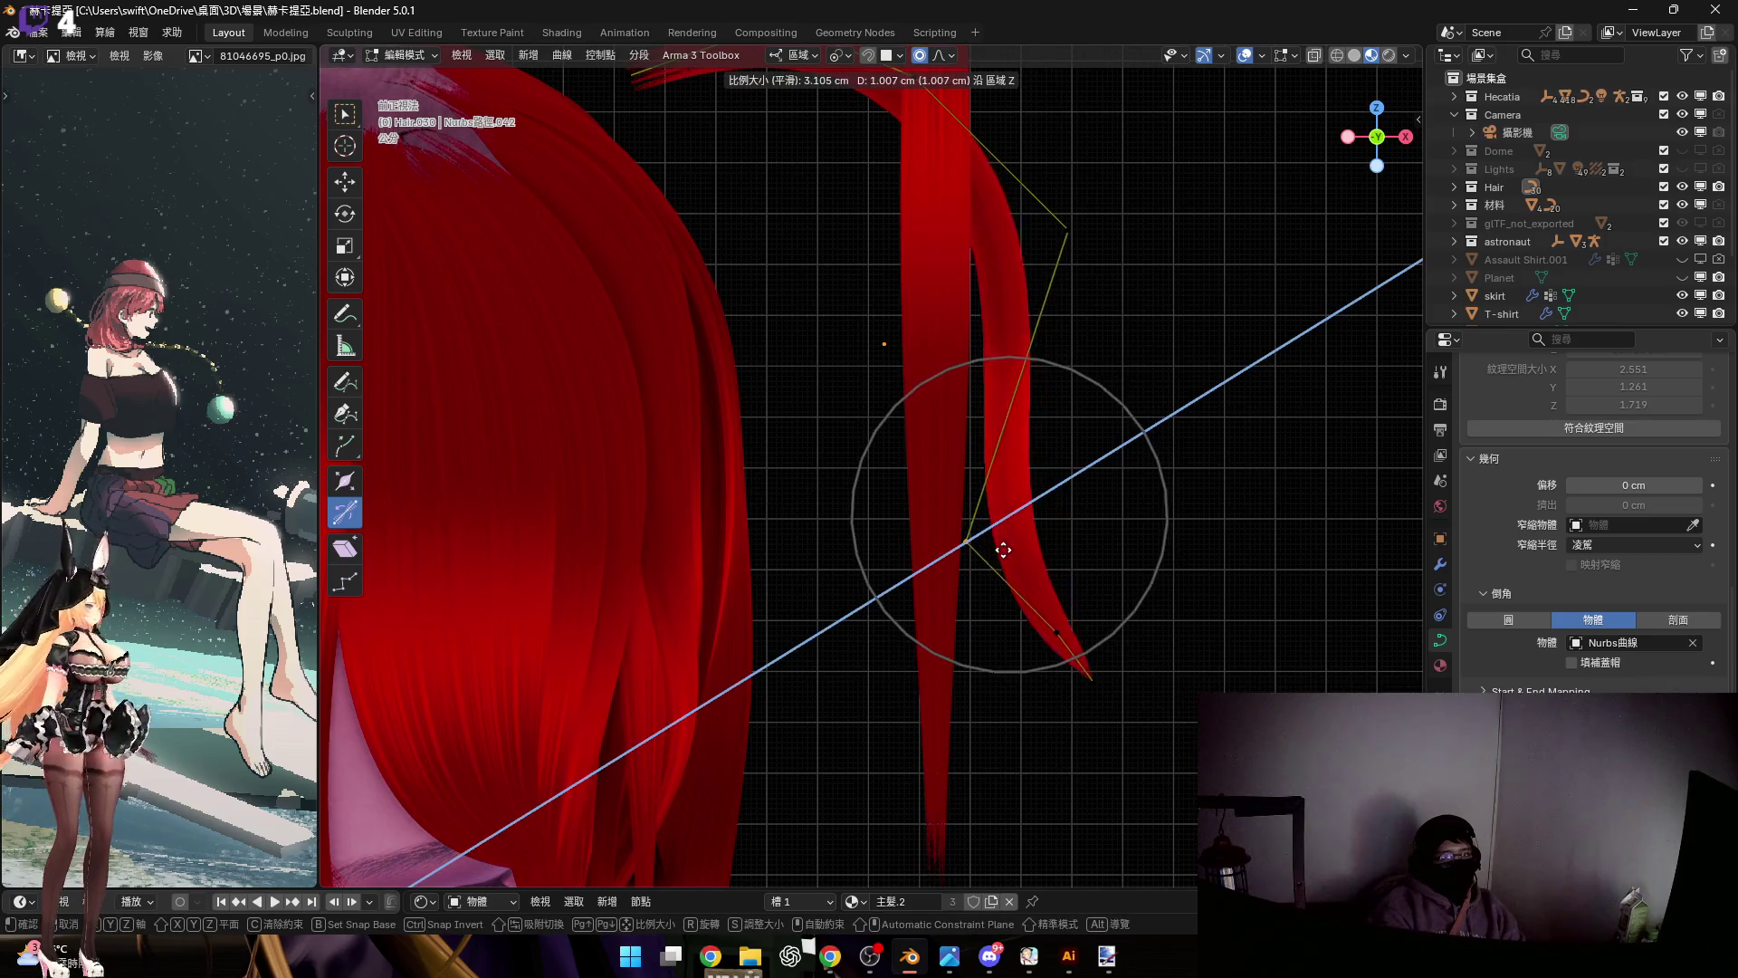
left_click(994, 534)
Pull the tip endpoint into a curled, pointed hook and return to Object Mode
middle_click_drag(994, 534, 967, 489, "shift")
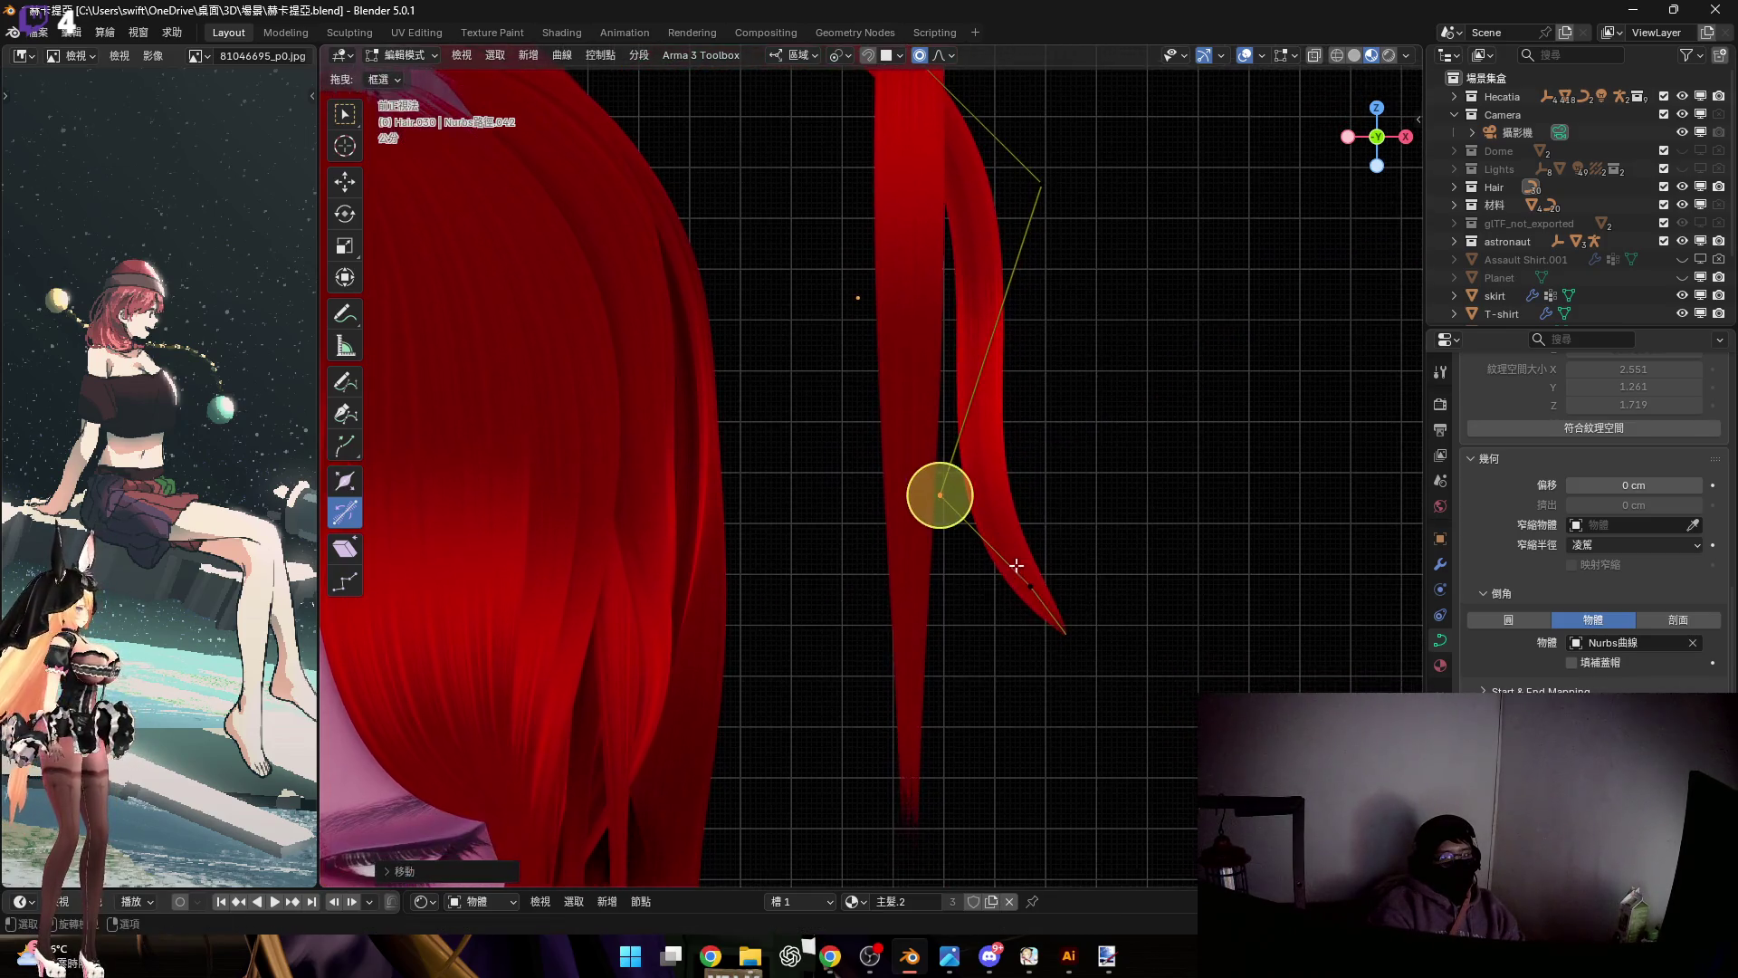
left_click(1067, 637)
key("g")
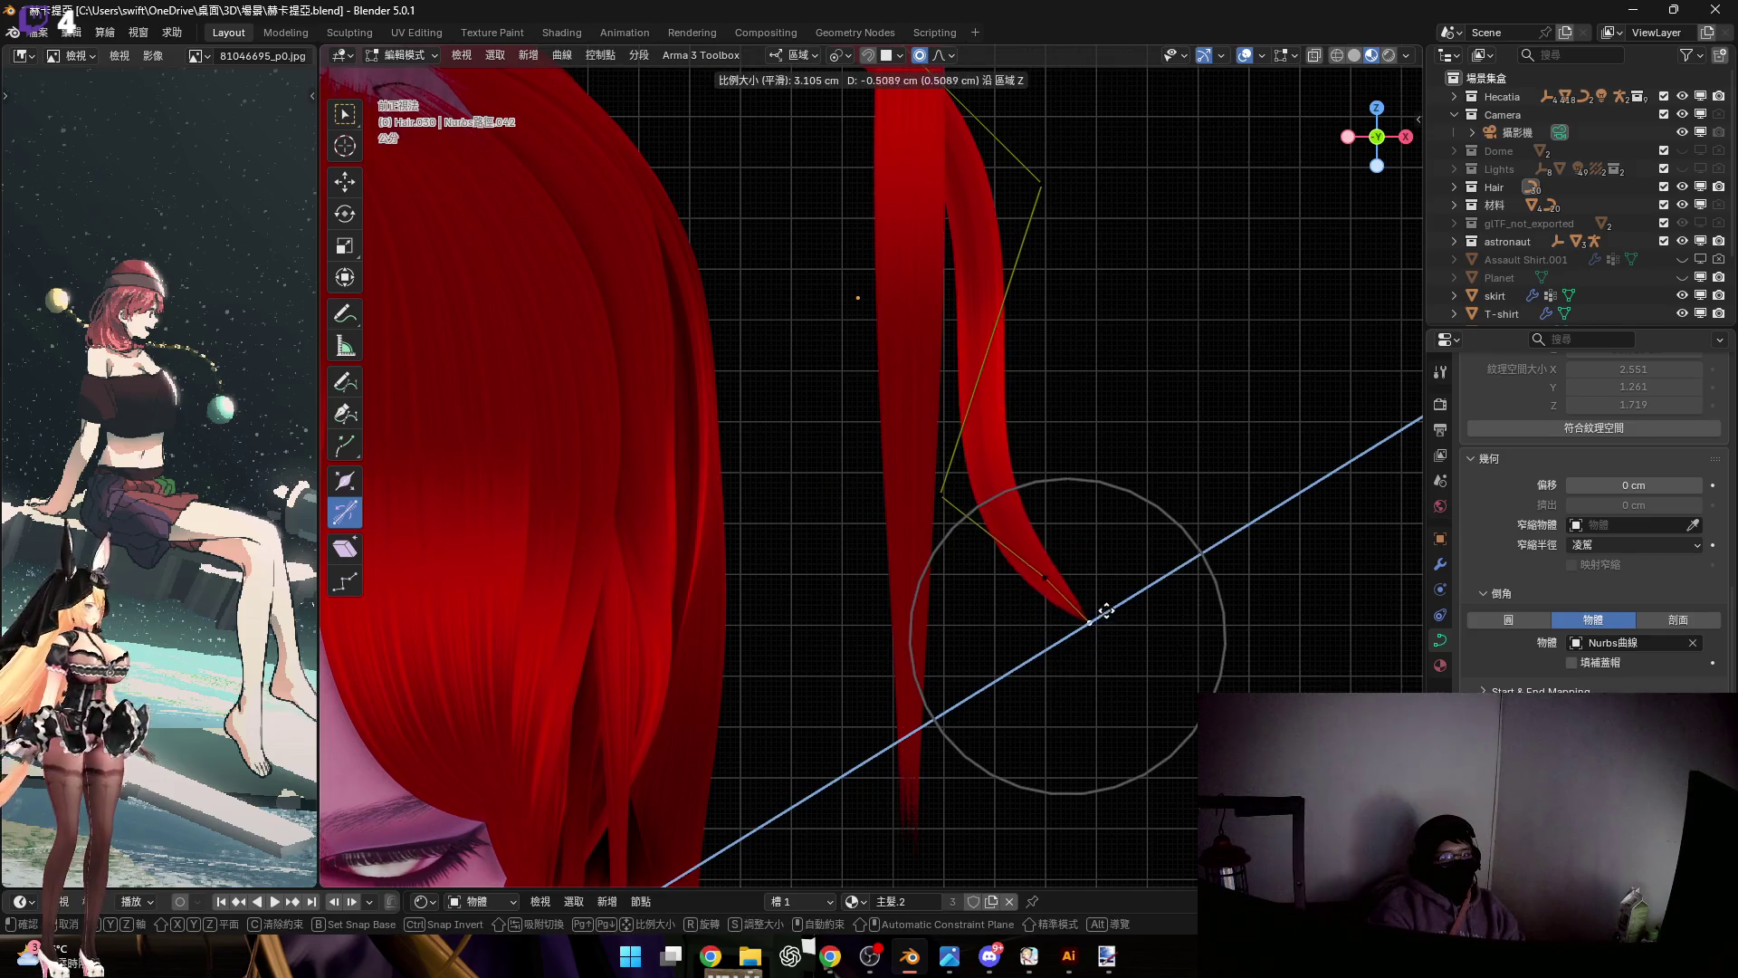
left_click(1123, 591)
mouse_move(1123, 591)
middle_mouse_down()
mouse_move(1157, 772)
mouse_move(1129, 736)
mouse_move(1164, 803)
mouse_move(1158, 759)
middle_mouse_up()
key("Tab")
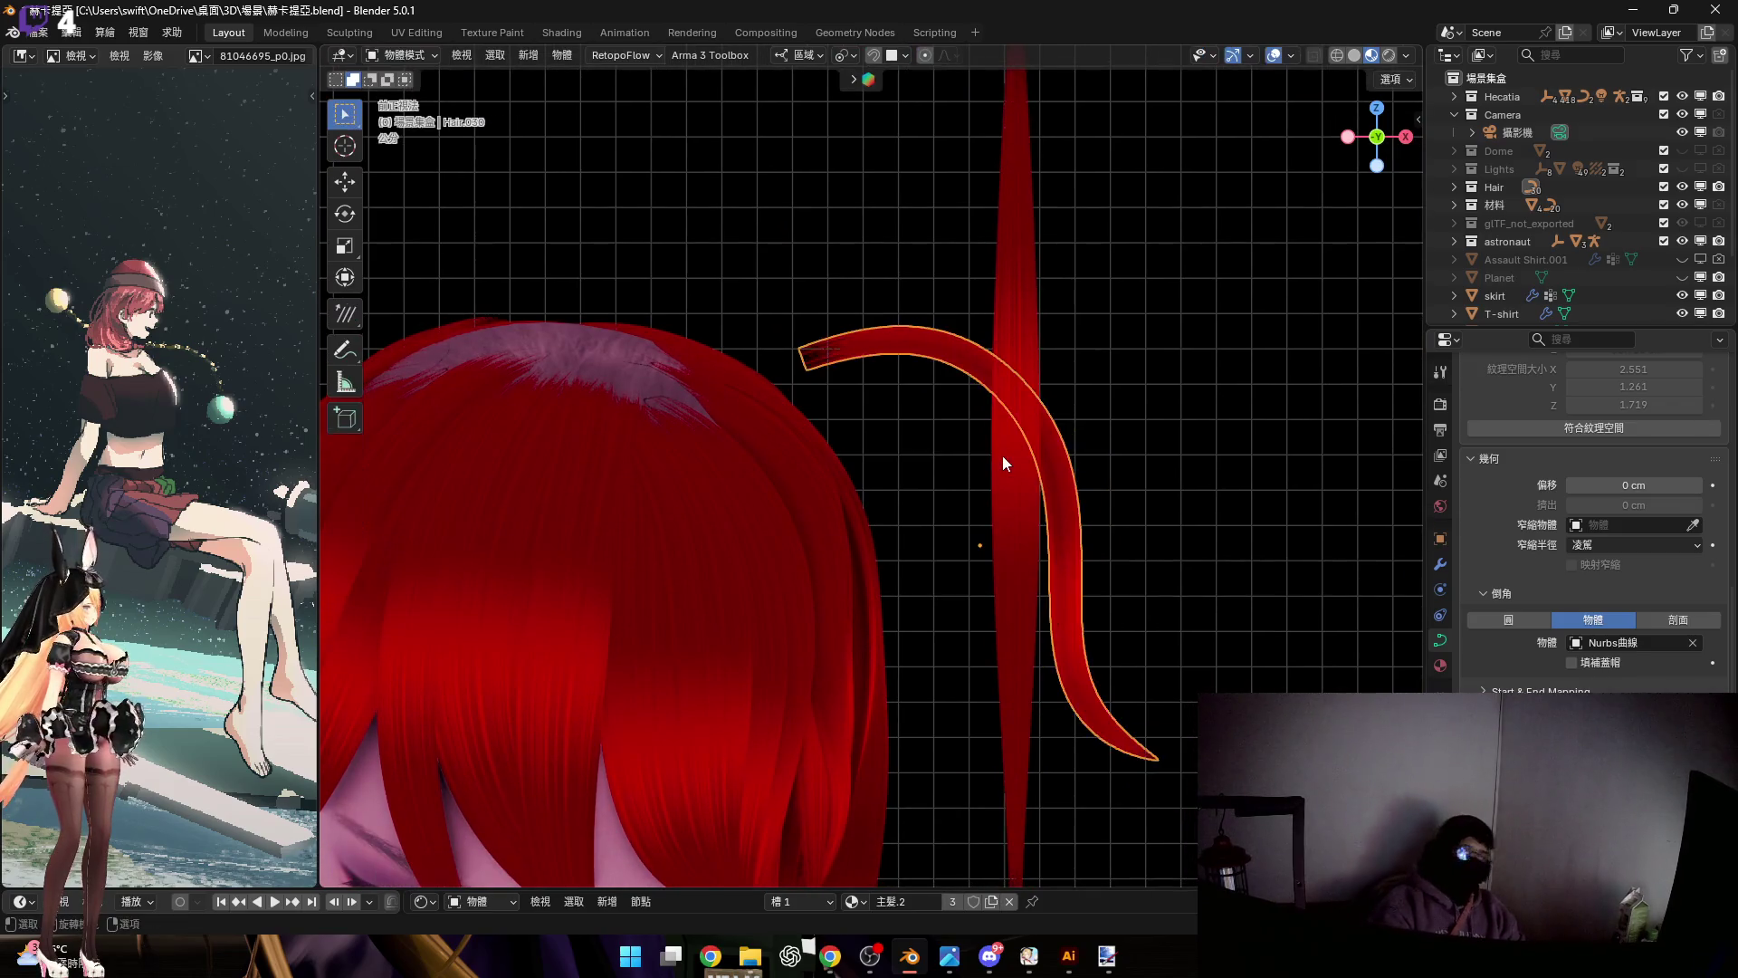
mouse_move(900, 367)
middle_mouse_down()
mouse_move(862, 487)
mouse_move(965, 459)
mouse_move(781, 523)
mouse_move(986, 379)
mouse_move(1037, 459)
middle_mouse_up()
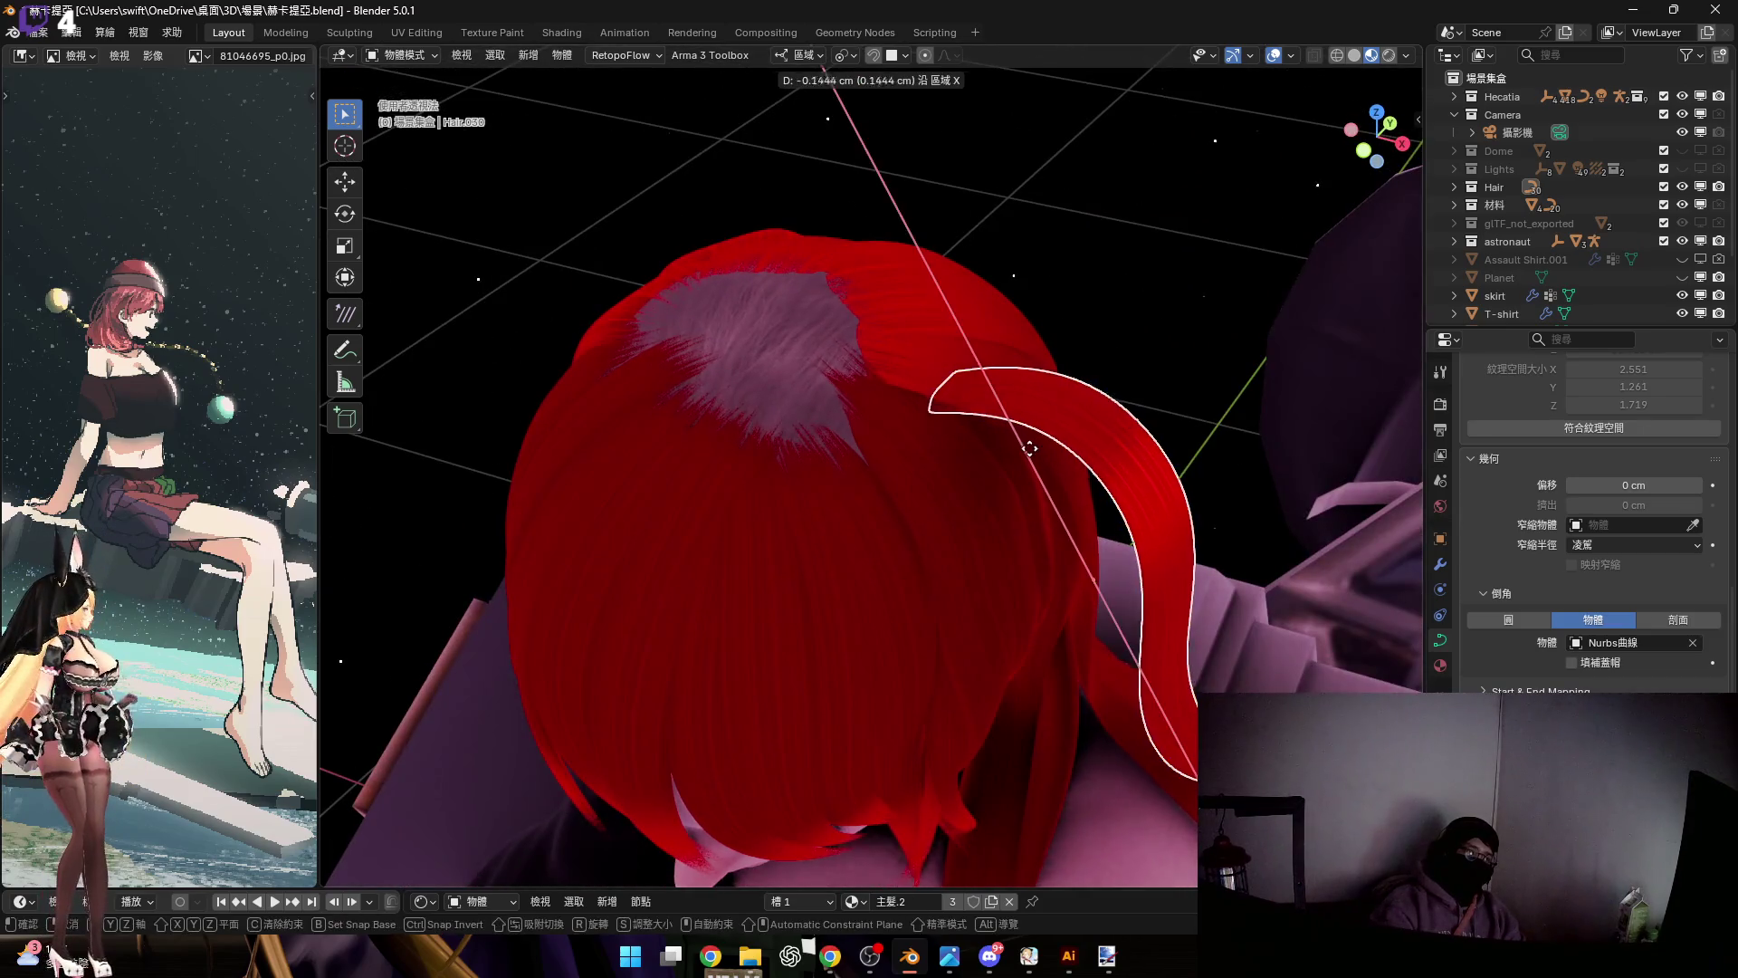
left_click(952, 326)
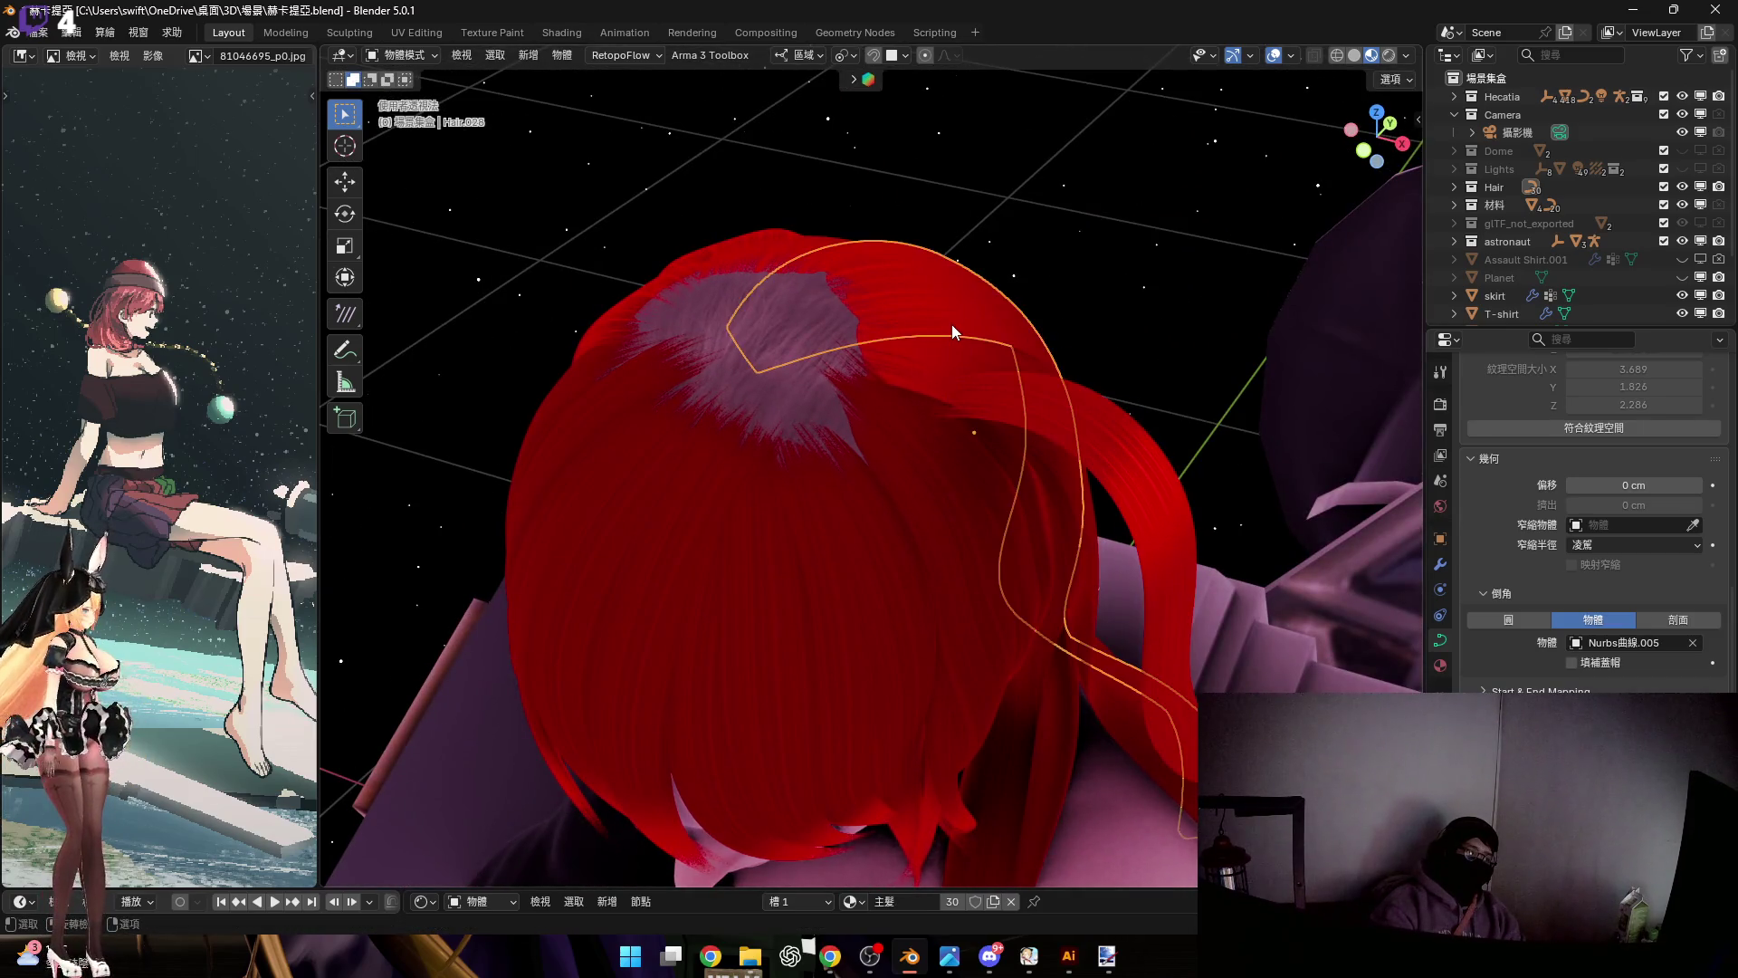
left_click(1100, 445)
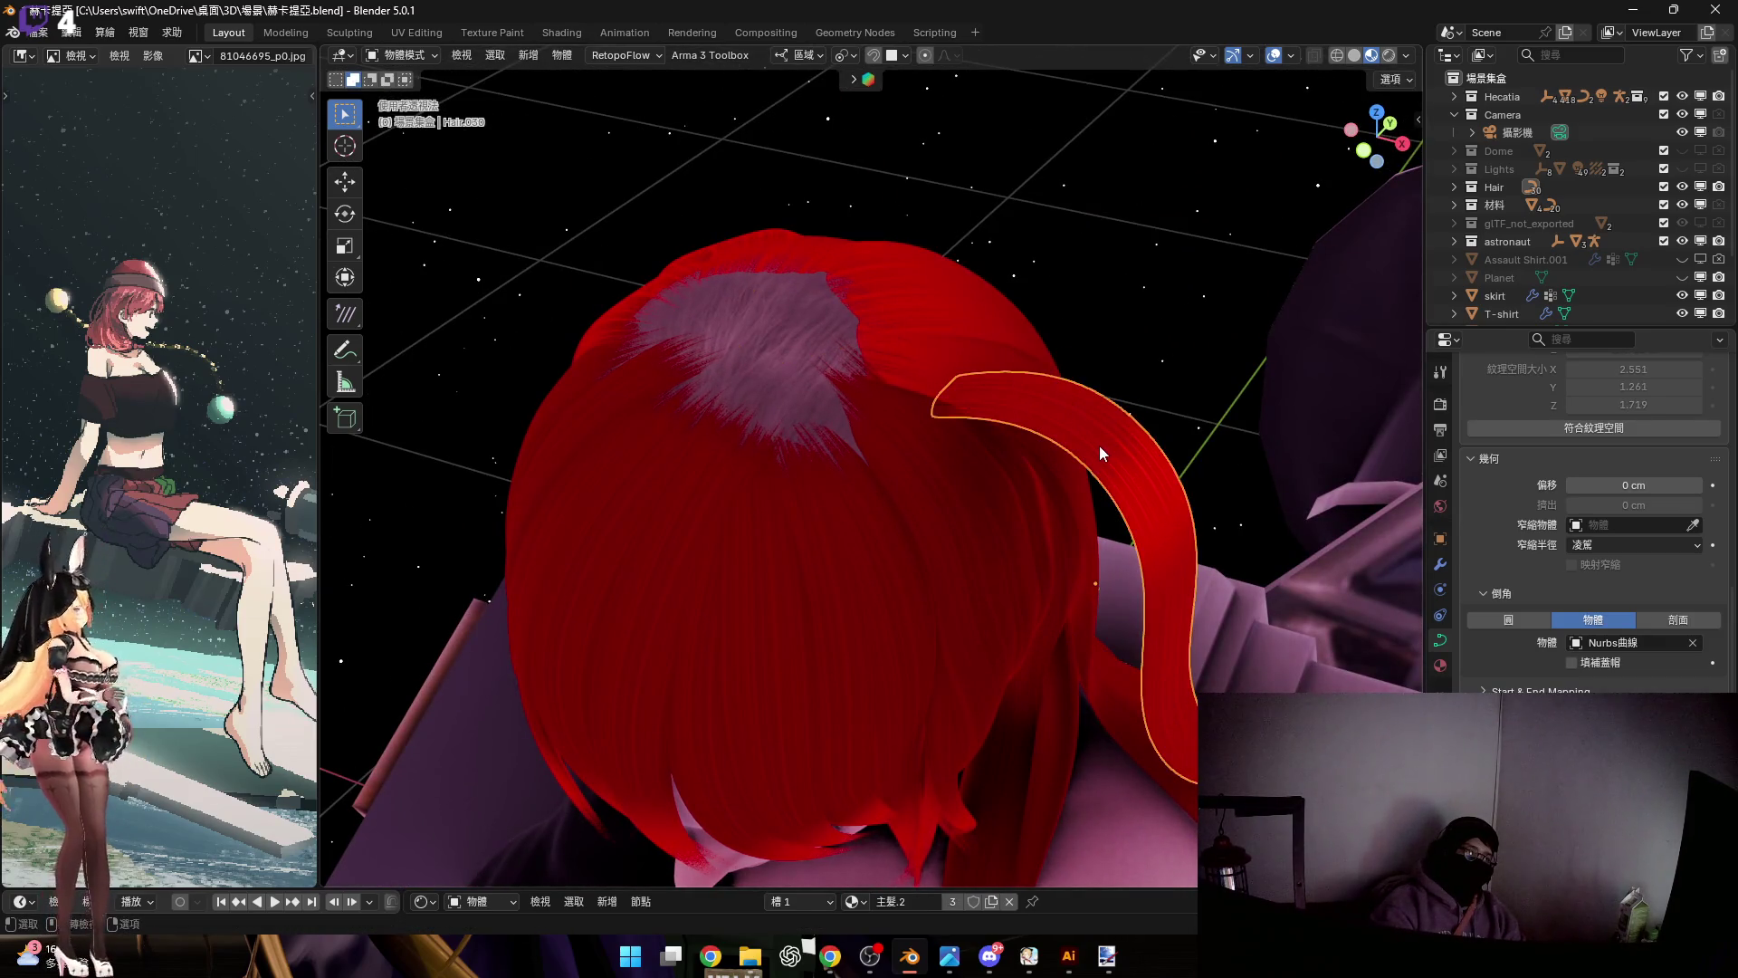
left_click(995, 508)
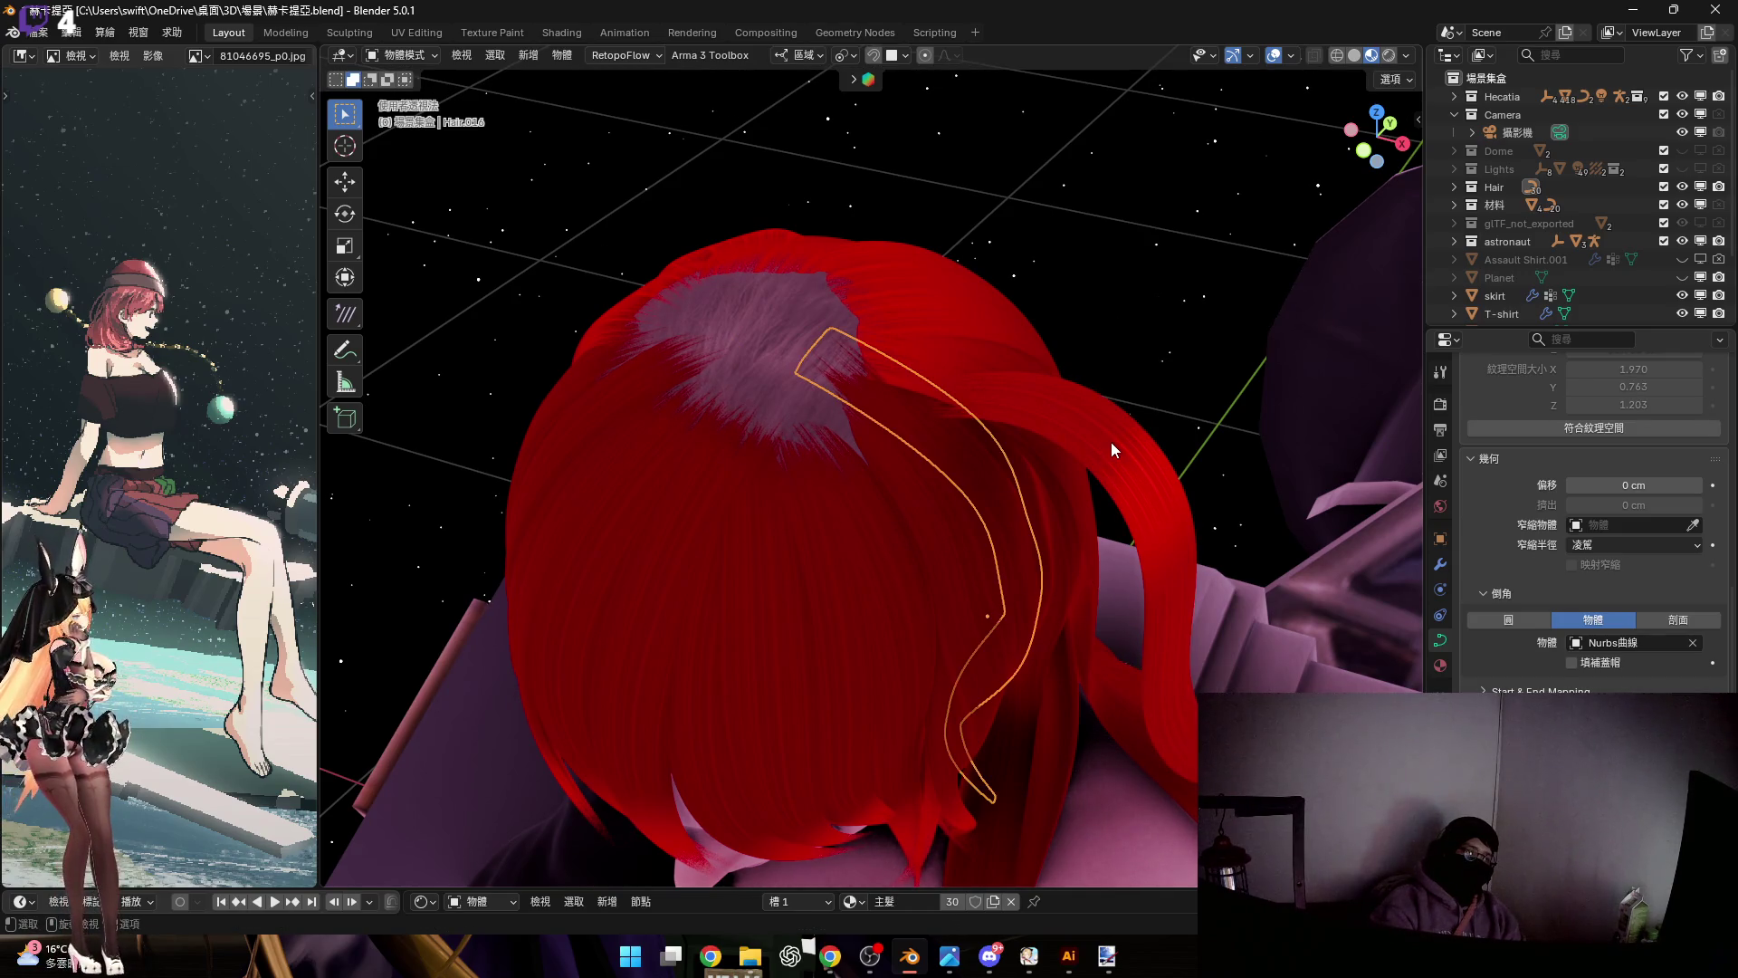
mouse_move(1110, 442)
middle_mouse_down()
mouse_move(1088, 462)
mouse_move(992, 346)
mouse_move(1019, 426)
mouse_move(1180, 366)
mouse_move(1104, 343)
mouse_move(1025, 432)
mouse_move(1173, 478)
middle_mouse_up()
left_click(1150, 466)
Shift the curved strand sideways along the X axis
key("g")
key("z")
key("x")
left_click(1001, 435)
Tilt the strand with axis-locked transforms so it leans across the crown
mouse_move(1001, 435)
middle_mouse_down()
mouse_move(997, 496)
mouse_move(713, 410)
mouse_move(939, 488)
mouse_move(981, 424)
mouse_move(1195, 469)
middle_mouse_up()
key("s")
key("z")
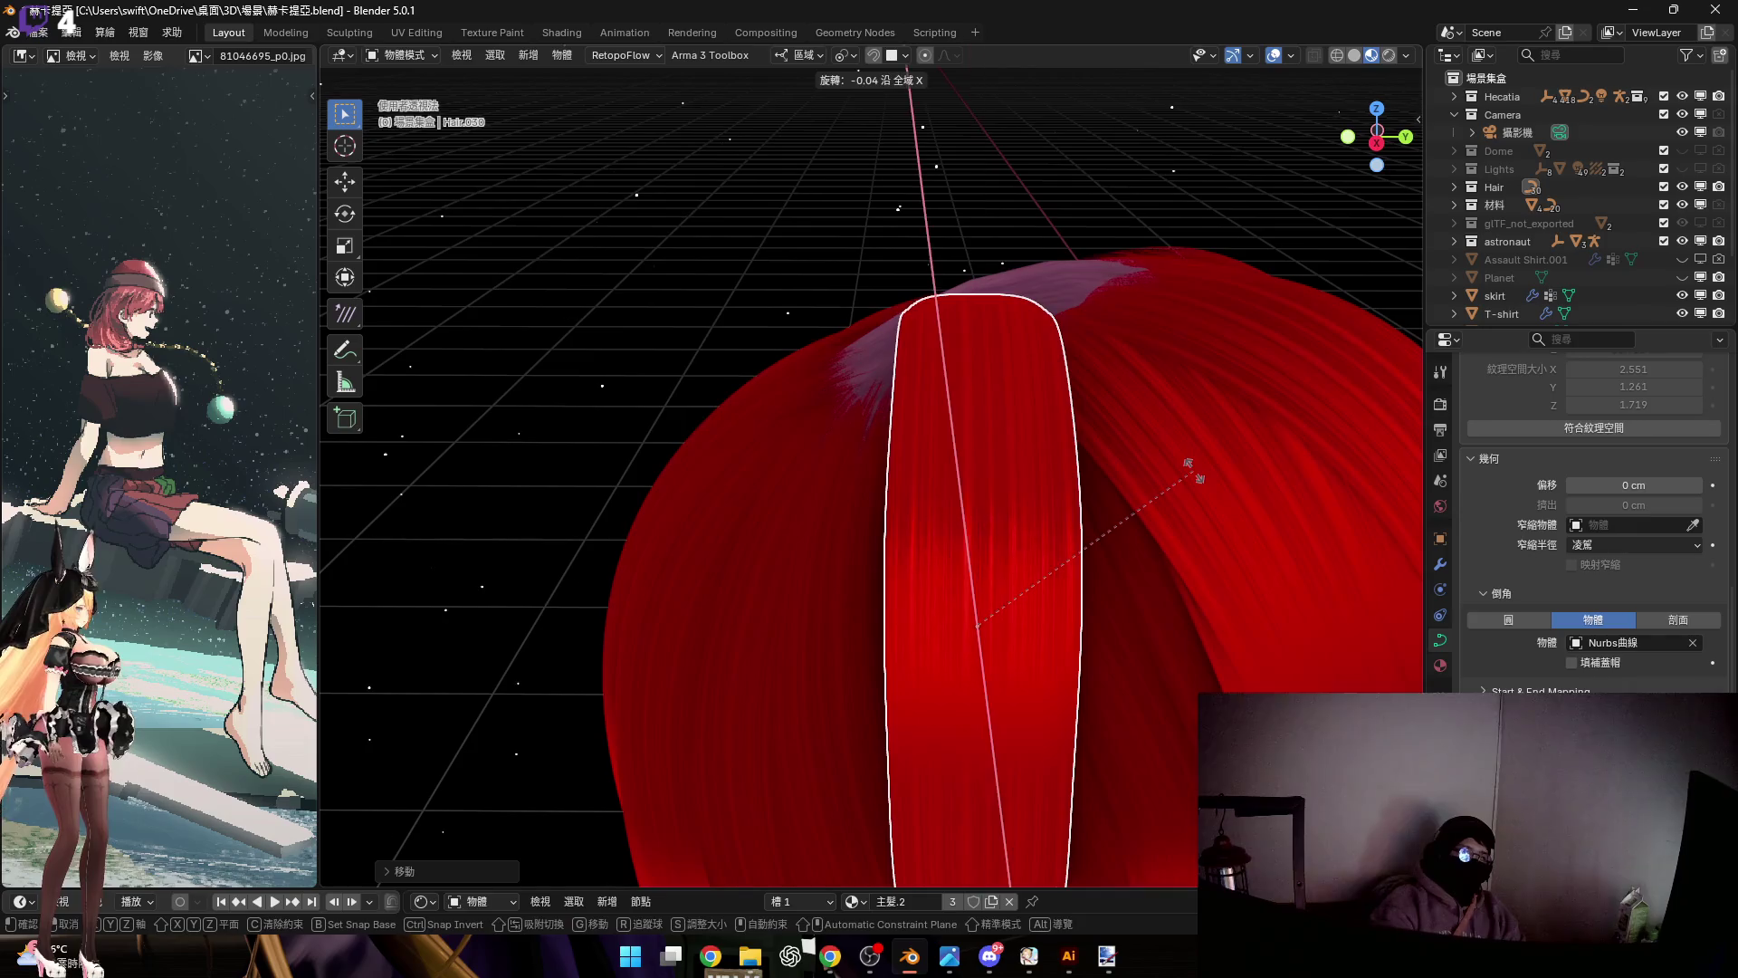
key("x")
key("x")
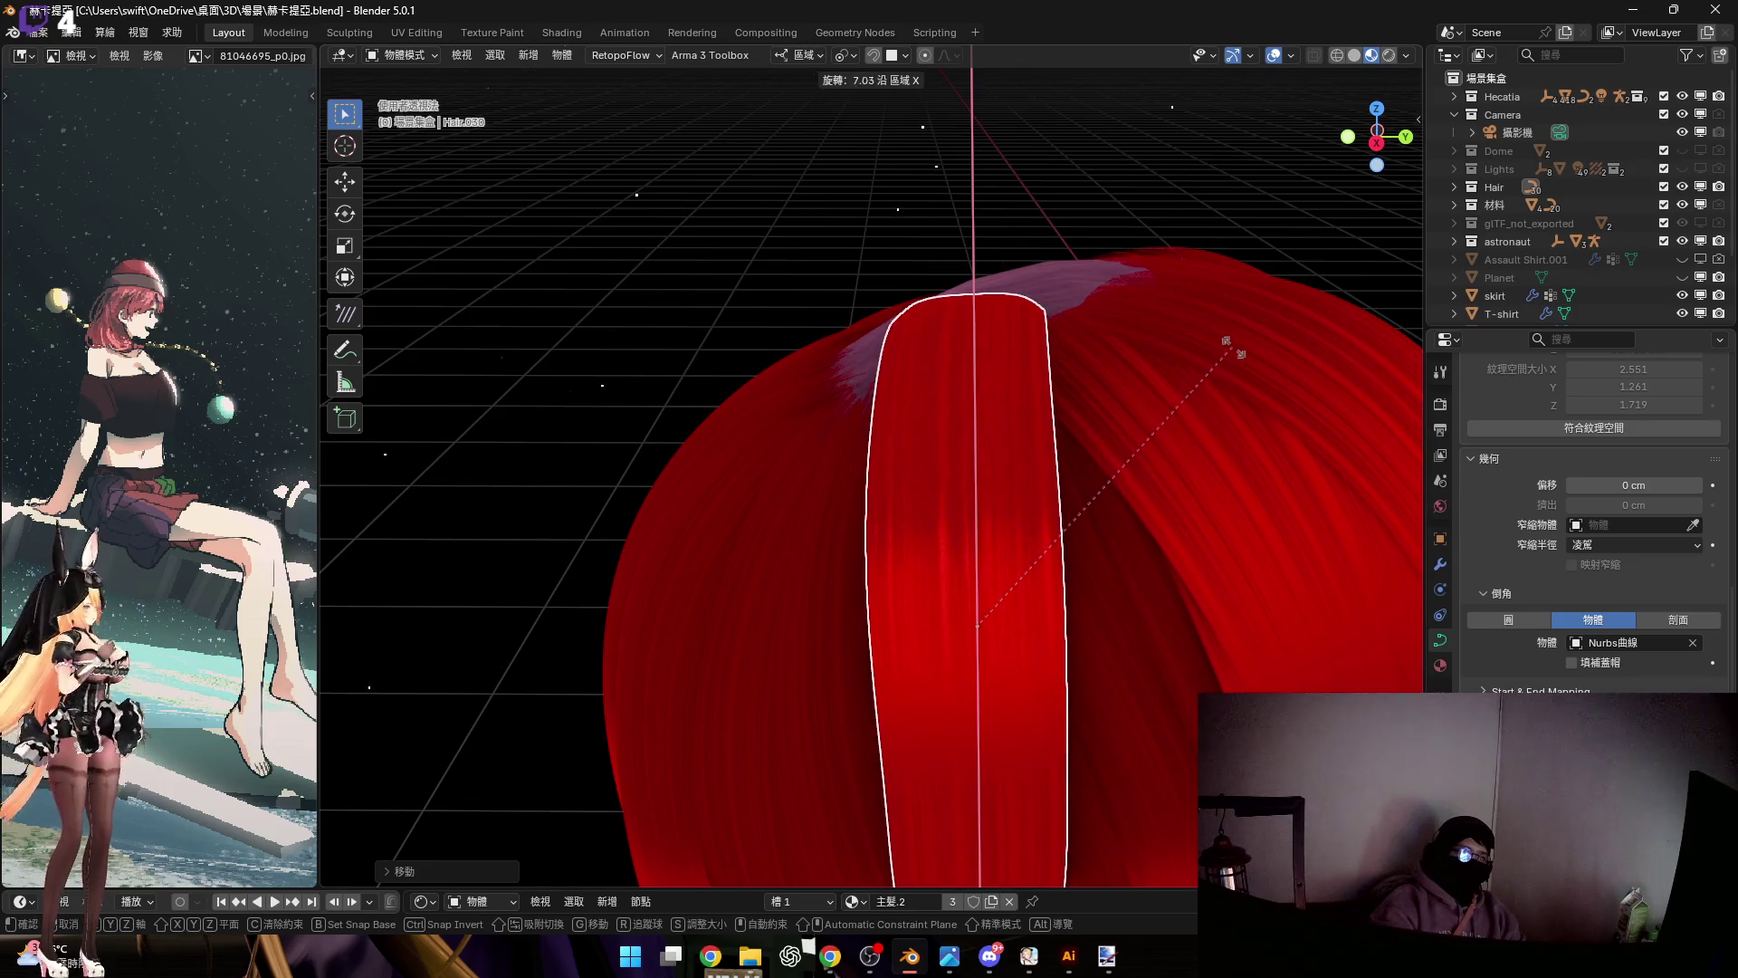
key("x")
key("y")
key("y")
key("y")
key("z")
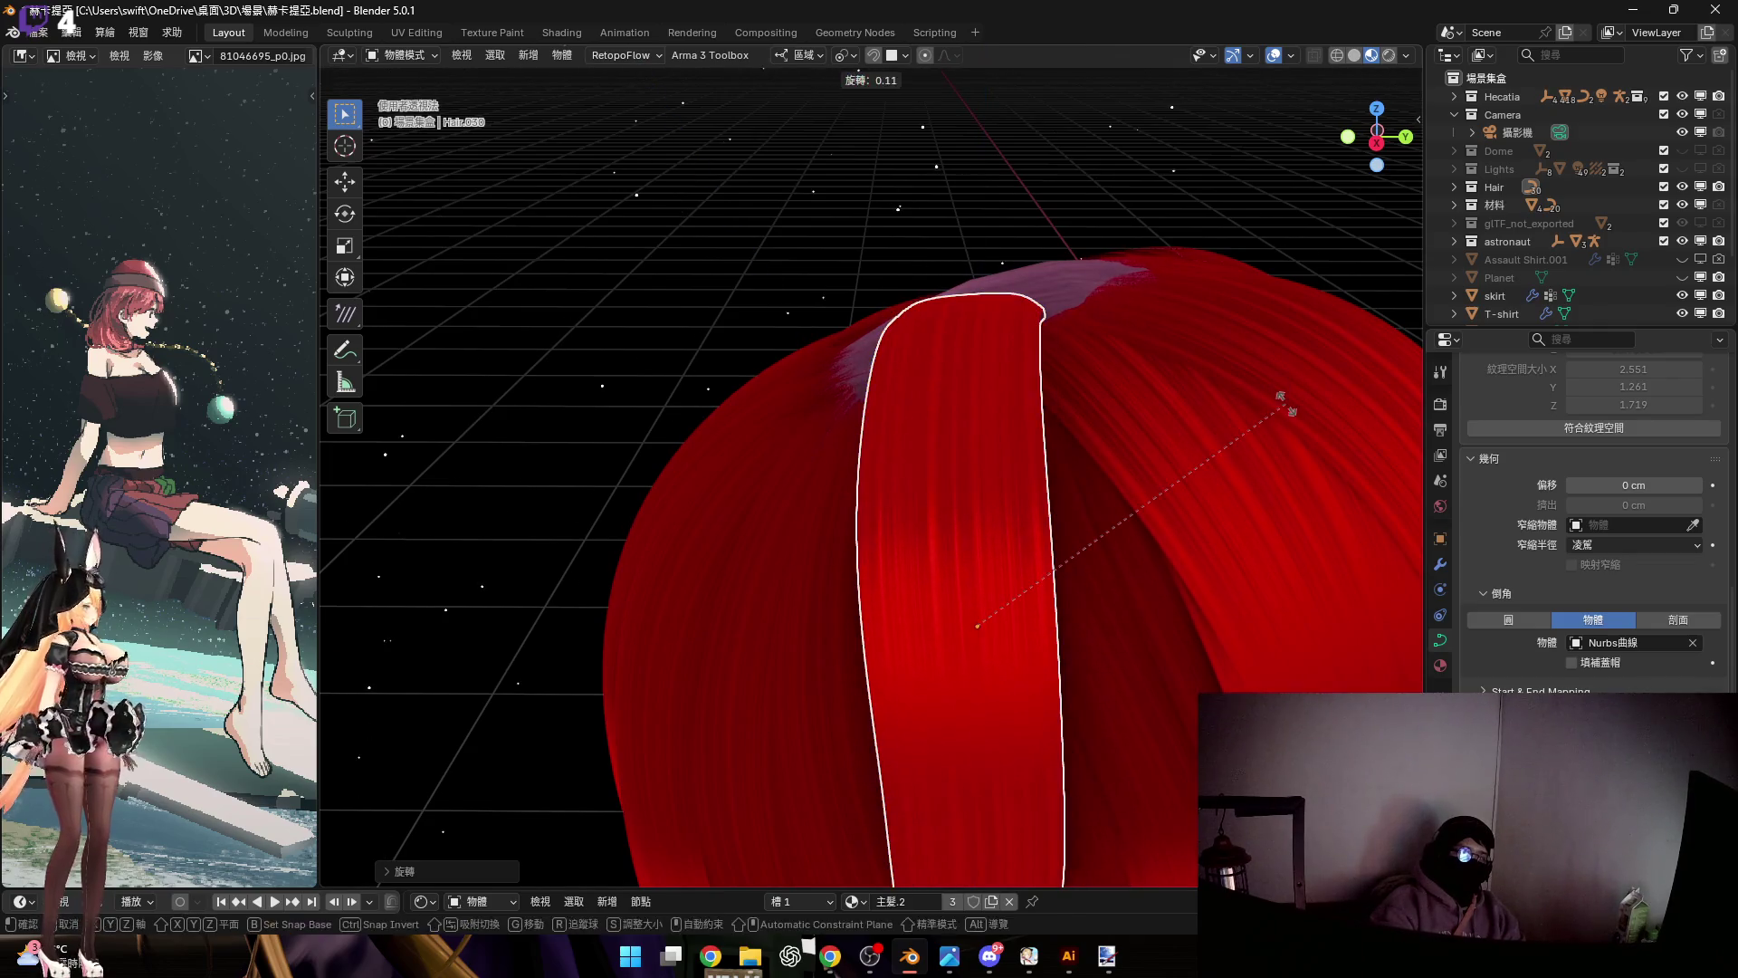
key("y")
mouse_move(1272, 362)
middle_mouse_down()
mouse_move(1043, 383)
mouse_move(1217, 378)
middle_mouse_up()
mouse_move(1002, 366)
middle_mouse_down()
mouse_move(892, 317)
mouse_move(1091, 387)
mouse_move(954, 469)
mouse_move(1040, 431)
mouse_move(942, 441)
mouse_move(941, 489)
mouse_move(931, 444)
mouse_move(882, 422)
mouse_move(967, 524)
mouse_move(852, 487)
mouse_move(908, 399)
mouse_move(979, 379)
middle_mouse_up()
key("z")
key("z")
left_click(1039, 436)
Nudge the strand along X and Z until it sits over the bare crown patch
key("g")
key("x")
left_click(979, 378)
key("g")
key("z")
left_click(975, 386)
key("g")
key("x")
key("x")
left_click(965, 449)
middle_click_drag(965, 449, 967, 441)
key("g")
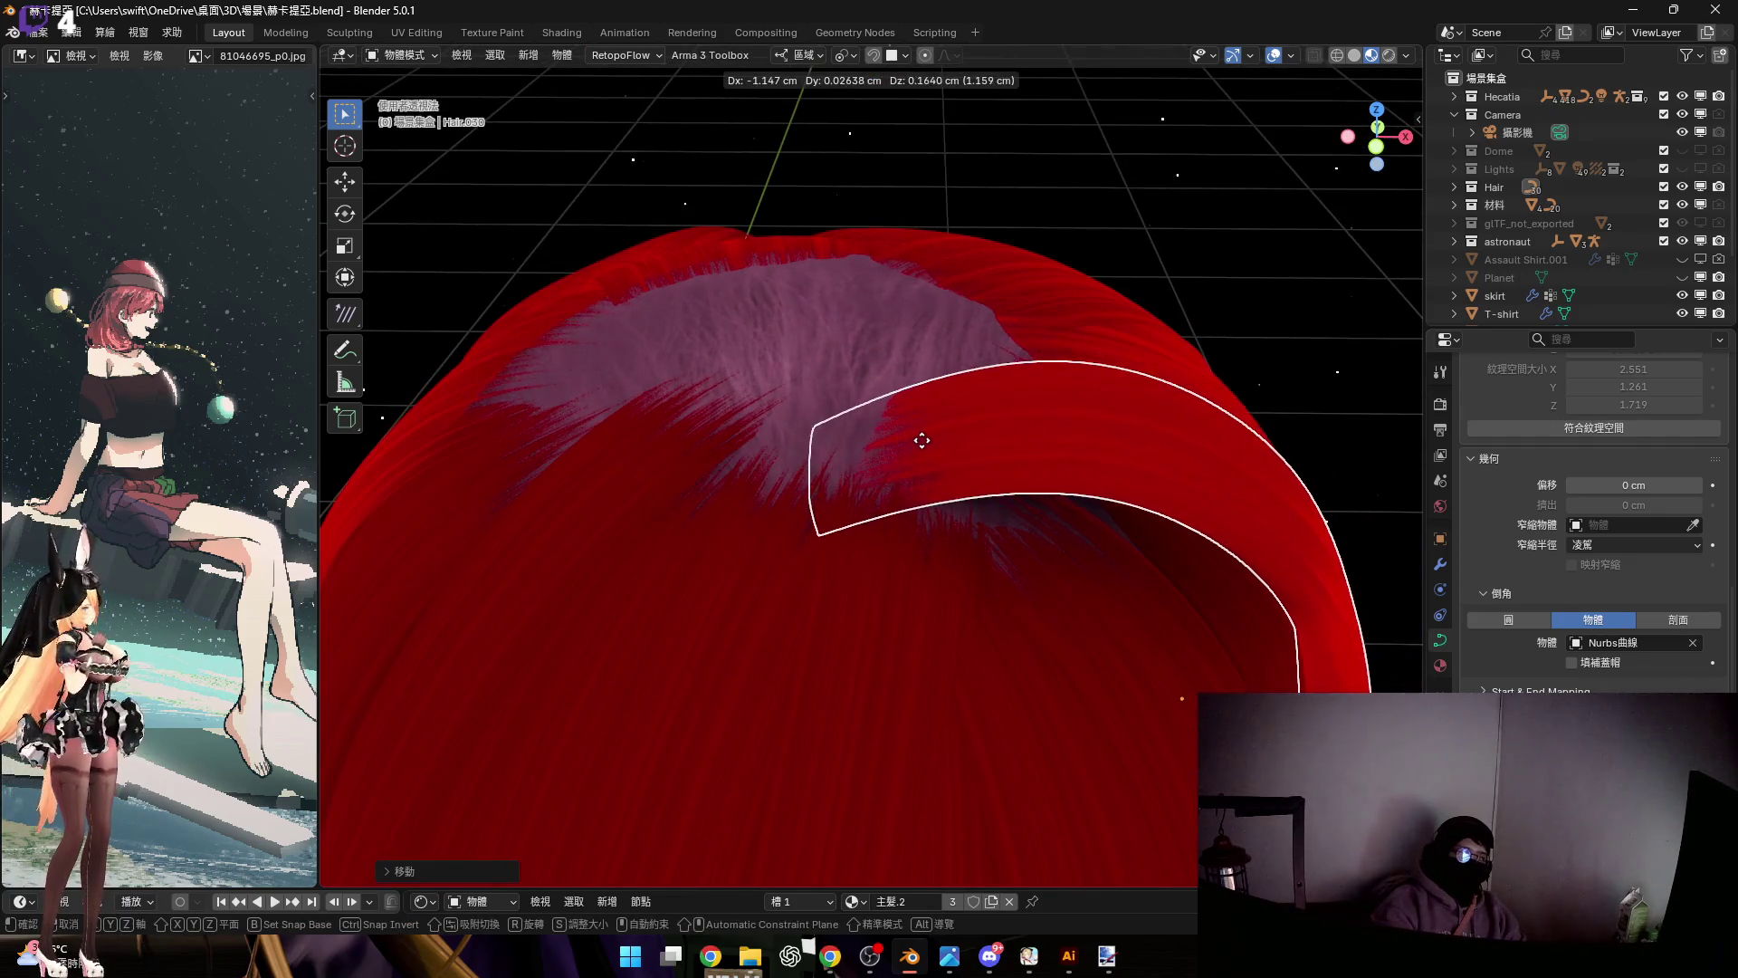
left_click(924, 429)
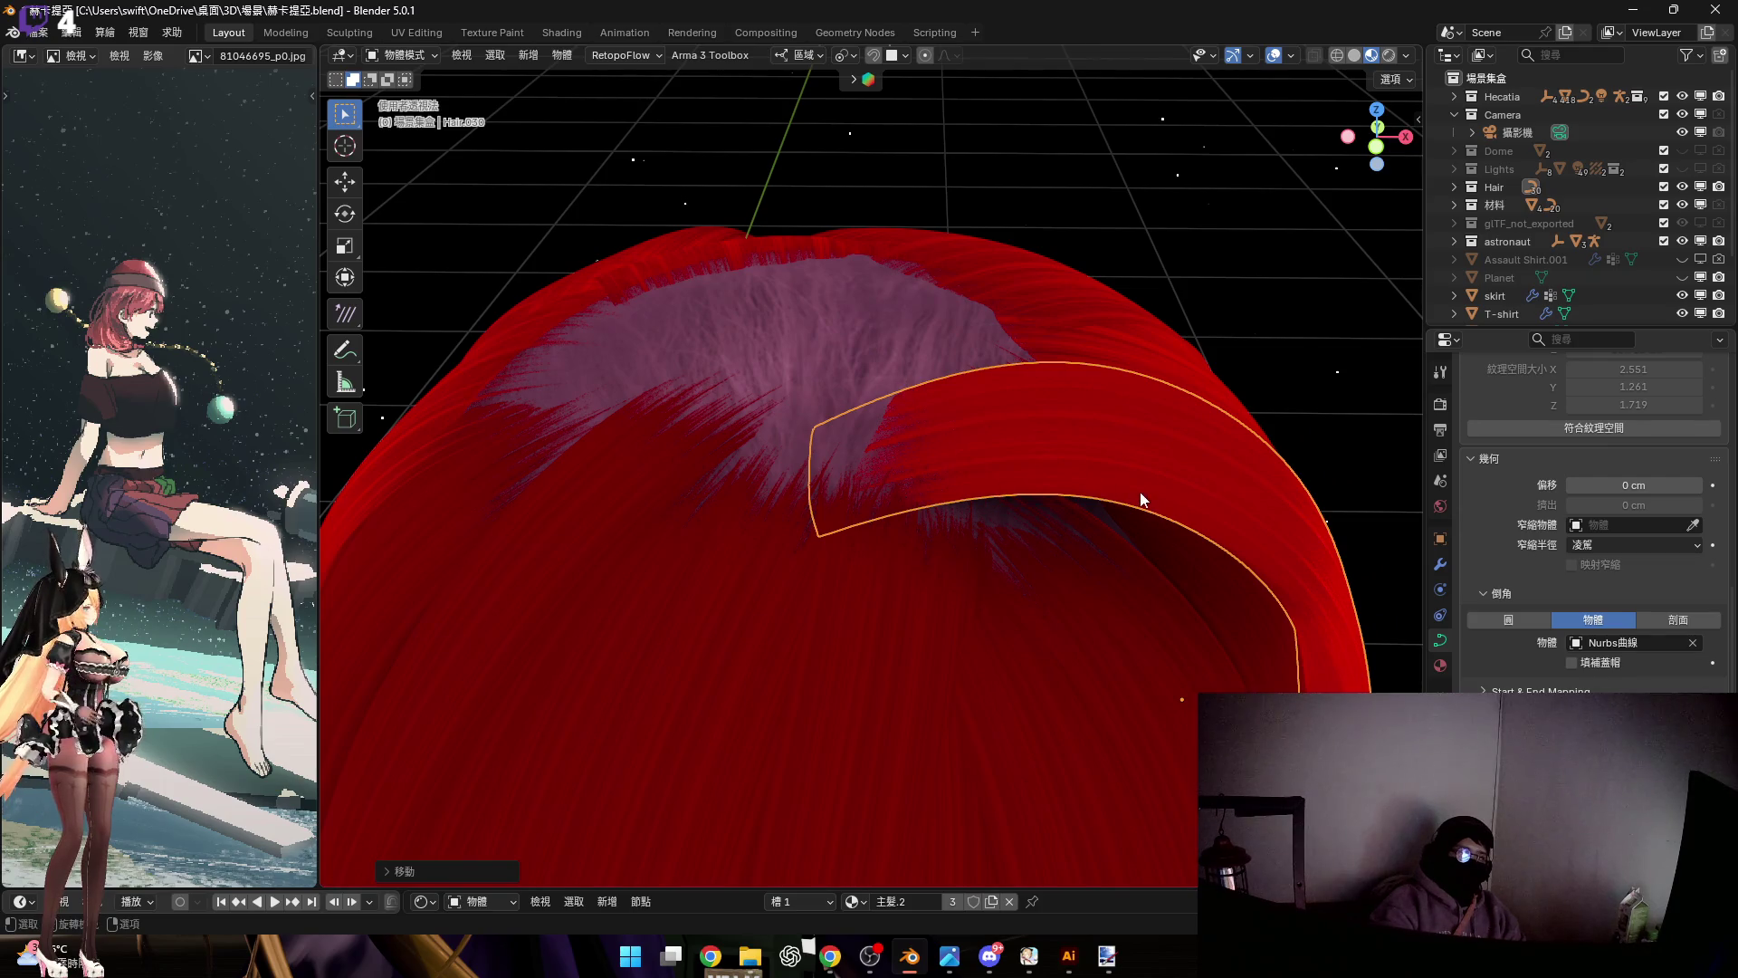
Rotate the strand around its local Y and lower it to rest against the crown hair
mouse_move(1071, 471)
middle_mouse_down()
mouse_move(1047, 426)
mouse_move(1127, 448)
mouse_move(1138, 480)
mouse_move(1084, 480)
mouse_move(1085, 458)
mouse_move(1114, 451)
middle_mouse_up()
key("r")
key("y")
key("y")
left_click(1159, 470)
key("g")
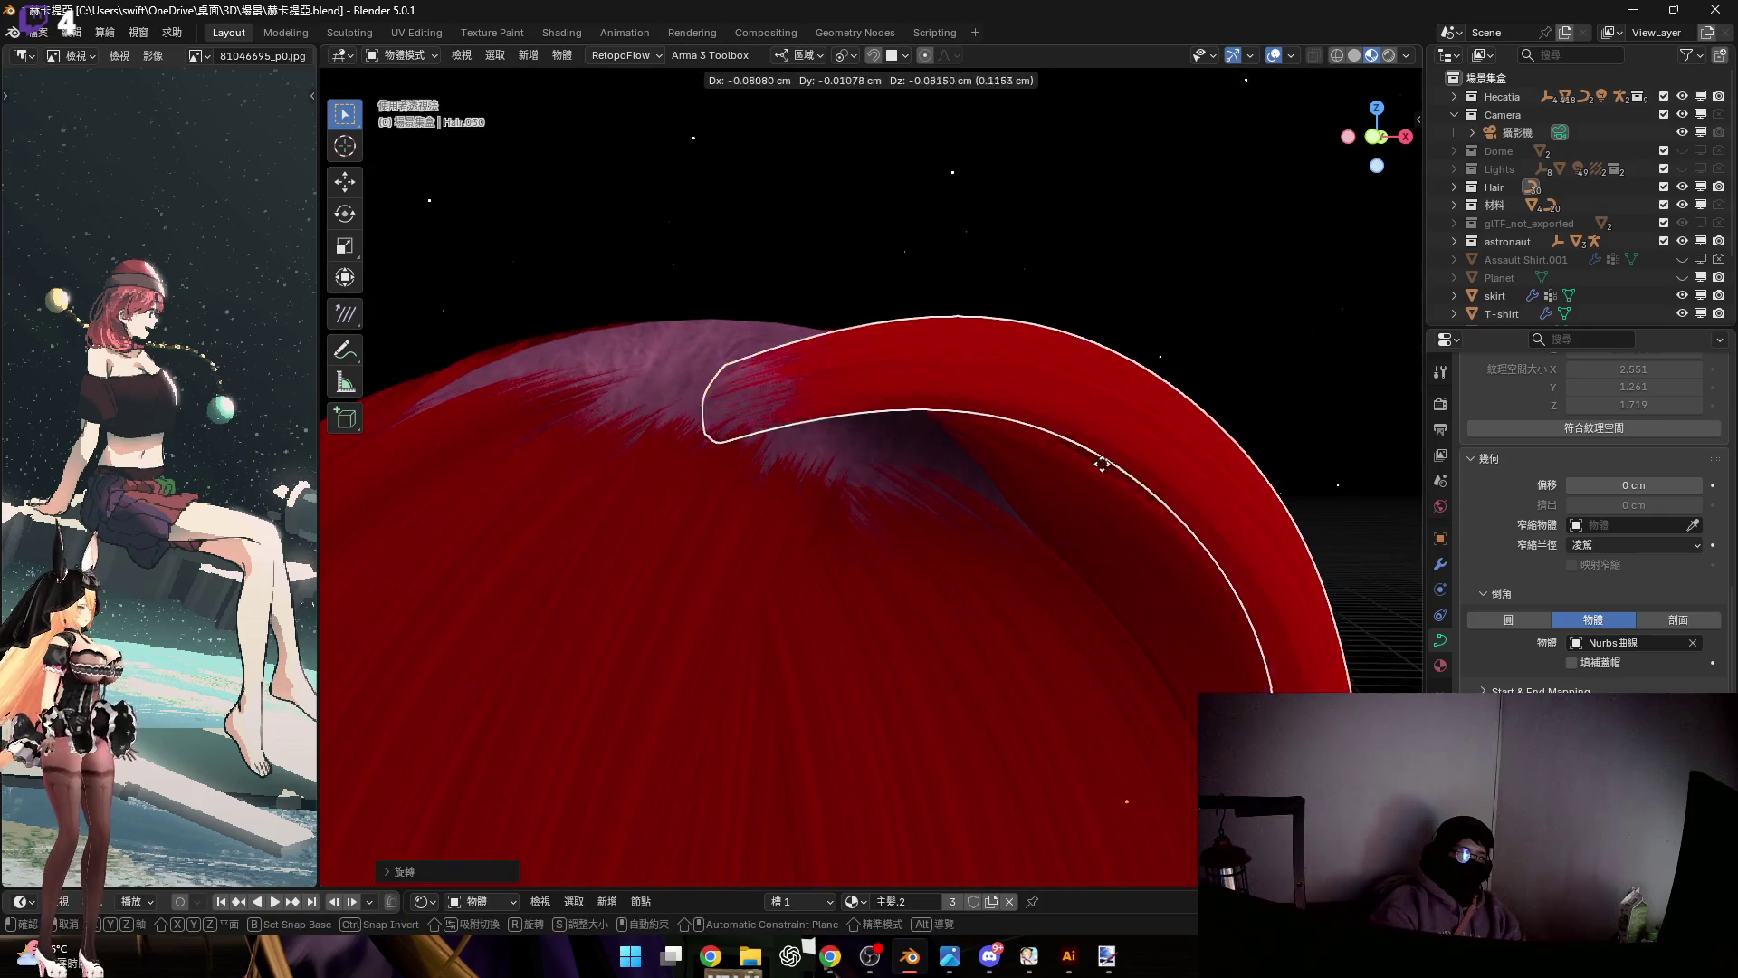
left_click(921, 447)
mouse_move(921, 447)
middle_mouse_down()
mouse_move(922, 510)
mouse_move(891, 535)
mouse_move(883, 458)
mouse_move(930, 534)
middle_mouse_up()
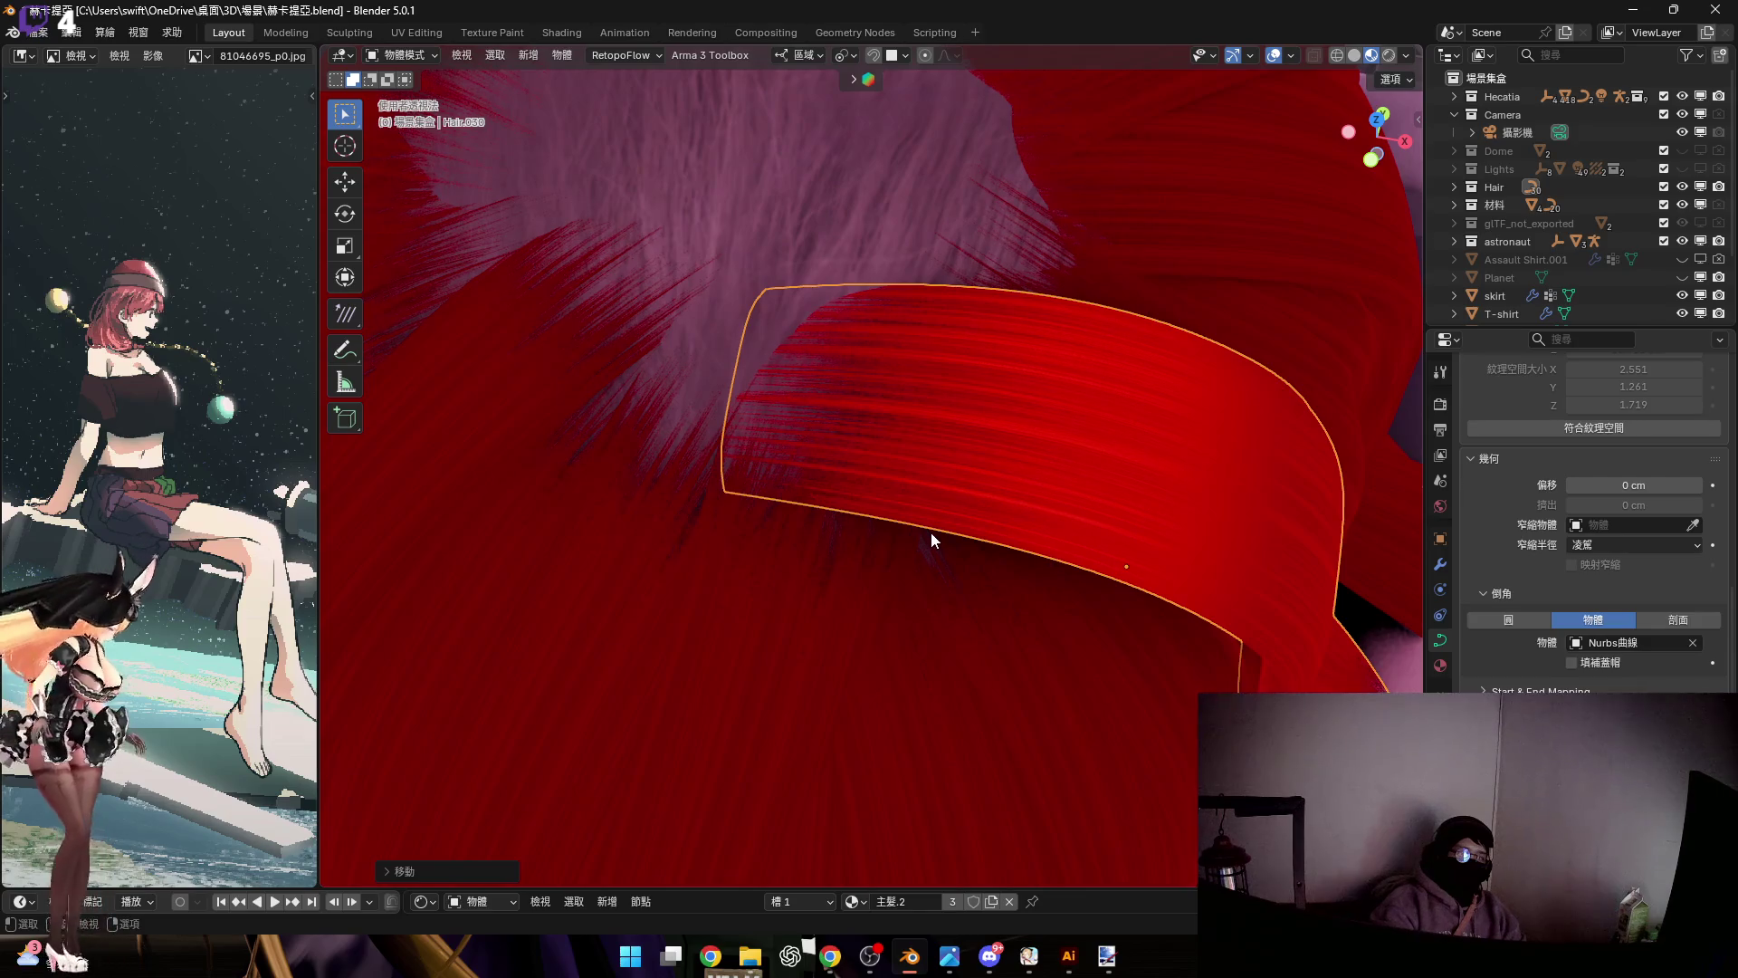
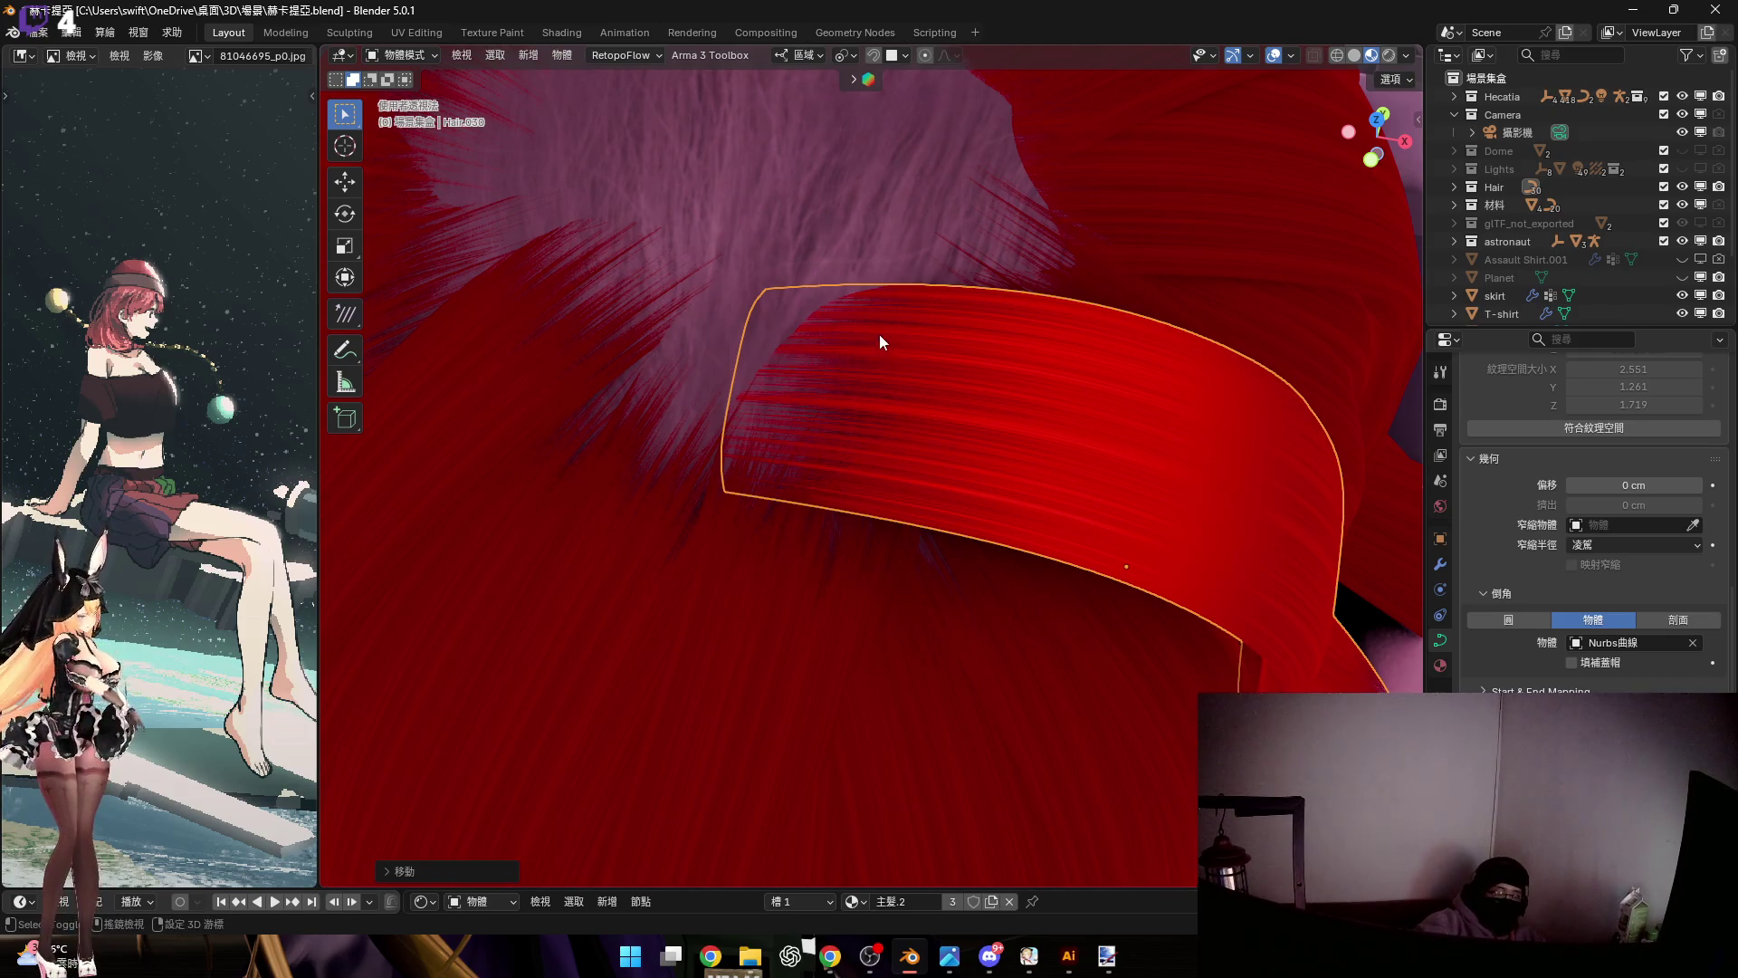
Rotate the red hair strand about its local X axis so it lies along the head
mouse_move(936, 492)
middle_mouse_down("shift")
mouse_move(924, 388)
mouse_move(868, 431)
mouse_move(881, 524)
mouse_move(1068, 509)
middle_mouse_up("shift")
key("Tab")
key("Tab")
key("Tab")
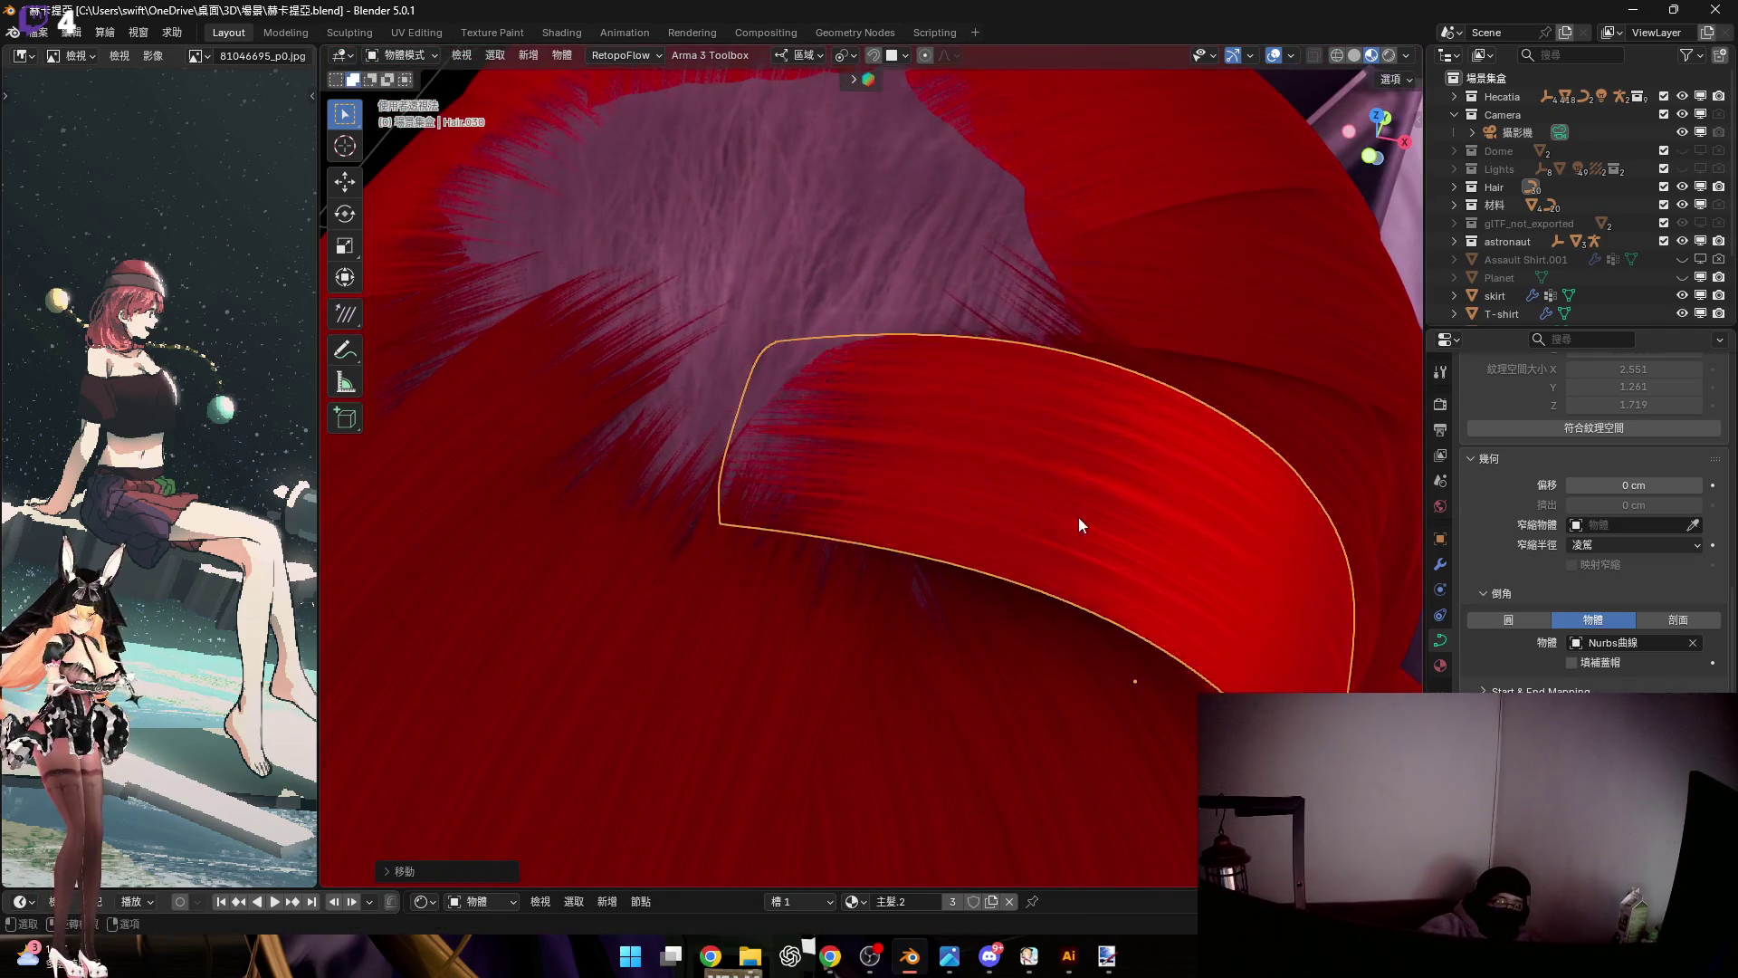
key("r")
key("x")
key("x")
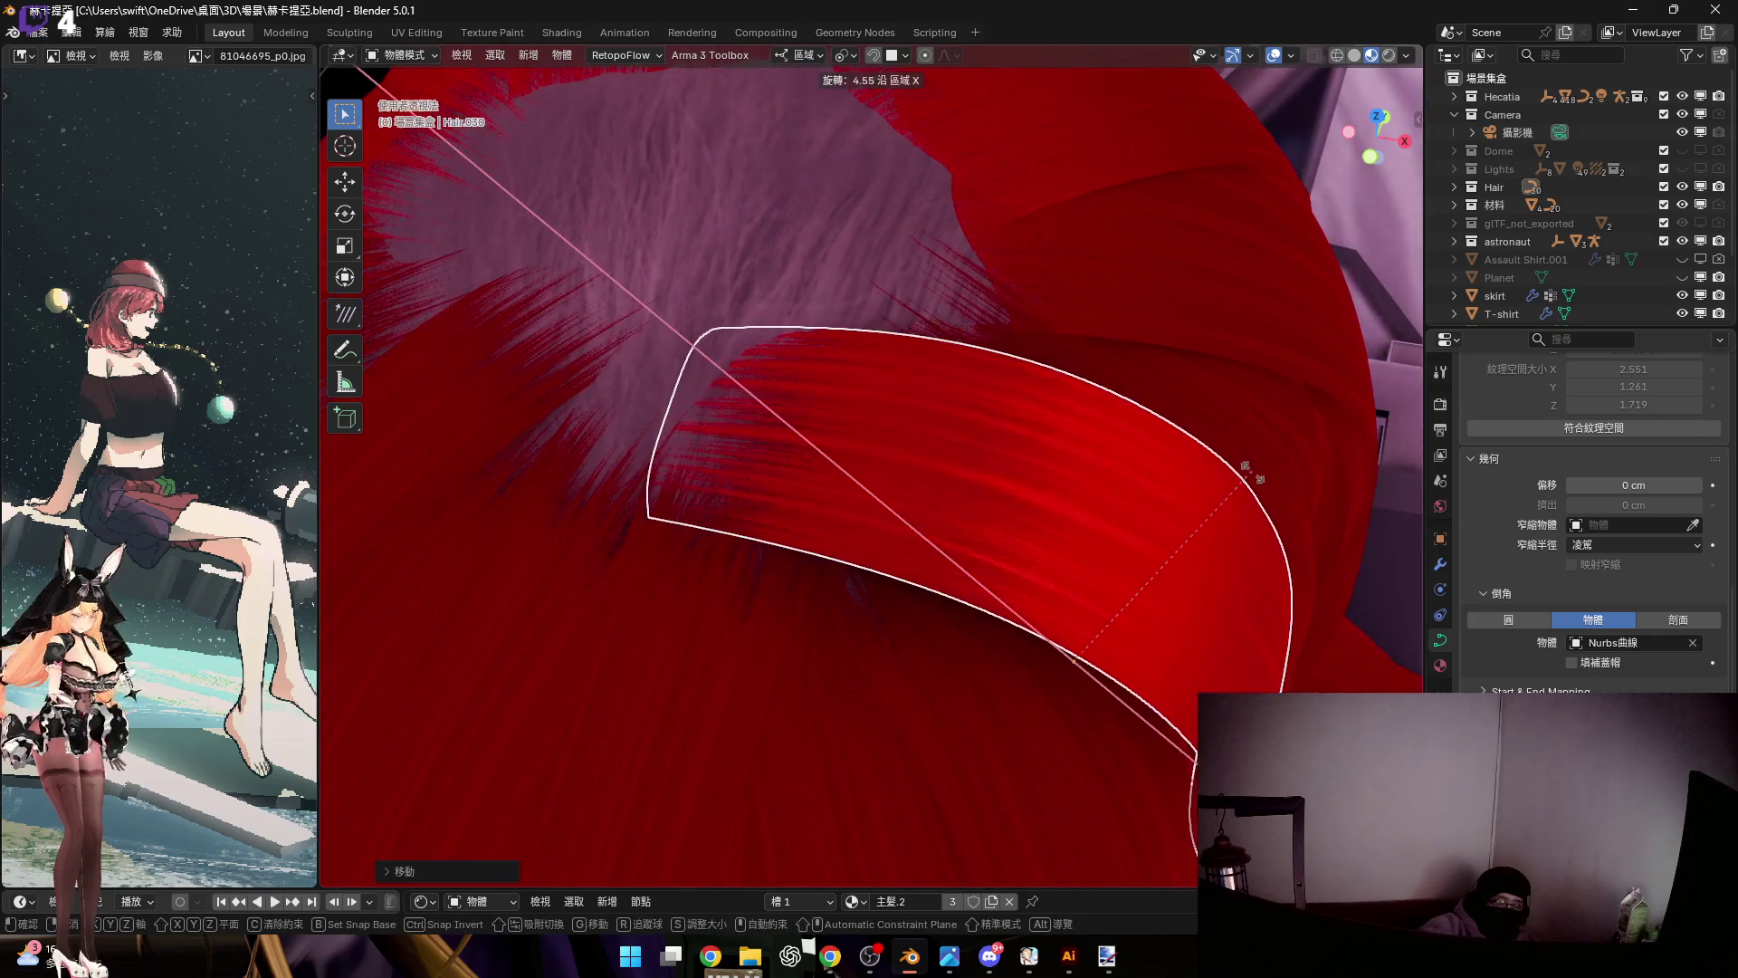
left_click(1131, 516)
Switch to front view, zoom in and enter Edit Mode on the strand's control points
key("KP_1")
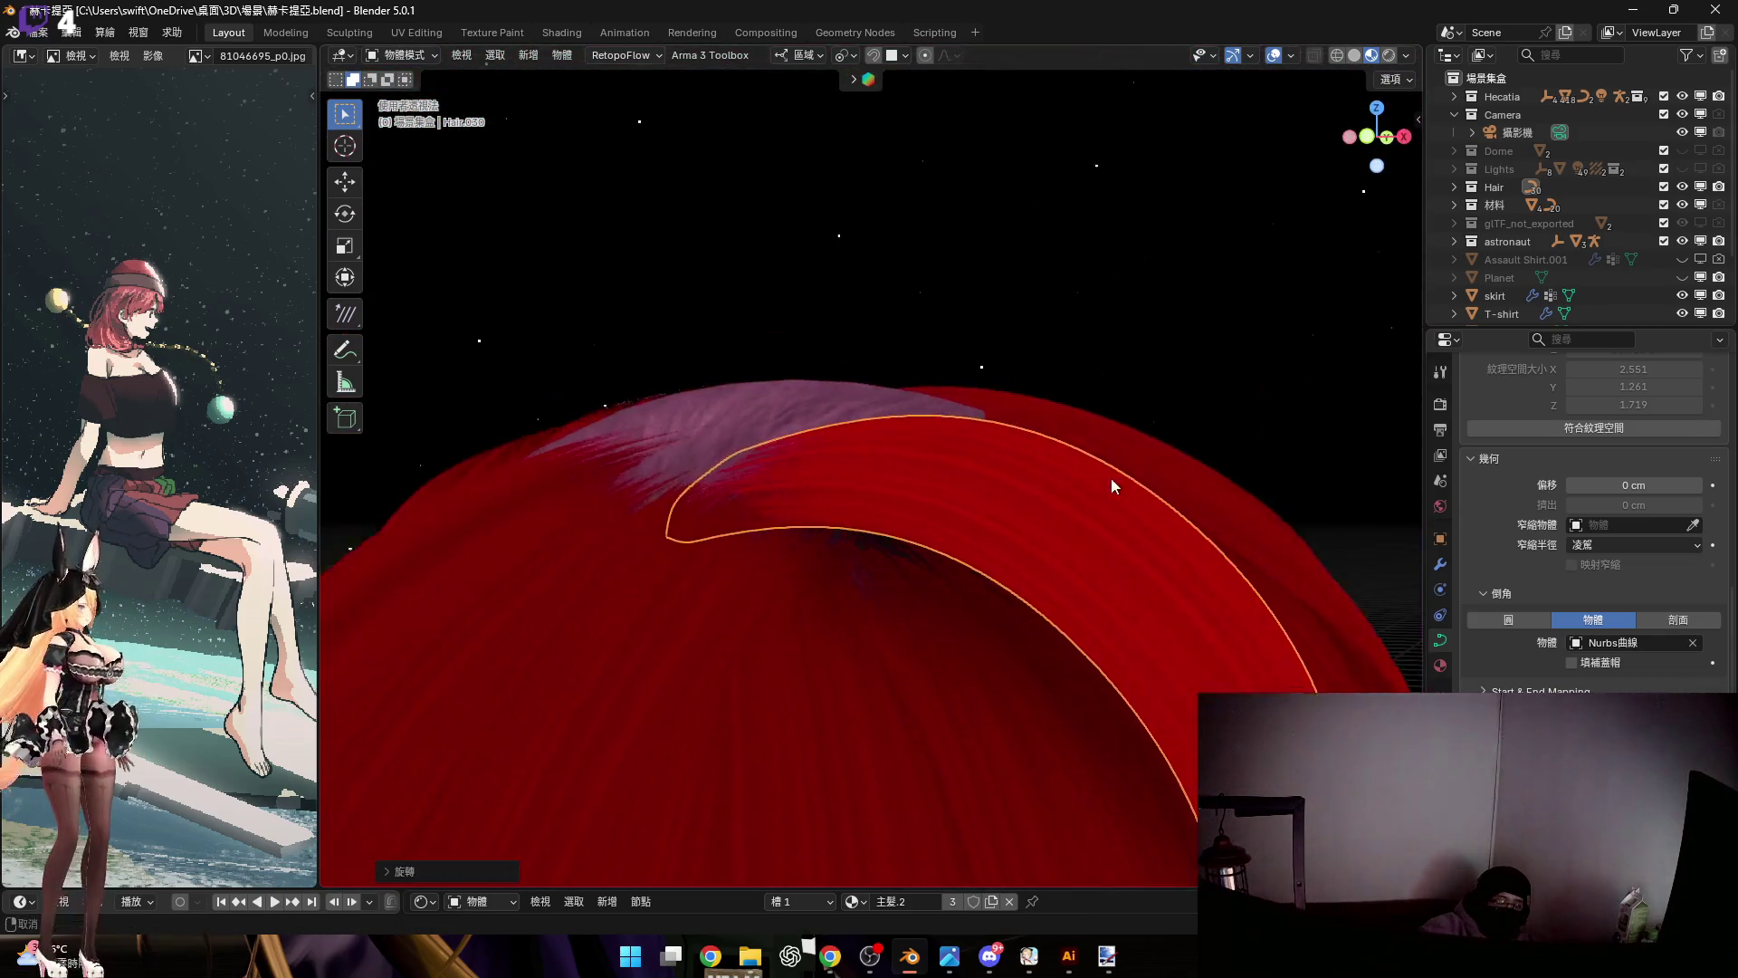
scroll(1031, 444, "up", 3)
key("Tab")
scroll(931, 453, "up", 6)
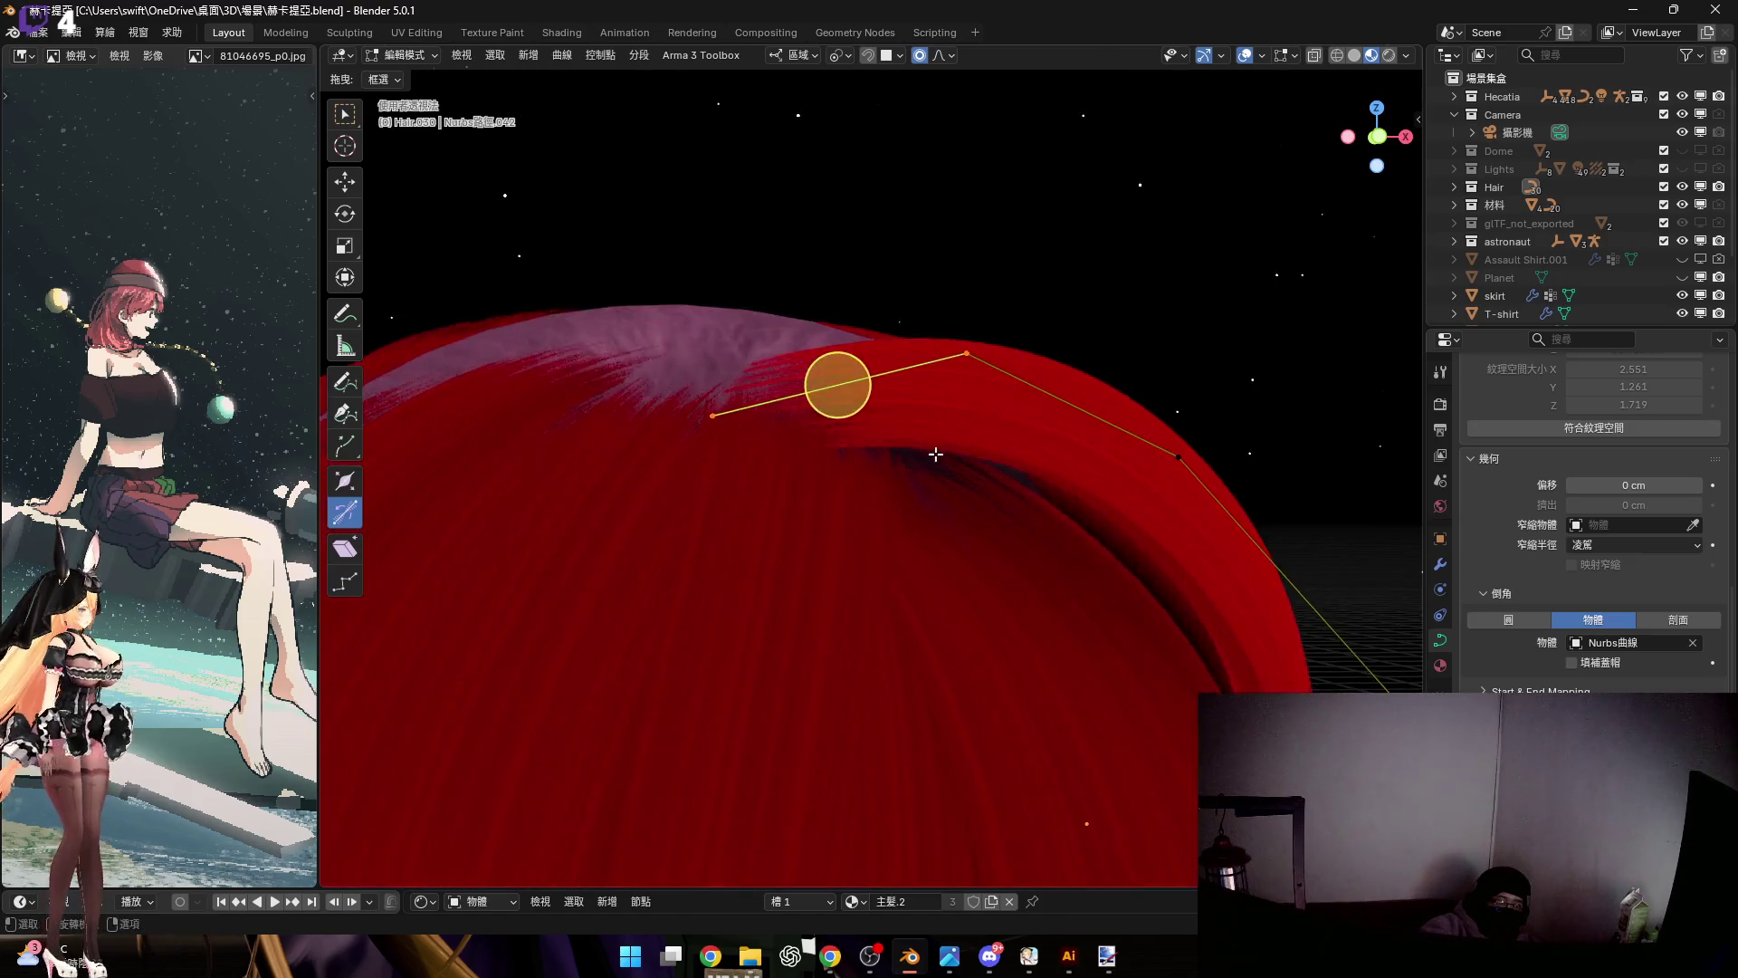
Shrink the strand's root radius with Alt+S and scale its first control point
mouse_move(942, 384)
middle_mouse_down()
mouse_move(953, 524)
mouse_move(907, 337)
middle_mouse_up()
key("alt+s")
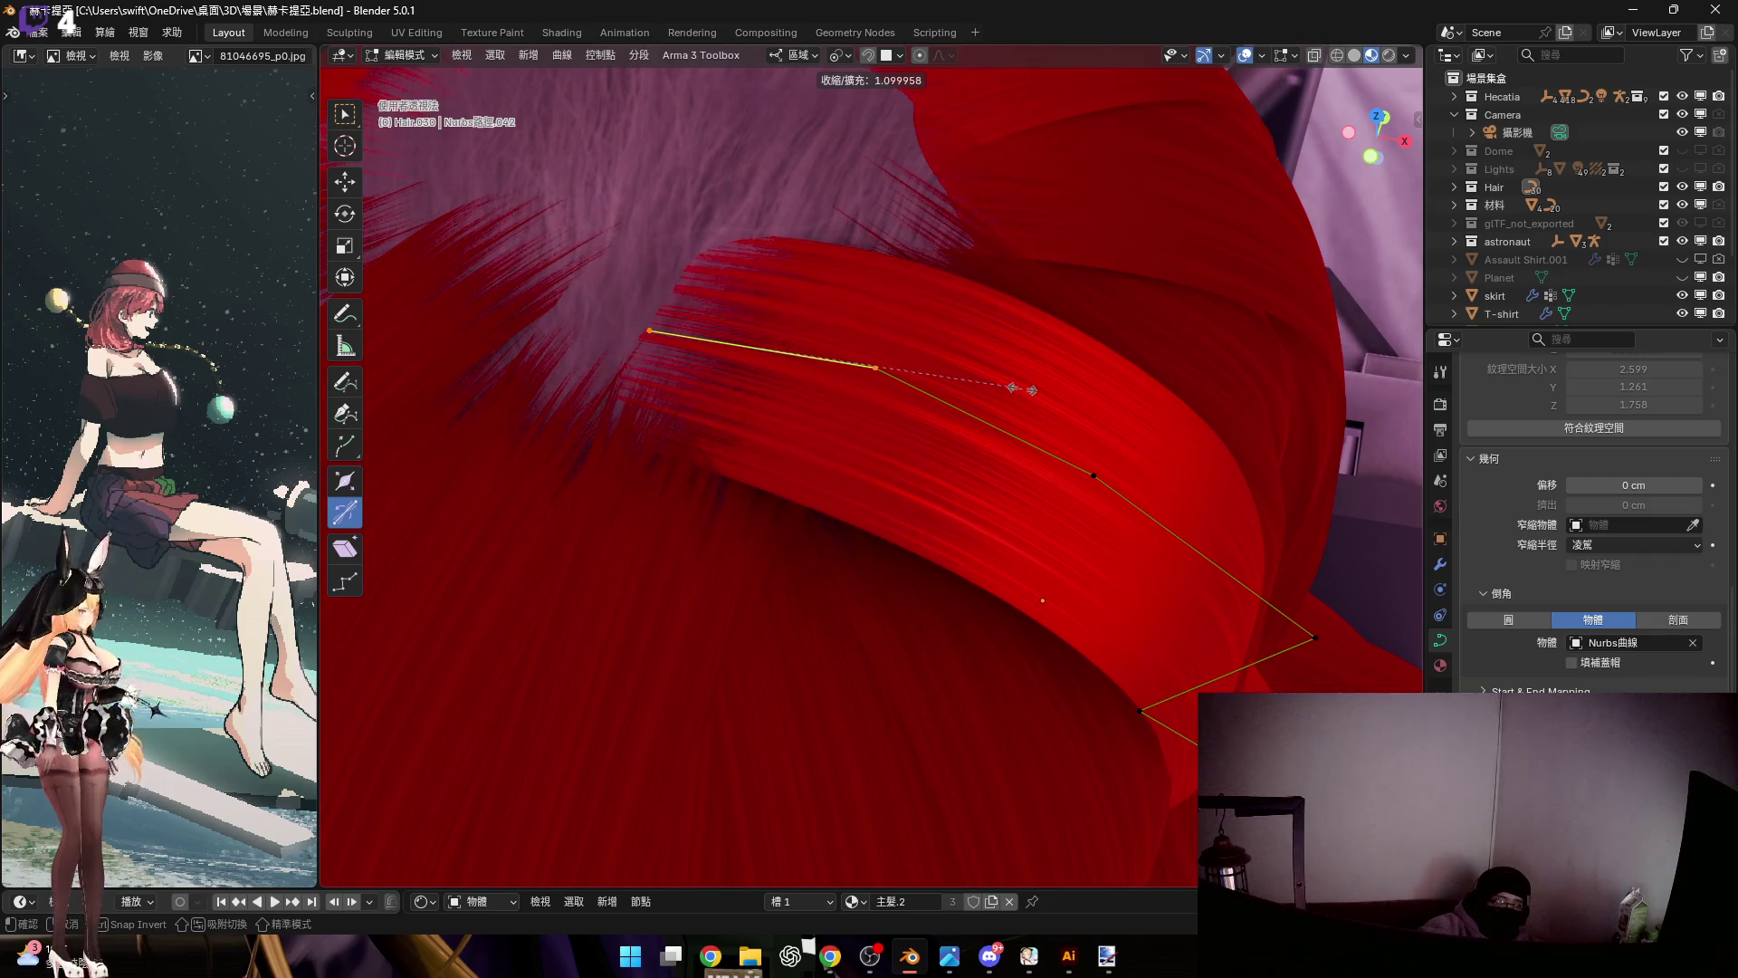
middle_click_drag(881, 352, 970, 408, "shift")
left_click_drag(699, 303, 835, 407)
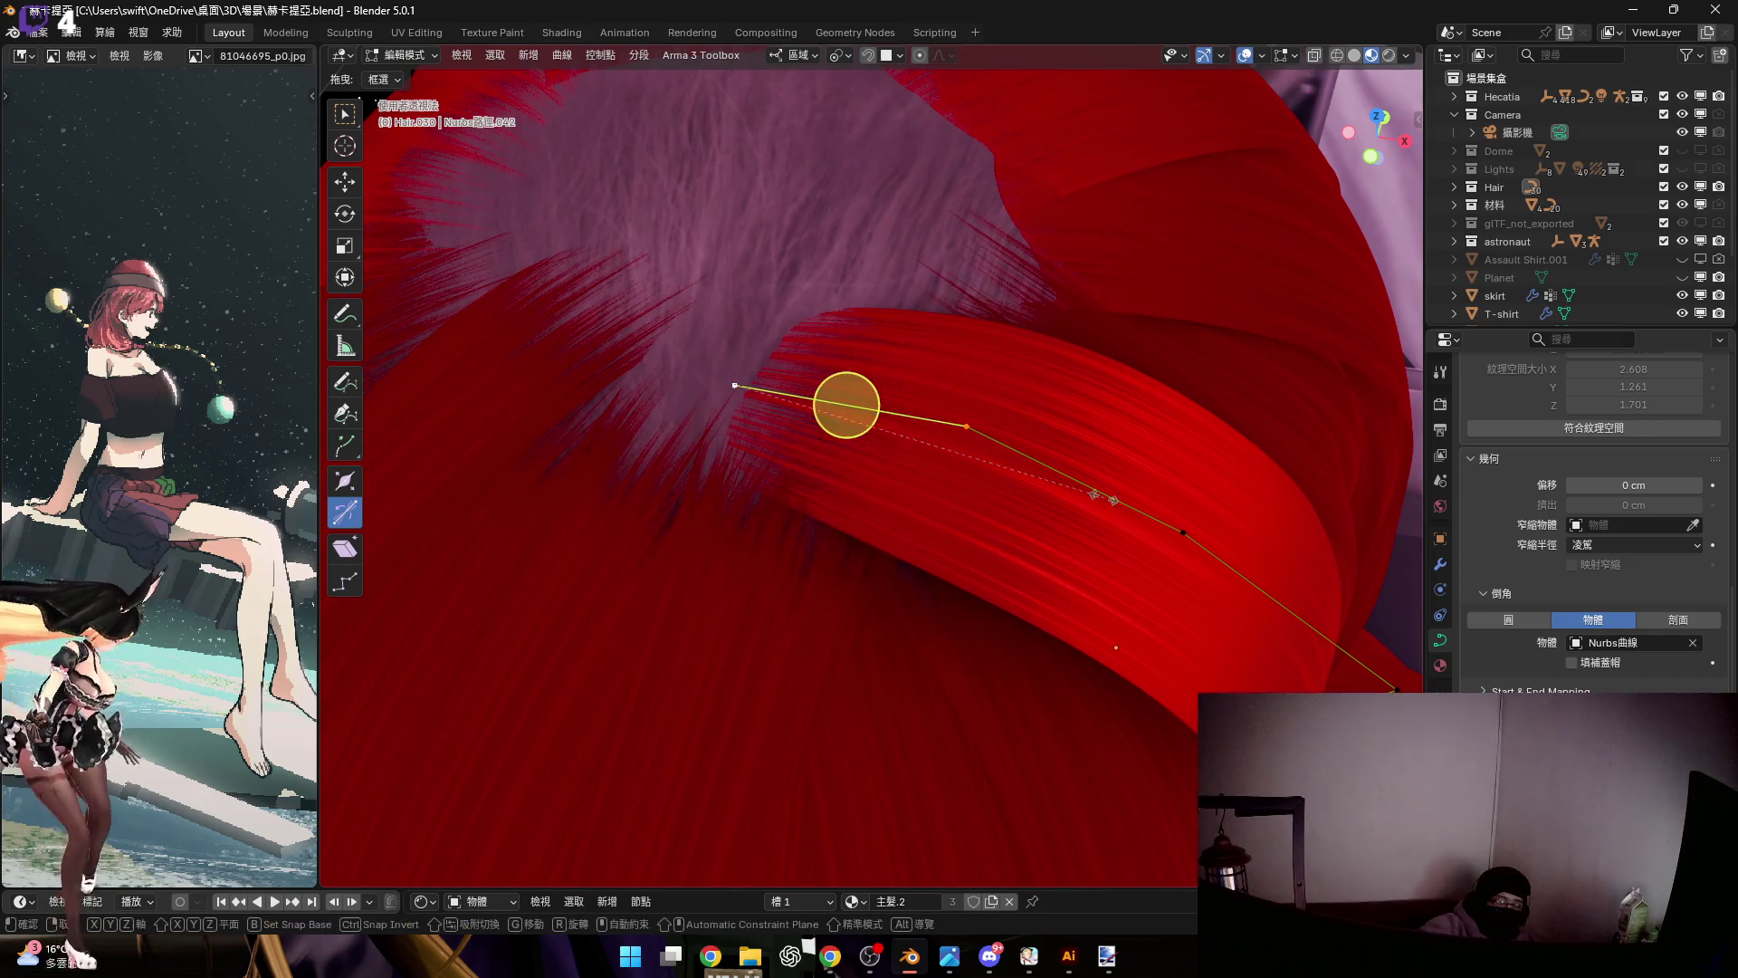
key("s")
left_click(985, 453)
Scale the strand's points so the curve runs down the side of the head
mouse_move(985, 454)
middle_mouse_down()
mouse_move(900, 412)
mouse_move(896, 353)
mouse_move(845, 419)
mouse_move(776, 415)
mouse_move(812, 419)
middle_mouse_up()
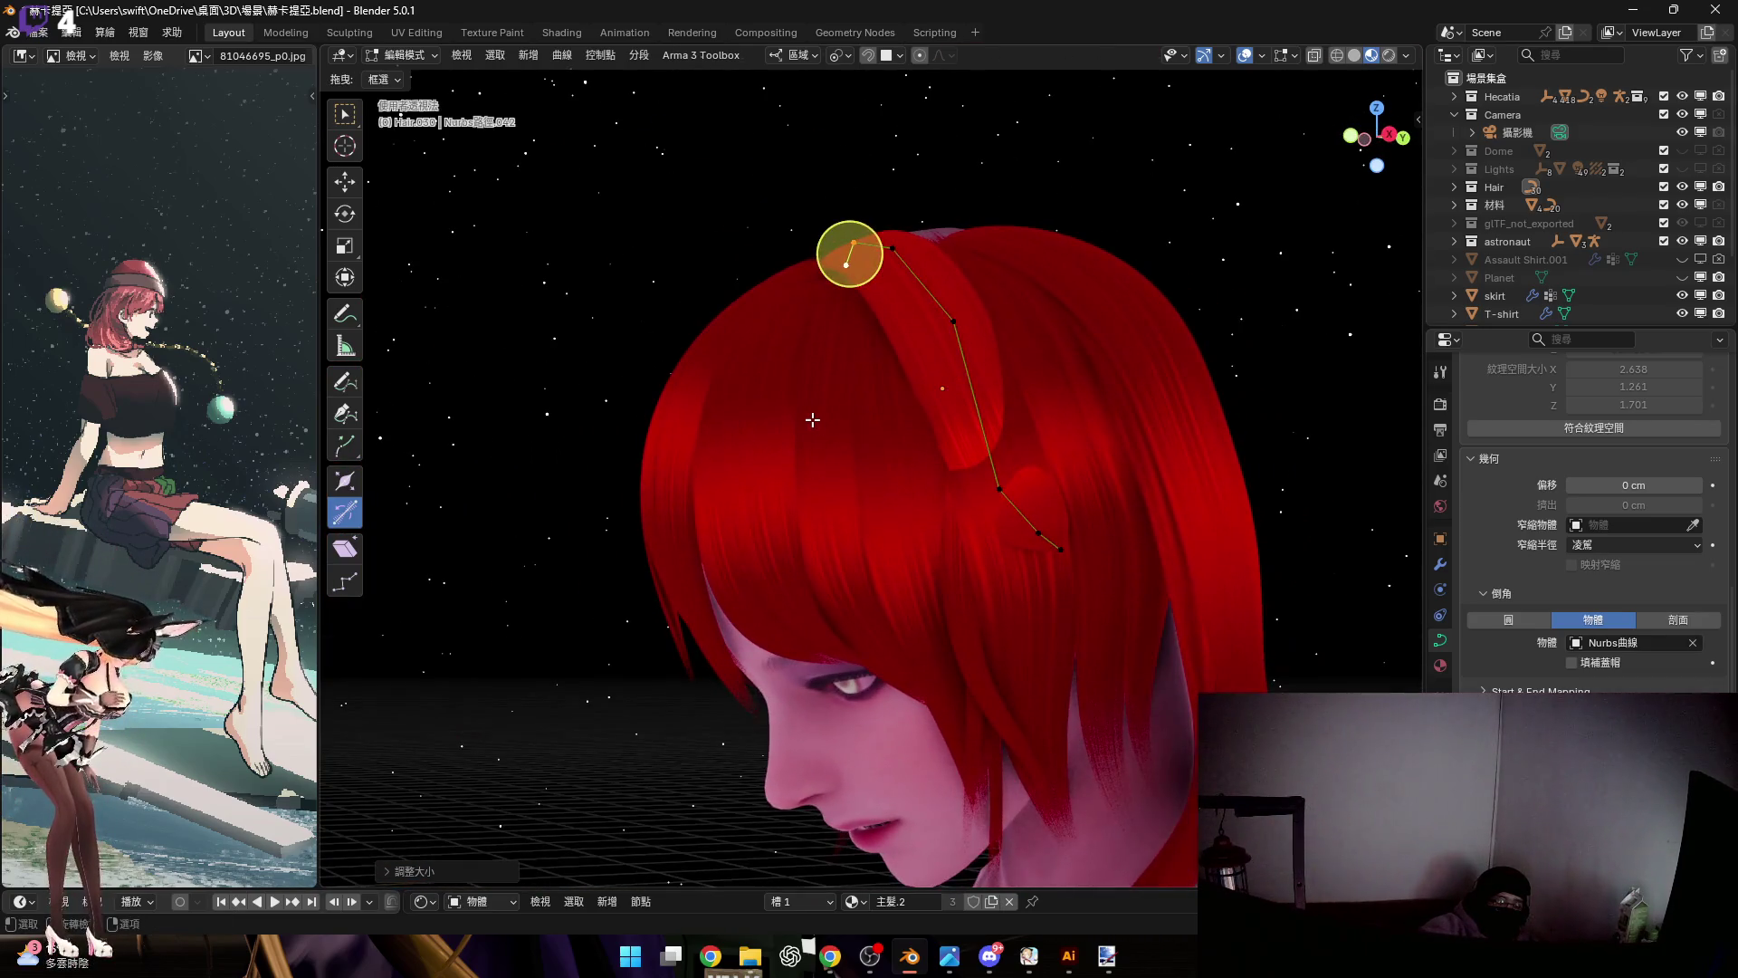
middle_click_drag(975, 509, 1189, 633, "shift")
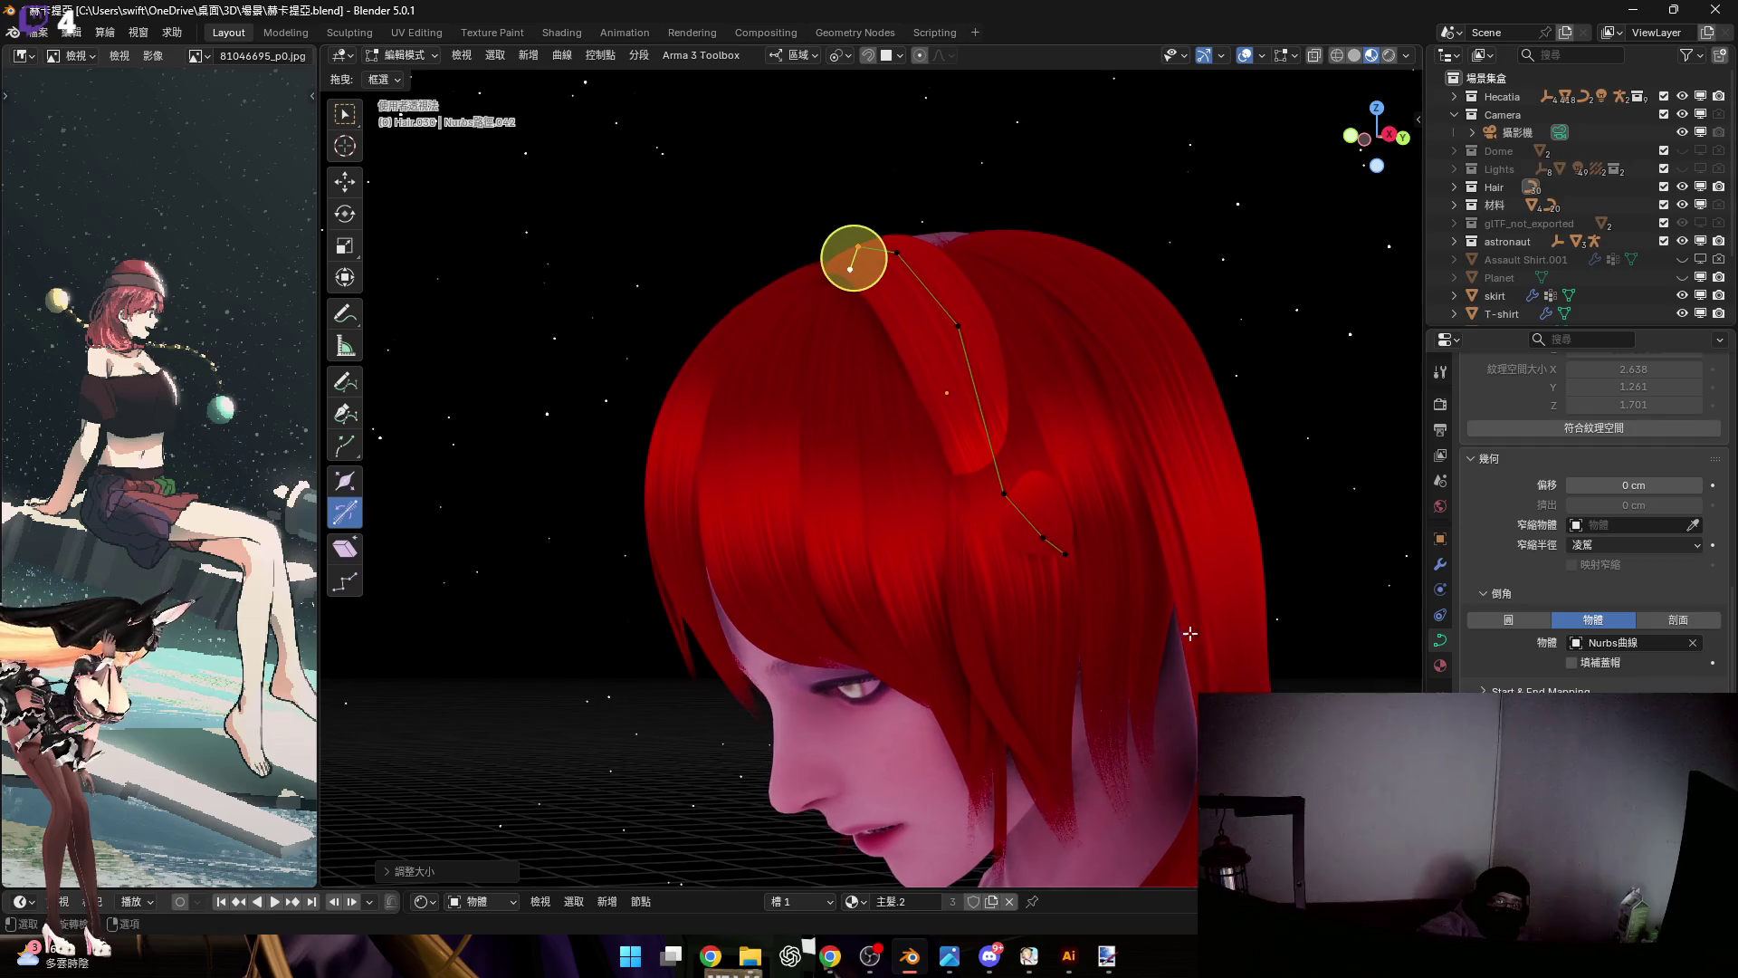
scroll(993, 514, "up", 2)
key("s")
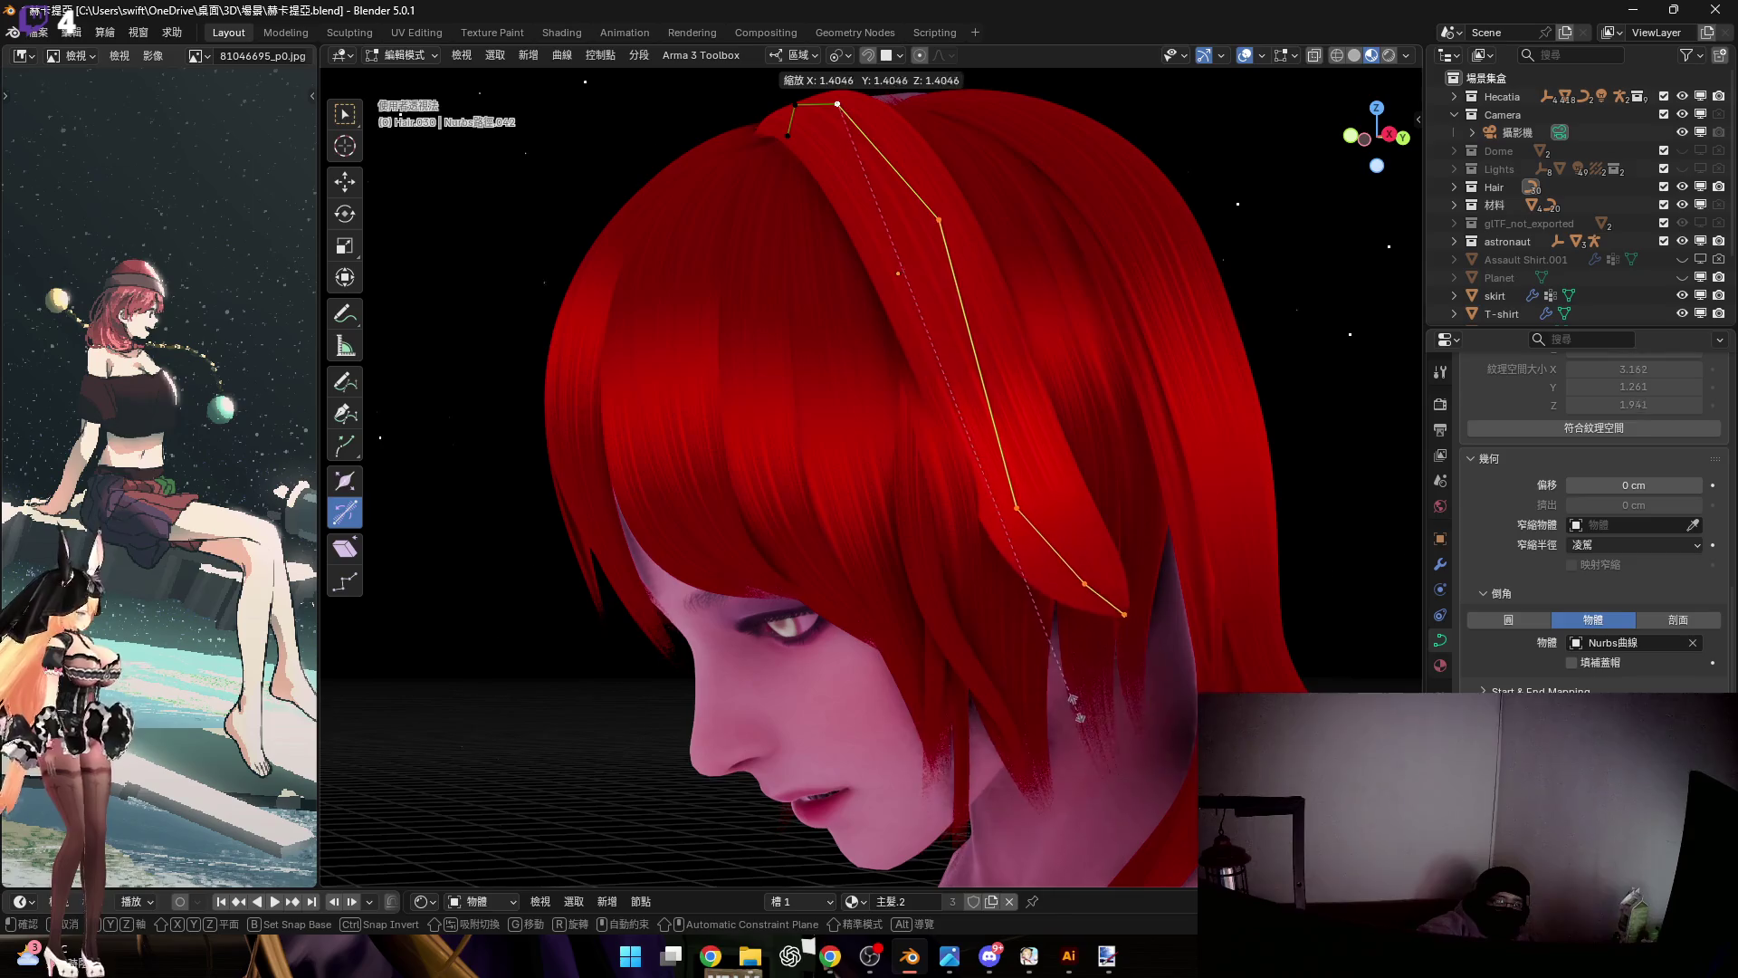
left_click(1075, 712)
mouse_move(1056, 690)
middle_mouse_down()
mouse_move(1003, 548)
mouse_move(923, 486)
mouse_move(917, 576)
mouse_move(886, 519)
mouse_move(1023, 464)
mouse_move(1091, 582)
mouse_move(1028, 562)
mouse_move(1067, 611)
middle_mouse_up()
scroll(996, 586, "up", 4)
scroll(923, 485, "down", 3)
scroll(1055, 524, "up", 4)
mouse_move(984, 443)
middle_mouse_down()
mouse_move(1050, 621)
mouse_move(1024, 637)
mouse_move(1070, 636)
mouse_move(1036, 608)
middle_mouse_up()
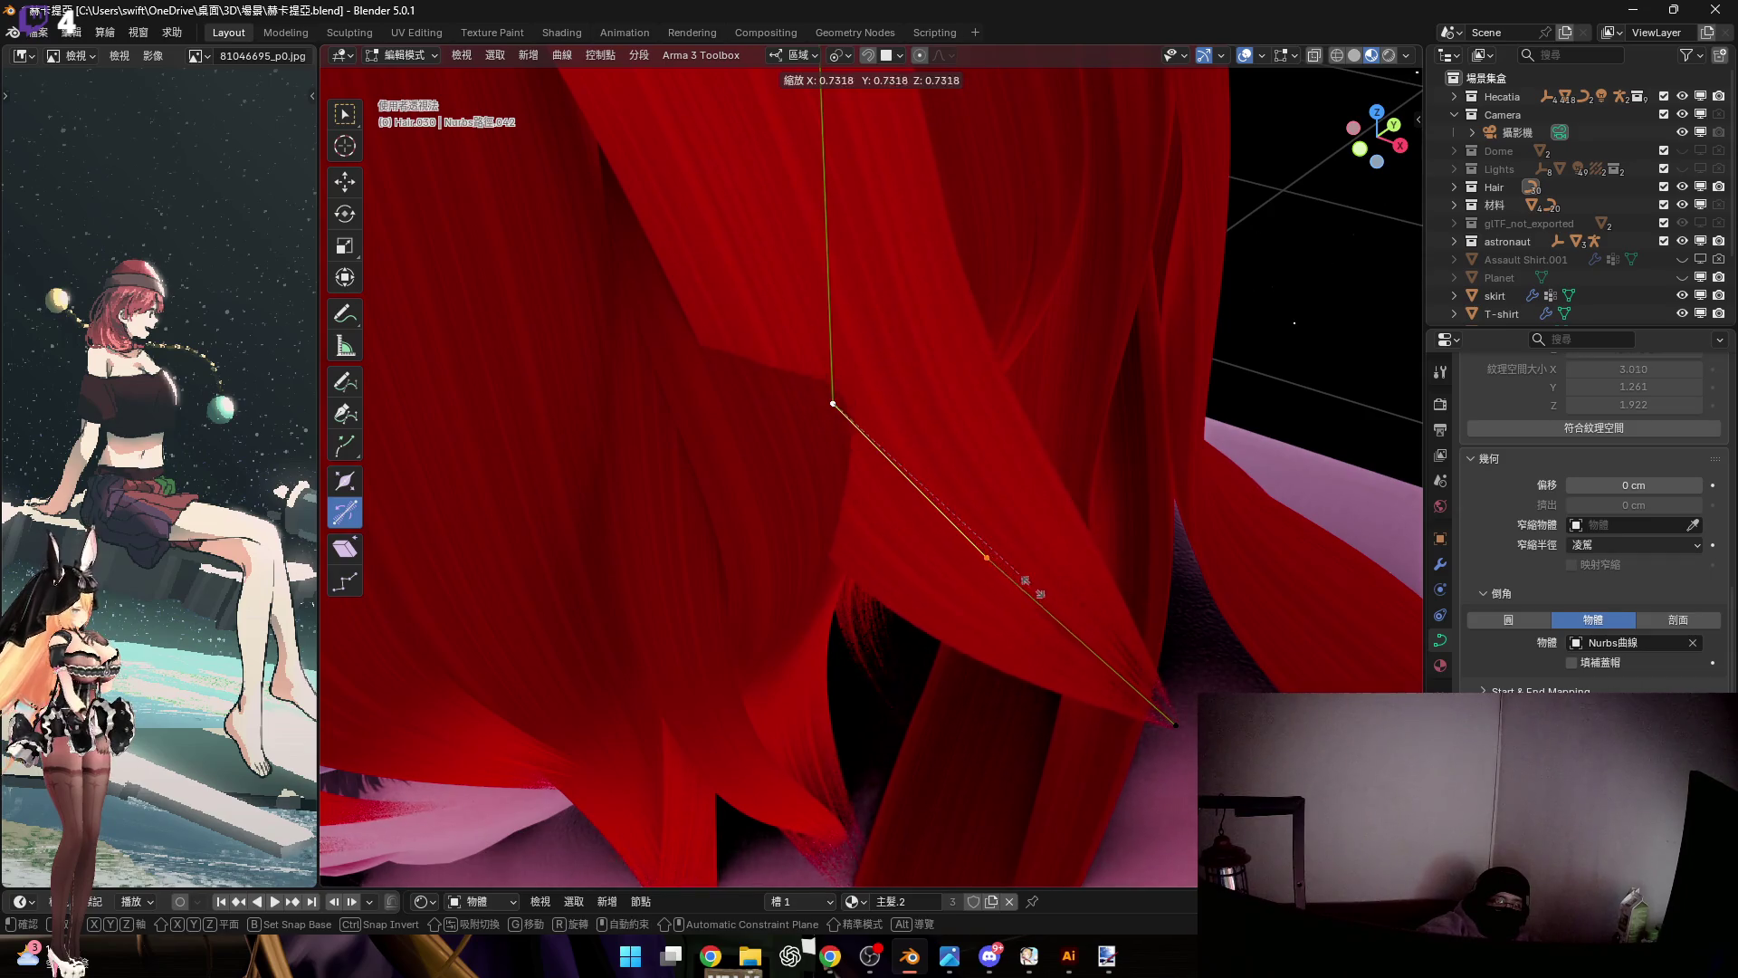
scroll(1091, 638, "down", 10)
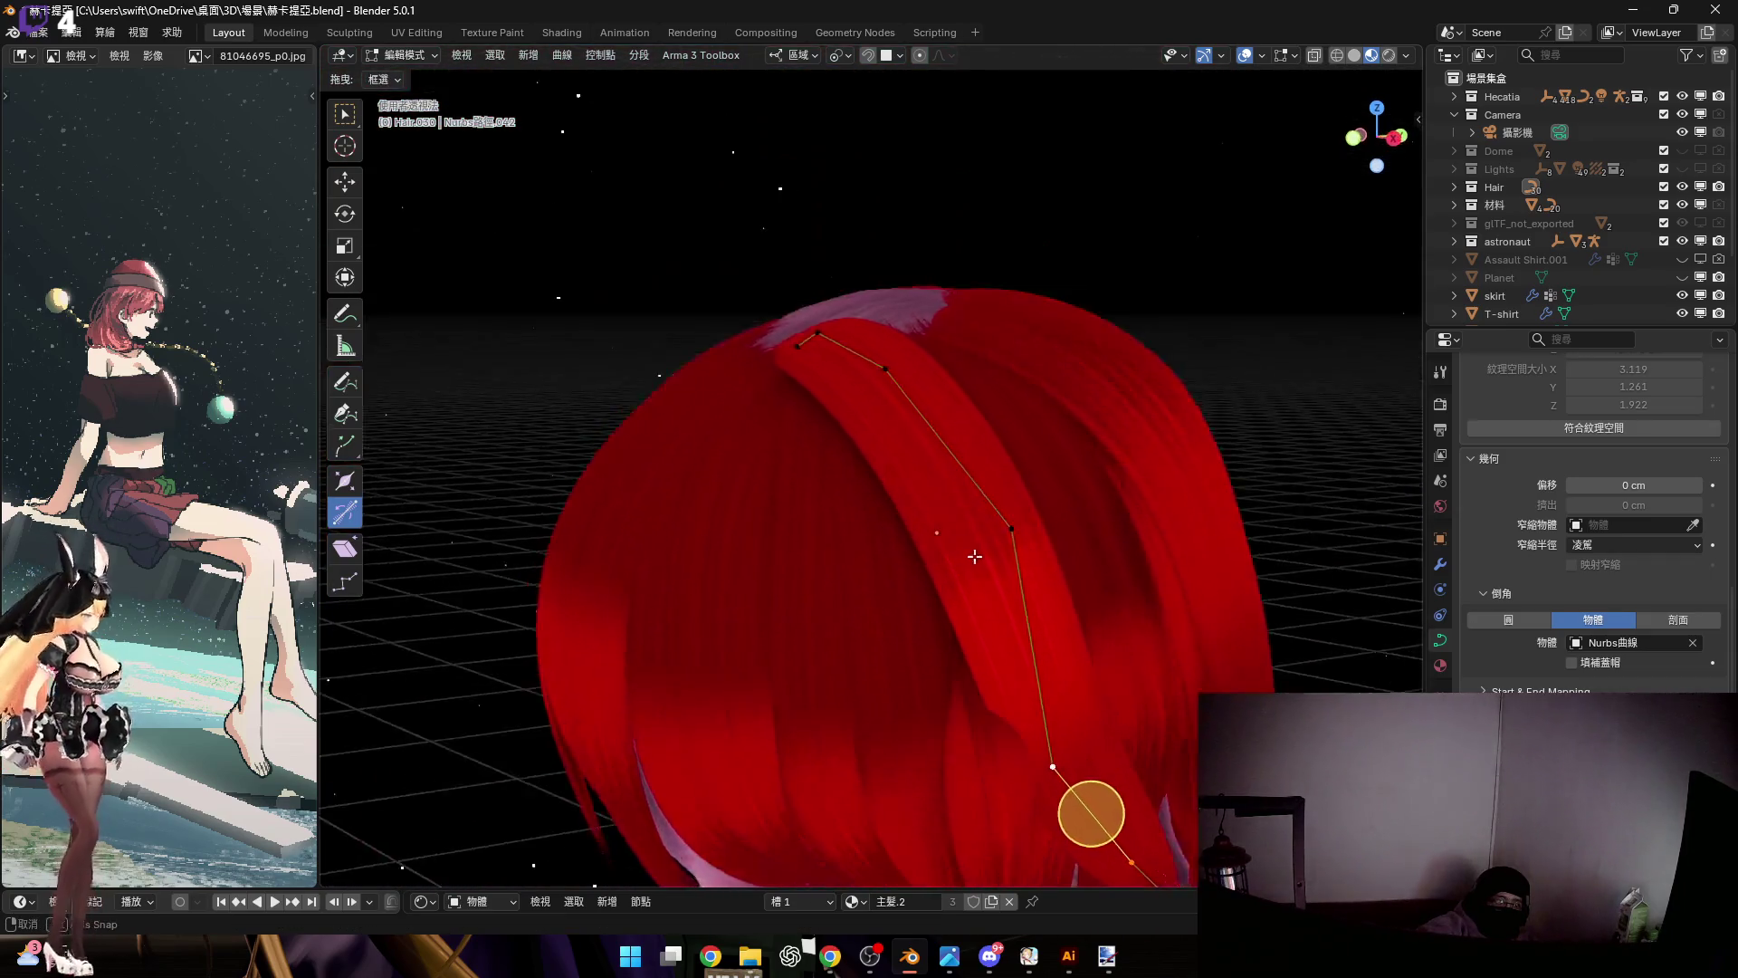
mouse_move(985, 574)
middle_mouse_down("shift")
mouse_move(944, 509)
mouse_move(957, 532)
mouse_move(989, 516)
mouse_move(939, 504)
mouse_move(917, 537)
mouse_move(927, 498)
mouse_move(974, 547)
mouse_move(998, 531)
mouse_move(1056, 589)
middle_mouse_up("shift")
Move a control point, then select the point on the side of the head
key("g")
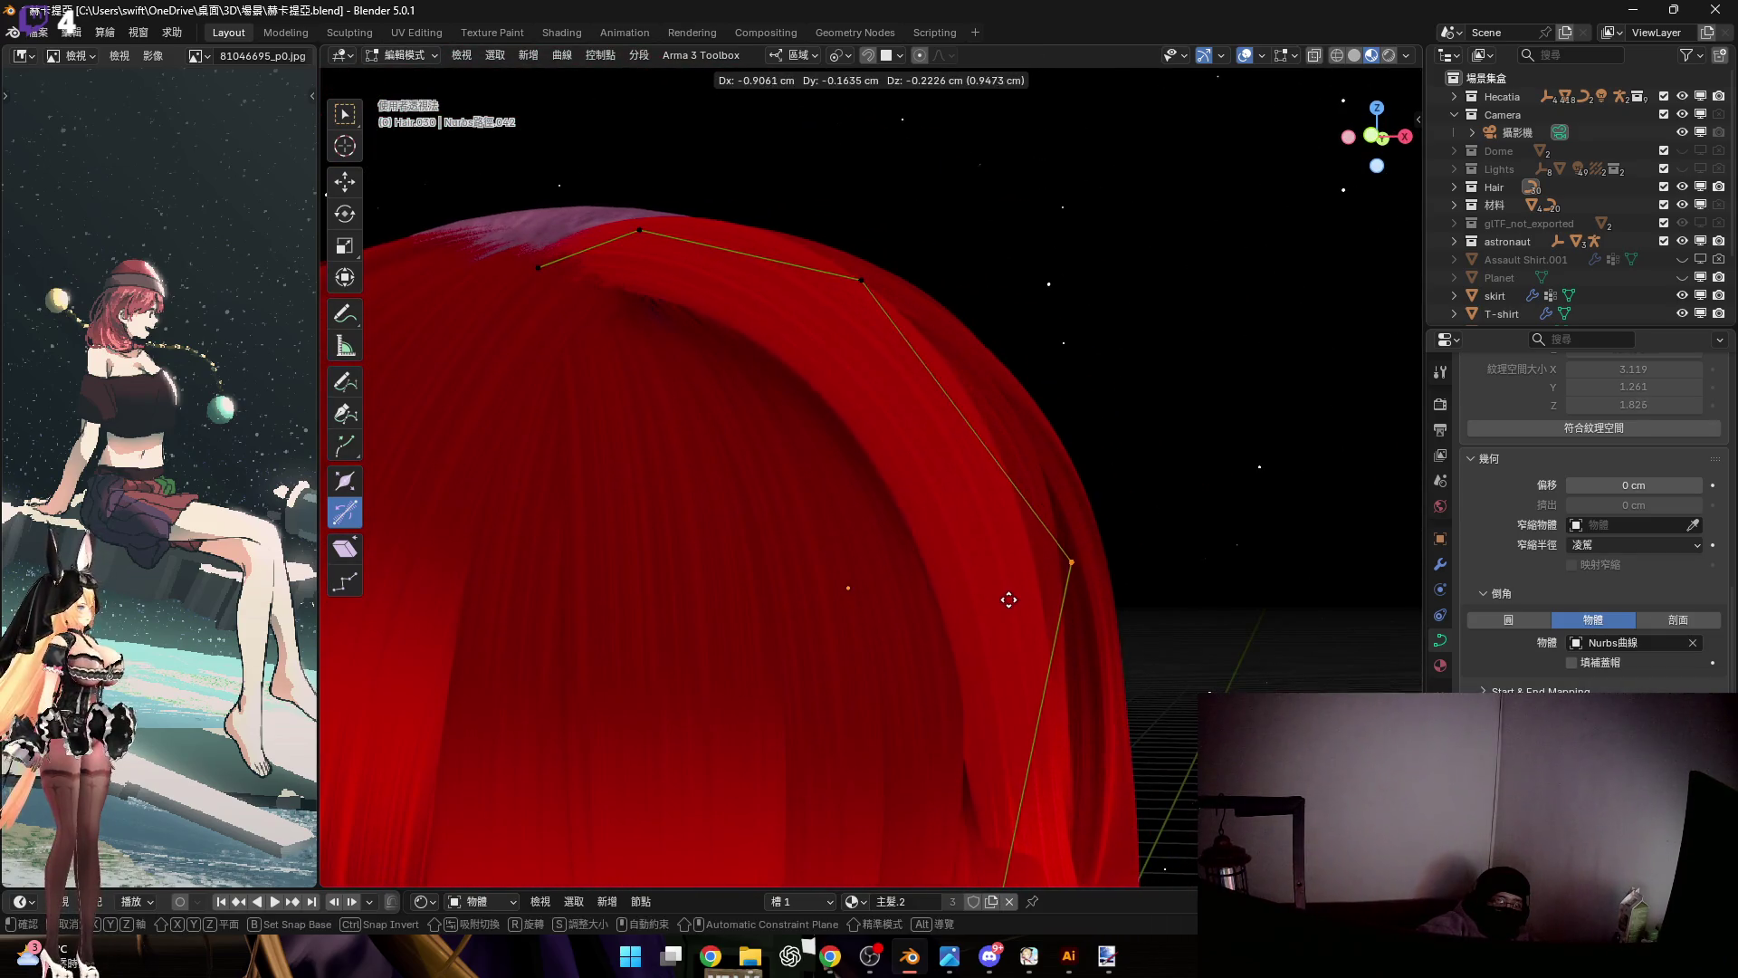
left_click(1202, 679)
middle_click_drag(1202, 679, 1106, 555)
left_click_drag(918, 372, 1106, 555)
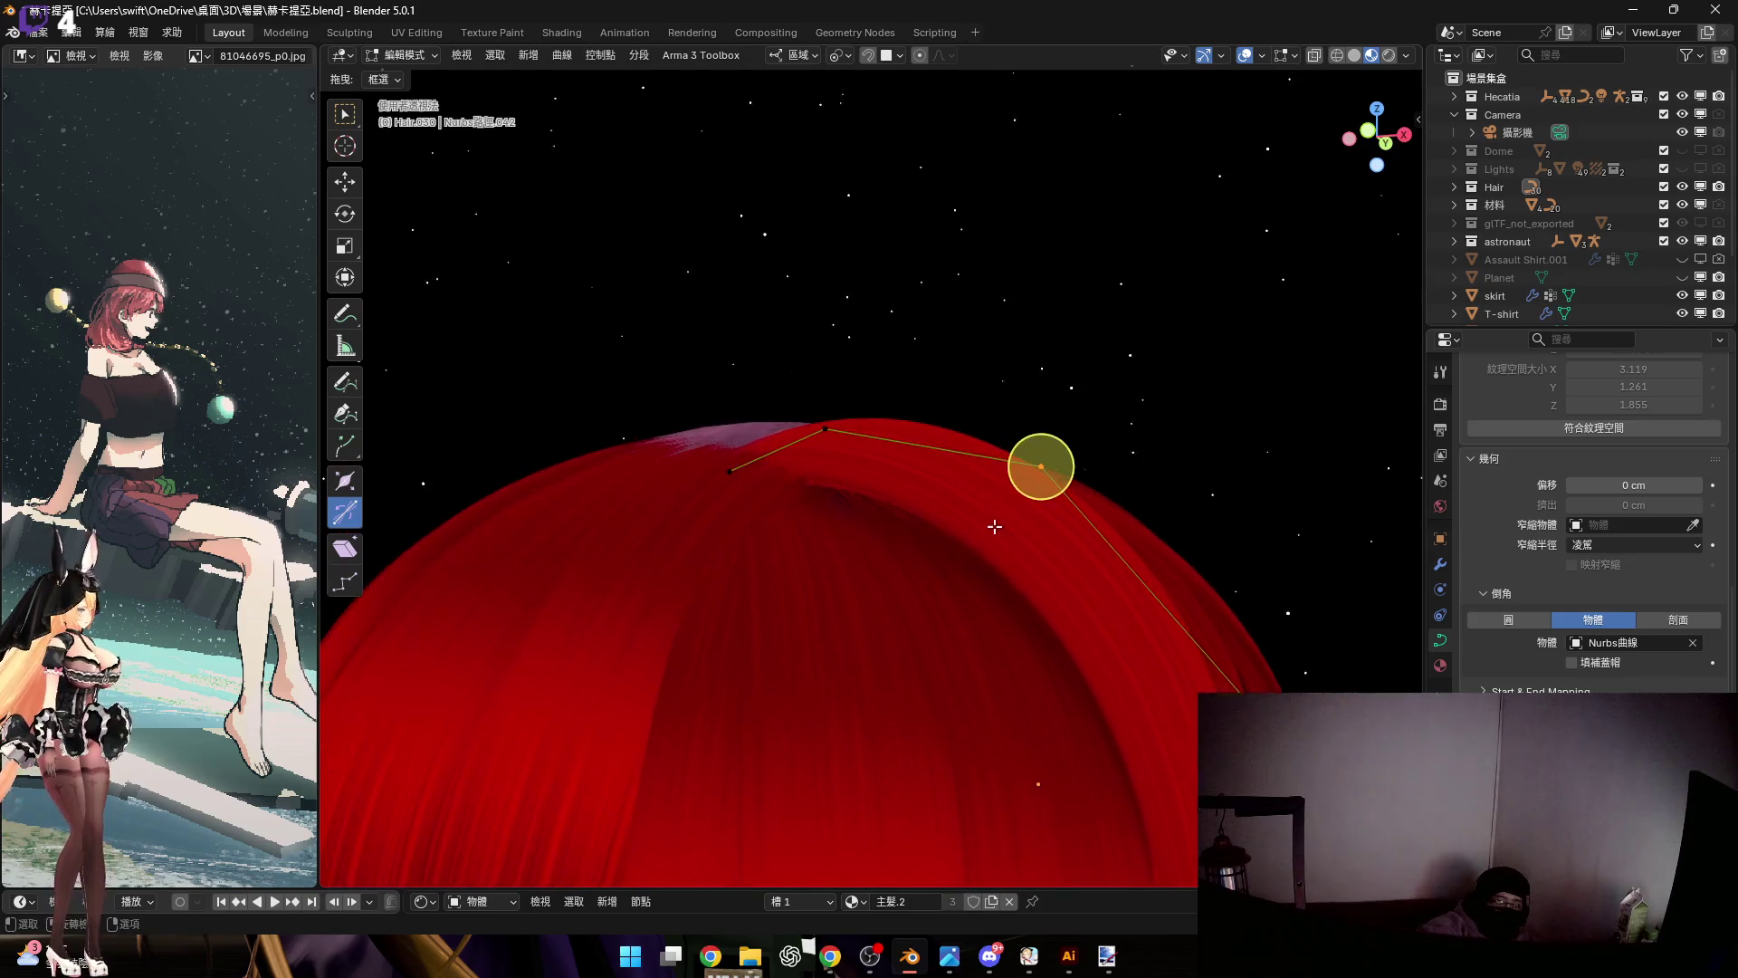
left_click(1075, 442)
key("g")
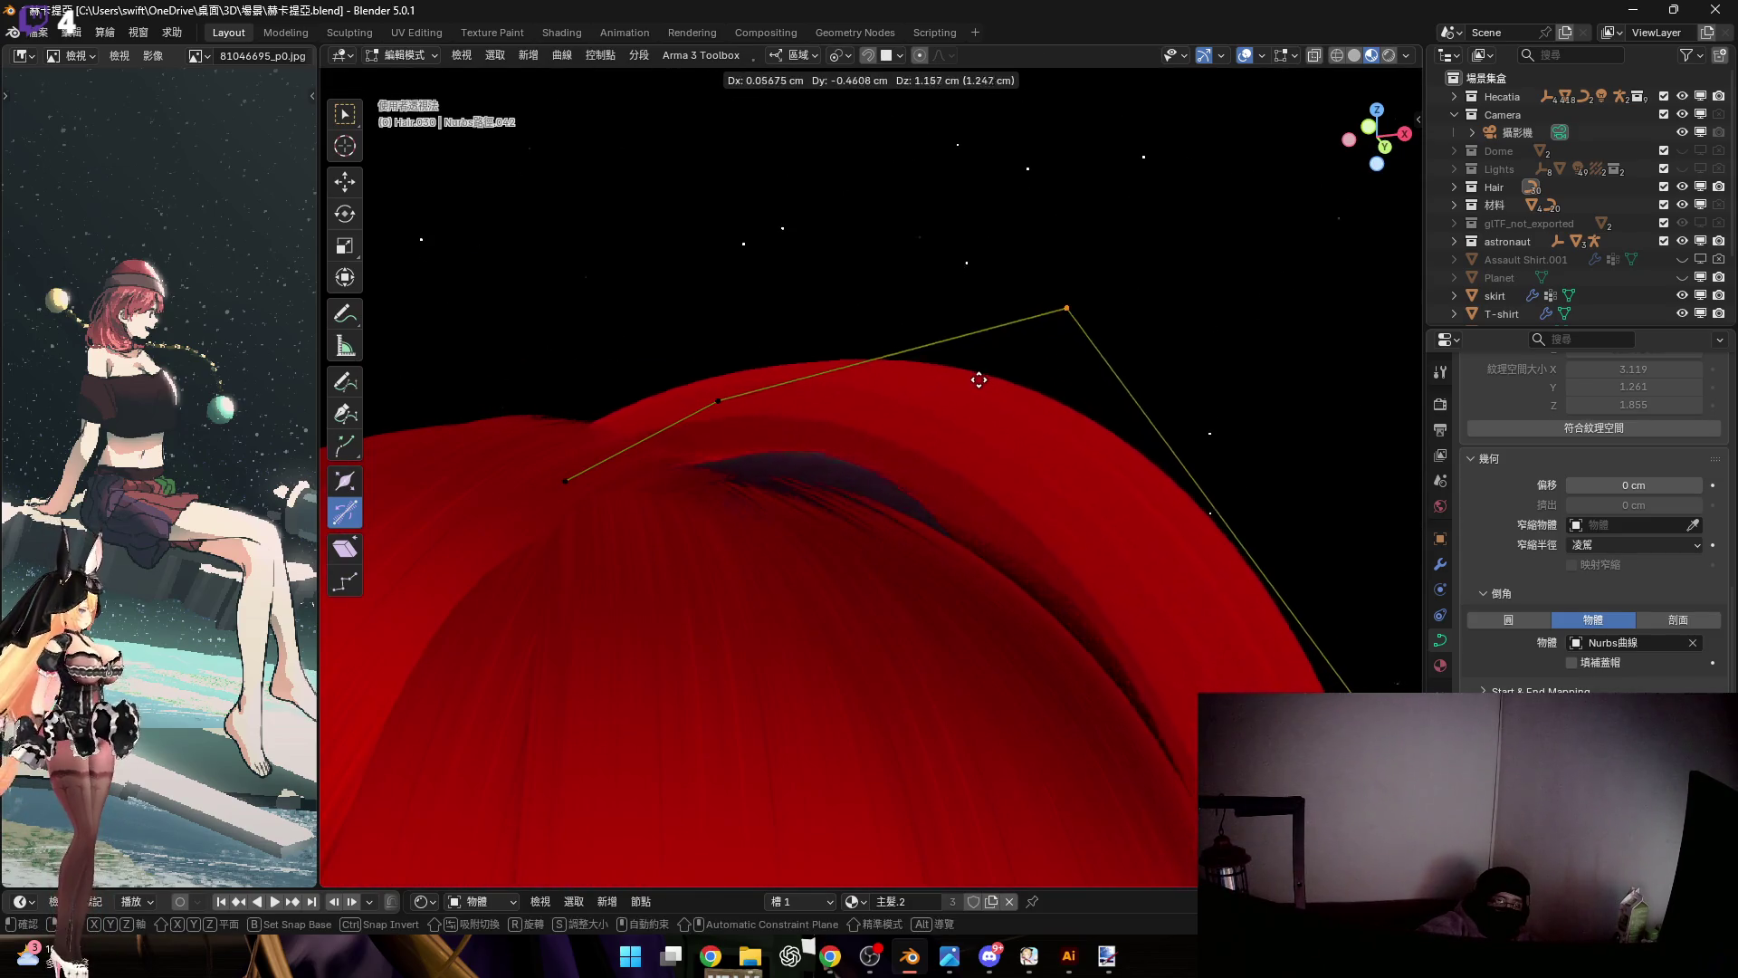
right_click(984, 391)
Raise the selected control points along their local Z axis
mouse_move(984, 392)
middle_mouse_down()
mouse_move(1032, 453)
mouse_move(1028, 539)
mouse_move(1051, 558)
middle_mouse_up()
key("g")
key("z")
key("z")
right_click(1038, 425)
key("g")
key("z")
key("z")
left_click(1109, 407)
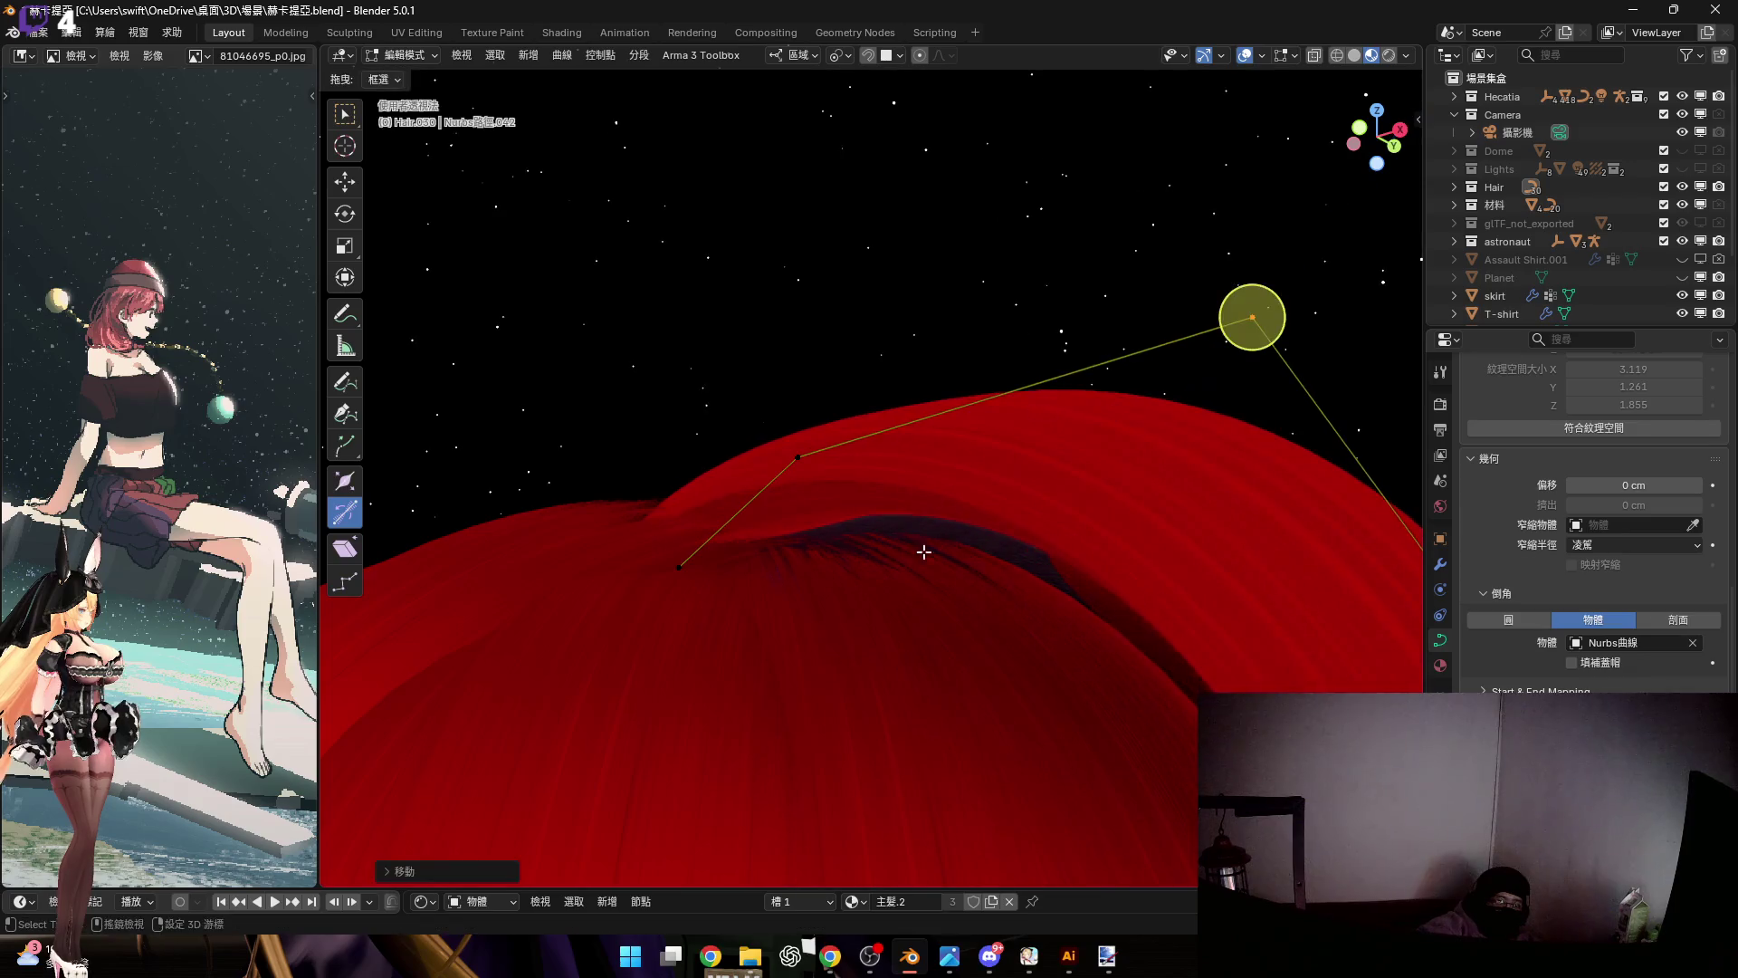
middle_click_drag(923, 552, 1033, 582)
key("g")
key("z")
key("z")
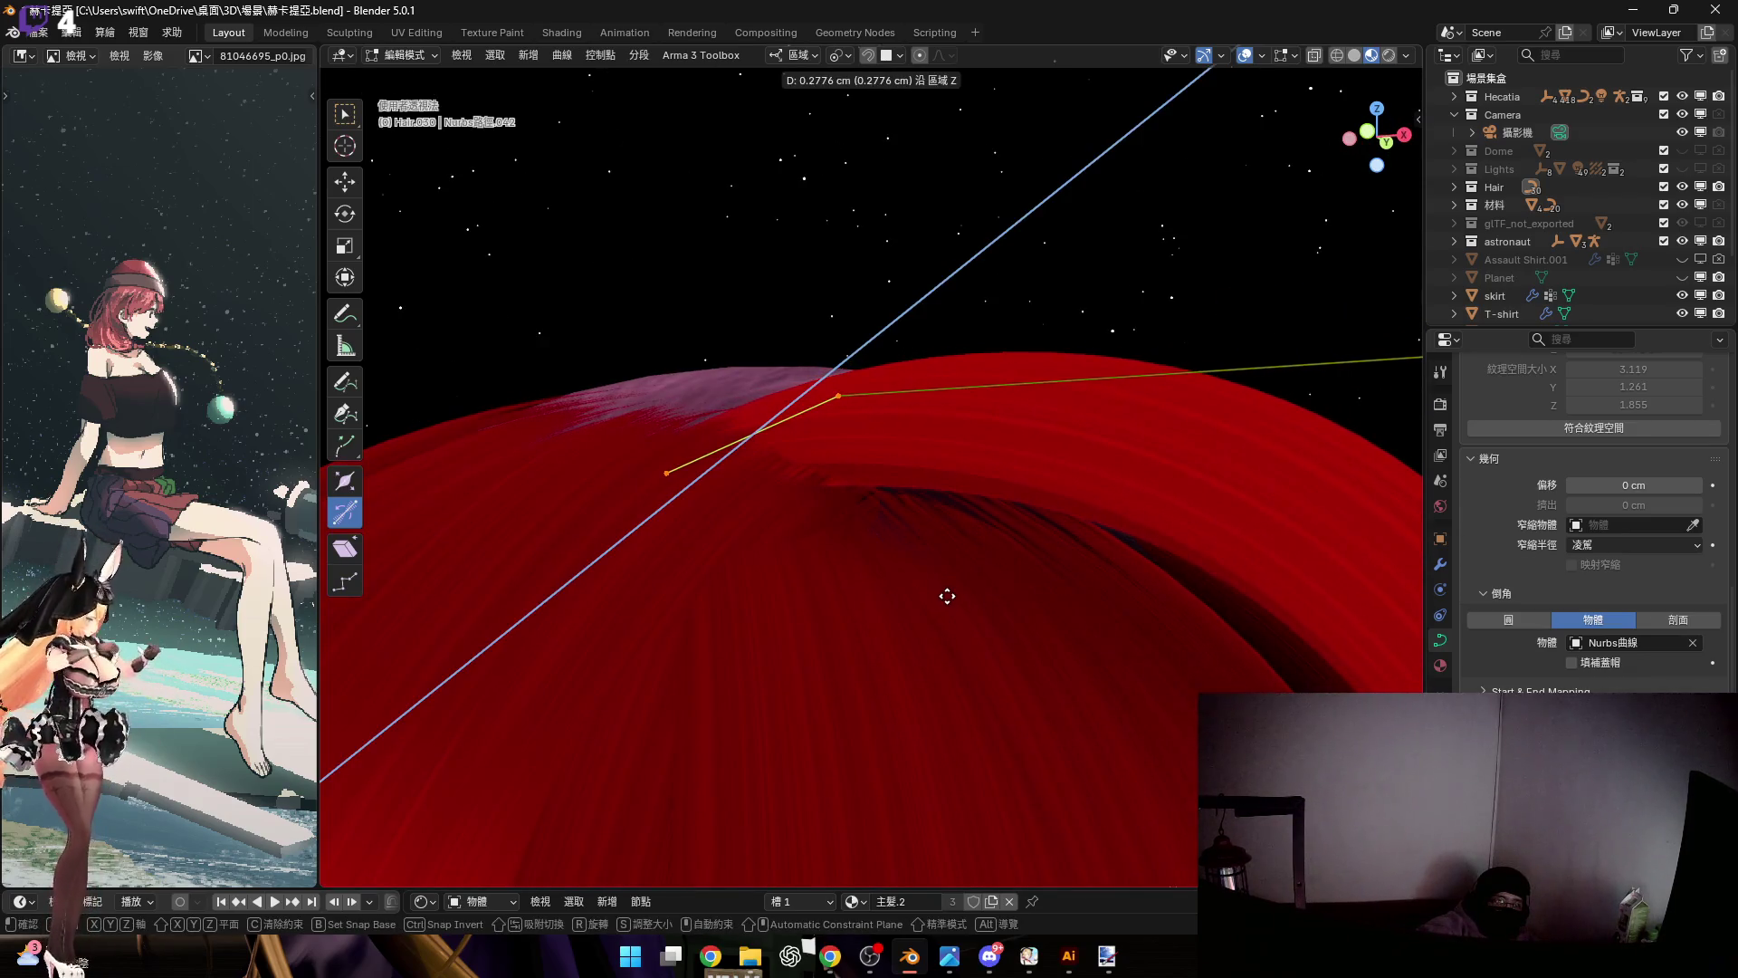
left_click(947, 595)
Scale the selected strand points
mouse_move(942, 524)
middle_mouse_down()
mouse_move(958, 629)
mouse_move(1101, 543)
mouse_move(863, 504)
mouse_move(891, 398)
middle_mouse_up()
key("s")
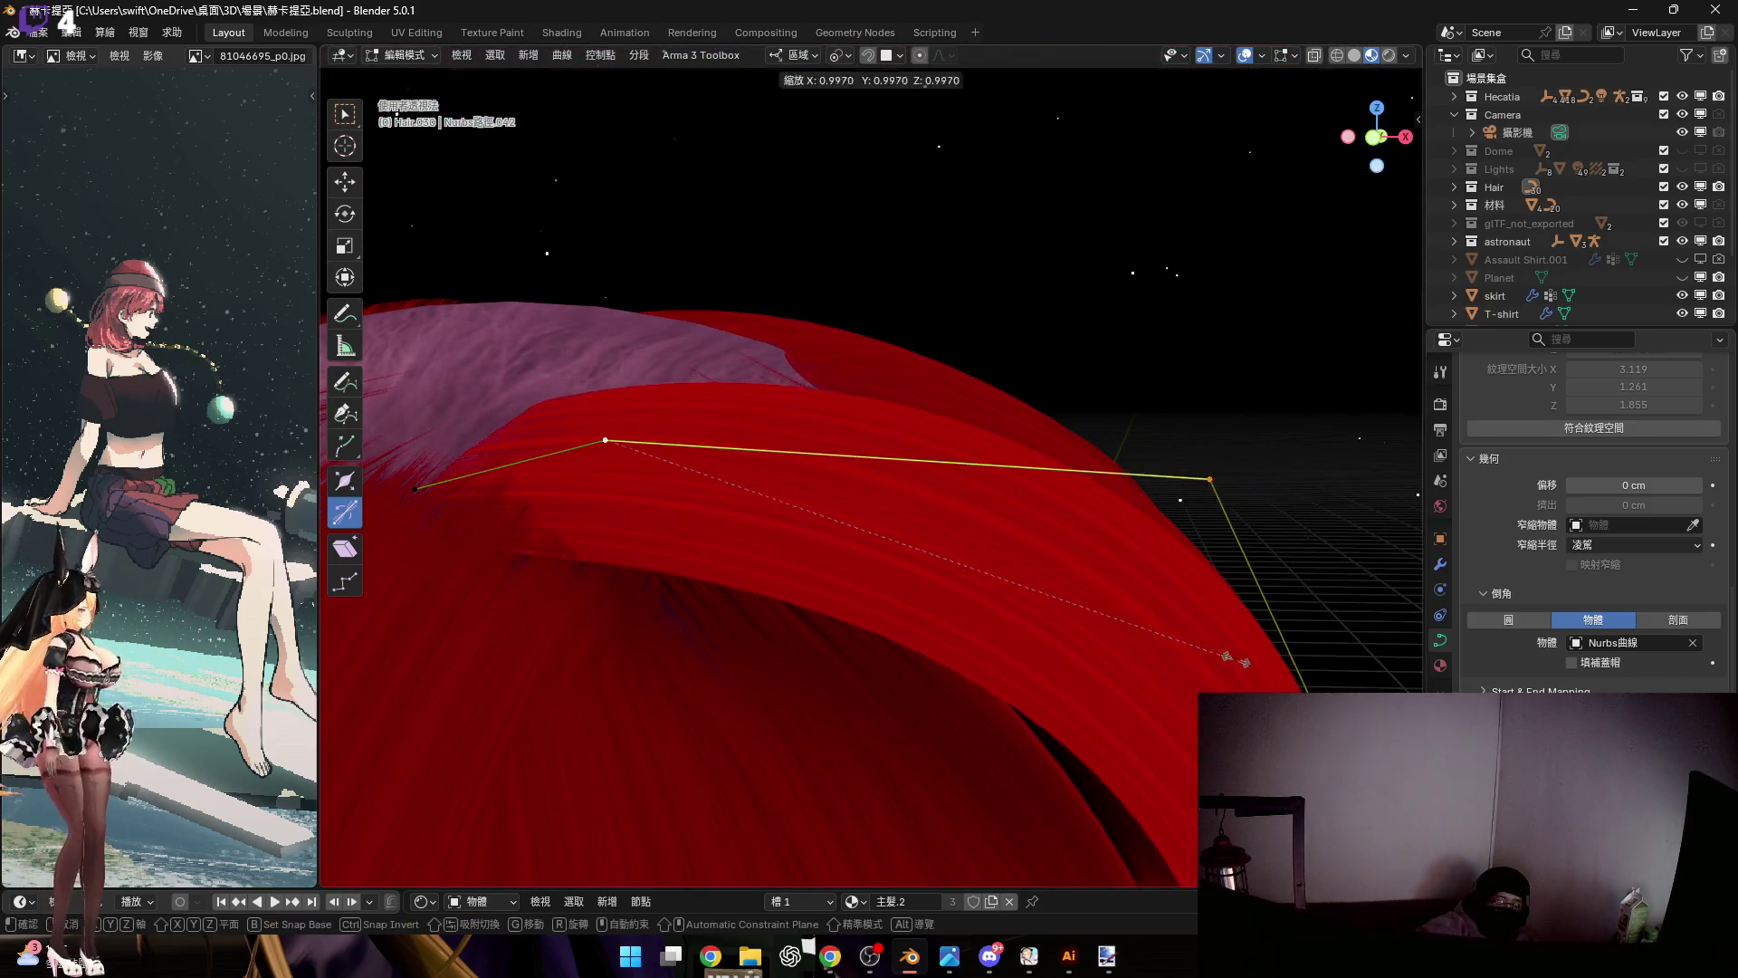
left_click(1134, 715)
mouse_move(1134, 715)
middle_mouse_down()
mouse_move(999, 570)
mouse_move(958, 422)
middle_mouse_up()
mouse_move(941, 601)
middle_mouse_down()
mouse_move(982, 574)
mouse_move(1164, 763)
mouse_move(1002, 413)
mouse_move(1047, 613)
middle_mouse_up()
Rotate the selected points about local Y to bend the strand toward the face
key("r")
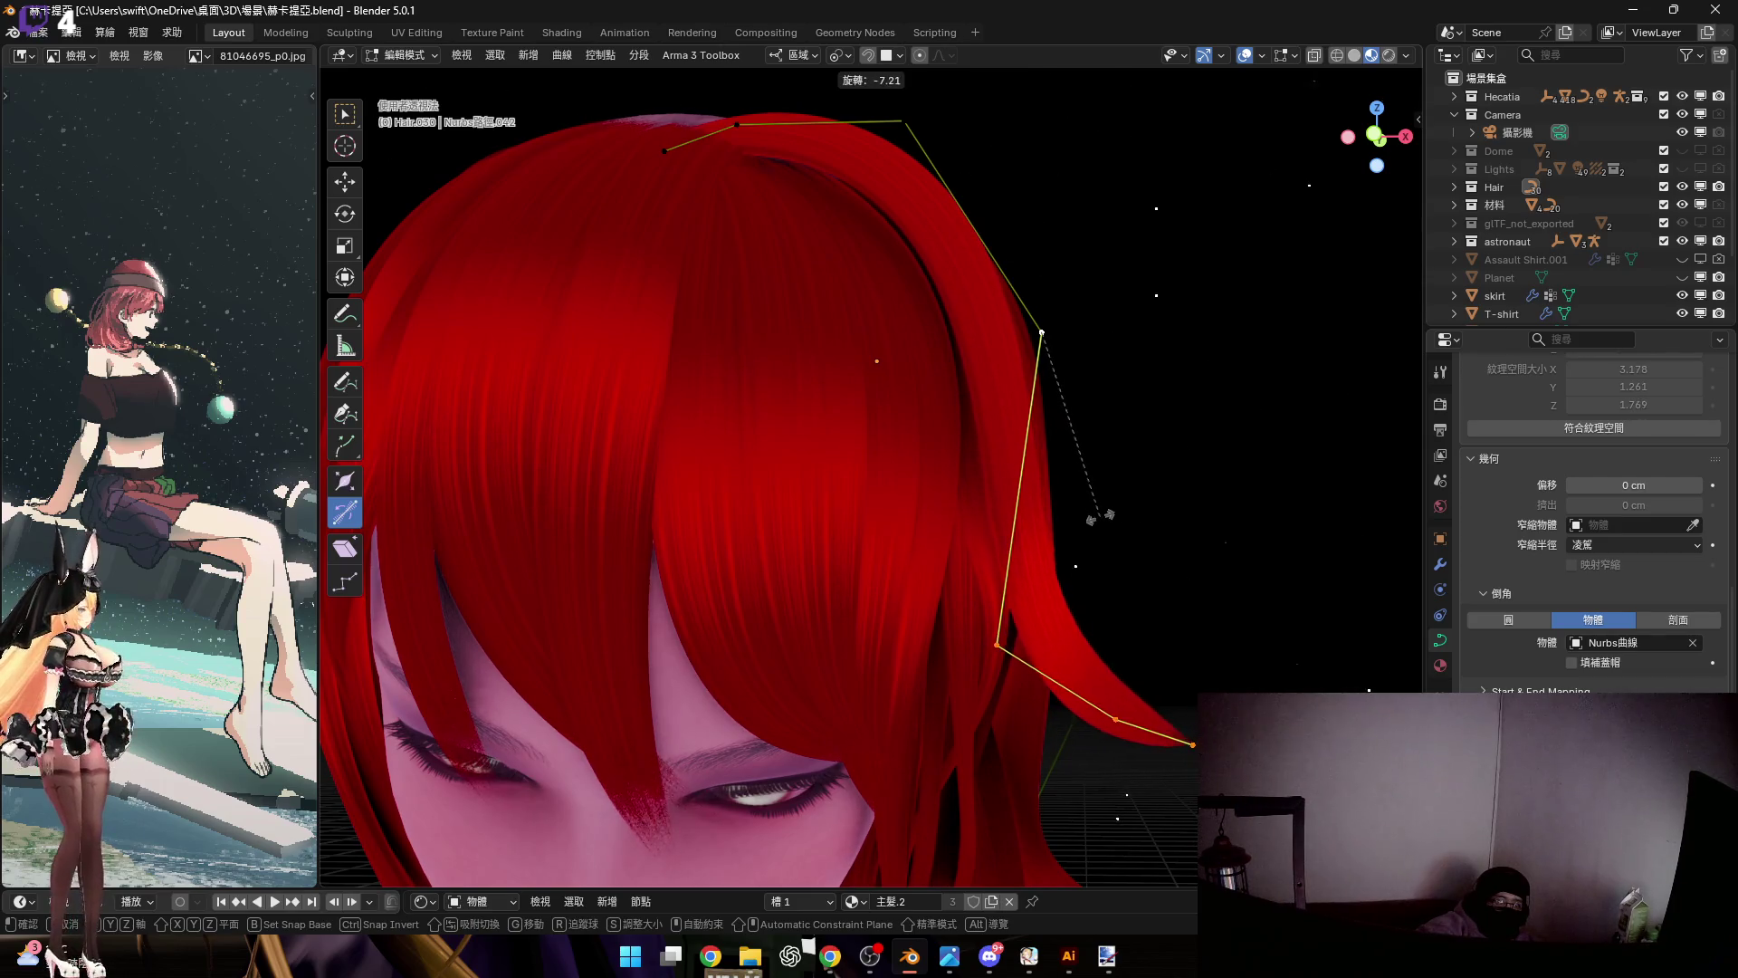
scroll(1071, 527, "up", 3, "alt")
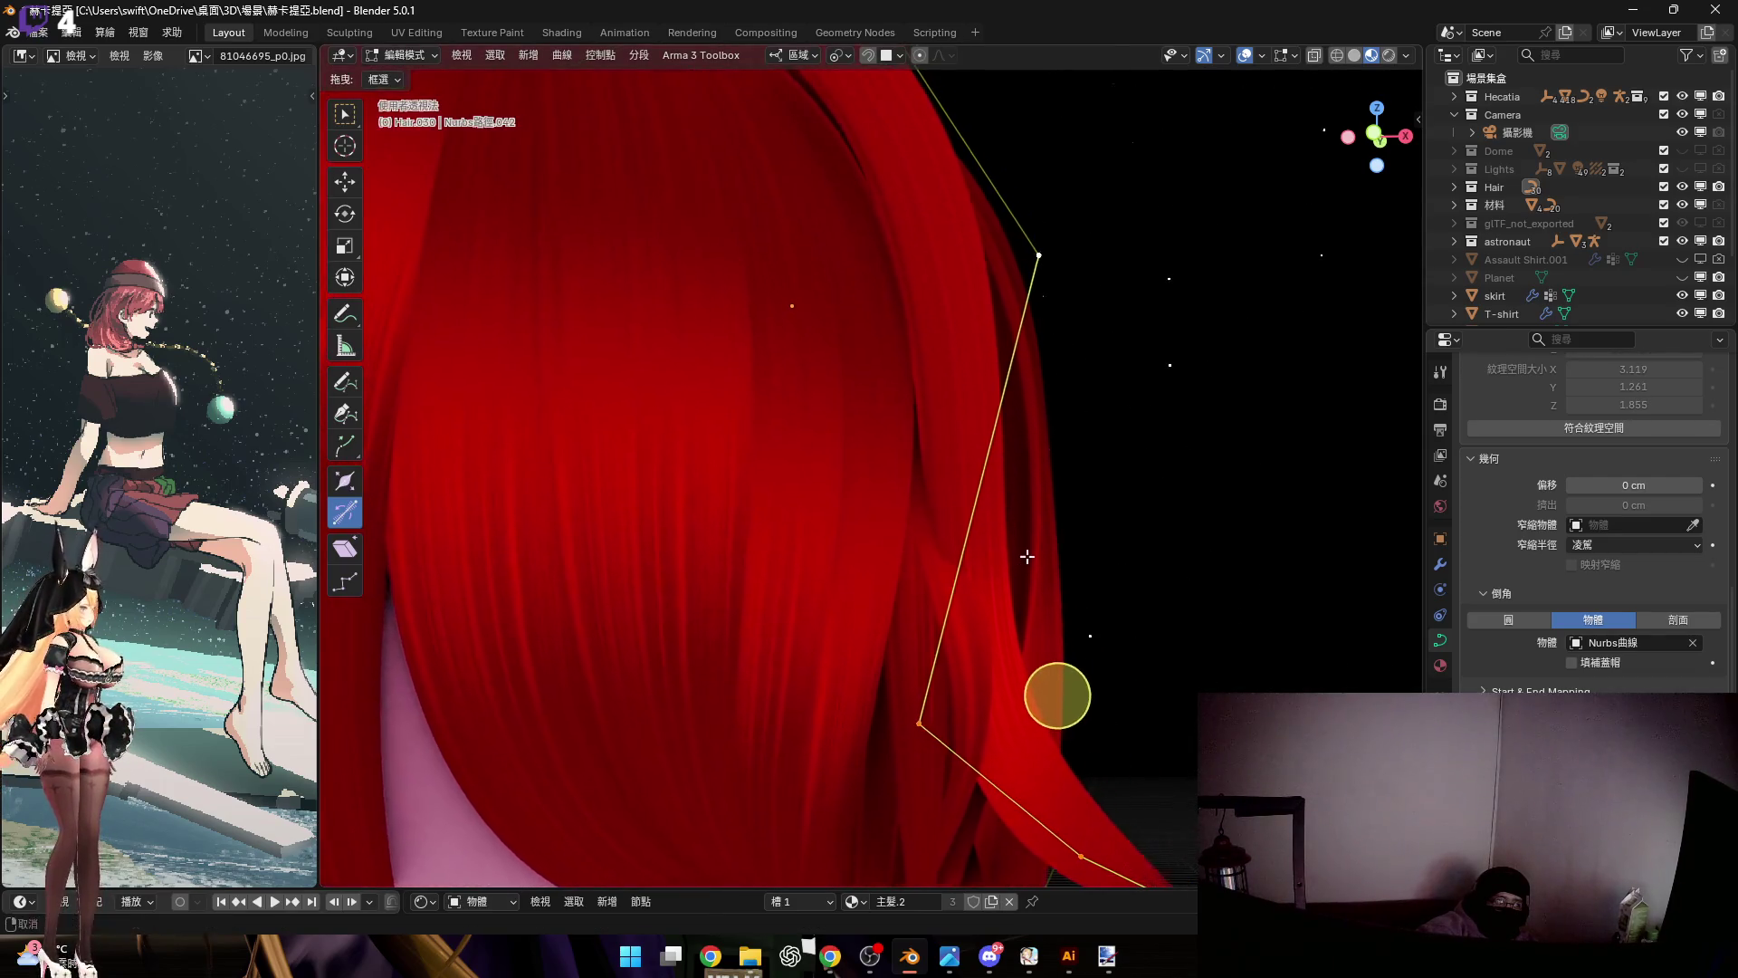
key("y")
left_click(1055, 558)
mouse_move(1055, 558)
middle_mouse_down()
mouse_move(1100, 614)
mouse_move(1127, 605)
mouse_move(992, 536)
middle_mouse_up()
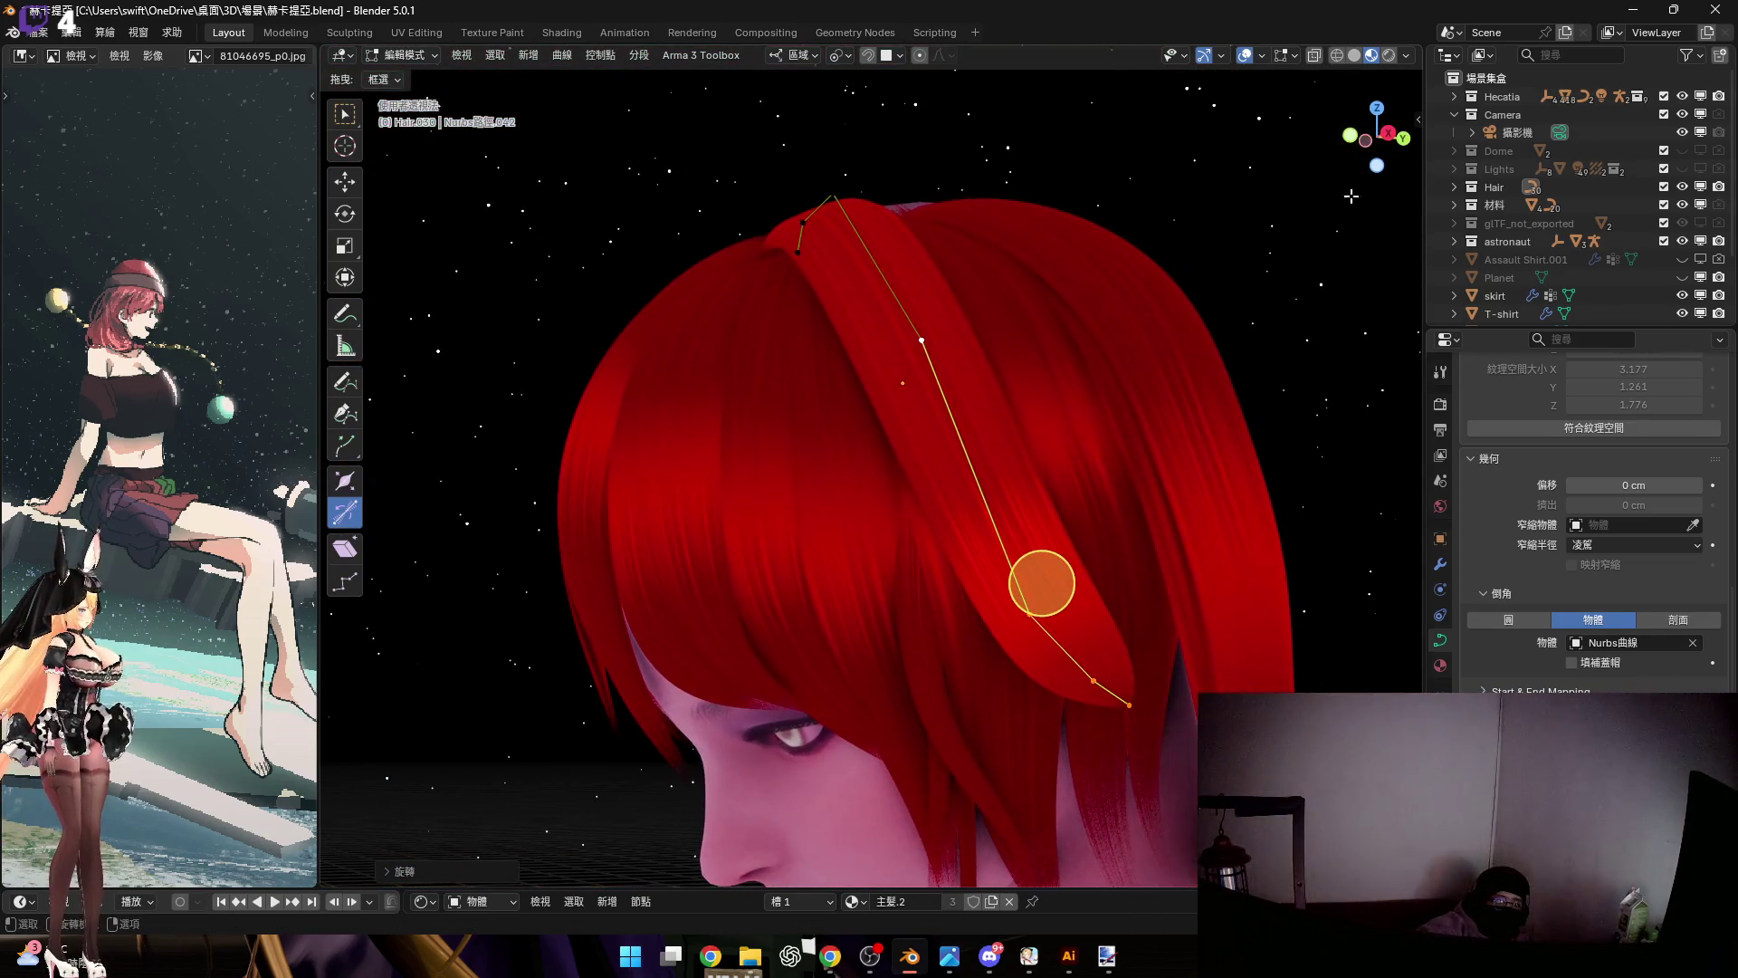
In side orthographic view, rotate the points further about Y and begin lifting along Z
left_click(1384, 136)
key("r")
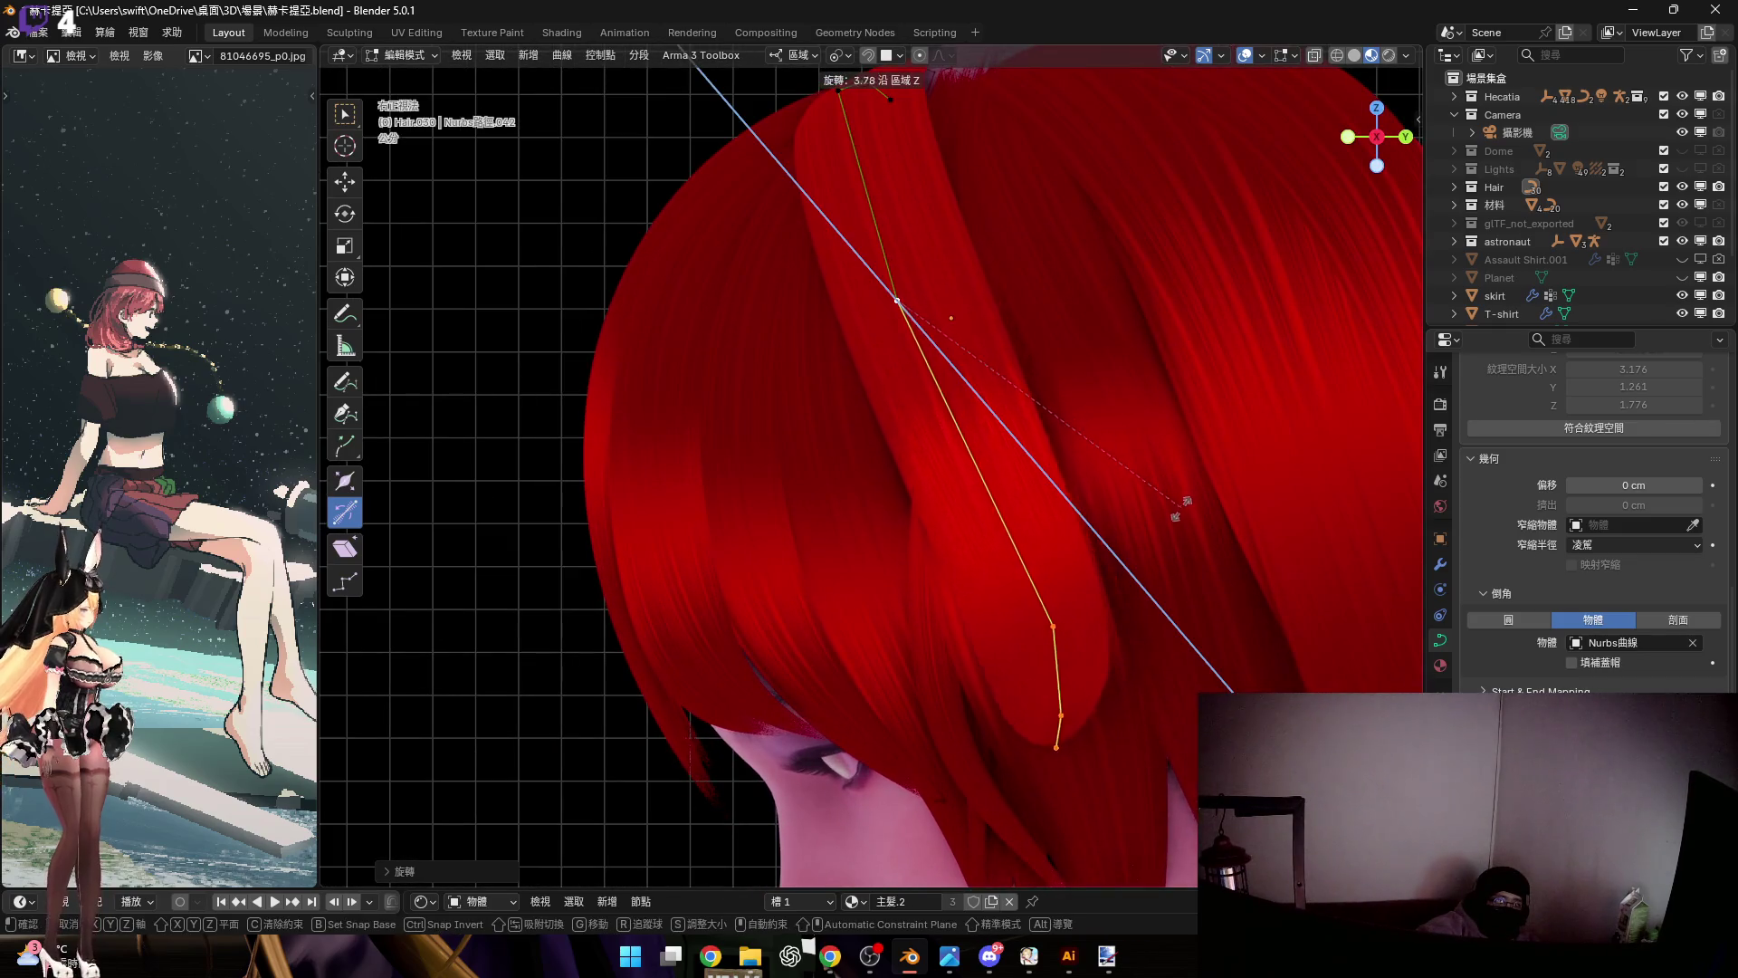
left_click(1167, 550)
mouse_move(1167, 549)
middle_mouse_down()
mouse_move(1090, 473)
mouse_move(1078, 531)
mouse_move(1226, 470)
mouse_move(1125, 572)
middle_mouse_up()
key("y")
left_click(1154, 673)
mouse_move(1149, 670)
middle_mouse_down()
mouse_move(1048, 640)
mouse_move(1113, 632)
mouse_move(1056, 616)
mouse_move(1022, 419)
mouse_move(995, 362)
mouse_move(960, 353)
middle_mouse_up()
key("g")
key("z")
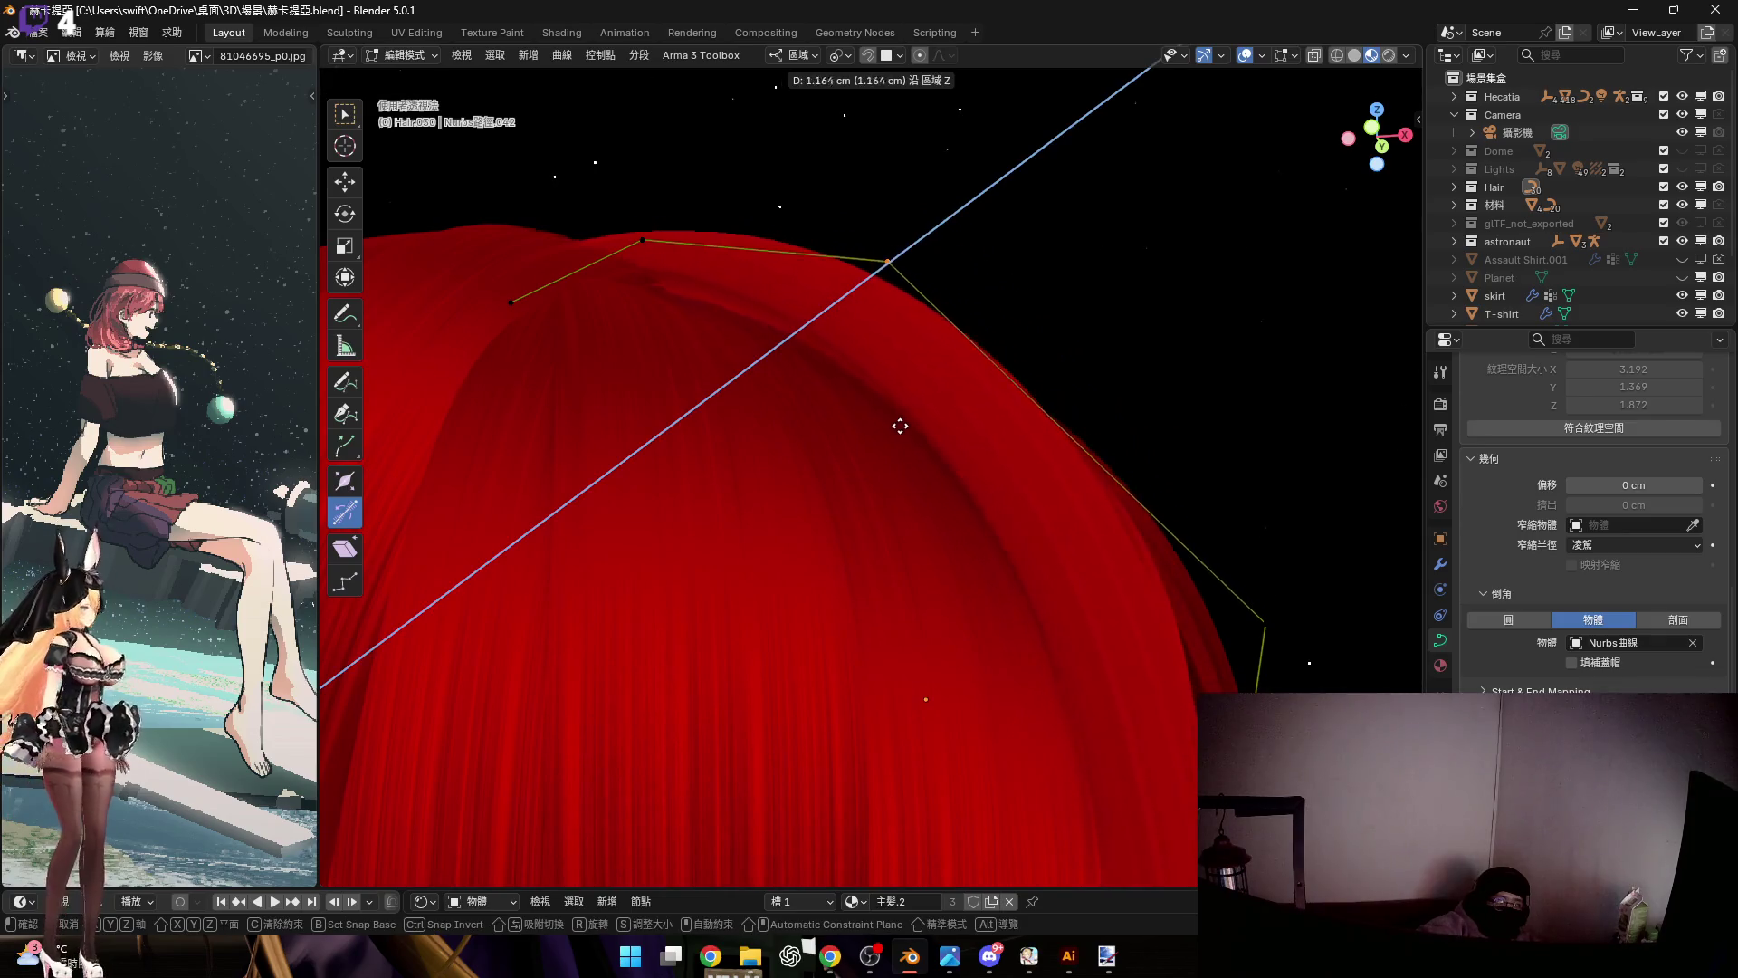
Select the strand's fourth control point and lower it along local Z
left_click(868, 448)
middle_click_drag(868, 449, 751, 218, "shift")
left_click_drag(973, 377, 1211, 579)
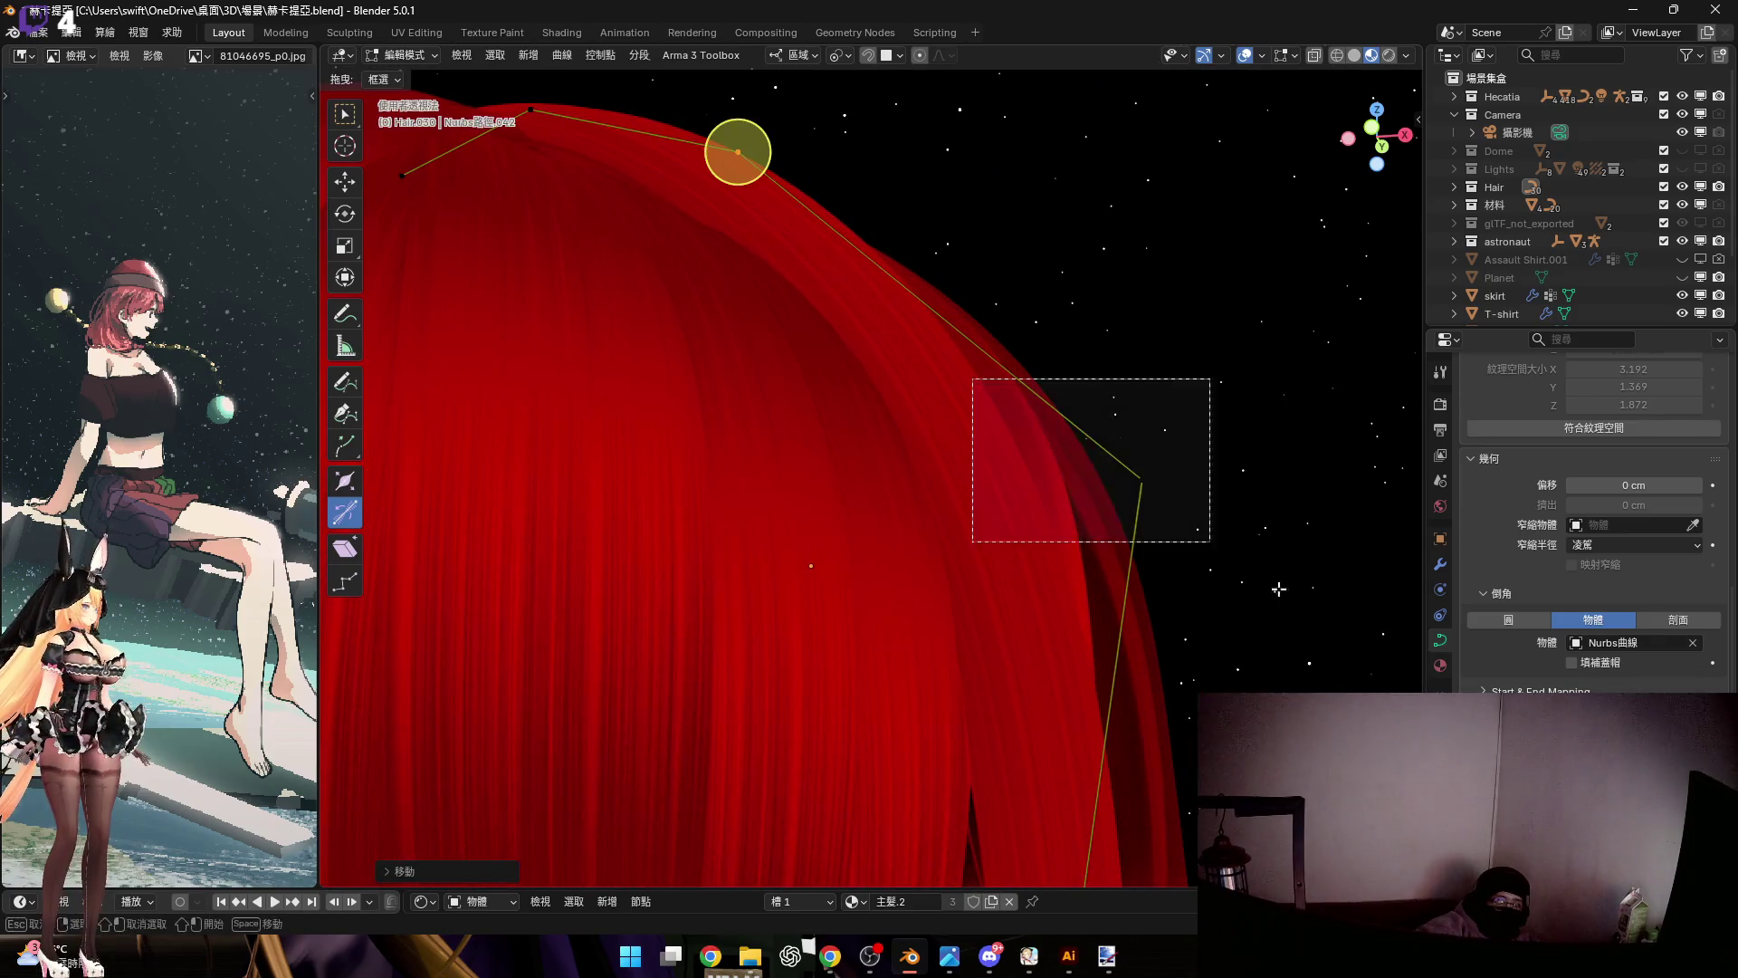
key("g")
key("z")
left_click(1258, 518)
Move the control point near the face along its local X axis
mouse_move(1253, 516)
middle_mouse_down()
mouse_move(1009, 408)
mouse_move(926, 466)
mouse_move(1002, 525)
middle_mouse_up()
left_click(929, 483)
scroll(933, 493, "up", 5)
key("g")
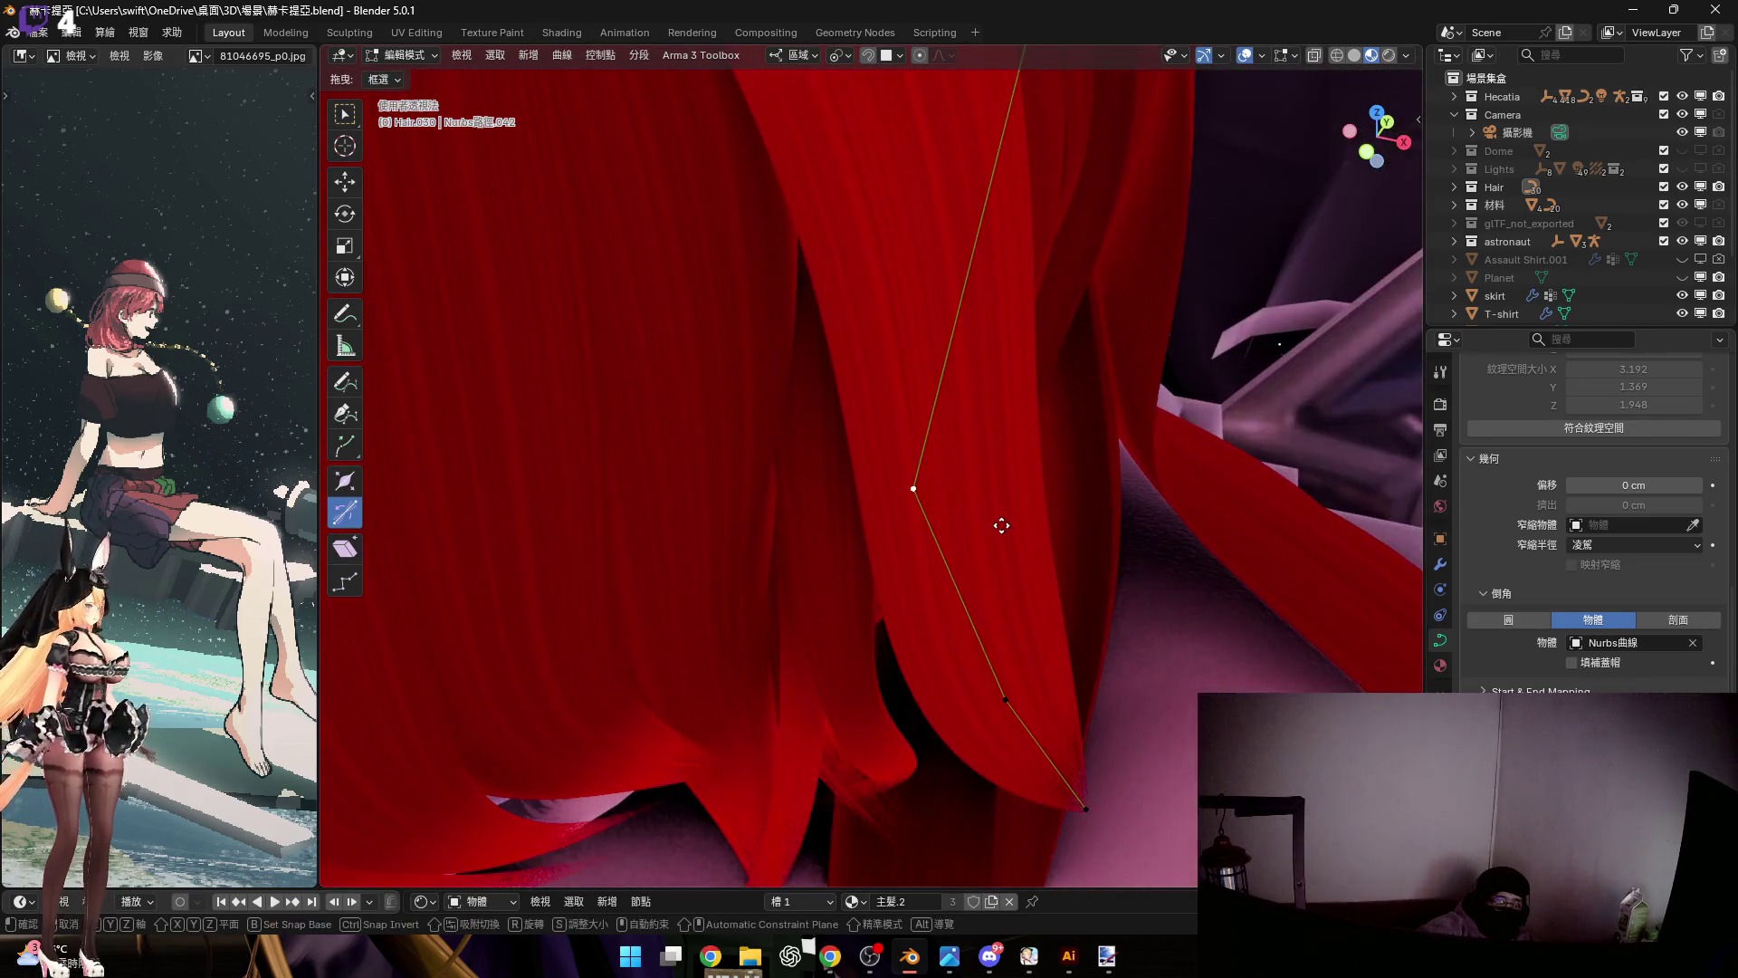
key("y")
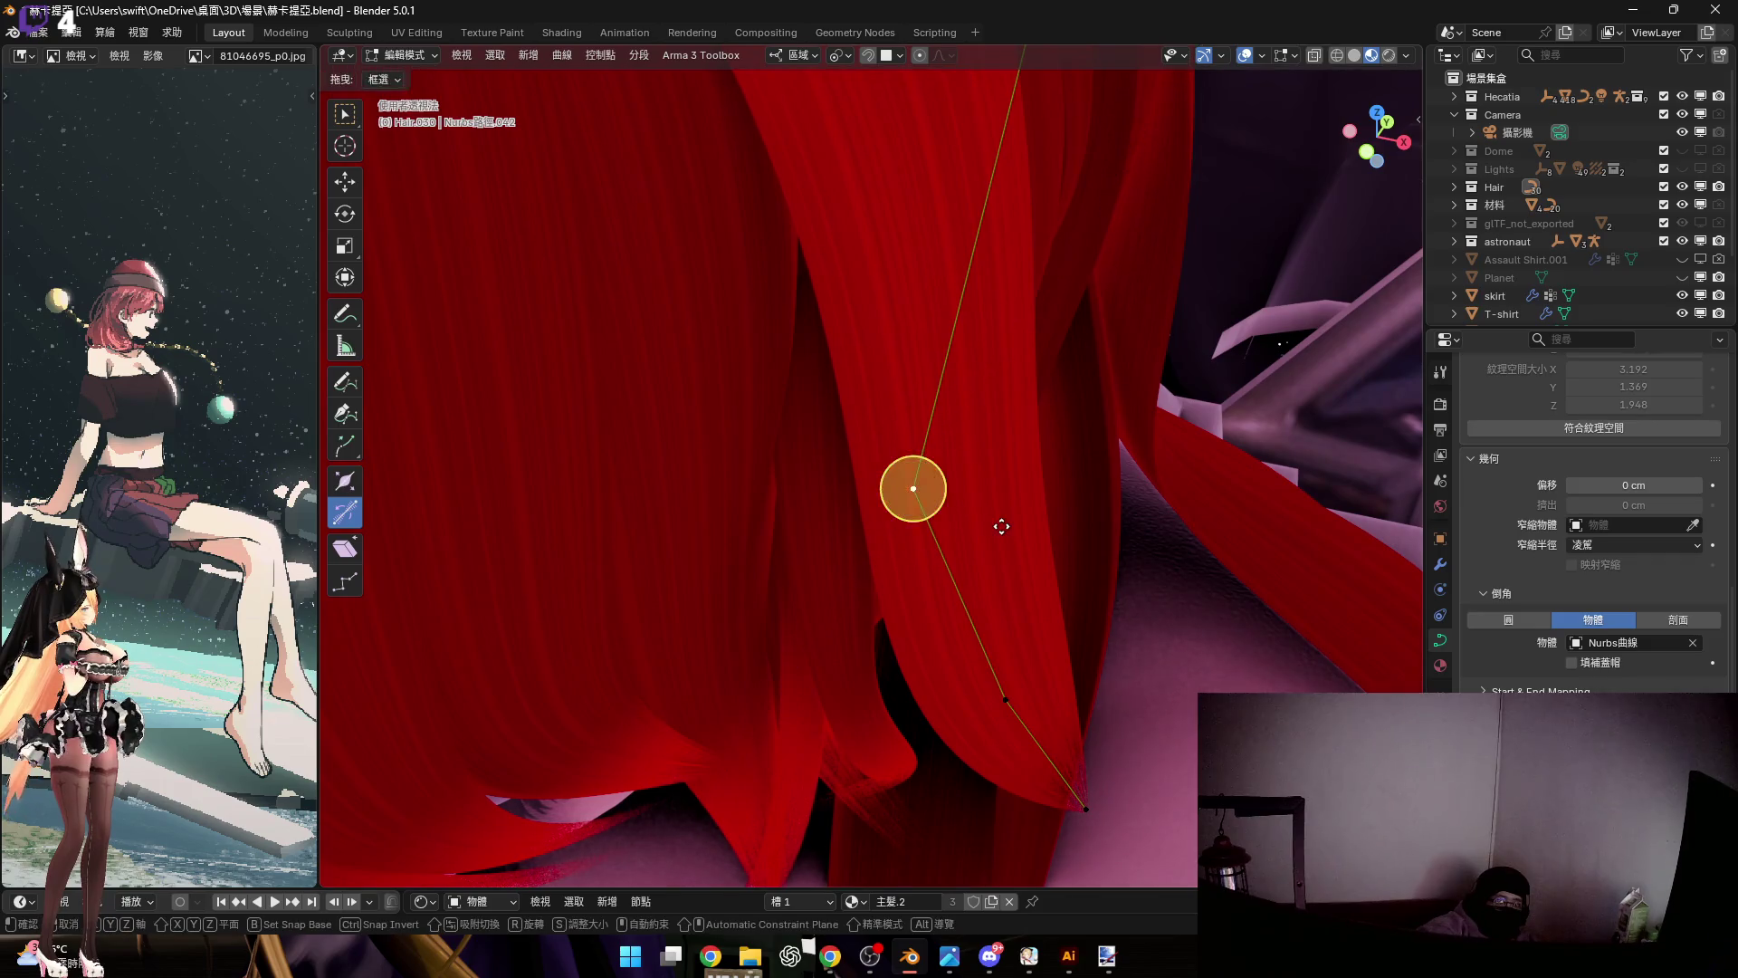
key("x")
key("x")
middle_click(1002, 531)
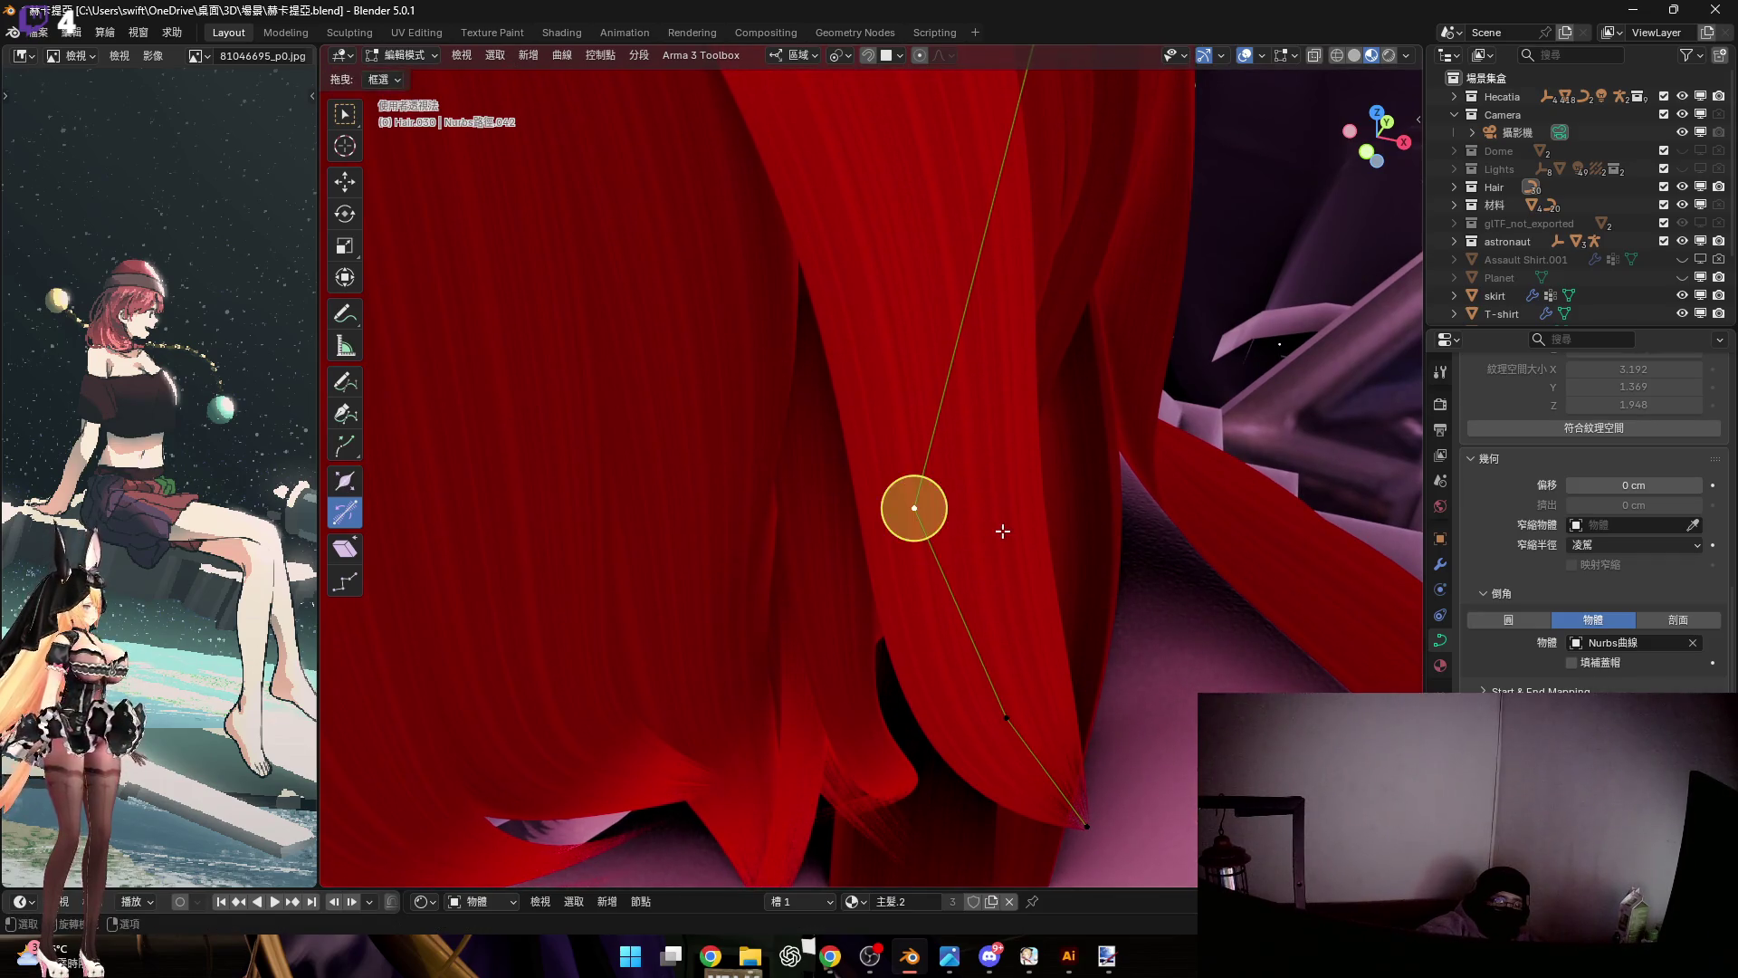
left_click(935, 479)
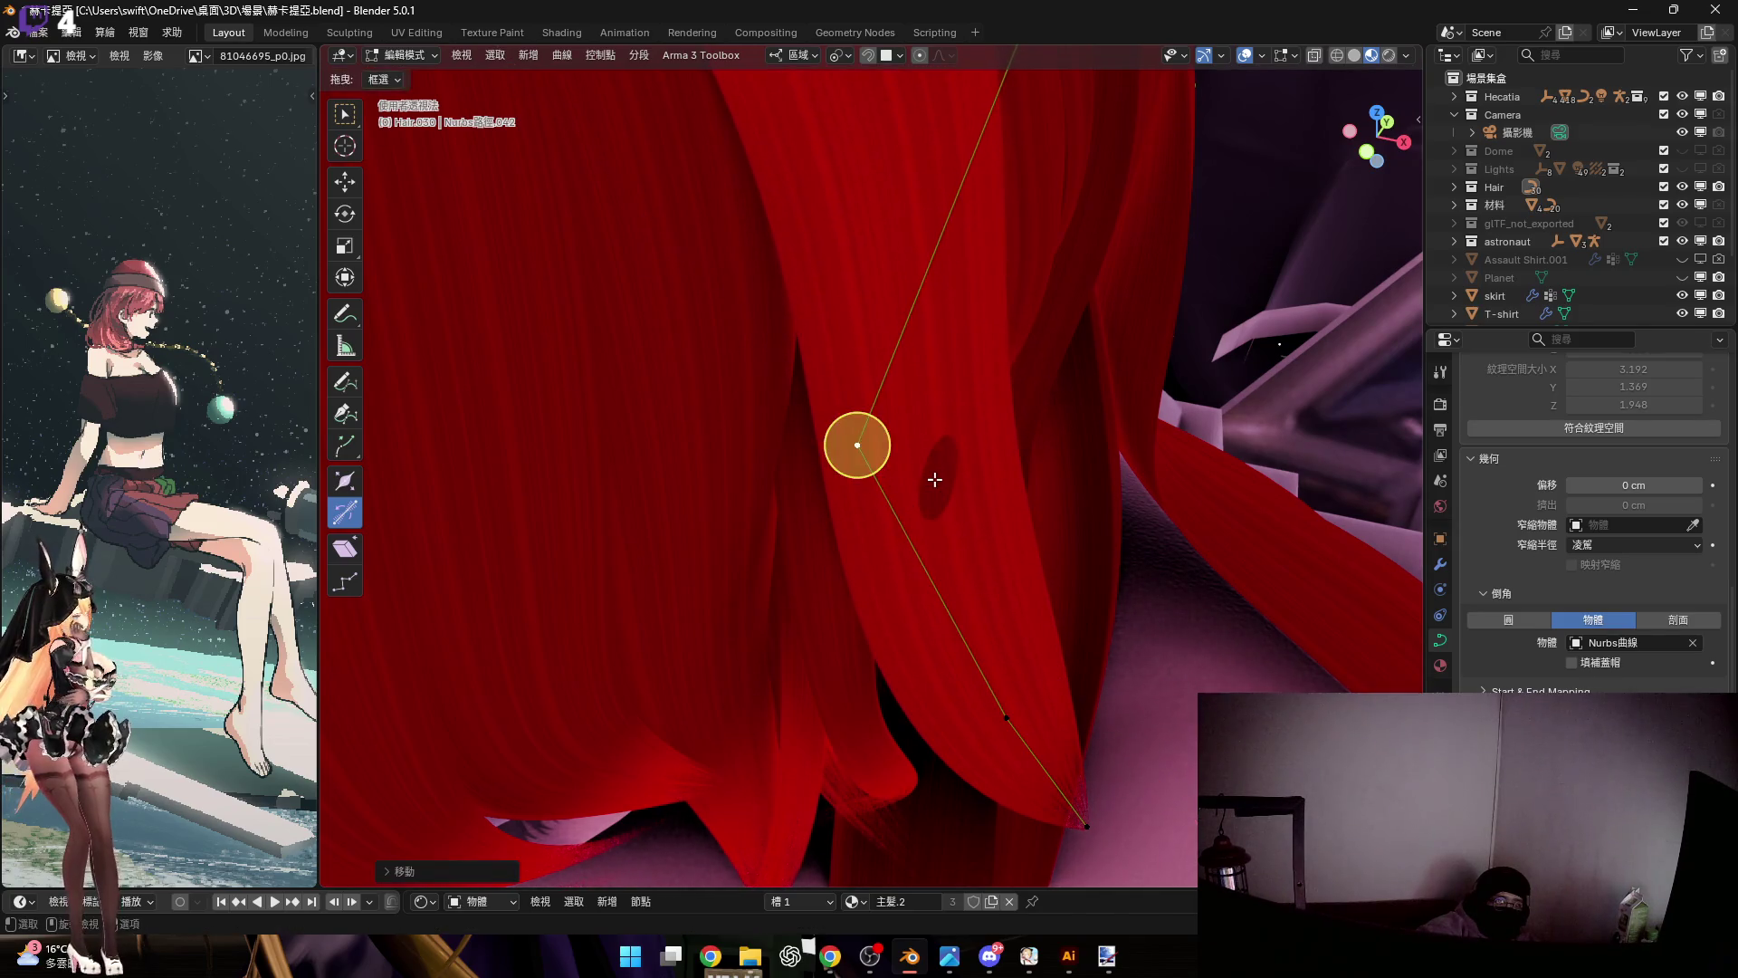
key("x")
right_click(937, 478)
From the right side view, subdivide the strand to add a control point
mouse_move(1008, 481)
middle_mouse_down()
mouse_move(985, 354)
mouse_move(1037, 361)
middle_mouse_up()
scroll(991, 354, "down", 5)
left_click(1385, 134)
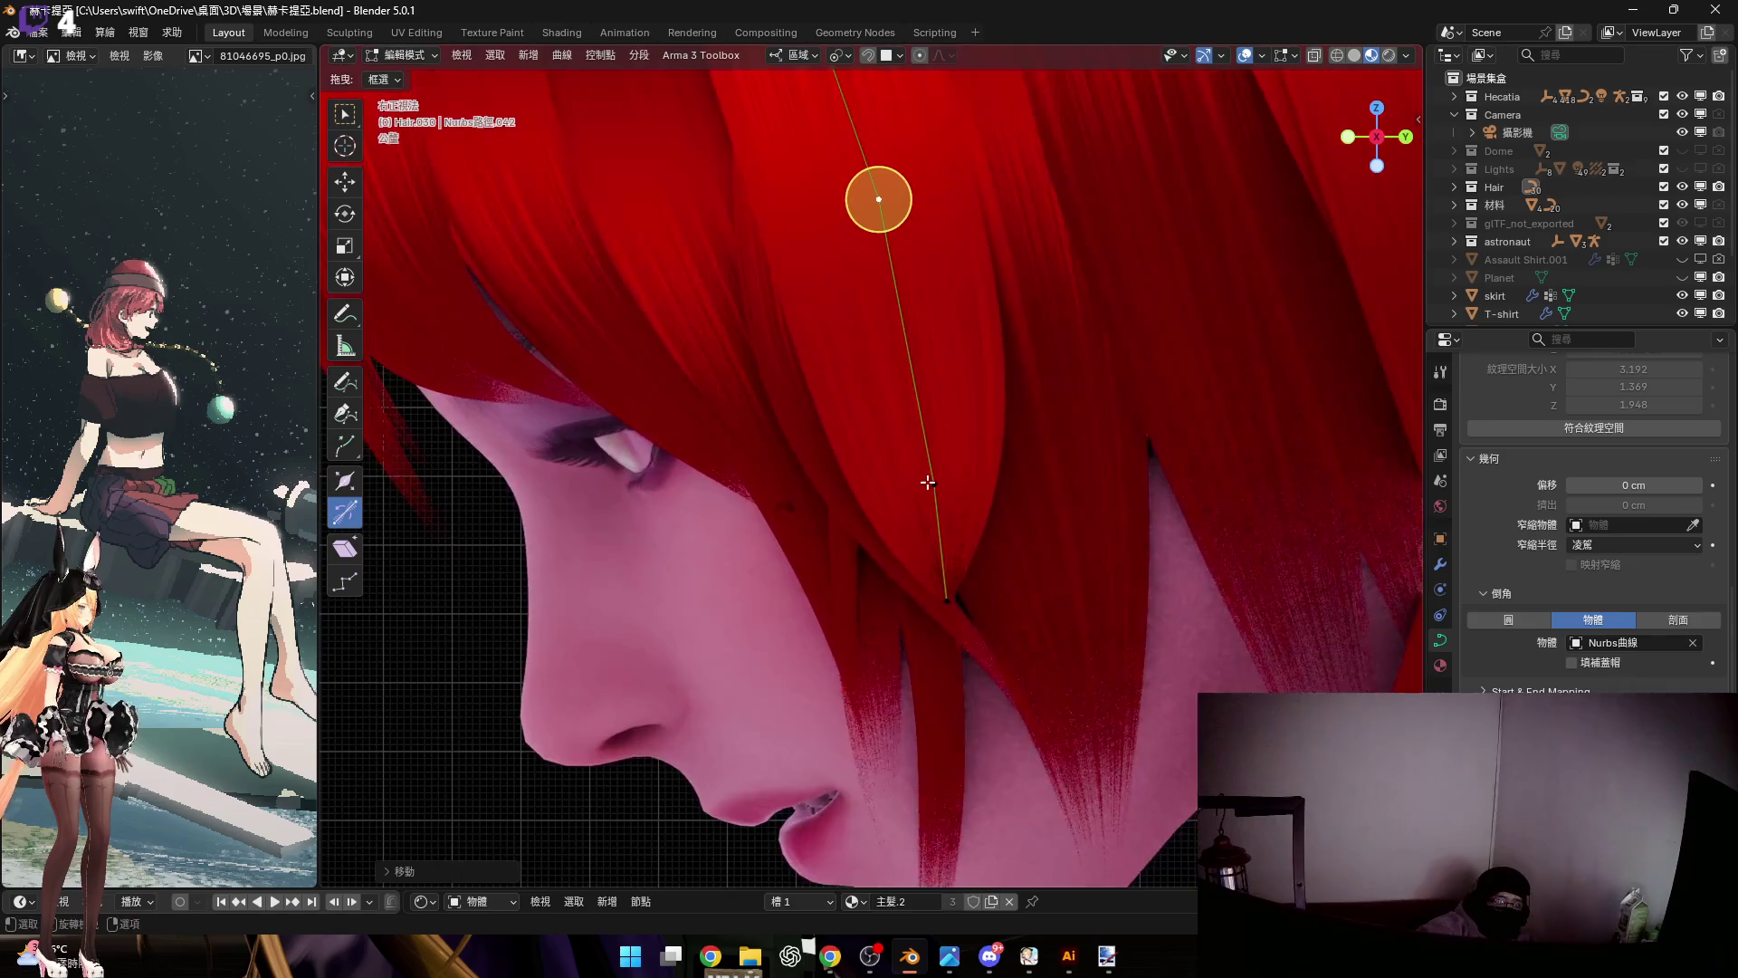
middle_click_drag(1035, 602, 1077, 728, "shift")
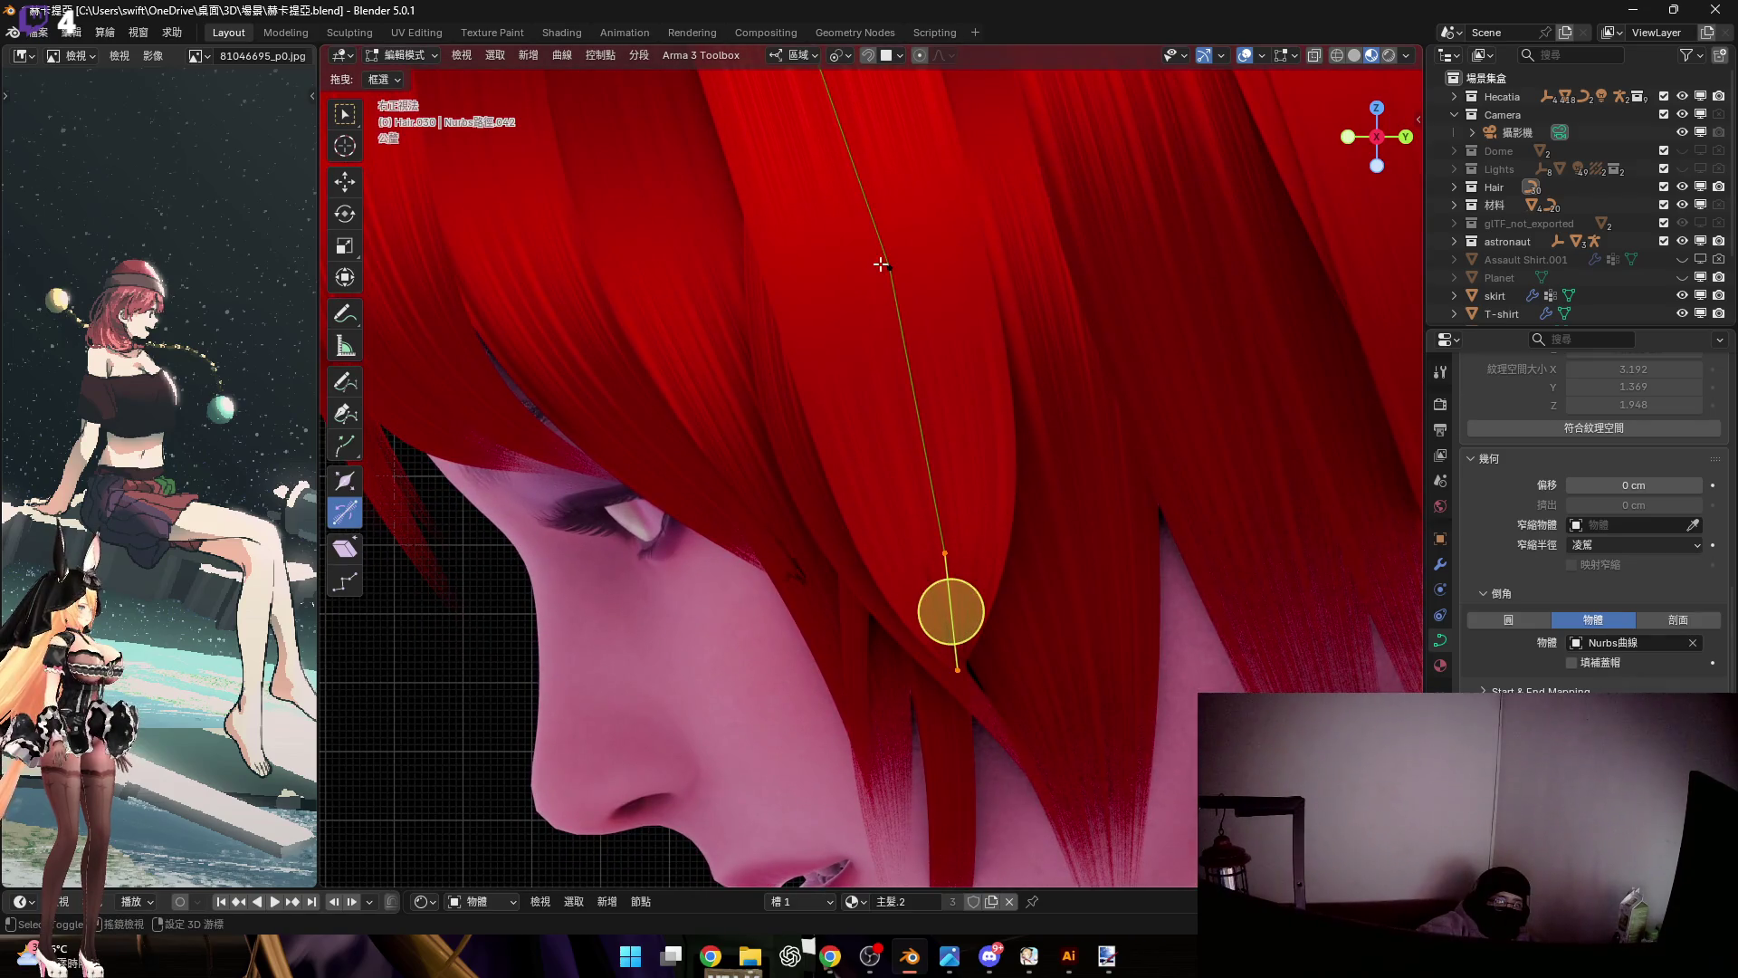
scroll(881, 265, "down", 3)
mouse_move(920, 306)
middle_mouse_down("shift")
mouse_move(972, 498)
mouse_move(949, 444)
middle_mouse_up("shift")
scroll(998, 431, "down", 1)
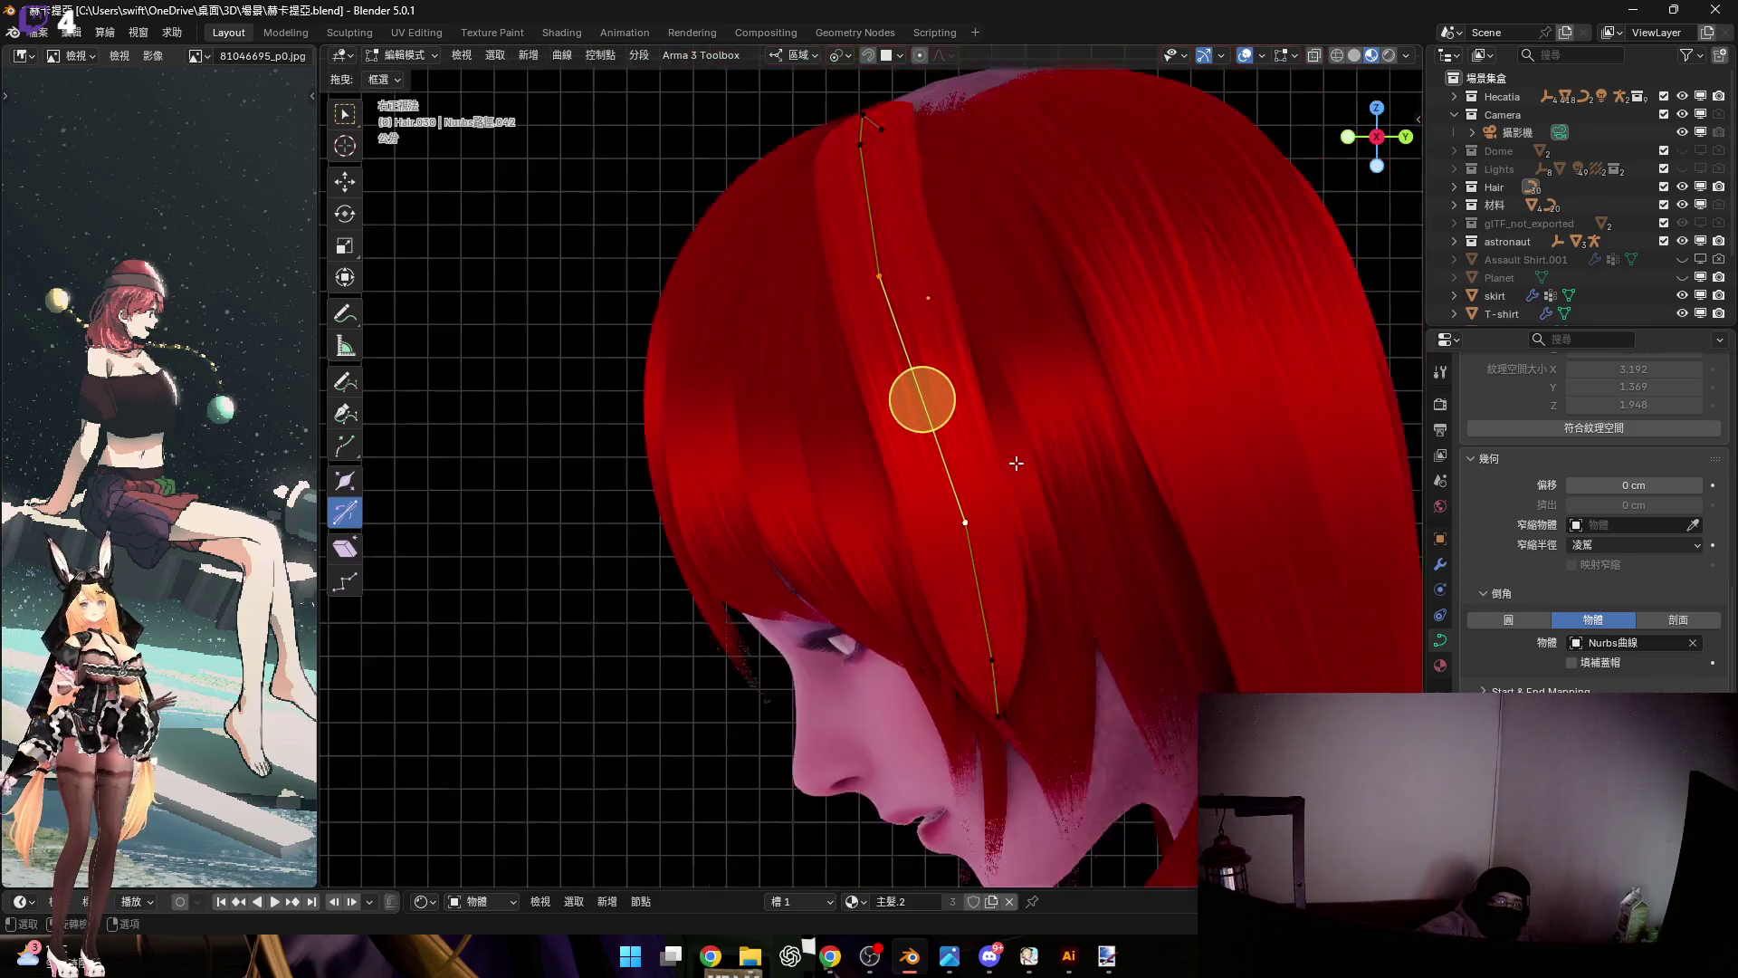
right_click(1050, 362)
left_click(1050, 362)
middle_click_drag(922, 448, 948, 416, "shift")
scroll(949, 416, "up", 2)
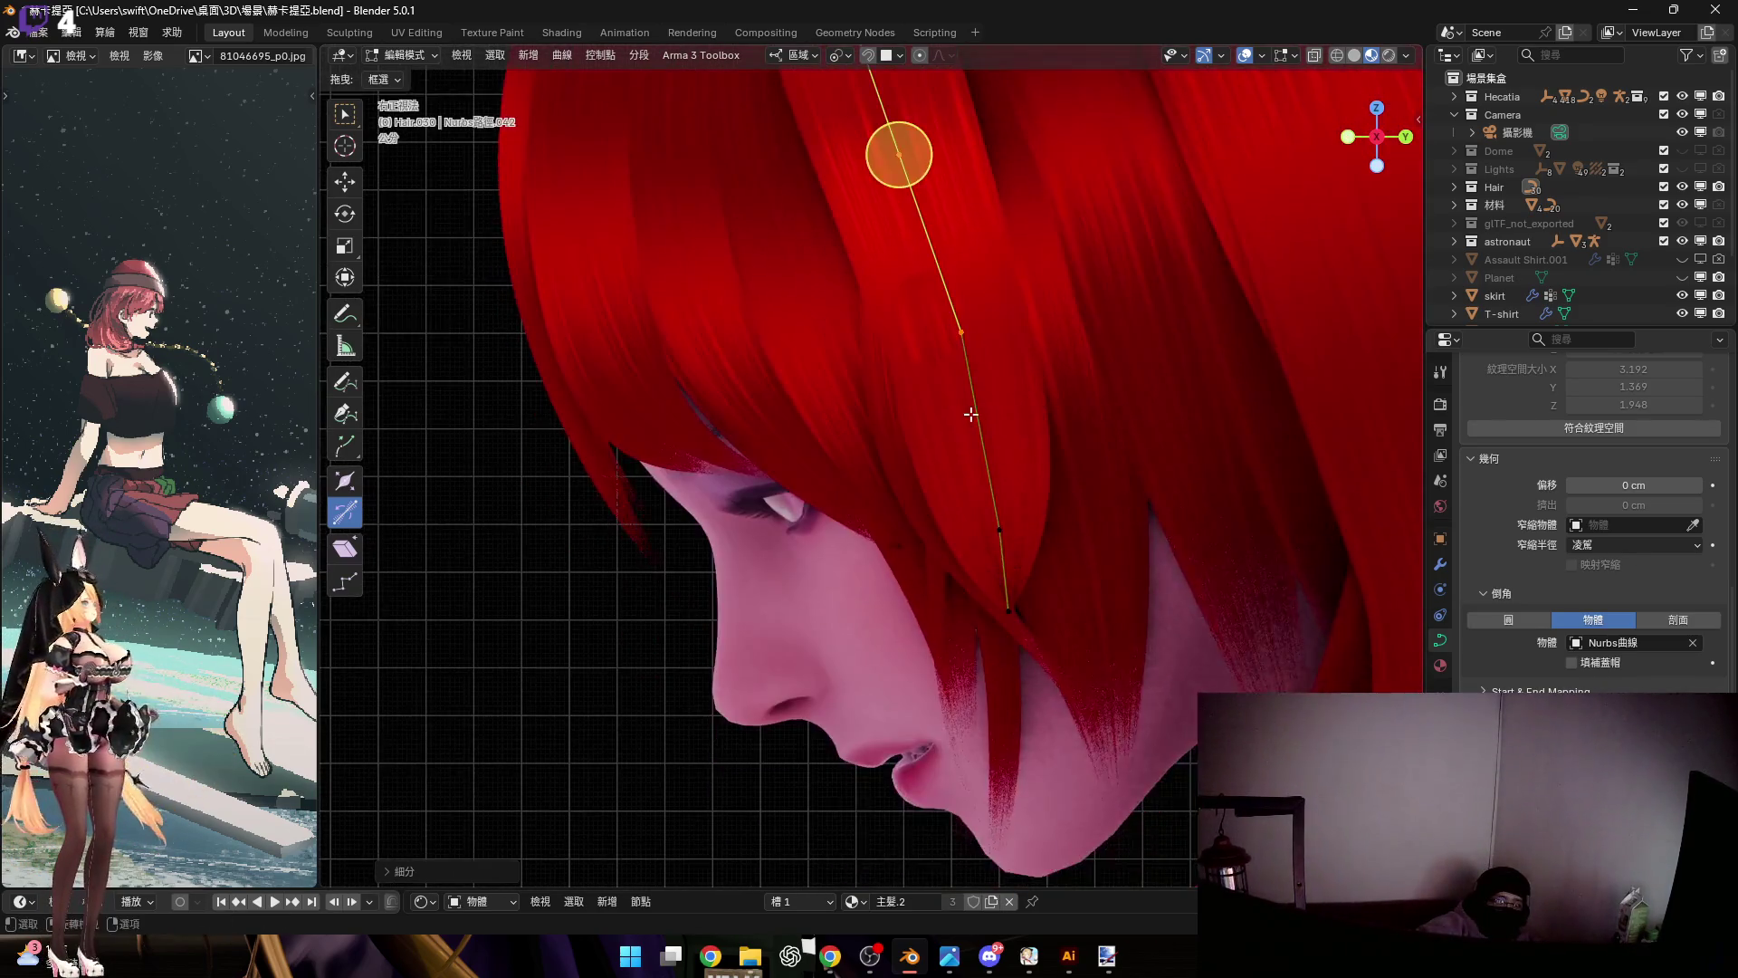
middle_click_drag(910, 228, 875, 91, "shift")
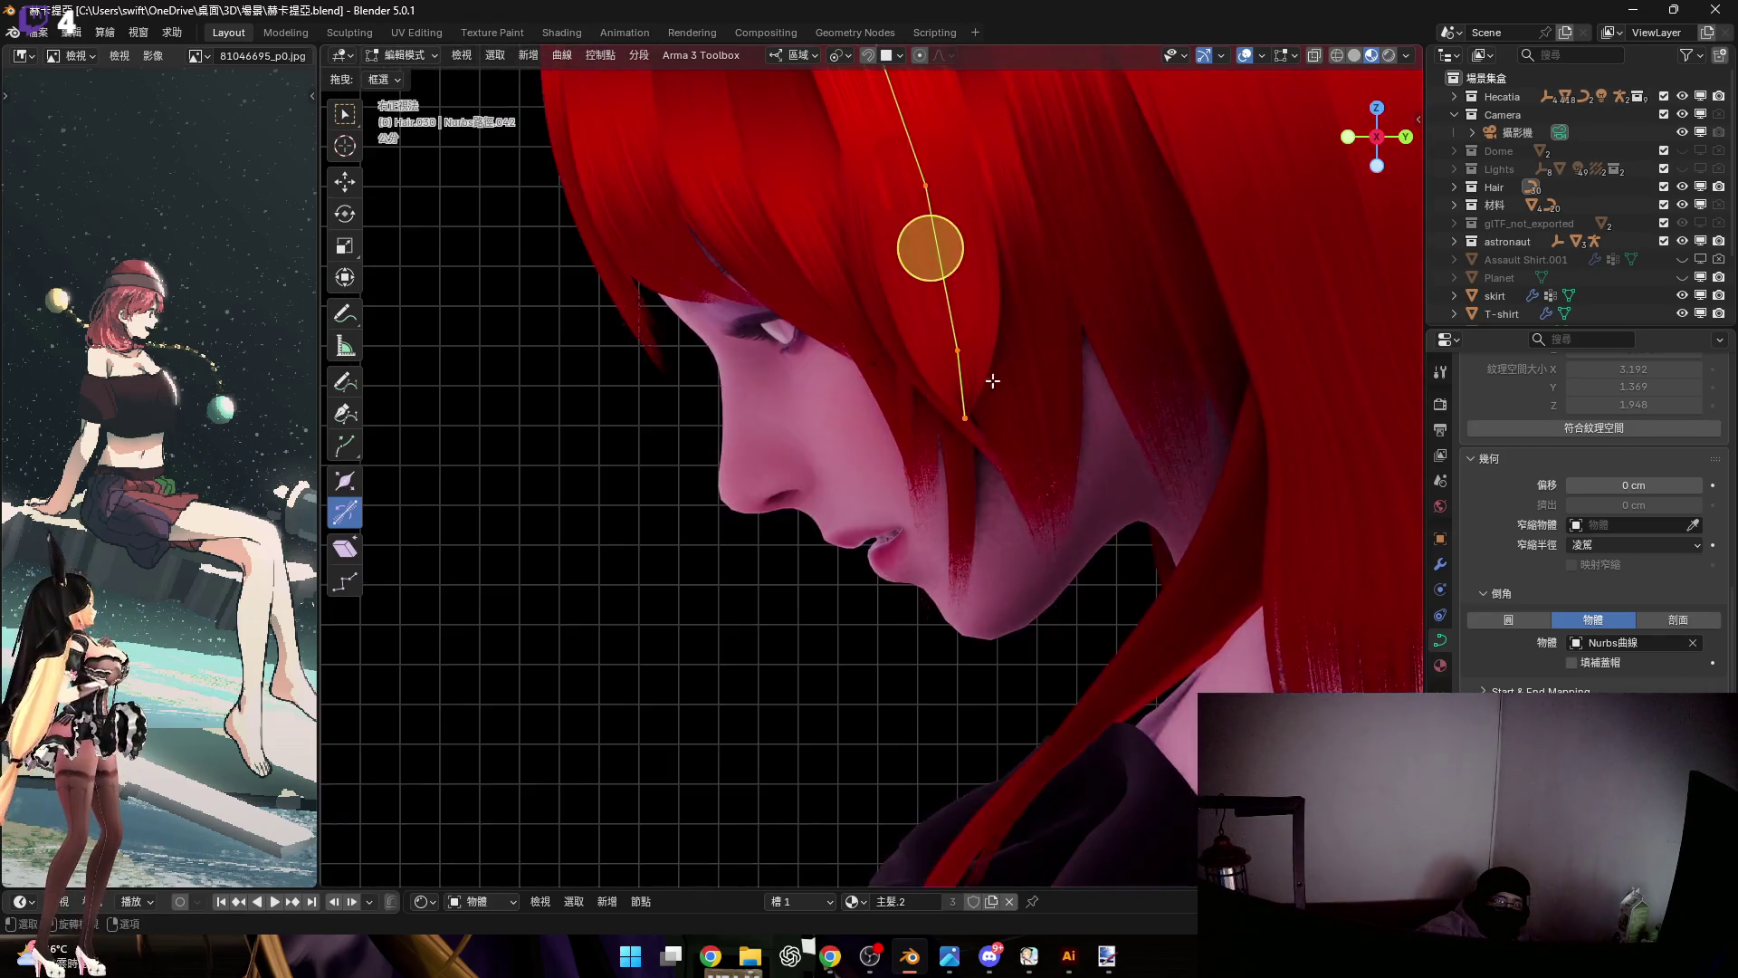
scroll(875, 92, "down", 2)
Scale the new strand point and start moving it along local Z
key("s")
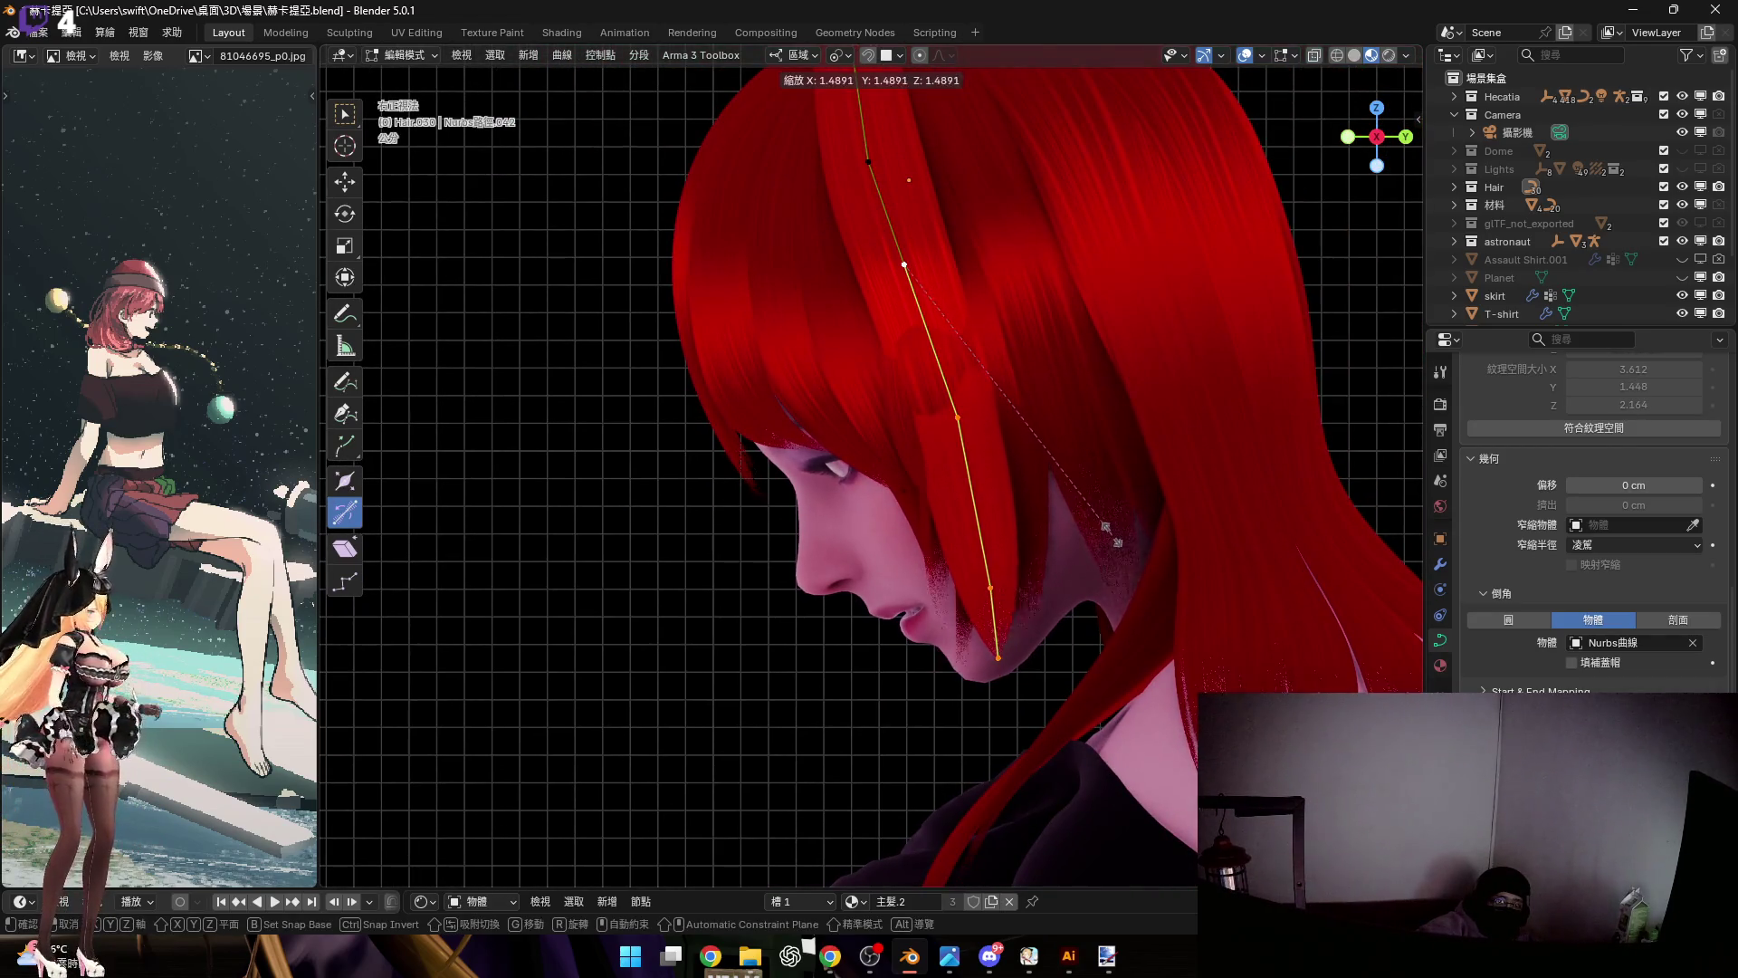
left_click(1111, 534)
scroll(1026, 526, "up", 4)
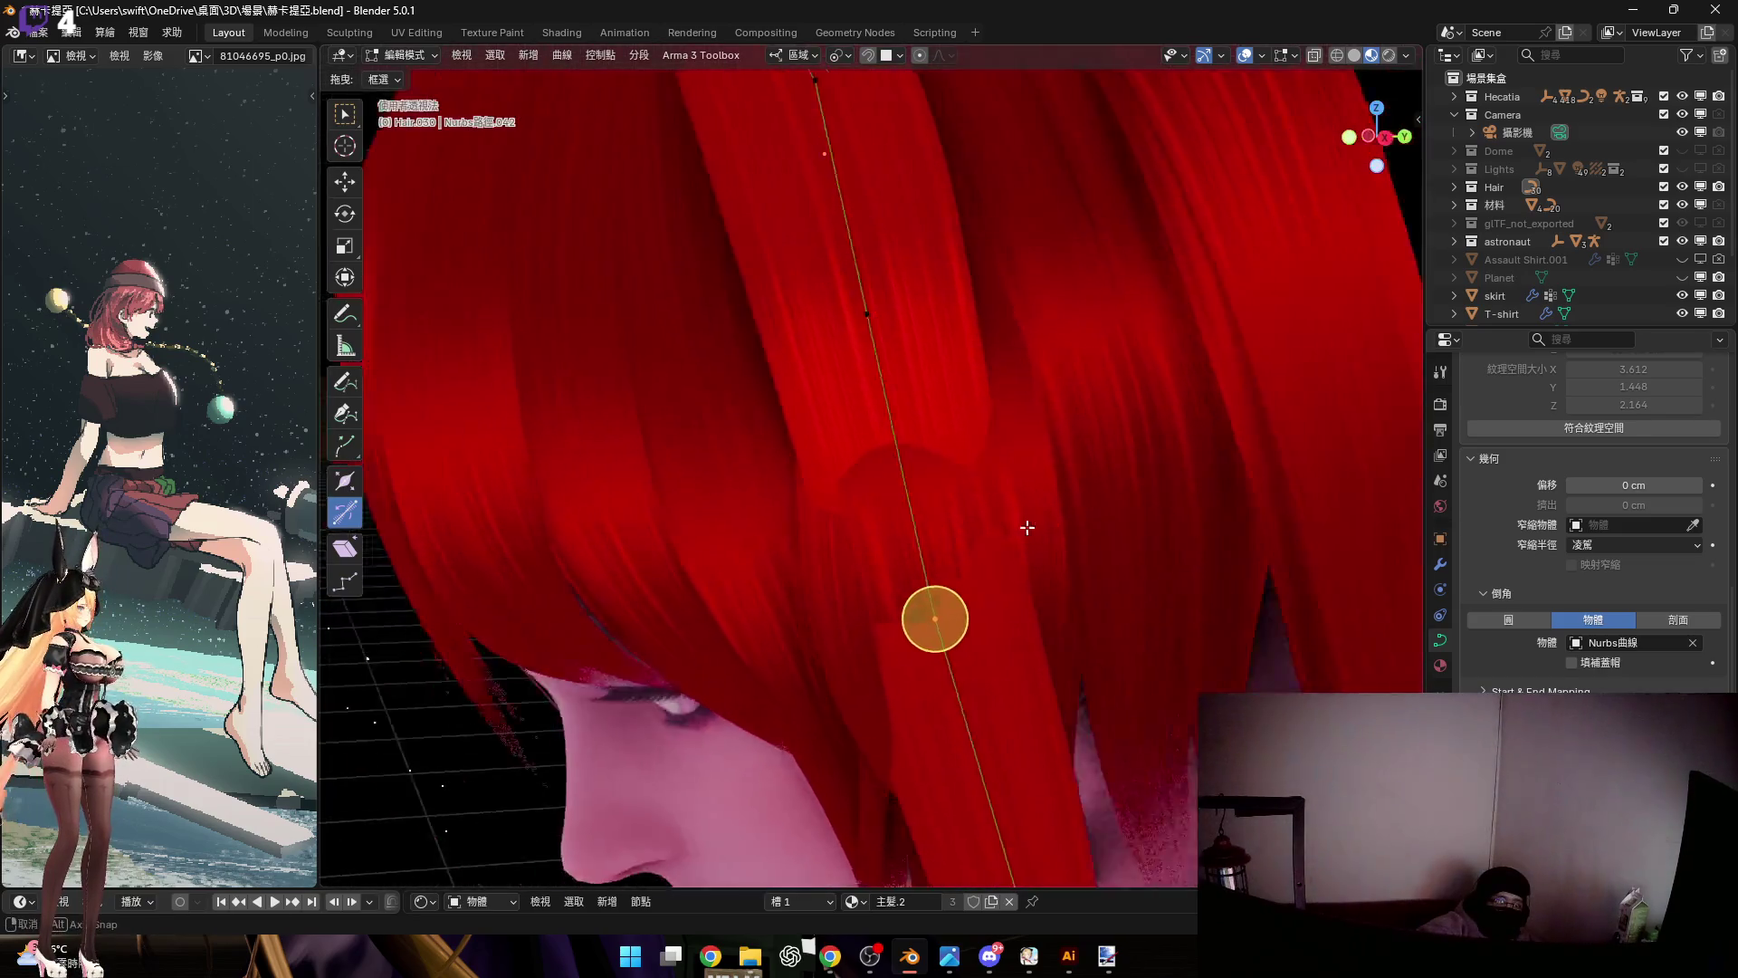
scroll(1027, 527, "down", 2)
key("g")
key("z")
key("z")
mouse_move(883, 615)
middle_mouse_down()
mouse_move(849, 534)
mouse_move(933, 495)
mouse_move(768, 415)
mouse_move(823, 438)
mouse_move(933, 612)
middle_mouse_up()
Select the strand point over the crown and scale it inward
left_click(973, 519)
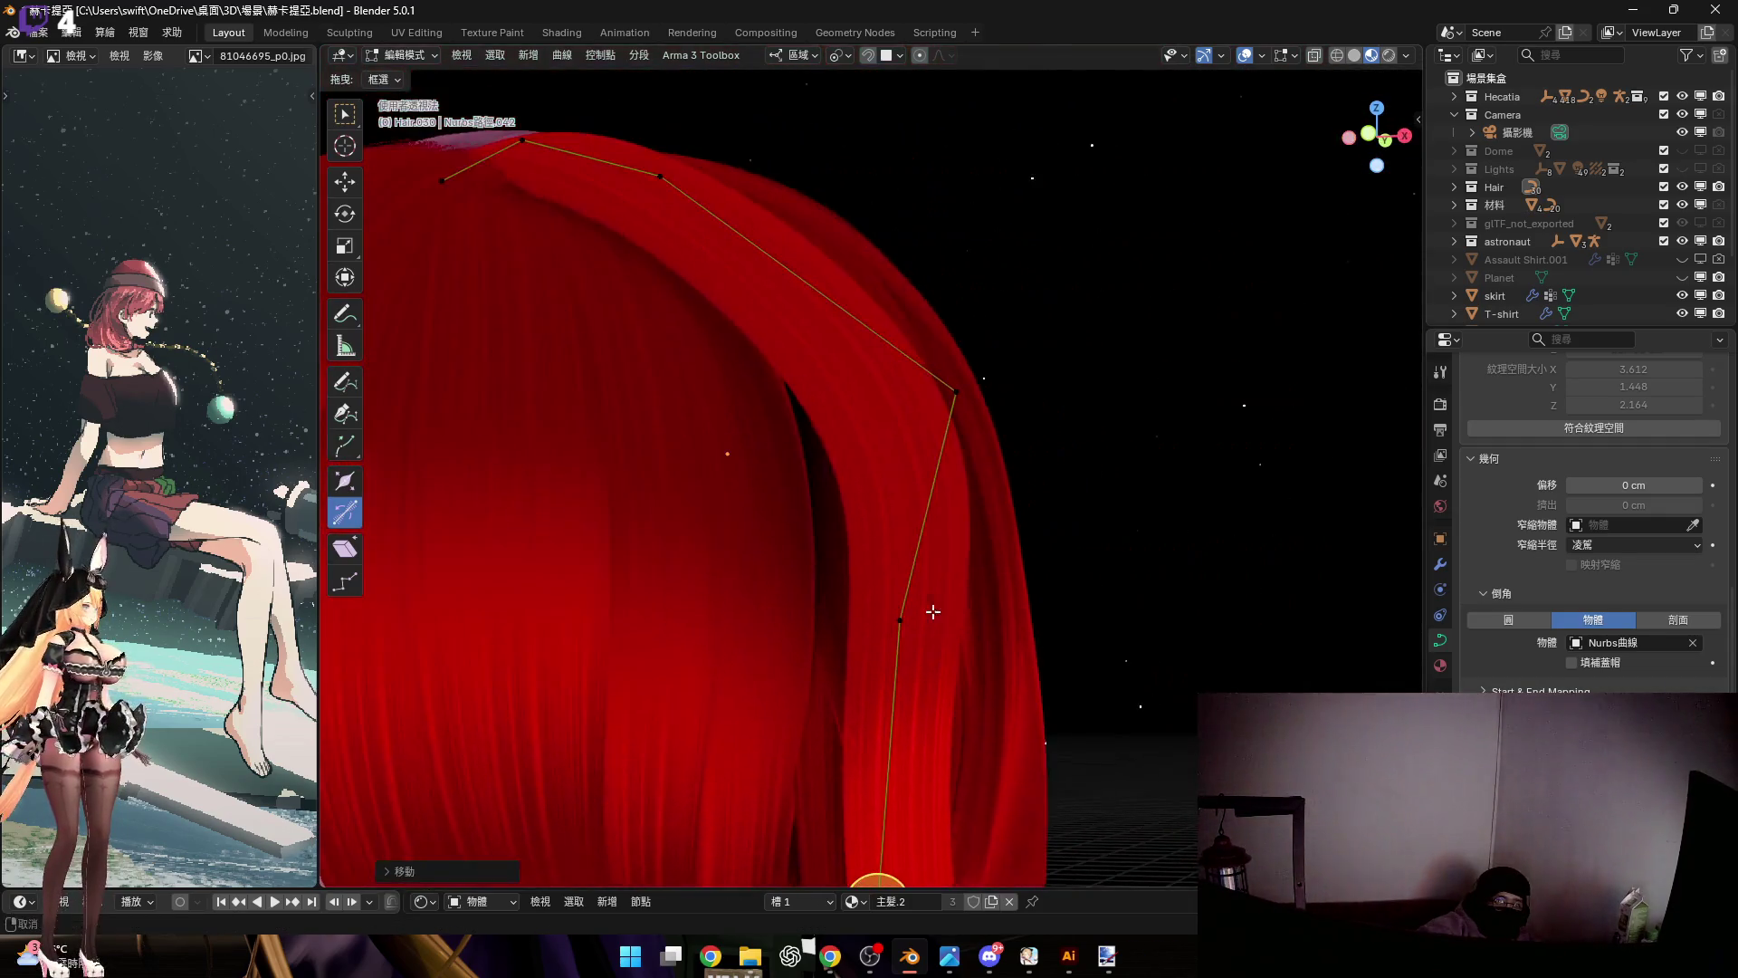
left_click_drag(1060, 480, 1060, 480)
middle_click_drag(1060, 480, 807, 276)
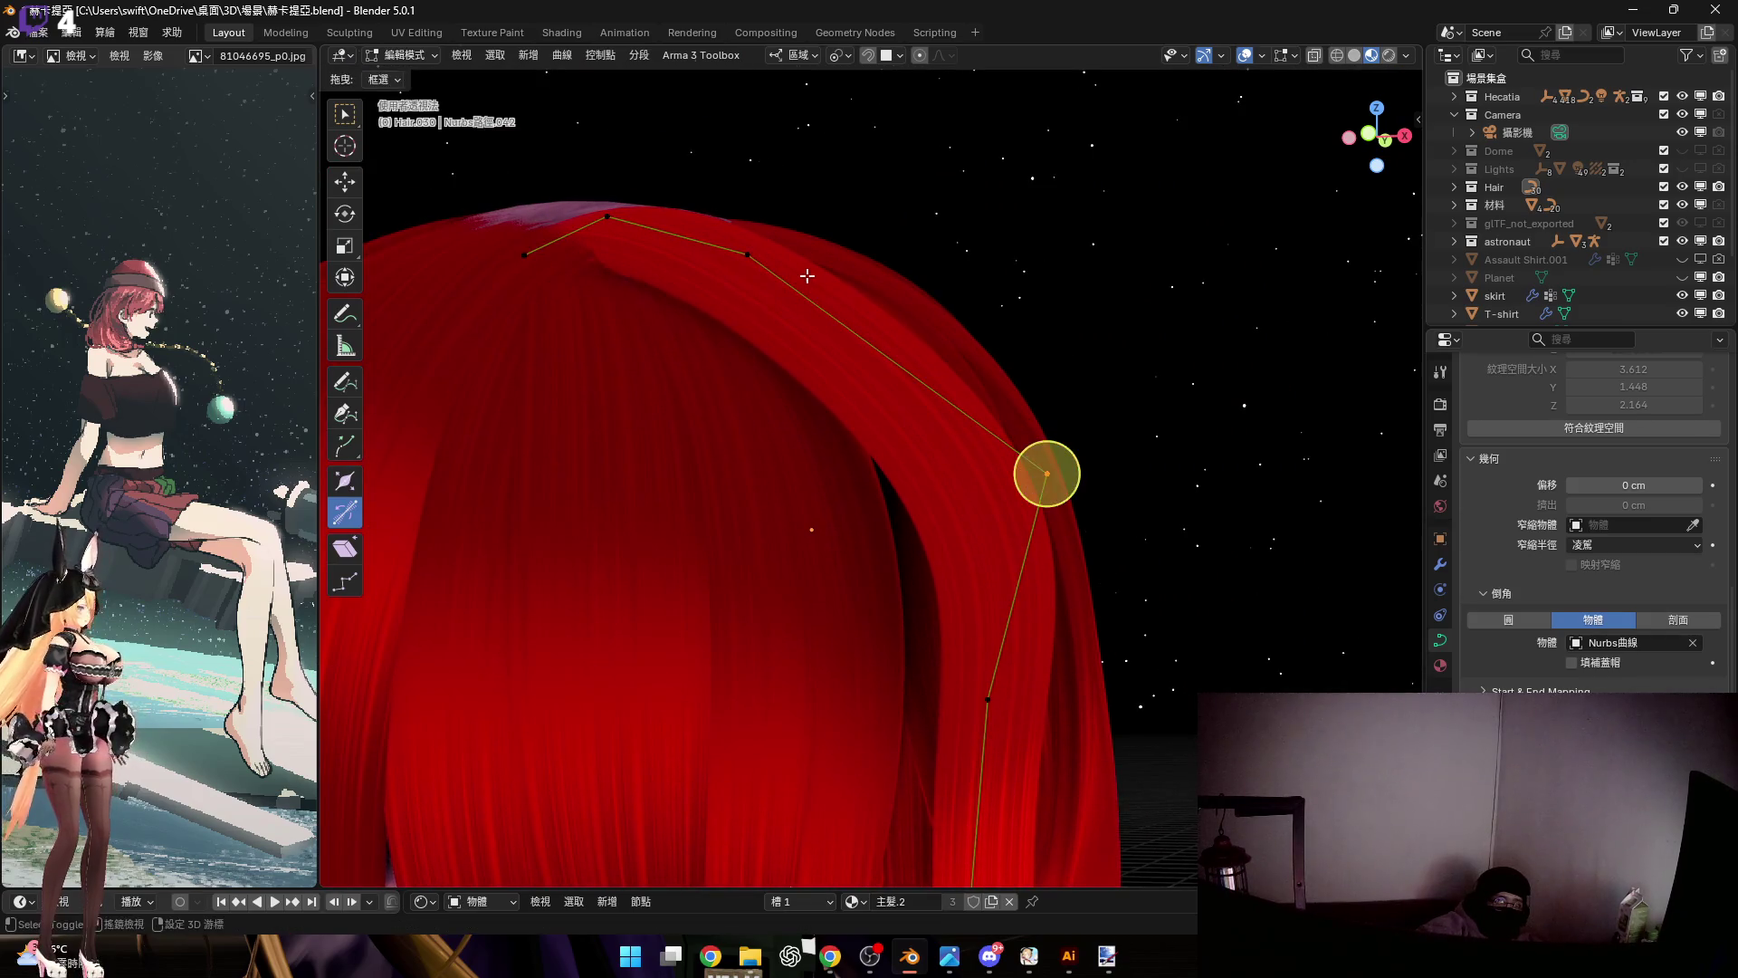
key("s")
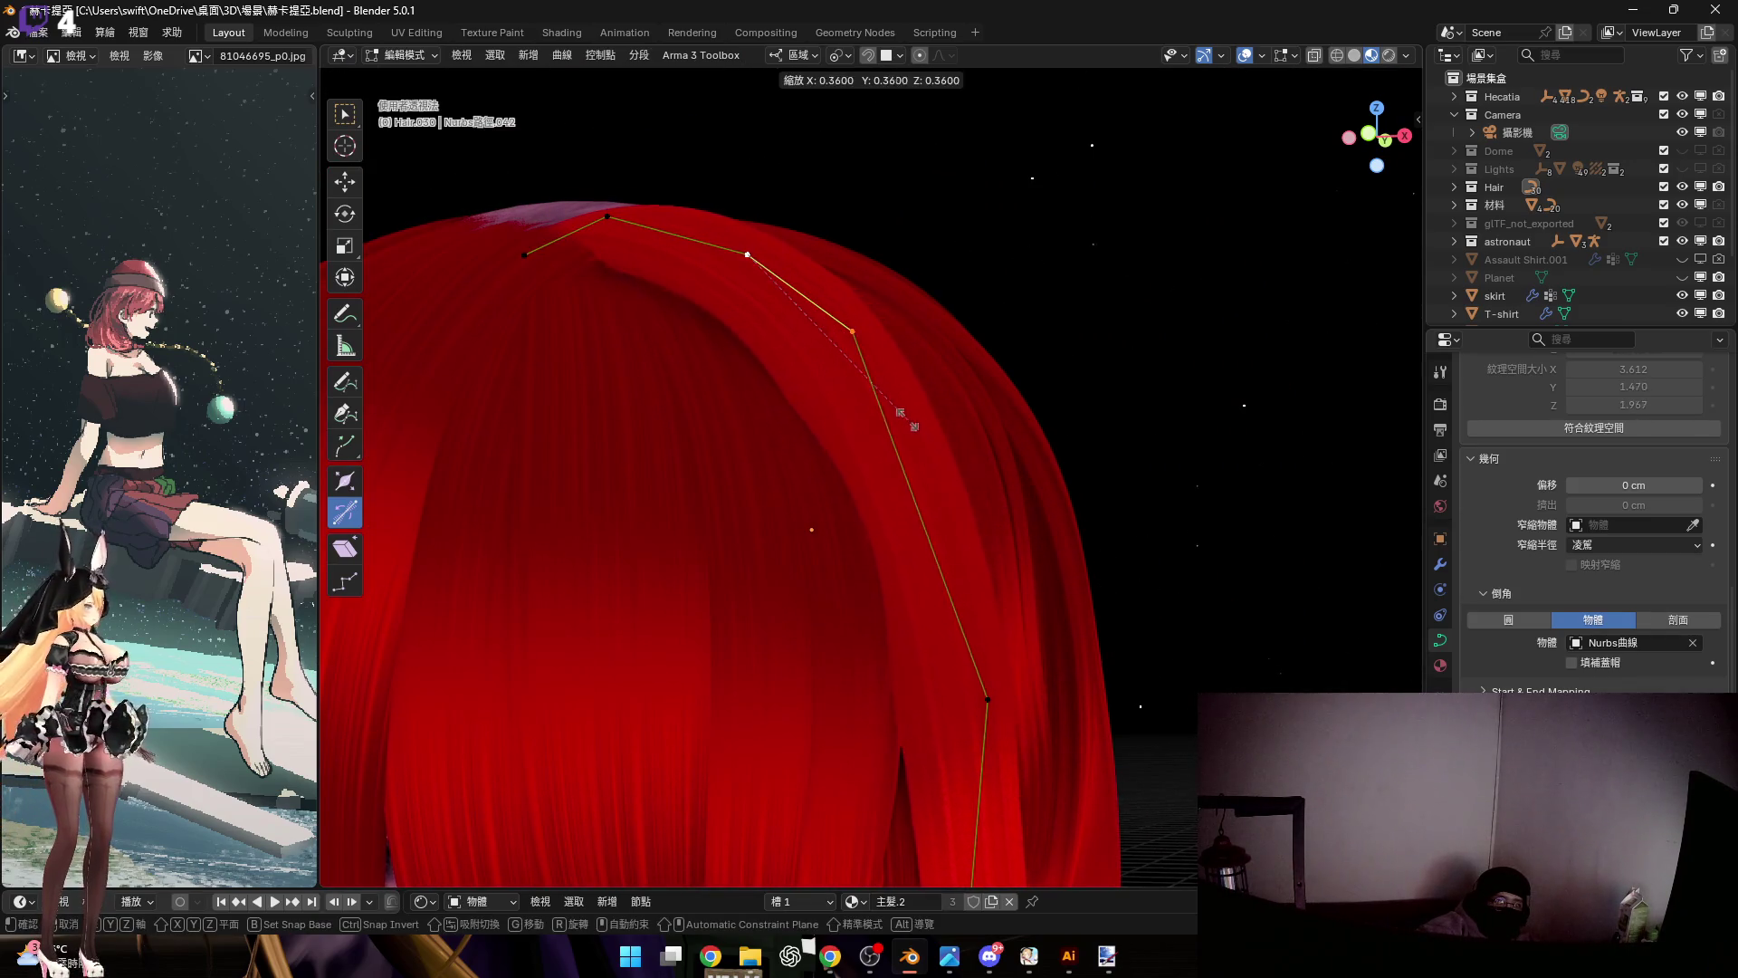
left_click(962, 451)
Move the crown point along its local X axis
mouse_move(815, 302)
middle_mouse_down()
mouse_move(815, 171)
mouse_move(912, 532)
mouse_move(802, 465)
mouse_move(857, 438)
mouse_move(749, 396)
mouse_move(920, 411)
mouse_move(840, 432)
mouse_move(869, 594)
mouse_move(854, 574)
mouse_move(893, 621)
middle_mouse_up()
key("g")
key("z")
key("ctrl")
key("x")
key("x")
mouse_move(946, 652)
middle_mouse_down()
mouse_move(919, 654)
mouse_move(1176, 833)
mouse_move(788, 493)
mouse_move(756, 501)
middle_mouse_up()
left_click(949, 663)
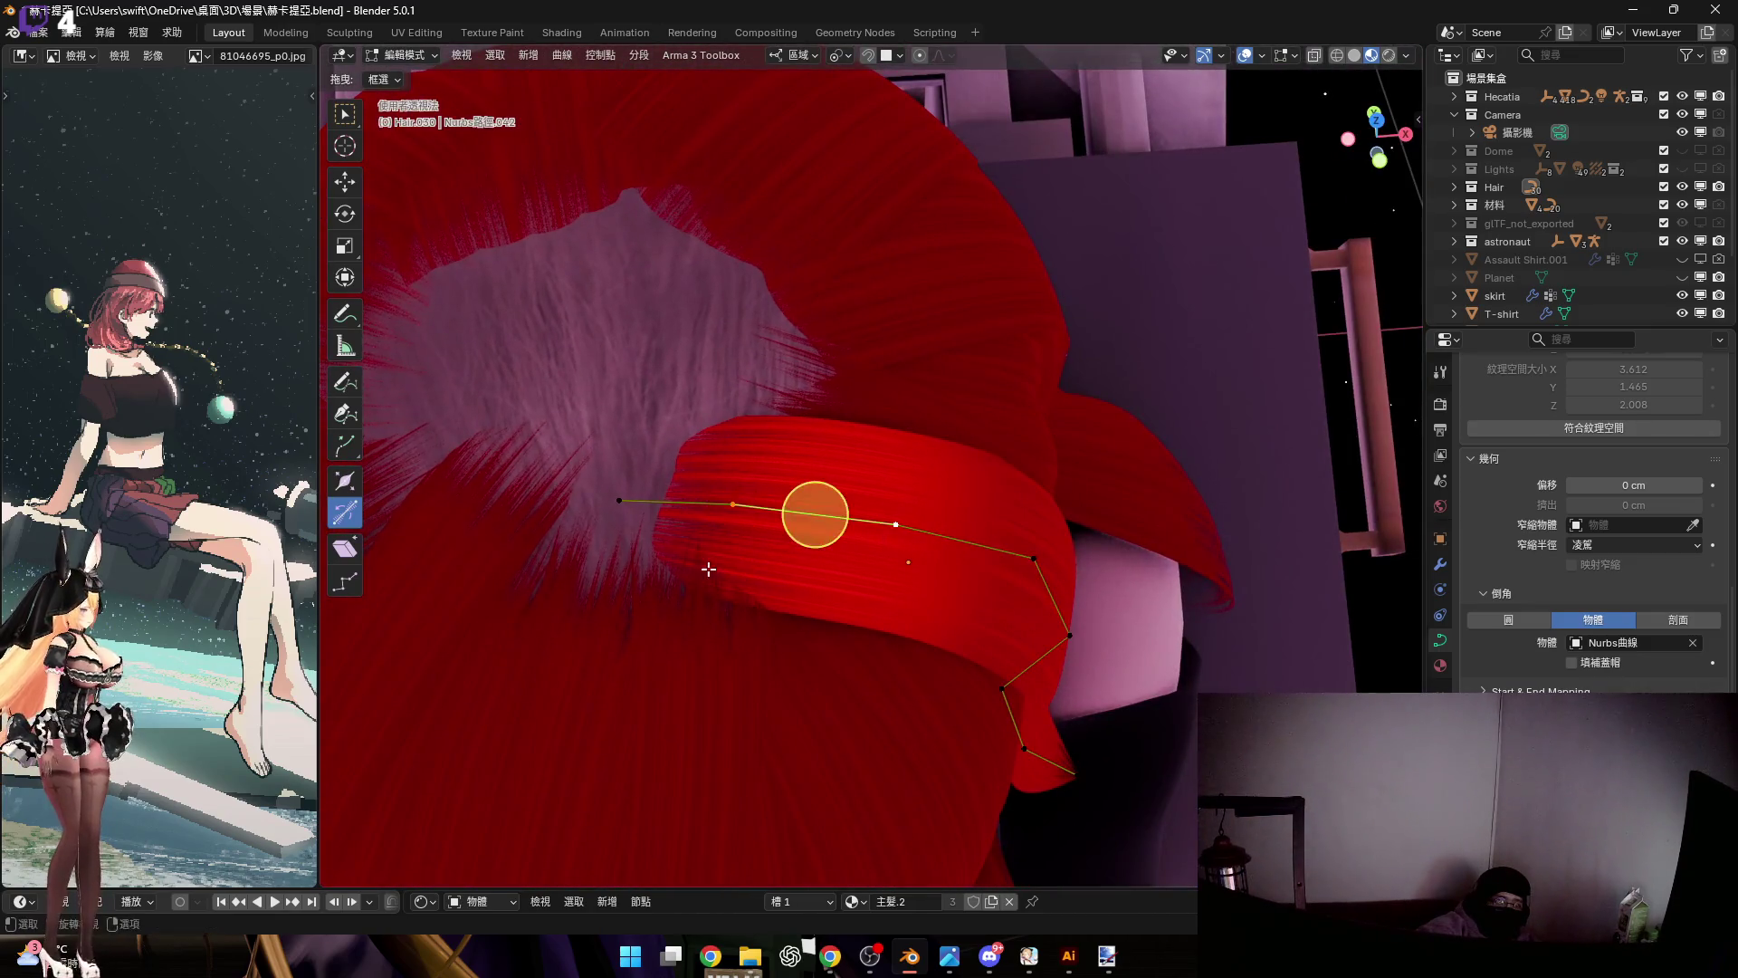
Rotate the strand's end point about the local Y axis
middle_click_drag(707, 569, 720, 549)
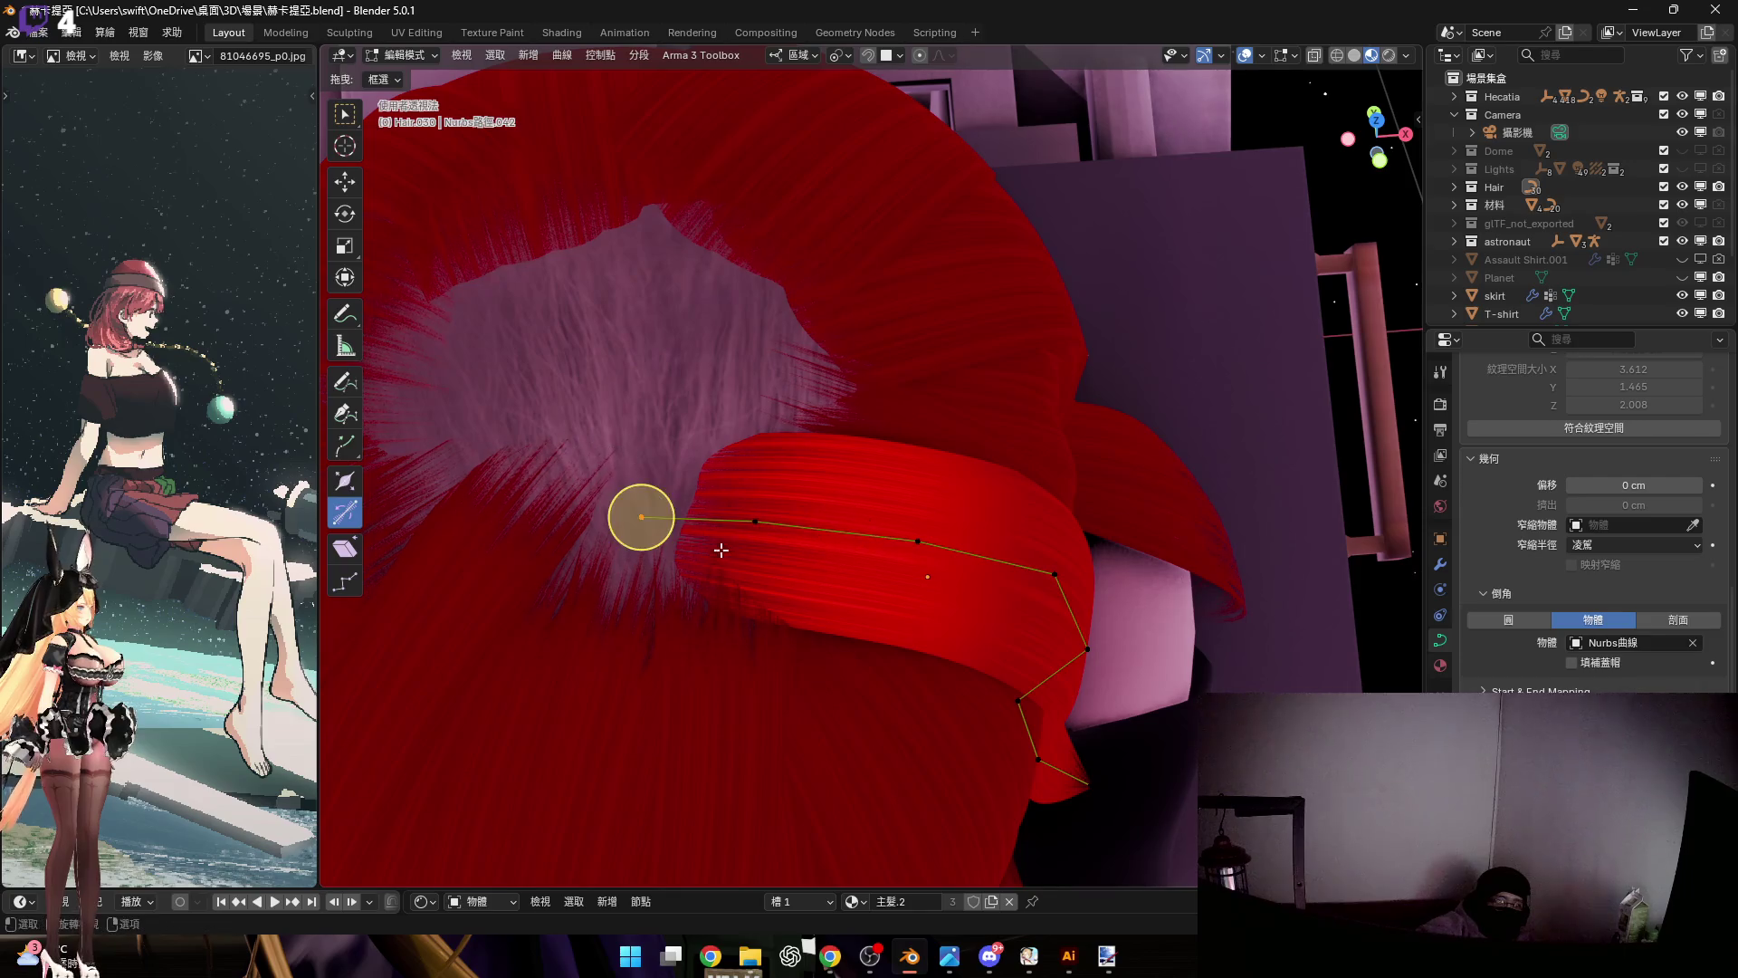
key("r")
key("y")
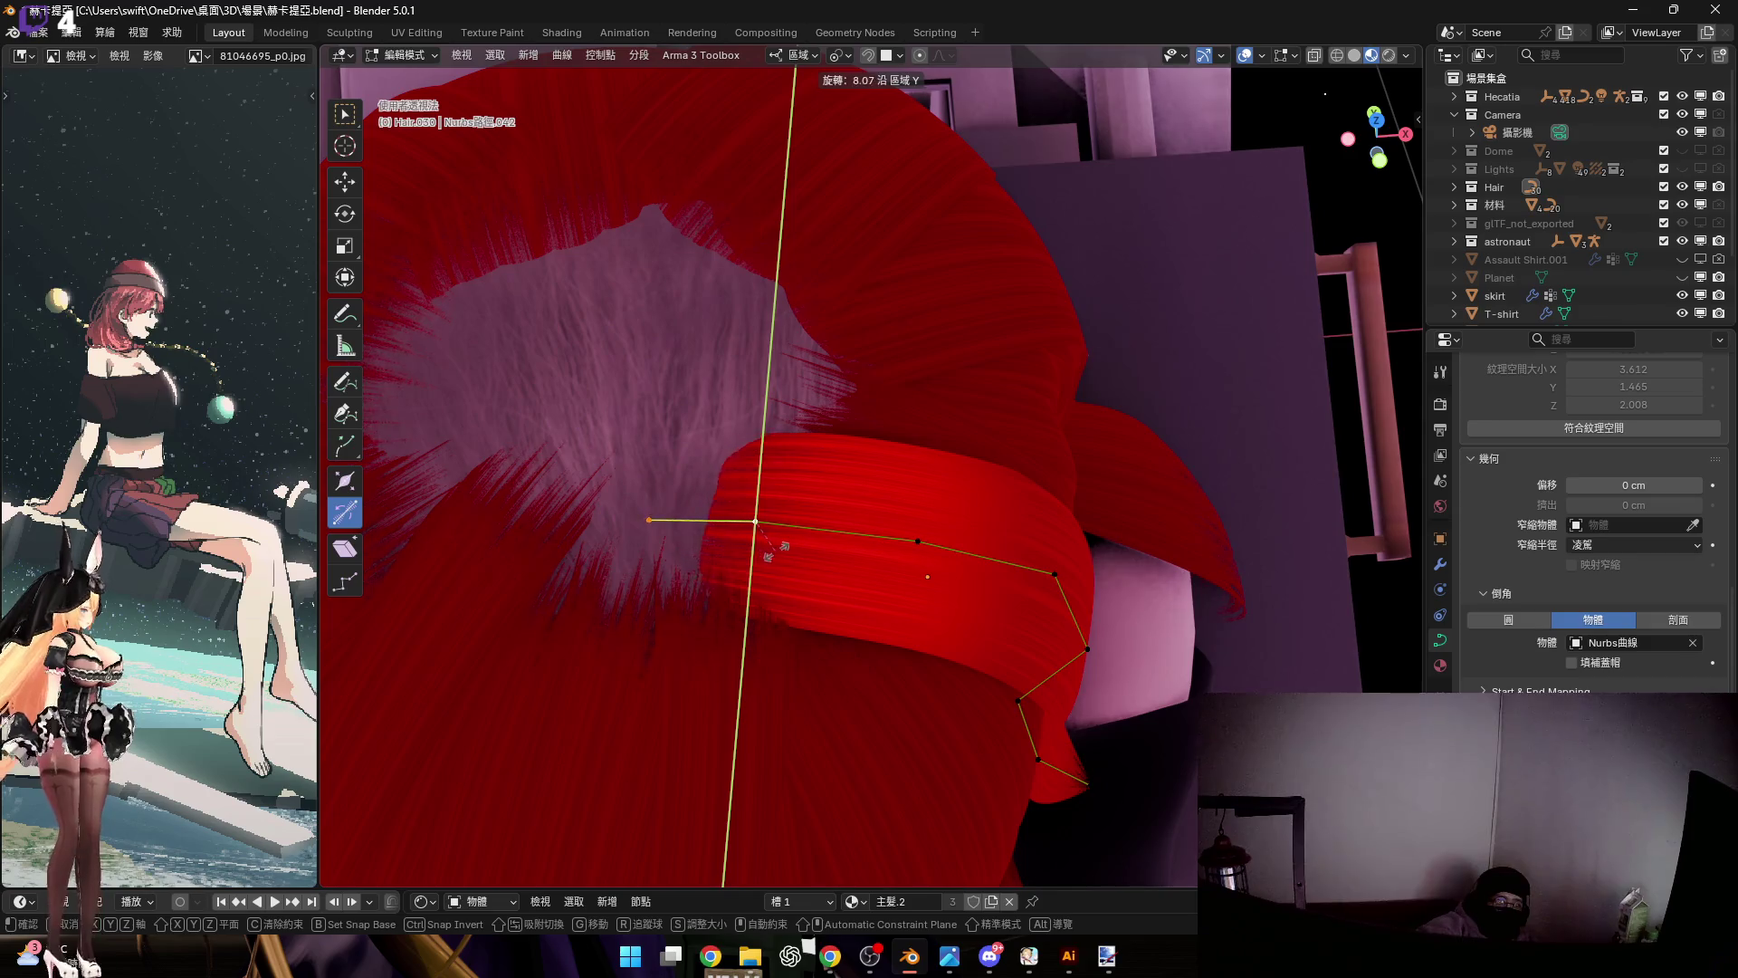
left_click(773, 553)
mouse_move(770, 521)
middle_mouse_down()
mouse_move(815, 515)
mouse_move(853, 541)
middle_mouse_up()
Rescale the selected point, first shrinking then enlarging it
key("s")
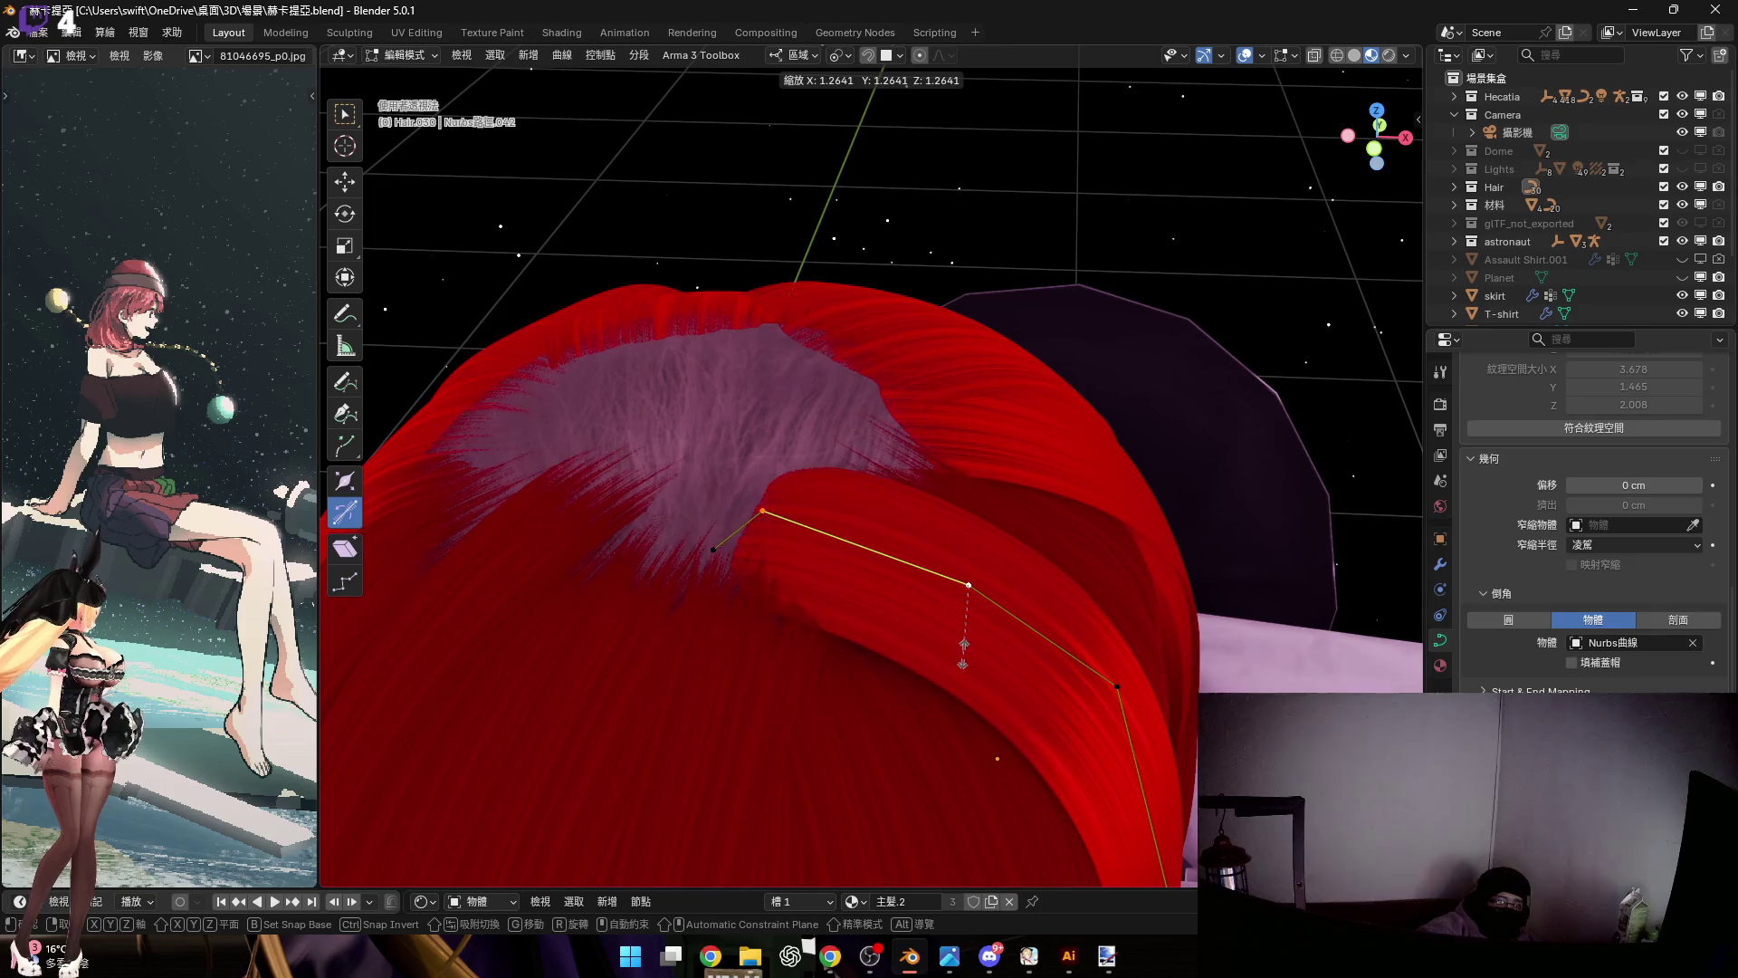
left_click(893, 609)
middle_click_drag(892, 609, 909, 599)
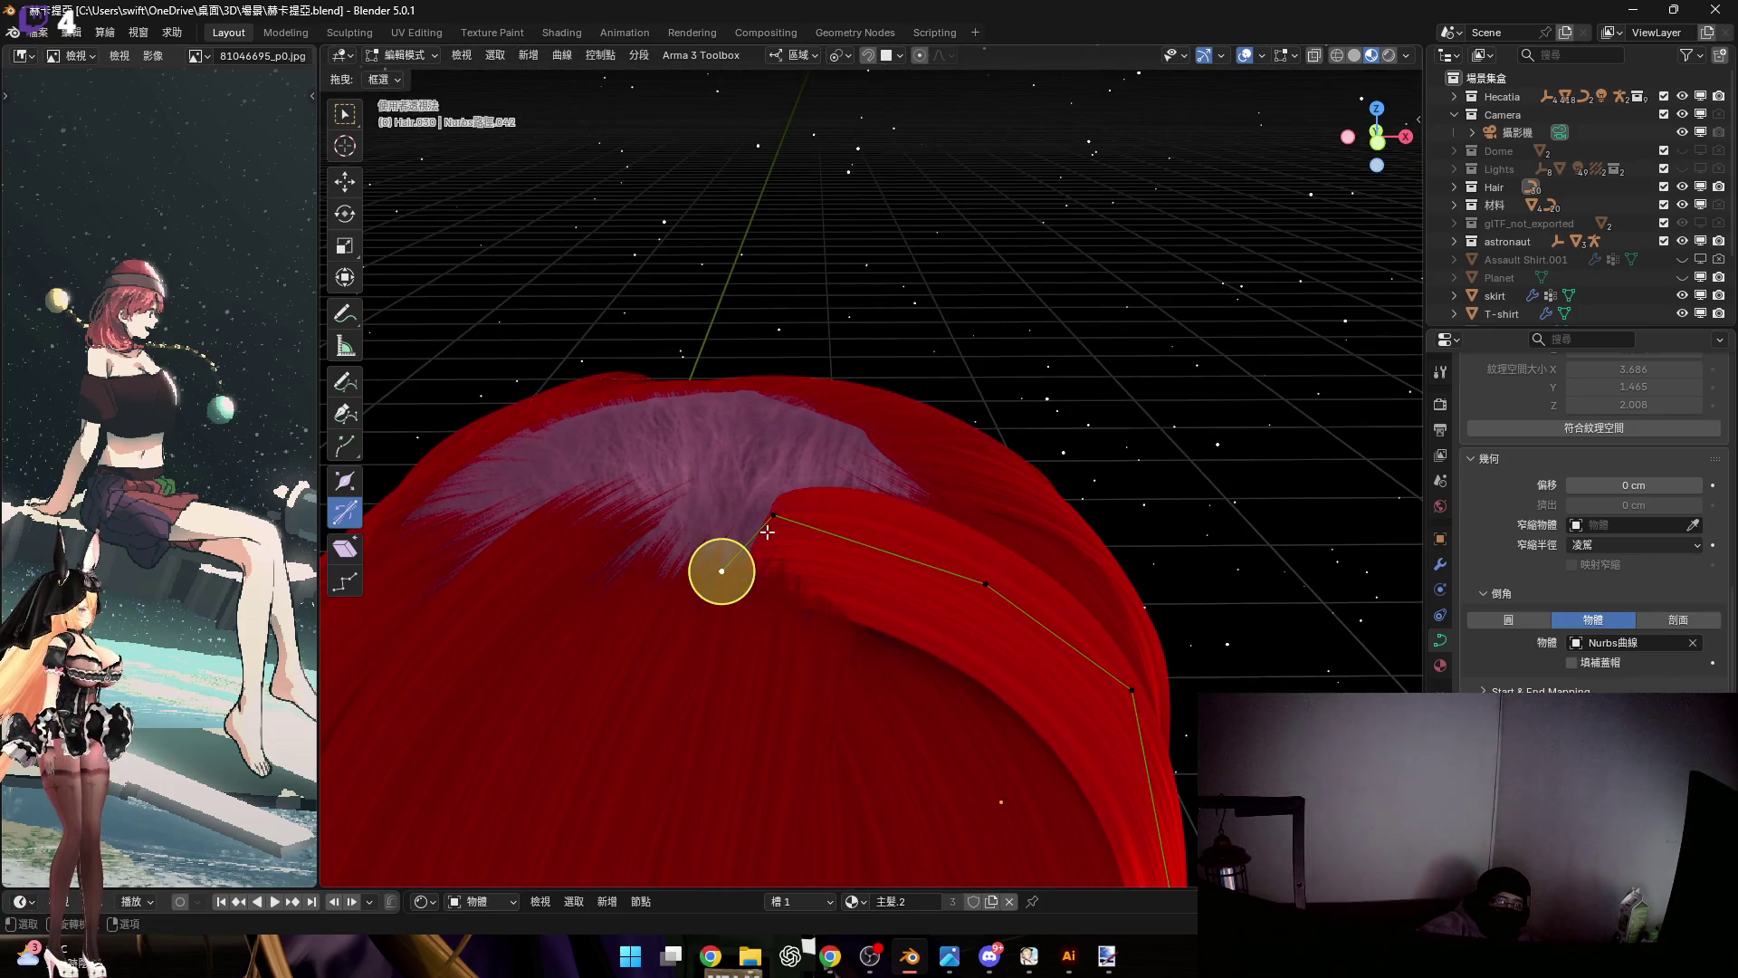
mouse_move(715, 608)
middle_mouse_down()
mouse_move(728, 616)
mouse_move(787, 525)
mouse_move(757, 485)
mouse_move(848, 554)
mouse_move(772, 485)
mouse_move(788, 515)
mouse_move(823, 438)
mouse_move(780, 340)
mouse_move(838, 488)
mouse_move(802, 438)
middle_mouse_up()
key("s")
left_click(753, 624)
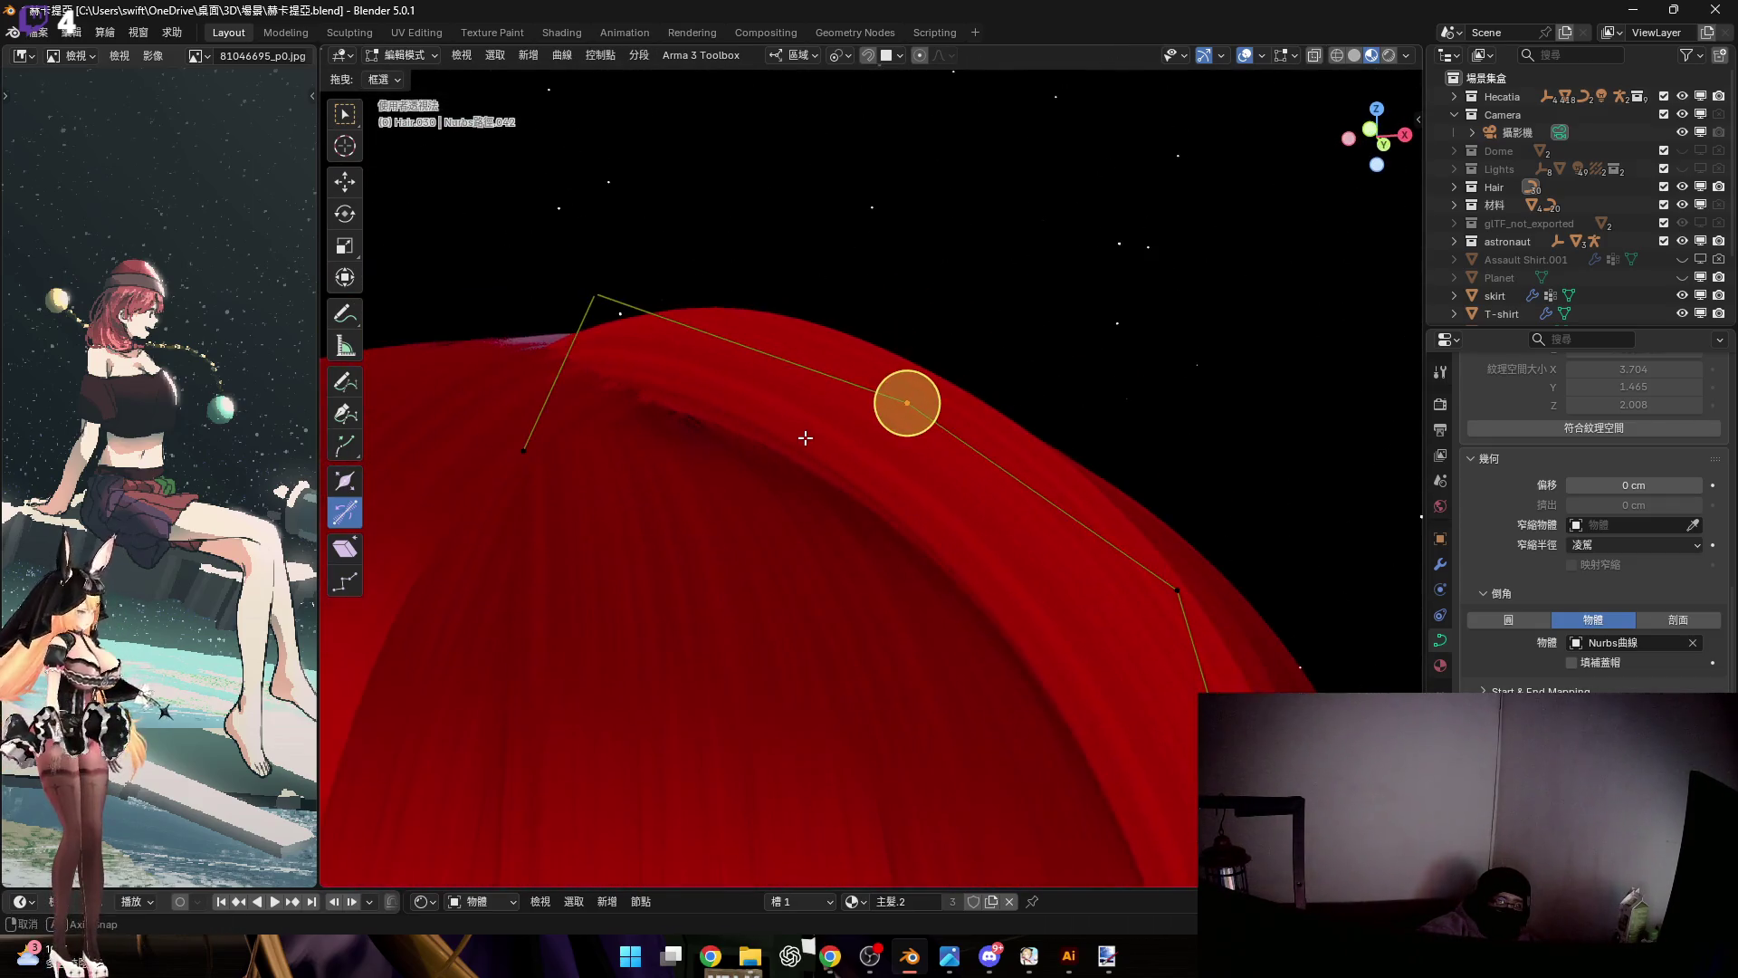
Move the point along local Z twice, adjusting the strand's thickness in between
key("g")
key("z")
key("z")
left_click(843, 513)
mouse_move(842, 513)
middle_mouse_down()
mouse_move(814, 448)
mouse_move(1012, 526)
middle_mouse_up()
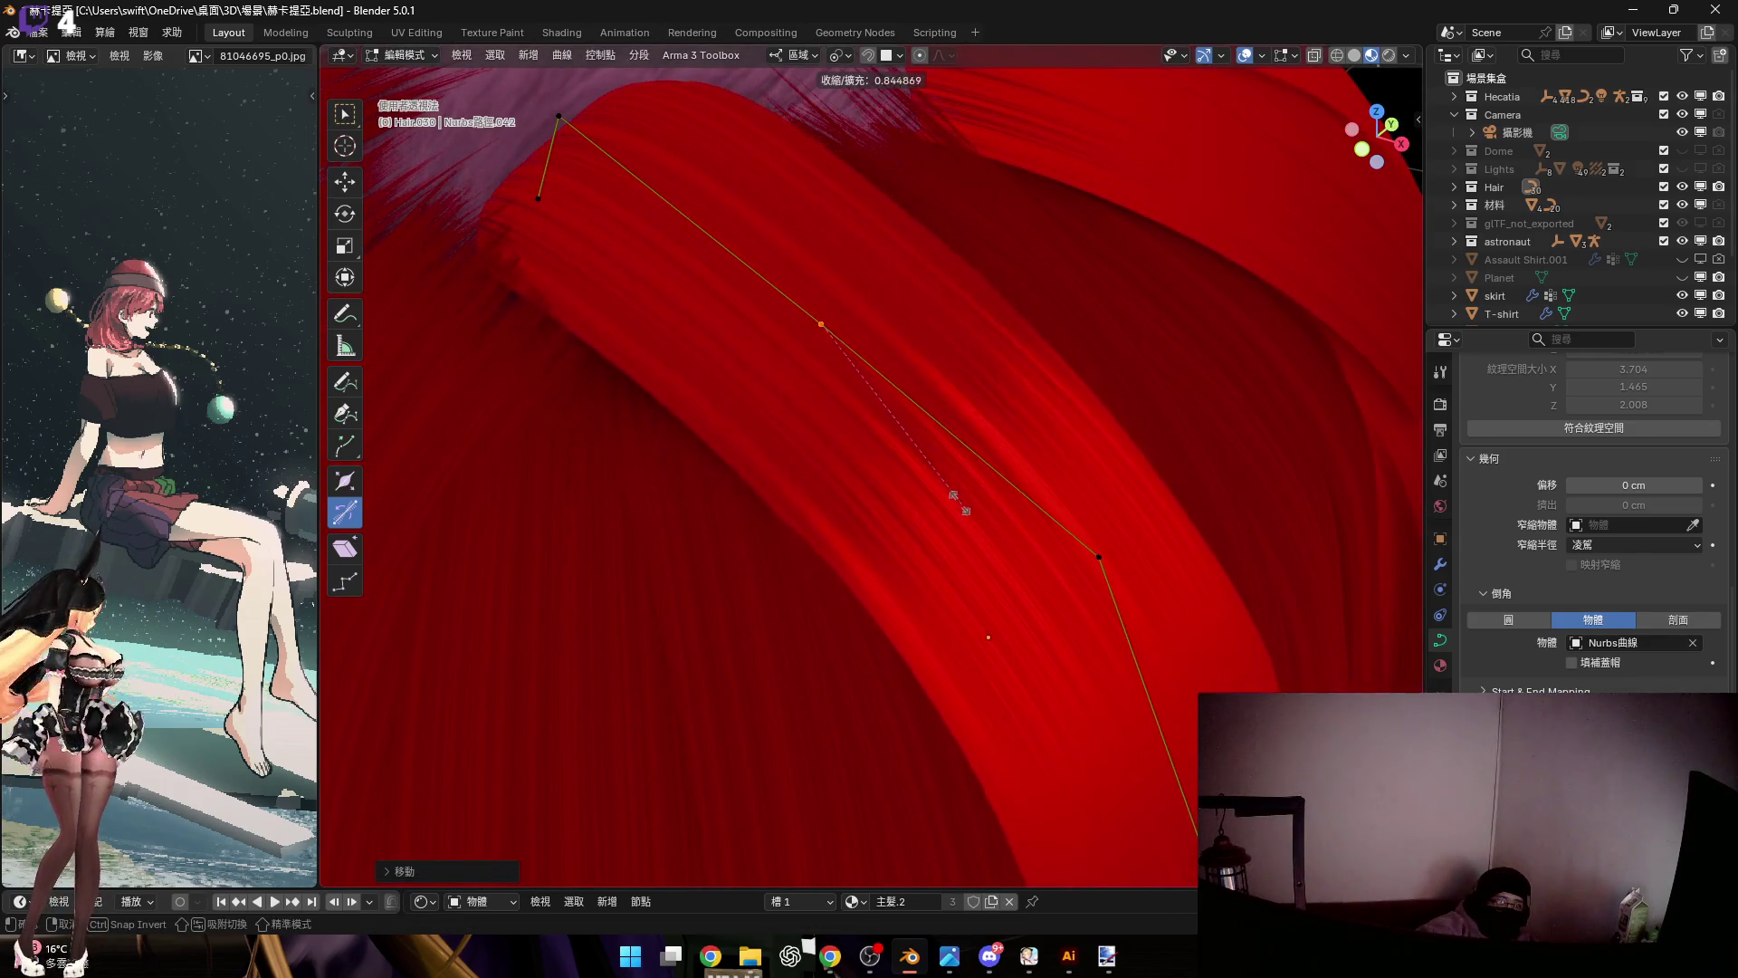
left_click(1032, 602)
middle_click_drag(1032, 602, 849, 387)
middle_click_drag(956, 493, 924, 370)
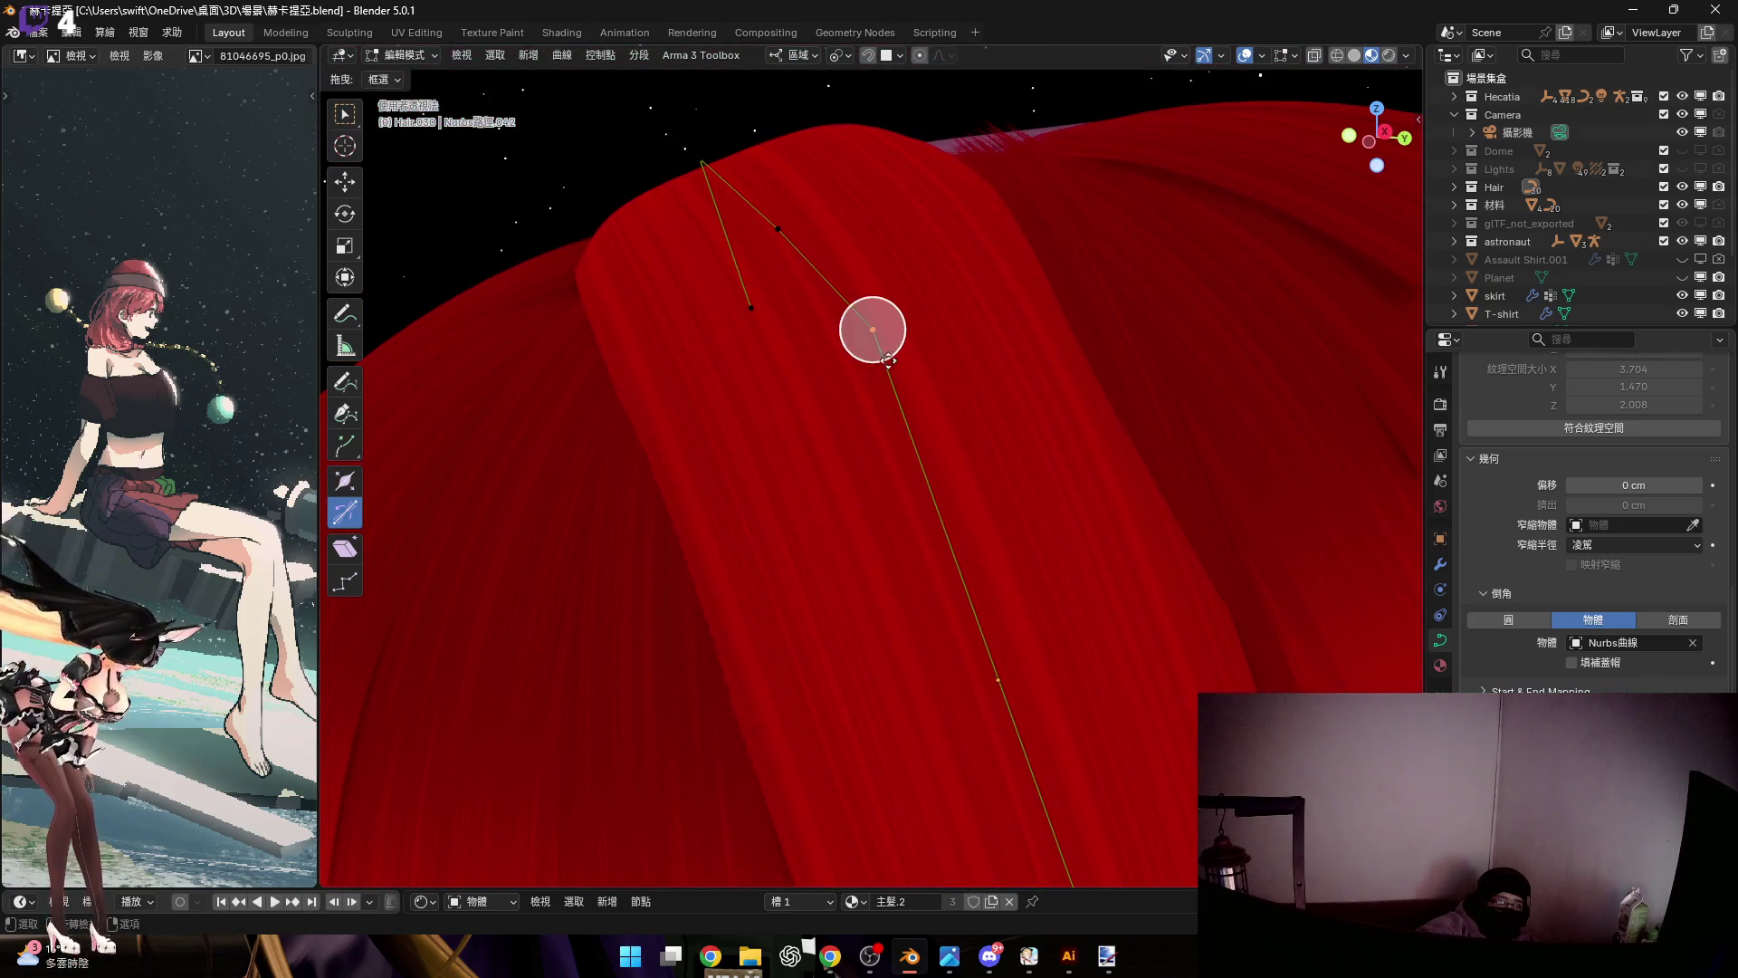
scroll(873, 329, "up", 4)
key("g")
key("z")
left_click(888, 322)
mouse_move(888, 323)
middle_mouse_down()
mouse_move(861, 368)
mouse_move(795, 132)
mouse_move(765, 347)
middle_mouse_up()
scroll(765, 347, "down", 5)
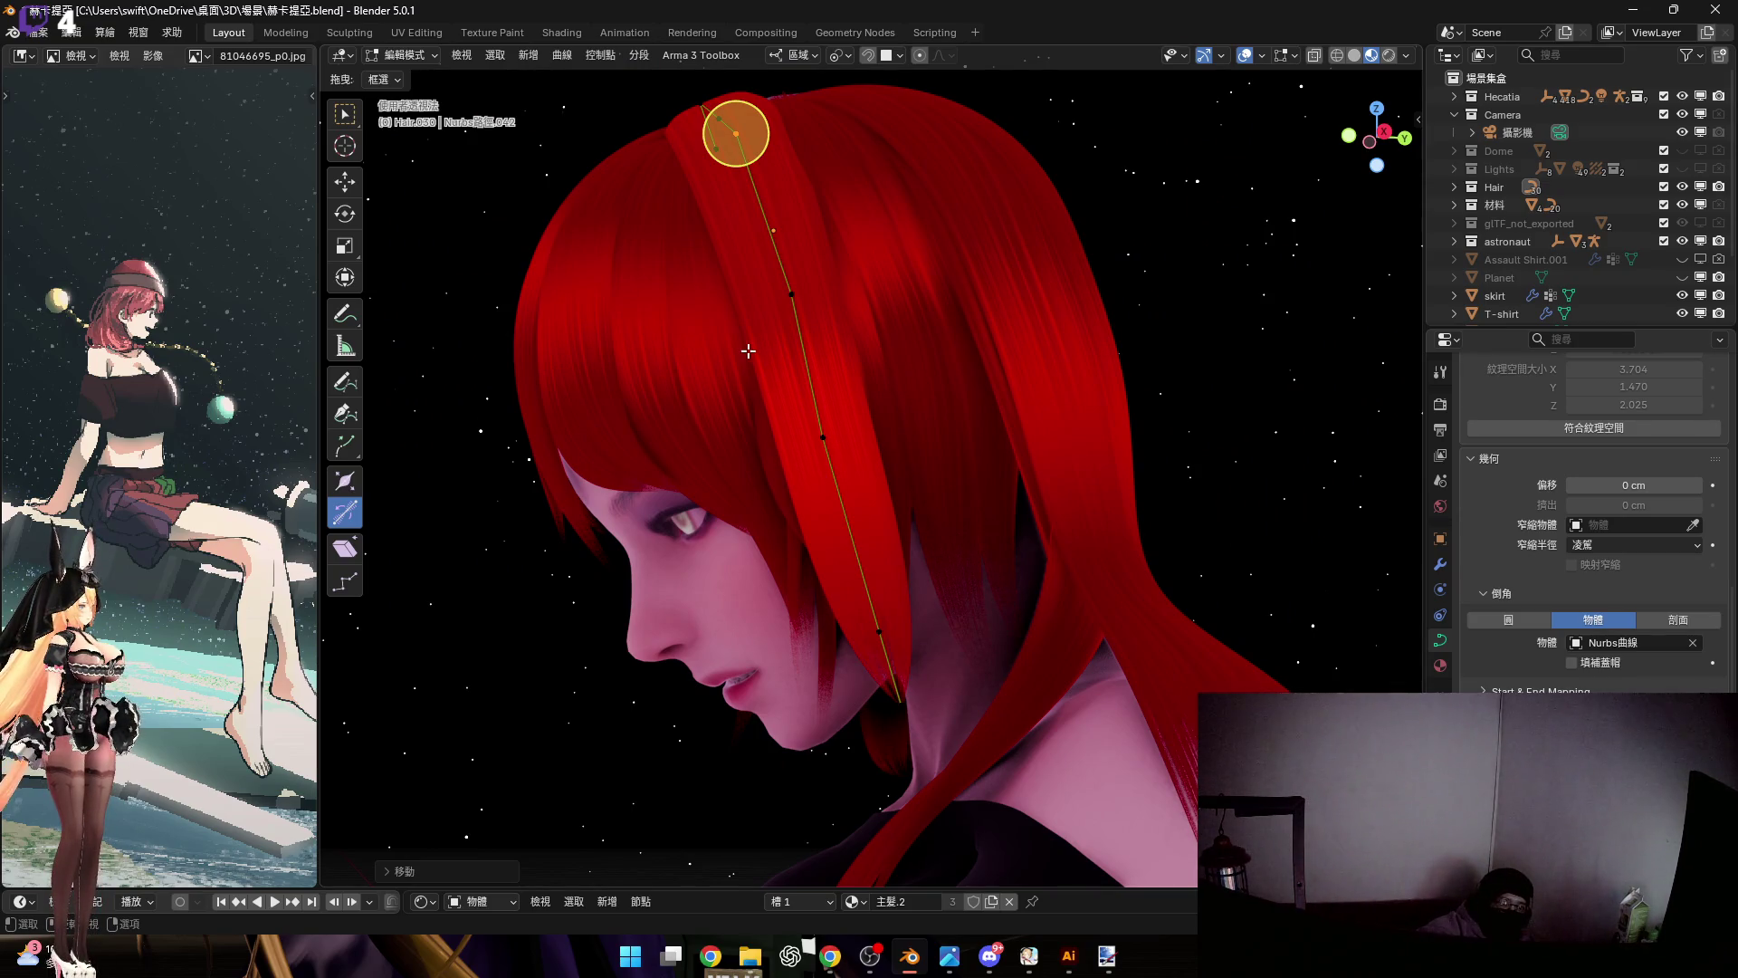
From the right side view, taper the strand's thickness at its tip point
left_click(1382, 135)
middle_click_drag(896, 543, 892, 504, "shift")
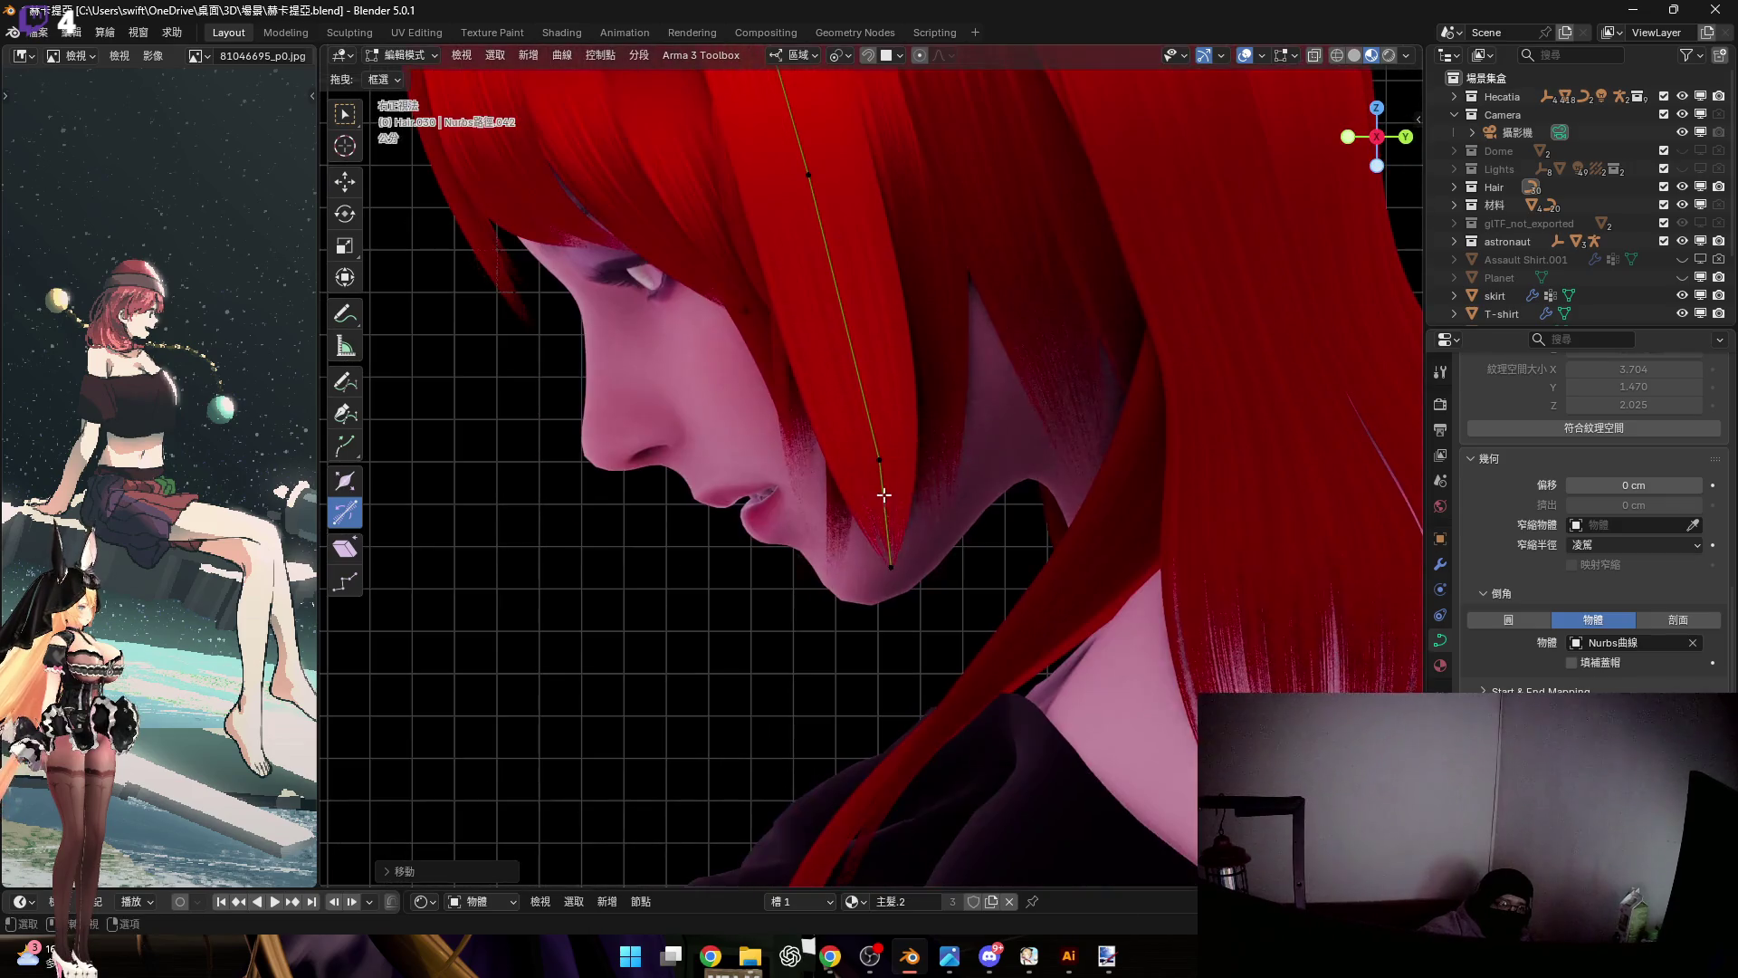
left_click_drag(894, 477, 1005, 521)
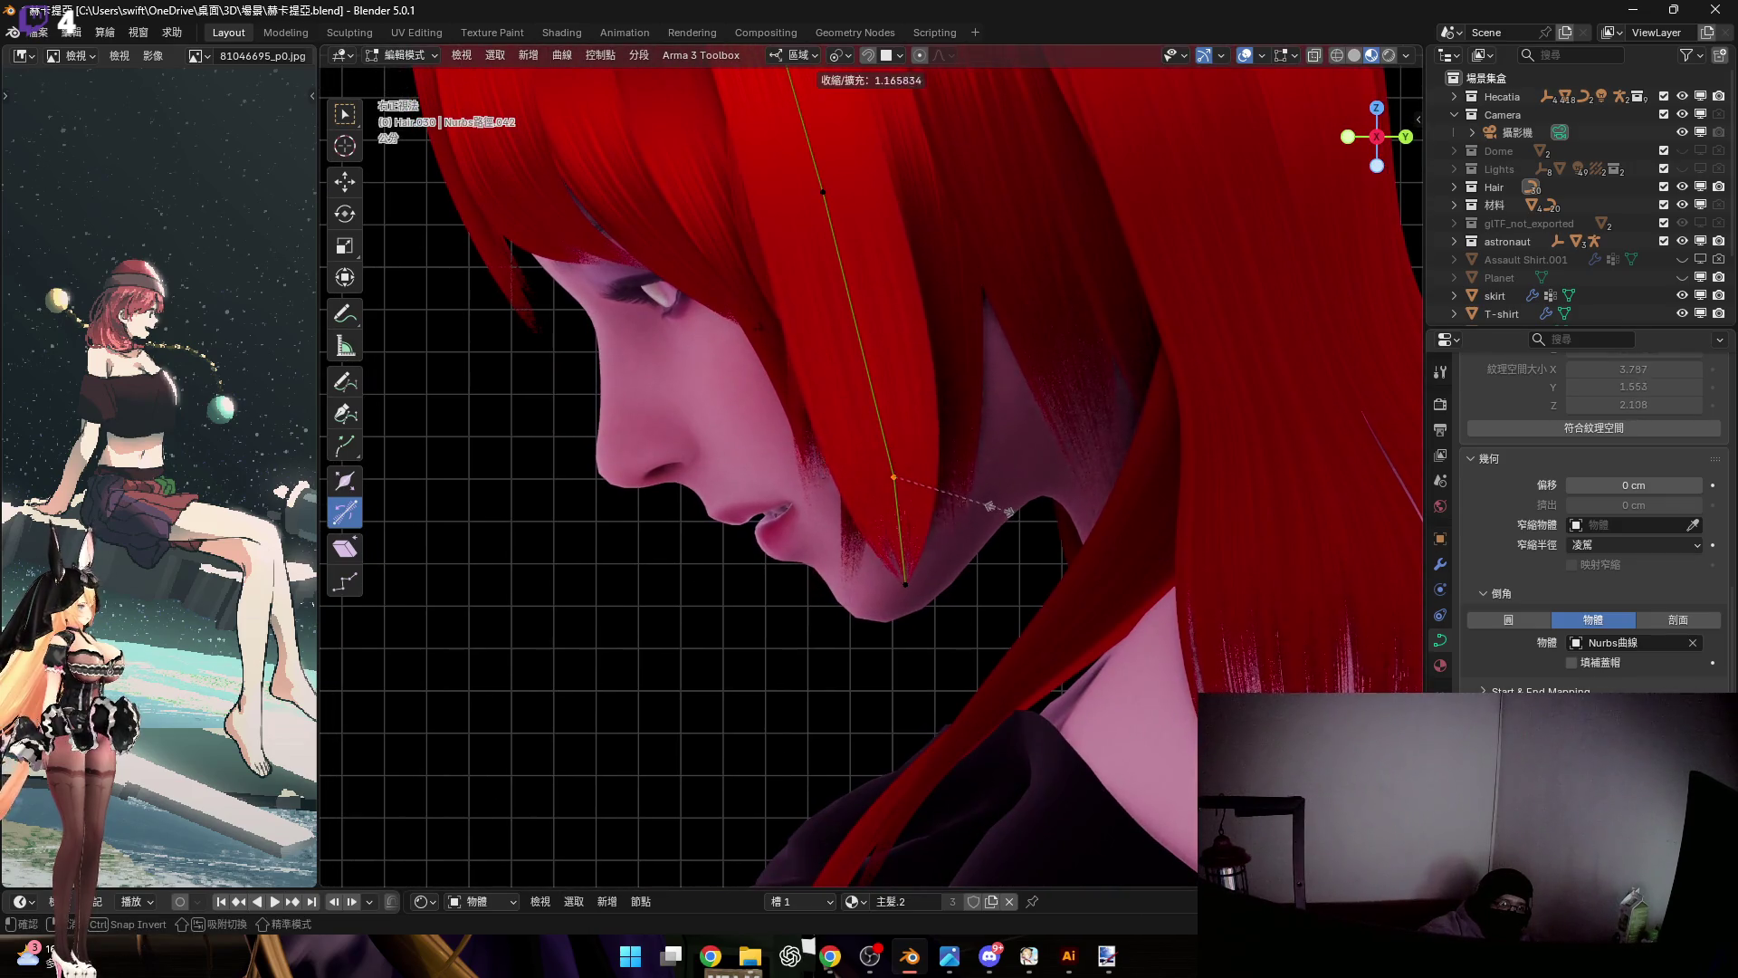
left_click(909, 462)
Reposition the strand point beside the eye, moving it twice toward the chin
middle_click_drag(761, 151, 761, 255, "shift")
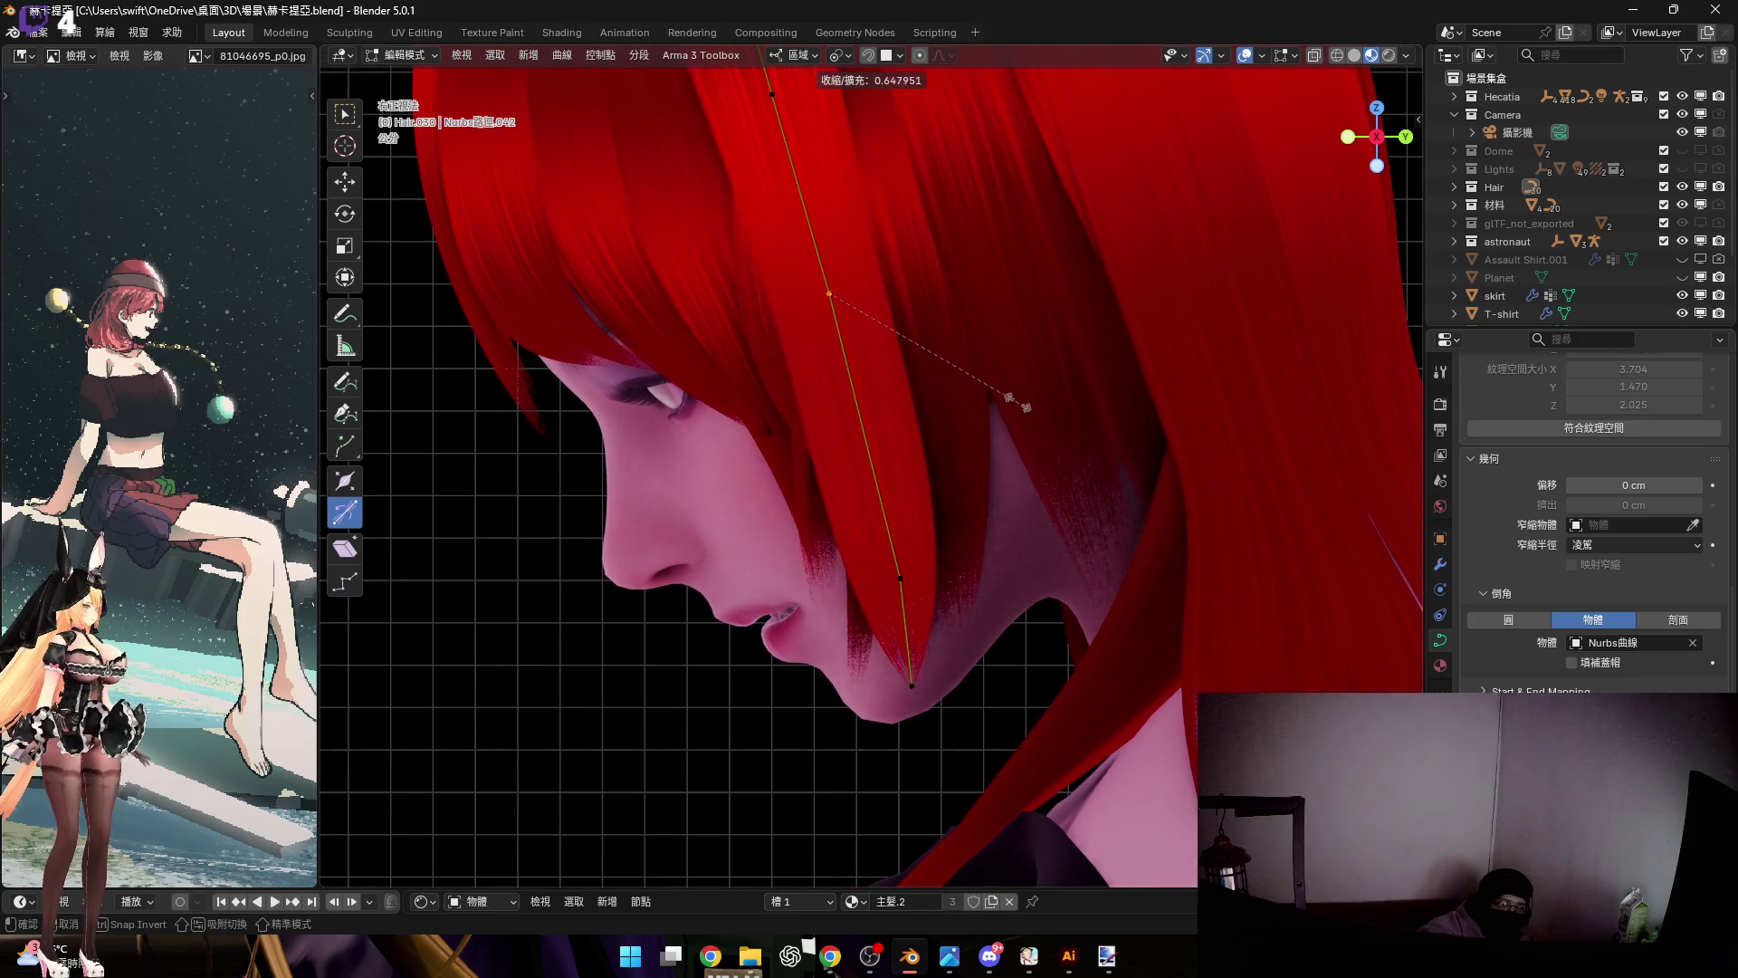
left_click(1074, 432)
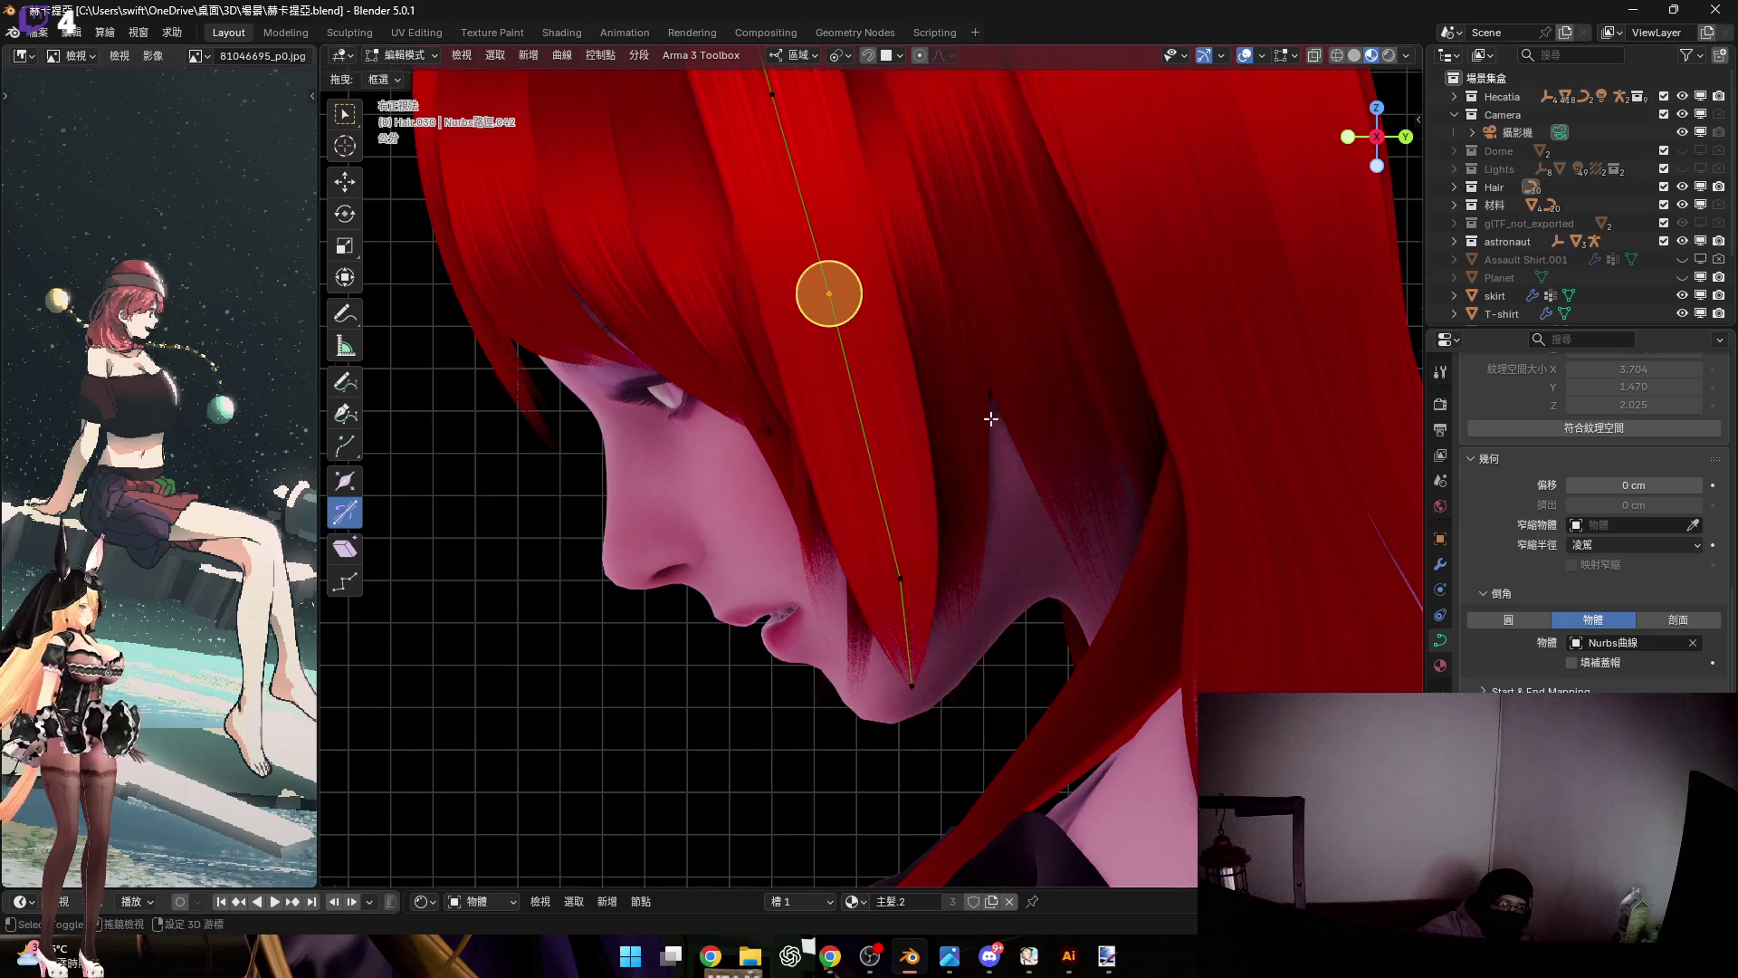
scroll(993, 415, "up", 3)
key("g")
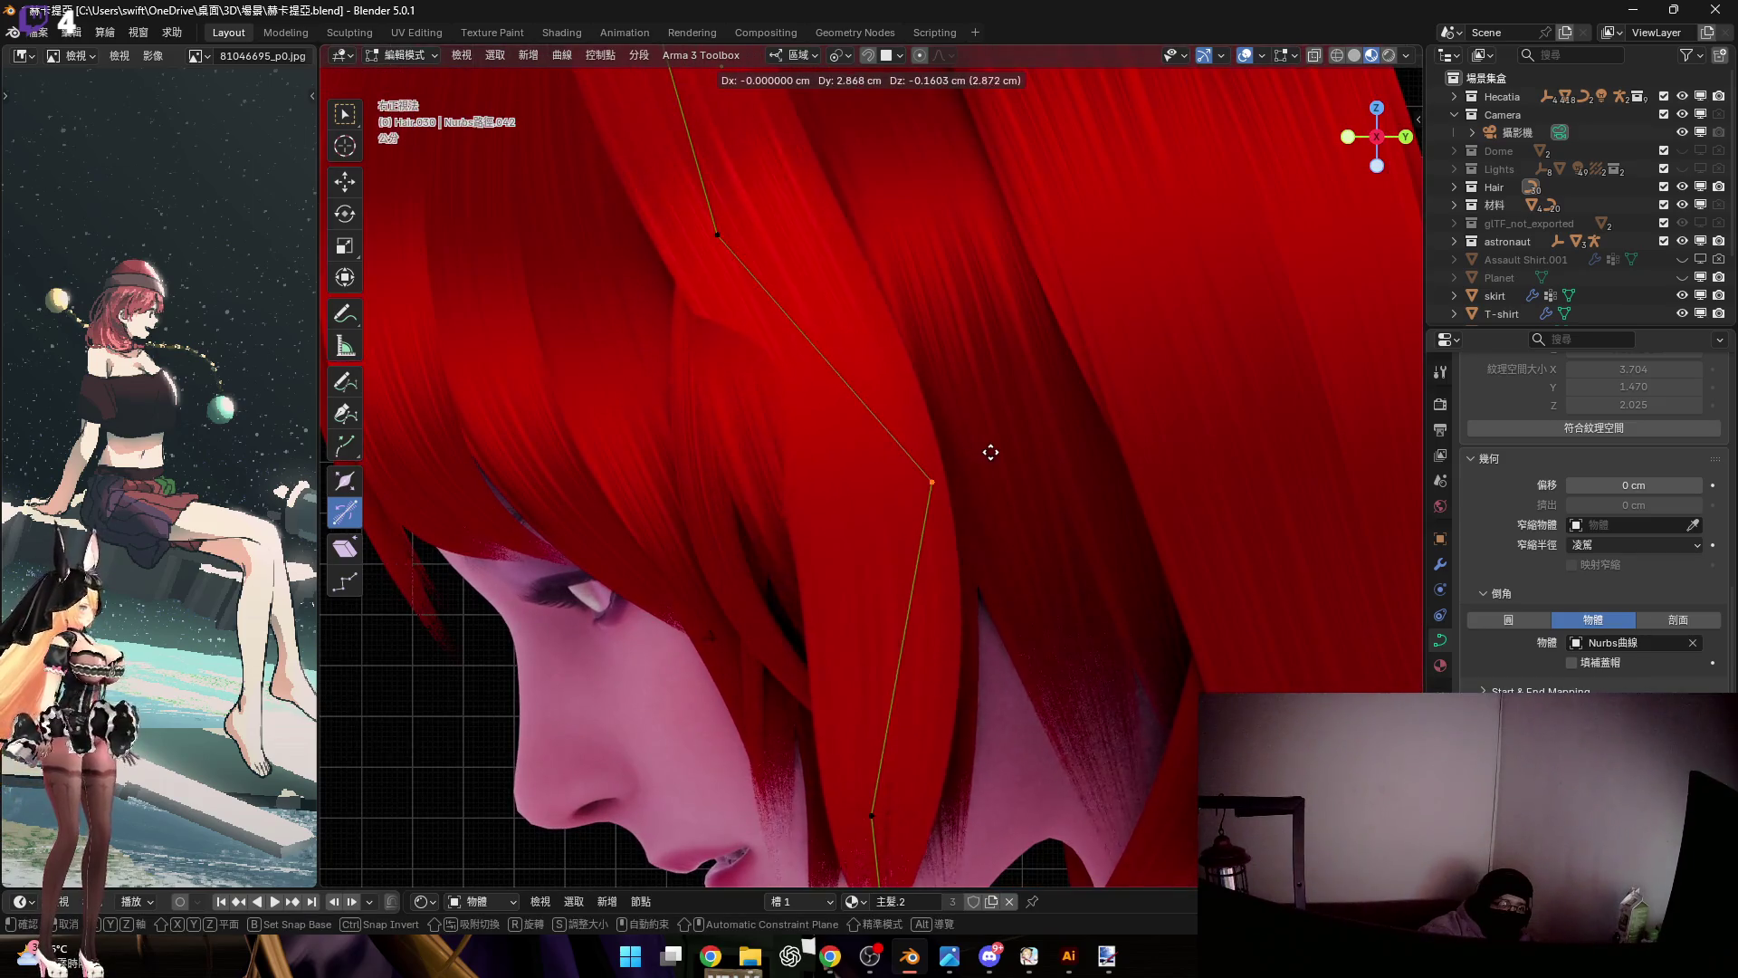
left_click(1020, 442)
scroll(951, 417, "up", 3)
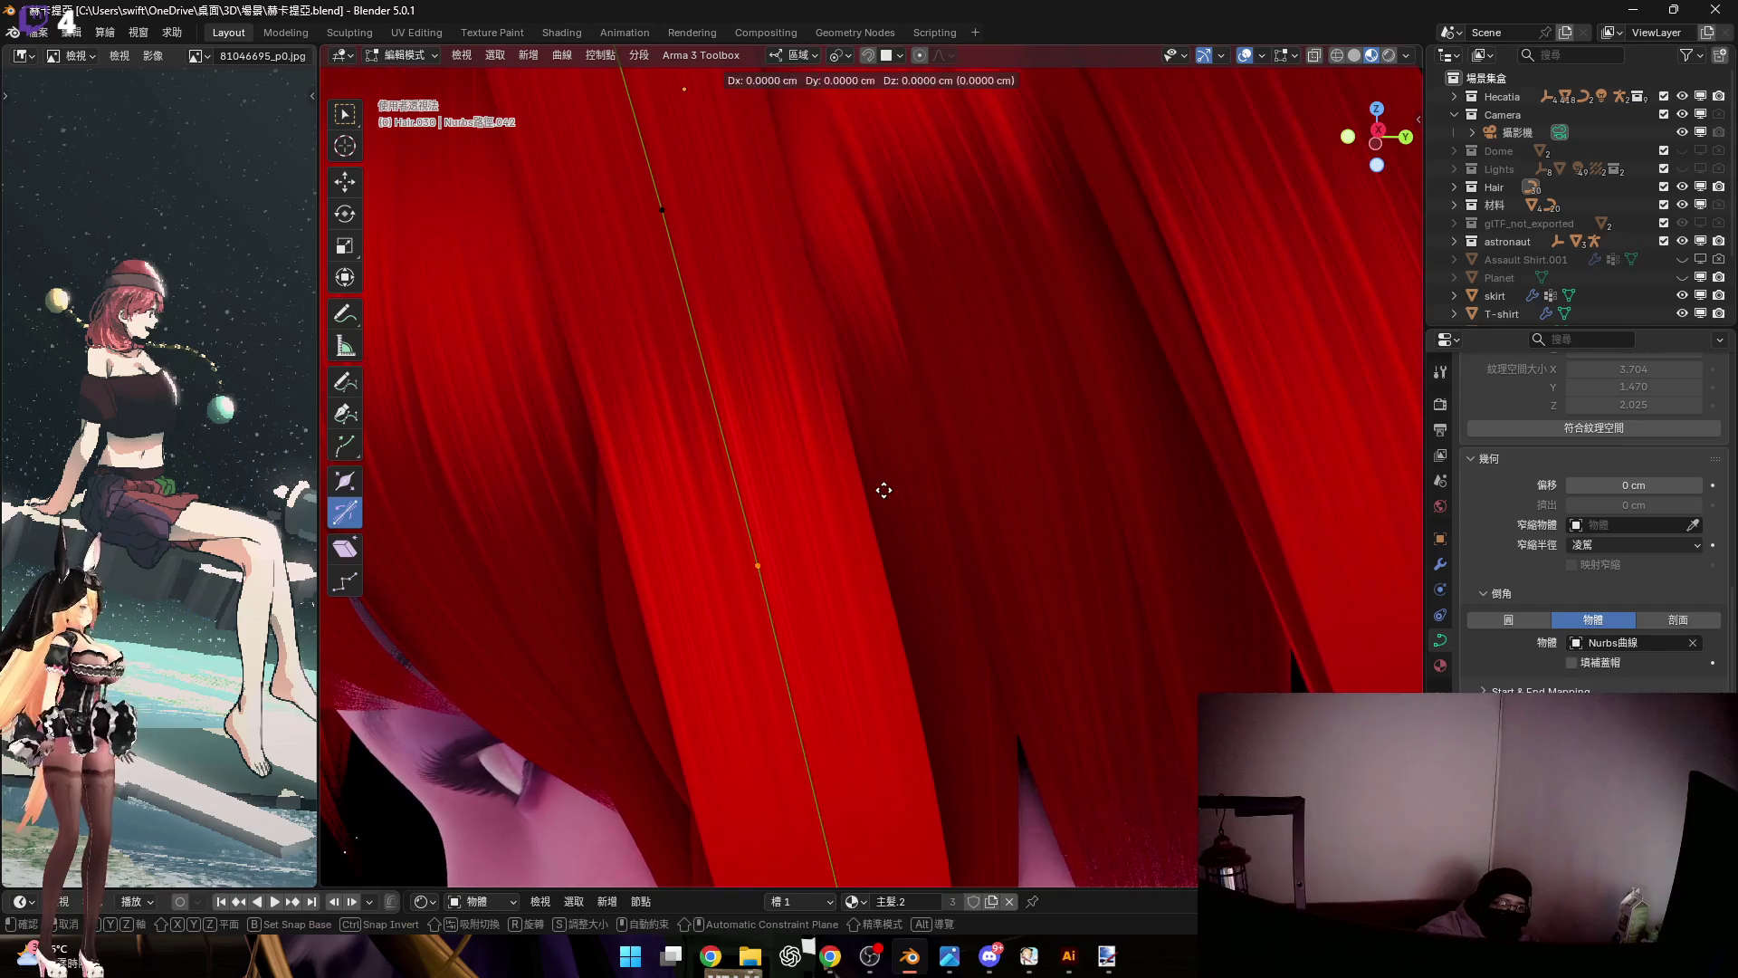
key("g")
left_click(1014, 473)
middle_click_drag(1013, 474, 930, 471)
scroll(941, 475, "down", 2)
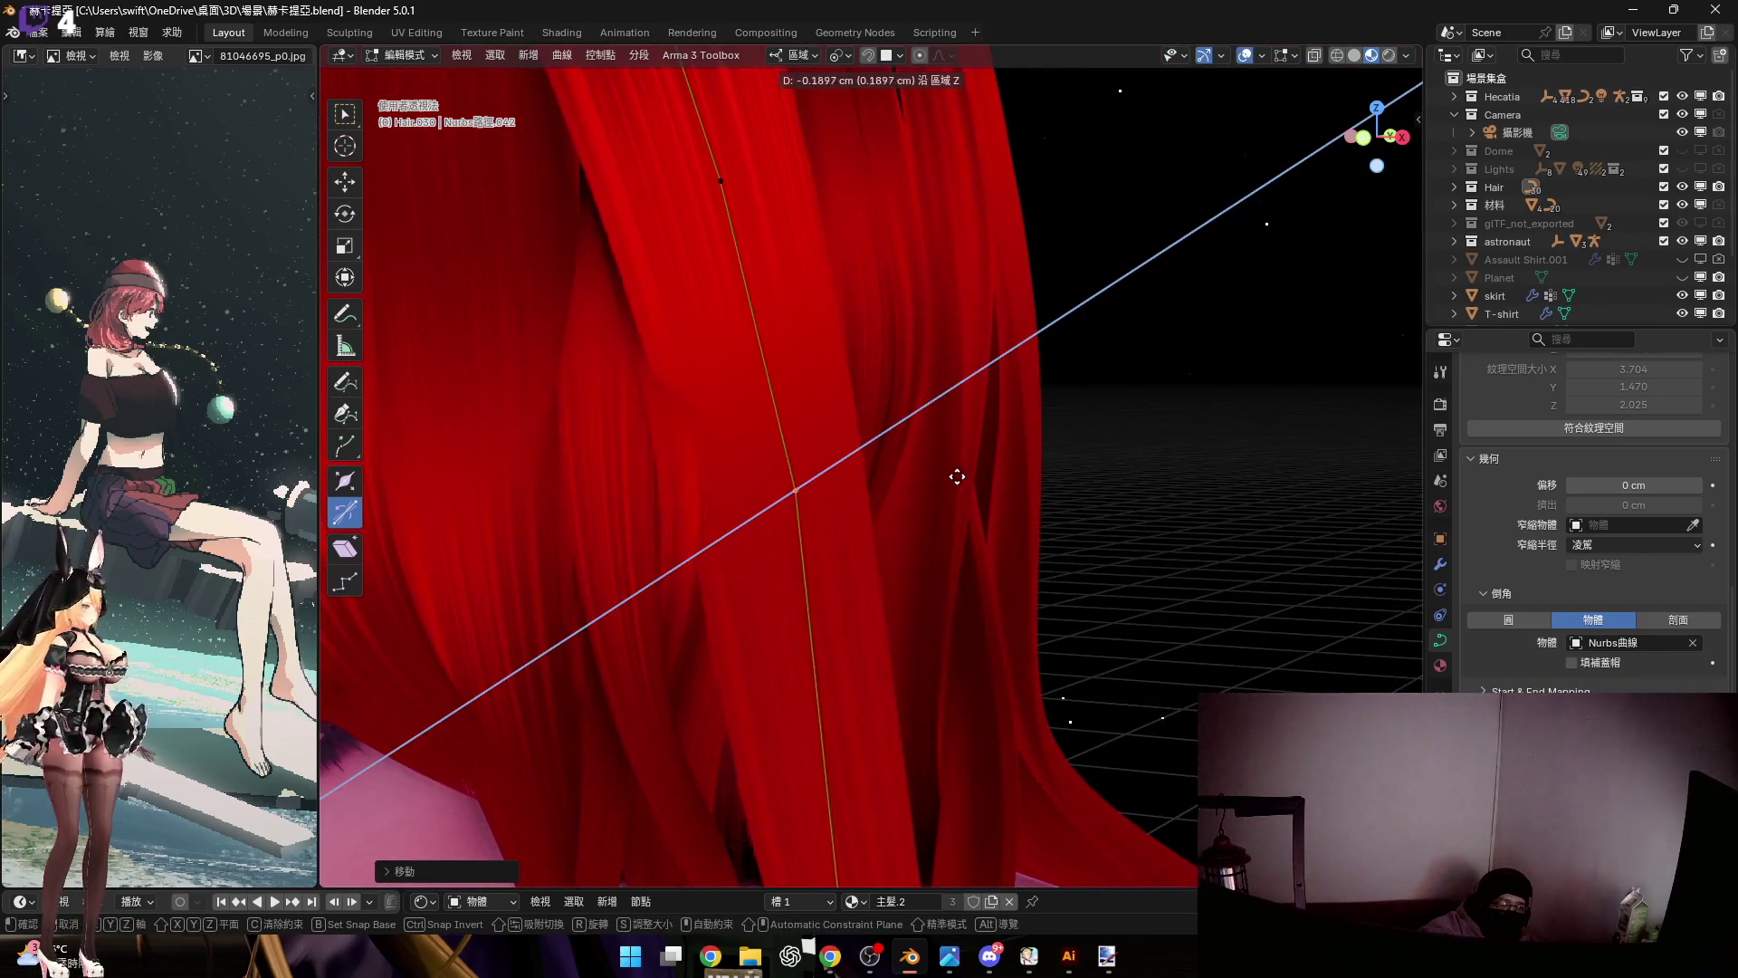
scroll(856, 402, "down", 3)
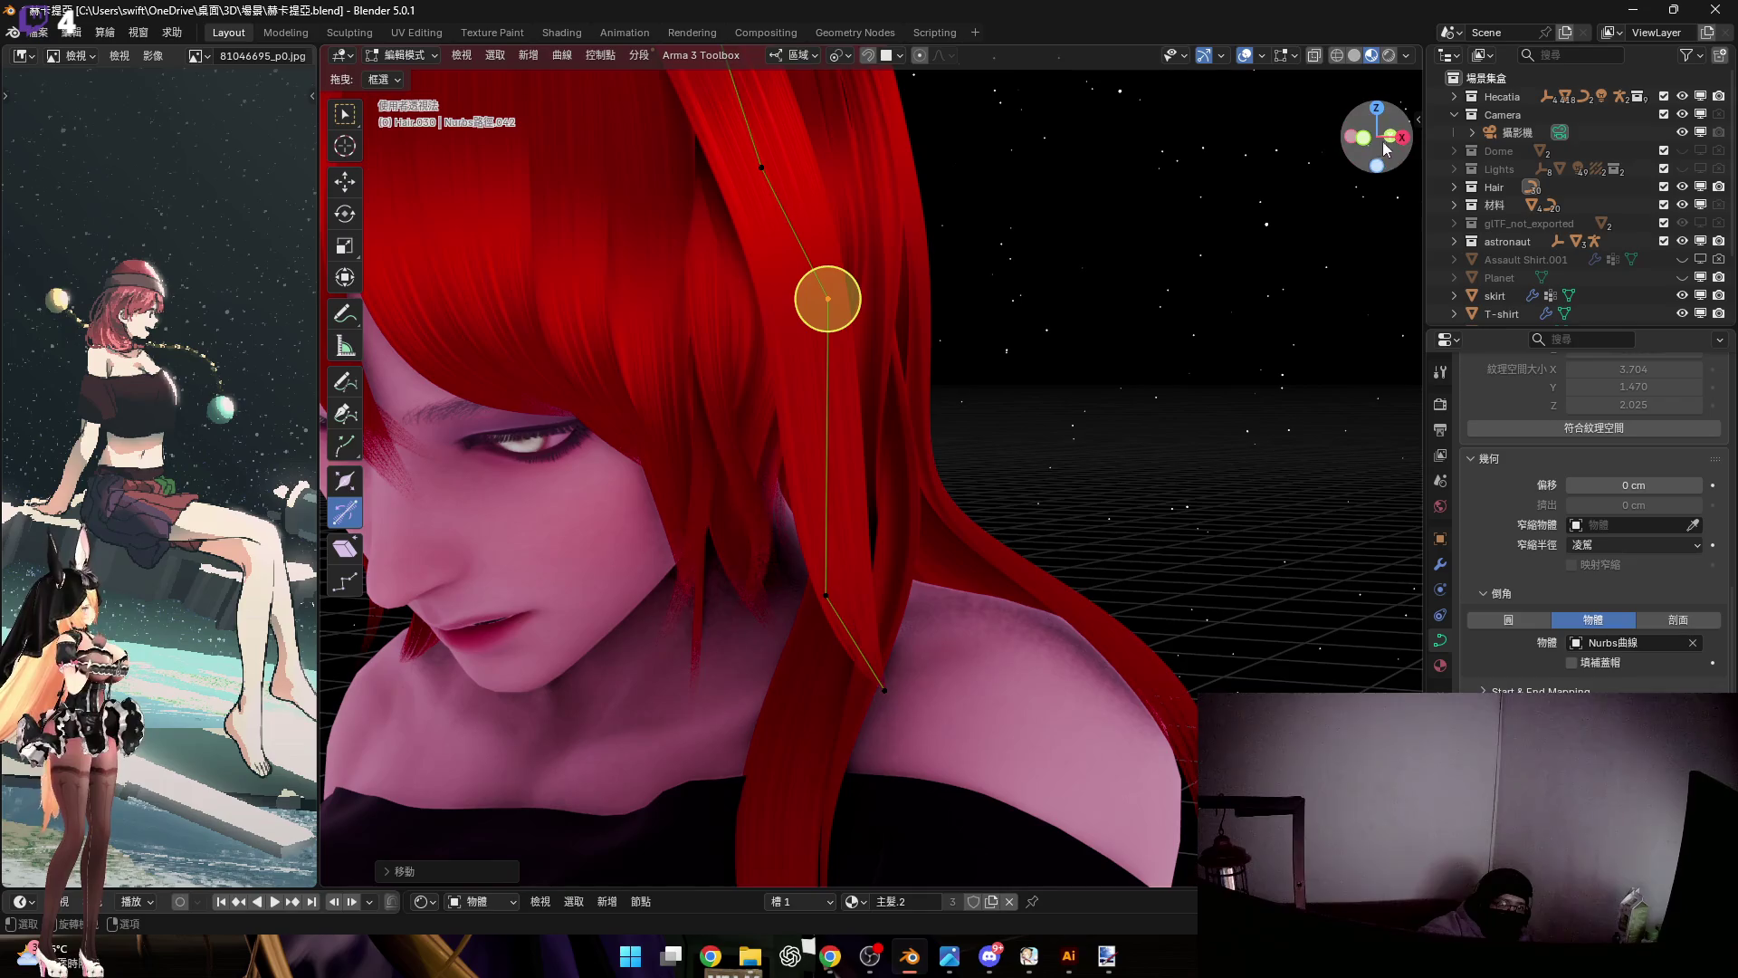
In front view, move the lower strand points so they drape along the shoulder
left_click(1385, 145)
scroll(974, 619, "up", 2)
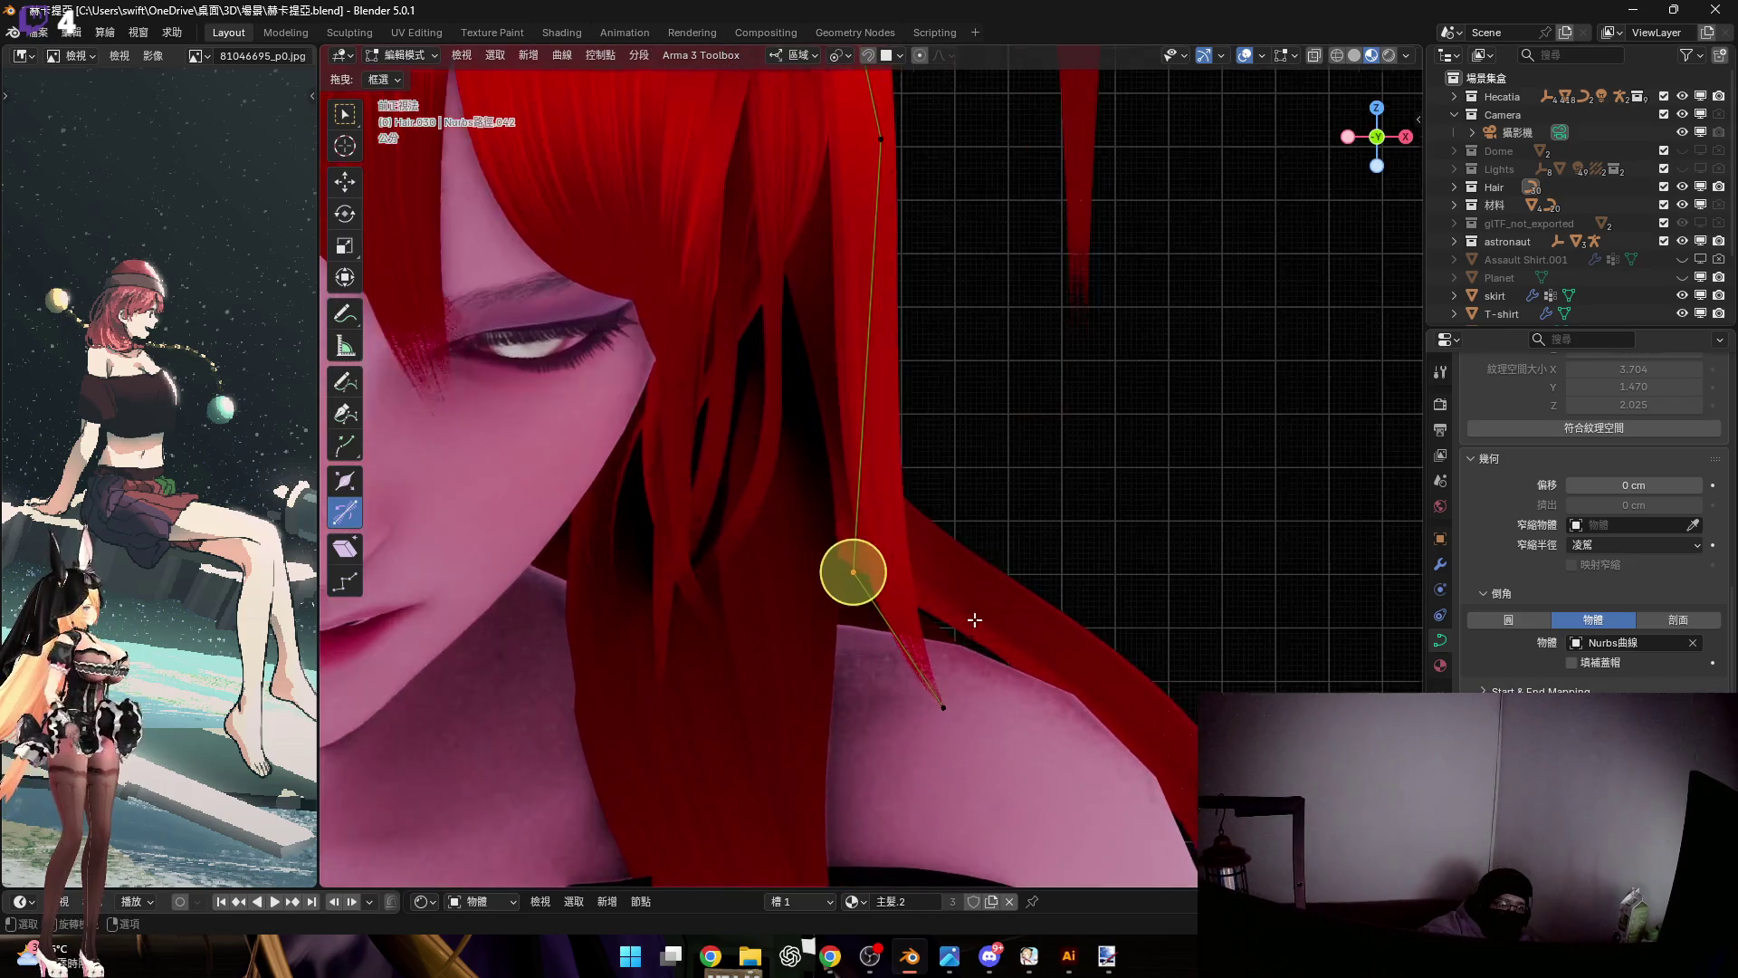
key("g")
left_click(736, 640)
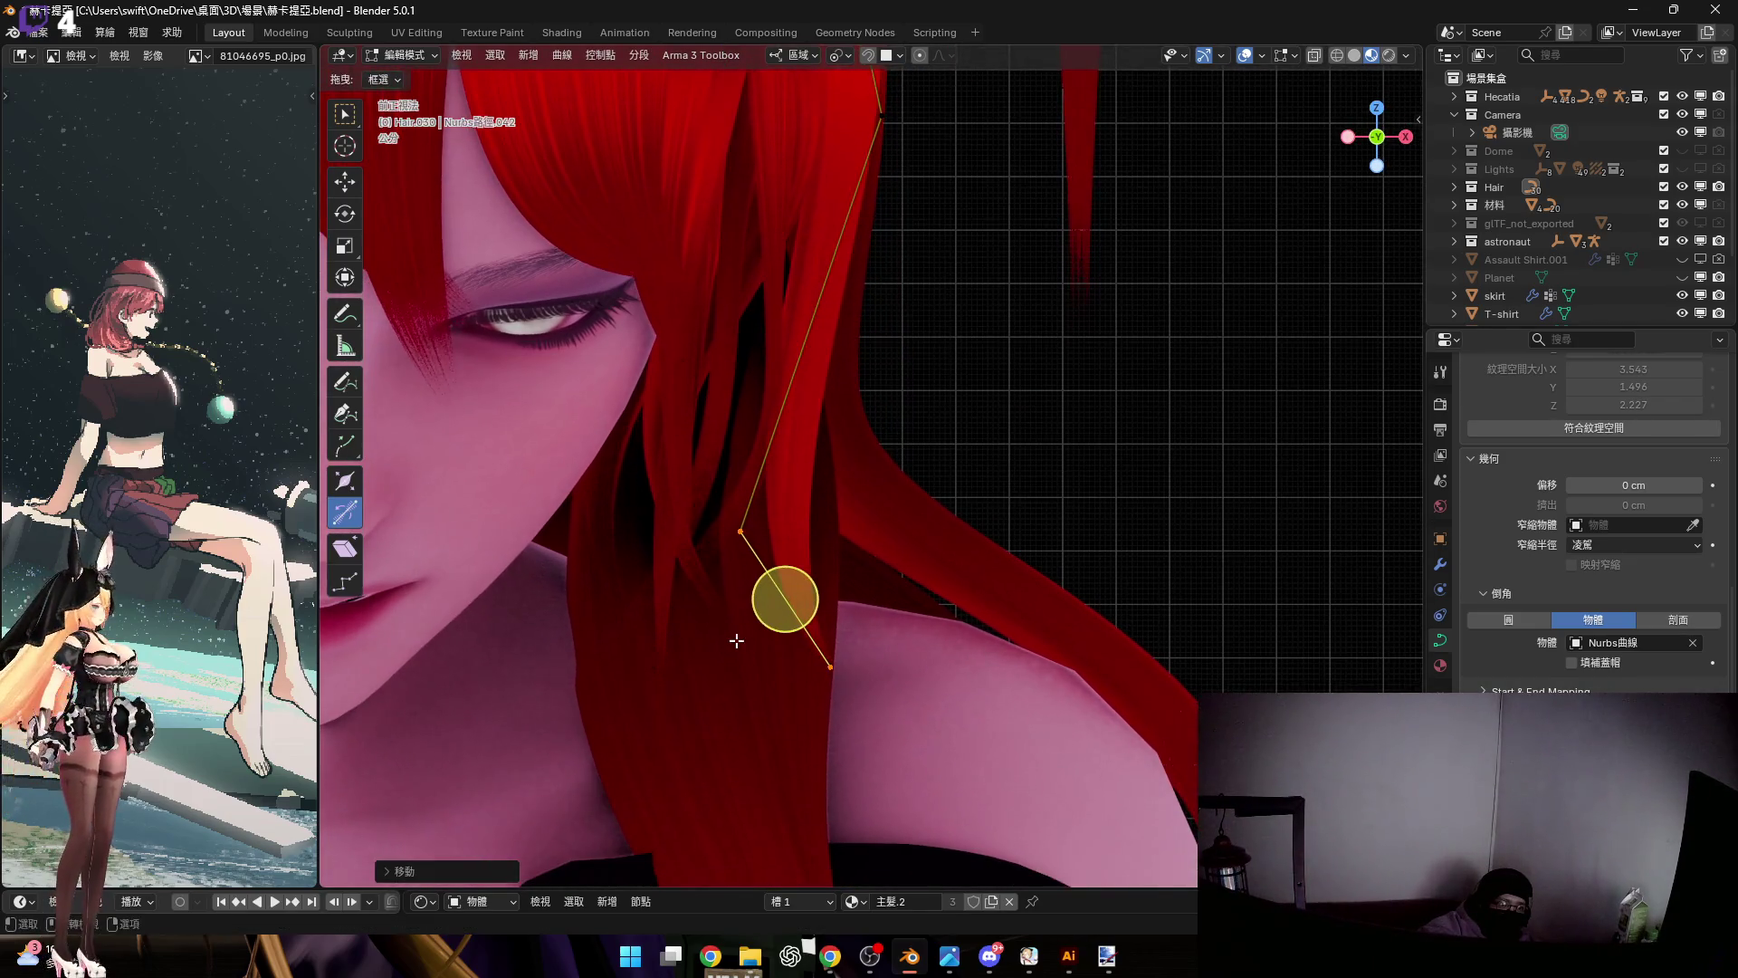
middle_click_drag(921, 702, 897, 695, "shift")
key("g")
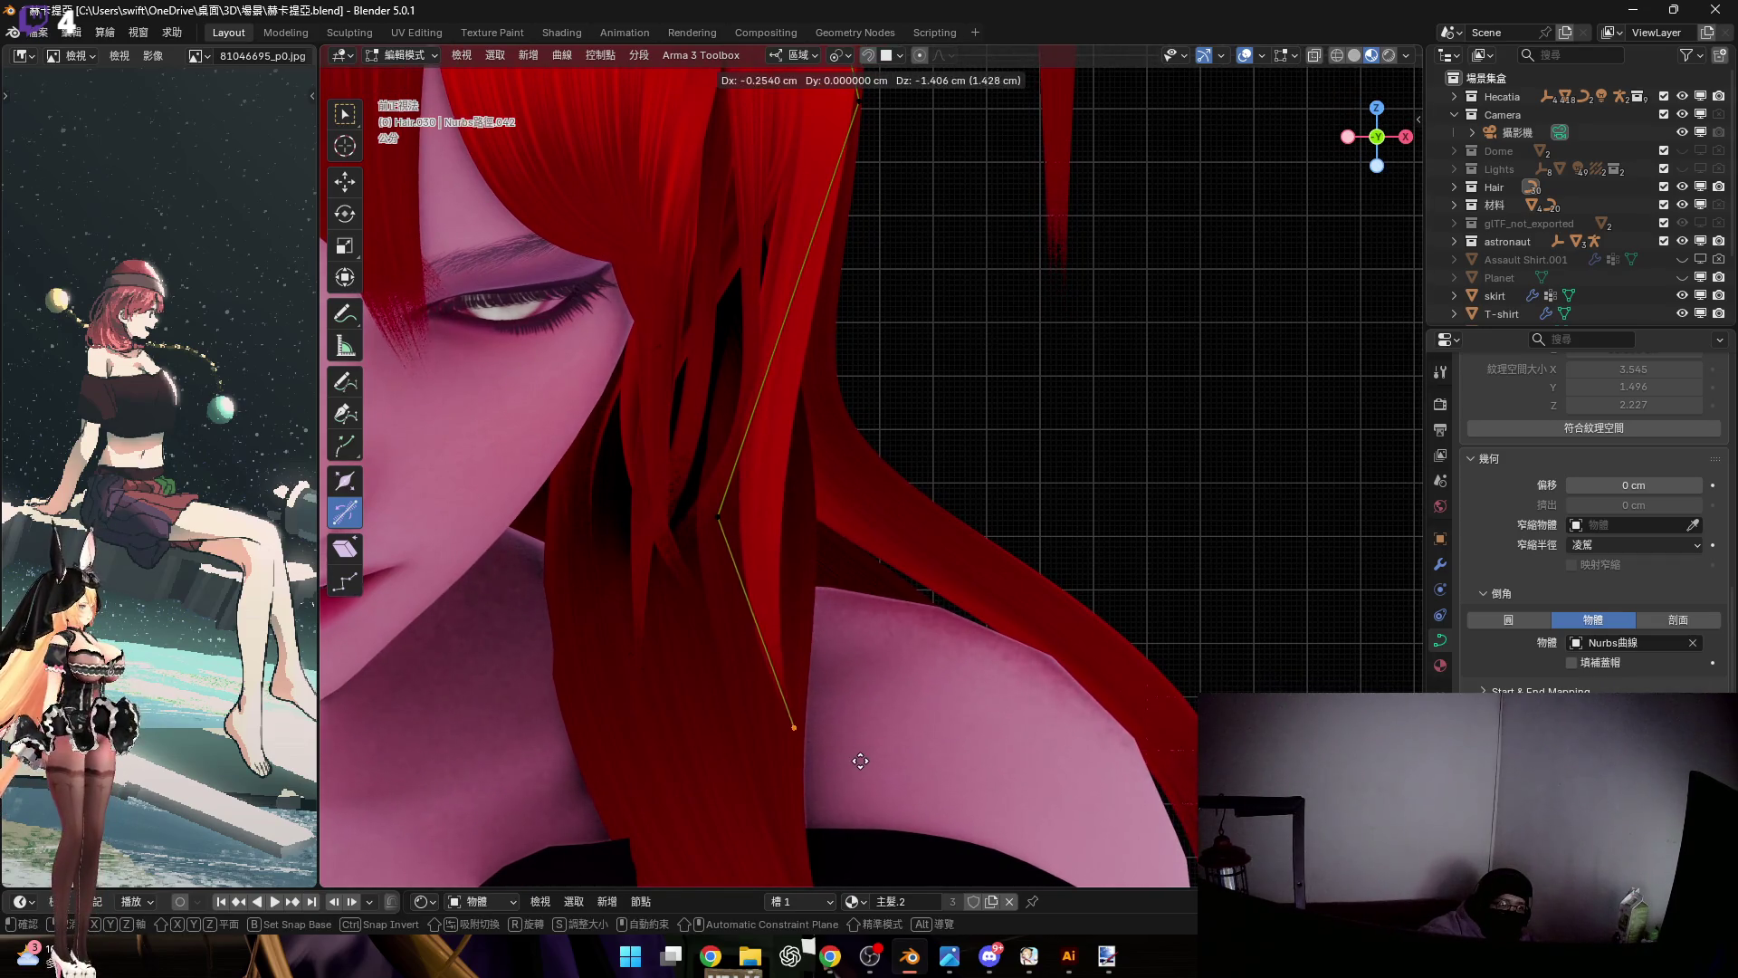
left_click(850, 730)
mouse_move(851, 729)
middle_mouse_down("shift")
mouse_move(792, 721)
mouse_move(815, 835)
mouse_move(784, 869)
mouse_move(792, 566)
mouse_move(831, 556)
mouse_move(797, 553)
middle_mouse_up("shift")
In side view, adjust a point and raise the crown point along Z to arch over the hair
left_click(1393, 142)
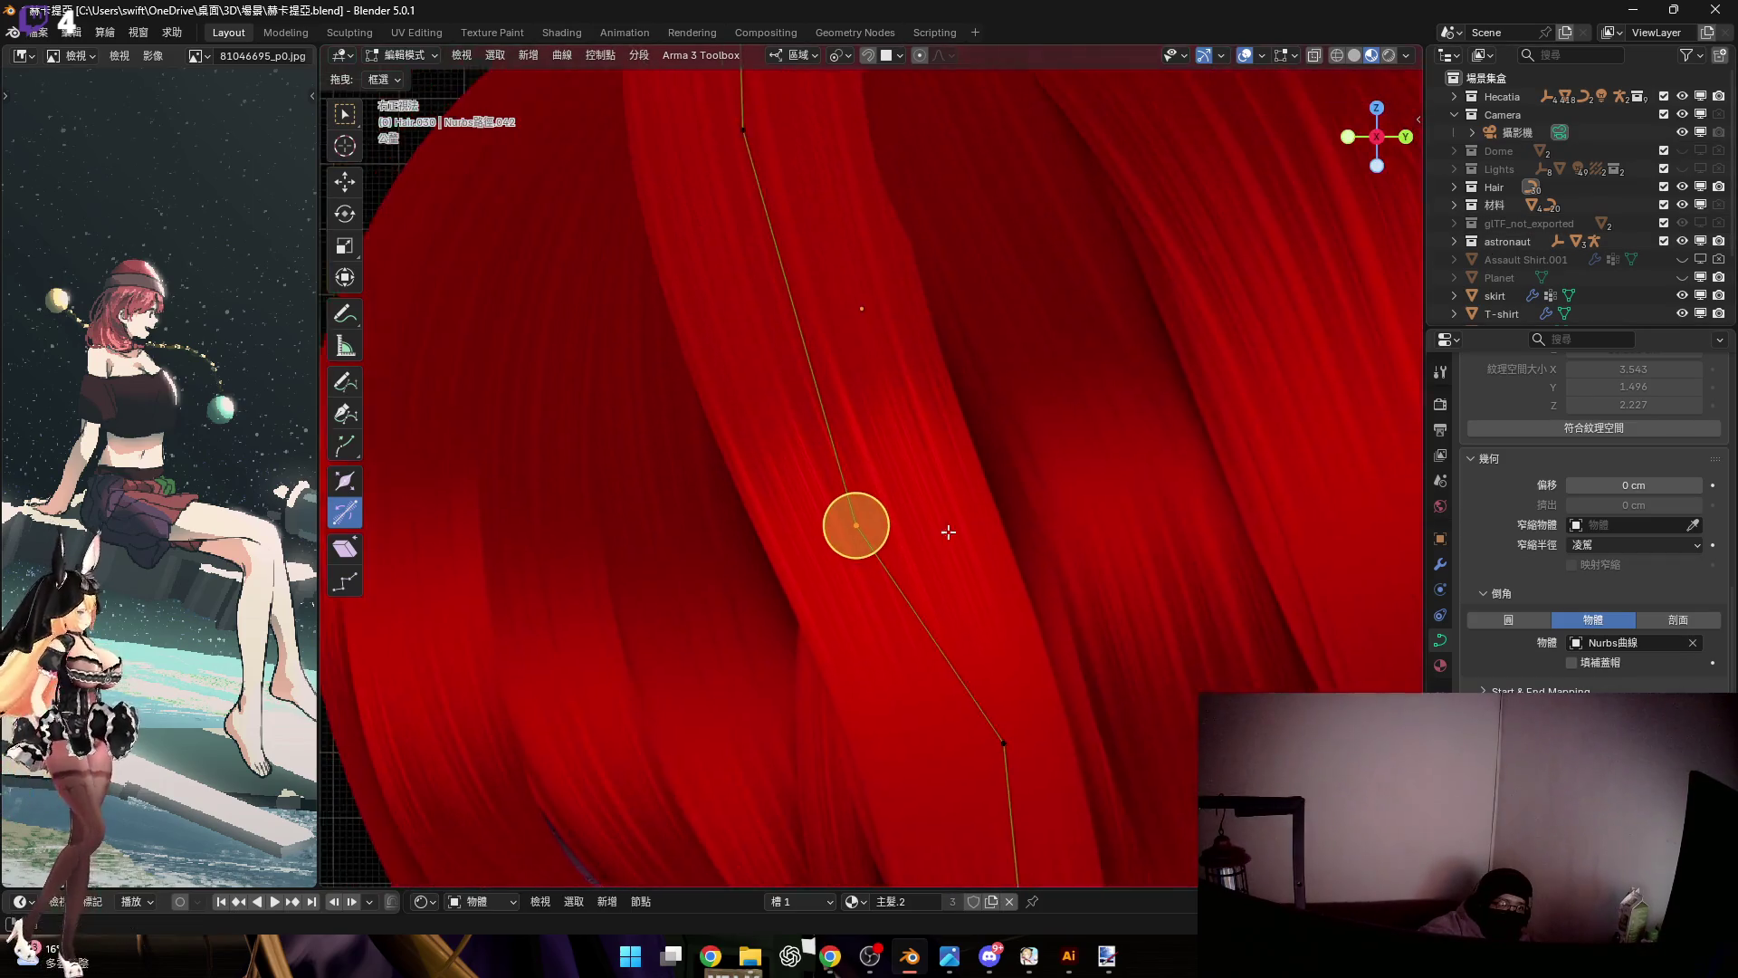
key("g")
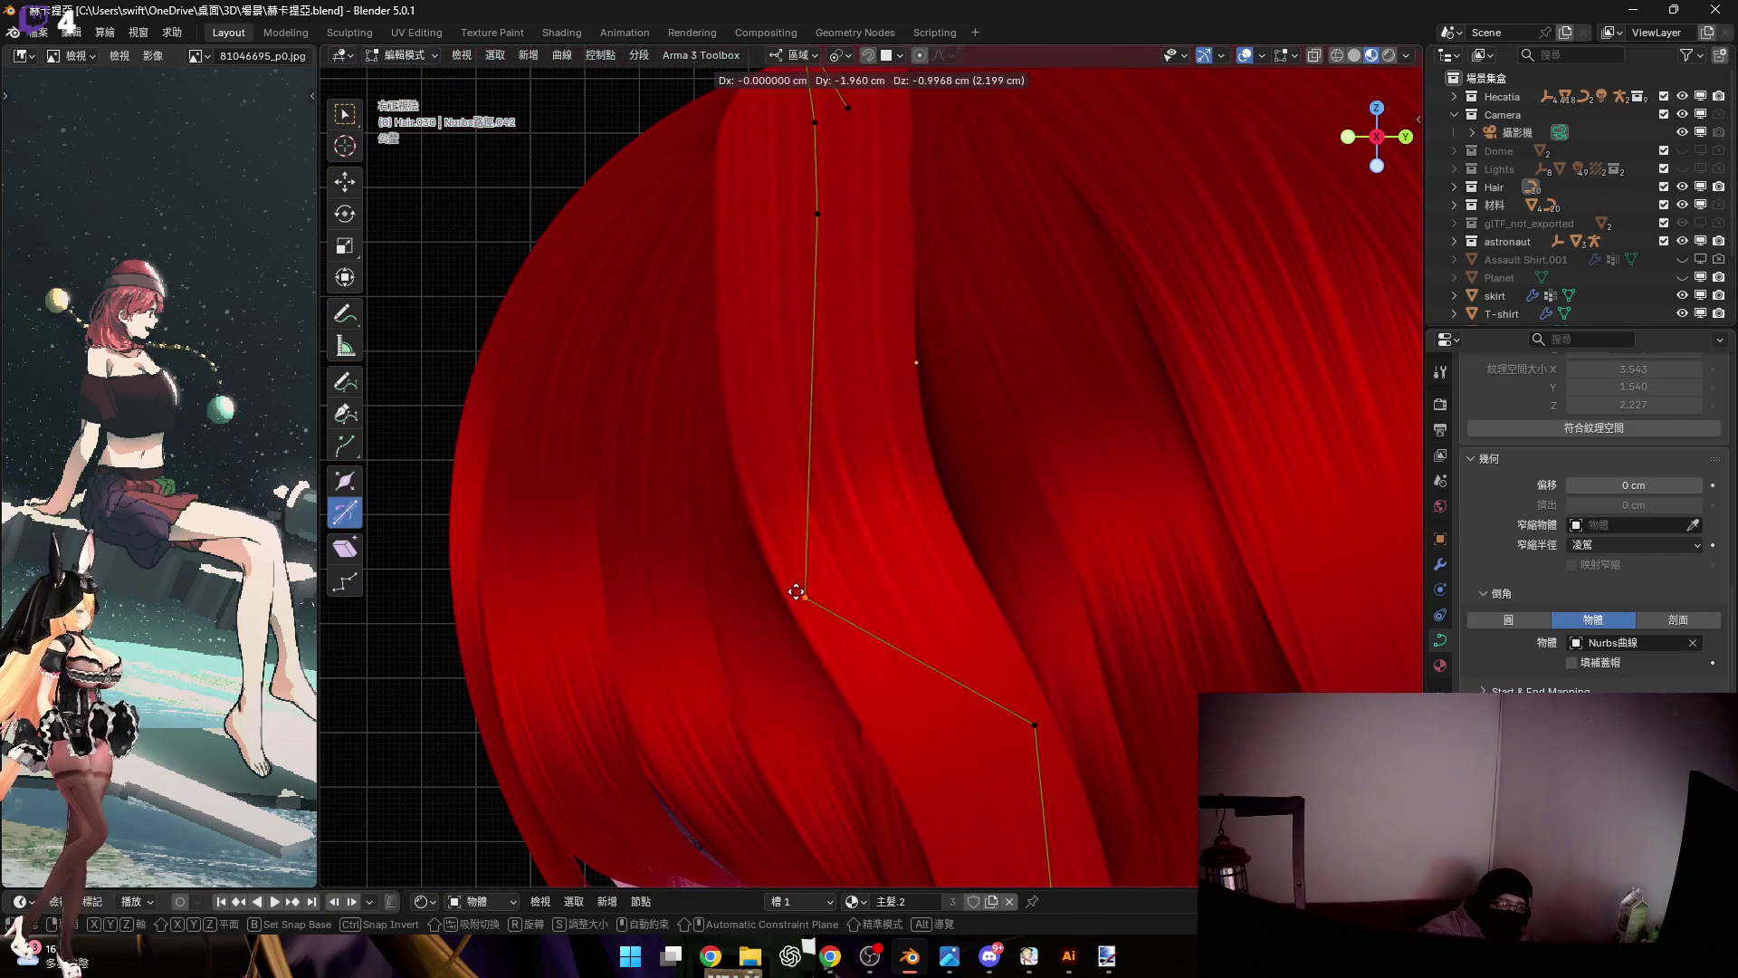
left_click(844, 584)
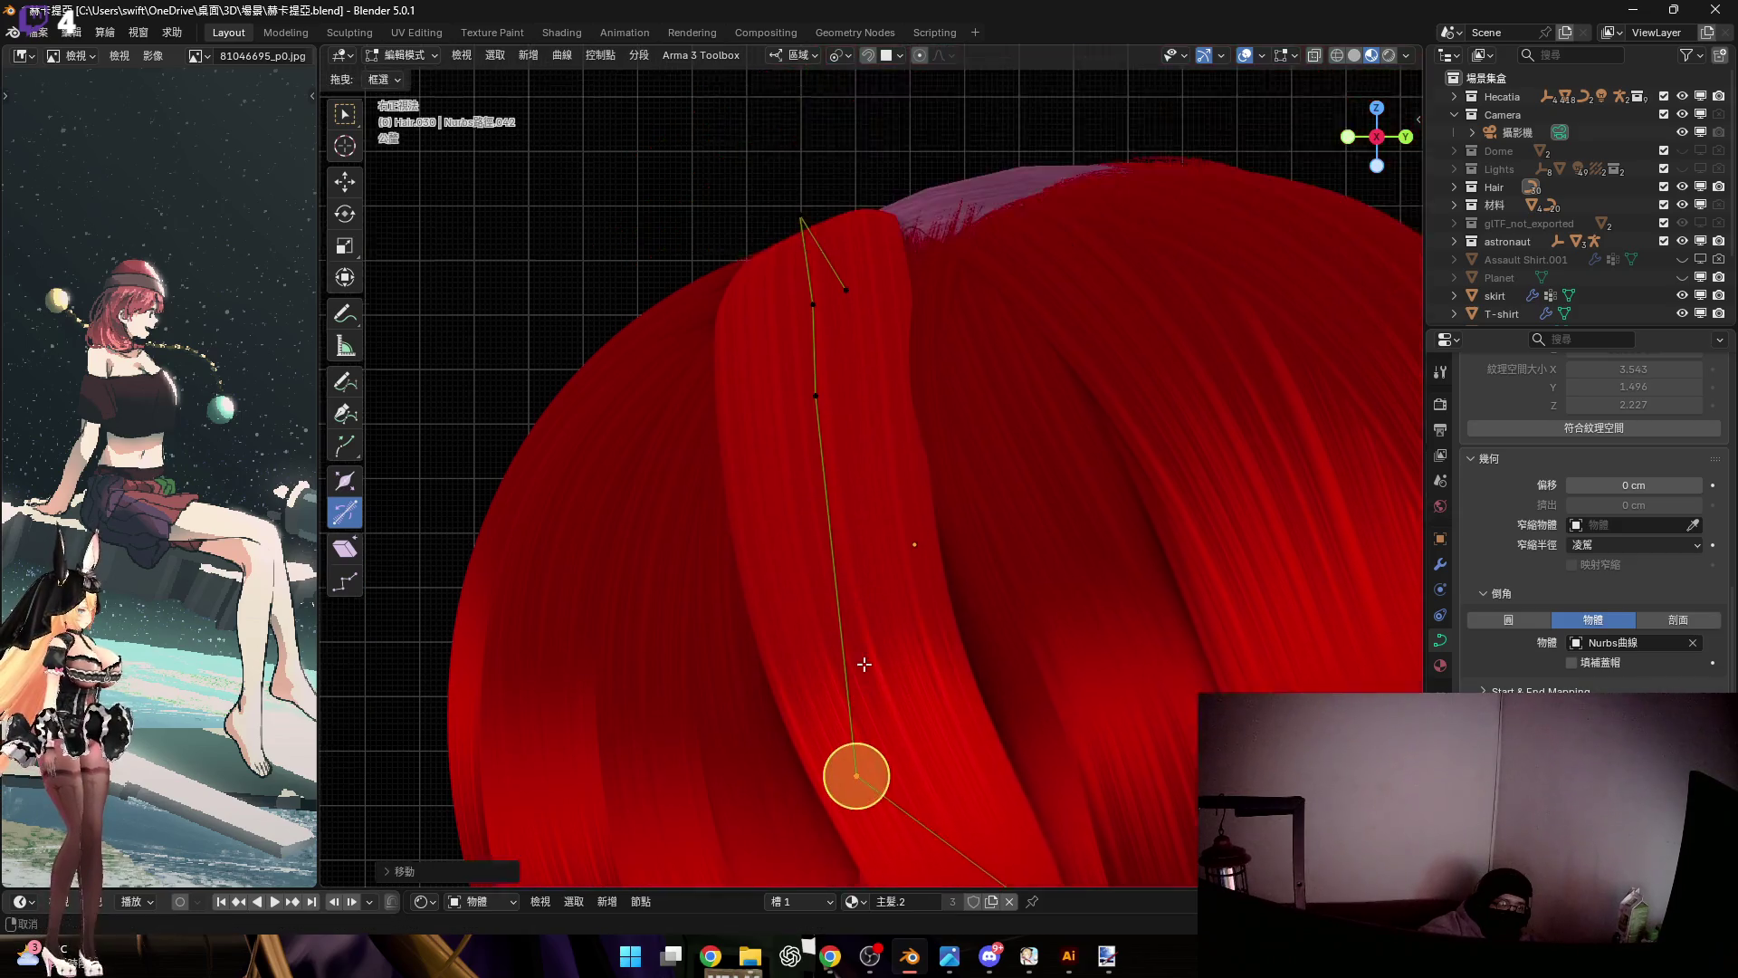
key("g")
key("z")
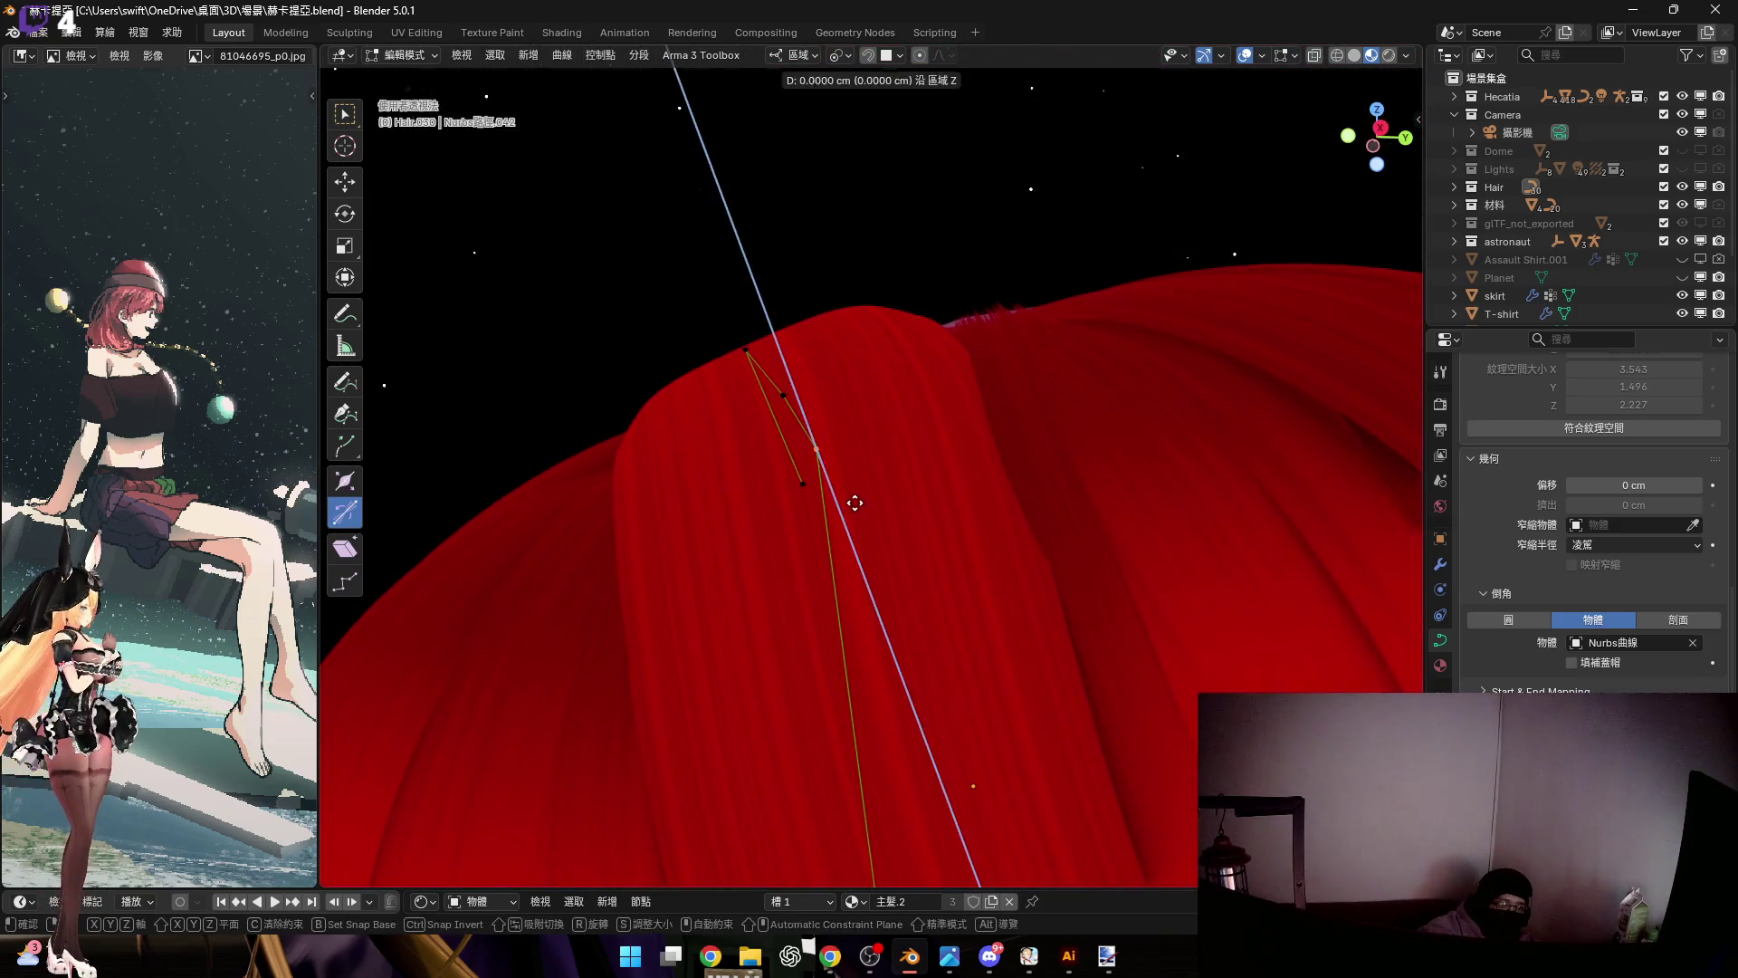
left_click(854, 480)
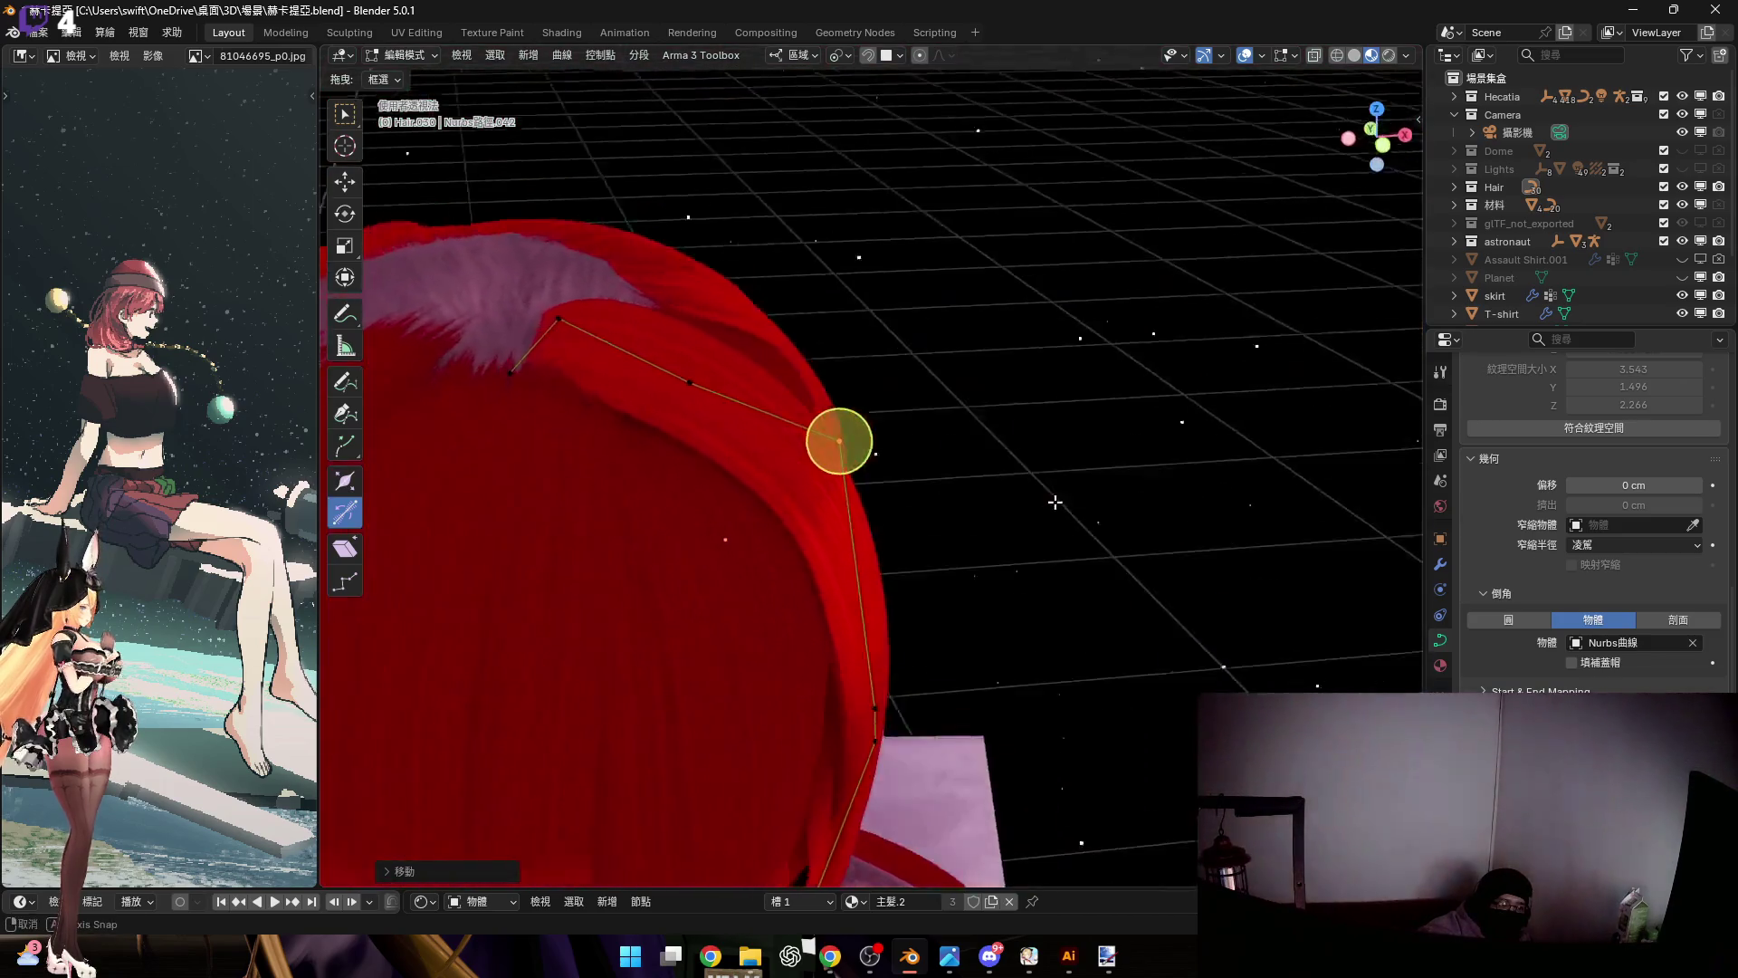